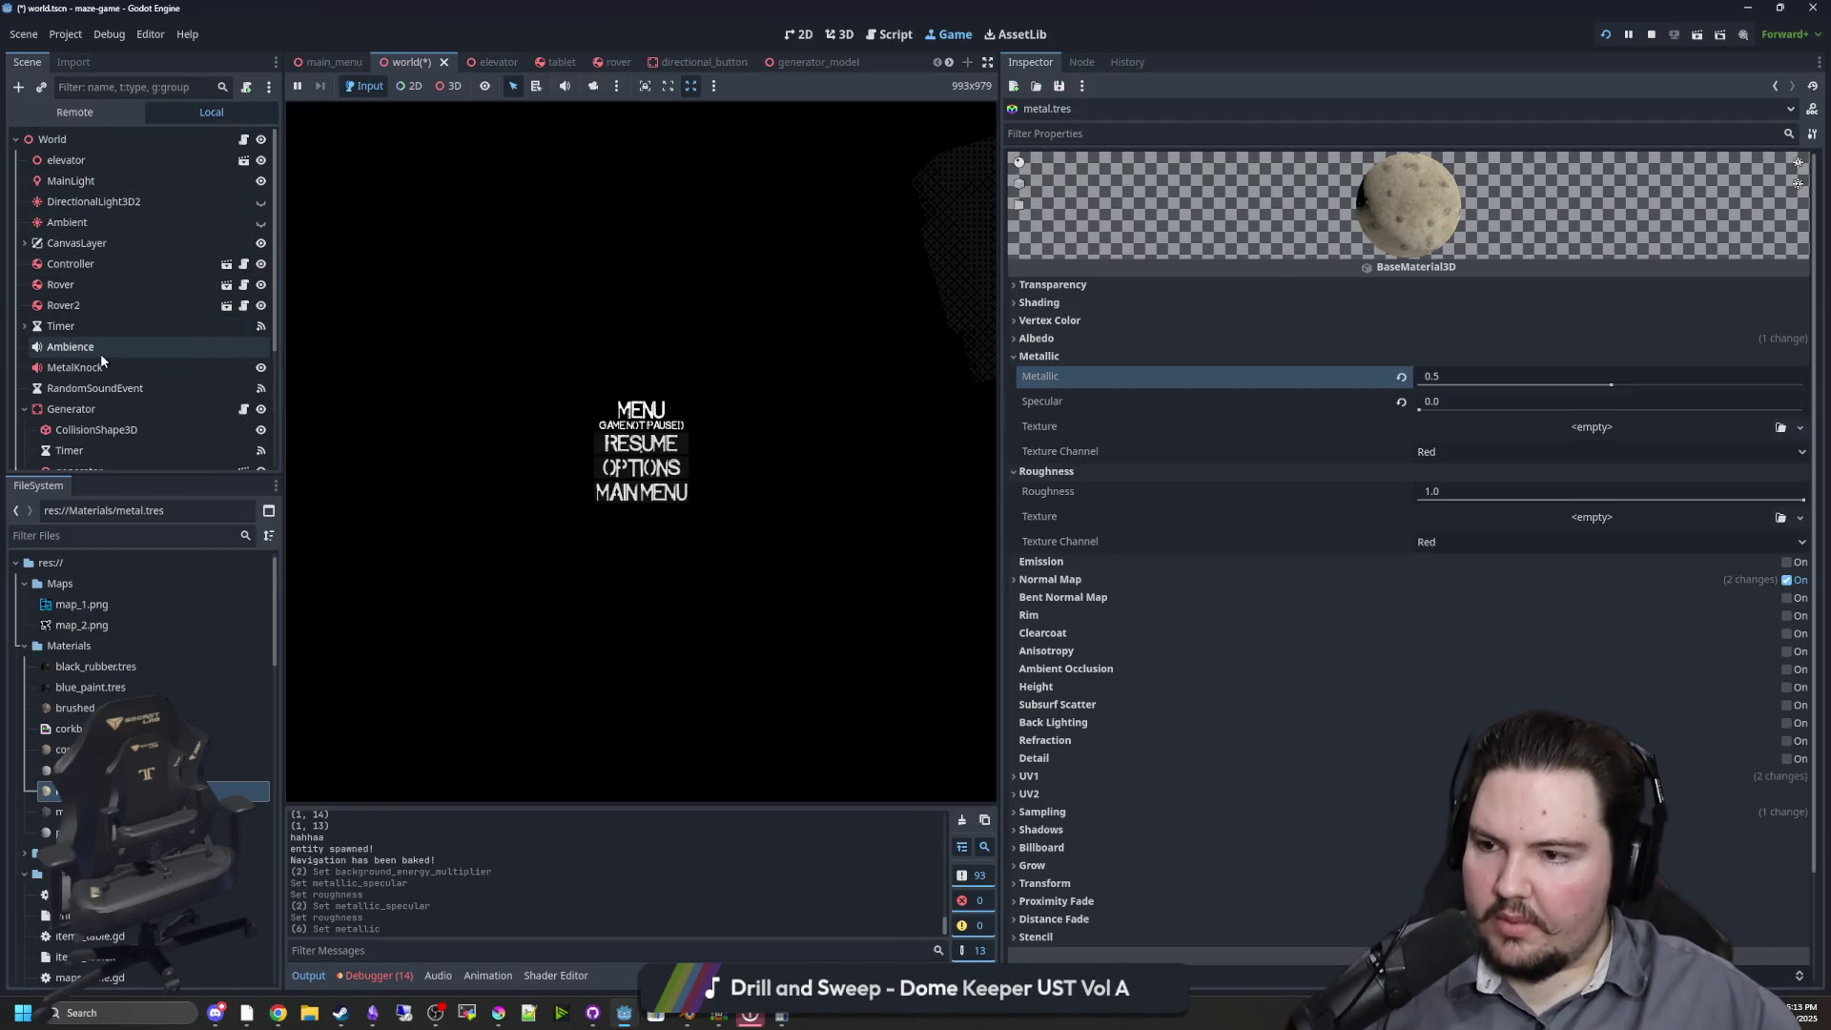
Set the WorldEnvironment's Background Energy Multiplier to 0.07
{"action": "scroll", "coordinate": [100, 353], "scroll_direction": "down", "scroll_amount": 3}
{"action": "scroll", "coordinate": [100, 353], "scroll_direction": "down", "scroll_amount": 3}
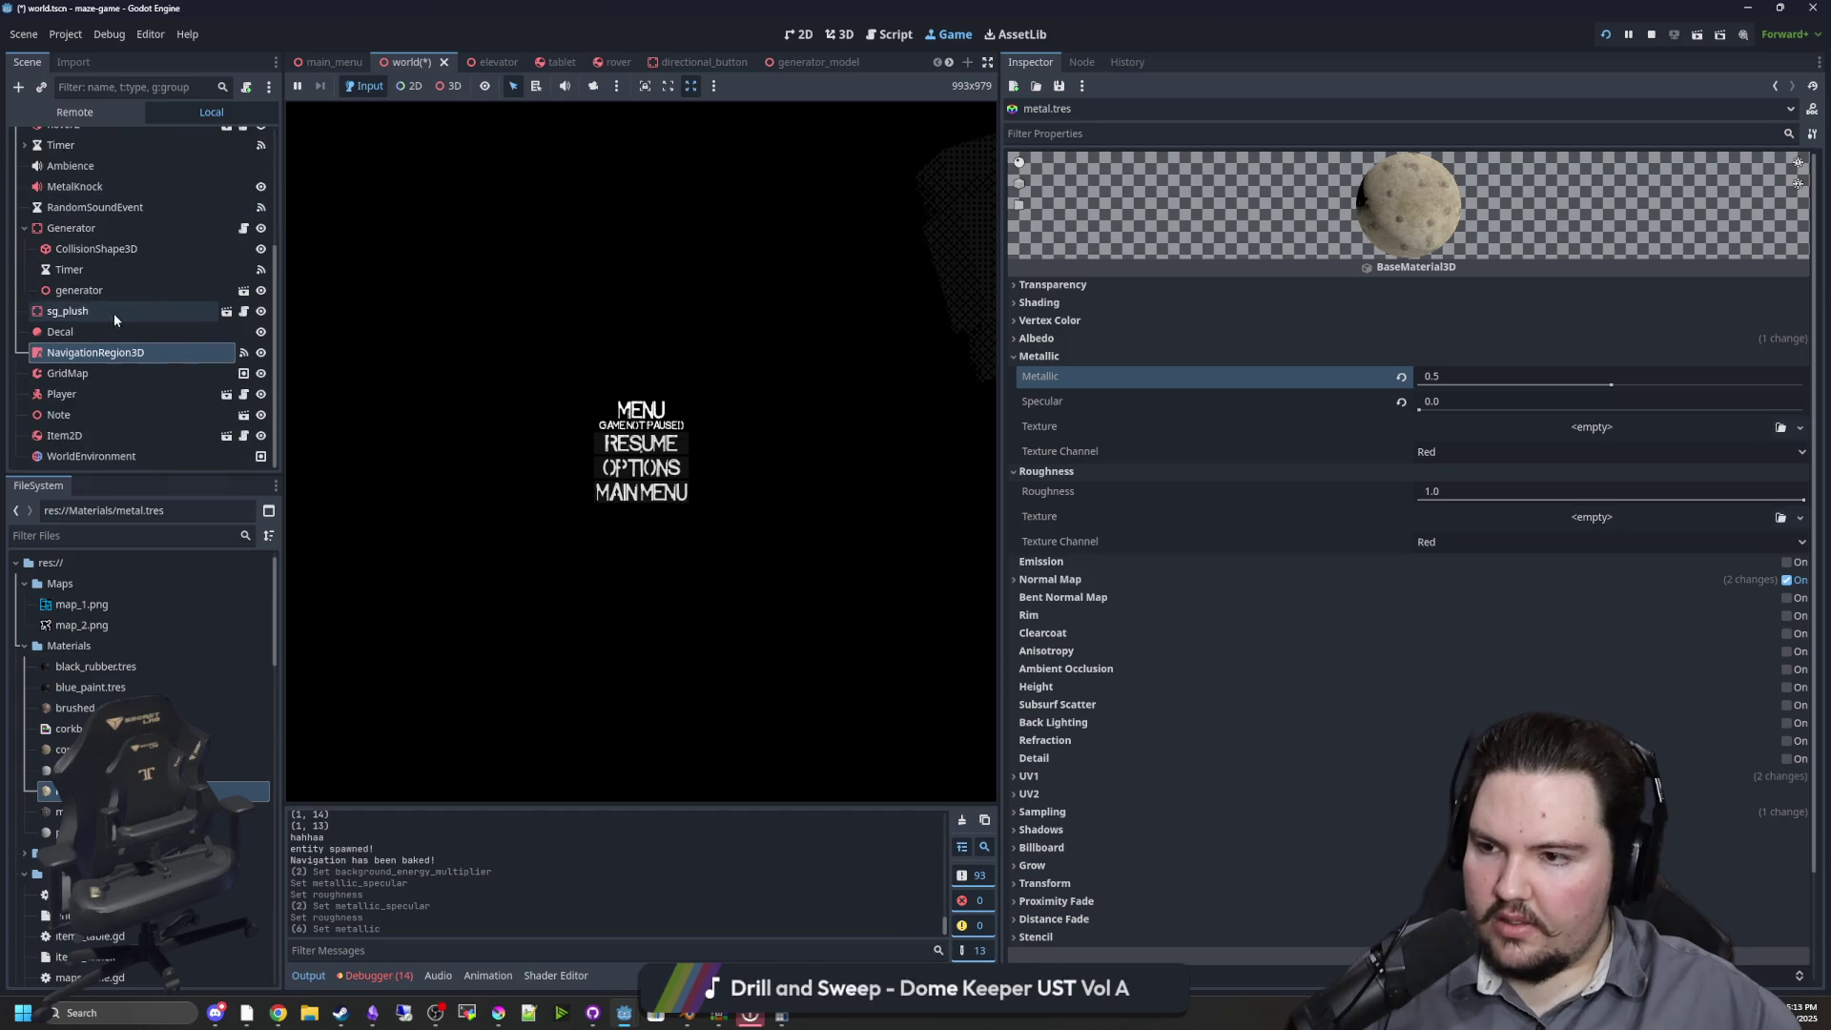
{"action": "left_click", "coordinate": [84, 457]}
{"action": "left_click", "coordinate": [1488, 248]}
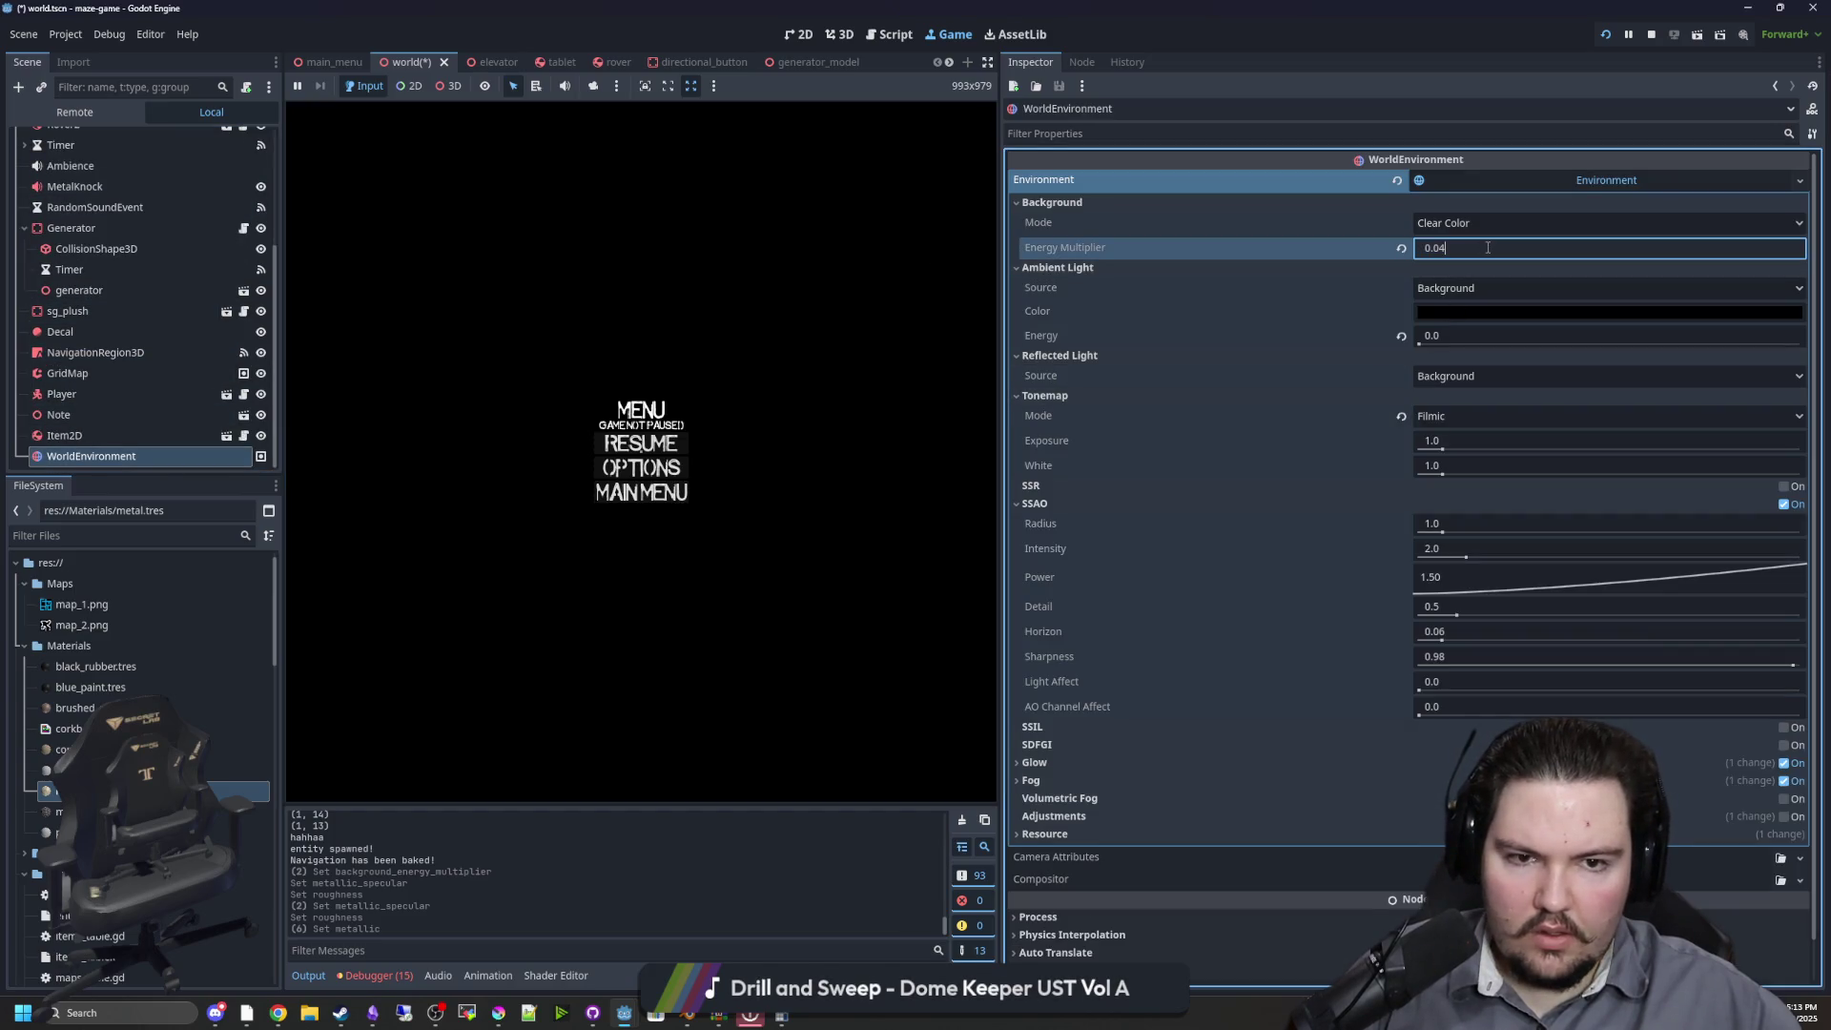
{"action": "type", "text": "0.05"}
{"action": "left_click", "coordinate": [641, 444]}
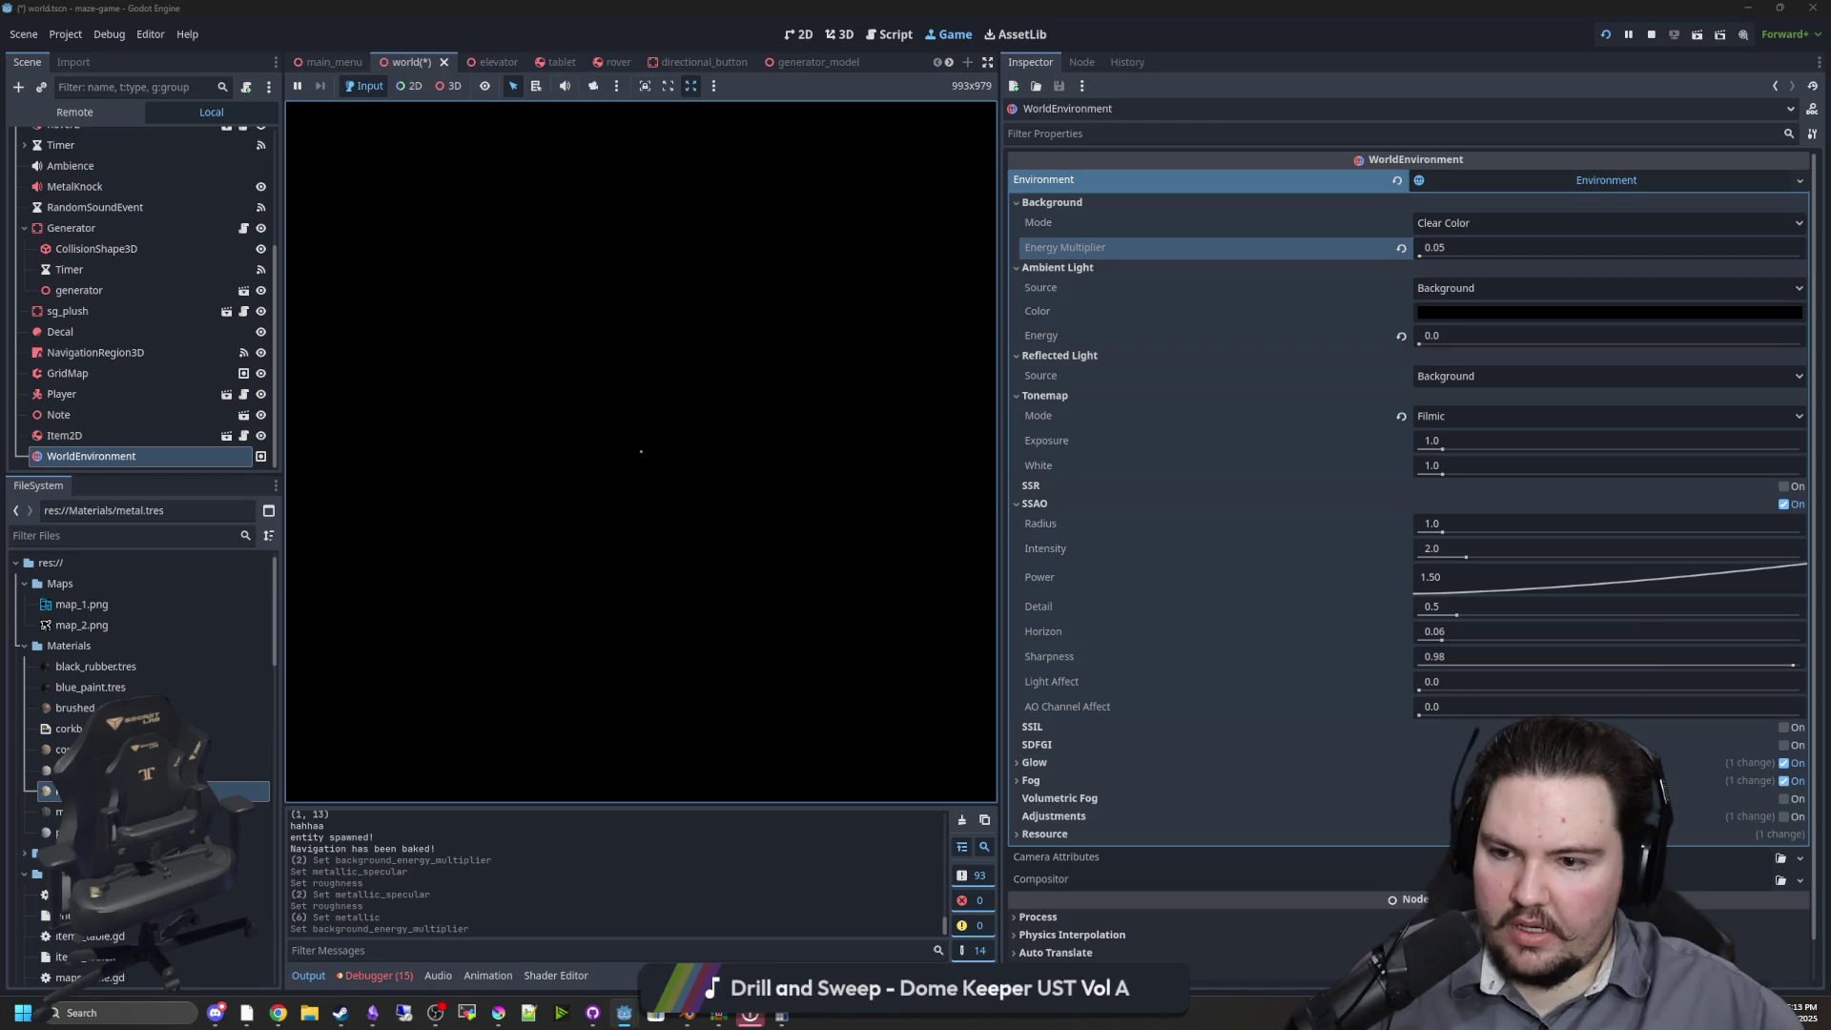
{"action": "key", "text": "Escape"}
{"action": "key", "text": "super"}
{"action": "left_click", "coordinate": [1480, 247]}
{"action": "type", "text": "0.07"}
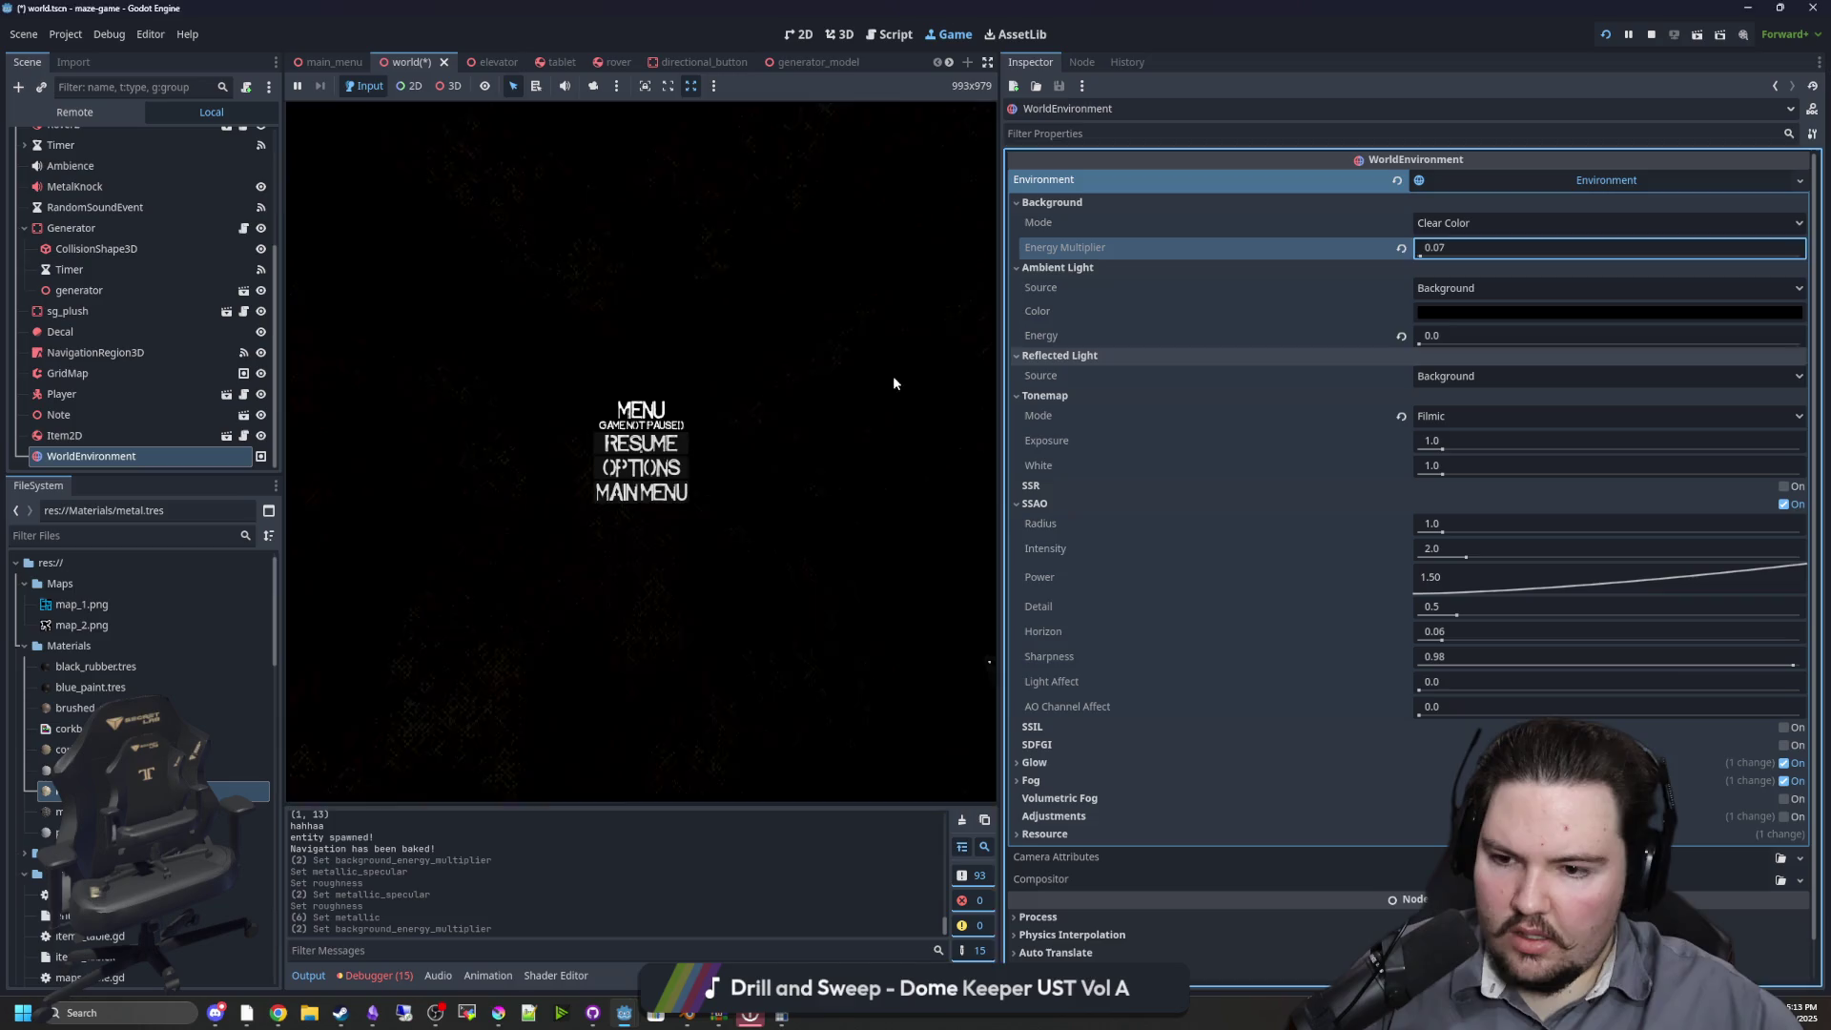
{"action": "left_click", "coordinate": [646, 442]}
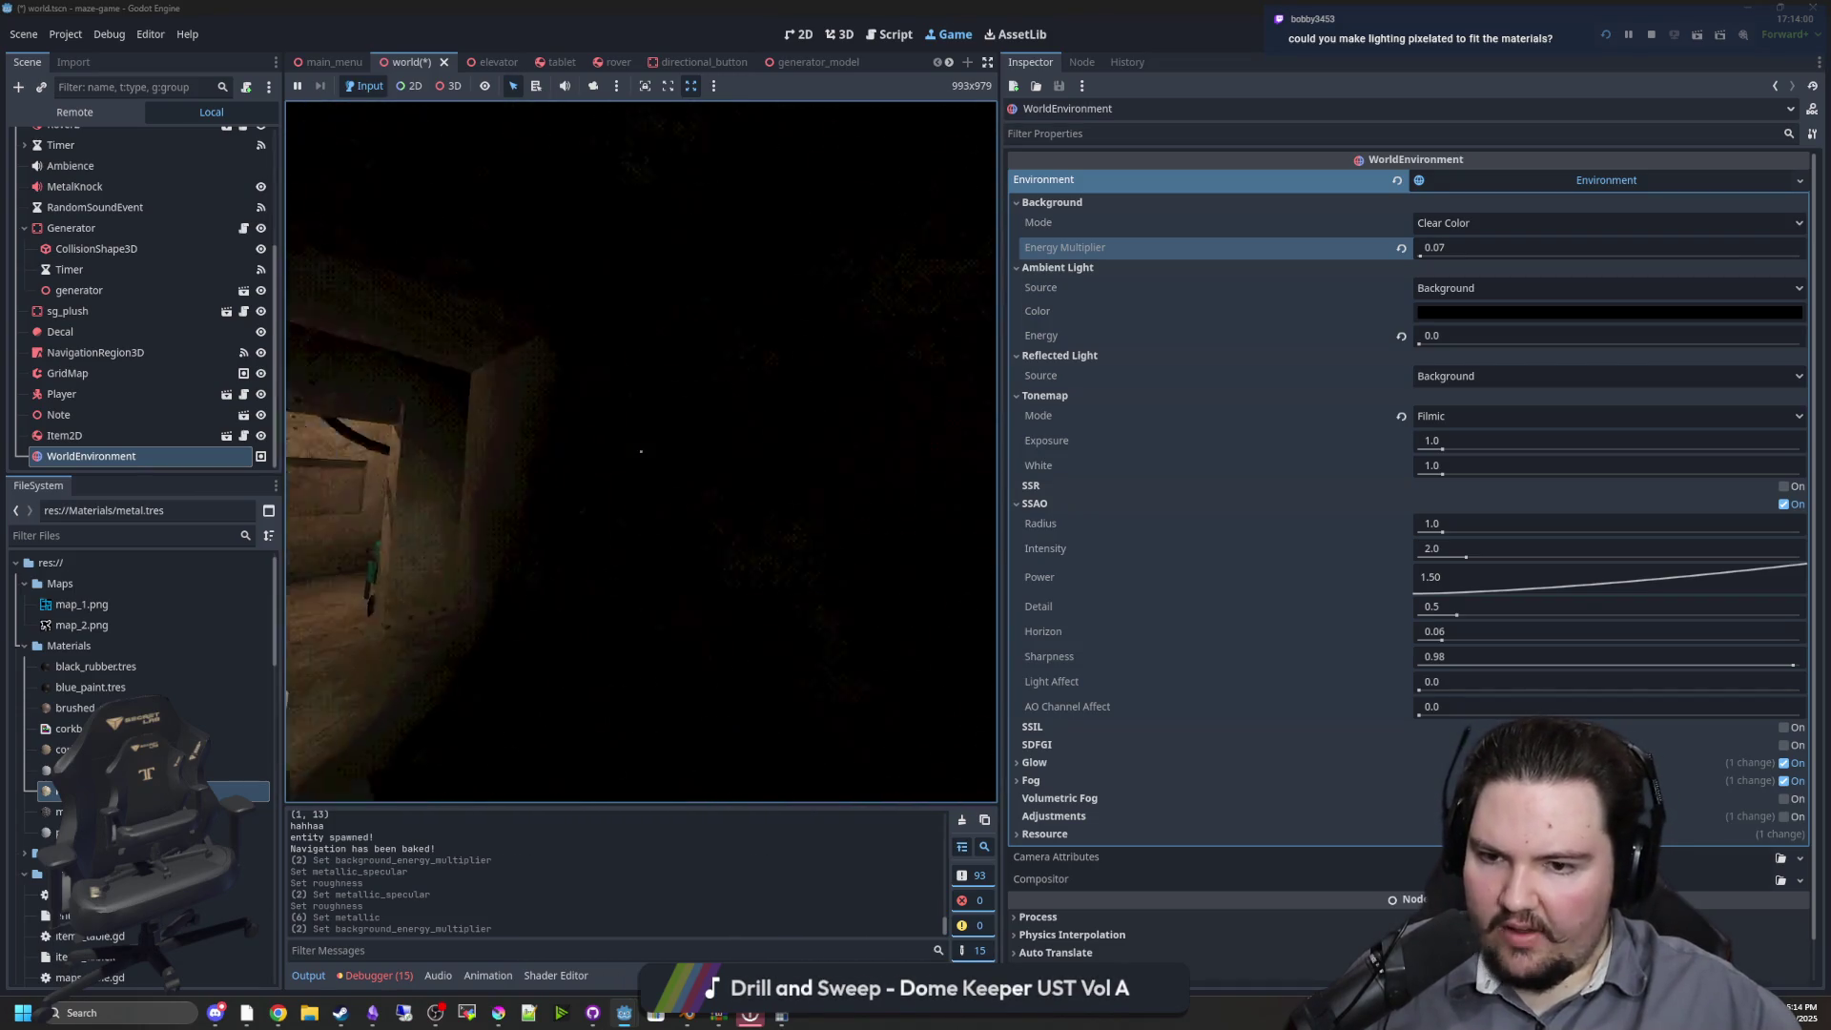
Walk into the room in the running game to check the dim lighting, then stop and save
{"action": "key", "text": "w"}
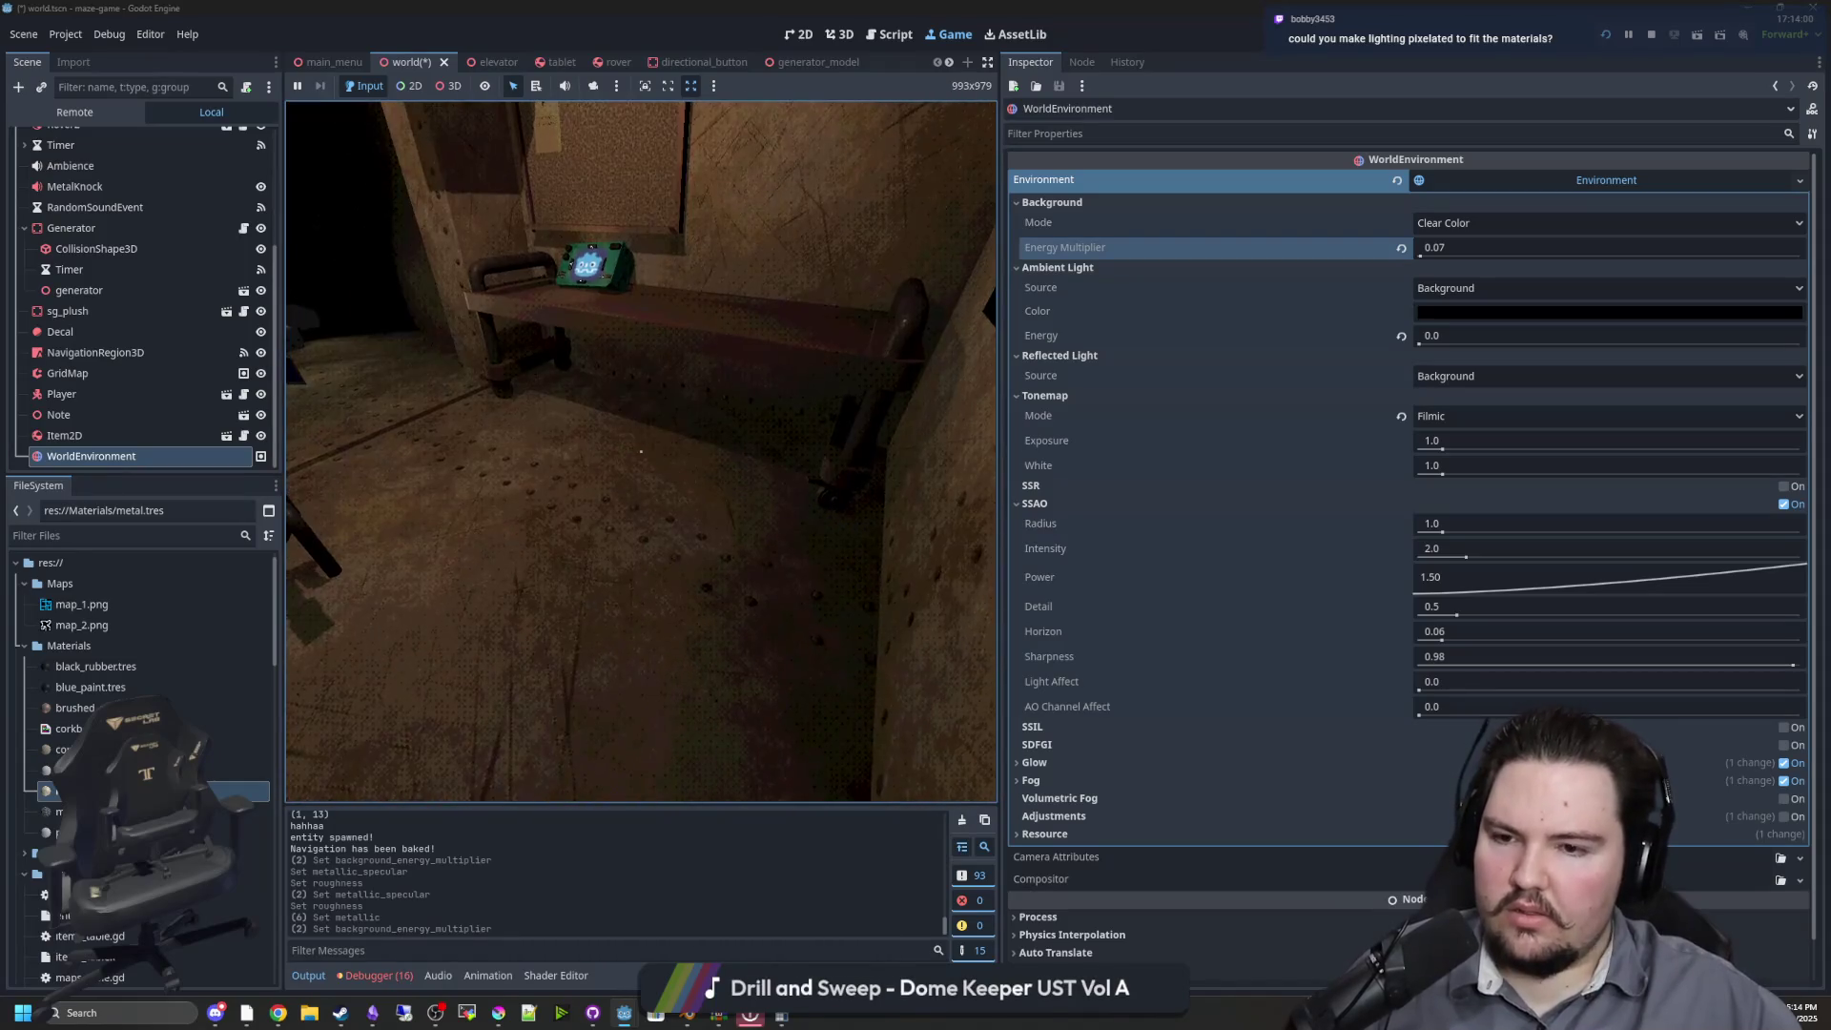
{"action": "key", "text": "Escape"}
{"action": "key", "text": "super"}
{"action": "left_click", "coordinate": [822, 845]}
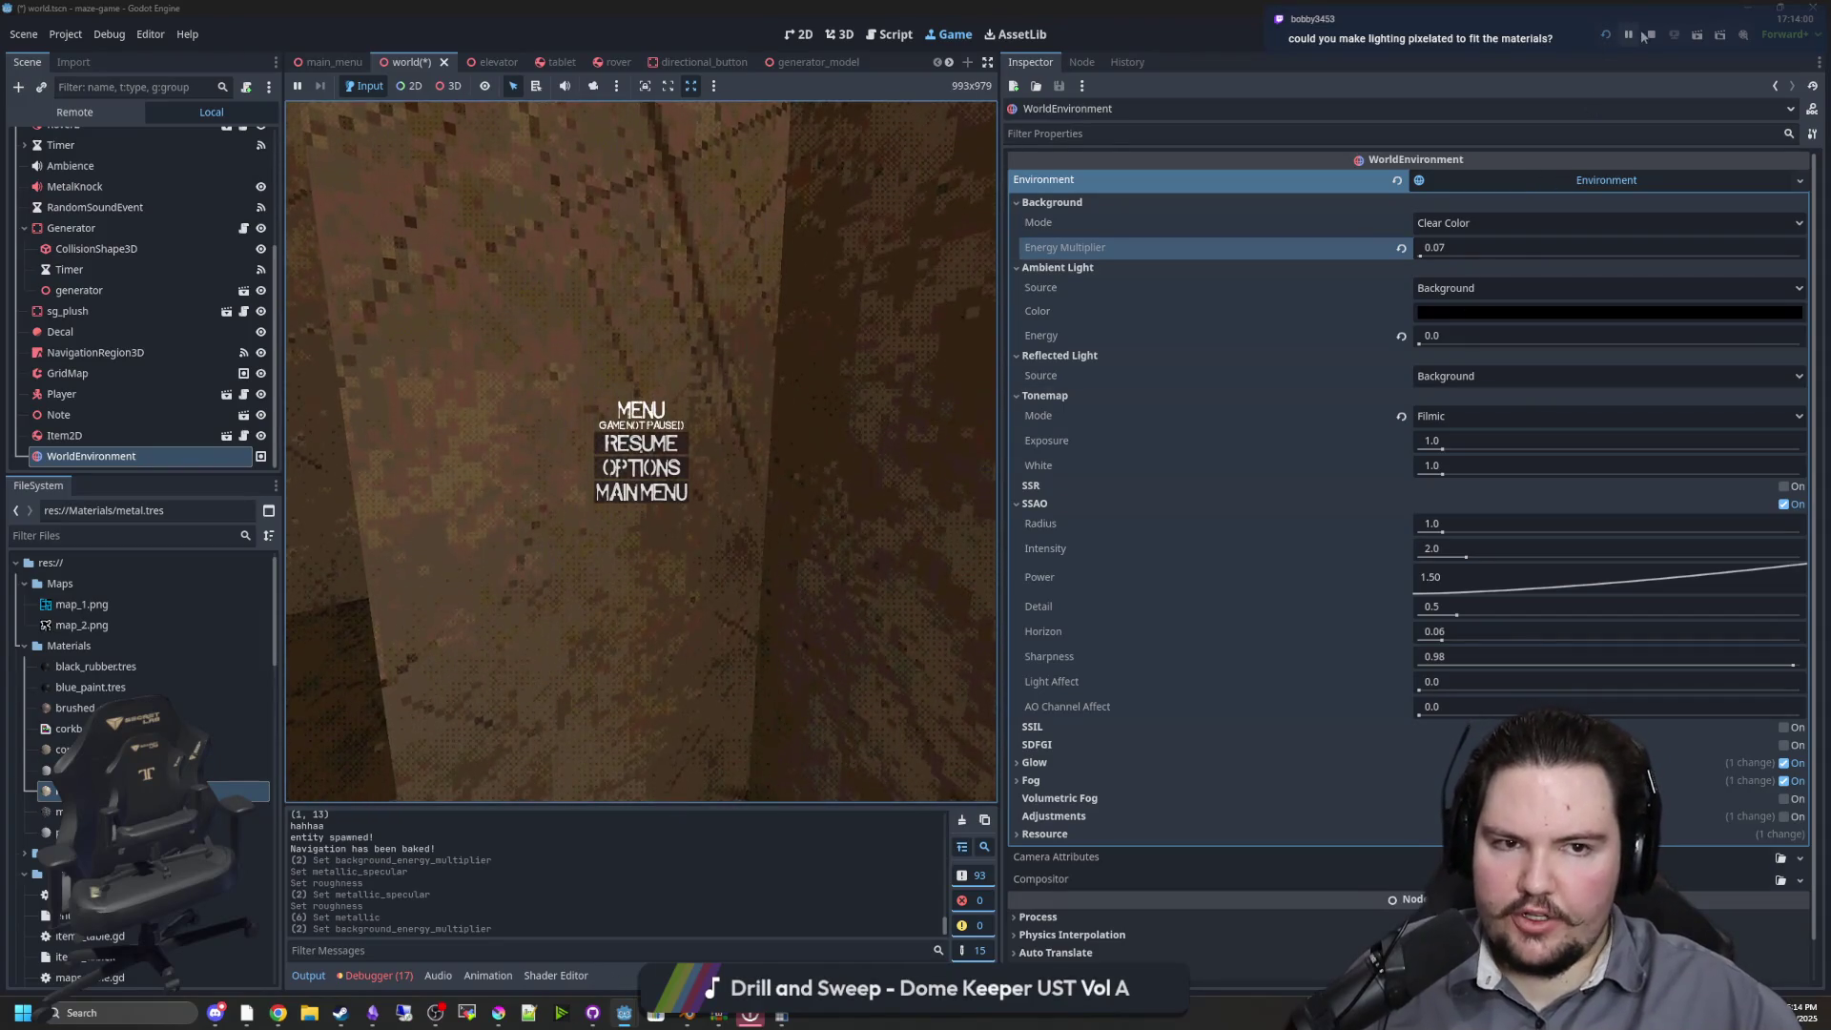
{"action": "key", "text": "F8"}
{"action": "key", "text": "ctrl+s"}
{"action": "left_click_drag", "start_coordinate": [1004, 402], "coordinate": [1502, 405]}
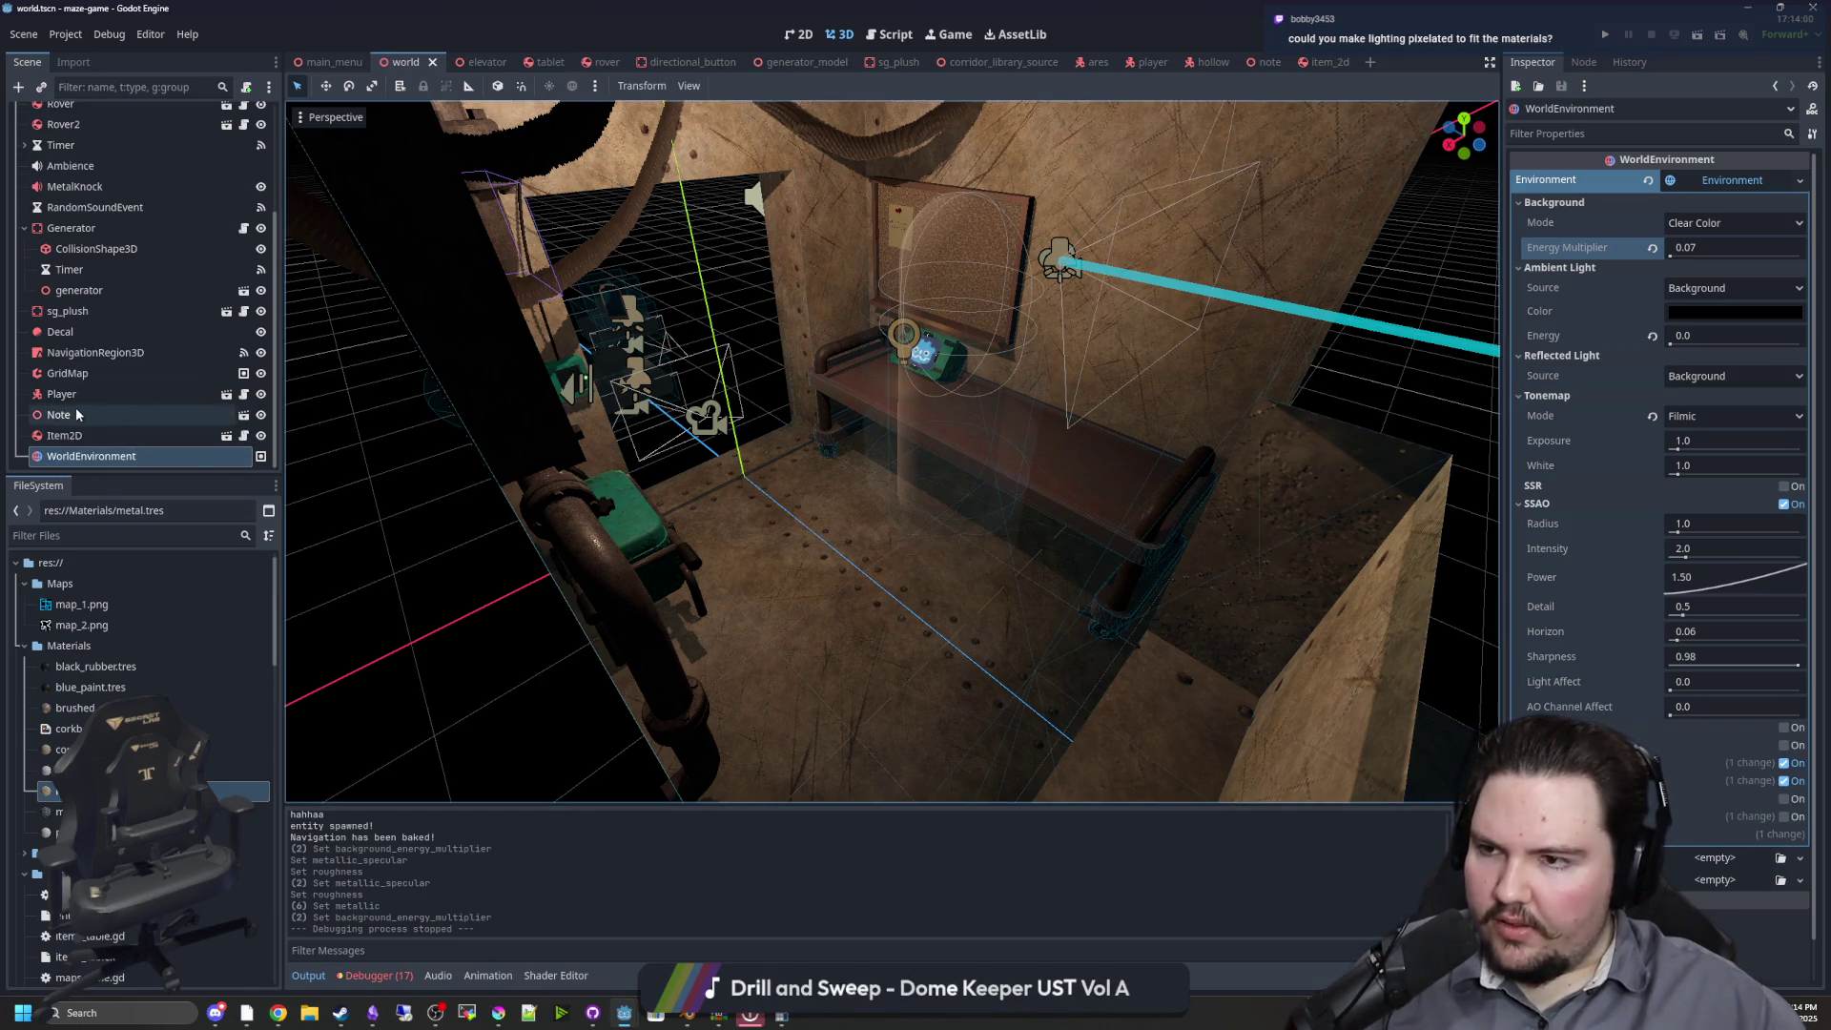
Give MainLight a new NoiseTexture2D projector with mipmap generation turned off
{"action": "scroll", "coordinate": [120, 303], "scroll_direction": "up", "scroll_amount": 4}
{"action": "left_click", "coordinate": [120, 179]}
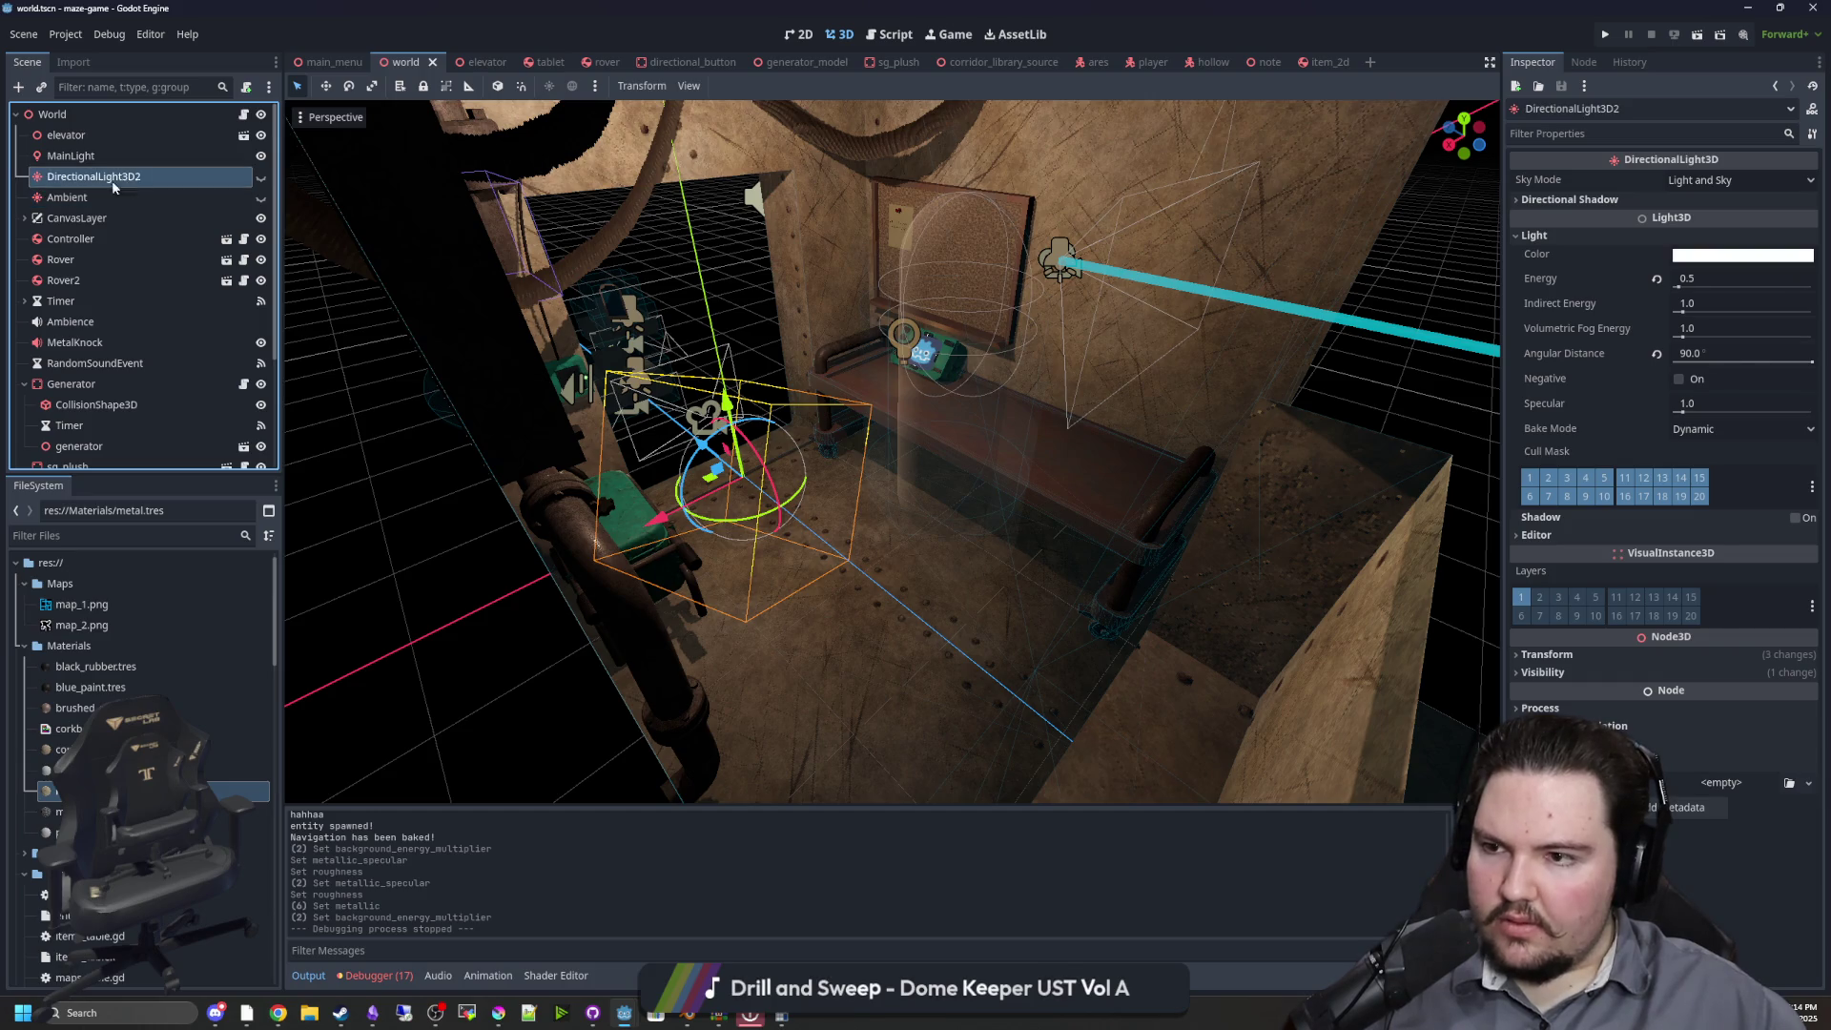
{"action": "left_click", "coordinate": [95, 157]}
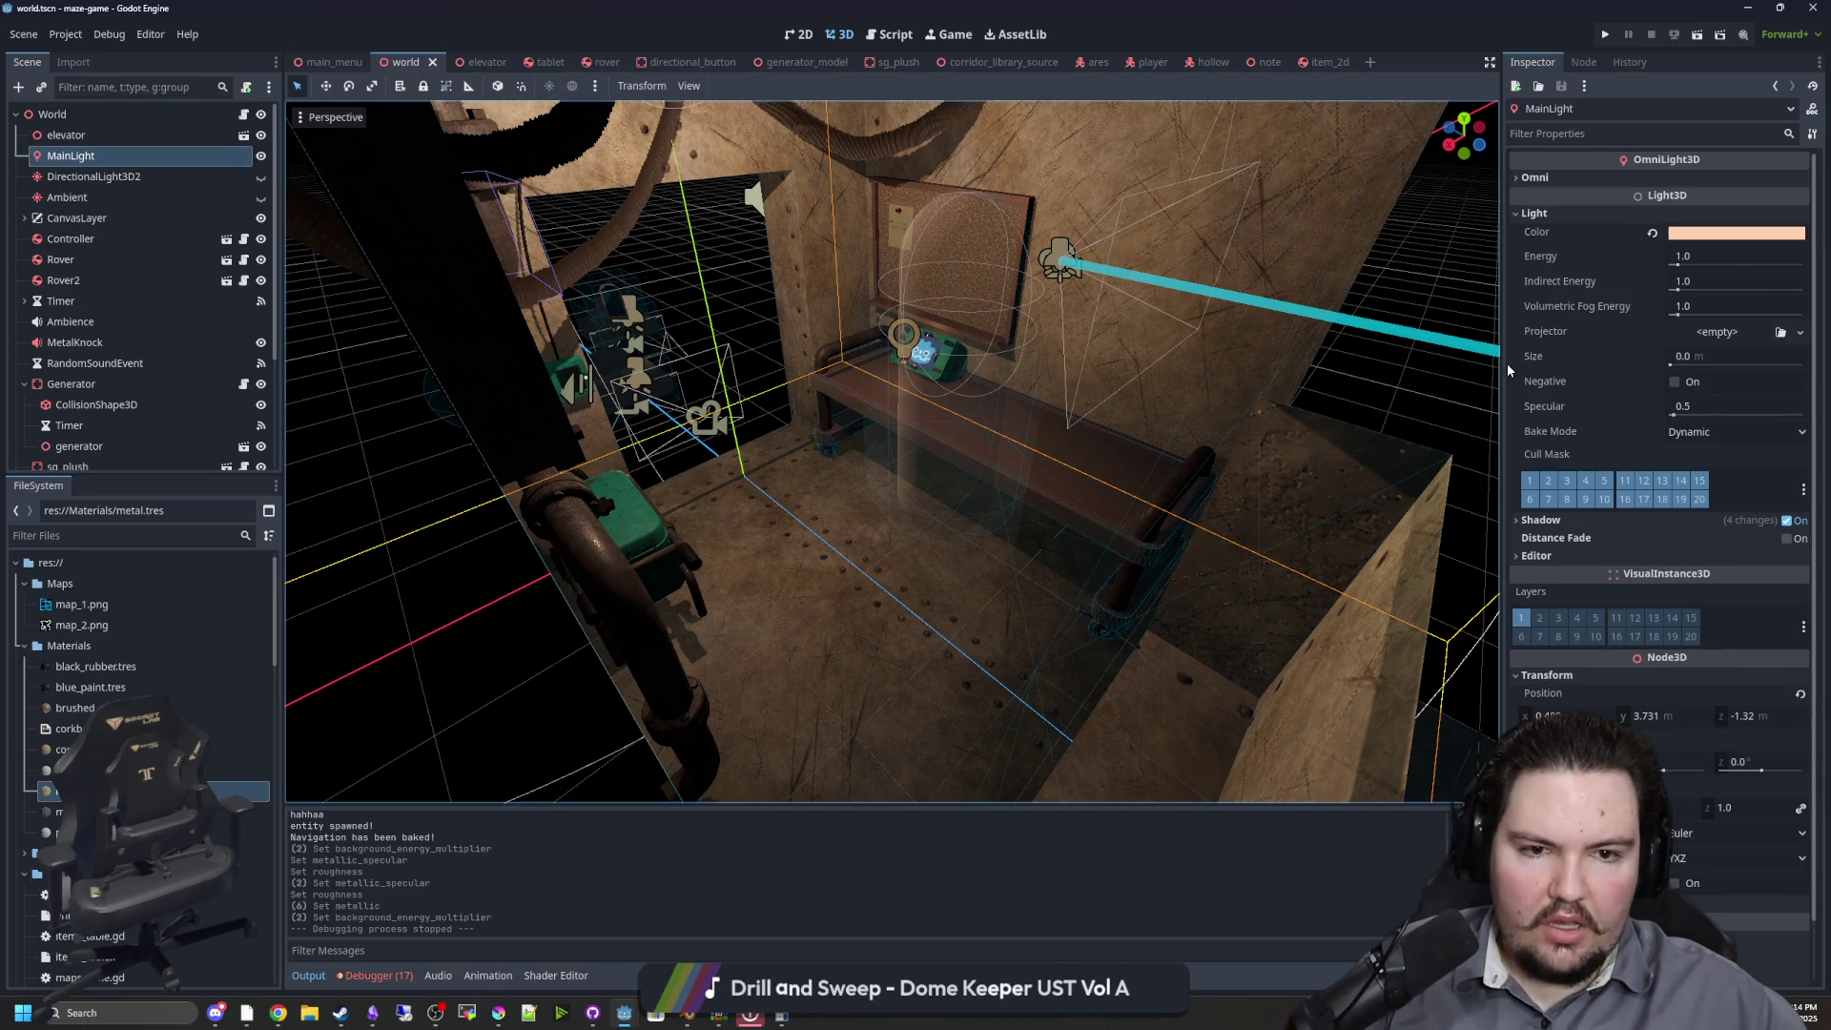
{"action": "left_click_drag", "start_coordinate": [1500, 370], "coordinate": [1374, 370]}
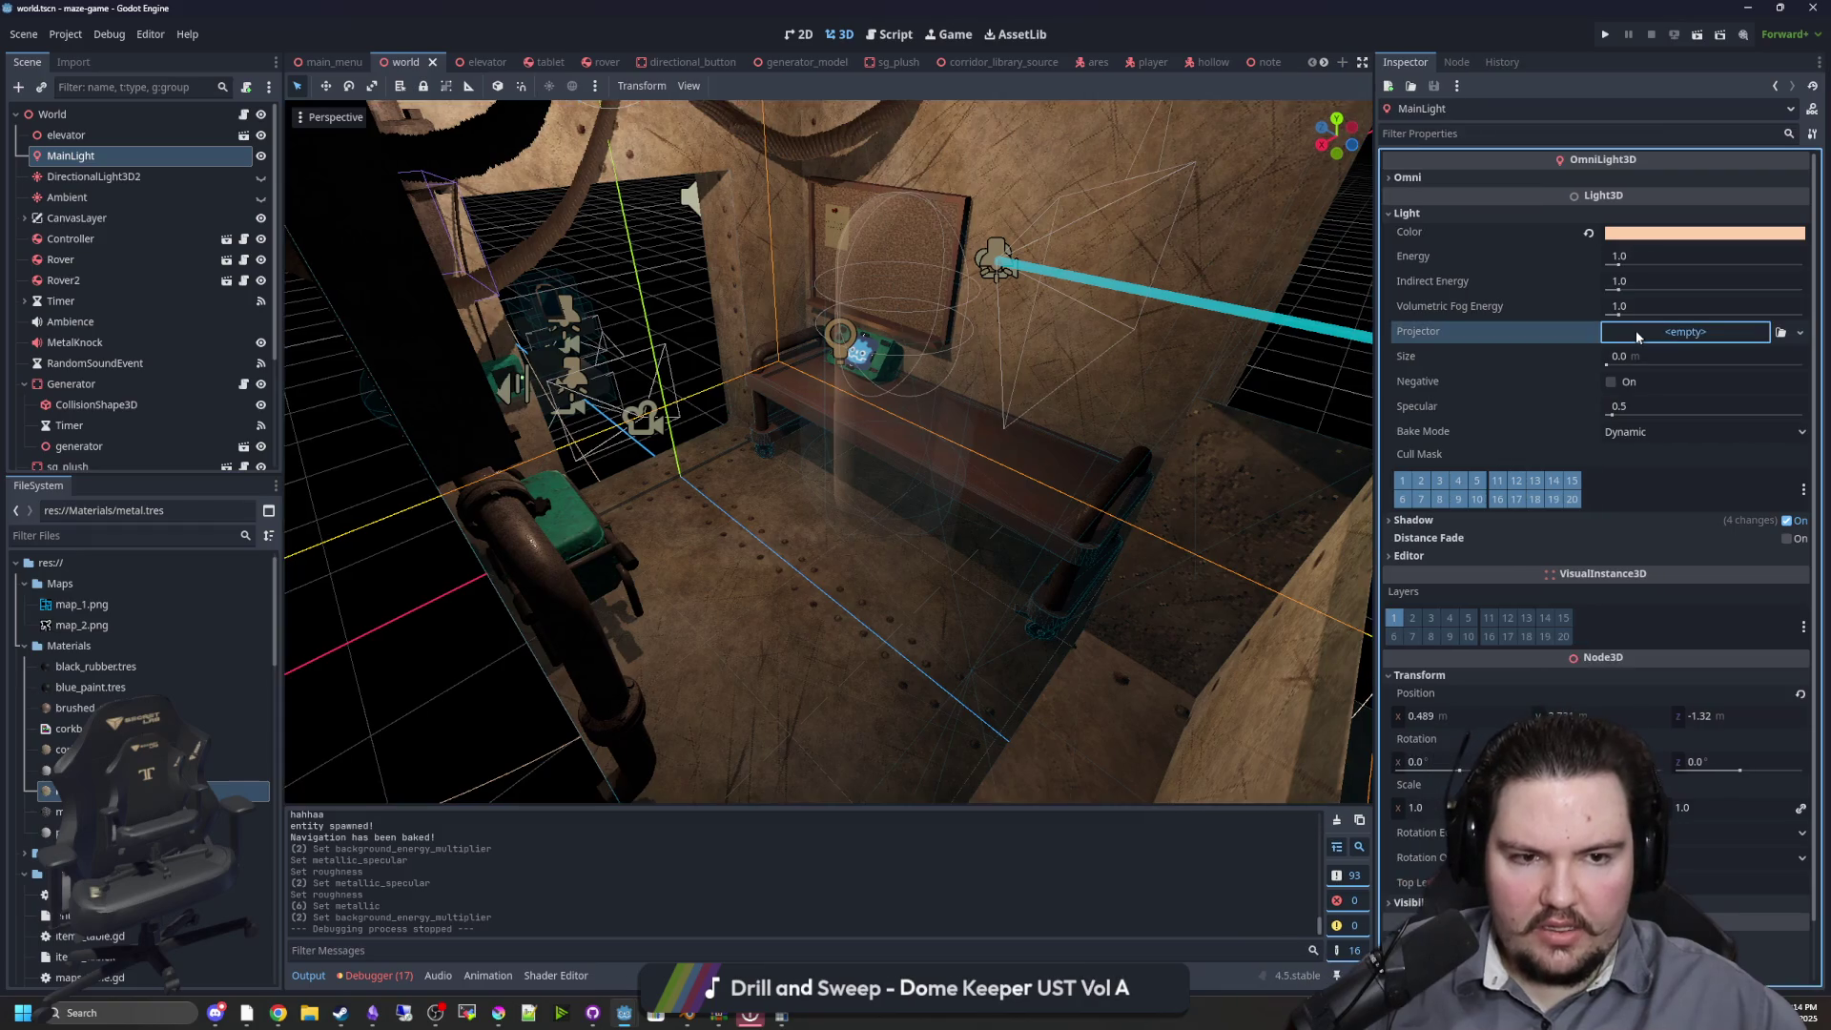
{"action": "left_click", "coordinate": [1638, 335]}
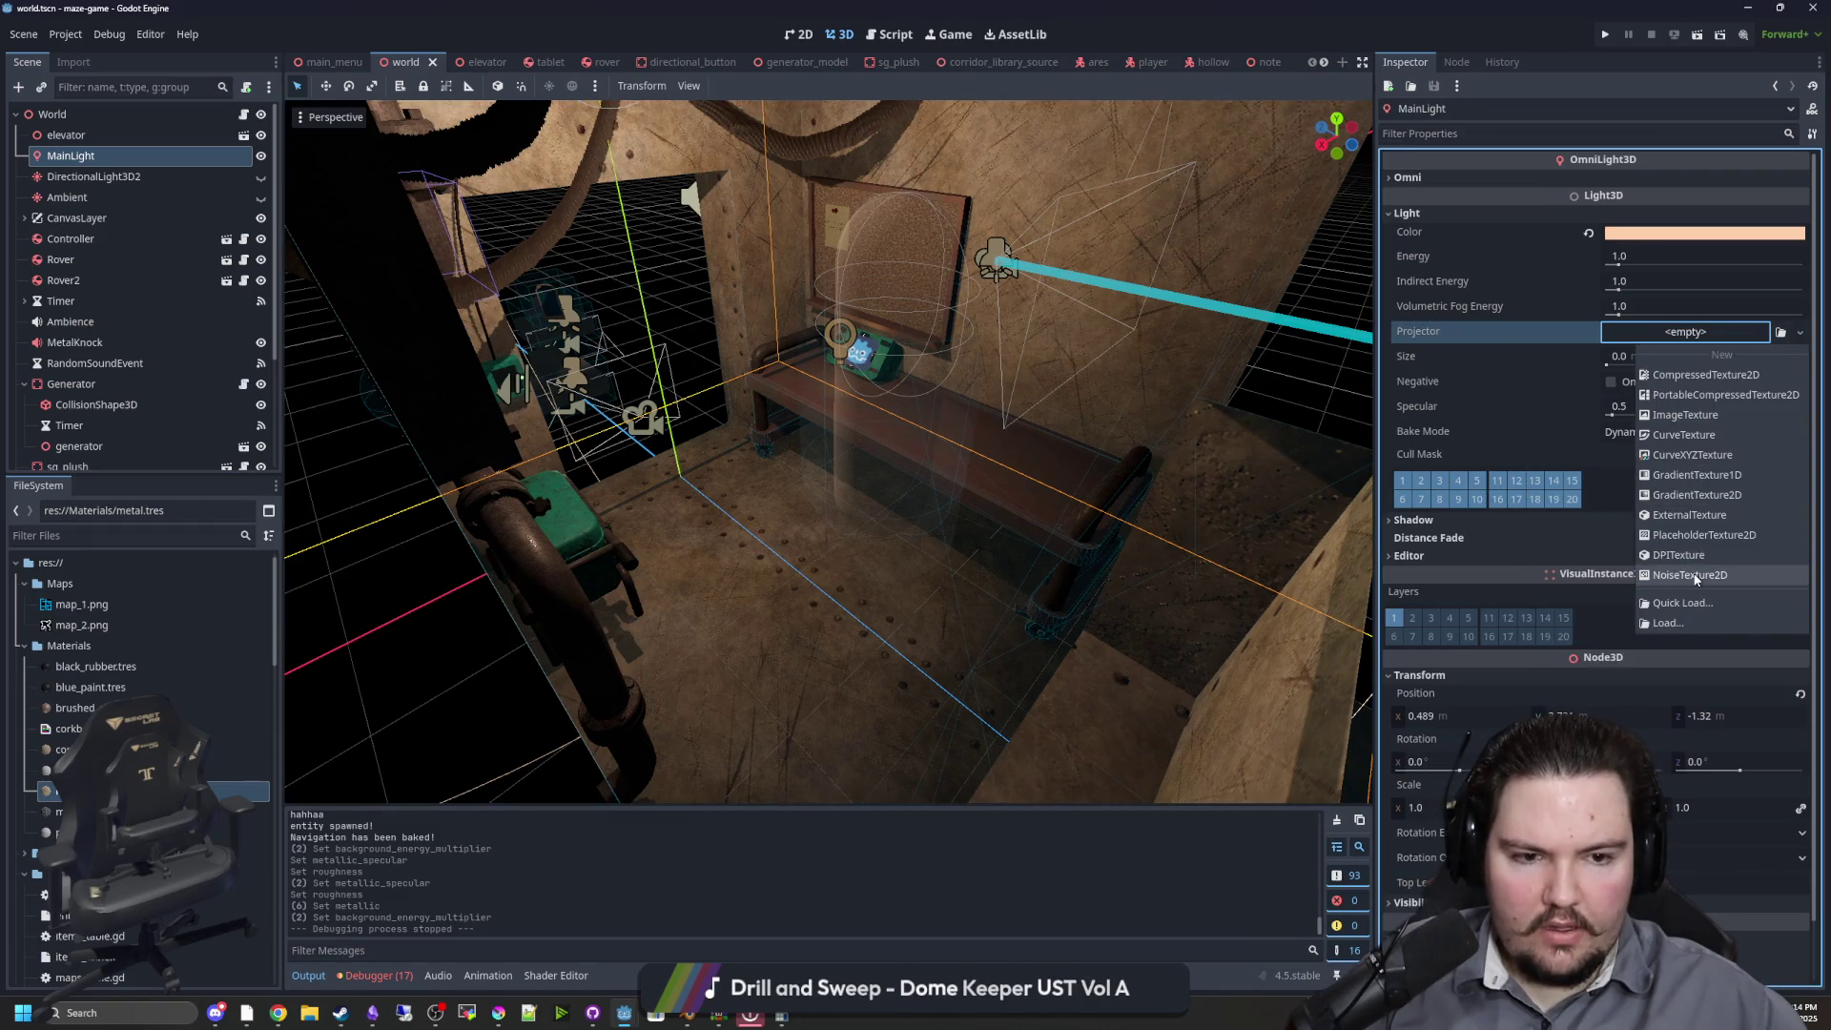
{"action": "left_click", "coordinate": [1690, 576]}
{"action": "left_click", "coordinate": [1689, 333]}
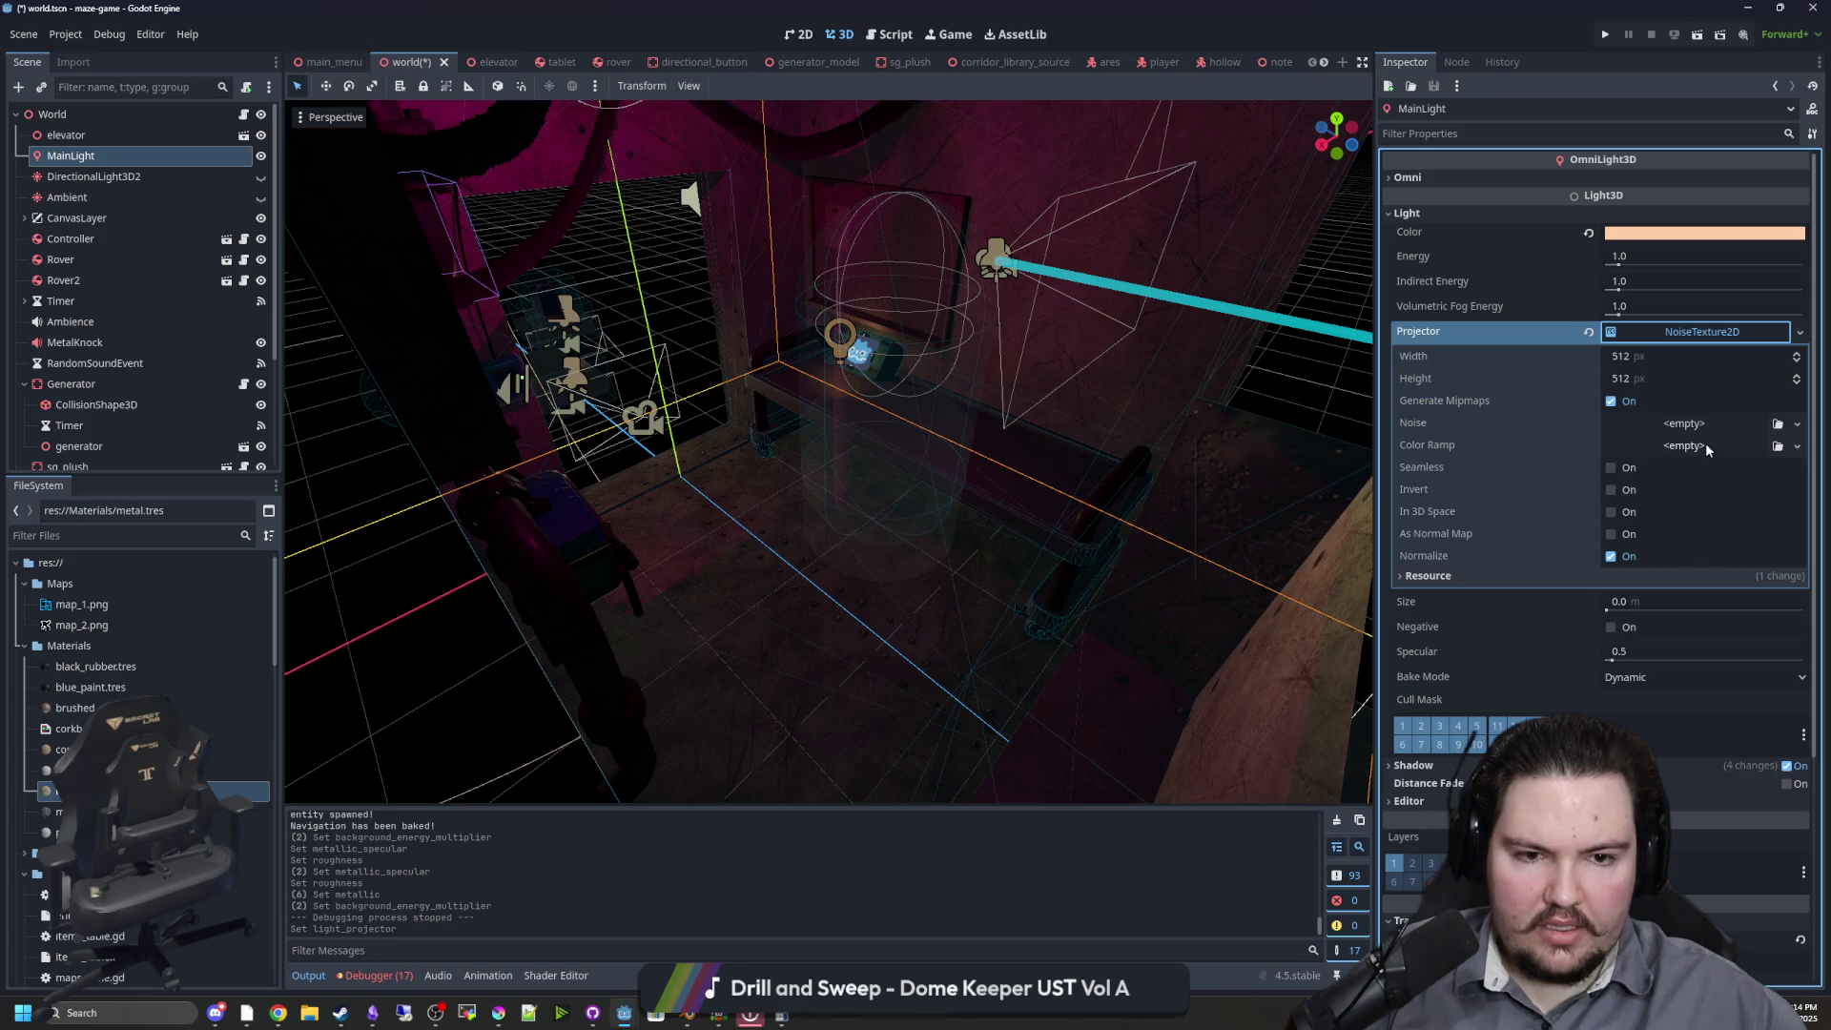
{"action": "left_click", "coordinate": [1690, 408]}
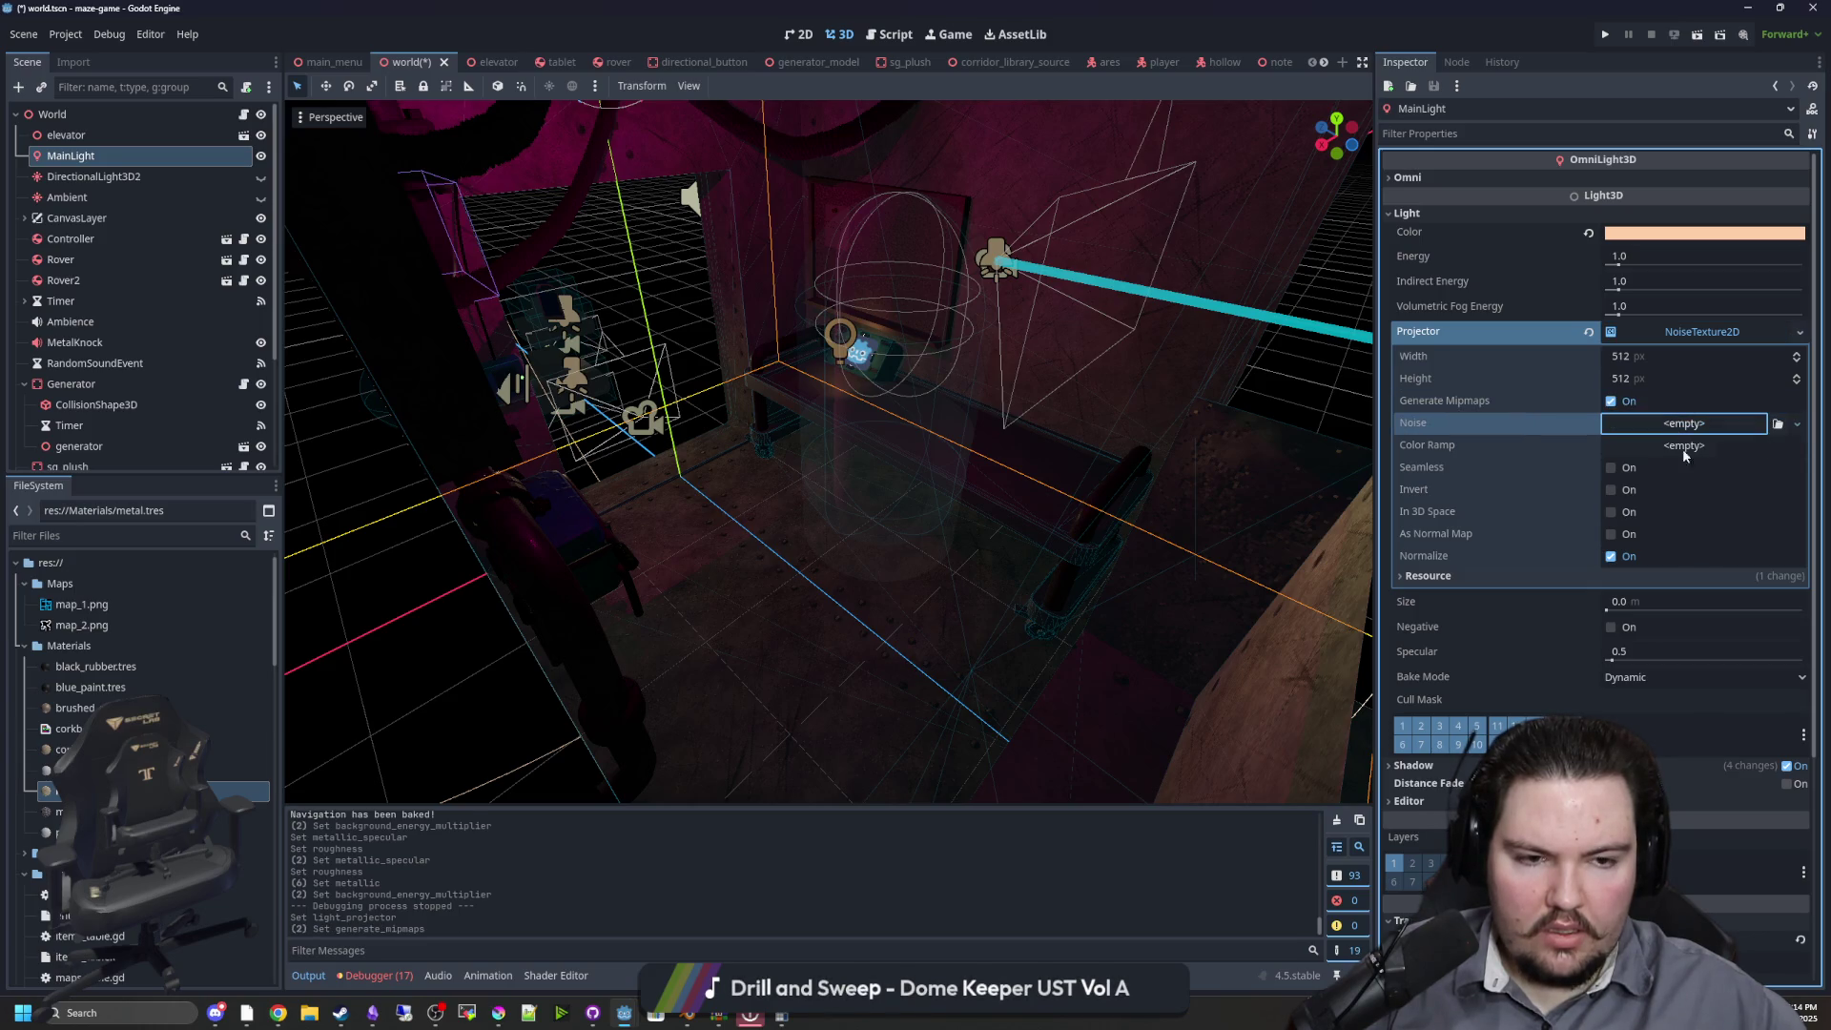
Set the noise texture's Noise to a new FastNoiseLite and view the mottled room corner
{"action": "left_click", "coordinate": [1756, 466]}
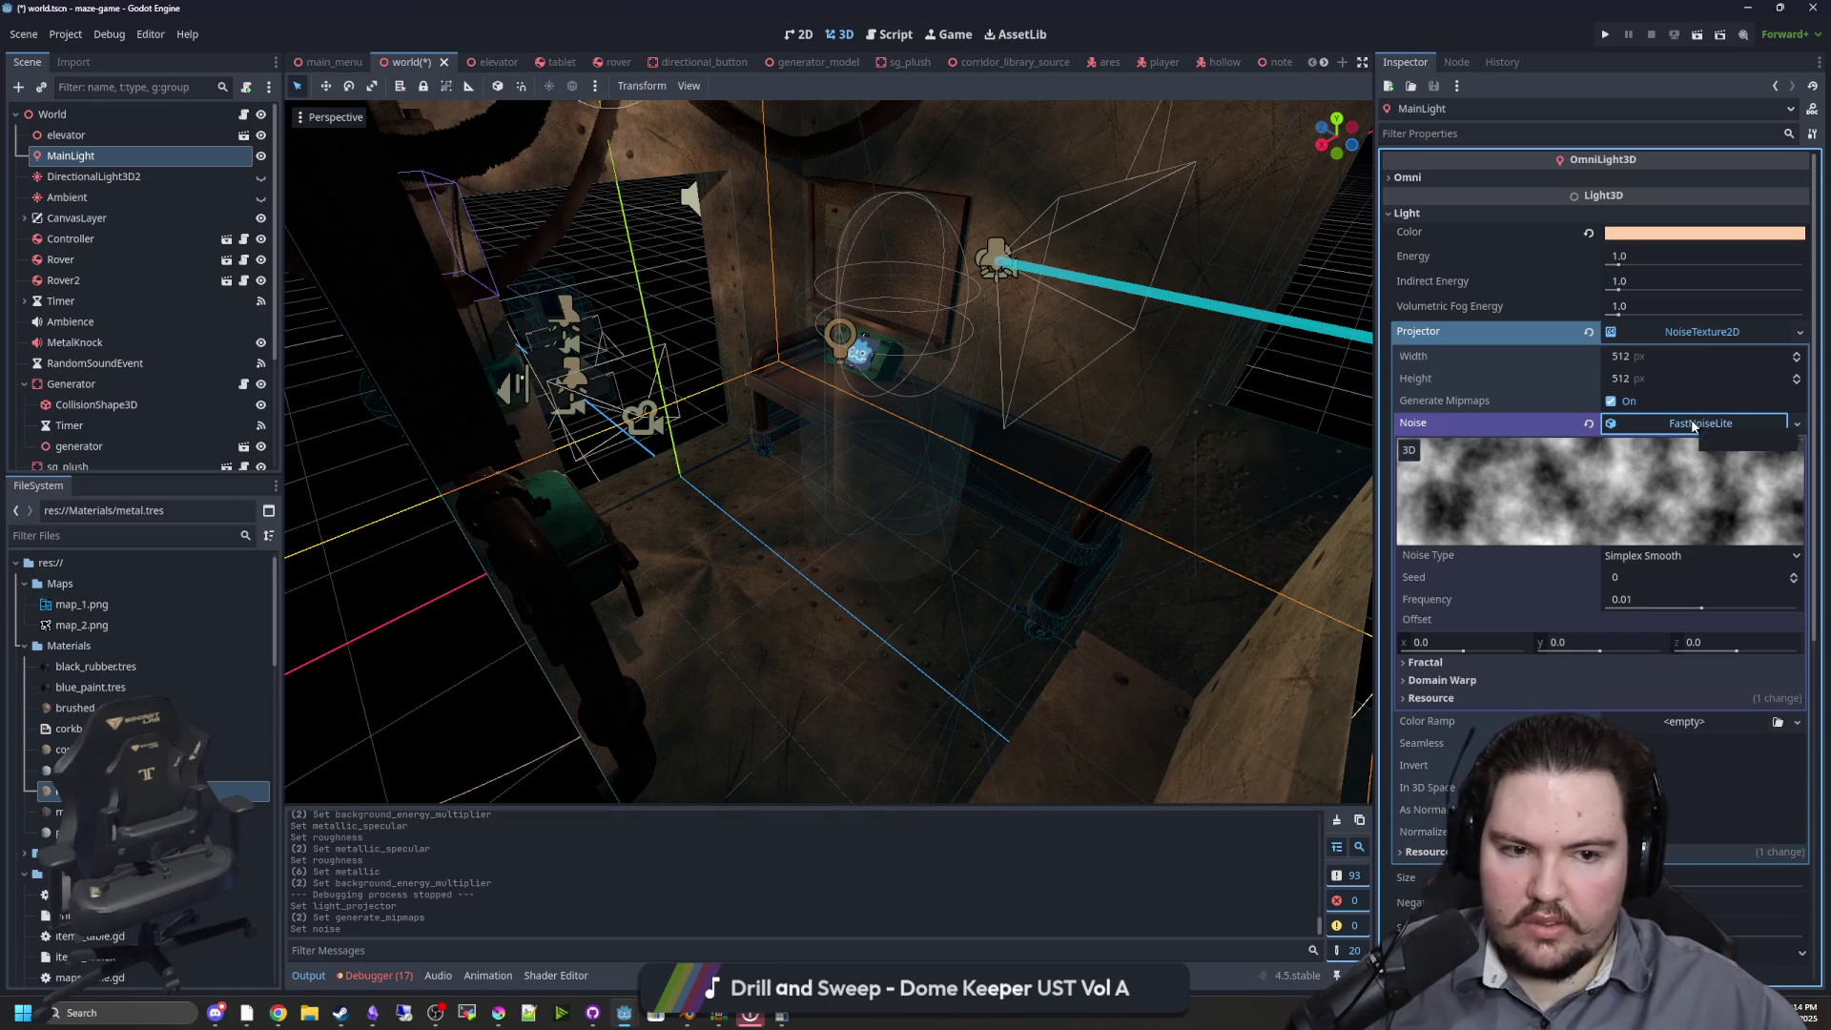
{"action": "scroll", "coordinate": [923, 508], "scroll_direction": "up", "scroll_amount": 3}
{"action": "scroll", "coordinate": [899, 296], "scroll_direction": "up", "scroll_amount": 3}
{"action": "mouse_move", "coordinate": [900, 297]}
{"action": "left_mouse_down"}
{"action": "mouse_move", "coordinate": [1037, 242]}
{"action": "mouse_move", "coordinate": [1090, 247]}
{"action": "mouse_move", "coordinate": [988, 267]}
{"action": "mouse_move", "coordinate": [953, 386]}
{"action": "left_mouse_up"}
{"action": "scroll", "coordinate": [1157, 407], "scroll_direction": "up", "scroll_amount": 2}
Shrink the noise texture's Height and Width to 4 pixels
{"action": "left_click", "coordinate": [1659, 378]}
{"action": "type", "text": "1"}
{"action": "key", "text": "Return"}
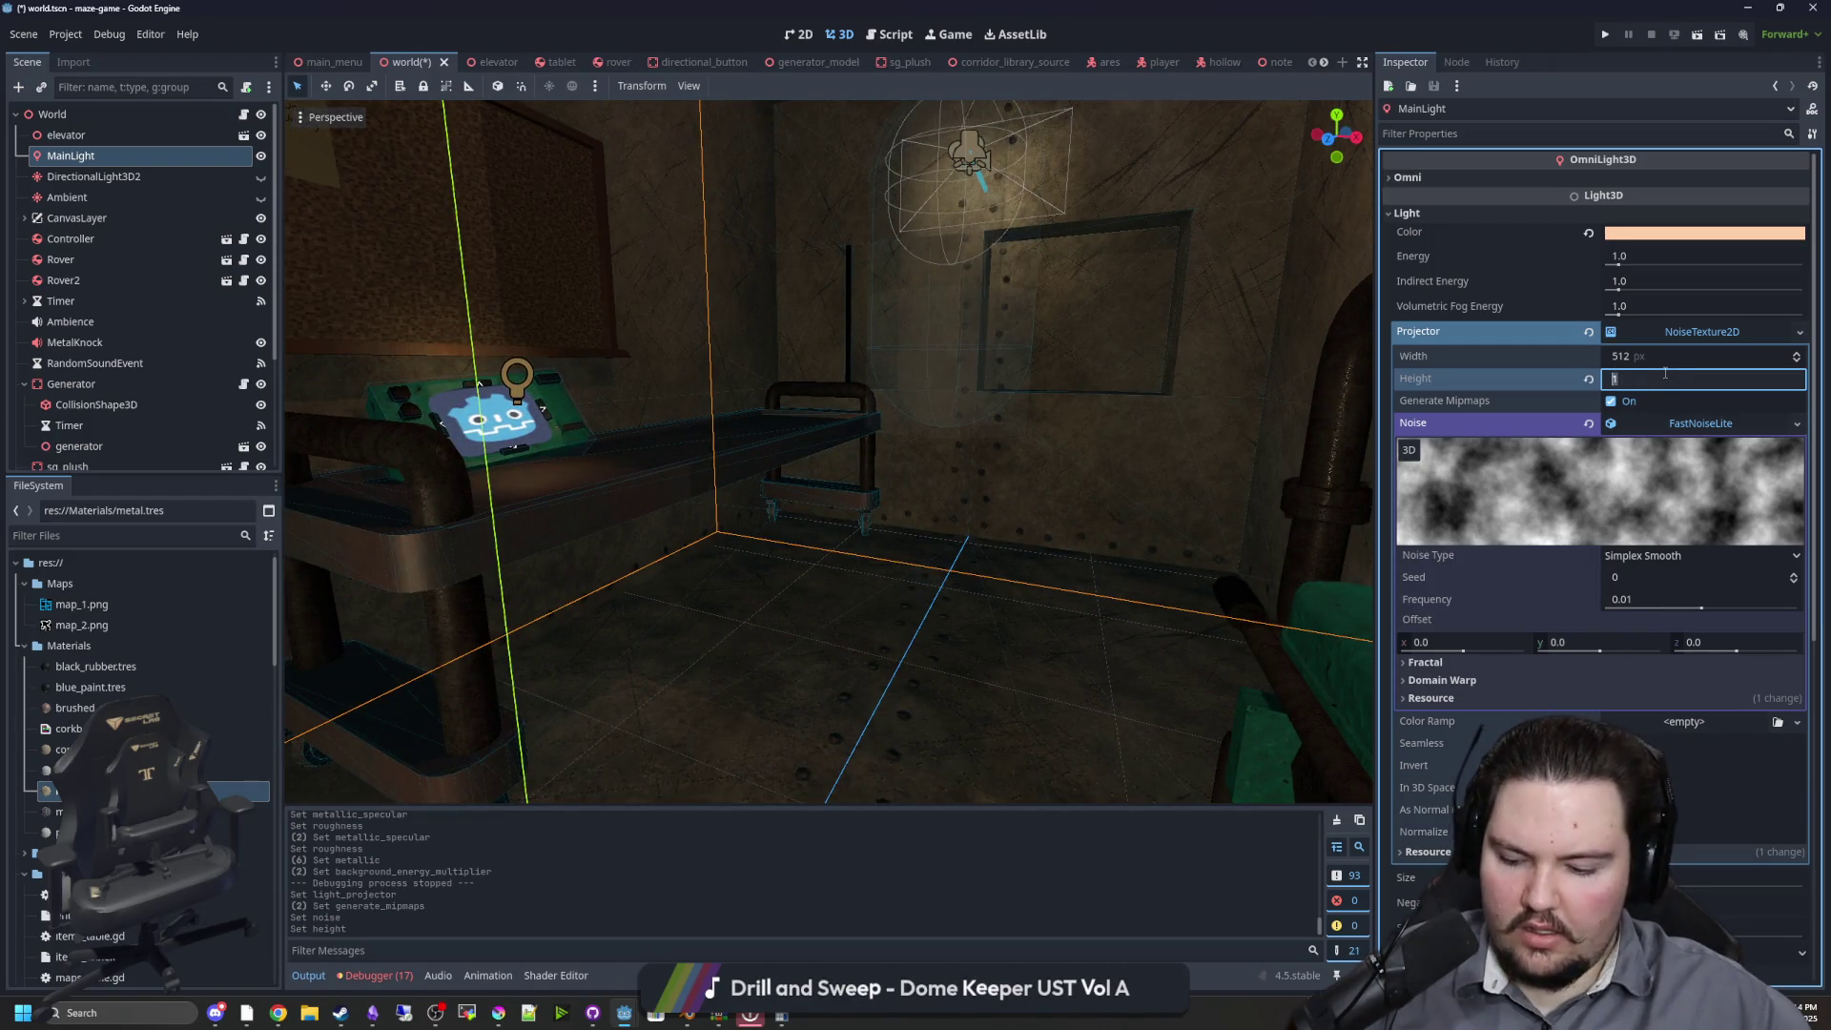
{"action": "left_click", "coordinate": [1645, 357]}
{"action": "type", "text": "1"}
{"action": "key", "text": "Return"}
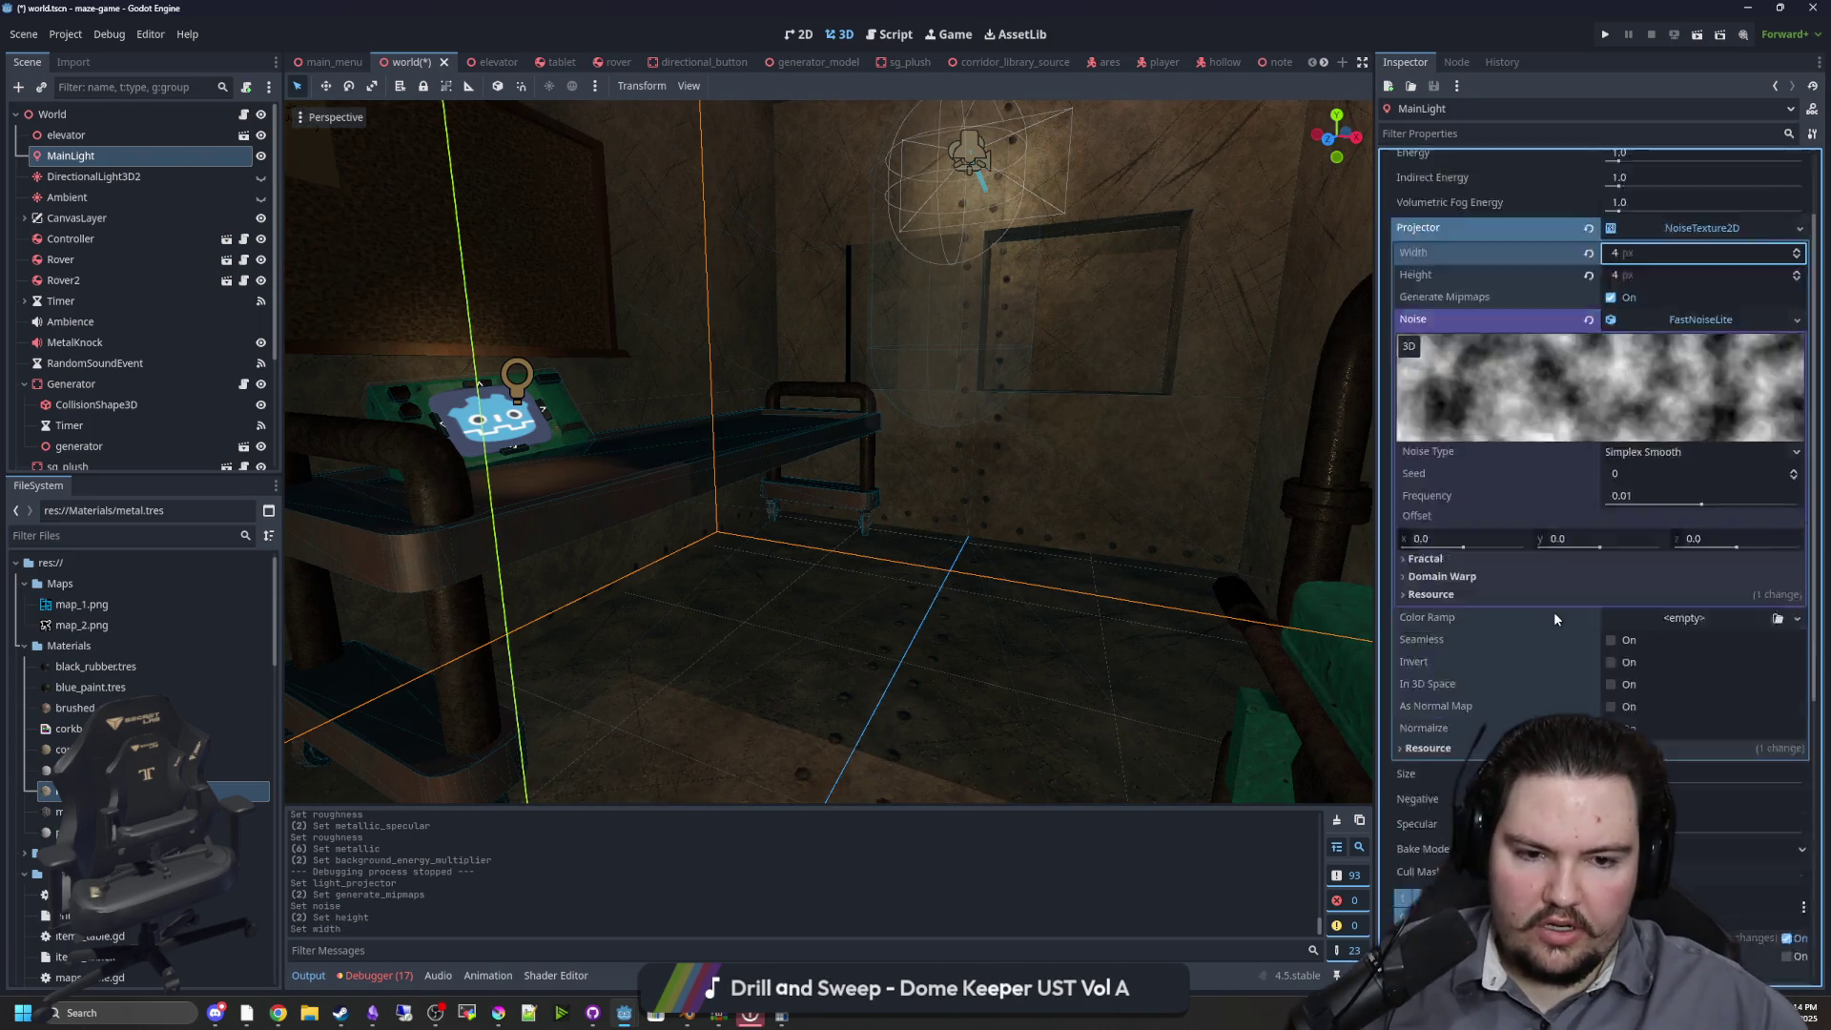
Collapse the FastNoiseLite and noise texture settings to review the lighting
{"action": "scroll", "coordinate": [1553, 610], "scroll_direction": "down", "scroll_amount": 3}
{"action": "scroll", "coordinate": [1529, 609], "scroll_direction": "up", "scroll_amount": 2}
{"action": "scroll", "coordinate": [1517, 591], "scroll_direction": "up", "scroll_amount": 3}
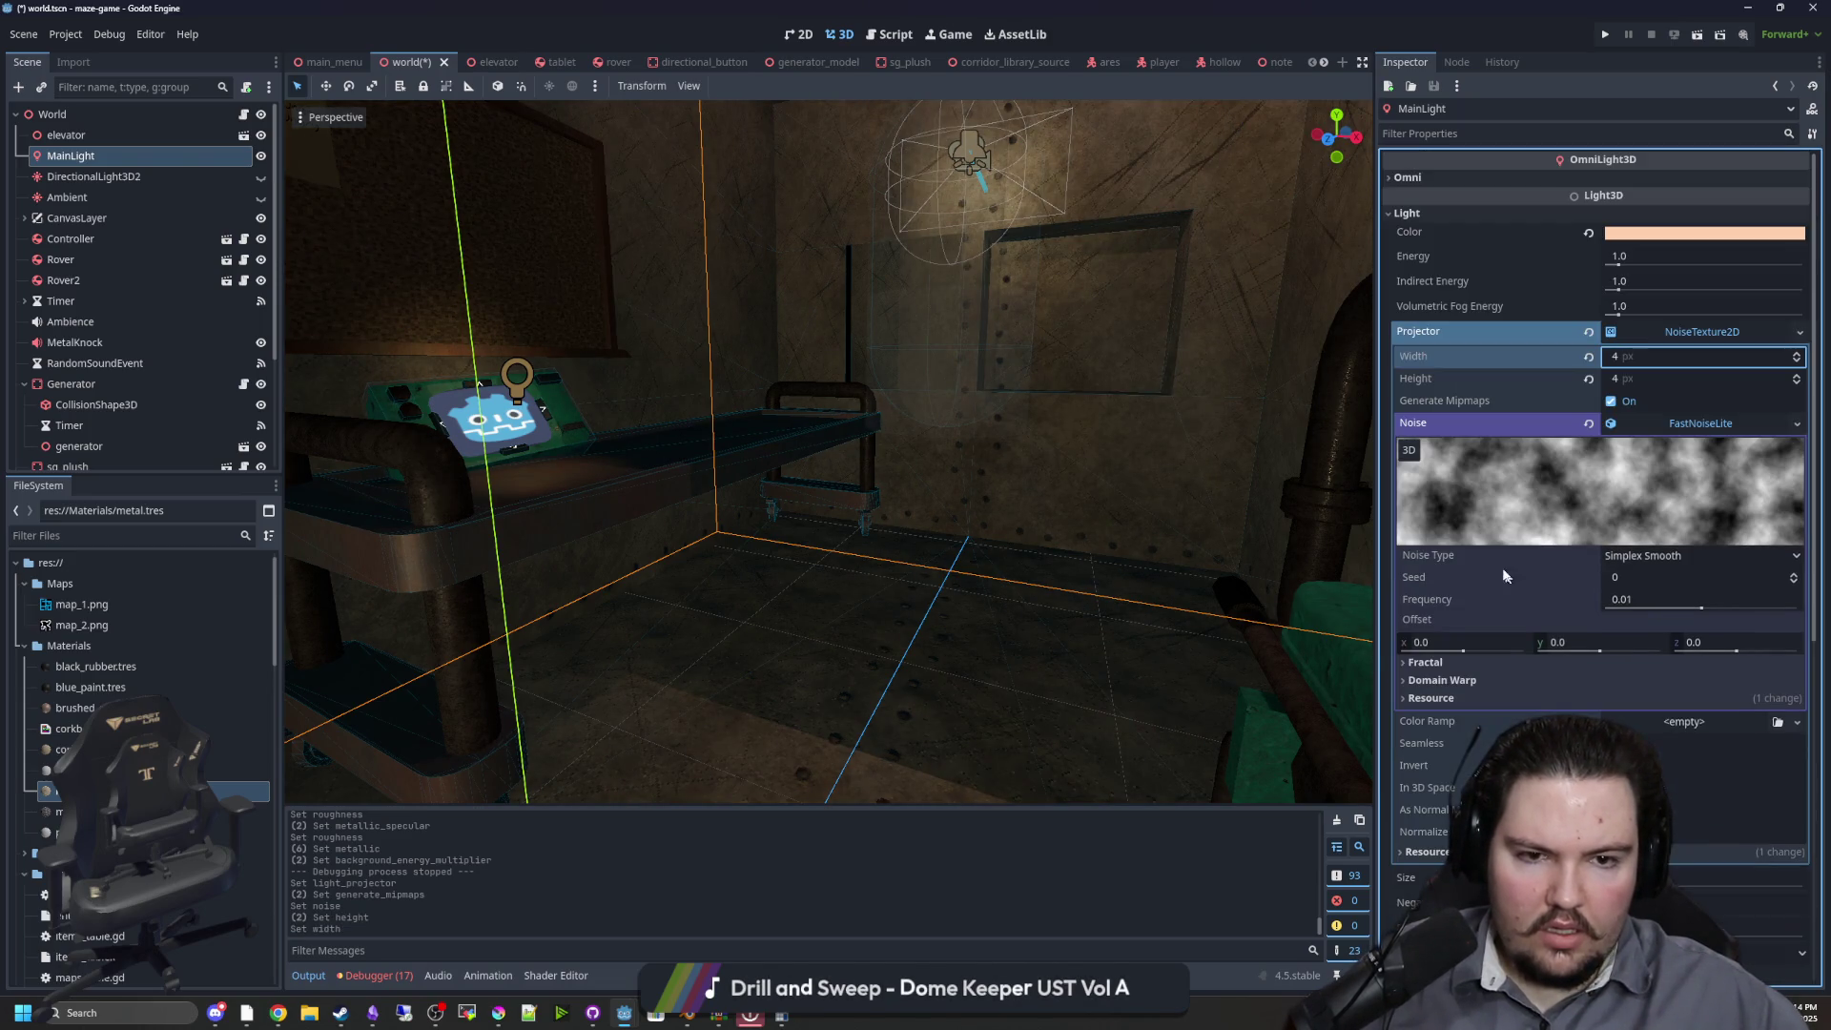
{"action": "left_click", "coordinate": [1686, 423]}
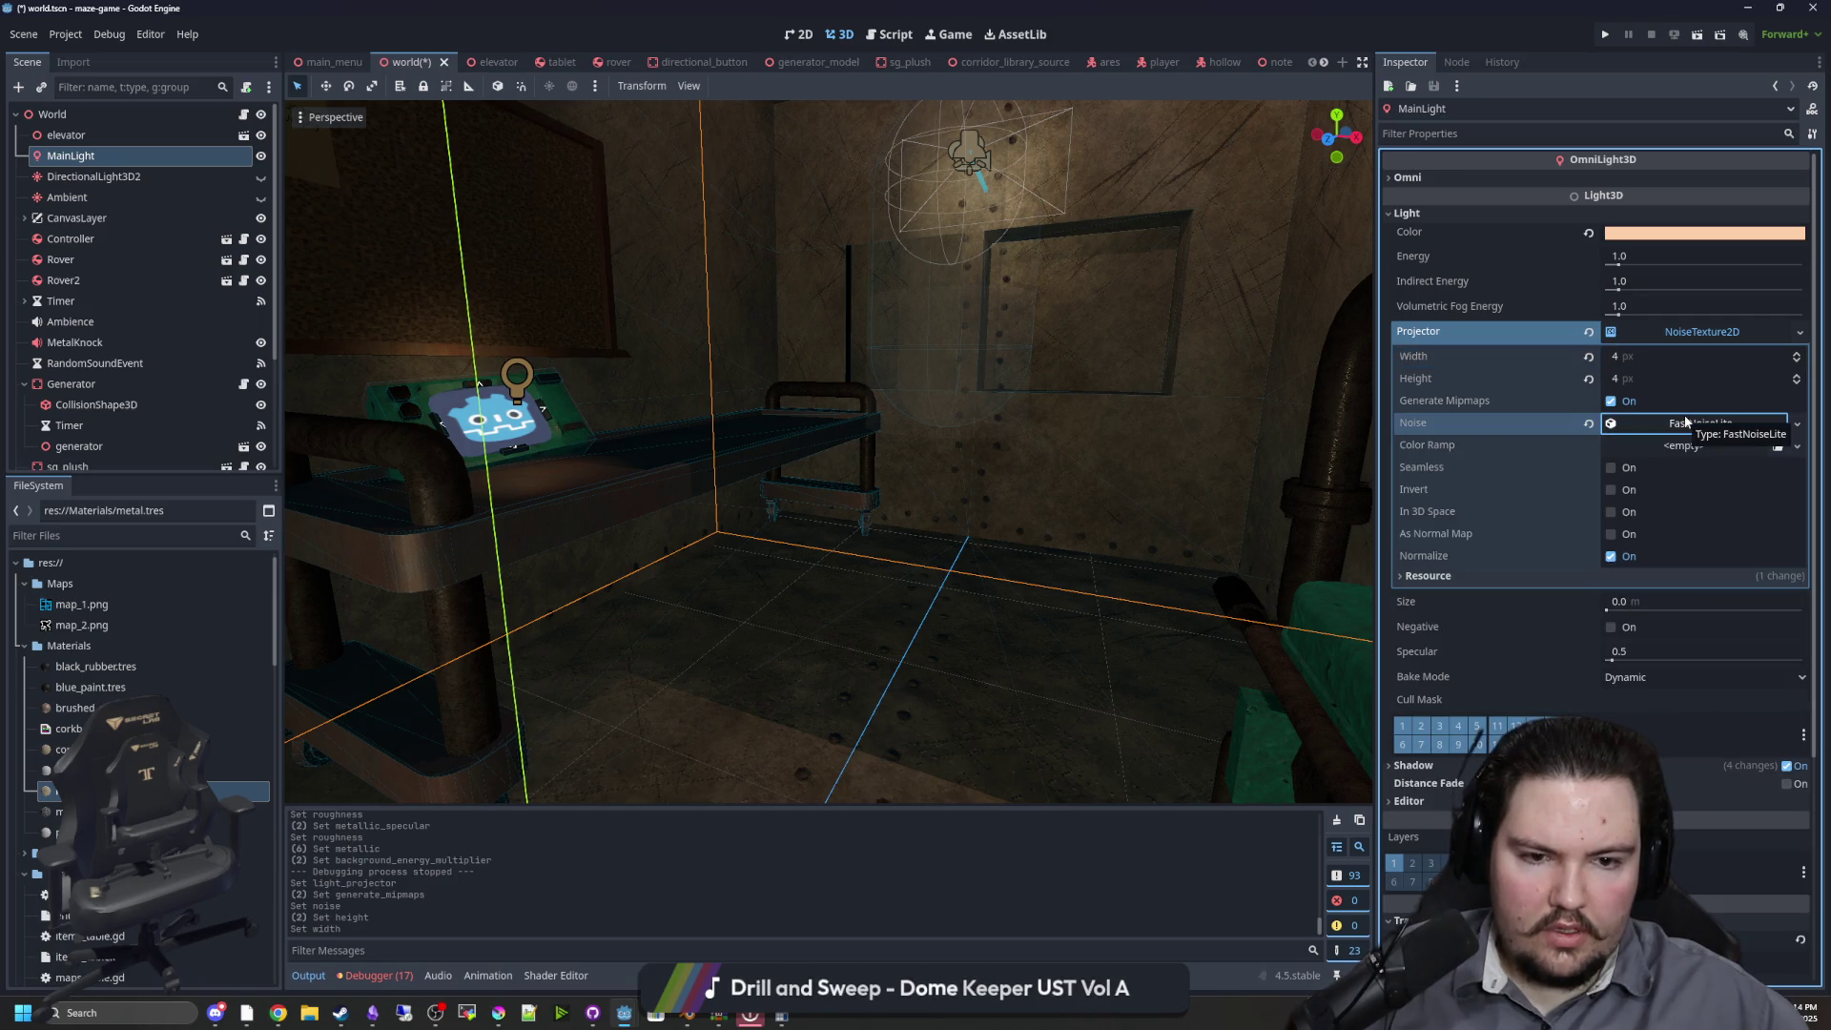
{"action": "left_click", "coordinate": [1696, 334]}
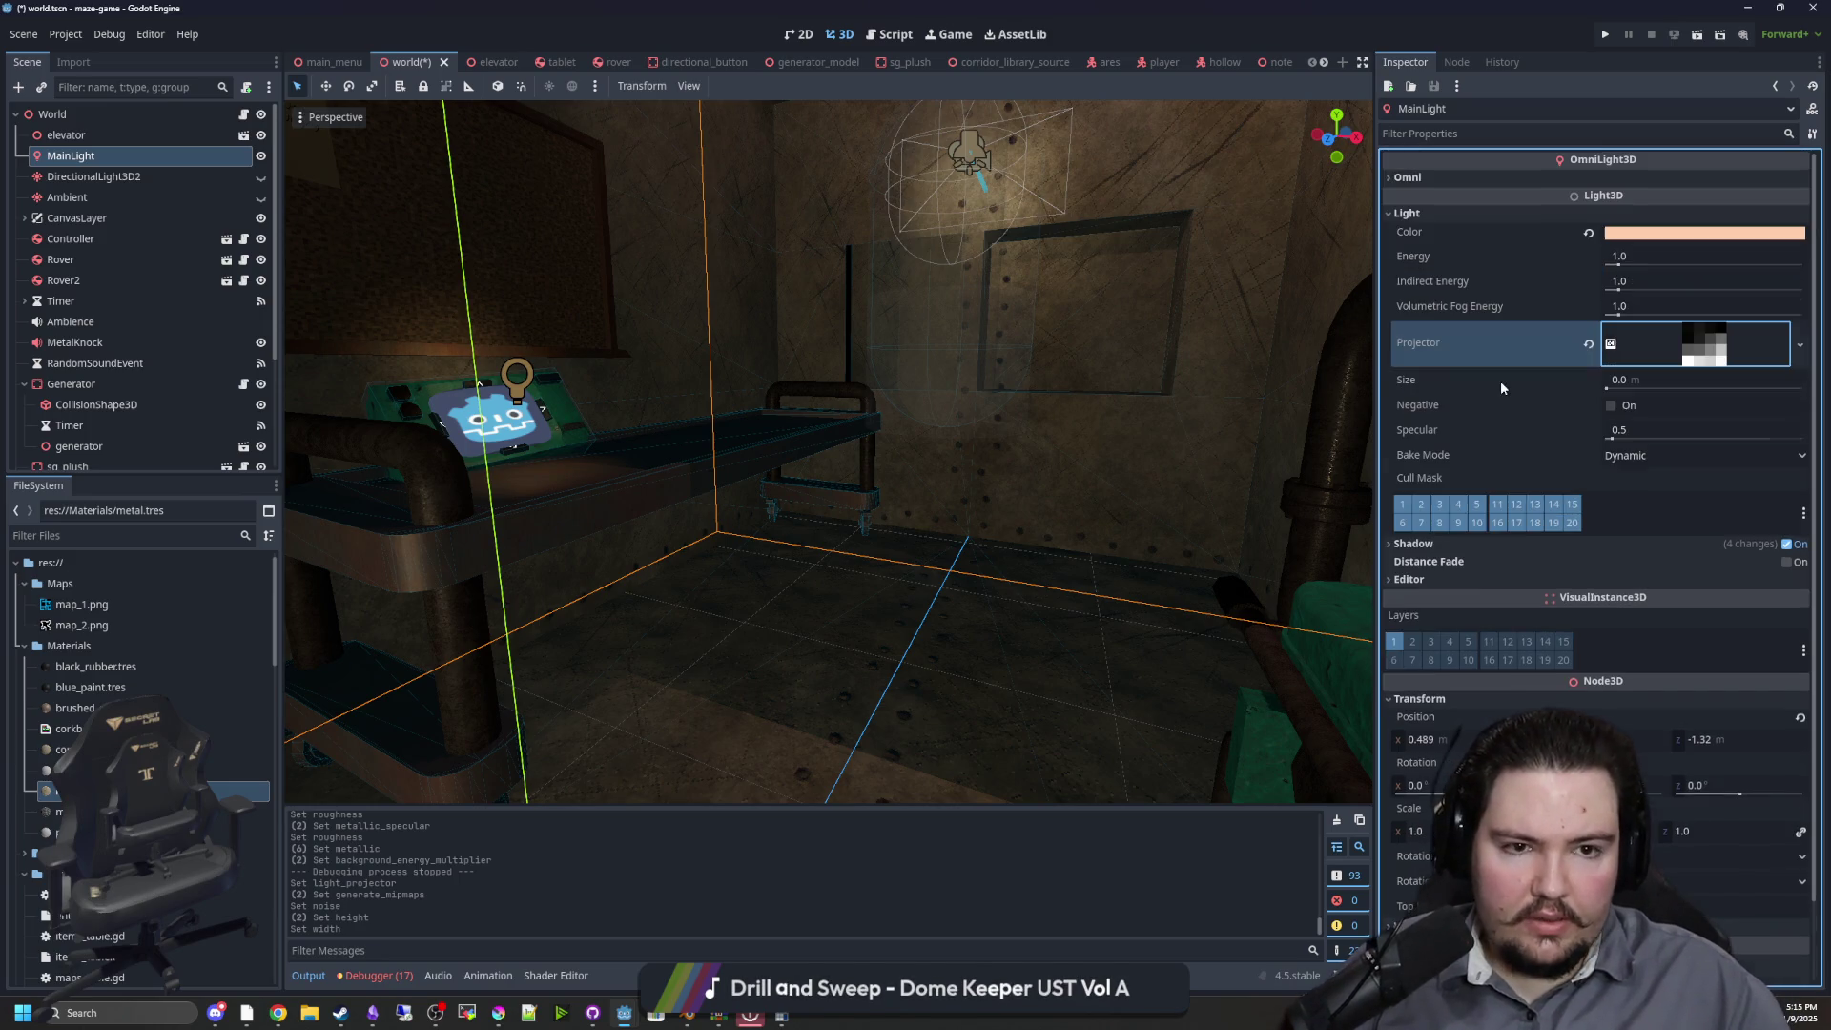
Re-expand the FastNoiseLite settings, peek at Domain Warp, then collapse everything
{"action": "left_click", "coordinate": [1667, 345]}
{"action": "left_click", "coordinate": [1694, 448]}
{"action": "scroll", "coordinate": [1573, 515], "scroll_direction": "down", "scroll_amount": 2}
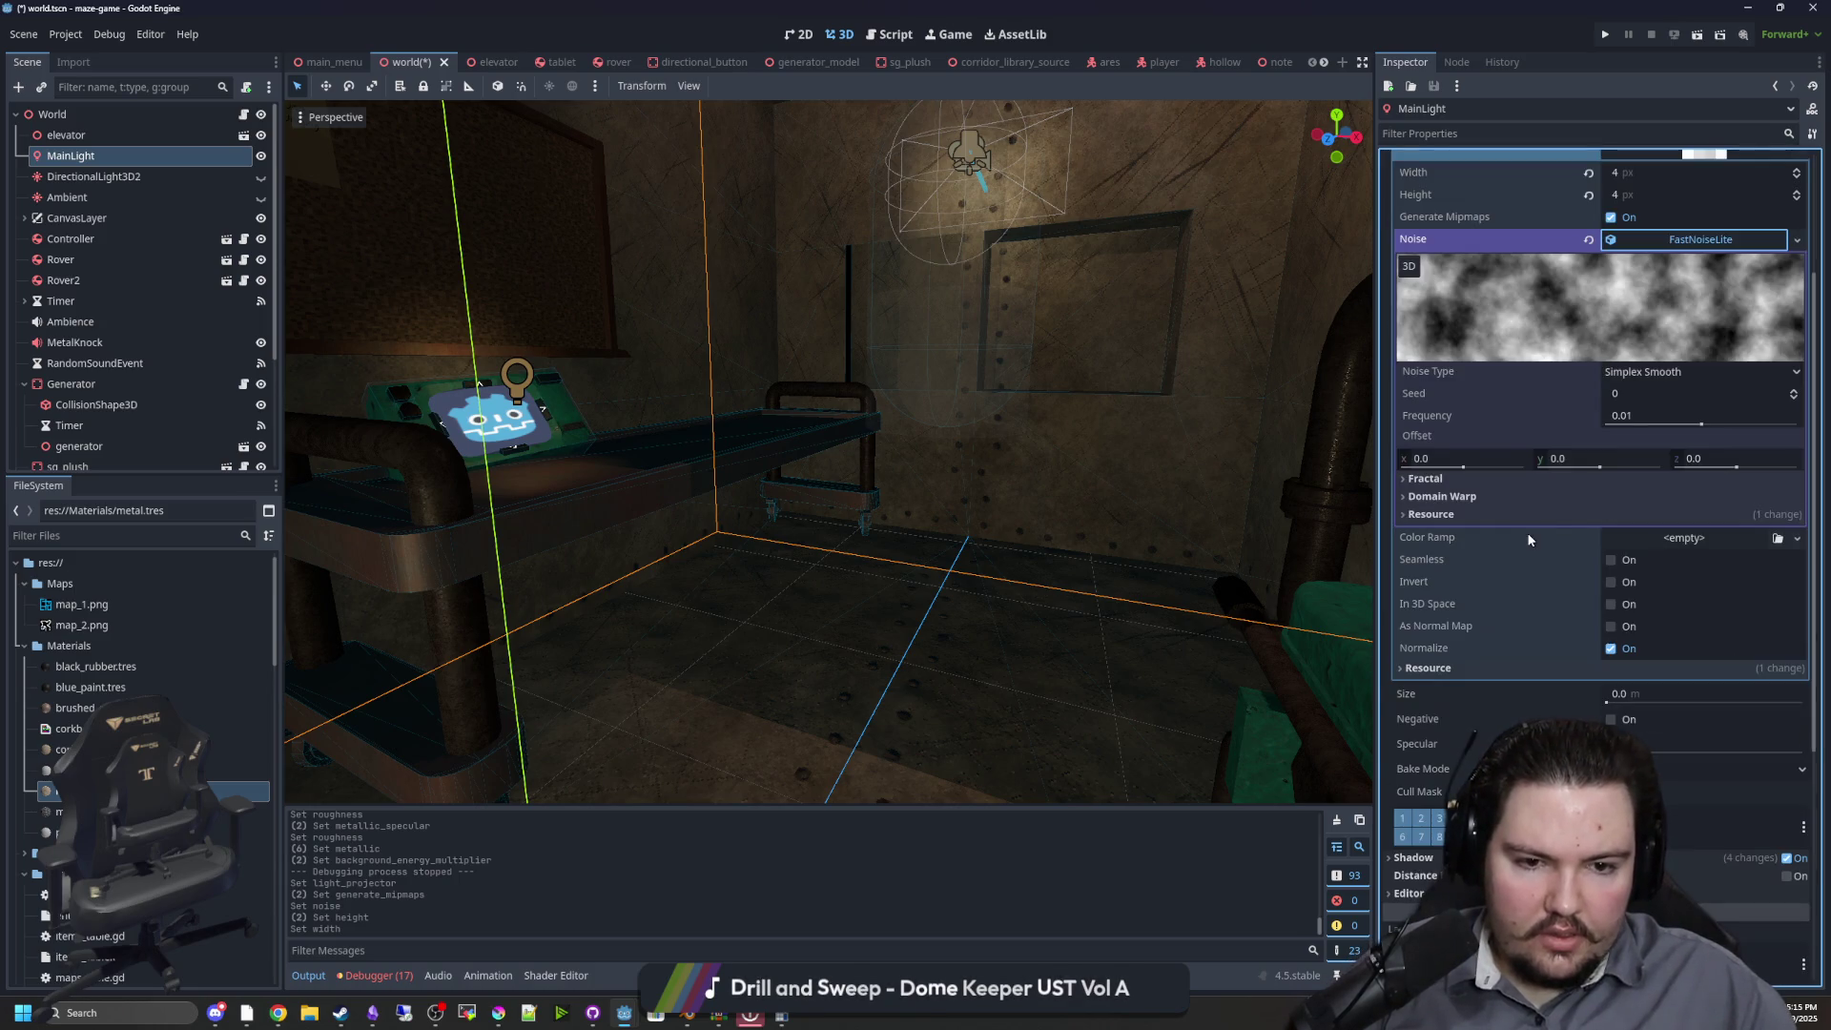
{"action": "left_click", "coordinate": [1469, 495]}
{"action": "left_click", "coordinate": [1469, 495]}
{"action": "scroll", "coordinate": [1621, 449], "scroll_direction": "up", "scroll_amount": 2}
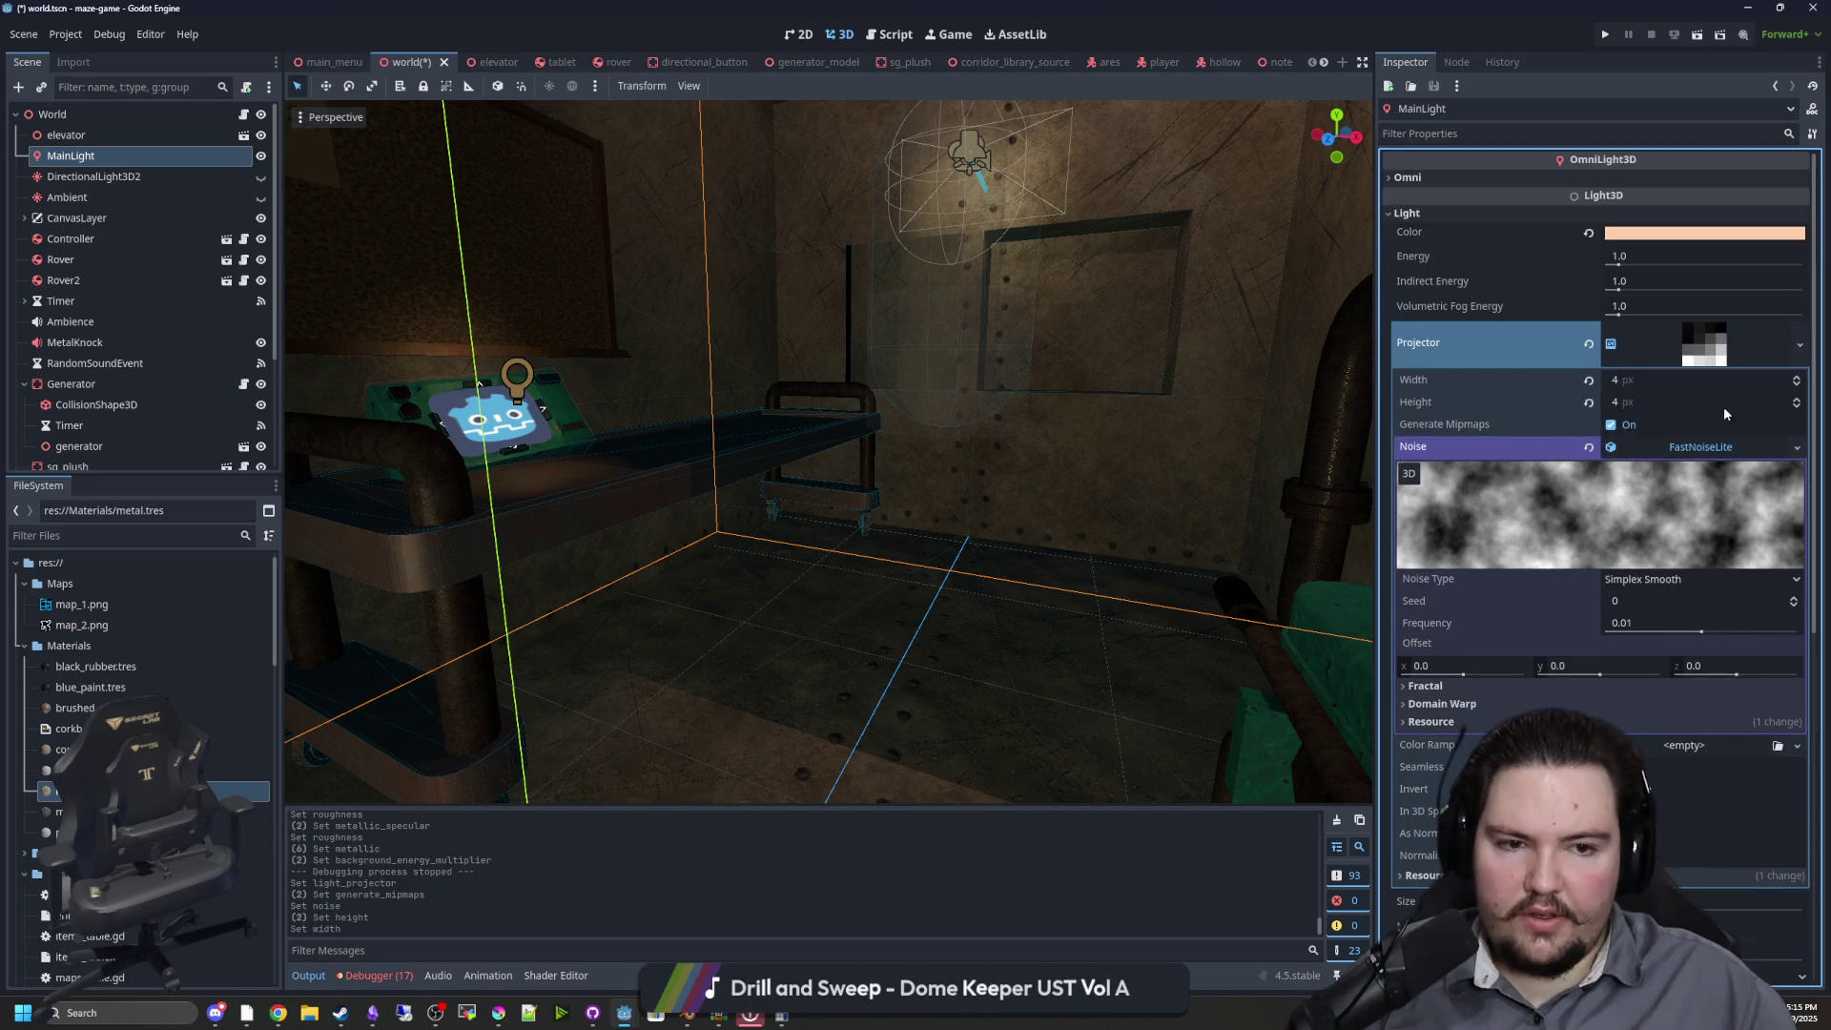
{"action": "left_click", "coordinate": [1696, 444]}
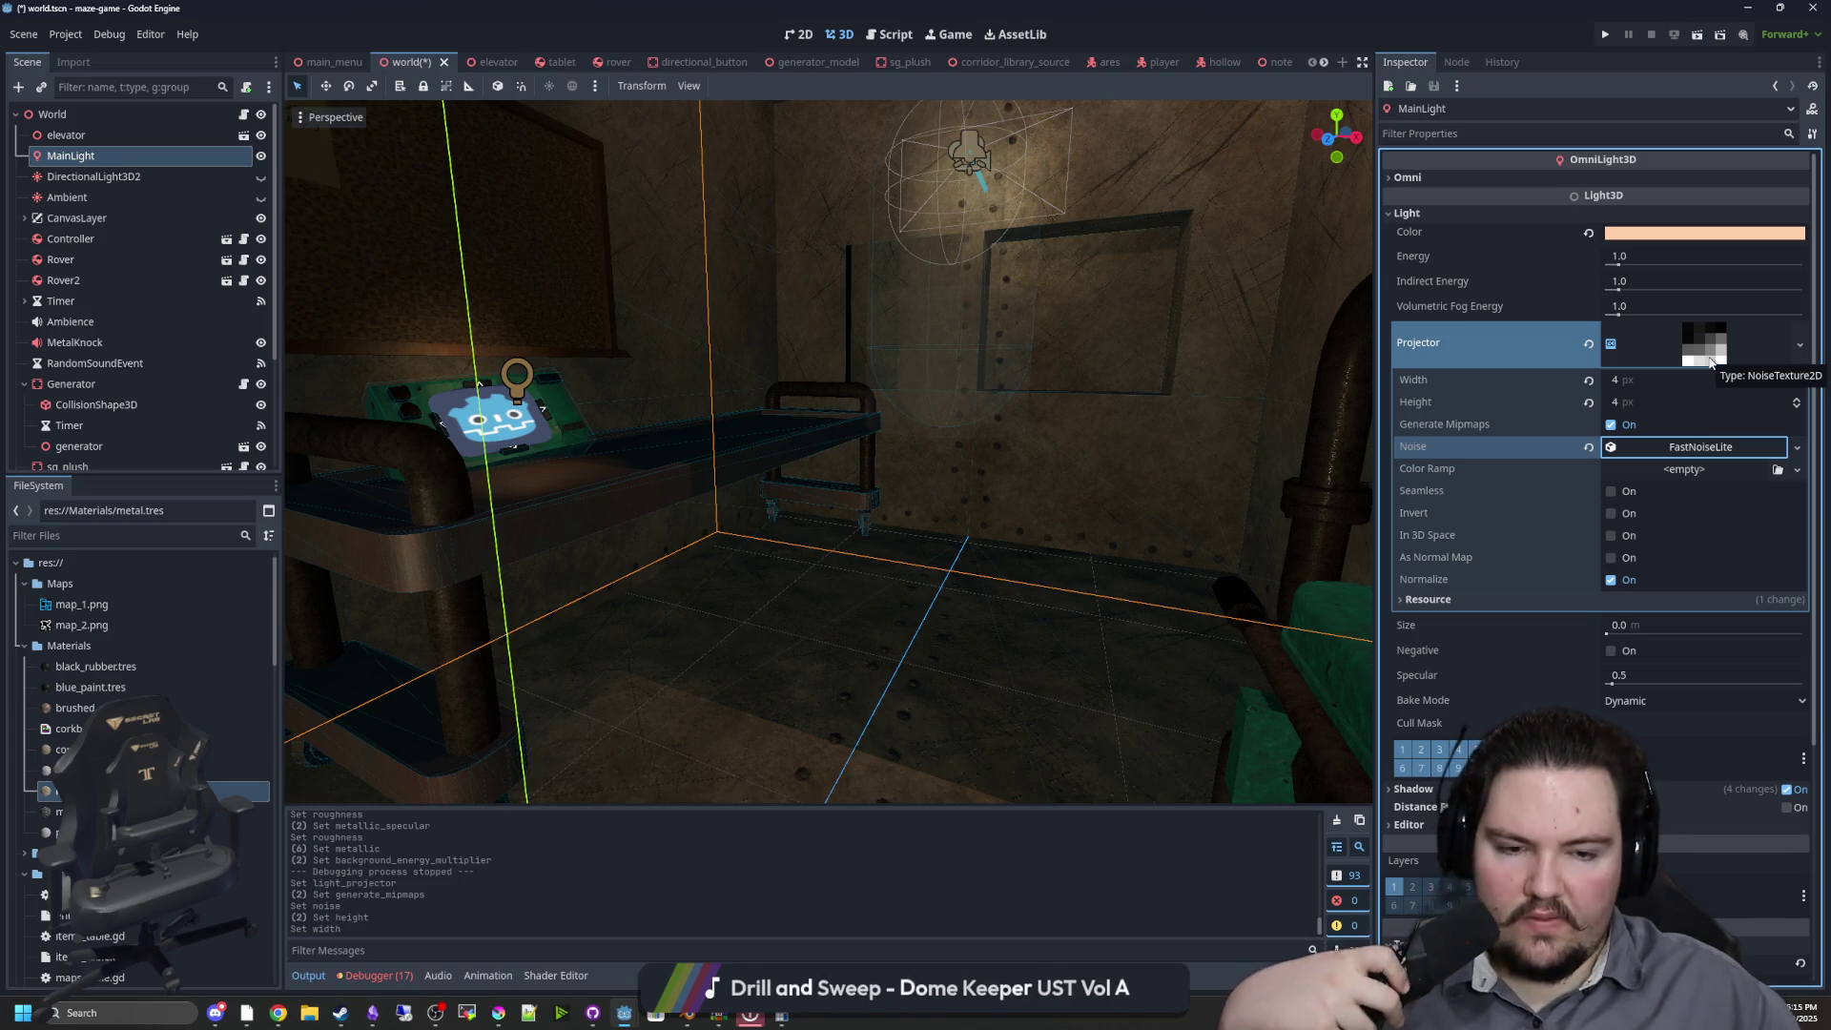
{"action": "left_click", "coordinate": [1710, 361]}
Glance at the light's shadow settings, then clear the Projector back to empty
{"action": "scroll", "coordinate": [1484, 424], "scroll_direction": "down", "scroll_amount": 2}
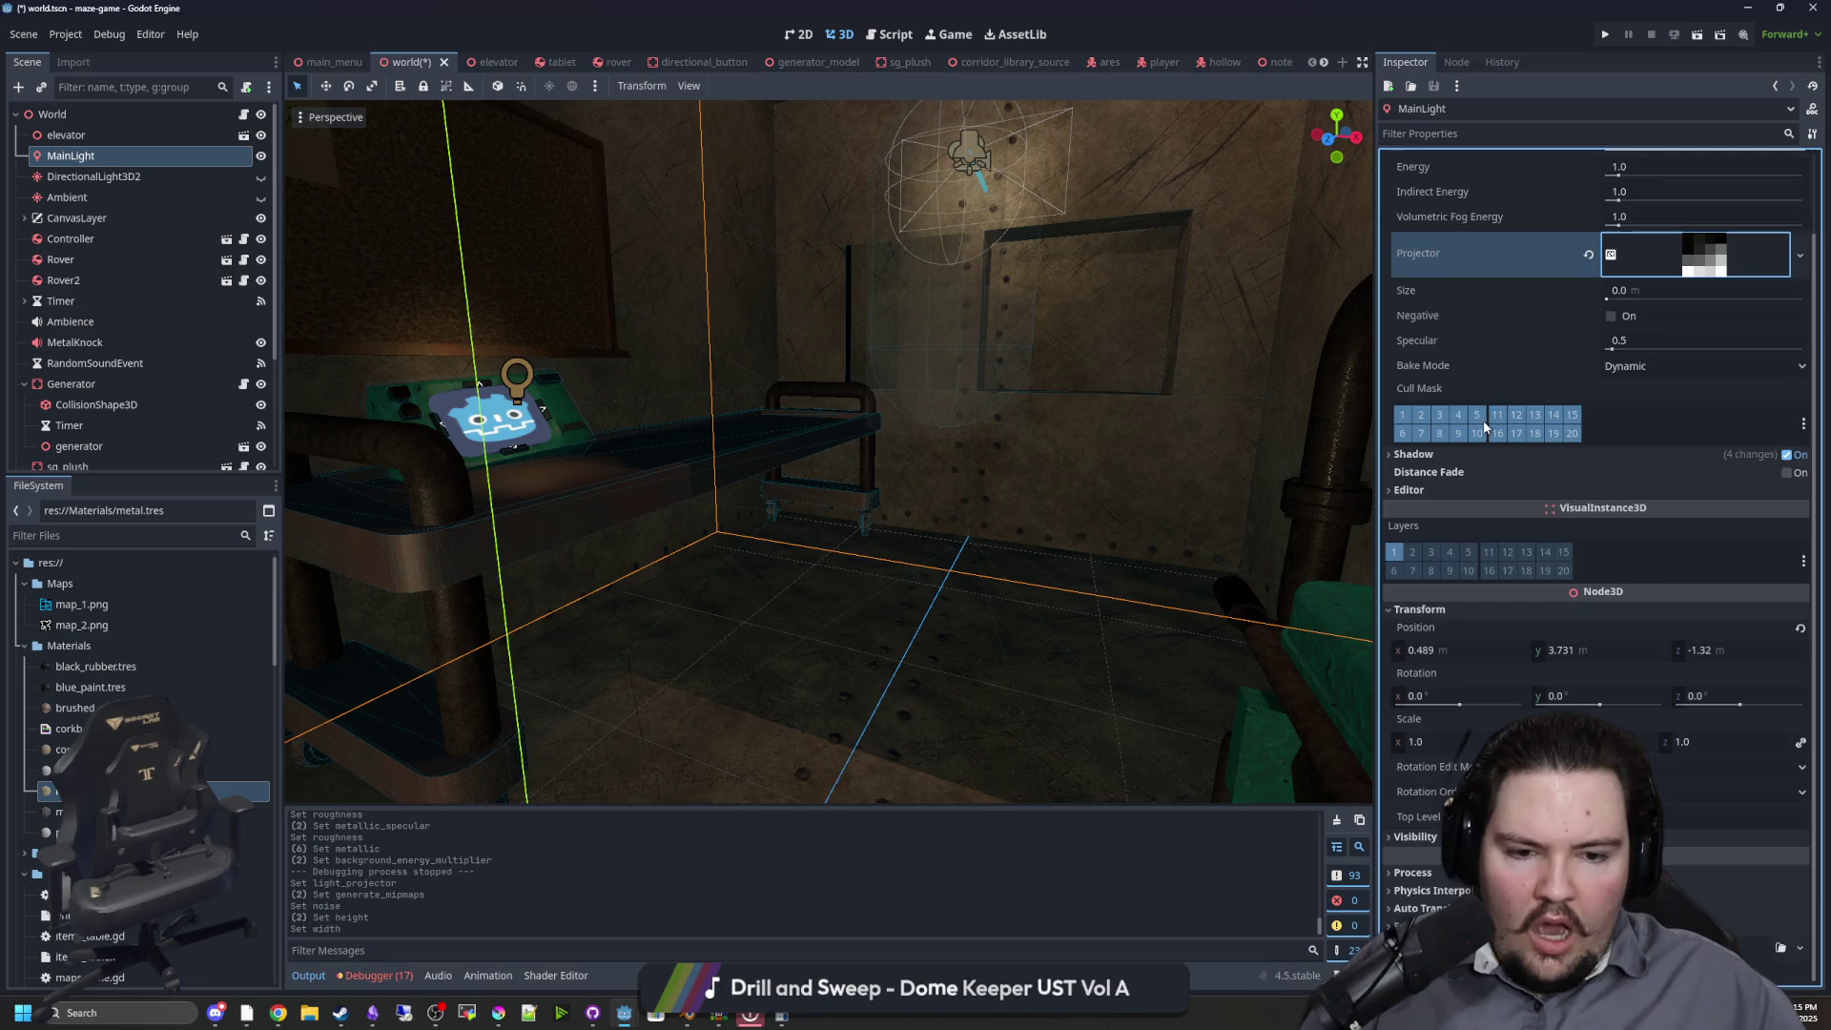
{"action": "mouse_move", "coordinate": [1499, 479]}
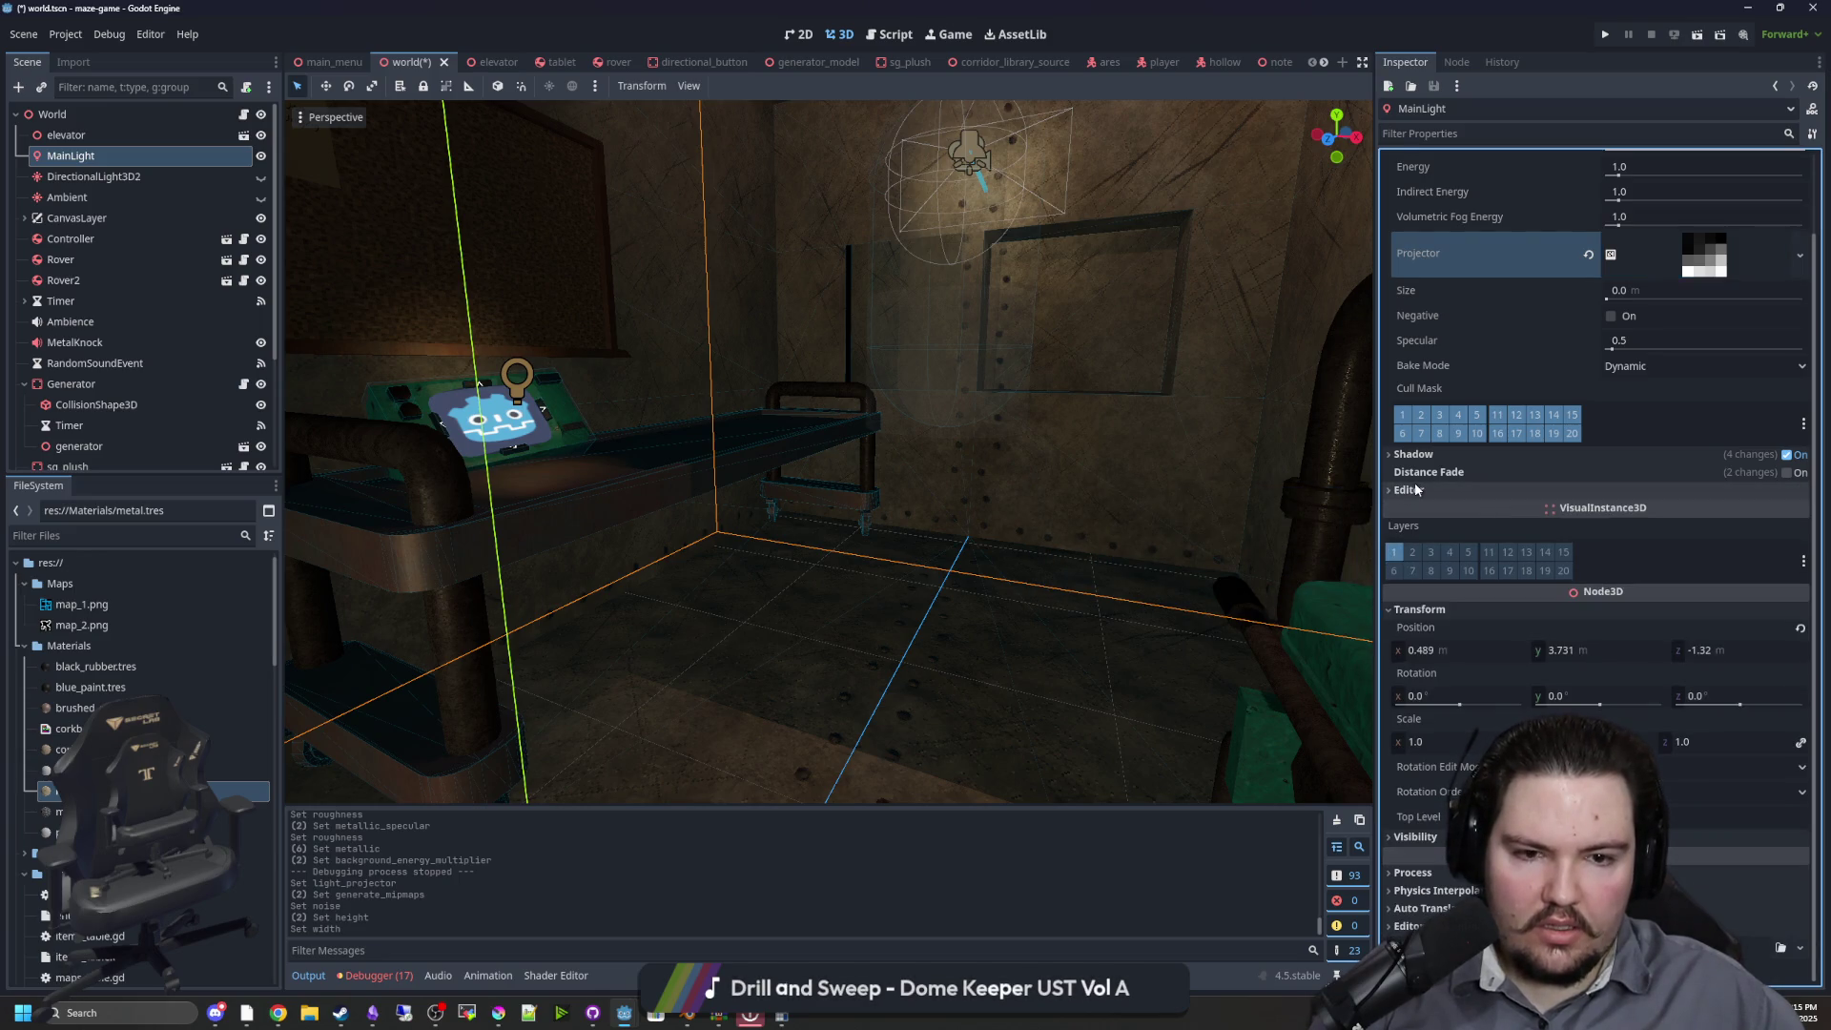
{"action": "left_click", "coordinate": [1446, 450]}
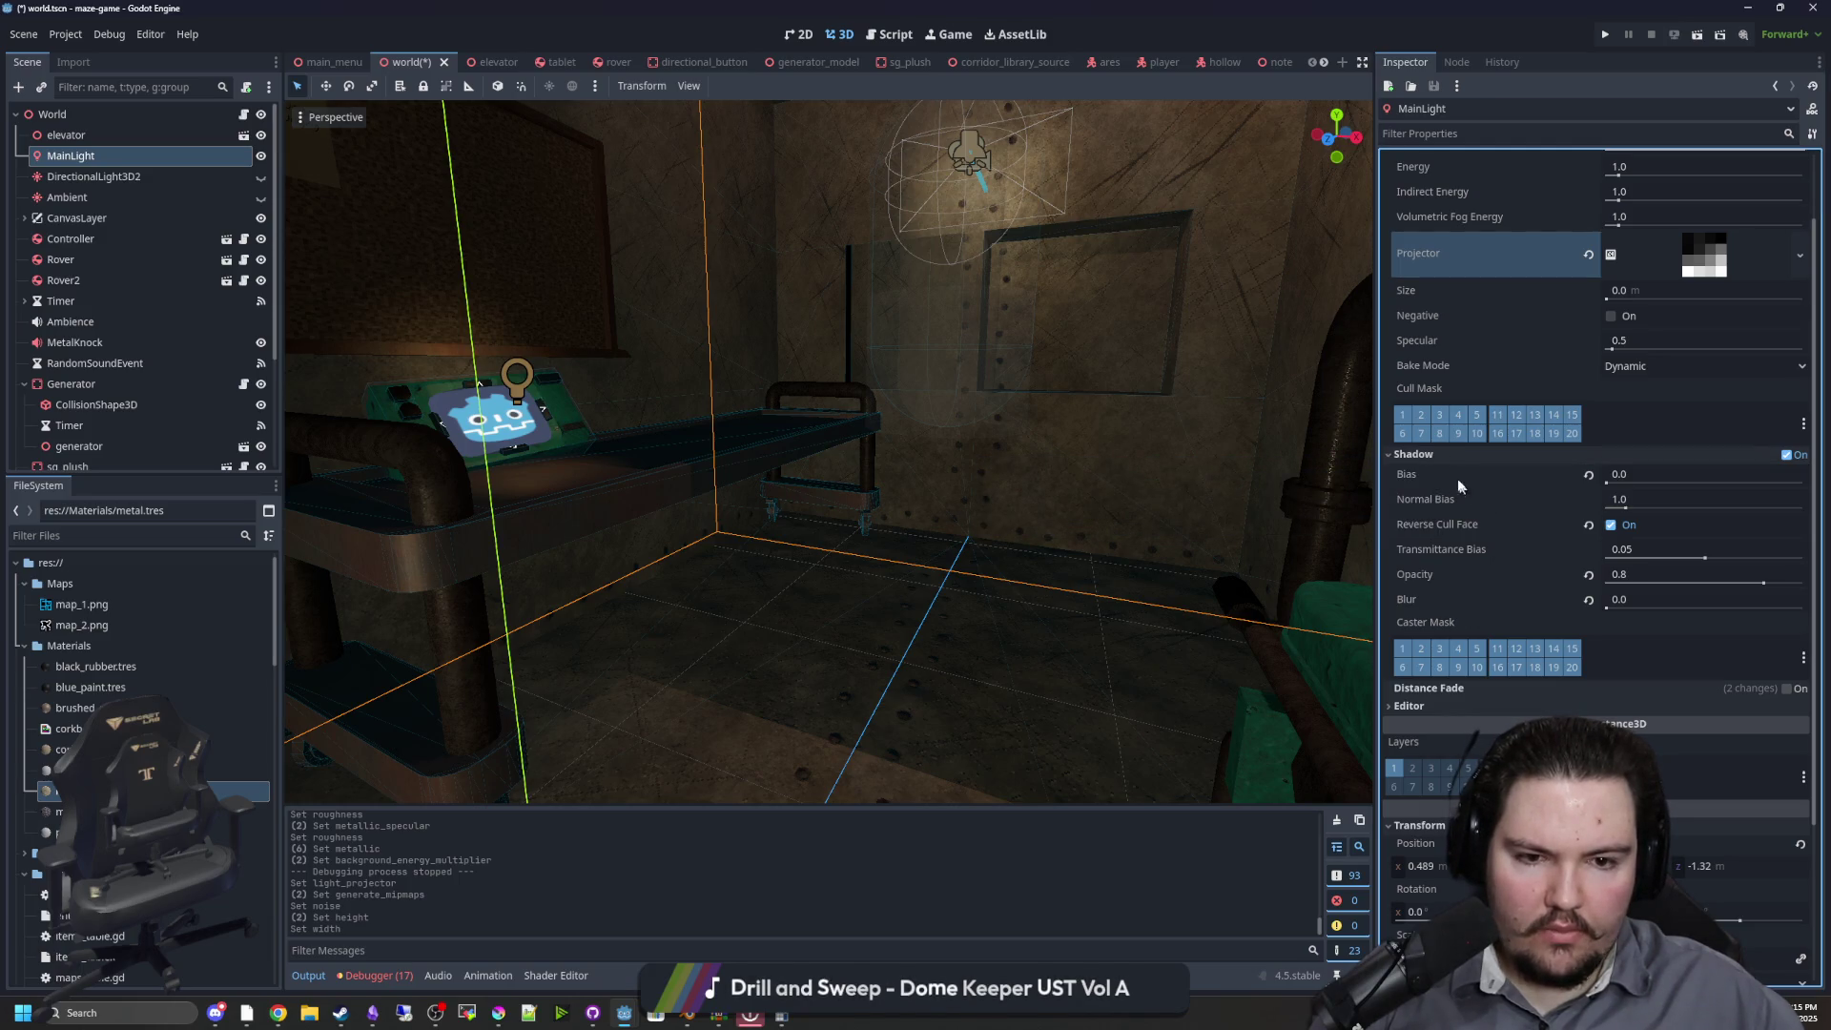
{"action": "left_click", "coordinate": [1439, 455]}
{"action": "left_click", "coordinate": [1586, 335]}
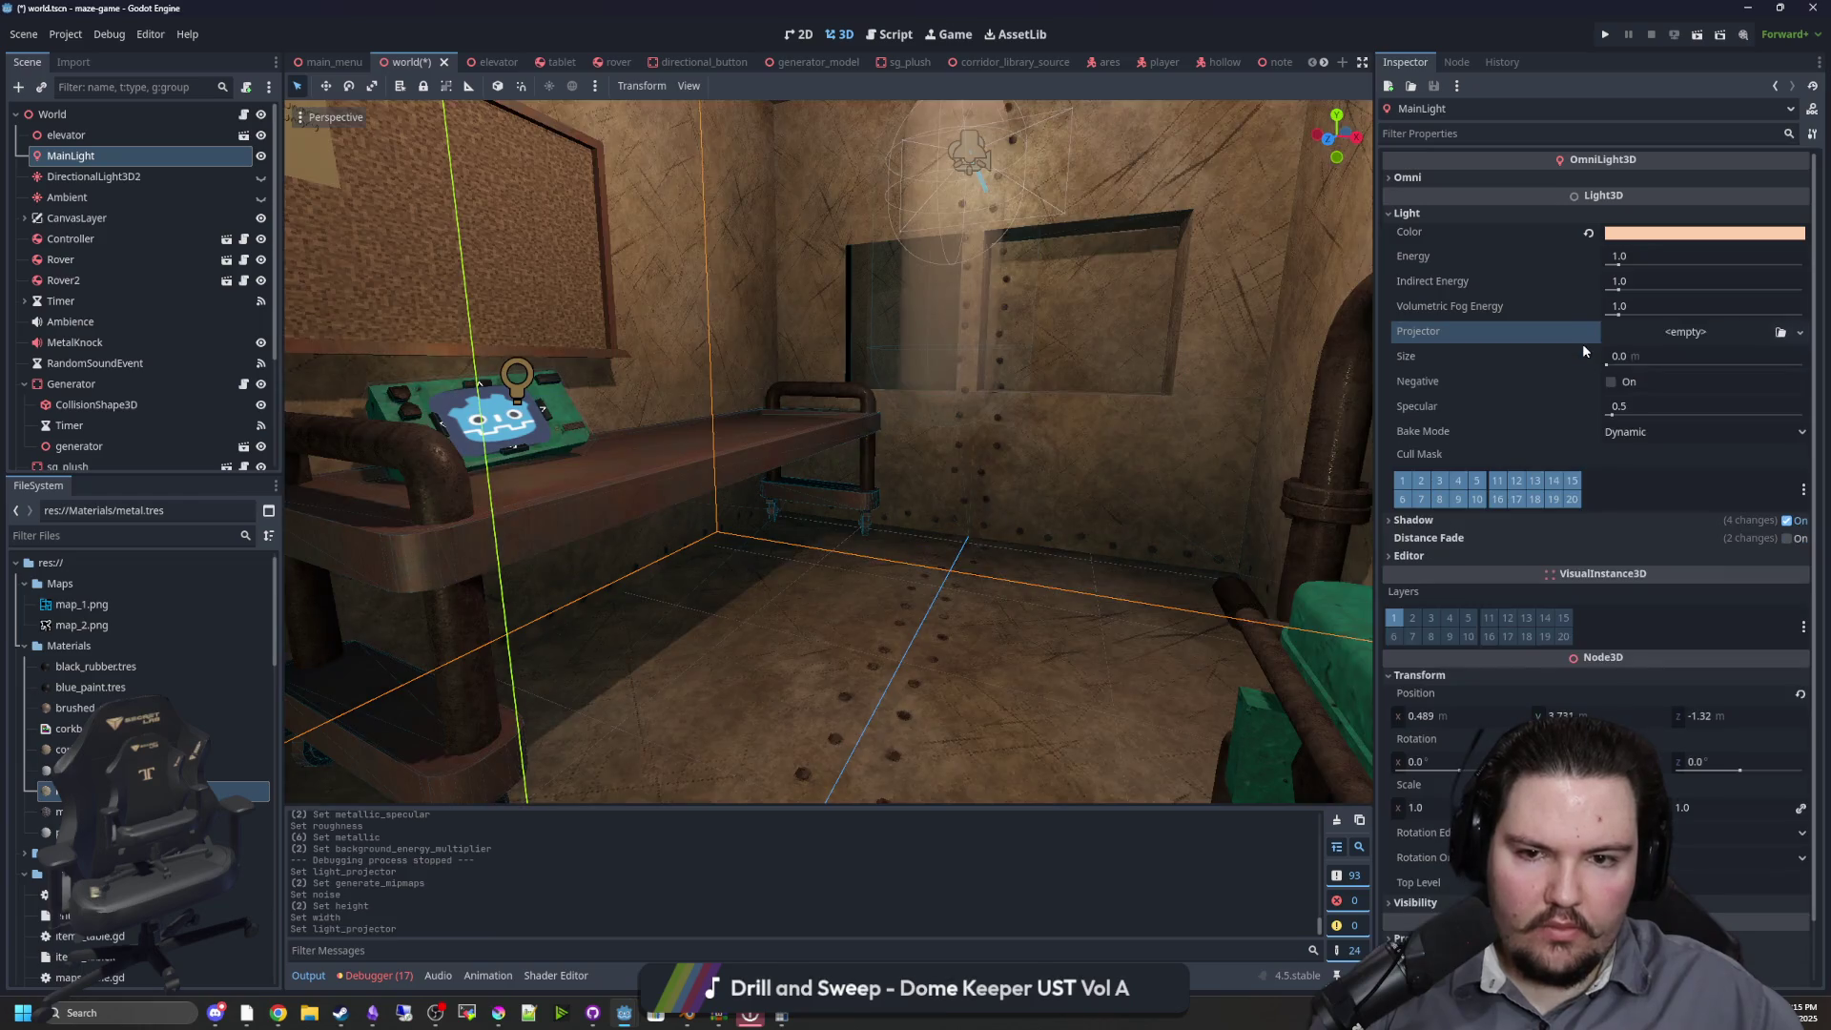
Deselect the main light and save the world scene
{"action": "scroll", "coordinate": [1143, 373], "scroll_direction": "down", "scroll_amount": 10}
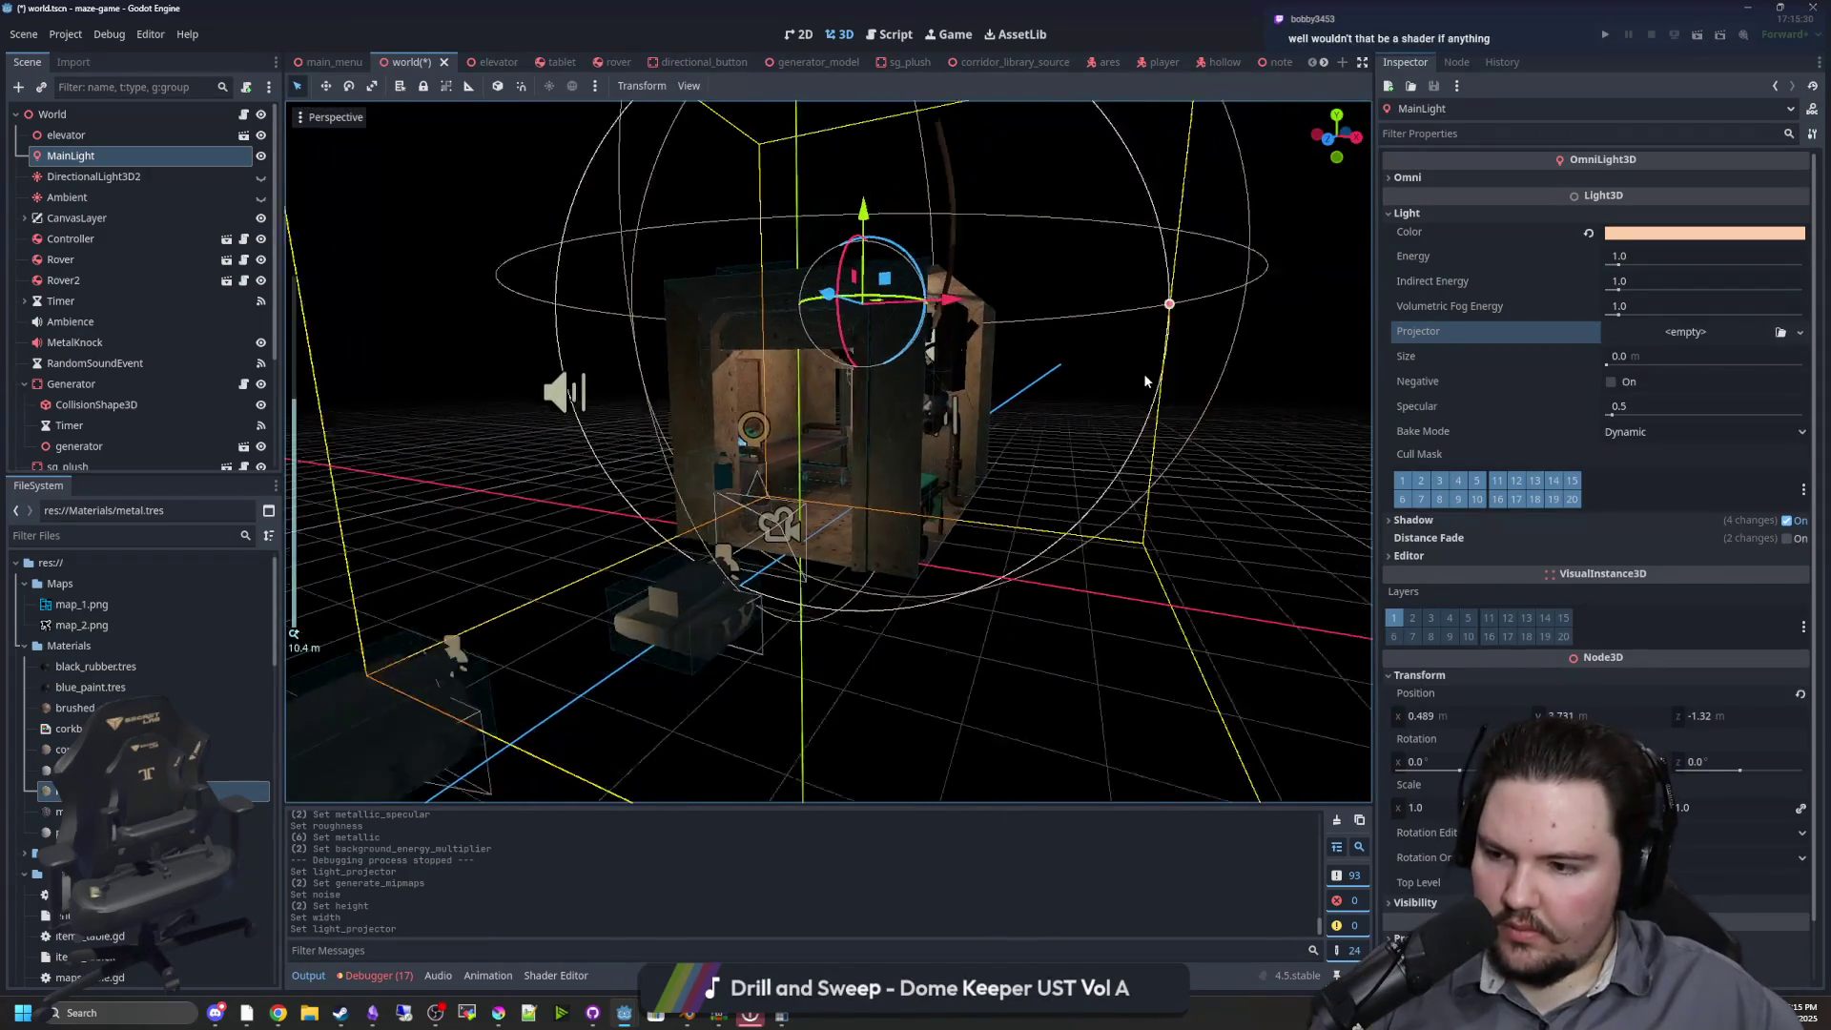
{"action": "left_click", "coordinate": [1085, 437]}
{"action": "key", "text": "ctrl+s"}
{"action": "scroll", "coordinate": [1085, 437], "scroll_direction": "up", "scroll_amount": 10}
{"action": "scroll", "coordinate": [946, 464], "scroll_direction": "up", "scroll_amount": 10}
{"action": "key", "text": "ctrl+s"}
{"action": "mouse_move", "coordinate": [641, 462]}
{"action": "left_mouse_down"}
{"action": "mouse_move", "coordinate": [717, 515]}
{"action": "mouse_move", "coordinate": [920, 495]}
{"action": "mouse_move", "coordinate": [785, 490]}
{"action": "mouse_move", "coordinate": [711, 907]}
{"action": "left_mouse_up"}
Switch to elevator.blend in Blender and look toward the ceiling pipe
{"action": "left_click", "coordinate": [703, 1016]}
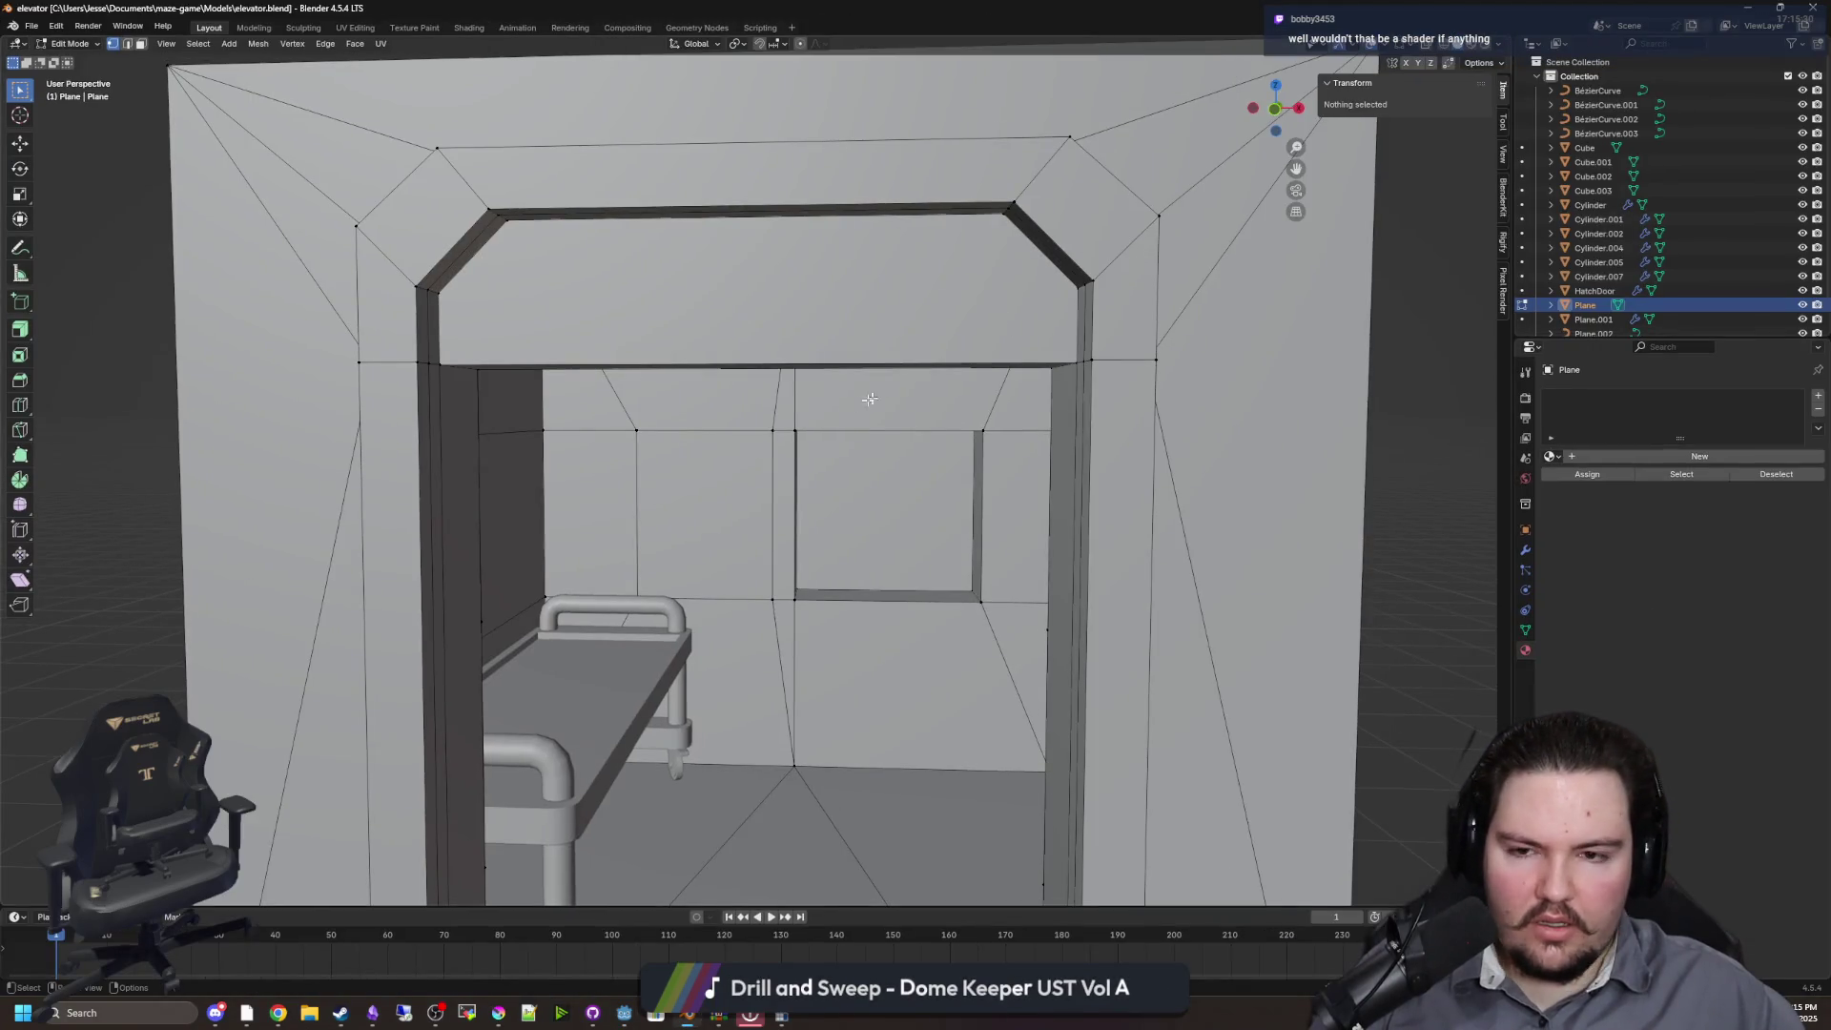
{"action": "scroll", "coordinate": [862, 397], "scroll_direction": "down", "scroll_amount": 5}
{"action": "scroll", "coordinate": [843, 413], "scroll_direction": "up", "scroll_amount": 5}
{"action": "mouse_move", "coordinate": [843, 413]}
{"action": "left_mouse_down"}
{"action": "mouse_move", "coordinate": [871, 564]}
{"action": "mouse_move", "coordinate": [735, 519]}
{"action": "mouse_move", "coordinate": [949, 559]}
{"action": "mouse_move", "coordinate": [867, 544]}
{"action": "mouse_move", "coordinate": [951, 521]}
{"action": "mouse_move", "coordinate": [920, 493]}
{"action": "mouse_move", "coordinate": [702, 476]}
{"action": "mouse_move", "coordinate": [960, 421]}
{"action": "left_mouse_up"}
{"action": "scroll", "coordinate": [954, 515], "scroll_direction": "down", "scroll_amount": 5}
{"action": "scroll", "coordinate": [991, 506], "scroll_direction": "up", "scroll_amount": 8}
Add a new cube in Object Mode and raise it along Z inside the elevator
{"action": "key", "text": "Tab"}
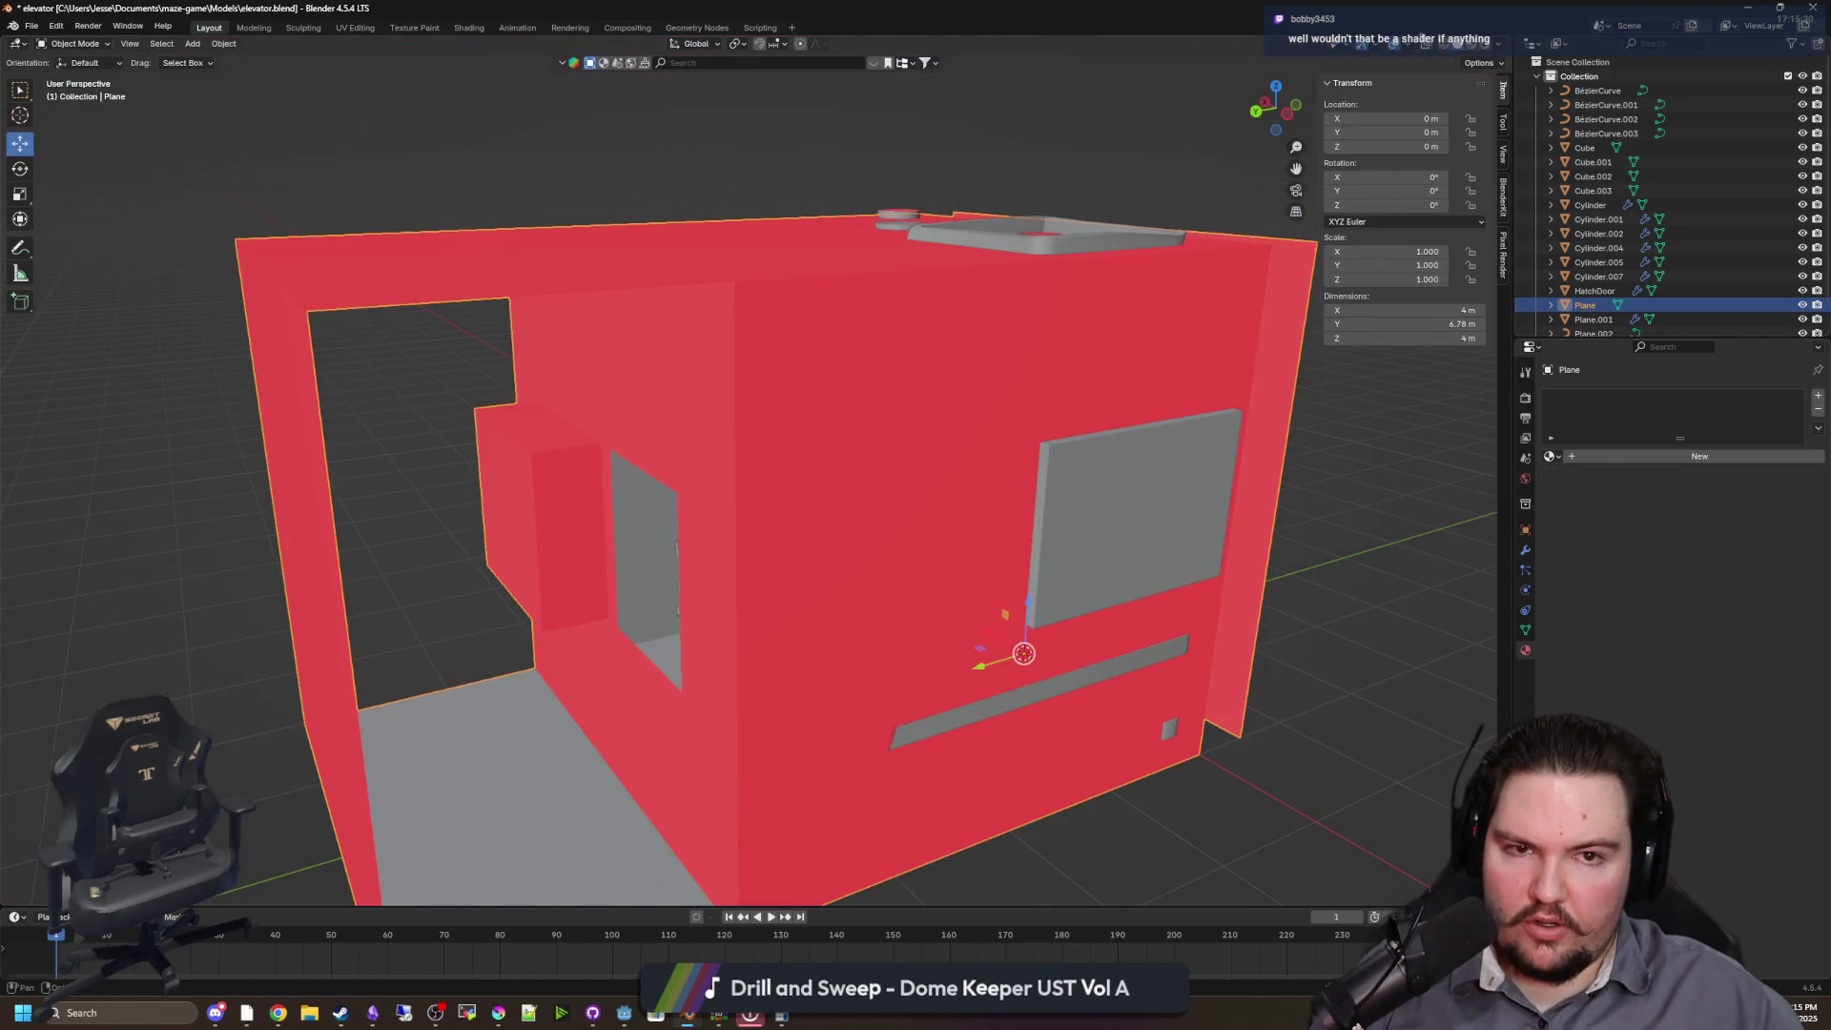
{"action": "key", "text": "alt+z"}
{"action": "key", "text": "shift+a"}
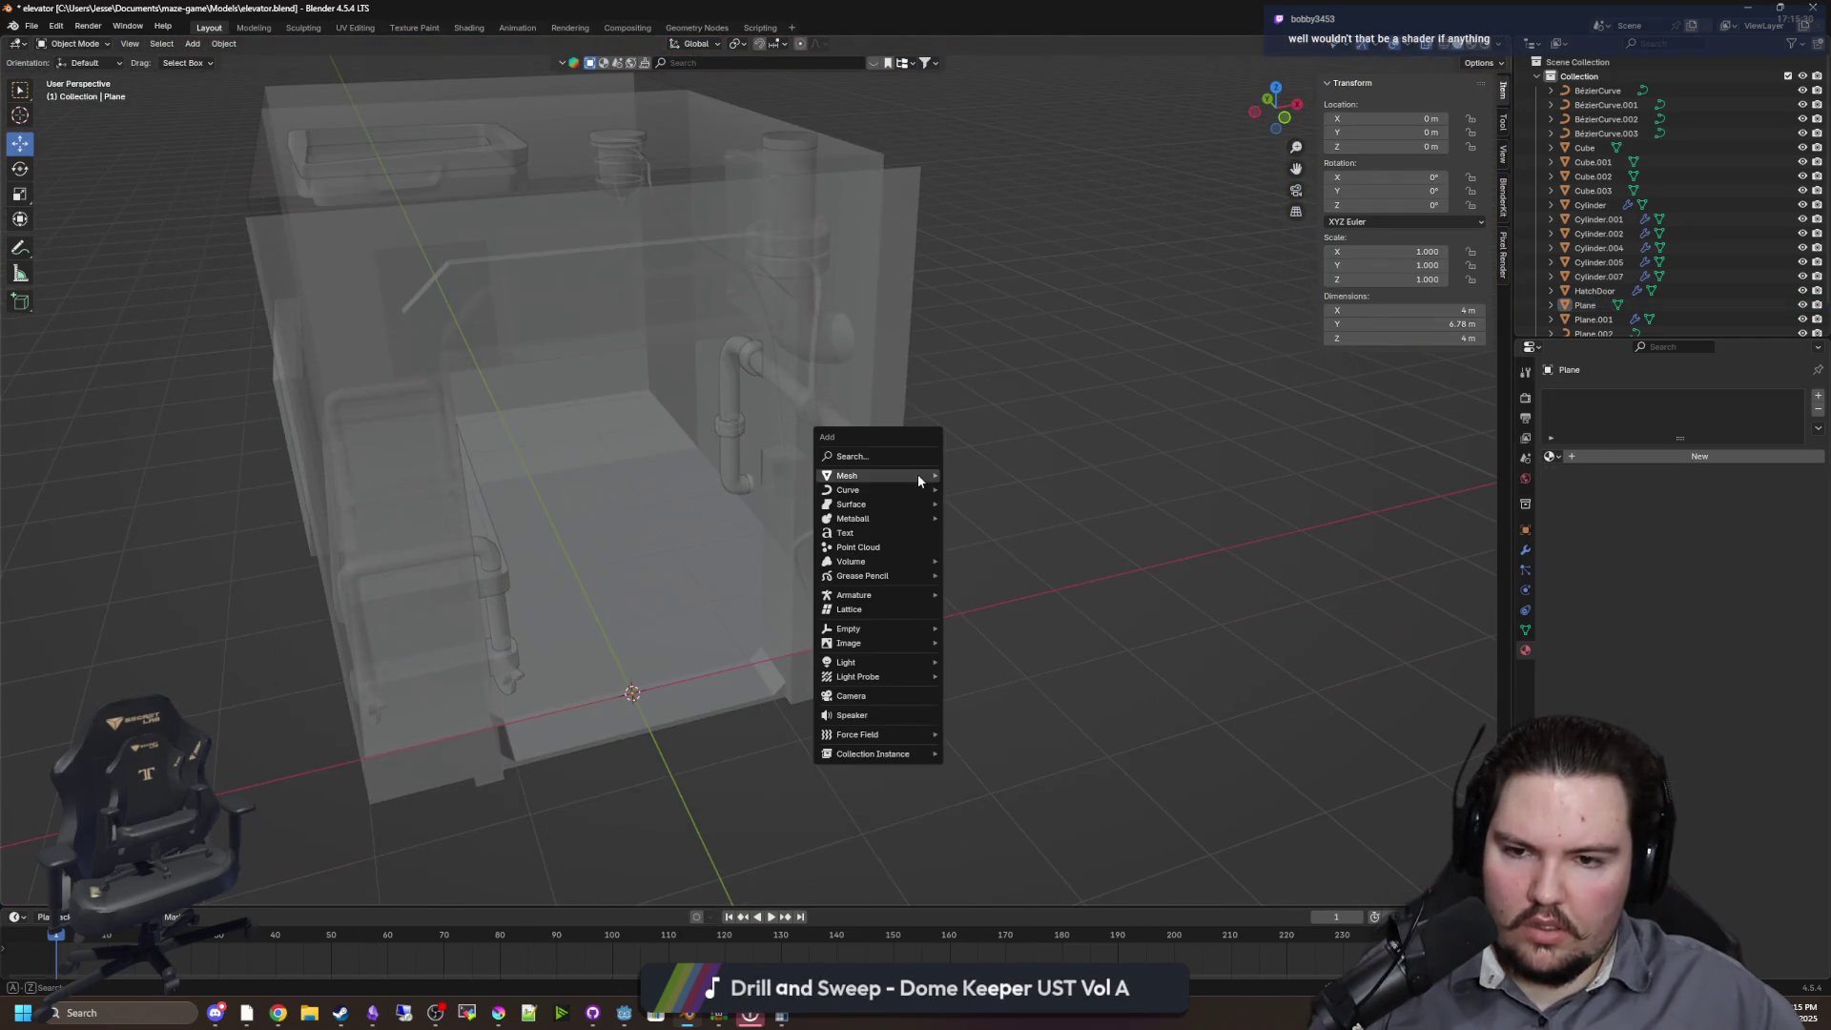
{"action": "mouse_move", "coordinate": [917, 473]}
{"action": "left_click", "coordinate": [975, 489]}
{"action": "left_click_drag", "start_coordinate": [975, 489], "coordinate": [764, 569]}
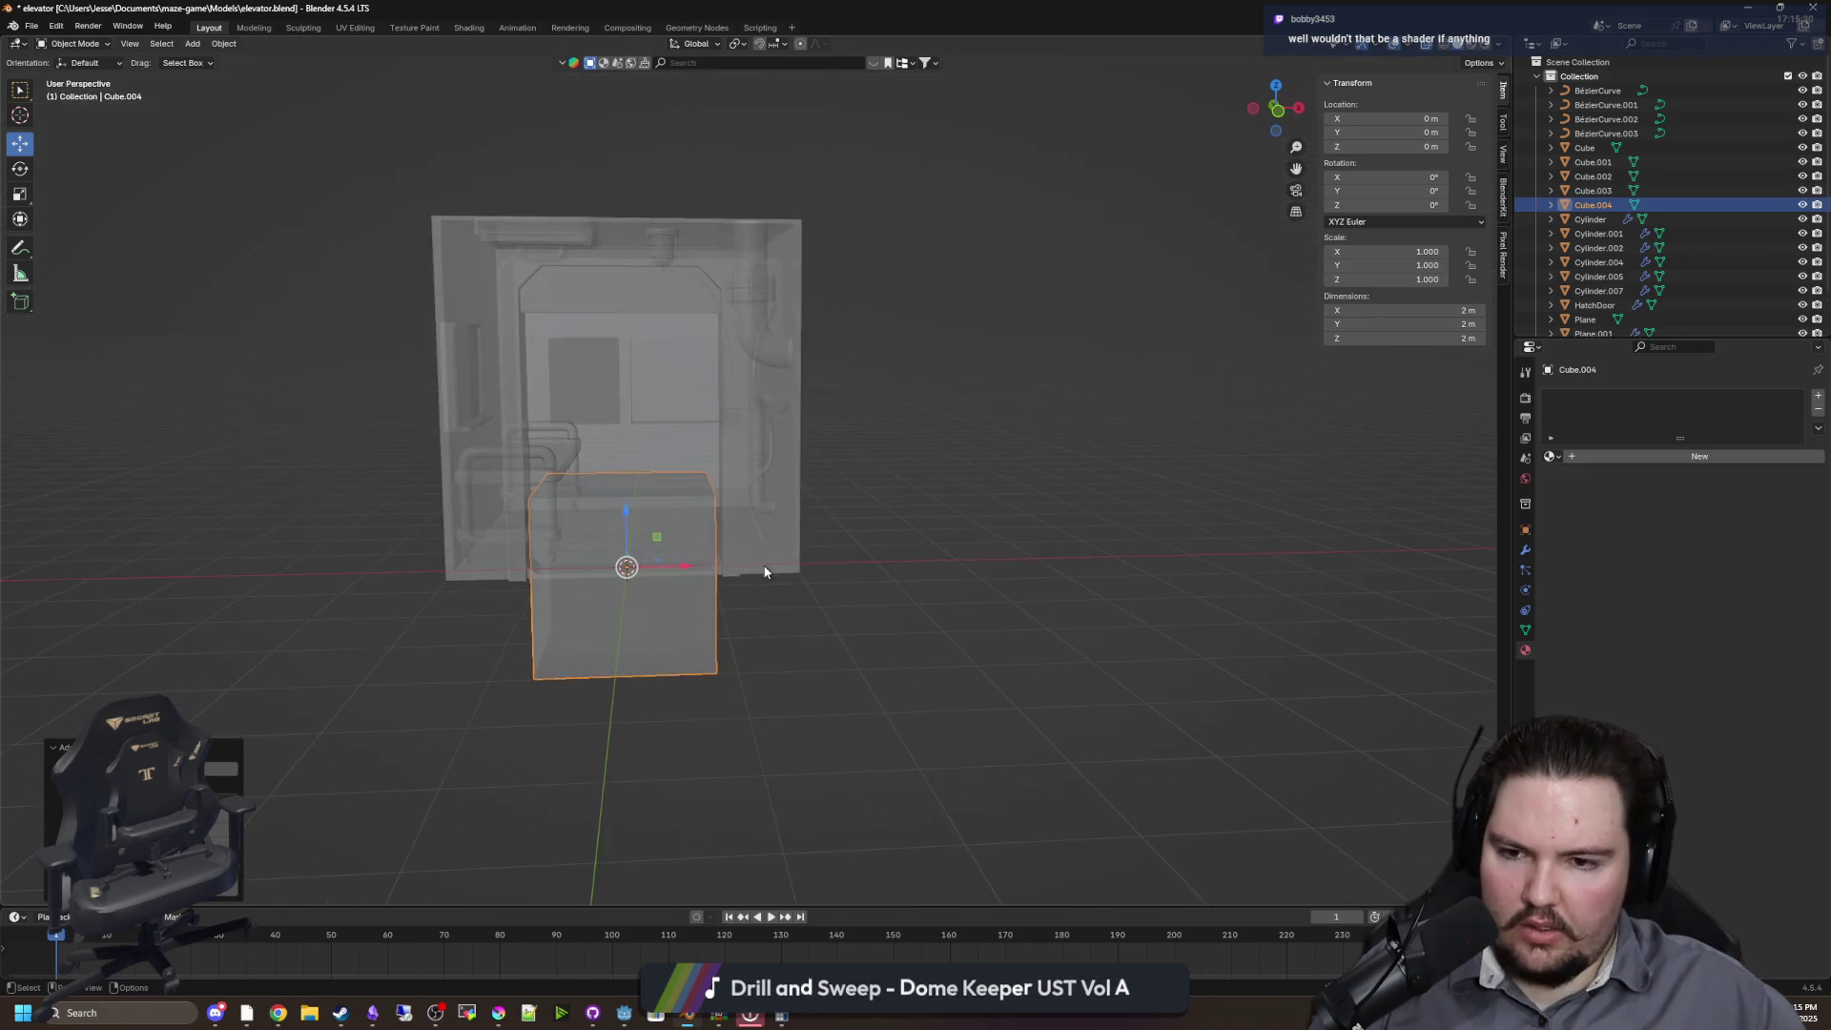
{"action": "key", "text": "g"}
{"action": "key", "text": "z"}
{"action": "left_click", "coordinate": [765, 499]}
{"action": "scroll", "coordinate": [928, 533], "scroll_direction": "up", "scroll_amount": 5}
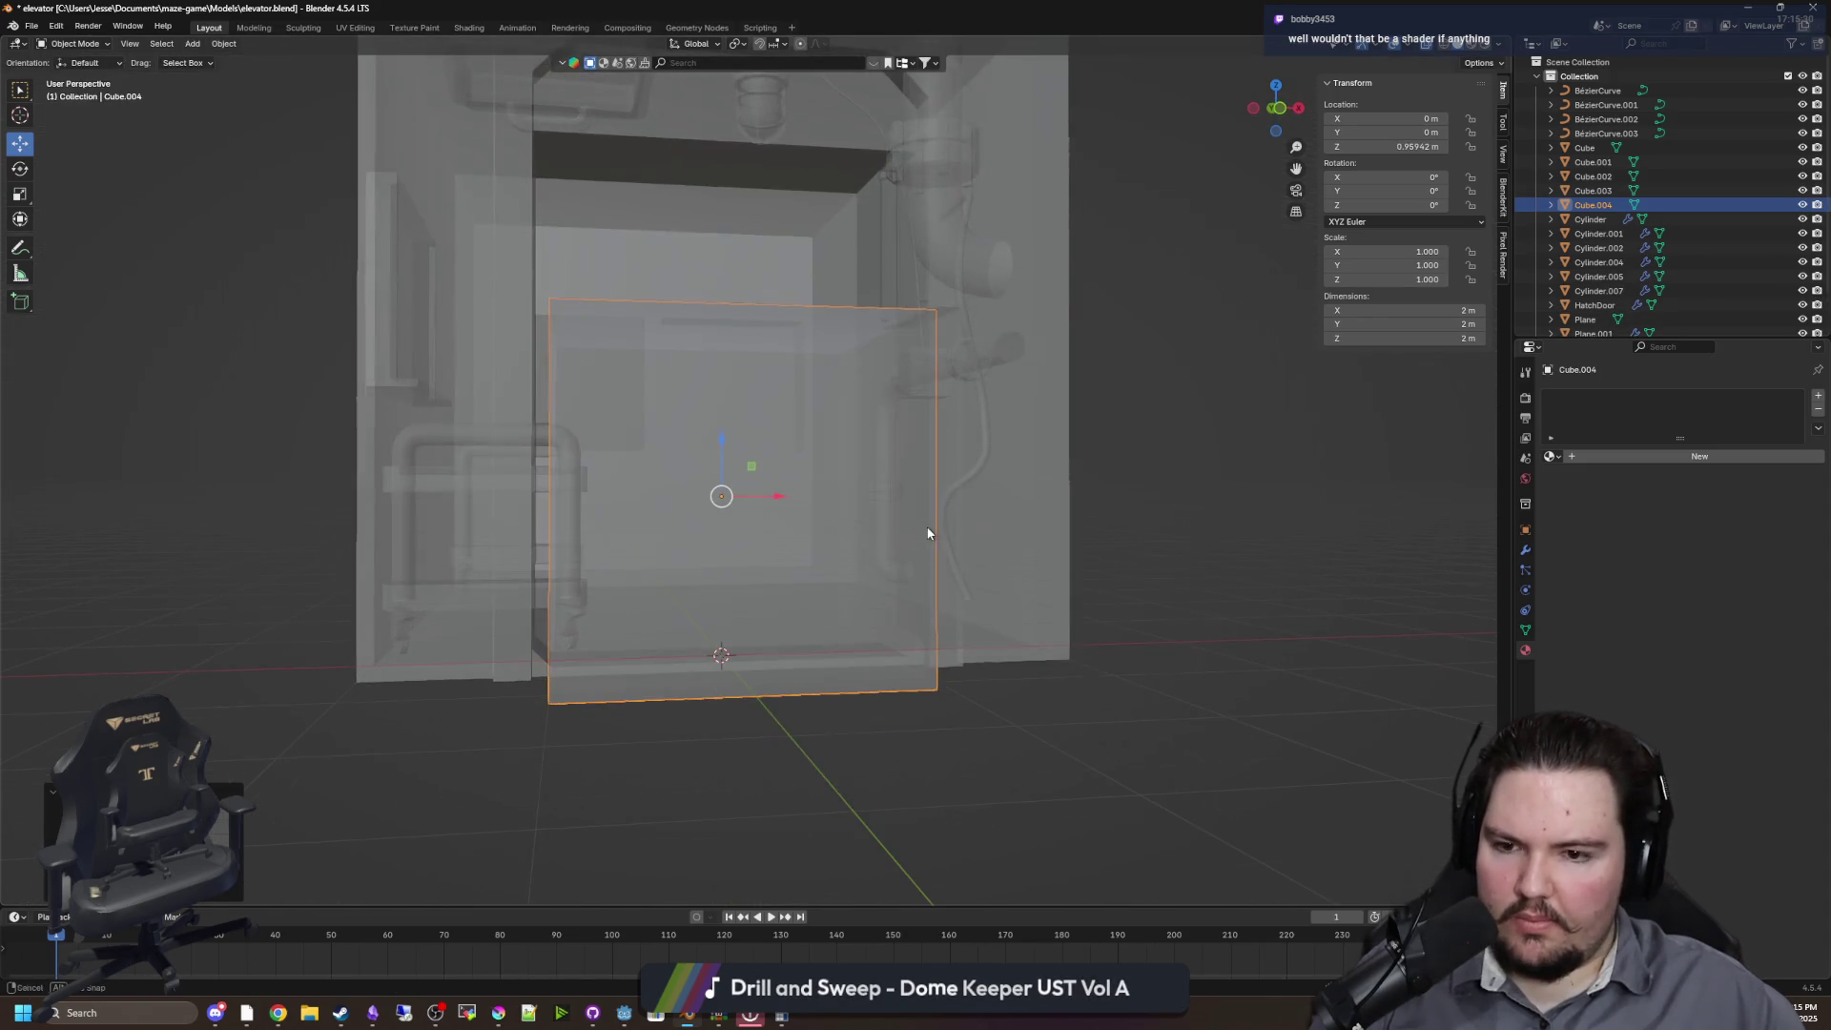
In Edit Mode, lower the cube's top face by 1 m to make a 0.1 m thick slab
{"action": "key", "text": "Tab"}
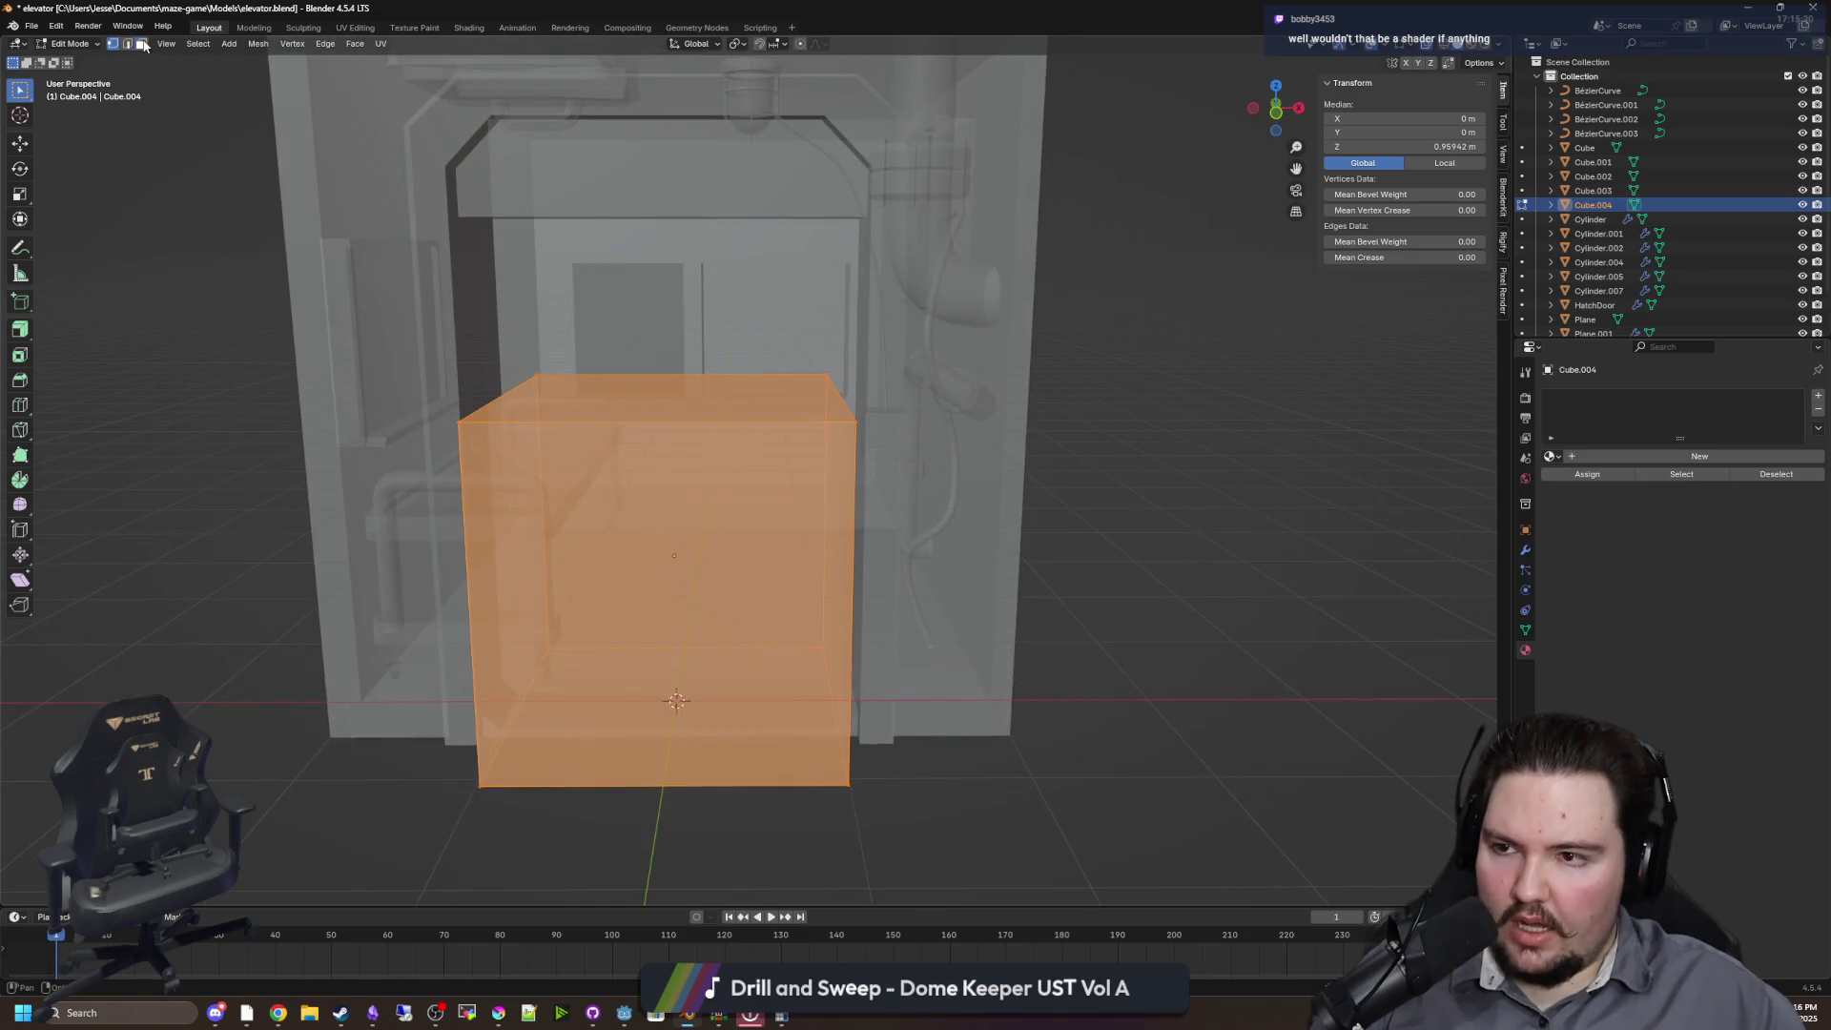
{"action": "left_click", "coordinate": [141, 44]}
{"action": "left_click", "coordinate": [668, 395]}
{"action": "key", "text": "g"}
{"action": "key", "text": "z"}
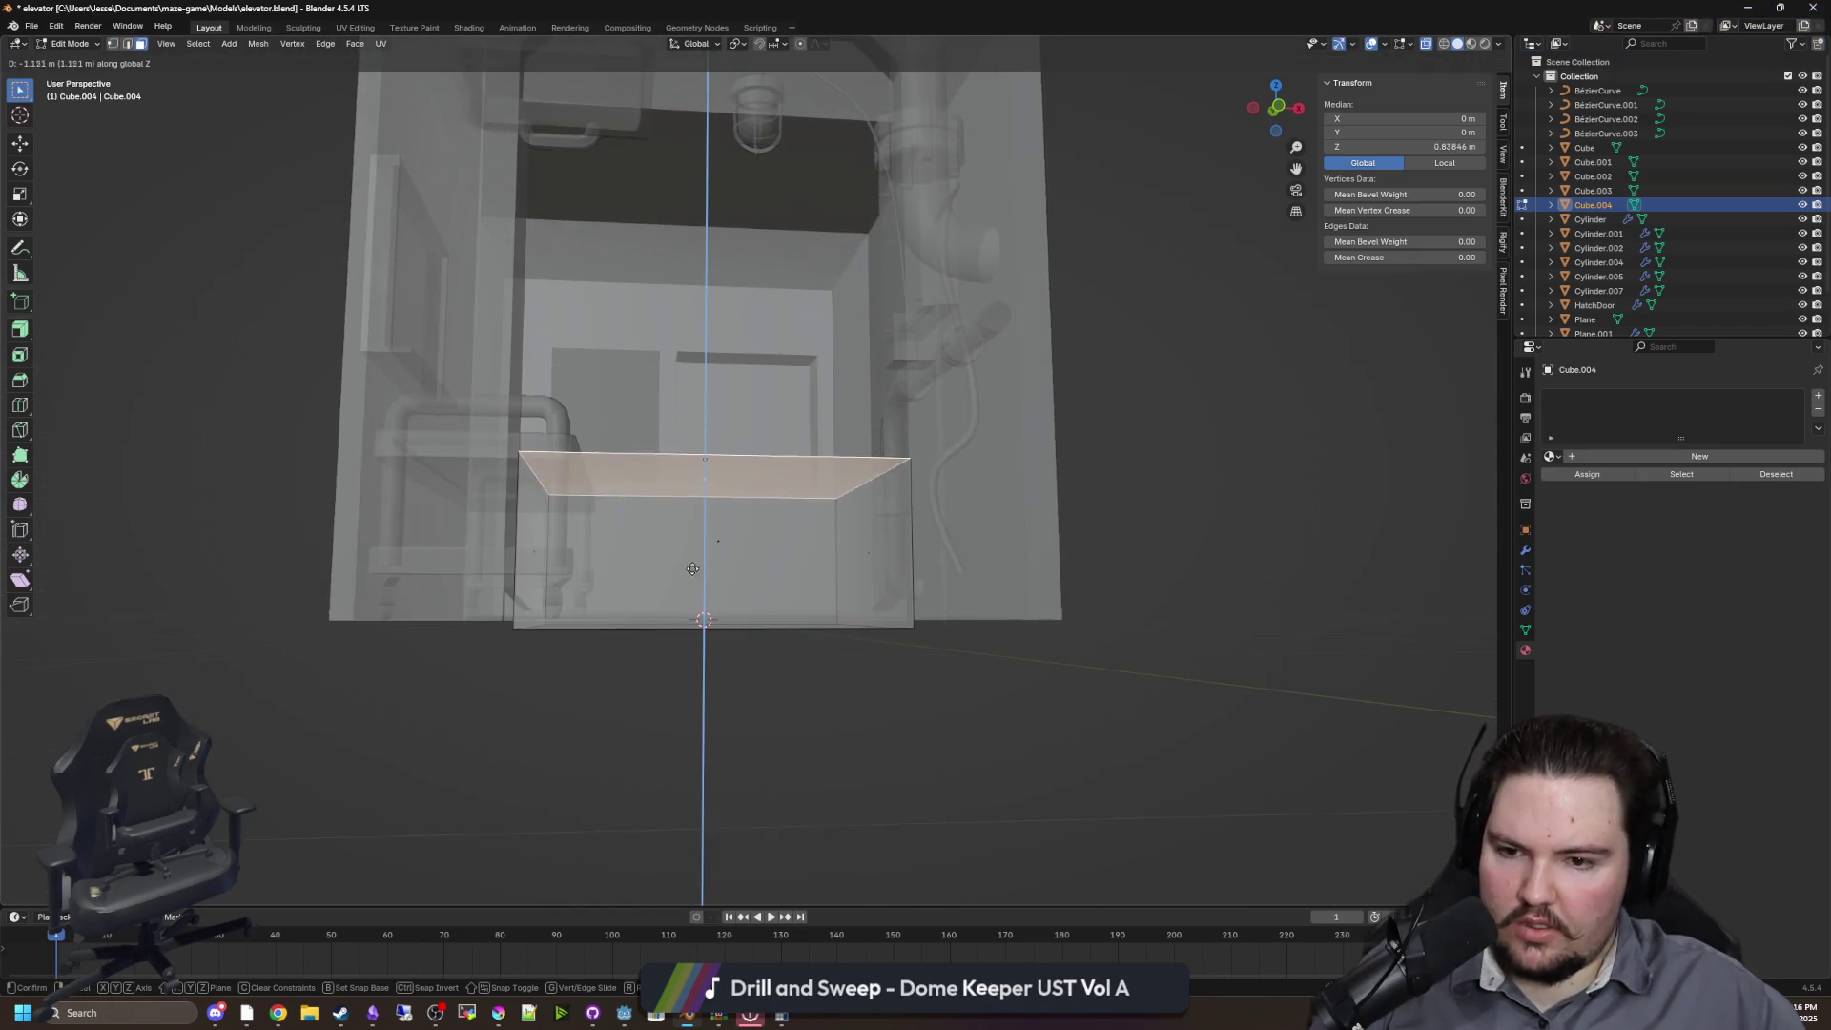
{"action": "left_click", "coordinate": [683, 654]}
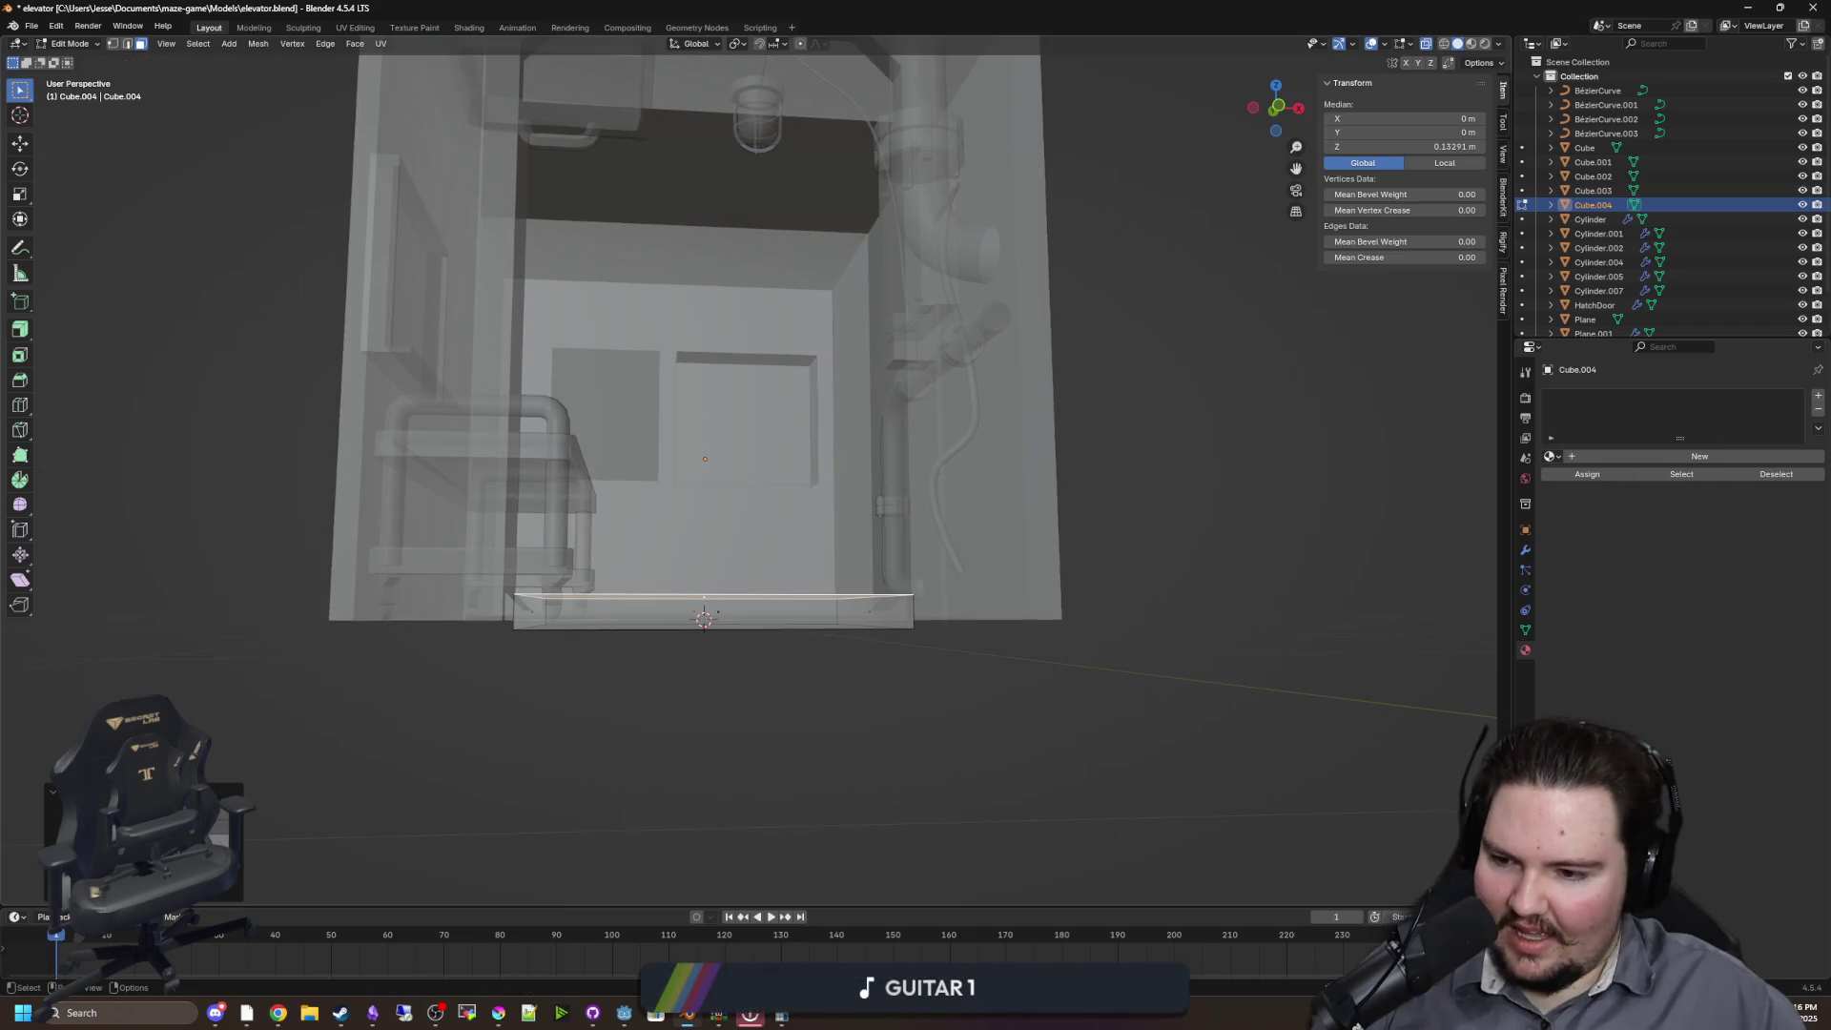
{"action": "key", "text": "Escape"}
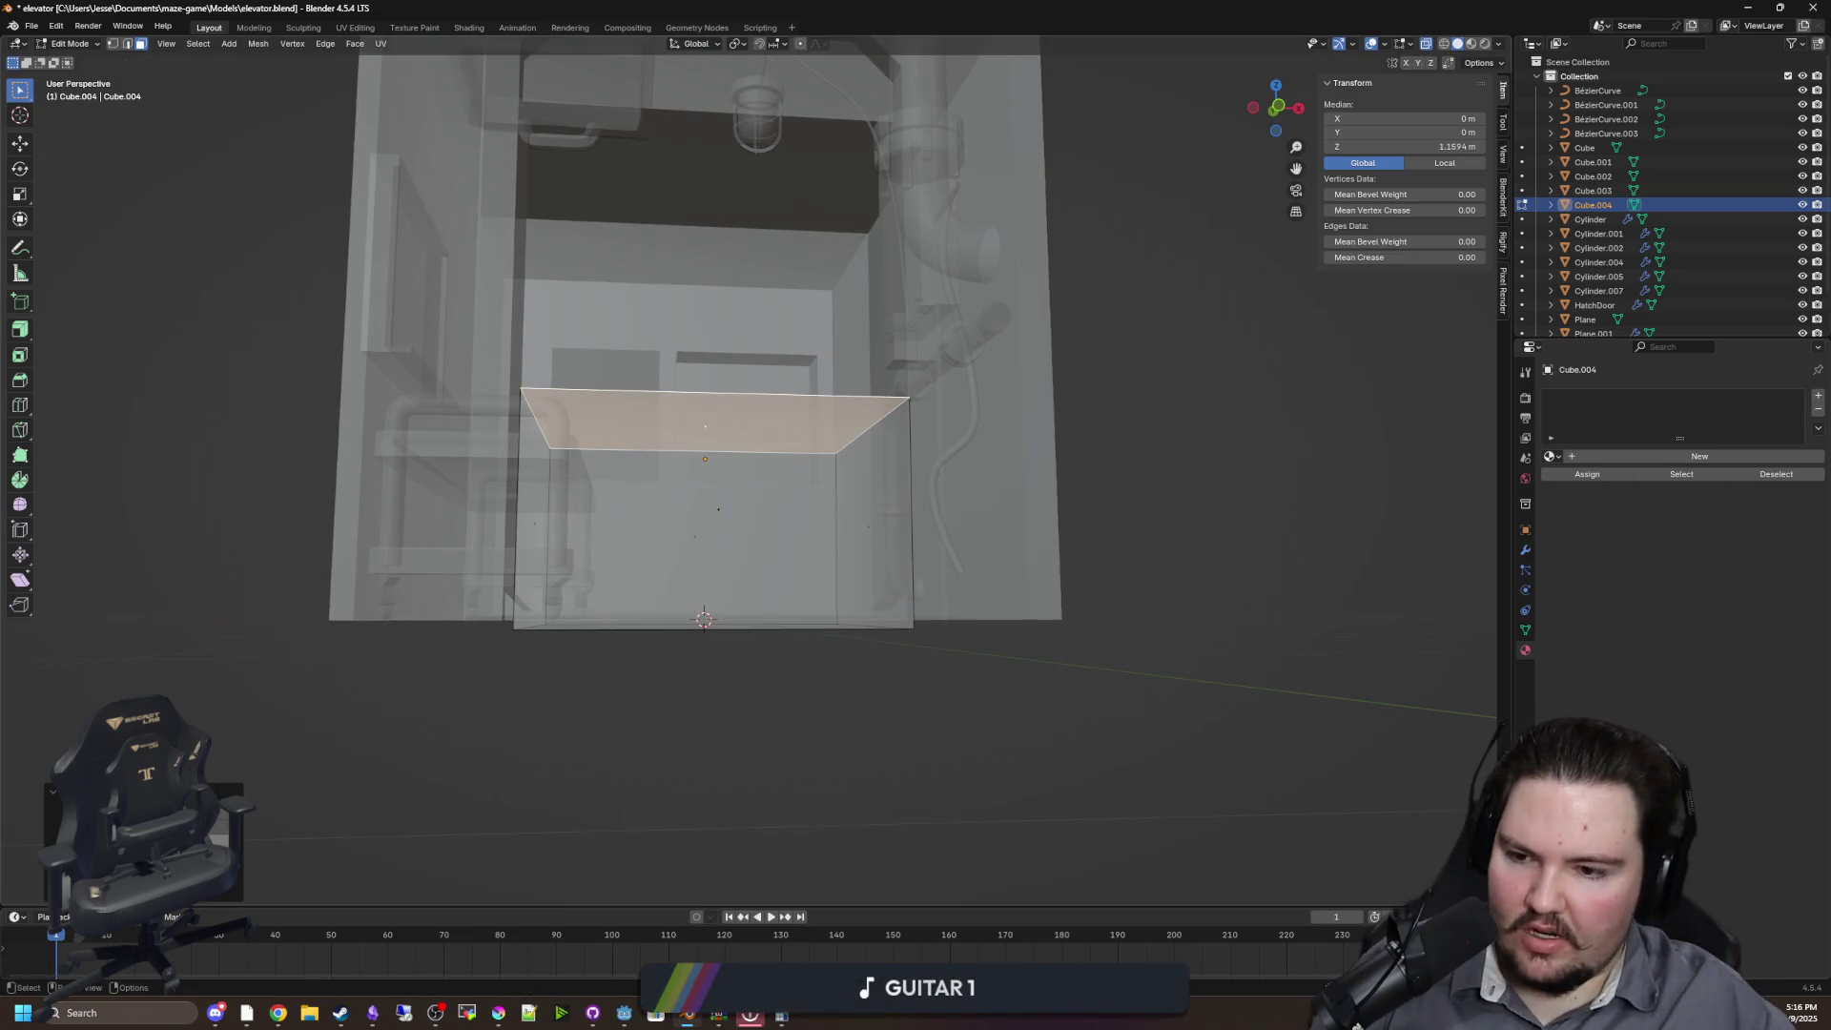
{"action": "type", "text": "-1"}
{"action": "key", "text": "Return"}
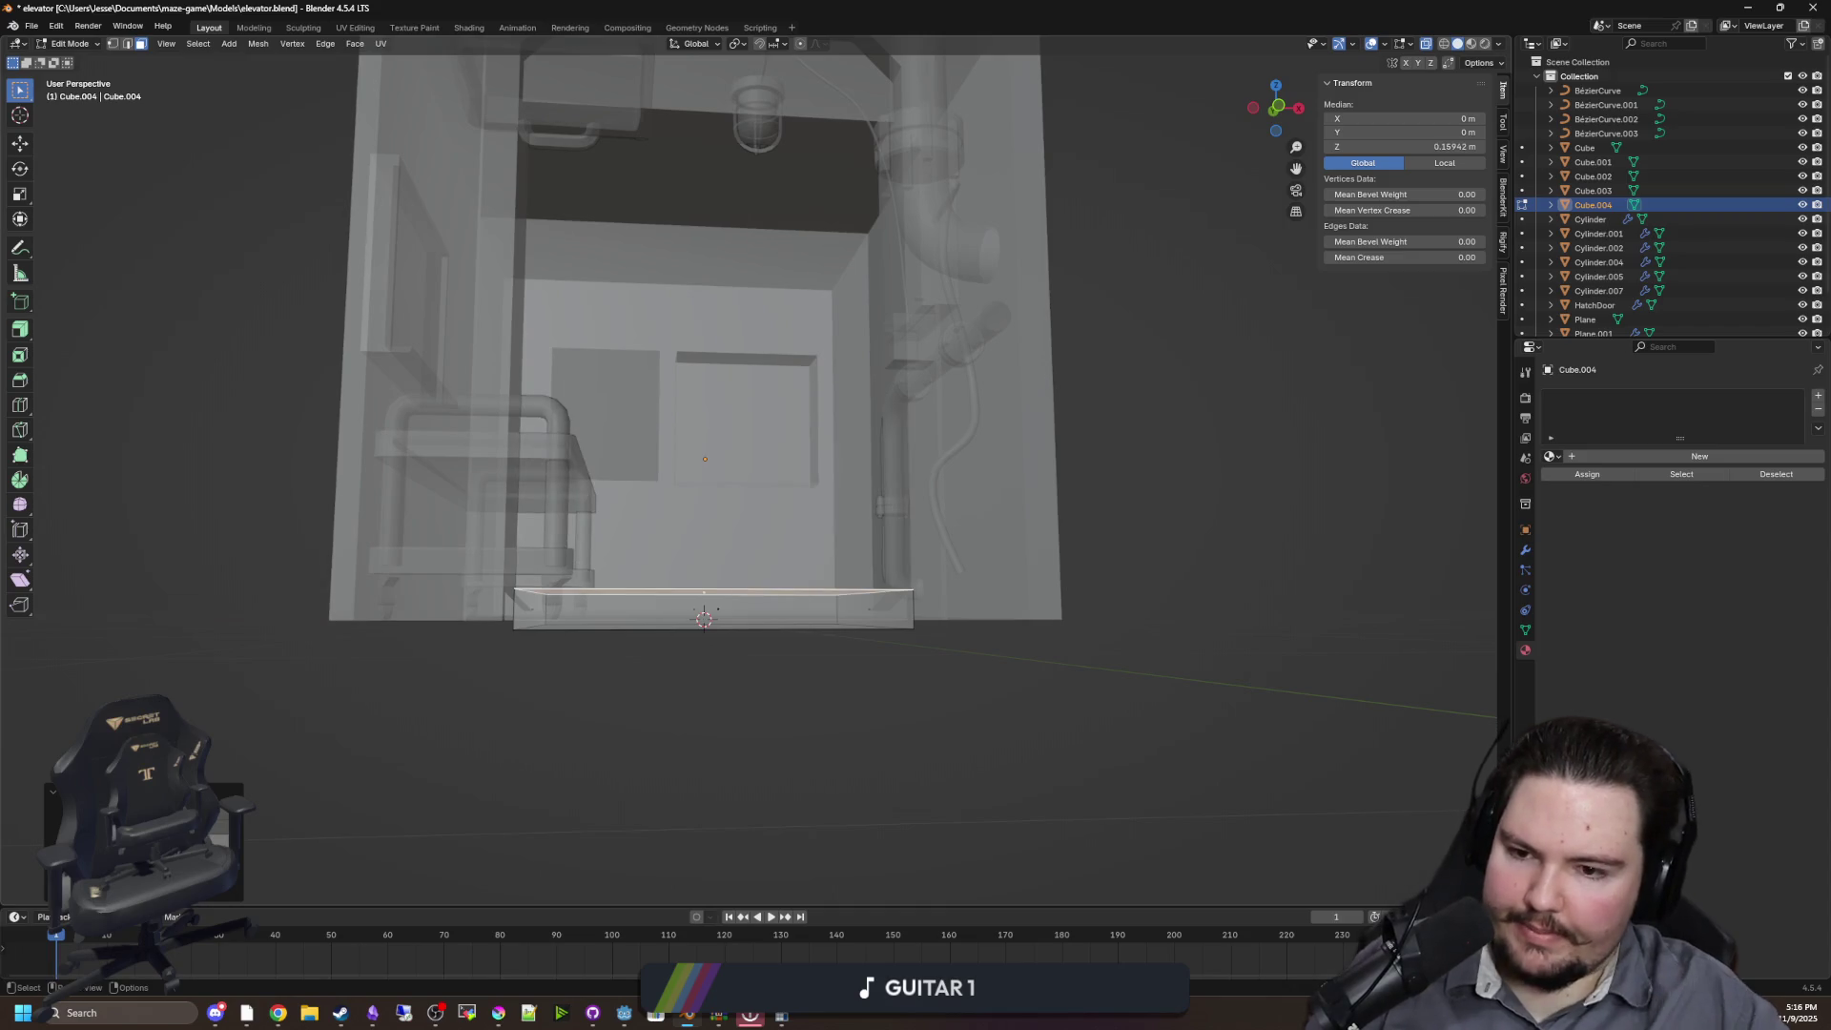
{"action": "mouse_move", "coordinate": [583, 610]}
{"action": "left_mouse_down"}
{"action": "mouse_move", "coordinate": [573, 637]}
{"action": "mouse_move", "coordinate": [595, 607]}
{"action": "left_mouse_up"}
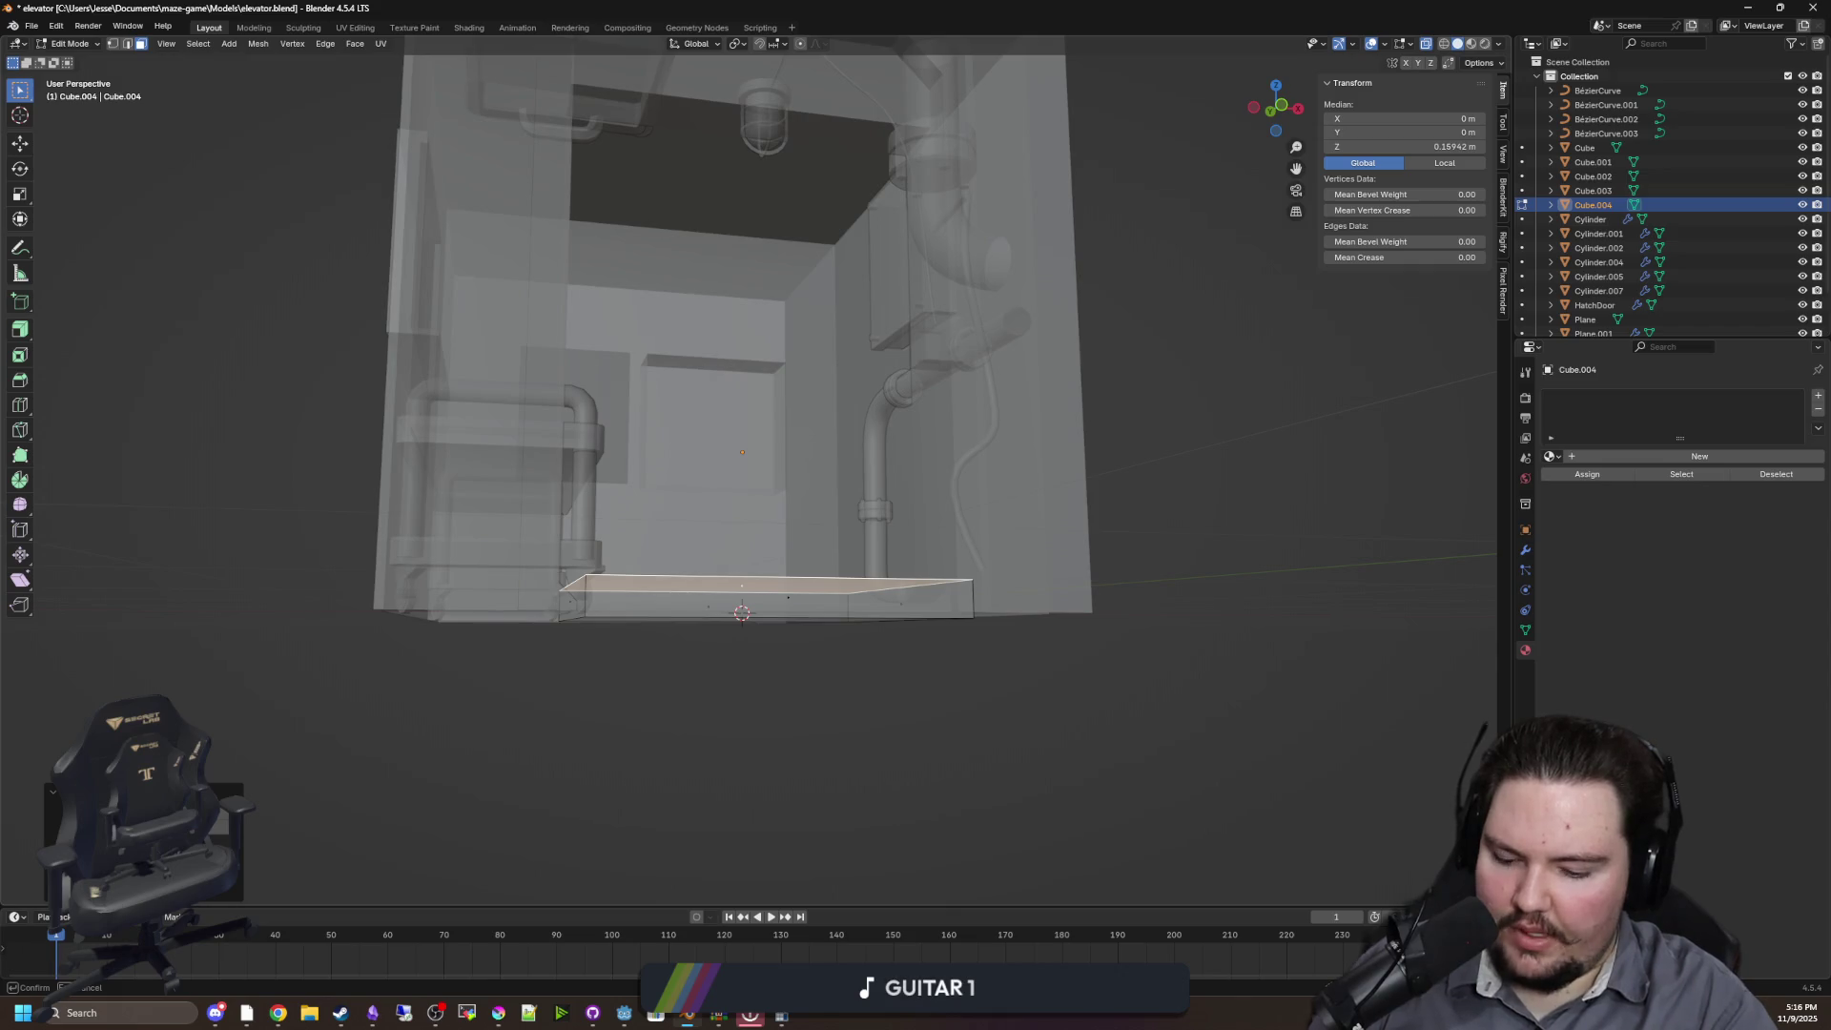
{"action": "key", "text": "Return"}
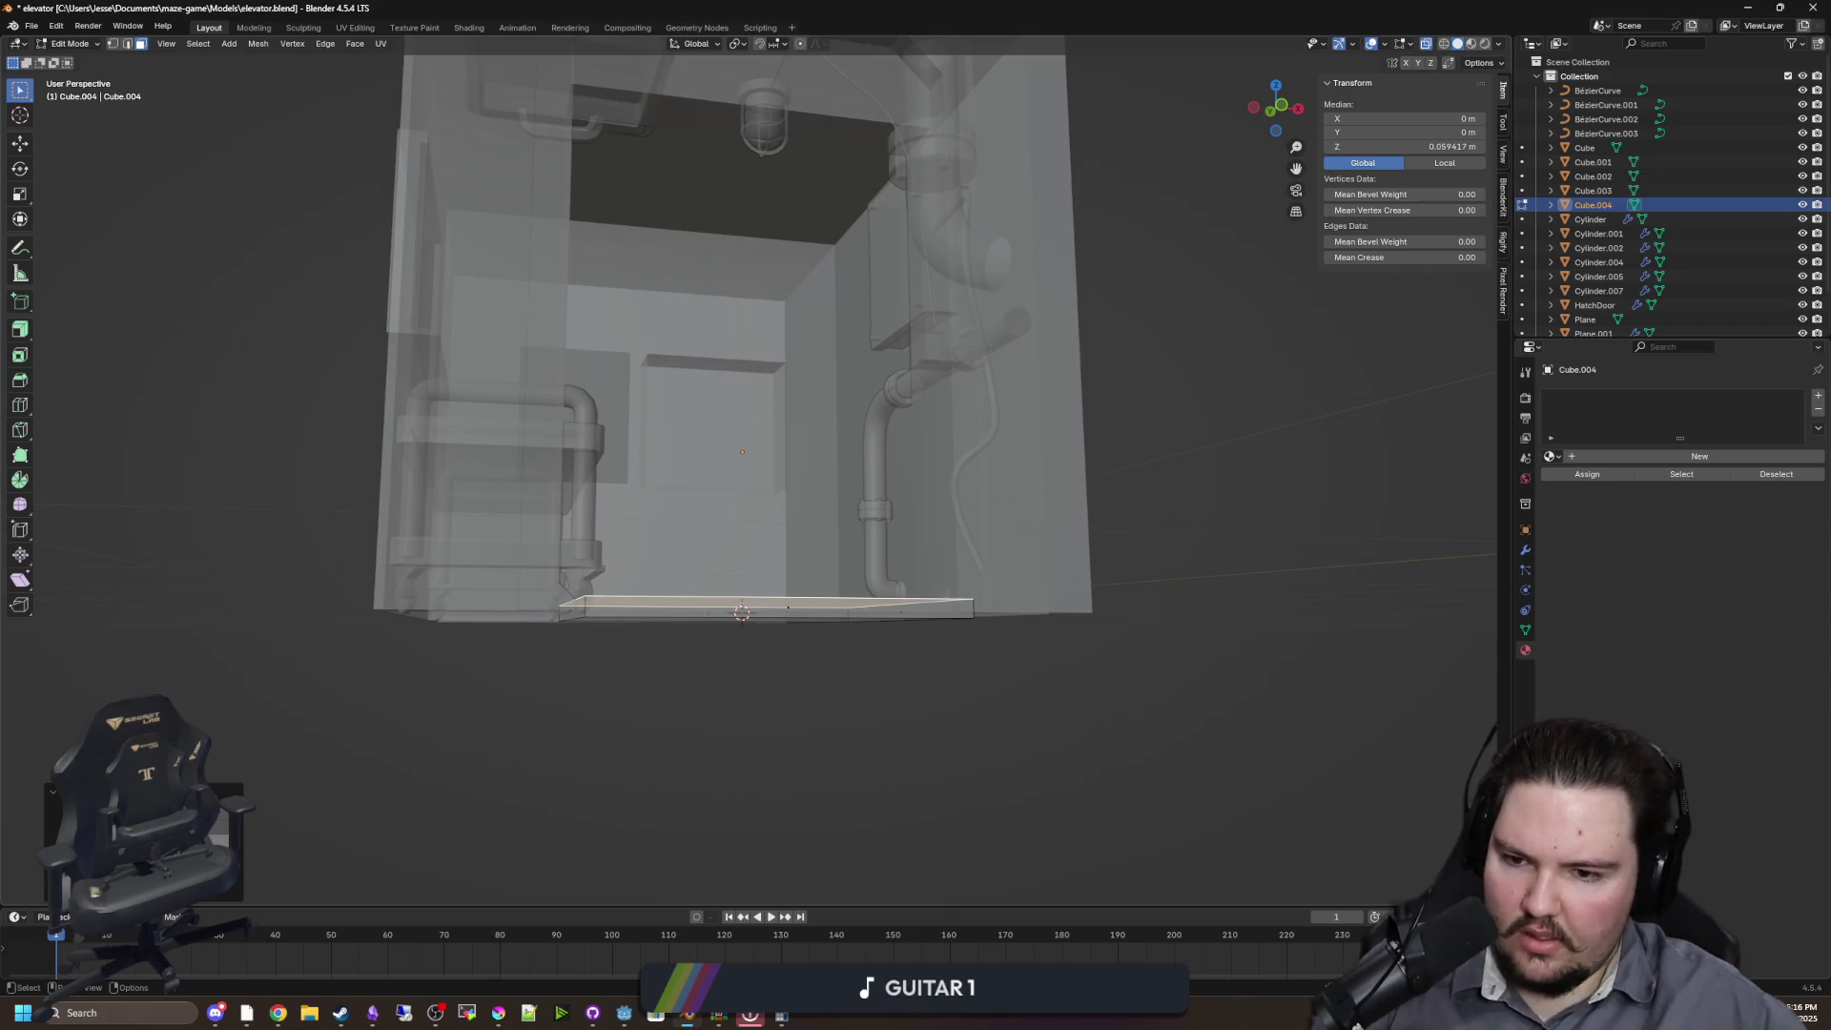
{"action": "scroll", "coordinate": [899, 646], "scroll_direction": "up", "scroll_amount": 4}
Back in Object Mode, set the slab's origin to the 3D cursor
{"action": "key", "text": "g"}
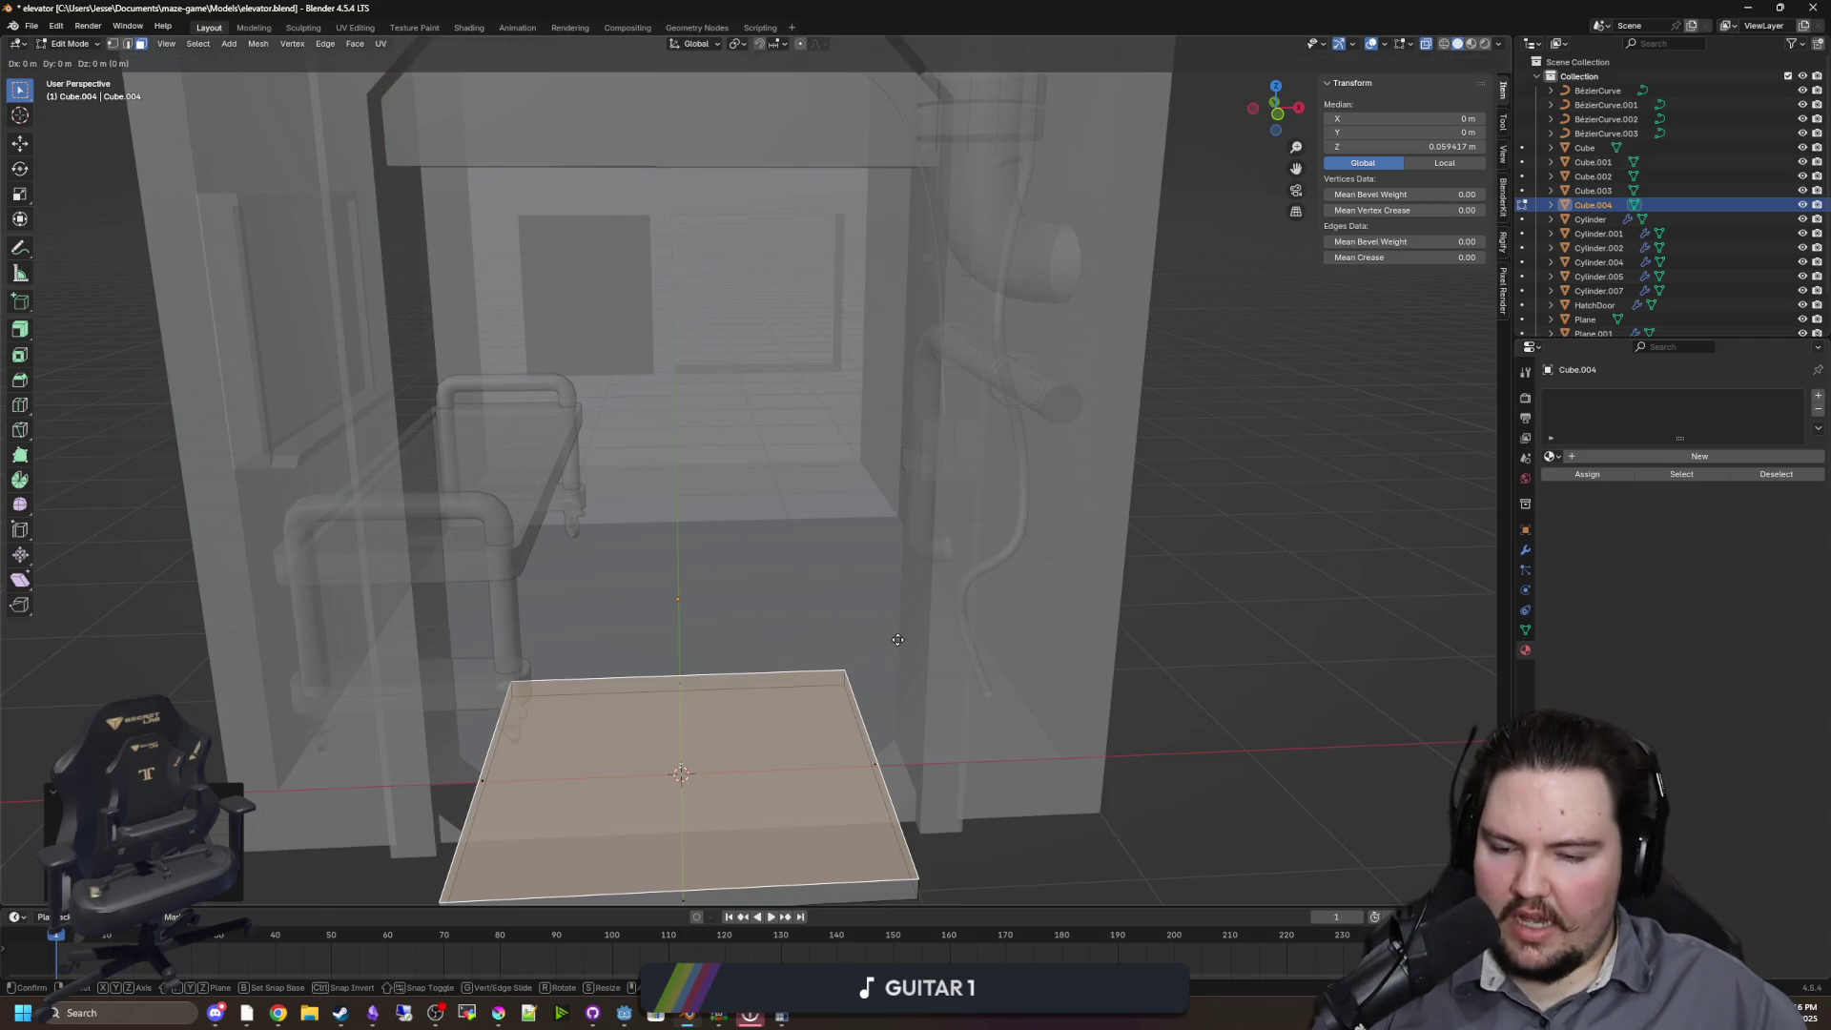
{"action": "right_click", "coordinate": [1060, 702]}
{"action": "key", "text": "Tab"}
{"action": "scroll", "coordinate": [1085, 704], "scroll_direction": "down", "scroll_amount": 3}
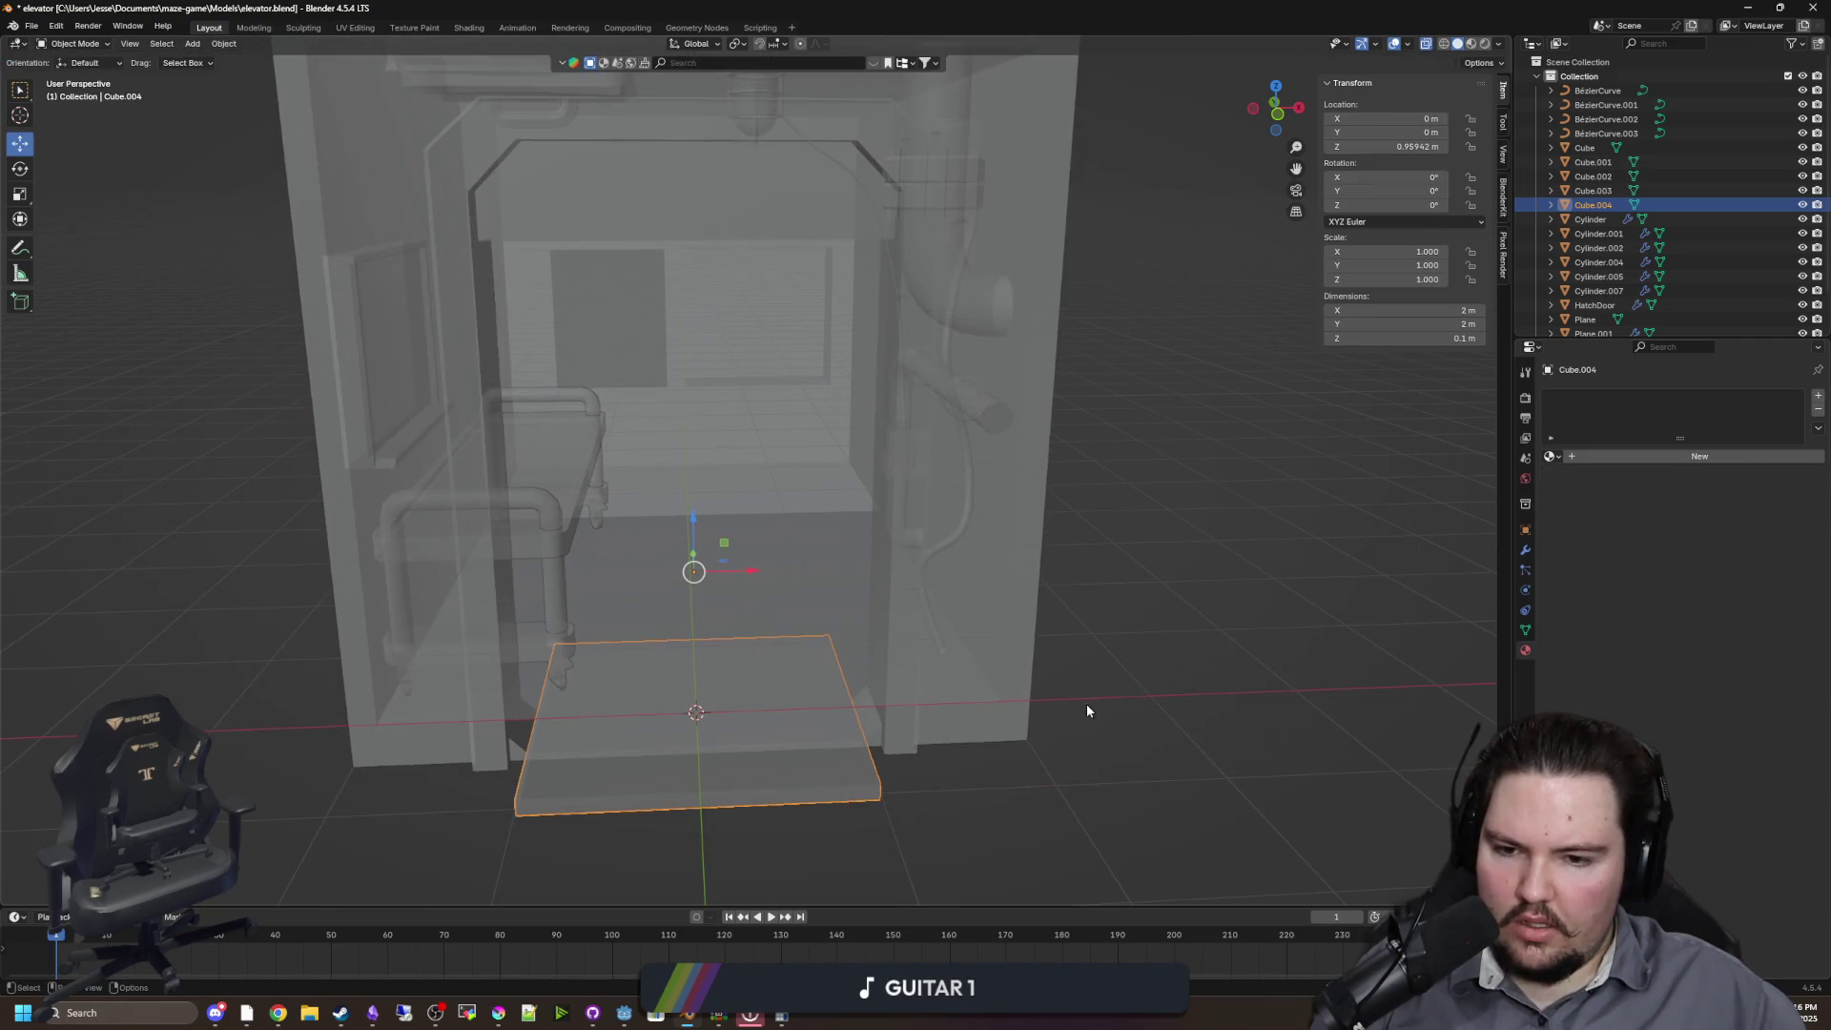
{"action": "left_click_drag", "start_coordinate": [1085, 704], "coordinate": [1068, 694]}
{"action": "right_click", "coordinate": [753, 699]}
{"action": "mouse_move", "coordinate": [746, 749]}
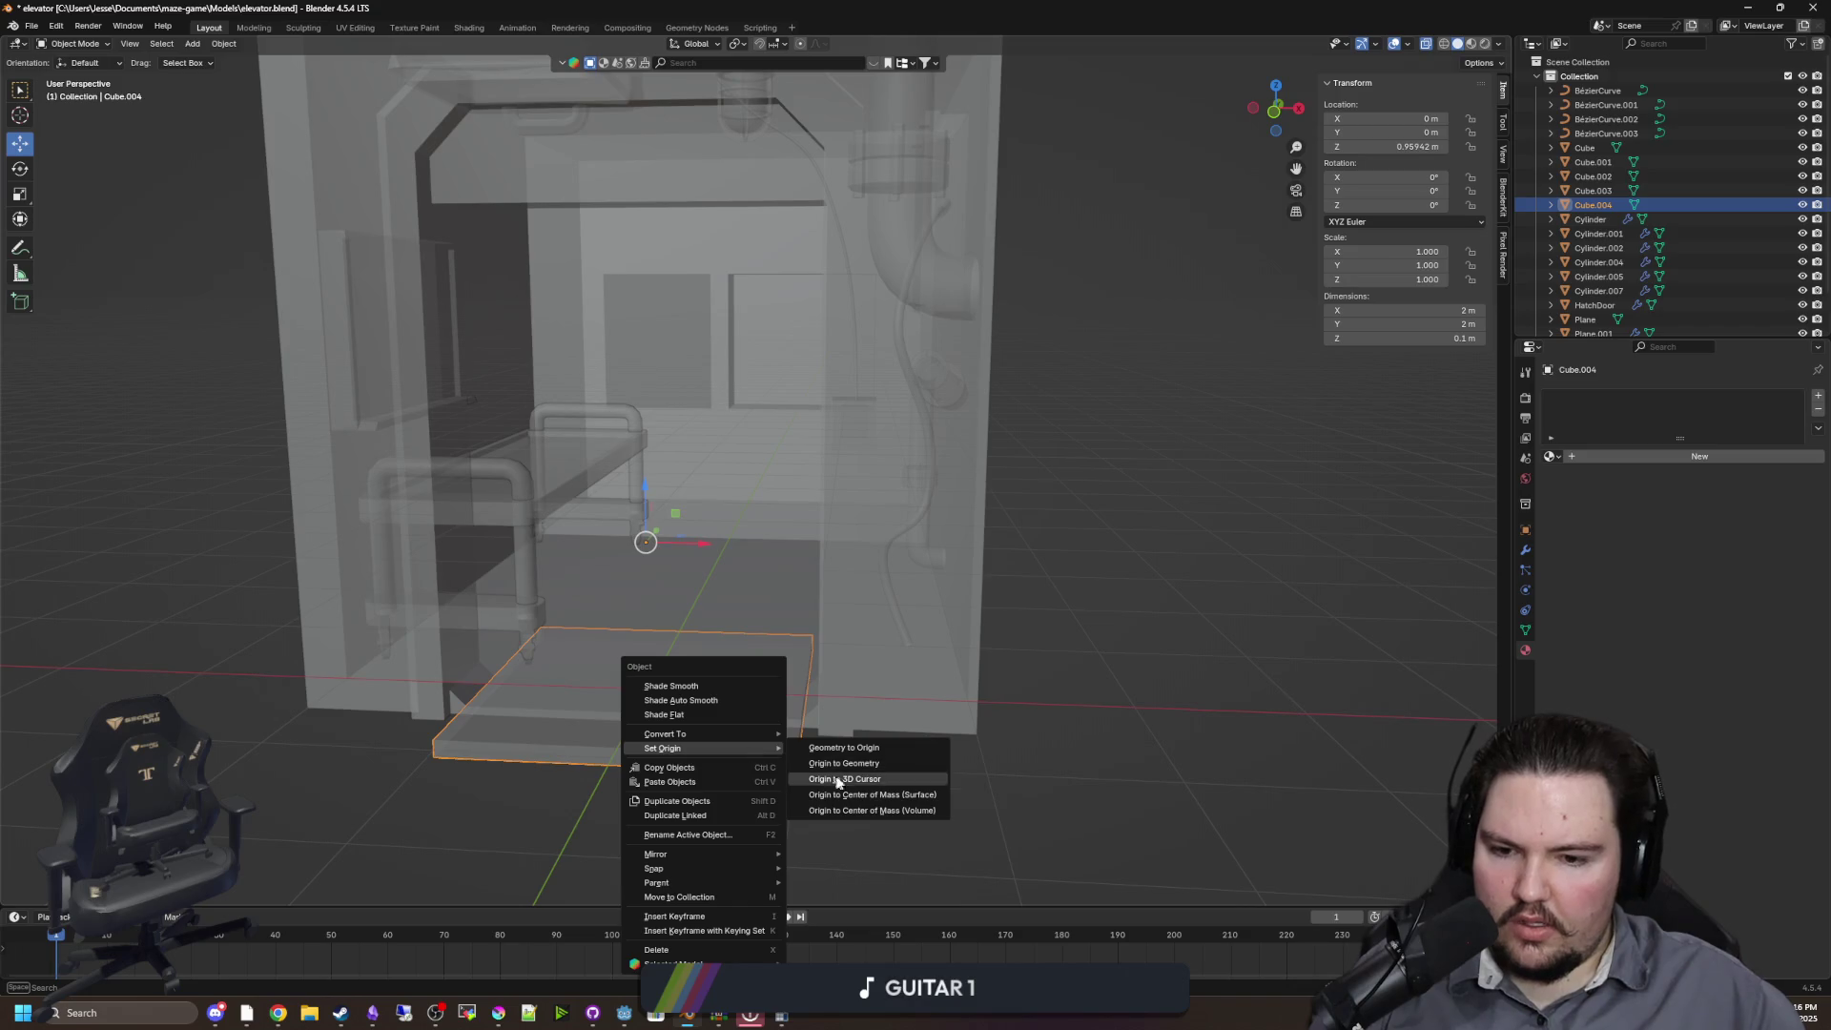
{"action": "left_click", "coordinate": [851, 788]}
Move the slab to X 1.0156 m against the elevator wall and frame it
{"action": "key", "text": "g"}
{"action": "key", "text": "z"}
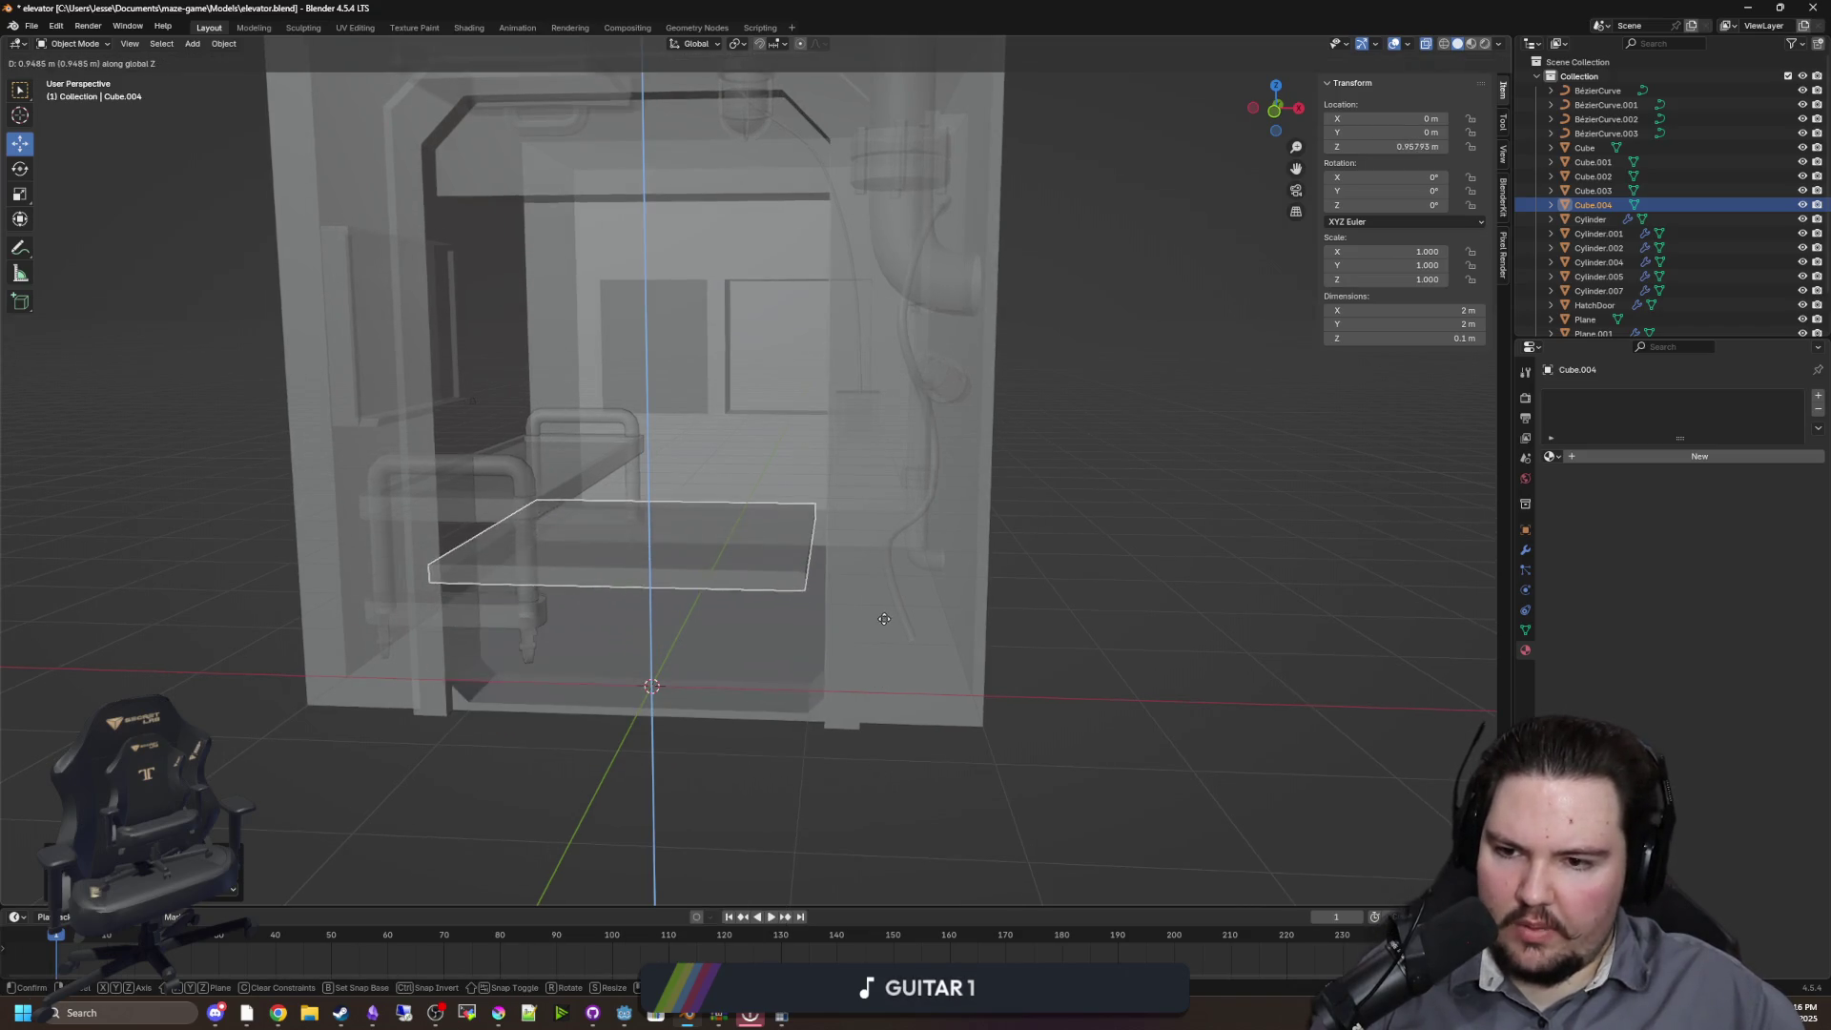
{"action": "key", "text": "x"}
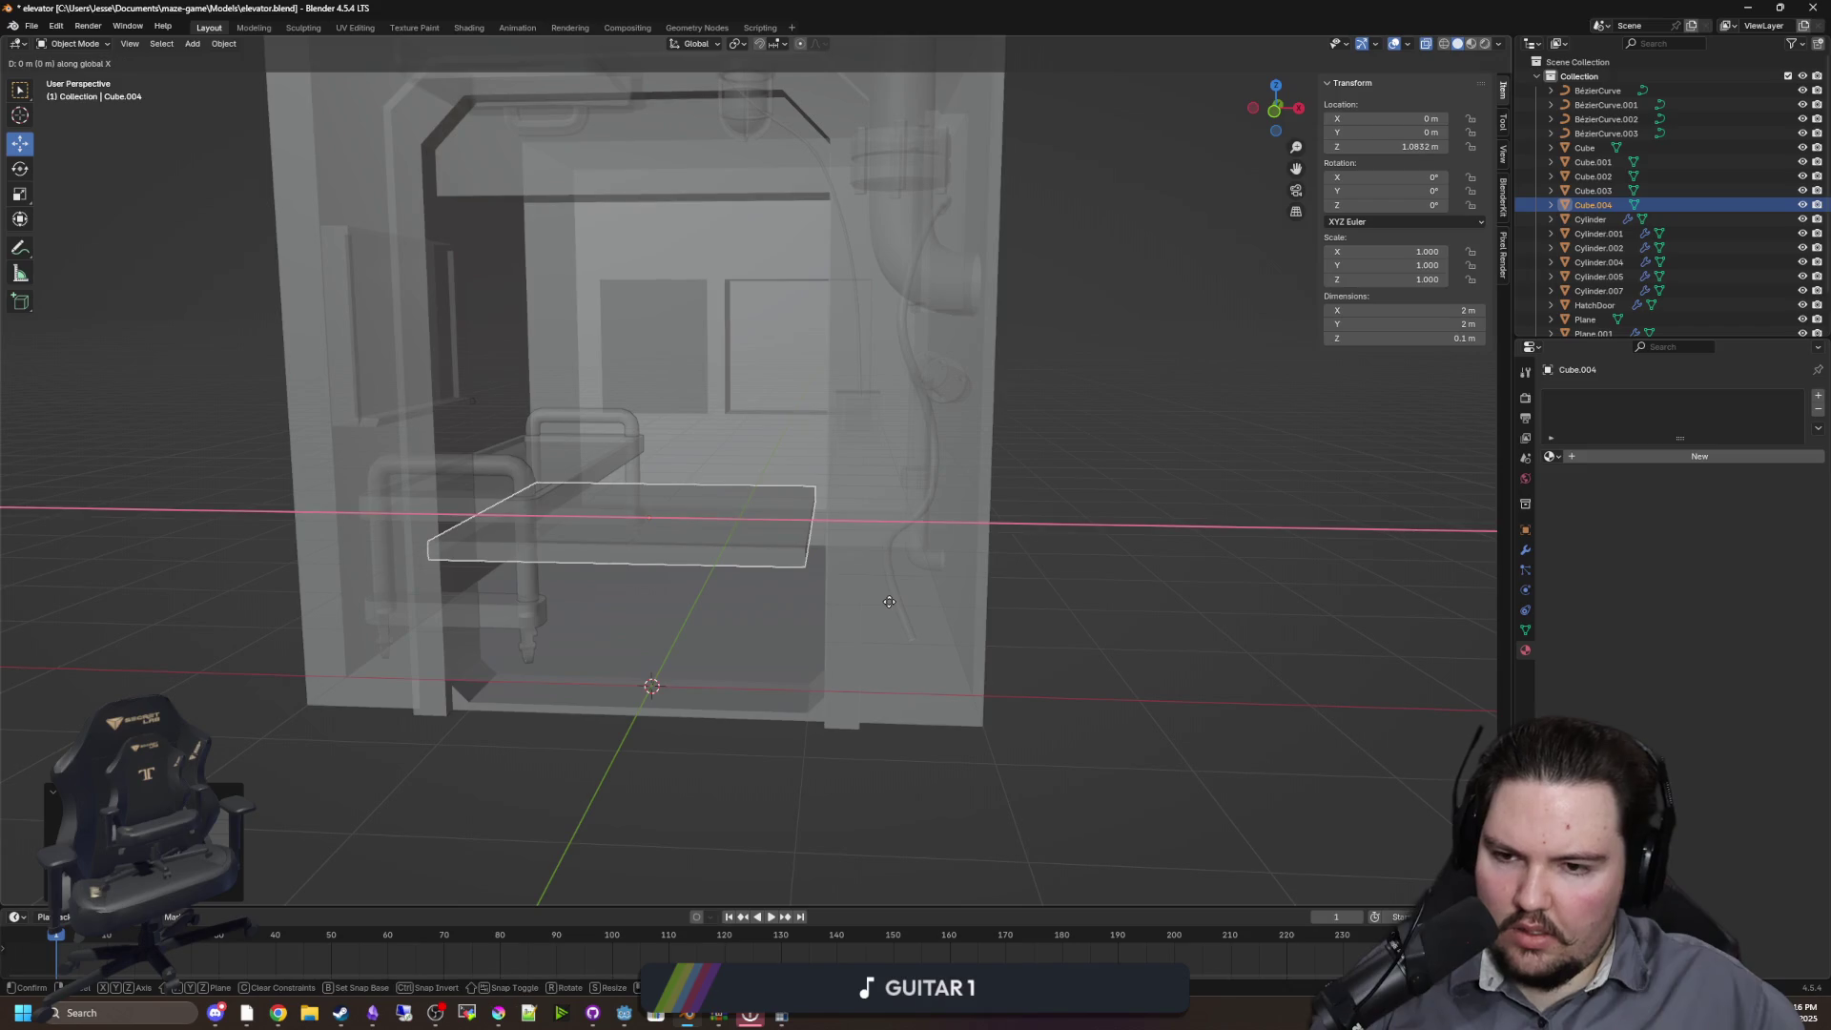
{"action": "key", "text": "x"}
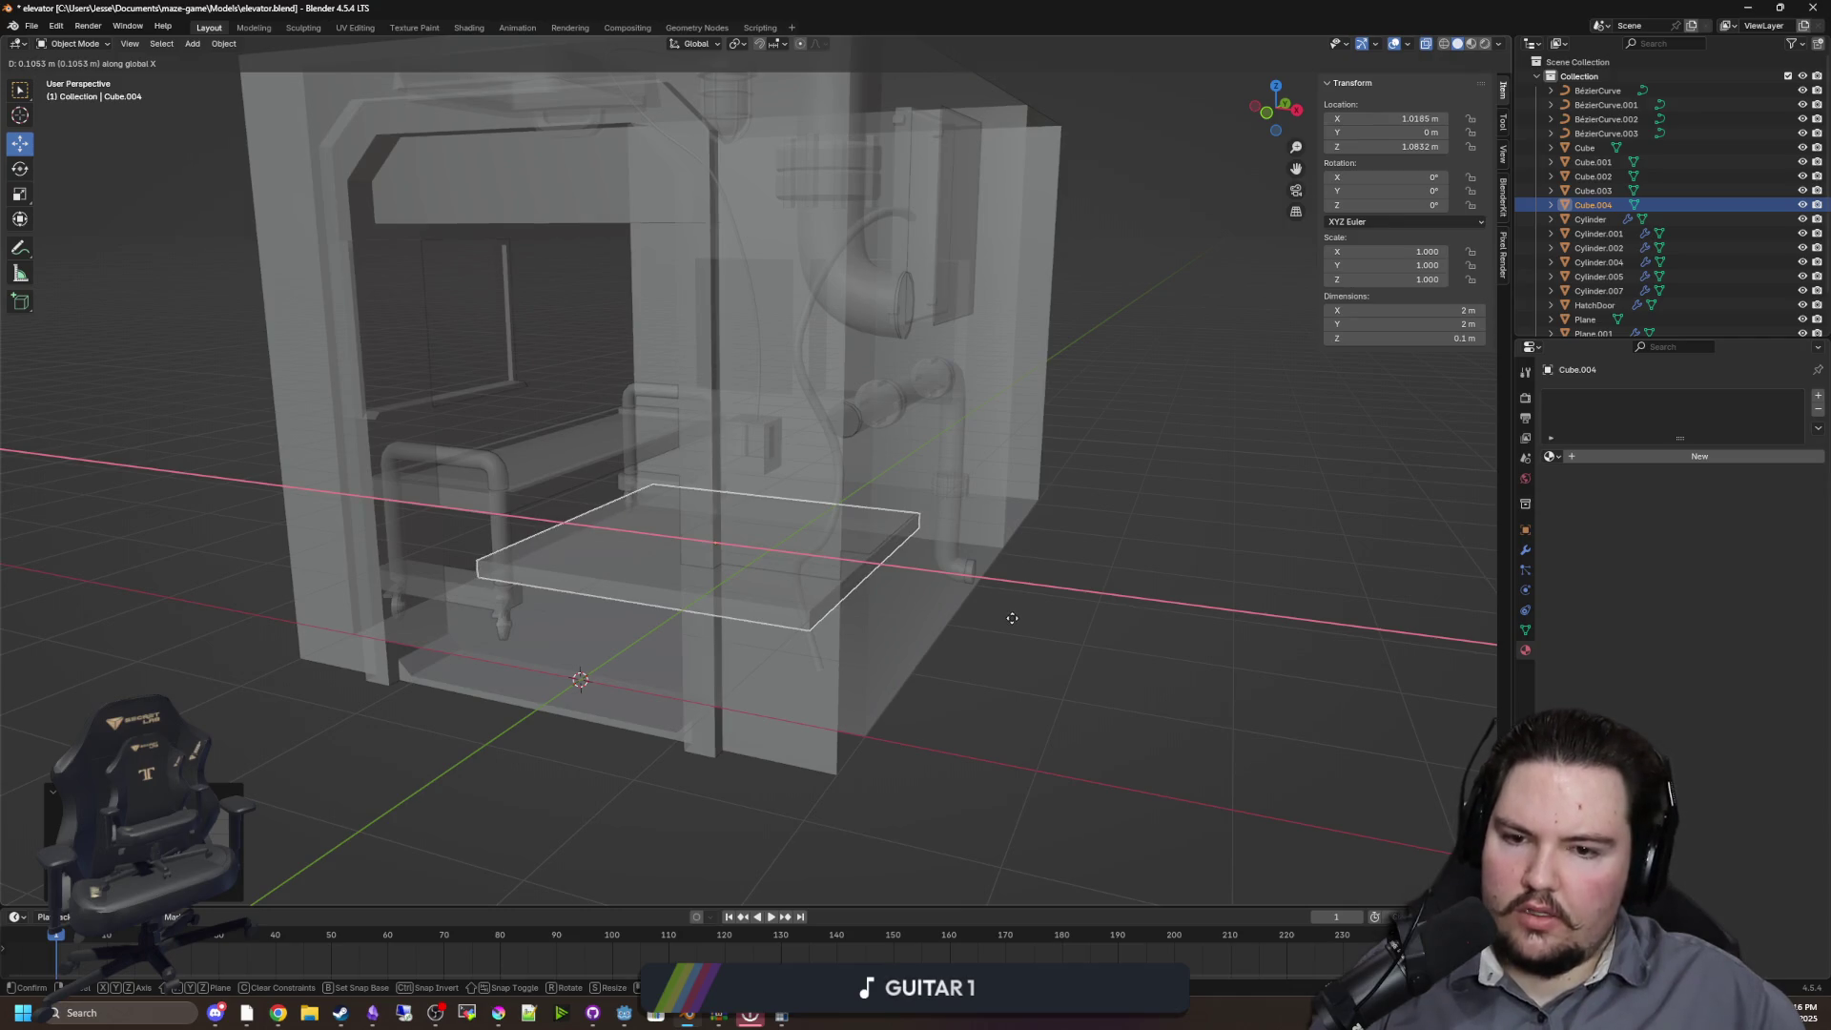
{"action": "left_click", "coordinate": [1011, 620]}
{"action": "key", "text": "KP_Decimal"}
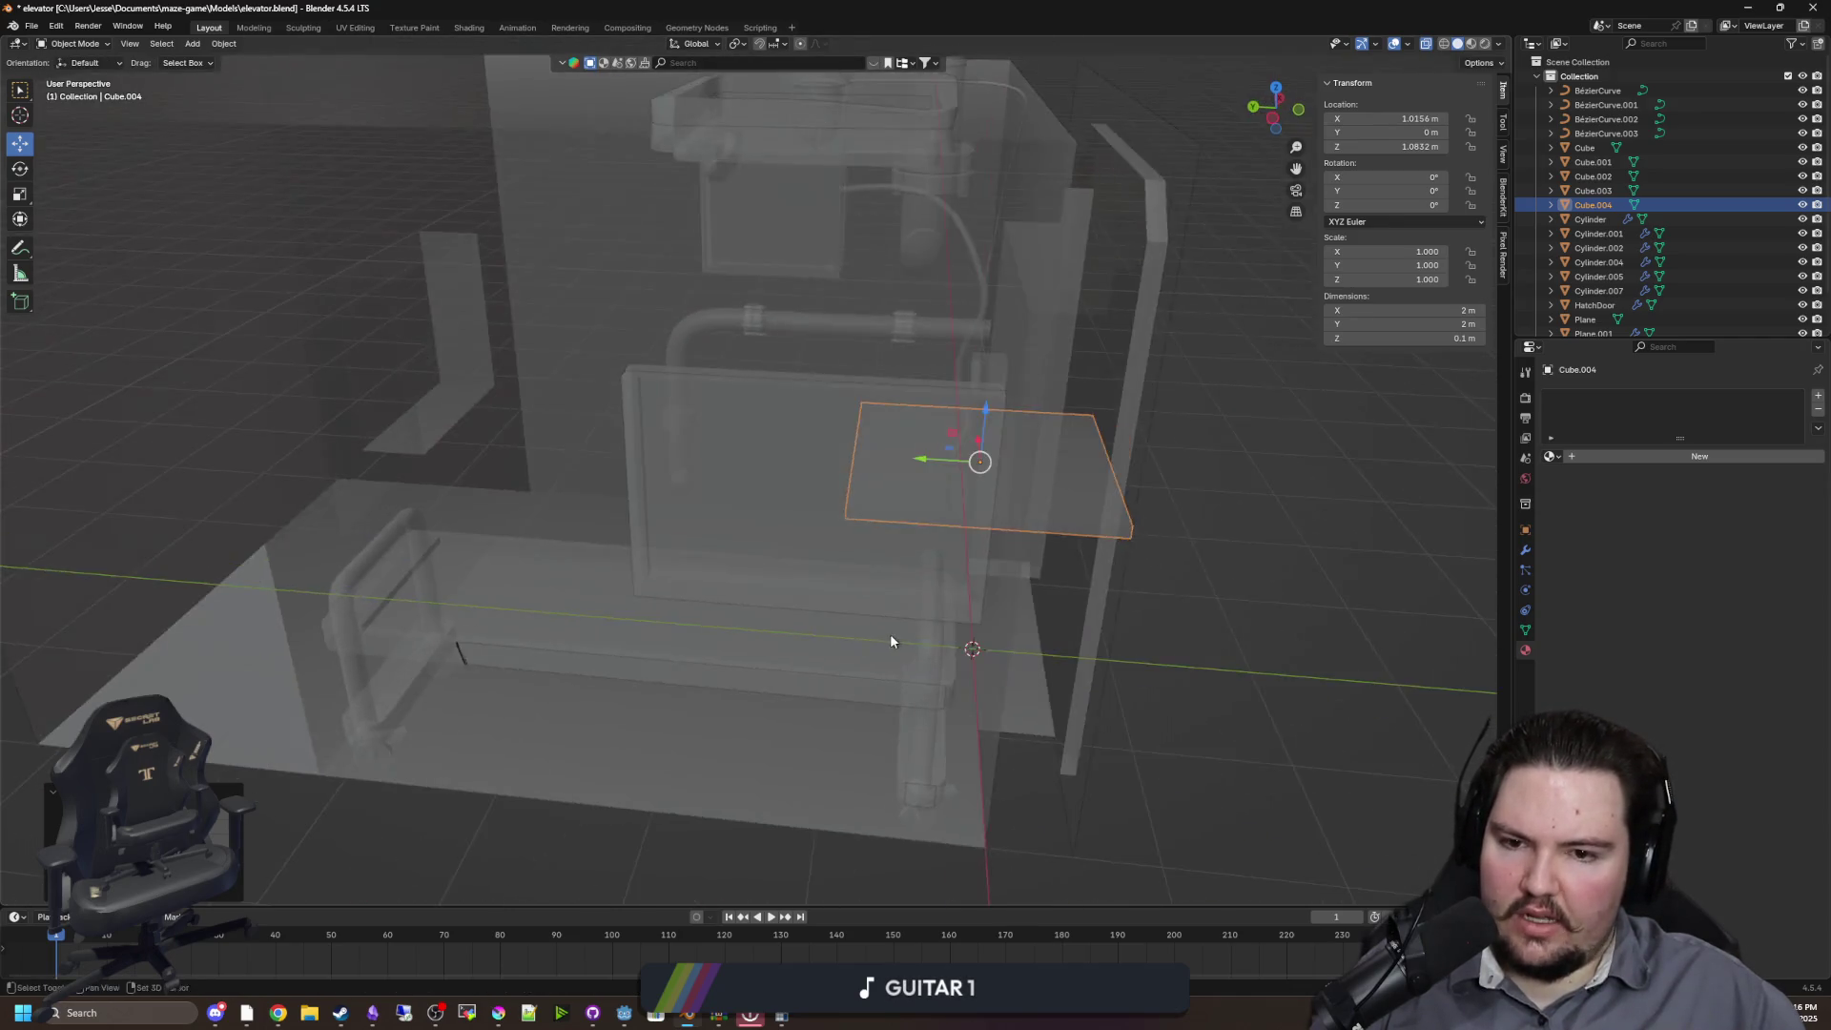
{"action": "scroll", "coordinate": [885, 609], "scroll_direction": "down", "scroll_amount": 4}
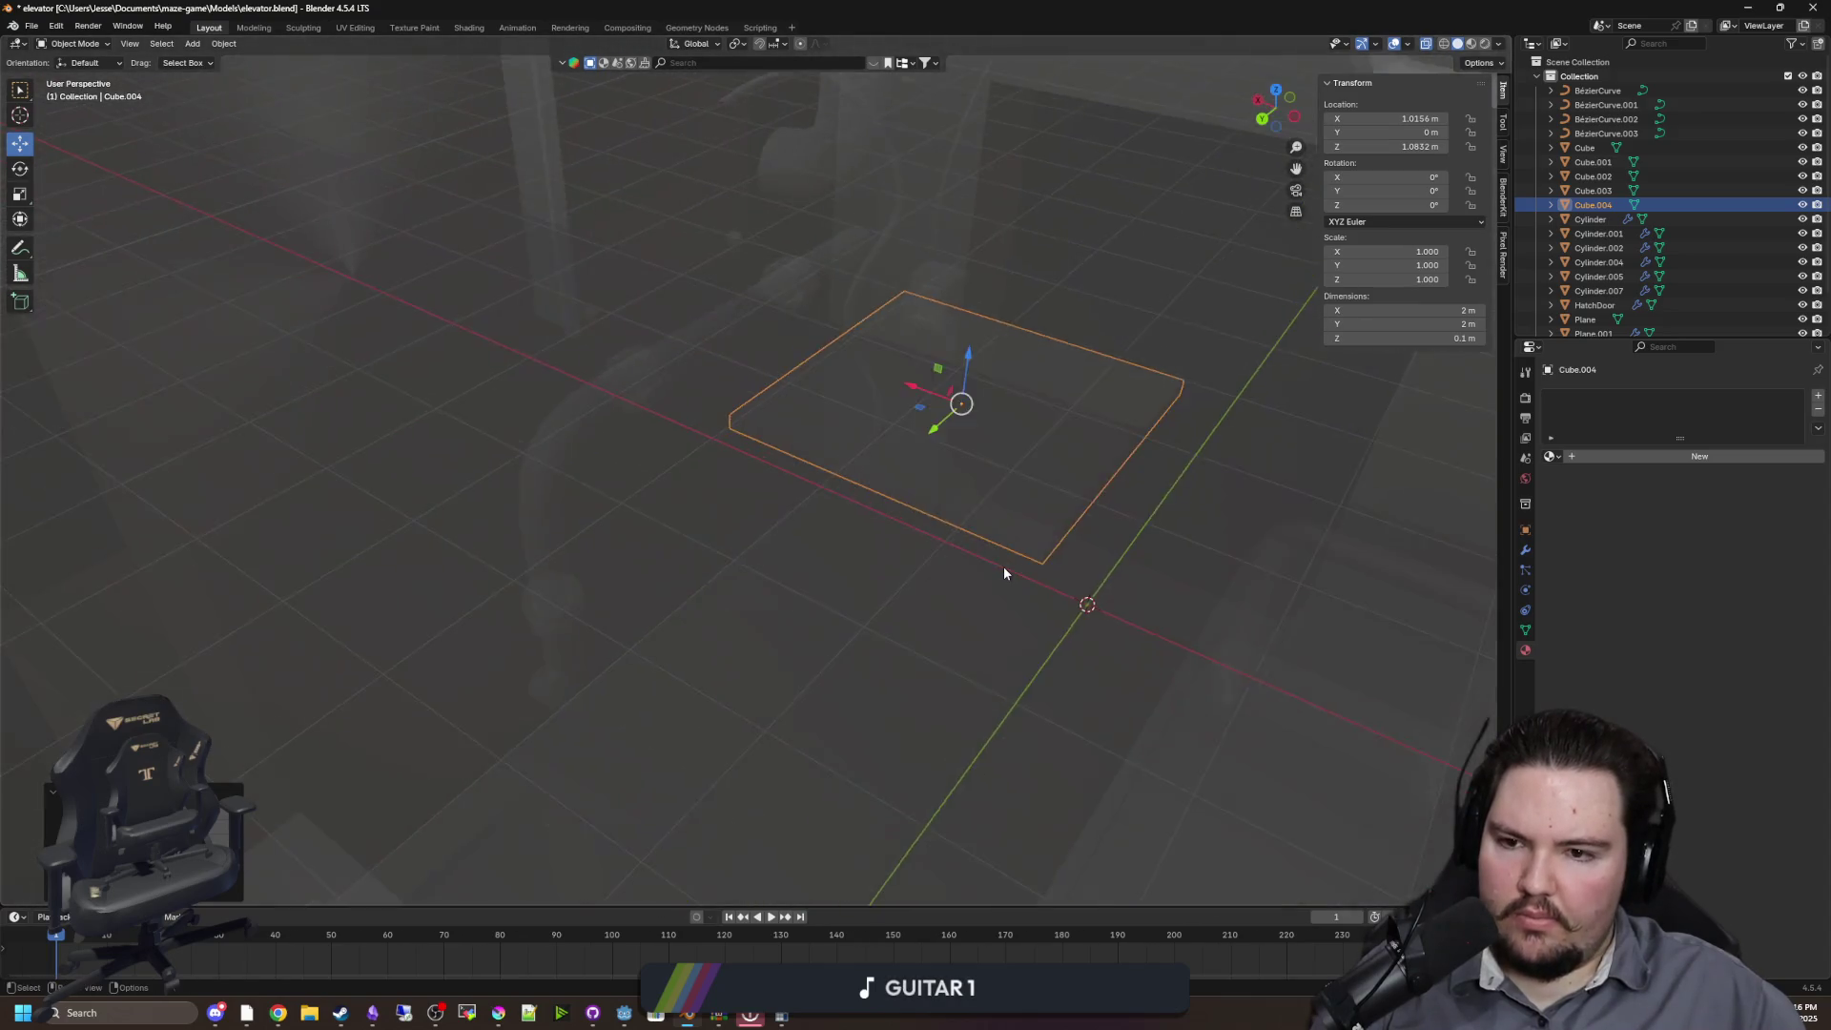
{"action": "scroll", "coordinate": [917, 563], "scroll_direction": "up", "scroll_amount": 3}
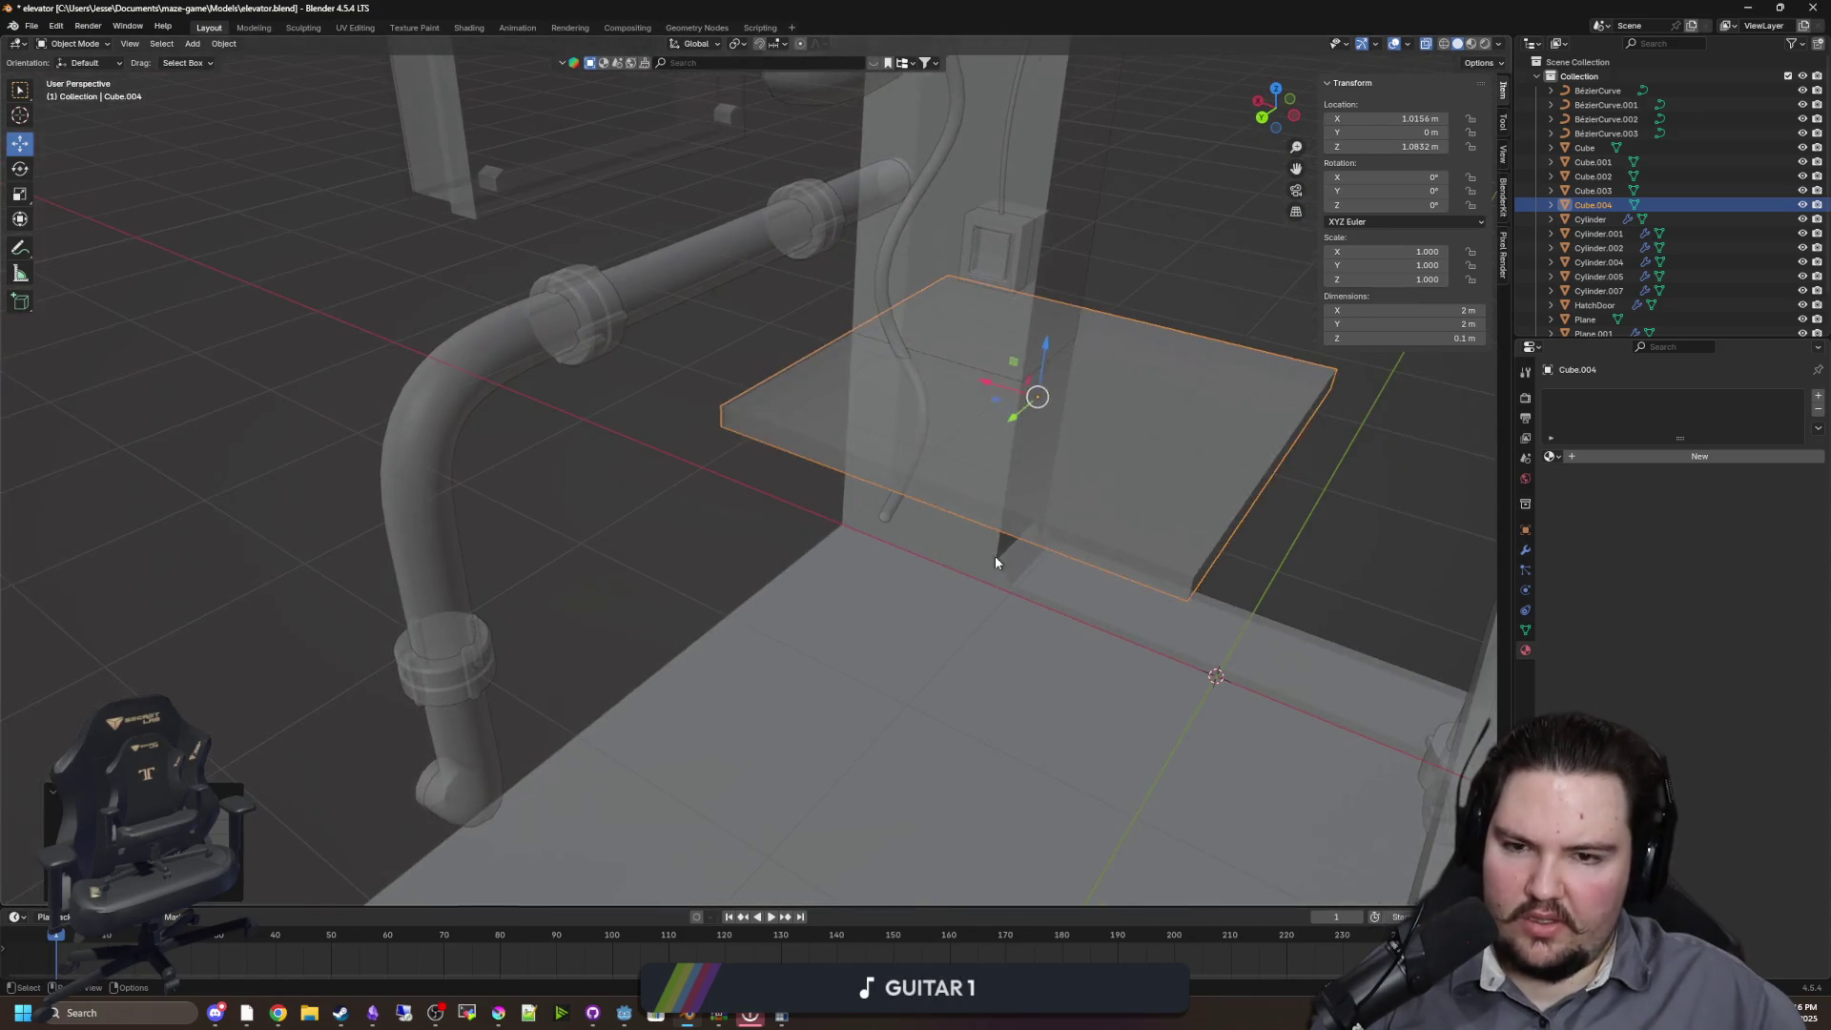
{"action": "key", "text": "Tab"}
{"action": "key", "text": "alt+a"}
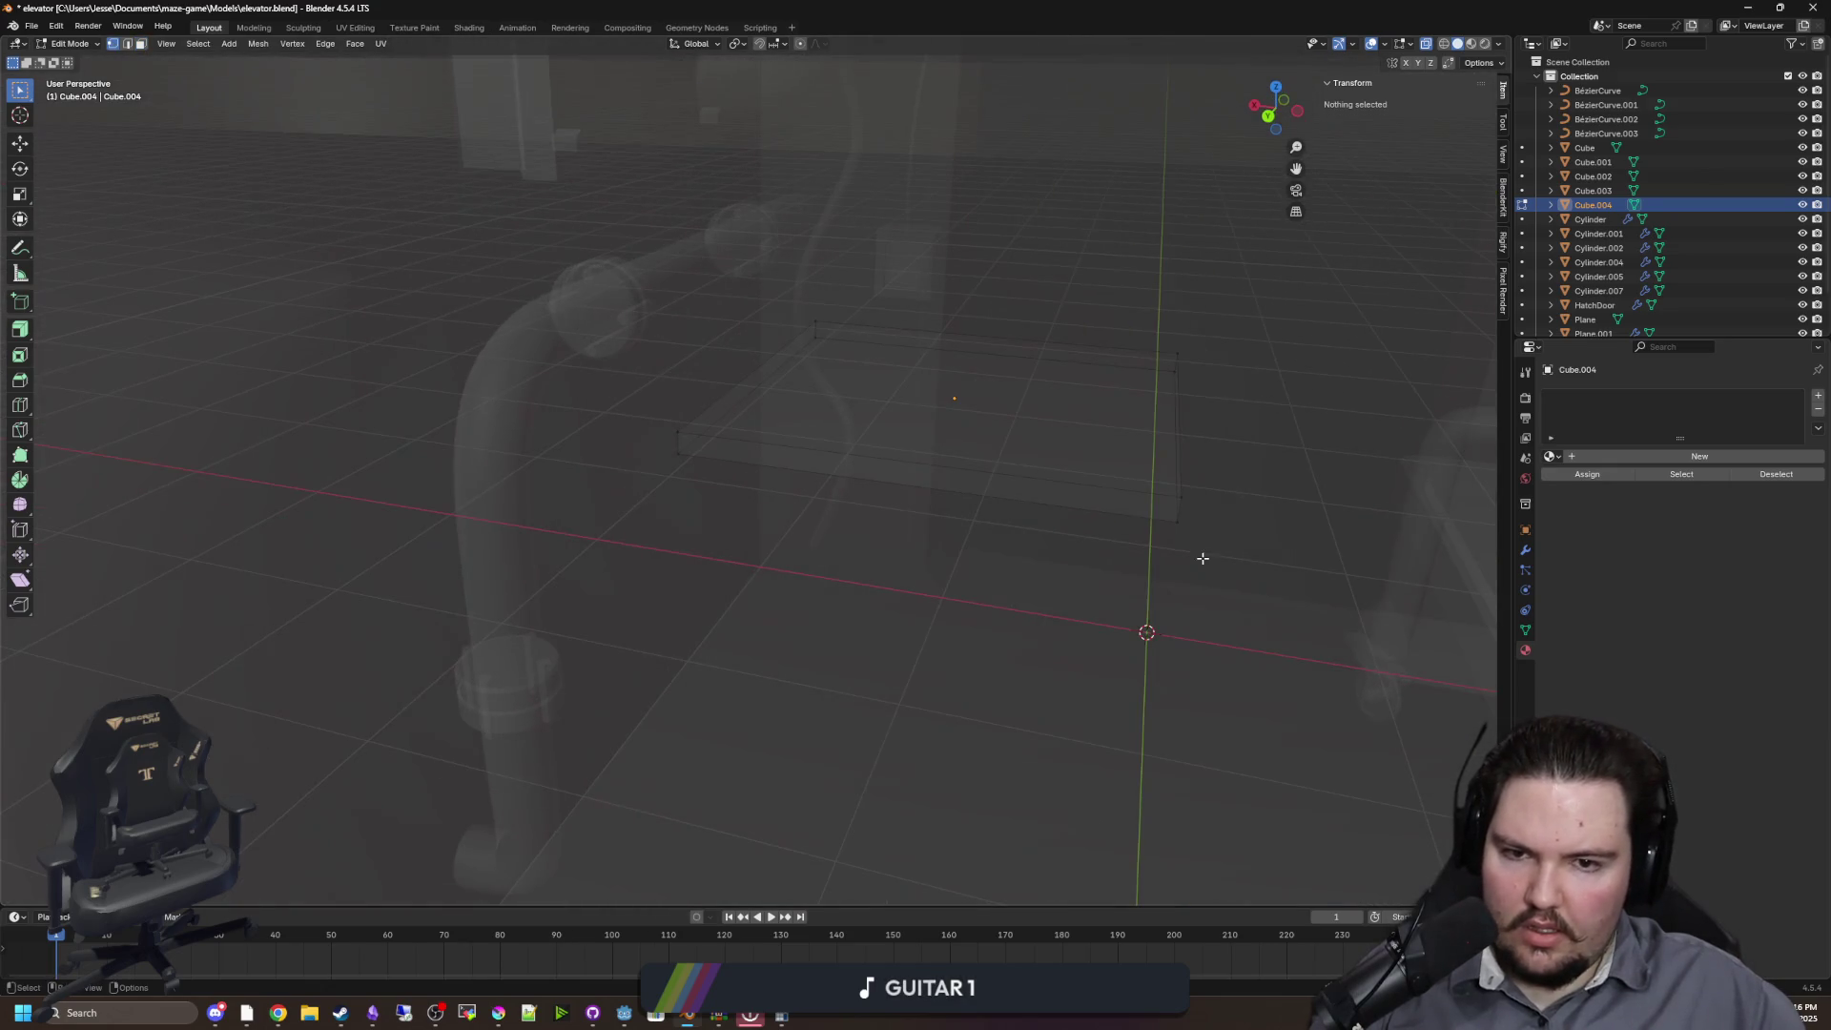
Drag the slab's right-end face along X and Y to stretch it along the wall
{"action": "left_click", "coordinate": [1206, 553]}
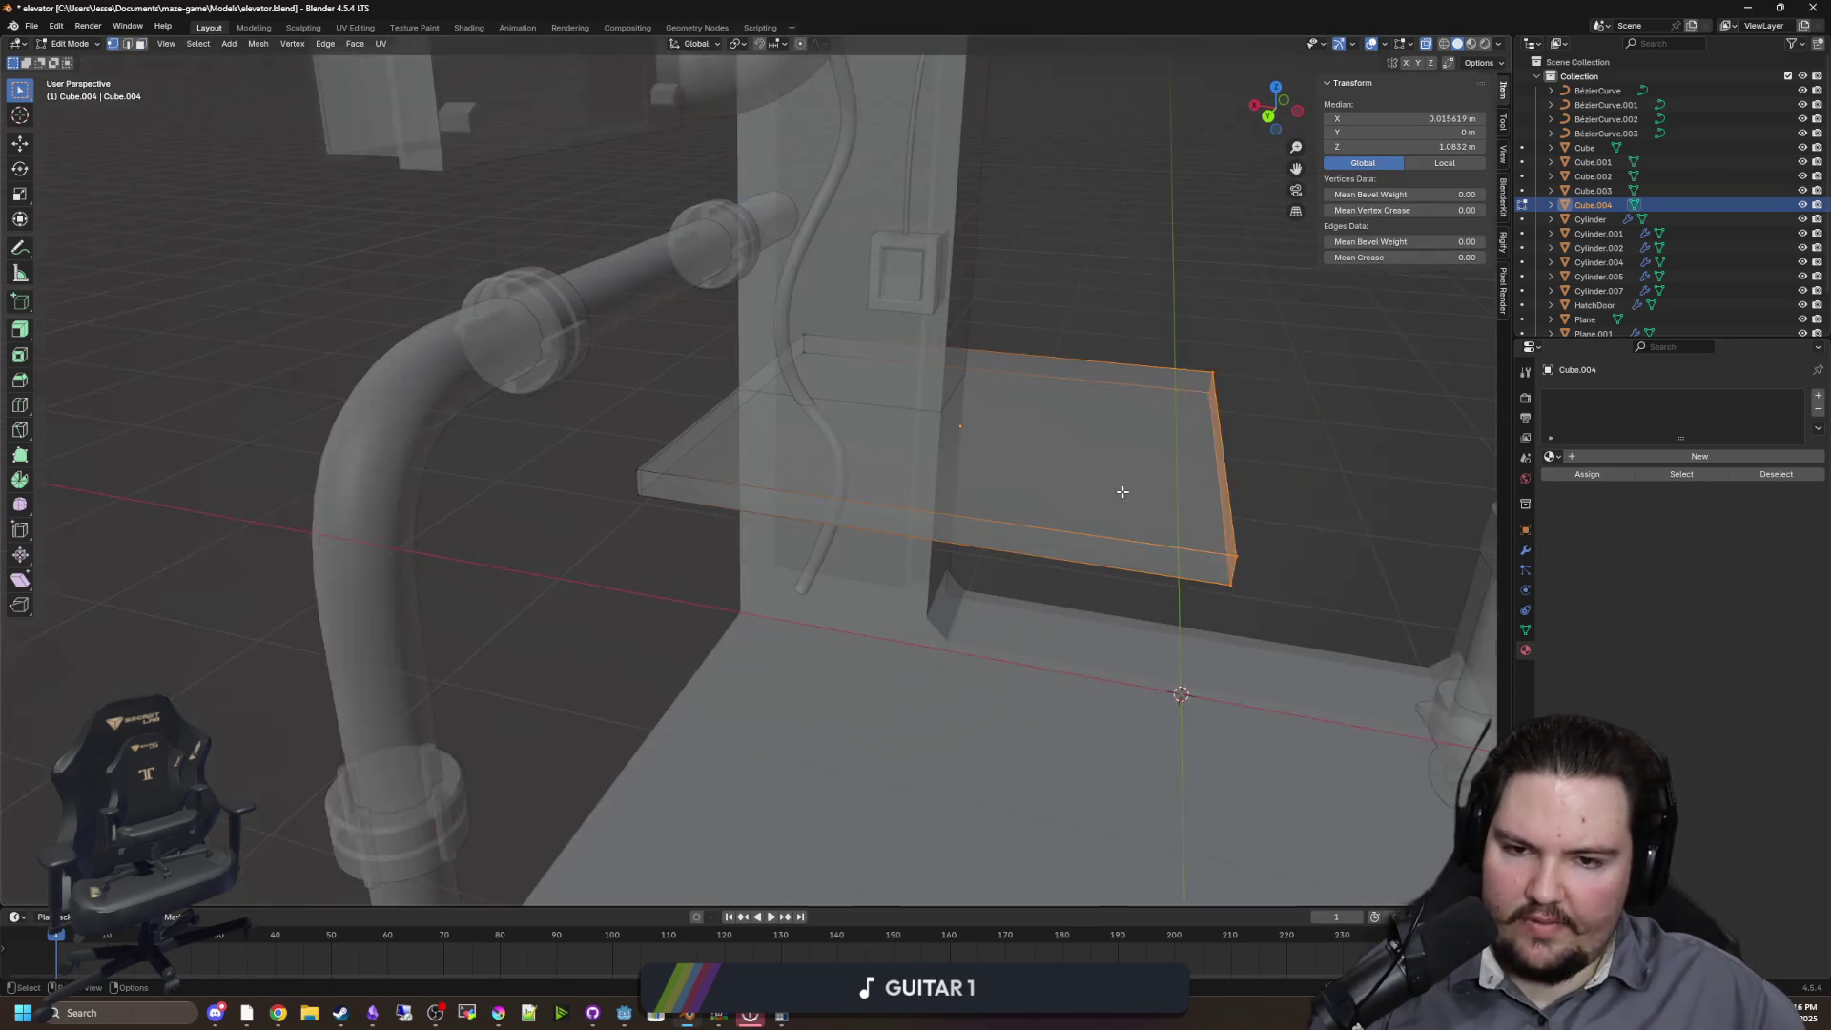
{"action": "key", "text": "g"}
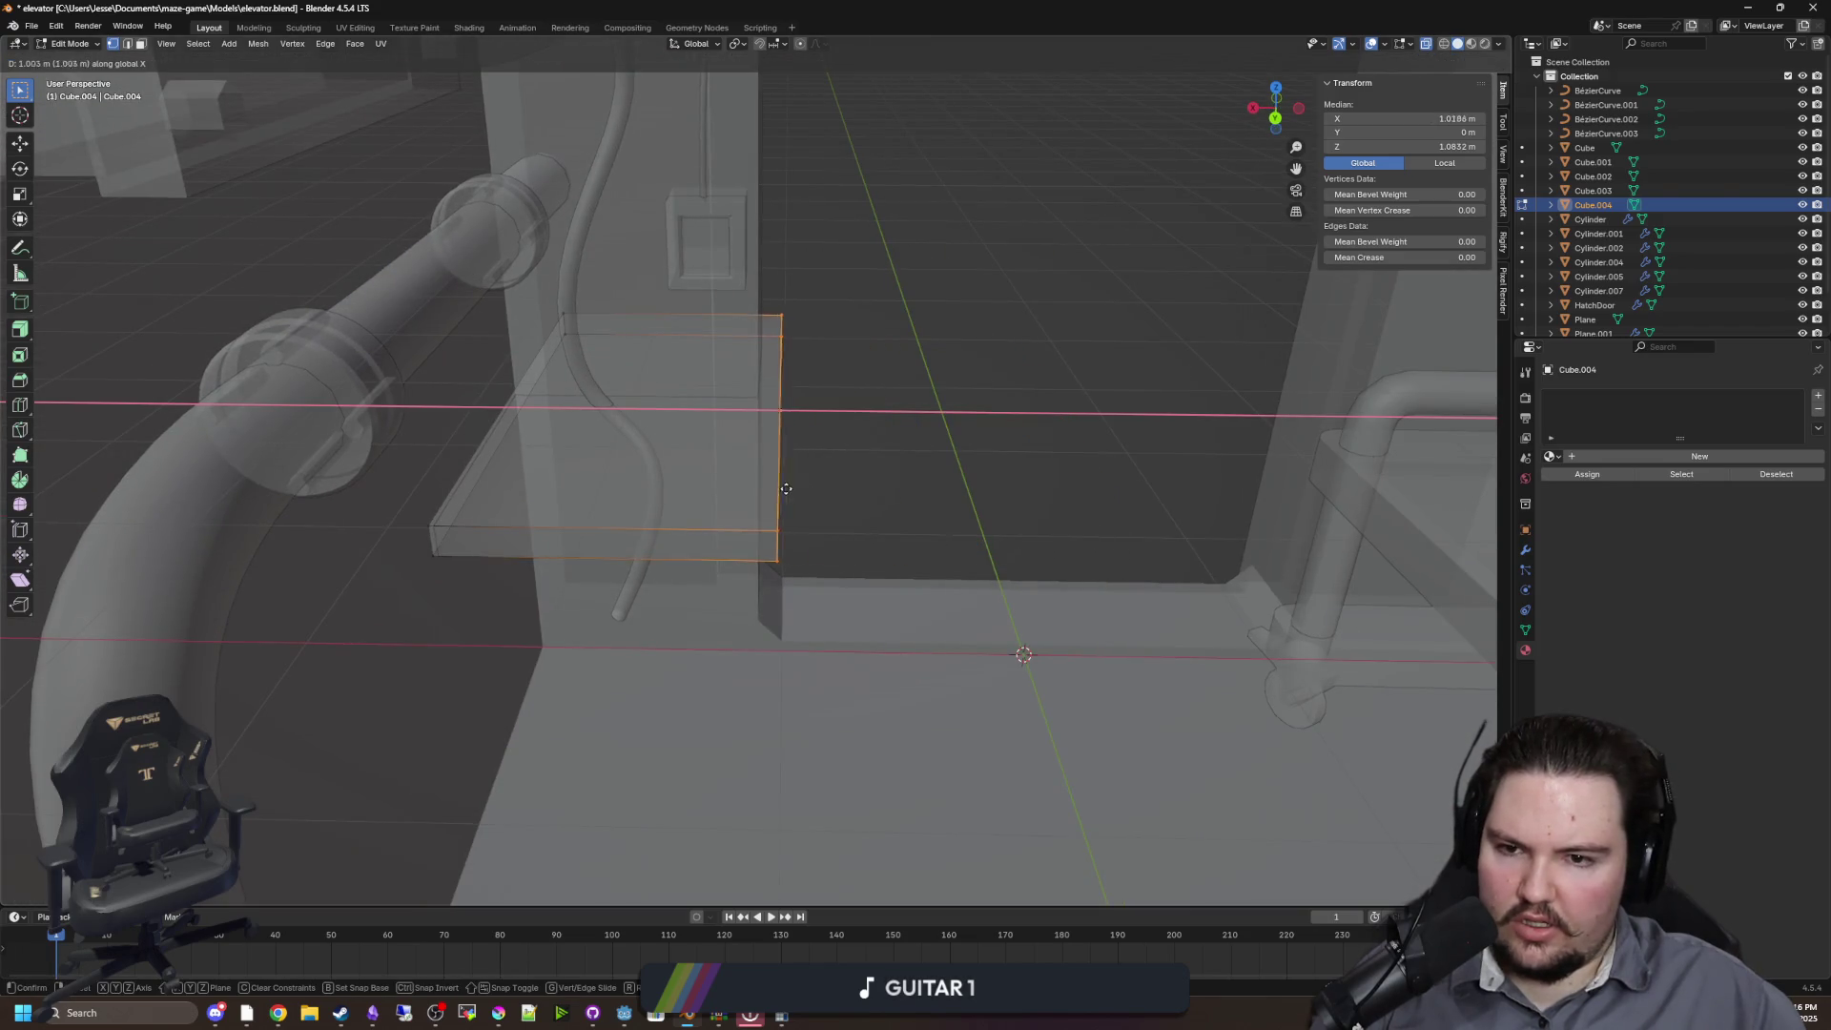
{"action": "left_click", "coordinate": [764, 489]}
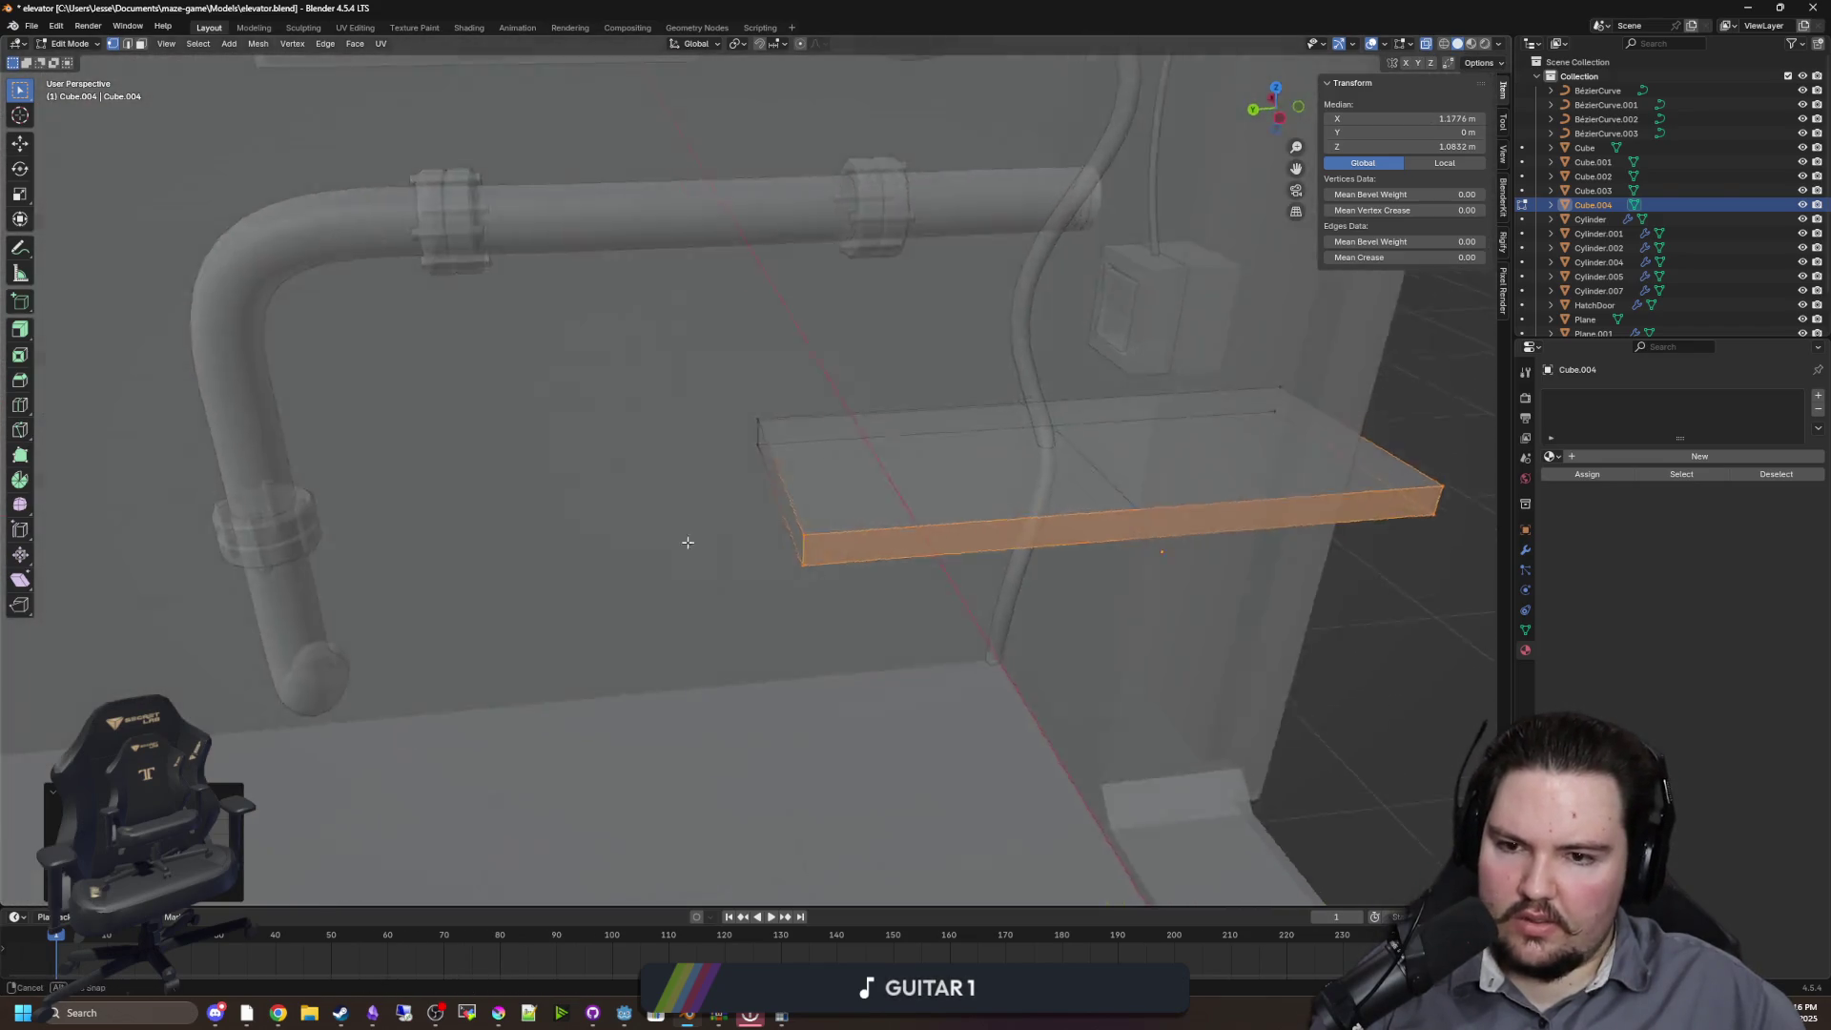
{"action": "key", "text": "g"}
{"action": "key", "text": "x"}
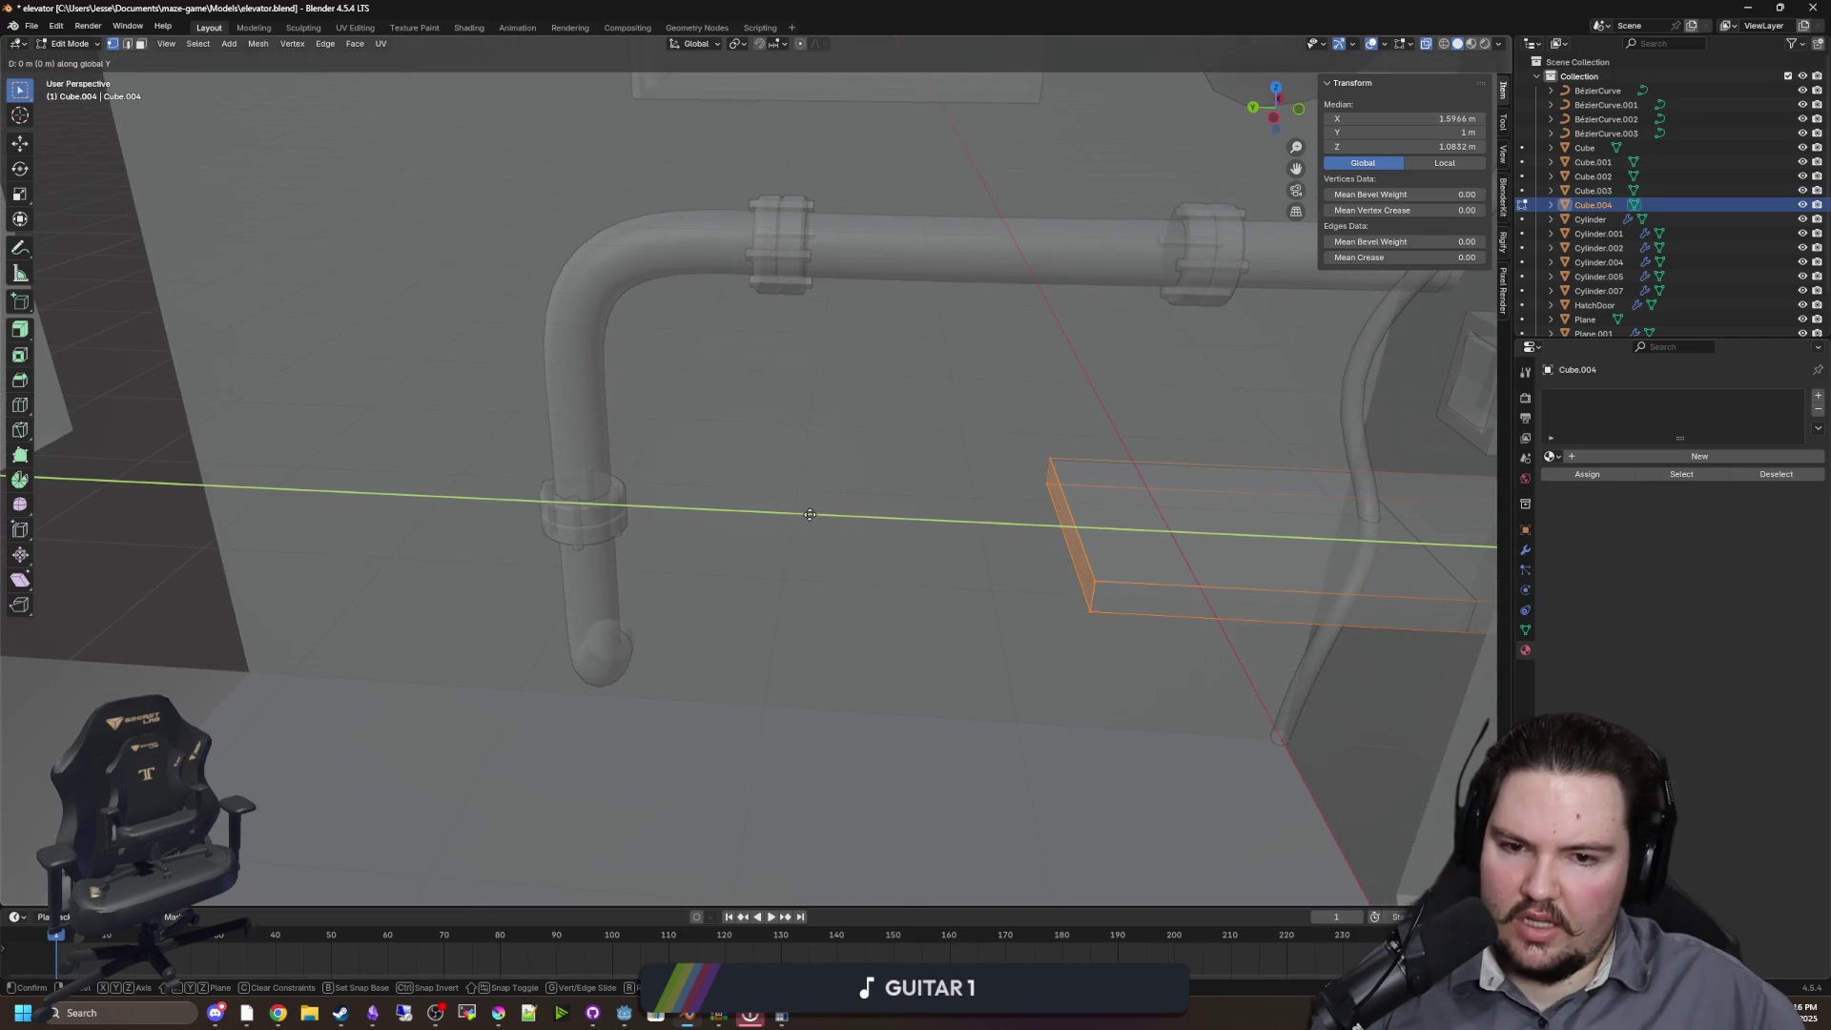
{"action": "left_click", "coordinate": [368, 560]}
{"action": "key", "text": "g"}
{"action": "key", "text": "y"}
{"action": "left_click", "coordinate": [660, 537]}
Box-select the far end face and pull it back along Y to narrow the shelf
{"action": "key", "text": "b"}
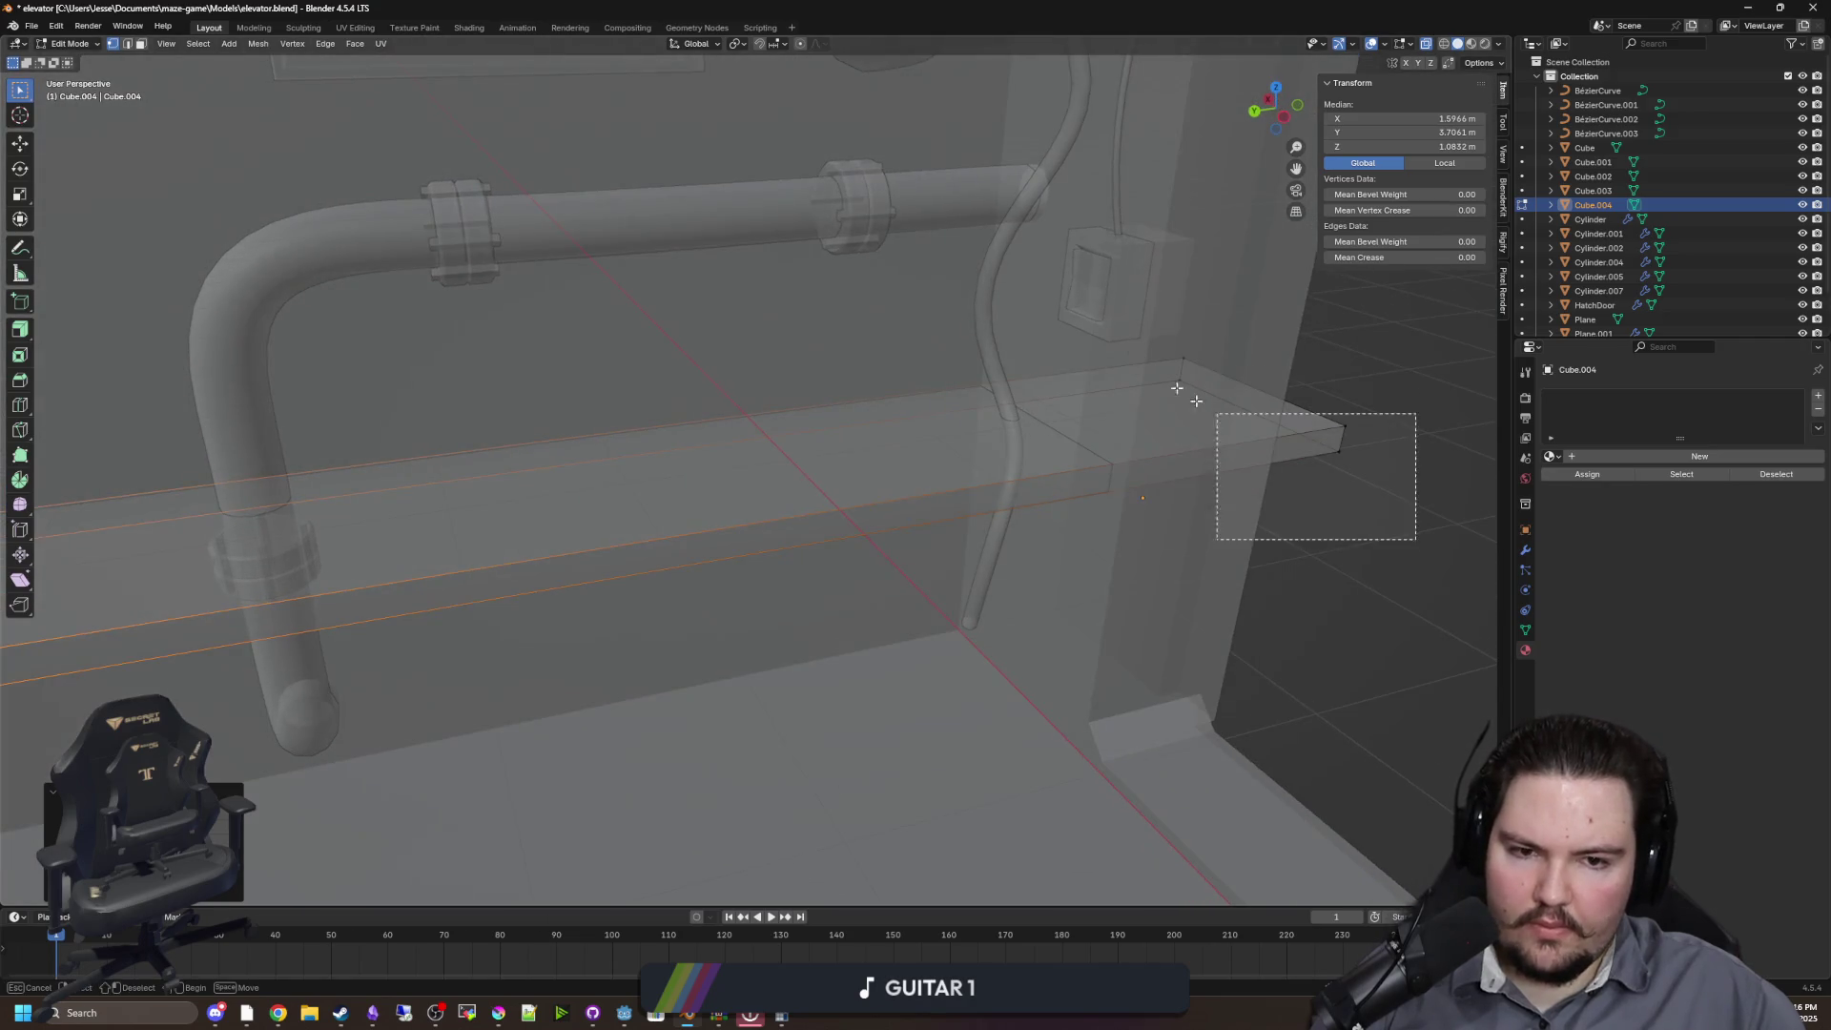
{"action": "left_click_drag", "start_coordinate": [1217, 413], "coordinate": [1169, 349]}
{"action": "key", "text": "g"}
{"action": "key", "text": "y"}
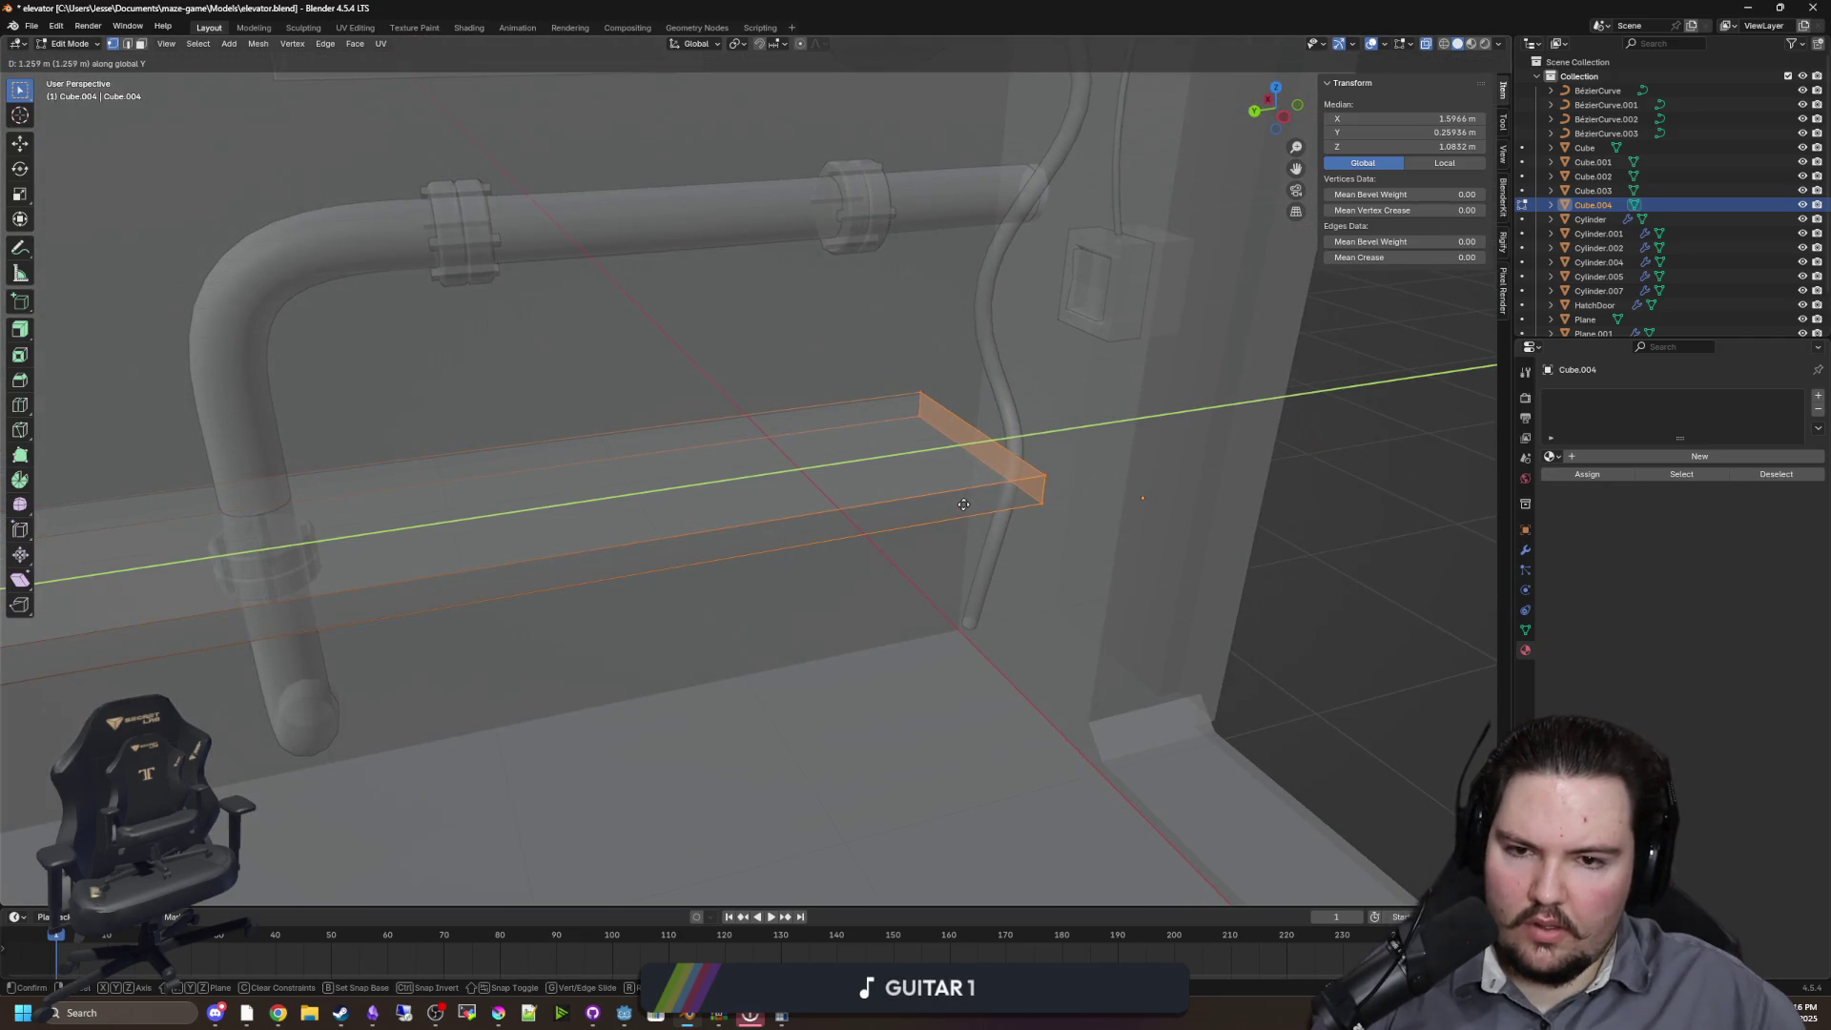
{"action": "left_click", "coordinate": [963, 504]}
{"action": "mouse_move", "coordinate": [887, 501]}
{"action": "left_mouse_down"}
{"action": "mouse_move", "coordinate": [858, 450]}
{"action": "mouse_move", "coordinate": [982, 573]}
{"action": "mouse_move", "coordinate": [1108, 644]}
{"action": "mouse_move", "coordinate": [975, 600]}
{"action": "left_mouse_up"}
{"action": "left_click", "coordinate": [1109, 644]}
{"action": "key", "text": "alt+Tab"}
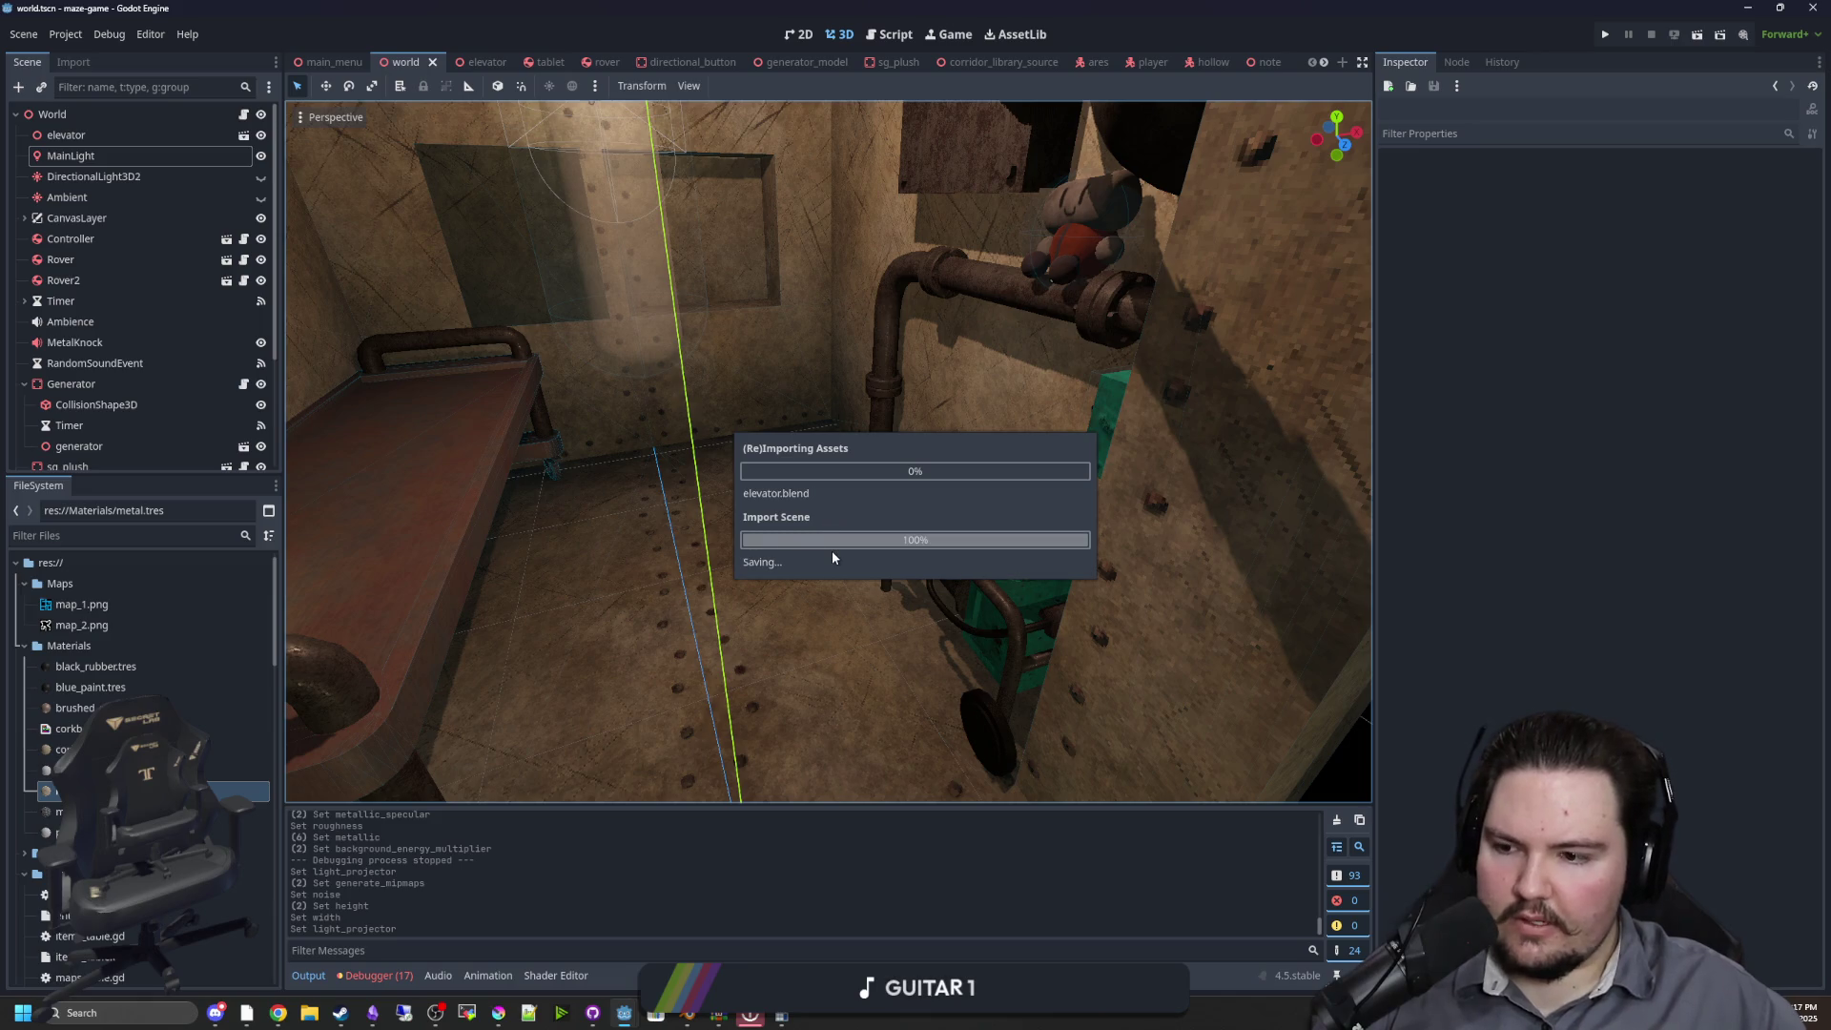
Raise the shelf object along Z in Blender to adjust its height
{"action": "mouse_move", "coordinate": [785, 508]}
{"action": "left_mouse_down"}
{"action": "mouse_move", "coordinate": [969, 410]}
{"action": "mouse_move", "coordinate": [973, 439]}
{"action": "left_mouse_up"}
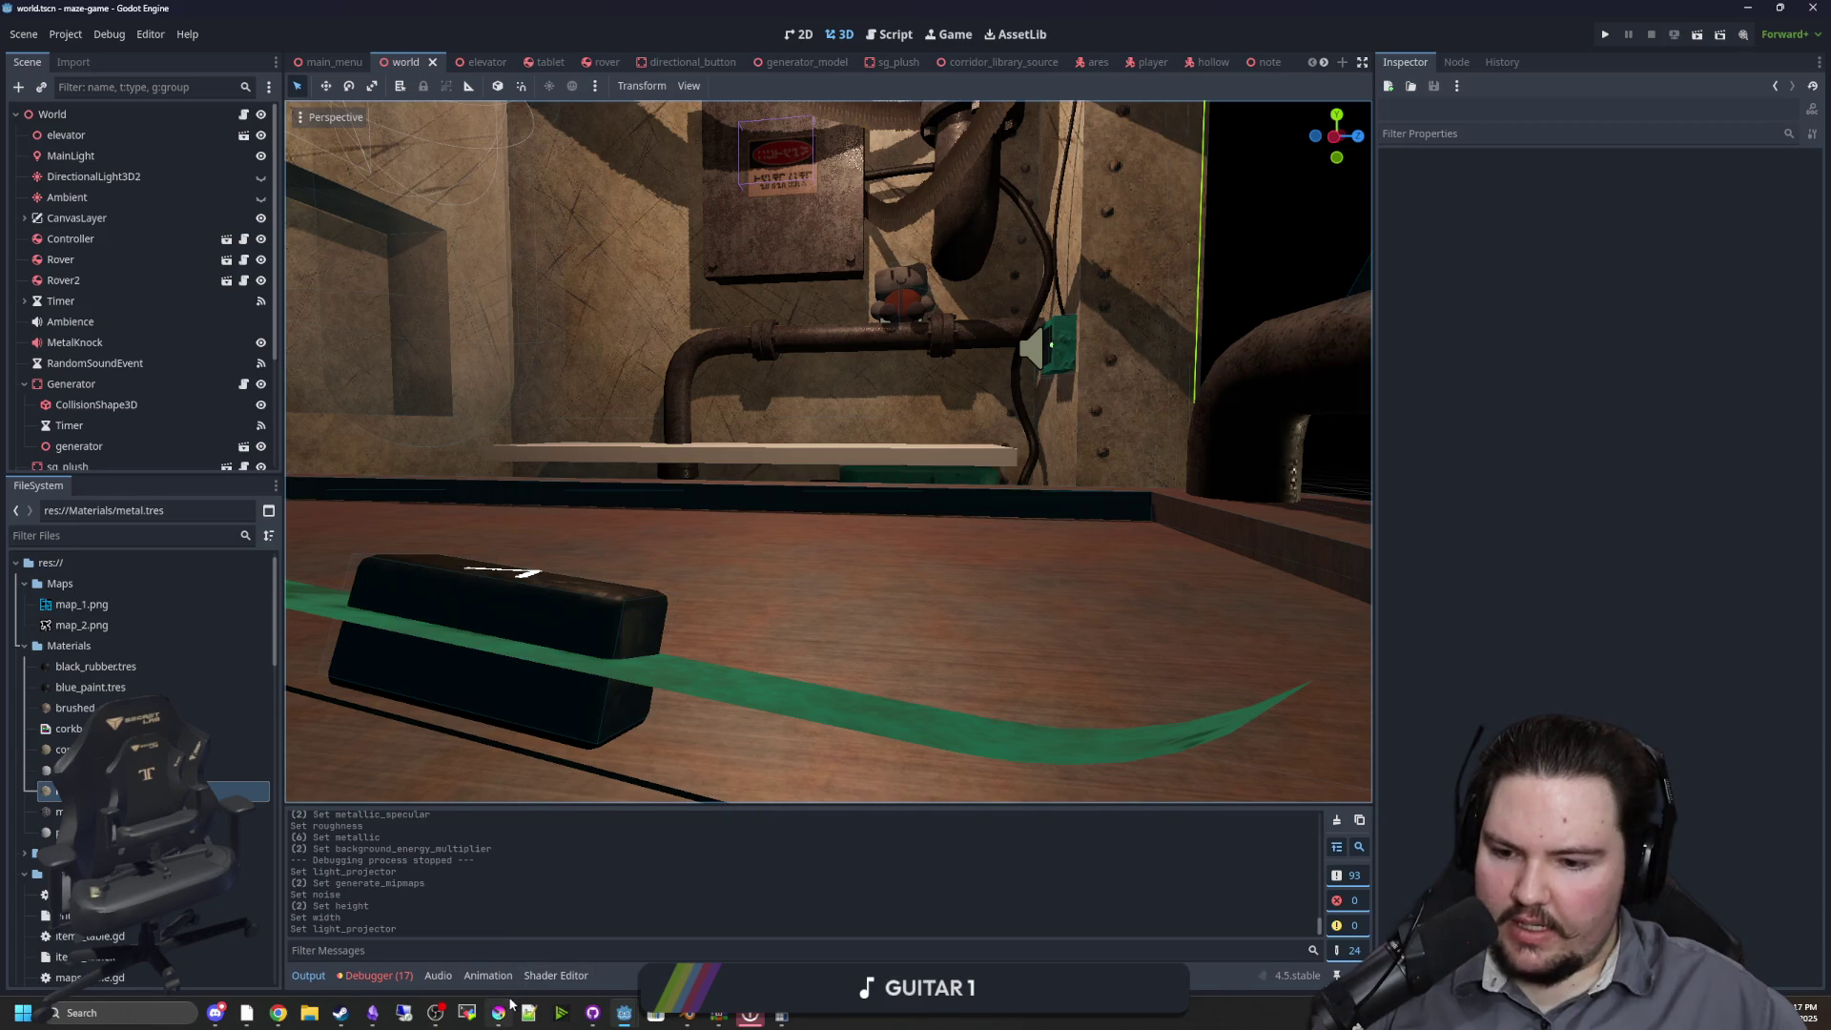
{"action": "left_click", "coordinate": [688, 1013]}
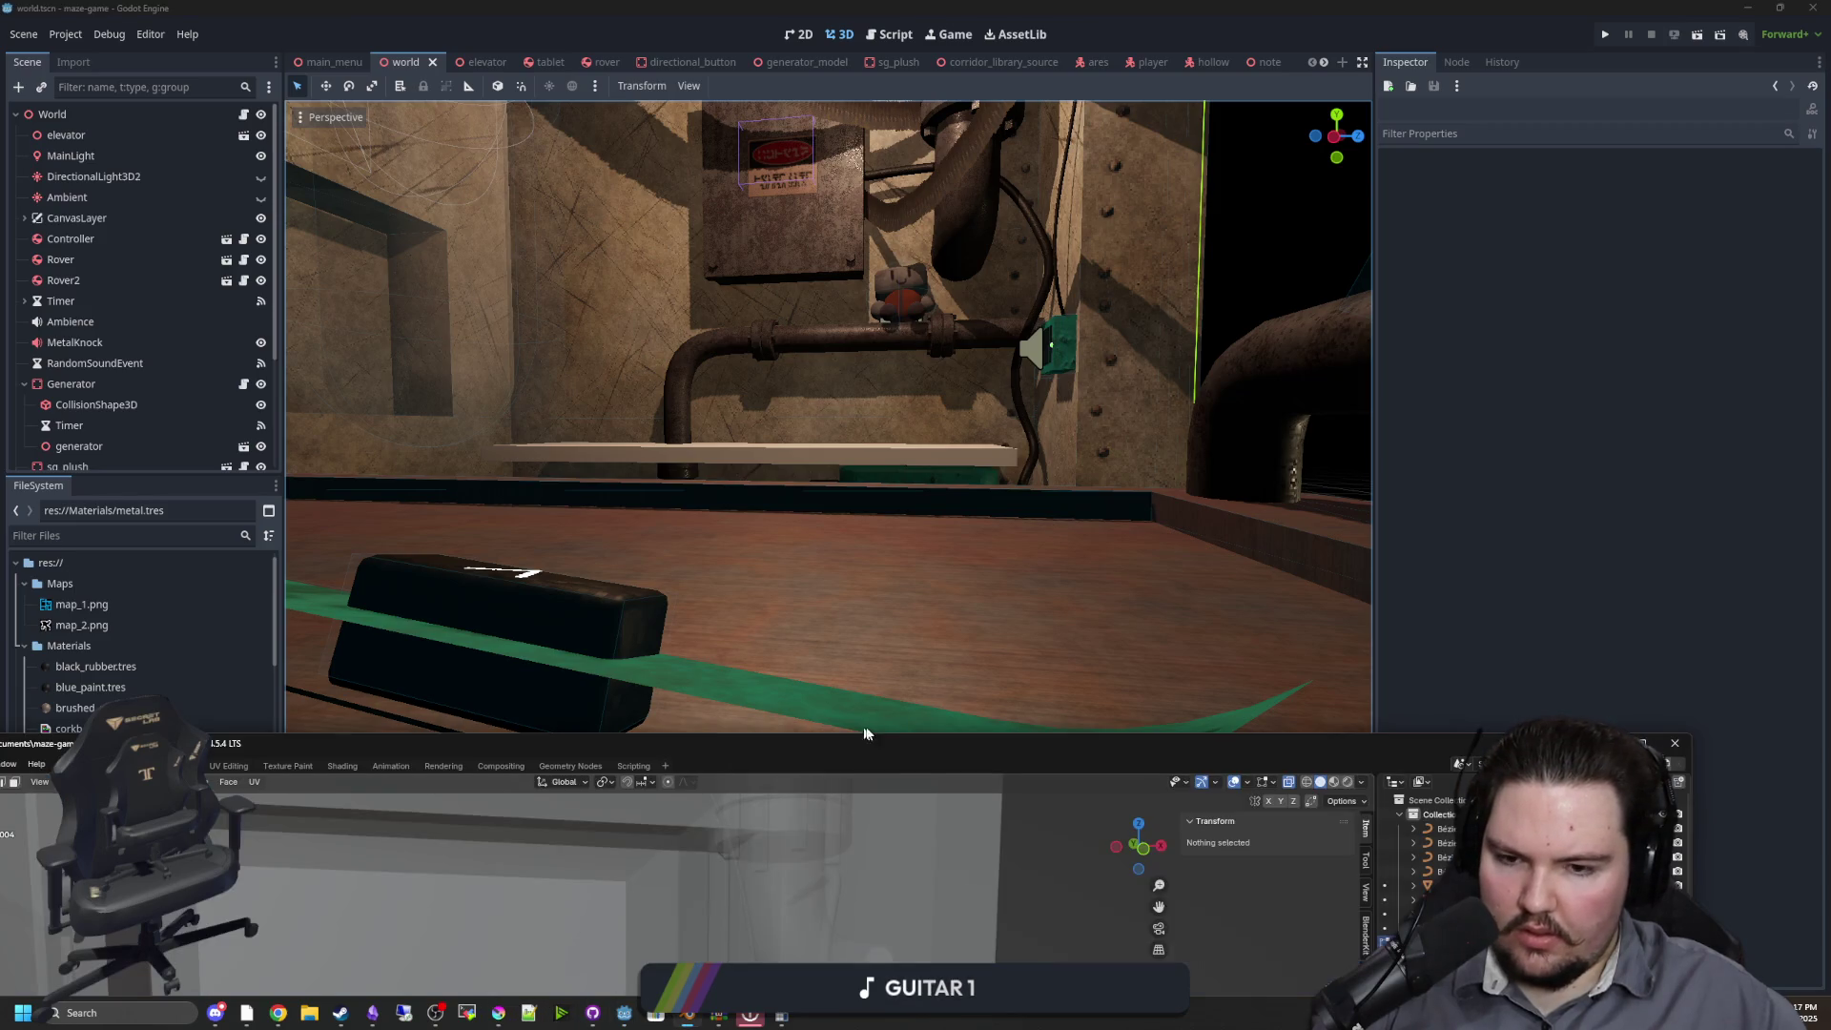
{"action": "double_click", "coordinate": [901, 754]}
{"action": "left_click", "coordinate": [839, 505]}
{"action": "key", "text": "n"}
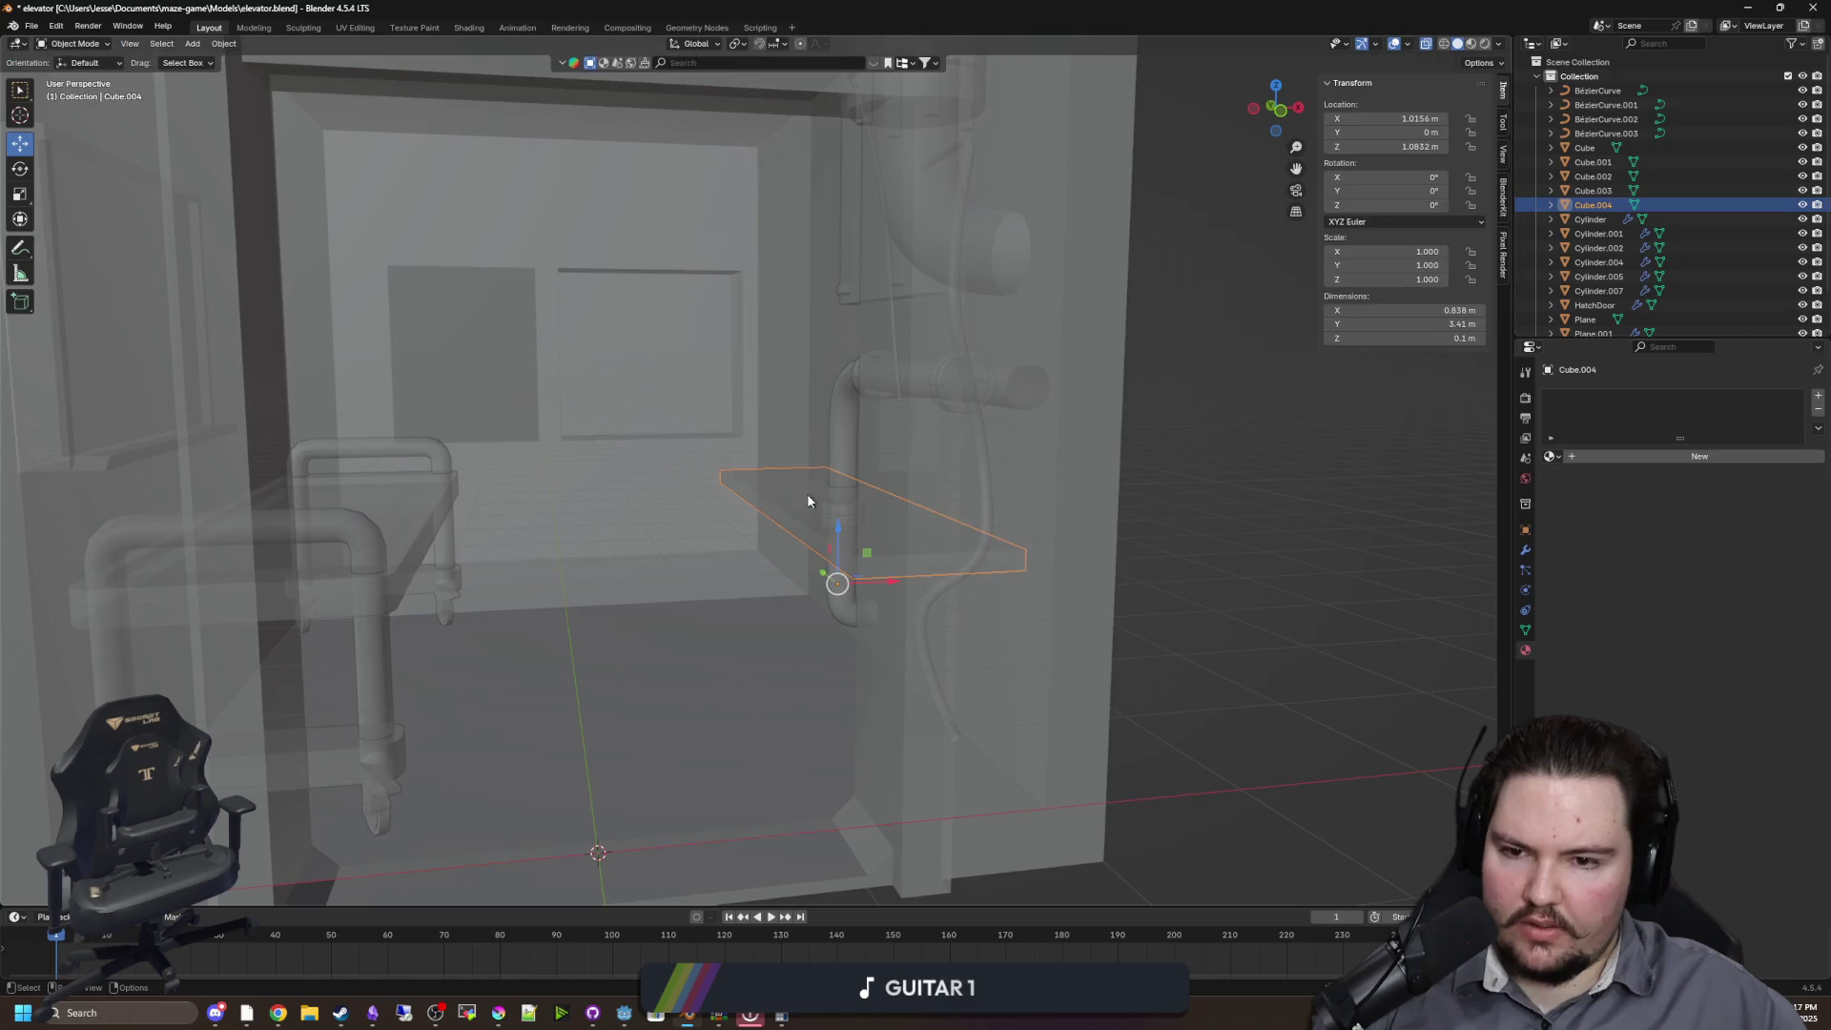
{"action": "key", "text": "g"}
{"action": "key", "text": "z"}
{"action": "left_click", "coordinate": [814, 470]}
{"action": "left_click", "coordinate": [1246, 538]}
Save elevator.blend, inspect the reimported shelf above the generator in Godot, and save the scene
{"action": "key", "text": "ctrl+s"}
{"action": "key", "text": "alt+Tab"}
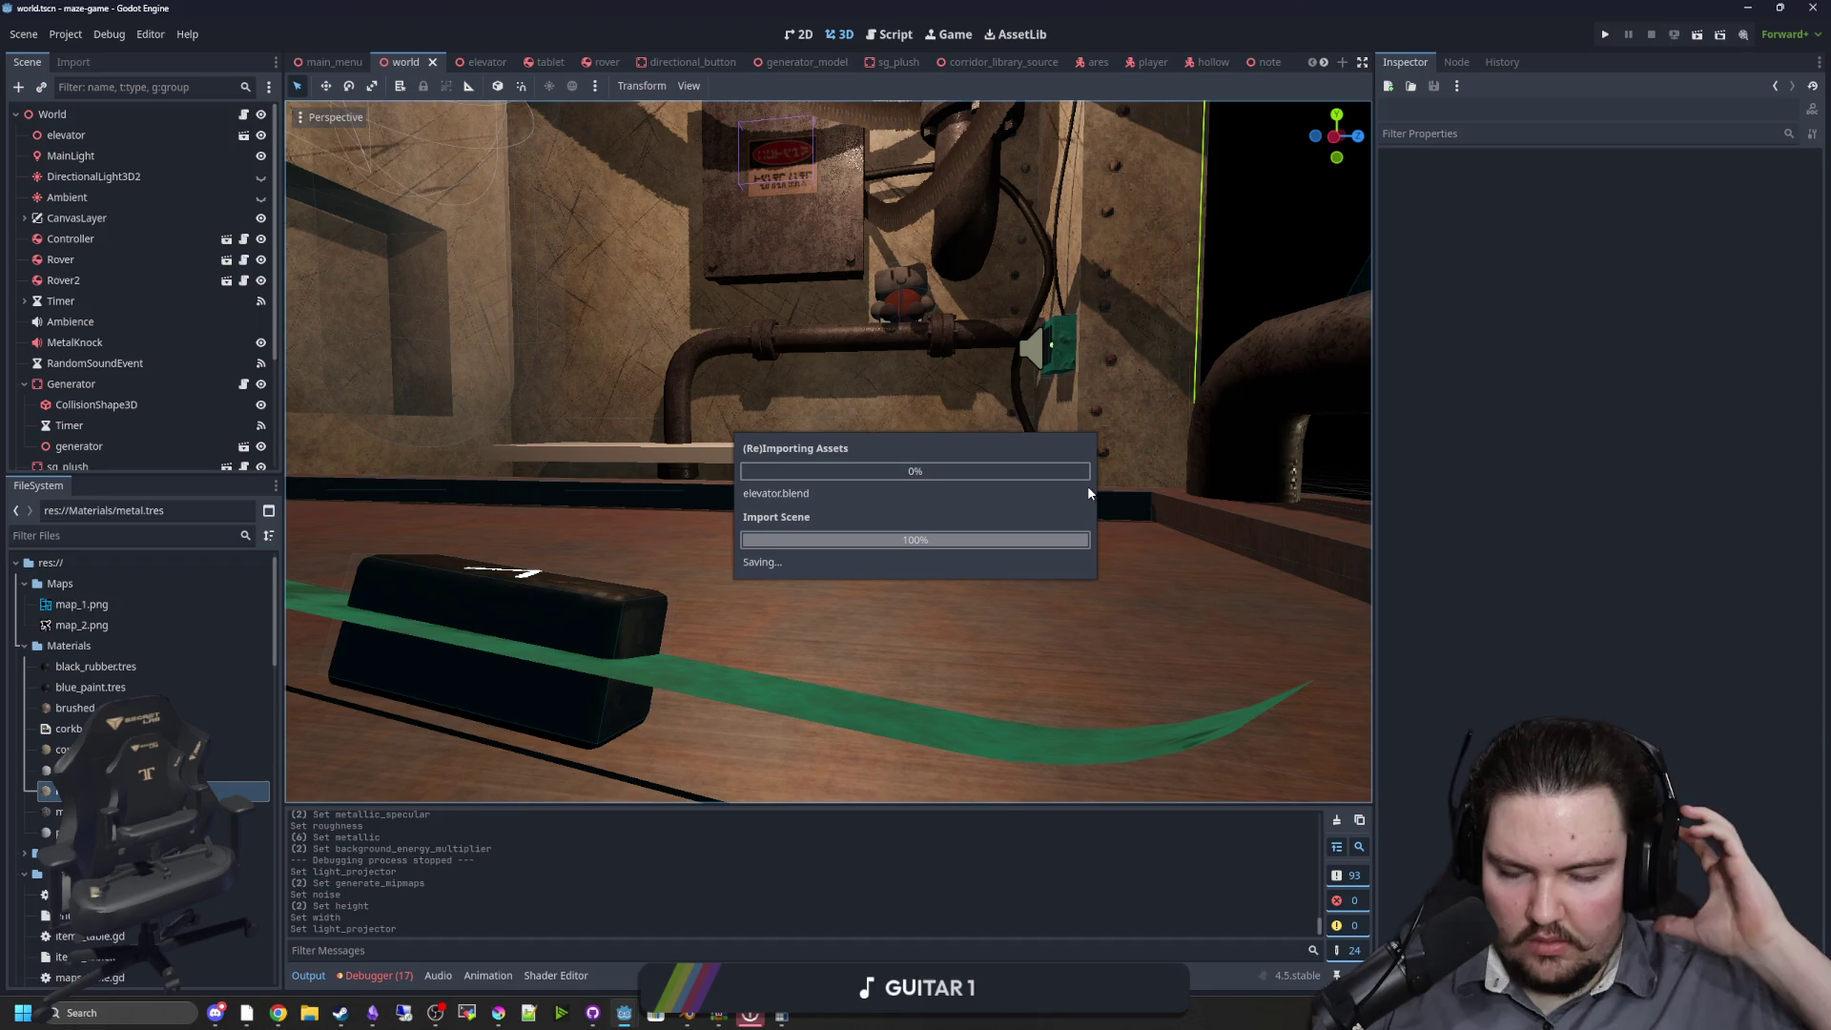
{"action": "mouse_move", "coordinate": [1005, 491]}
{"action": "left_mouse_down"}
{"action": "mouse_move", "coordinate": [651, 511]}
{"action": "mouse_move", "coordinate": [737, 520]}
{"action": "mouse_move", "coordinate": [755, 591]}
{"action": "mouse_move", "coordinate": [1055, 563]}
{"action": "mouse_move", "coordinate": [849, 563]}
{"action": "mouse_move", "coordinate": [894, 494]}
{"action": "mouse_move", "coordinate": [770, 461]}
{"action": "mouse_move", "coordinate": [700, 520]}
{"action": "left_mouse_up"}
{"action": "mouse_move", "coordinate": [772, 591]}
{"action": "left_mouse_down"}
{"action": "mouse_move", "coordinate": [821, 544]}
{"action": "mouse_move", "coordinate": [900, 576]}
{"action": "mouse_move", "coordinate": [719, 445]}
{"action": "left_mouse_up"}
{"action": "mouse_move", "coordinate": [478, 582]}
{"action": "left_mouse_down"}
{"action": "mouse_move", "coordinate": [1005, 540]}
{"action": "mouse_move", "coordinate": [670, 535]}
{"action": "mouse_move", "coordinate": [671, 490]}
{"action": "mouse_move", "coordinate": [727, 531]}
{"action": "left_mouse_up"}
{"action": "scroll", "coordinate": [805, 529], "scroll_direction": "down", "scroll_amount": 3}
{"action": "key", "text": "ctrl+s"}
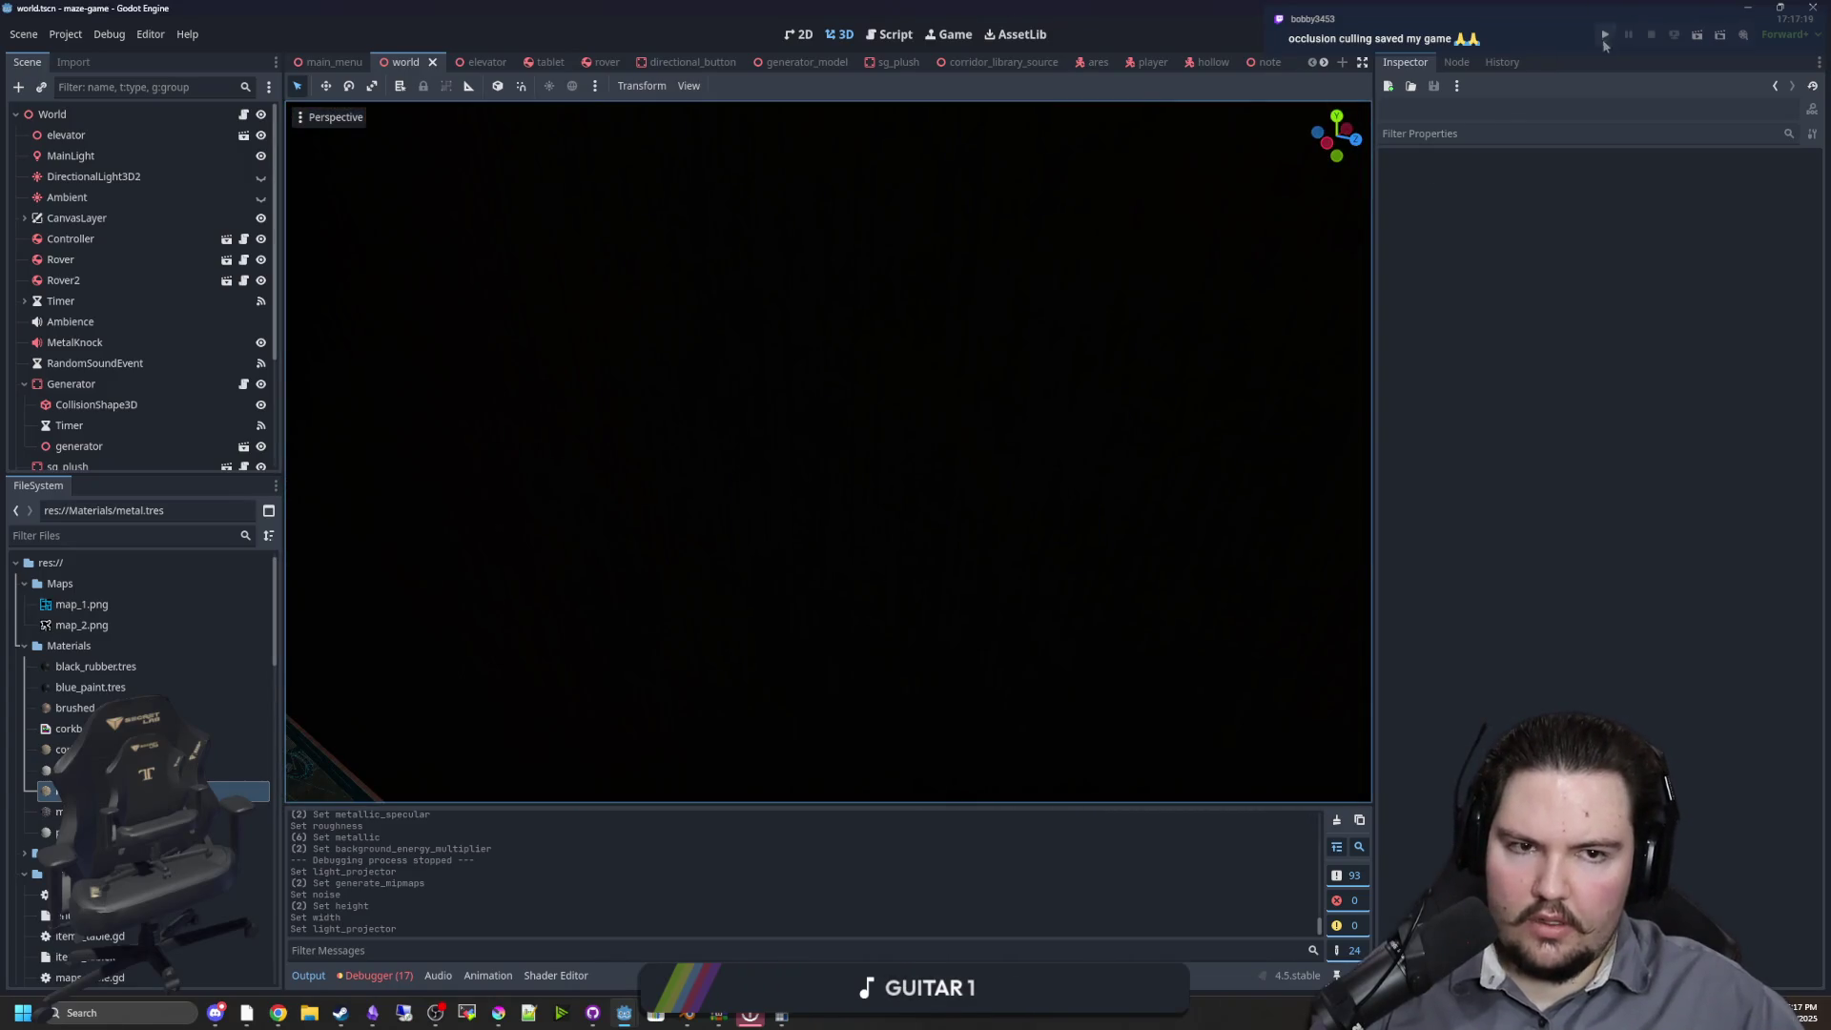
Run the project, start the game and walk around the new shelf
{"action": "left_click", "coordinate": [1606, 34]}
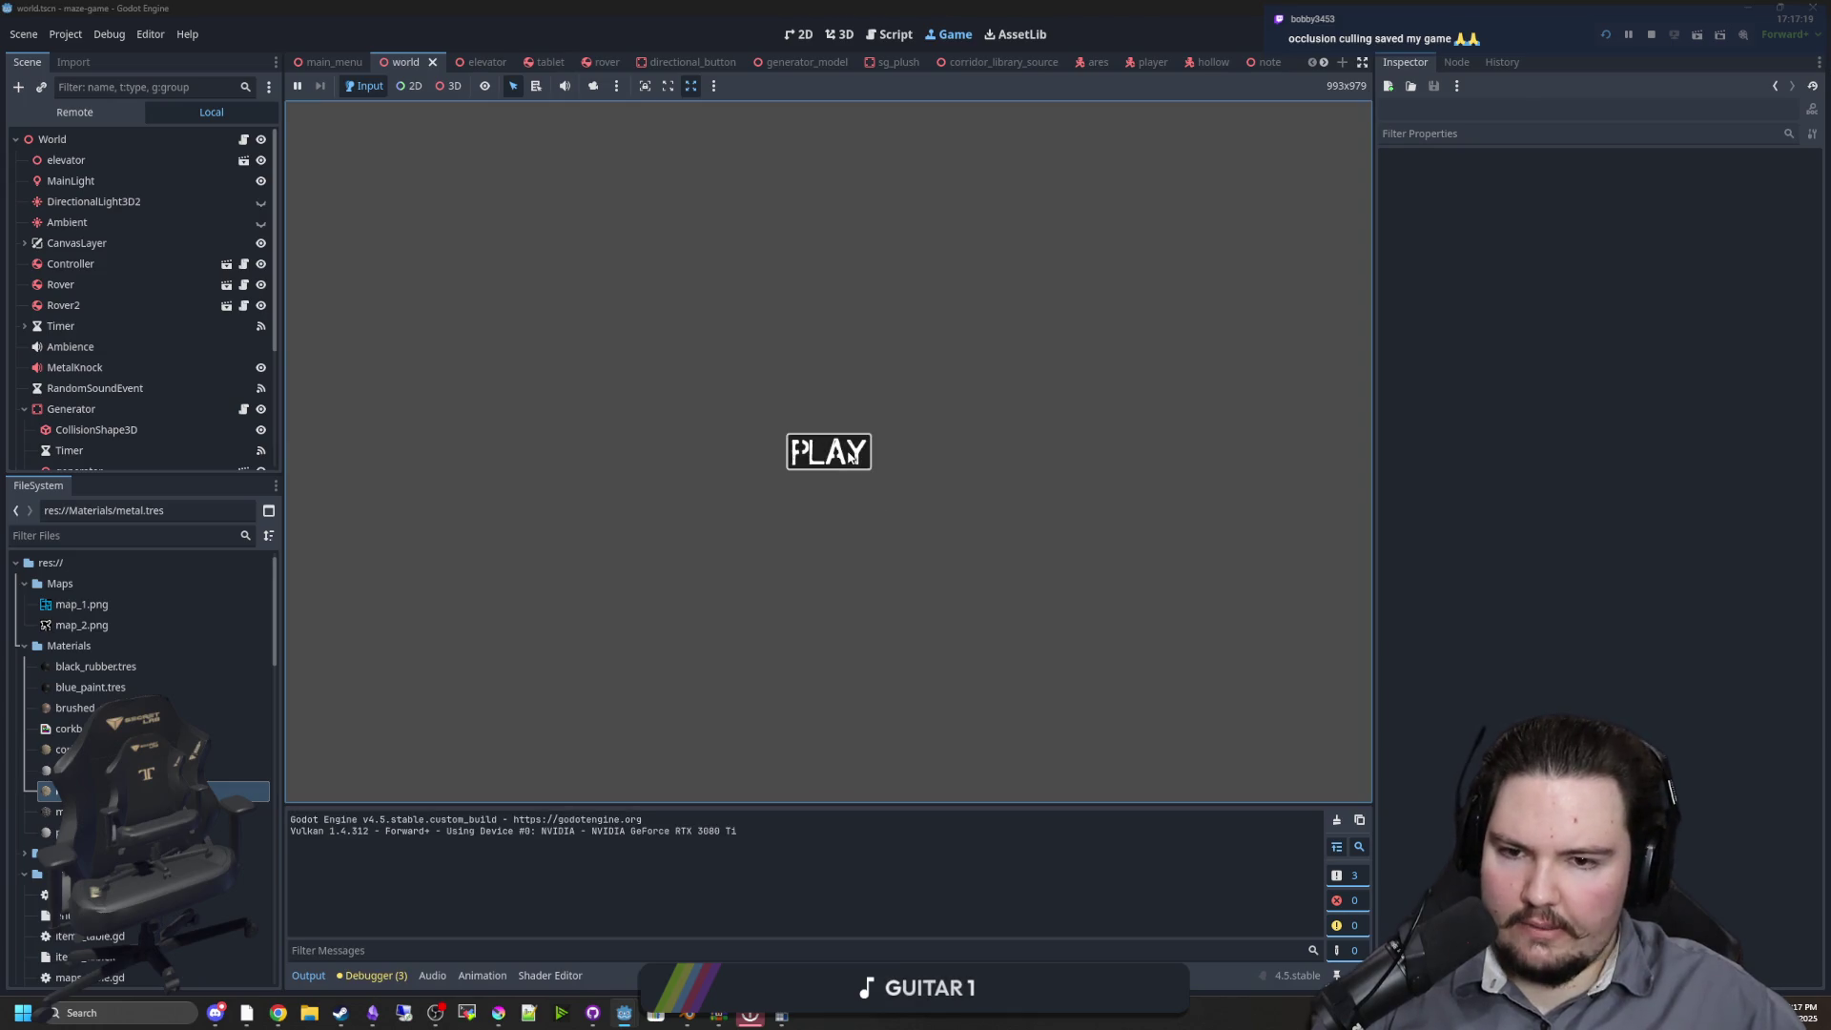
{"action": "left_click", "coordinate": [795, 444]}
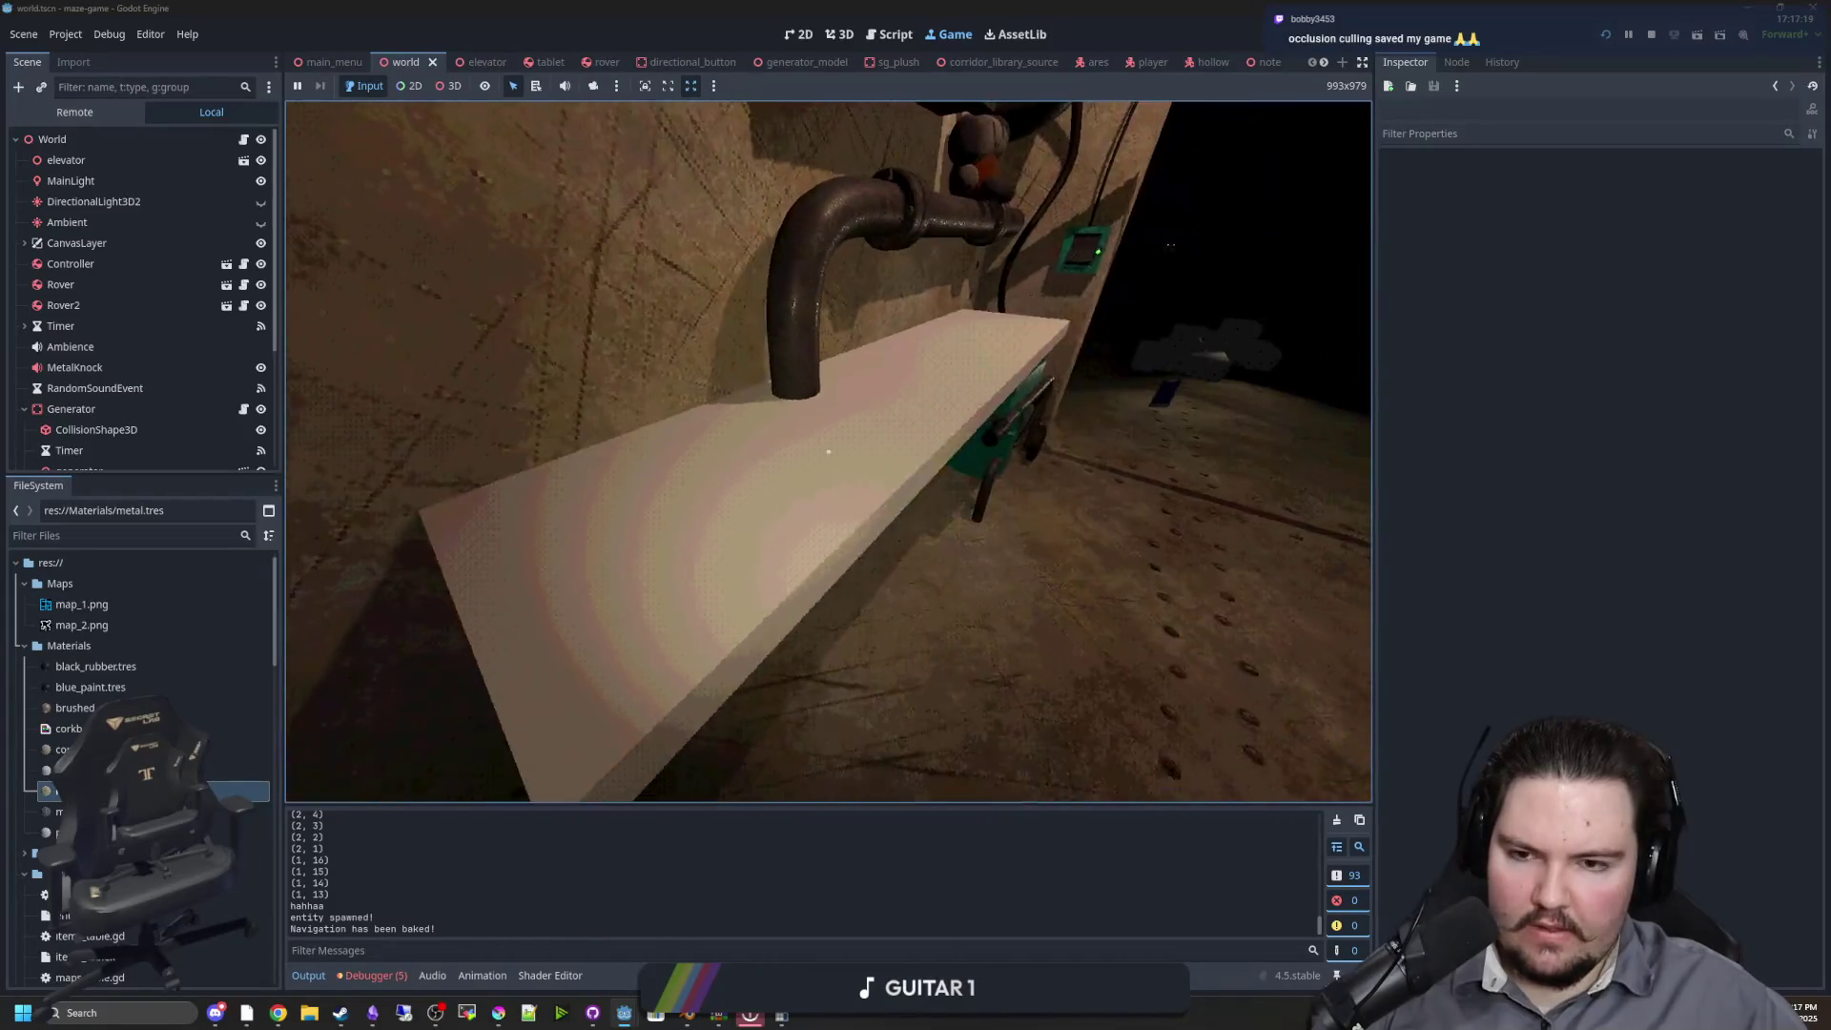
{"action": "key", "text": "s"}
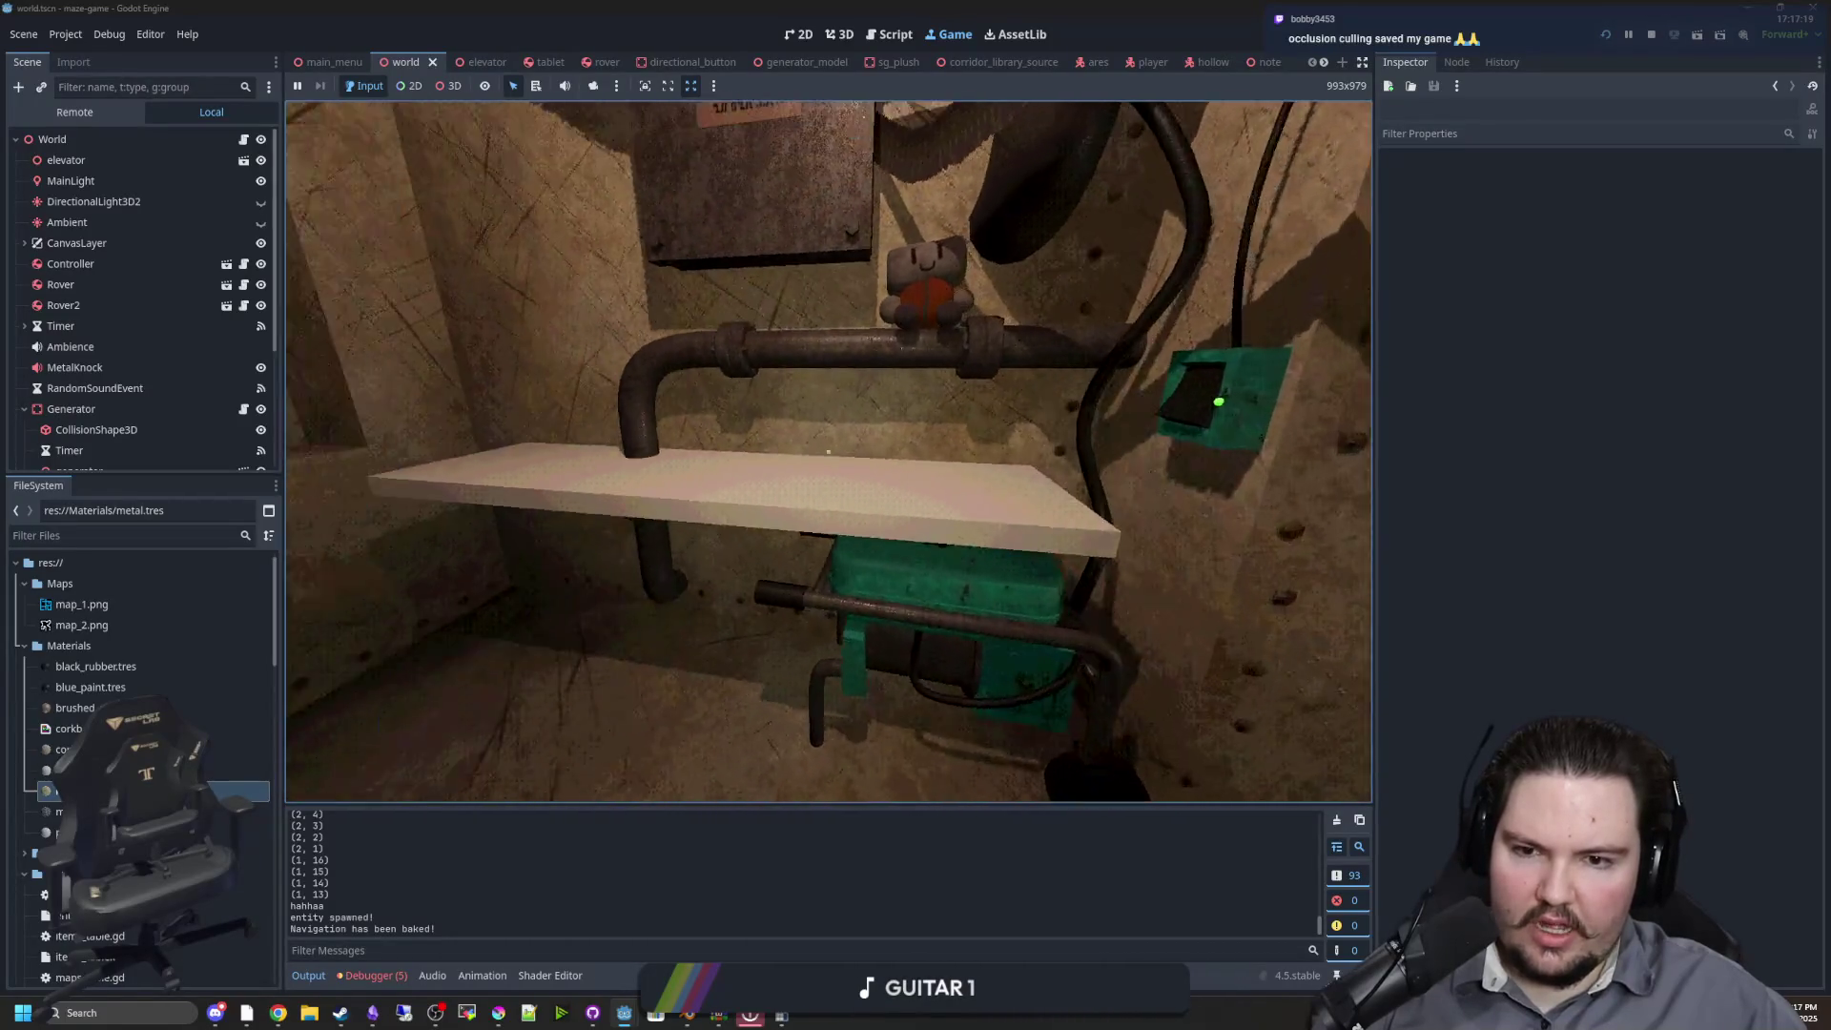
{"action": "key", "text": "w"}
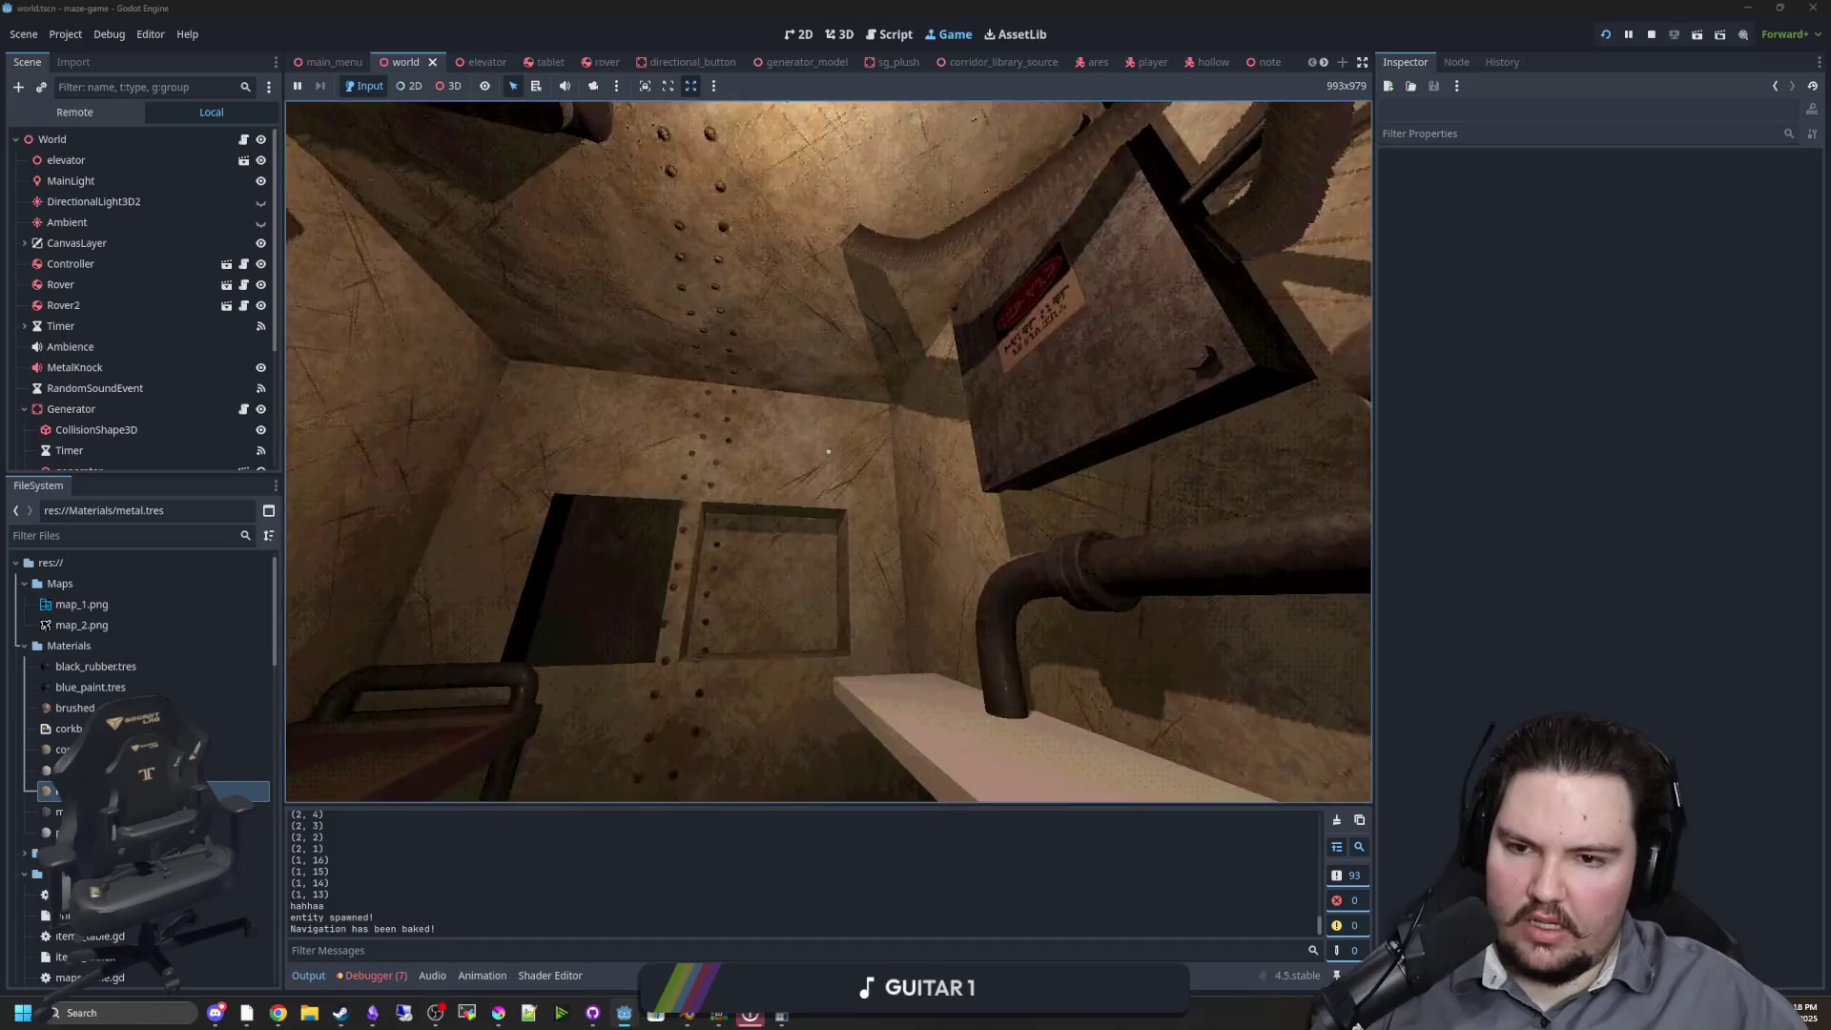
{"action": "key", "text": "s"}
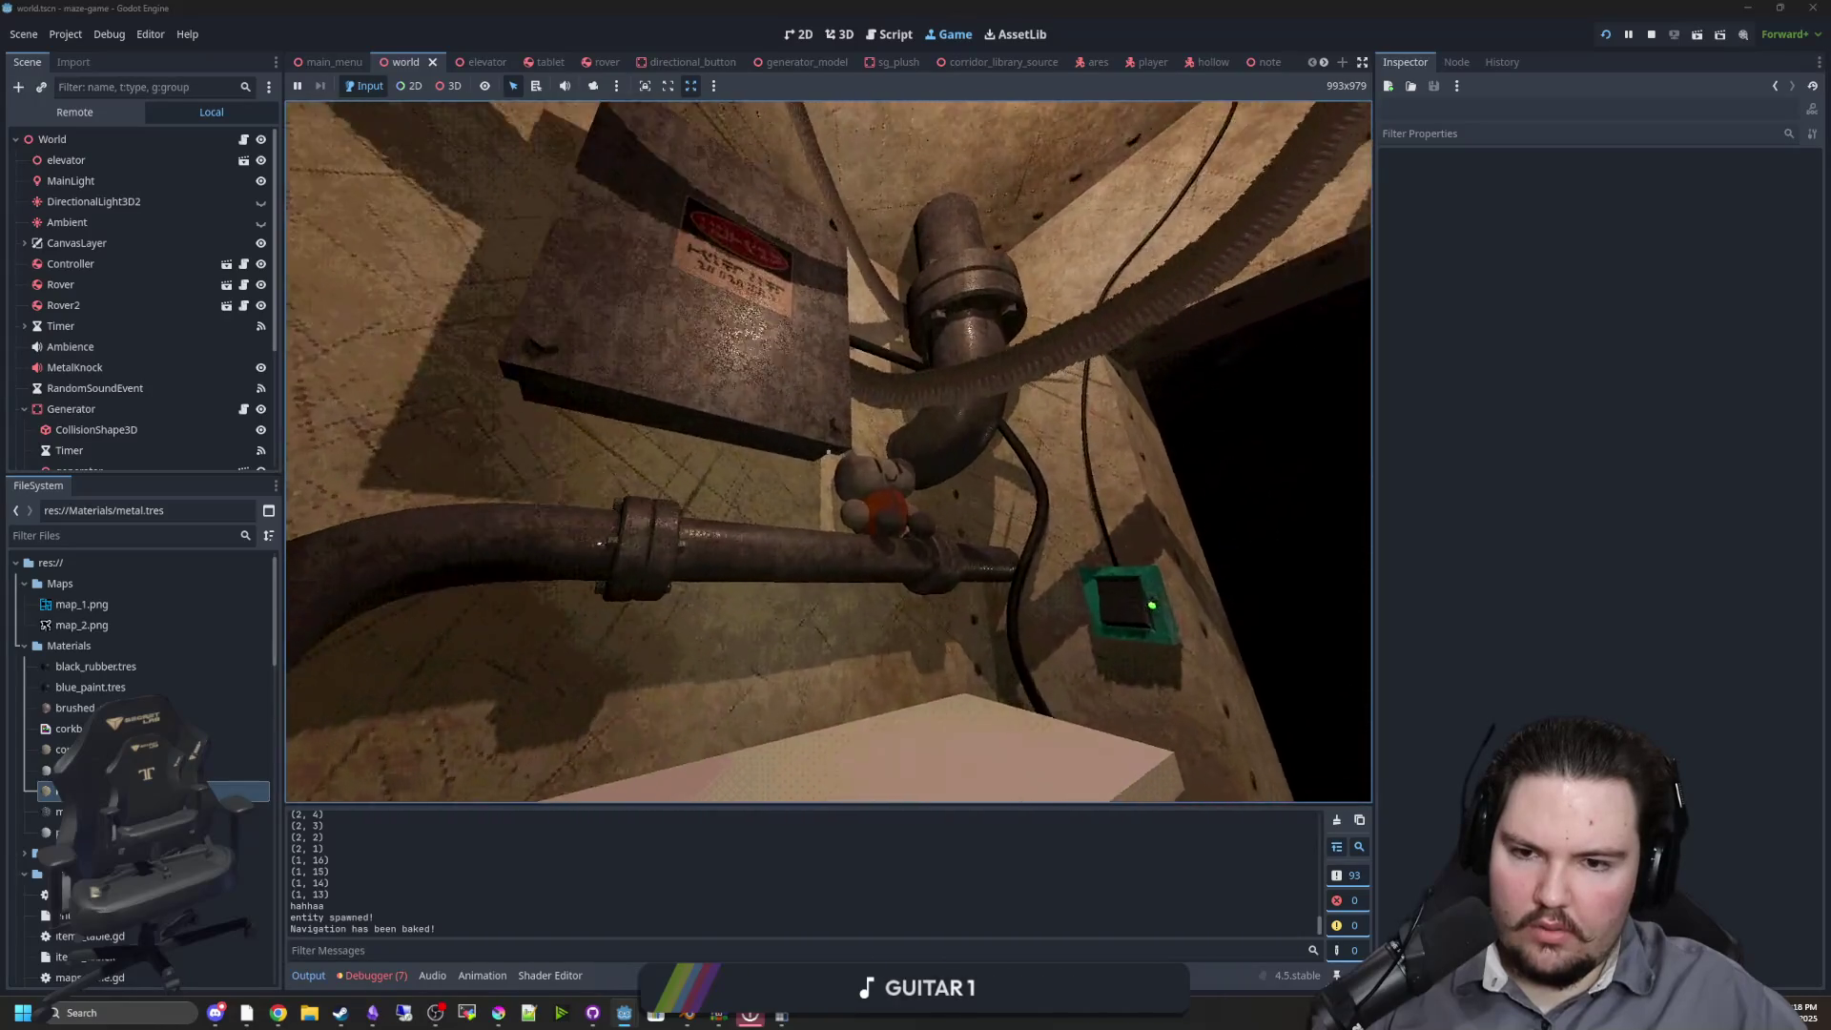
{"action": "key", "text": "w"}
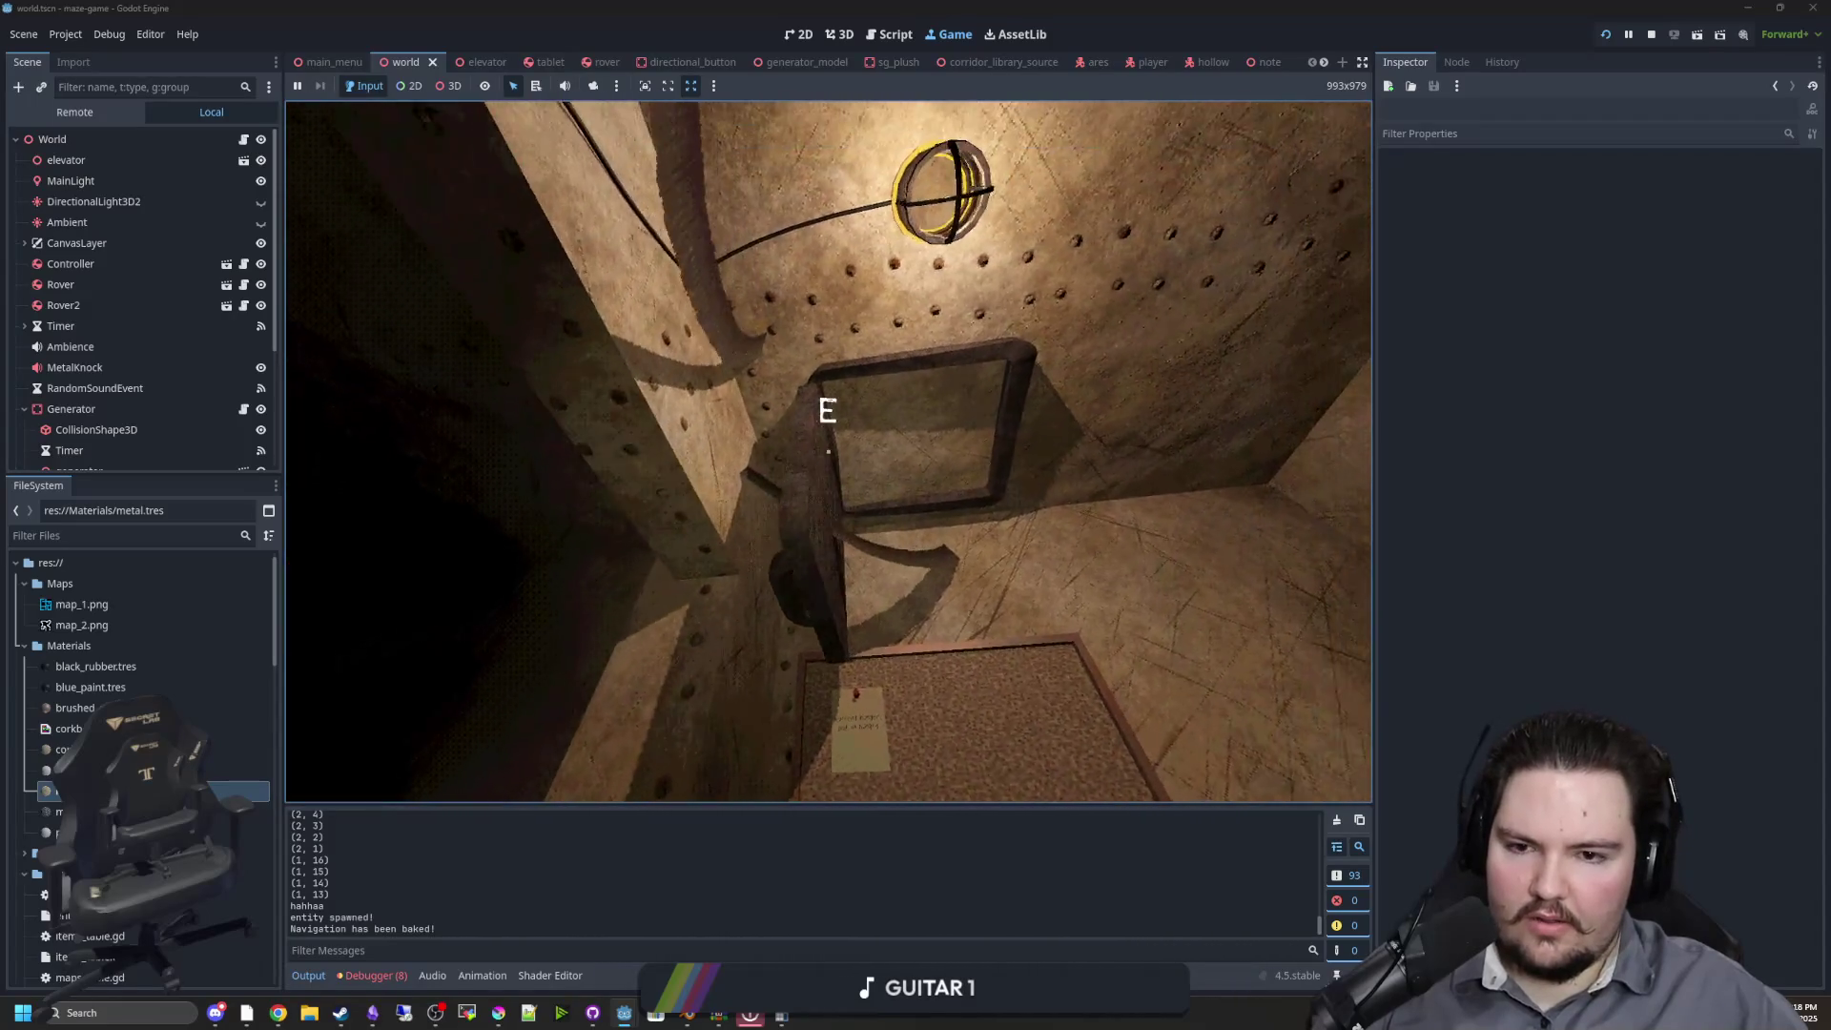
{"action": "key", "text": "w"}
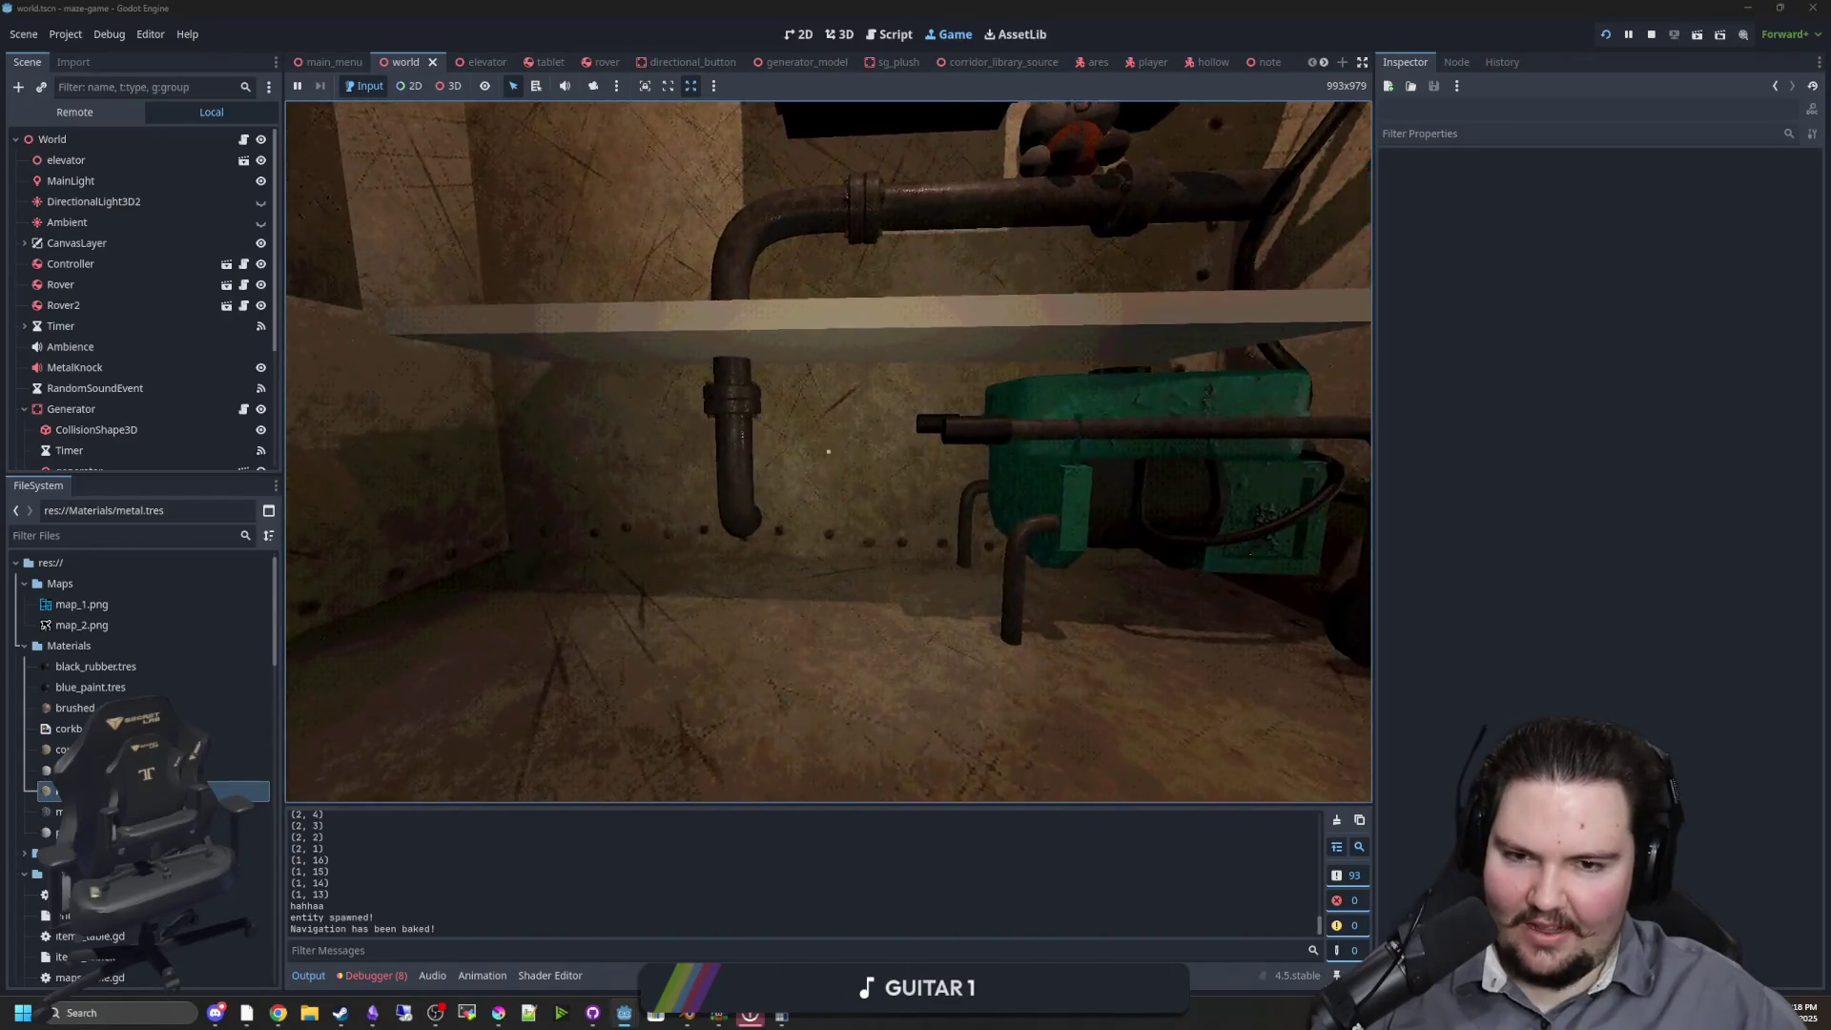
Pause and stop the running game, then switch back to Blender
{"action": "key", "text": "Escape"}
{"action": "key", "text": "super"}
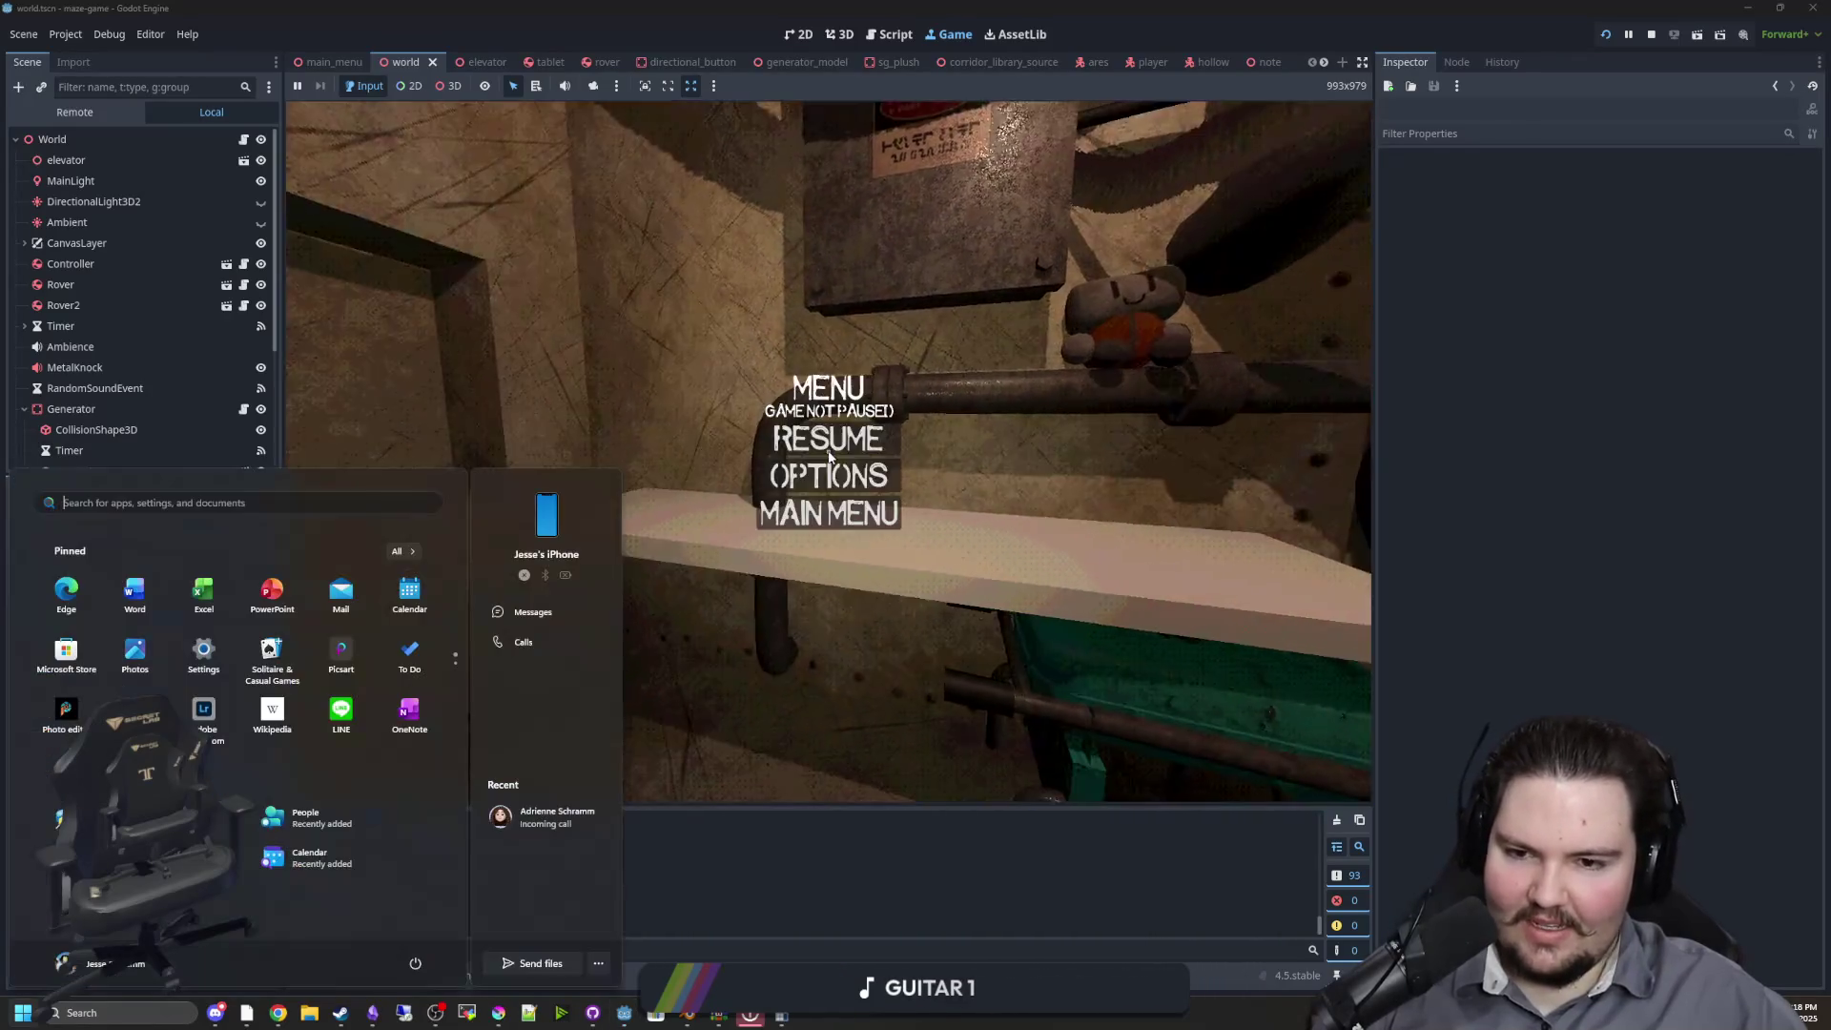
{"action": "key", "text": "super"}
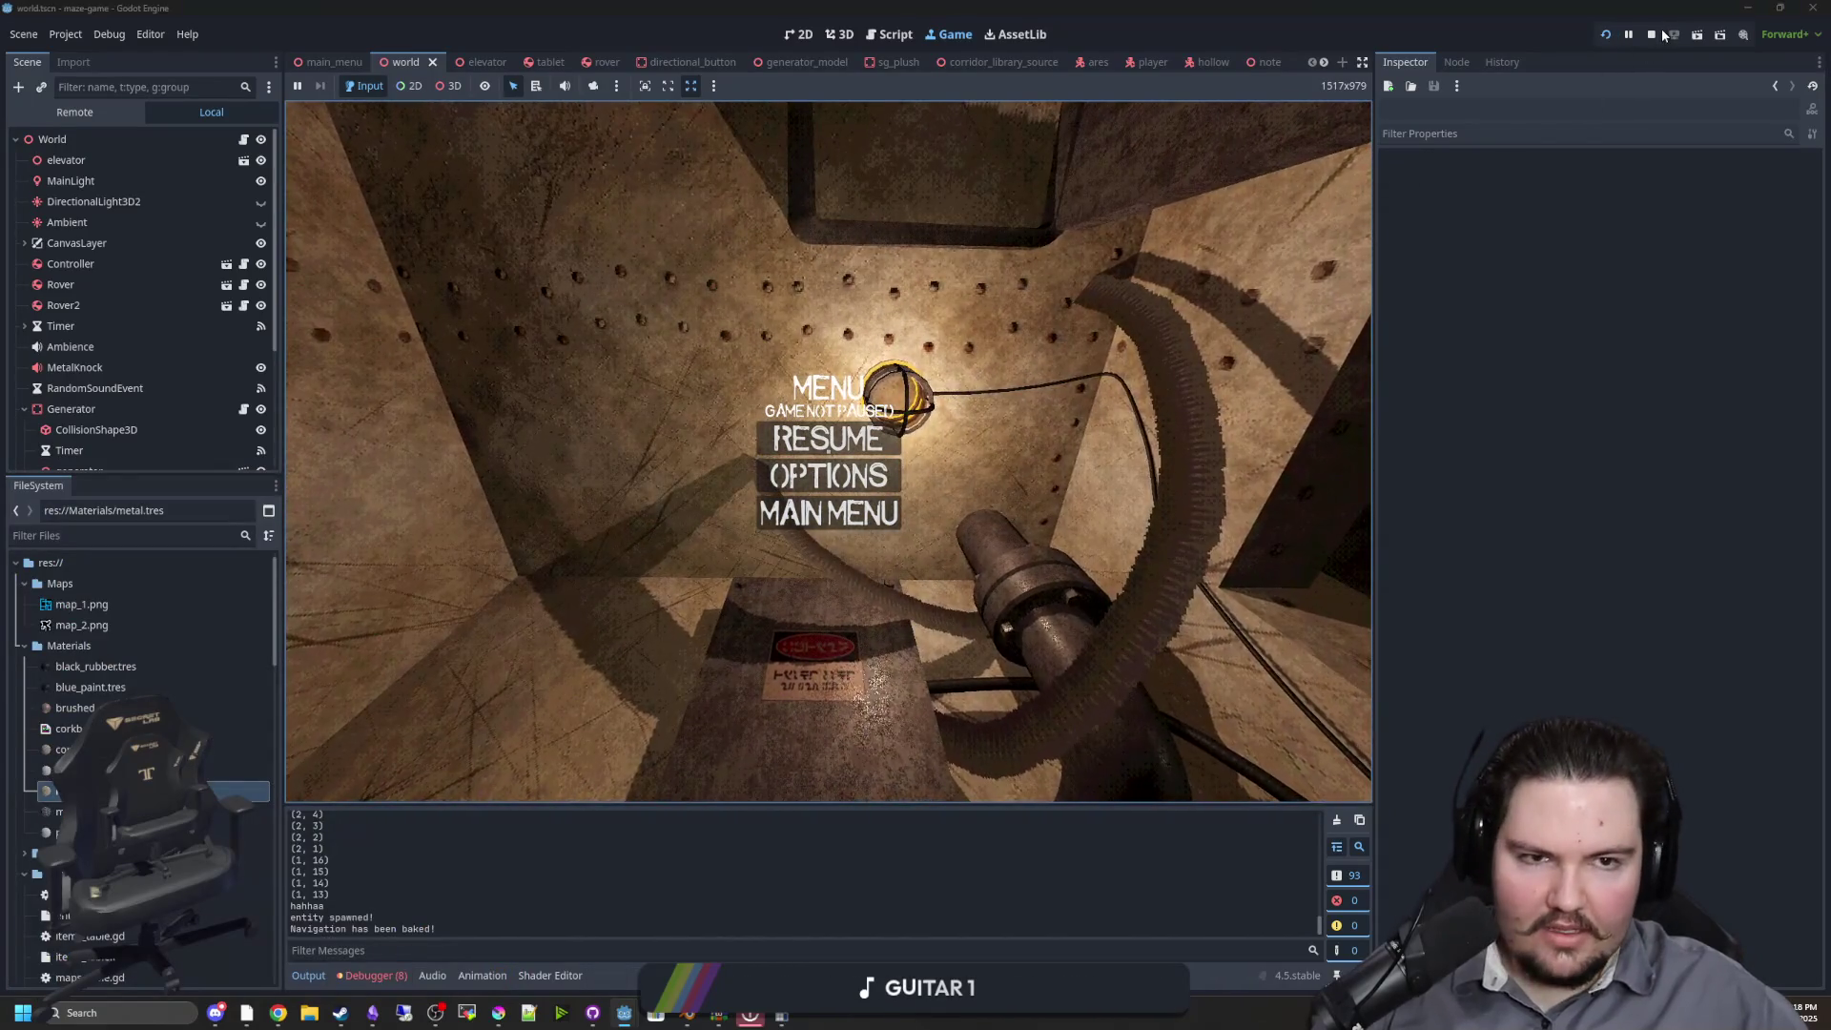
{"action": "left_click", "coordinate": [1654, 34]}
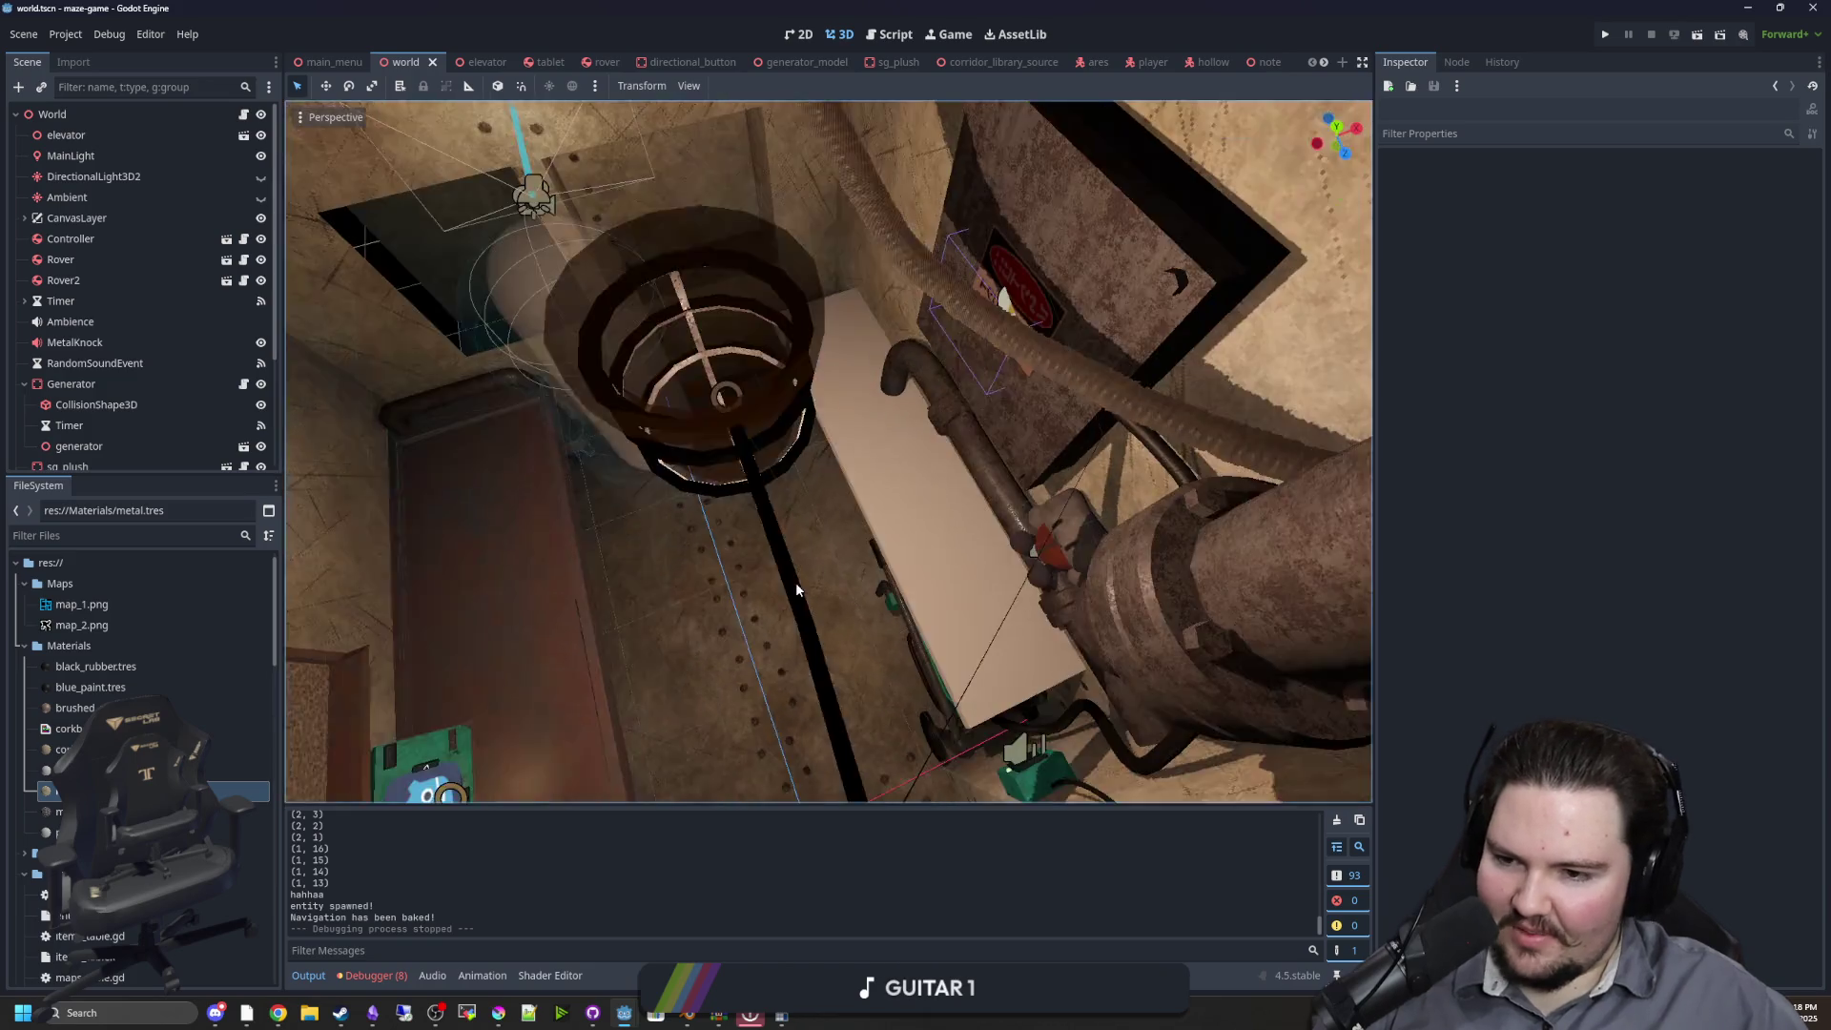
{"action": "scroll", "coordinate": [807, 471], "scroll_direction": "down", "scroll_amount": 5}
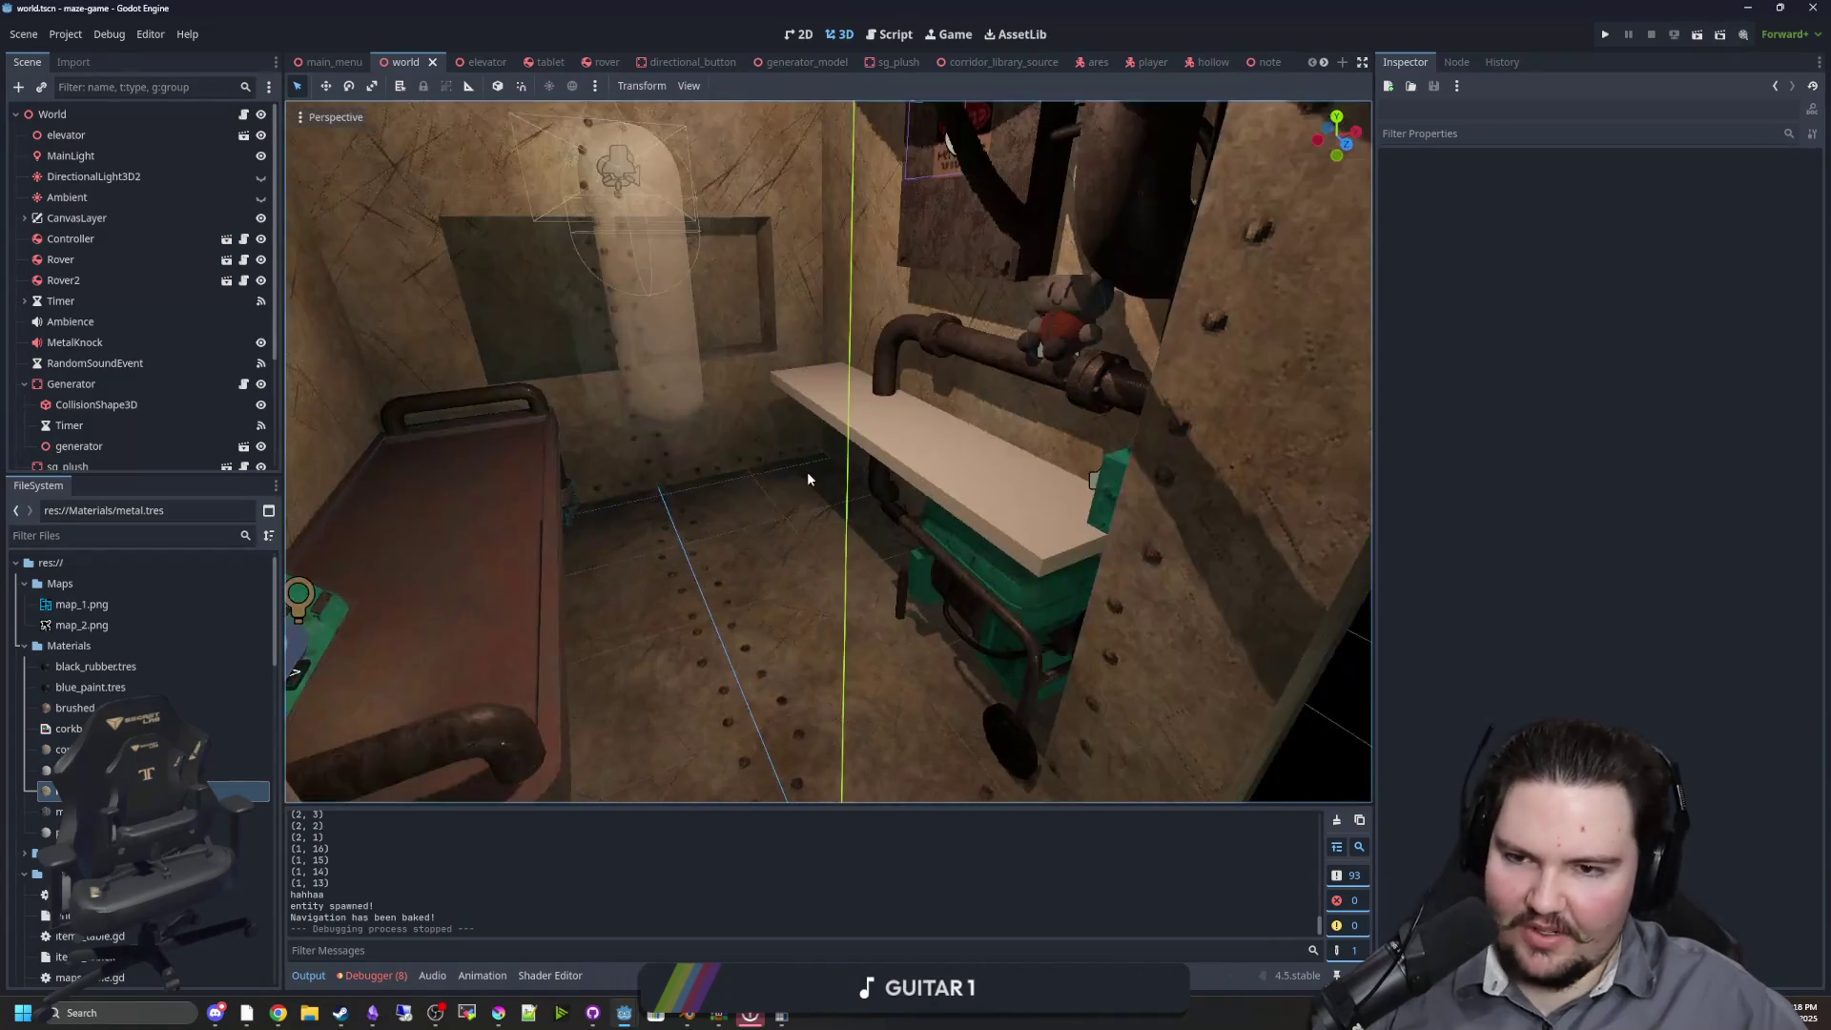
{"action": "left_click_drag", "start_coordinate": [852, 477], "coordinate": [722, 579]}
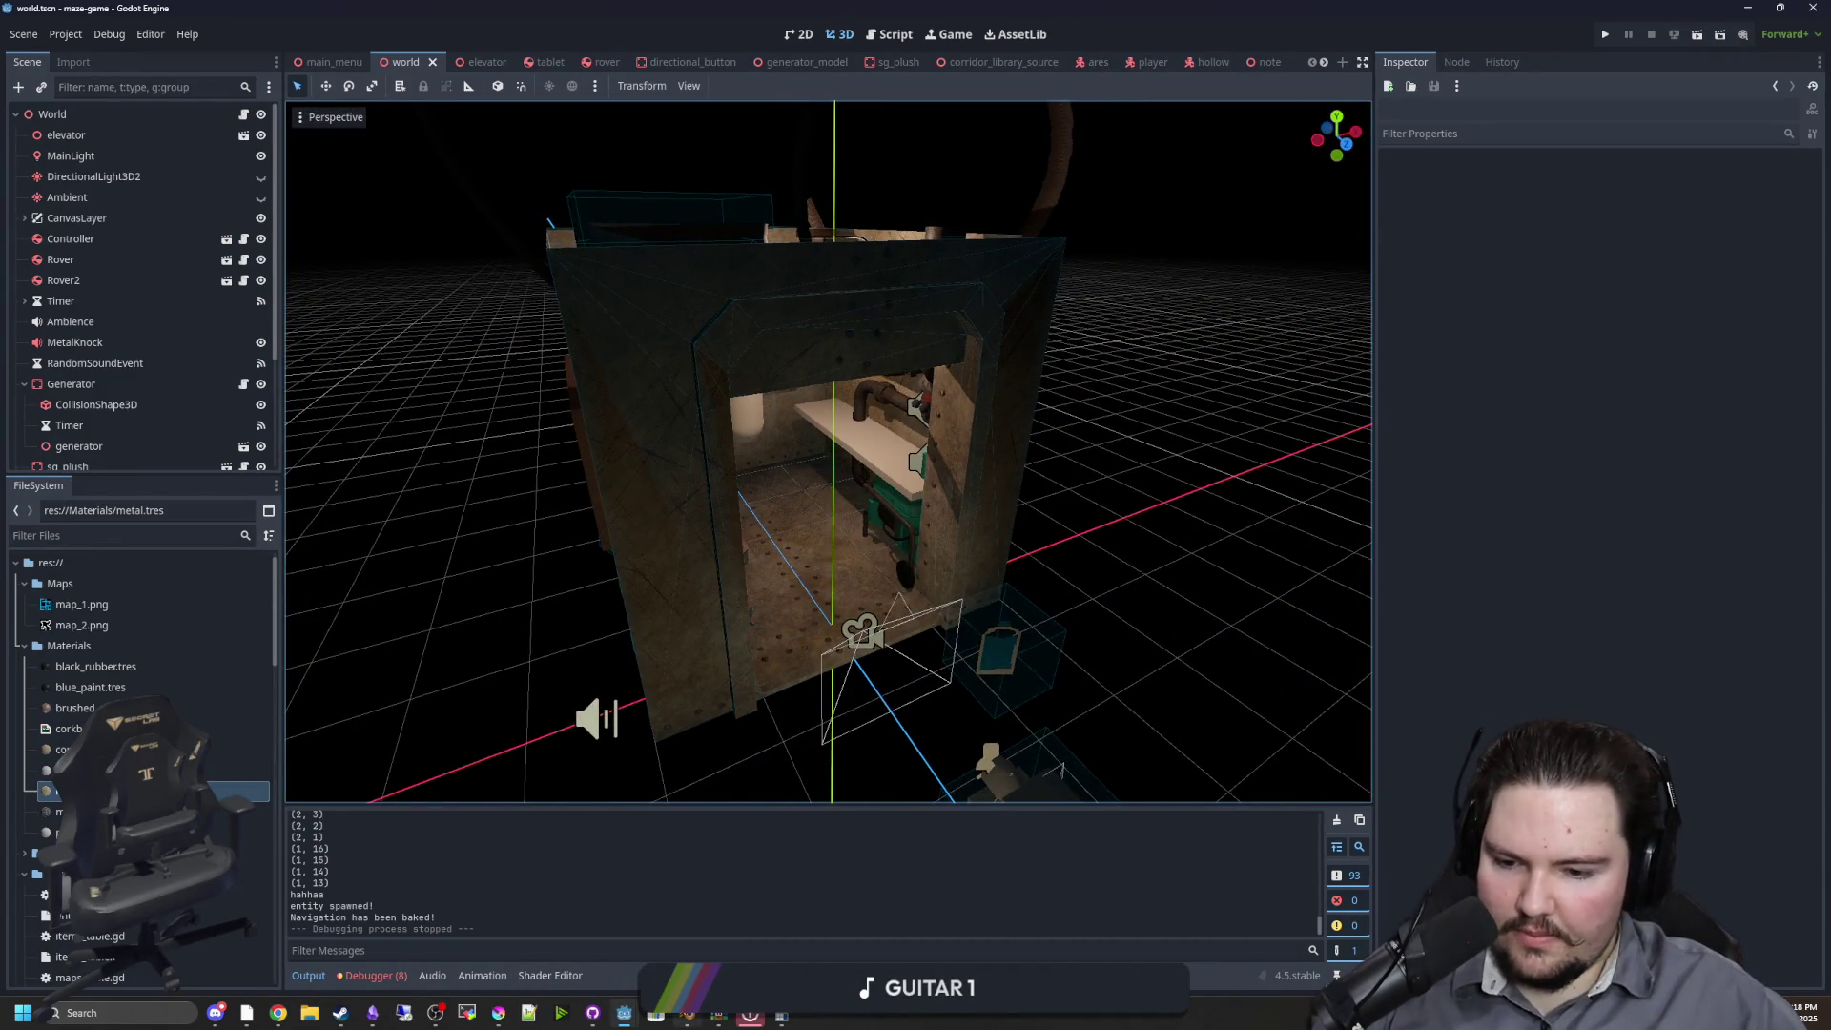
{"action": "left_click", "coordinate": [687, 1015]}
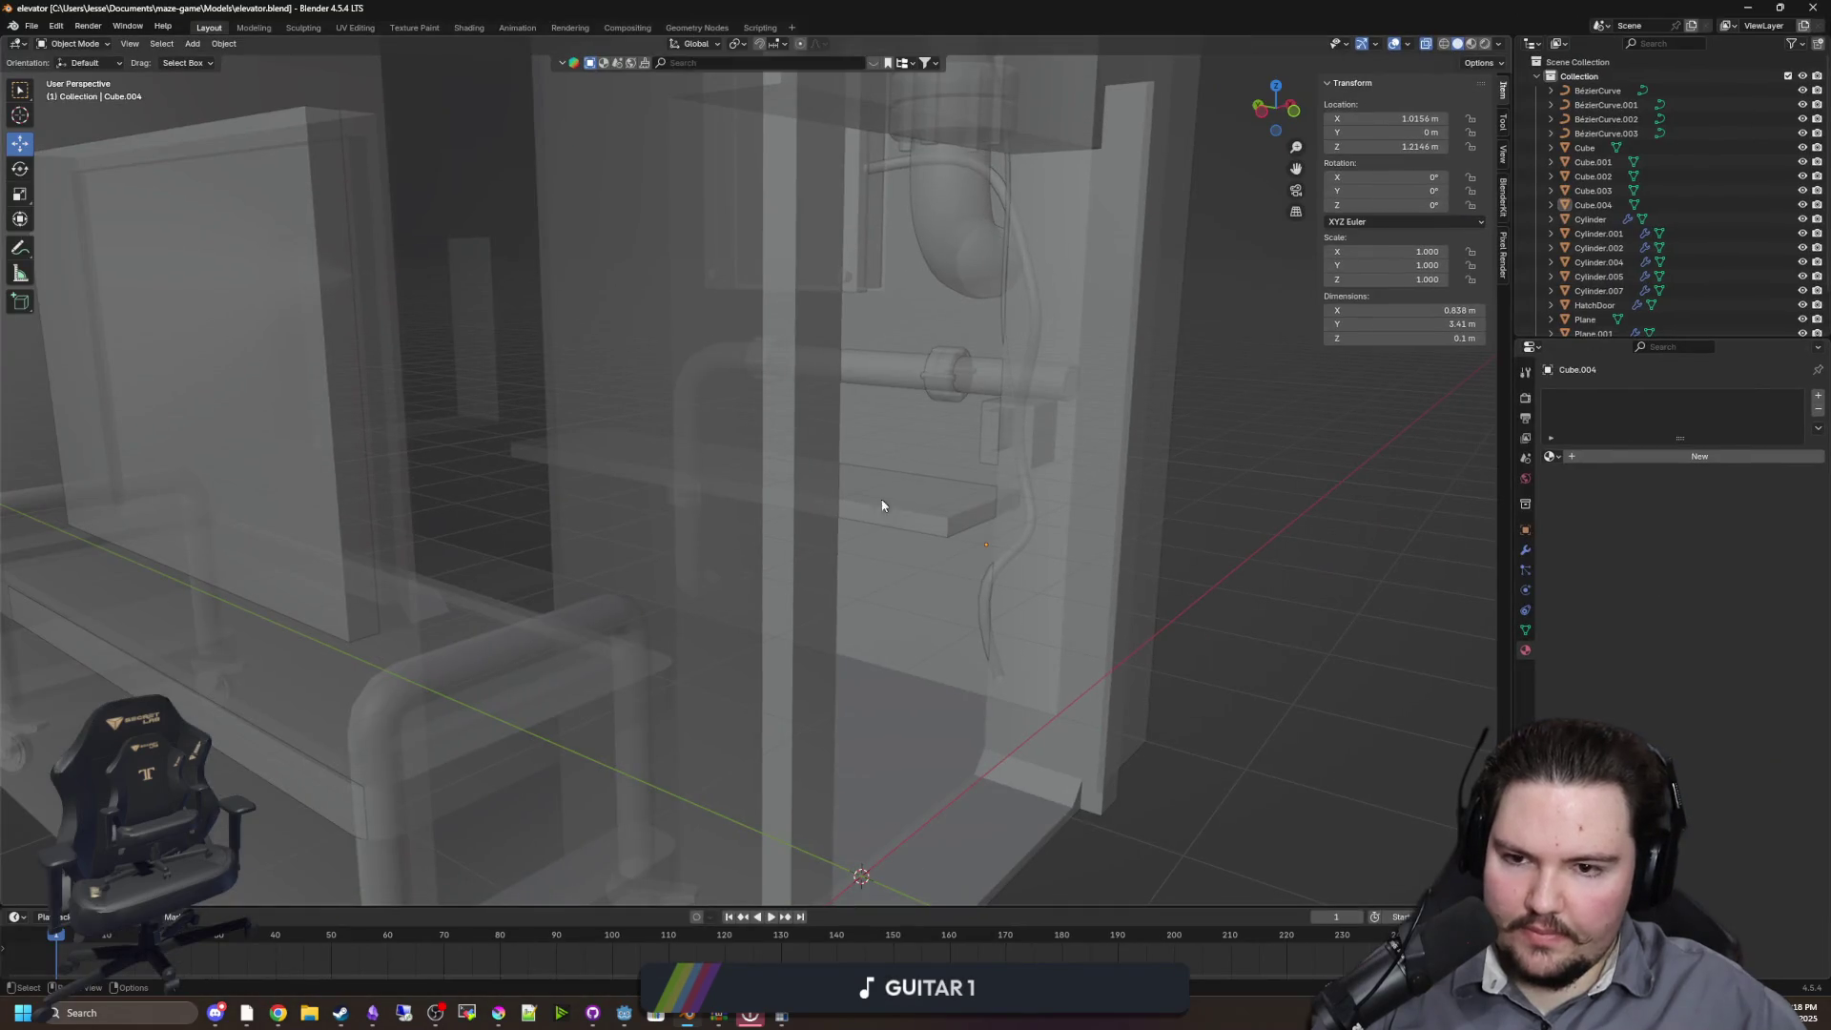
Raise the shelf slab slightly along Z and set its origin to geometry
{"action": "left_click", "coordinate": [872, 490]}
{"action": "scroll", "coordinate": [908, 517], "scroll_direction": "up", "scroll_amount": 4}
{"action": "key", "text": "g"}
{"action": "key", "text": "z"}
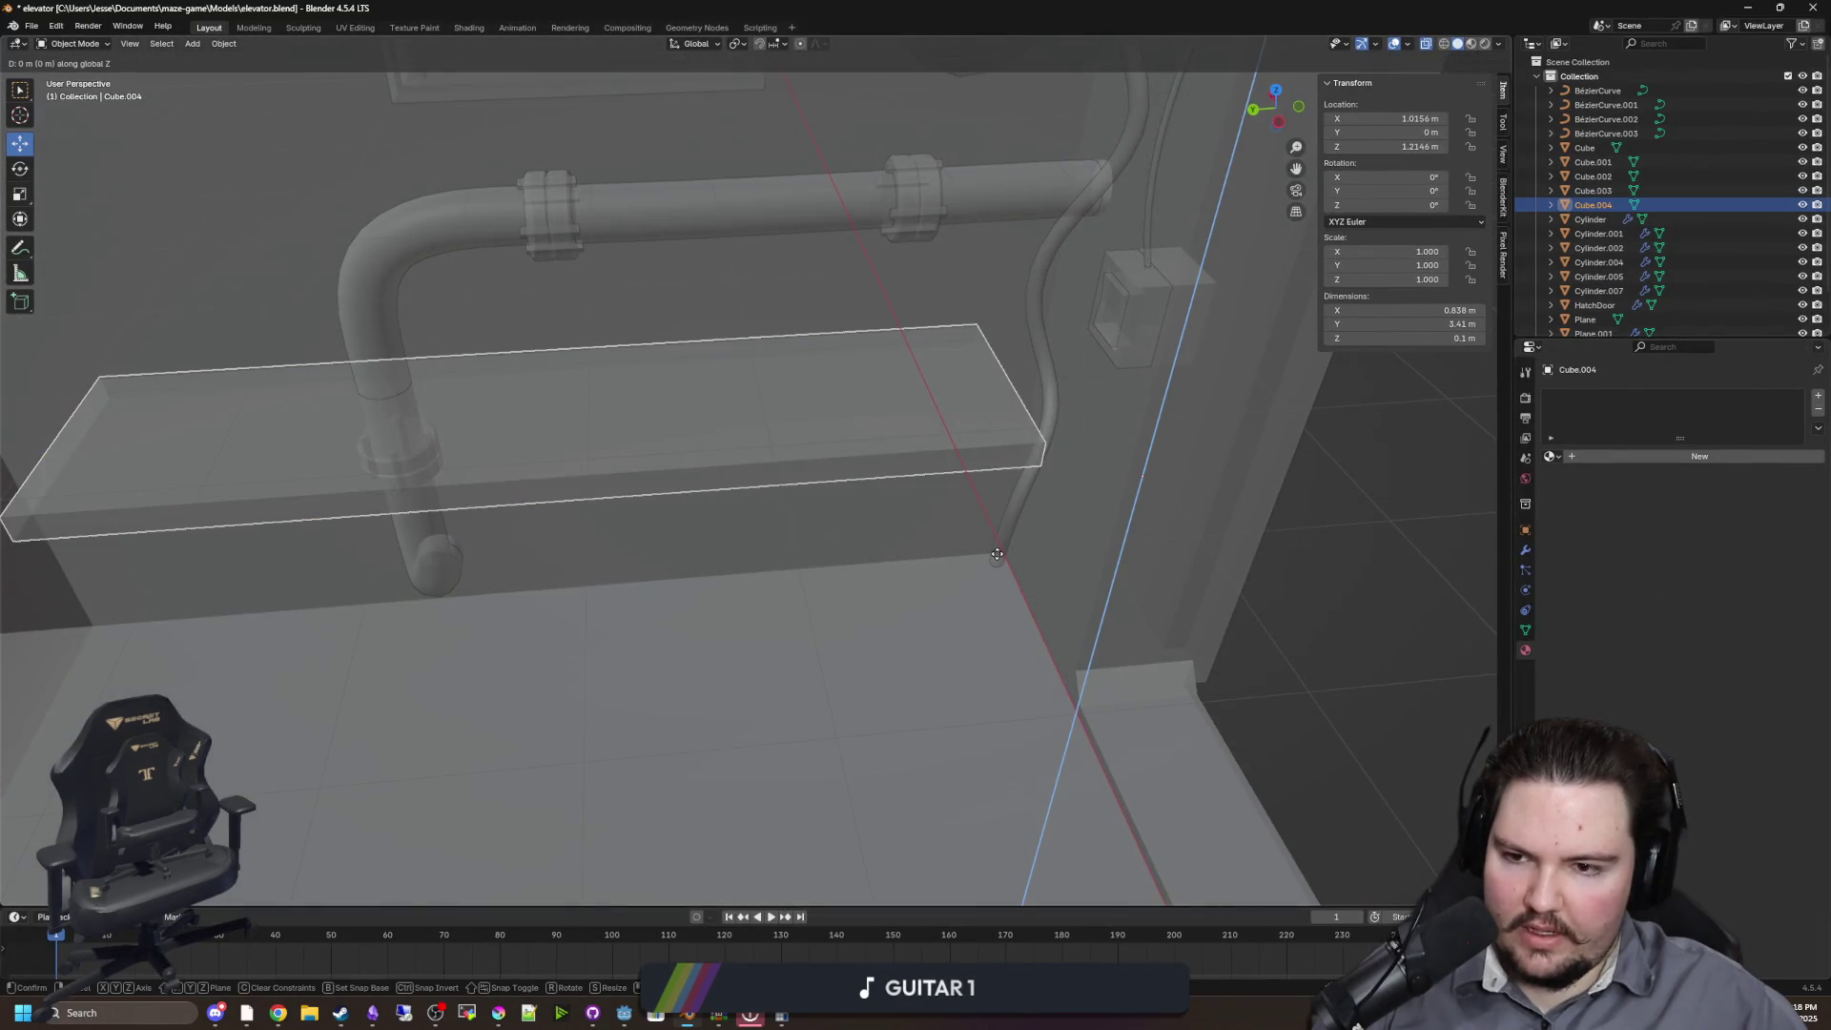
{"action": "left_click", "coordinate": [733, 546]}
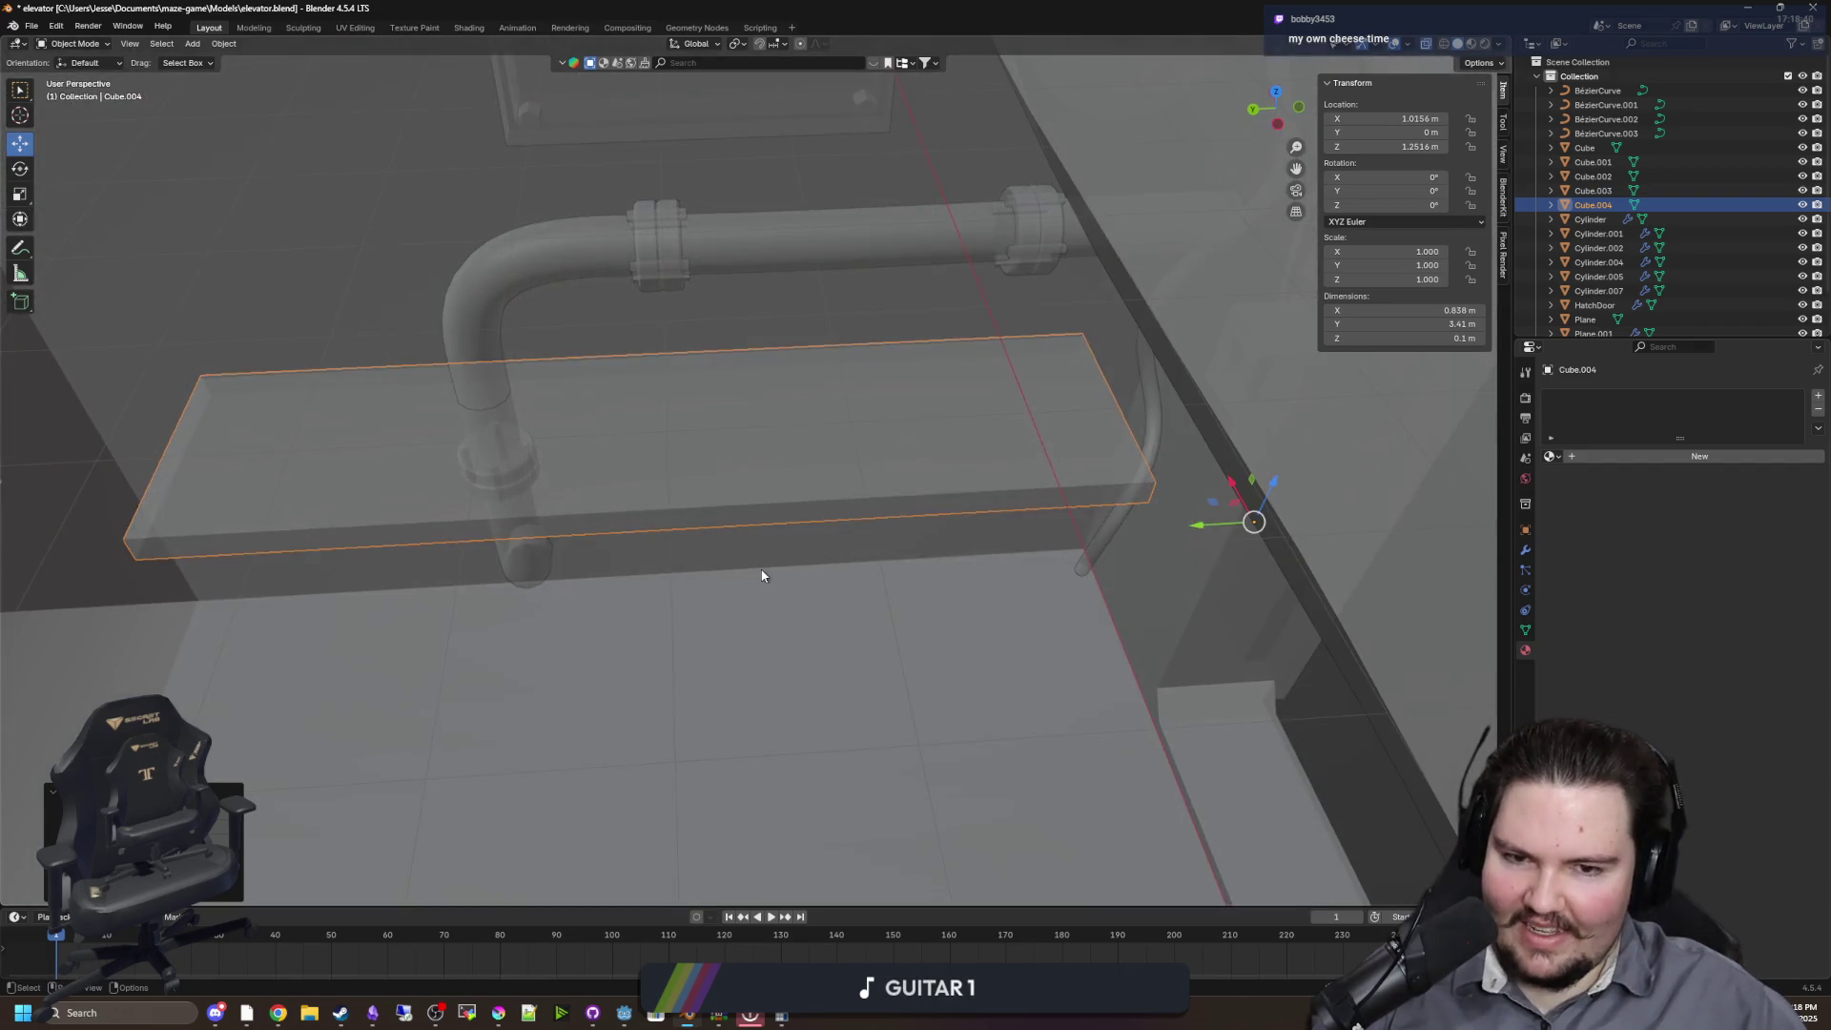
{"action": "right_click", "coordinate": [885, 566]}
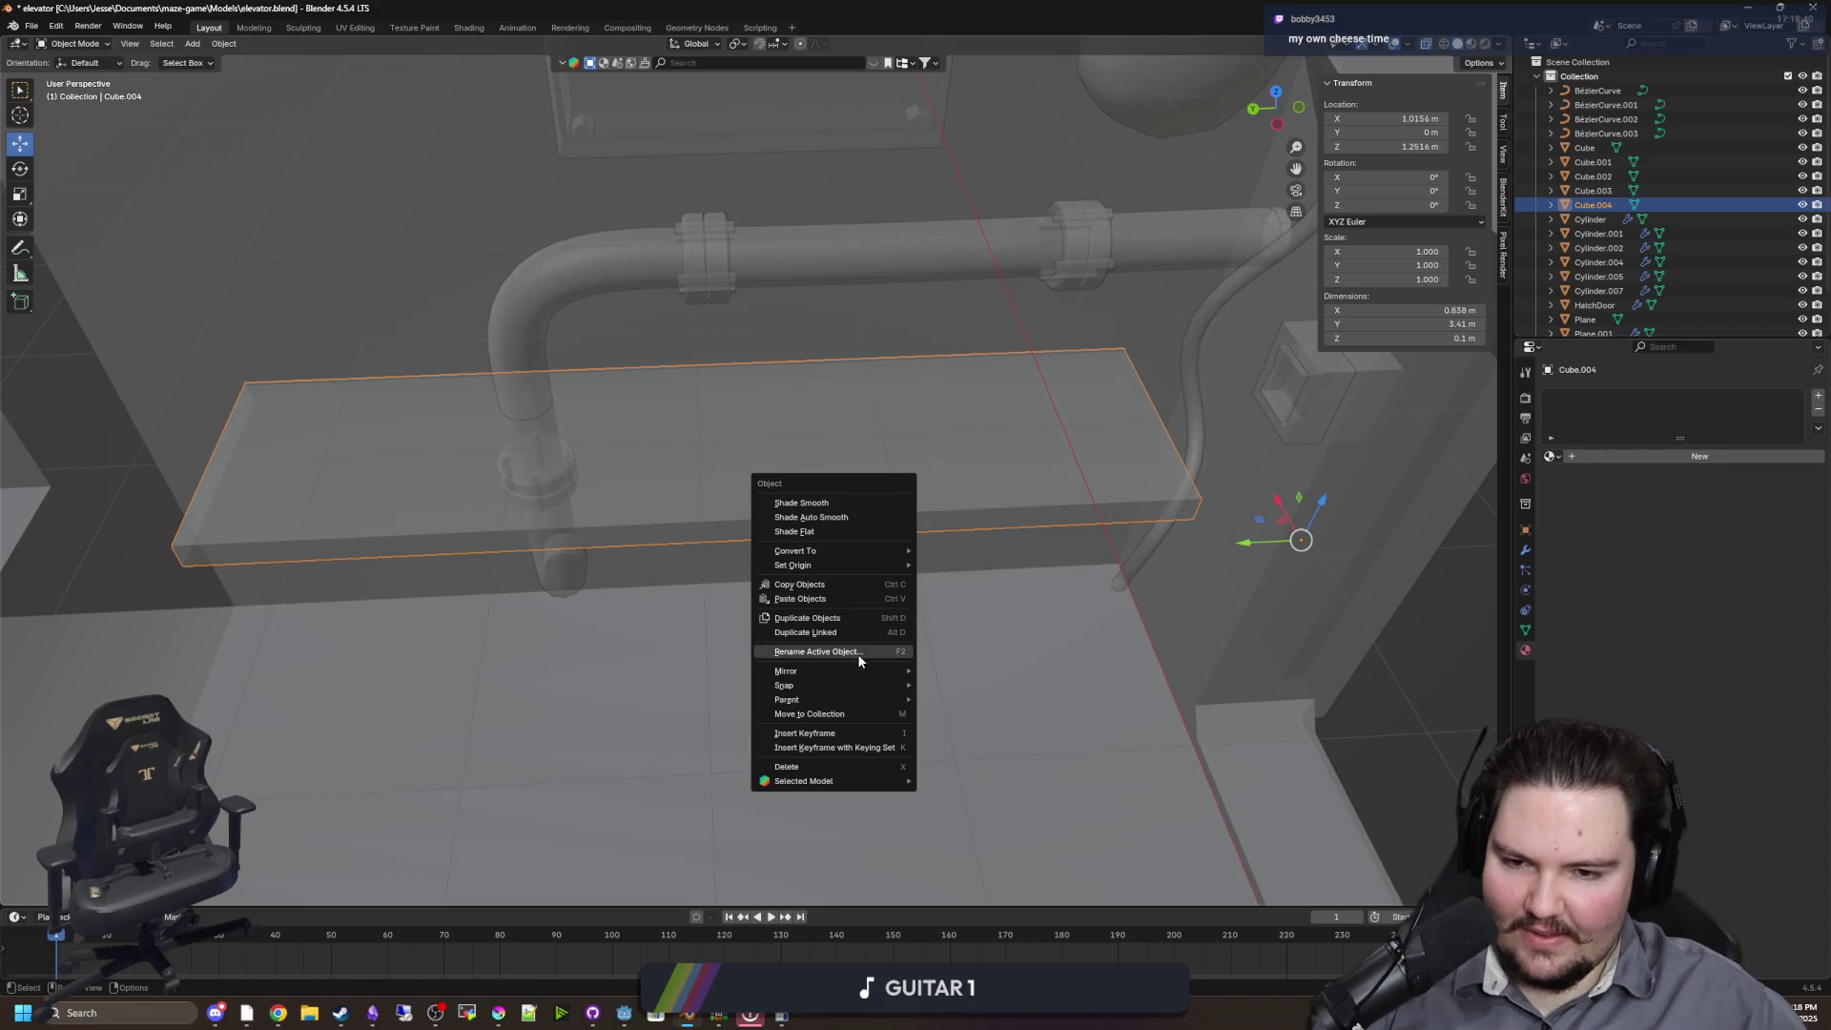
{"action": "mouse_move", "coordinate": [879, 568]}
{"action": "left_click", "coordinate": [957, 612]}
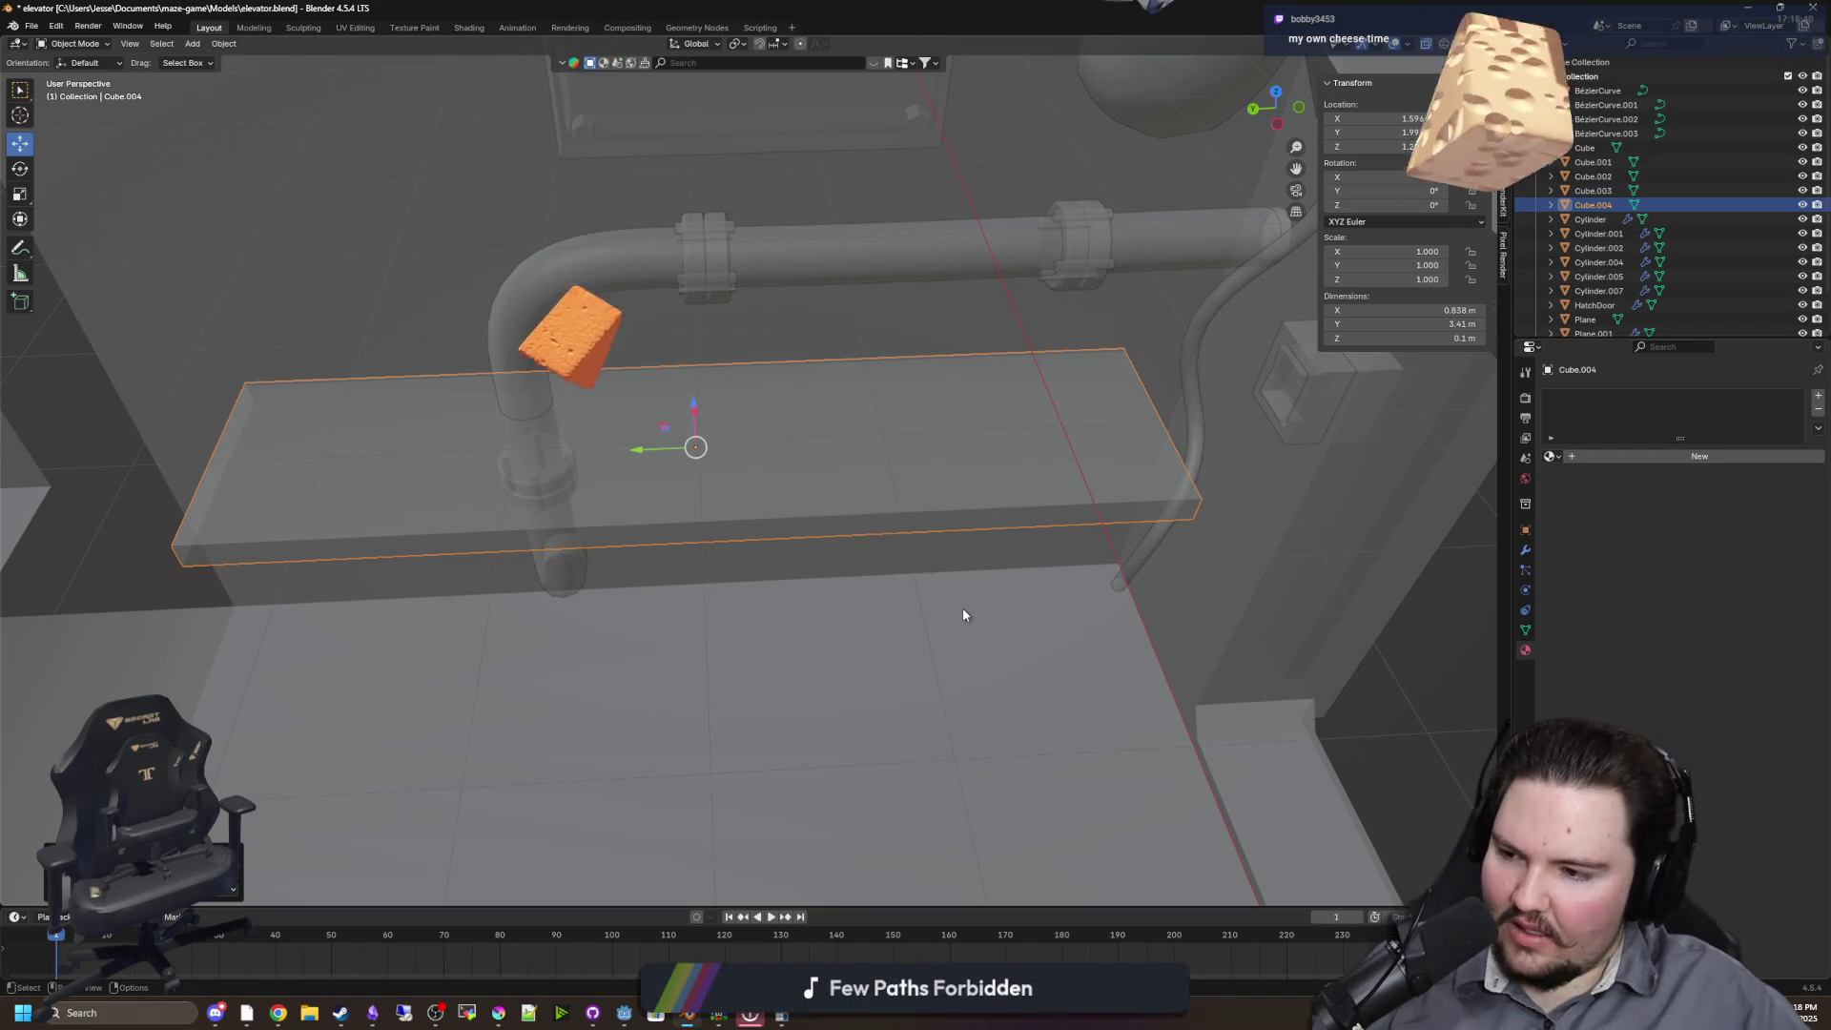
Scale the slab's length to 0.5 and apply all transforms
{"action": "key", "text": "Tab"}
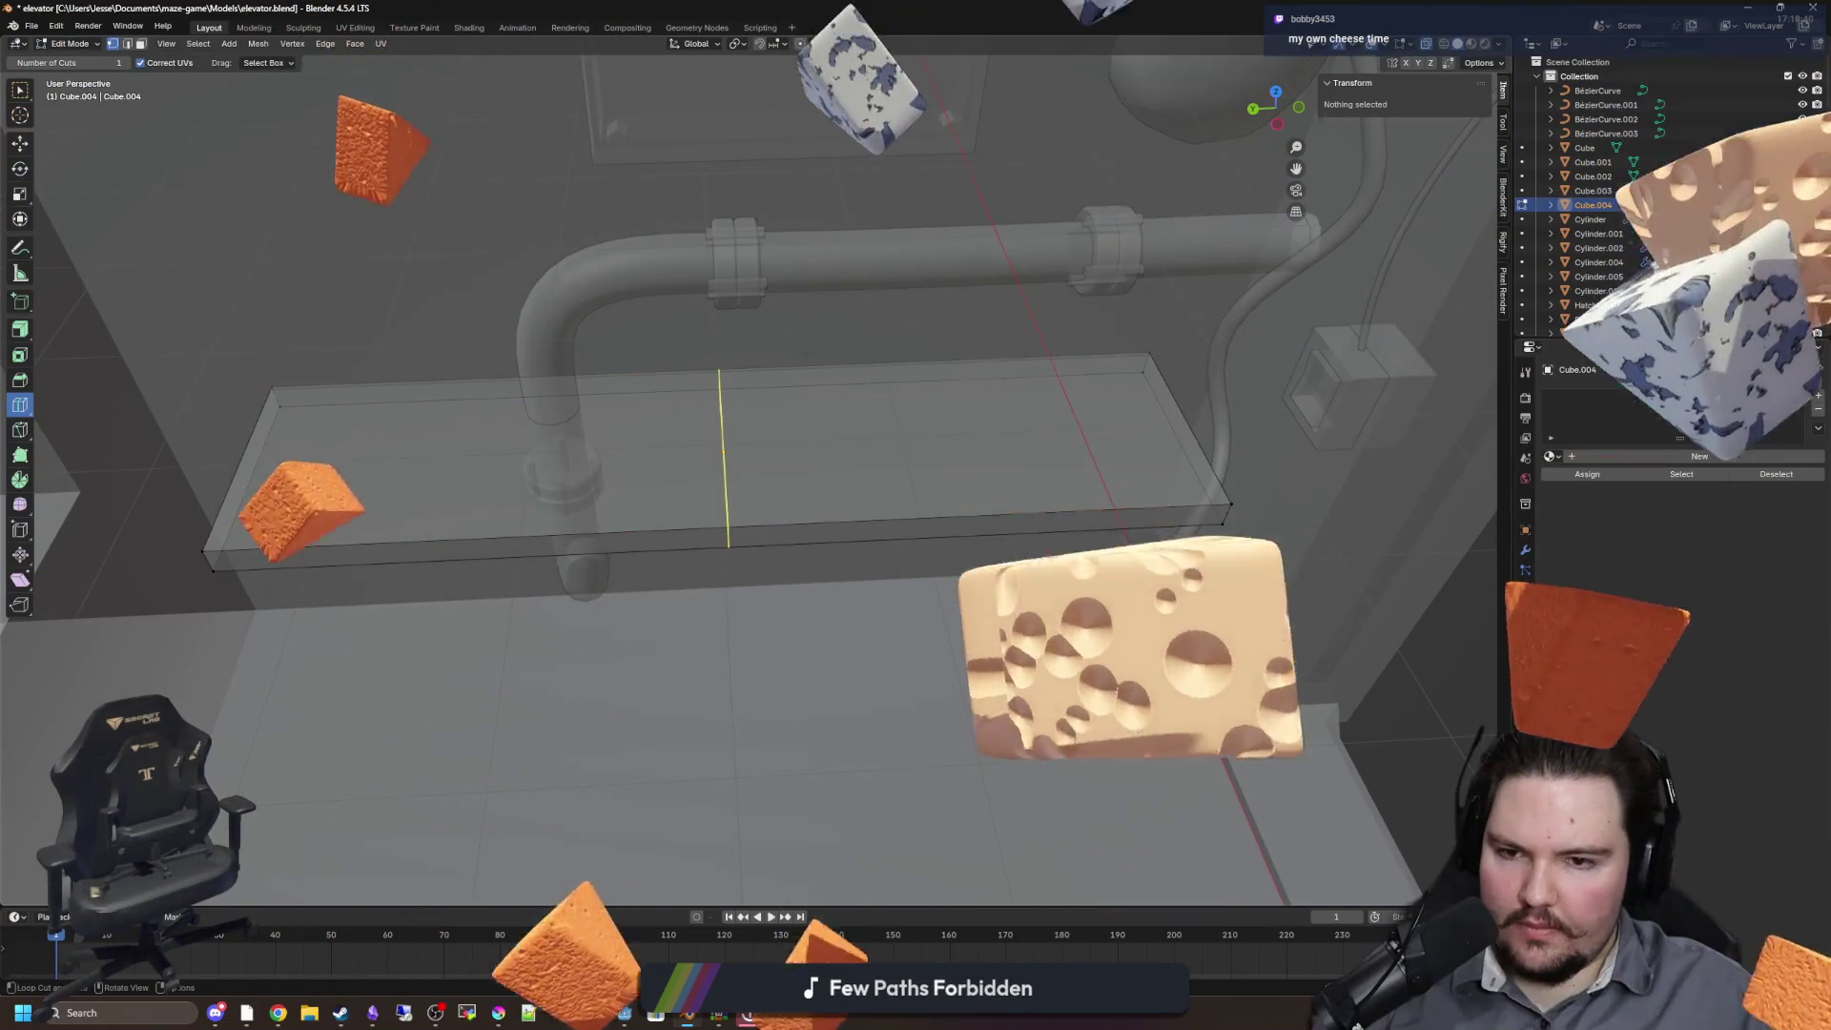
{"action": "key", "text": "a"}
{"action": "left_click_drag", "start_coordinate": [397, 447], "coordinate": [505, 389]}
{"action": "scroll", "coordinate": [658, 506], "scroll_direction": "up", "scroll_amount": 1}
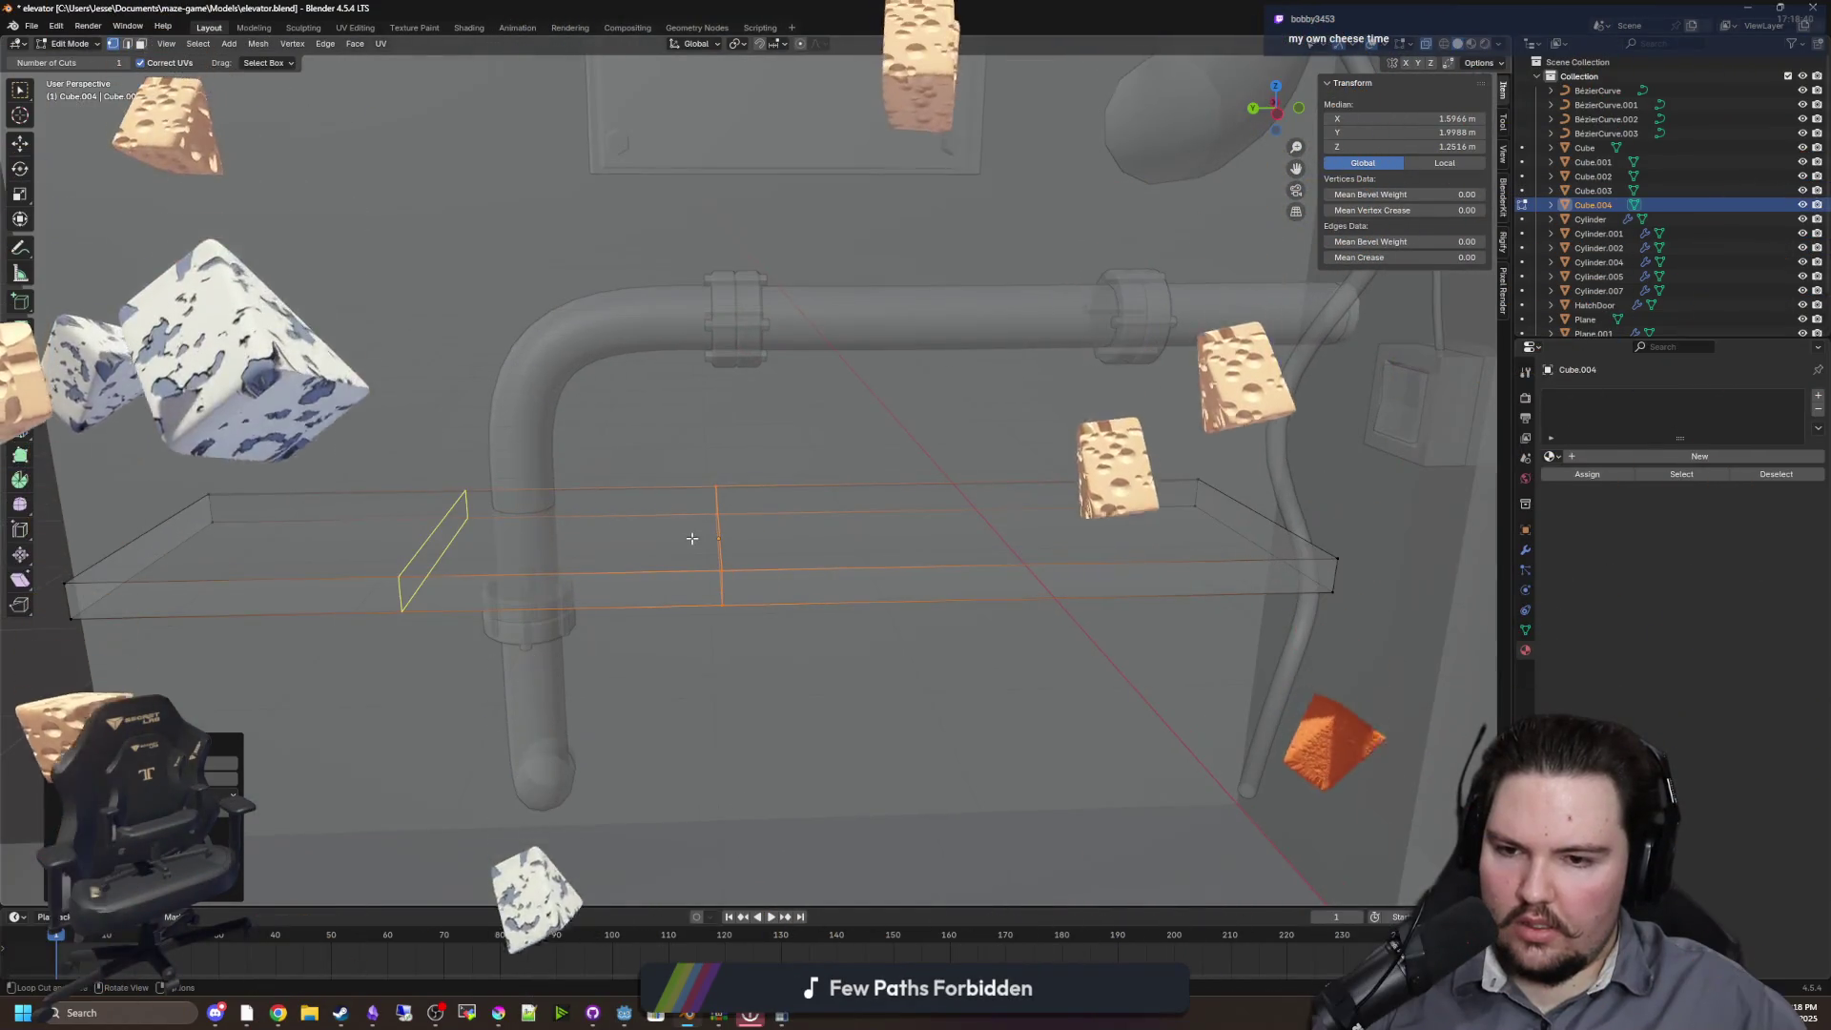
{"action": "key", "text": "Tab"}
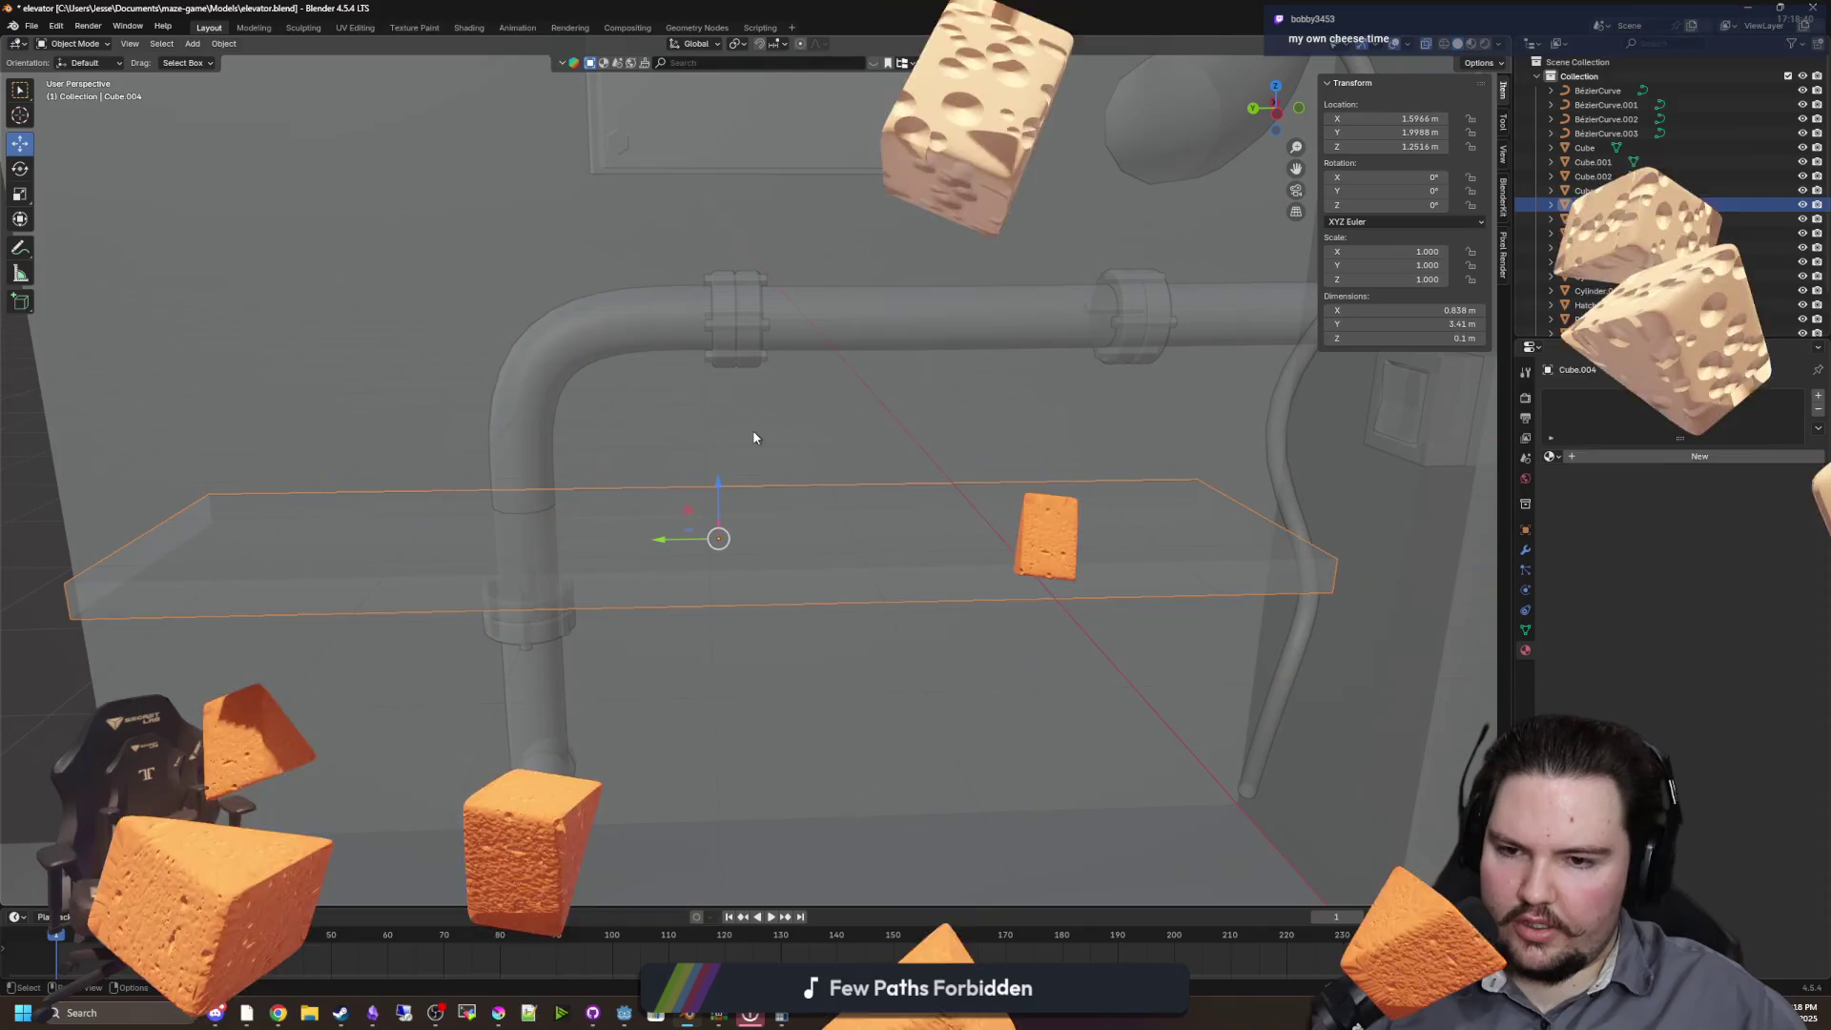
{"action": "left_click_drag", "start_coordinate": [1079, 514], "coordinate": [1139, 563]}
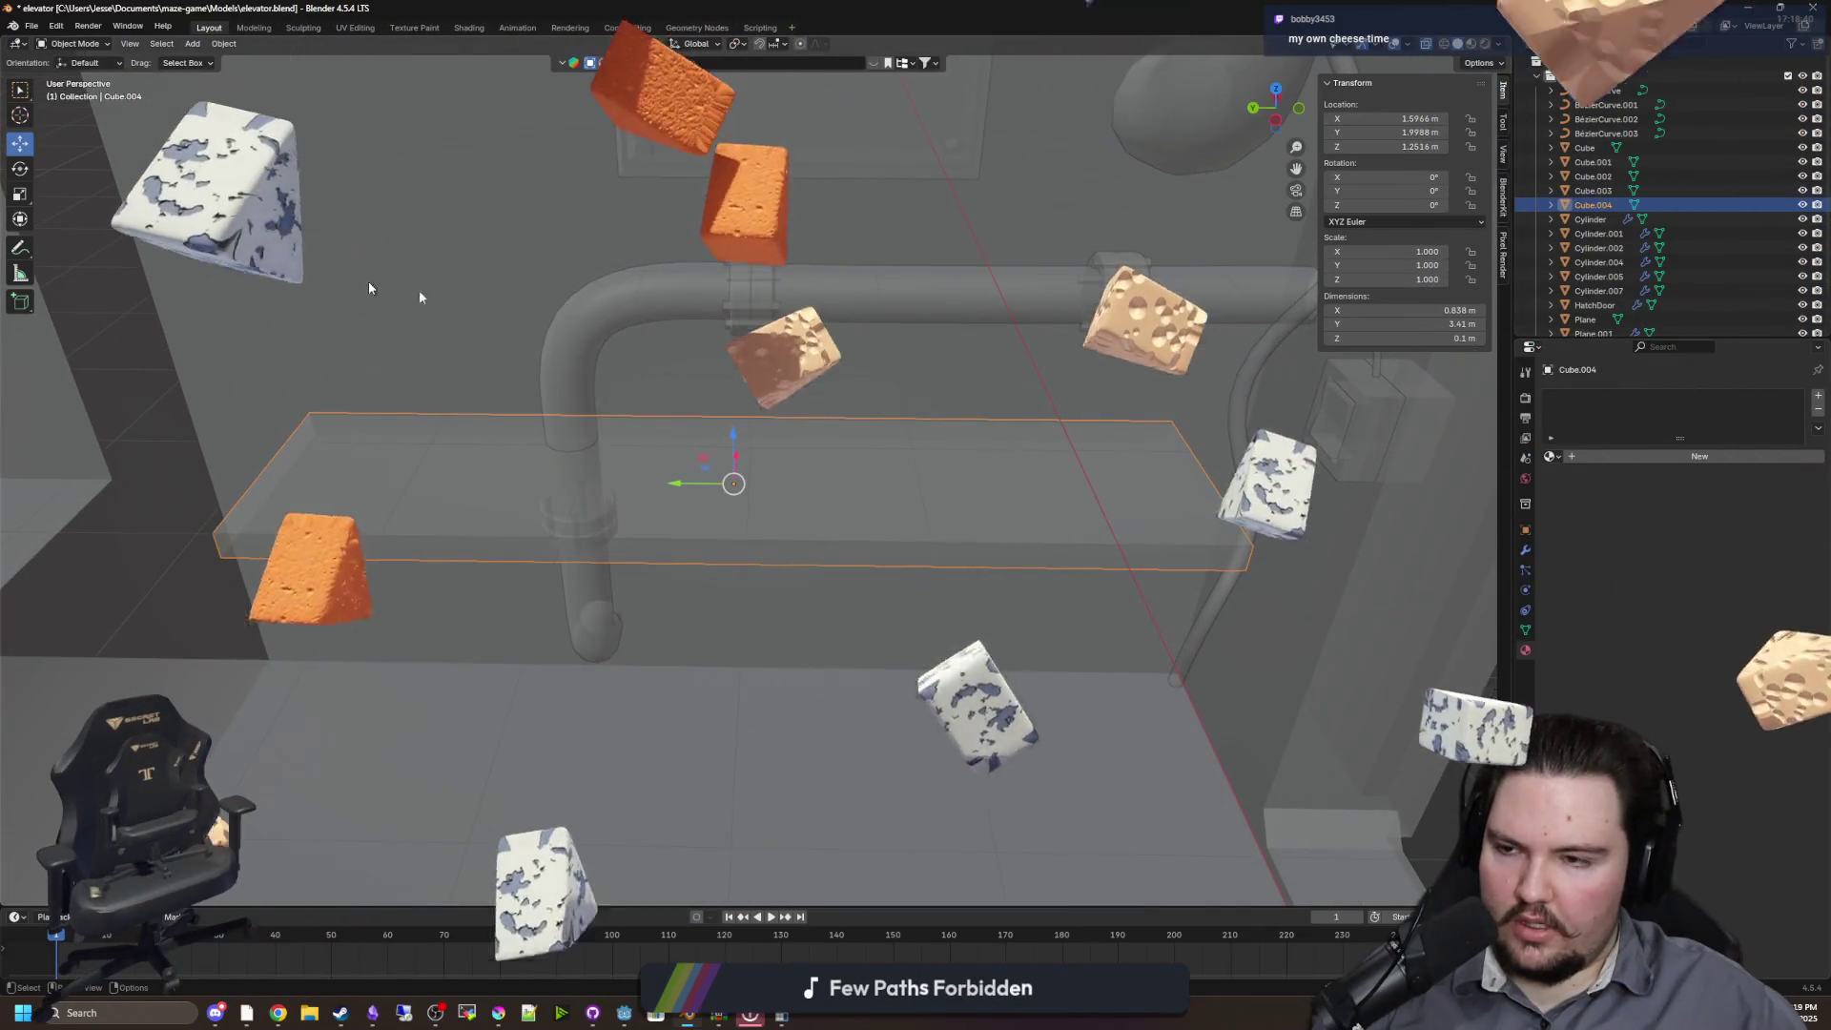
{"action": "left_click", "coordinate": [1525, 530]}
{"action": "left_click_drag", "start_coordinate": [1722, 565], "coordinate": [1664, 565]}
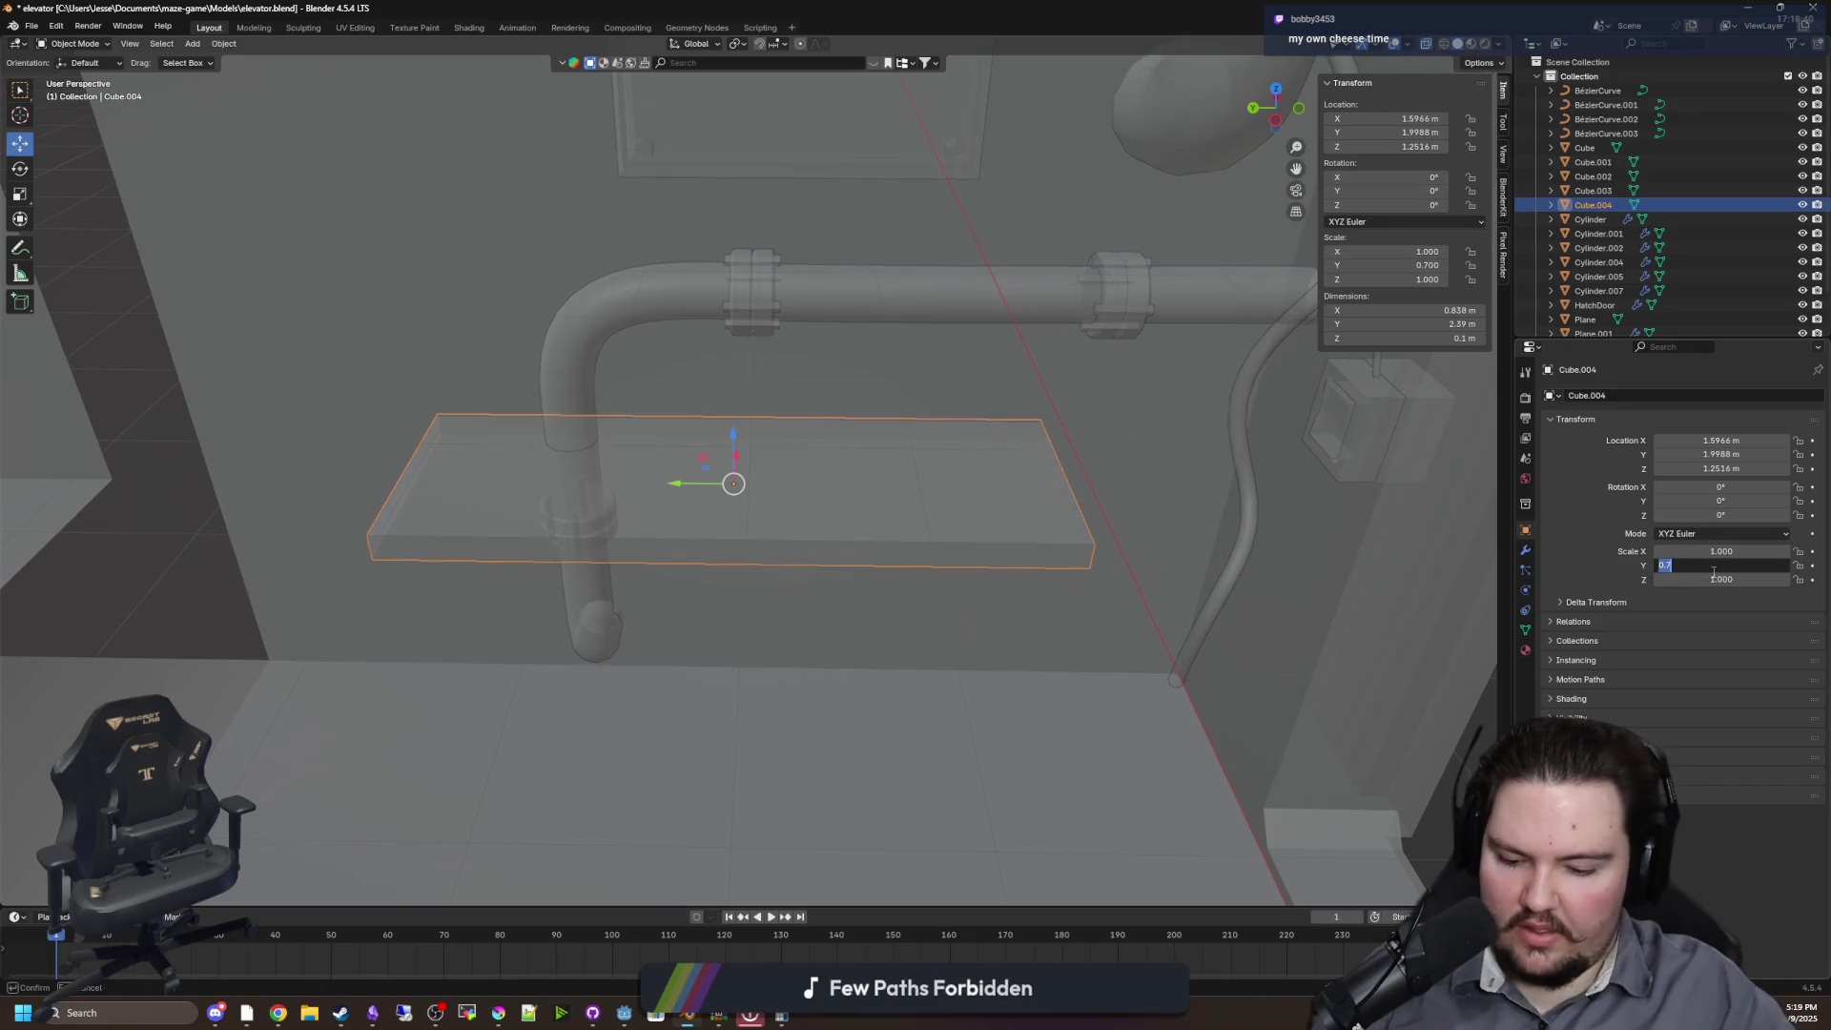
{"action": "key", "text": "Return"}
{"action": "key", "text": "ctrl+a"}
{"action": "left_click", "coordinate": [901, 460]}
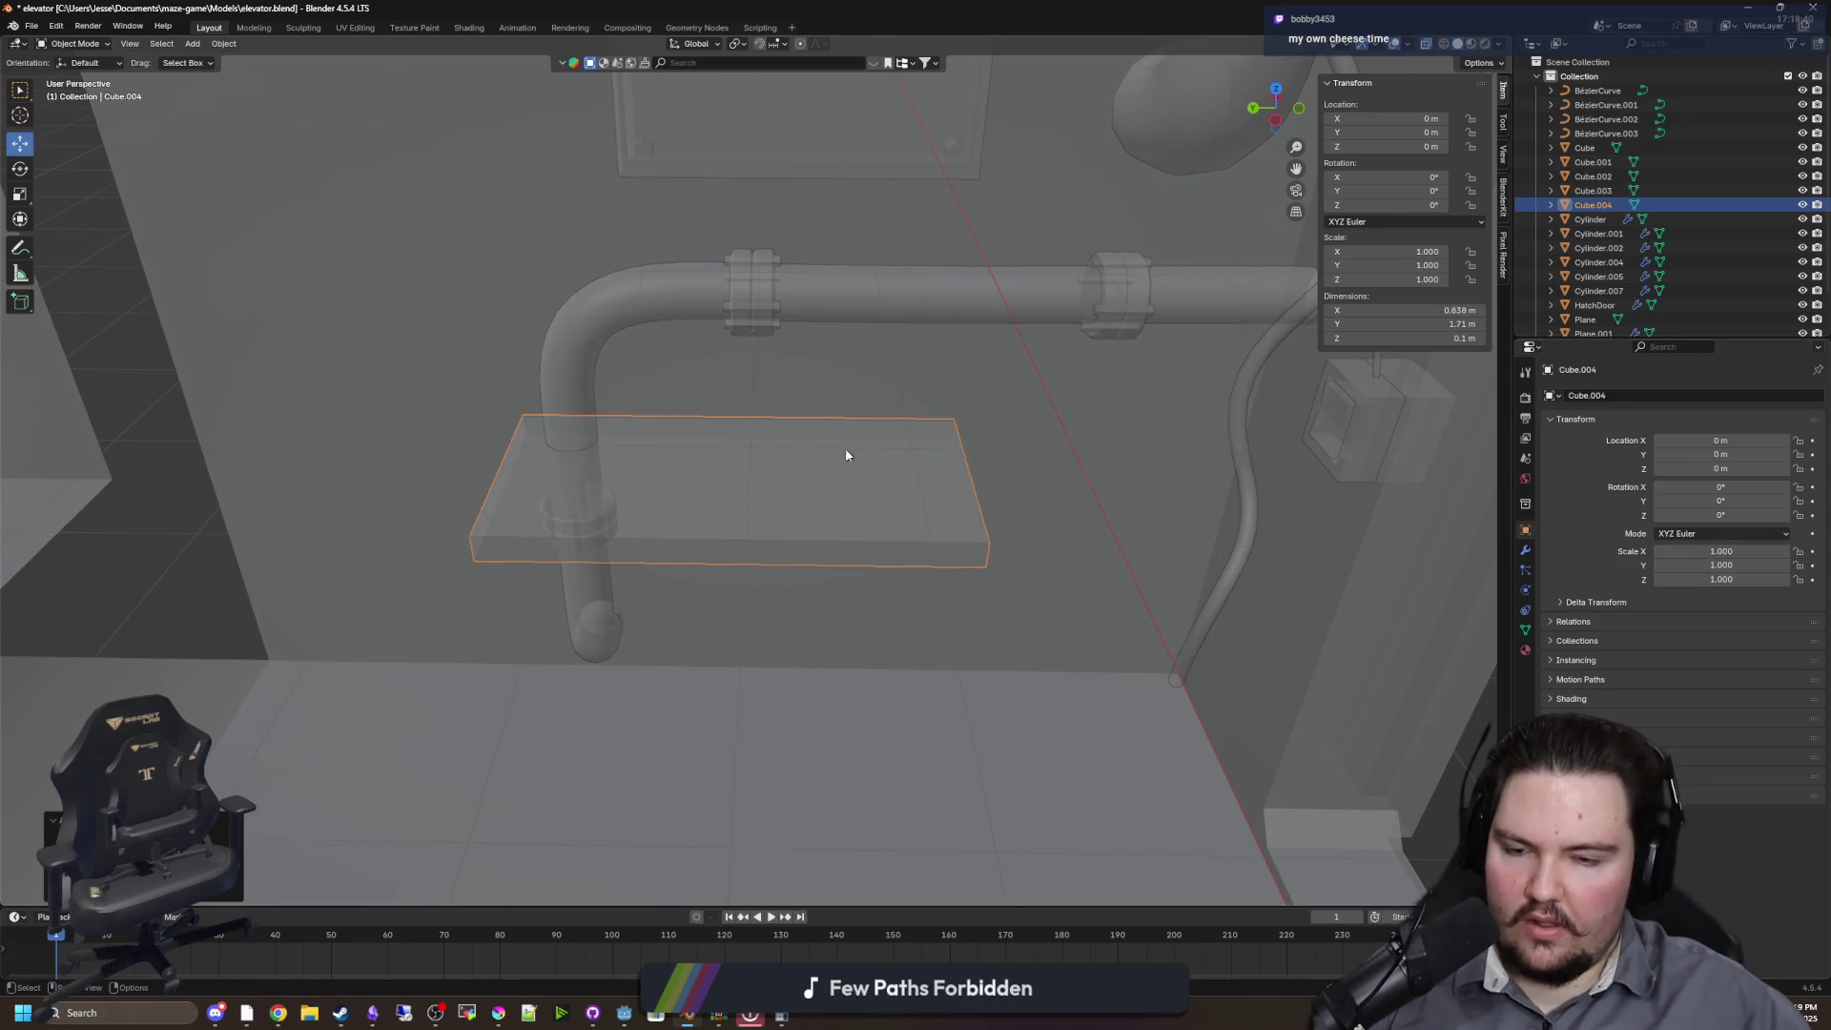
{"action": "key", "text": "KP_Decimal"}
Re-centre the origin, move the slab along Y, and duplicate it as Cube.005
{"action": "right_click", "coordinate": [870, 494]}
{"action": "left_click", "coordinate": [1014, 536]}
{"action": "key", "text": "g"}
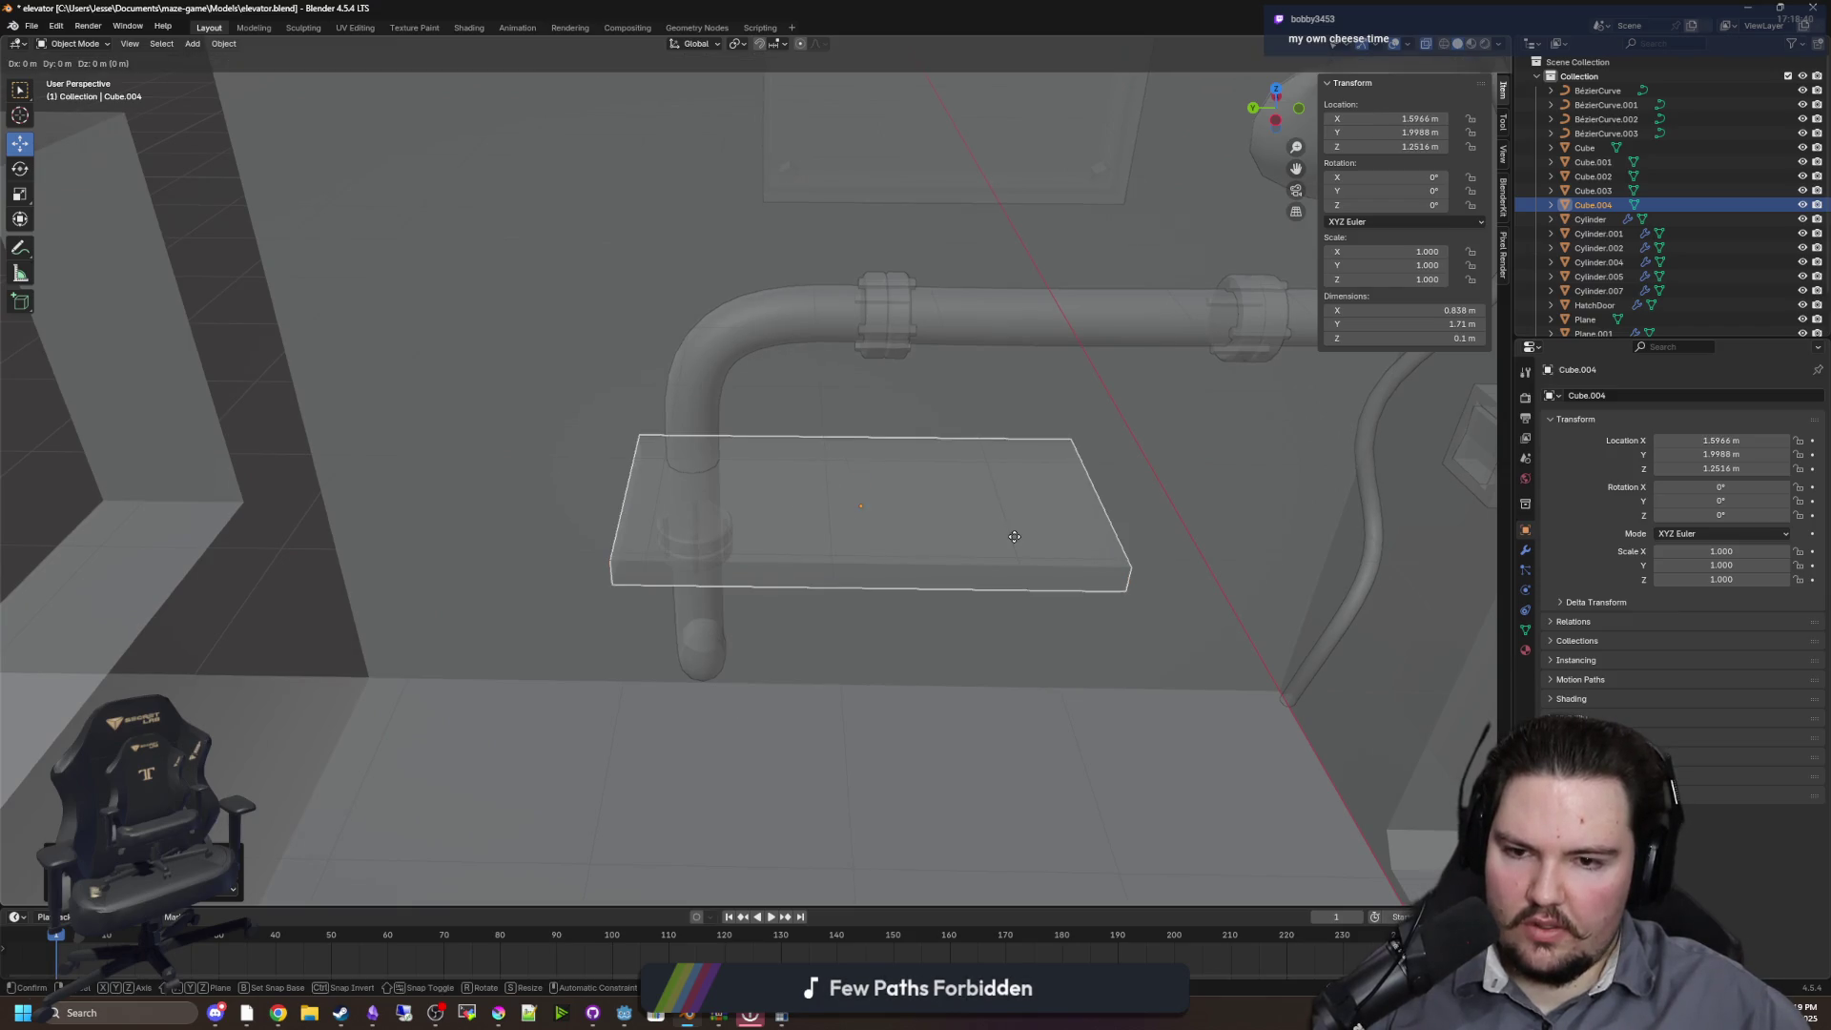
{"action": "key", "text": "y"}
{"action": "left_click", "coordinate": [802, 545]}
{"action": "key", "text": "shift+d"}
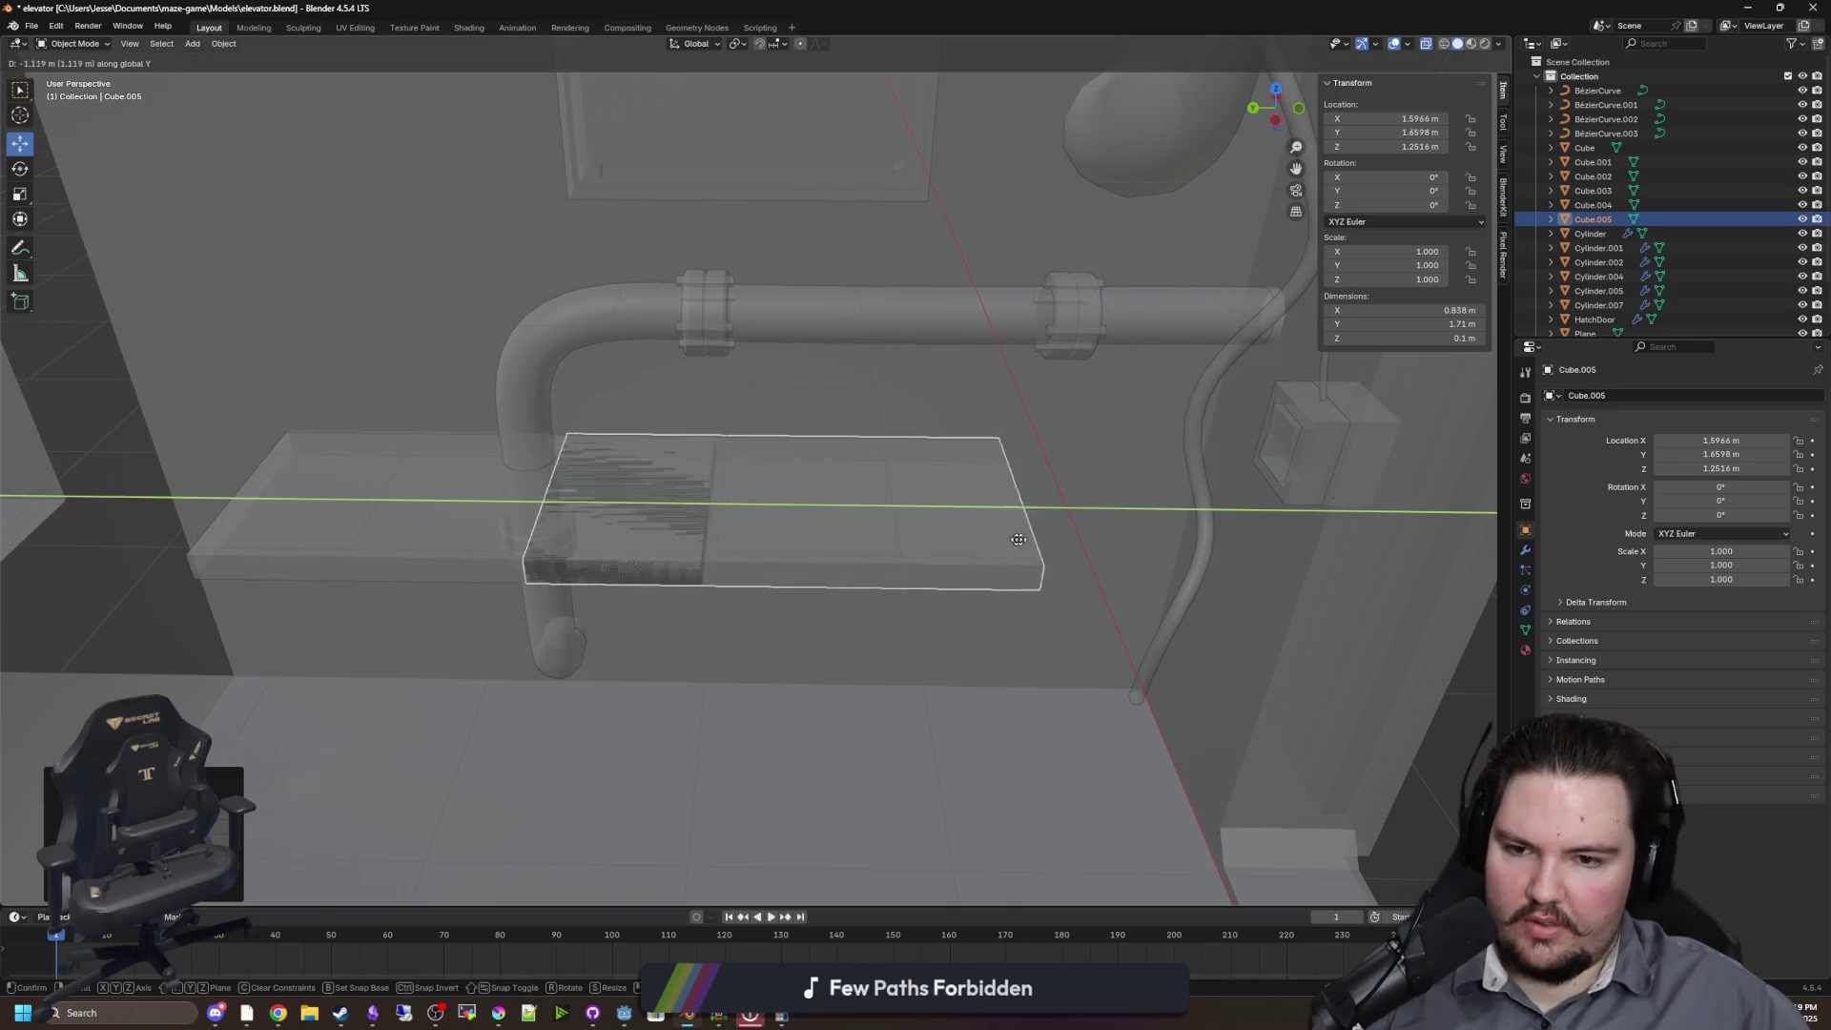
{"action": "key", "text": "Escape"}
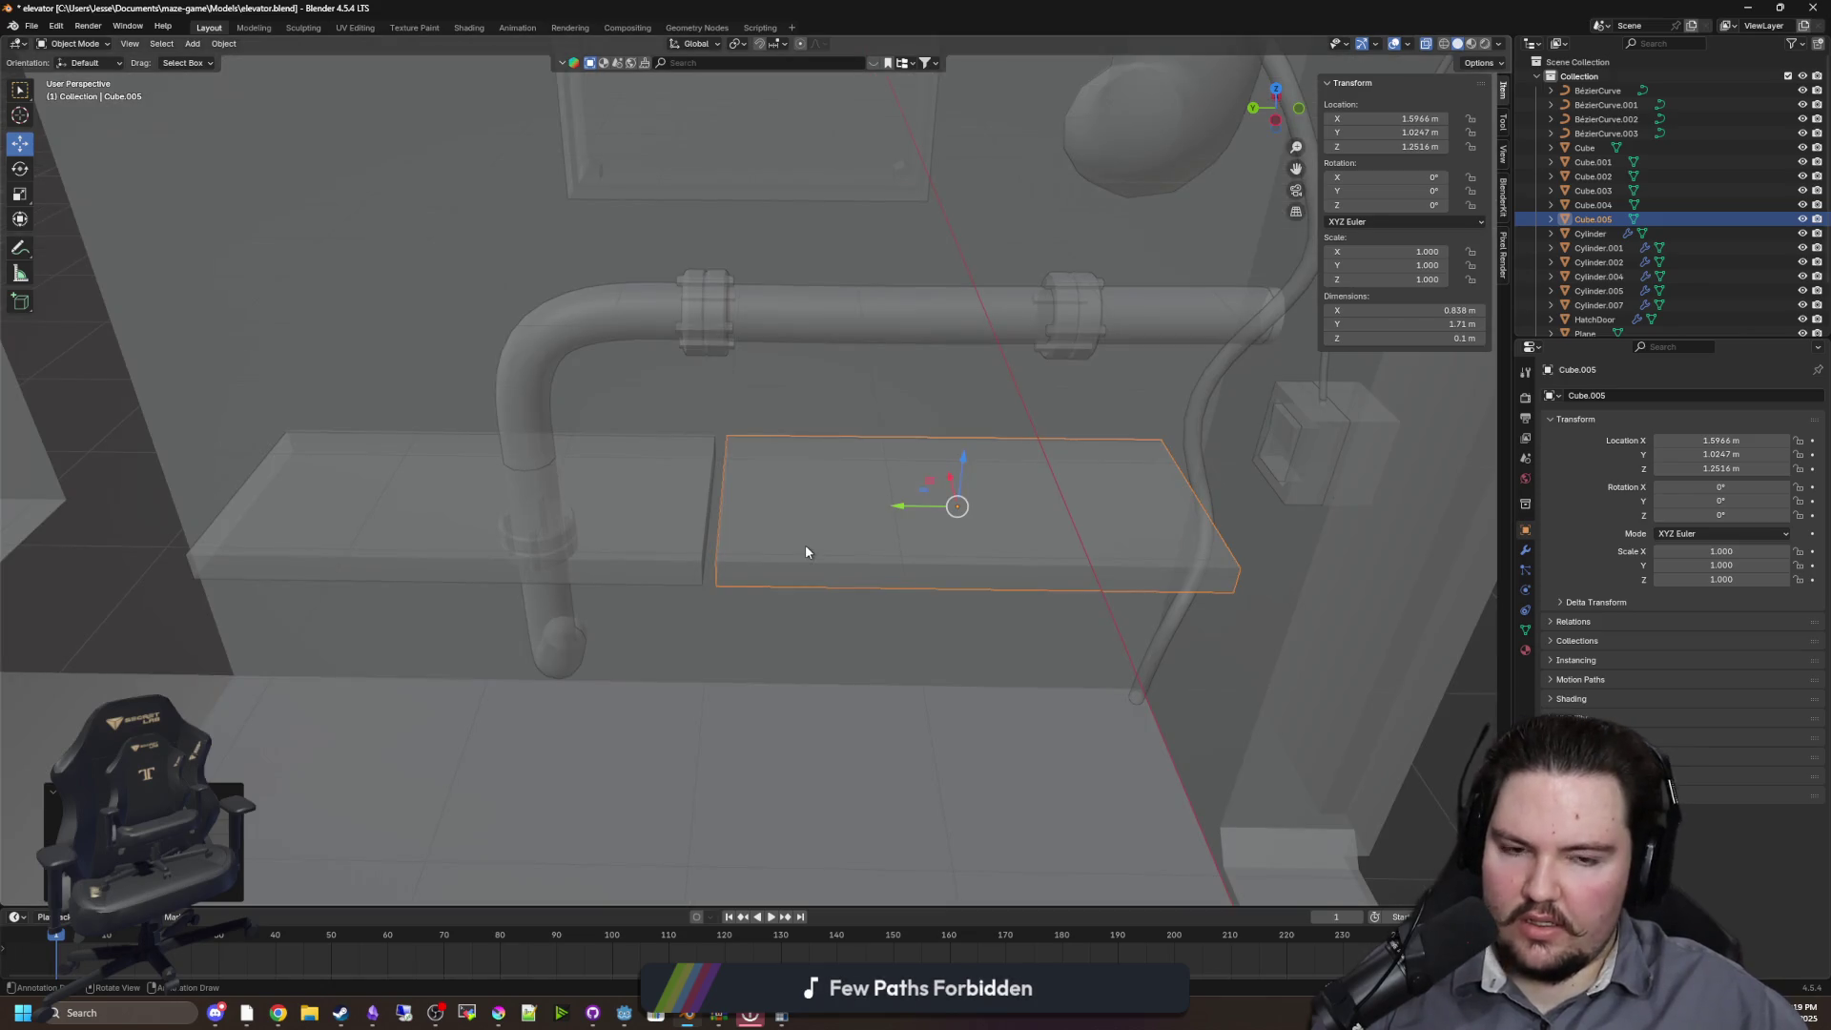
{"action": "mouse_move", "coordinate": [830, 544]}
{"action": "left_mouse_down"}
{"action": "mouse_move", "coordinate": [760, 572]}
{"action": "mouse_move", "coordinate": [839, 531]}
{"action": "mouse_move", "coordinate": [744, 552]}
{"action": "mouse_move", "coordinate": [705, 536]}
{"action": "mouse_move", "coordinate": [780, 504]}
{"action": "mouse_move", "coordinate": [789, 544]}
{"action": "mouse_move", "coordinate": [859, 567]}
{"action": "mouse_move", "coordinate": [839, 531]}
{"action": "mouse_move", "coordinate": [875, 519]}
{"action": "mouse_move", "coordinate": [774, 545]}
{"action": "mouse_move", "coordinate": [794, 616]}
{"action": "left_mouse_up"}
Select the shelf slab Cube.004 and the floor Plane while orbiting the elevator
{"action": "left_click", "coordinate": [859, 568]}
{"action": "left_click", "coordinate": [534, 502]}
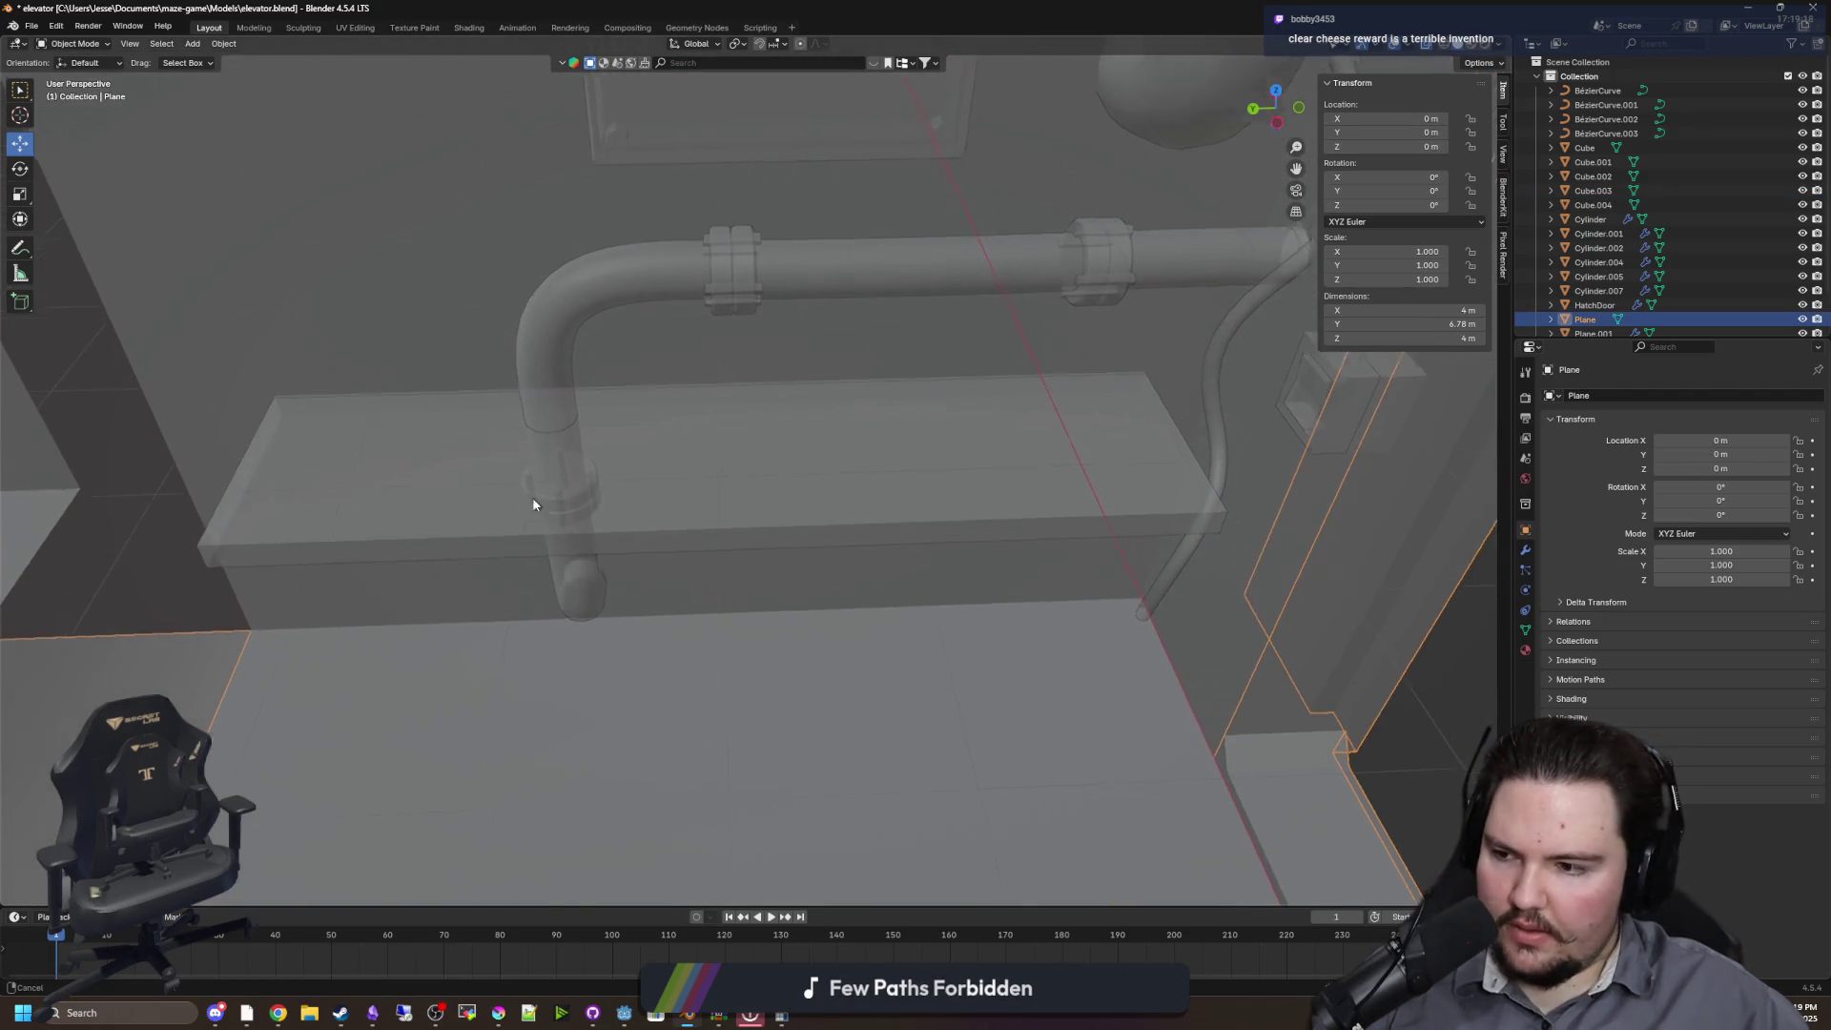
{"action": "scroll", "coordinate": [534, 502], "scroll_direction": "down", "scroll_amount": 5}
{"action": "left_click_drag", "start_coordinate": [711, 500], "coordinate": [1022, 522]}
{"action": "left_click", "coordinate": [746, 558]}
{"action": "scroll", "coordinate": [722, 561], "scroll_direction": "up", "scroll_amount": 6}
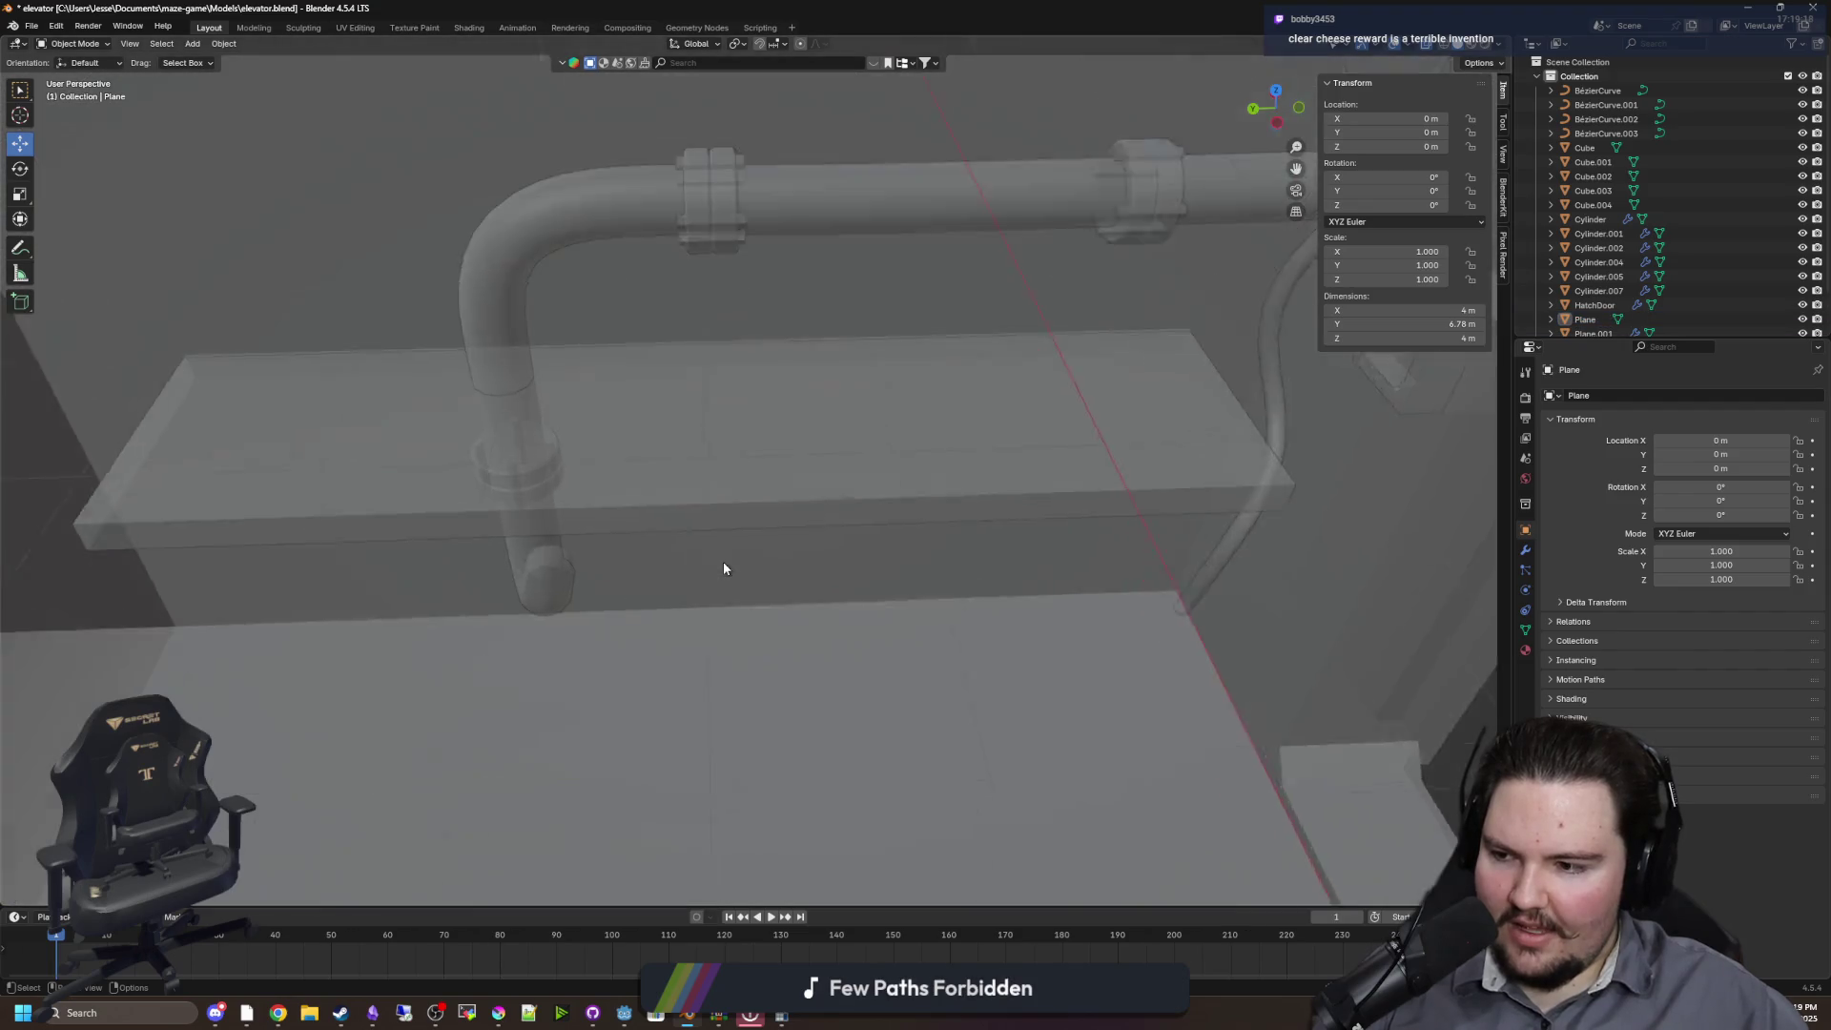
{"action": "left_click", "coordinate": [505, 504]}
{"action": "mouse_move", "coordinate": [504, 504]}
{"action": "left_mouse_down"}
{"action": "mouse_move", "coordinate": [899, 483]}
{"action": "mouse_move", "coordinate": [801, 519]}
{"action": "mouse_move", "coordinate": [696, 513]}
{"action": "mouse_move", "coordinate": [665, 482]}
{"action": "mouse_move", "coordinate": [827, 455]}
{"action": "mouse_move", "coordinate": [907, 482]}
{"action": "mouse_move", "coordinate": [671, 438]}
{"action": "mouse_move", "coordinate": [667, 465]}
{"action": "mouse_move", "coordinate": [801, 491]}
{"action": "left_mouse_up"}
{"action": "scroll", "coordinate": [665, 467], "scroll_direction": "up", "scroll_amount": 5}
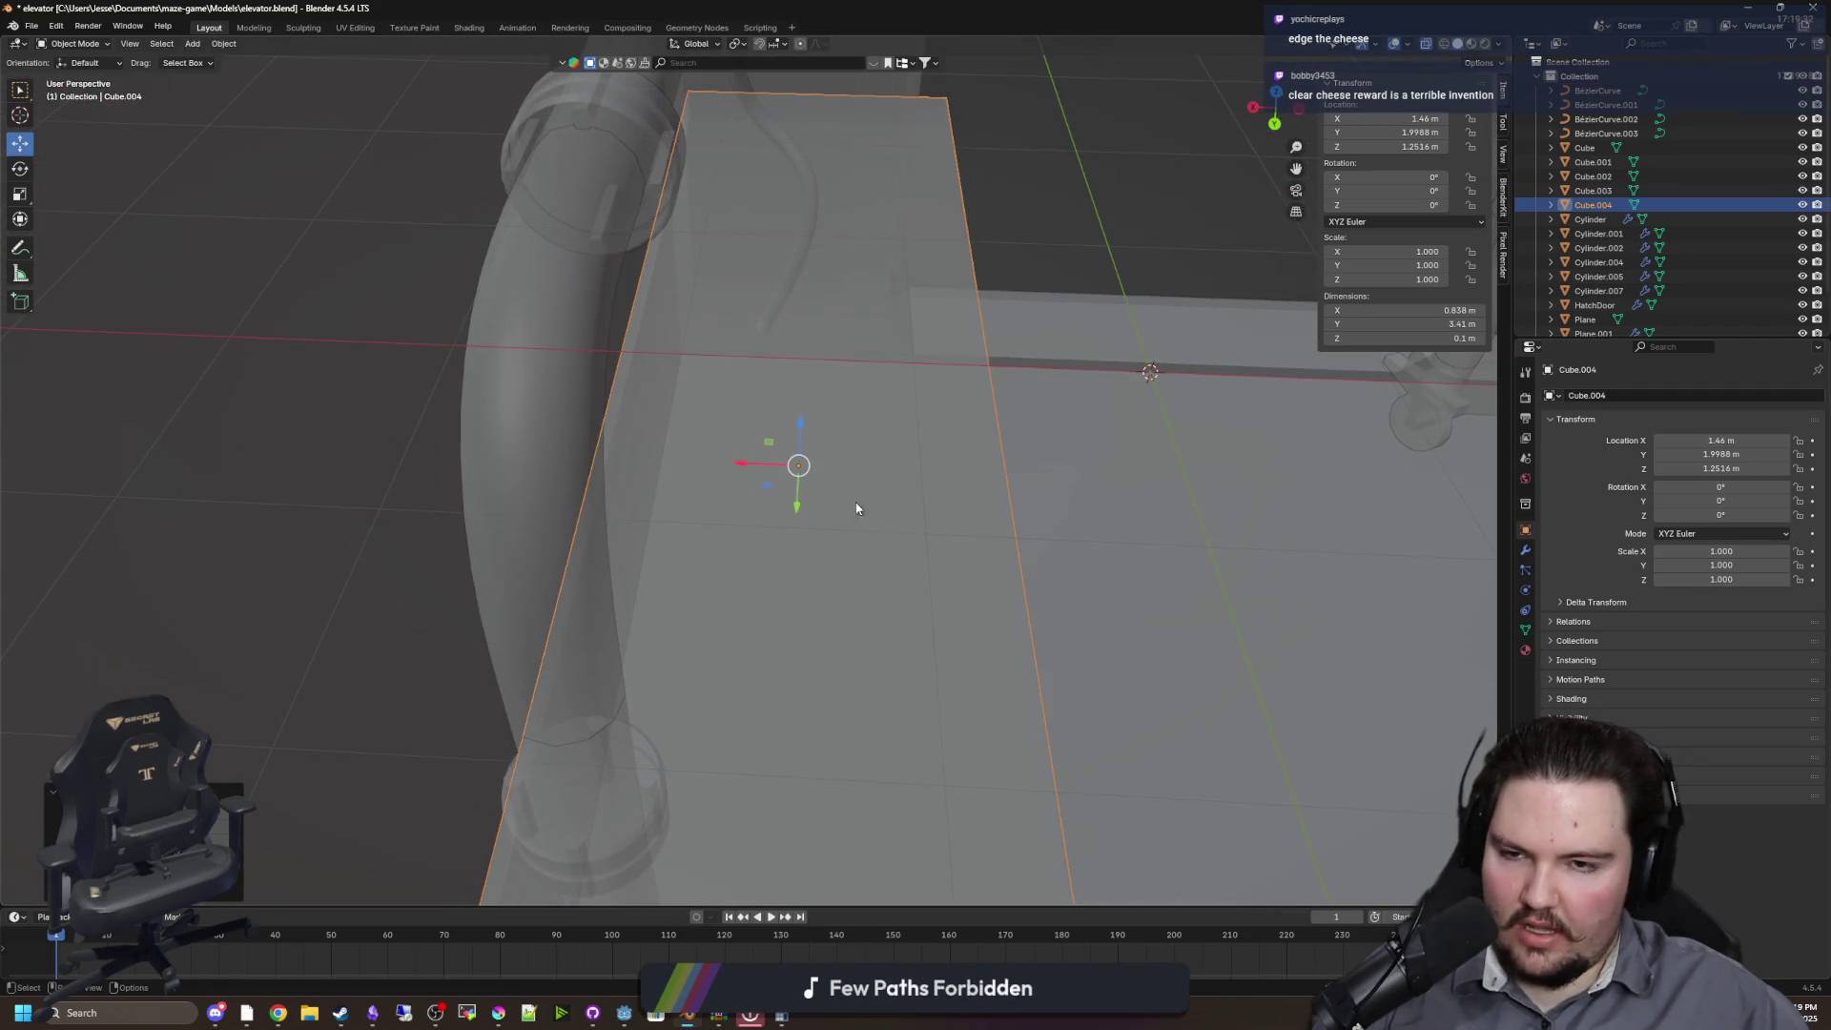
Frame the shelf slab and wall plane, then deselect everything and bring up the Add menu
{"action": "left_click", "coordinate": [1119, 568]}
{"action": "left_click_drag", "start_coordinate": [1118, 568], "coordinate": [1245, 225]}
{"action": "mouse_move", "coordinate": [1165, 172]}
{"action": "left_mouse_down"}
{"action": "mouse_move", "coordinate": [925, 277]}
{"action": "mouse_move", "coordinate": [667, 282]}
{"action": "mouse_move", "coordinate": [544, 499]}
{"action": "mouse_move", "coordinate": [622, 563]}
{"action": "left_mouse_up"}
{"action": "left_click", "coordinate": [622, 563]}
{"action": "key", "text": "KP_Decimal"}
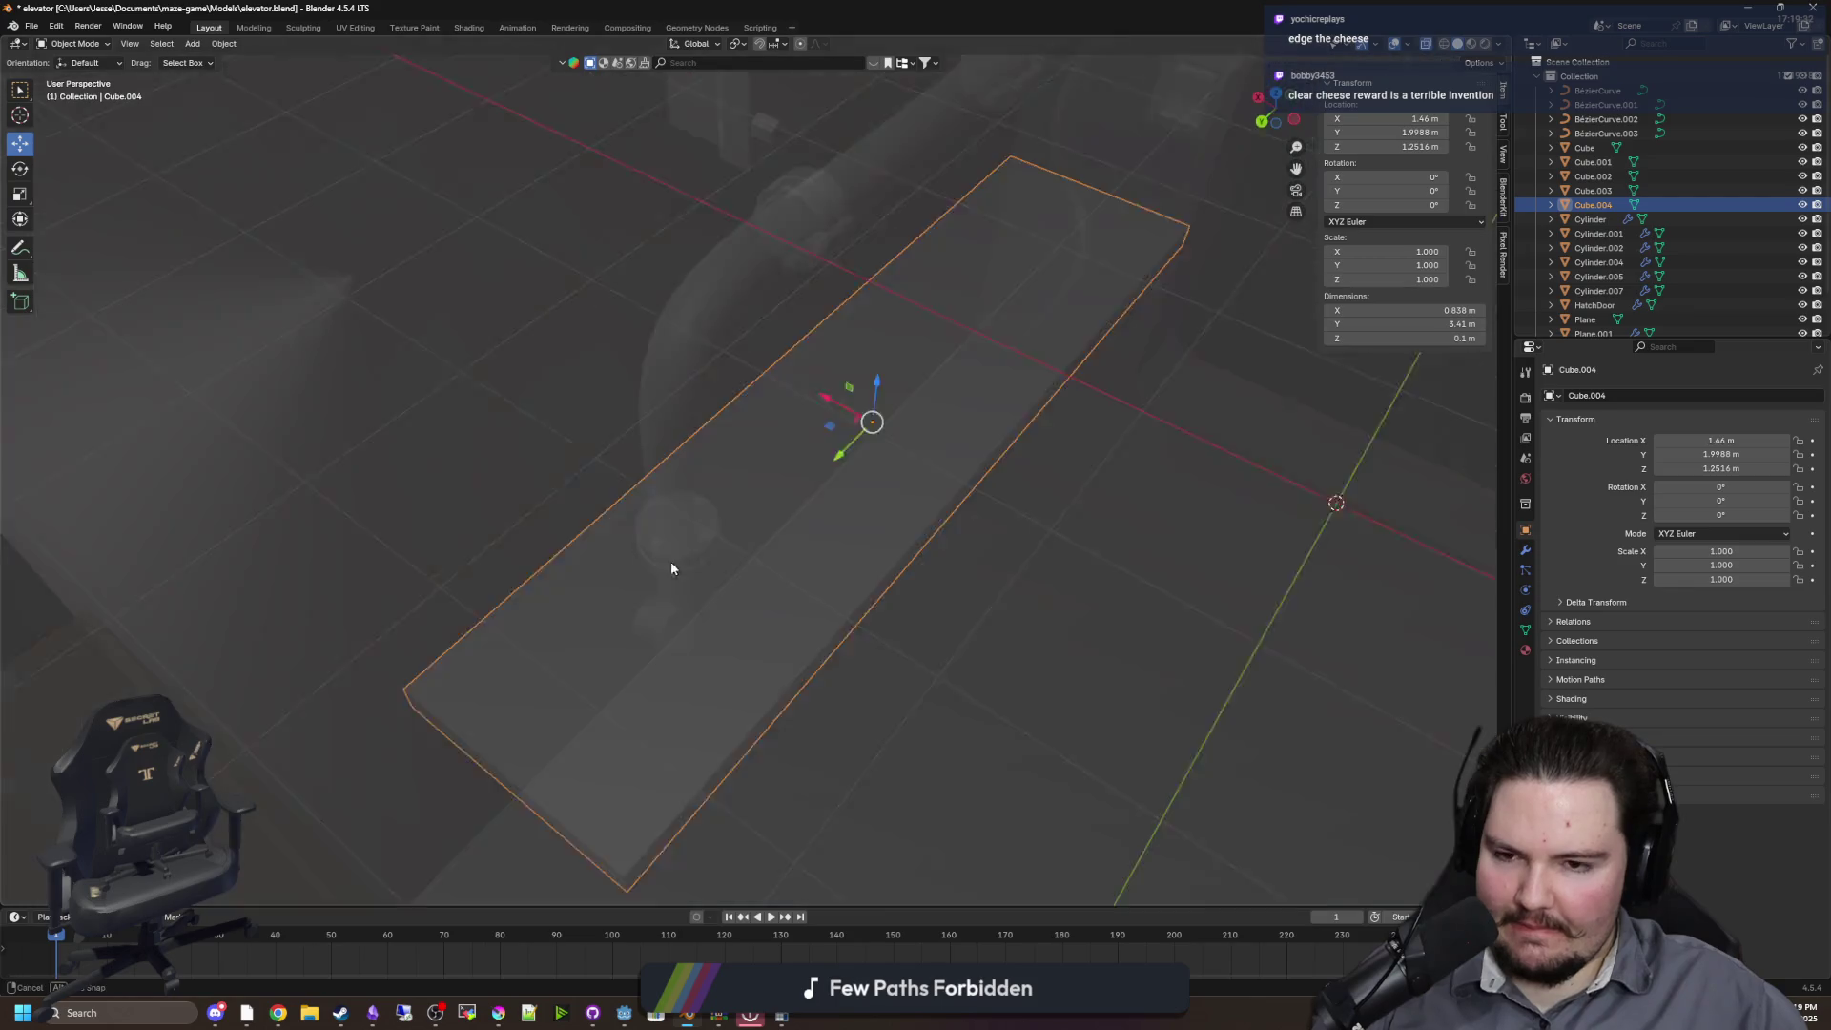
{"action": "scroll", "coordinate": [620, 525], "scroll_direction": "down", "scroll_amount": 5}
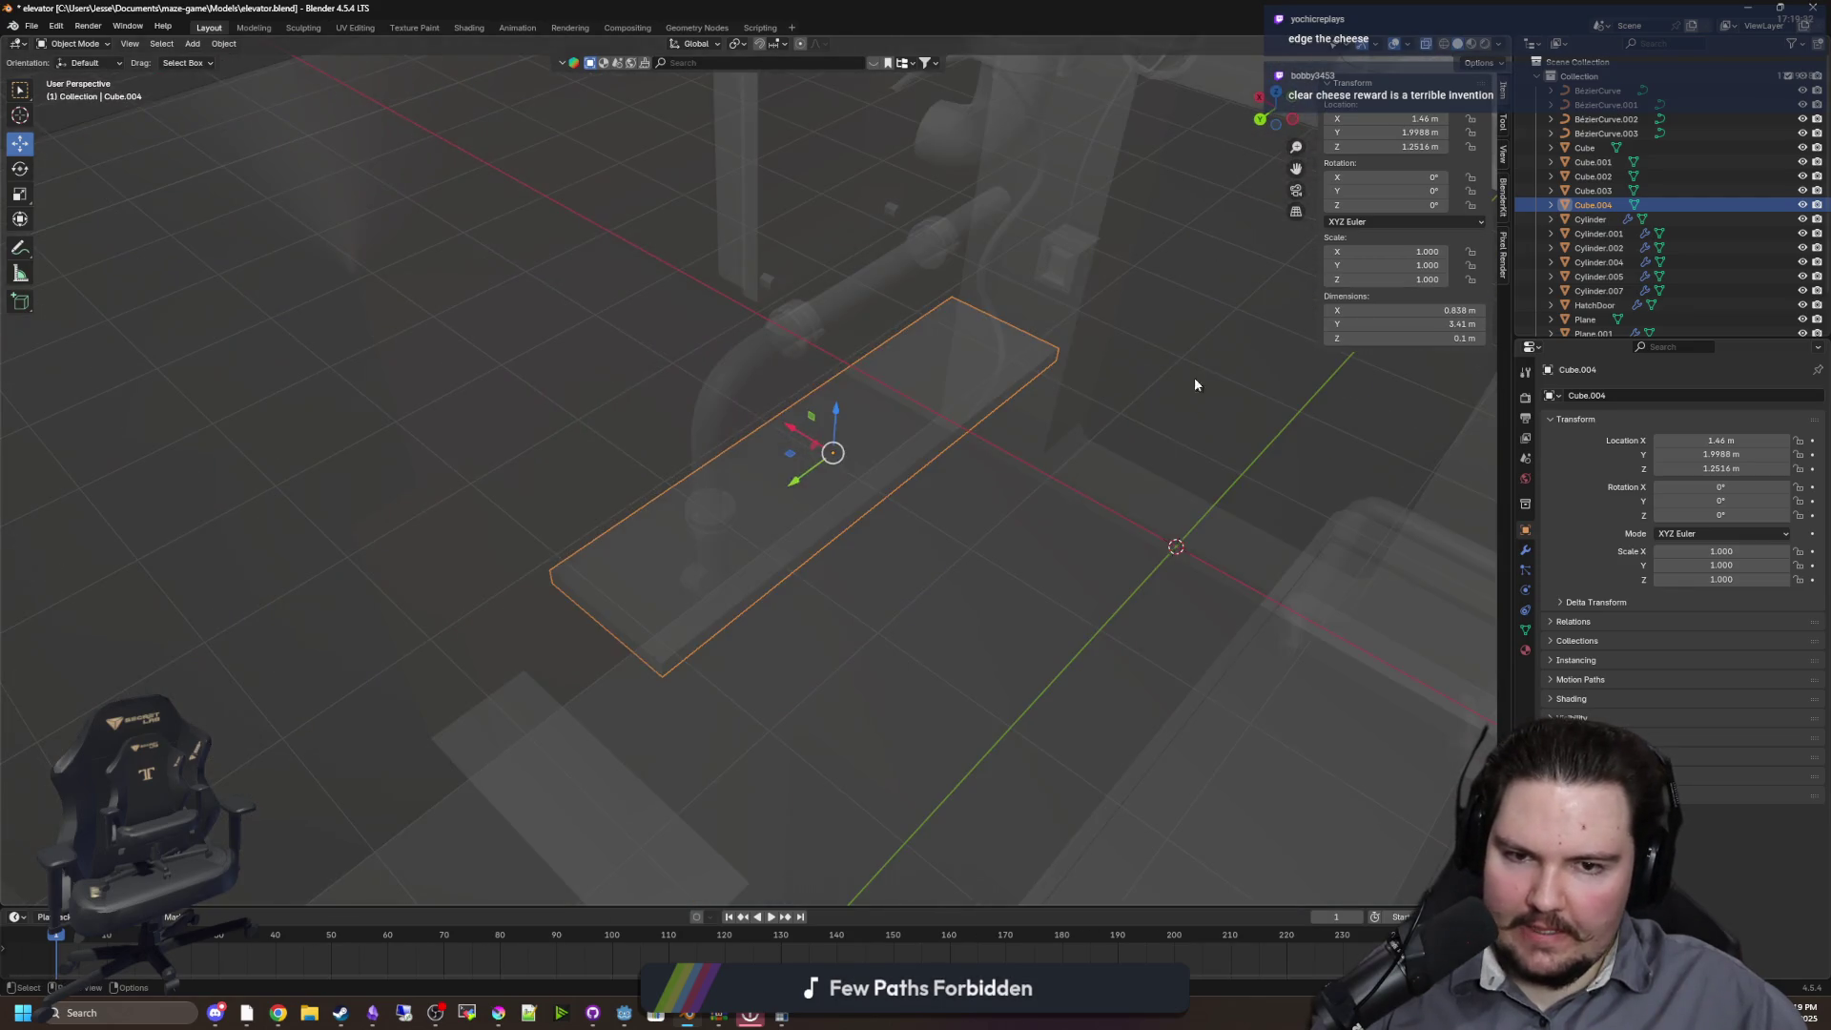
{"action": "left_click", "coordinate": [1192, 387]}
{"action": "key", "text": "KP_Decimal"}
{"action": "scroll", "coordinate": [1154, 368], "scroll_direction": "down", "scroll_amount": 5}
{"action": "scroll", "coordinate": [825, 496], "scroll_direction": "up", "scroll_amount": 5}
{"action": "key", "text": "alt+a"}
{"action": "key", "text": "shift+a"}
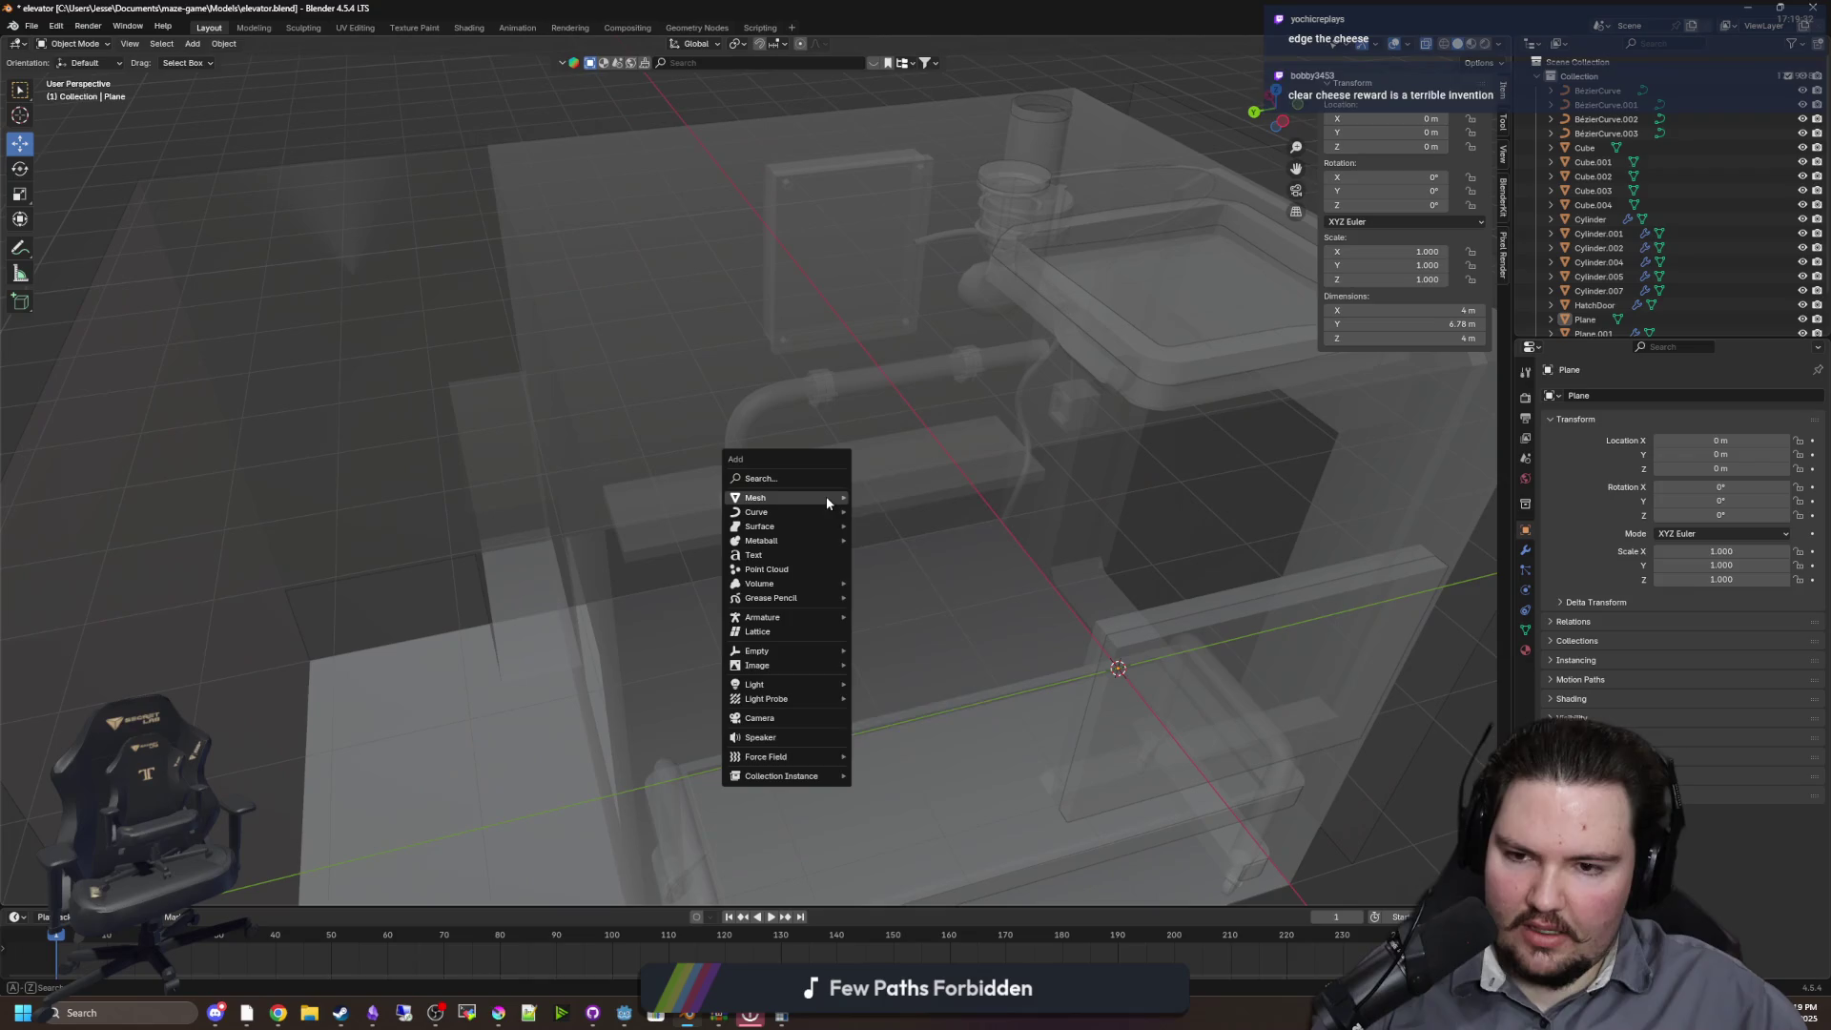
Add a cylinder, move it next to the pipe and rotate it 85°
{"action": "mouse_move", "coordinate": [826, 497]}
{"action": "left_click", "coordinate": [886, 570]}
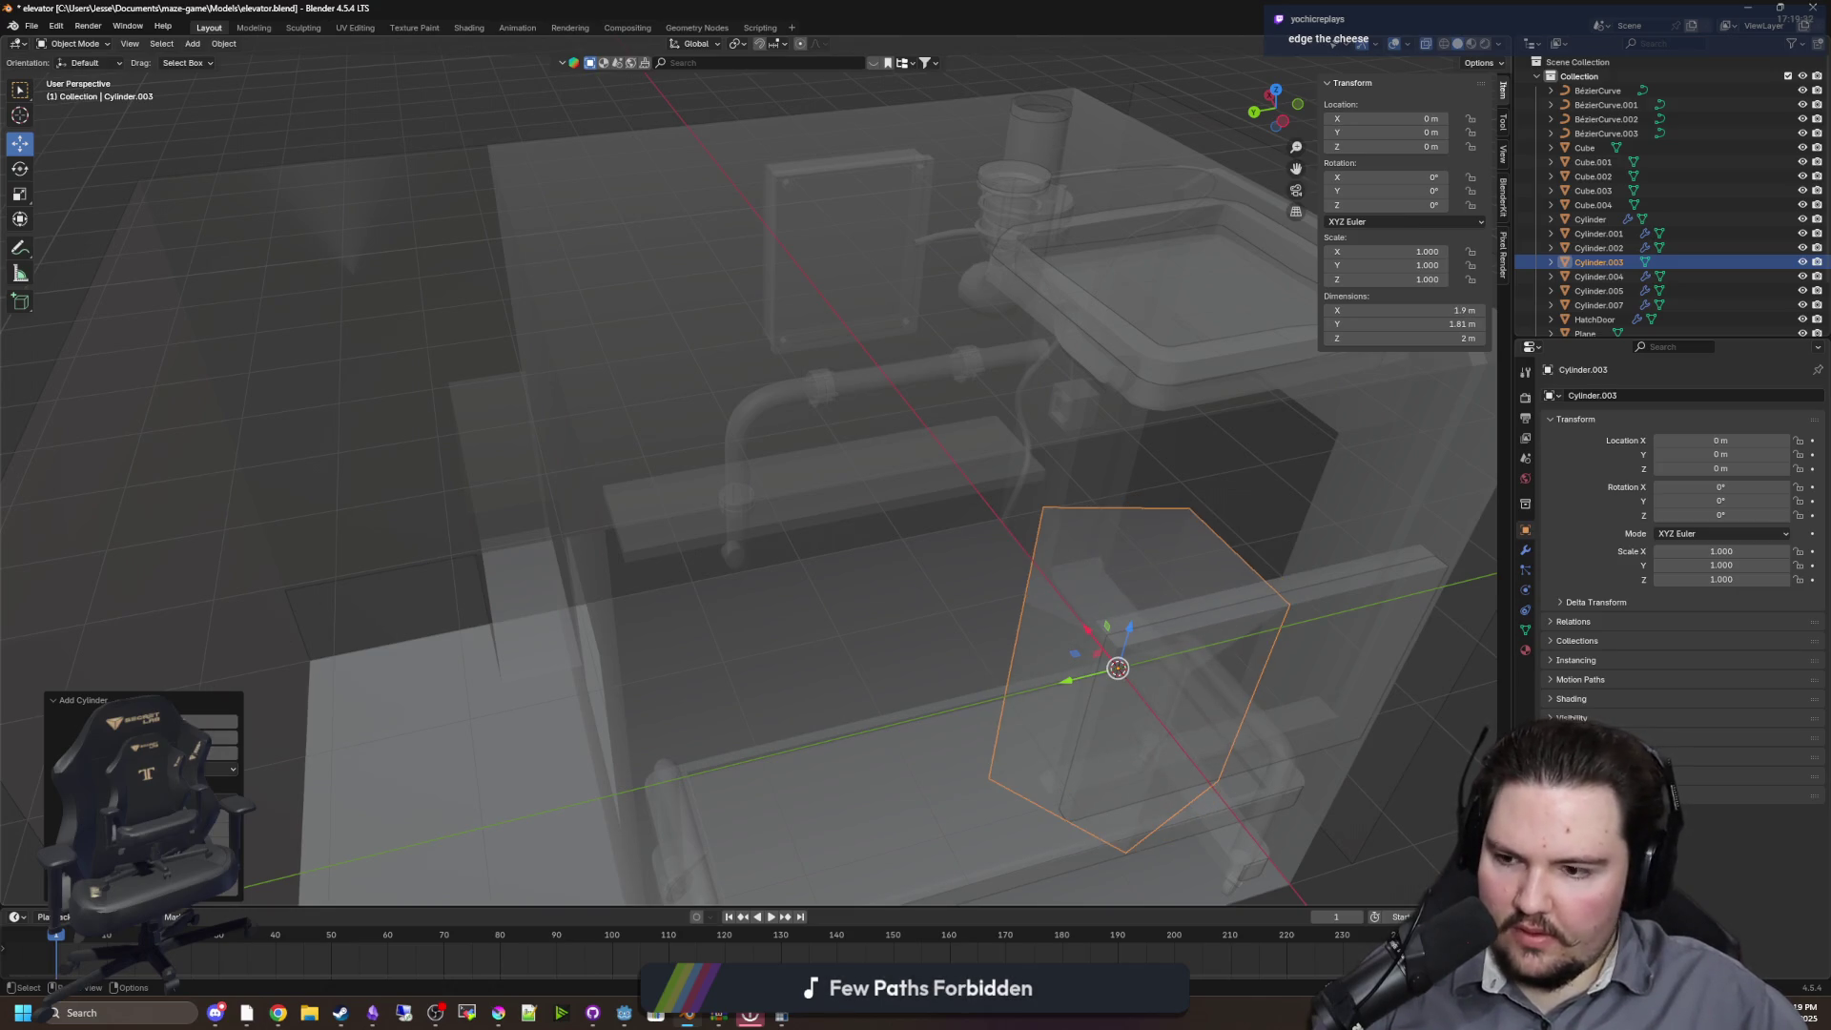
{"action": "mouse_move", "coordinate": [1087, 660]}
{"action": "left_mouse_down"}
{"action": "mouse_move", "coordinate": [909, 497]}
{"action": "mouse_move", "coordinate": [817, 475]}
{"action": "left_mouse_up"}
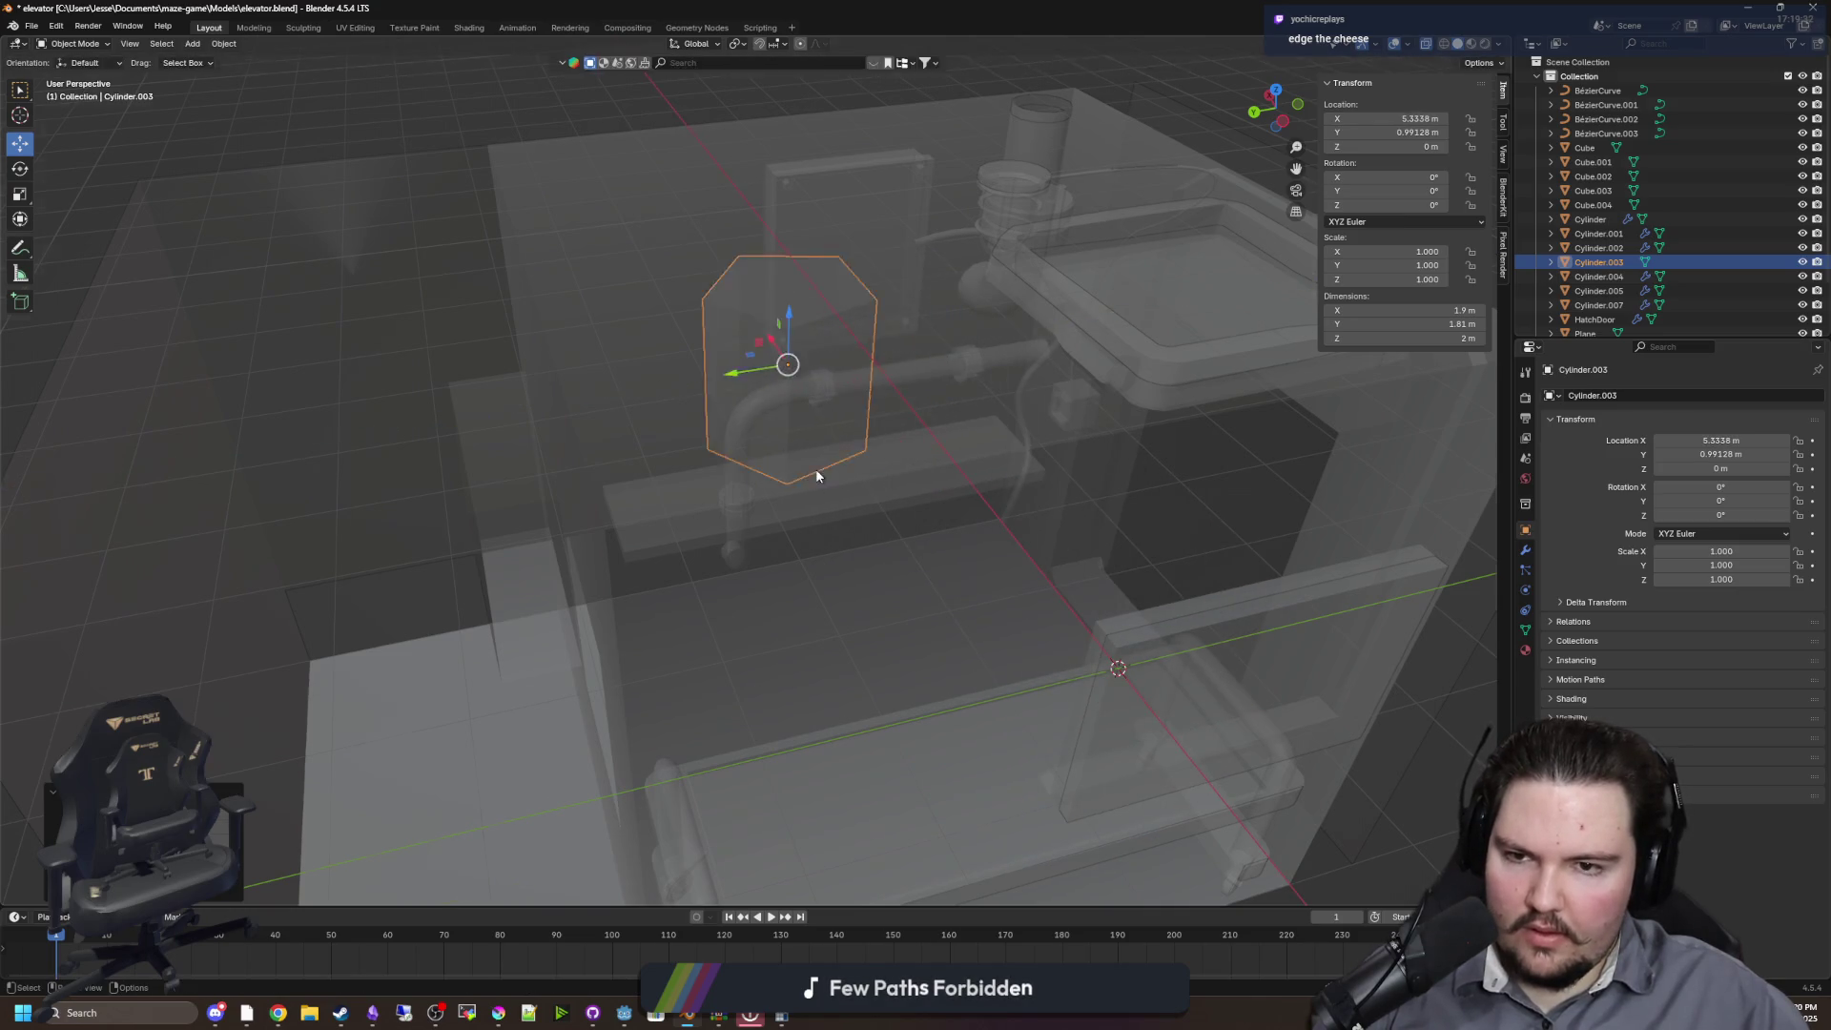
{"action": "scroll", "coordinate": [816, 475], "scroll_direction": "up", "scroll_amount": 5}
{"action": "key", "text": "r"}
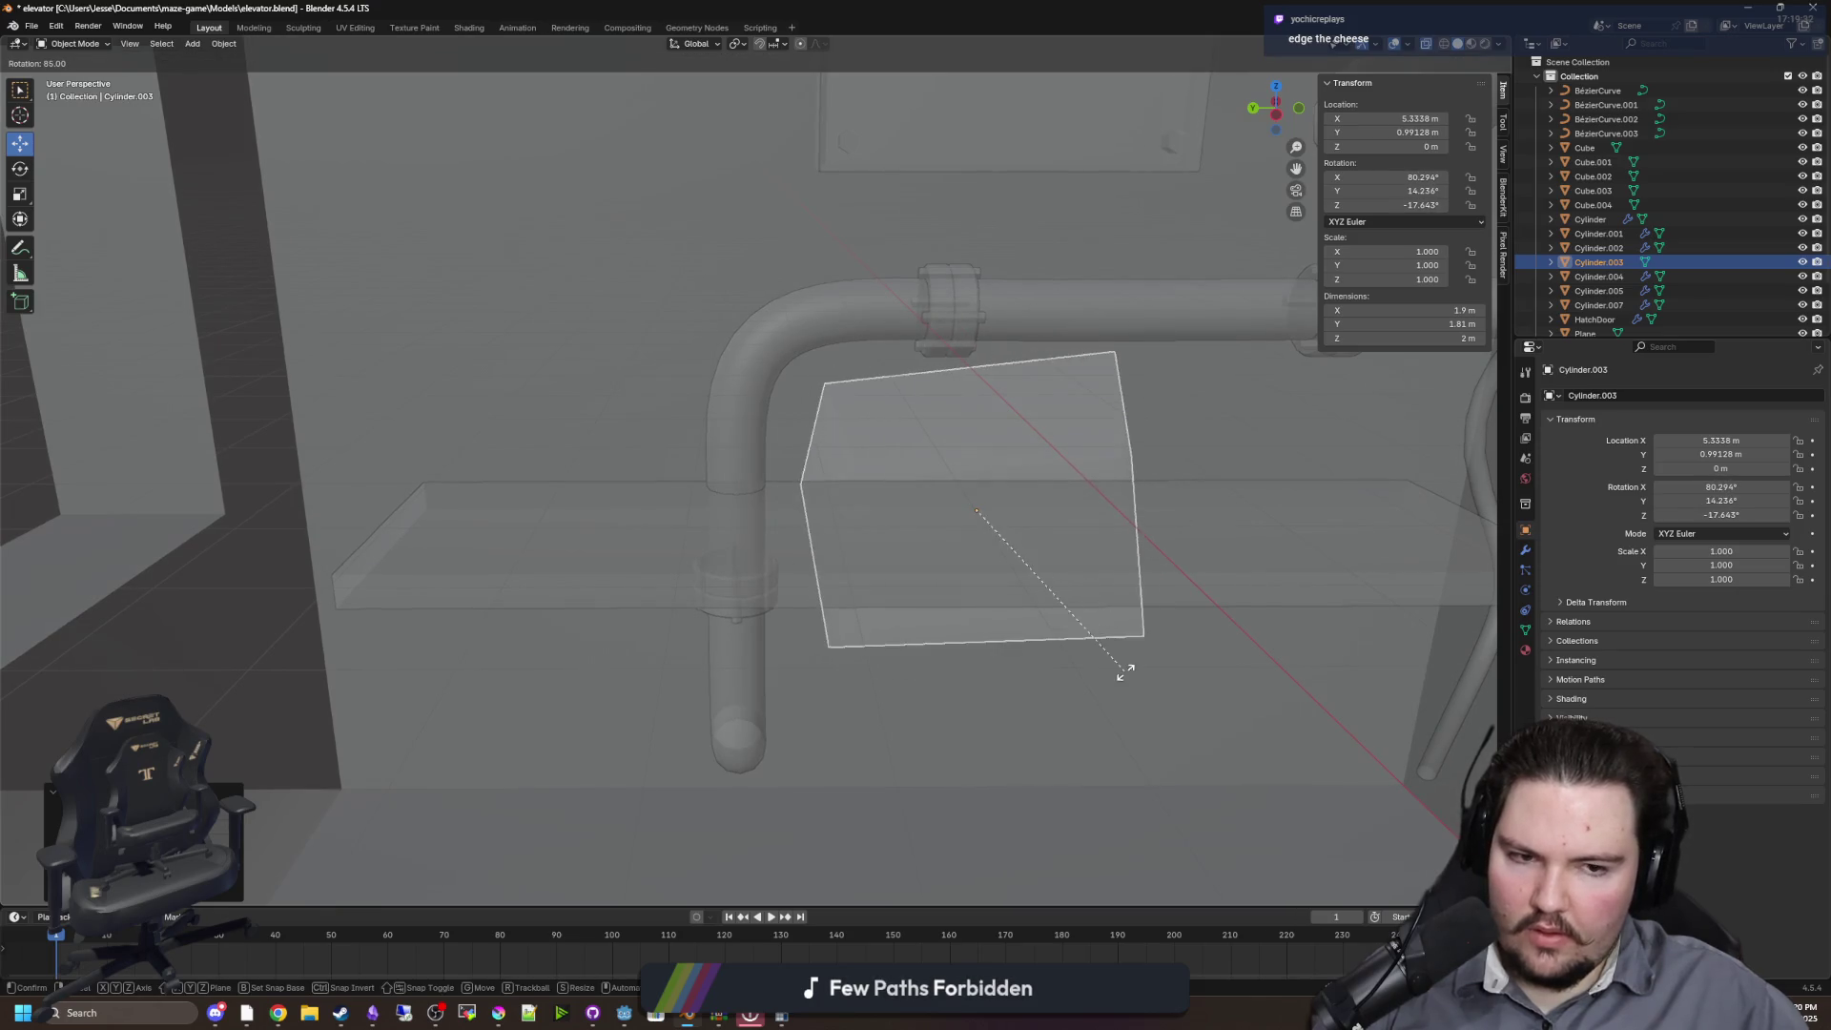
{"action": "left_click", "coordinate": [1123, 671]}
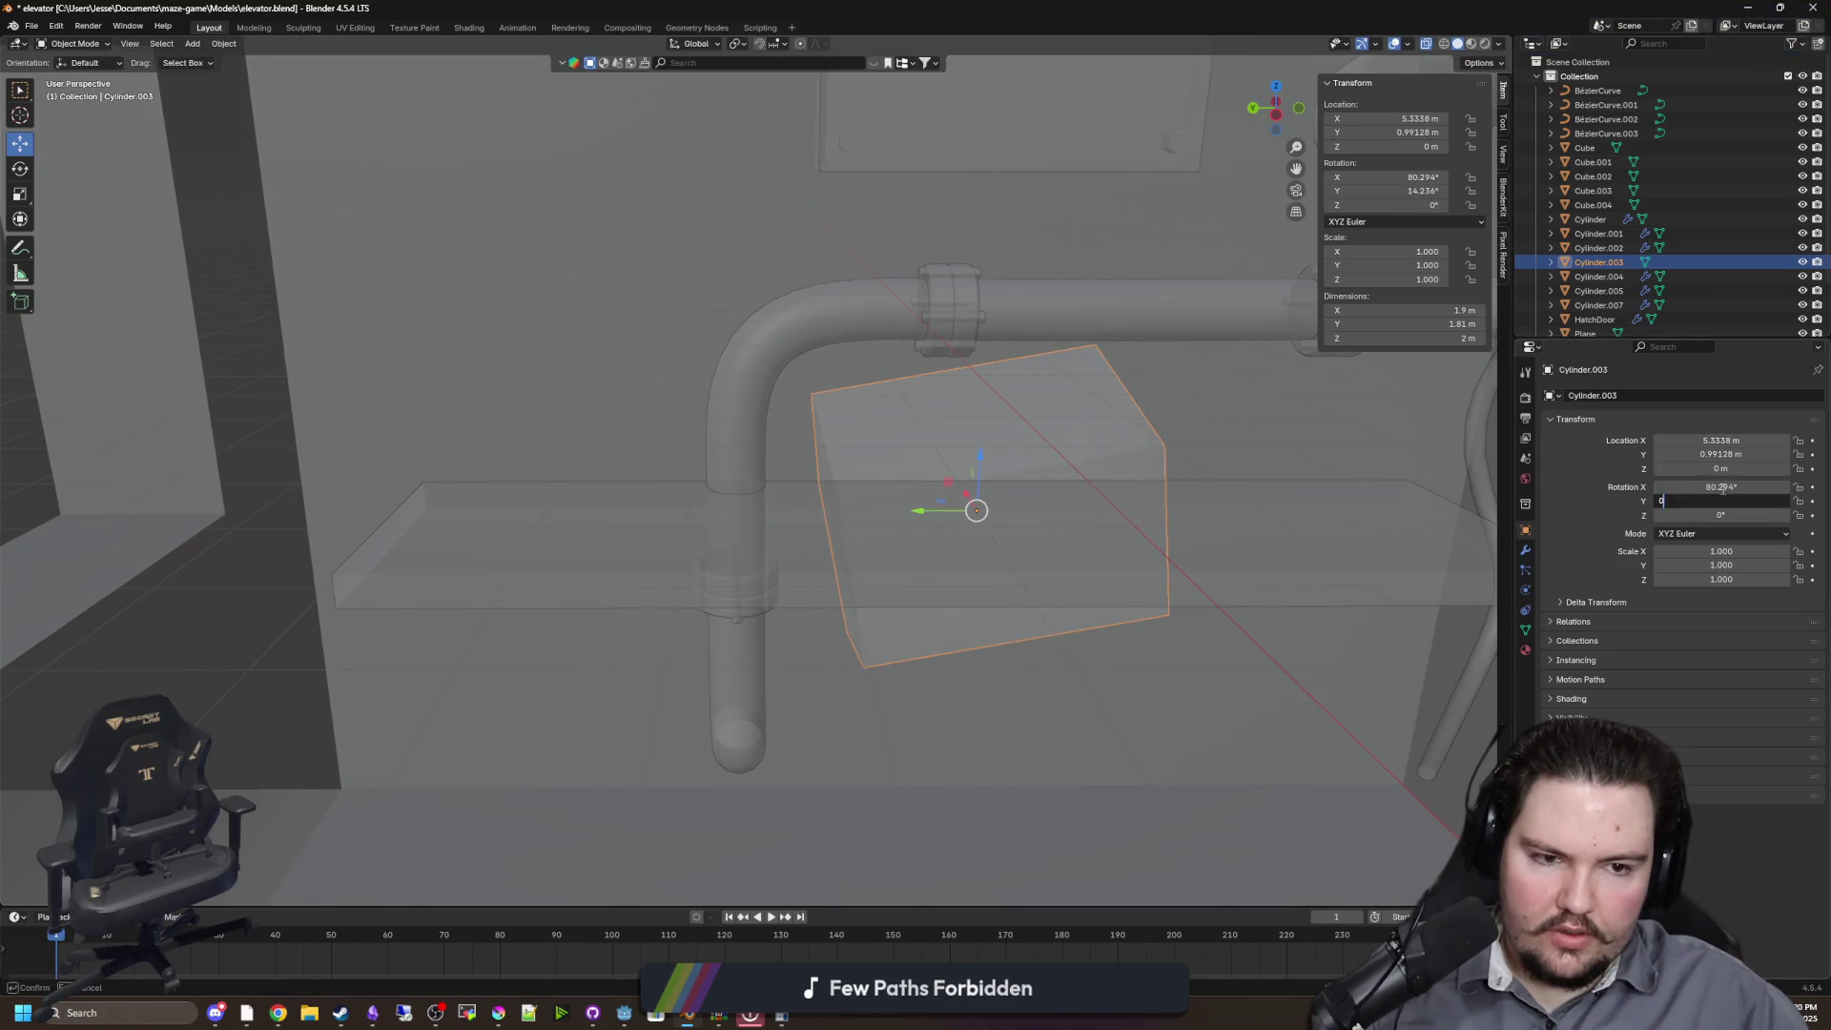
Raise the cylinder along Z and shrink it to 0.062 scale
{"action": "mouse_move", "coordinate": [1102, 477]}
{"action": "left_mouse_down"}
{"action": "mouse_move", "coordinate": [890, 543]}
{"action": "mouse_move", "coordinate": [176, 418]}
{"action": "left_mouse_up"}
{"action": "key", "text": "g"}
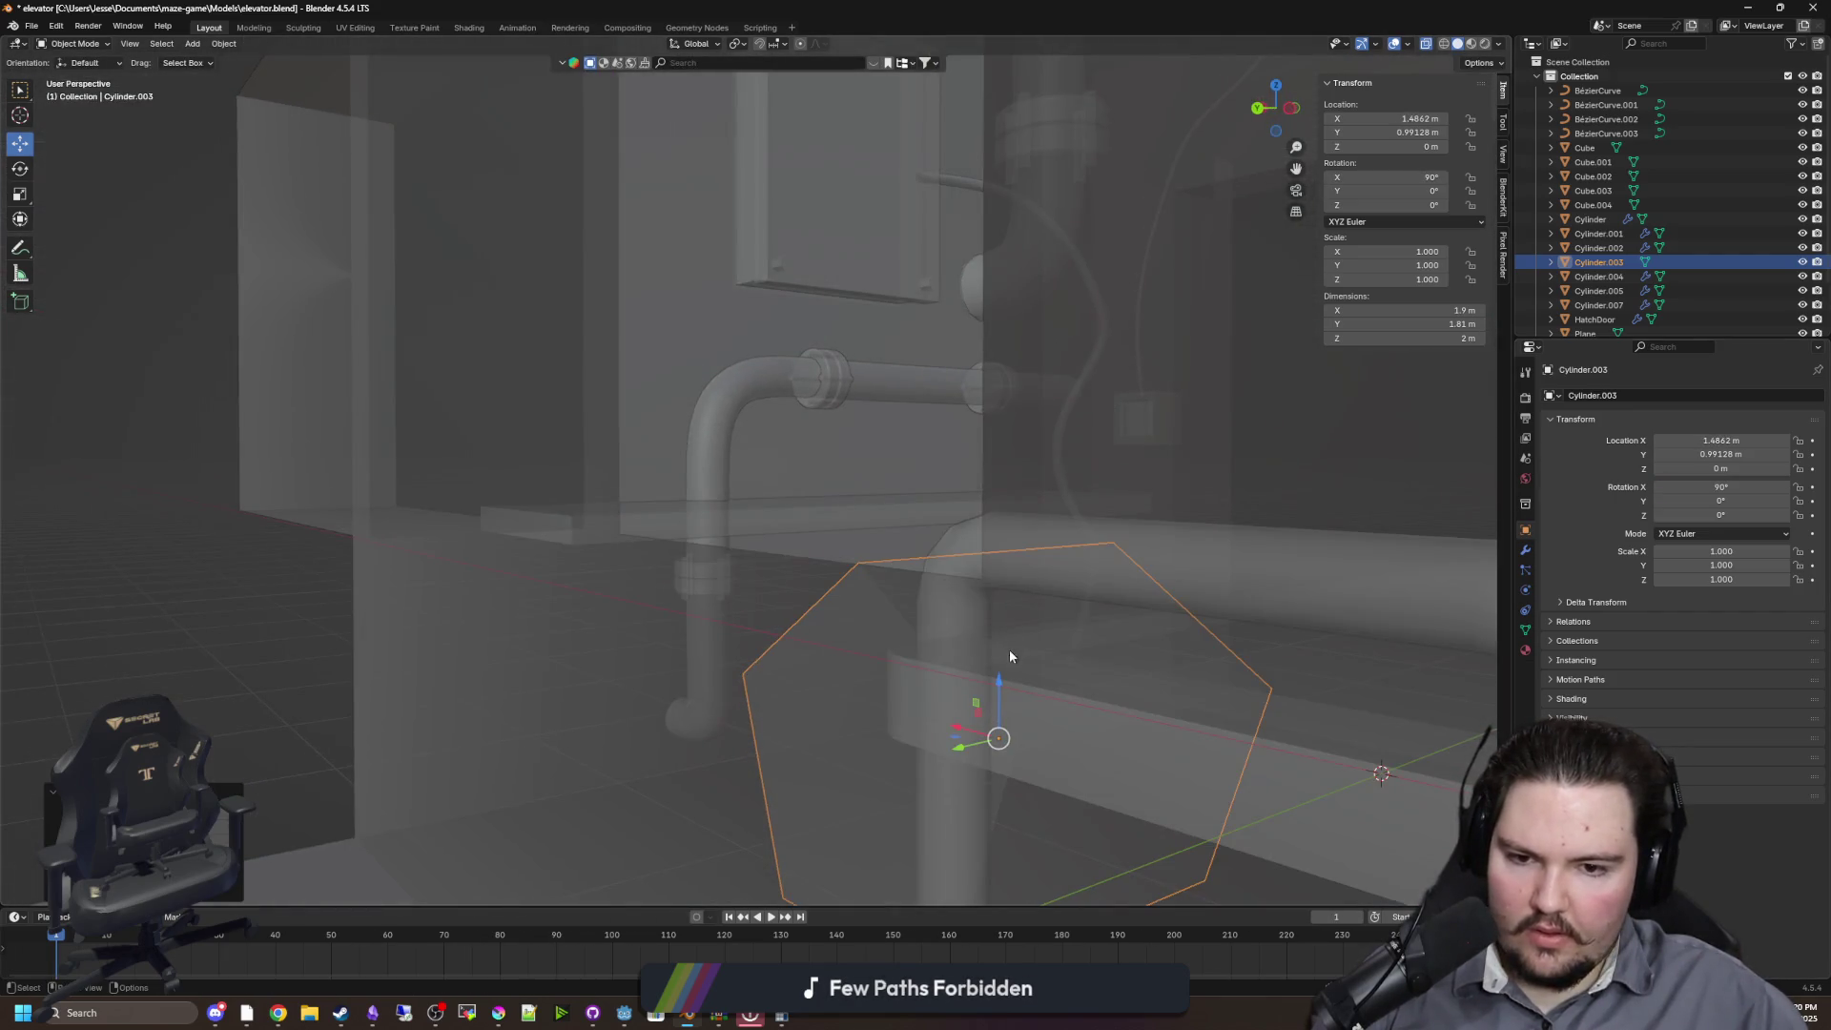
{"action": "key", "text": "g"}
{"action": "key", "text": "z"}
{"action": "left_click", "coordinate": [1013, 481]}
{"action": "key", "text": "KP_Decimal"}
{"action": "key", "text": "s"}
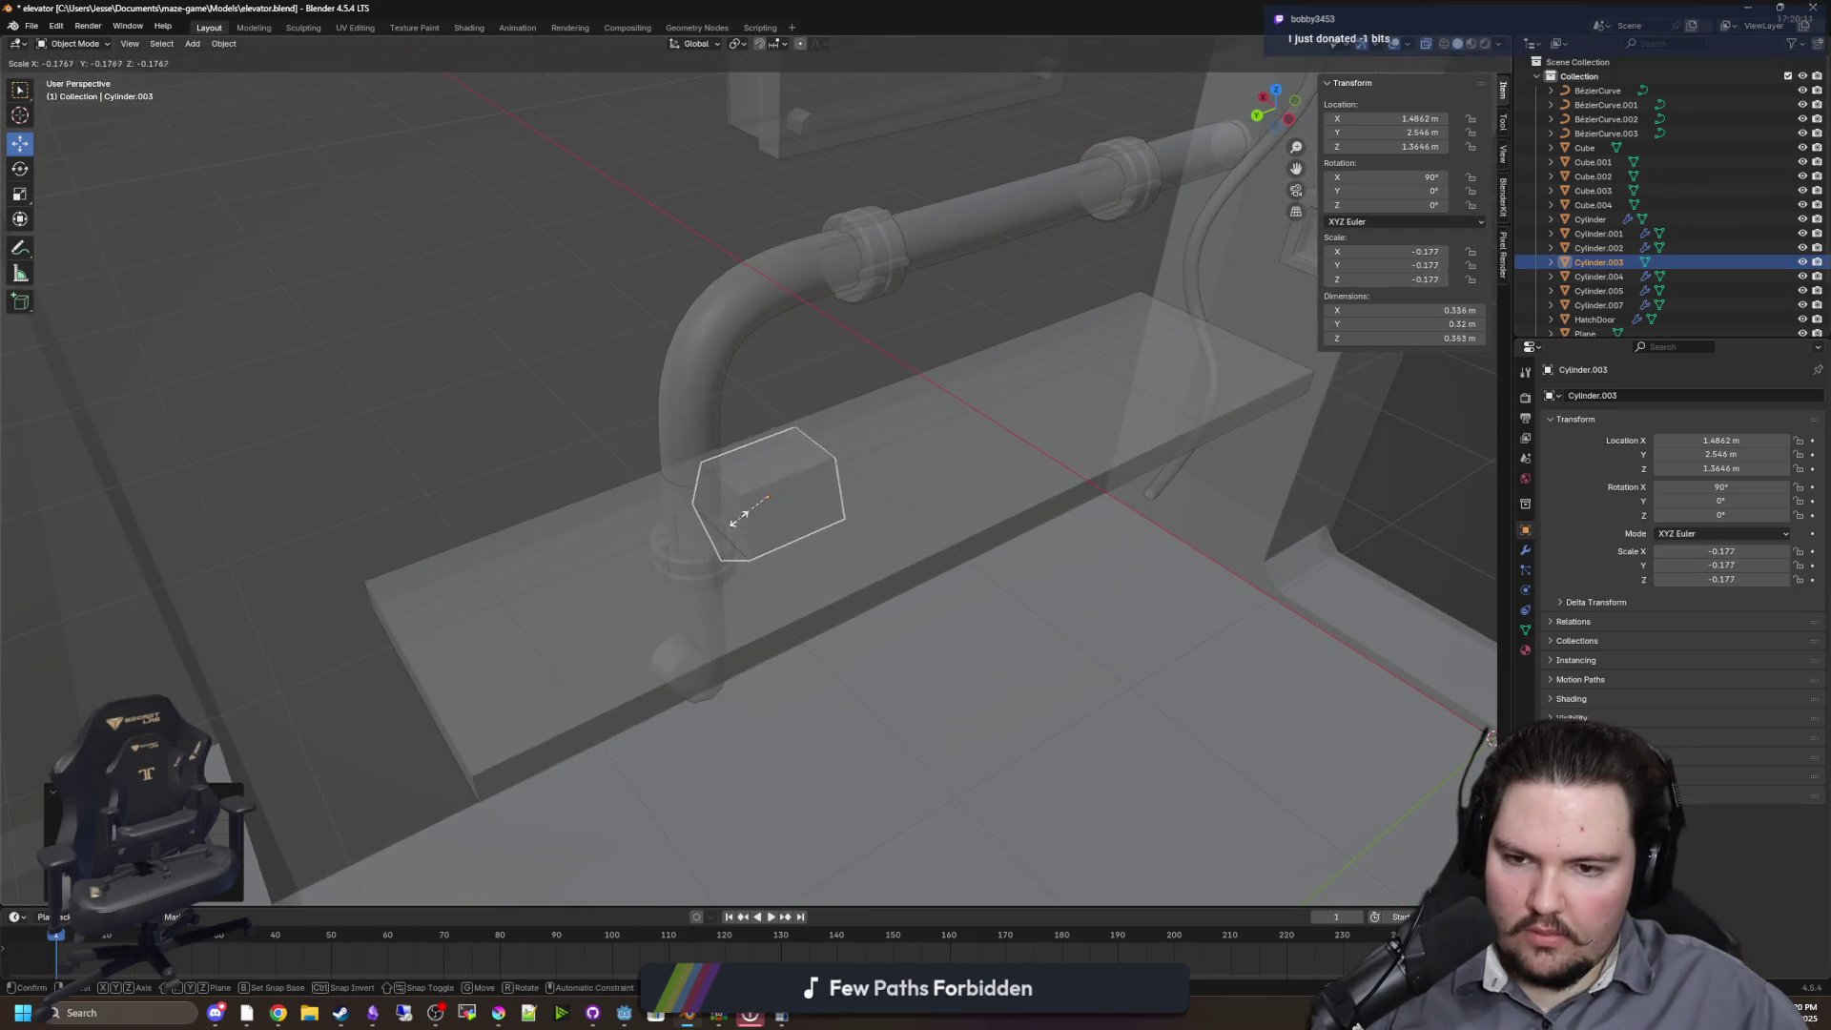
{"action": "left_click", "coordinate": [780, 502]}
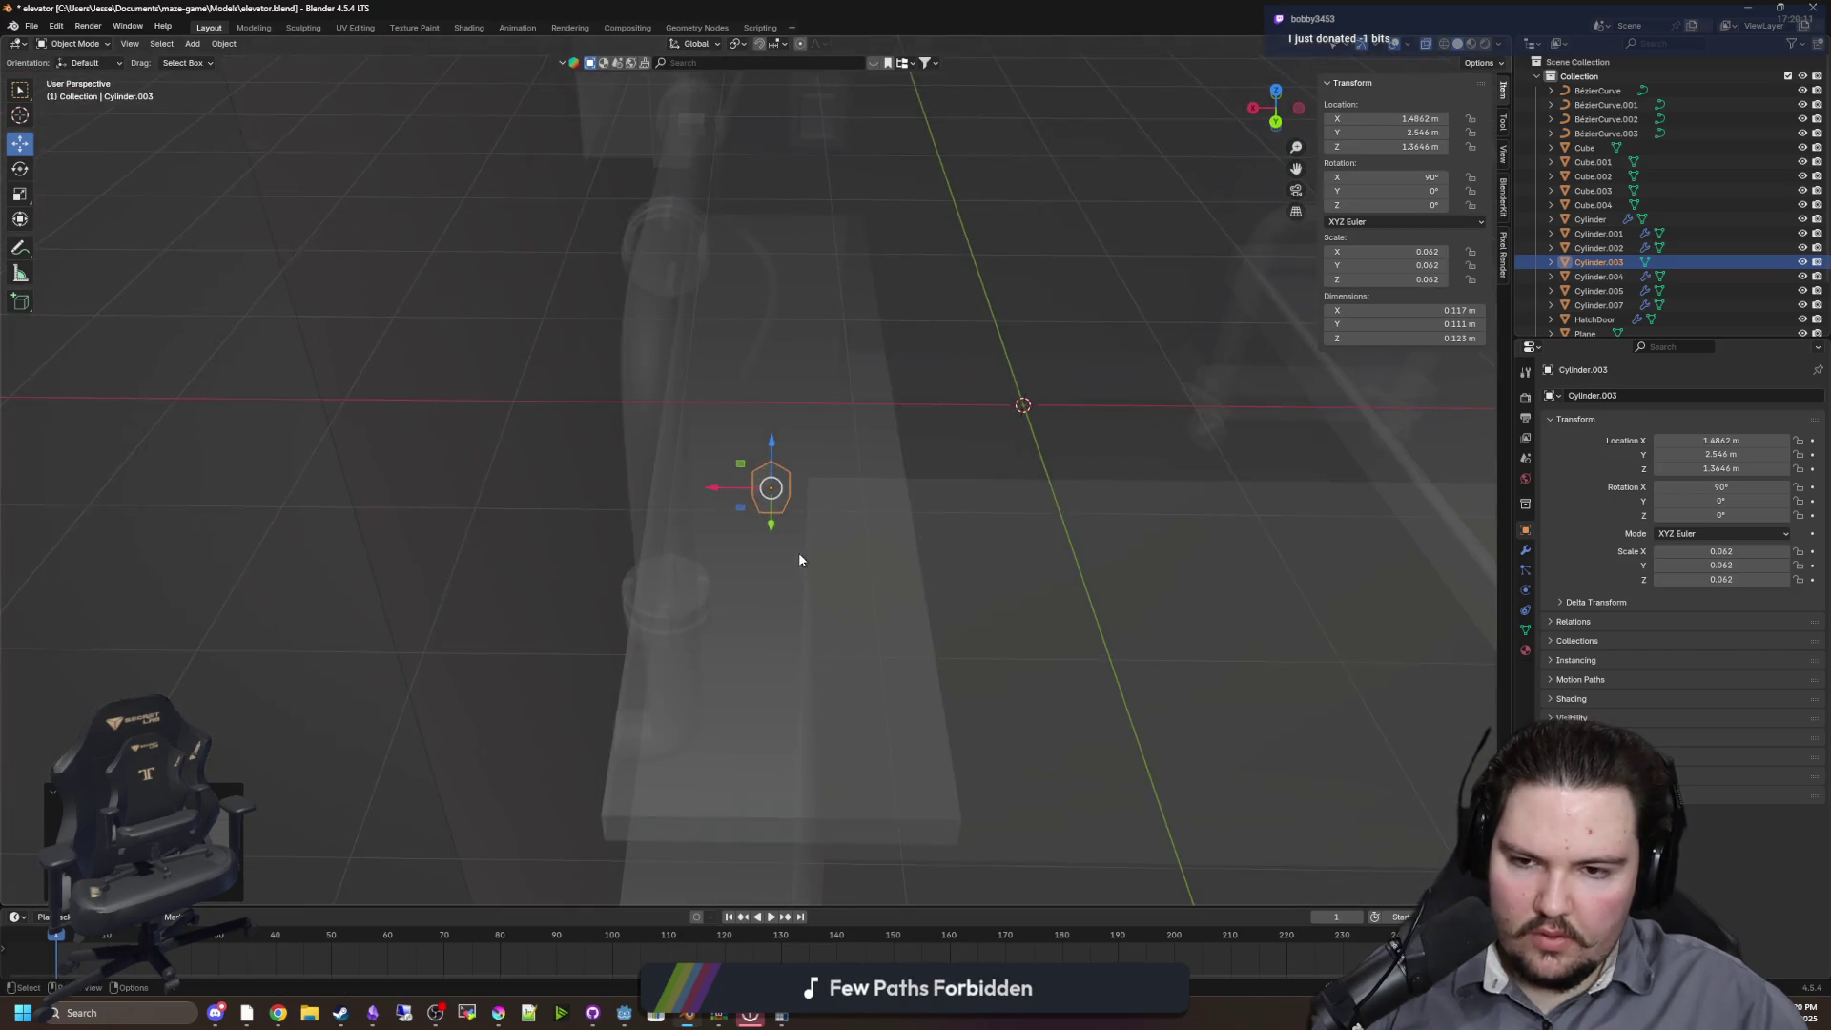
Move the cylinder along X, then along Y to Y 3.2922
{"action": "key", "text": "g"}
{"action": "key", "text": "x"}
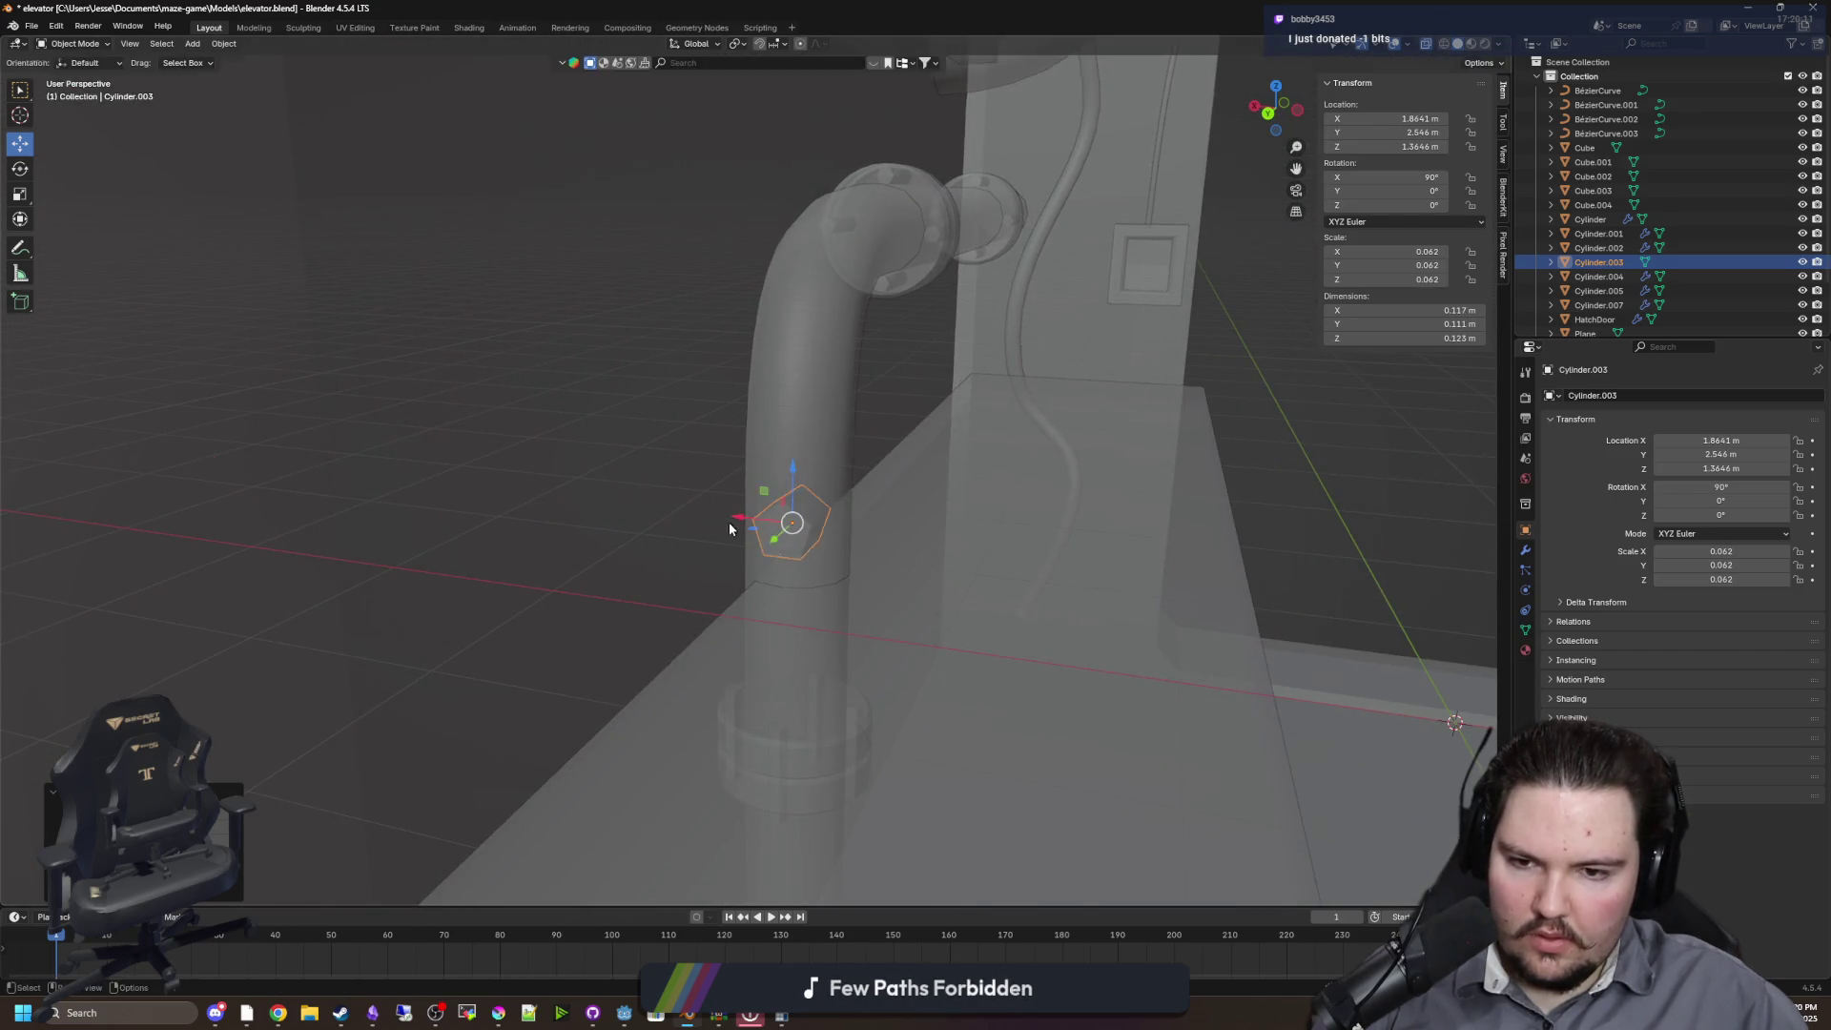
{"action": "left_click", "coordinate": [727, 523]}
{"action": "key", "text": "alt+z"}
{"action": "key", "text": "g"}
{"action": "key", "text": "y"}
{"action": "left_click", "coordinate": [553, 552]}
{"action": "scroll", "coordinate": [592, 534], "scroll_direction": "up", "scroll_amount": 2}
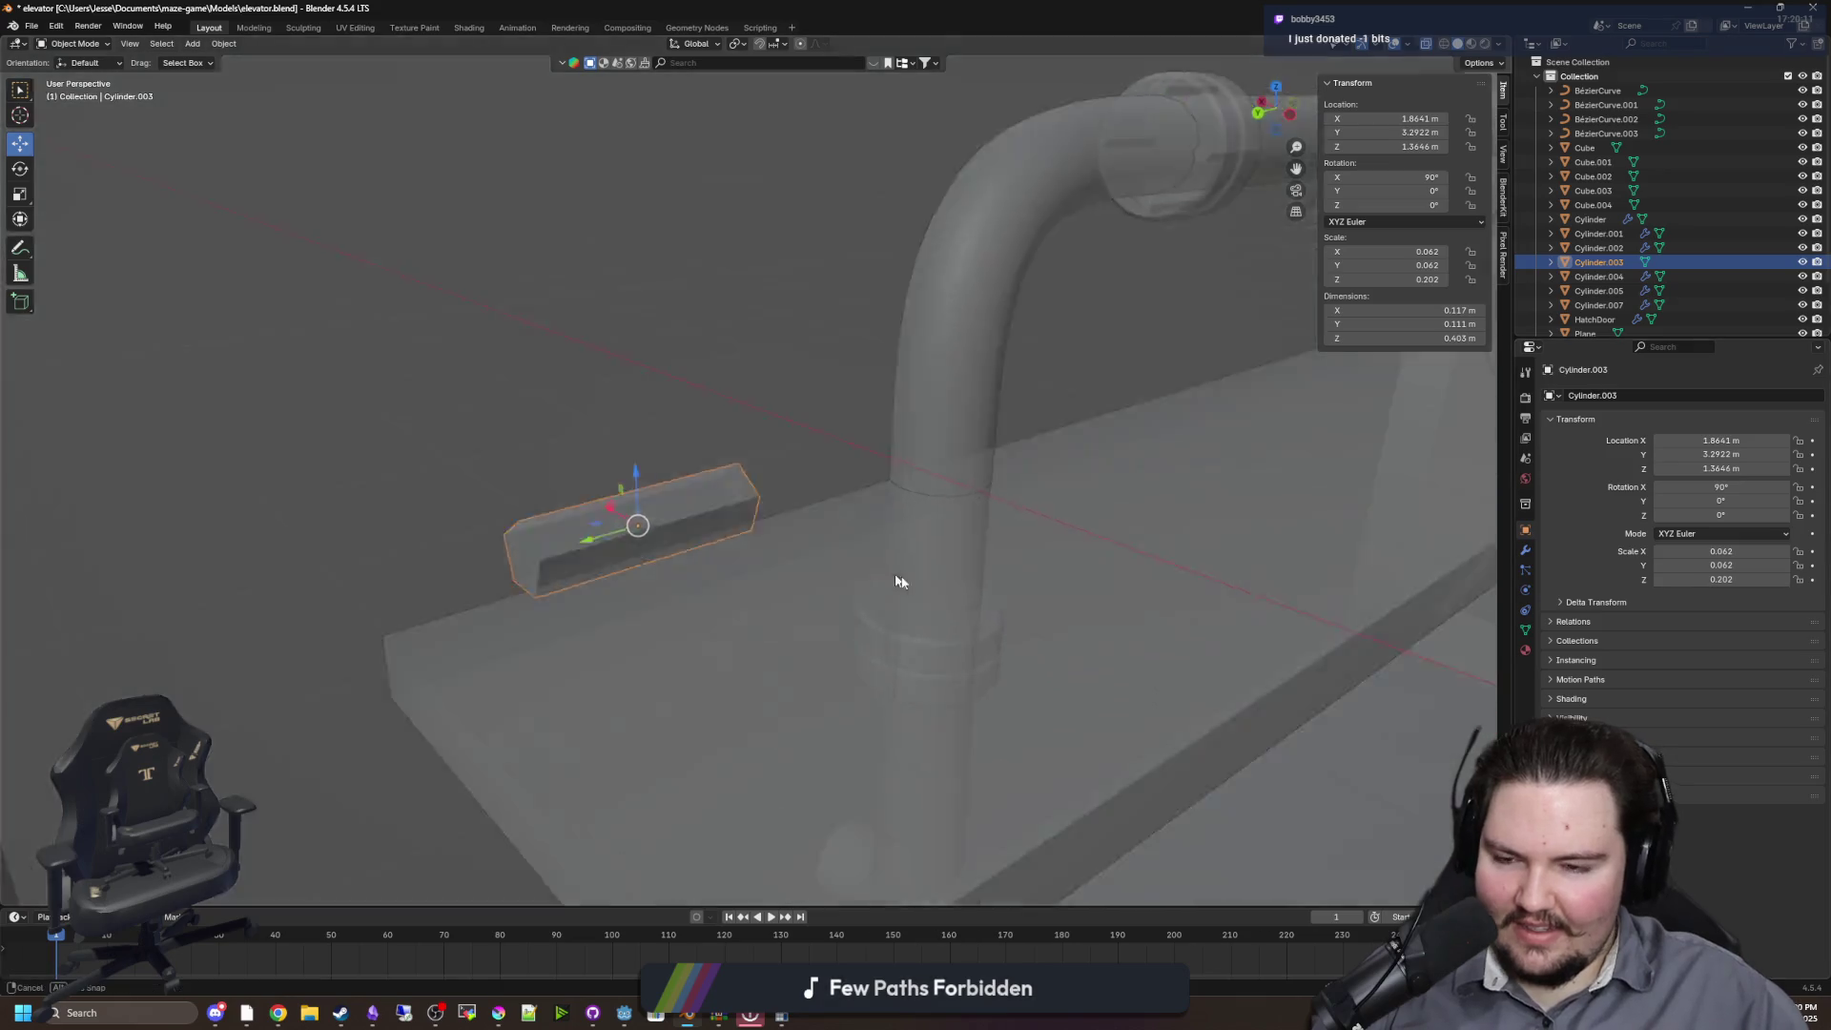
Apply all transforms to the cylinder, nudge it vertically, and set origin to geometry
{"action": "key", "text": "ctrl+a"}
{"action": "left_click", "coordinate": [738, 562]}
{"action": "left_click_drag", "start_coordinate": [744, 576], "coordinate": [795, 555]}
{"action": "key", "text": "g"}
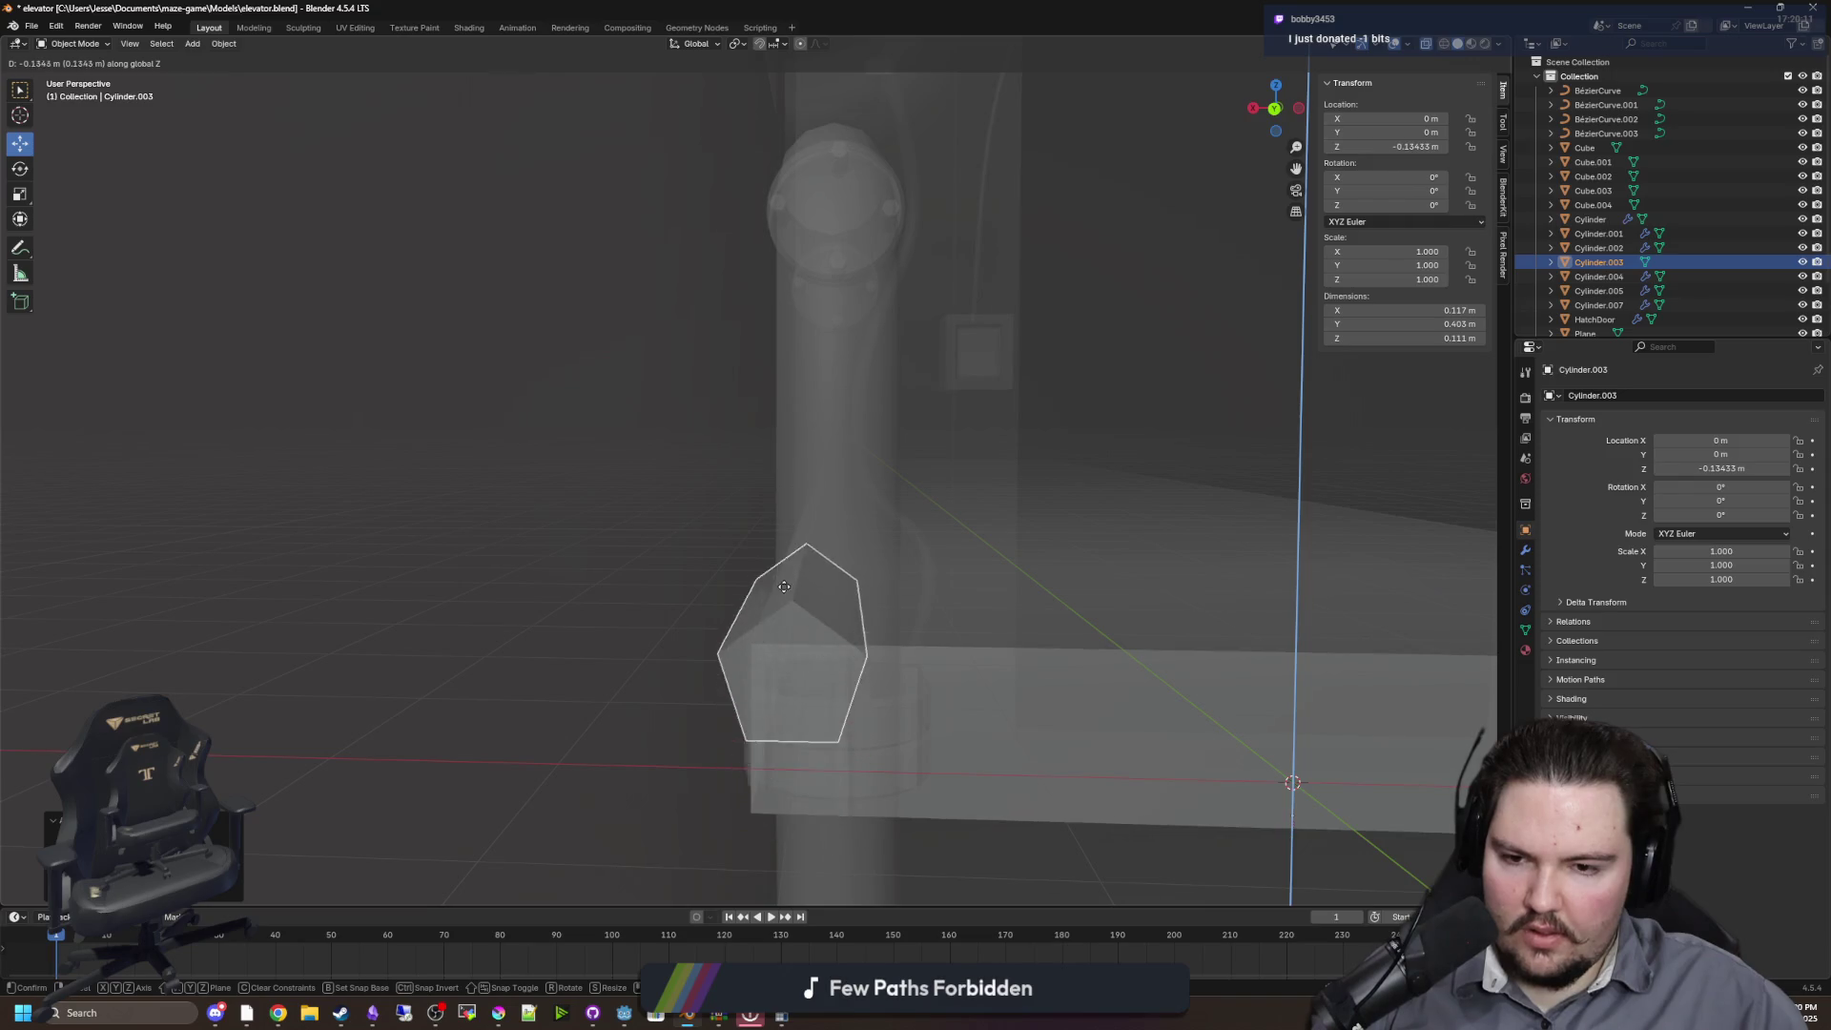
{"action": "left_click", "coordinate": [782, 585]}
{"action": "right_click", "coordinate": [782, 586]}
{"action": "mouse_move", "coordinate": [782, 585]}
{"action": "left_click", "coordinate": [889, 634]}
Position the cylinder along X at X 1.9421
{"action": "key", "text": "g"}
{"action": "key", "text": "z"}
{"action": "key", "text": "Escape"}
{"action": "key", "text": "g"}
{"action": "key", "text": "y"}
{"action": "key", "text": "x"}
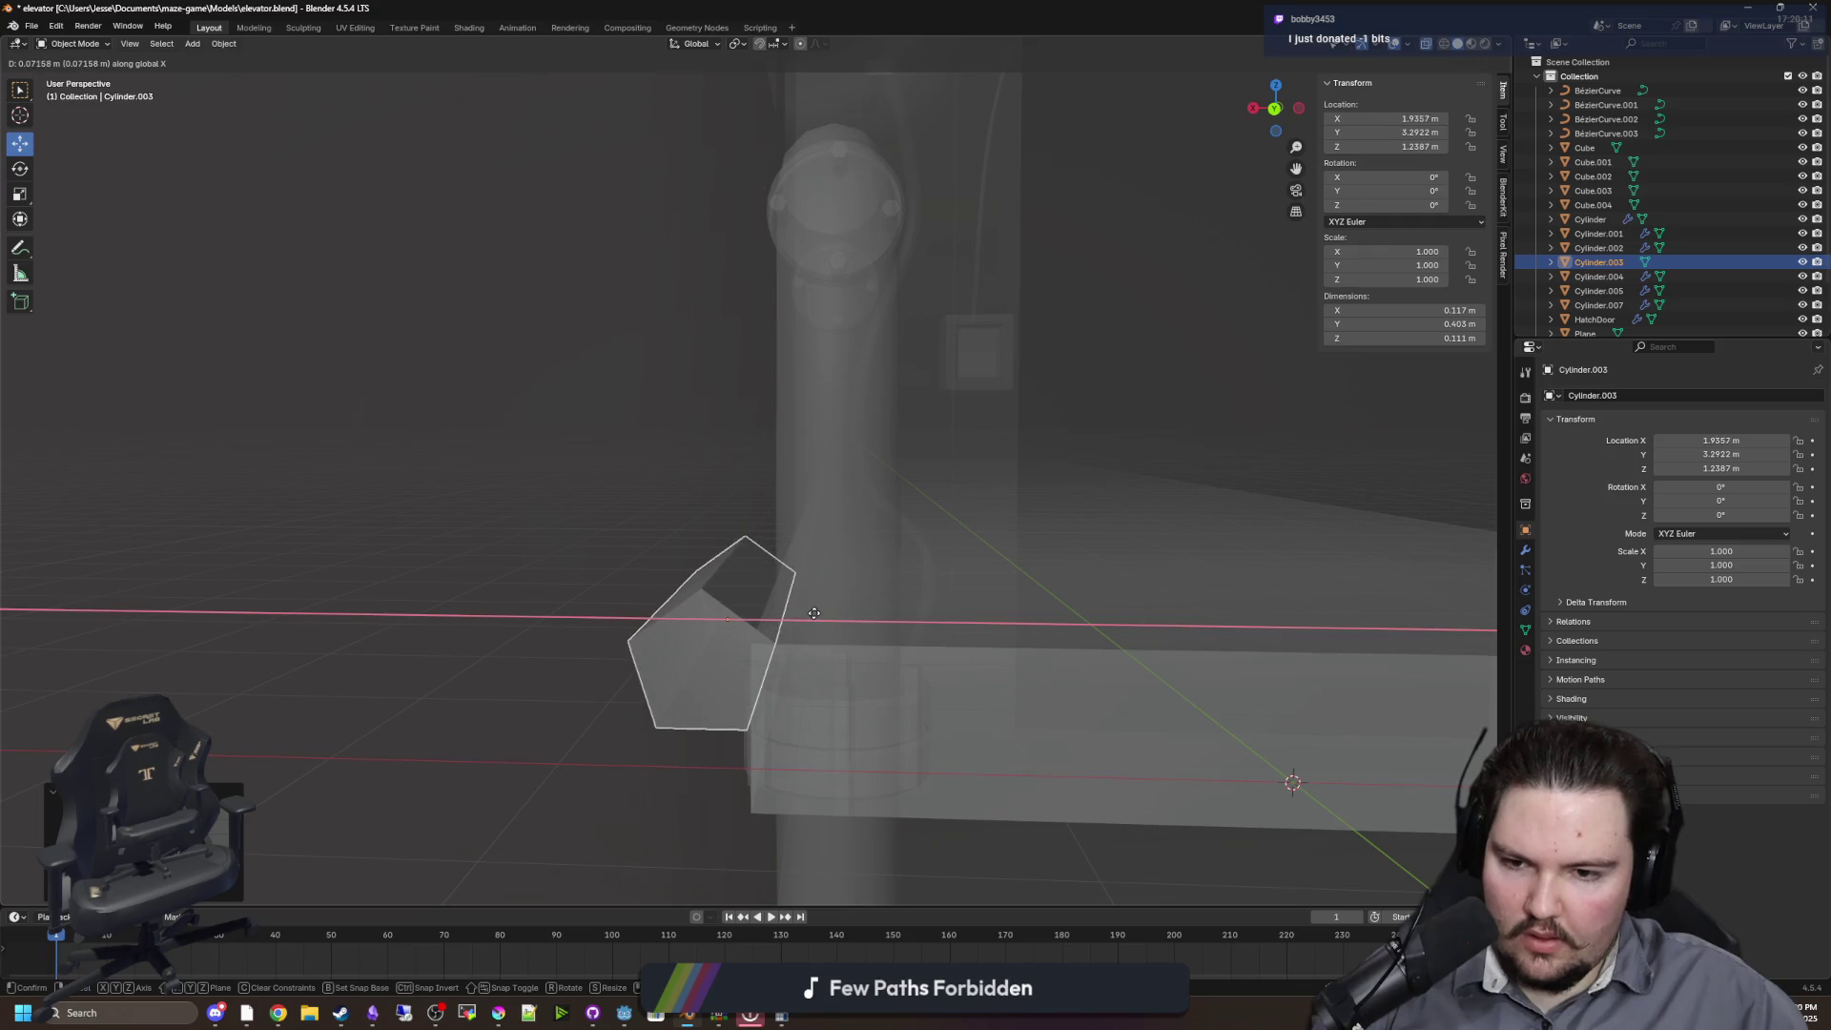
{"action": "left_click", "coordinate": [809, 610]}
View the cylinder from above and scale it up to 1.254
{"action": "key", "text": "KP_Decimal"}
{"action": "key", "text": "KP_8"}
{"action": "key", "text": "KP_8"}
{"action": "key", "text": "KP_8"}
{"action": "key", "text": "KP_4"}
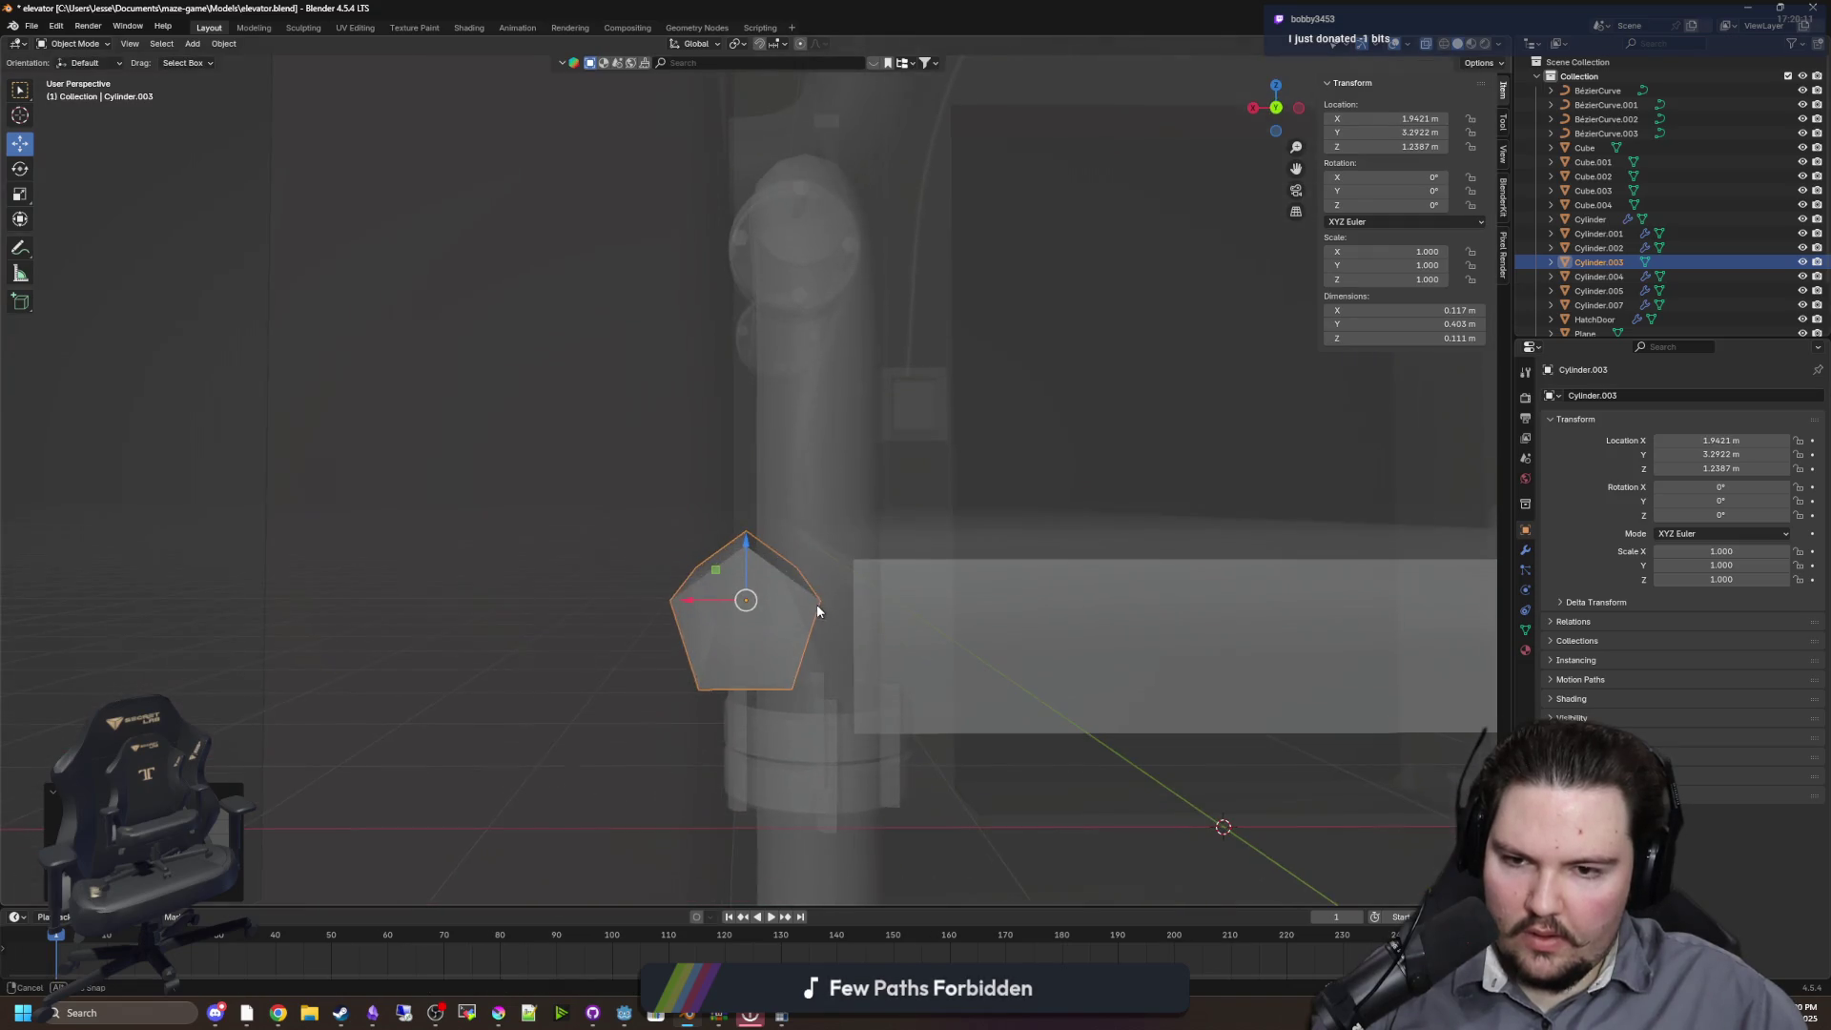
{"action": "key", "text": "s"}
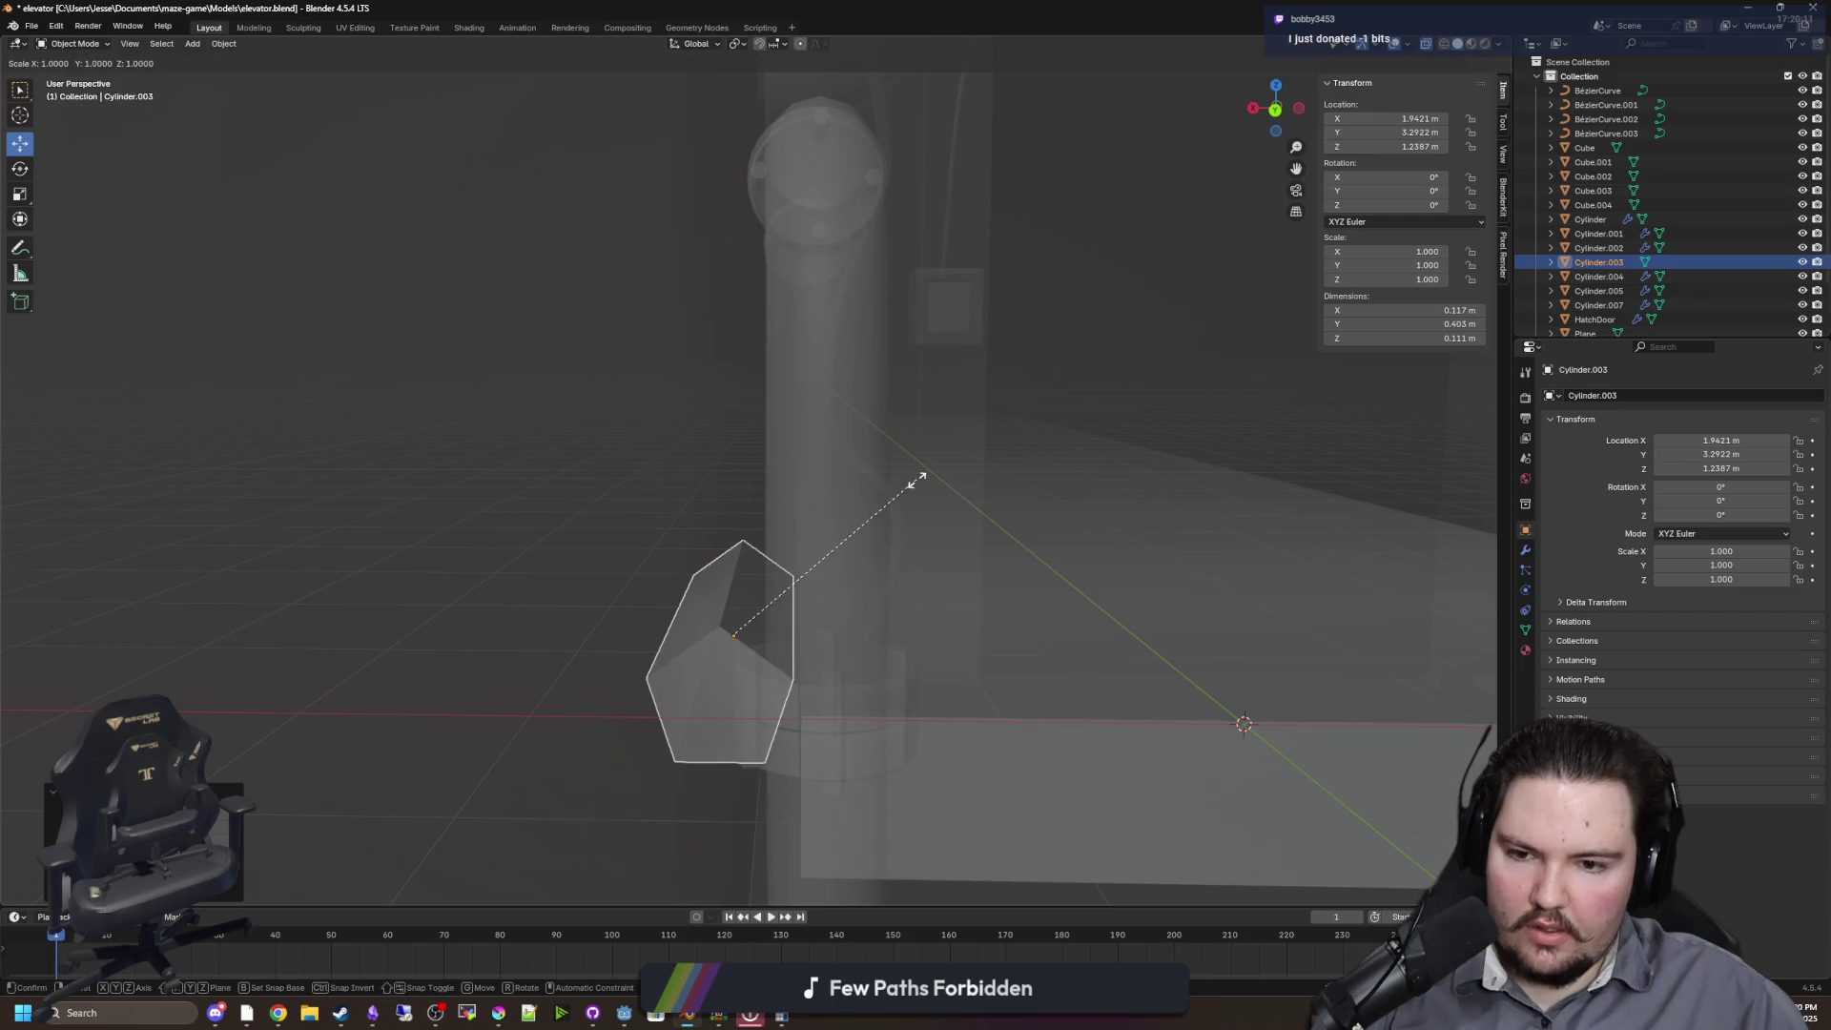
{"action": "left_click", "coordinate": [998, 468]}
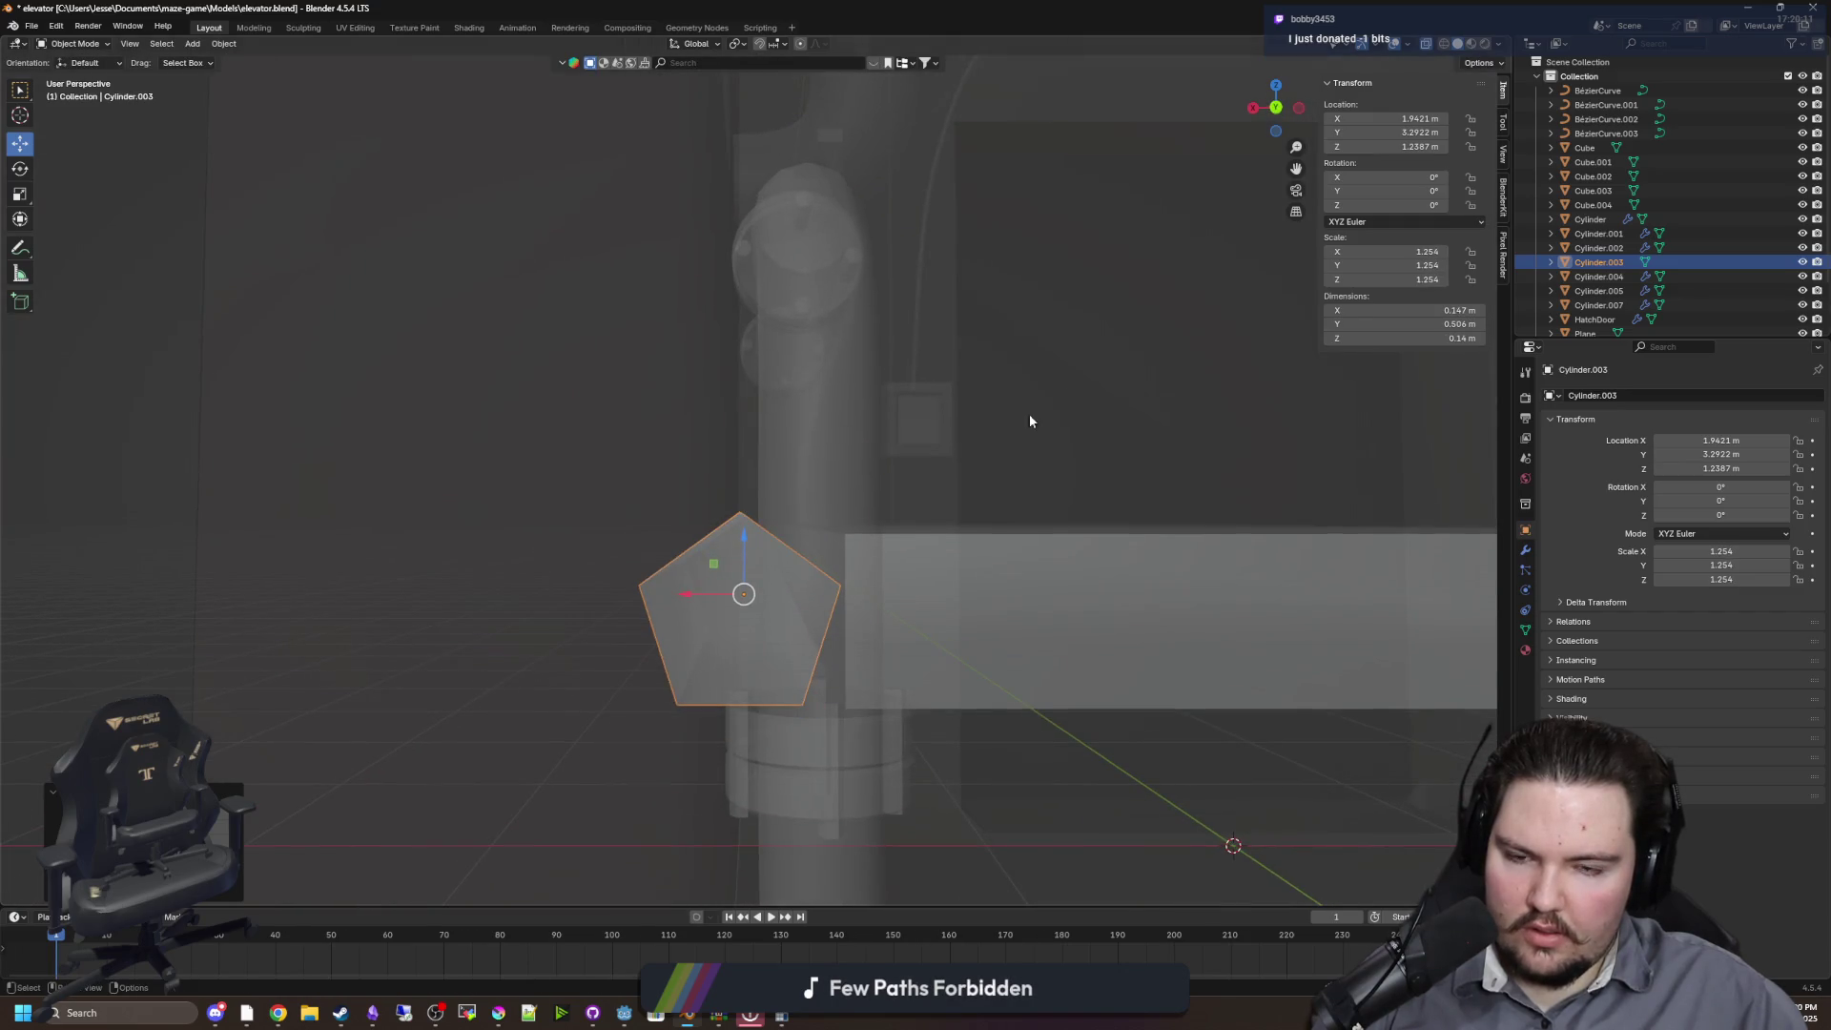
Fly around to check the block by the pipe and set it at Y 3.1251
{"action": "key", "text": "shift+grave"}
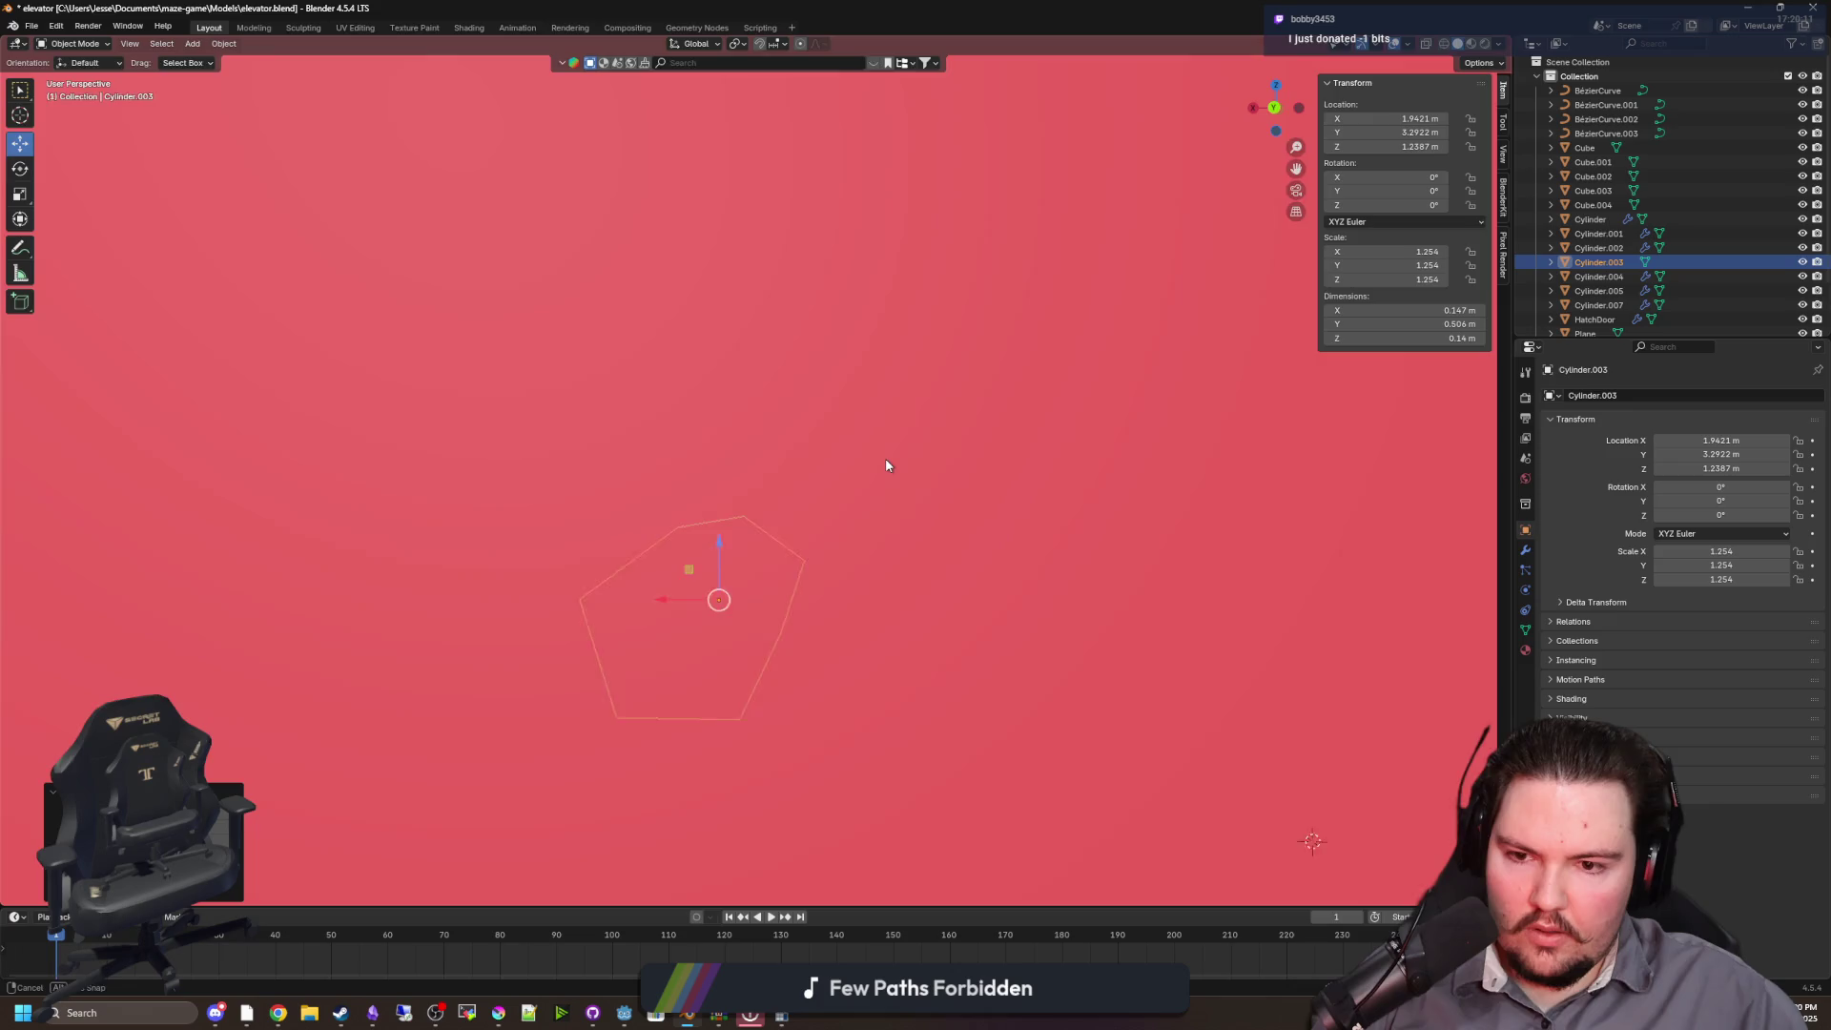
{"action": "key", "text": "s"}
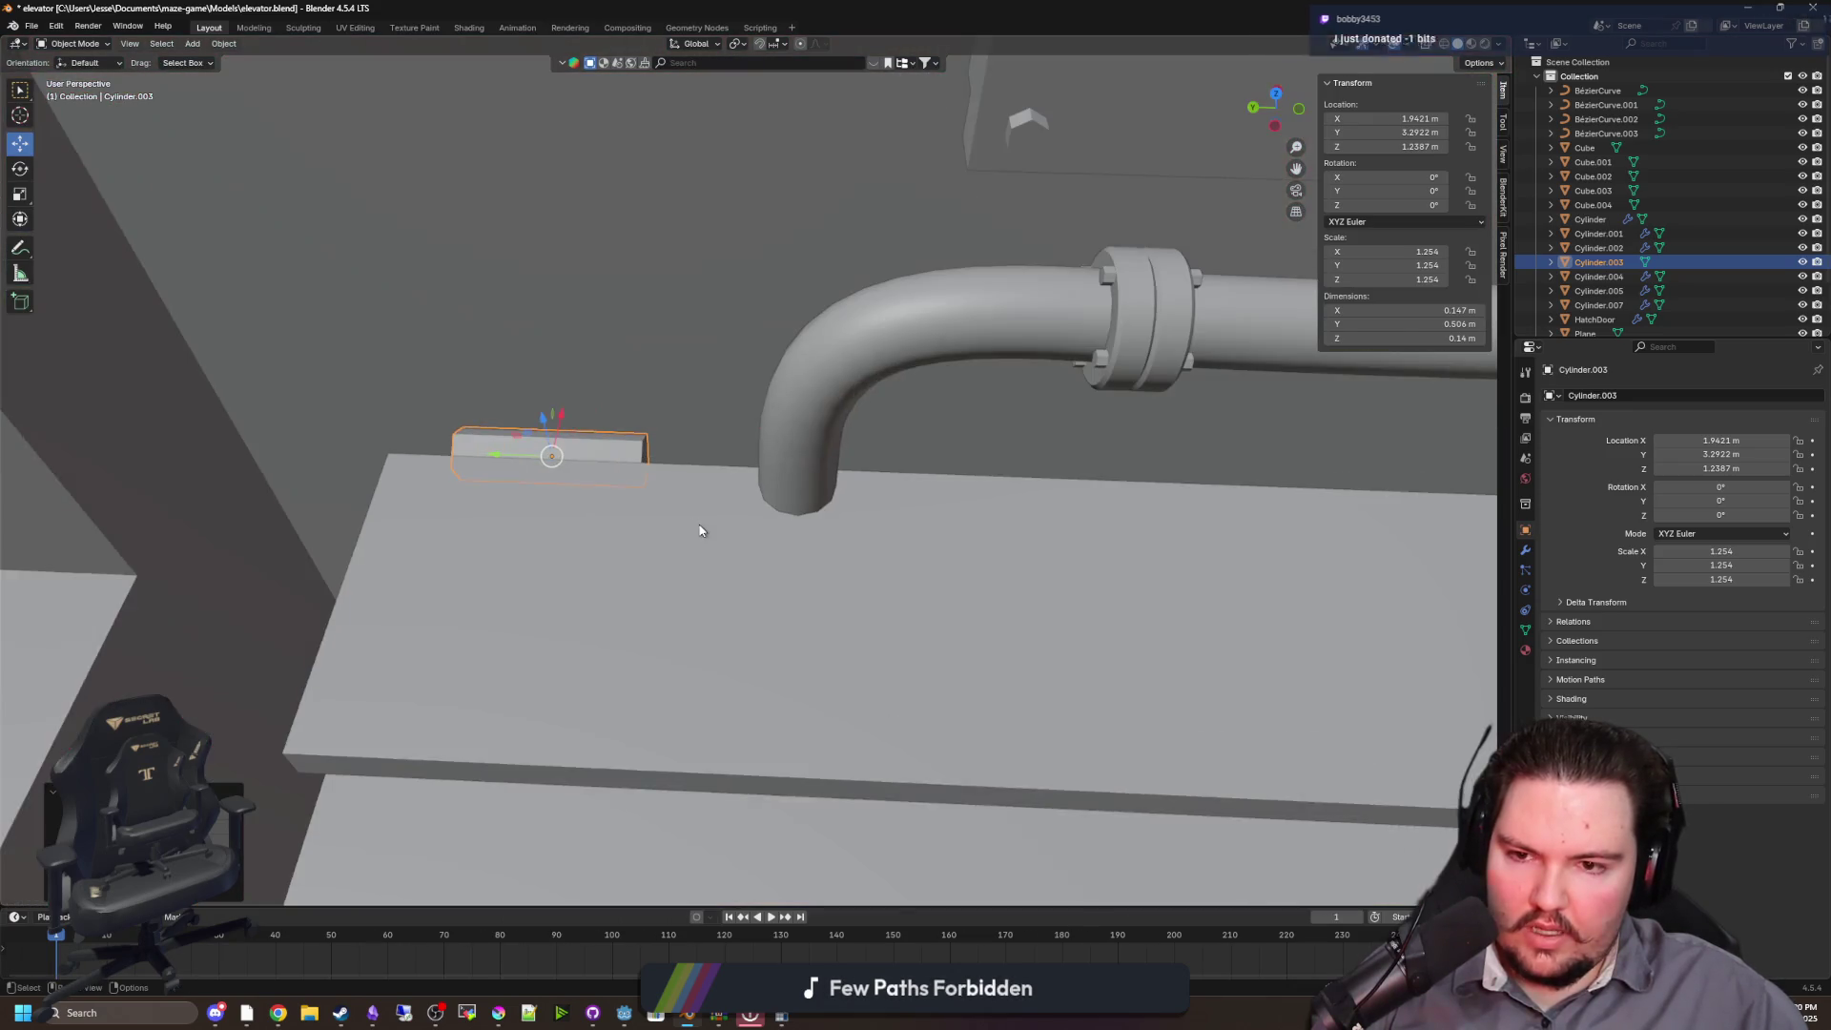
{"action": "left_click", "coordinate": [515, 500]}
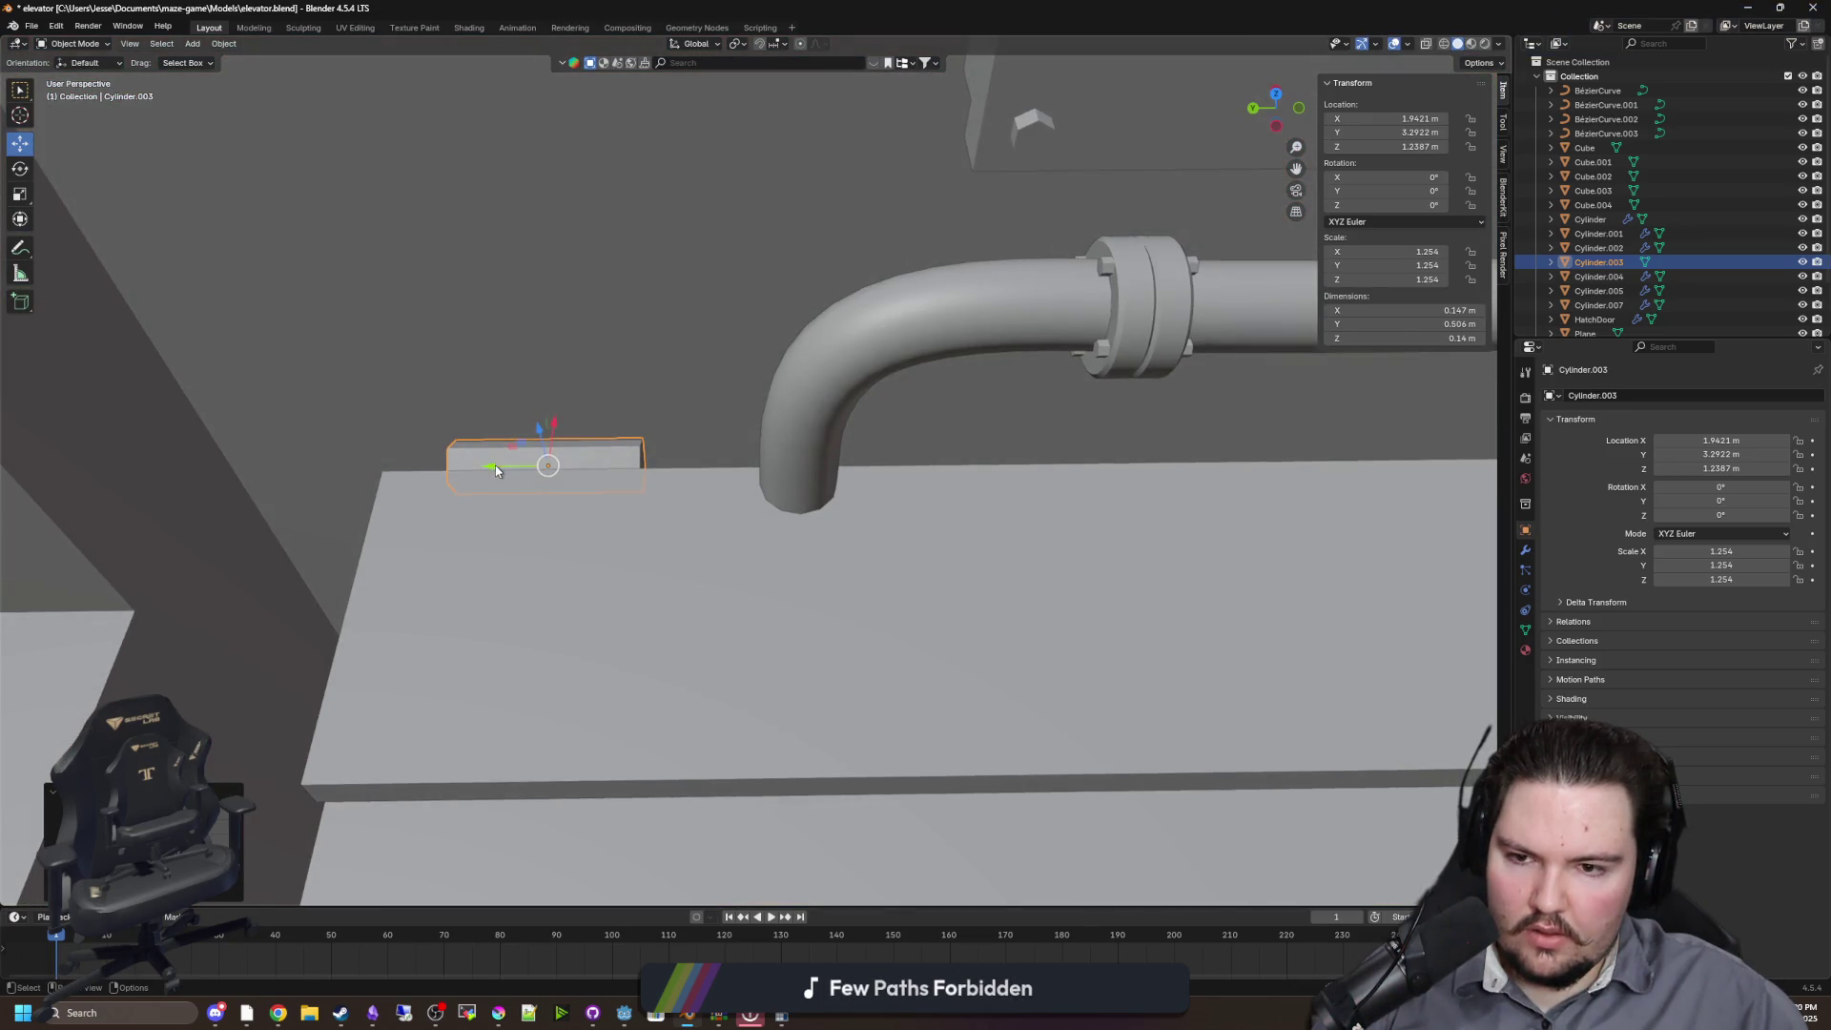
{"action": "key", "text": "g"}
{"action": "key", "text": "y"}
{"action": "left_click", "coordinate": [611, 481]}
{"action": "key", "text": "shift+grave"}
{"action": "left_click", "coordinate": [728, 483]}
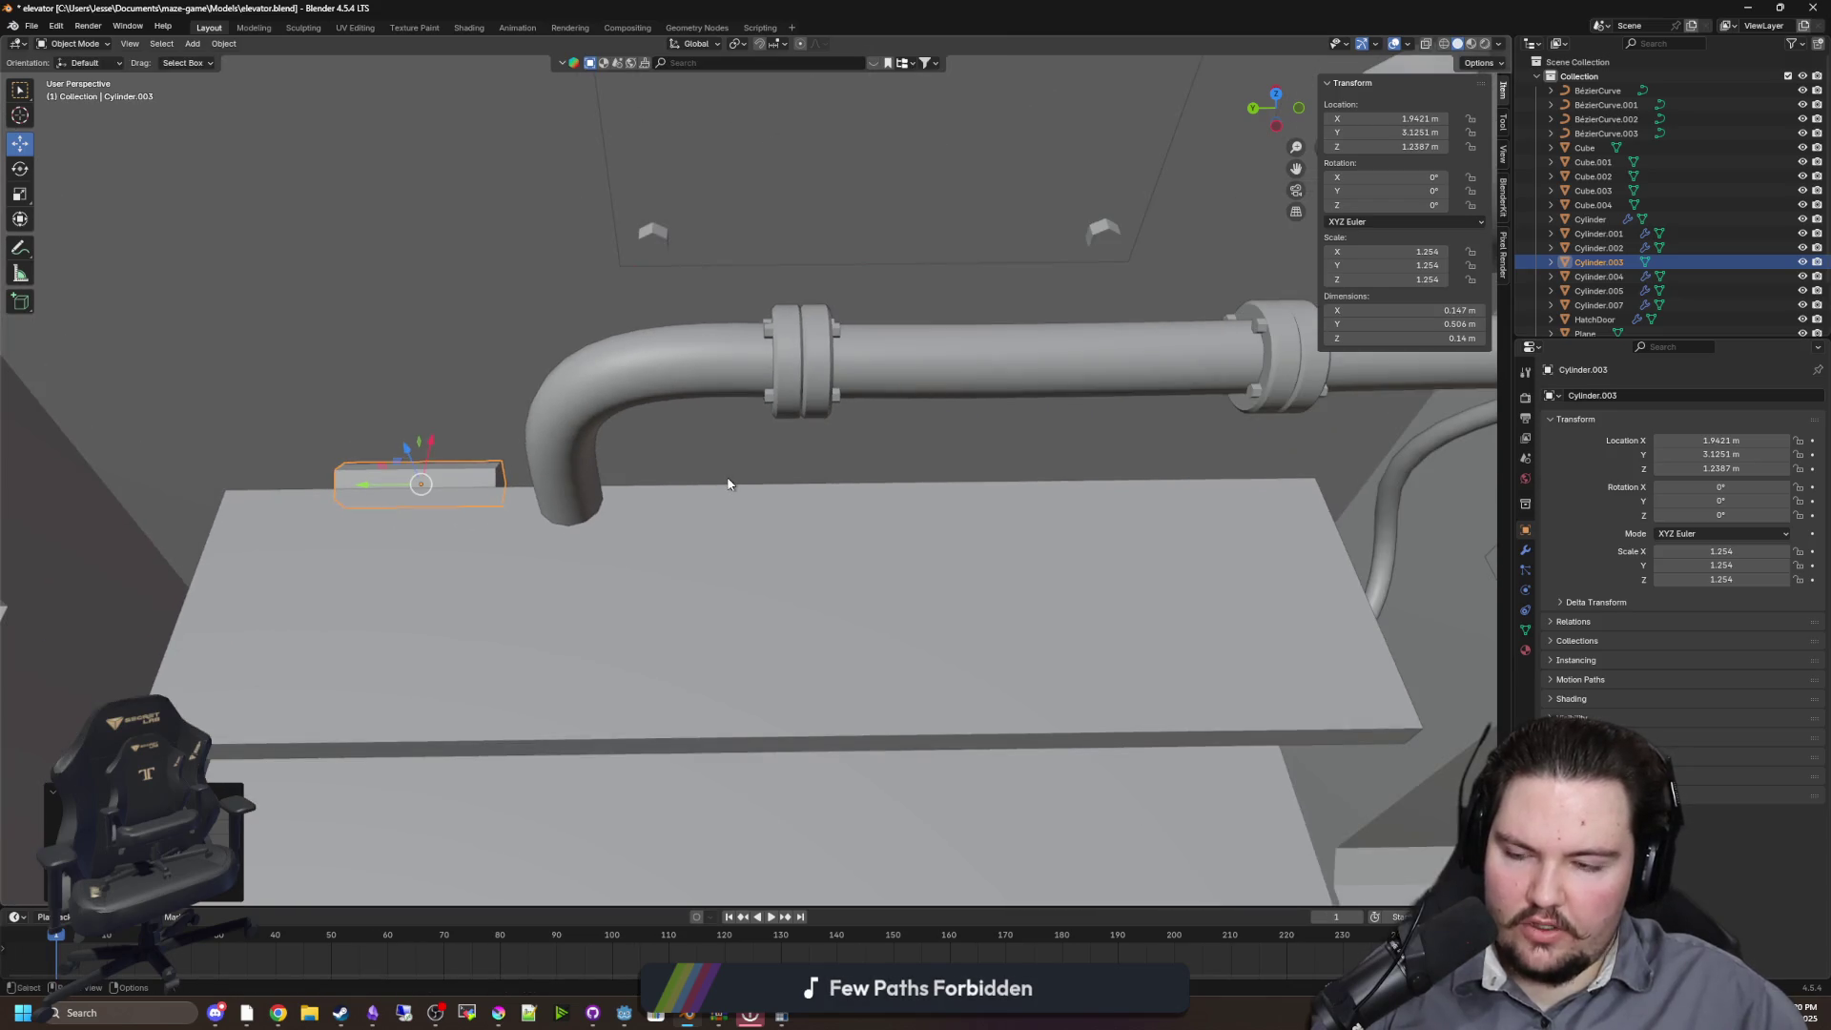
{"action": "left_click", "coordinate": [725, 491]}
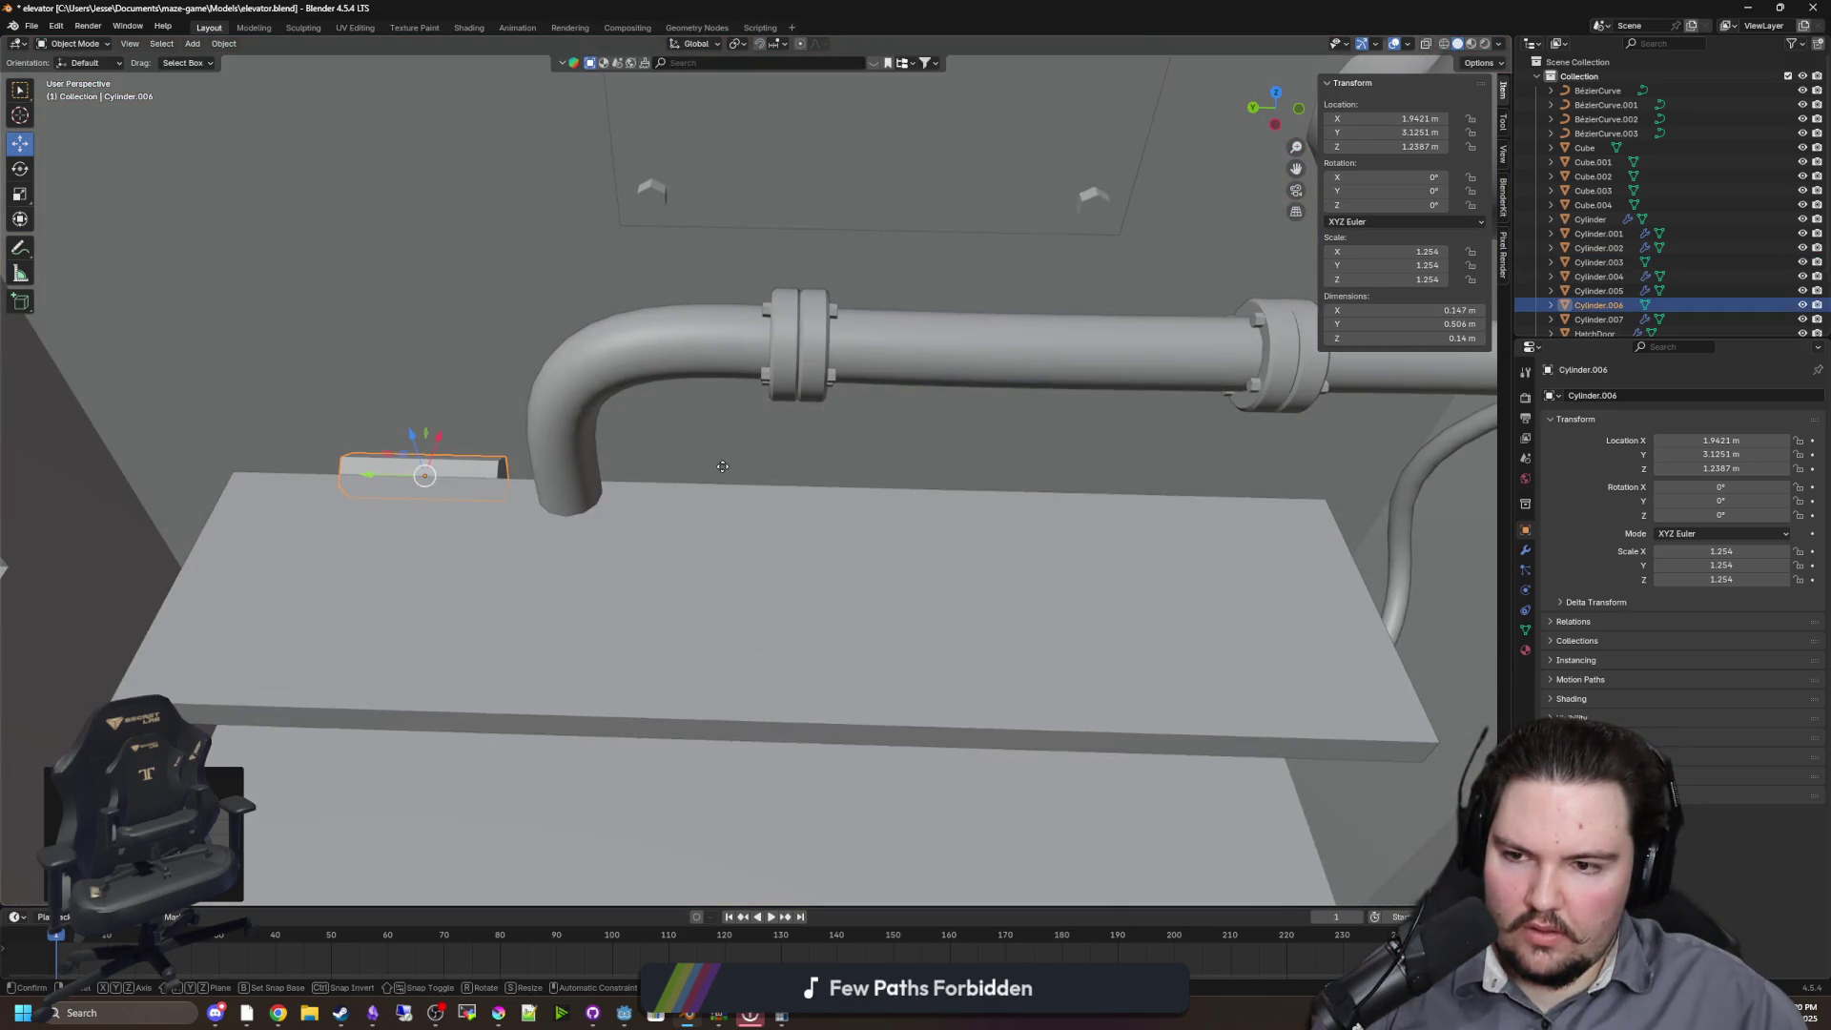
Duplicate the pentagonal block to the shelf's far end along Y, then select the shelf platform
{"action": "key", "text": "shift+d"}
{"action": "key", "text": "y"}
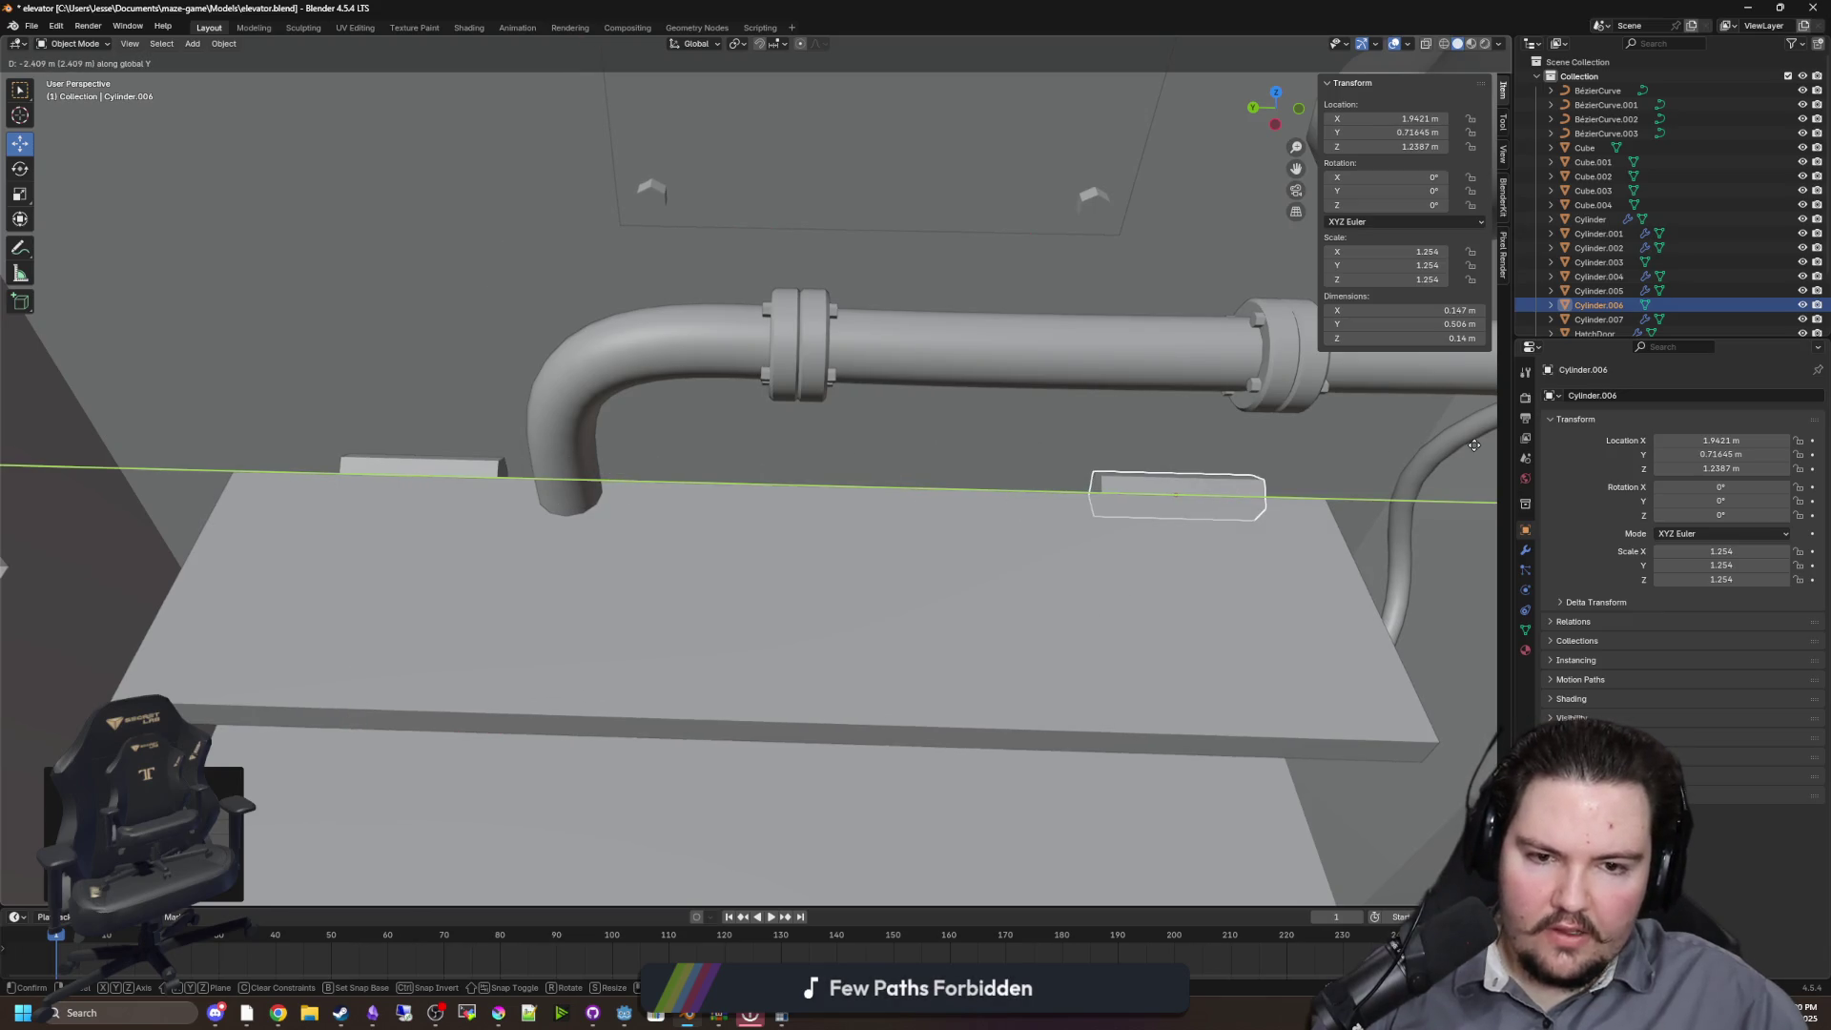
{"action": "left_click", "coordinate": [1459, 449]}
{"action": "left_click", "coordinate": [871, 593]}
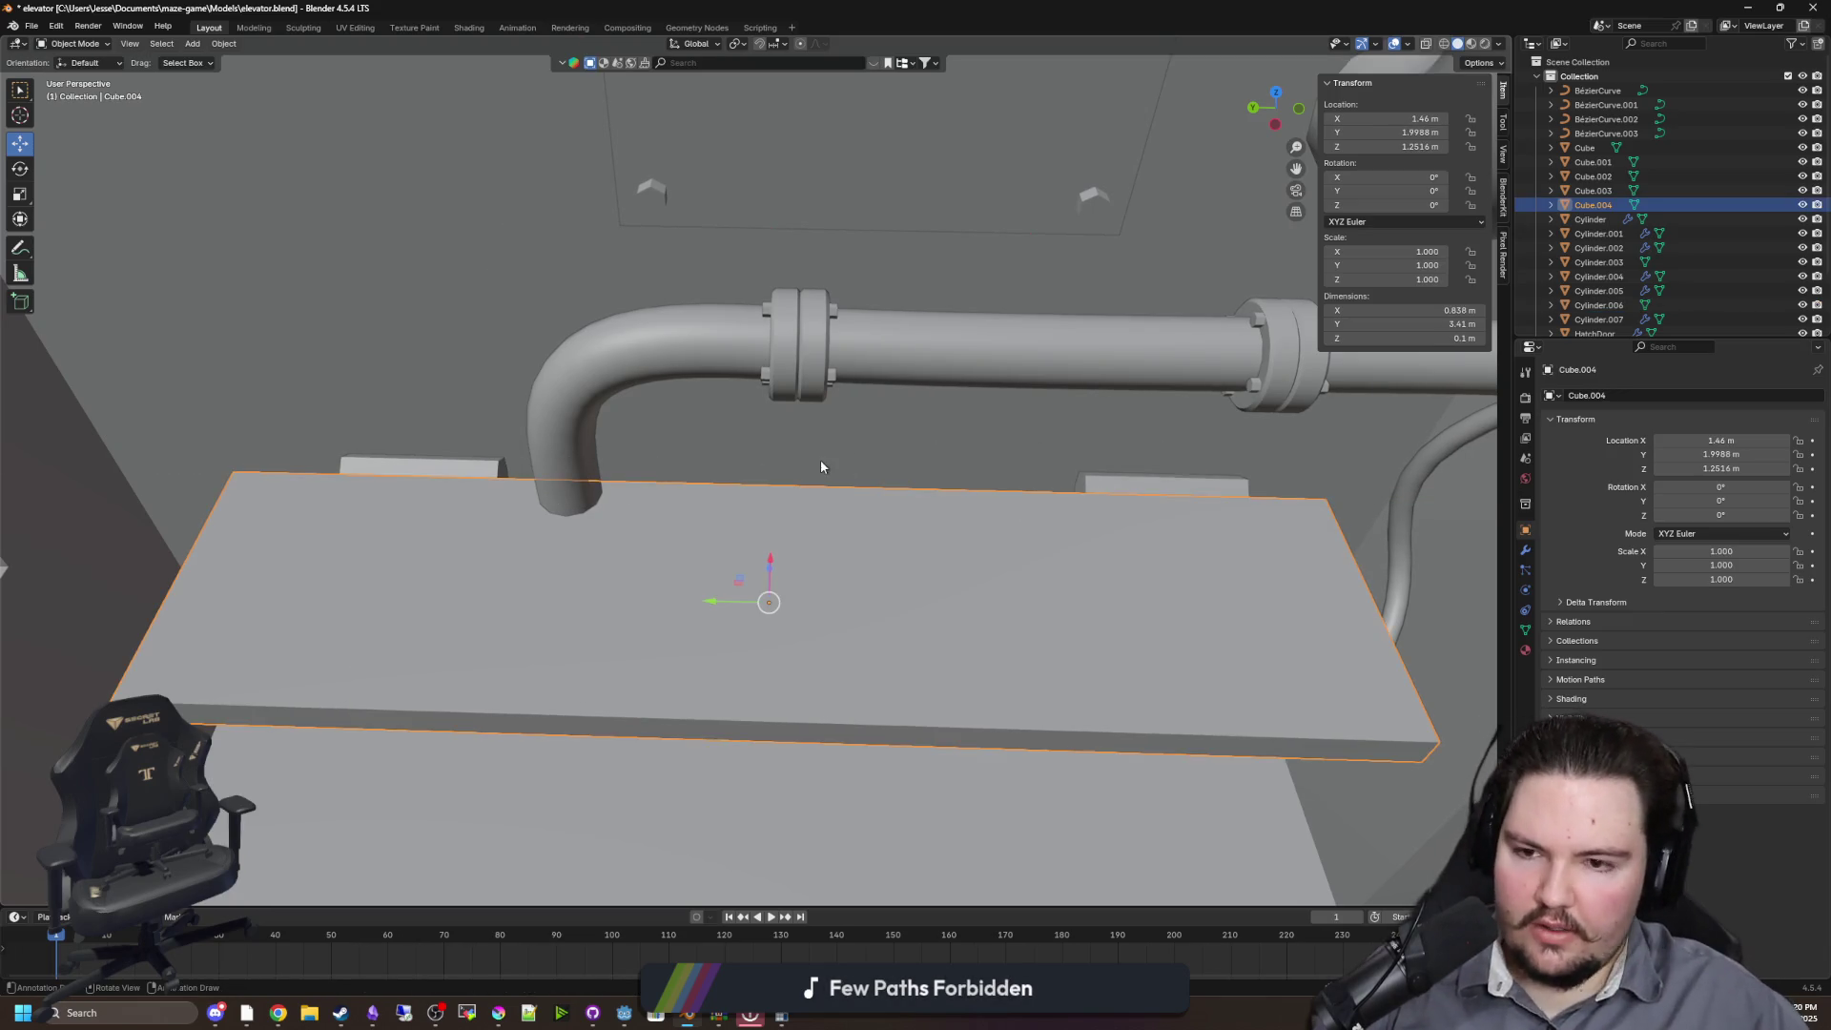
{"action": "scroll", "coordinate": [820, 460], "scroll_direction": "down", "scroll_amount": 5}
{"action": "scroll", "coordinate": [1008, 519], "scroll_direction": "up", "scroll_amount": 5}
{"action": "scroll", "coordinate": [737, 523], "scroll_direction": "up", "scroll_amount": 8}
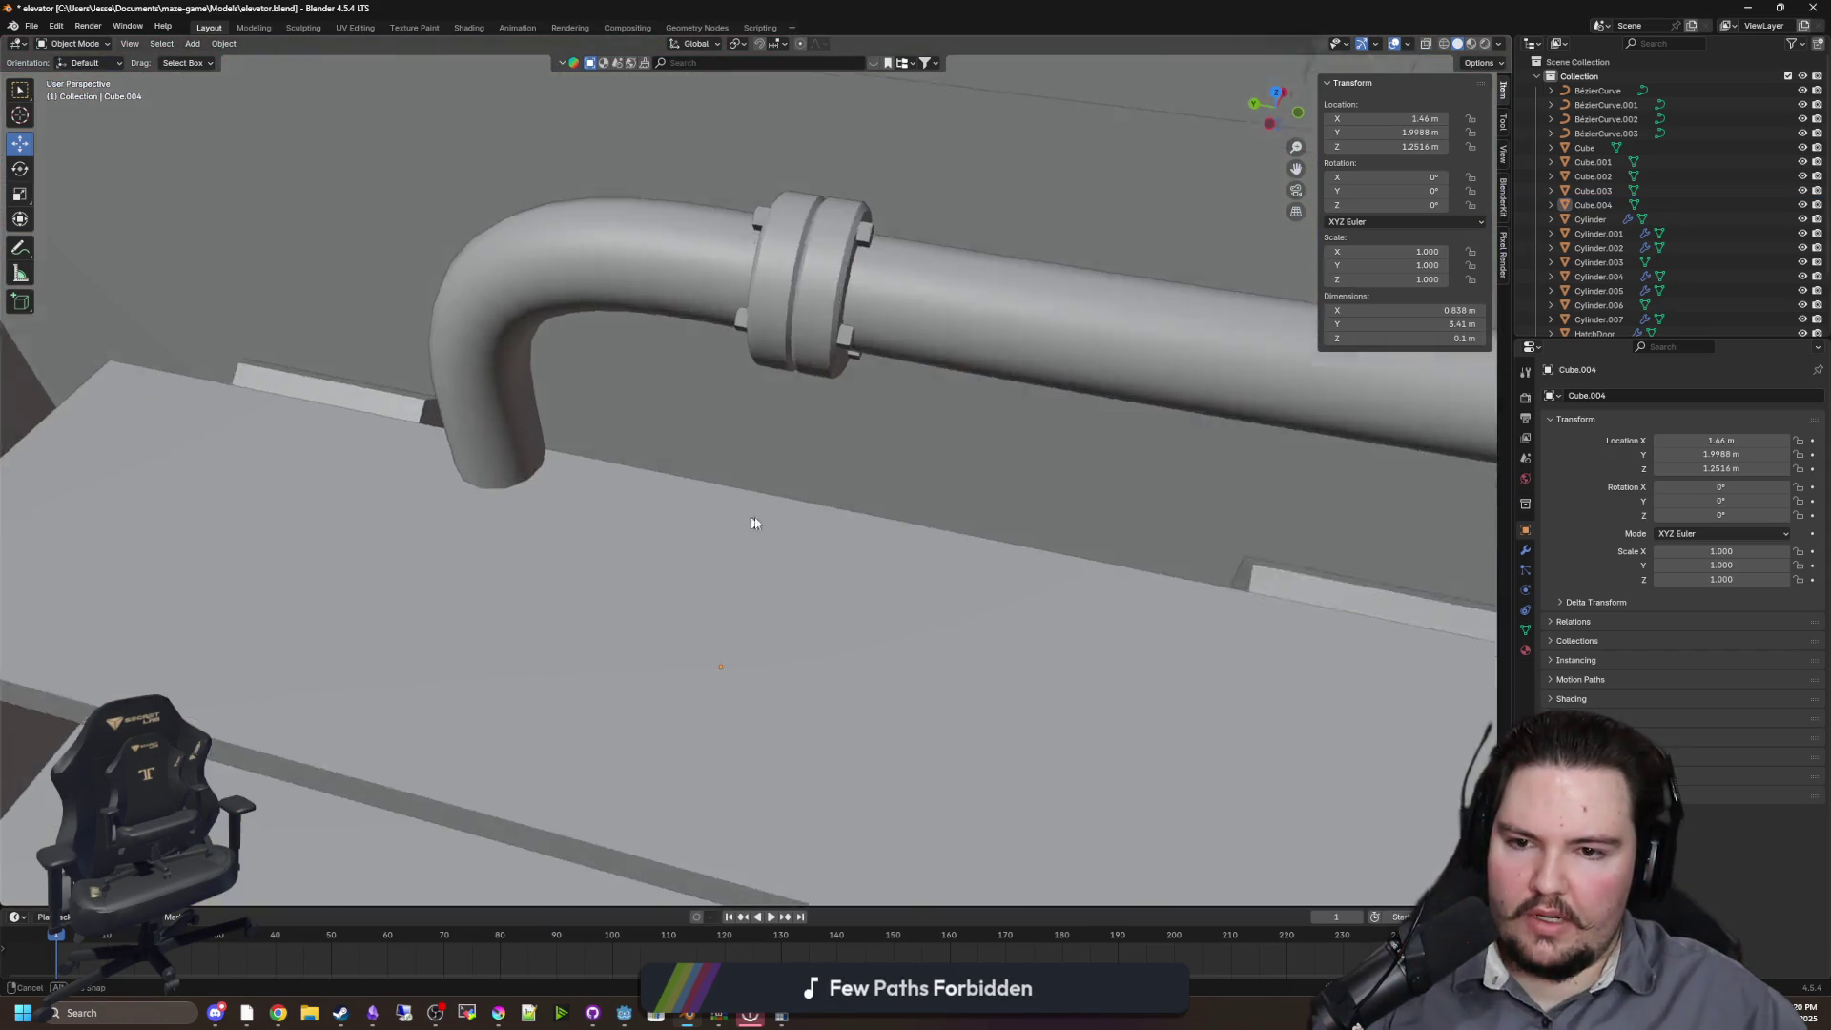
{"action": "mouse_move", "coordinate": [739, 522]}
{"action": "left_mouse_down"}
{"action": "mouse_move", "coordinate": [752, 438]}
{"action": "mouse_move", "coordinate": [724, 499]}
{"action": "mouse_move", "coordinate": [703, 474]}
{"action": "mouse_move", "coordinate": [779, 458]}
{"action": "mouse_move", "coordinate": [656, 463]}
{"action": "mouse_move", "coordinate": [538, 507]}
{"action": "left_mouse_up"}
{"action": "scroll", "coordinate": [702, 467], "scroll_direction": "down", "scroll_amount": 2}
{"action": "scroll", "coordinate": [702, 468], "scroll_direction": "up", "scroll_amount": 2}
Enter and leave Edit Mode on the shelf platform, then bring up the Add menu
{"action": "left_click", "coordinate": [660, 469]}
{"action": "scroll", "coordinate": [711, 488], "scroll_direction": "up", "scroll_amount": 4}
{"action": "key", "text": "Tab"}
{"action": "key", "text": "ctrl+r"}
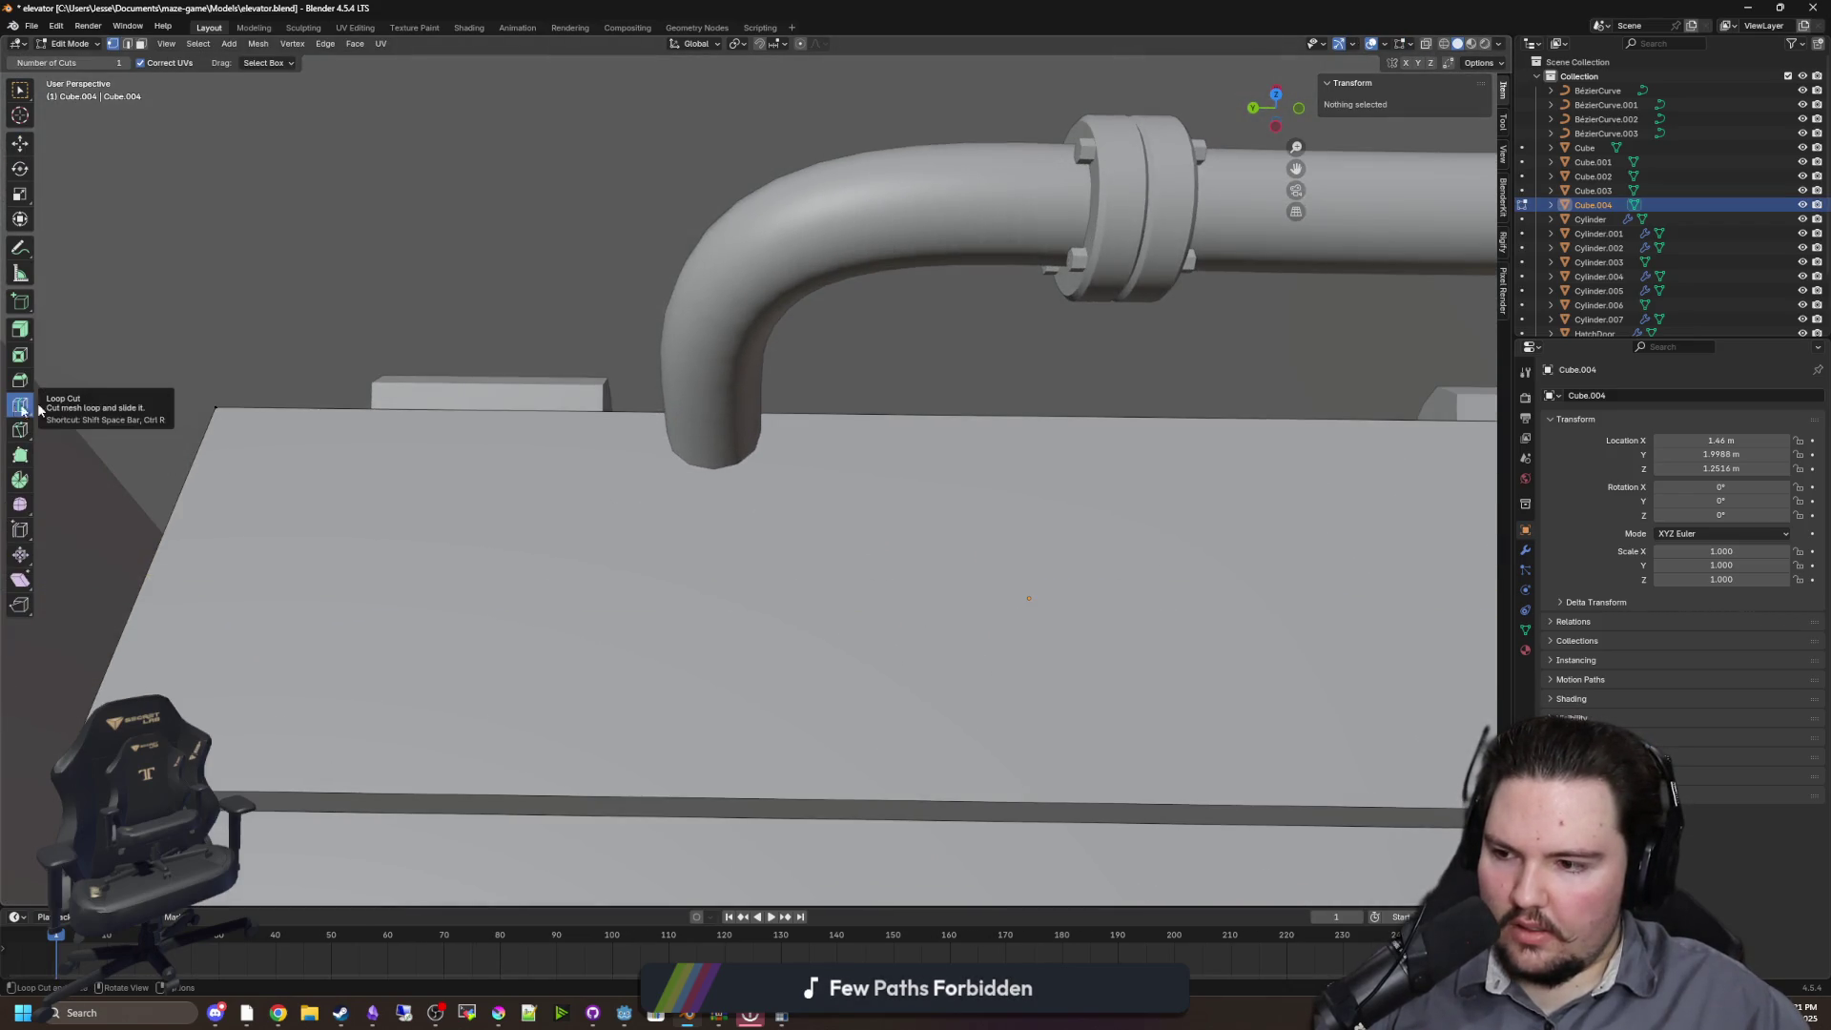
{"action": "key", "text": "Tab"}
{"action": "scroll", "coordinate": [552, 477], "scroll_direction": "down", "scroll_amount": 5}
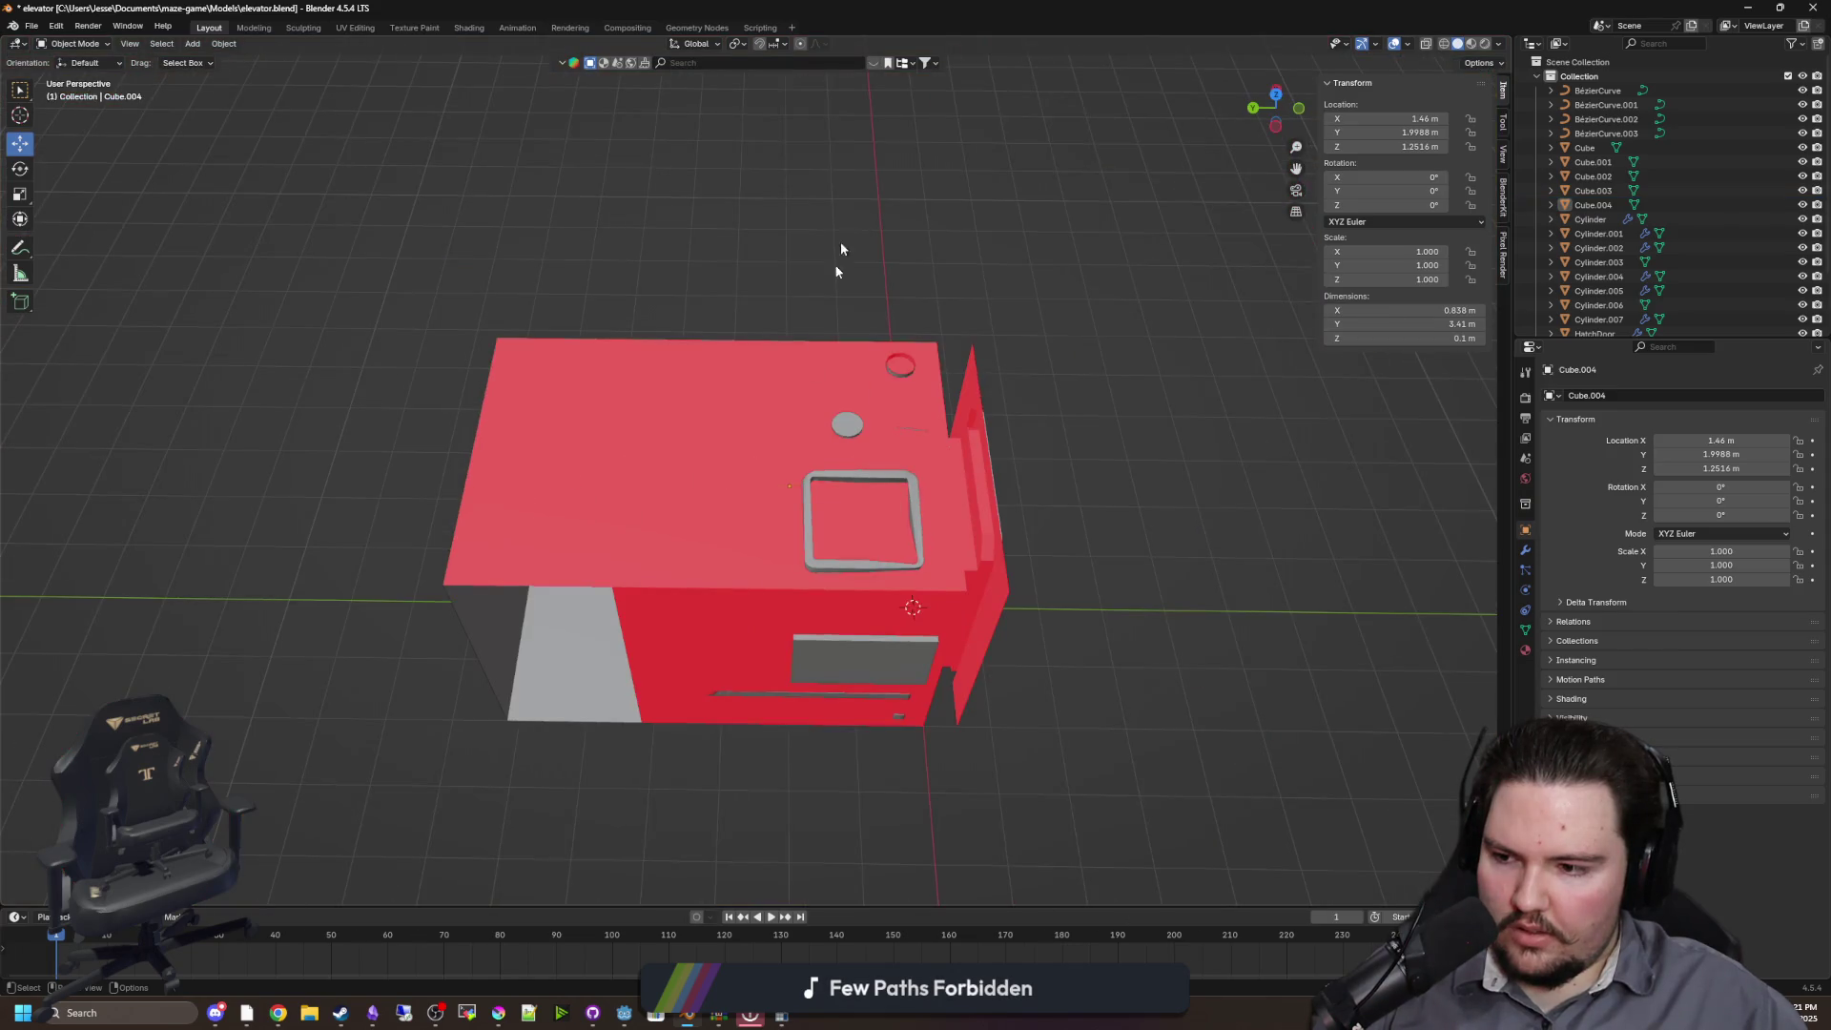
{"action": "scroll", "coordinate": [797, 476], "scroll_direction": "up", "scroll_amount": 8}
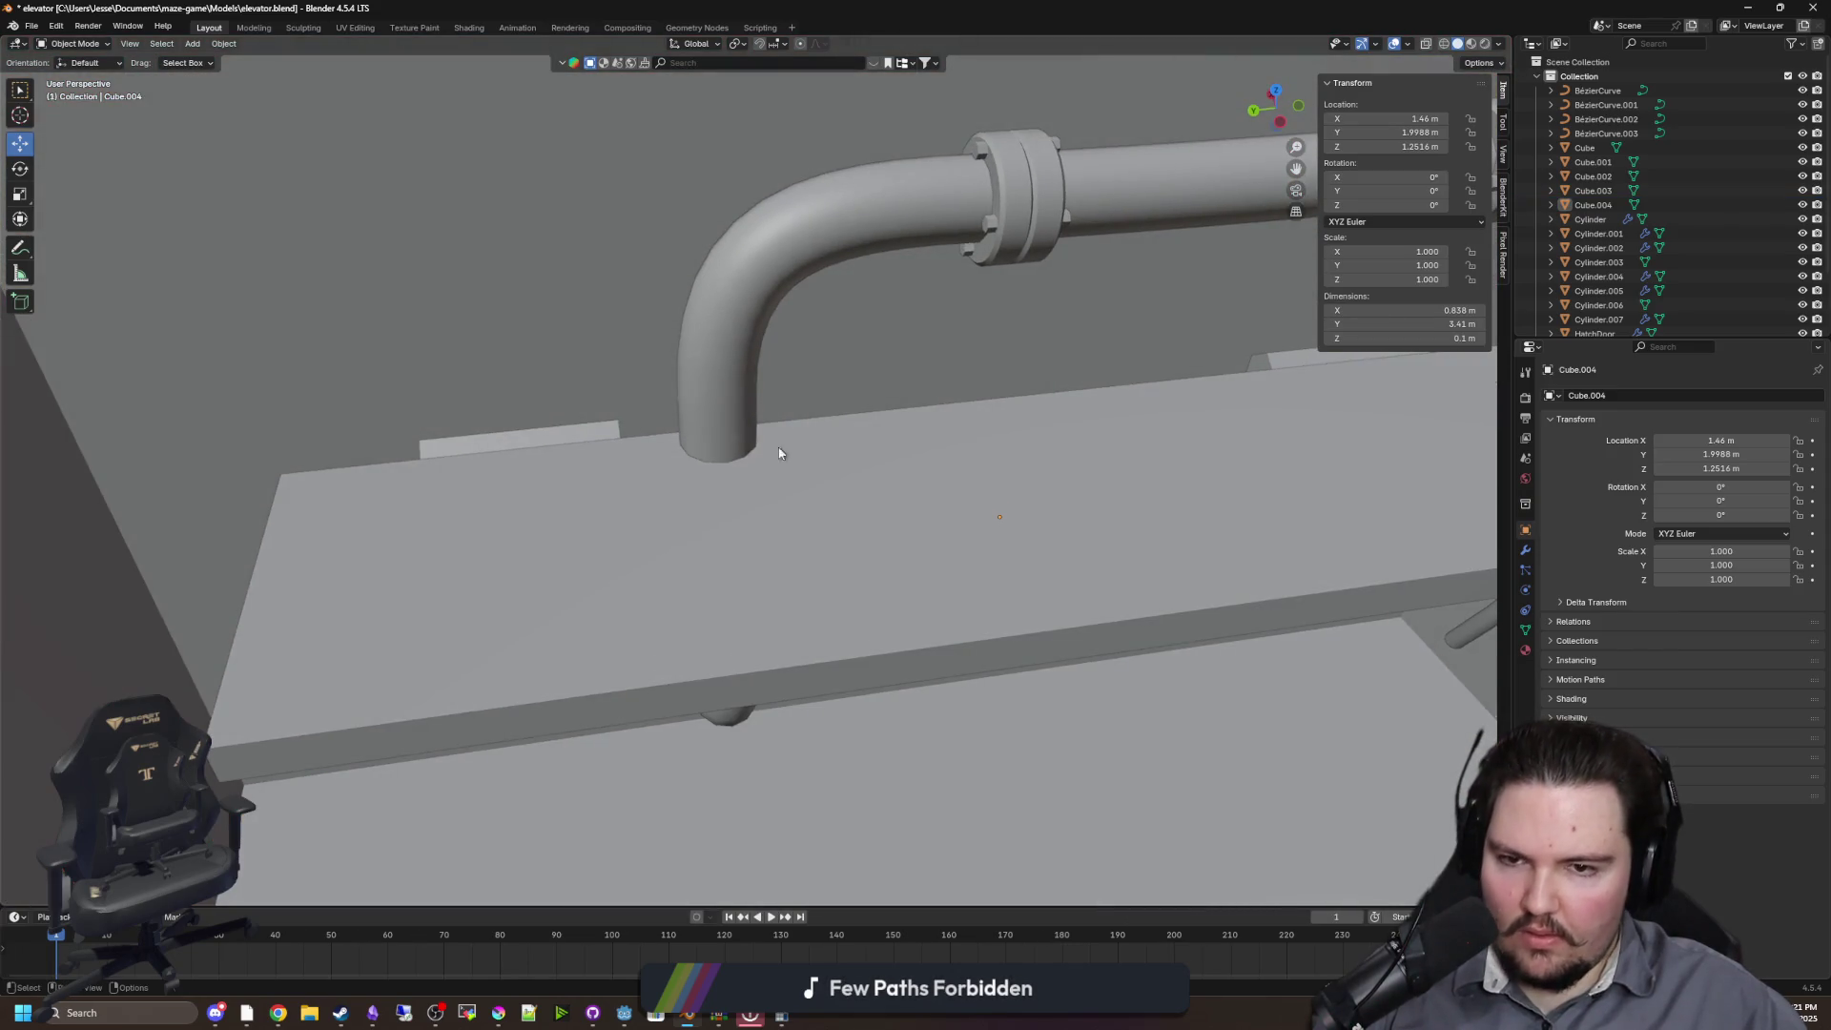
{"action": "key", "text": "shift+a"}
Add a new cylinder, Cylinder.008, to the scene
{"action": "mouse_move", "coordinate": [684, 448]}
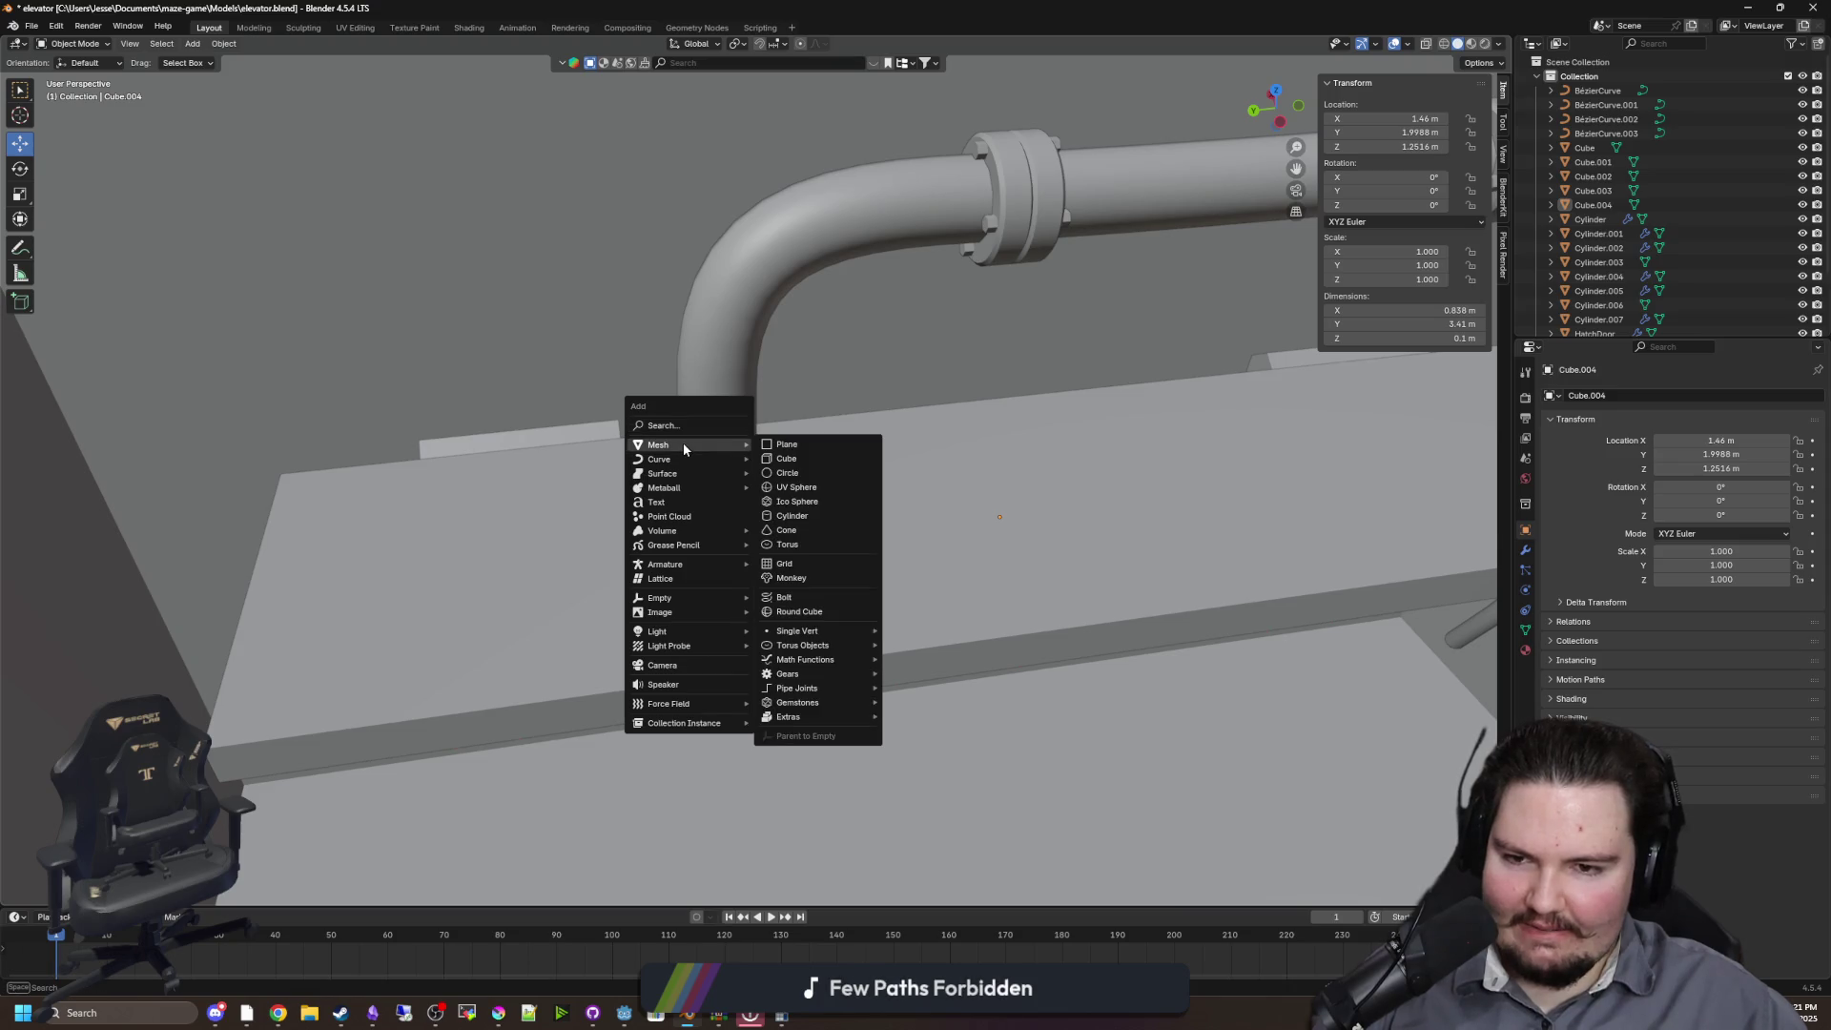
{"action": "left_click", "coordinate": [801, 517]}
{"action": "scroll", "coordinate": [818, 491], "scroll_direction": "down", "scroll_amount": 6}
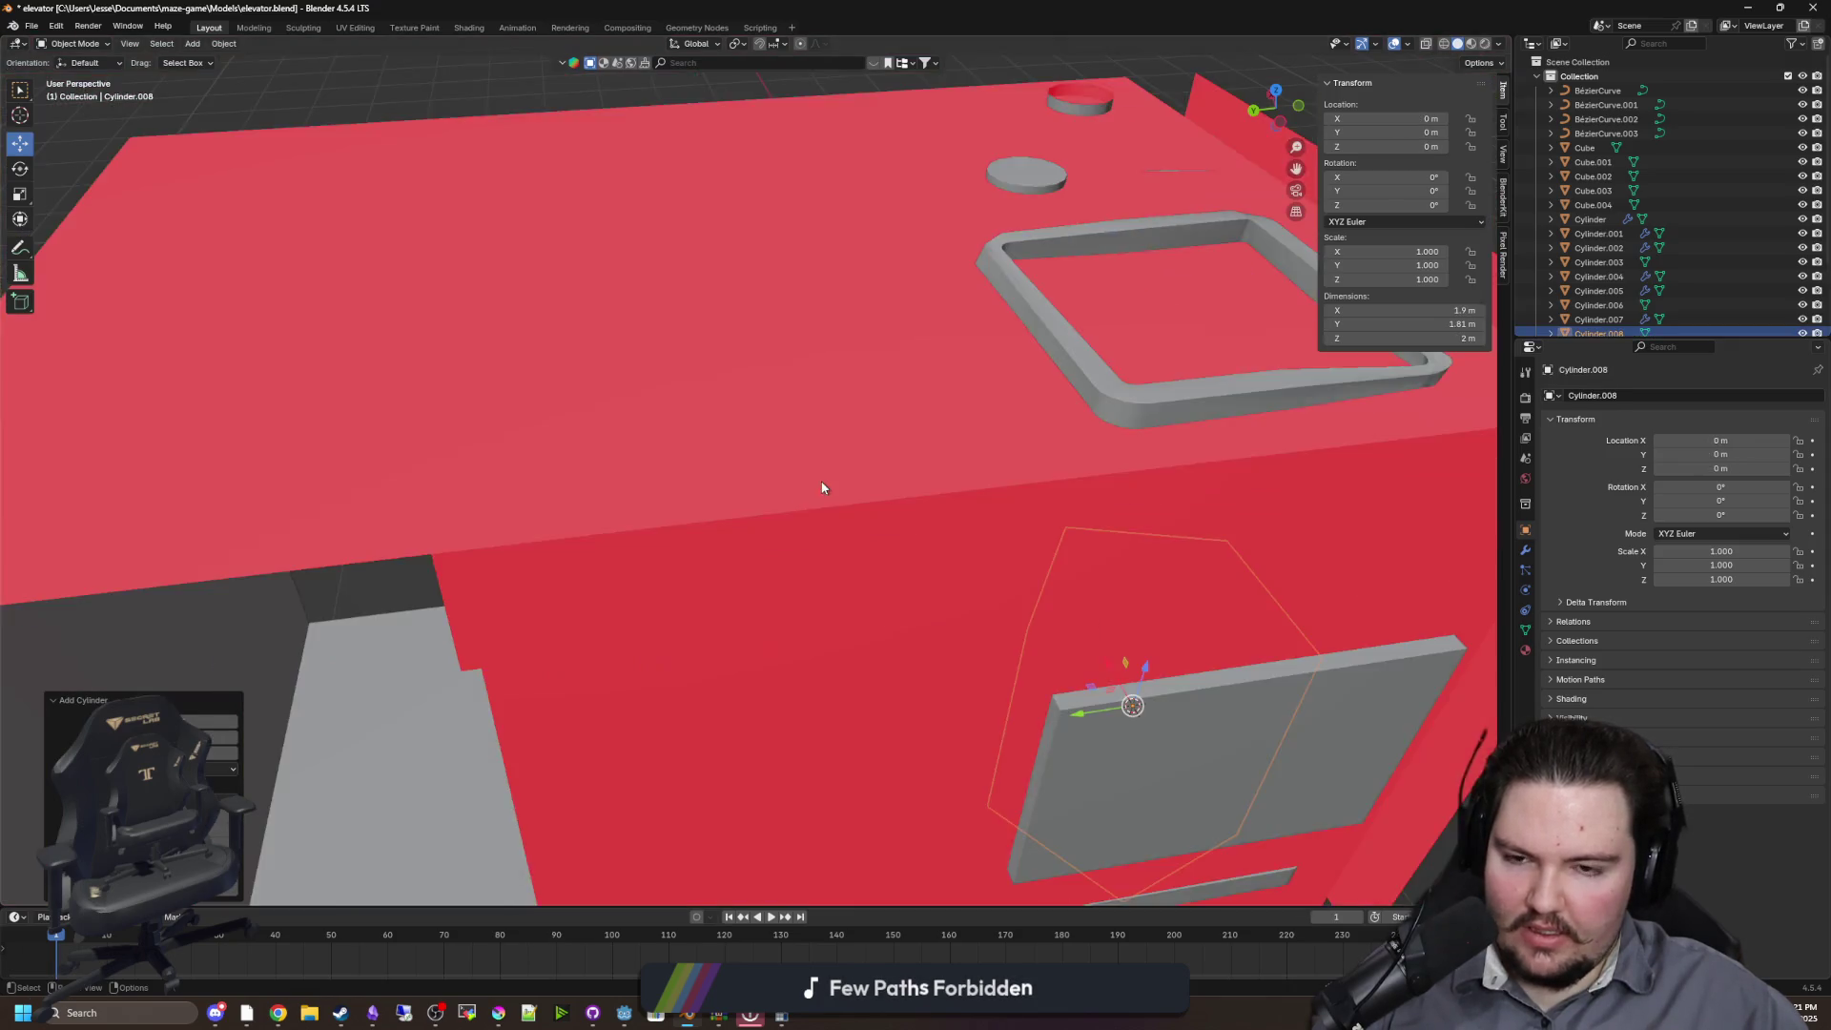
{"action": "scroll", "coordinate": [924, 470], "scroll_direction": "up", "scroll_amount": 8}
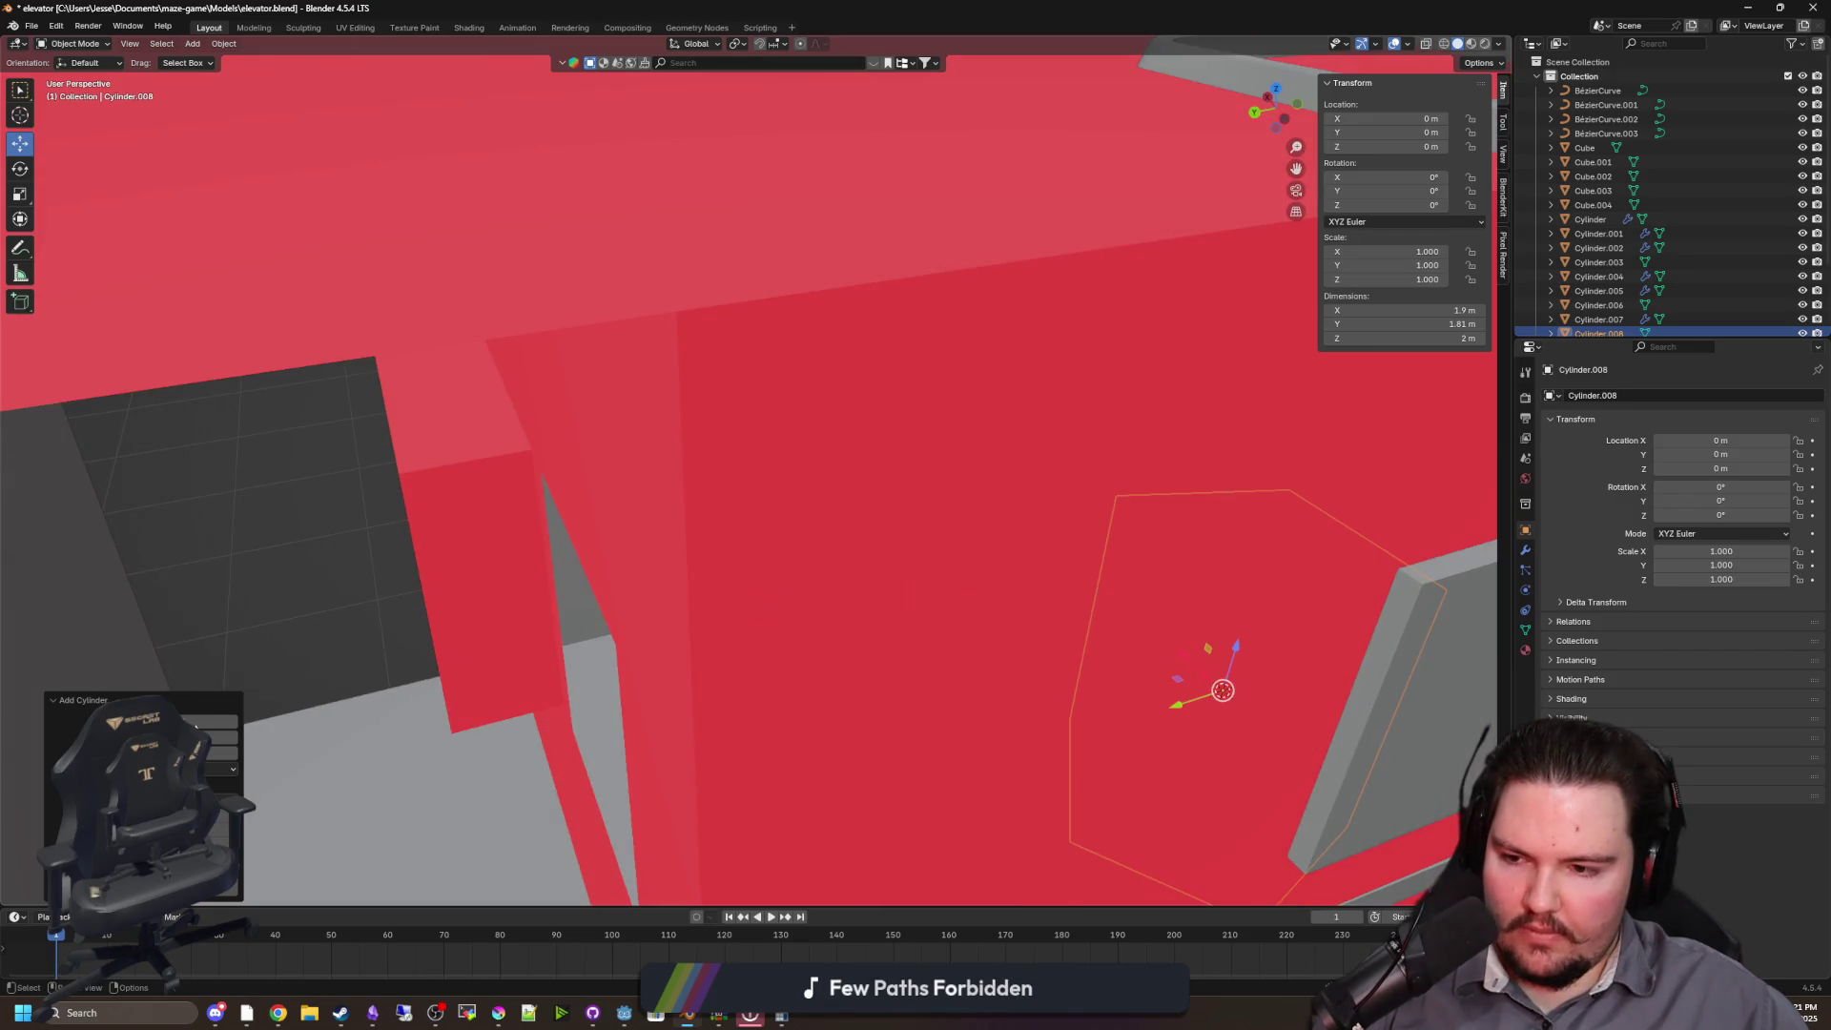
Move the cylinder along X, Y and Z to sit under the pipe
{"action": "key", "text": "g"}
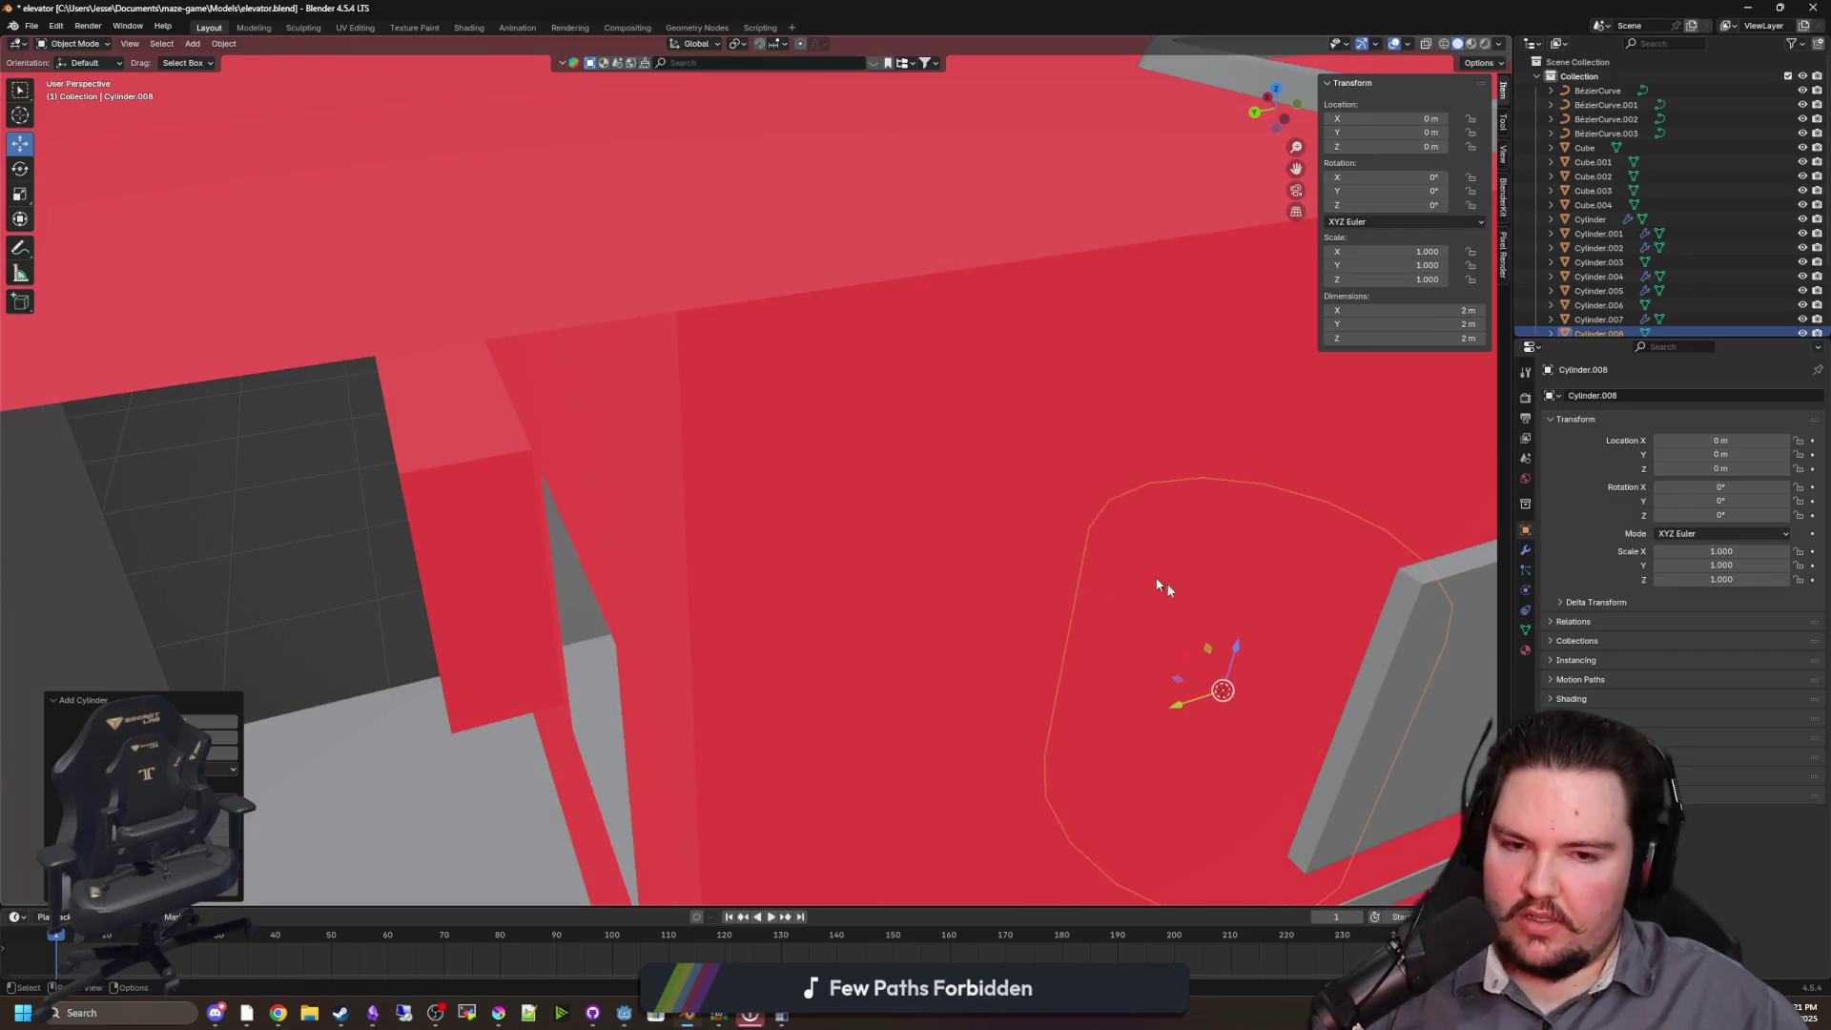
{"action": "key", "text": "x"}
{"action": "left_click", "coordinate": [997, 492]}
{"action": "scroll", "coordinate": [998, 493], "scroll_direction": "up", "scroll_amount": 3}
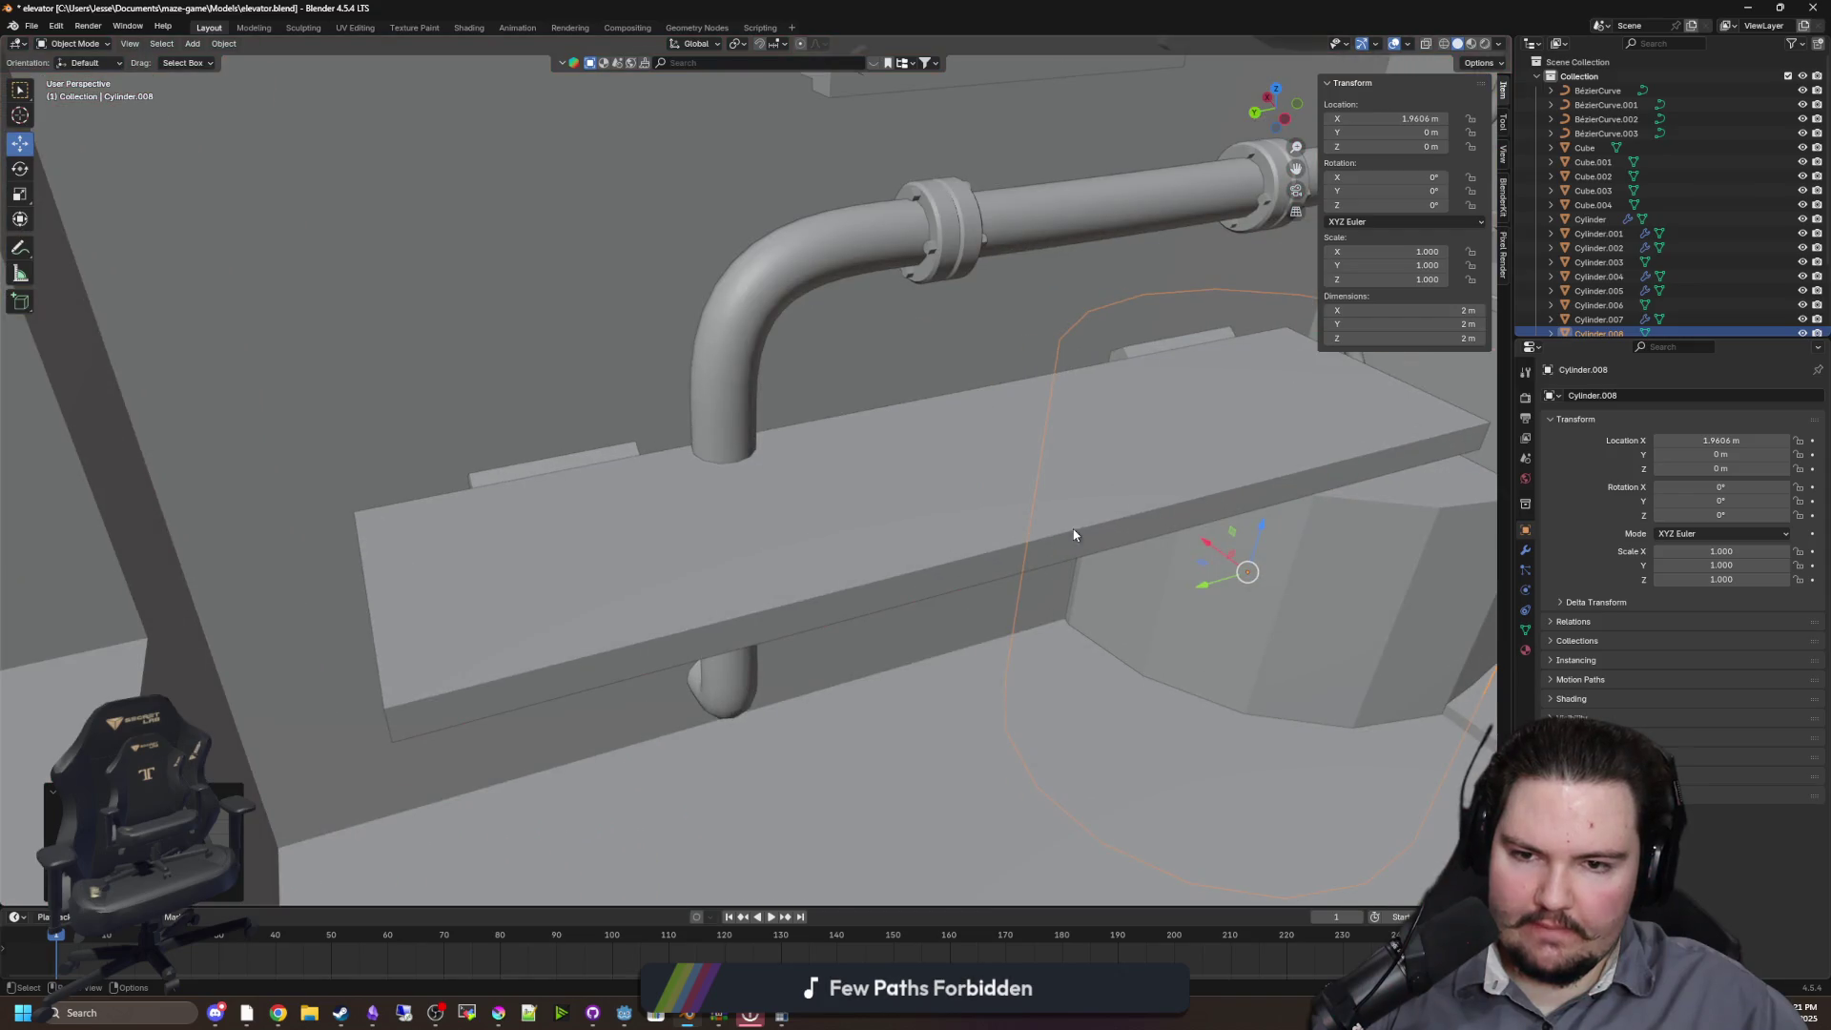
{"action": "key", "text": "g"}
{"action": "key", "text": "y"}
{"action": "left_click", "coordinate": [694, 623]}
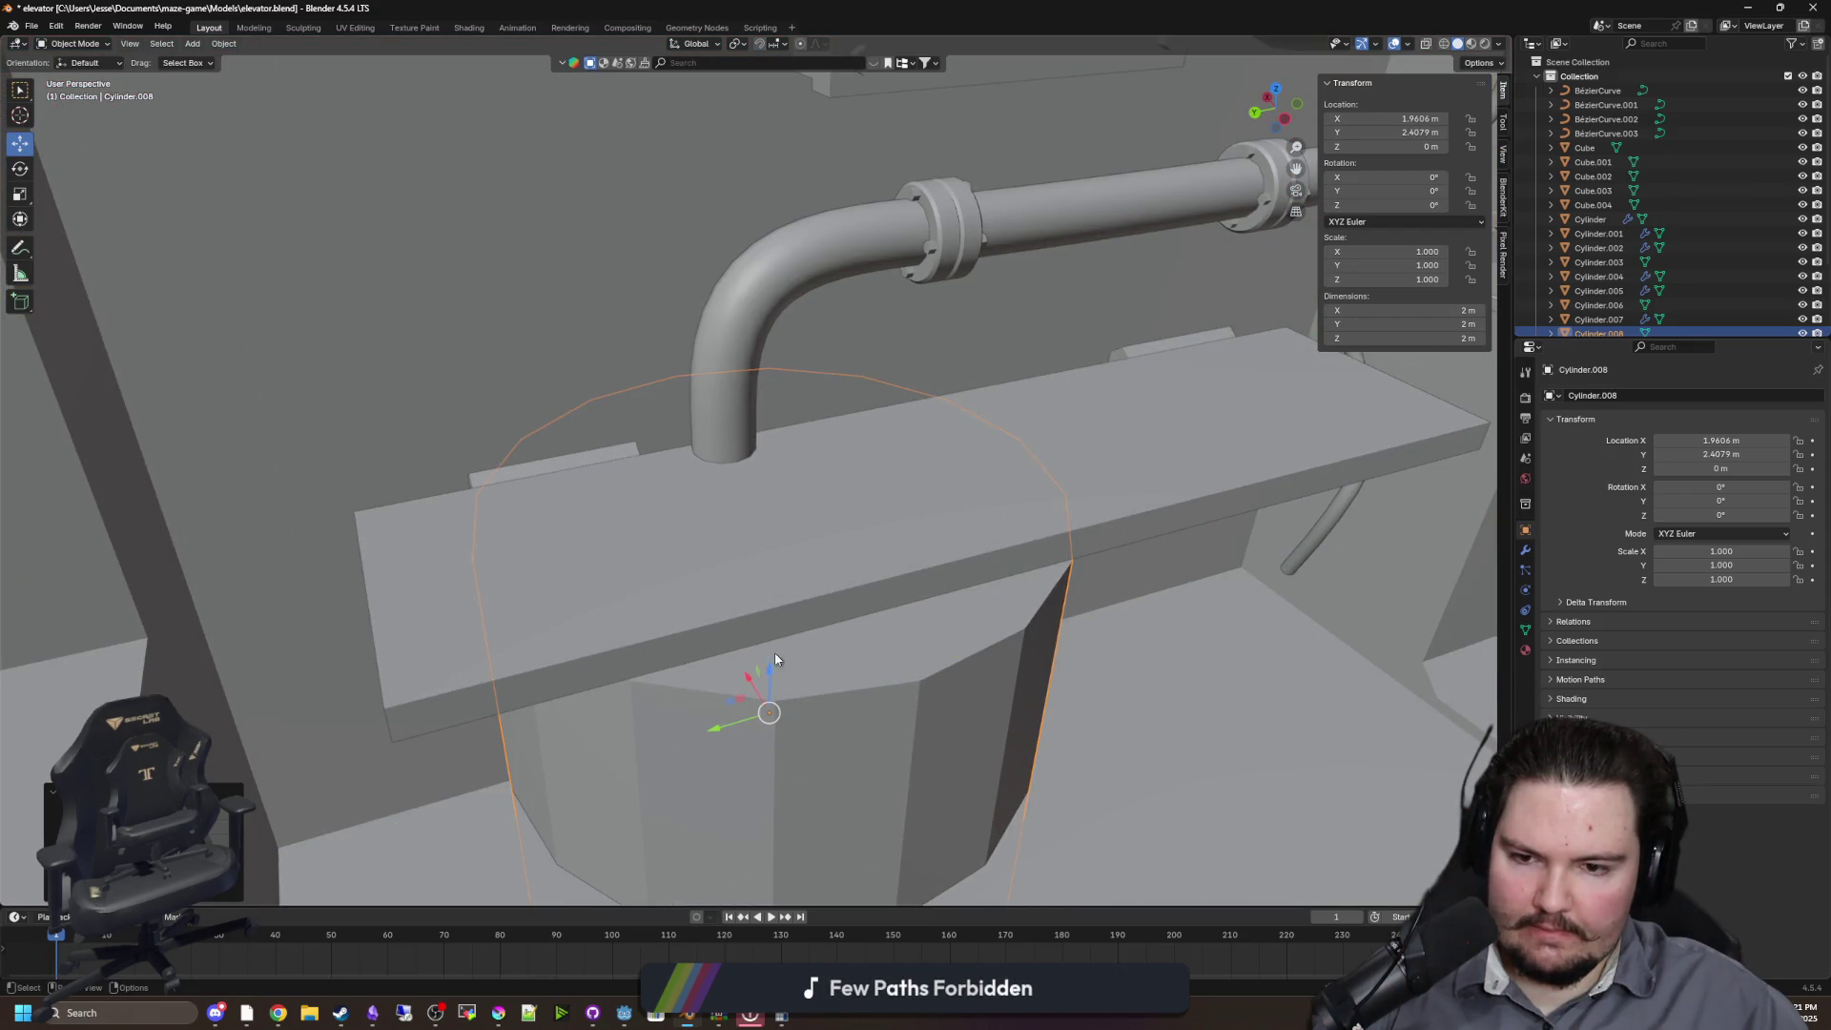
{"action": "key", "text": "g"}
{"action": "key", "text": "z"}
{"action": "left_click", "coordinate": [1104, 633]}
Scale the cylinder down to 0.214 and raise it to the shelf
{"action": "key", "text": "s"}
{"action": "left_click", "coordinate": [844, 553]}
{"action": "key", "text": "g"}
{"action": "key", "text": "z"}
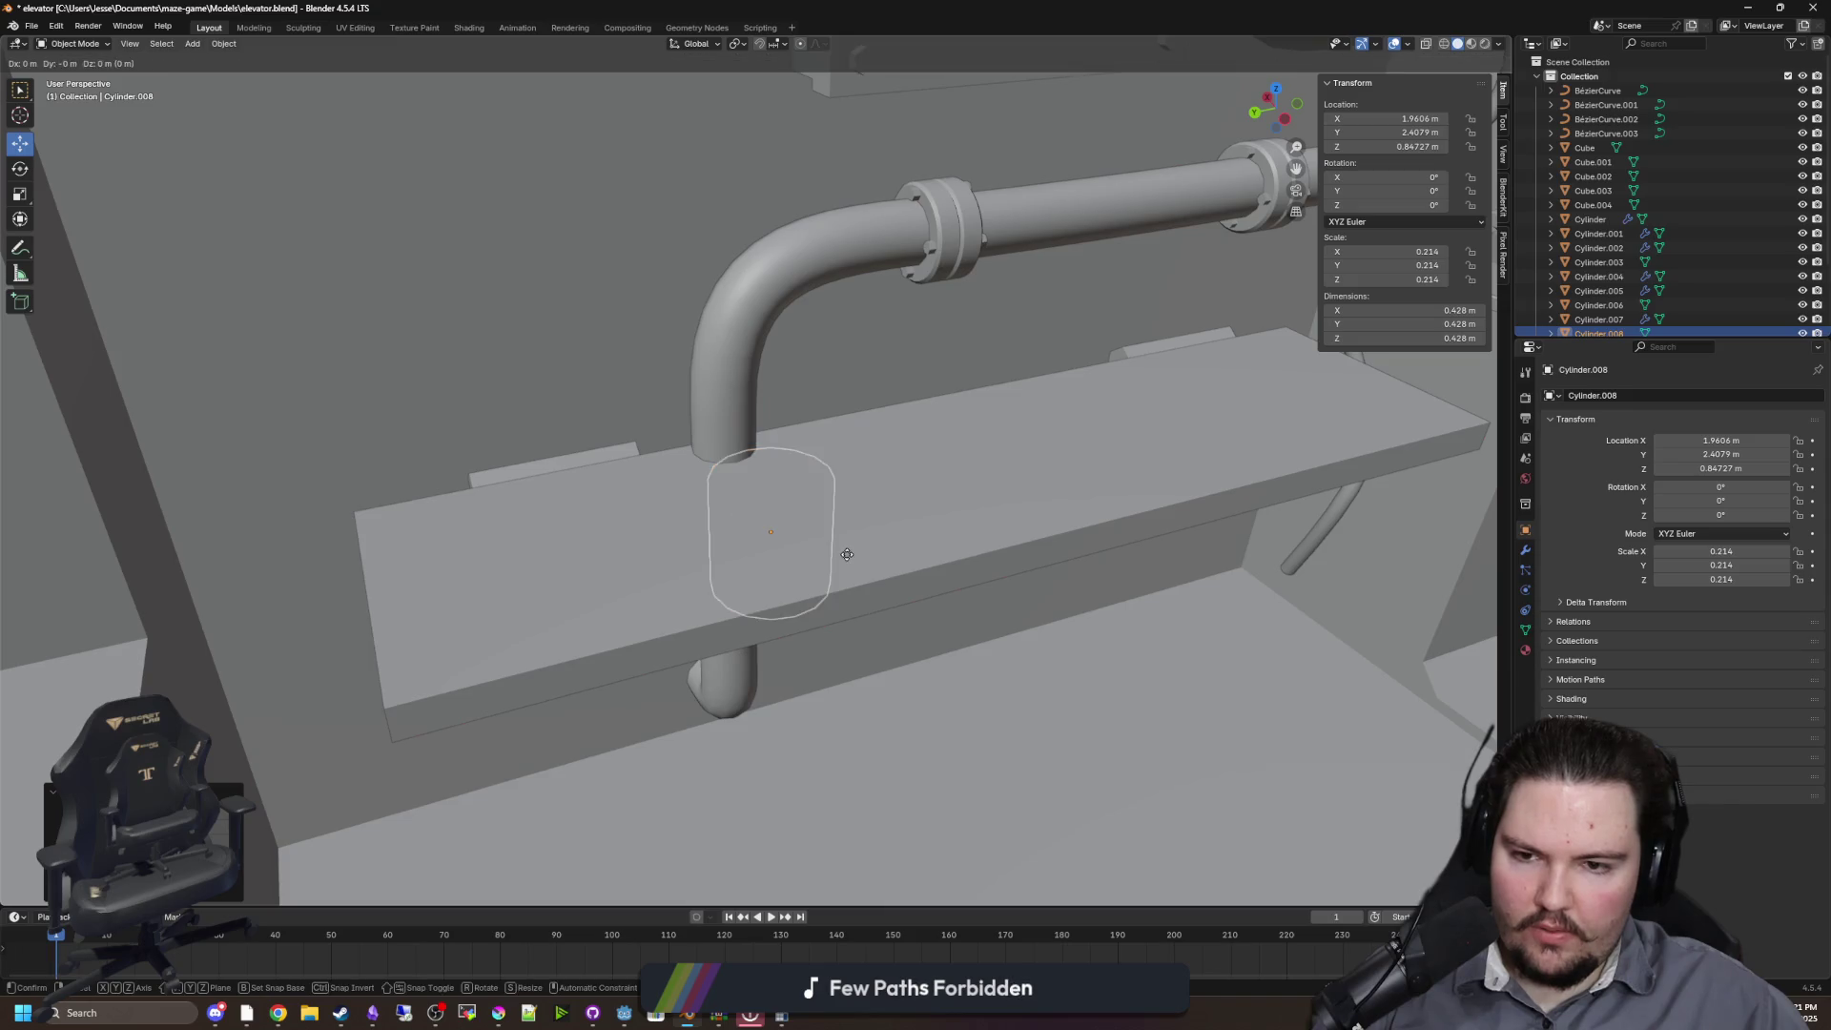
{"action": "left_click", "coordinate": [837, 470]}
Centre the cylinder on the pipe along Y and X, then select shelf Cube.004
{"action": "scroll", "coordinate": [763, 467], "scroll_direction": "up", "scroll_amount": 4}
{"action": "key", "text": "g"}
{"action": "key", "text": "y"}
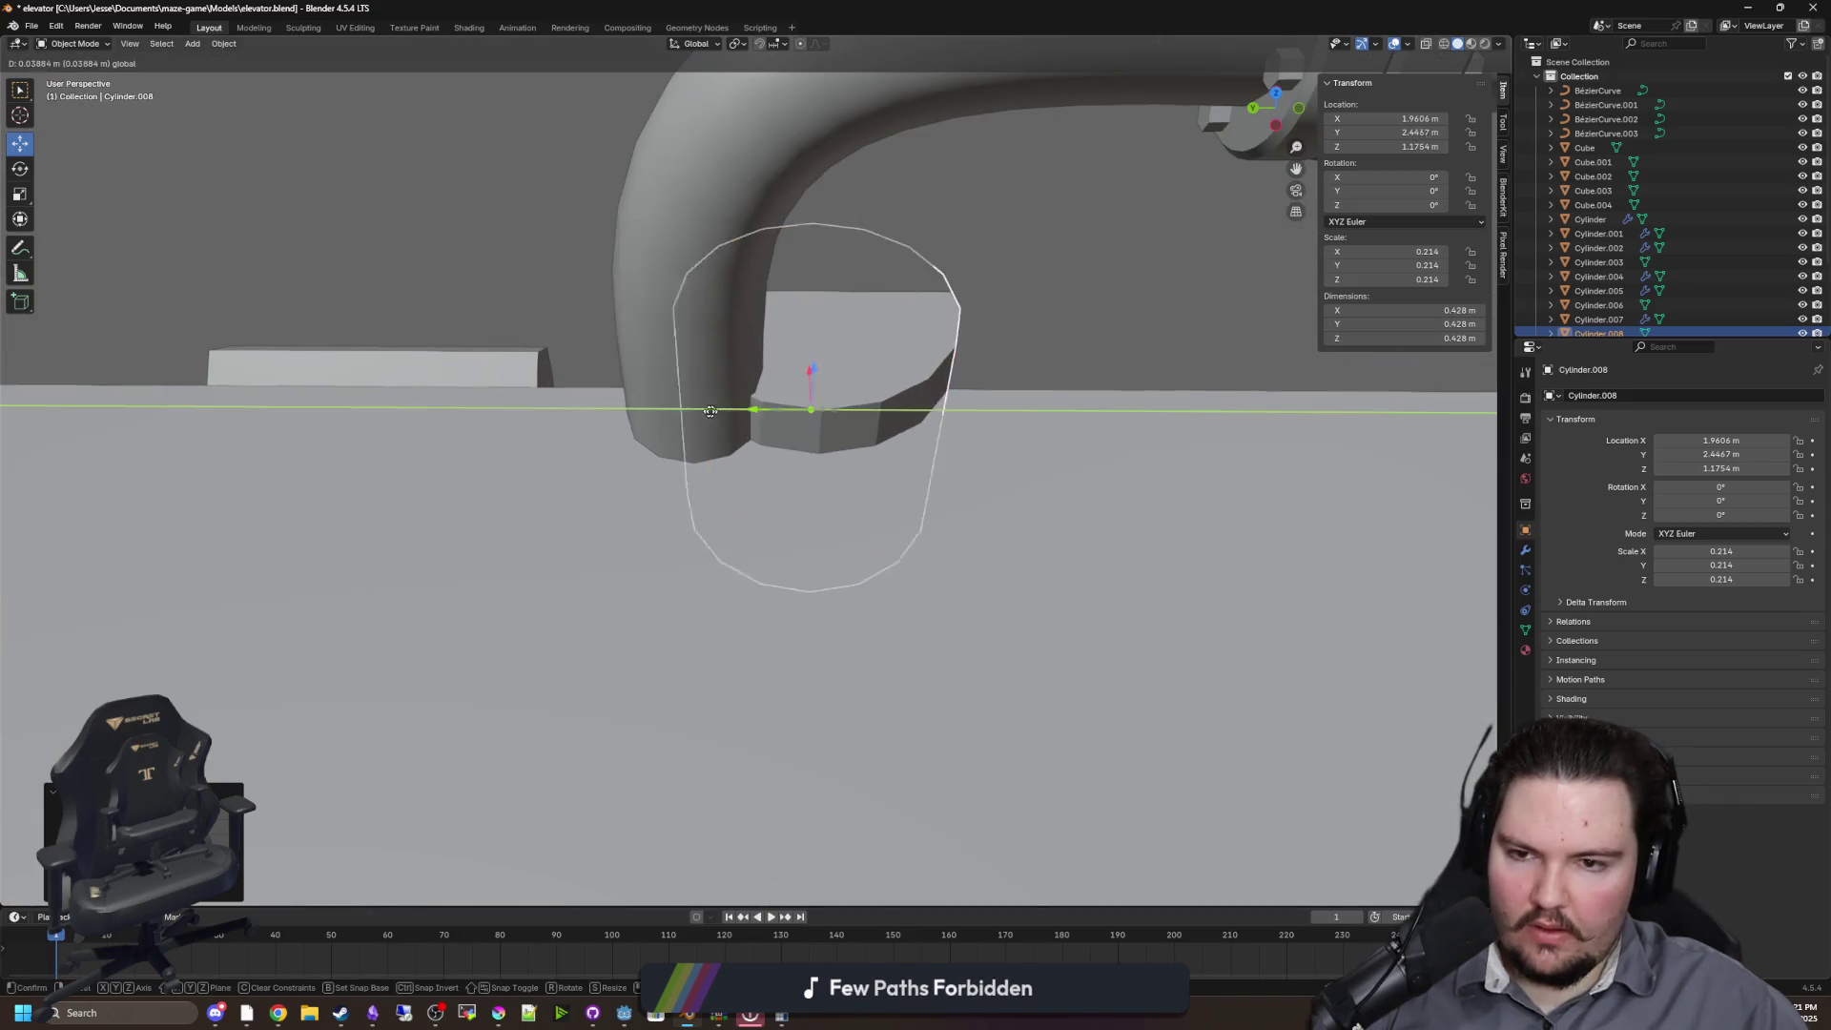
{"action": "left_click", "coordinate": [696, 373]}
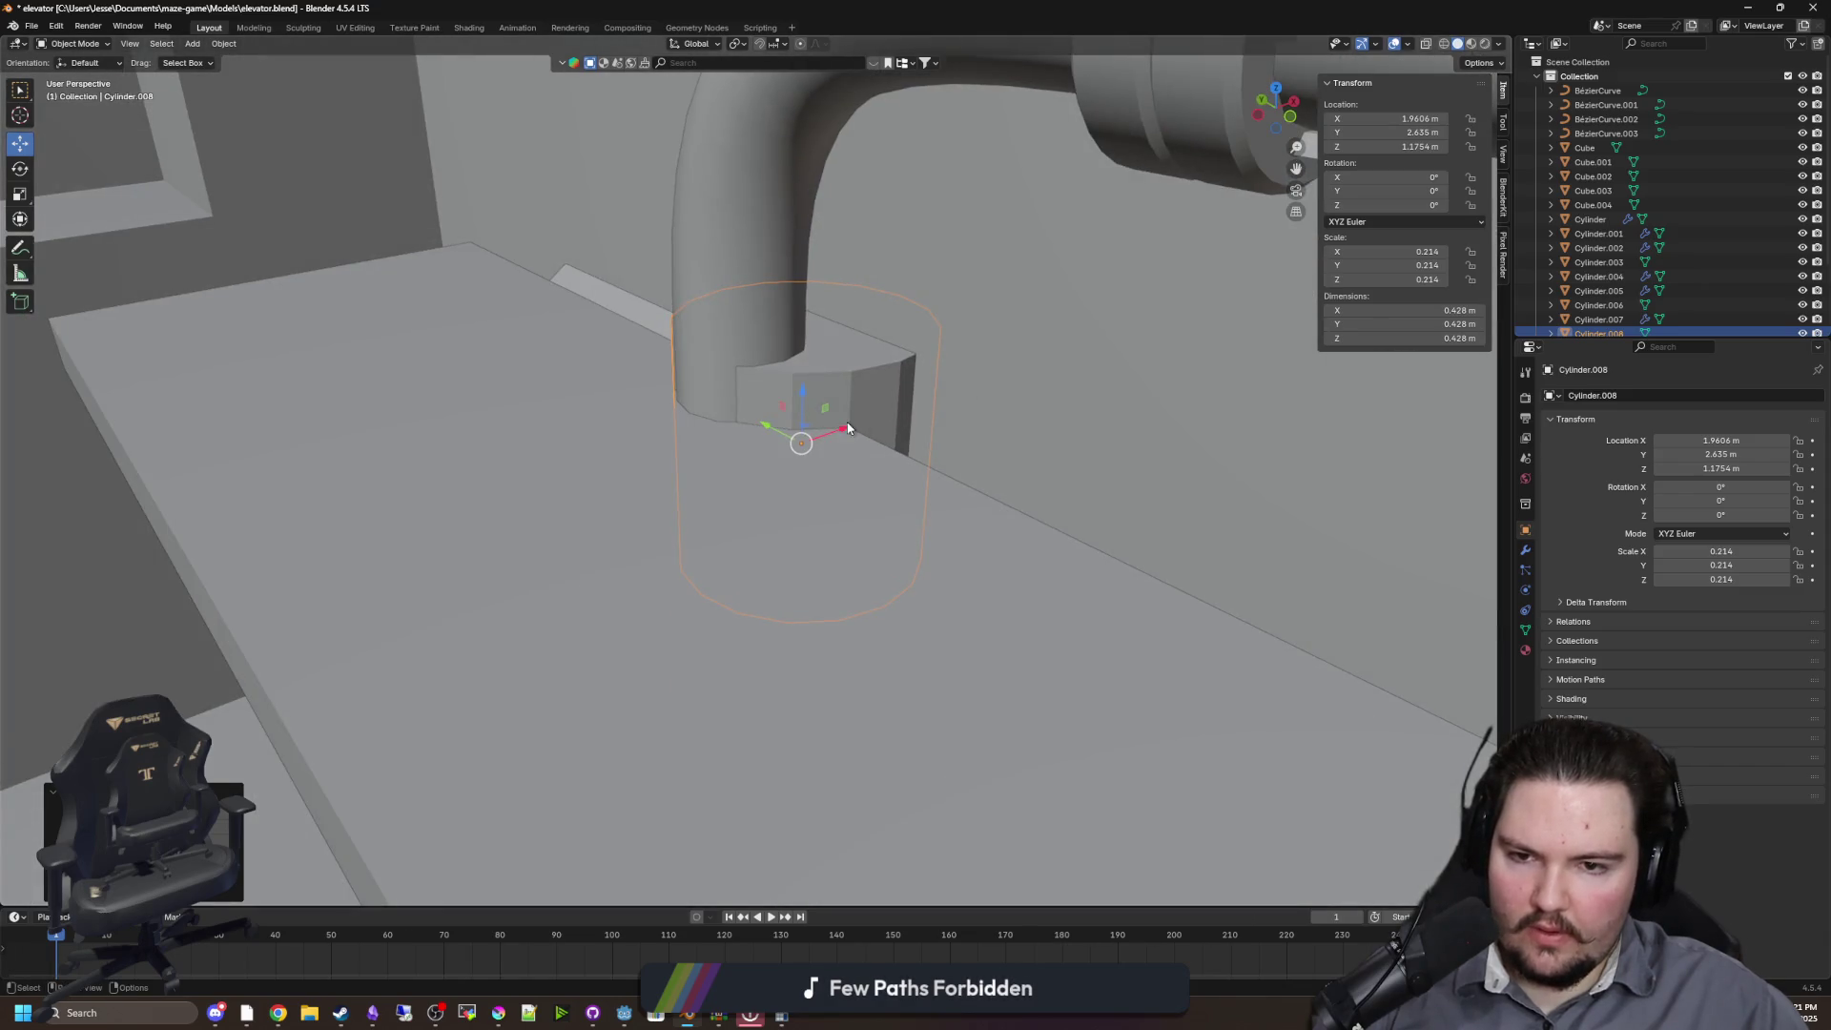
{"action": "key", "text": "g"}
{"action": "key", "text": "x"}
{"action": "left_click", "coordinate": [767, 440]}
{"action": "scroll", "coordinate": [767, 440], "scroll_direction": "up", "scroll_amount": 3}
{"action": "left_click", "coordinate": [1333, 462]}
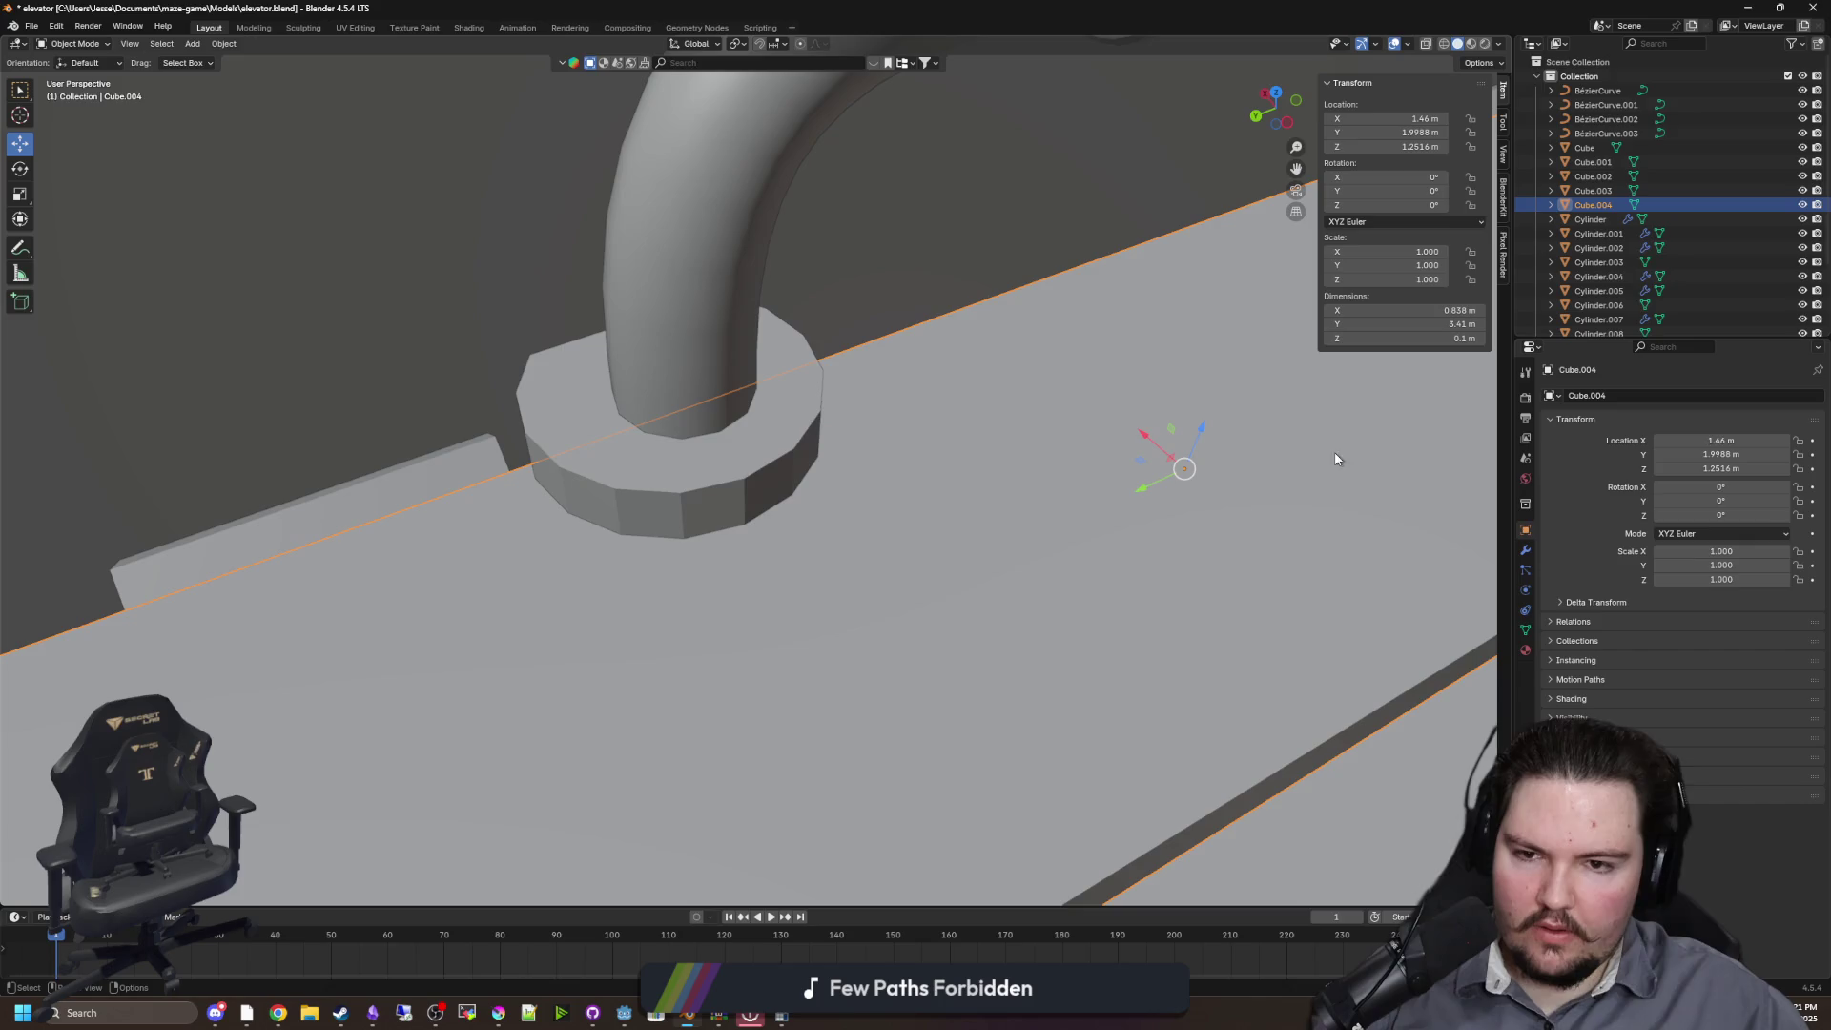
Add a Boolean Difference modifier to Cube.004 using Cylinder.008 as the cutter object
{"action": "left_click", "coordinate": [1525, 551]}
{"action": "left_click", "coordinate": [1632, 391]}
{"action": "type", "text": "bool"}
{"action": "key", "text": "Return"}
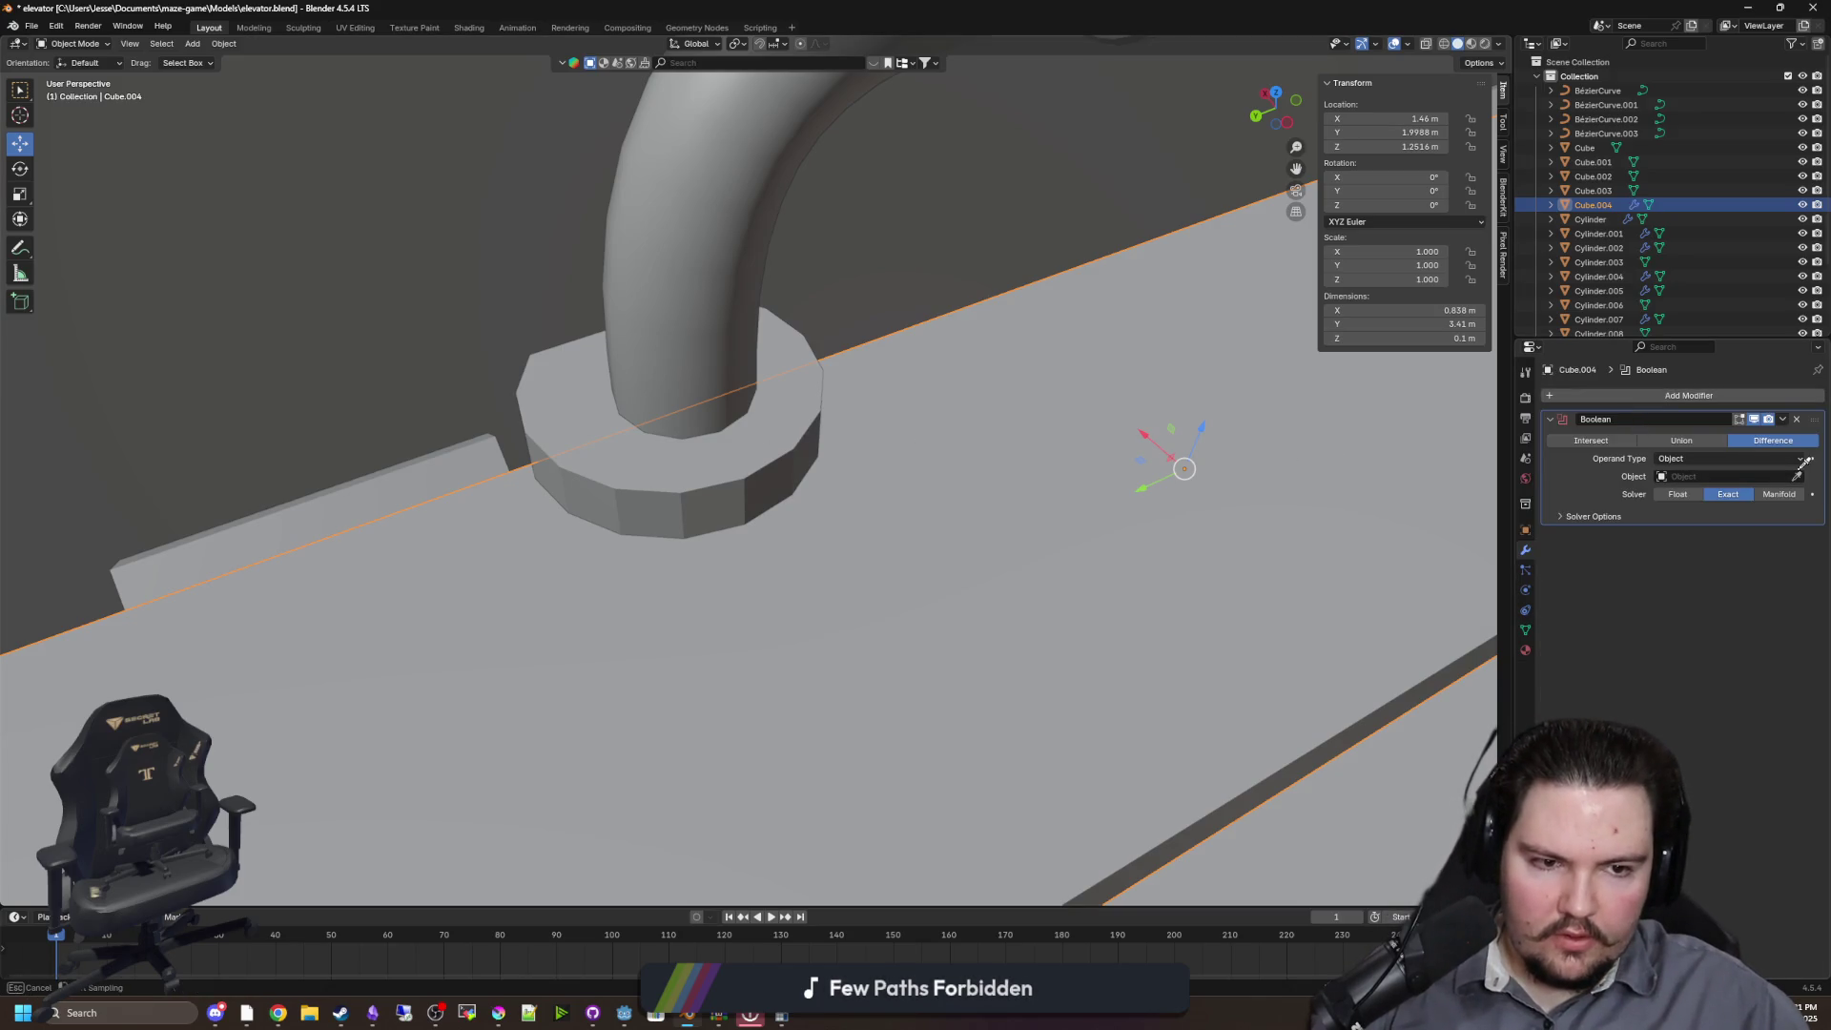
{"action": "left_click", "coordinate": [1798, 476]}
{"action": "left_click", "coordinate": [678, 464]}
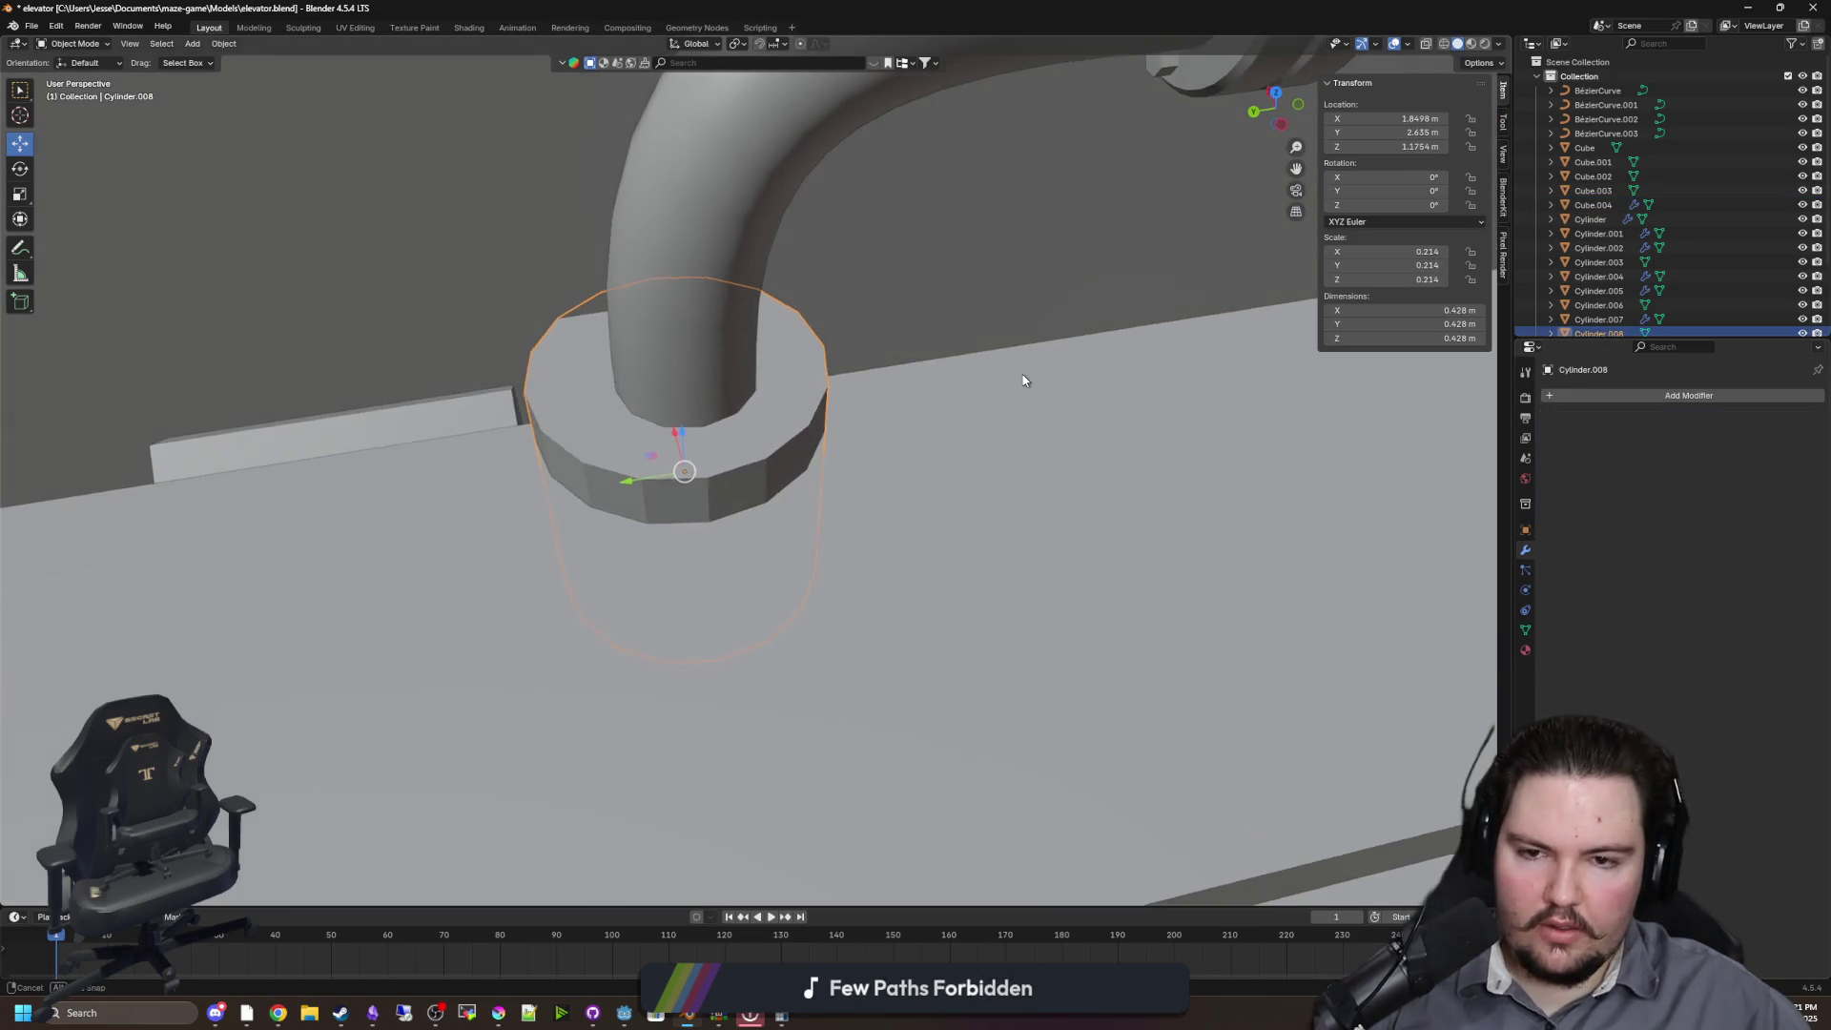
In Top view with X-ray on, slide the cylinder onto the pipe along Y and X
{"action": "key", "text": "KP_7"}
{"action": "scroll", "coordinate": [1022, 379], "scroll_direction": "up", "scroll_amount": 2}
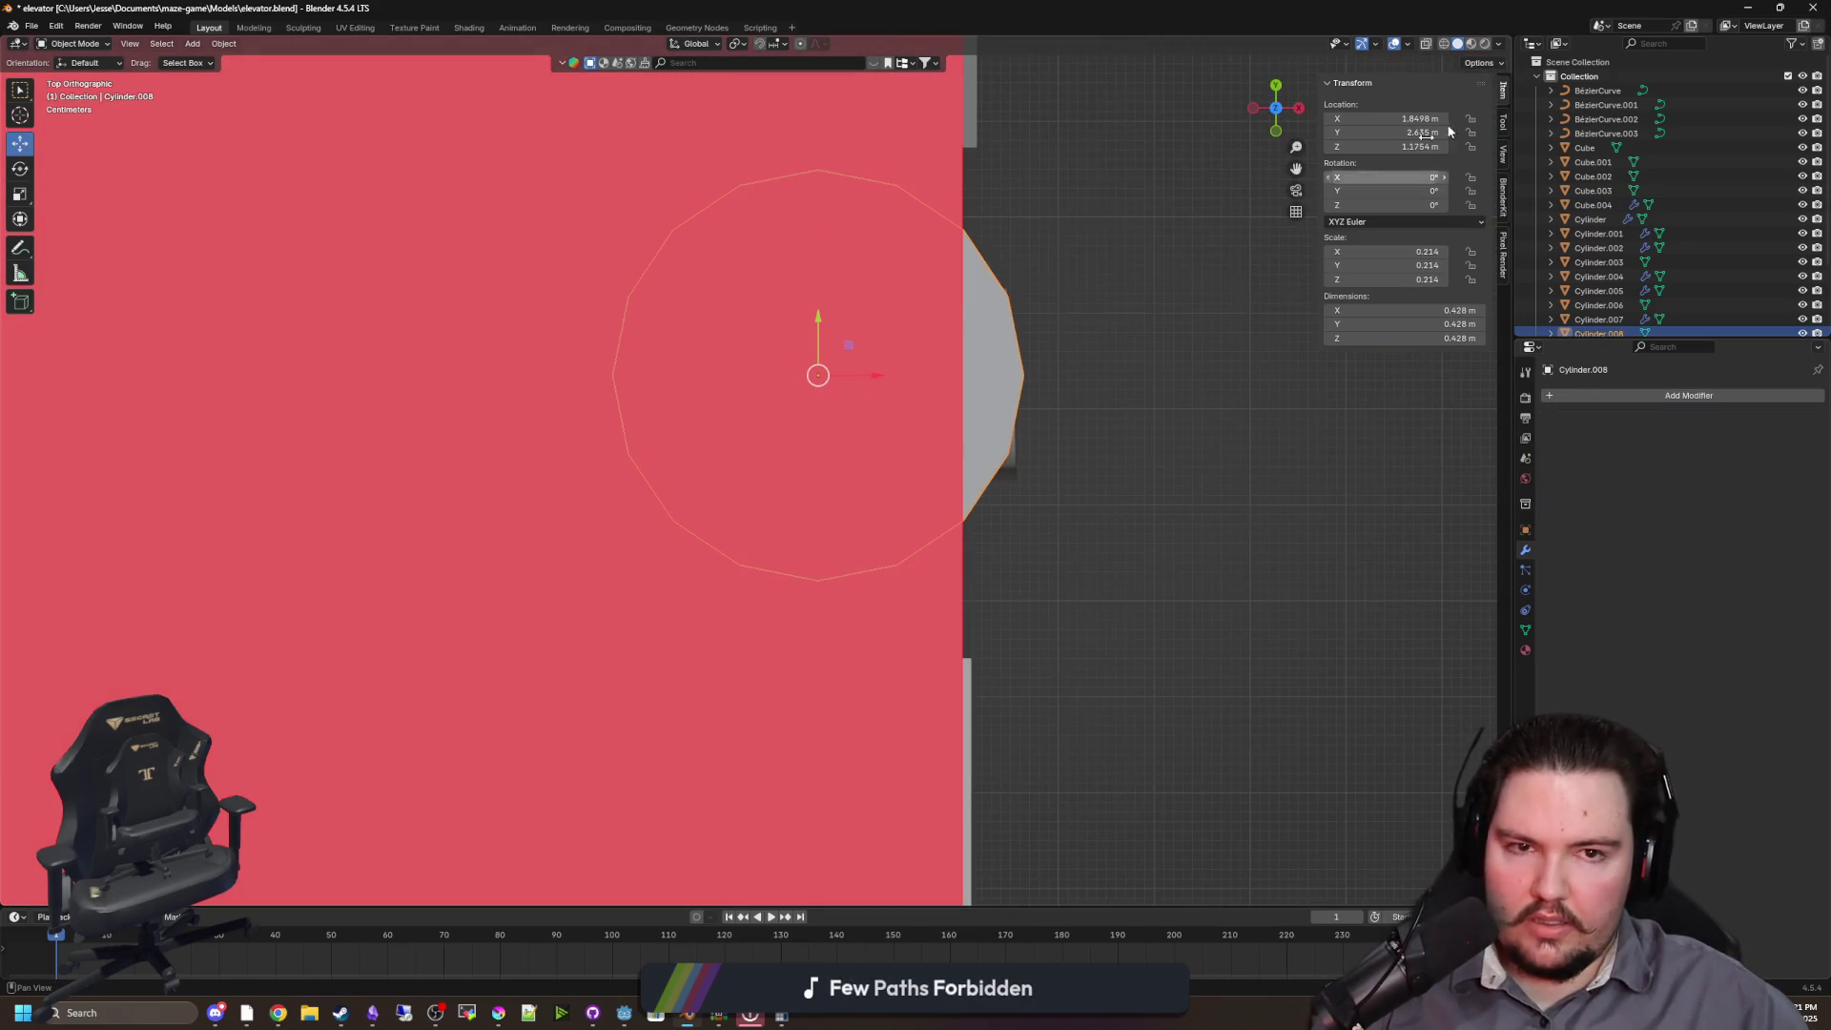
{"action": "left_click", "coordinate": [1430, 48]}
{"action": "scroll", "coordinate": [746, 391], "scroll_direction": "up", "scroll_amount": 3}
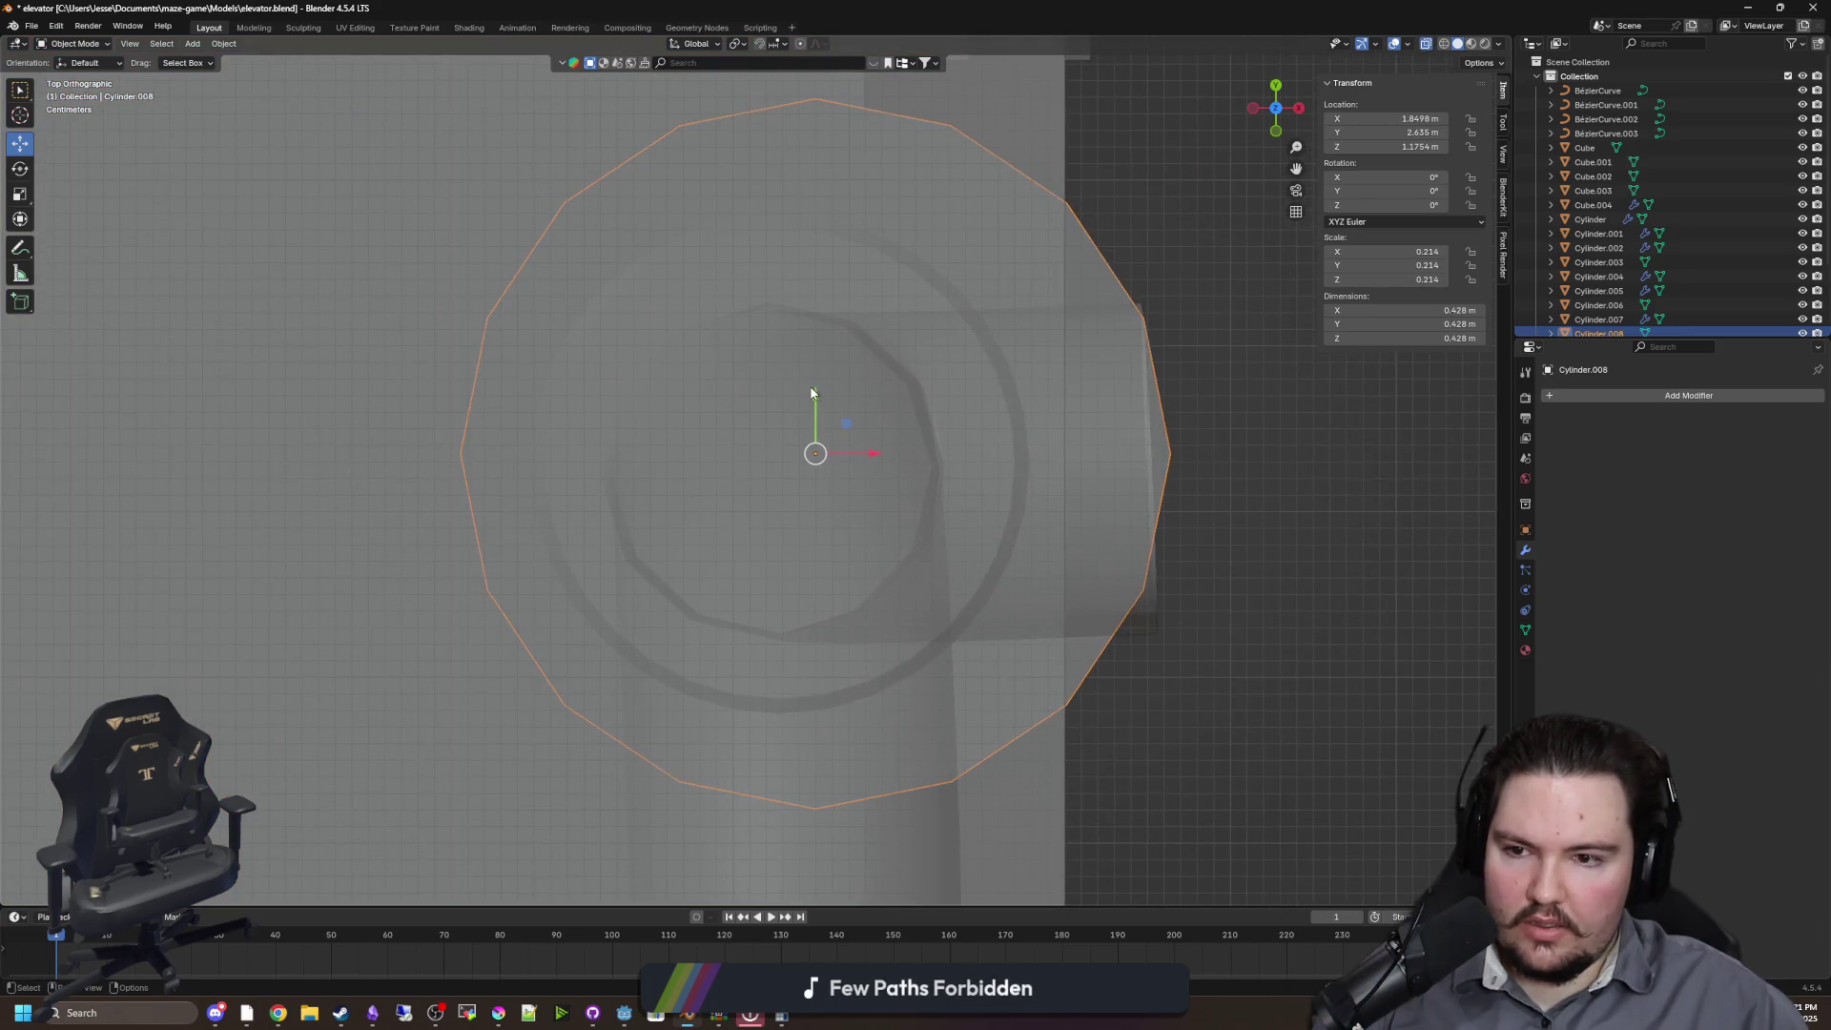
{"action": "left_click_drag", "start_coordinate": [818, 396], "coordinate": [800, 401]}
{"action": "mouse_move", "coordinate": [868, 460]}
{"action": "left_mouse_down"}
{"action": "mouse_move", "coordinate": [813, 459]}
{"action": "mouse_move", "coordinate": [767, 410]}
{"action": "mouse_move", "coordinate": [965, 430]}
{"action": "left_mouse_up"}
{"action": "scroll", "coordinate": [767, 410], "scroll_direction": "down", "scroll_amount": 3}
{"action": "scroll", "coordinate": [879, 408], "scroll_direction": "down", "scroll_amount": 3}
{"action": "scroll", "coordinate": [965, 431], "scroll_direction": "up", "scroll_amount": 3}
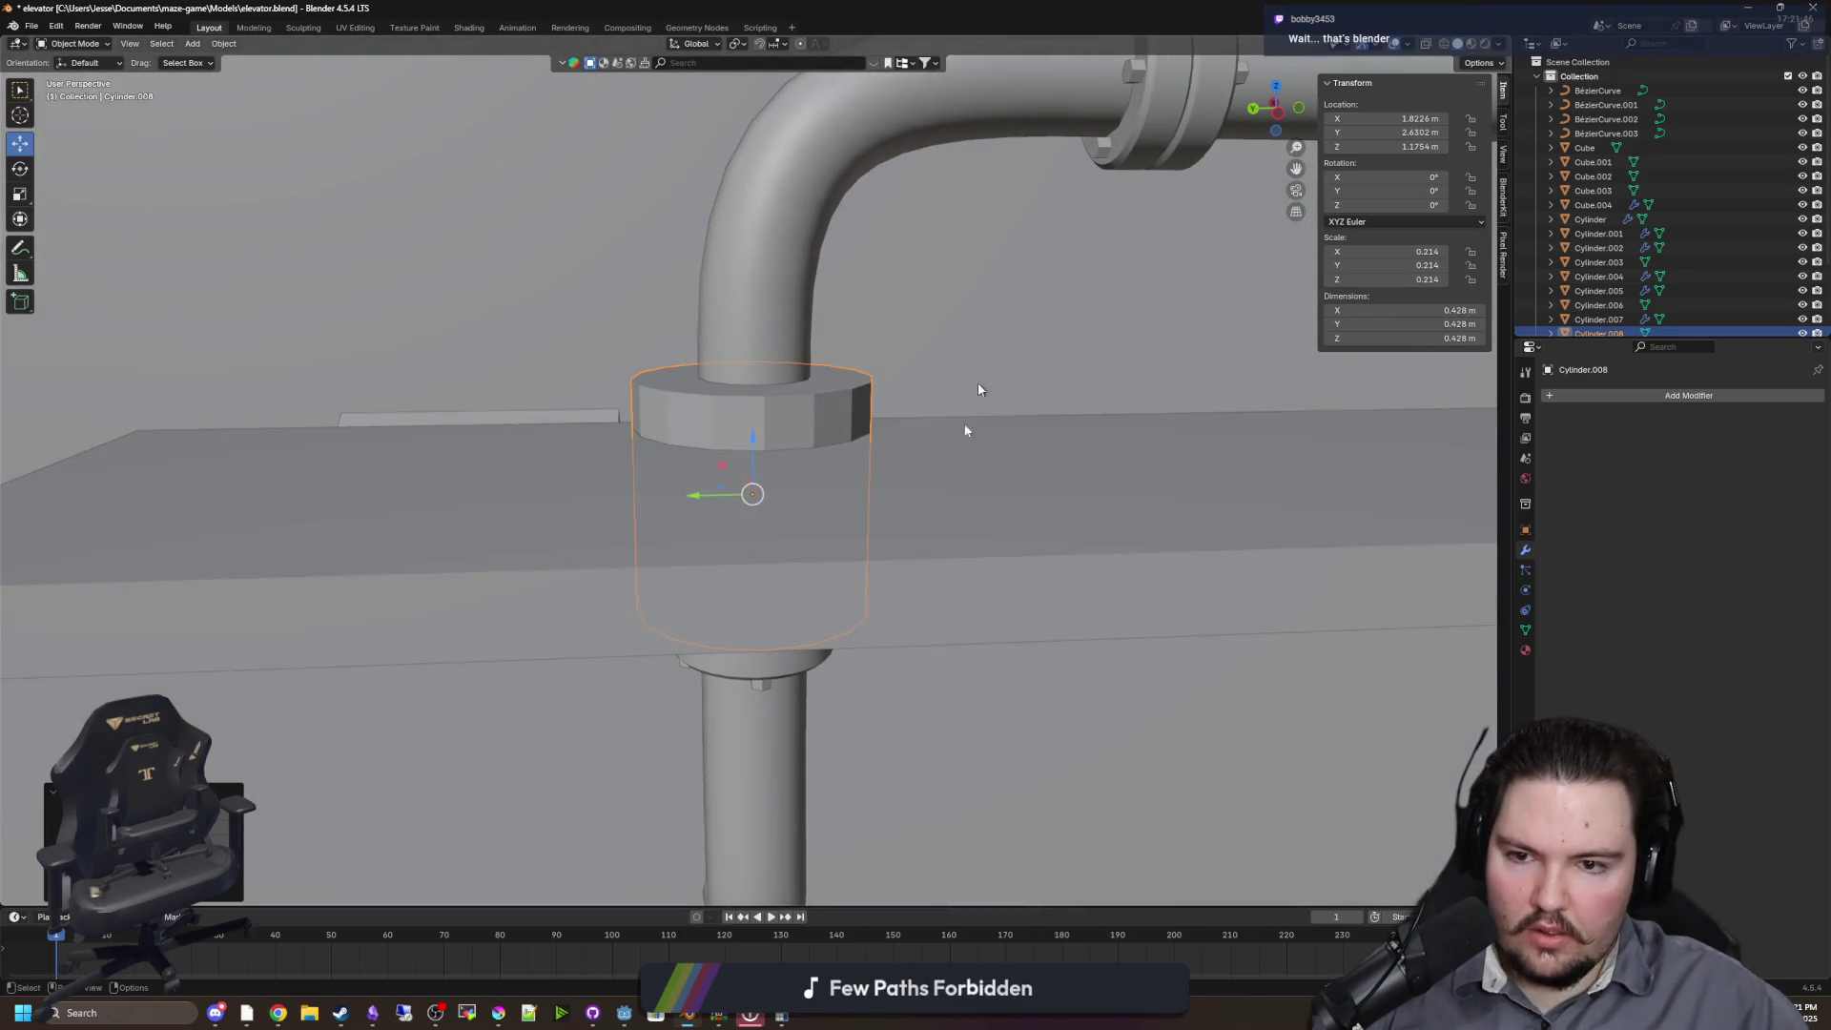
{"action": "scroll", "coordinate": [1802, 267], "scroll_direction": "down", "scroll_amount": 3}
Hide the cylinder to check the hole in the shelf, then show it again
{"action": "left_click", "coordinate": [1803, 249]}
{"action": "mouse_move", "coordinate": [858, 424]}
{"action": "left_mouse_down"}
{"action": "mouse_move", "coordinate": [935, 446]}
{"action": "mouse_move", "coordinate": [846, 487]}
{"action": "mouse_move", "coordinate": [965, 417]}
{"action": "left_mouse_up"}
{"action": "scroll", "coordinate": [886, 433], "scroll_direction": "down", "scroll_amount": 3}
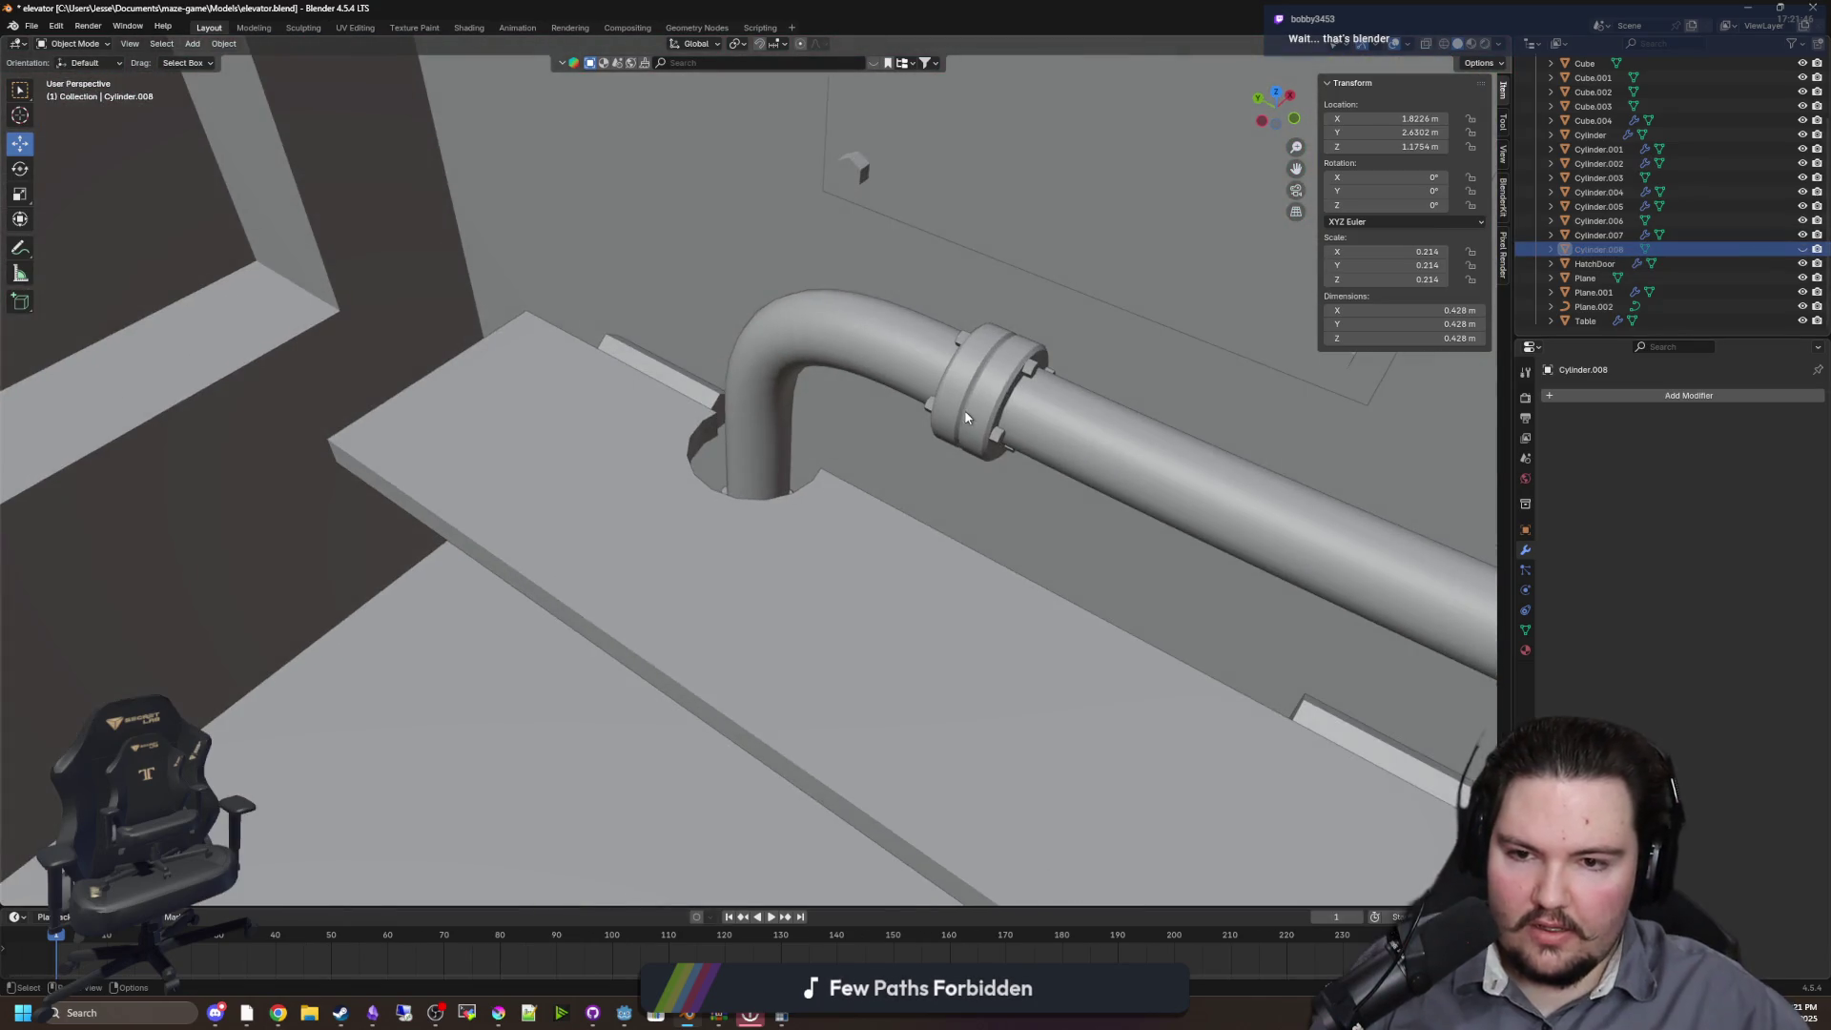
{"action": "scroll", "coordinate": [965, 417], "scroll_direction": "up", "scroll_amount": 2}
{"action": "left_click", "coordinate": [1802, 249]}
Scale the cylinder to 0.153 and raise it to Z 1.2551 m at the pipe base
{"action": "mouse_move", "coordinate": [756, 459]}
{"action": "left_mouse_down"}
{"action": "mouse_move", "coordinate": [1026, 494]}
{"action": "mouse_move", "coordinate": [952, 380]}
{"action": "mouse_move", "coordinate": [954, 451]}
{"action": "mouse_move", "coordinate": [852, 490]}
{"action": "mouse_move", "coordinate": [951, 544]}
{"action": "left_mouse_up"}
{"action": "key", "text": "s"}
{"action": "left_click", "coordinate": [948, 487]}
{"action": "key", "text": "g"}
{"action": "key", "text": "z"}
{"action": "left_click", "coordinate": [952, 410]}
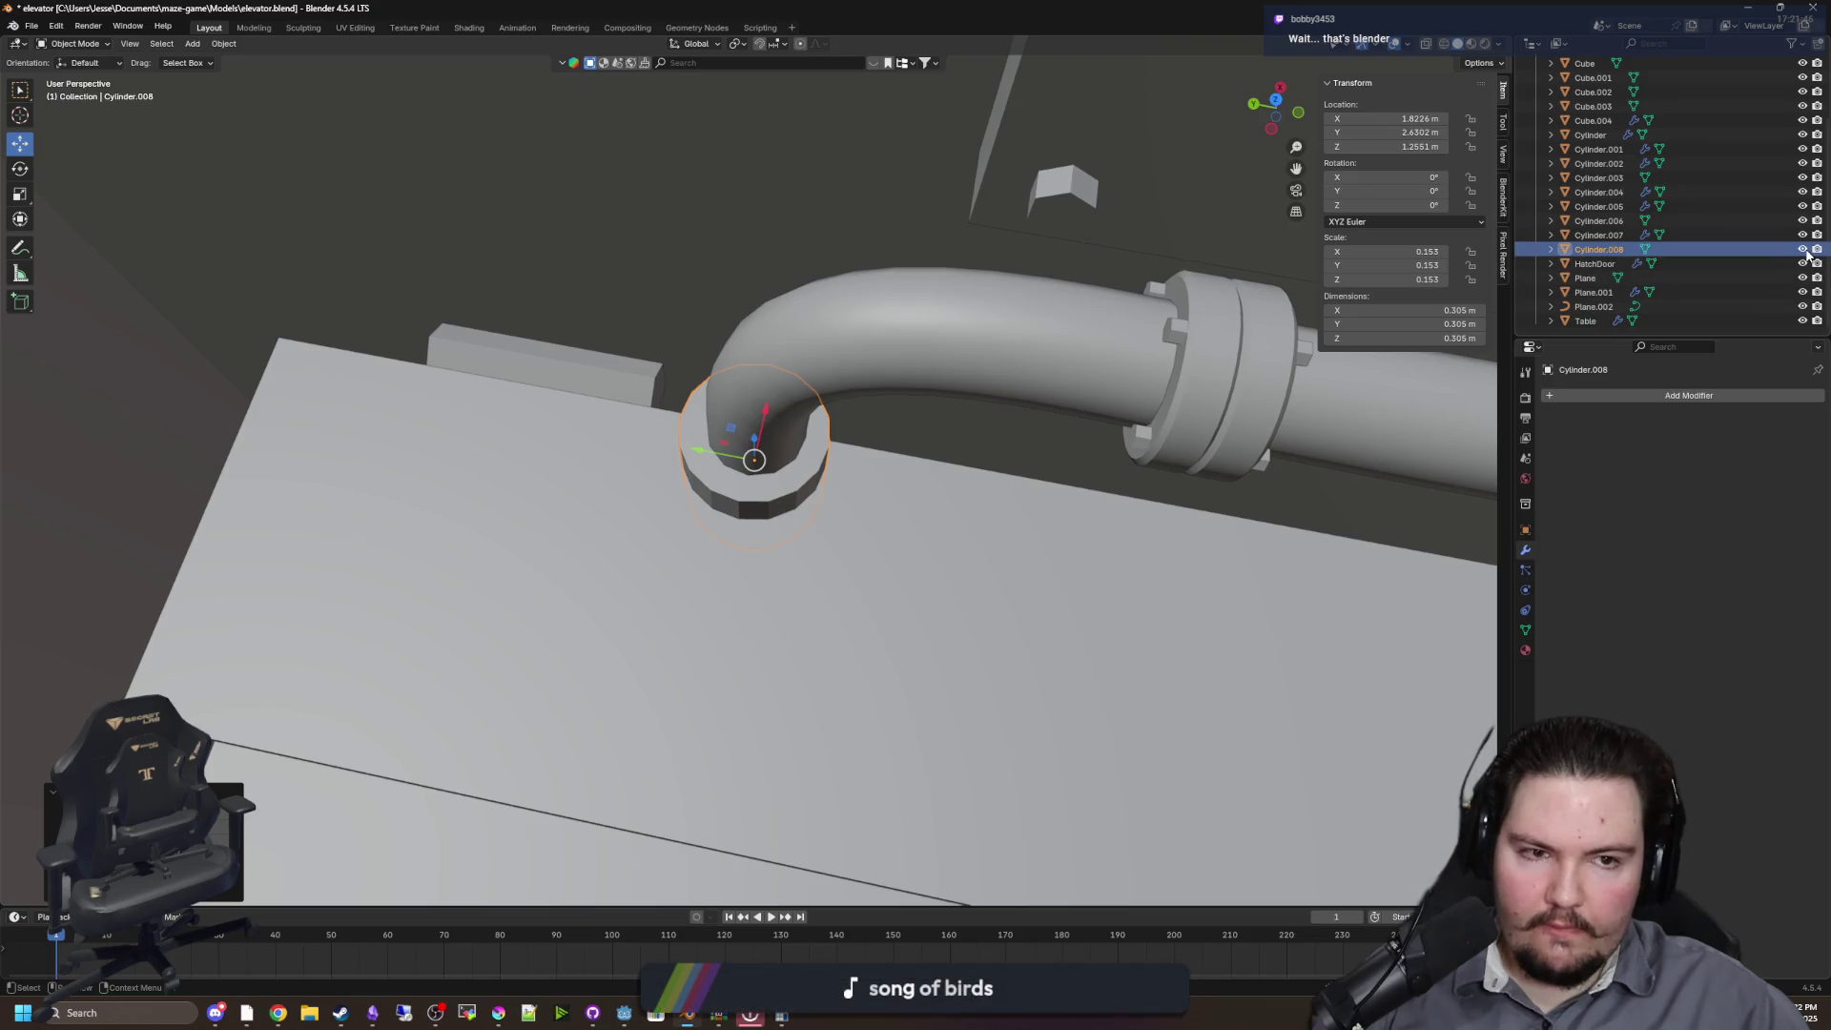
Hide the cylinder to inspect the shelf hole, then show and frame it
{"action": "left_click", "coordinate": [1802, 249]}
{"action": "mouse_move", "coordinate": [834, 561]}
{"action": "left_mouse_down"}
{"action": "mouse_move", "coordinate": [904, 499]}
{"action": "mouse_move", "coordinate": [847, 463]}
{"action": "mouse_move", "coordinate": [977, 466]}
{"action": "mouse_move", "coordinate": [744, 477]}
{"action": "left_mouse_up"}
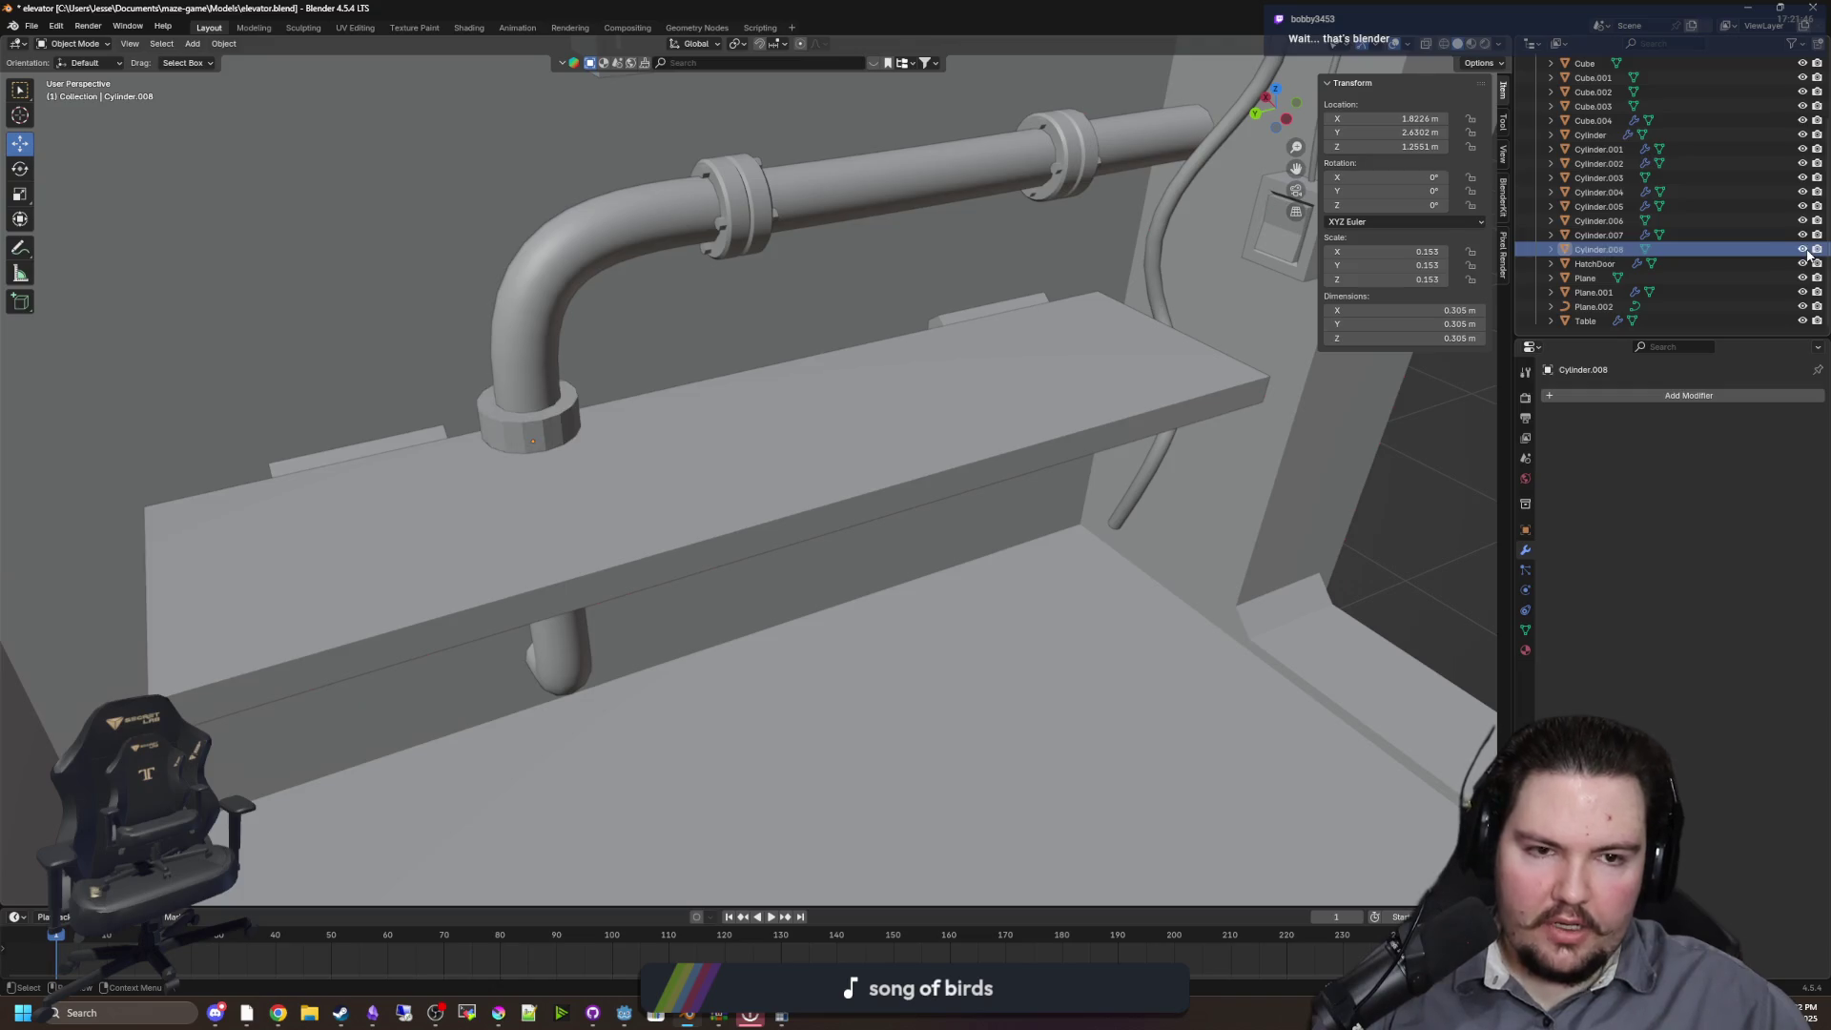
{"action": "left_click", "coordinate": [1803, 249]}
{"action": "key", "text": "KP_Decimal"}
In Edit Mode with X-ray, delete one half of the cylinder ring's vertices
{"action": "key", "text": "Tab"}
{"action": "key", "text": "ctrl+r"}
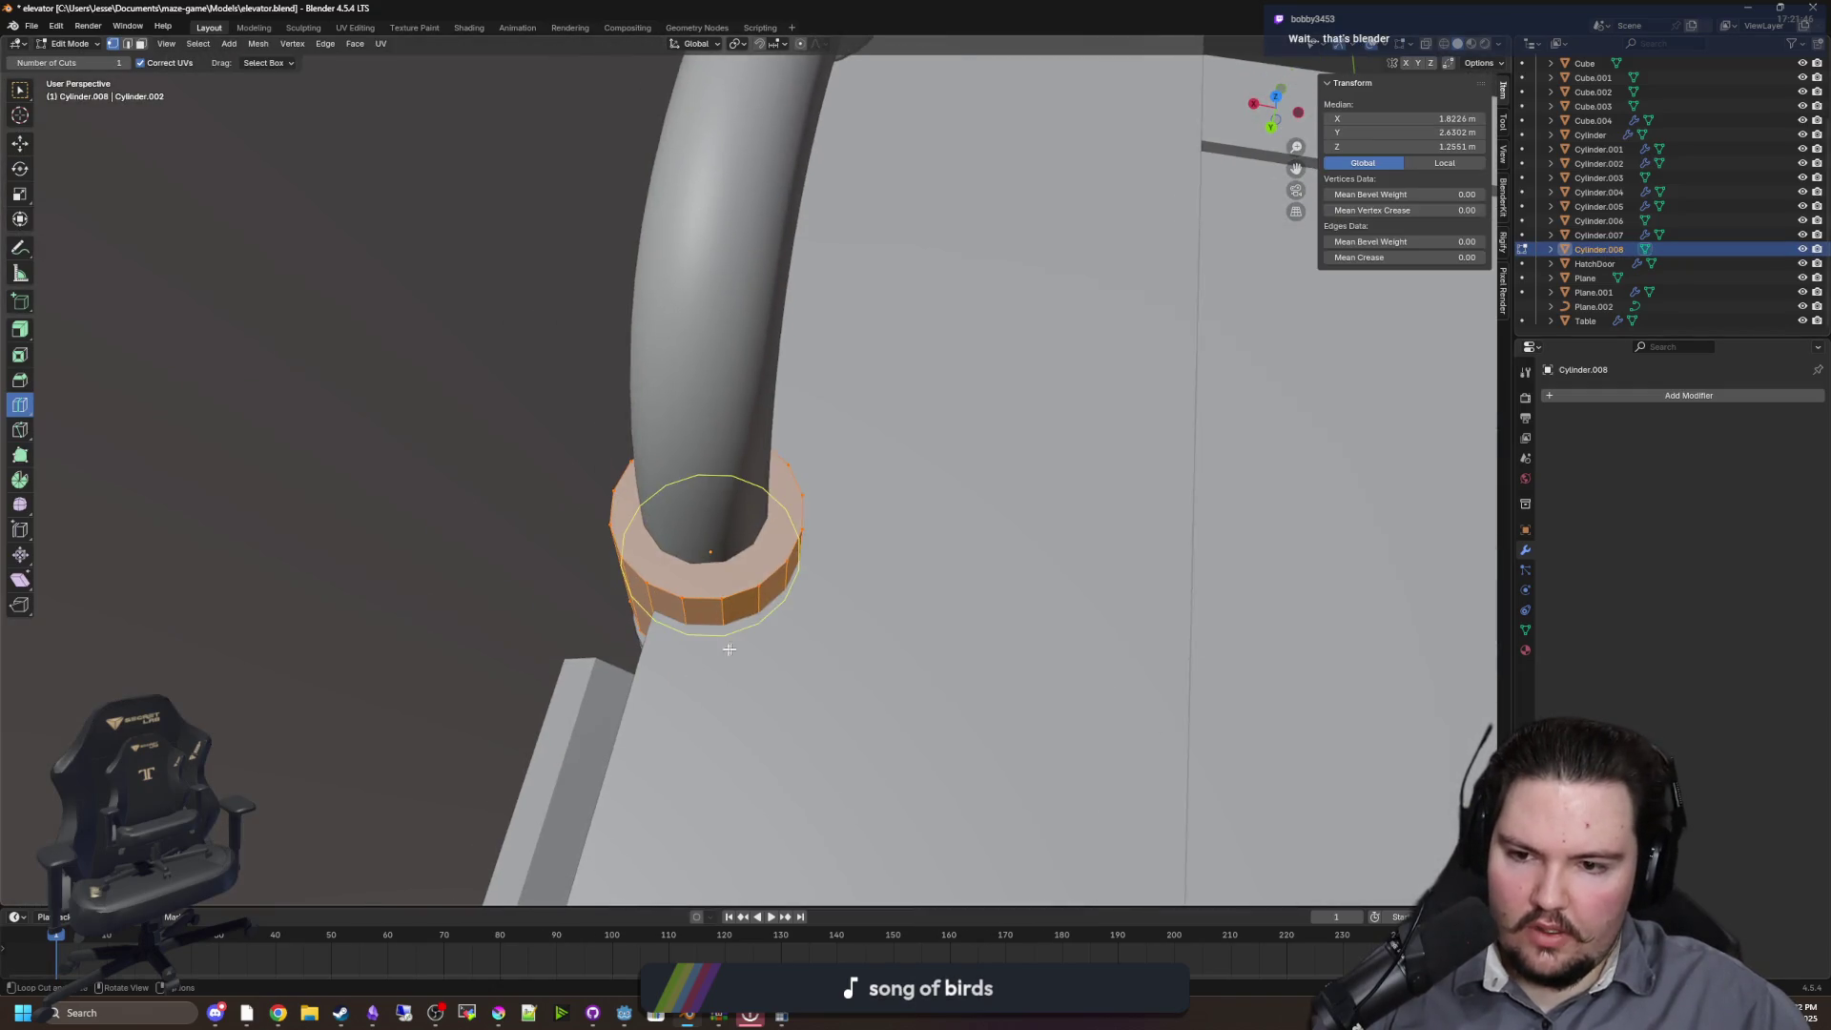
{"action": "scroll", "coordinate": [744, 650], "scroll_direction": "up", "scroll_amount": 1}
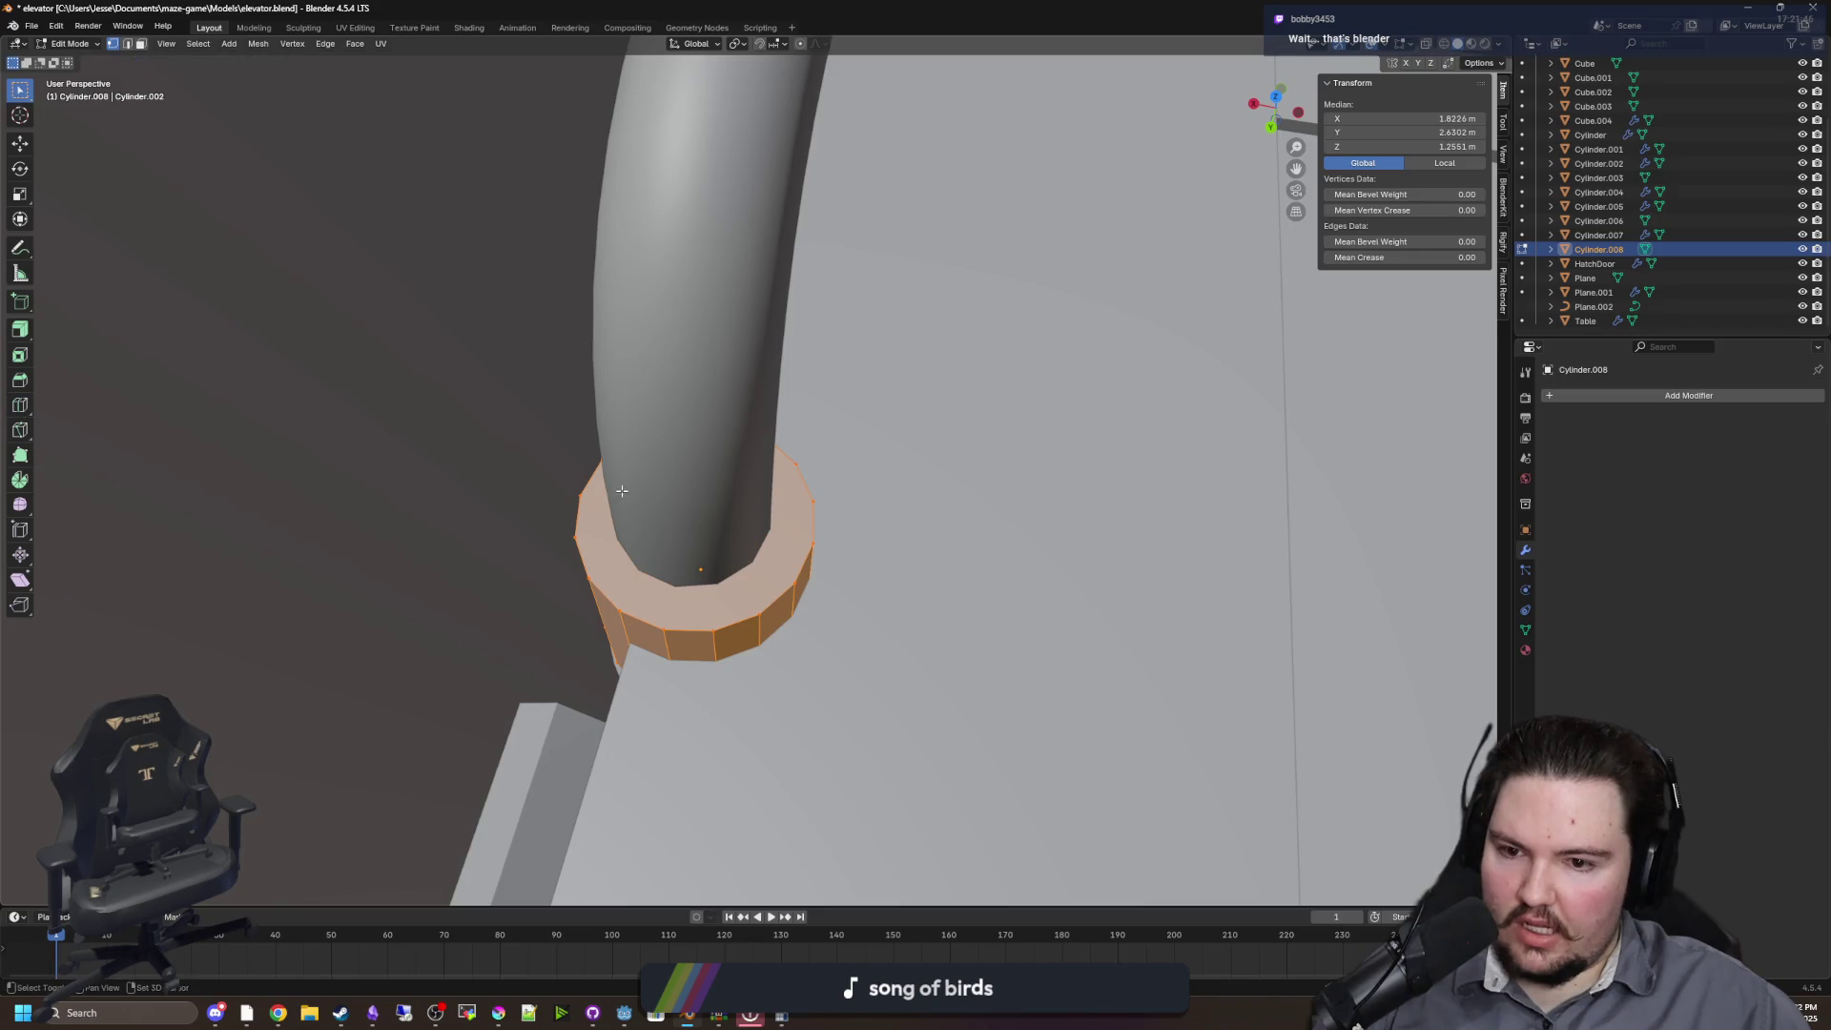
{"action": "left_click_drag", "start_coordinate": [622, 491], "coordinate": [763, 505]}
{"action": "left_click", "coordinate": [800, 514]}
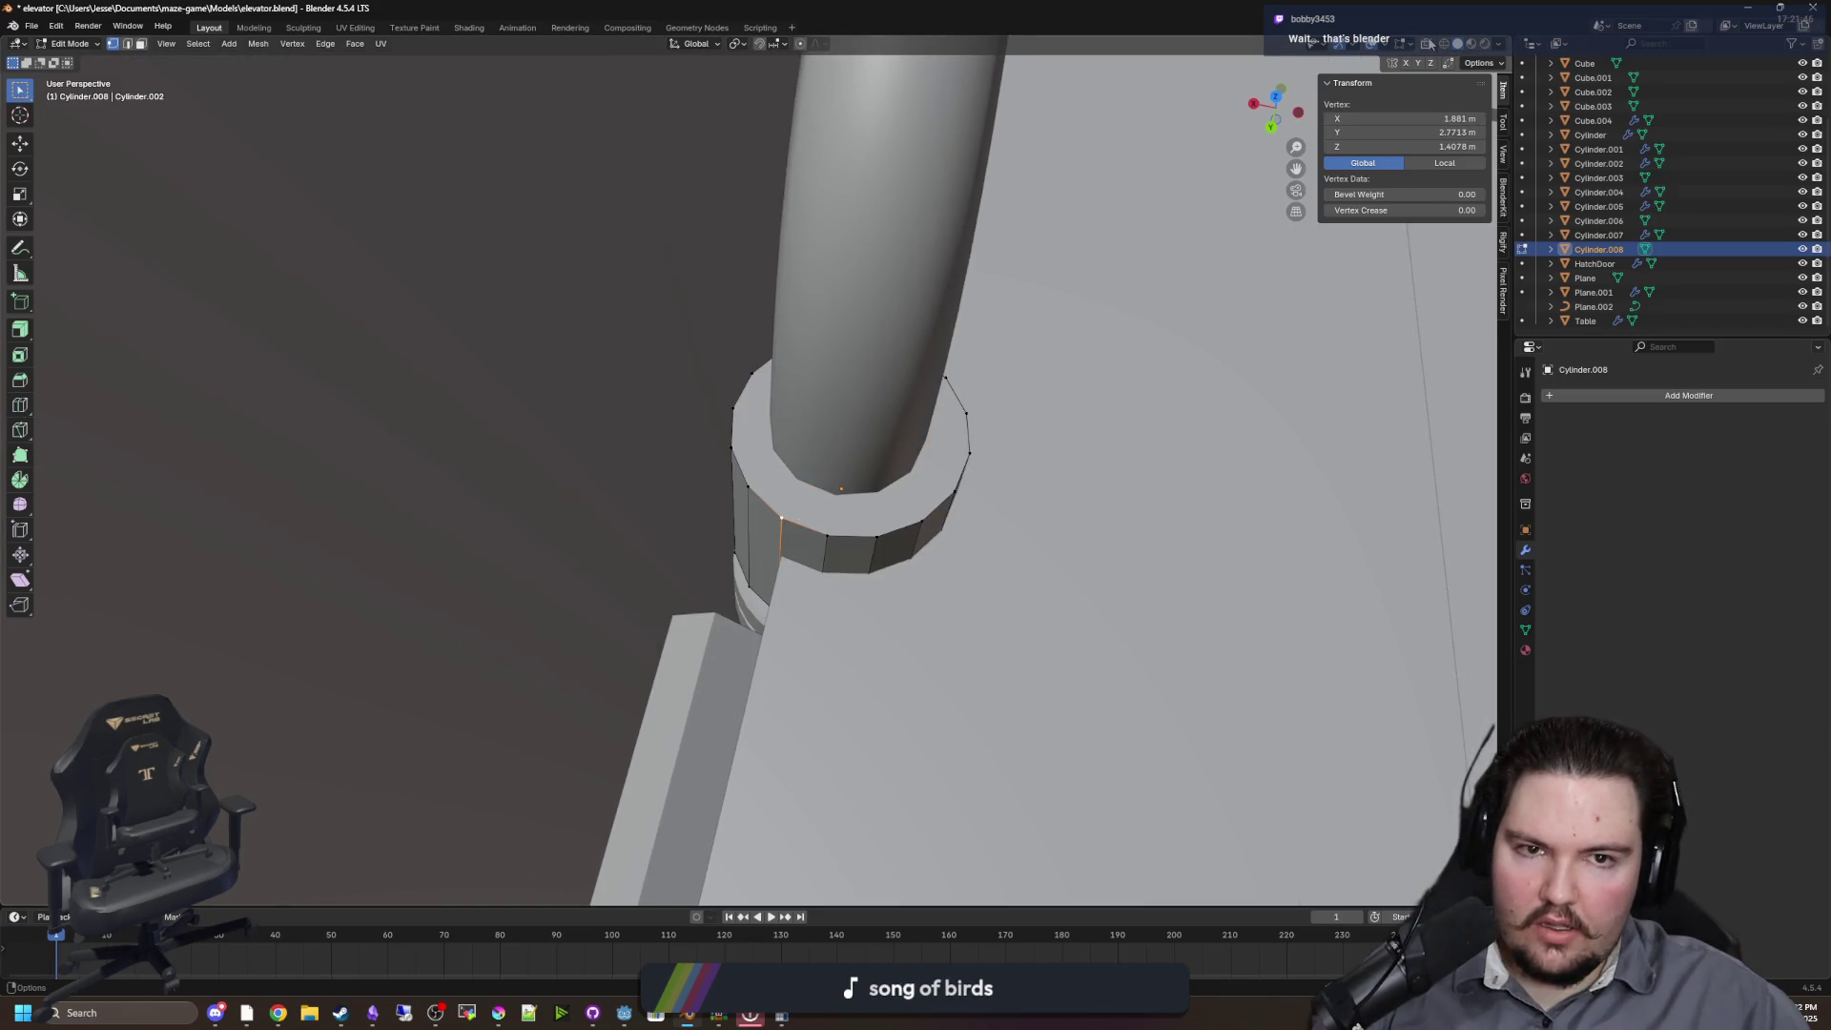
{"action": "left_click", "coordinate": [1428, 43]}
{"action": "mouse_move", "coordinate": [588, 679]}
{"action": "left_mouse_down"}
{"action": "mouse_move", "coordinate": [768, 329]}
{"action": "mouse_move", "coordinate": [780, 434]}
{"action": "left_mouse_up"}
{"action": "key", "text": "x"}
{"action": "left_click", "coordinate": [742, 296]}
Extrude the open edge of the half ring outward along X
{"action": "left_click", "coordinate": [782, 317]}
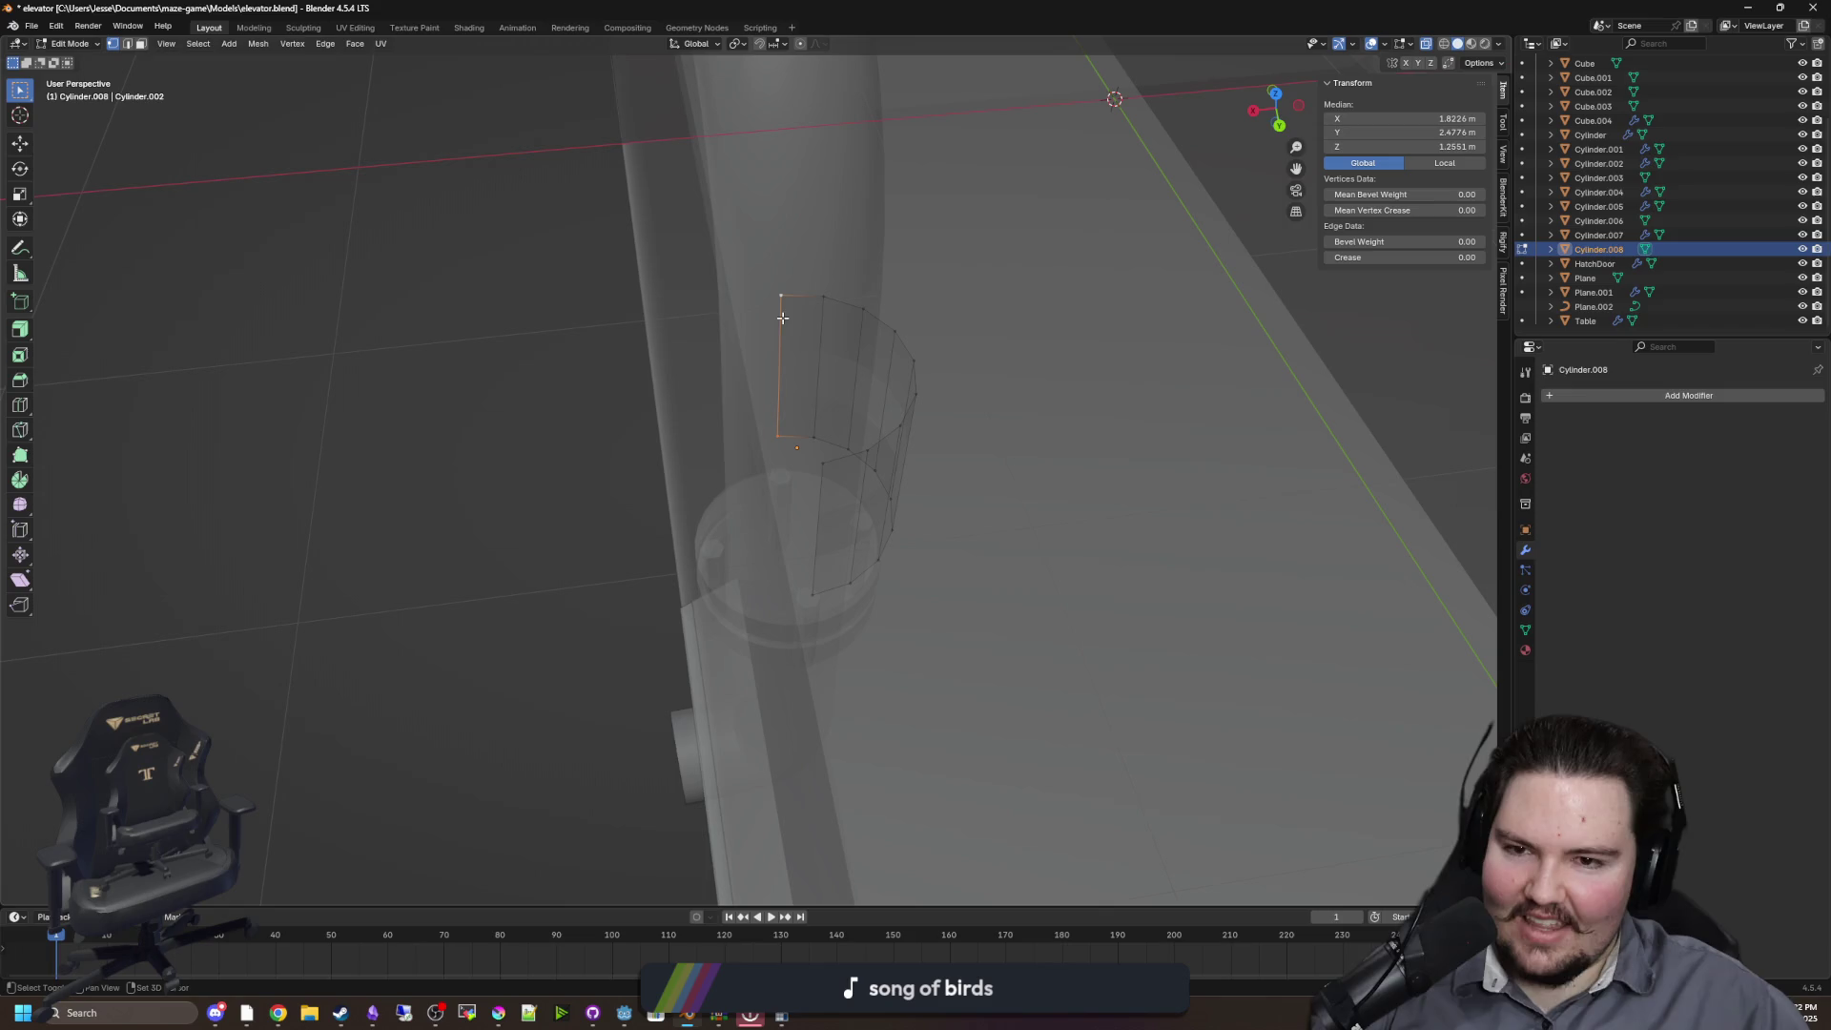
{"action": "key", "text": "e"}
{"action": "key", "text": "x"}
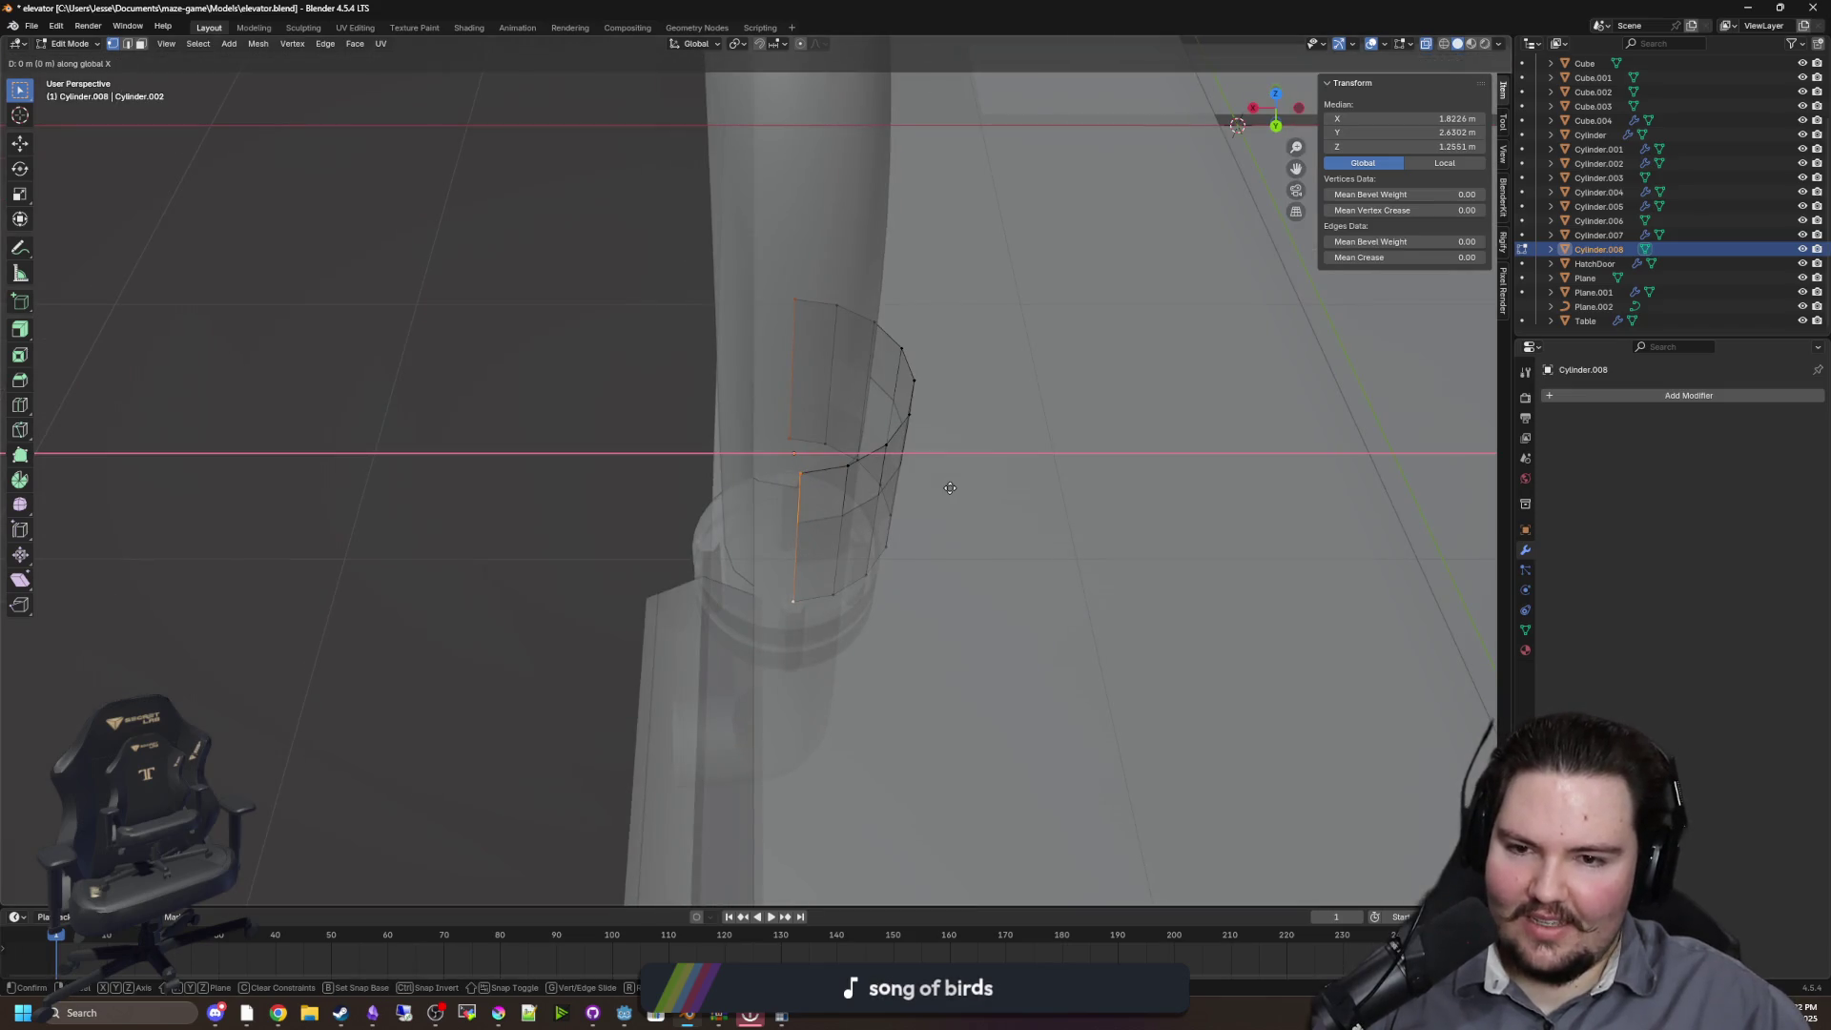
{"action": "left_click", "coordinate": [748, 487]}
Fill faces between the extruded edges to close the sides with Face > Fill
{"action": "left_click_drag", "start_coordinate": [749, 487], "coordinate": [611, 563]}
{"action": "left_click", "coordinate": [550, 571]}
{"action": "key", "text": "f"}
{"action": "left_click", "coordinate": [737, 492]}
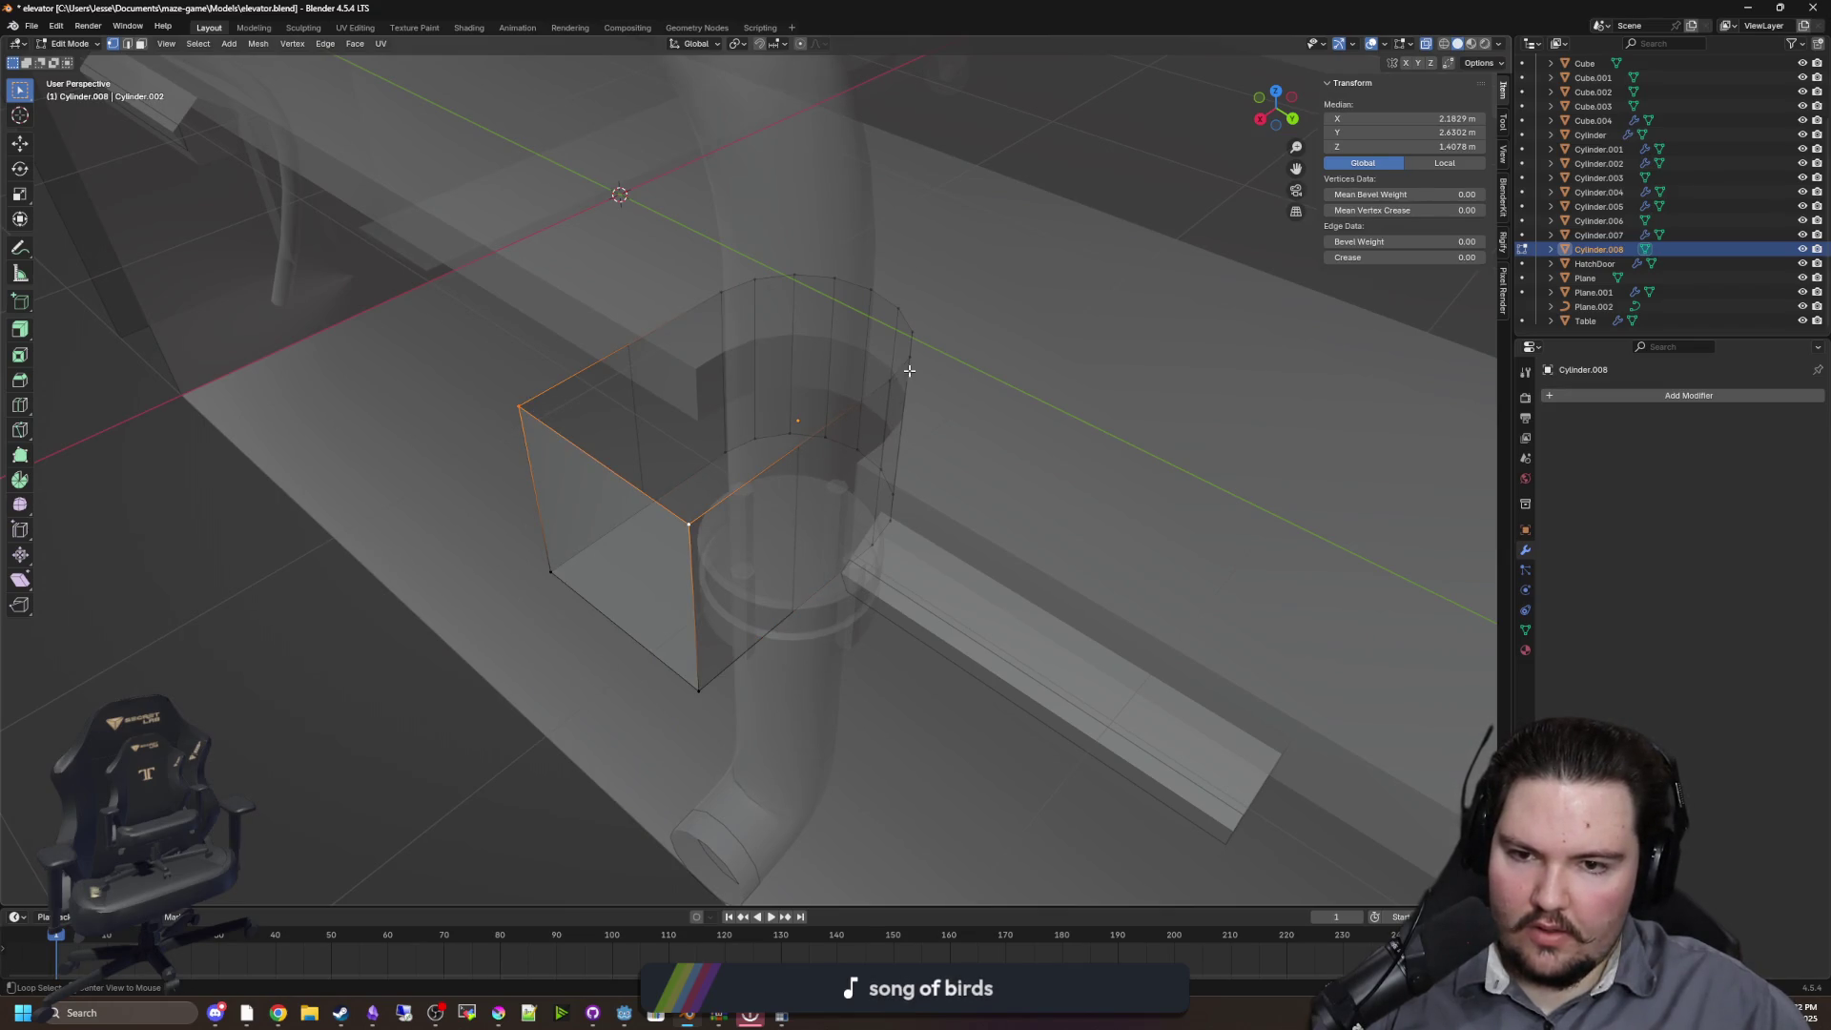
{"action": "left_click", "coordinate": [259, 44]}
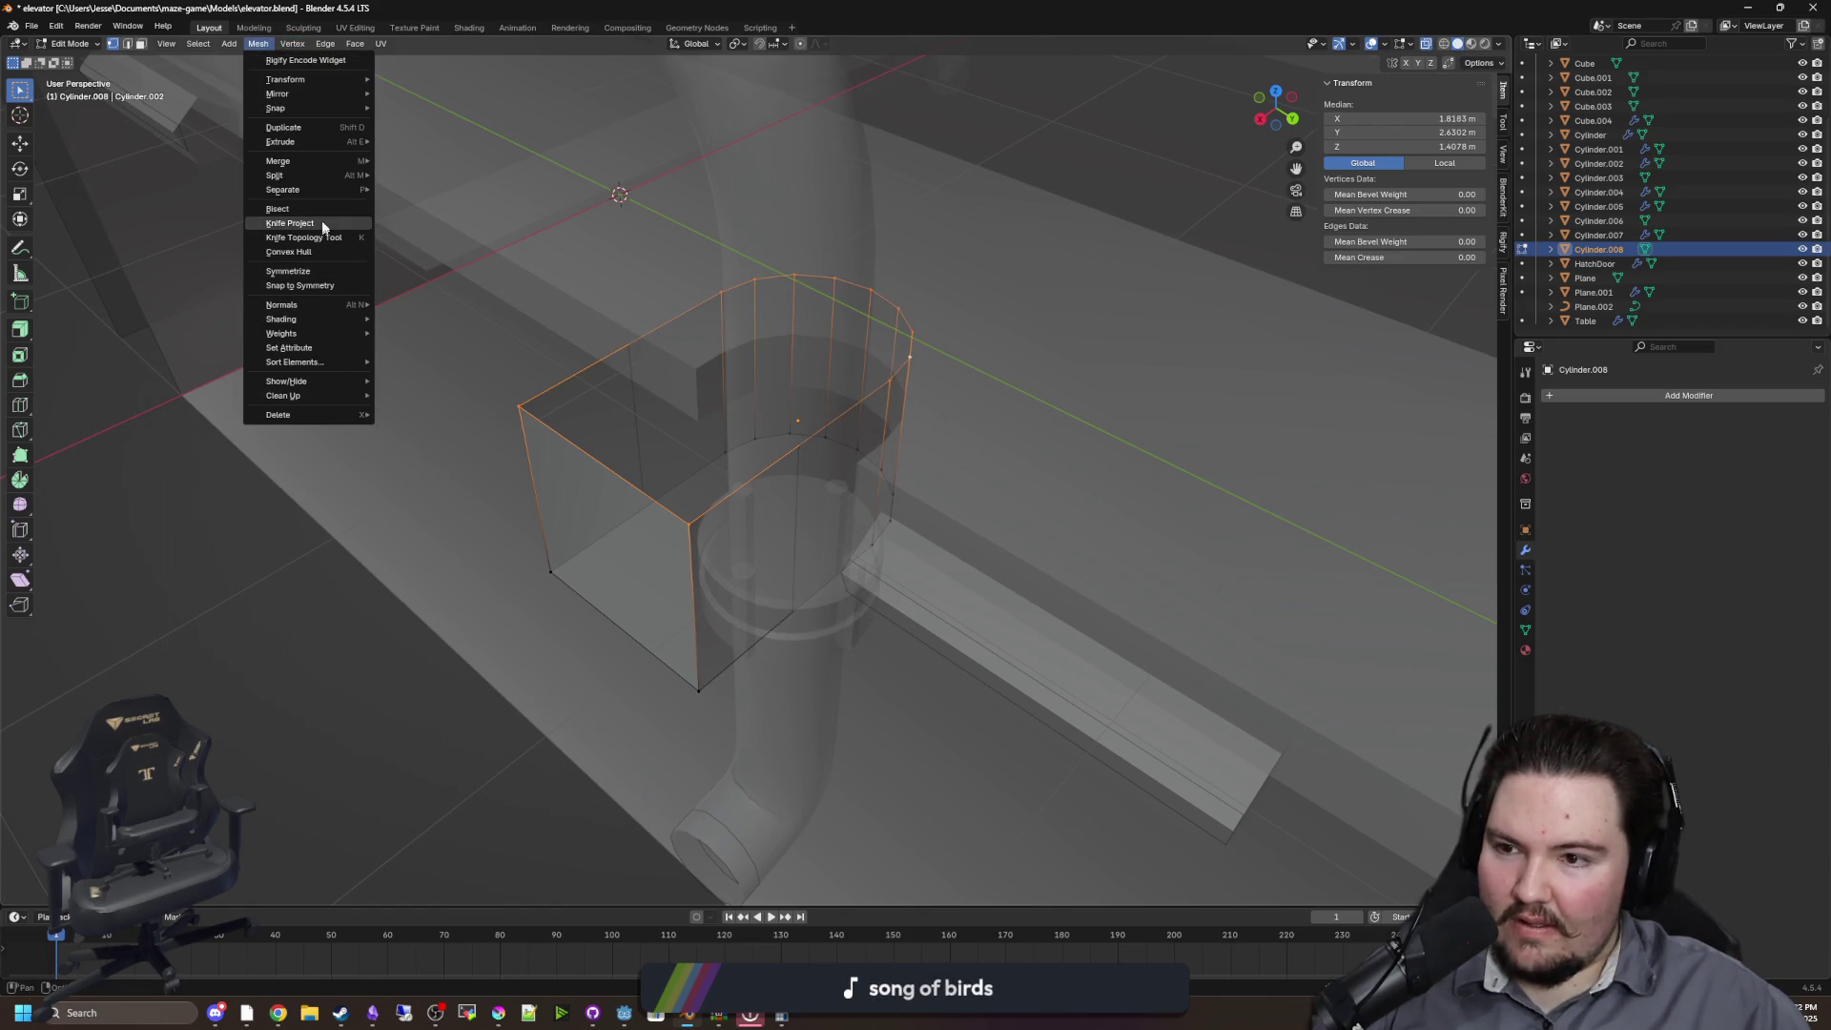
{"action": "mouse_move", "coordinate": [349, 46]}
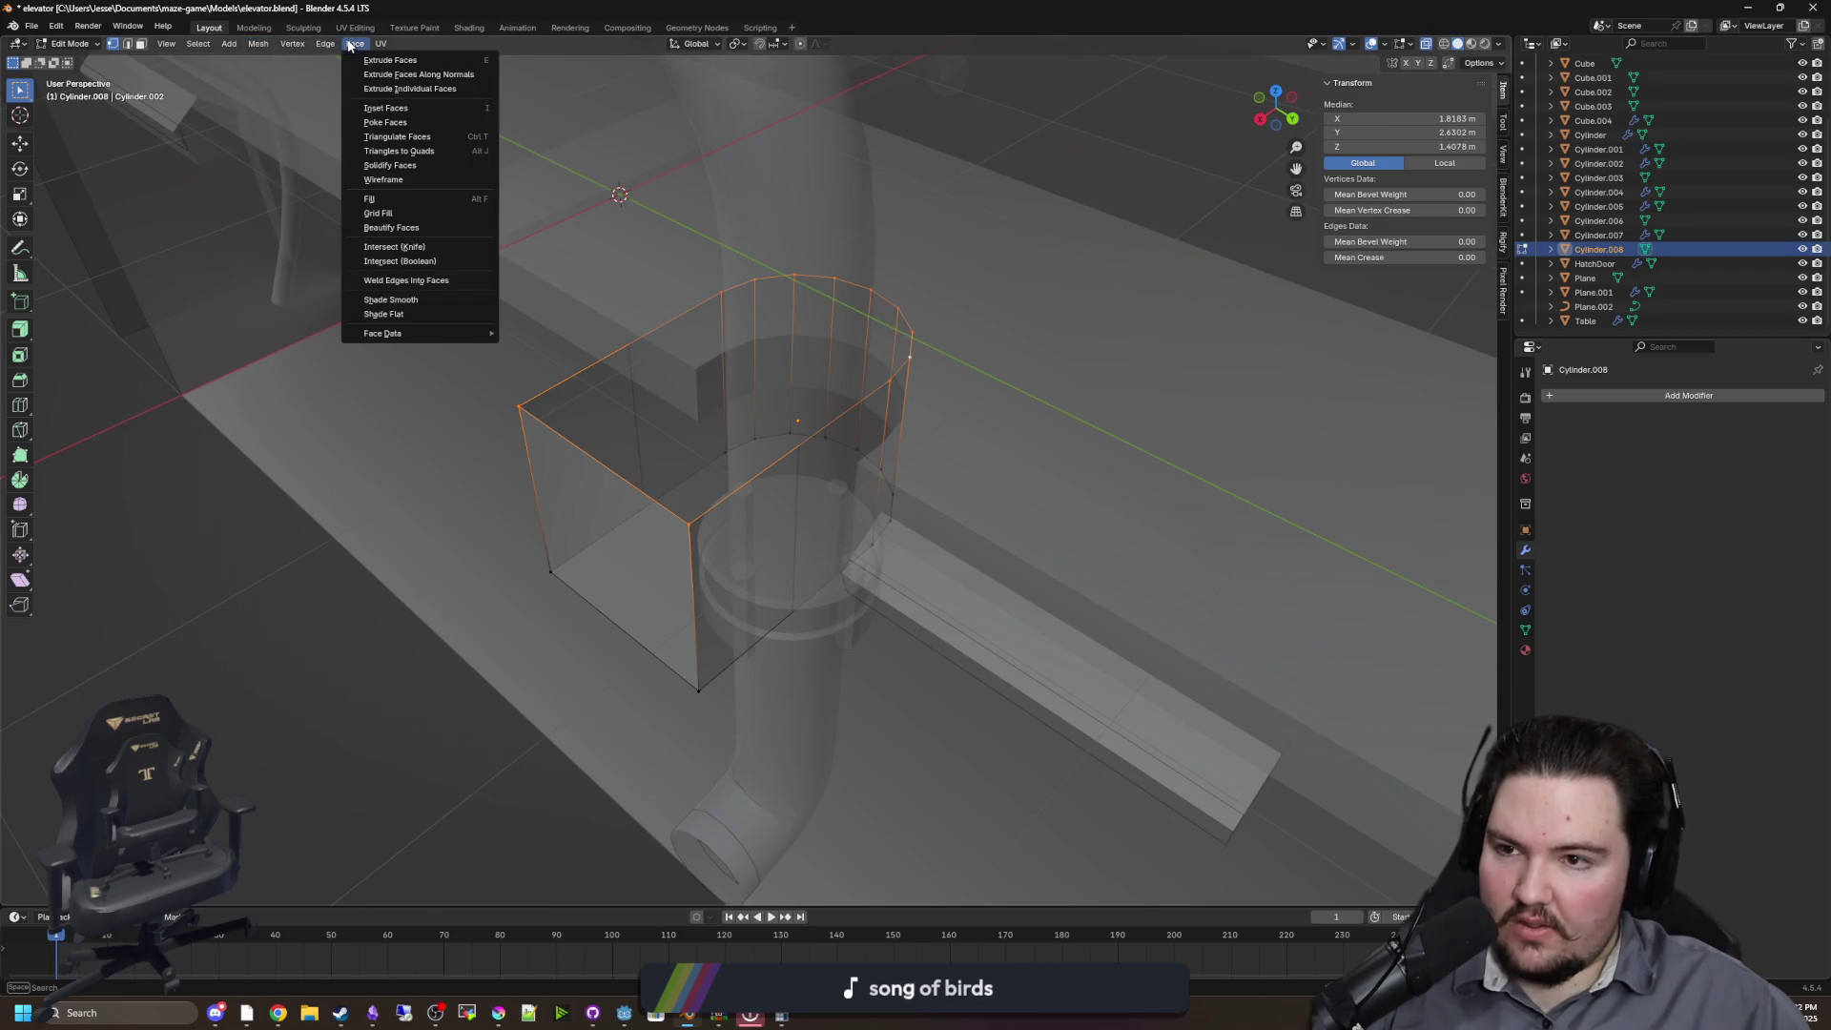
{"action": "left_click", "coordinate": [411, 198]}
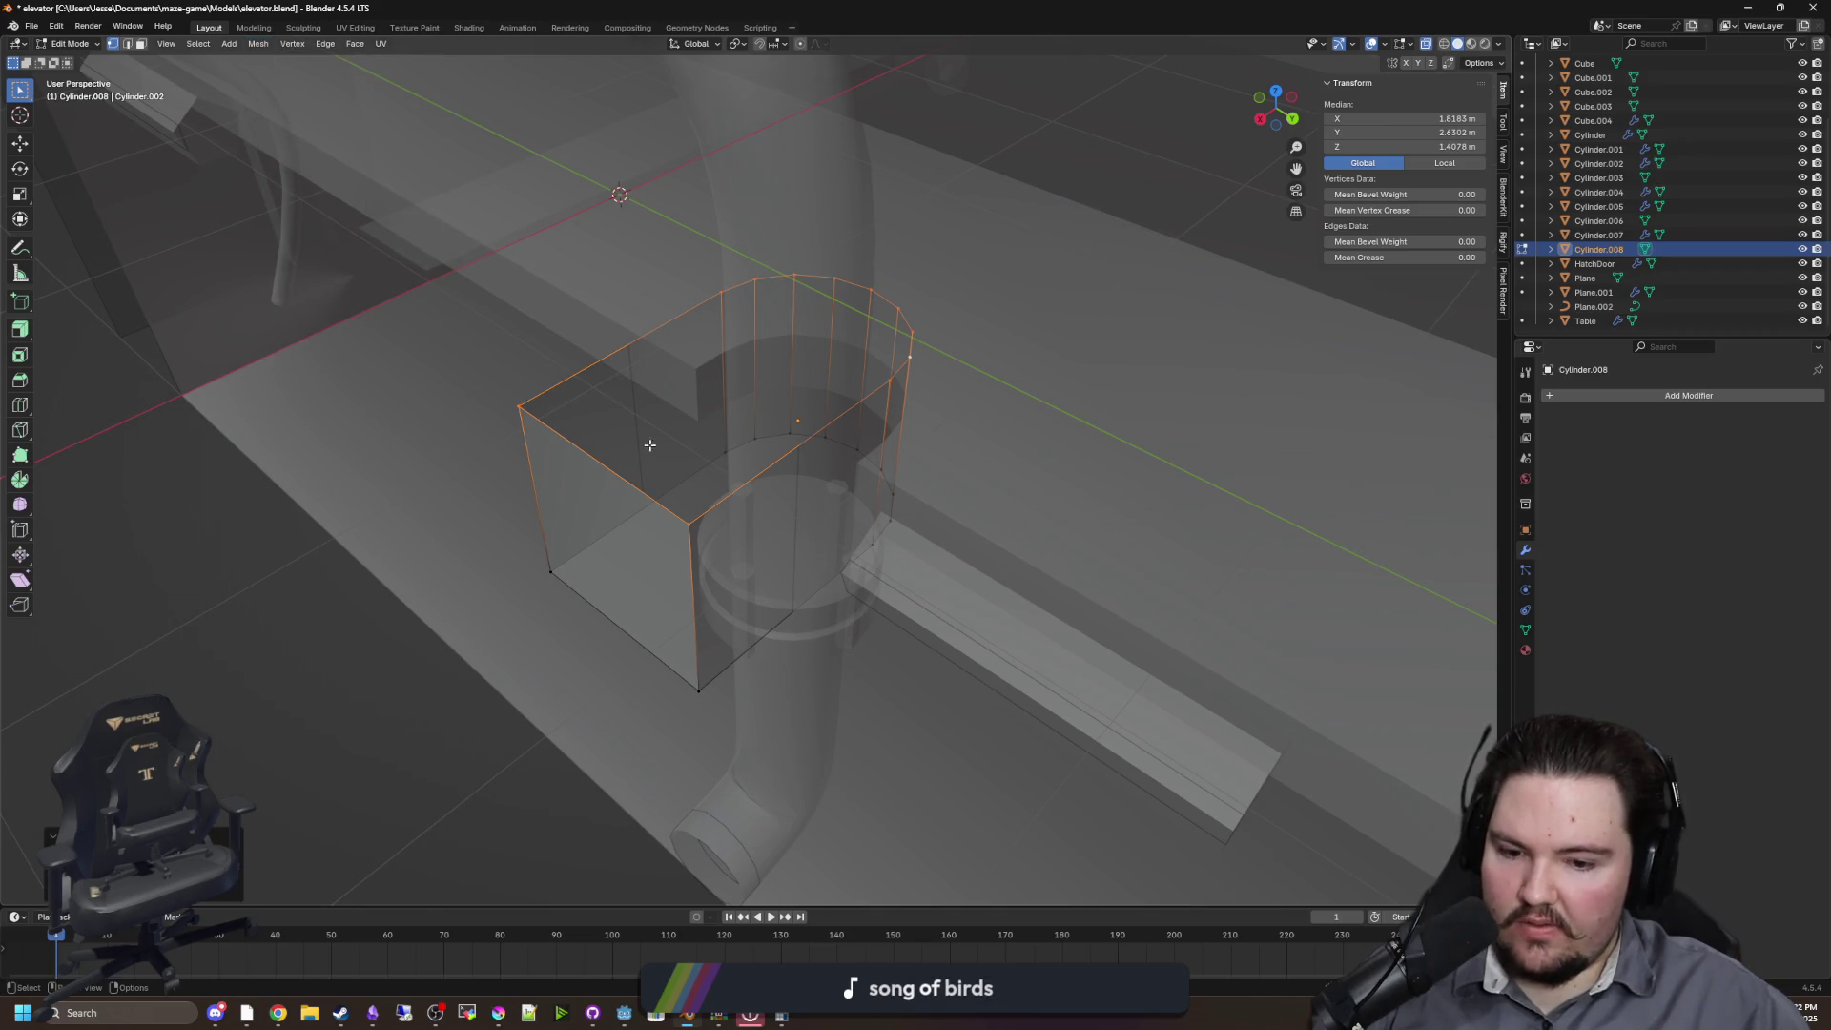
Select the top rim loop and cap the top opening with an edge fill
{"action": "scroll", "coordinate": [670, 484], "scroll_direction": "up", "scroll_amount": 2}
{"action": "mouse_move", "coordinate": [824, 450]}
{"action": "left_mouse_down"}
{"action": "mouse_move", "coordinate": [735, 409]}
{"action": "mouse_move", "coordinate": [740, 360]}
{"action": "mouse_move", "coordinate": [801, 335]}
{"action": "mouse_move", "coordinate": [797, 422]}
{"action": "left_mouse_up"}
{"action": "key", "text": "alt+a"}
{"action": "left_click", "coordinate": [680, 444], "text": "alt"}
{"action": "left_click", "coordinate": [258, 43]}
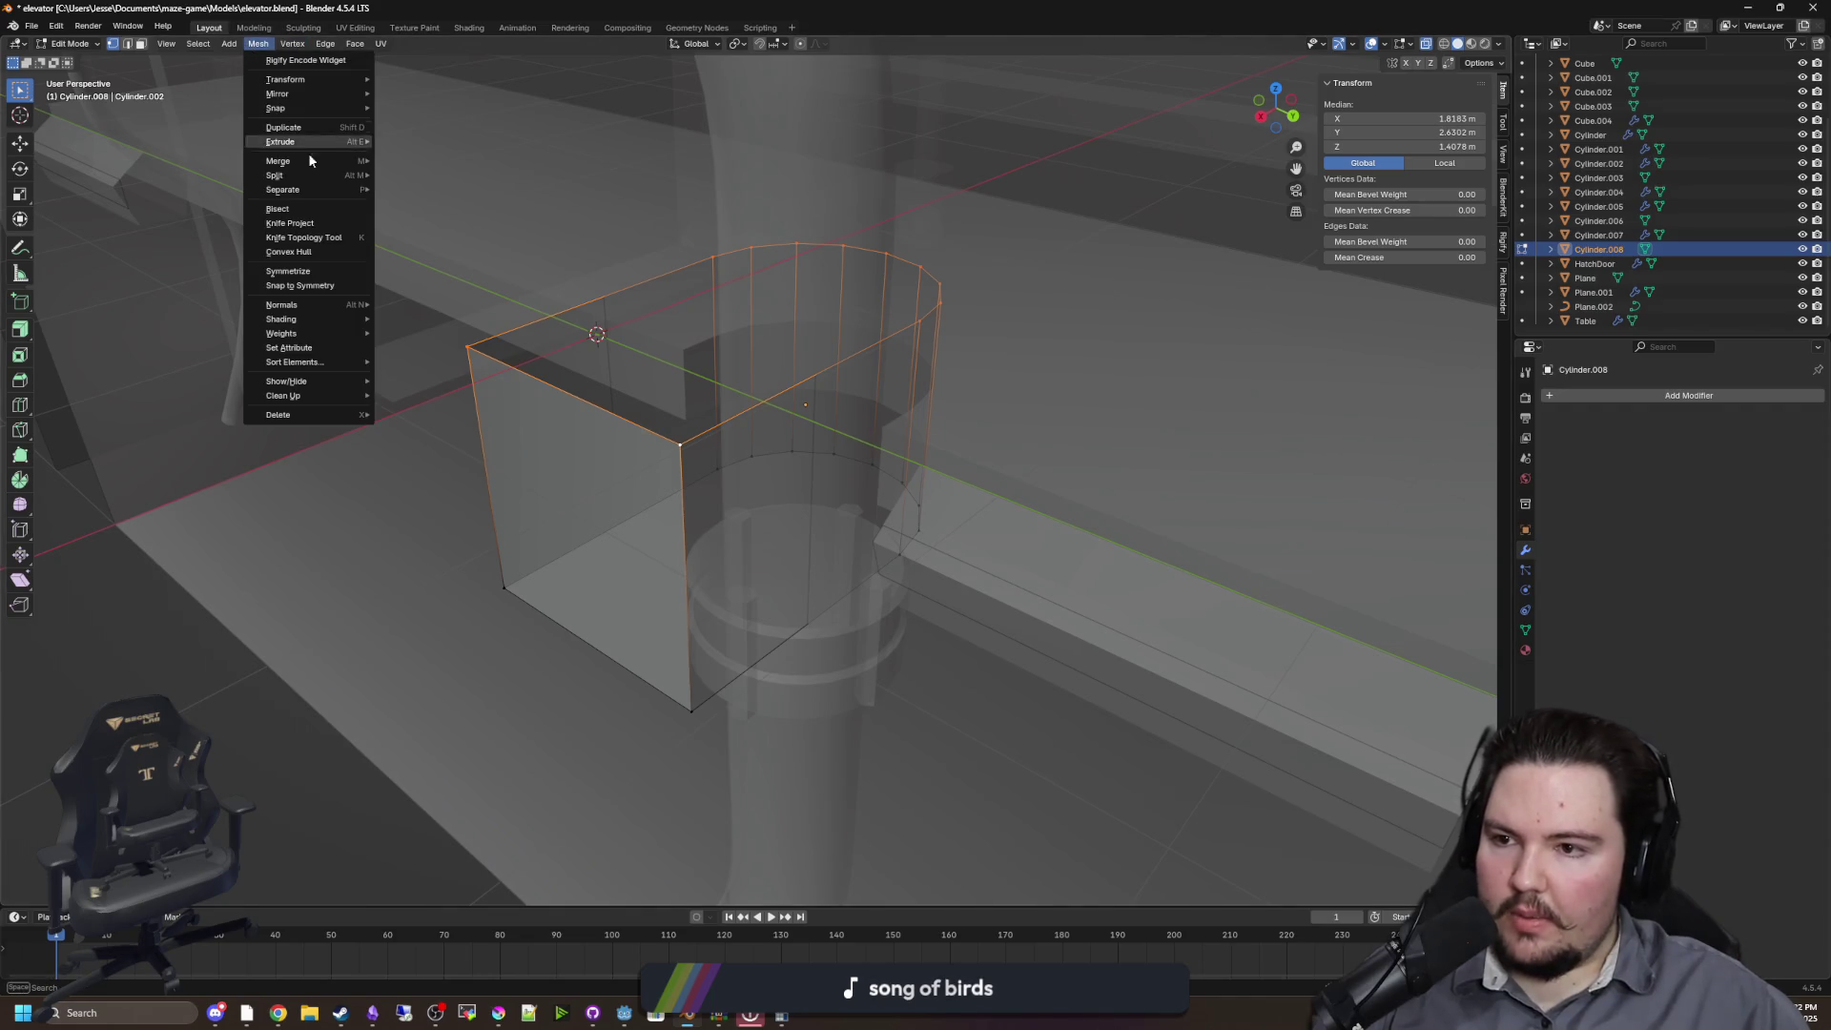
{"action": "left_click", "coordinate": [323, 44]}
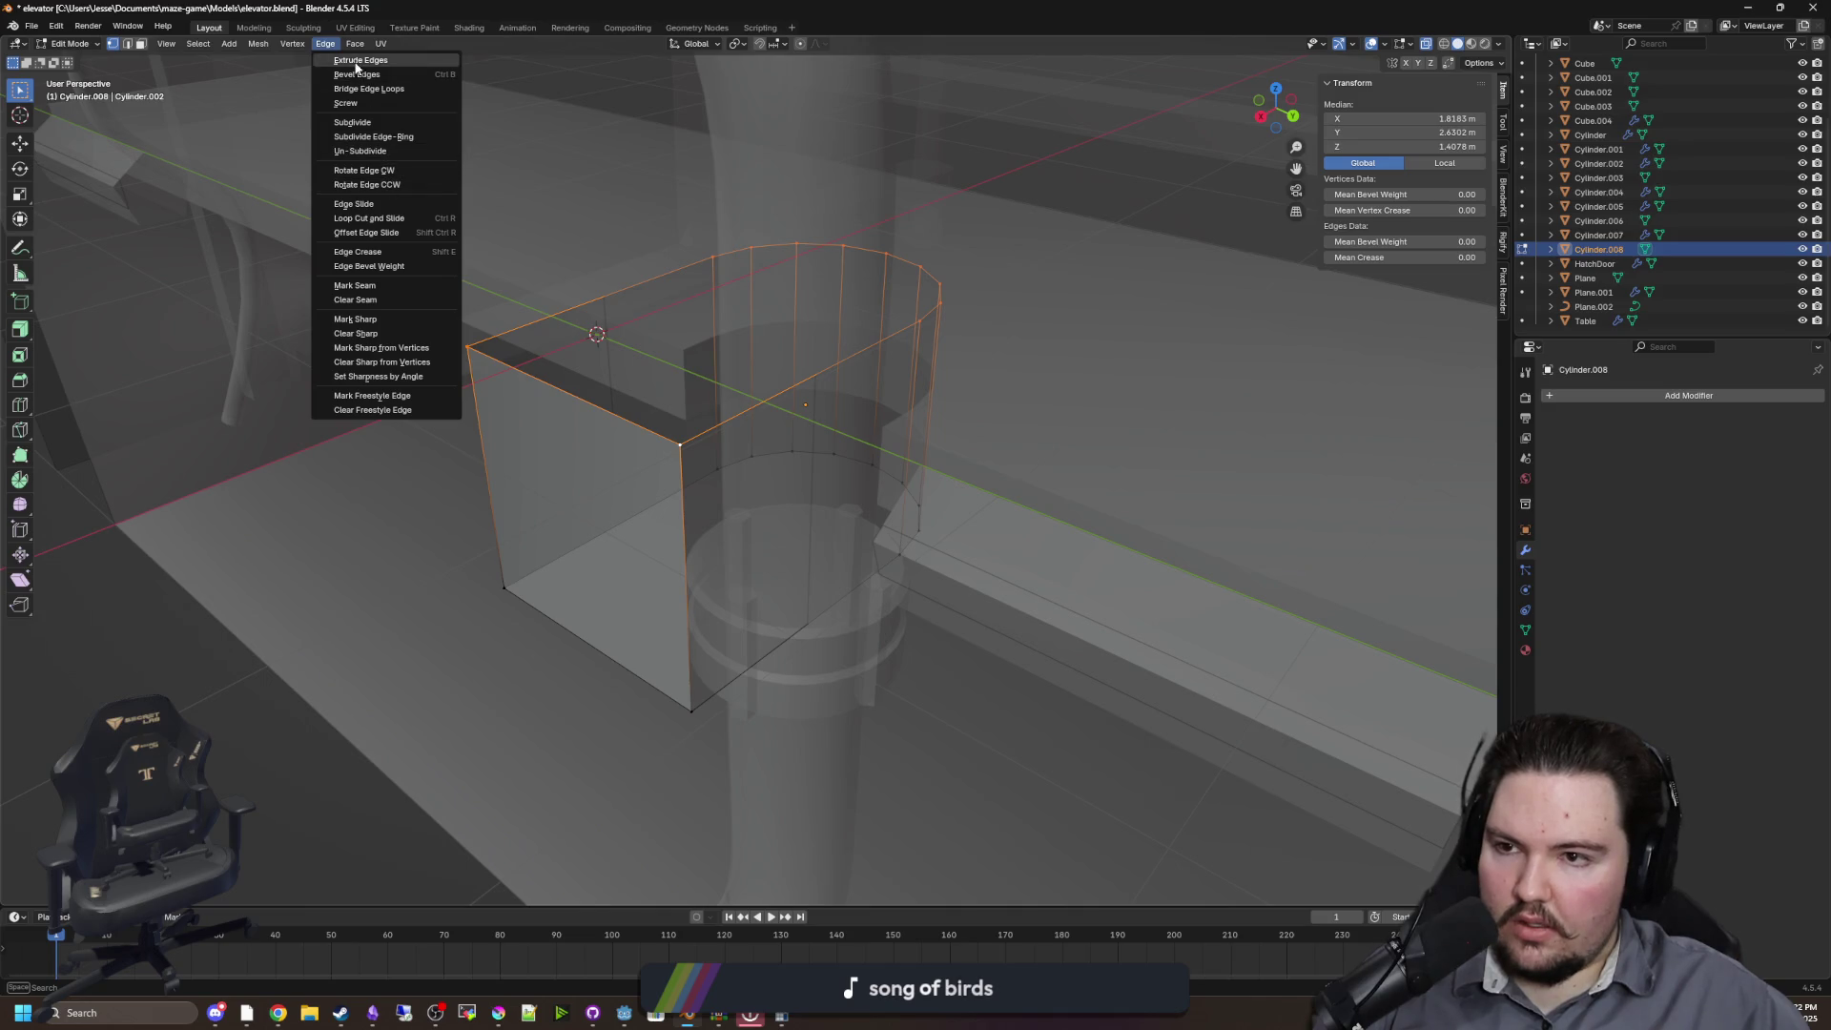
{"action": "mouse_move", "coordinate": [354, 47]}
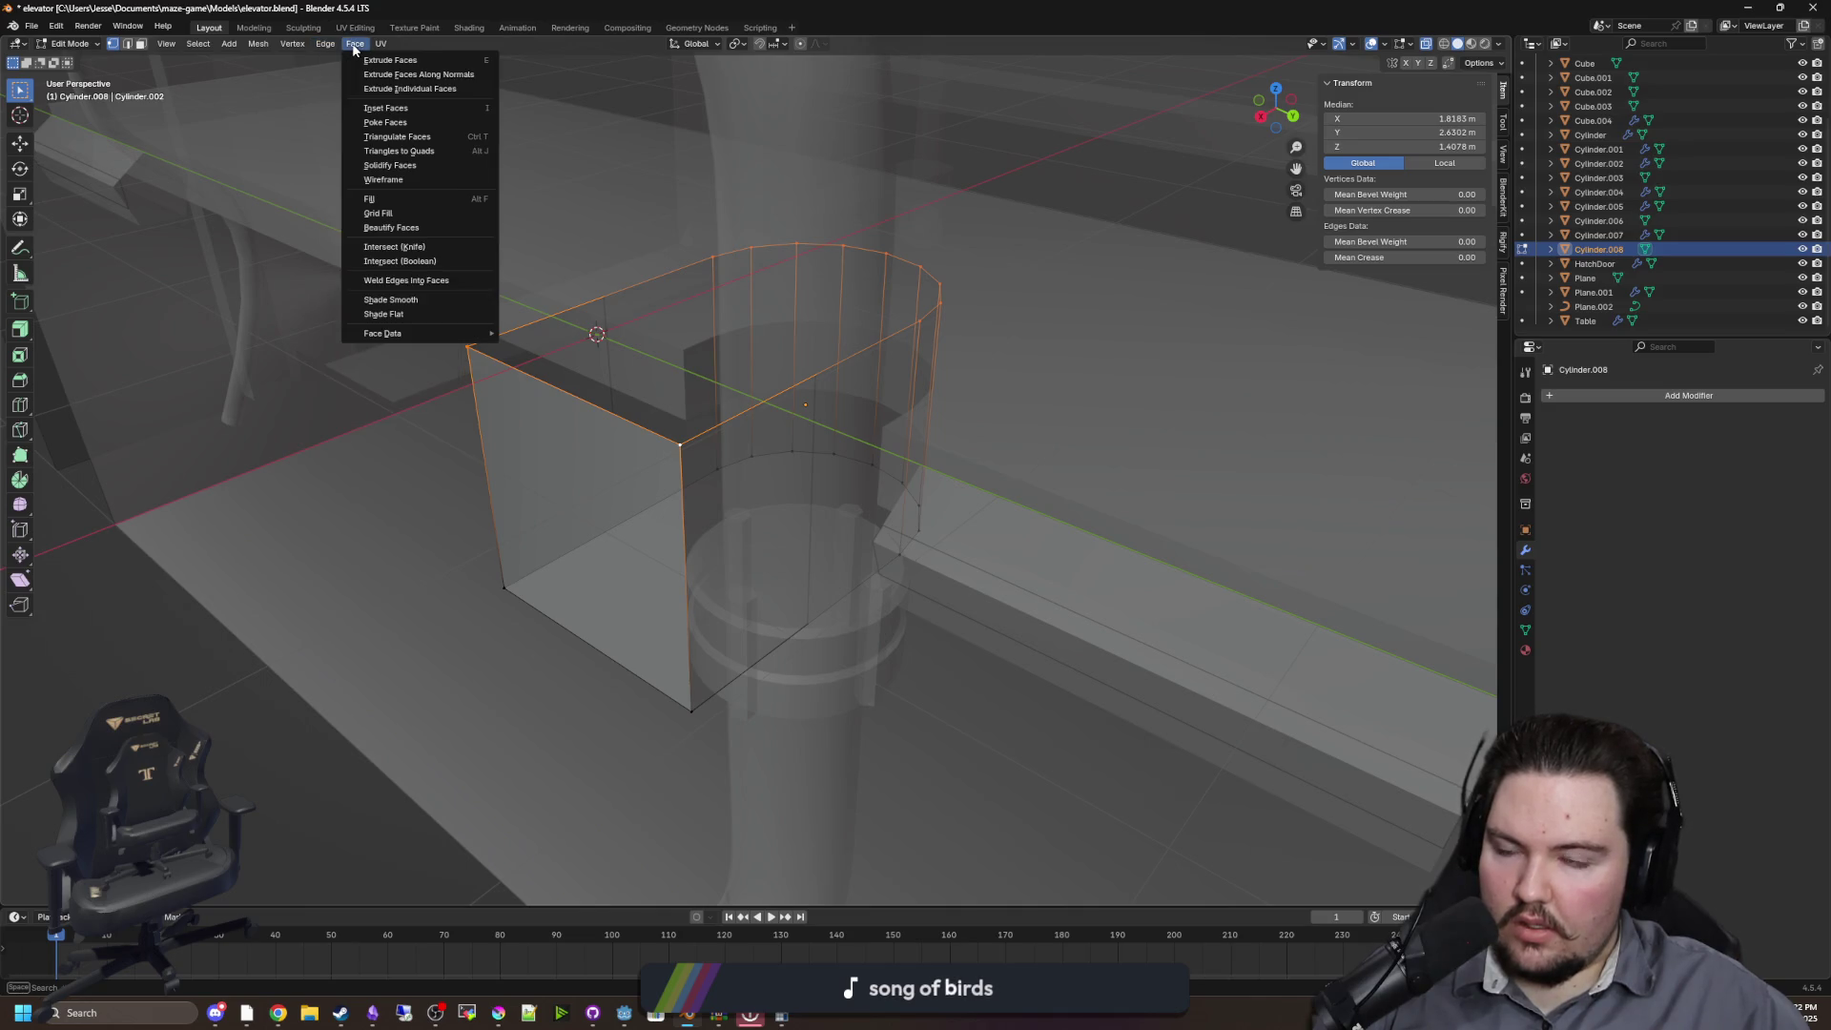
{"action": "left_click", "coordinate": [401, 198]}
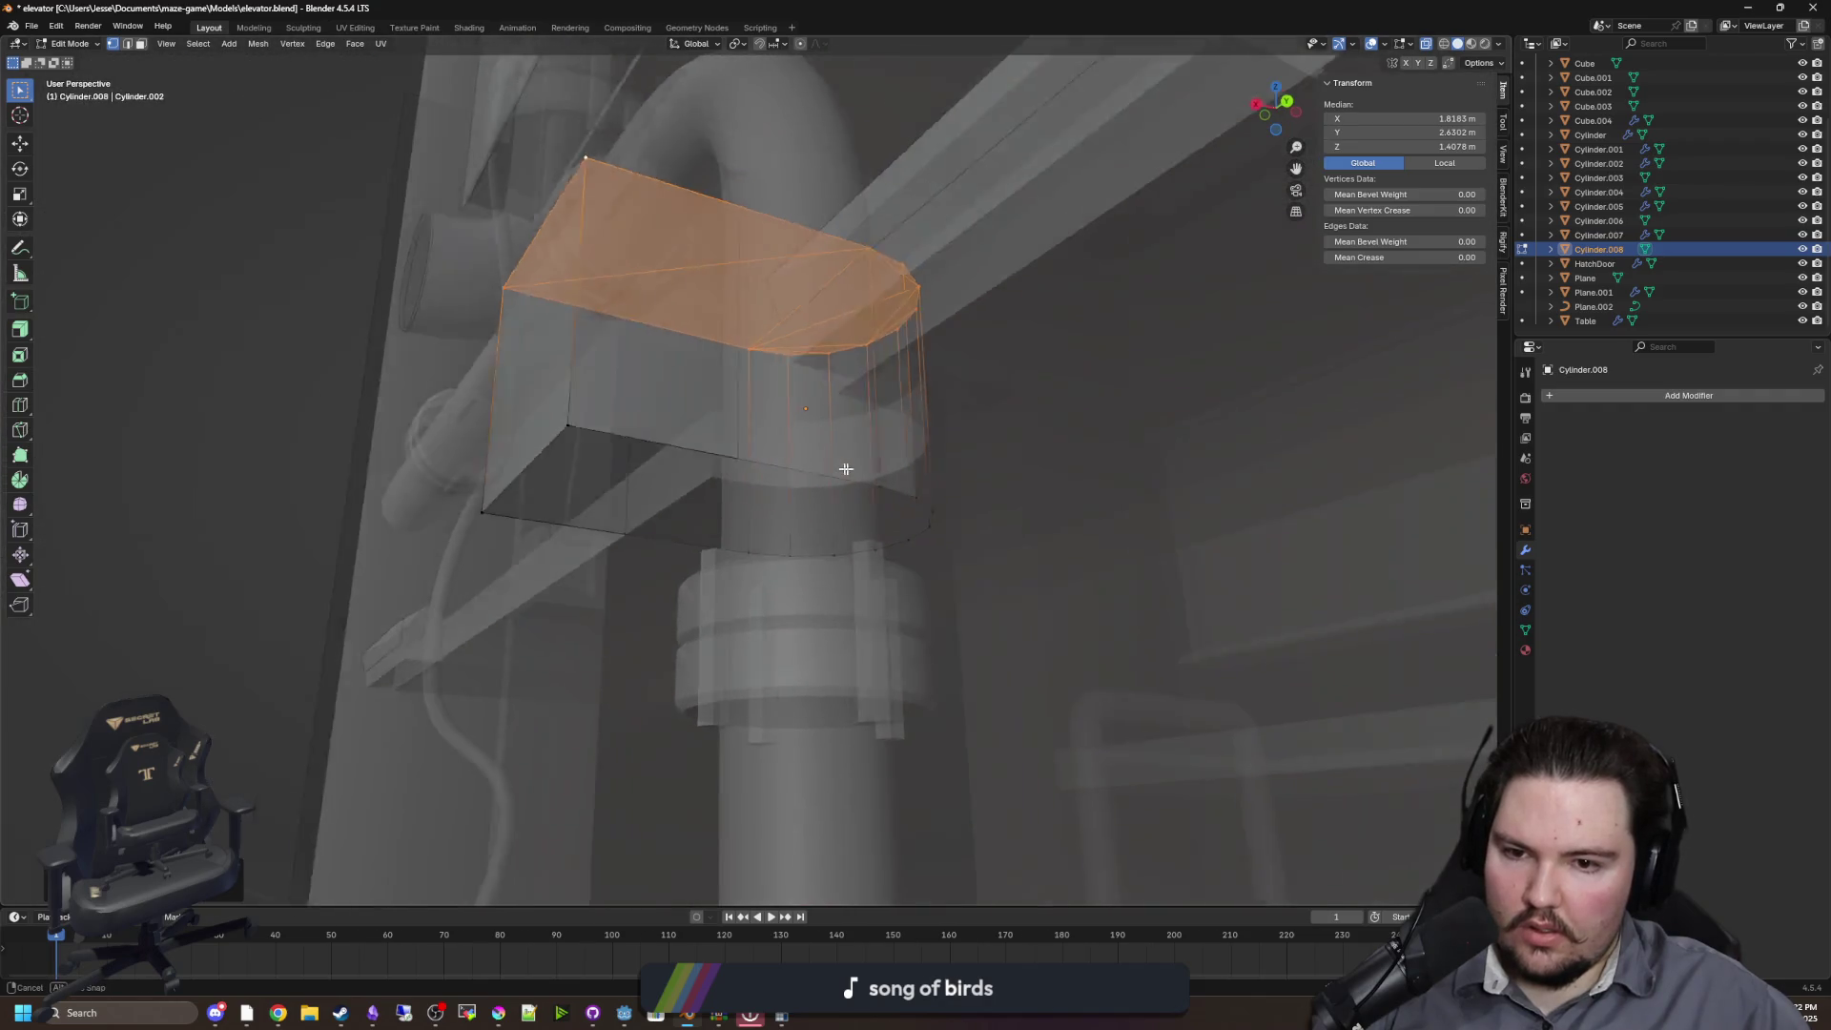
Cap the bottom rim with an edge fill and return to Object Mode
{"action": "left_click", "coordinate": [887, 484]}
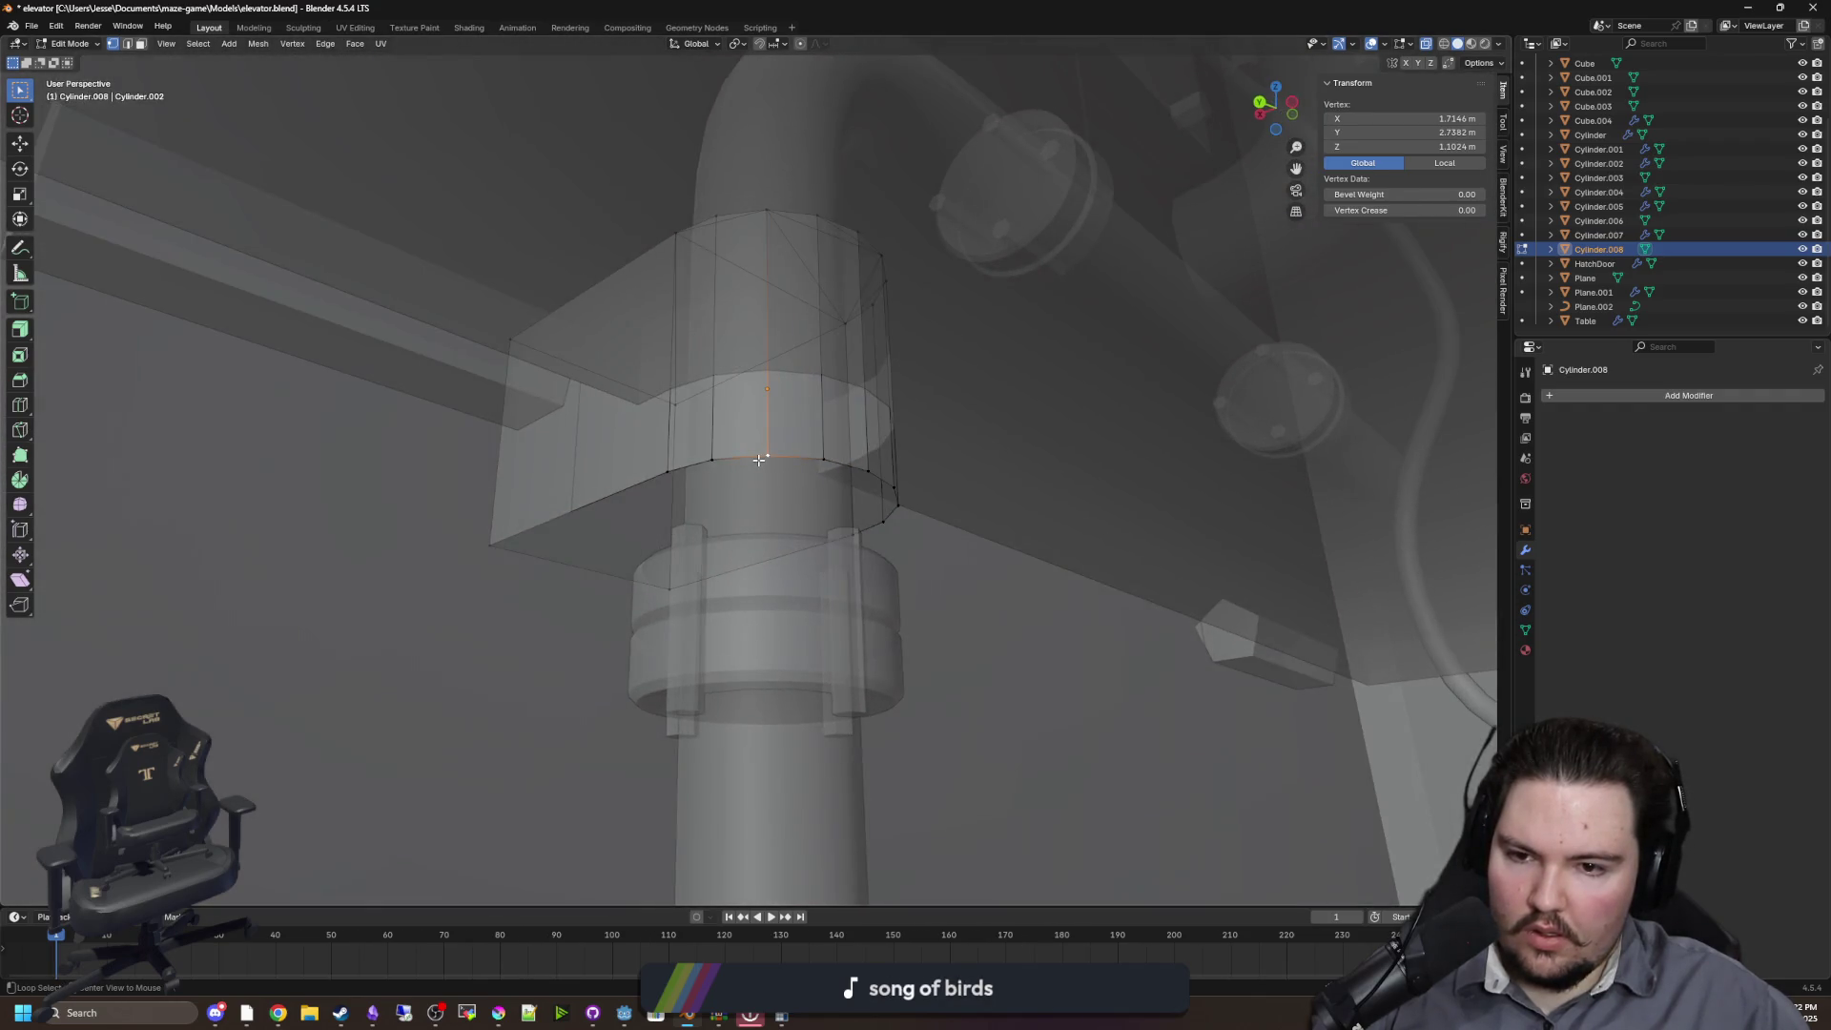
{"action": "left_click", "coordinate": [858, 496], "text": "alt"}
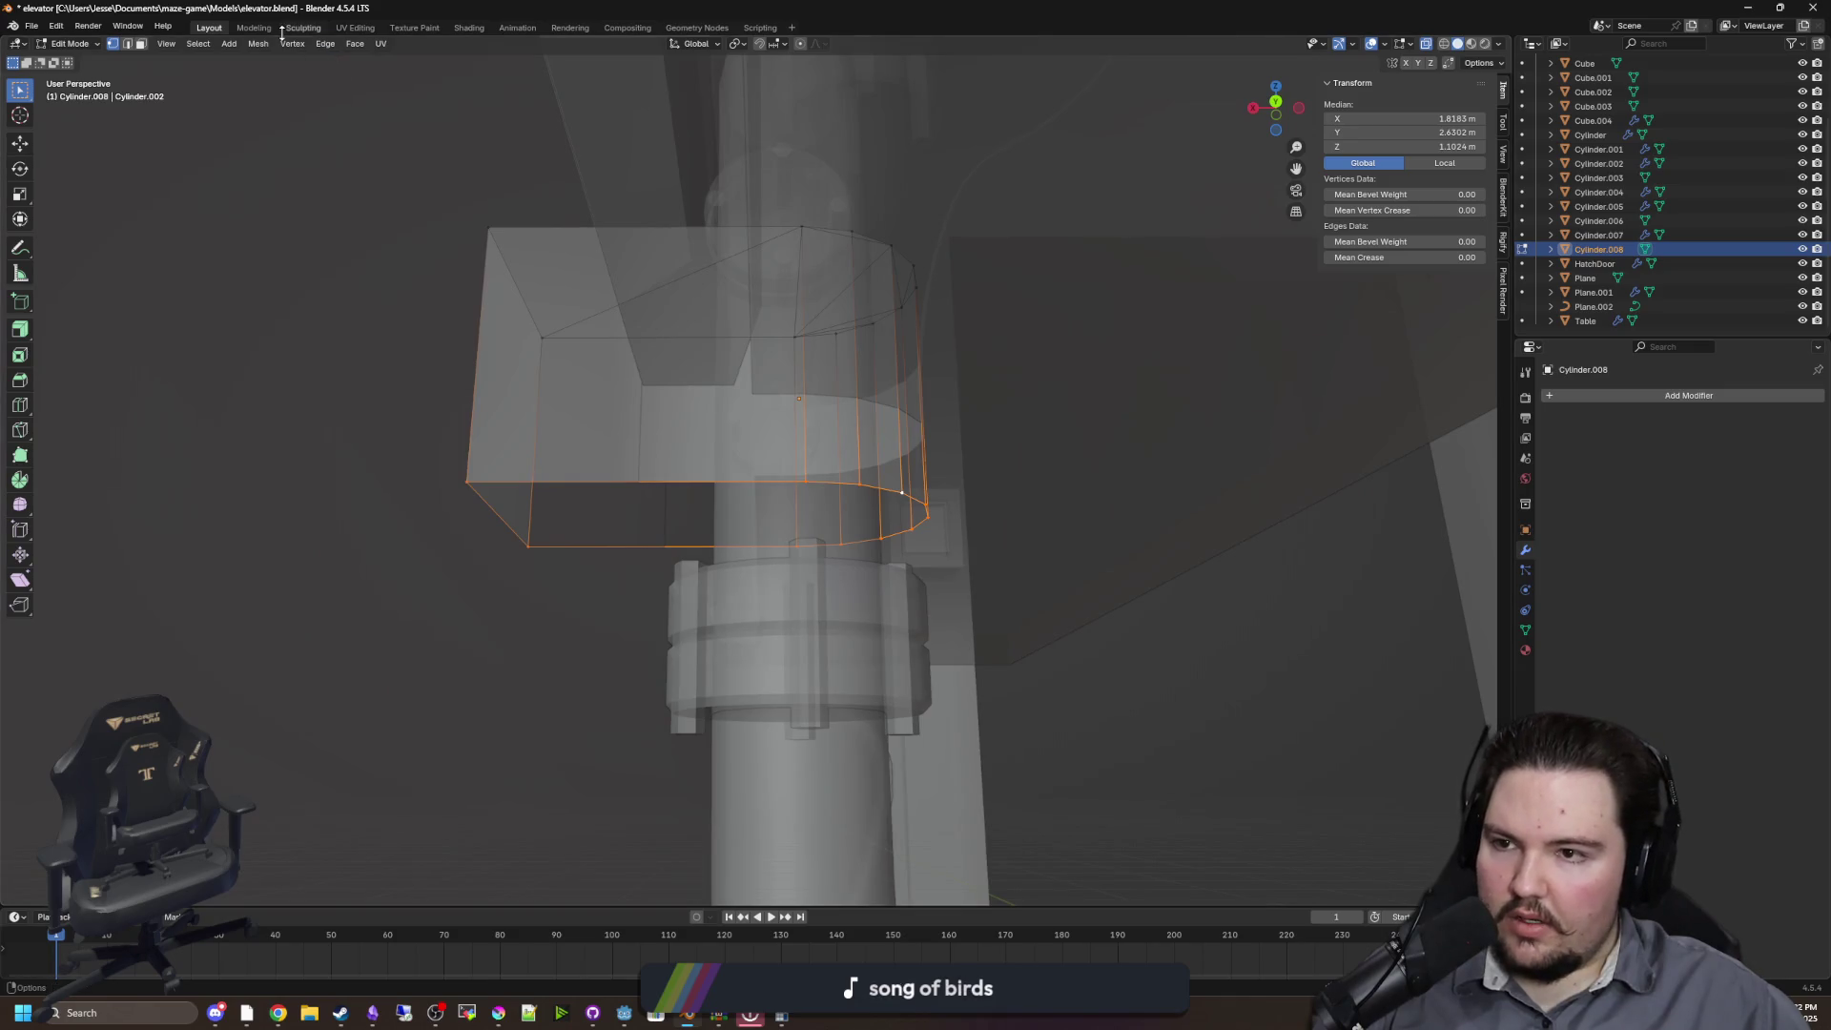
{"action": "left_click", "coordinate": [325, 43]}
{"action": "left_click", "coordinate": [386, 202]}
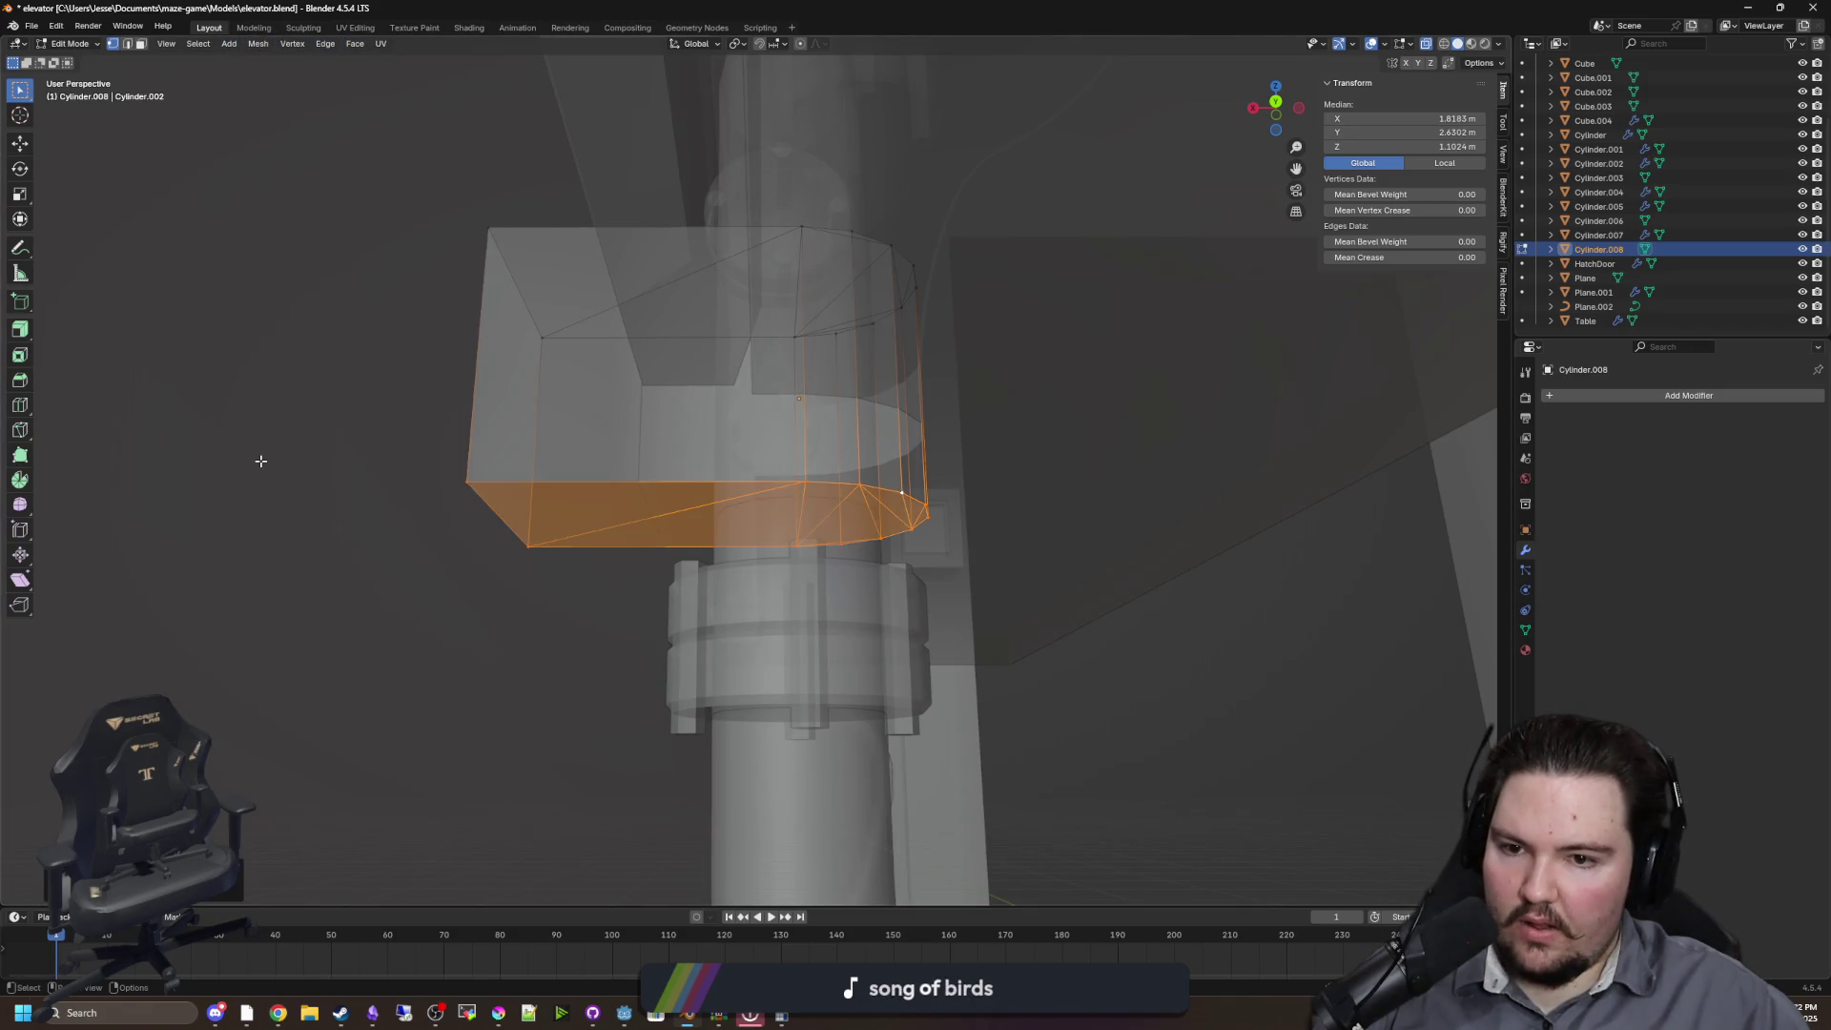
{"action": "left_click", "coordinate": [494, 416]}
{"action": "key", "text": "Tab"}
Hide the reshaped cutter and select the Plane object
{"action": "key", "text": "h"}
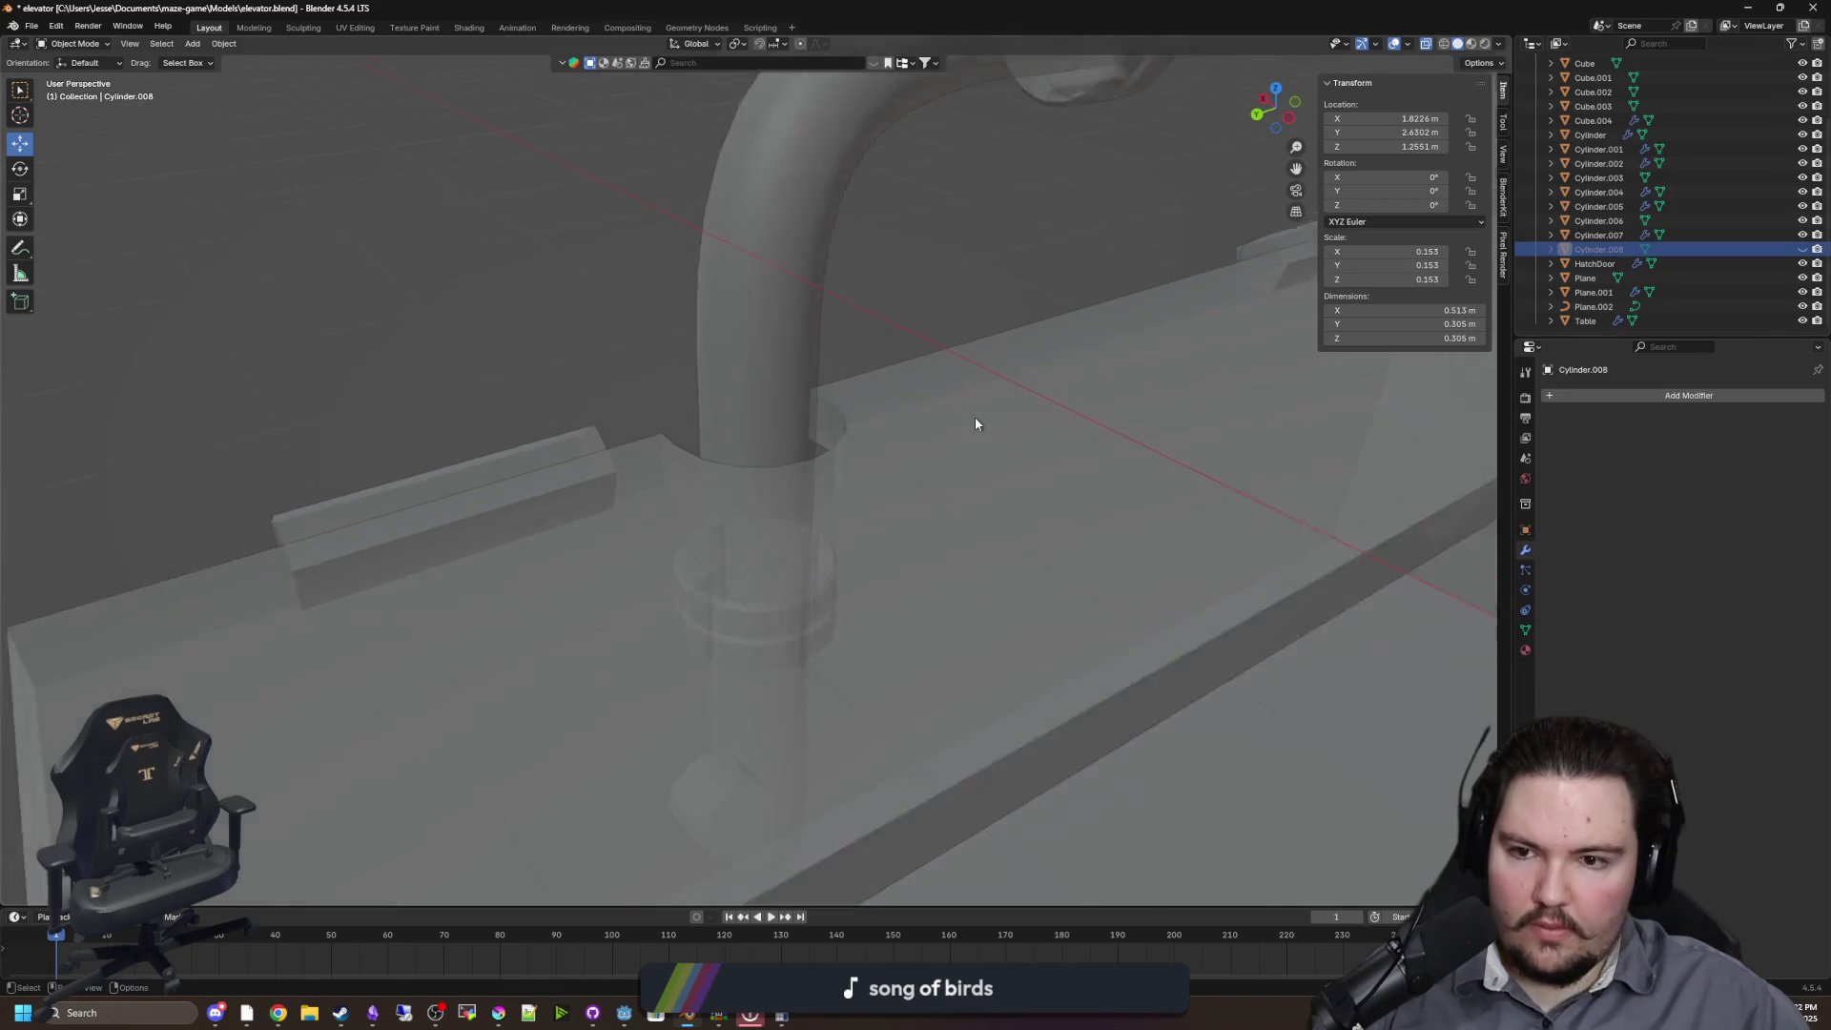
{"action": "scroll", "coordinate": [894, 465], "scroll_direction": "down", "scroll_amount": 8}
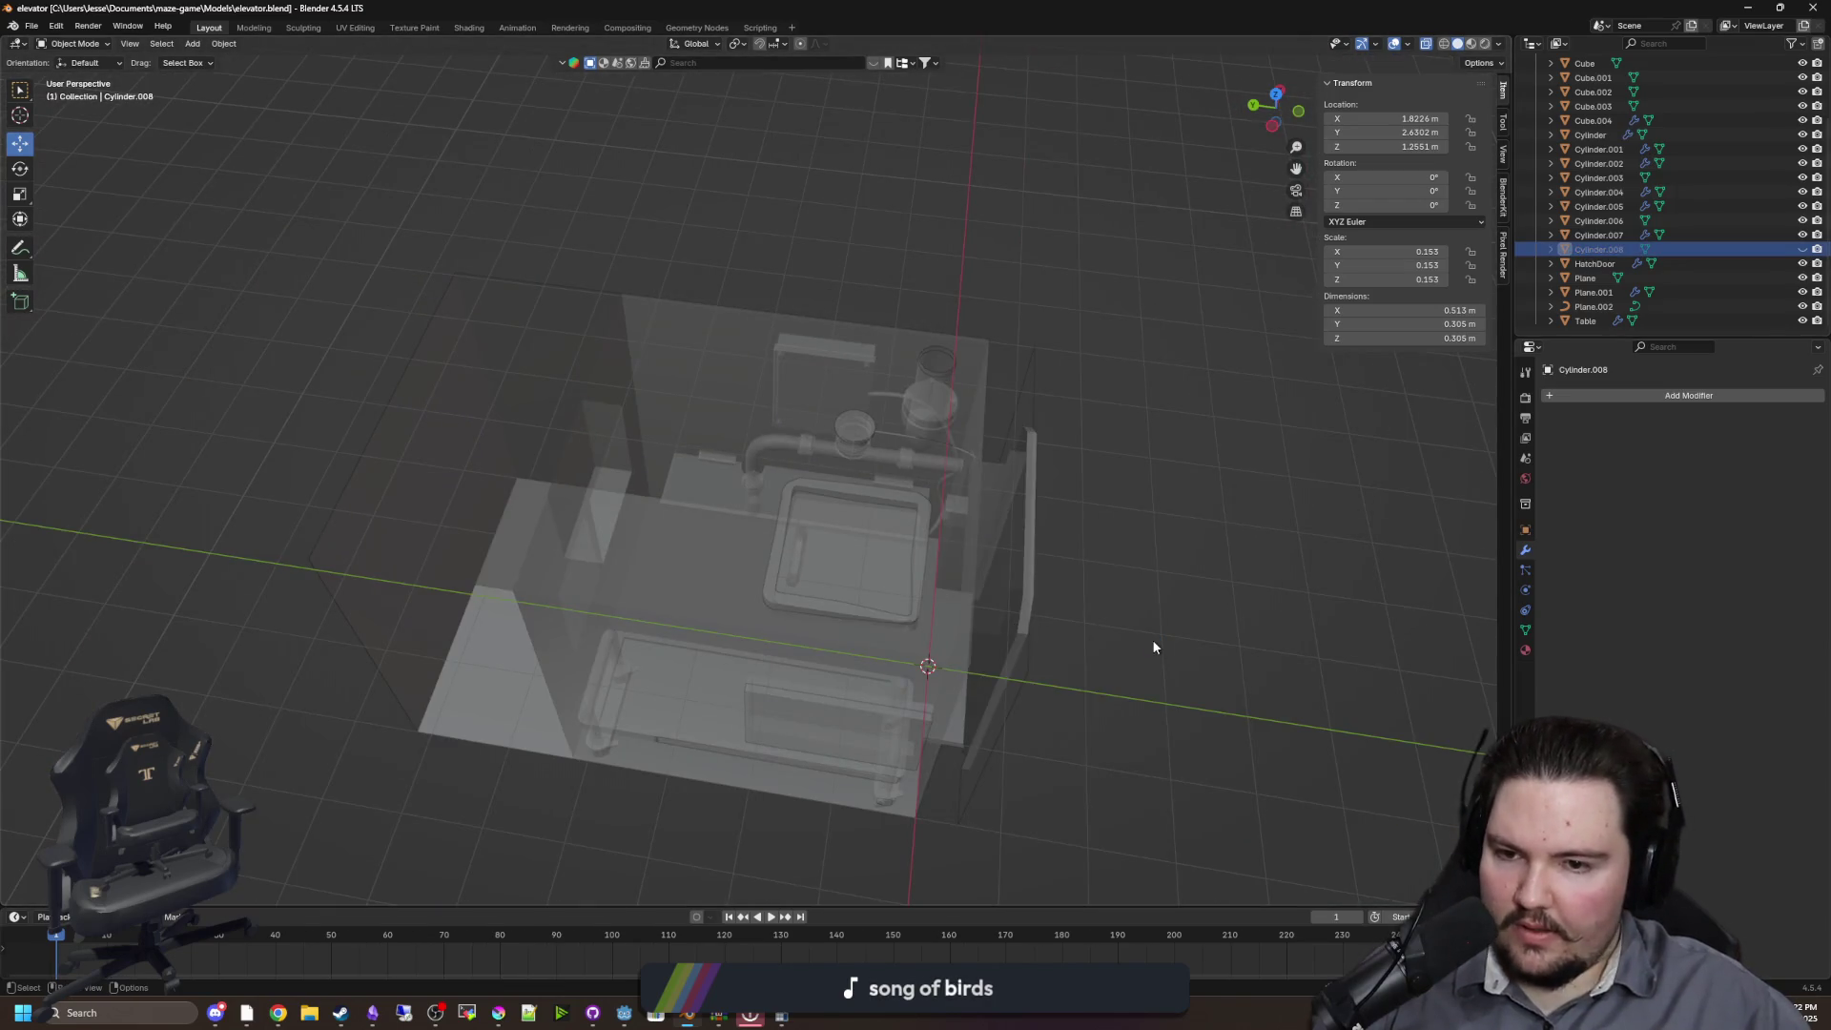
{"action": "scroll", "coordinate": [1152, 648], "scroll_direction": "up", "scroll_amount": 10}
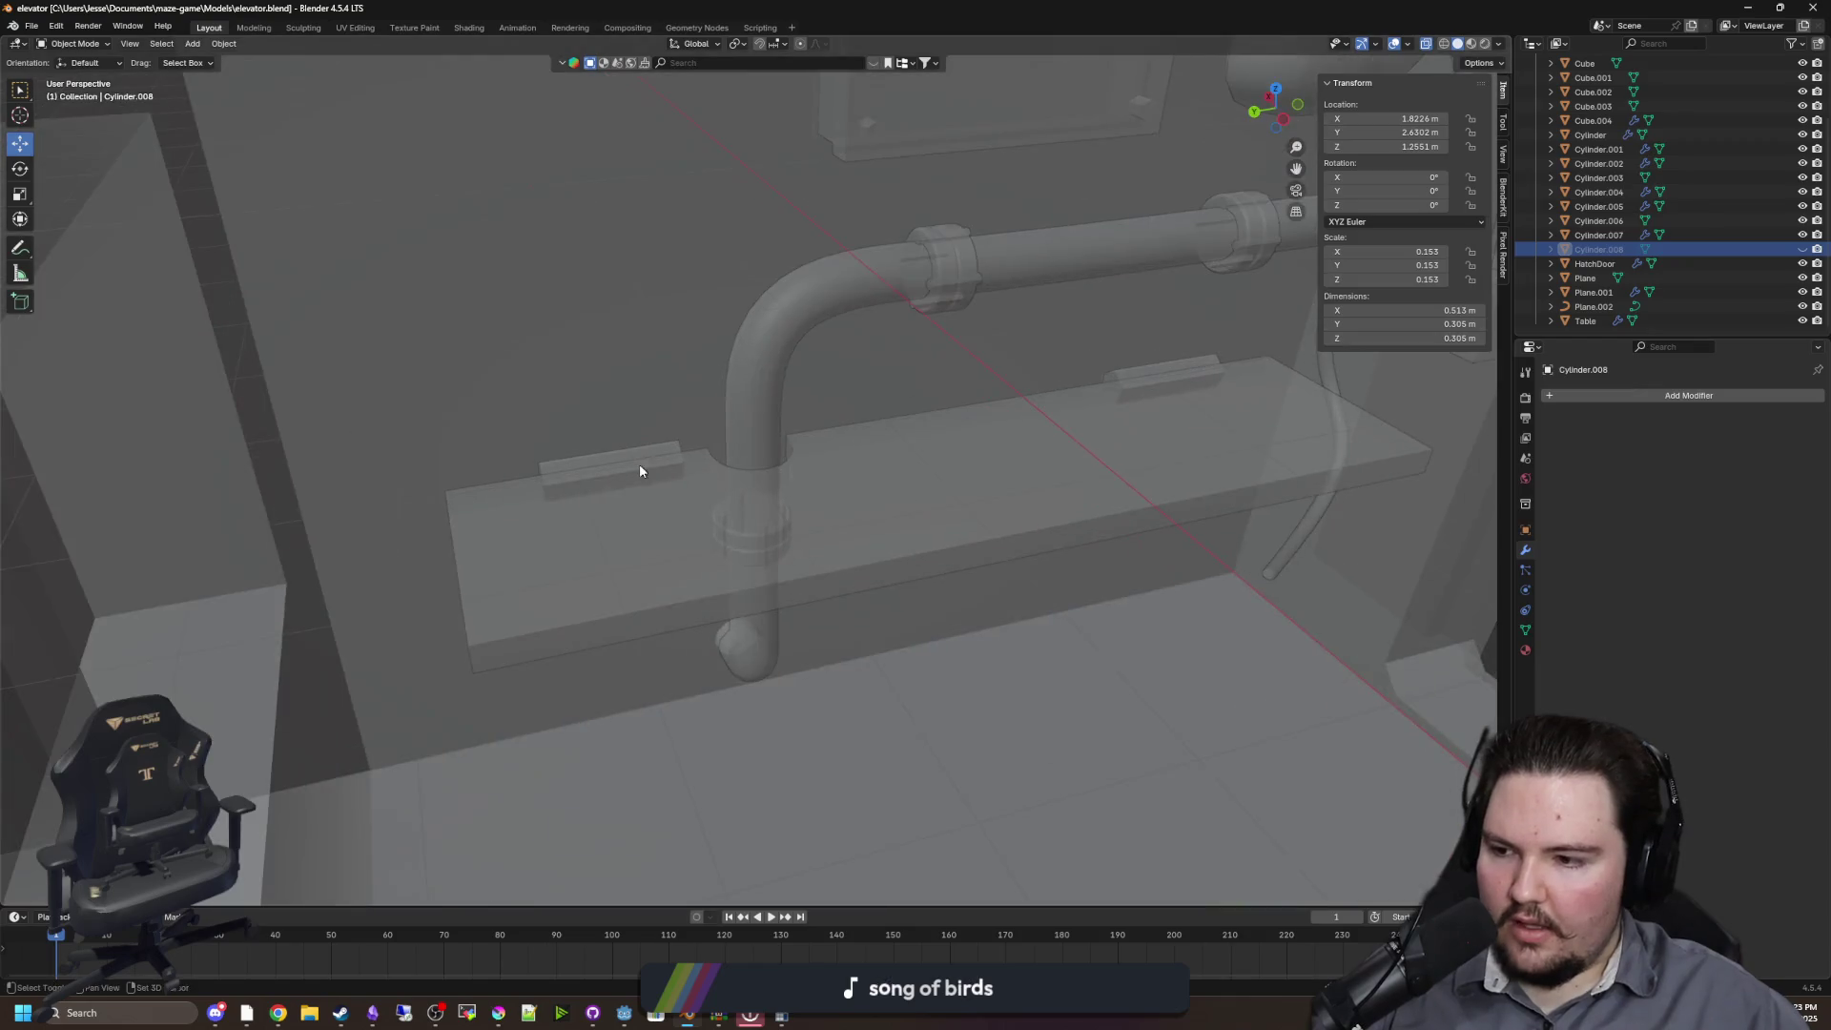
{"action": "scroll", "coordinate": [648, 463], "scroll_direction": "up", "scroll_amount": 4}
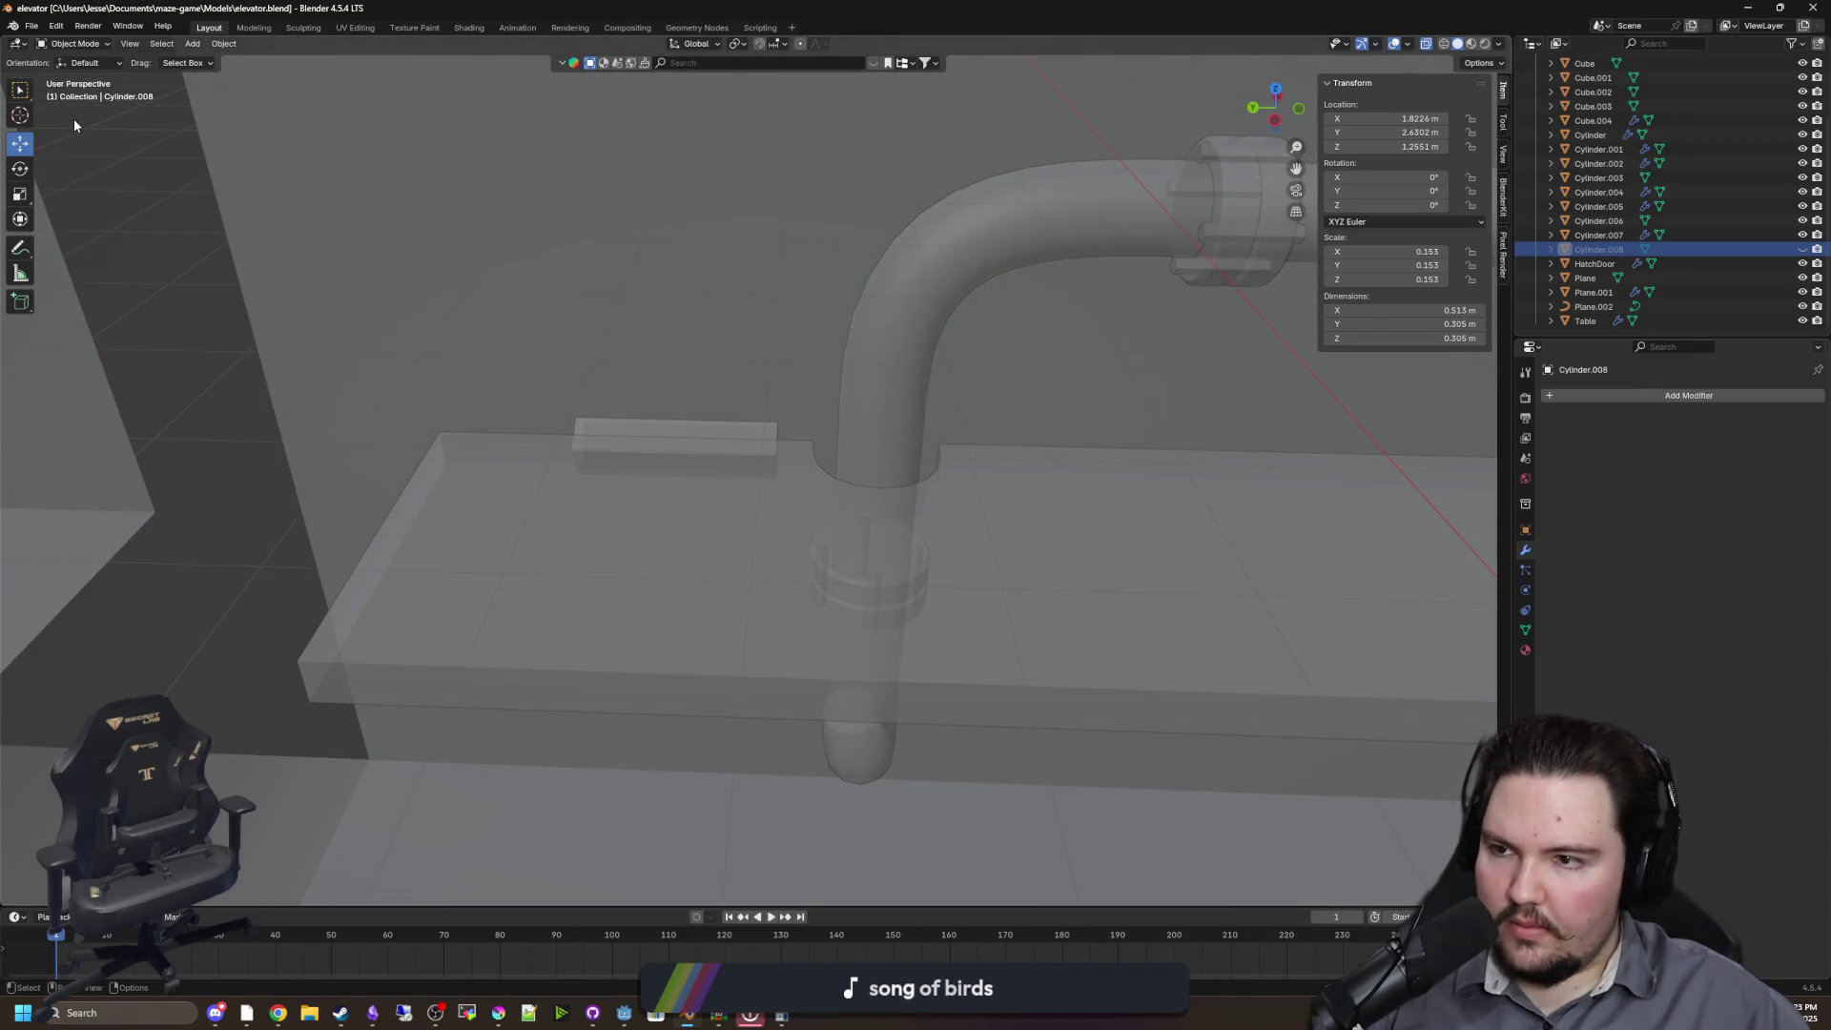
{"action": "left_click", "coordinate": [72, 119]}
{"action": "key", "text": "w"}
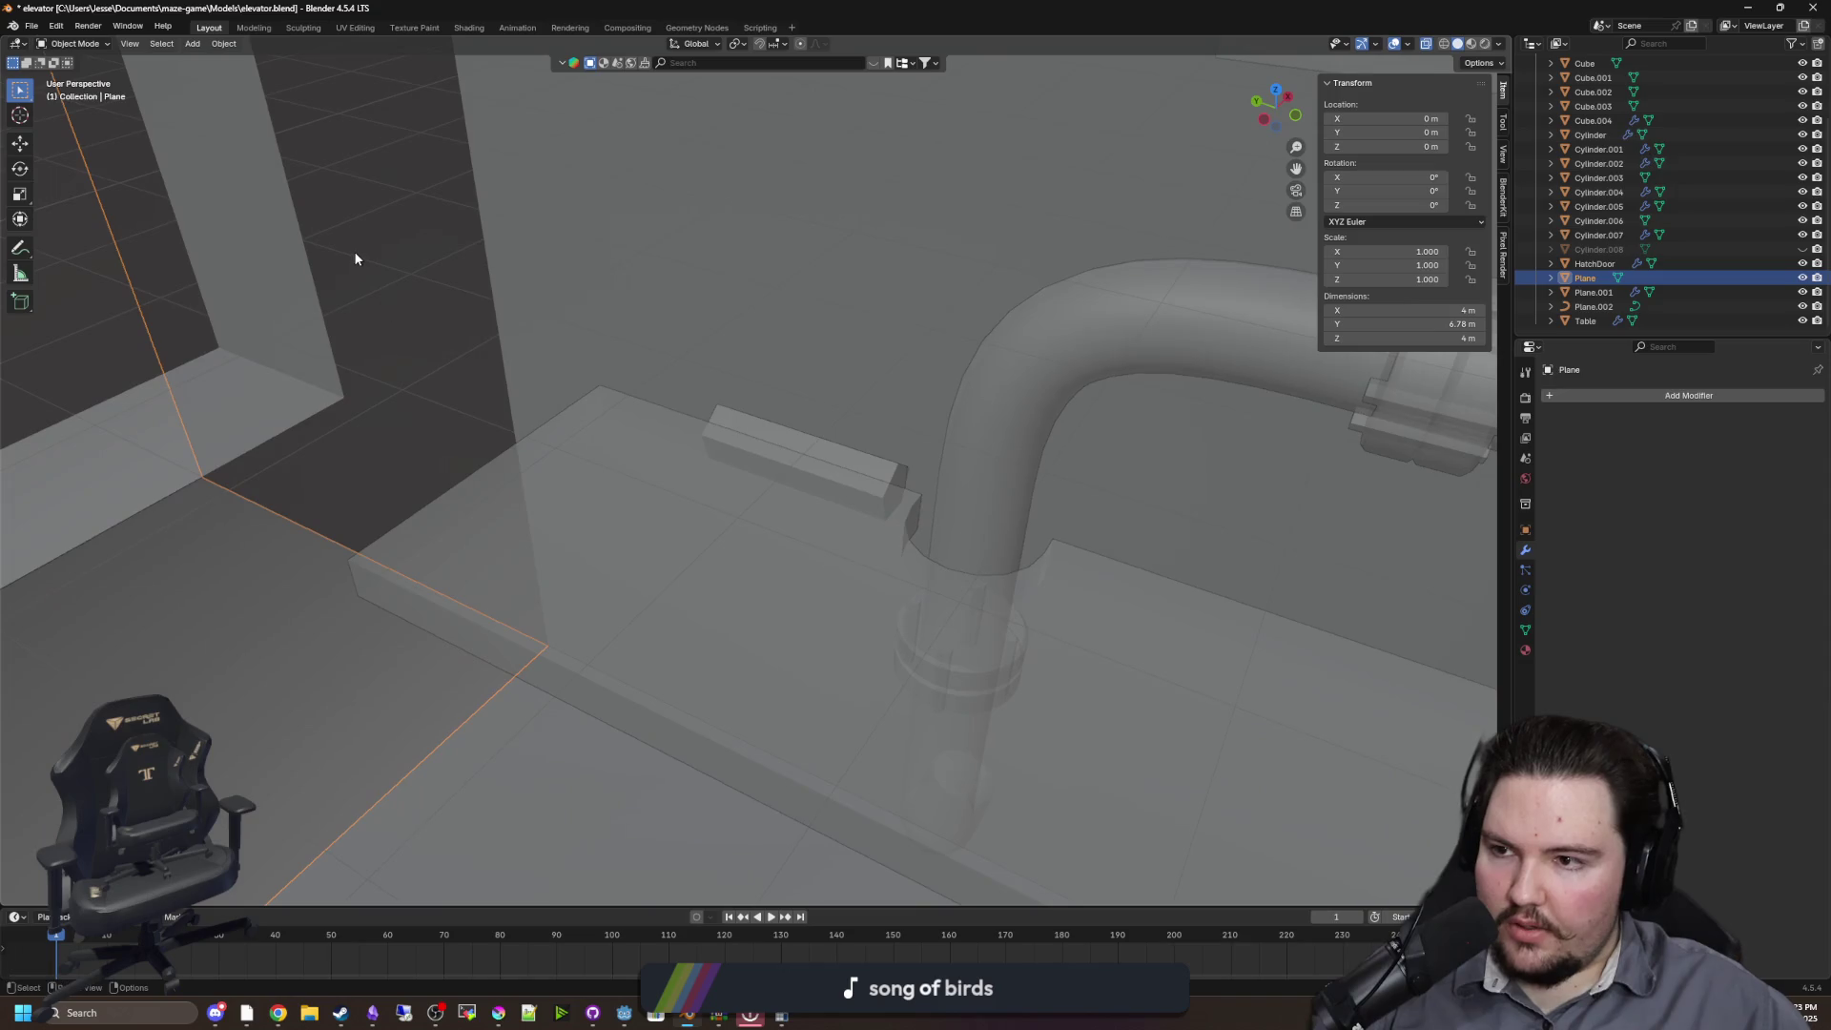
{"action": "scroll", "coordinate": [470, 306], "scroll_direction": "down", "scroll_amount": 8}
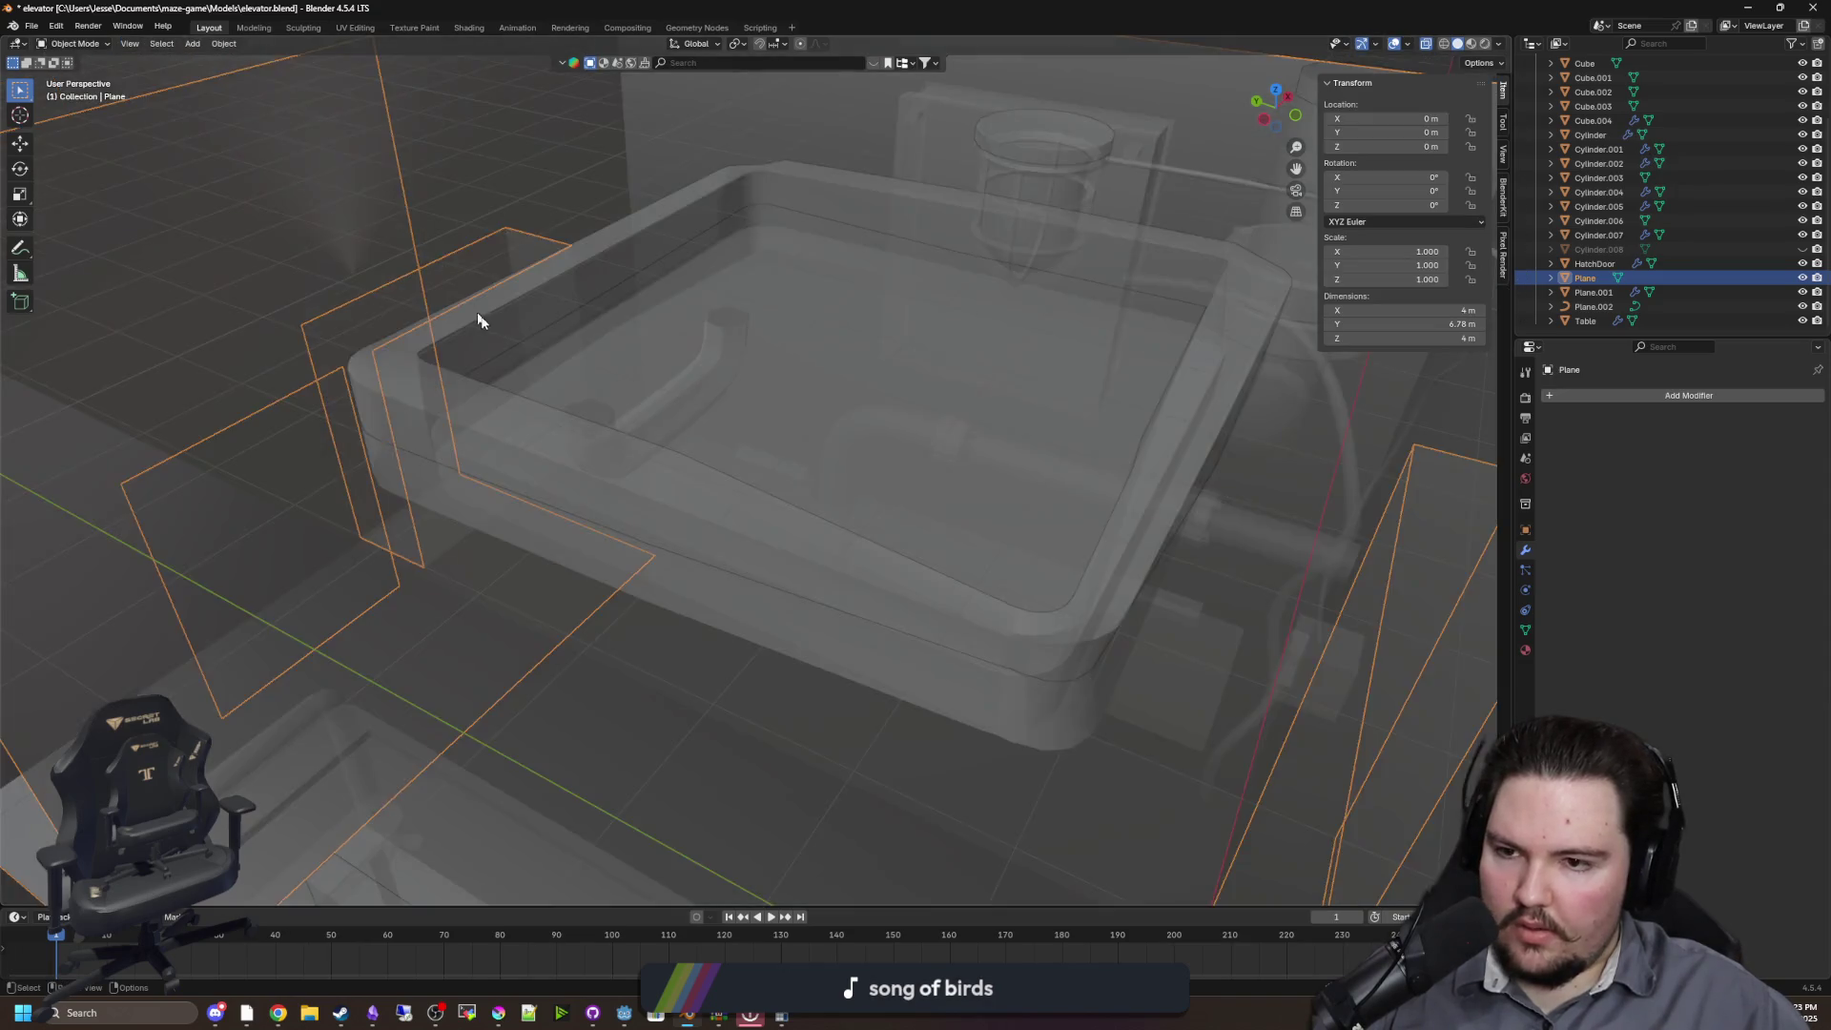
{"action": "scroll", "coordinate": [572, 381], "scroll_direction": "up", "scroll_amount": 10}
Add a Single Vert object and lift its vertex to Z 1.4505 m
{"action": "key", "text": "shift+a"}
{"action": "mouse_move", "coordinate": [634, 437]}
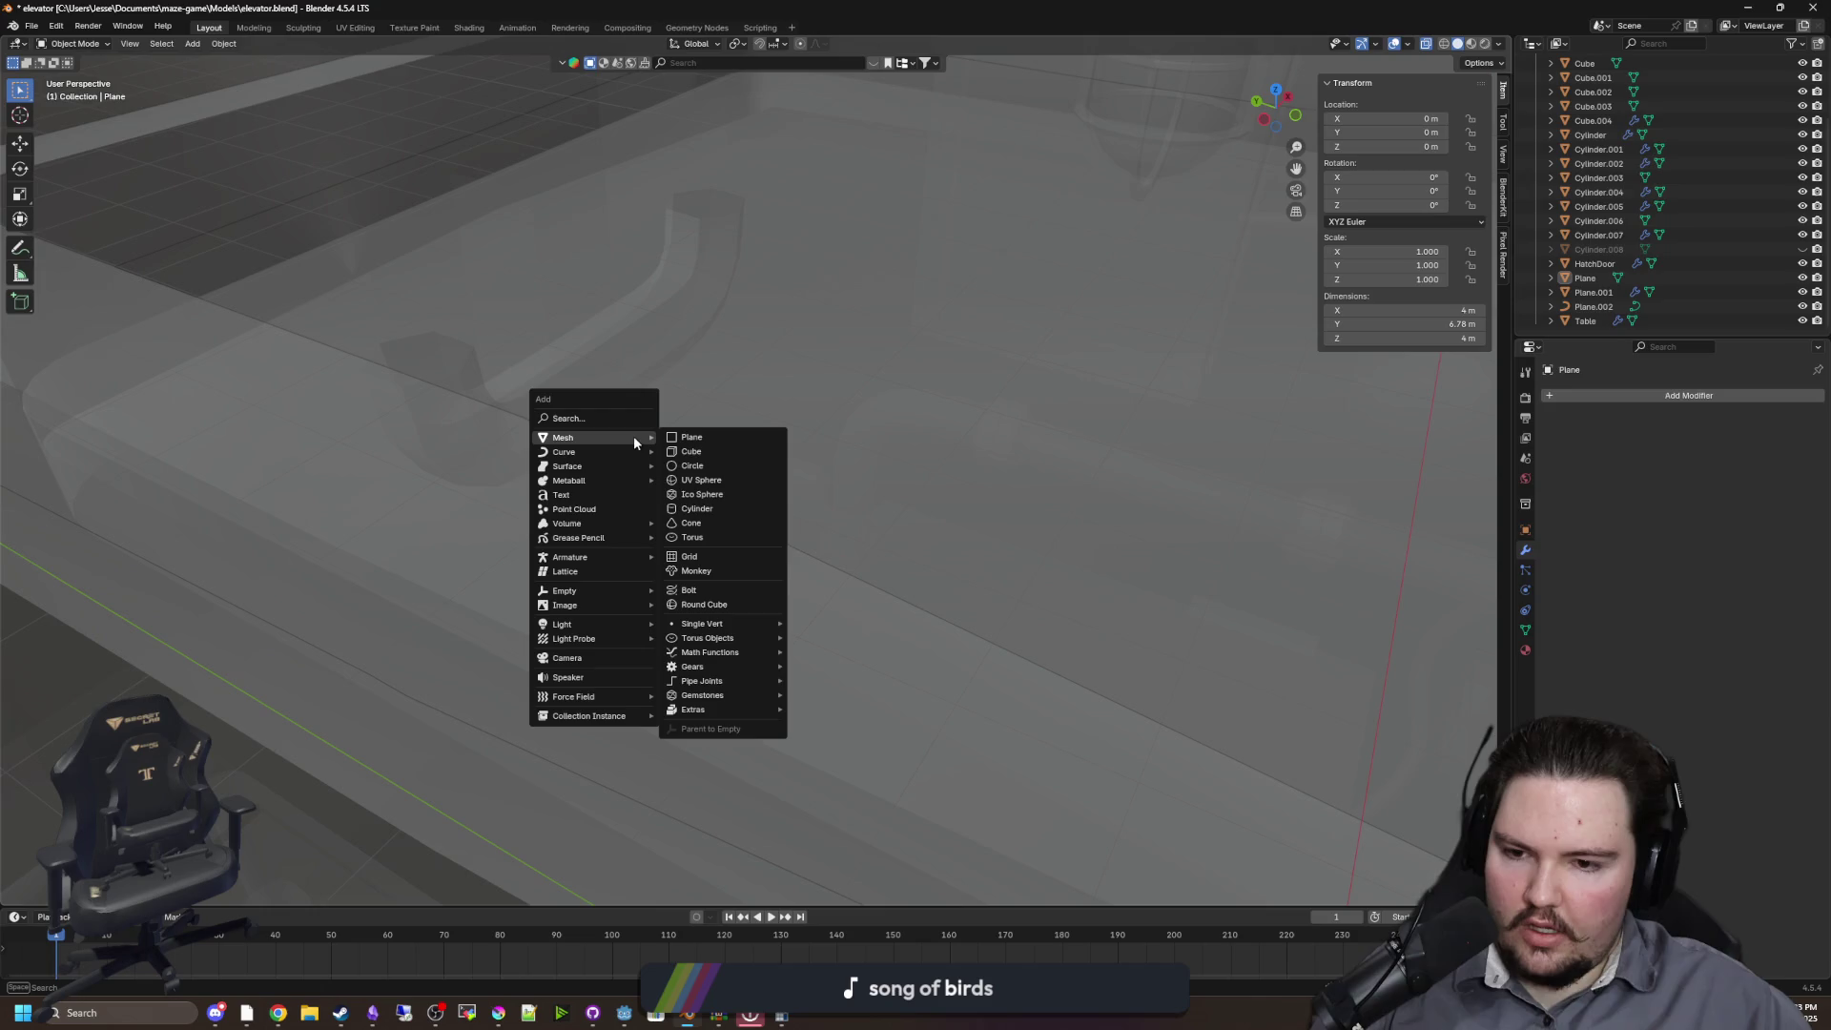
{"action": "mouse_move", "coordinate": [707, 682]}
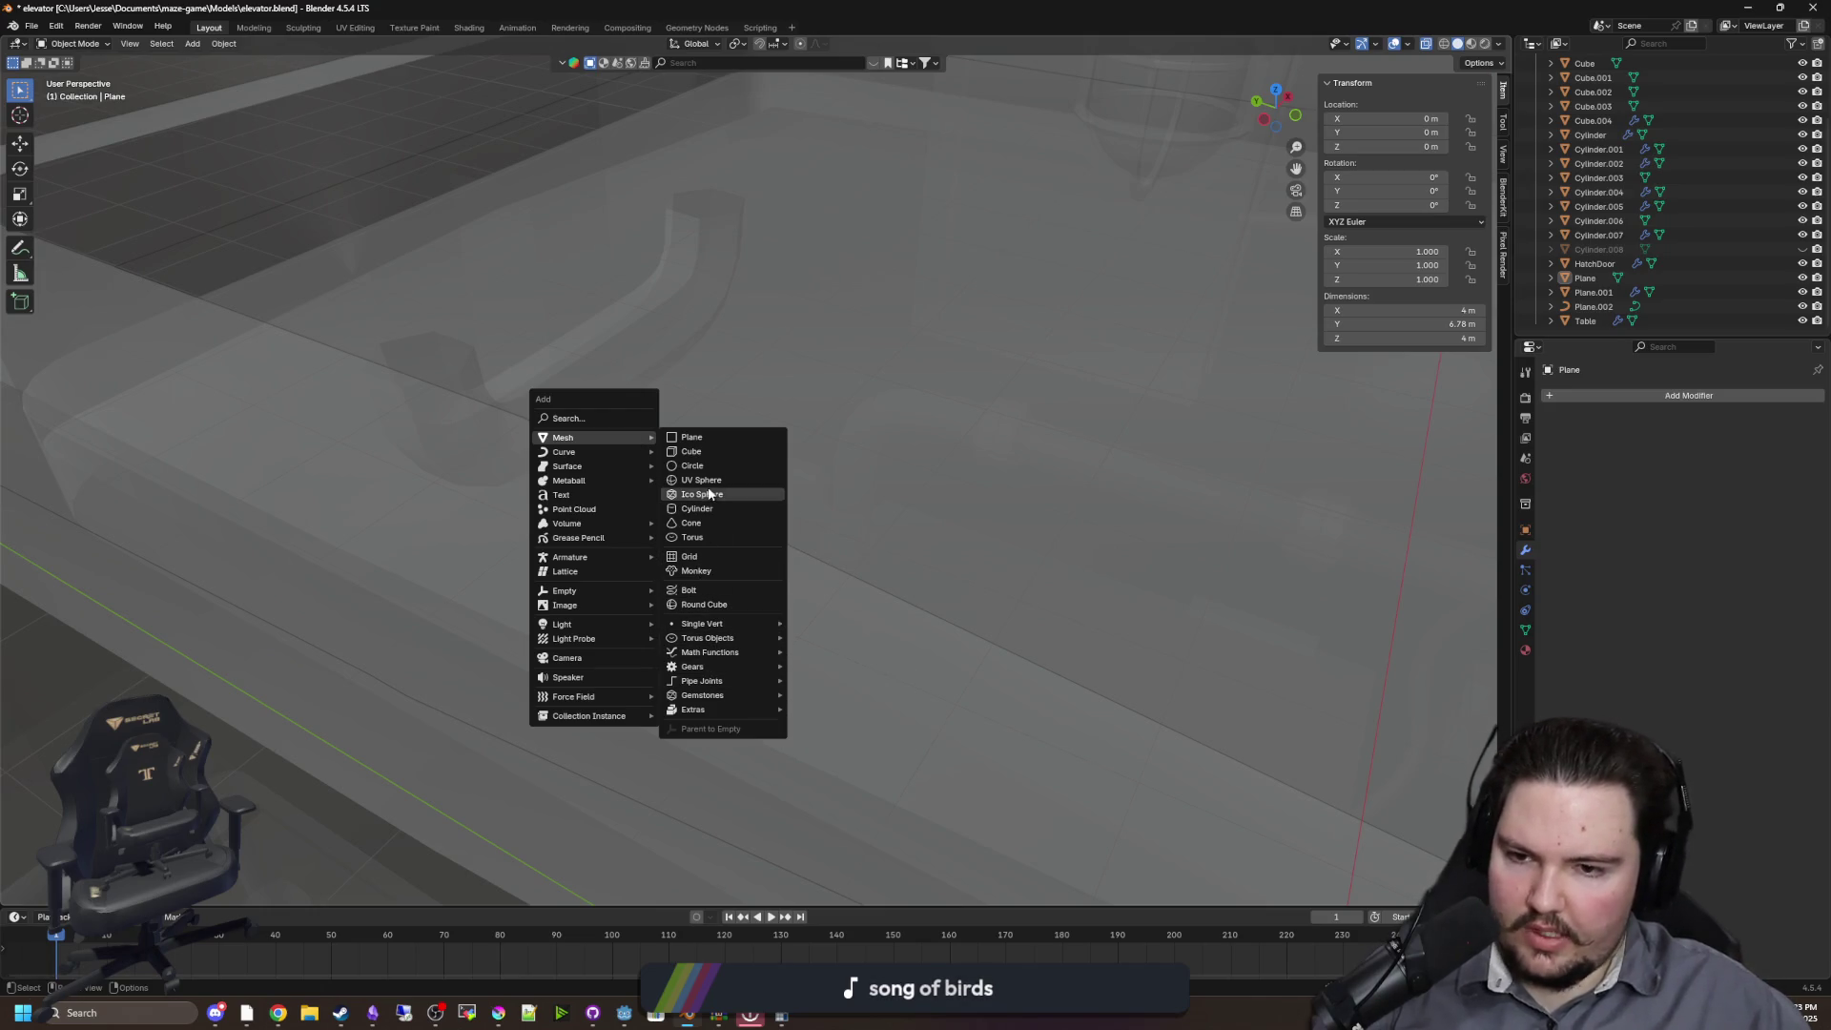
{"action": "mouse_move", "coordinate": [714, 631]}
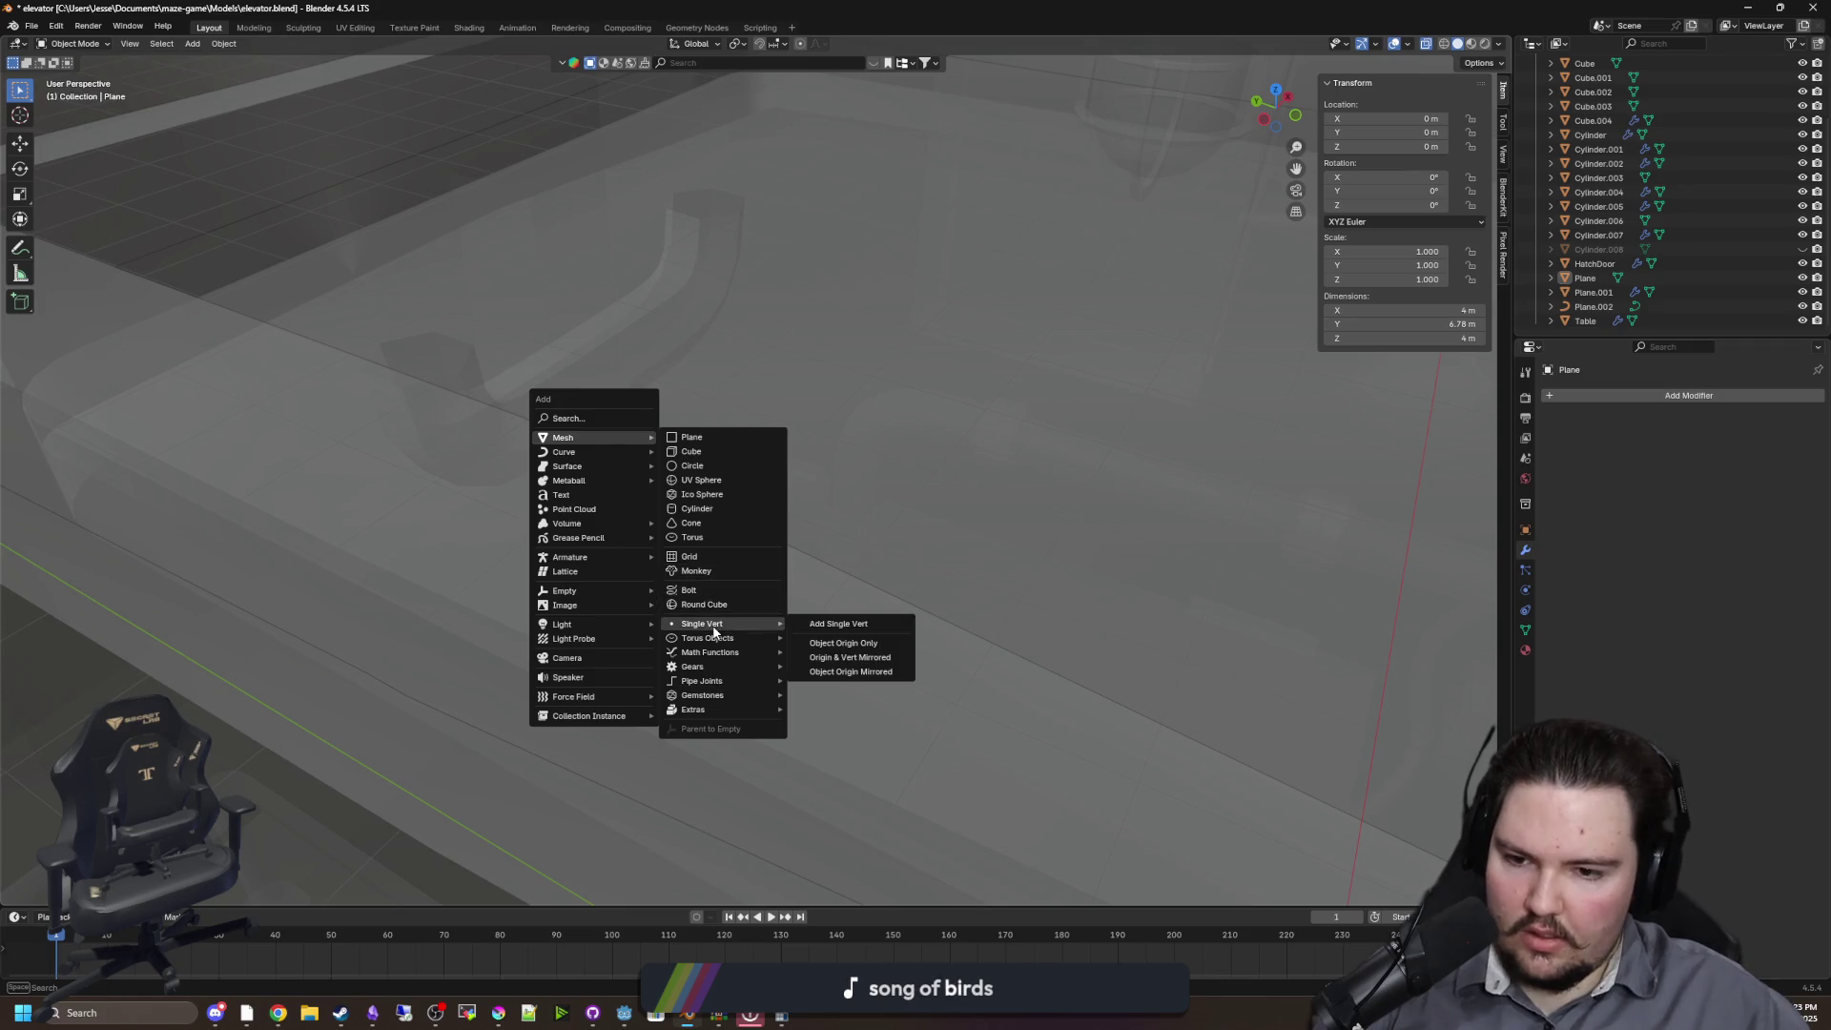
{"action": "left_click", "coordinate": [796, 625]}
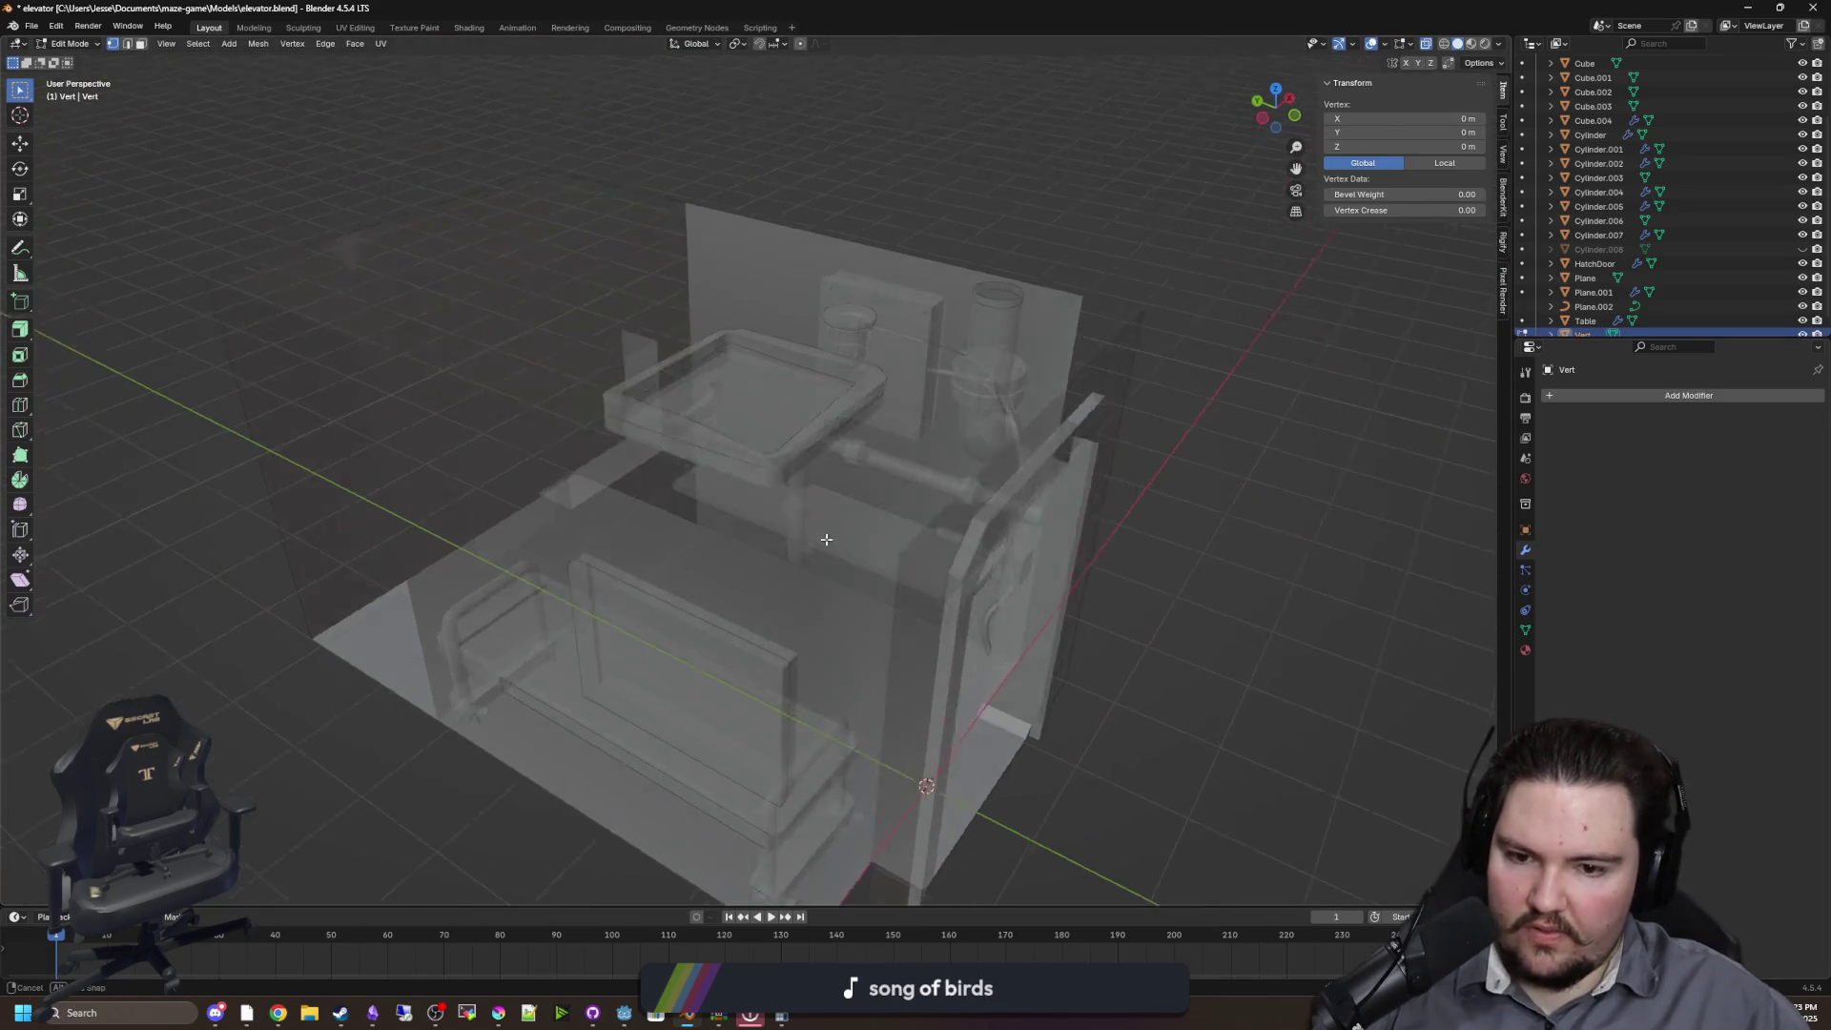
{"action": "key", "text": "g"}
{"action": "key", "text": "z"}
{"action": "left_click", "coordinate": [818, 253]}
{"action": "scroll", "coordinate": [913, 484], "scroll_direction": "down", "scroll_amount": 3}
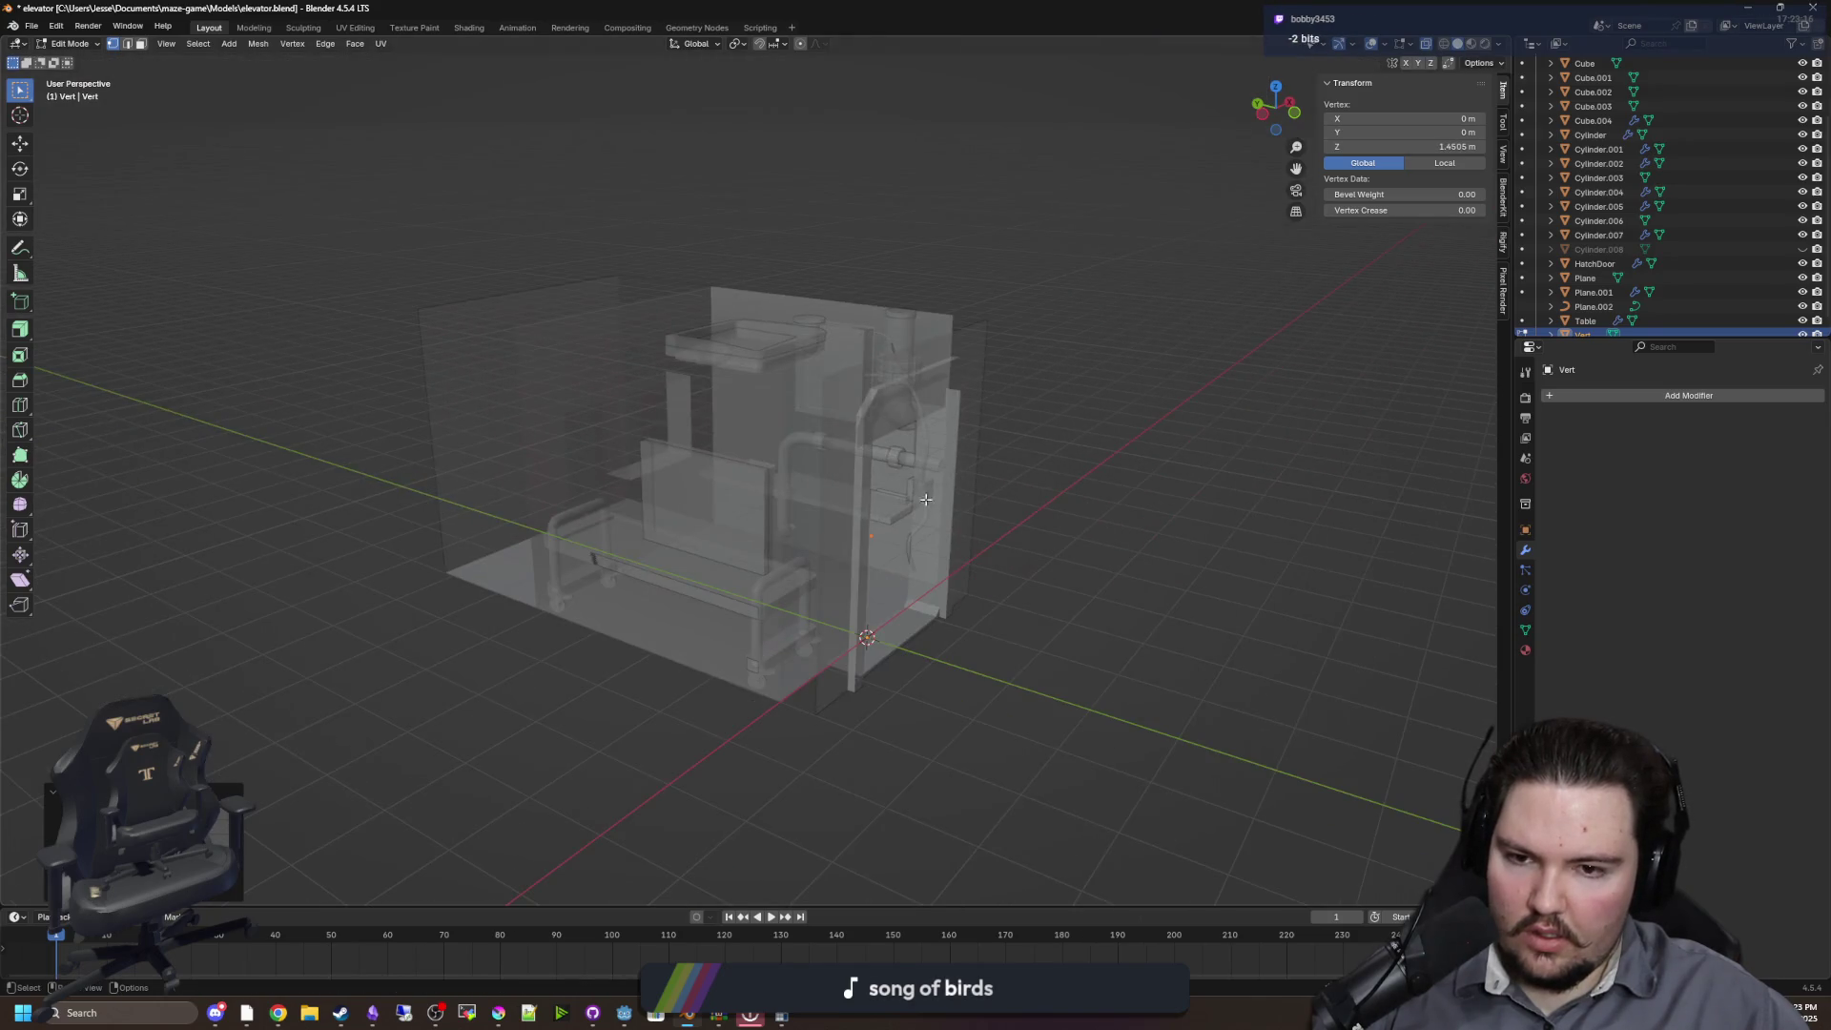
Extrude the vertex upward along Z in Edit Mode, then return to Object Mode
{"action": "key", "text": "Tab"}
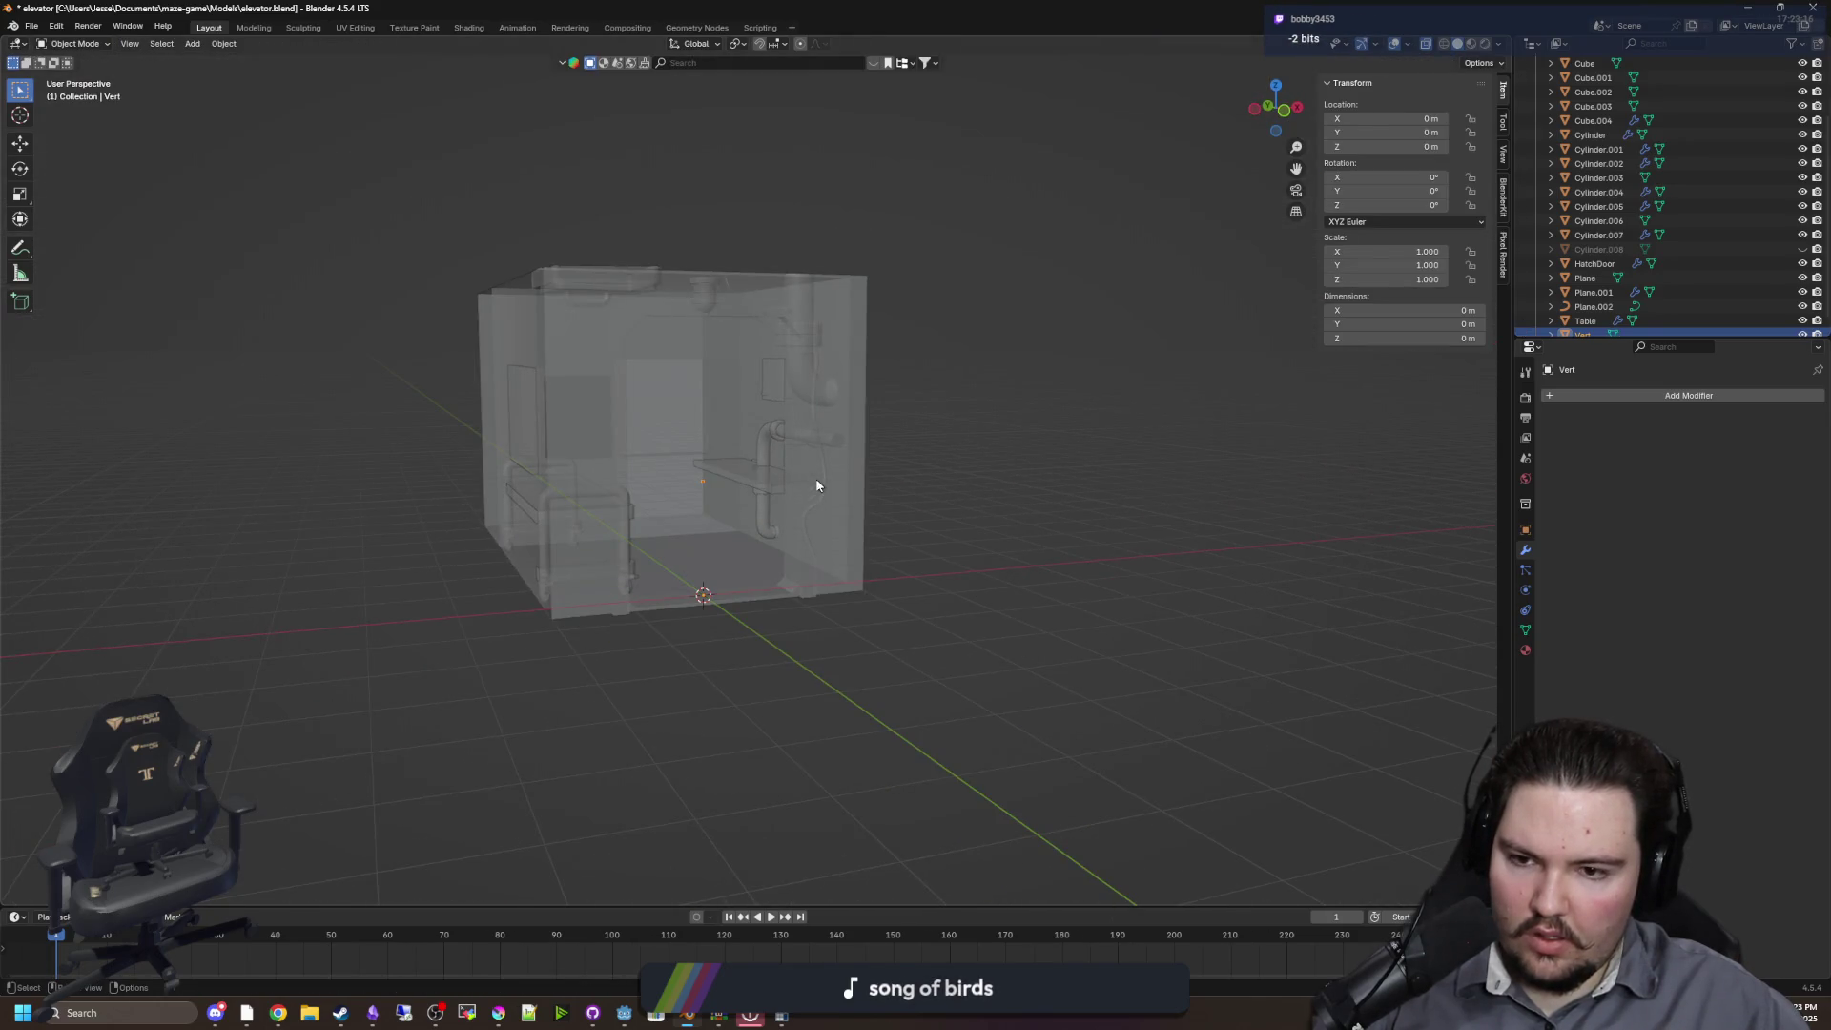
{"action": "key", "text": "Tab"}
{"action": "key", "text": "z"}
{"action": "left_click", "coordinate": [798, 462]}
{"action": "key", "text": "Tab"}
{"action": "scroll", "coordinate": [801, 470], "scroll_direction": "up", "scroll_amount": 3}
Convert the vertex object to a curve and set its Bevel Depth to 0.13 m
{"action": "left_click", "coordinate": [223, 44]}
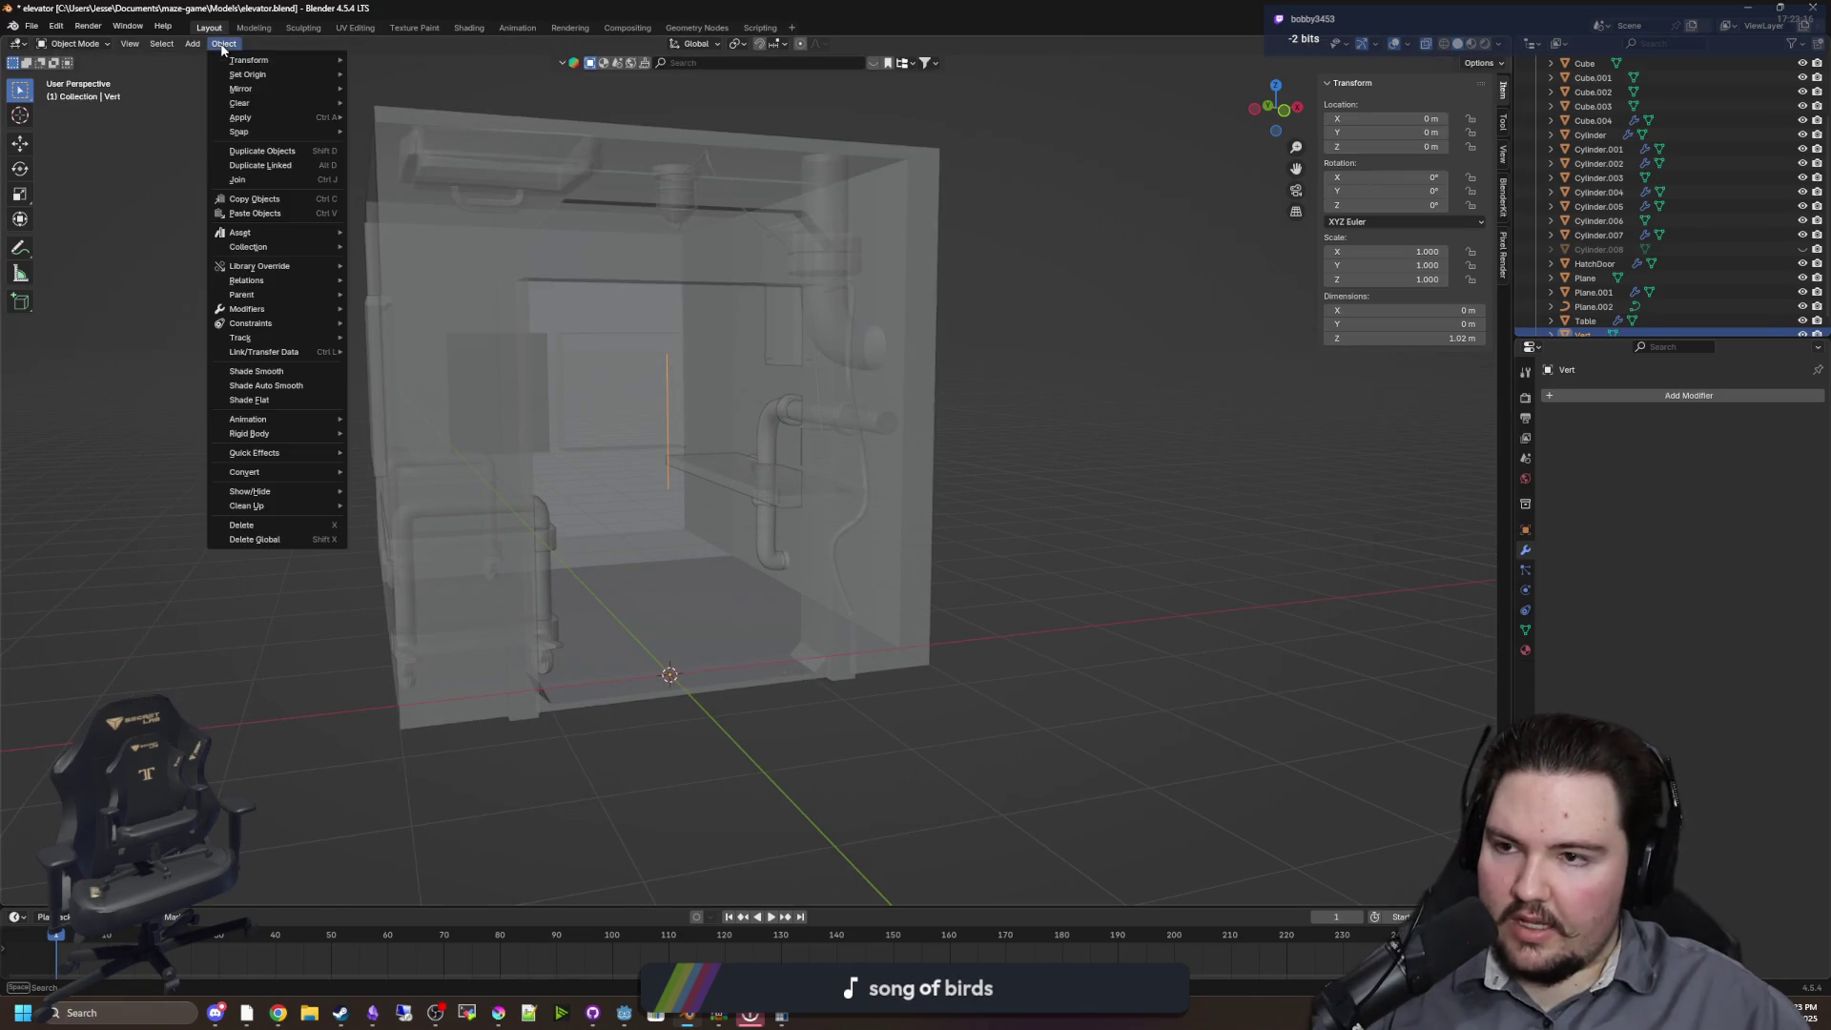
{"action": "mouse_move", "coordinate": [291, 473]}
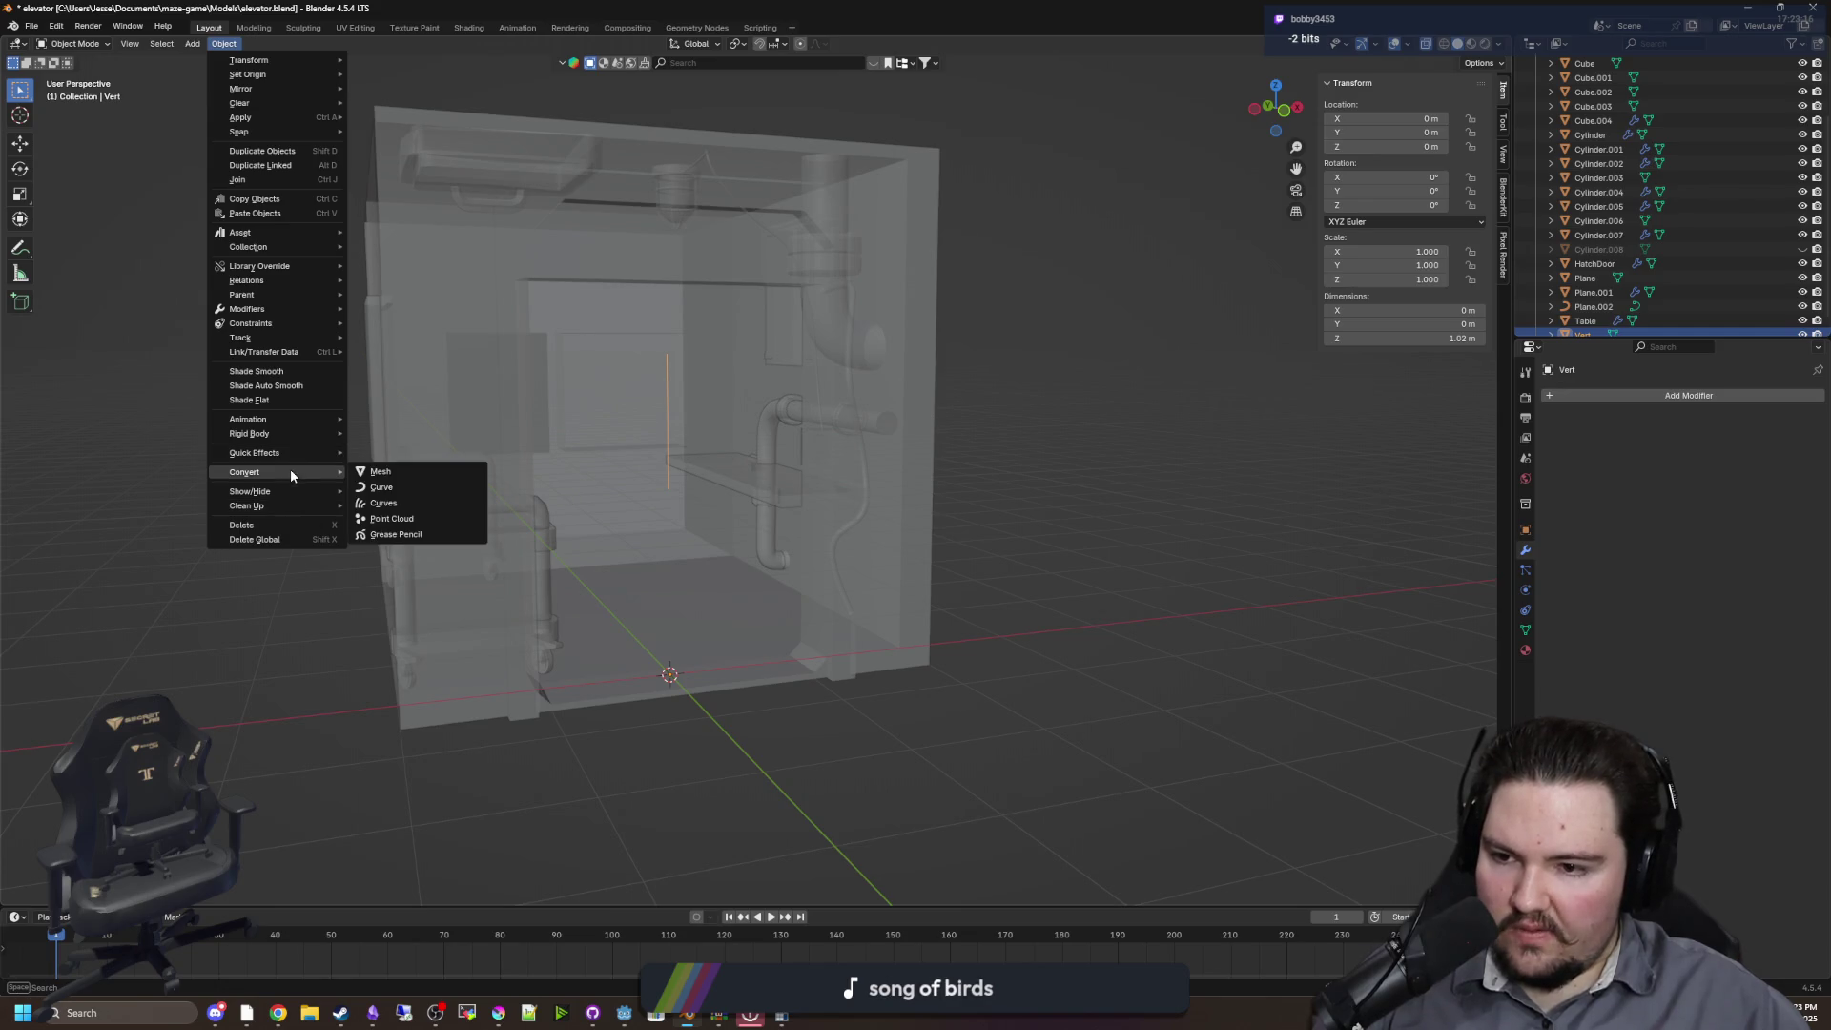
{"action": "left_click", "coordinate": [386, 489]}
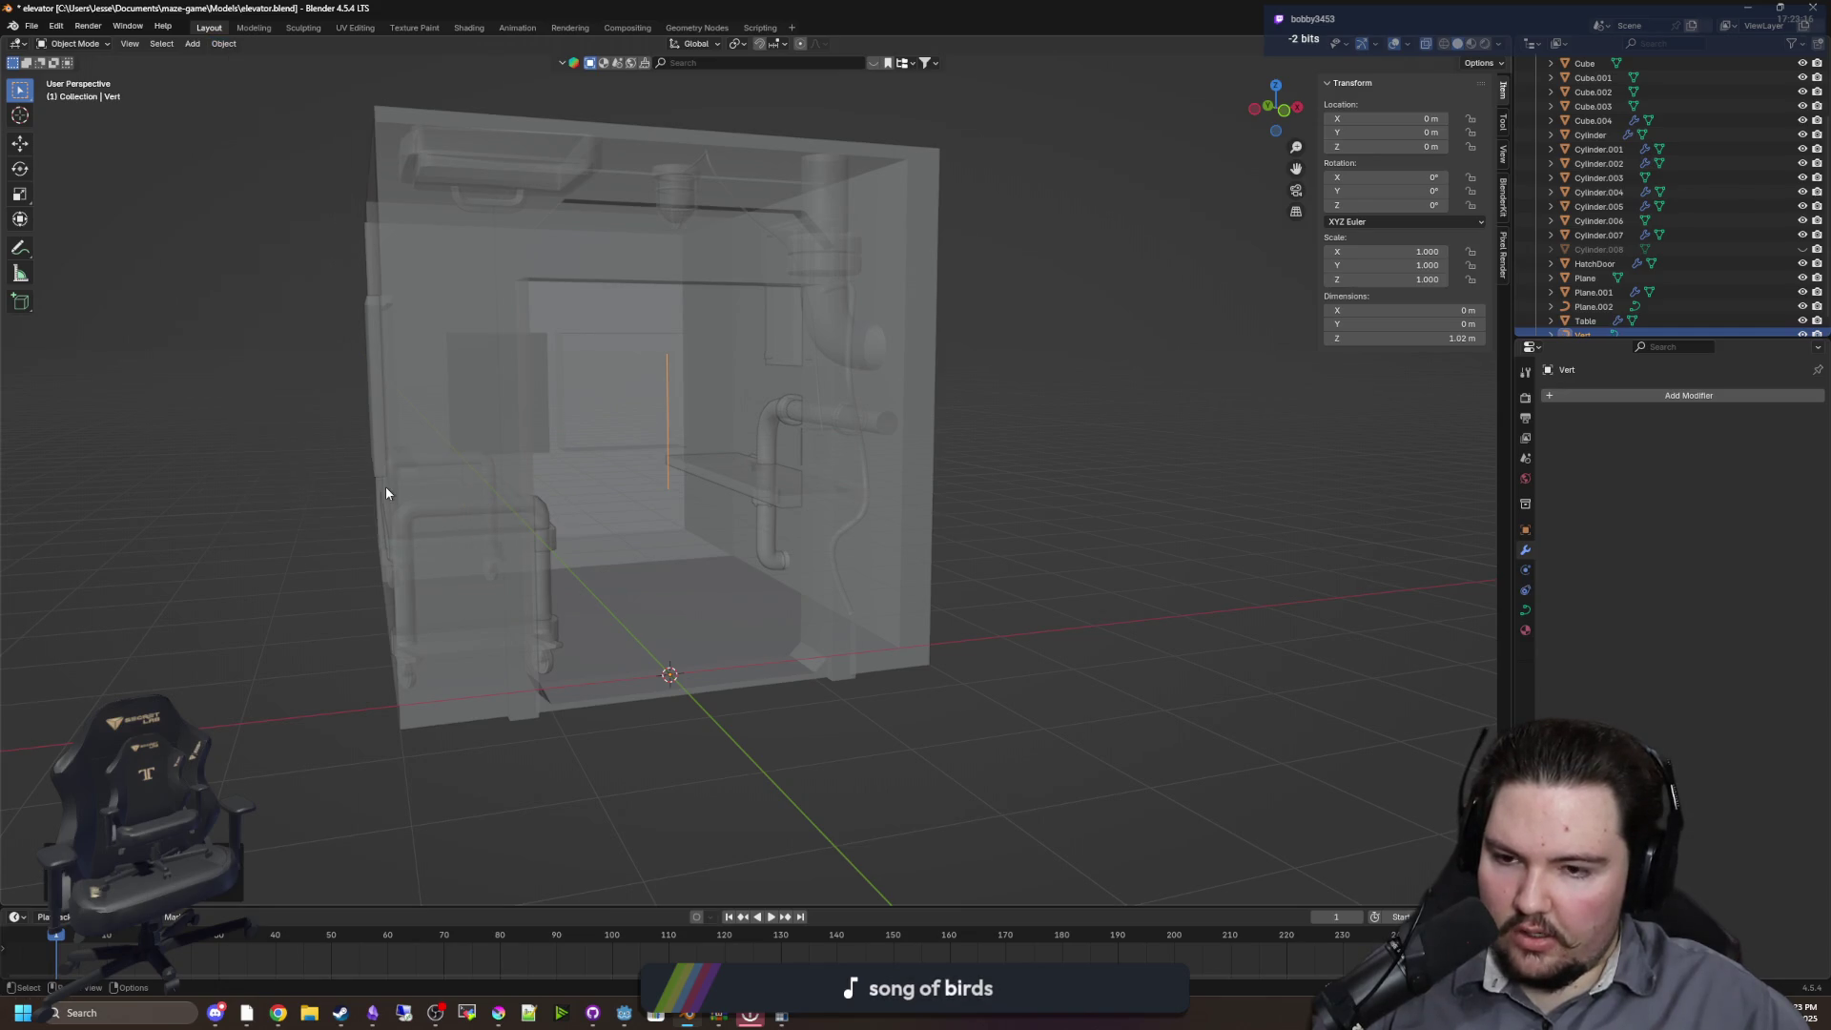
{"action": "scroll", "coordinate": [728, 438], "scroll_direction": "up", "scroll_amount": 5}
{"action": "left_click", "coordinate": [1524, 609]}
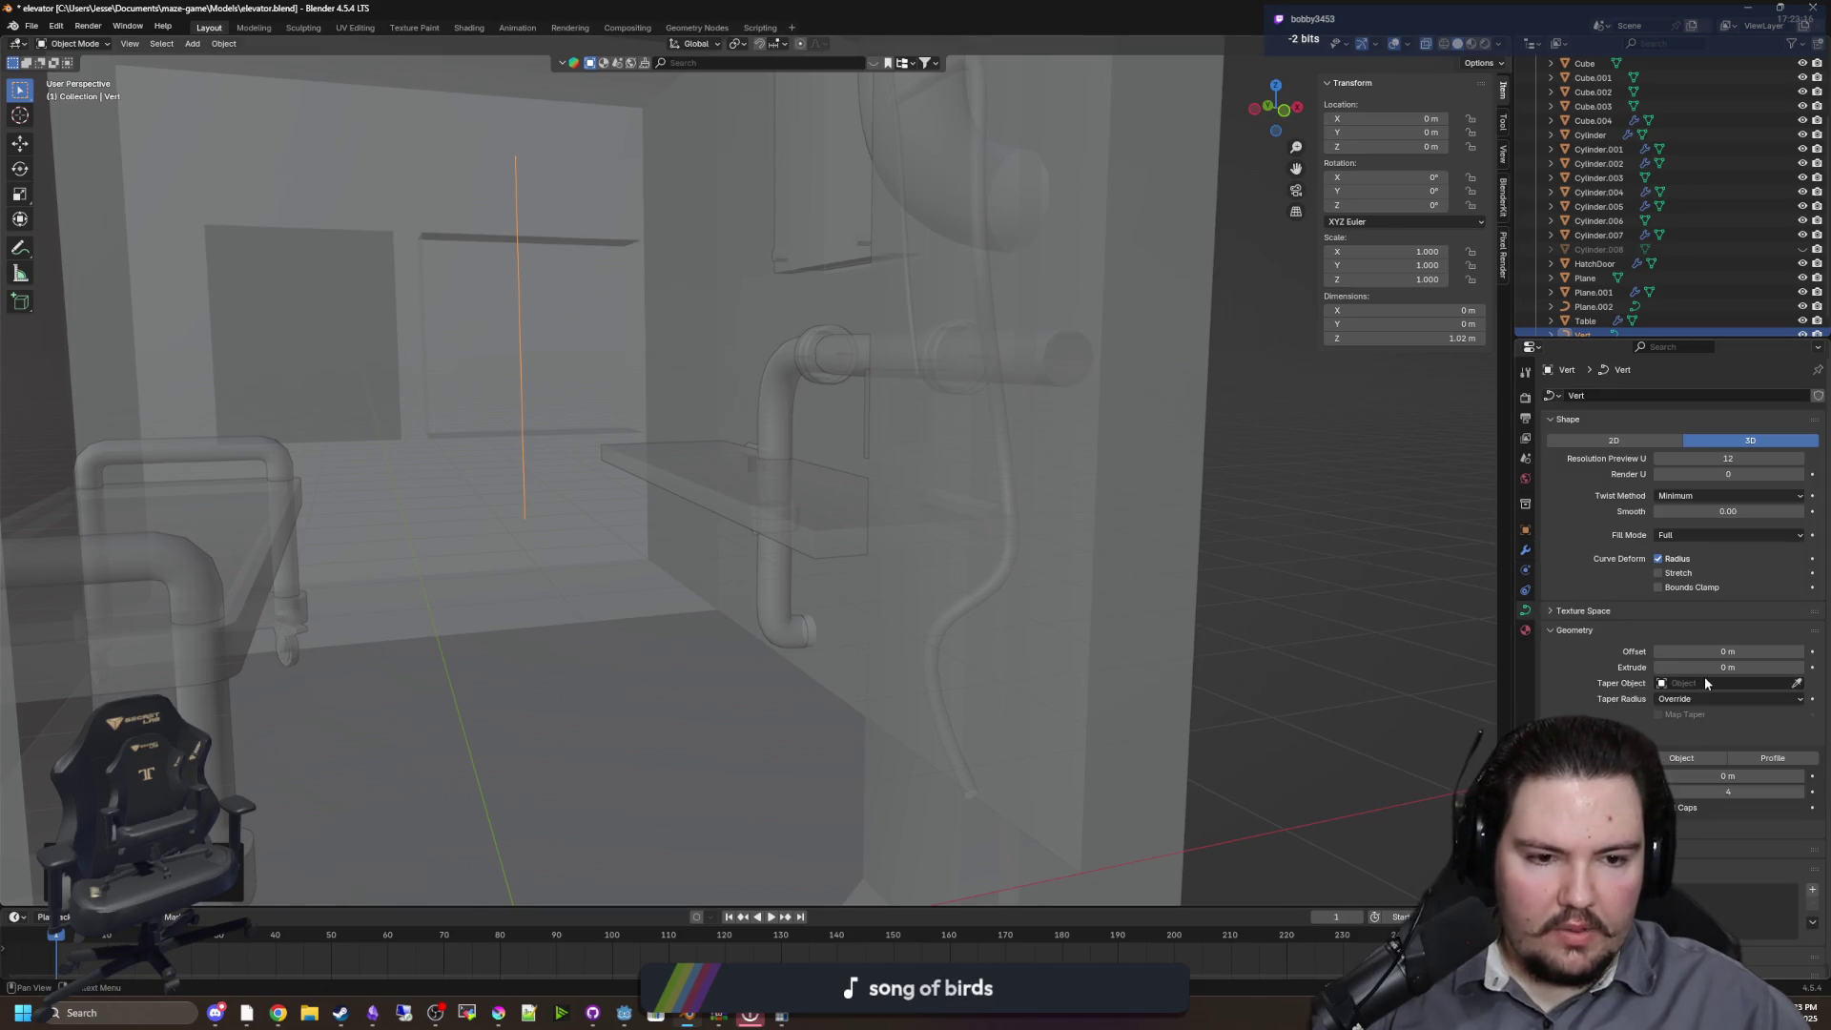
{"action": "mouse_move", "coordinate": [1701, 668]}
{"action": "left_mouse_down"}
{"action": "mouse_move", "coordinate": [1731, 668]}
{"action": "mouse_move", "coordinate": [1707, 667]}
{"action": "left_mouse_up"}
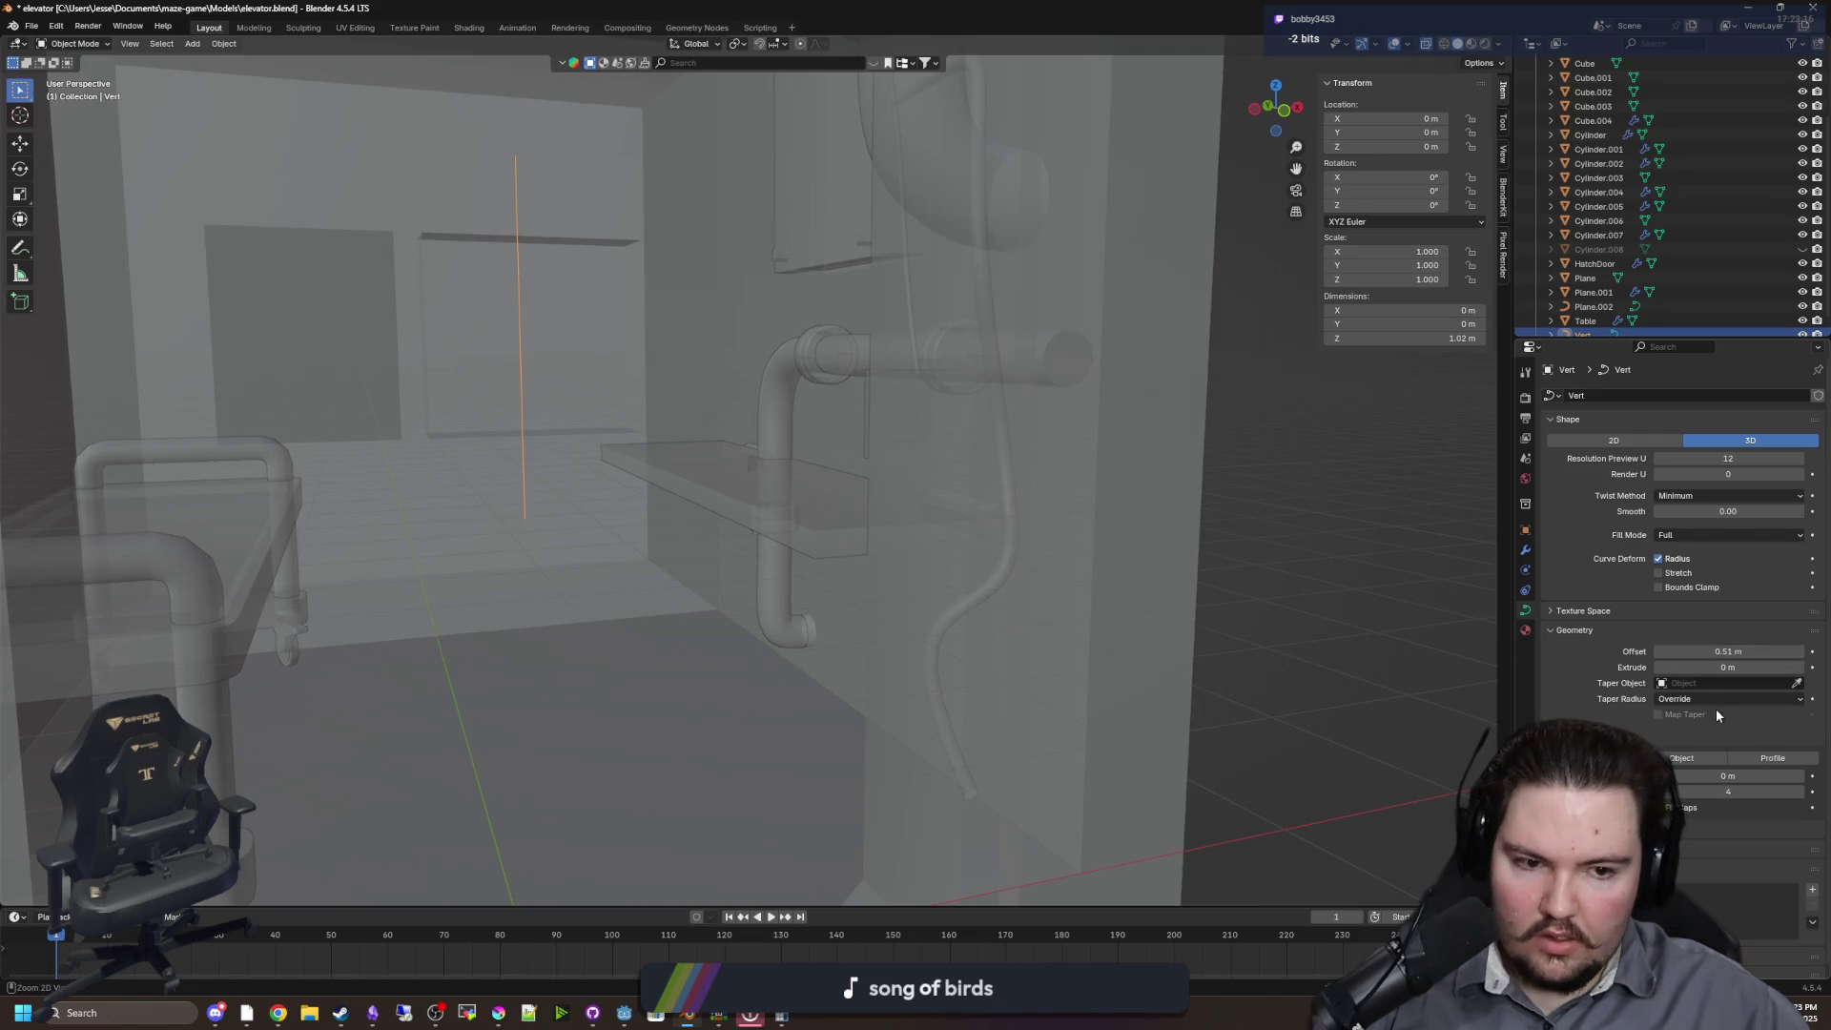
{"action": "left_click_drag", "start_coordinate": [1719, 780], "coordinate": [1729, 780]}
Move the 1.02 m tube into position near the pipe in Front Orthographic view
{"action": "key", "text": "KP_Decimal"}
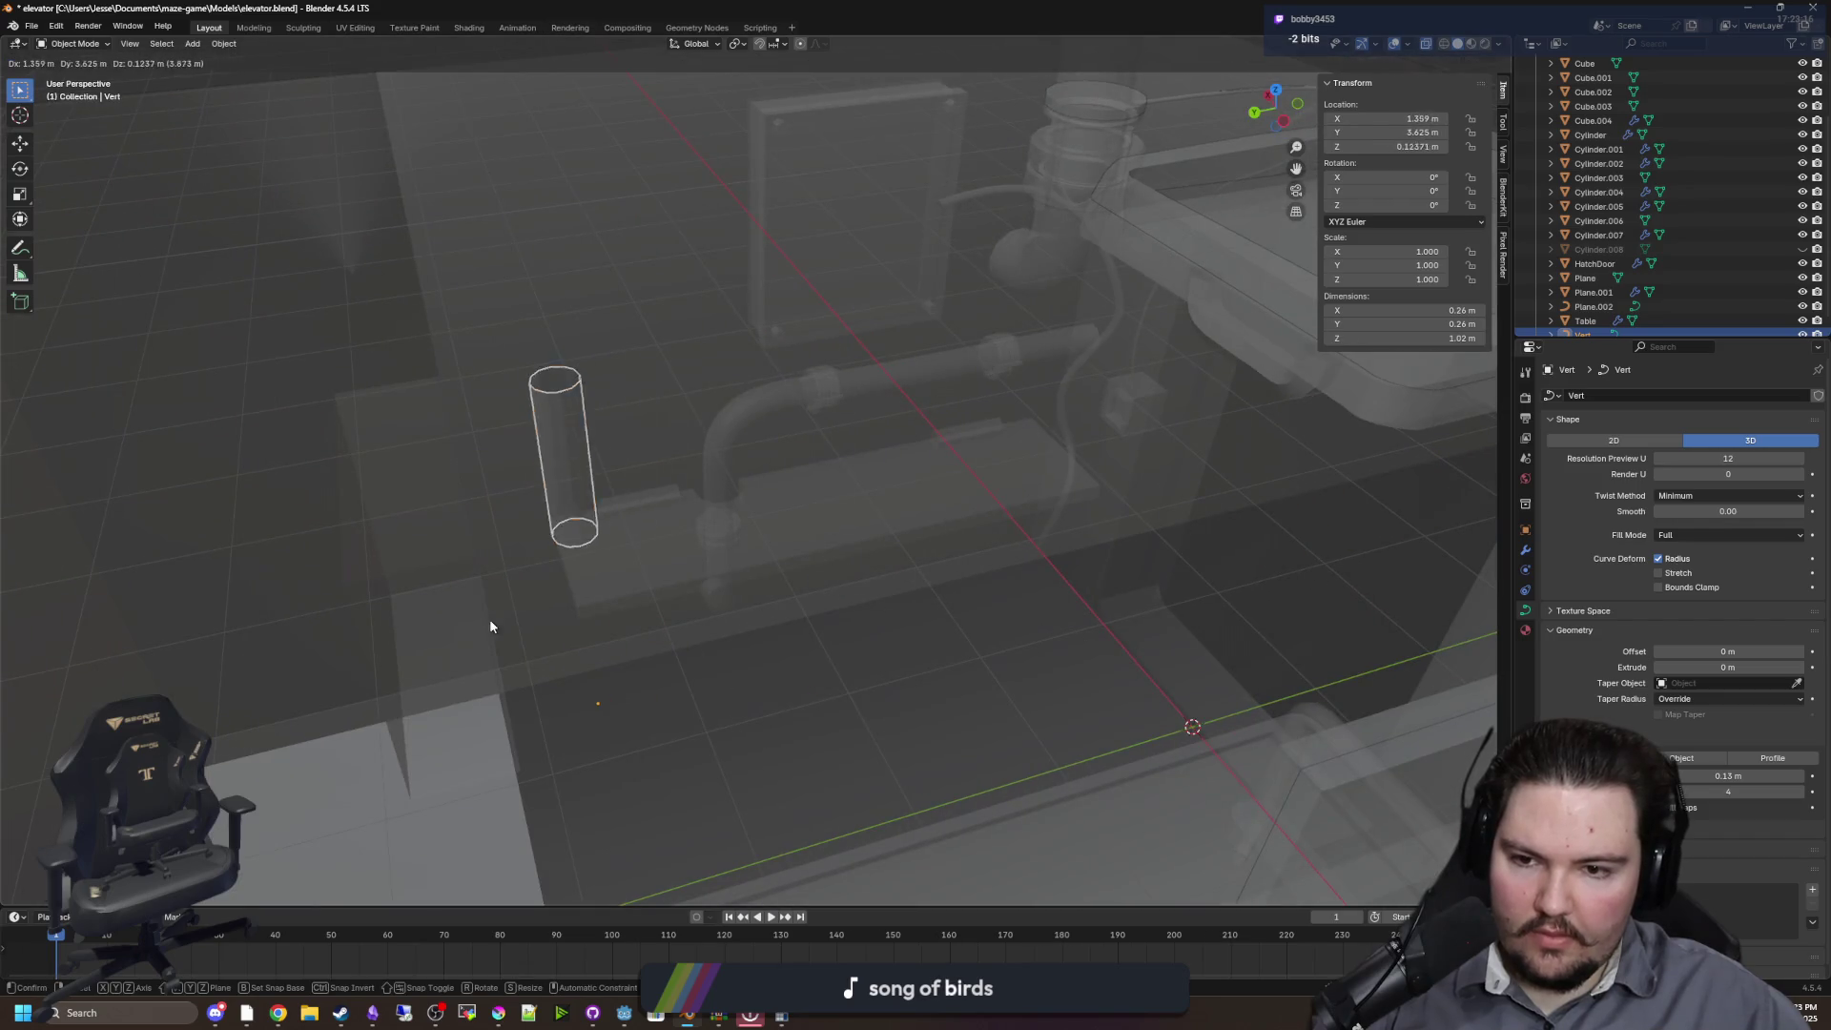
{"action": "key", "text": "KP_3"}
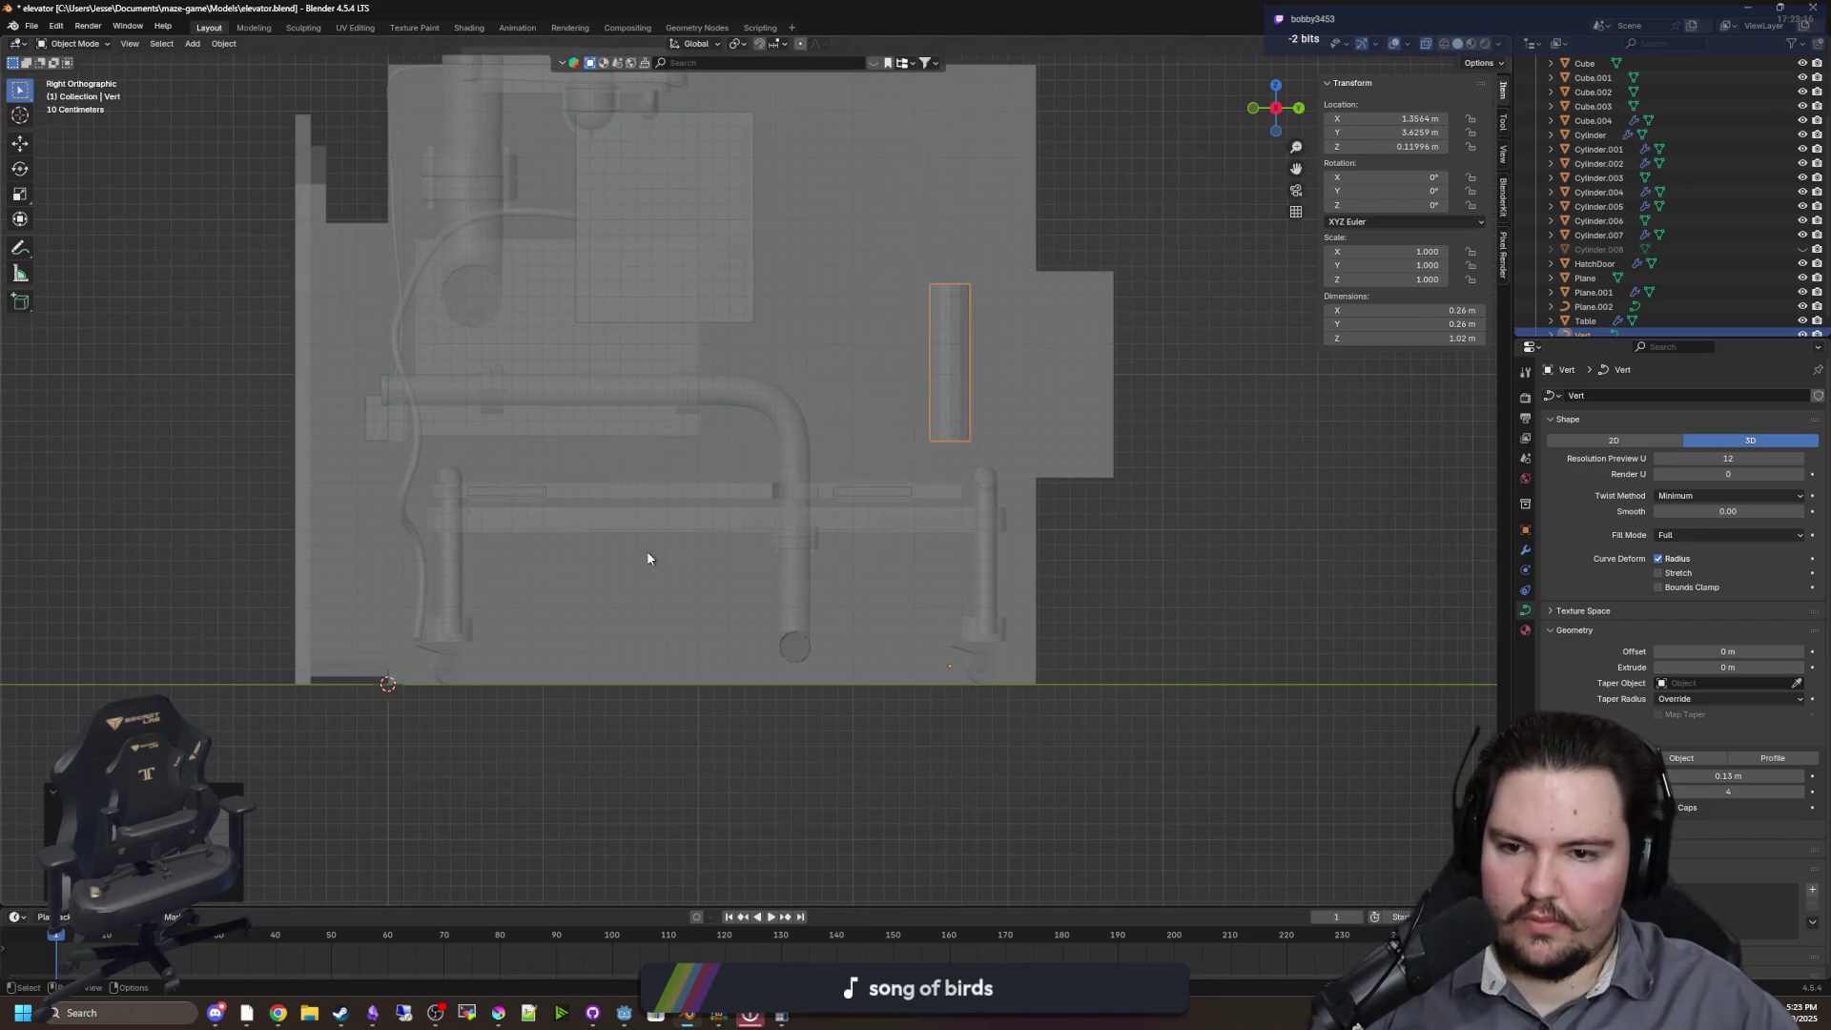
{"action": "key", "text": "KP_1"}
{"action": "scroll", "coordinate": [776, 493], "scroll_direction": "up", "scroll_amount": 5}
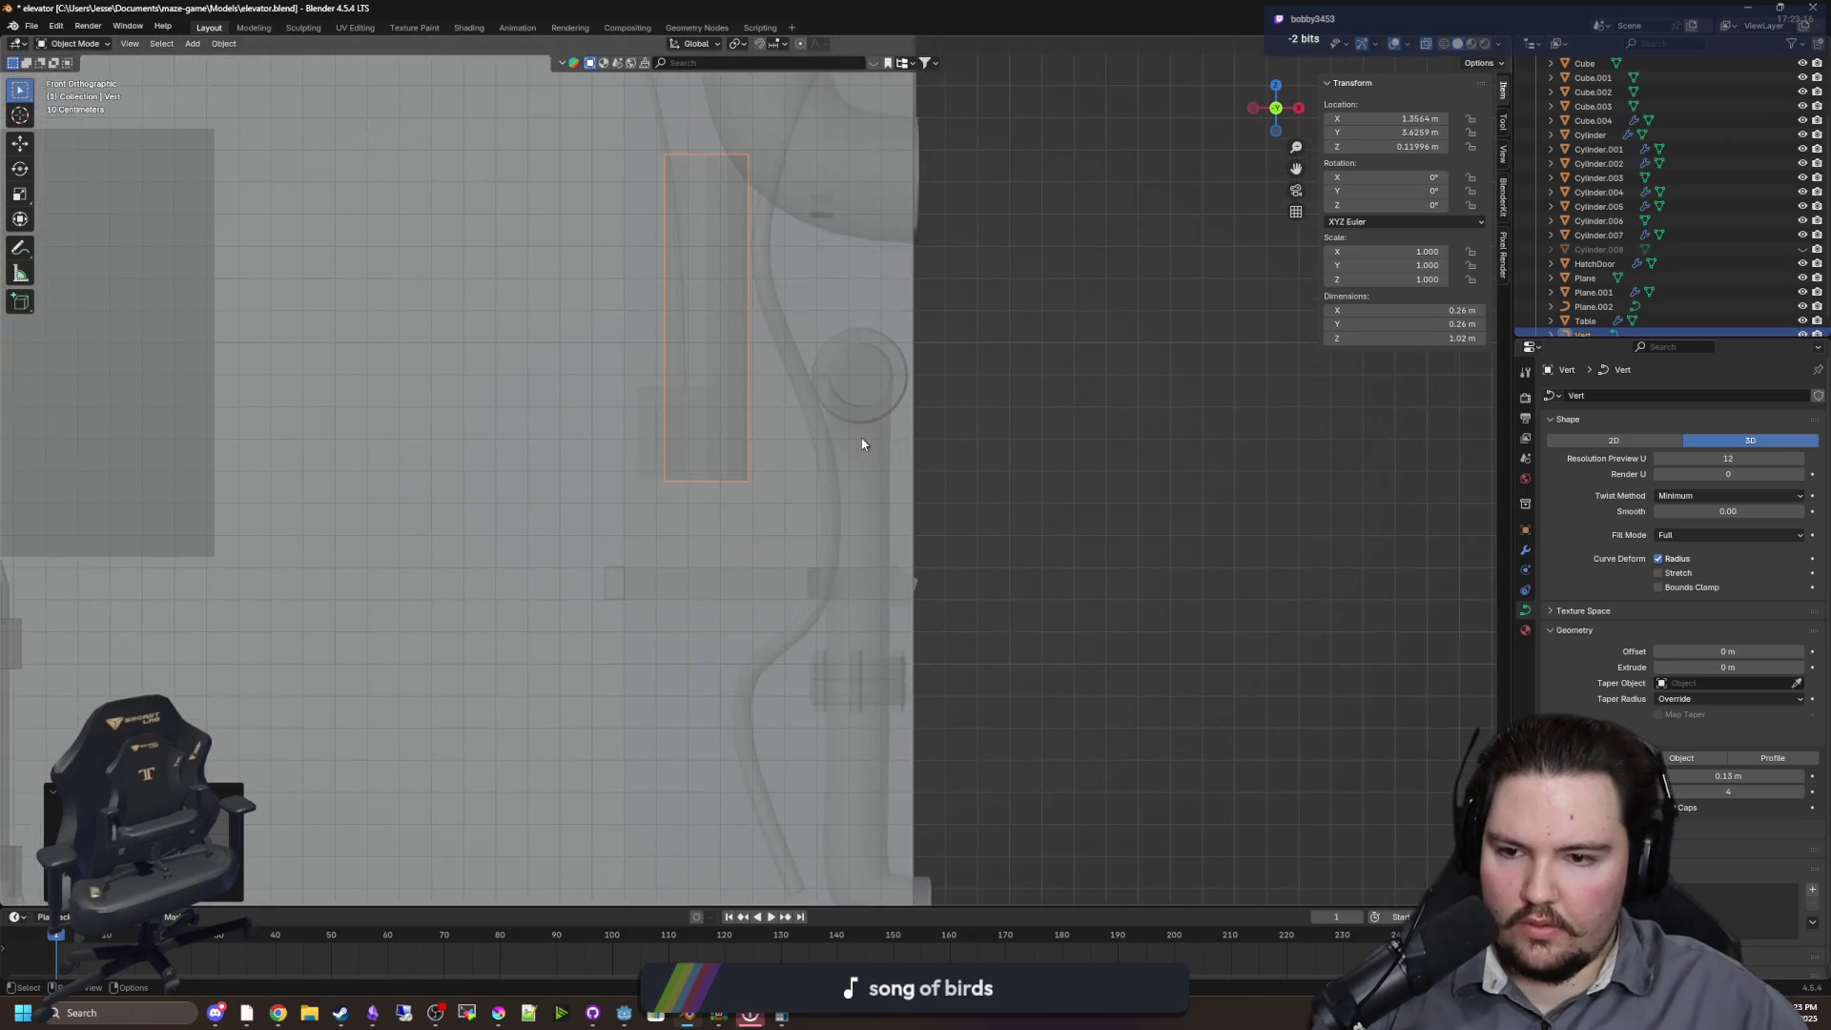
{"action": "key", "text": "g"}
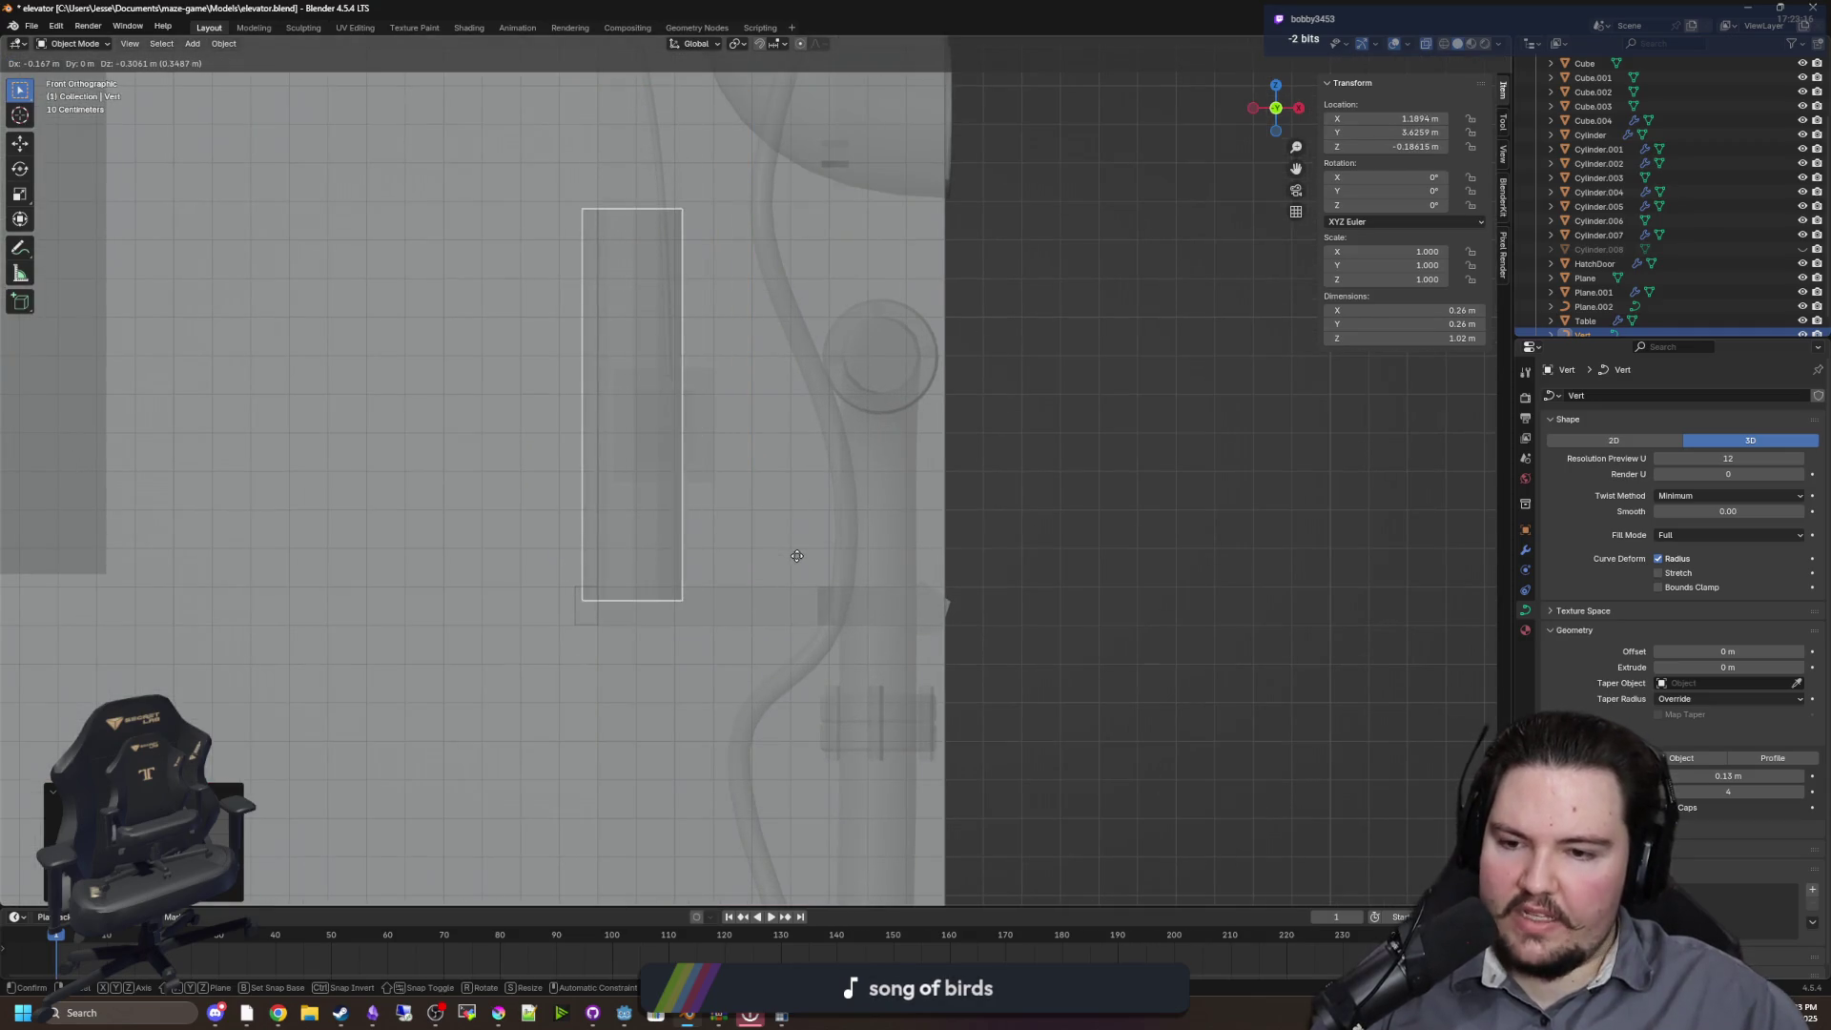
{"action": "left_click", "coordinate": [793, 558]}
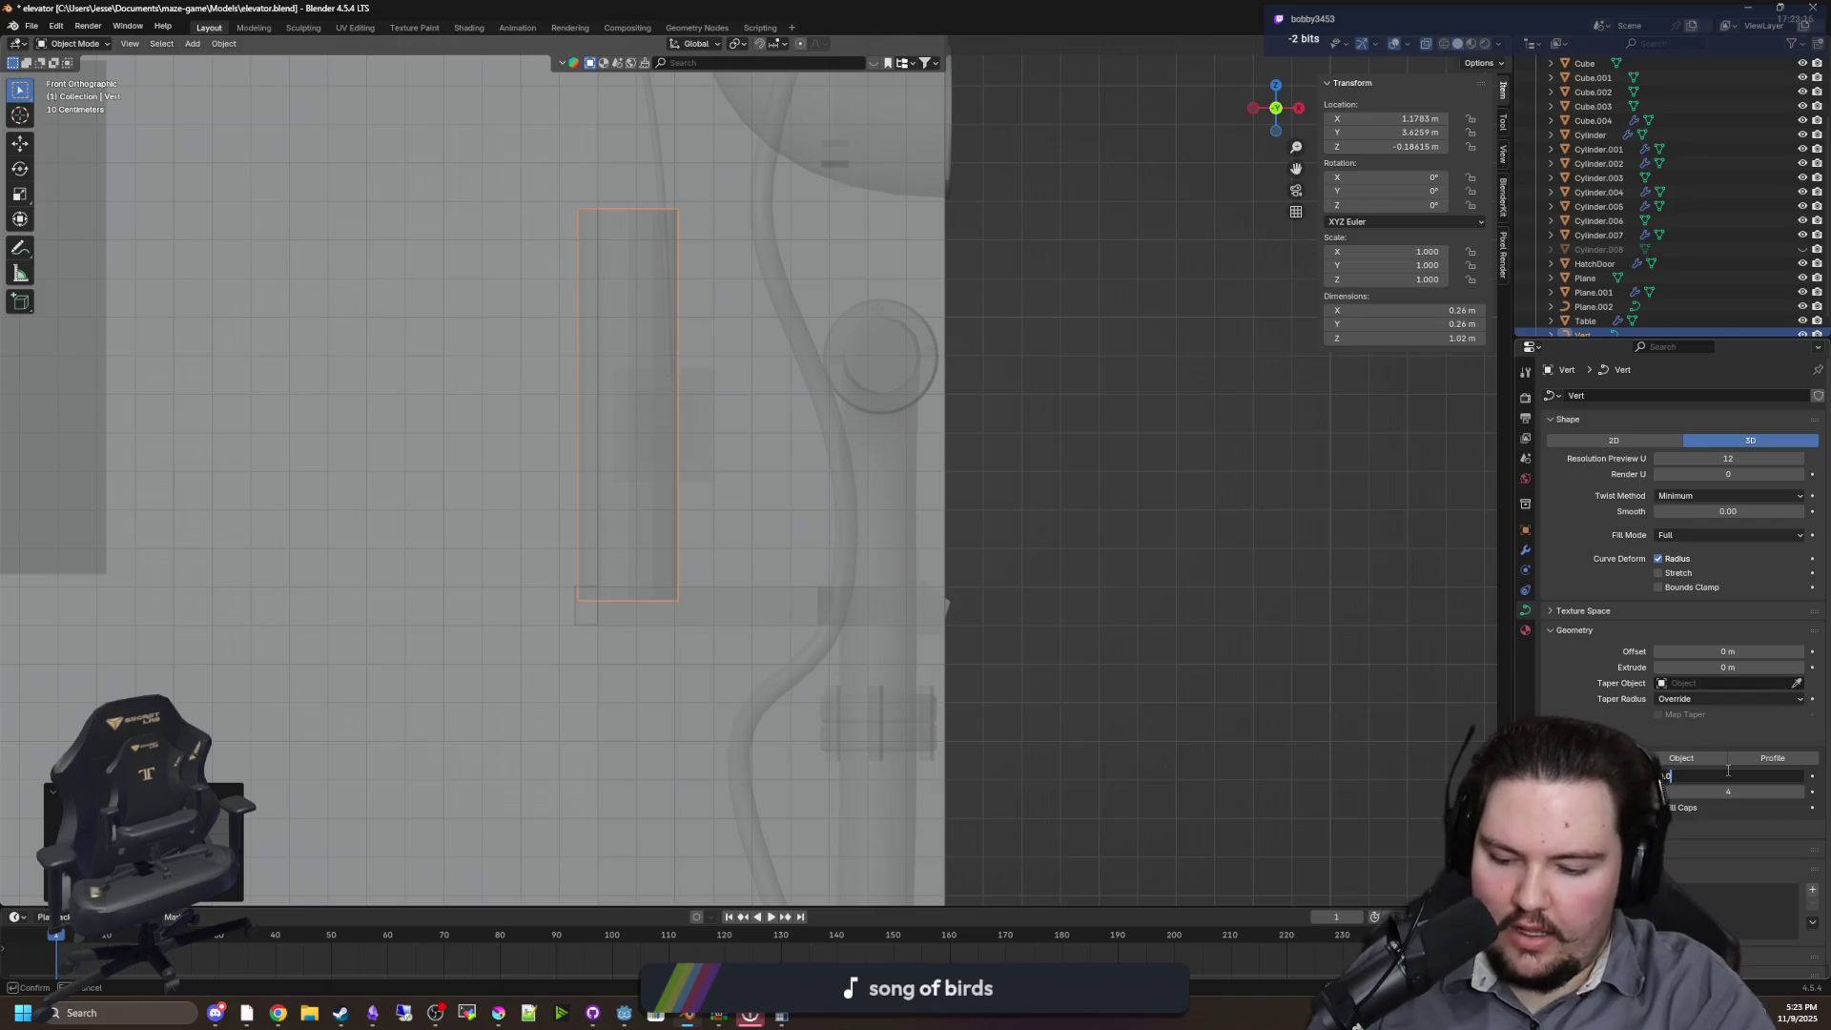
Set the tube's bevel depth to 0.05 and slide the tube sideways along X
{"action": "type", "text": "5"}
{"action": "key", "text": "Return"}
{"action": "mouse_move", "coordinate": [830, 536]}
{"action": "left_mouse_down"}
{"action": "mouse_move", "coordinate": [973, 609]}
{"action": "mouse_move", "coordinate": [674, 592]}
{"action": "mouse_move", "coordinate": [735, 540]}
{"action": "mouse_move", "coordinate": [609, 584]}
{"action": "mouse_move", "coordinate": [735, 560]}
{"action": "mouse_move", "coordinate": [740, 588]}
{"action": "mouse_move", "coordinate": [715, 598]}
{"action": "mouse_move", "coordinate": [865, 637]}
{"action": "mouse_move", "coordinate": [835, 661]}
{"action": "left_mouse_up"}
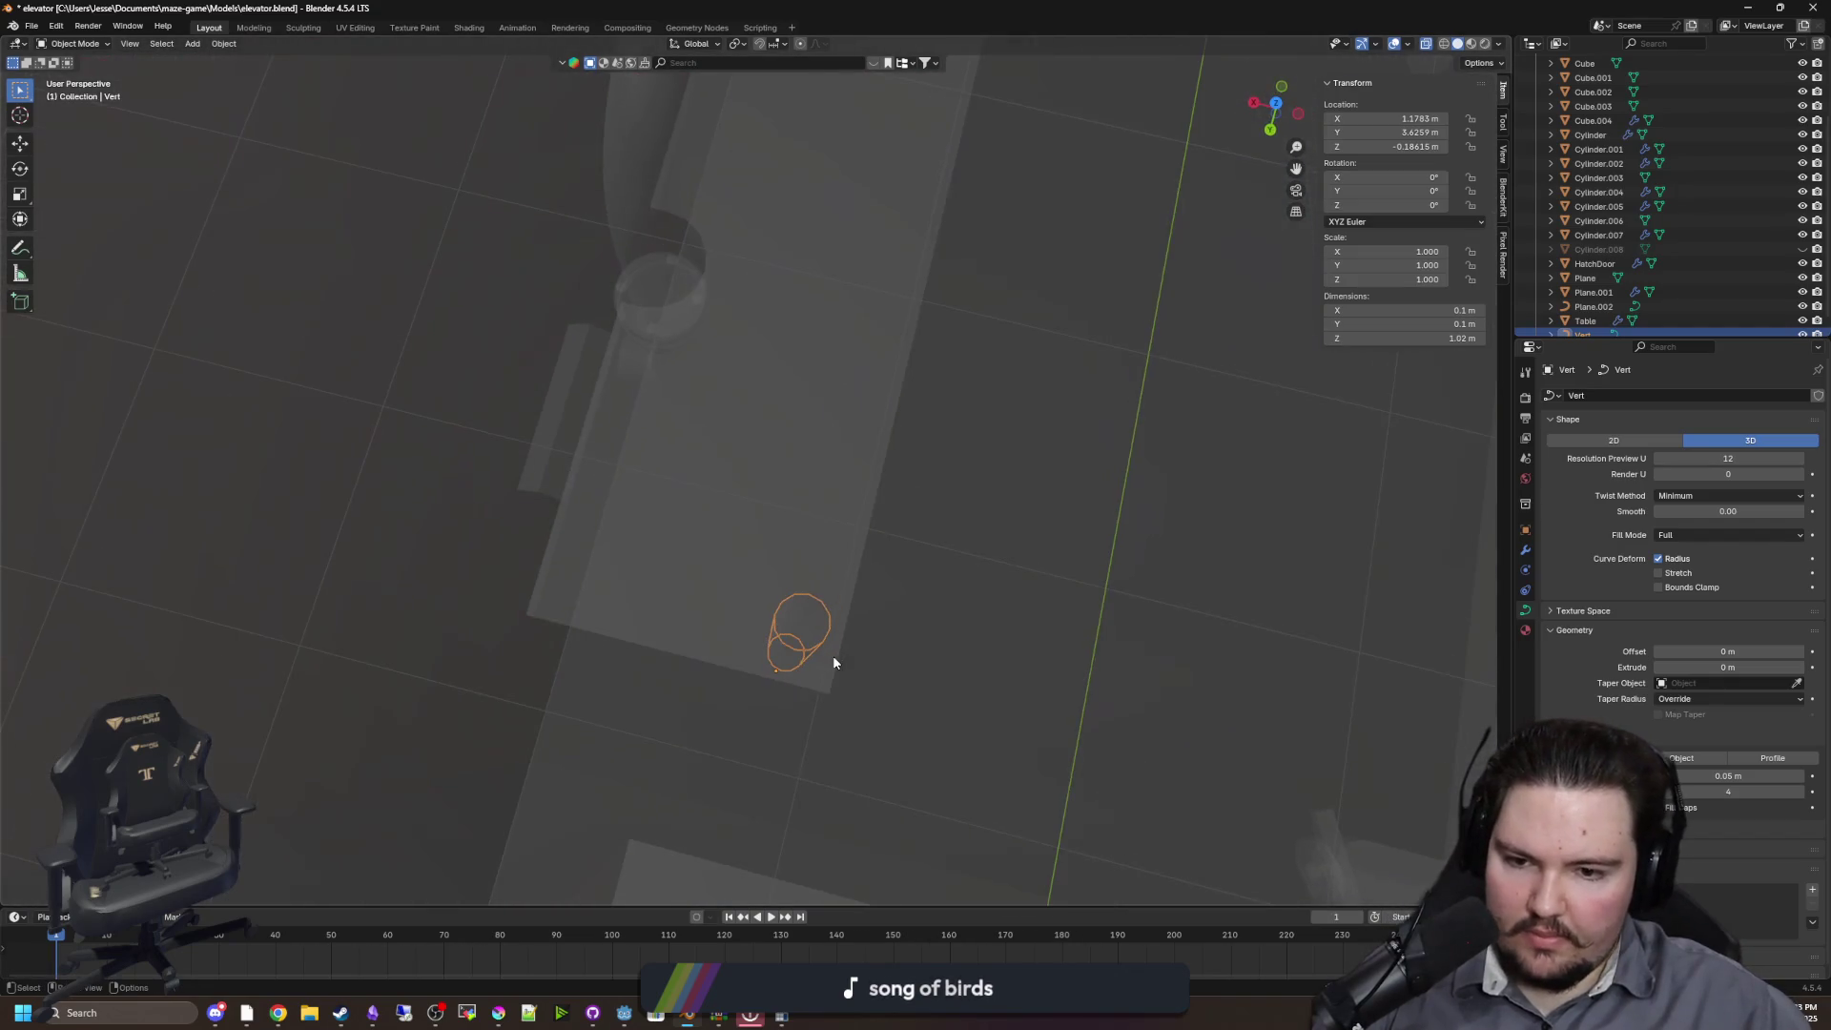
{"action": "key", "text": "KP_7"}
{"action": "scroll", "coordinate": [789, 654], "scroll_direction": "up", "scroll_amount": 4}
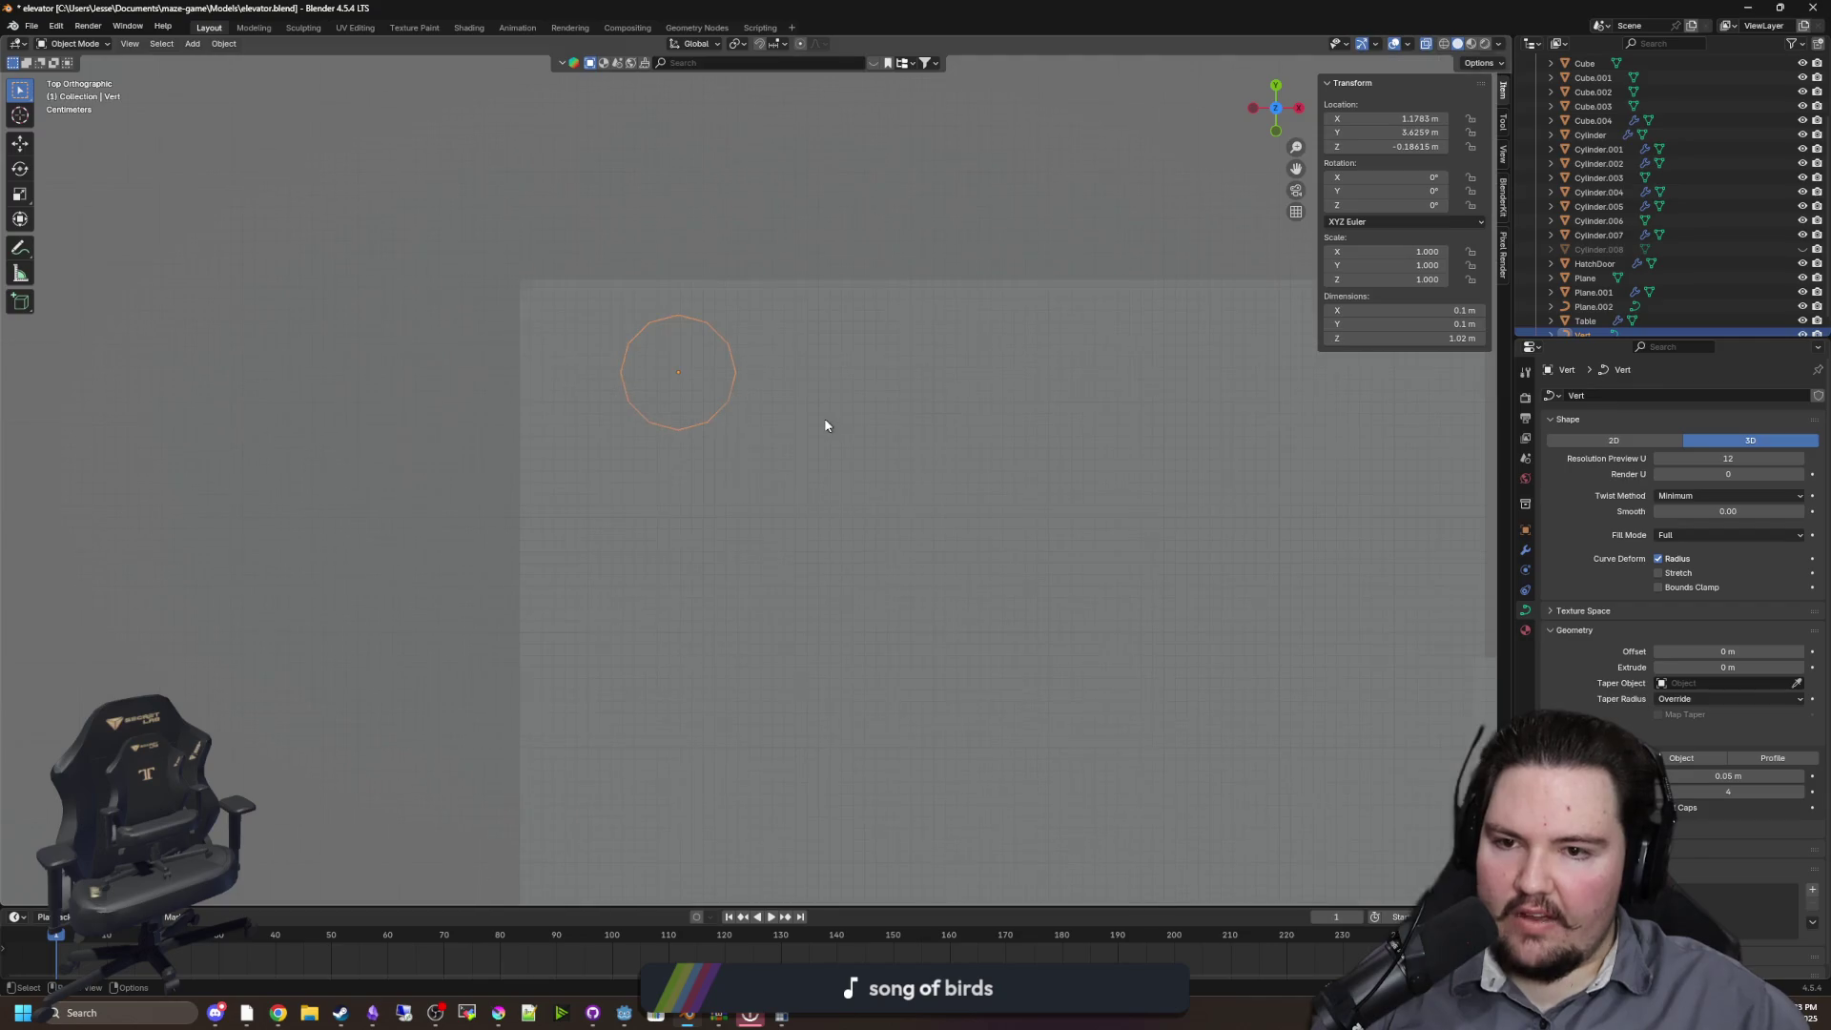
{"action": "key", "text": "g"}
{"action": "key", "text": "x"}
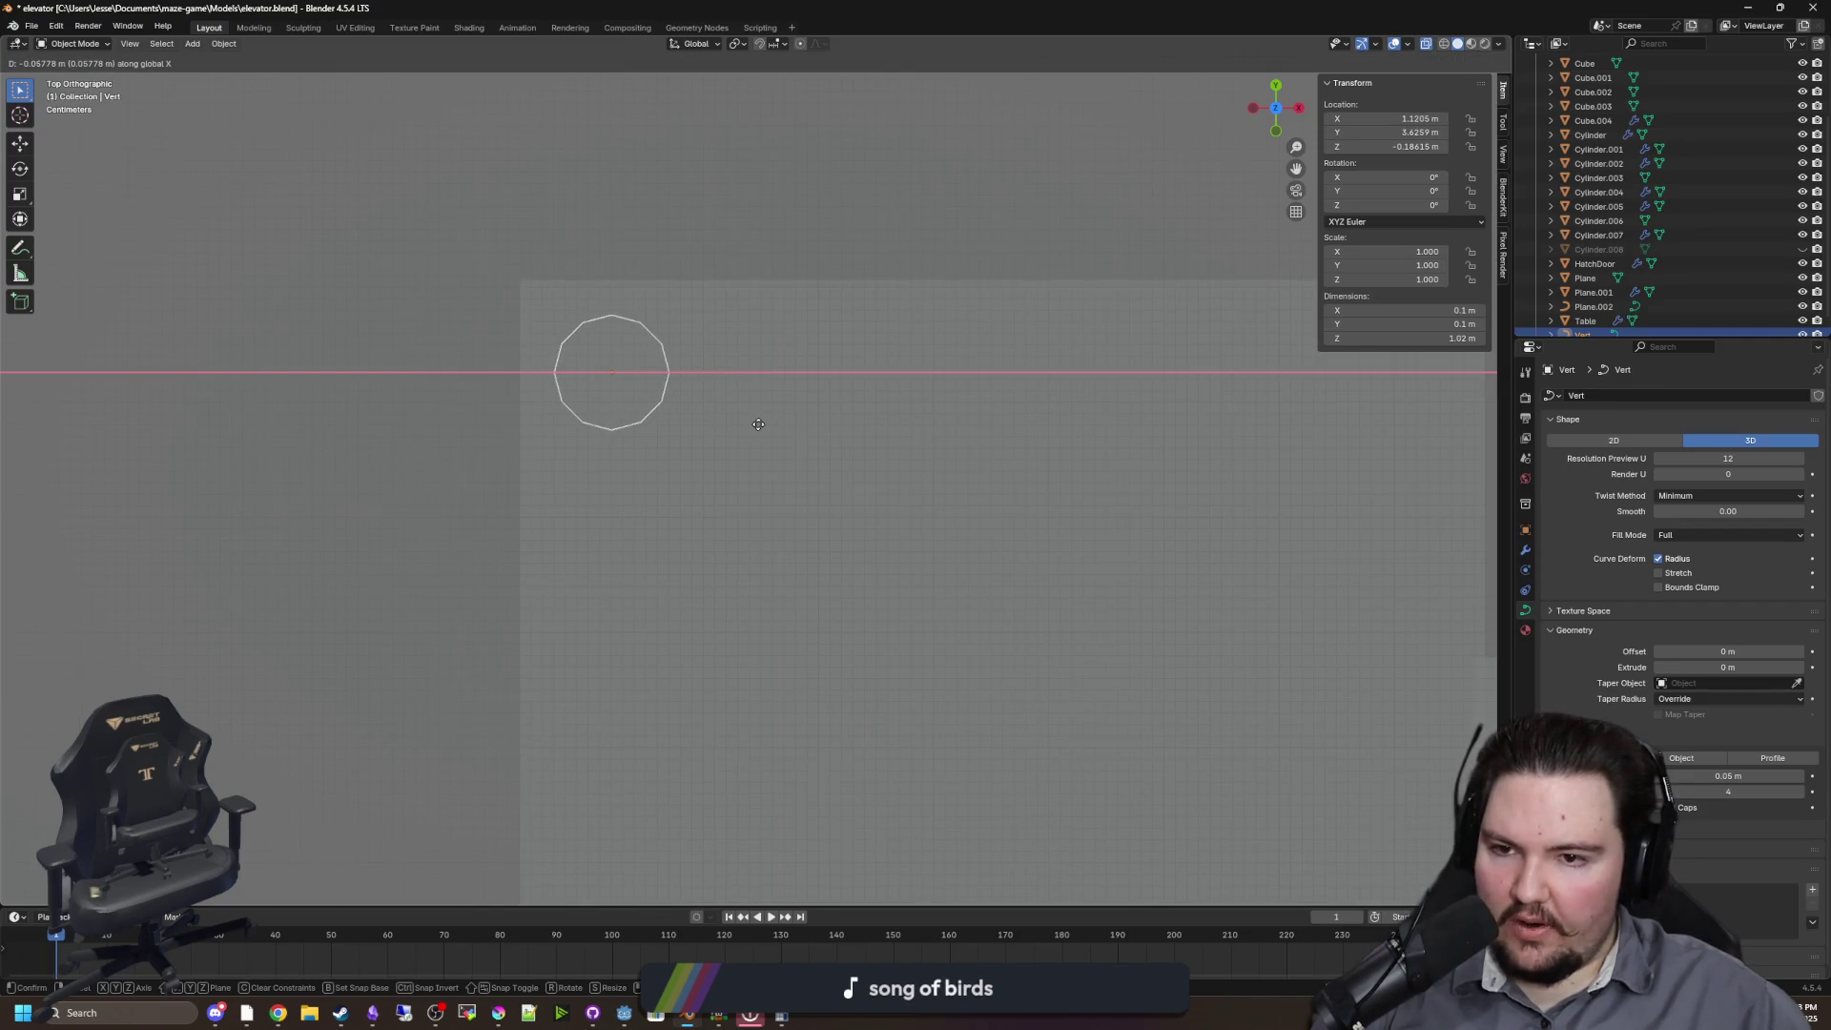
{"action": "left_click", "coordinate": [760, 572]}
Thin the tube's bevel depth to 0.03, then to 0.02, and frame the curve
{"action": "mouse_move", "coordinate": [760, 572]}
{"action": "left_mouse_down"}
{"action": "mouse_move", "coordinate": [879, 584]}
{"action": "mouse_move", "coordinate": [883, 478]}
{"action": "mouse_move", "coordinate": [866, 492]}
{"action": "left_mouse_up"}
{"action": "left_click_drag", "start_coordinate": [935, 408], "coordinate": [911, 468]}
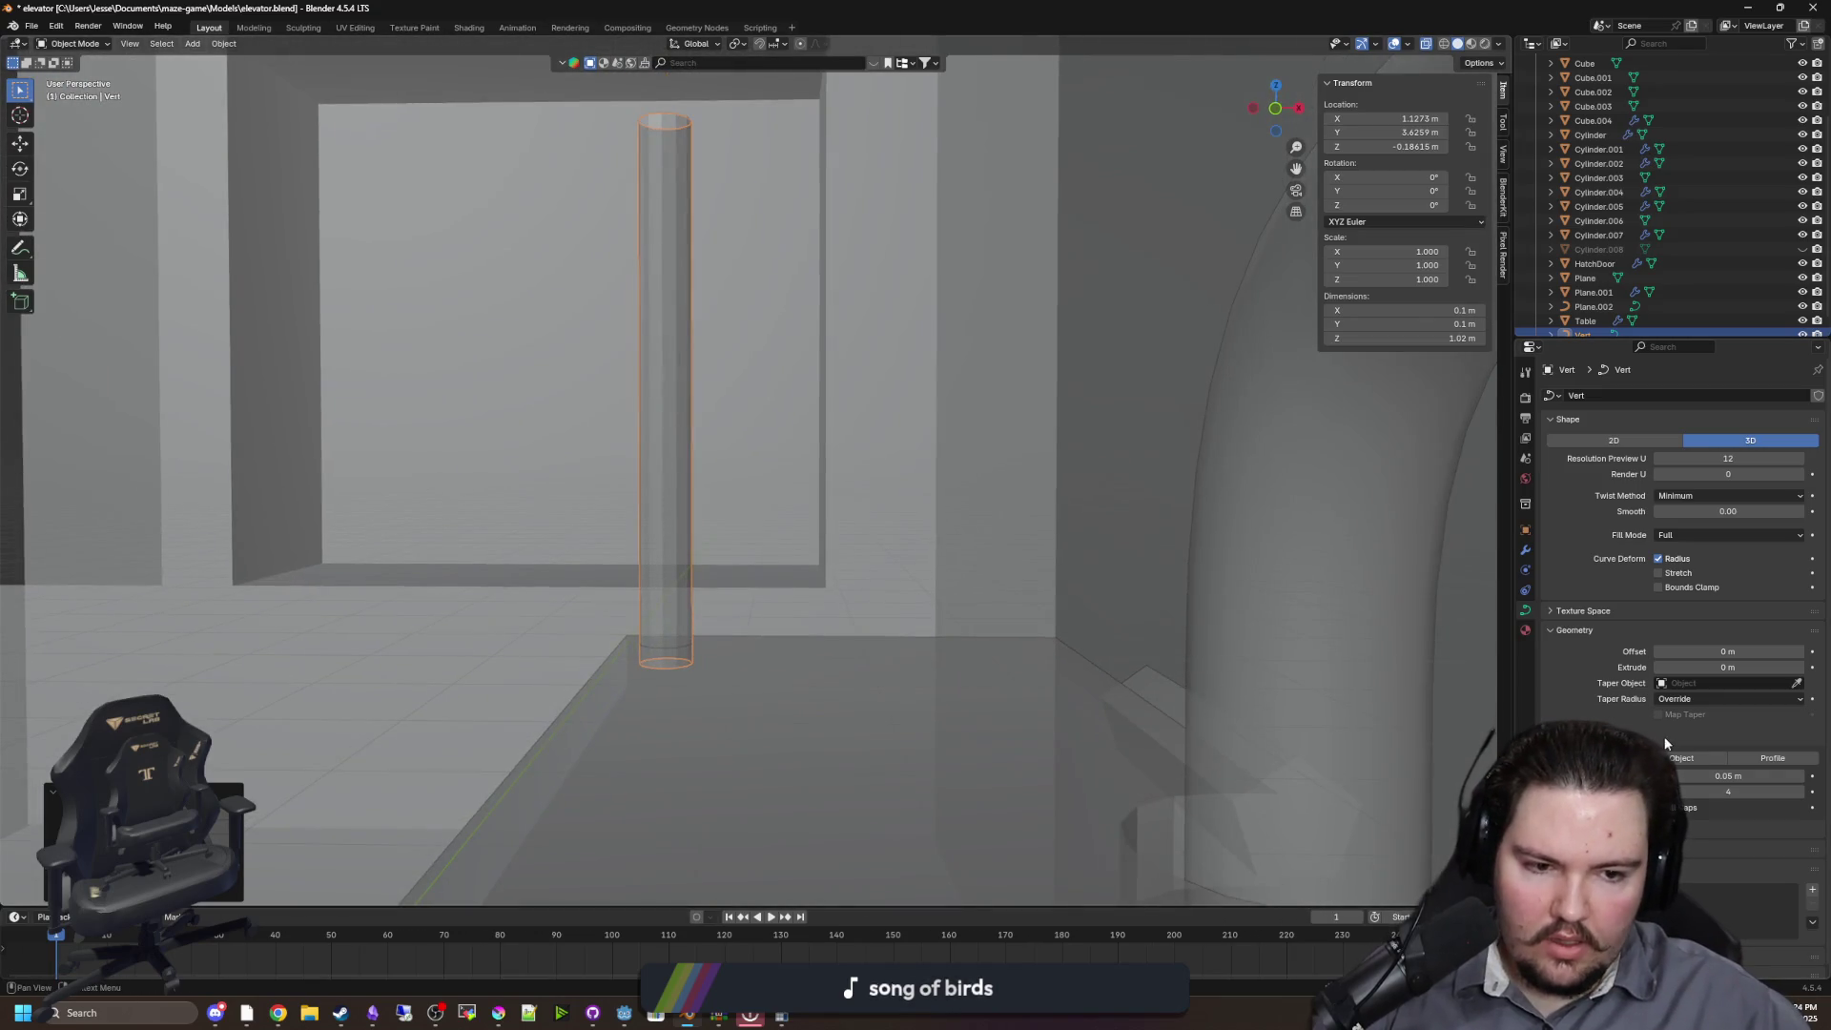
{"action": "key", "text": "BackSpace"}
{"action": "type", "text": "3"}
{"action": "key", "text": "Return"}
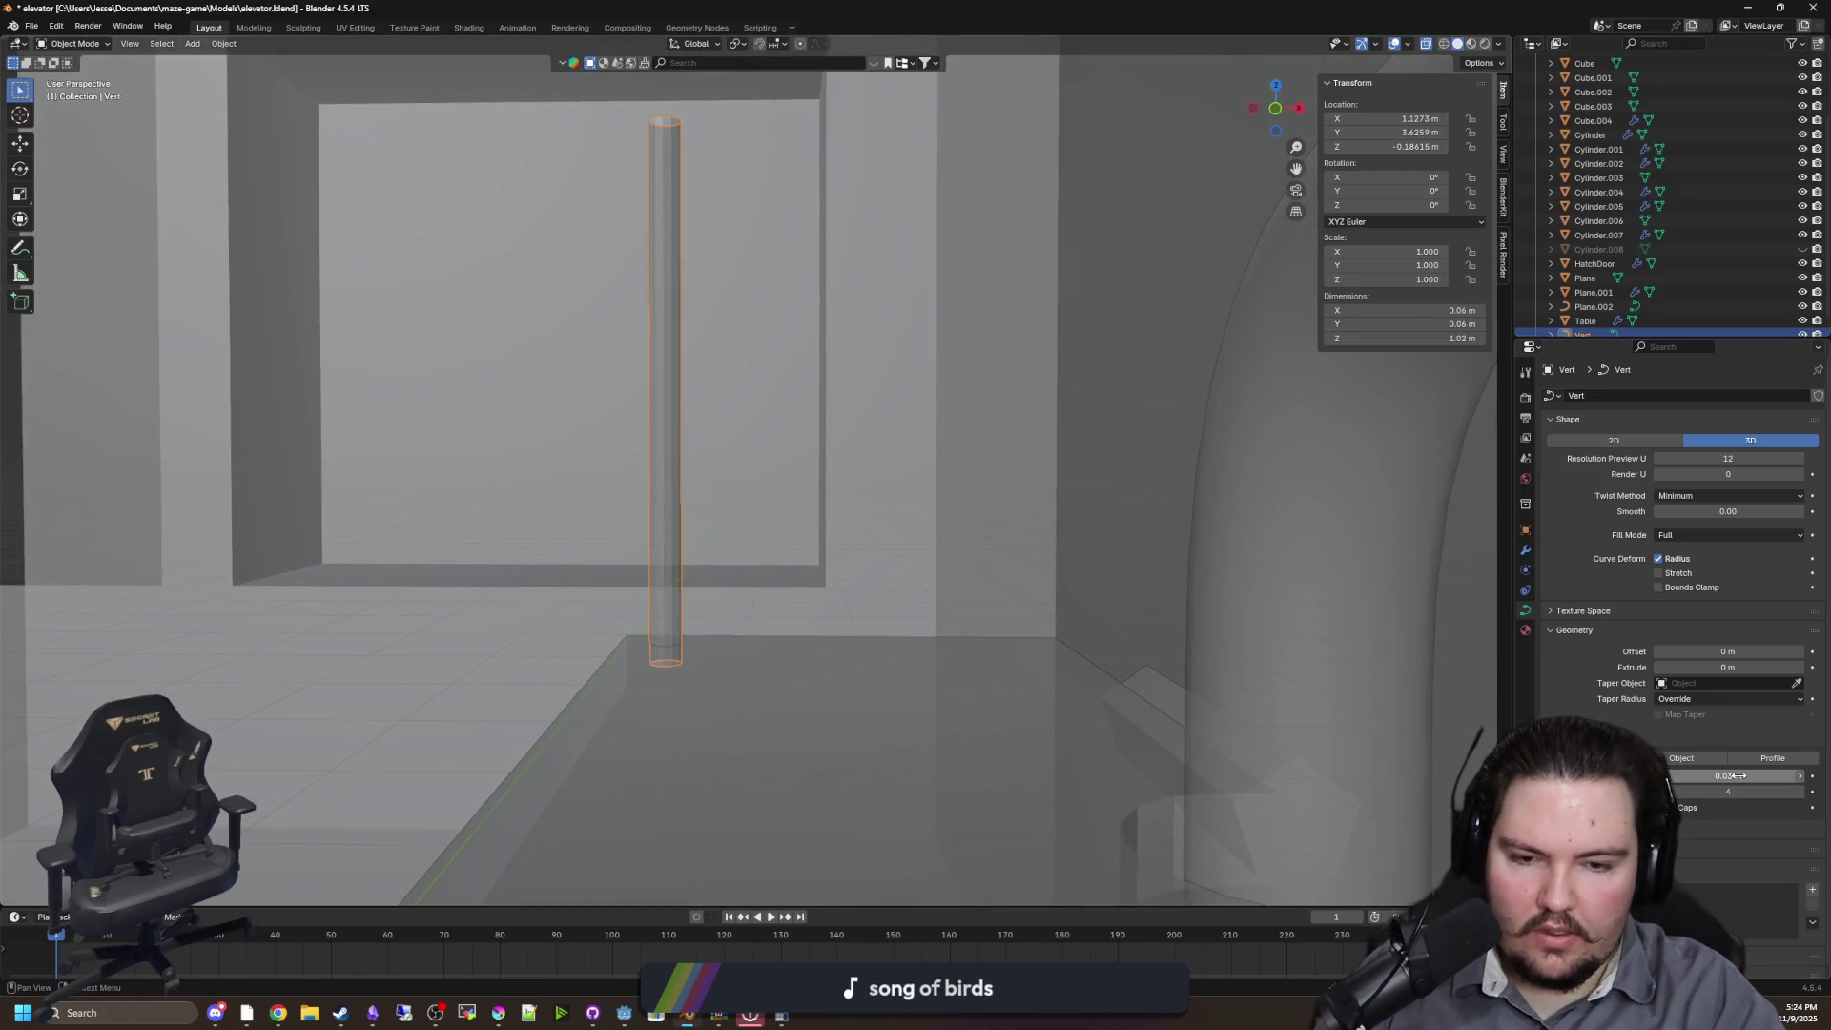
{"action": "key", "text": "BackSpace"}
{"action": "type", "text": "2"}
{"action": "key", "text": "Return"}
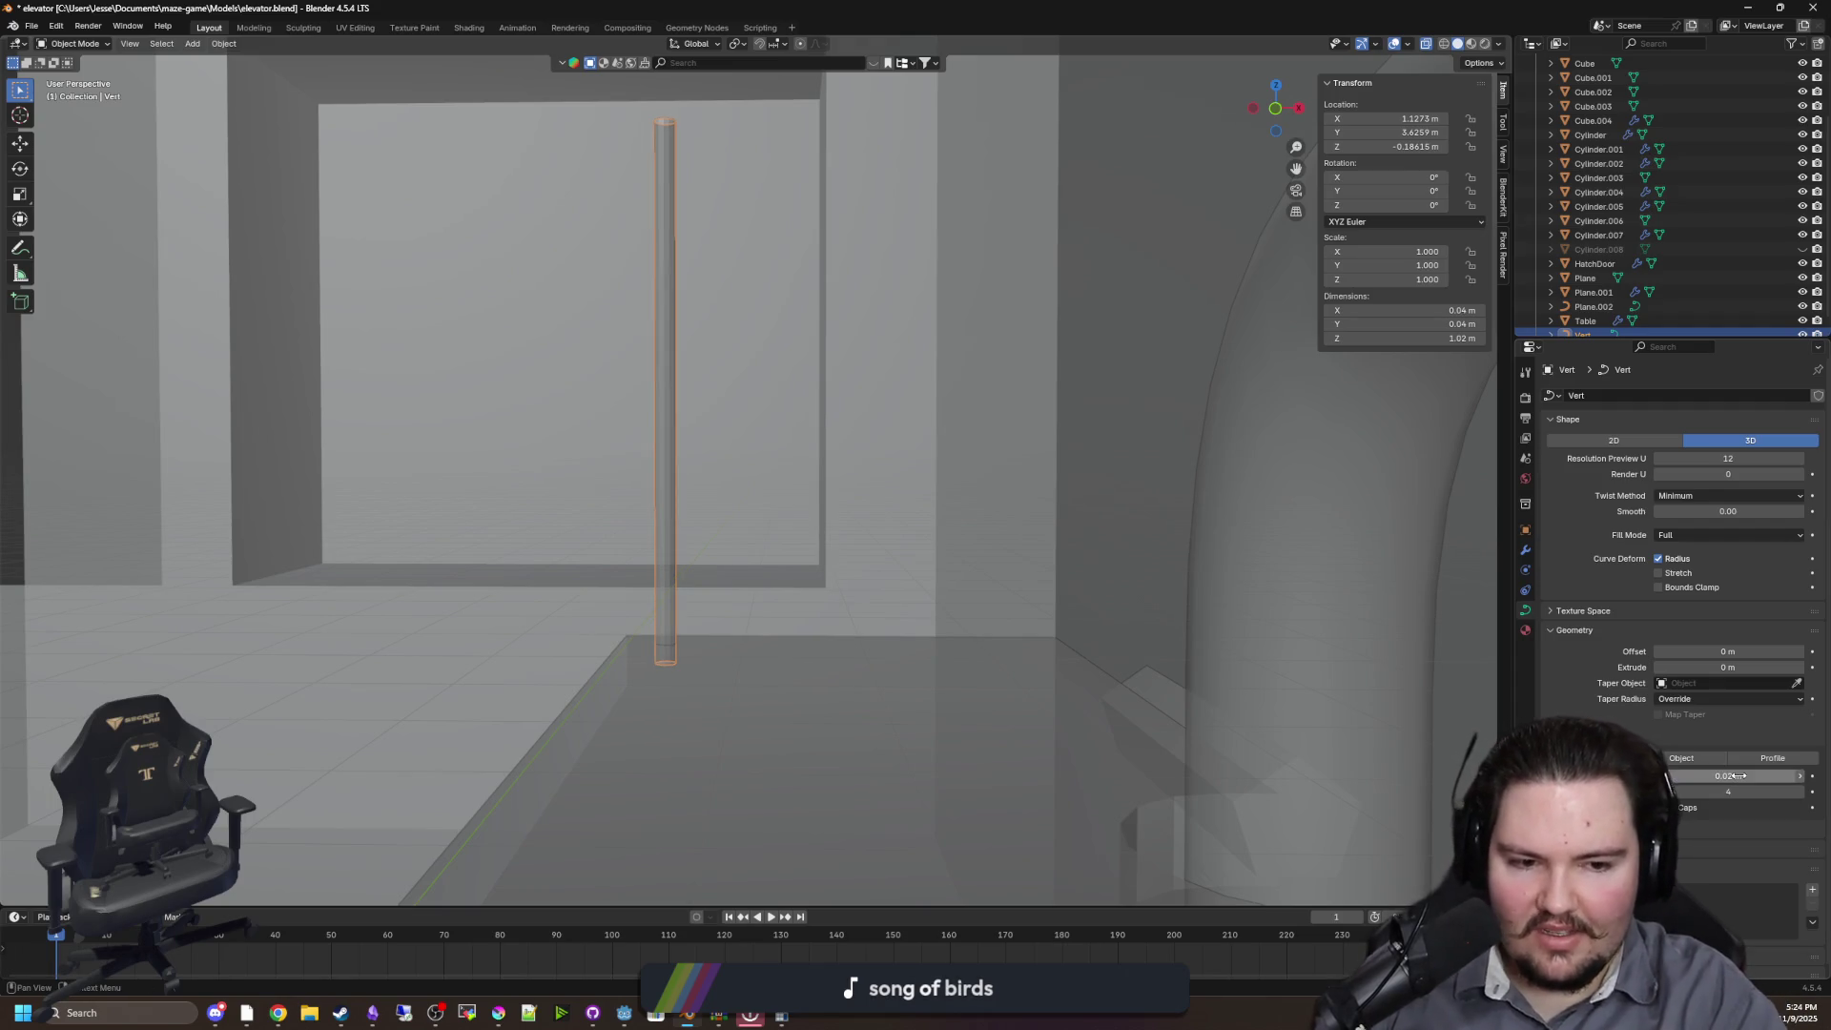
{"action": "key", "text": "KP_Decimal"}
In Edit Mode, move the curve's top control point along X to tilt the rod
{"action": "key", "text": "Tab"}
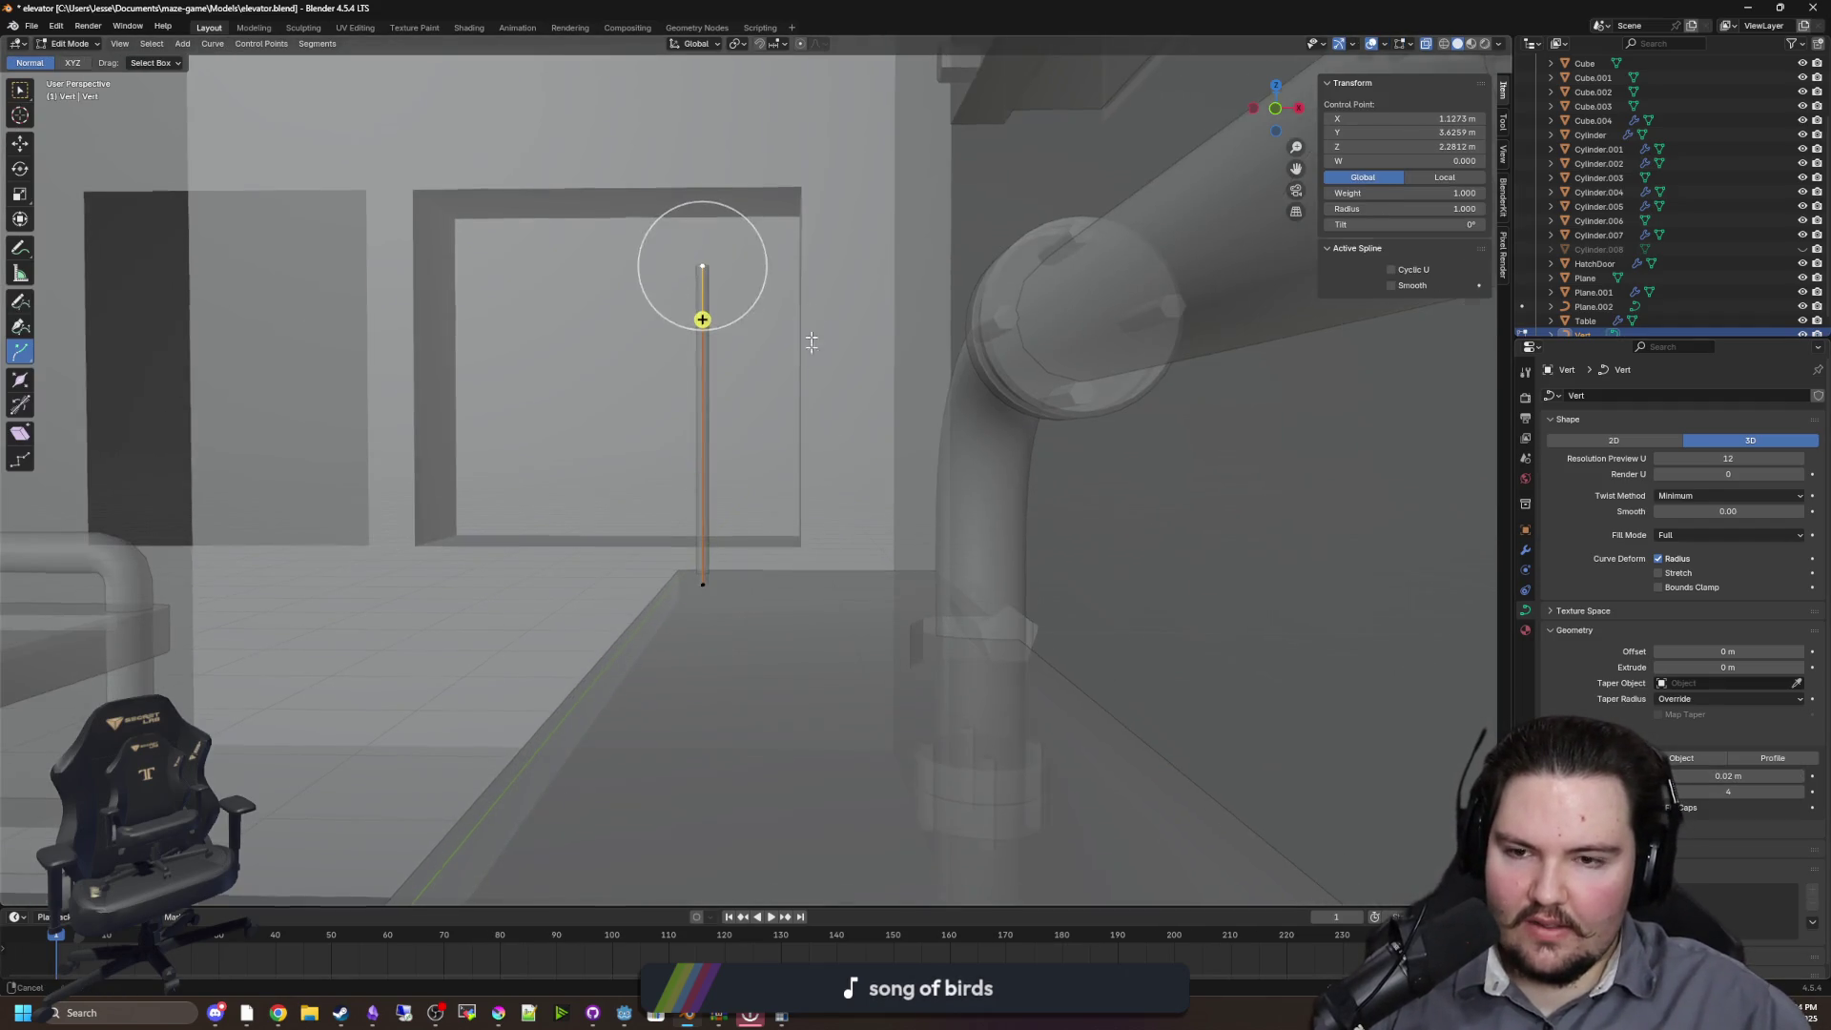
{"action": "key", "text": "g"}
{"action": "key", "text": "x"}
{"action": "scroll", "coordinate": [856, 498], "scroll_direction": "up", "scroll_amount": 3}
{"action": "key", "text": "g"}
{"action": "key", "text": "x"}
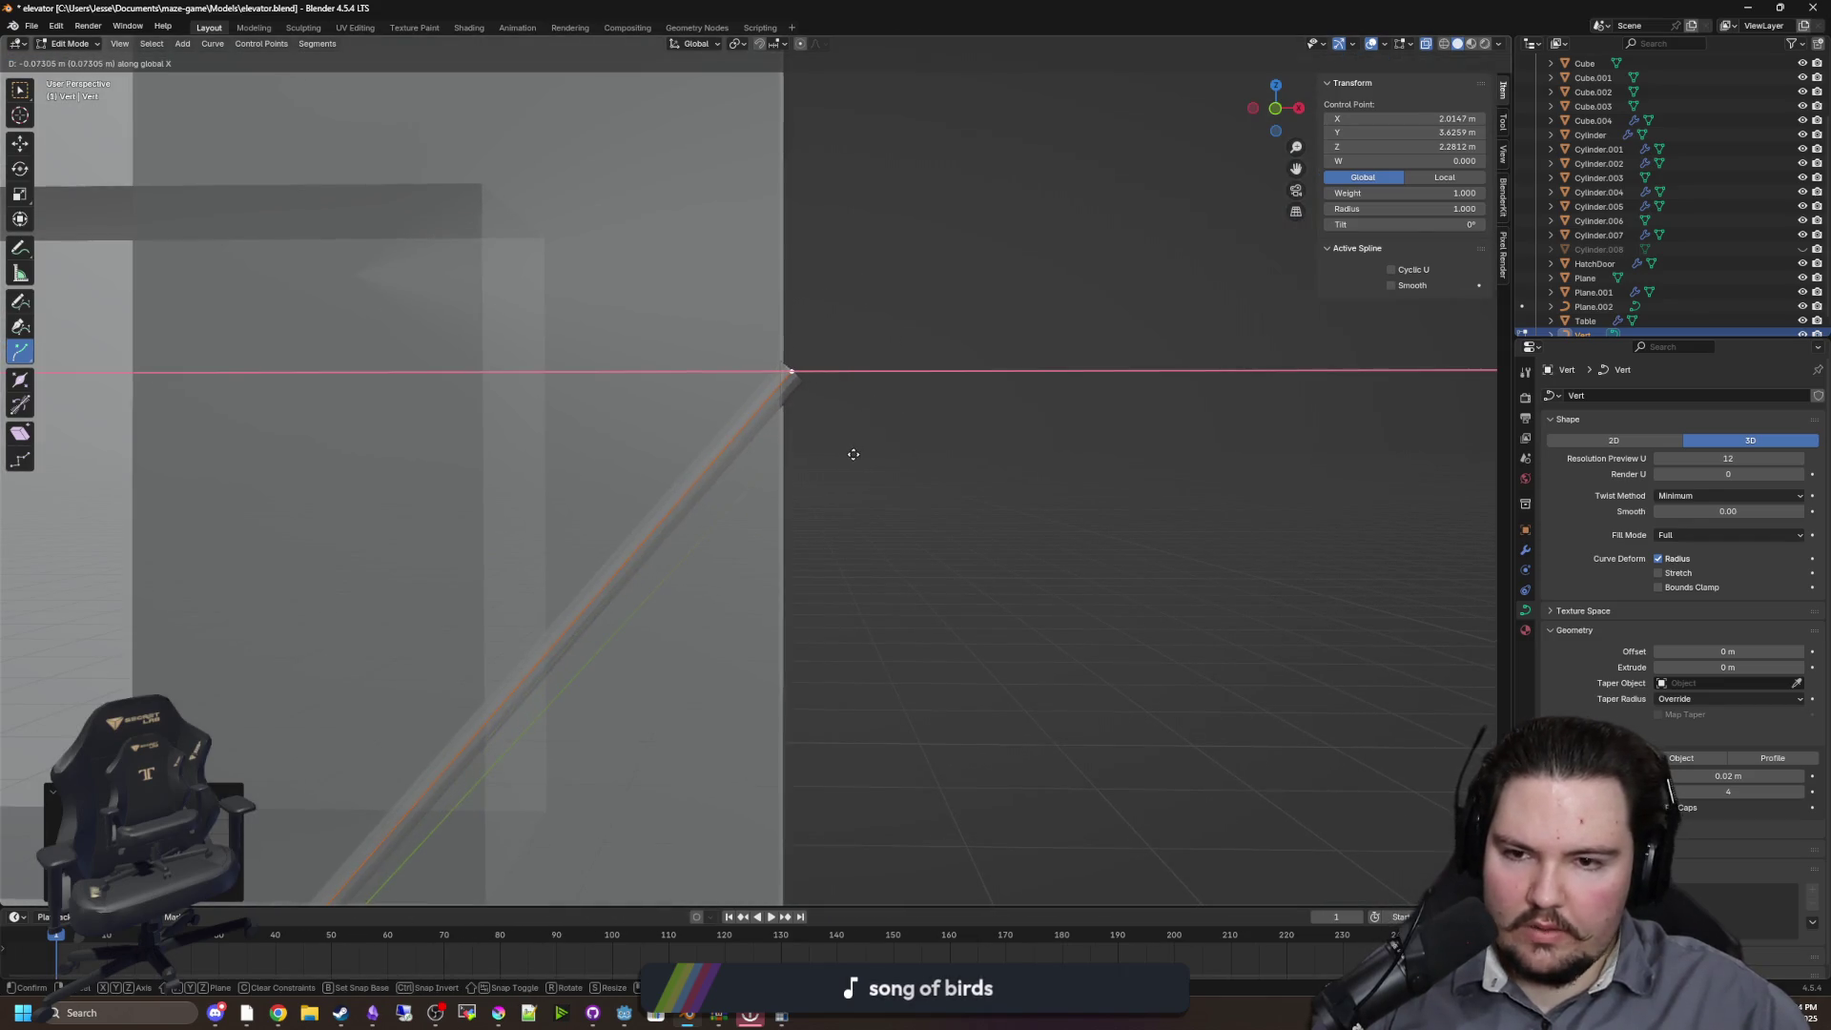
{"action": "left_click", "coordinate": [842, 454]}
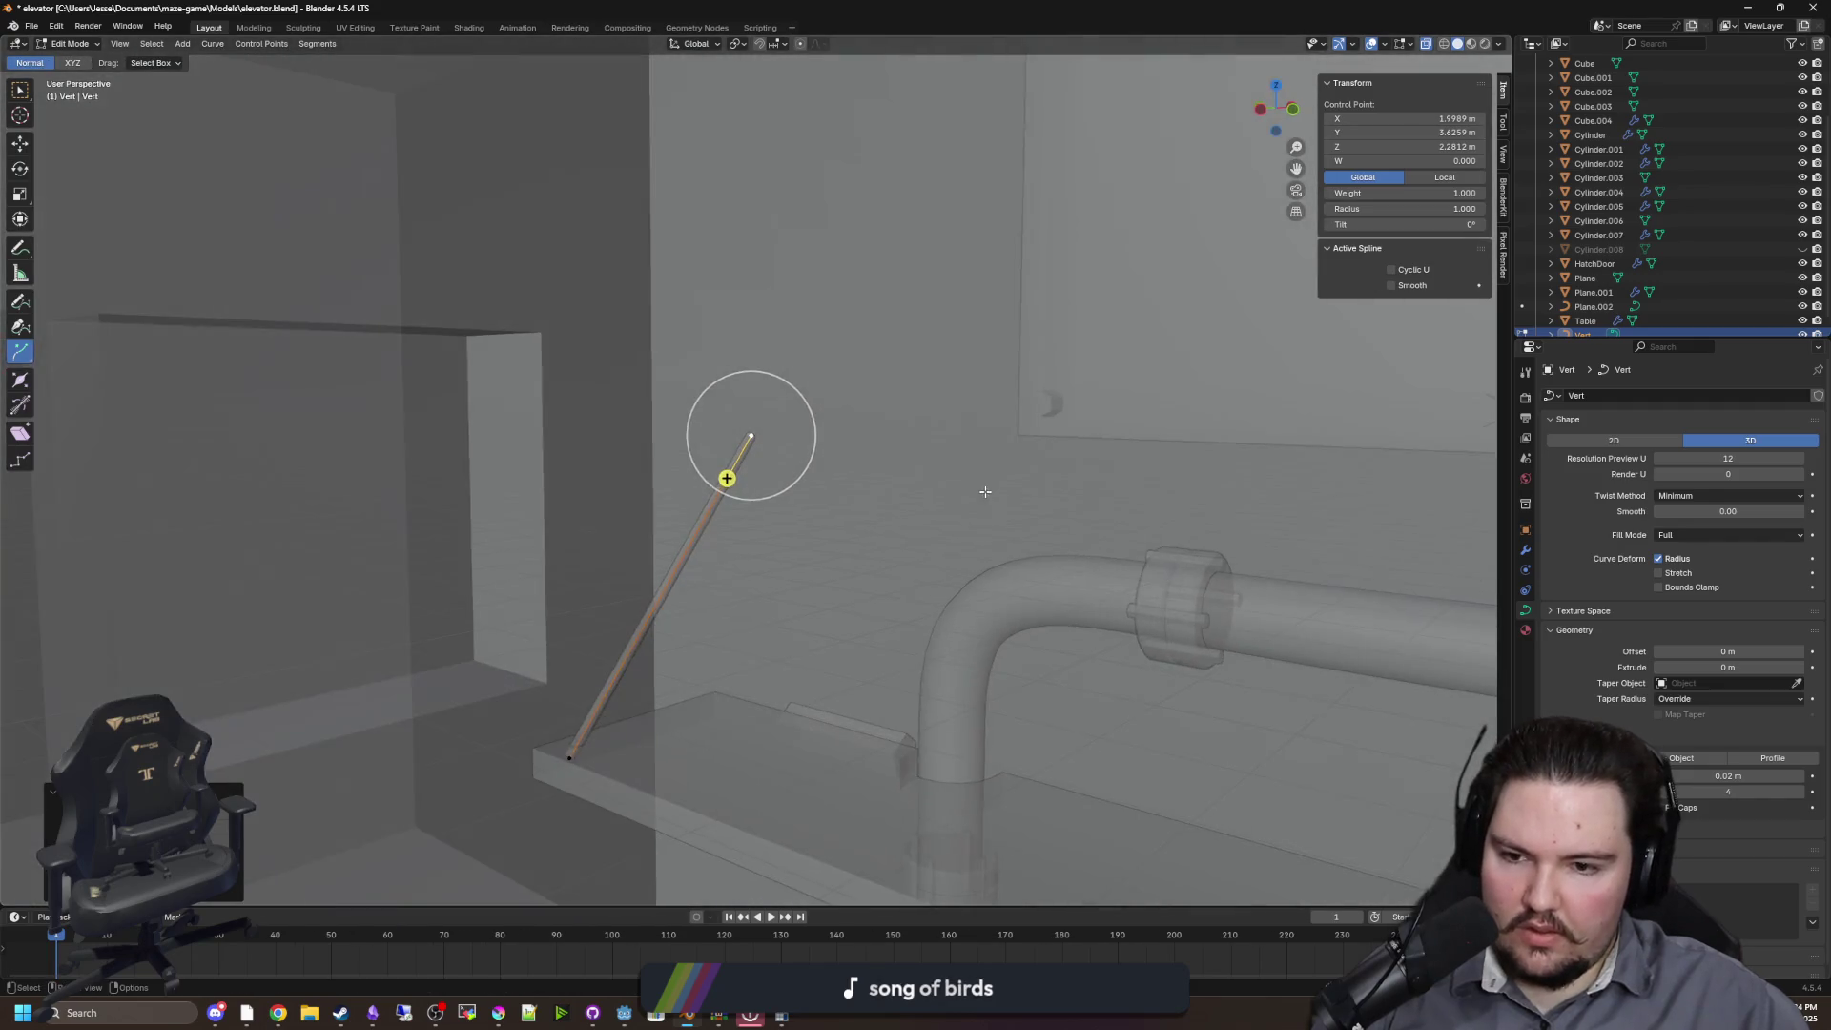
Set the bevel depth to 0.01 m and return to Object Mode
{"action": "scroll", "coordinate": [734, 588], "scroll_direction": "up", "scroll_amount": 3}
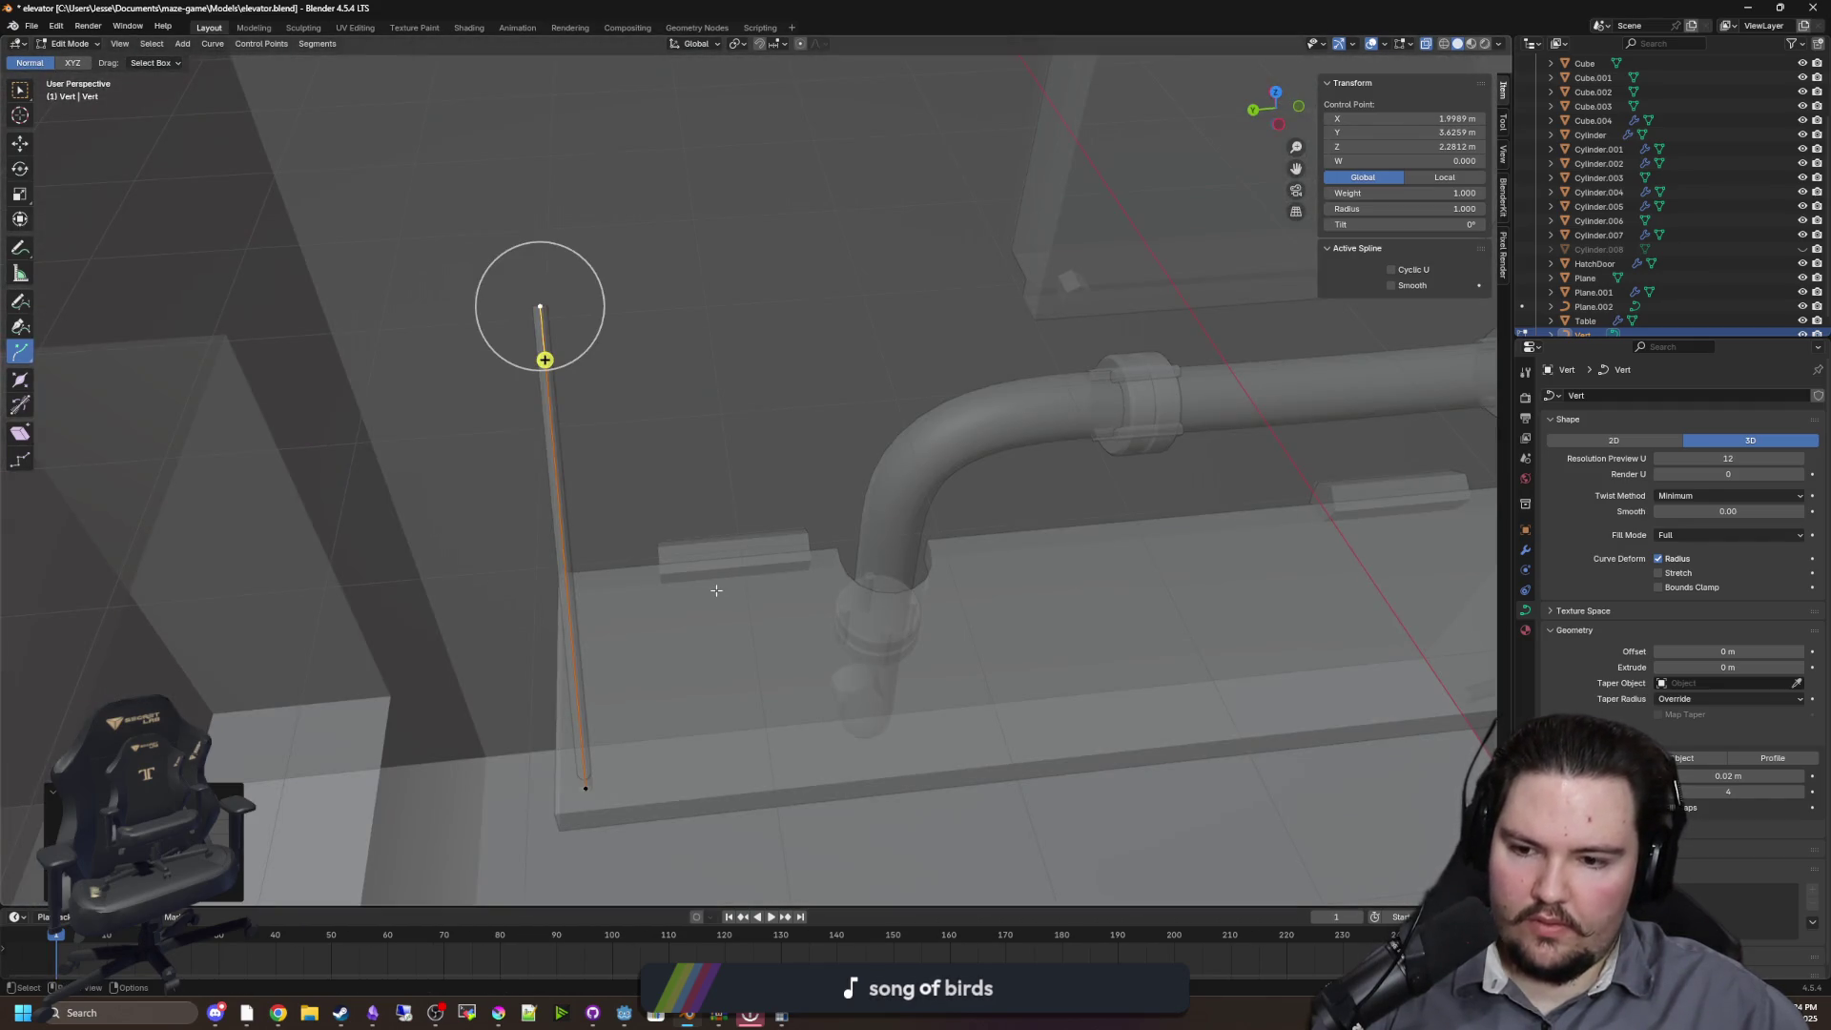
{"action": "type", "text": ".01"}
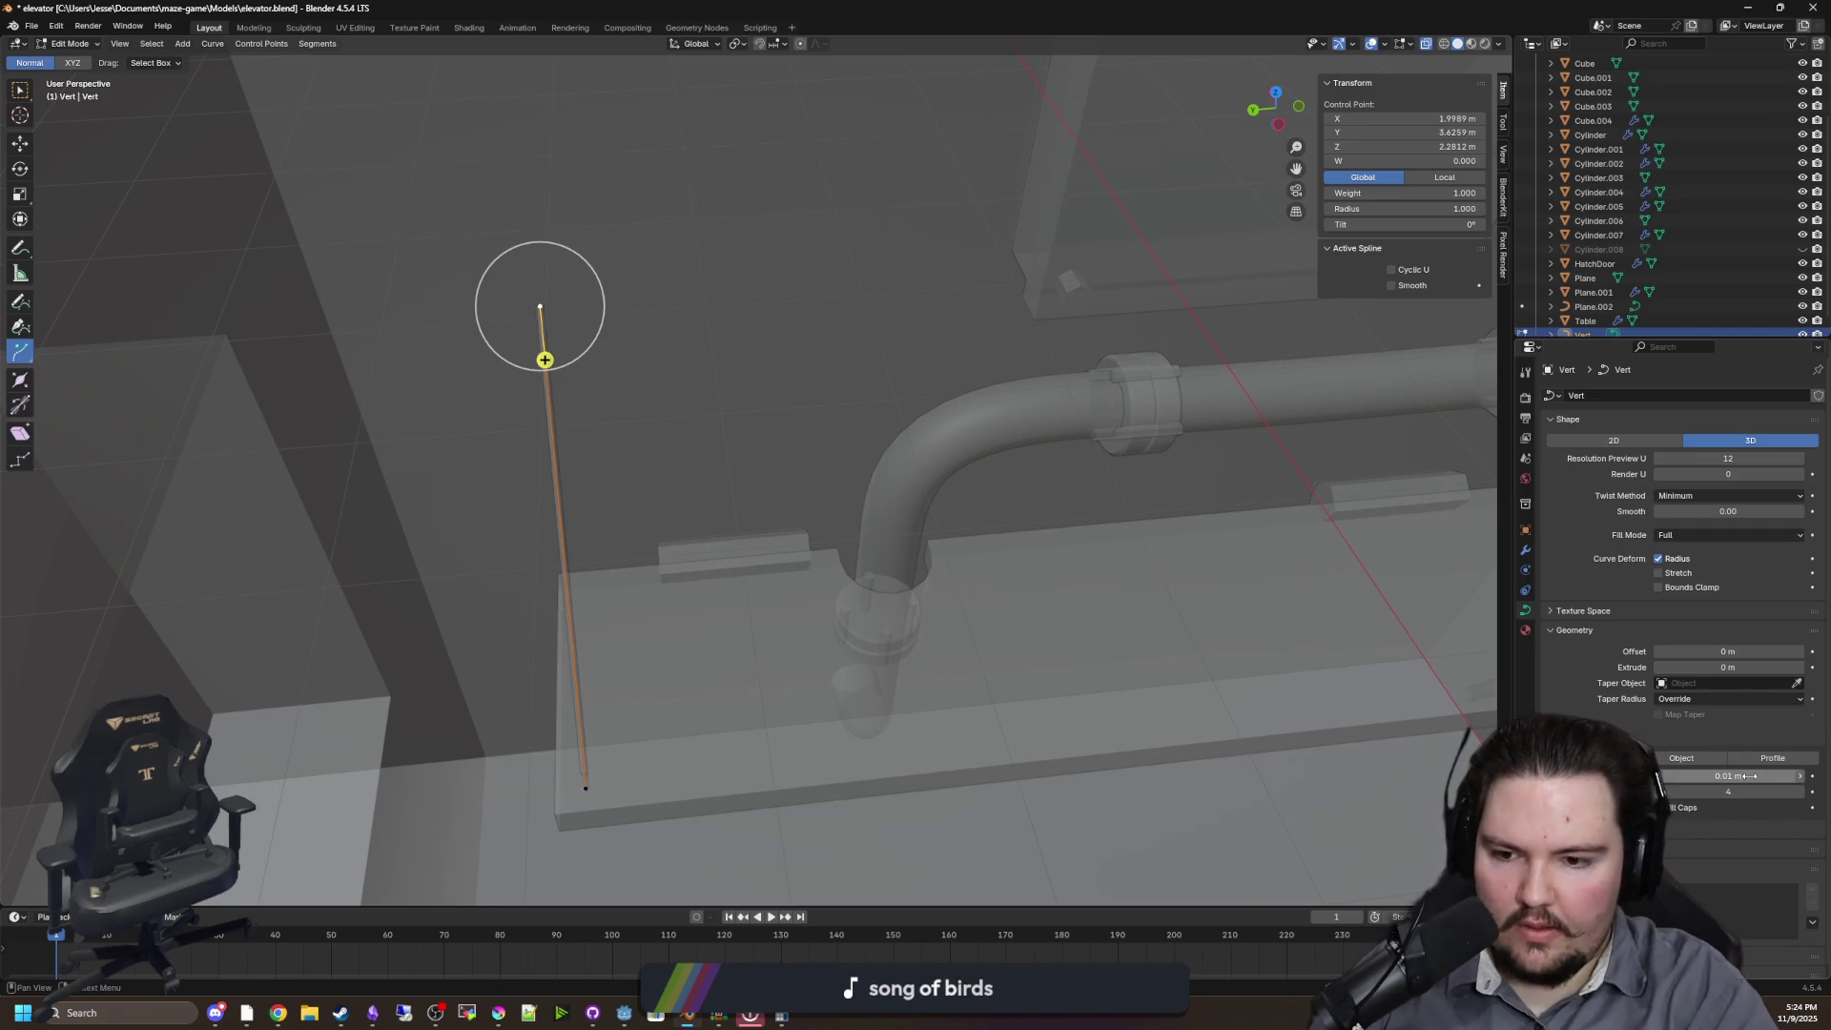
{"action": "key", "text": "Return"}
{"action": "key", "text": "Tab"}
{"action": "key", "text": "shift+grave"}
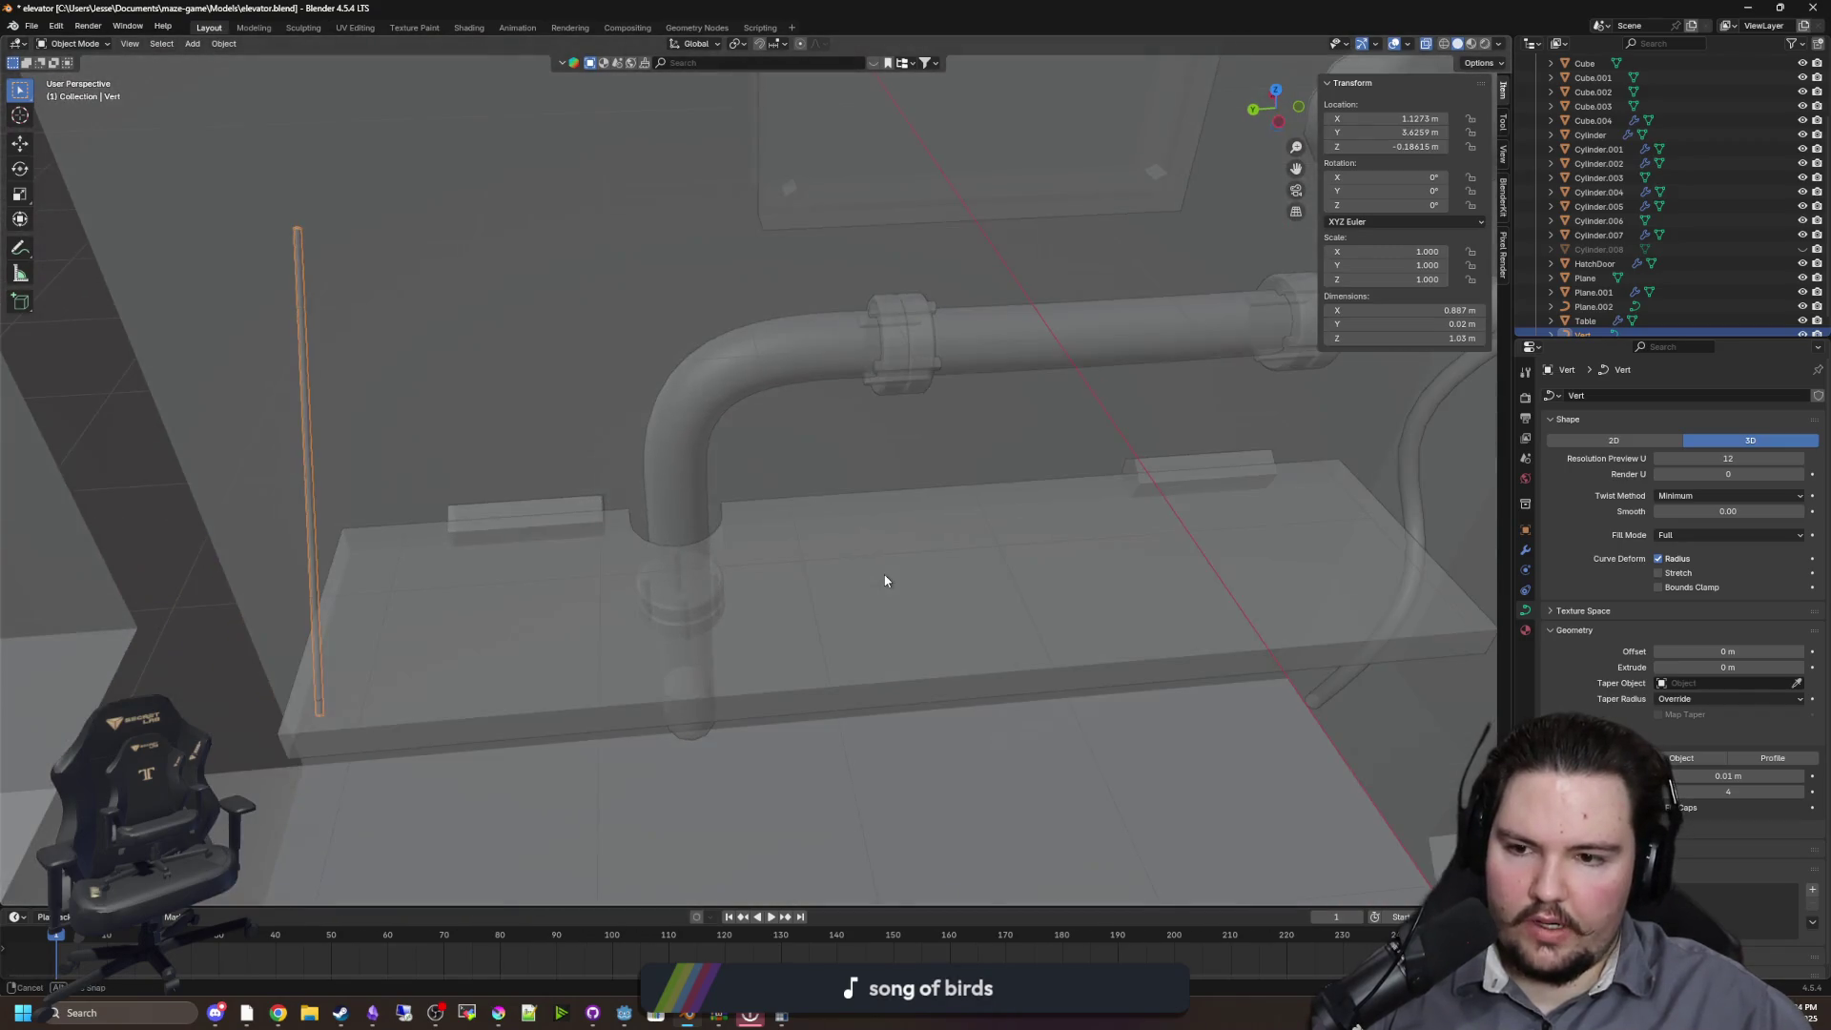
Duplicate the thin Vert rod and slide the copy along the shelf
{"action": "left_click", "coordinate": [887, 580]}
{"action": "key", "text": "shift+d"}
{"action": "right_click", "coordinate": [822, 574]}
{"action": "key", "text": "g"}
{"action": "key", "text": "x"}
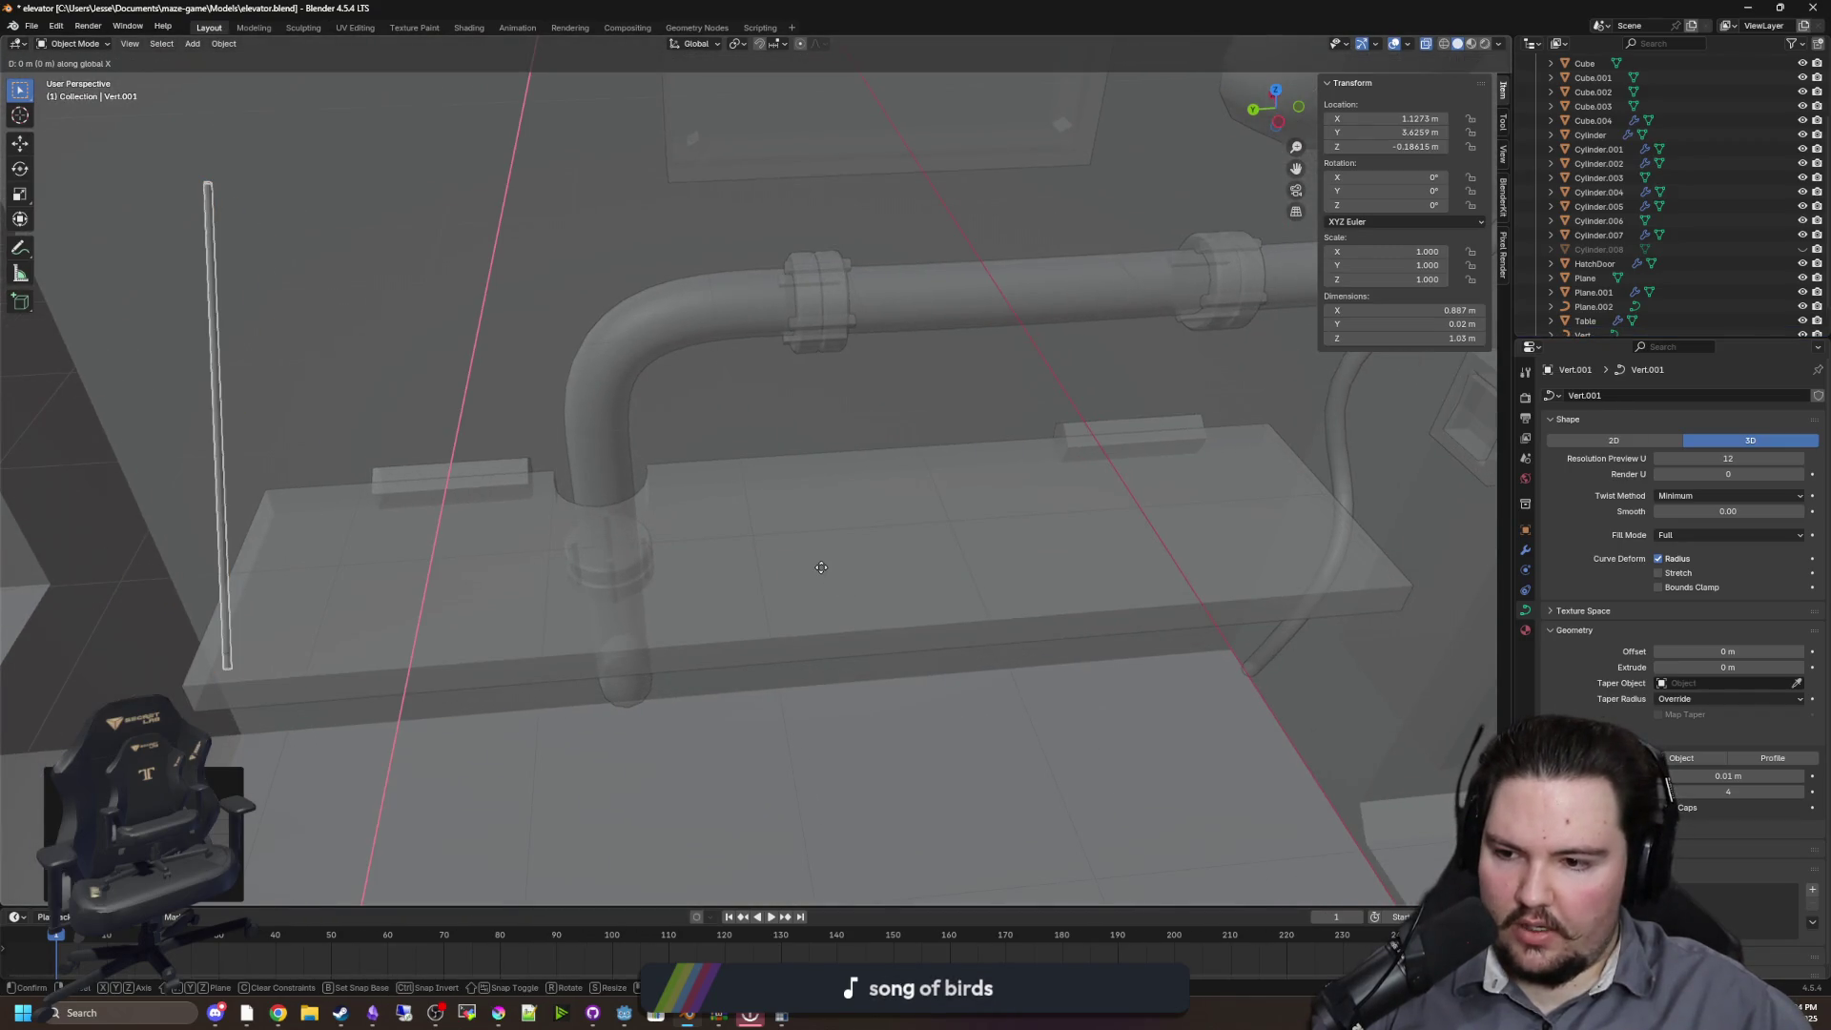
{"action": "left_click", "coordinate": [873, 553]}
Set the copy's origin to Center of Mass and move it along Y to the shelf's far end
{"action": "right_click", "coordinate": [882, 547]}
{"action": "mouse_move", "coordinate": [949, 547]}
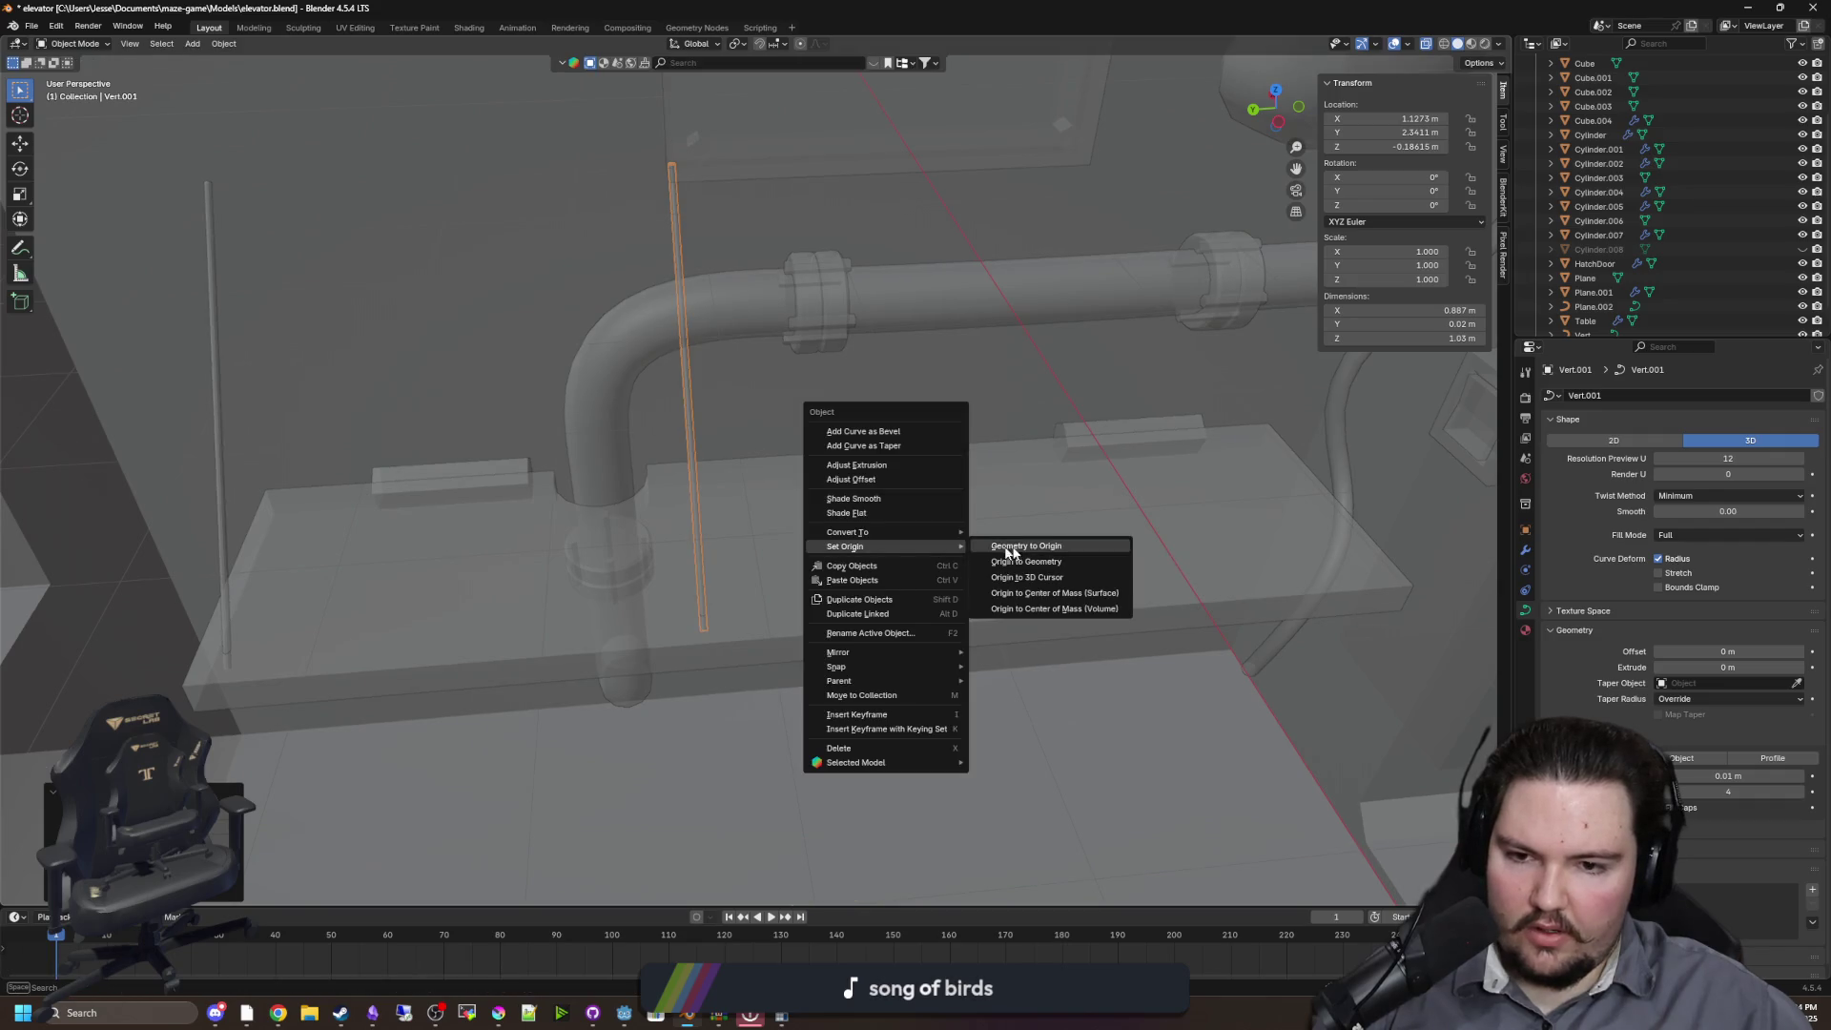
{"action": "left_click", "coordinate": [1081, 593]}
{"action": "key", "text": "g"}
{"action": "key", "text": "y"}
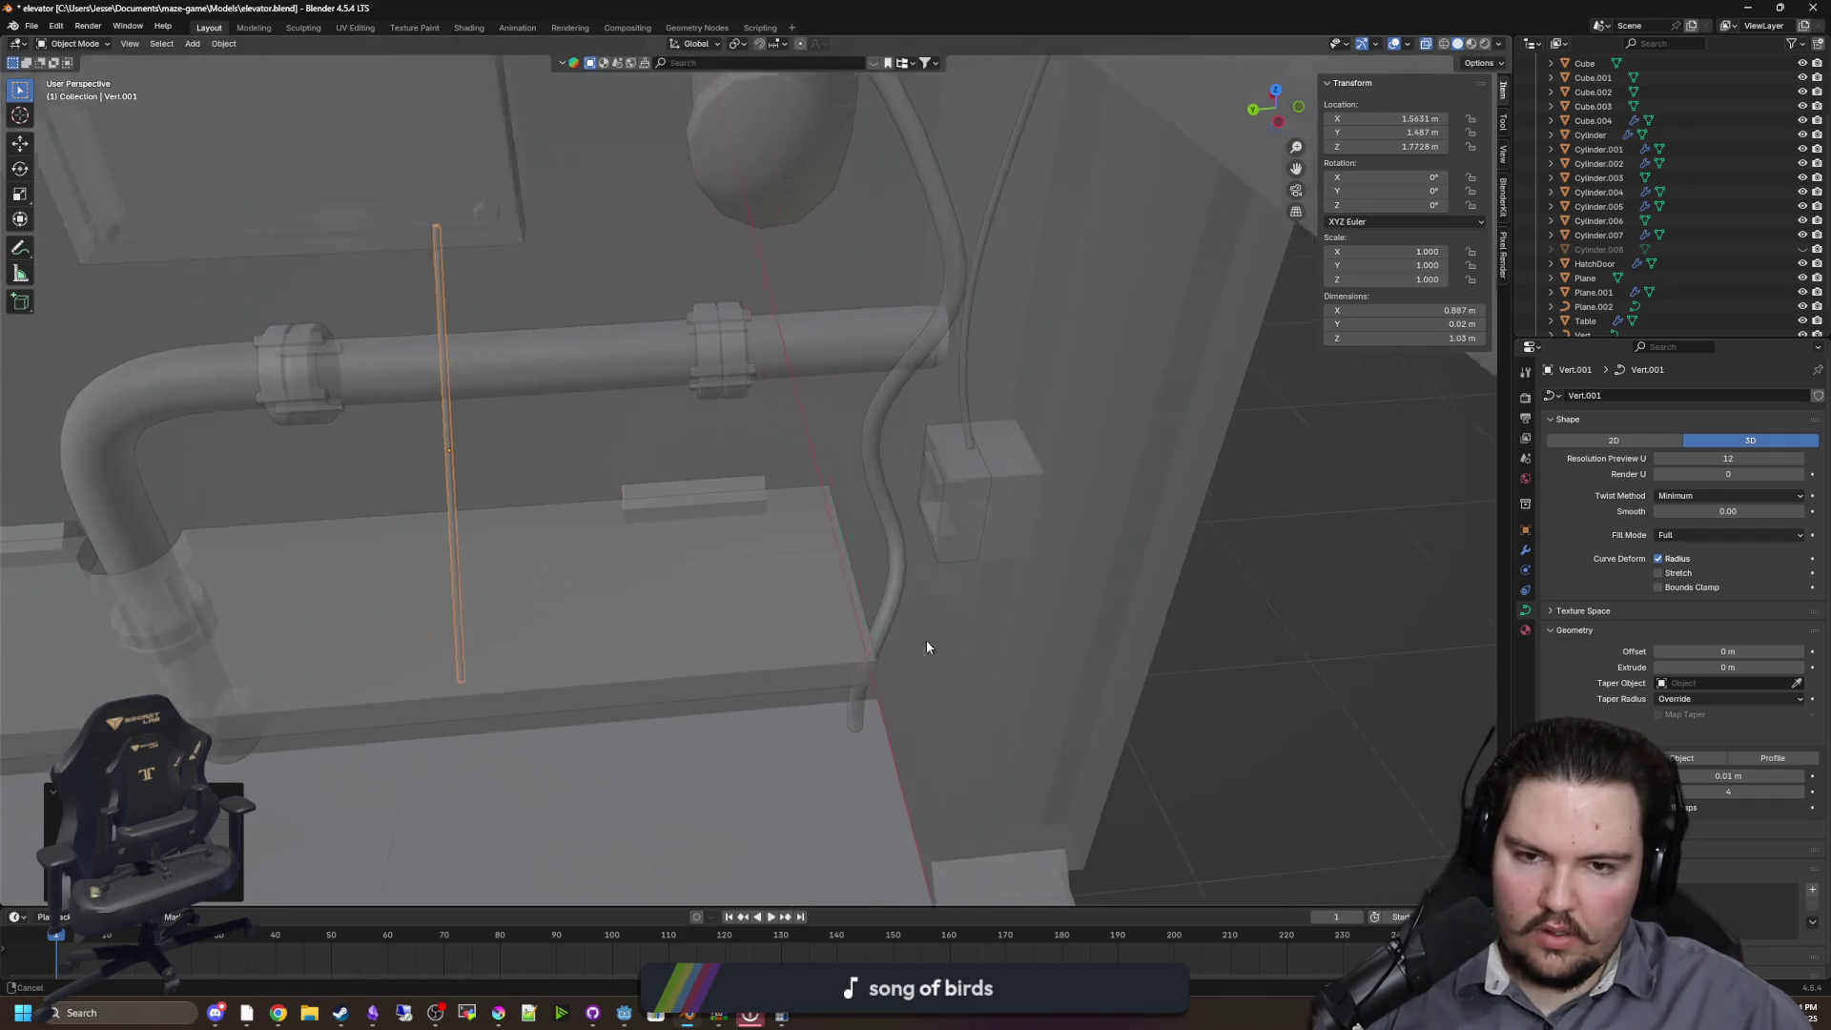
{"action": "left_click", "coordinate": [1293, 602]}
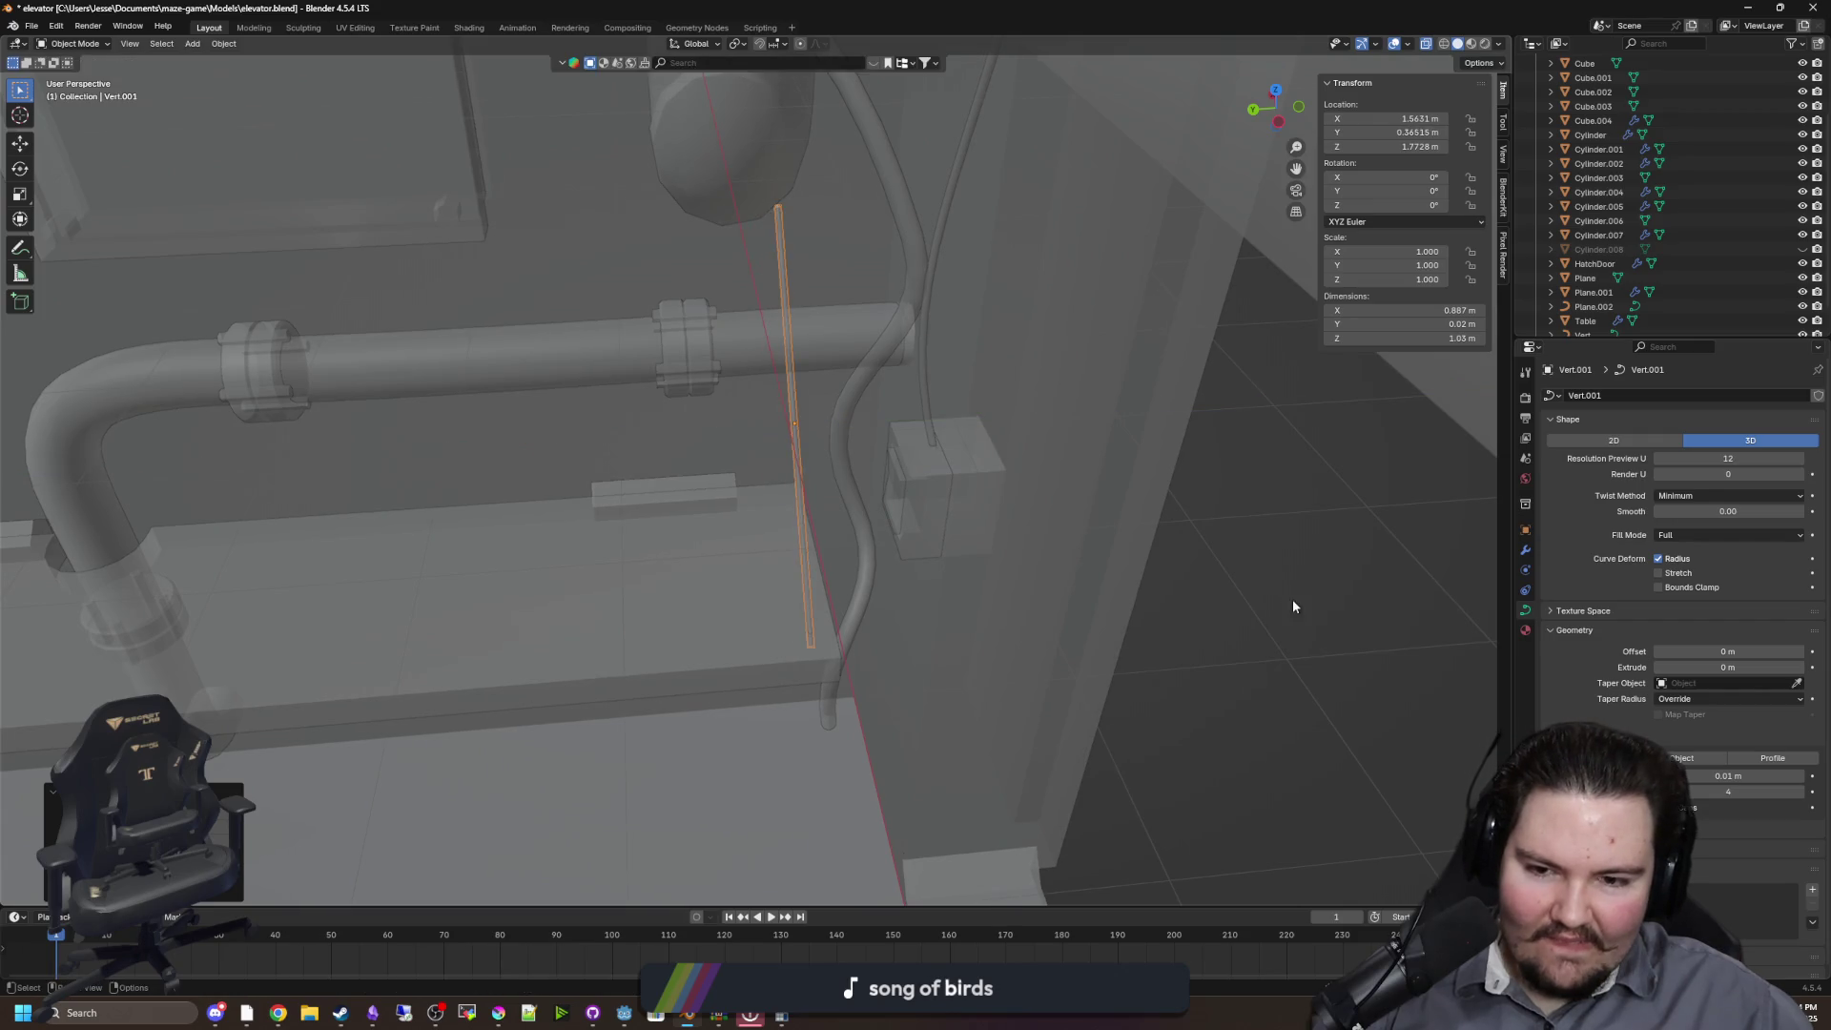
Save elevator.blend and switch to Godot so it reimports
{"action": "mouse_move", "coordinate": [999, 579]}
{"action": "left_mouse_down"}
{"action": "mouse_move", "coordinate": [1043, 544]}
{"action": "mouse_move", "coordinate": [799, 552]}
{"action": "mouse_move", "coordinate": [740, 531]}
{"action": "mouse_move", "coordinate": [813, 552]}
{"action": "mouse_move", "coordinate": [903, 625]}
{"action": "mouse_move", "coordinate": [695, 491]}
{"action": "mouse_move", "coordinate": [1091, 459]}
{"action": "left_mouse_up"}
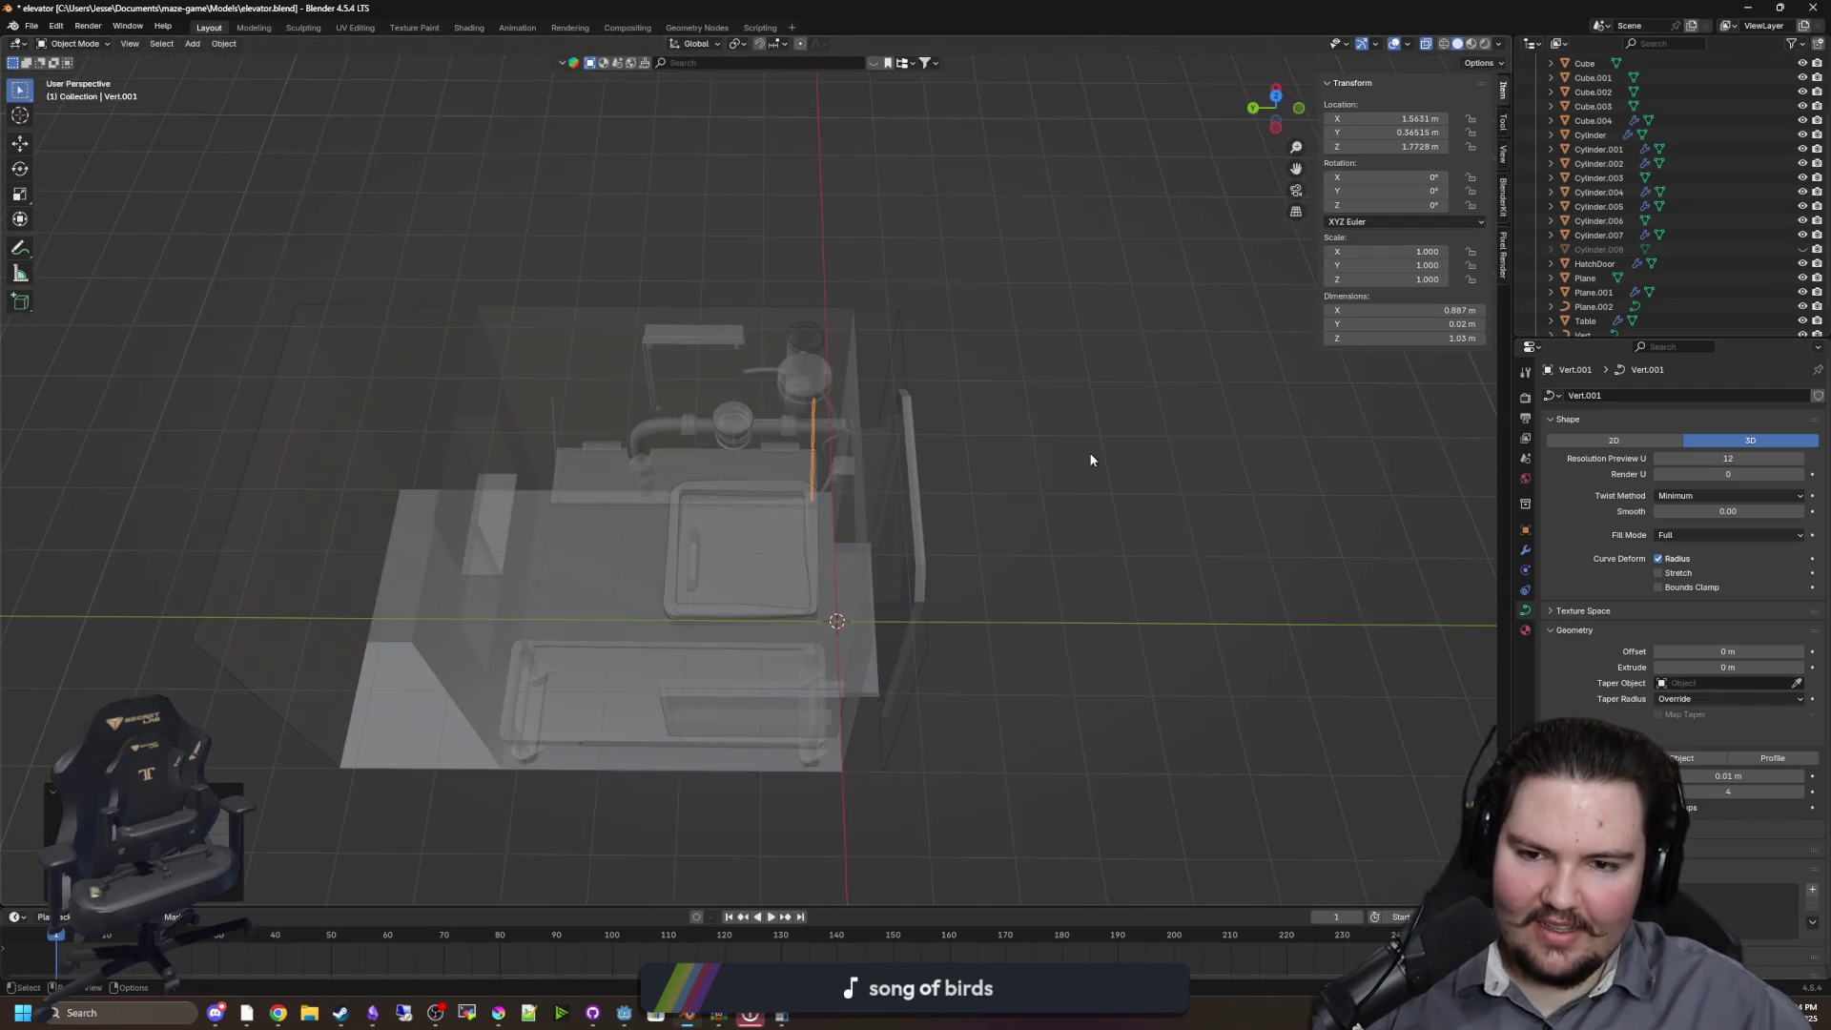
{"action": "mouse_move", "coordinate": [1092, 327]}
{"action": "left_mouse_down"}
{"action": "mouse_move", "coordinate": [971, 437]}
{"action": "mouse_move", "coordinate": [889, 459]}
{"action": "mouse_move", "coordinate": [882, 351]}
{"action": "left_mouse_up"}
{"action": "key", "text": "ctrl+s"}
{"action": "key", "text": "alt+Tab"}
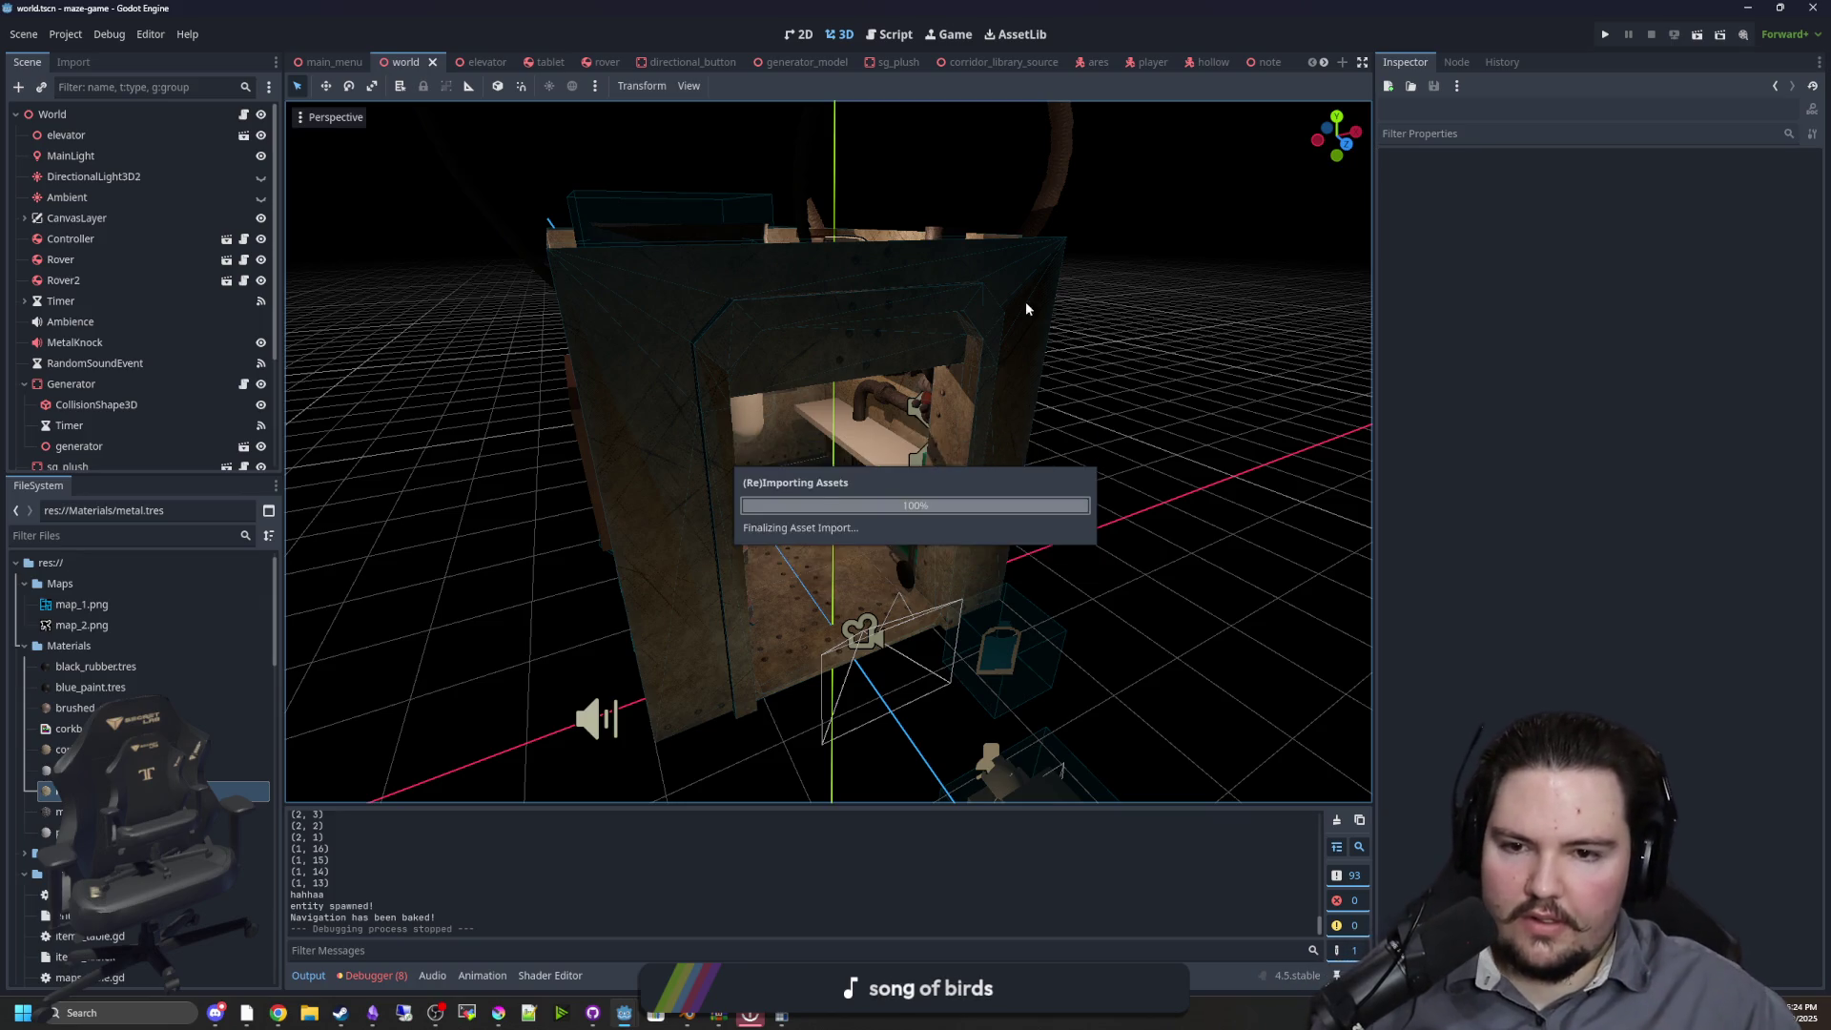
In Blender's outliner, disable rendering for Cylinder.008, then return to Godot to reimport
{"action": "scroll", "coordinate": [907, 408], "scroll_direction": "up", "scroll_amount": 8}
{"action": "scroll", "coordinate": [824, 618], "scroll_direction": "down", "scroll_amount": 10}
{"action": "left_click", "coordinate": [686, 1016]}
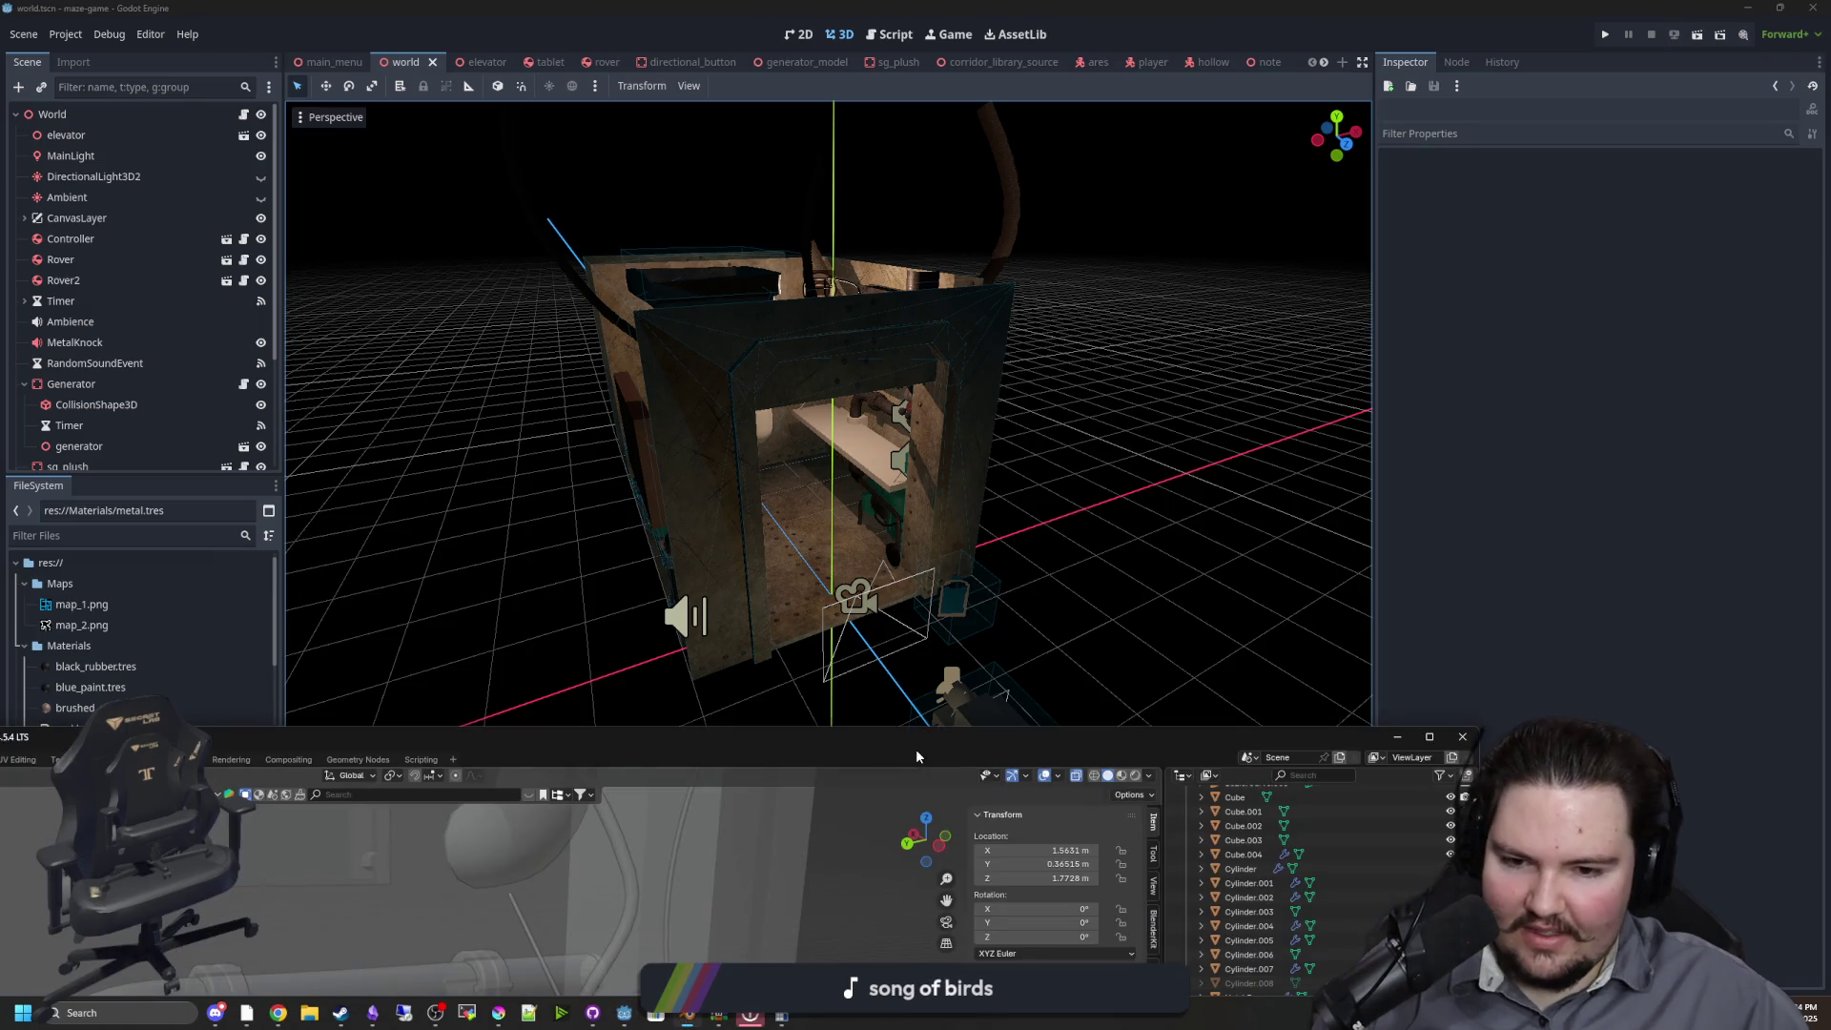
{"action": "double_click", "coordinate": [1207, 745]}
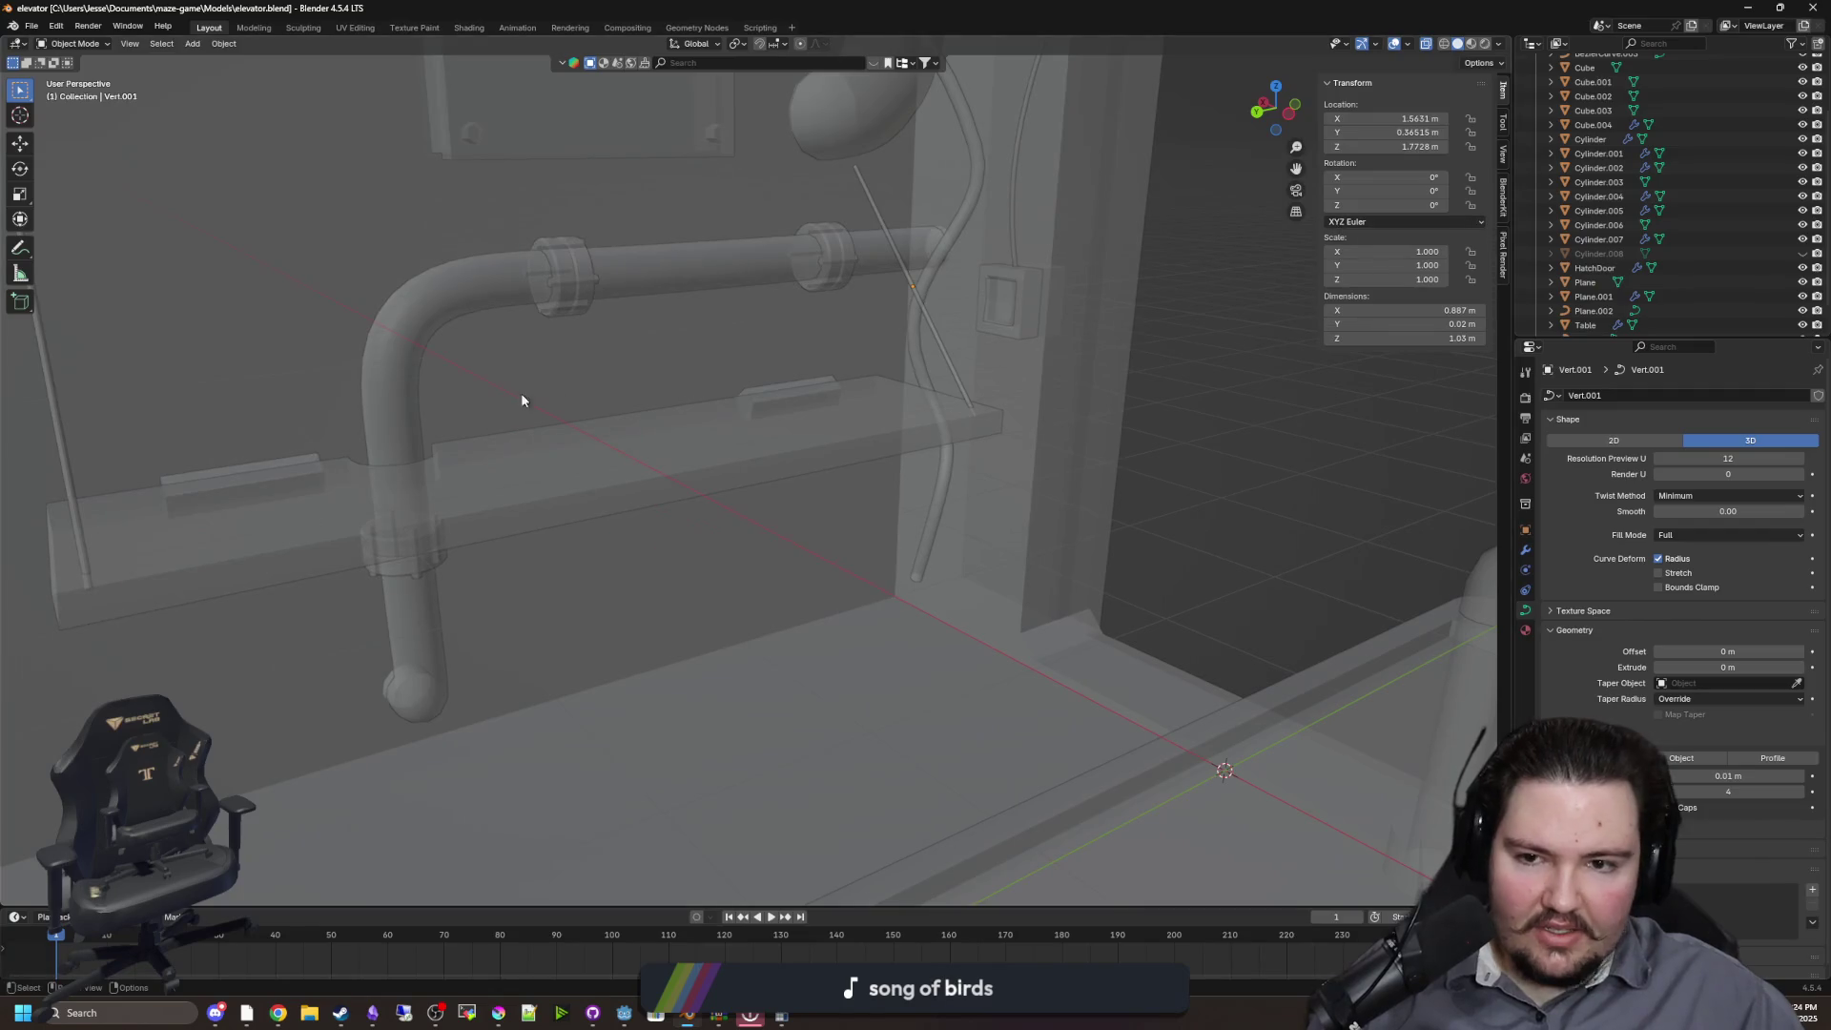
{"action": "left_click_drag", "start_coordinate": [631, 446], "coordinate": [1241, 405]}
{"action": "left_click", "coordinate": [1817, 253]}
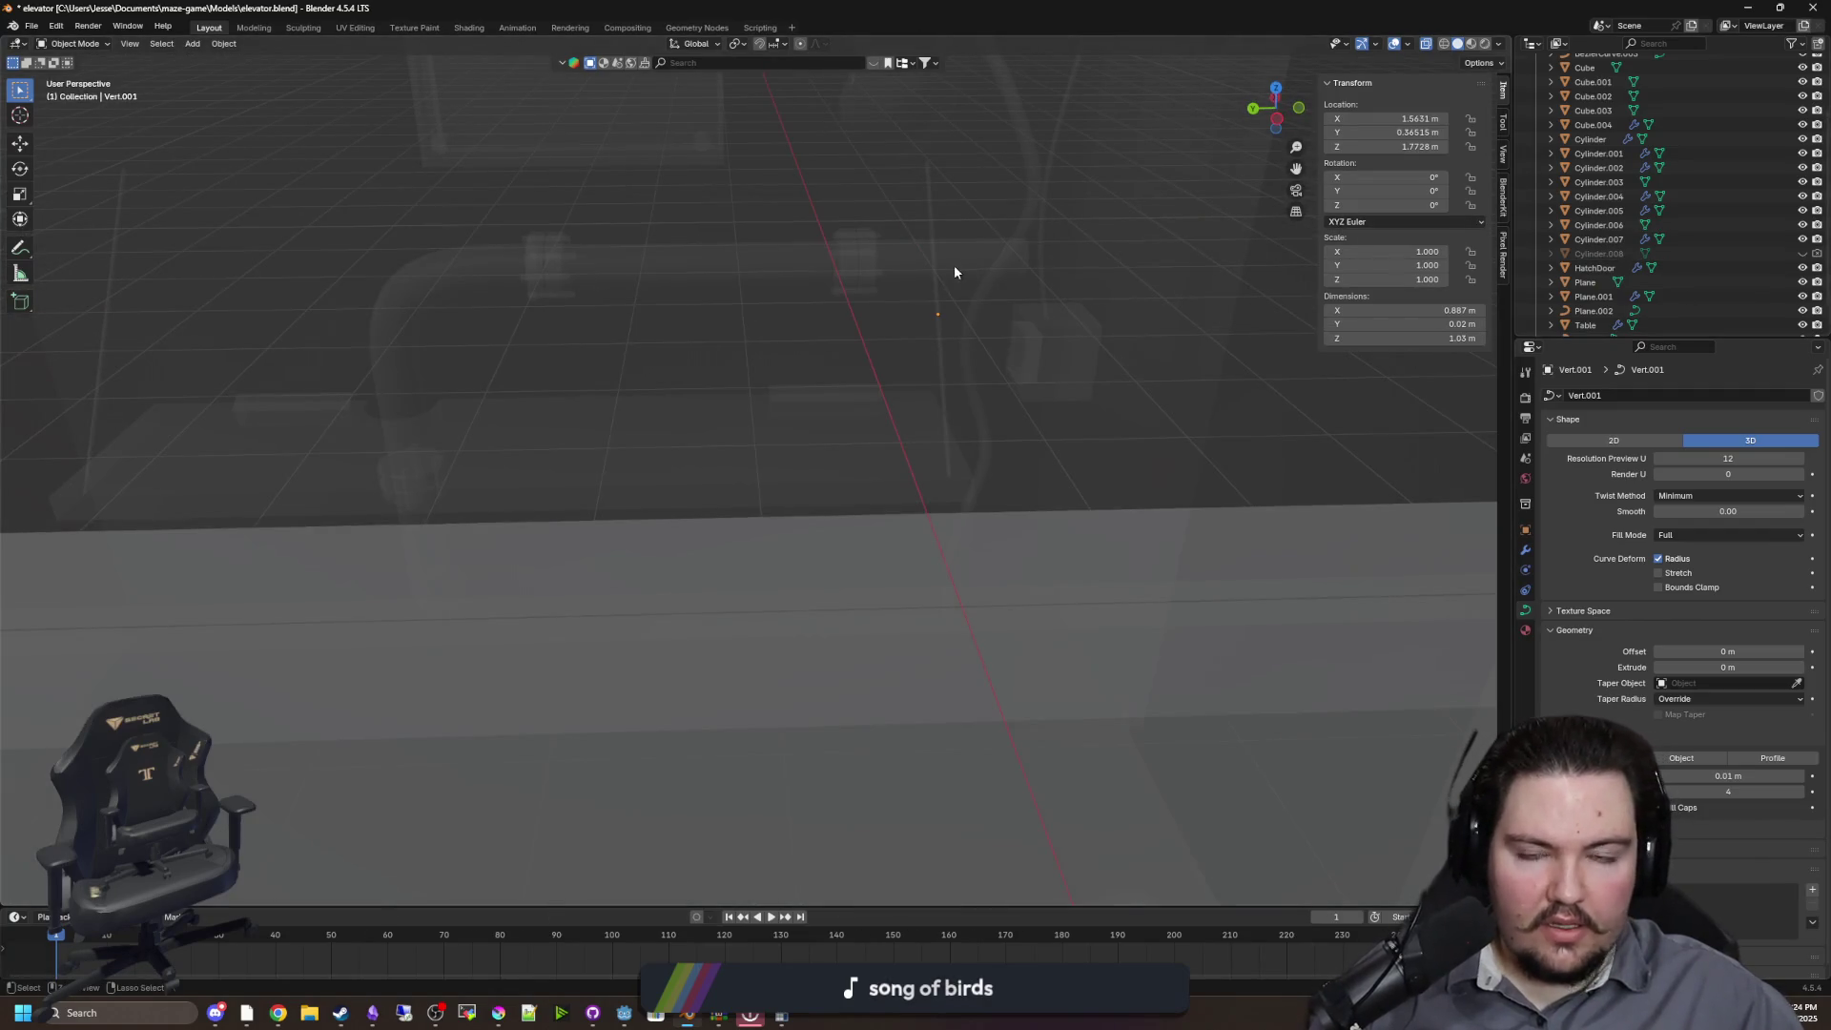
{"action": "key", "text": "alt+Tab"}
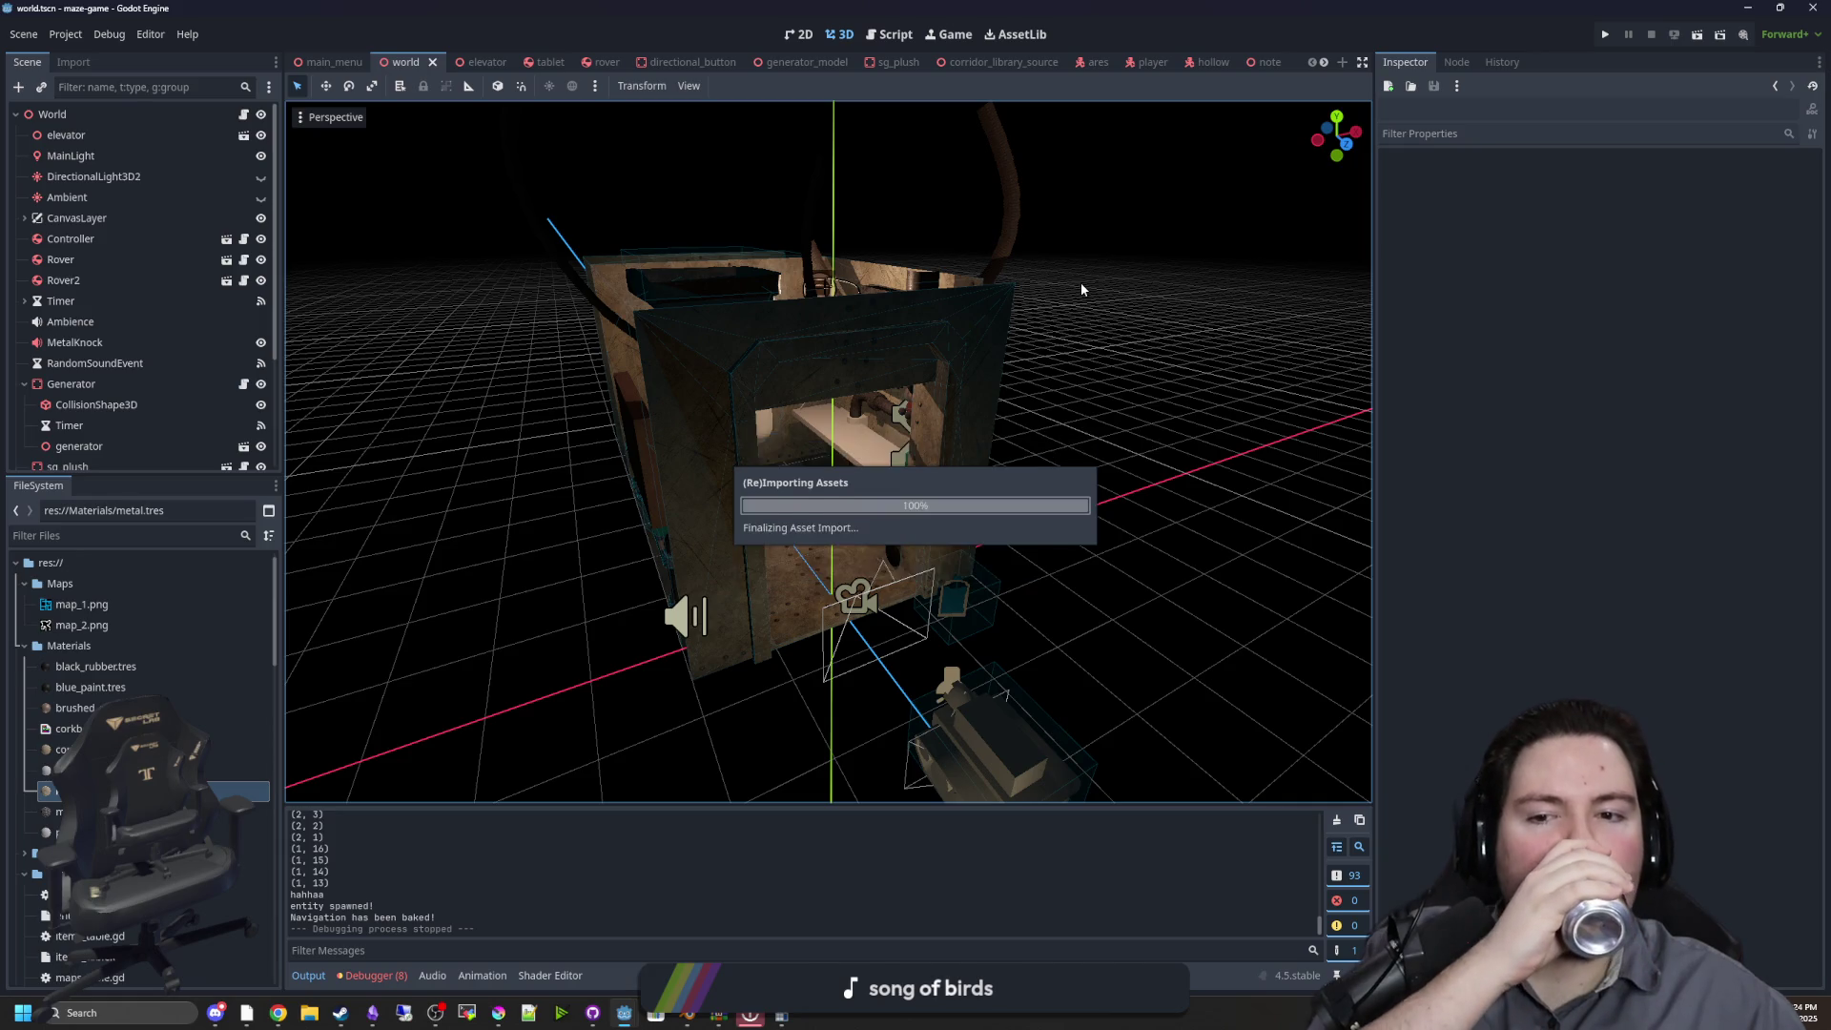
Select the elevator in the world scene and open the elevator scene tab
{"action": "scroll", "coordinate": [885, 381], "scroll_direction": "up", "scroll_amount": 5}
{"action": "scroll", "coordinate": [885, 381], "scroll_direction": "up", "scroll_amount": 5}
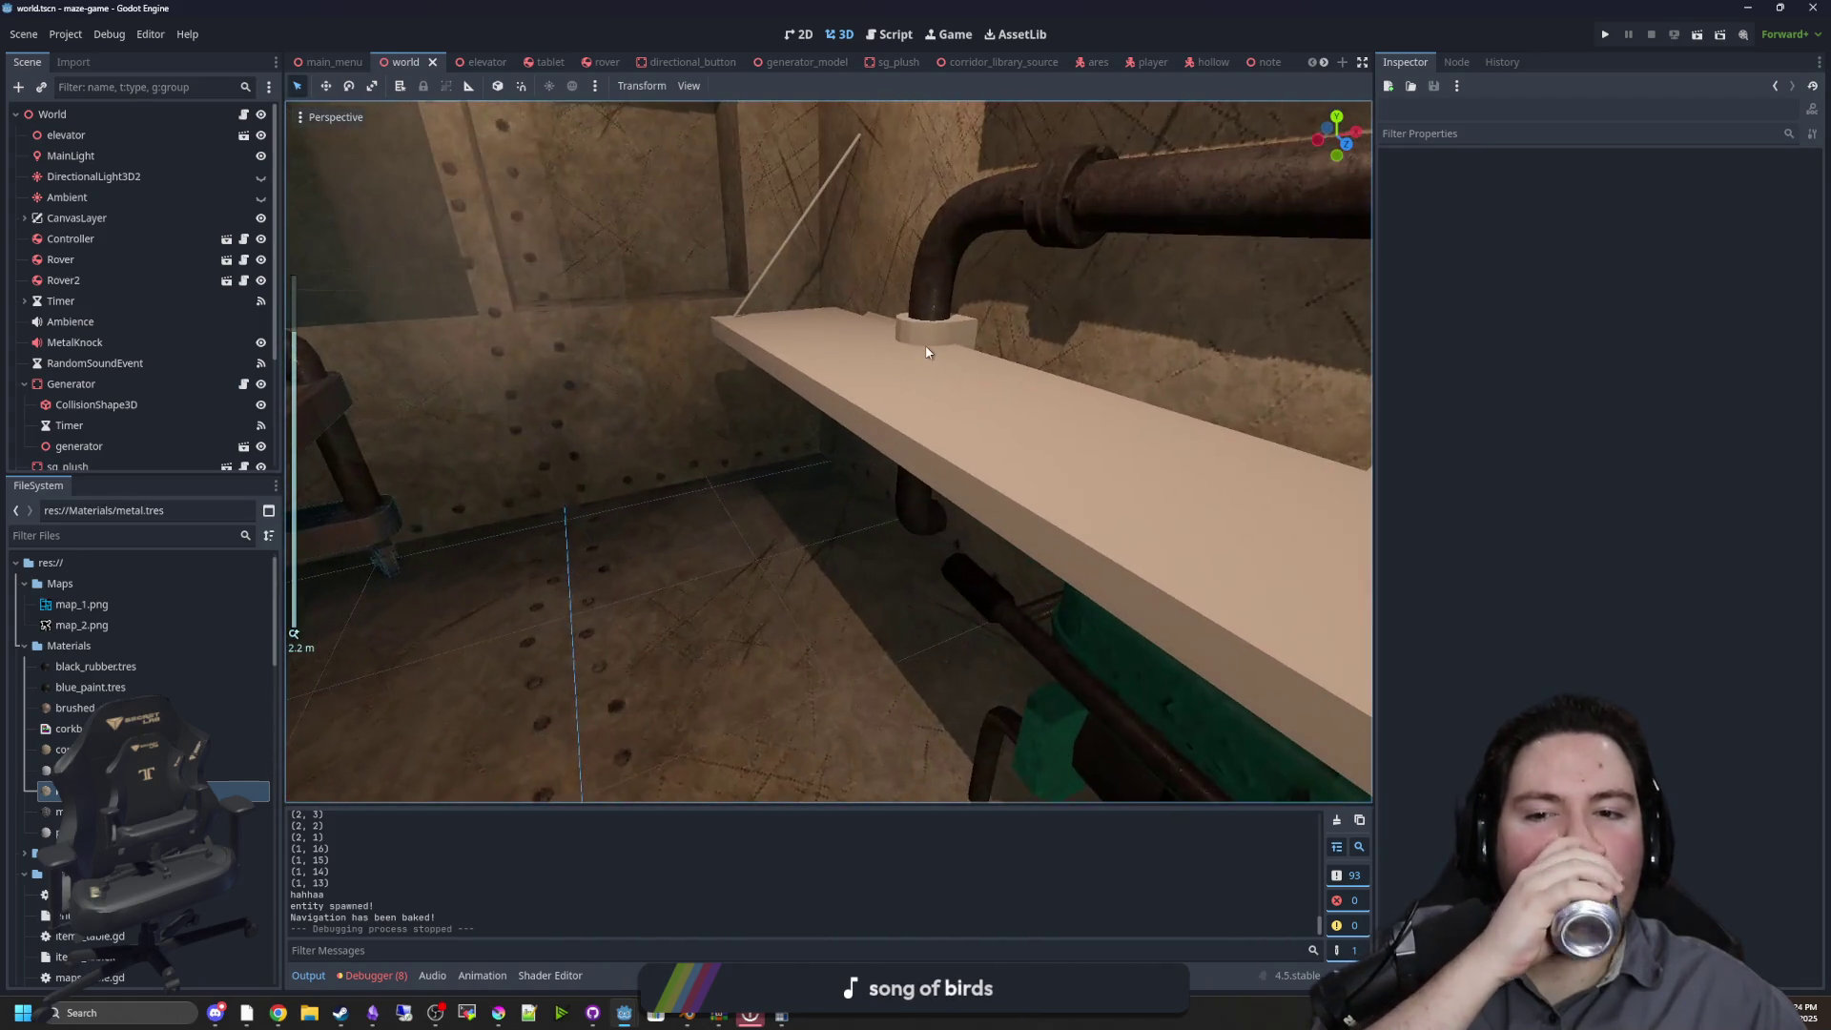
{"action": "left_click", "coordinate": [926, 352]}
{"action": "left_click", "coordinate": [477, 62]}
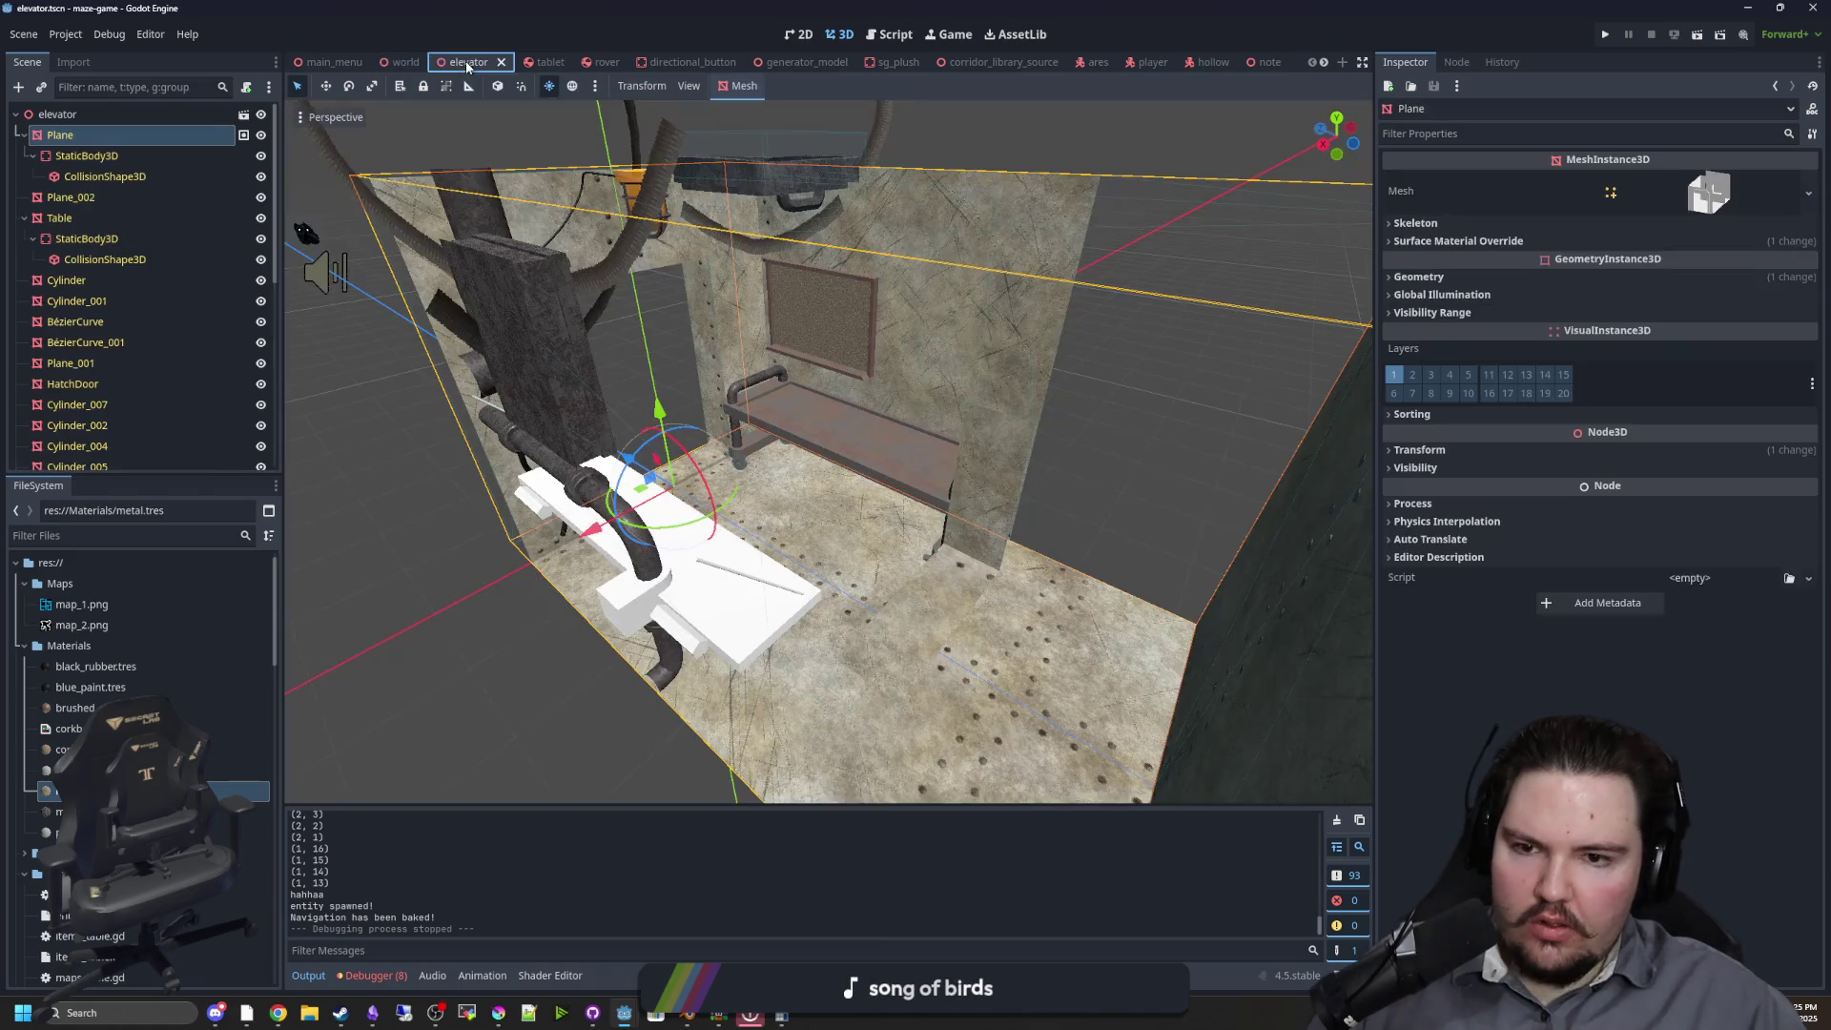
Hide the stray Cylinder_008 cube and save the elevator scene
{"action": "scroll", "coordinate": [600, 625], "scroll_direction": "up", "scroll_amount": 2}
{"action": "scroll", "coordinate": [626, 626], "scroll_direction": "up", "scroll_amount": 4}
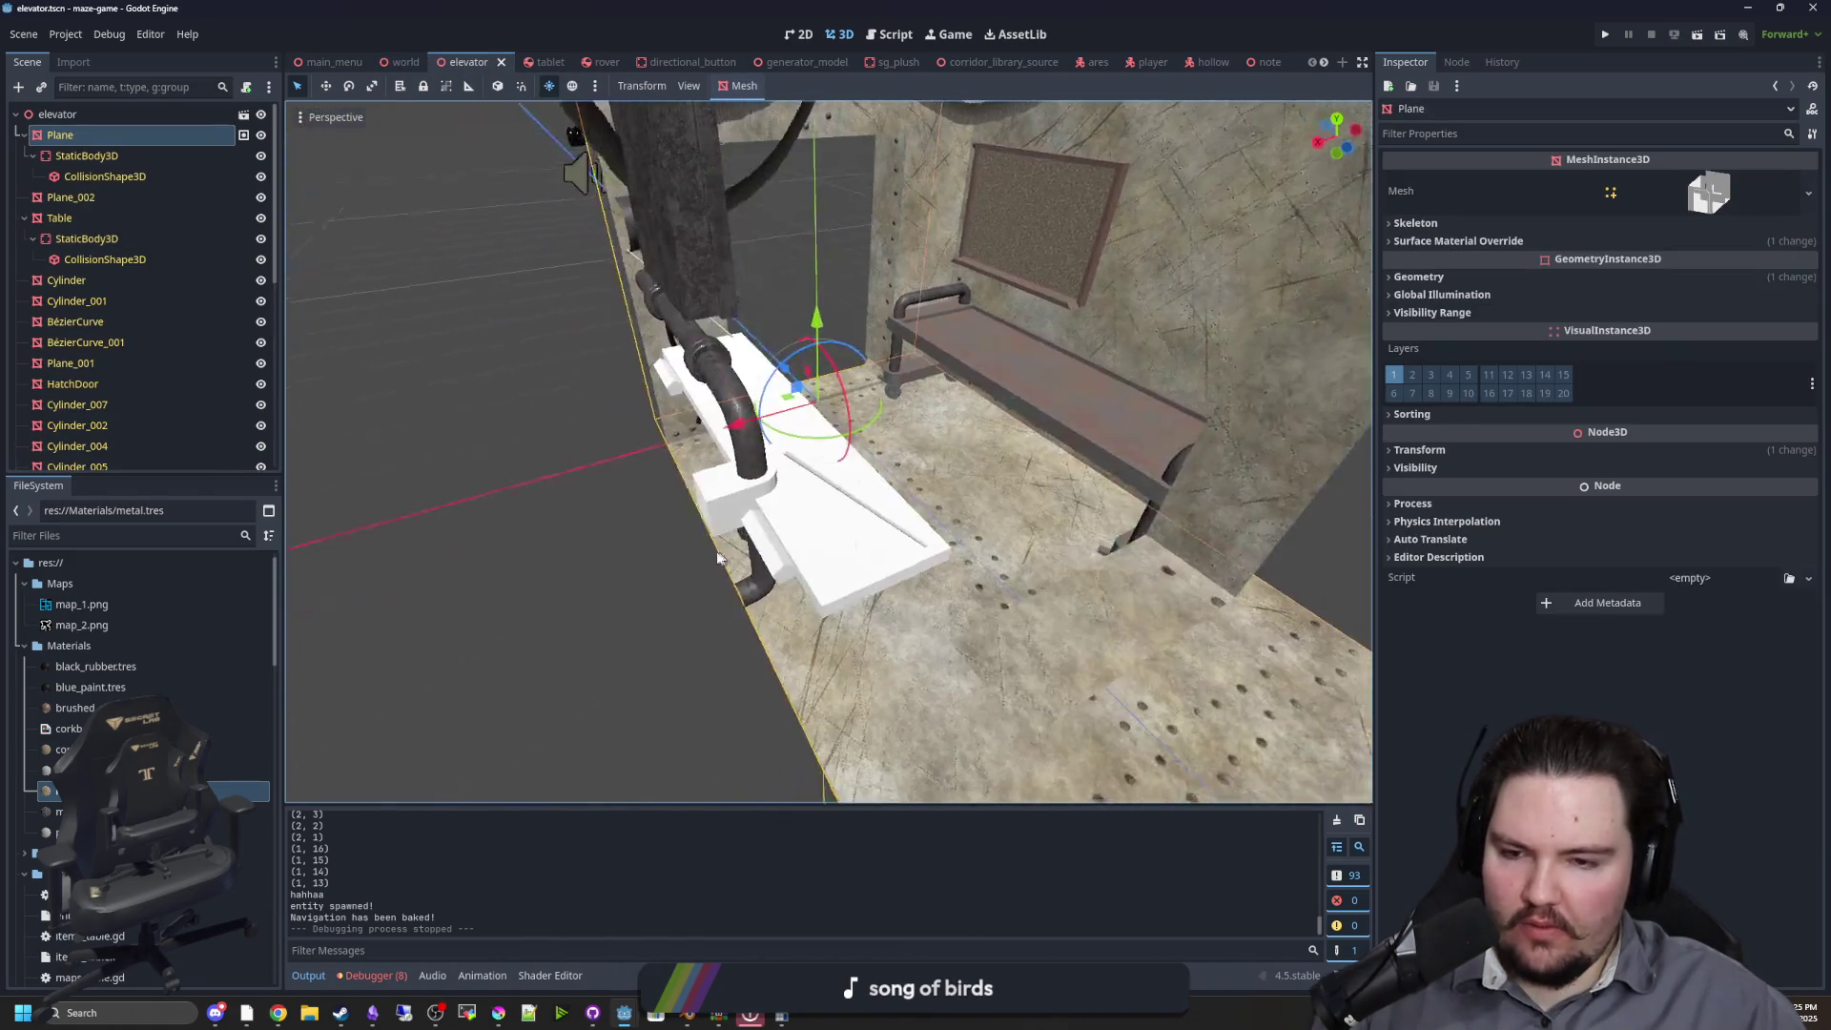
{"action": "left_click", "coordinate": [972, 572]}
{"action": "scroll", "coordinate": [975, 570], "scroll_direction": "up", "scroll_amount": 2}
{"action": "scroll", "coordinate": [974, 570], "scroll_direction": "down", "scroll_amount": 4}
{"action": "key", "text": "h"}
{"action": "left_click", "coordinate": [580, 464]}
{"action": "key", "text": "ctrl+s"}
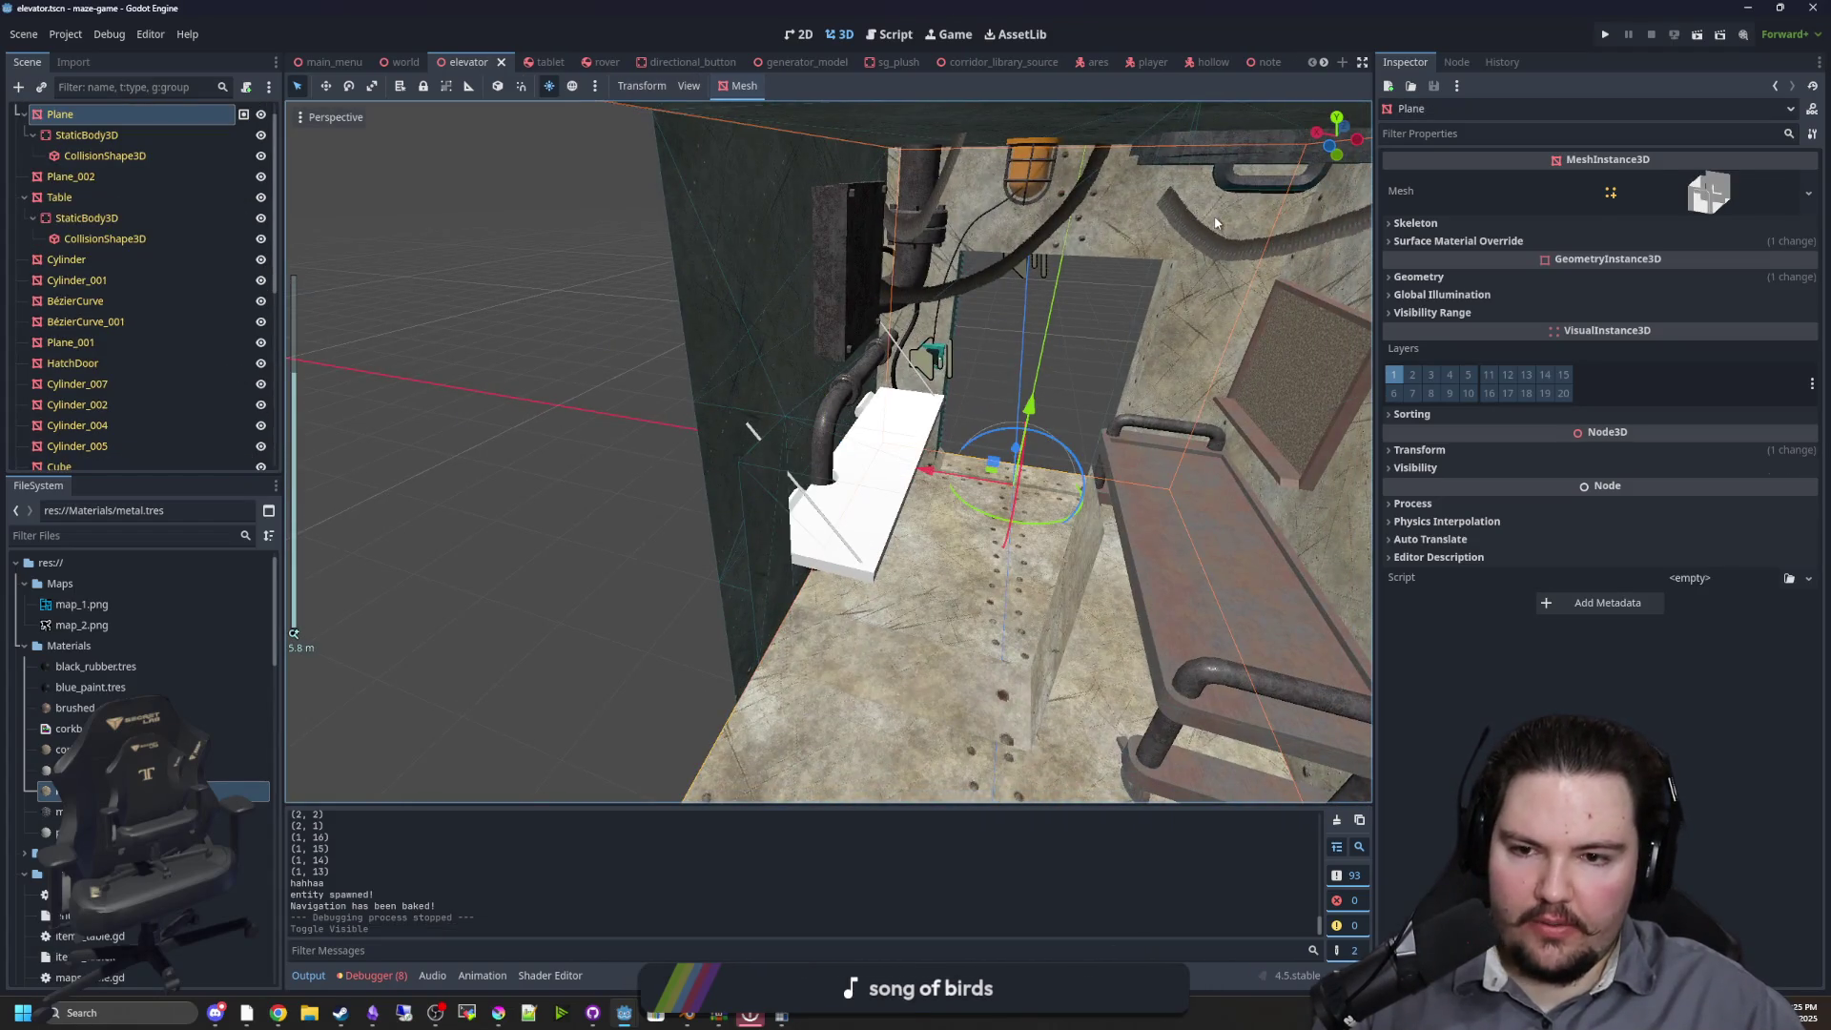
Play-test the game, walk up to the table, then open the pause menu and stop it
{"action": "left_click", "coordinate": [1606, 35]}
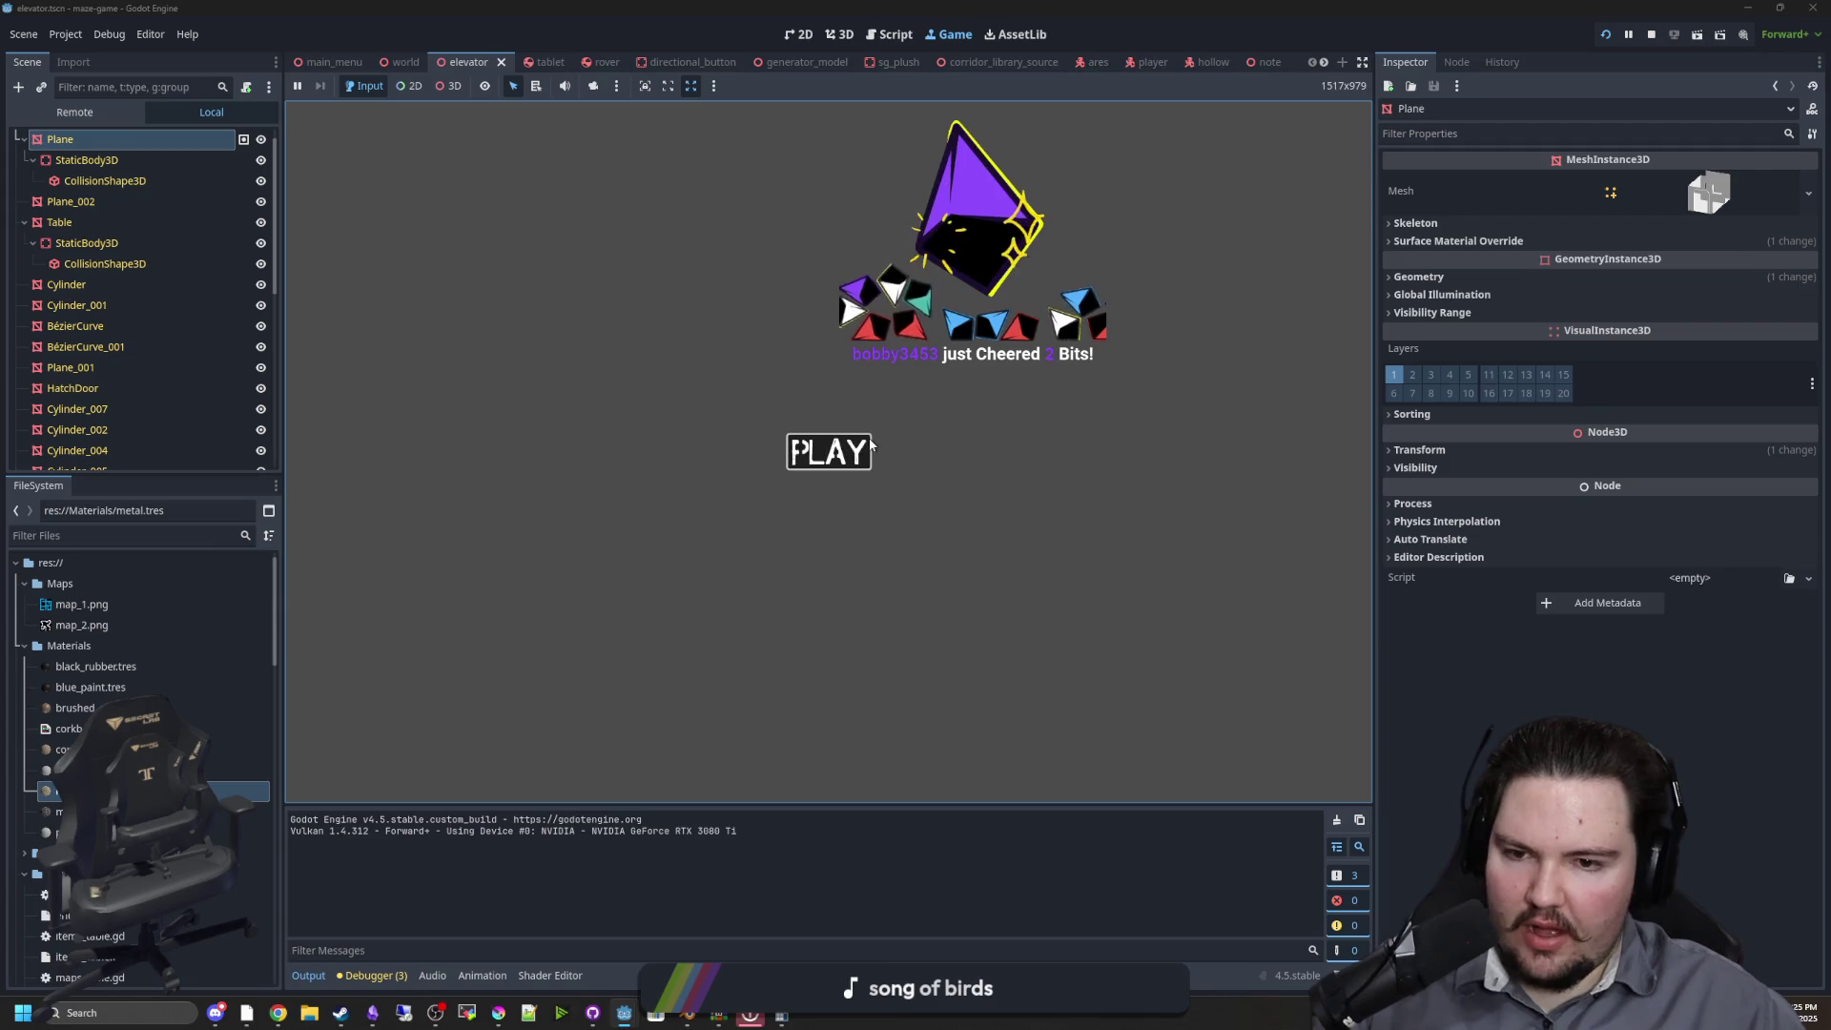
{"action": "left_click", "coordinate": [796, 446]}
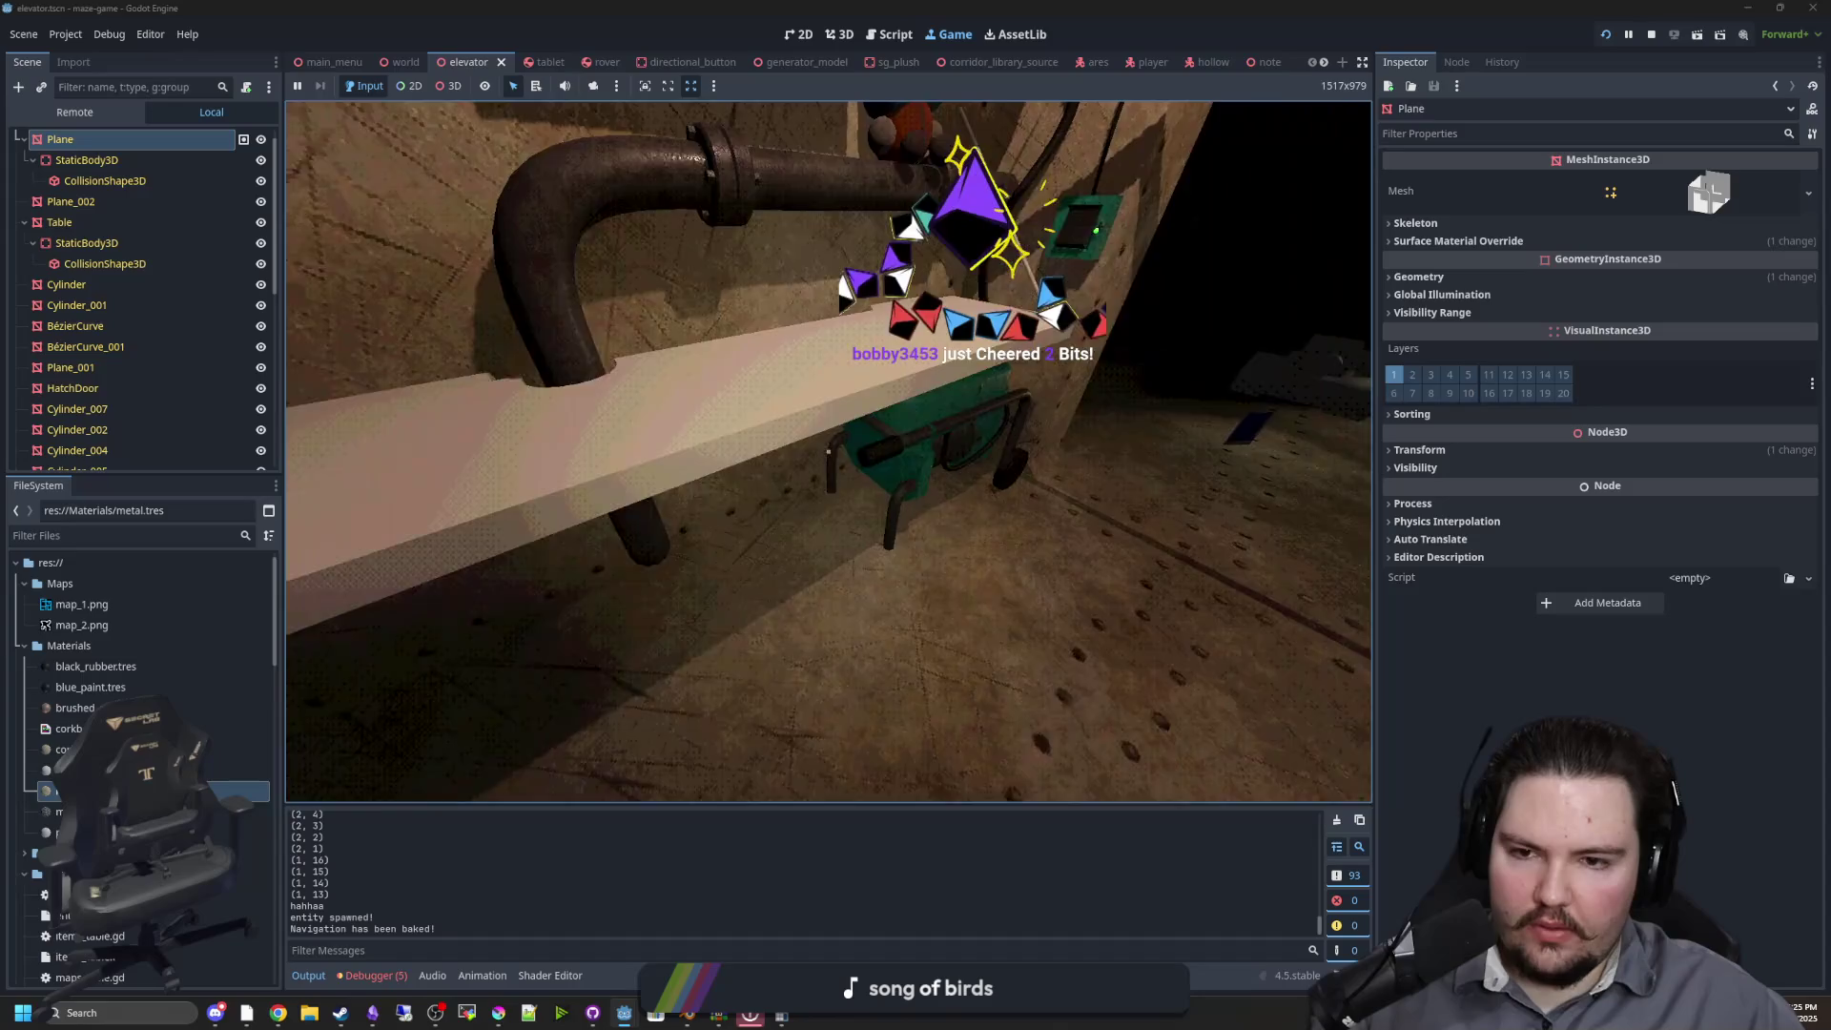
{"action": "key", "text": "s"}
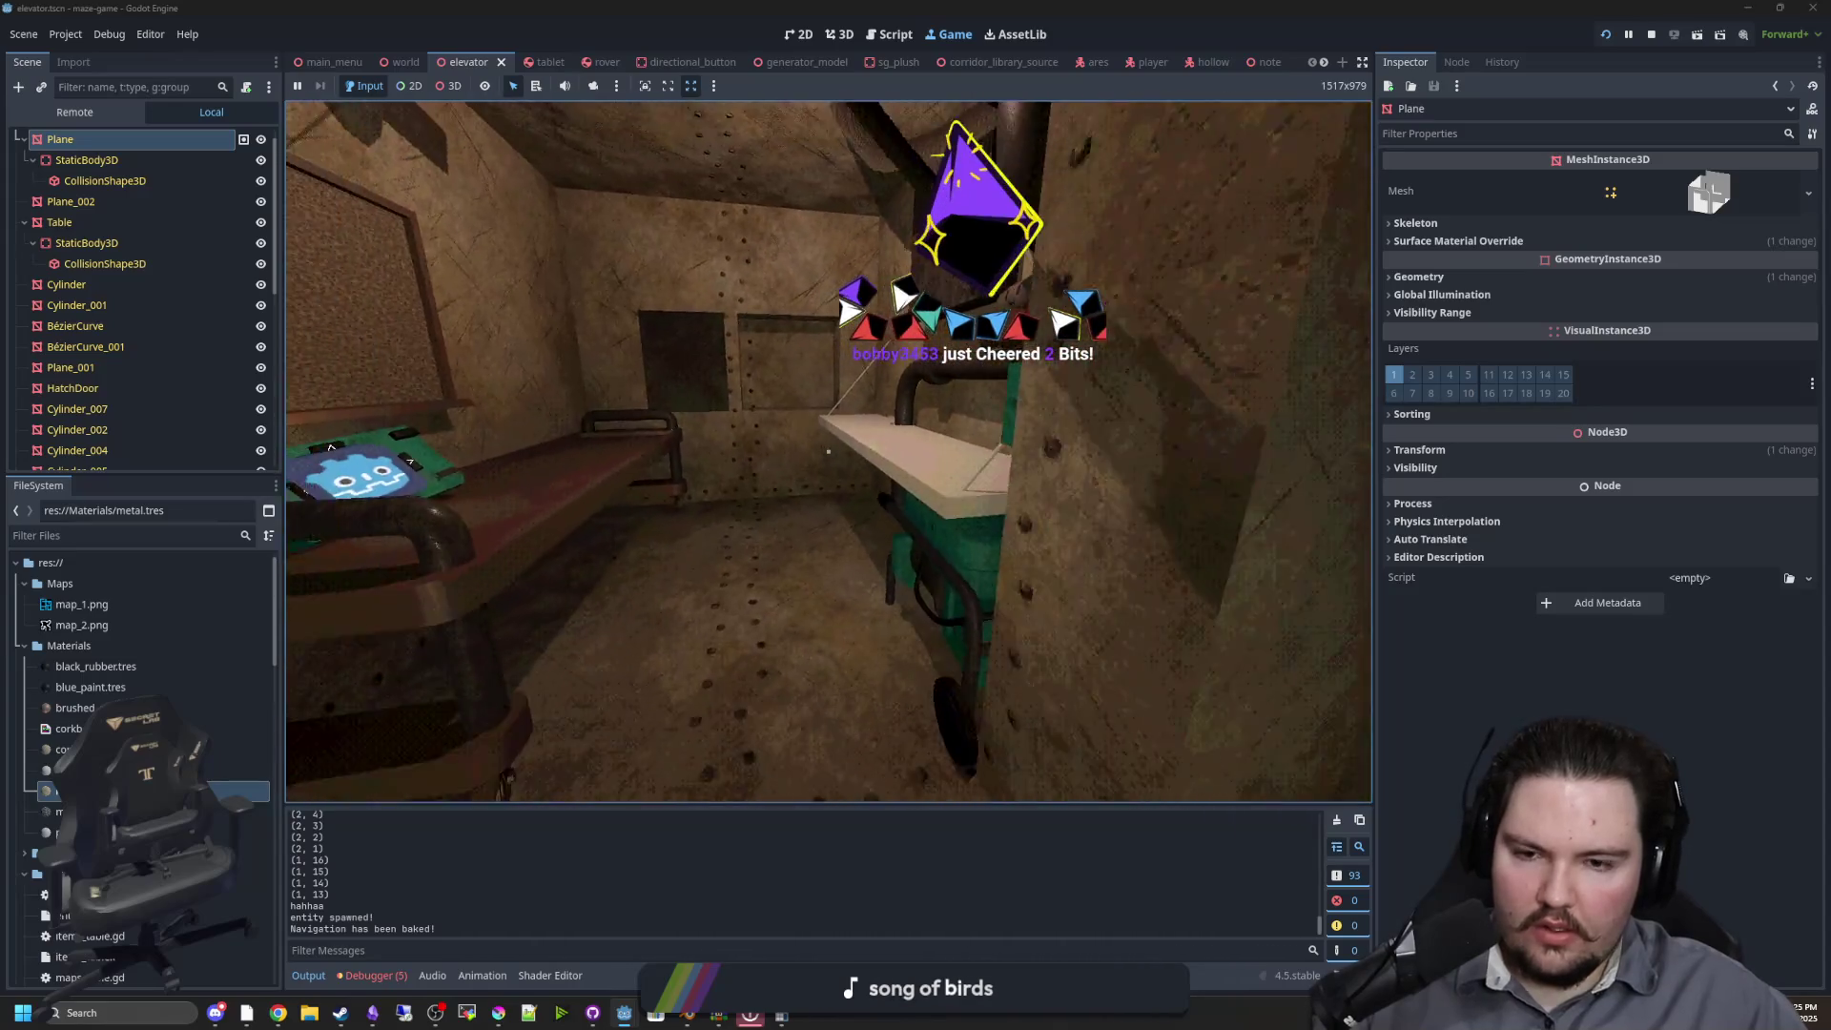
{"action": "key", "text": "w"}
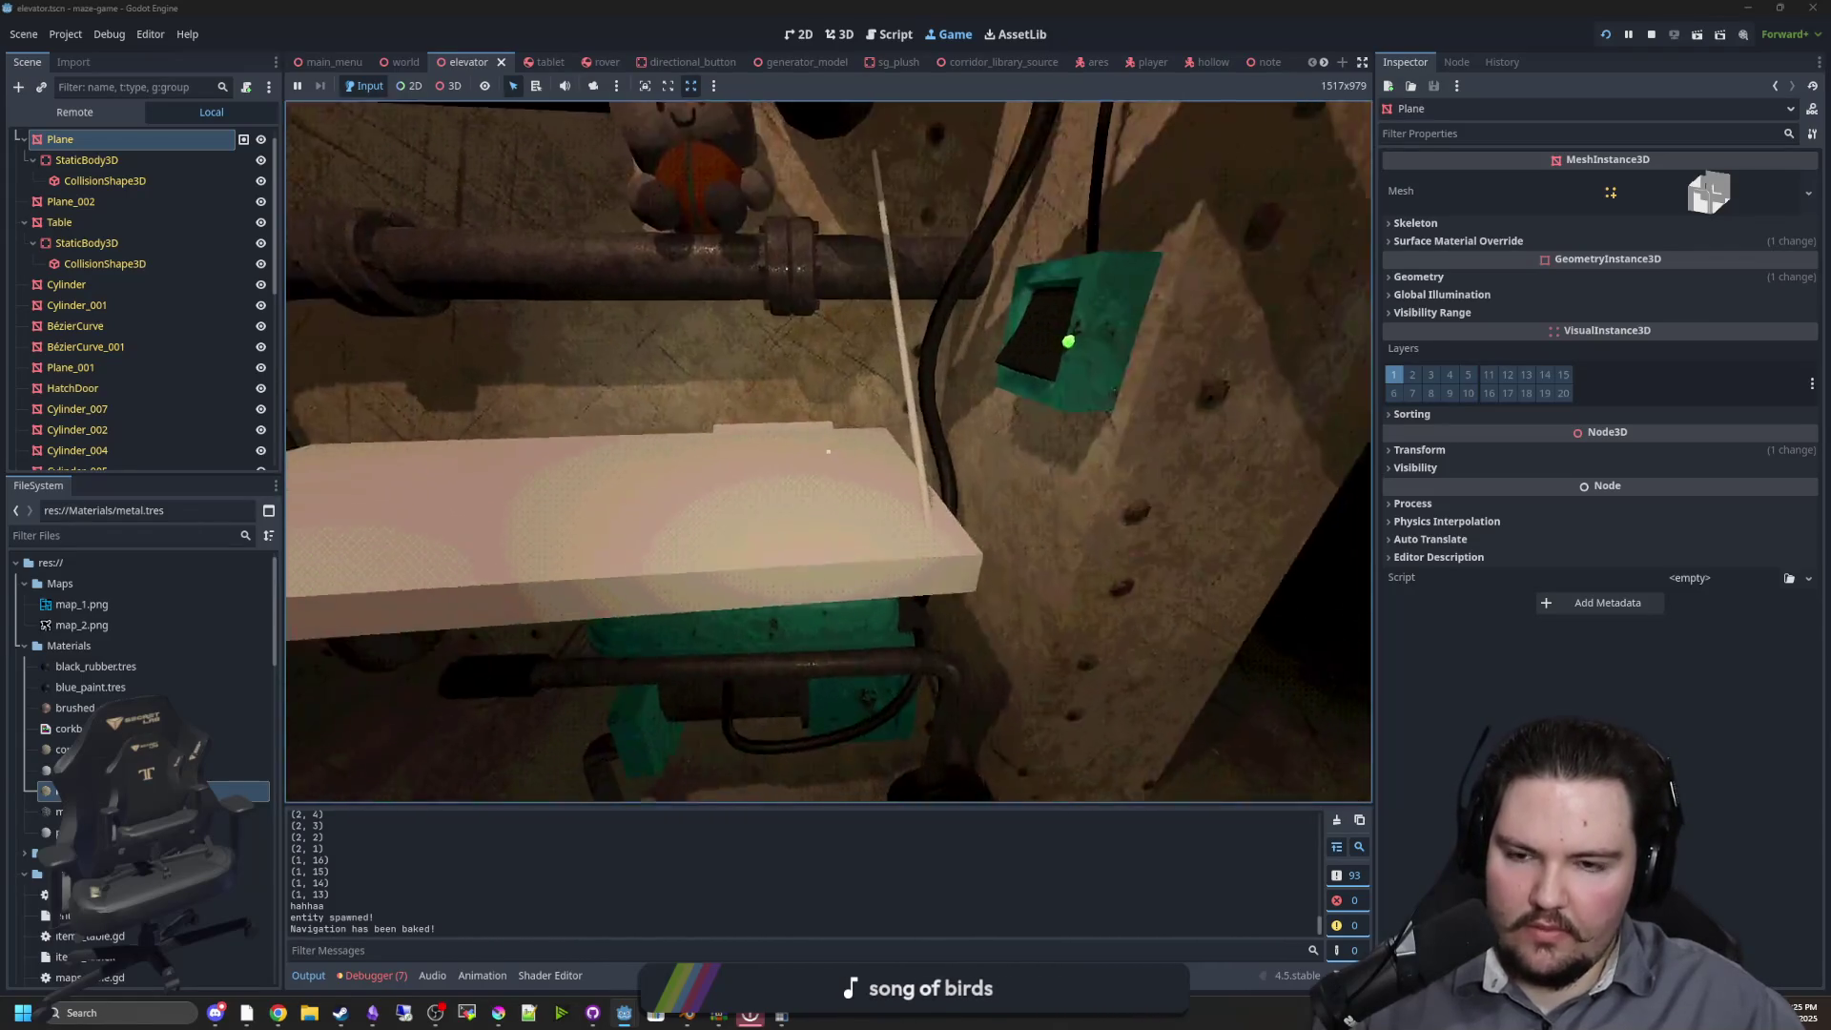
{"action": "key", "text": "Escape"}
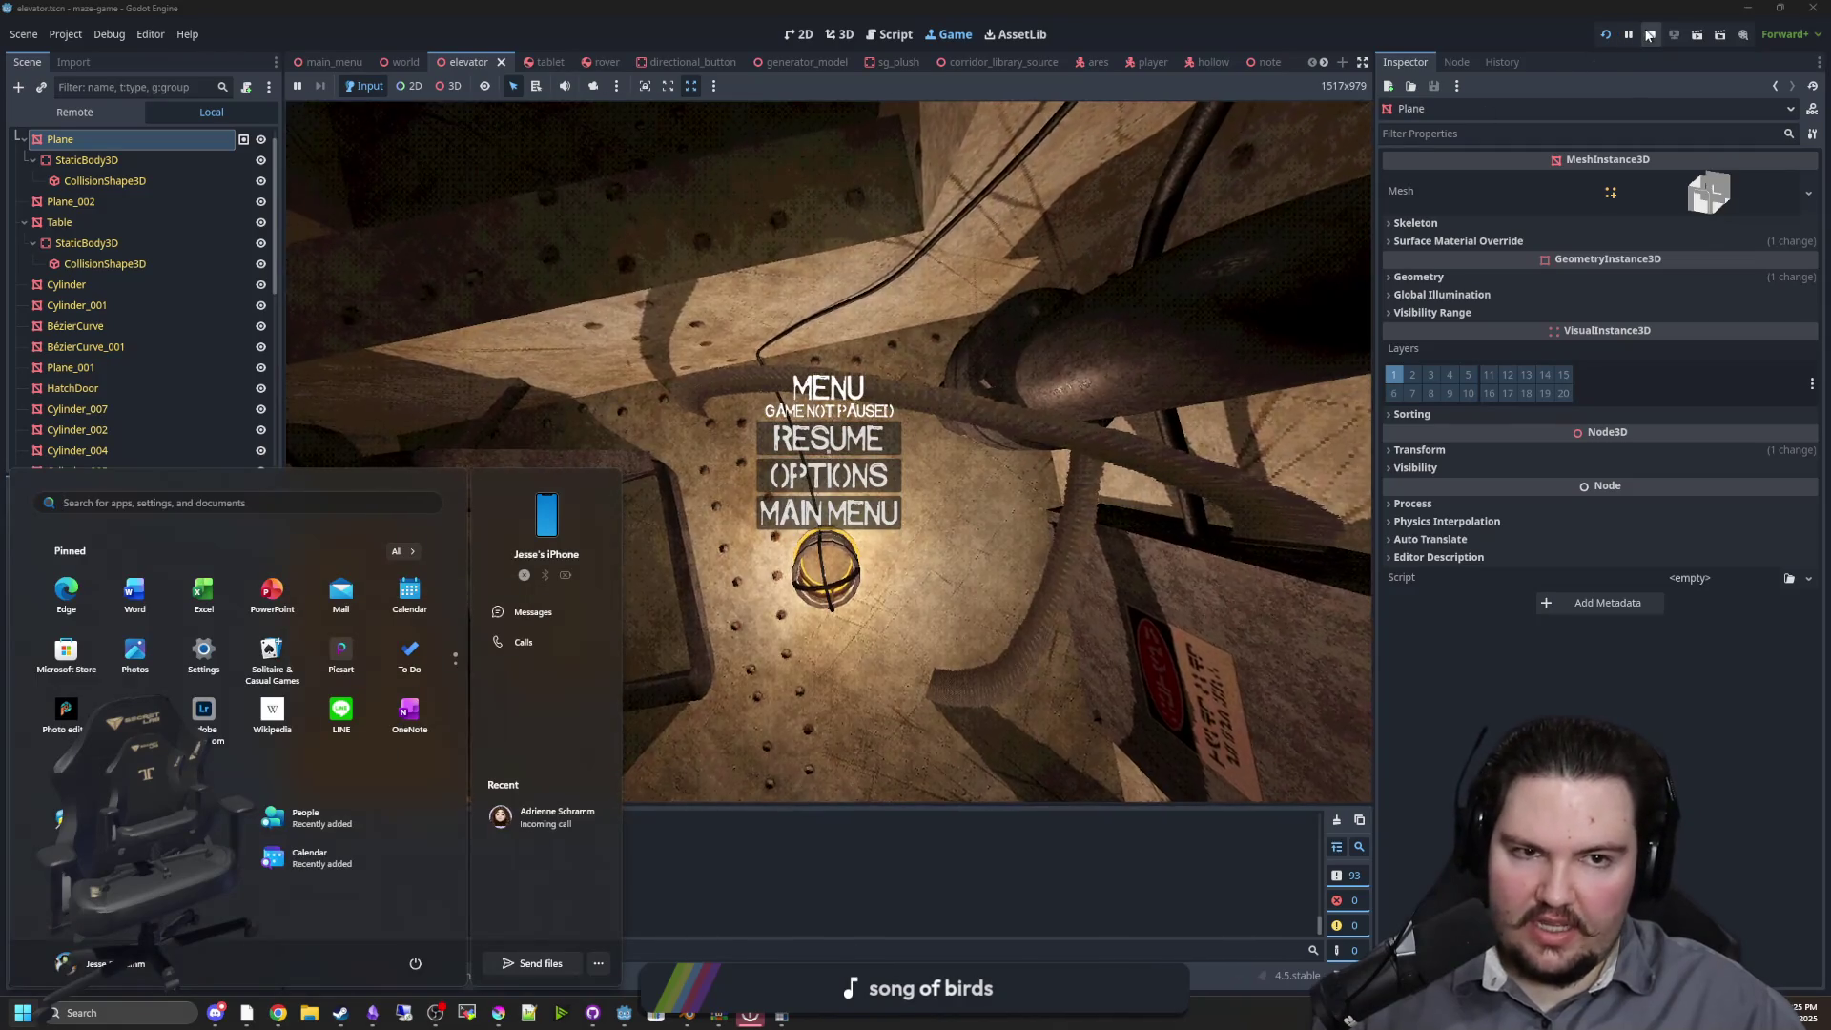
{"action": "key", "text": "F8"}
Select the white tabletop and frame it in the 3D view
{"action": "left_click", "coordinate": [707, 494]}
{"action": "key", "text": "f"}
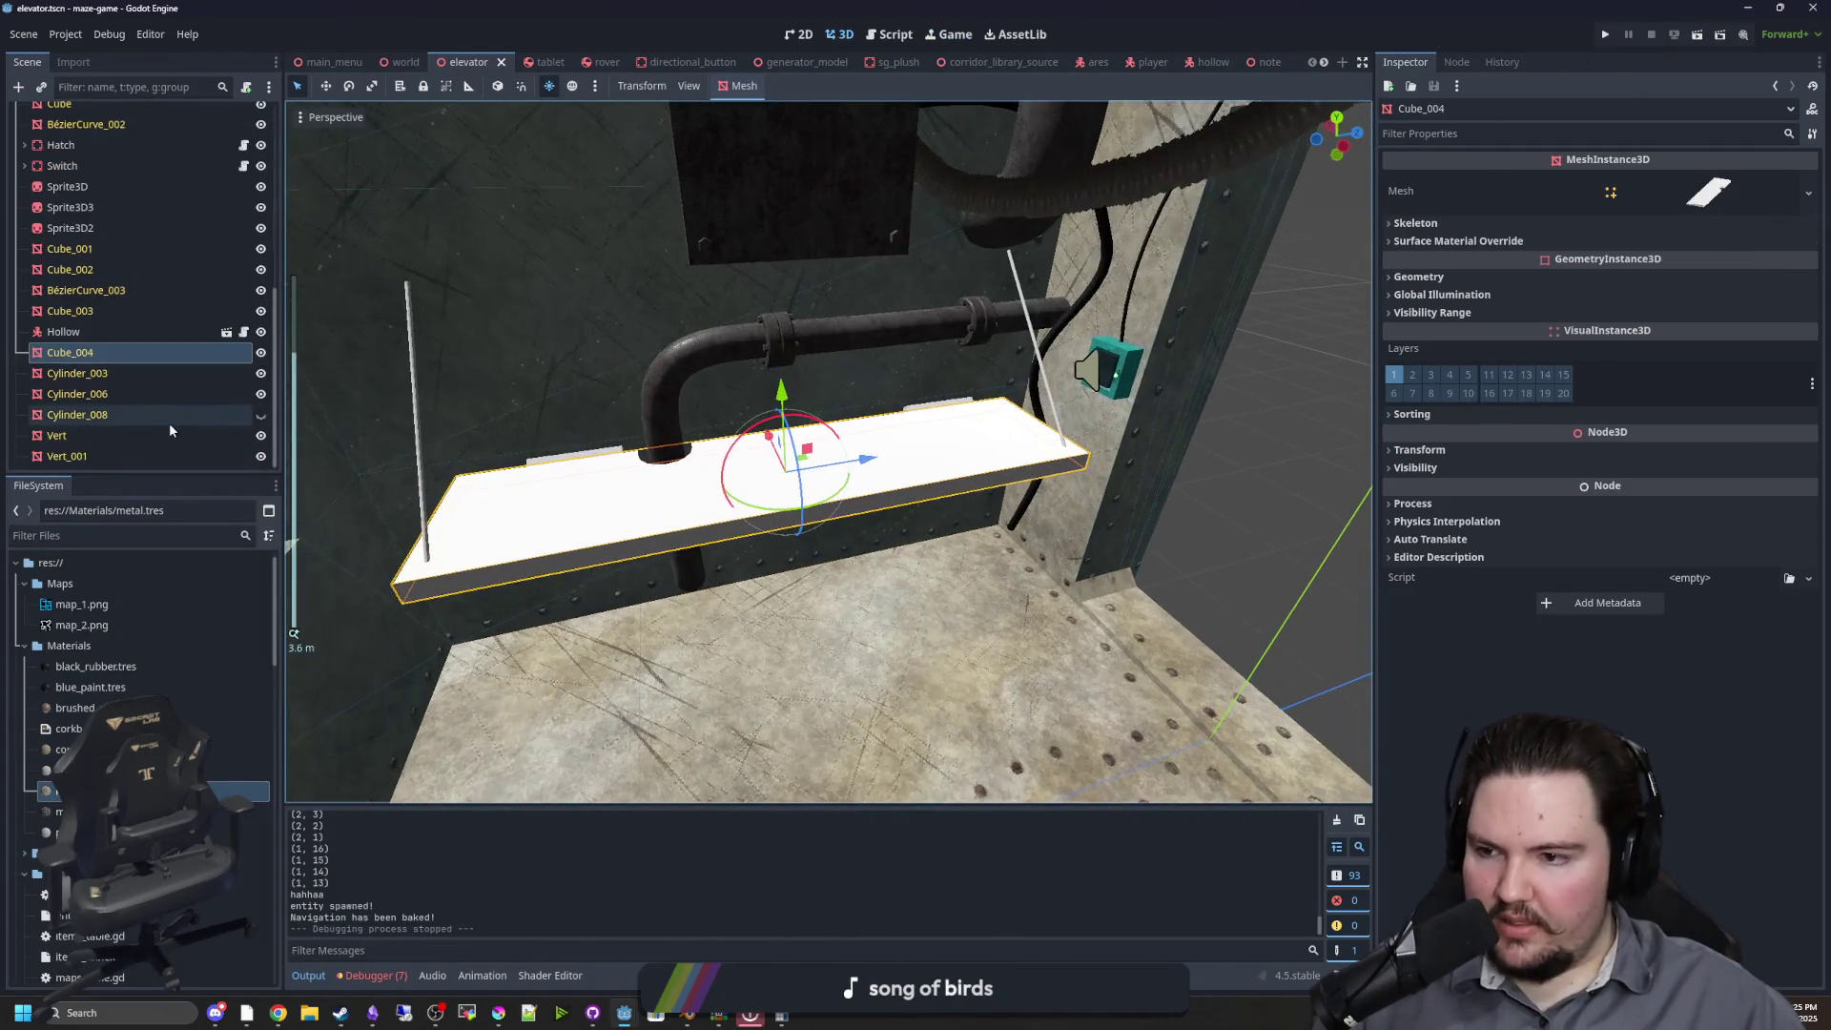
{"action": "left_click", "coordinate": [82, 334]}
{"action": "left_click", "coordinate": [82, 352]}
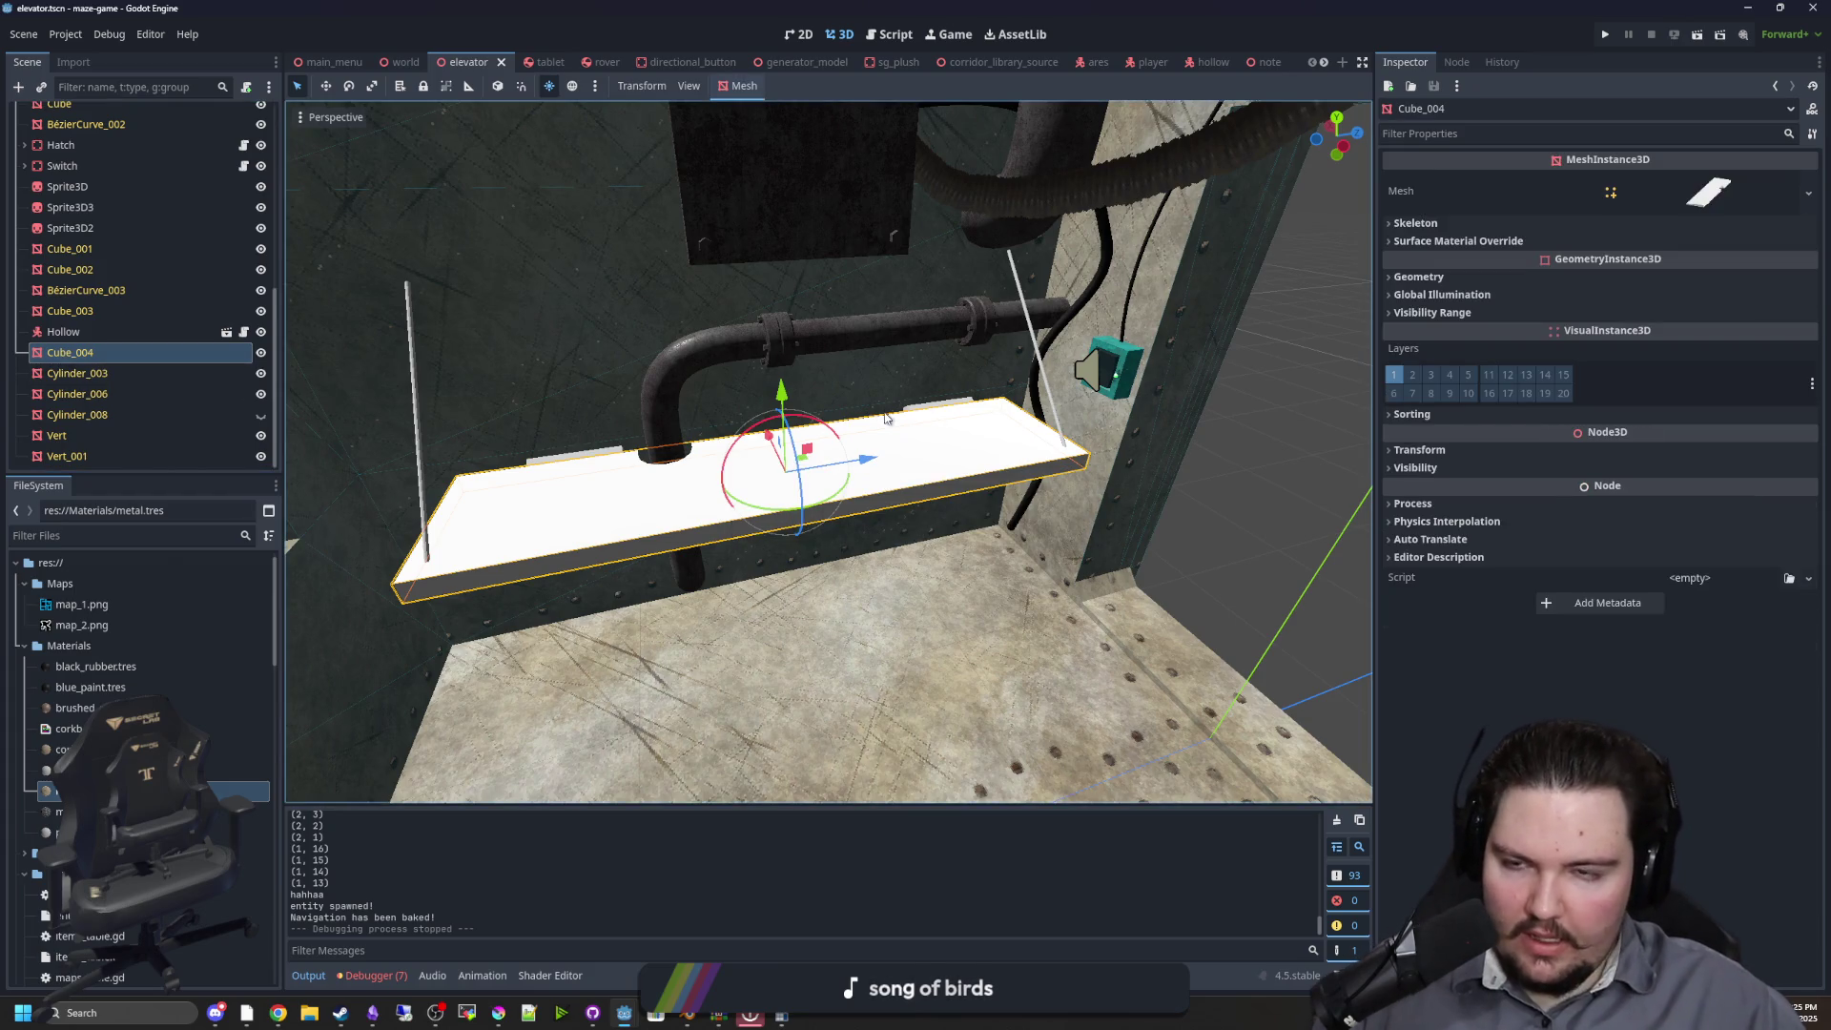
{"action": "left_click_drag", "start_coordinate": [887, 391], "coordinate": [864, 380]}
Filter the FileSystem for 'elev' and open elevator.blend's Advanced Import Settings, previewing it from above
{"action": "left_click", "coordinate": [170, 544]}
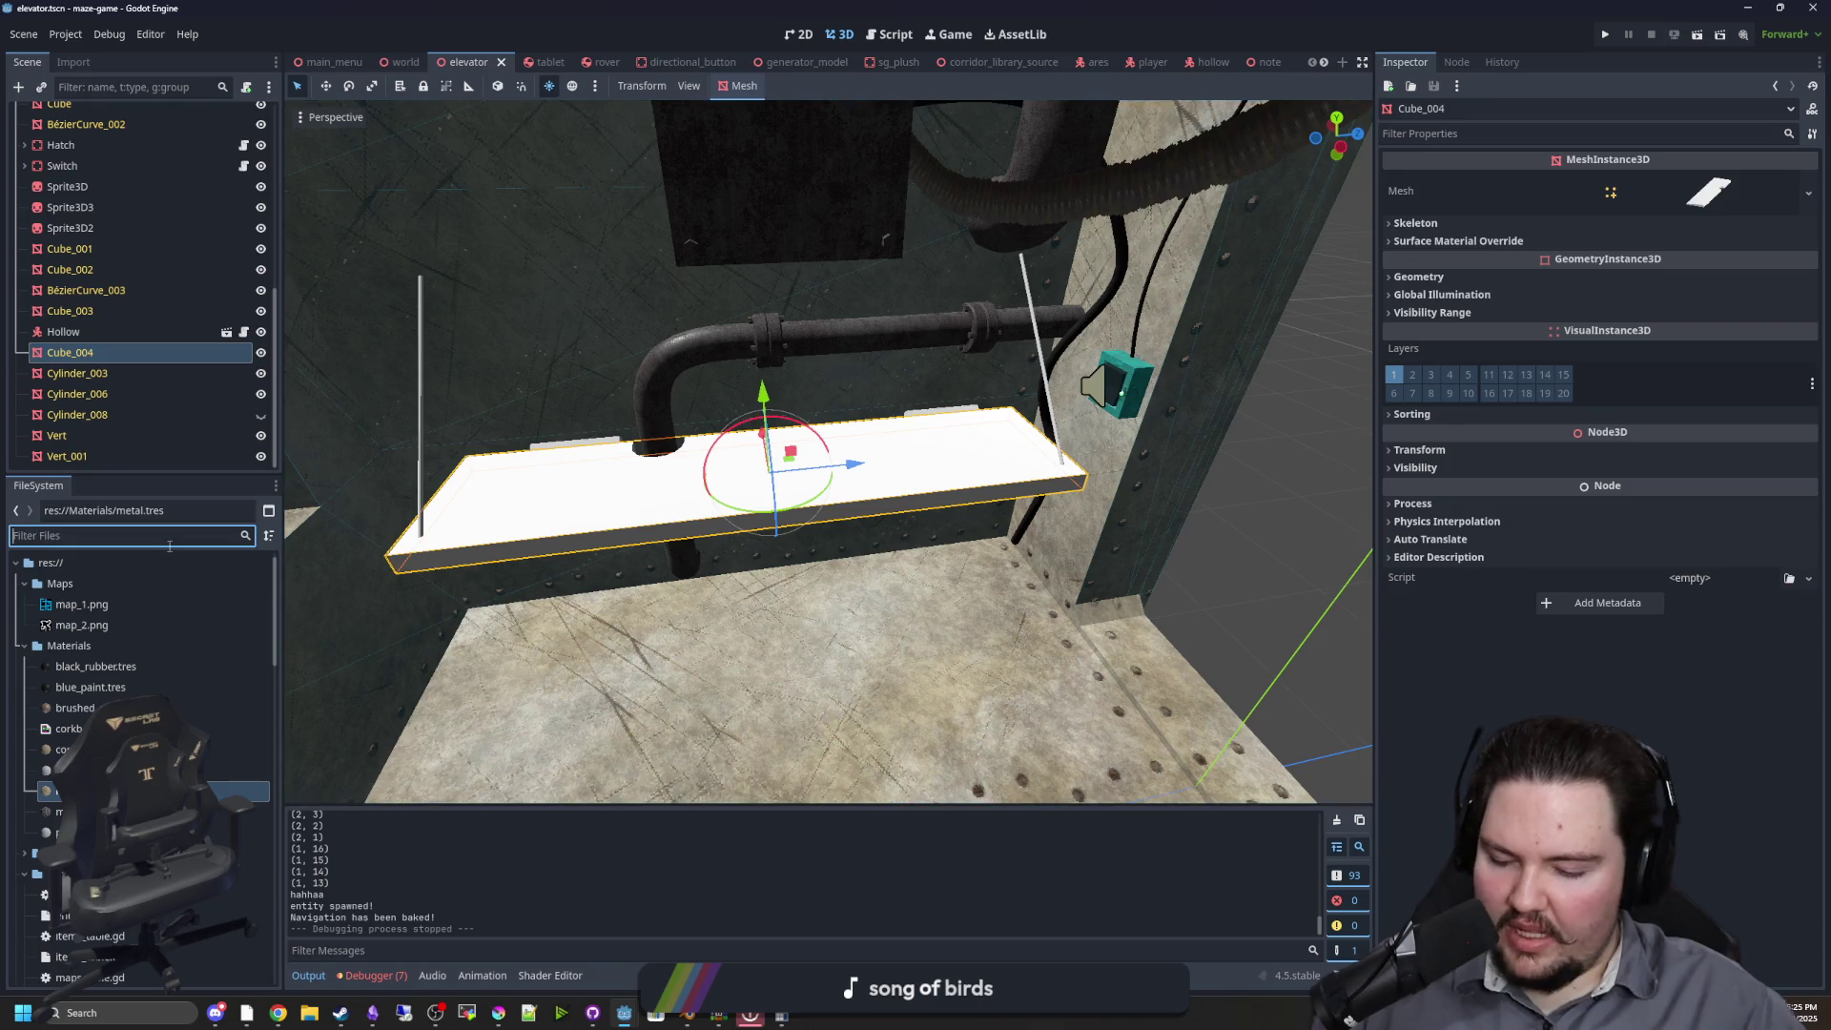
{"action": "type", "text": "elev"}
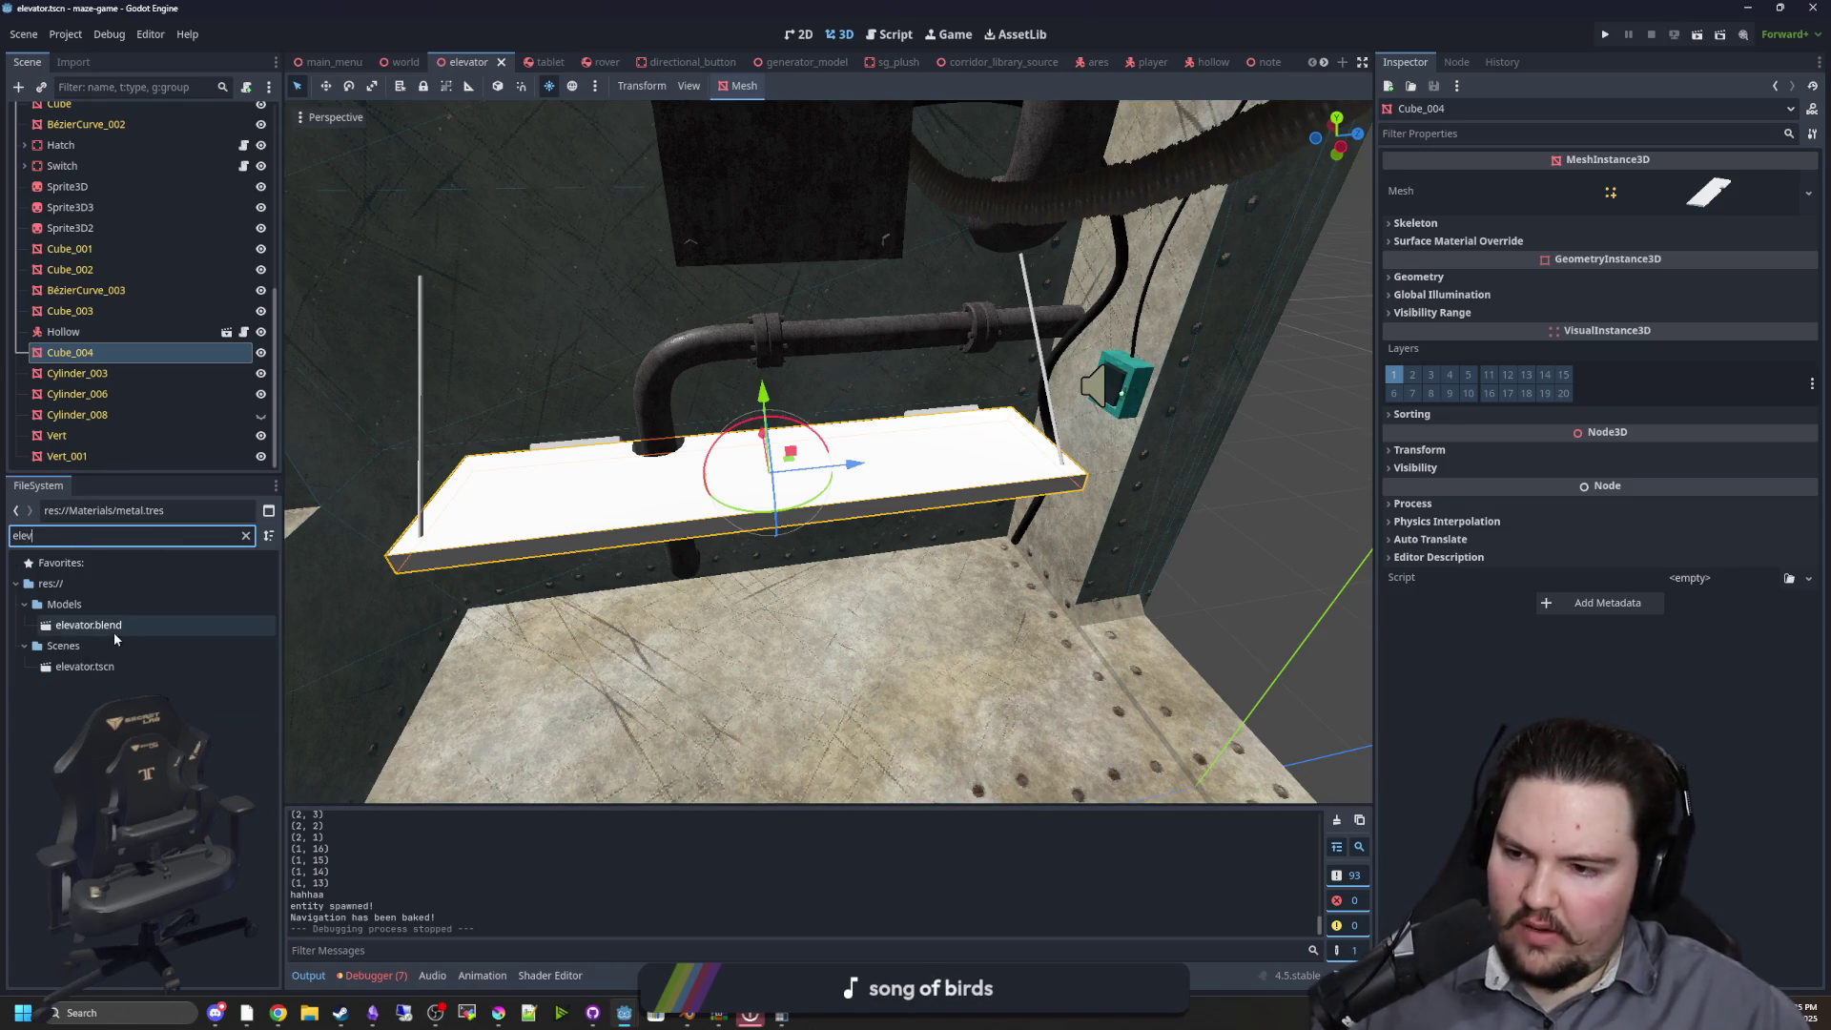
{"action": "double_click", "coordinate": [112, 629]}
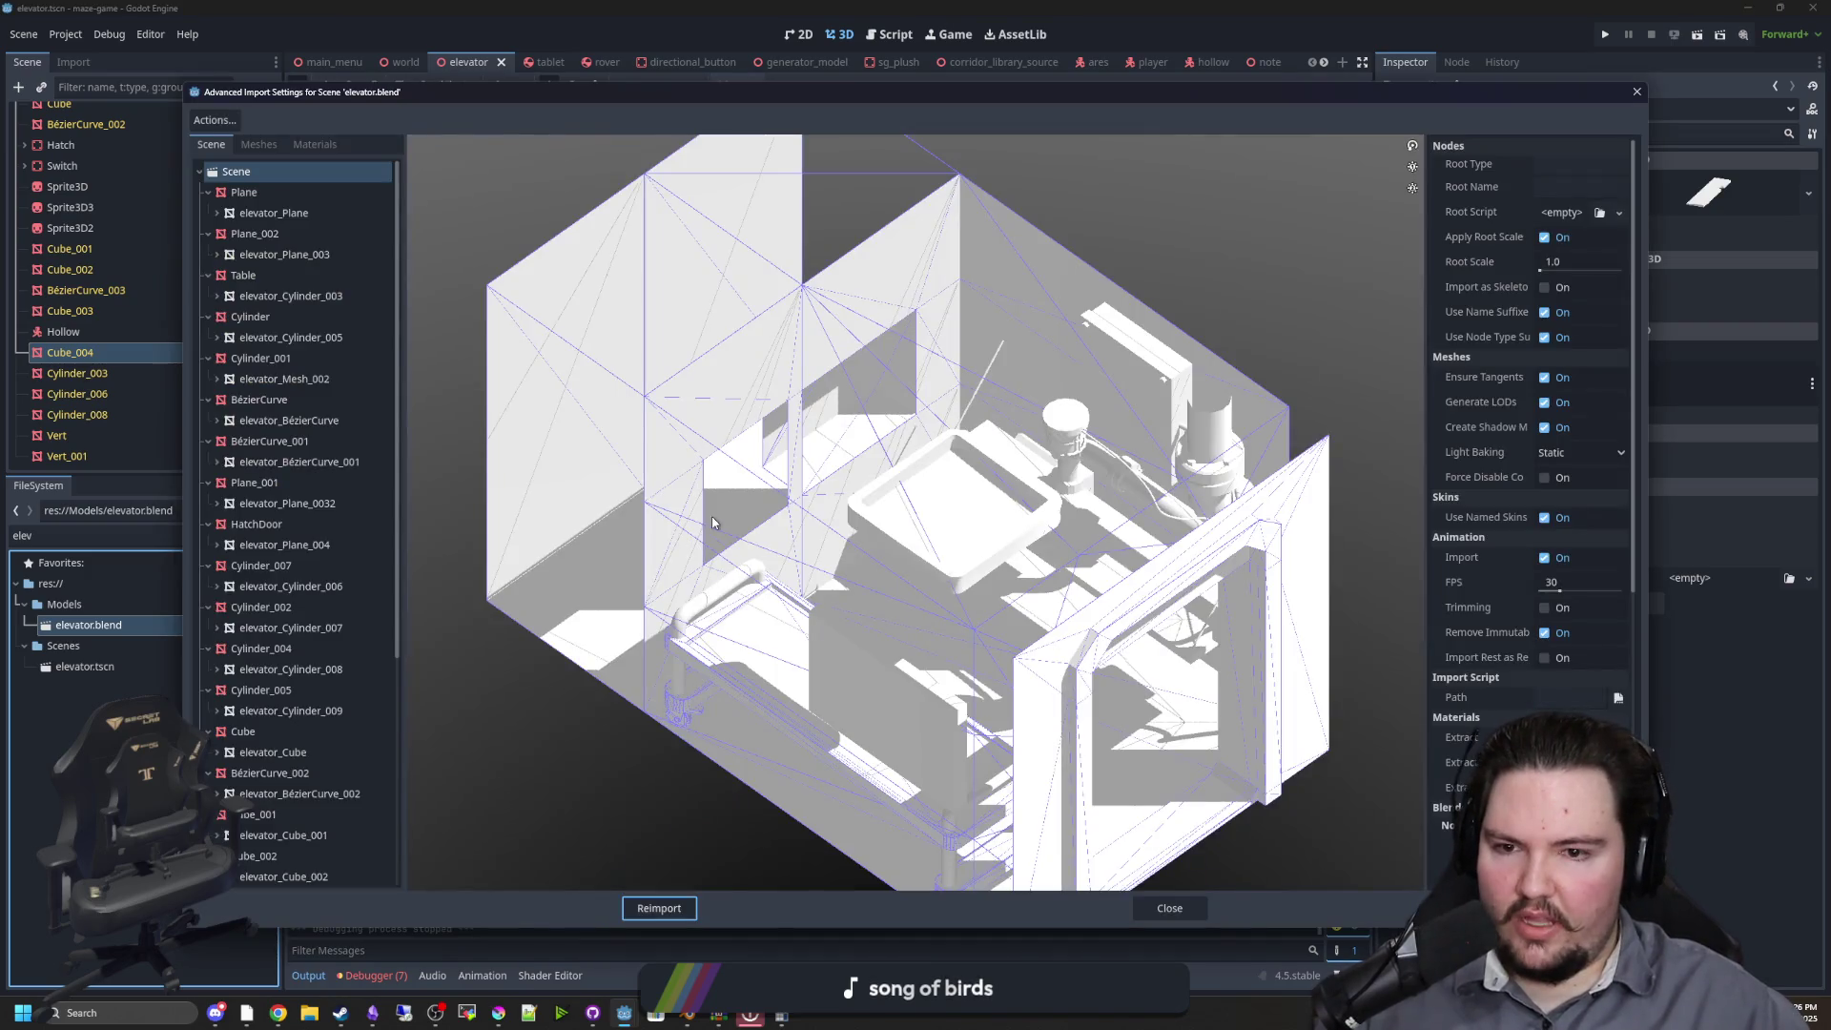
{"action": "scroll", "coordinate": [680, 513], "scroll_direction": "down", "scroll_amount": 2}
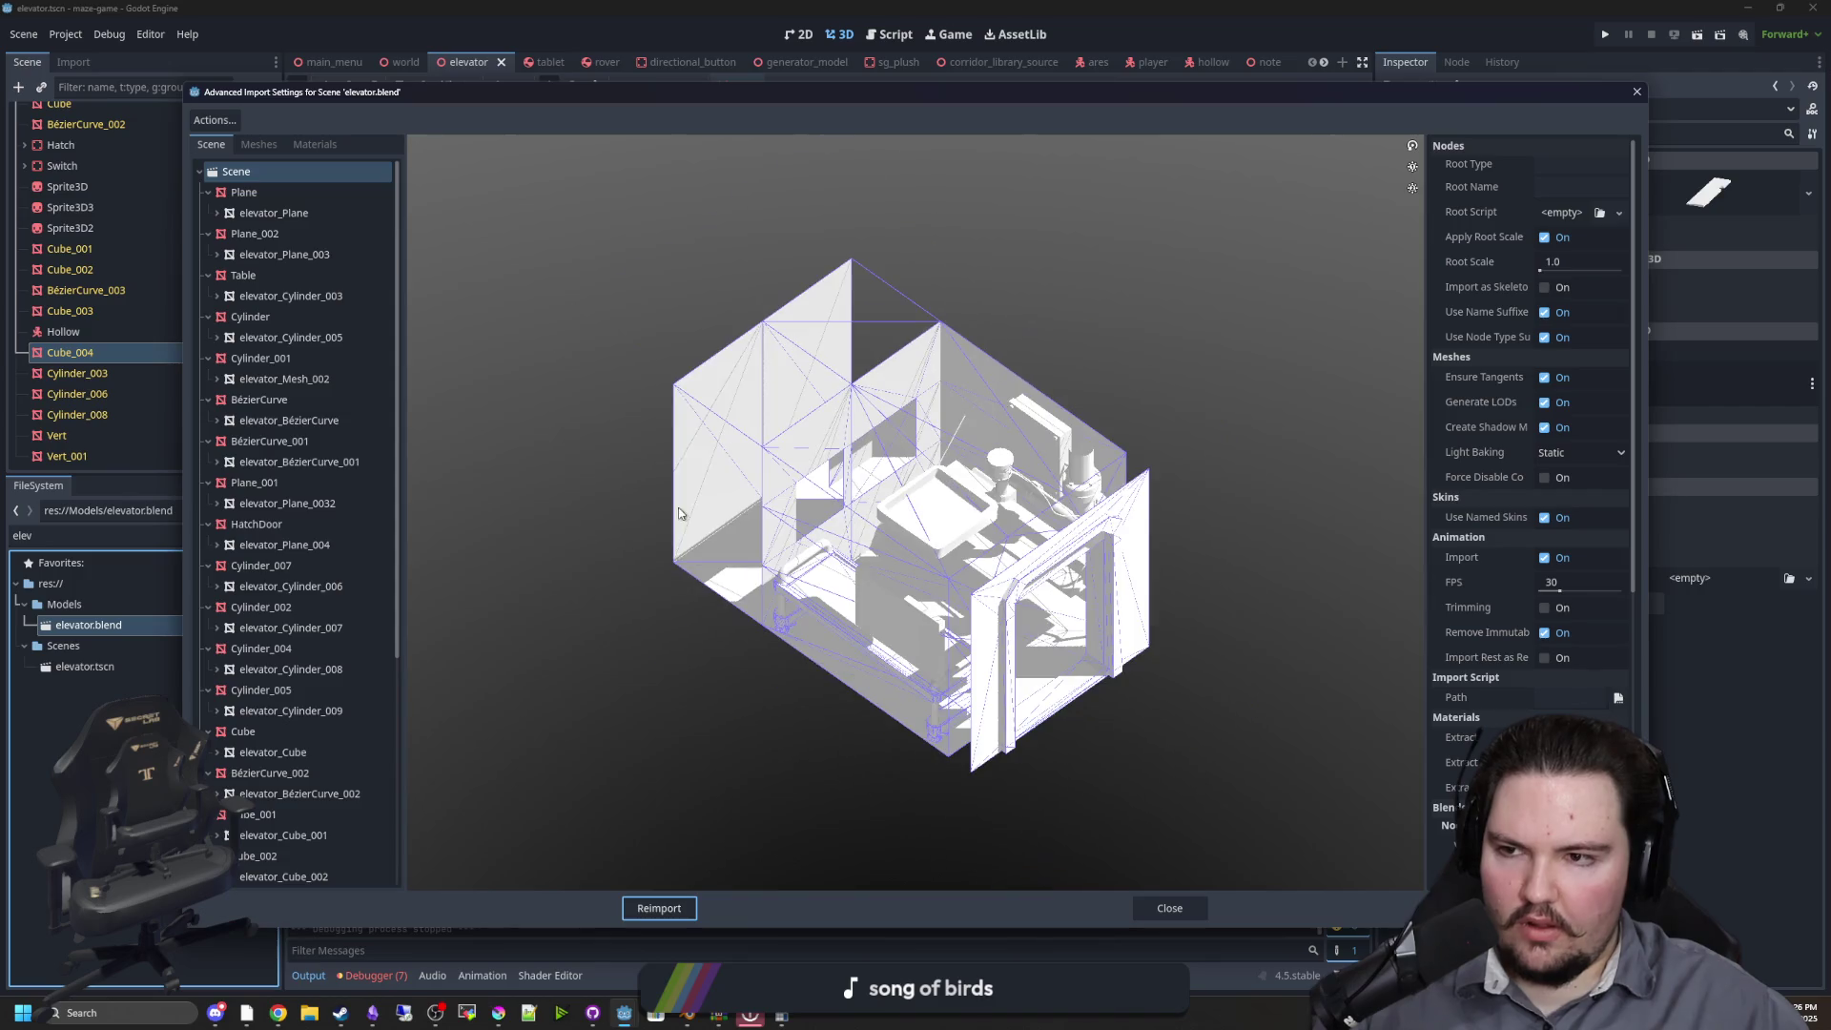
{"action": "left_click_drag", "start_coordinate": [636, 501], "coordinate": [547, 515]}
{"action": "scroll", "coordinate": [591, 553], "scroll_direction": "up", "scroll_amount": 3}
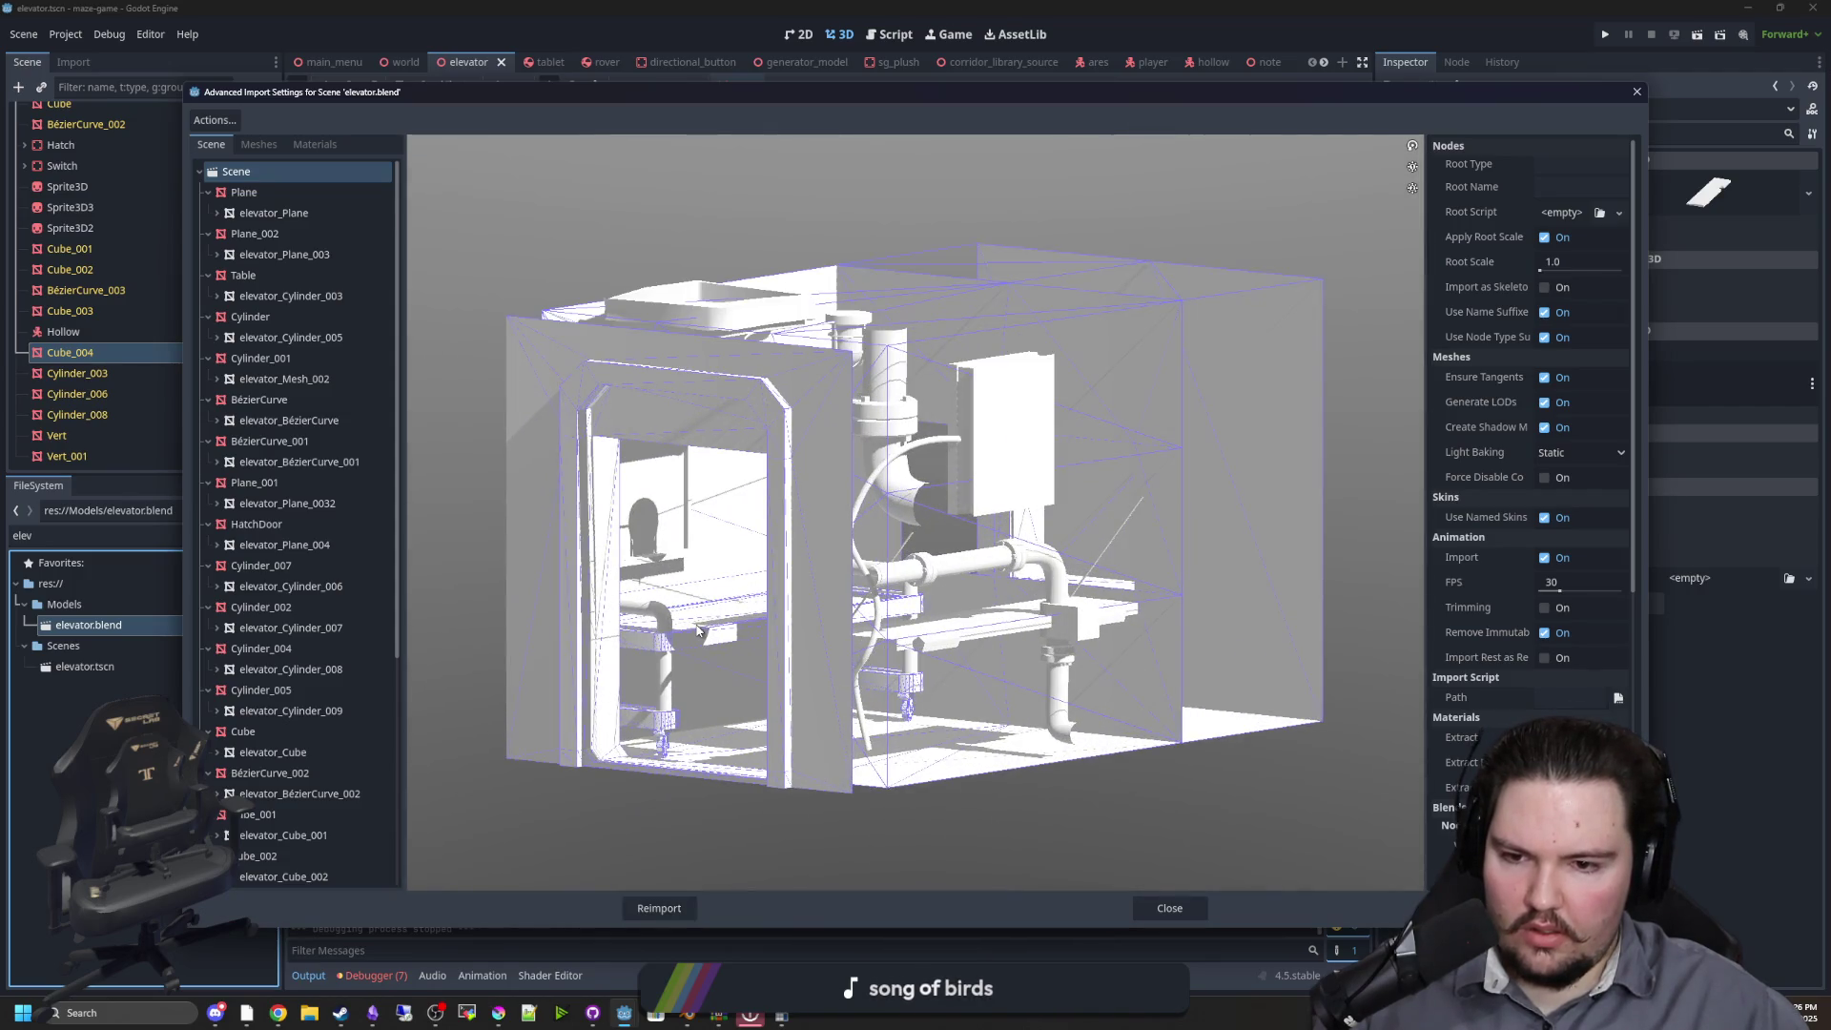
{"action": "scroll", "coordinate": [797, 607], "scroll_direction": "up", "scroll_amount": 3}
{"action": "mouse_move", "coordinate": [798, 607]}
{"action": "left_mouse_down"}
{"action": "mouse_move", "coordinate": [793, 639]}
{"action": "mouse_move", "coordinate": [1037, 587]}
{"action": "left_mouse_up"}
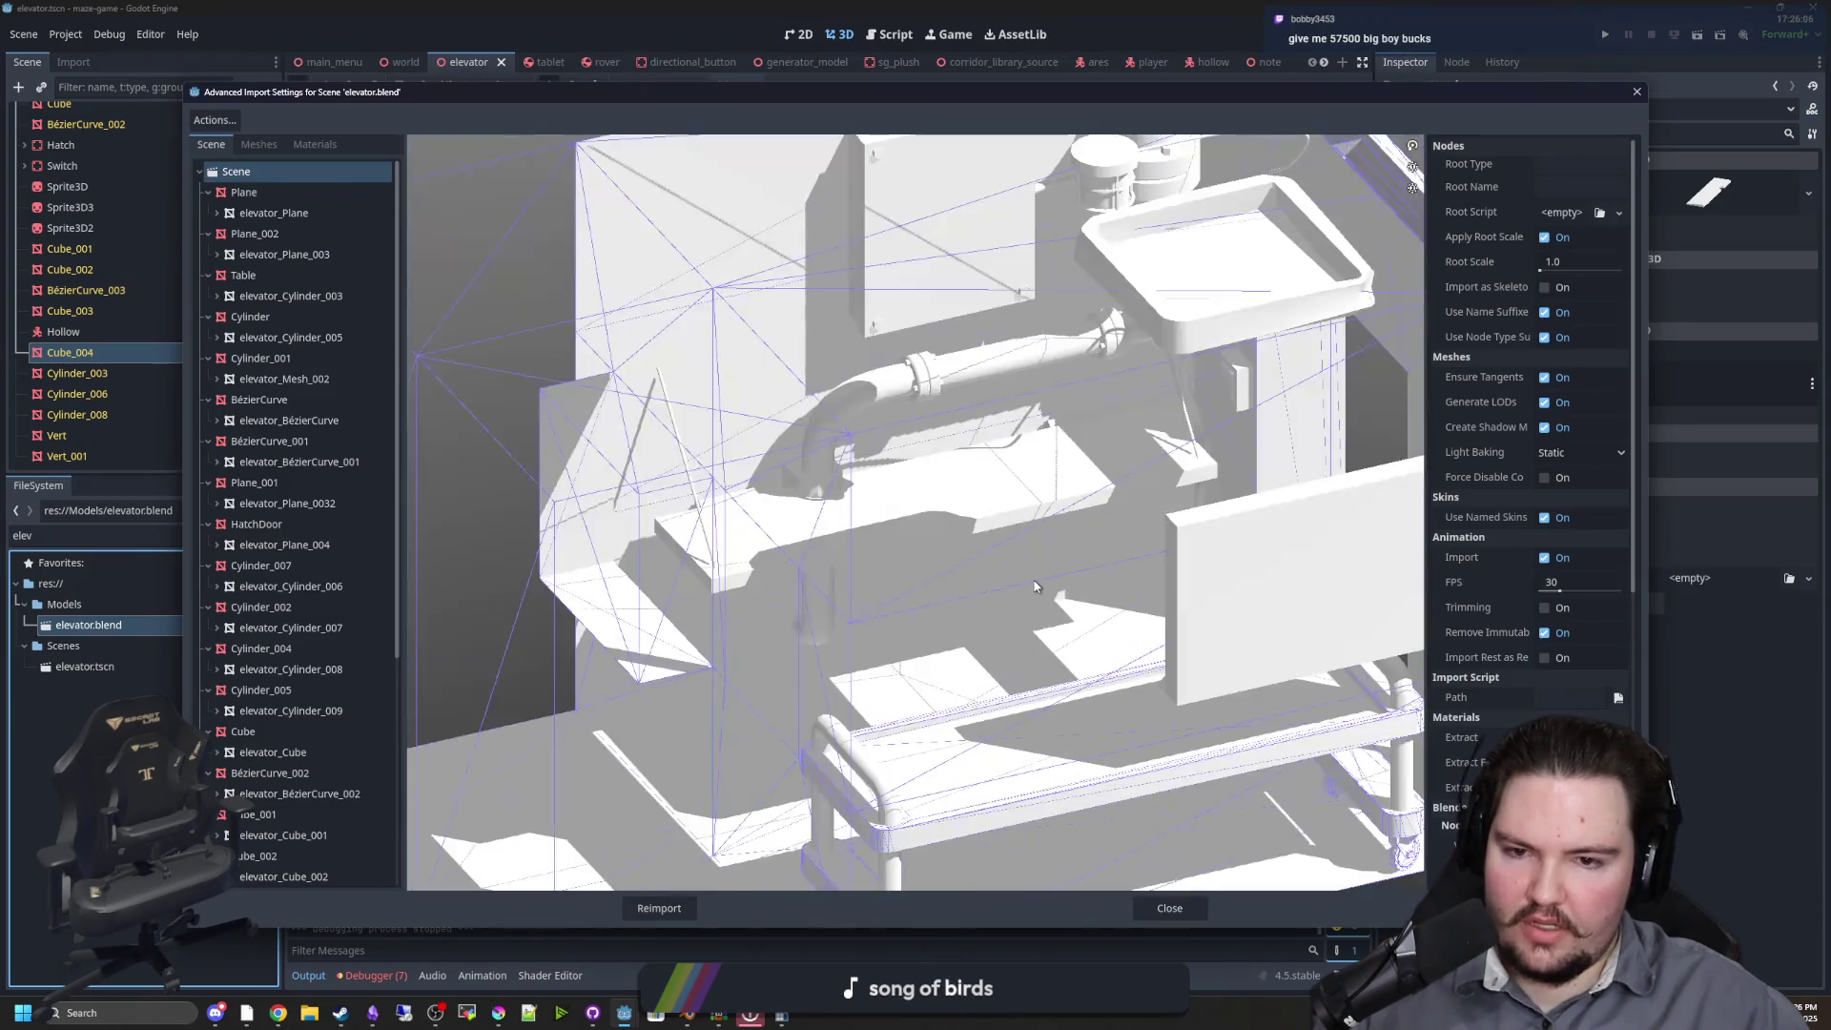
{"action": "left_click_drag", "start_coordinate": [771, 562], "coordinate": [732, 576]}
Inspect the Plane, Cylinder_002, Cylinder_007 and HatchDoor import settings, then close the dialog
{"action": "left_click", "coordinate": [256, 199]}
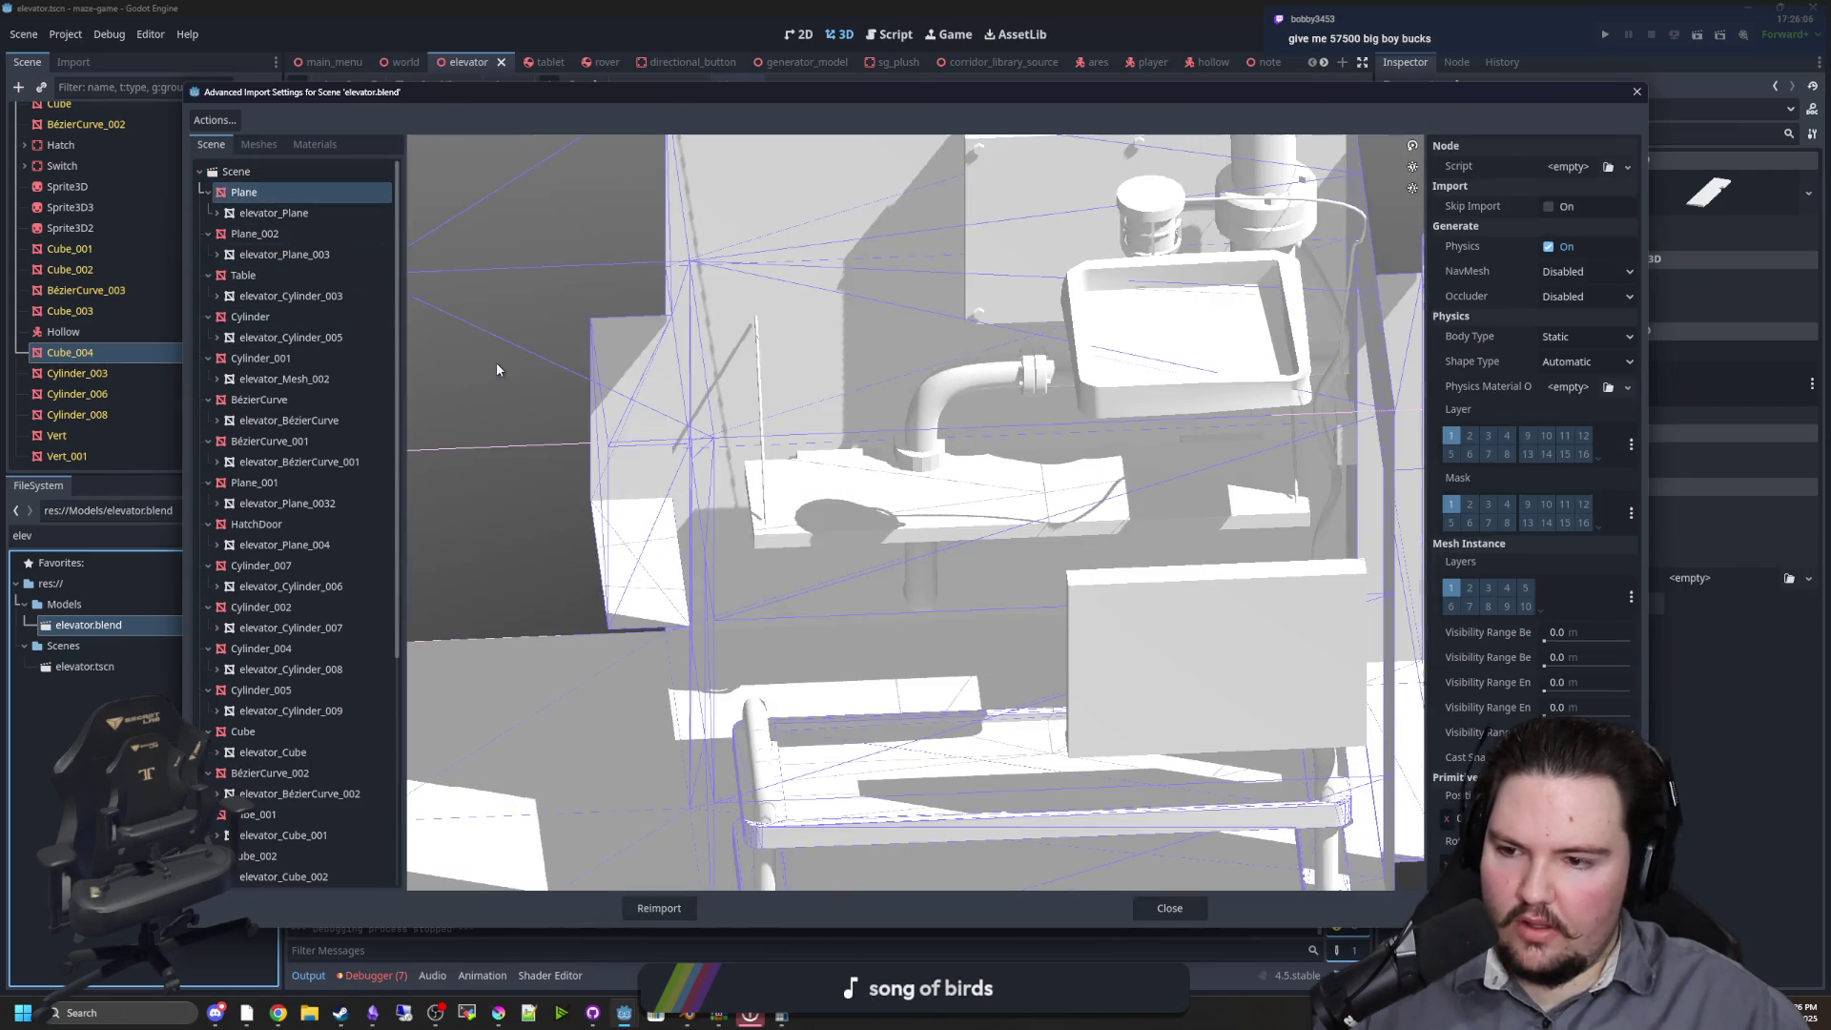
{"action": "left_click", "coordinate": [292, 610]}
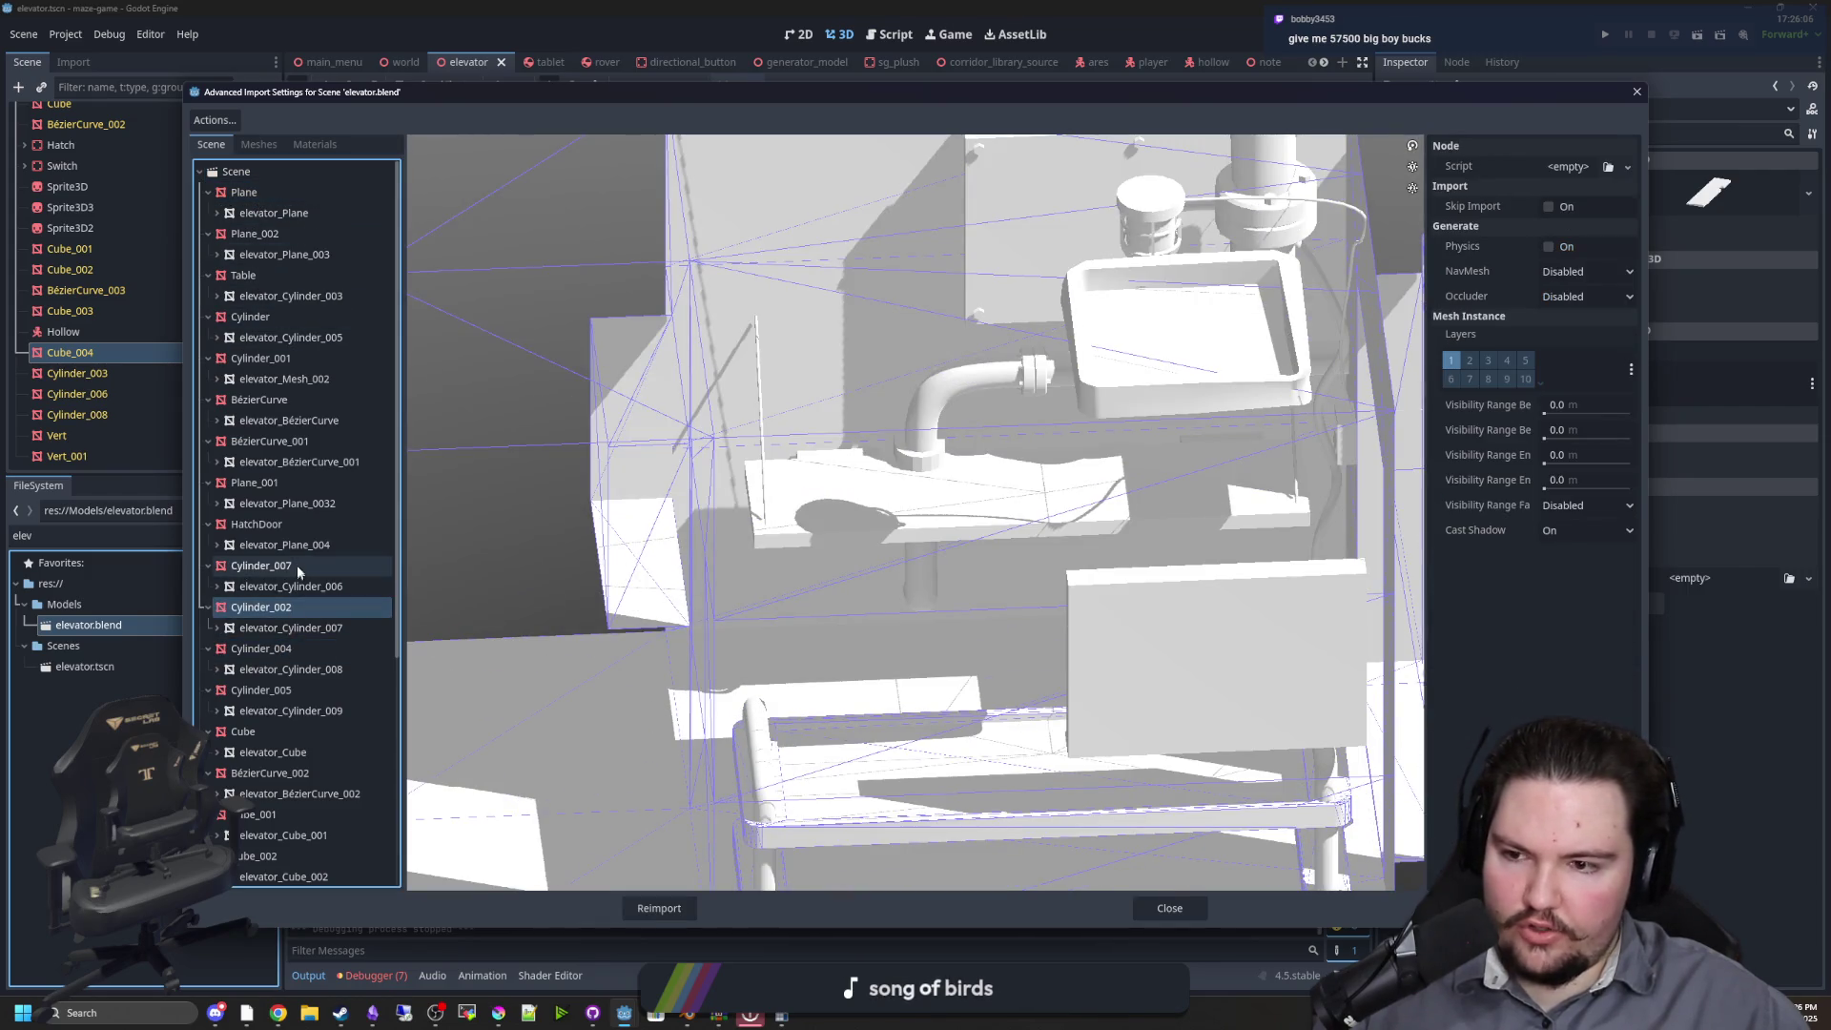
{"action": "left_click", "coordinate": [296, 567]}
{"action": "left_click", "coordinate": [288, 526]}
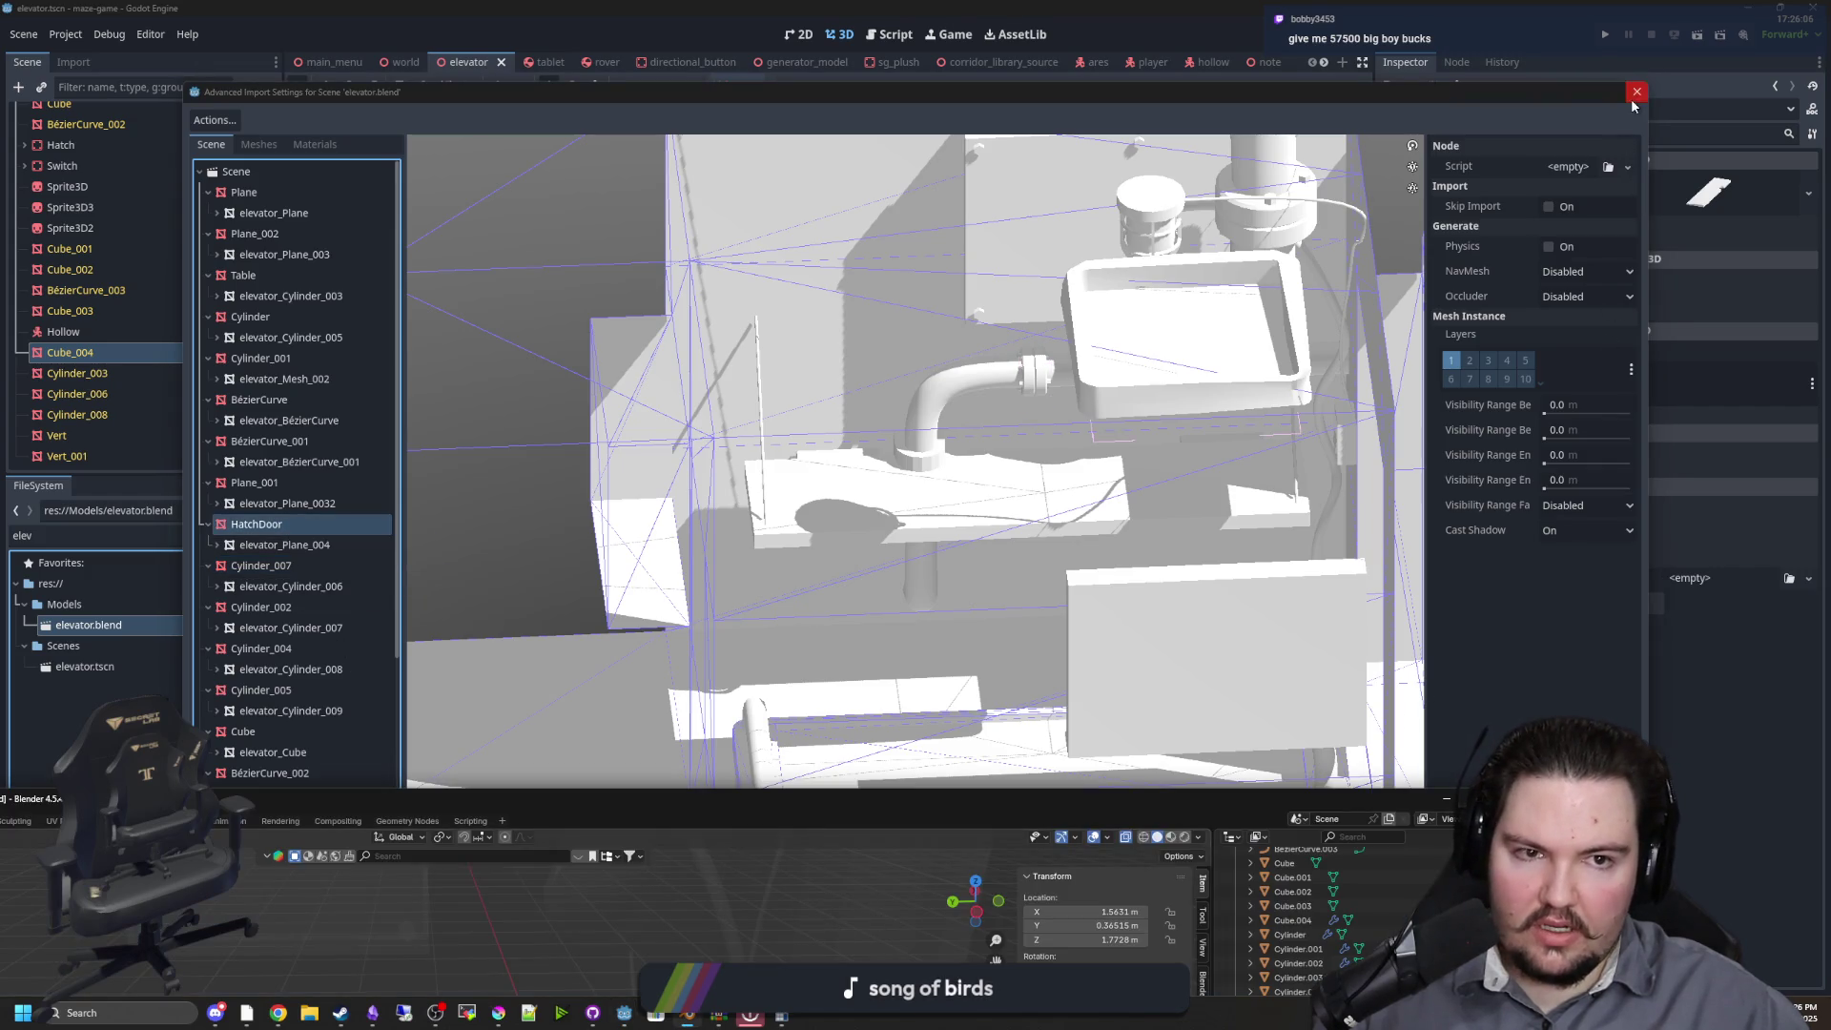
{"action": "left_click", "coordinate": [1635, 96]}
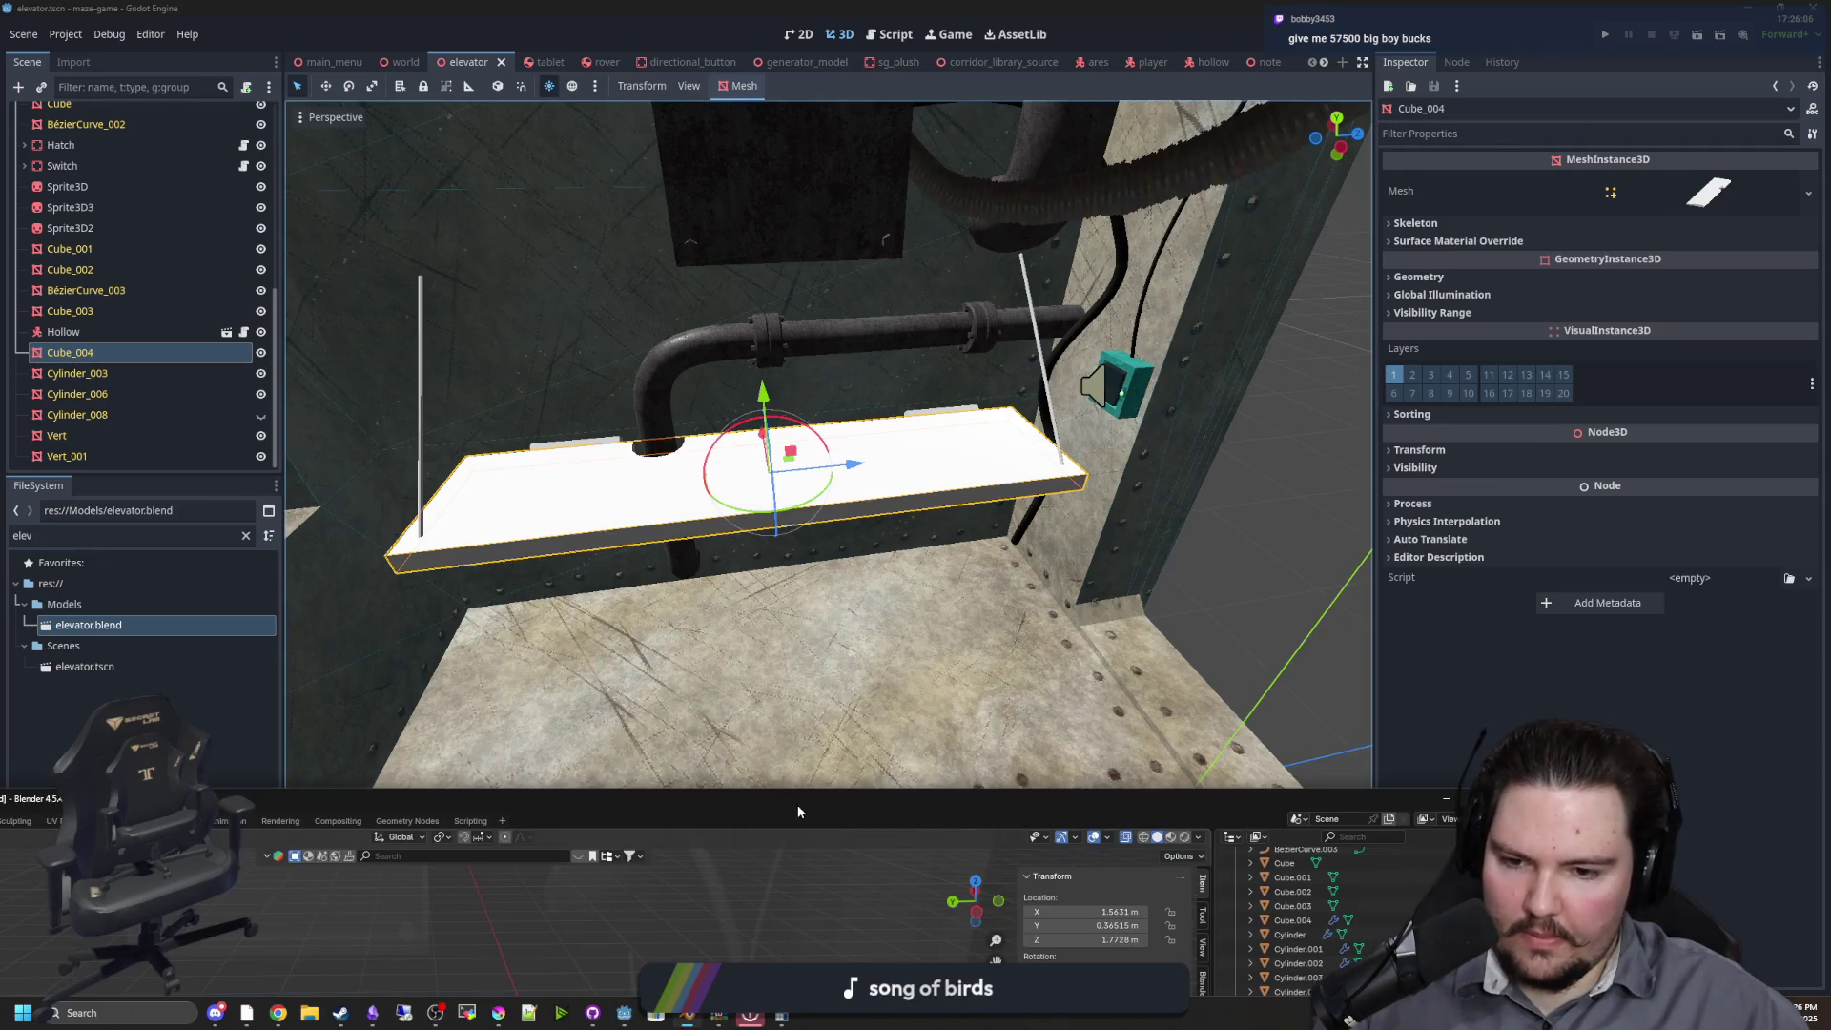
Maximize Blender and rename the shelf Cube.004 in the Outliner, producing the typo UpgradeTablew
{"action": "left_click_drag", "start_coordinate": [796, 809], "coordinate": [862, 2]}
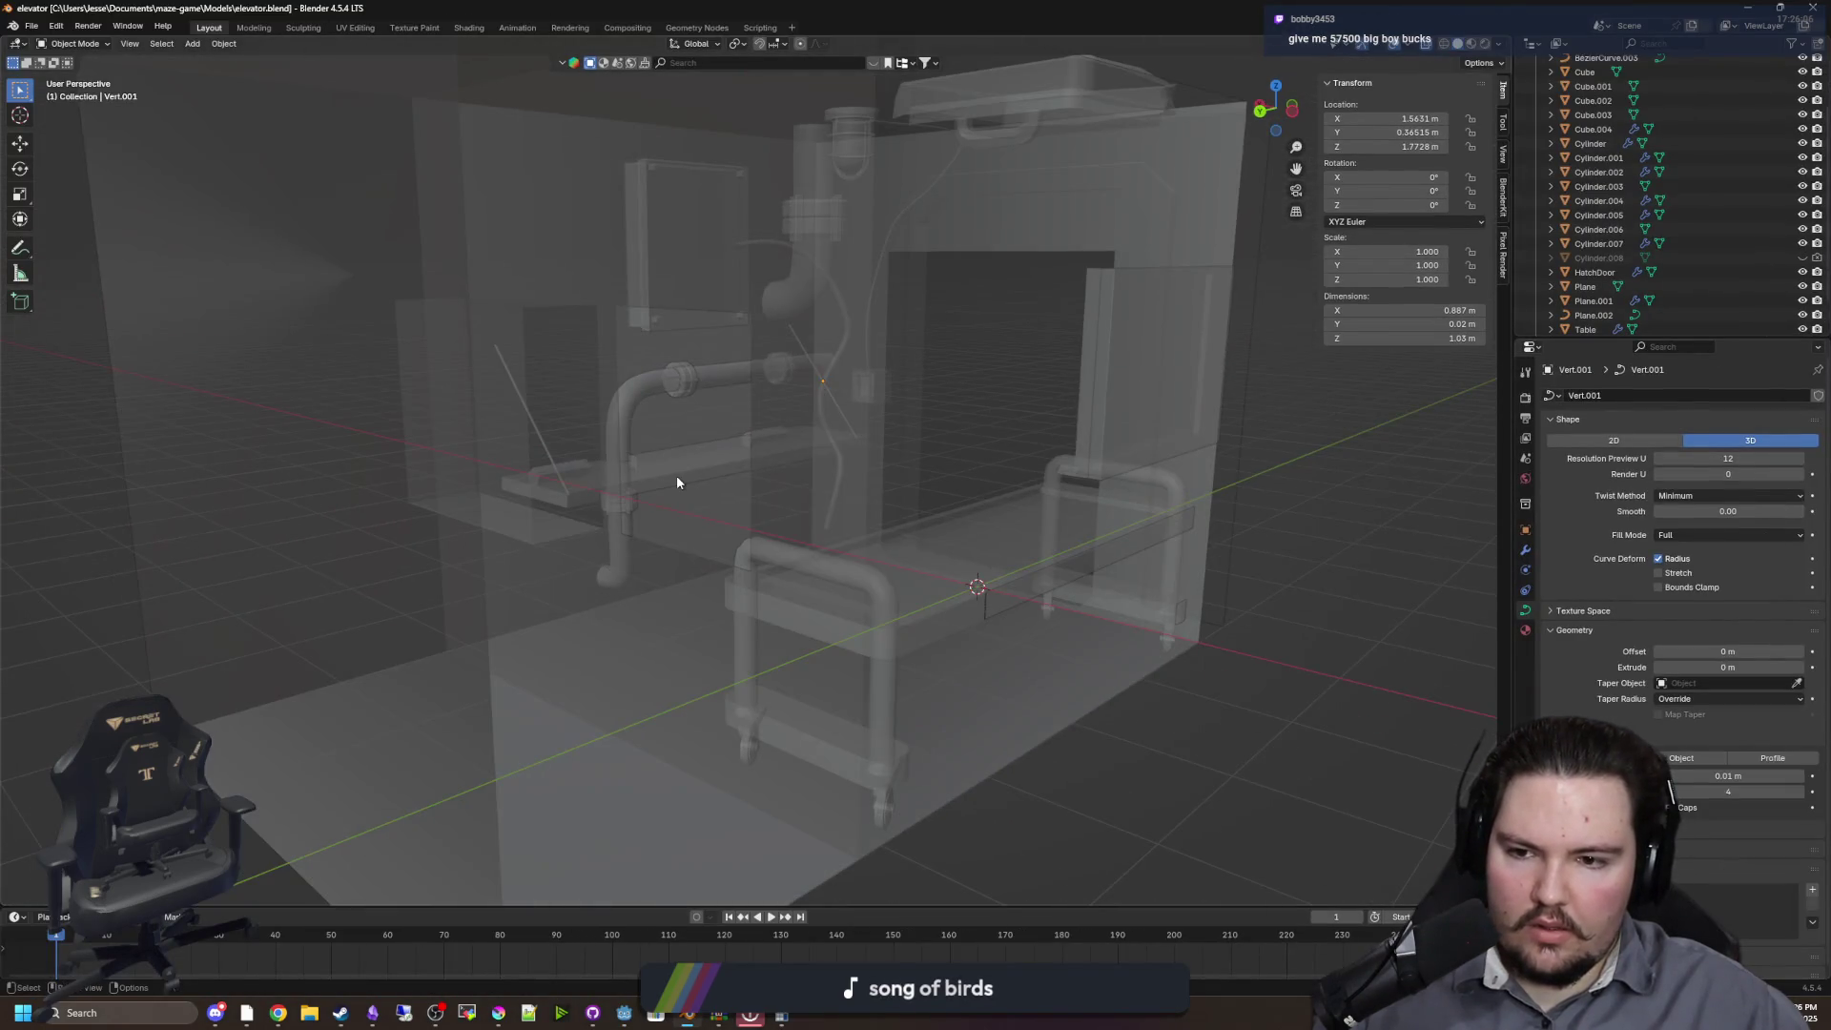
{"action": "left_click", "coordinate": [677, 477]}
{"action": "double_click", "coordinate": [1592, 129]}
{"action": "type", "text": "UpgradeTa"}
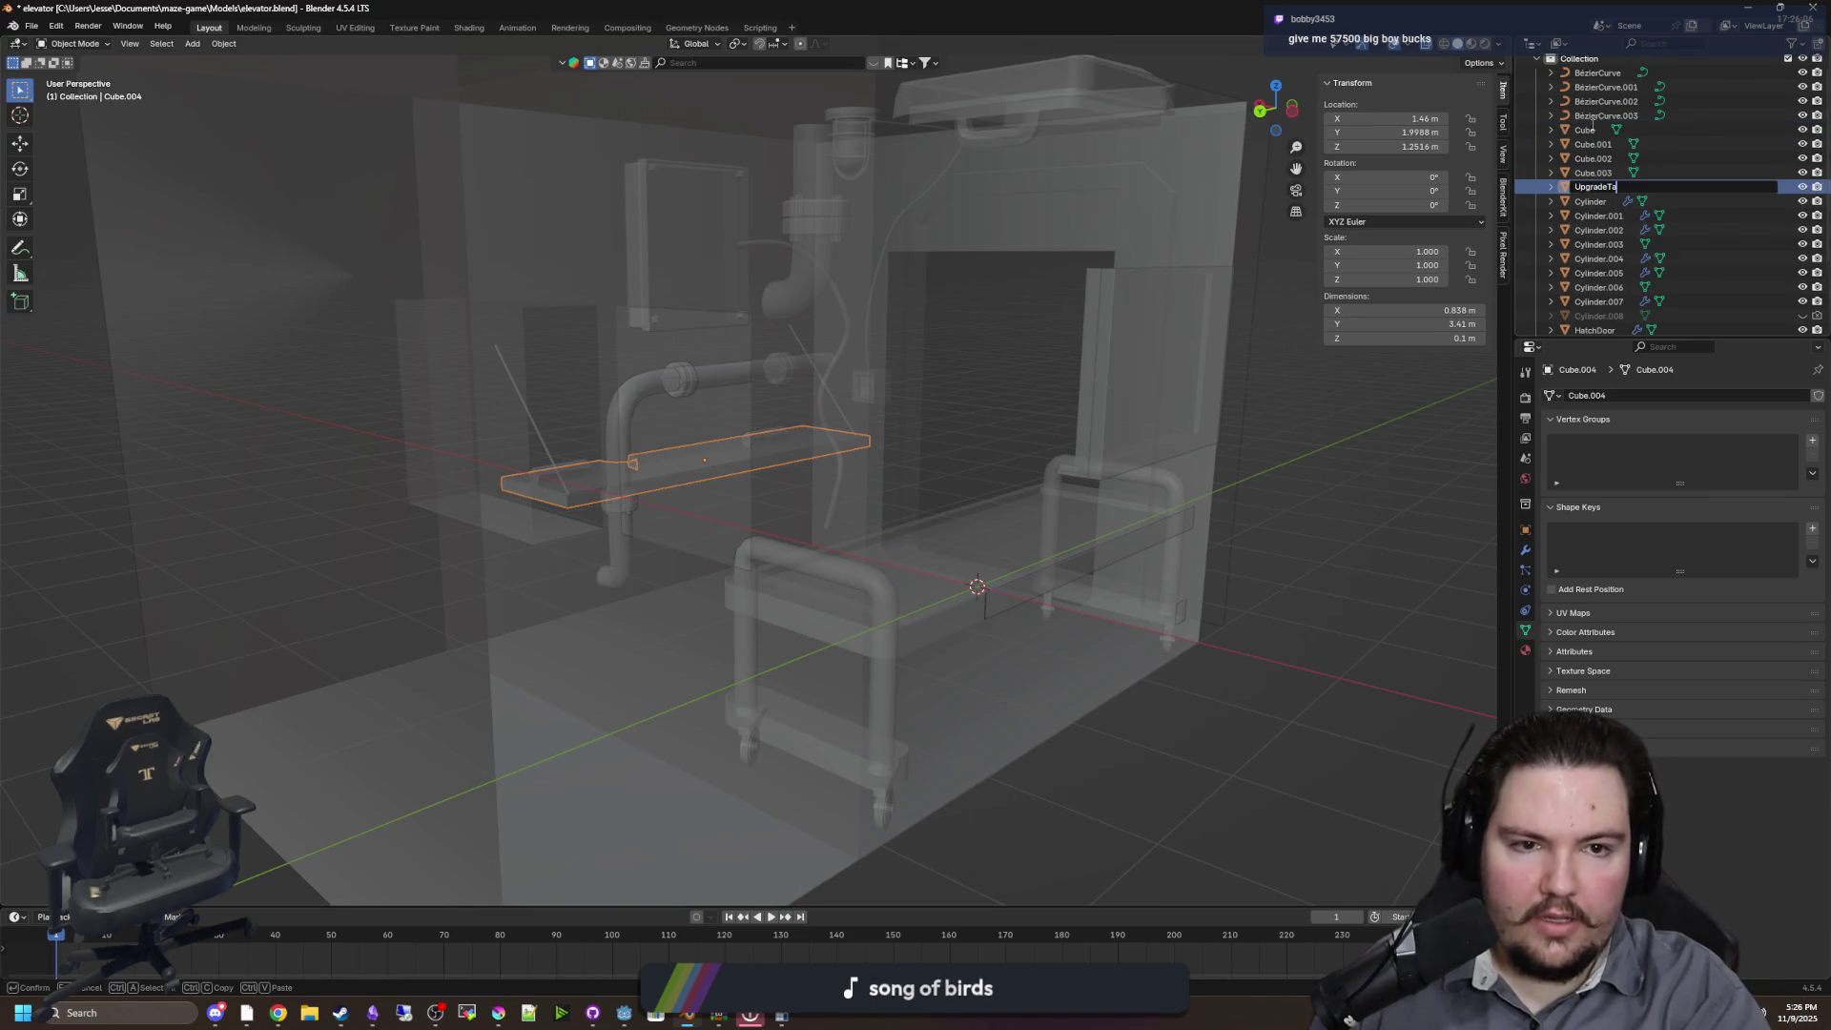
{"action": "type", "text": "blew"}
{"action": "key", "text": "Return"}
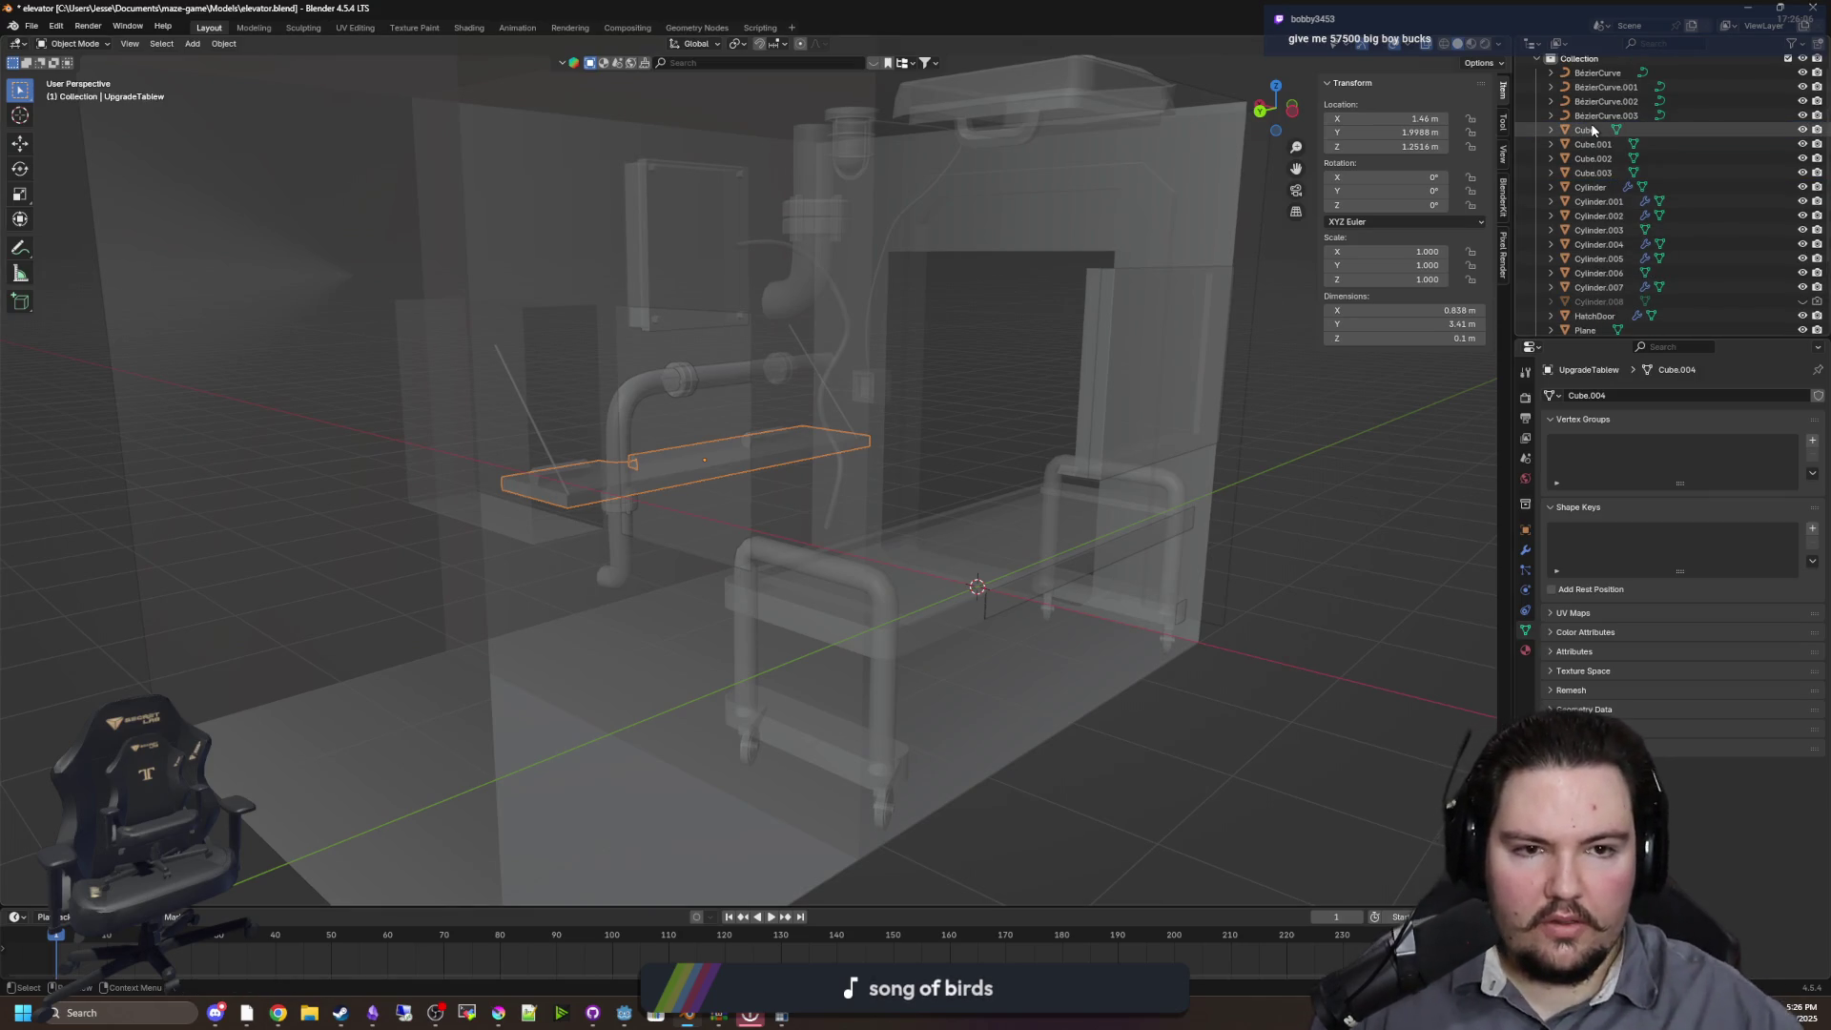
Correct the name to UpgradeTable, save the elevator file, and return to Godot
{"action": "scroll", "coordinate": [1592, 130], "scroll_direction": "down", "scroll_amount": 4}
{"action": "left_click", "coordinate": [1617, 277]}
{"action": "double_click", "coordinate": [1625, 291]}
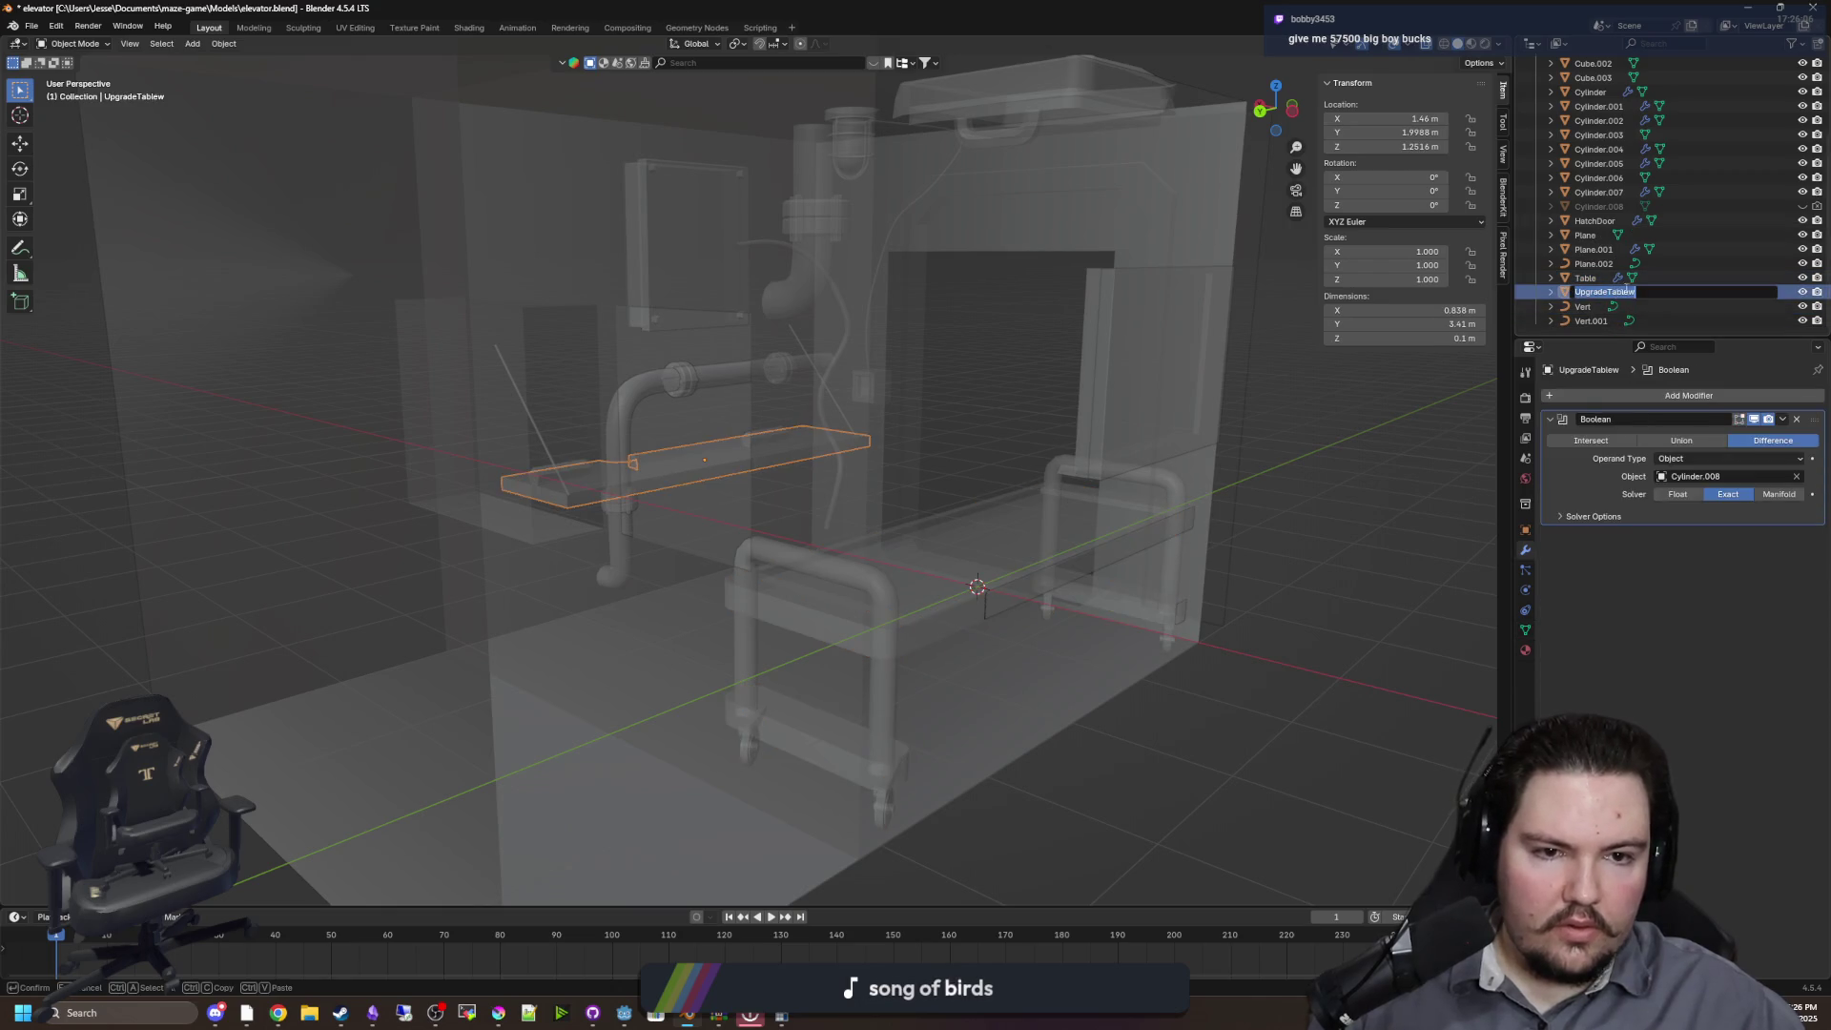
{"action": "key", "text": "Return"}
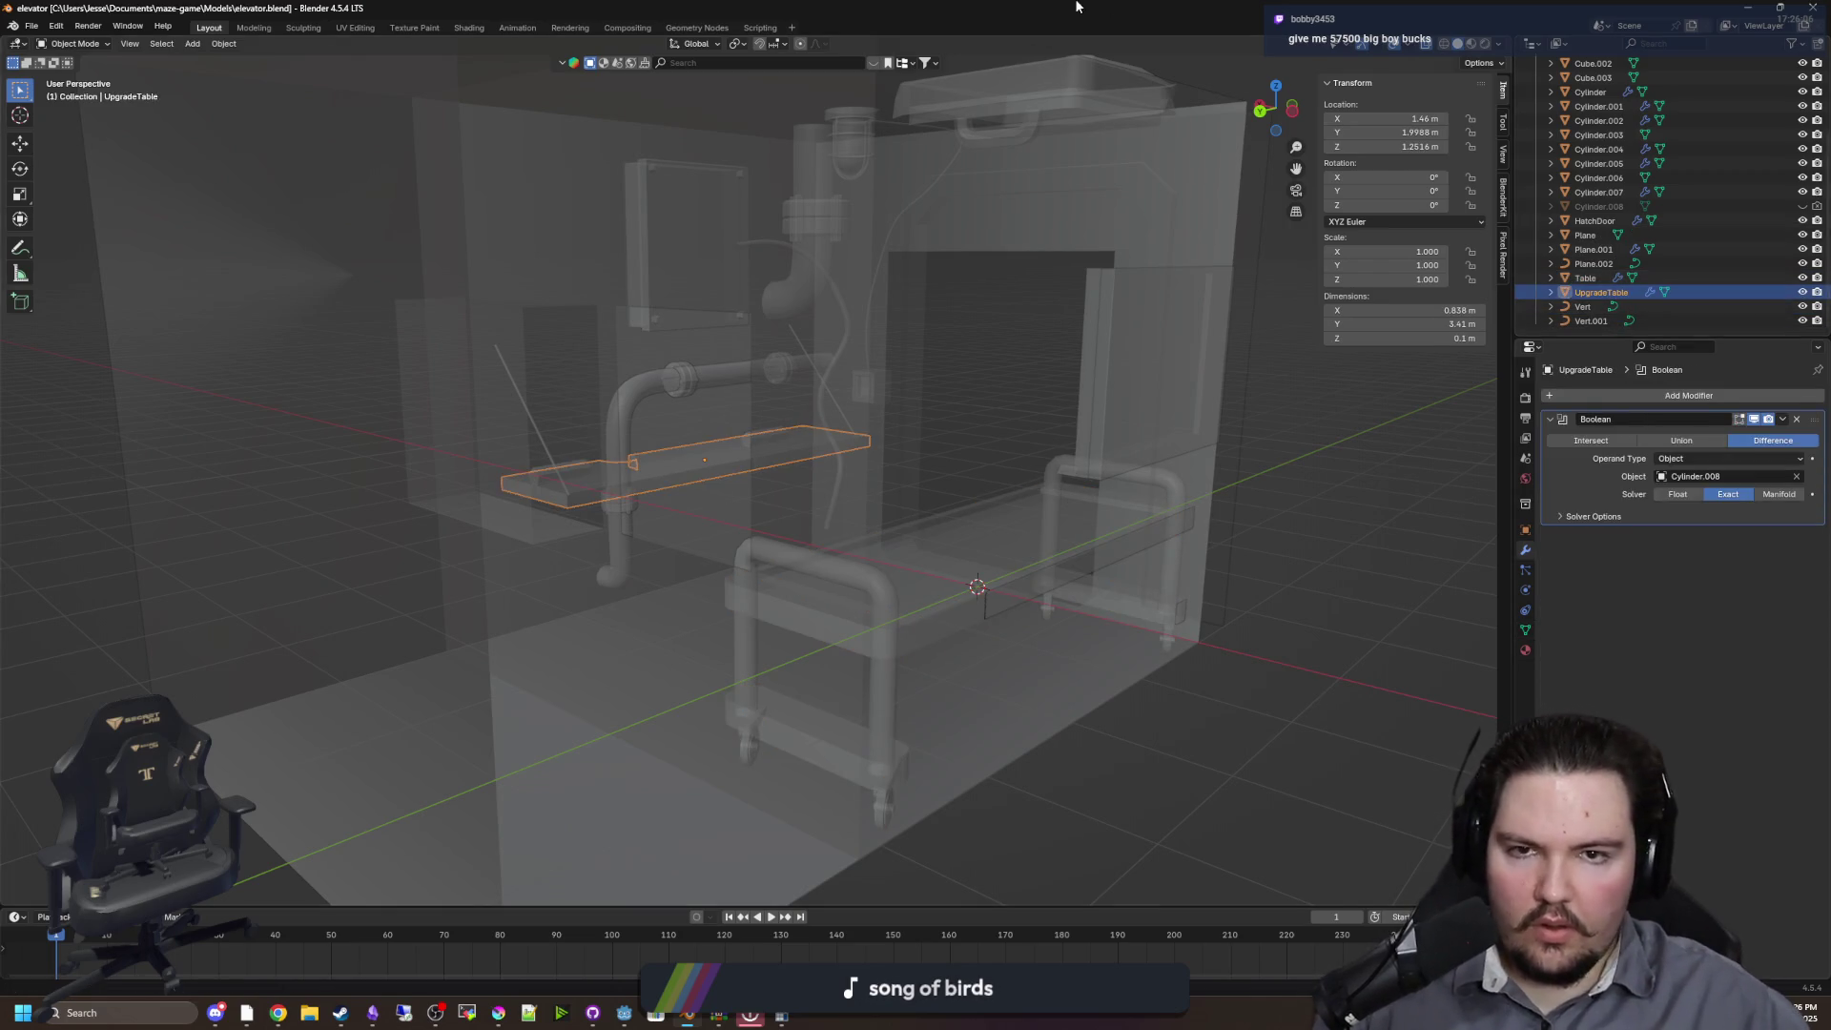
{"action": "key", "text": "ctrl+s"}
{"action": "key", "text": "alt+Tab"}
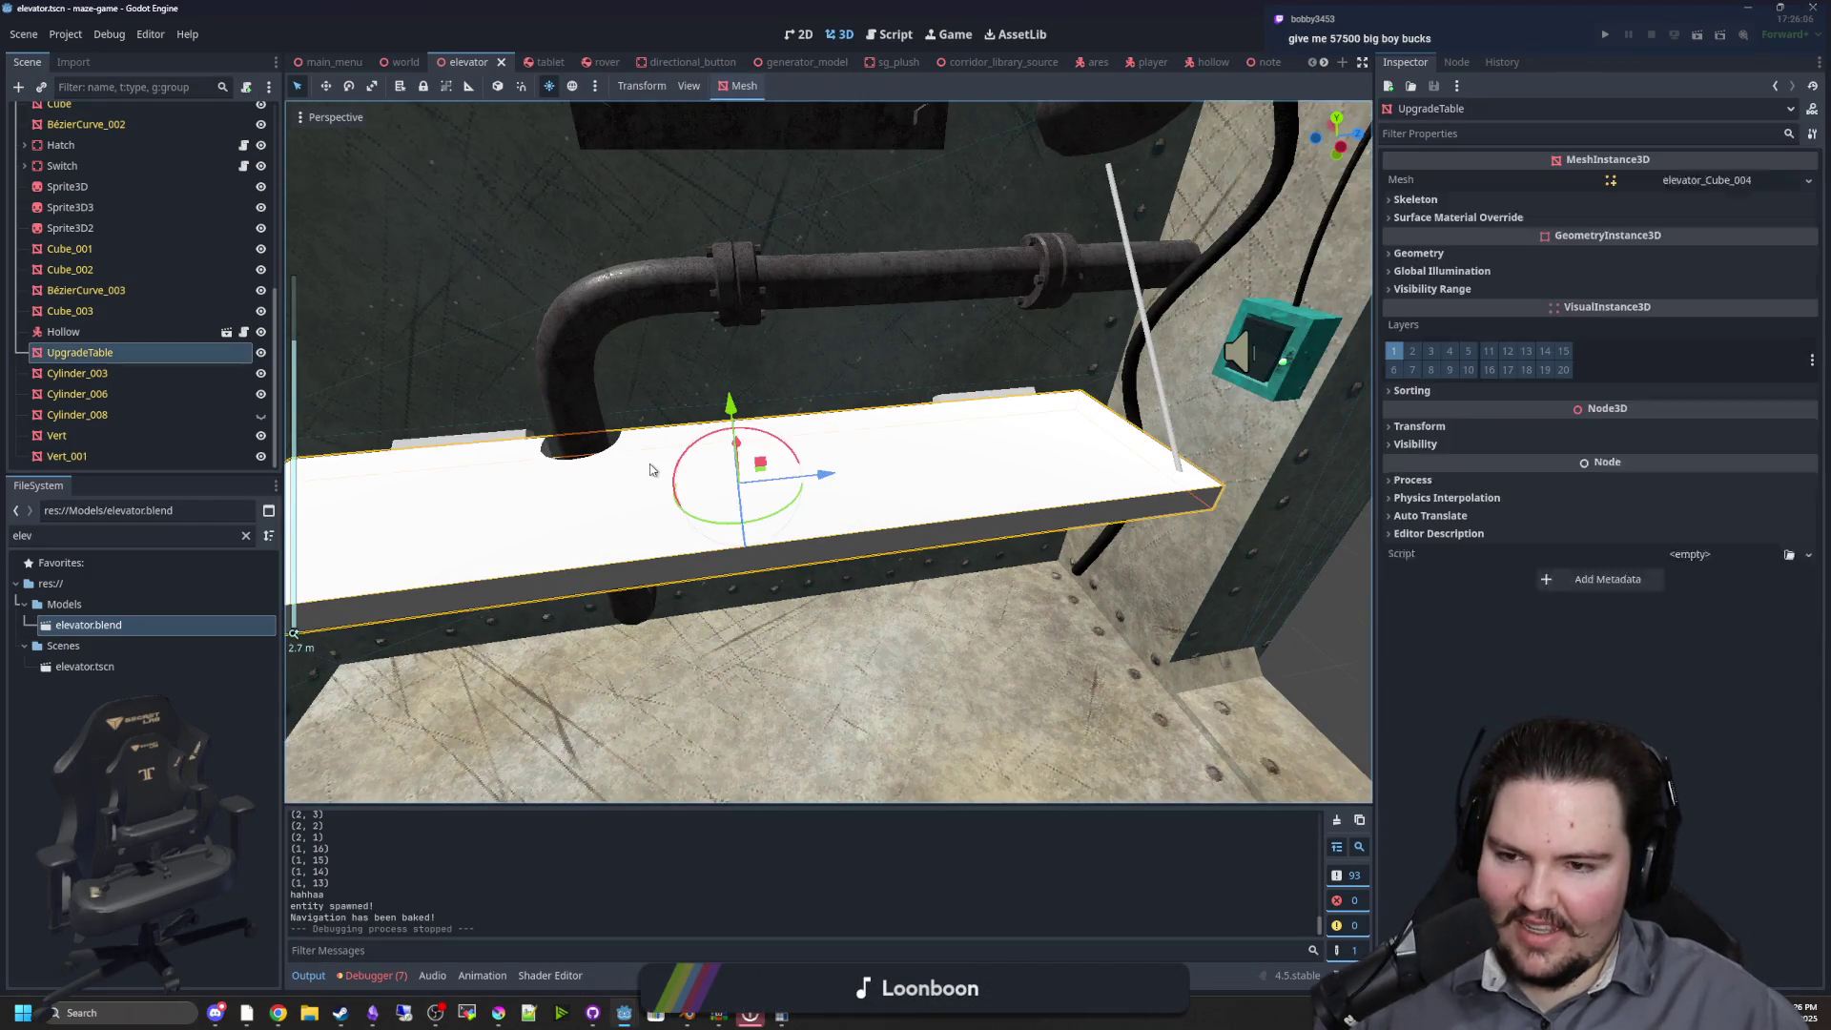
Open elevator.blend's Advanced Import Settings and select the UpgradeTable node
{"action": "double_click", "coordinate": [74, 622]}
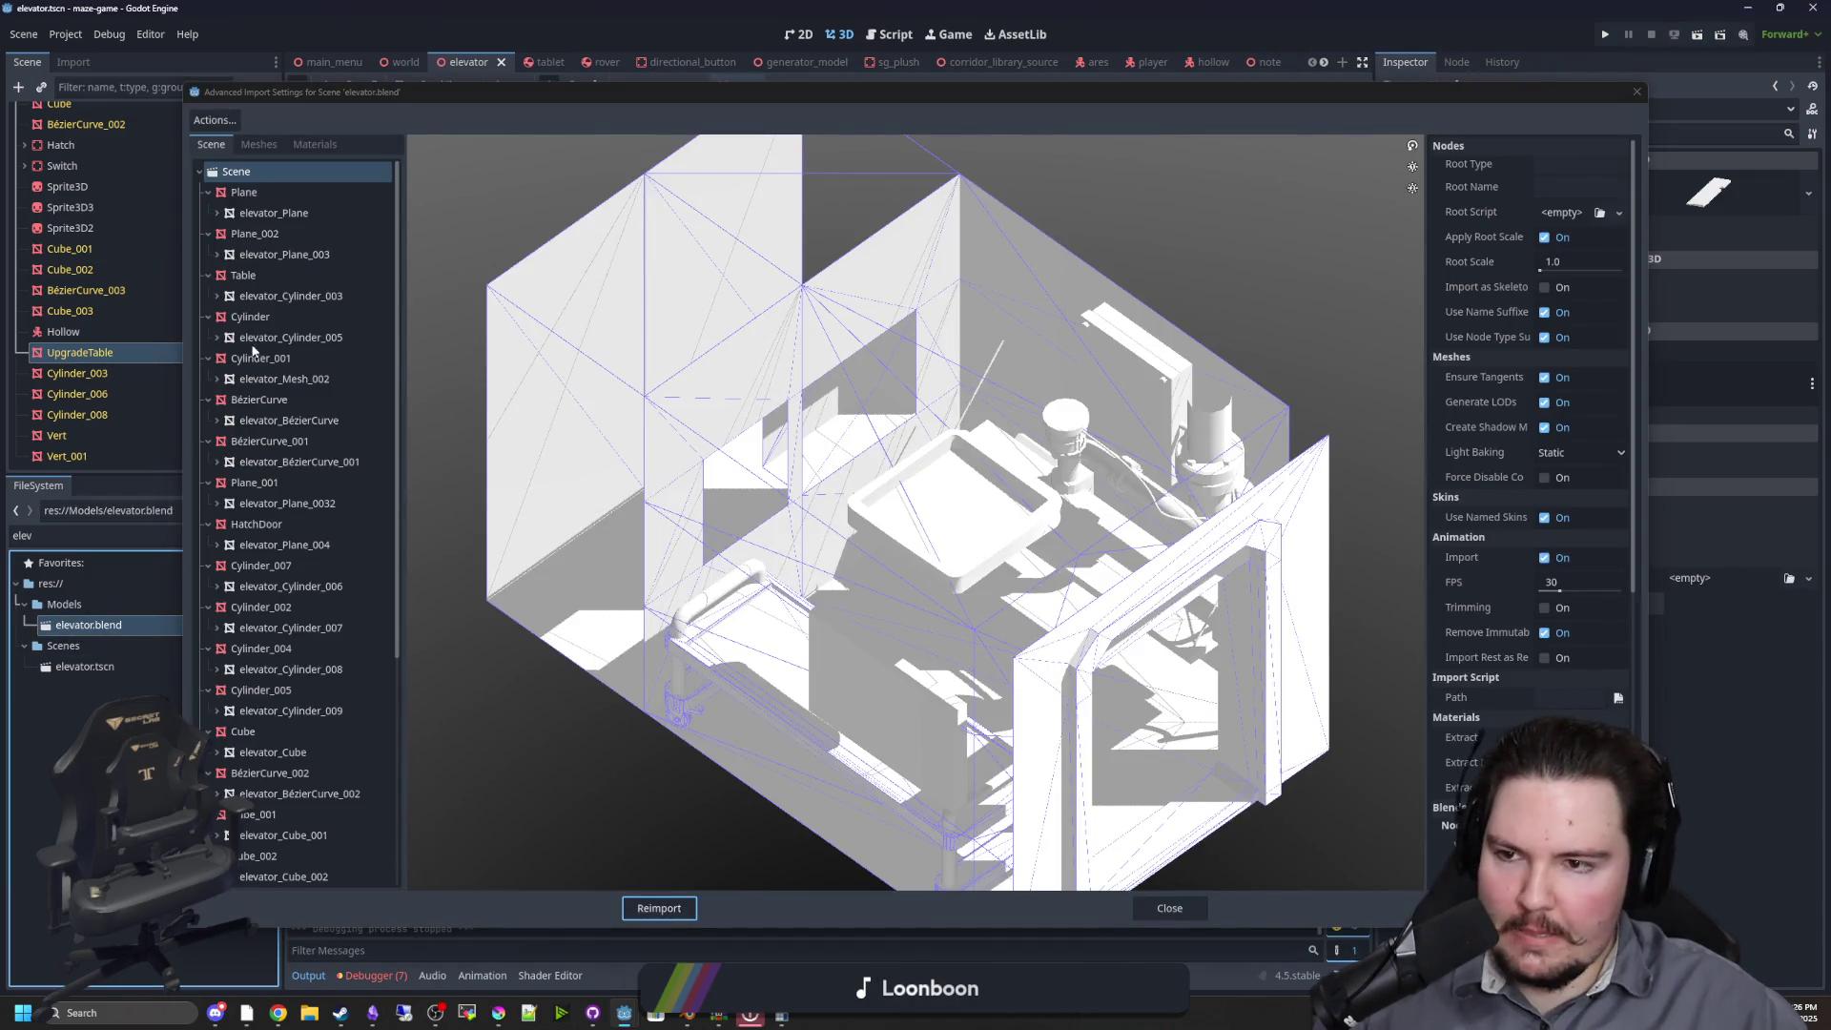
{"action": "scroll", "coordinate": [290, 496], "scroll_direction": "down", "scroll_amount": 5}
{"action": "left_click", "coordinate": [291, 583]}
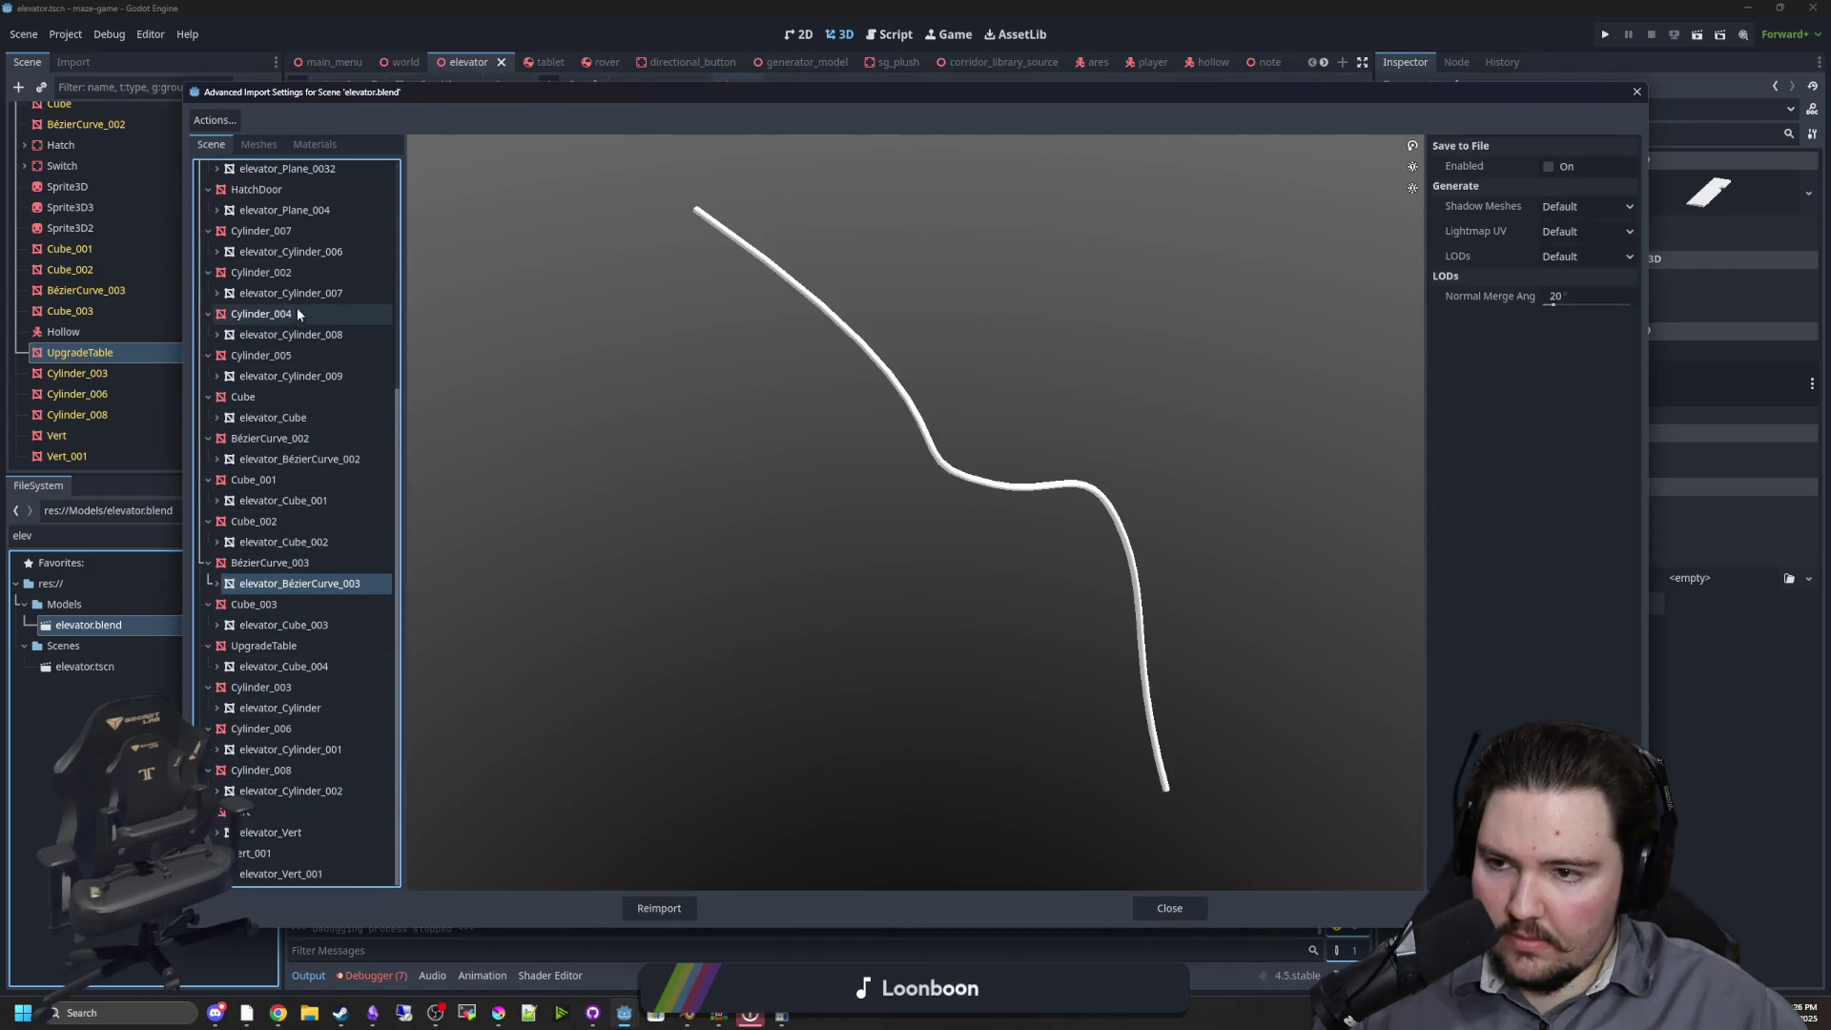
{"action": "left_click", "coordinate": [295, 647]}
{"action": "scroll", "coordinate": [1135, 446], "scroll_direction": "up", "scroll_amount": 4}
Enable physics for UpgradeTable with a Static body and Box shape, then reimport
{"action": "left_click", "coordinate": [1550, 248]}
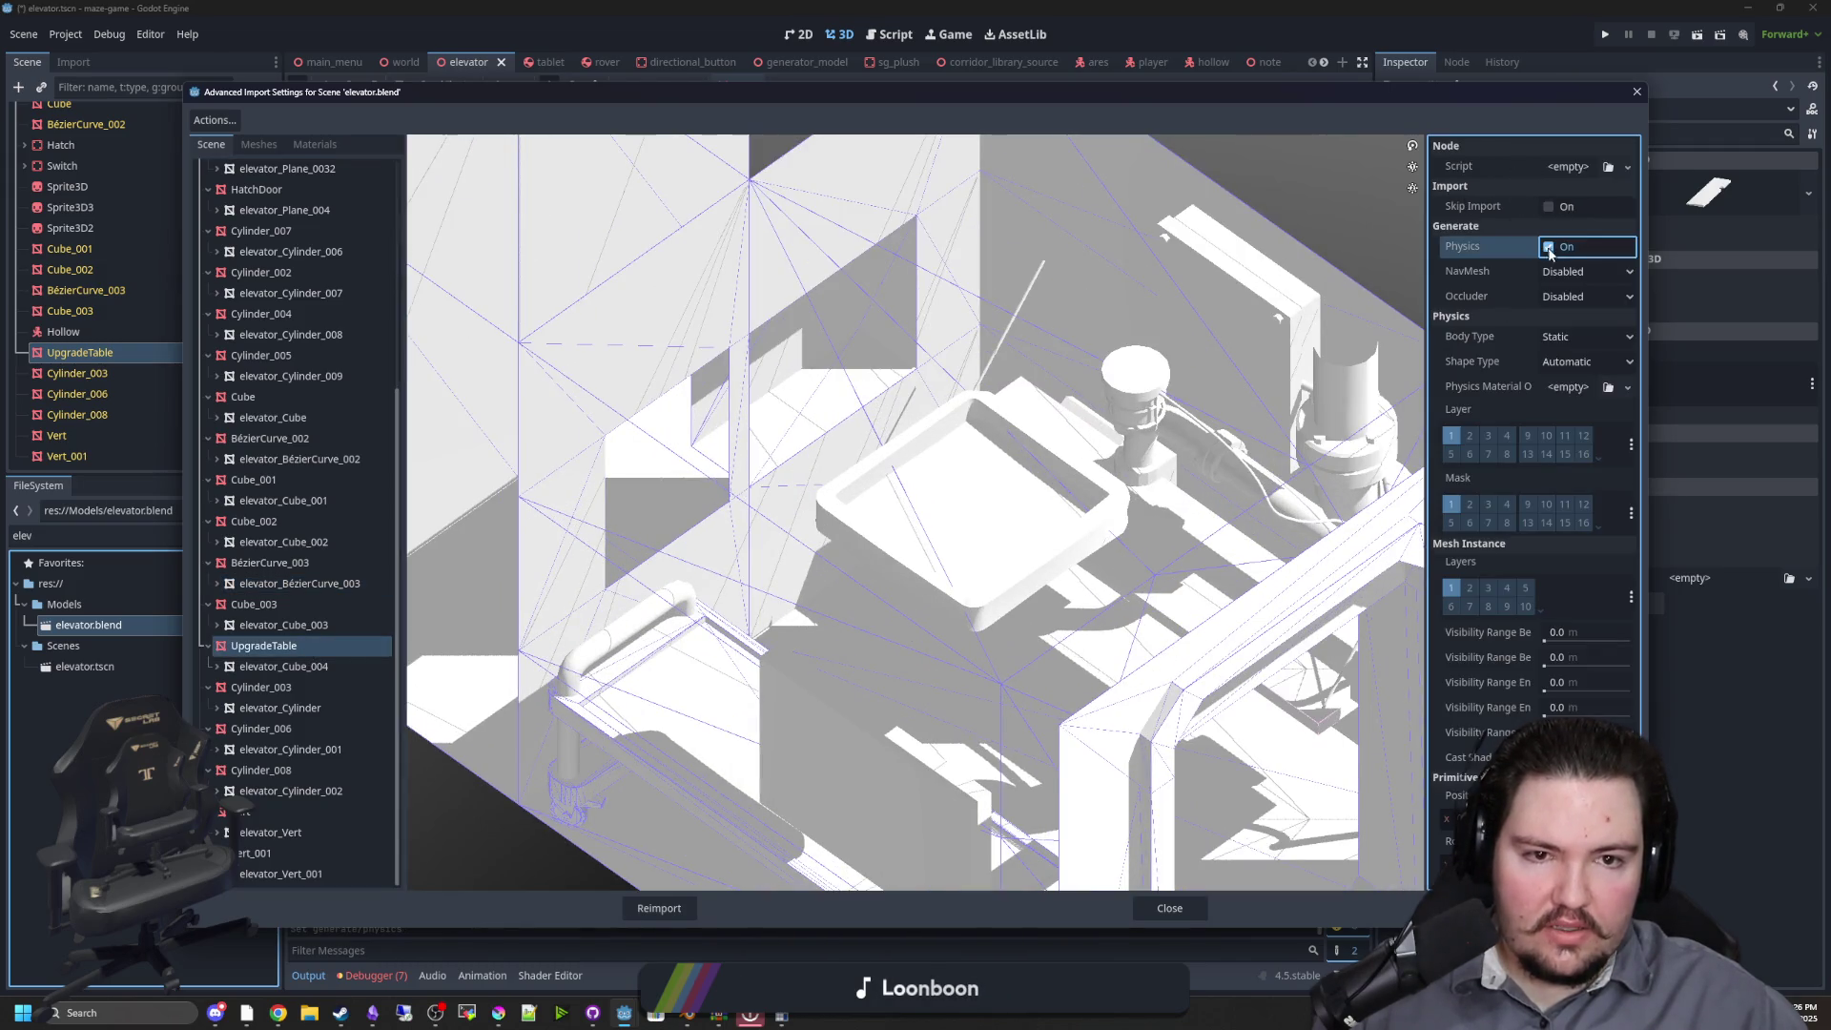
{"action": "left_click", "coordinate": [1575, 337]}
{"action": "left_click", "coordinate": [1564, 359]}
{"action": "left_click", "coordinate": [1596, 369]}
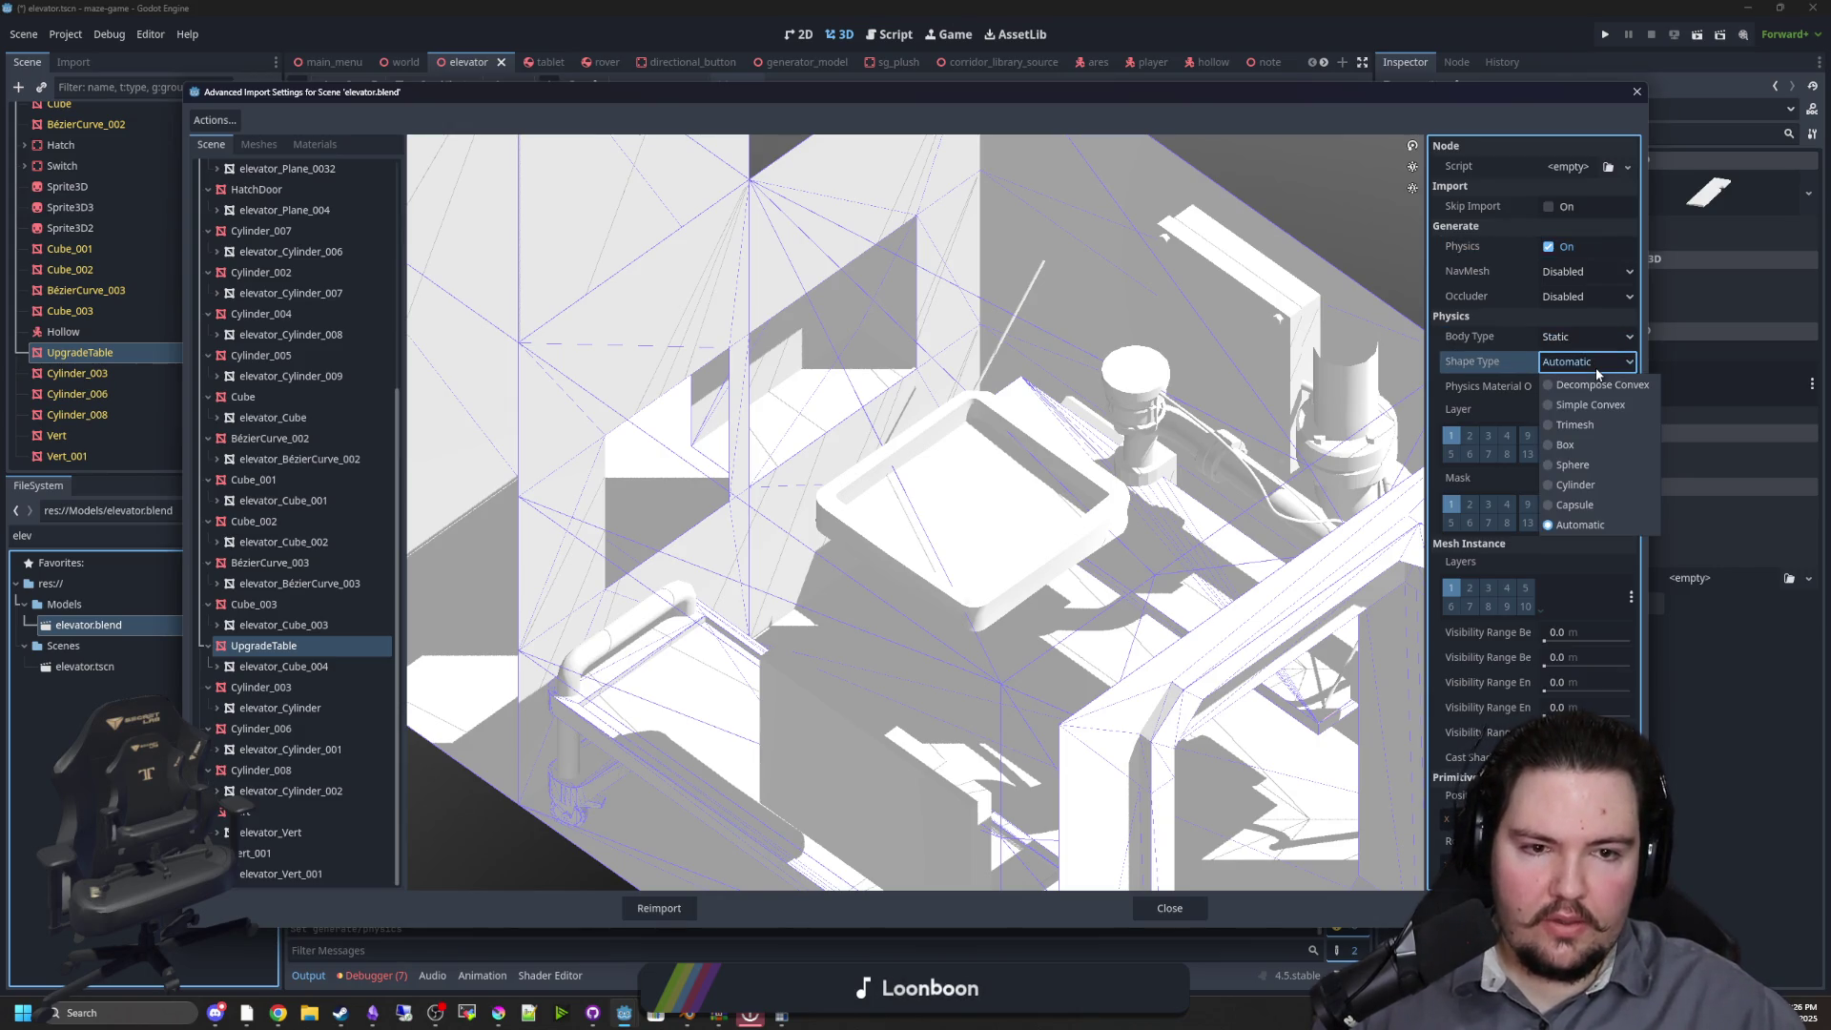
{"action": "left_click", "coordinate": [1585, 447]}
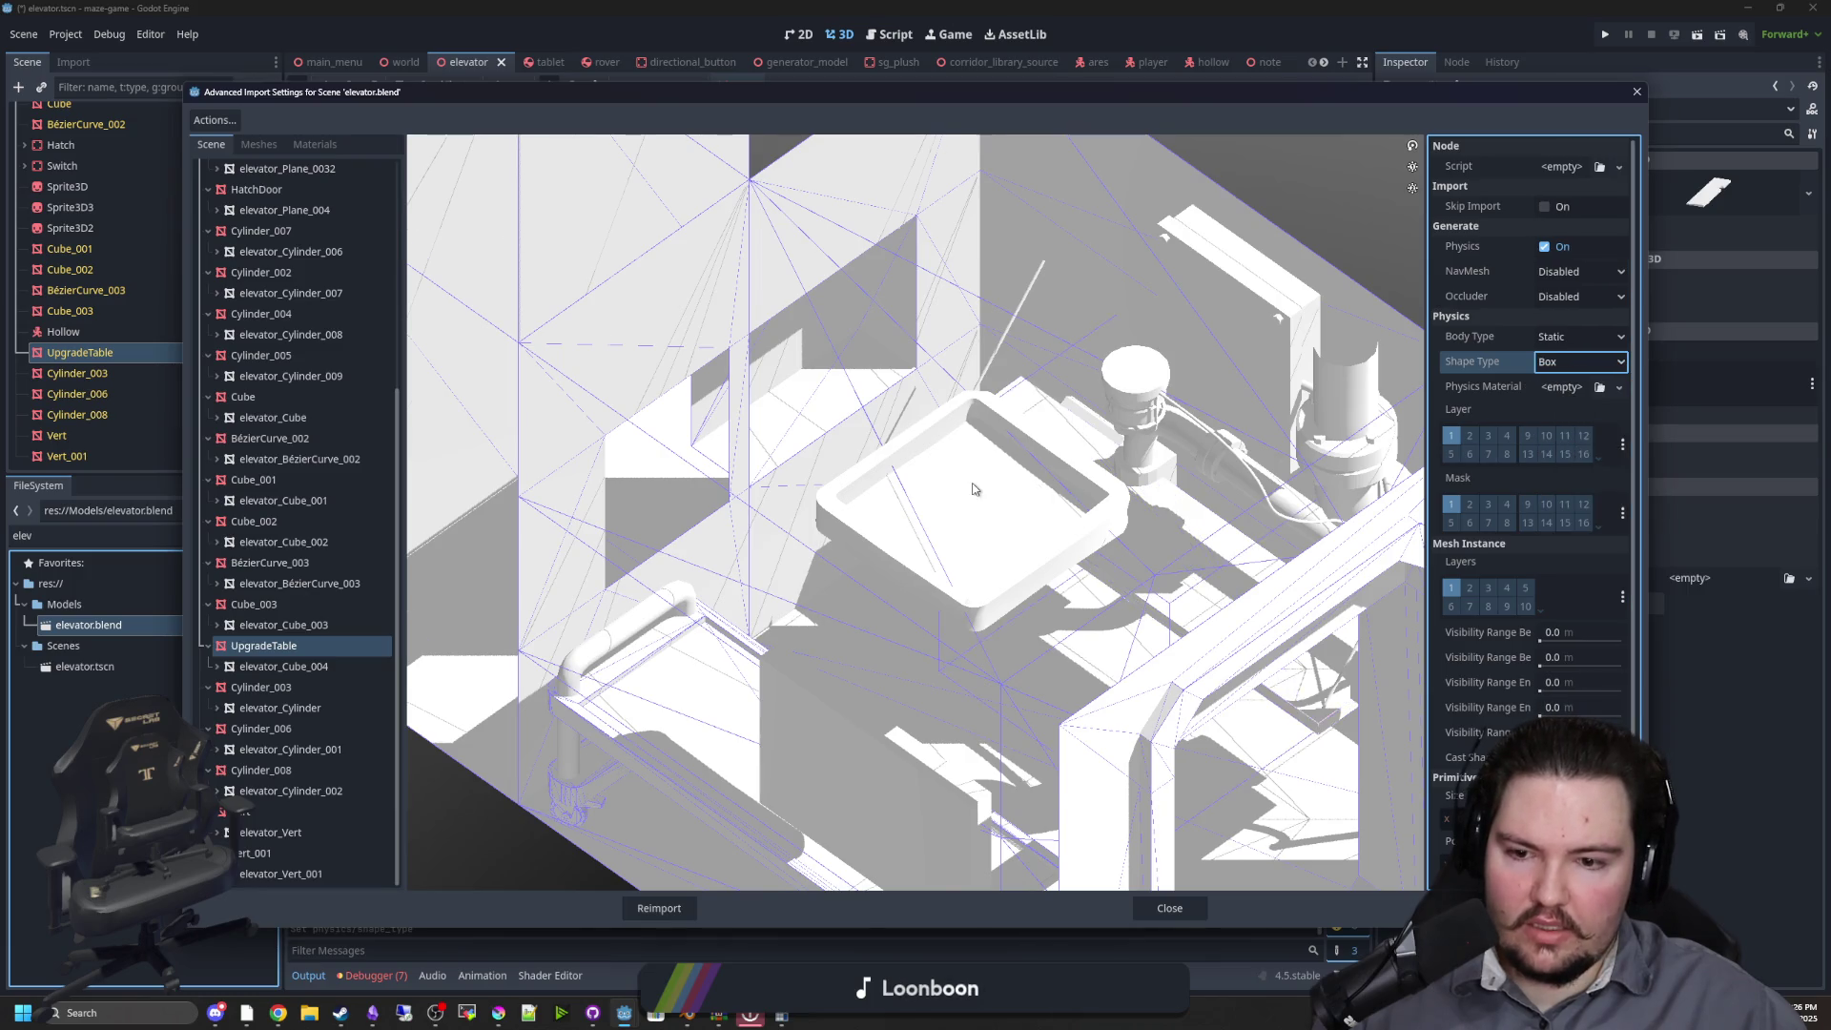
{"action": "mouse_move", "coordinate": [996, 533]}
{"action": "left_mouse_down"}
{"action": "mouse_move", "coordinate": [916, 496]}
{"action": "mouse_move", "coordinate": [787, 479]}
{"action": "mouse_move", "coordinate": [1199, 445]}
{"action": "mouse_move", "coordinate": [1230, 562]}
{"action": "mouse_move", "coordinate": [1256, 454]}
{"action": "mouse_move", "coordinate": [1169, 425]}
{"action": "left_mouse_up"}
{"action": "scroll", "coordinate": [1168, 425], "scroll_direction": "up", "scroll_amount": 6}
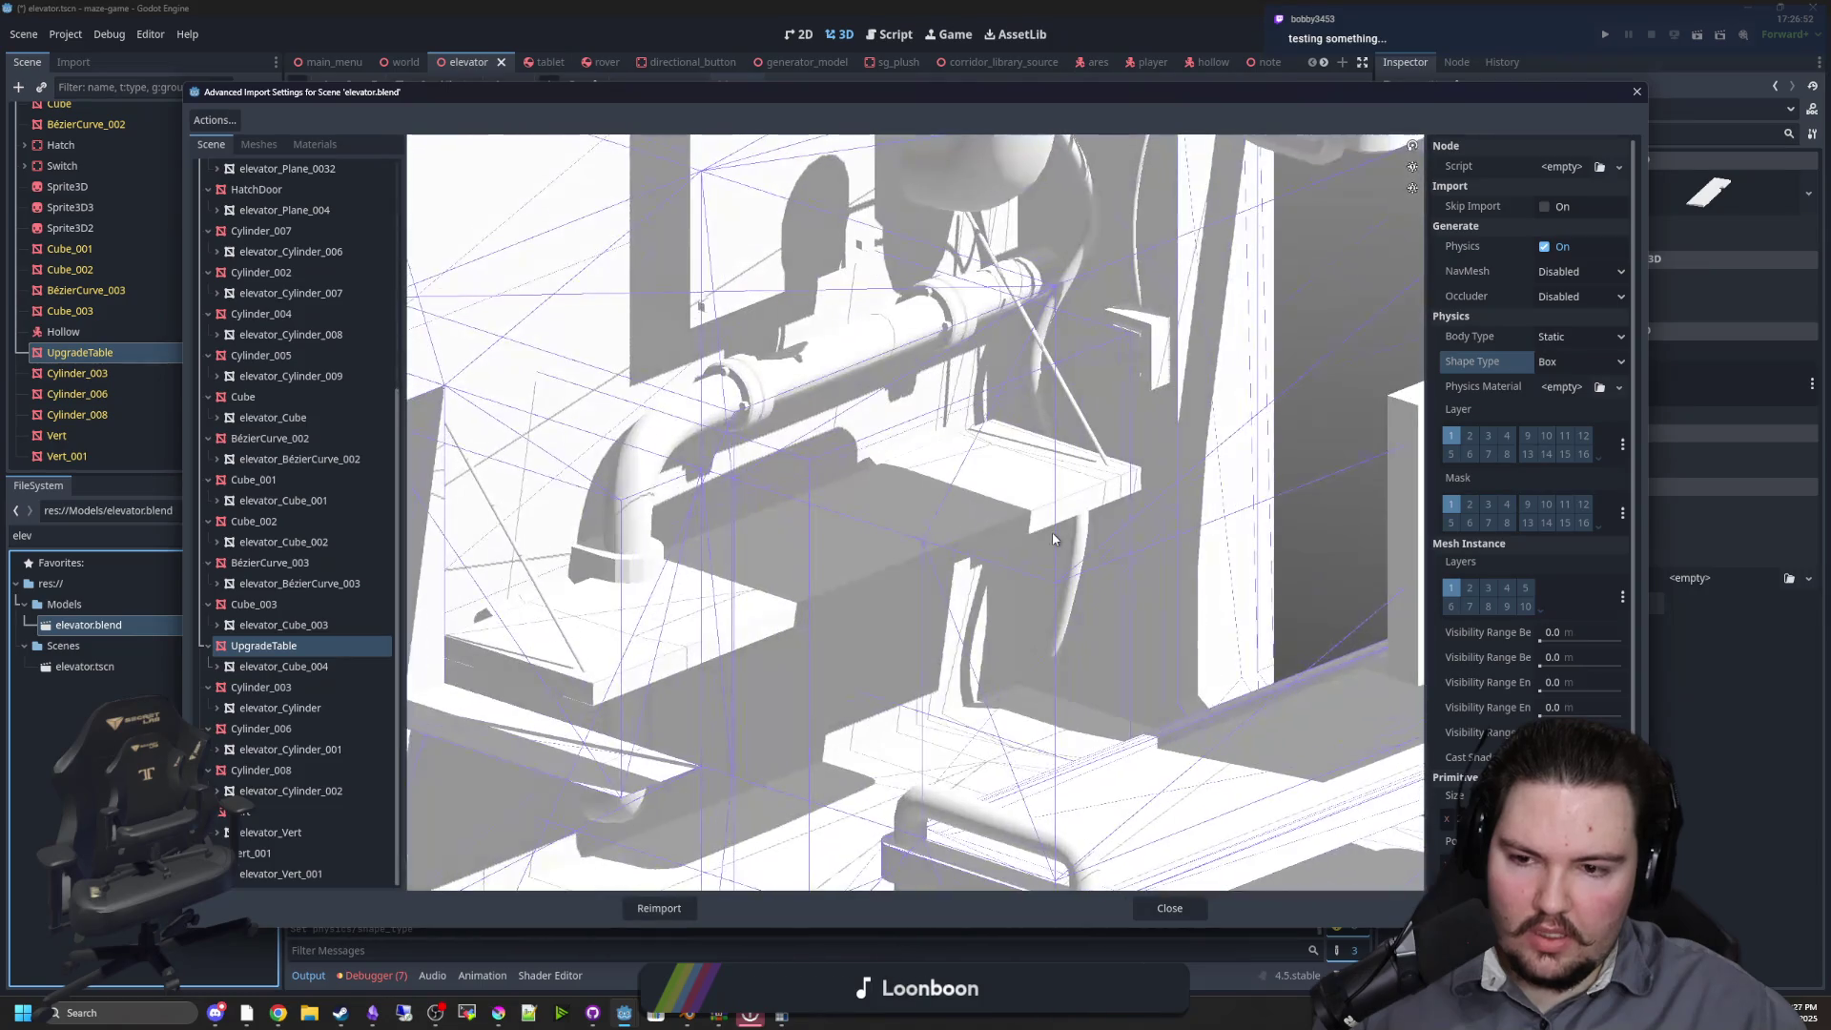
{"action": "left_click_drag", "start_coordinate": [1053, 539], "coordinate": [1010, 527]}
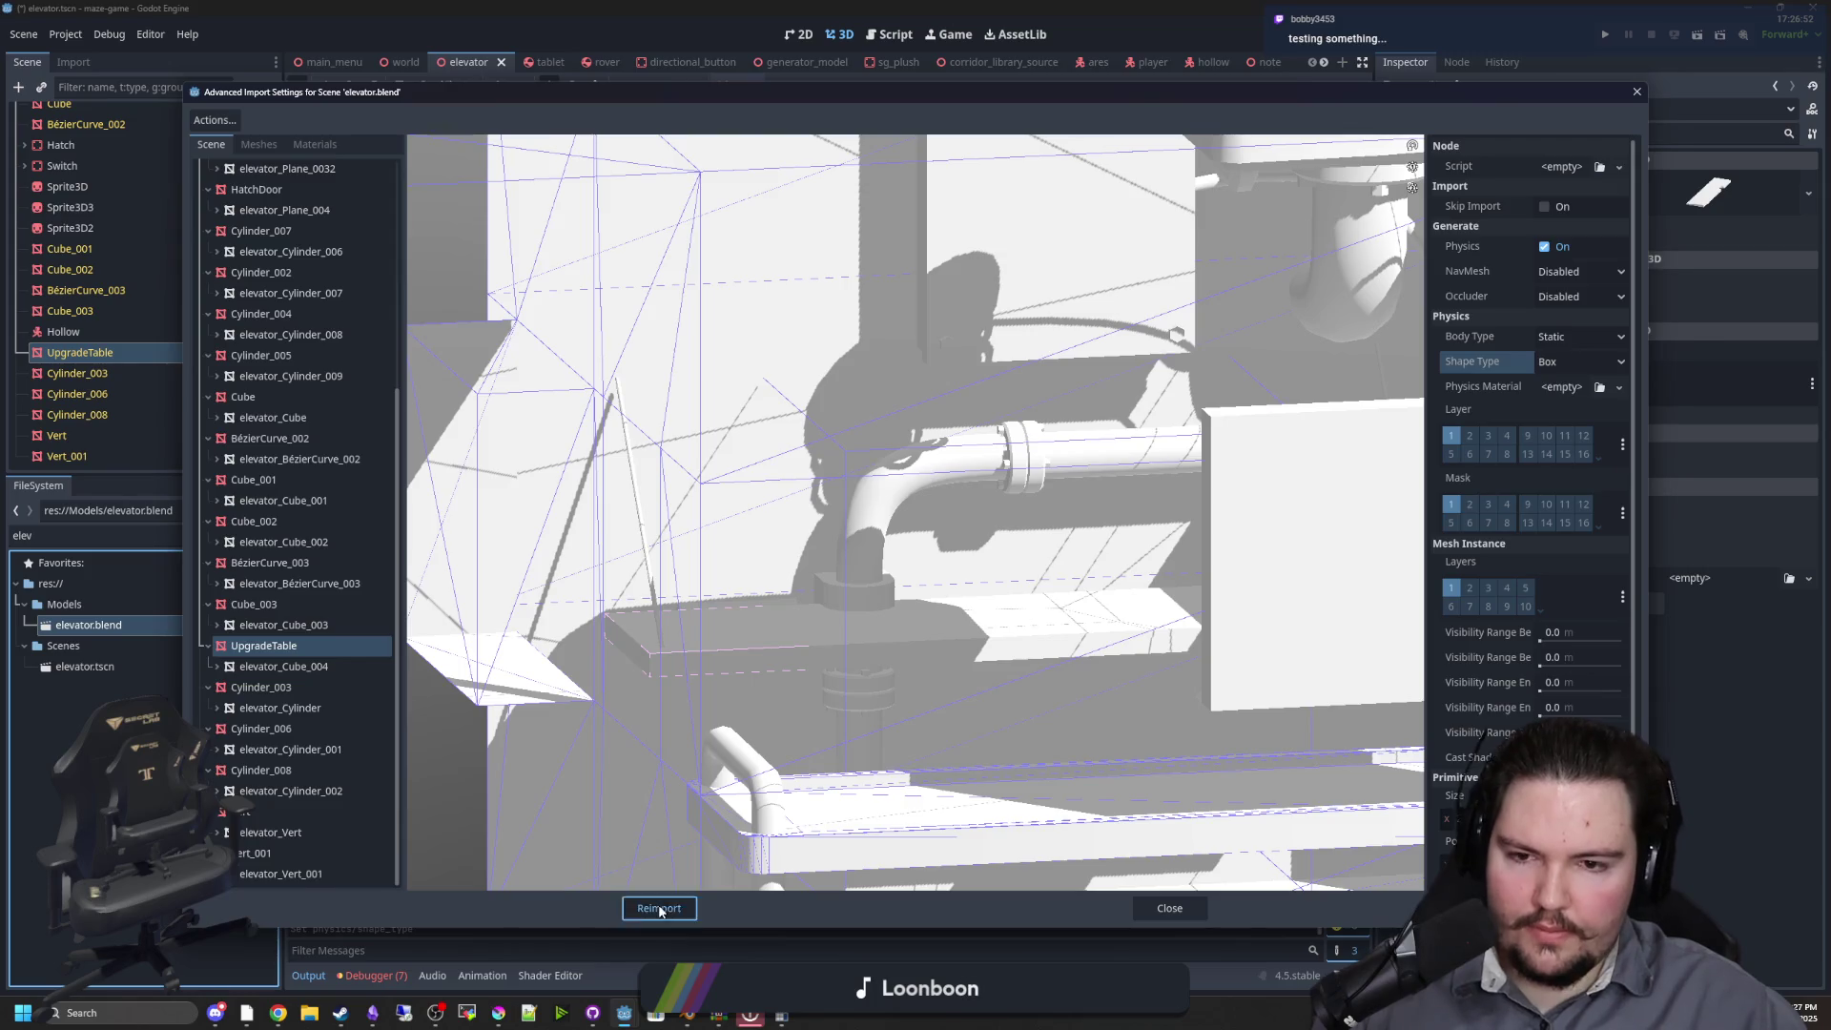
{"action": "left_click", "coordinate": [660, 908]}
{"action": "scroll", "coordinate": [589, 488], "scroll_direction": "up", "scroll_amount": 5}
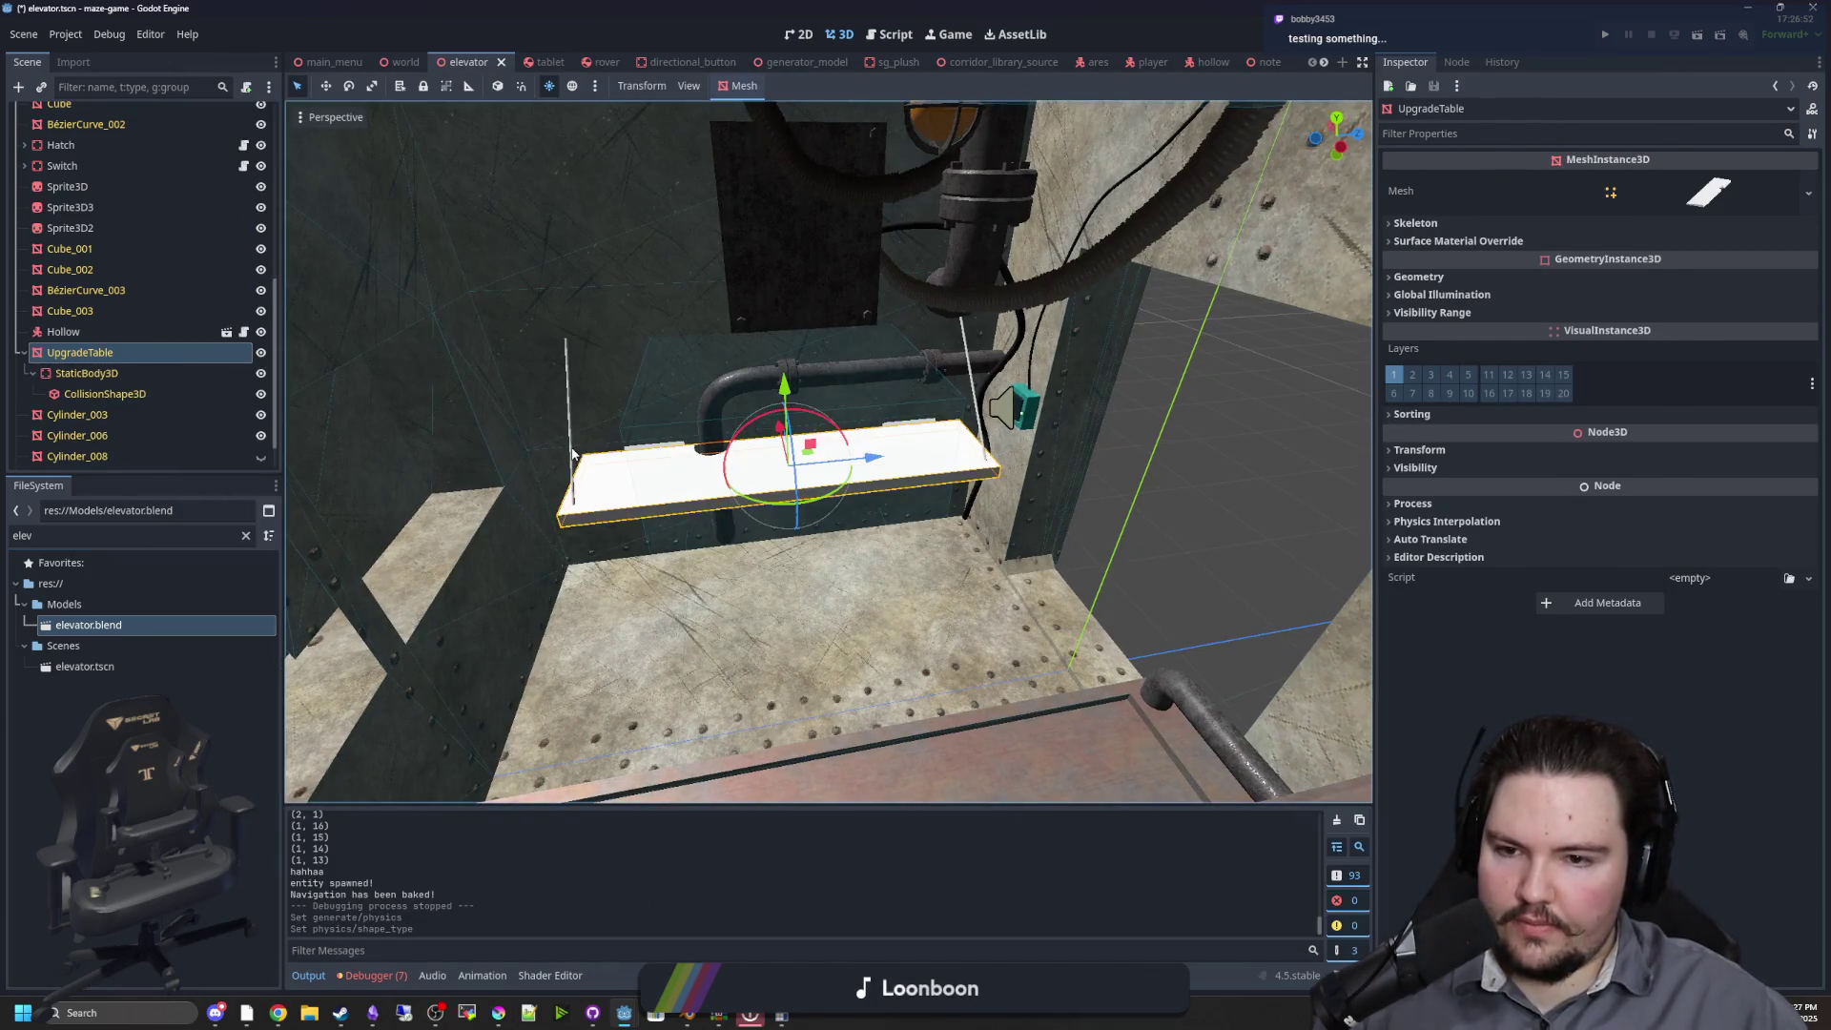
Reopen elevator.blend's import settings, set UpgradeTable's Shape Type to Automatic, and reimport
{"action": "left_click_drag", "start_coordinate": [827, 452], "coordinate": [930, 439]}
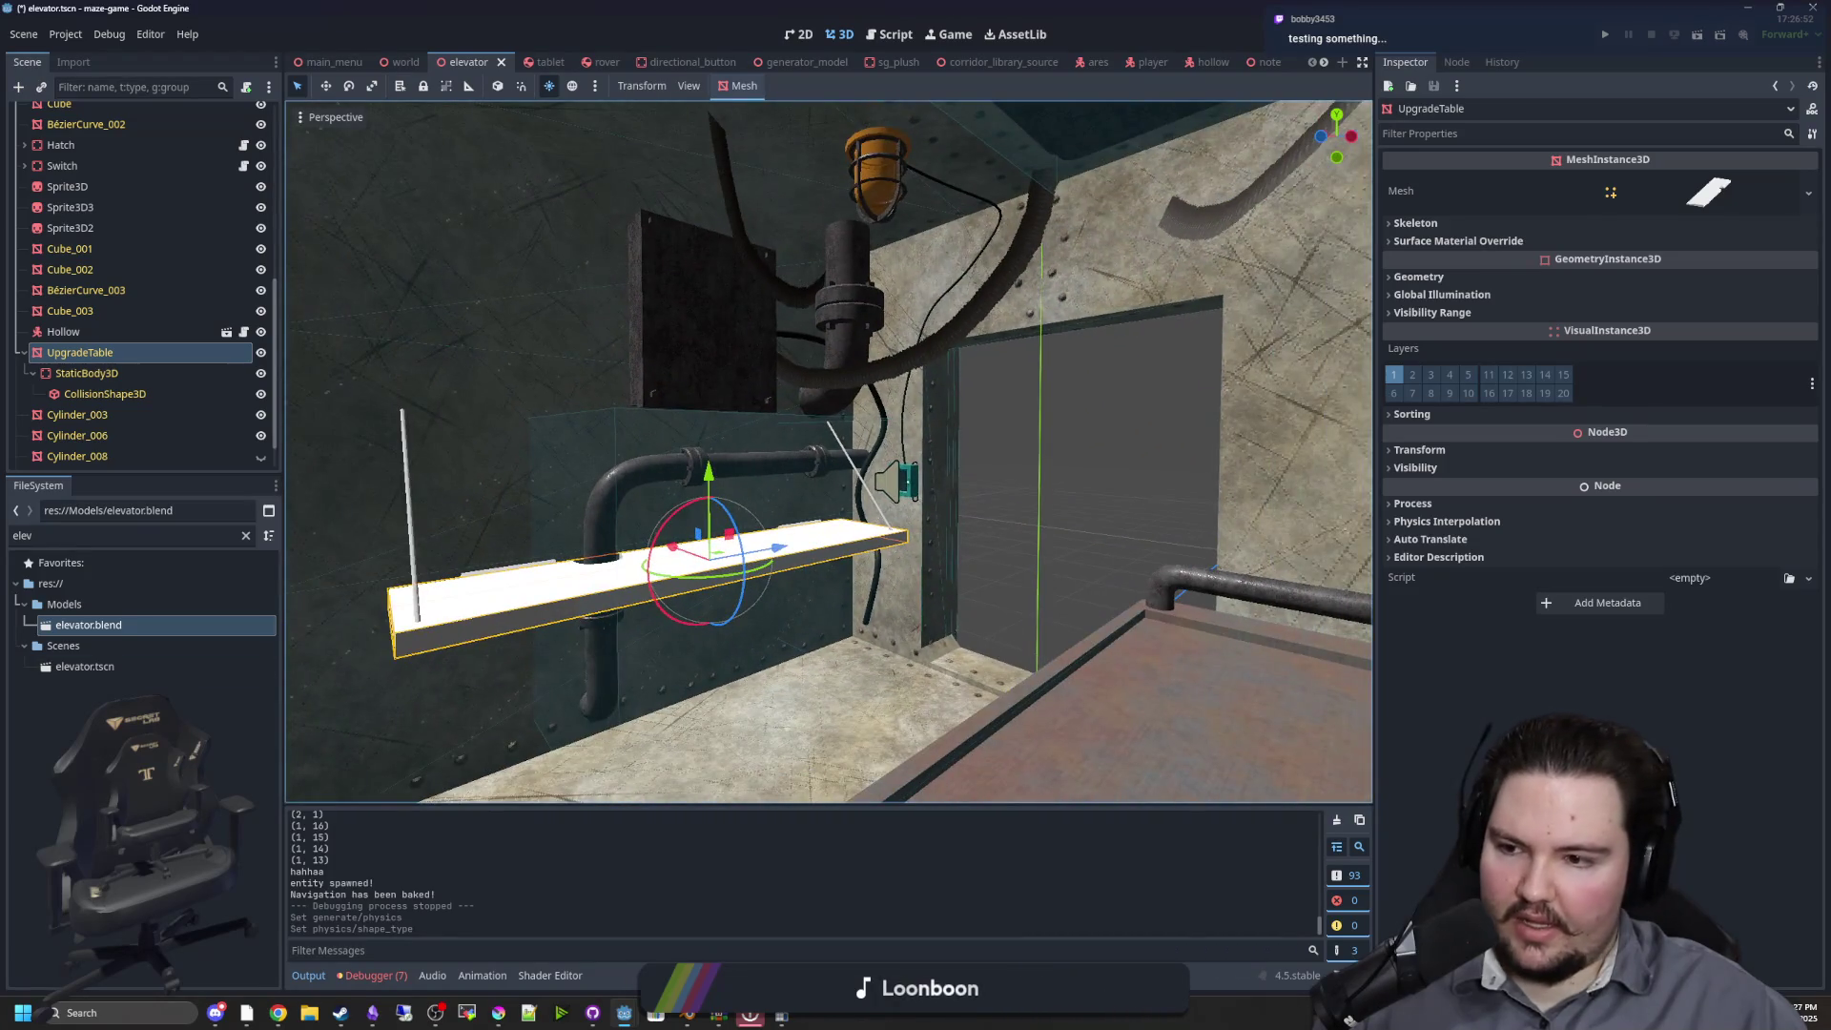
{"action": "double_click", "coordinate": [157, 625]}
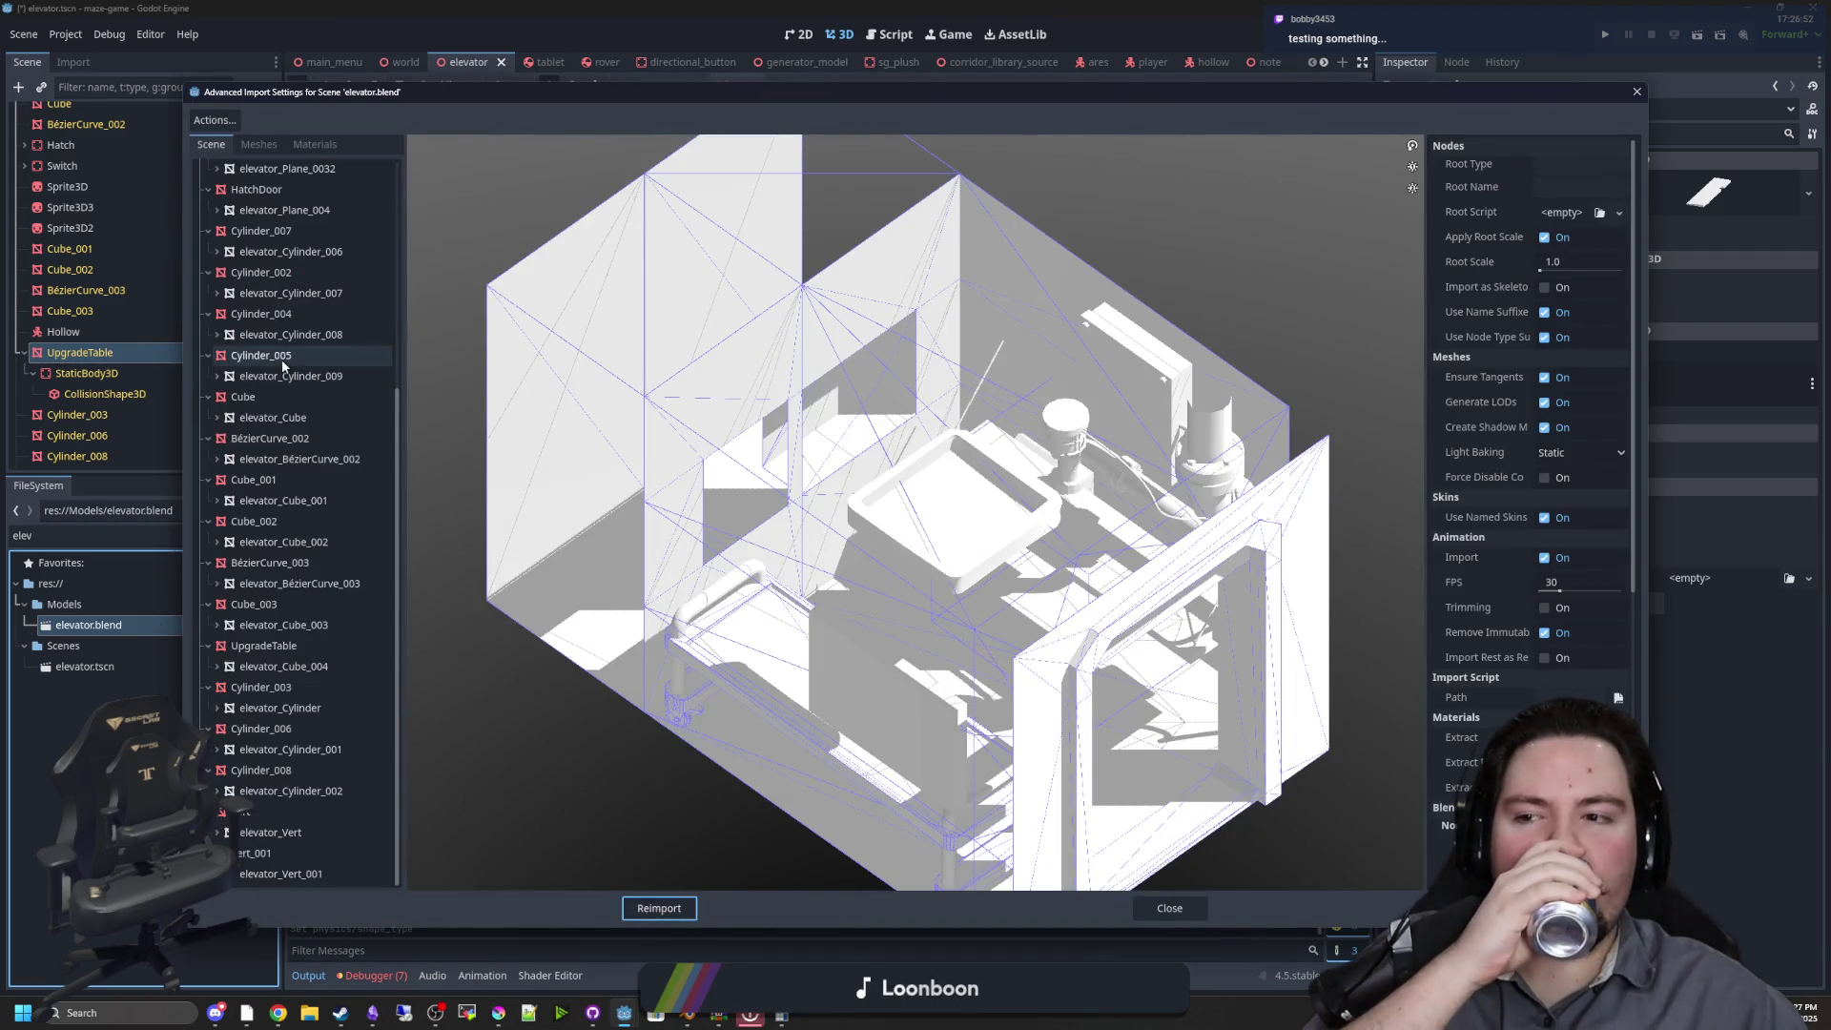
{"action": "left_click", "coordinate": [258, 646]}
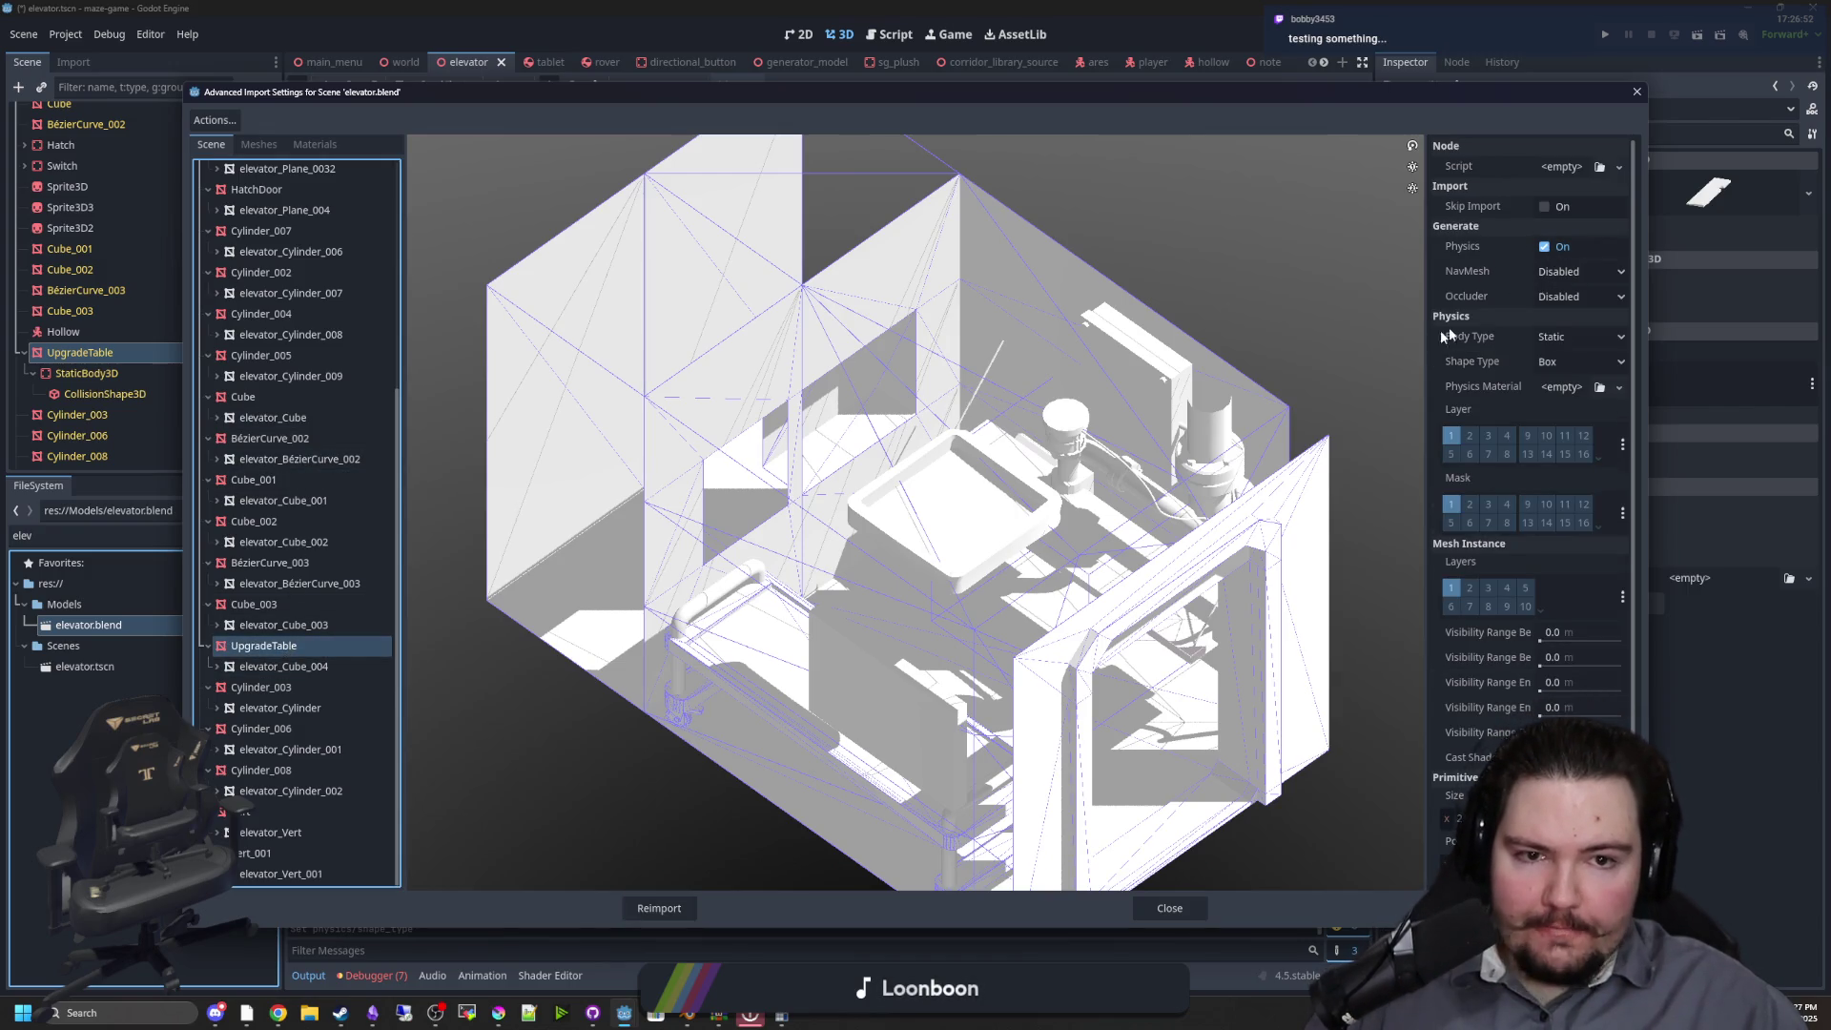
{"action": "left_click_drag", "start_coordinate": [1423, 337], "coordinate": [1281, 341]}
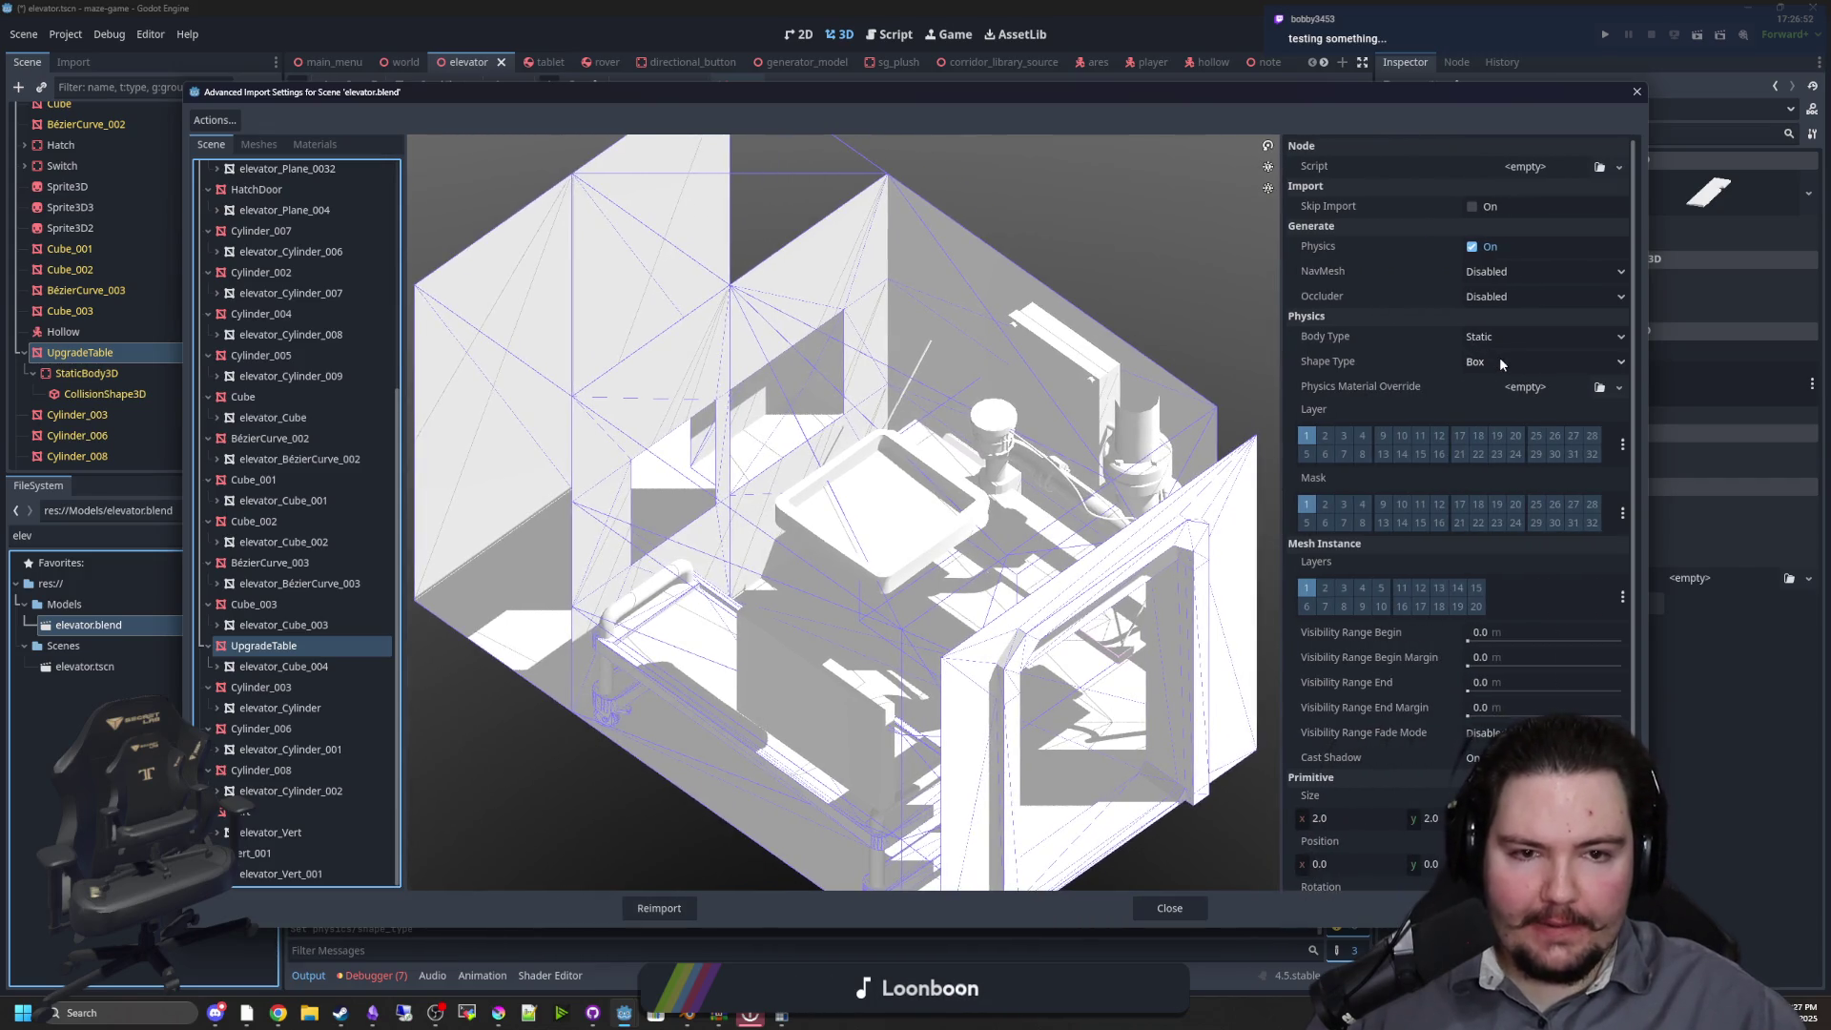
{"action": "left_click", "coordinate": [1500, 362]}
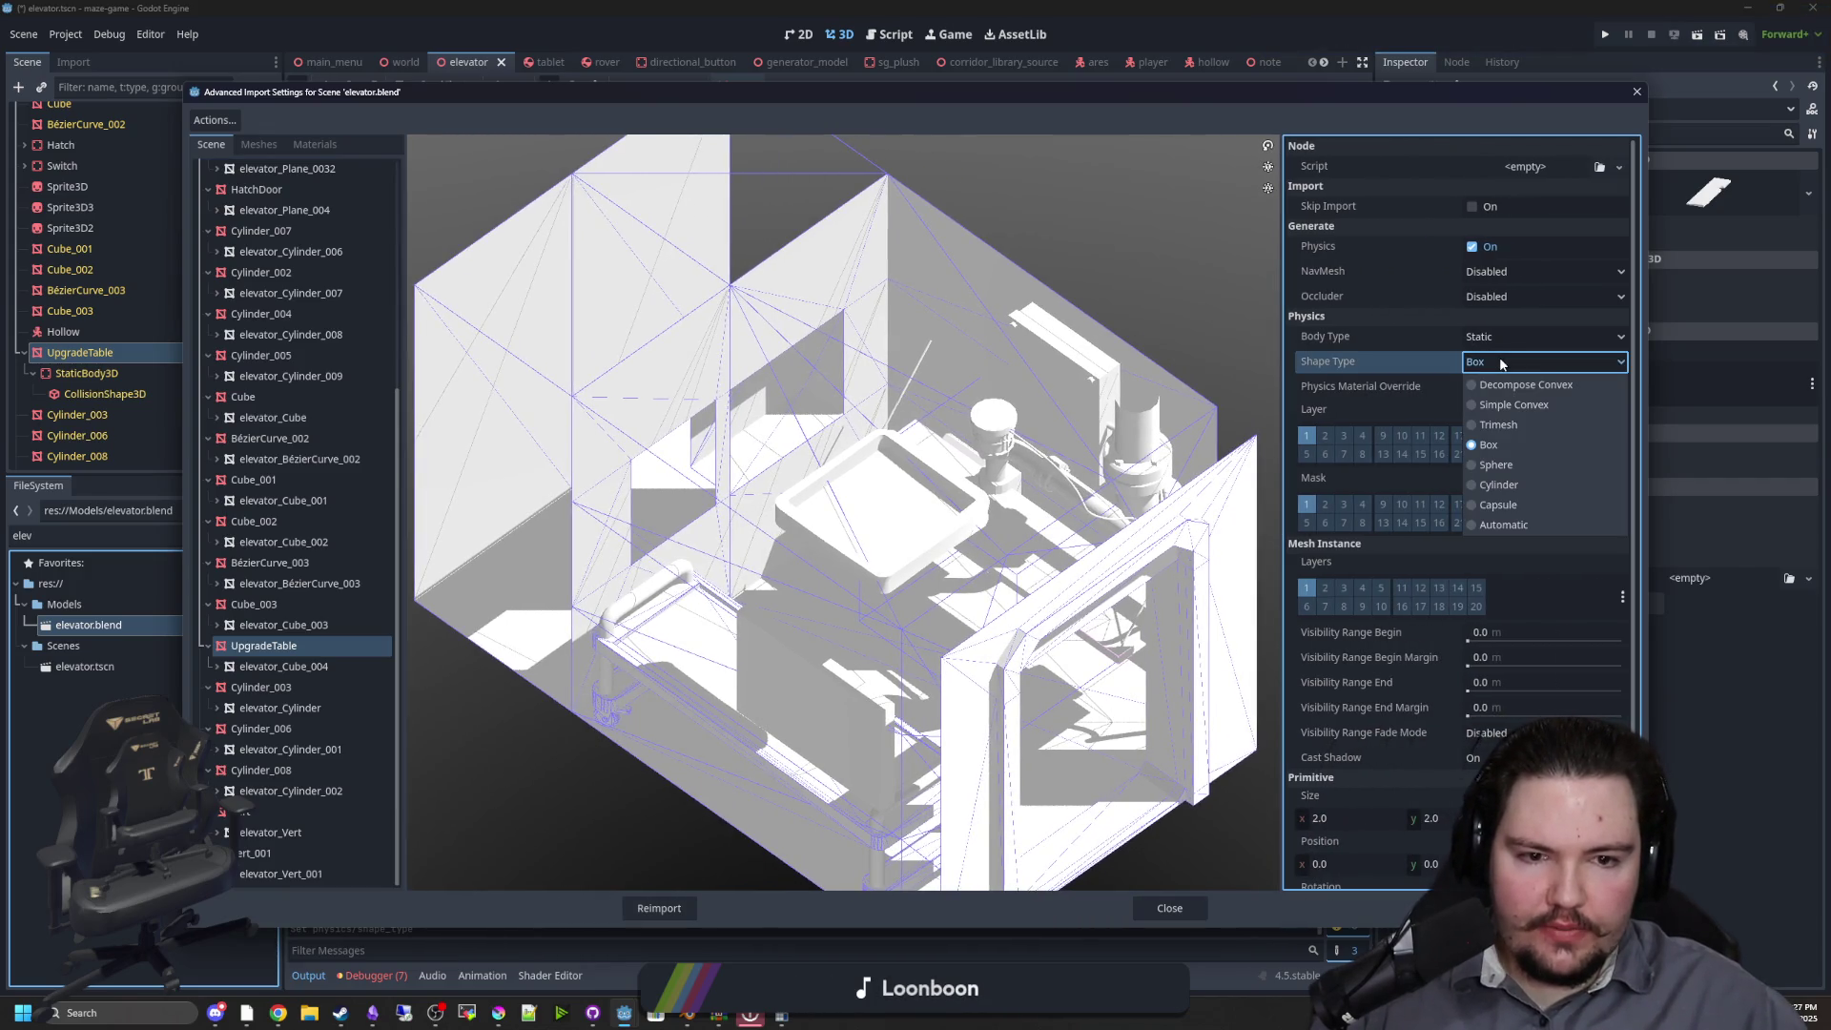
{"action": "left_click", "coordinate": [1503, 525]}
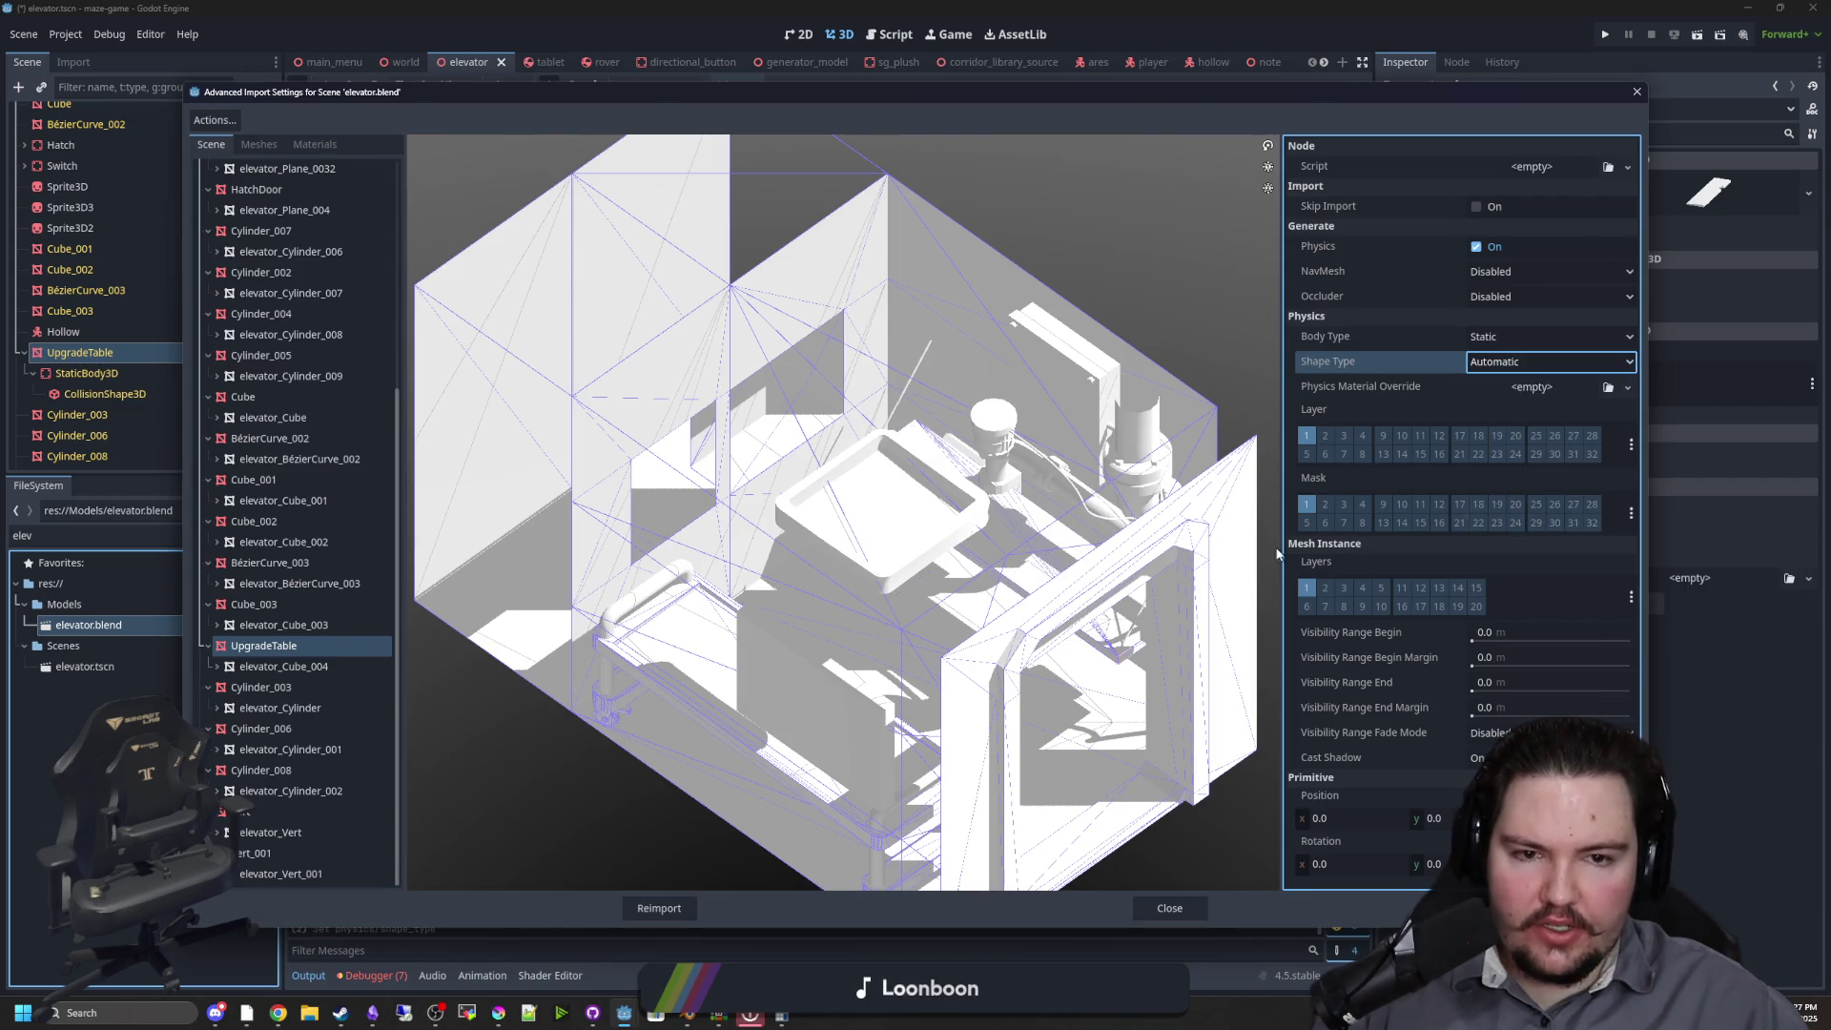
{"action": "scroll", "coordinate": [859, 618], "scroll_direction": "up", "scroll_amount": 2}
{"action": "left_click", "coordinate": [680, 909]}
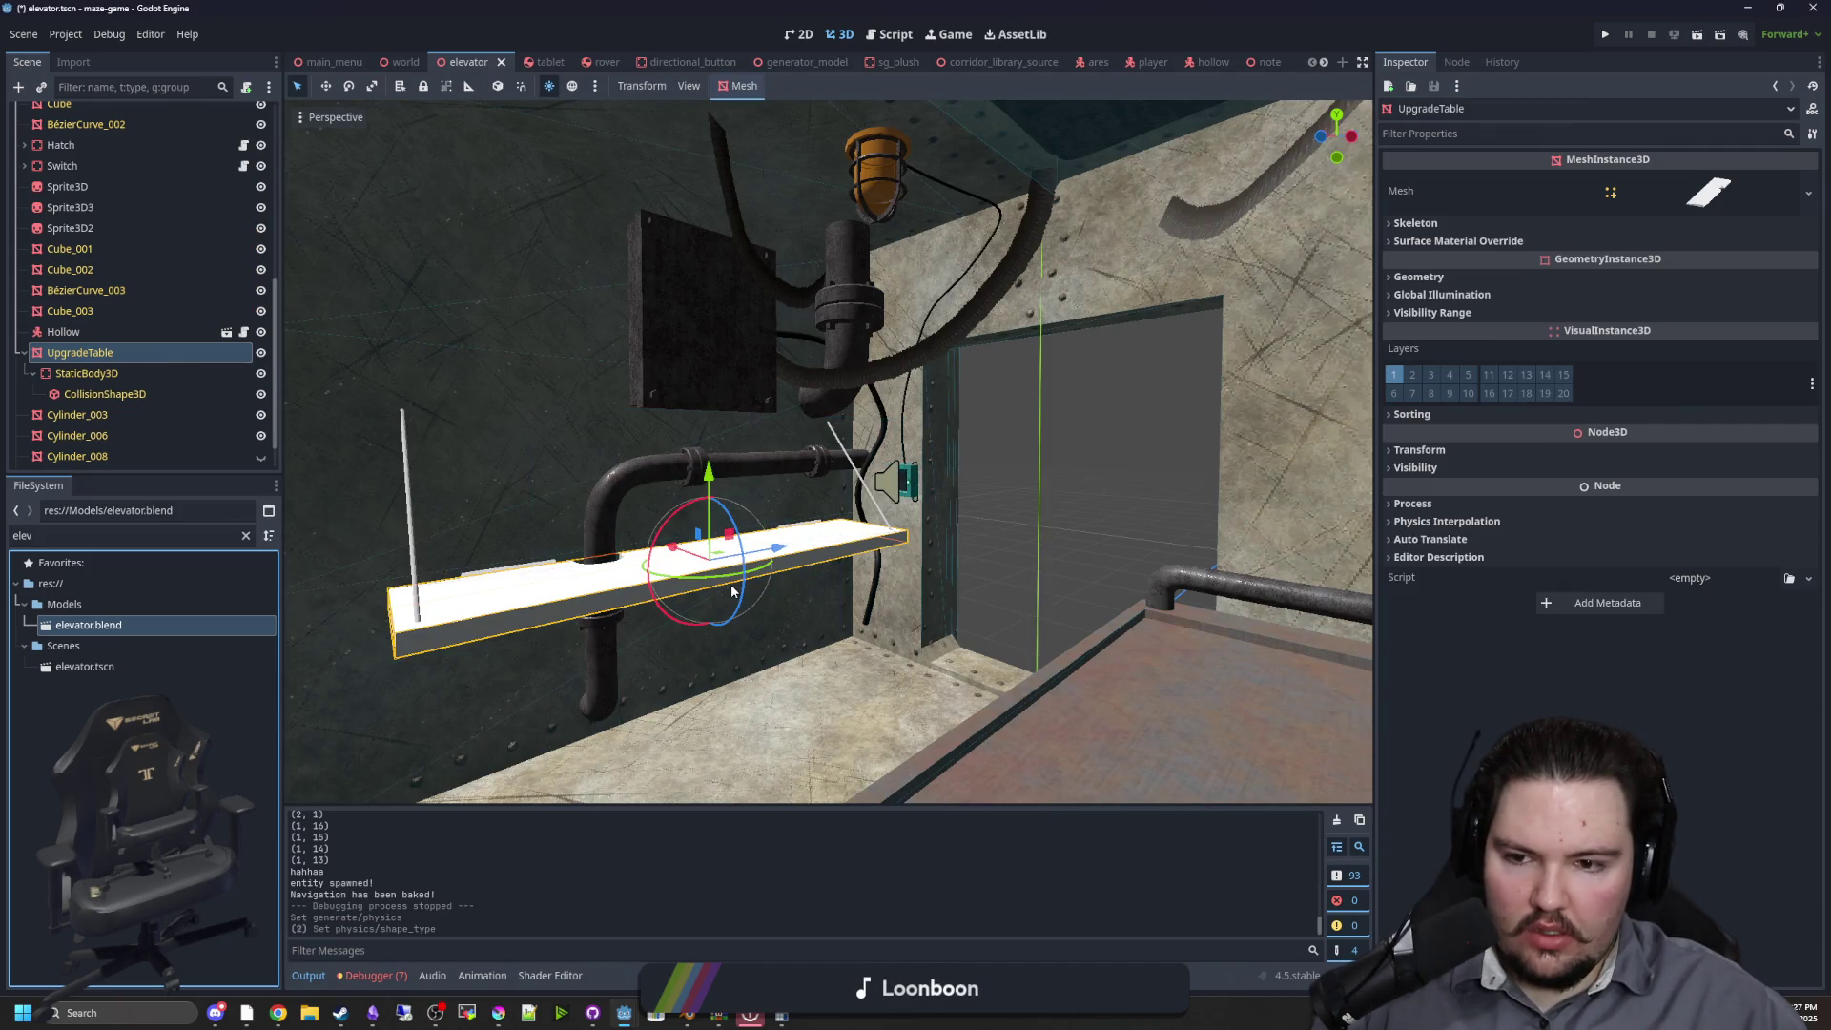
Select the shelf's StaticBody3D and expand its Collision settings
{"action": "scroll", "coordinate": [1032, 562], "scroll_direction": "up", "scroll_amount": 5}
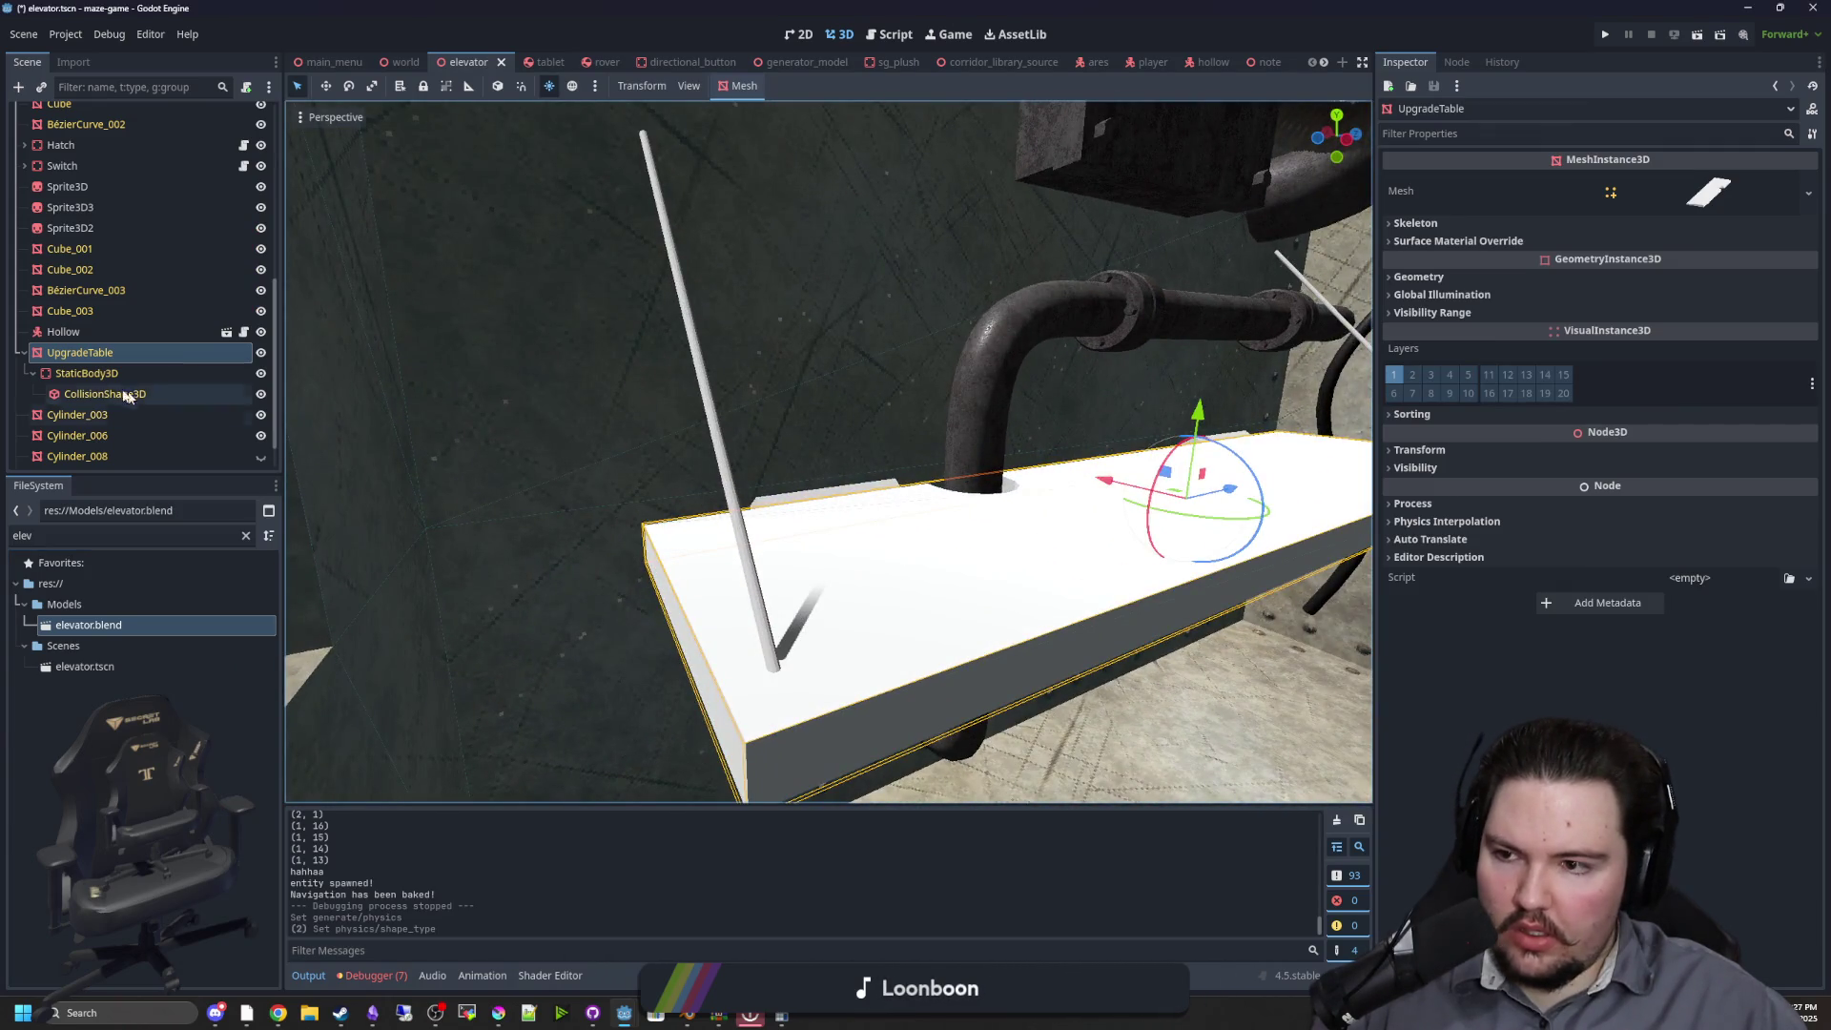
{"action": "left_click", "coordinate": [107, 373]}
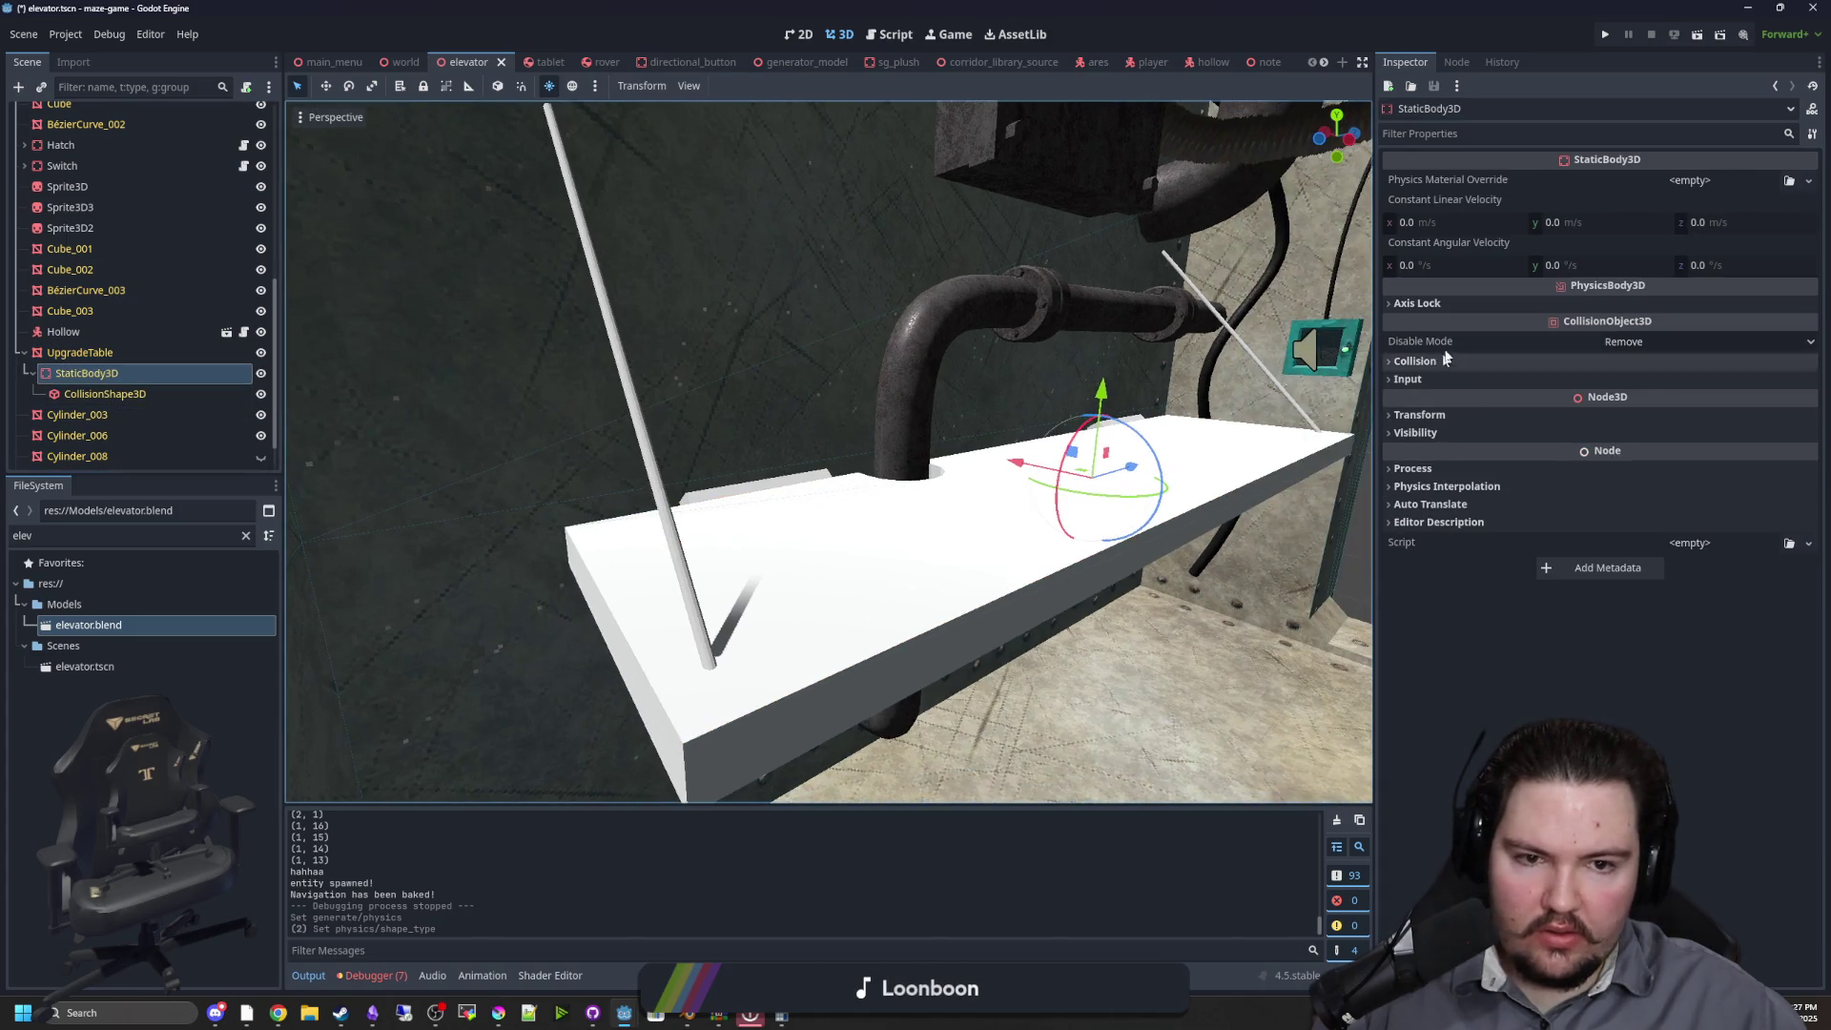
{"action": "left_click", "coordinate": [1416, 361]}
{"action": "scroll", "coordinate": [1151, 373], "scroll_direction": "down", "scroll_amount": 5}
{"action": "left_click", "coordinate": [1151, 374]}
Run the game, start from the title screen, and walk toward the shelf
{"action": "left_click", "coordinate": [1605, 34]}
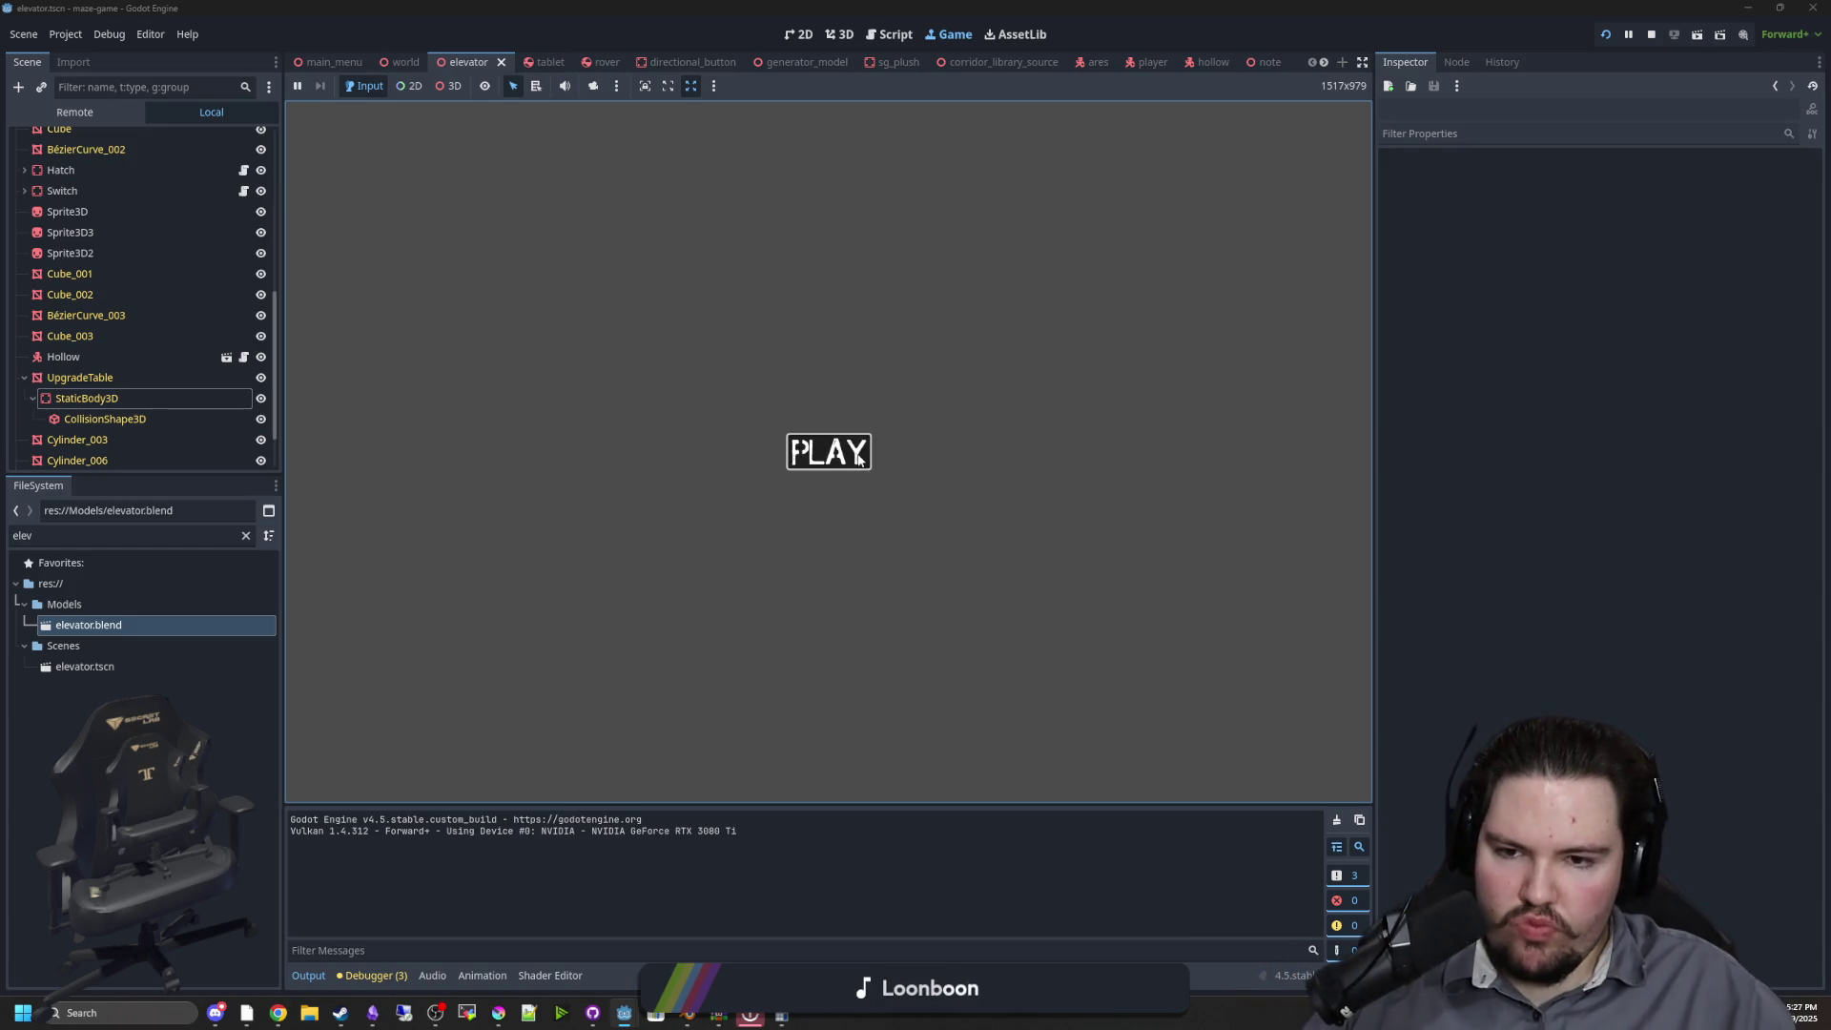
{"action": "left_click", "coordinate": [794, 442]}
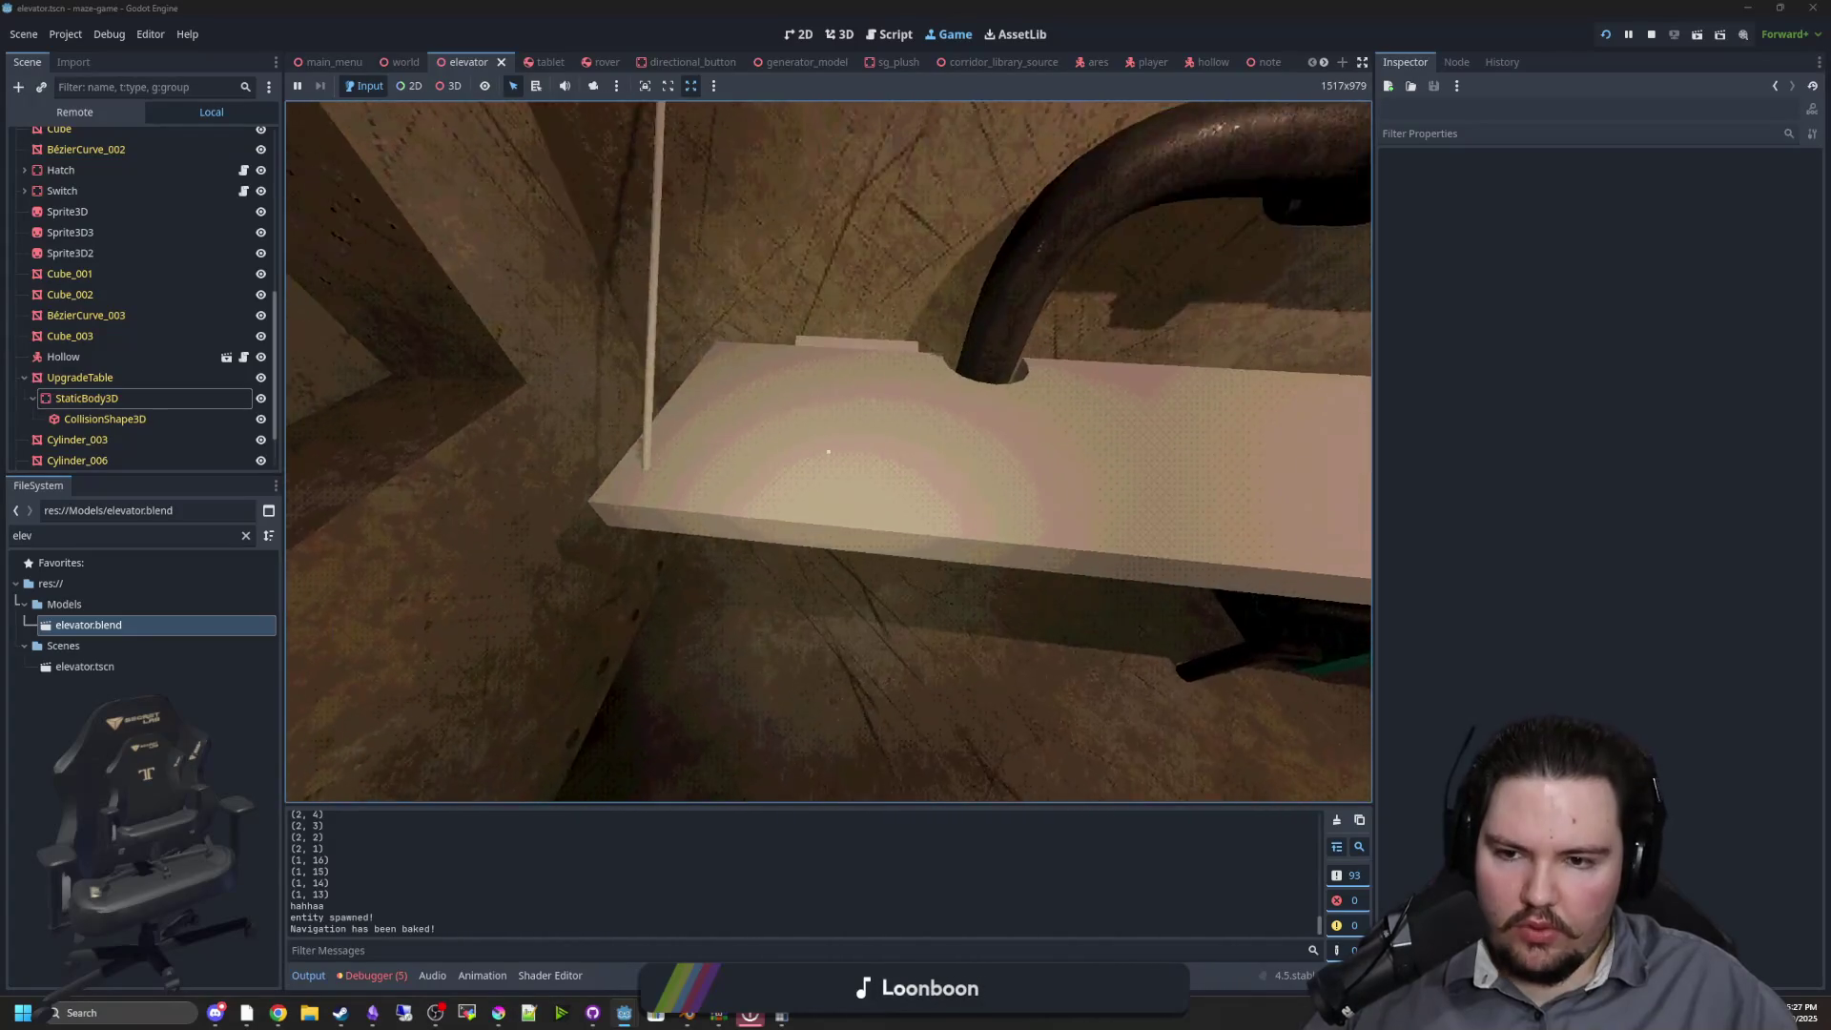
{"action": "key", "text": "w"}
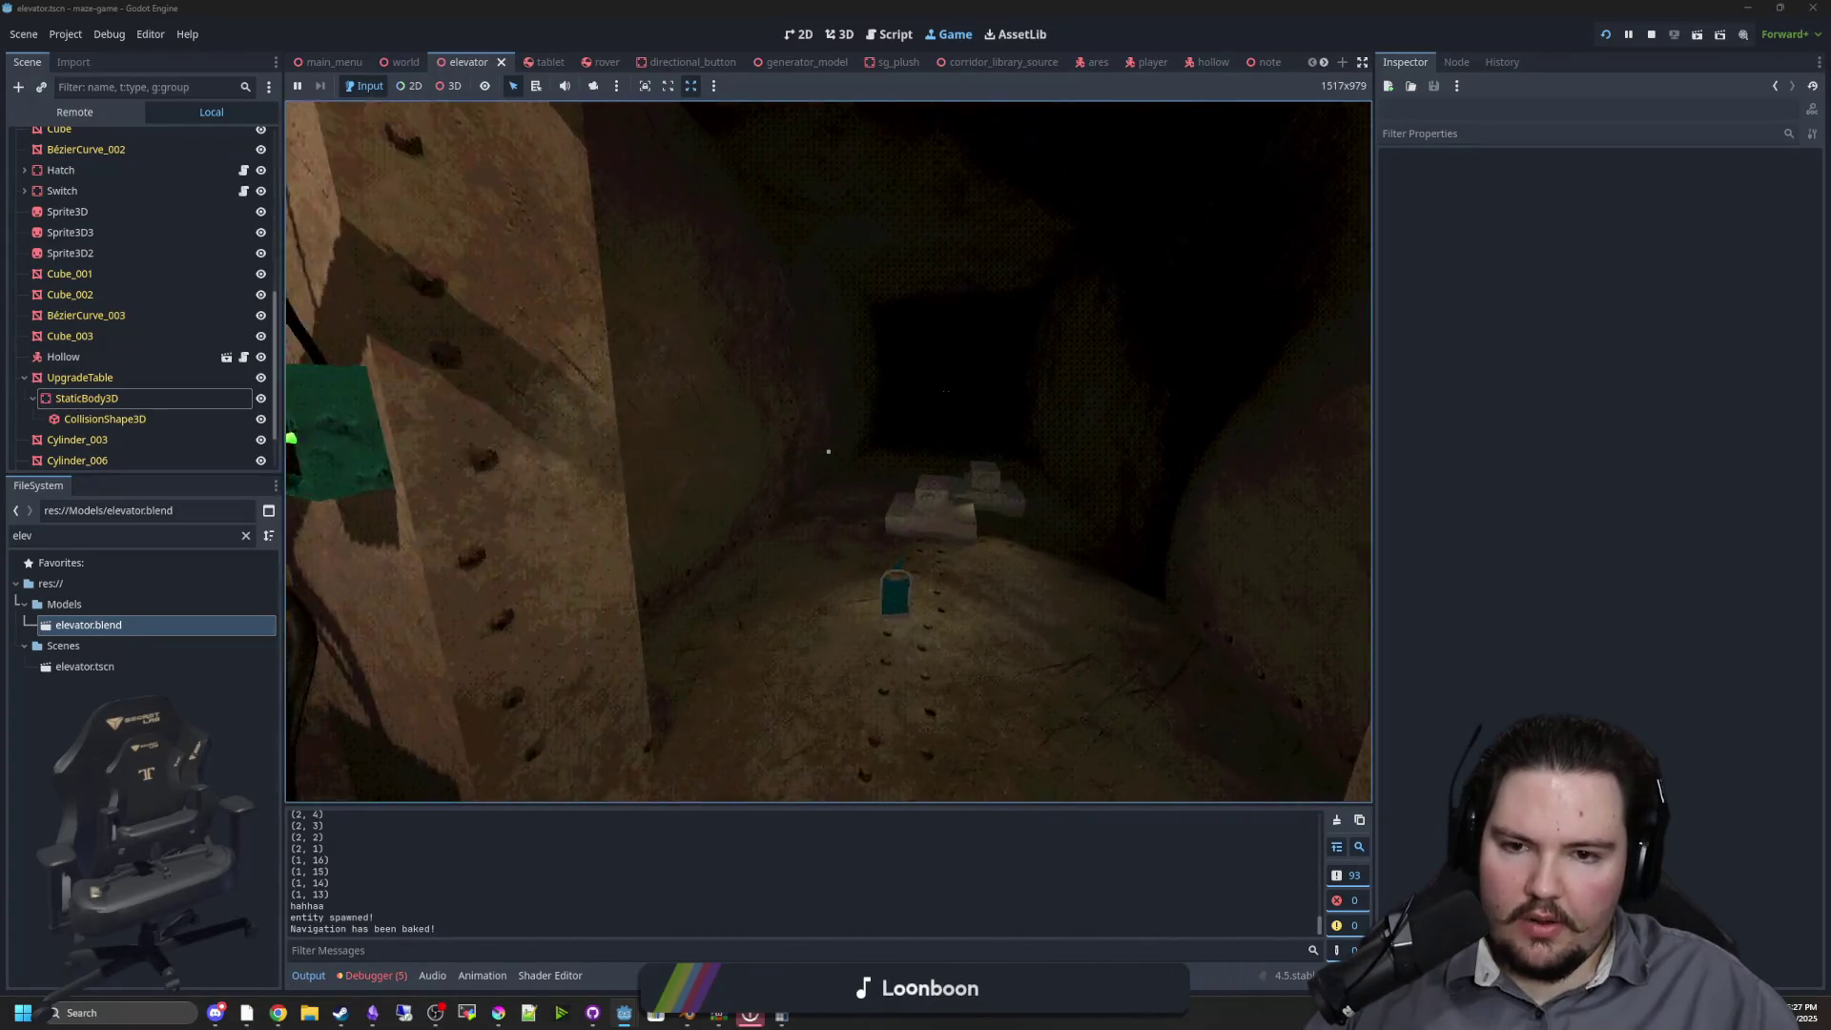
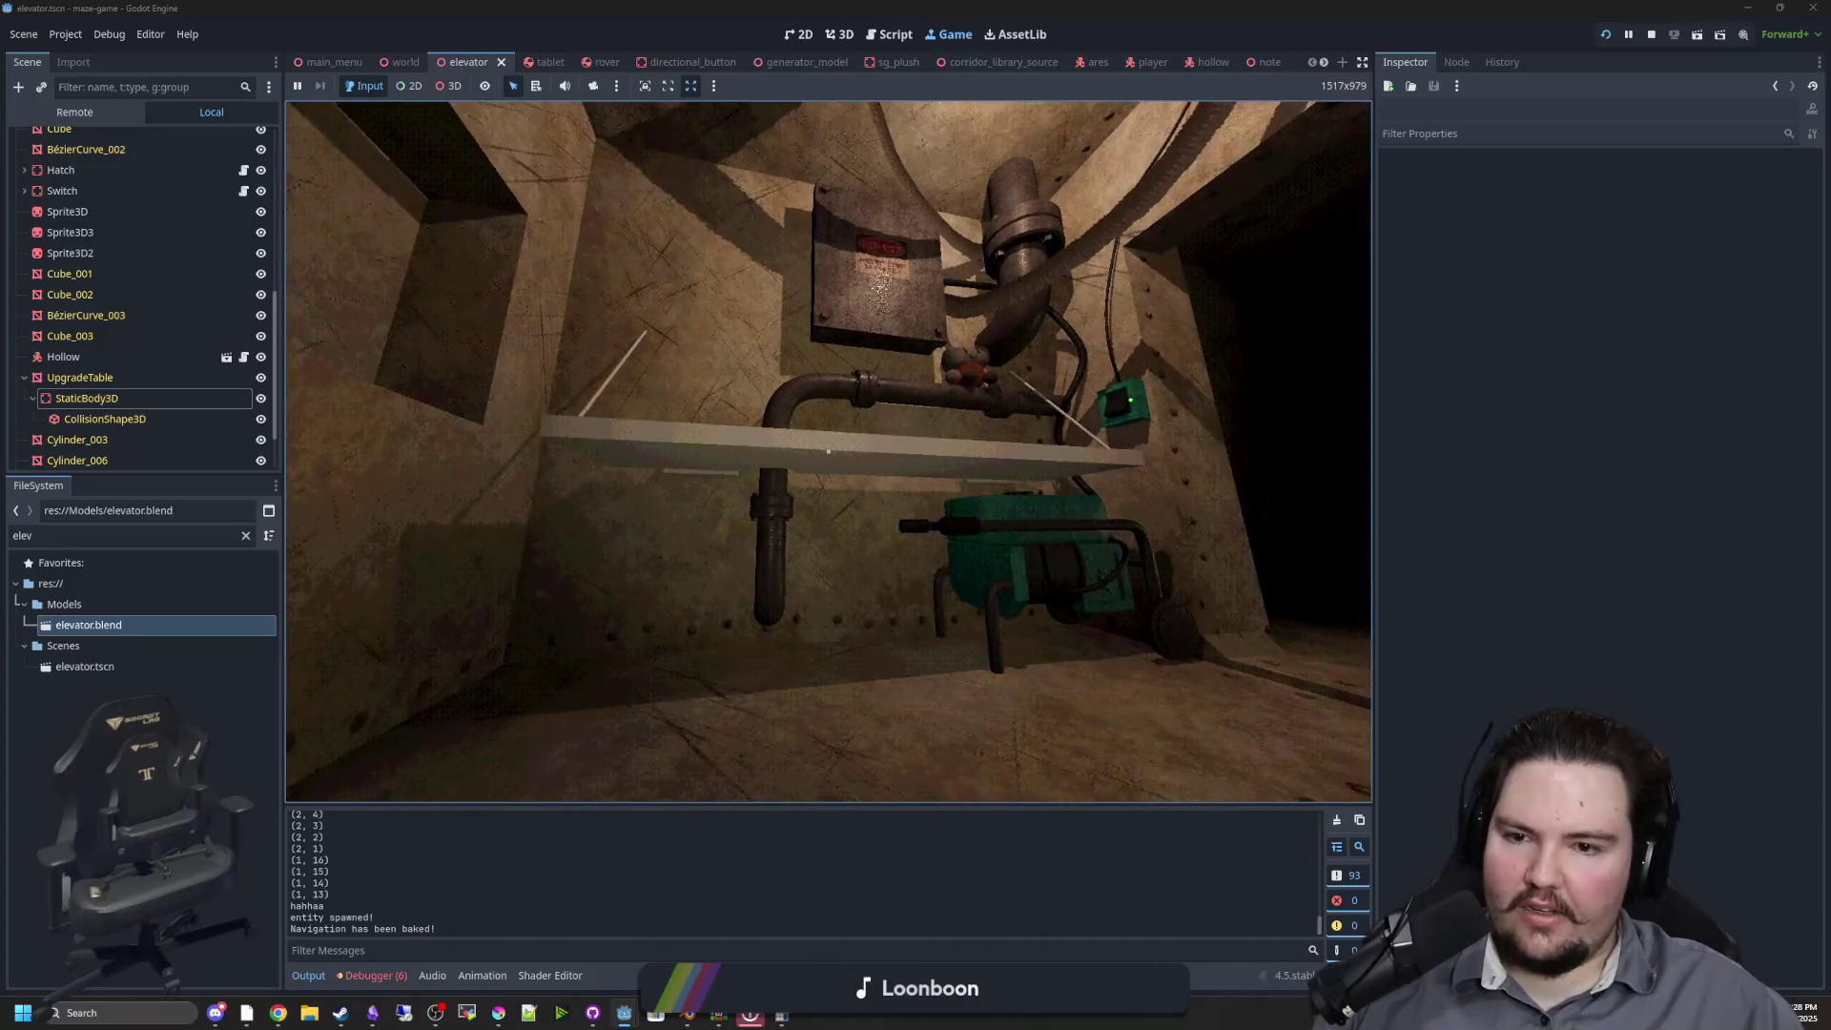
Stop the running elevator game and maximise the Blender window showing the elevator model
{"action": "key", "text": "super"}
{"action": "key", "text": "F8"}
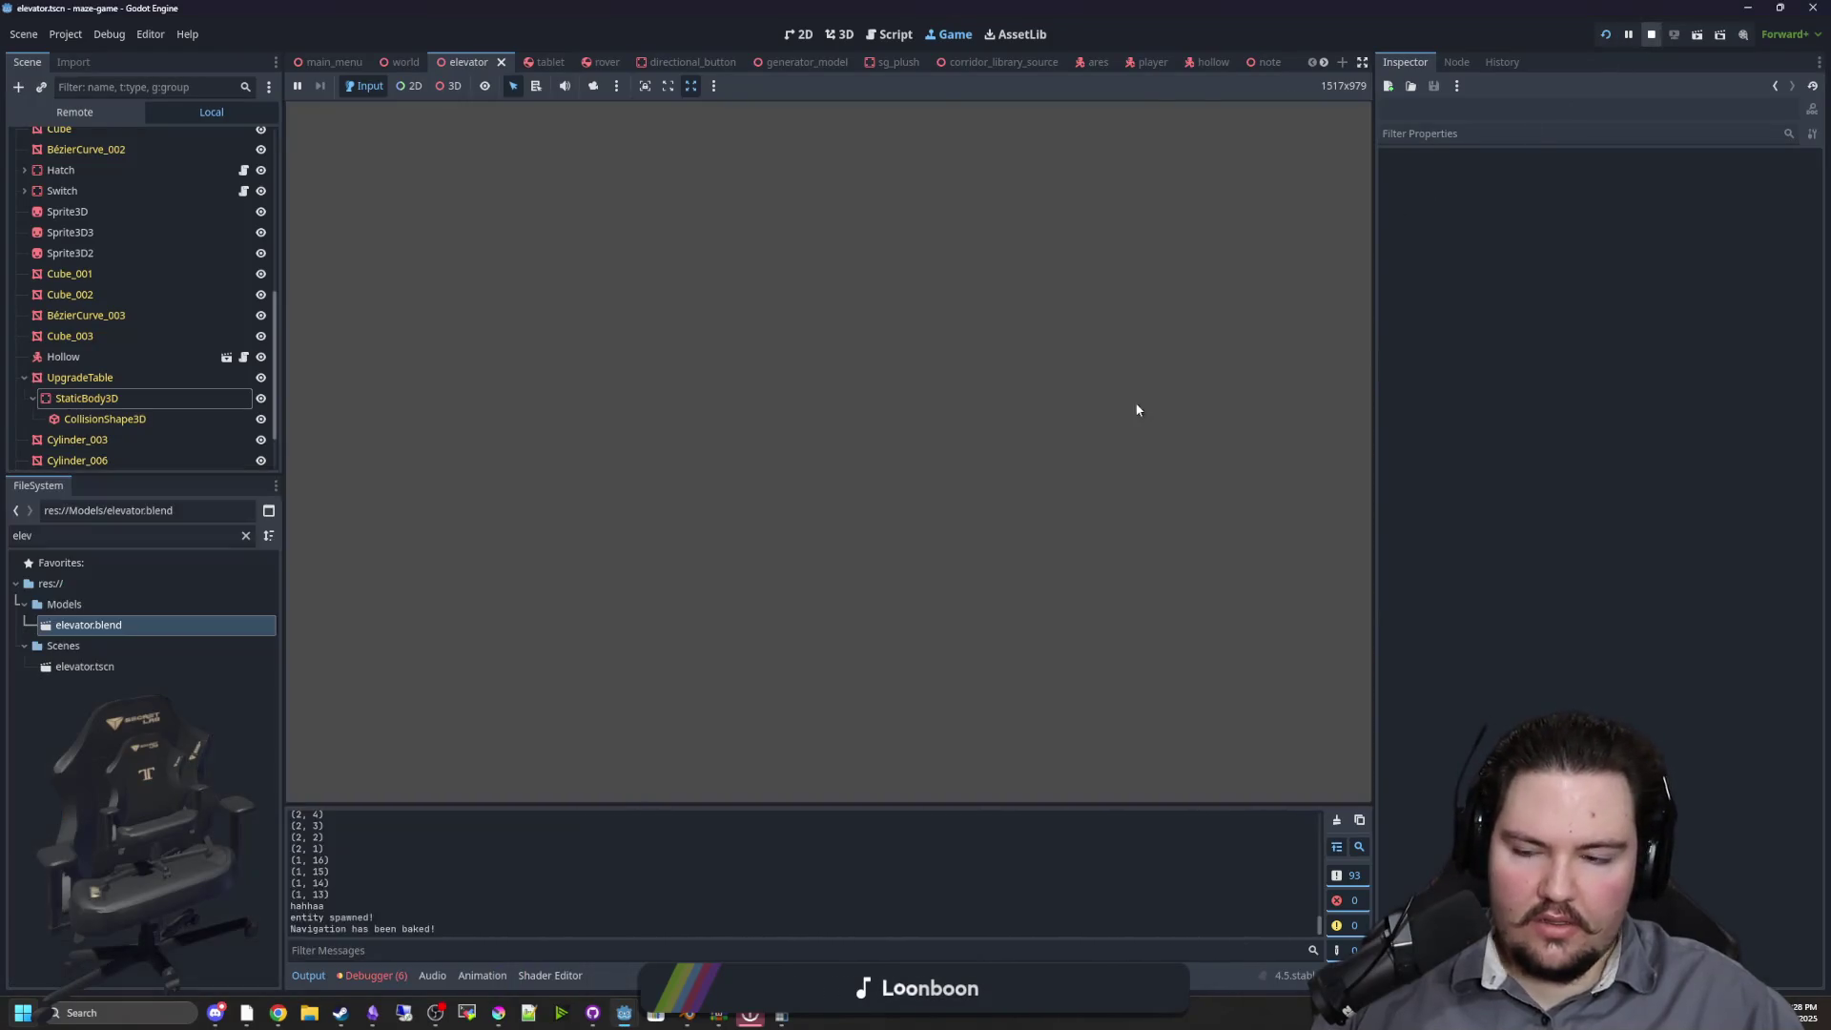
{"action": "left_click", "coordinate": [682, 1017]}
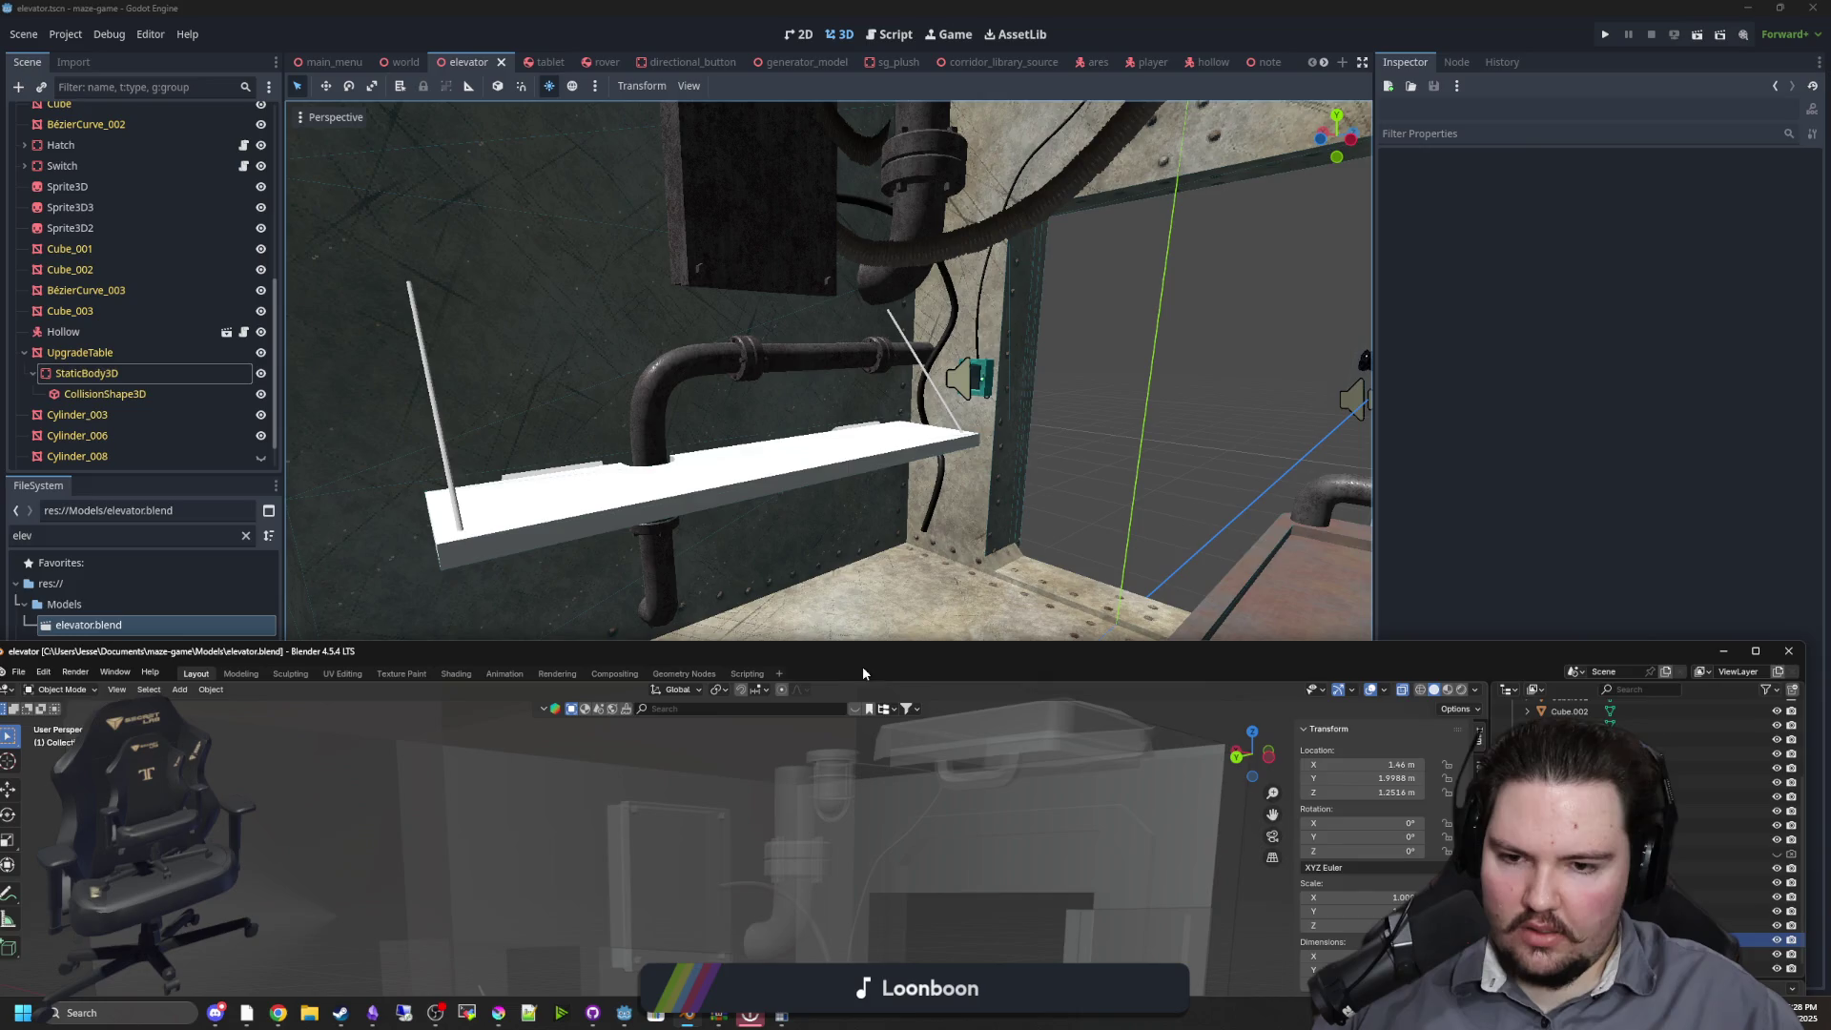
{"action": "double_click", "coordinate": [863, 653]}
{"action": "scroll", "coordinate": [705, 568], "scroll_direction": "down", "scroll_amount": 5}
{"action": "mouse_move", "coordinate": [739, 578]}
{"action": "left_mouse_down"}
{"action": "mouse_move", "coordinate": [793, 663]}
{"action": "mouse_move", "coordinate": [708, 640]}
{"action": "mouse_move", "coordinate": [798, 605]}
{"action": "left_mouse_up"}
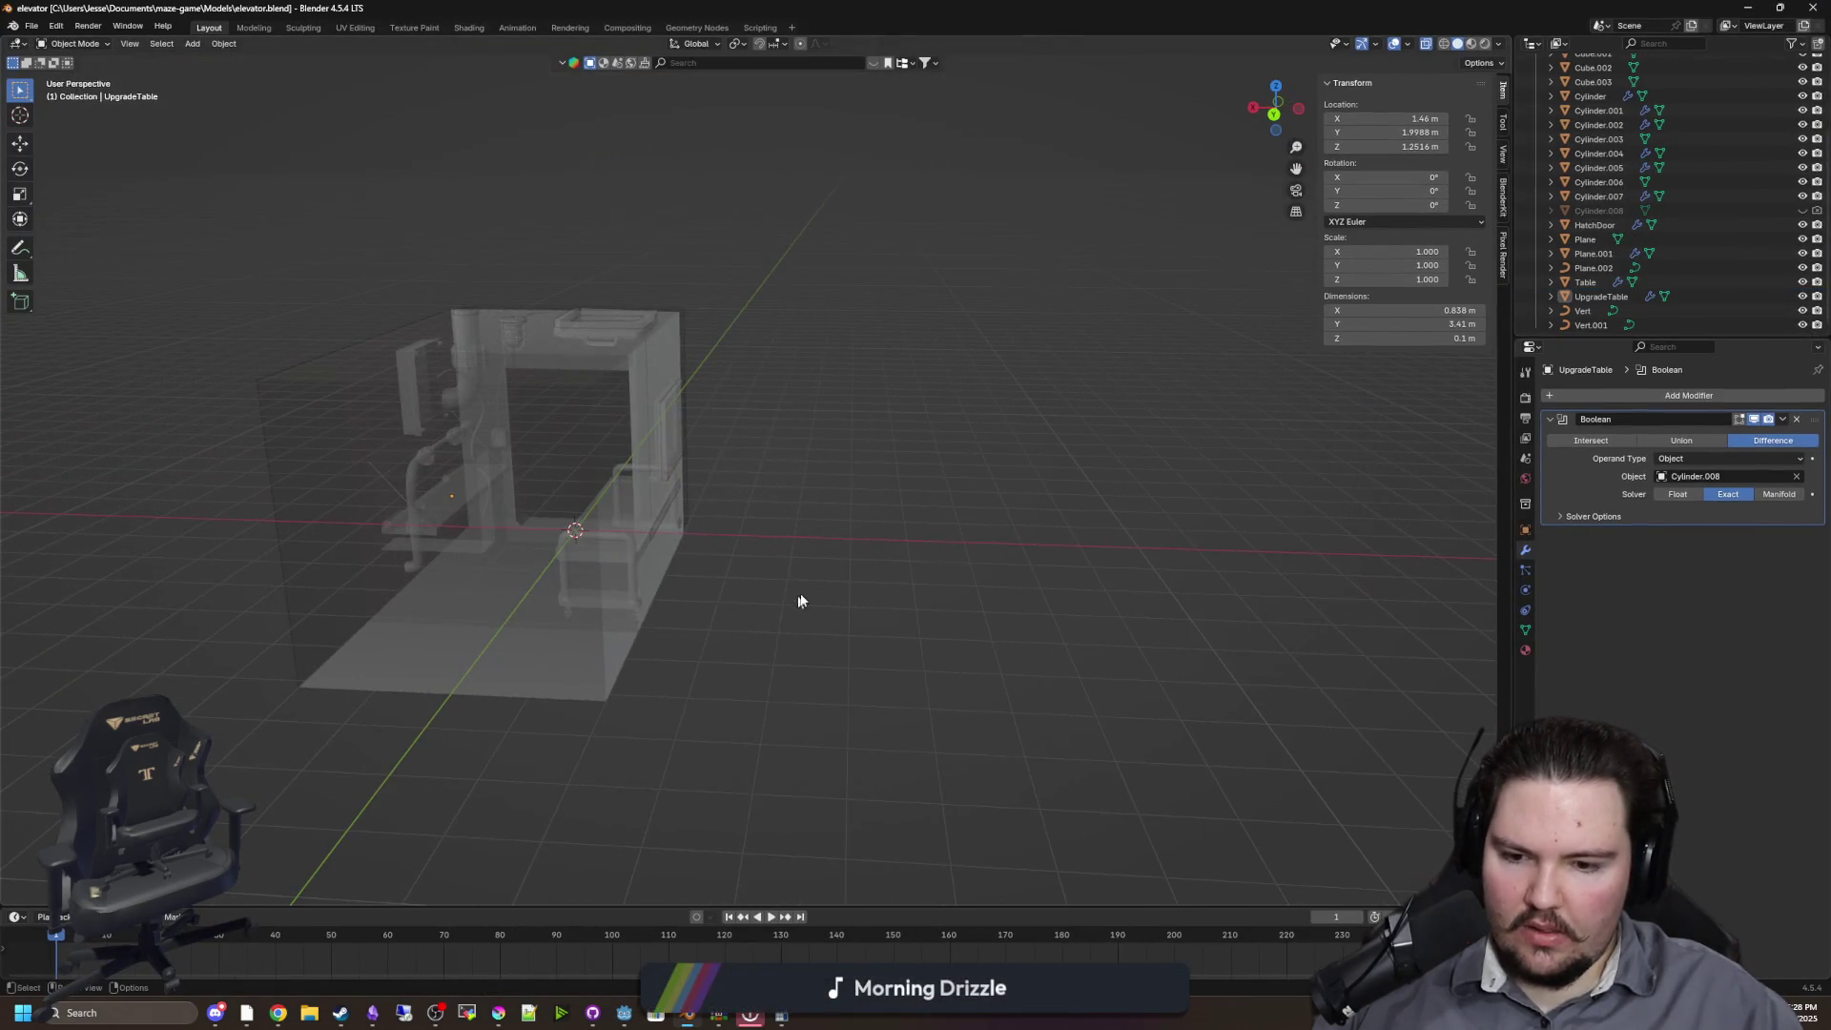
Inspect the scene by selecting the wall box and the Table object, then deselect
{"action": "key", "text": "shift+a"}
{"action": "mouse_move", "coordinate": [671, 576]}
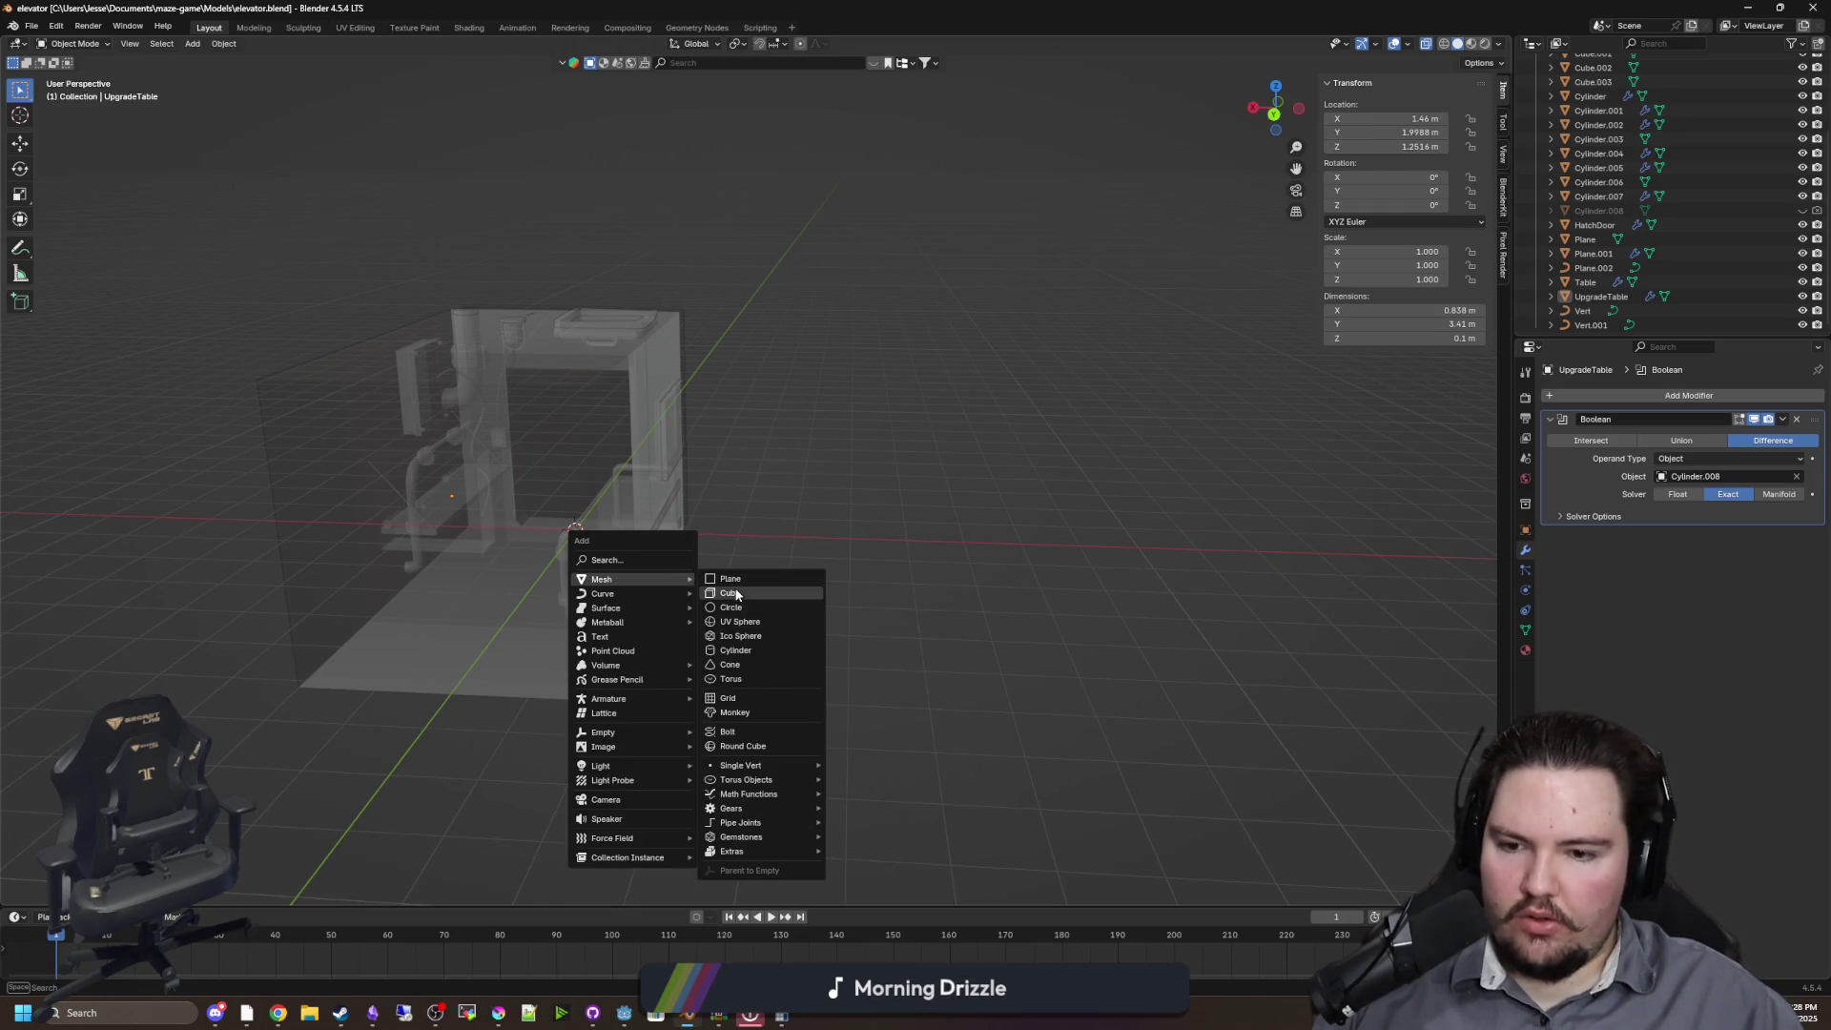
{"action": "key", "text": "Escape"}
{"action": "left_click", "coordinate": [814, 568]}
{"action": "scroll", "coordinate": [849, 524], "scroll_direction": "up", "scroll_amount": 5}
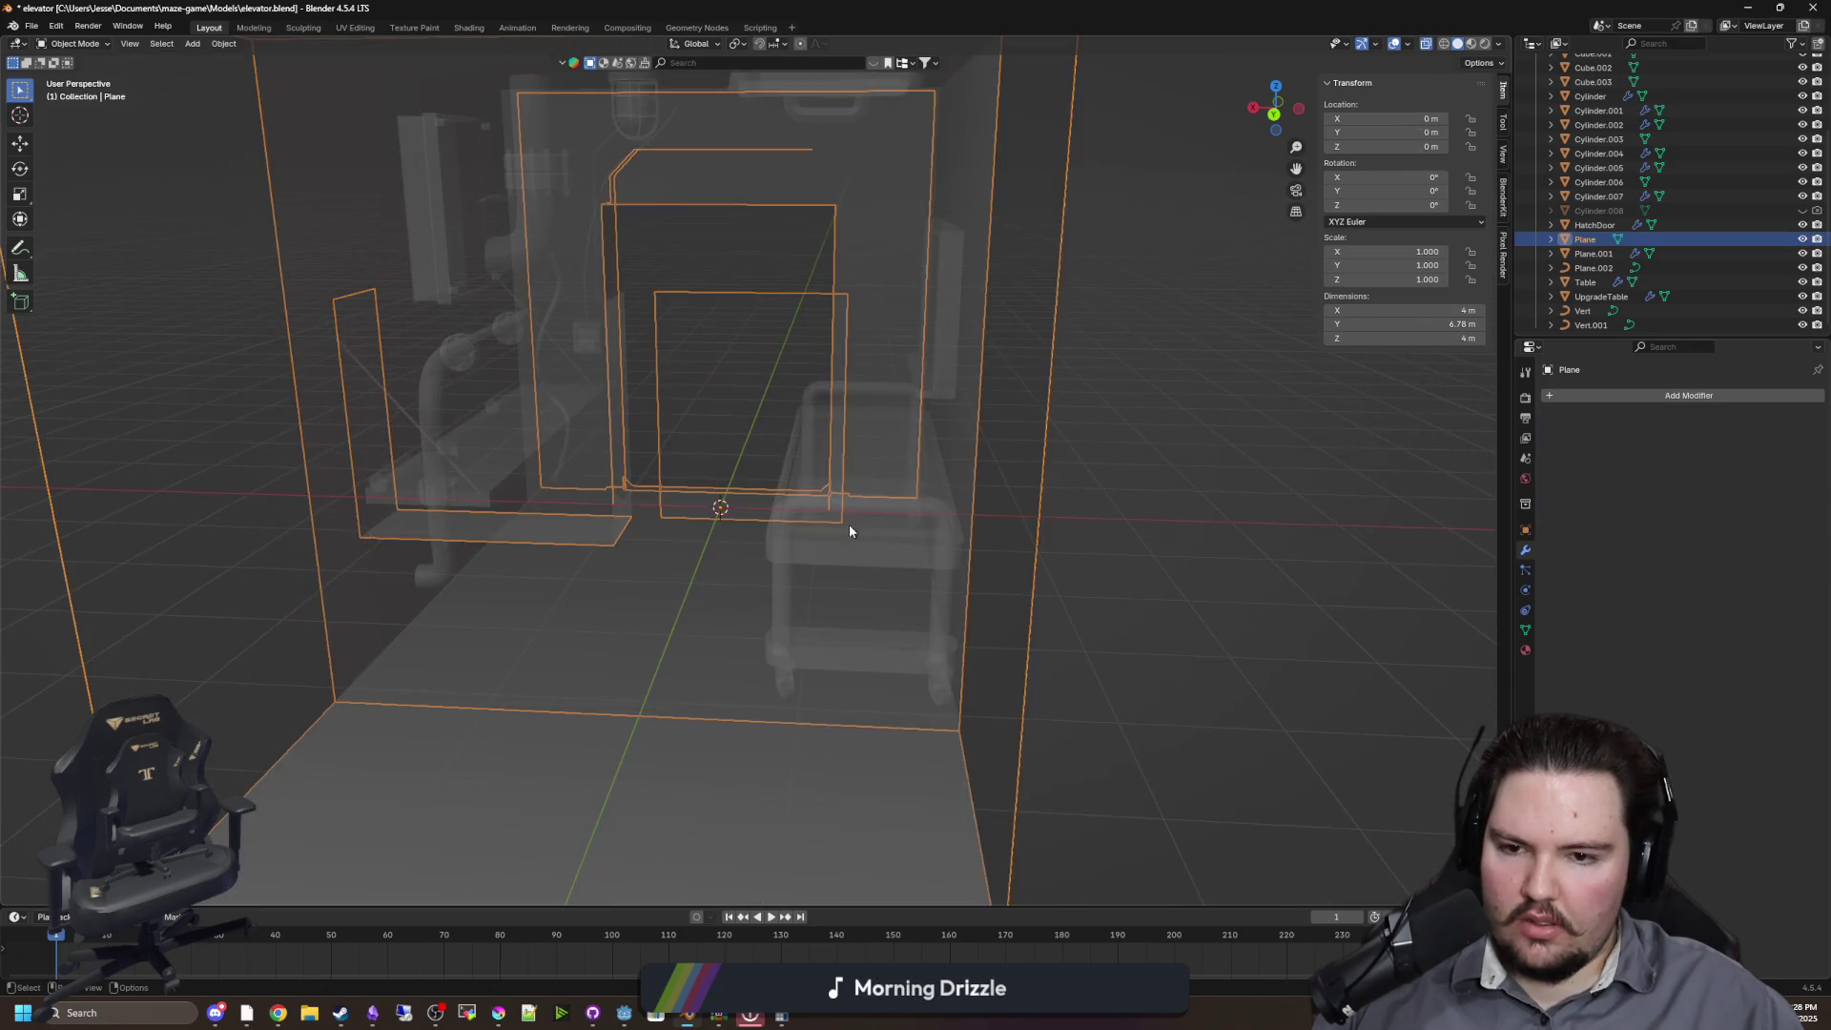
{"action": "left_click", "coordinate": [907, 558]}
{"action": "scroll", "coordinate": [907, 564], "scroll_direction": "down", "scroll_amount": 5}
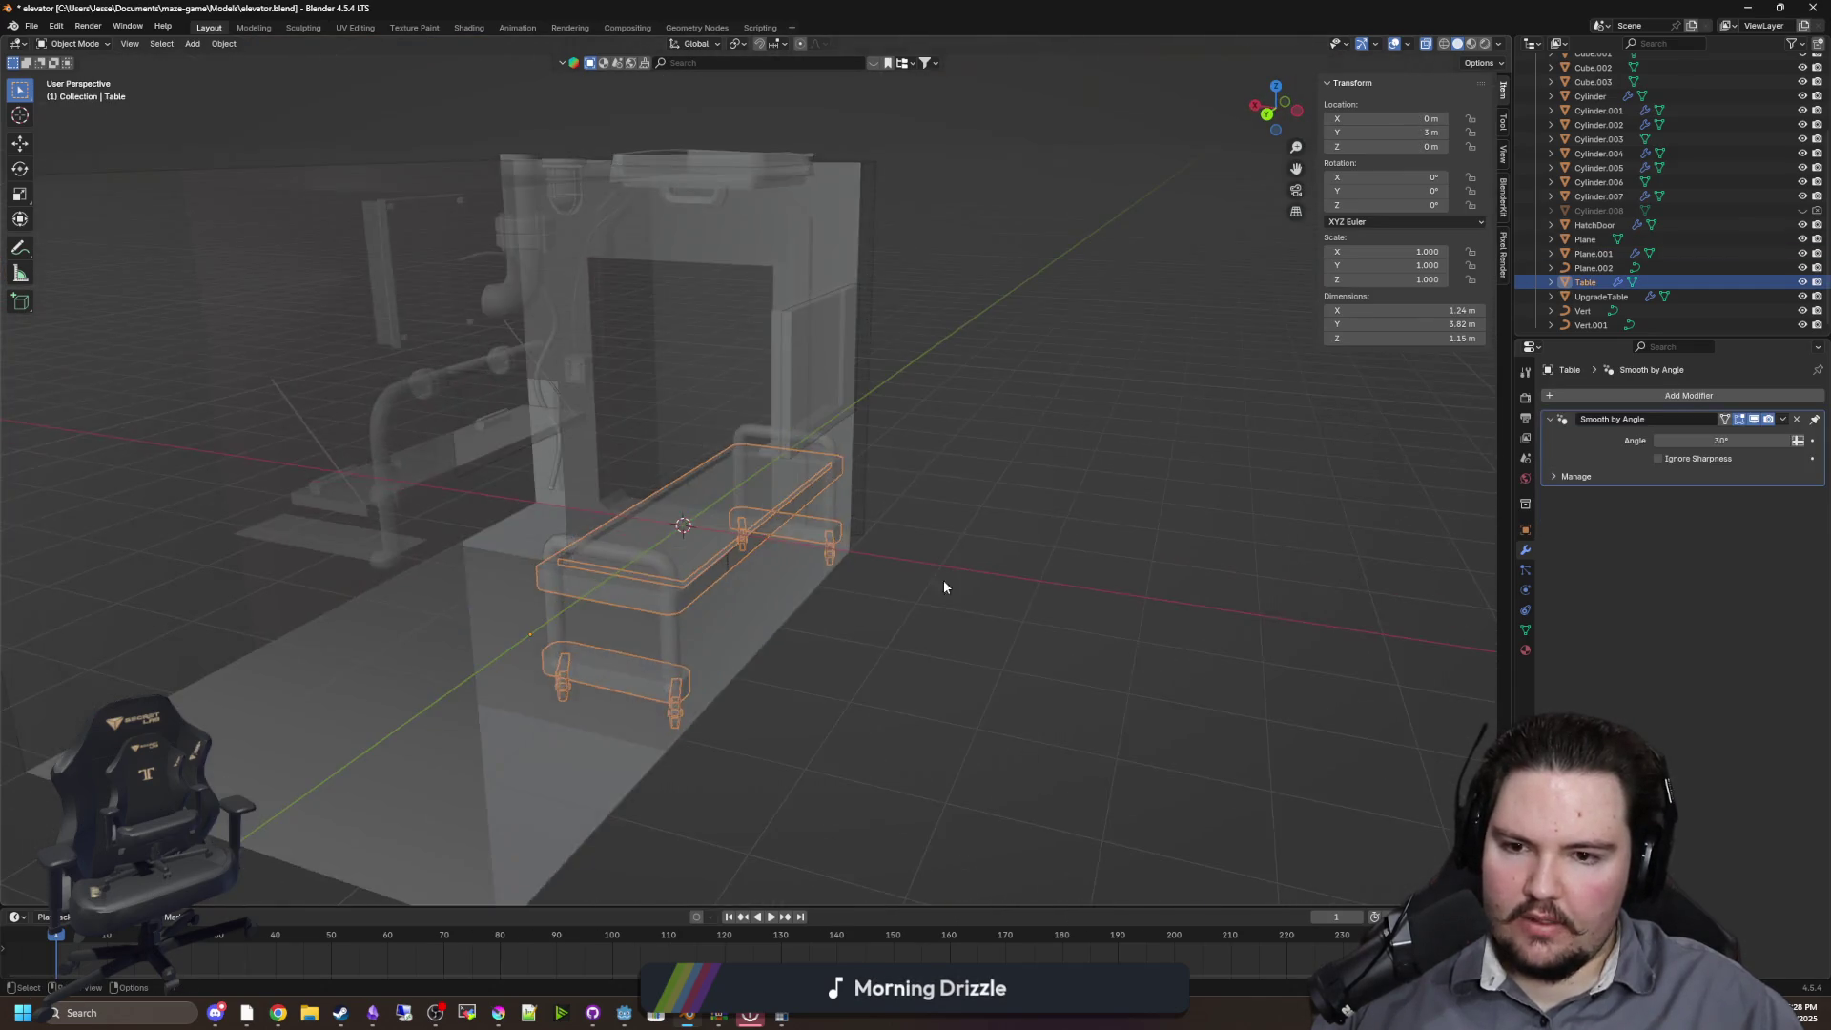
{"action": "left_click", "coordinate": [985, 587]}
{"action": "scroll", "coordinate": [985, 587], "scroll_direction": "right", "scroll_amount": 3}
Add a new cube and move it along the X axis beside the elevator
{"action": "key", "text": "shift+a"}
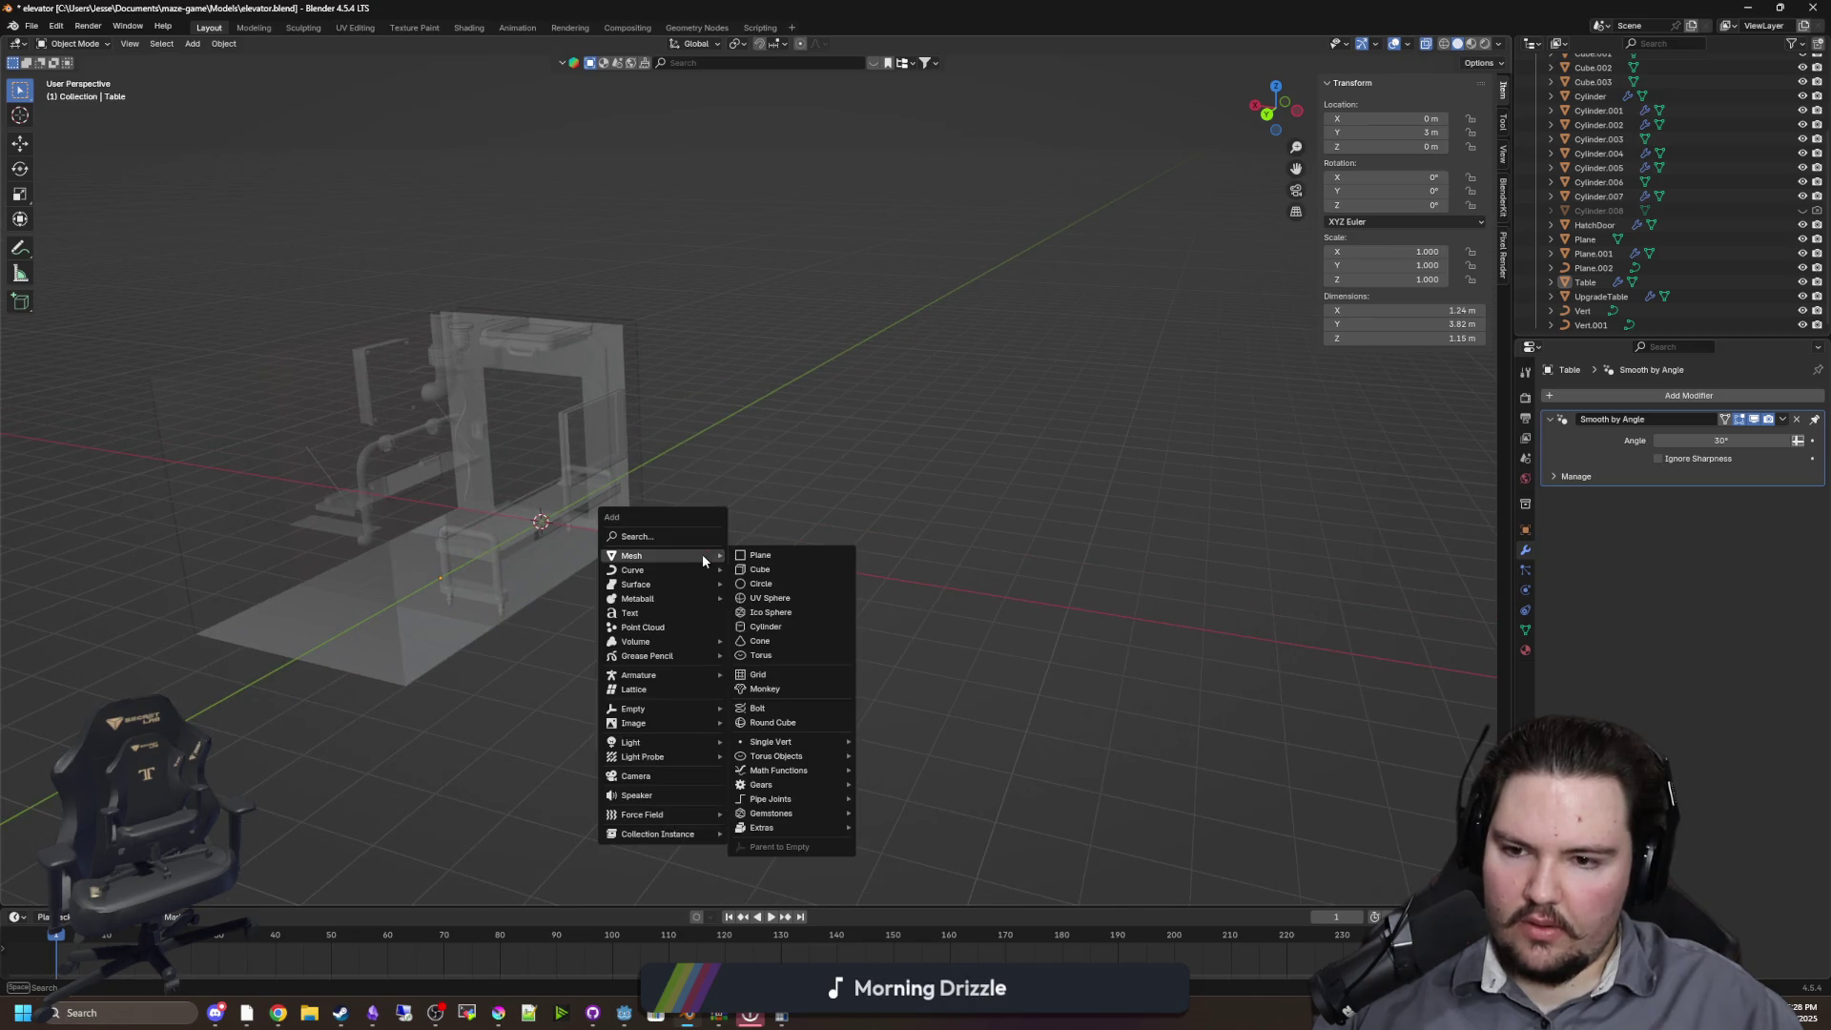
{"action": "left_click", "coordinate": [760, 569]}
{"action": "key", "text": "g"}
{"action": "key", "text": "x"}
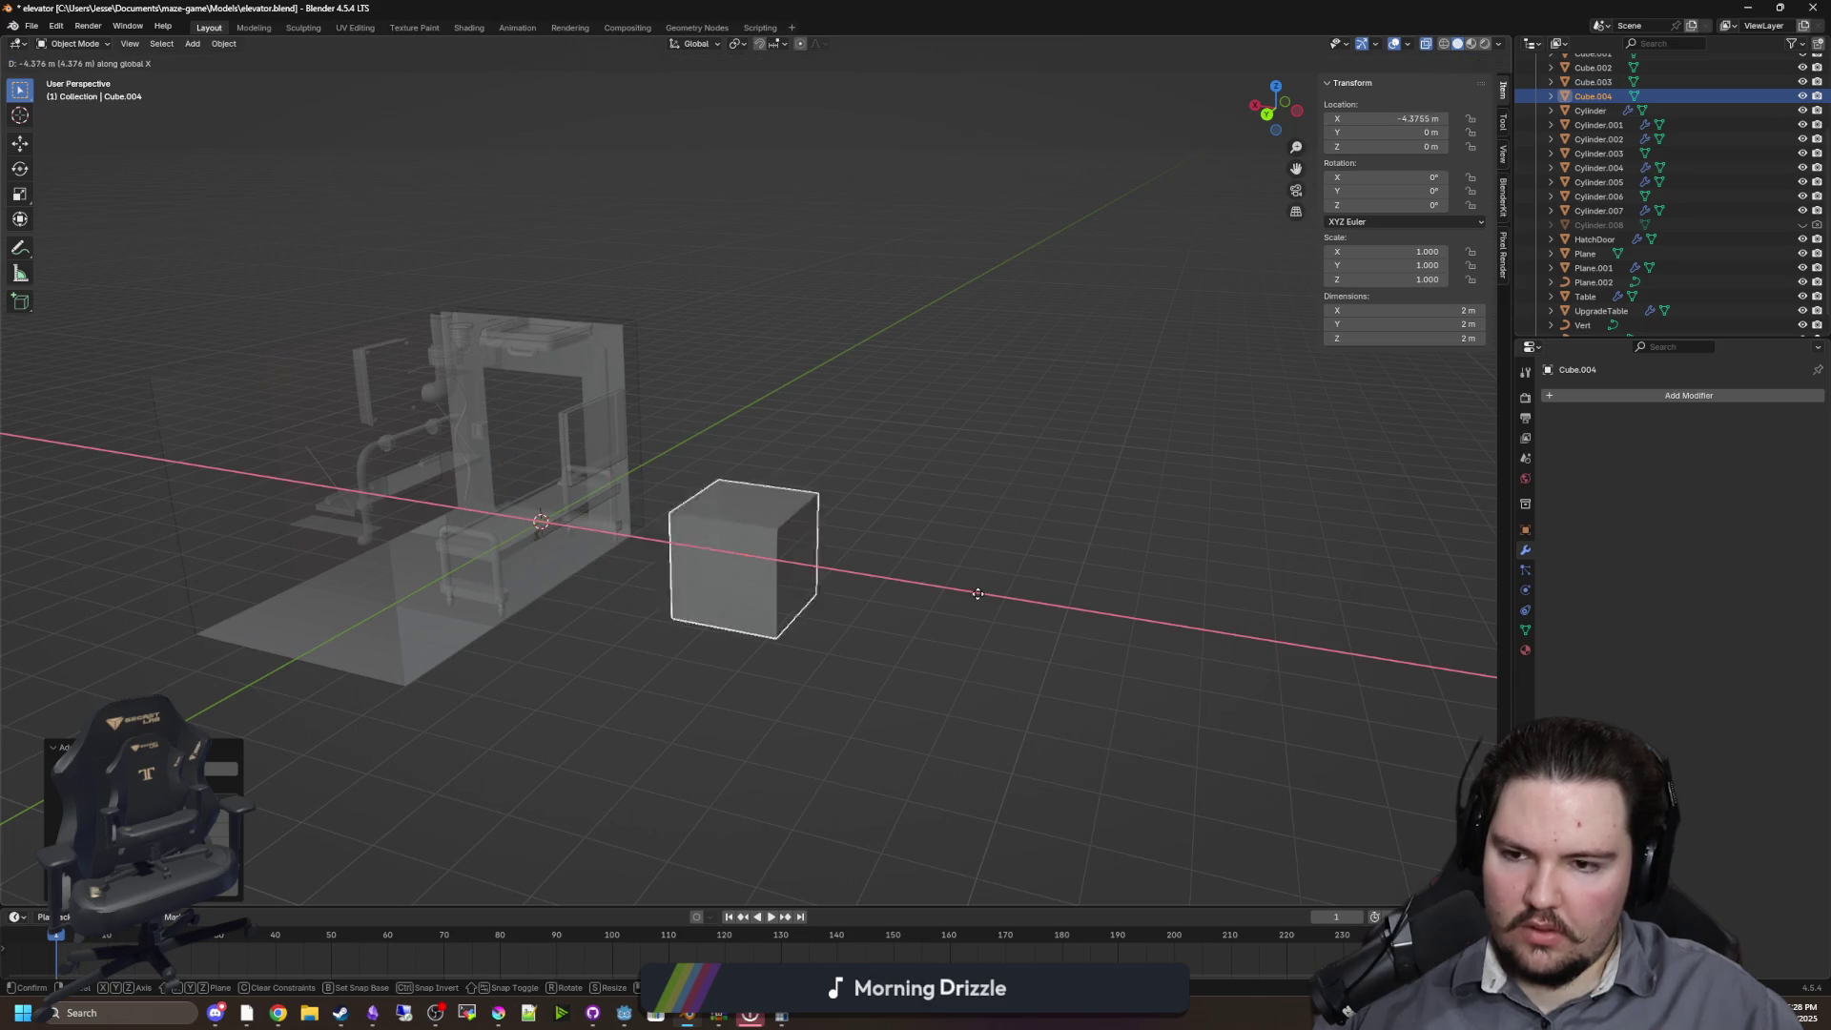
{"action": "left_click", "coordinate": [940, 603]}
{"action": "key", "text": "Tab"}
{"action": "scroll", "coordinate": [776, 601], "scroll_direction": "up", "scroll_amount": 2}
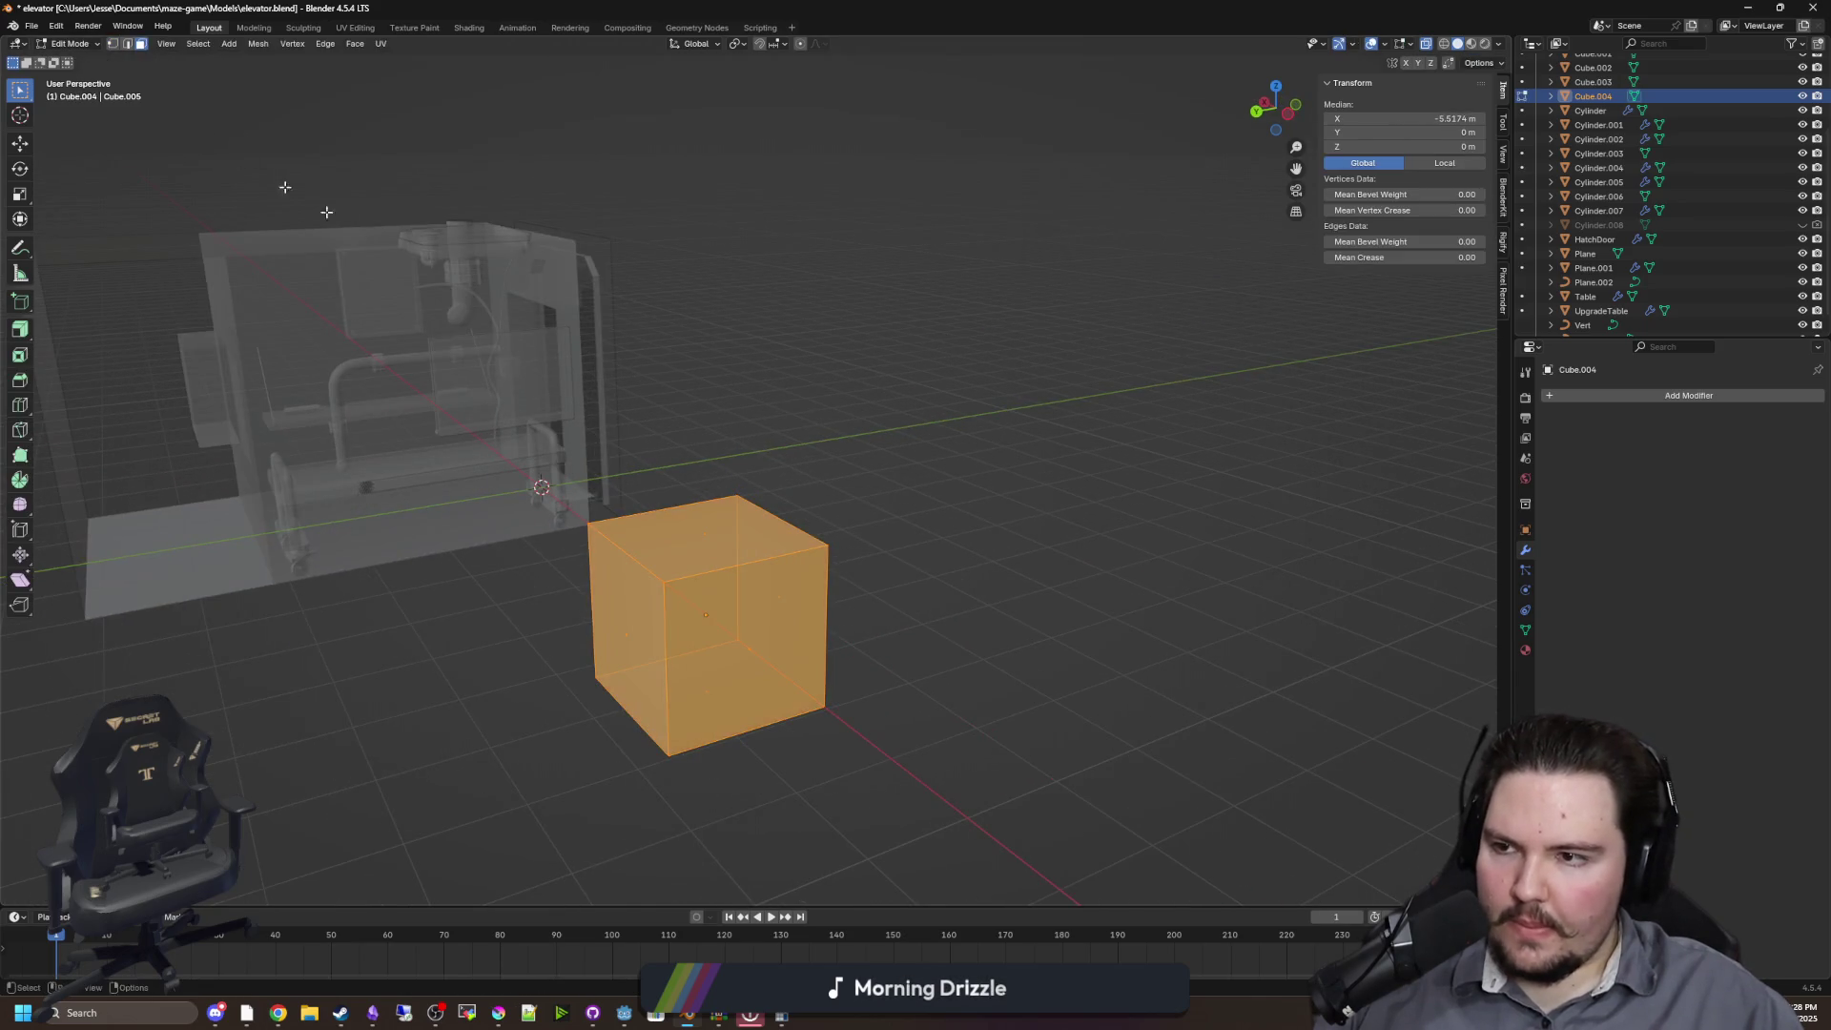
Lower the cube's top face along Z to flatten it into a thin slab
{"action": "left_click", "coordinate": [760, 416]}
{"action": "key", "text": "g"}
{"action": "key", "text": "z"}
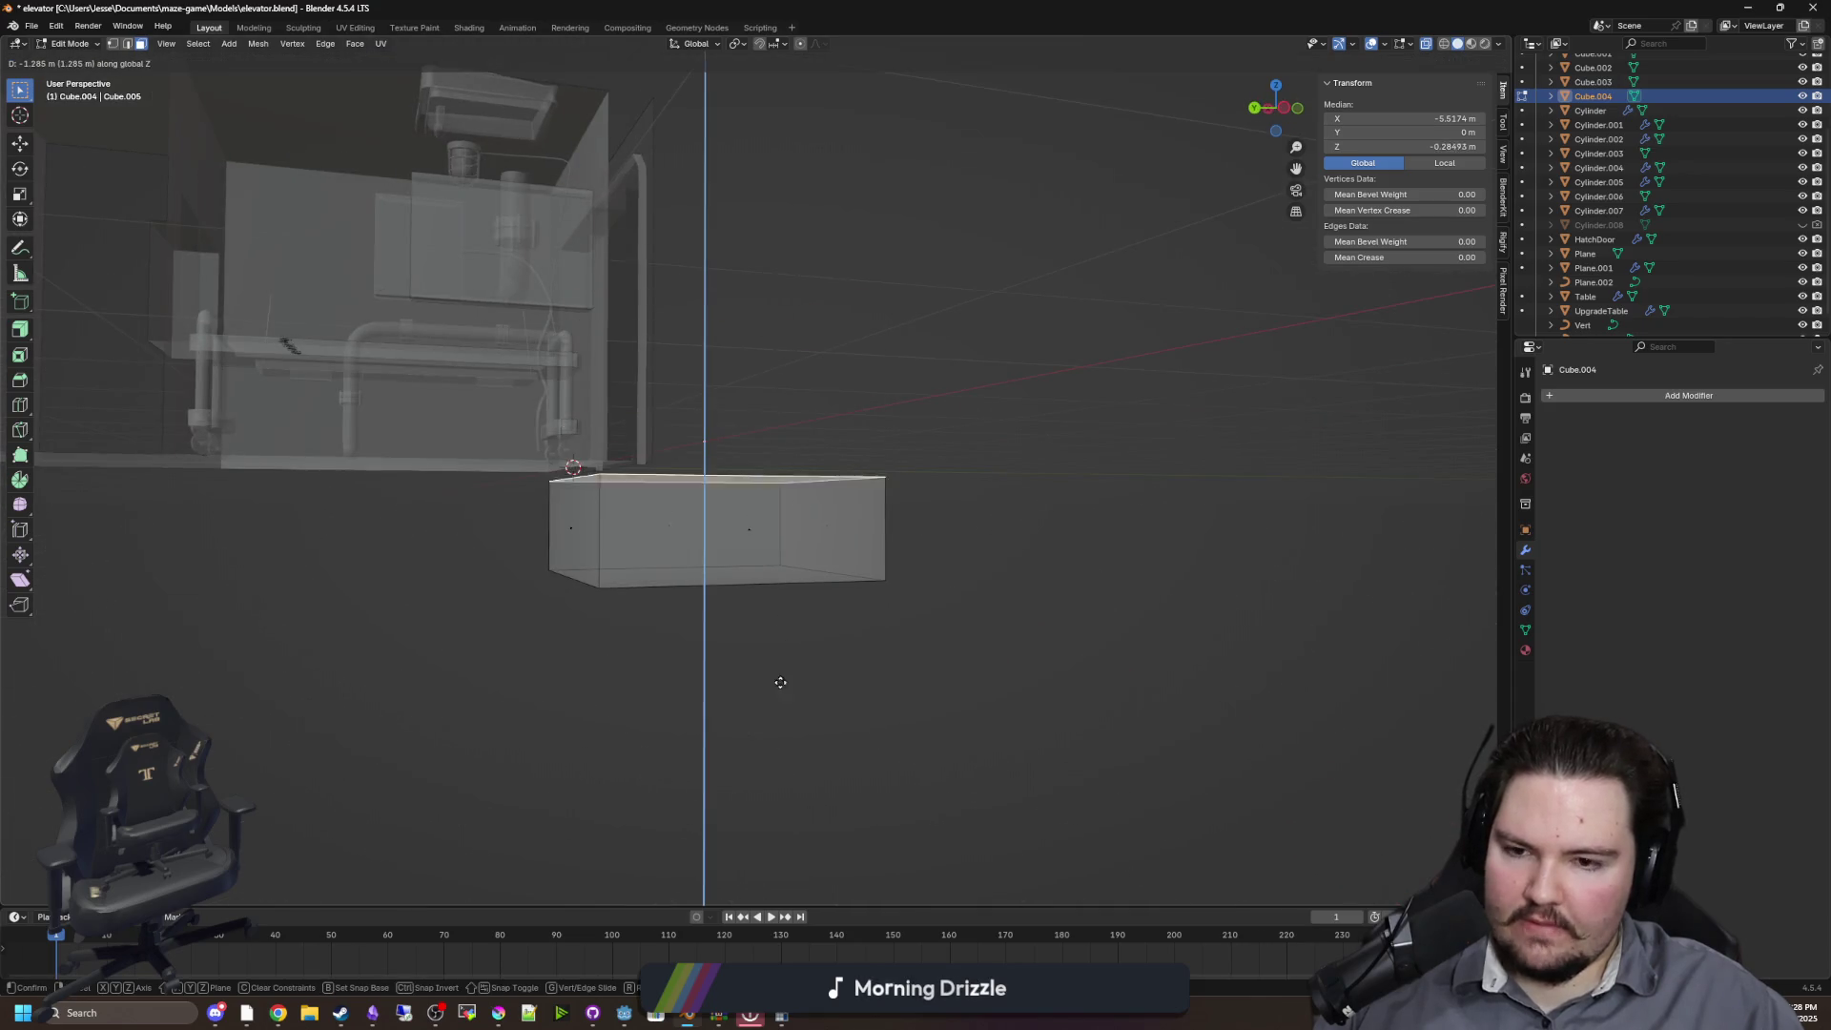
{"action": "left_click", "coordinate": [766, 758]}
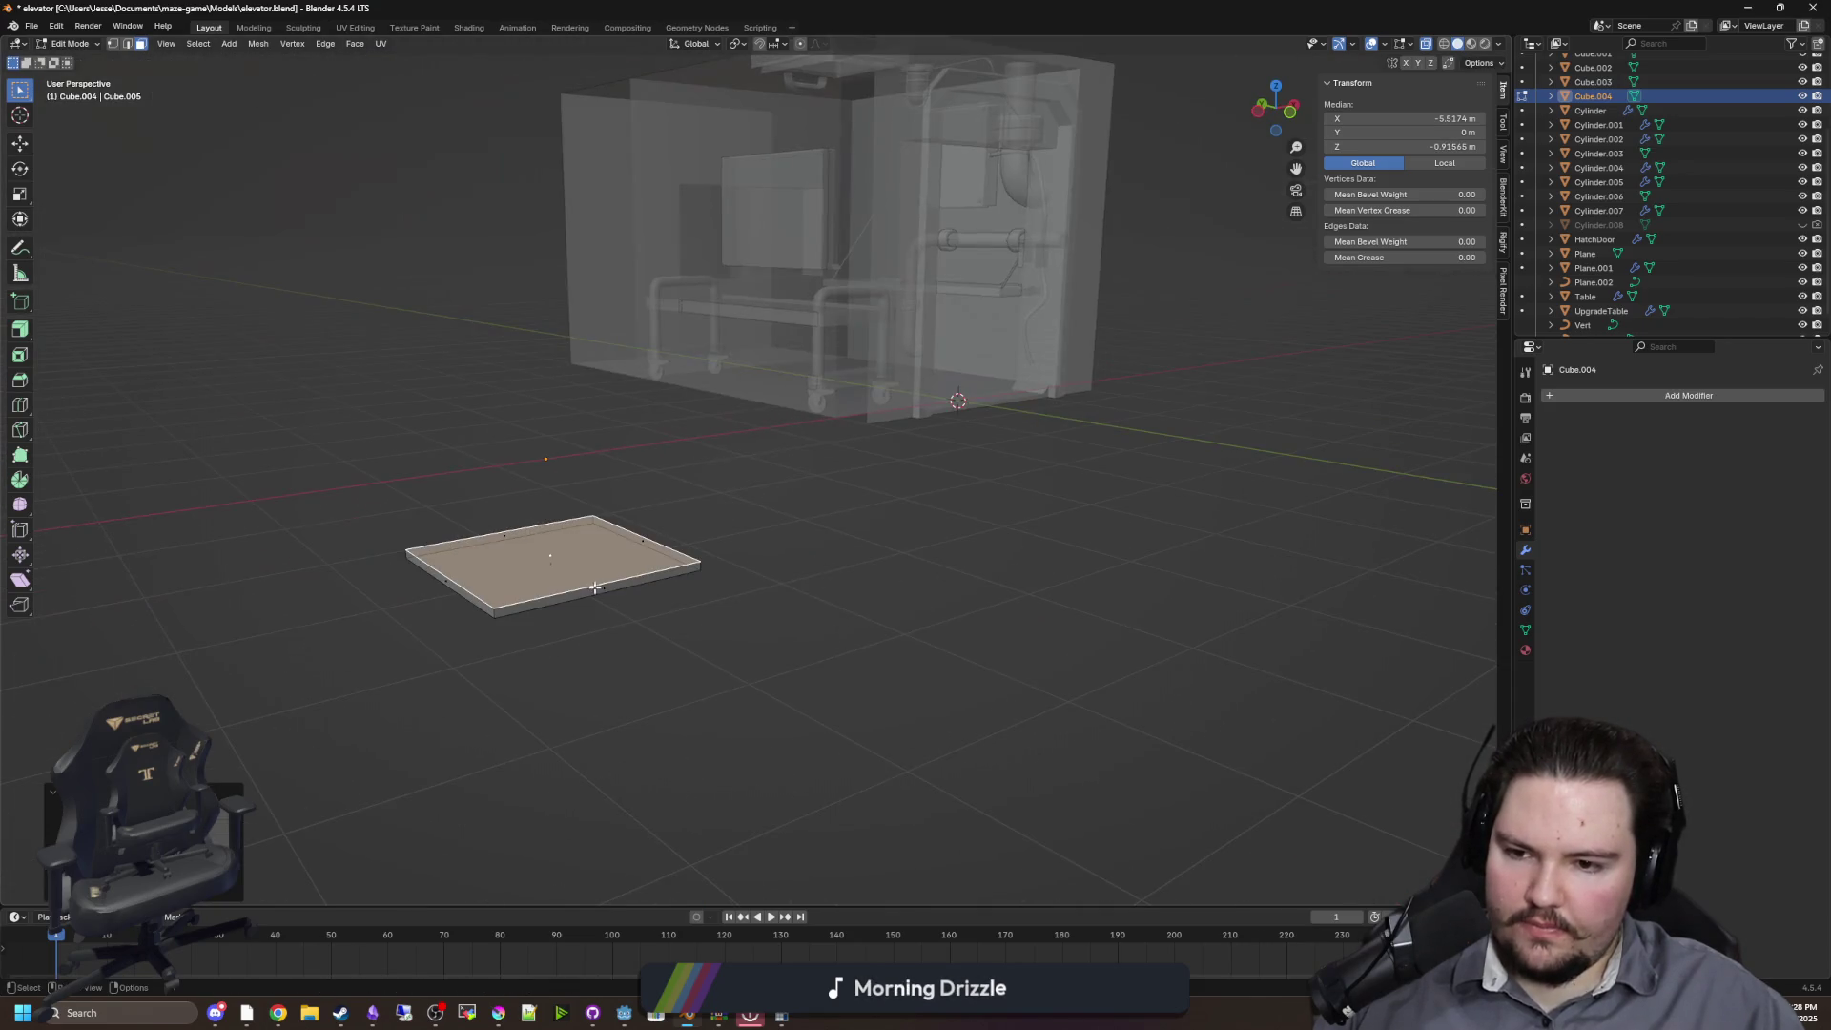
{"action": "left_click", "coordinate": [593, 585]}
{"action": "left_click_drag", "start_coordinate": [686, 627], "coordinate": [923, 435]}
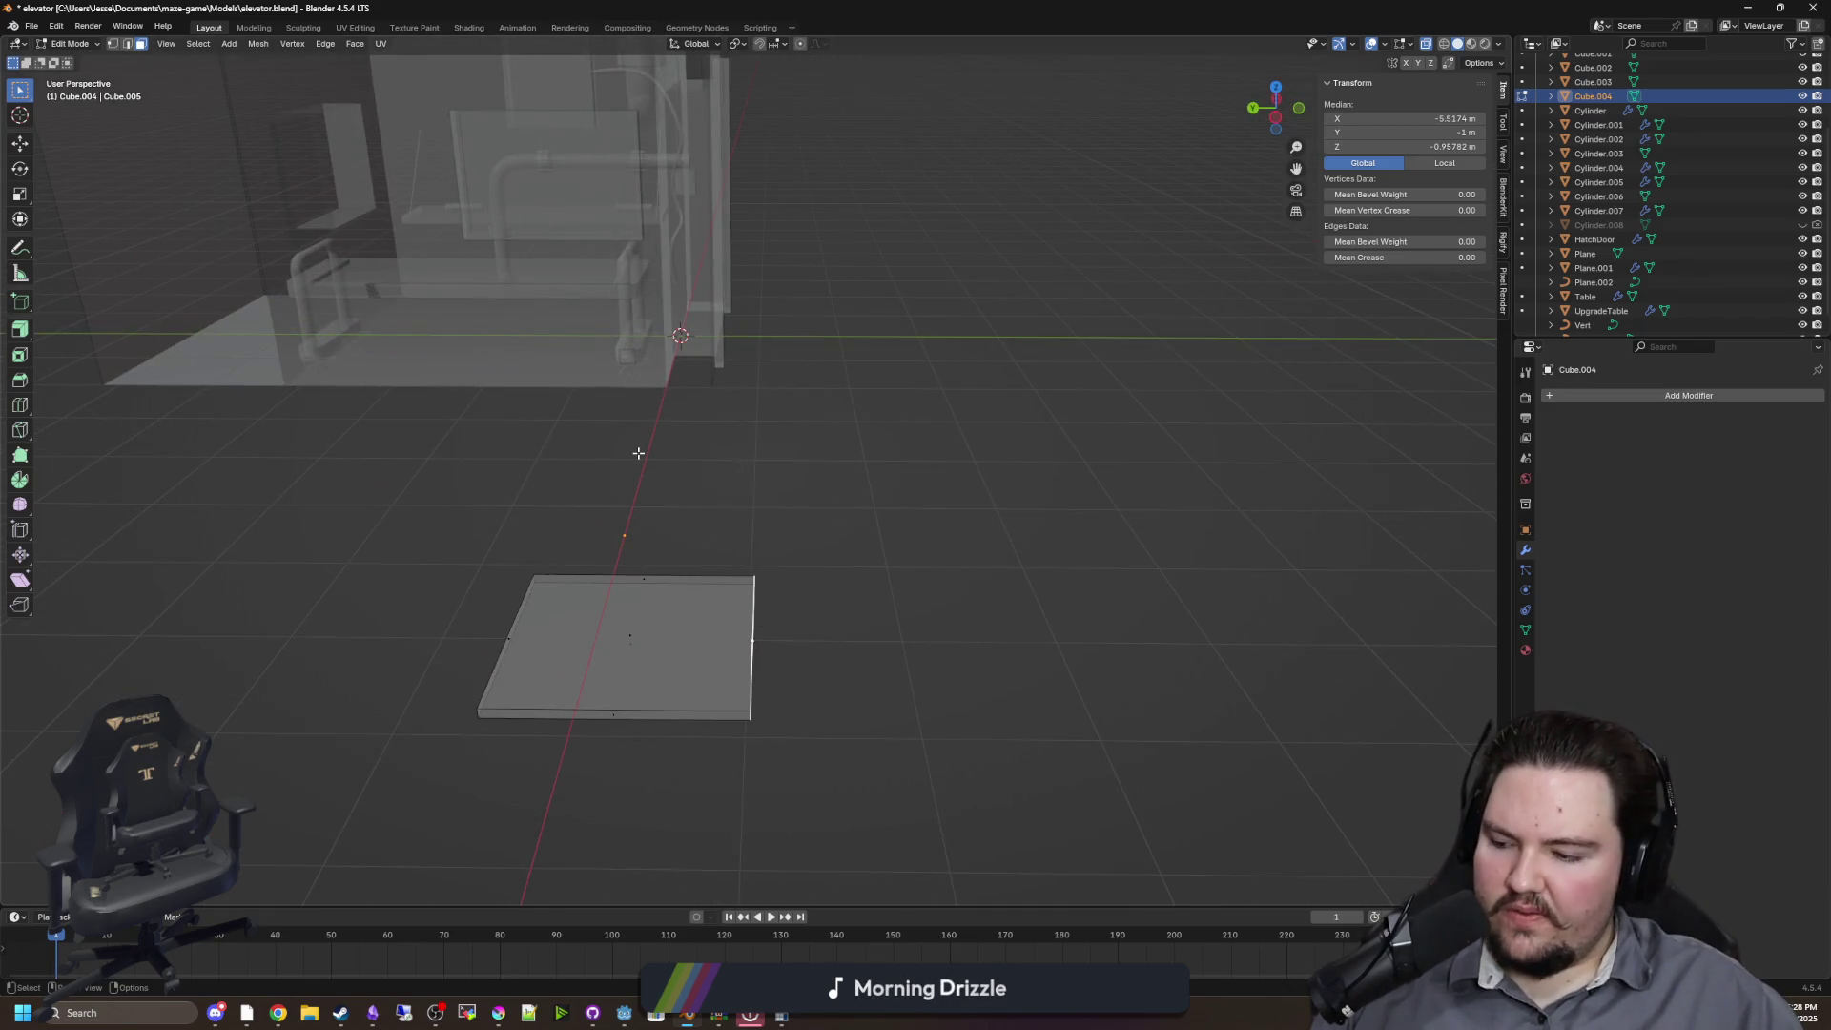
{"action": "left_click", "coordinate": [673, 633]}
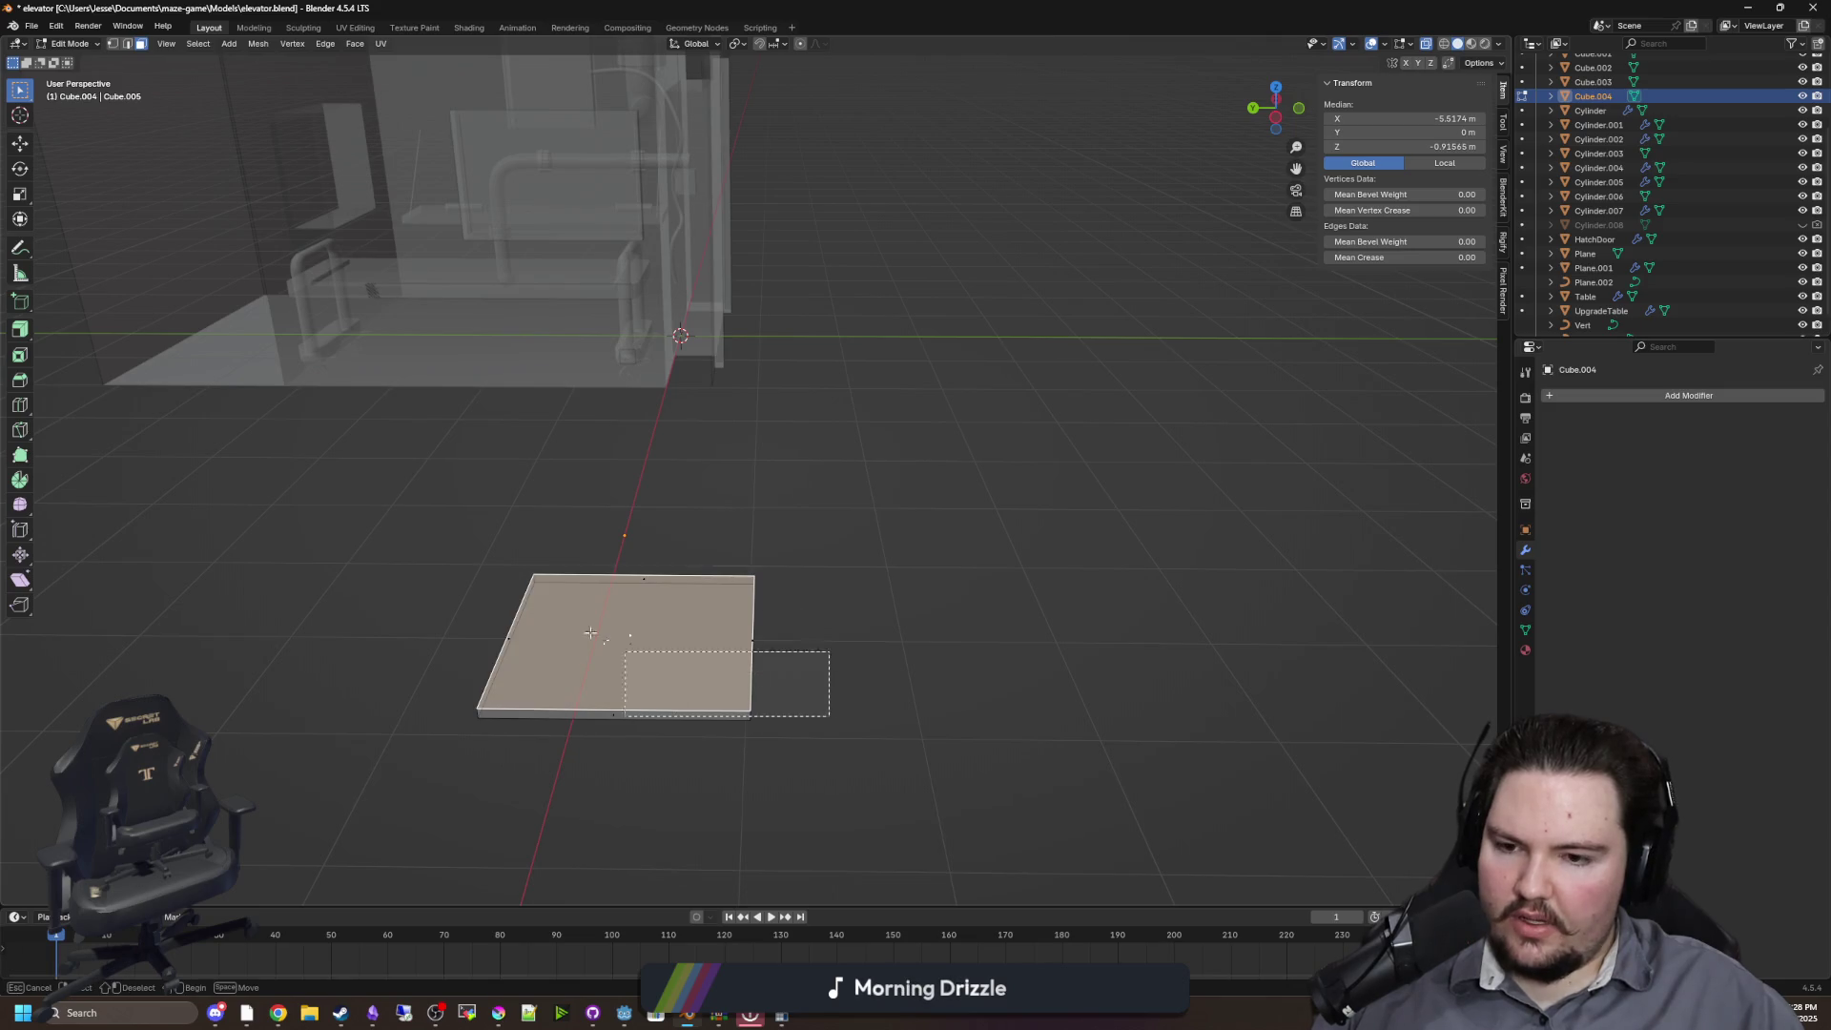
{"action": "left_click_drag", "start_coordinate": [639, 660], "coordinate": [490, 565]}
Snap the slab to the 3D cursor at the origin and shift it along Y
{"action": "key", "text": "shift+s"}
{"action": "left_click", "coordinate": [716, 563]}
{"action": "right_click", "coordinate": [692, 569]}
{"action": "key", "text": "Escape"}
{"action": "key", "text": "g"}
{"action": "key", "text": "y"}
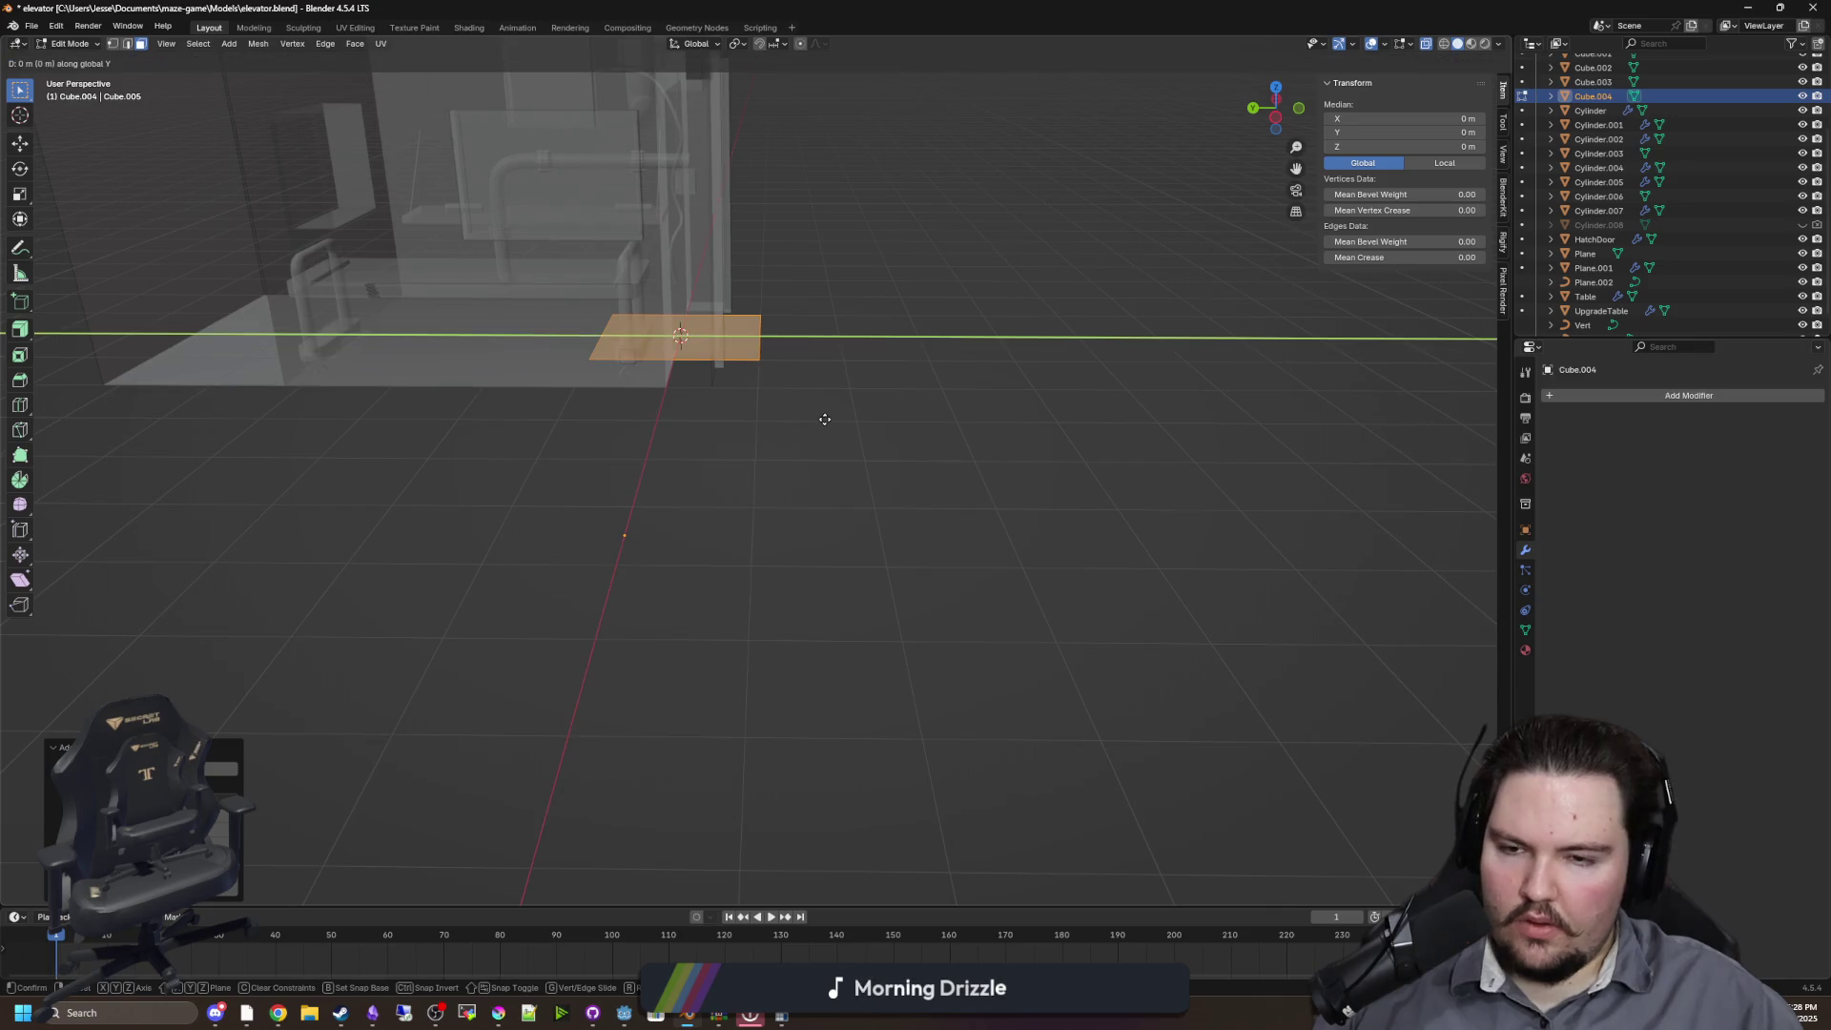
{"action": "left_click", "coordinate": [1116, 413]}
{"action": "left_click", "coordinate": [613, 637]}
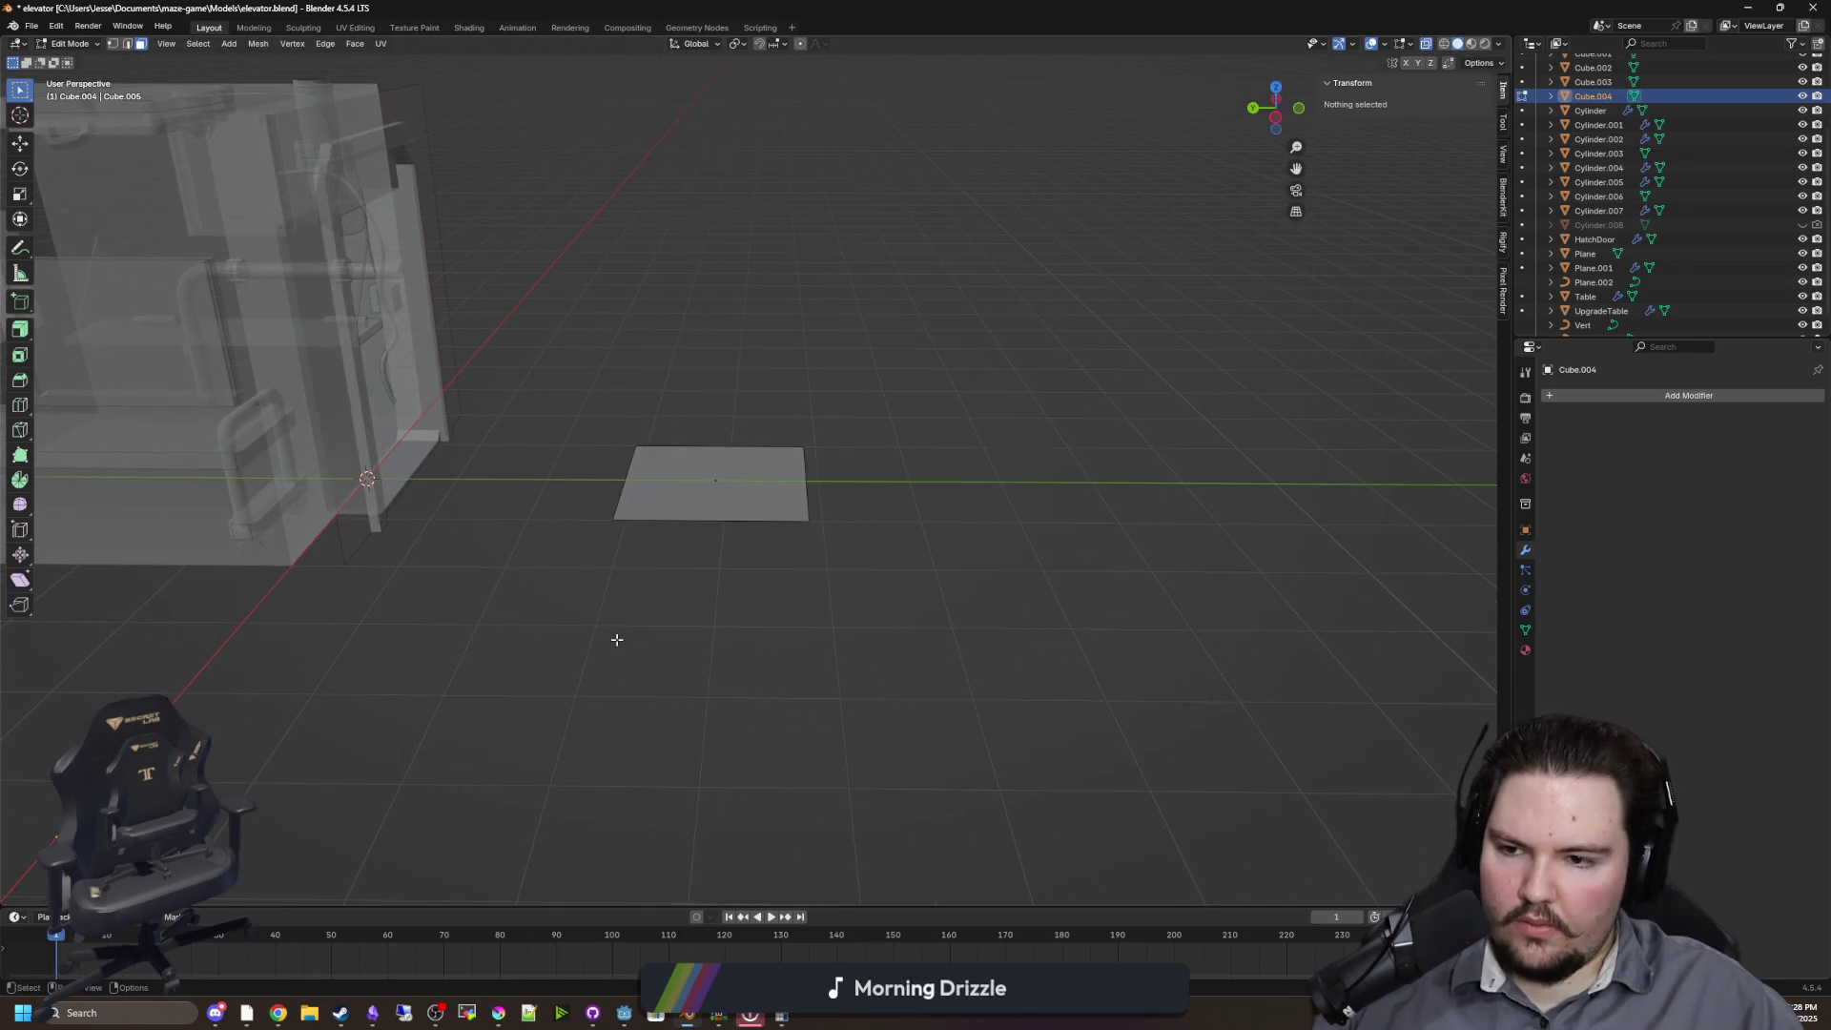
{"action": "key", "text": "shift+a"}
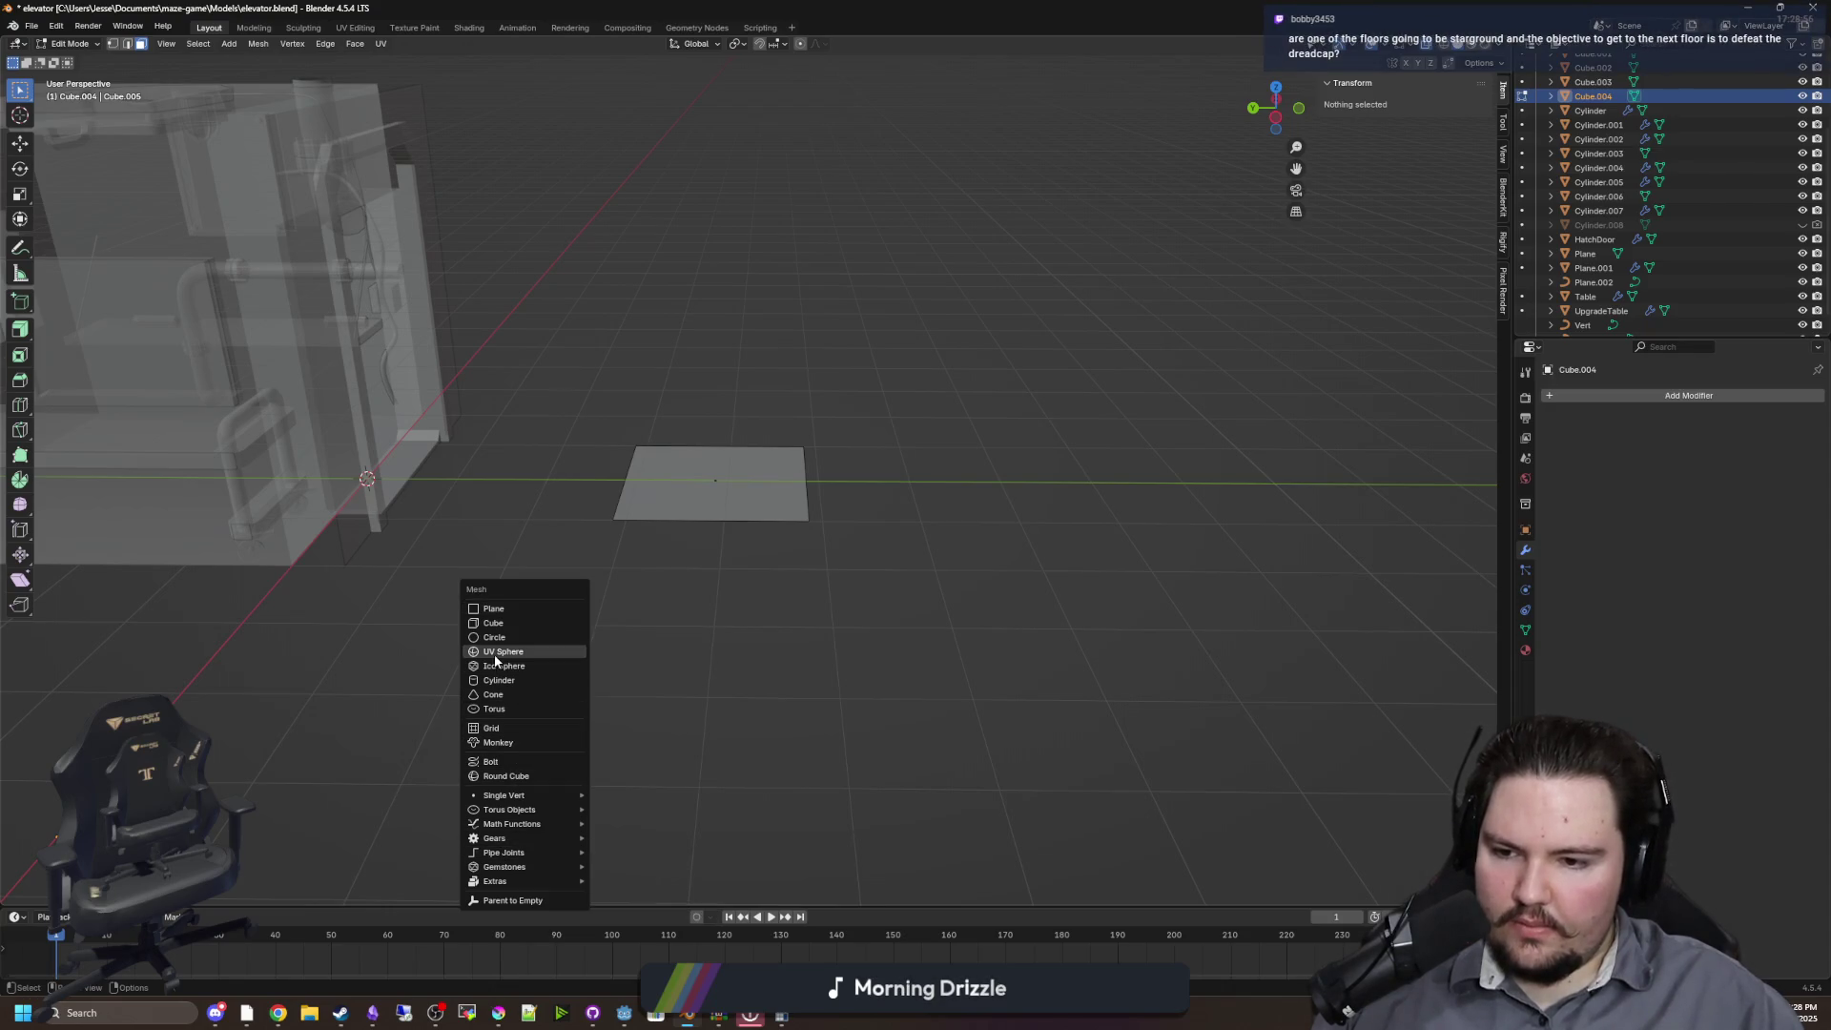
Add a single-vertex mesh object and clear the selection
{"action": "mouse_move", "coordinate": [522, 800]}
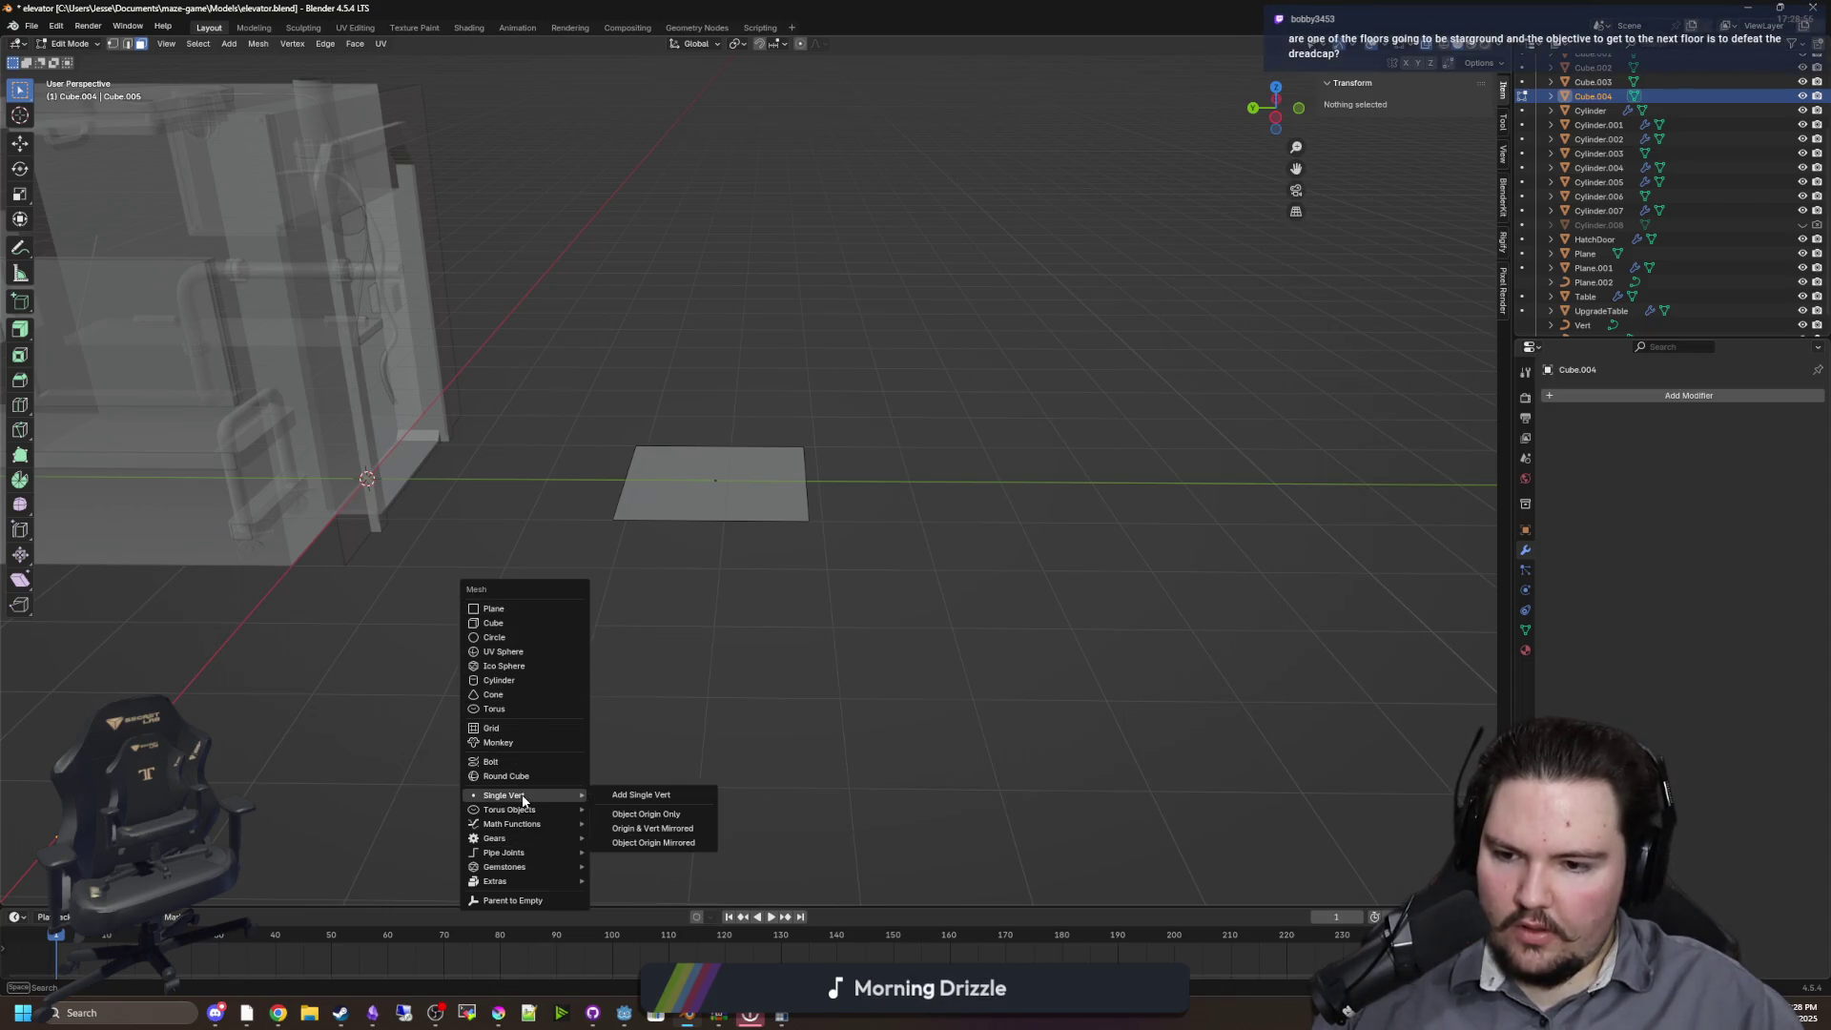
{"action": "left_click", "coordinate": [620, 796]}
{"action": "scroll", "coordinate": [475, 490], "scroll_direction": "down", "scroll_amount": 2}
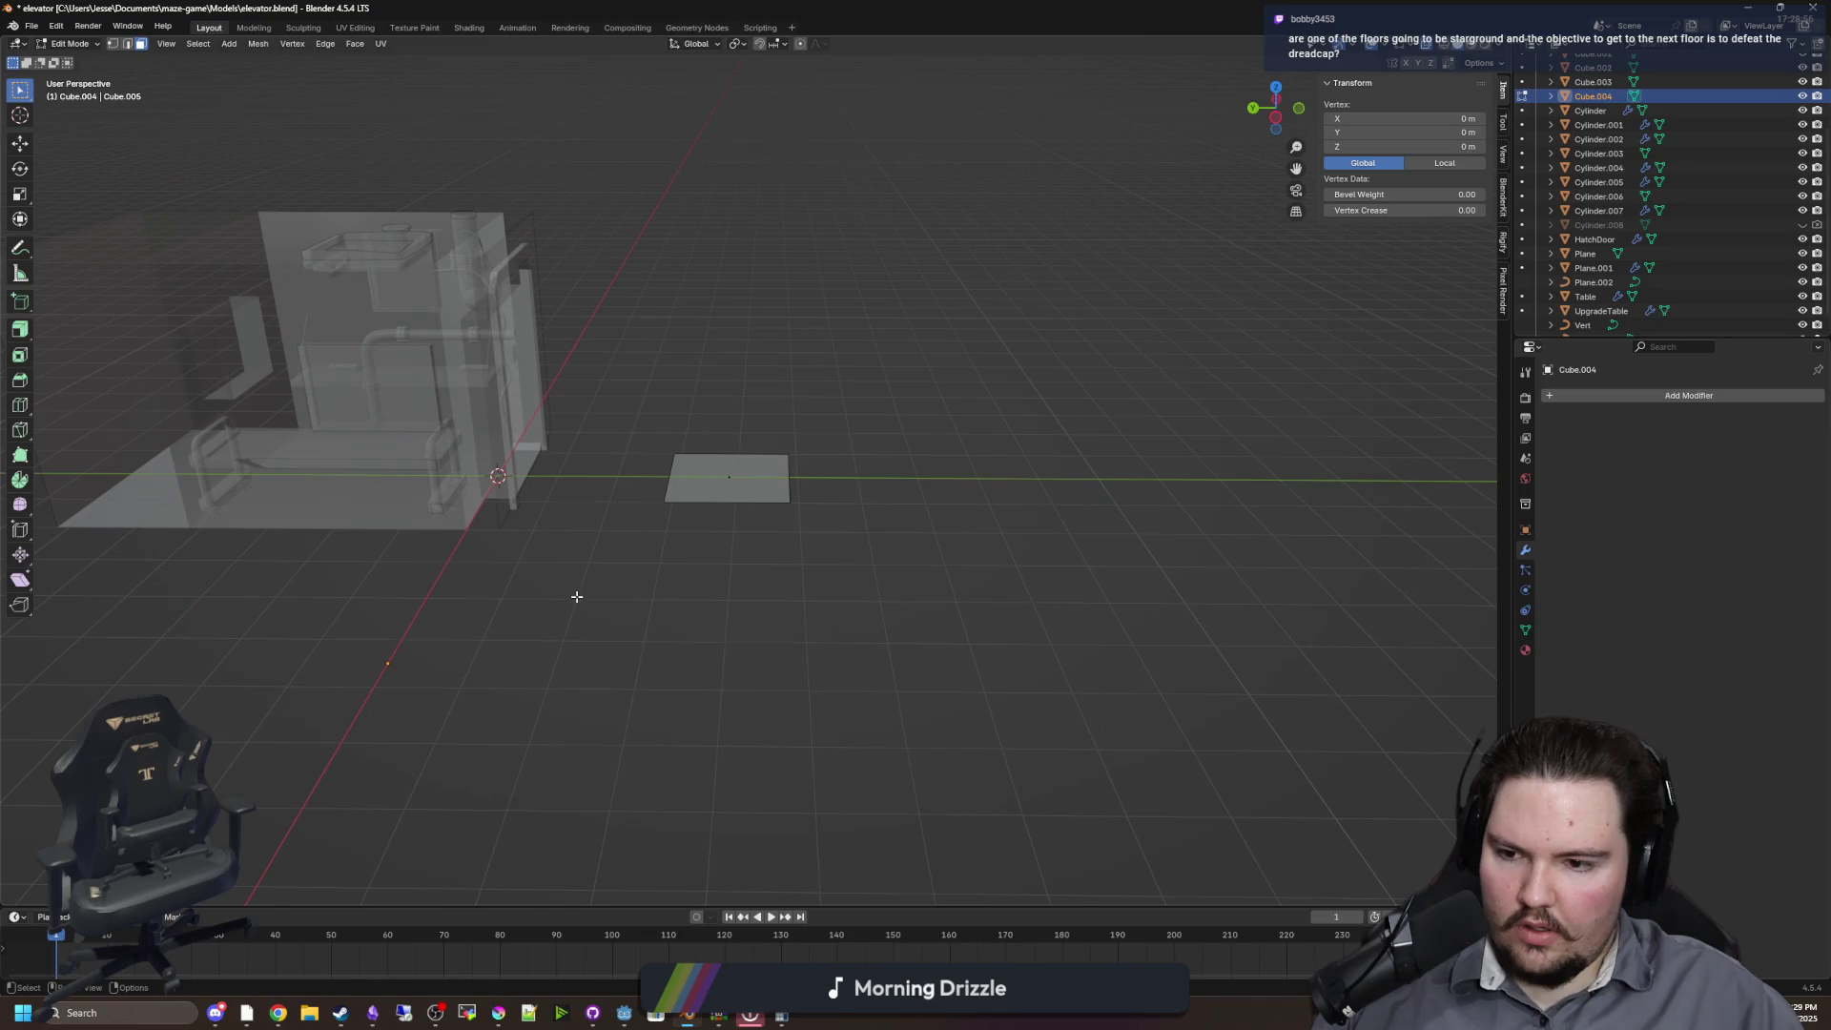
{"action": "left_click", "coordinate": [576, 559]}
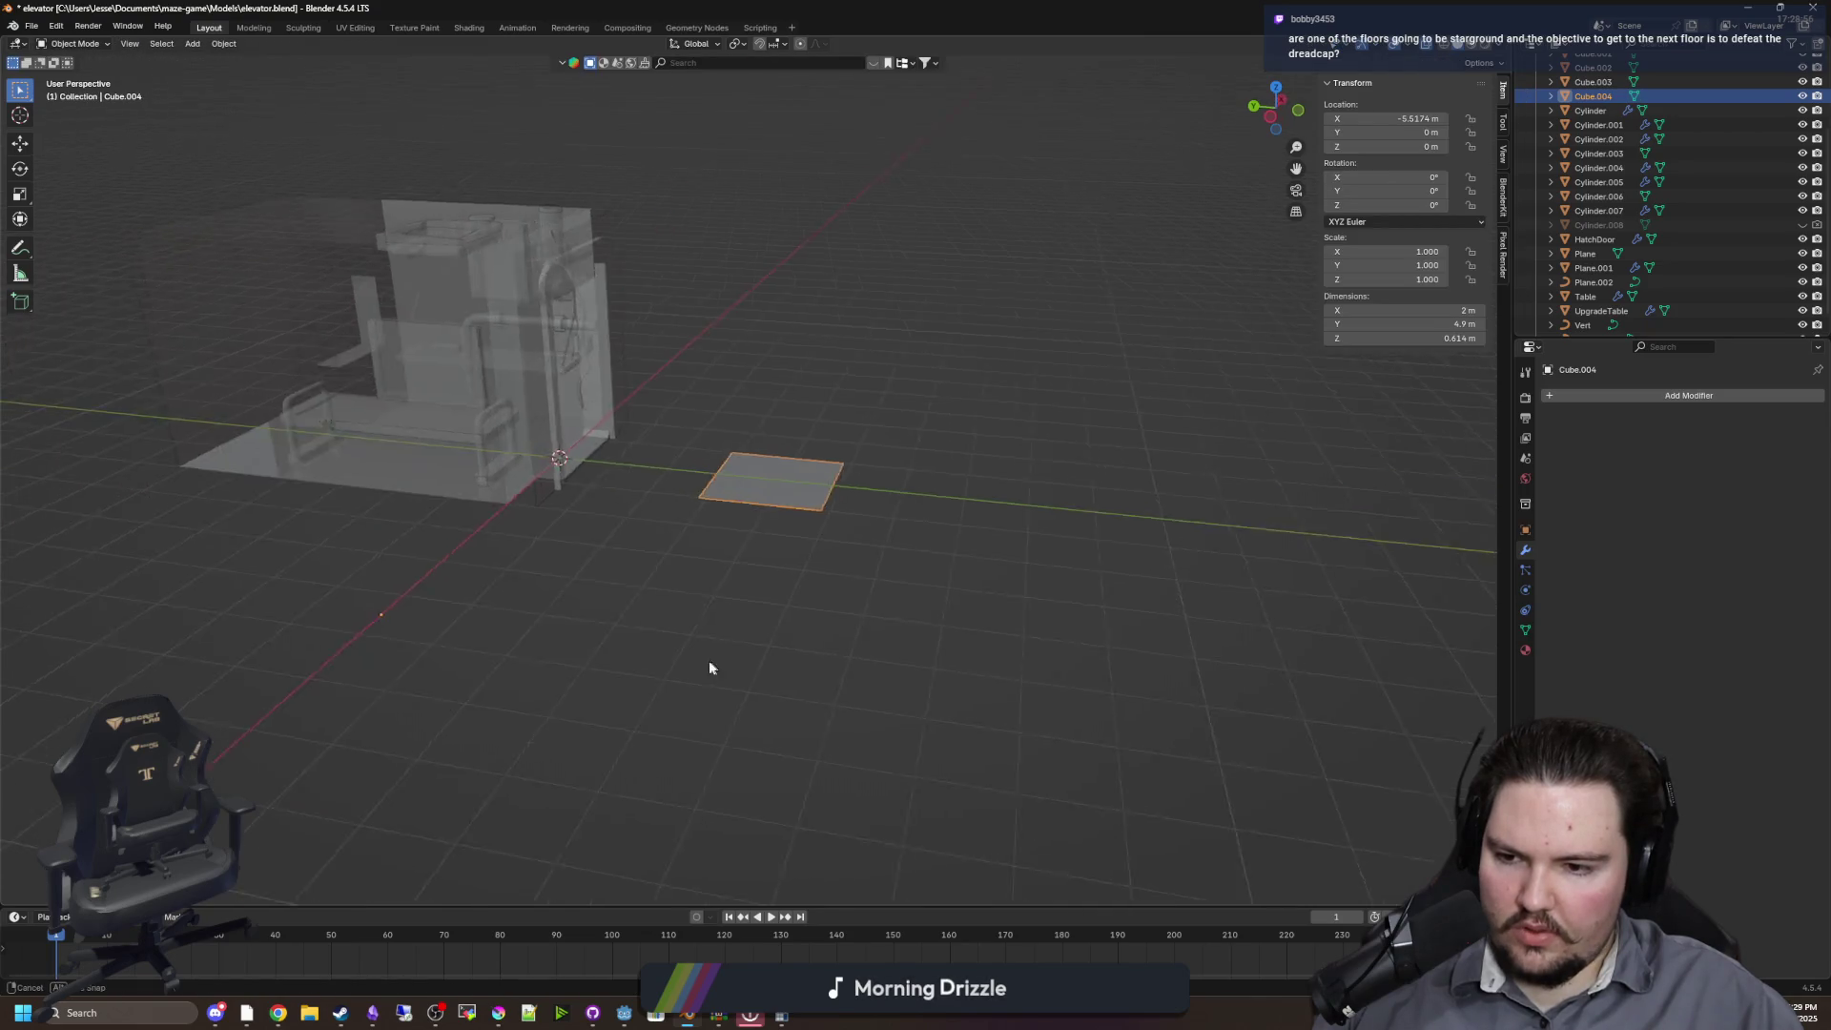
{"action": "left_click", "coordinate": [357, 550]}
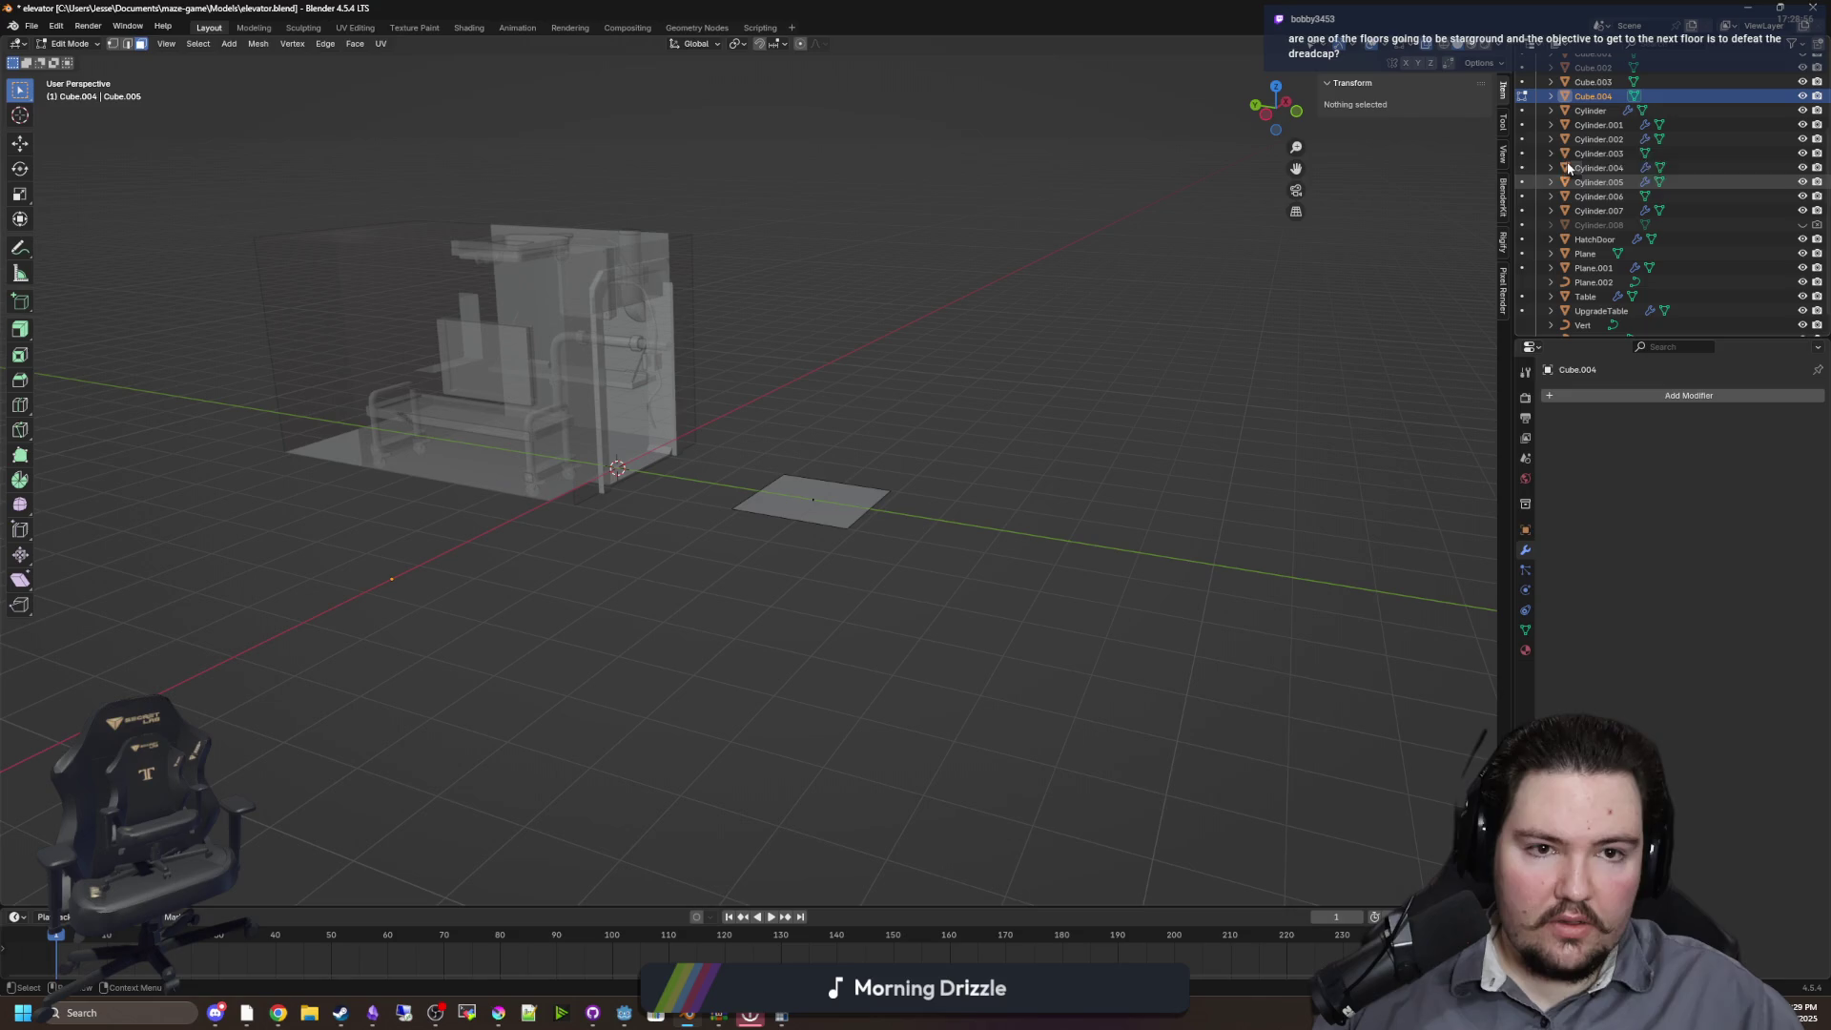
Select the Vert and Plane.002 objects and bring up the apply transforms options in Object Mode
{"action": "left_click", "coordinate": [1583, 326]}
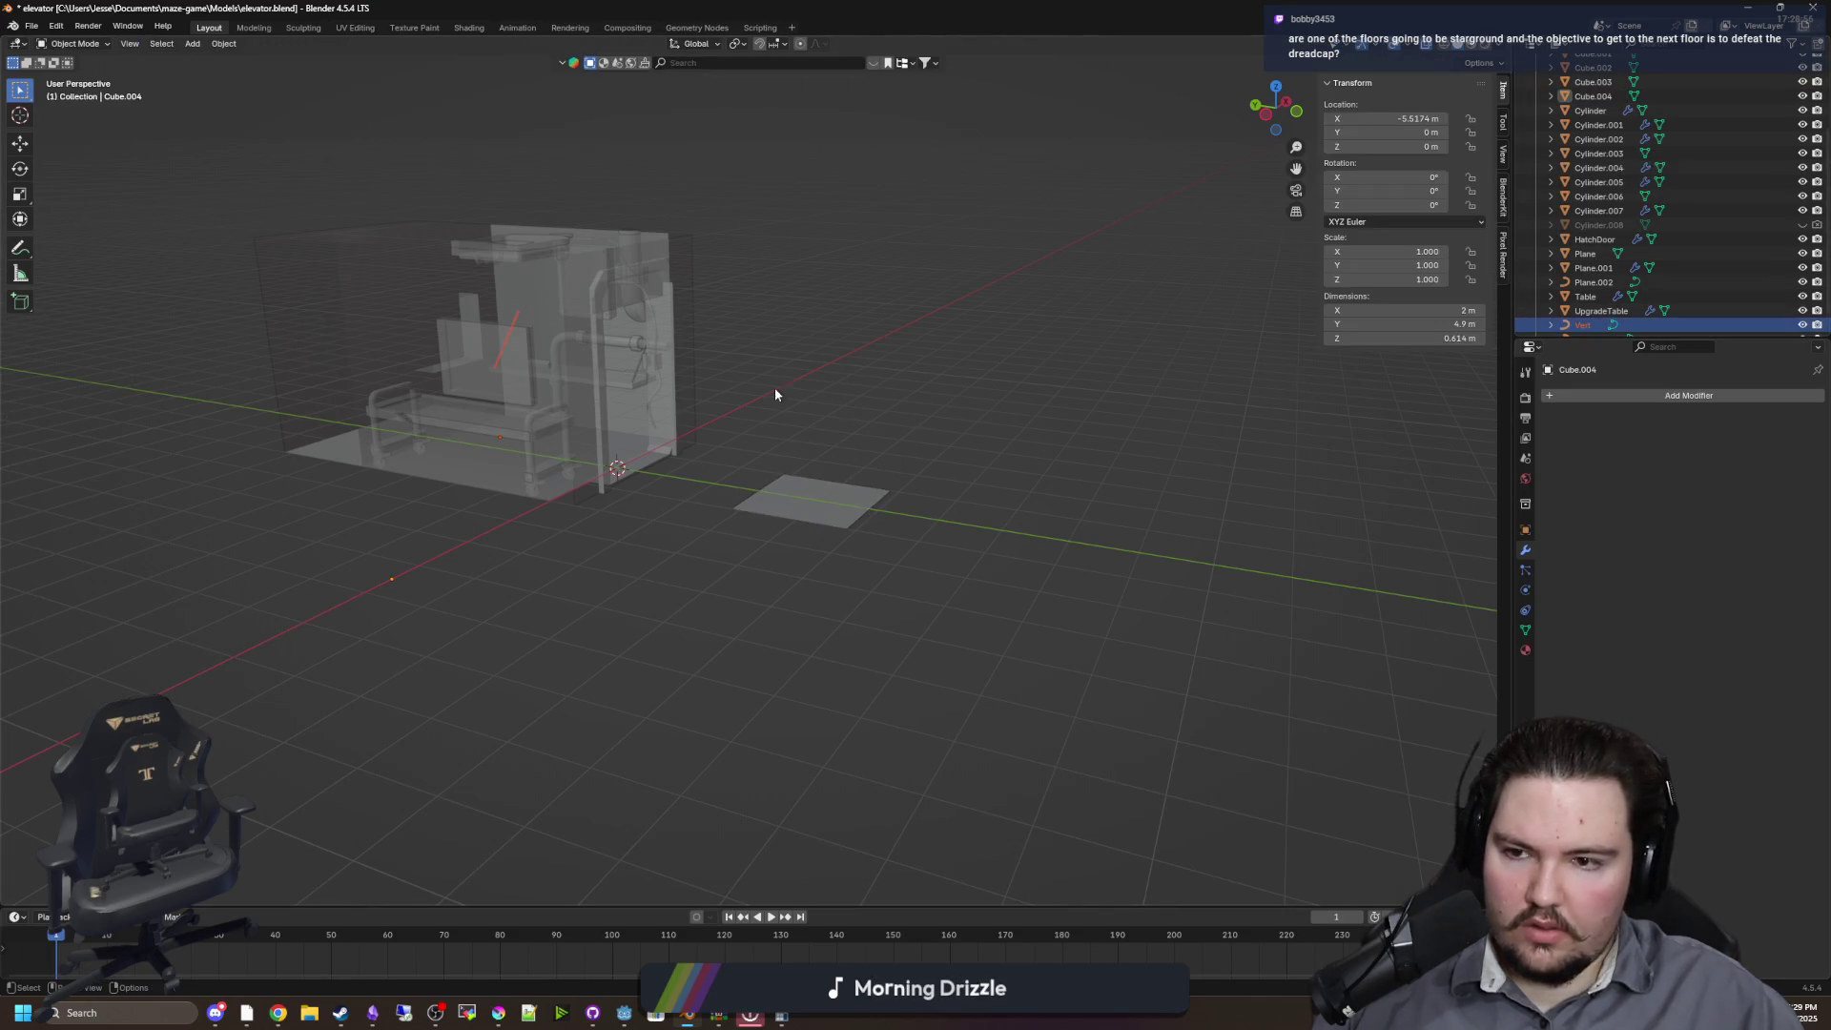
{"action": "scroll", "coordinate": [1627, 320], "scroll_direction": "down", "scroll_amount": 1}
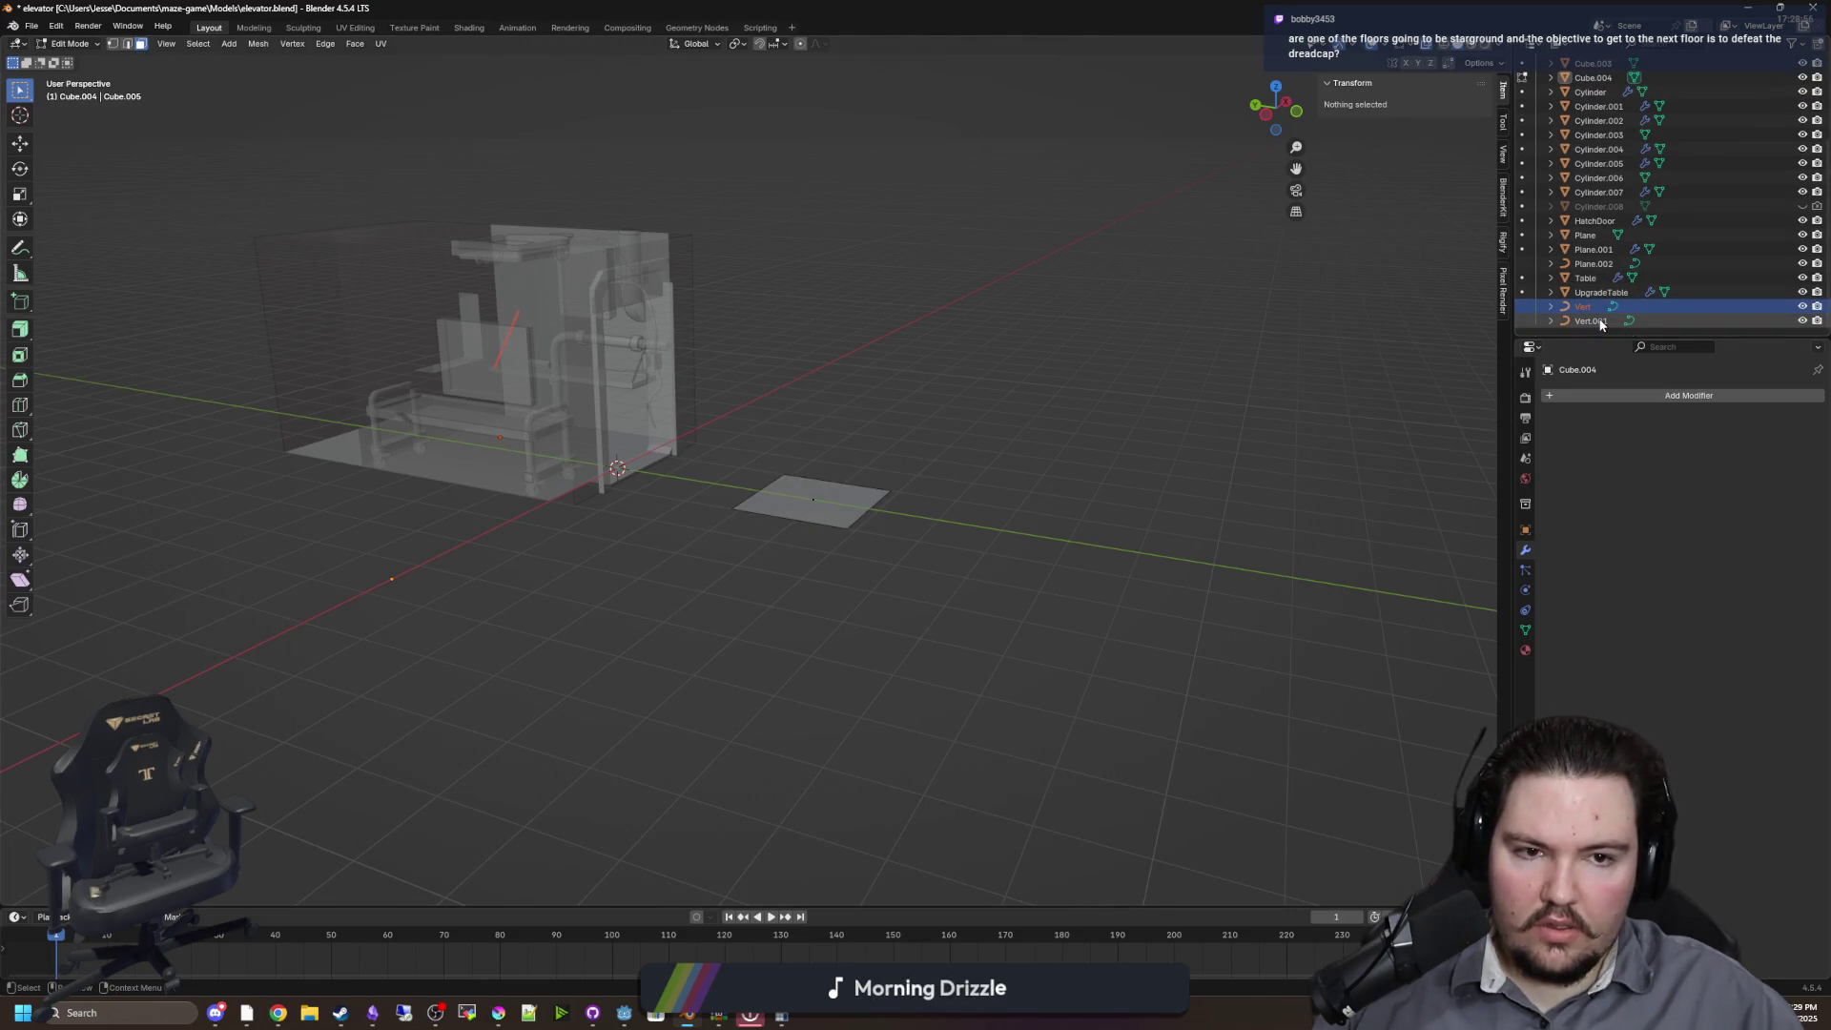
{"action": "scroll", "coordinate": [1594, 288], "scroll_direction": "up", "scroll_amount": 3}
{"action": "scroll", "coordinate": [1583, 181], "scroll_direction": "up", "scroll_amount": 2}
{"action": "scroll", "coordinate": [1595, 163], "scroll_direction": "down", "scroll_amount": 5}
{"action": "left_click", "coordinate": [1588, 261]}
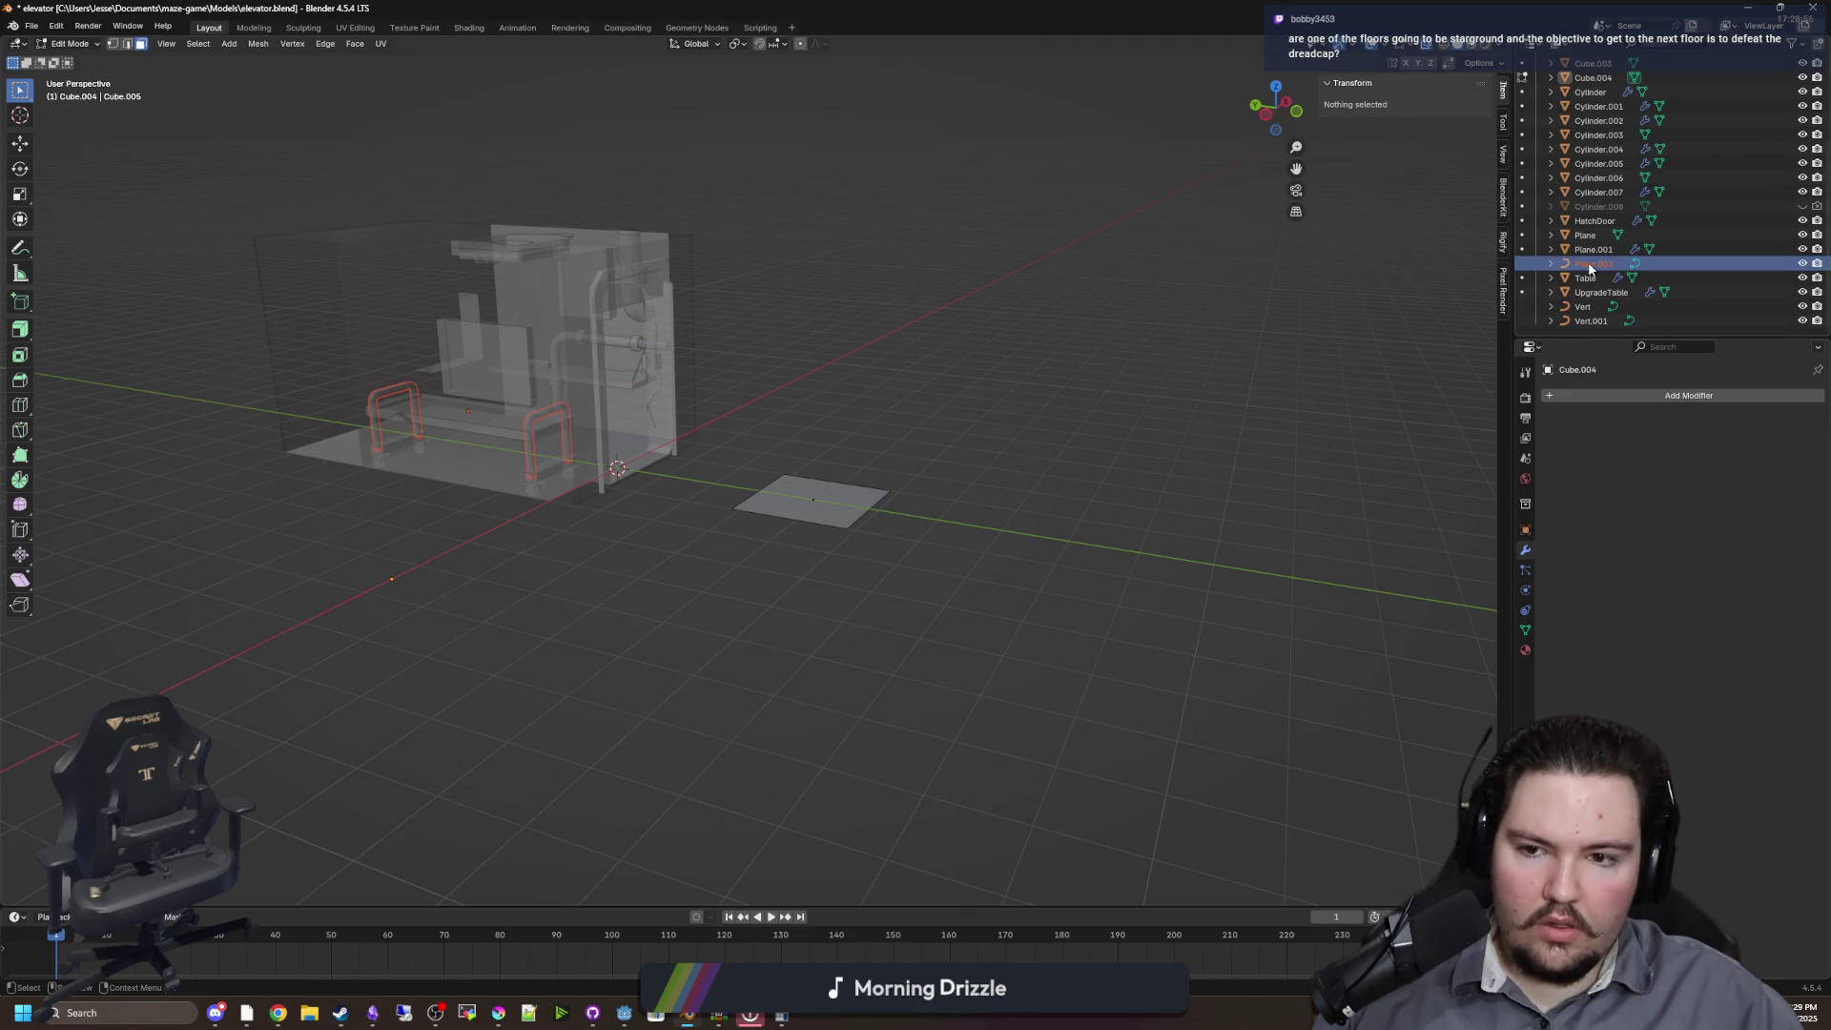
{"action": "key", "text": "Tab"}
{"action": "key", "text": "ctrl+a"}
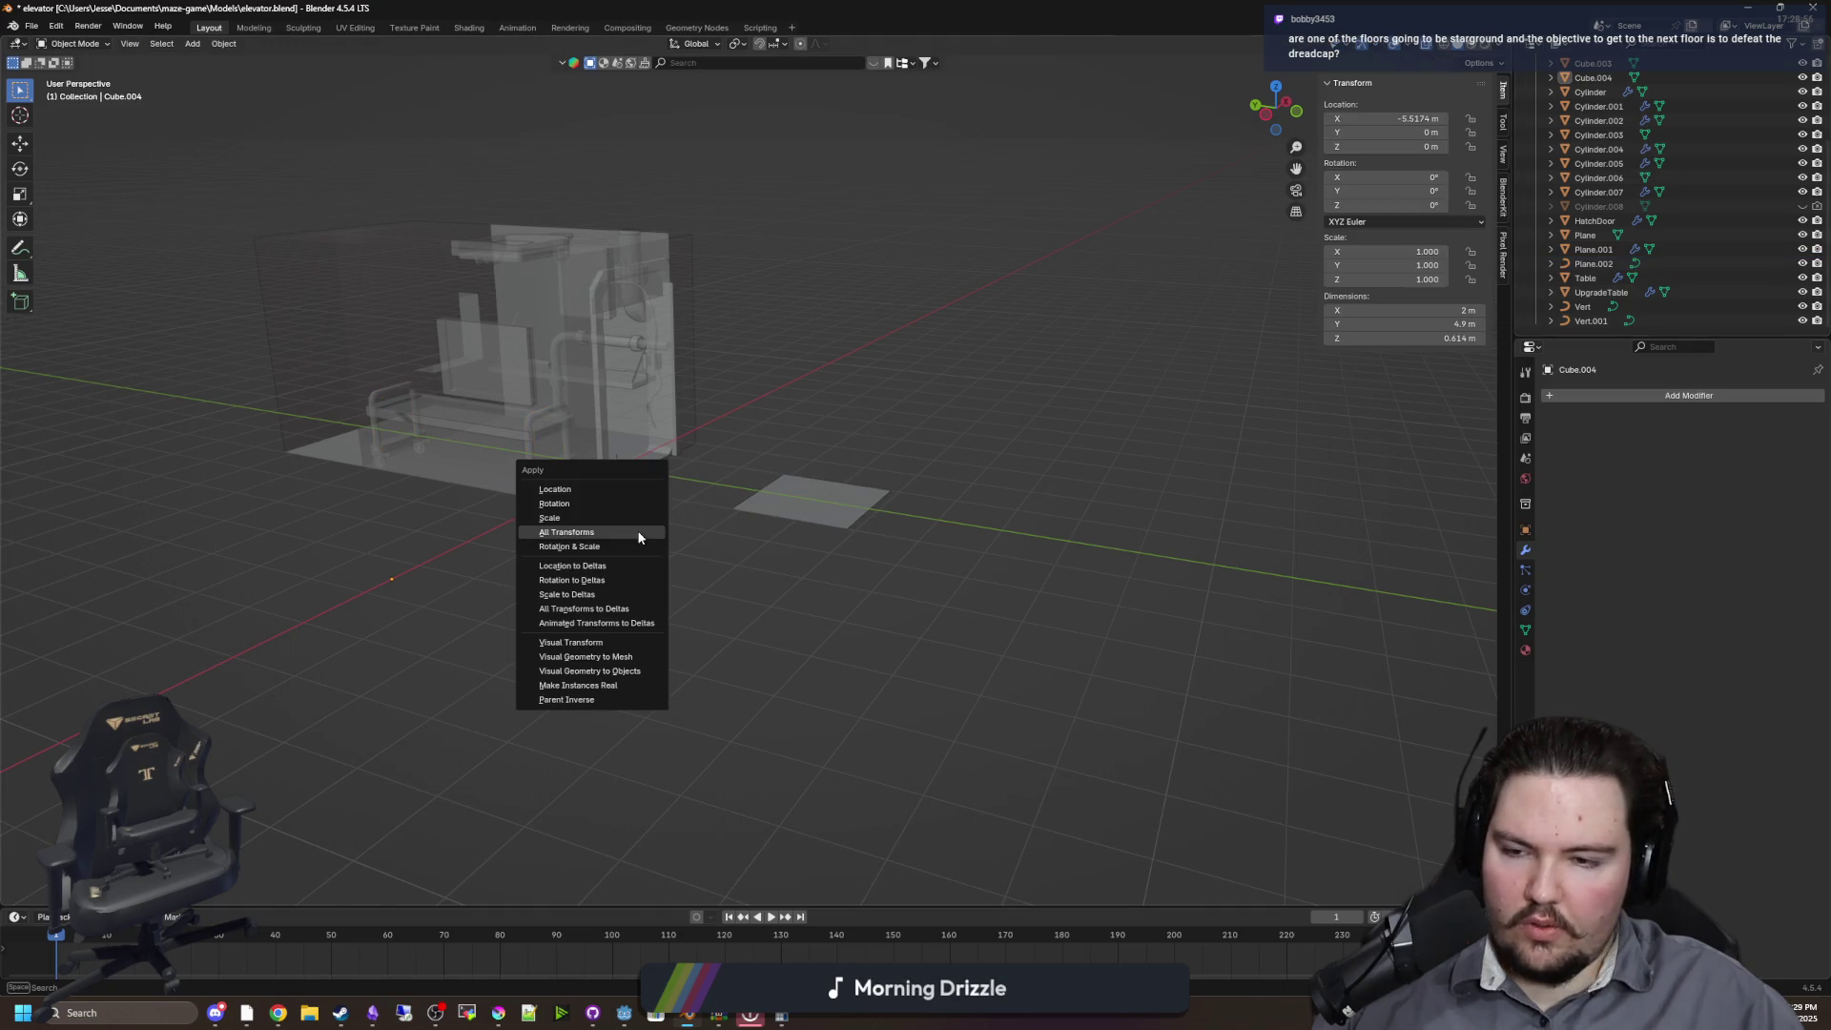
Add another single-vertex object, Vert.002, to the scene
{"action": "key", "text": "shift+a"}
{"action": "mouse_move", "coordinate": [717, 630]}
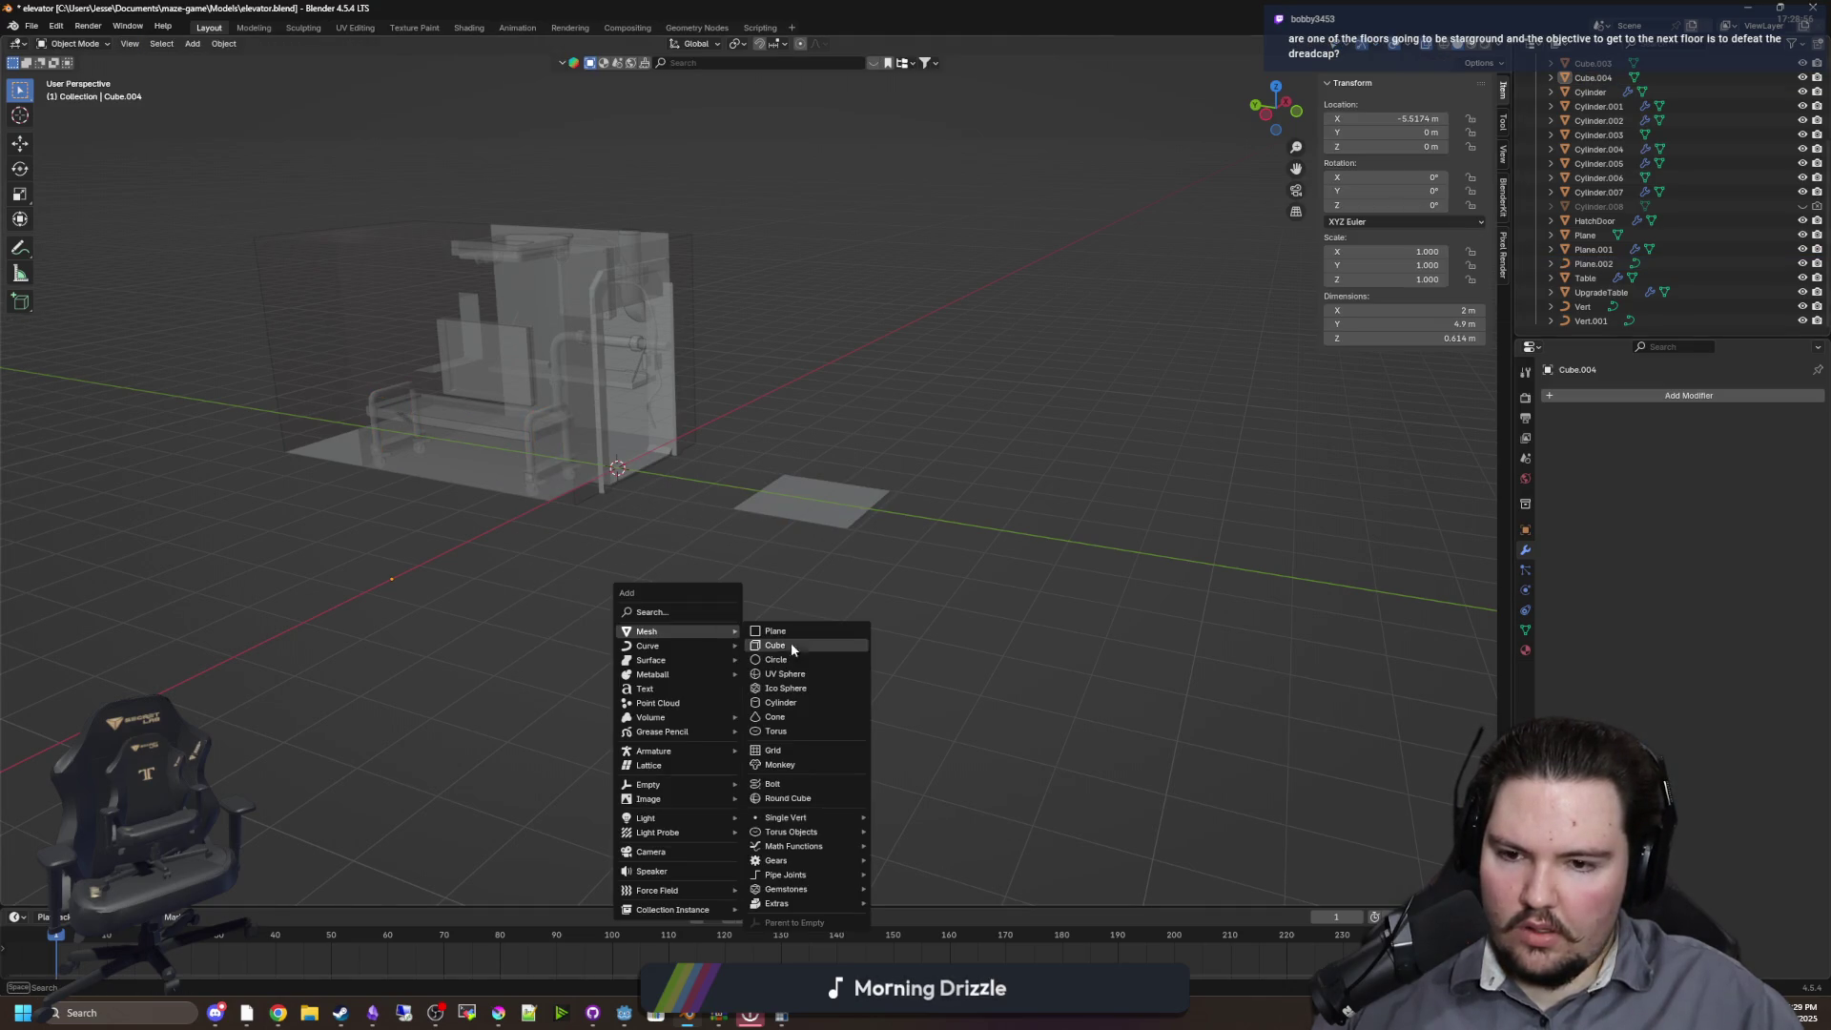
{"action": "mouse_move", "coordinate": [796, 818]}
{"action": "left_click", "coordinate": [930, 821]}
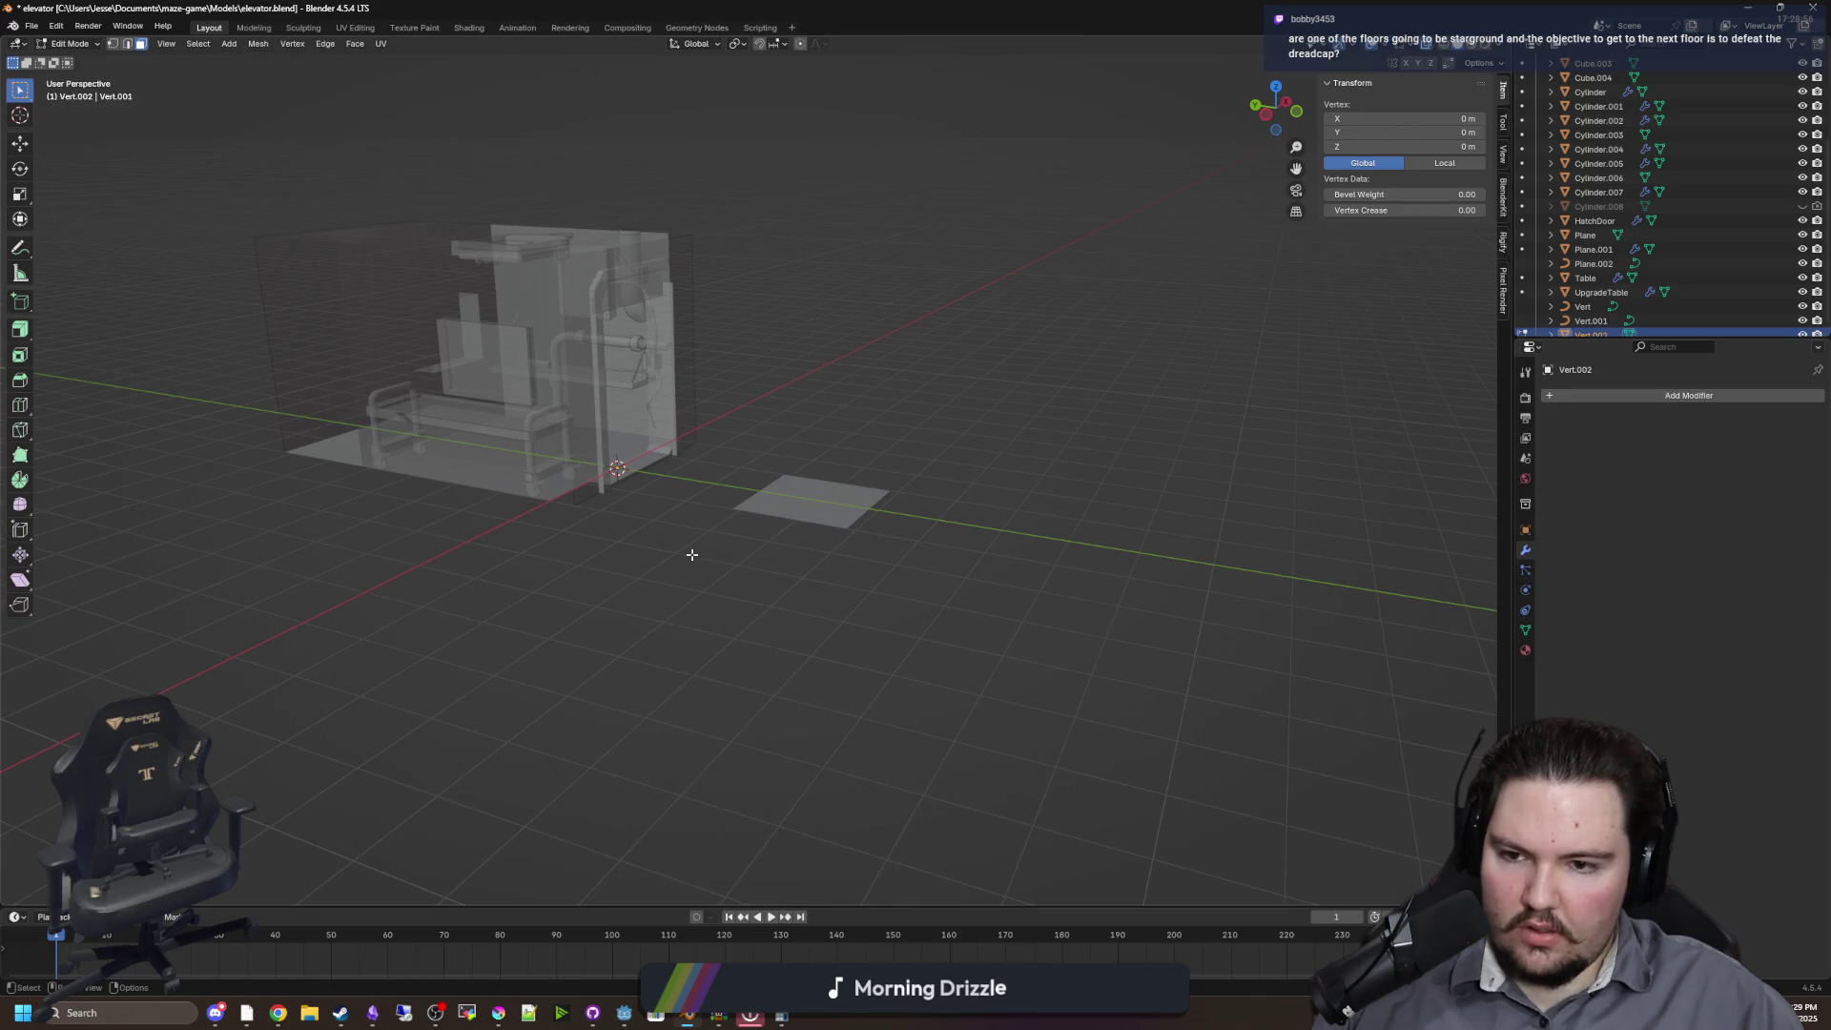
Raise Vert.002's vertex vertically to 1.8033 m in Edit Mode
{"action": "key", "text": "Tab"}
{"action": "scroll", "coordinate": [878, 543], "scroll_direction": "up", "scroll_amount": 4}
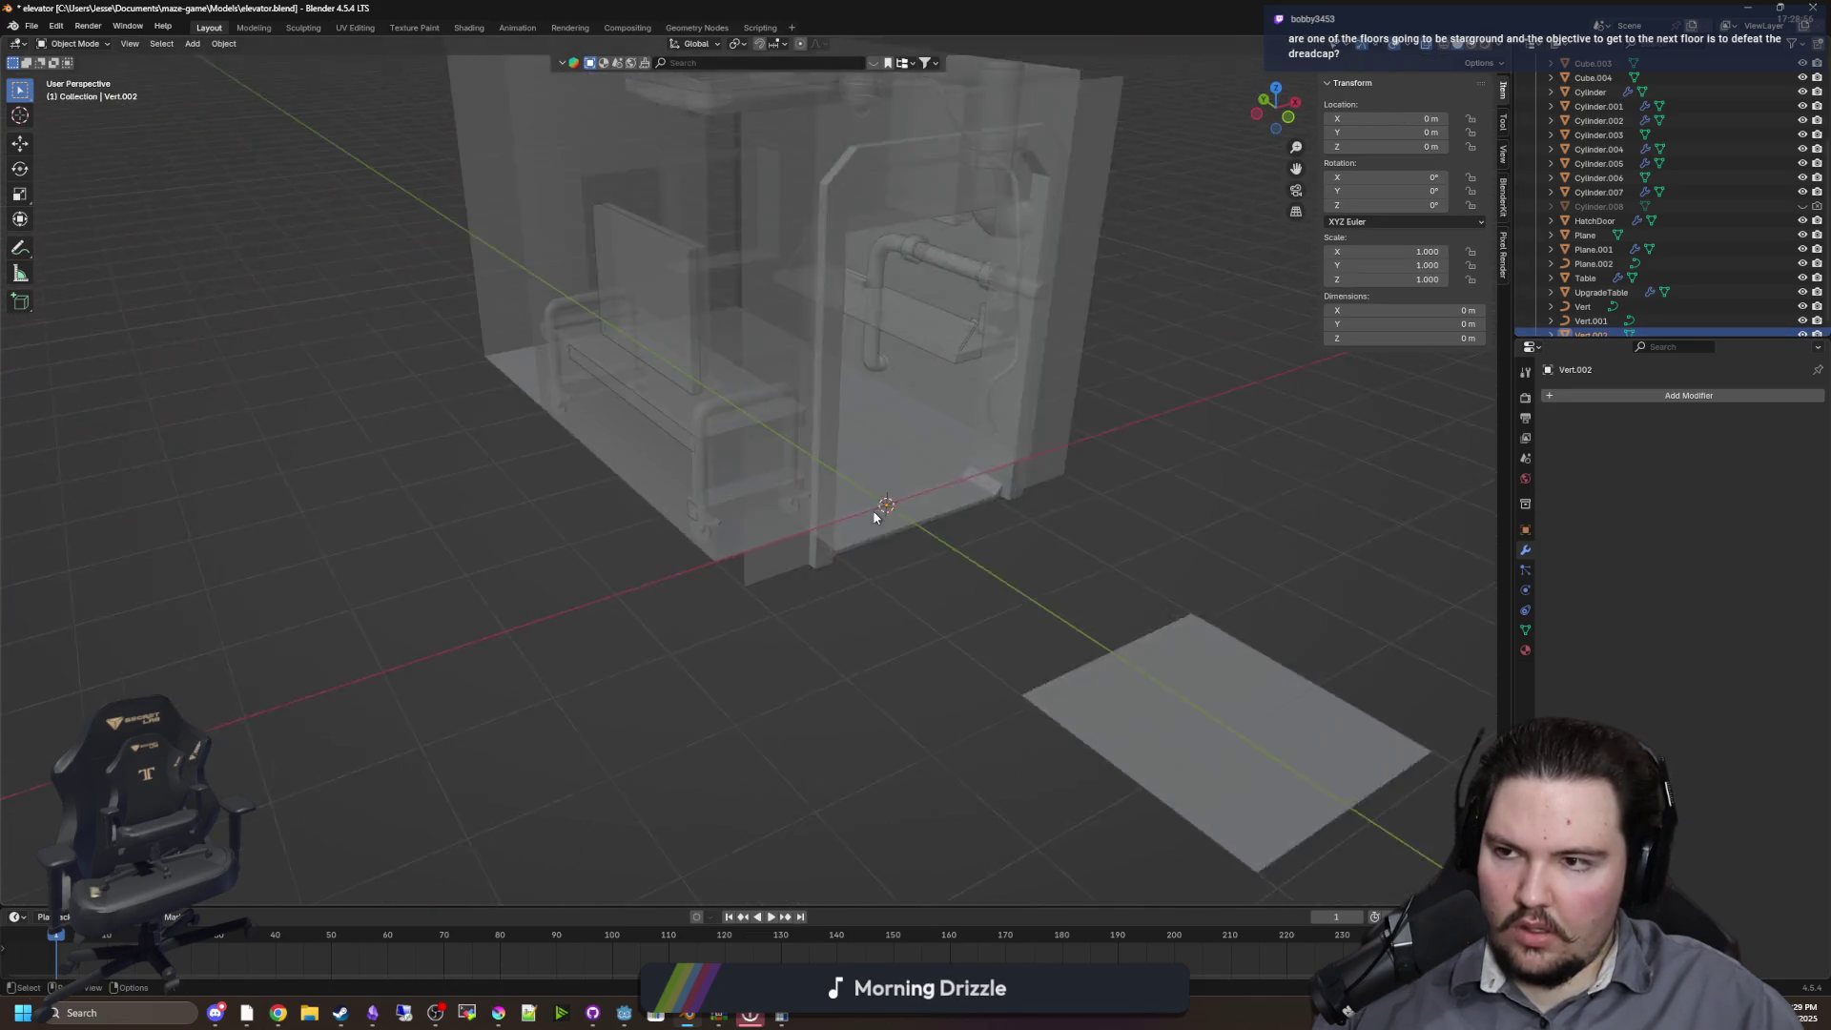
{"action": "key", "text": "Tab"}
{"action": "scroll", "coordinate": [875, 517], "scroll_direction": "up", "scroll_amount": 3}
{"action": "key", "text": "g"}
{"action": "key", "text": "z"}
{"action": "left_click", "coordinate": [804, 326]}
{"action": "left_click_drag", "start_coordinate": [804, 325], "coordinate": [865, 470]}
Move the Vert.002 object beside the flat plate and go back into Edit Mode
{"action": "key", "text": "g"}
{"action": "key", "text": "z"}
{"action": "left_click_drag", "start_coordinate": [870, 396], "coordinate": [509, 350]}
{"action": "key", "text": "alt+a"}
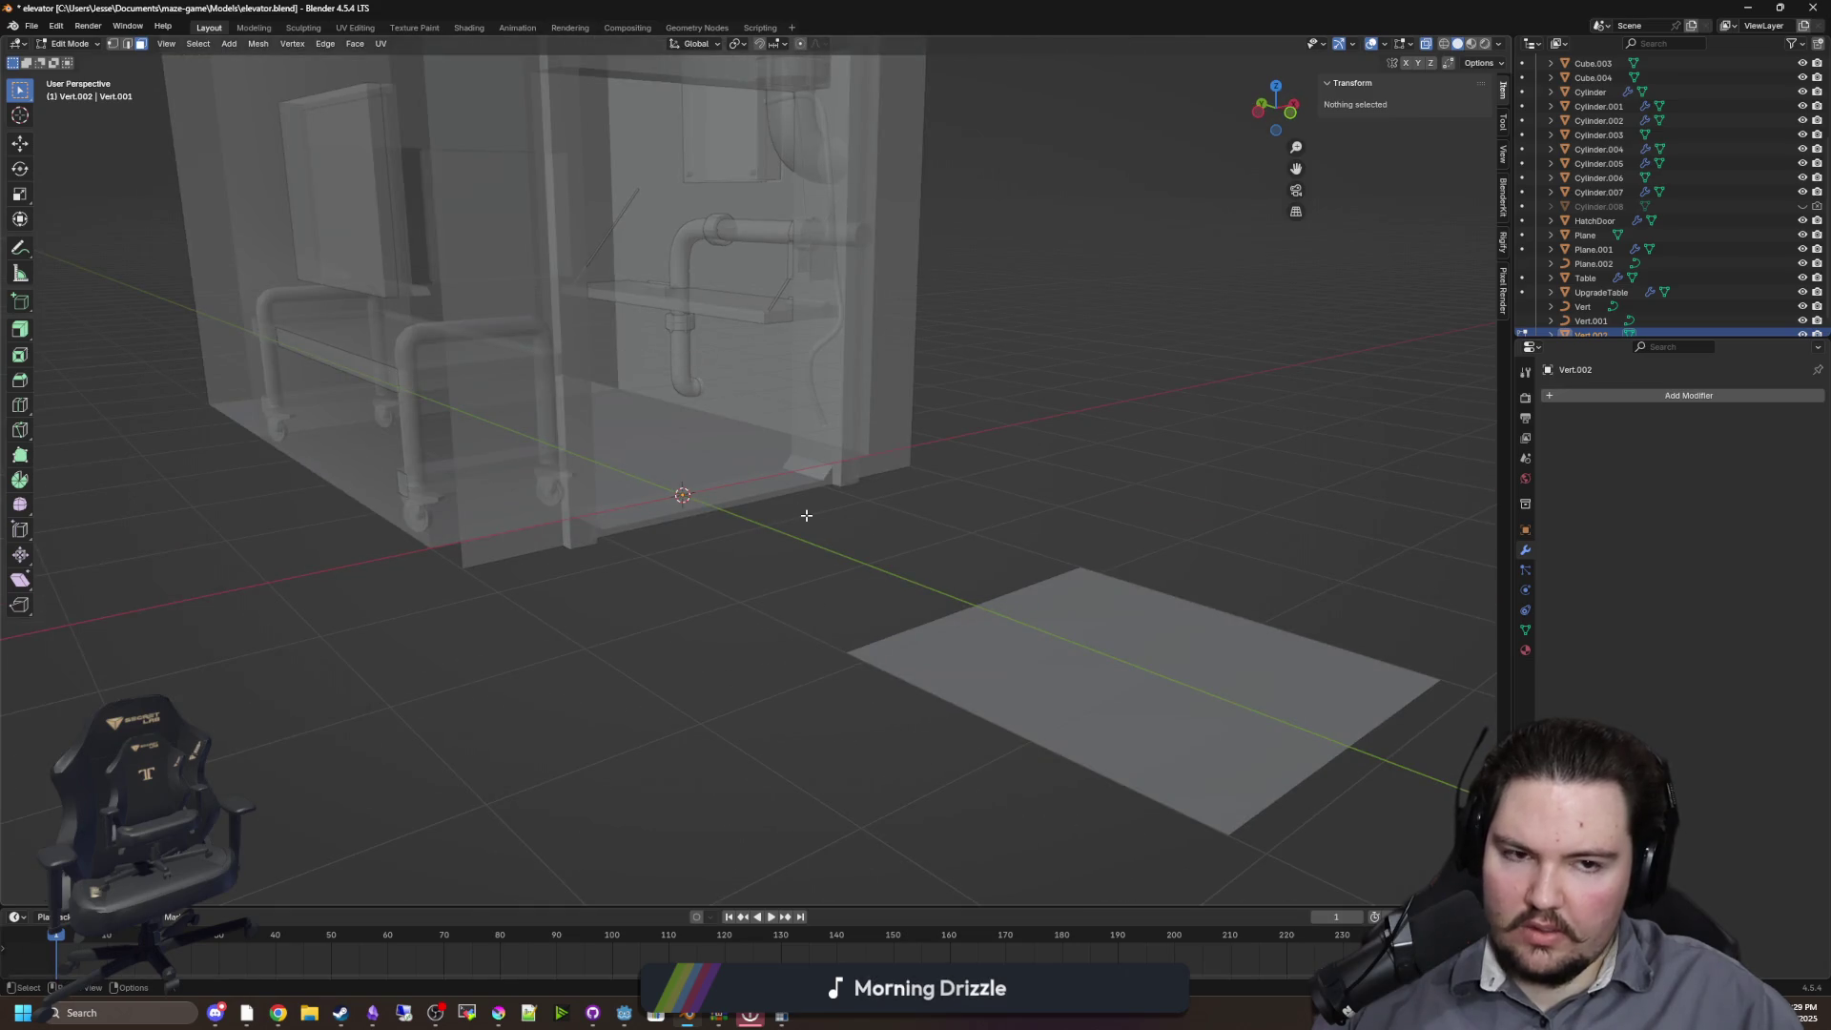
{"action": "scroll", "coordinate": [754, 482], "scroll_direction": "down", "scroll_amount": 6}
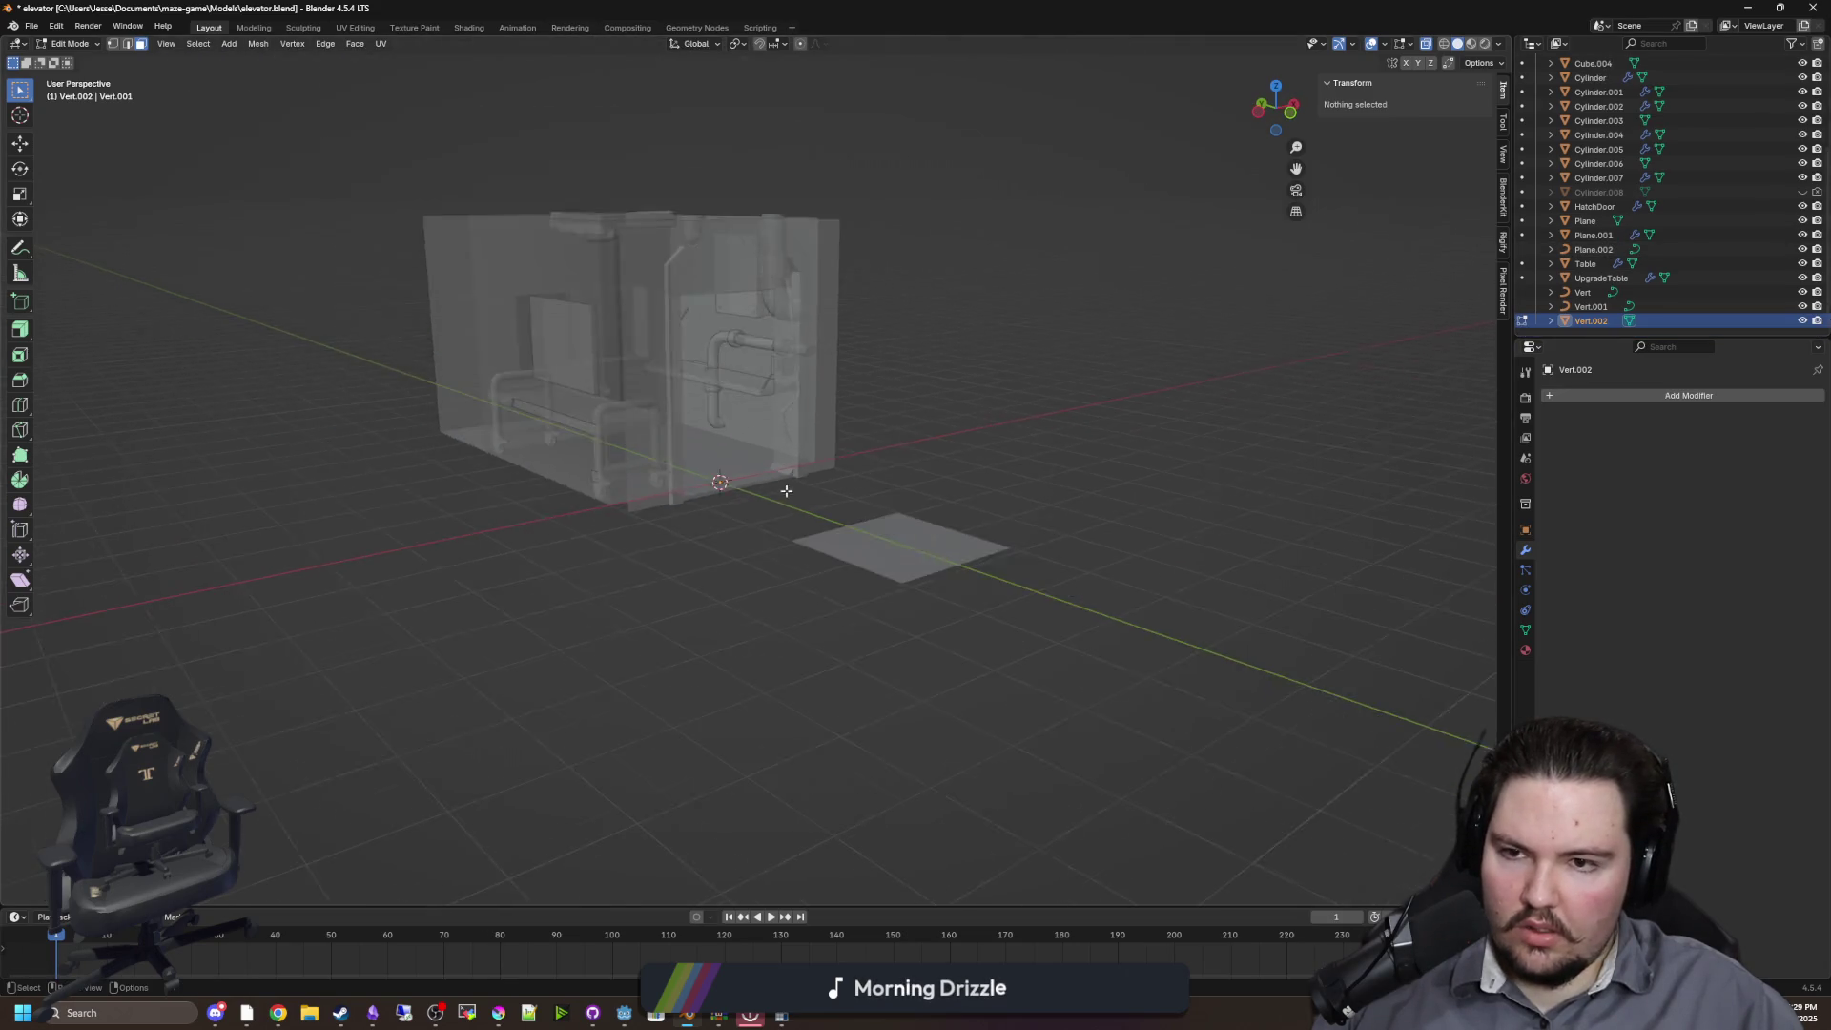
{"action": "key", "text": "Tab"}
{"action": "key", "text": "g"}
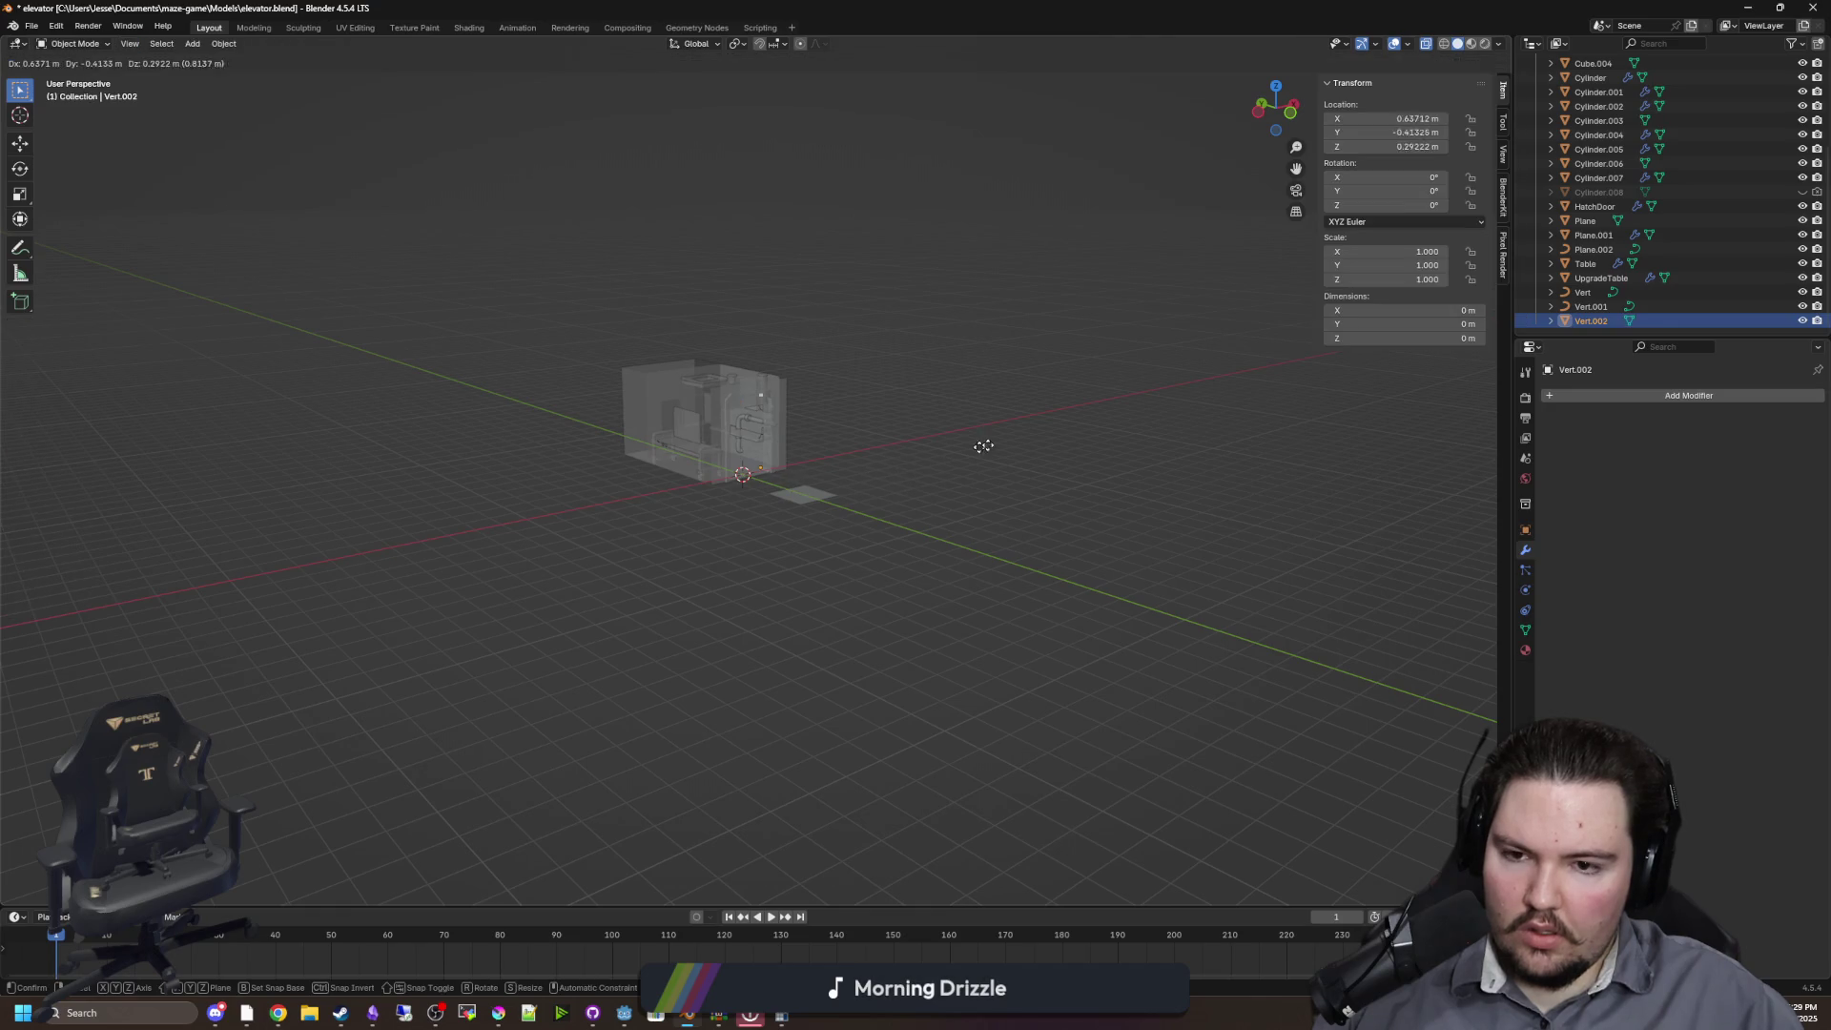
{"action": "left_click", "coordinate": [1021, 516]}
{"action": "key", "text": "Tab"}
{"action": "scroll", "coordinate": [986, 520], "scroll_direction": "up", "scroll_amount": 6}
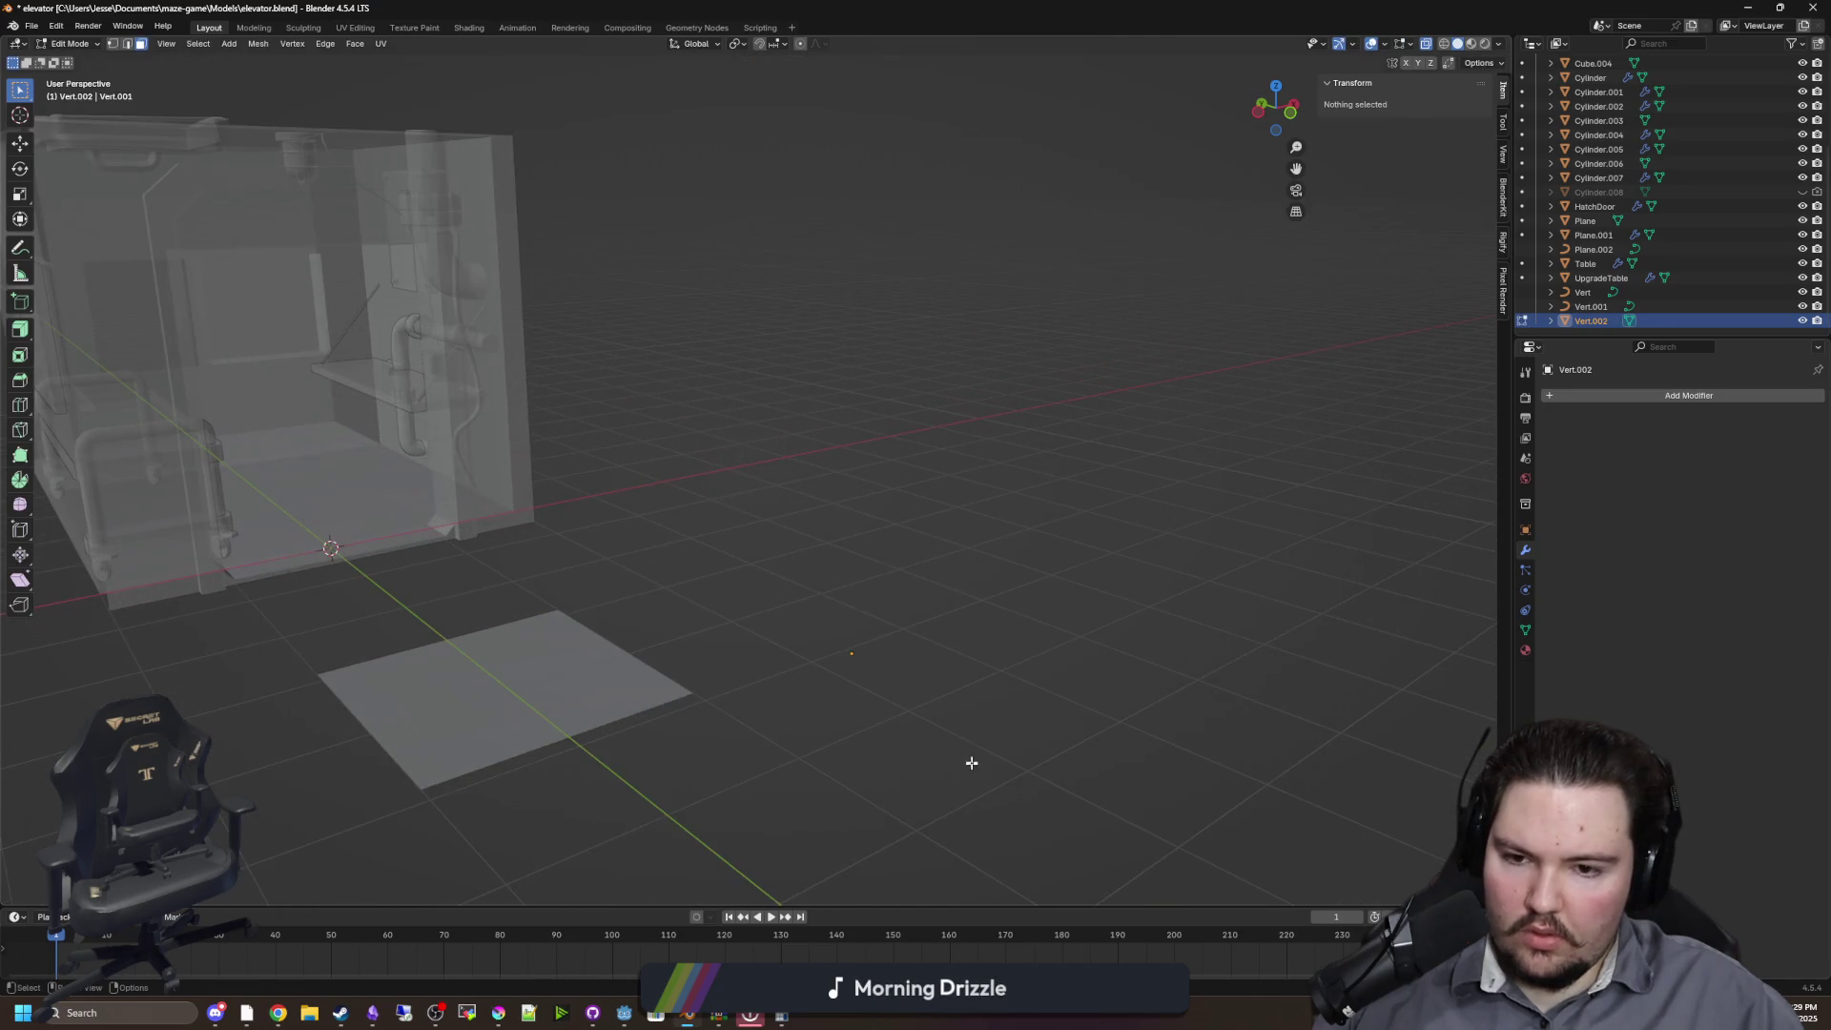
Select and delete Vert.002's lone vertex while keeping solid shading
{"action": "key", "text": "z"}
{"action": "left_click", "coordinate": [1046, 677]}
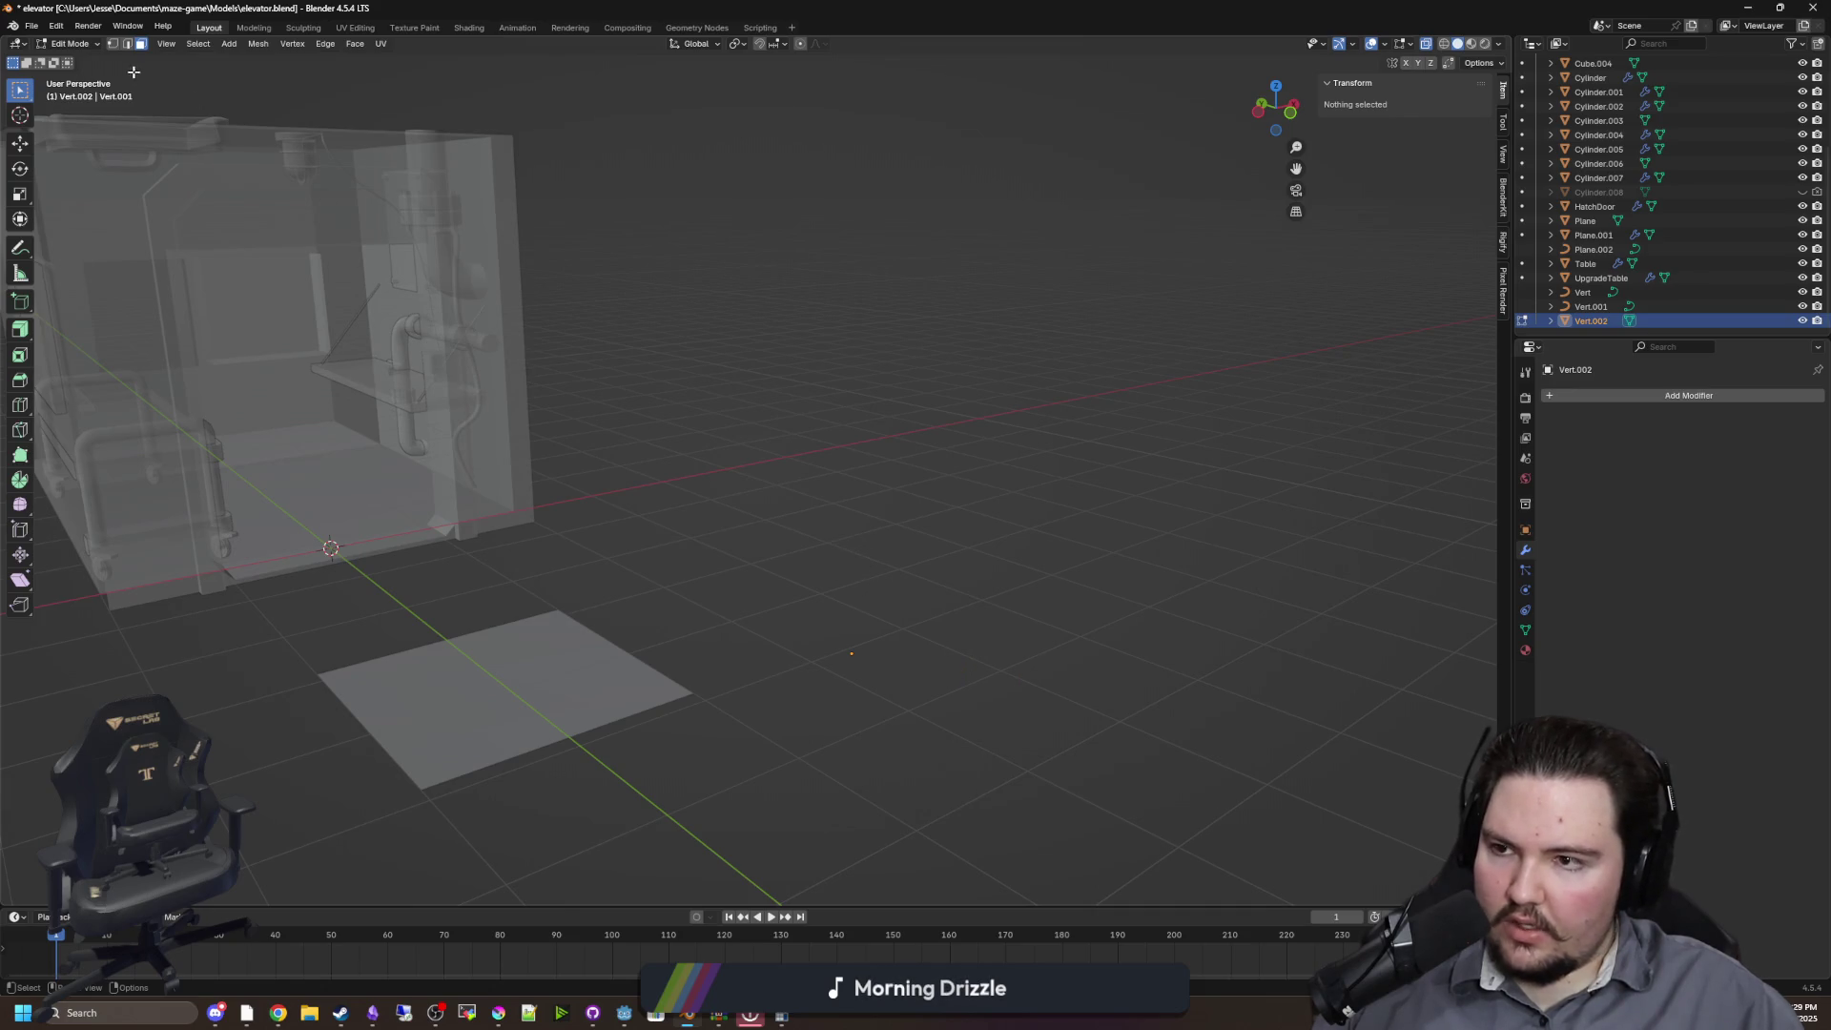
{"action": "key", "text": "a"}
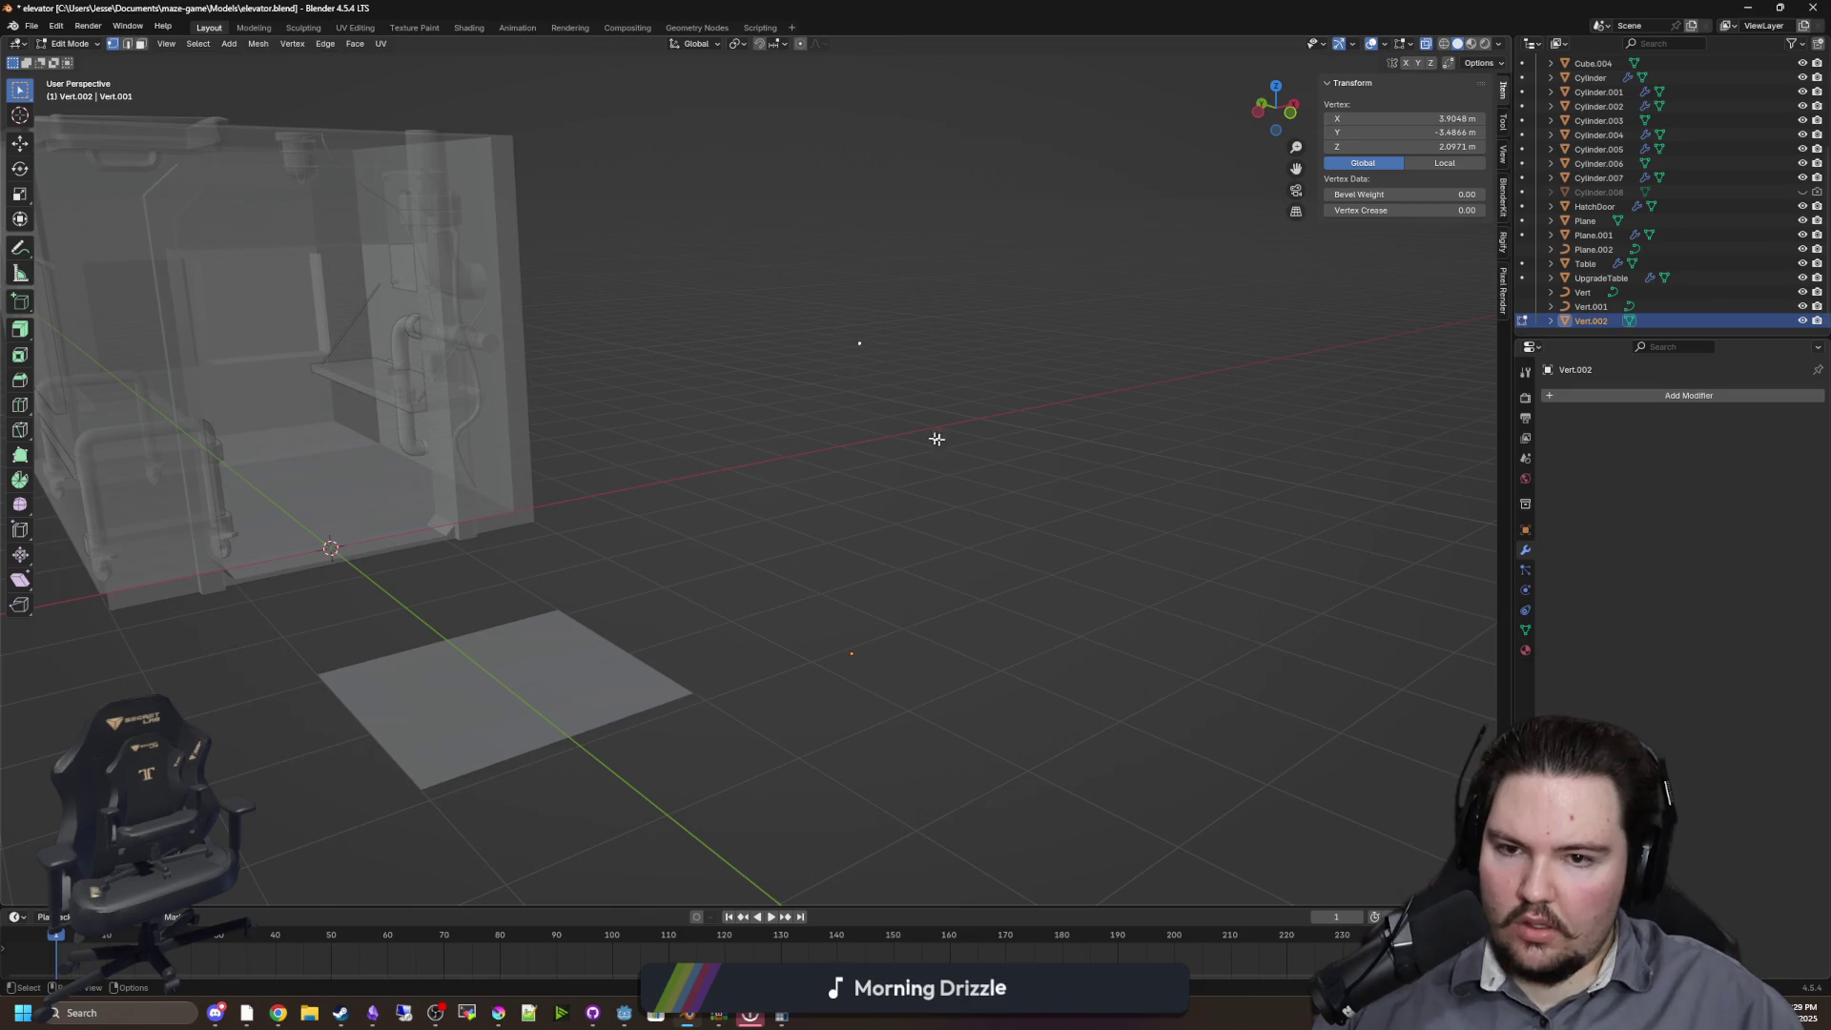
{"action": "key", "text": "x"}
{"action": "left_click", "coordinate": [794, 296]}
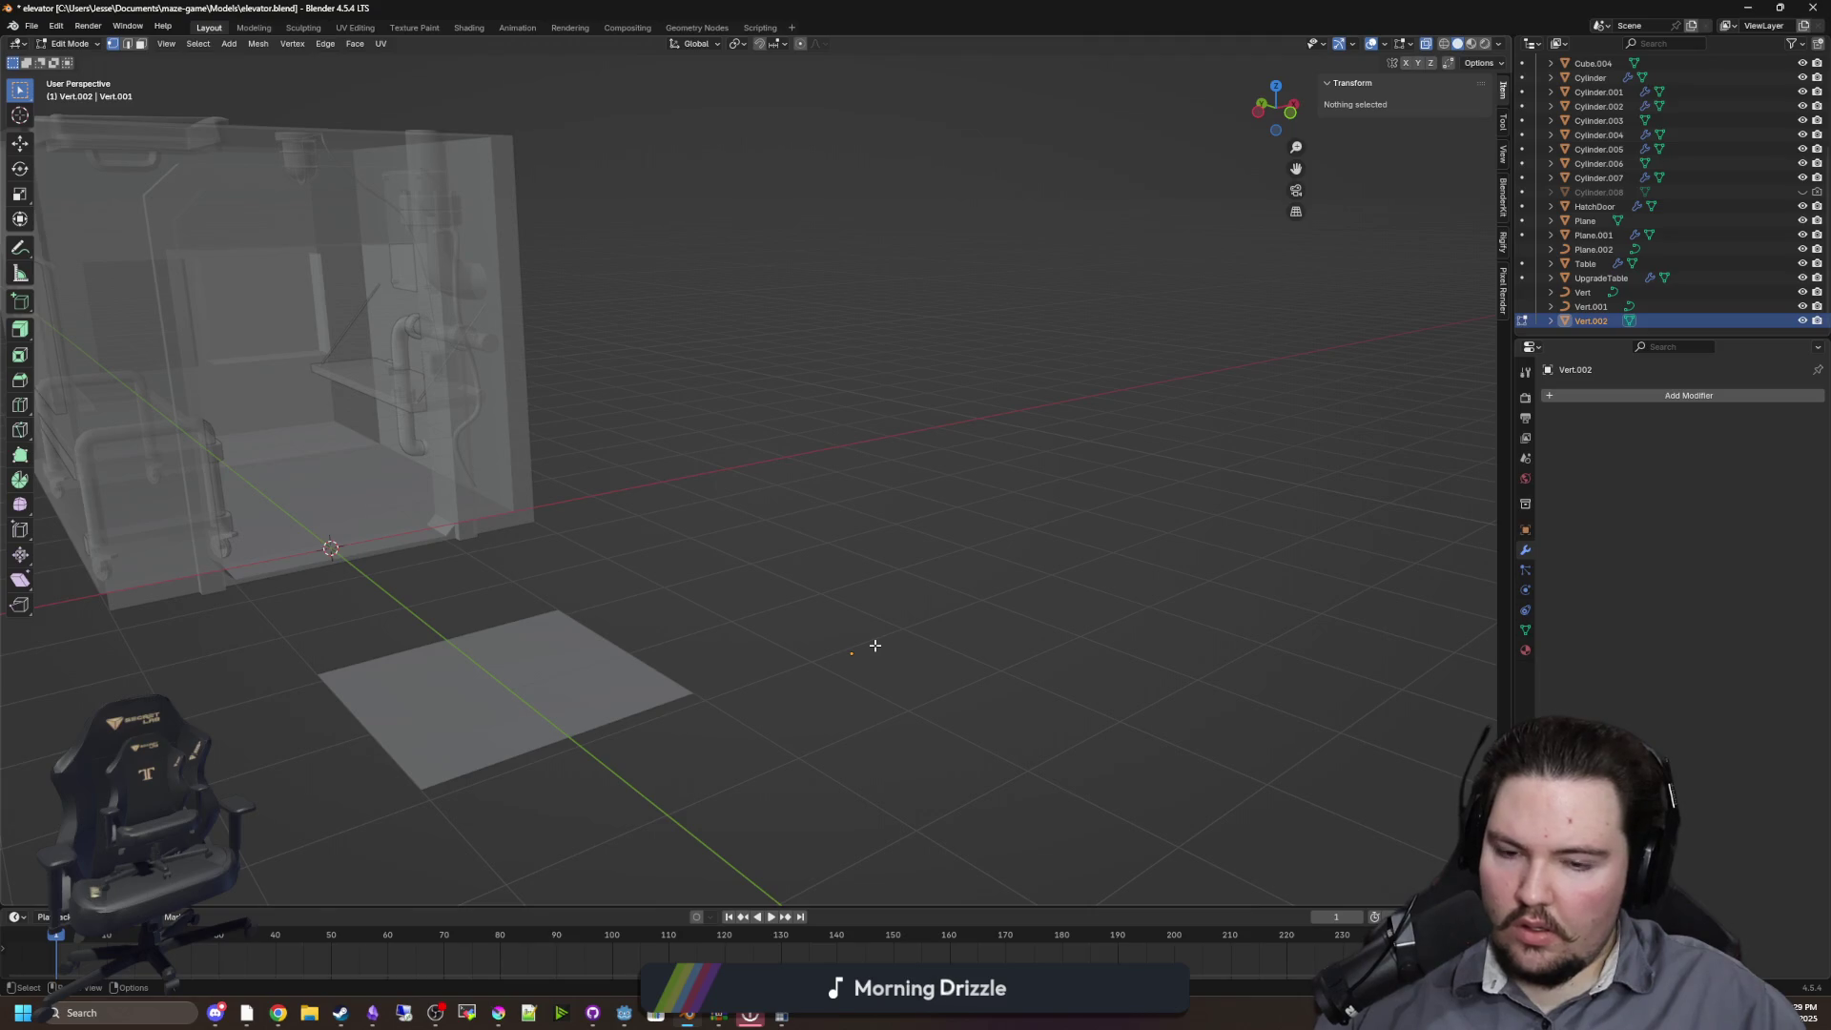
{"action": "key", "text": "z"}
{"action": "left_click", "coordinate": [968, 670]}
{"action": "key", "text": "Tab"}
{"action": "scroll", "coordinate": [880, 614], "scroll_direction": "up", "scroll_amount": 3}
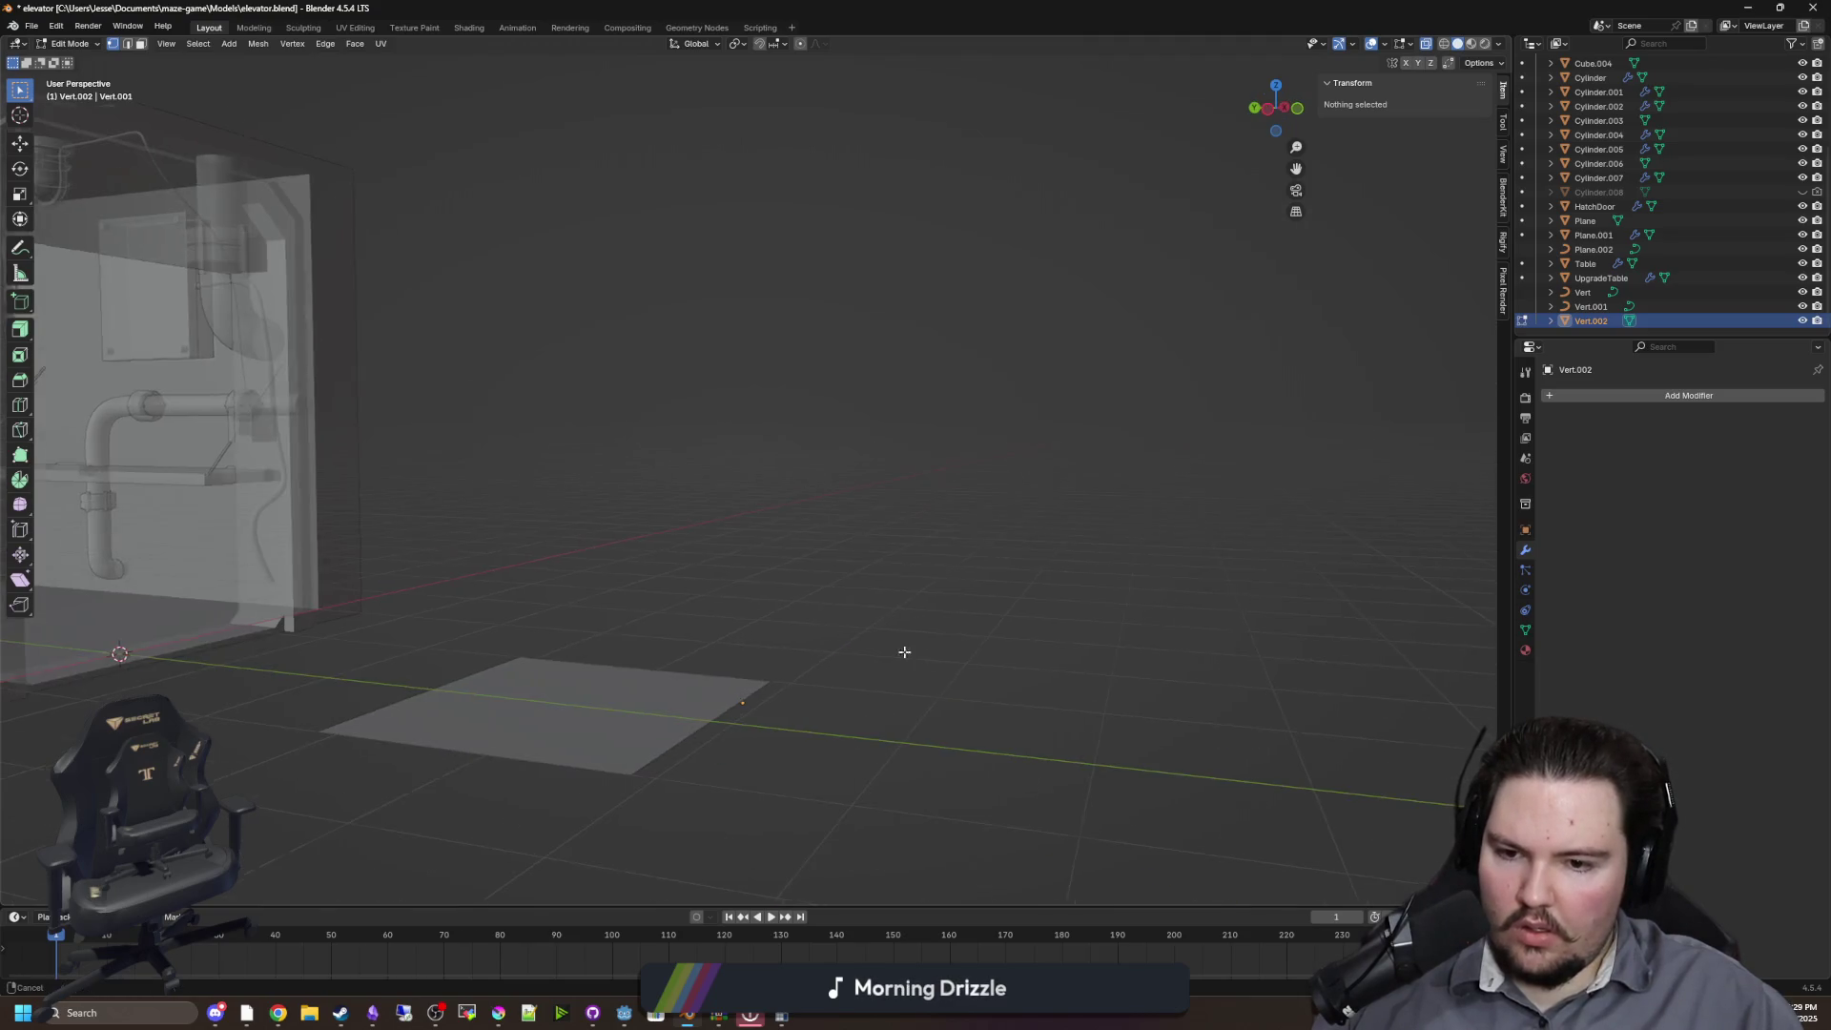
Check the empty Vert.002 in rendered shading, then return to see-through solid shading
{"action": "key", "text": "Tab"}
{"action": "key", "text": "z"}
{"action": "left_click", "coordinate": [870, 616]}
{"action": "key", "text": "Tab"}
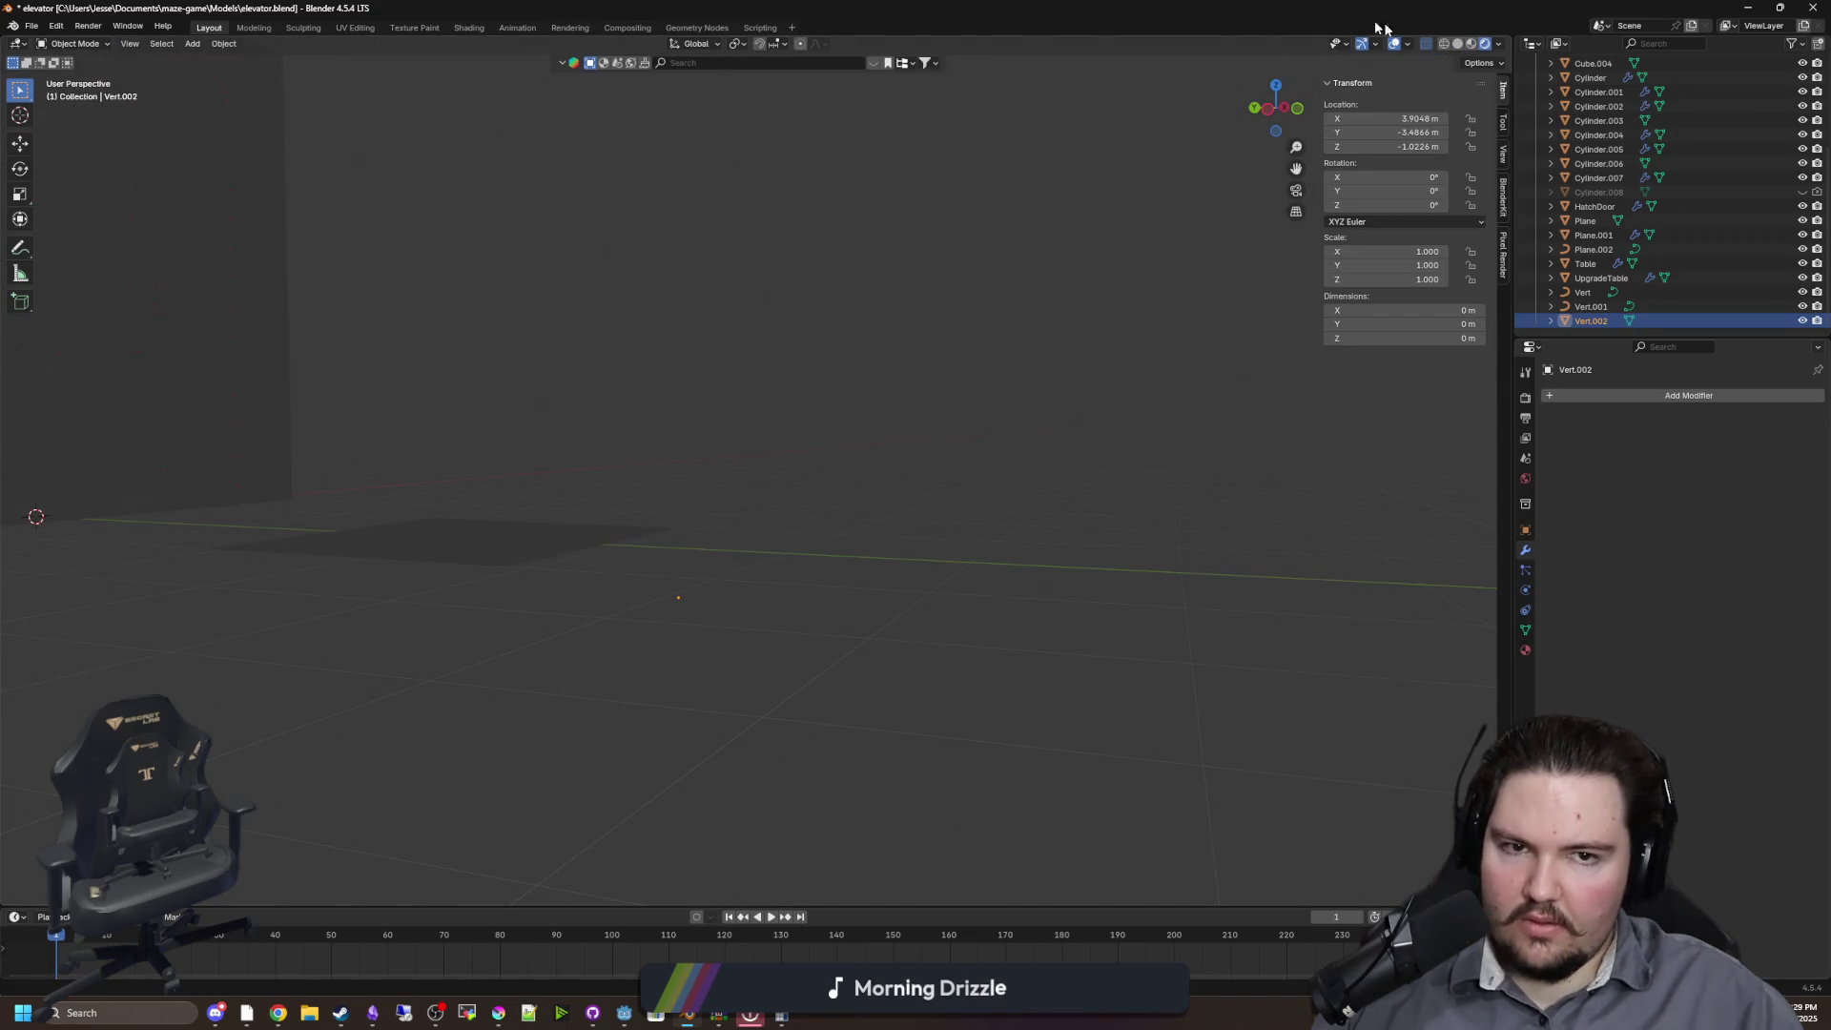
{"action": "key", "text": "Tab"}
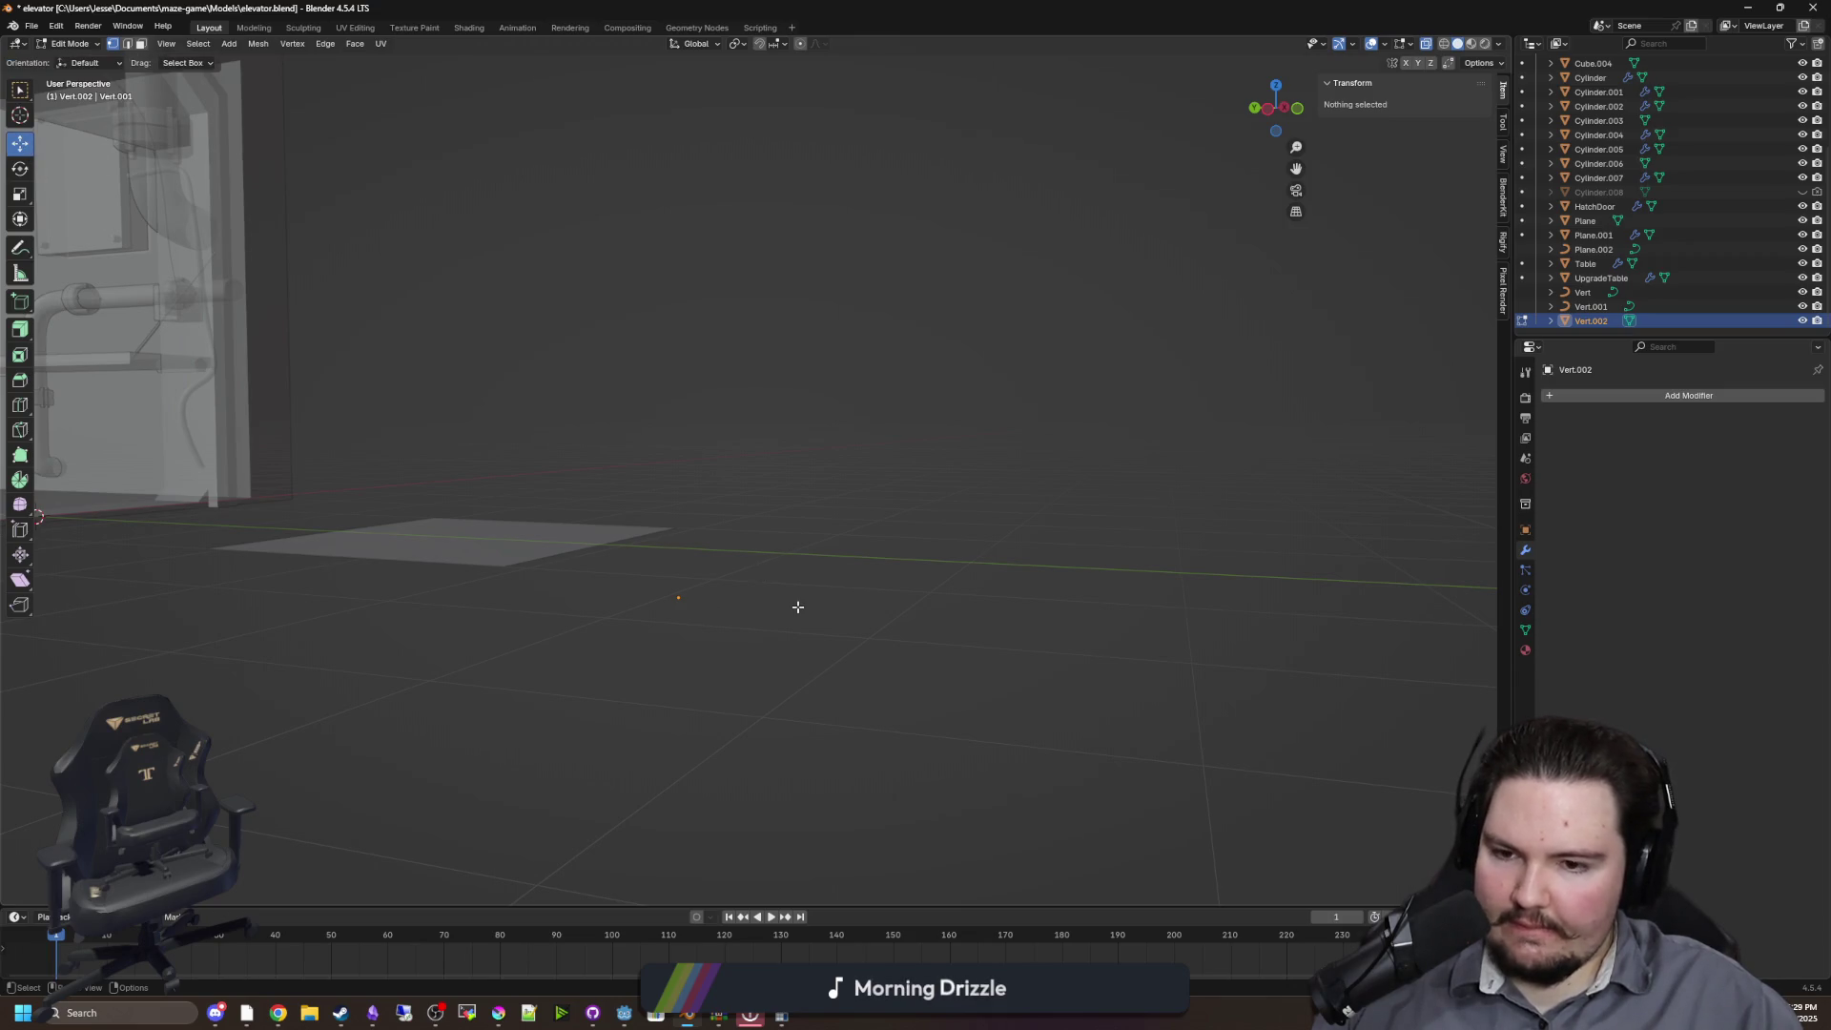
{"action": "key", "text": "z"}
{"action": "left_click", "coordinate": [797, 520]}
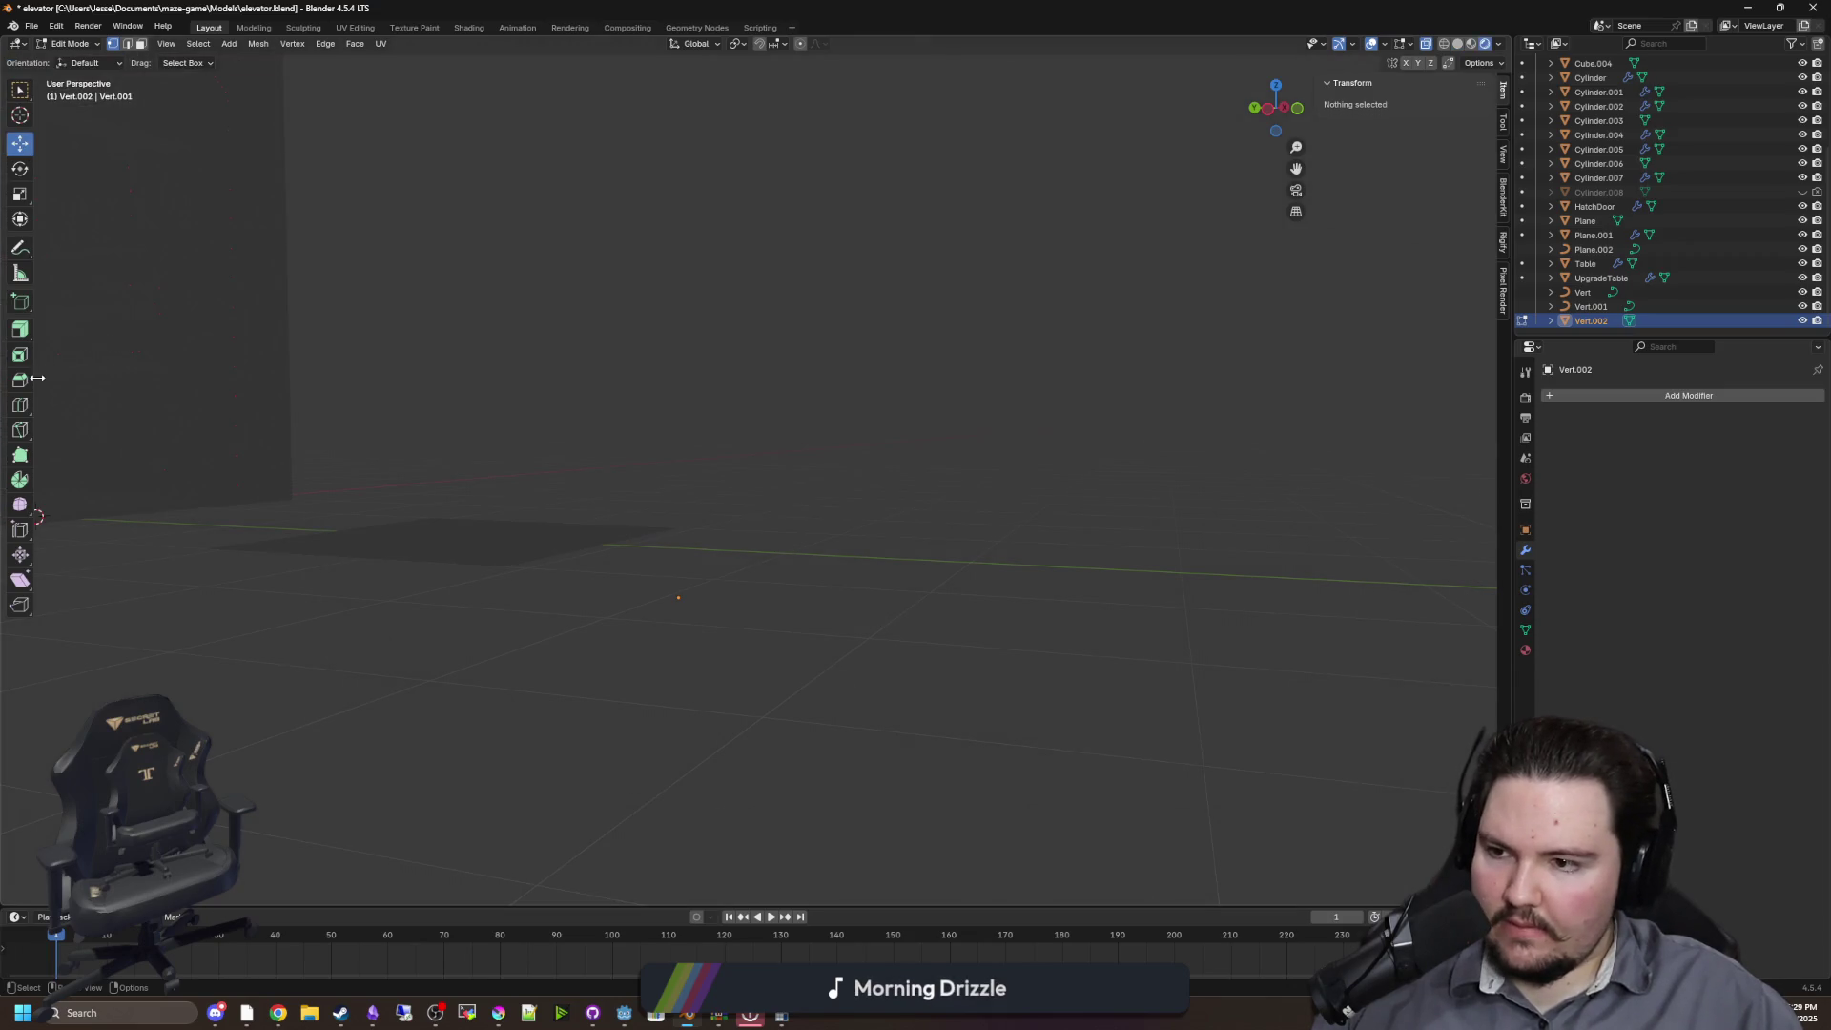
{"action": "left_click", "coordinate": [19, 330]}
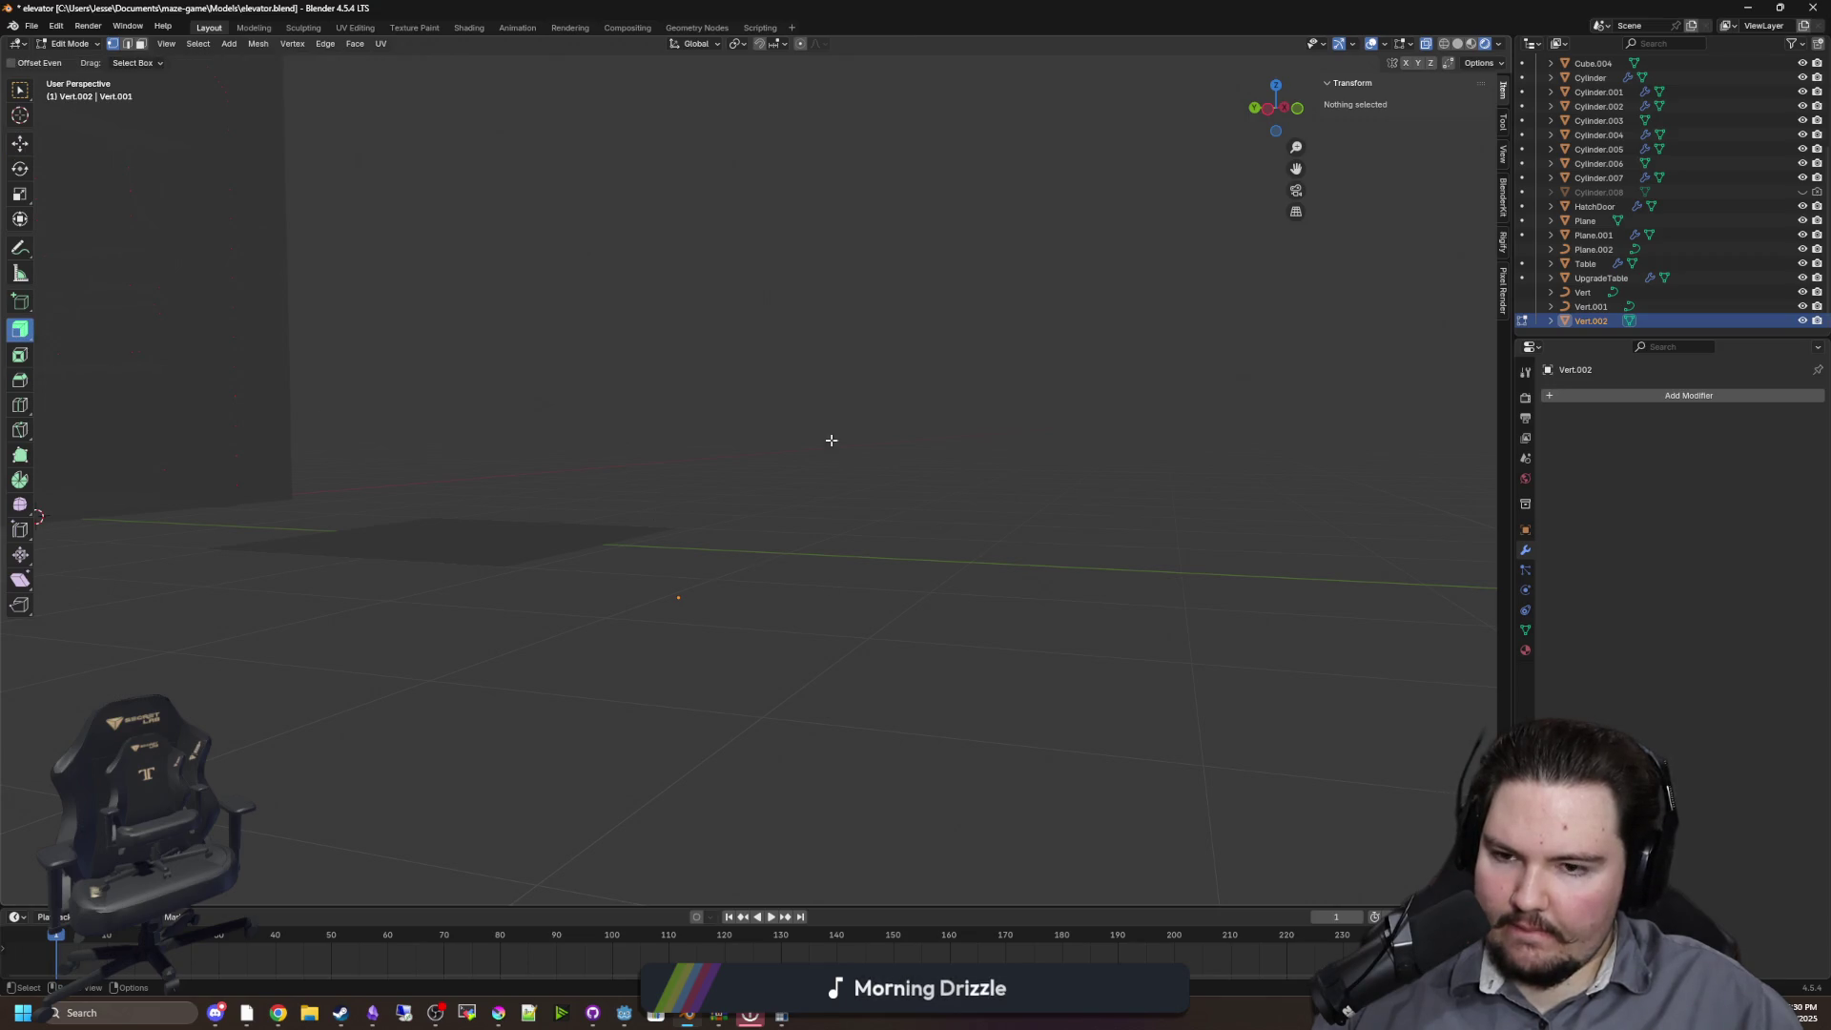
{"action": "mouse_move", "coordinate": [360, 306]}
{"action": "left_mouse_down"}
{"action": "mouse_move", "coordinate": [401, 343]}
{"action": "mouse_move", "coordinate": [572, 372]}
{"action": "left_mouse_up"}
{"action": "left_click", "coordinate": [778, 378]}
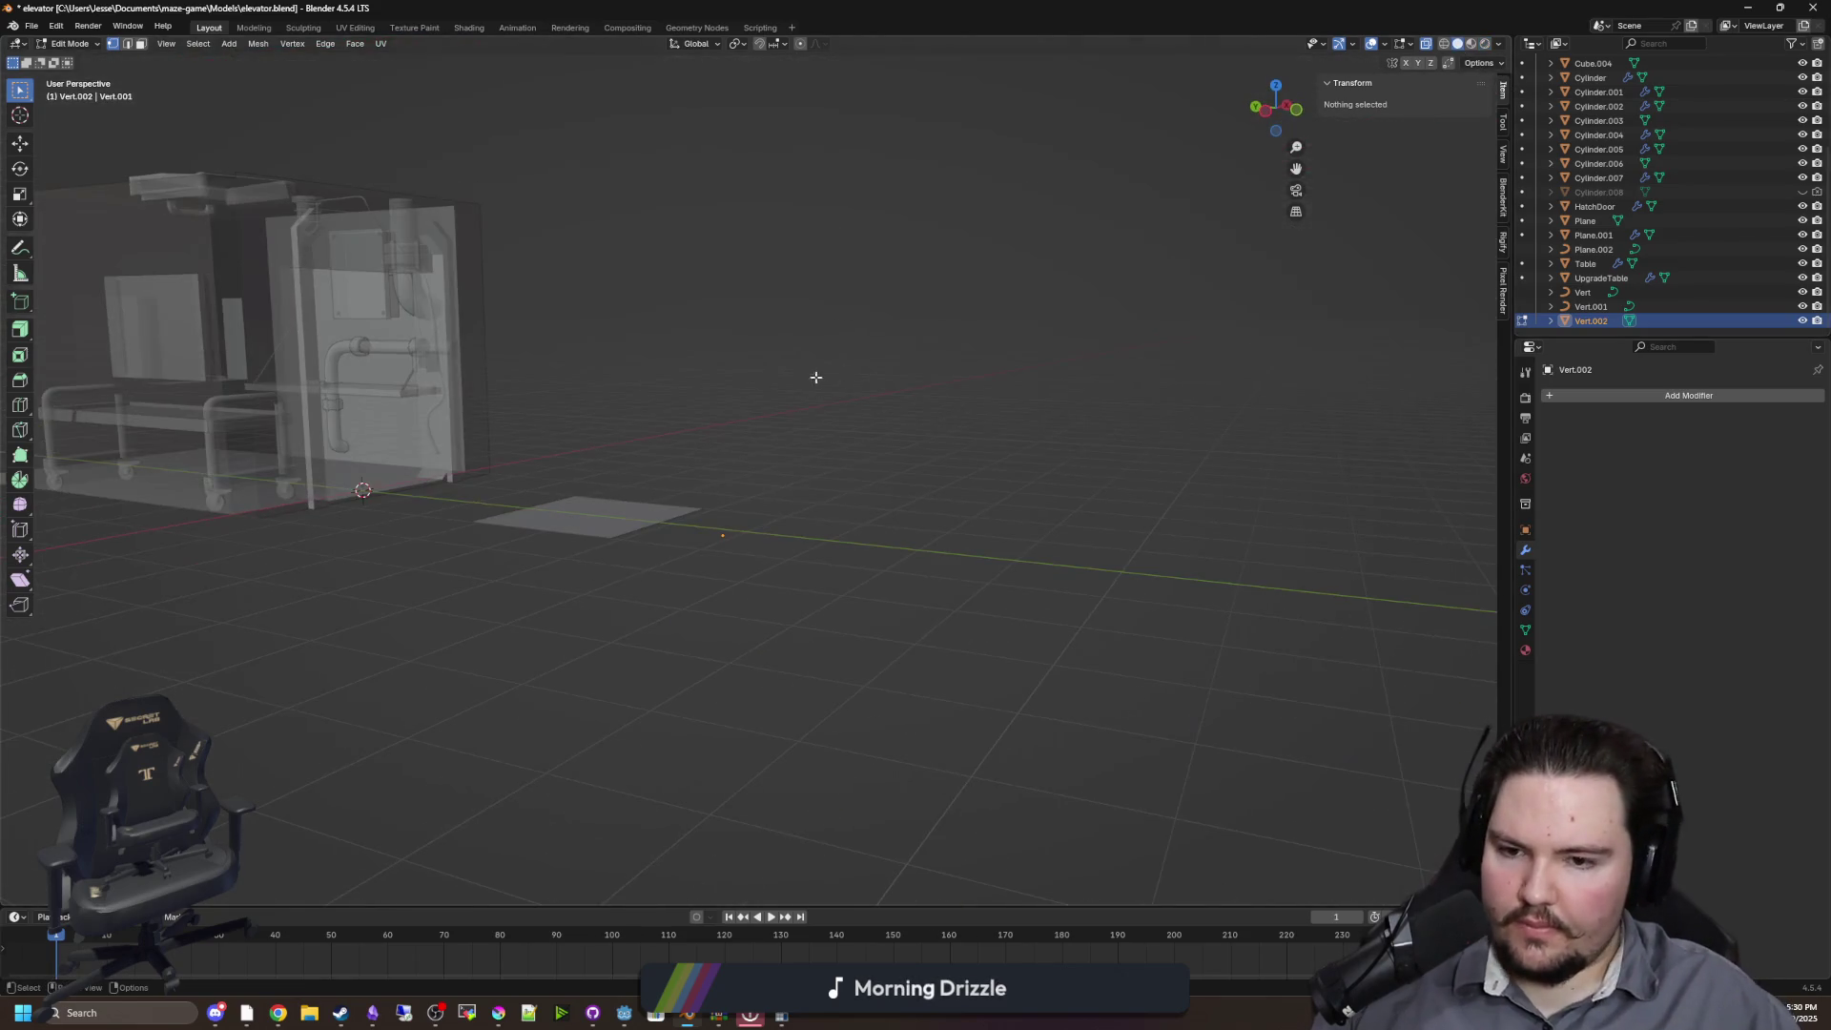
{"action": "right_click", "coordinate": [1586, 320]}
Delete the empty Vert.002 object from the Outliner
{"action": "left_click_drag", "start_coordinate": [733, 364], "coordinate": [640, 445]}
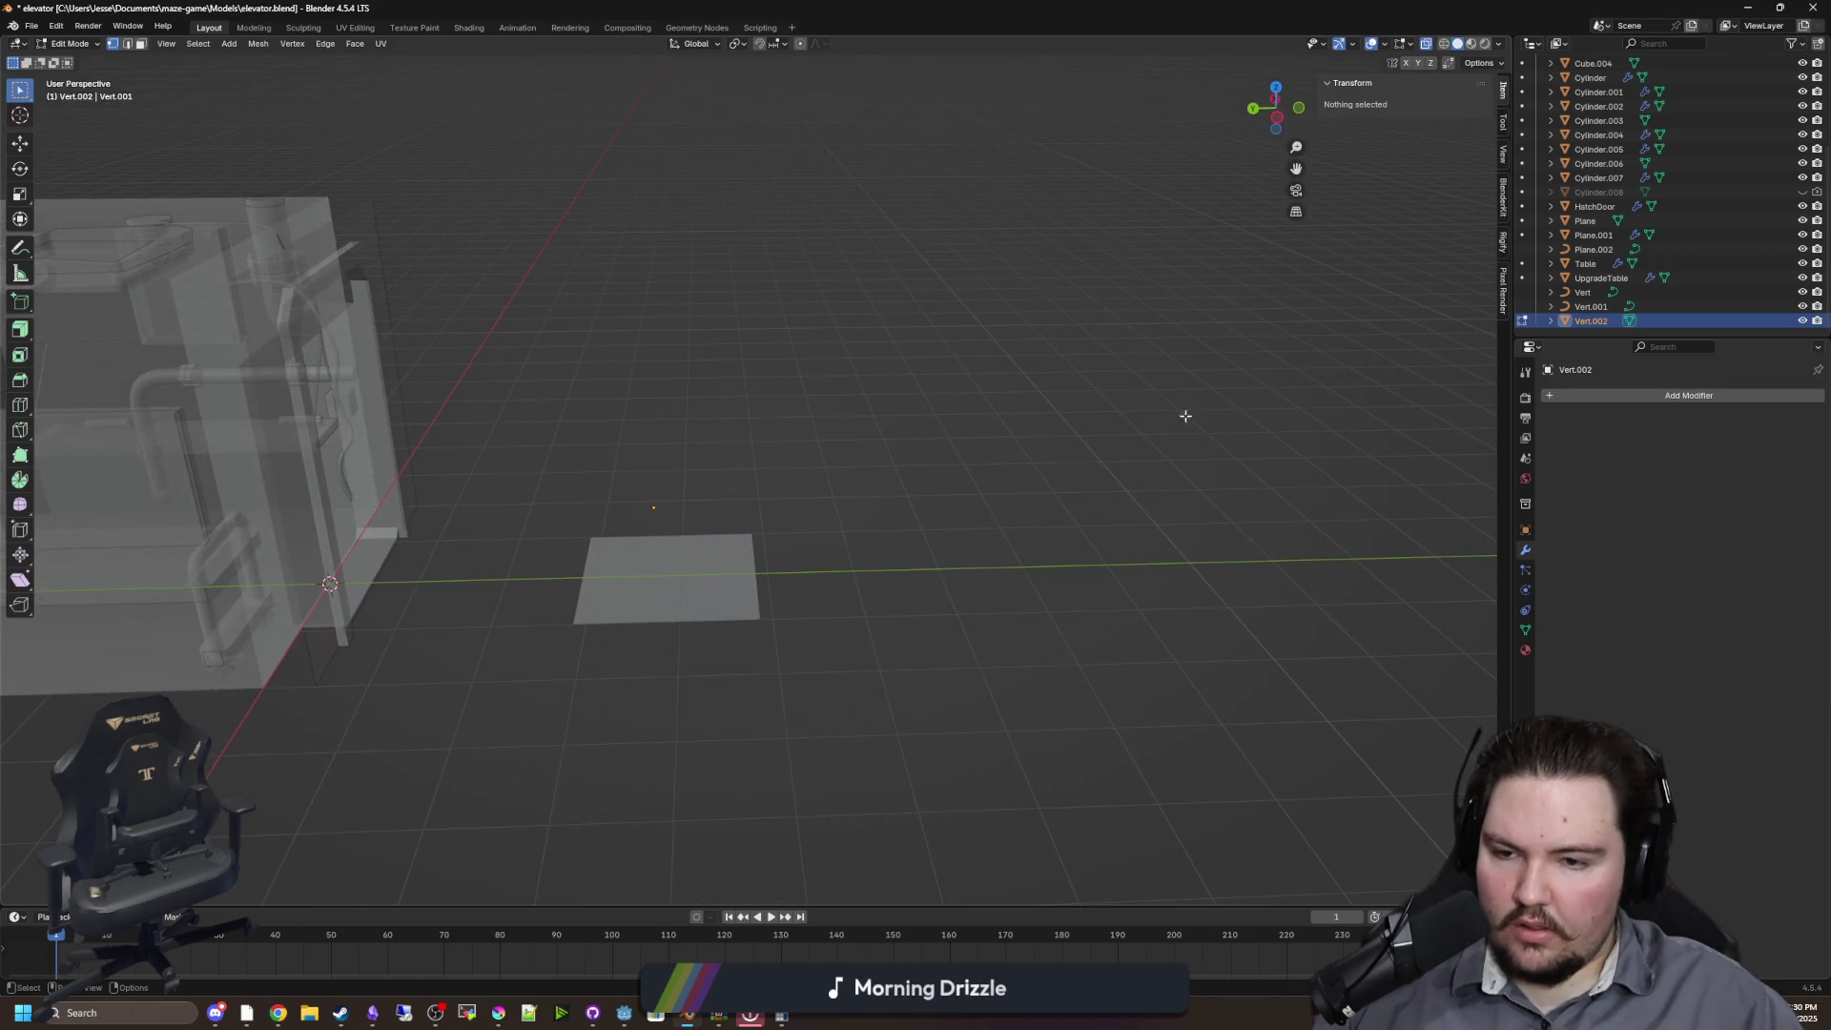
{"action": "right_click", "coordinate": [1586, 320]}
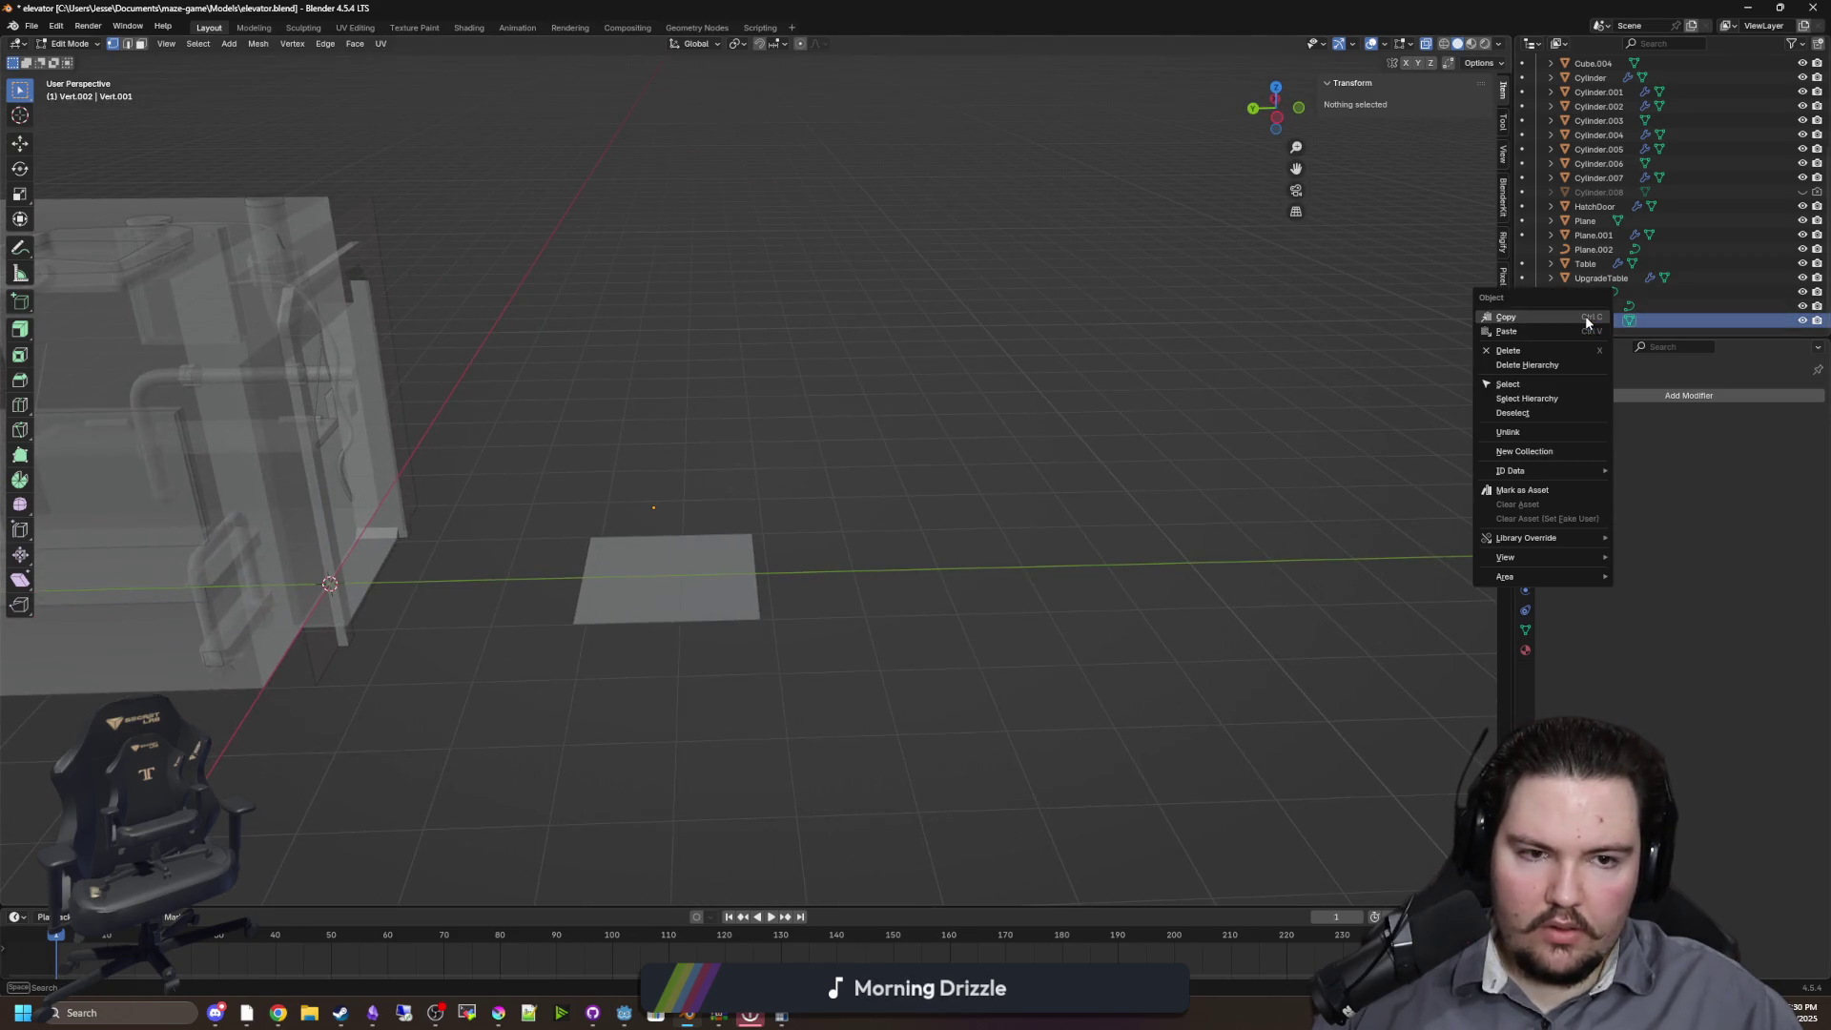
{"action": "left_click", "coordinate": [1529, 363]}
{"action": "mouse_move", "coordinate": [1047, 432]}
{"action": "left_mouse_down"}
{"action": "mouse_move", "coordinate": [970, 412]}
{"action": "mouse_move", "coordinate": [746, 421]}
{"action": "mouse_move", "coordinate": [843, 425]}
{"action": "mouse_move", "coordinate": [721, 495]}
{"action": "mouse_move", "coordinate": [548, 518]}
{"action": "mouse_move", "coordinate": [564, 521]}
{"action": "mouse_move", "coordinate": [512, 461]}
{"action": "mouse_move", "coordinate": [586, 516]}
{"action": "mouse_move", "coordinate": [524, 531]}
{"action": "left_mouse_up"}
Duplicate the Vert.001 curve, slide the copy along the Y axis and enter Edit Mode
{"action": "left_click", "coordinate": [523, 531]}
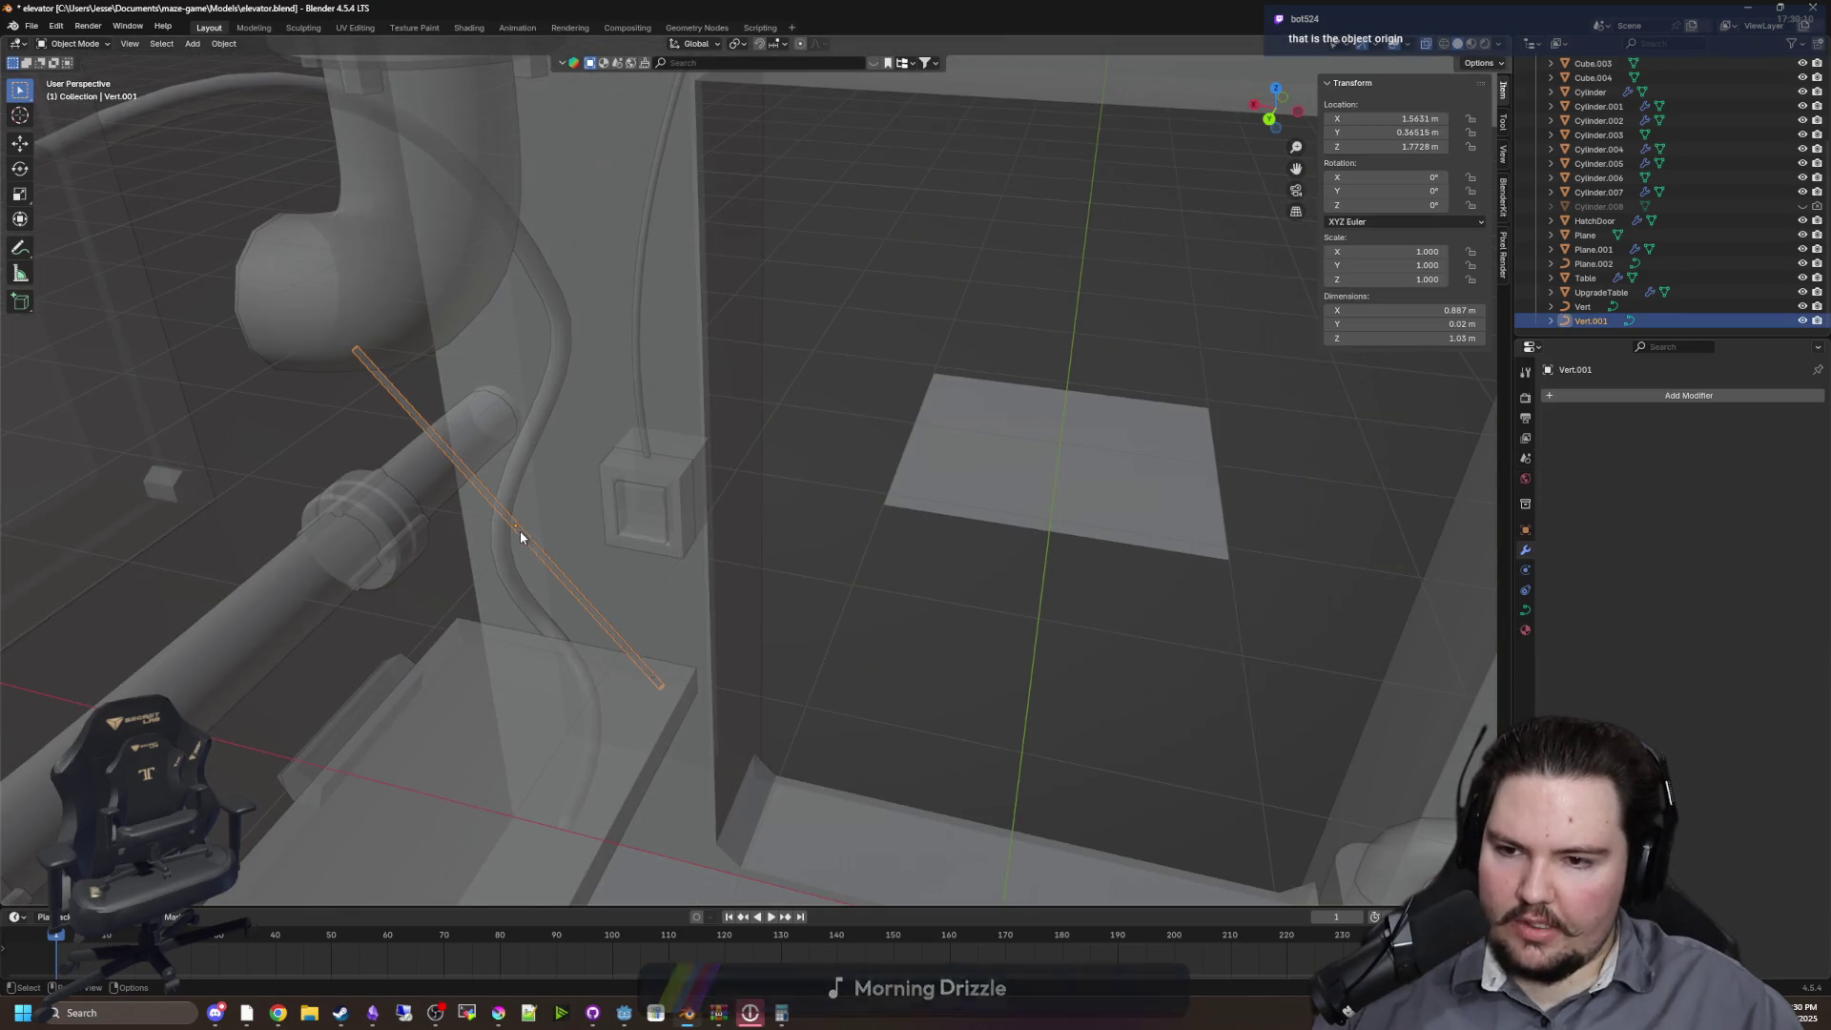
{"action": "scroll", "coordinate": [524, 531], "scroll_direction": "down", "scroll_amount": 5}
{"action": "left_click_drag", "start_coordinate": [1152, 520], "coordinate": [1004, 550]}
{"action": "key", "text": "shift+d"}
{"action": "key", "text": "y"}
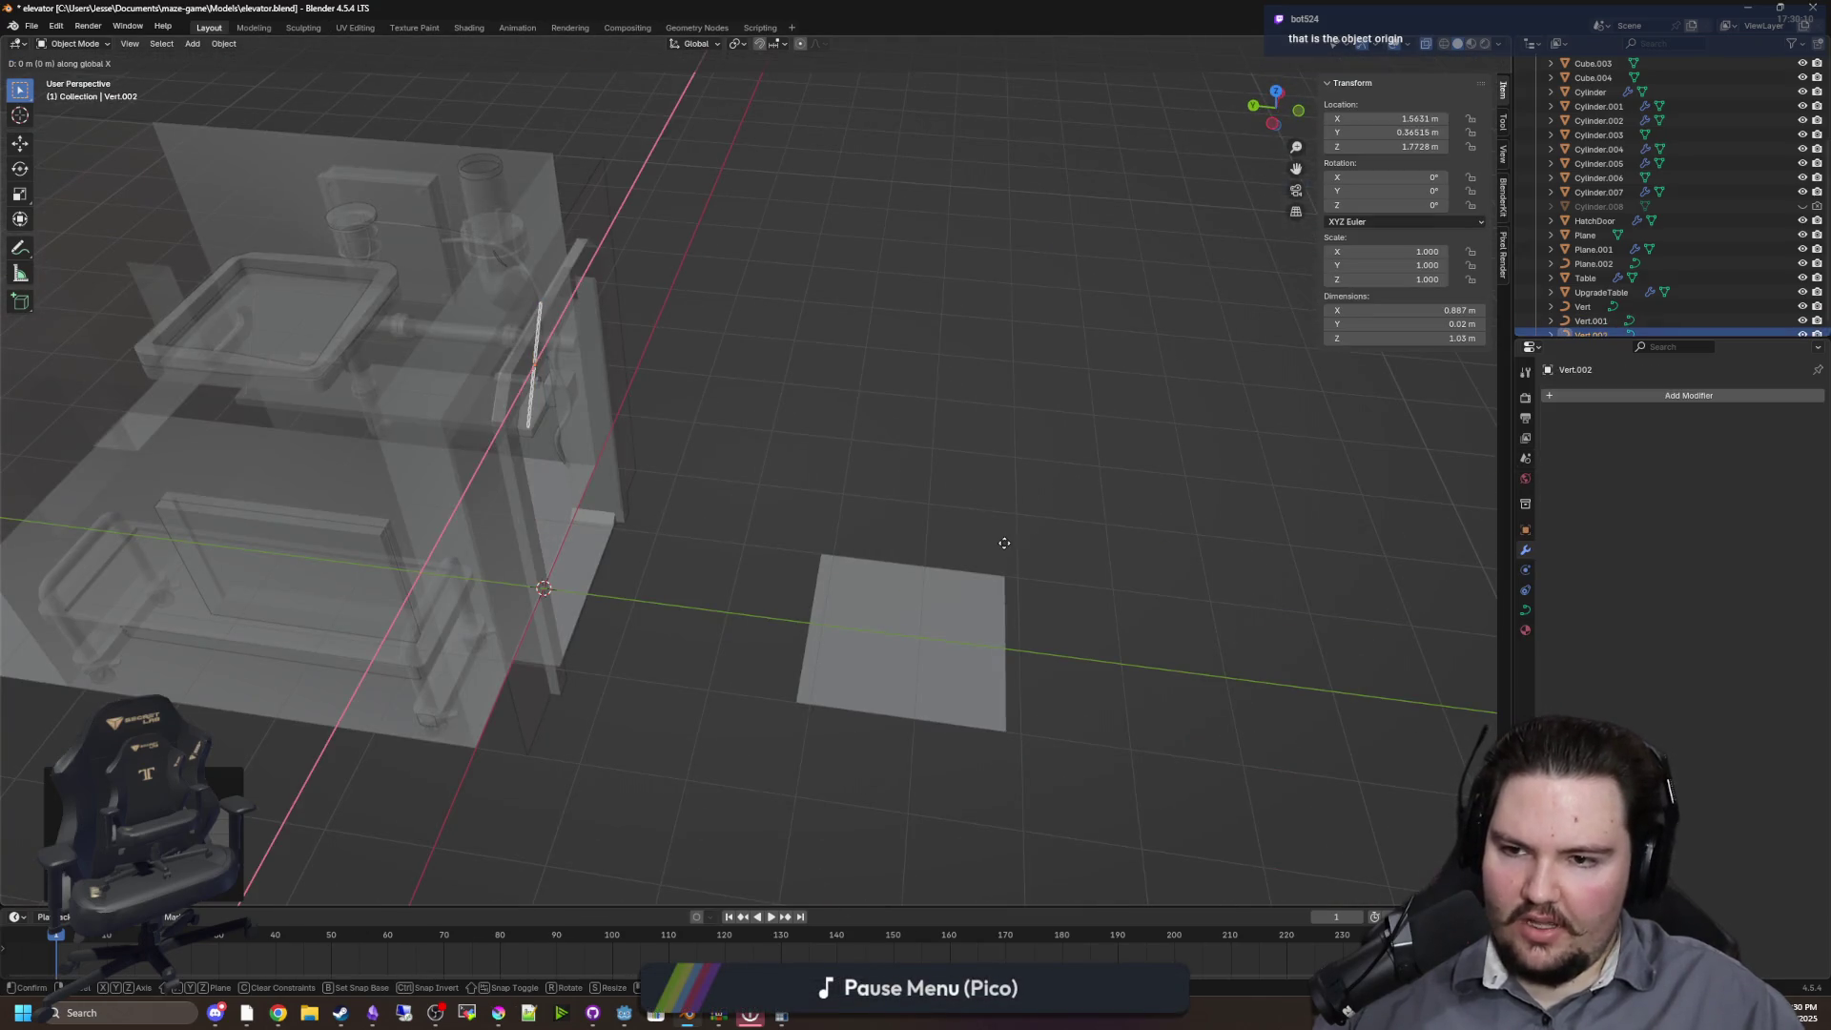
{"action": "left_click", "coordinate": [1382, 598]}
{"action": "mouse_move", "coordinate": [1381, 598]}
{"action": "left_mouse_down"}
{"action": "mouse_move", "coordinate": [931, 466]}
{"action": "mouse_move", "coordinate": [971, 483]}
{"action": "left_mouse_up"}
{"action": "key", "text": "Tab"}
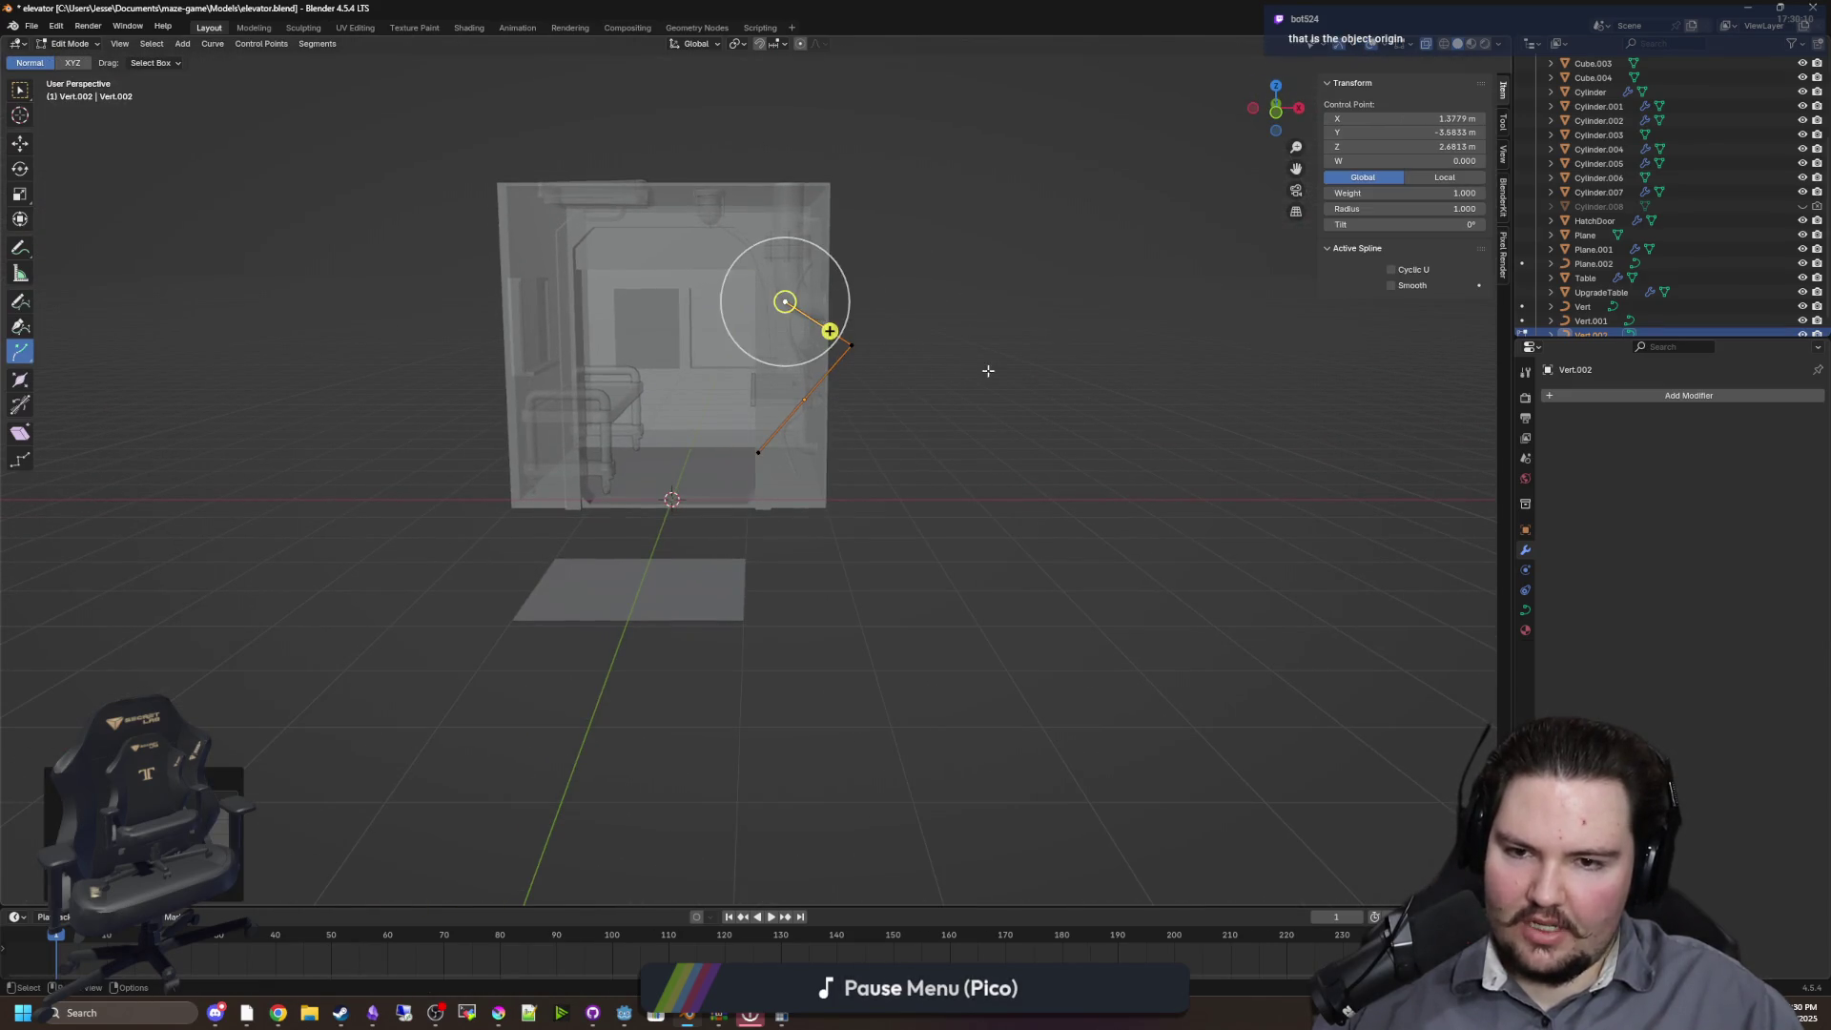
Select the copied curve's top endpoint and set its X and Z to 0
{"action": "key", "text": "alt+a"}
{"action": "mouse_move", "coordinate": [859, 391]}
{"action": "left_mouse_down"}
{"action": "mouse_move", "coordinate": [877, 480]}
{"action": "mouse_move", "coordinate": [940, 507]}
{"action": "mouse_move", "coordinate": [785, 620]}
{"action": "left_mouse_up"}
{"action": "key", "text": "b"}
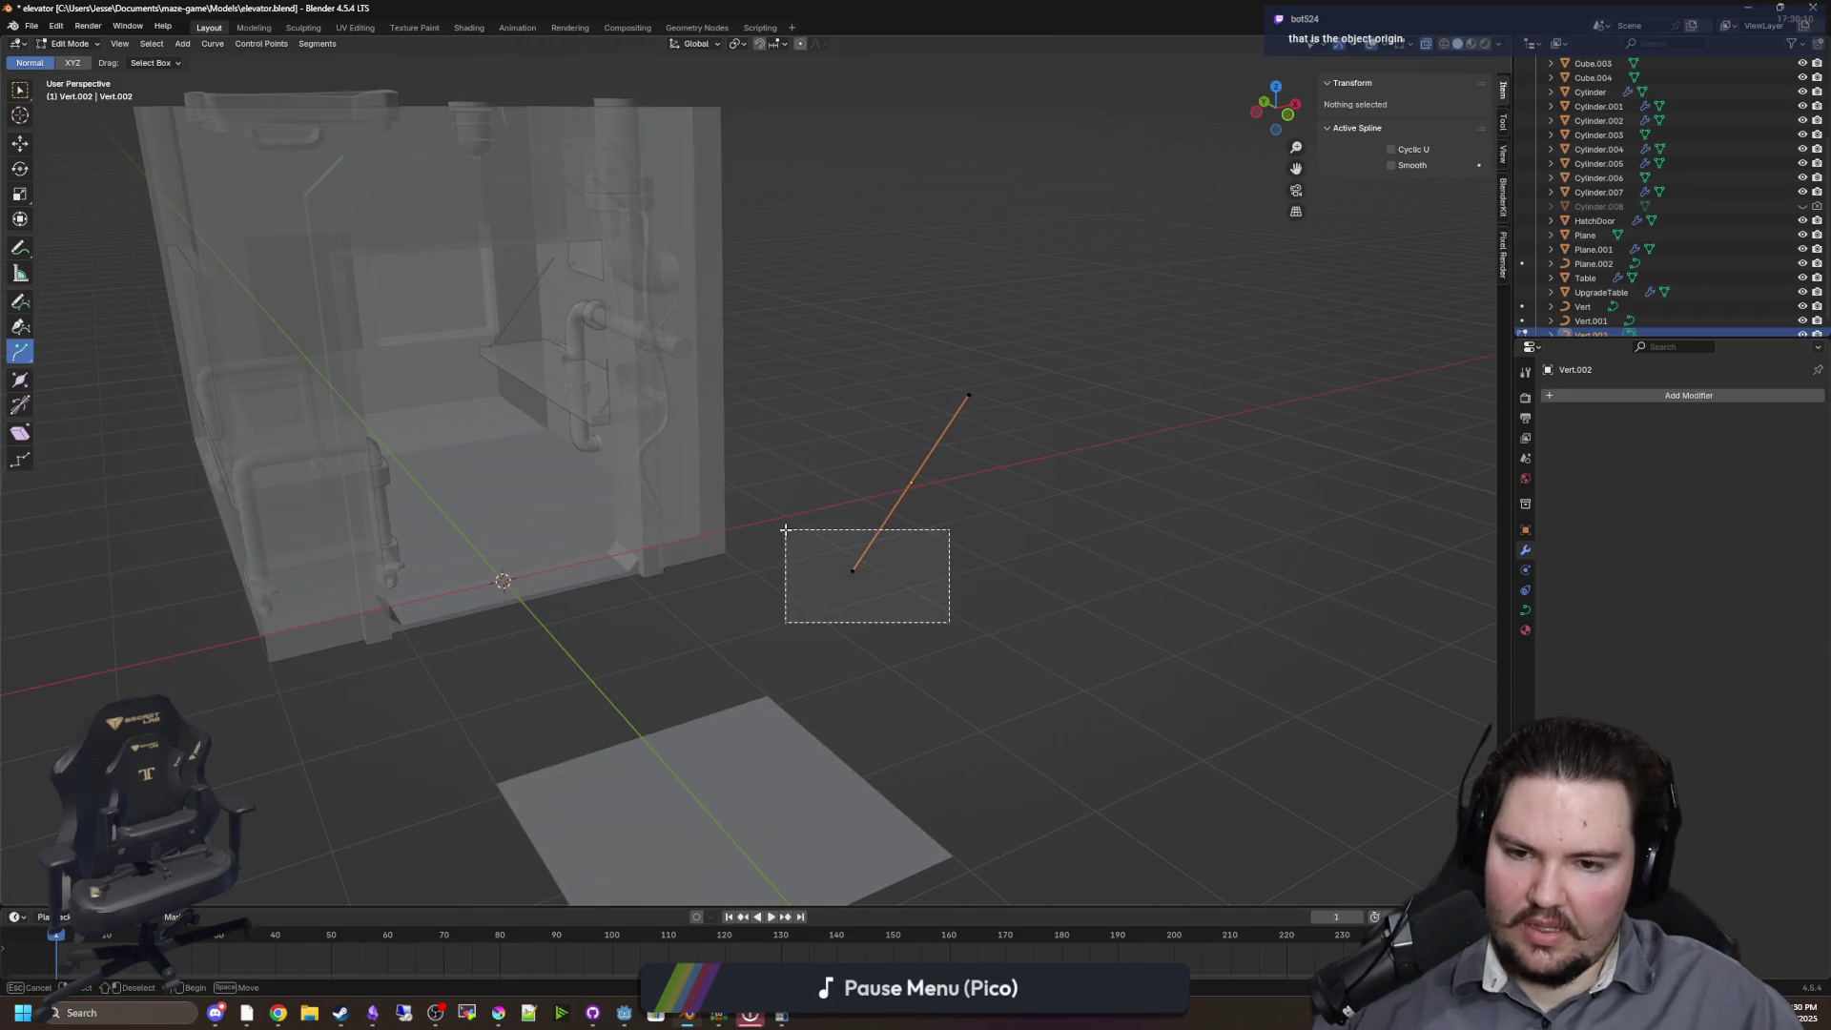
{"action": "key", "text": "alt+a"}
{"action": "key", "text": "b"}
{"action": "left_click_drag", "start_coordinate": [1088, 455], "coordinate": [944, 332]}
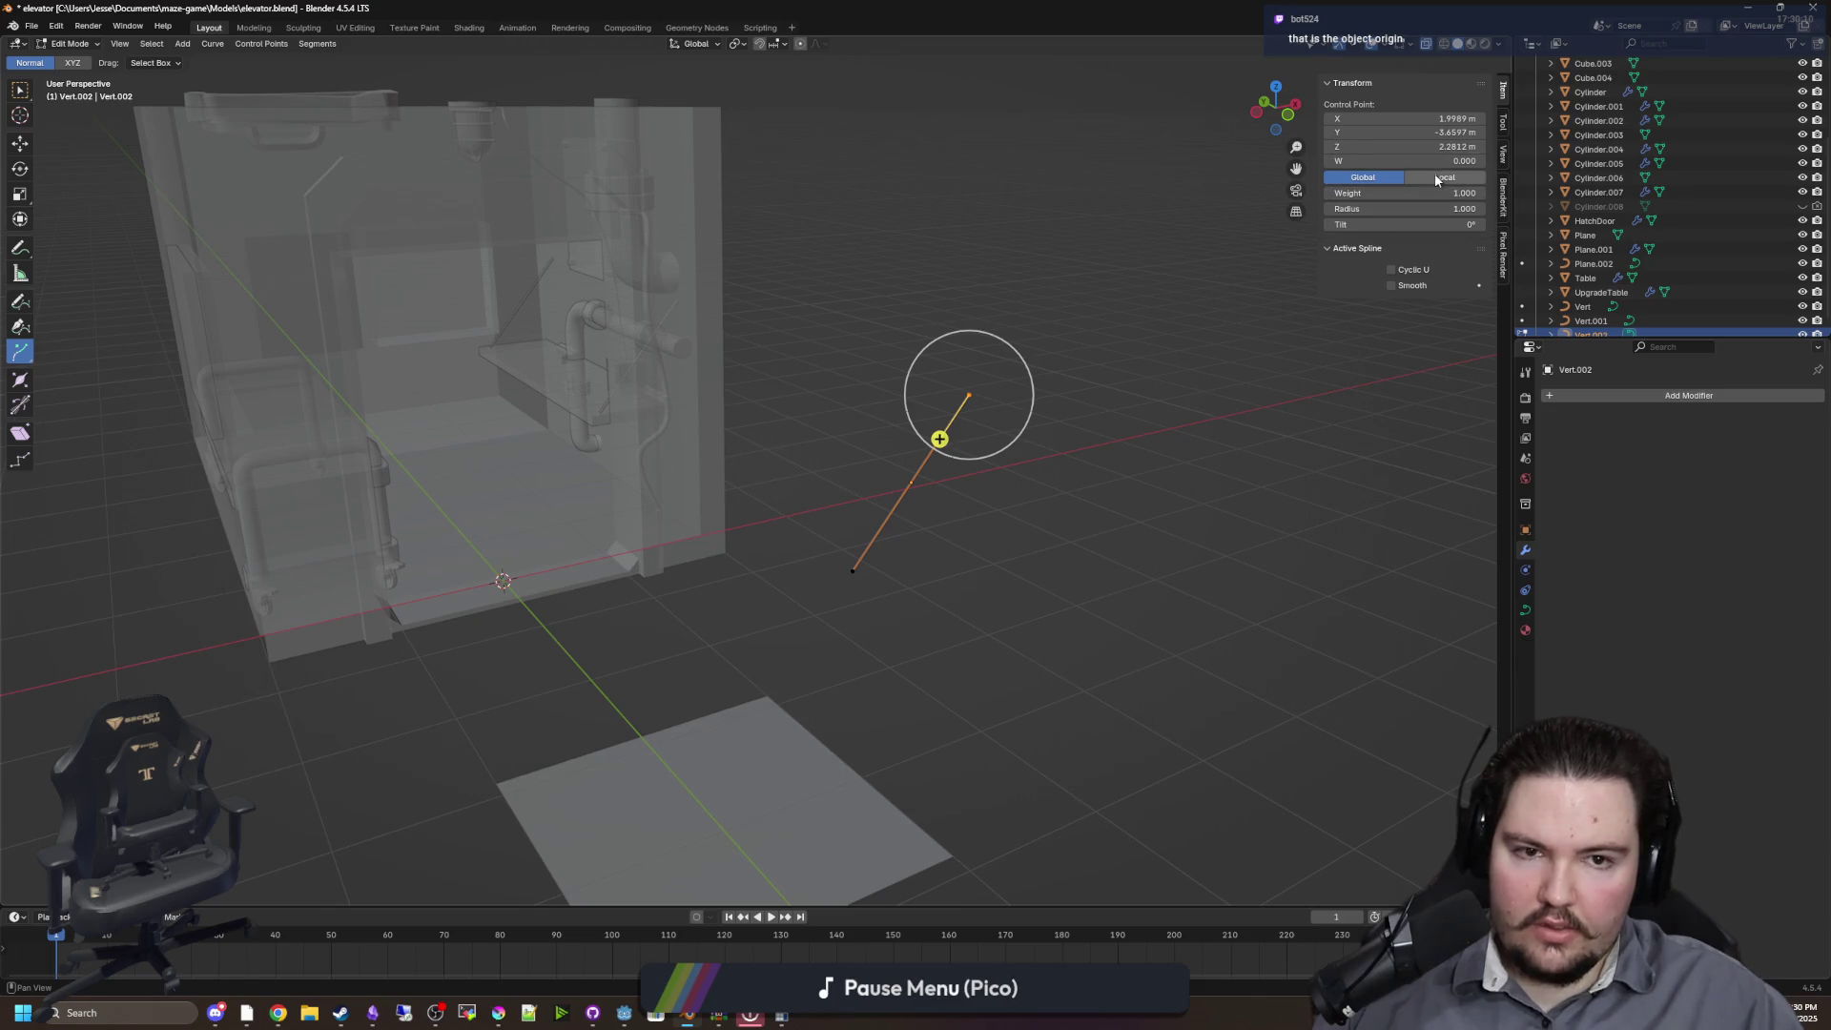
{"action": "key", "text": "Escape"}
{"action": "key", "text": "Return"}
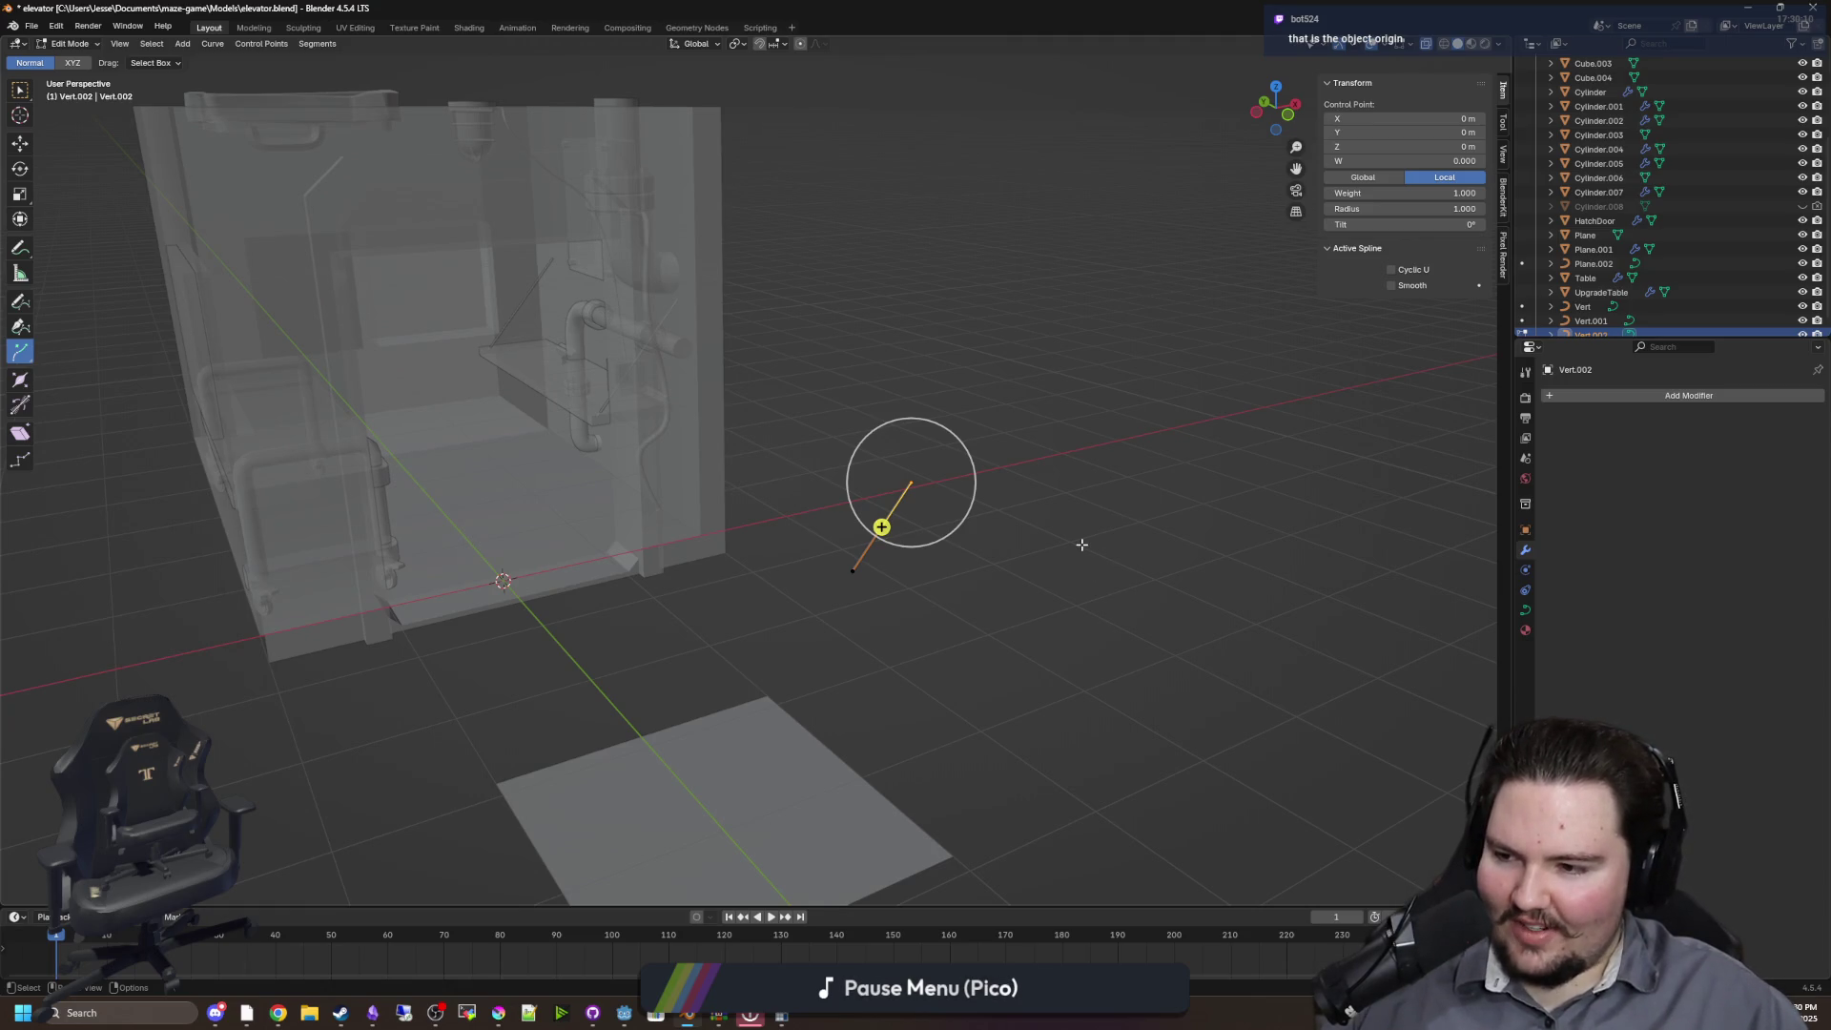
Set the lower endpoint's X to 0 and push its Z downward
{"action": "mouse_move", "coordinate": [1082, 544]}
{"action": "left_mouse_down"}
{"action": "mouse_move", "coordinate": [989, 523]}
{"action": "mouse_move", "coordinate": [1017, 483]}
{"action": "mouse_move", "coordinate": [1116, 470]}
{"action": "mouse_move", "coordinate": [1253, 381]}
{"action": "left_mouse_up"}
{"action": "left_click", "coordinate": [743, 597]}
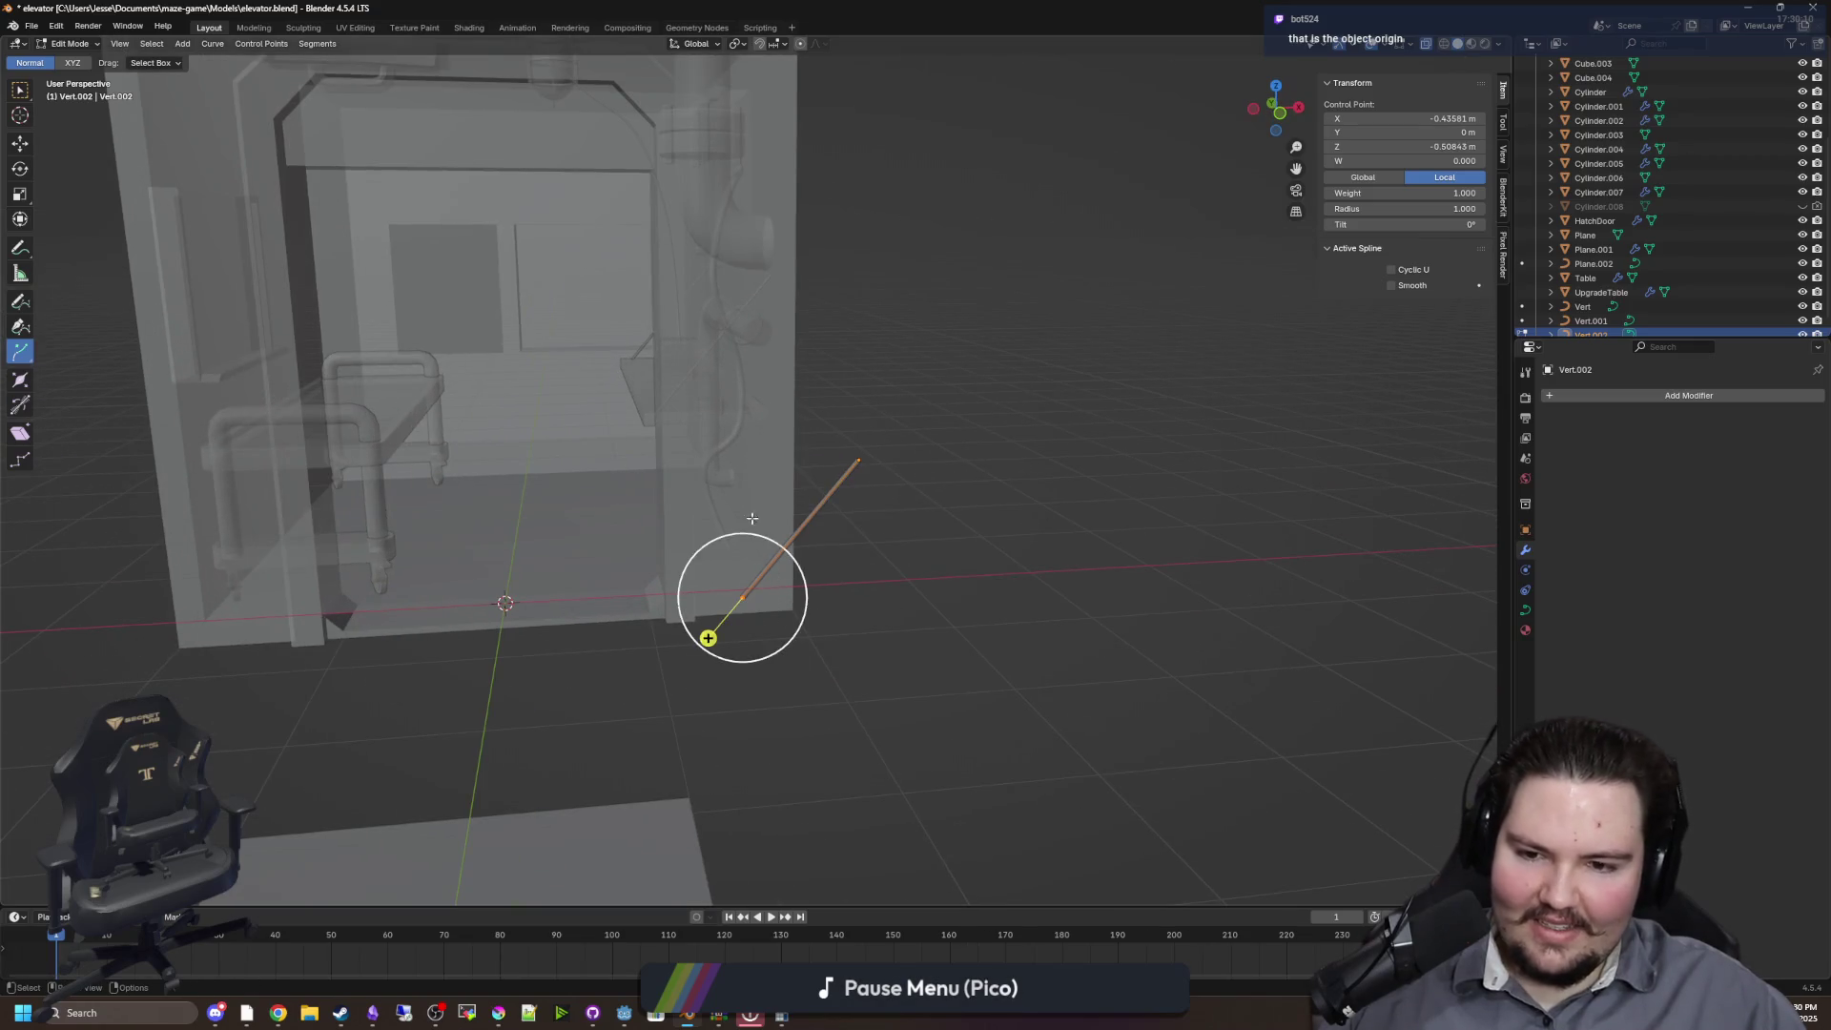
{"action": "key", "text": "Return"}
{"action": "double_click", "coordinate": [1423, 146]}
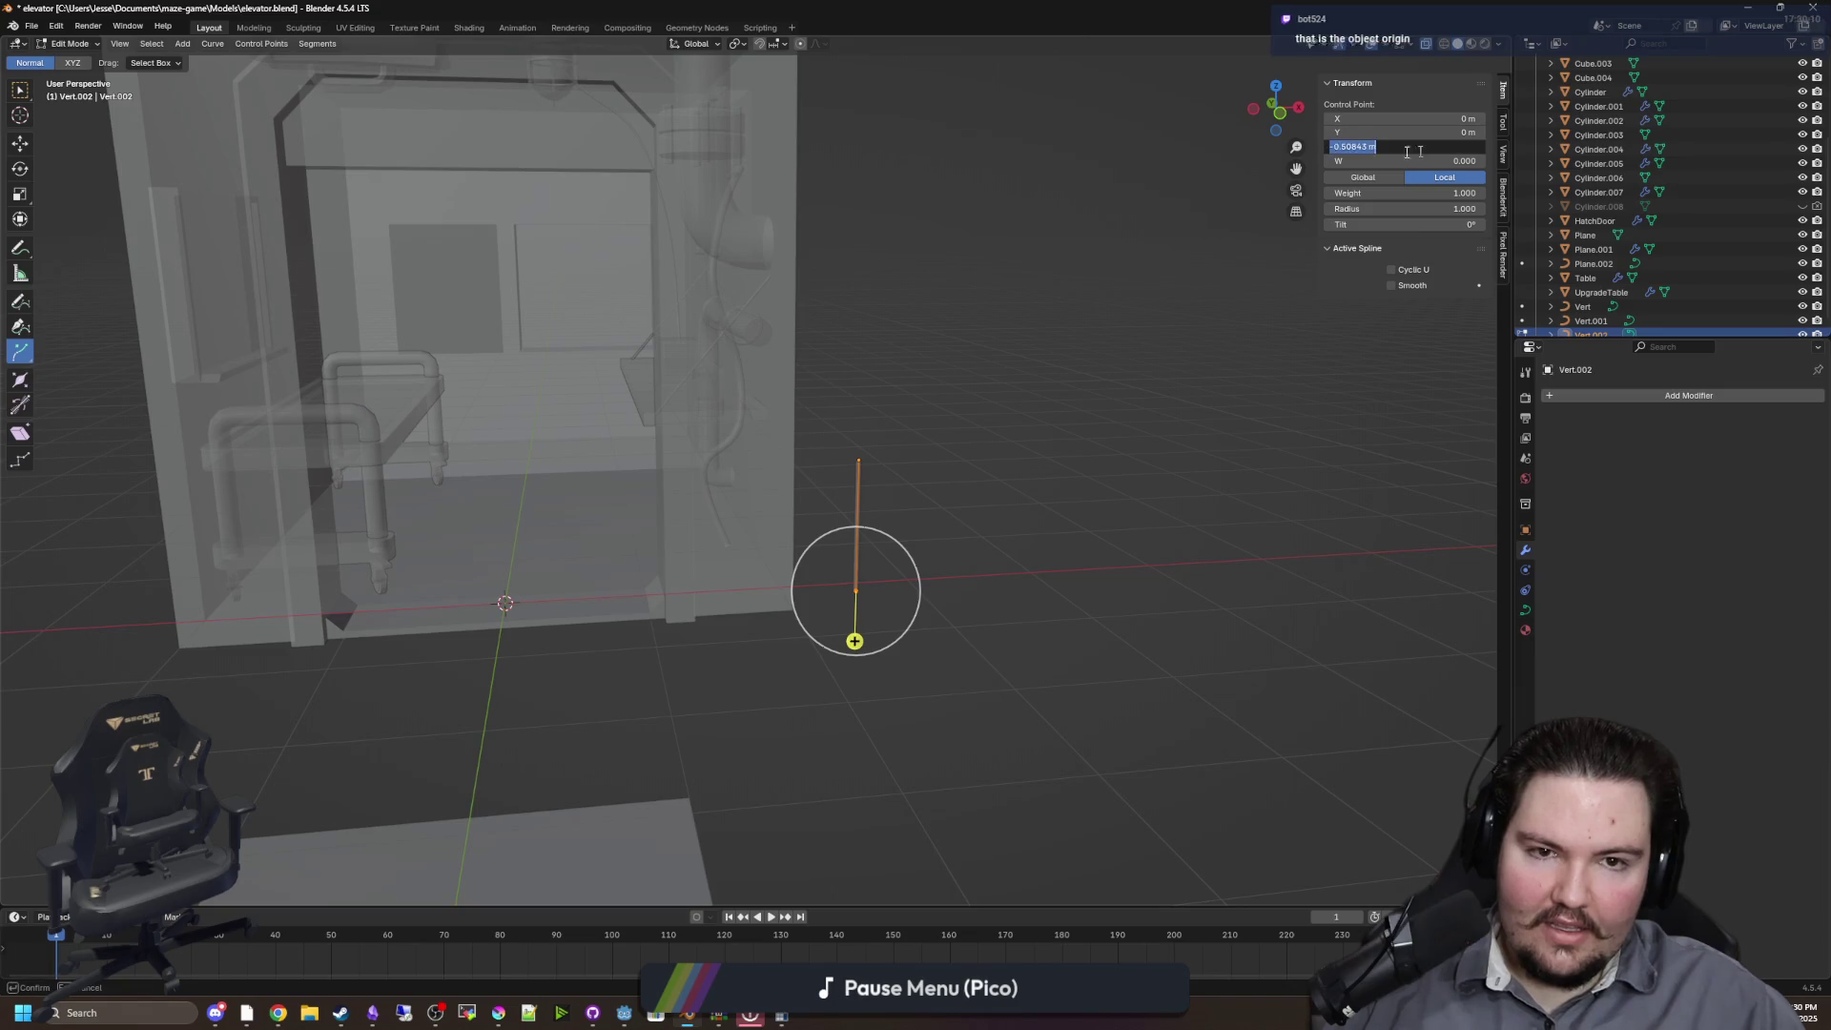
{"action": "type", "text": "0"}
{"action": "key", "text": "Return"}
{"action": "mouse_move", "coordinate": [1384, 148]}
{"action": "left_mouse_down"}
{"action": "mouse_move", "coordinate": [1354, 148]}
{"action": "mouse_move", "coordinate": [1386, 175]}
{"action": "left_mouse_up"}
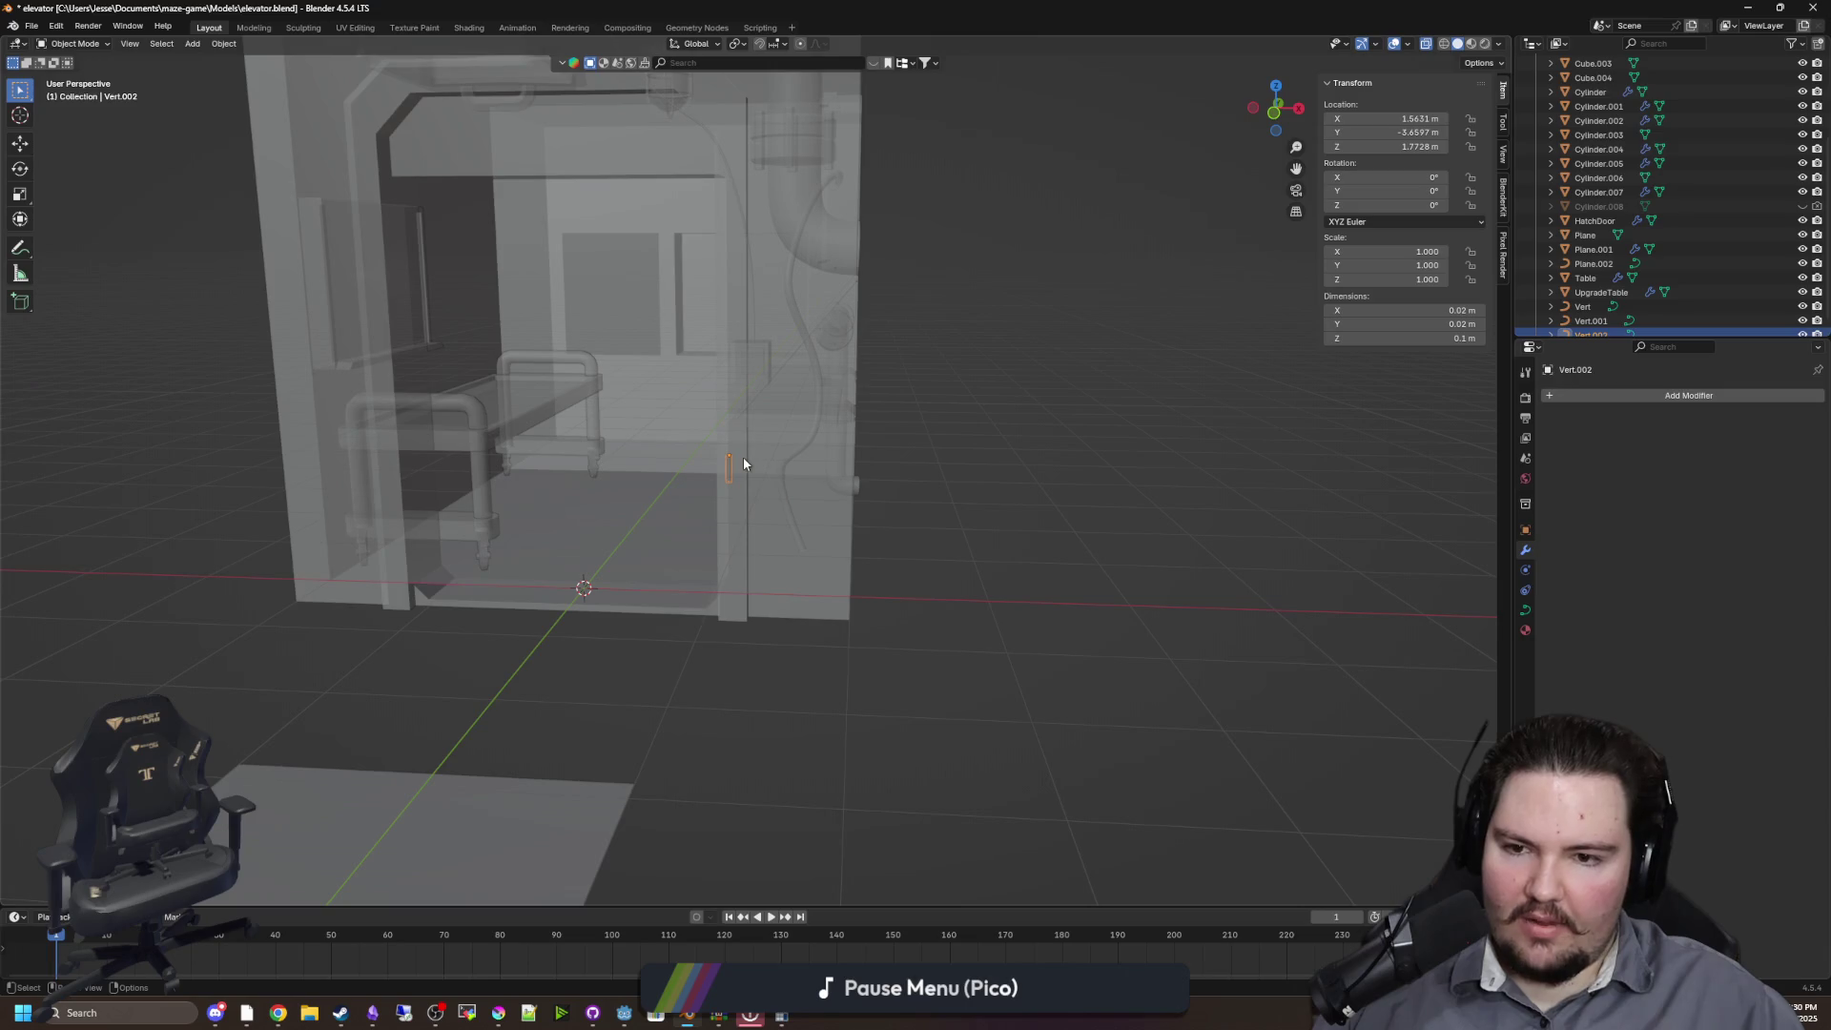
Raise the selected curve point along Z into a straight line about 1.04 m tall
{"action": "left_click_drag", "start_coordinate": [730, 468], "coordinate": [998, 481]}
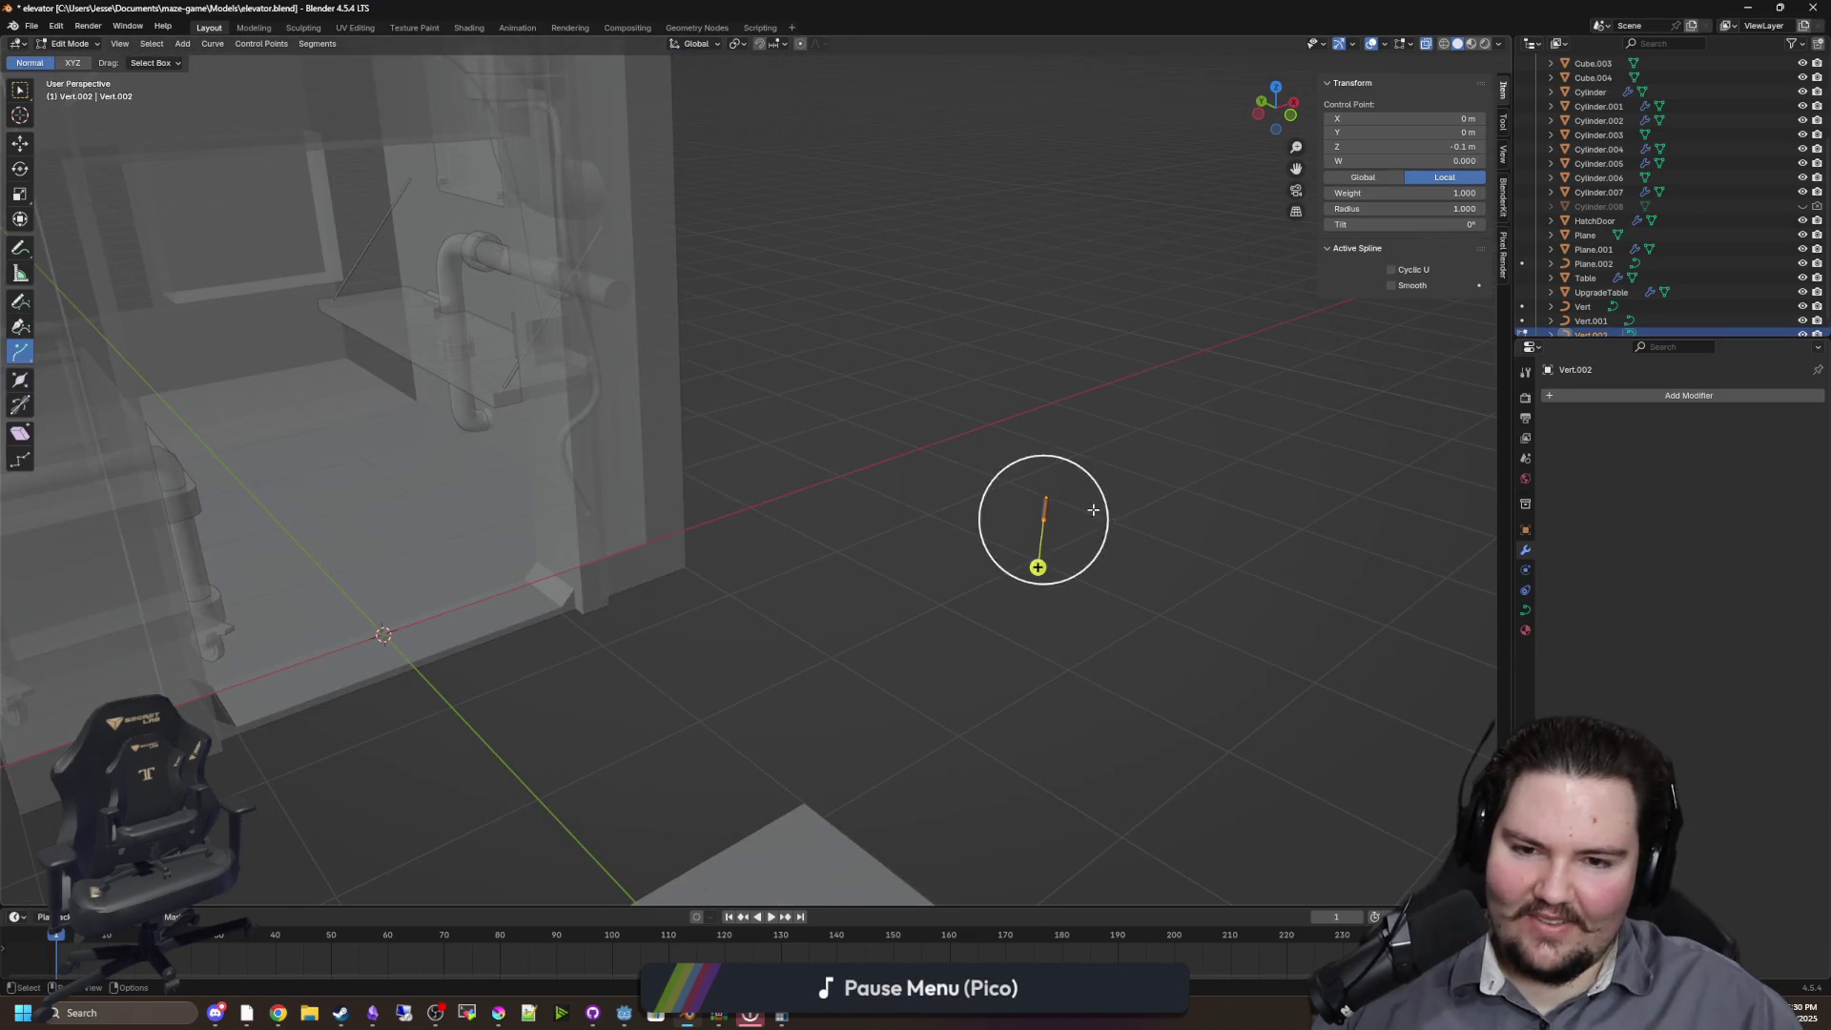
{"action": "left_click", "coordinate": [23, 93]}
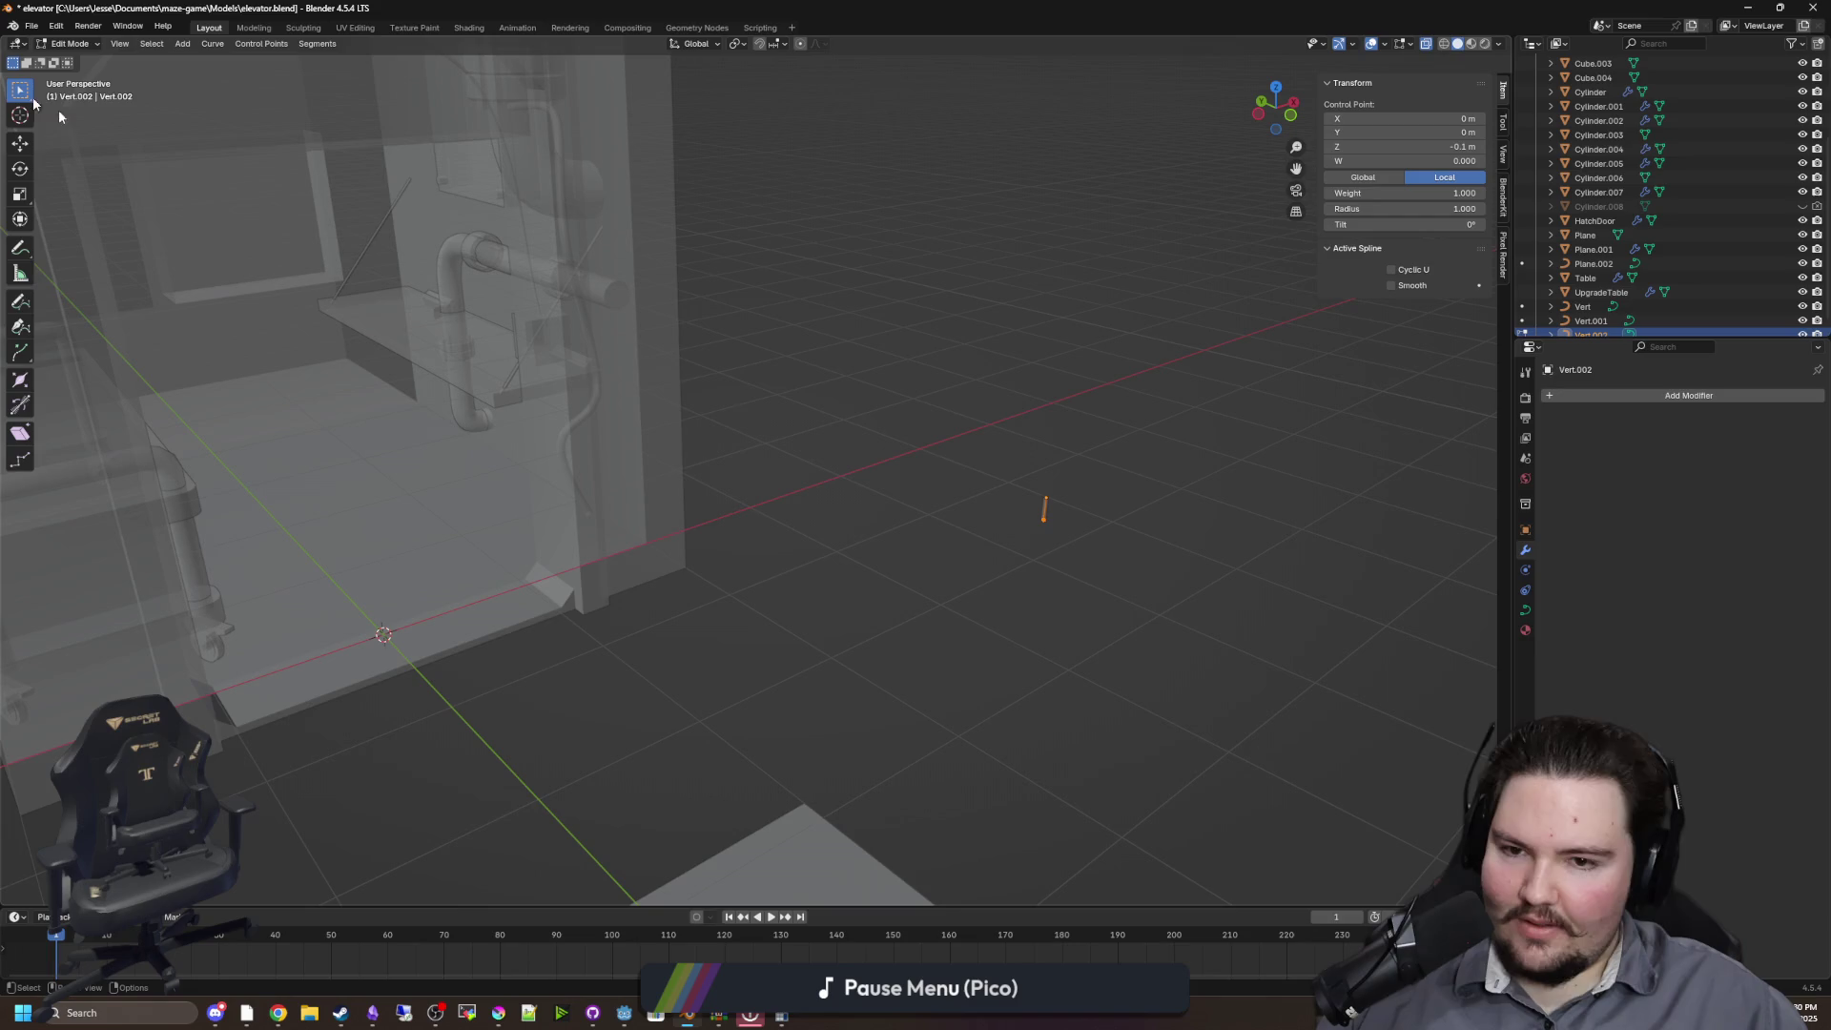
{"action": "key", "text": "g"}
{"action": "key", "text": "z"}
{"action": "left_click", "coordinate": [1042, 339]}
{"action": "mouse_move", "coordinate": [1084, 511]}
{"action": "left_mouse_down"}
{"action": "mouse_move", "coordinate": [1291, 495]}
{"action": "mouse_move", "coordinate": [1382, 520]}
{"action": "left_mouse_up"}
{"action": "left_click_drag", "start_coordinate": [899, 369], "coordinate": [899, 370]}
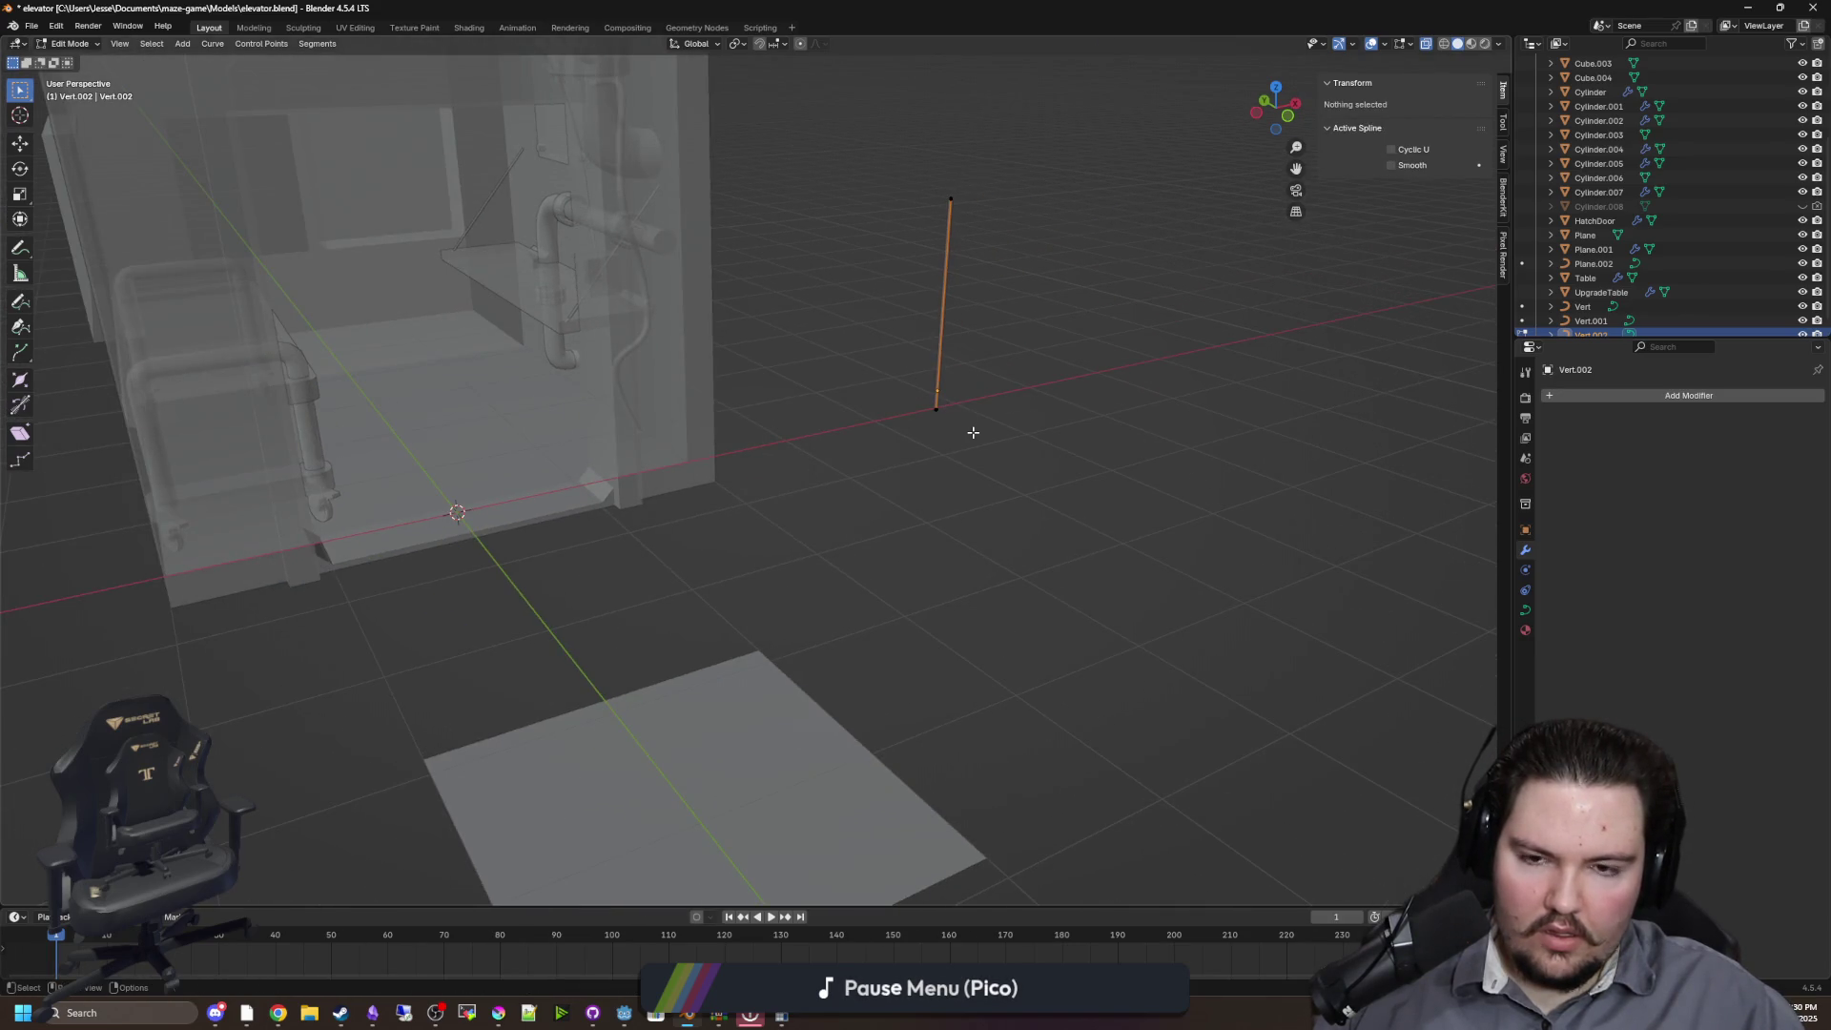
Move the whole curve onto the flat plate at X -0.72741, Y -3.1494 m and view it from the side
{"action": "key", "text": "Tab"}
{"action": "key", "text": "g"}
{"action": "left_click", "coordinate": [540, 794]}
{"action": "mouse_move", "coordinate": [541, 795]}
{"action": "left_mouse_down"}
{"action": "mouse_move", "coordinate": [667, 772]}
{"action": "mouse_move", "coordinate": [867, 658]}
{"action": "mouse_move", "coordinate": [830, 617]}
{"action": "mouse_move", "coordinate": [815, 697]}
{"action": "mouse_move", "coordinate": [891, 655]}
{"action": "left_mouse_up"}
{"action": "key", "text": "KP_1"}
{"action": "key", "text": "KP_3"}
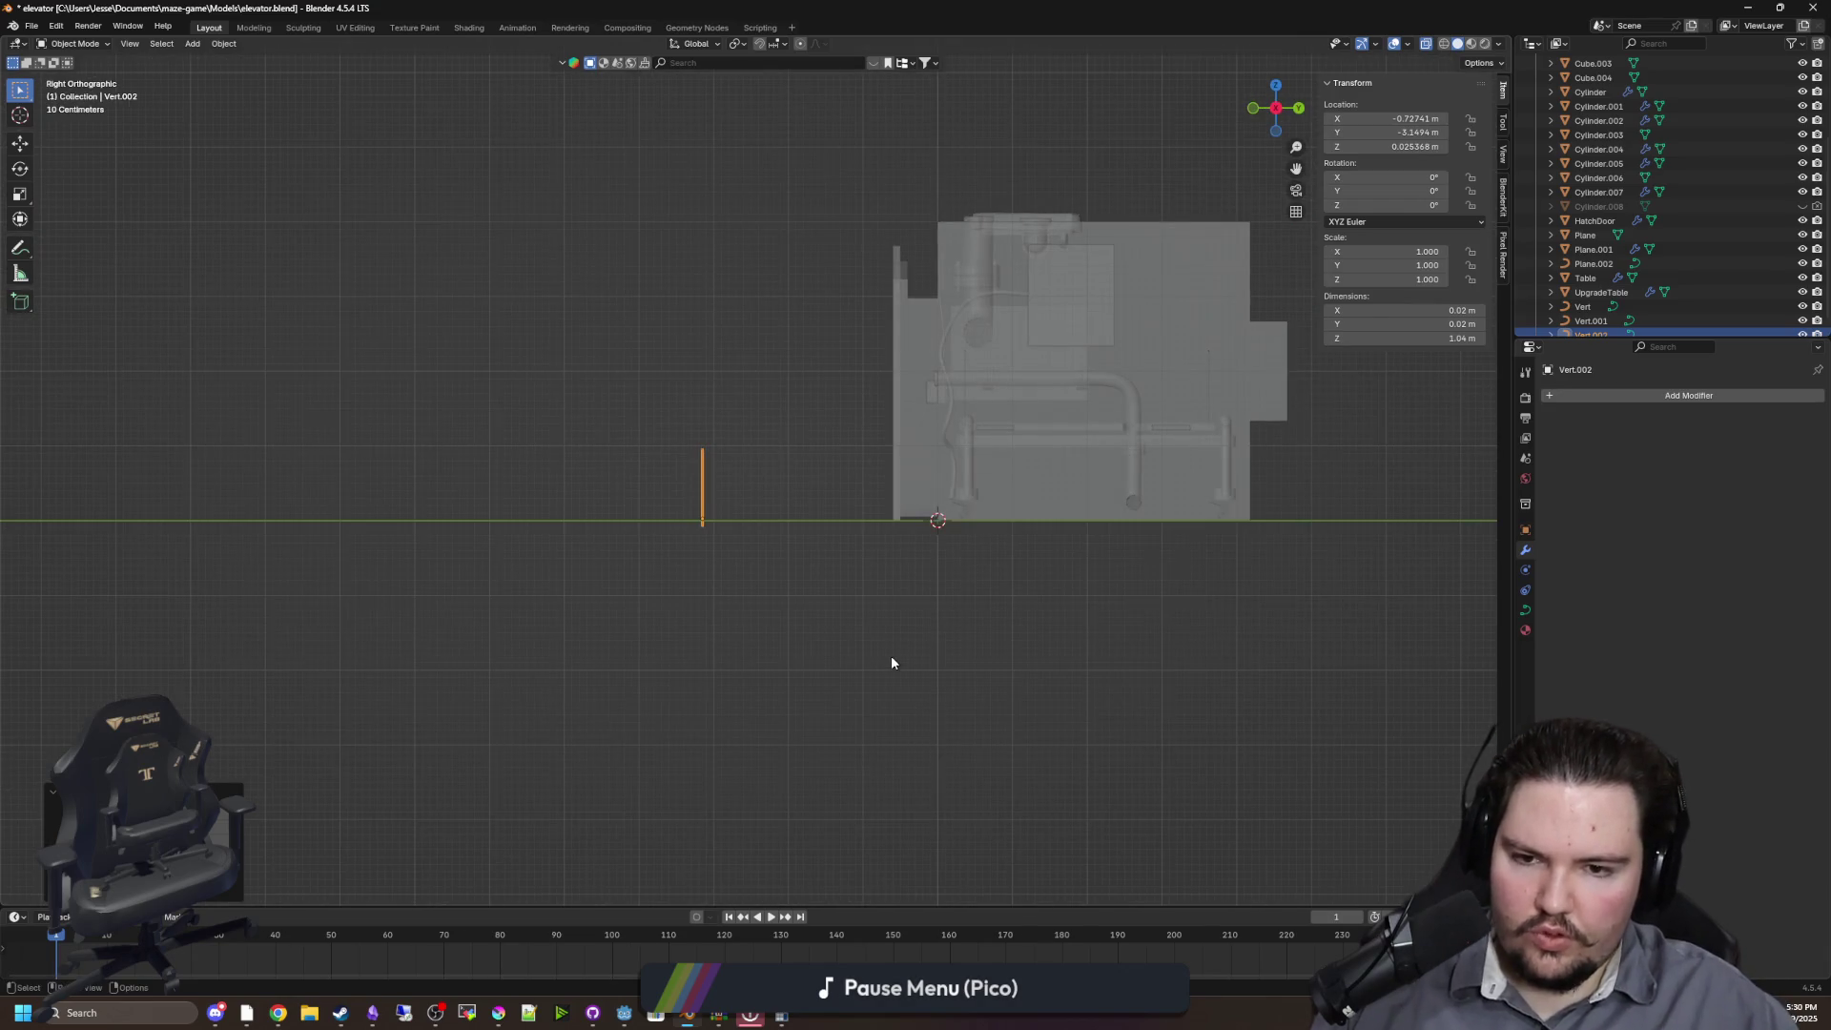
Give the vertical curve a 0.1 m bevel depth, then slim it to 0.05 m
{"action": "scroll", "coordinate": [890, 655], "scroll_direction": "up", "scroll_amount": 5}
{"action": "left_click", "coordinate": [1526, 610]}
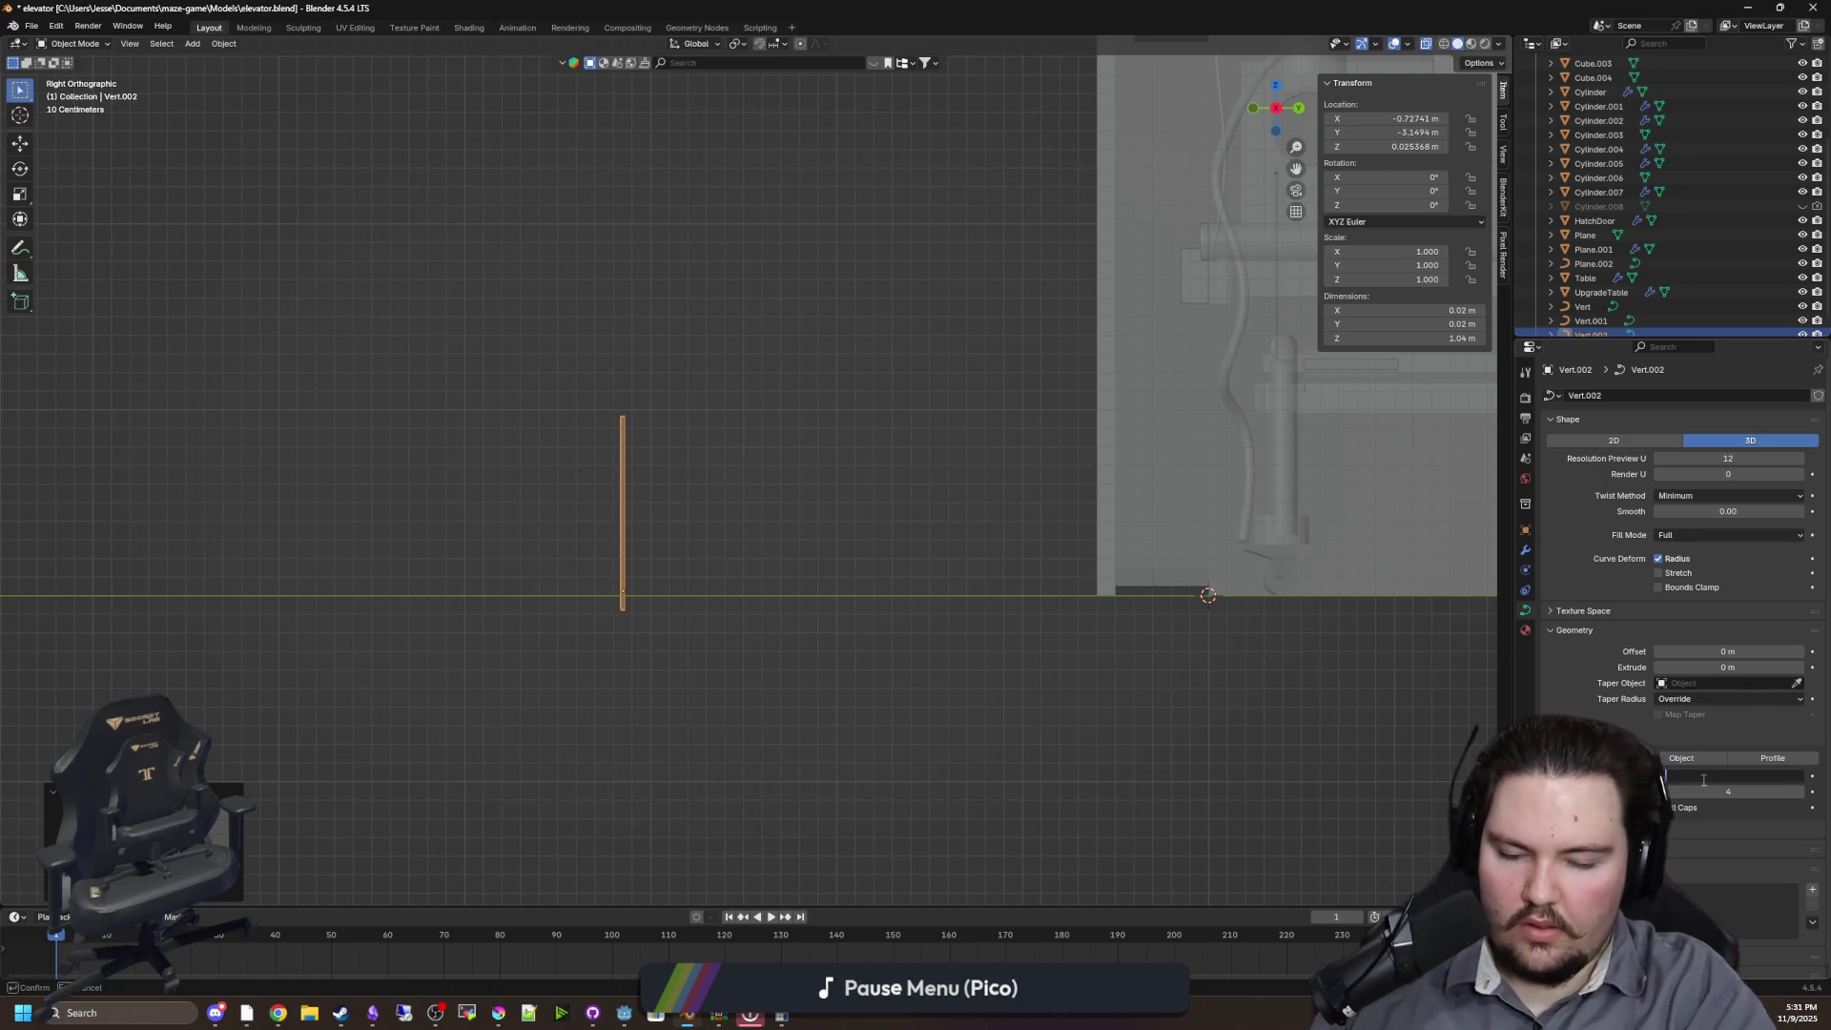
{"action": "type", "text": "0.1"}
{"action": "key", "text": "Return"}
{"action": "mouse_move", "coordinate": [998, 515]}
{"action": "left_mouse_down"}
{"action": "mouse_move", "coordinate": [1148, 527]}
{"action": "mouse_move", "coordinate": [639, 596]}
{"action": "mouse_move", "coordinate": [1053, 567]}
{"action": "left_mouse_up"}
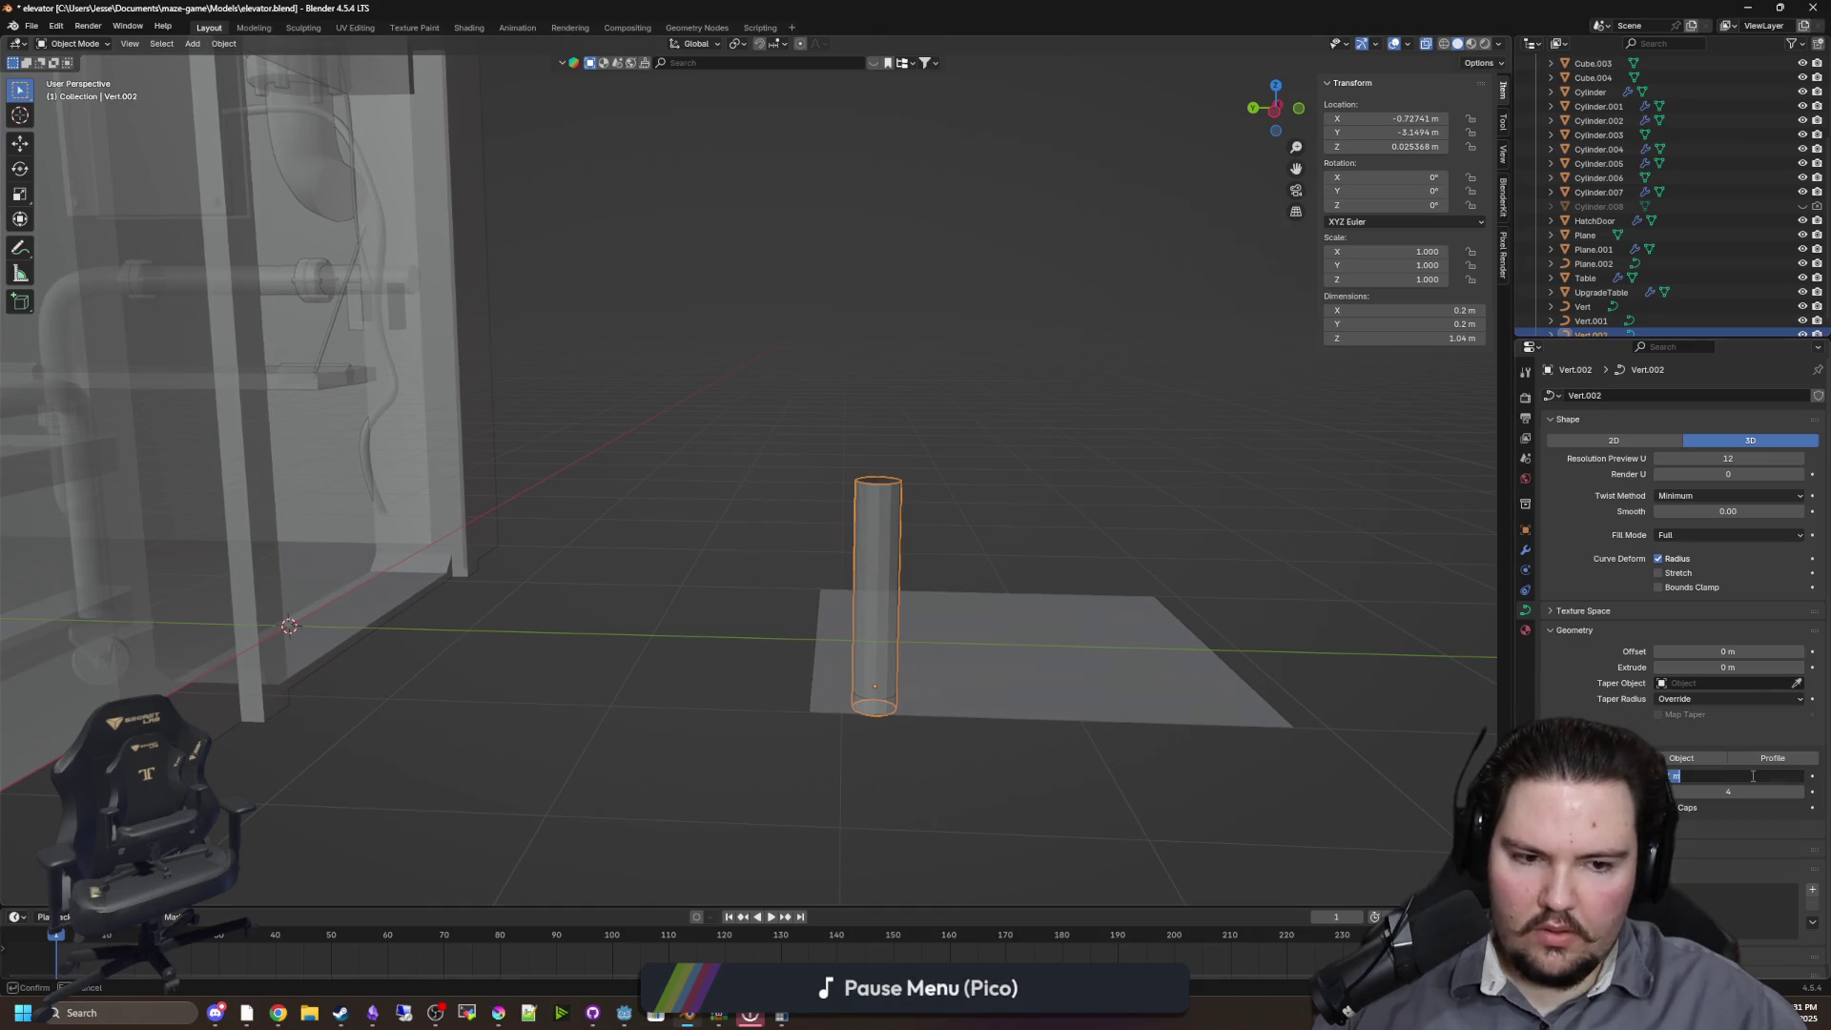
{"action": "type", "text": "0.05"}
{"action": "key", "text": "Return"}
{"action": "mouse_move", "coordinate": [1068, 543]}
{"action": "left_mouse_down"}
{"action": "mouse_move", "coordinate": [977, 534]}
{"action": "mouse_move", "coordinate": [929, 579]}
{"action": "left_mouse_up"}
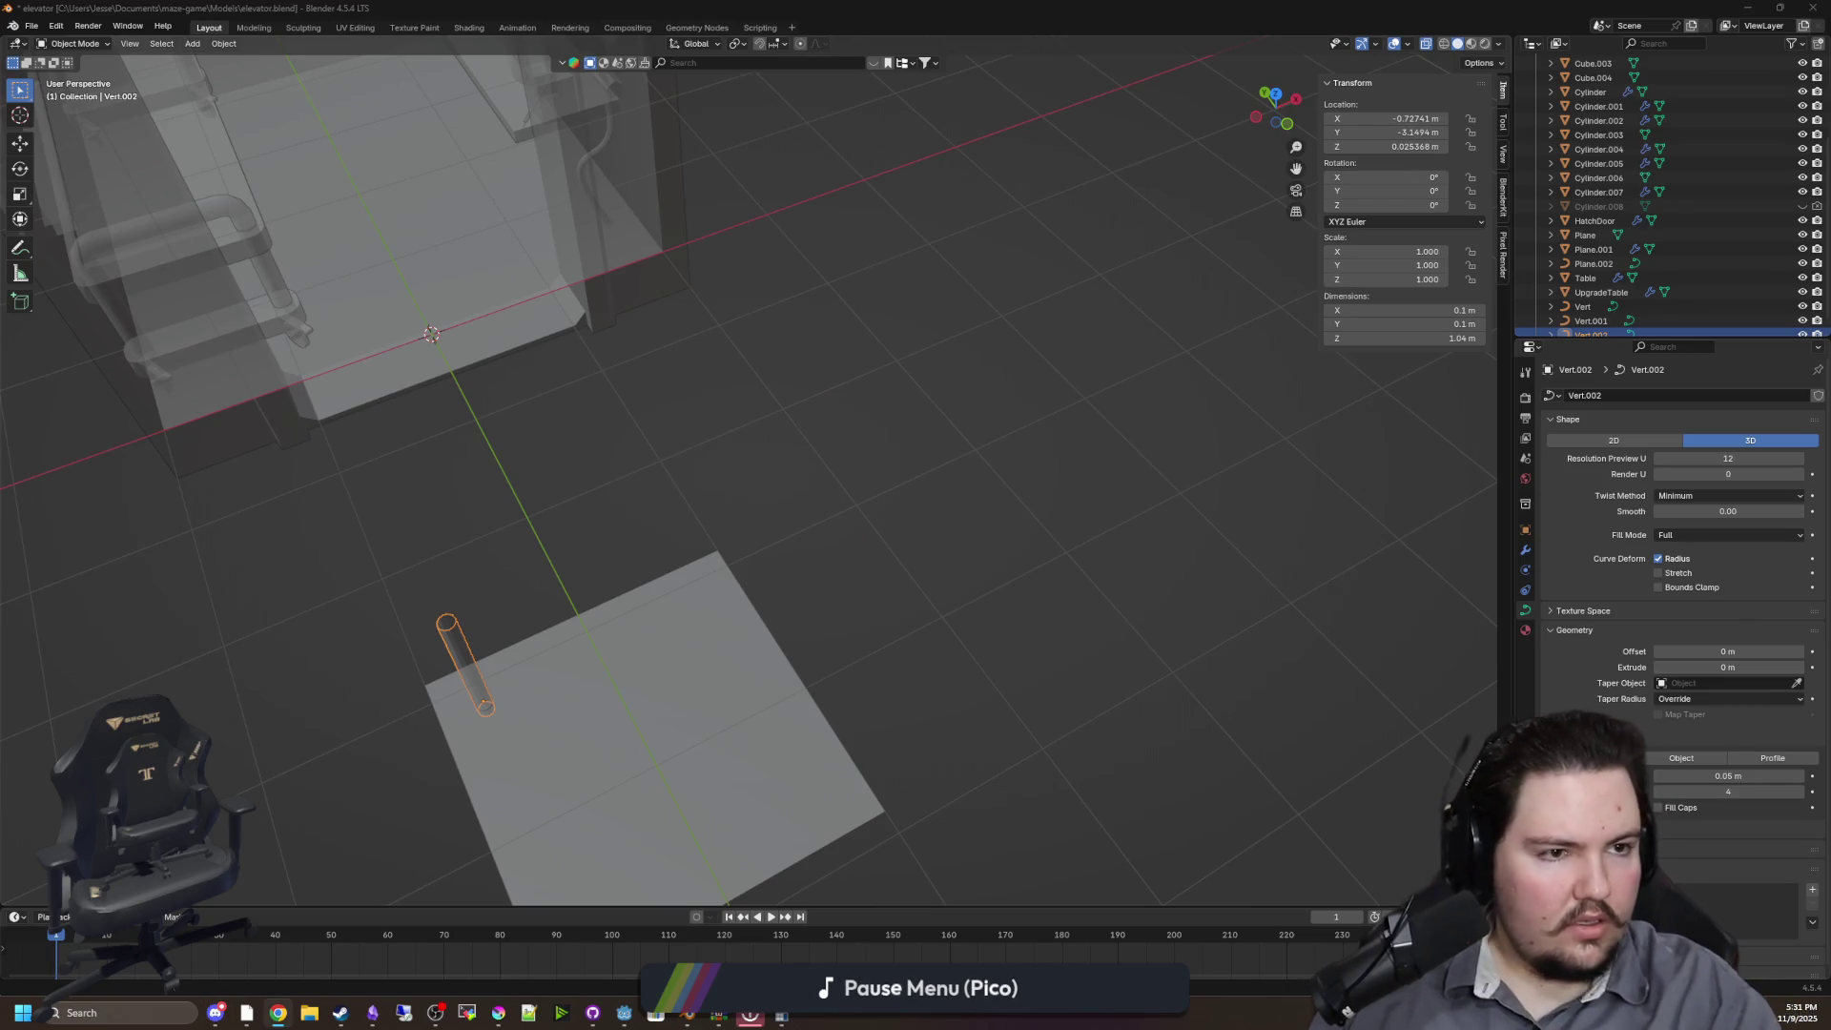
{"action": "key", "text": "alt+Tab"}
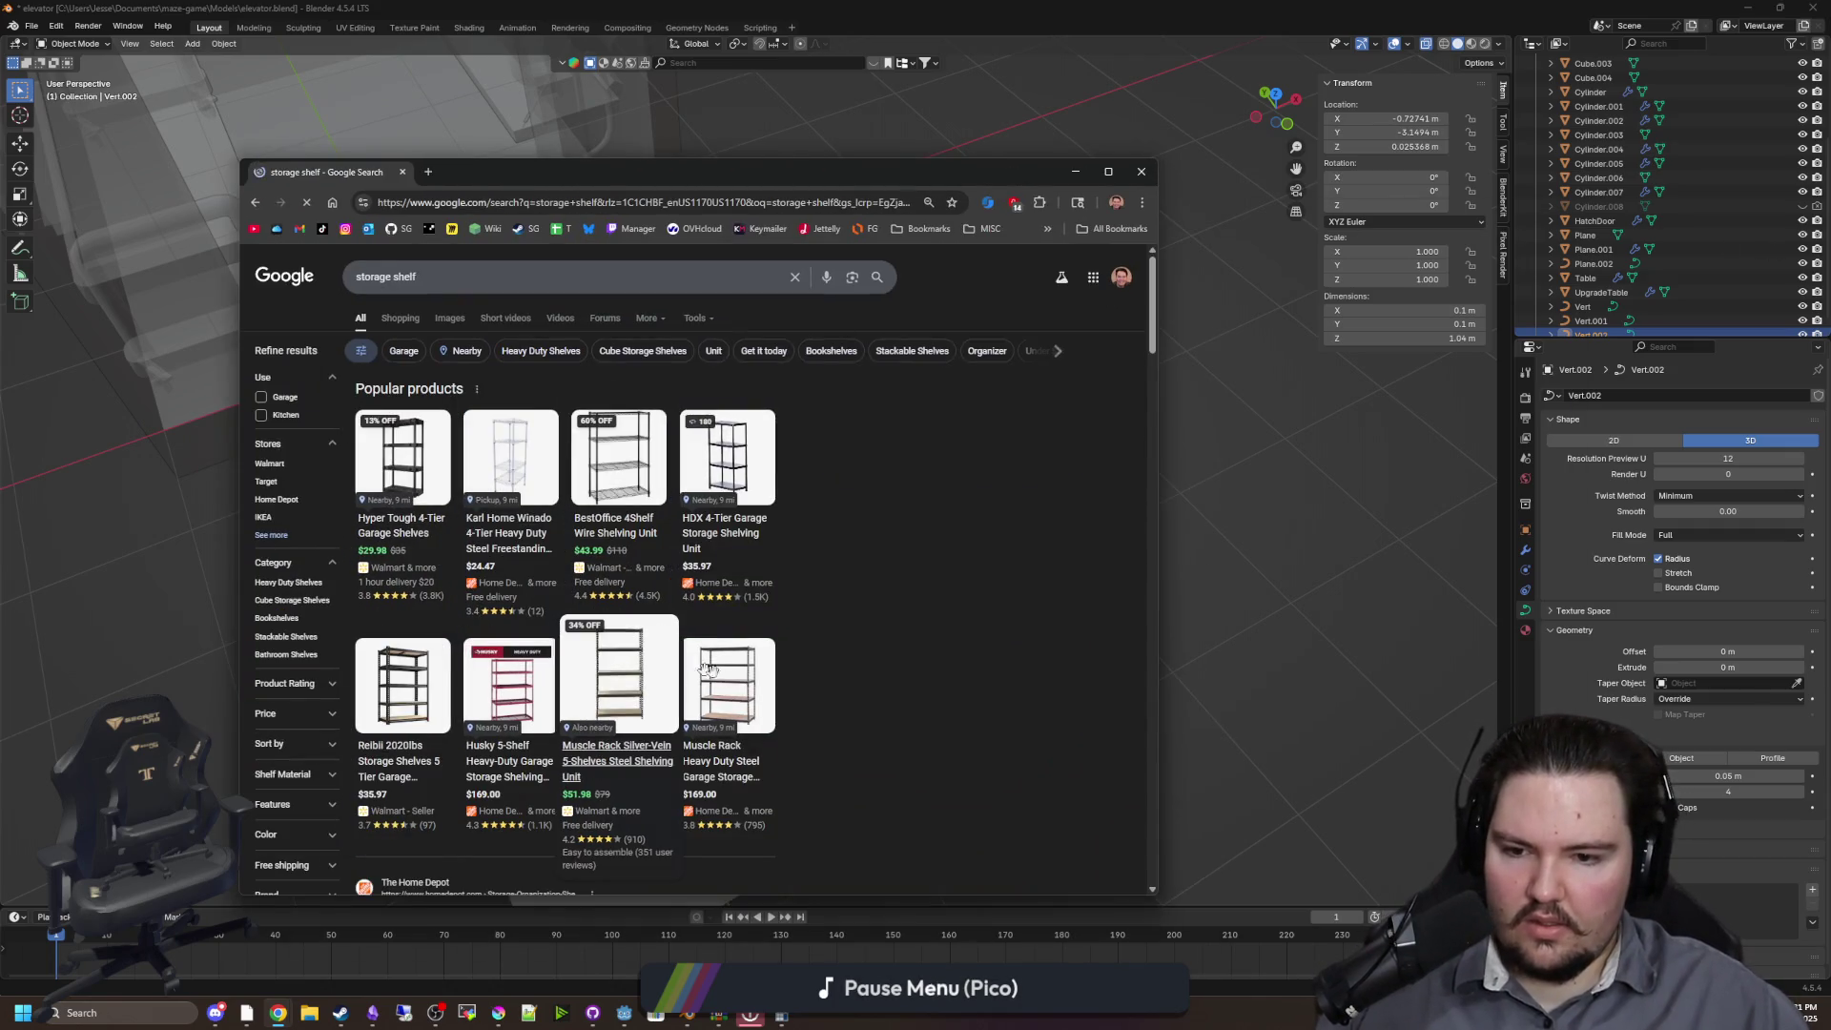
{"action": "key", "text": "alt+Tab"}
{"action": "scroll", "coordinate": [904, 533], "scroll_direction": "down", "scroll_amount": 3}
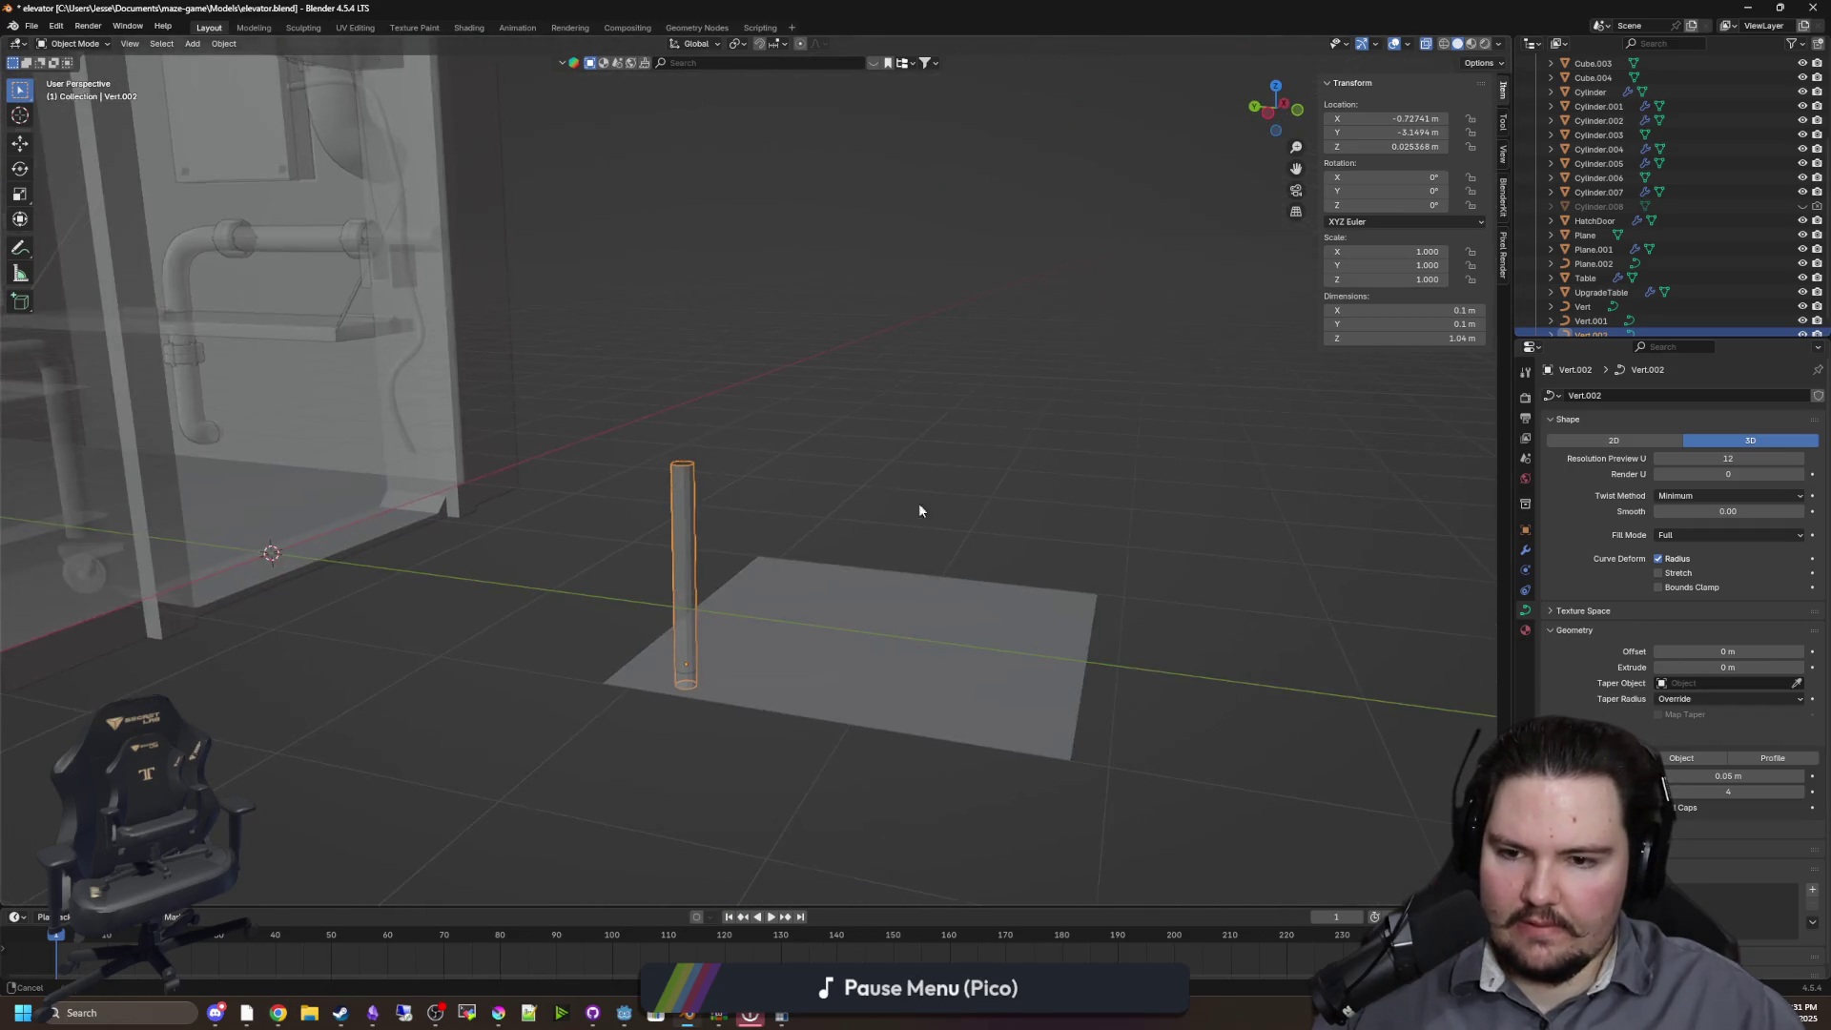
In Edit Mode on the rod curve, select its bottom control point
{"action": "left_click_drag", "start_coordinate": [451, 465], "coordinate": [820, 472]}
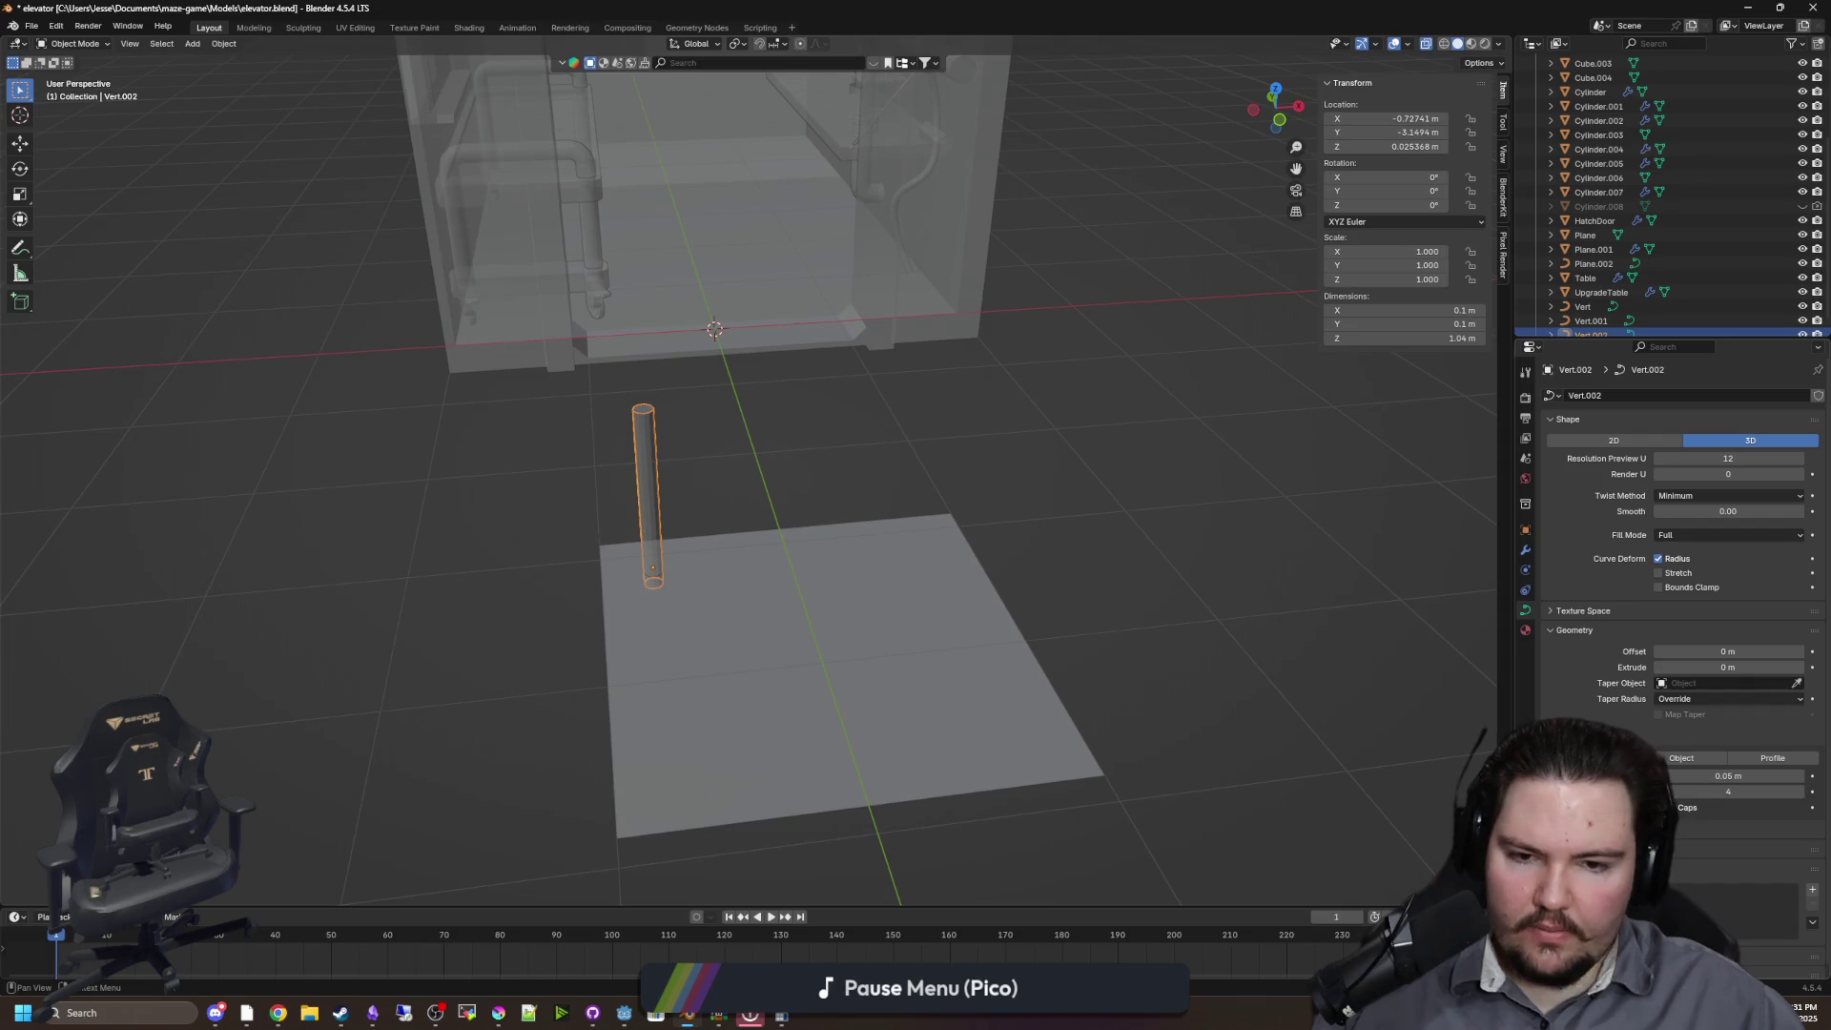
{"action": "mouse_move", "coordinate": [605, 499]}
{"action": "left_mouse_down"}
{"action": "mouse_move", "coordinate": [799, 611]}
{"action": "mouse_move", "coordinate": [924, 585]}
{"action": "mouse_move", "coordinate": [981, 515]}
{"action": "mouse_move", "coordinate": [769, 298]}
{"action": "mouse_move", "coordinate": [830, 315]}
{"action": "mouse_move", "coordinate": [849, 409]}
{"action": "mouse_move", "coordinate": [1312, 562]}
{"action": "left_mouse_up"}
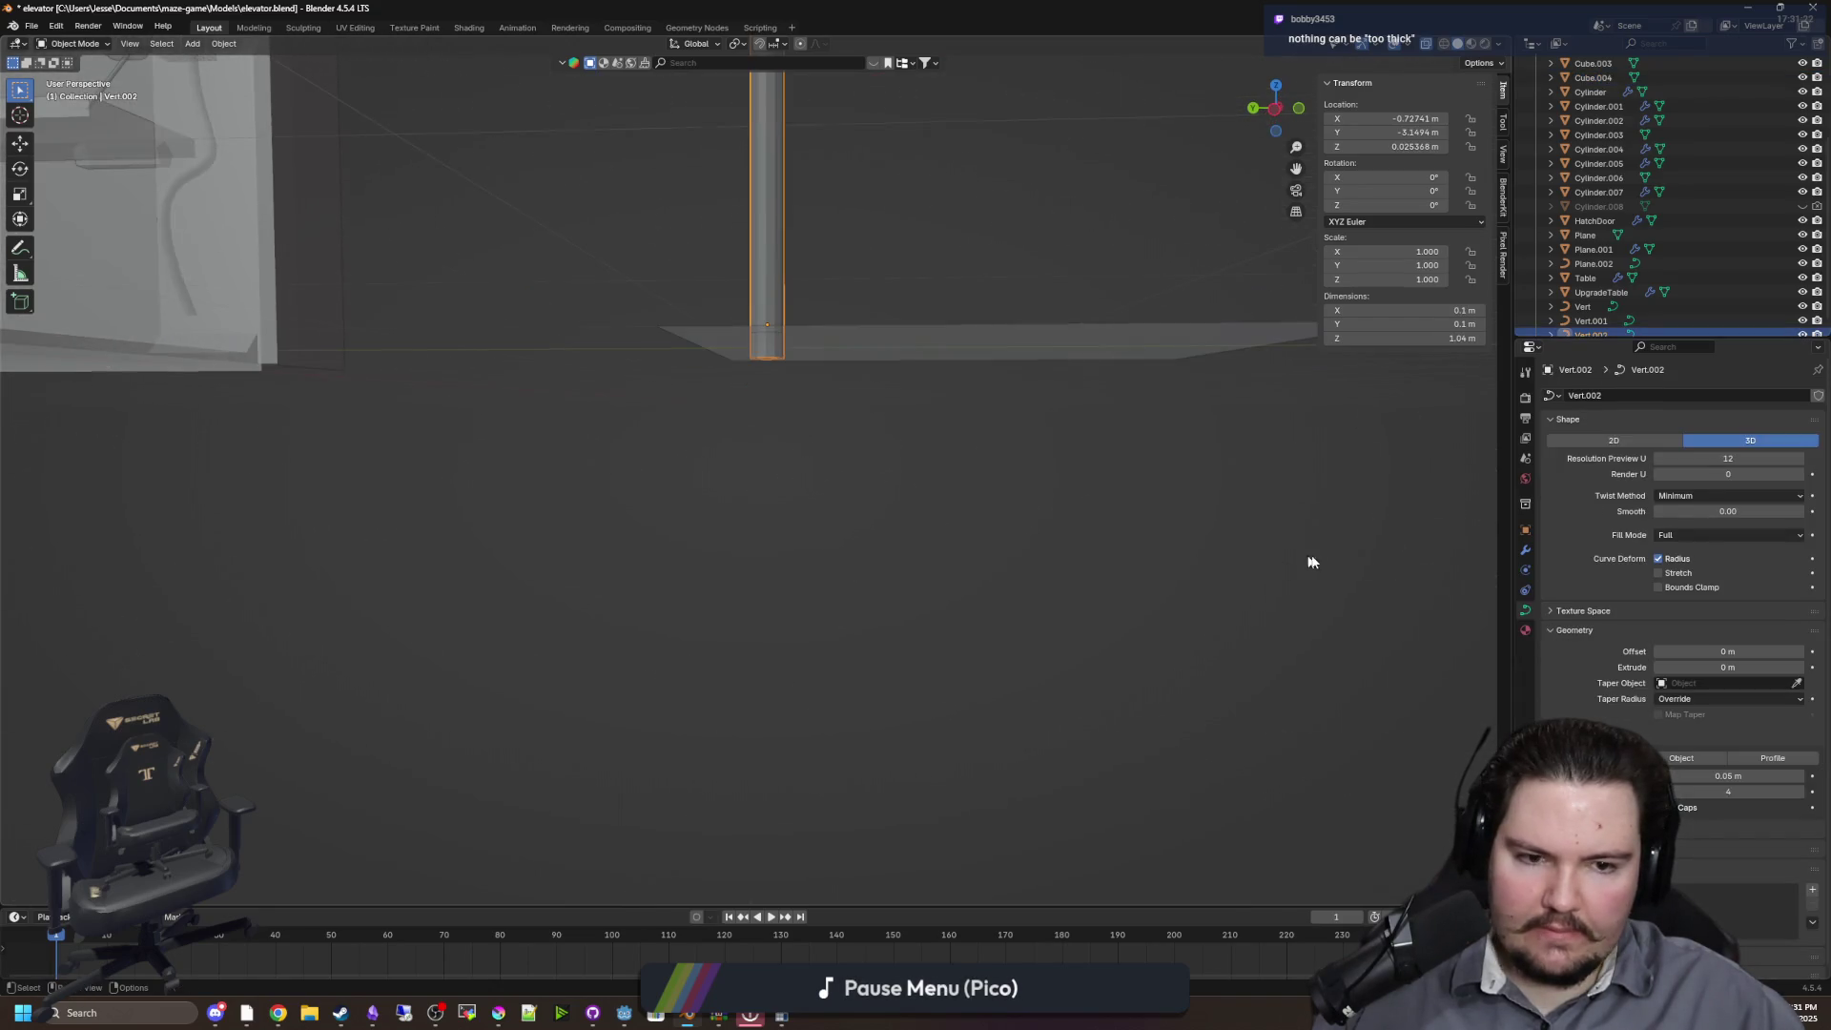
{"action": "left_click", "coordinate": [1524, 530]}
{"action": "key", "text": "Tab"}
{"action": "mouse_move", "coordinate": [1009, 504]}
{"action": "left_mouse_down"}
{"action": "mouse_move", "coordinate": [727, 360]}
{"action": "mouse_move", "coordinate": [776, 175]}
{"action": "left_mouse_up"}
{"action": "left_click", "coordinate": [784, 144]}
{"action": "right_click", "coordinate": [791, 143]}
{"action": "left_click_drag", "start_coordinate": [990, 147], "coordinate": [675, 360]}
{"action": "left_click", "coordinate": [670, 310]}
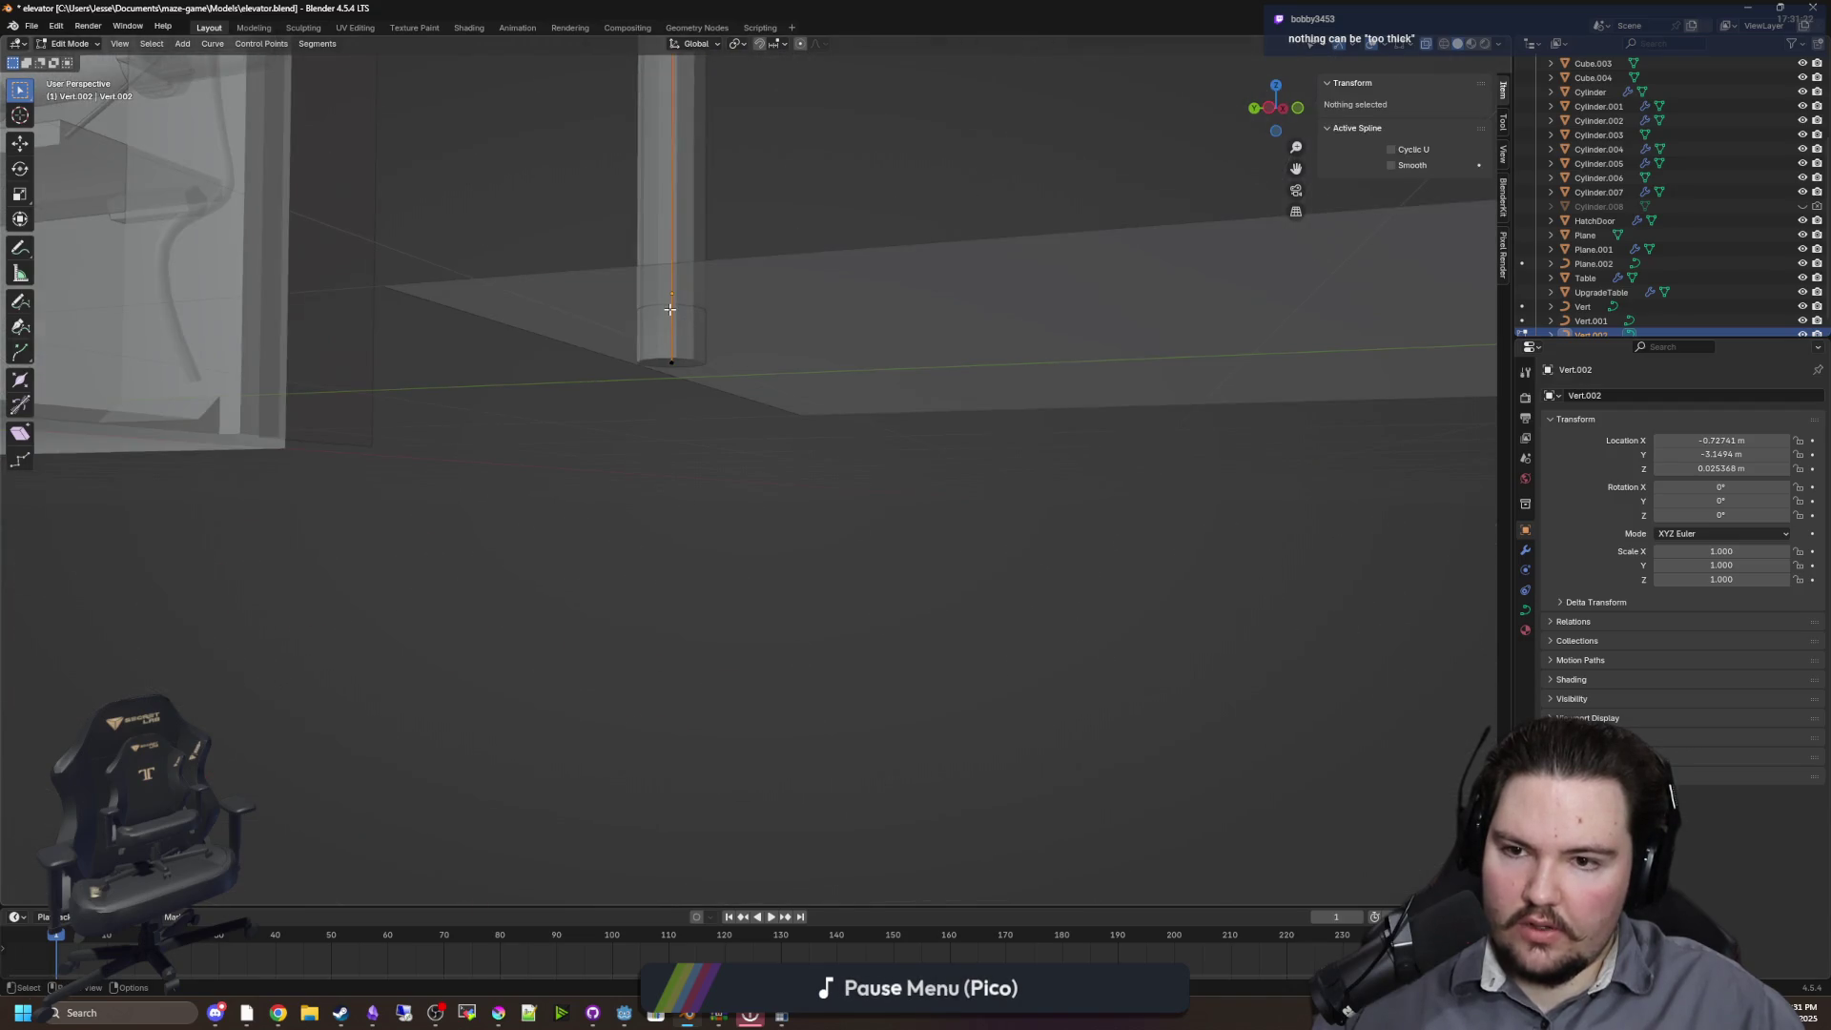
{"action": "left_click", "coordinate": [672, 363]}
{"action": "key", "text": "g"}
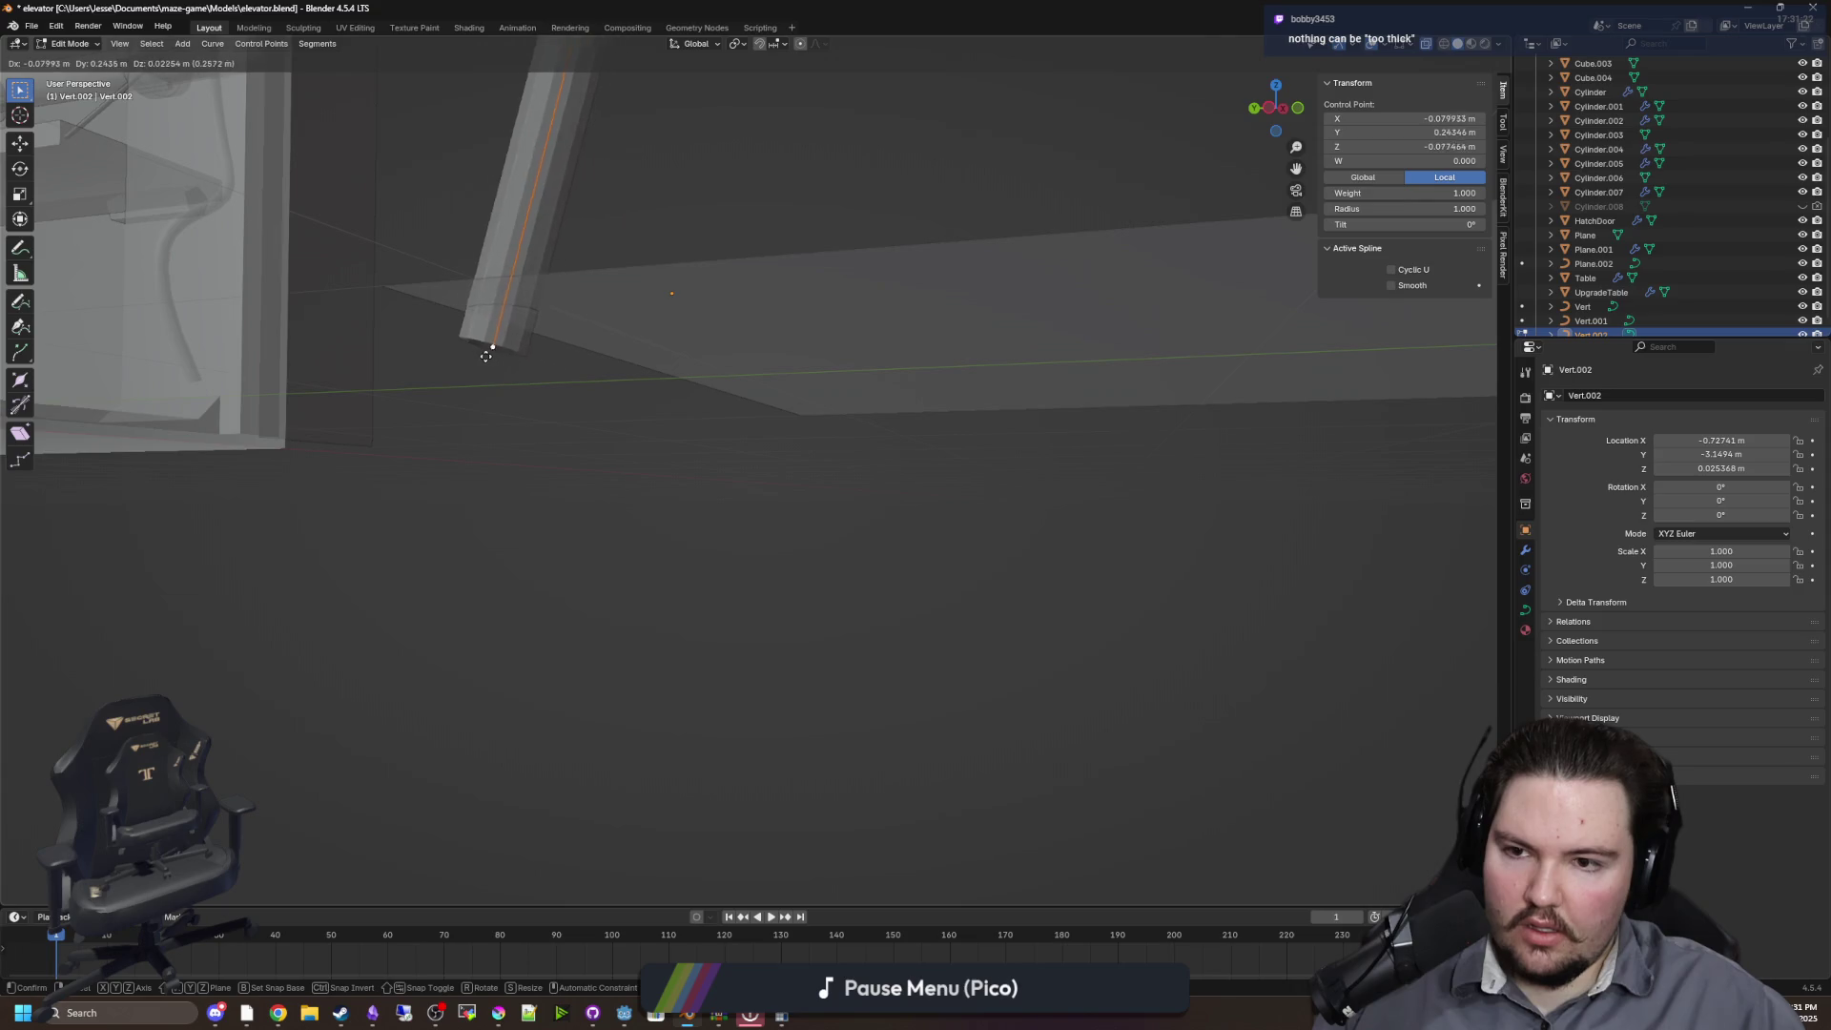
{"action": "right_click", "coordinate": [573, 370]}
Snap the 3D cursor to the rod's bottom control point
{"action": "key", "text": "shift+s"}
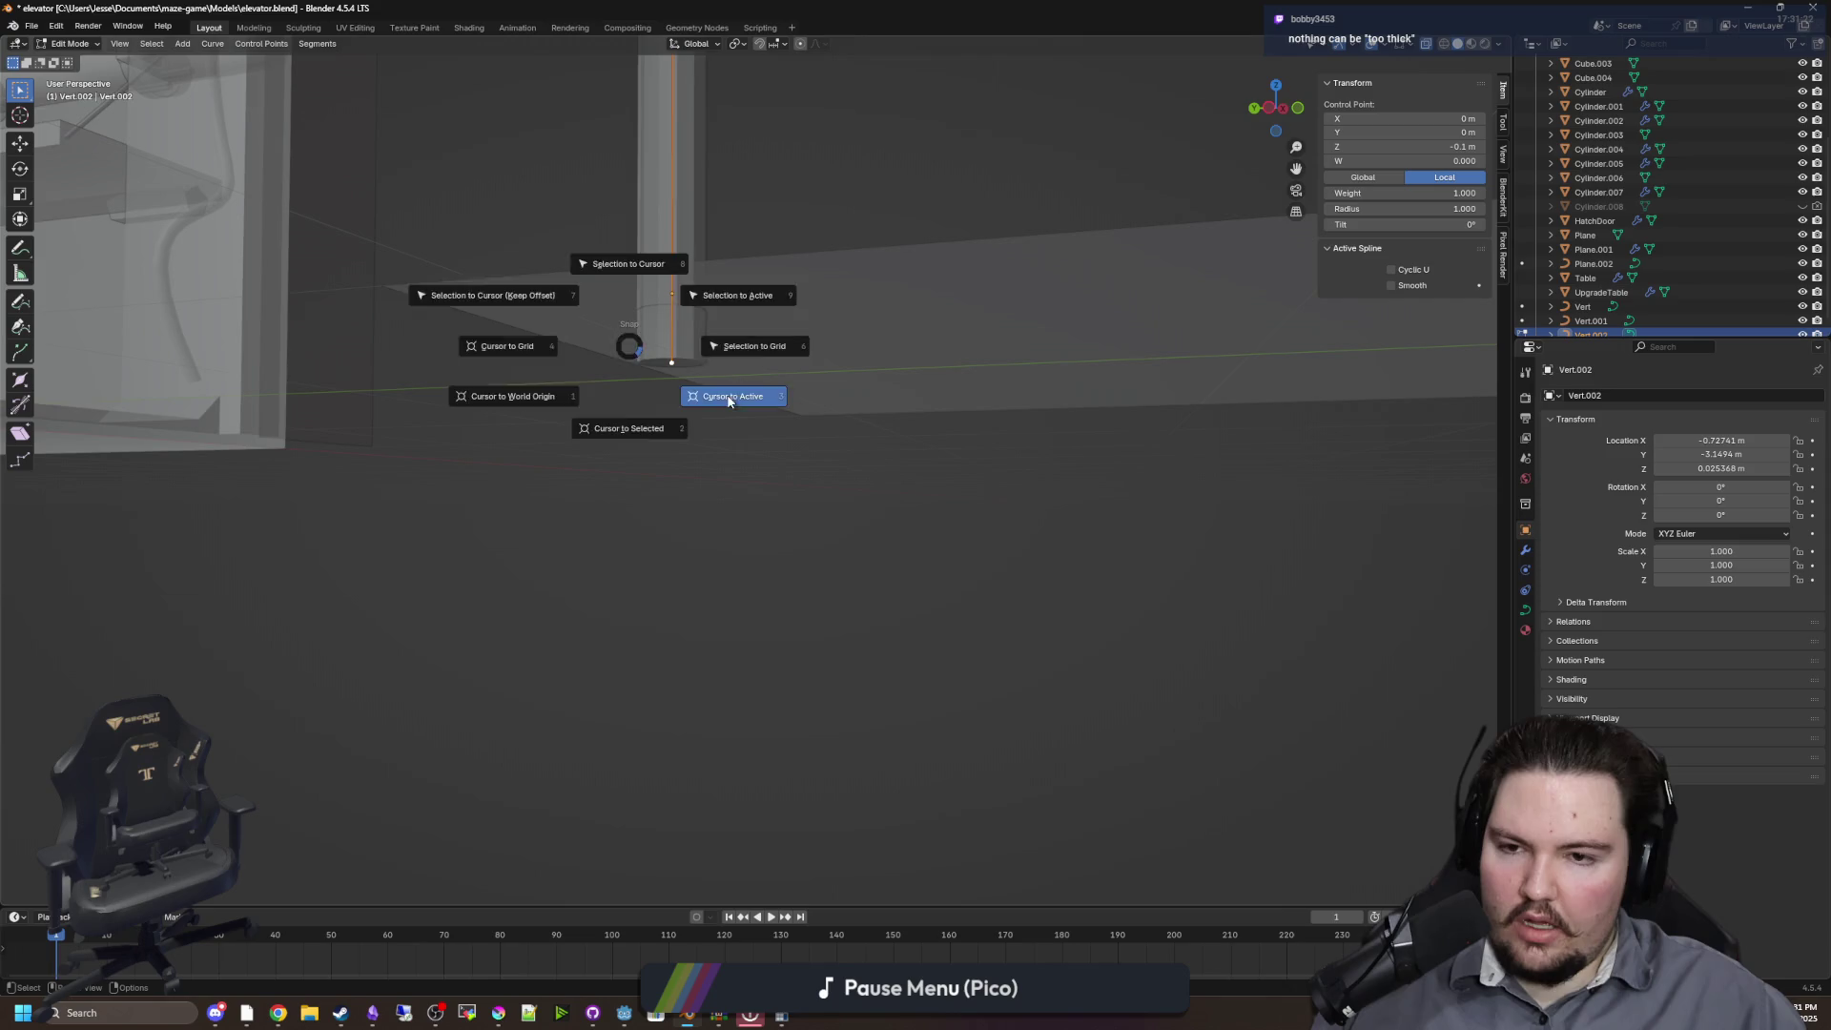
{"action": "left_click", "coordinate": [728, 400]}
{"action": "key", "text": "shift+s"}
{"action": "left_click", "coordinate": [679, 456]}
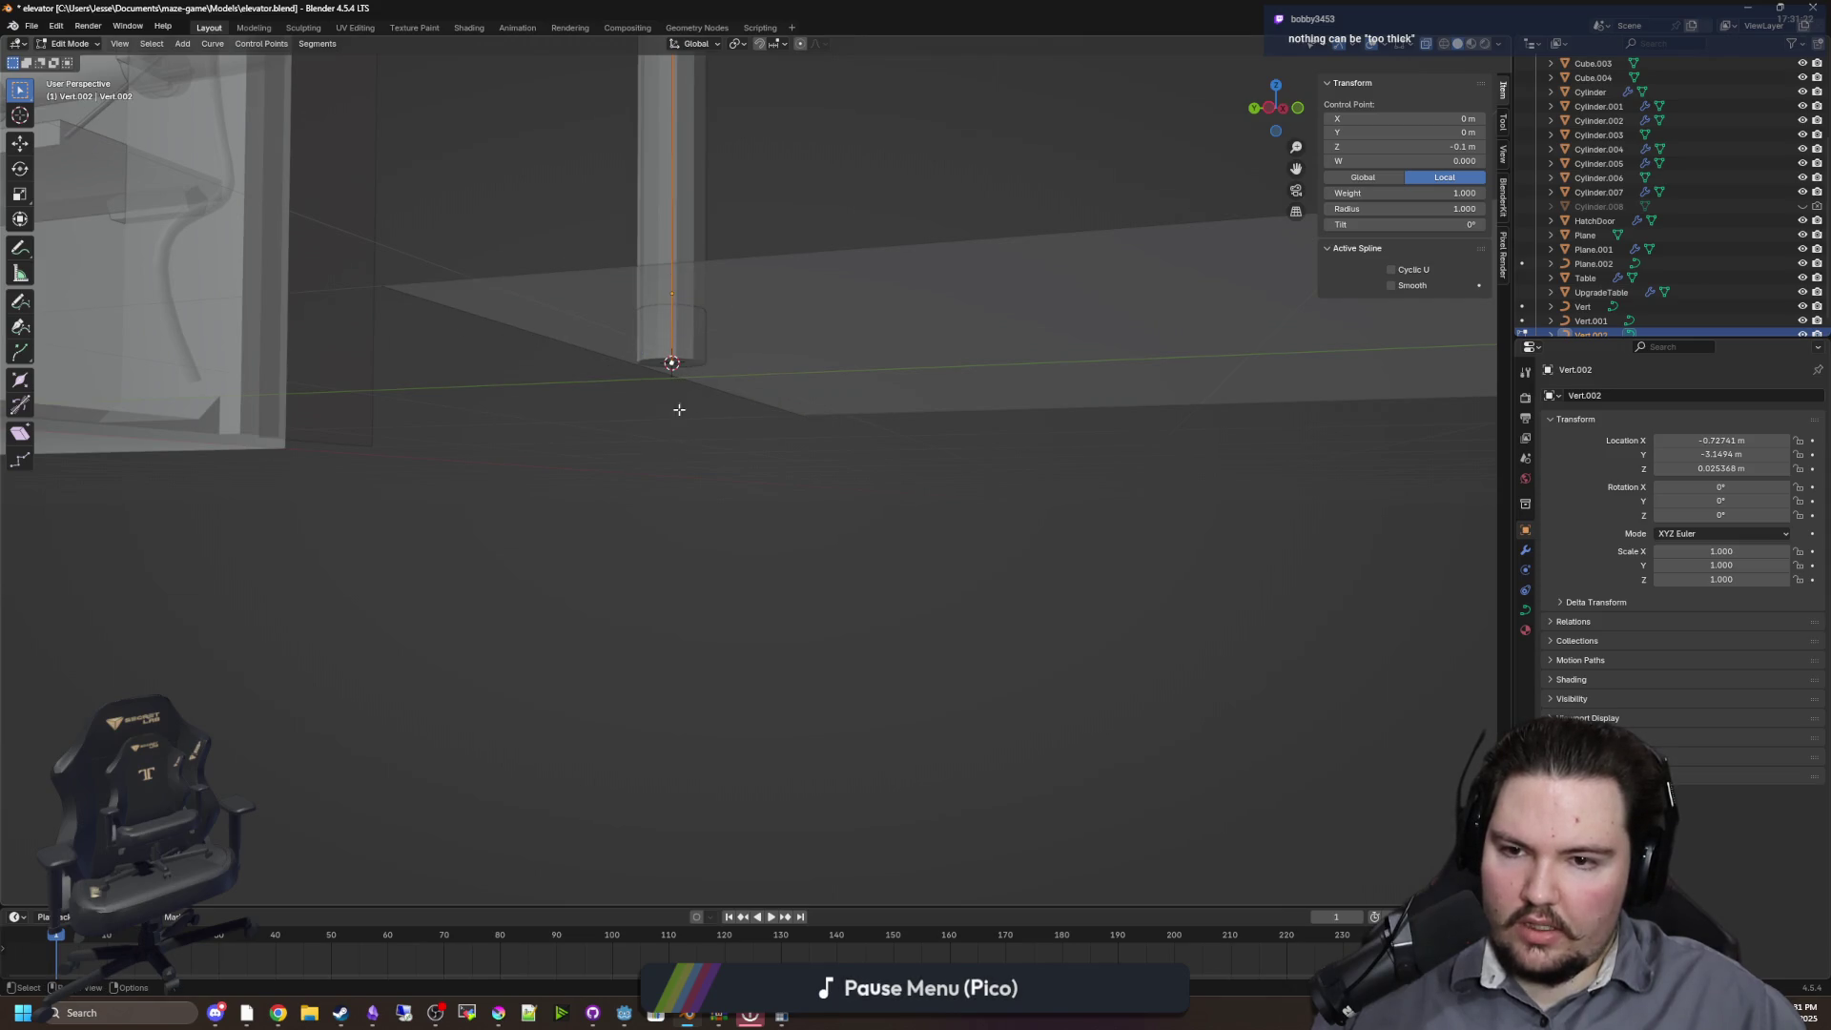
{"action": "key", "text": "Tab"}
Set the rod's origin to the 3D cursor and its Location Z to 0
{"action": "right_click", "coordinate": [679, 363]}
{"action": "mouse_move", "coordinate": [688, 170]}
{"action": "left_click", "coordinate": [811, 204]}
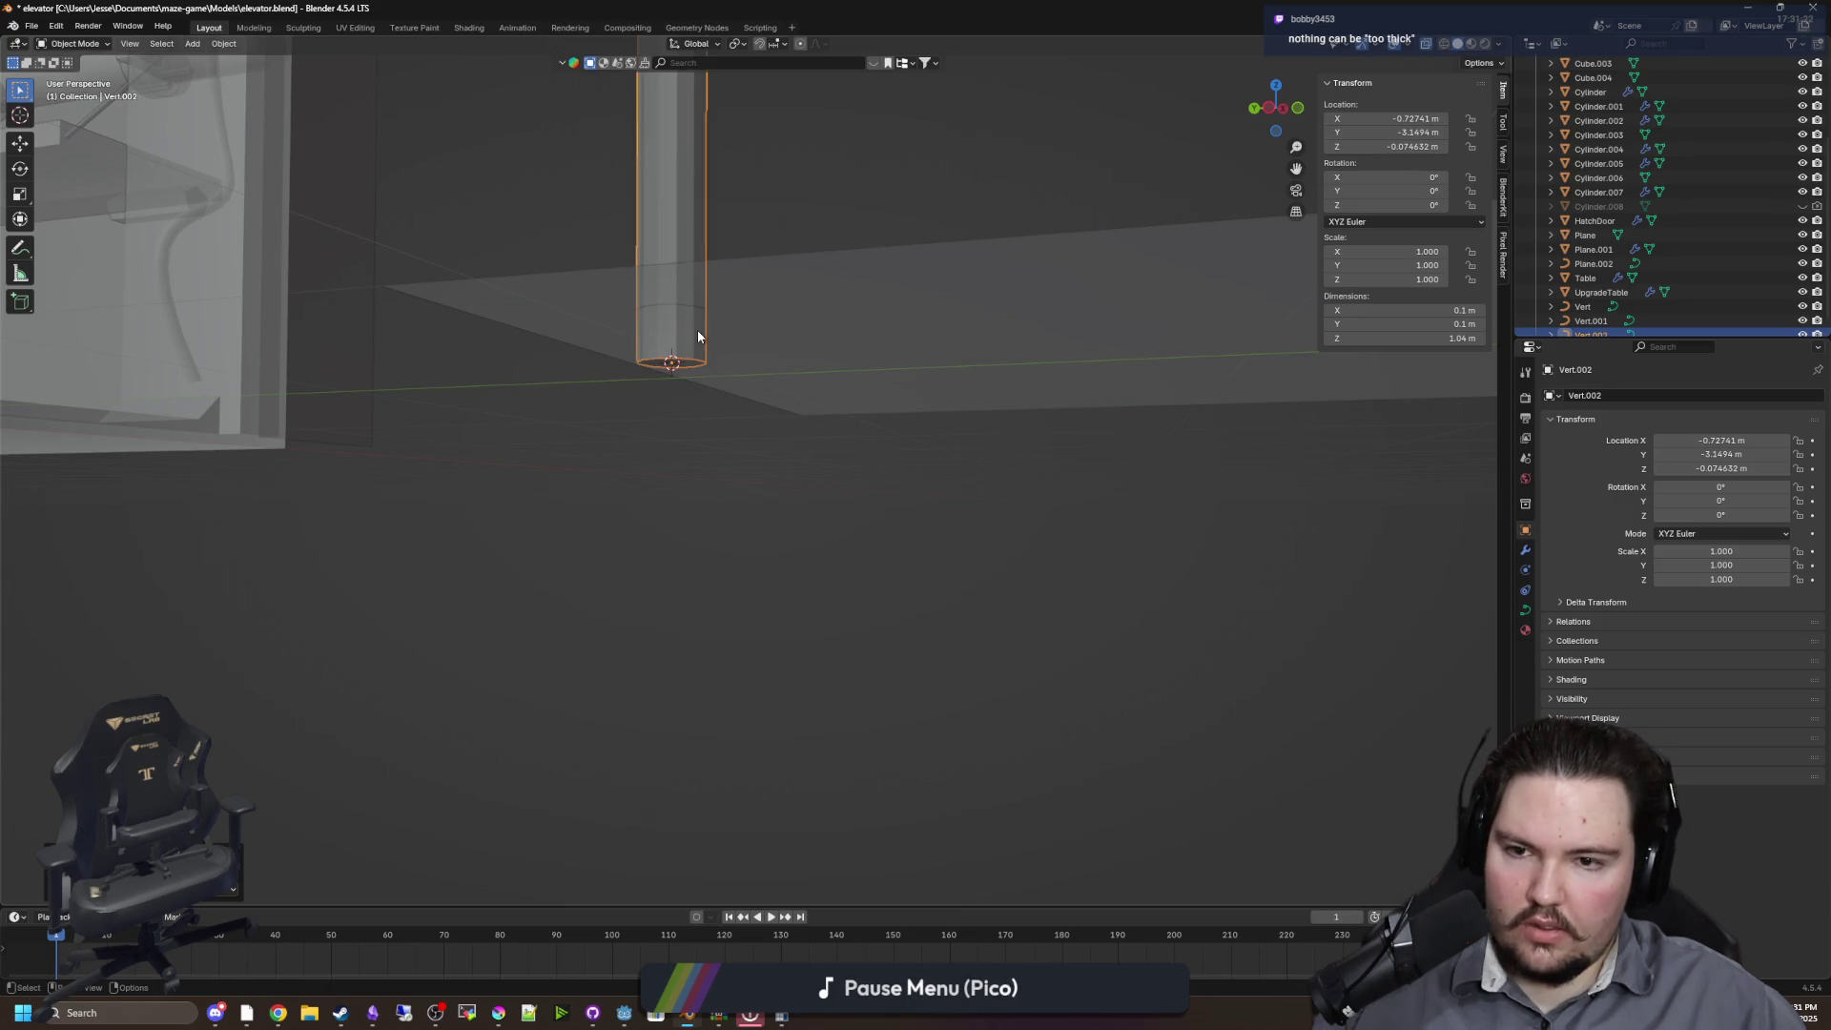
{"action": "scroll", "coordinate": [697, 329], "scroll_direction": "up", "scroll_amount": 5}
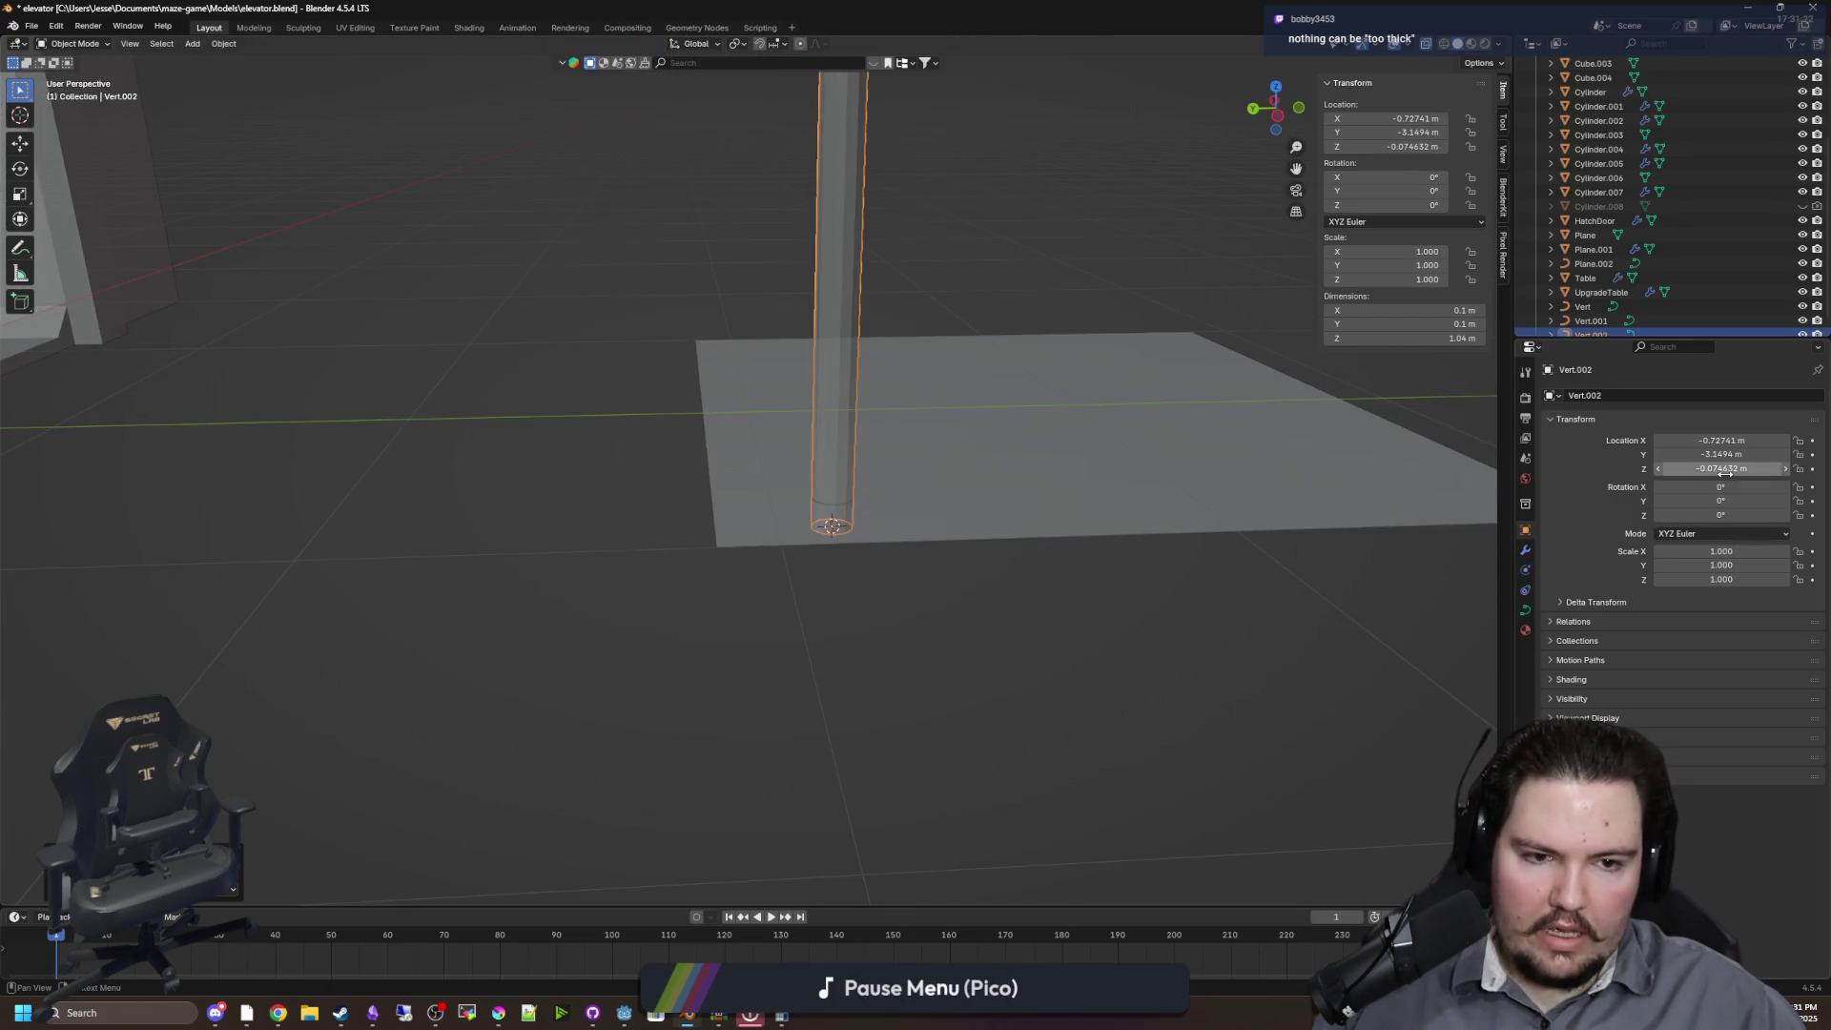
{"action": "type", "text": "0"}
{"action": "key", "text": "Return"}
{"action": "scroll", "coordinate": [1425, 497], "scroll_direction": "down", "scroll_amount": 8}
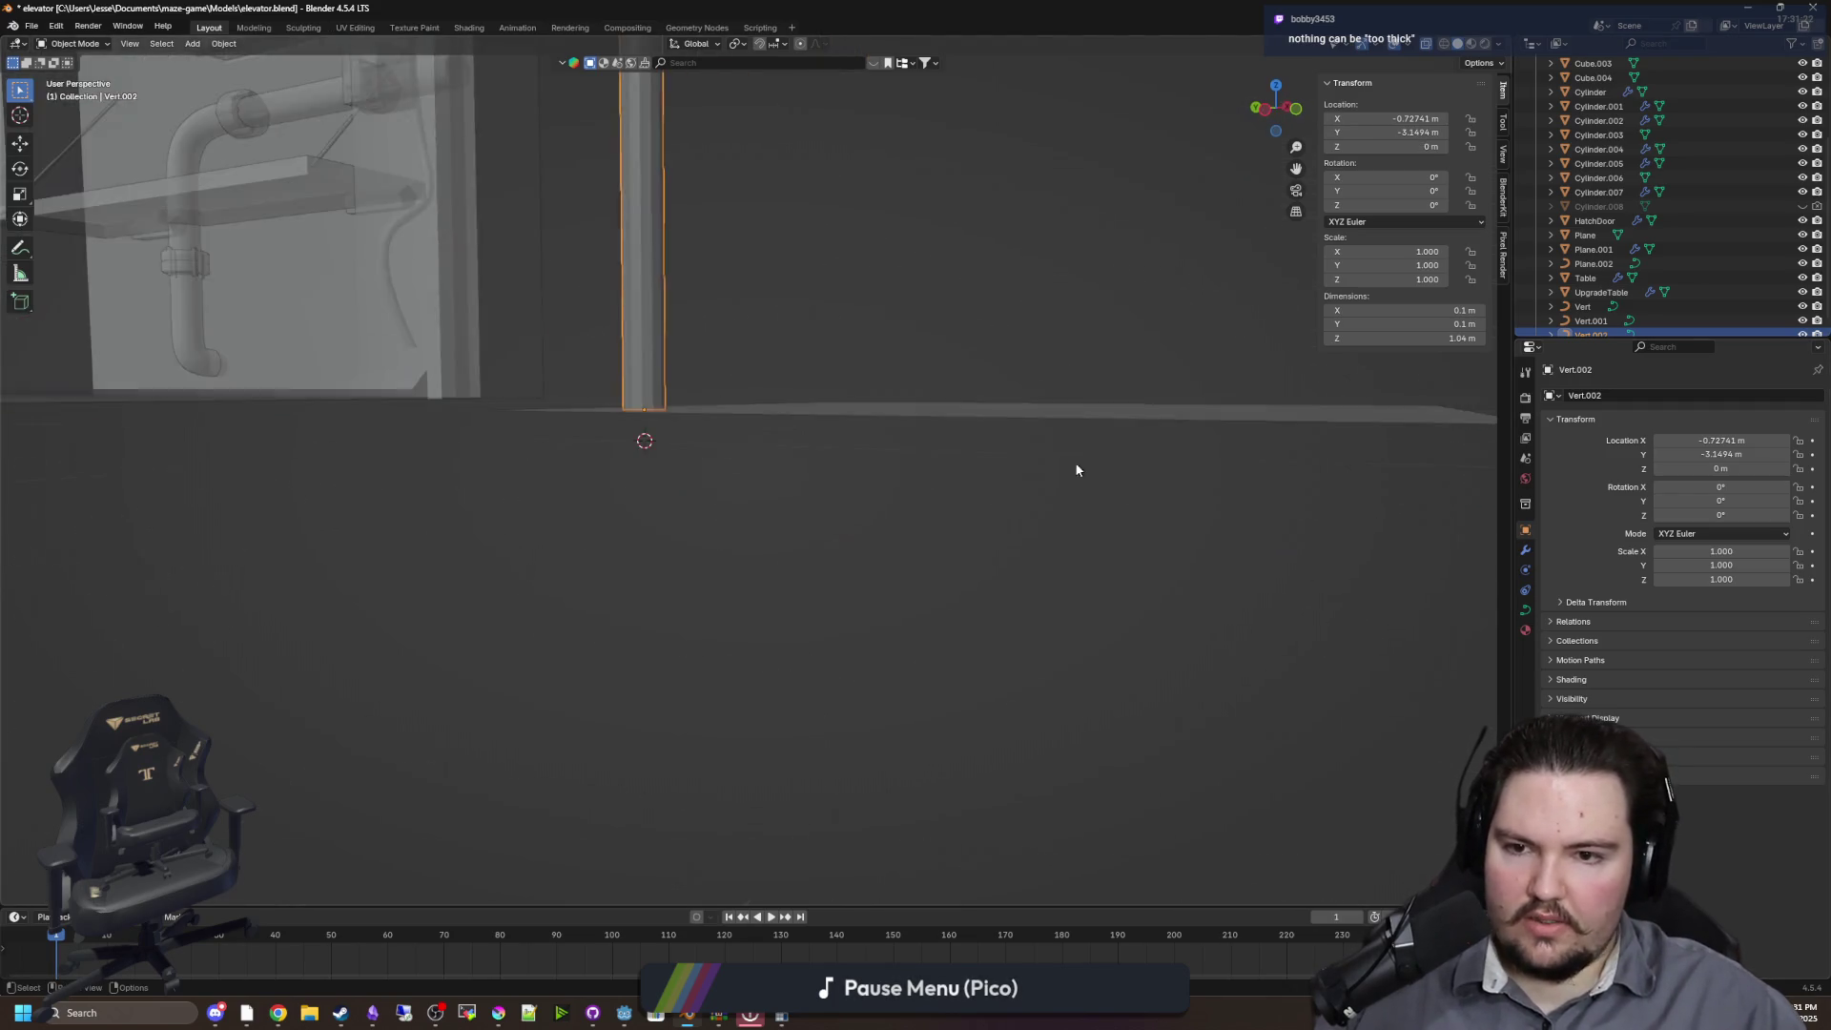
{"action": "left_click", "coordinate": [754, 584]}
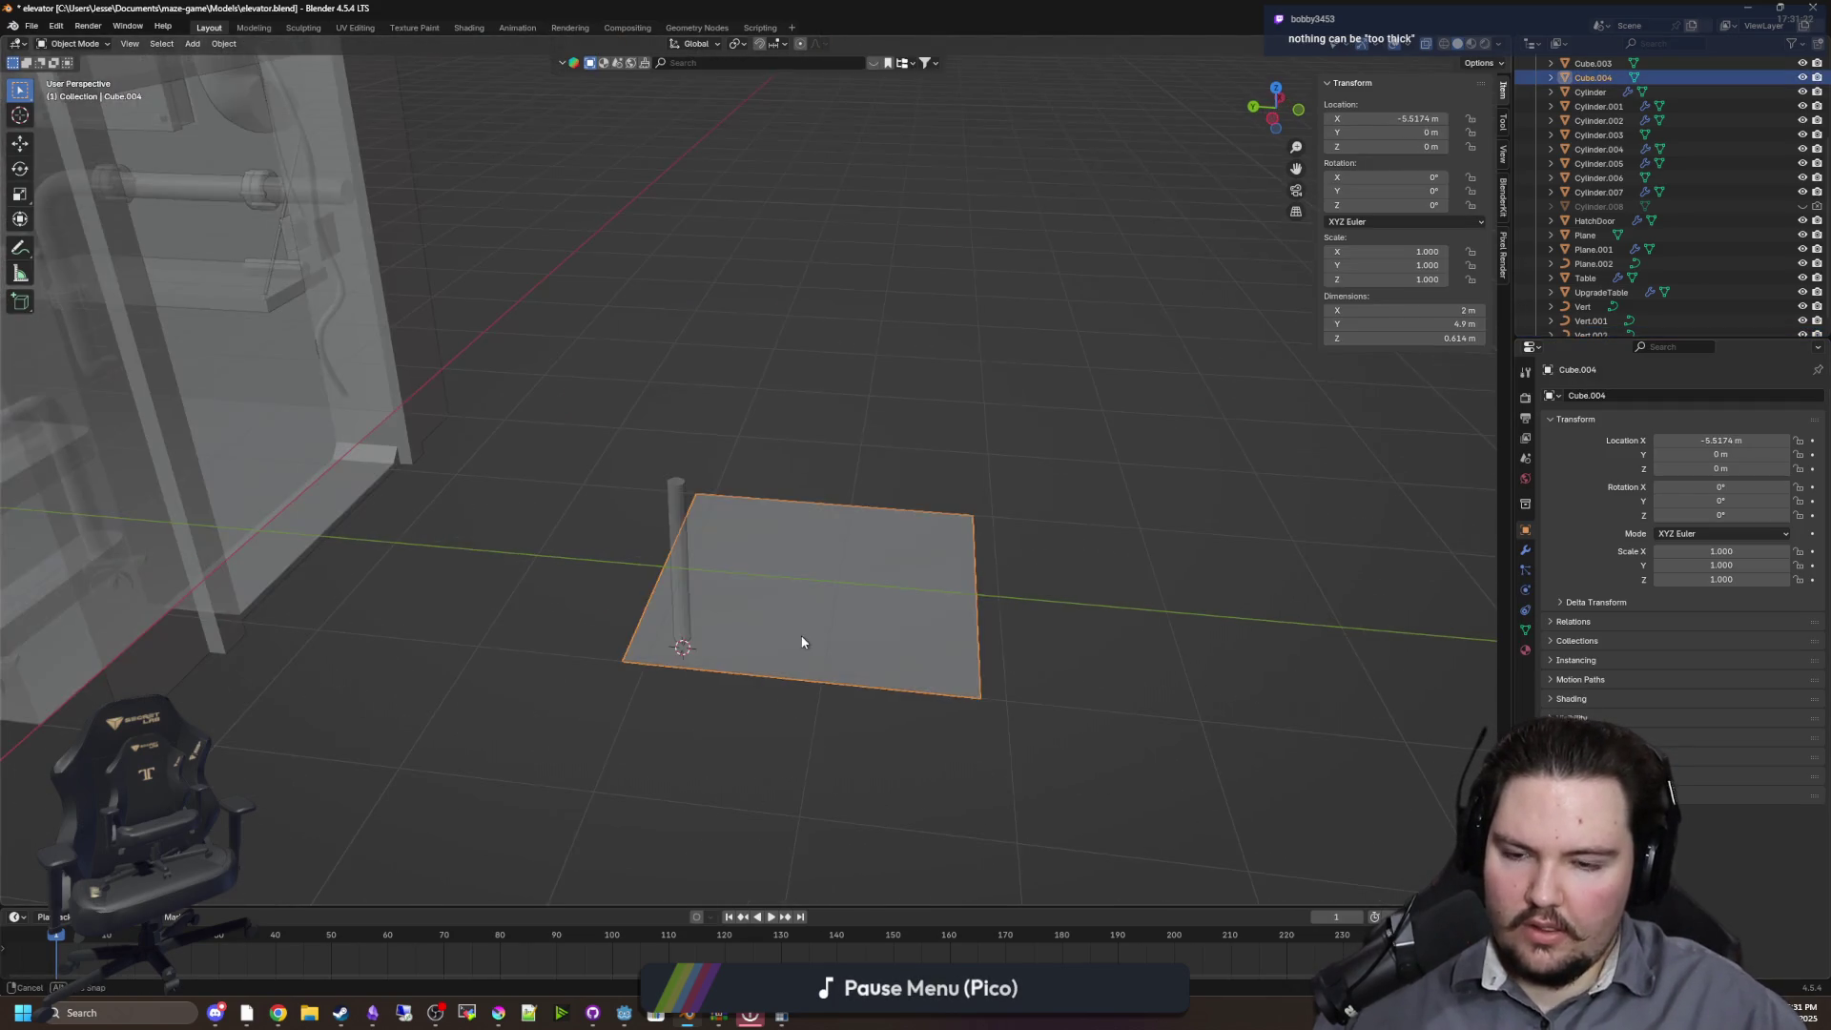
Move the cylinder rod along Y to 3.1503 m, then along X
{"action": "key", "text": "Tab"}
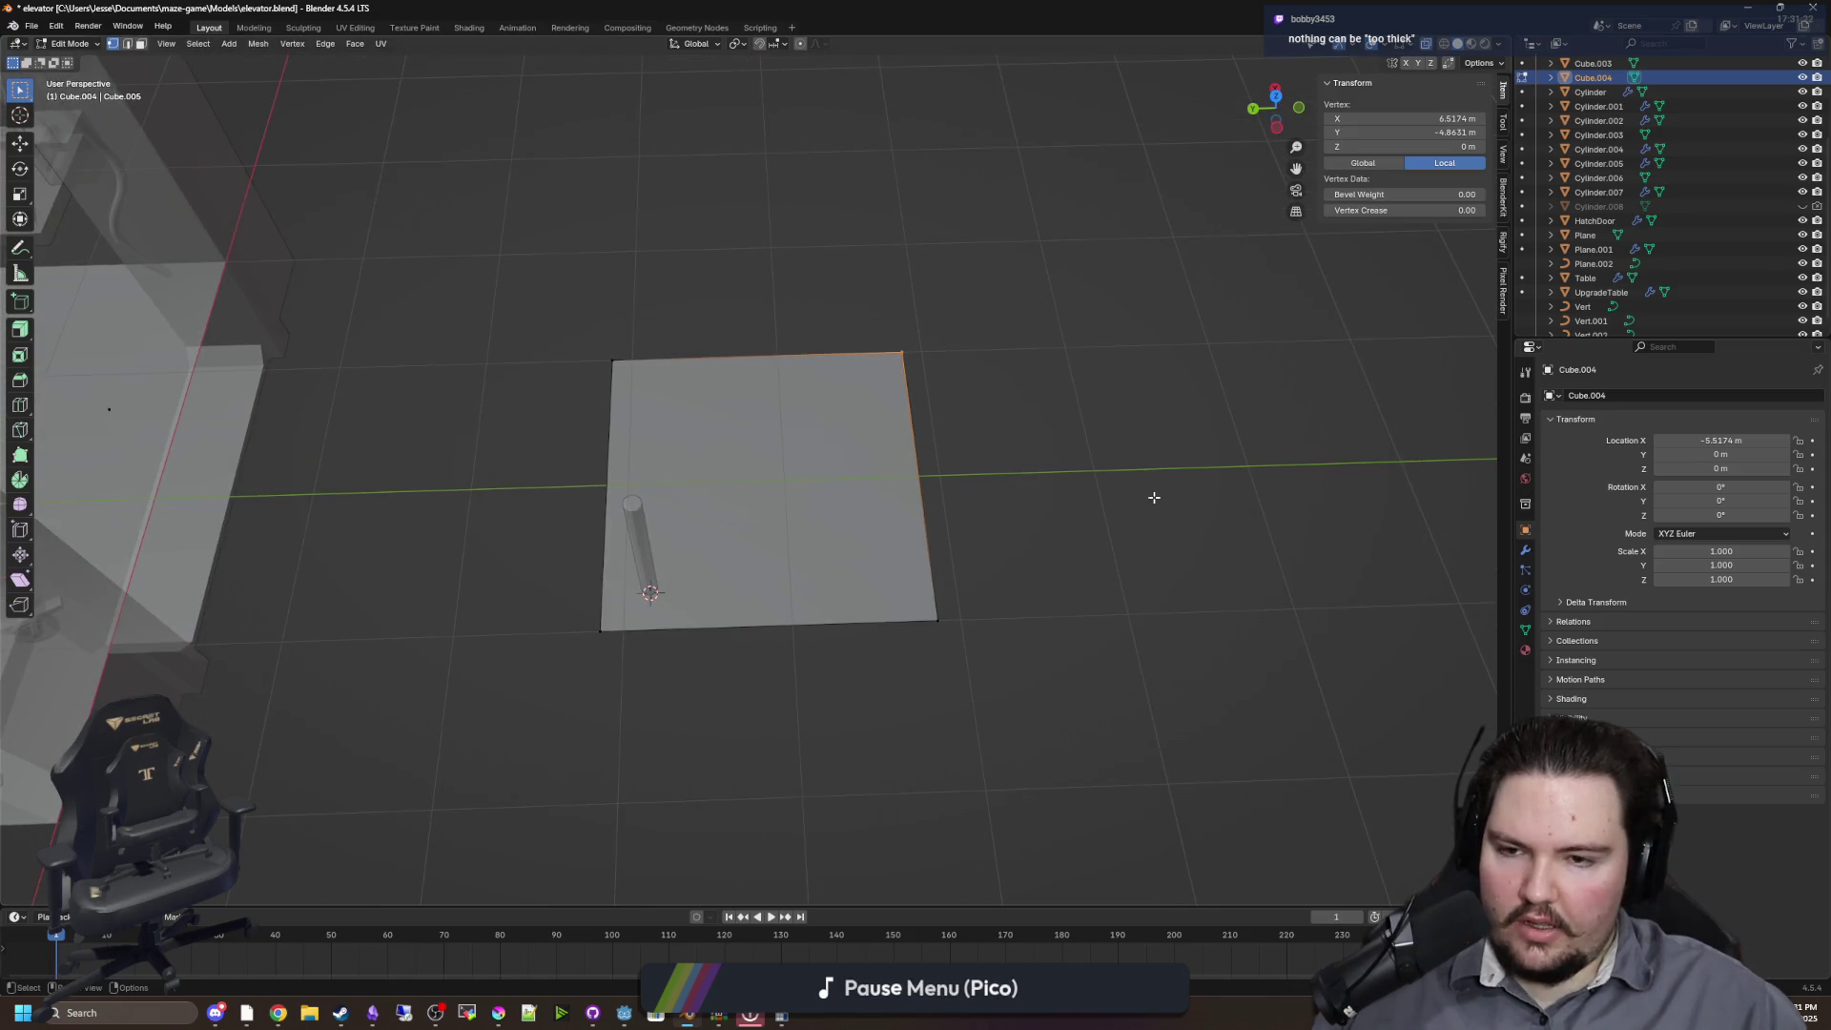
{"action": "key", "text": "Tab"}
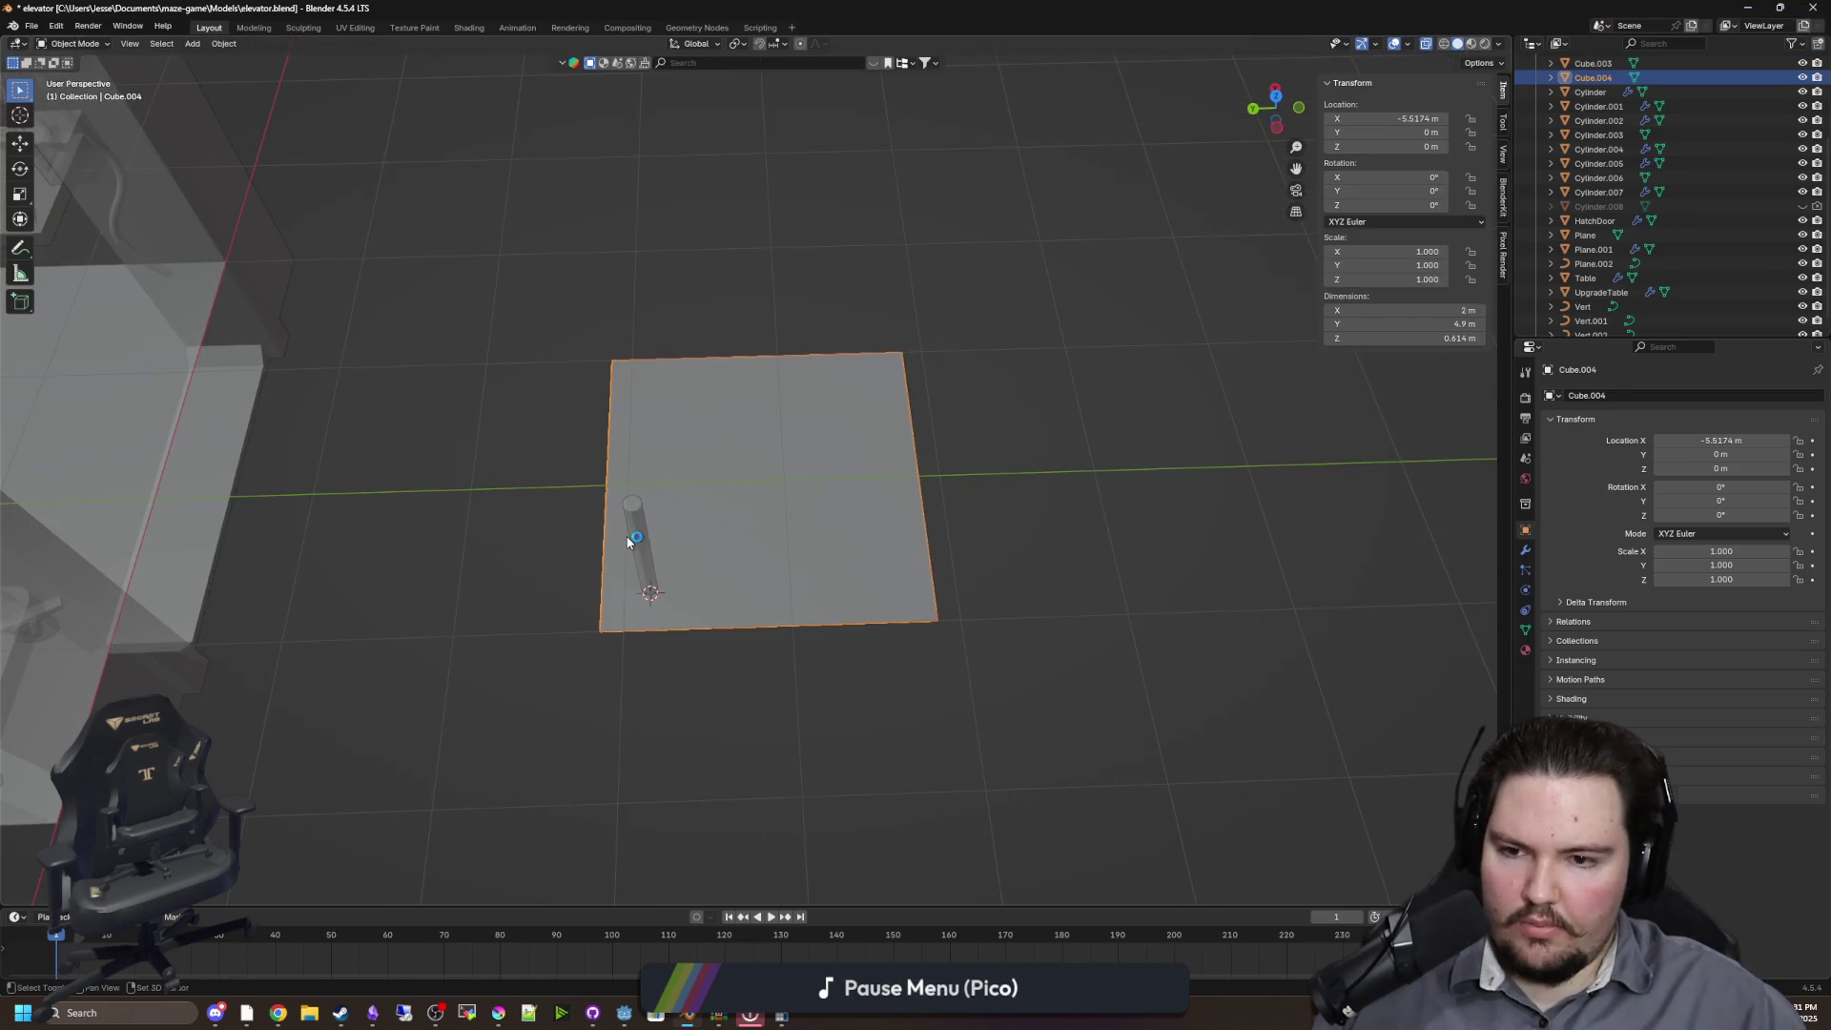
{"action": "left_click", "coordinate": [634, 540]}
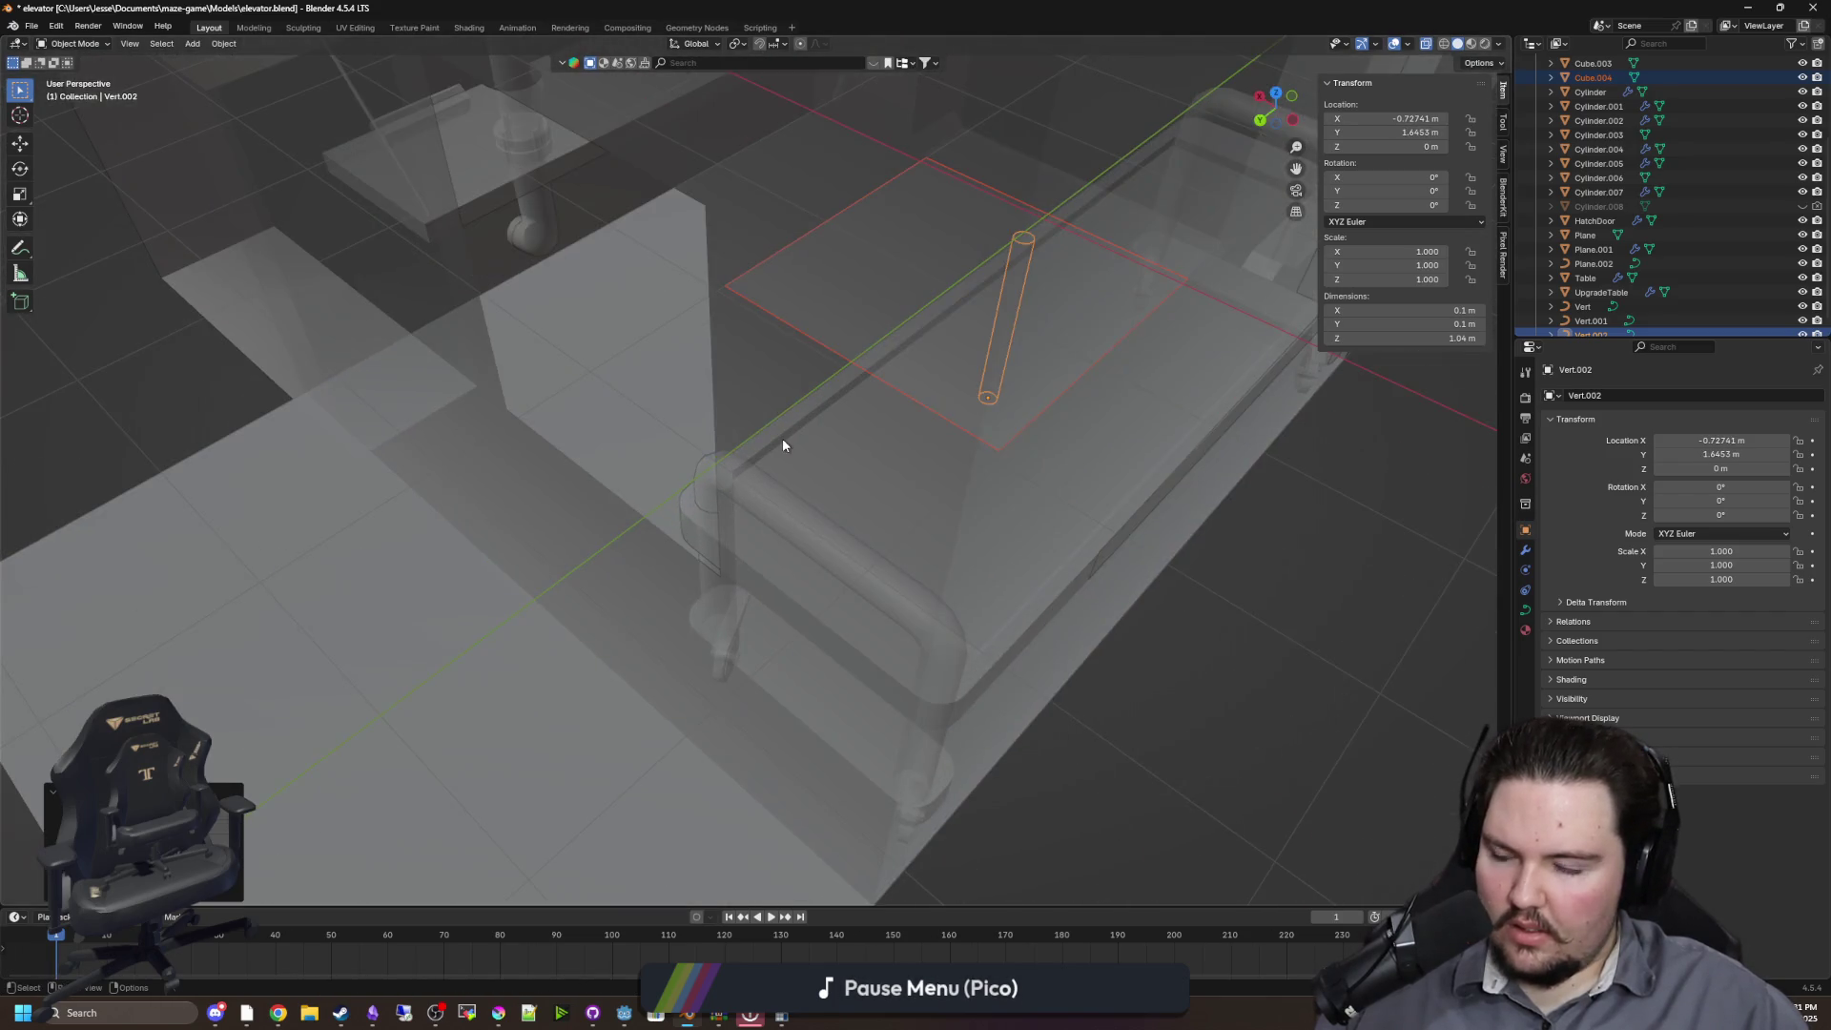
{"action": "key", "text": "g"}
{"action": "key", "text": "x"}
{"action": "key", "text": "y"}
{"action": "left_click", "coordinate": [445, 603]}
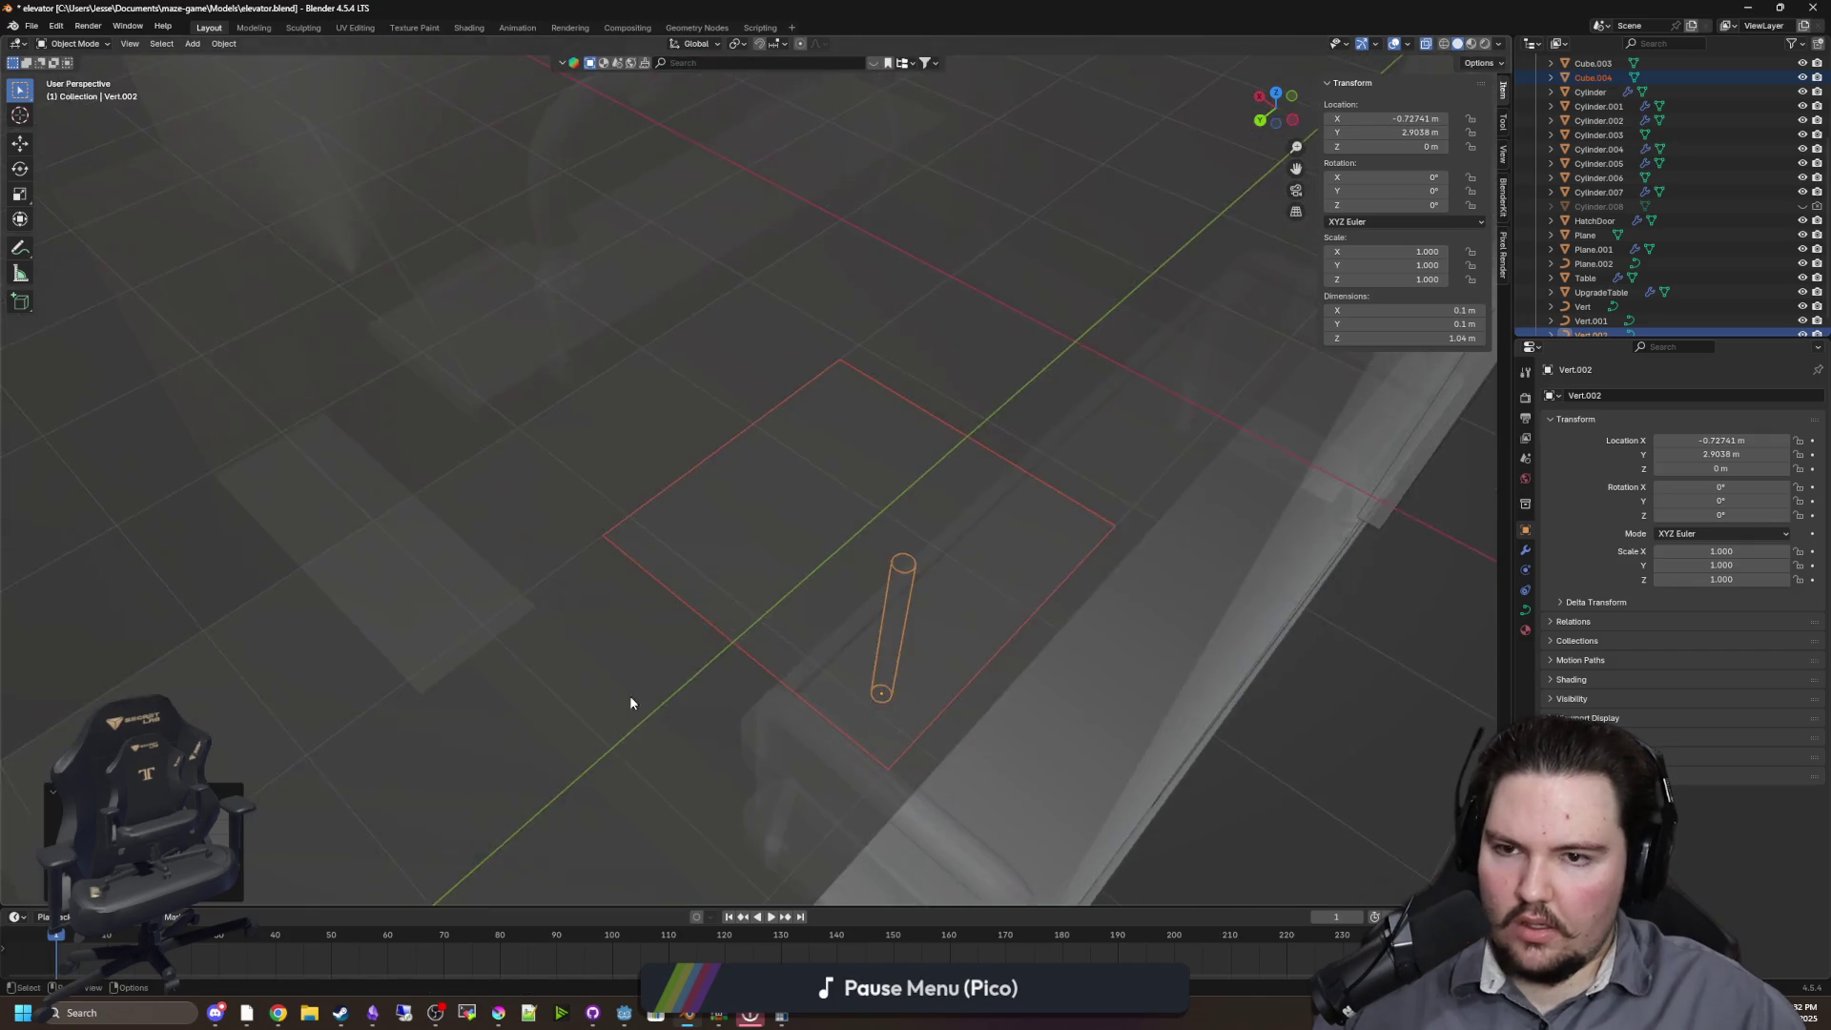
{"action": "key", "text": "g"}
{"action": "key", "text": "x"}
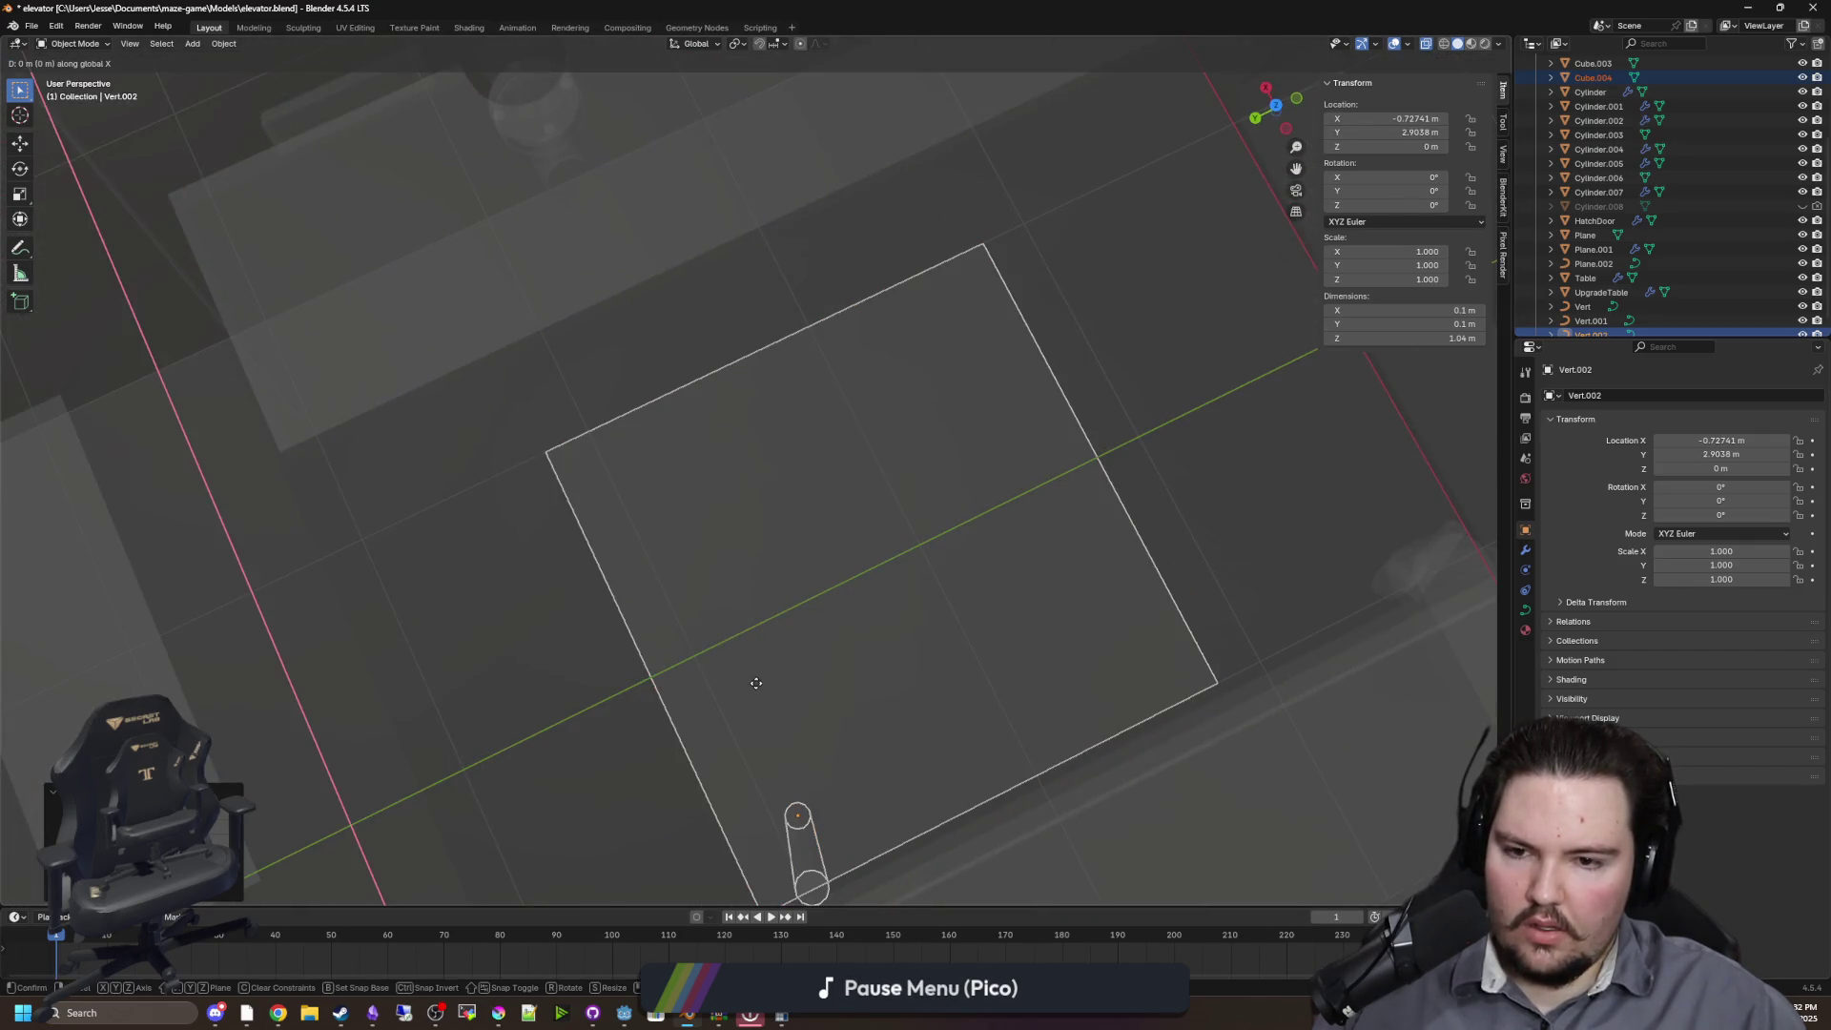
{"action": "key", "text": "x"}
{"action": "left_click", "coordinate": [799, 614]}
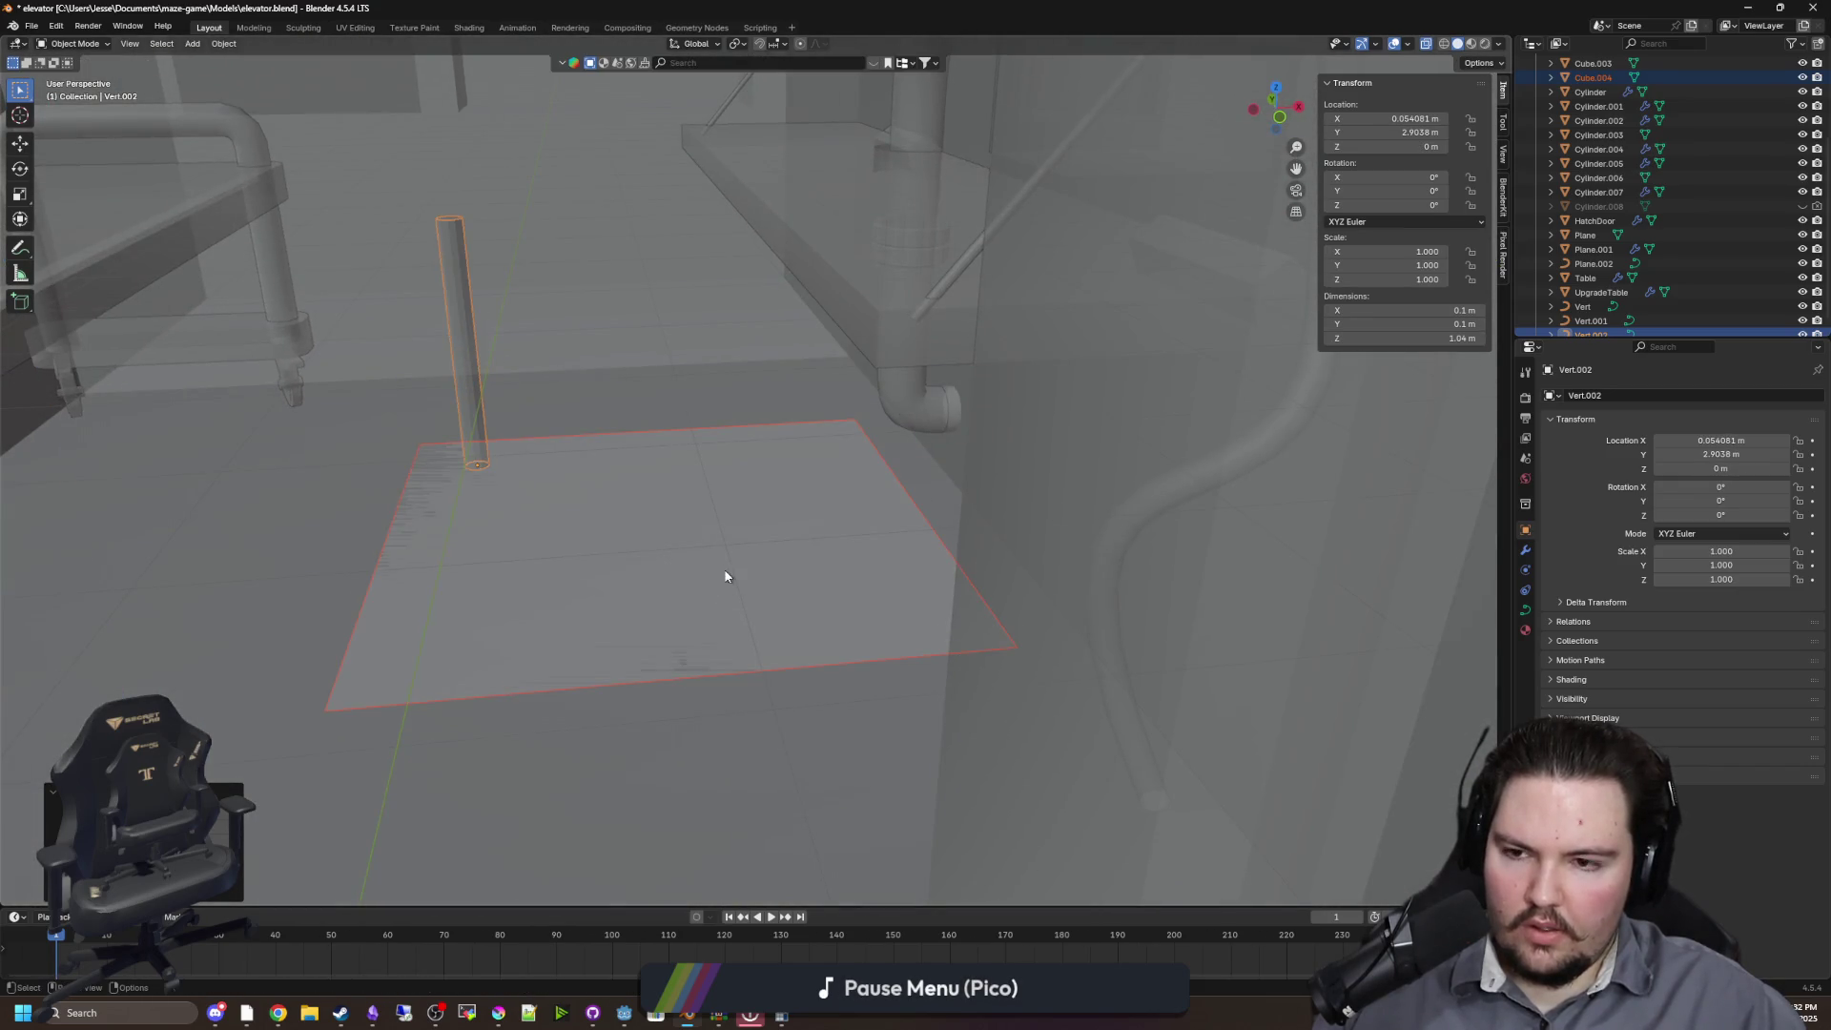
Select Cube.004 instead of the overlapping Plane and move it
{"action": "left_click", "coordinate": [598, 566]}
{"action": "left_click", "coordinate": [703, 540]}
{"action": "key", "text": "g"}
{"action": "left_click", "coordinate": [544, 380]}
Narrow the Cube.004 plate by sliding its right-side edge left along X
{"action": "left_click", "coordinate": [477, 321]}
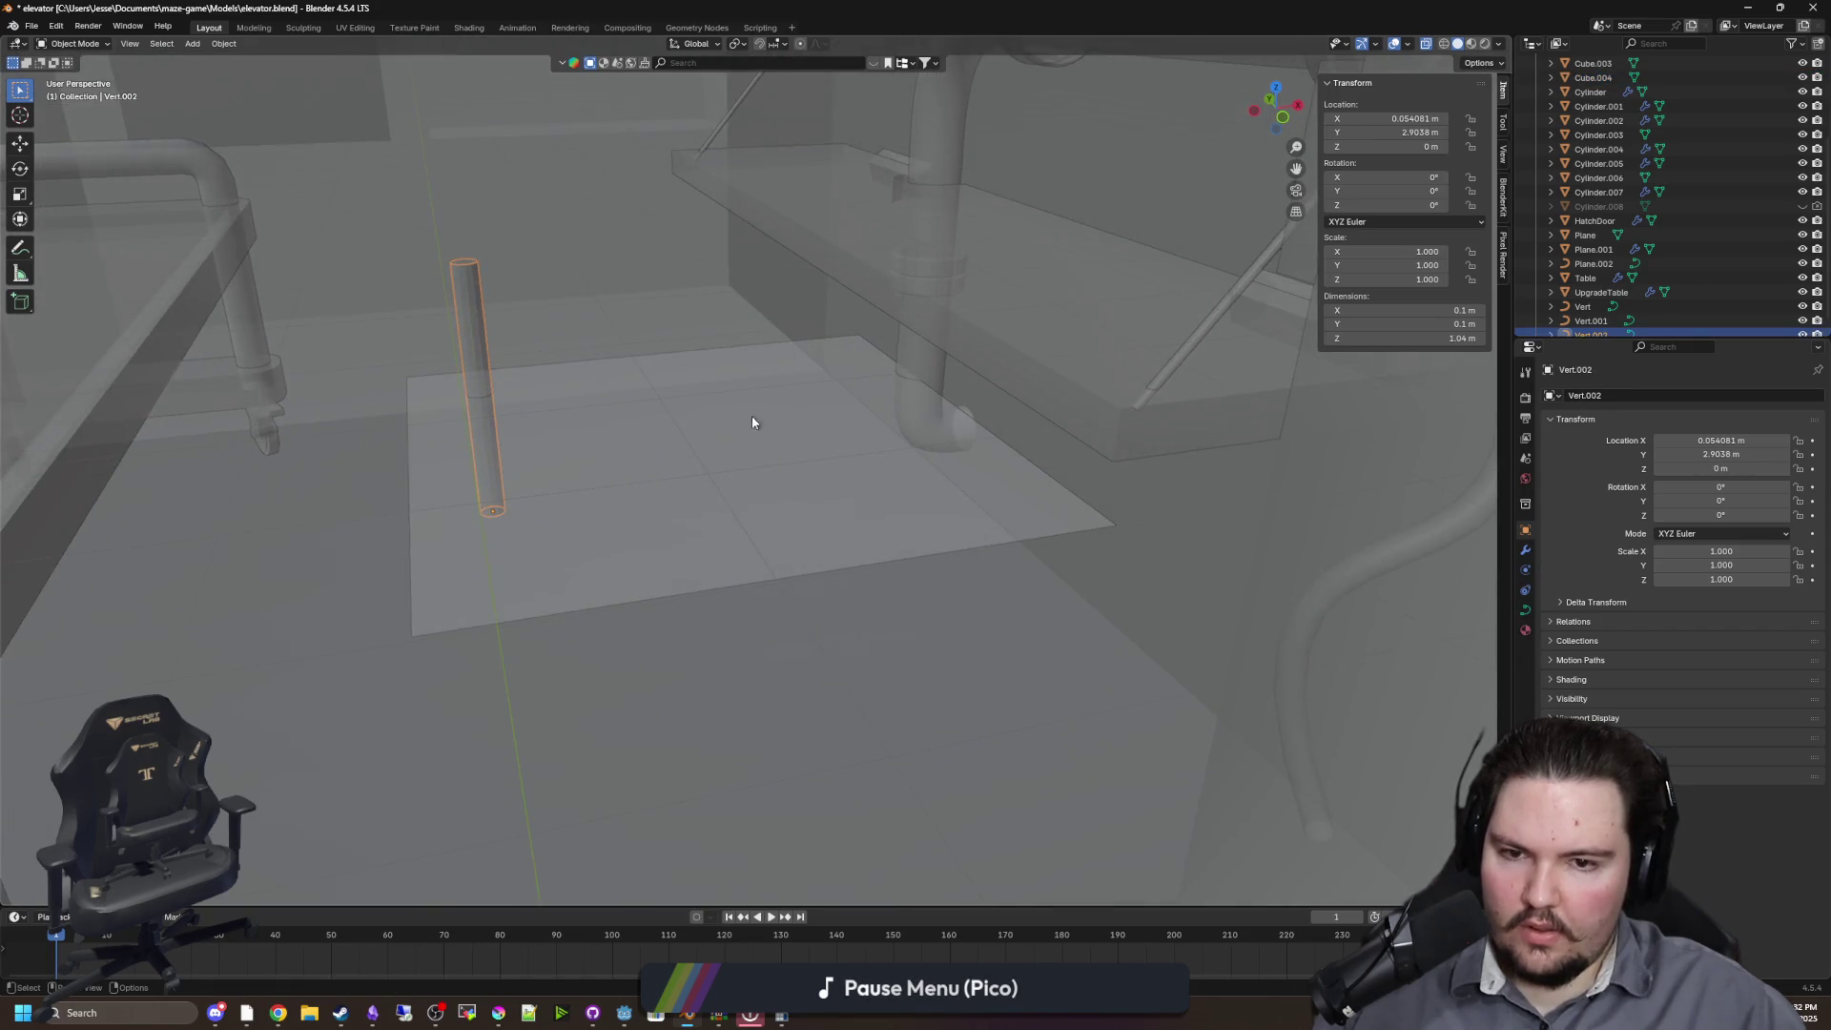
{"action": "left_click", "coordinate": [772, 411]}
{"action": "key", "text": "Tab"}
{"action": "left_click", "coordinate": [1039, 477], "text": "alt"}
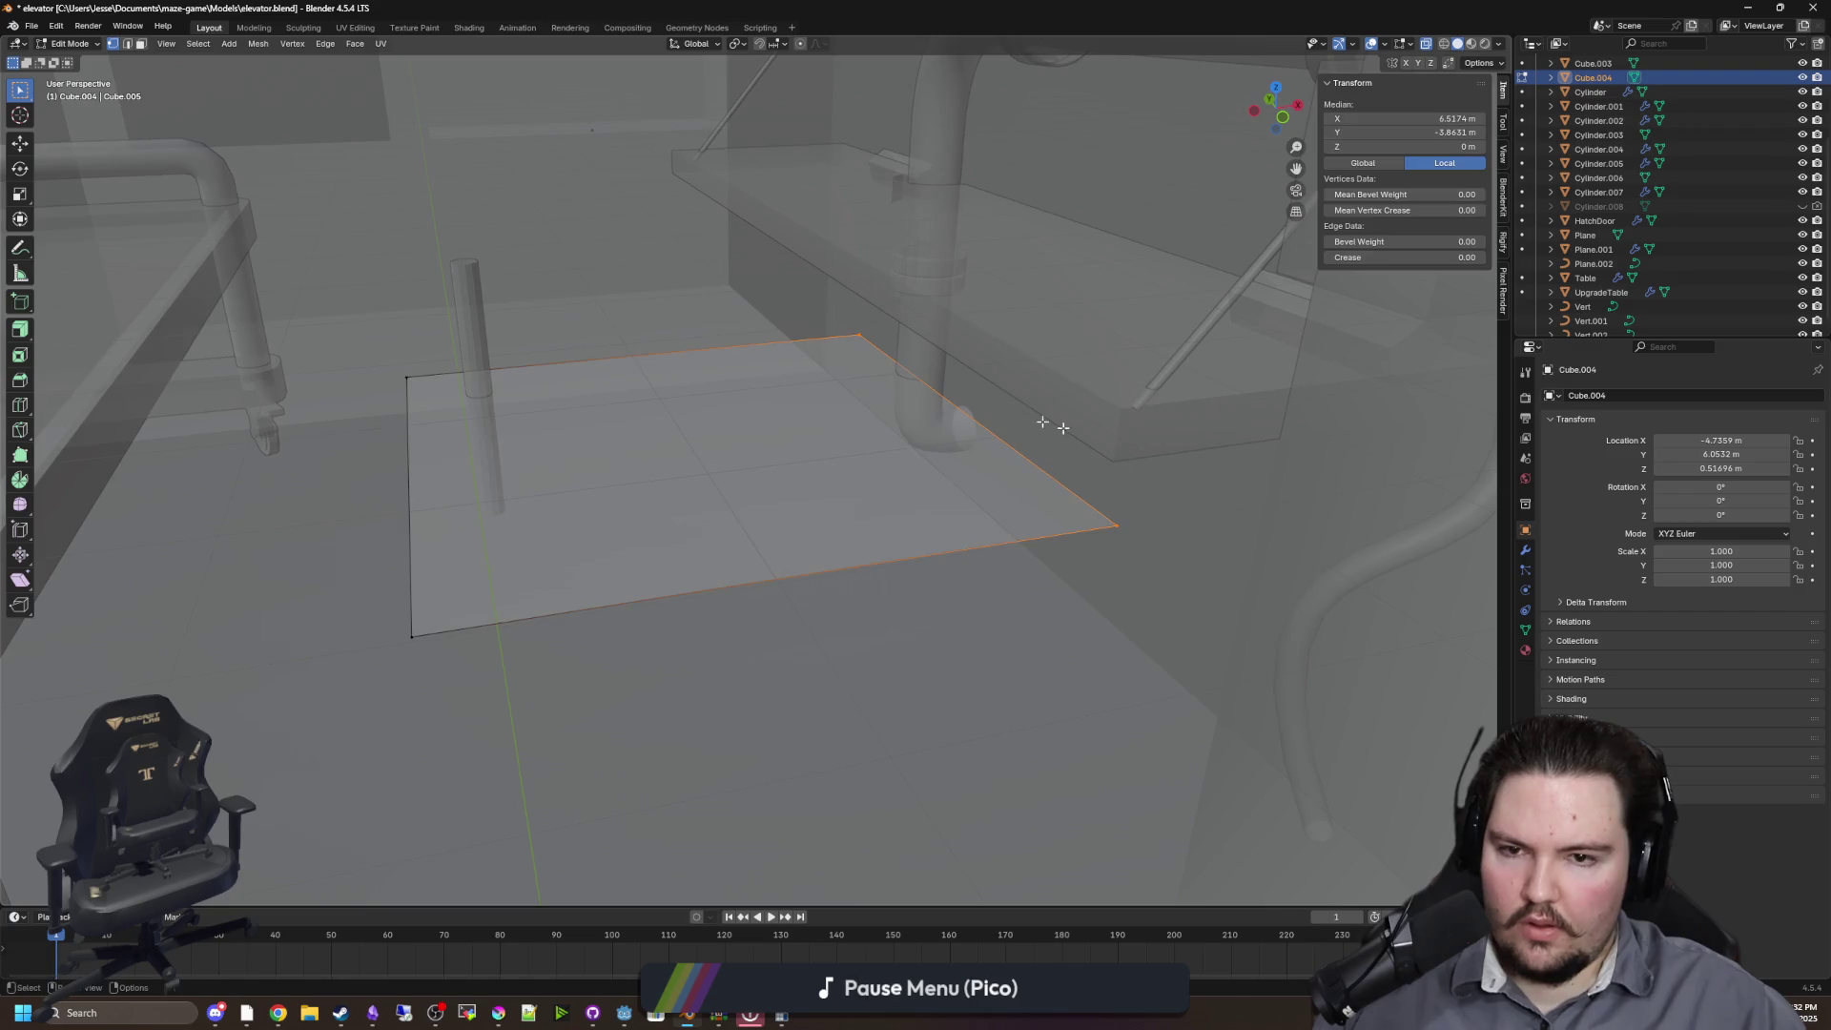
{"action": "key", "text": "g"}
{"action": "key", "text": "x"}
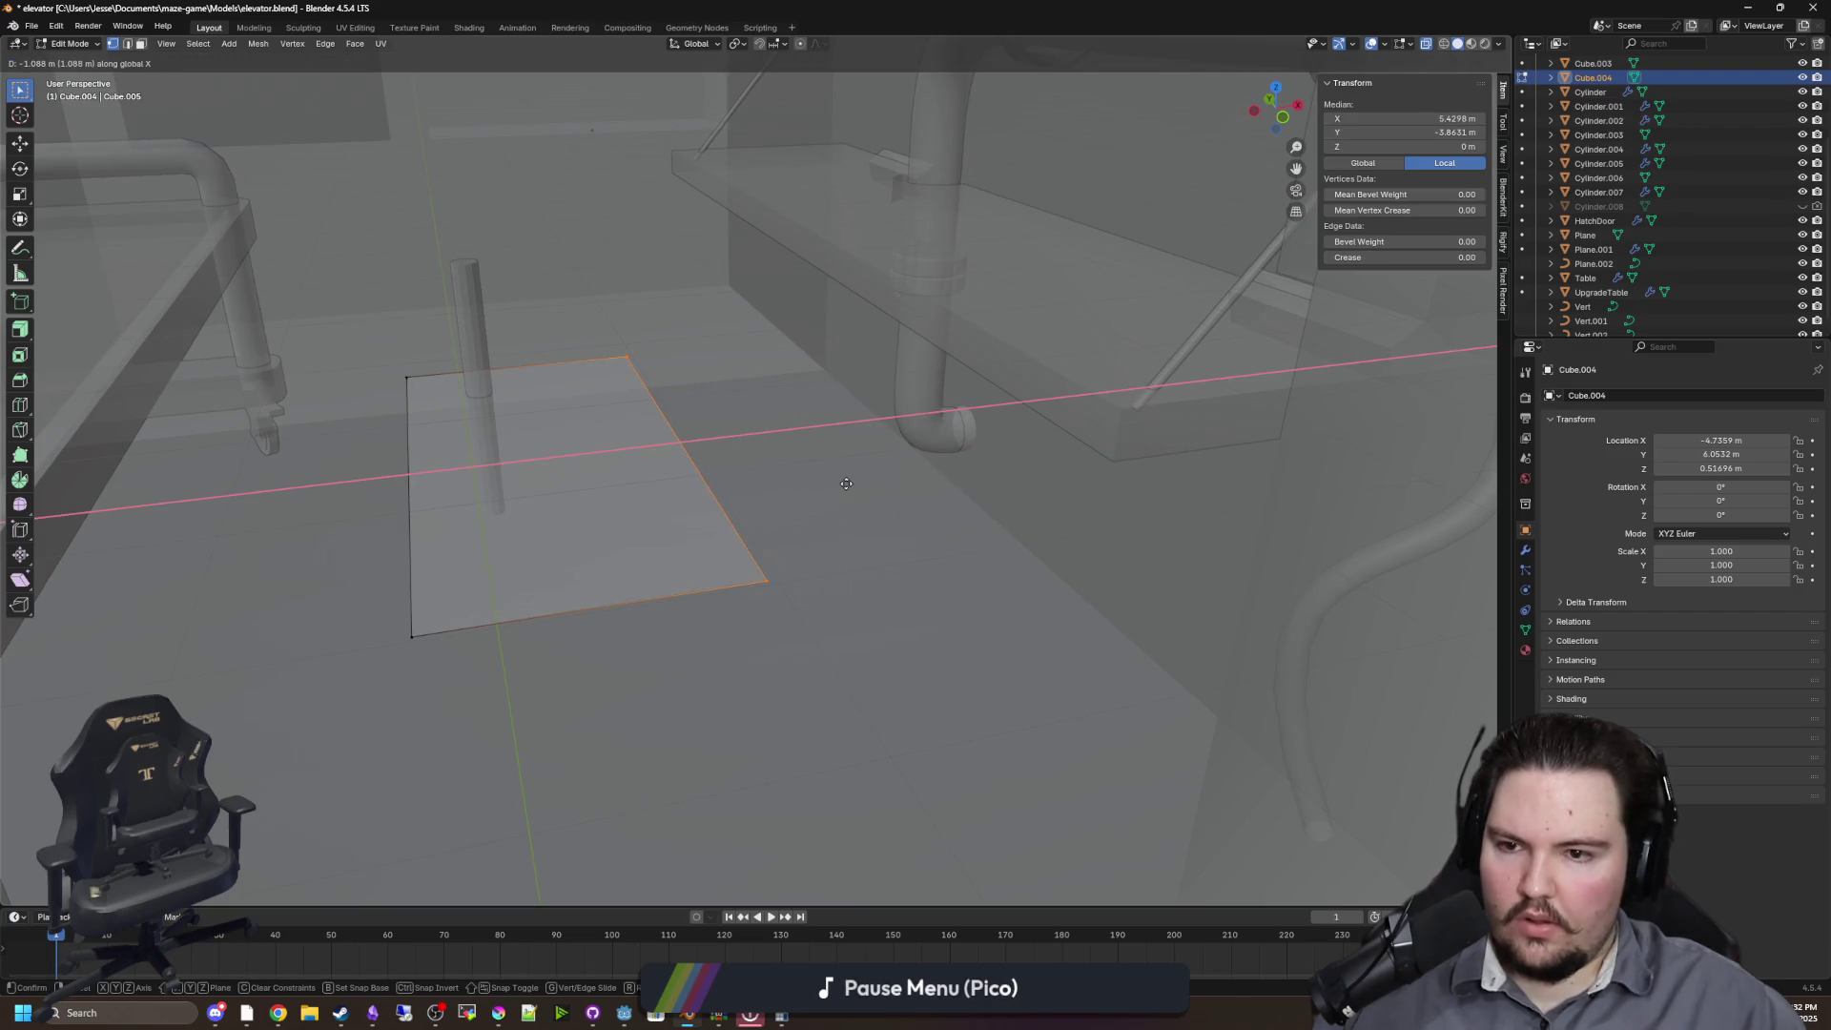
{"action": "left_click", "coordinate": [873, 482]}
{"action": "key", "text": "Tab"}
{"action": "left_click", "coordinate": [470, 316]}
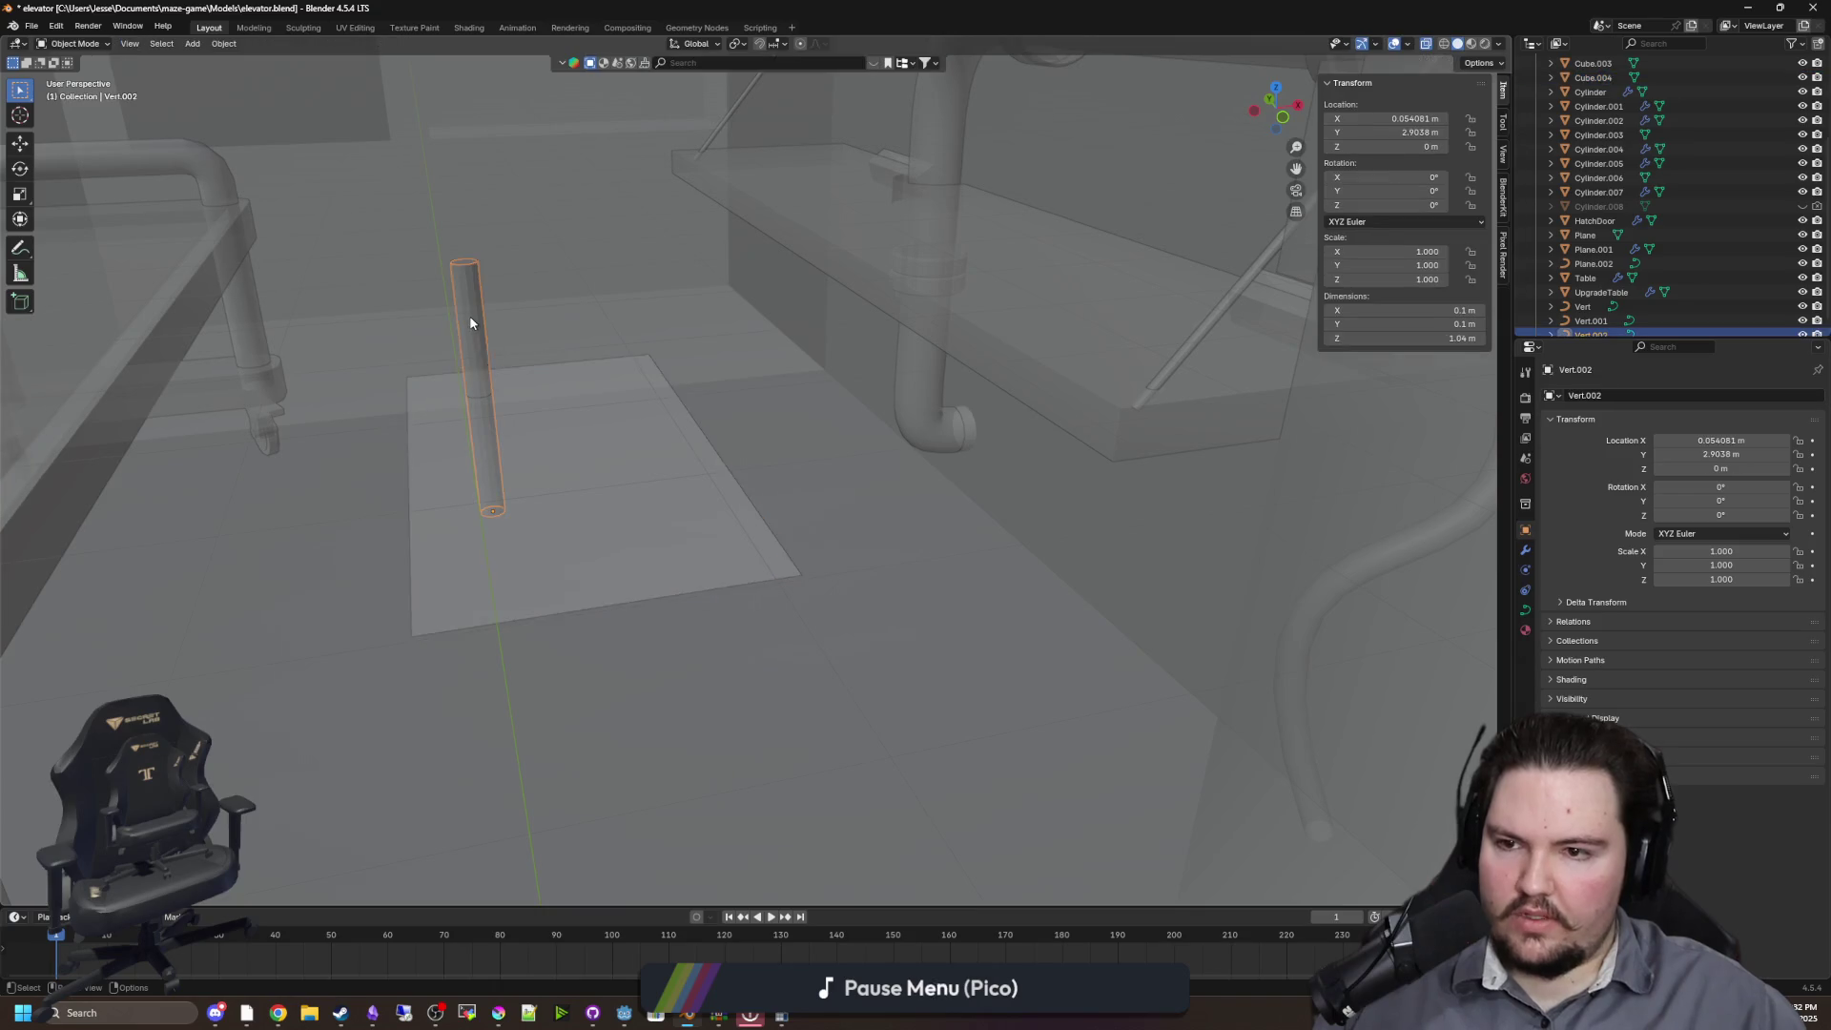
{"action": "scroll", "coordinate": [756, 572], "scroll_direction": "up", "scroll_amount": 3}
Slide the cylinder along X so it stands at the plate's corner
{"action": "key", "text": "g"}
{"action": "key", "text": "y"}
{"action": "key", "text": "x"}
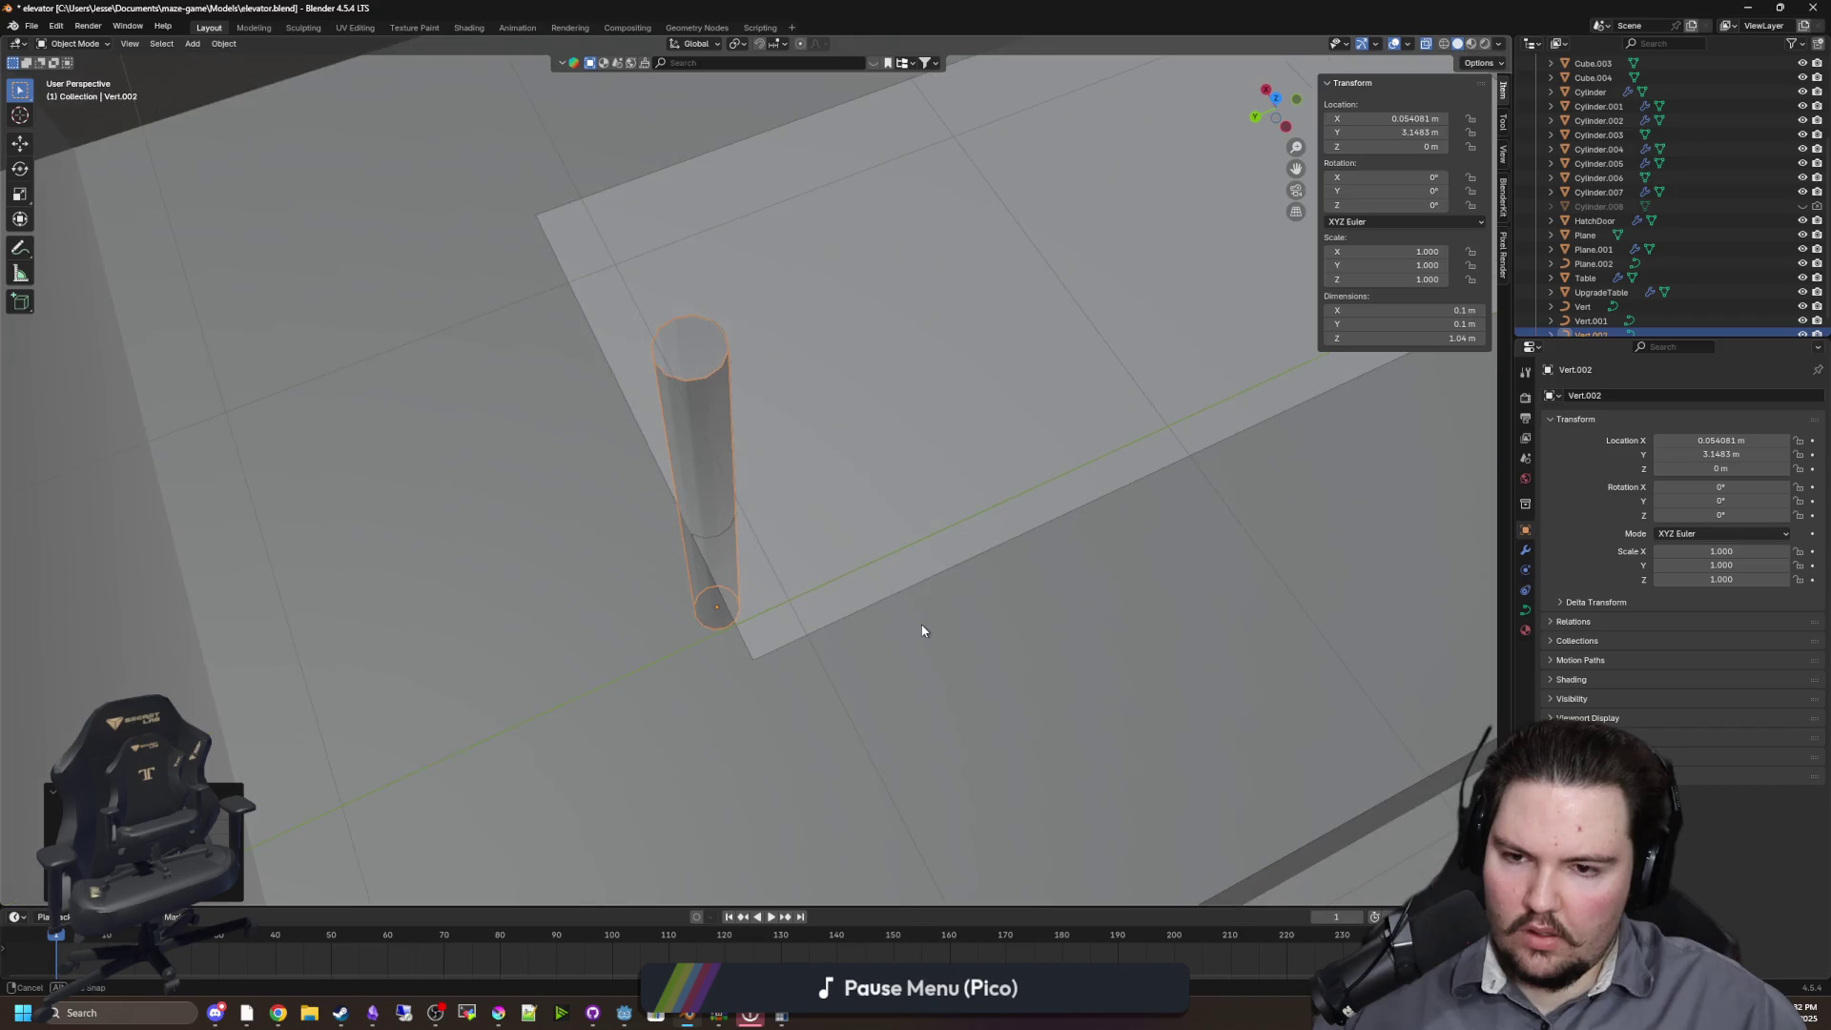
{"action": "key", "text": "y"}
{"action": "key", "text": "x"}
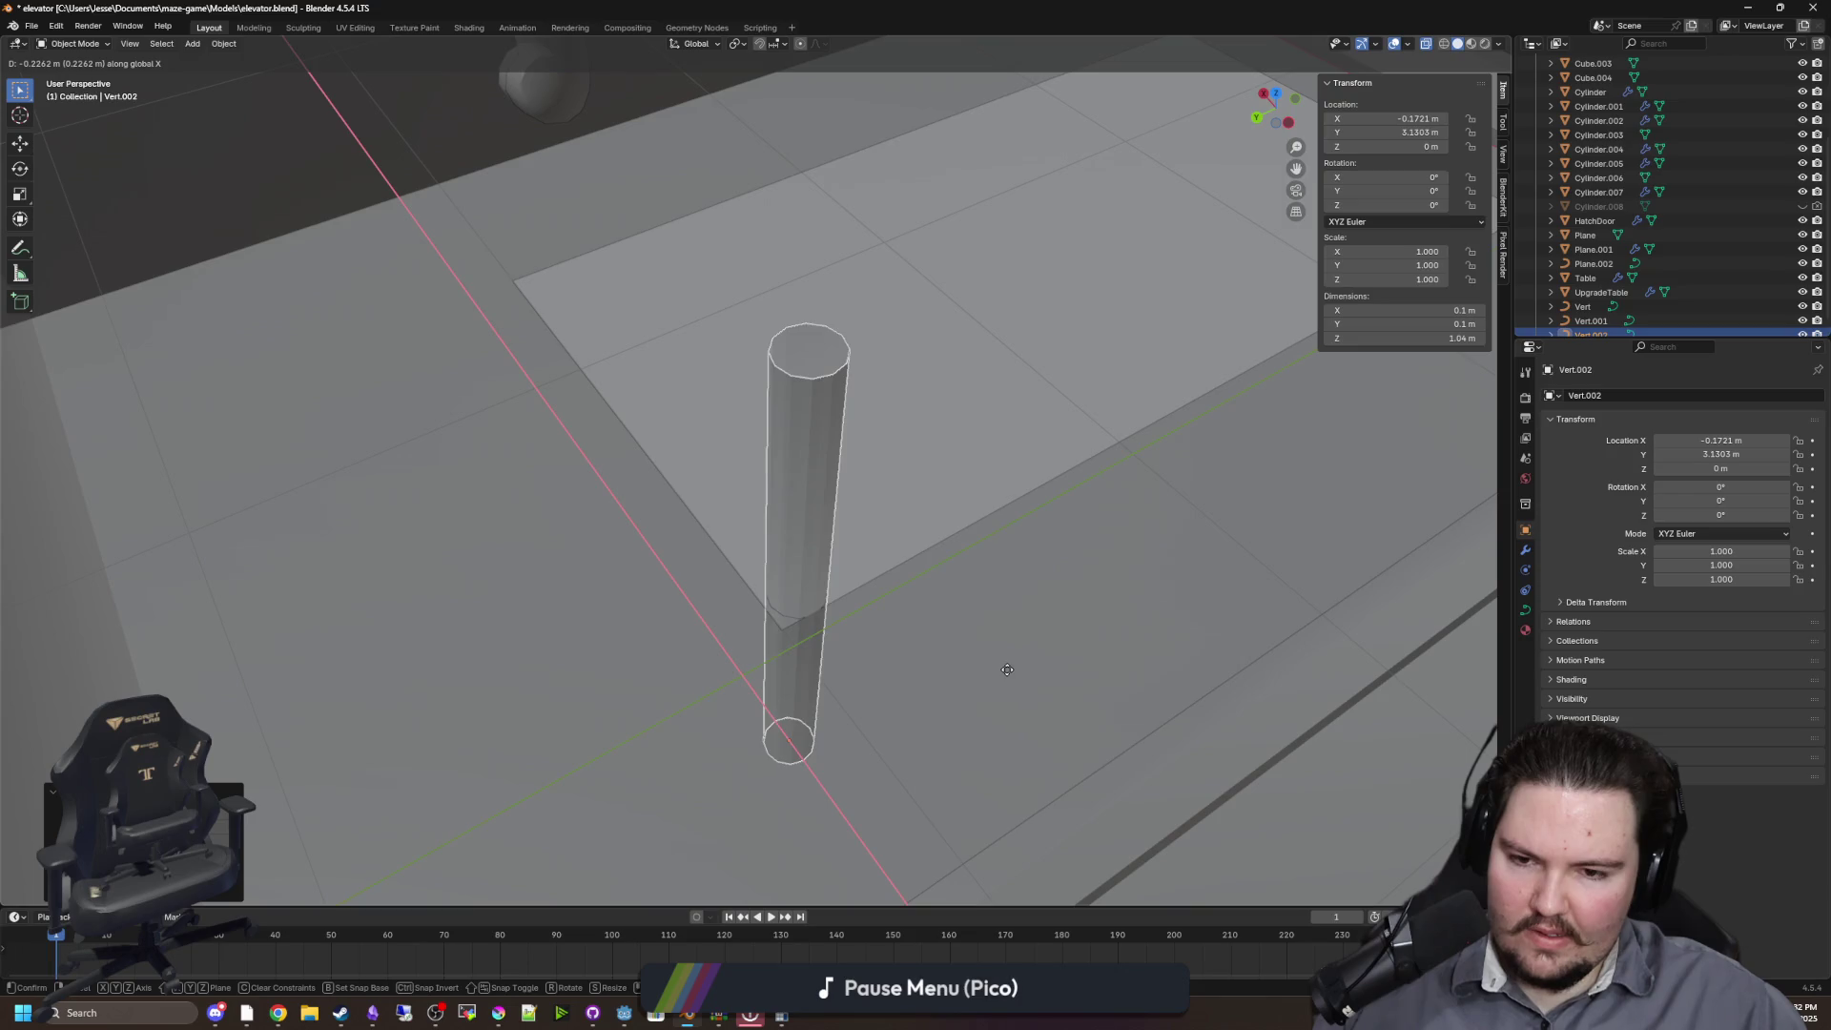
{"action": "left_click", "coordinate": [1001, 669]}
Select Cube.004 beneath the overlapping Plane, frame it, and enable X-ray
{"action": "left_click", "coordinate": [875, 461]}
{"action": "left_click", "coordinate": [752, 564], "text": "shift"}
{"action": "key", "text": "KP_Decimal"}
{"action": "left_click", "coordinate": [903, 474]}
{"action": "left_click", "coordinate": [892, 465]}
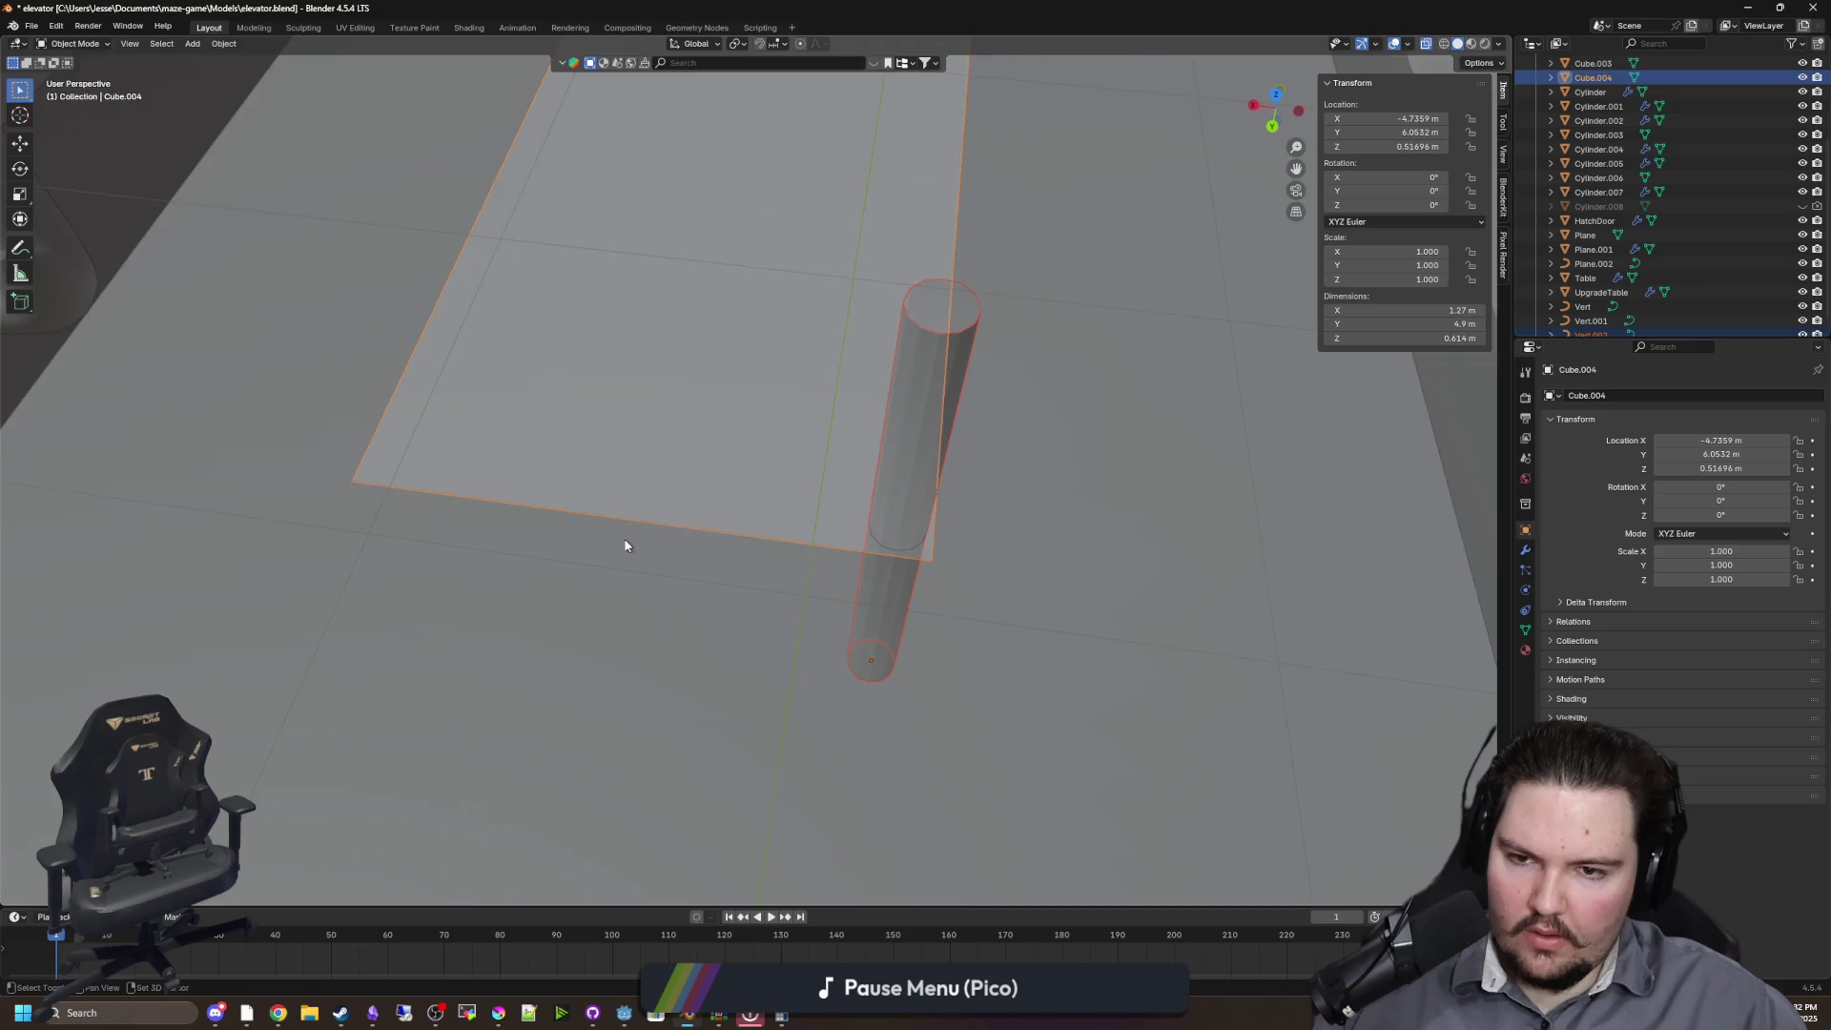
{"action": "key", "text": "KP_Decimal"}
{"action": "key", "text": "alt+z"}
Move Cube.004 along X to -3.7801 m, then adjust it to -3.5457 m
{"action": "key", "text": "g"}
{"action": "key", "text": "x"}
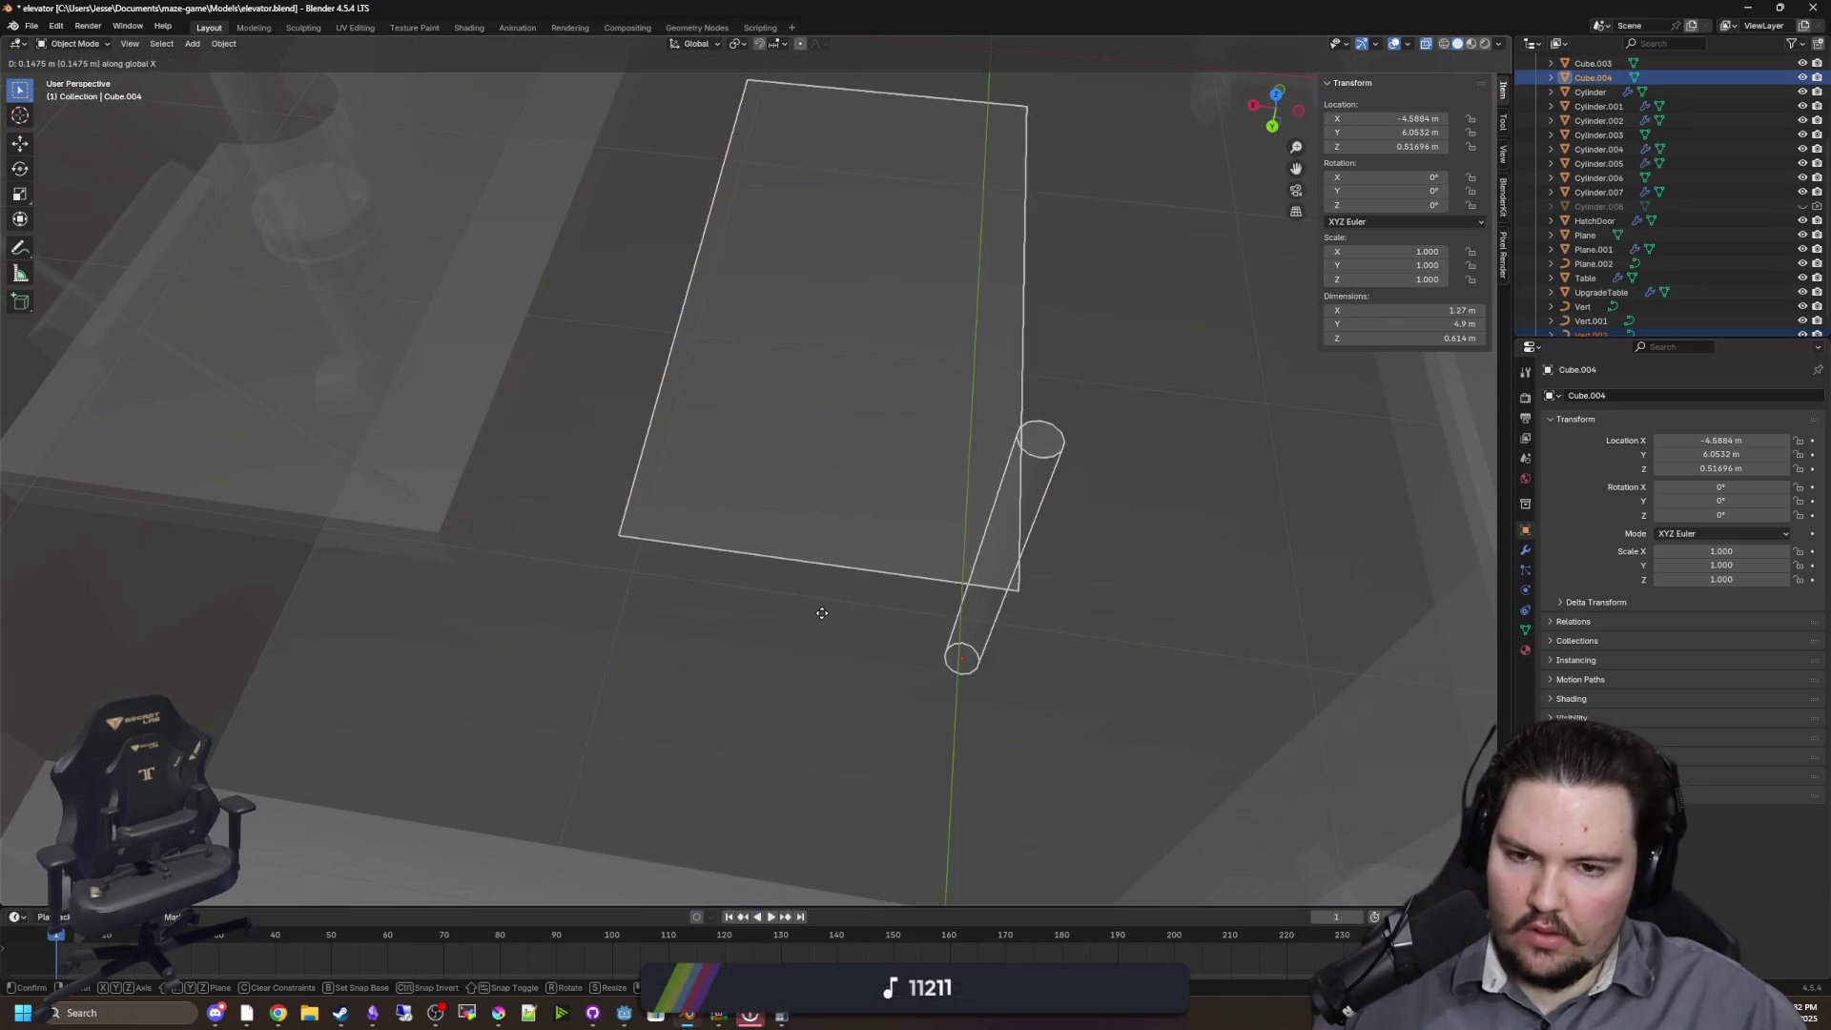
{"action": "left_click", "coordinate": [329, 581]}
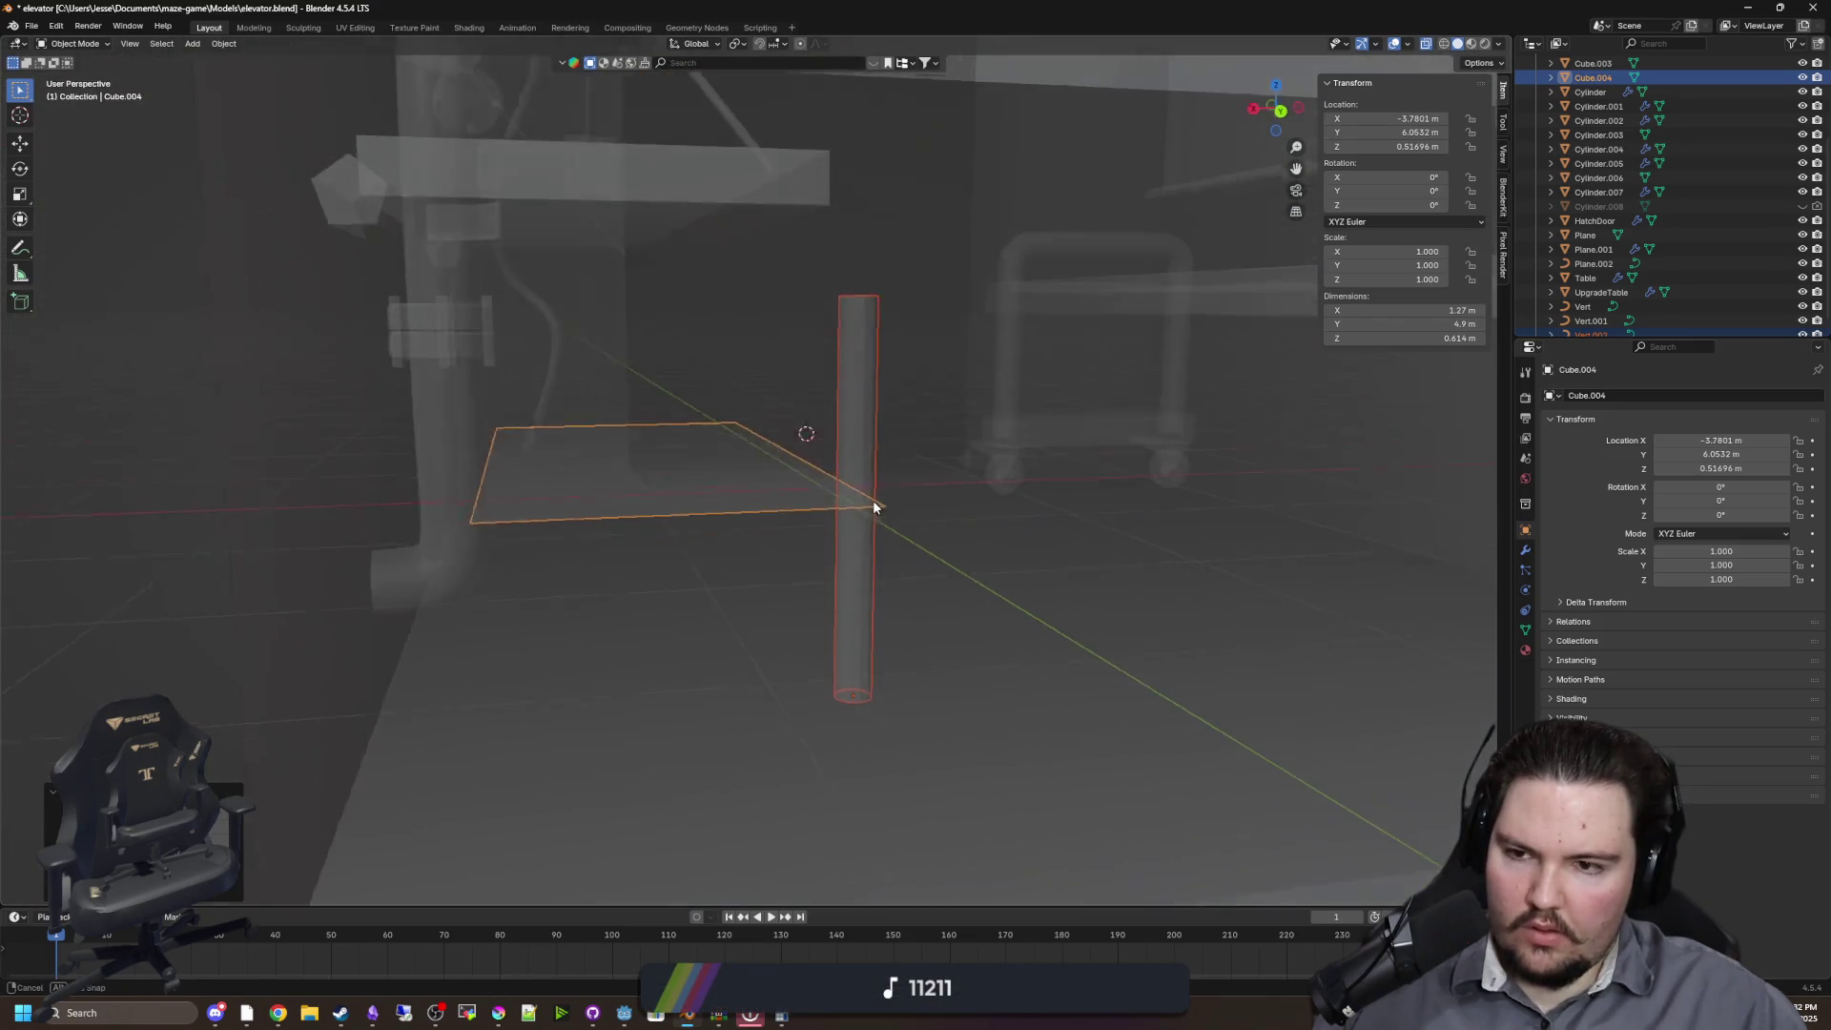
{"action": "key", "text": "g"}
{"action": "key", "text": "x"}
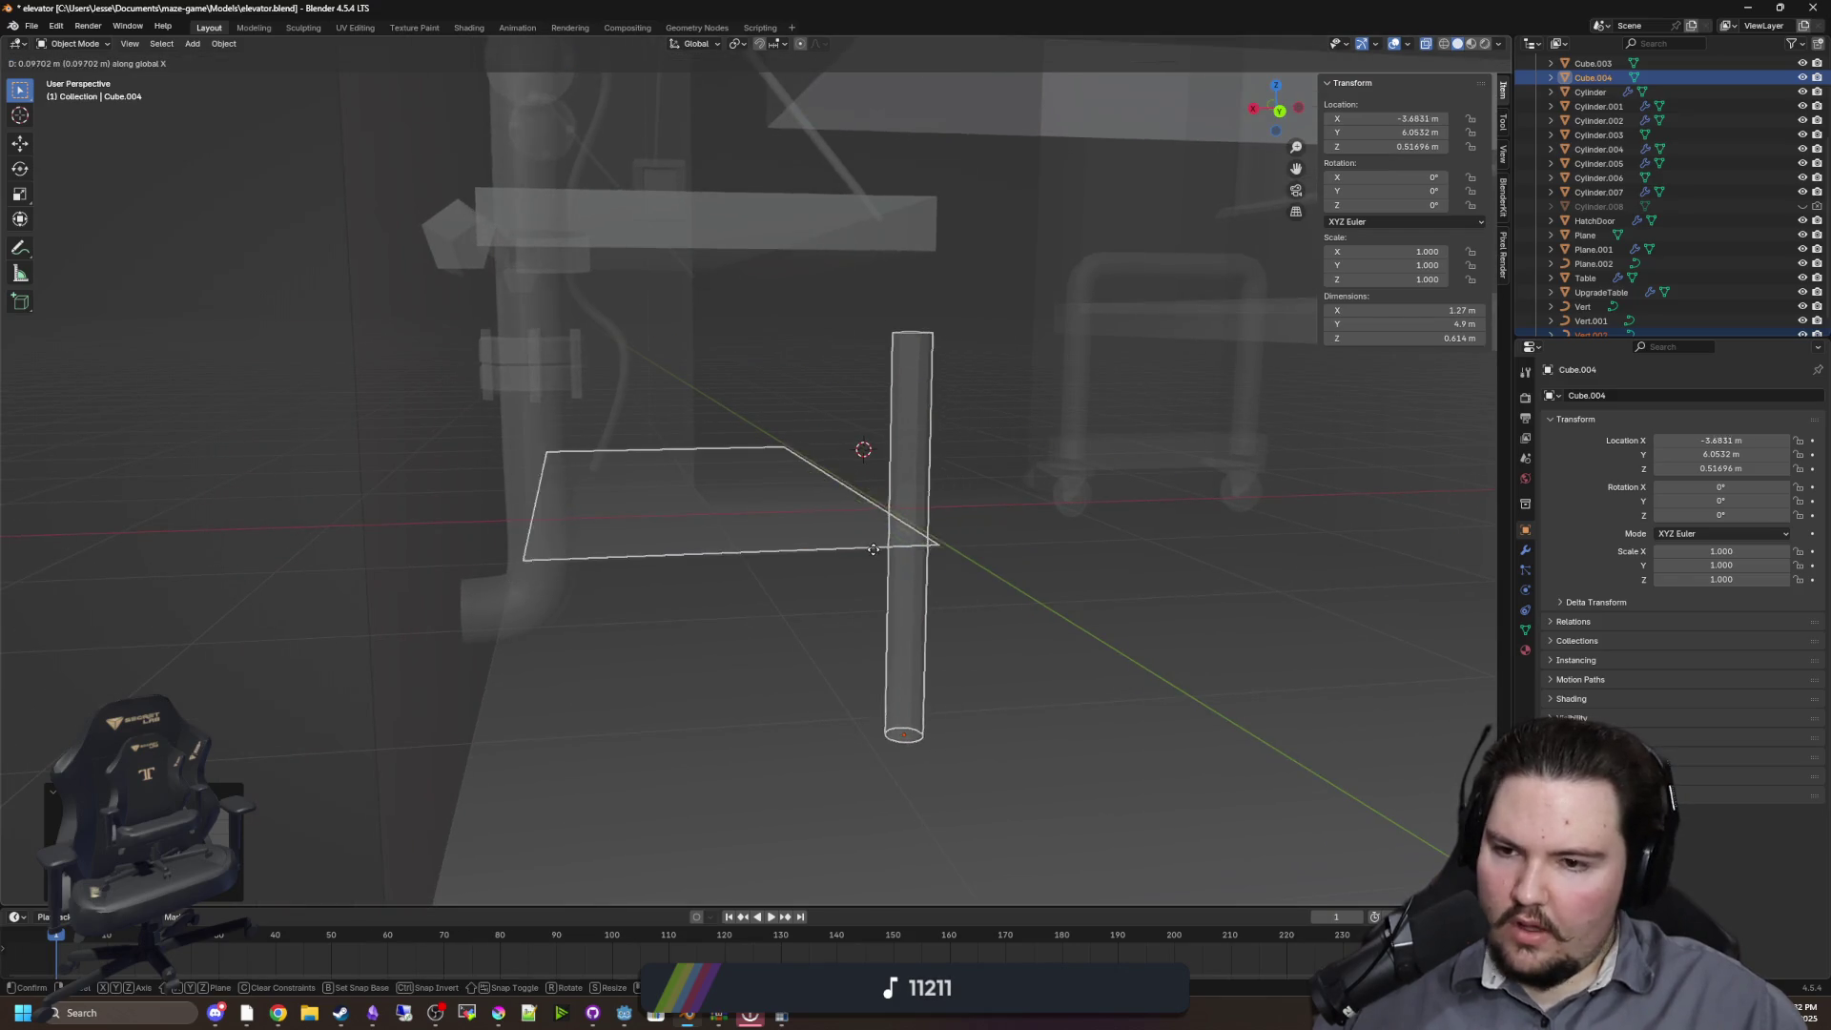
{"action": "left_click", "coordinate": [839, 551]}
Move Cube.004 along Y to 6.8564 m, then refine it to 7.0282 m
{"action": "key", "text": "alt+z"}
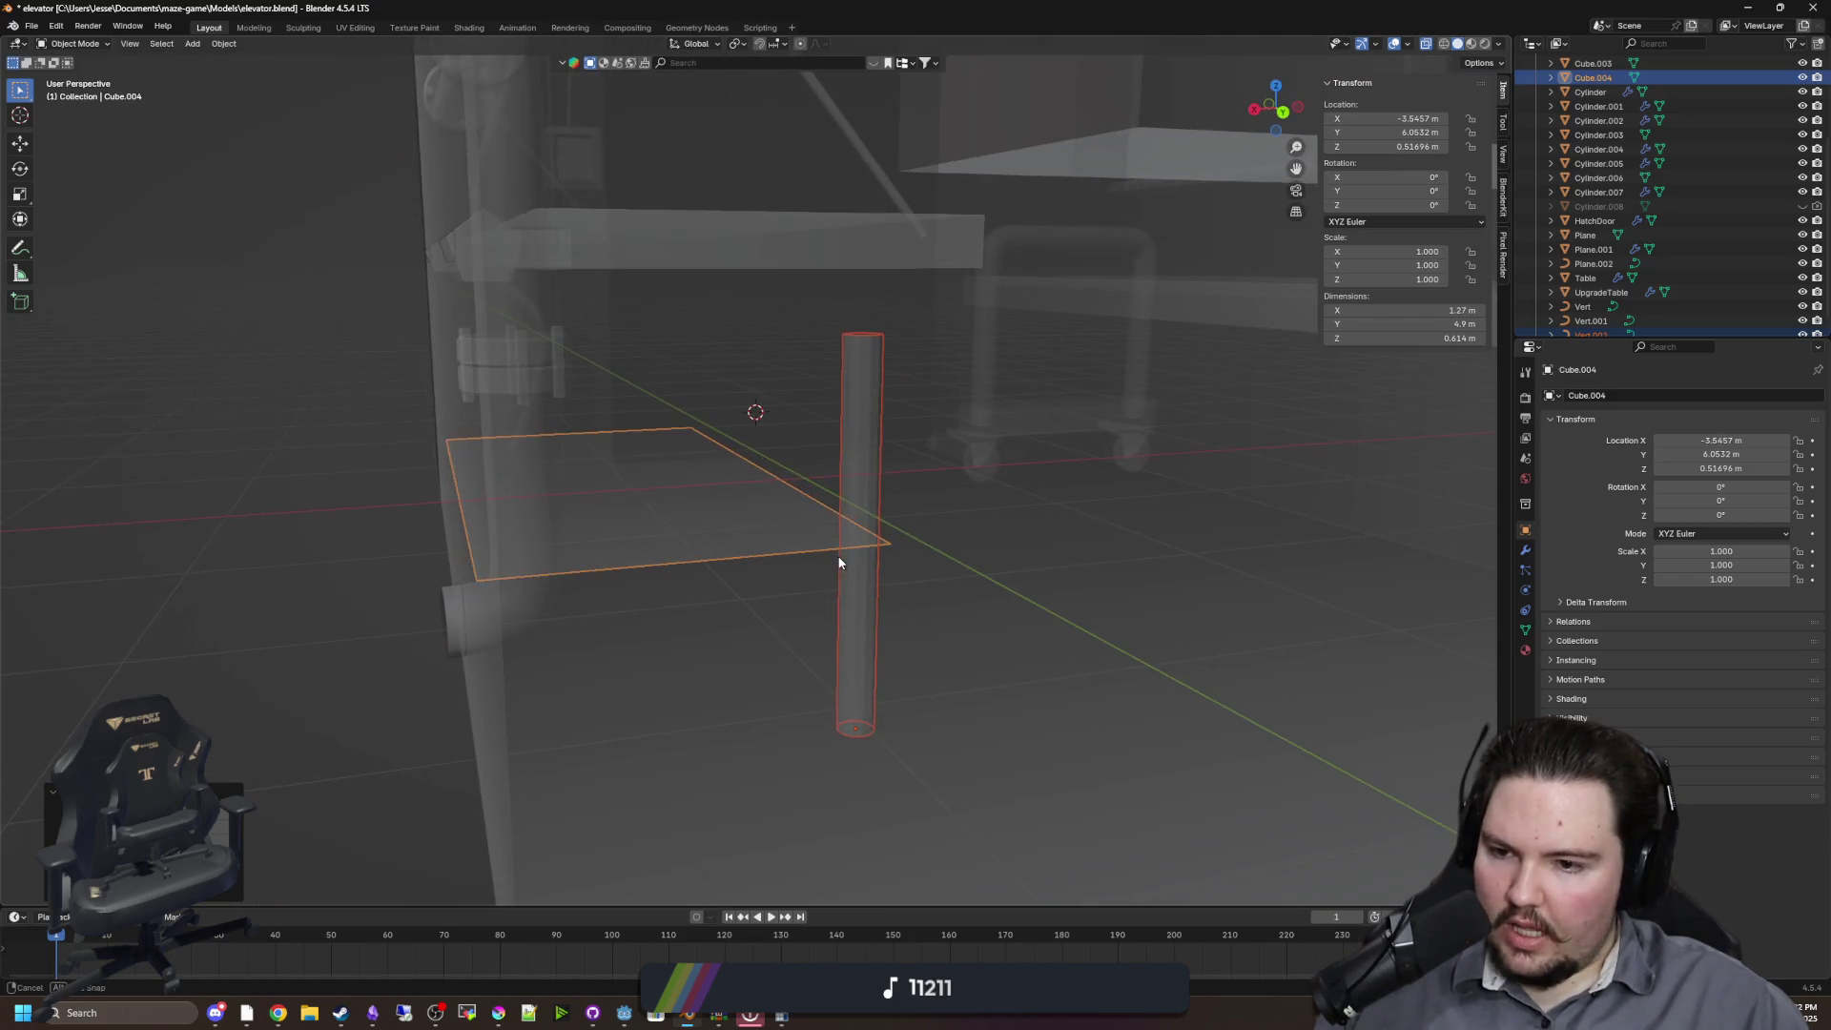
{"action": "scroll", "coordinate": [815, 563], "scroll_direction": "up", "scroll_amount": 5}
{"action": "scroll", "coordinate": [623, 564], "scroll_direction": "down", "scroll_amount": 5}
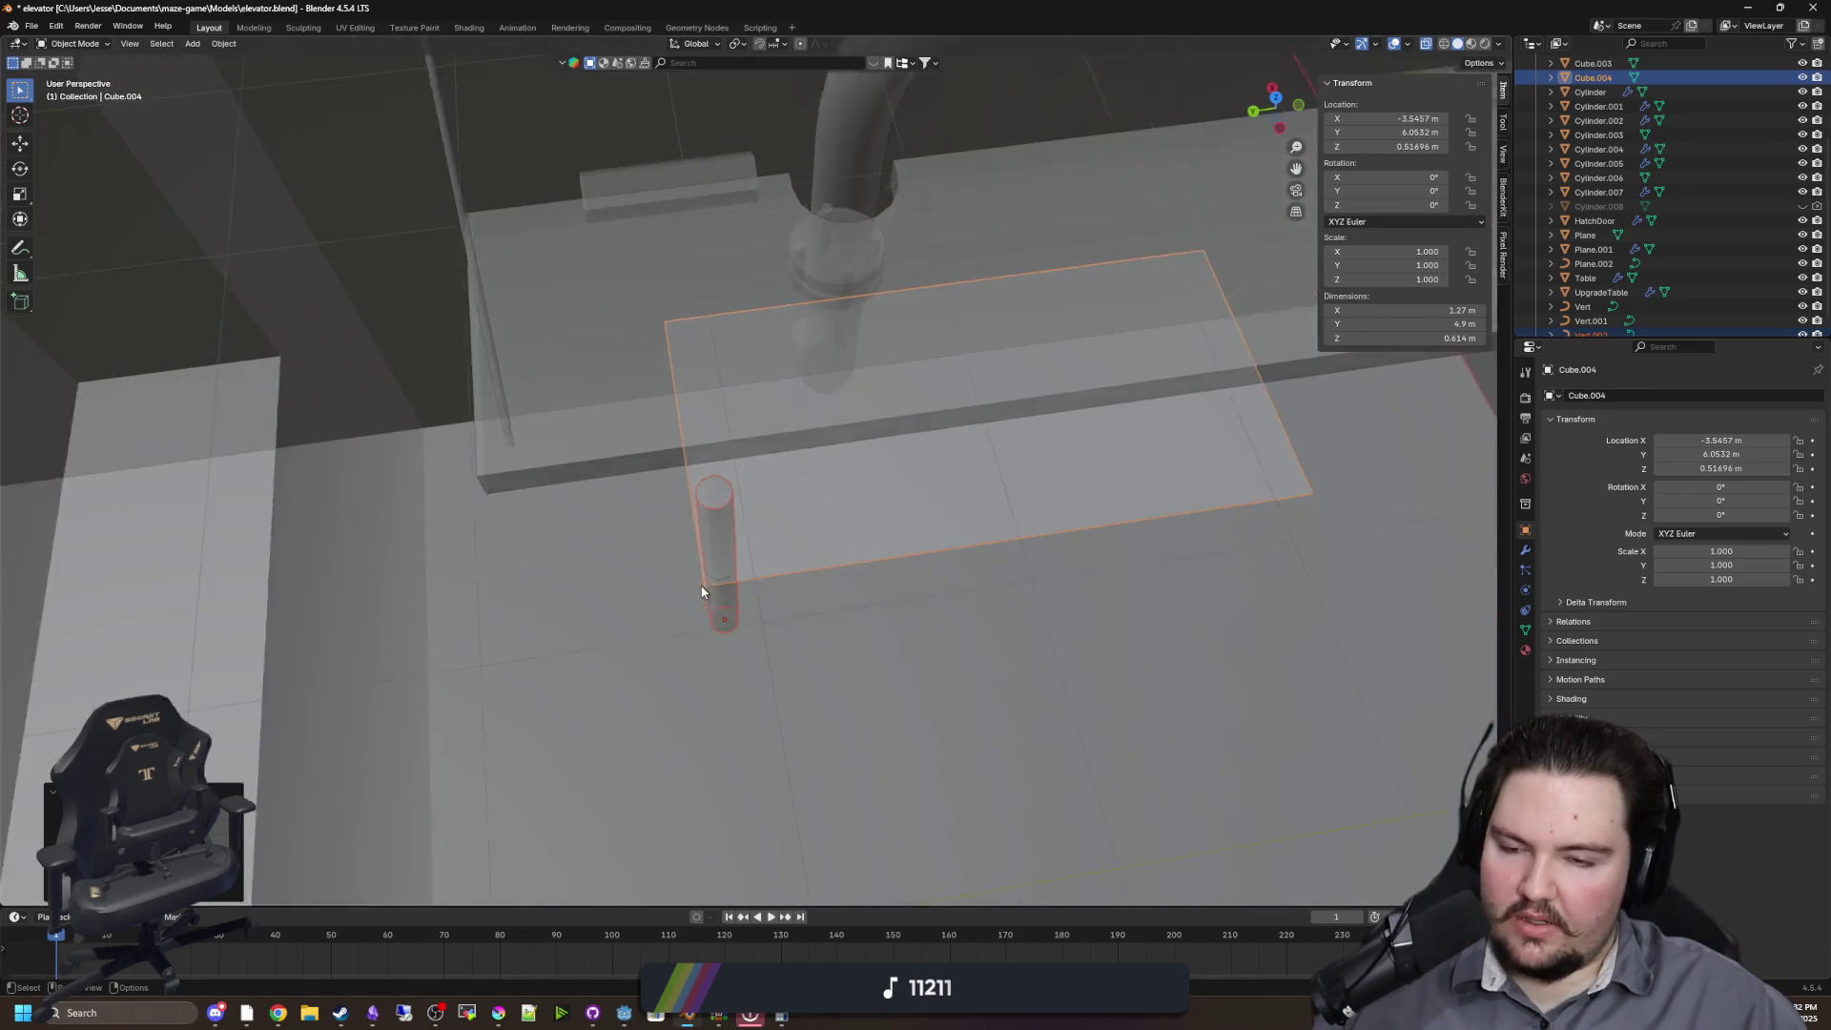
{"action": "key", "text": "alt+z"}
{"action": "key", "text": "g"}
{"action": "key", "text": "x"}
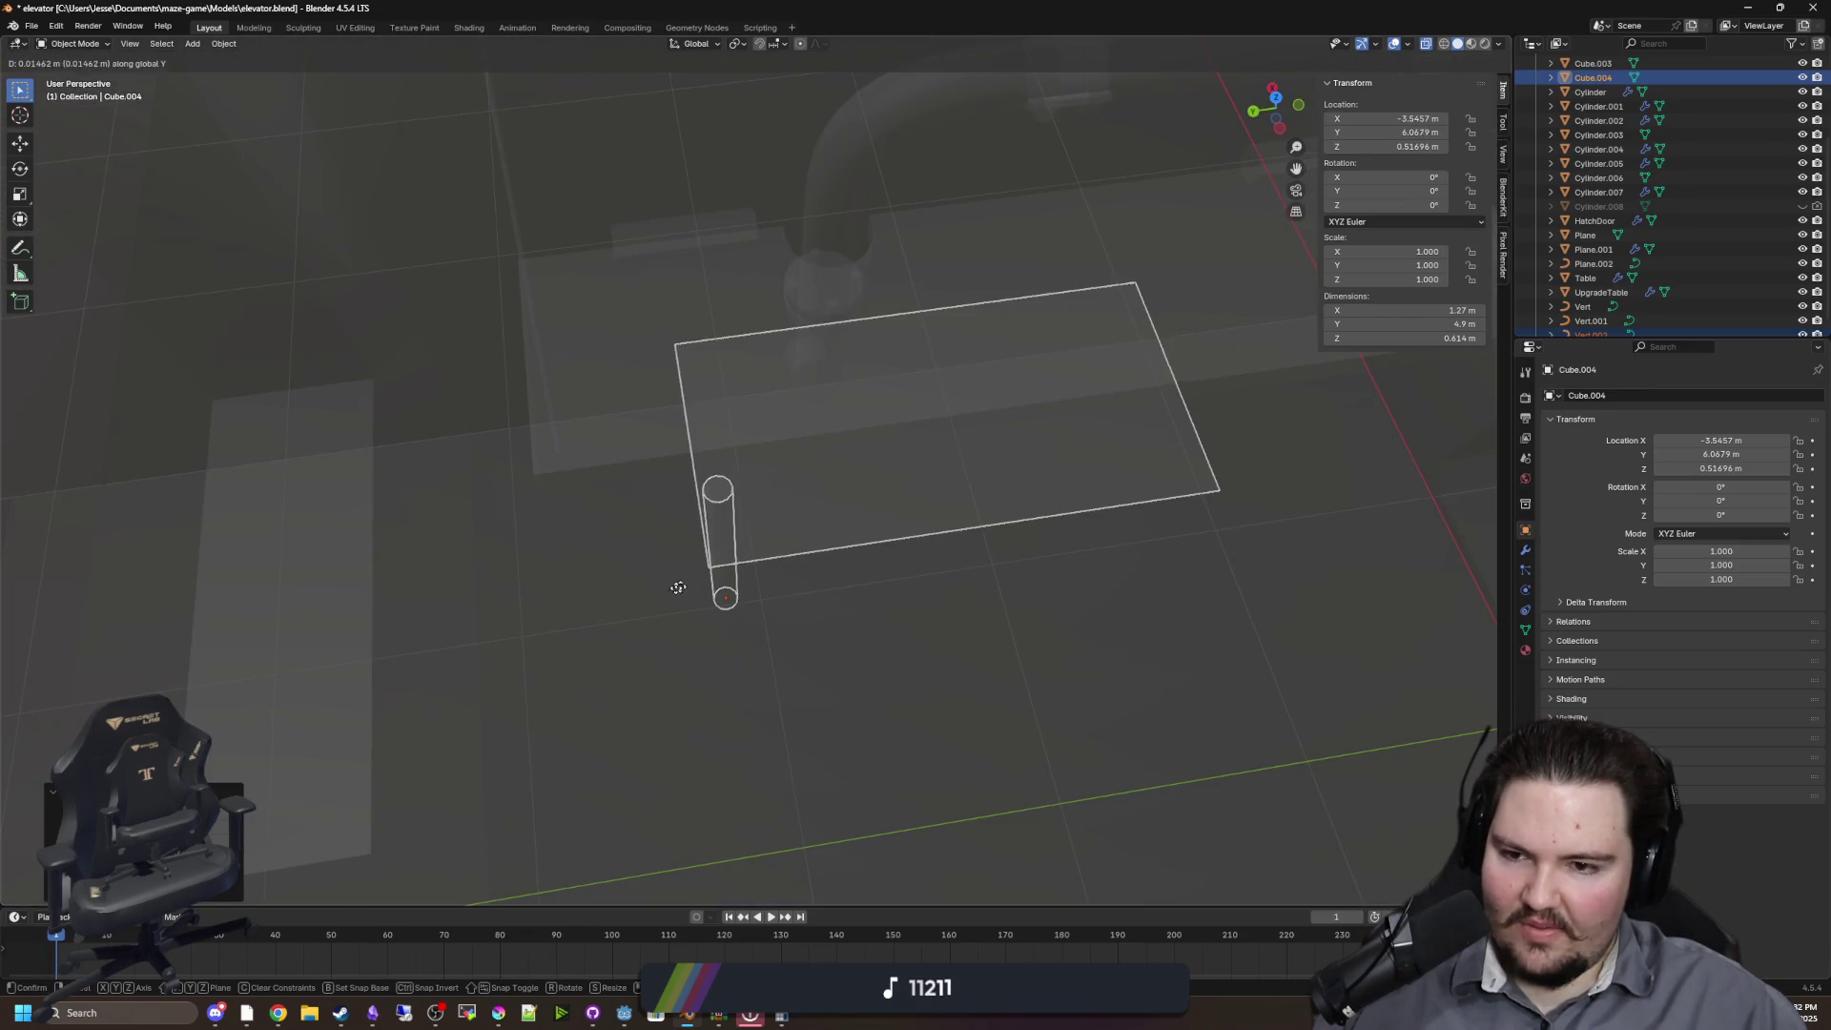
{"action": "key", "text": "Escape"}
{"action": "scroll", "coordinate": [747, 597], "scroll_direction": "up", "scroll_amount": 3}
{"action": "key", "text": "alt+z"}
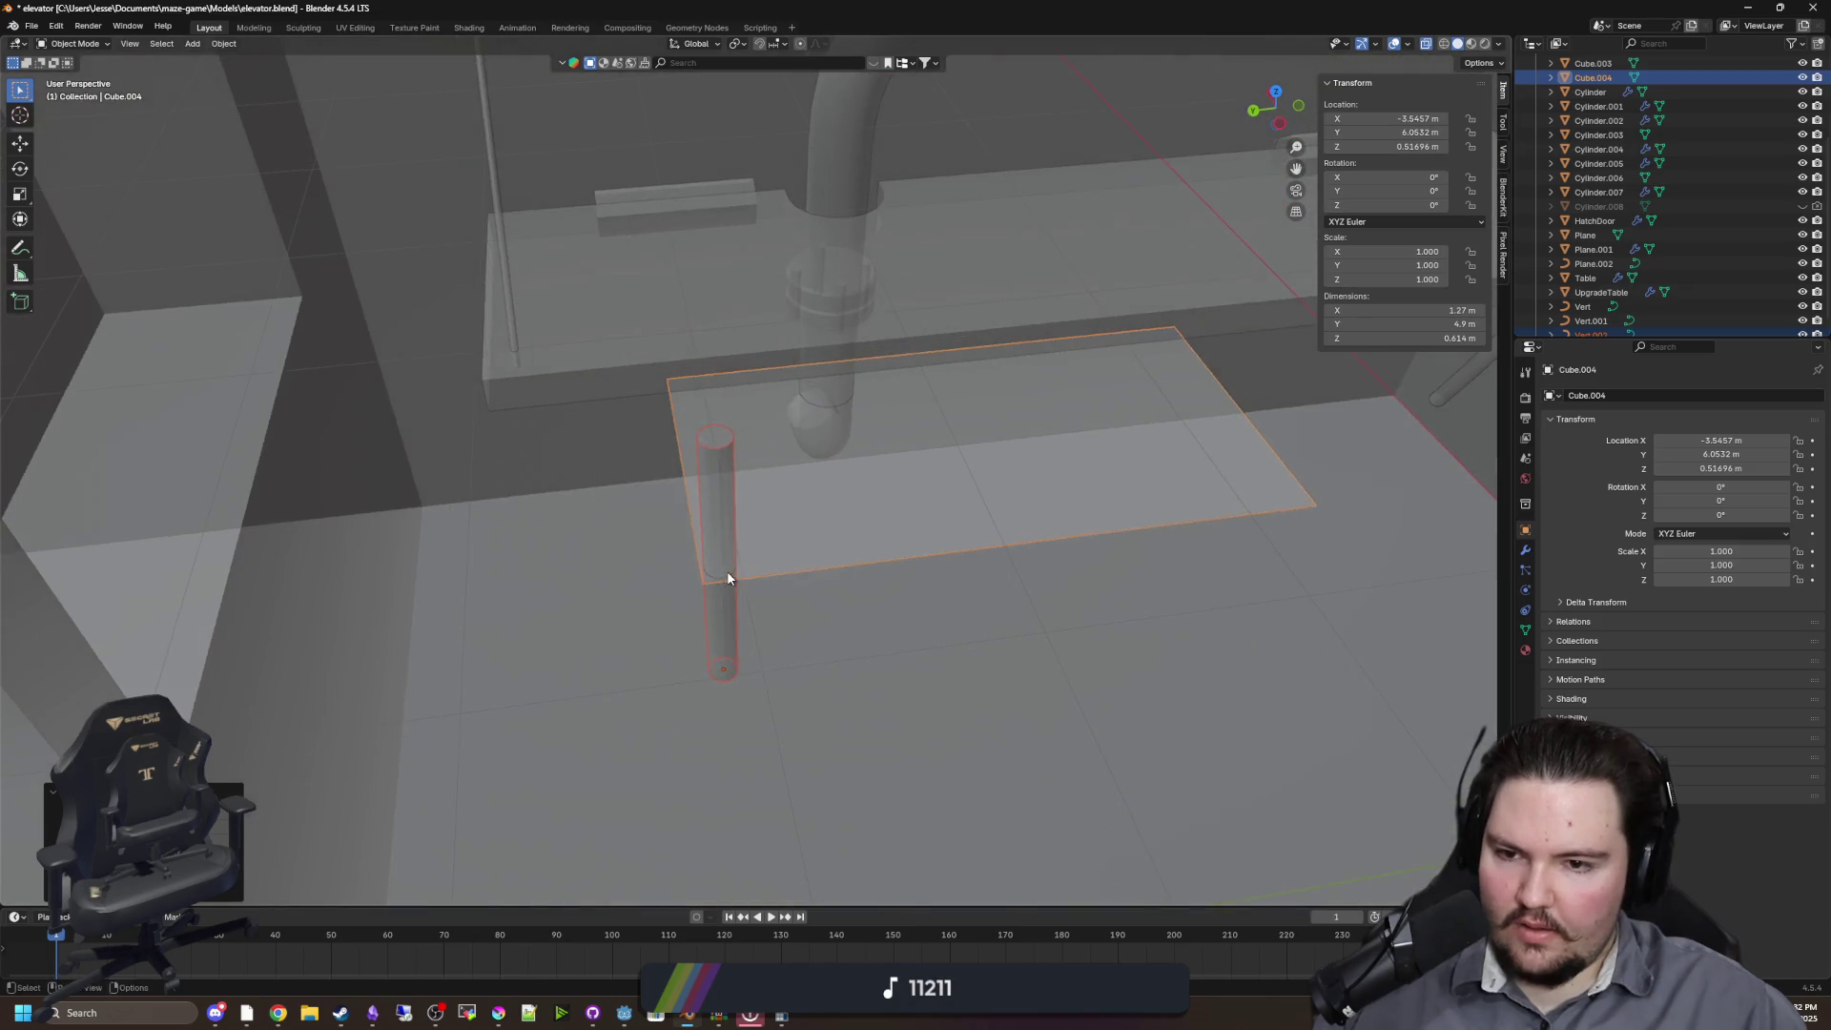
{"action": "key", "text": "y"}
{"action": "left_click", "coordinate": [692, 562]}
{"action": "key", "text": "g"}
{"action": "key", "text": "y"}
{"action": "left_click", "coordinate": [570, 585]}
{"action": "mouse_move", "coordinate": [571, 586]}
{"action": "left_mouse_down"}
{"action": "mouse_move", "coordinate": [817, 536]}
{"action": "mouse_move", "coordinate": [850, 569]}
{"action": "mouse_move", "coordinate": [776, 506]}
{"action": "mouse_move", "coordinate": [826, 471]}
{"action": "mouse_move", "coordinate": [887, 535]}
{"action": "mouse_move", "coordinate": [666, 559]}
{"action": "mouse_move", "coordinate": [842, 515]}
{"action": "mouse_move", "coordinate": [856, 458]}
{"action": "mouse_move", "coordinate": [883, 597]}
{"action": "mouse_move", "coordinate": [854, 605]}
{"action": "mouse_move", "coordinate": [960, 572]}
{"action": "mouse_move", "coordinate": [762, 525]}
{"action": "mouse_move", "coordinate": [736, 491]}
{"action": "mouse_move", "coordinate": [793, 599]}
{"action": "mouse_move", "coordinate": [860, 602]}
{"action": "mouse_move", "coordinate": [862, 494]}
{"action": "mouse_move", "coordinate": [905, 576]}
{"action": "mouse_move", "coordinate": [944, 560]}
{"action": "left_mouse_up"}
Lower the Cube.004 plane along Z to 0.38757 m
{"action": "key", "text": "g"}
{"action": "key", "text": "z"}
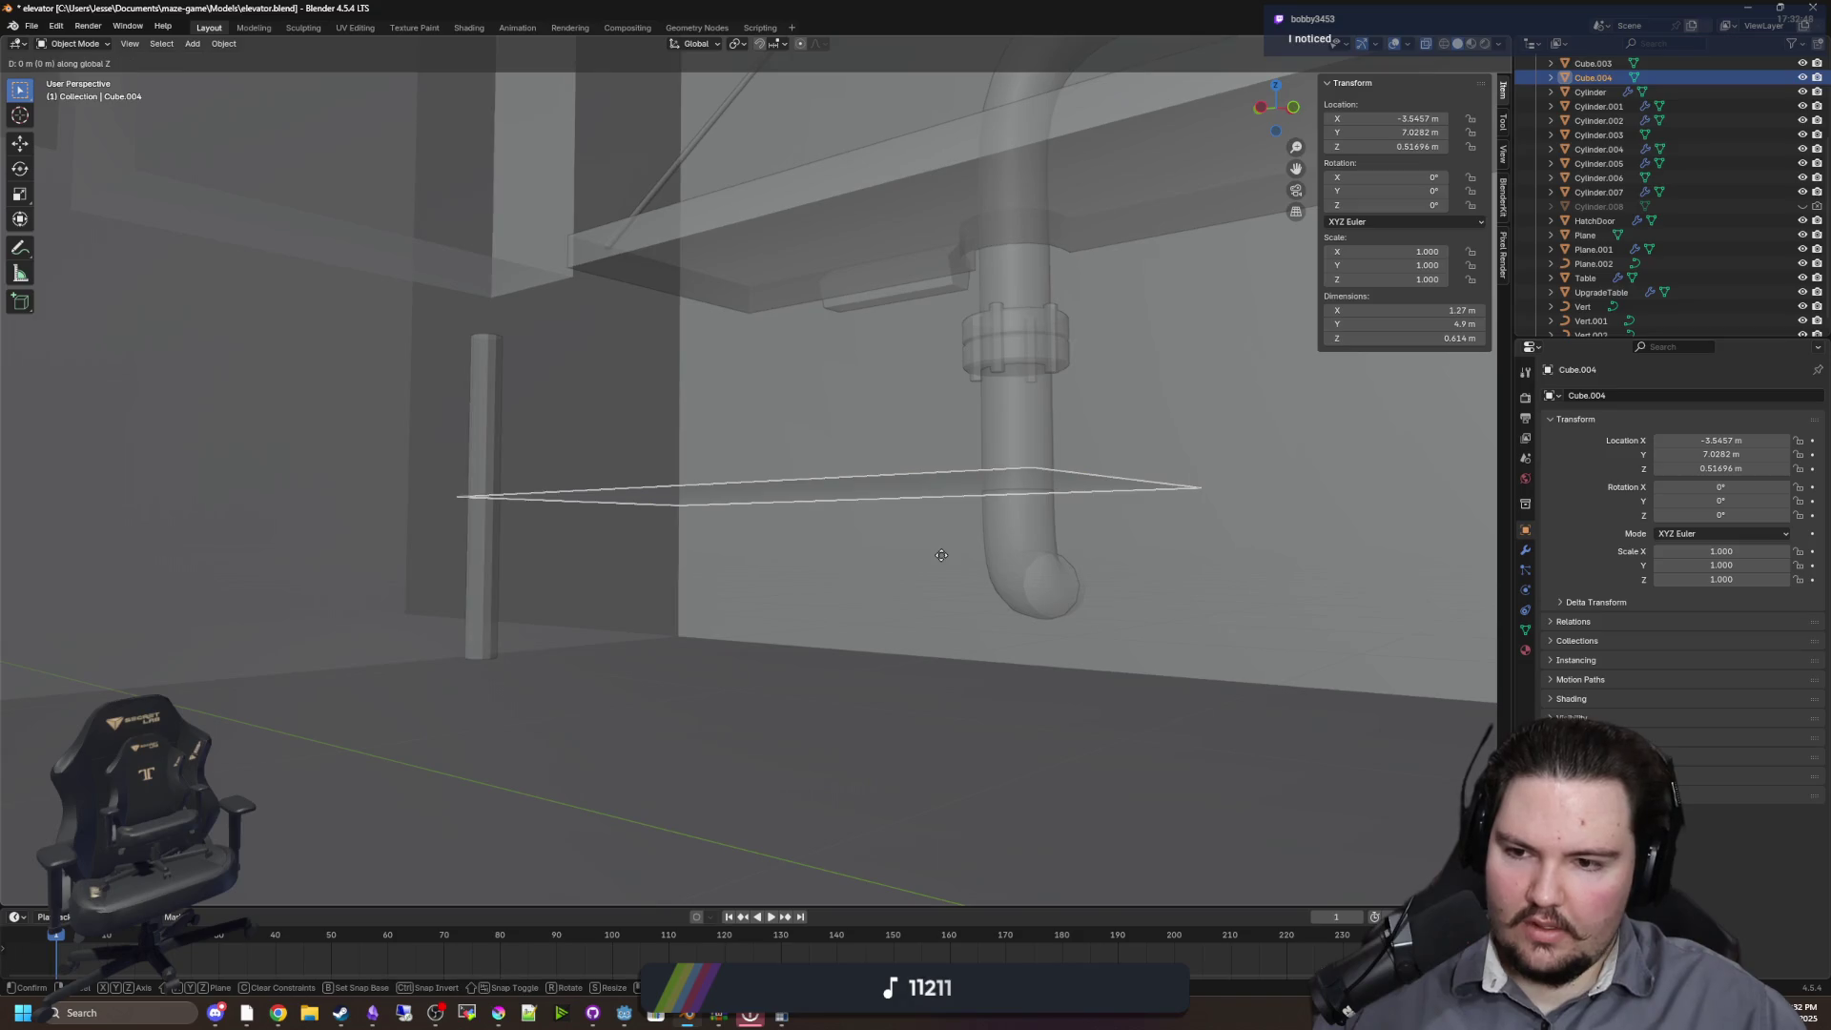
{"action": "left_click", "coordinate": [915, 630]}
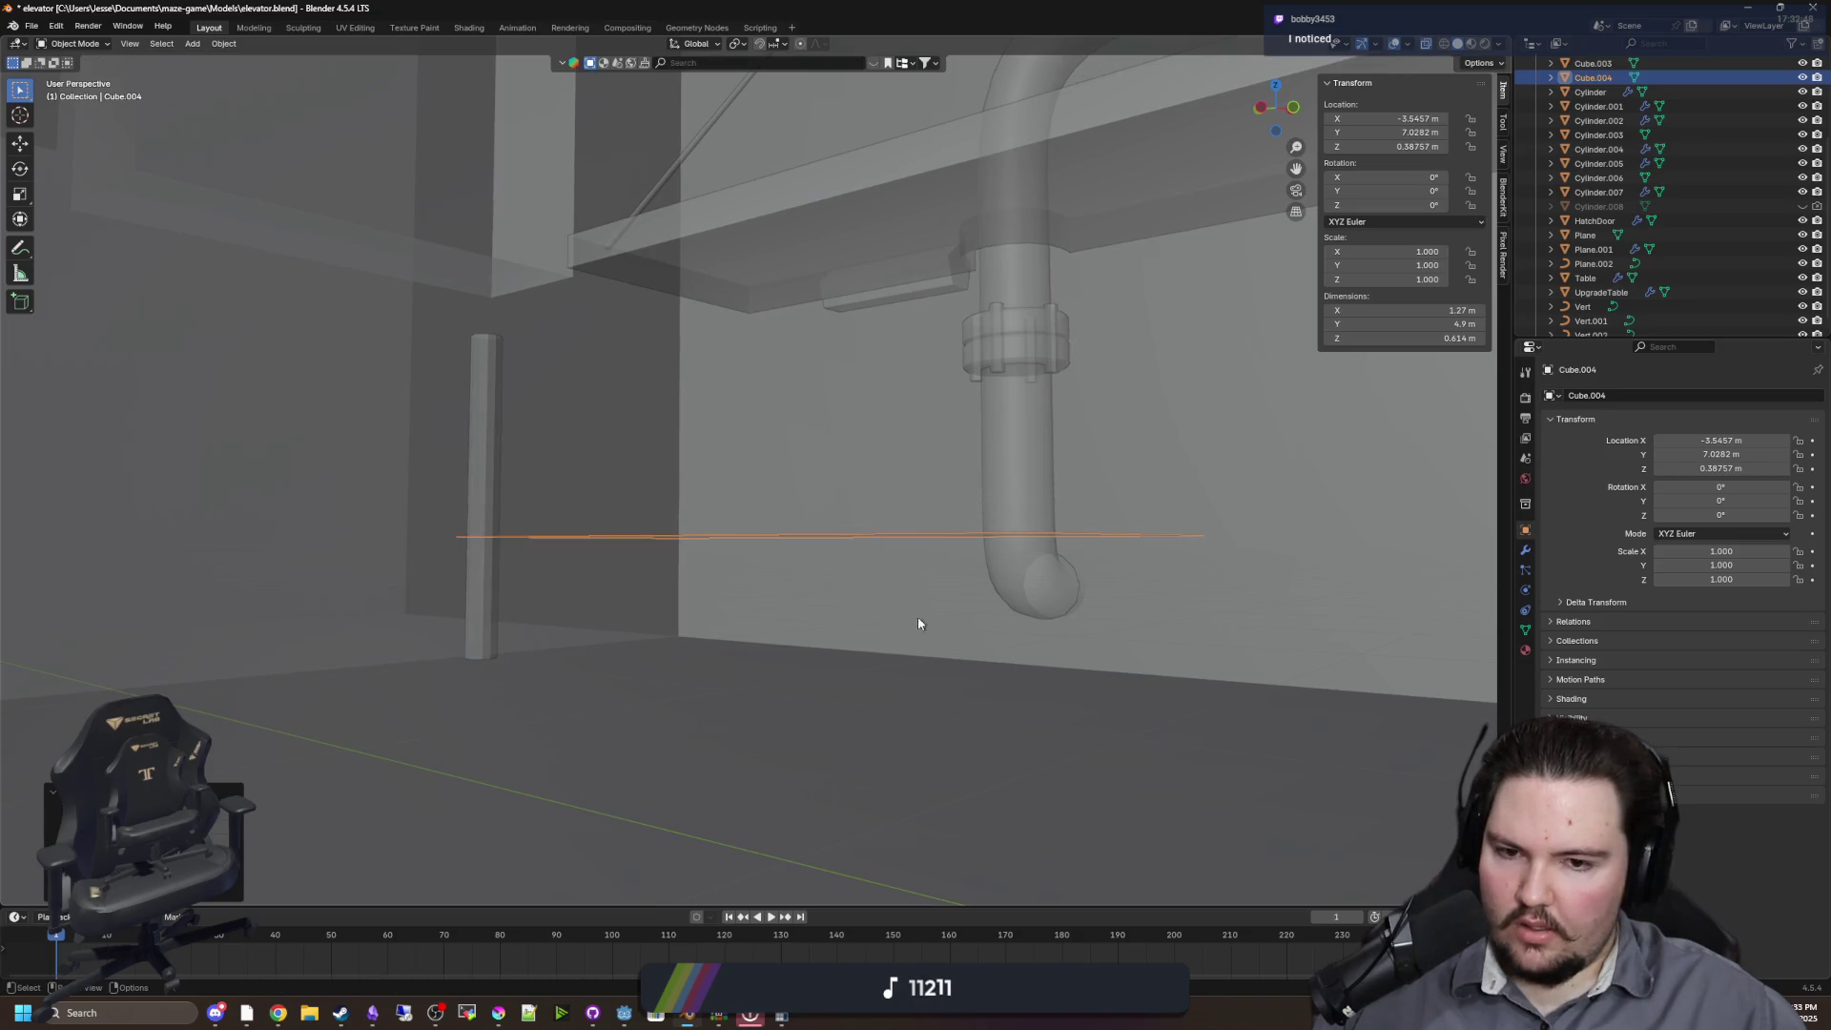
{"action": "mouse_move", "coordinate": [918, 616]}
{"action": "left_mouse_down"}
{"action": "mouse_move", "coordinate": [900, 564]}
{"action": "mouse_move", "coordinate": [913, 511]}
{"action": "mouse_move", "coordinate": [839, 493]}
{"action": "left_mouse_up"}
Slide Cube.004's two outer corner vertices along X to reposition the shelf edge
{"action": "key", "text": "Tab"}
{"action": "left_click", "coordinate": [893, 387]}
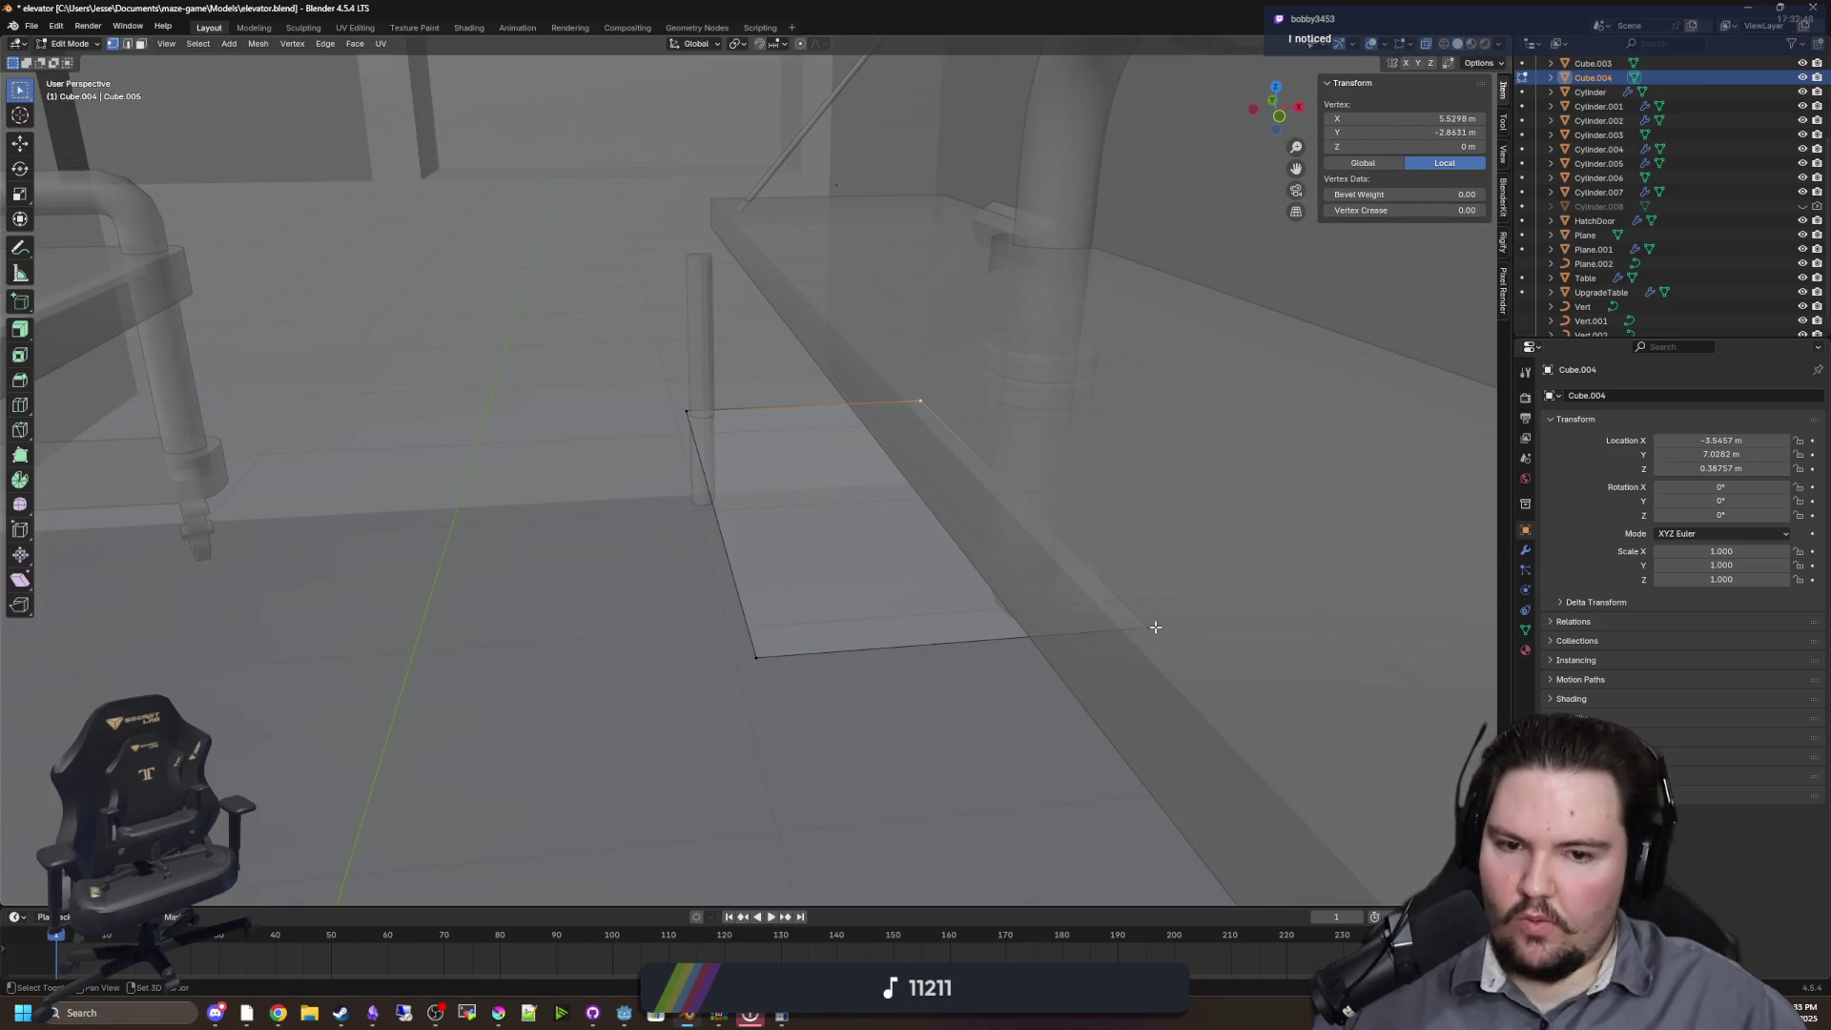
{"action": "left_click", "coordinate": [1155, 627], "text": "shift"}
{"action": "key", "text": "g"}
{"action": "key", "text": "x"}
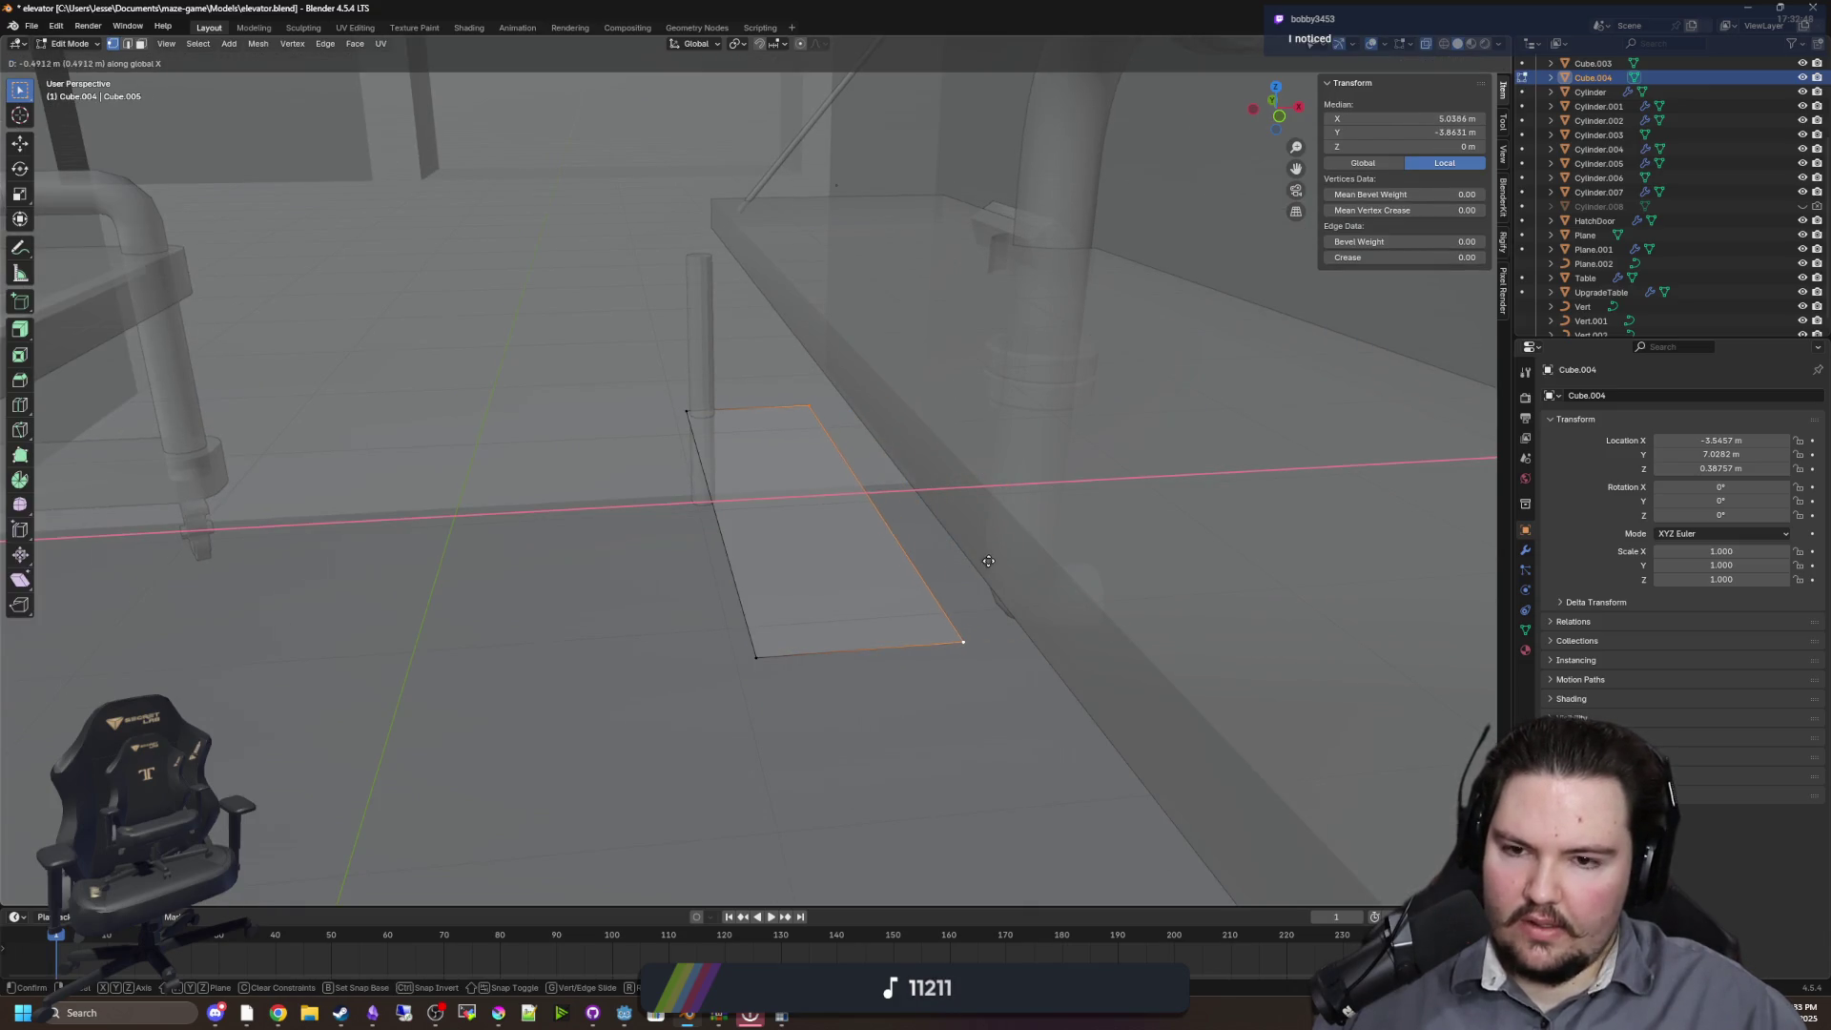
{"action": "left_click", "coordinate": [1010, 560]}
{"action": "left_click_drag", "start_coordinate": [1010, 559], "coordinate": [540, 331]}
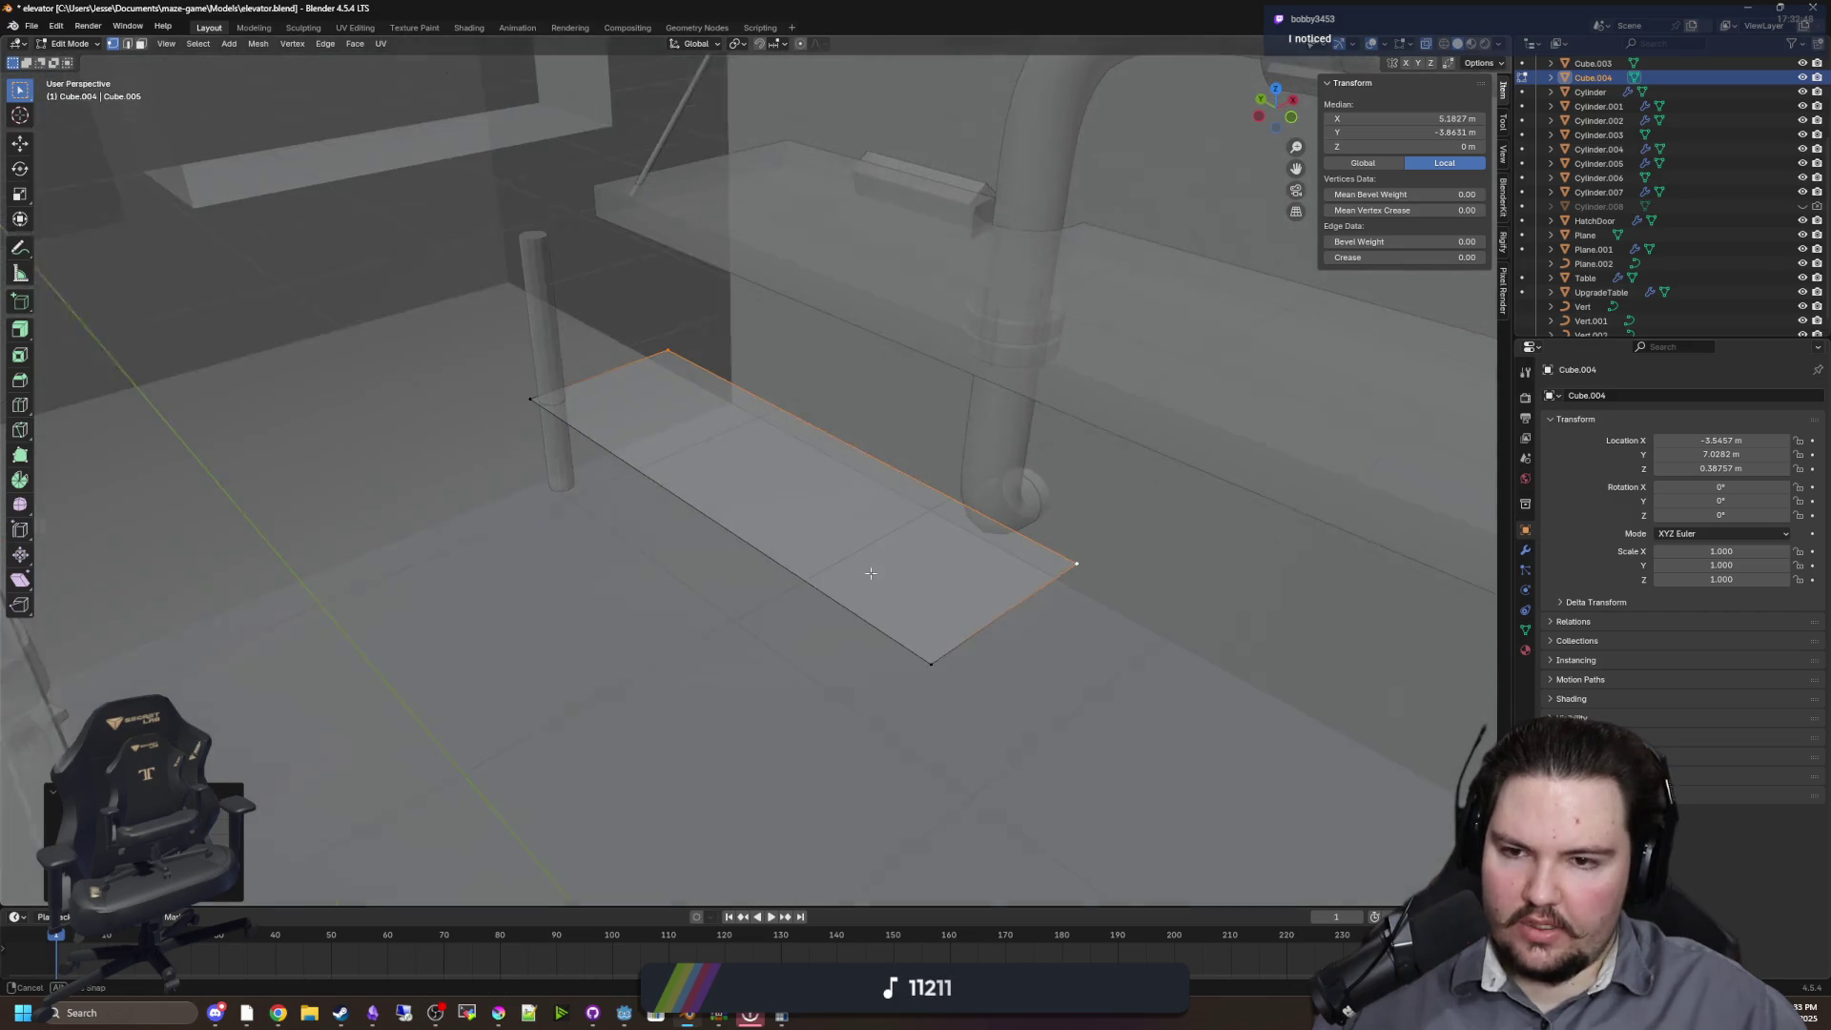
{"action": "key", "text": "Tab"}
{"action": "left_click", "coordinate": [539, 331]}
{"action": "scroll", "coordinate": [712, 544], "scroll_direction": "up", "scroll_amount": 3}
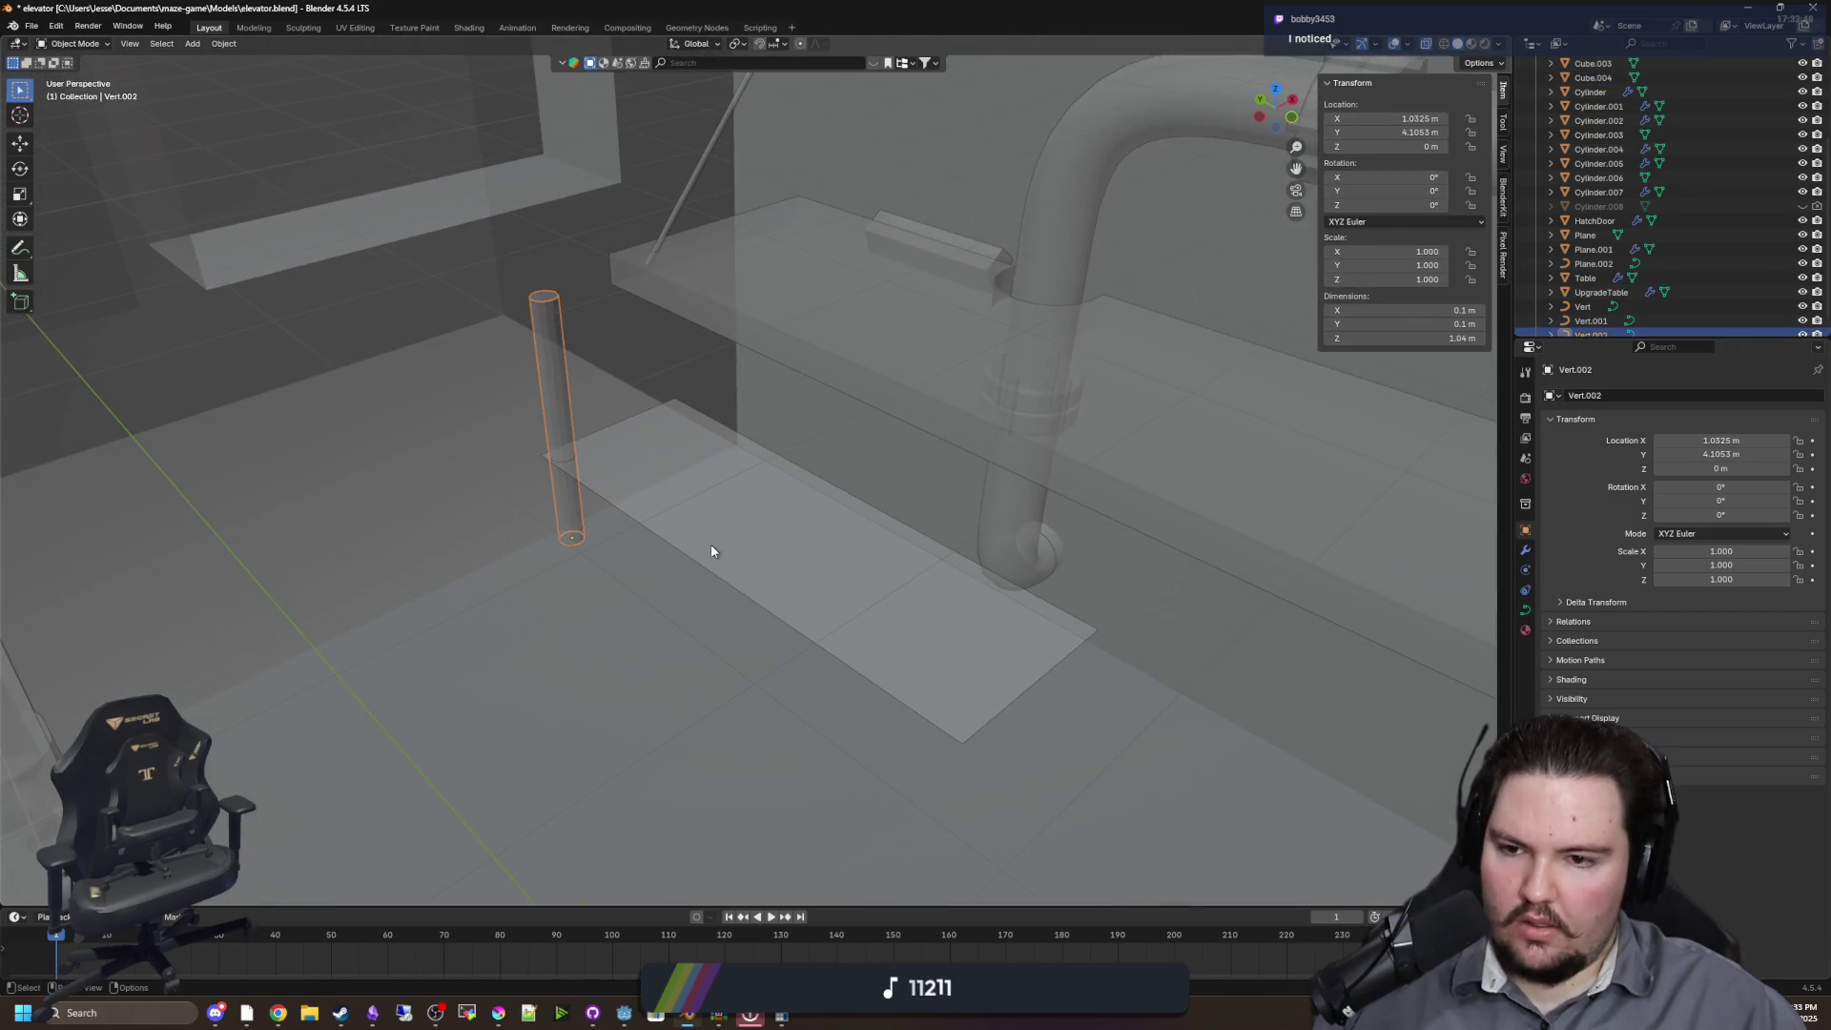
Extend a crossbar point from the post's top exactly 0.5 m along X
{"action": "key", "text": "Tab"}
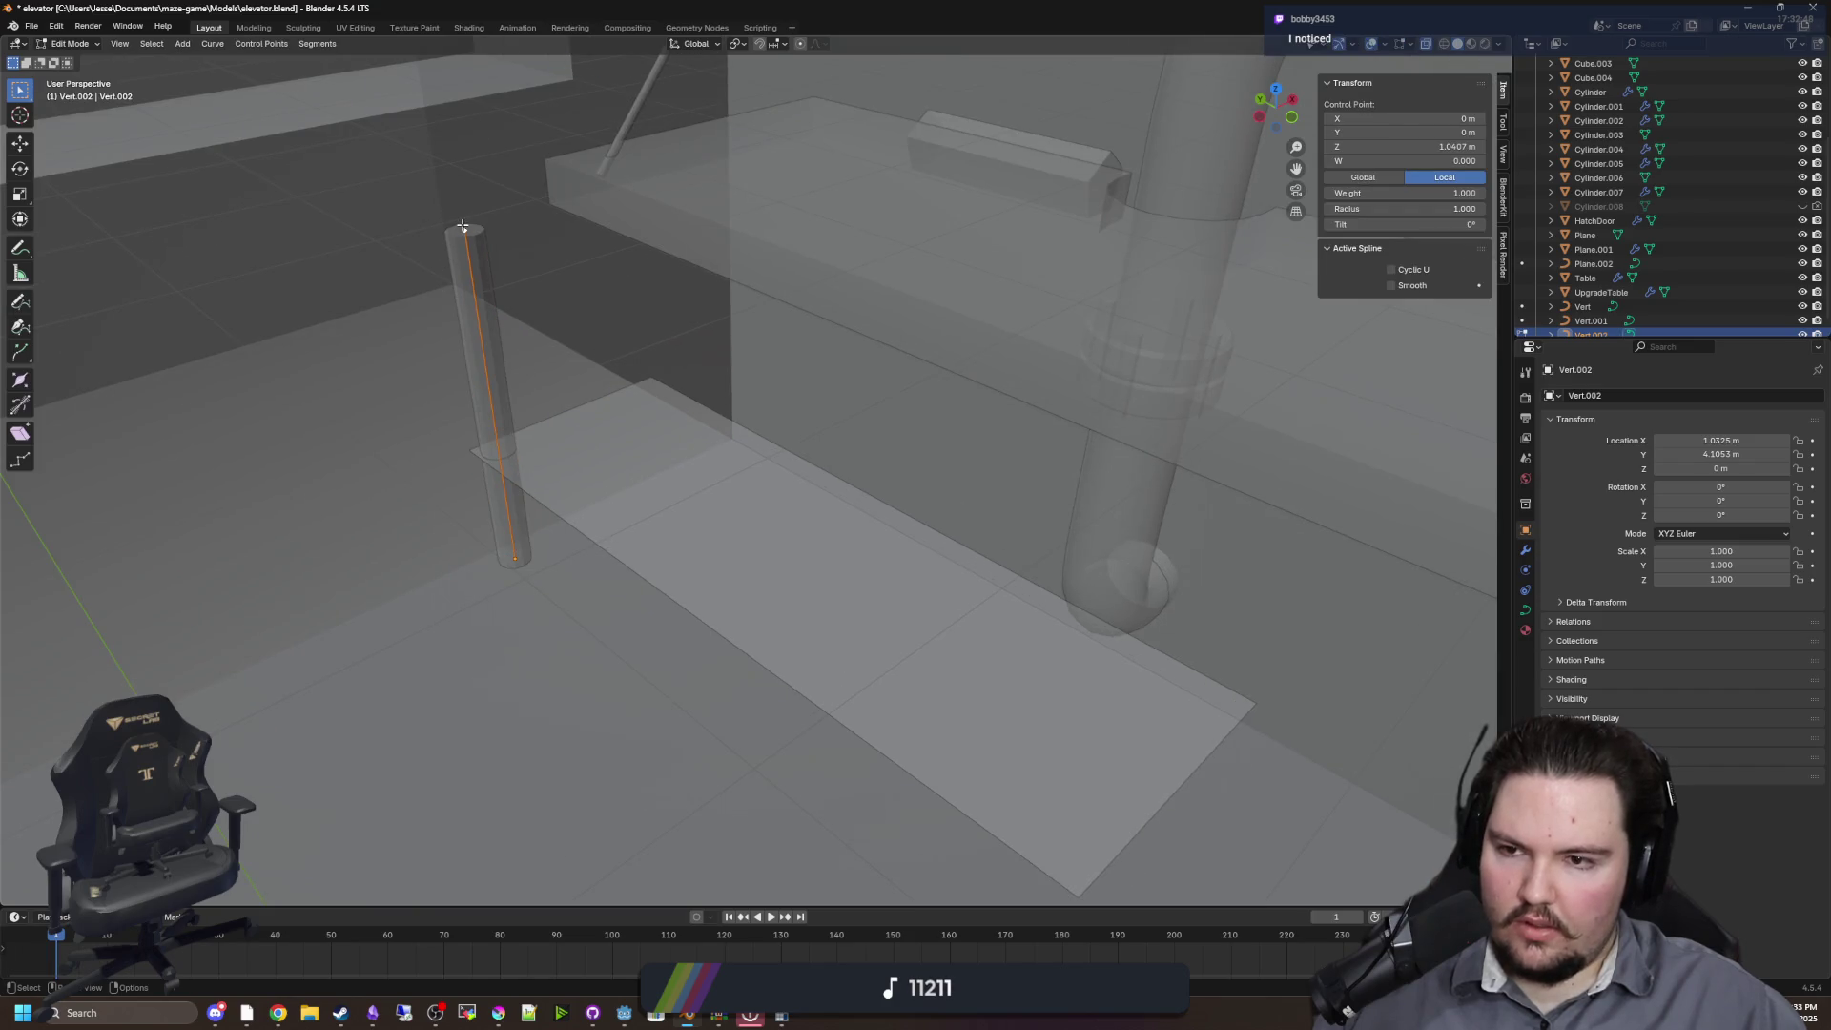
{"action": "key", "text": "g"}
{"action": "key", "text": "x"}
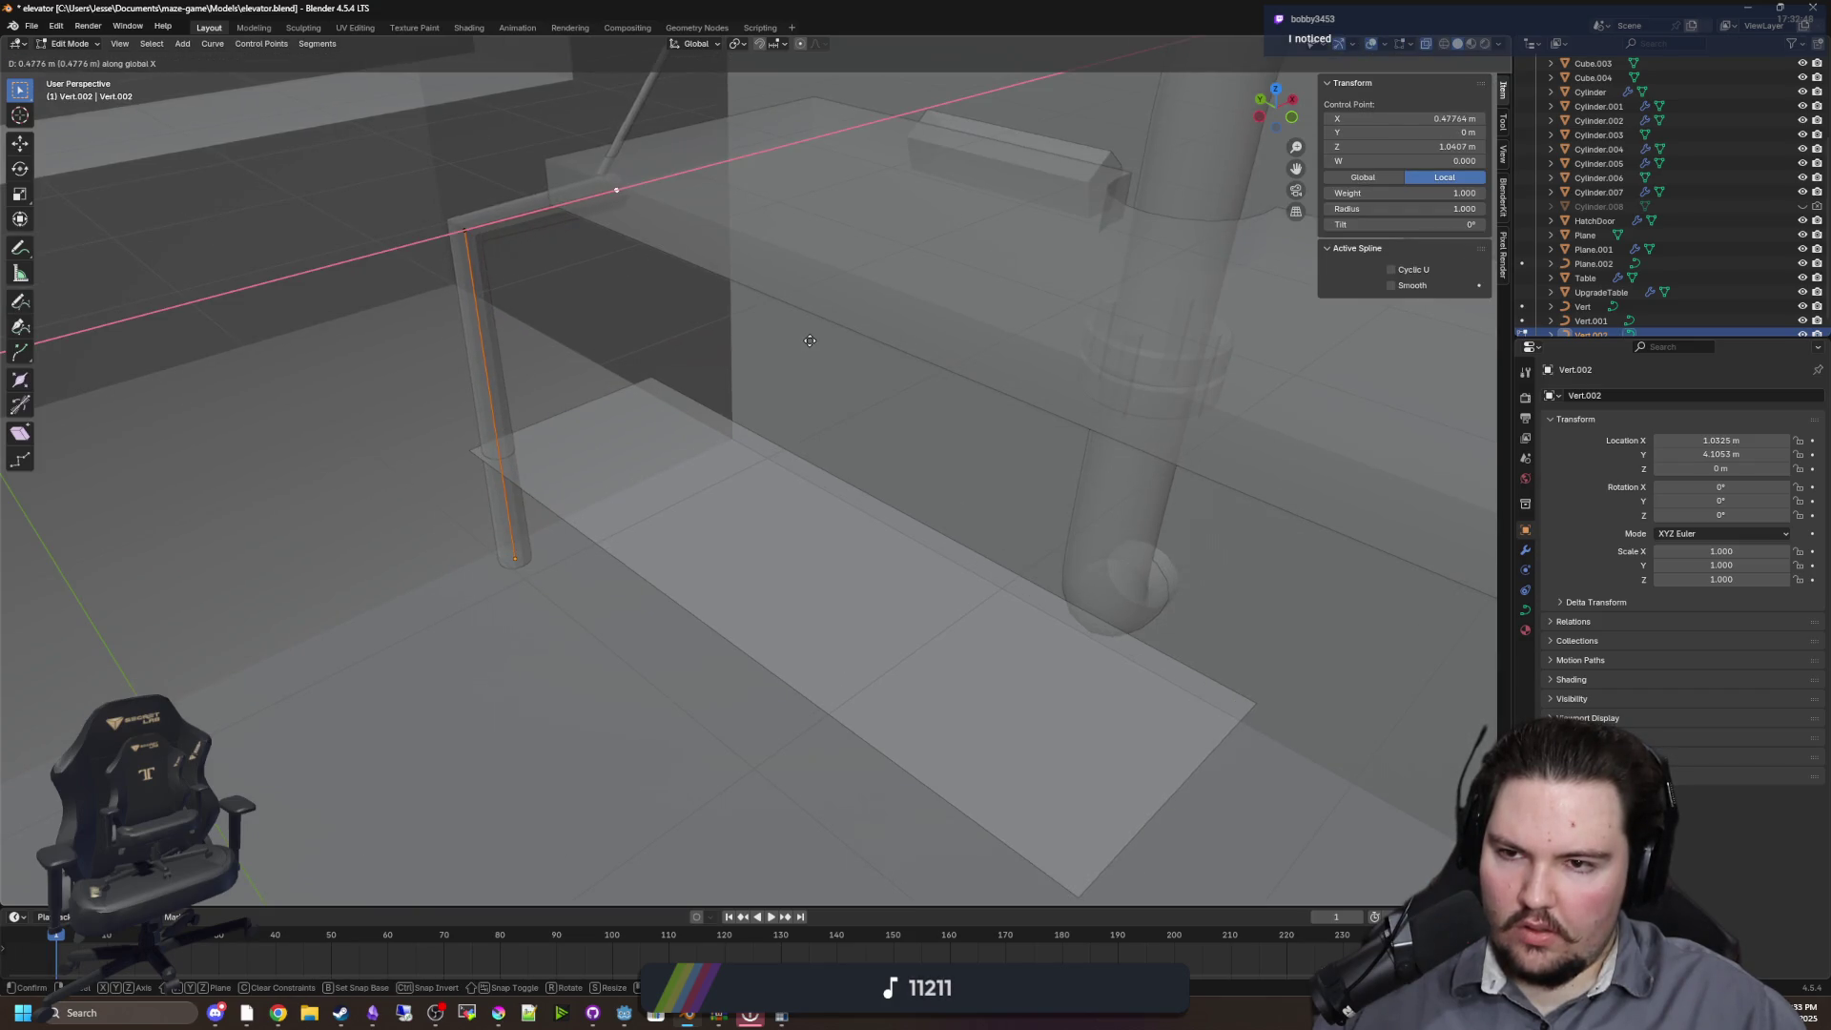
{"action": "left_click", "coordinate": [810, 341]}
{"action": "right_click", "coordinate": [191, 576]}
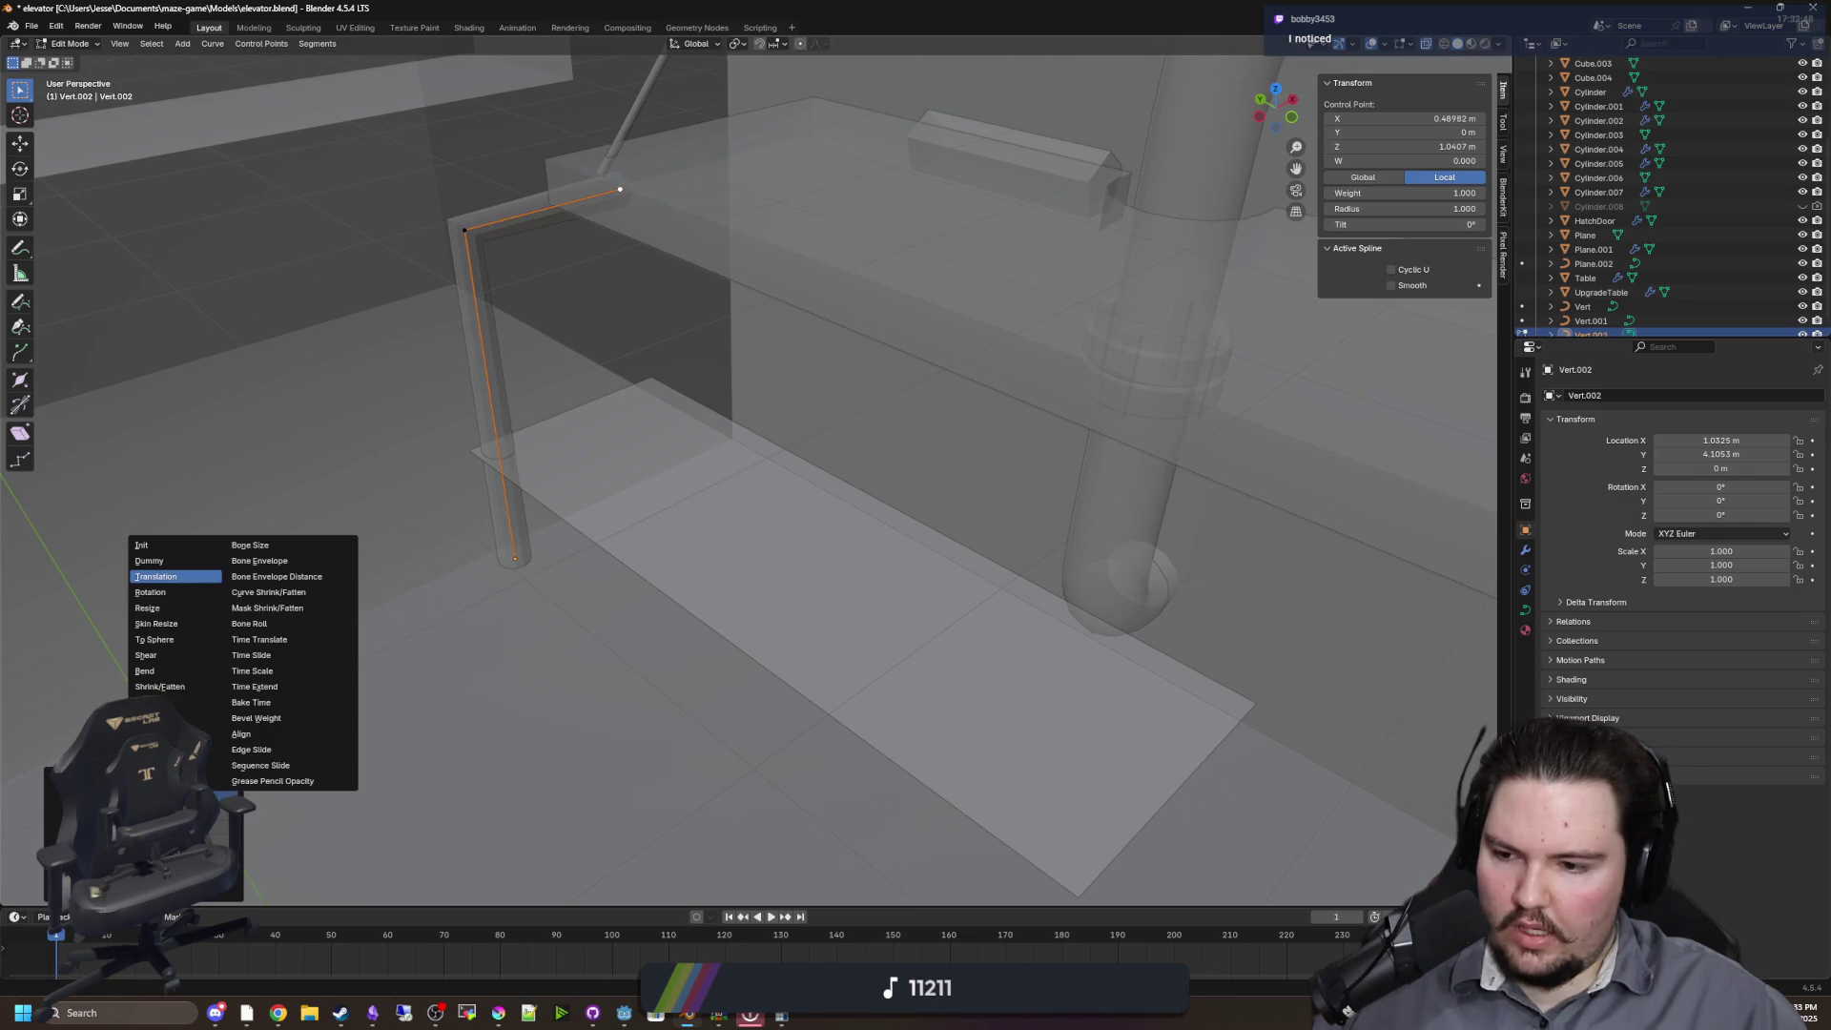
{"action": "left_click", "coordinate": [191, 576]}
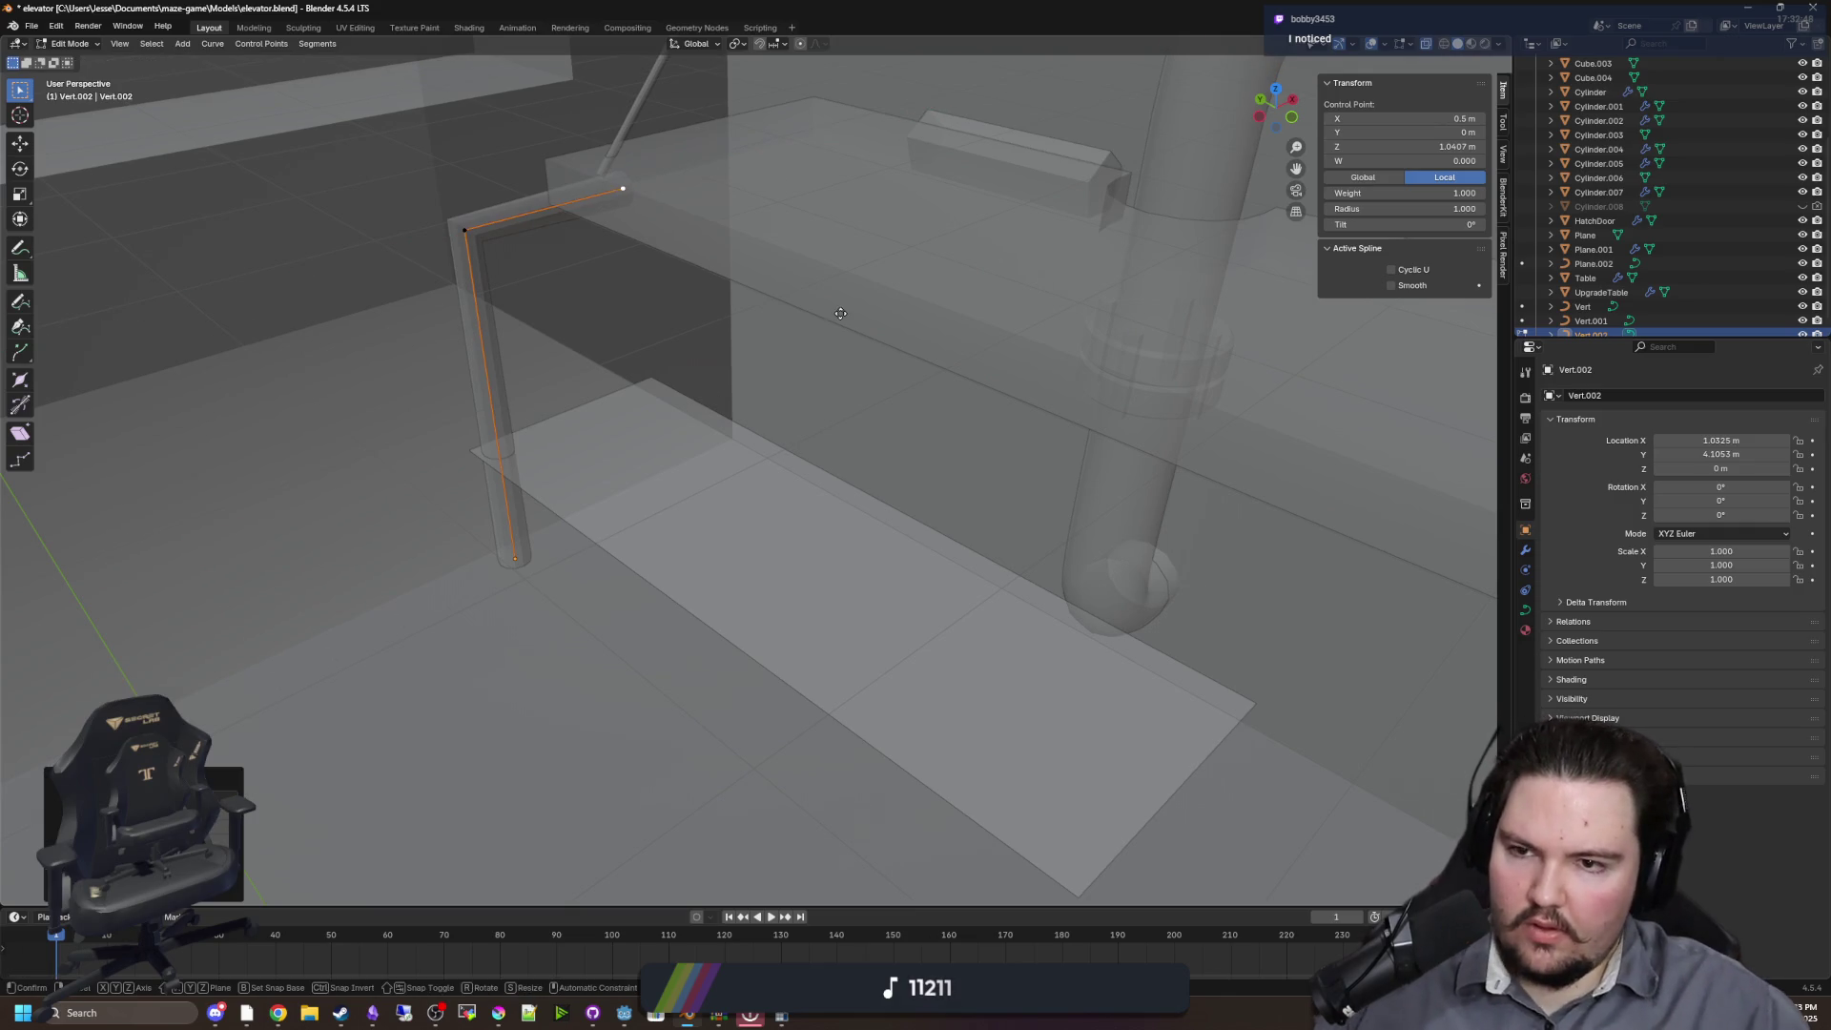
Extrude the crossbar end straight down along Z to form the second leg
{"action": "key", "text": "e"}
{"action": "key", "text": "z"}
{"action": "left_click", "coordinate": [308, 772]}
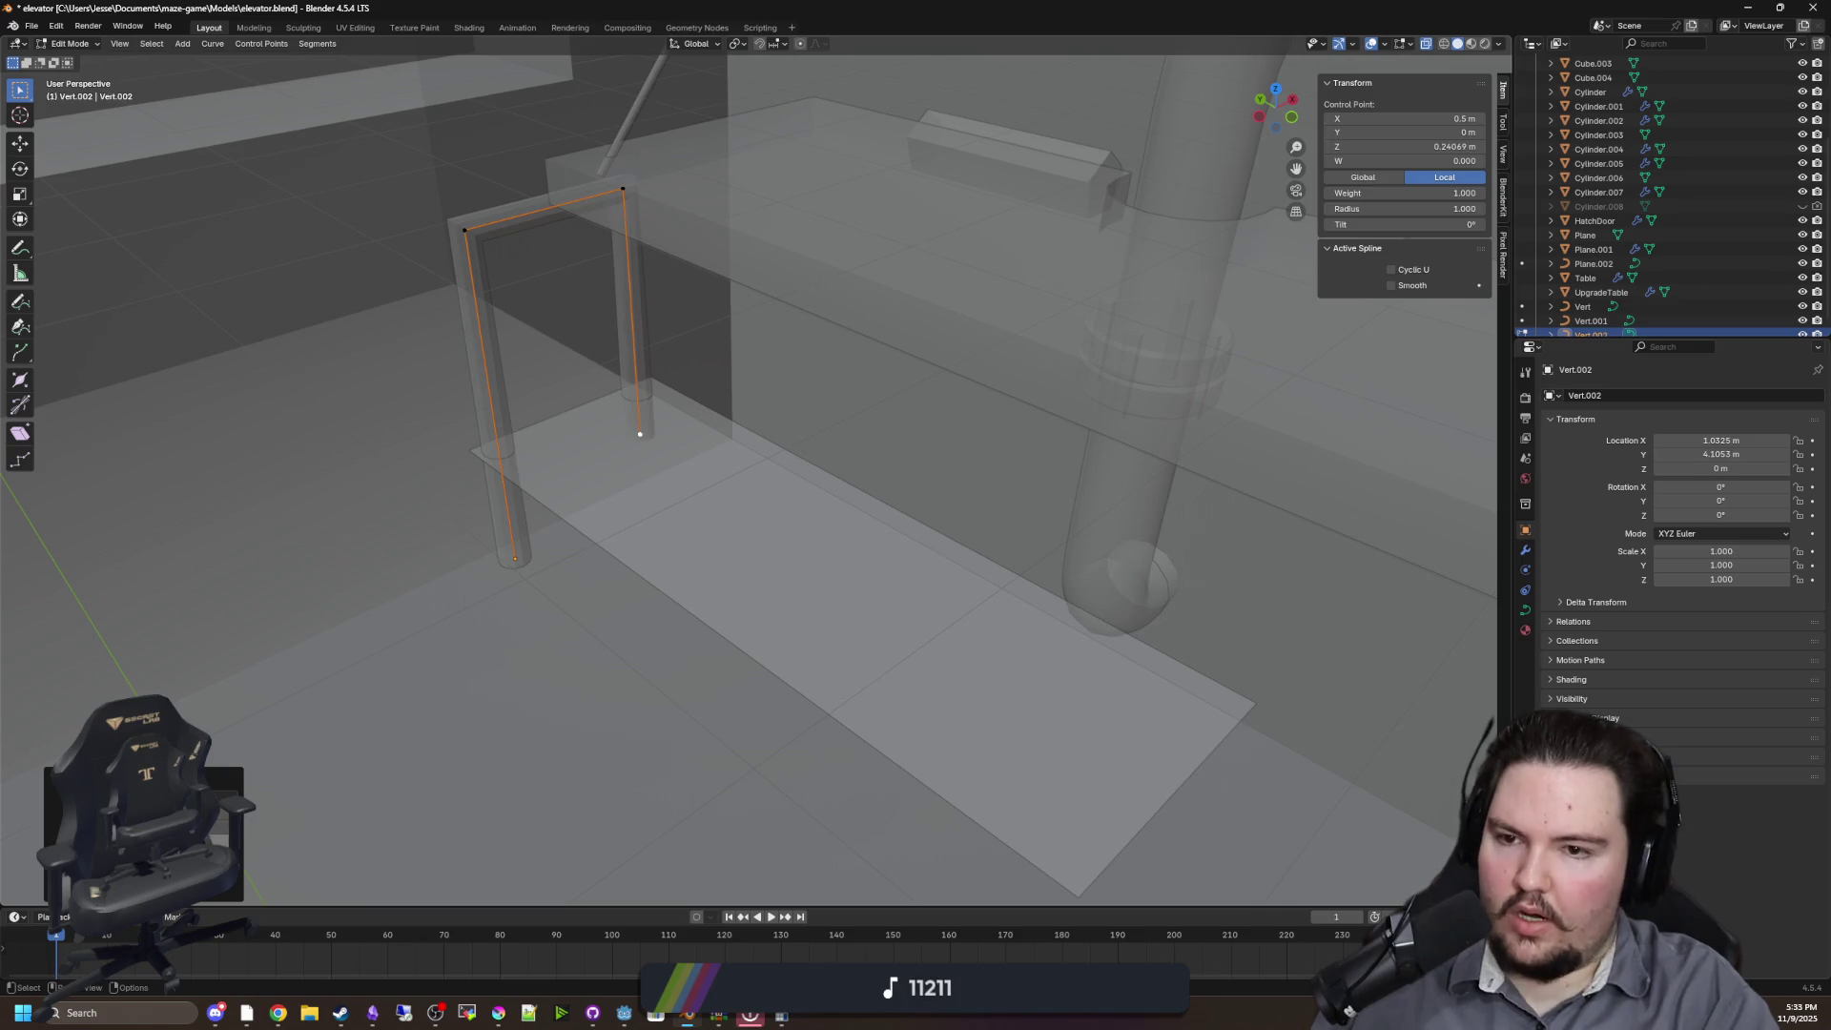
{"action": "left_click_drag", "start_coordinate": [774, 538], "coordinate": [733, 493]}
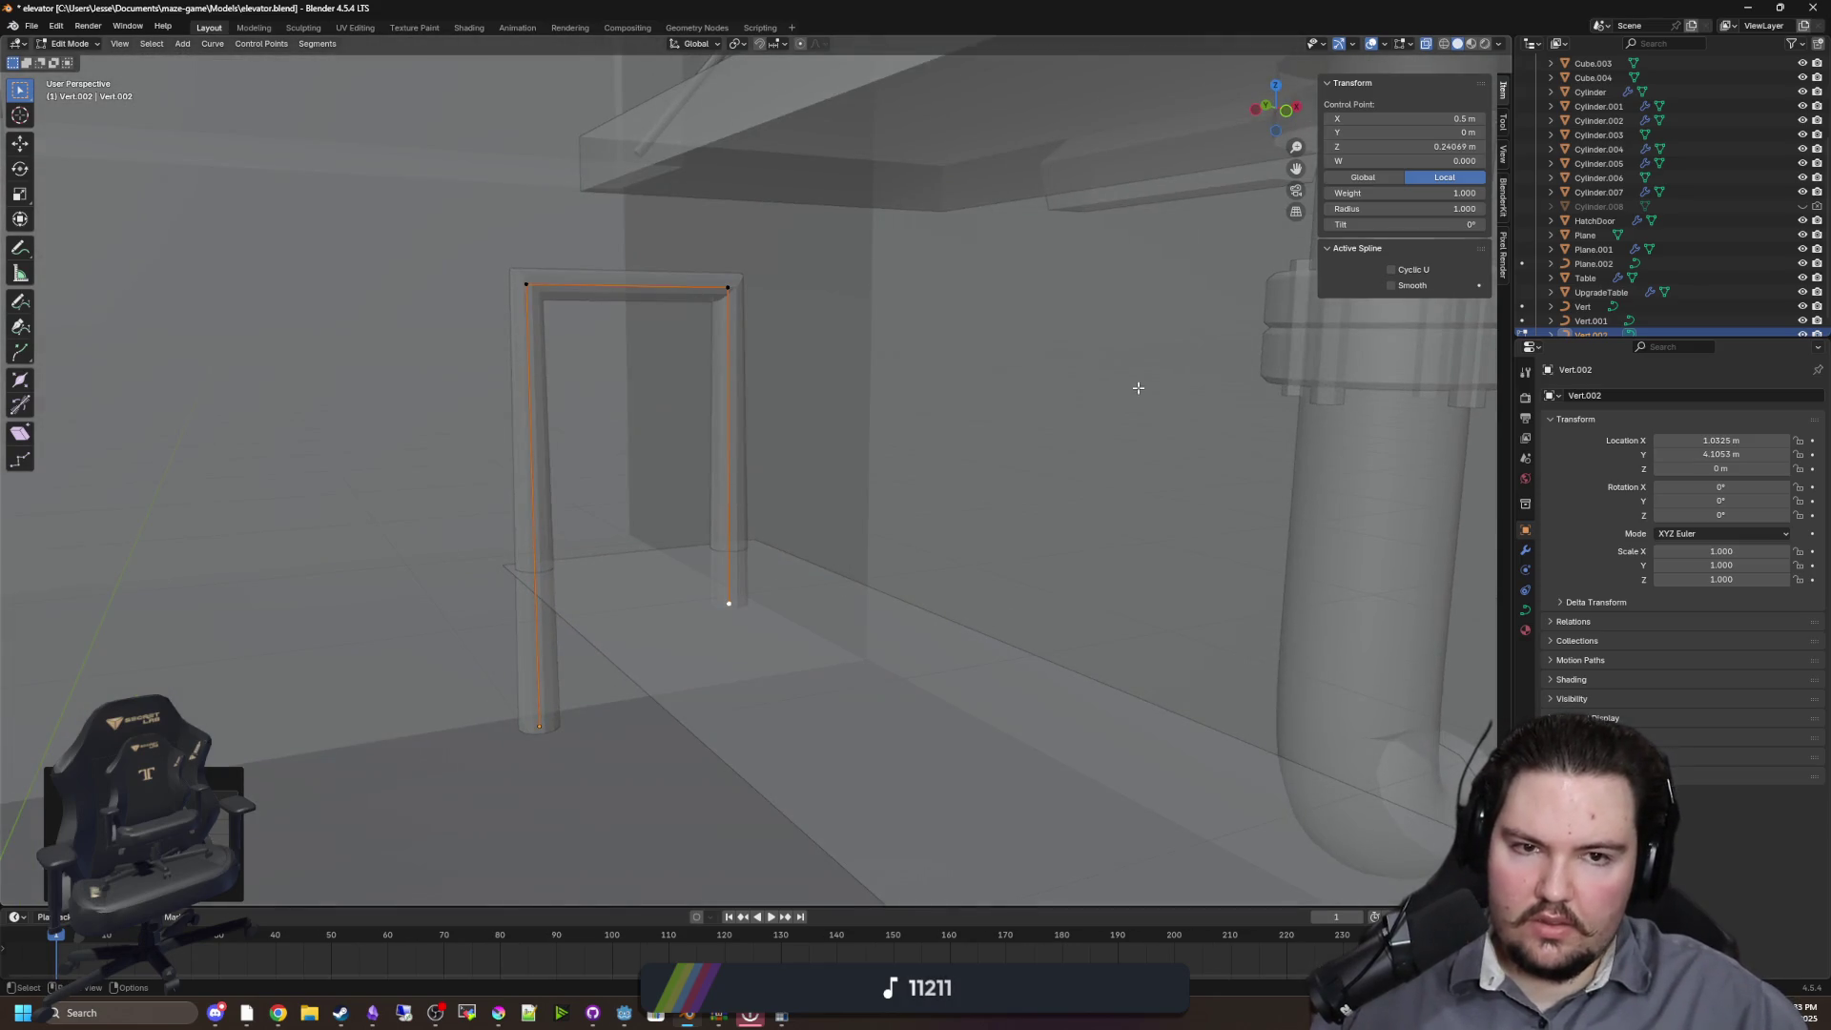
{"action": "left_click", "coordinate": [1361, 179]}
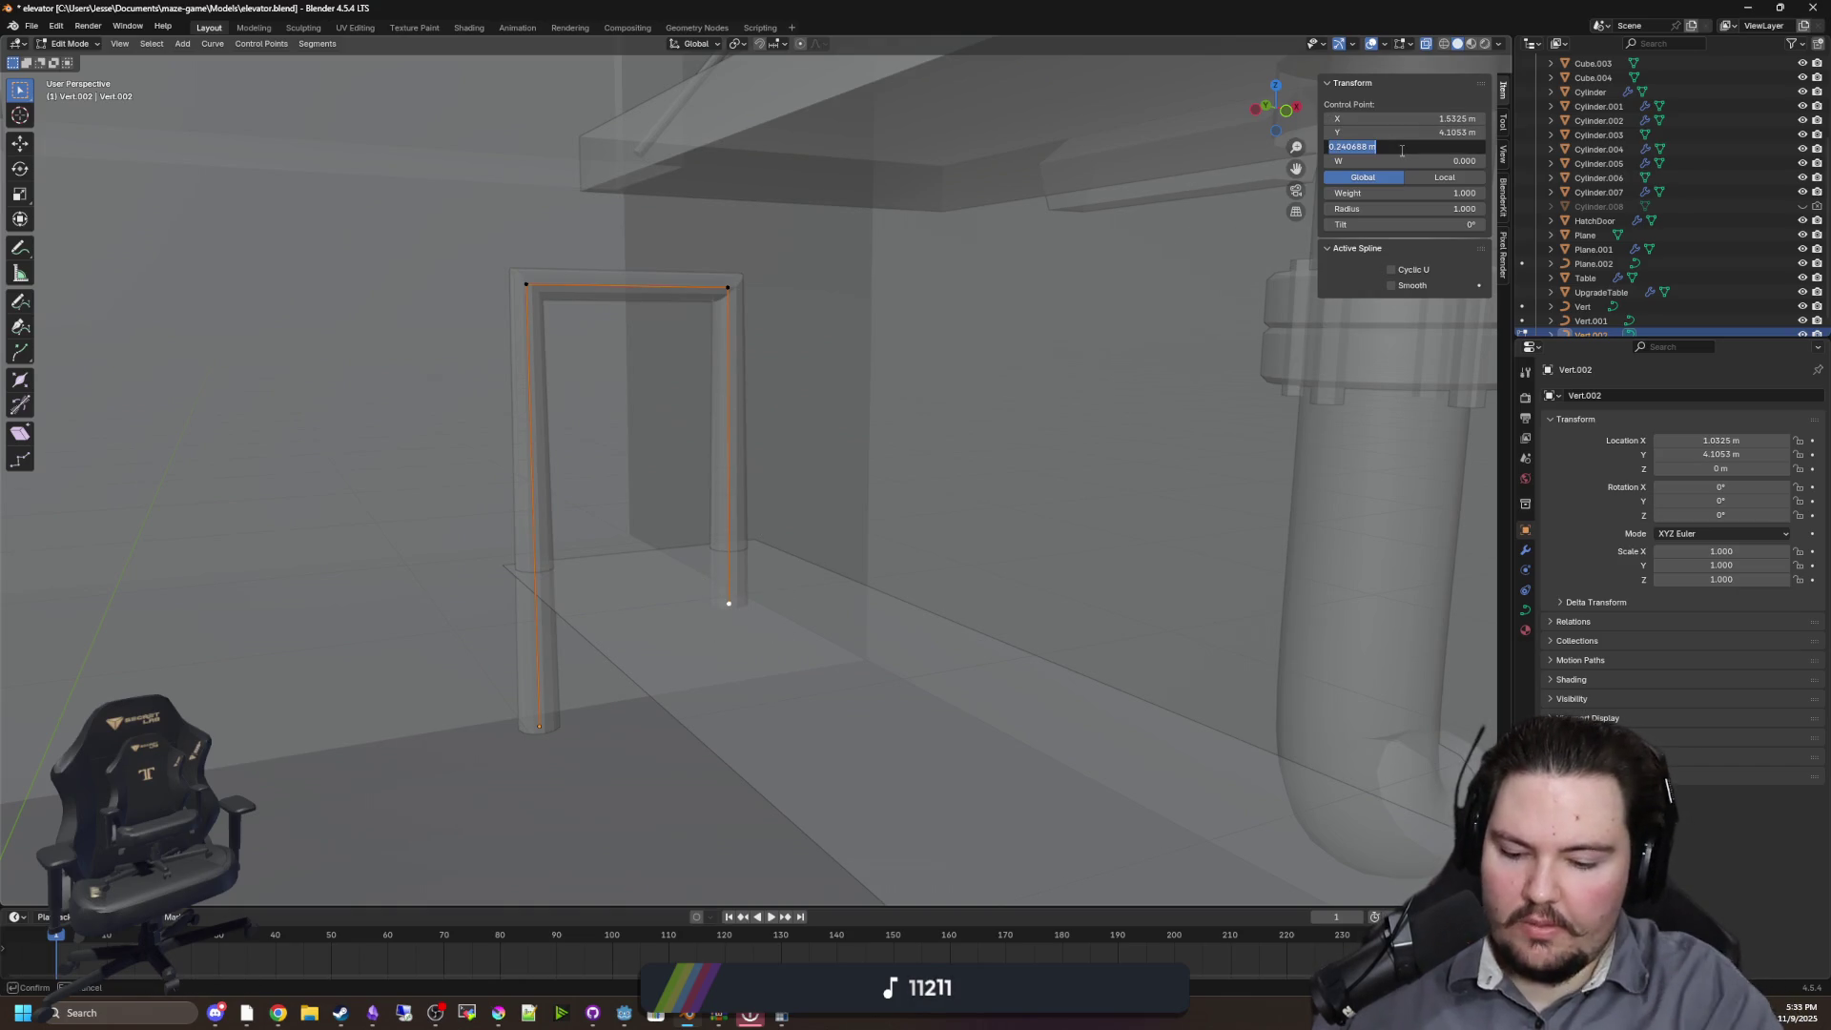
{"action": "scroll", "coordinate": [1021, 429], "scroll_direction": "down", "scroll_amount": 3}
{"action": "key", "text": "Tab"}
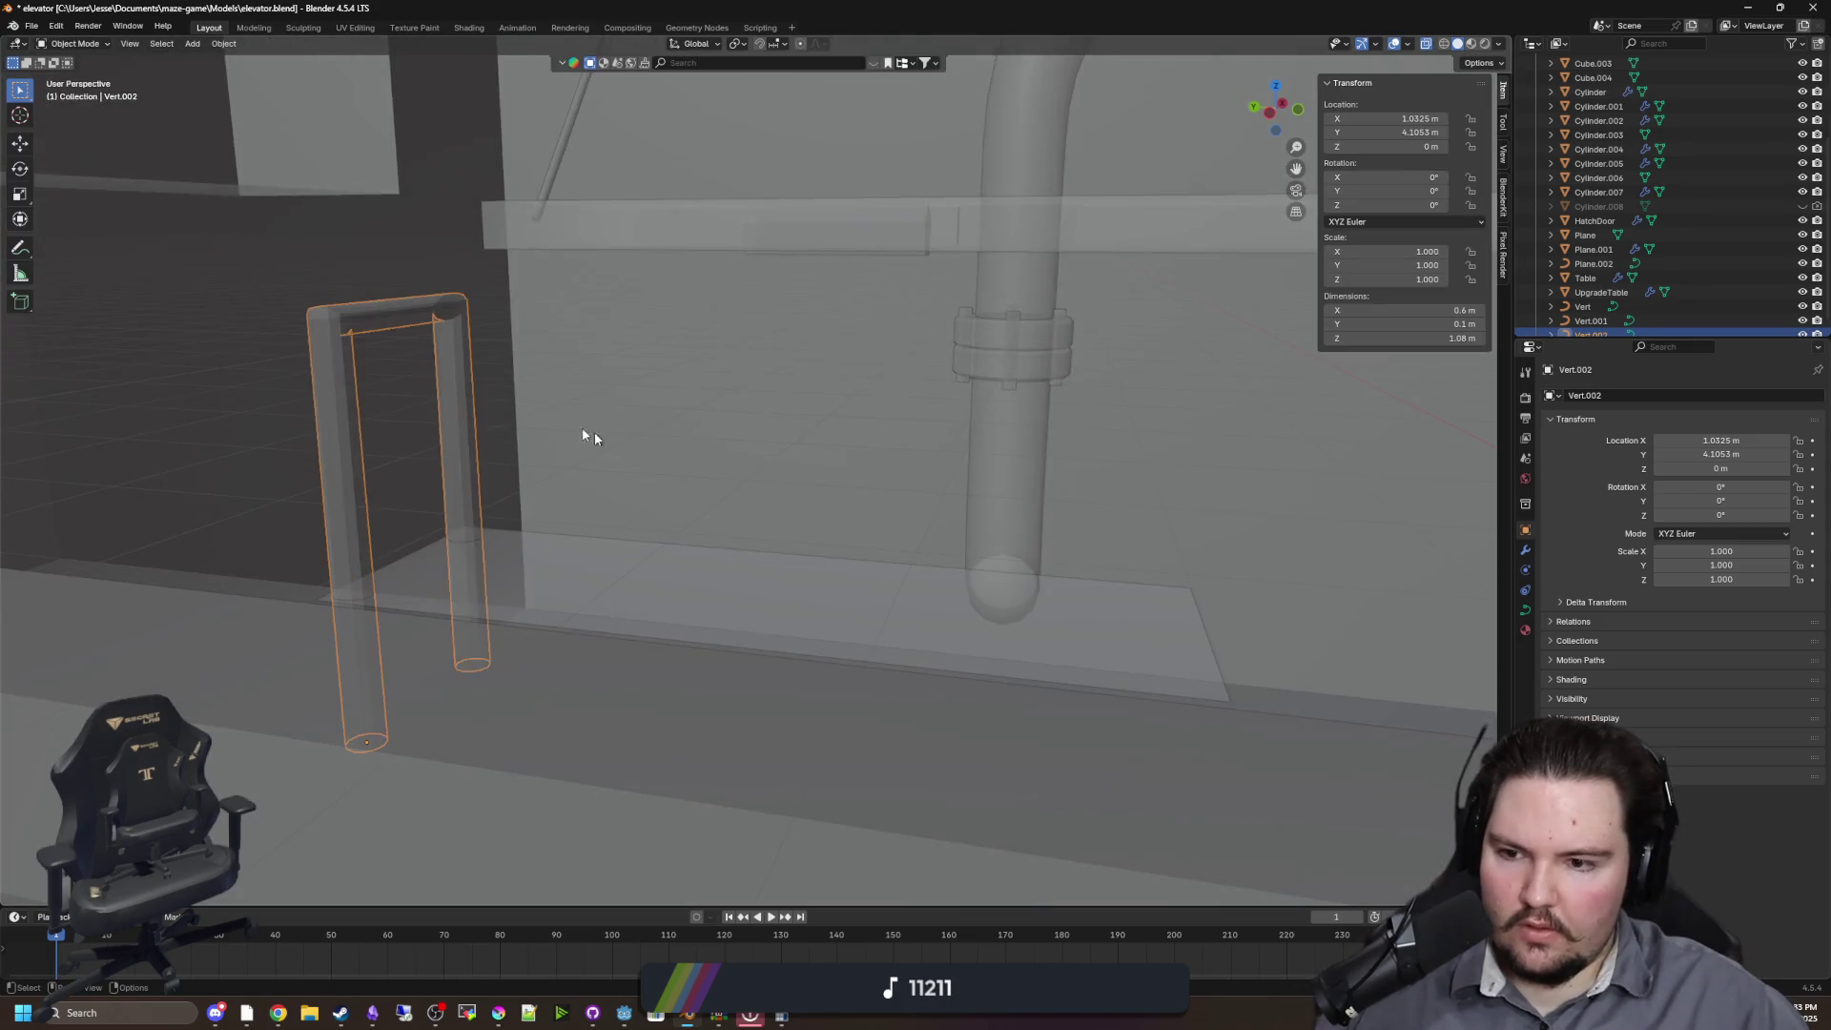
Select the shelf plane Cube.004 and set its origin to its geometry
{"action": "scroll", "coordinate": [593, 431], "scroll_direction": "up", "scroll_amount": 4}
{"action": "left_click", "coordinate": [628, 547]}
{"action": "scroll", "coordinate": [604, 529], "scroll_direction": "down", "scroll_amount": 2}
{"action": "key", "text": "g"}
{"action": "key", "text": "z"}
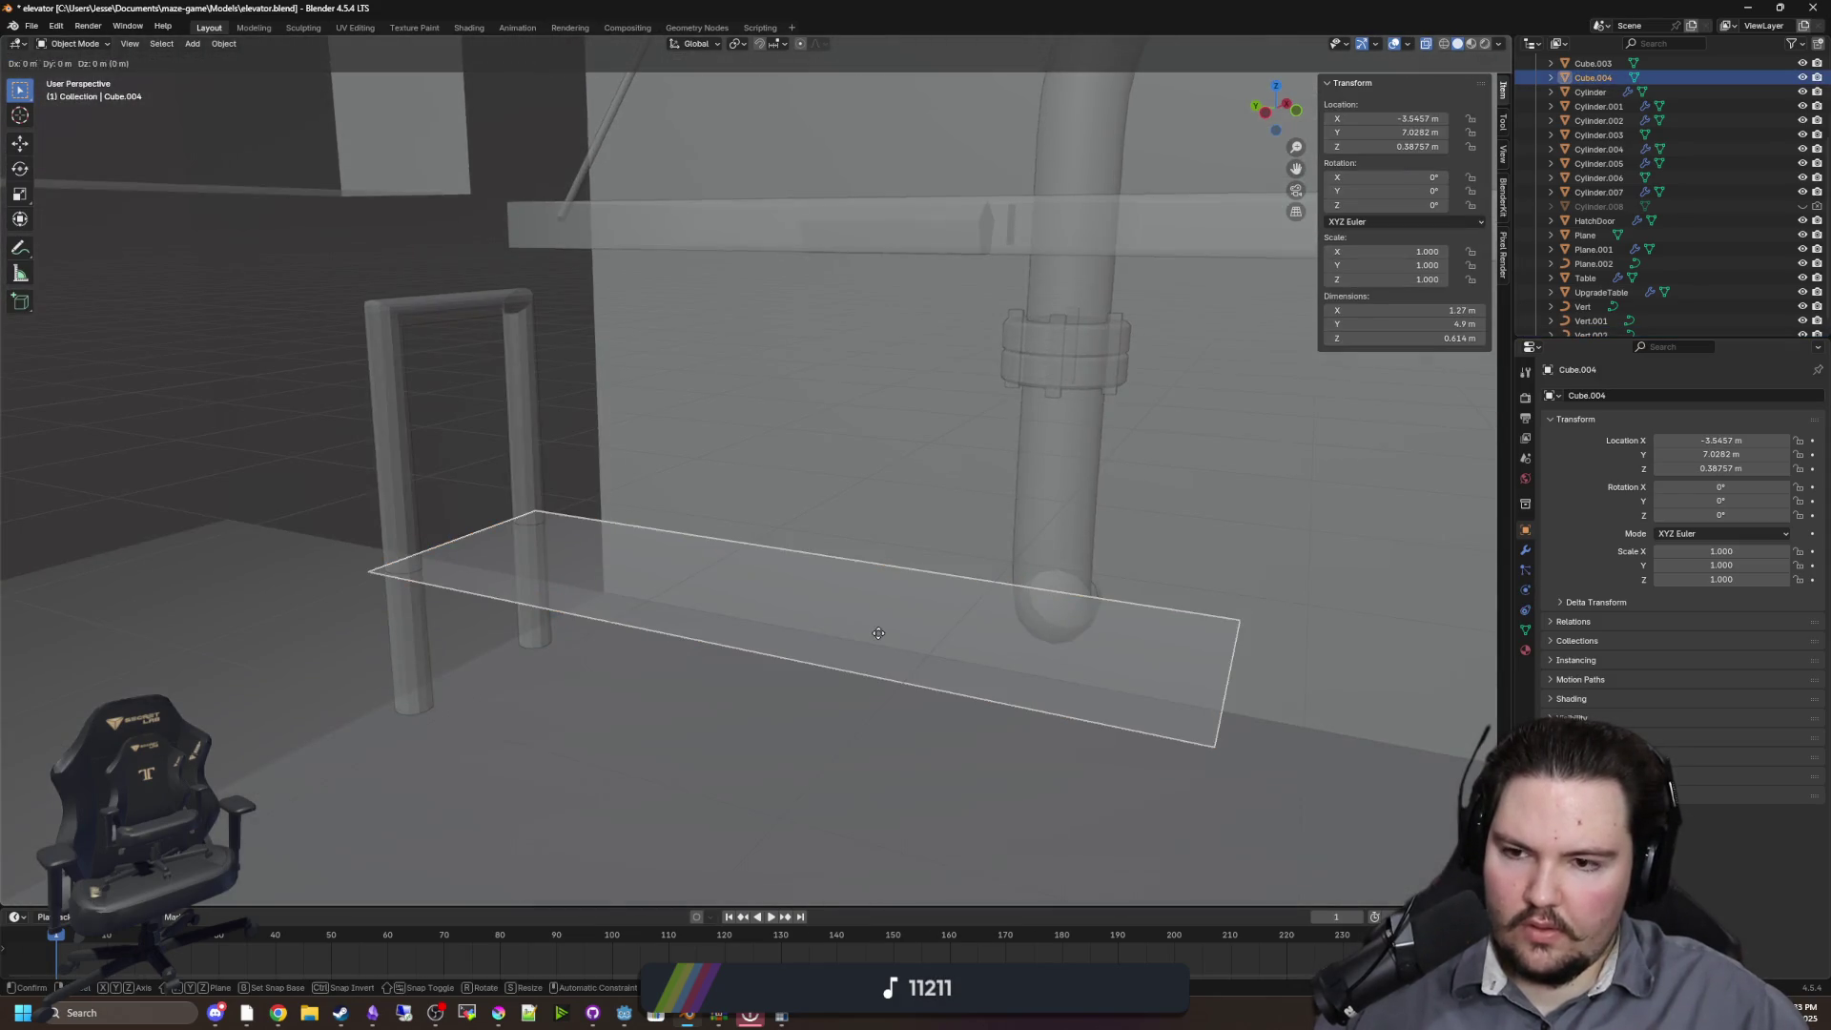
{"action": "key", "text": "Escape"}
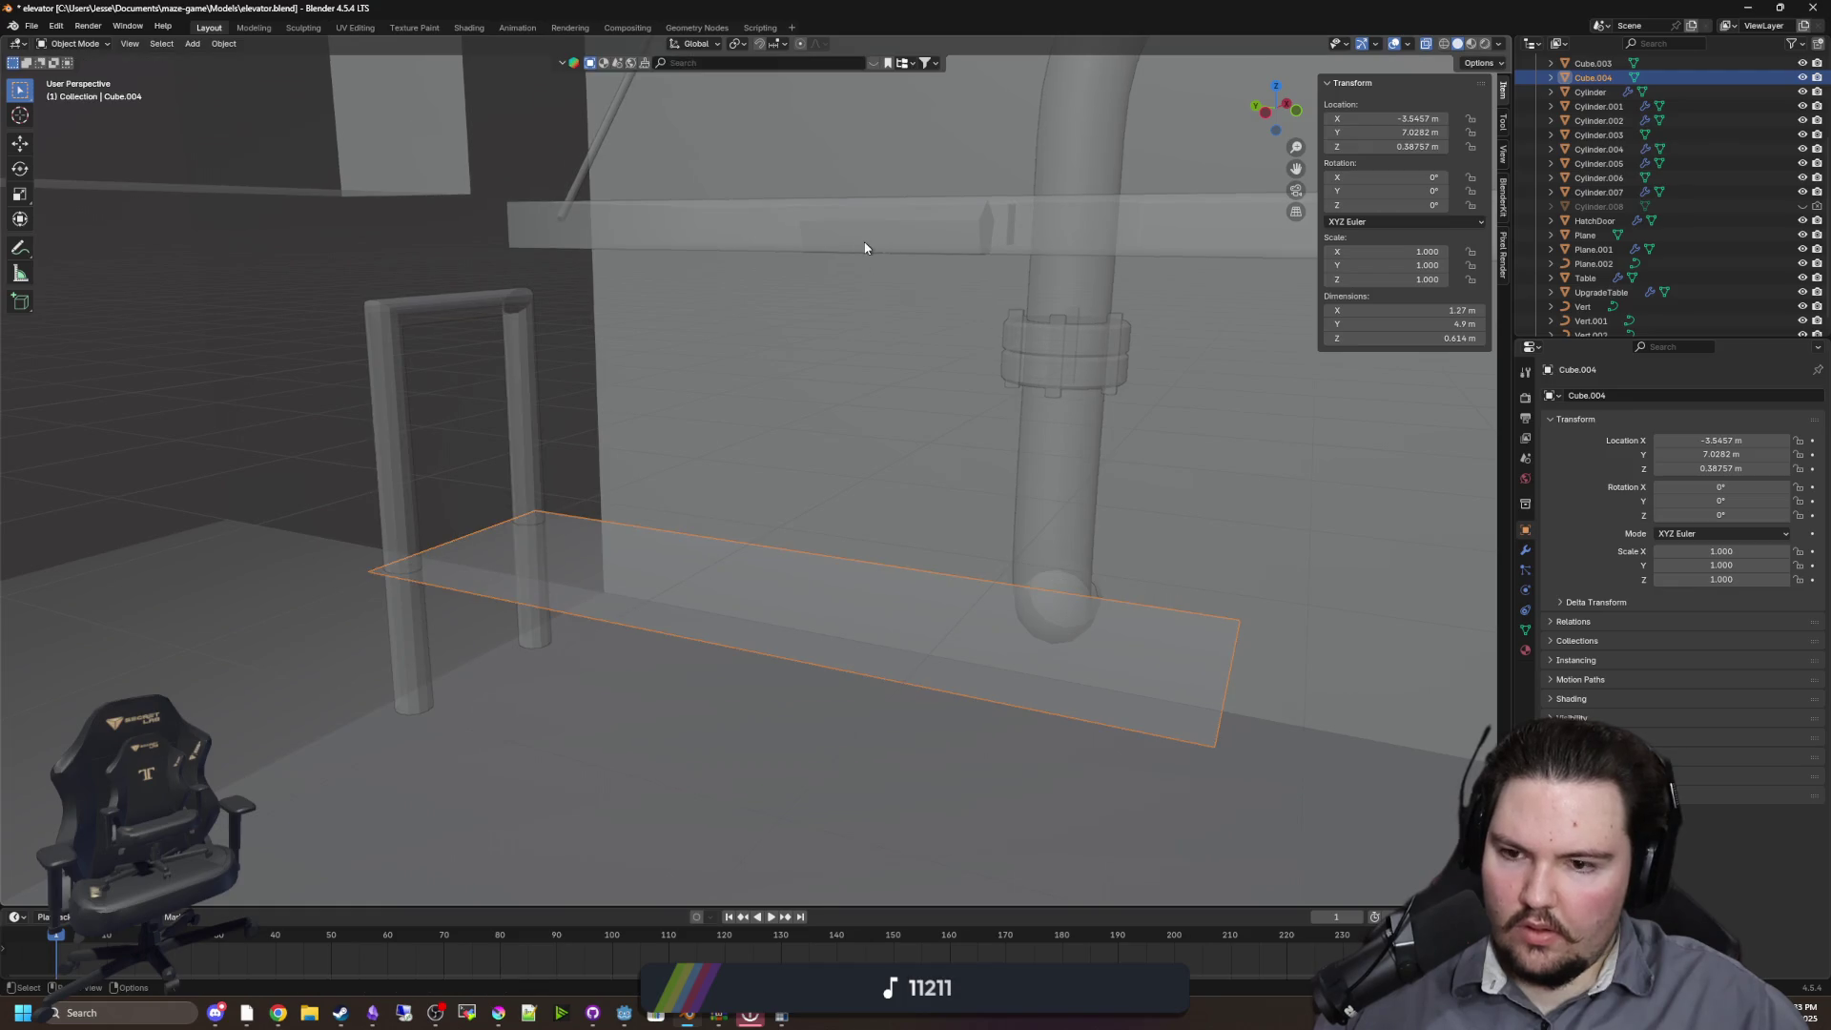
{"action": "key", "text": "g"}
{"action": "key", "text": "Escape"}
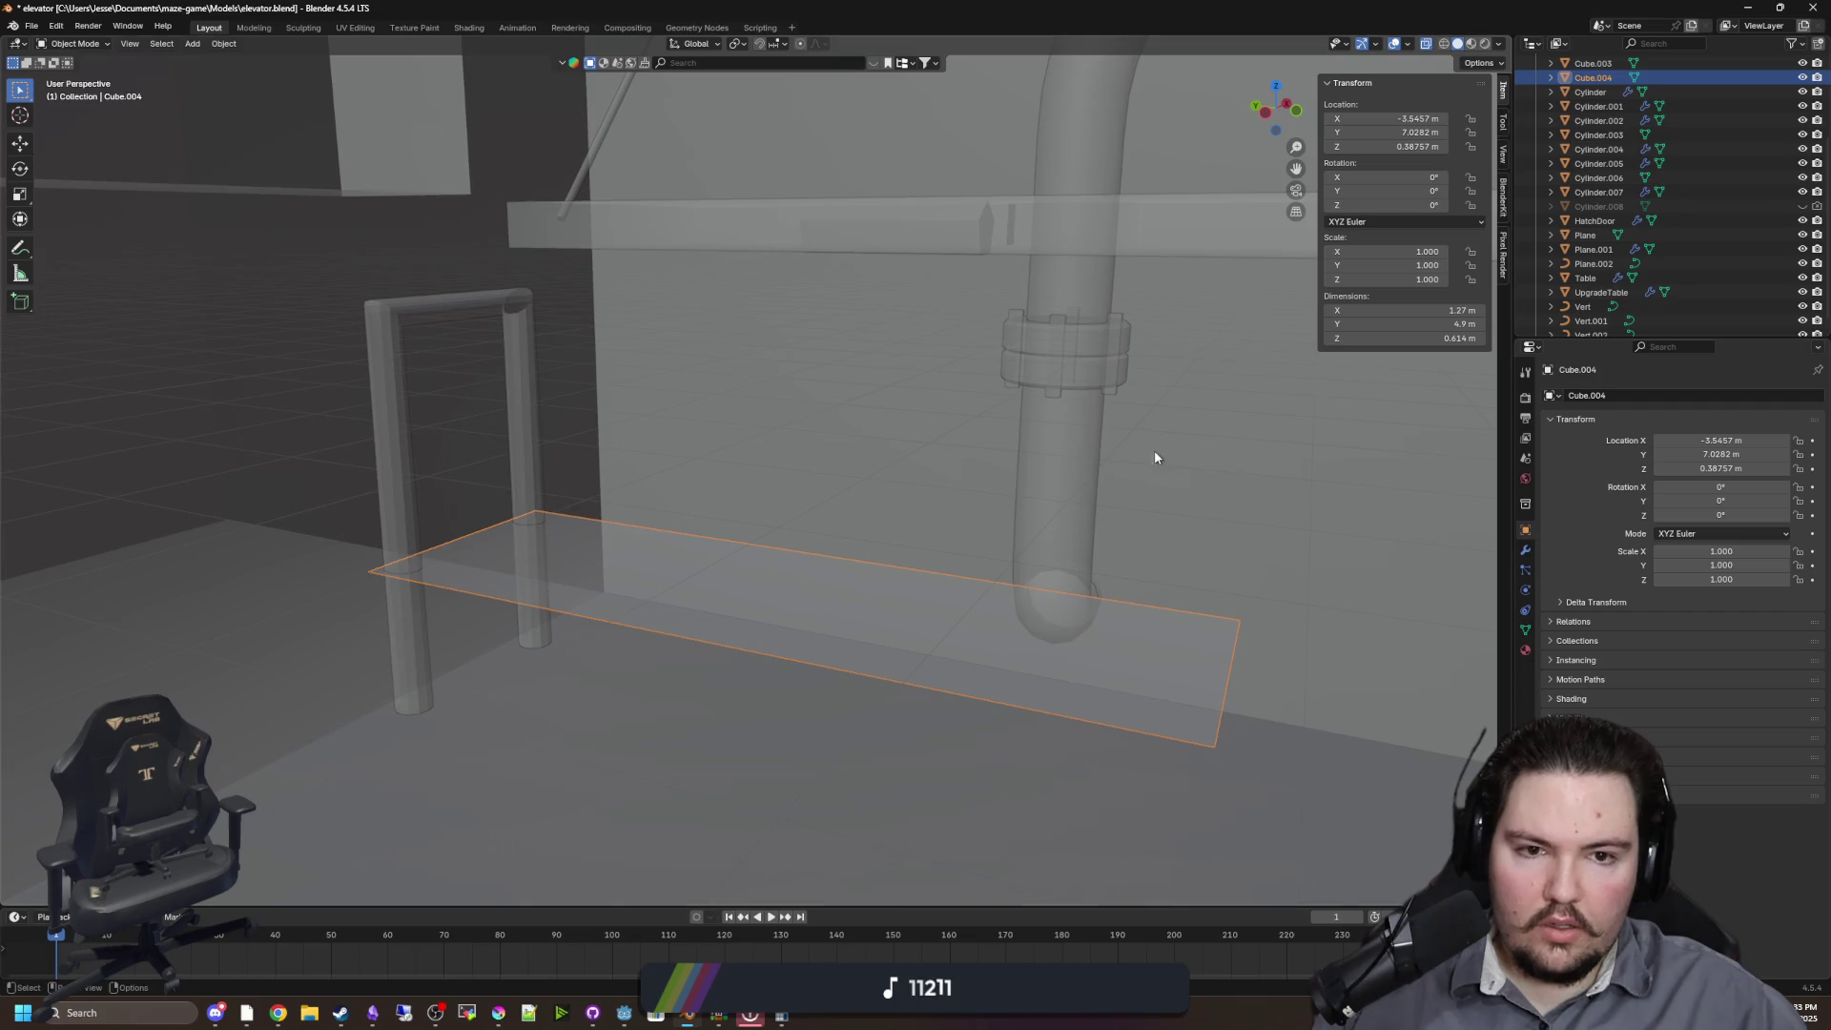
{"action": "scroll", "coordinate": [866, 561], "scroll_direction": "down", "scroll_amount": 5}
{"action": "right_click", "coordinate": [807, 552]}
{"action": "mouse_move", "coordinate": [806, 552]}
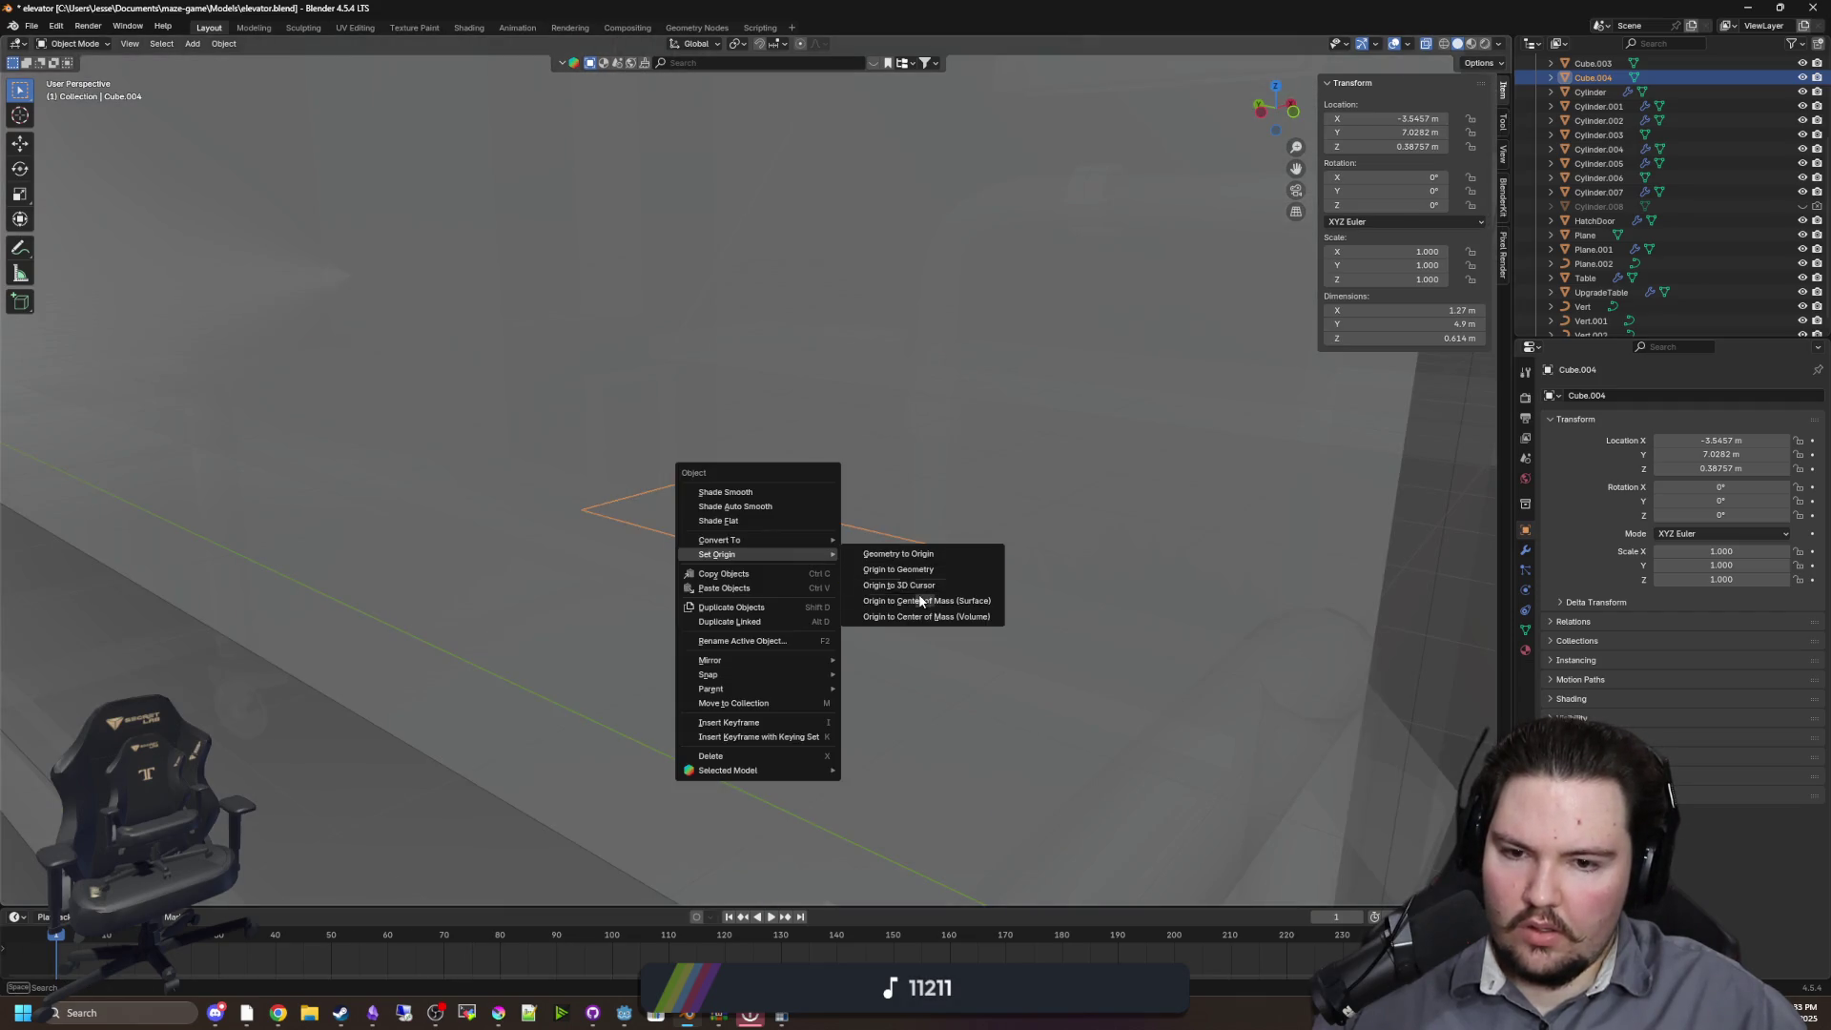
{"action": "left_click", "coordinate": [919, 601]}
Raise Cube.004 vertically to the top of the U frame at Z 0.95529 m
{"action": "scroll", "coordinate": [920, 601], "scroll_direction": "up", "scroll_amount": 3}
{"action": "key", "text": "g"}
{"action": "key", "text": "z"}
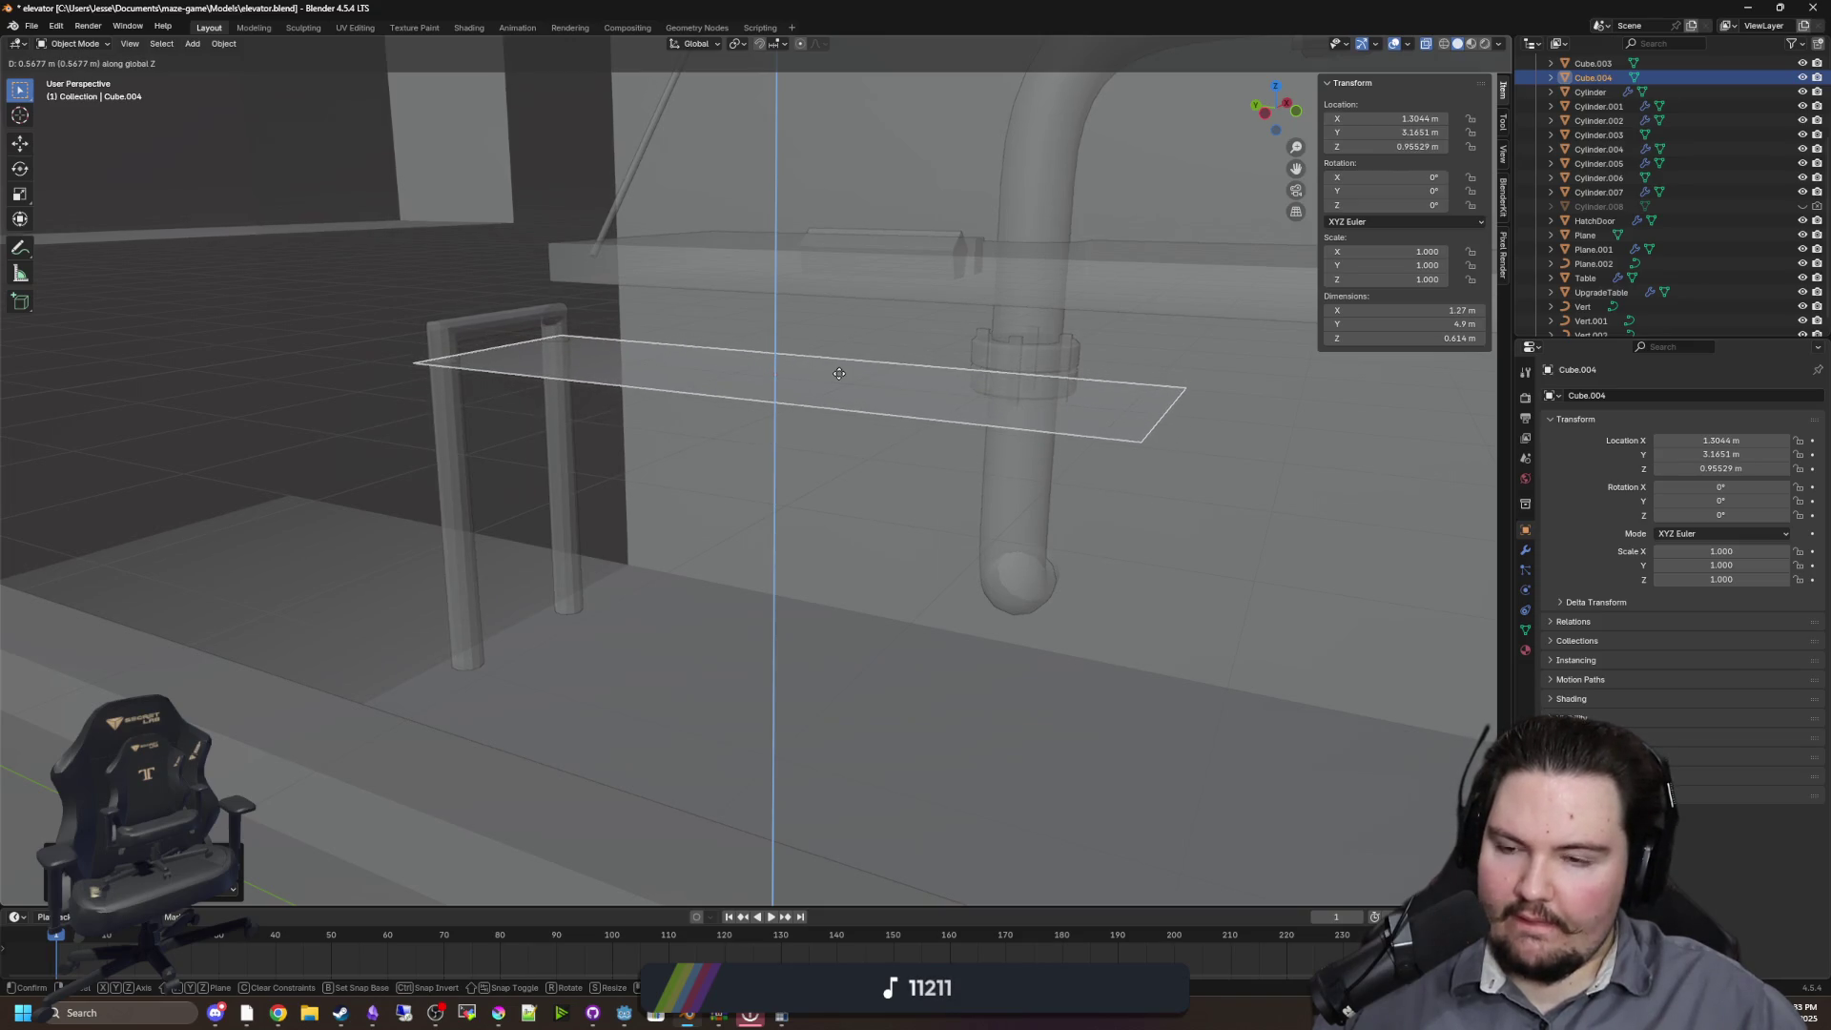
{"action": "left_click", "coordinate": [844, 380]}
Duplicate the shelf as Cube.005 and drop the copy lower to Z 0.55676 m
{"action": "left_click_drag", "start_coordinate": [942, 525], "coordinate": [461, 391]}
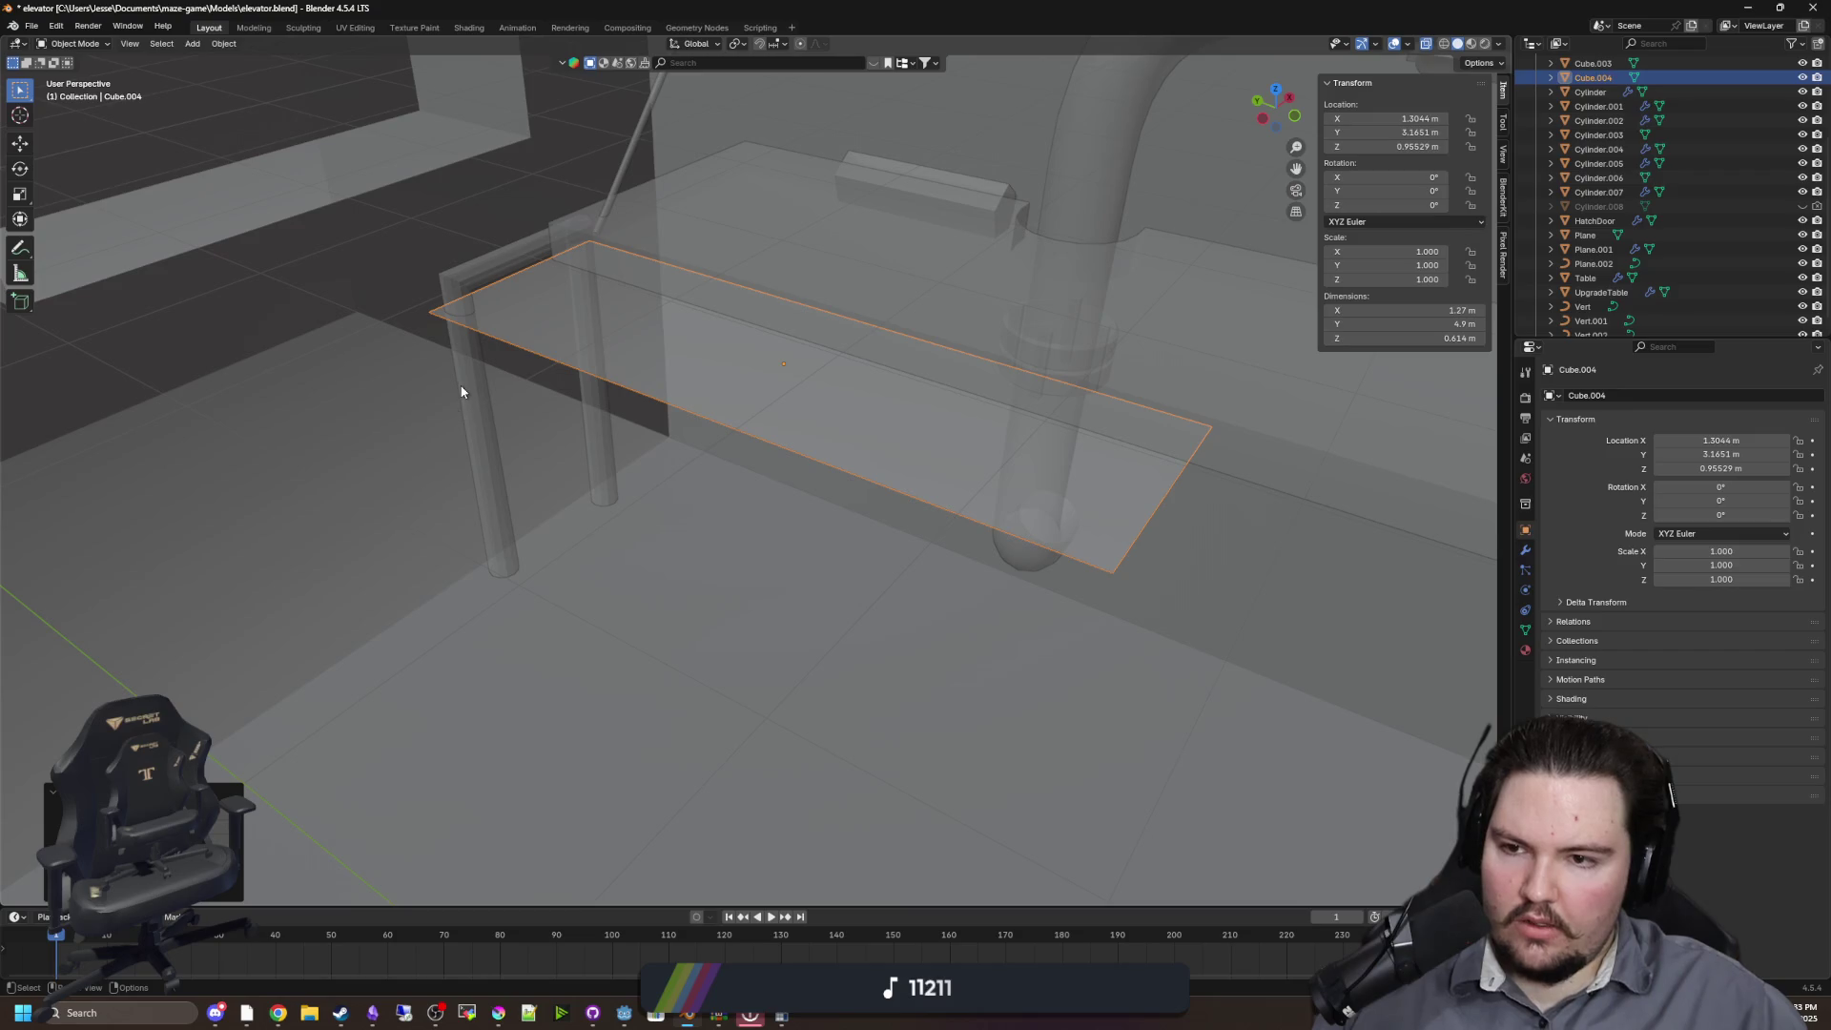
{"action": "left_click_drag", "start_coordinate": [739, 556], "coordinate": [711, 498]}
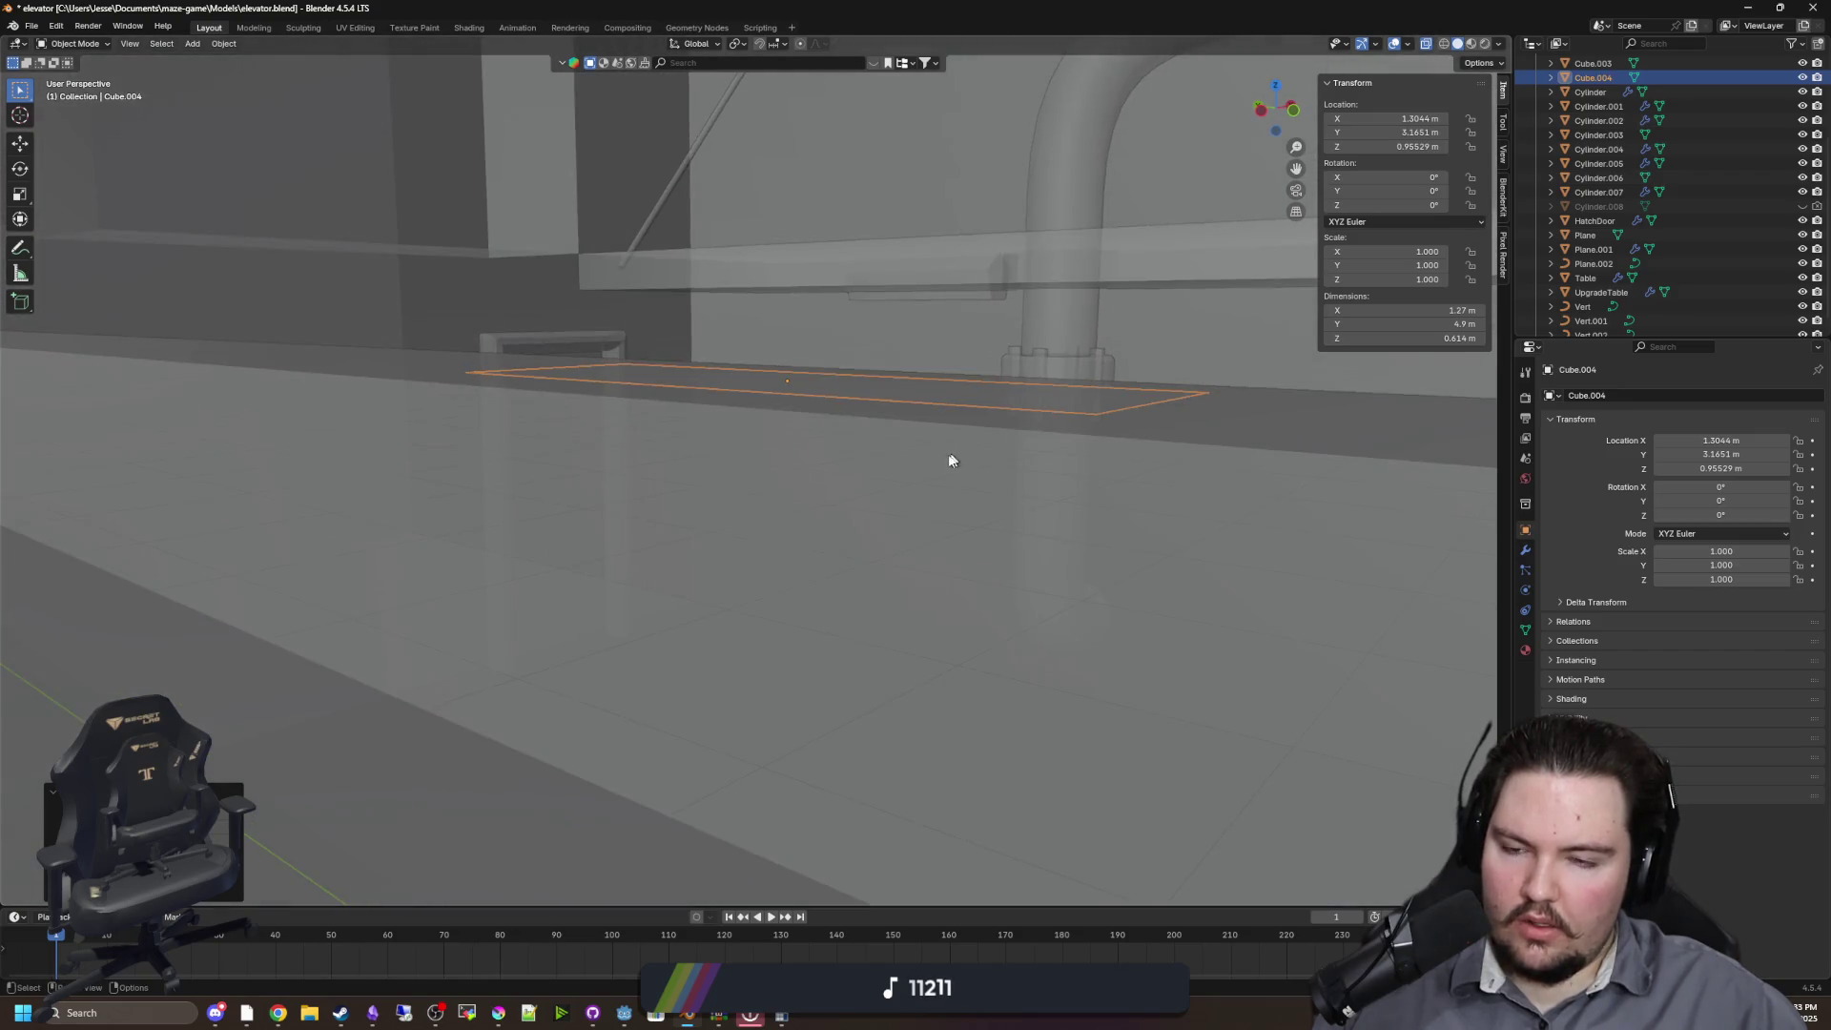
{"action": "key", "text": "shift+d"}
{"action": "key", "text": "z"}
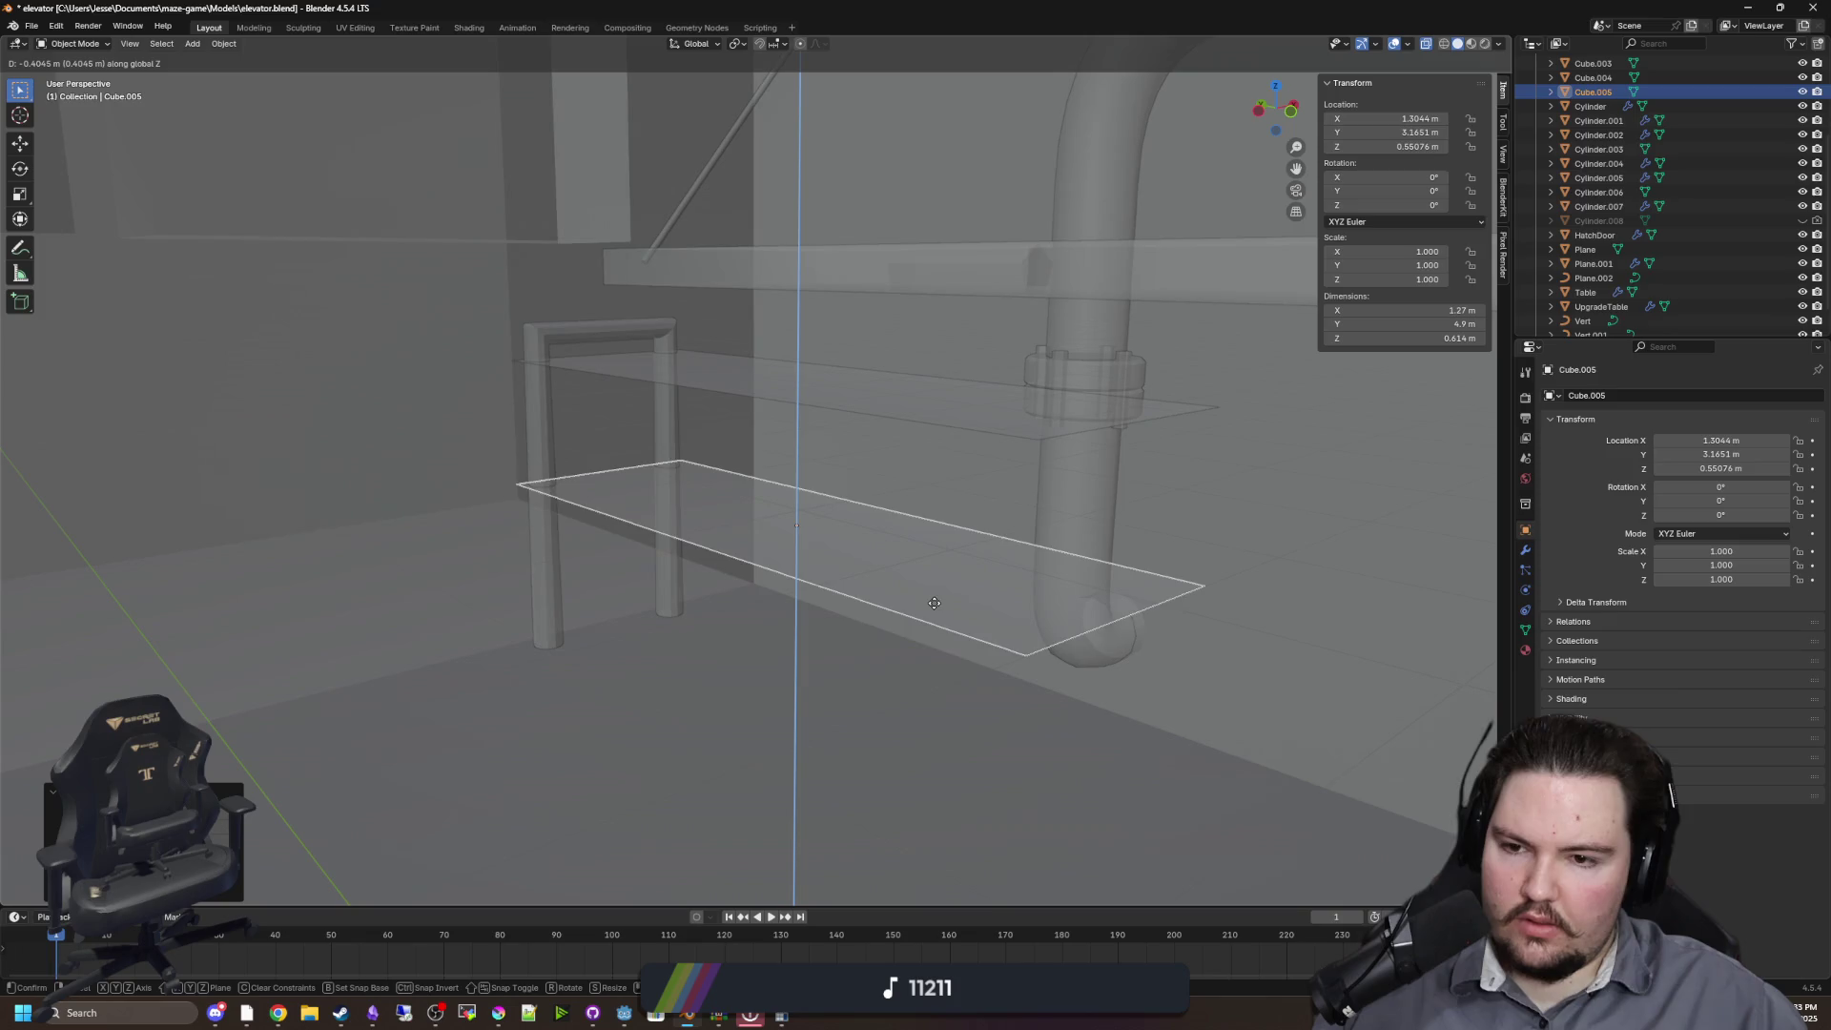
{"action": "left_click", "coordinate": [932, 620]}
Copy the U frame along Y to the shelves' far end at Y 4.0079 m
{"action": "left_click", "coordinate": [563, 472]}
{"action": "left_click_drag", "start_coordinate": [563, 472], "coordinate": [646, 543]}
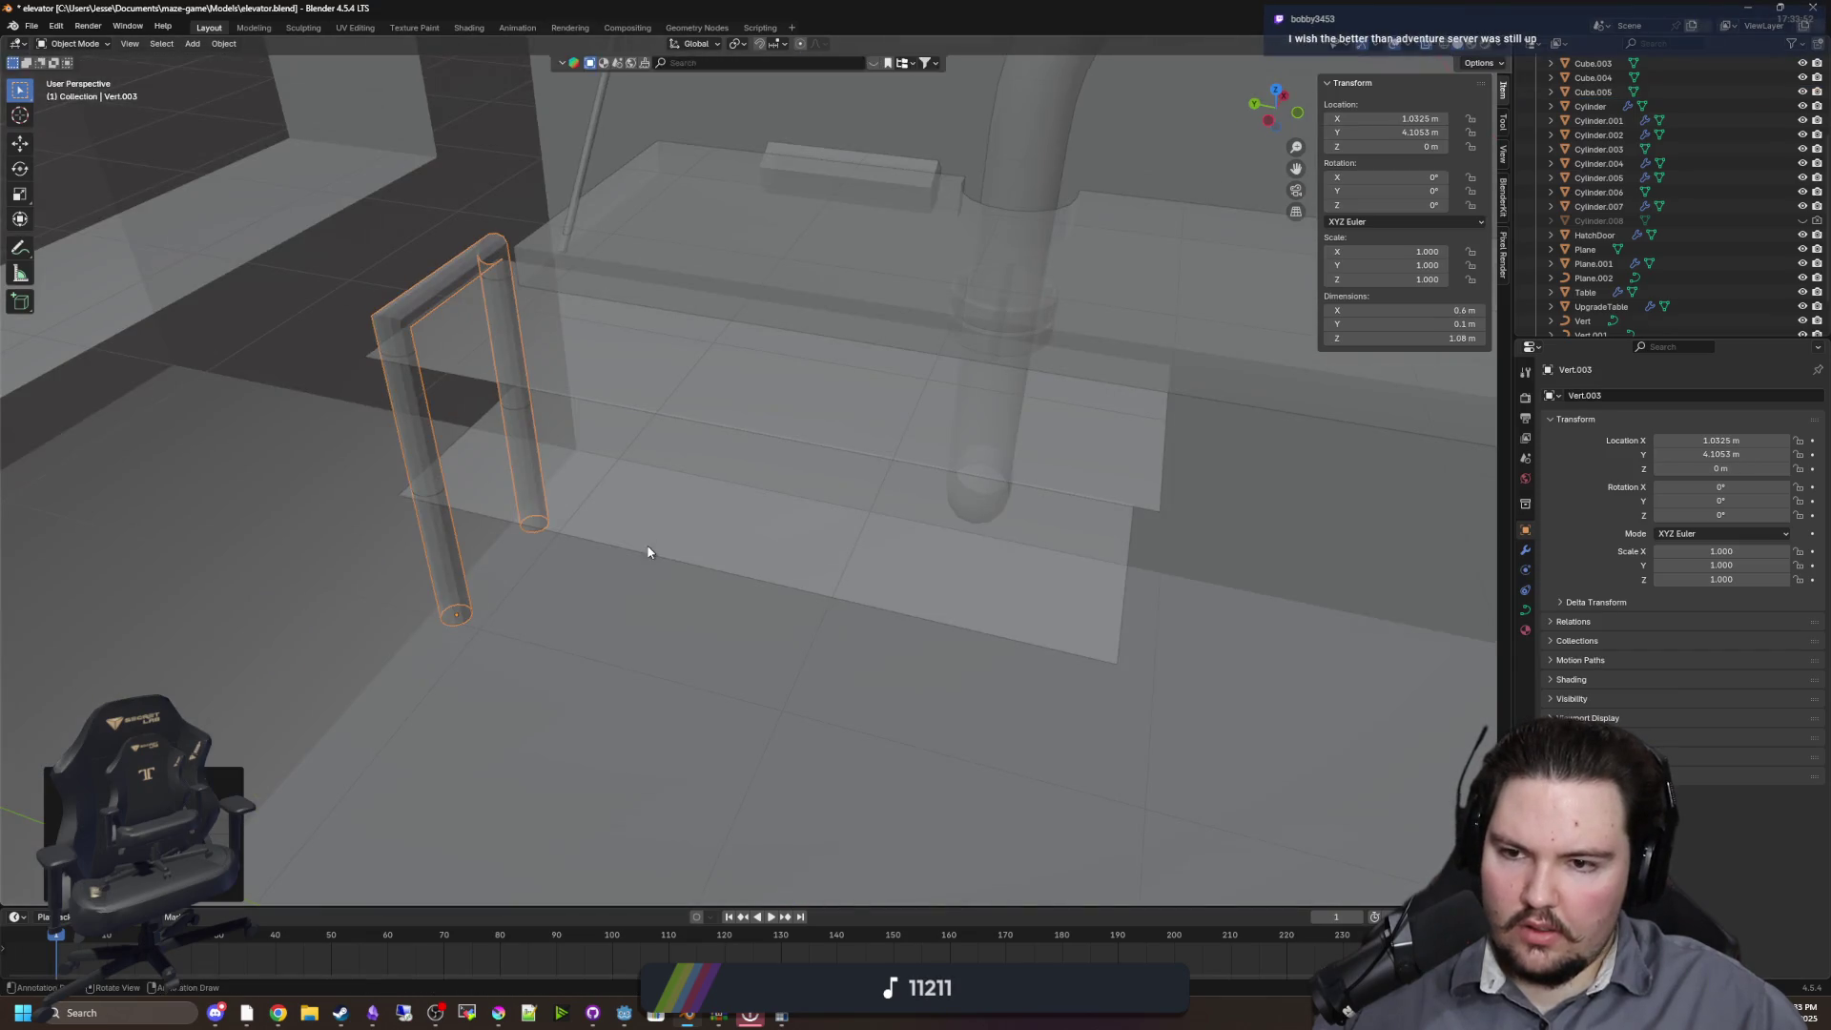
{"action": "key", "text": "g"}
{"action": "key", "text": "x"}
{"action": "key", "text": "y"}
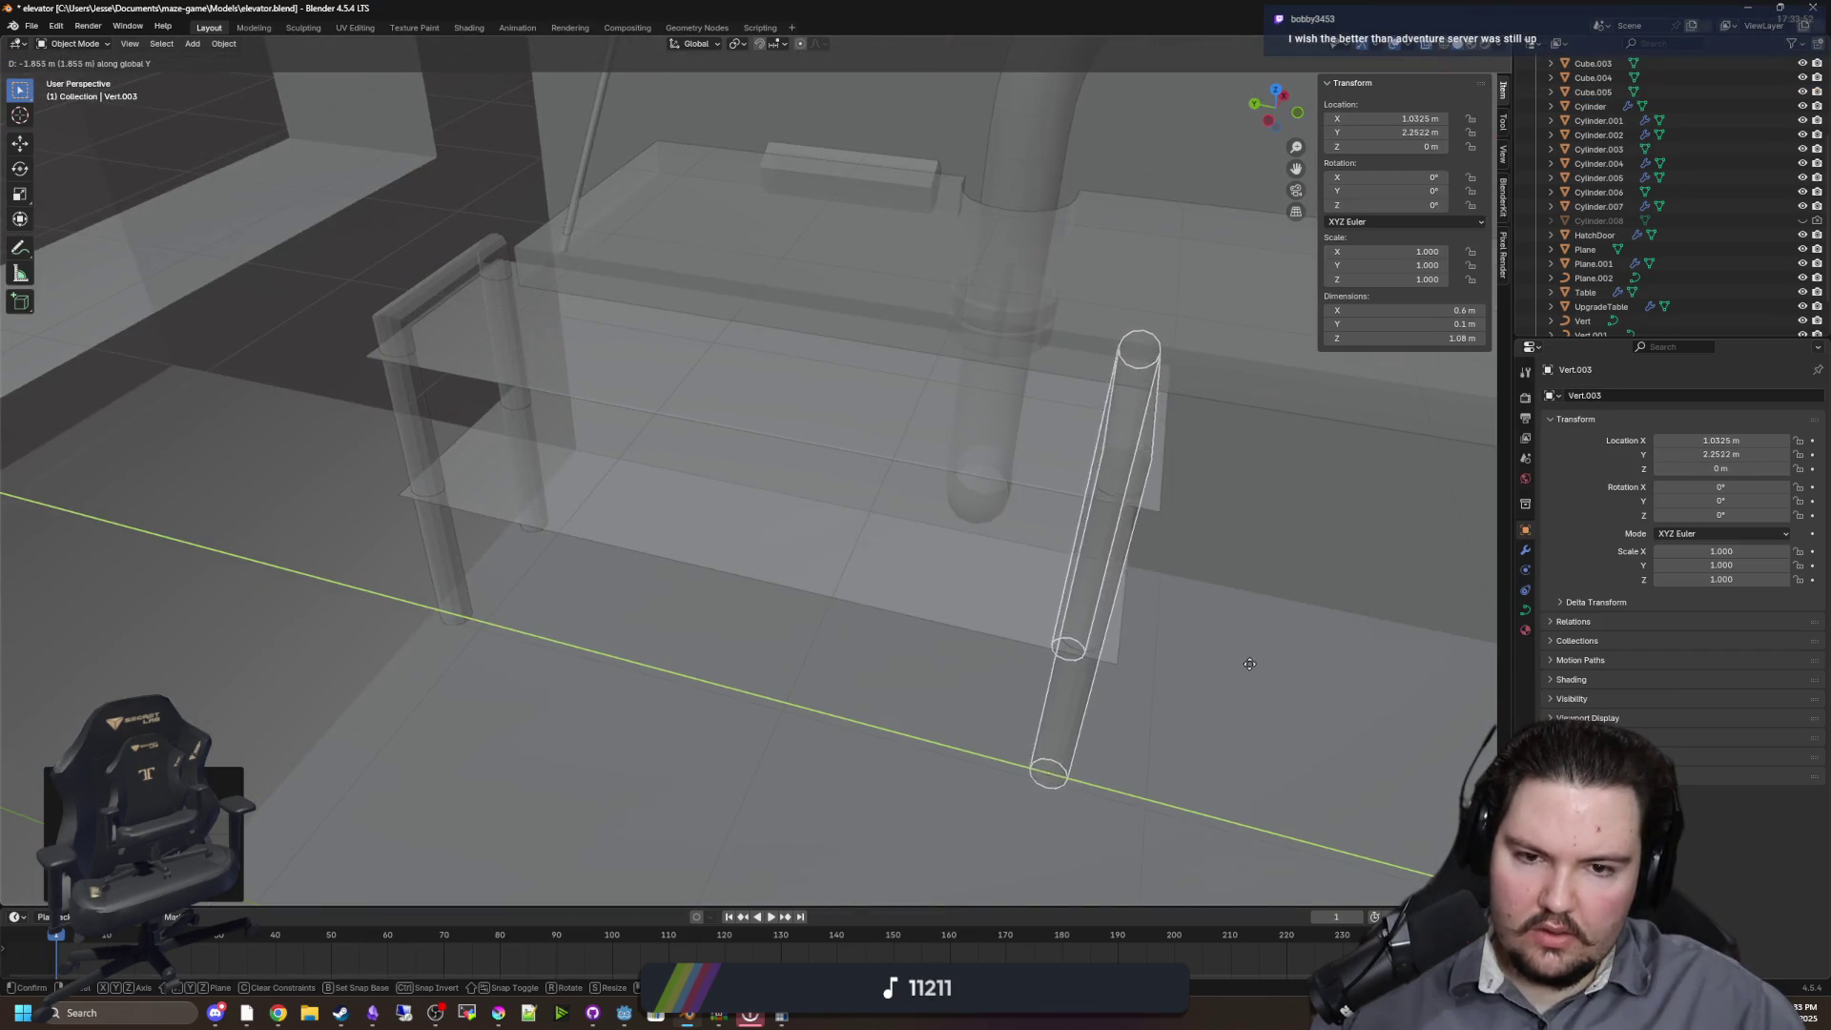
{"action": "left_click", "coordinate": [1191, 666]}
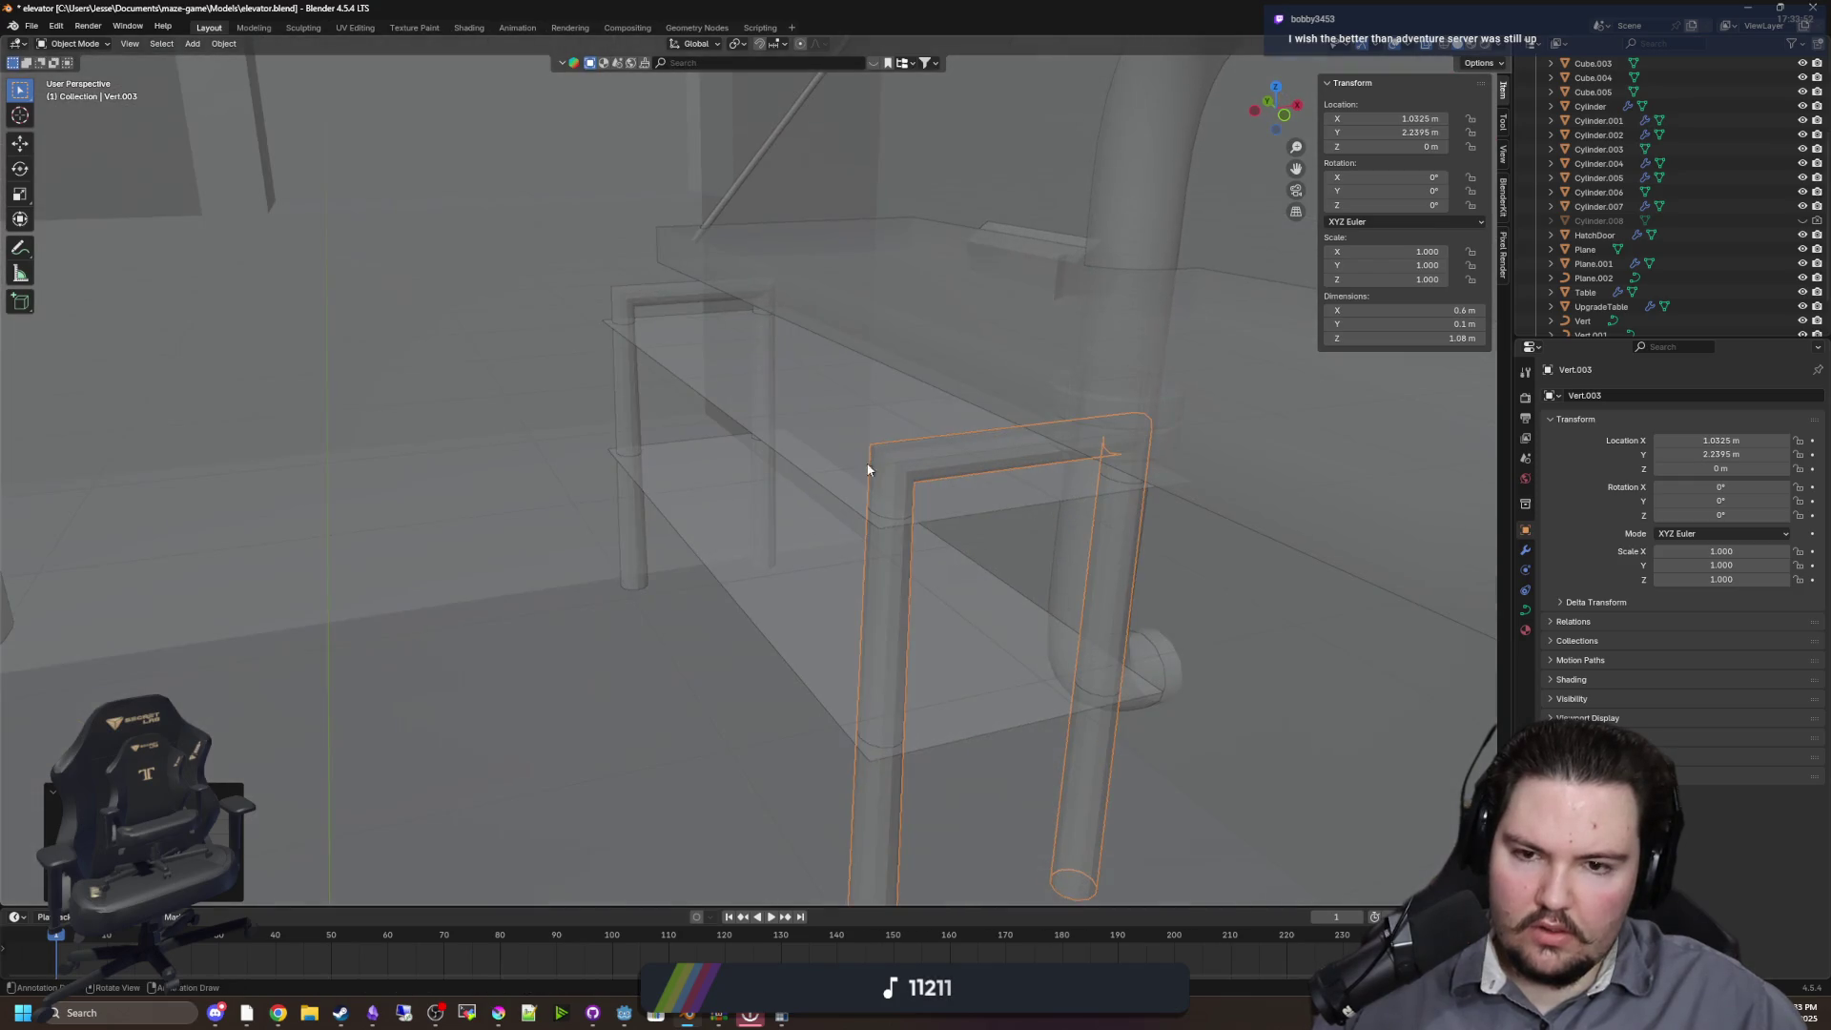
Select both frames and both shelves and reposition the whole table along X and Y
{"action": "left_click", "coordinate": [867, 470], "text": "shift"}
{"action": "left_click", "coordinate": [820, 551], "text": "shift"}
{"action": "mouse_move", "coordinate": [624, 429]}
{"action": "left_mouse_down"}
{"action": "mouse_move", "coordinate": [839, 599]}
{"action": "mouse_move", "coordinate": [776, 571]}
{"action": "mouse_move", "coordinate": [767, 557]}
{"action": "mouse_move", "coordinate": [885, 603]}
{"action": "mouse_move", "coordinate": [992, 601]}
{"action": "mouse_move", "coordinate": [993, 667]}
{"action": "mouse_move", "coordinate": [896, 534]}
{"action": "mouse_move", "coordinate": [929, 548]}
{"action": "left_mouse_up"}
{"action": "left_click", "coordinate": [768, 558], "text": "shift"}
{"action": "key", "text": "g"}
{"action": "key", "text": "x"}
{"action": "left_click", "coordinate": [854, 561]}
{"action": "key", "text": "g"}
{"action": "key", "text": "x"}
{"action": "key", "text": "y"}
{"action": "left_click", "coordinate": [1018, 662]}
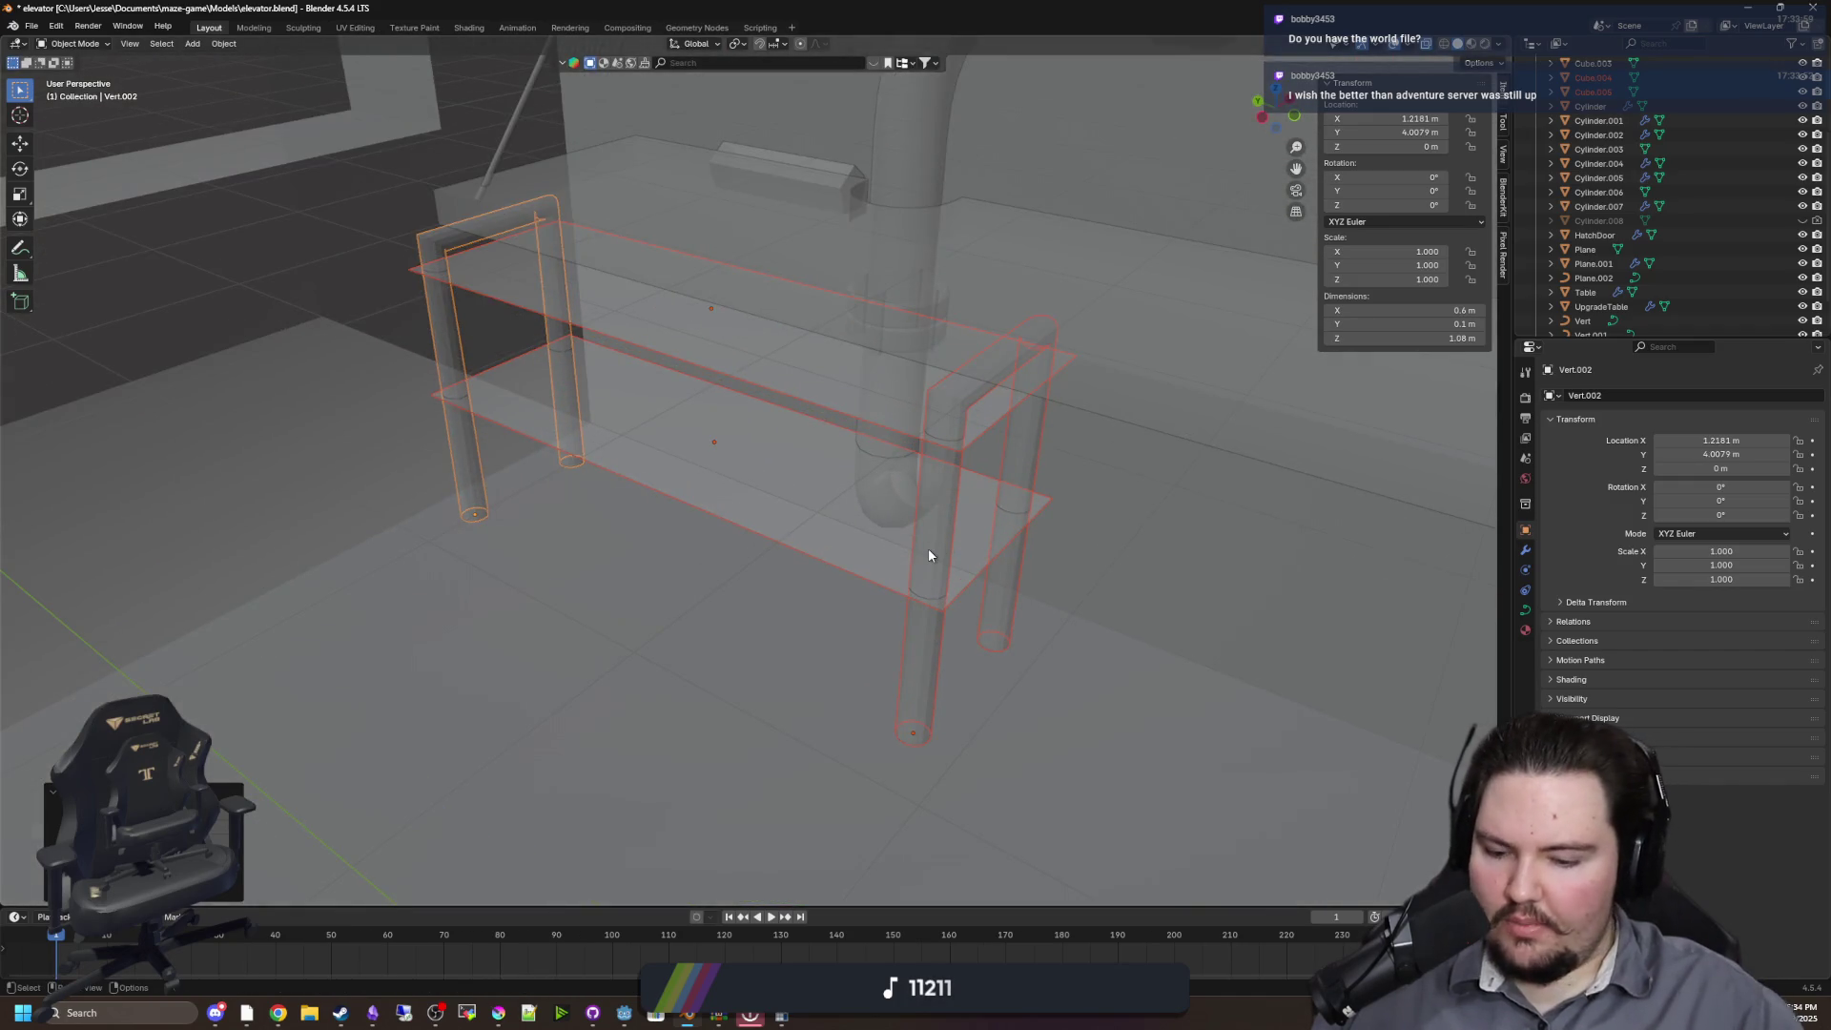
Join the upper and lower shelves into one object with Ctrl+J
{"action": "left_click", "coordinate": [927, 550]}
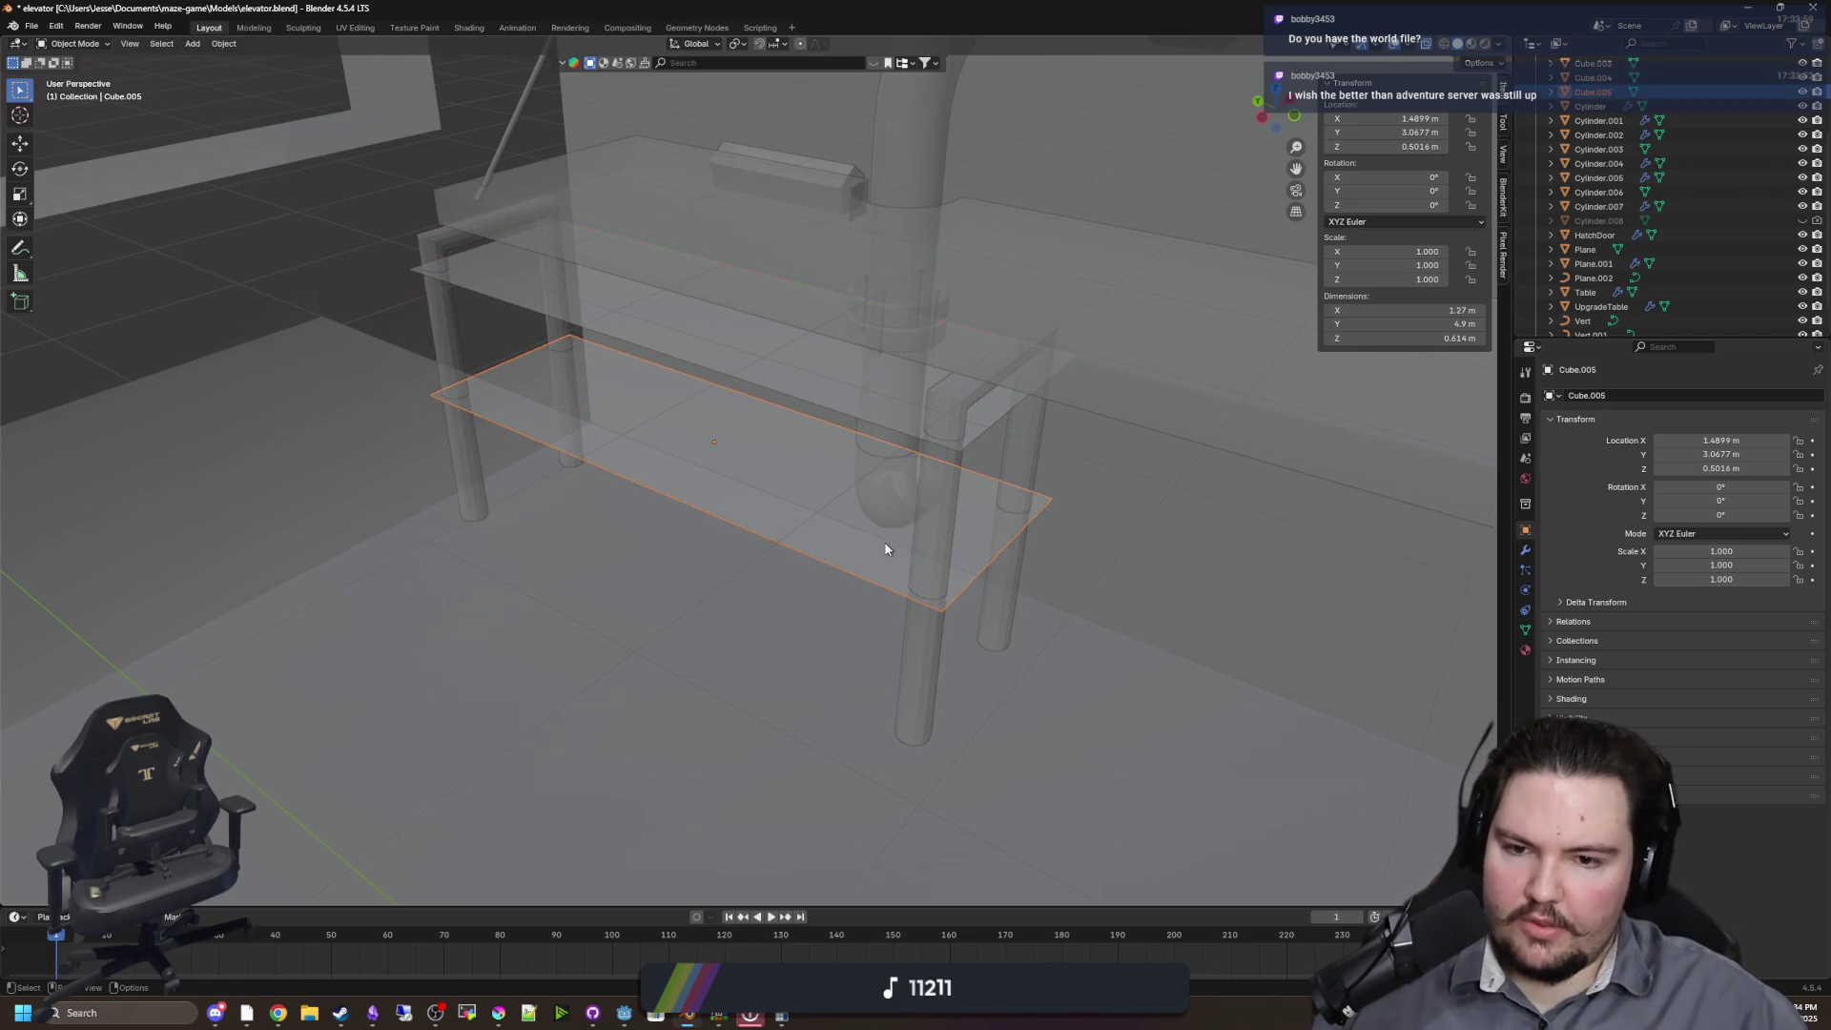
{"action": "left_click", "coordinate": [876, 397]}
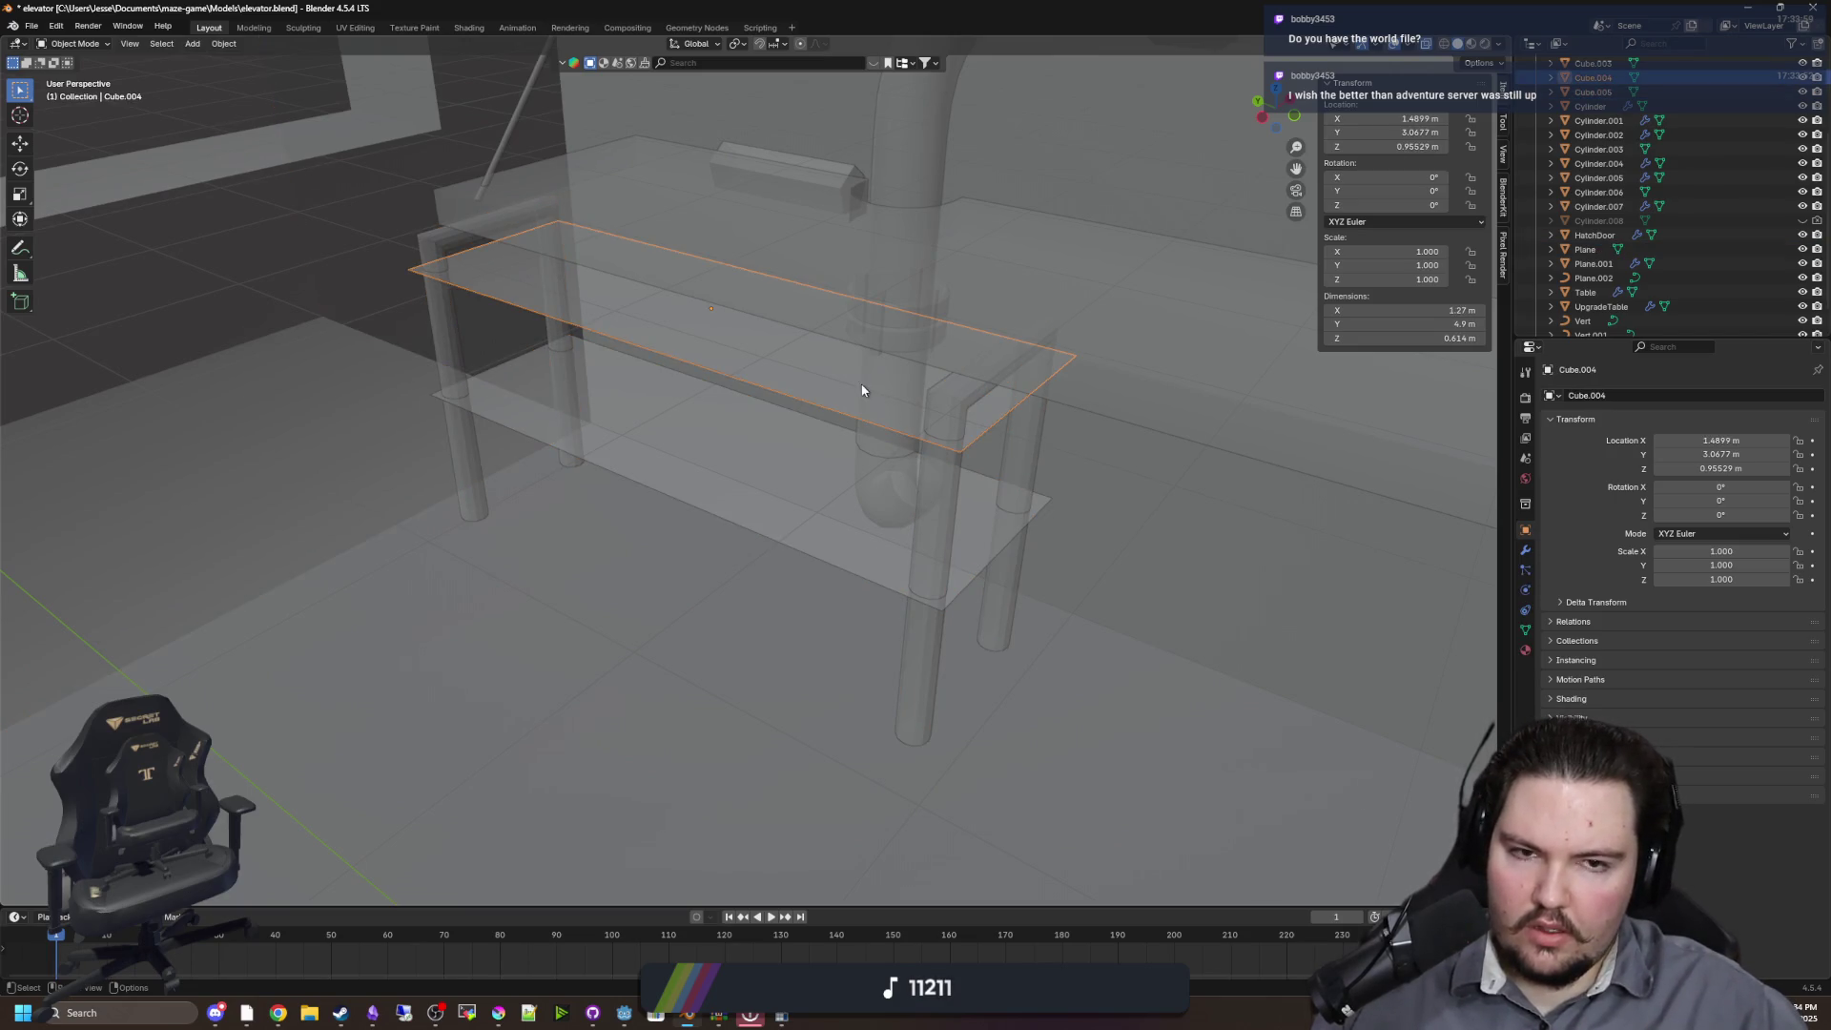
{"action": "left_click", "coordinate": [810, 470], "text": "shift"}
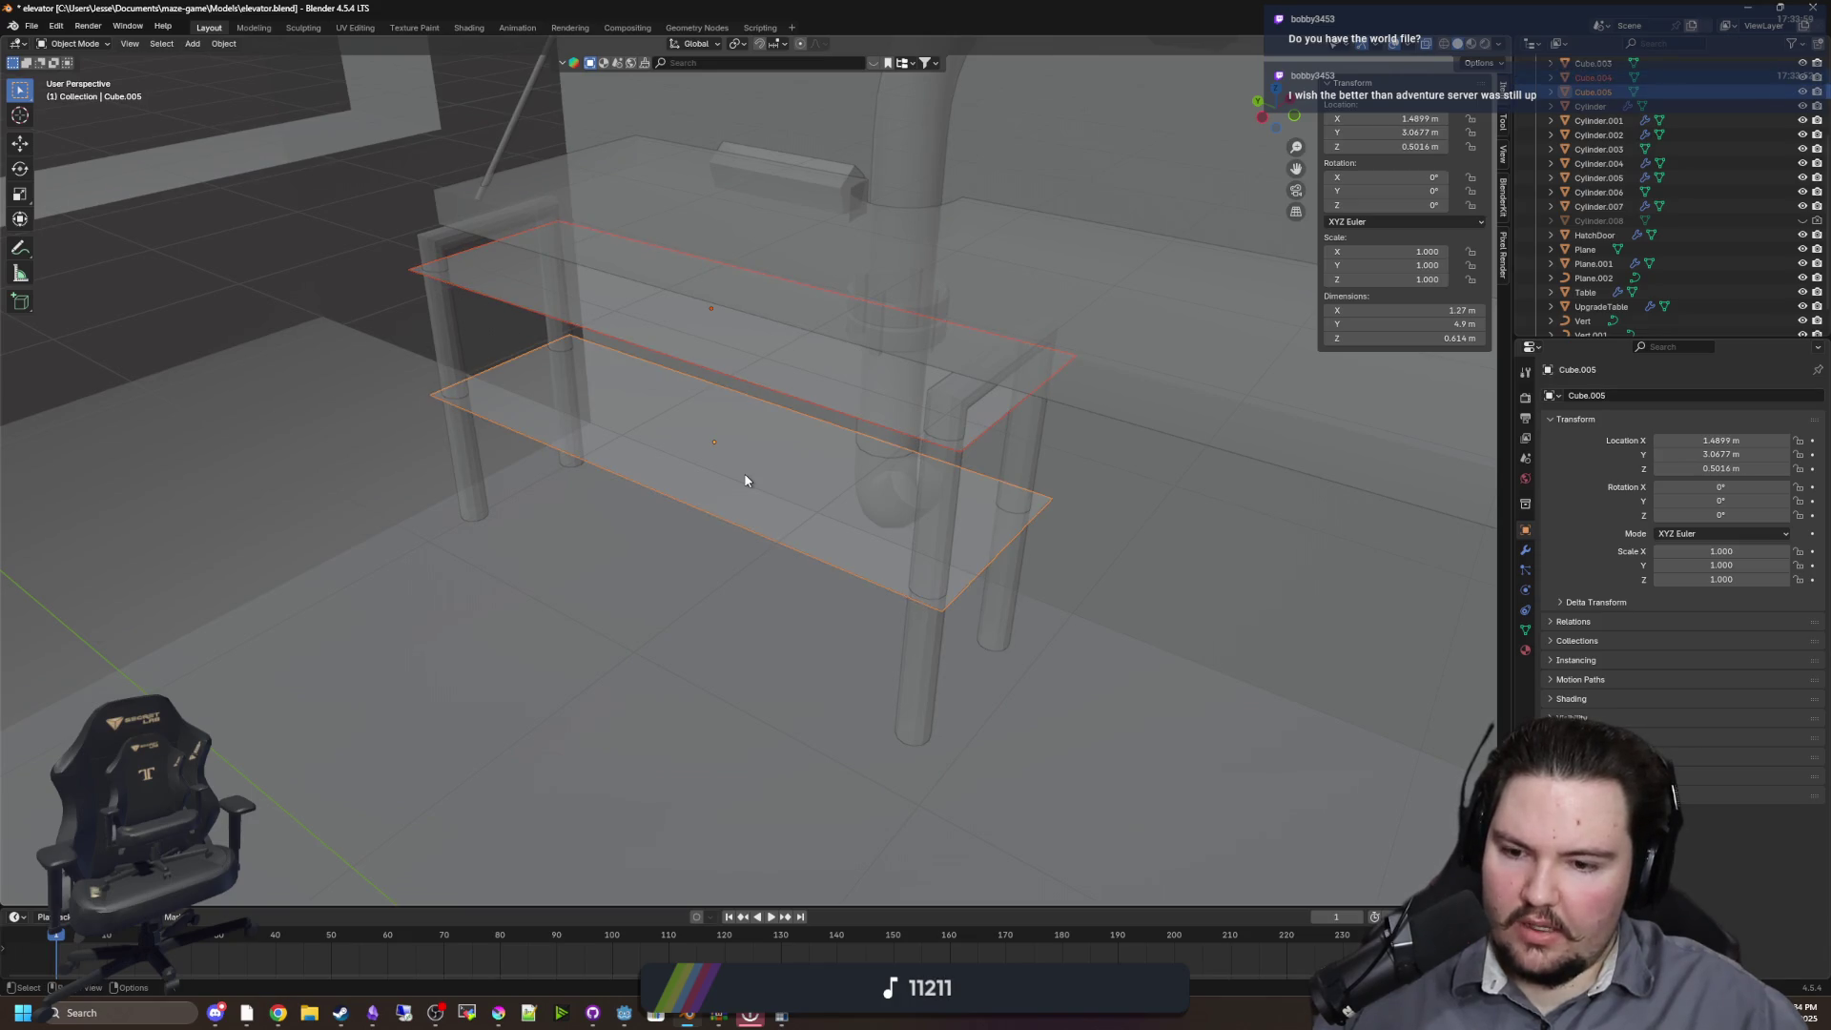
{"action": "key", "text": "ctrl+j"}
{"action": "left_click", "coordinate": [939, 505]}
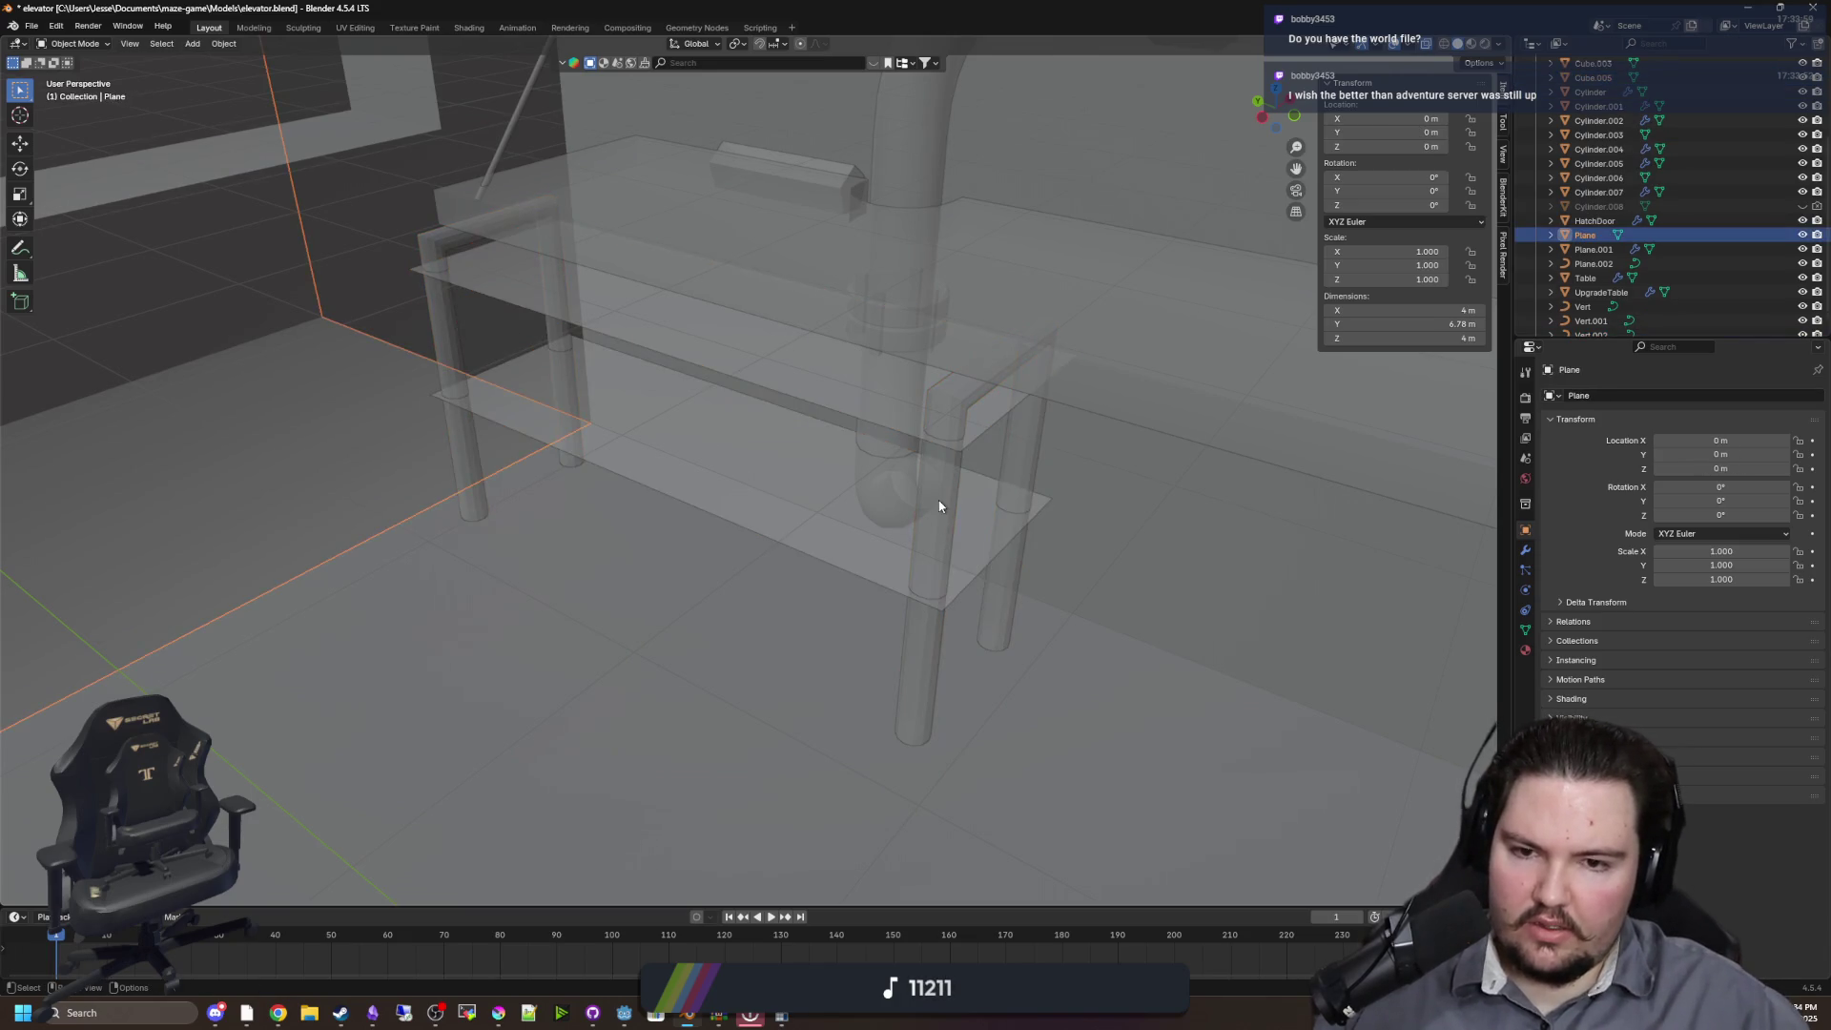
Select the joined shelf Cube.005, save elevator.blend with Ctrl+S, and minimize Blender
{"action": "left_click", "coordinate": [950, 567]}
{"action": "left_click", "coordinate": [834, 518]}
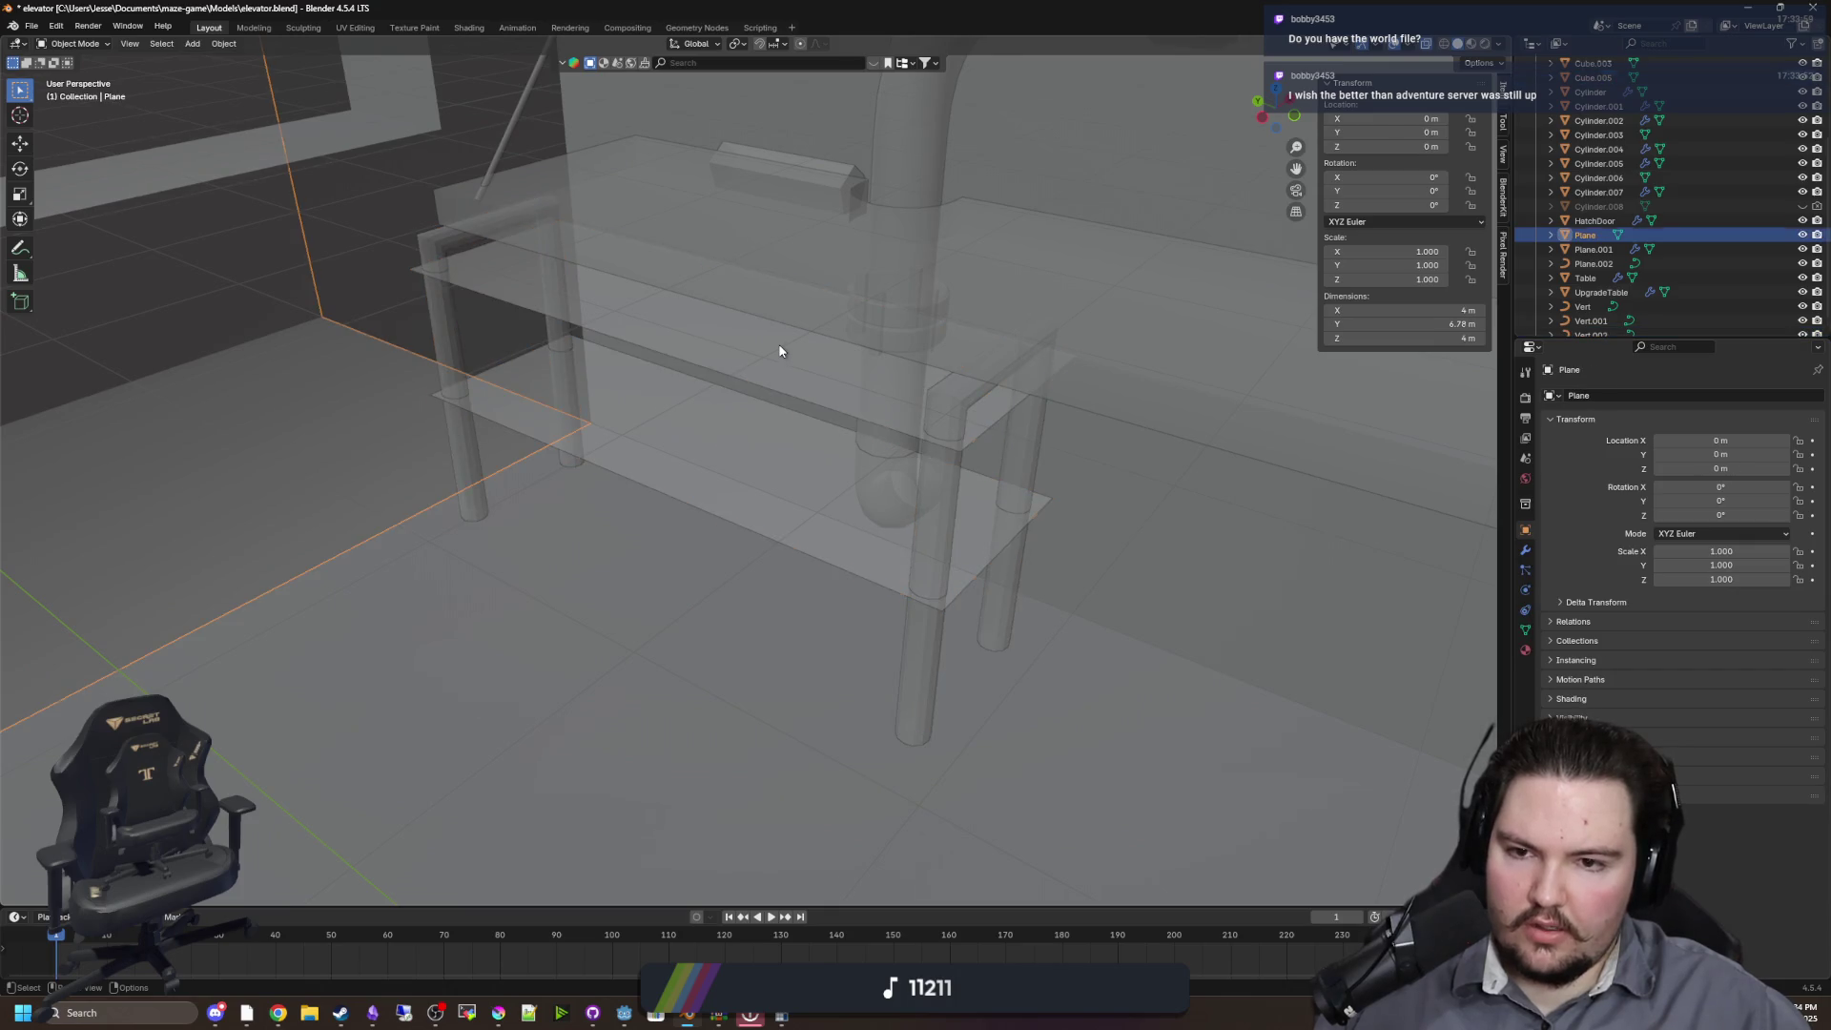
{"action": "left_click", "coordinate": [755, 501]}
{"action": "scroll", "coordinate": [755, 502], "scroll_direction": "down", "scroll_amount": 8}
{"action": "key", "text": "ctrl+s"}
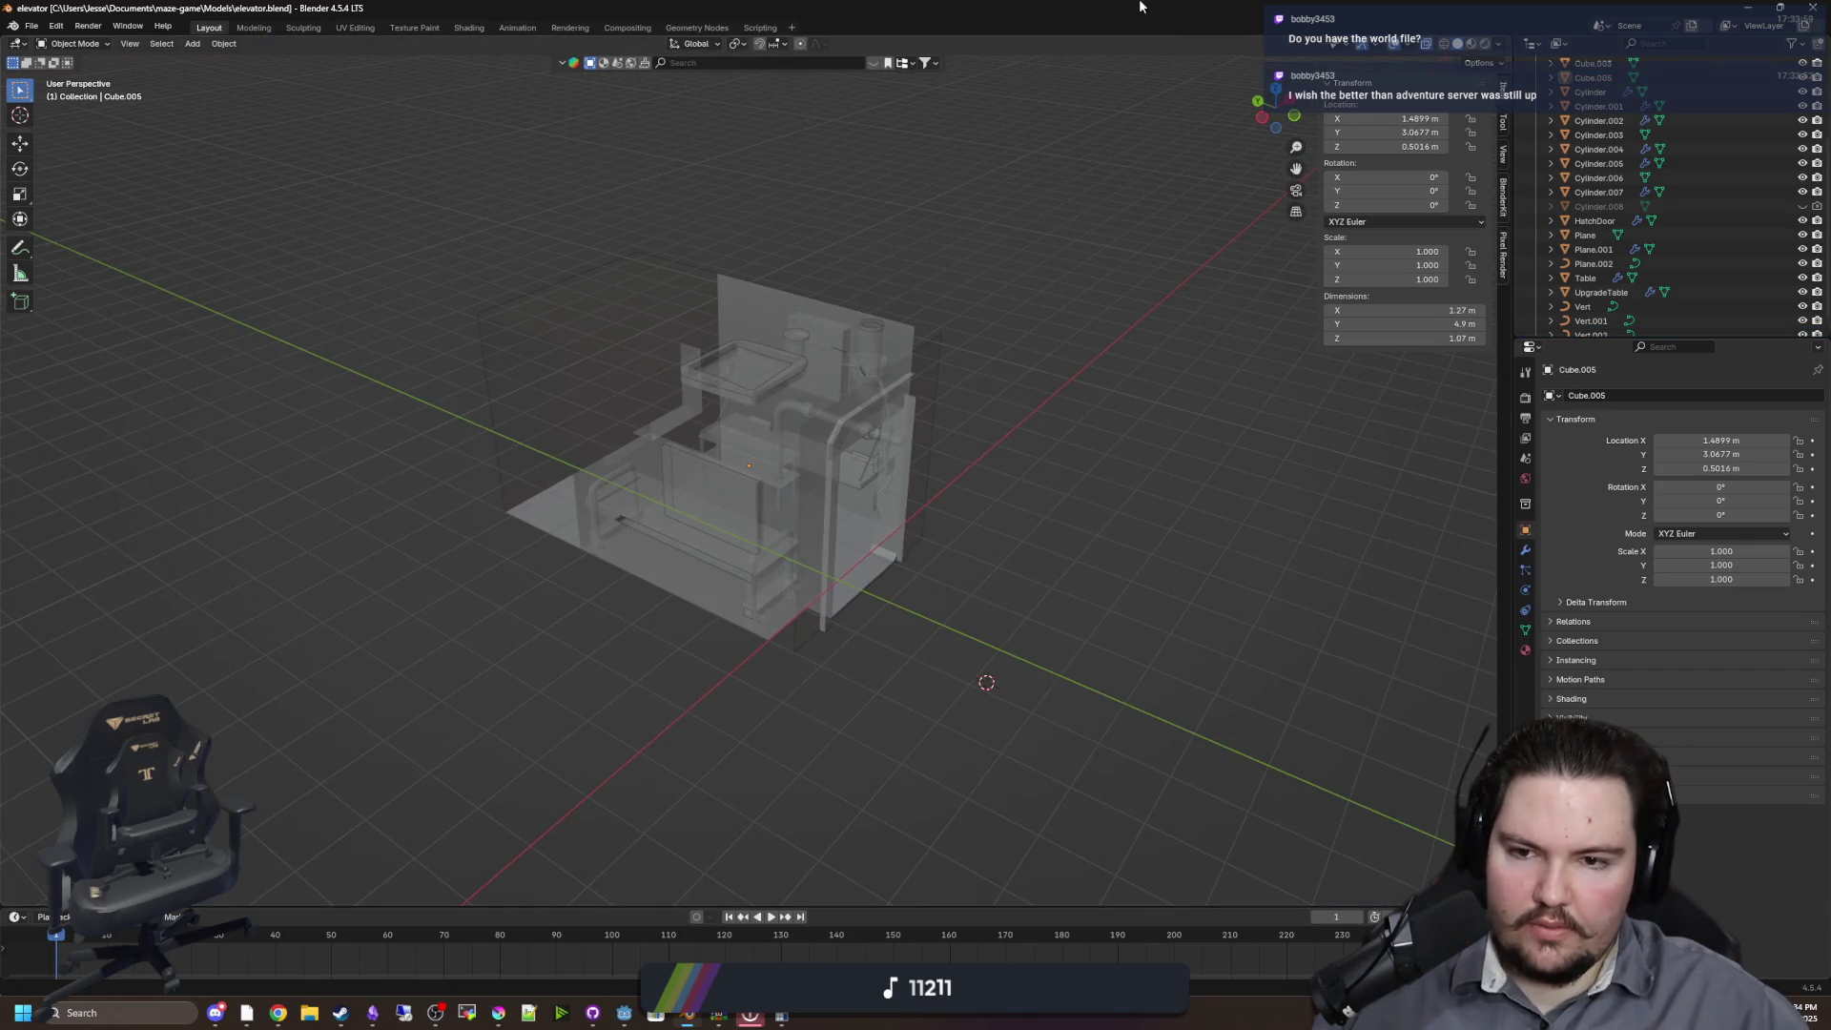
{"action": "key", "text": "super+Down"}
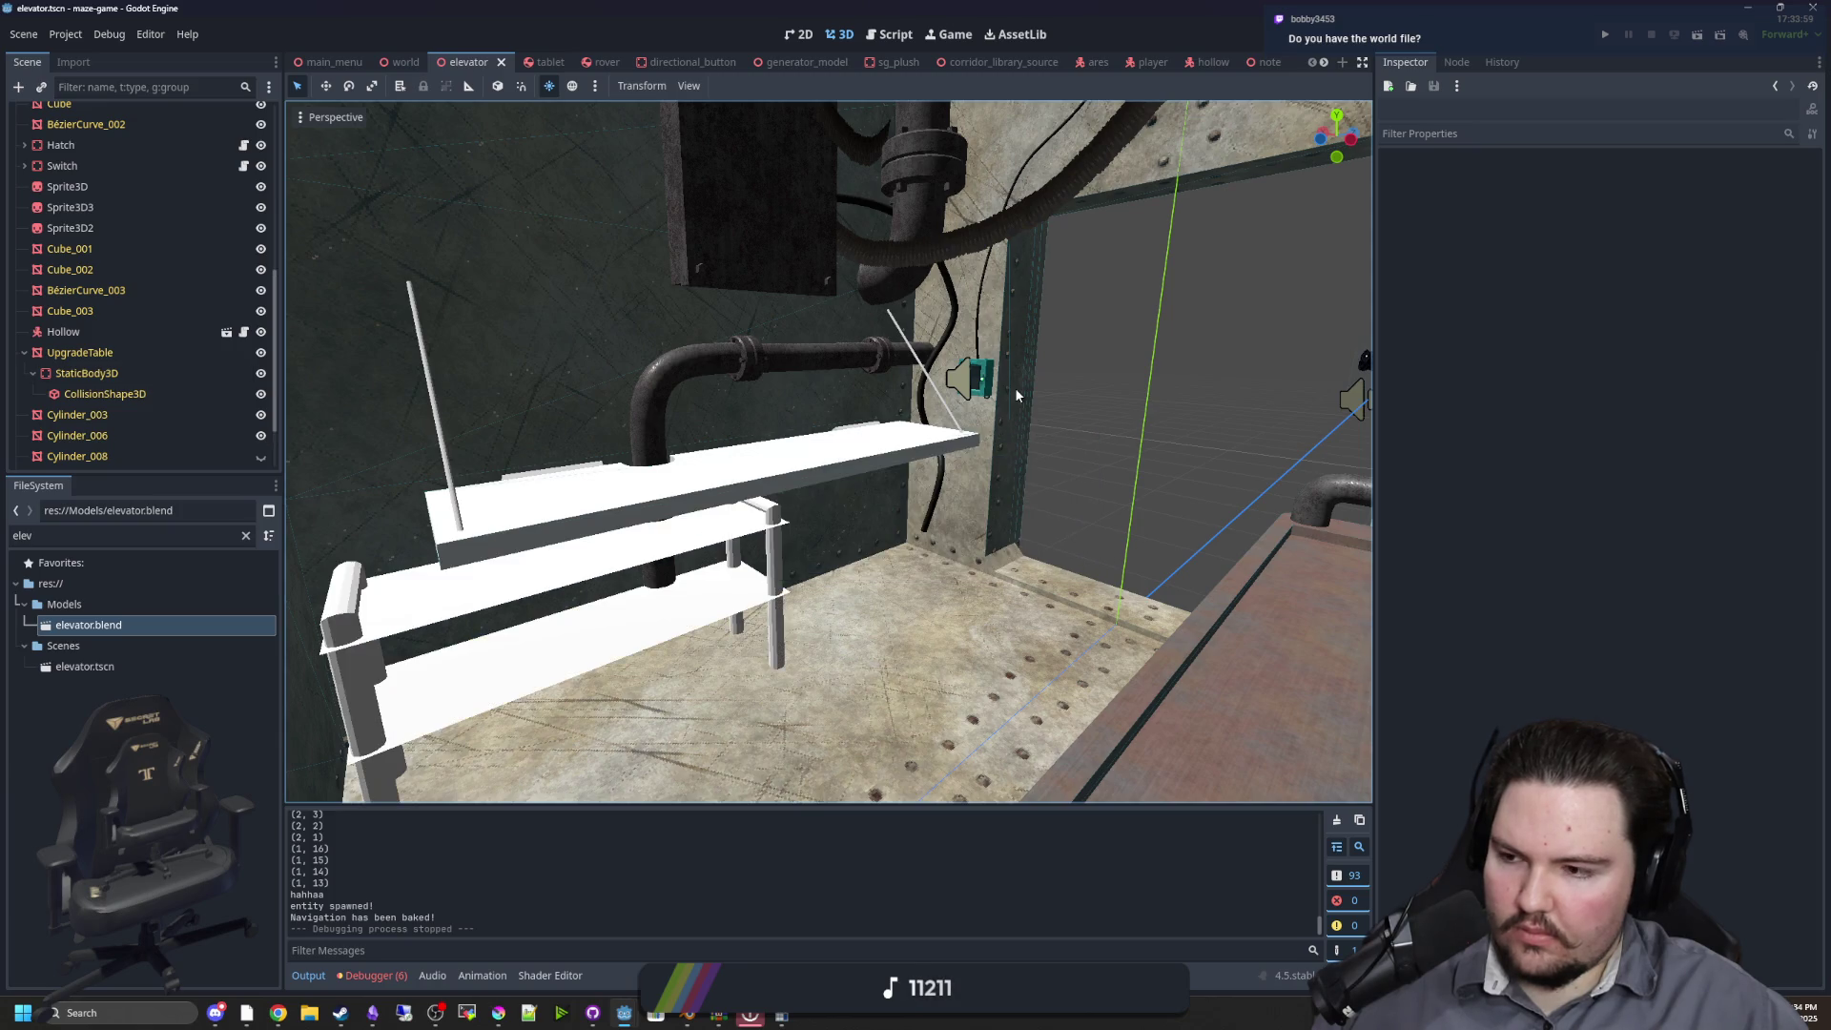
Orbit the elevator scene in Godot and select the imported shelf Cube_005
{"action": "mouse_move", "coordinate": [862, 578]}
{"action": "left_mouse_down"}
{"action": "mouse_move", "coordinate": [782, 457]}
{"action": "mouse_move", "coordinate": [796, 449]}
{"action": "mouse_move", "coordinate": [905, 540]}
{"action": "mouse_move", "coordinate": [919, 511]}
{"action": "mouse_move", "coordinate": [671, 430]}
{"action": "mouse_move", "coordinate": [959, 589]}
{"action": "mouse_move", "coordinate": [1324, 574]}
{"action": "mouse_move", "coordinate": [876, 568]}
{"action": "mouse_move", "coordinate": [1144, 558]}
{"action": "left_mouse_up"}
{"action": "scroll", "coordinate": [760, 418], "scroll_direction": "up", "scroll_amount": 5}
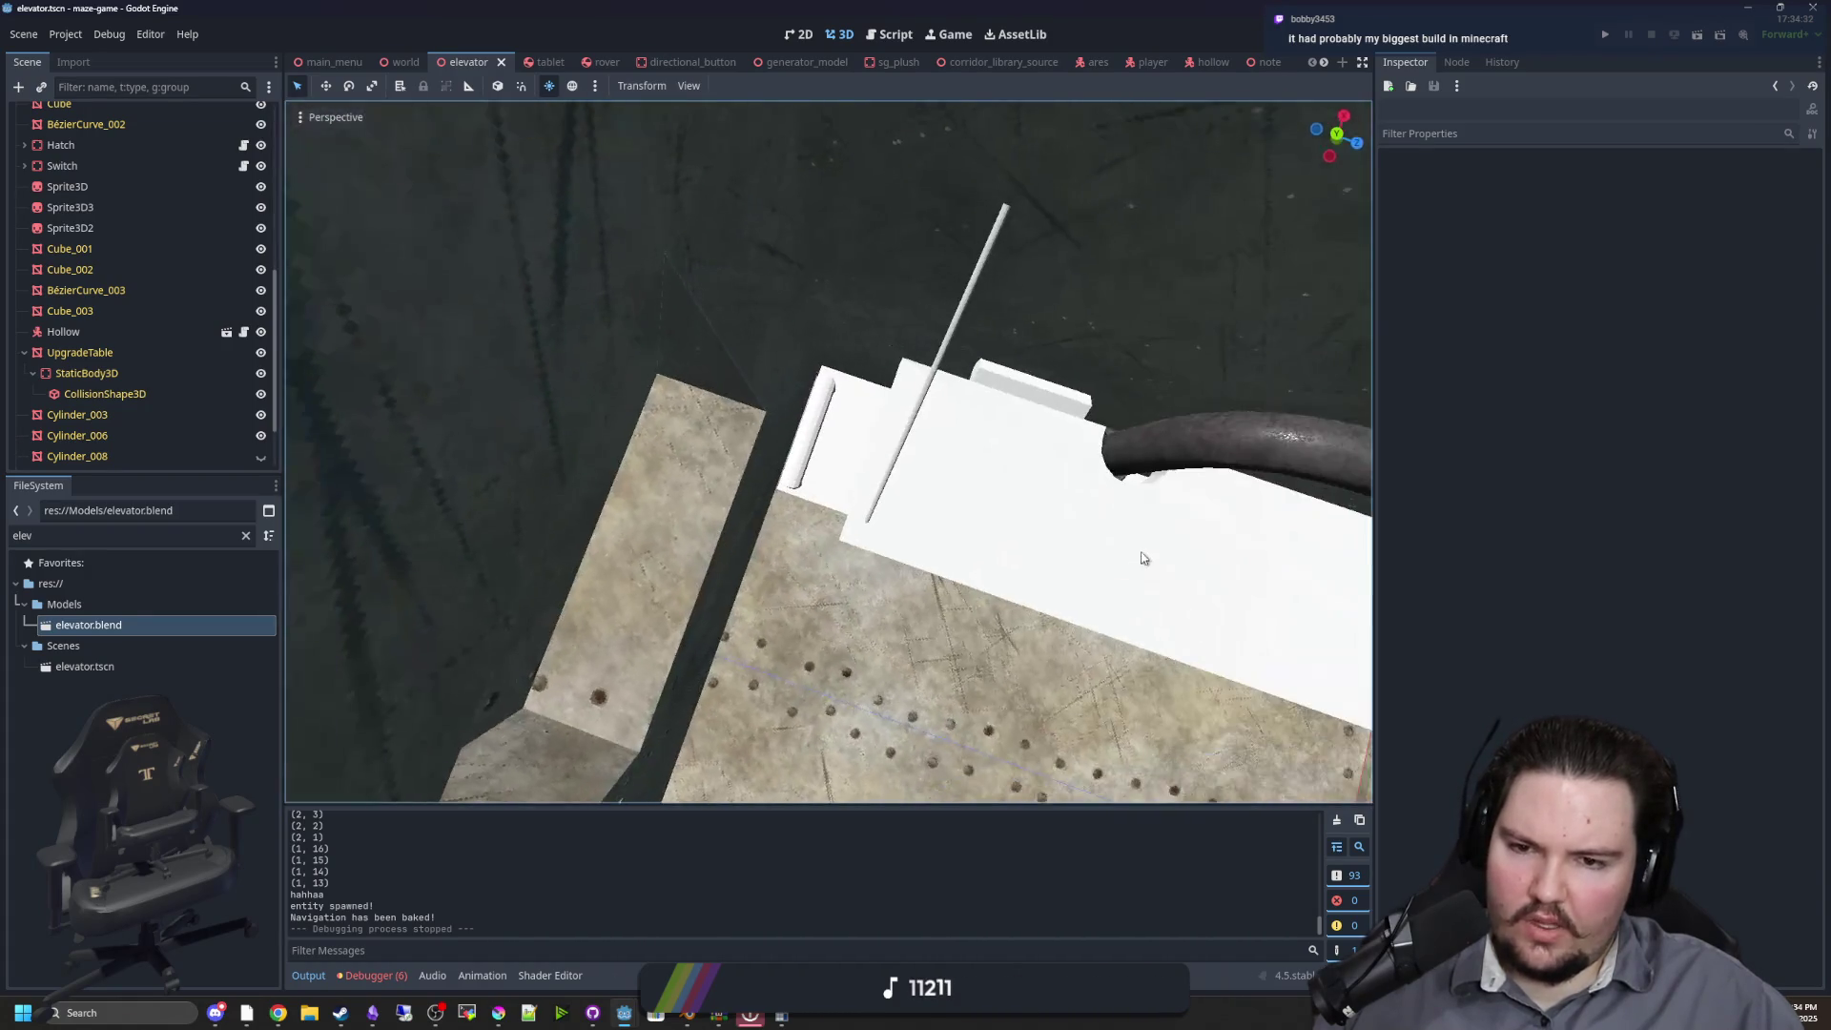
{"action": "mouse_move", "coordinate": [952, 621]}
{"action": "left_mouse_down"}
{"action": "mouse_move", "coordinate": [918, 380]}
{"action": "mouse_move", "coordinate": [899, 469]}
{"action": "mouse_move", "coordinate": [826, 506]}
{"action": "mouse_move", "coordinate": [828, 365]}
{"action": "mouse_move", "coordinate": [846, 473]}
{"action": "mouse_move", "coordinate": [914, 530]}
{"action": "left_mouse_up"}
{"action": "left_click", "coordinate": [849, 474]}
{"action": "scroll", "coordinate": [914, 530], "scroll_direction": "up", "scroll_amount": 4}
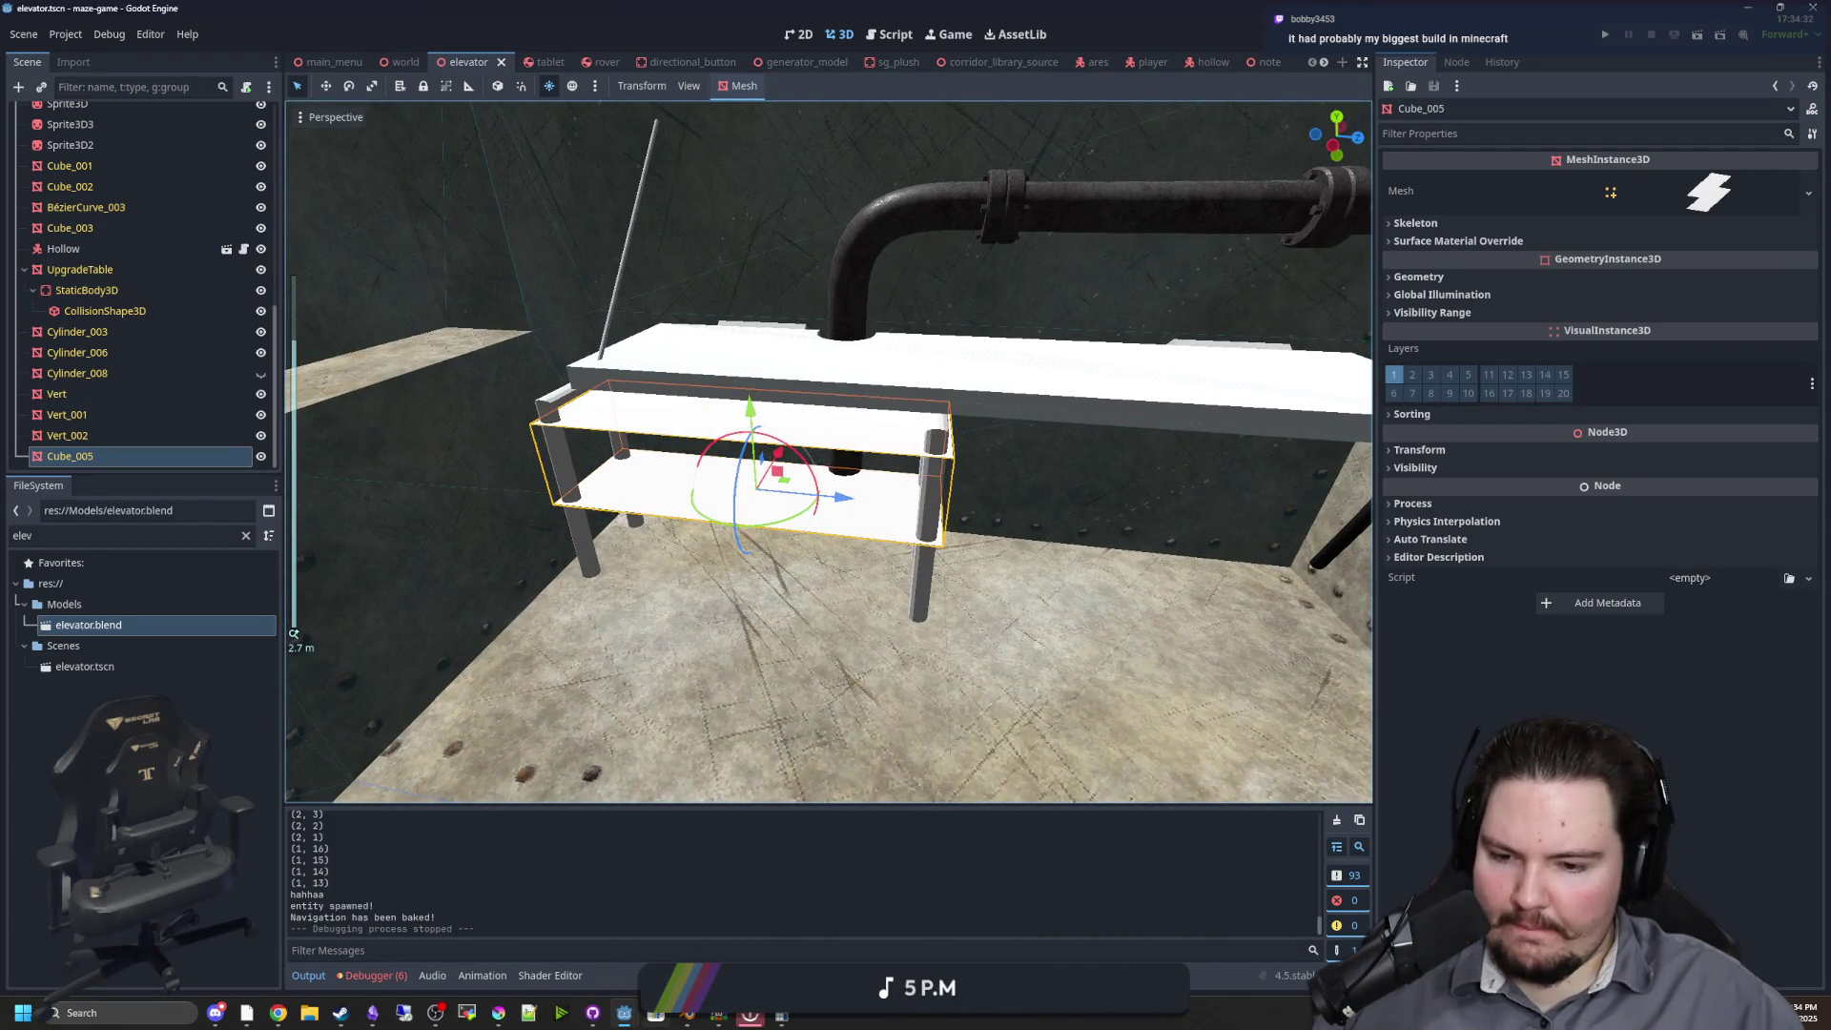
View the shelf in the world scene, then bring Blender back to the front
{"action": "left_click", "coordinate": [687, 1014]}
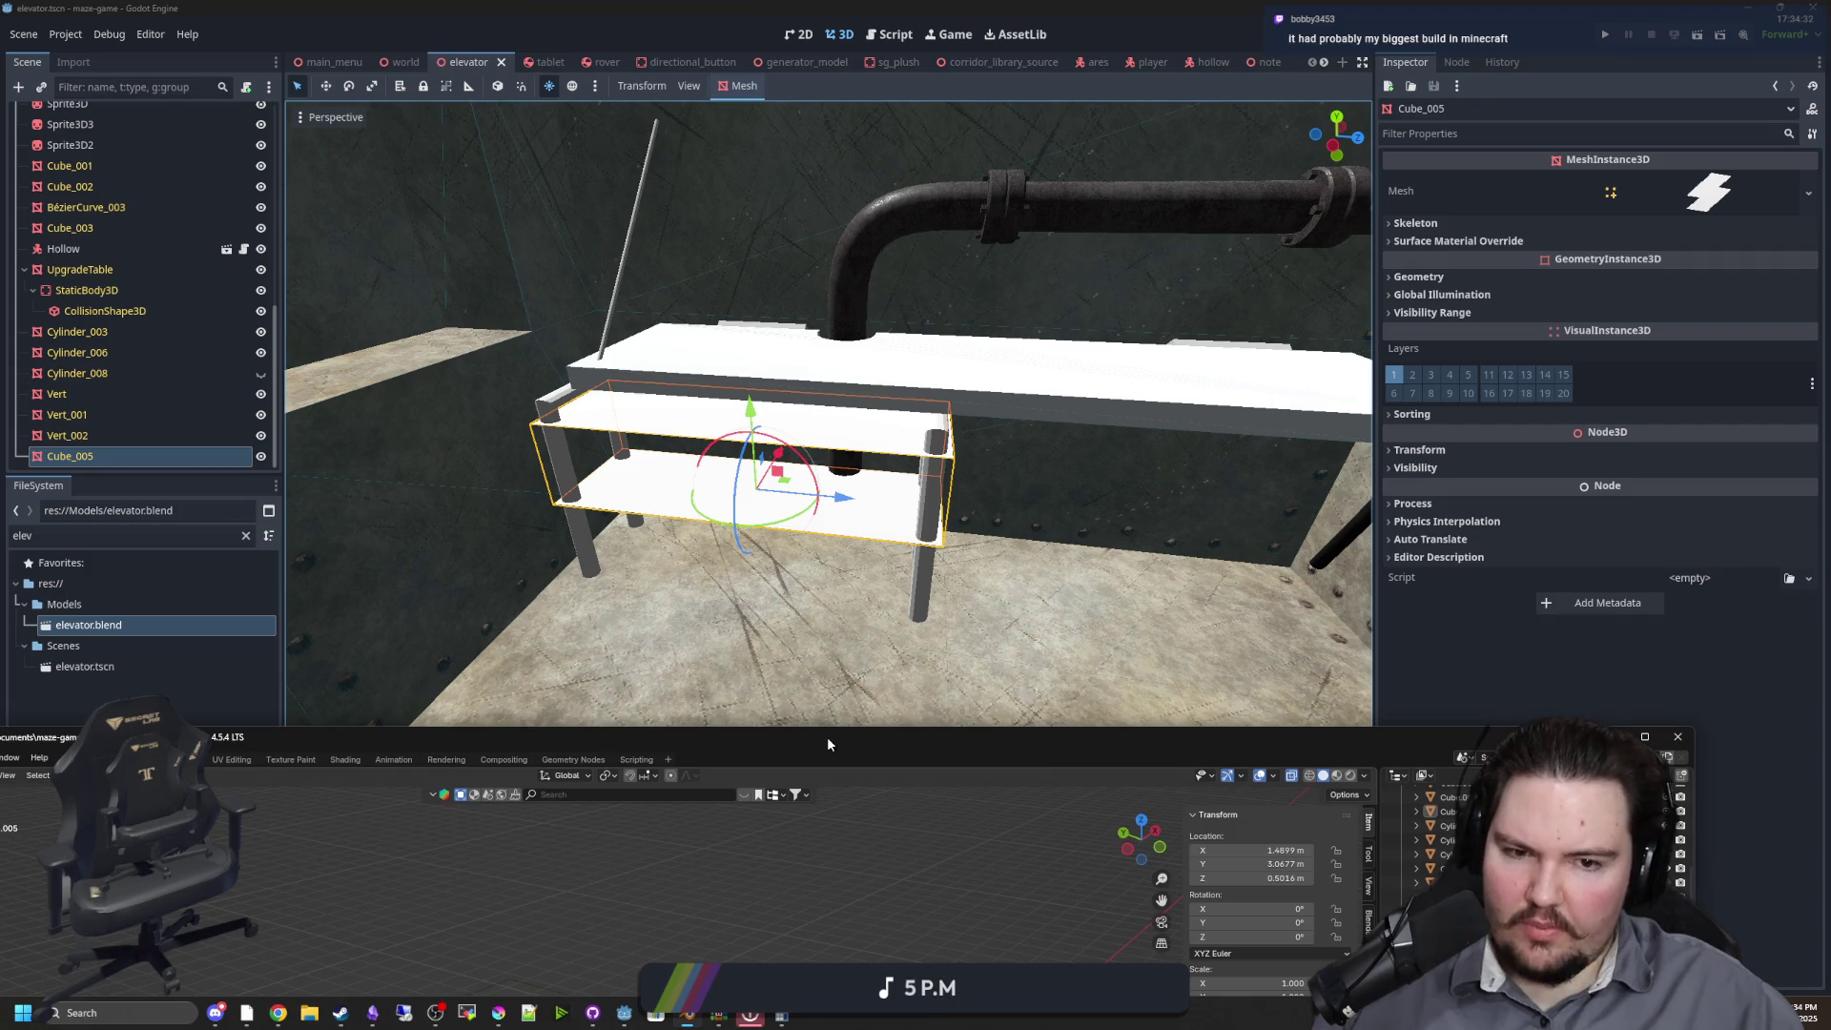
{"action": "scroll", "coordinate": [952, 569], "scroll_direction": "down", "scroll_amount": 12}
{"action": "left_click", "coordinate": [1074, 488]}
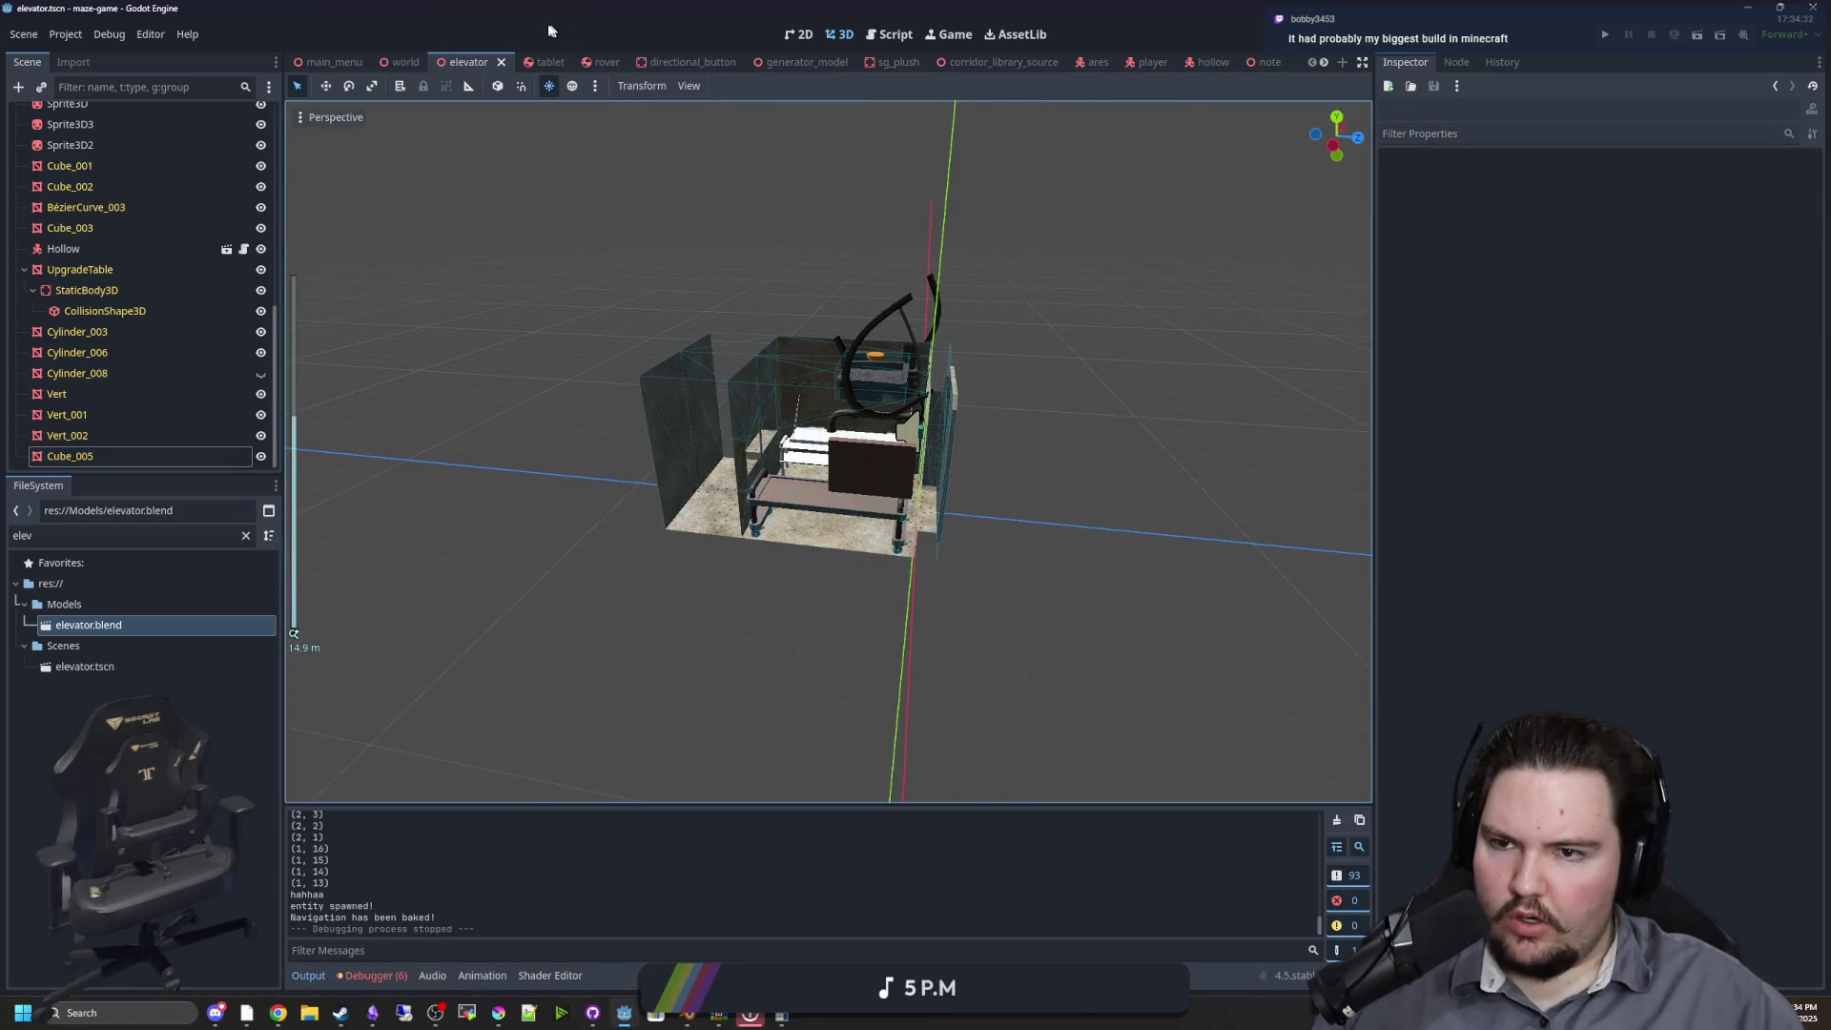
{"action": "left_click", "coordinate": [403, 62]}
{"action": "mouse_move", "coordinate": [818, 501]}
{"action": "left_mouse_down"}
{"action": "mouse_move", "coordinate": [998, 518]}
{"action": "mouse_move", "coordinate": [817, 479]}
{"action": "left_mouse_up"}
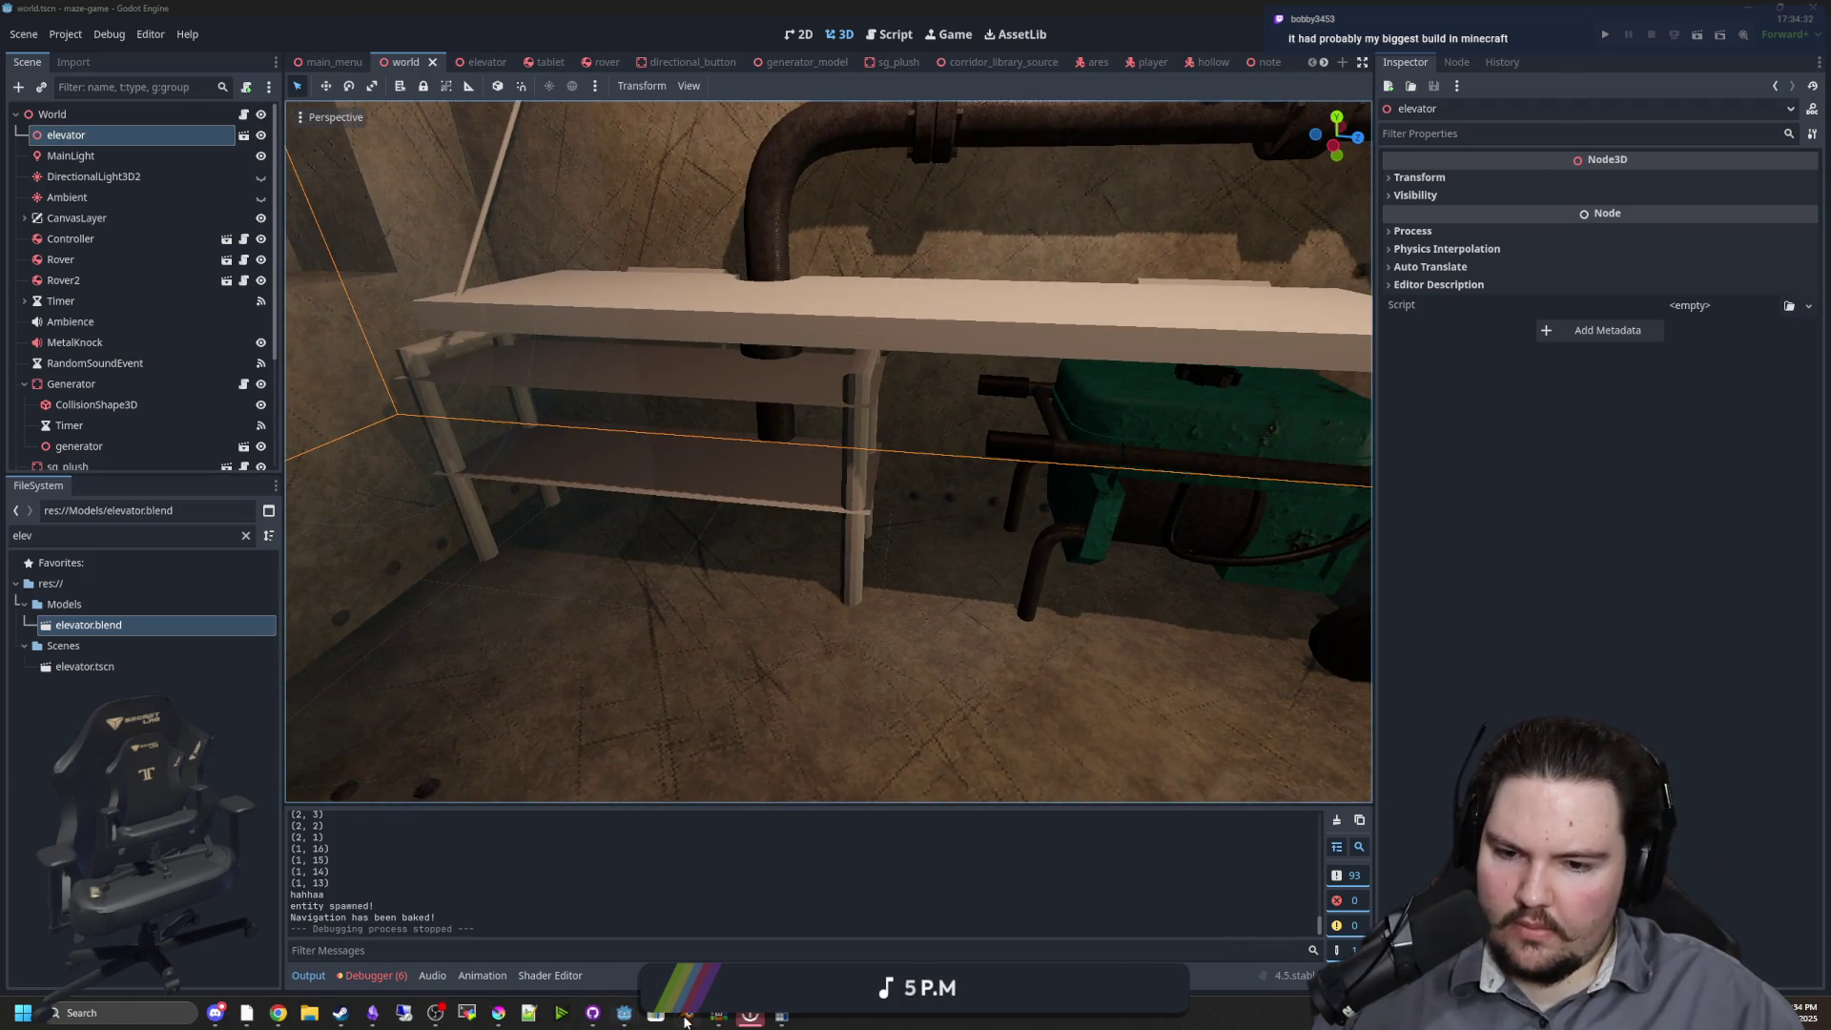
{"action": "left_click", "coordinate": [687, 1016]}
{"action": "scroll", "coordinate": [698, 489], "scroll_direction": "up", "scroll_amount": 8}
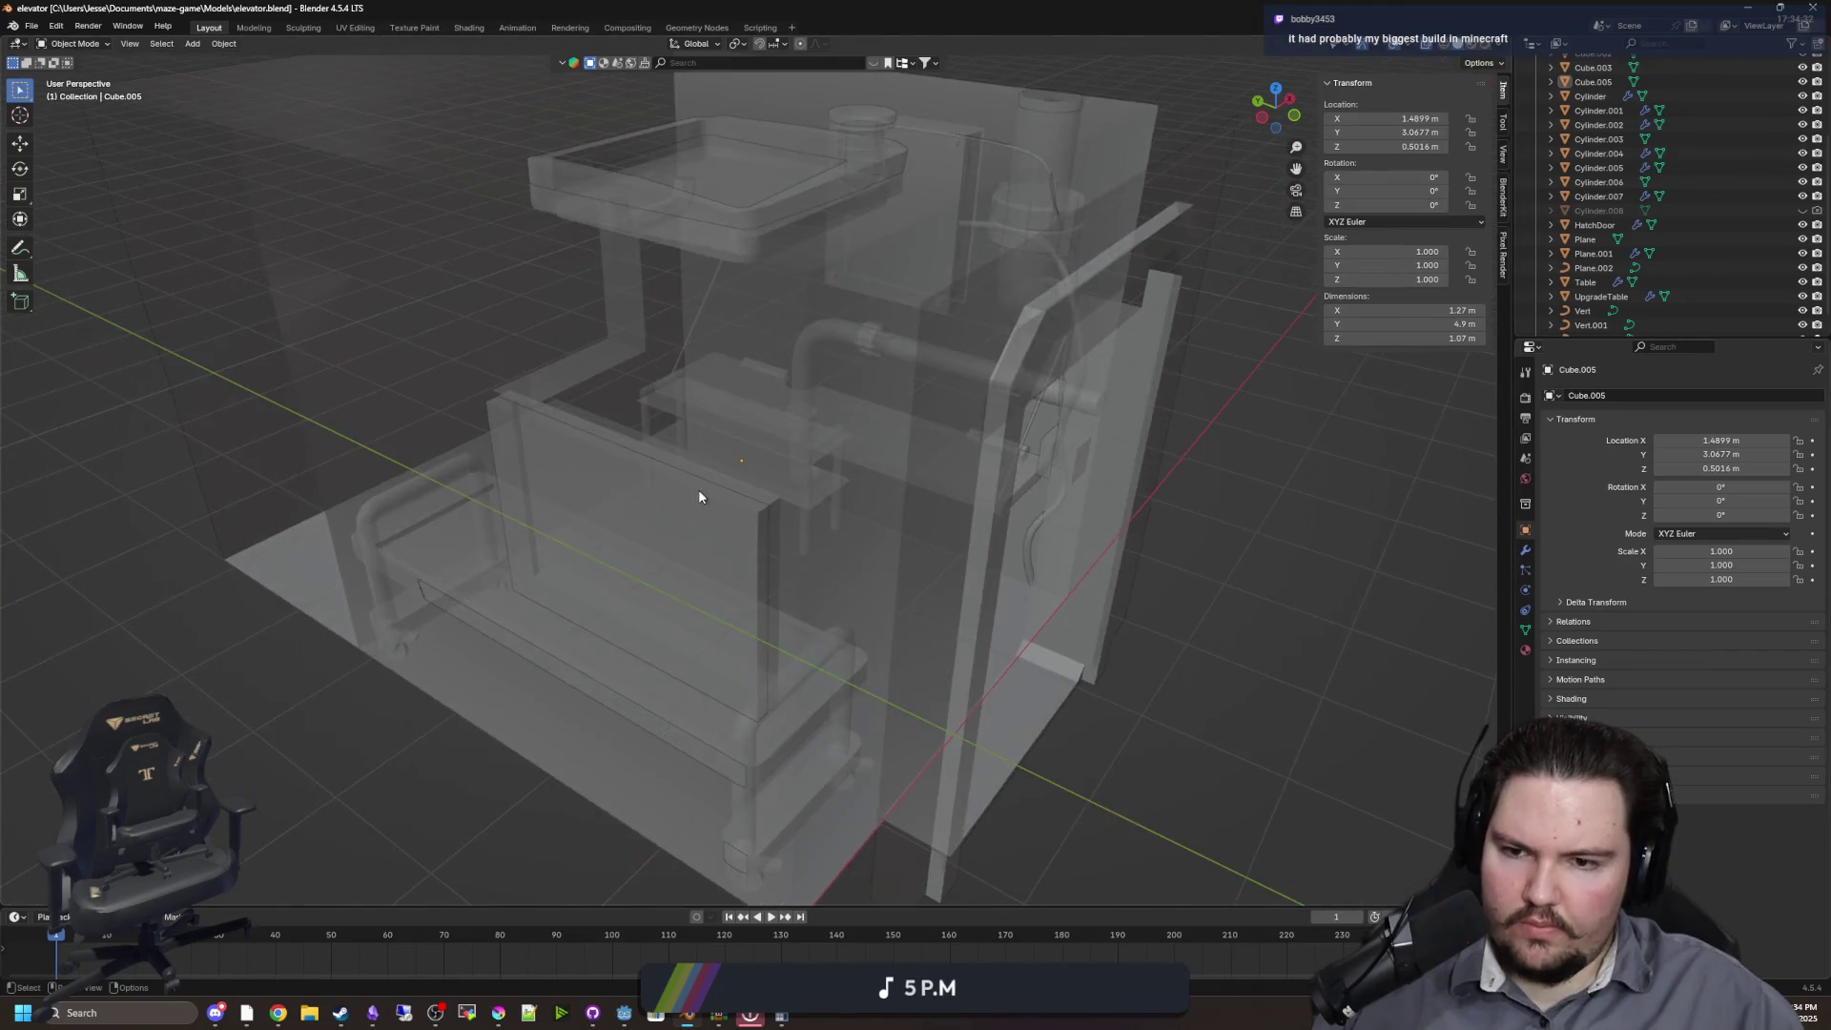
Shift Cube.005 along Y and X to X 1.3442 m, Y 2.8651 m
{"action": "mouse_move", "coordinate": [699, 490]}
{"action": "left_mouse_down"}
{"action": "mouse_move", "coordinate": [864, 514]}
{"action": "mouse_move", "coordinate": [460, 427]}
{"action": "mouse_move", "coordinate": [215, 218]}
{"action": "mouse_move", "coordinate": [578, 416]}
{"action": "mouse_move", "coordinate": [858, 477]}
{"action": "left_mouse_up"}
{"action": "left_click", "coordinate": [918, 502]}
{"action": "key", "text": "g"}
{"action": "key", "text": "x"}
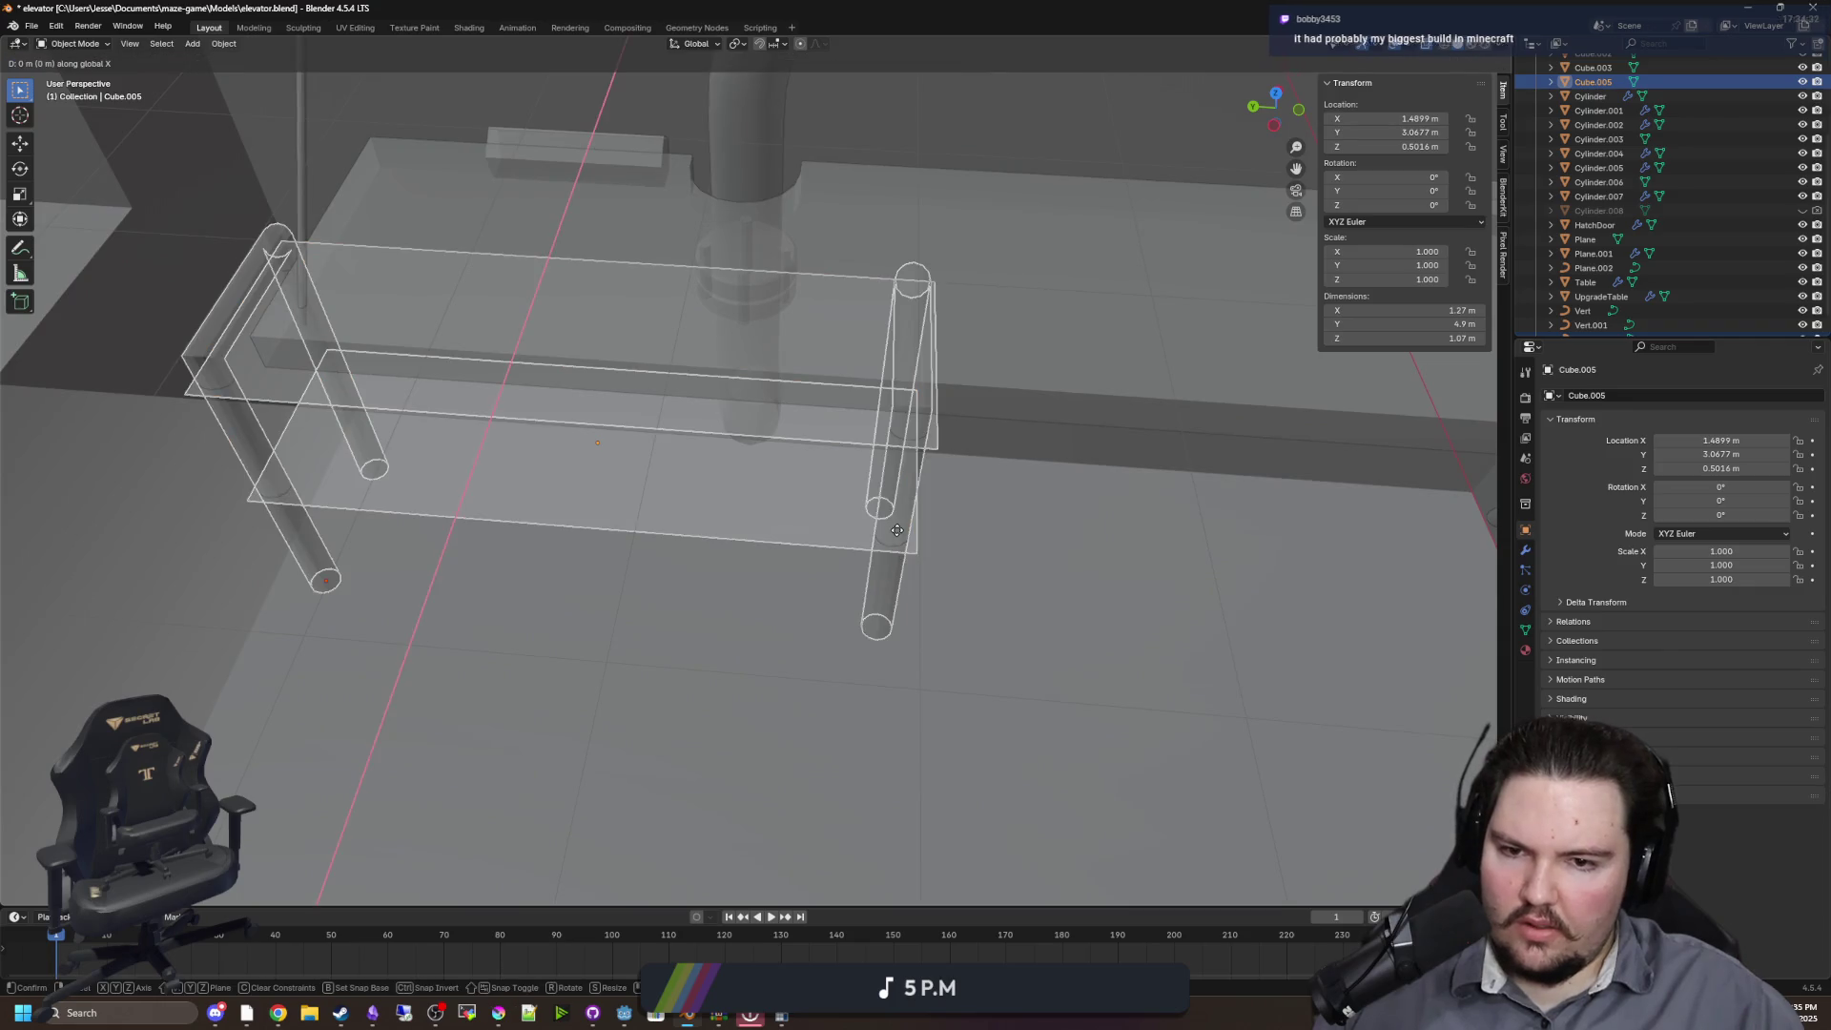
{"action": "key", "text": "y"}
{"action": "left_click_drag", "start_coordinate": [952, 531], "coordinate": [835, 469]}
{"action": "key", "text": "x"}
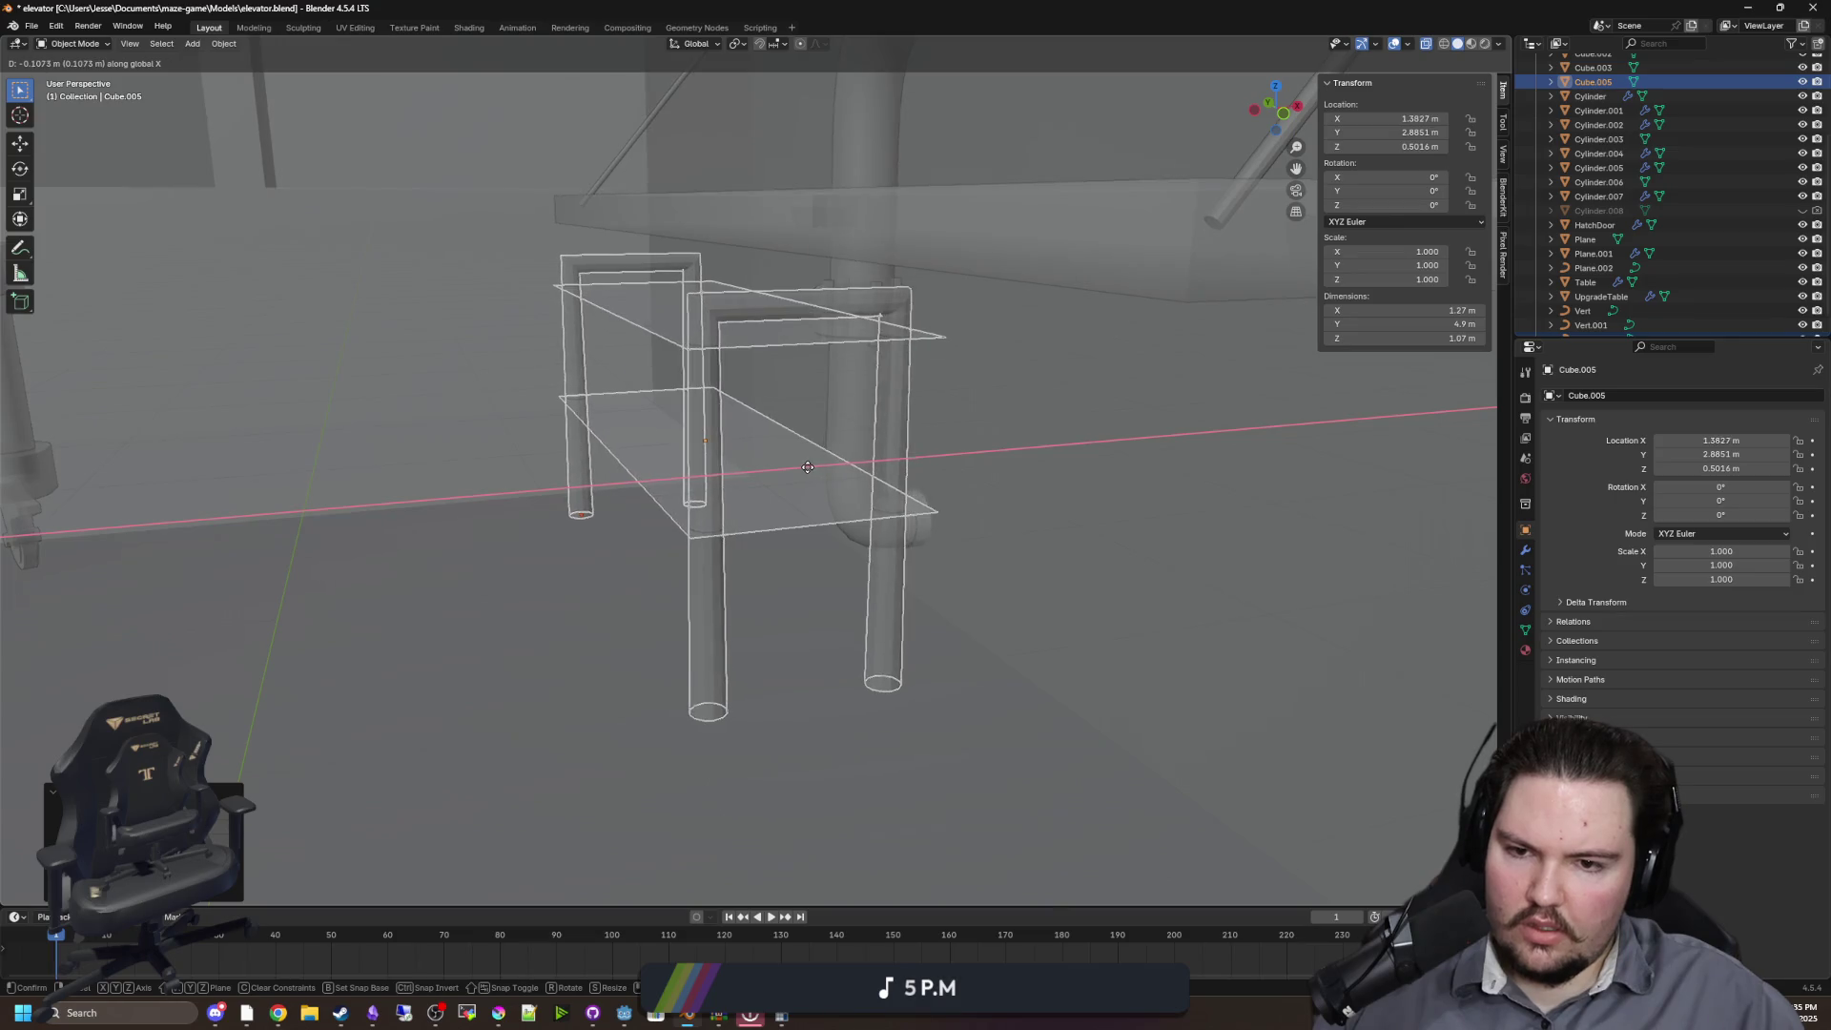
{"action": "left_click", "coordinate": [803, 466]}
Save elevator.blend with Ctrl+S and switch back to Godot
{"action": "scroll", "coordinate": [828, 497], "scroll_direction": "down", "scroll_amount": 4}
{"action": "scroll", "coordinate": [828, 497], "scroll_direction": "down", "scroll_amount": 3}
{"action": "key", "text": "ctrl+s"}
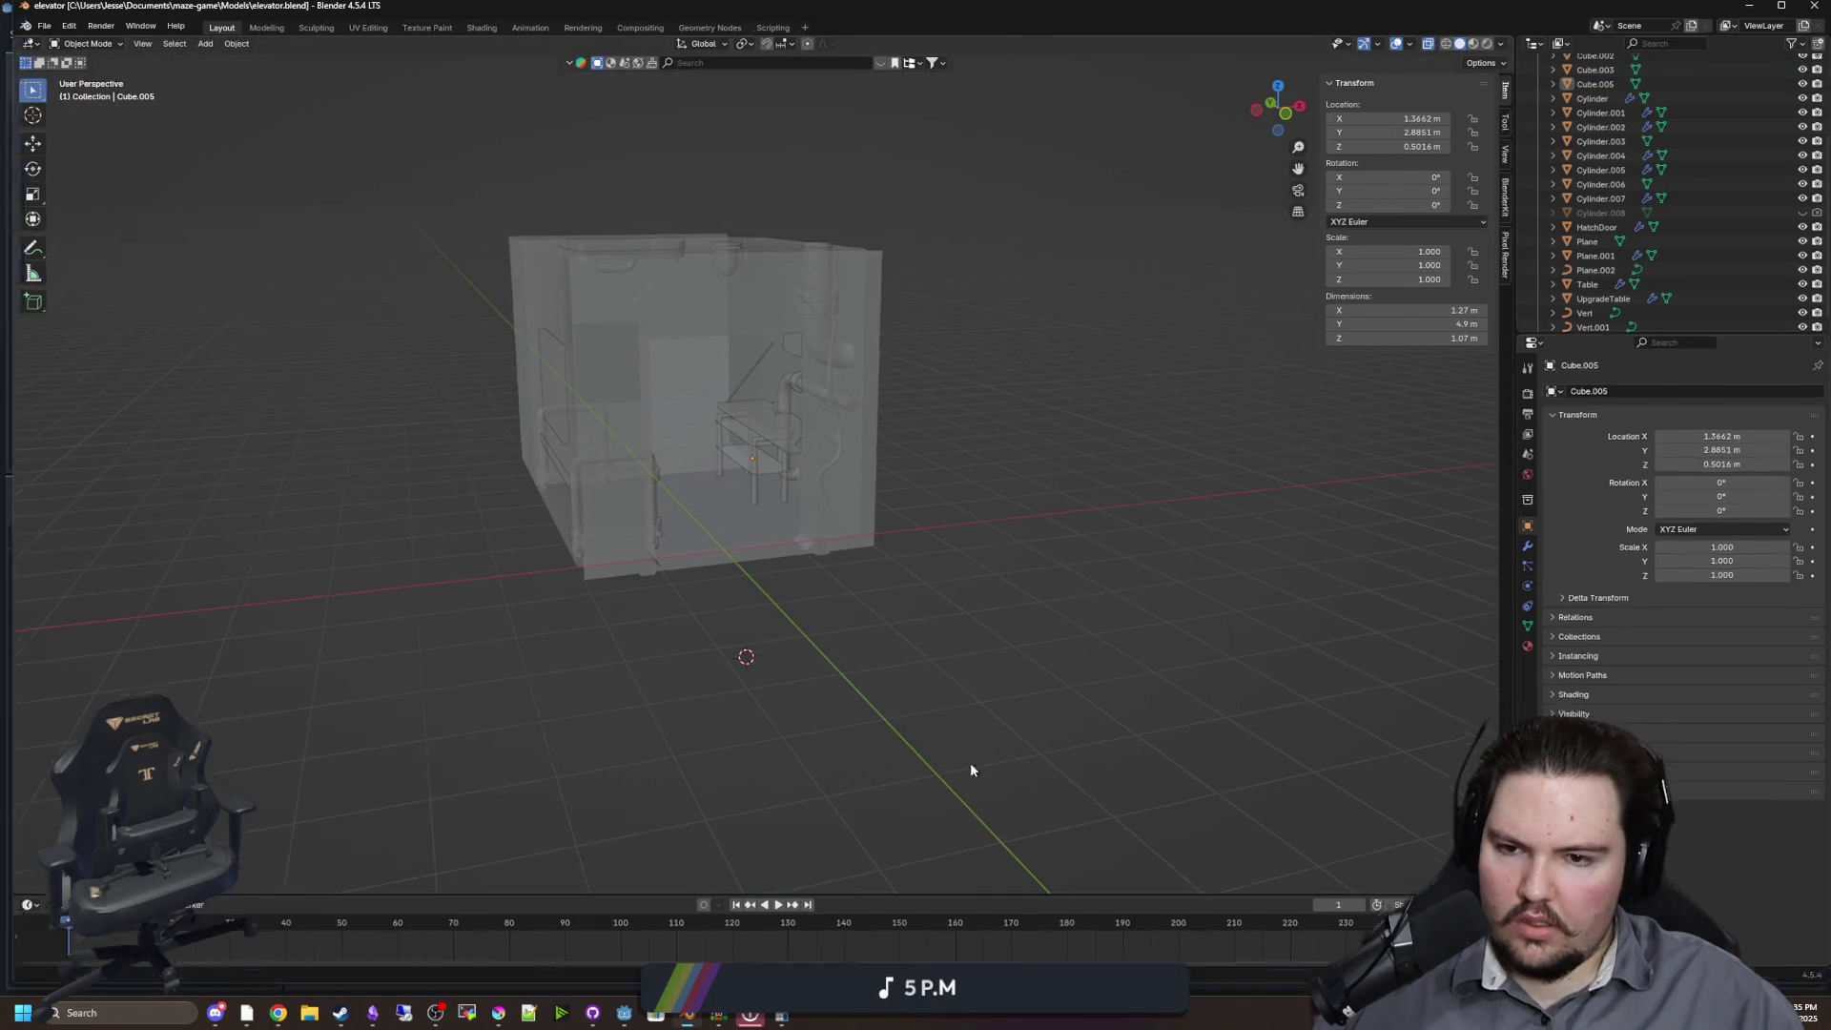
{"action": "key", "text": "alt+Tab"}
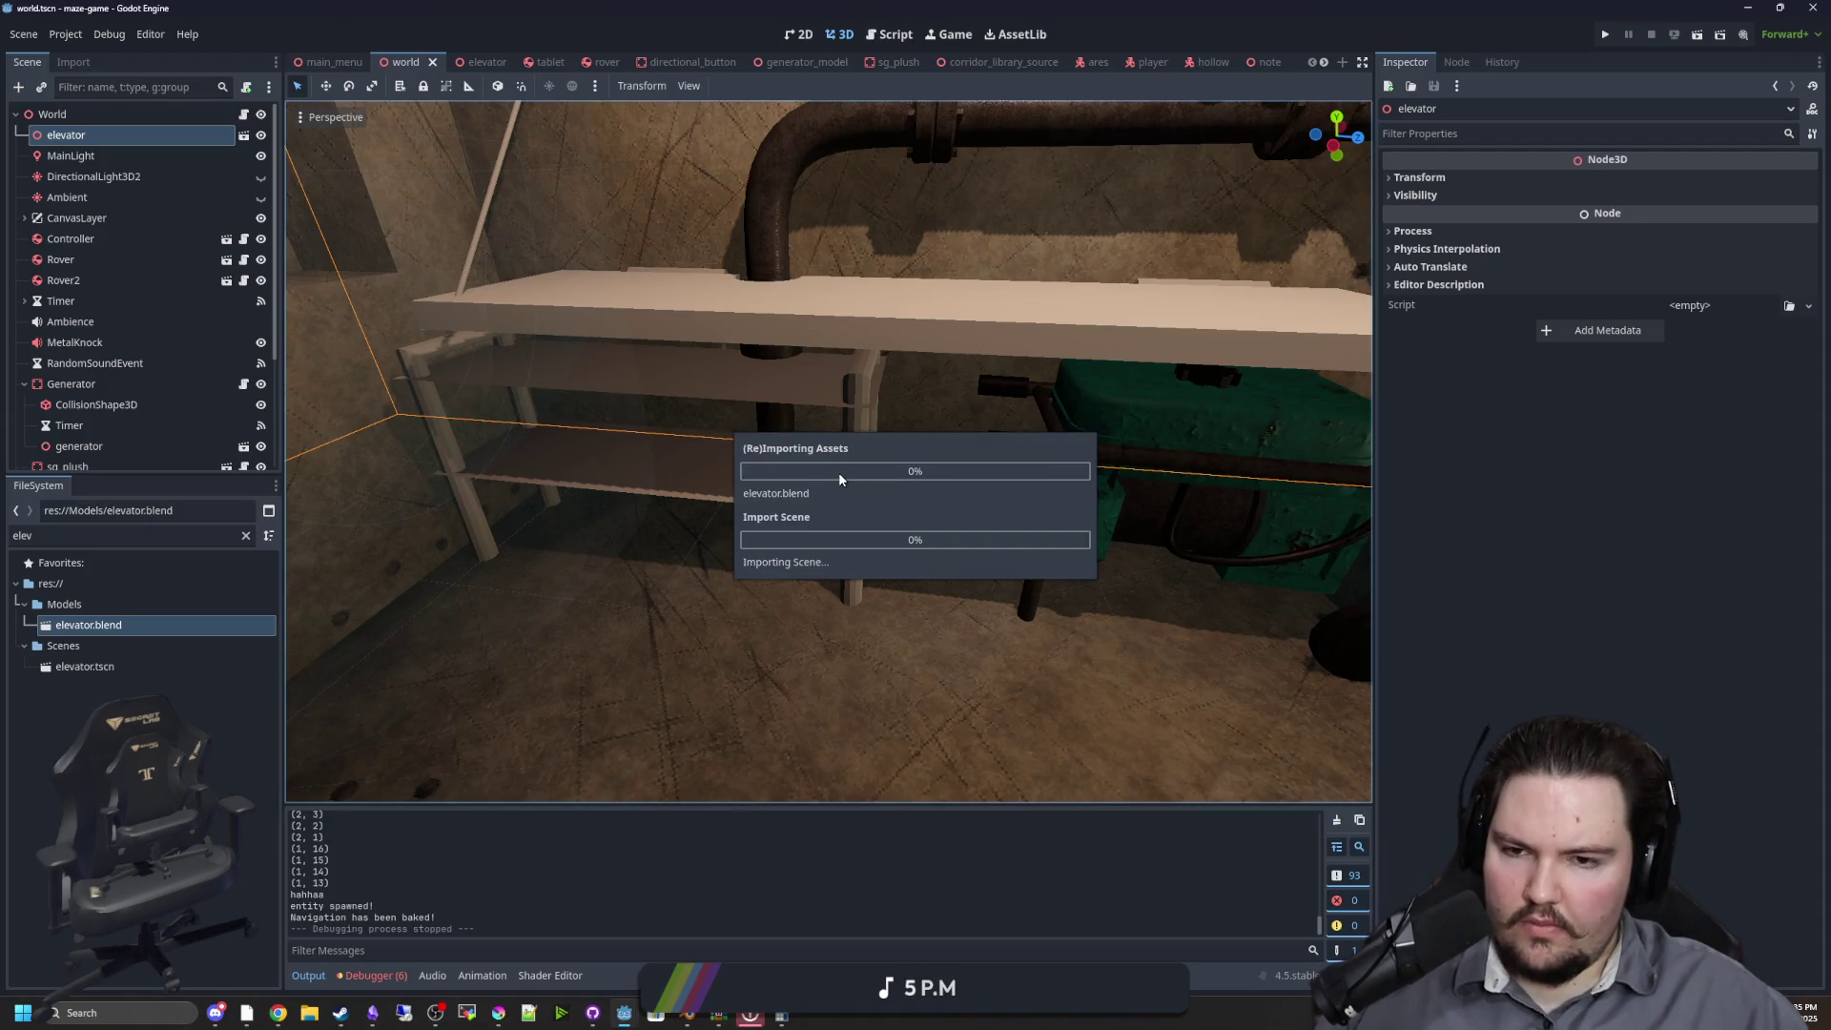
Orbit around the shifted shelf in Godot's world scene, then return to Blender
{"action": "mouse_move", "coordinate": [838, 472]}
{"action": "left_mouse_down"}
{"action": "mouse_move", "coordinate": [831, 488]}
{"action": "mouse_move", "coordinate": [1106, 501]}
{"action": "mouse_move", "coordinate": [837, 444]}
{"action": "left_mouse_up"}
{"action": "scroll", "coordinate": [837, 445], "scroll_direction": "down", "scroll_amount": 10}
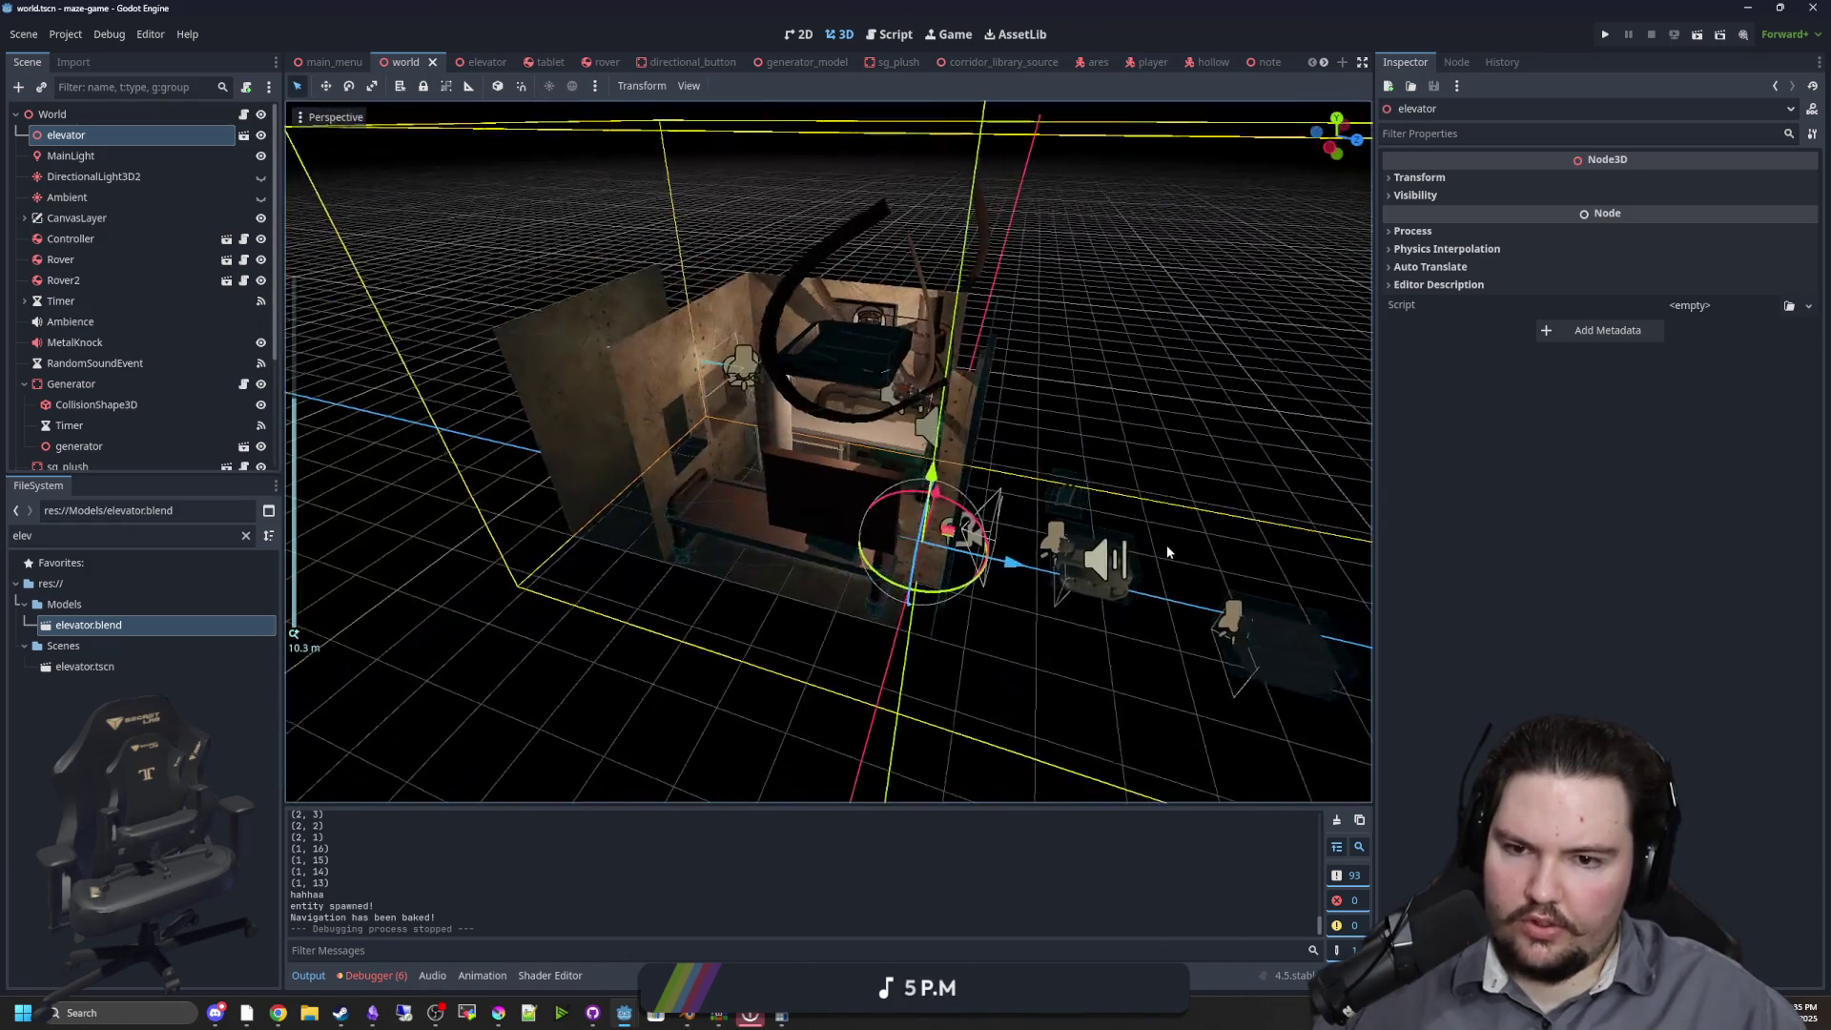
{"action": "left_click", "coordinate": [1166, 546]}
{"action": "scroll", "coordinate": [805, 534], "scroll_direction": "up", "scroll_amount": 12}
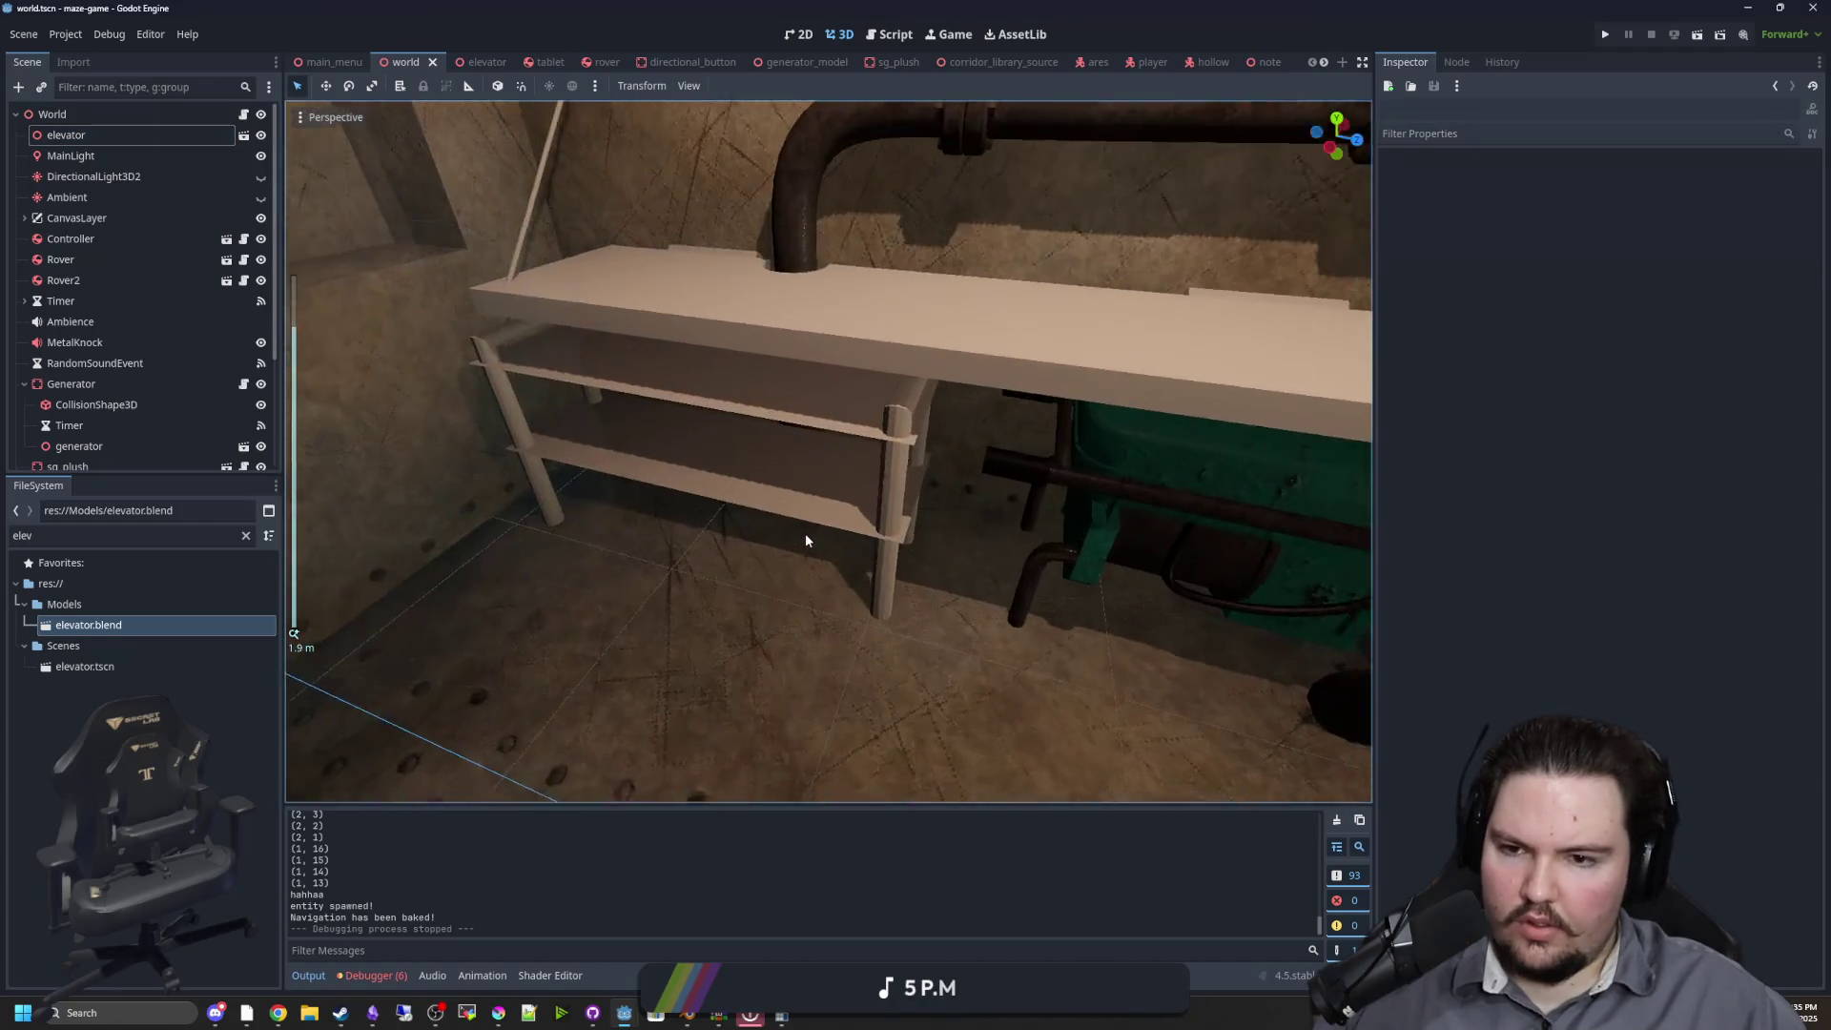
{"action": "mouse_move", "coordinate": [805, 534]}
{"action": "left_mouse_down"}
{"action": "mouse_move", "coordinate": [768, 474]}
{"action": "mouse_move", "coordinate": [771, 432]}
{"action": "mouse_move", "coordinate": [788, 510]}
{"action": "left_mouse_up"}
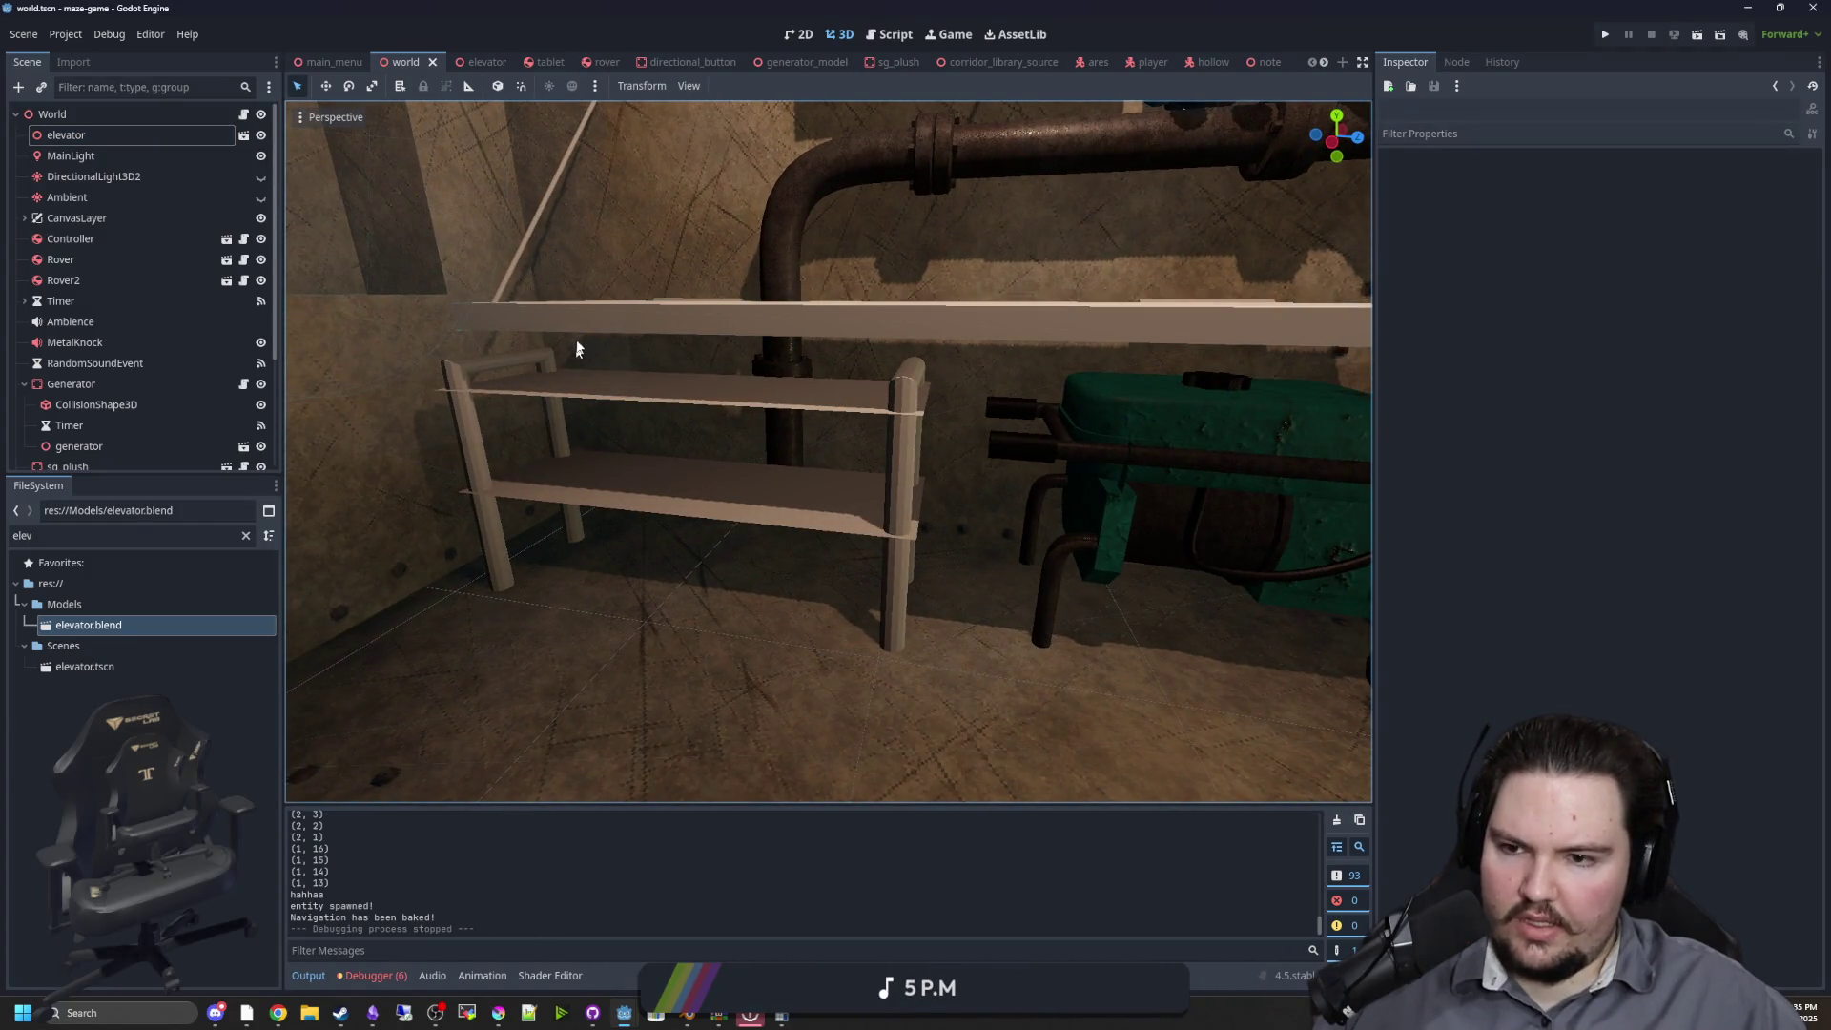
{"action": "left_click", "coordinate": [689, 1016]}
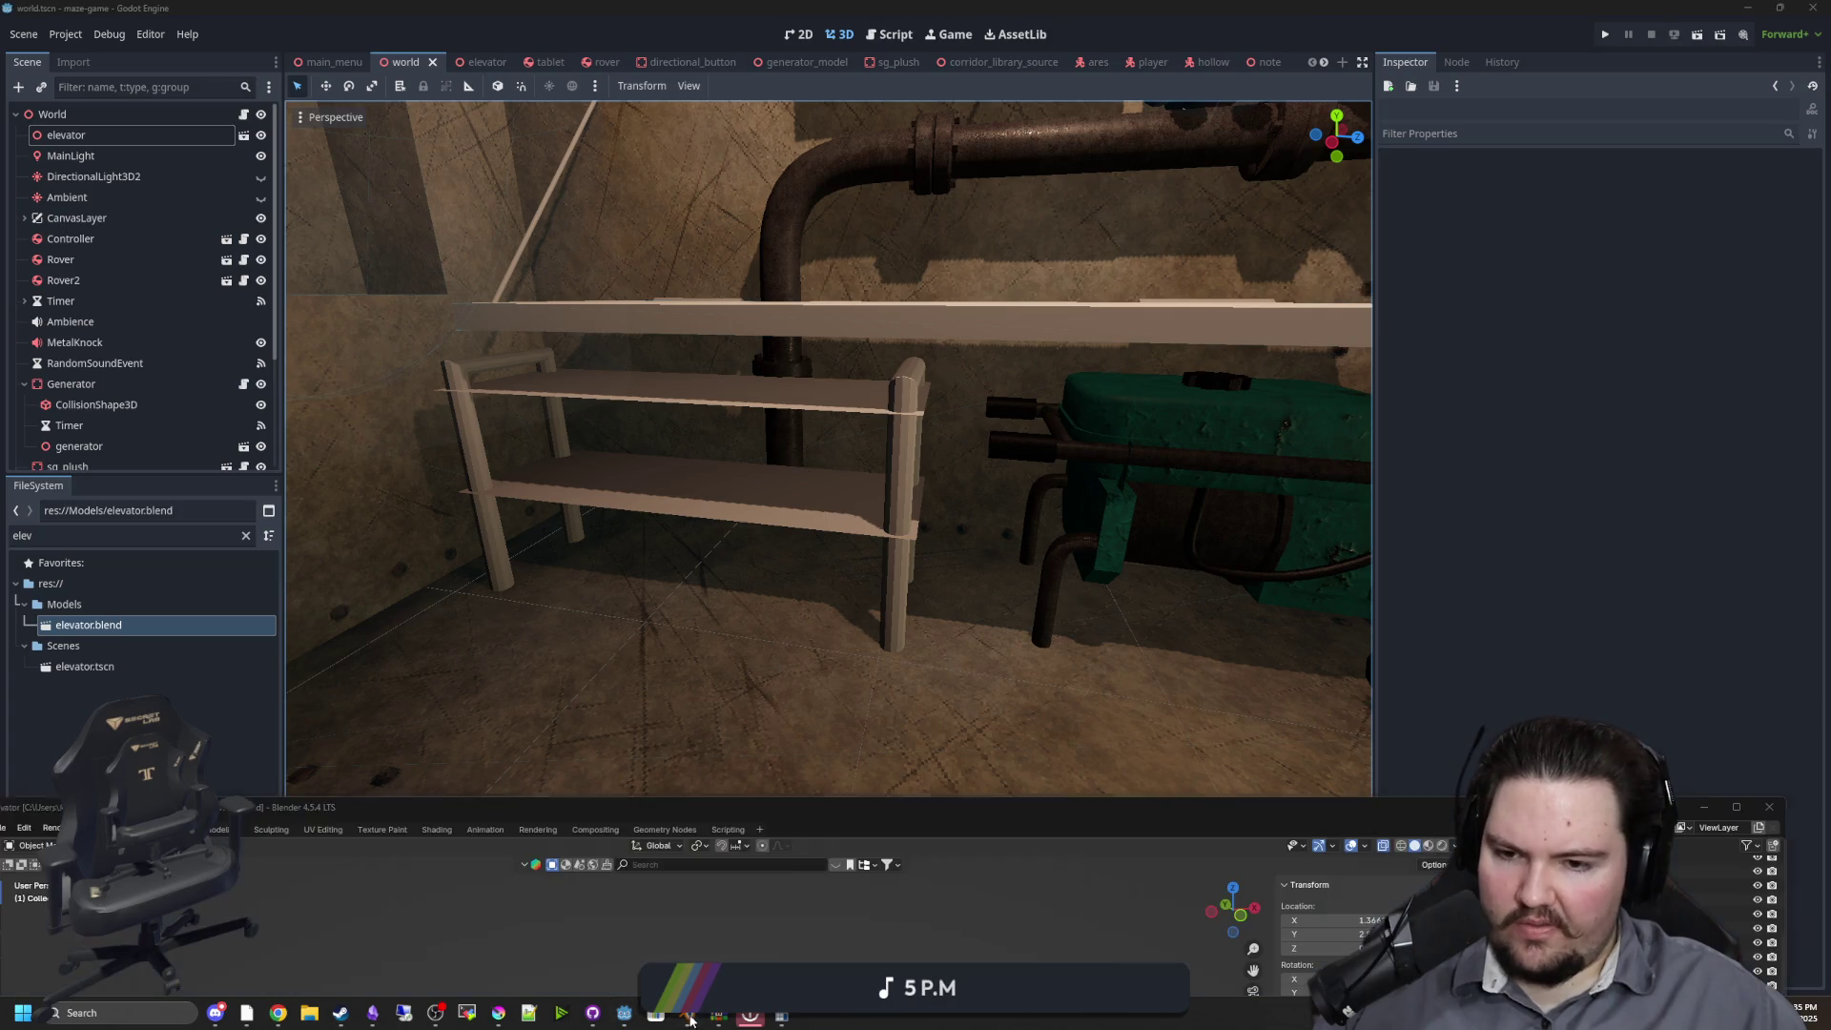
{"action": "scroll", "coordinate": [757, 529], "scroll_direction": "up", "scroll_amount": 8}
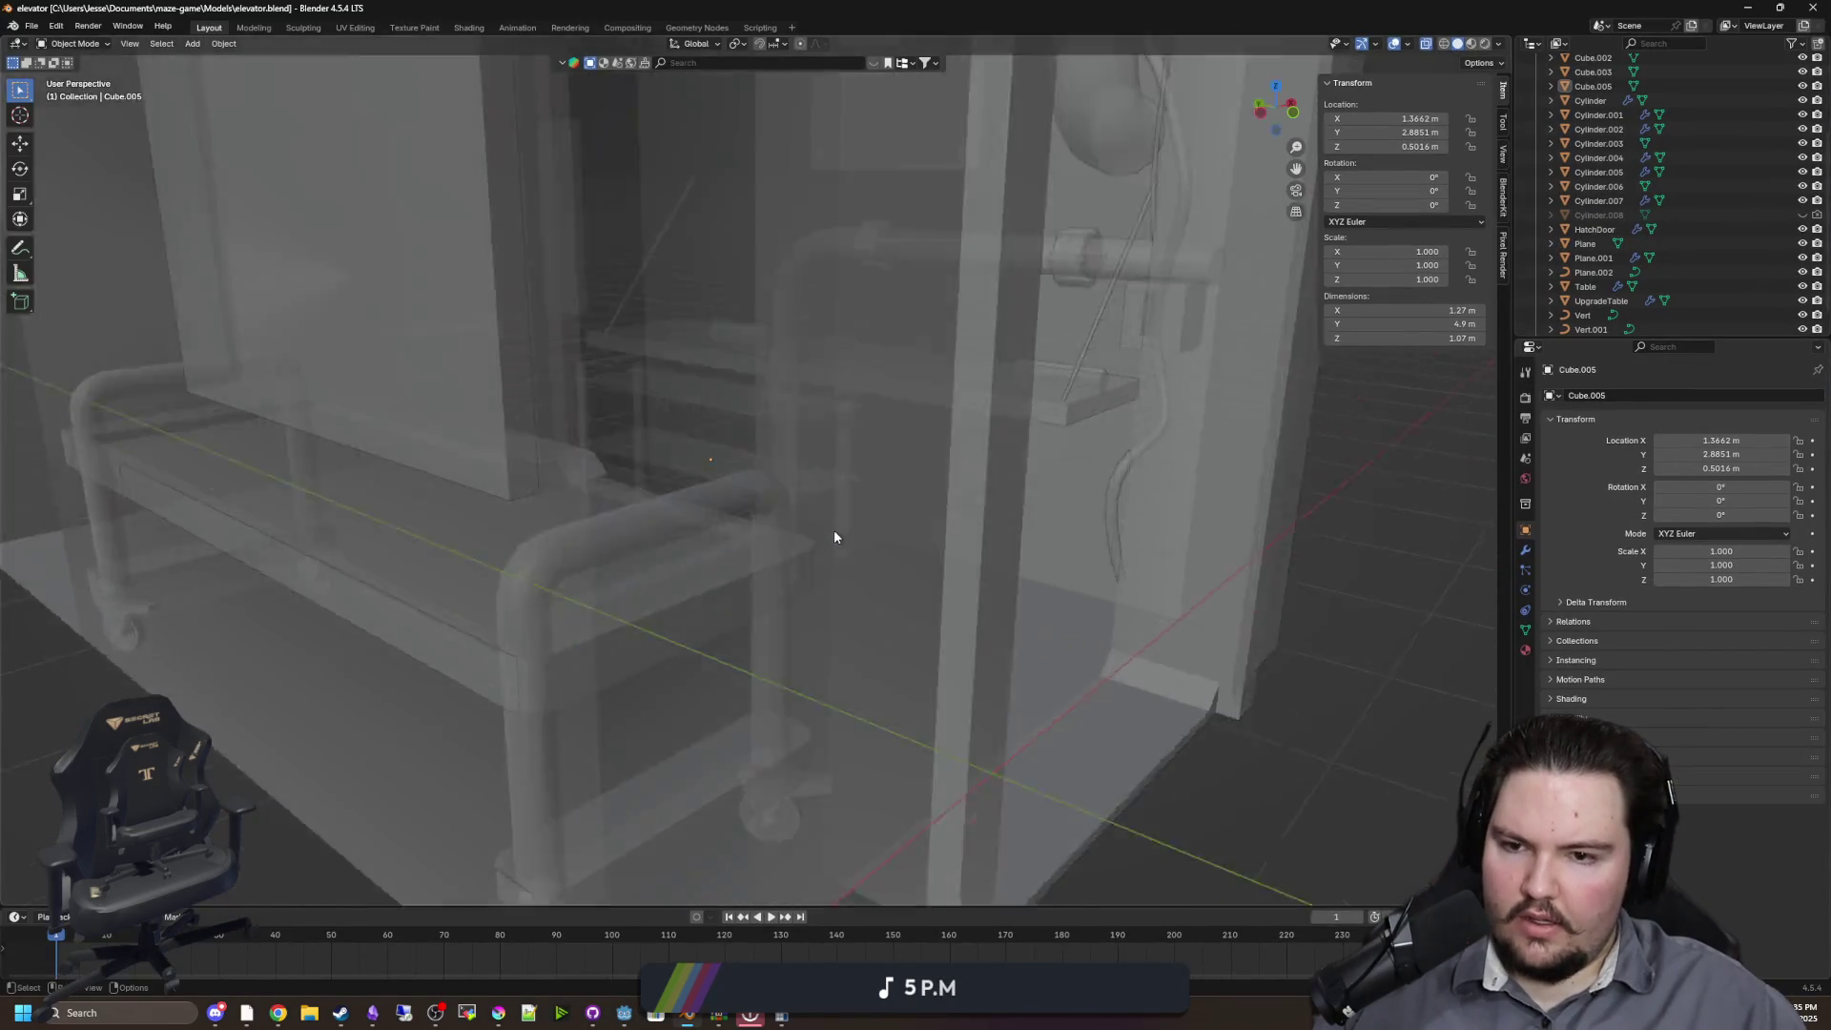
Lower the shelf Cube.005 vertically to Z 0.1314 m
{"action": "left_click", "coordinate": [662, 474]}
{"action": "mouse_move", "coordinate": [662, 474]}
{"action": "left_mouse_down"}
{"action": "mouse_move", "coordinate": [764, 518]}
{"action": "mouse_move", "coordinate": [703, 515]}
{"action": "left_mouse_up"}
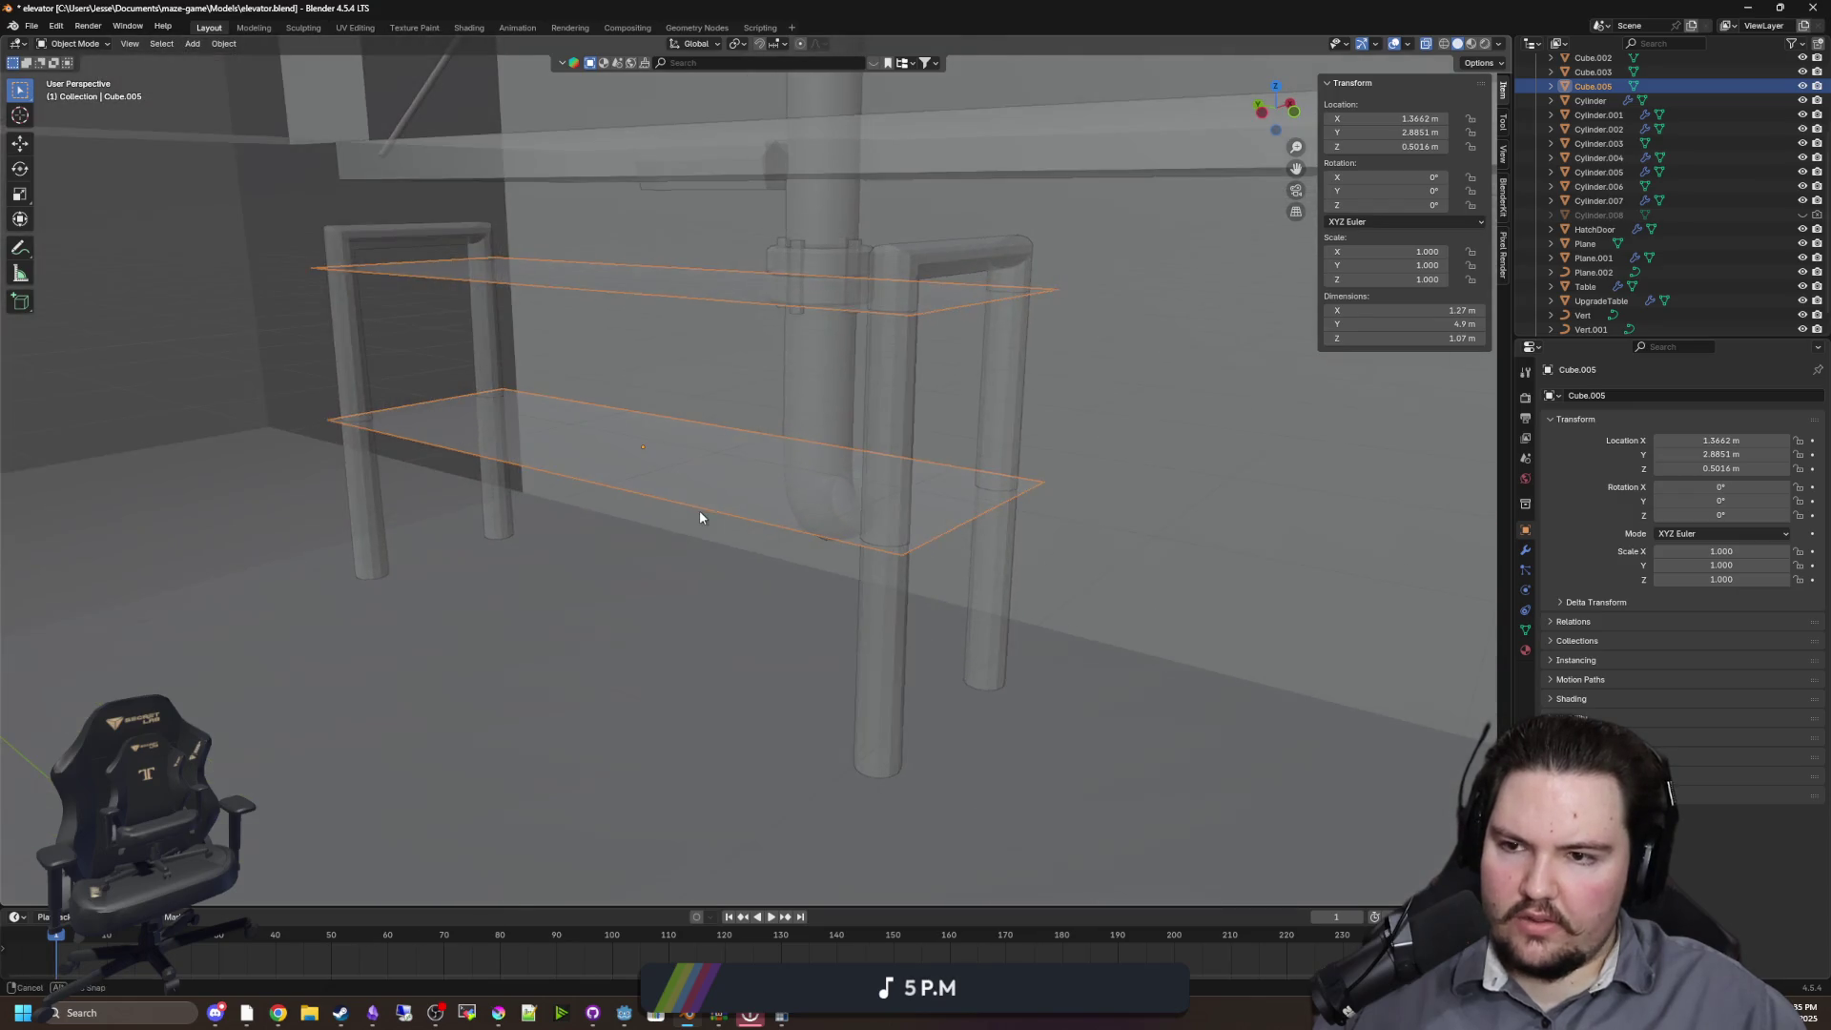
{"action": "key", "text": "g"}
{"action": "key", "text": "z"}
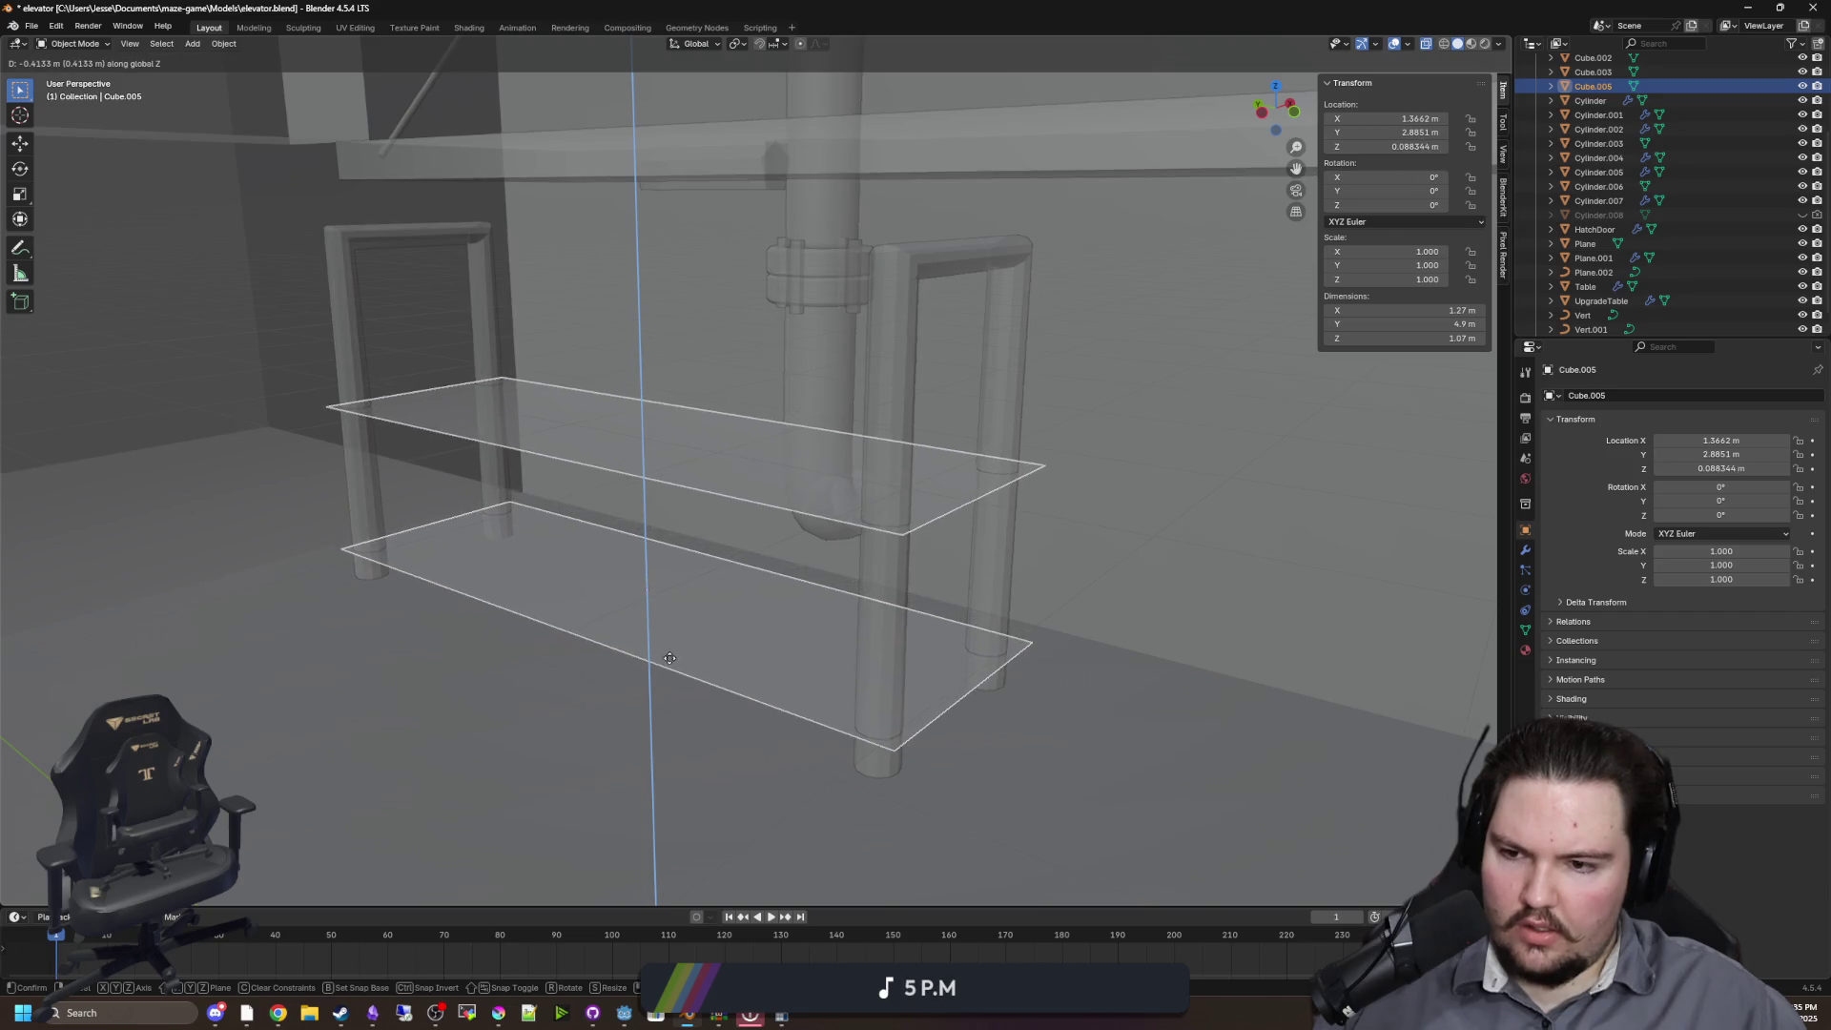
{"action": "left_click", "coordinate": [666, 639]}
In Edit Mode, select the linked top board and raise it to about Z 0.682 m
{"action": "key", "text": "Tab"}
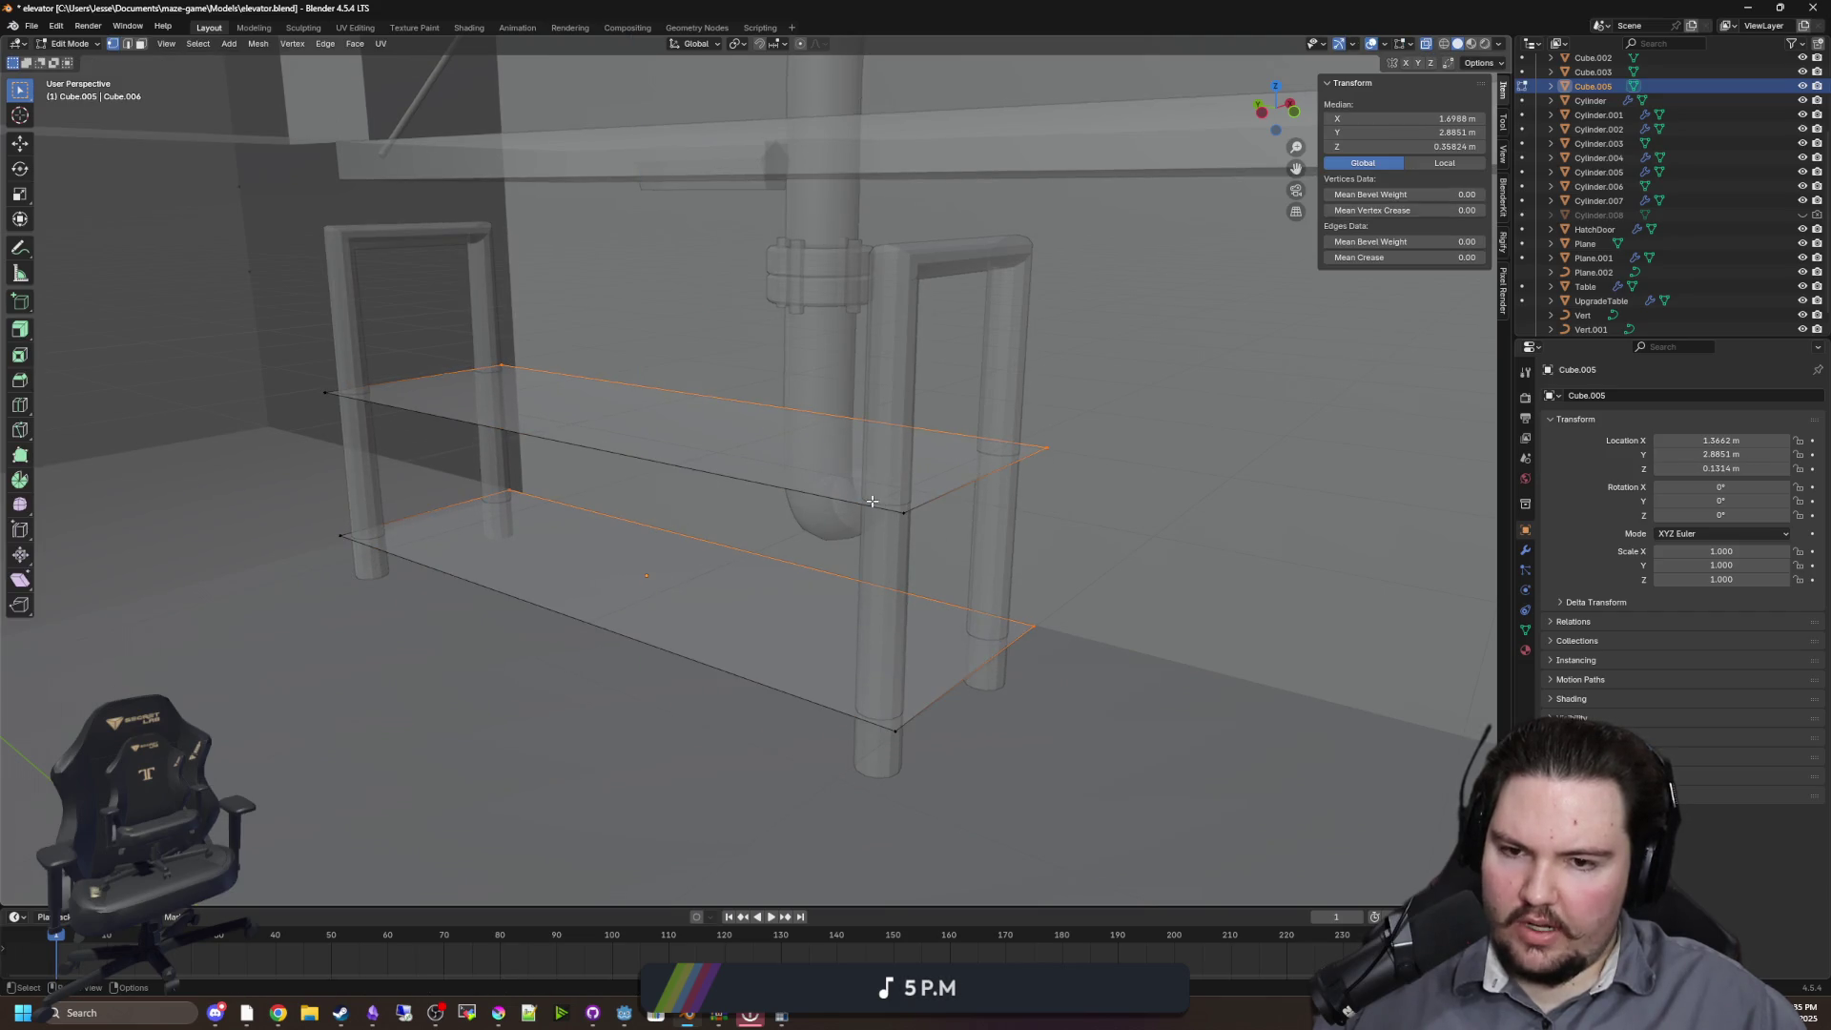
{"action": "left_click", "coordinate": [911, 503]}
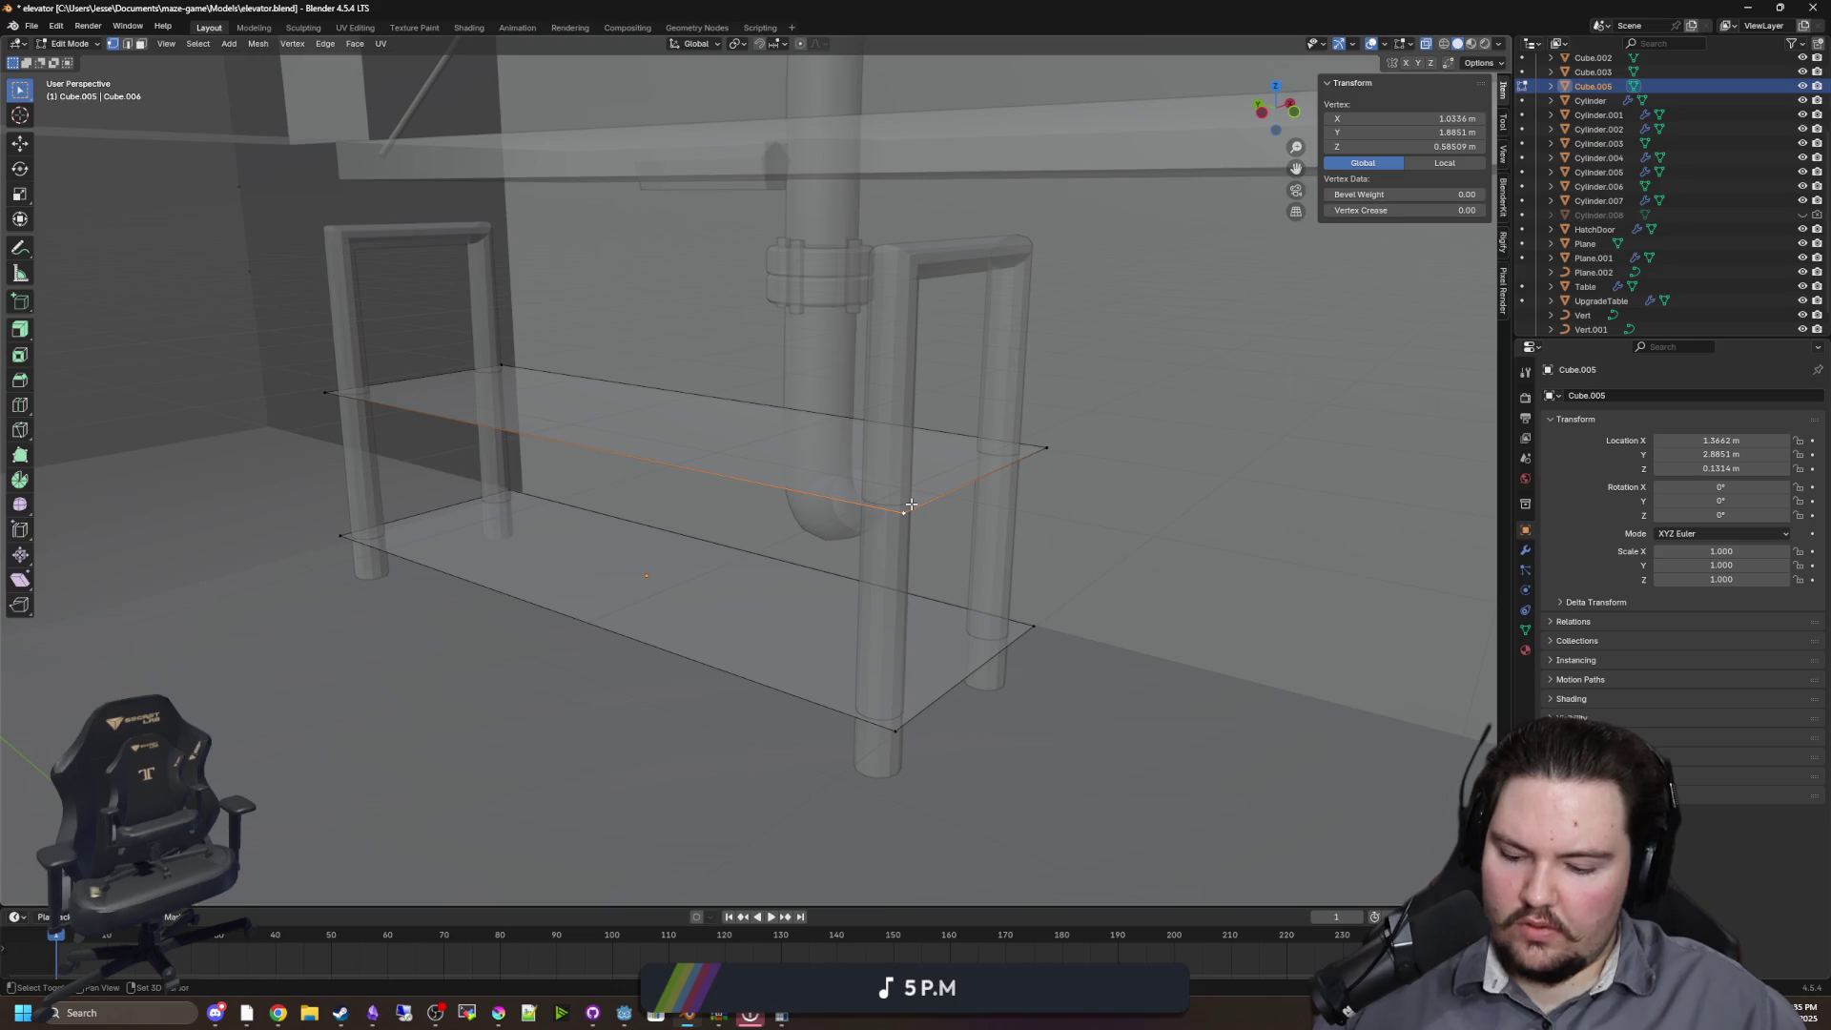
{"action": "key", "text": "h"}
{"action": "key", "text": "alt+h"}
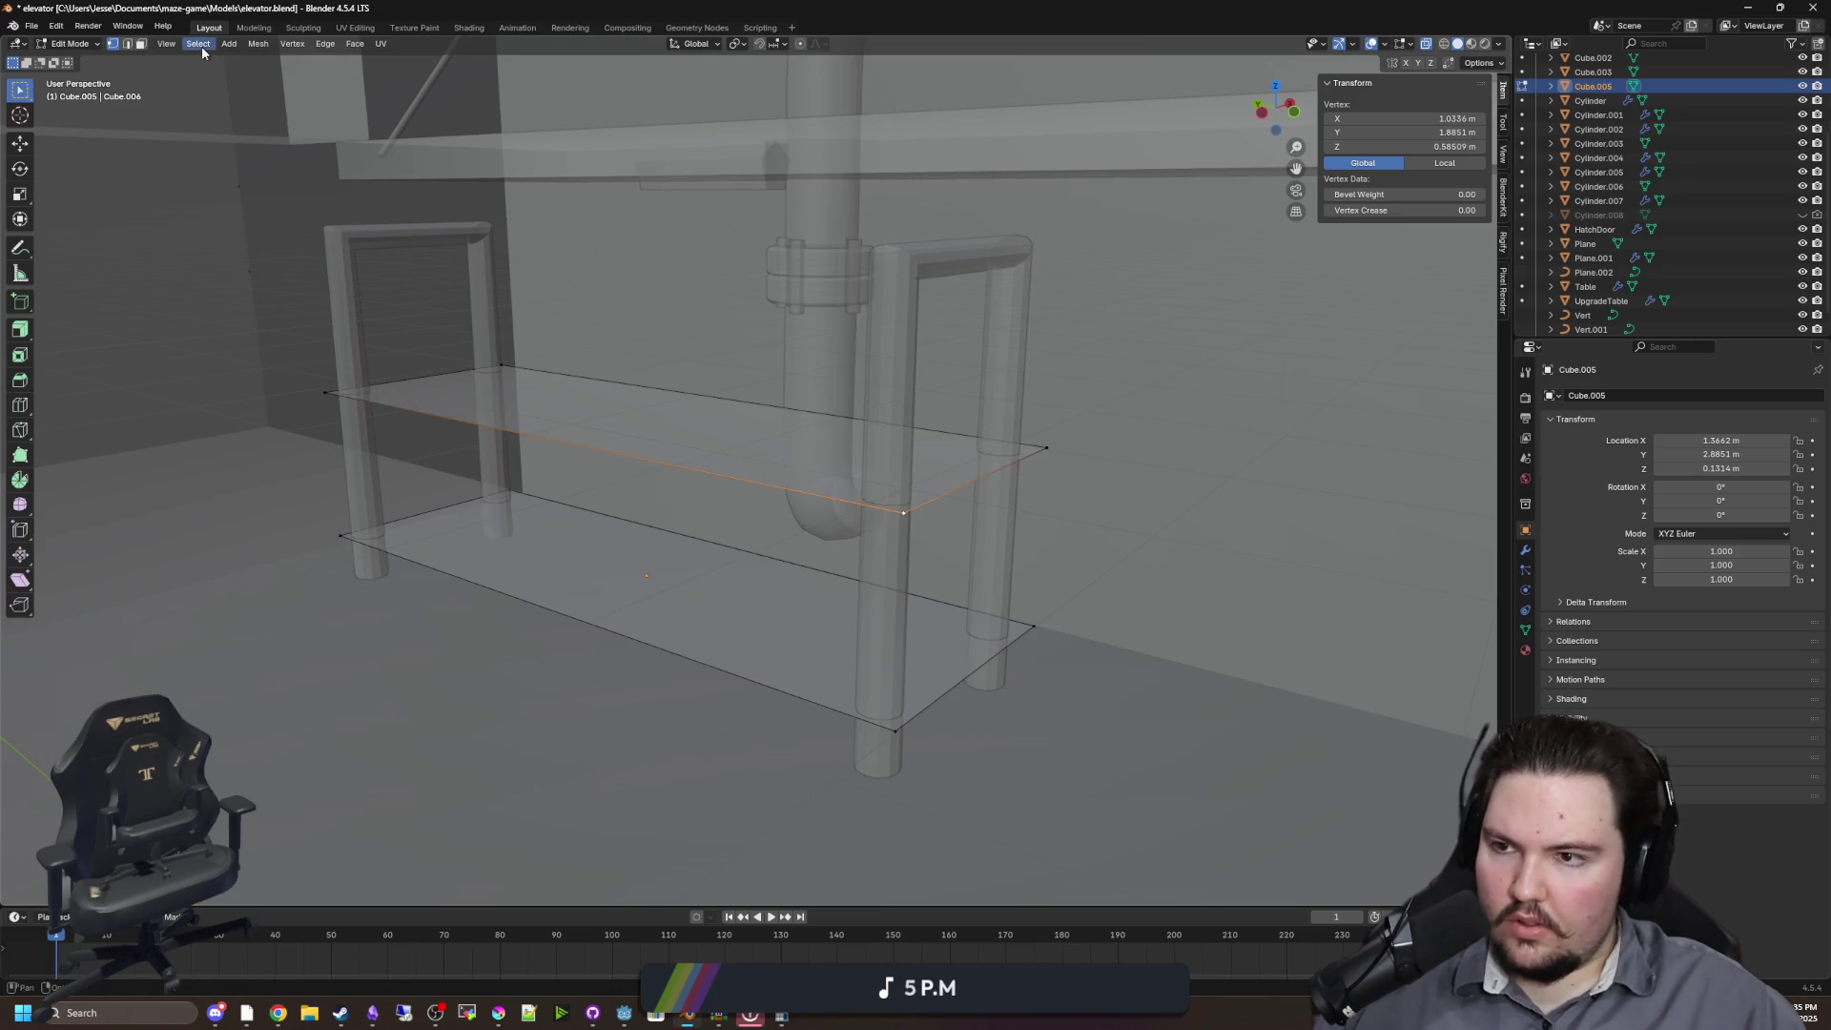
{"action": "left_click", "coordinate": [198, 44]}
{"action": "mouse_move", "coordinate": [305, 265]}
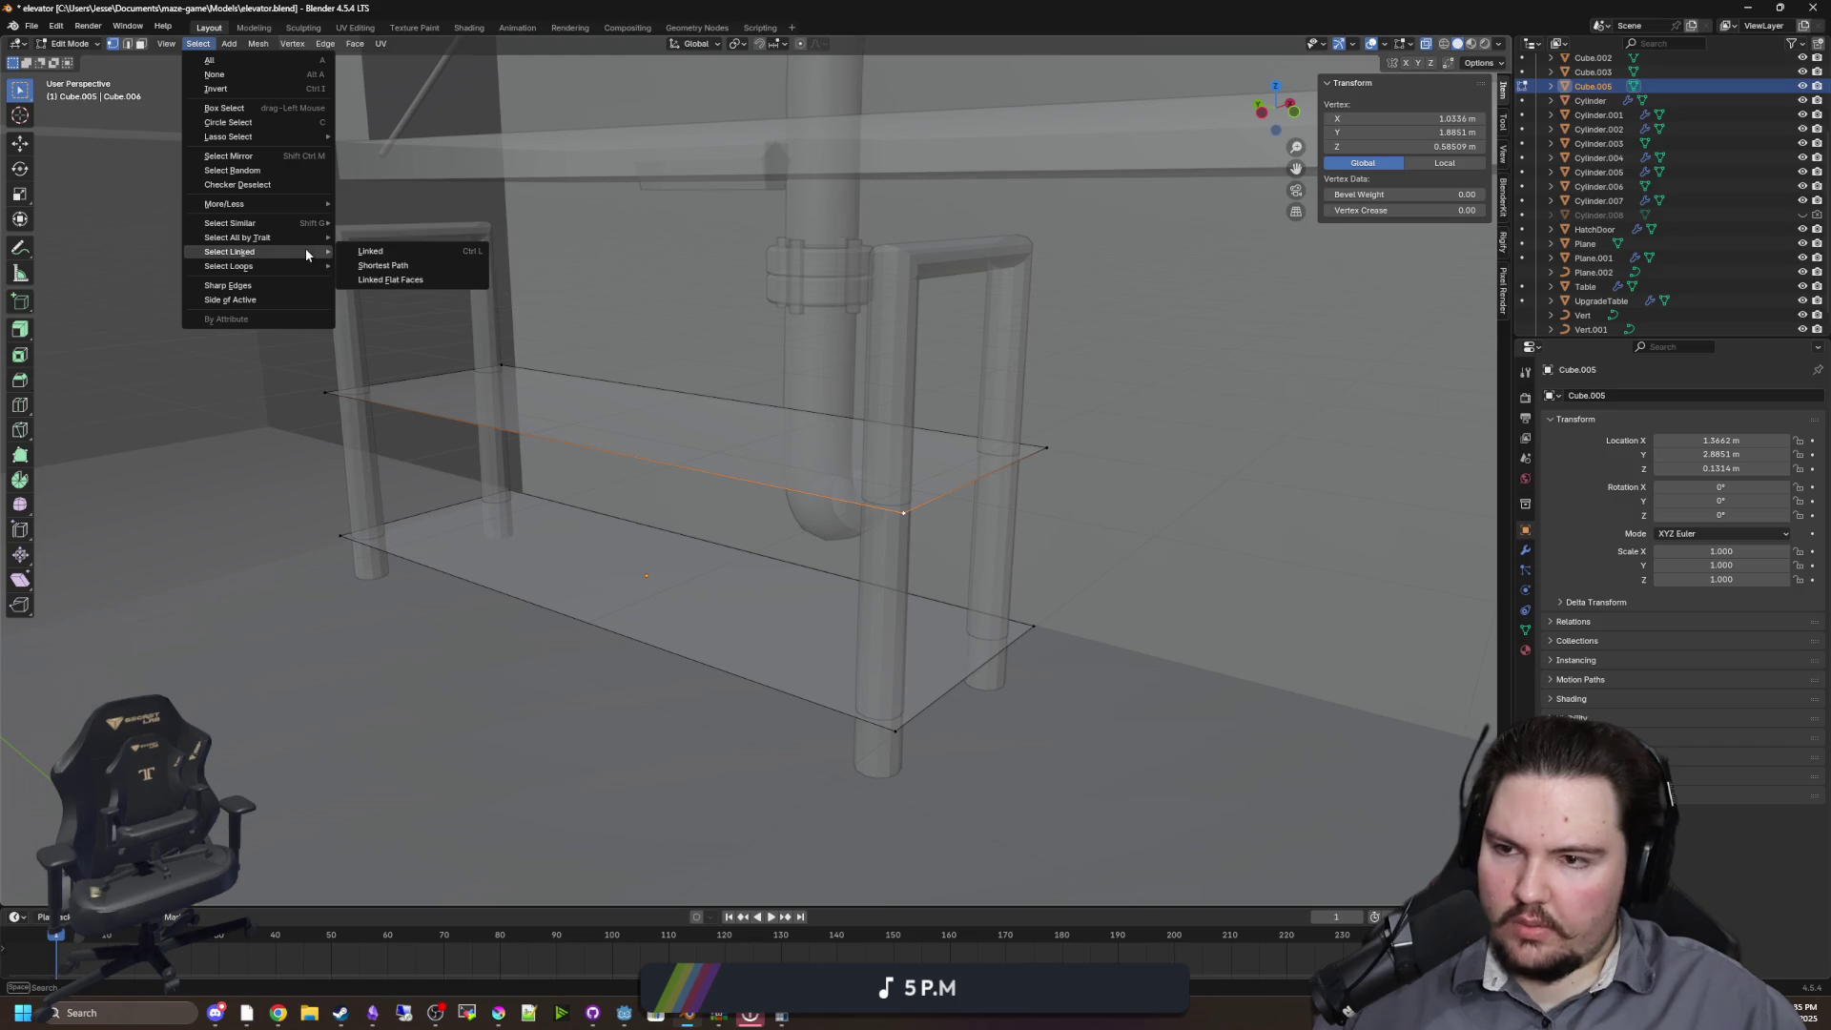
{"action": "left_click", "coordinate": [381, 251]}
{"action": "key", "text": "g"}
{"action": "key", "text": "z"}
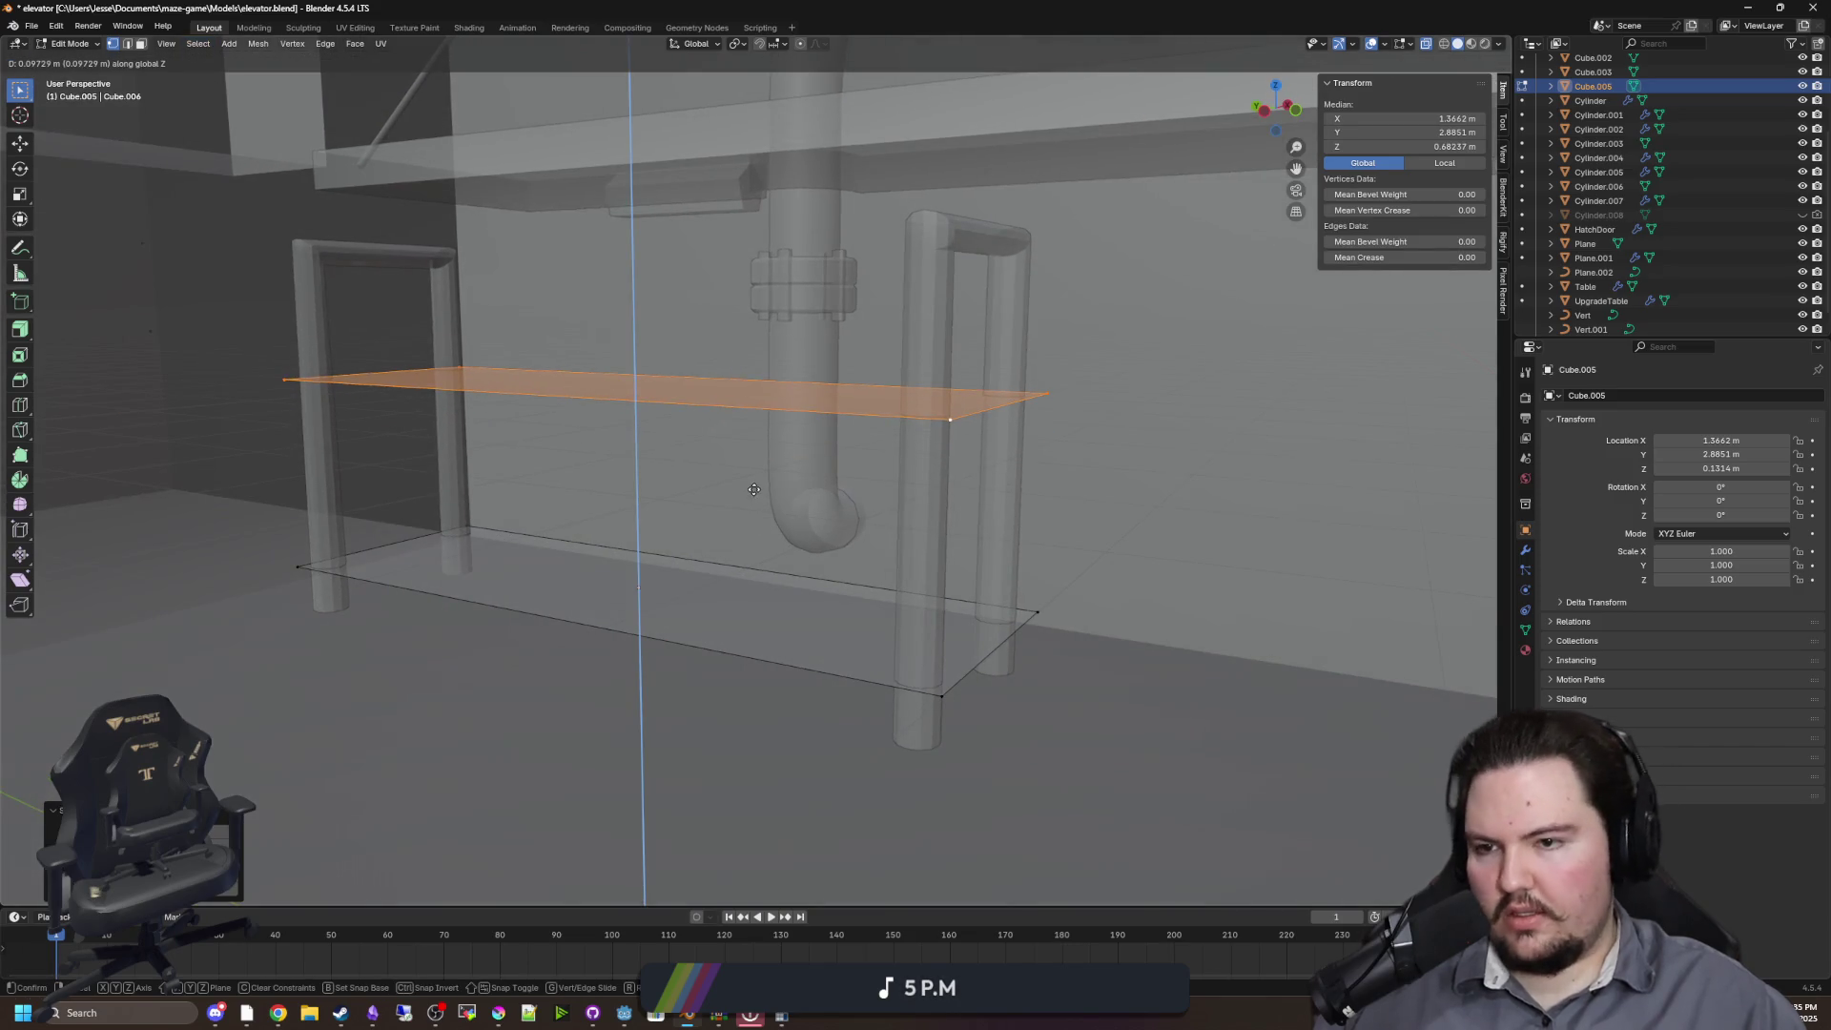
{"action": "left_click", "coordinate": [753, 489]}
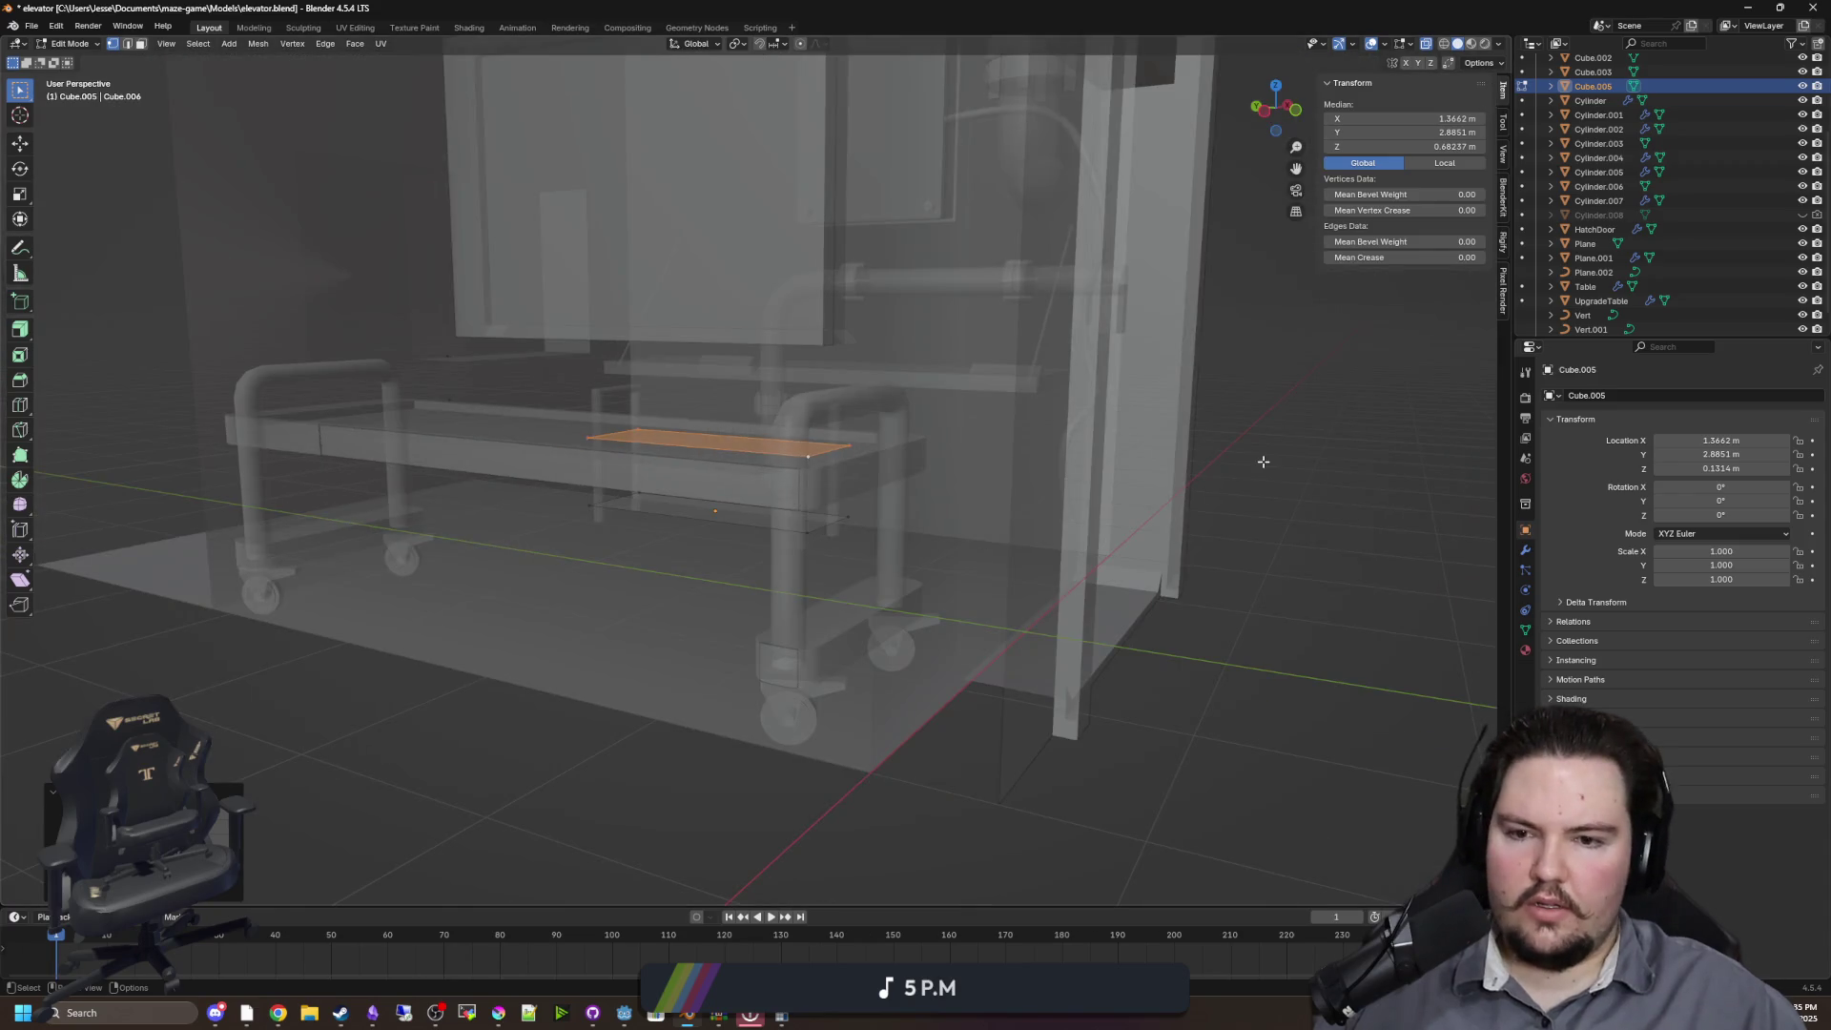
{"action": "key", "text": "alt+Tab"}
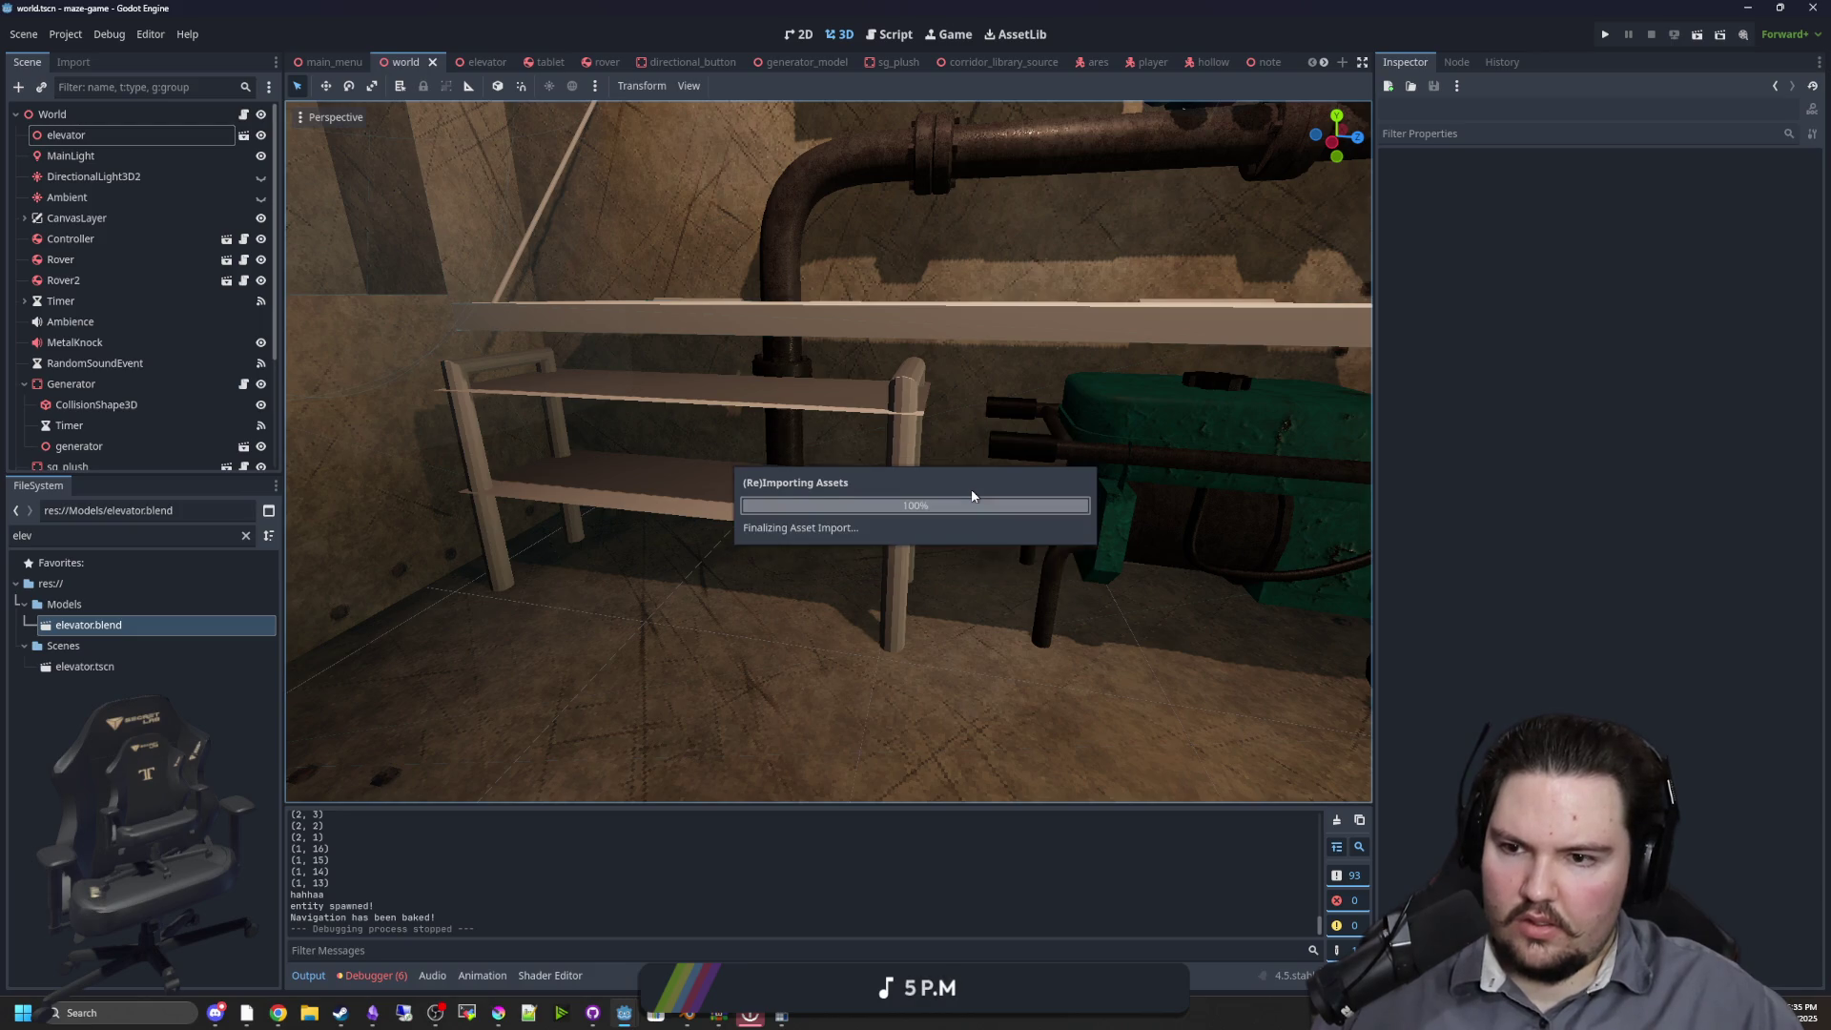
Orbit and zoom on the lowered shelf and generator, then reselect Cube.005 in Blender
{"action": "scroll", "coordinate": [971, 495], "scroll_direction": "up", "scroll_amount": 3}
{"action": "mouse_move", "coordinate": [871, 465]}
{"action": "left_mouse_down"}
{"action": "mouse_move", "coordinate": [971, 471]}
{"action": "mouse_move", "coordinate": [866, 591]}
{"action": "mouse_move", "coordinate": [489, 610]}
{"action": "mouse_move", "coordinate": [885, 469]}
{"action": "mouse_move", "coordinate": [942, 512]}
{"action": "left_mouse_up"}
{"action": "scroll", "coordinate": [836, 515], "scroll_direction": "up", "scroll_amount": 3}
{"action": "scroll", "coordinate": [765, 492], "scroll_direction": "up", "scroll_amount": 2}
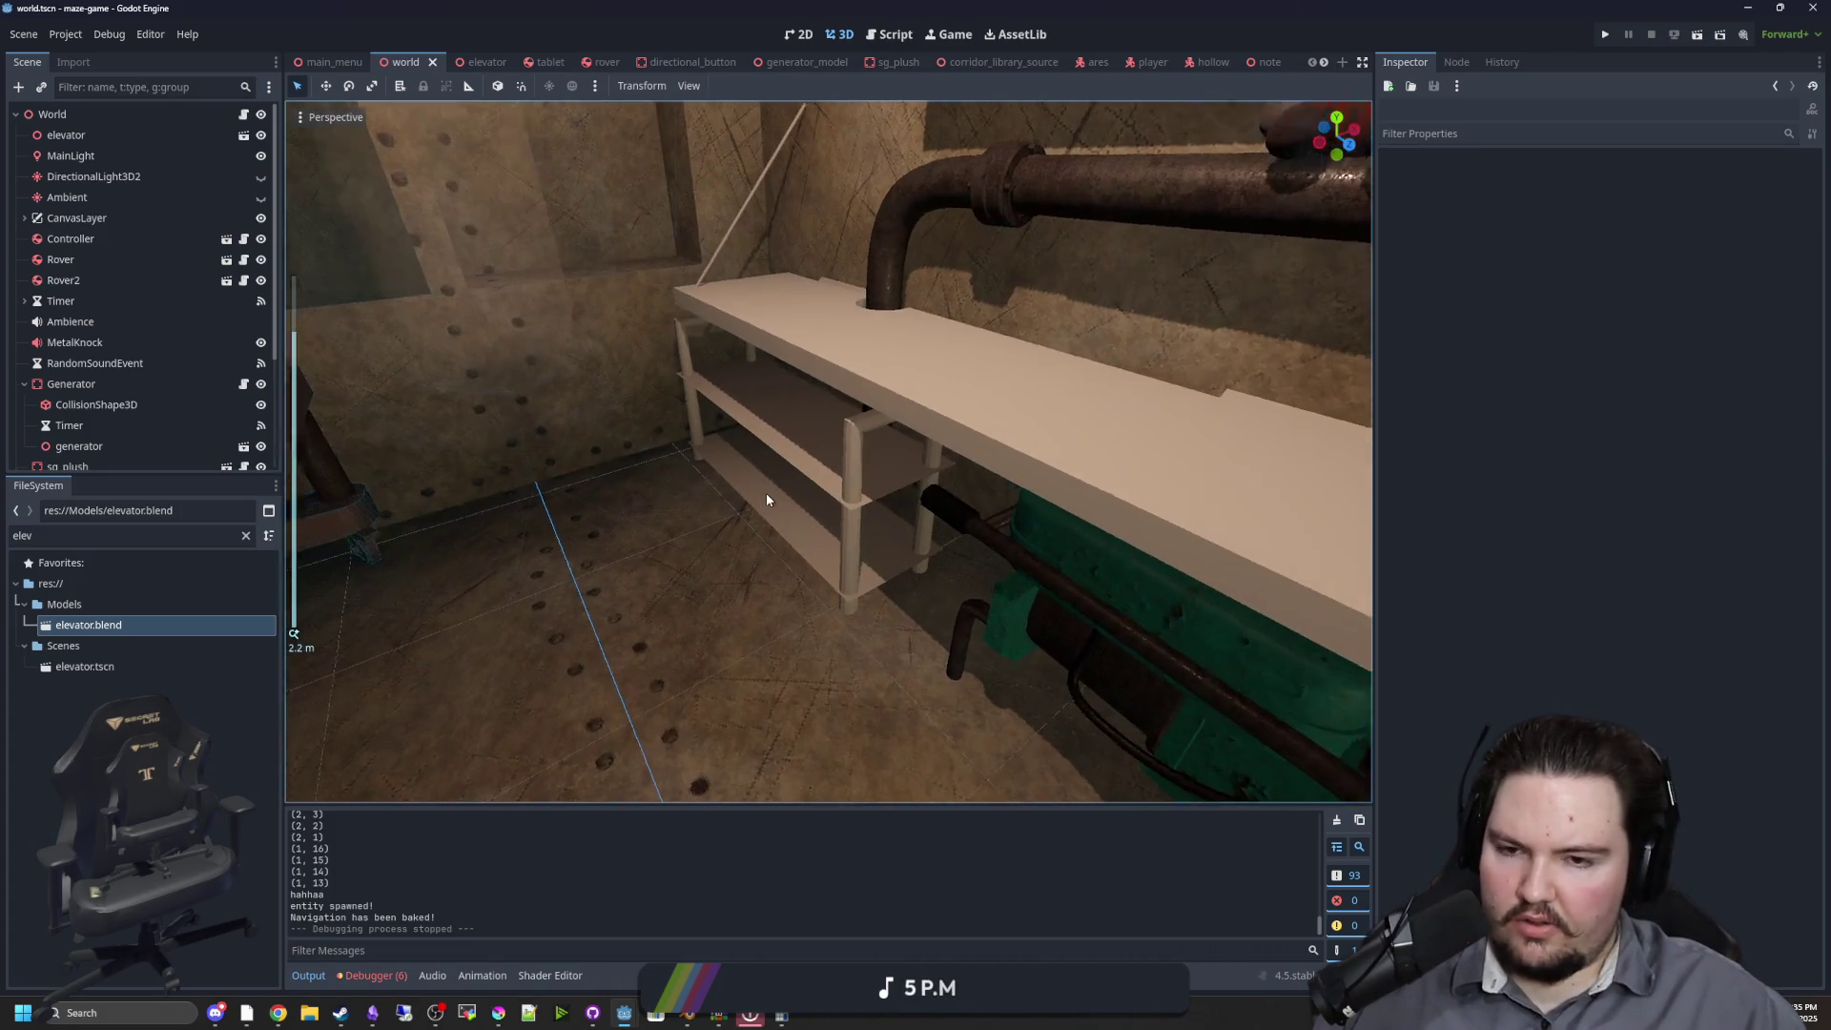
{"action": "left_click", "coordinate": [696, 1019]}
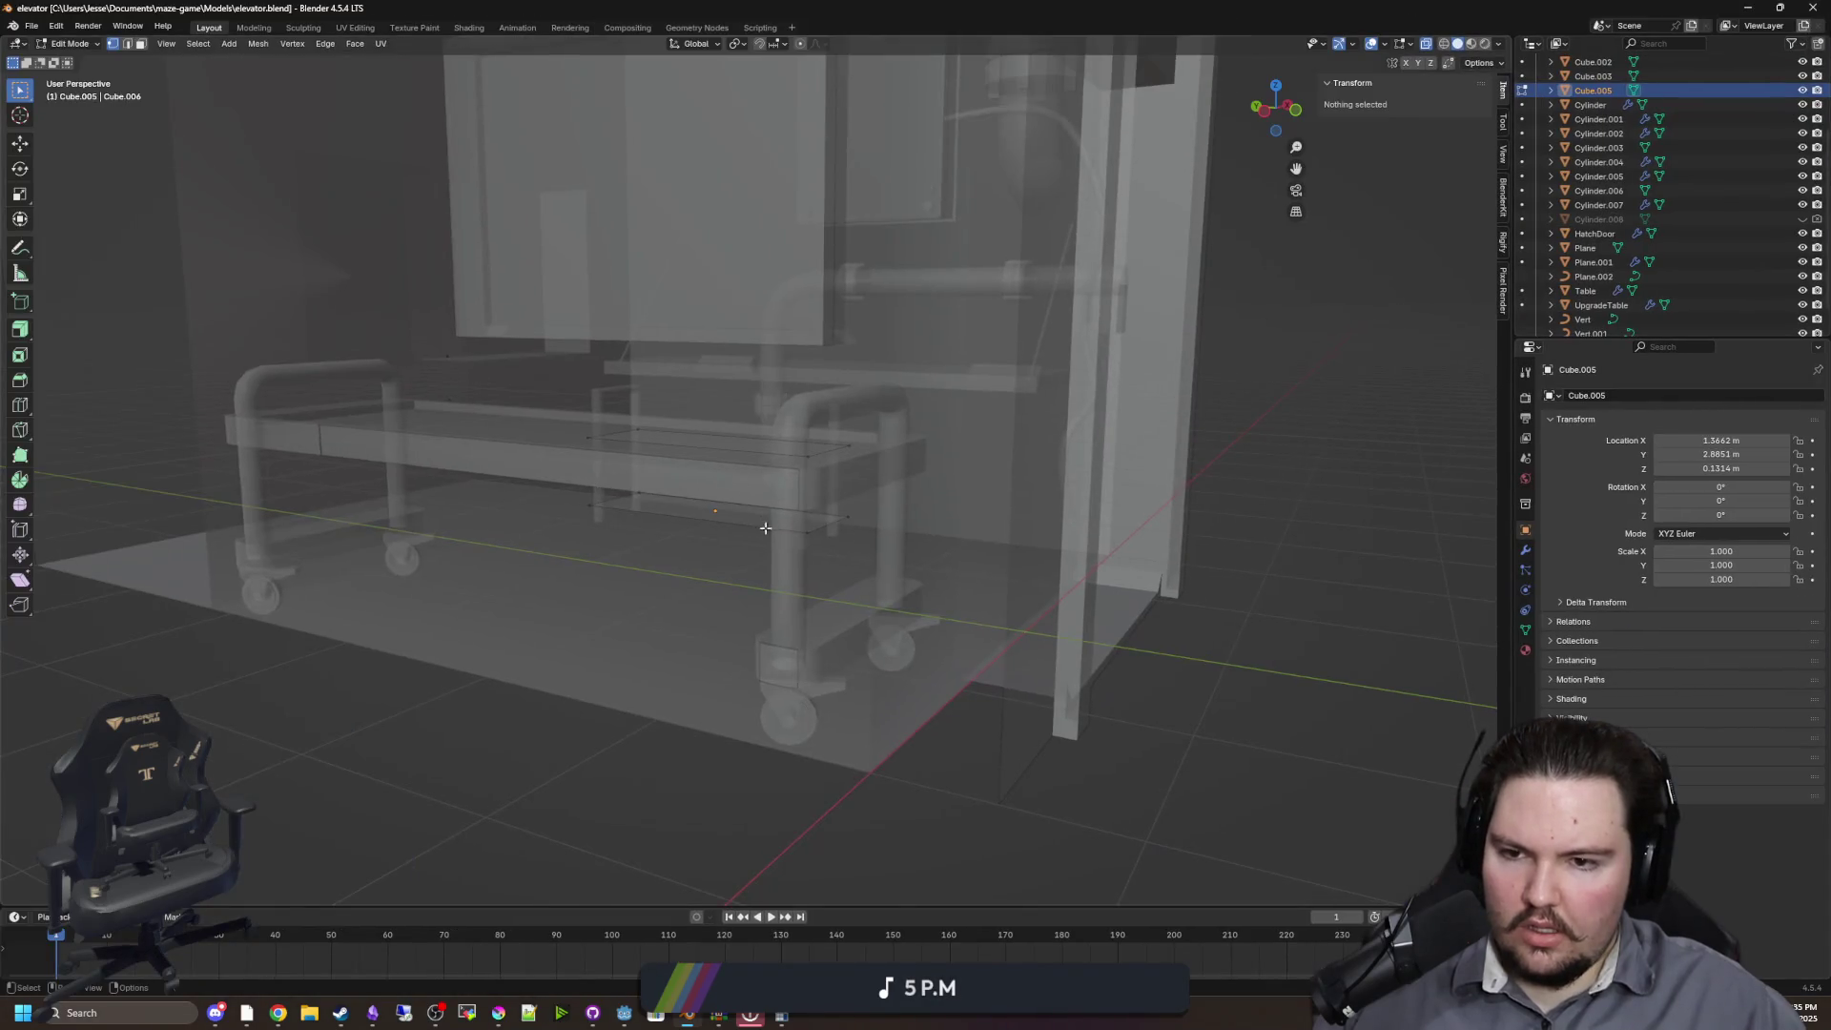
{"action": "scroll", "coordinate": [816, 483], "scroll_direction": "up", "scroll_amount": 3}
{"action": "left_click", "coordinate": [774, 546]}
{"action": "scroll", "coordinate": [693, 442], "scroll_direction": "up", "scroll_amount": 2}
{"action": "scroll", "coordinate": [693, 442], "scroll_direction": "down", "scroll_amount": 3}
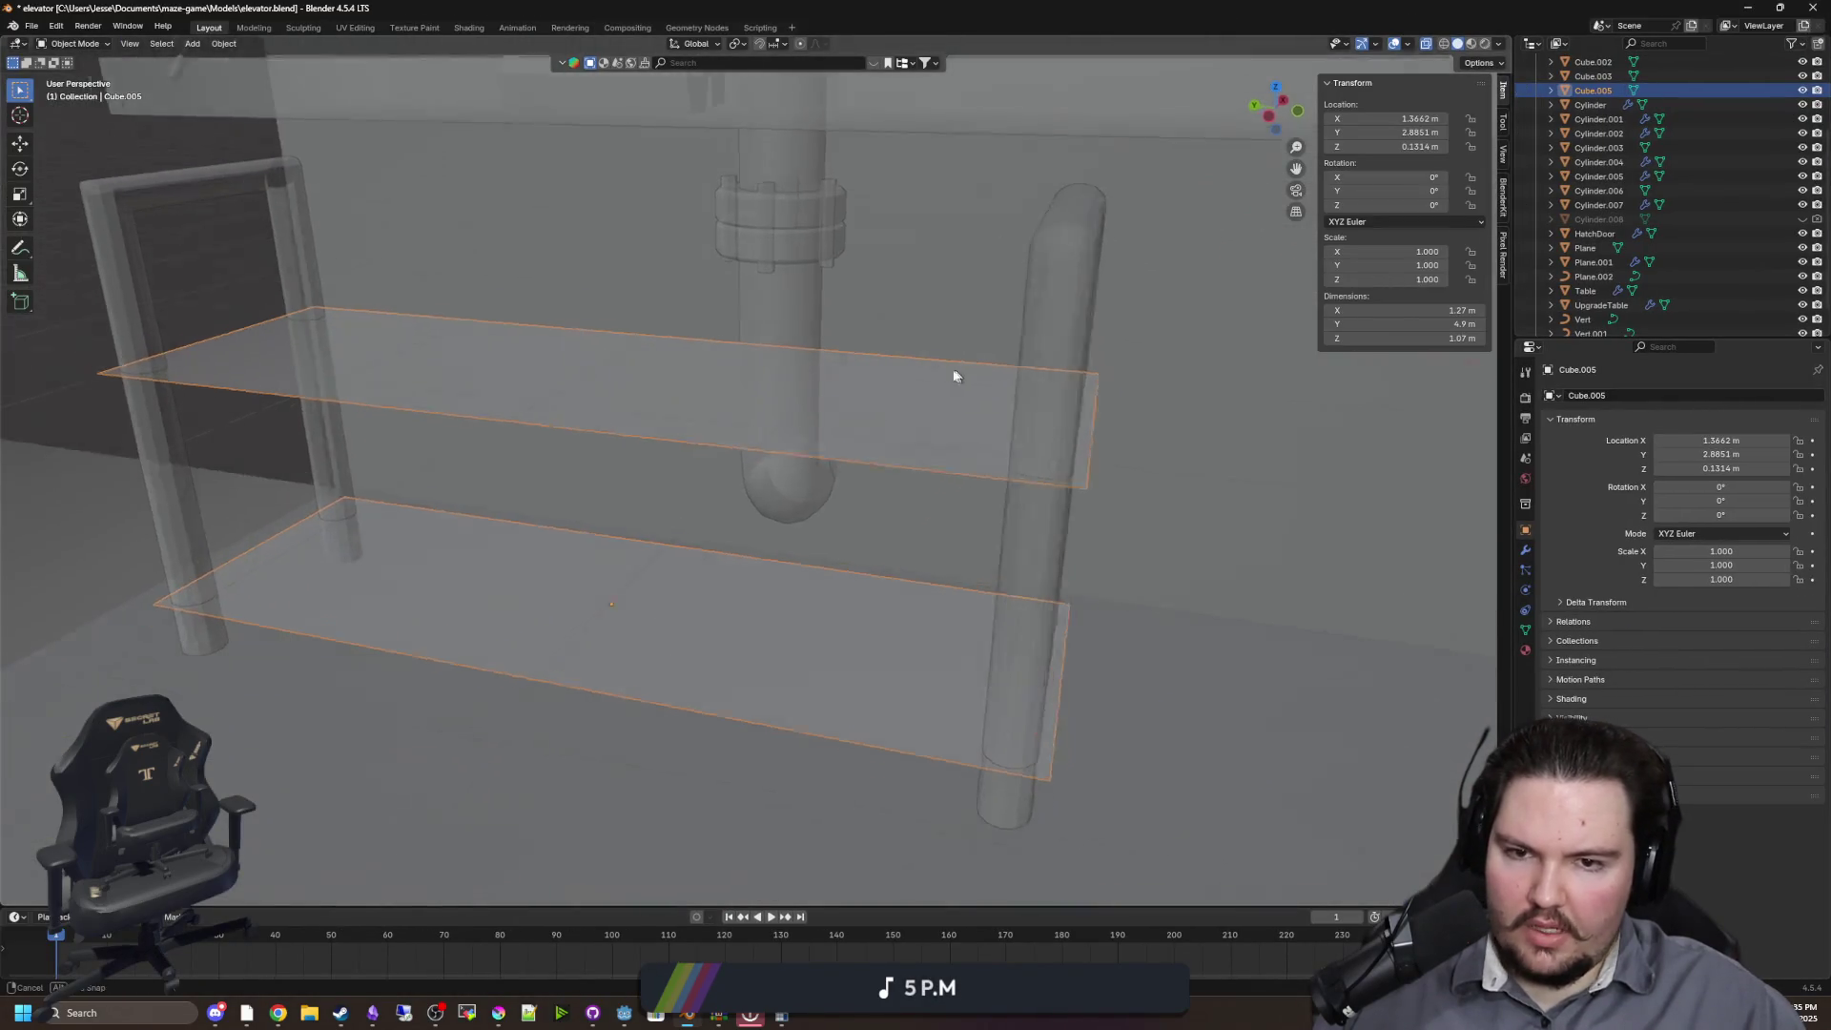
{"action": "left_click_drag", "start_coordinate": [951, 375], "coordinate": [992, 294]}
{"action": "left_click", "coordinate": [992, 293]}
{"action": "left_click", "coordinate": [1526, 612]}
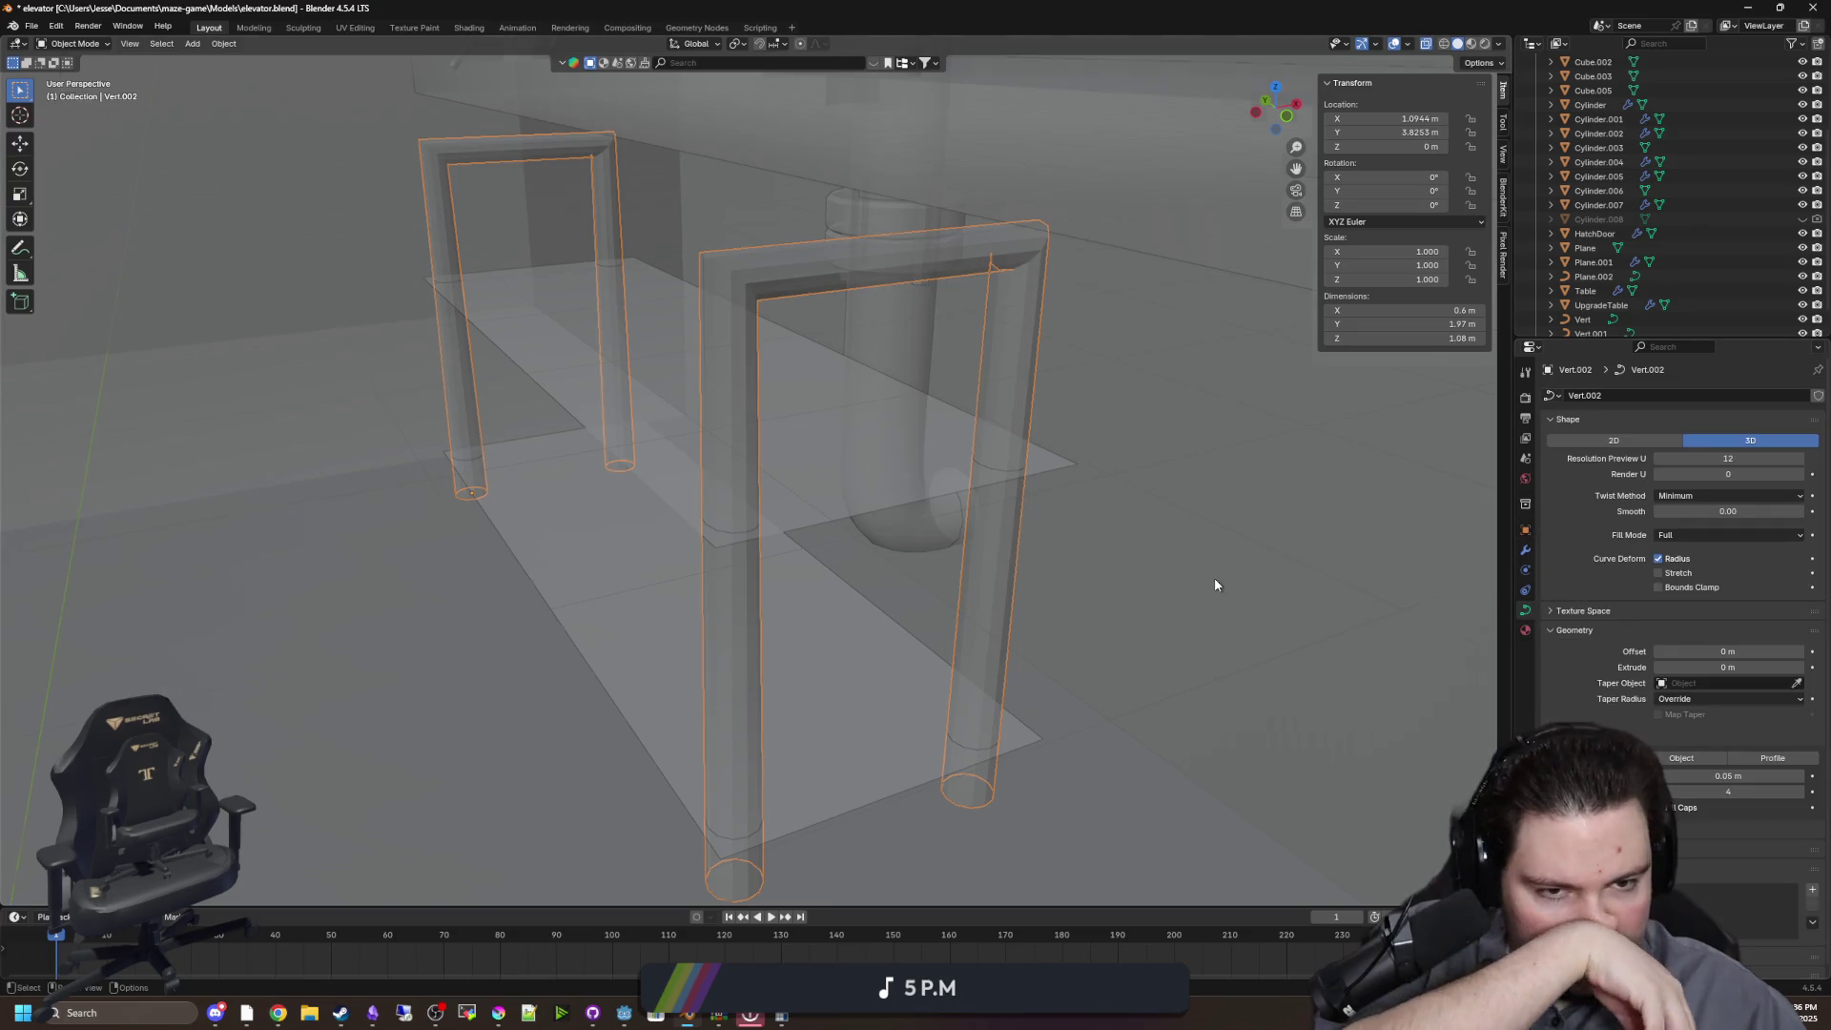
{"action": "left_click_drag", "start_coordinate": [1215, 576], "coordinate": [1427, 563]}
{"action": "left_click_drag", "start_coordinate": [1240, 560], "coordinate": [1189, 558]}
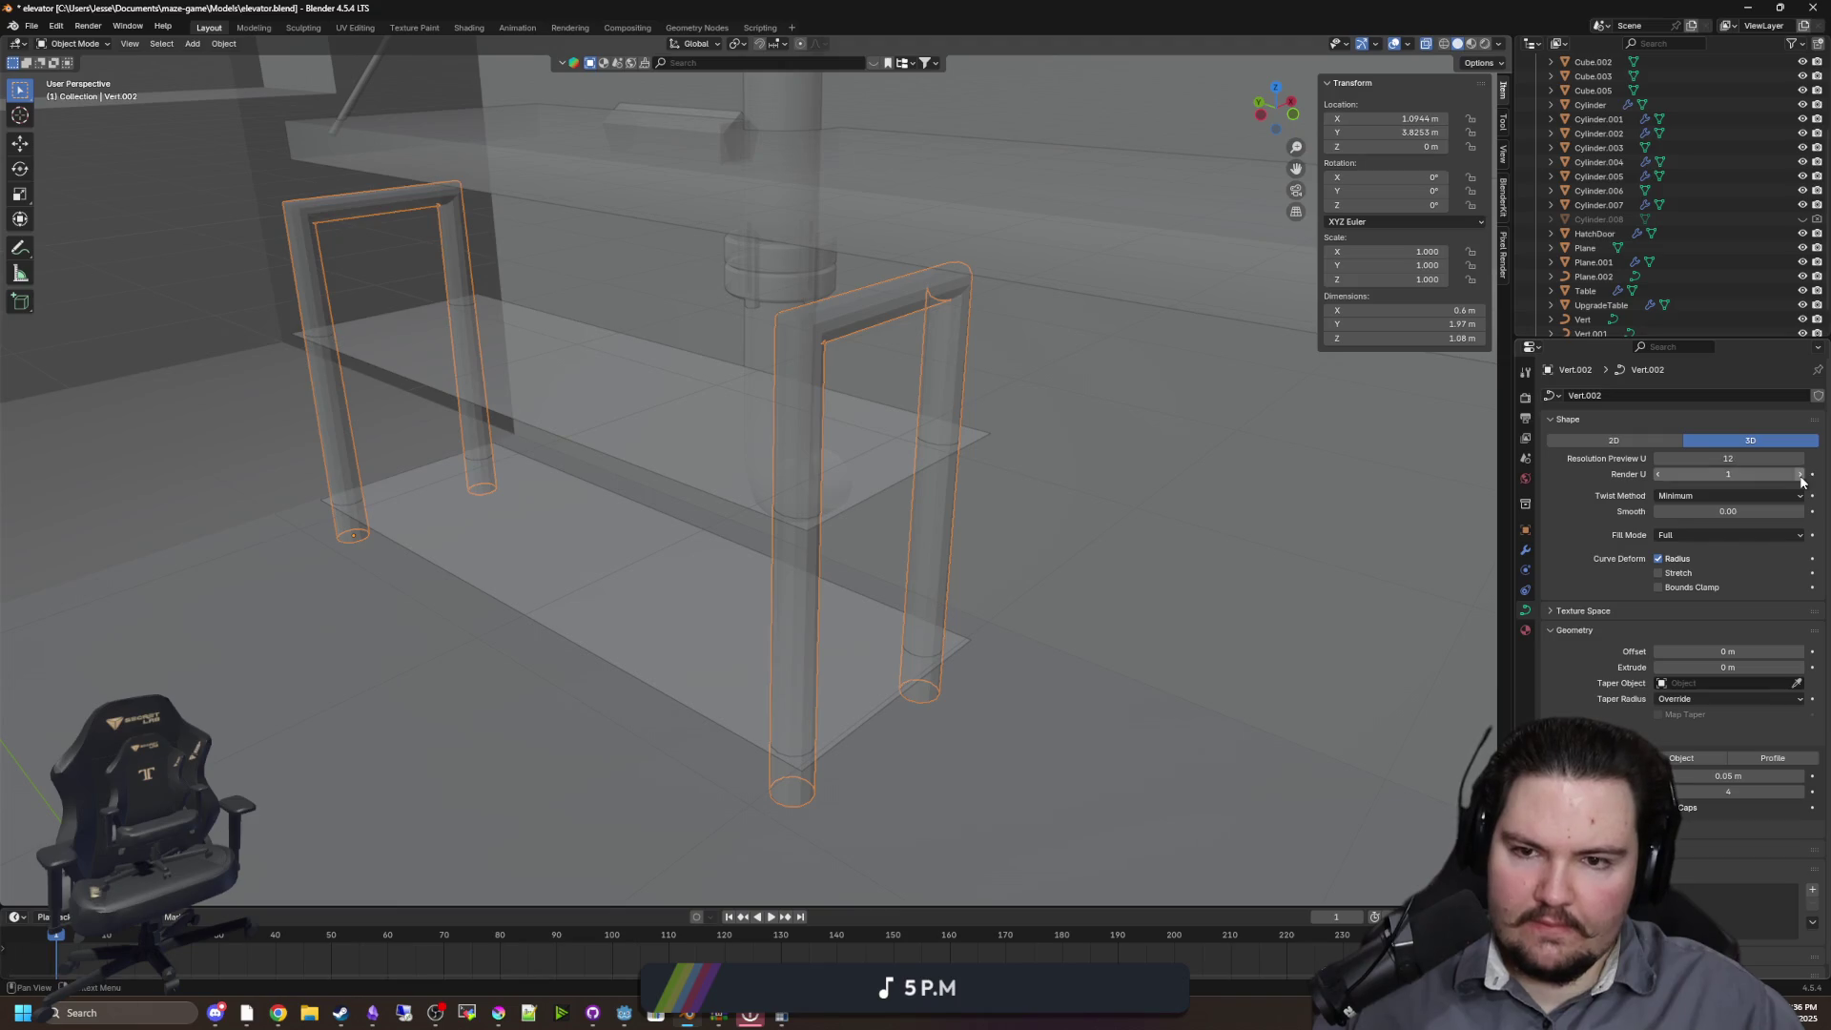
{"action": "left_click_drag", "start_coordinate": [1655, 474], "coordinate": [1627, 474]}
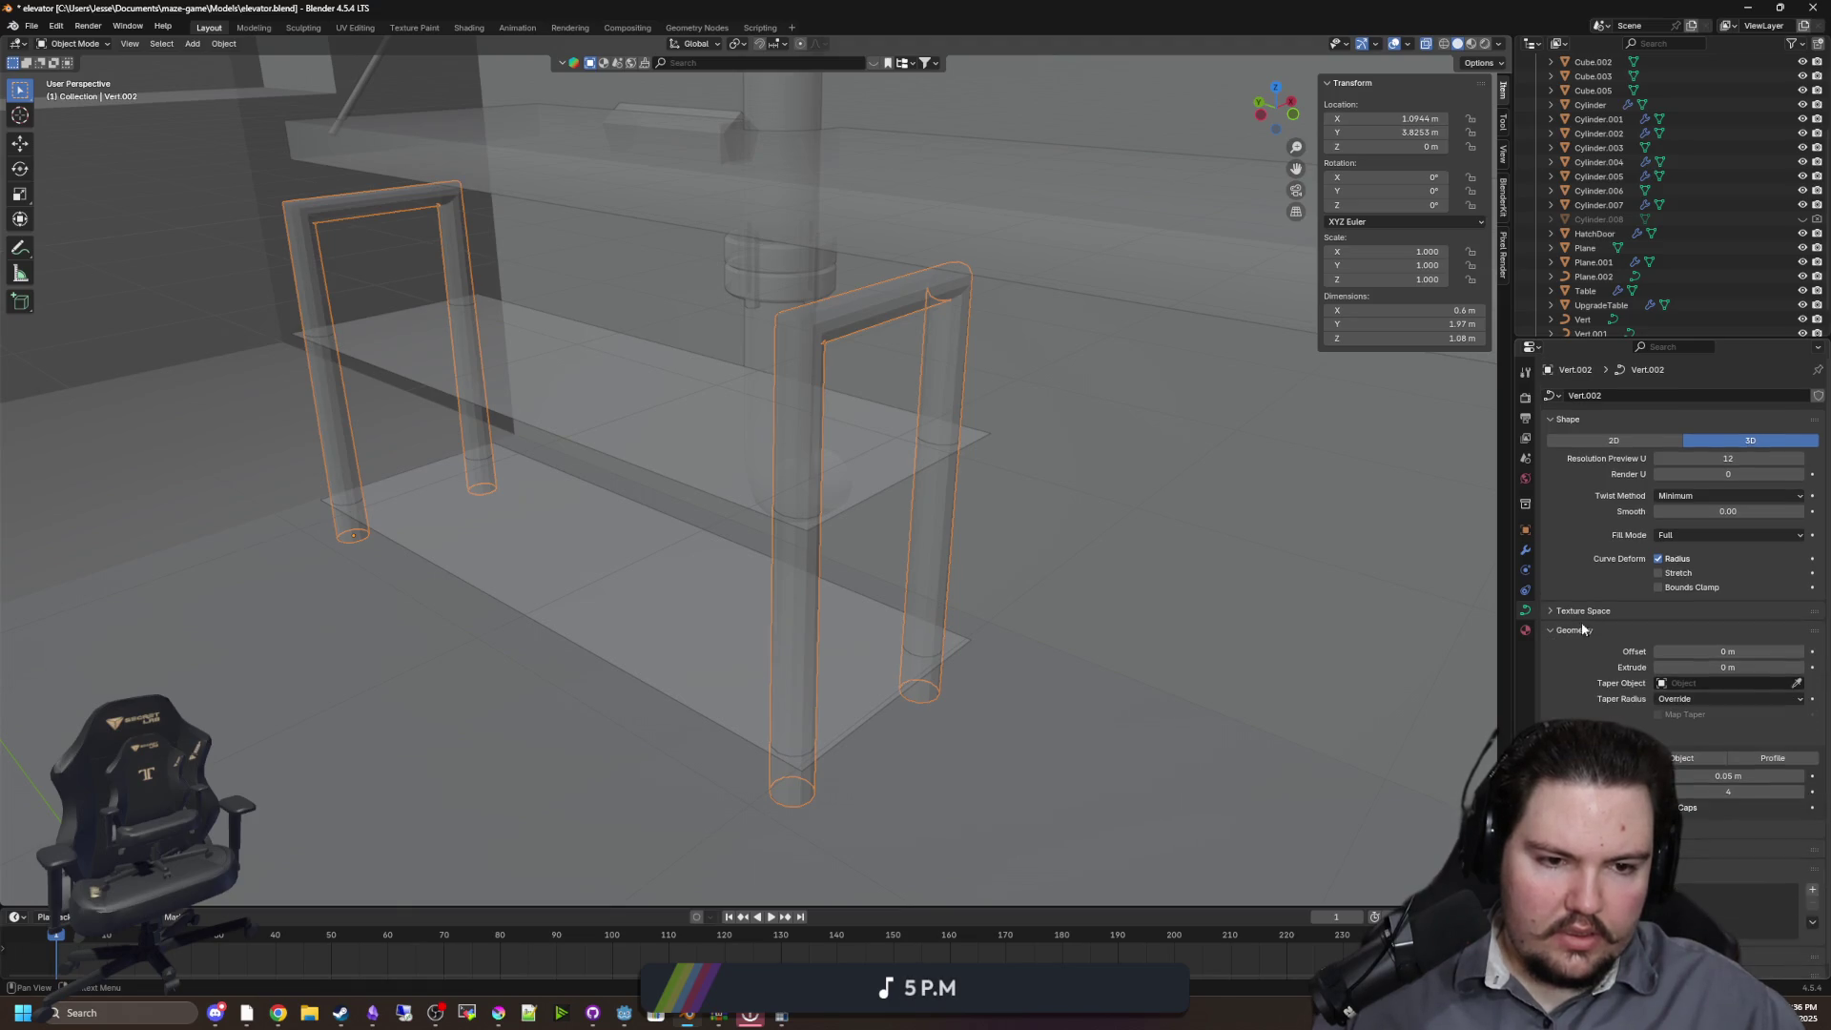
{"action": "mouse_move", "coordinate": [1708, 667]}
{"action": "left_mouse_down"}
{"action": "mouse_move", "coordinate": [1731, 667]}
{"action": "mouse_move", "coordinate": [1679, 667]}
{"action": "left_mouse_up"}
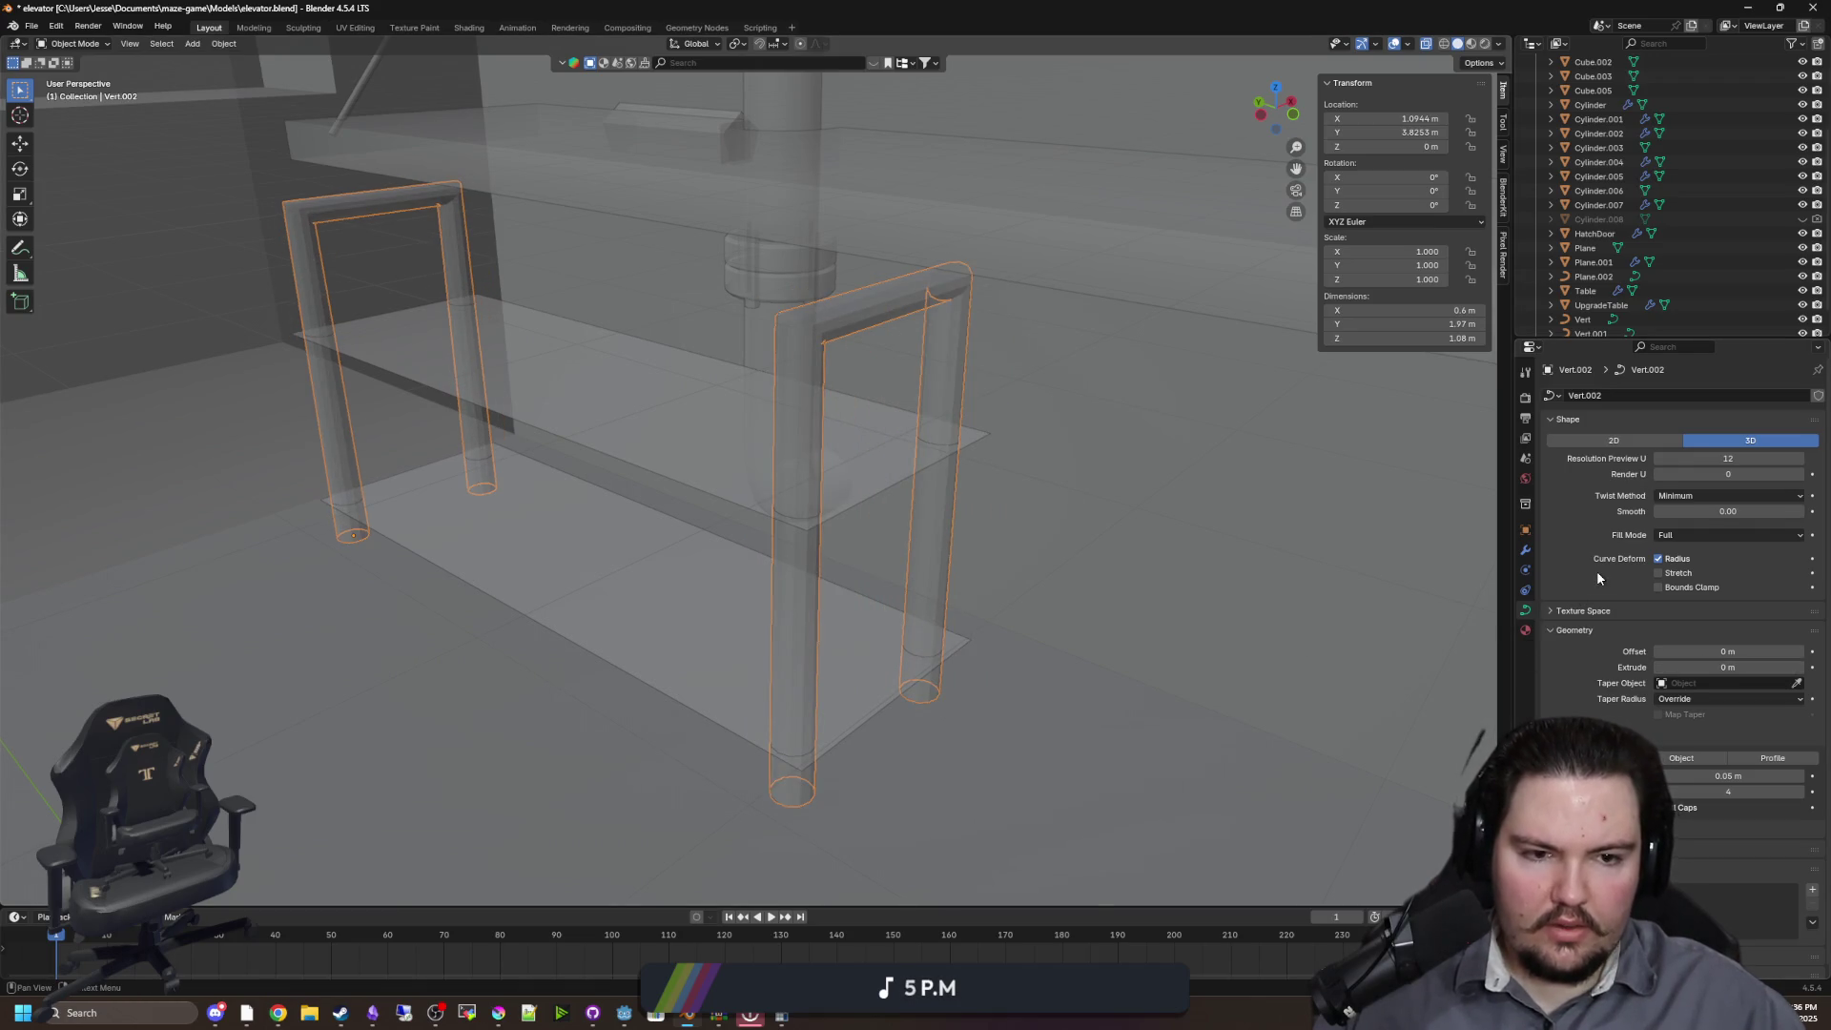
{"action": "scroll", "coordinate": [1596, 570], "scroll_direction": "down", "scroll_amount": 1}
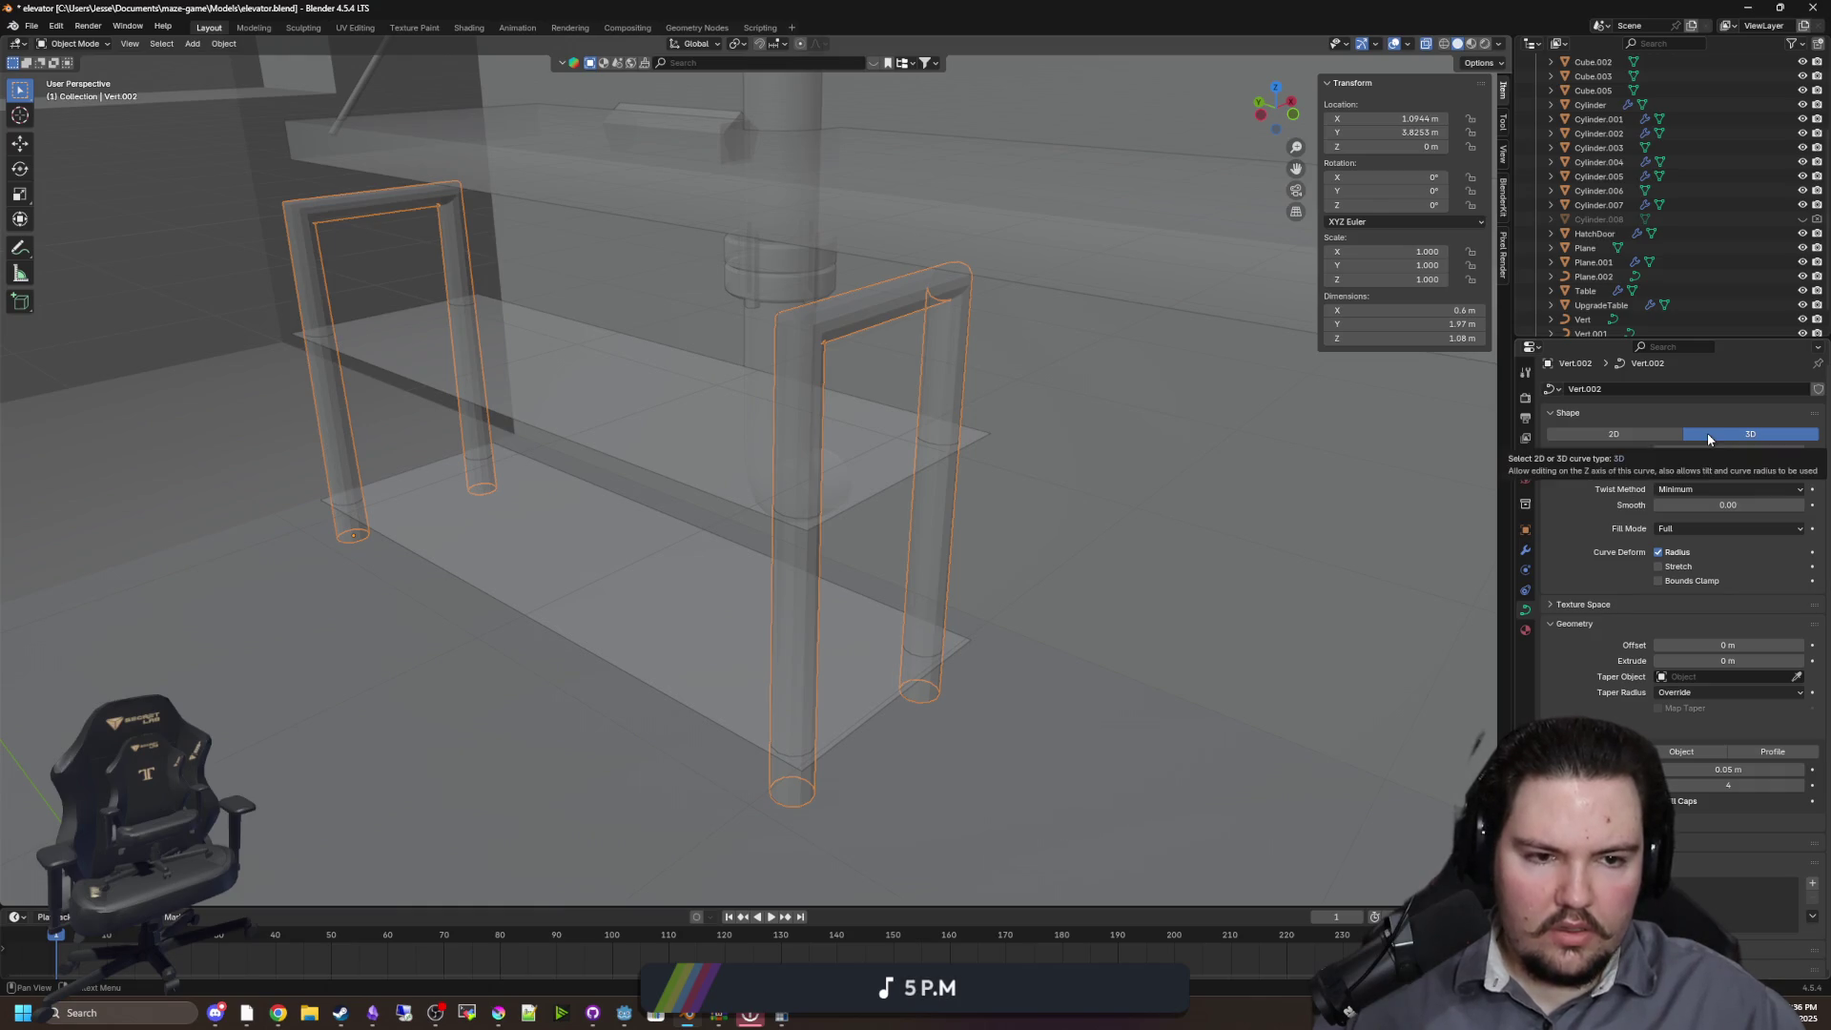
{"action": "left_click_drag", "start_coordinate": [1698, 506], "coordinate": [1717, 506]}
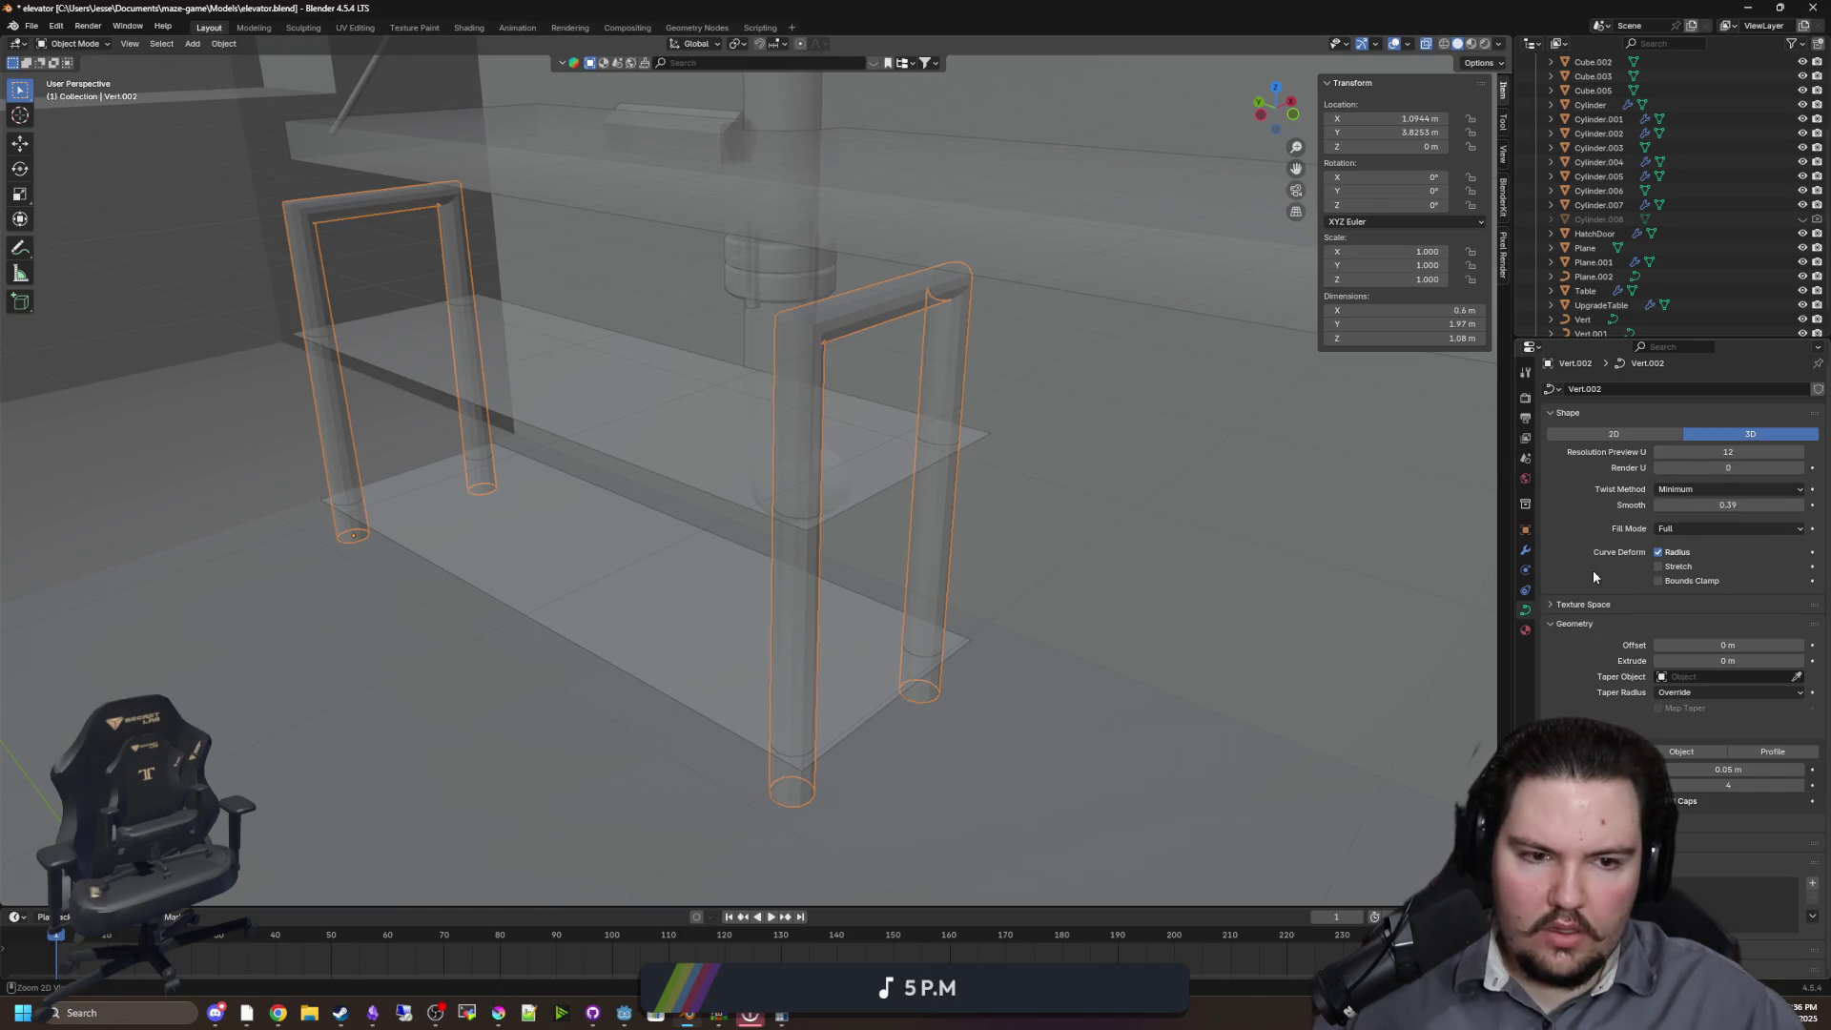
{"action": "key", "text": "ctrl+z"}
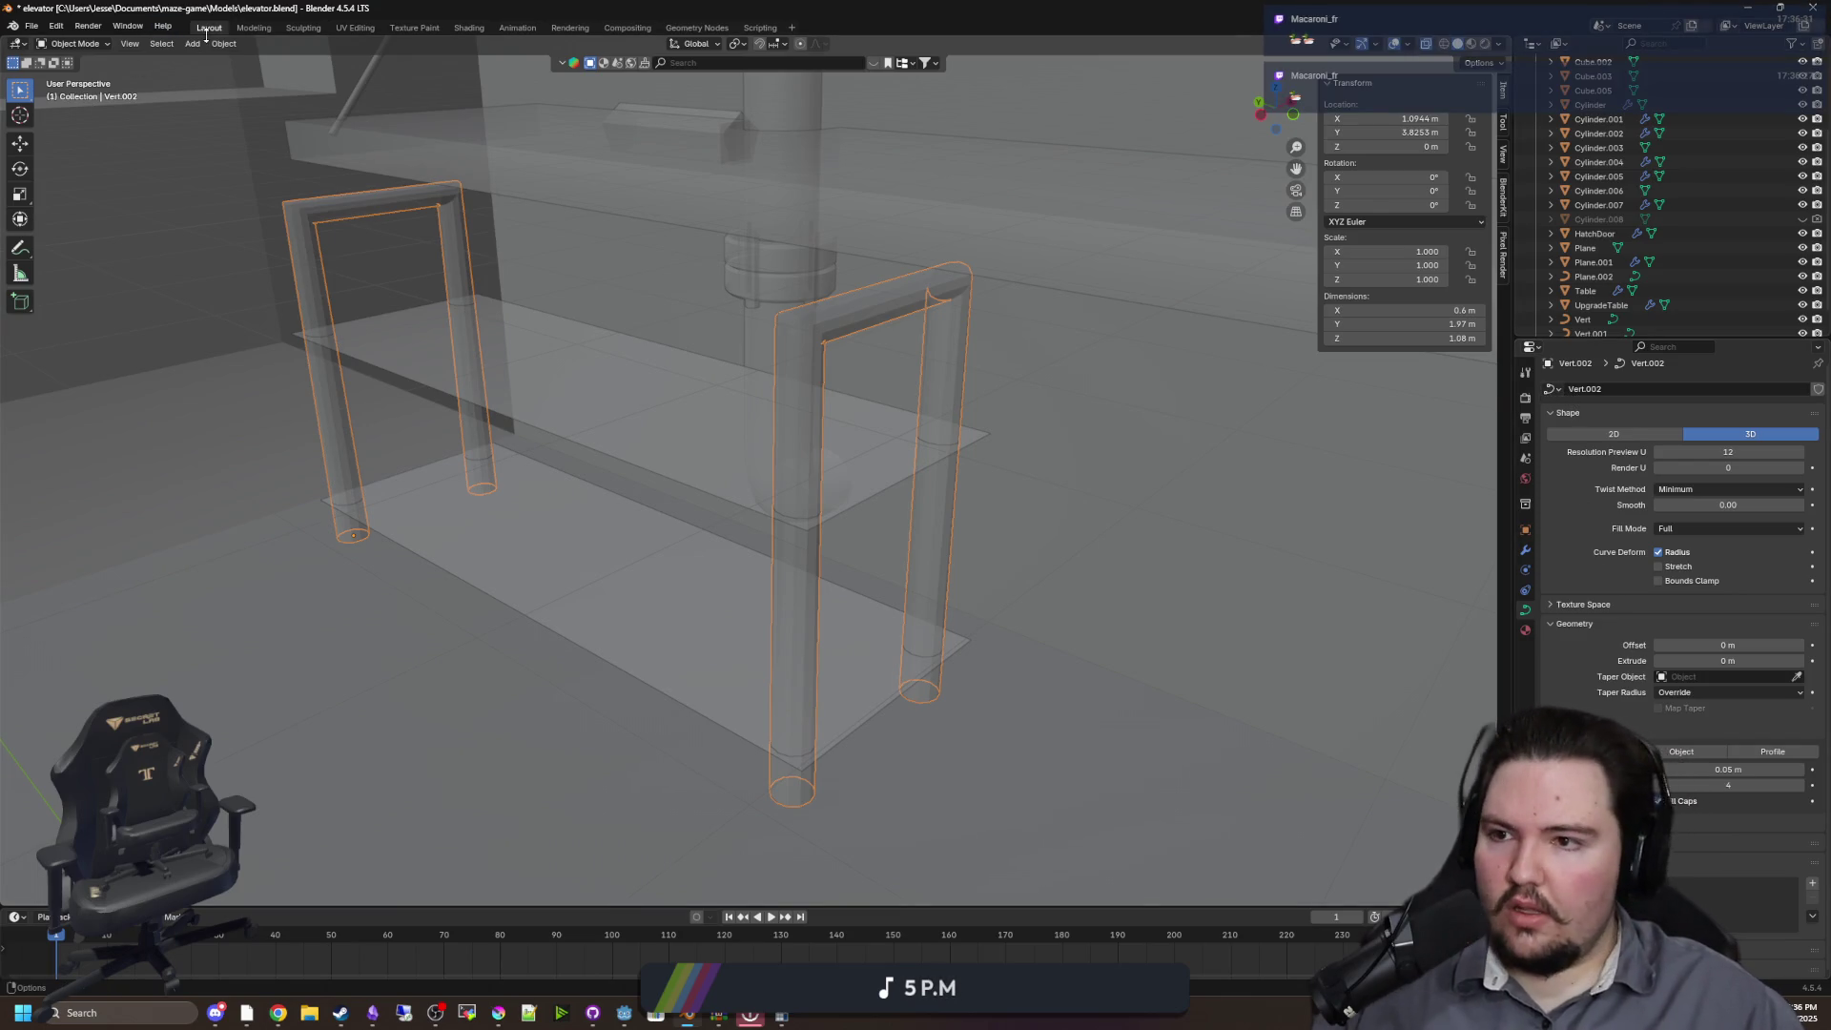
Check the Object menu's Convert options for the tube curves without converting, then switch to Godot
{"action": "left_click", "coordinate": [224, 43]}
{"action": "mouse_move", "coordinate": [296, 477]}
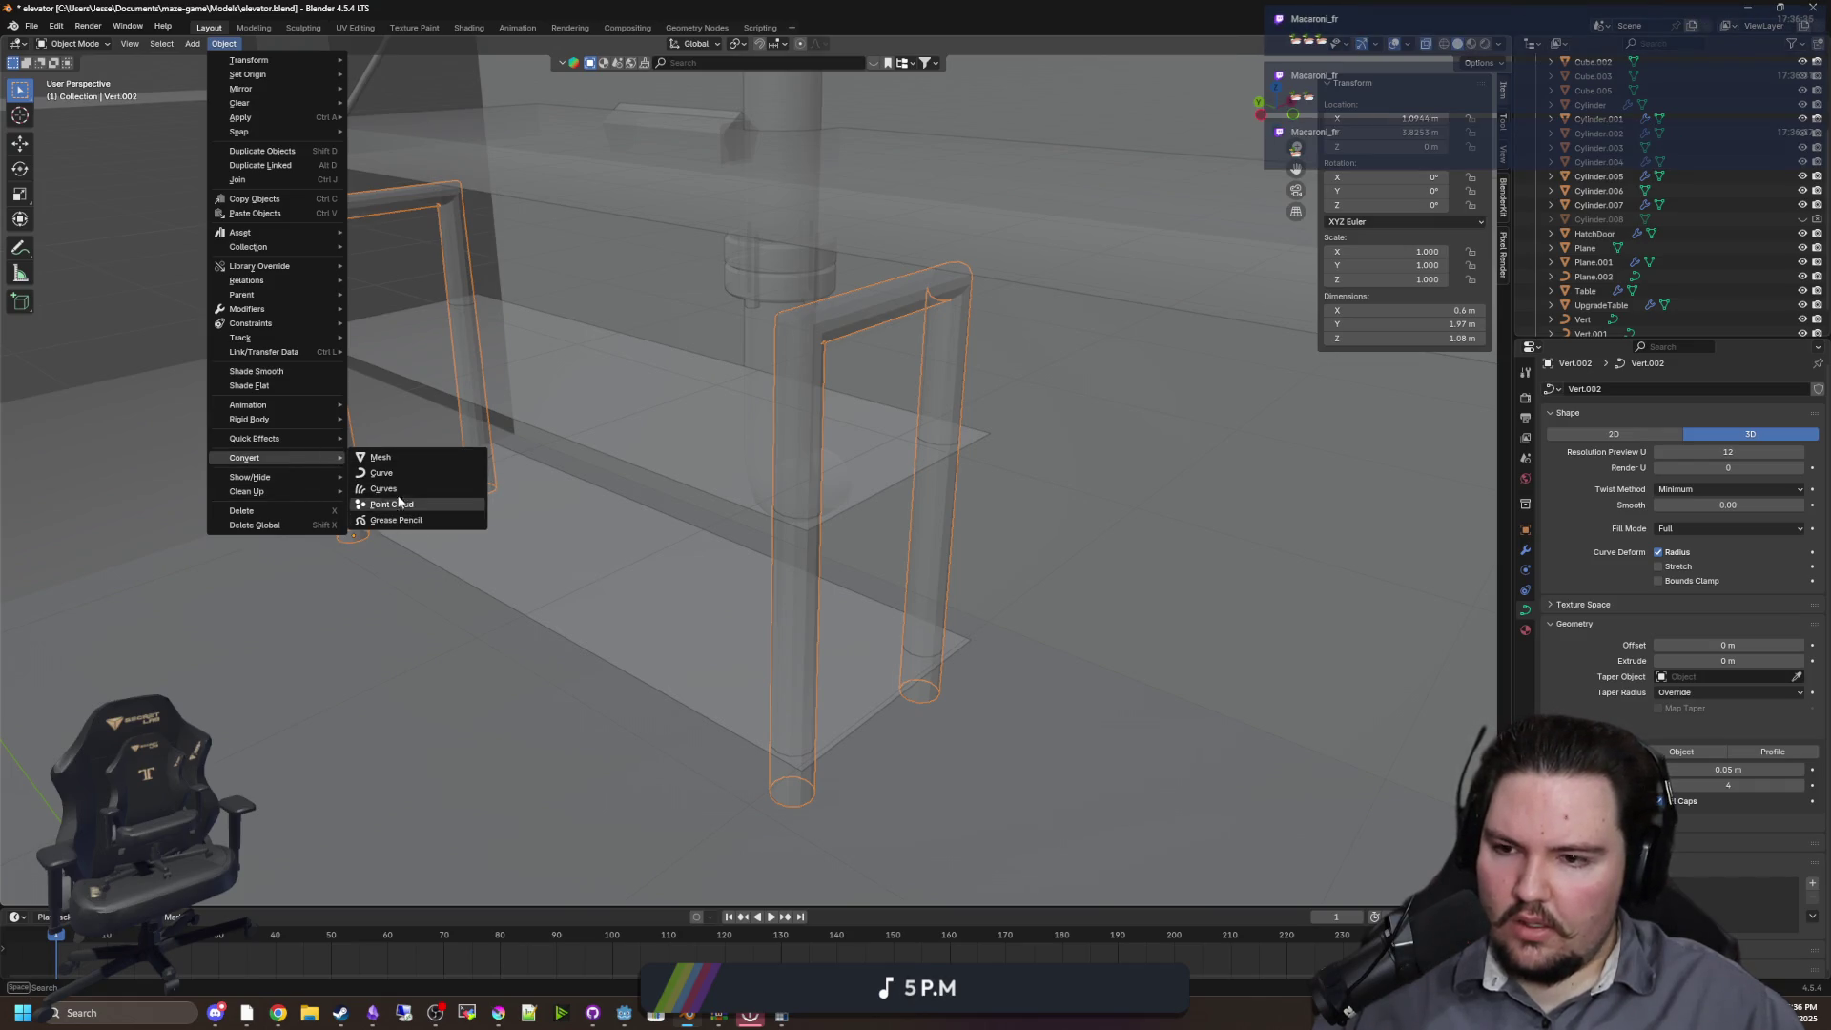
{"action": "scroll", "coordinate": [666, 383], "scroll_direction": "down", "scroll_amount": 5}
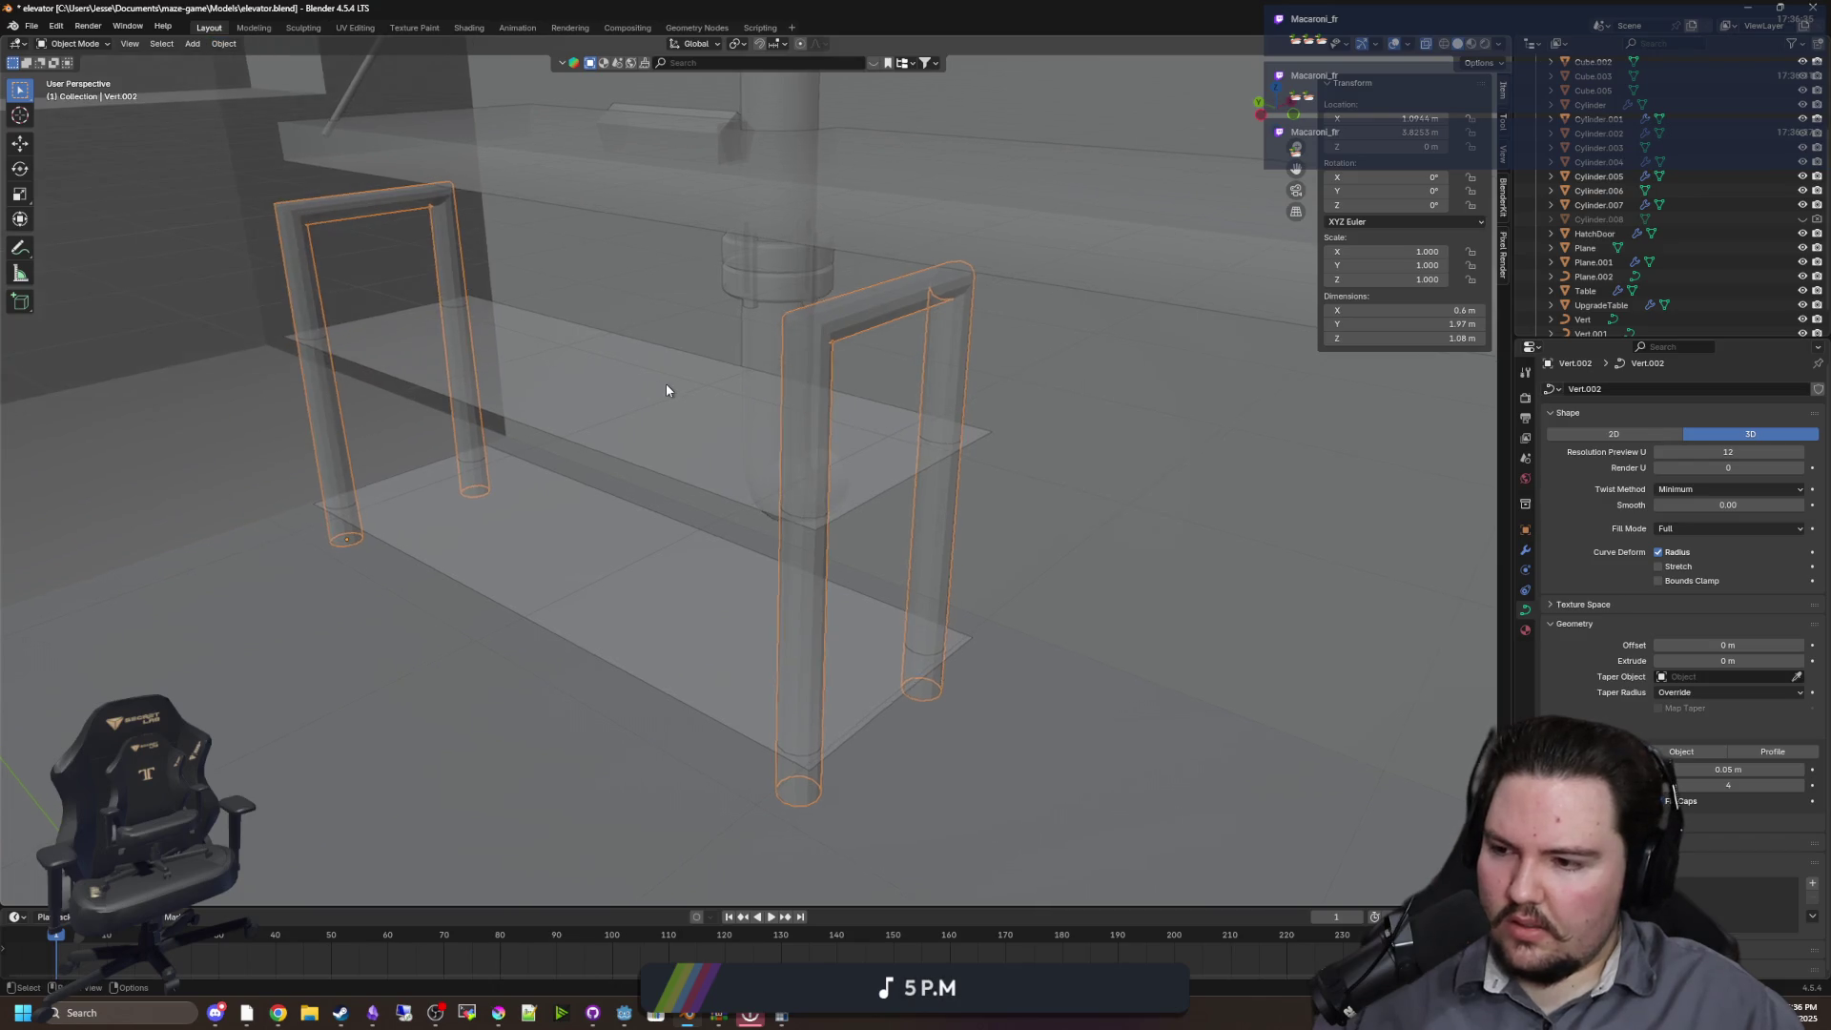
{"action": "scroll", "coordinate": [441, 625], "scroll_direction": "down", "scroll_amount": 8}
{"action": "scroll", "coordinate": [904, 544], "scroll_direction": "up", "scroll_amount": 15}
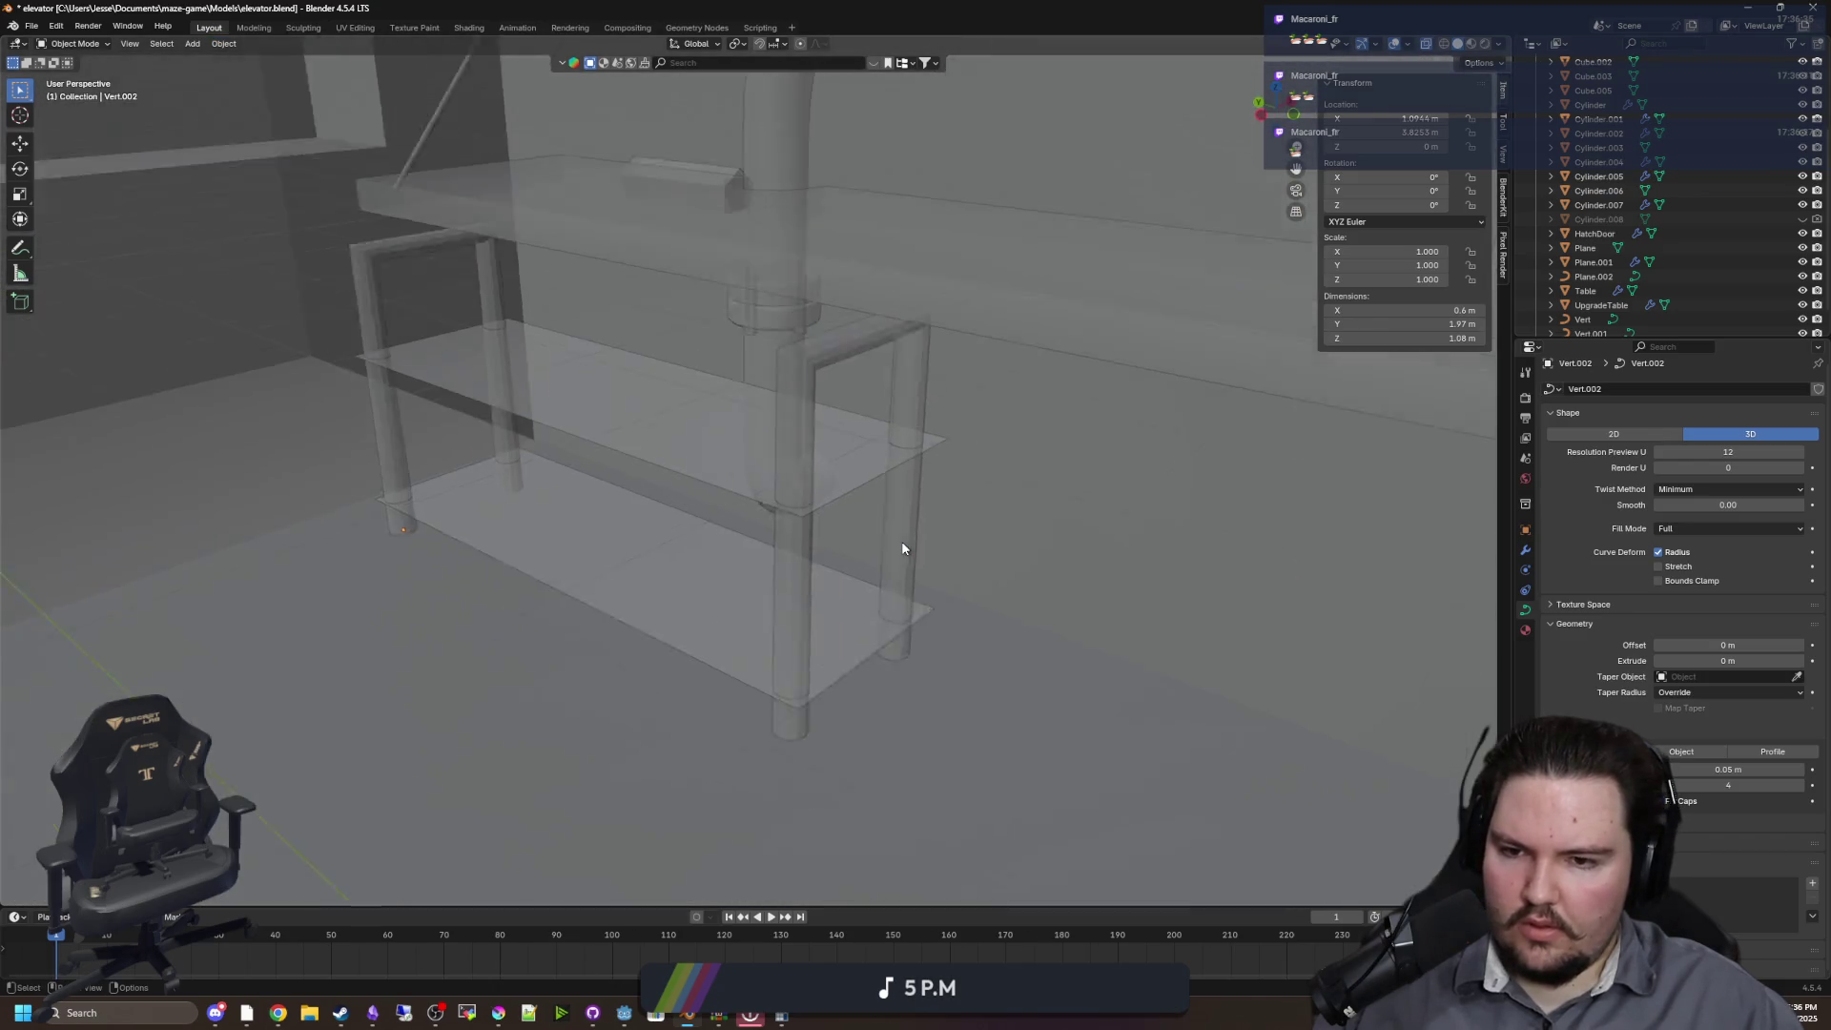
{"action": "scroll", "coordinate": [963, 496], "scroll_direction": "up", "scroll_amount": 3}
{"action": "scroll", "coordinate": [1038, 478], "scroll_direction": "down", "scroll_amount": 5}
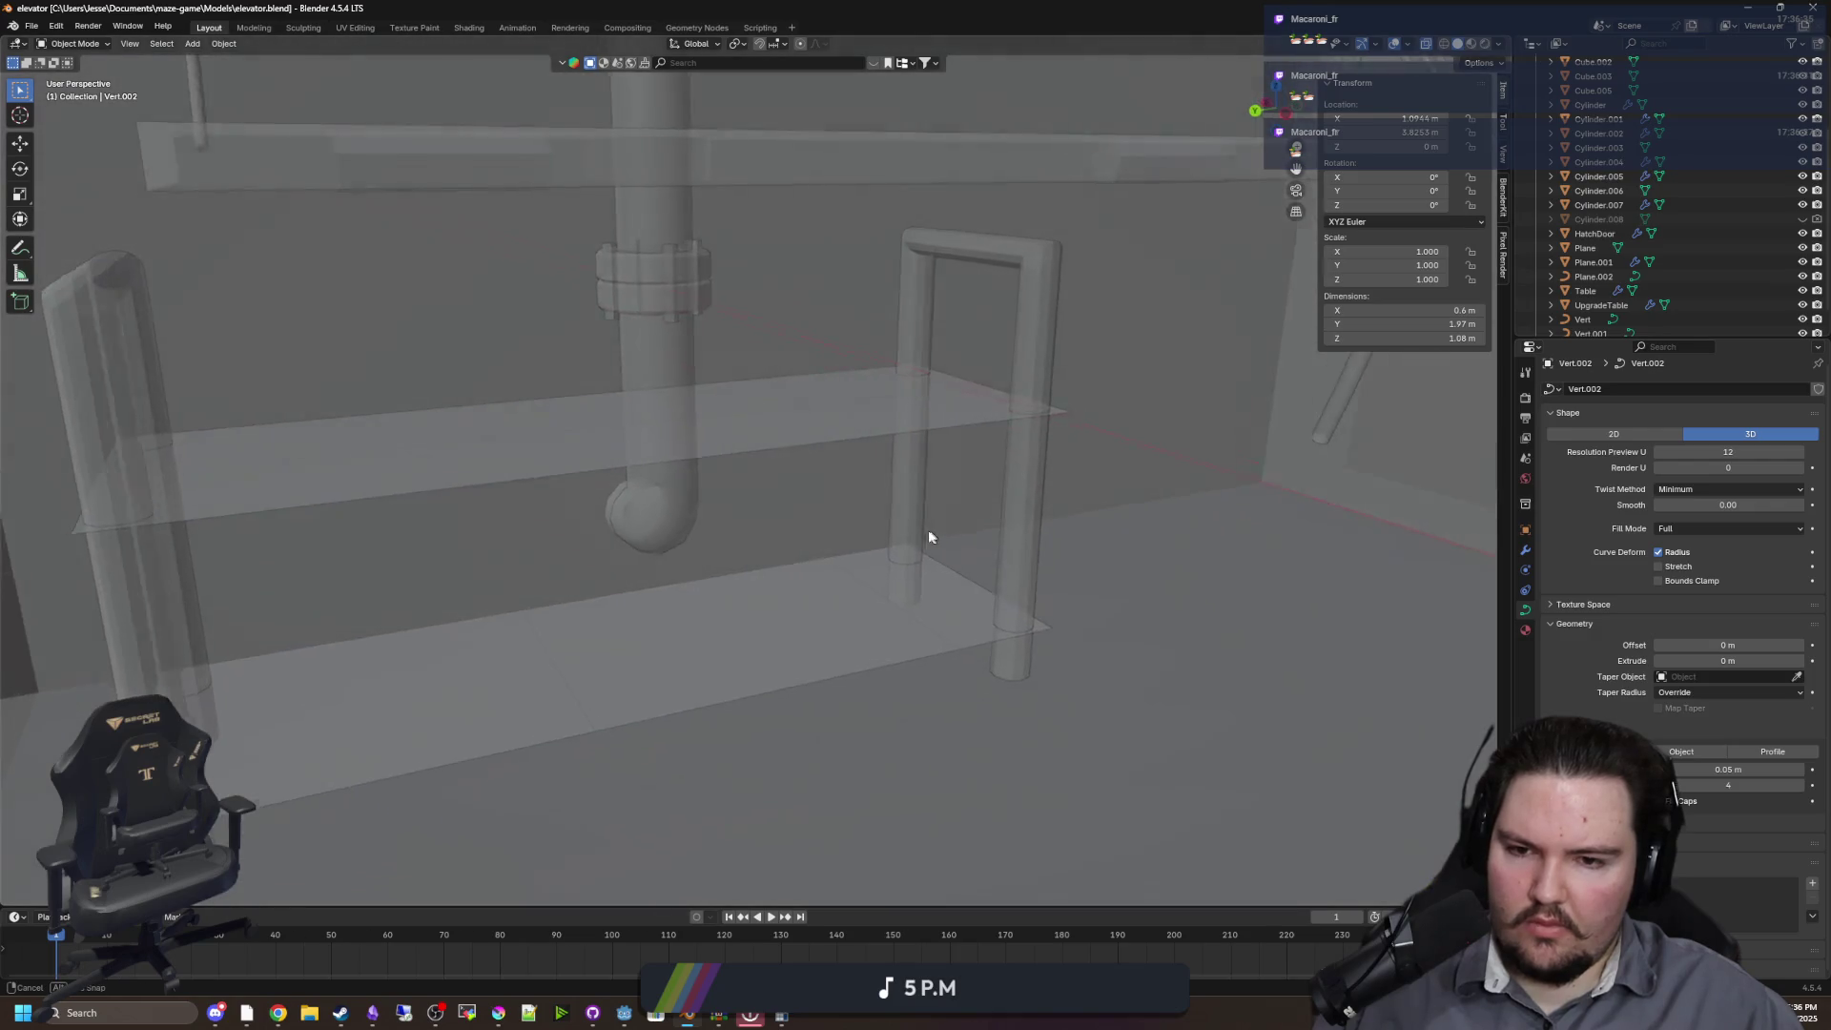
{"action": "scroll", "coordinate": [932, 532], "scroll_direction": "up", "scroll_amount": 2}
{"action": "scroll", "coordinate": [862, 566], "scroll_direction": "down", "scroll_amount": 6}
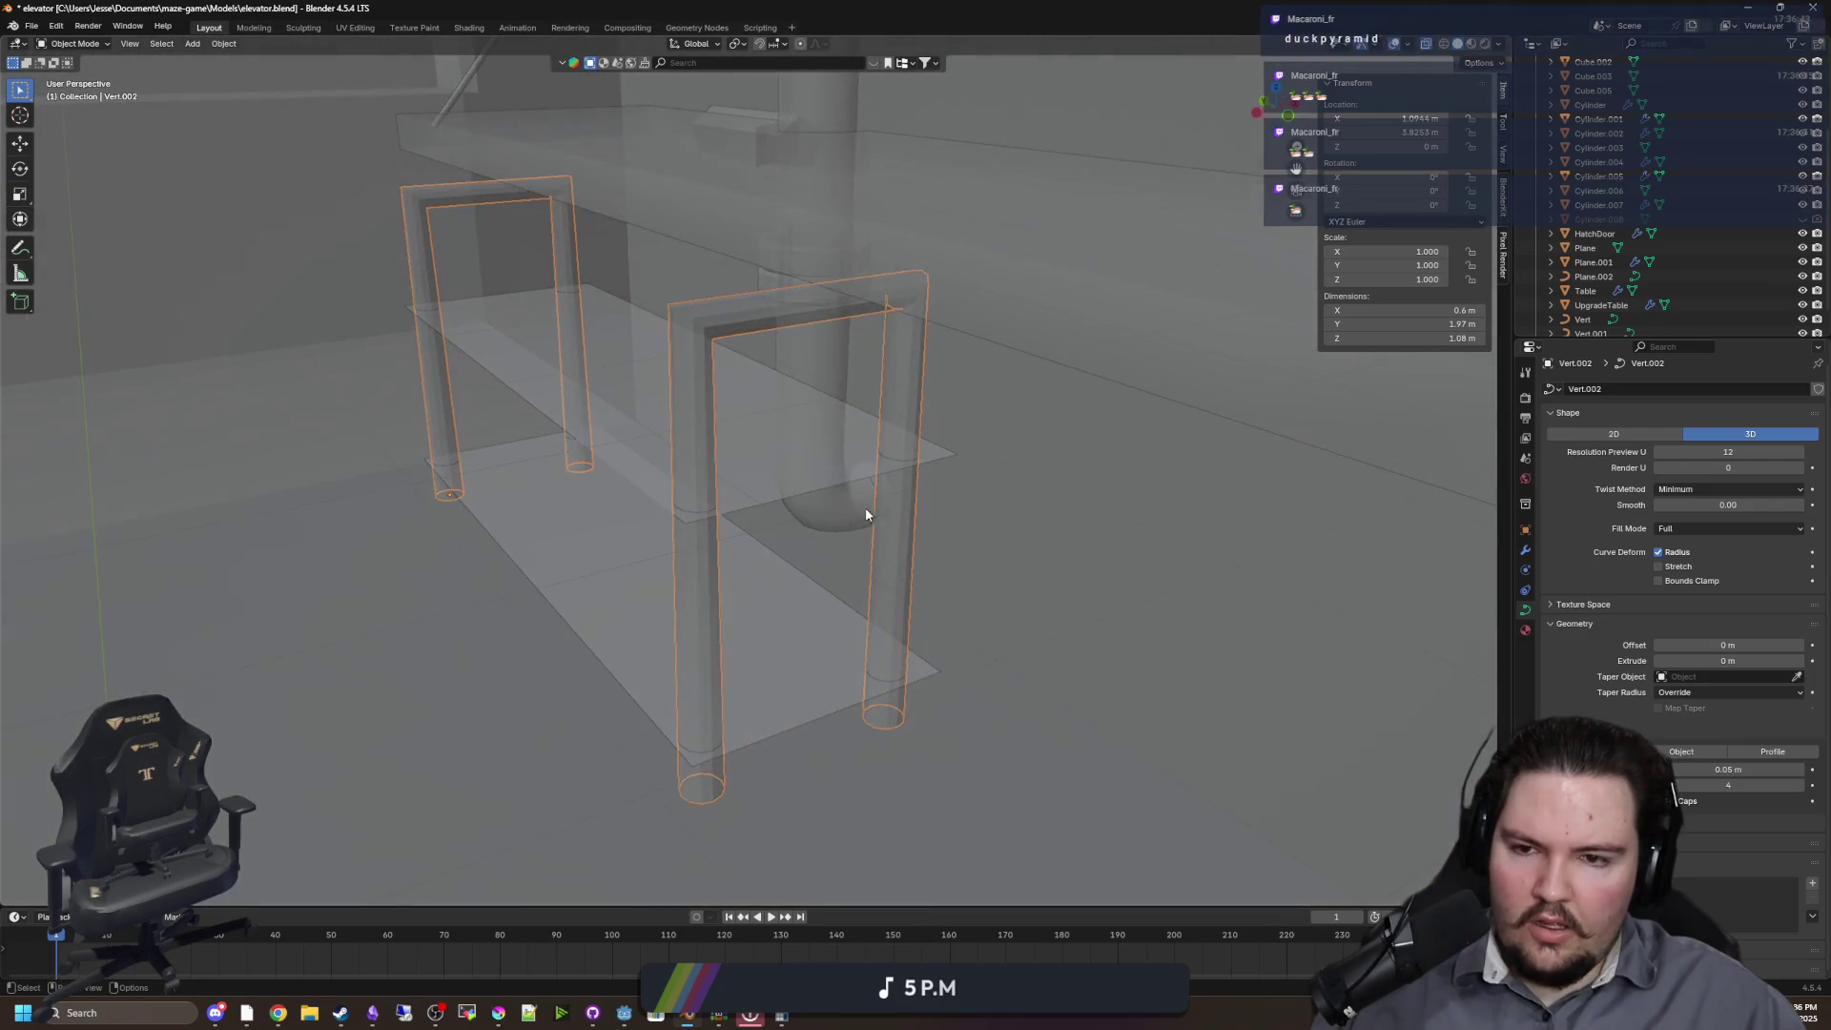
{"action": "scroll", "coordinate": [855, 561], "scroll_direction": "down", "scroll_amount": 8}
{"action": "scroll", "coordinate": [1009, 519], "scroll_direction": "up", "scroll_amount": 10}
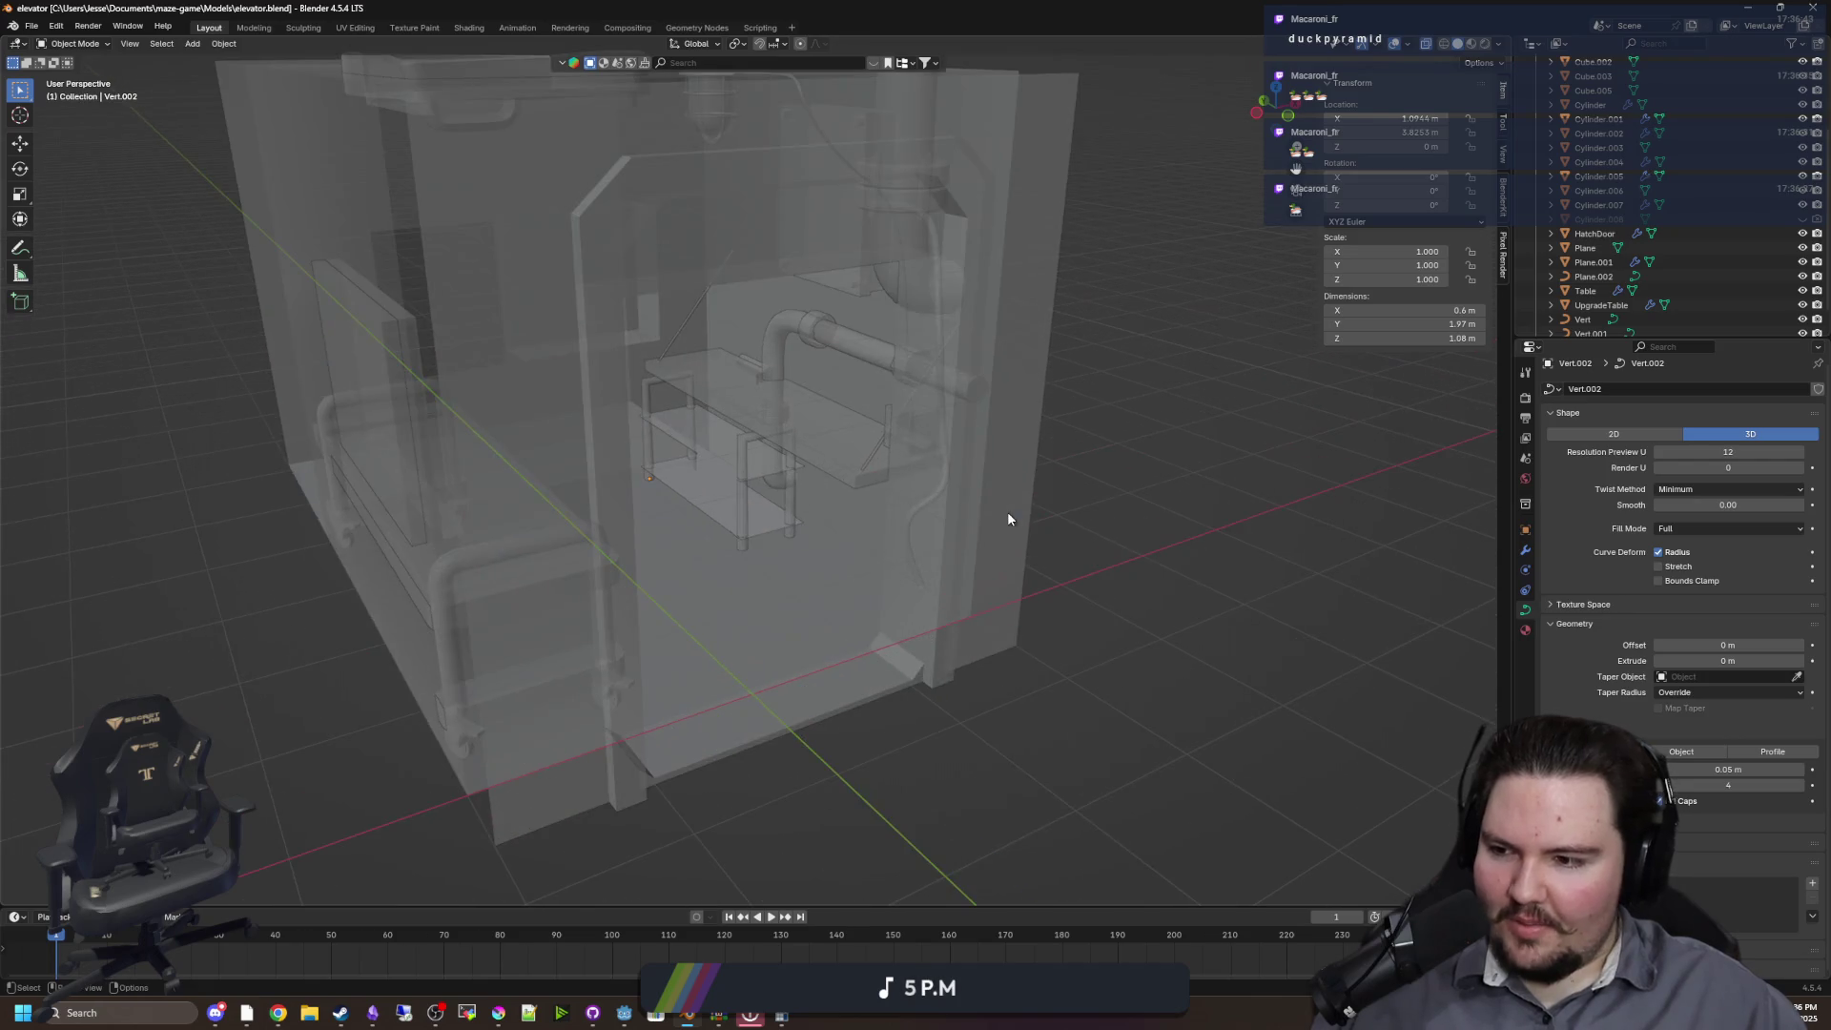
{"action": "scroll", "coordinate": [788, 486], "scroll_direction": "up", "scroll_amount": 4}
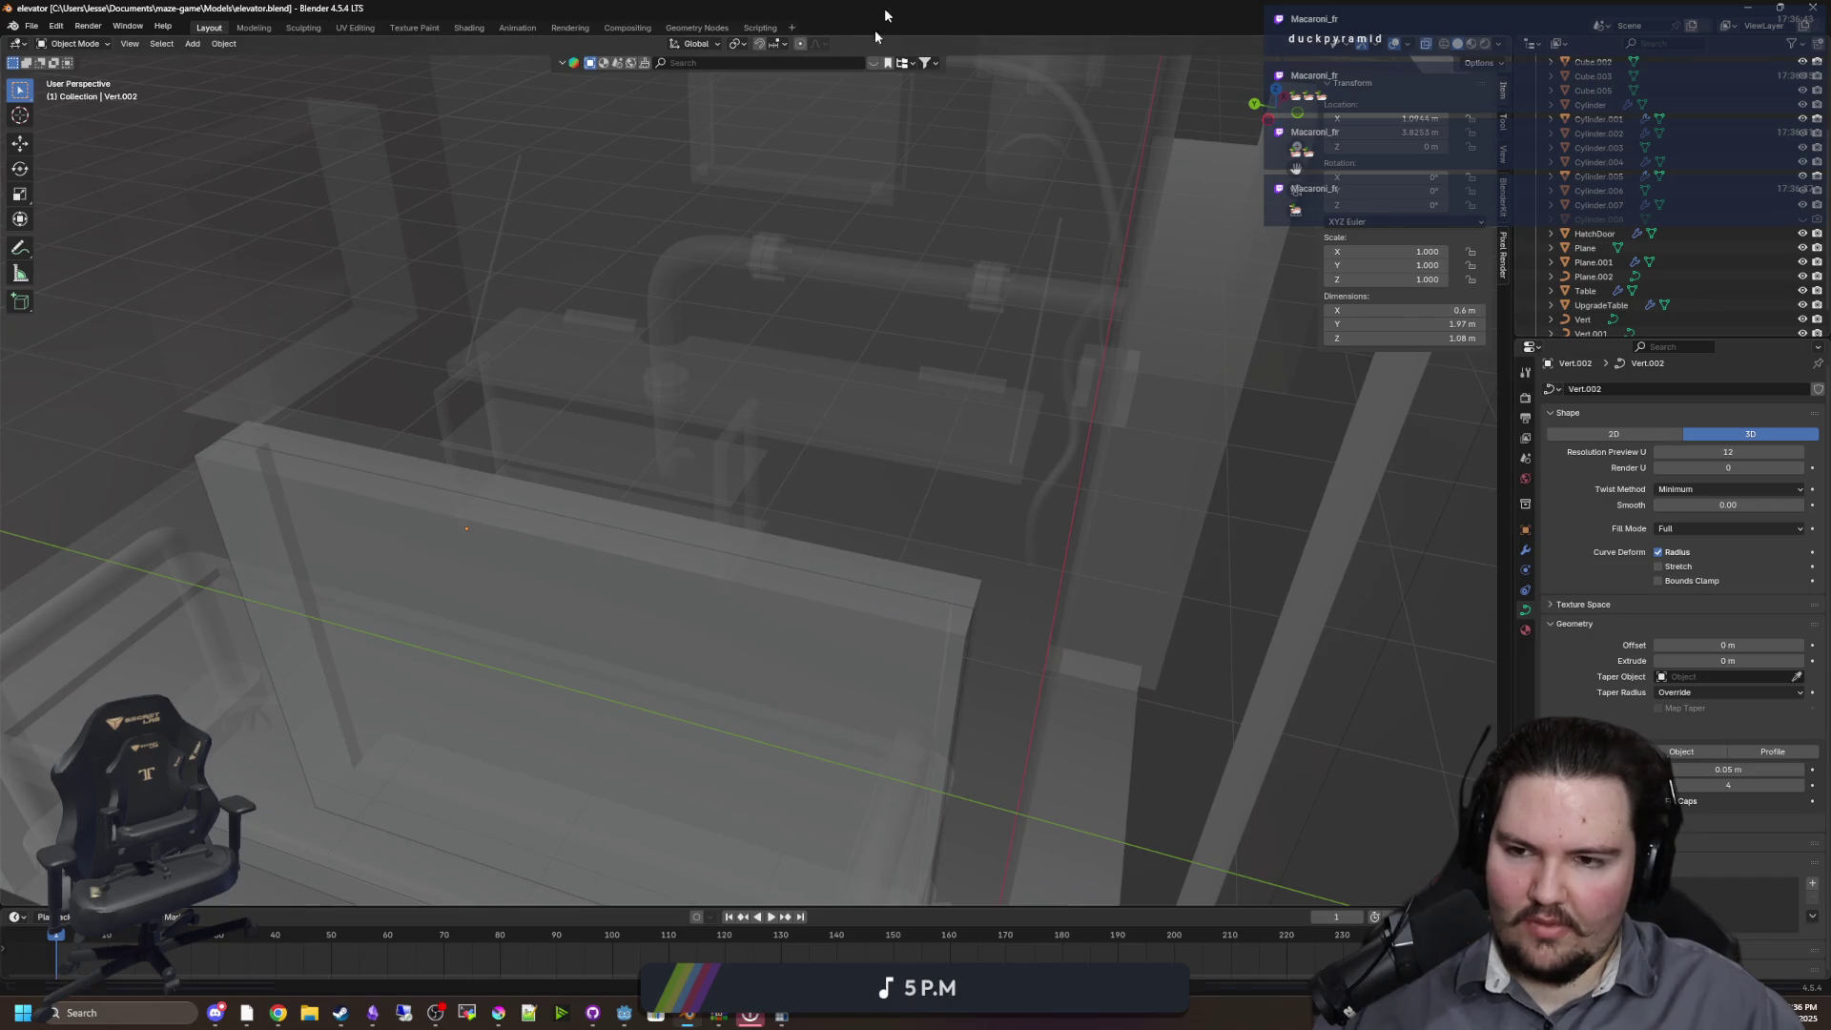
{"action": "key", "text": "alt+Tab"}
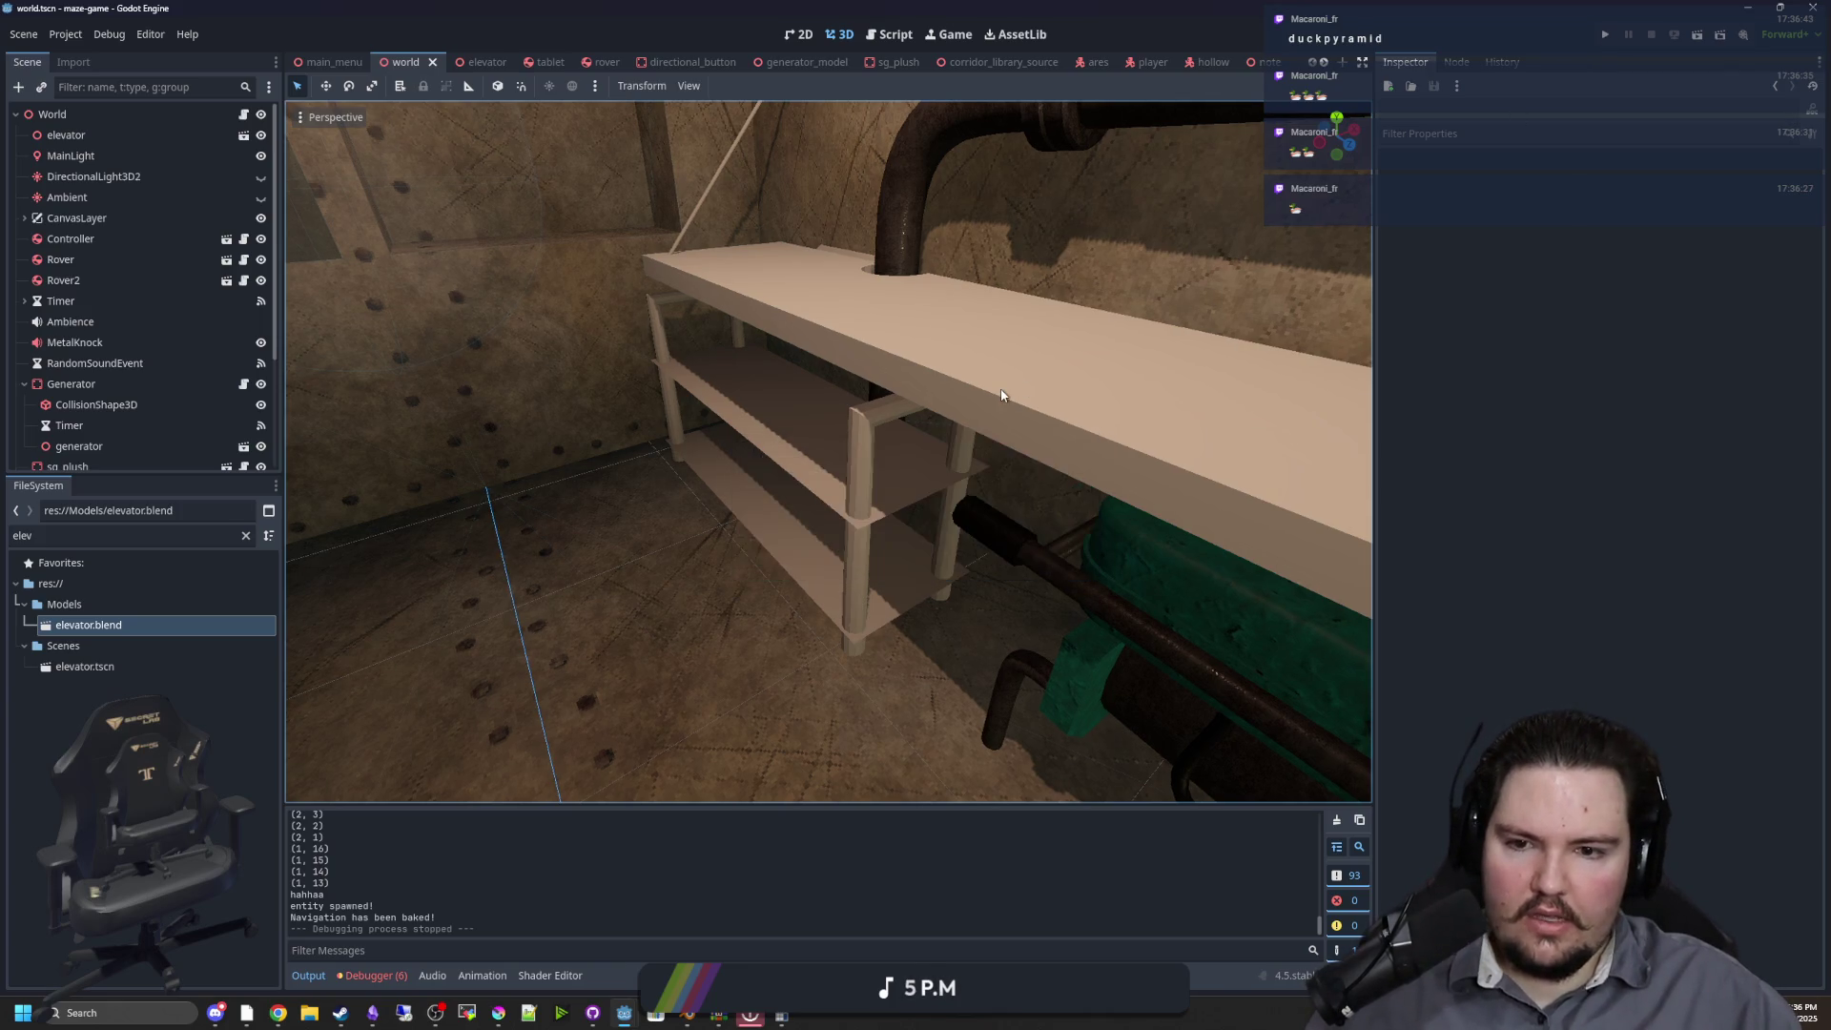
Orbit to the reimported shelf and run the project to test the new table
{"action": "left_click_drag", "start_coordinate": [1118, 389], "coordinate": [754, 481]}
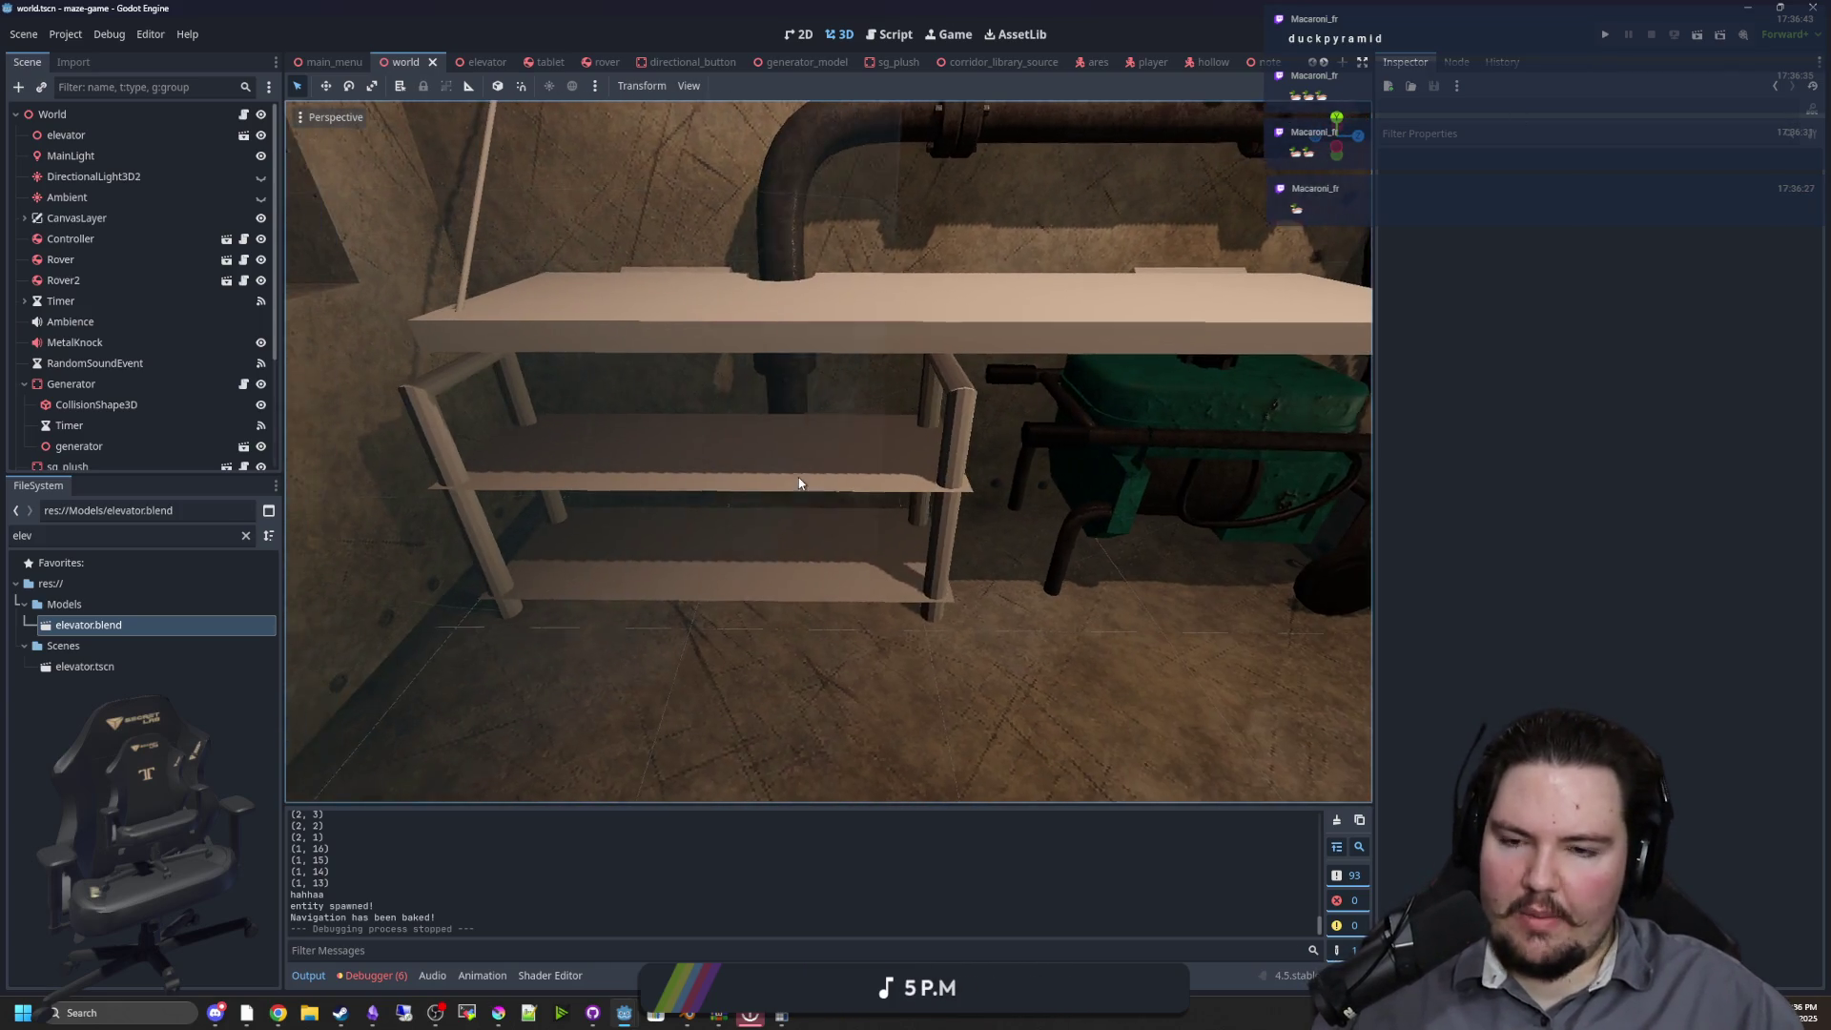
{"action": "left_click", "coordinate": [1606, 34]}
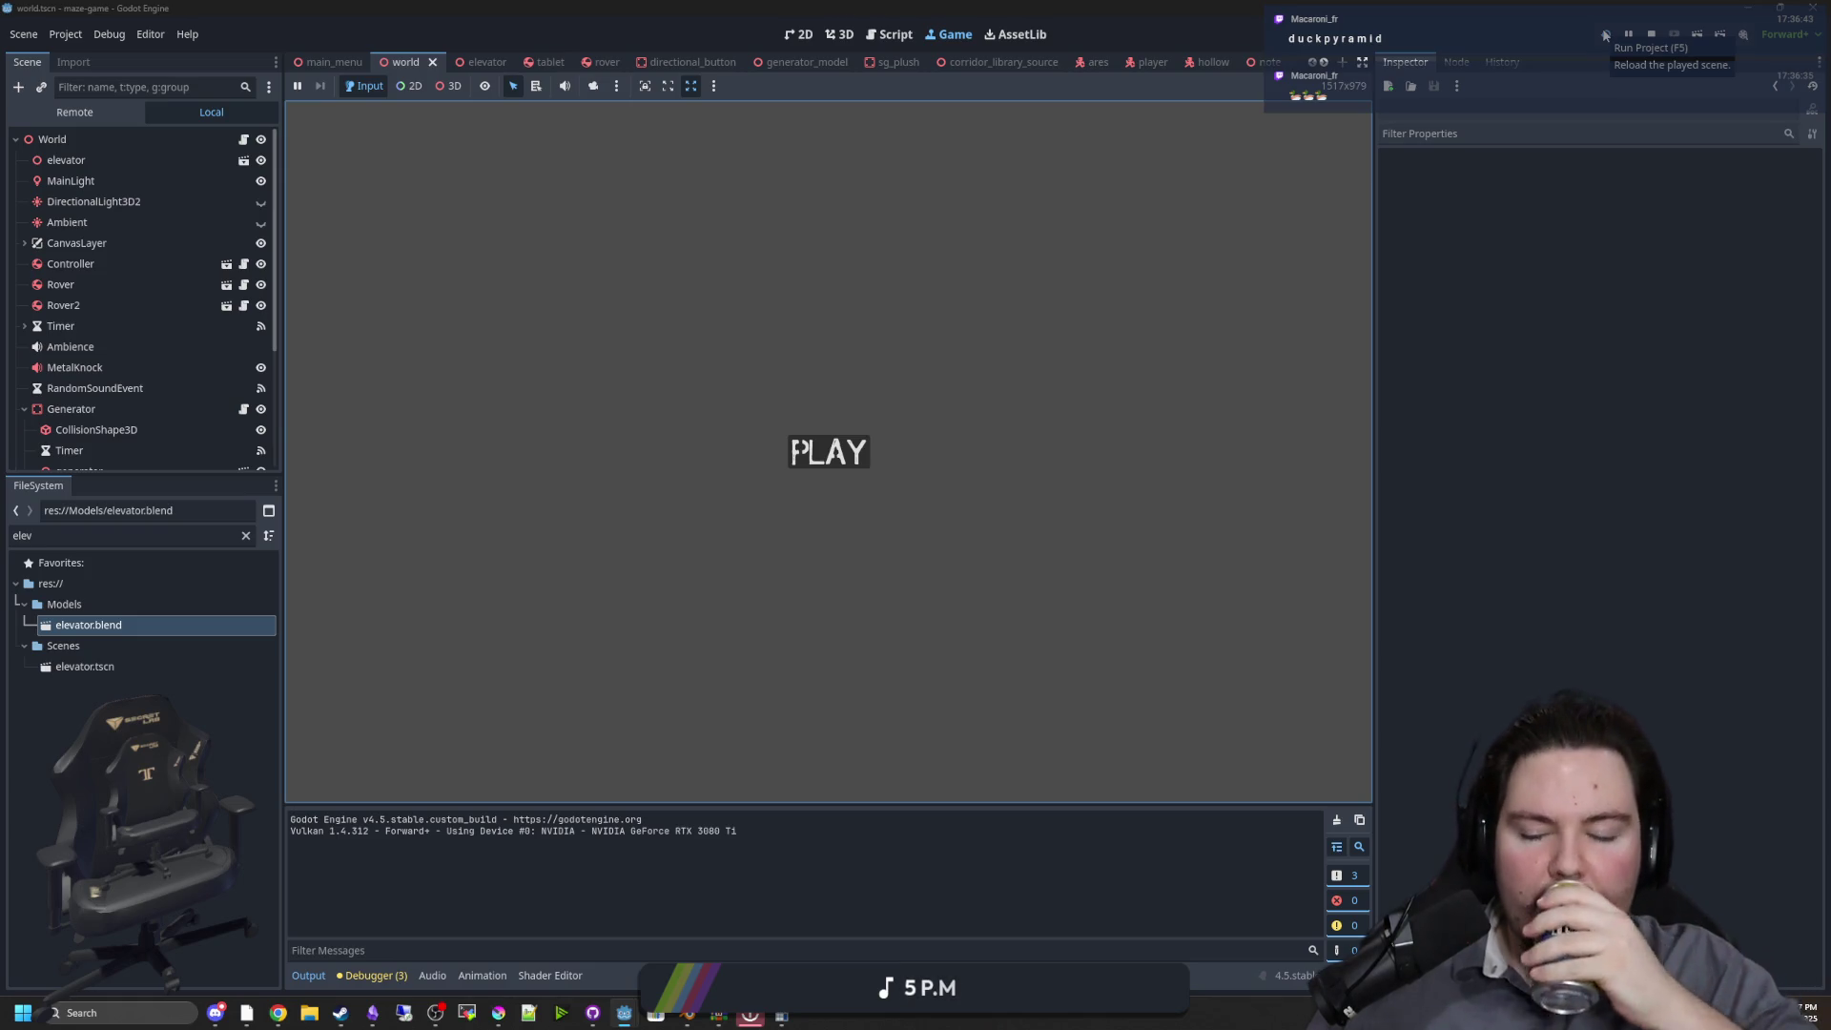
Start the game and walk around the new white table and shelf to inspect them
{"action": "left_click", "coordinate": [850, 467]}
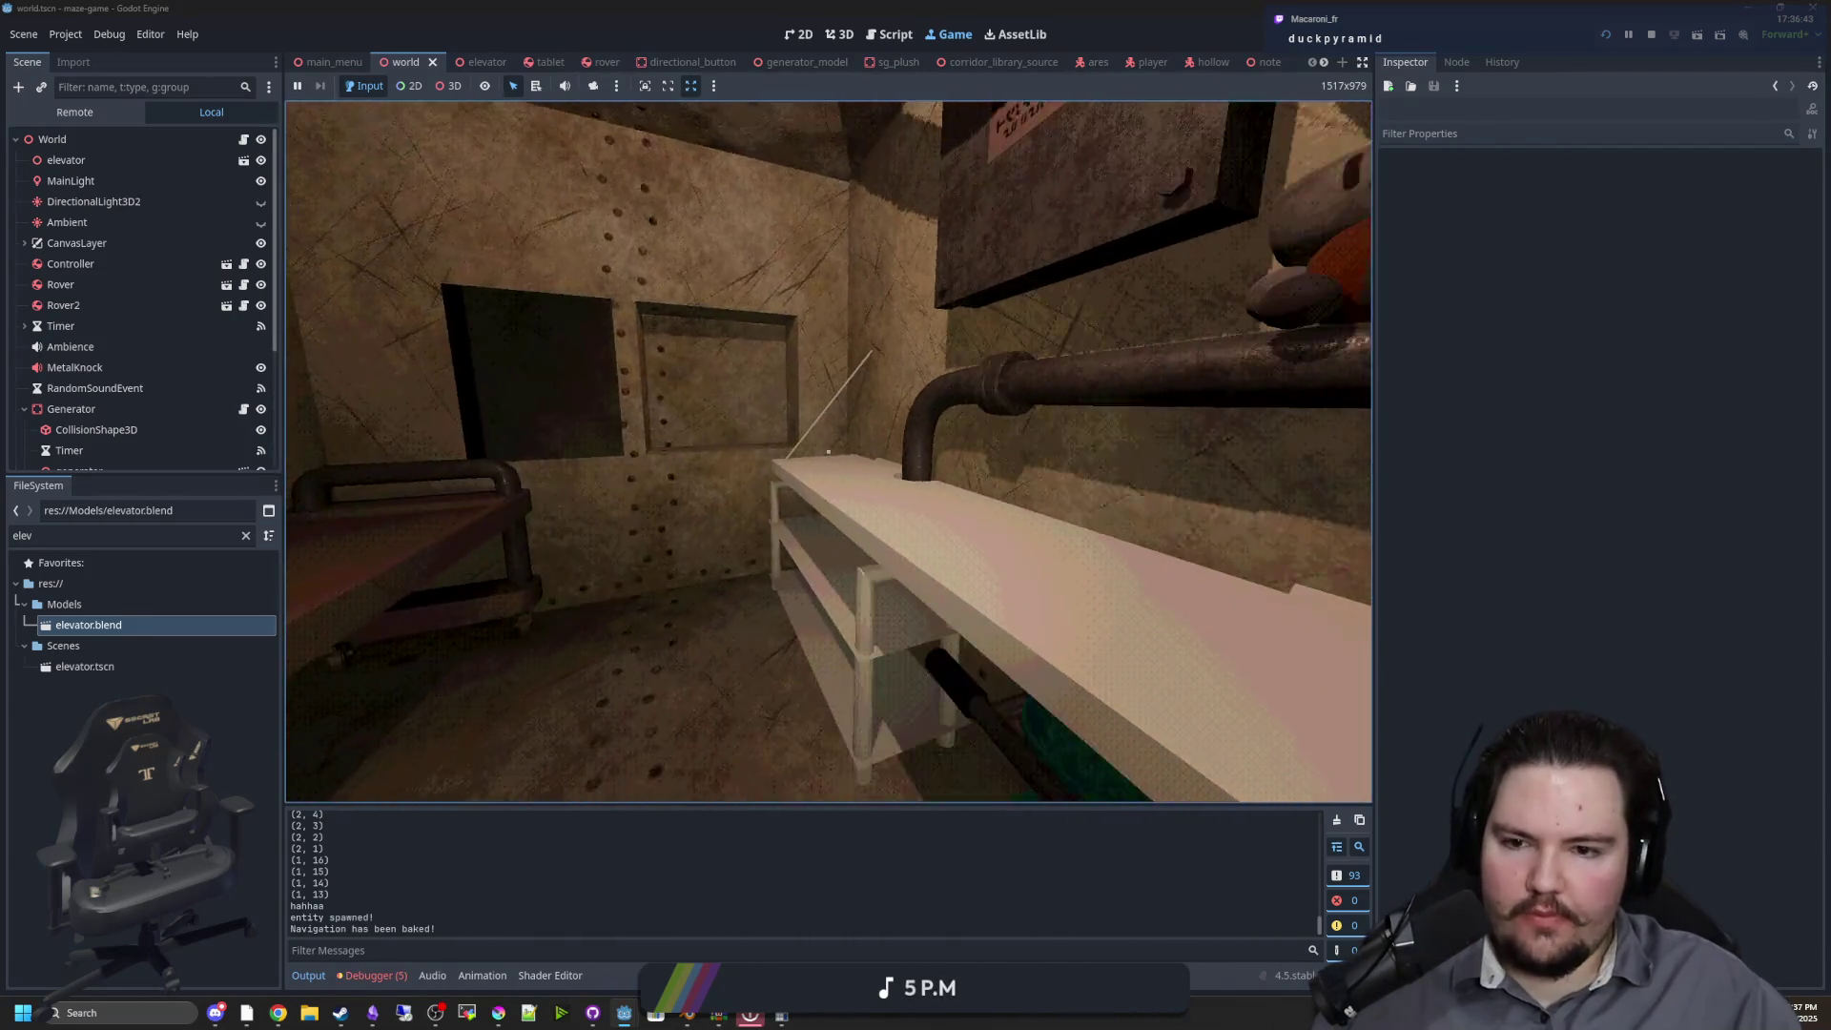
{"action": "key", "text": "s"}
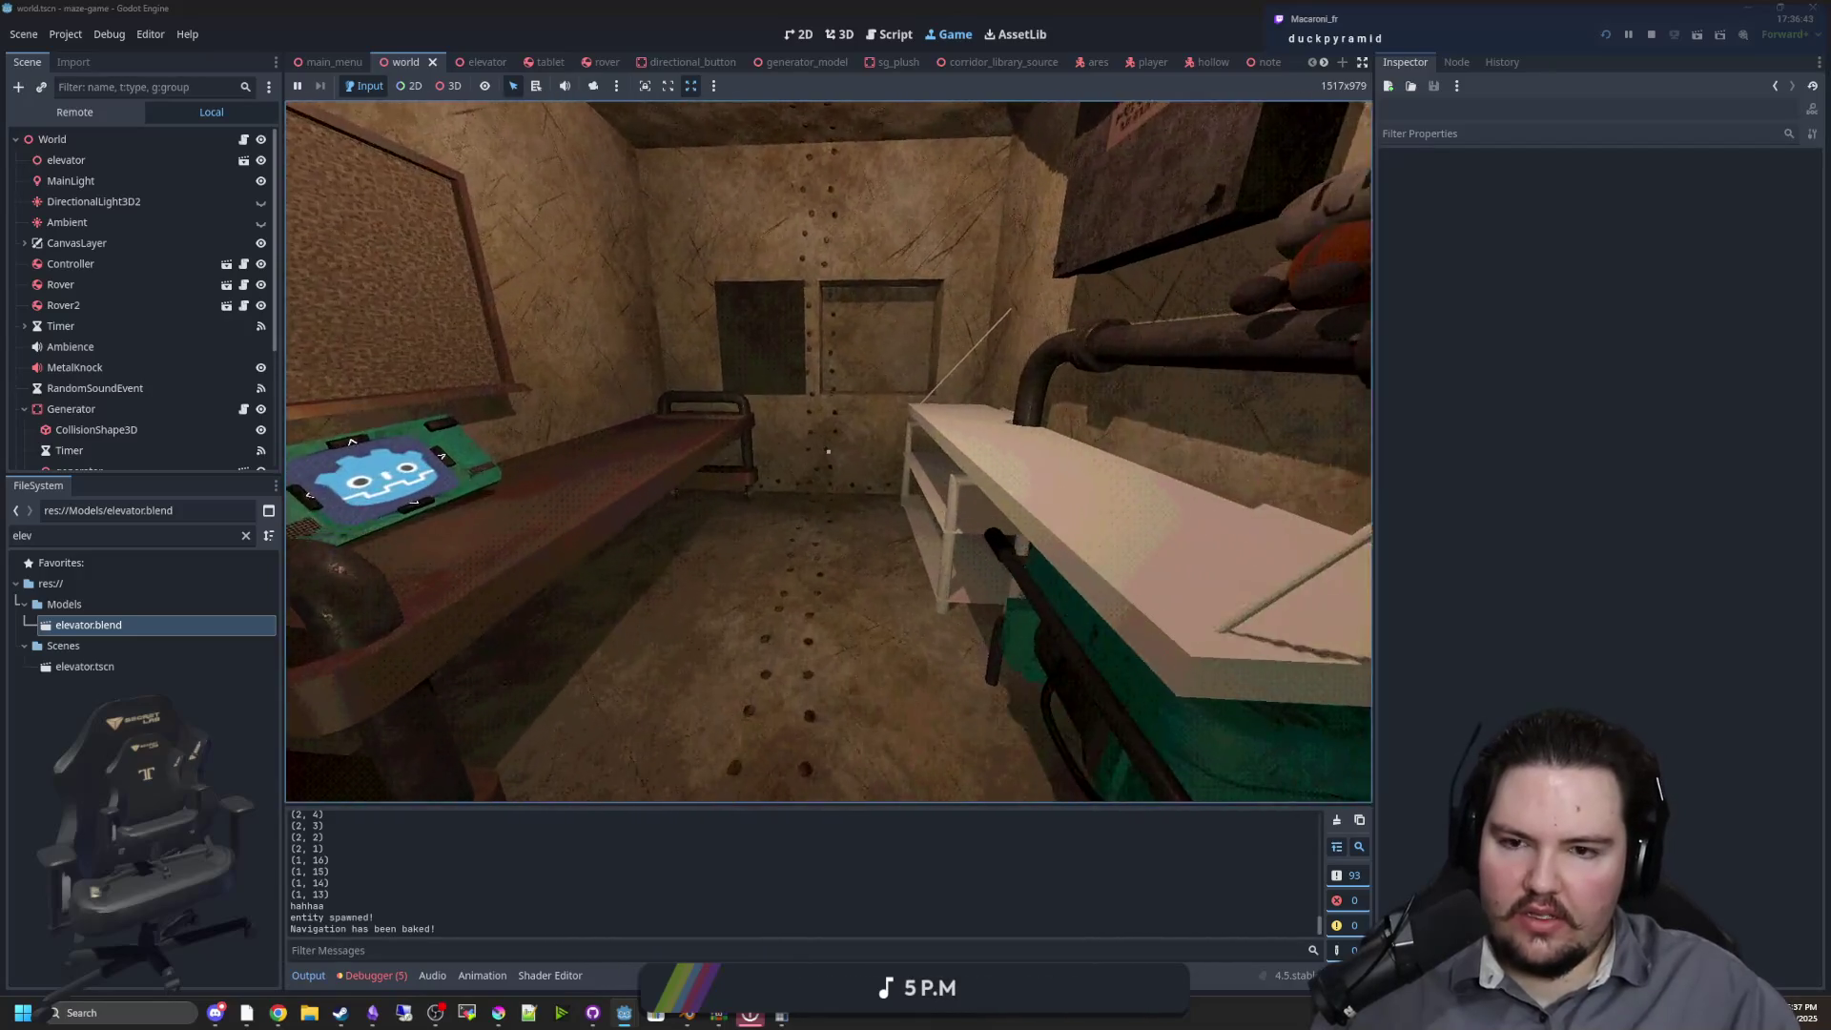
{"action": "key", "text": "w"}
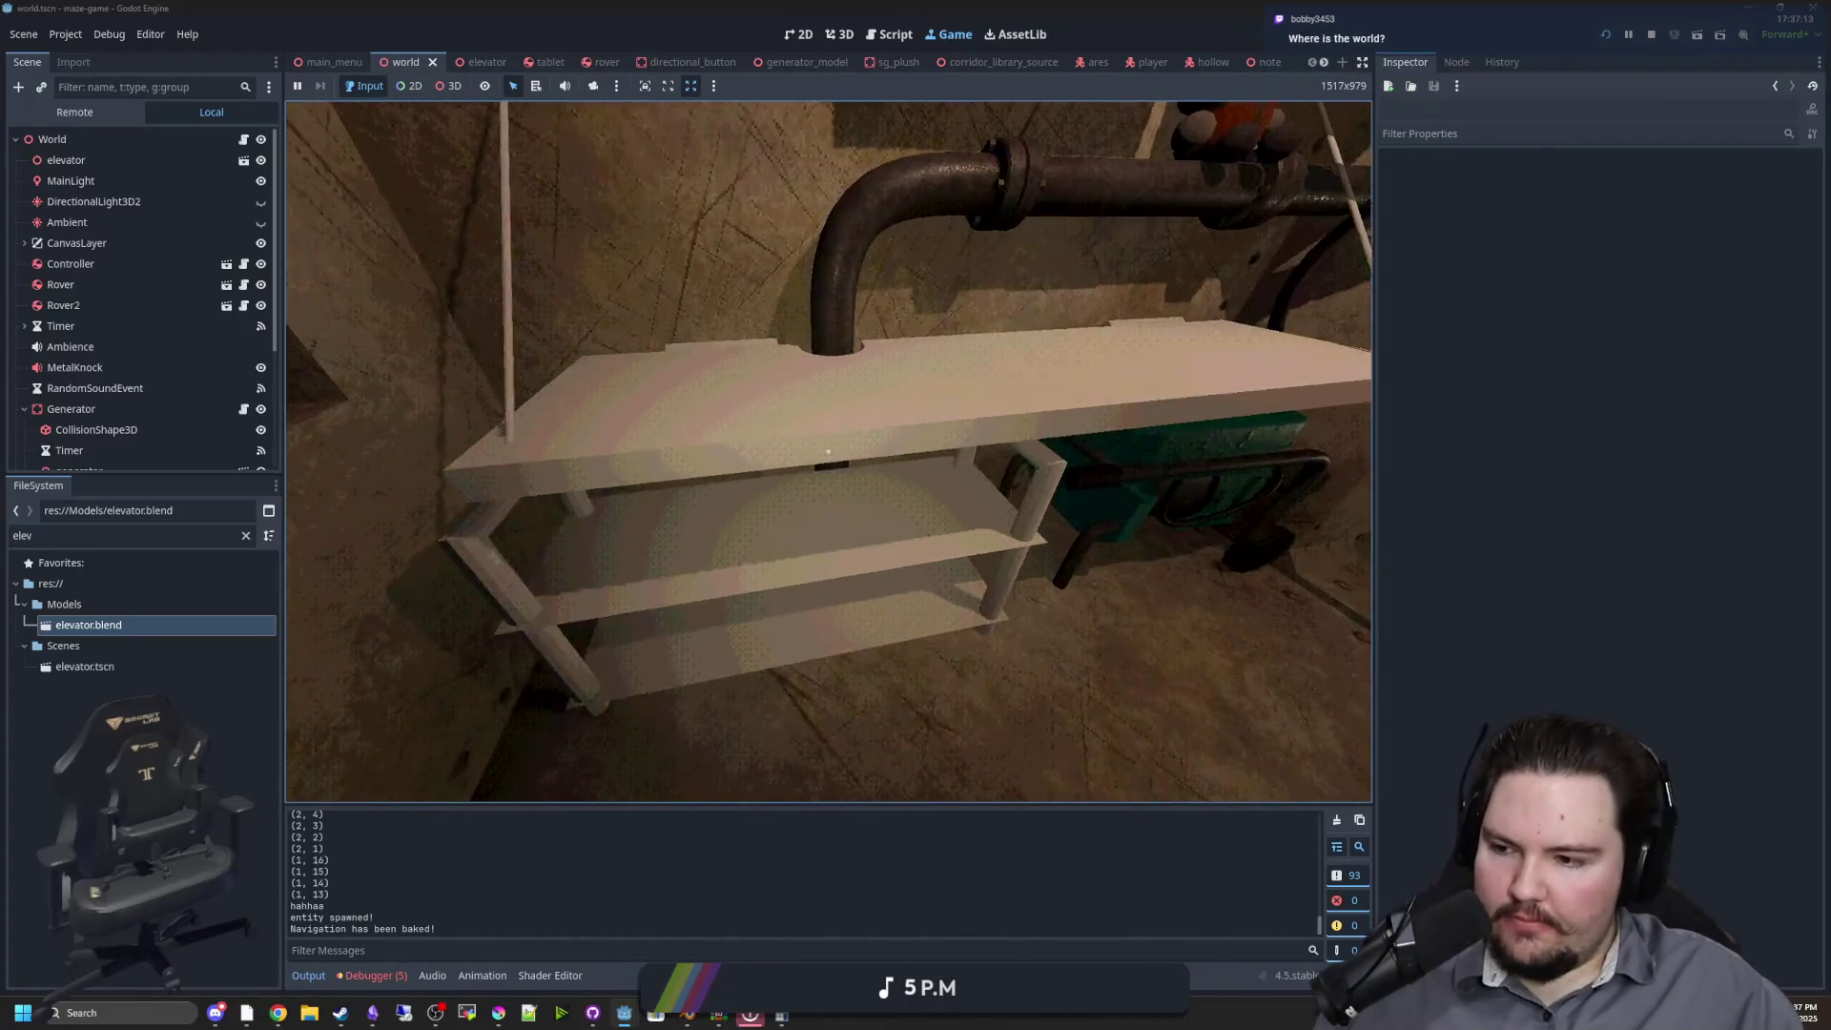
{"action": "key", "text": "w"}
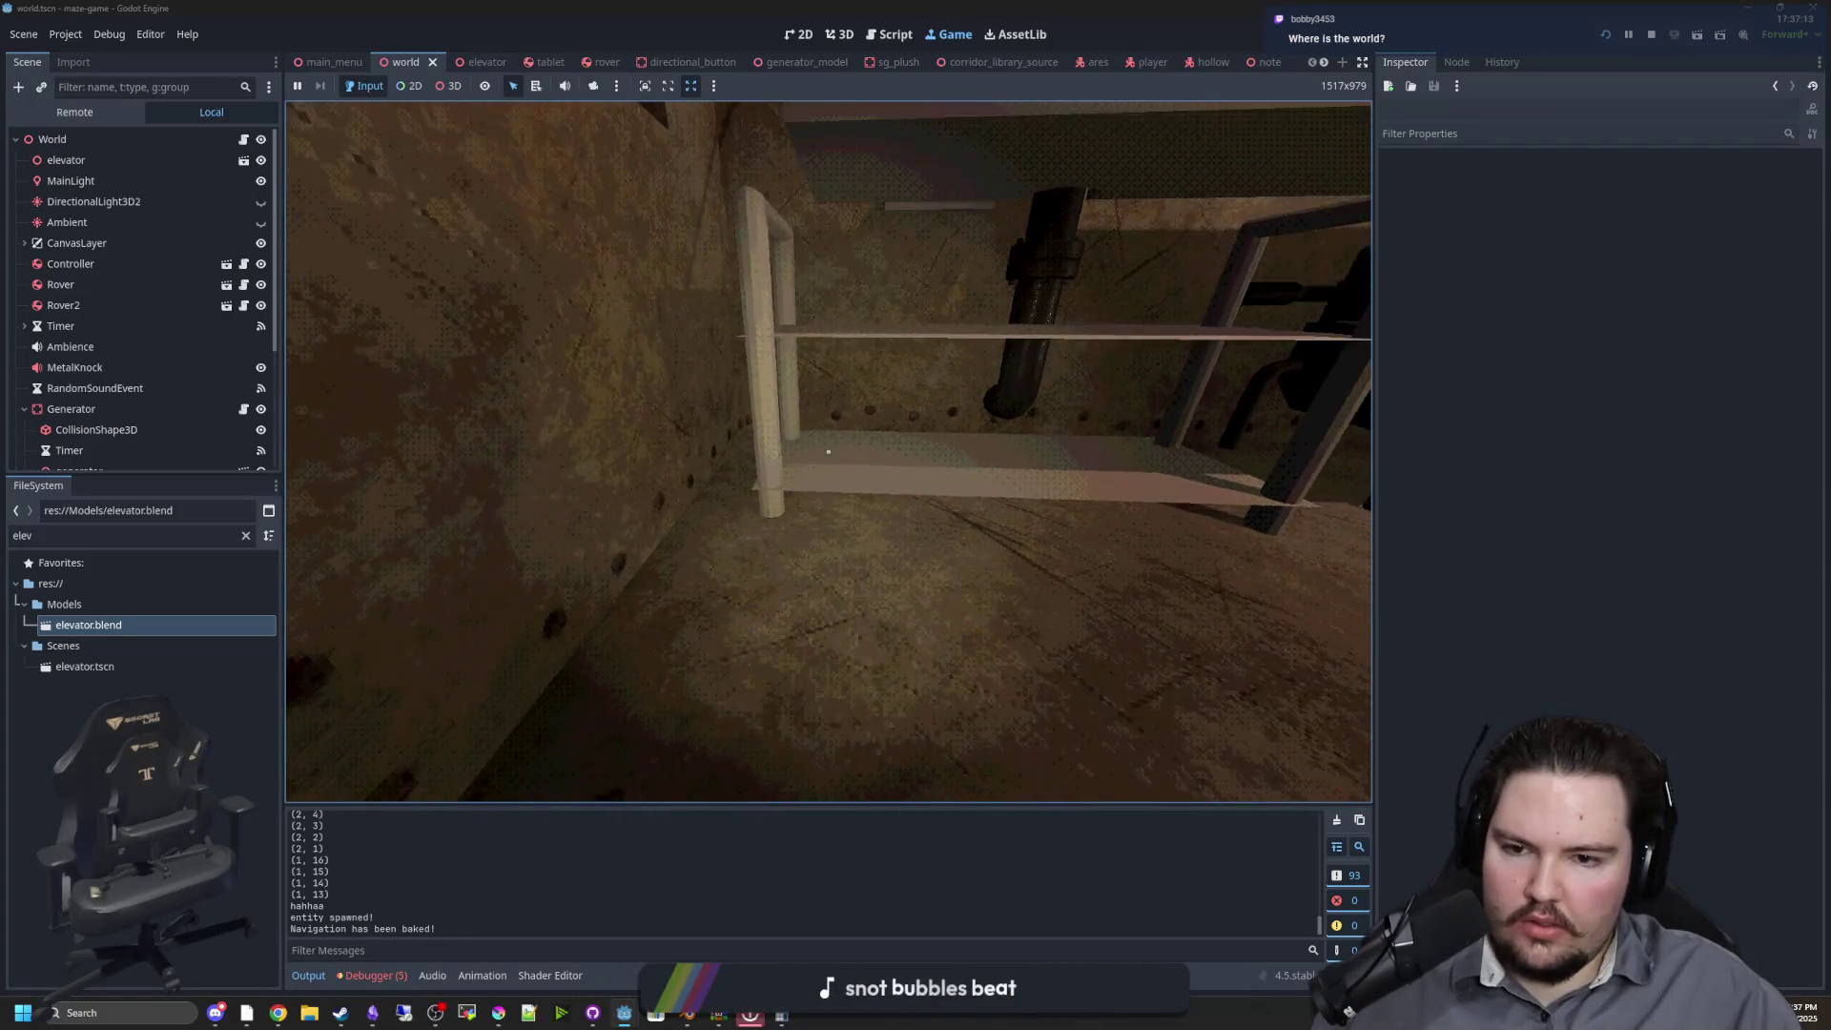
{"action": "key", "text": "s"}
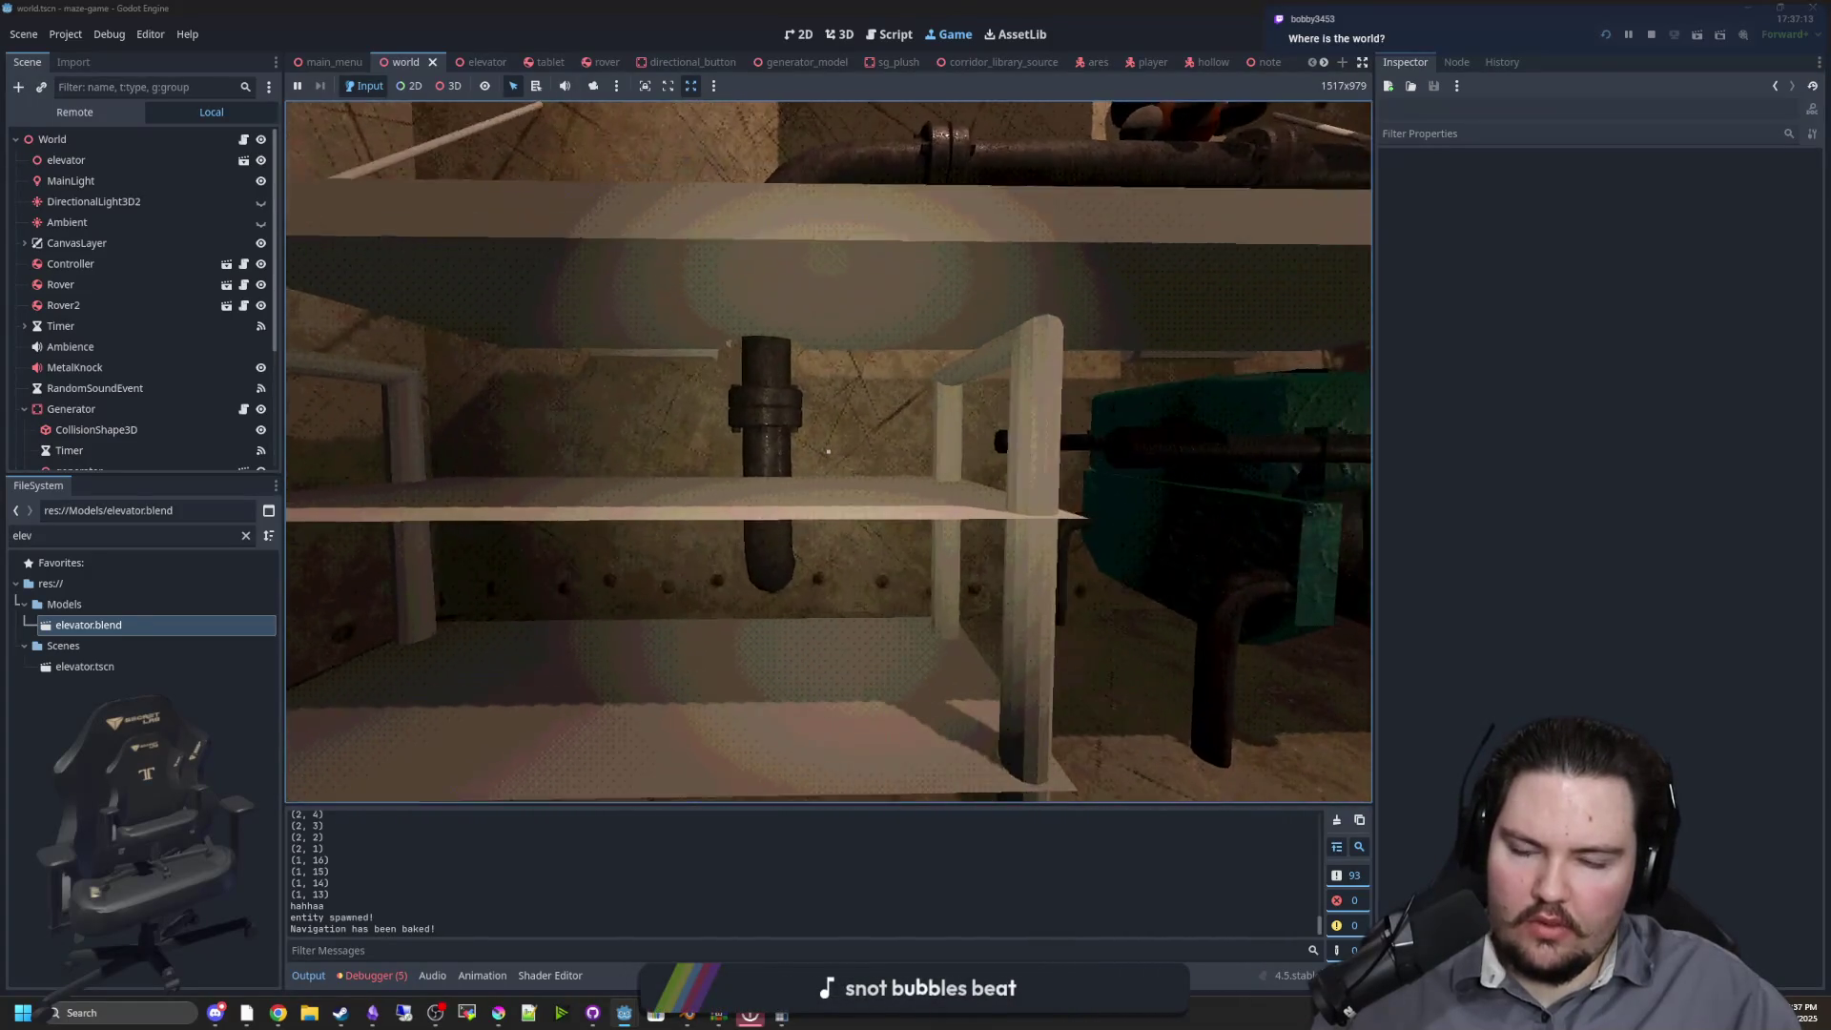
{"action": "key", "text": "w"}
{"action": "key", "text": "s"}
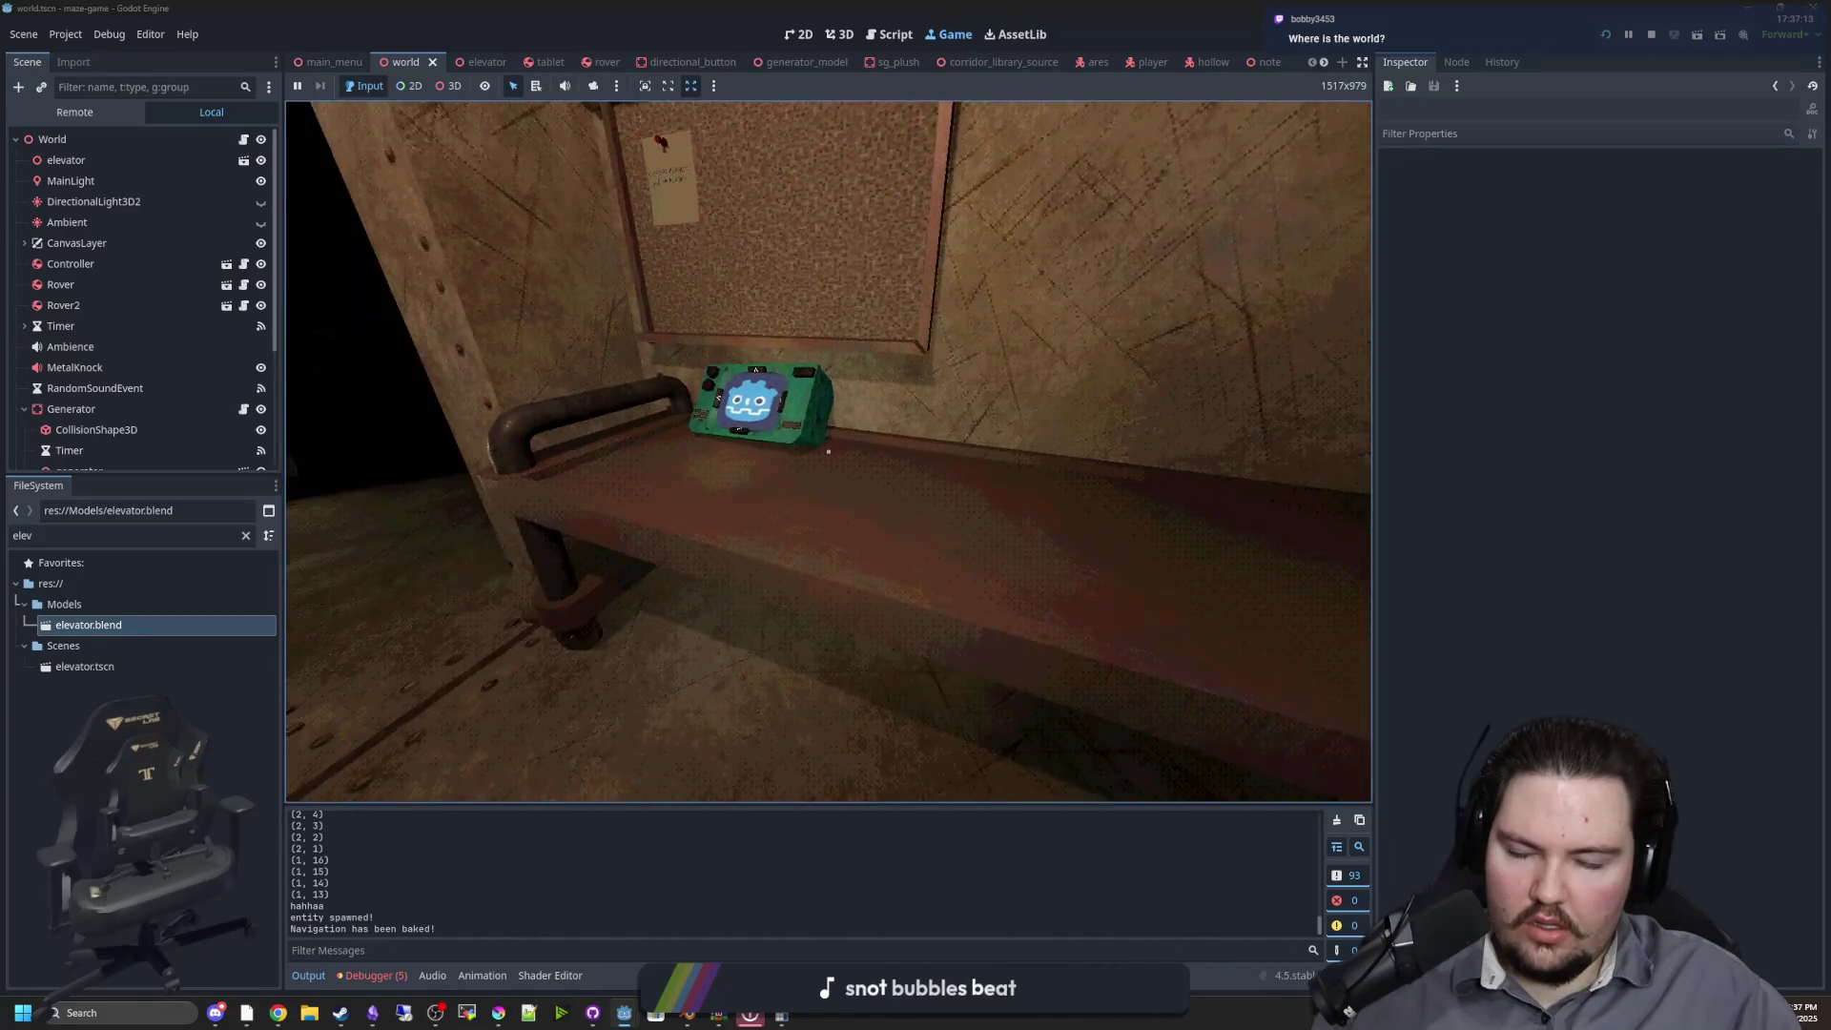
Bring up the in-game pause menu and switch over to Discord
{"action": "key", "text": "Escape"}
{"action": "key", "text": "super"}
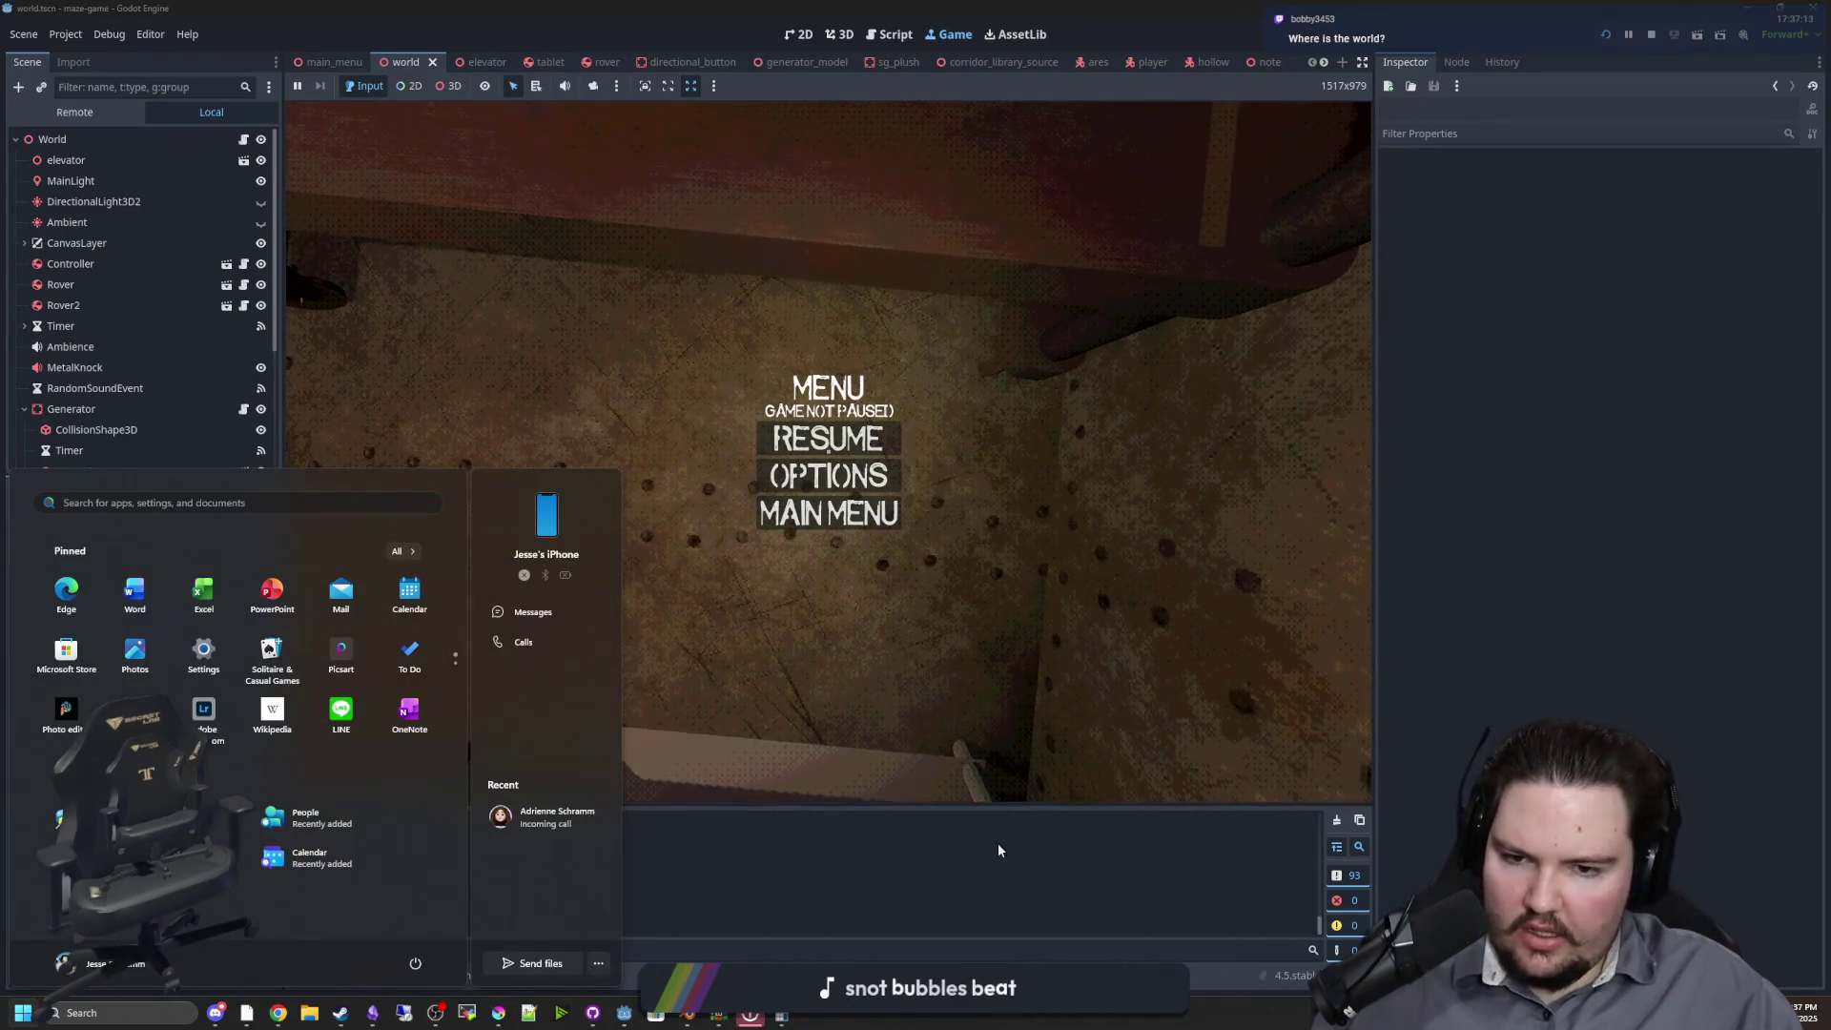
{"action": "left_click", "coordinate": [998, 843]}
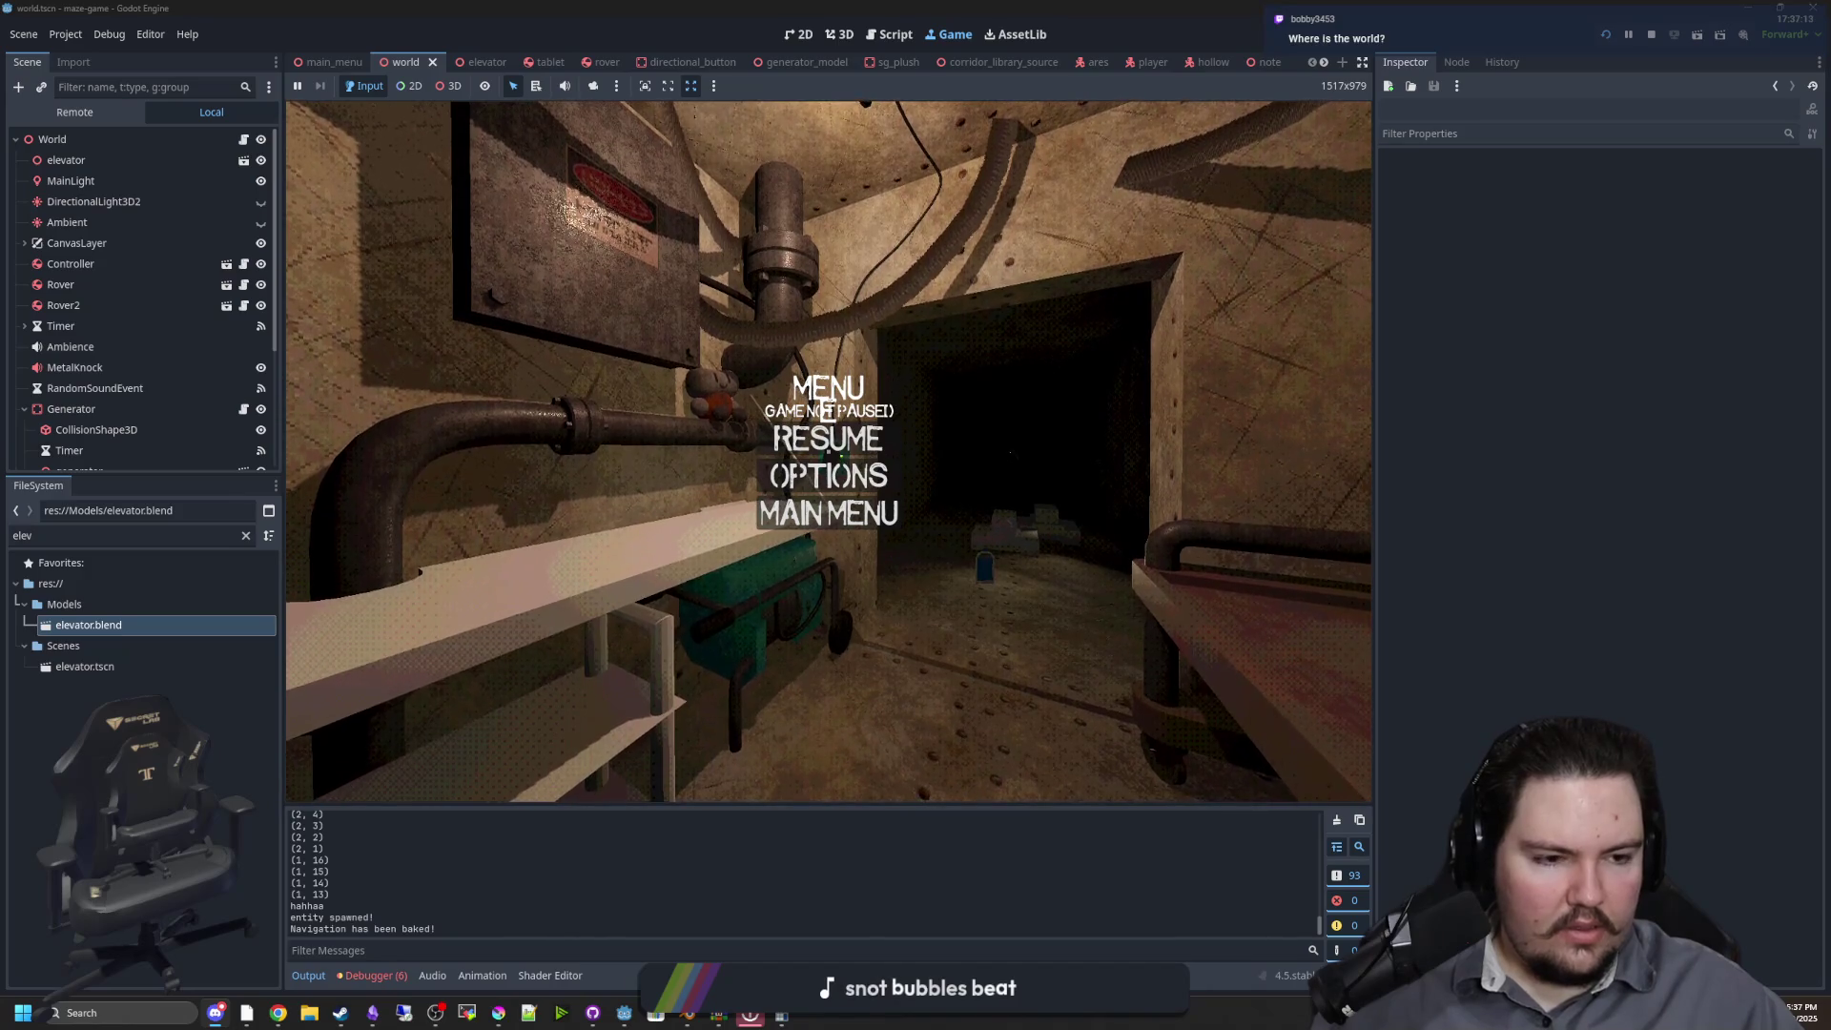
{"action": "key", "text": "alt+Tab"}
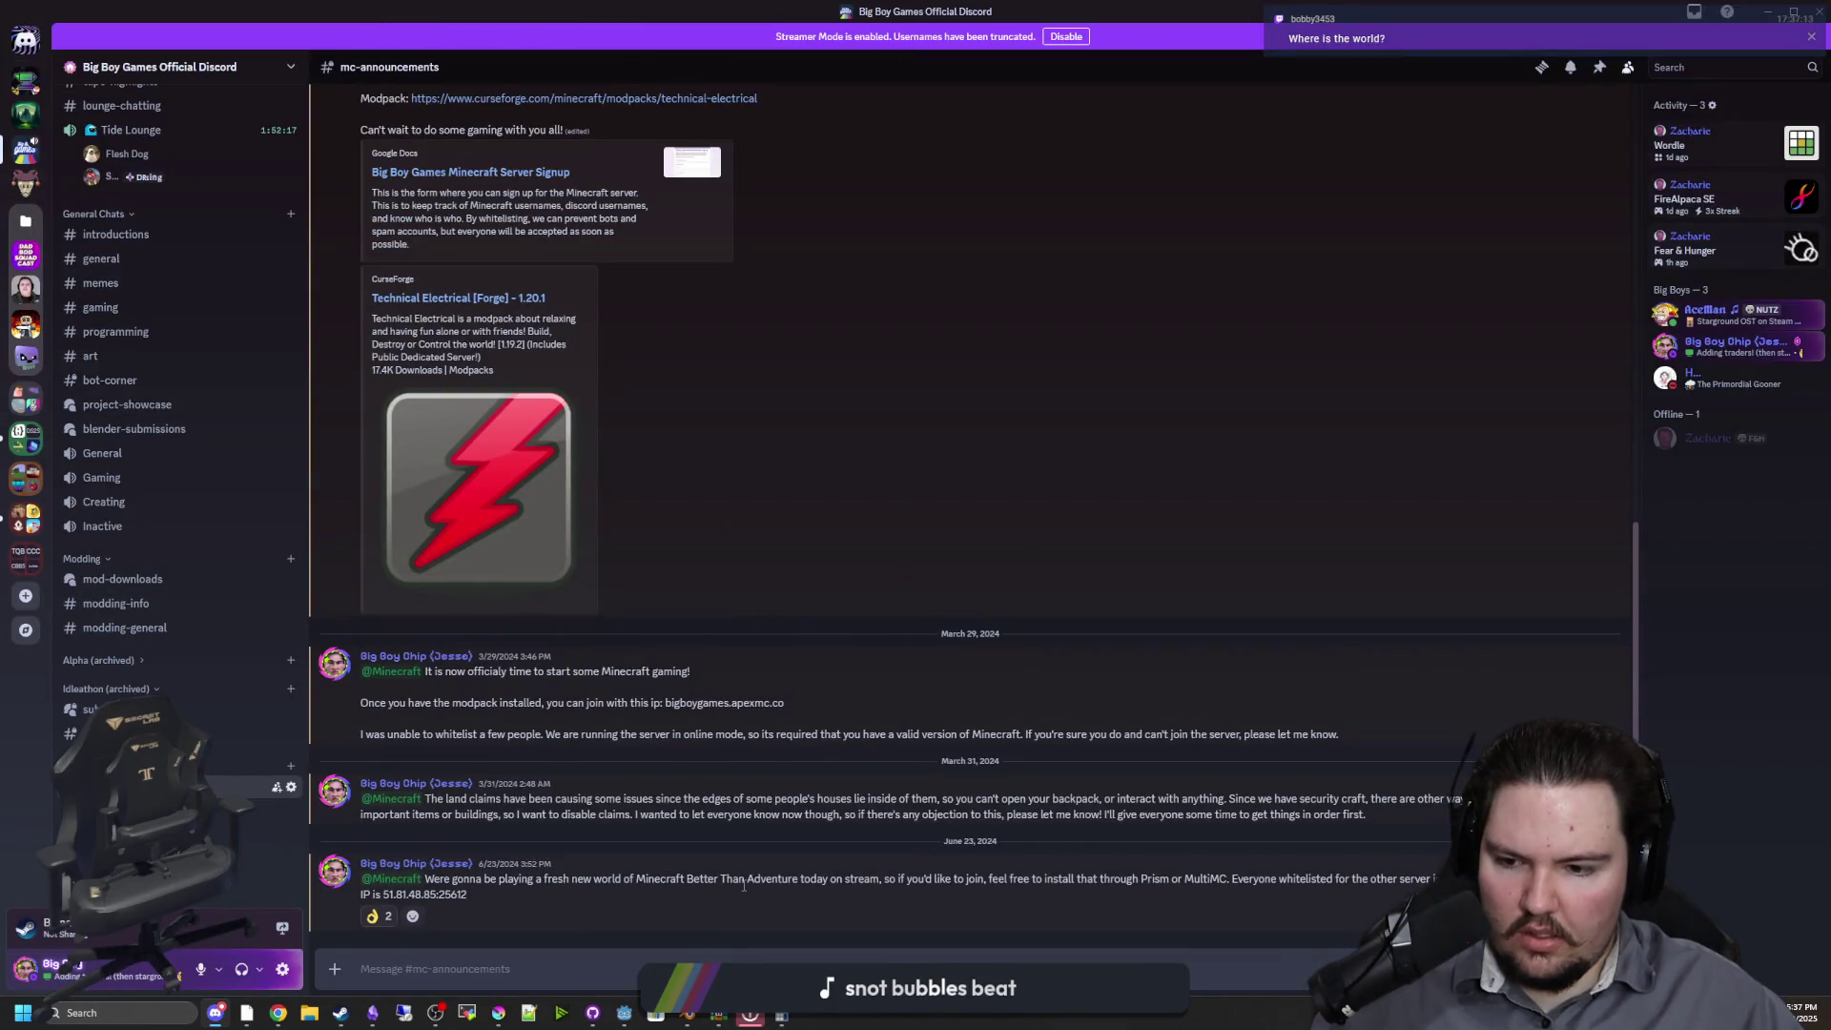
Skim the recent messages in the mc-announcements channel
{"action": "left_click", "coordinate": [1255, 885]}
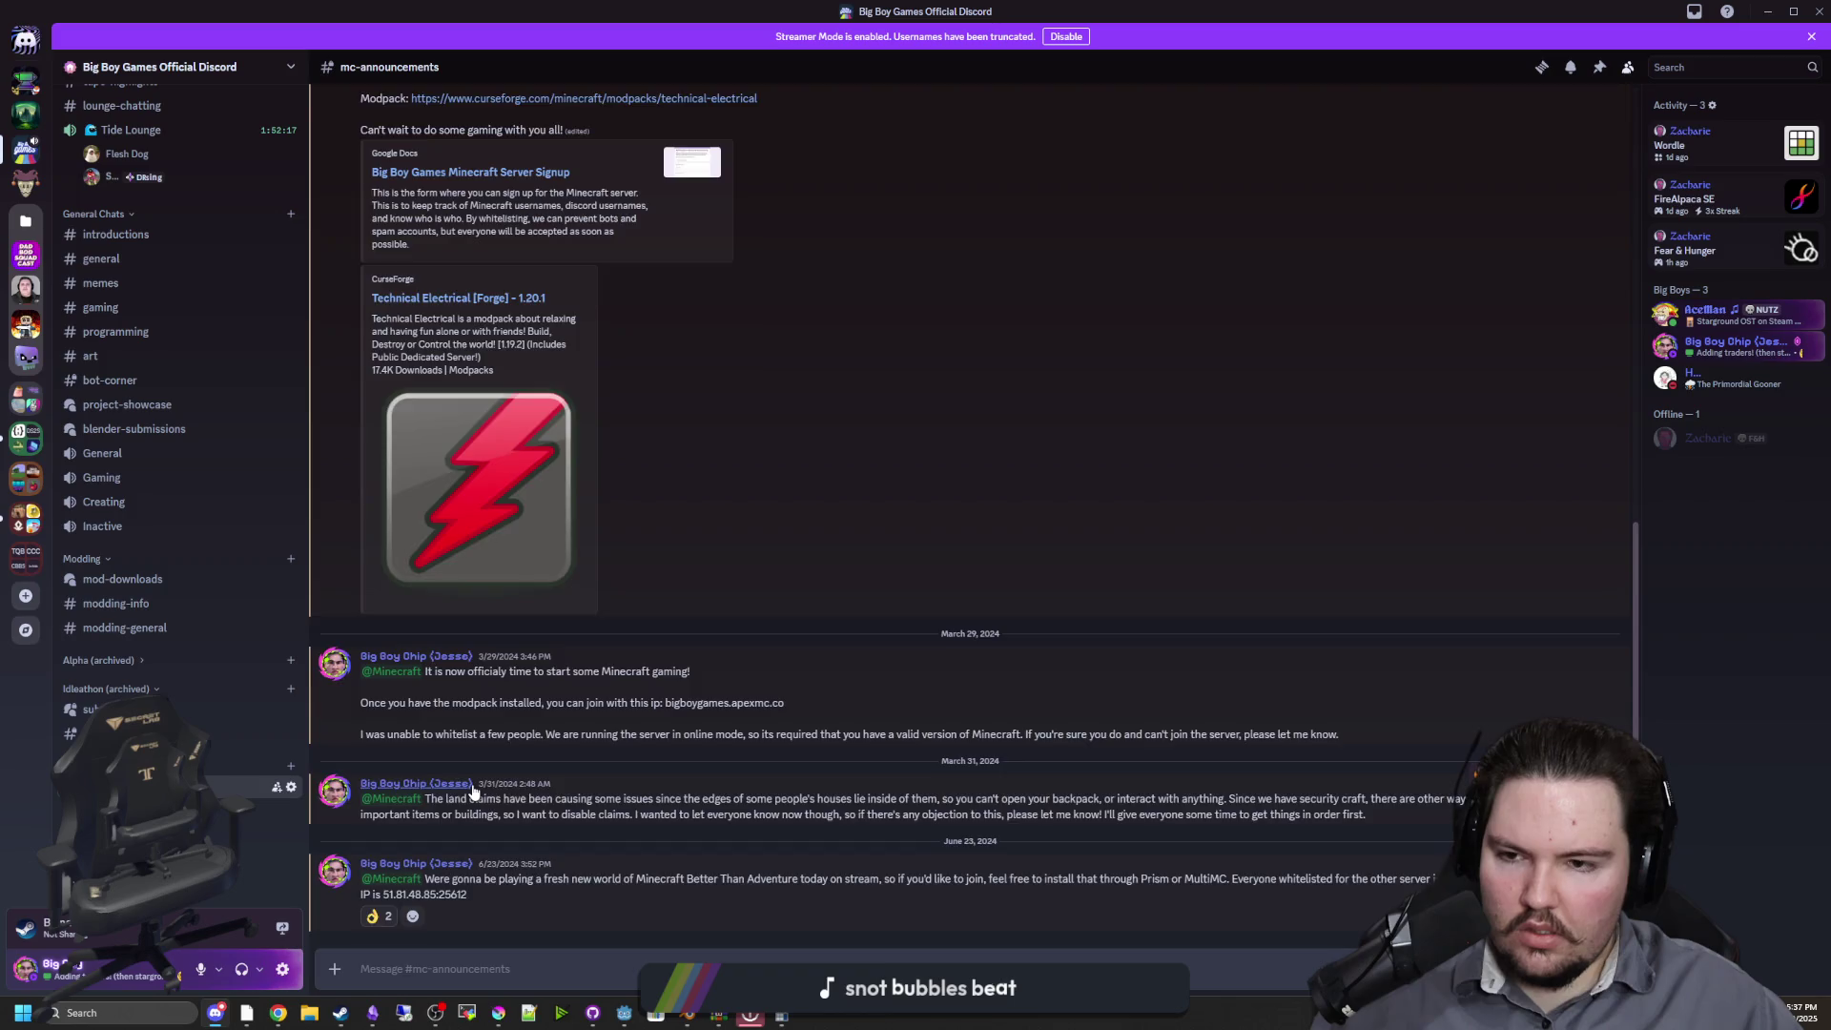
{"action": "scroll", "coordinate": [474, 793], "scroll_direction": "up", "scroll_amount": 3}
{"action": "scroll", "coordinate": [500, 748], "scroll_direction": "up", "scroll_amount": 4}
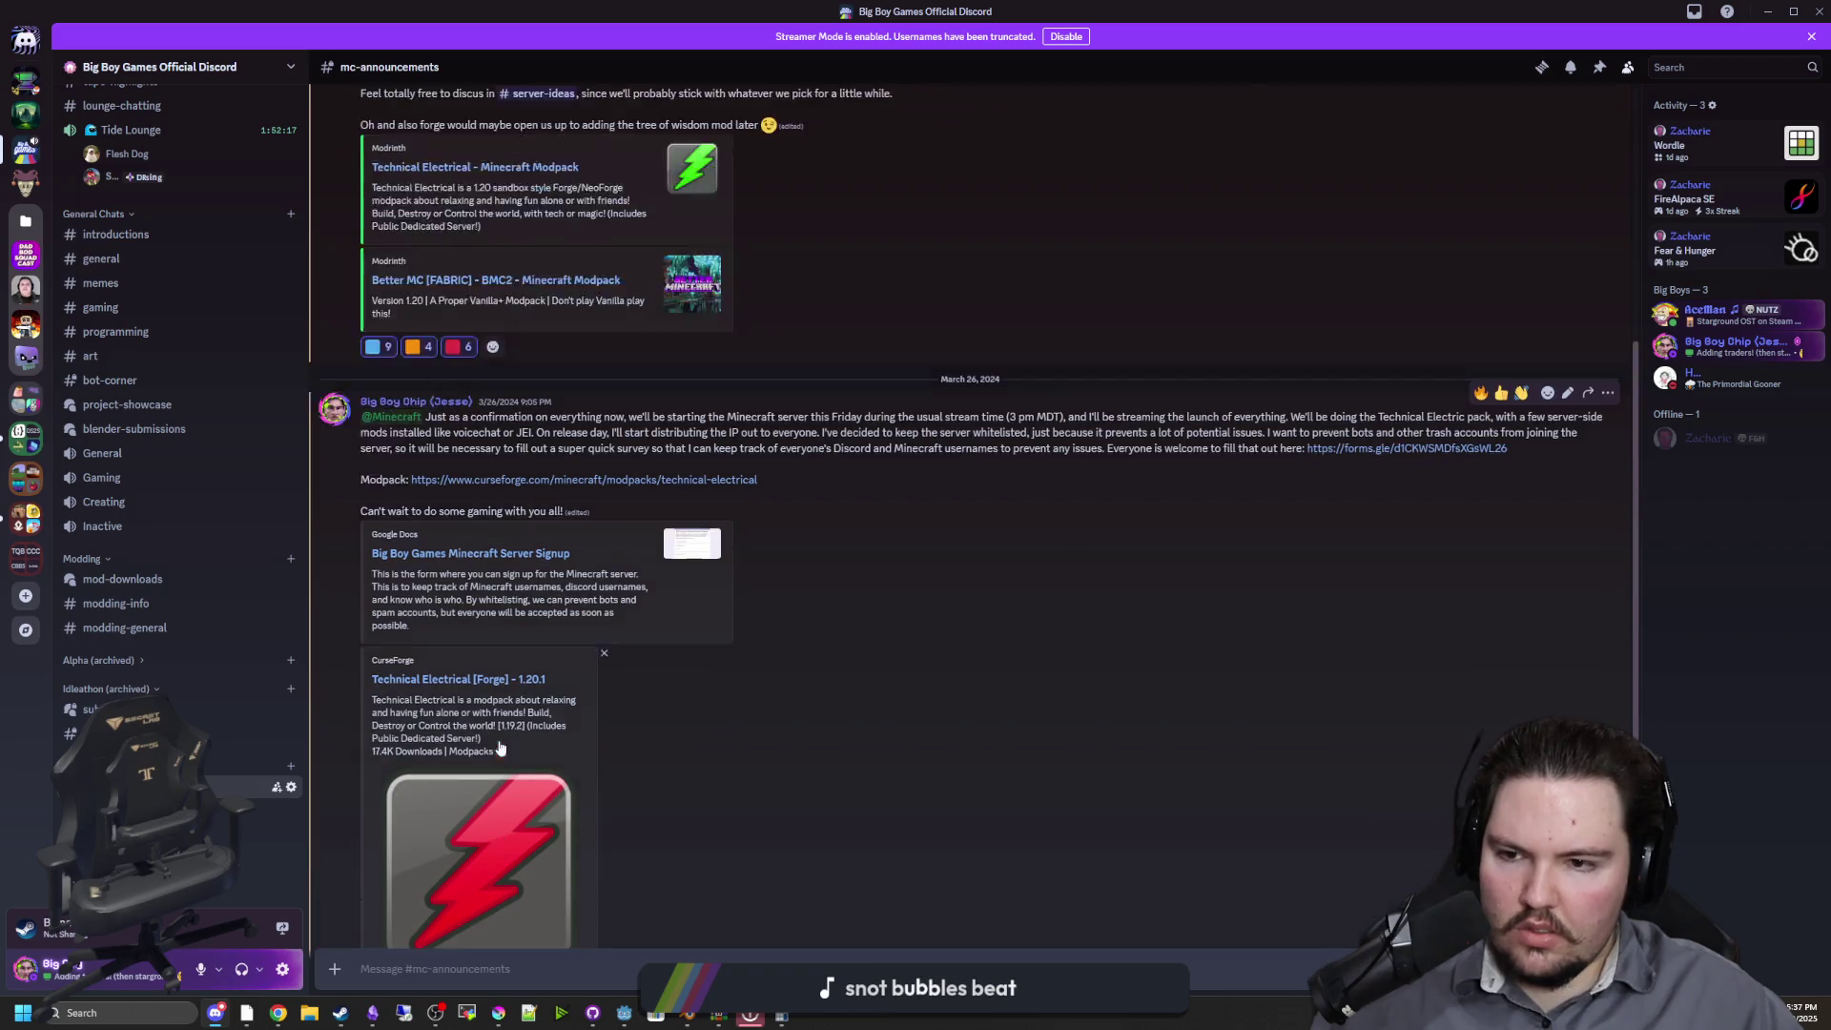
{"action": "scroll", "coordinate": [498, 741], "scroll_direction": "up", "scroll_amount": 2}
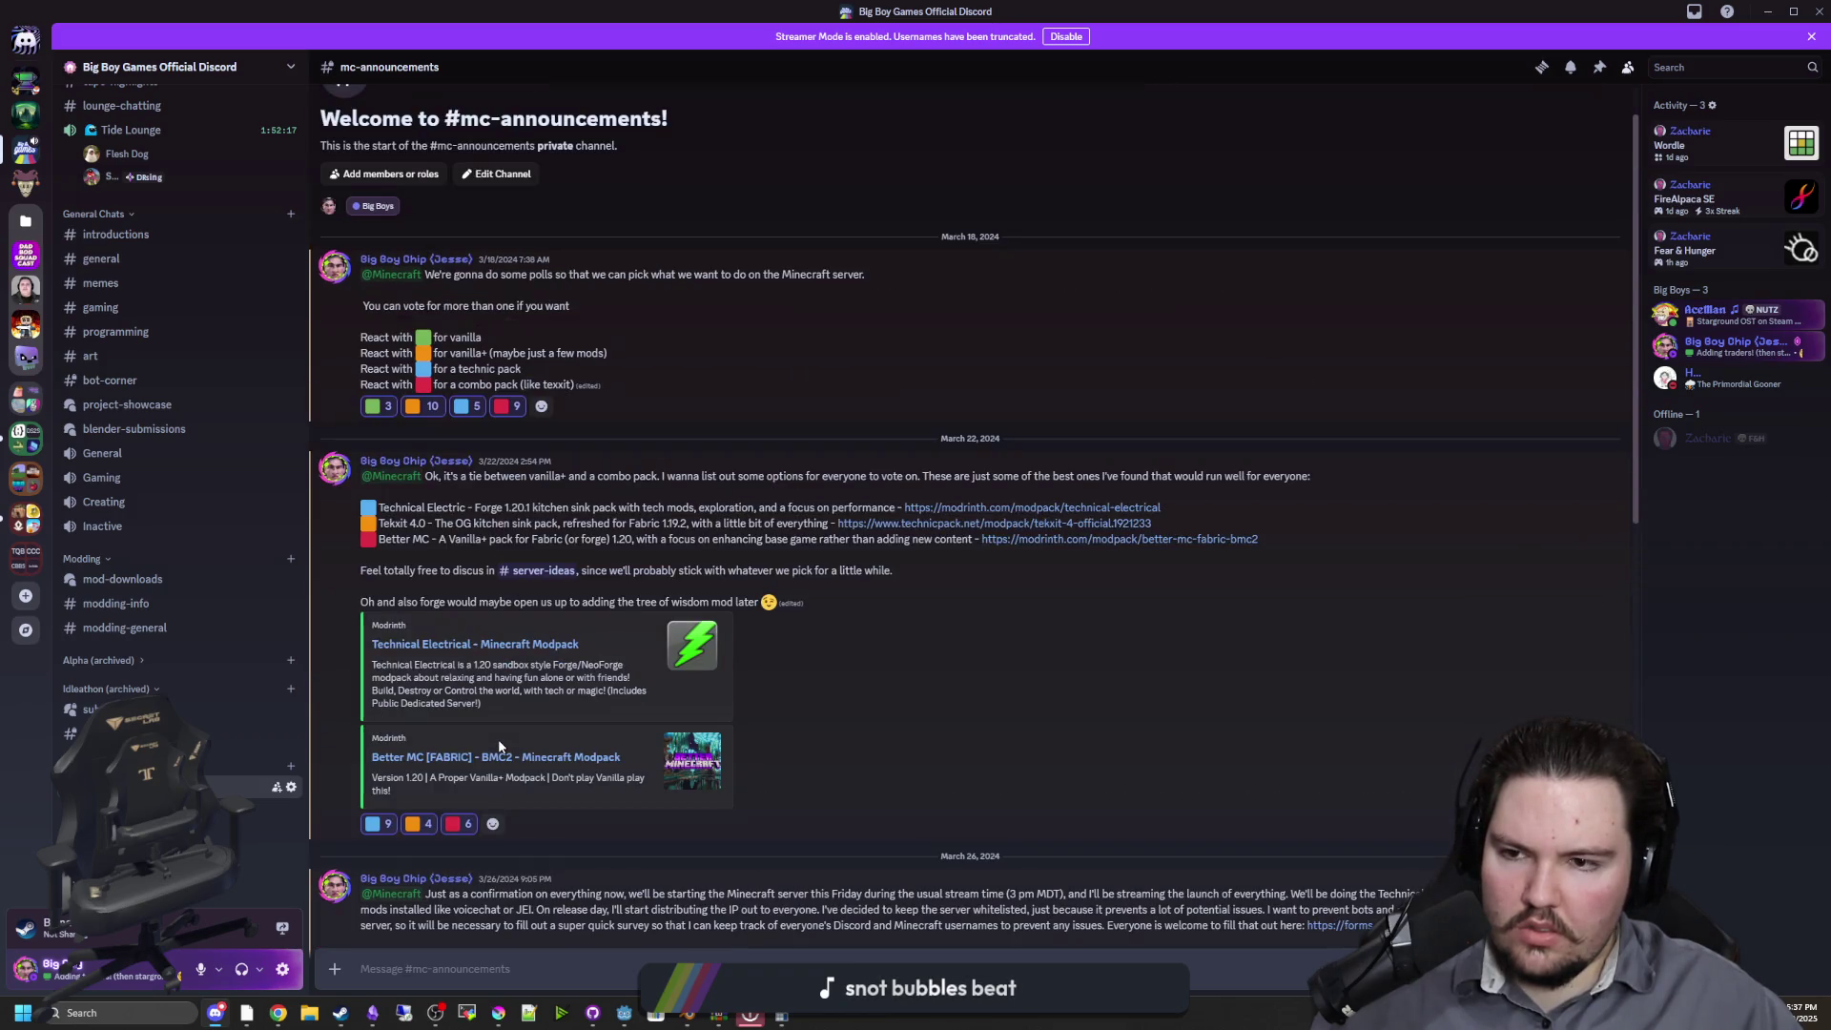
{"action": "scroll", "coordinate": [497, 740], "scroll_direction": "down", "scroll_amount": 3}
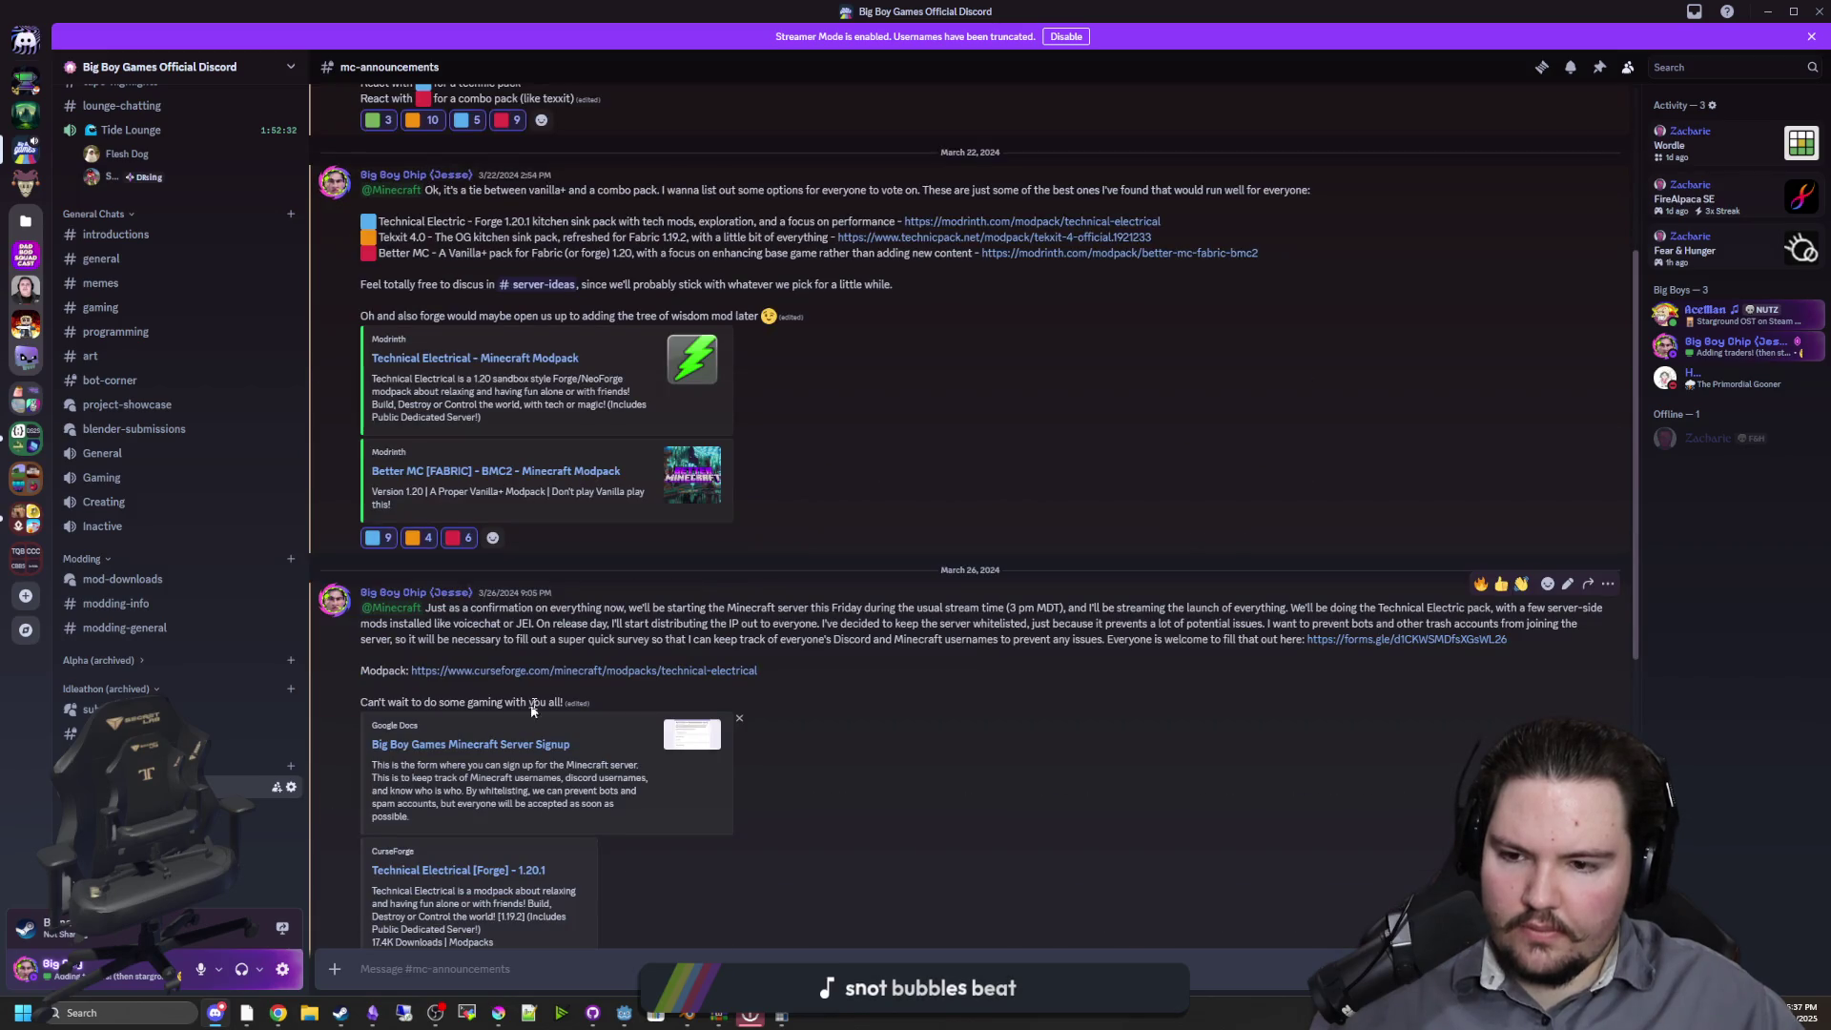
{"action": "scroll", "coordinate": [569, 668], "scroll_direction": "down", "scroll_amount": 3}
{"action": "scroll", "coordinate": [569, 668], "scroll_direction": "down", "scroll_amount": 3}
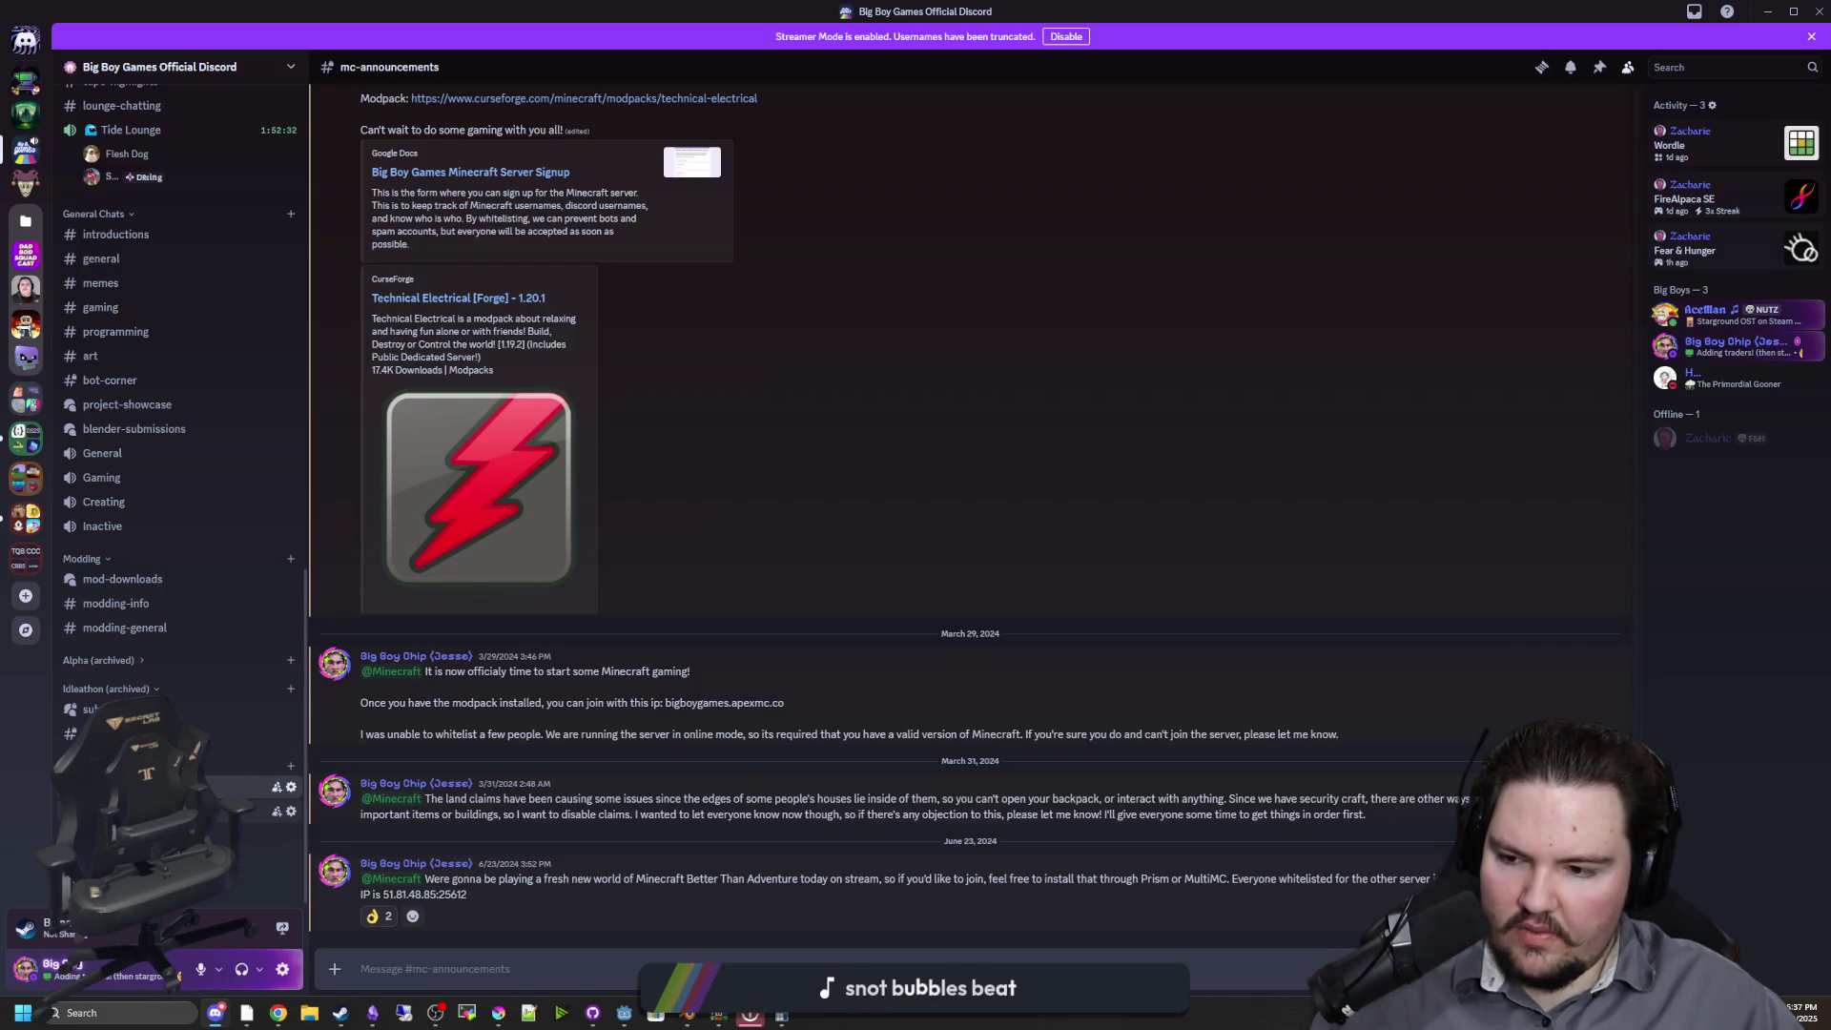
Read #mc-general back to the April 7, 2024 messages, then return to the Godot editor
{"action": "left_click", "coordinate": [172, 835]}
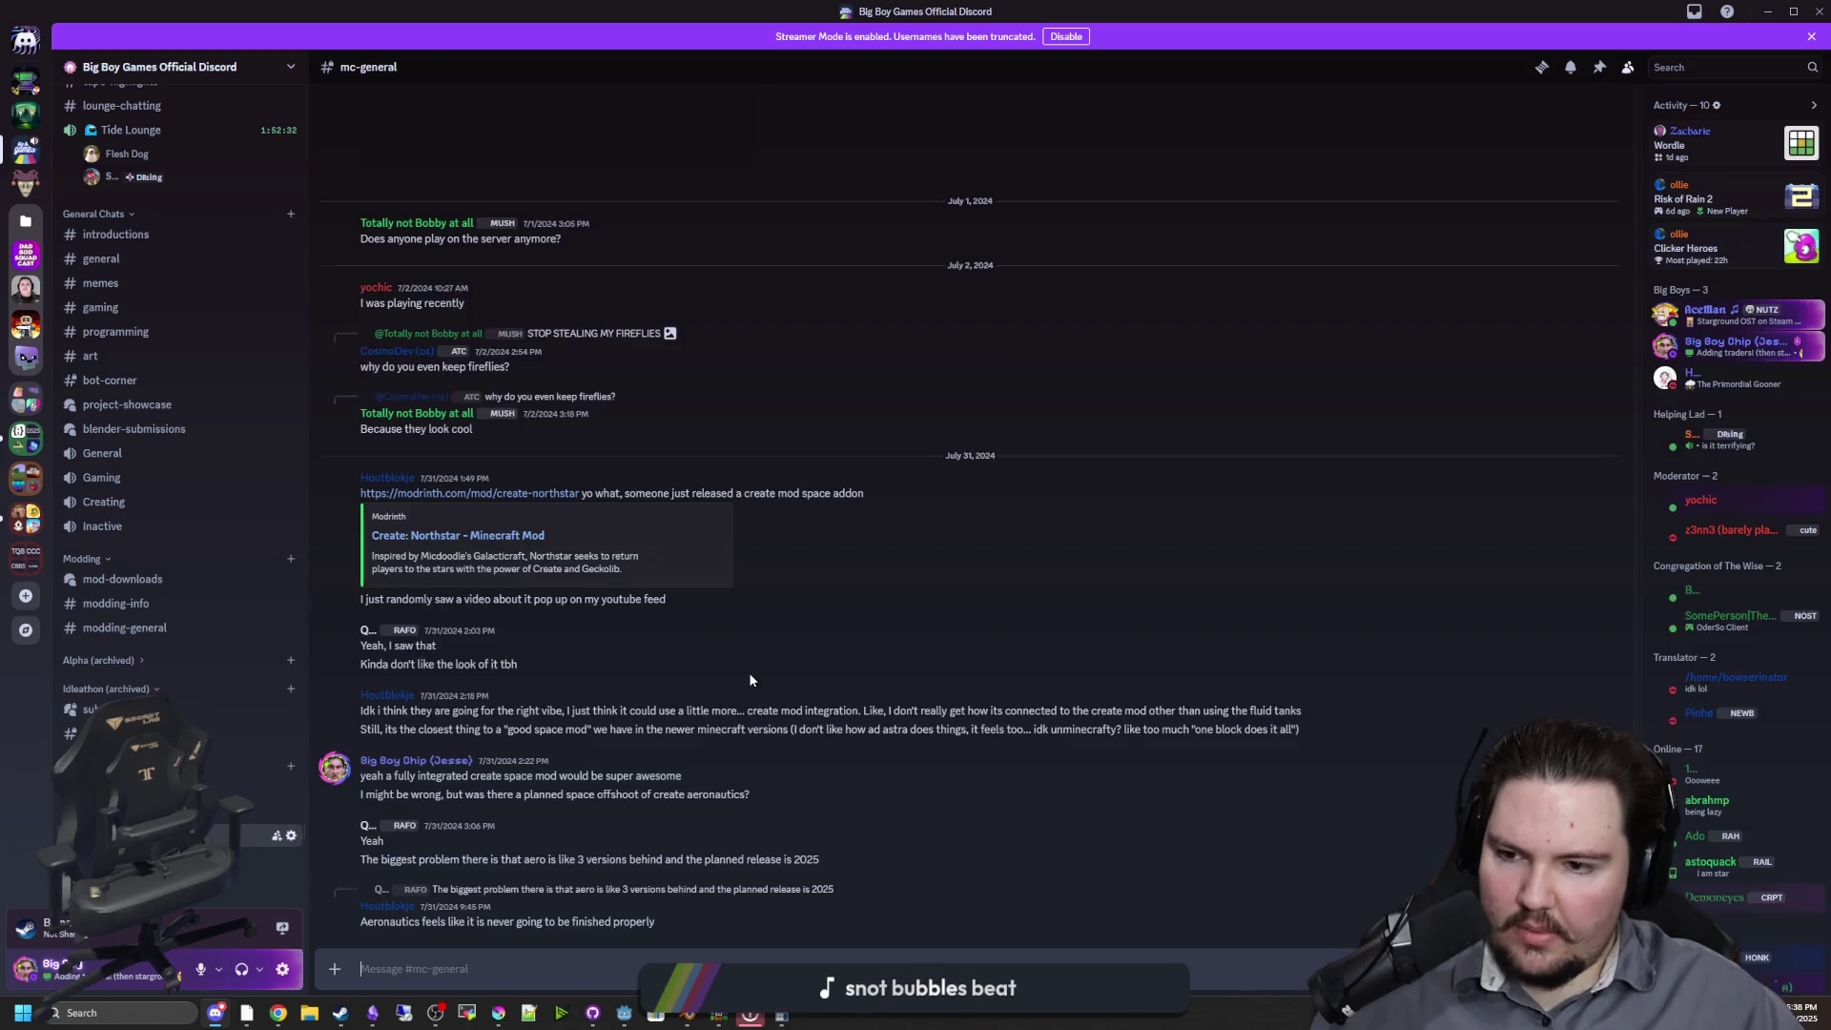
{"action": "scroll", "coordinate": [565, 633], "scroll_direction": "up", "scroll_amount": 15}
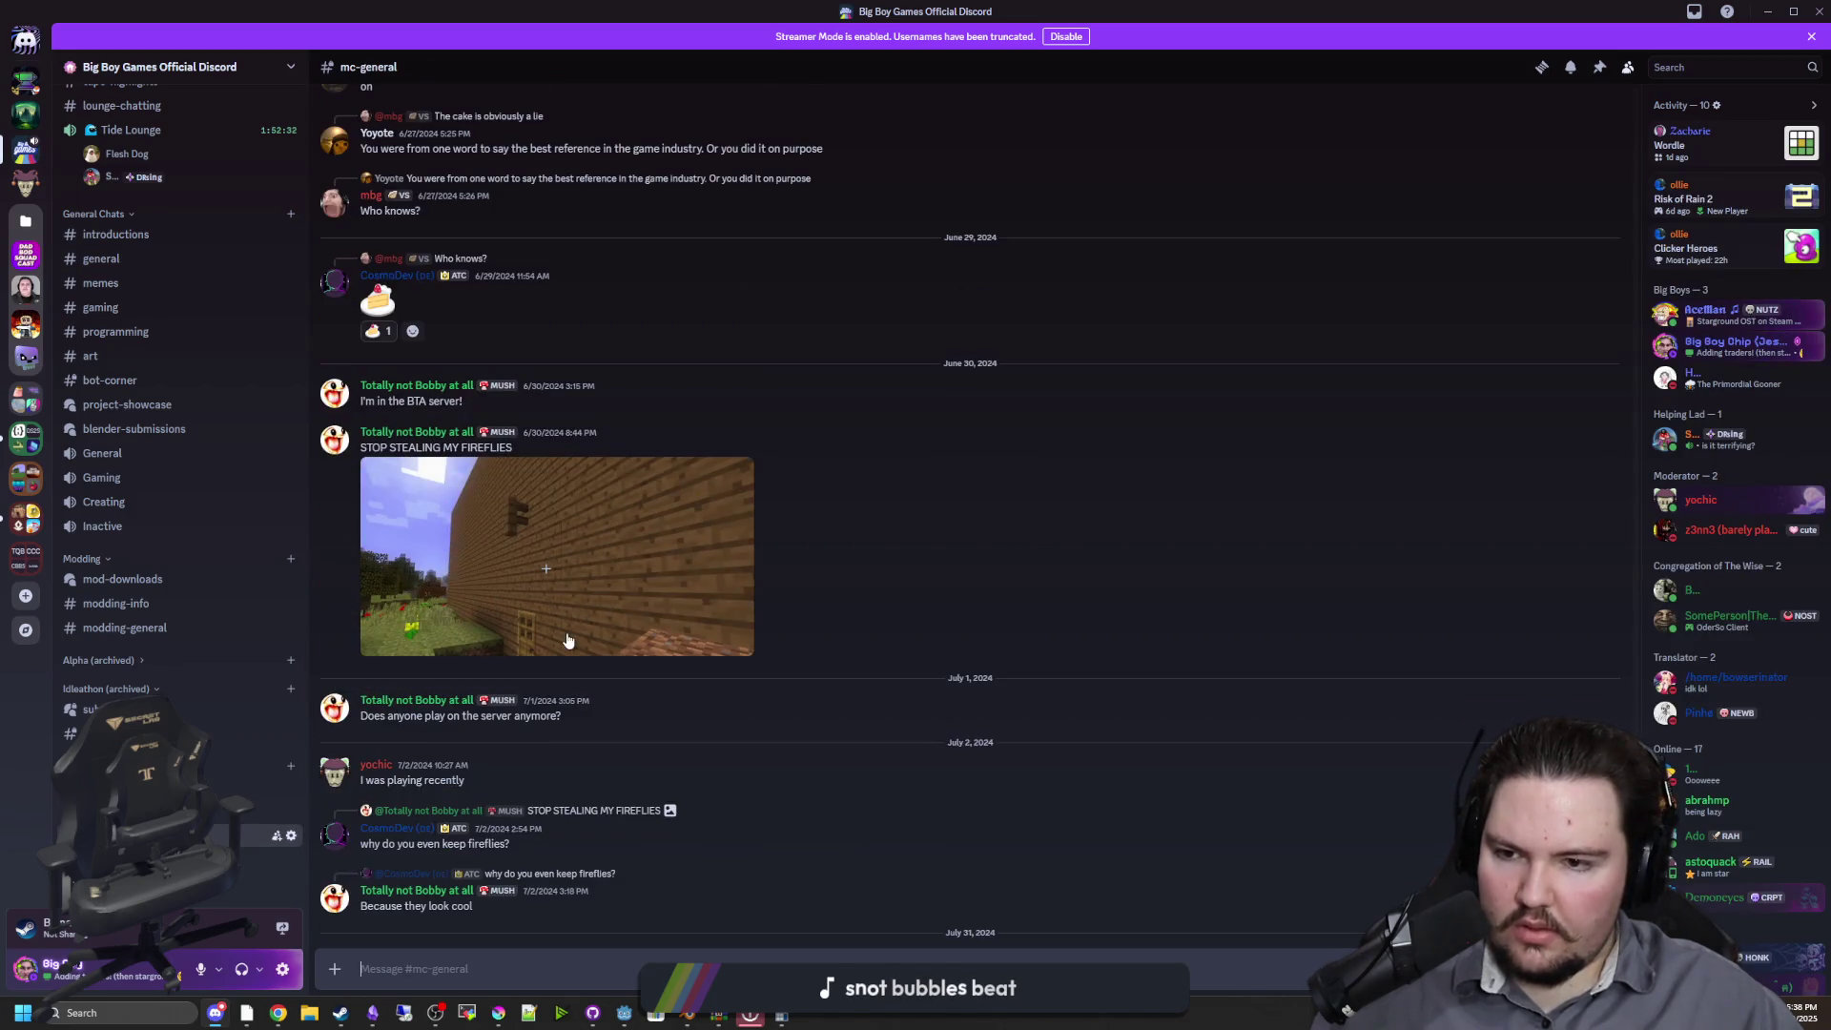
{"action": "scroll", "coordinate": [566, 637], "scroll_direction": "up", "scroll_amount": 15}
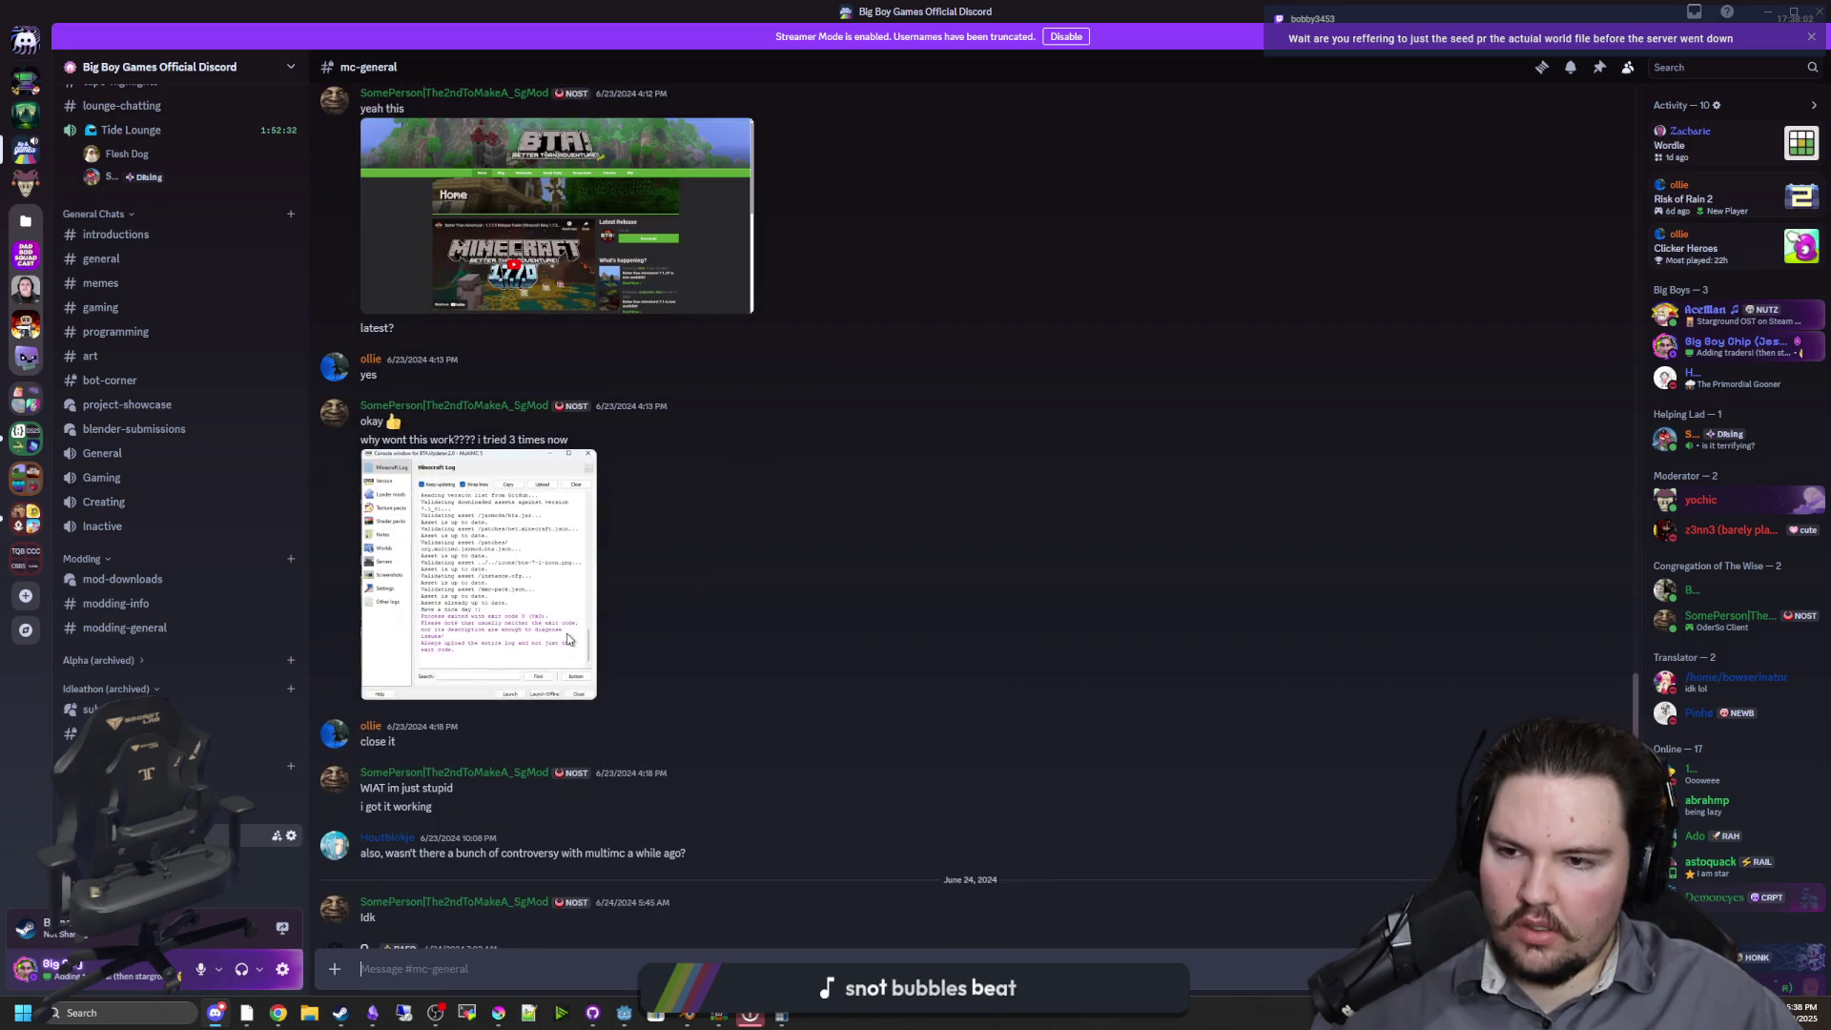
{"action": "scroll", "coordinate": [568, 639], "scroll_direction": "up", "scroll_amount": 10}
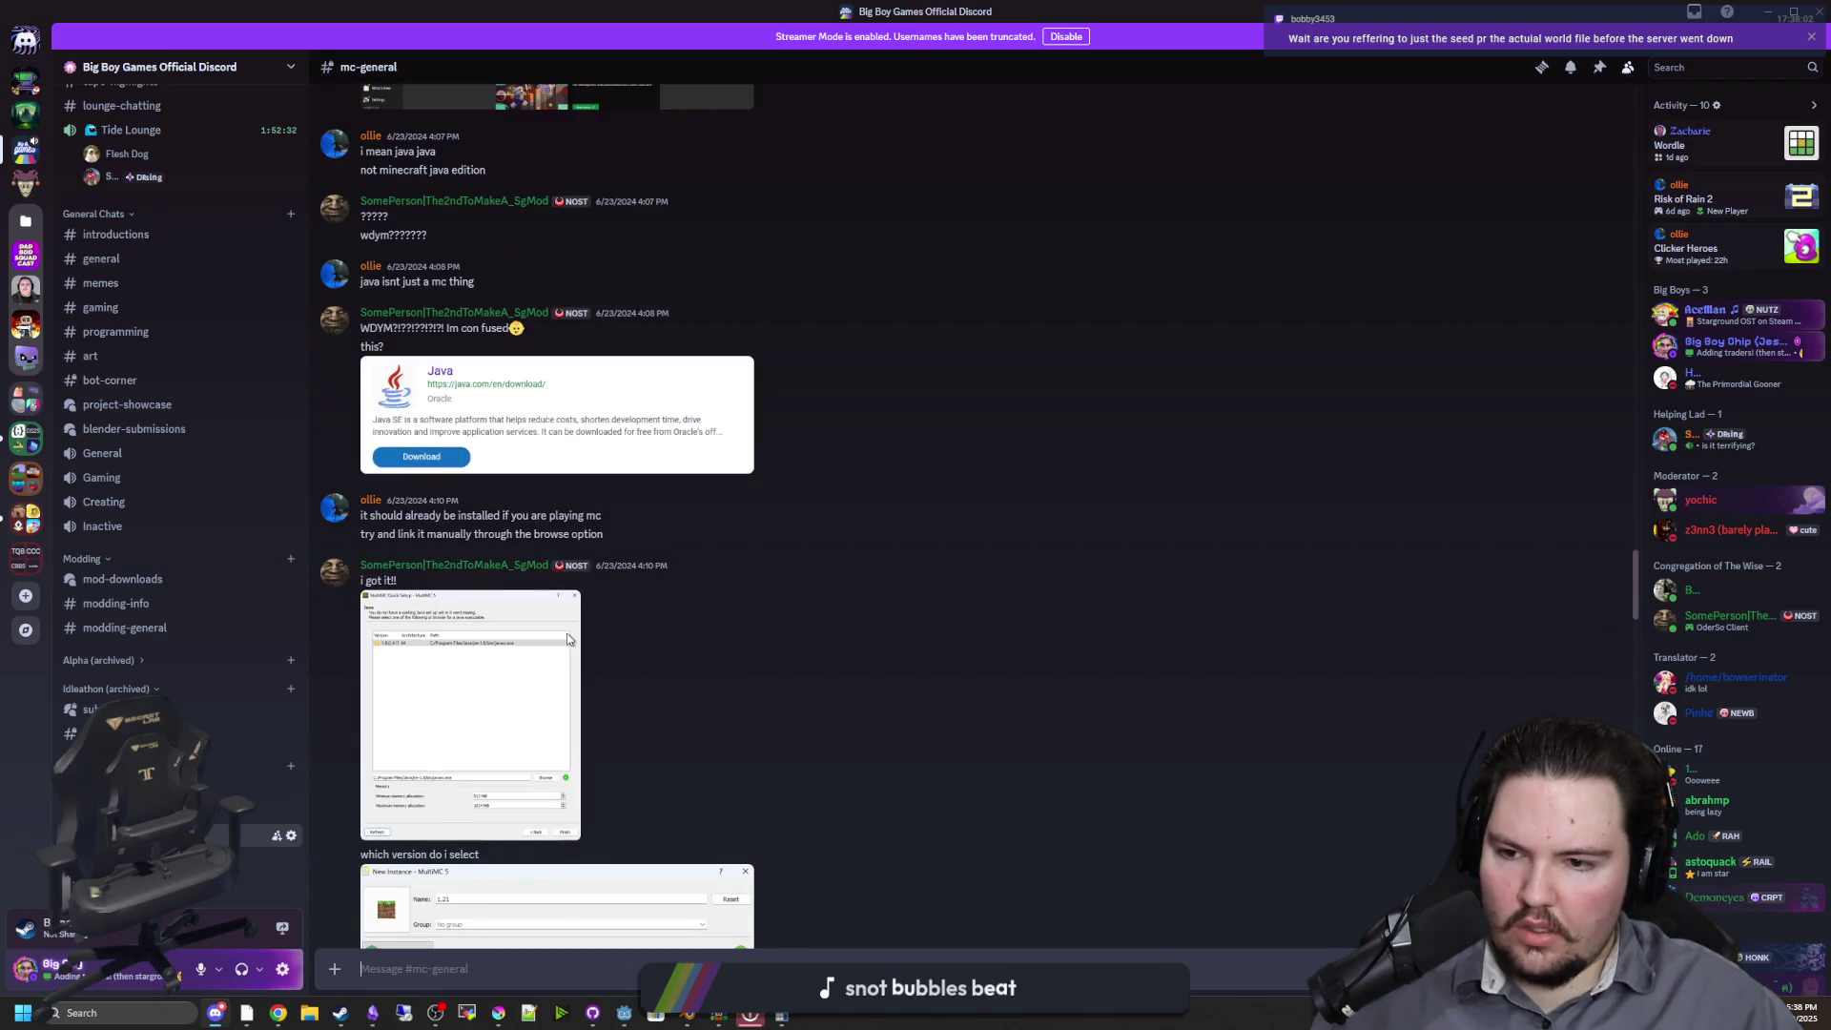
{"action": "scroll", "coordinate": [527, 654], "scroll_direction": "up", "scroll_amount": 15}
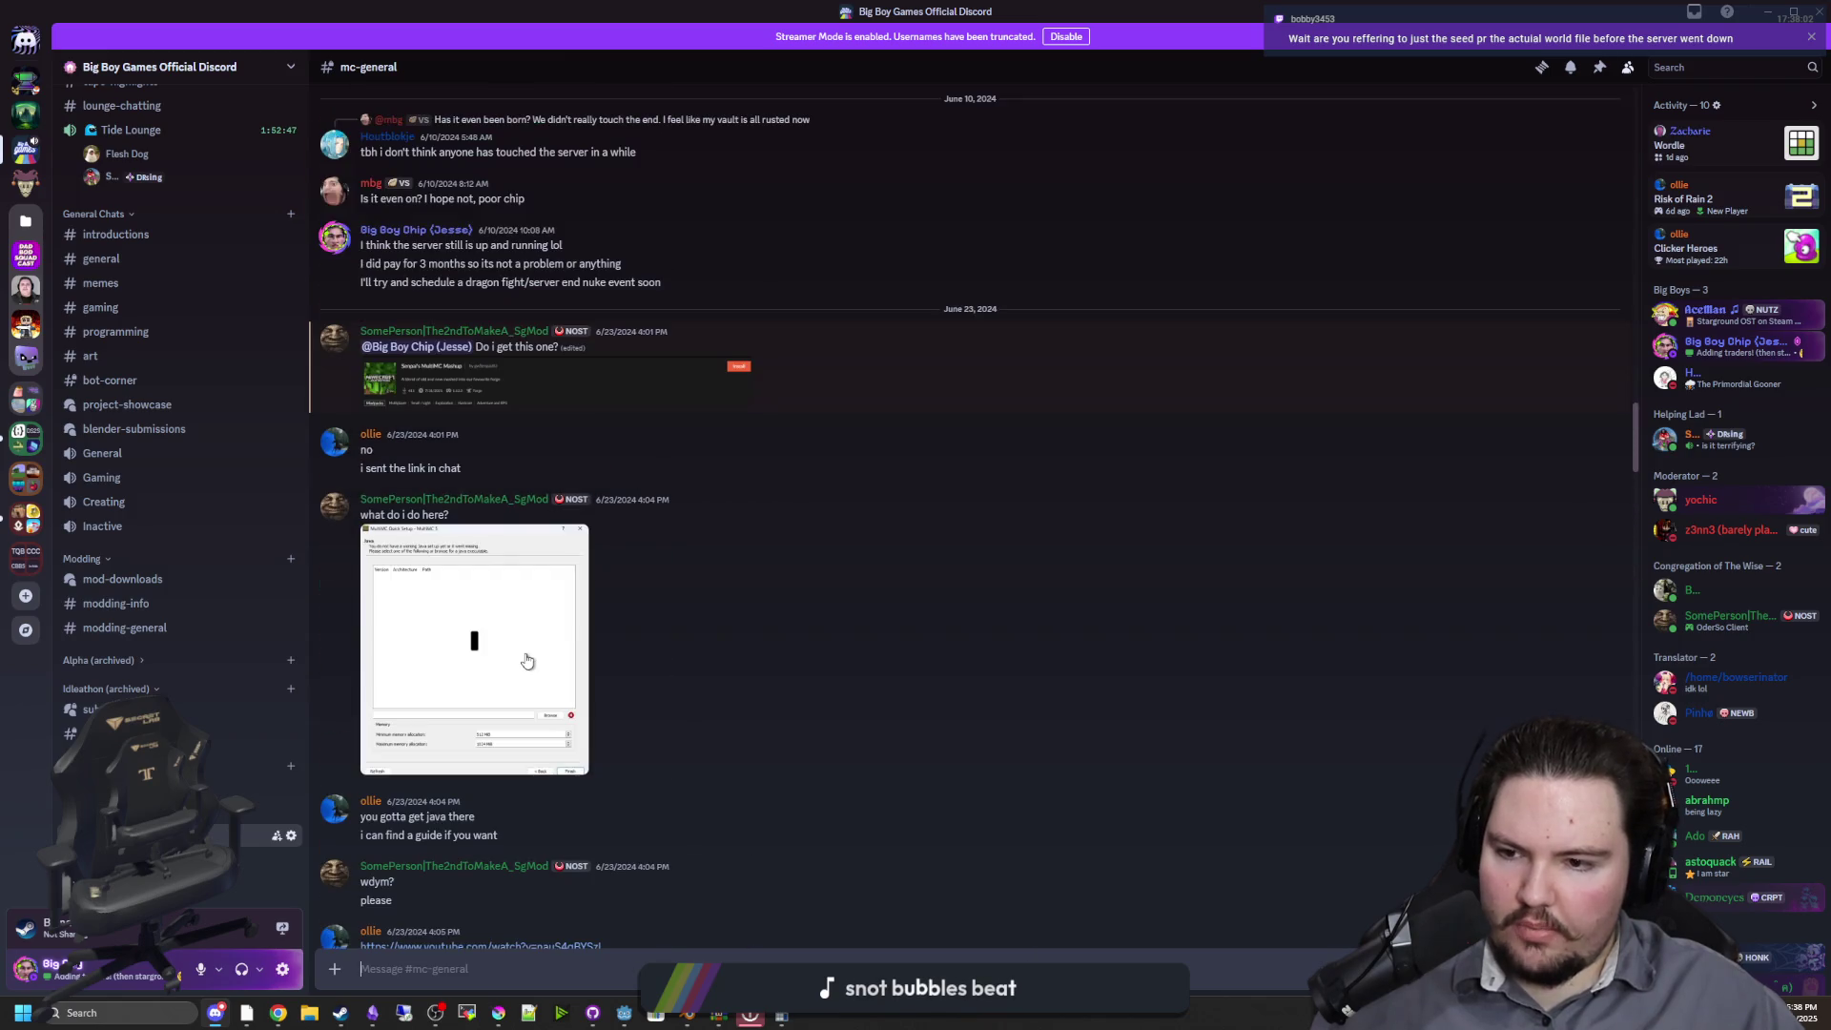
{"action": "scroll", "coordinate": [532, 641], "scroll_direction": "down", "scroll_amount": 2}
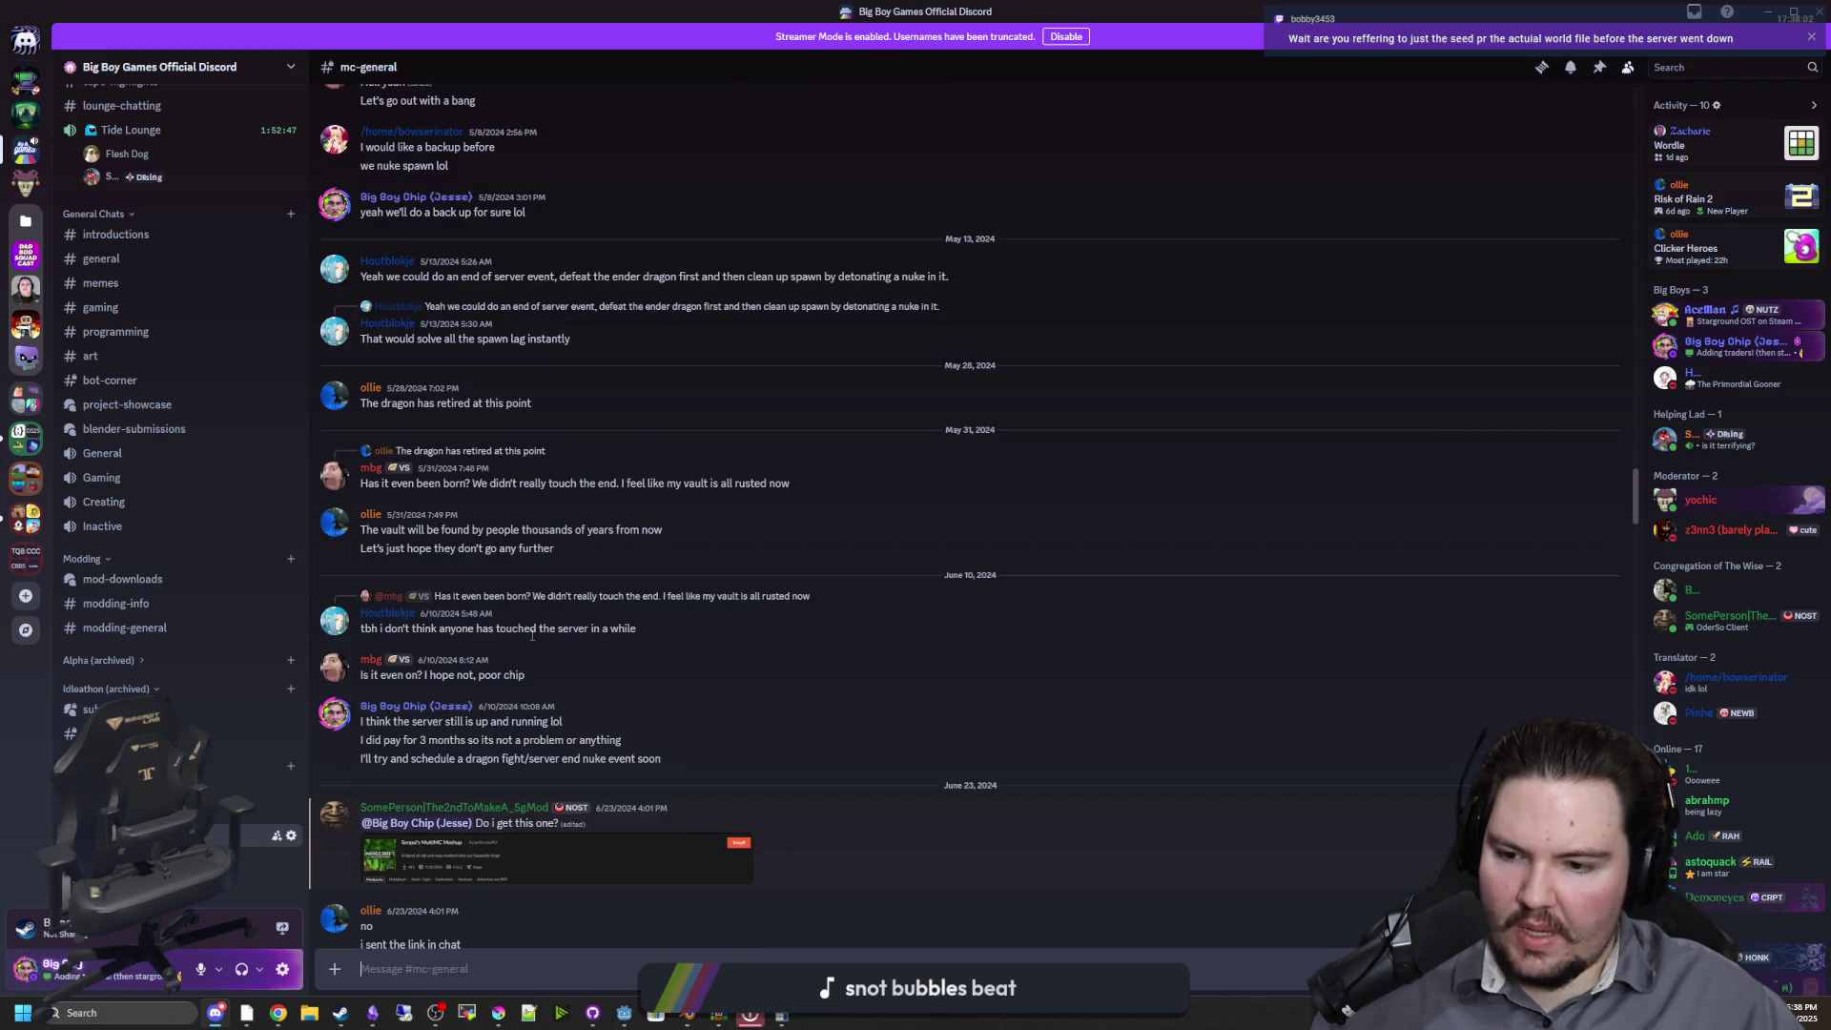
{"action": "scroll", "coordinate": [532, 633], "scroll_direction": "up", "scroll_amount": 15}
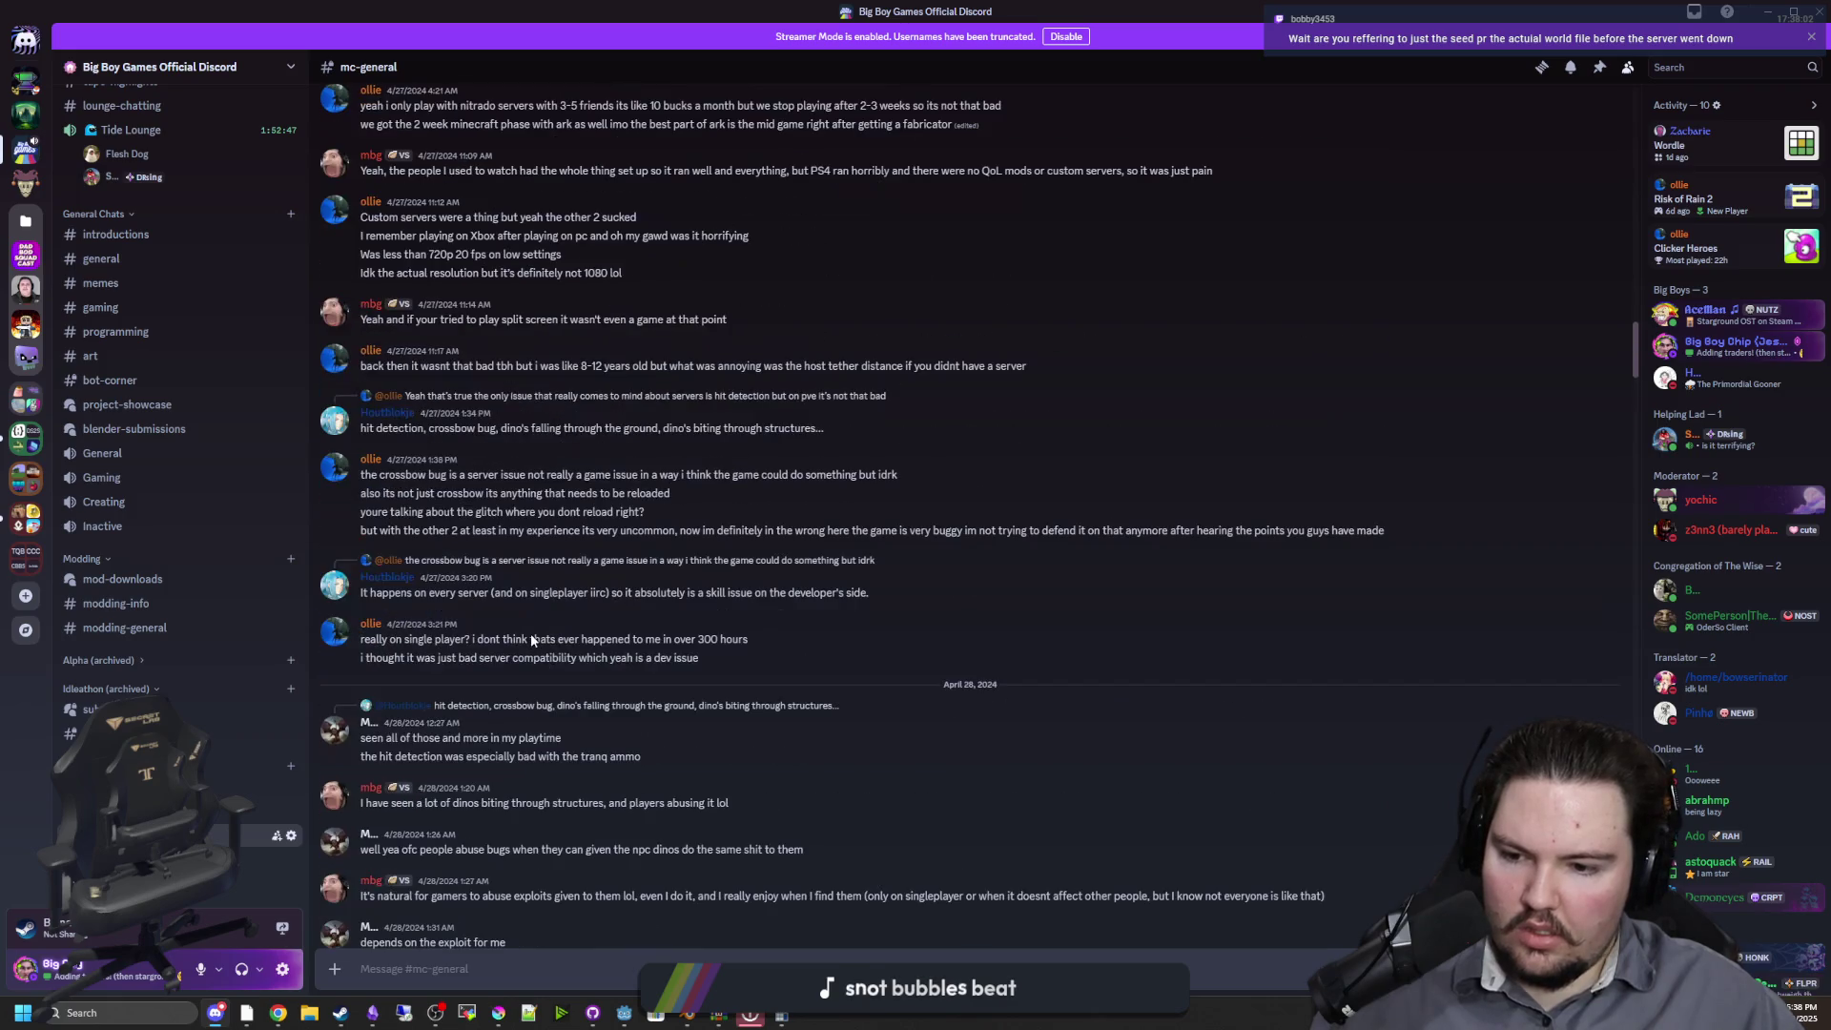
{"action": "scroll", "coordinate": [531, 639], "scroll_direction": "up", "scroll_amount": 15}
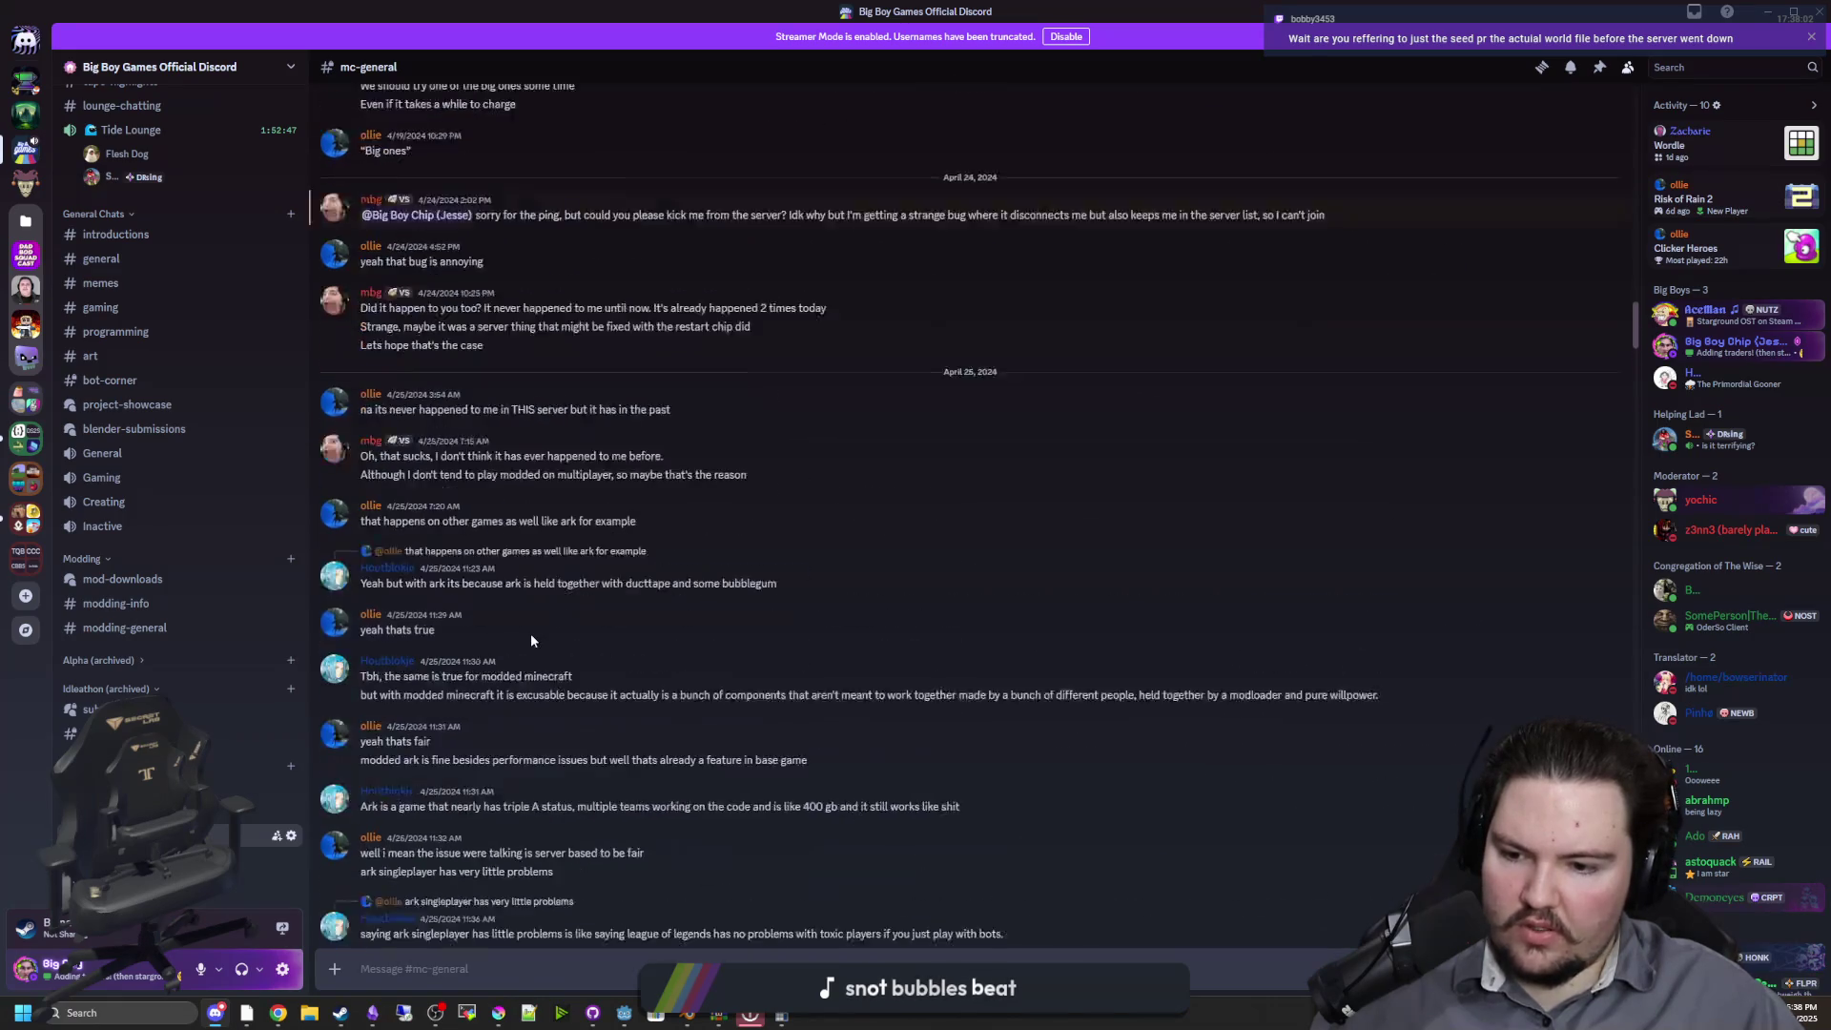
{"action": "scroll", "coordinate": [531, 640], "scroll_direction": "up", "scroll_amount": 7}
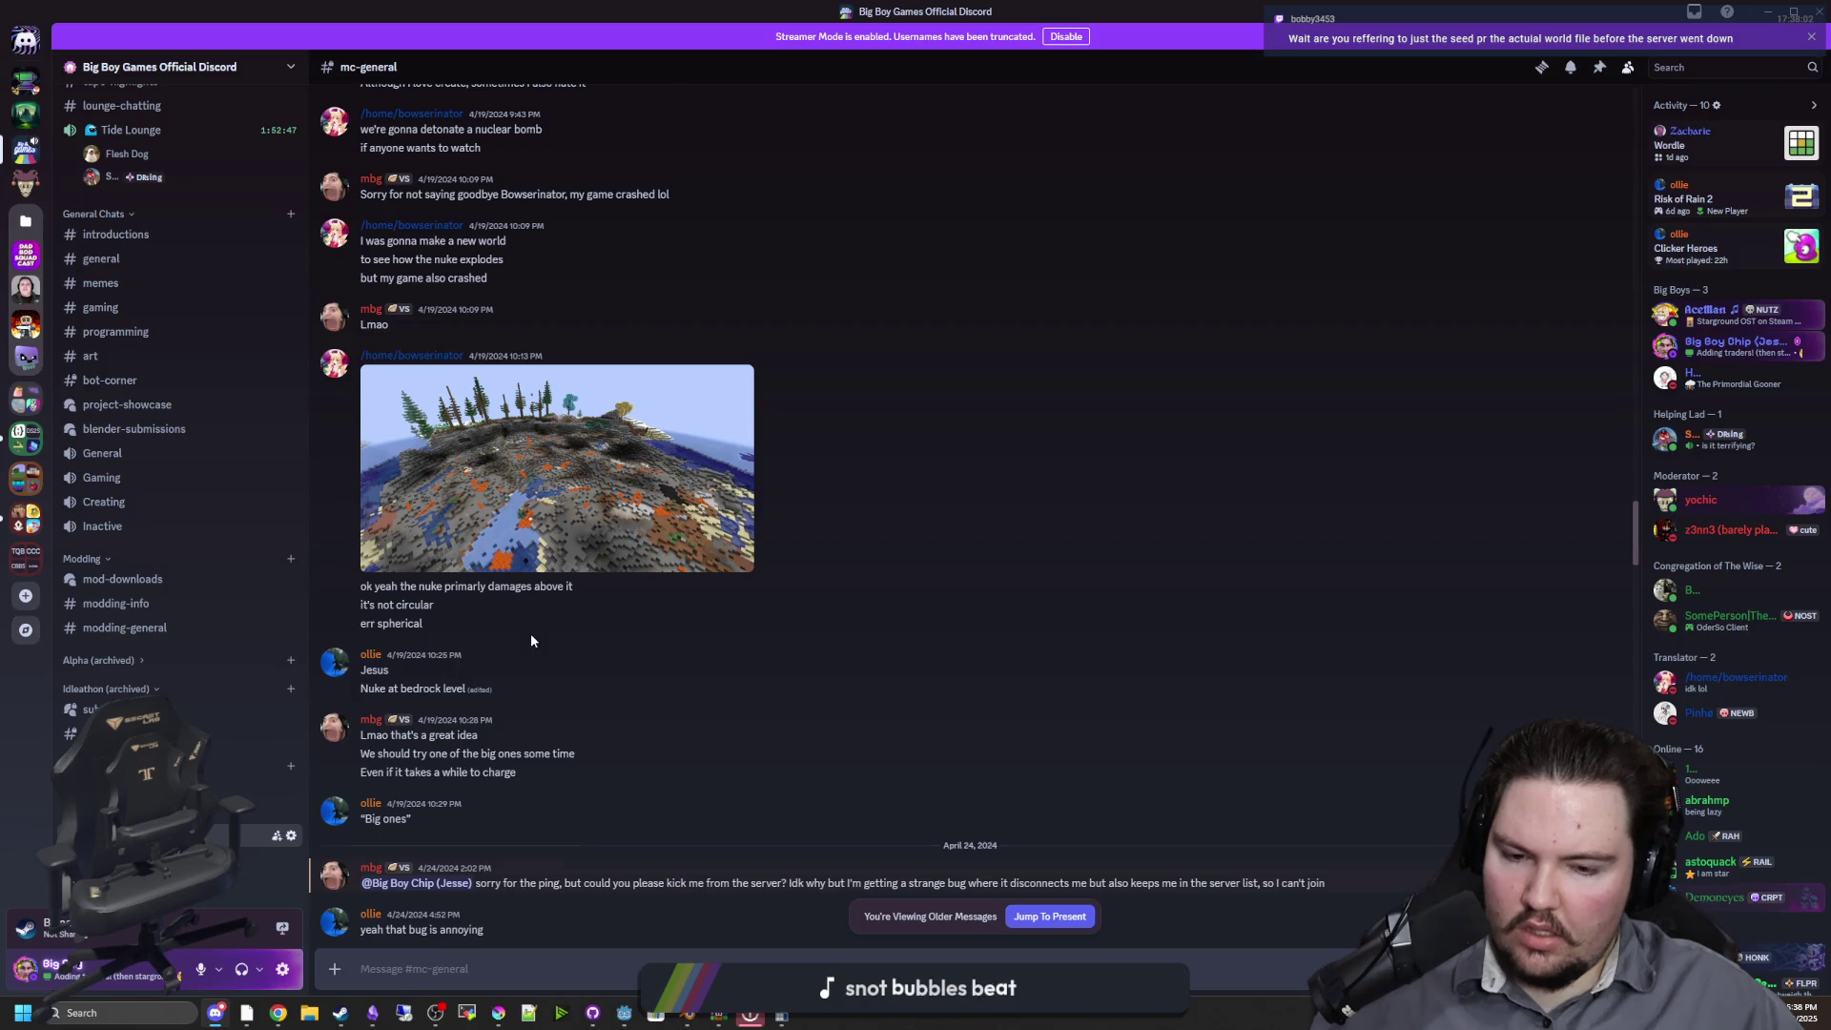
{"action": "scroll", "coordinate": [531, 640], "scroll_direction": "up", "scroll_amount": 15}
{"action": "scroll", "coordinate": [531, 640], "scroll_direction": "up", "scroll_amount": 15}
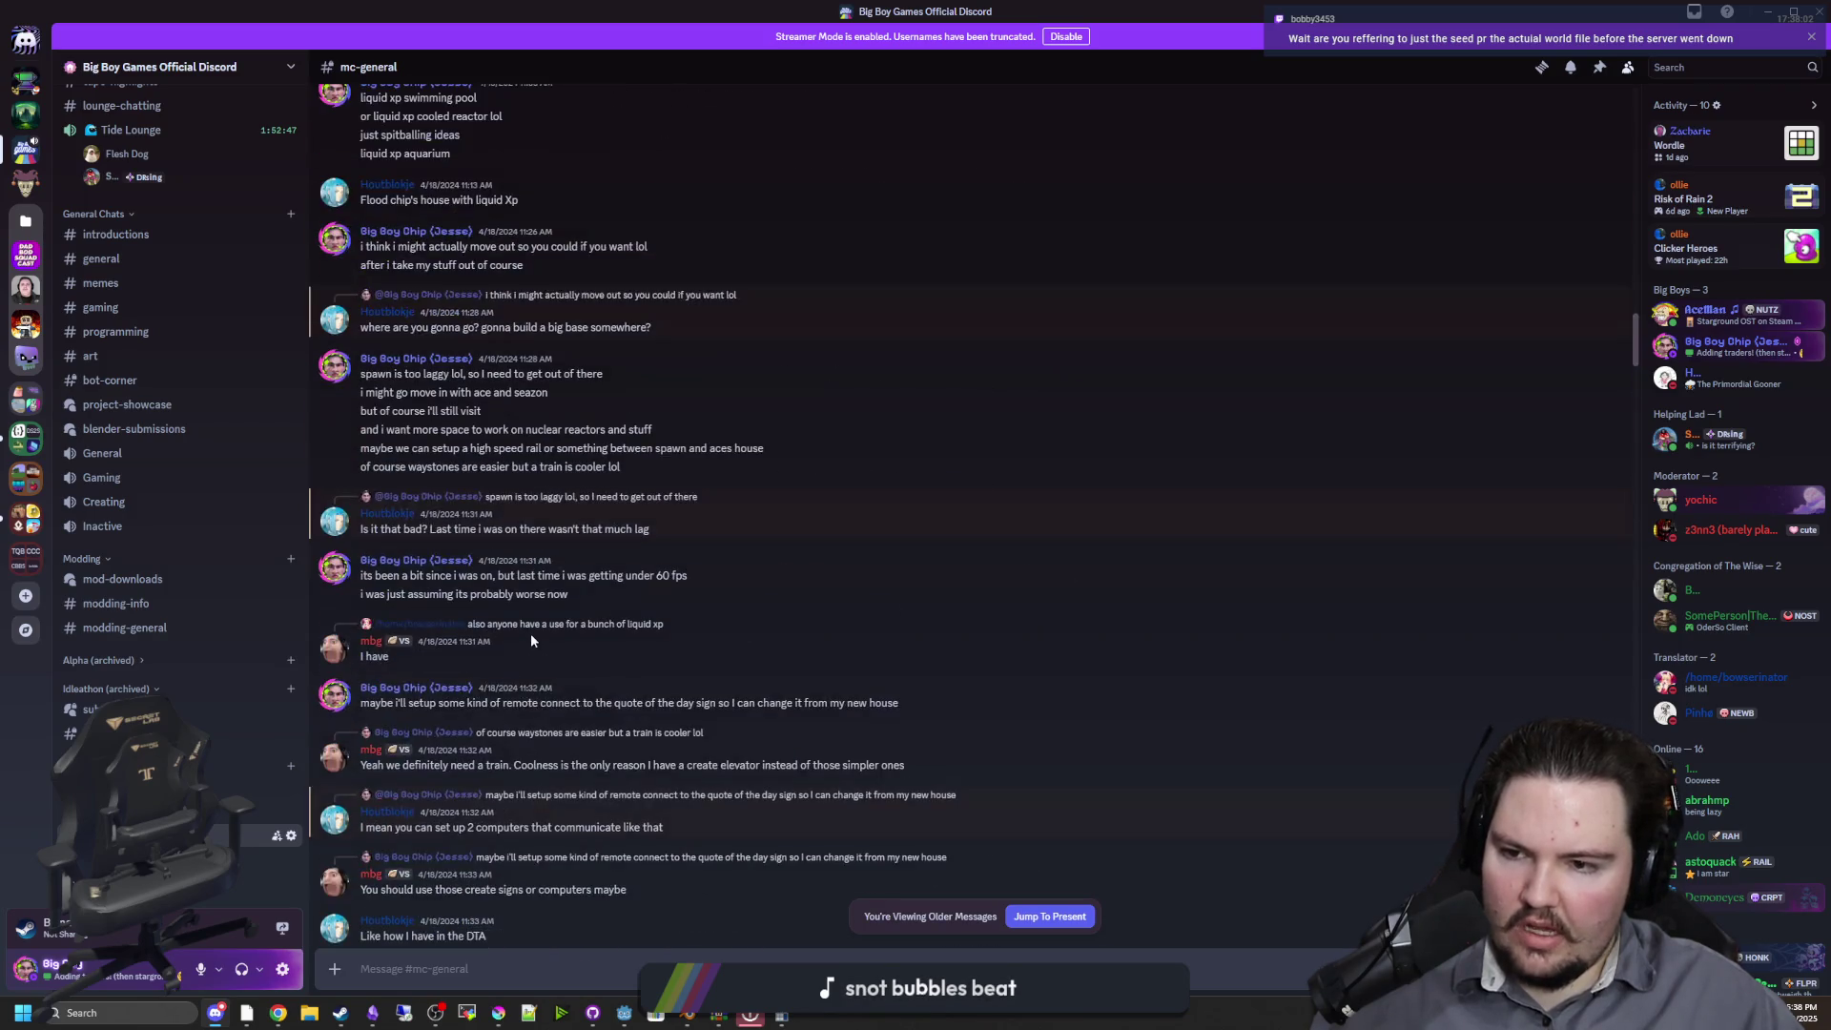
{"action": "scroll", "coordinate": [530, 634], "scroll_direction": "up", "scroll_amount": 10}
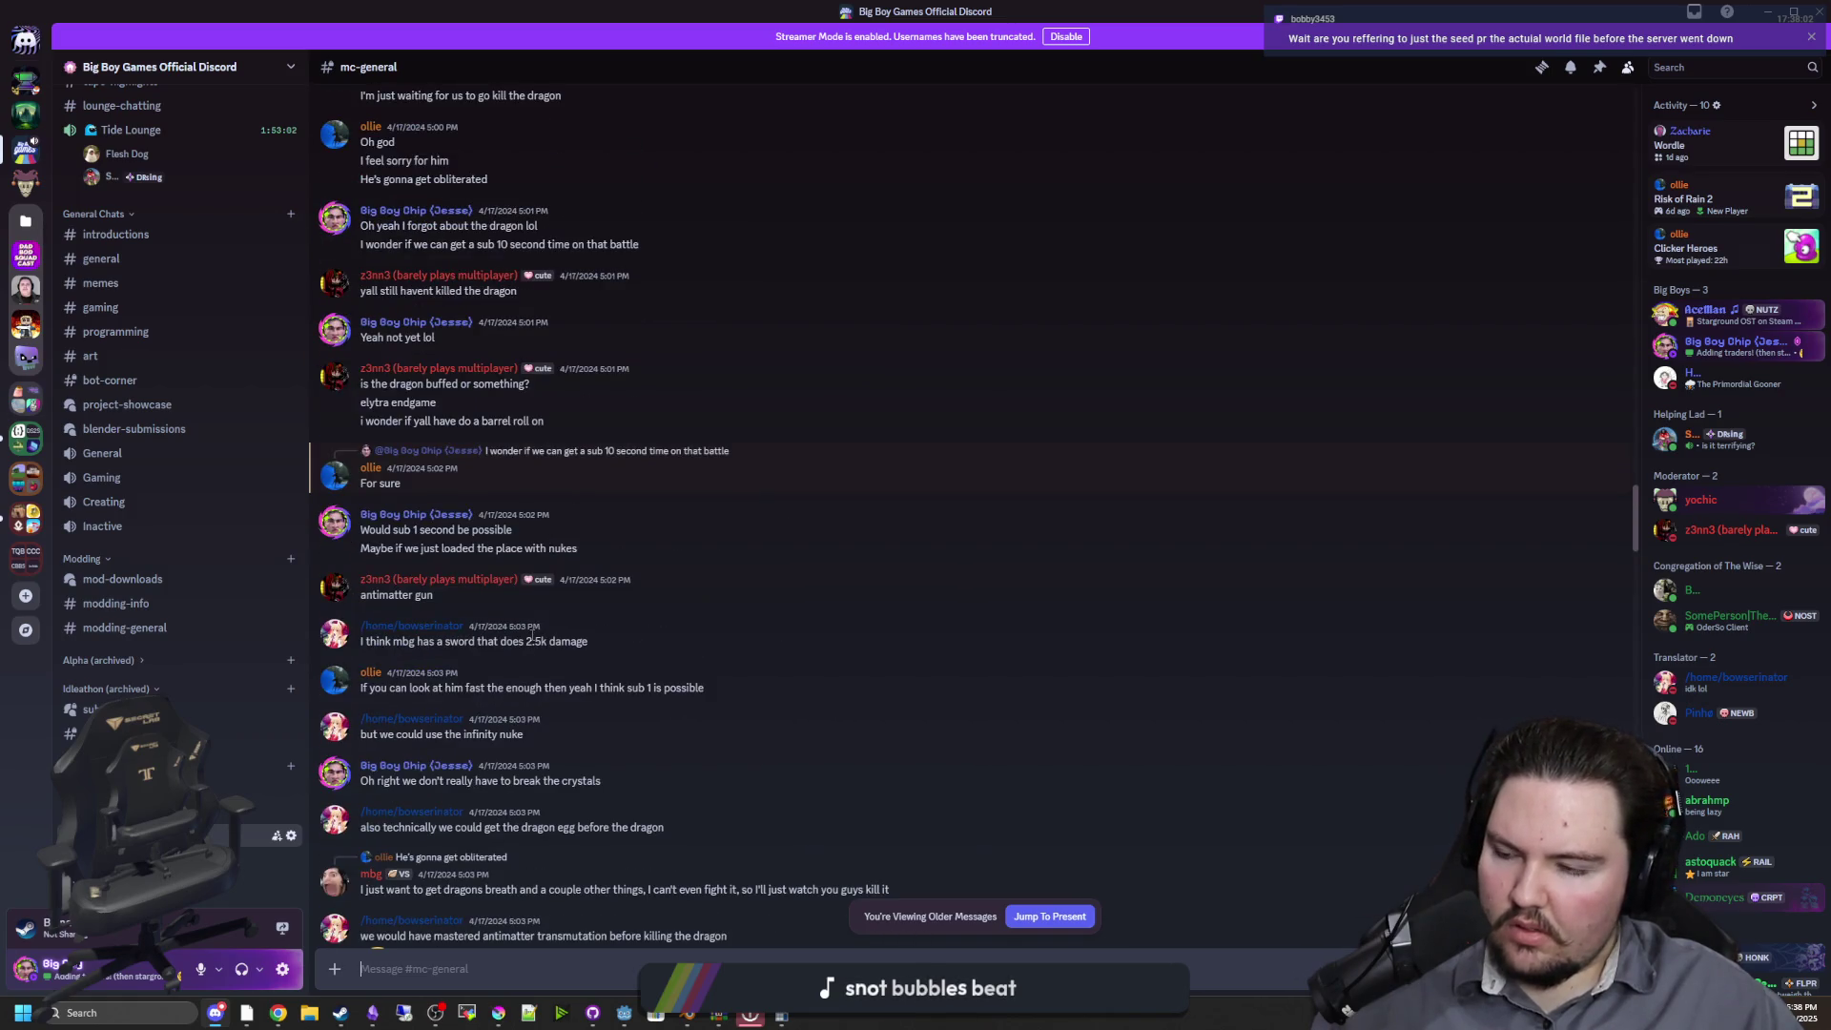
{"action": "scroll", "coordinate": [531, 635], "scroll_direction": "up", "scroll_amount": 15}
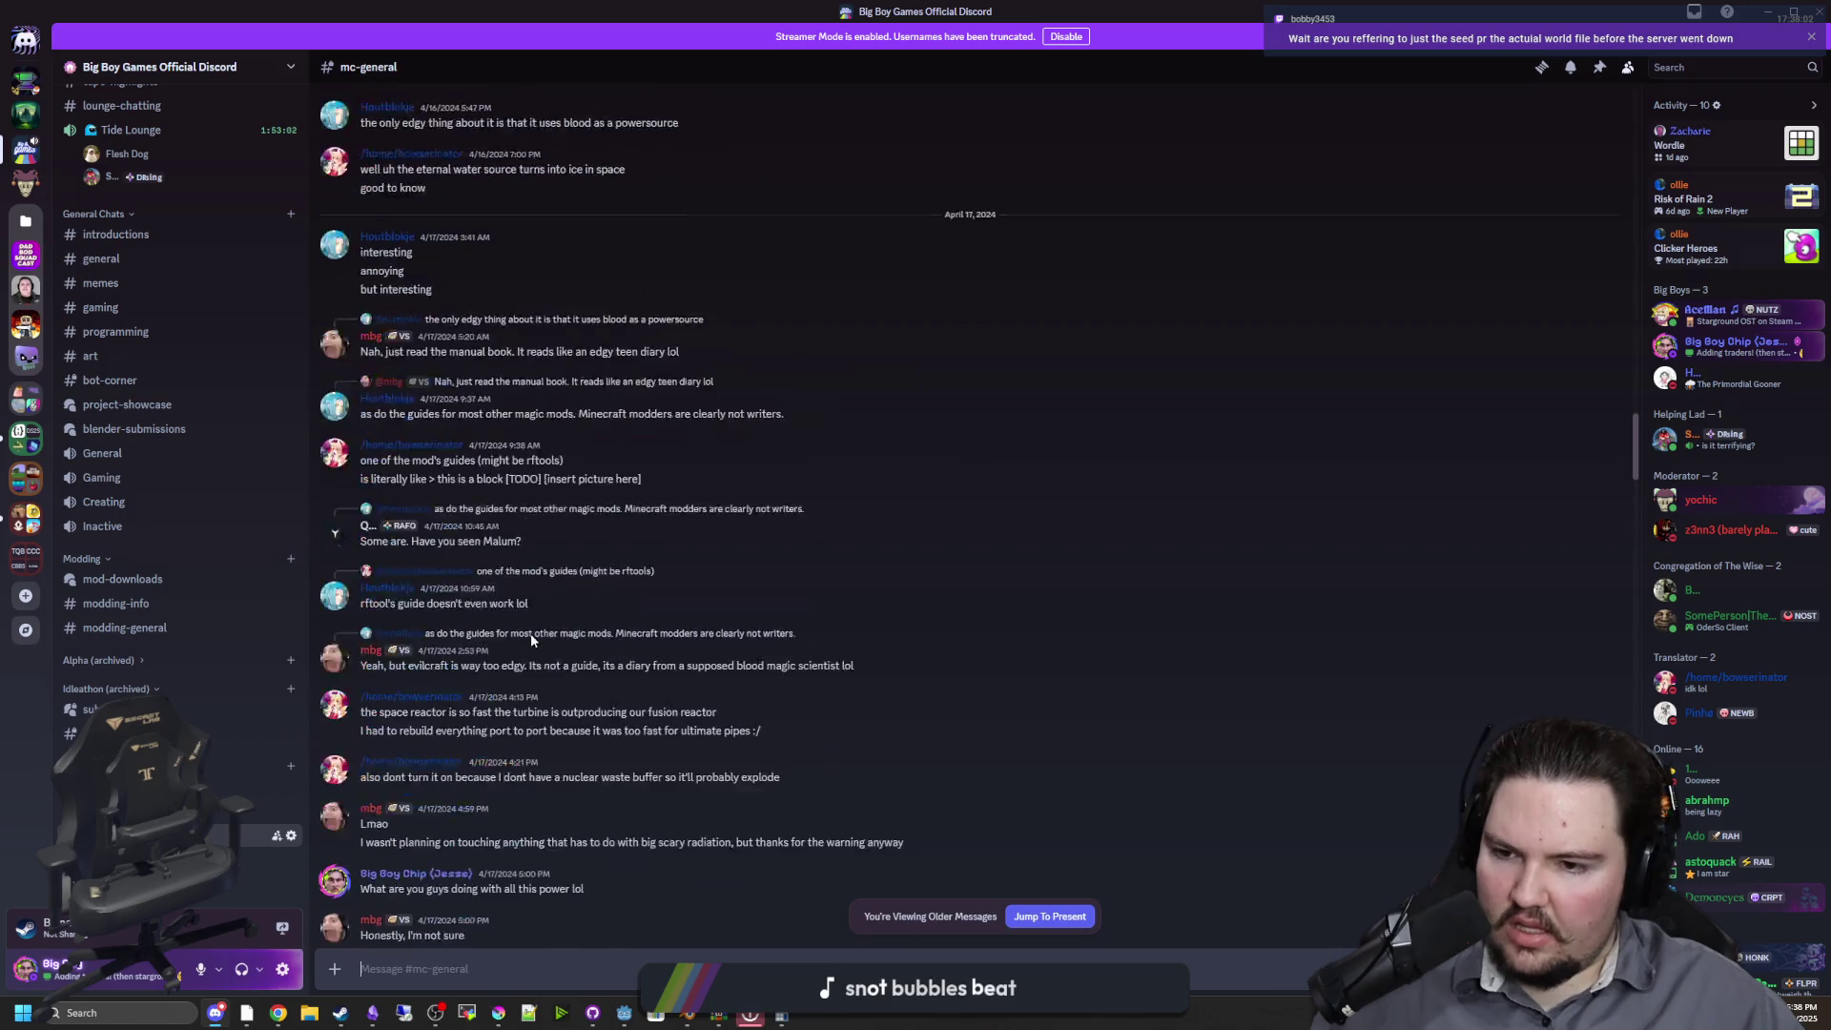
{"action": "scroll", "coordinate": [530, 634], "scroll_direction": "up", "scroll_amount": 15}
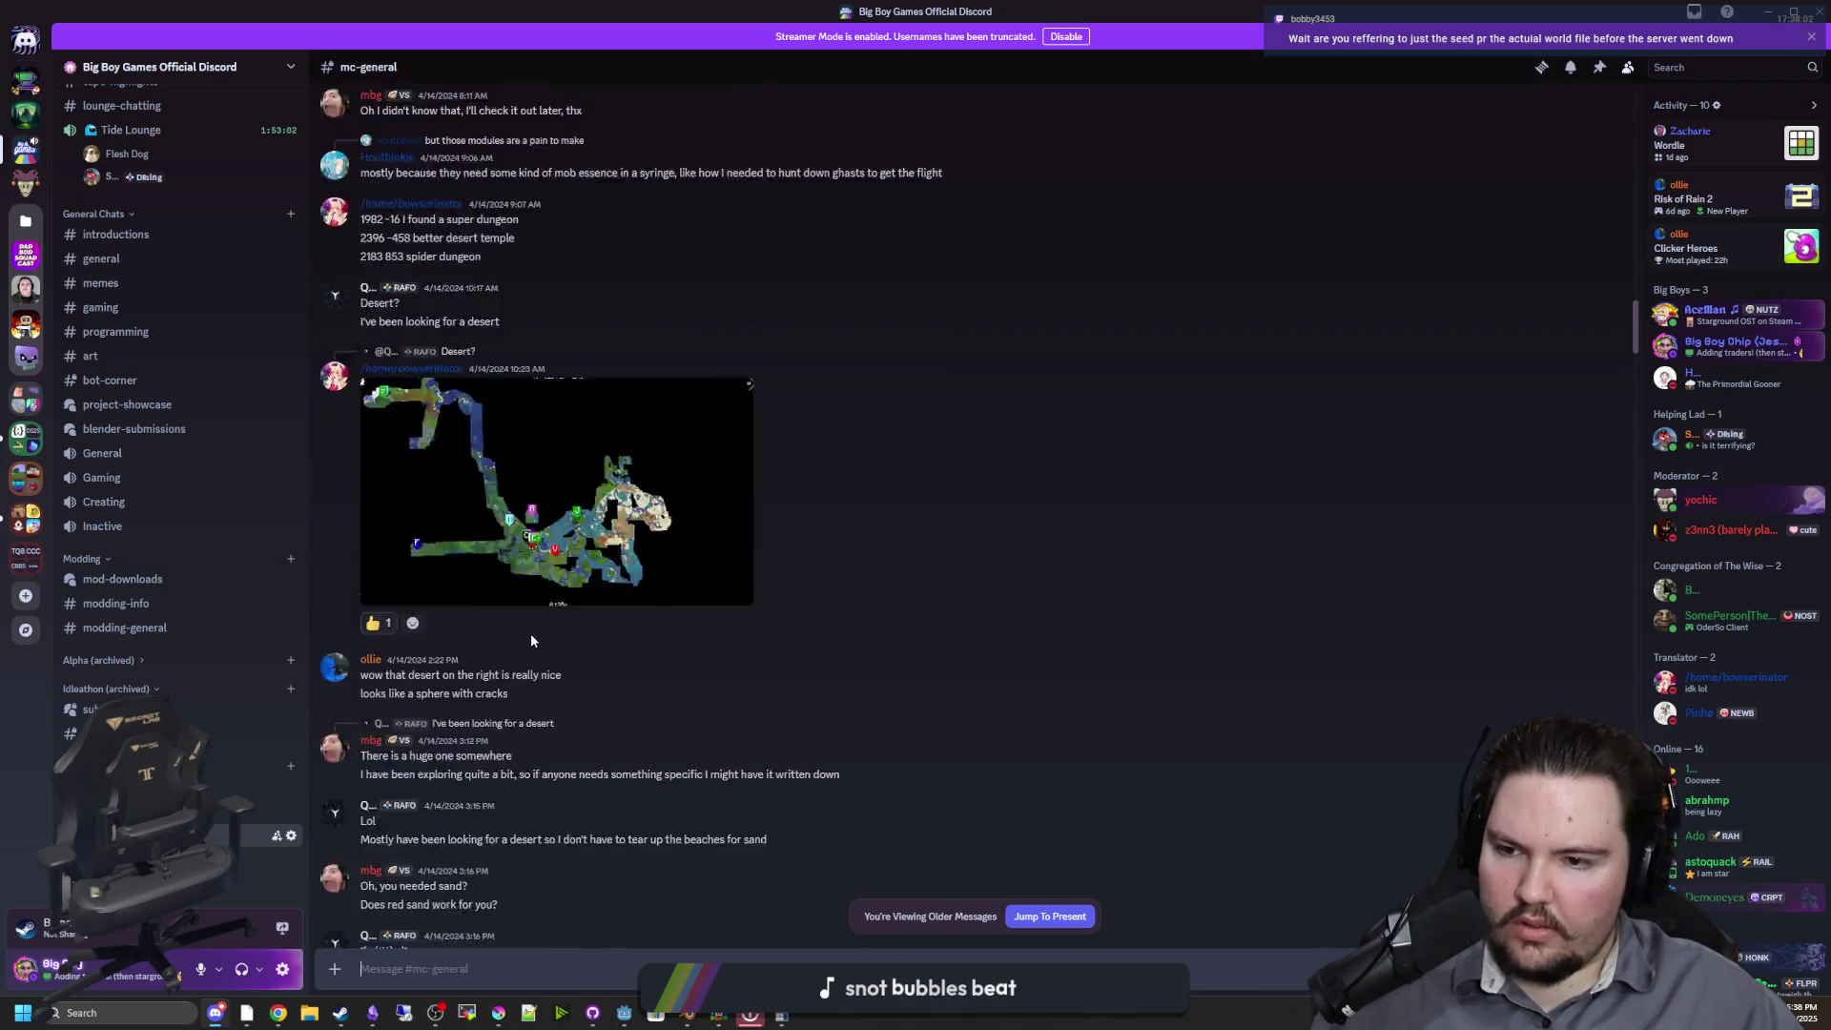
{"action": "scroll", "coordinate": [530, 634], "scroll_direction": "up", "scroll_amount": 15}
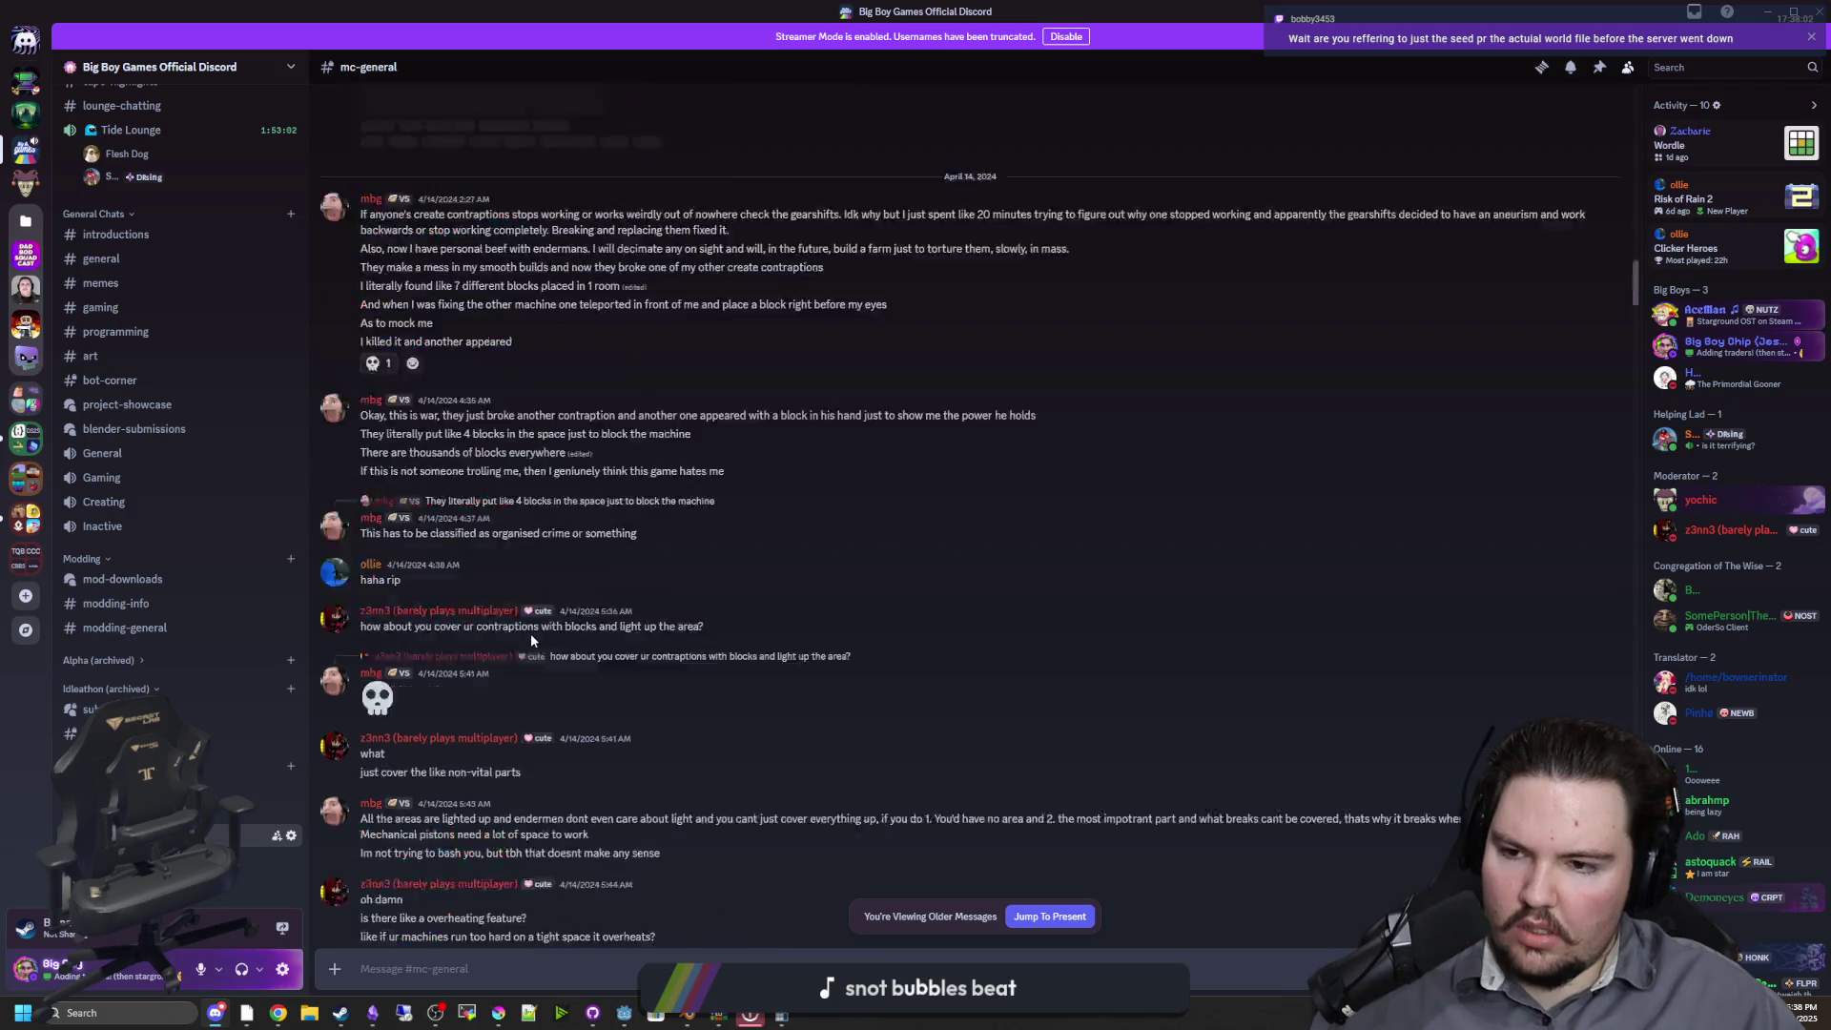
{"action": "scroll", "coordinate": [530, 633], "scroll_direction": "up", "scroll_amount": 5}
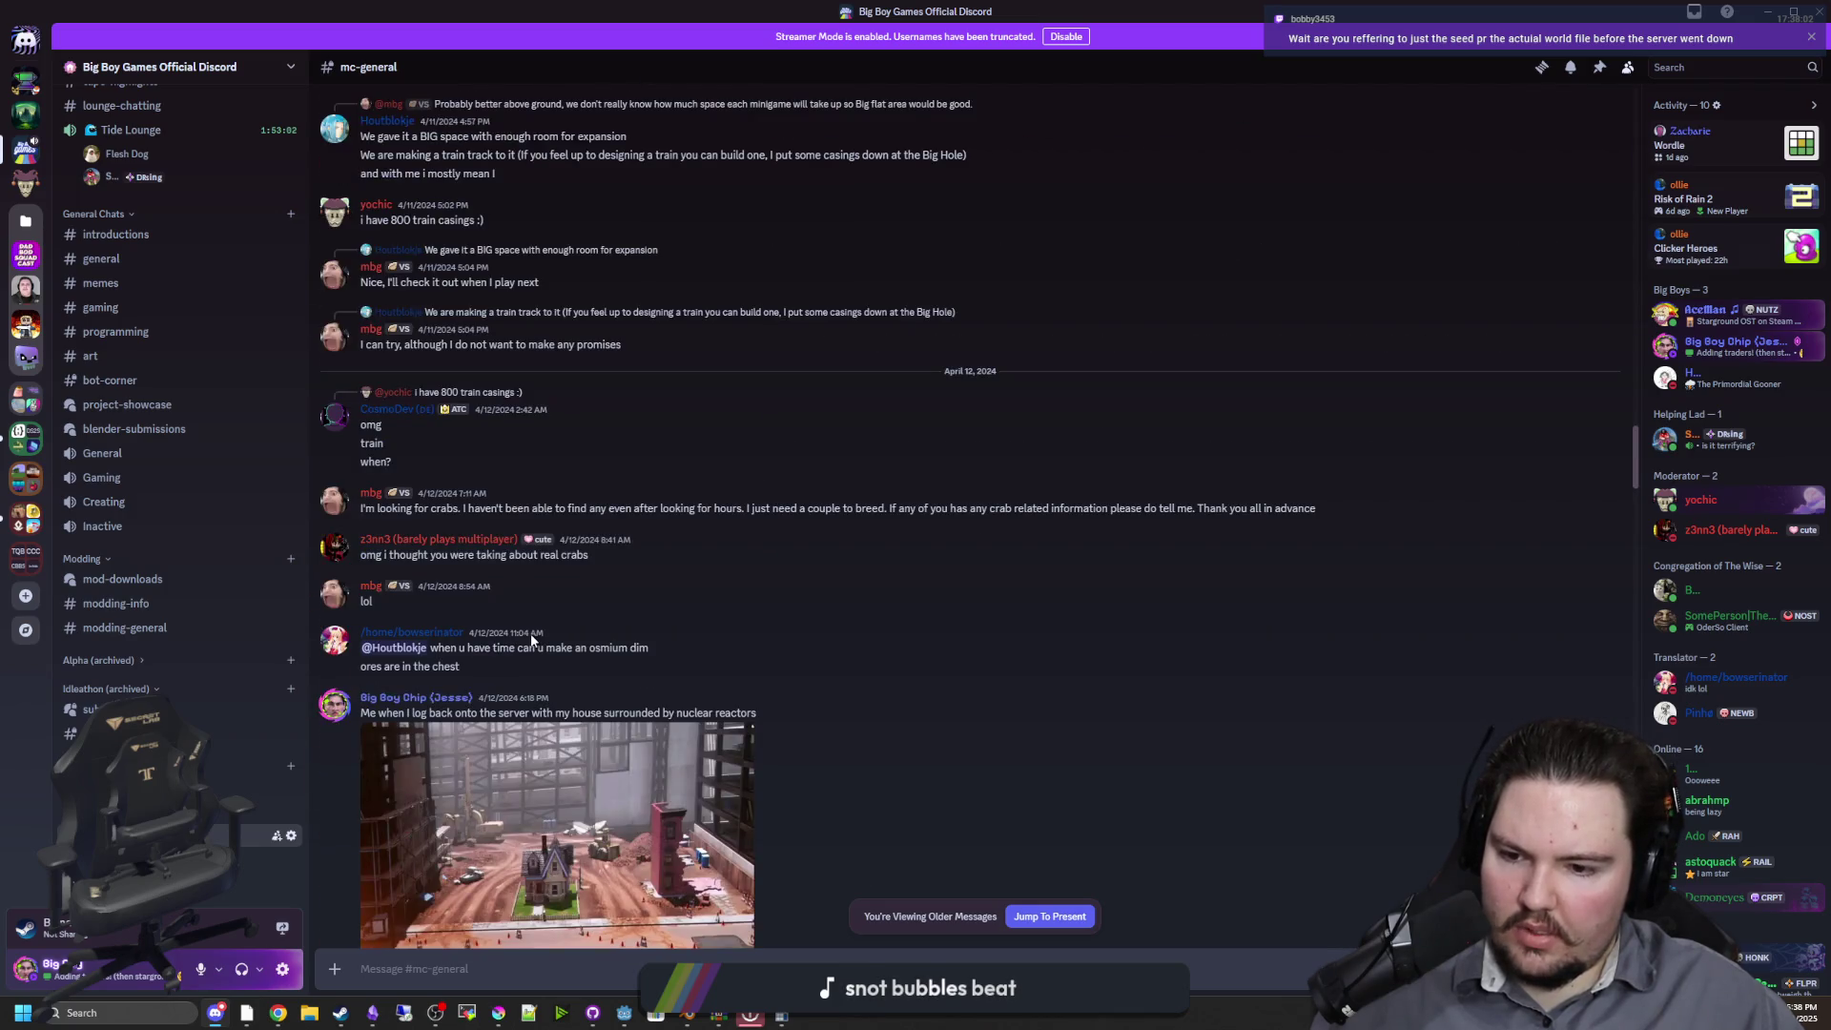
{"action": "scroll", "coordinate": [531, 640], "scroll_direction": "up", "scroll_amount": 8}
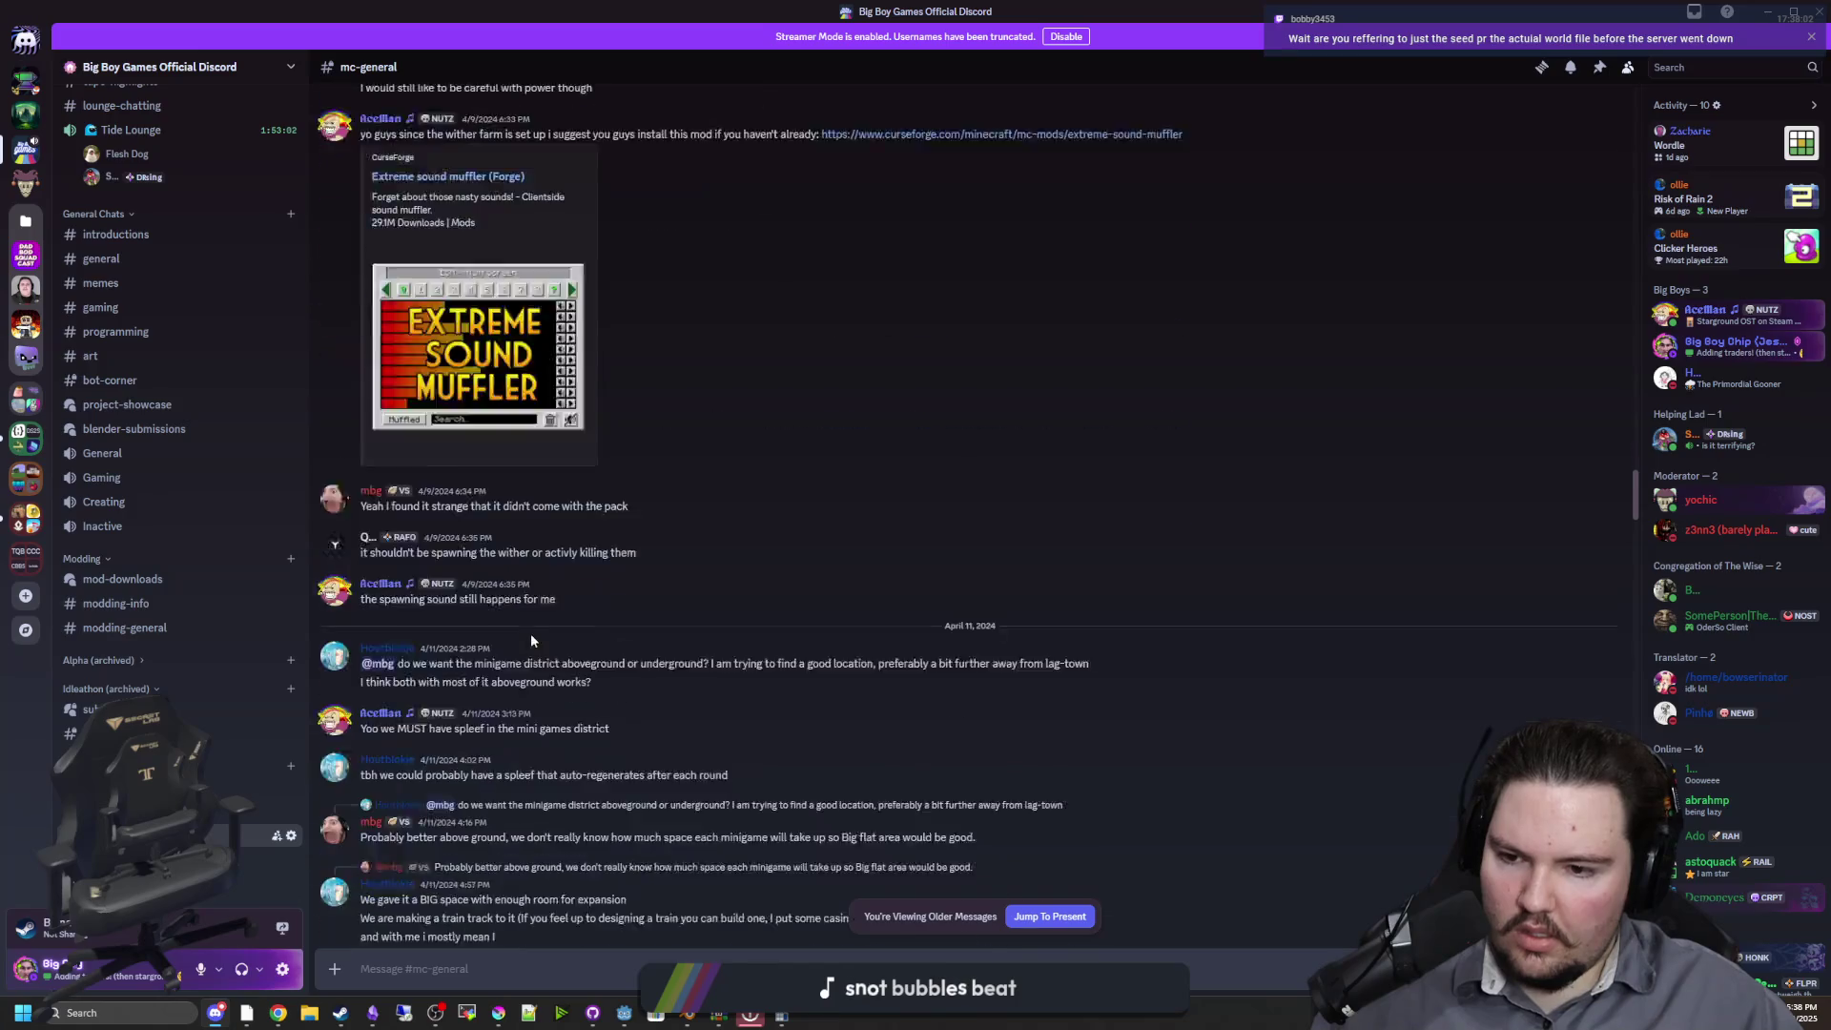
{"action": "scroll", "coordinate": [531, 640], "scroll_direction": "up", "scroll_amount": 15}
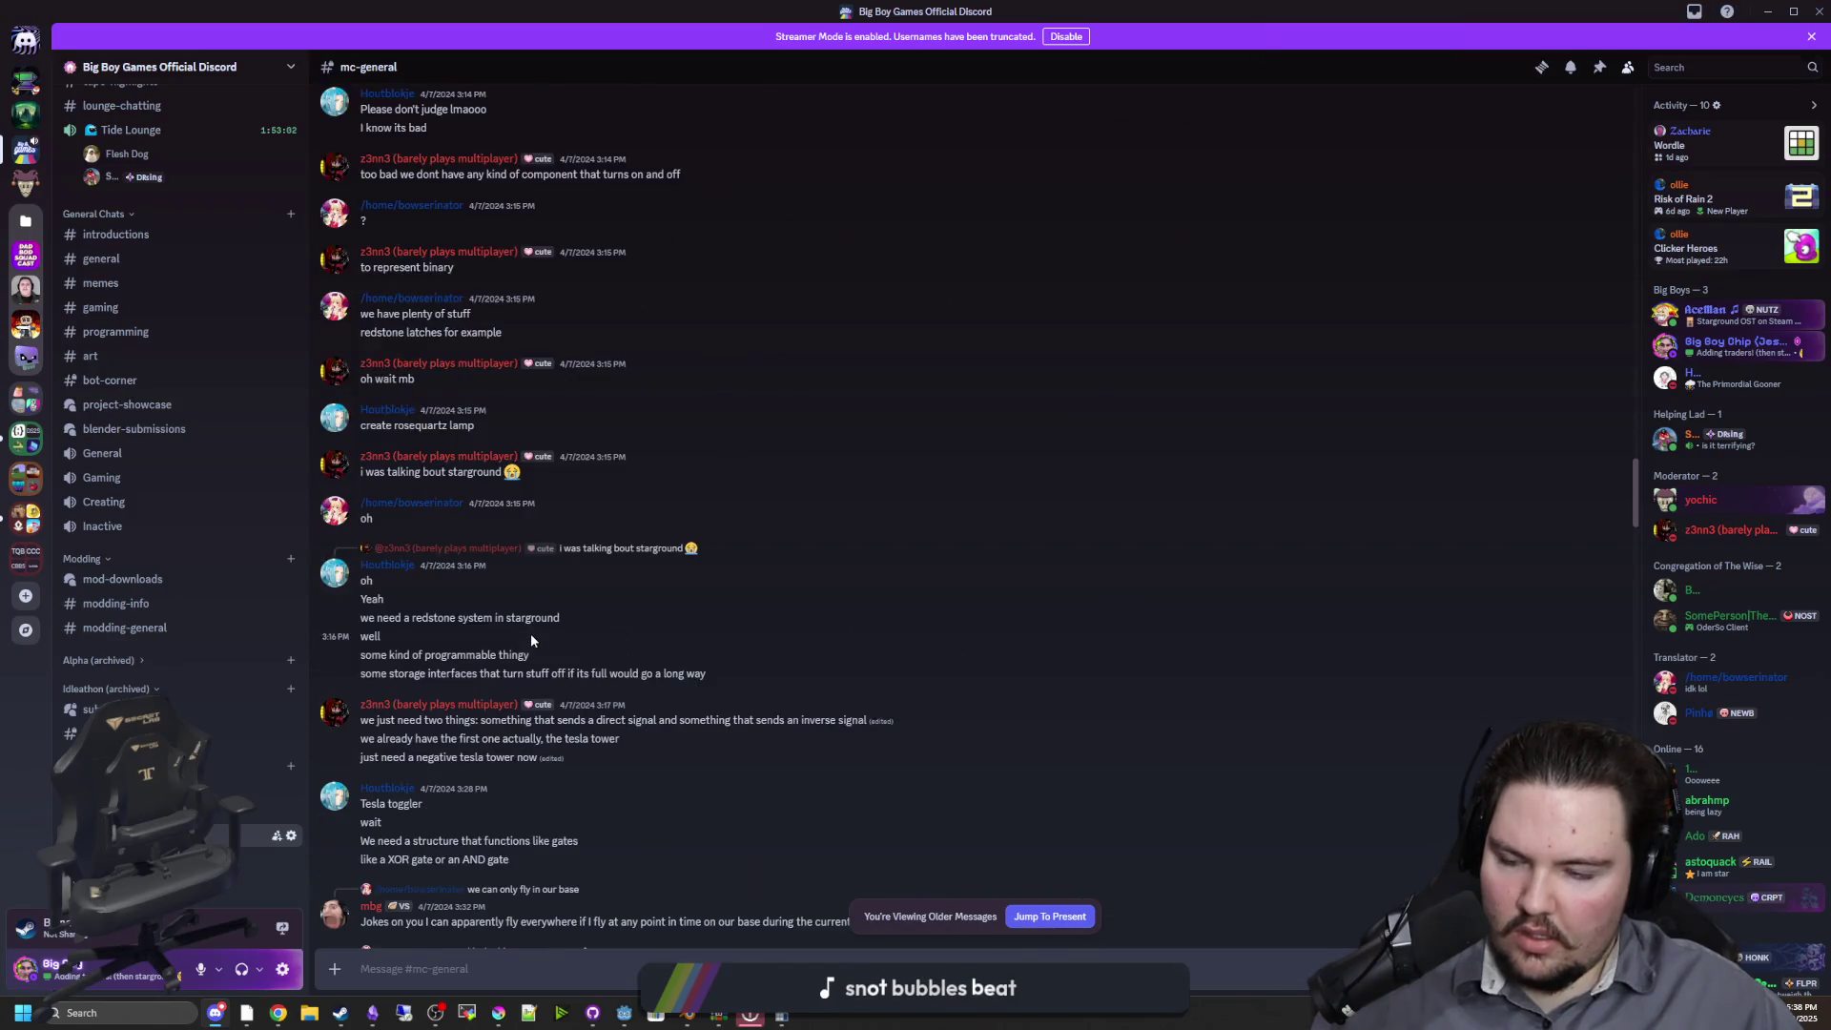
{"action": "scroll", "coordinate": [531, 636], "scroll_direction": "up", "scroll_amount": 15}
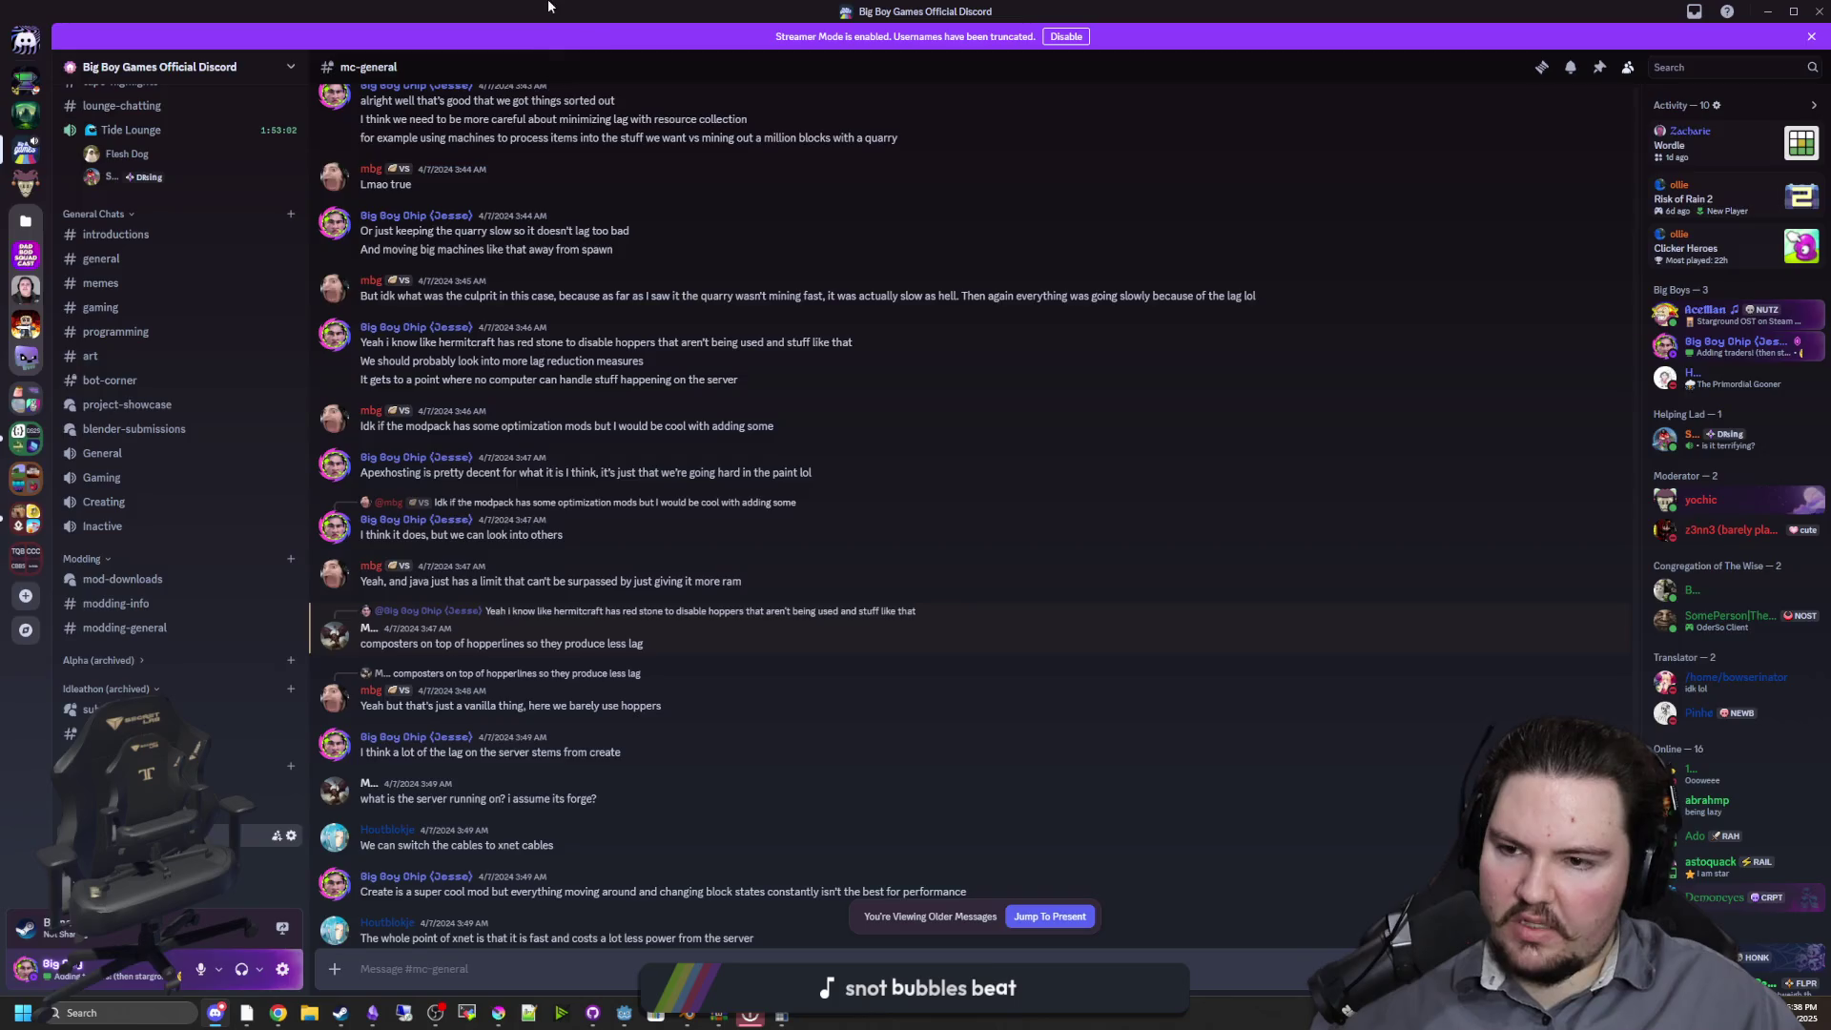
{"action": "key", "text": "alt+Tab"}
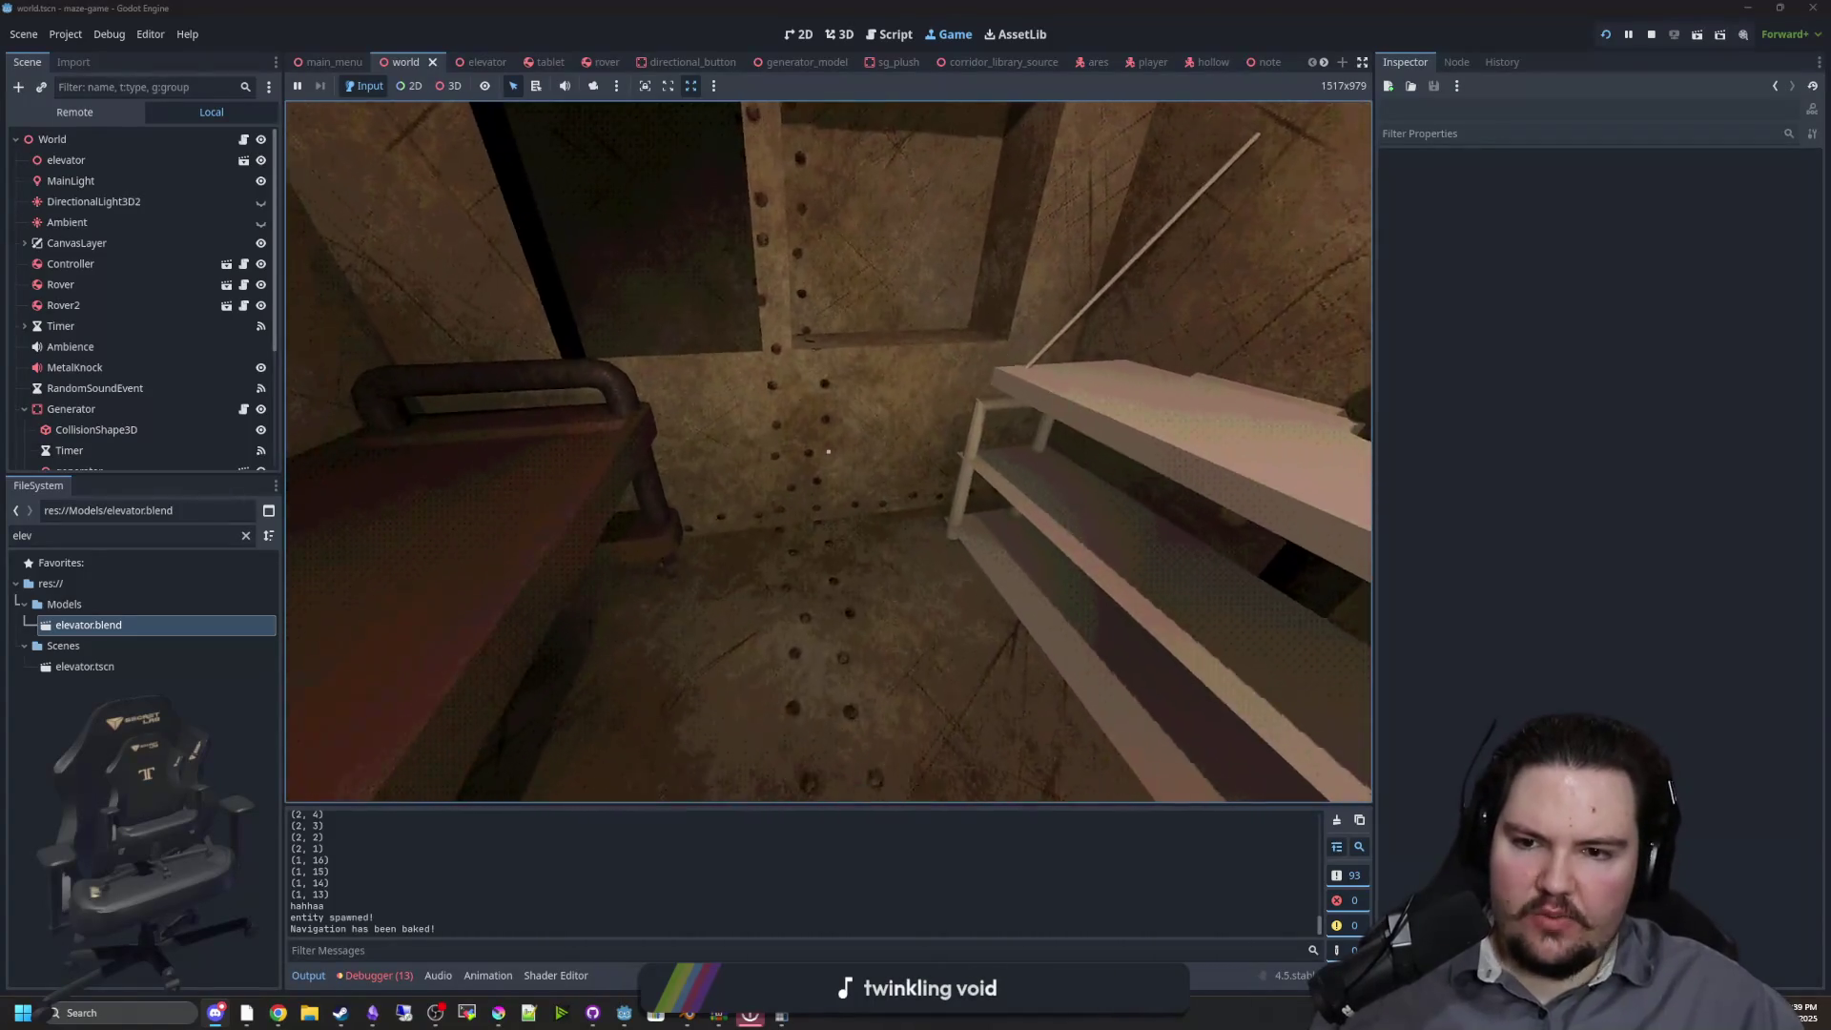
Walk around the shelf in-game to examine the blue bottle until the interact prompt appears
{"action": "key", "text": "w"}
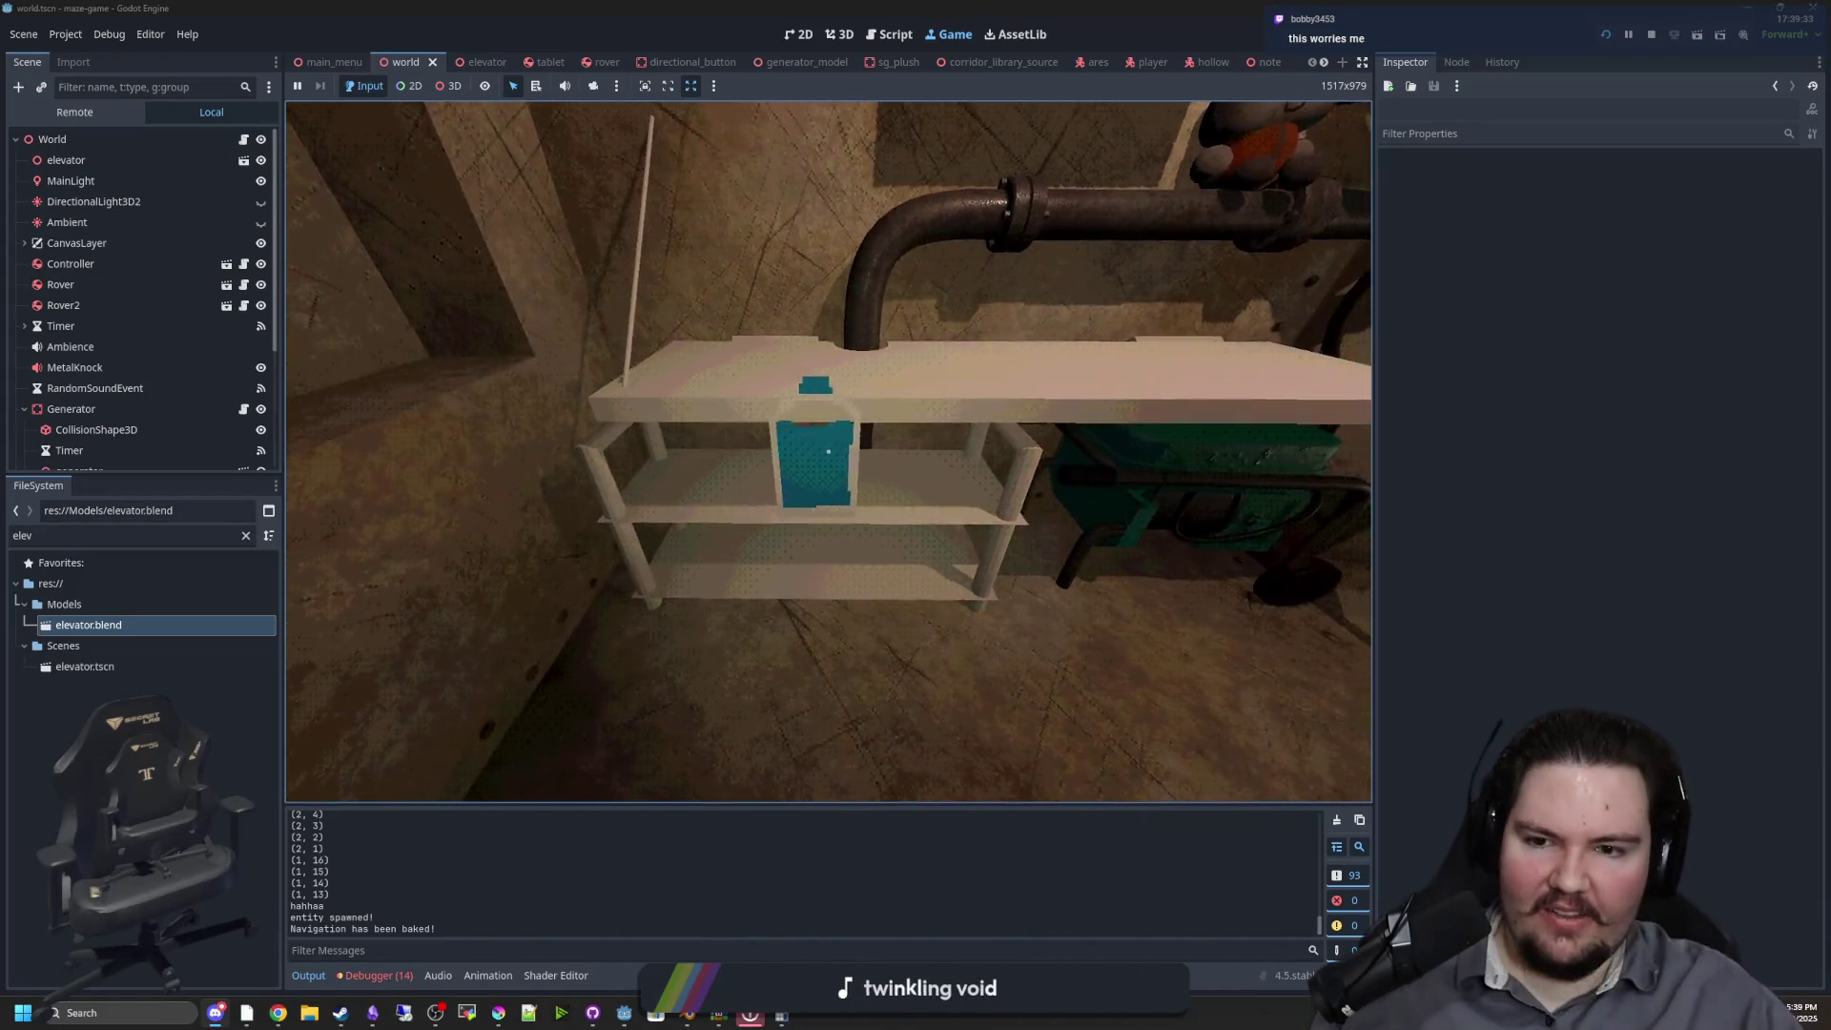
{"action": "key", "text": "w"}
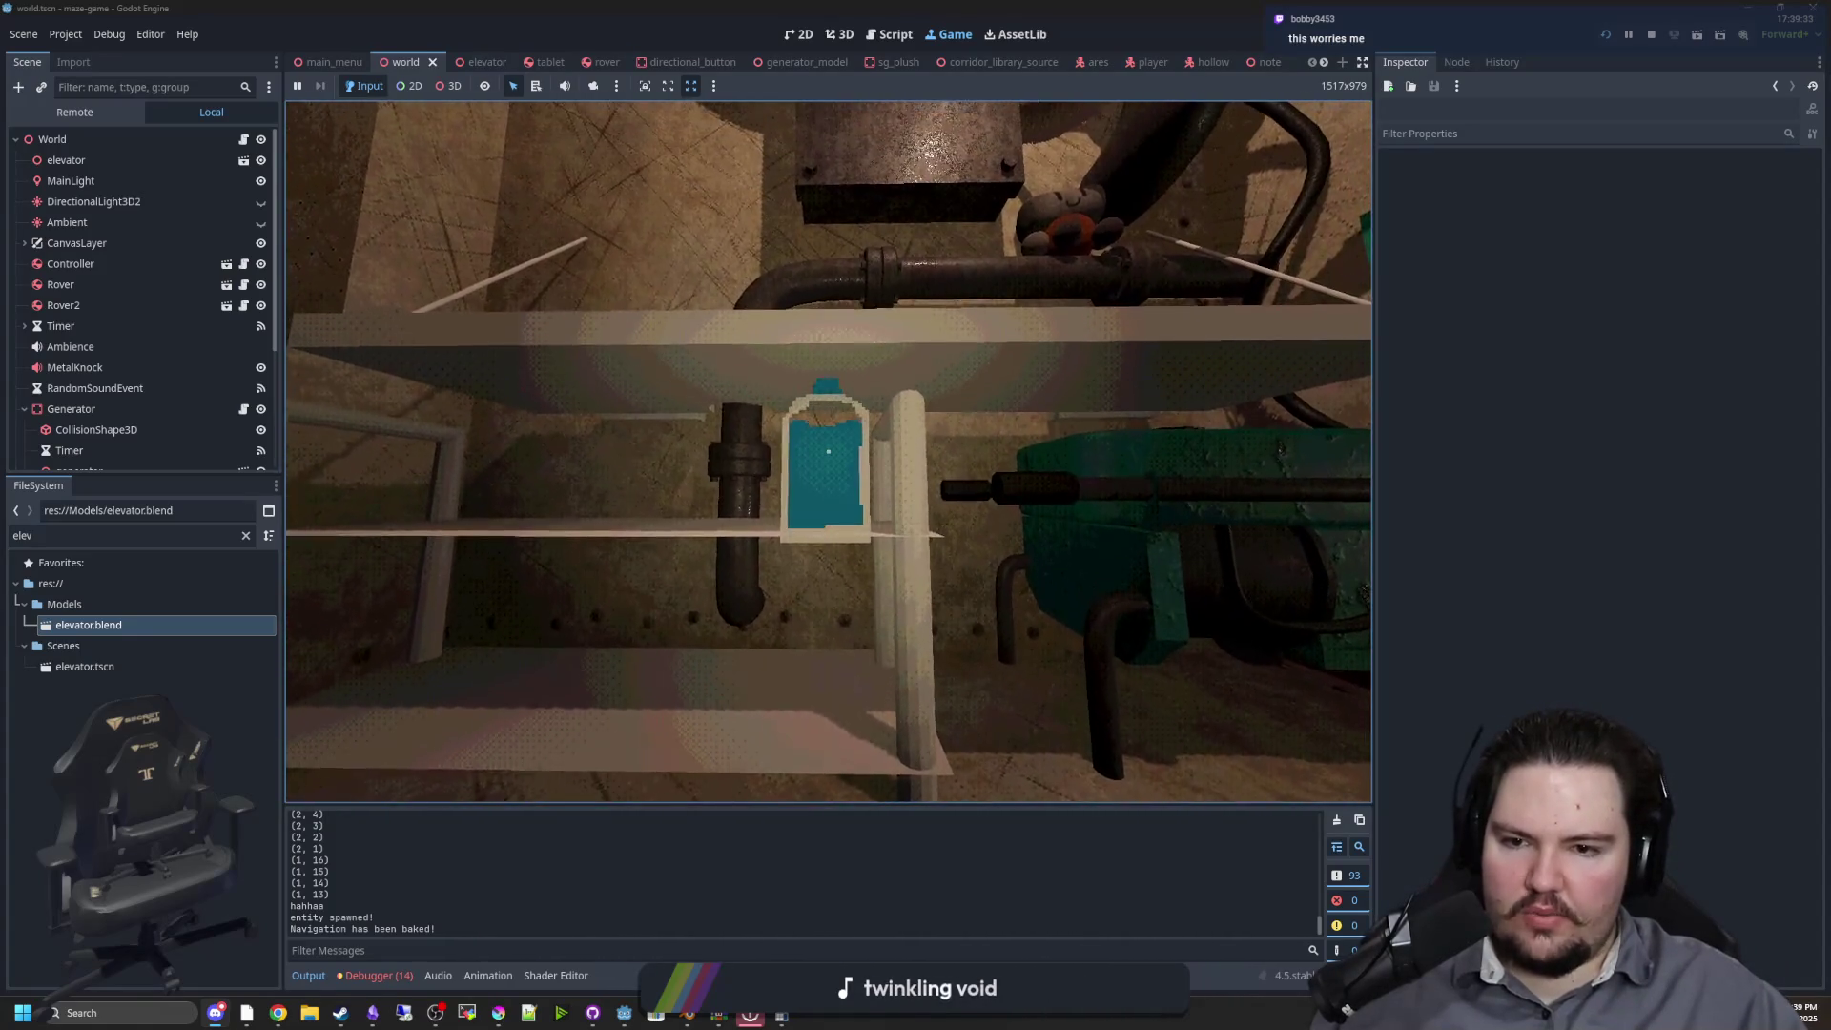
{"action": "key", "text": "a"}
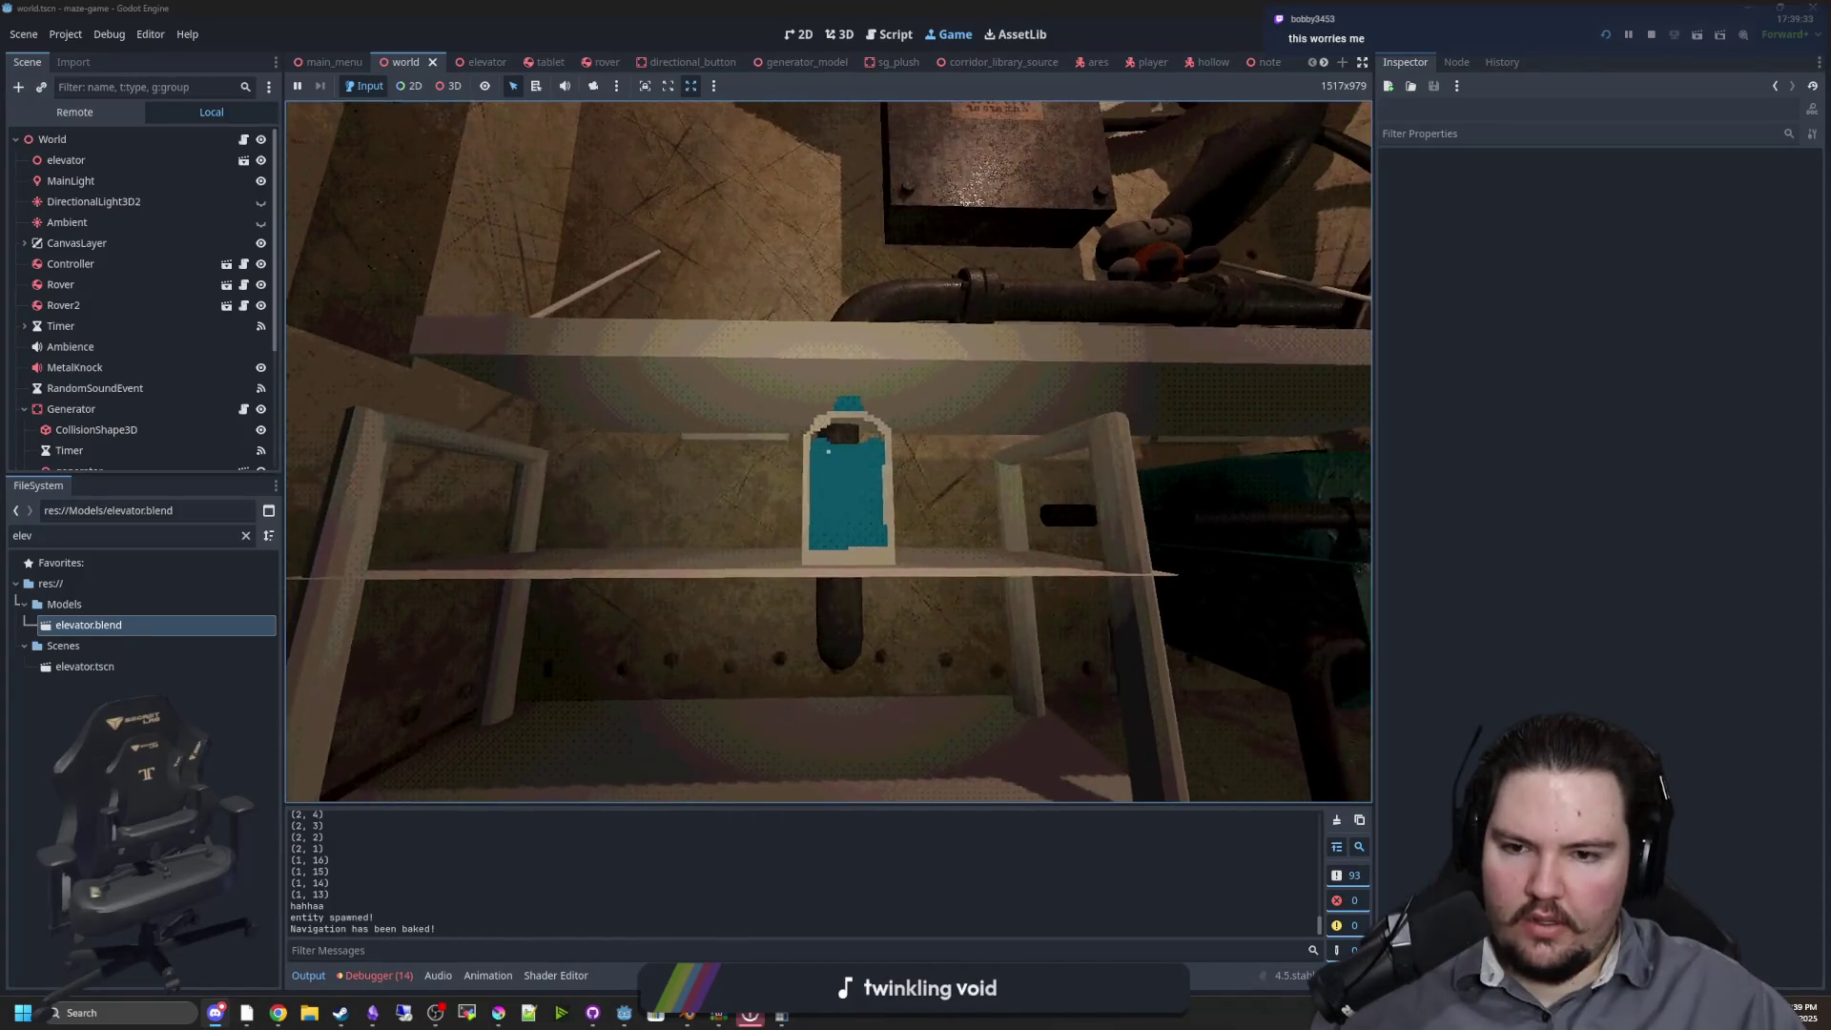
{"action": "key", "text": "s"}
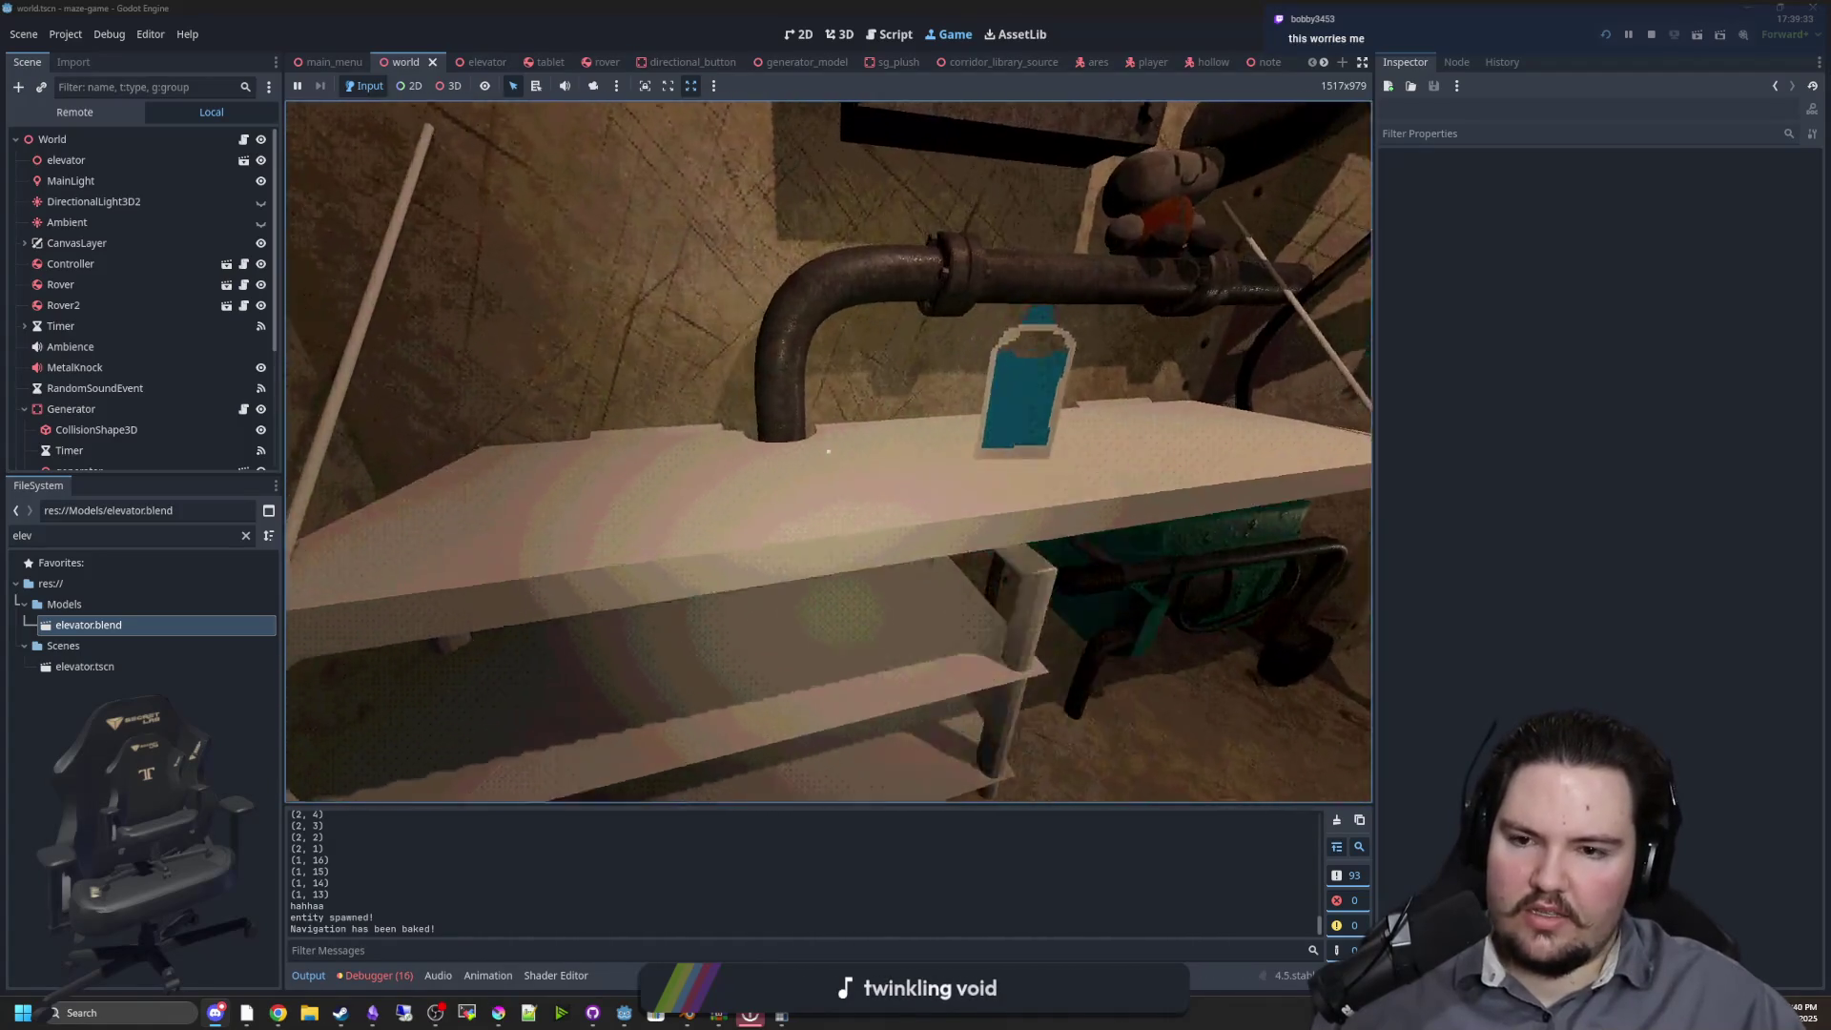
{"action": "key", "text": "s"}
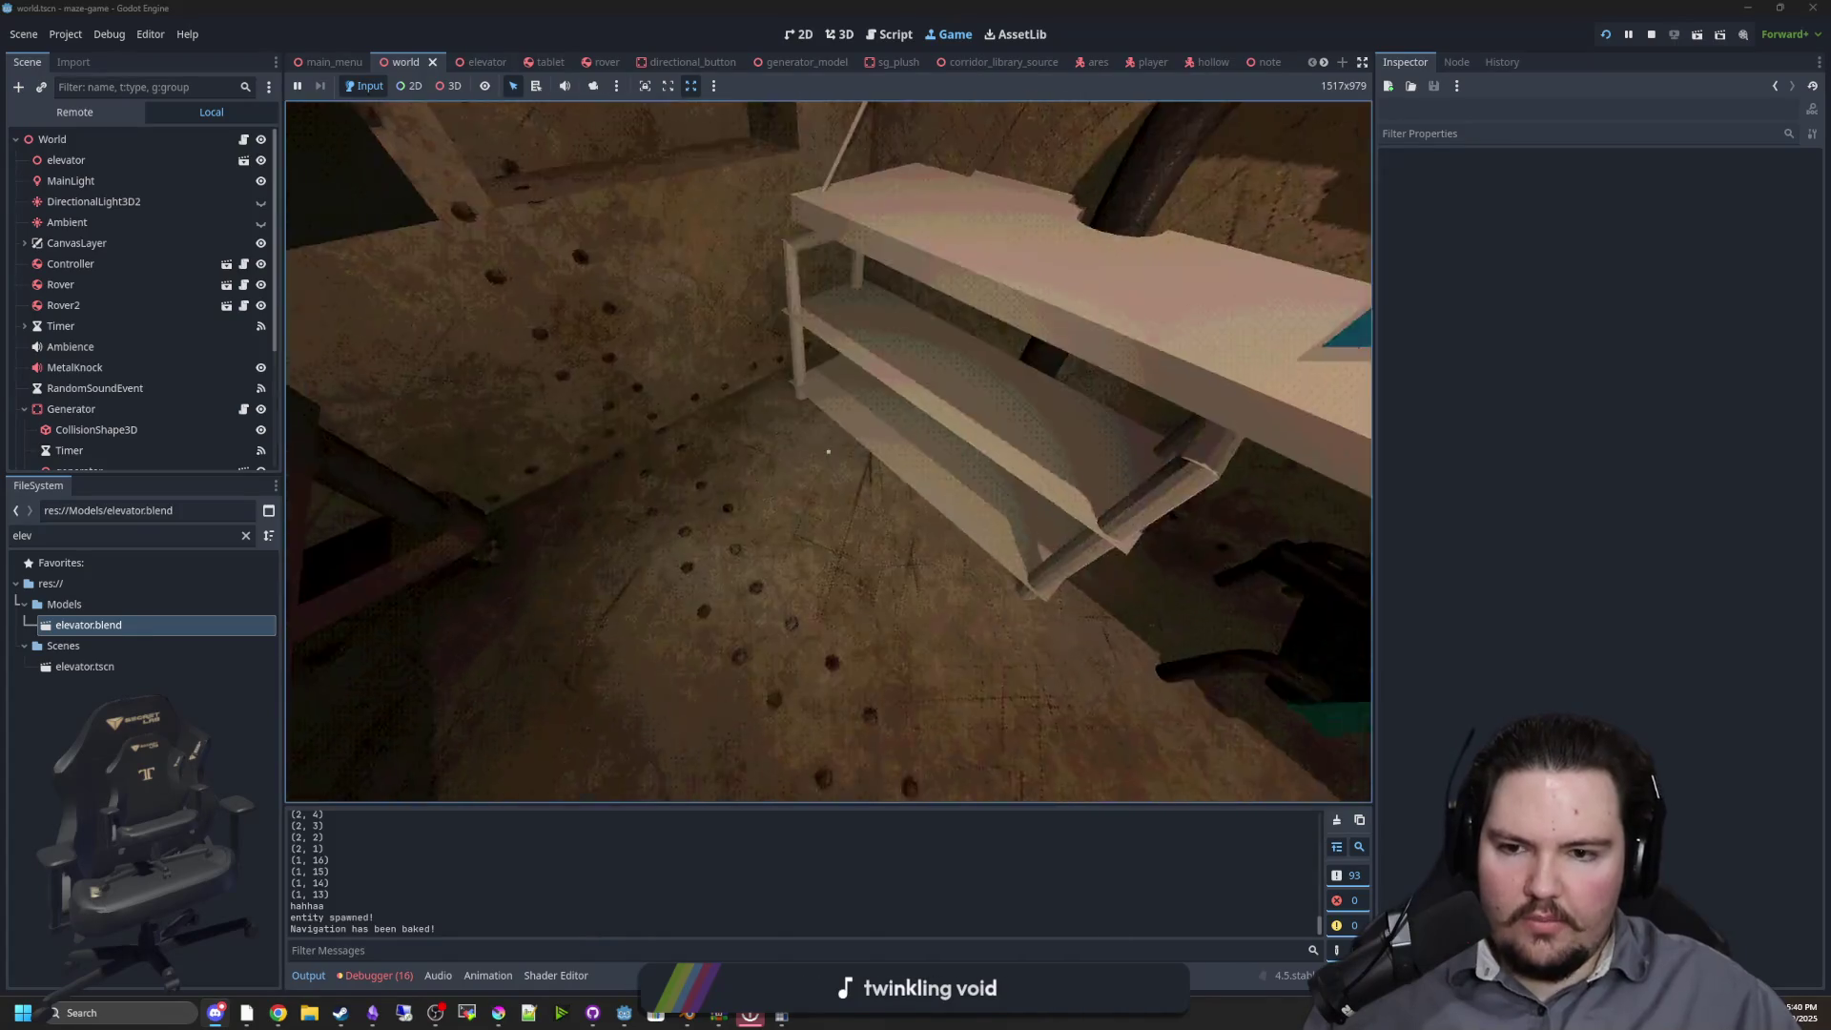
{"action": "key", "text": "s"}
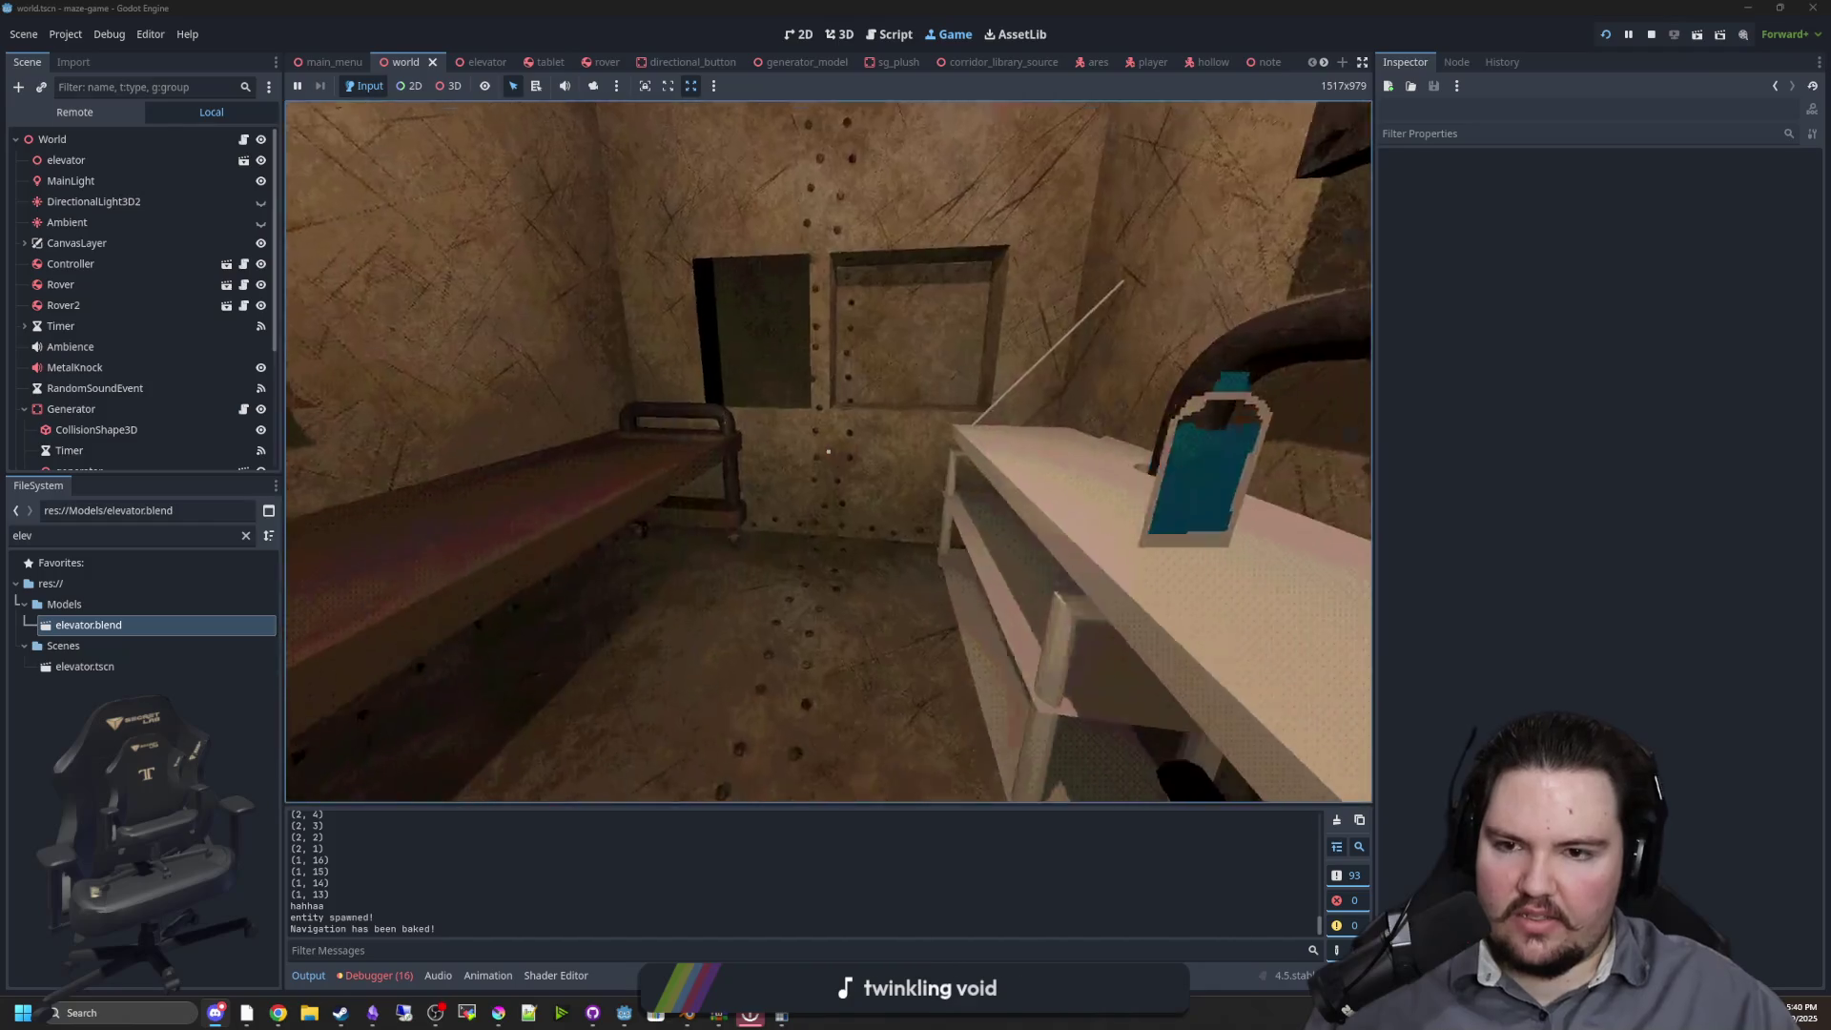
{"action": "key", "text": "w"}
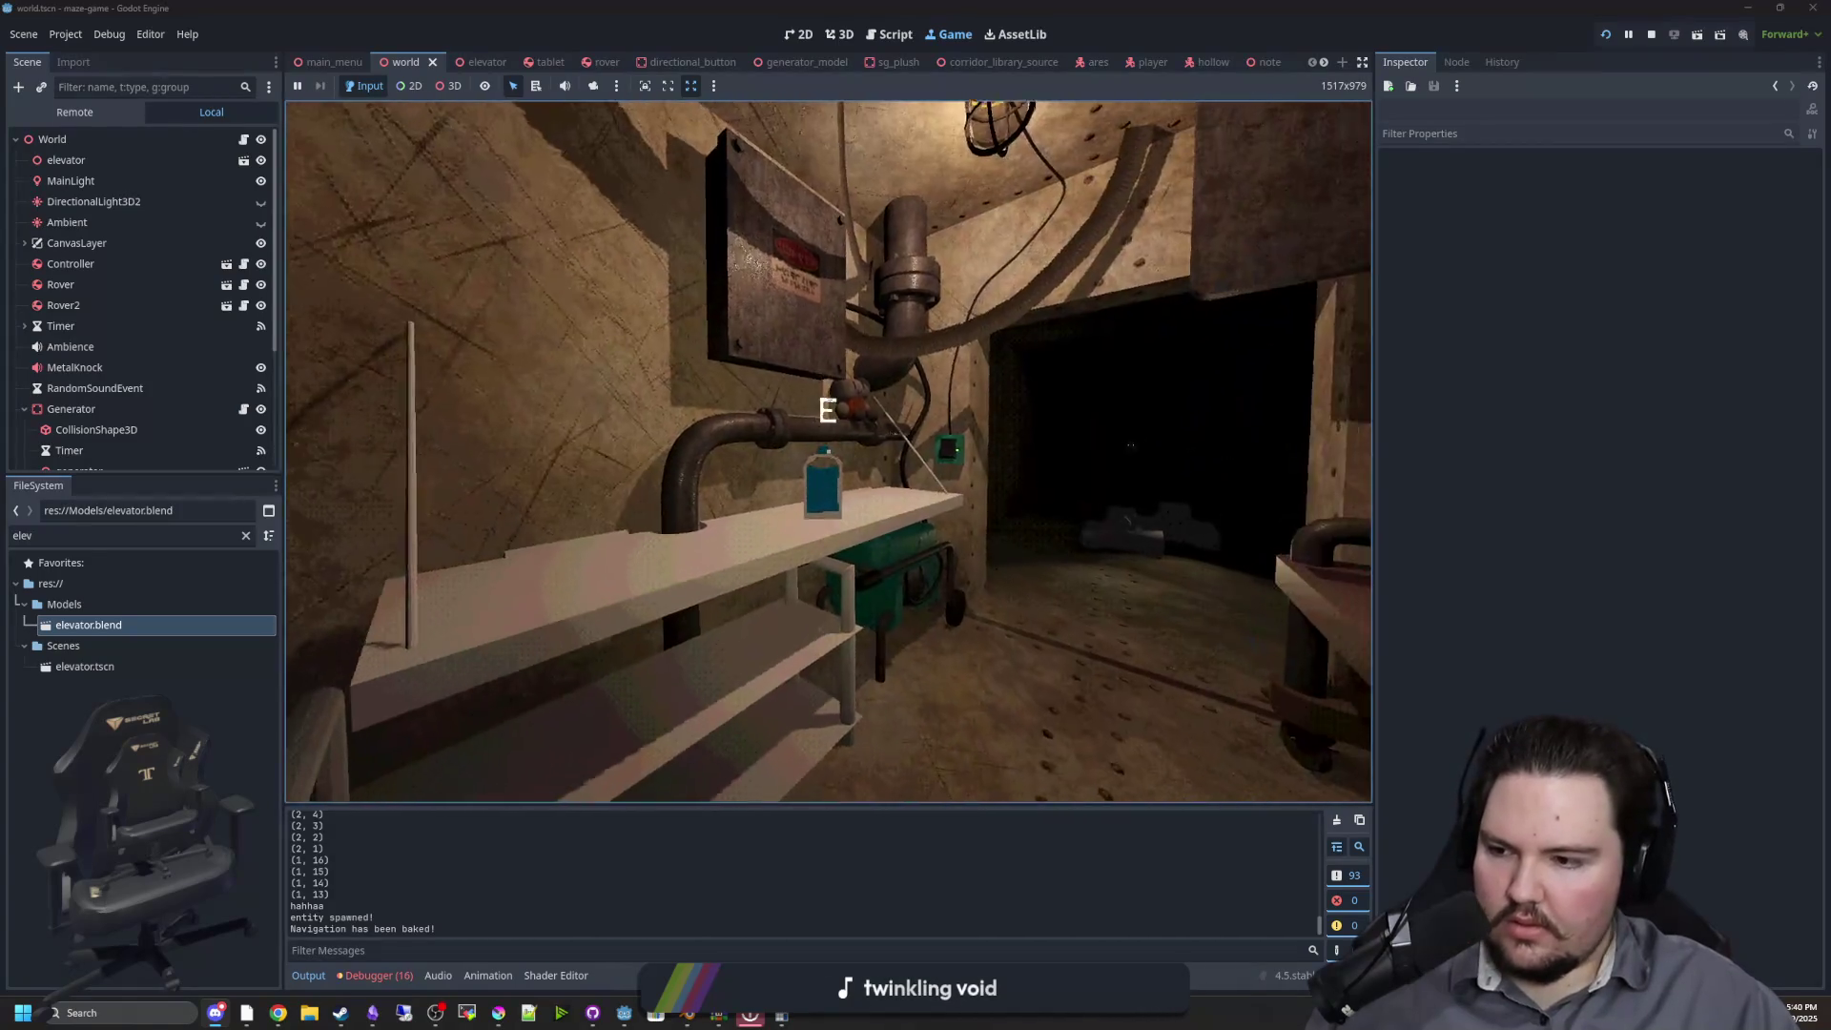
{"action": "key", "text": "w"}
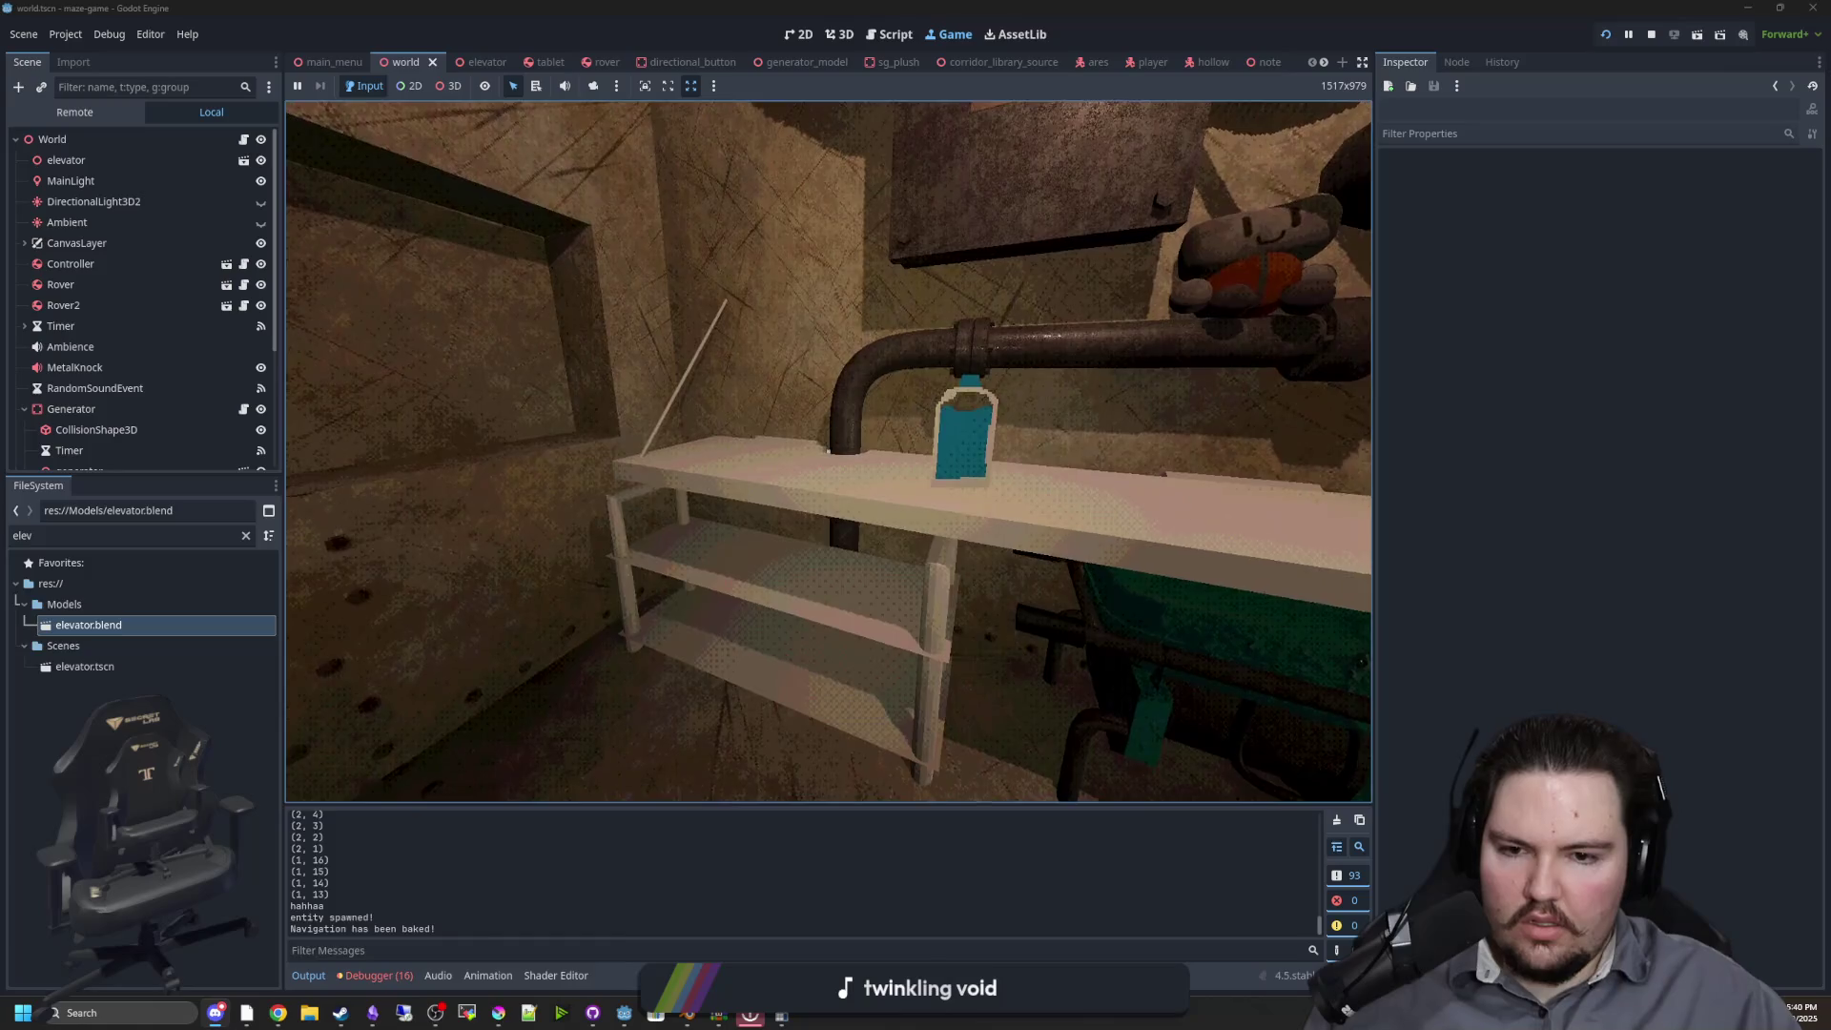
Stop the running game with F8 and save the world scene
{"action": "key", "text": "super"}
{"action": "key", "text": "Escape"}
{"action": "key", "text": "F8"}
{"action": "key", "text": "ctrl+s"}
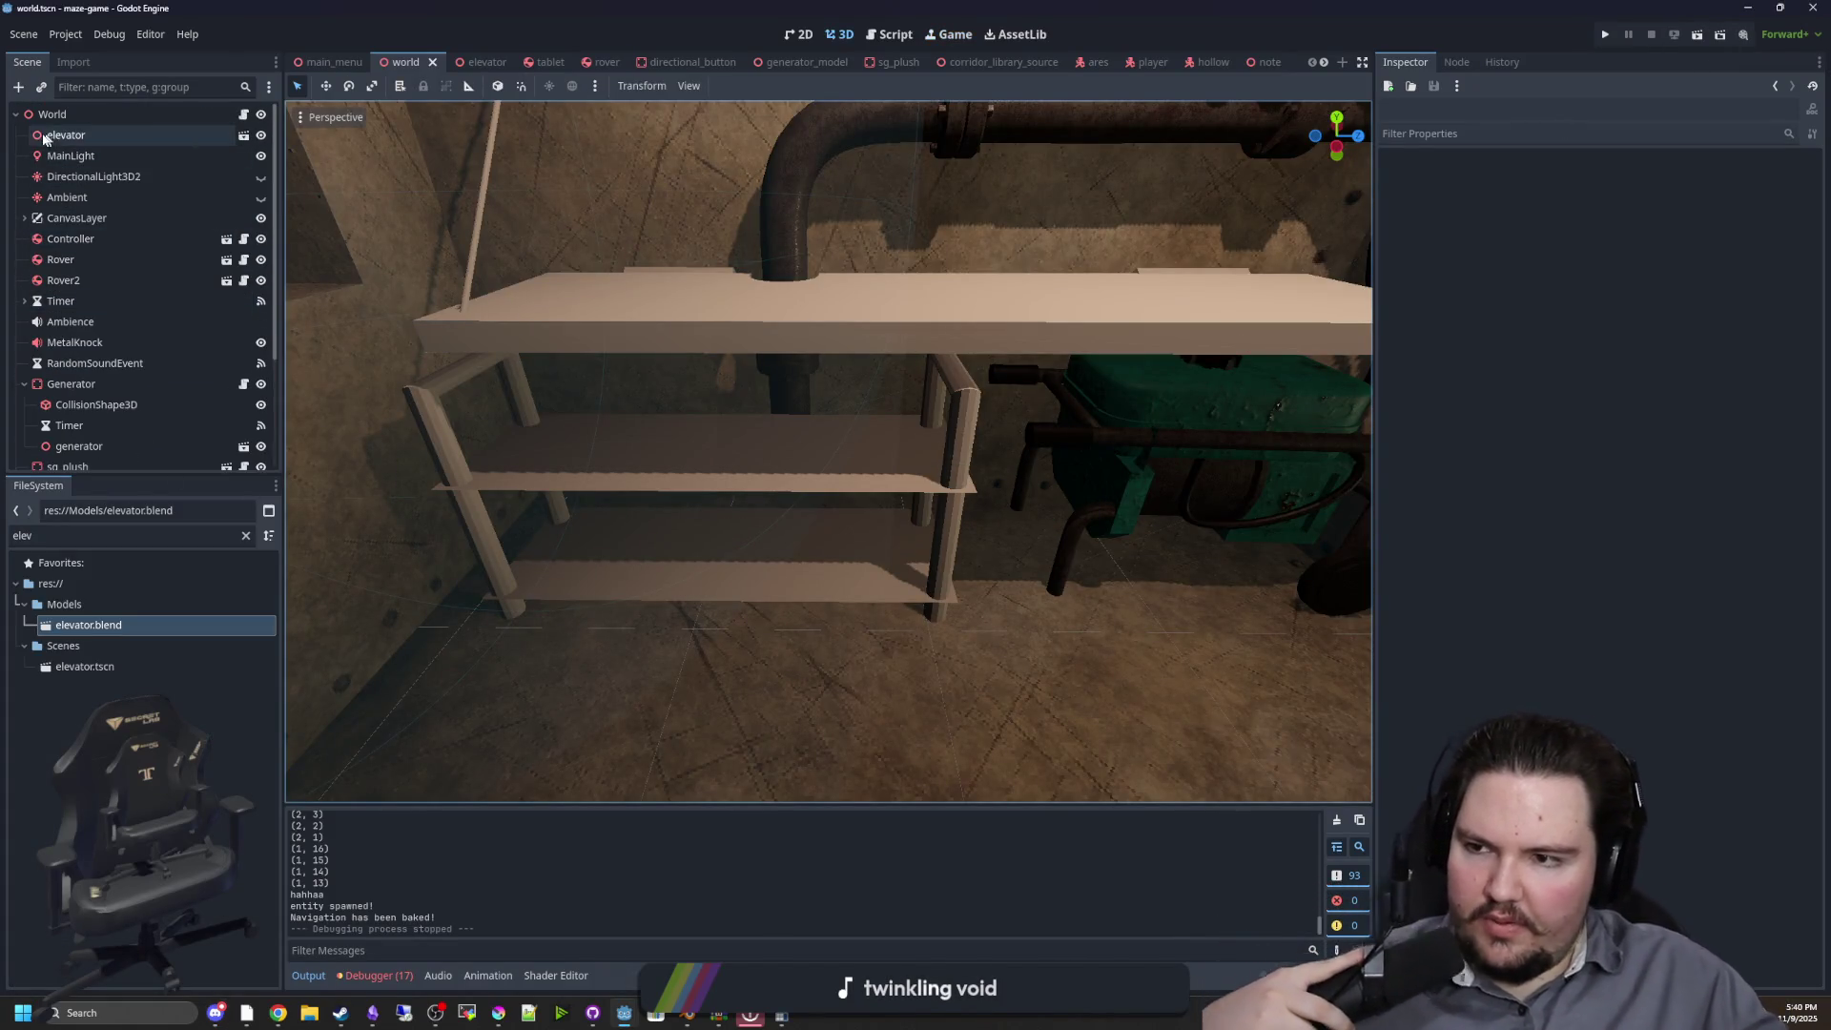
Add an Interactable child node to the World root
{"action": "left_click", "coordinate": [73, 112]}
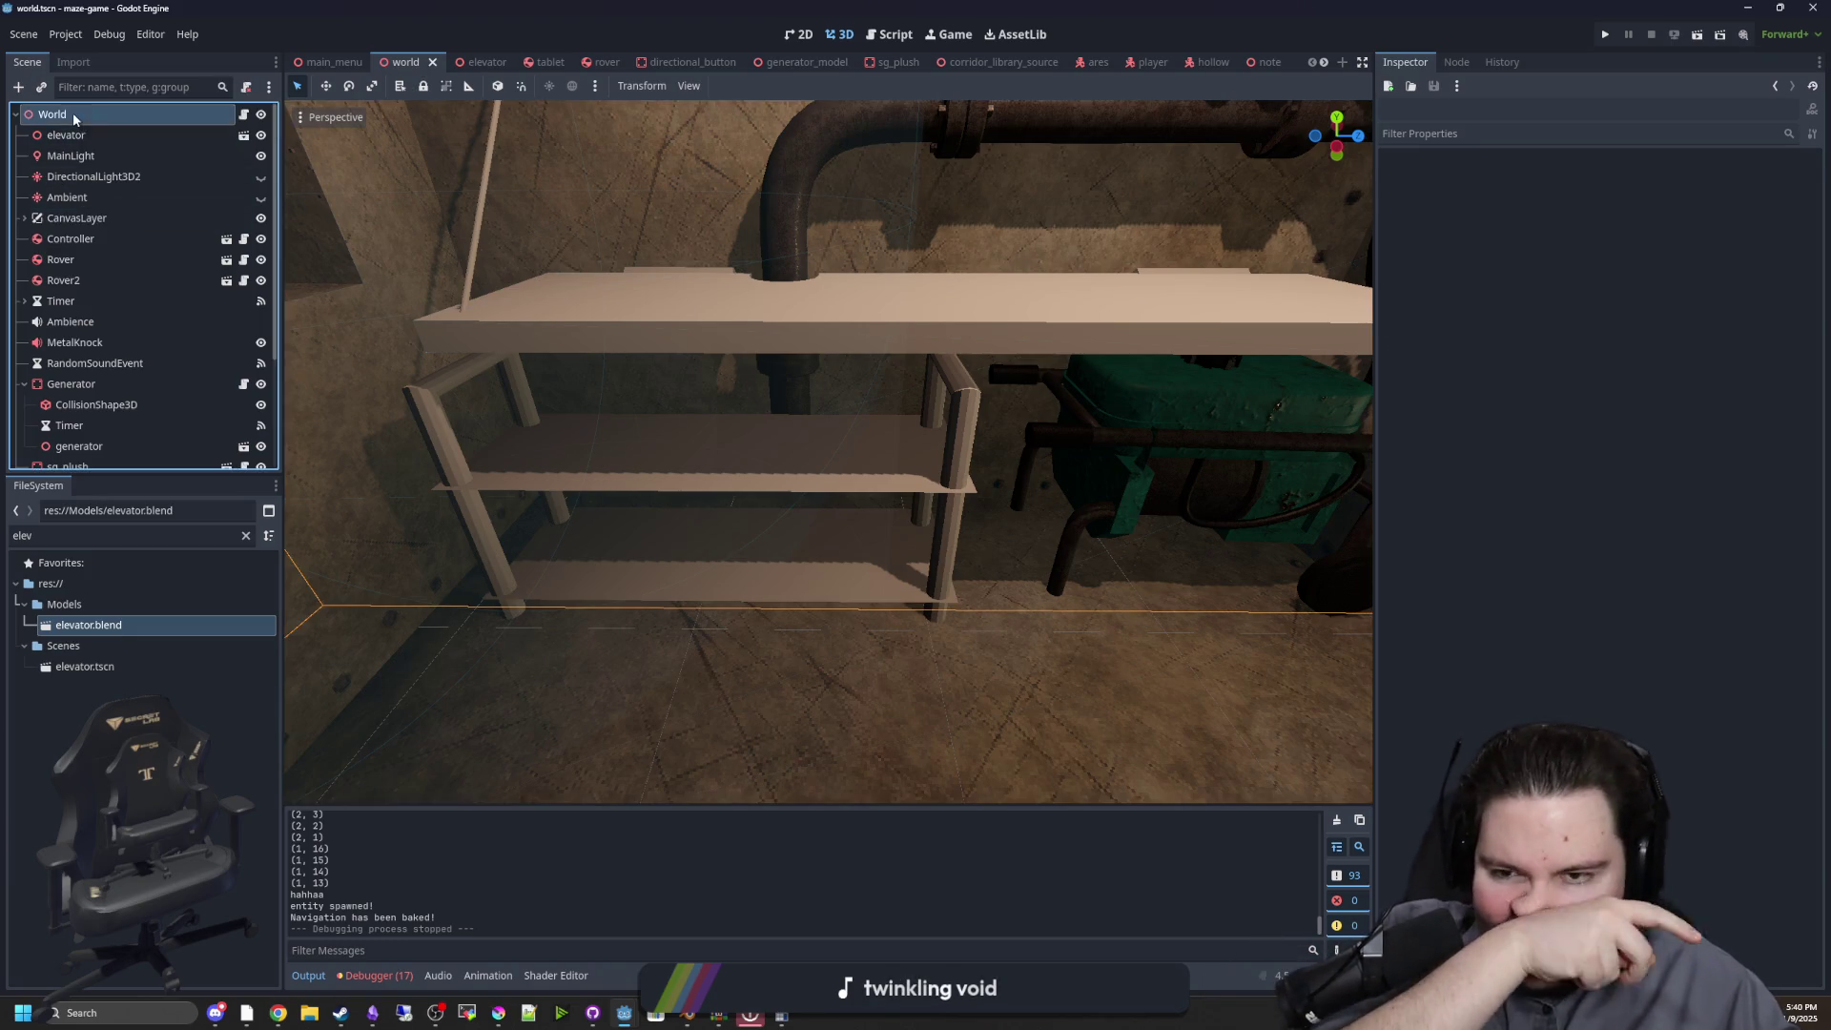
{"action": "right_click", "coordinate": [112, 117]}
{"action": "left_click", "coordinate": [175, 156]}
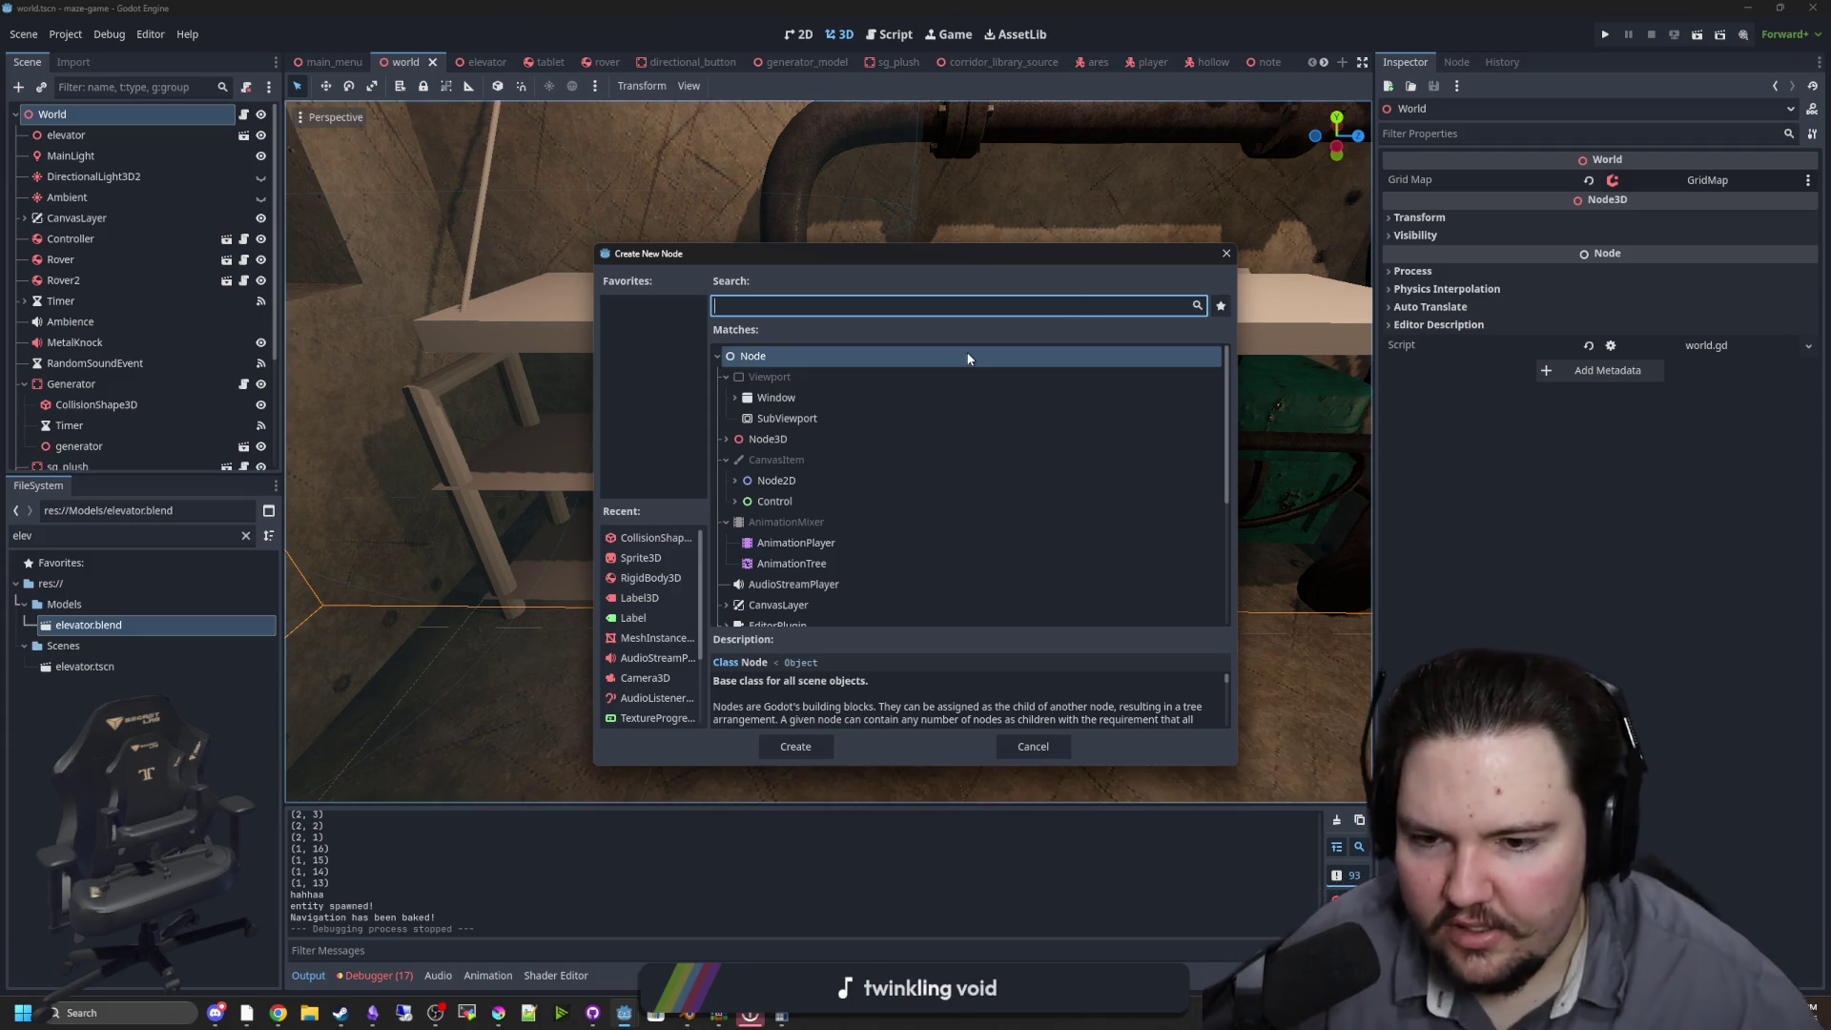
{"action": "type", "text": "interact"}
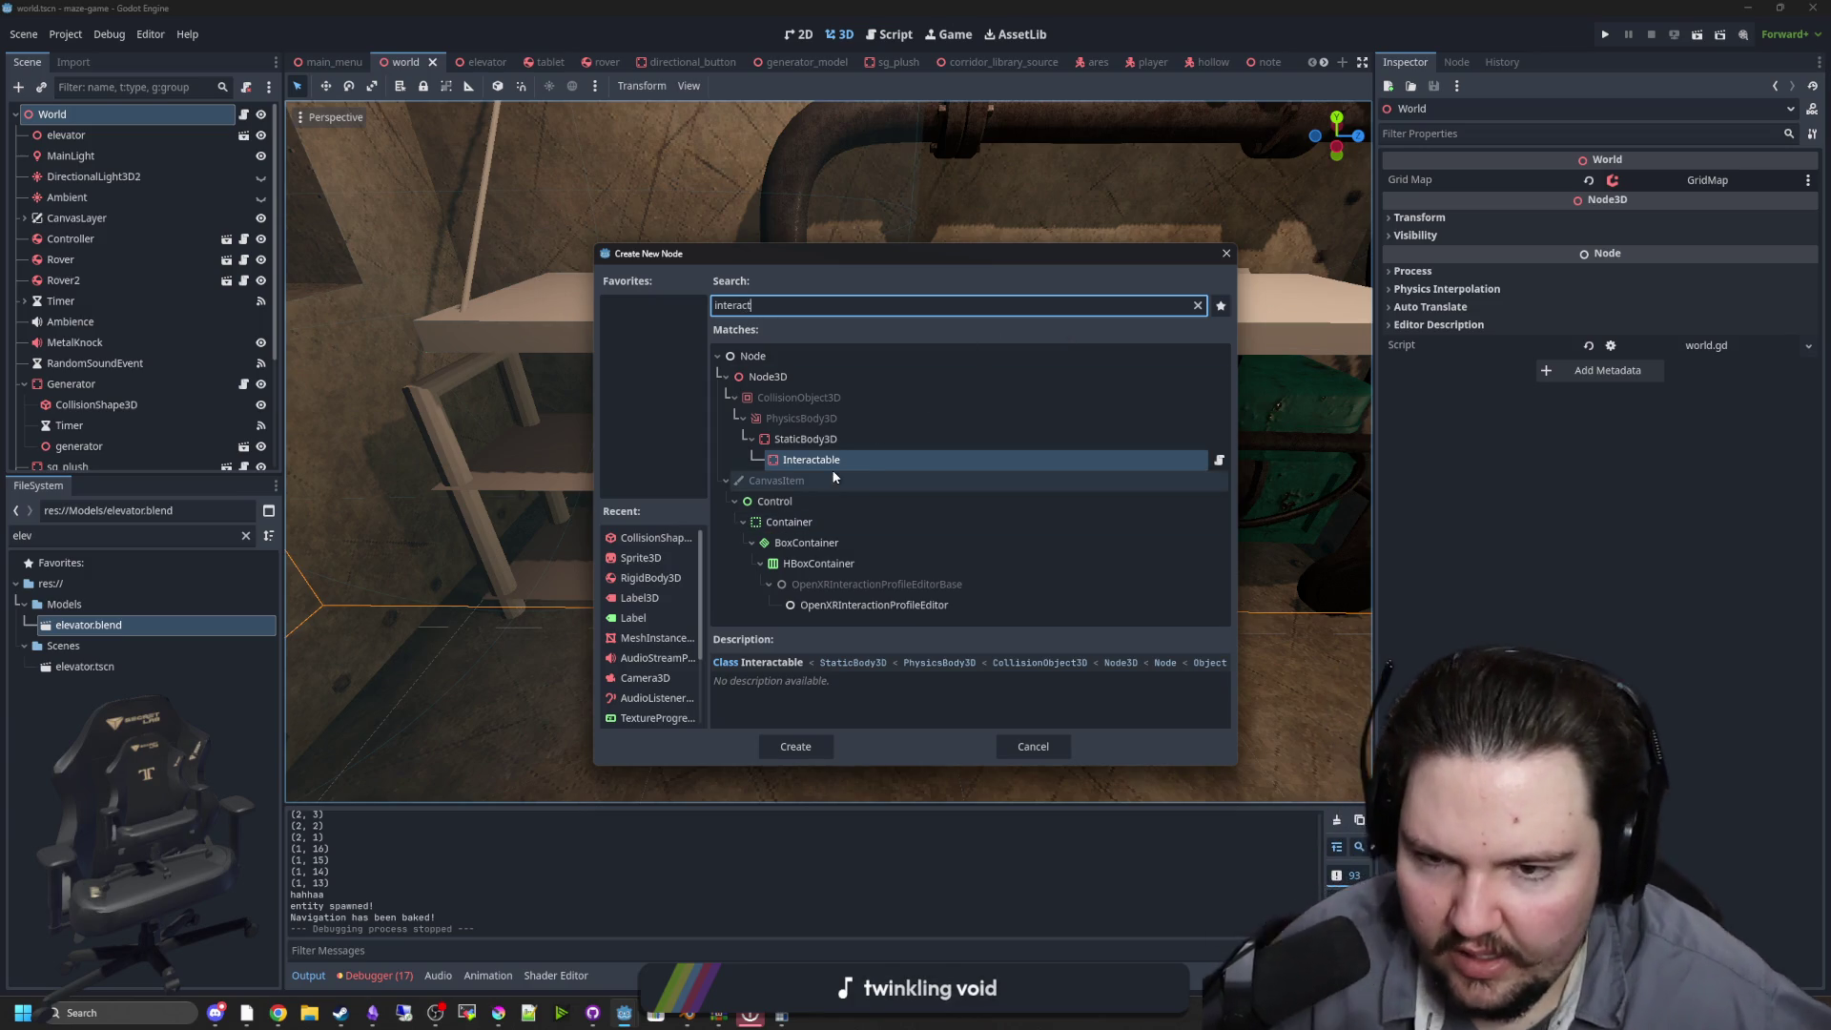
{"action": "double_click", "coordinate": [862, 459]}
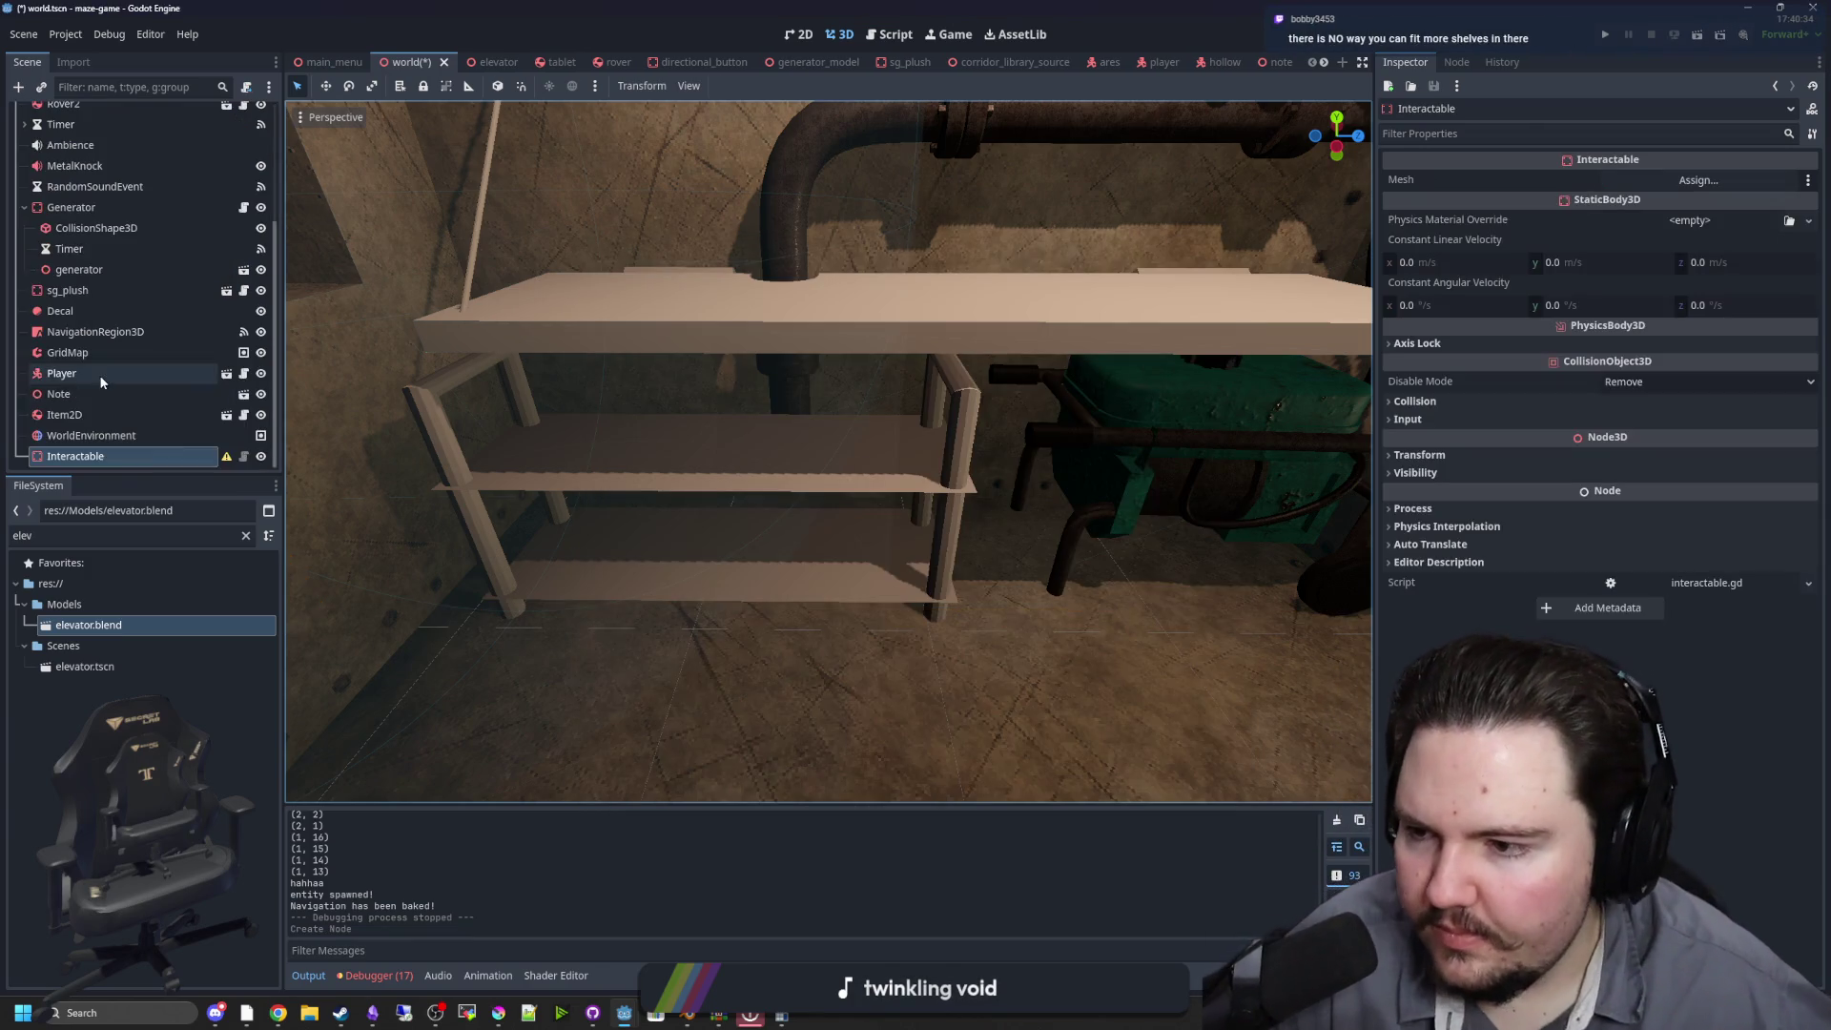
Add a Node3D and drag it into place just below WorldEnvironment
{"action": "right_click", "coordinate": [99, 436]}
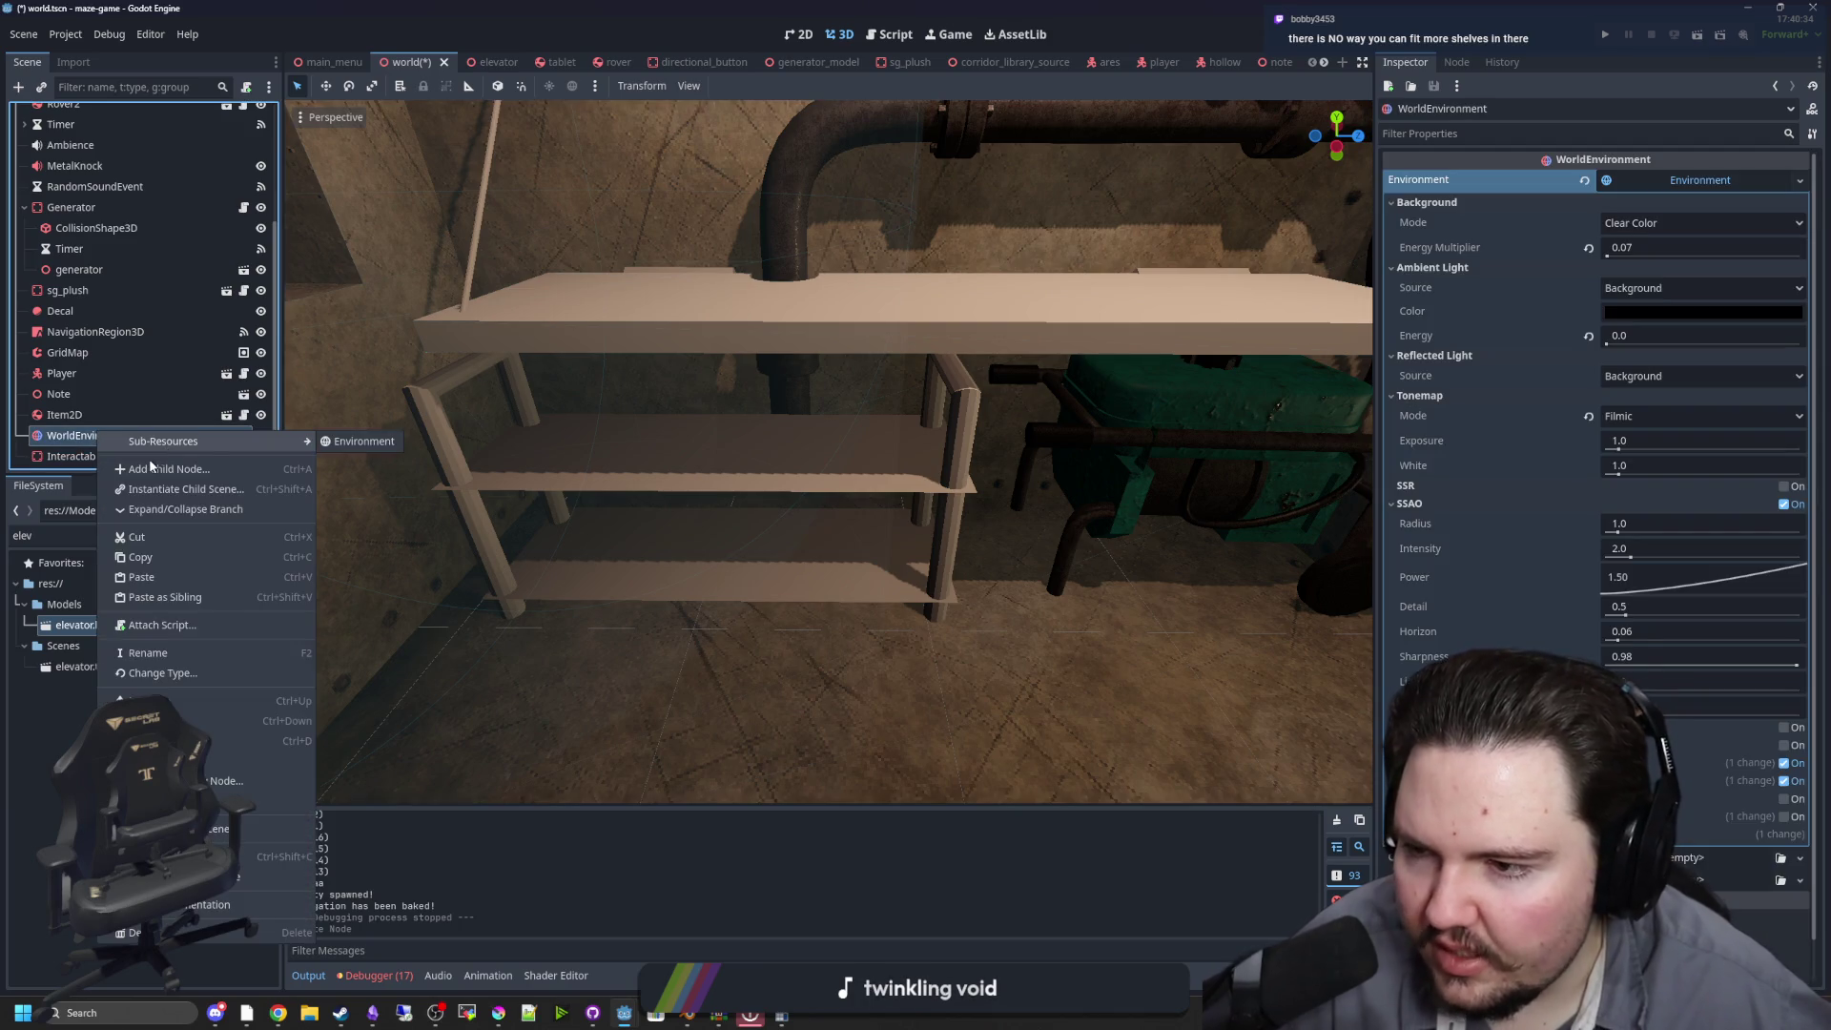
{"action": "left_click", "coordinate": [144, 469]}
{"action": "type", "text": "node3d"}
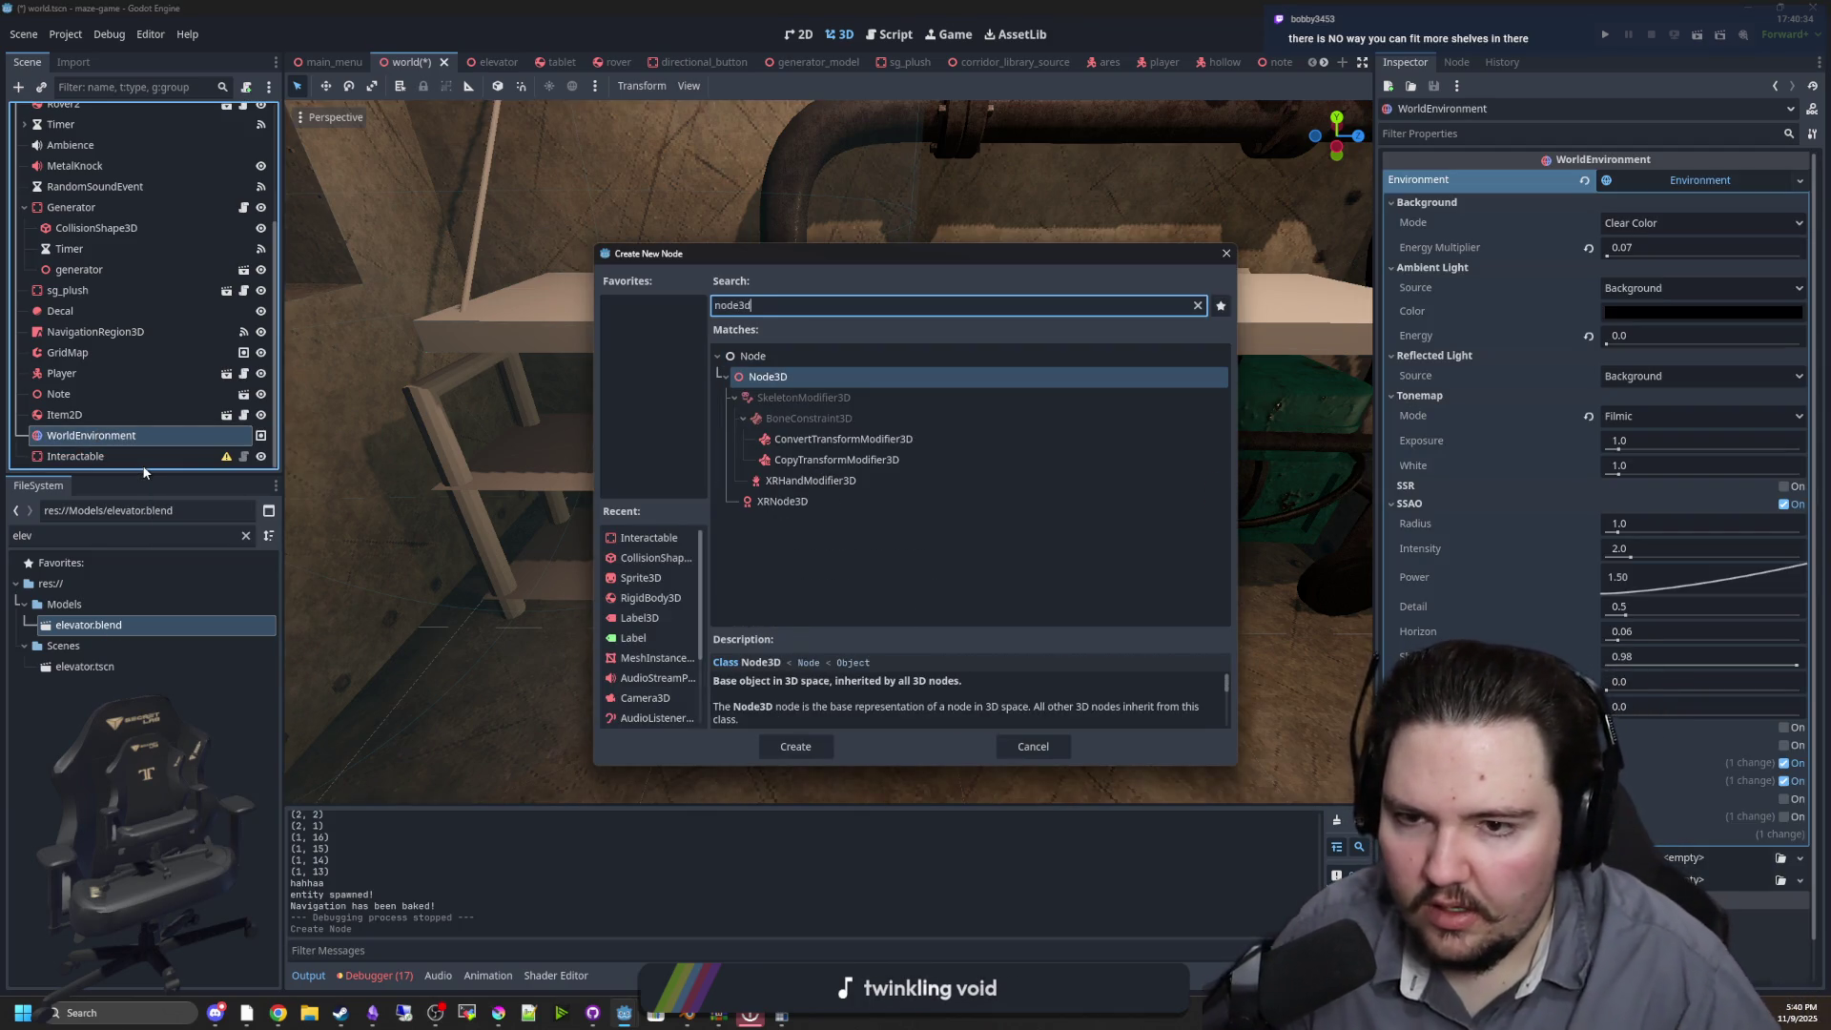
{"action": "double_click", "coordinate": [769, 381]}
{"action": "scroll", "coordinate": [88, 452], "scroll_direction": "down", "scroll_amount": 1}
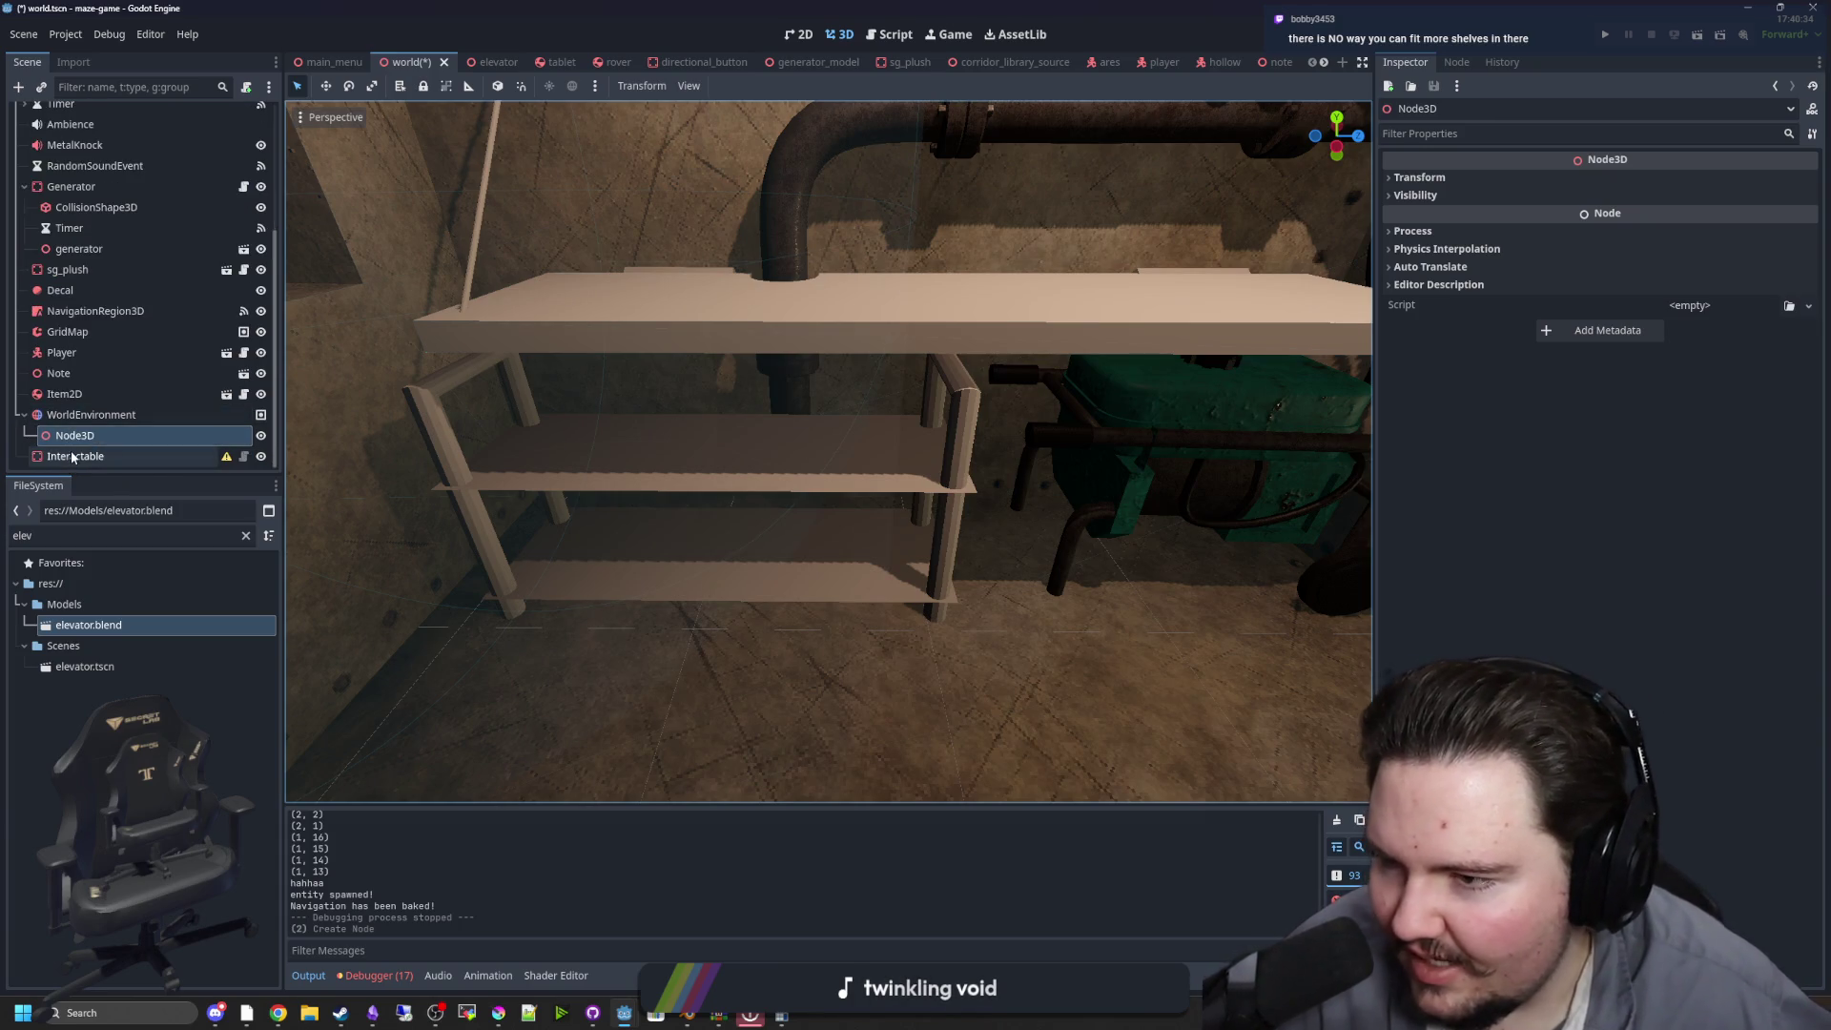
{"action": "left_click_drag", "start_coordinate": [67, 435], "coordinate": [53, 406]}
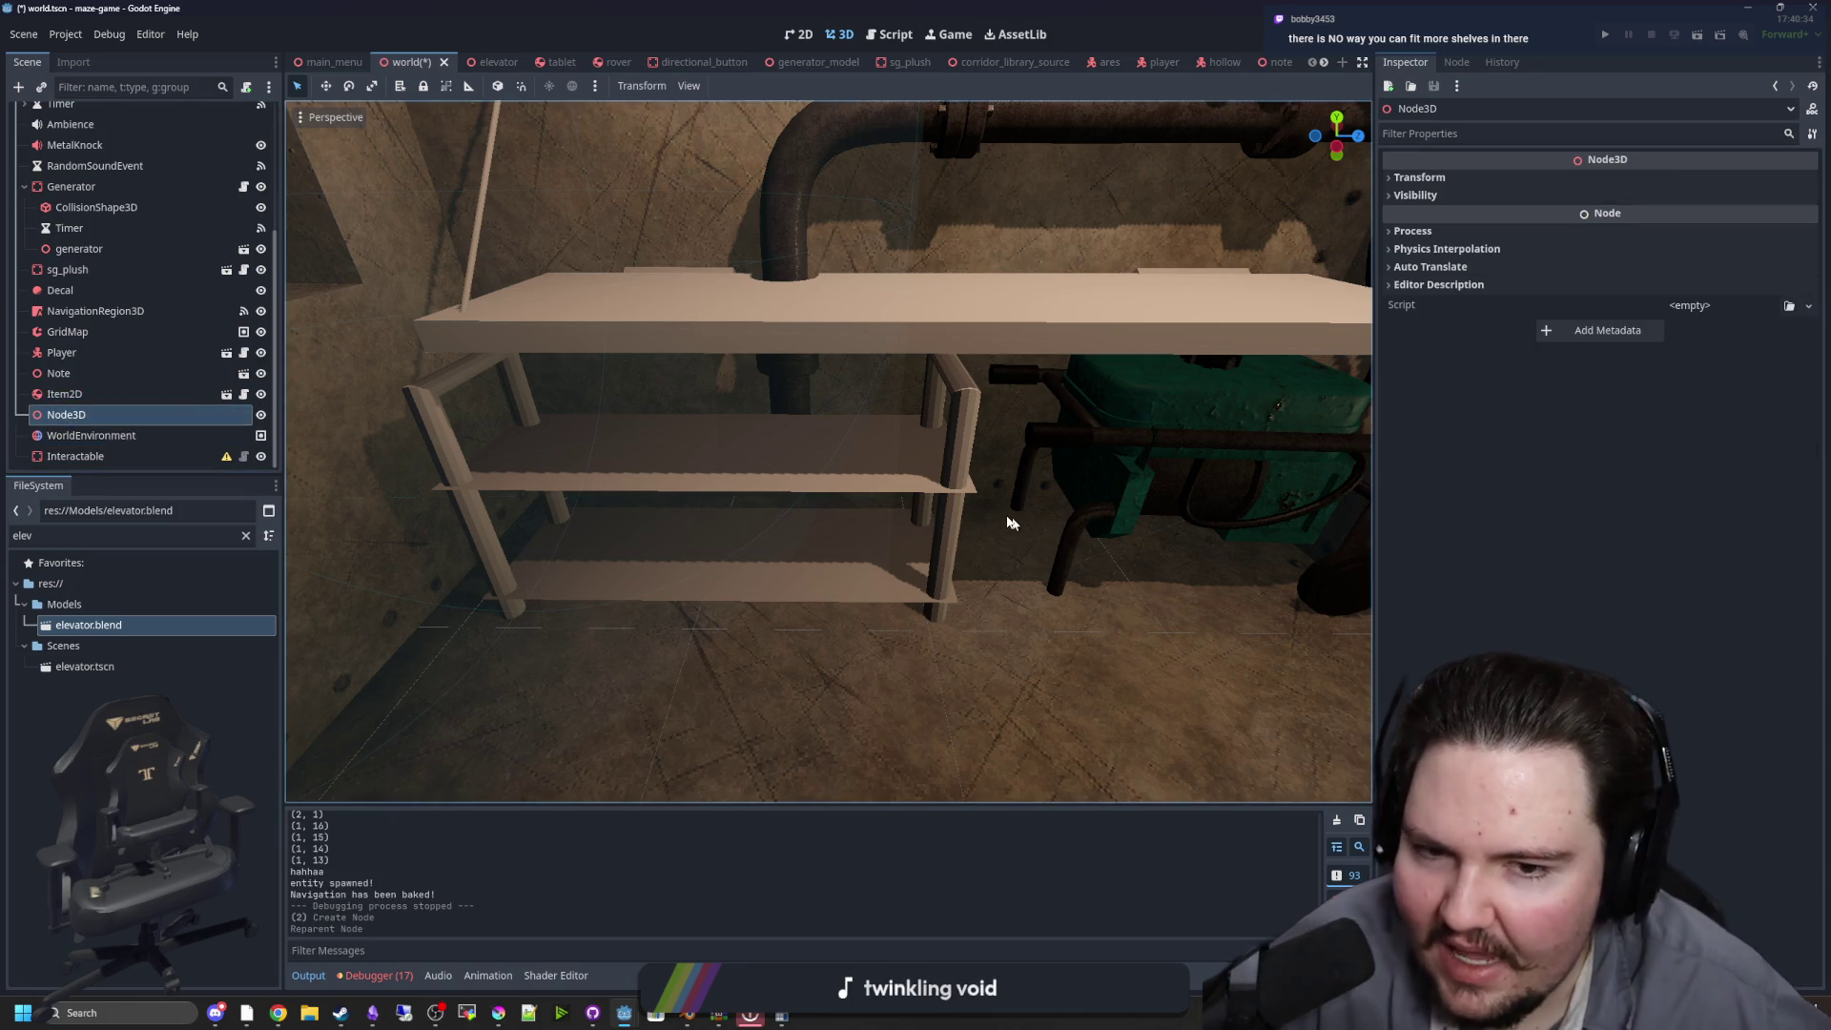
{"action": "mouse_move", "coordinate": [1012, 523]}
{"action": "left_mouse_down"}
{"action": "mouse_move", "coordinate": [871, 487]}
{"action": "mouse_move", "coordinate": [1055, 494]}
{"action": "mouse_move", "coordinate": [725, 453]}
{"action": "left_mouse_up"}
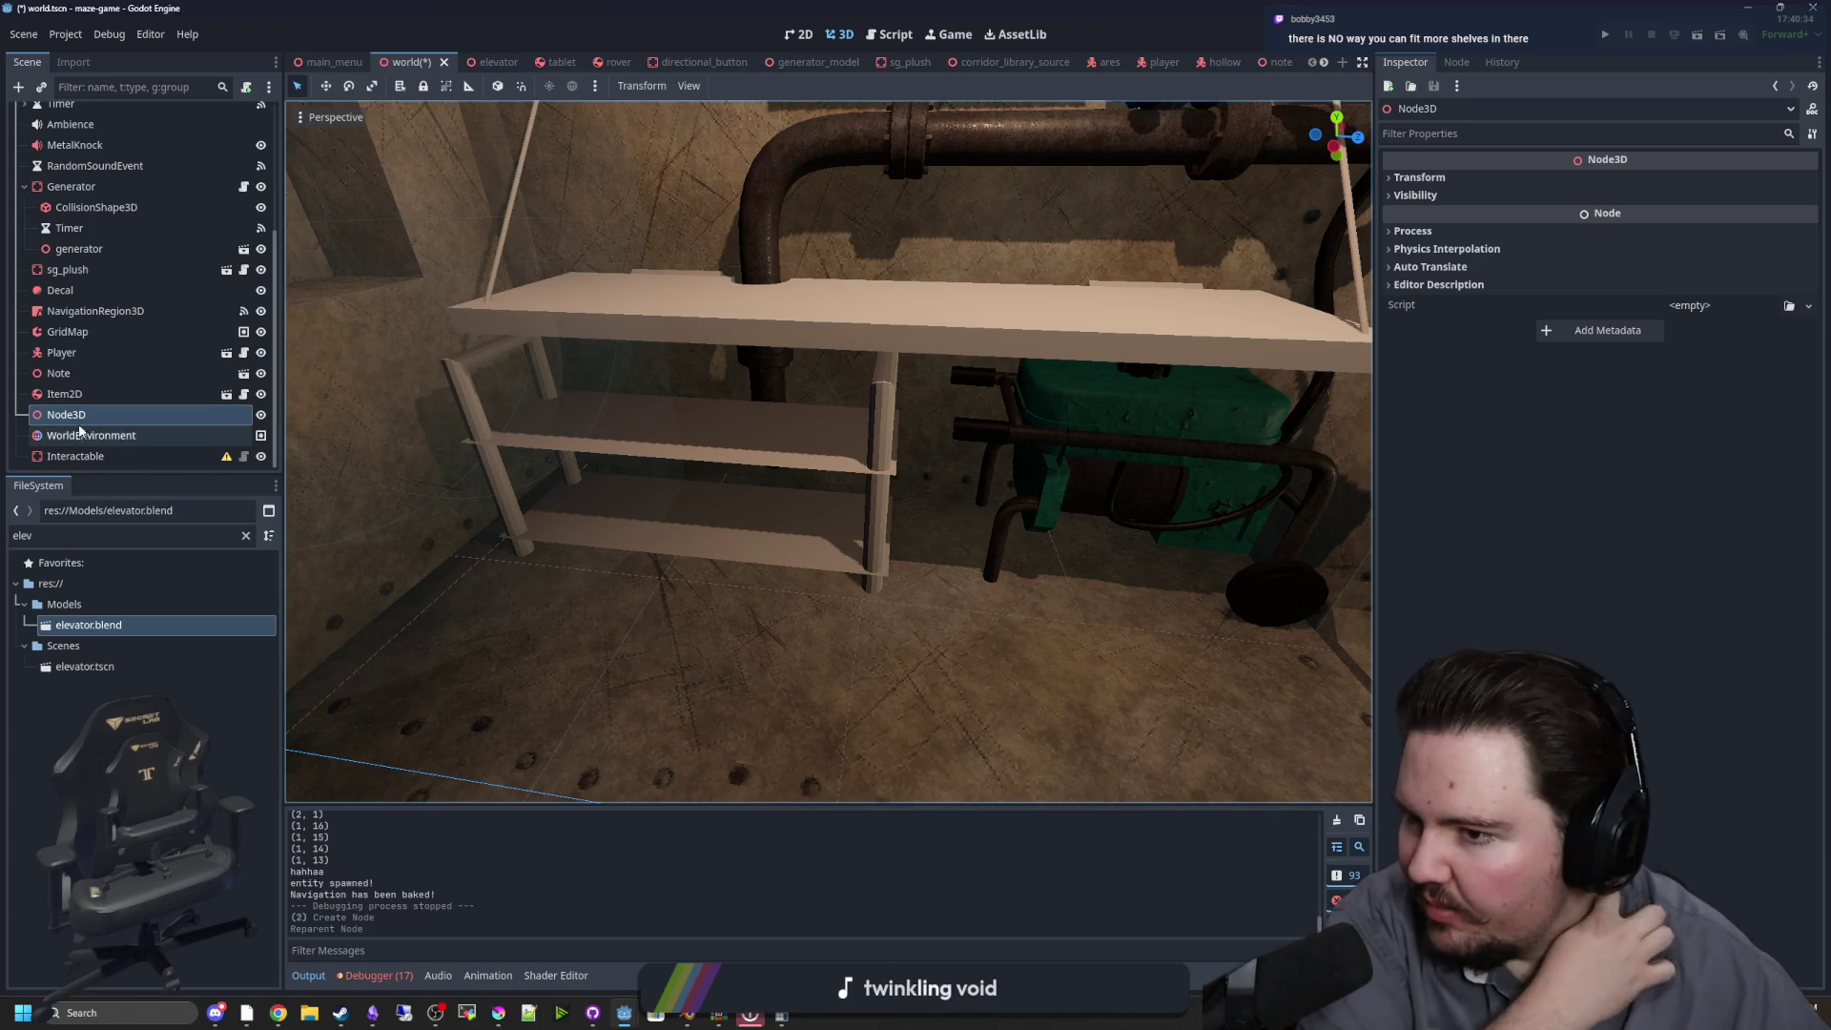
{"action": "mouse_move", "coordinate": [80, 420]}
{"action": "left_mouse_down"}
{"action": "mouse_move", "coordinate": [76, 456]}
{"action": "mouse_move", "coordinate": [100, 435]}
{"action": "mouse_move", "coordinate": [82, 462]}
{"action": "mouse_move", "coordinate": [81, 436]}
{"action": "left_mouse_up"}
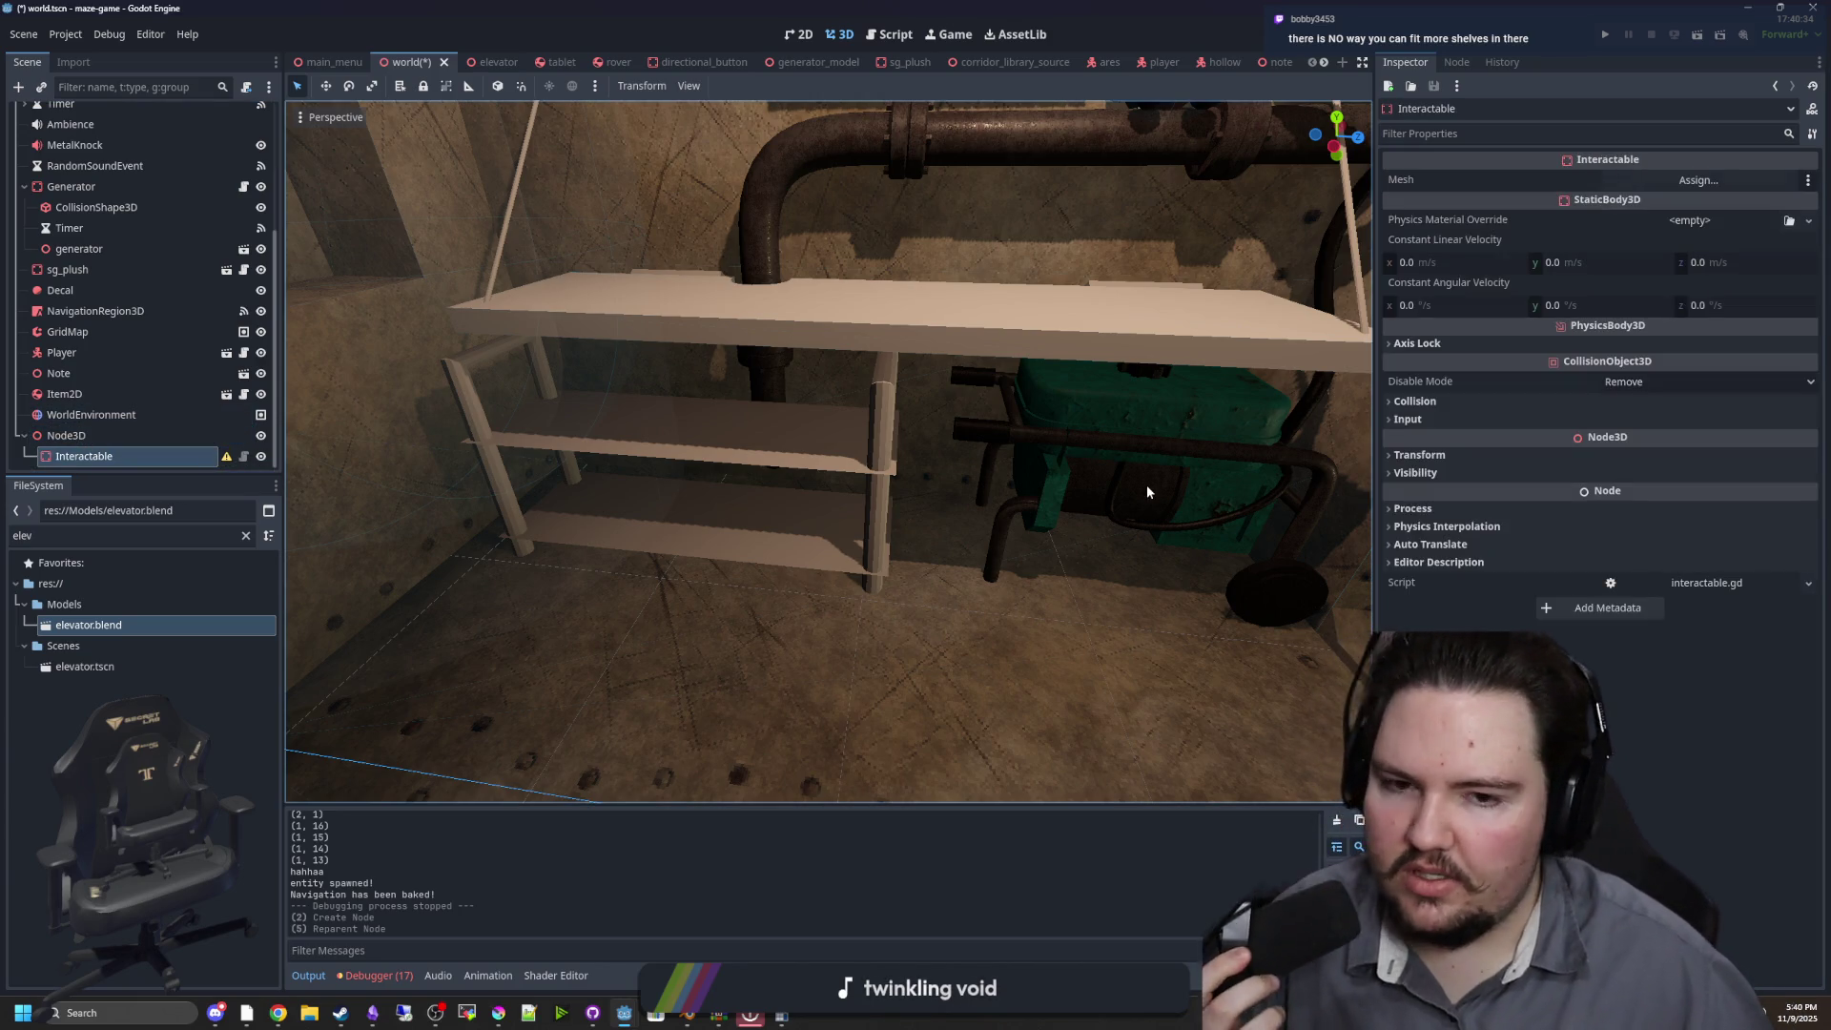
Rename the Interactable node to Slot1 and move it onto the shelf's middle level
{"action": "left_click", "coordinate": [88, 454]}
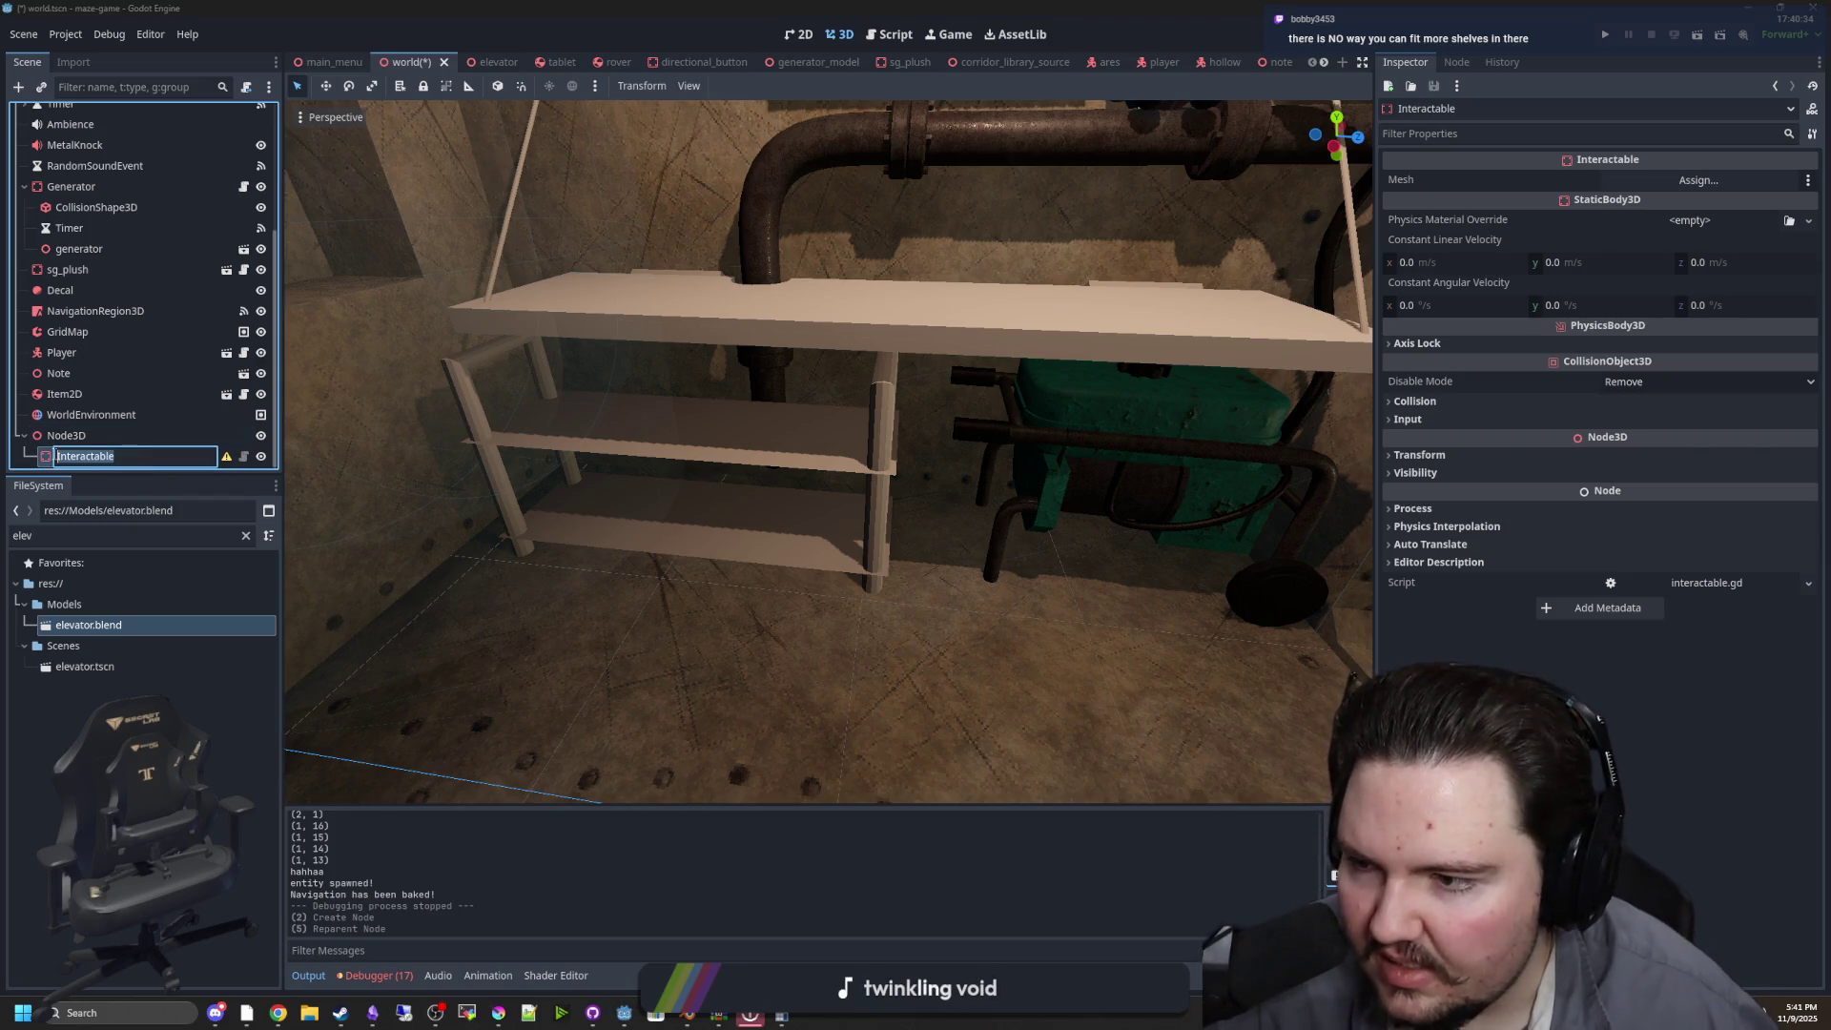
{"action": "type", "text": "slot"}
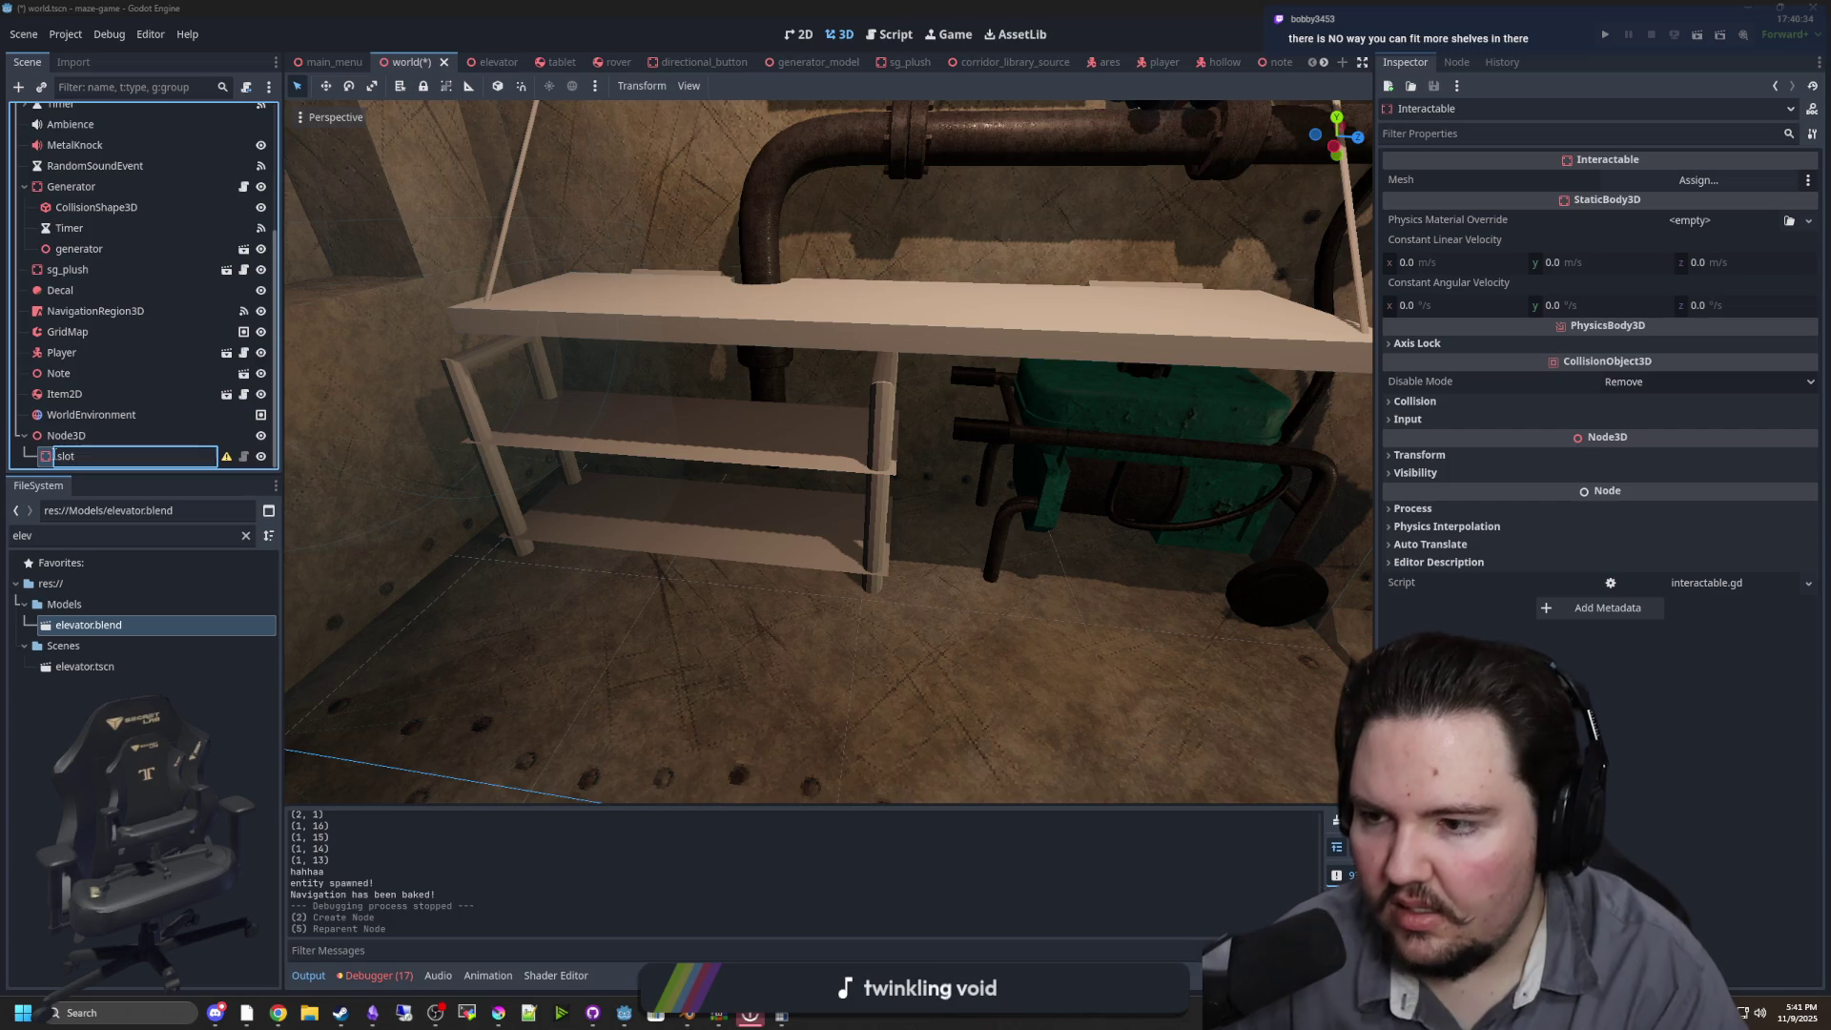
{"action": "type", "text": "lot1"}
{"action": "key", "text": "Return"}
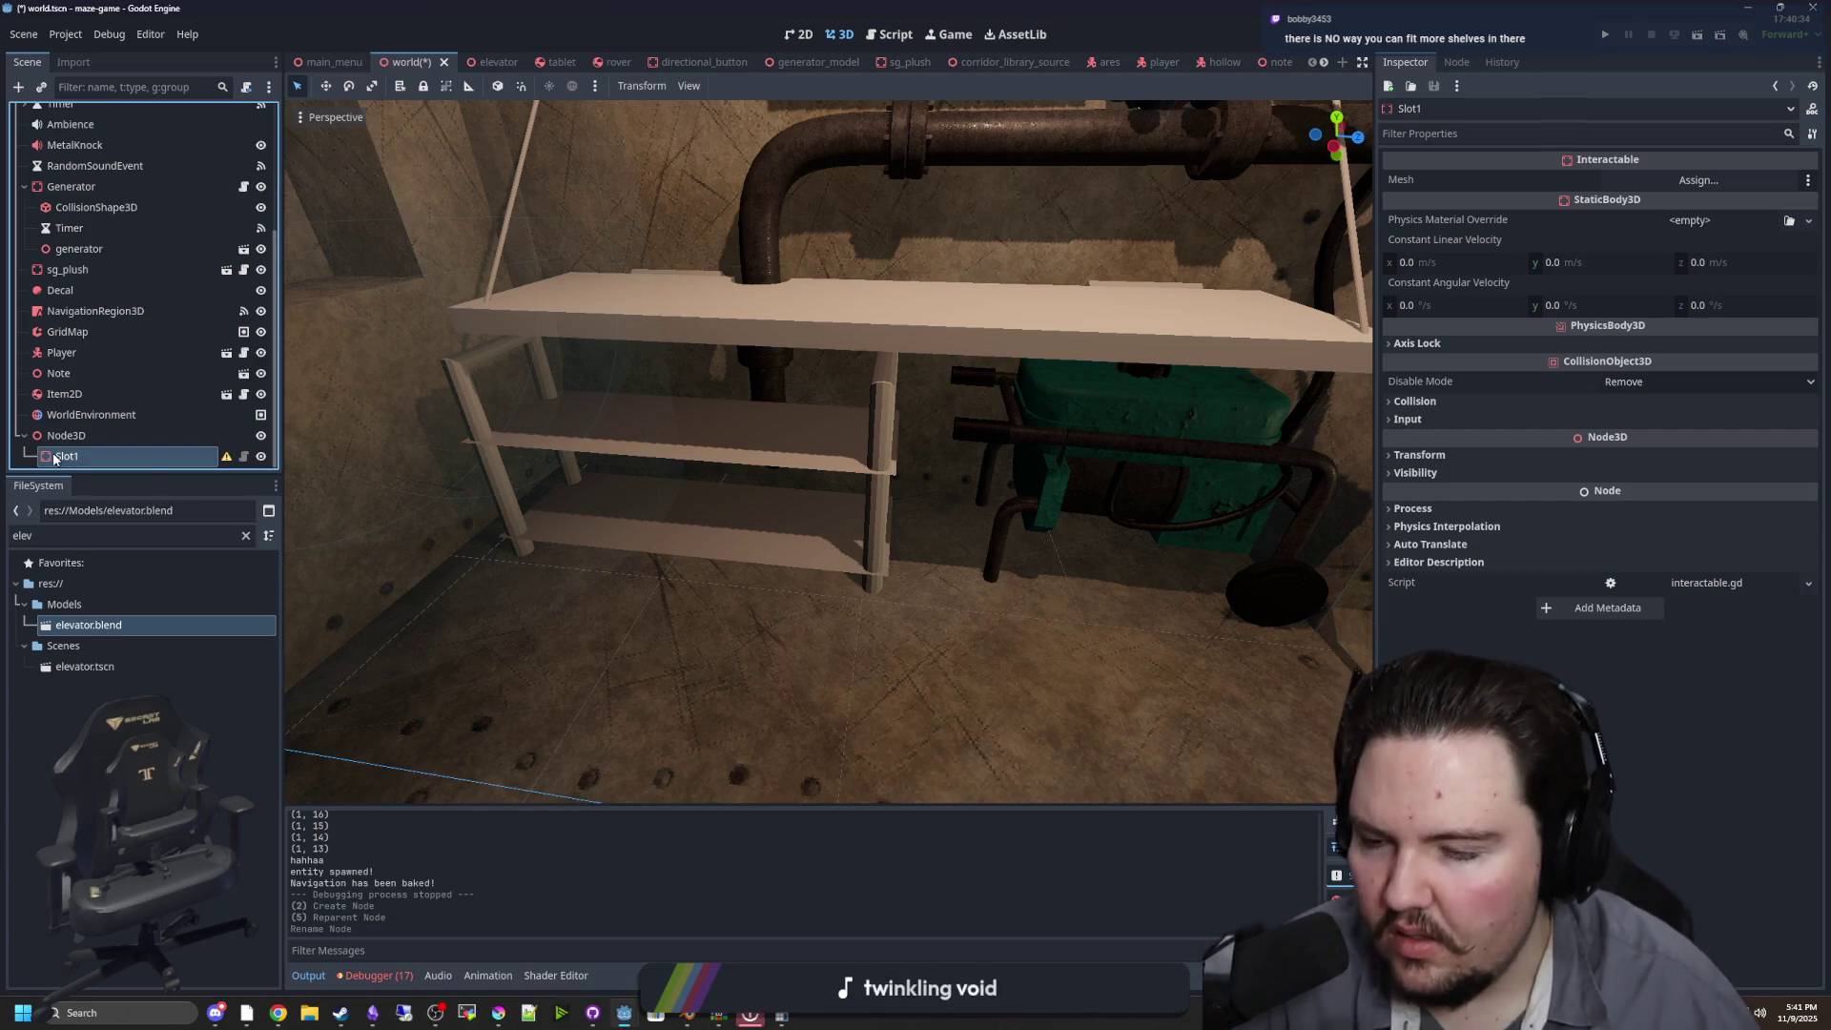
{"action": "key", "text": "f"}
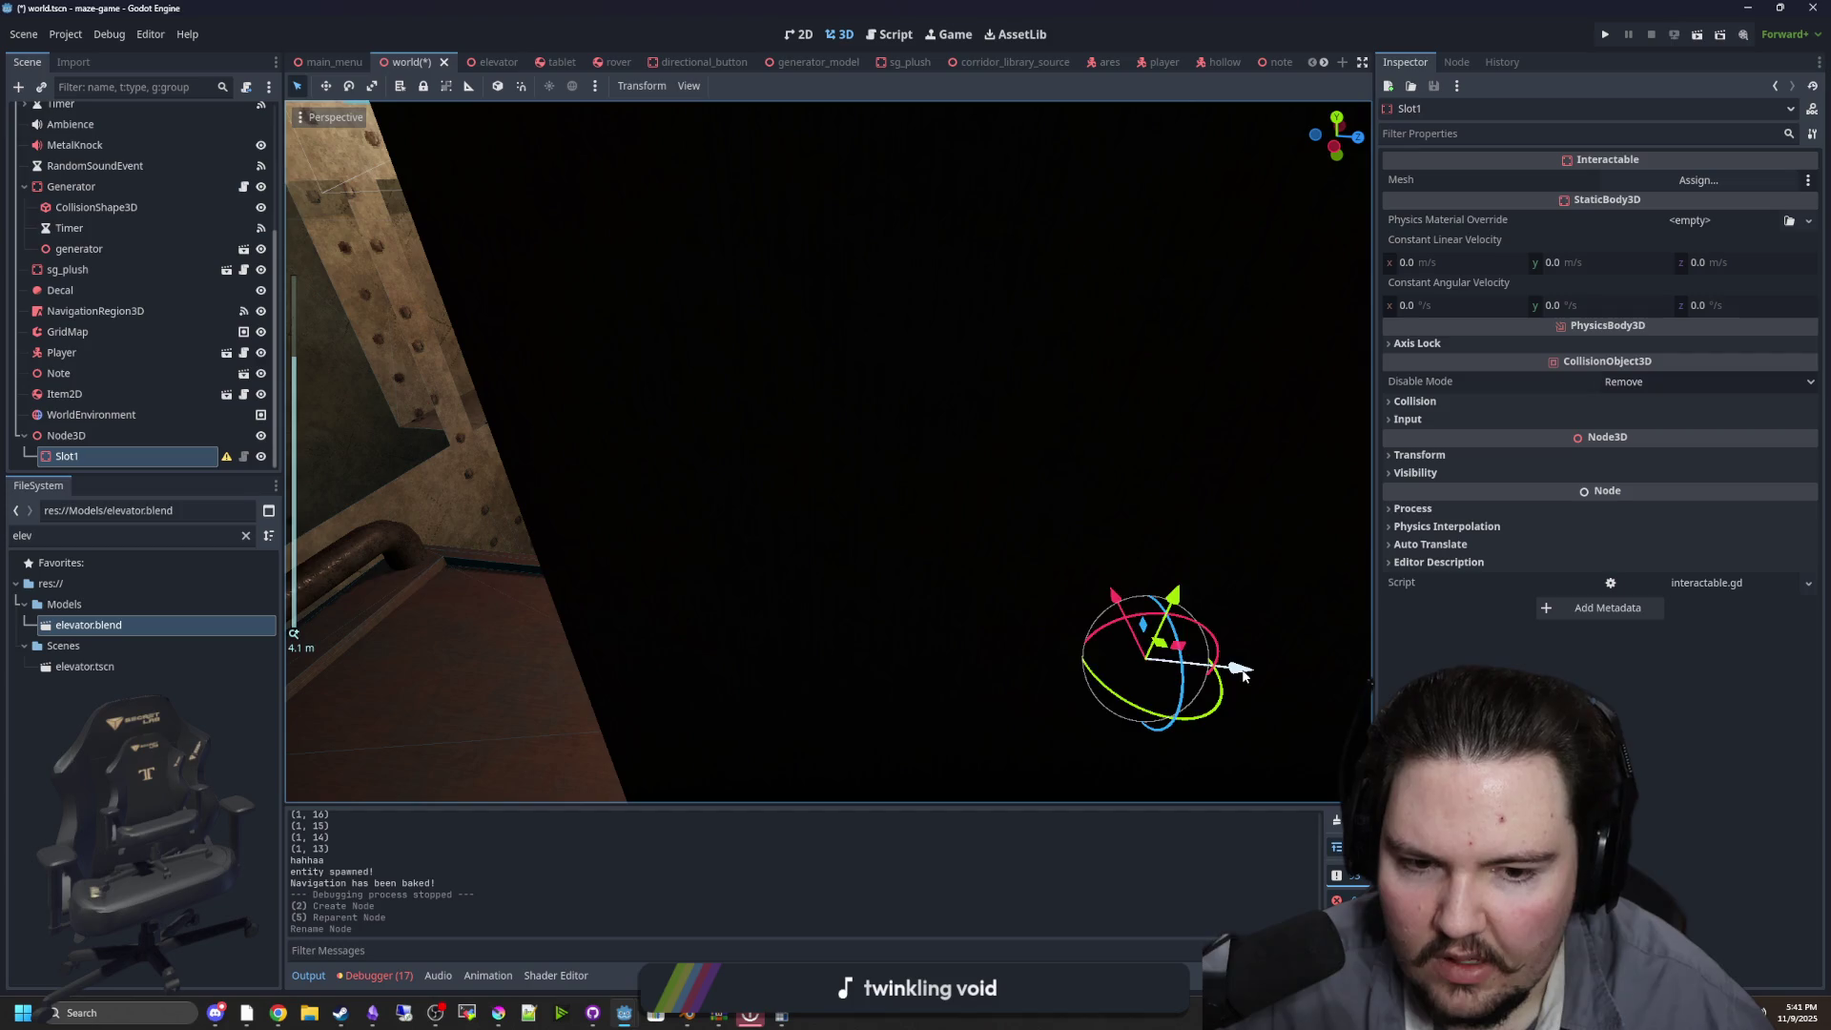
{"action": "mouse_move", "coordinate": [1239, 674]}
{"action": "left_mouse_down"}
{"action": "mouse_move", "coordinate": [727, 613]}
{"action": "mouse_move", "coordinate": [618, 560]}
{"action": "mouse_move", "coordinate": [690, 348]}
{"action": "mouse_move", "coordinate": [754, 312]}
{"action": "left_mouse_up"}
{"action": "scroll", "coordinate": [749, 462], "scroll_direction": "up", "scroll_amount": 3}
{"action": "scroll", "coordinate": [667, 430], "scroll_direction": "up", "scroll_amount": 3}
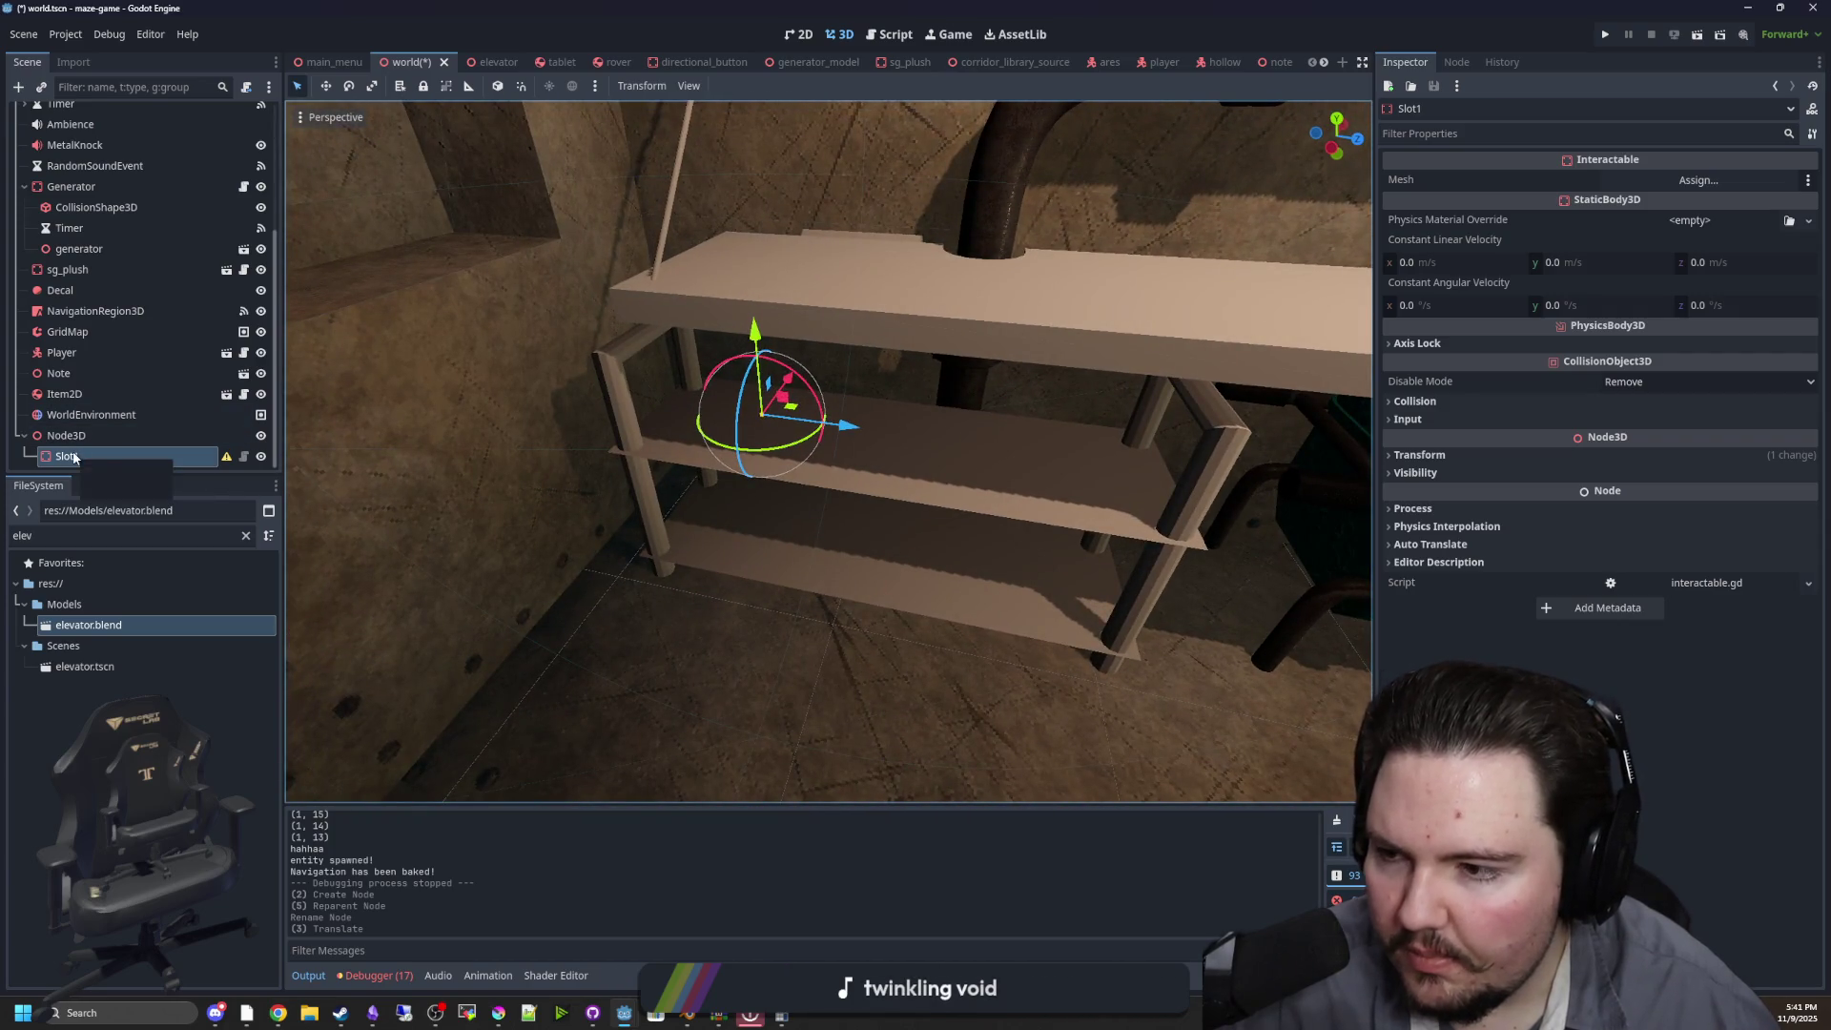
Rename Slot1 to ItemSlot and choose Save Branch as Scene
{"action": "double_click", "coordinate": [71, 455]}
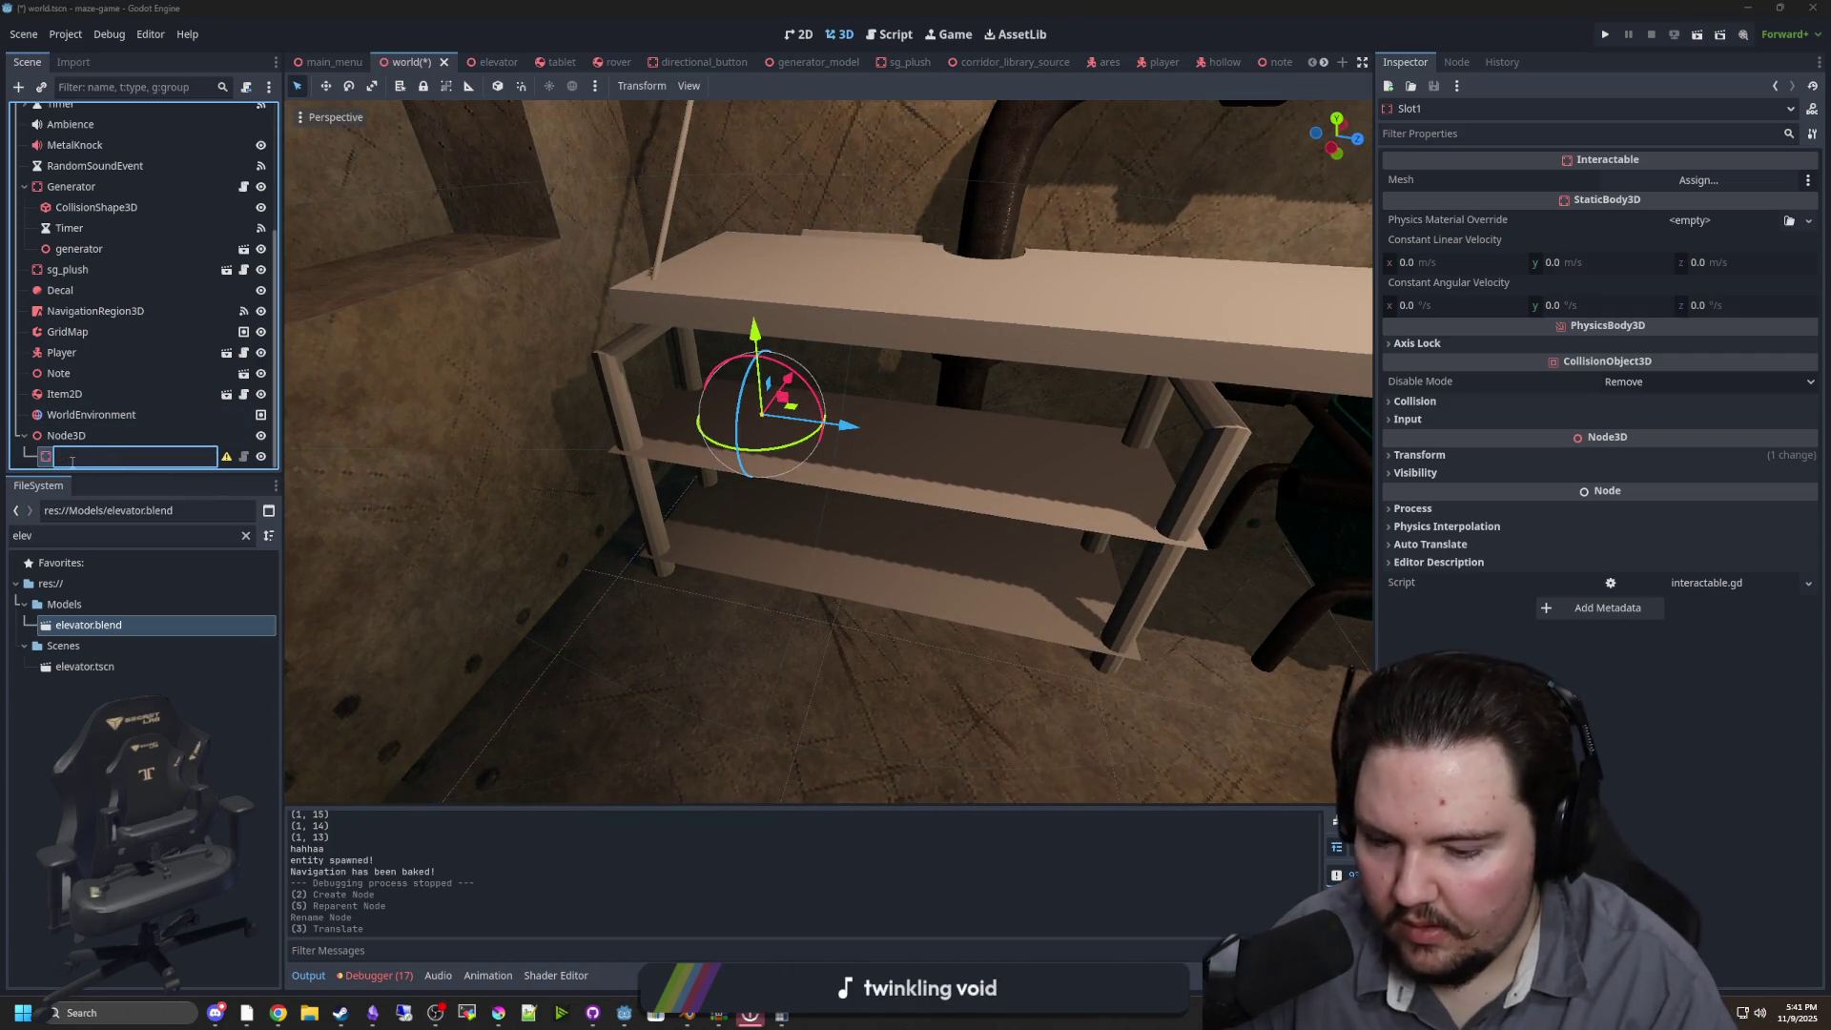
{"action": "type", "text": "ItemSlot"}
{"action": "key", "text": "Return"}
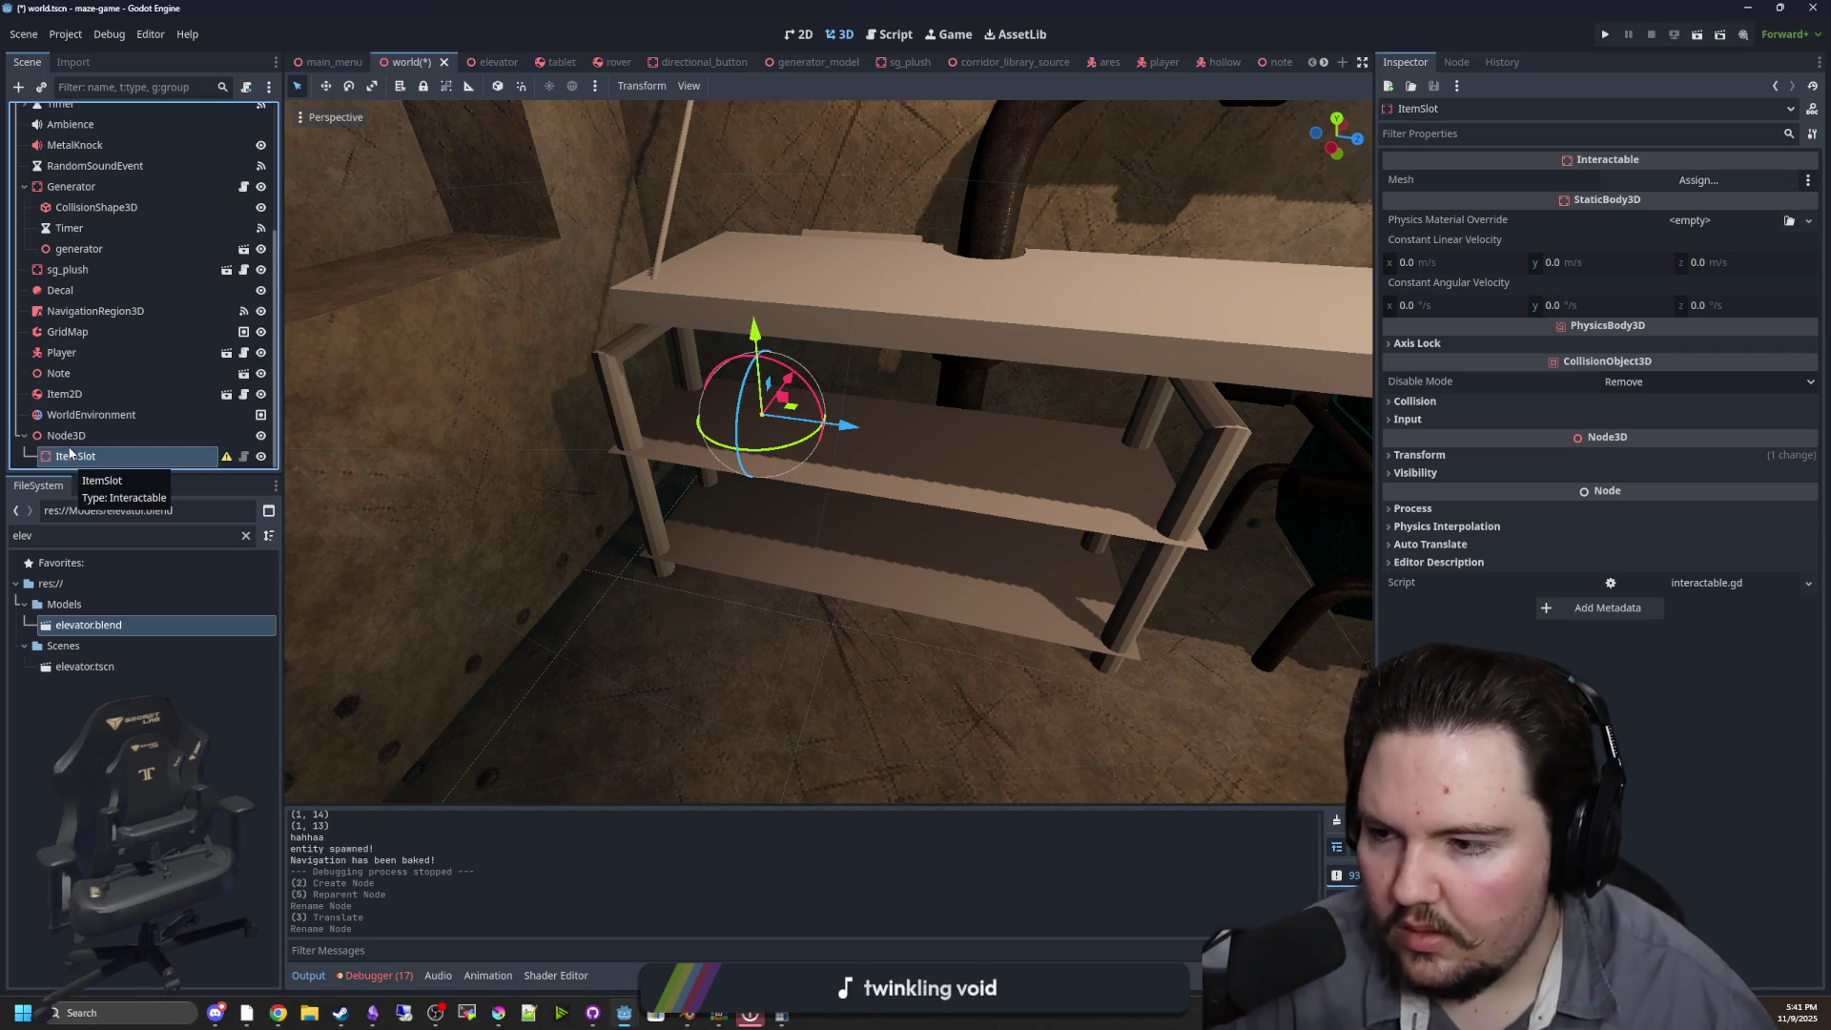
{"action": "right_click", "coordinate": [109, 456]}
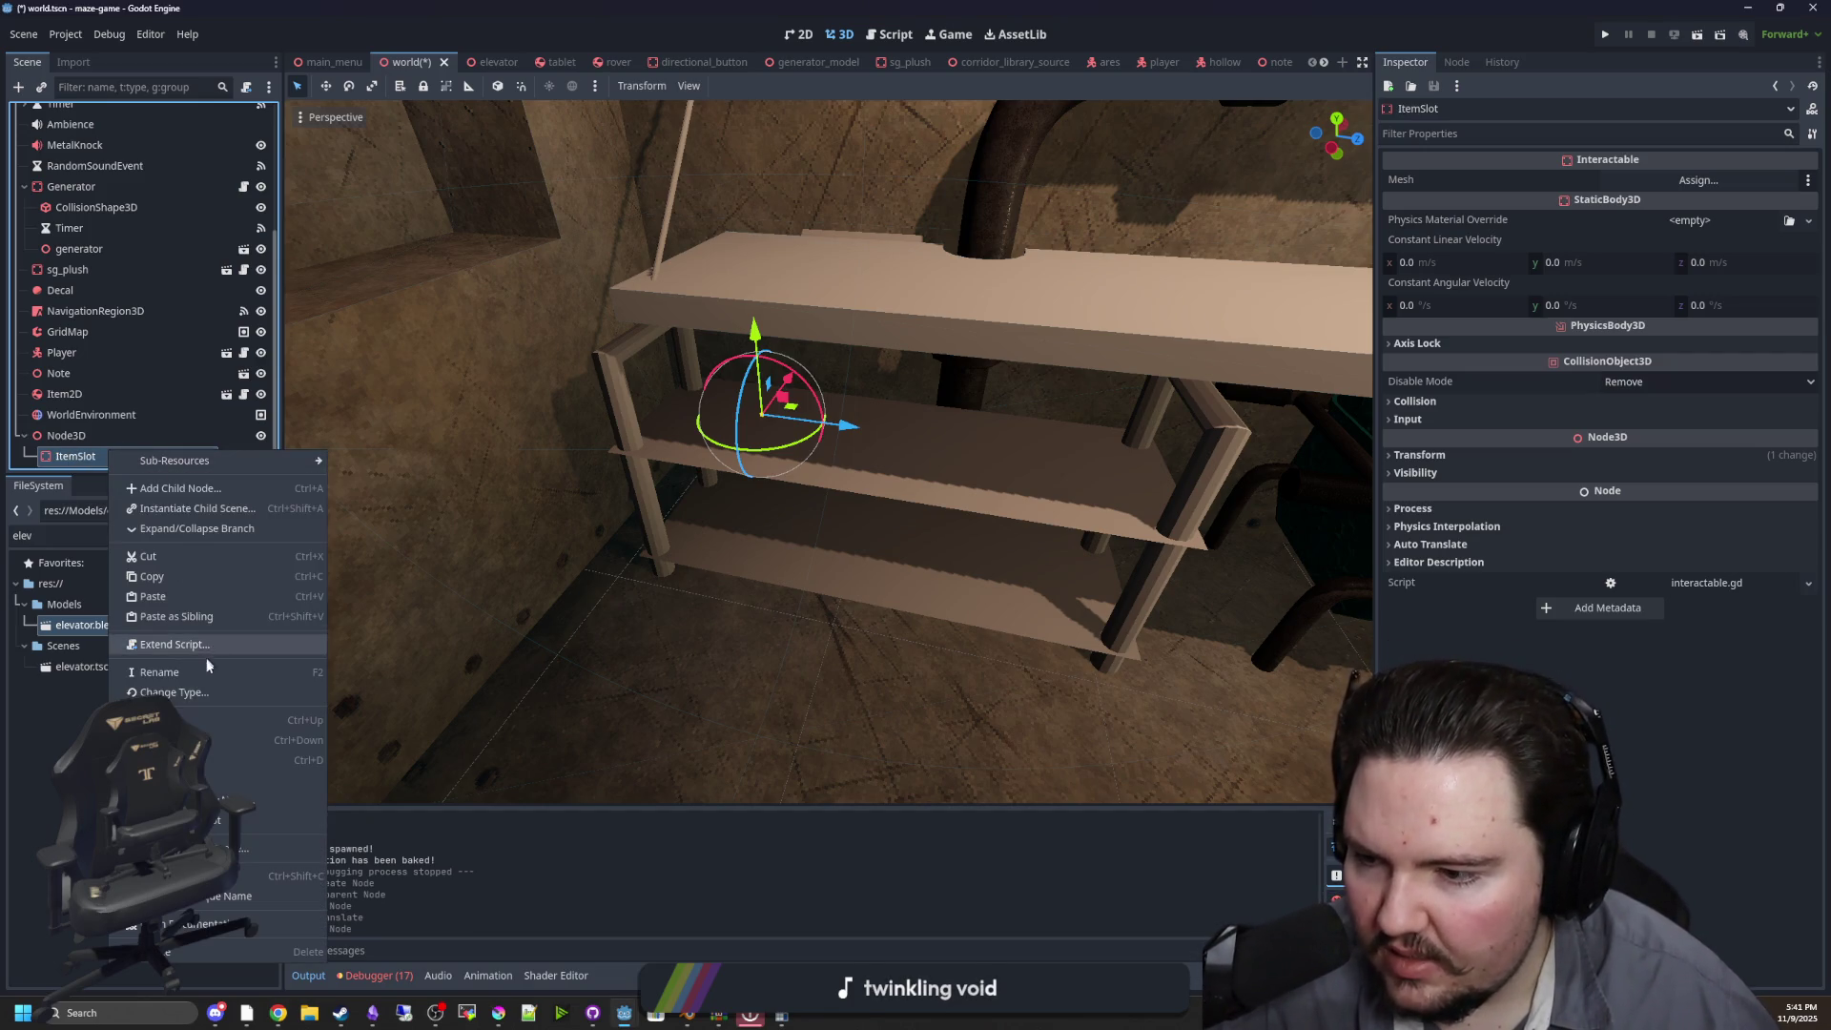
{"action": "left_click", "coordinate": [219, 848]}
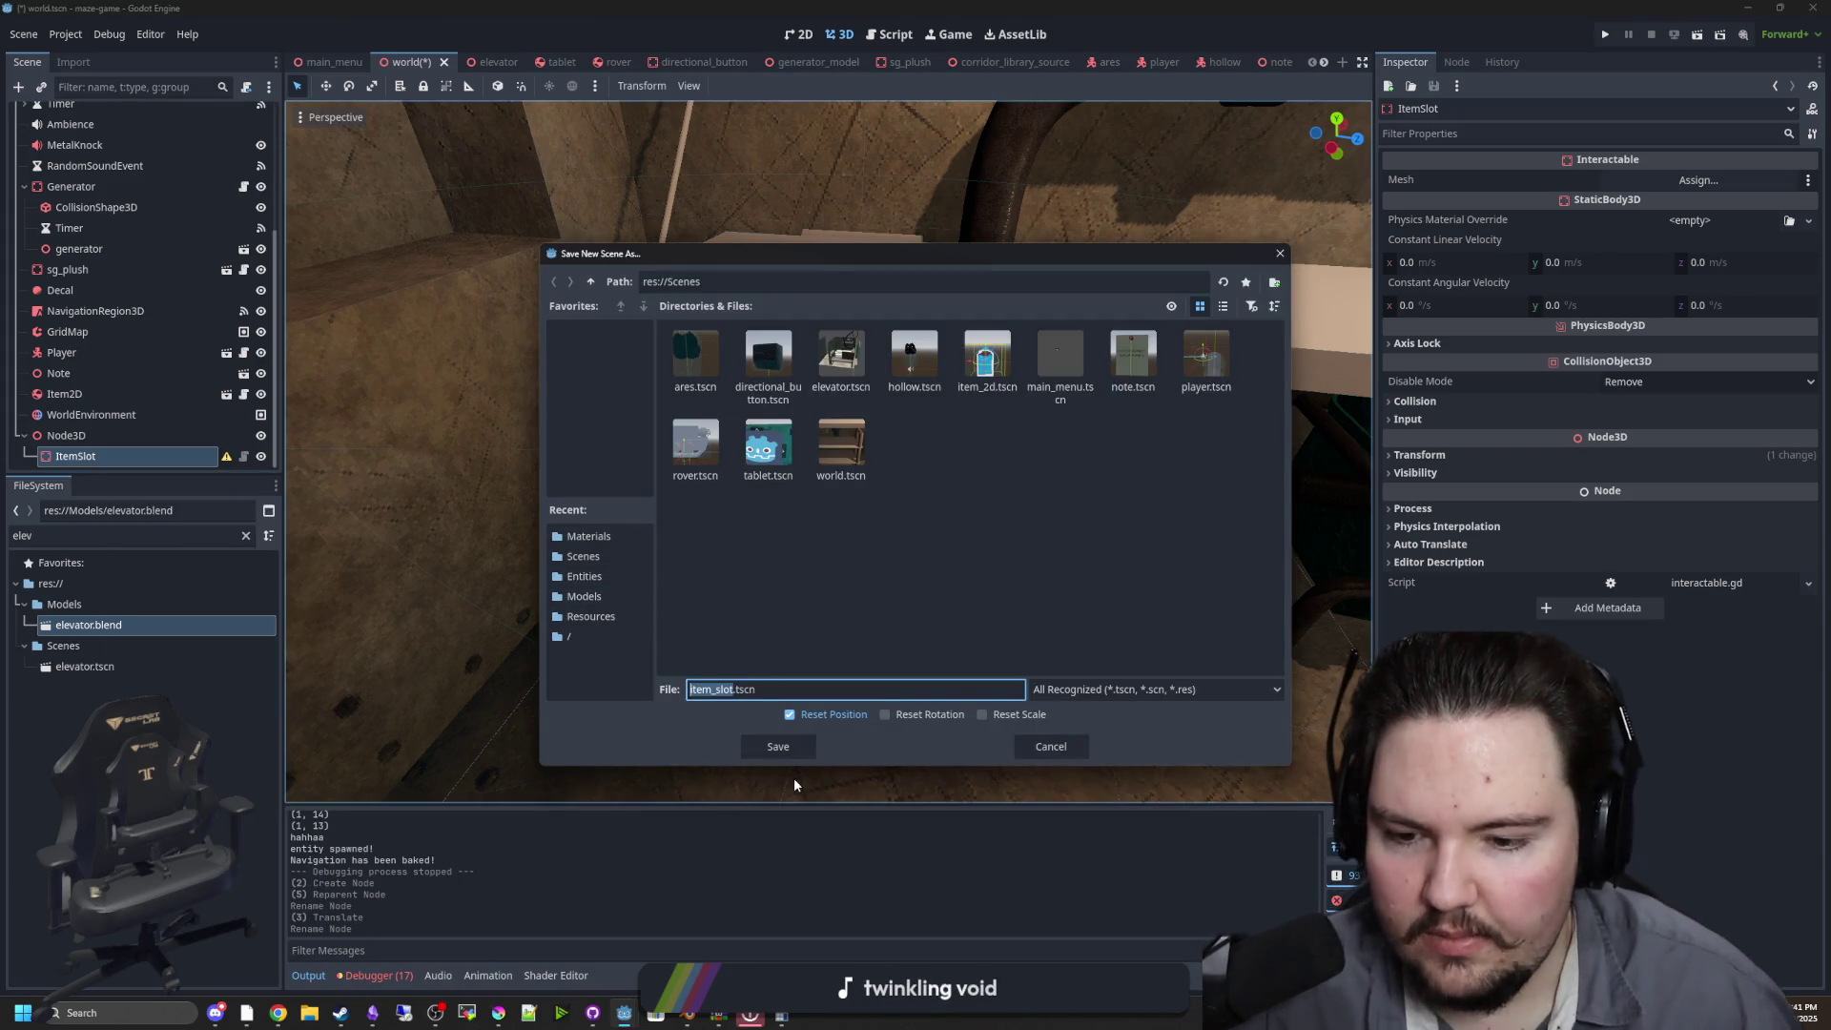
Save the branch as item_slot.tscn, open it, and add a CollisionShape3D child
{"action": "left_click", "coordinate": [778, 745]}
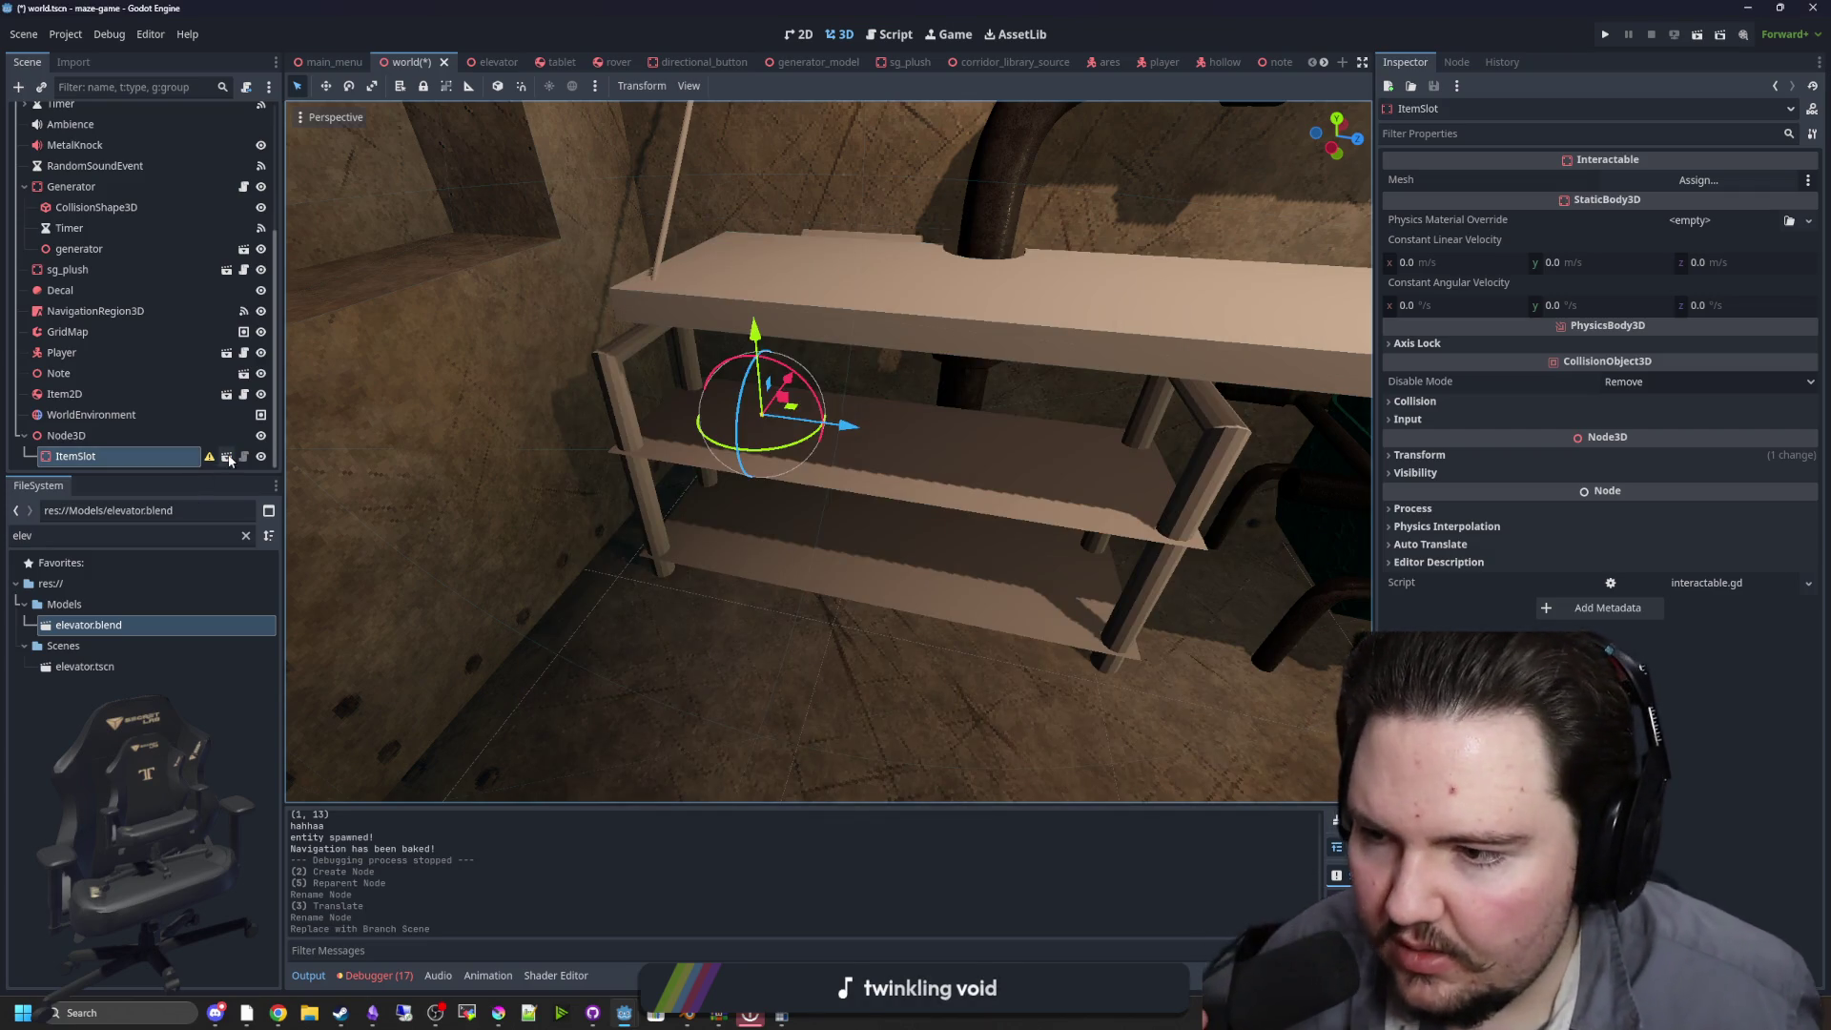
{"action": "left_click", "coordinate": [227, 456]}
{"action": "right_click", "coordinate": [122, 127]}
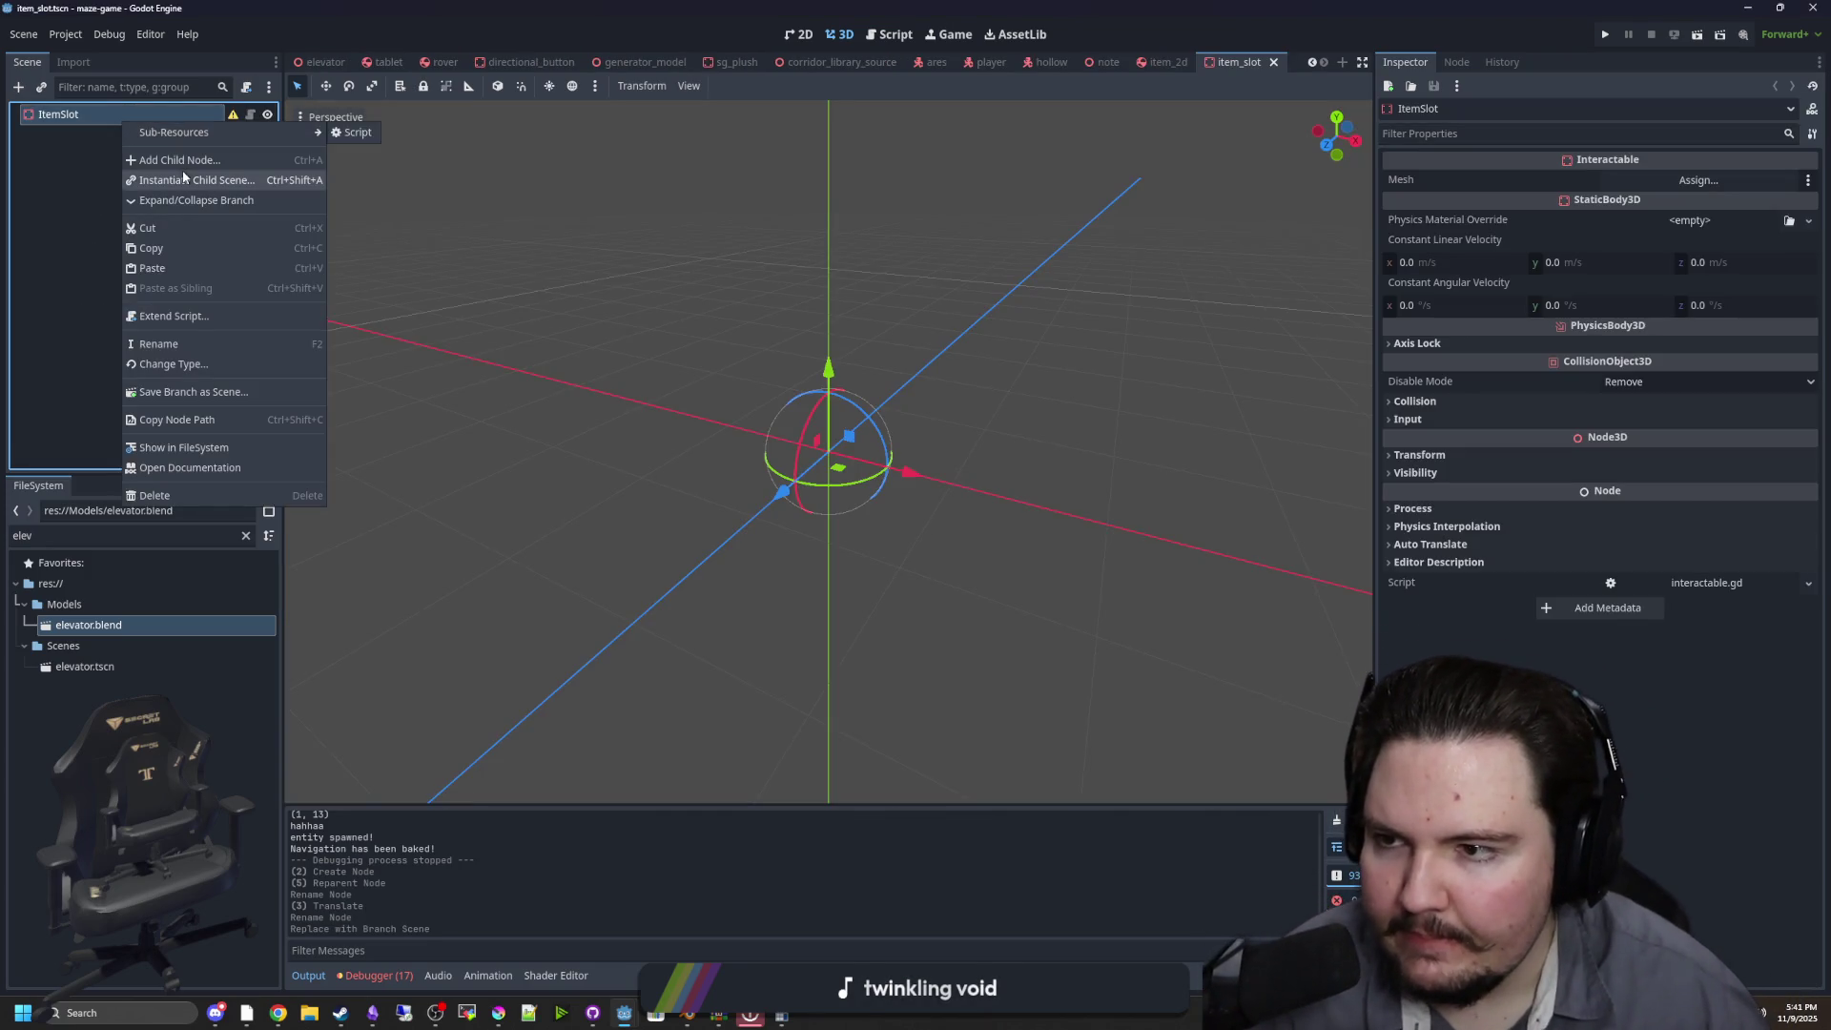
{"action": "left_click", "coordinate": [186, 162]}
{"action": "type", "text": "collision"}
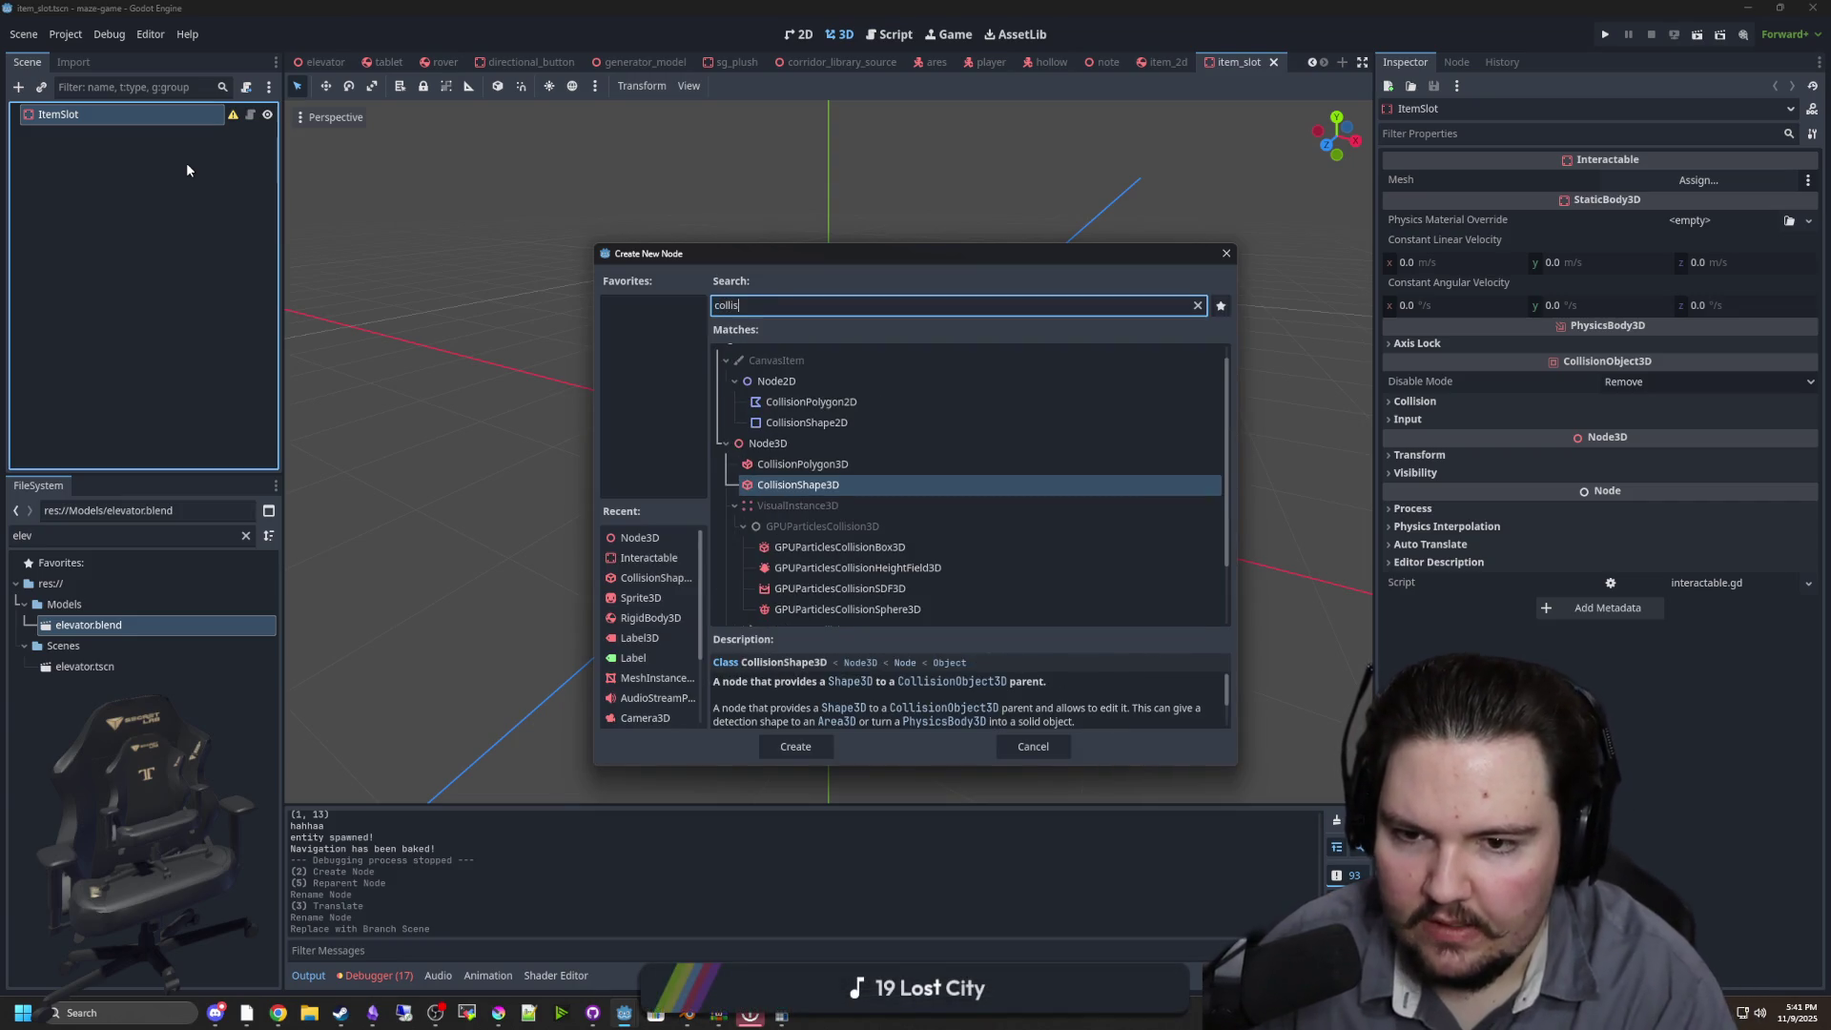
{"action": "key", "text": "Return"}
Give the collision a new BoxShape3D sized 0.5 × 0.5 × 0.5 and save the scene
{"action": "scroll", "coordinate": [653, 207], "scroll_direction": "up", "scroll_amount": 1}
{"action": "left_click_drag", "start_coordinate": [654, 207], "coordinate": [972, 374]}
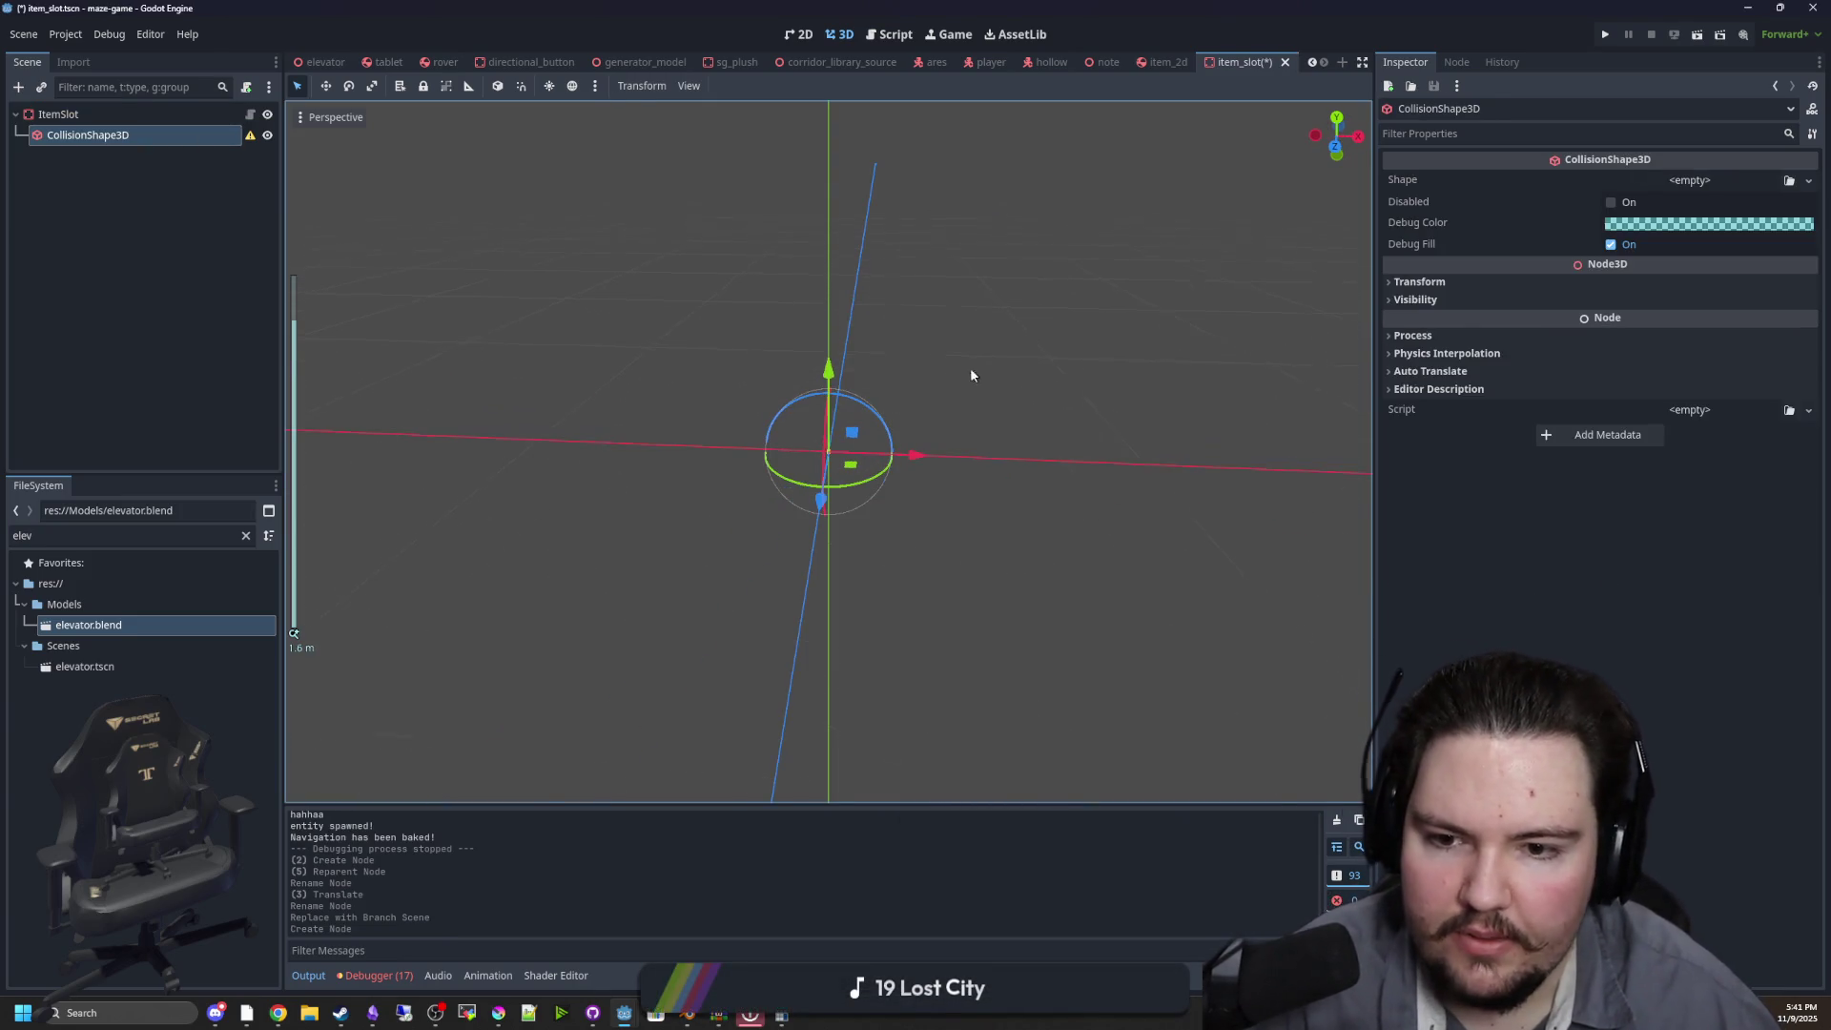
{"action": "left_click", "coordinate": [1674, 183]}
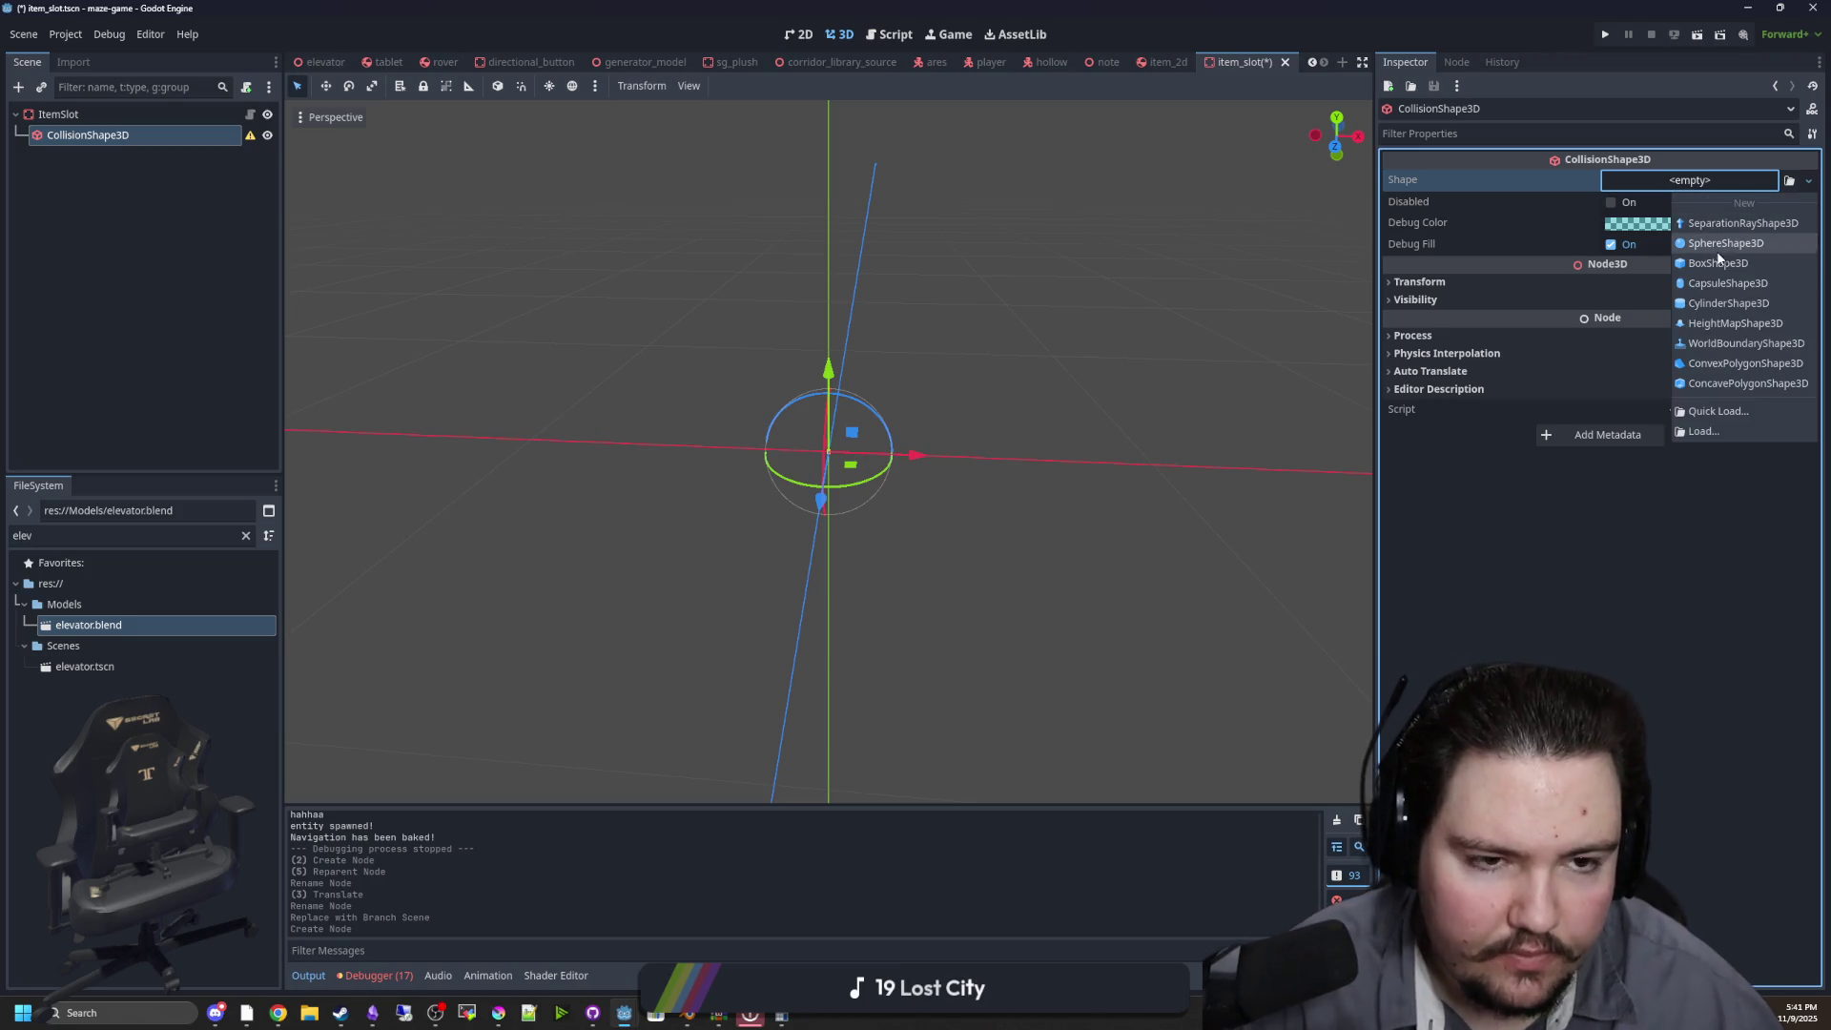
{"action": "left_click", "coordinate": [1719, 258]}
{"action": "left_click", "coordinate": [1678, 181]}
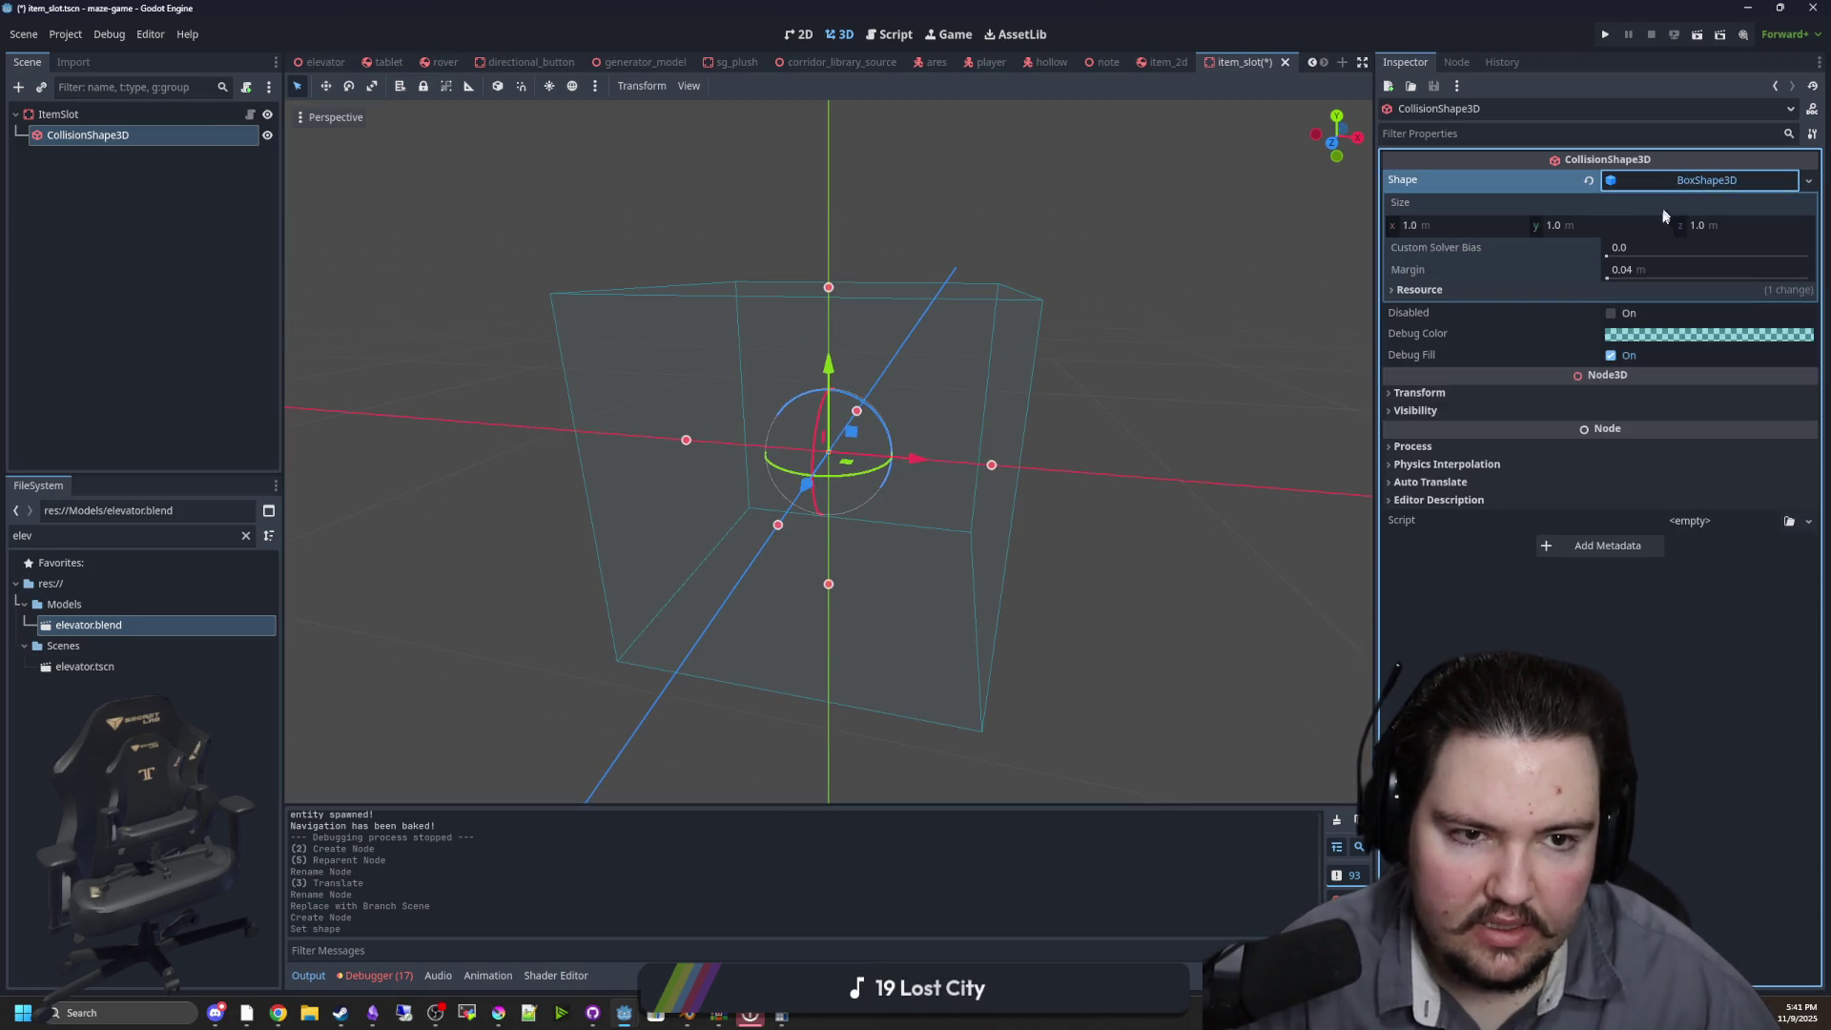
{"action": "left_click", "coordinate": [1454, 227]}
{"action": "type", "text": "5"}
{"action": "key", "text": "Return"}
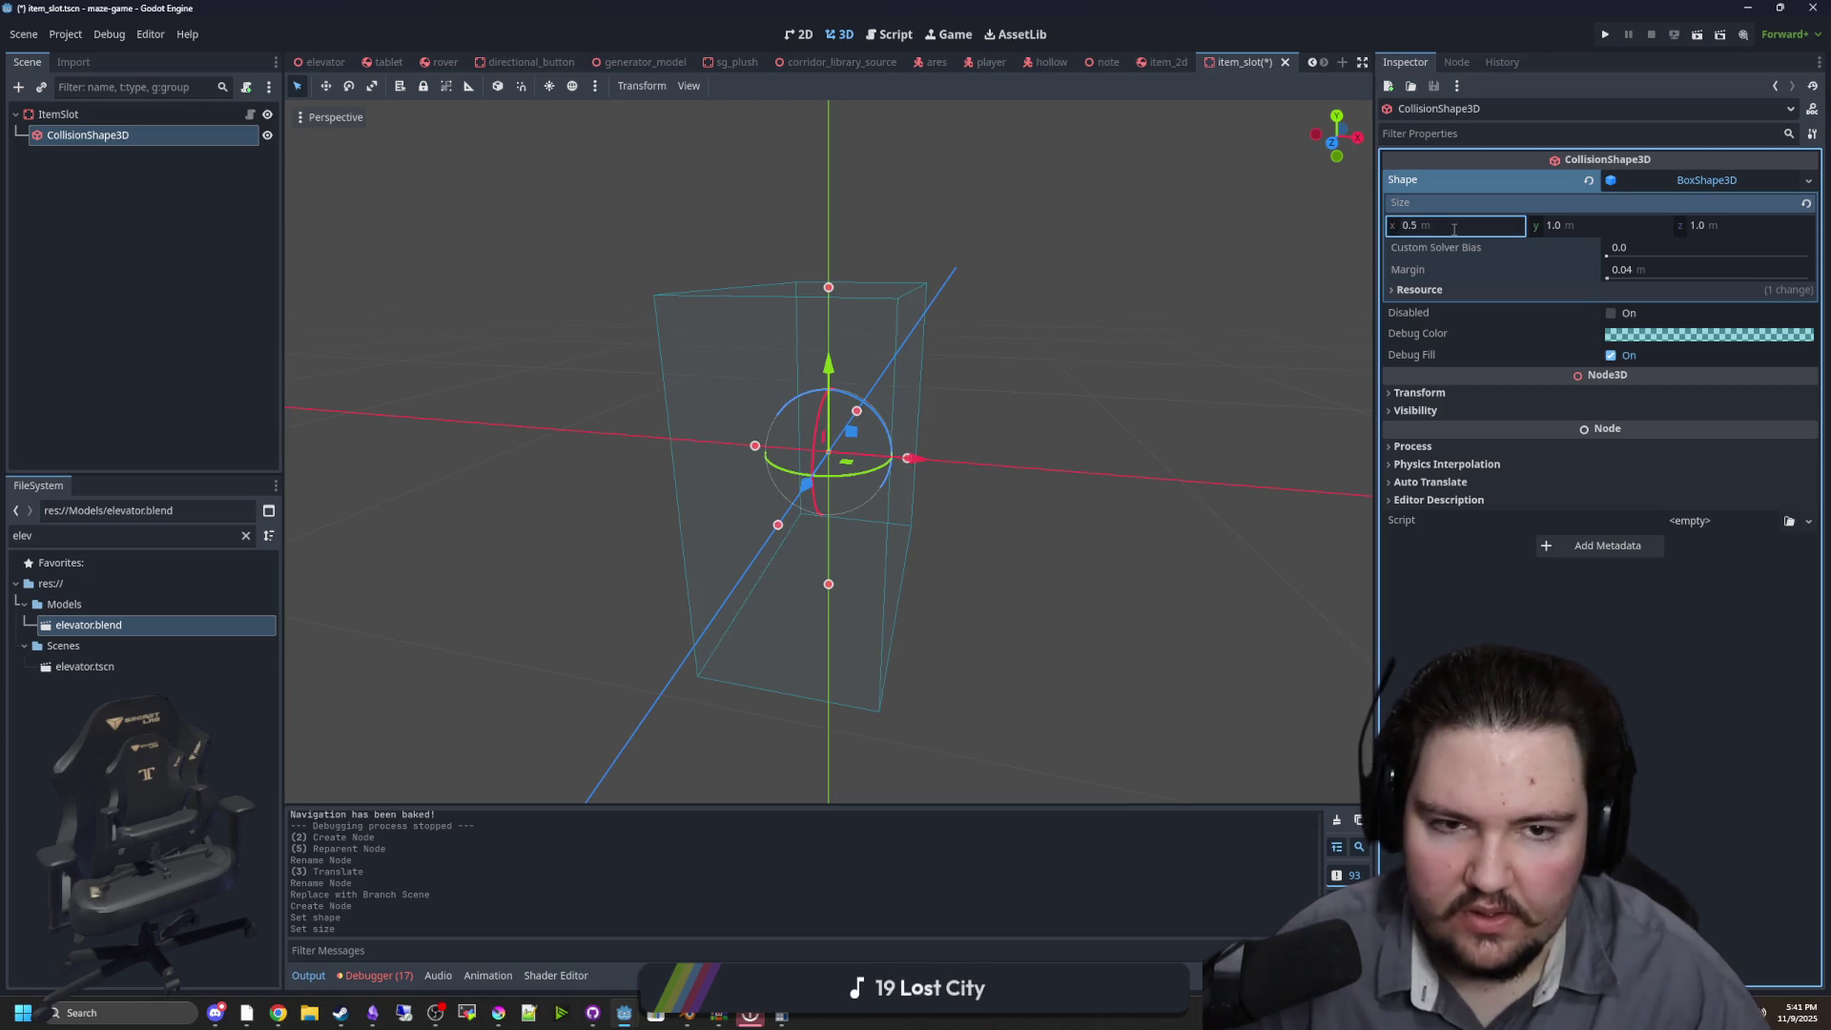
{"action": "left_click", "coordinate": [1597, 226]}
{"action": "type", "text": "0.5"}
{"action": "left_click", "coordinate": [1753, 231]}
{"action": "type", "text": "0.5"}
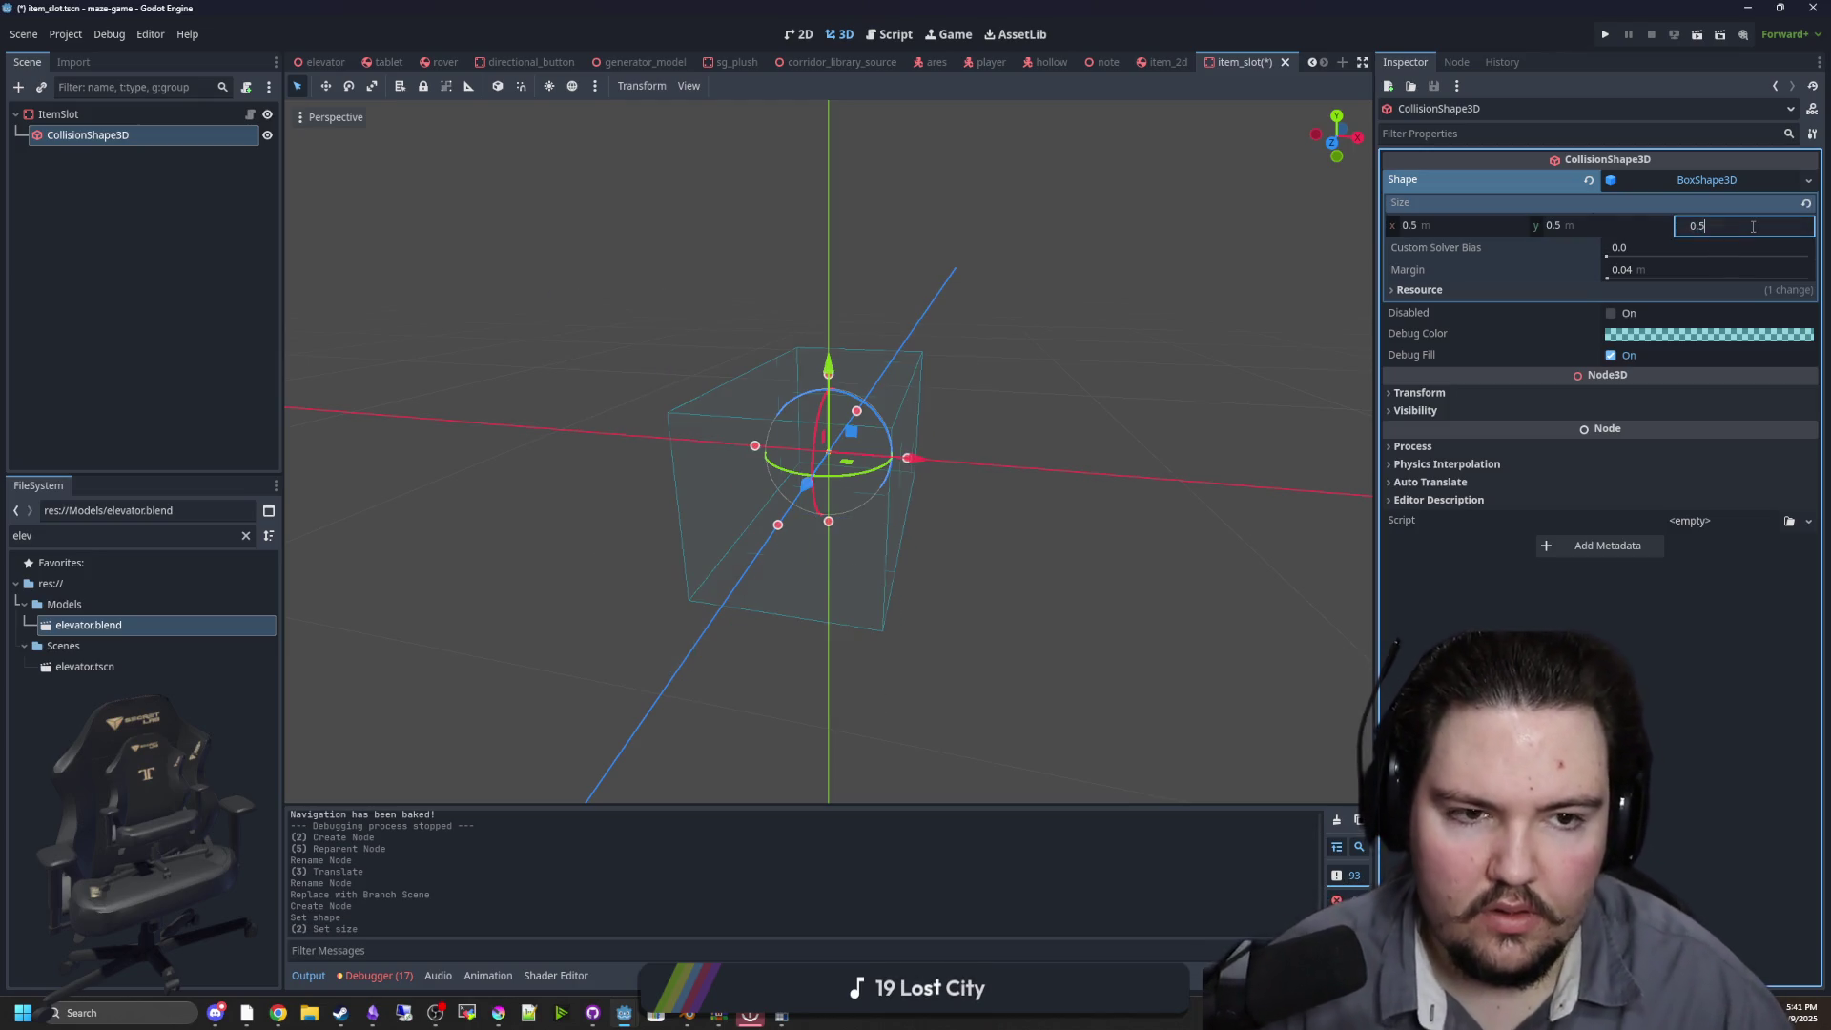
{"action": "key", "text": "Return"}
{"action": "left_click", "coordinate": [1019, 195]}
{"action": "key", "text": "ctrl+s"}
{"action": "left_click", "coordinate": [221, 117]}
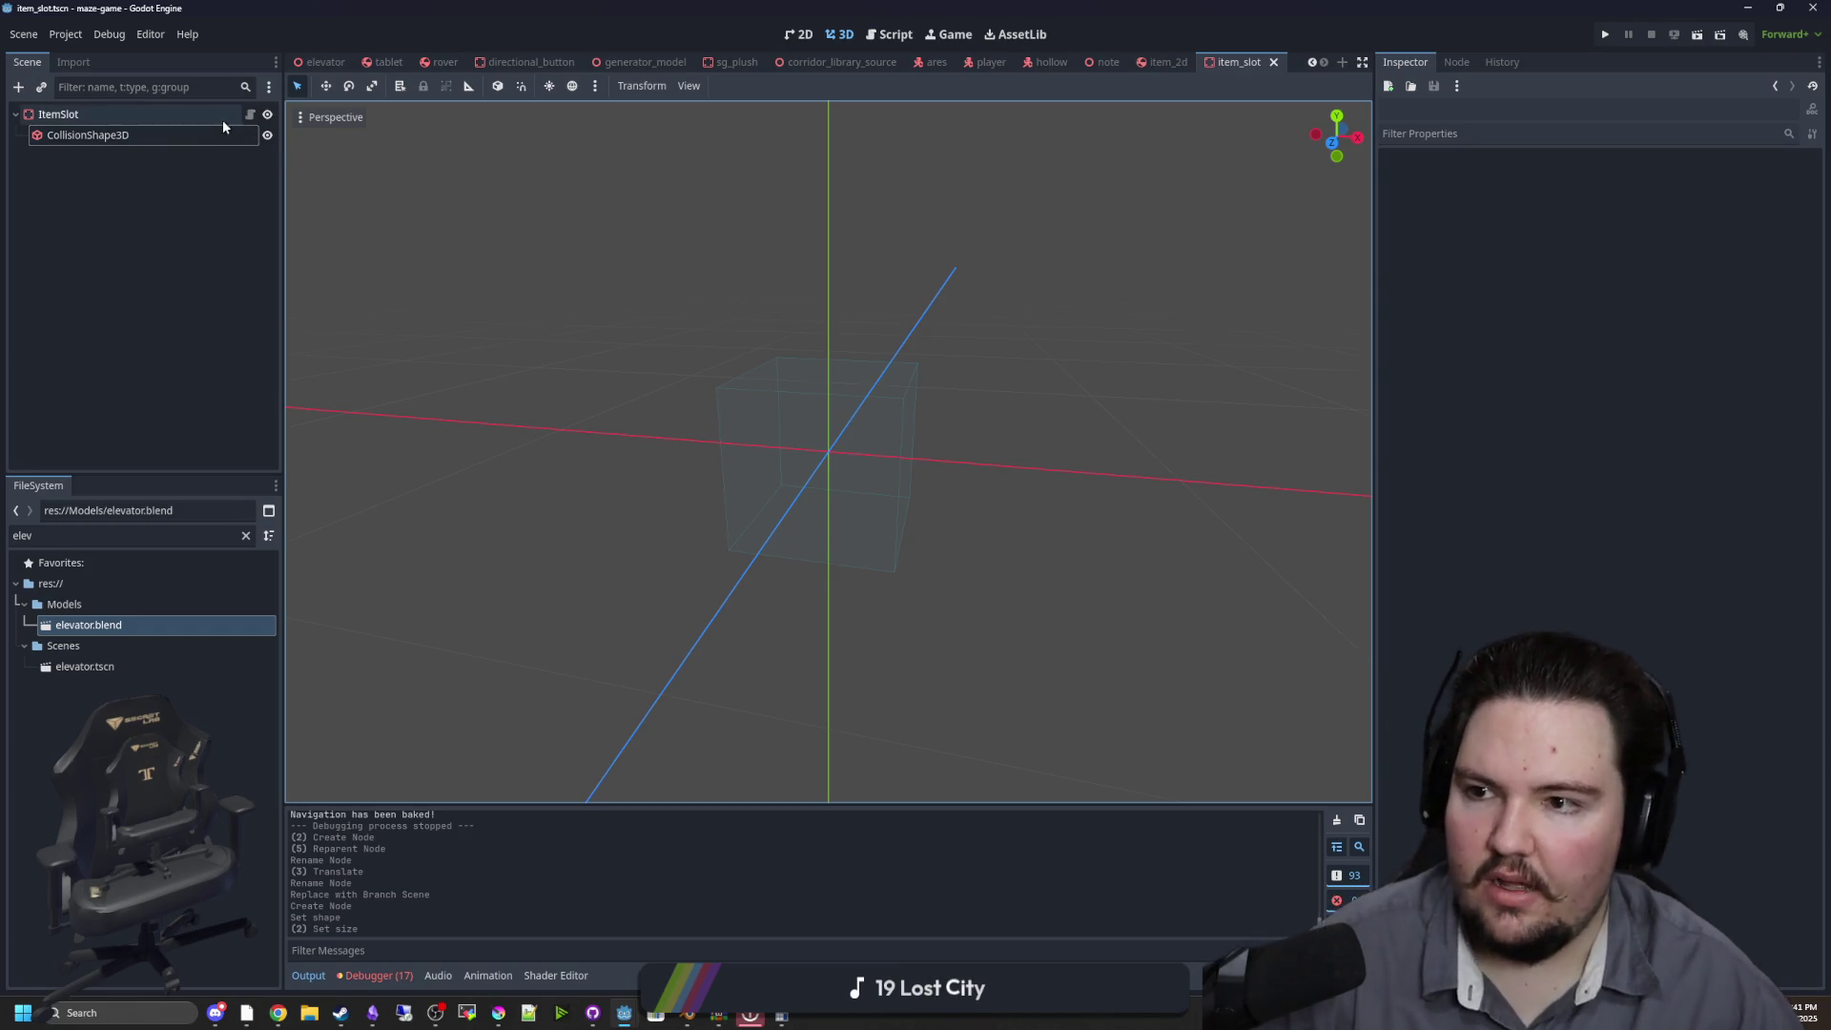
Attach a new item_slot.gd script extending Interactable and add an interact() function
{"action": "left_click", "coordinate": [247, 88]}
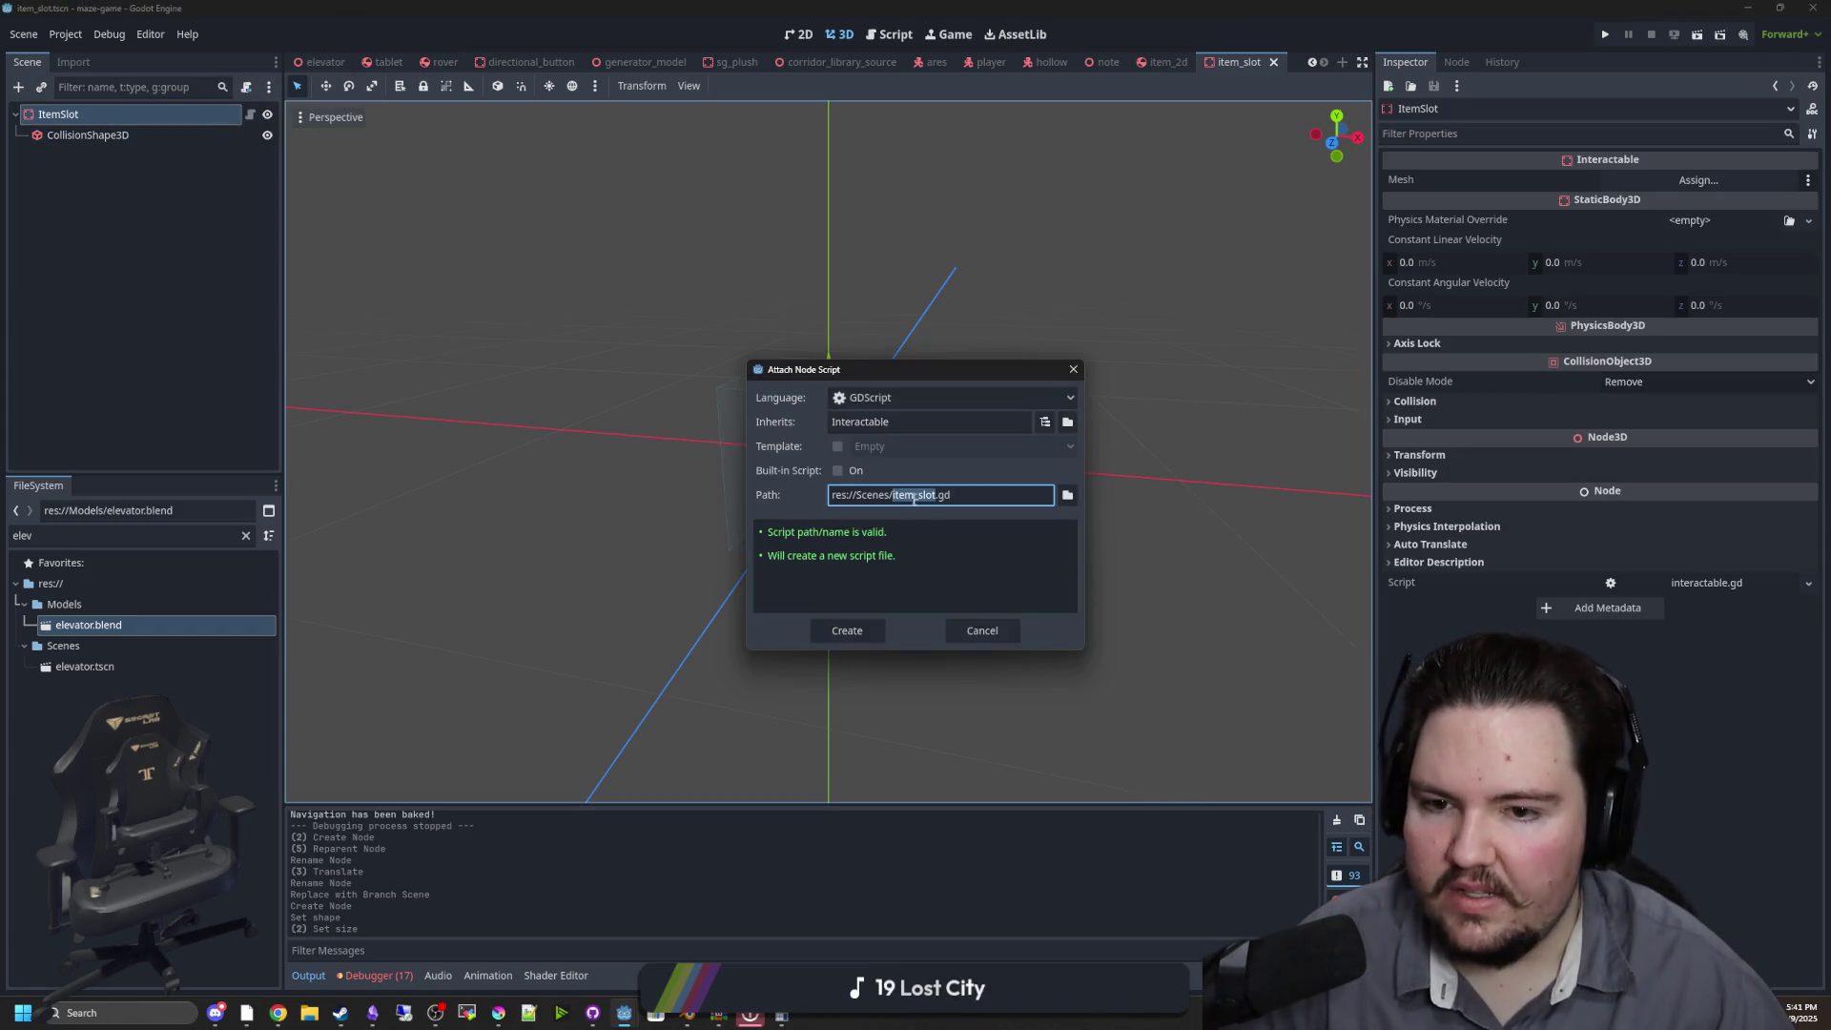
{"action": "left_click", "coordinate": [879, 624]}
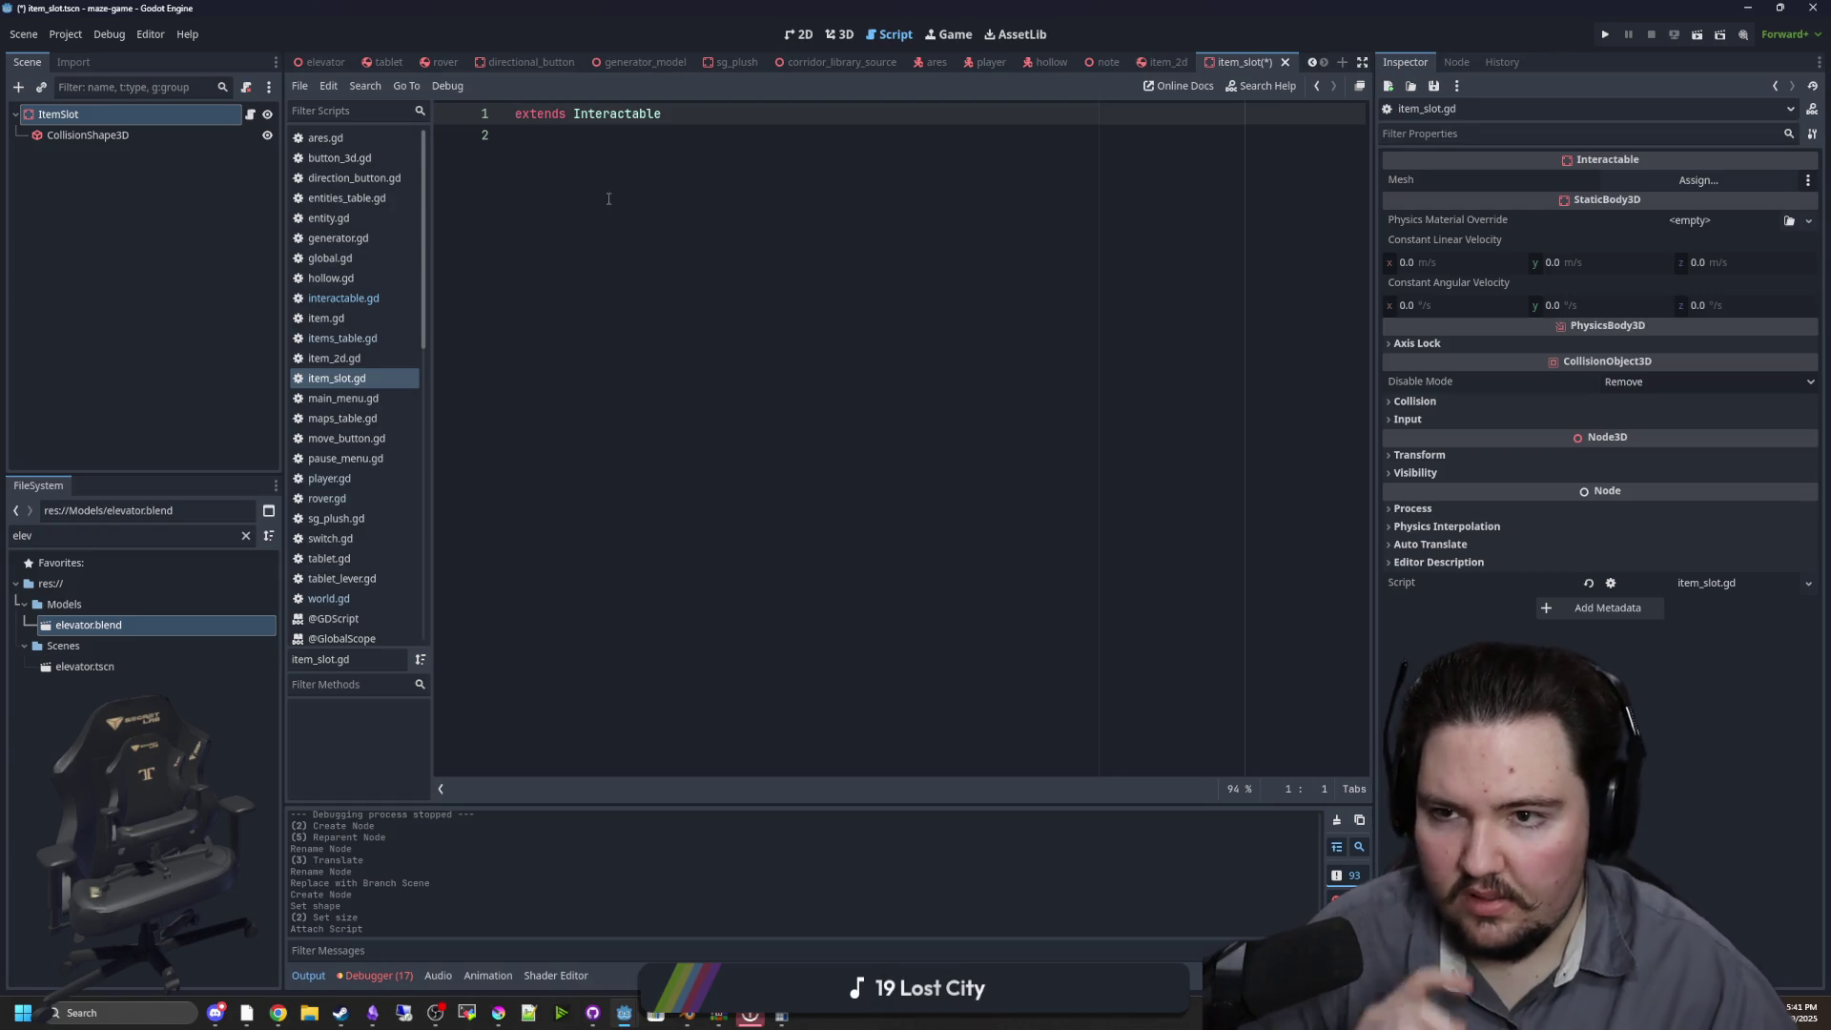
{"action": "left_click", "coordinate": [585, 130]}
{"action": "key", "text": "Return"}
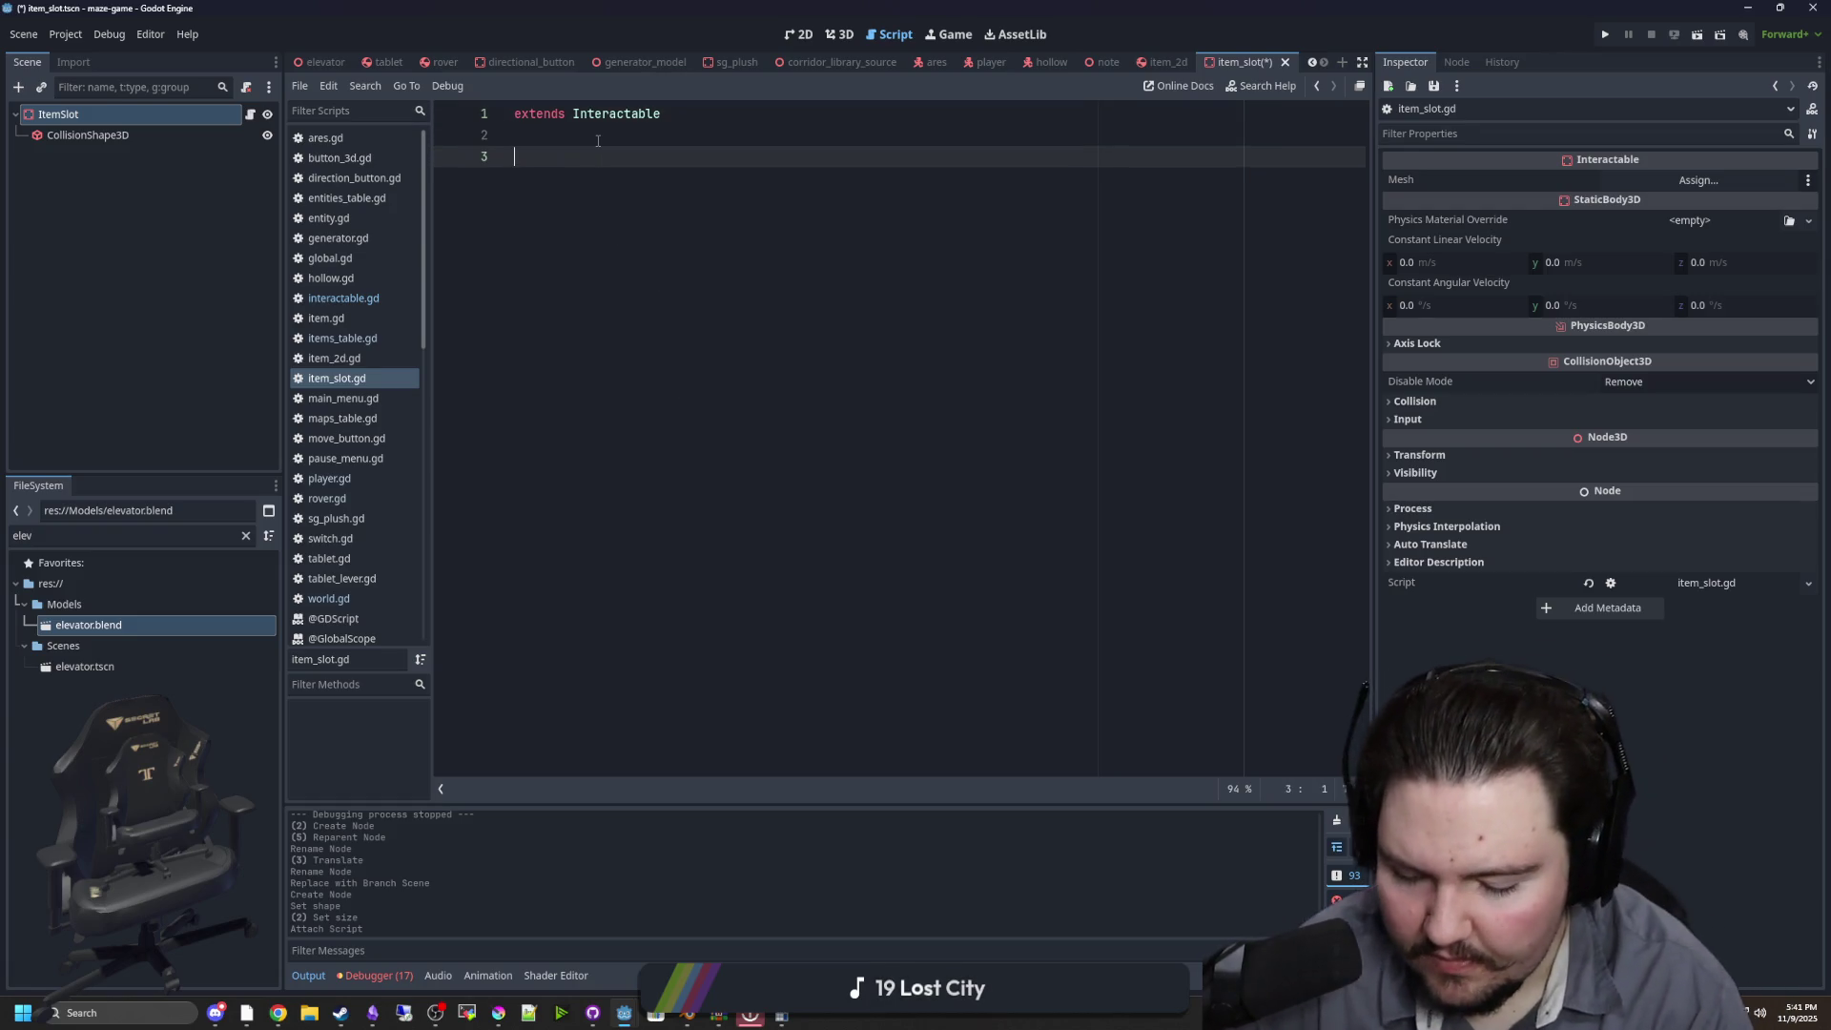
{"action": "type", "text": "funcin"}
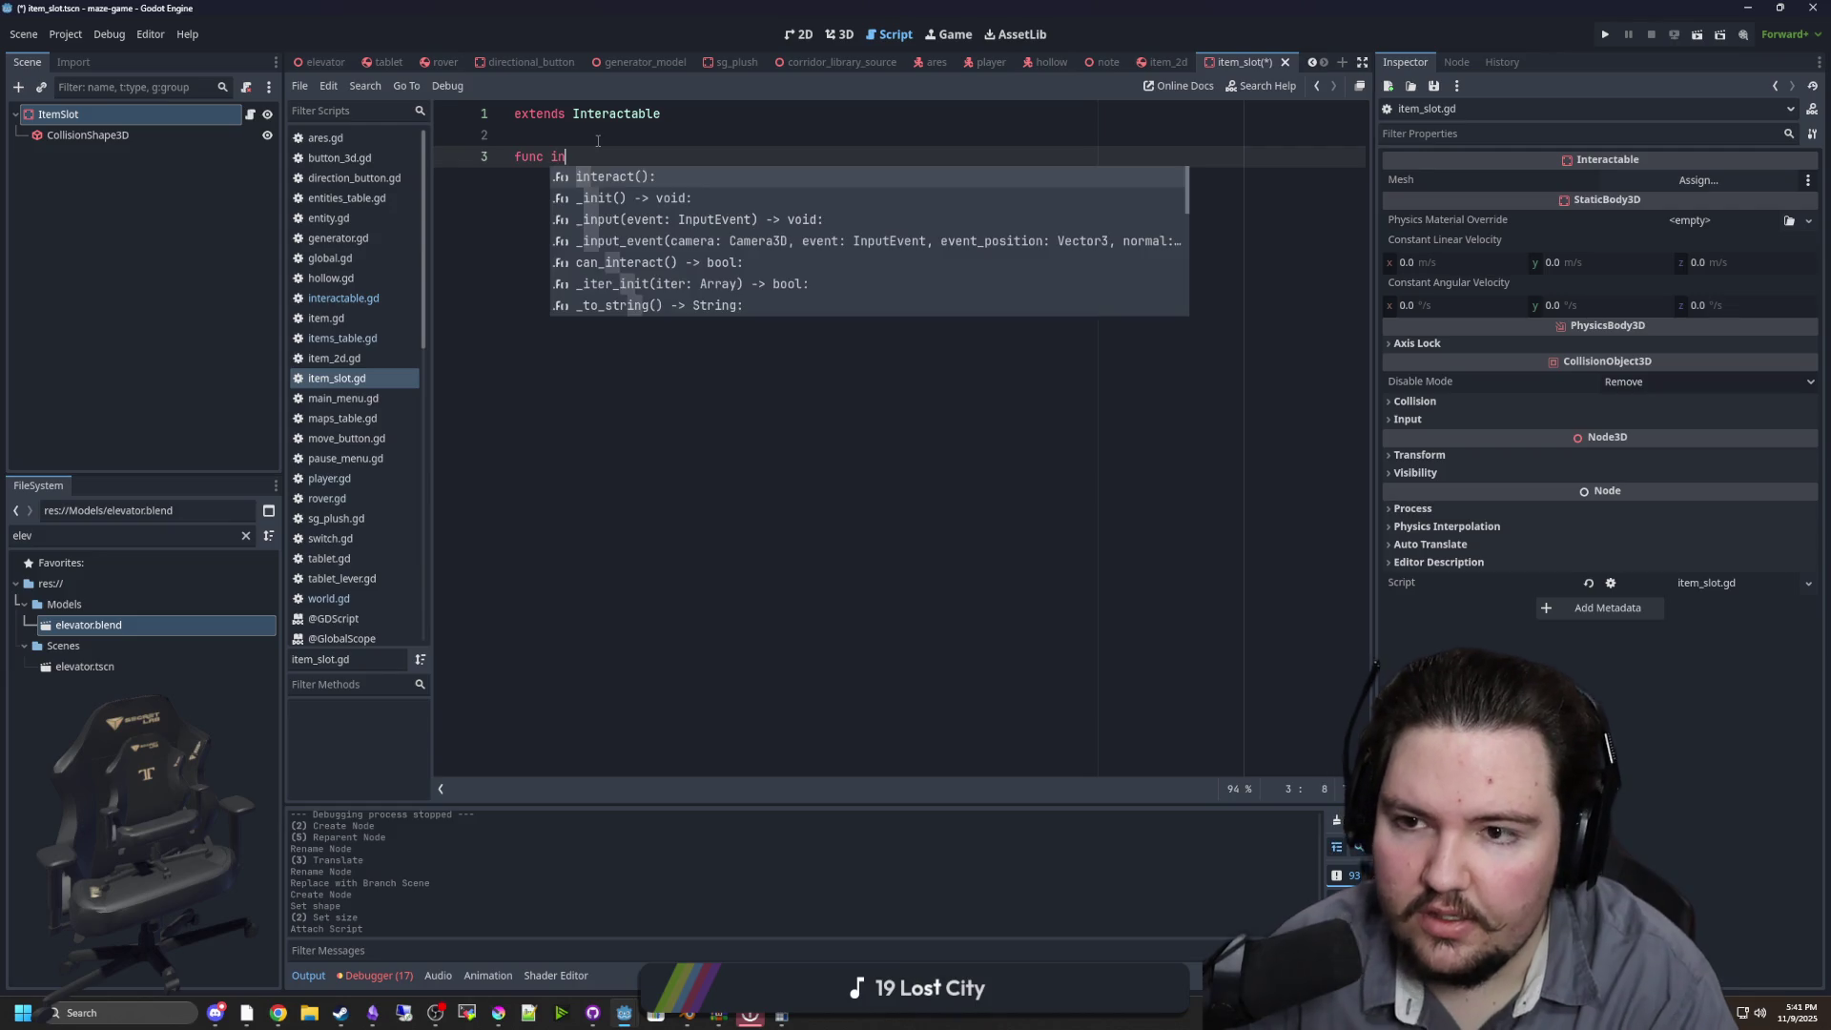
{"action": "key", "text": "Return"}
Start declaring a currentItem variable above the interact() function
{"action": "key", "text": "Return"}
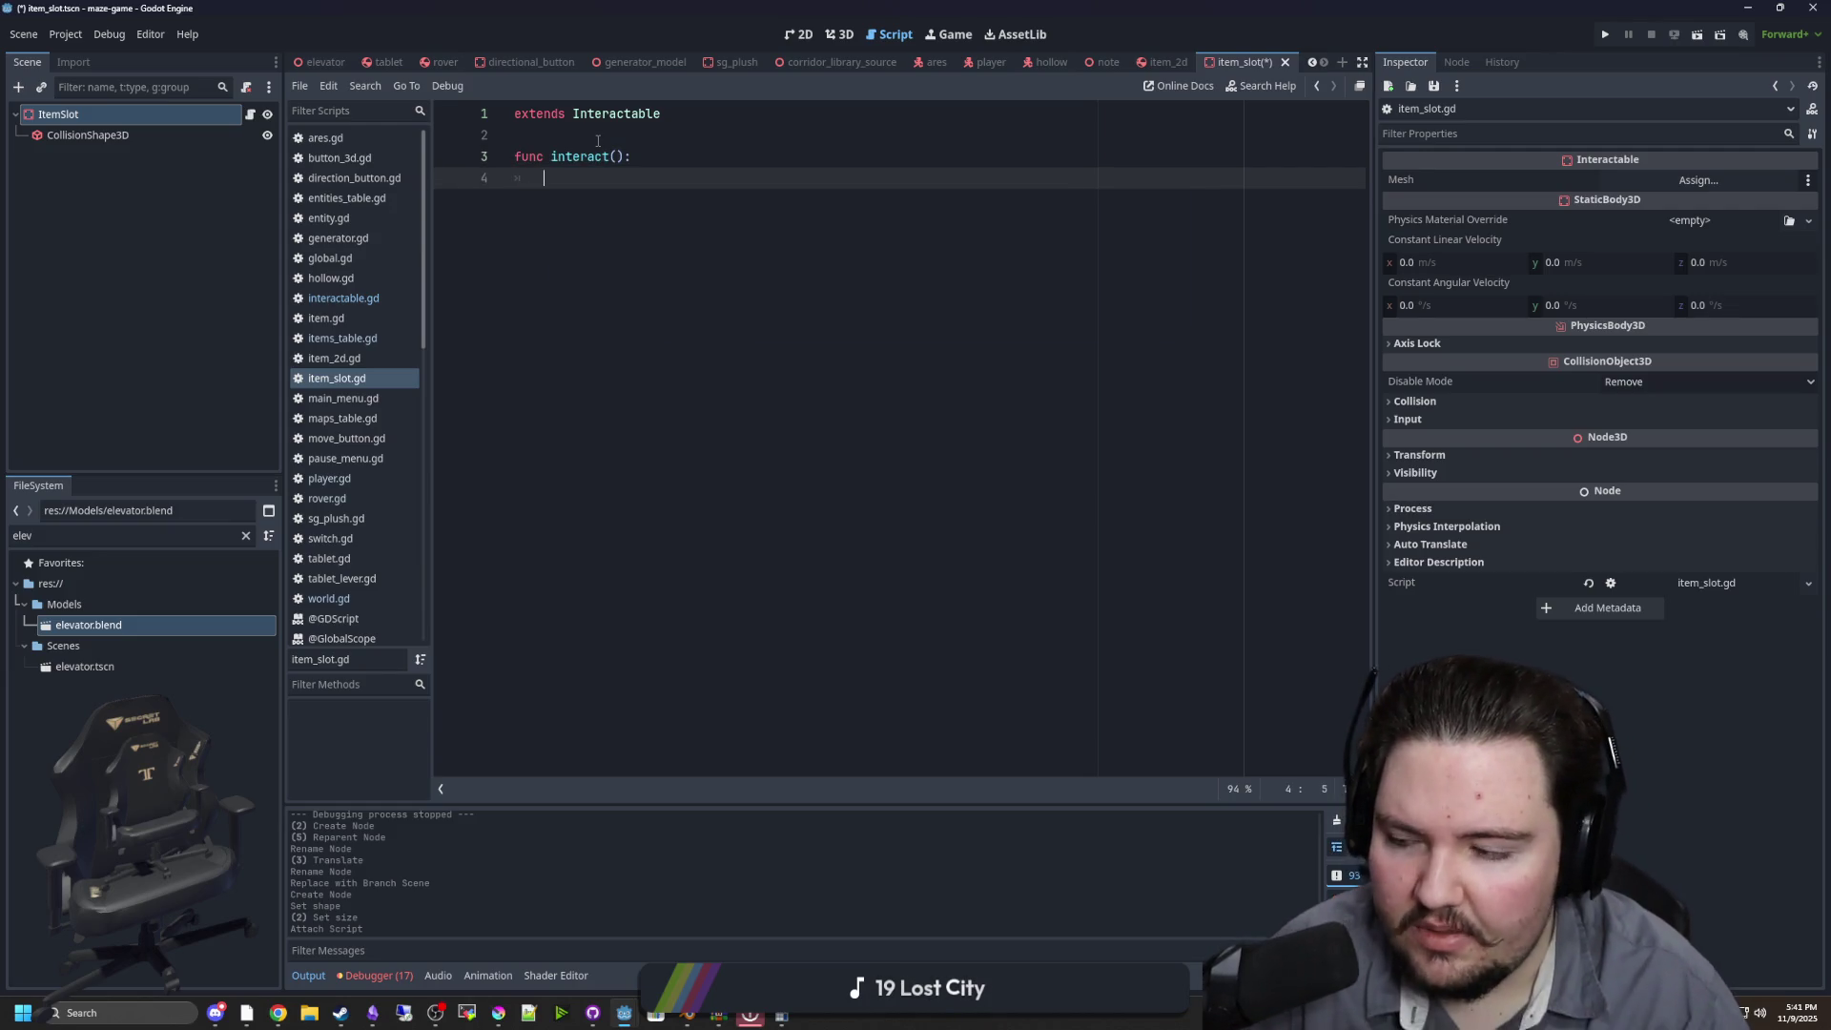
{"action": "left_click", "coordinate": [598, 140]}
{"action": "key", "text": "Return"}
{"action": "key", "text": "Return"}
{"action": "key", "text": "Up"}
{"action": "type", "text": "v"}
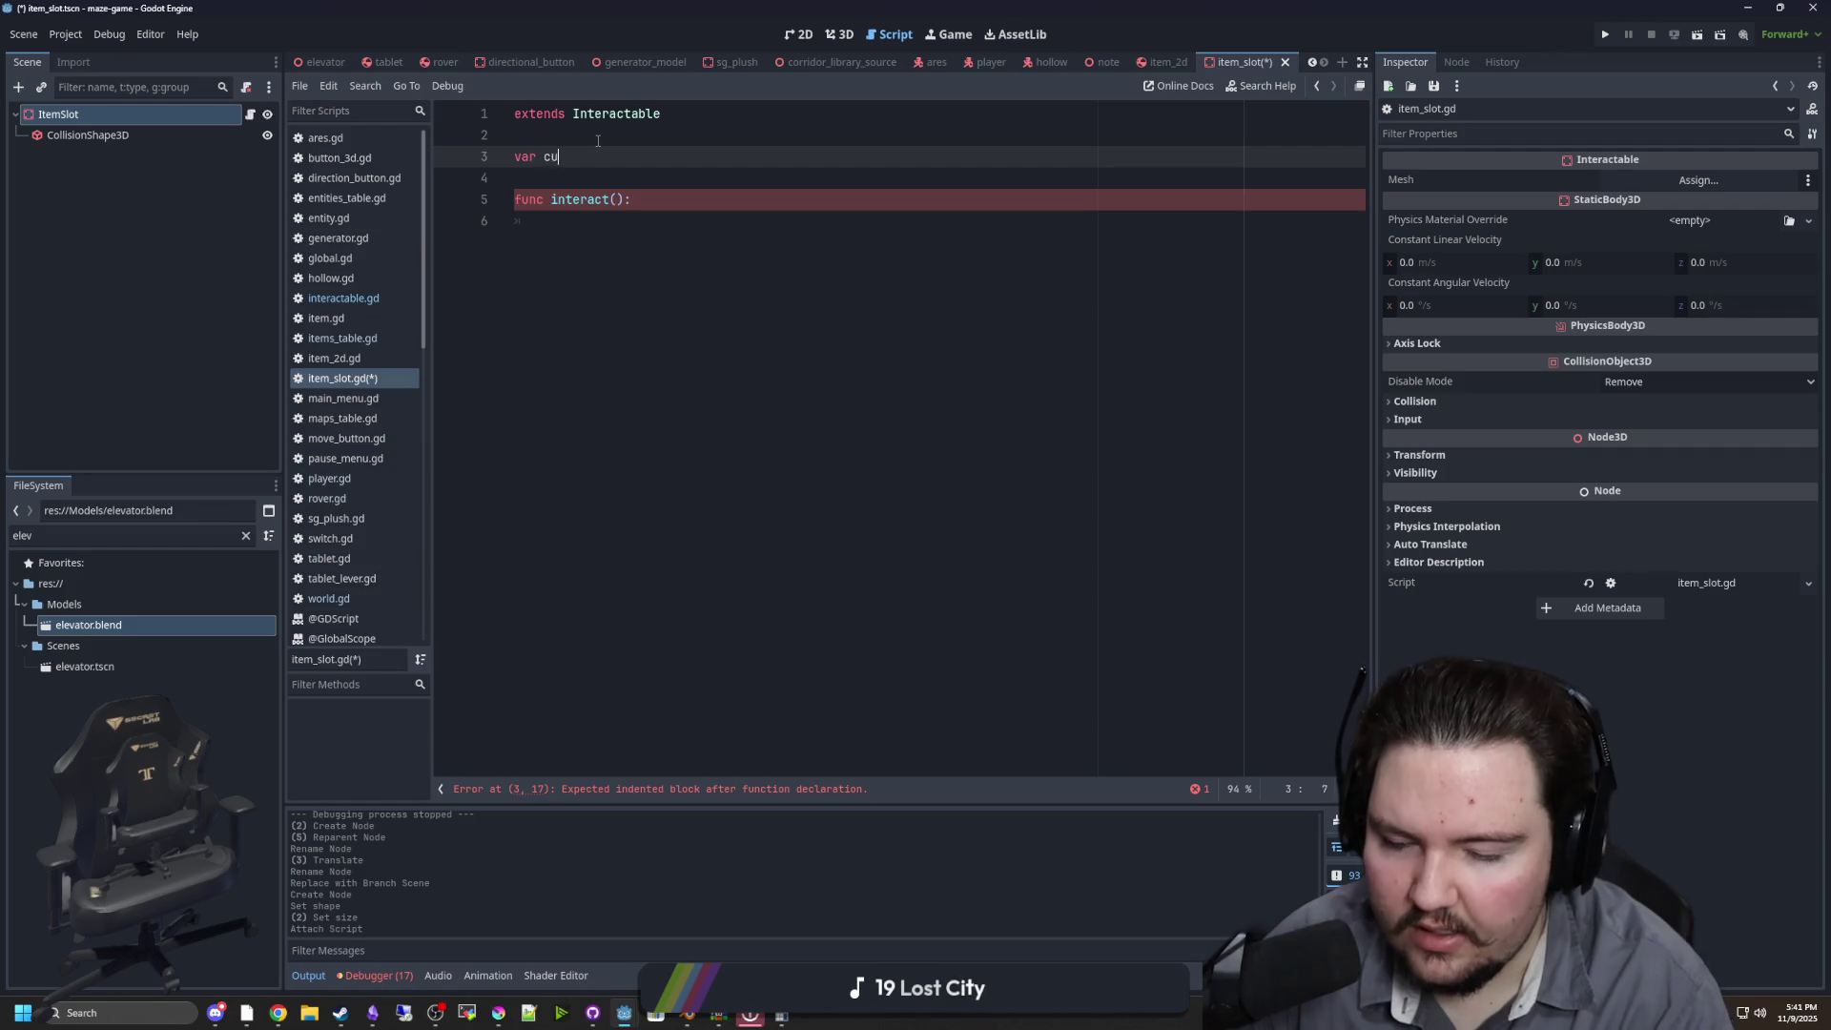
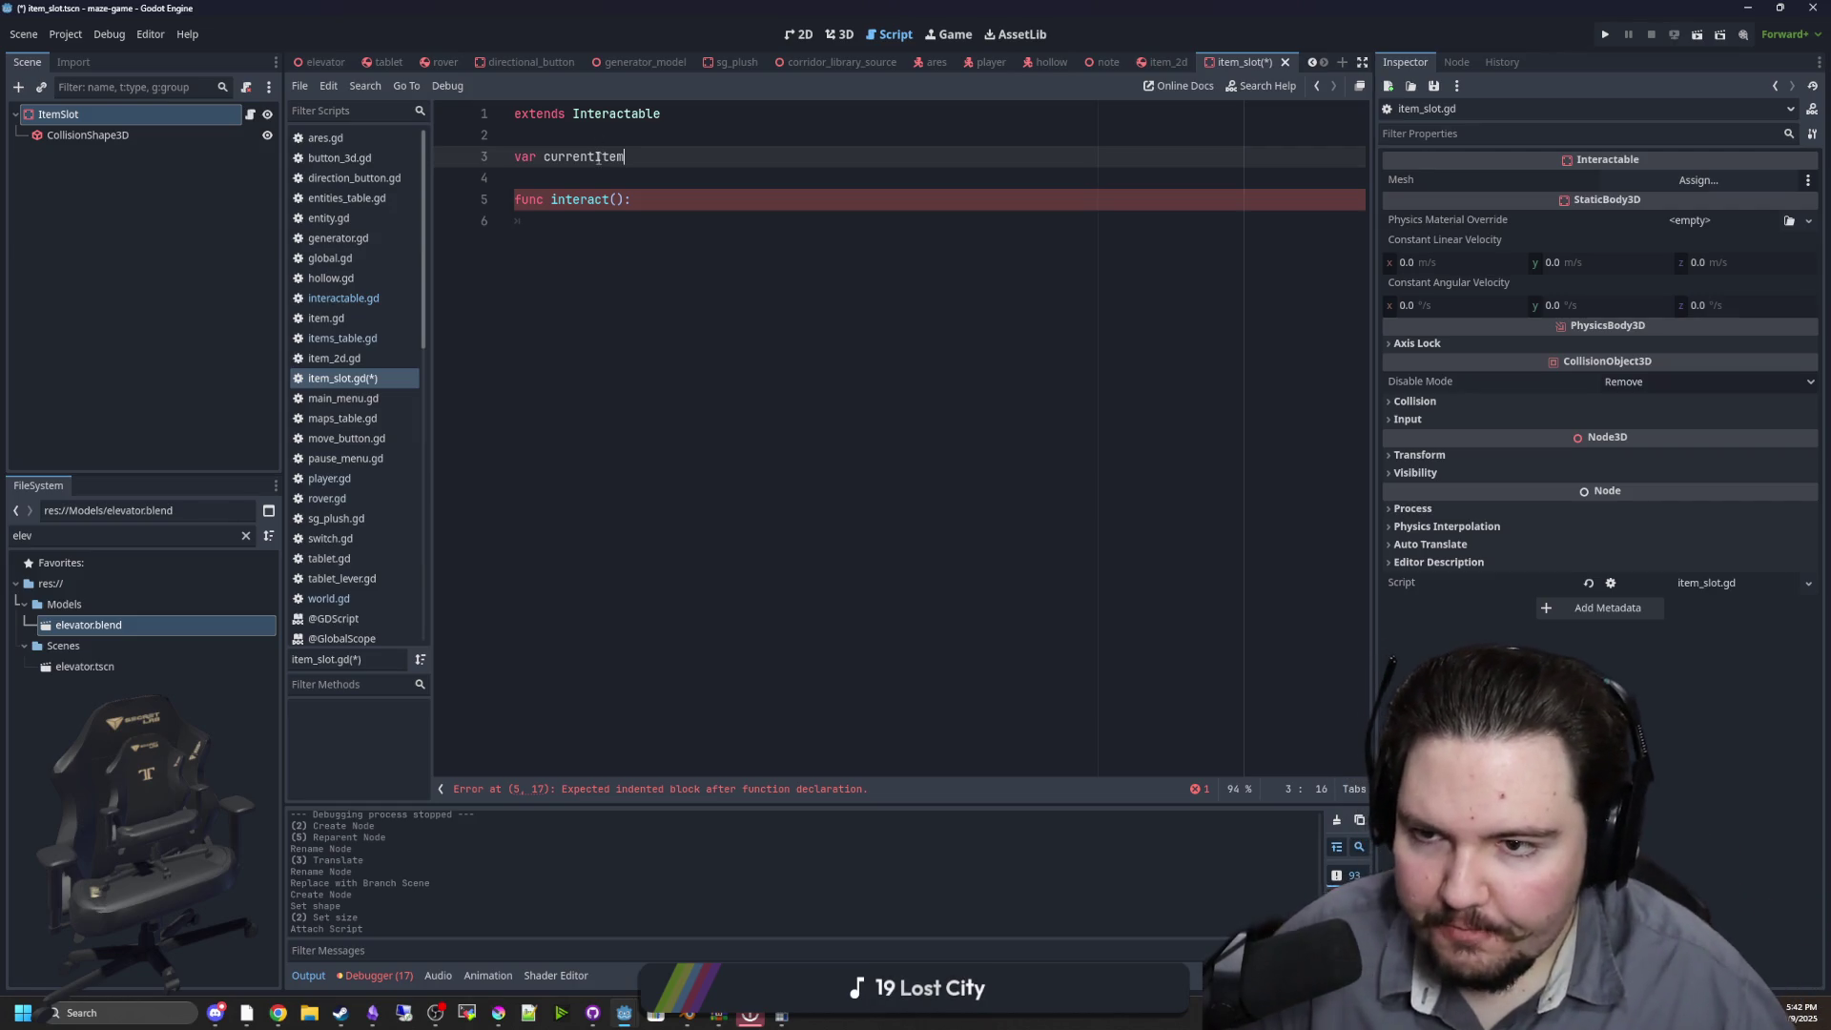
Add a can_interact() -> bool declaration below interact() in item_slot.gd
{"action": "left_click", "coordinate": [575, 220]}
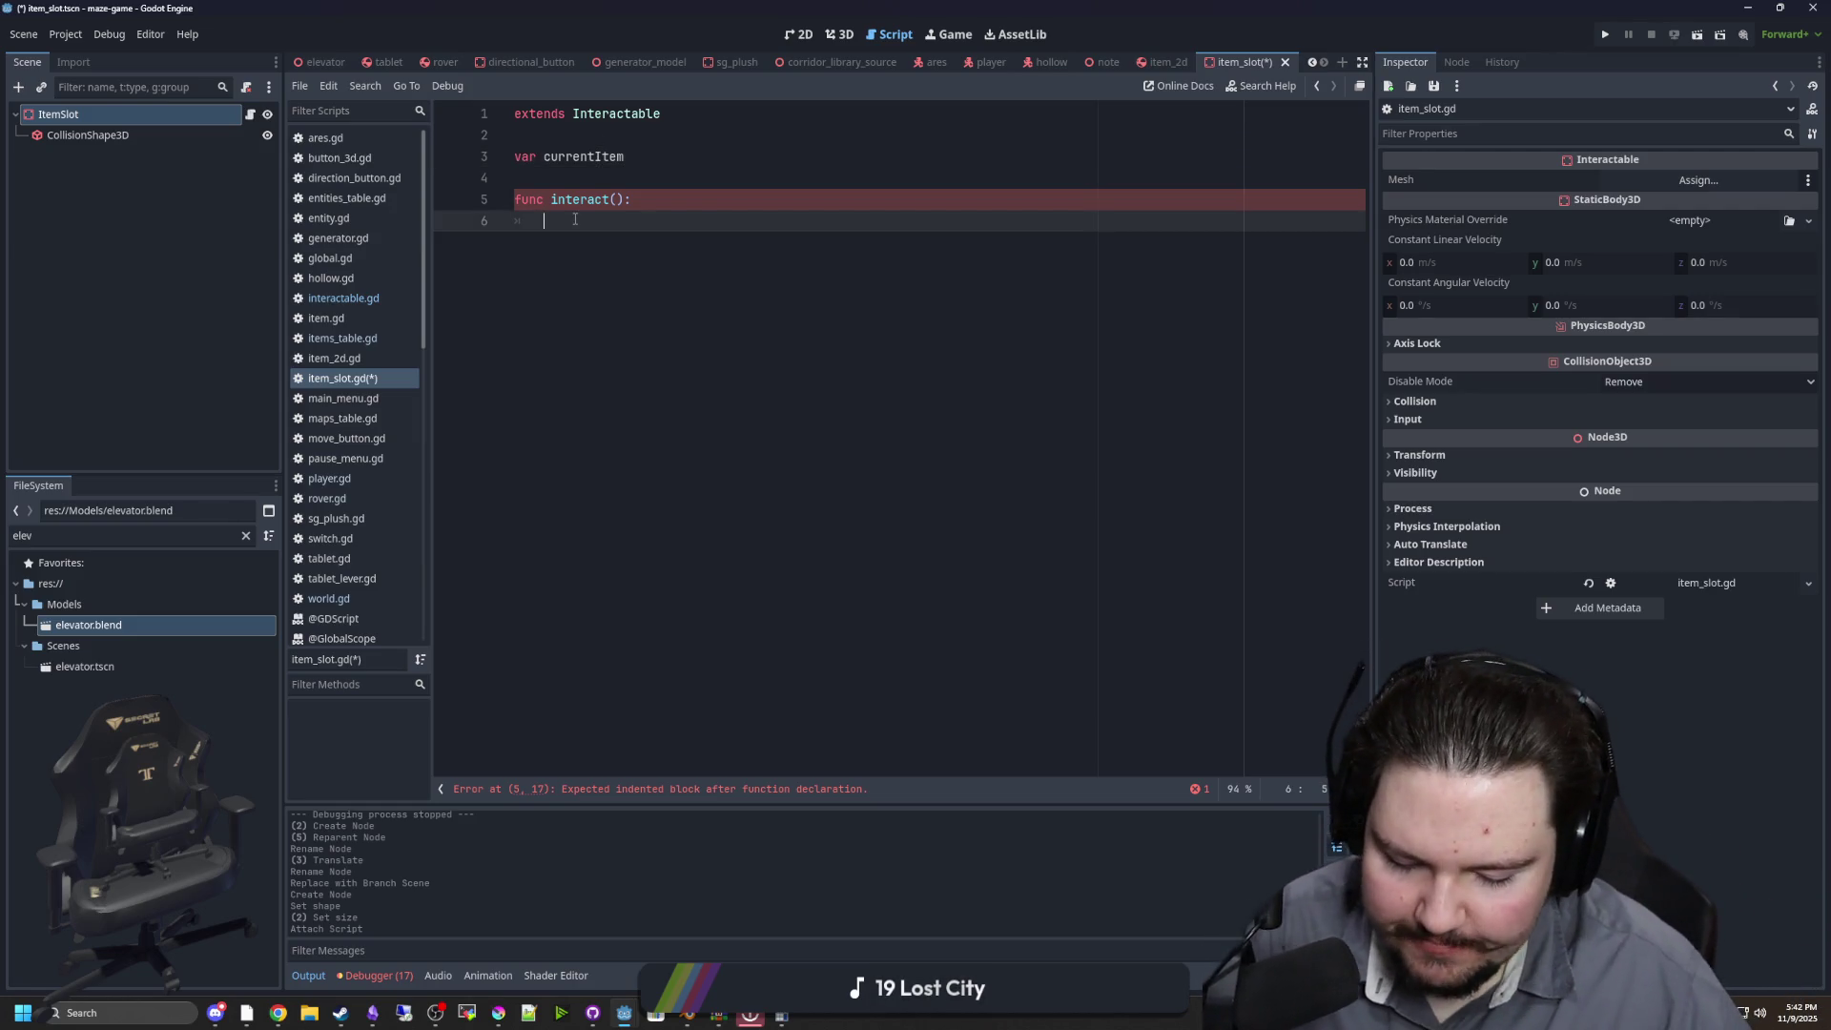
{"action": "key", "text": "Return"}
{"action": "key", "text": "Return"}
{"action": "type", "text": "func can_"}
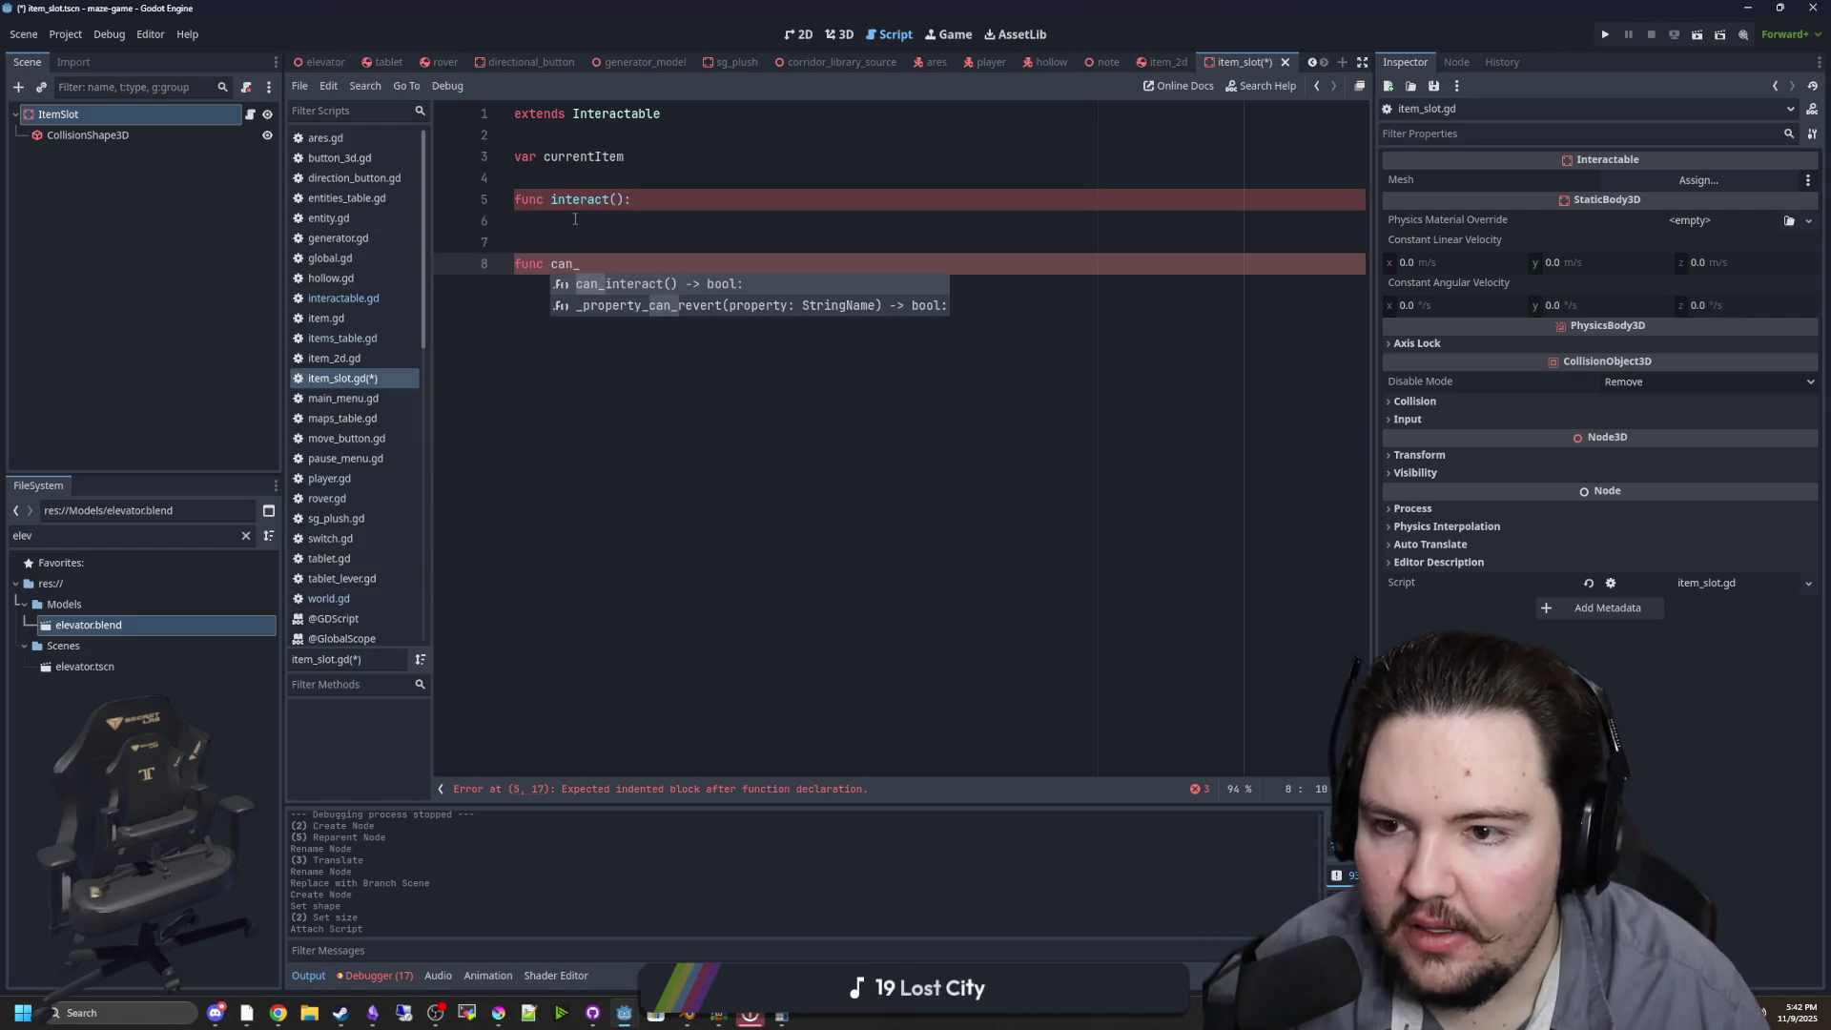
{"action": "key", "text": "Return"}
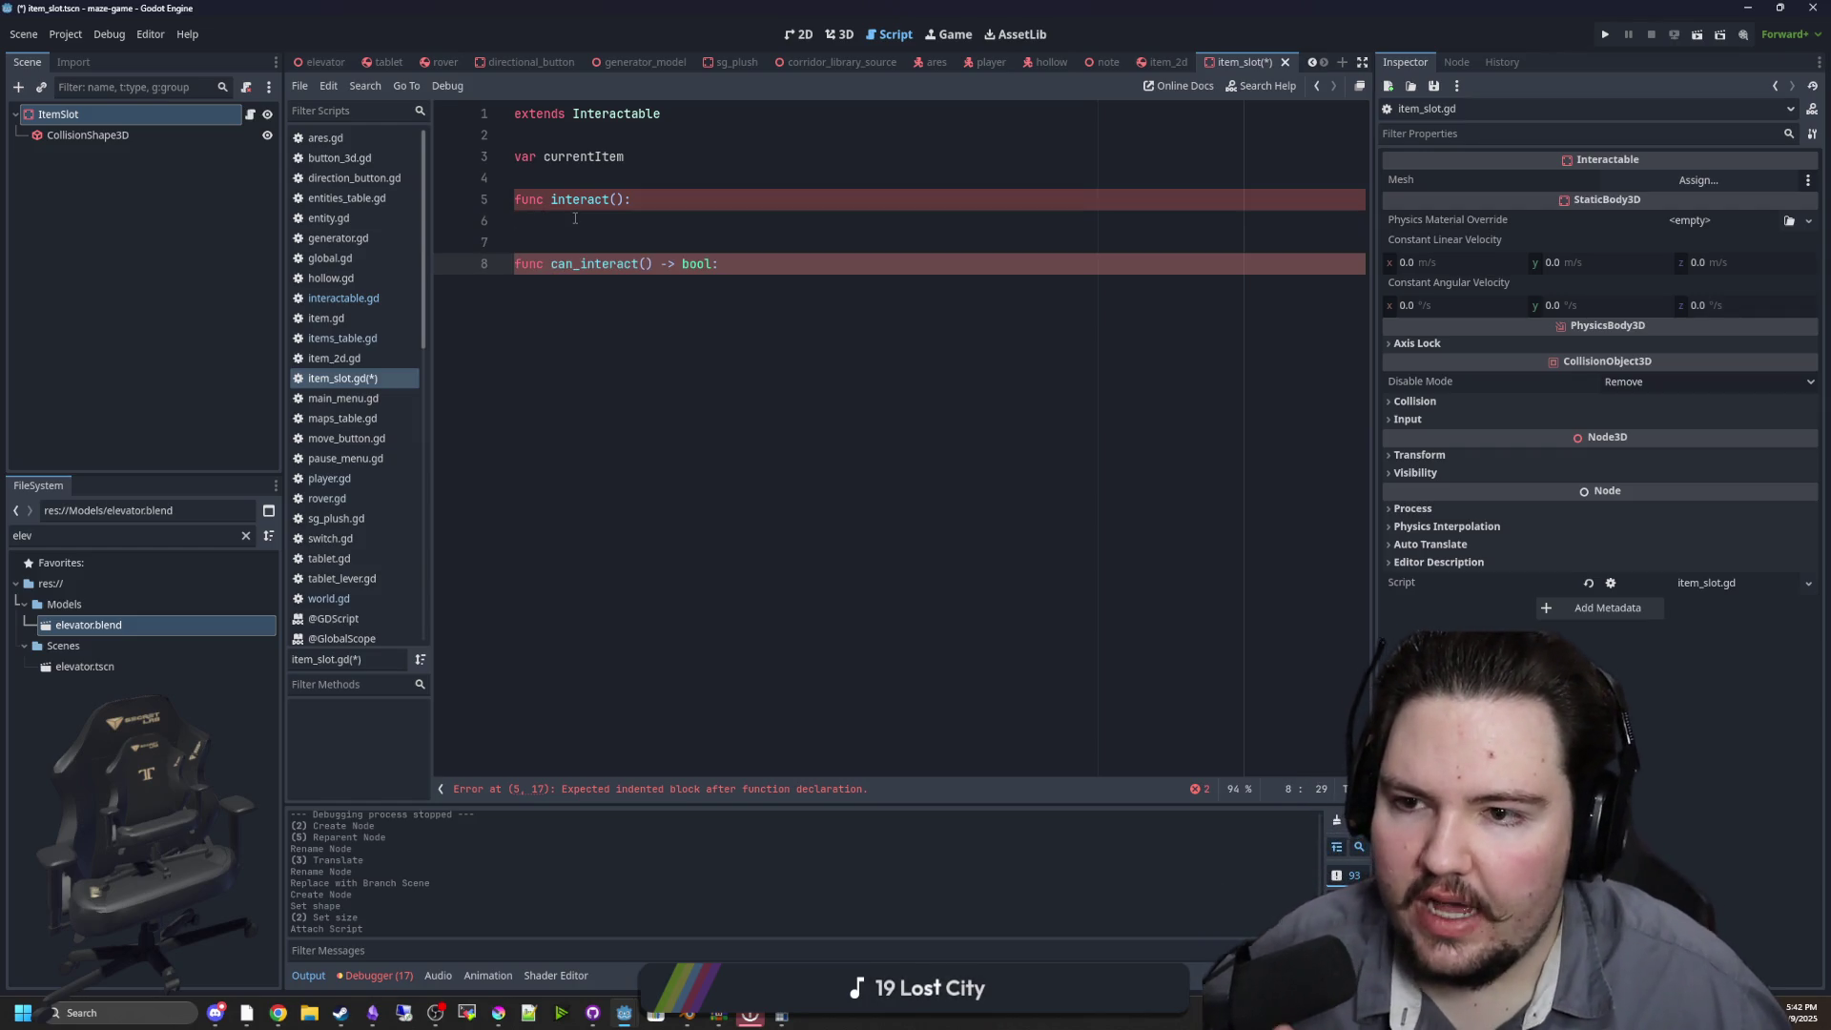
Review interactable.gd and list the files that use it with View Owners
{"action": "left_click", "coordinate": [616, 114], "text": "ctrl"}
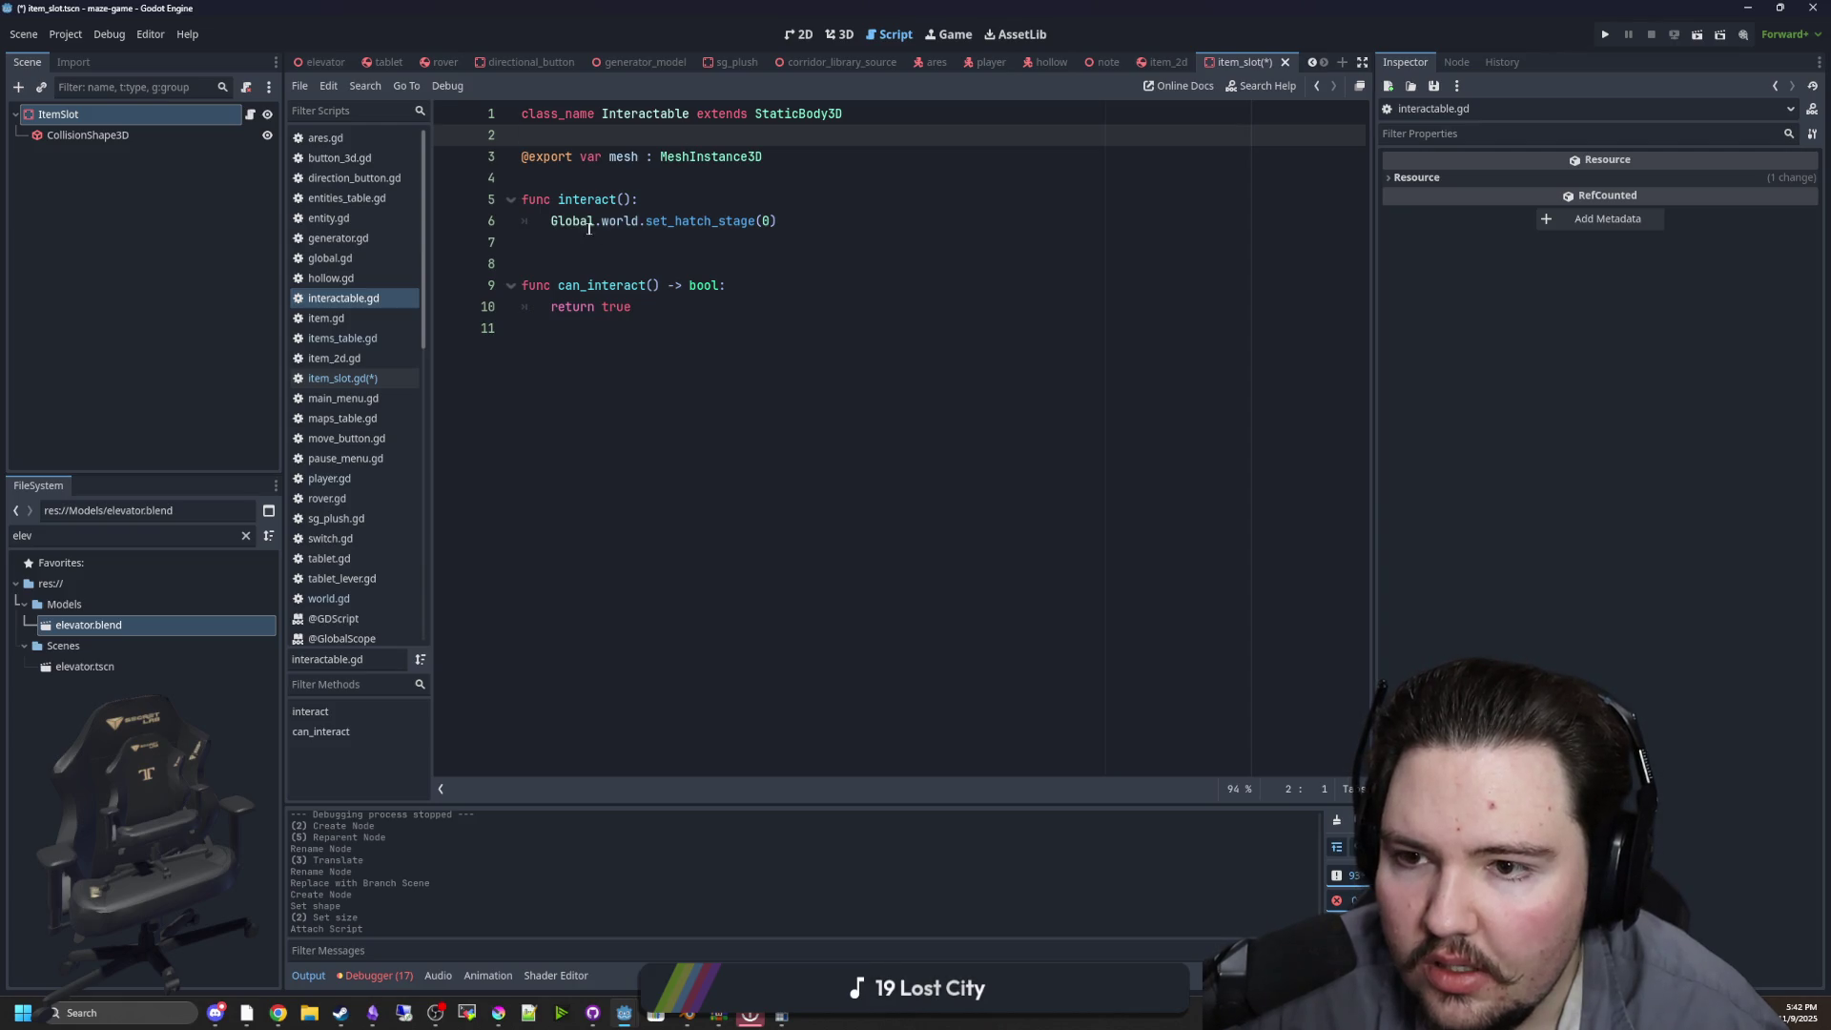
{"action": "left_click_drag", "start_coordinate": [566, 225], "coordinate": [760, 230]}
{"action": "key", "text": "Up"}
{"action": "key", "text": "Up"}
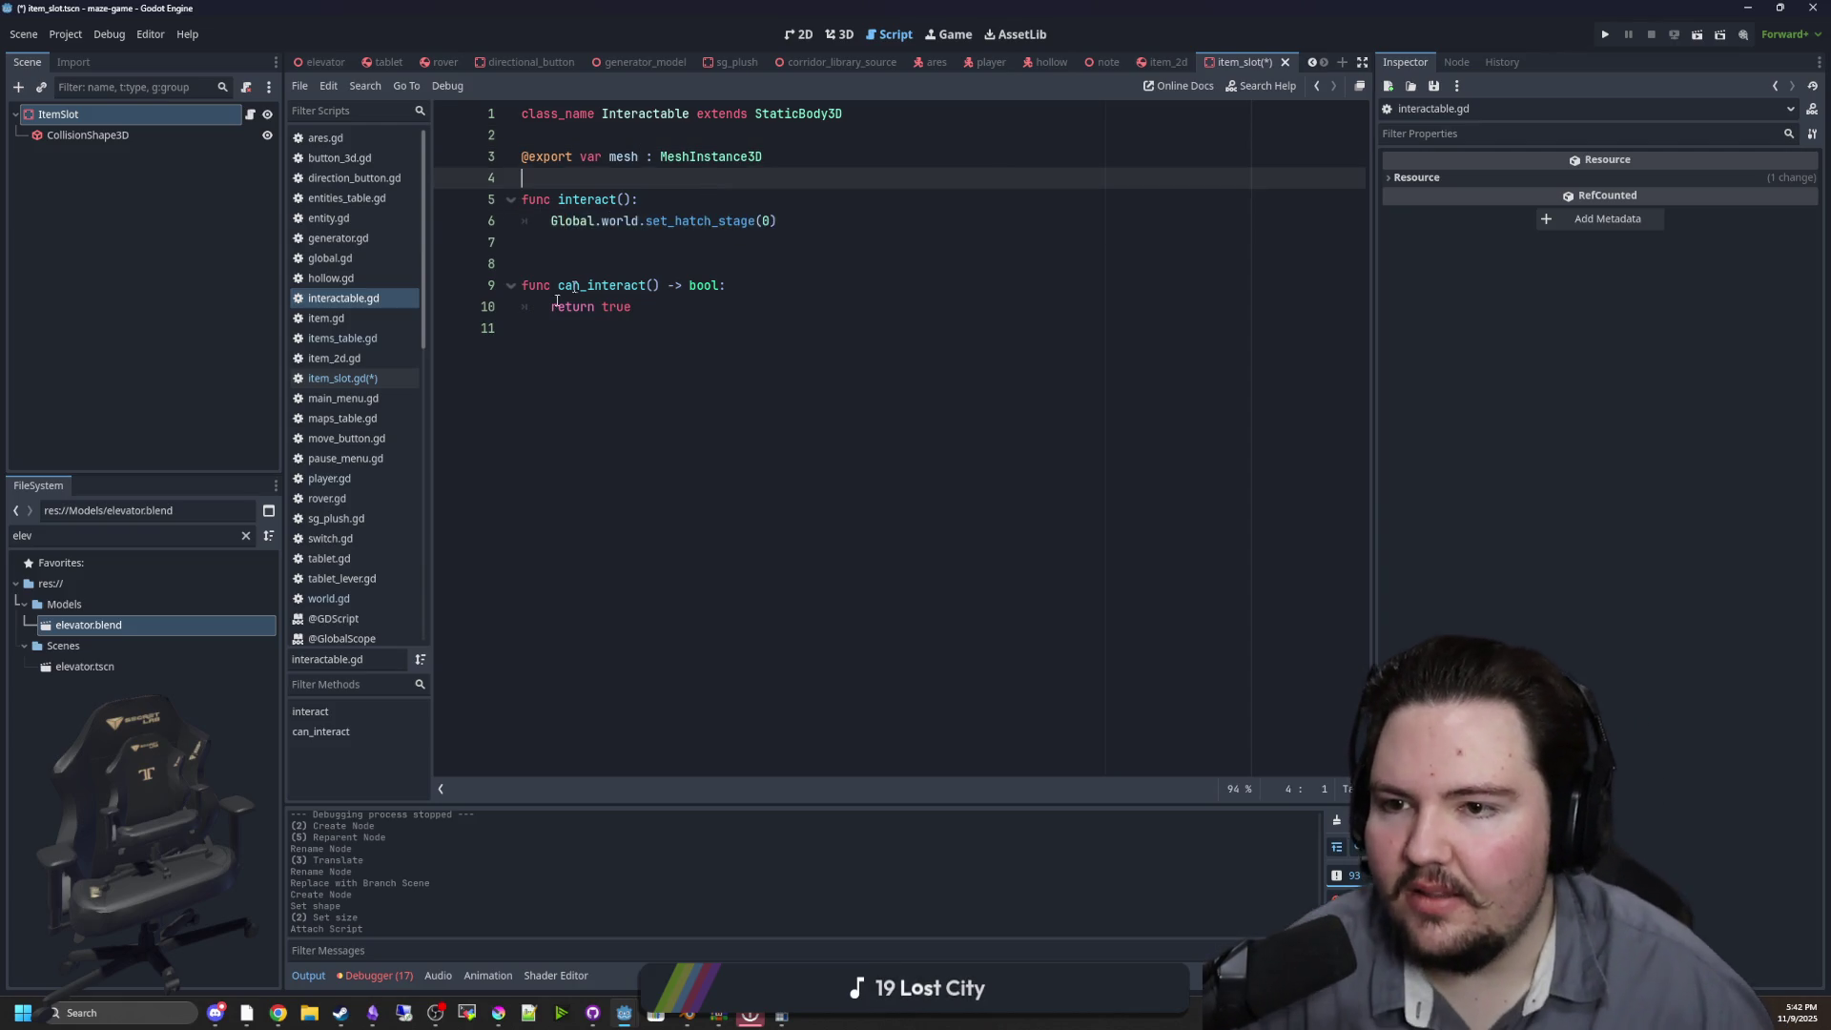
{"action": "left_click", "coordinate": [245, 535]}
{"action": "type", "text": "intera"}
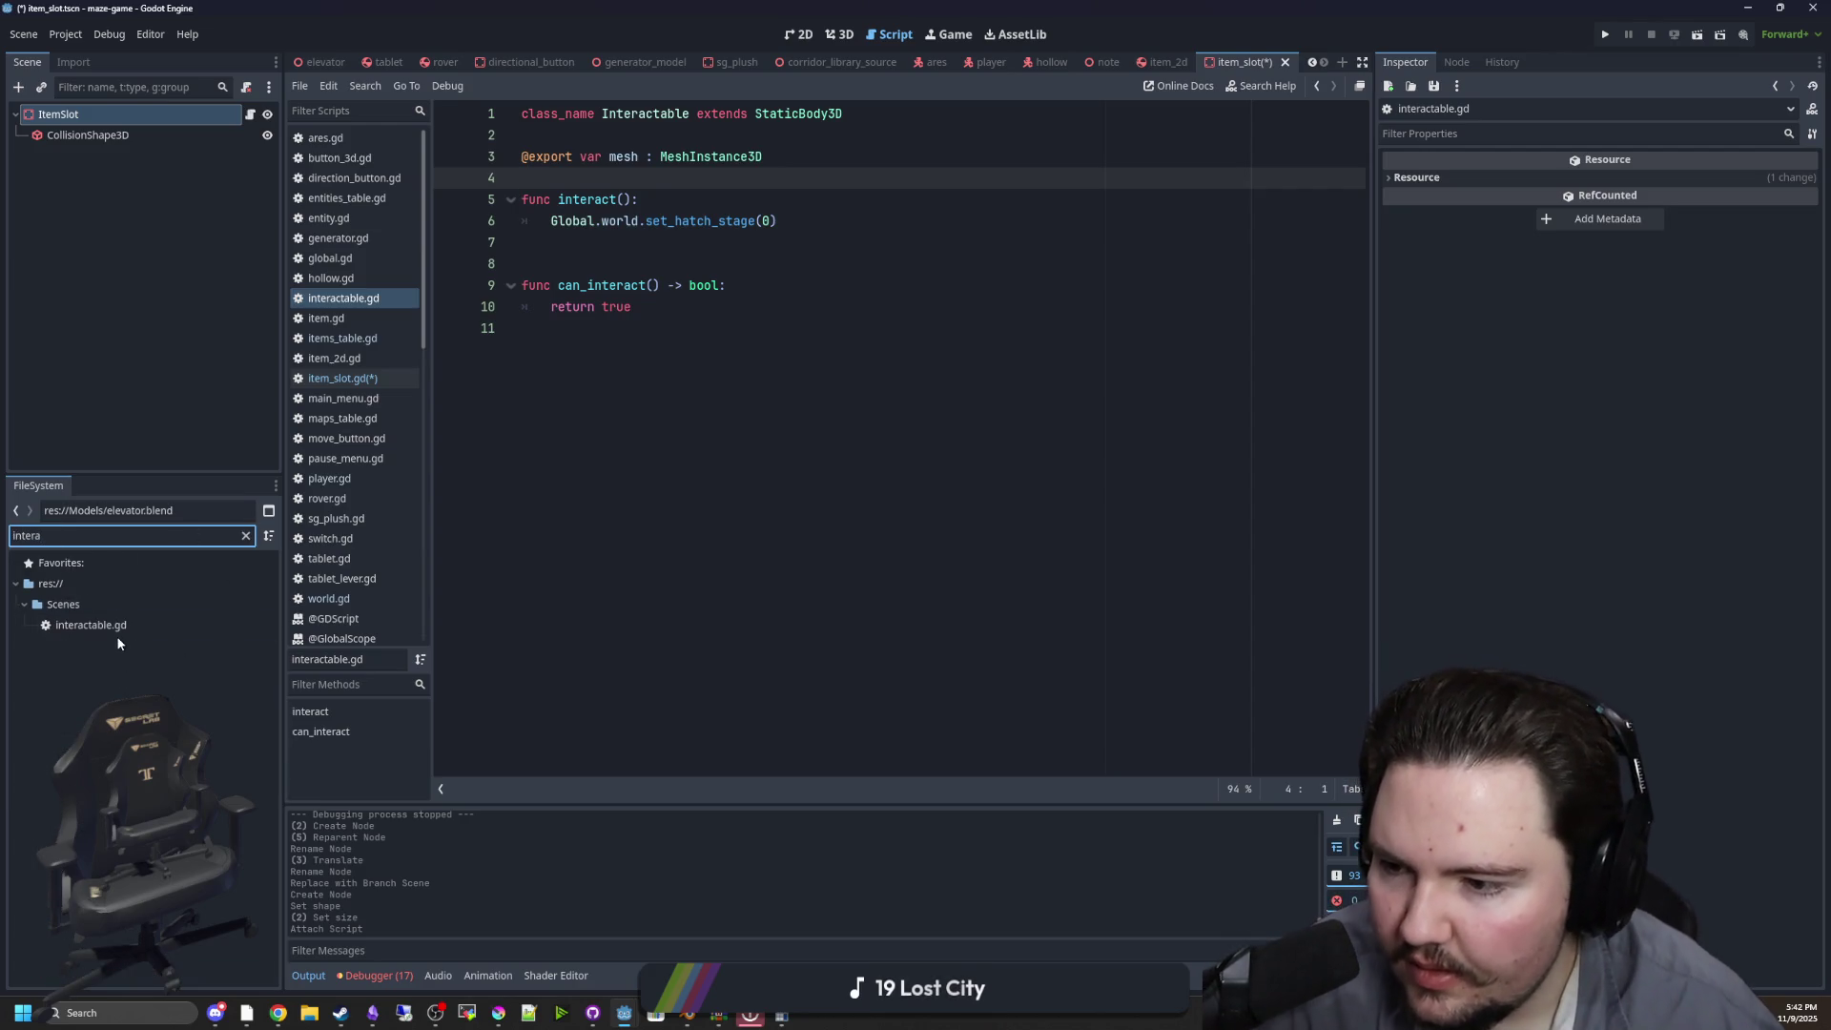
{"action": "left_click", "coordinate": [95, 626]}
{"action": "left_click", "coordinate": [839, 463]}
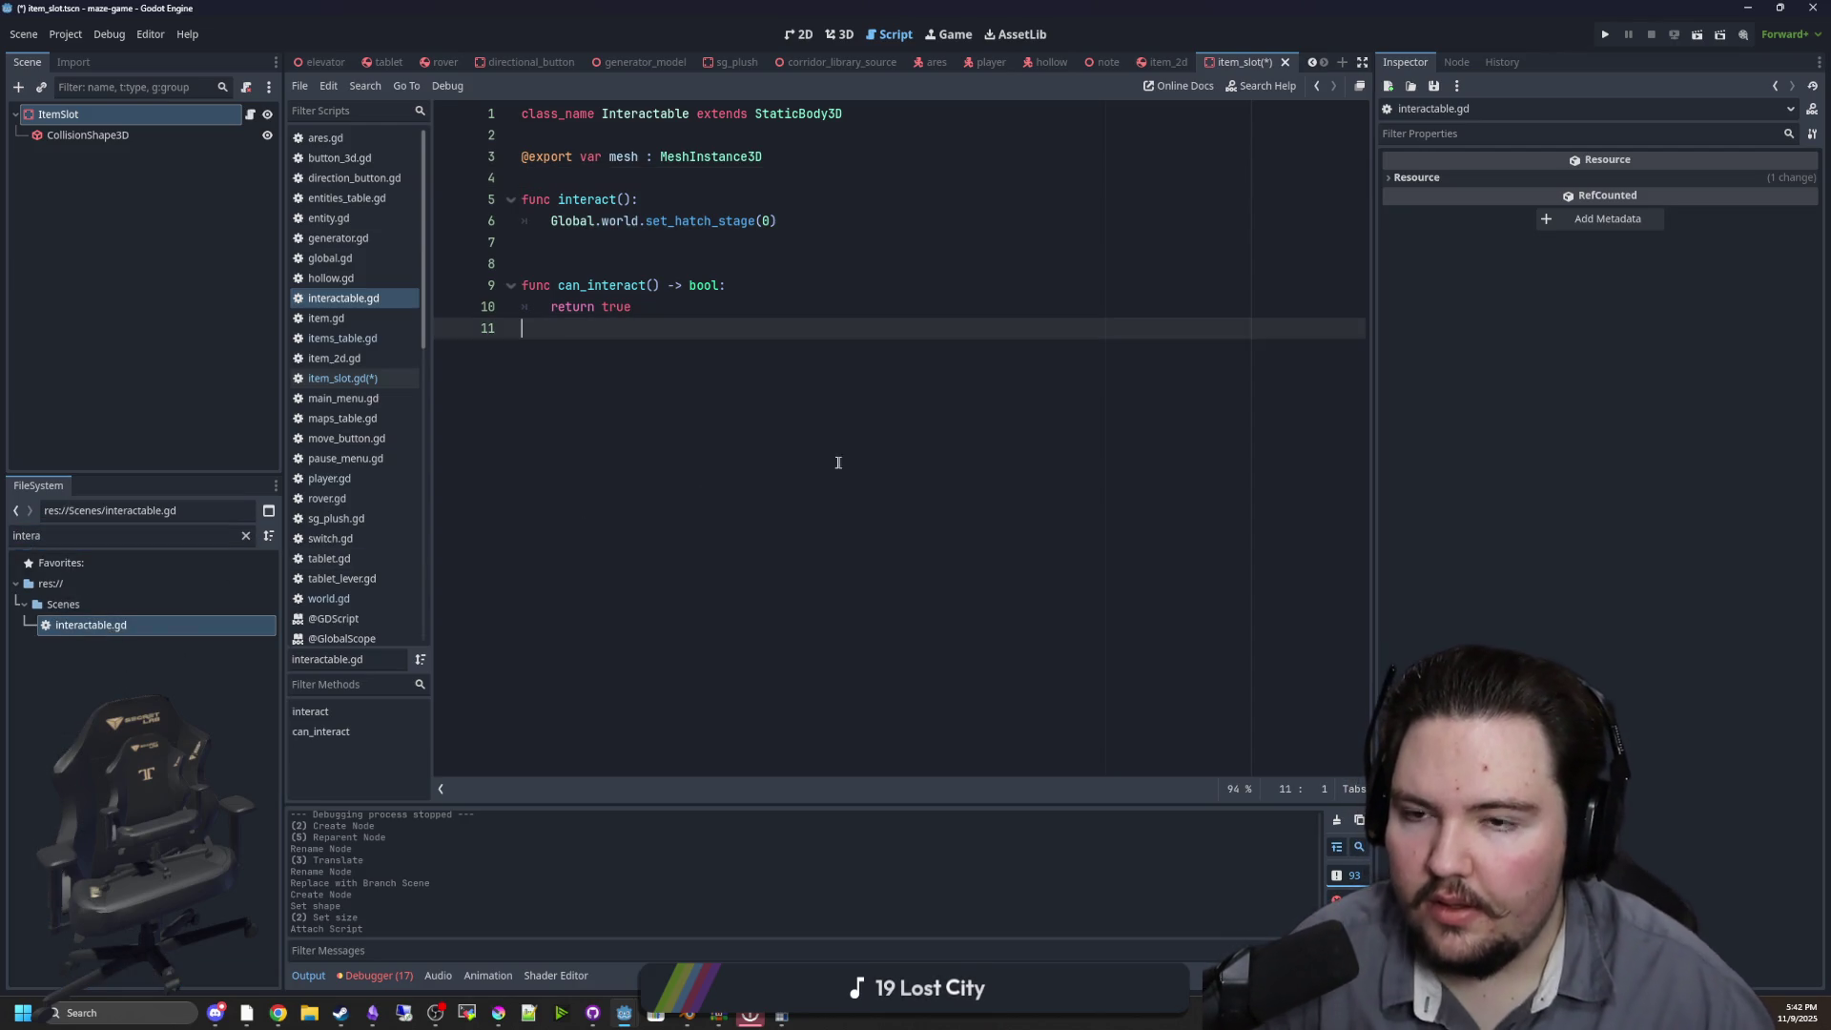
{"action": "right_click", "coordinate": [113, 631]}
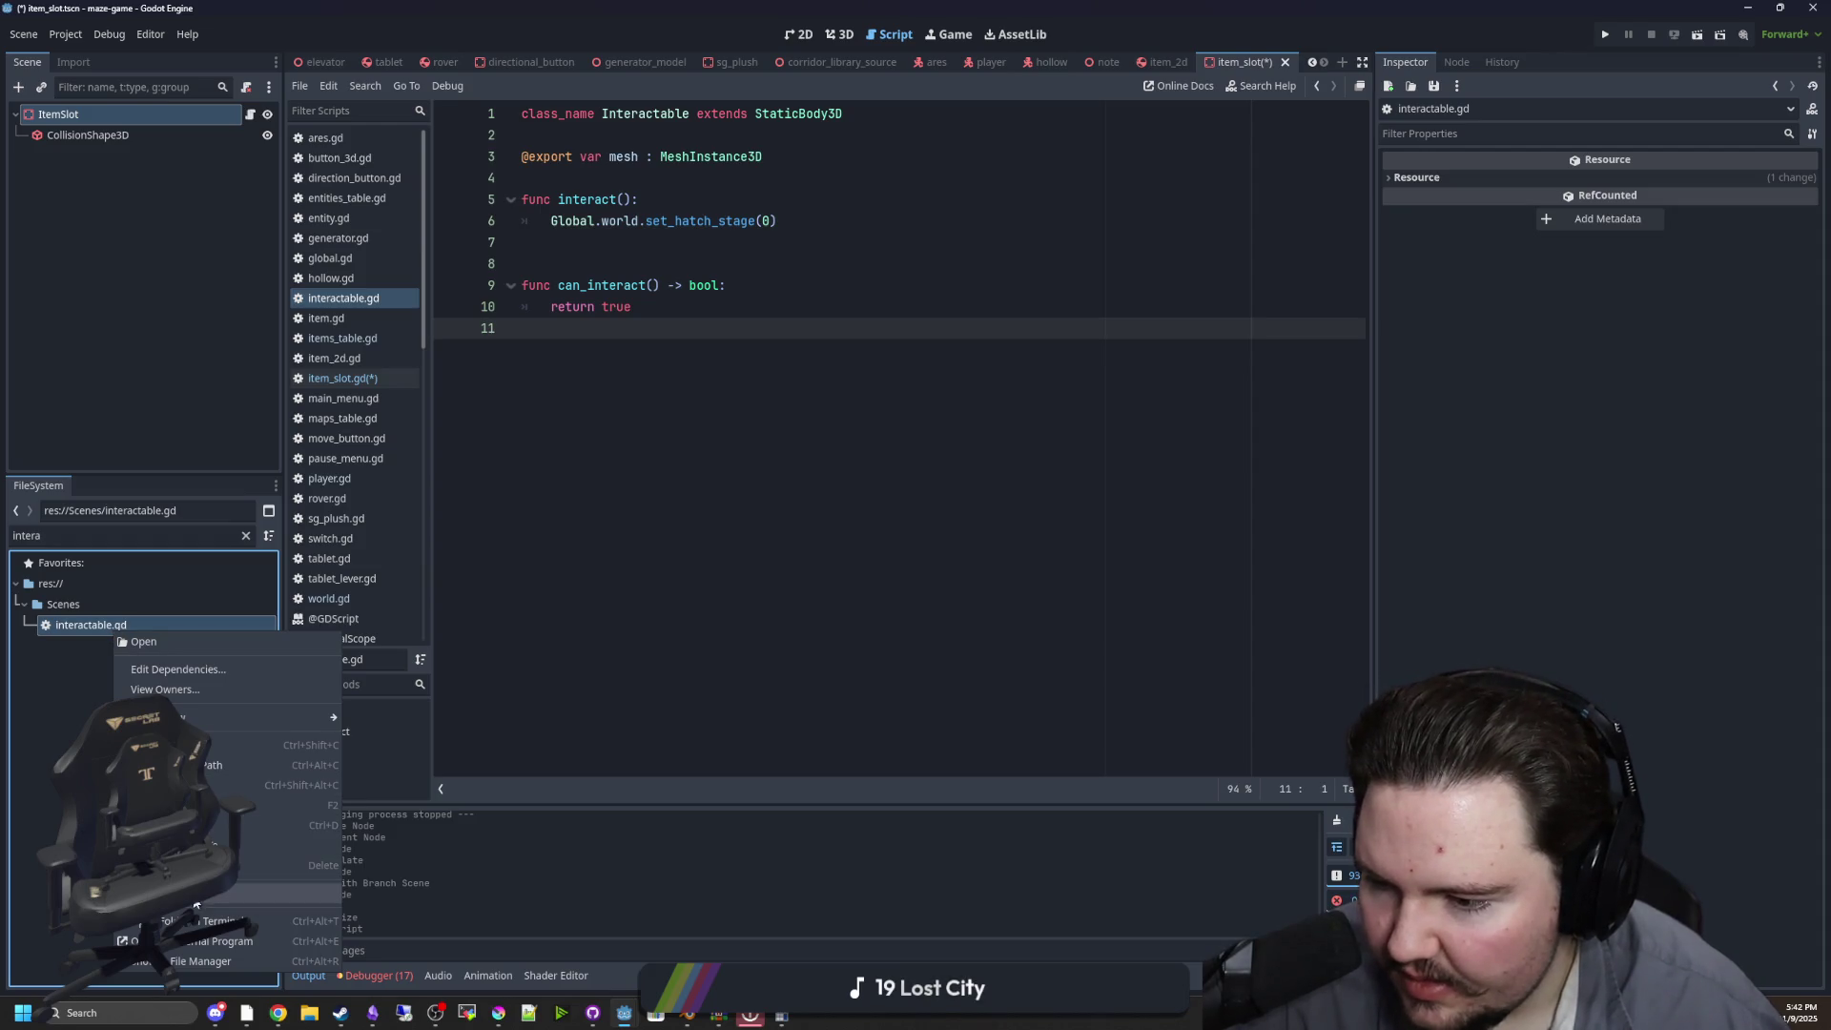
{"action": "left_click", "coordinate": [179, 694]}
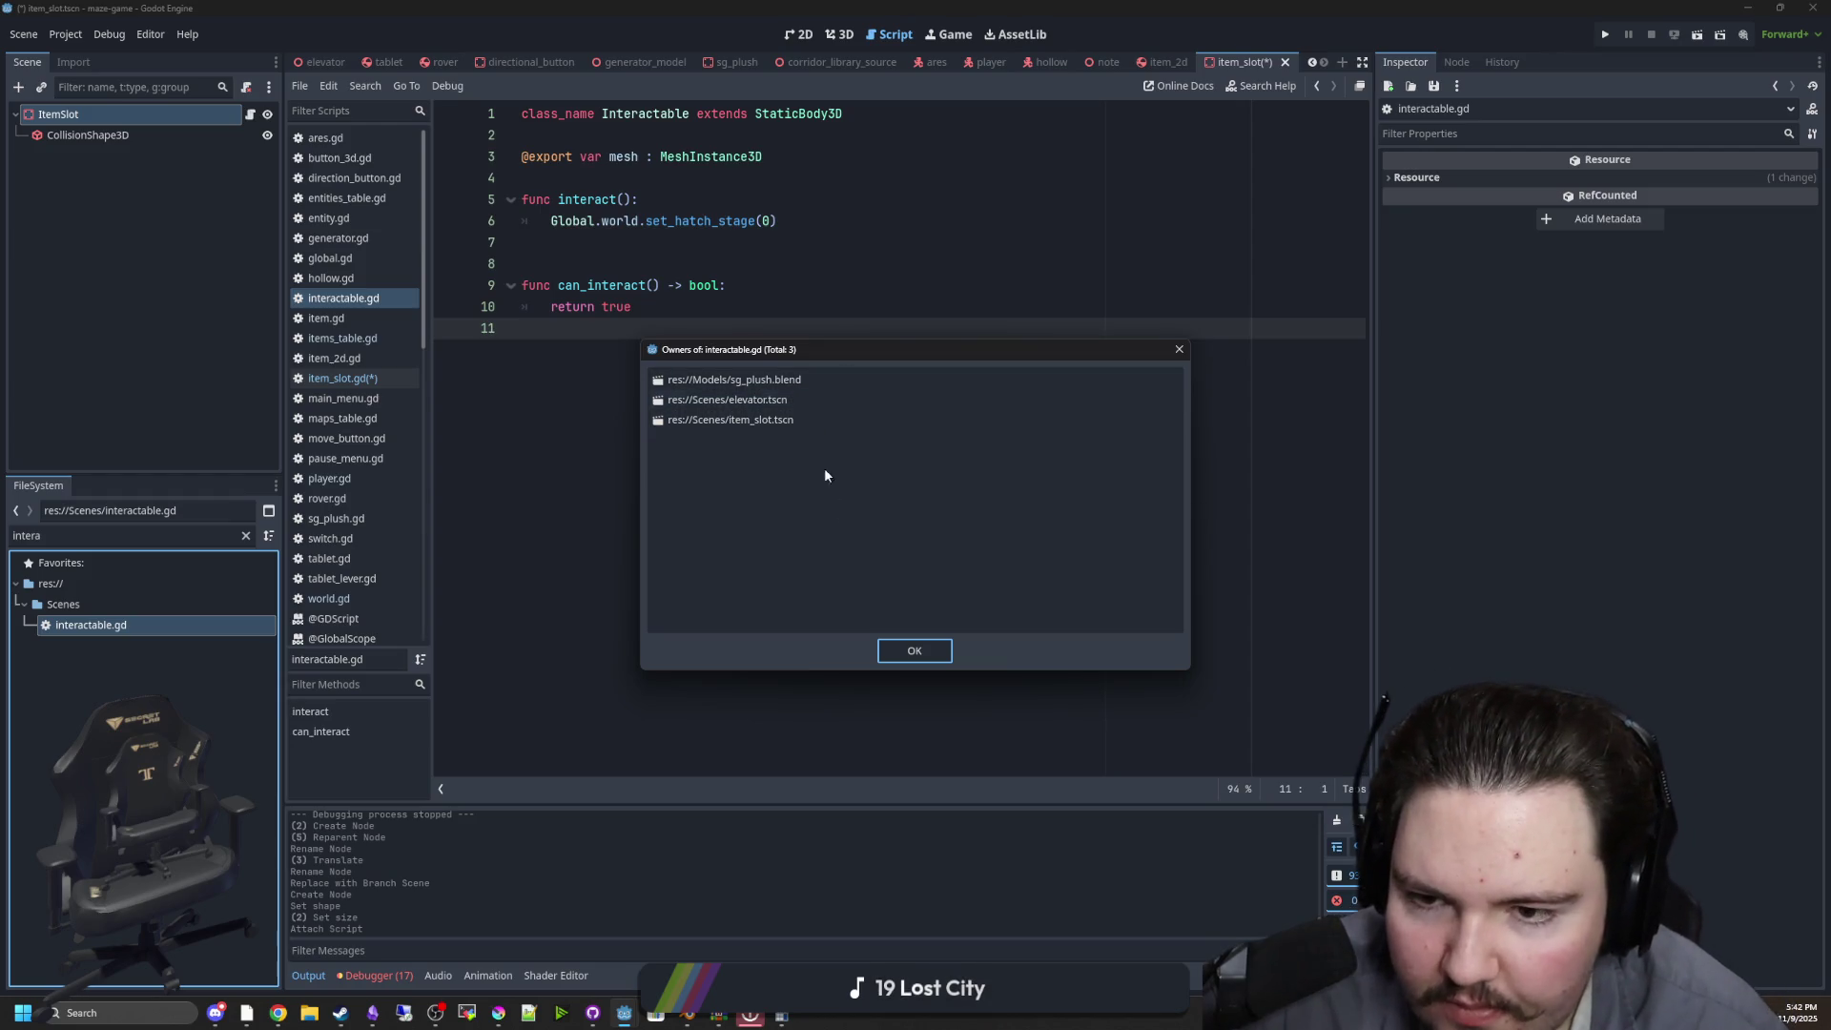
{"action": "left_click", "coordinate": [917, 656]}
Save the changes and return to item_slot.gd
{"action": "left_click", "coordinate": [648, 263]}
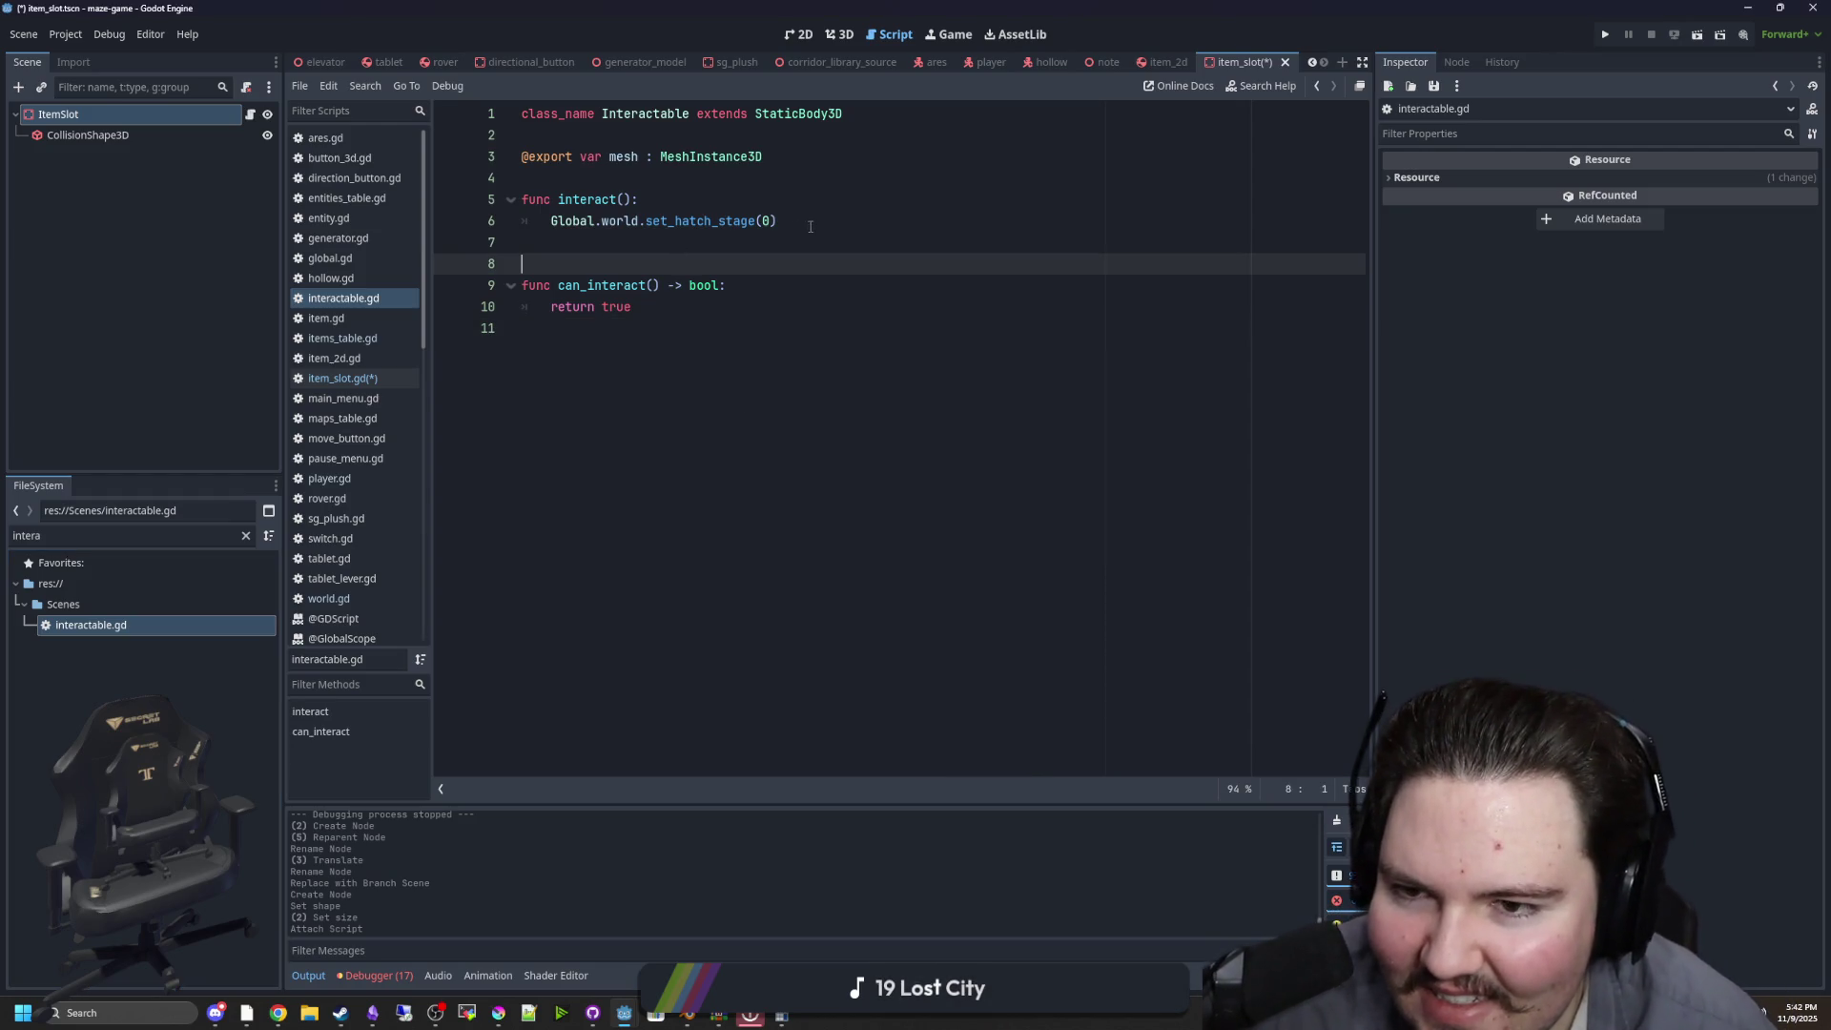
{"action": "left_click", "coordinate": [597, 233]}
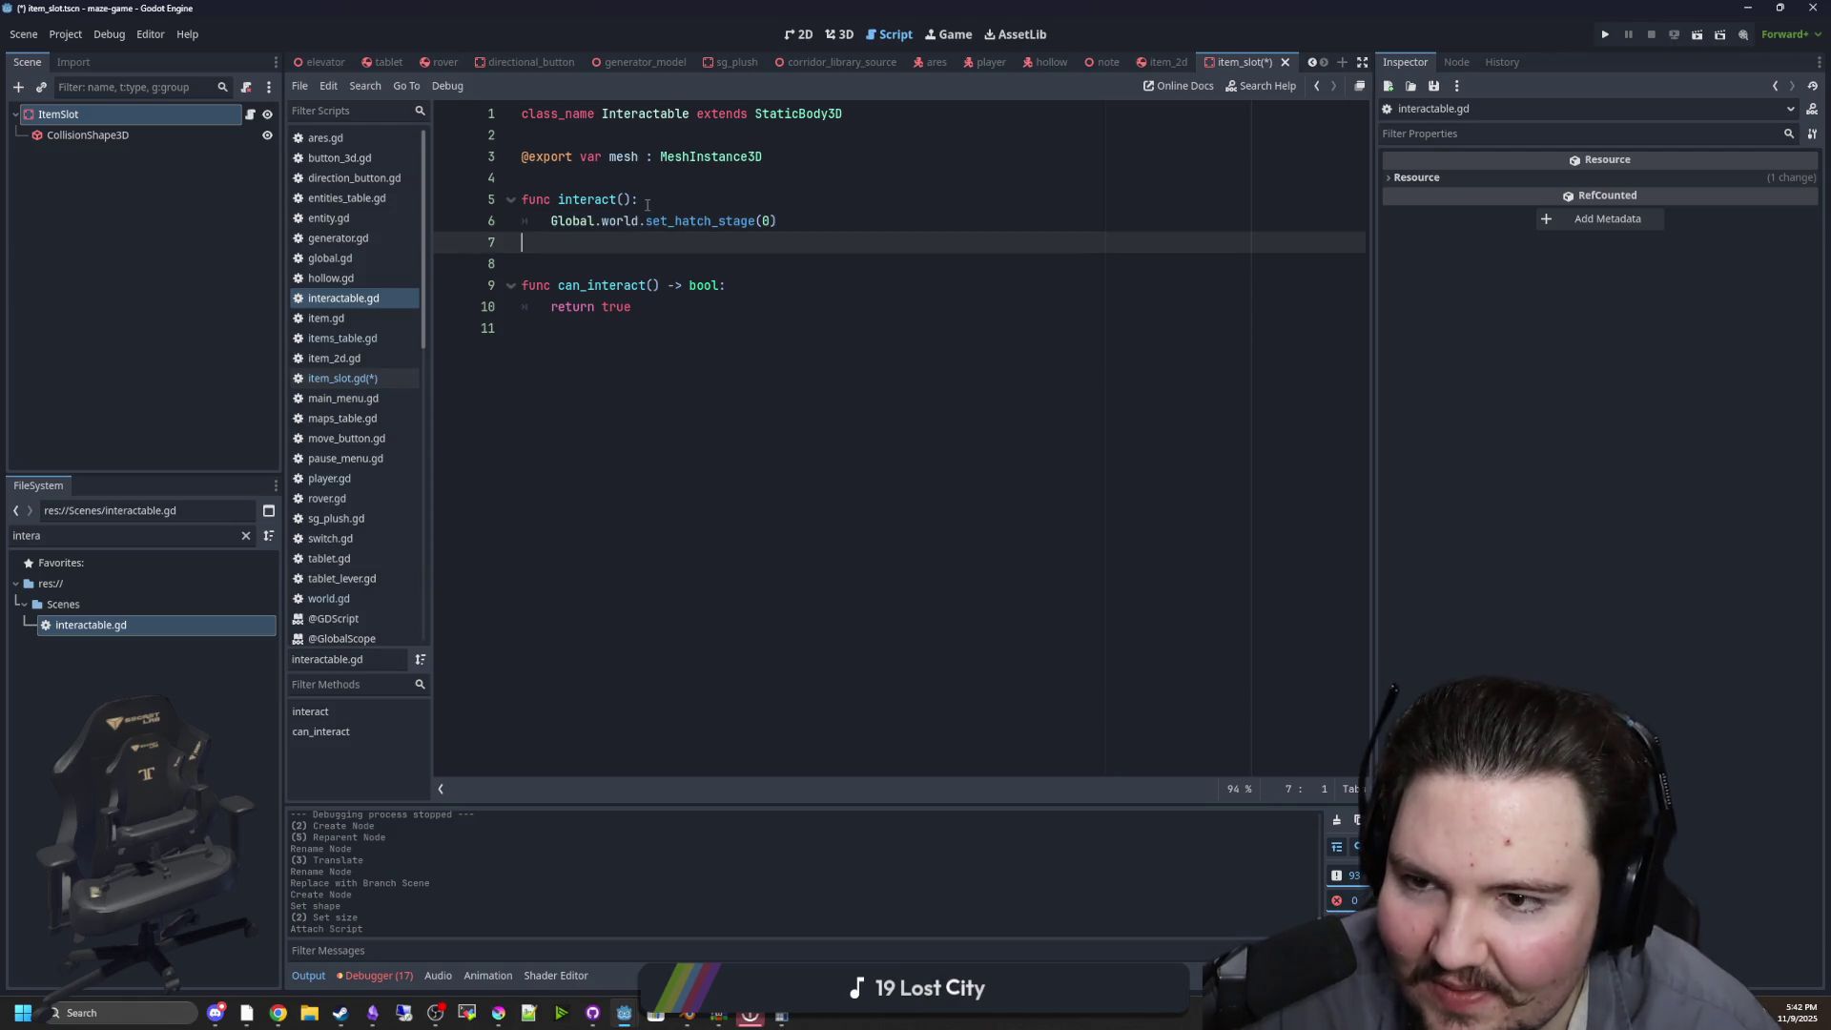
{"action": "key", "text": "ctrl+s"}
{"action": "left_click", "coordinate": [340, 379]}
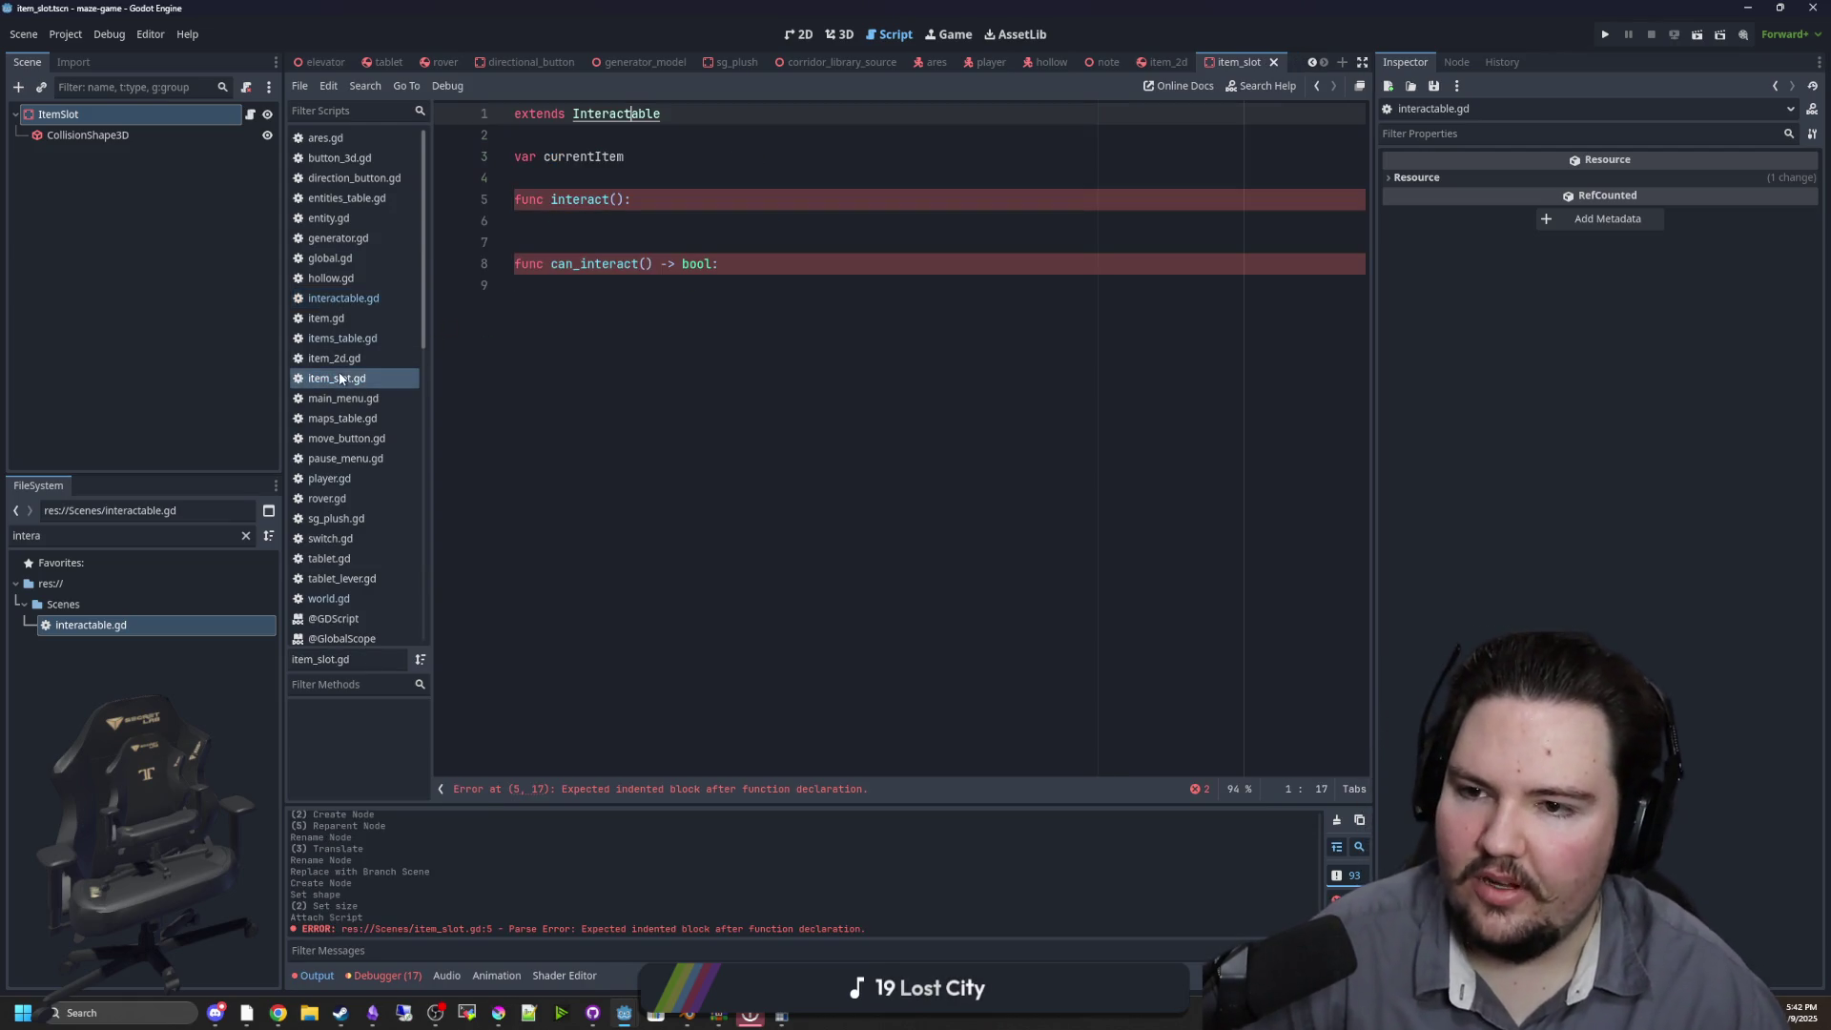
Make can_interact() check Global.player.heldItem
{"action": "left_click", "coordinate": [598, 230]}
{"action": "left_click", "coordinate": [592, 292]}
{"action": "type", "text": "if Globasl"}
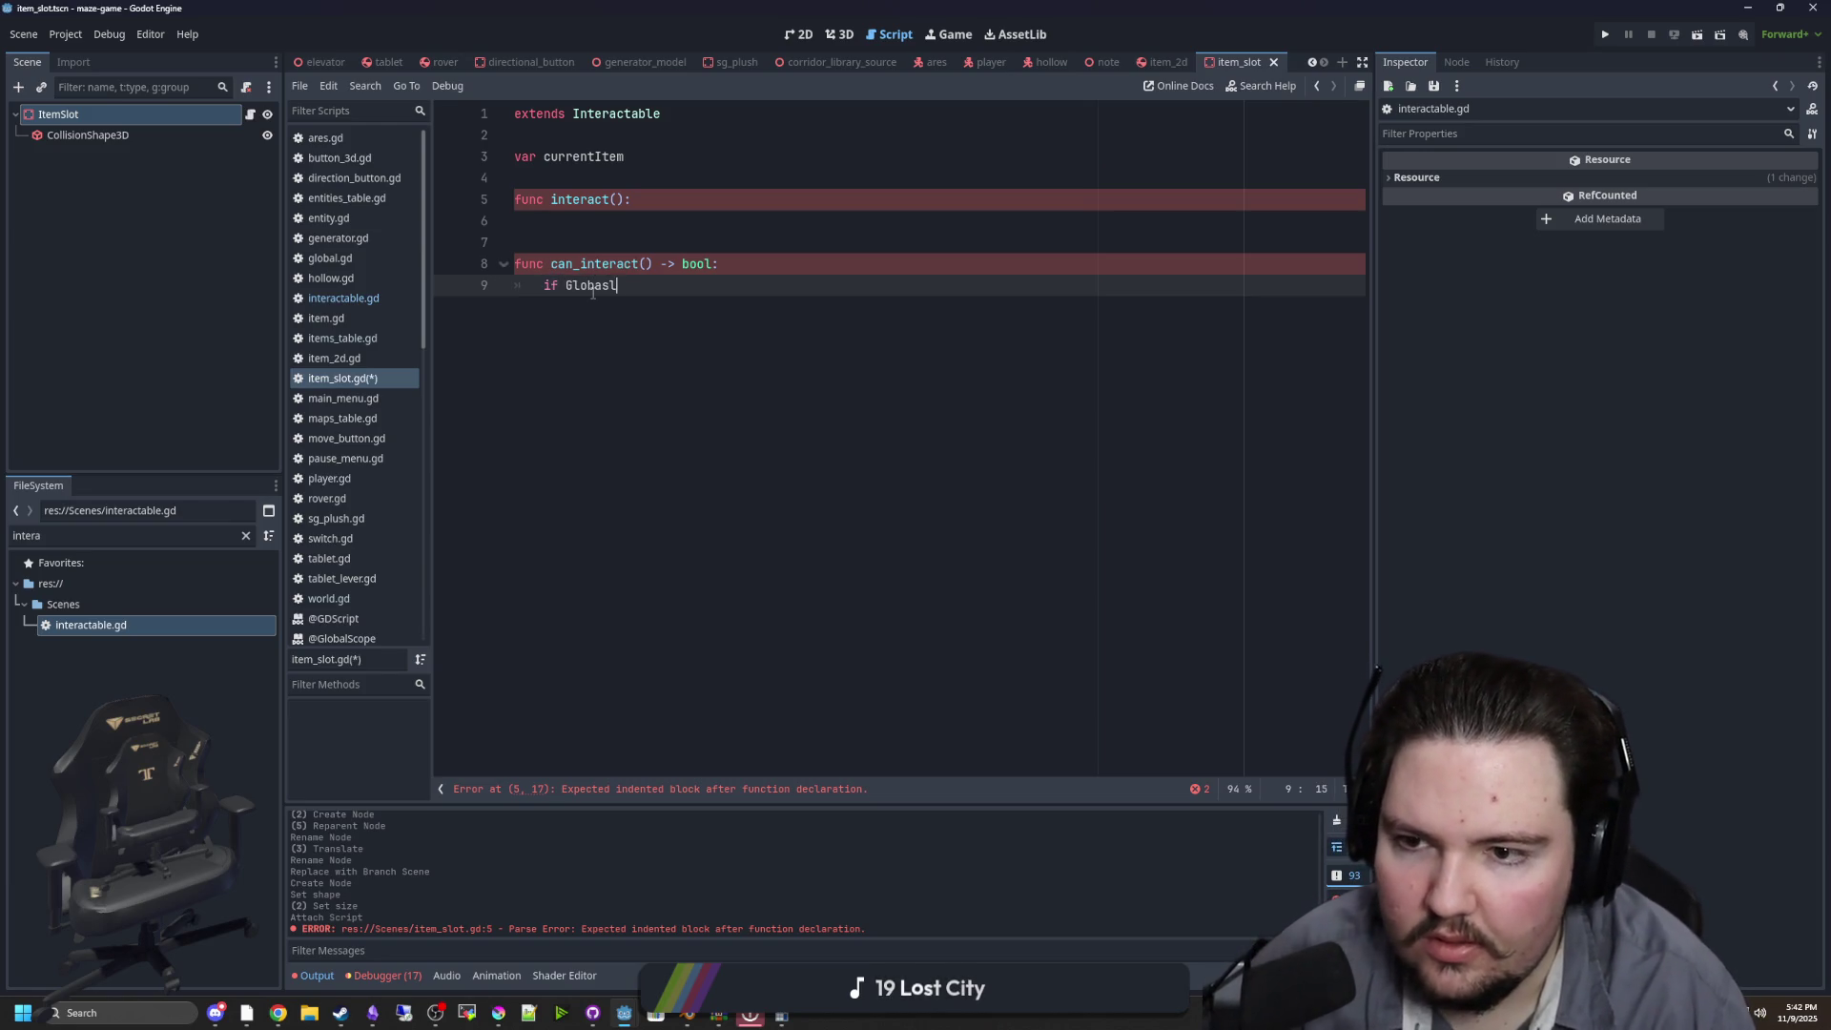
{"action": "key", "text": "BackSpace"}
{"action": "key", "text": "BackSpace"}
{"action": "type", "text": "l.player."}
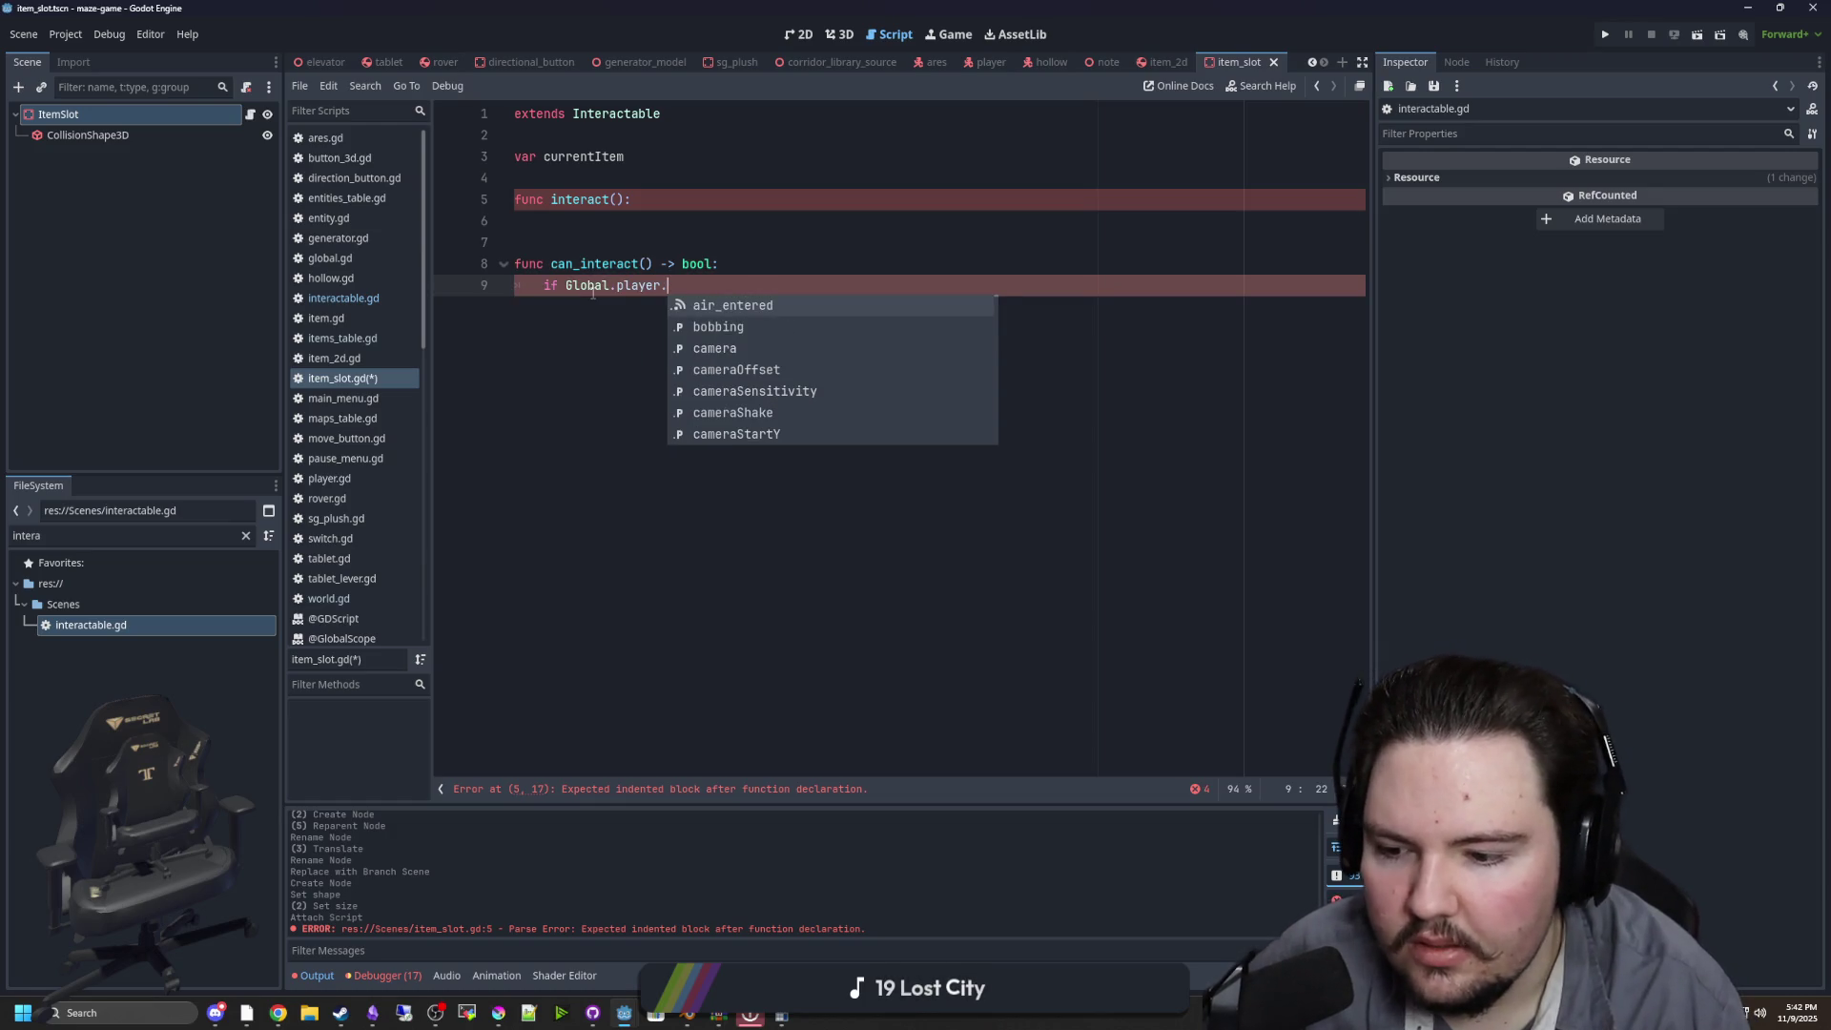
{"action": "type", "text": "heldItem:"}
{"action": "key", "text": "Return"}
{"action": "type", "text": "return true"}
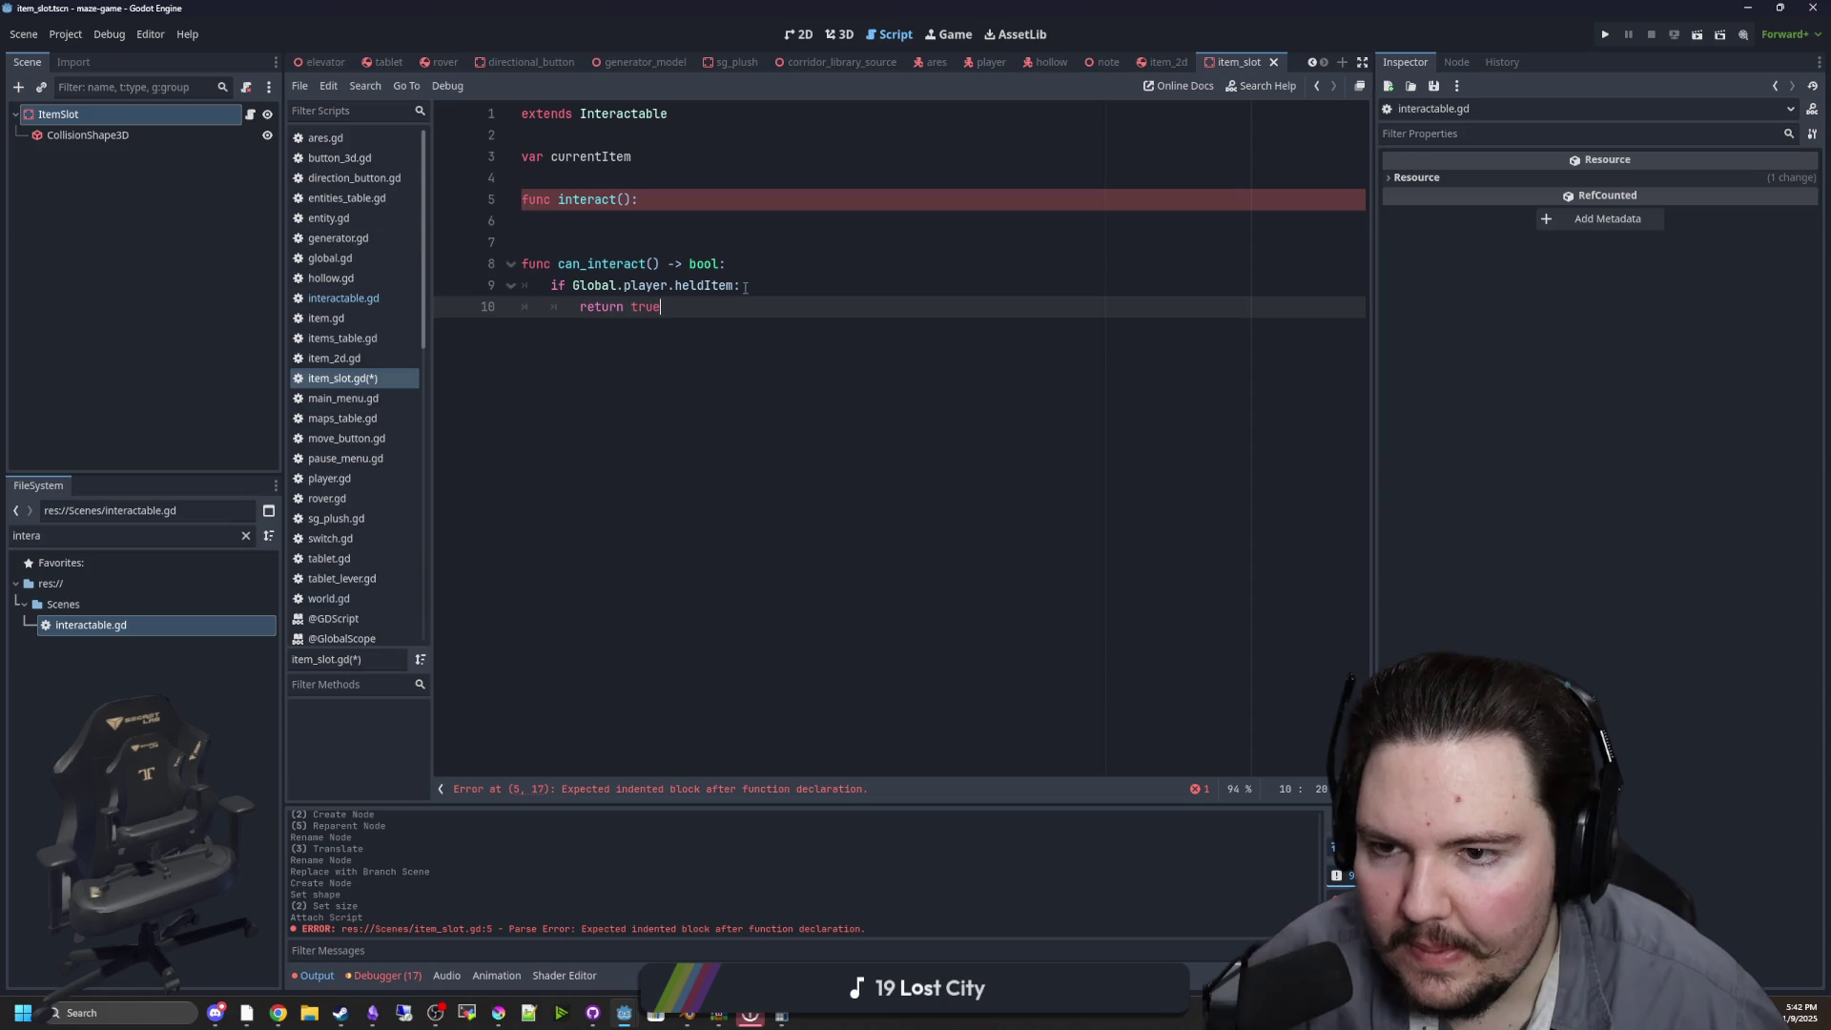
In interact(), store Global.player.heldItem as currentItem and call drop() on it
{"action": "key", "text": "Up"}
{"action": "key", "text": "Up"}
{"action": "key", "text": "Up"}
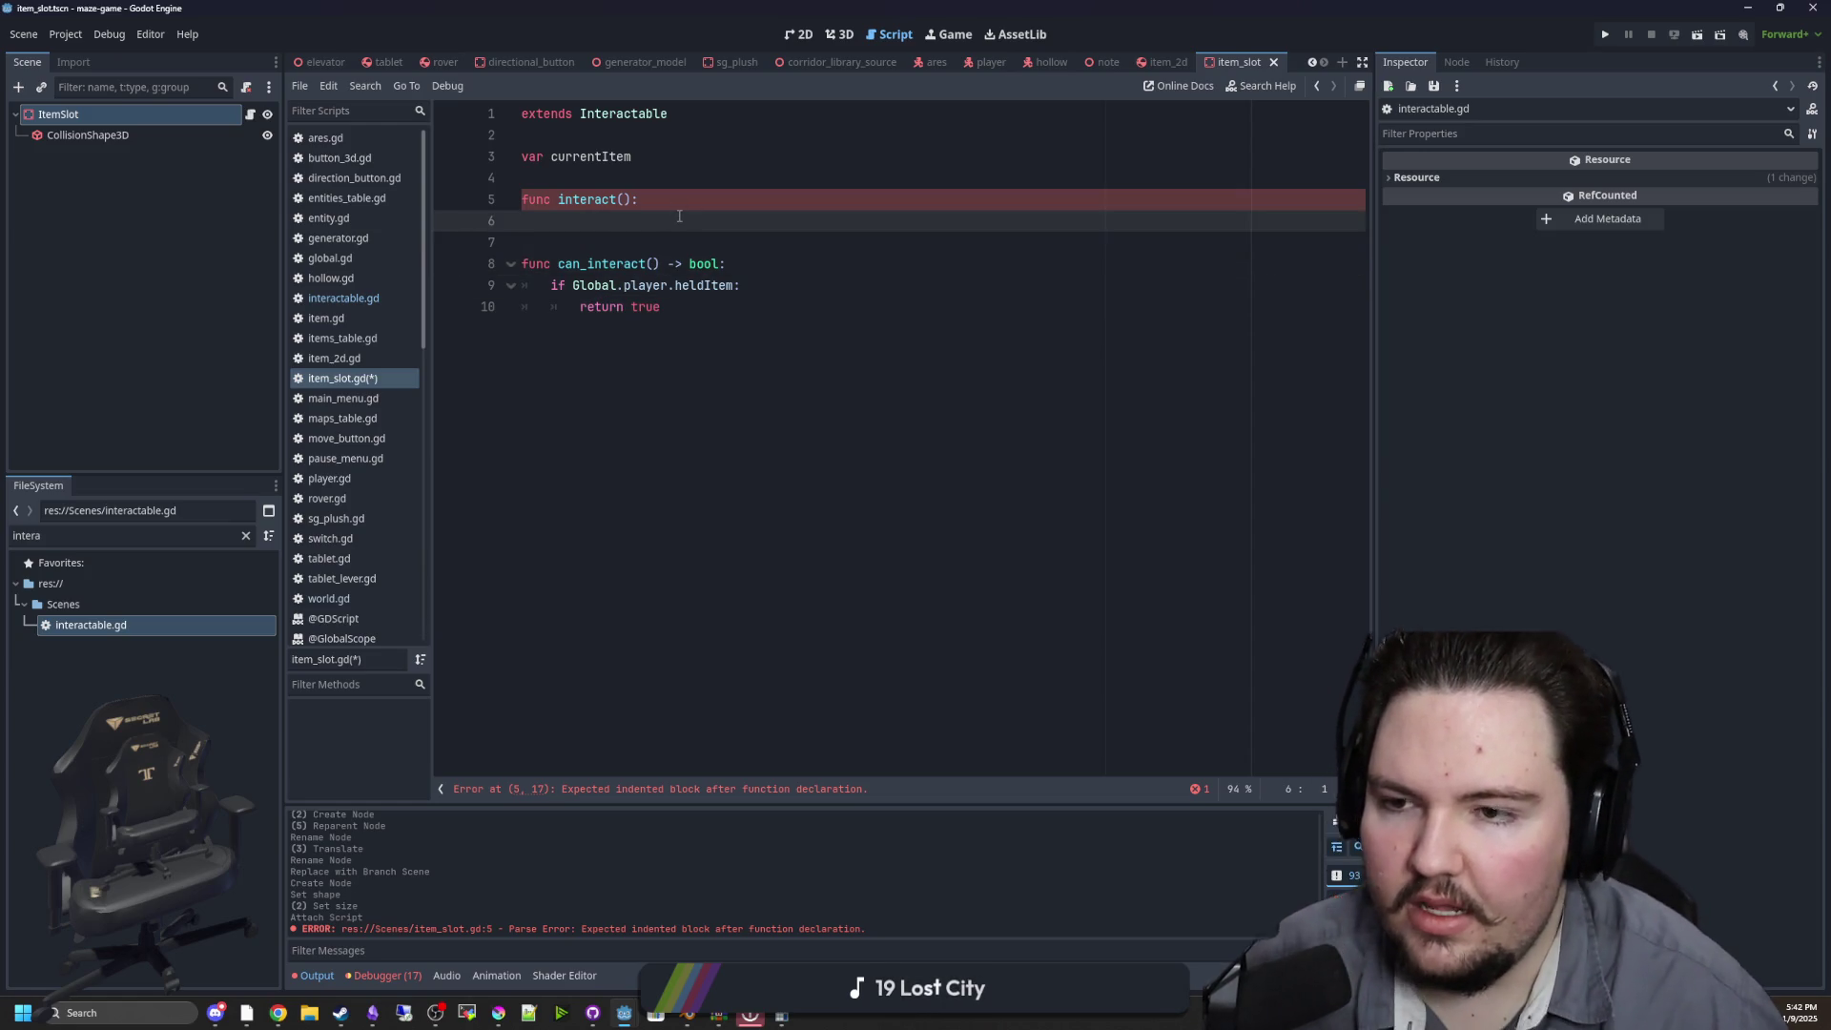
{"action": "key", "text": "Up"}
{"action": "key", "text": "End"}
{"action": "key", "text": "Return"}
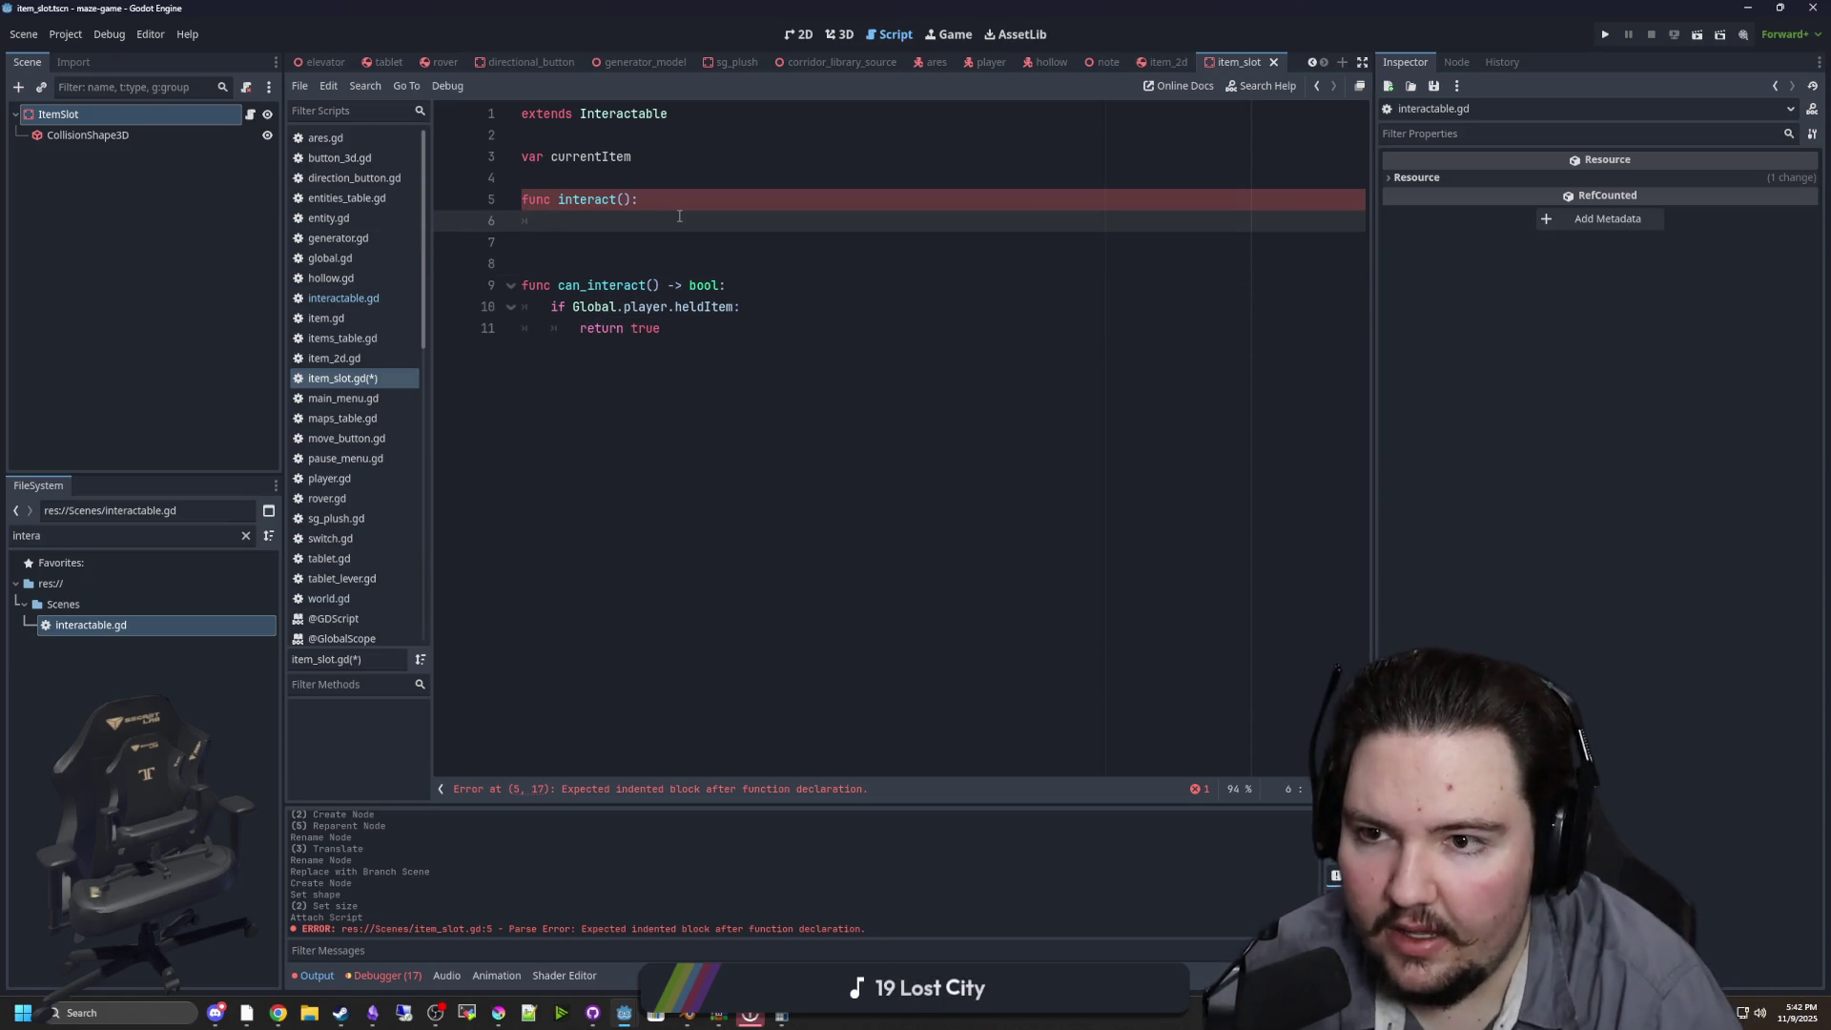
{"action": "type", "text": "= "}
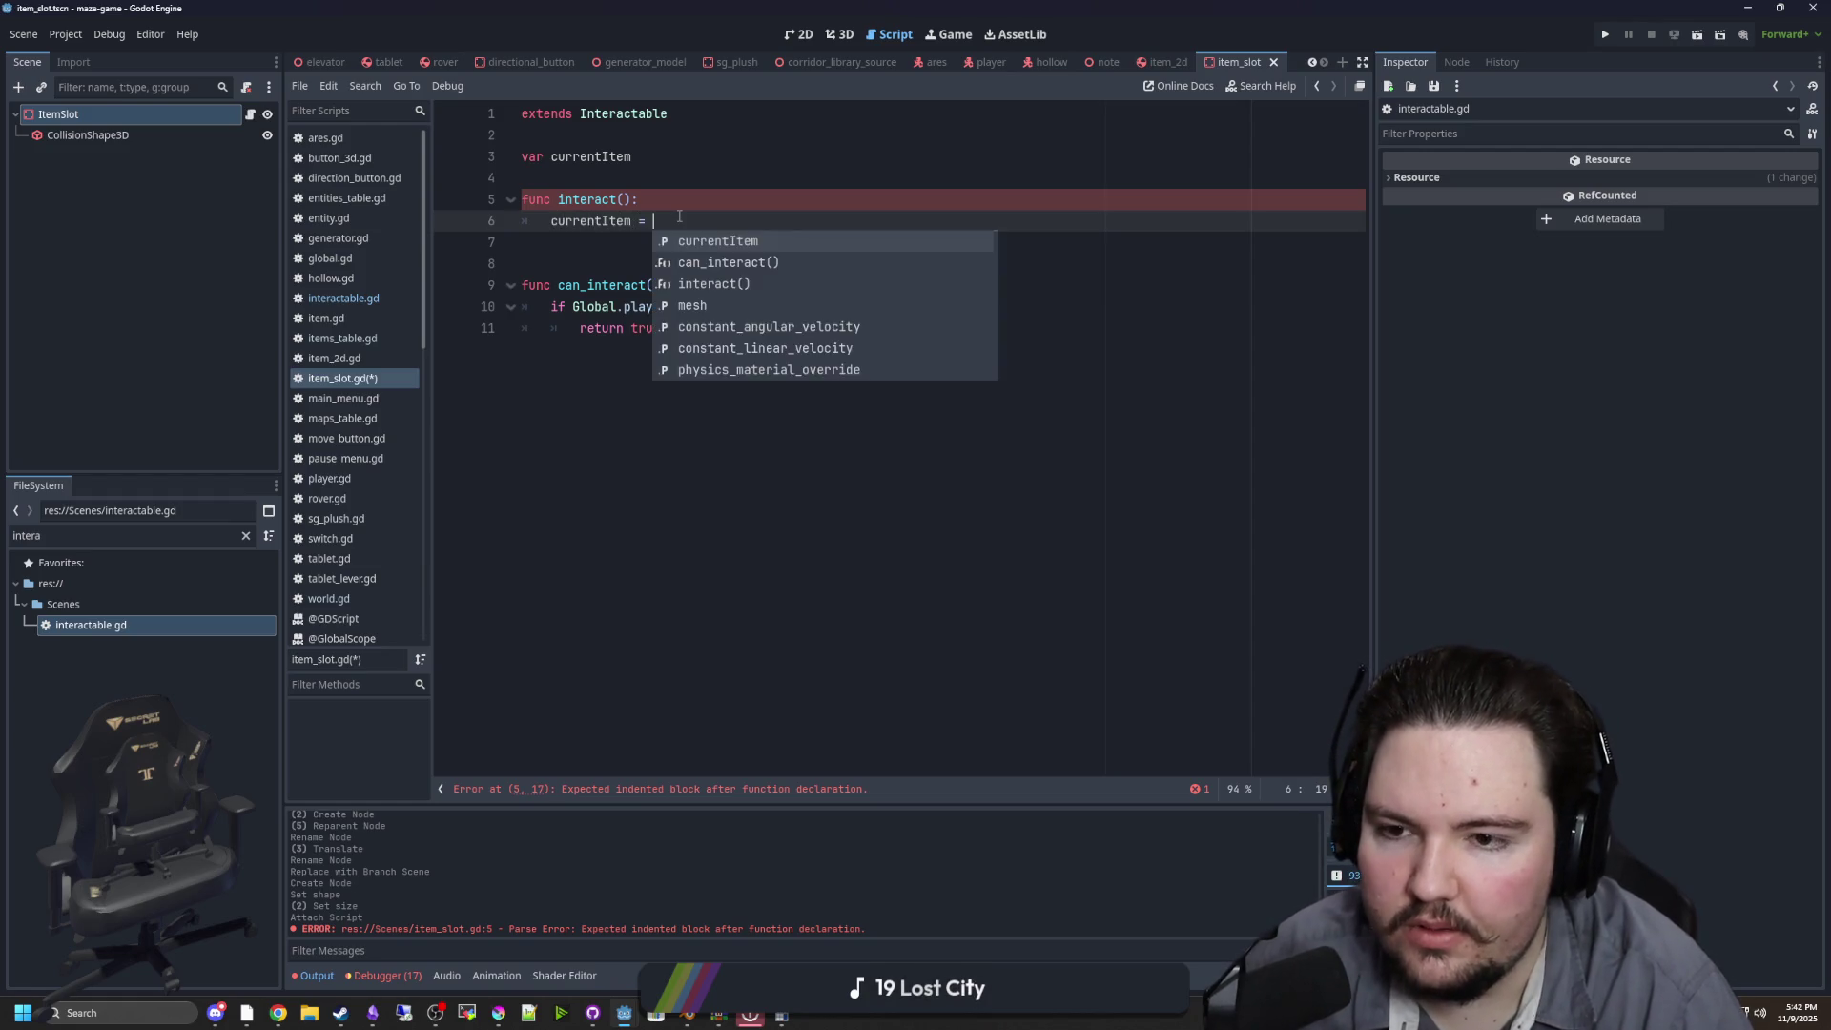
{"action": "type", "text": "Global.player.heldItem"}
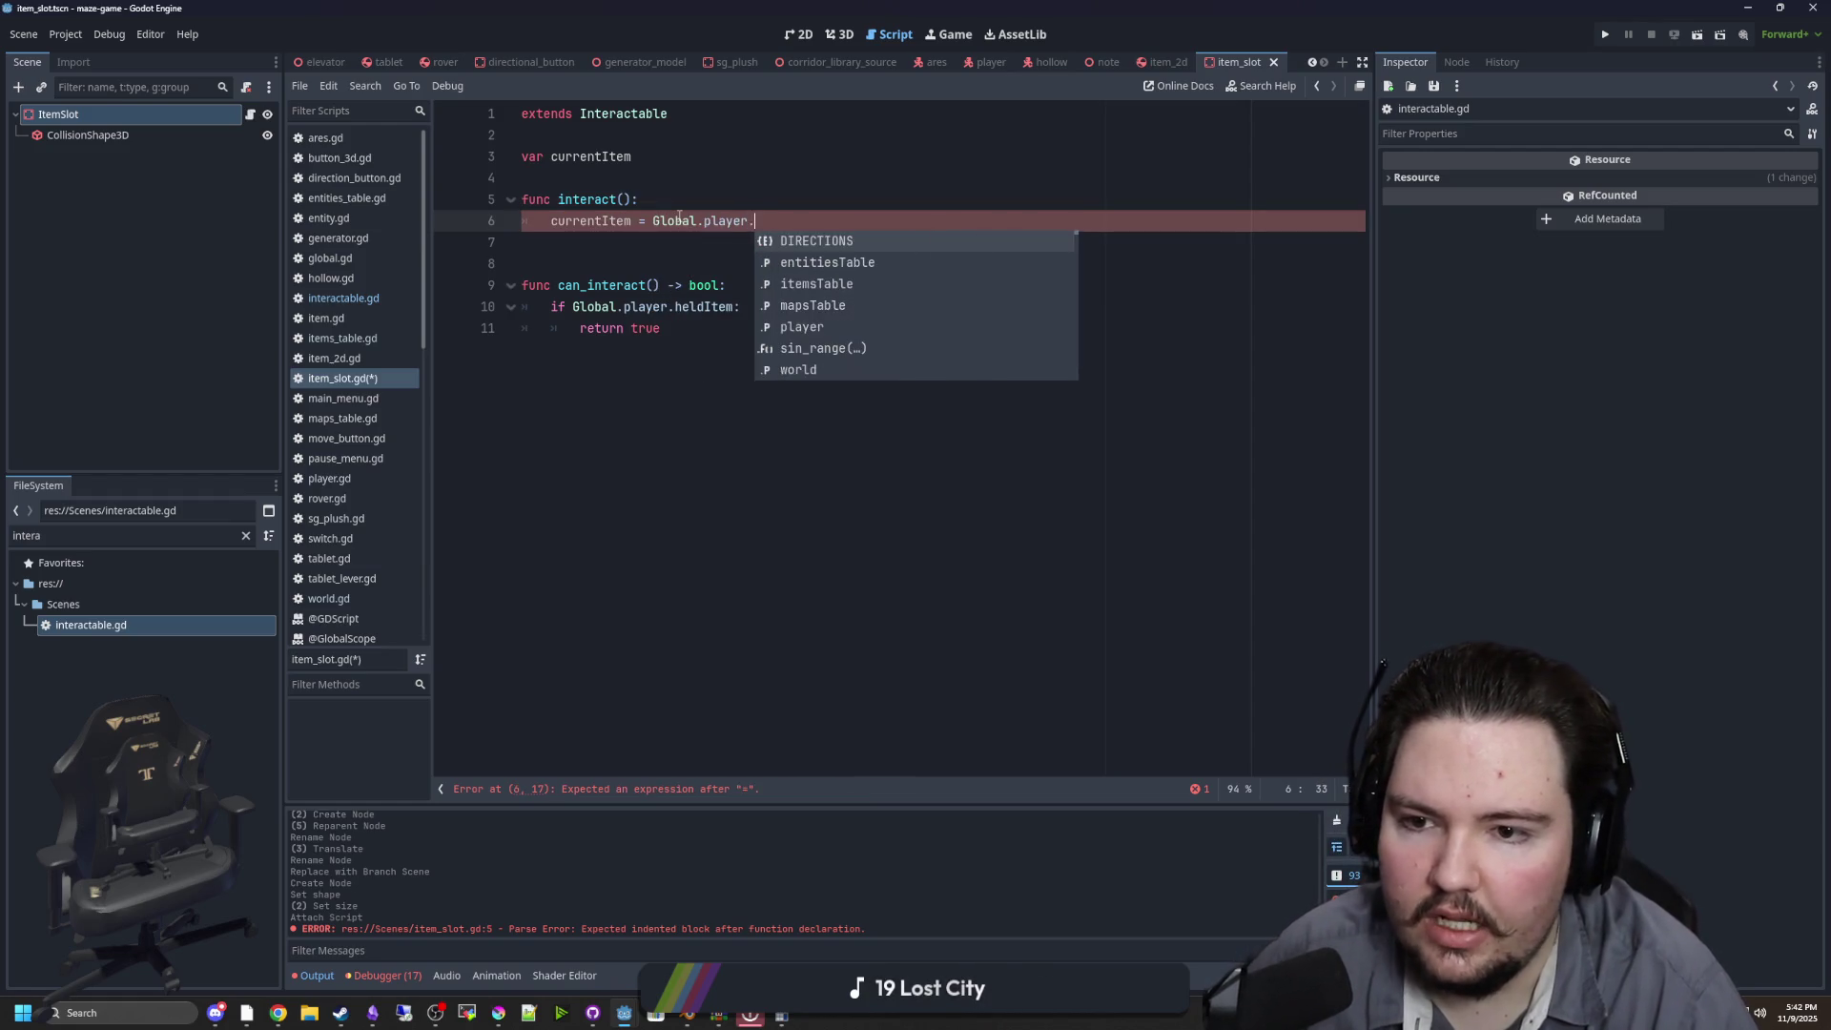
{"action": "key", "text": "Return"}
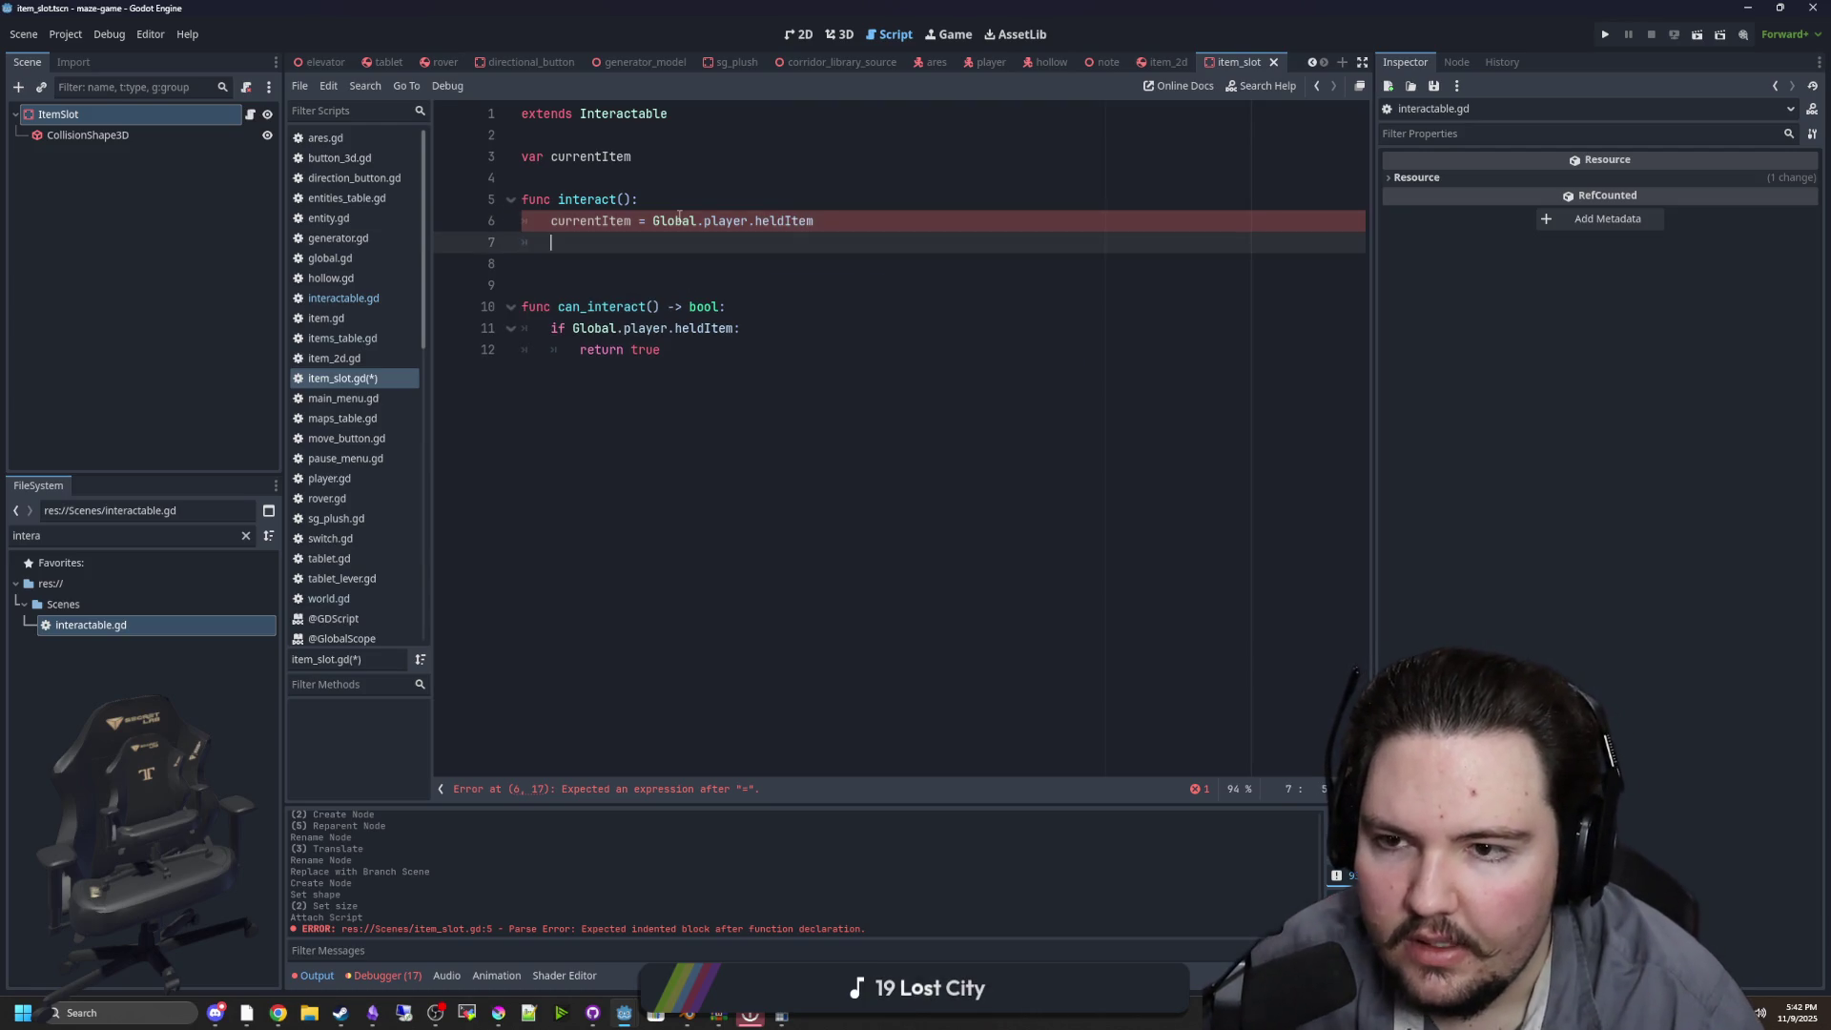
{"action": "type", "text": "Global.player."}
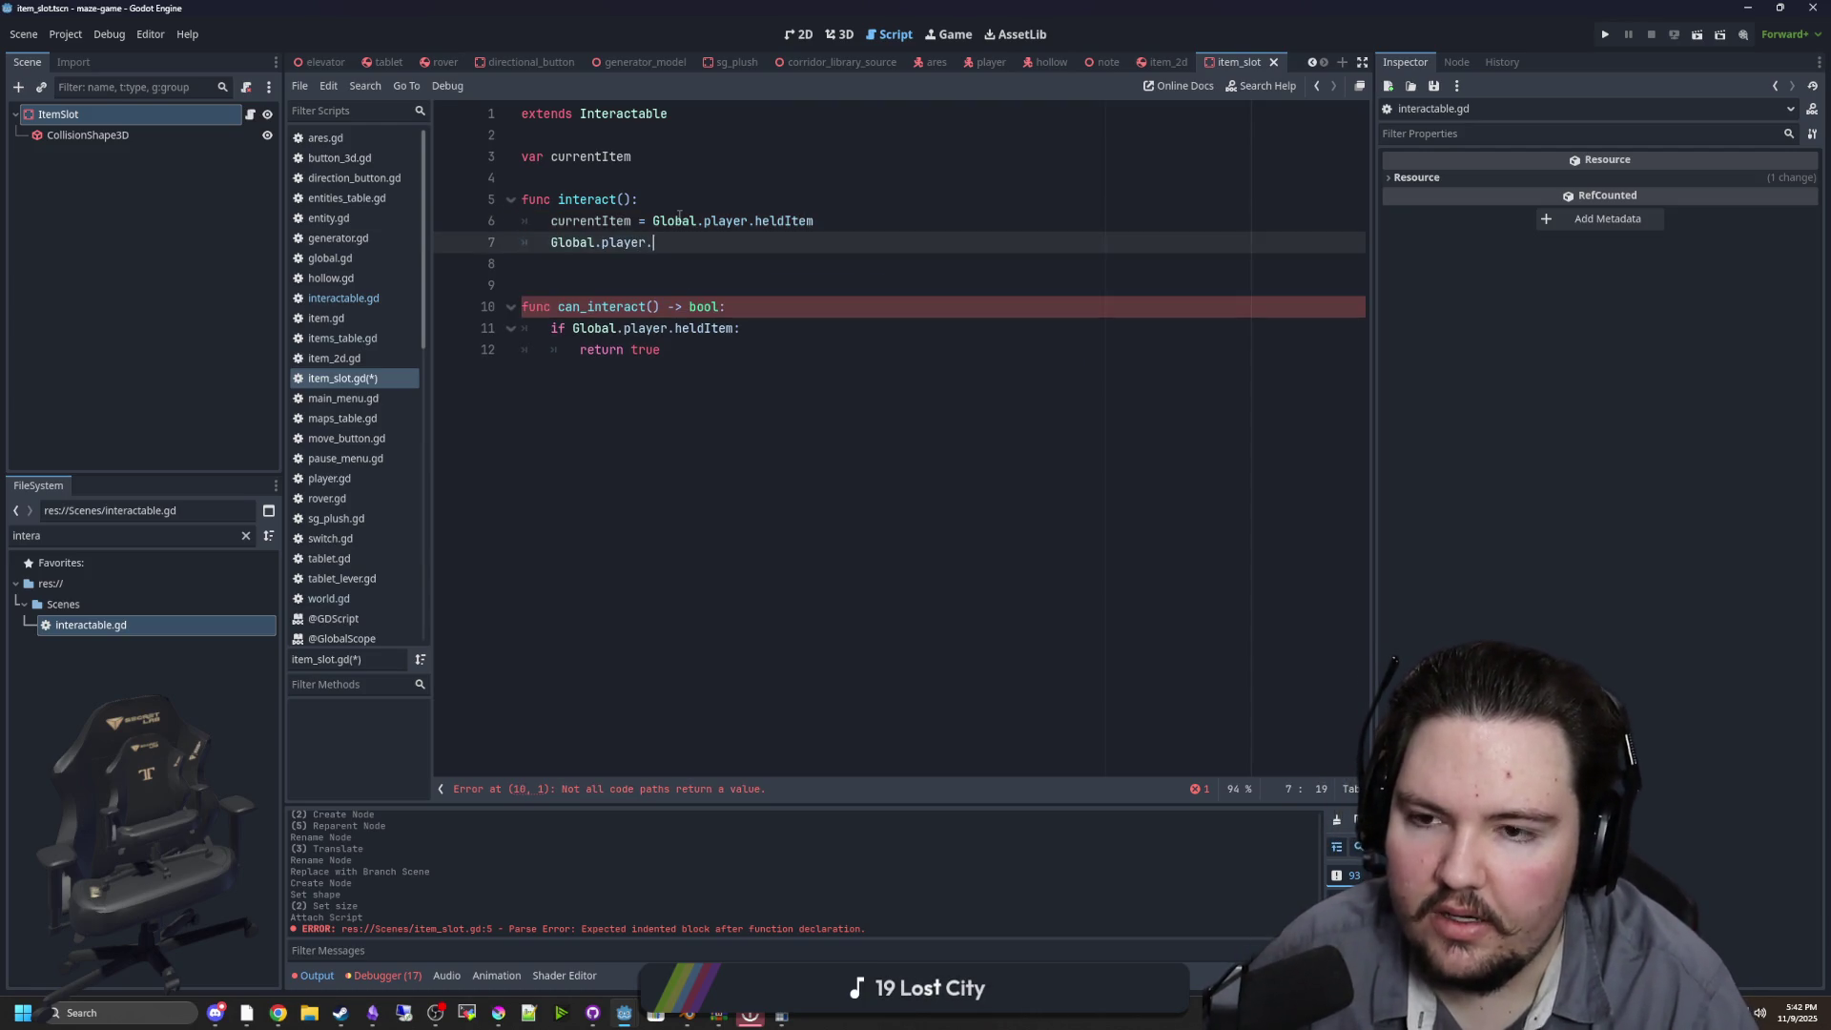
{"action": "type", "text": "drop"}
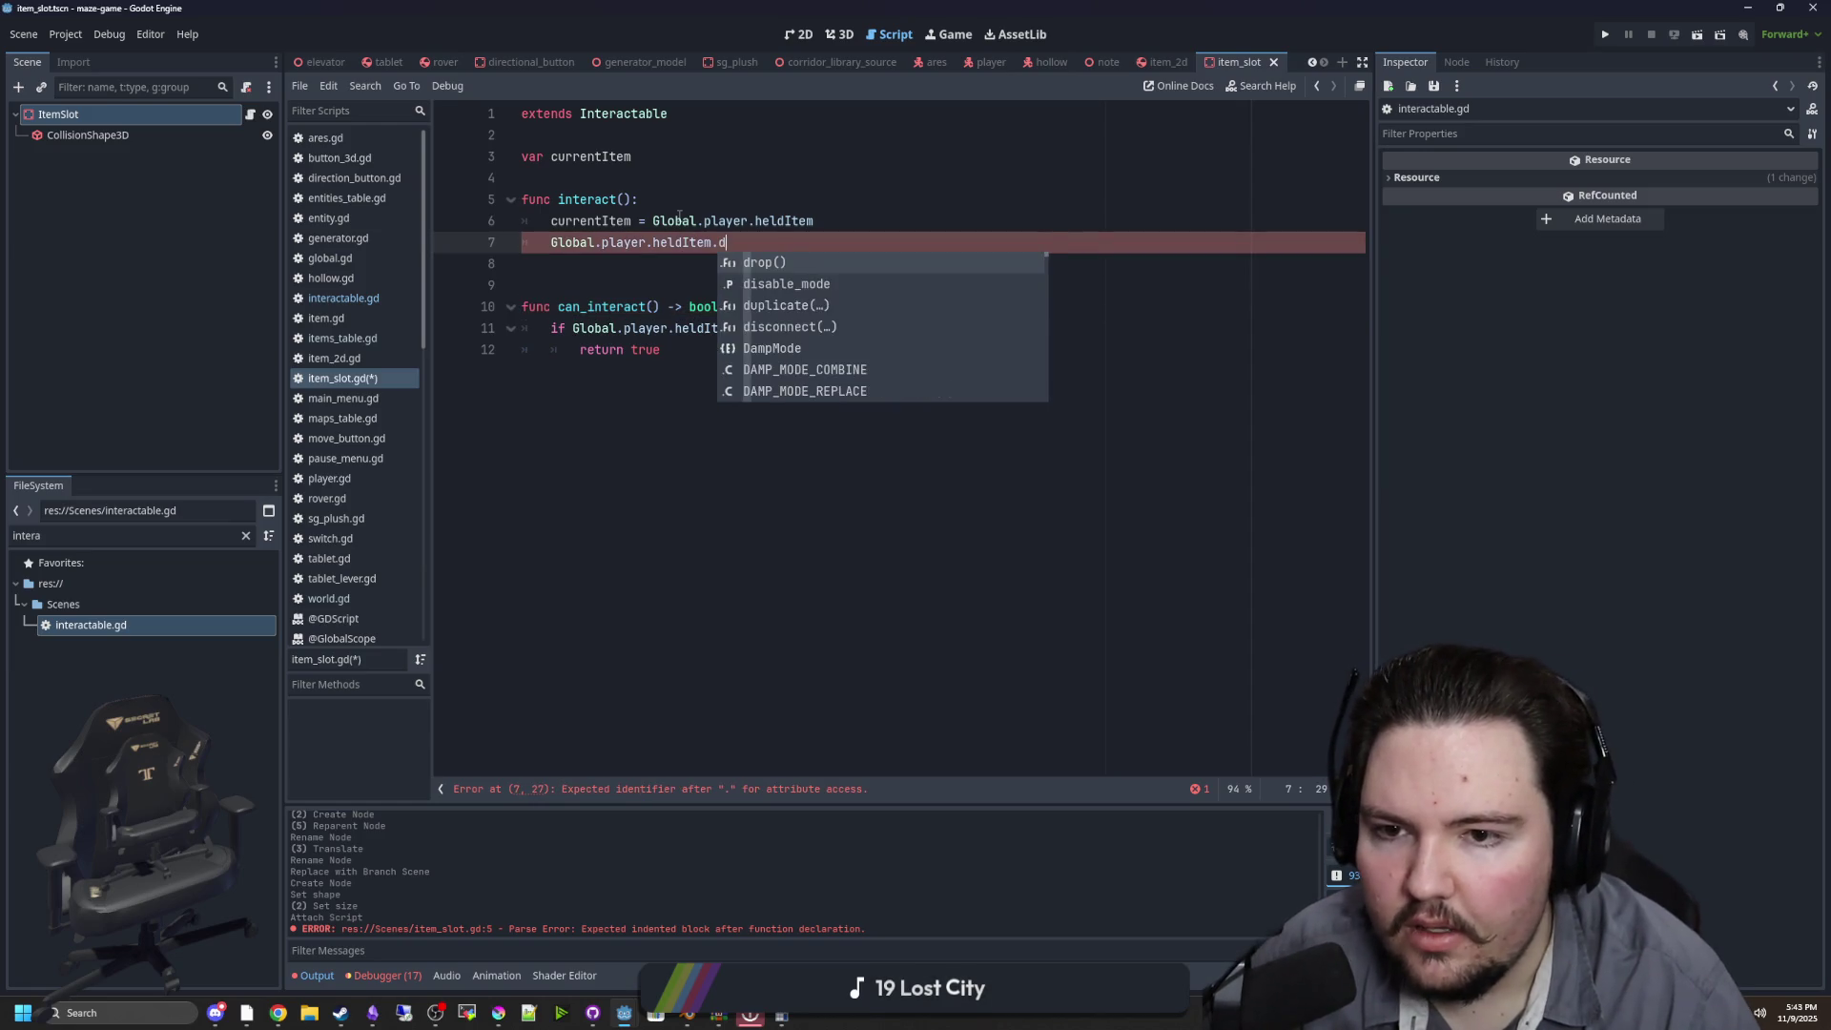
{"action": "key", "text": "Return"}
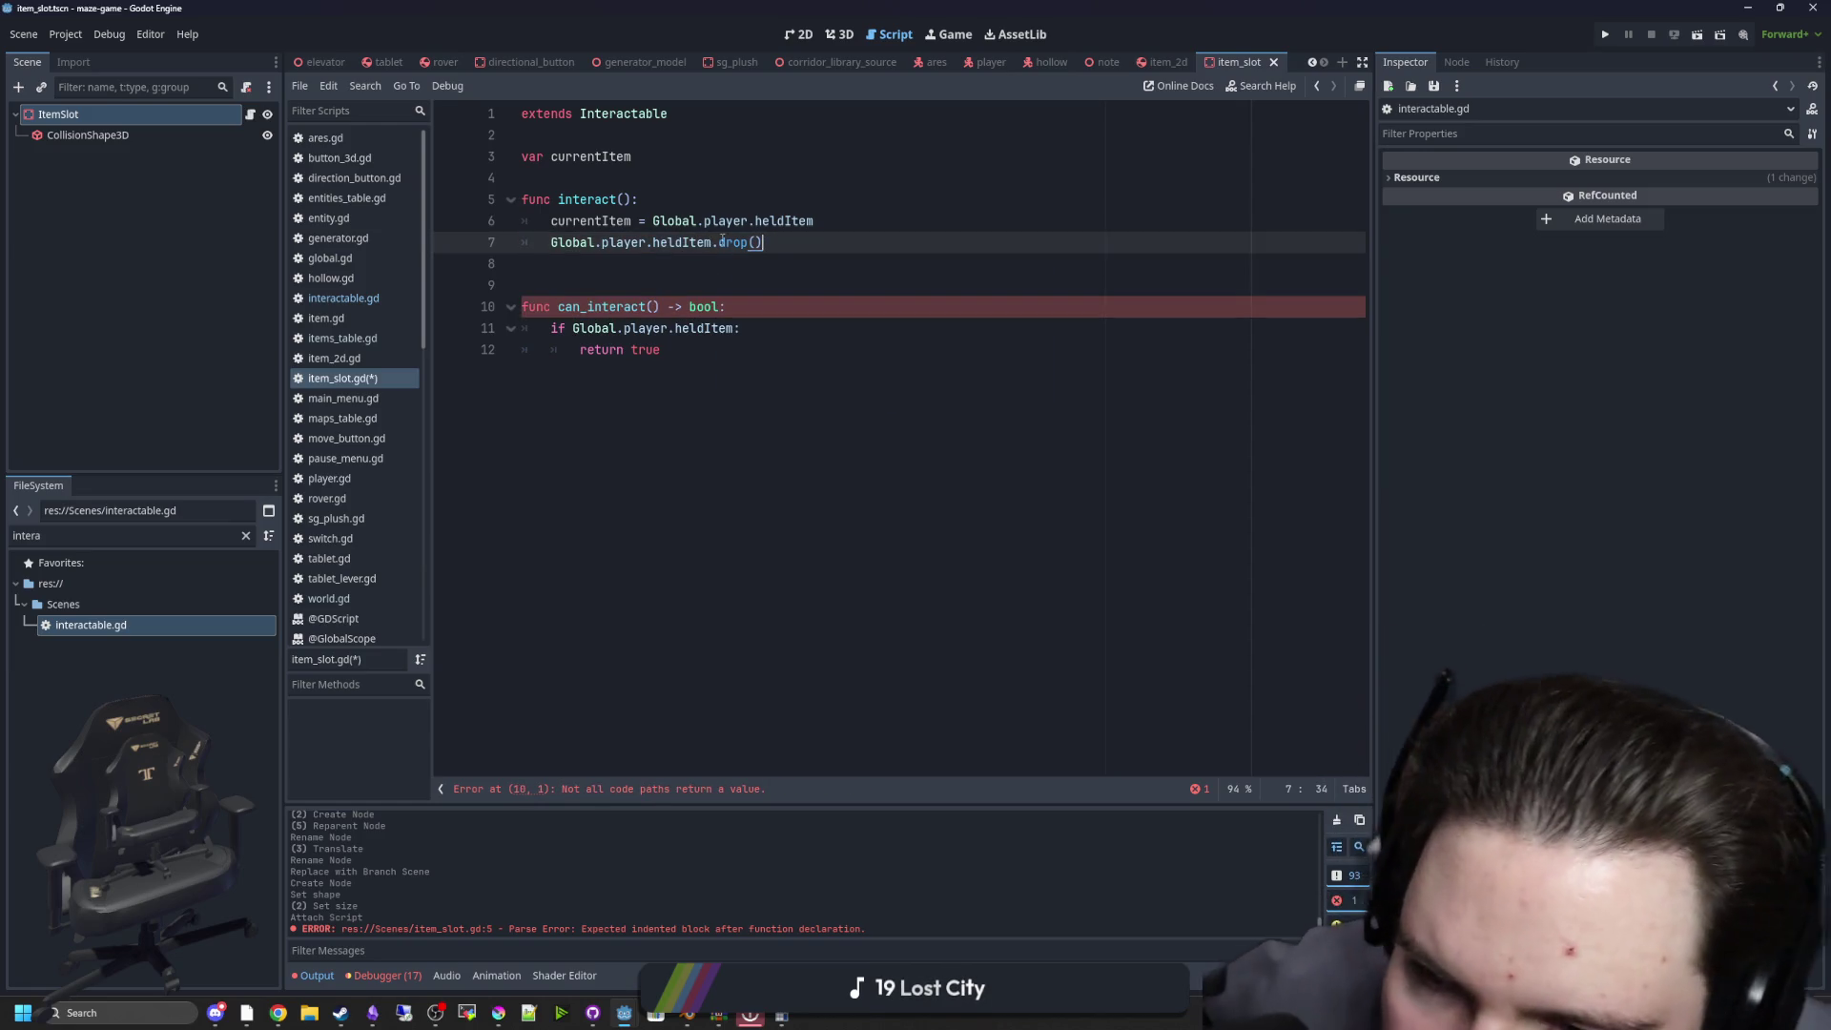
Add a fallback line after return true, save item_slot.gd, and tidy blank lines
{"action": "left_click", "coordinate": [709, 269]}
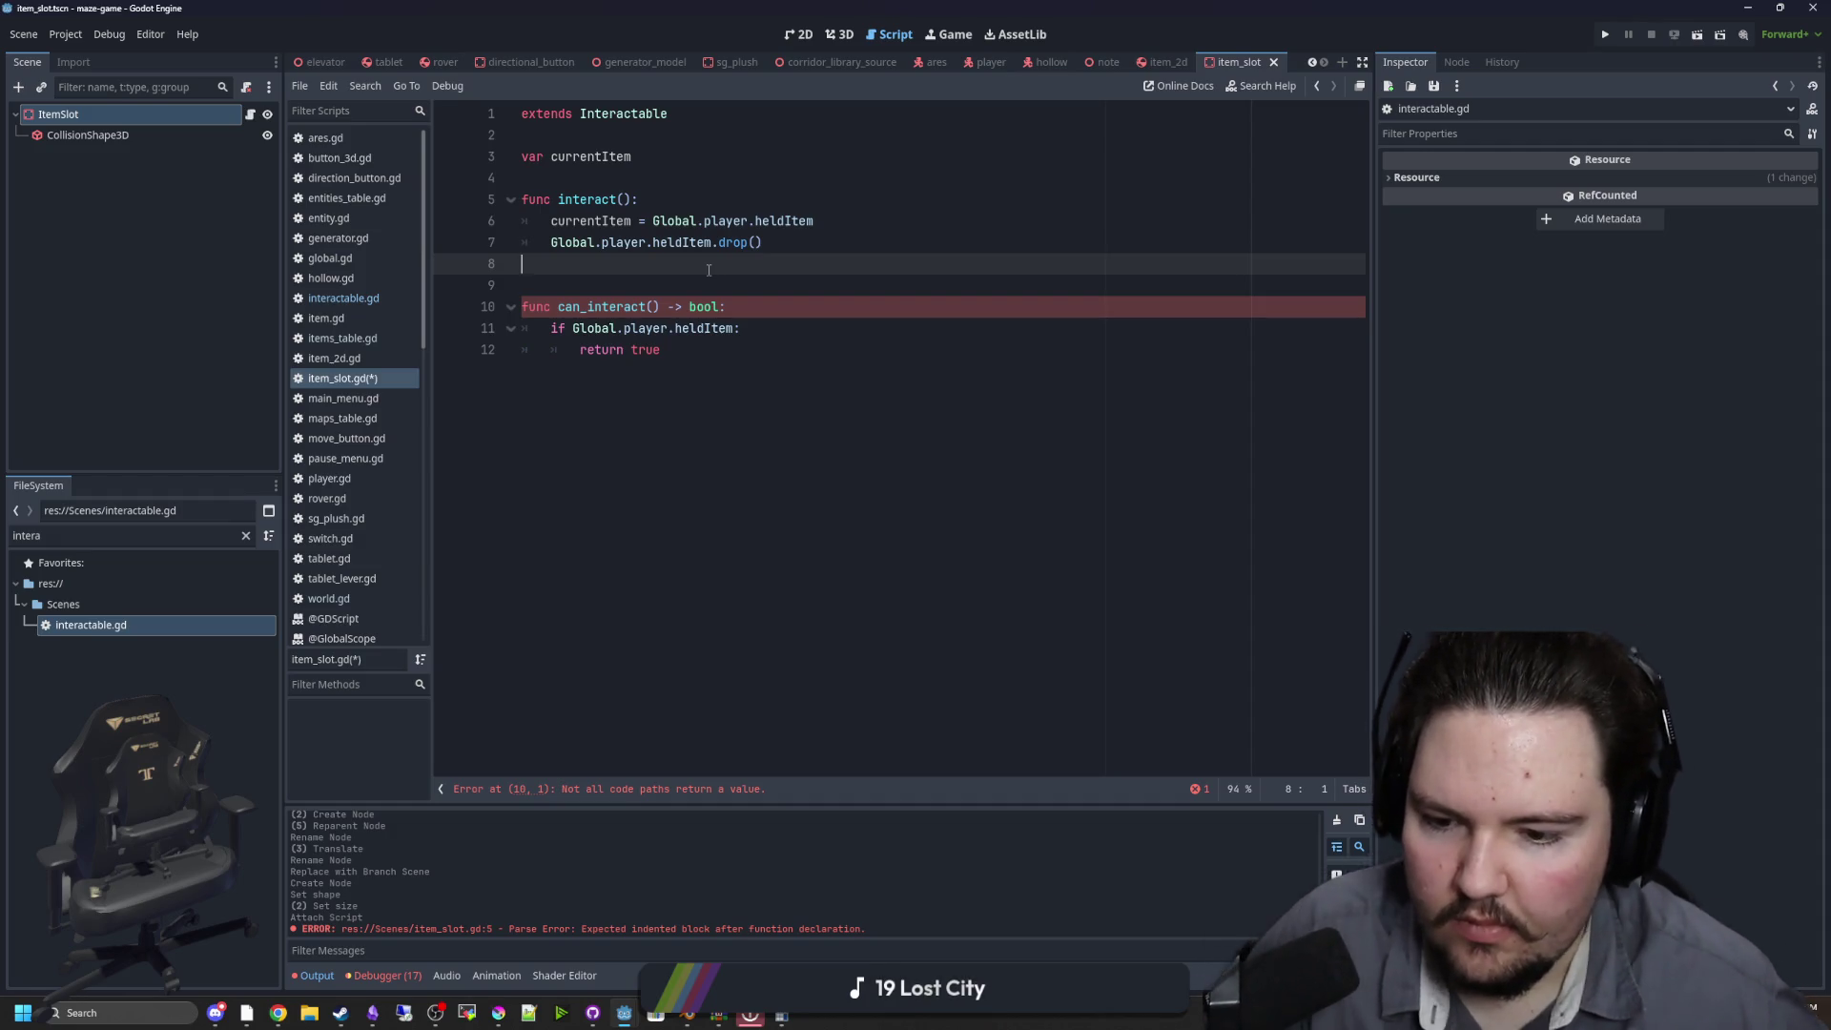
{"action": "left_click", "coordinate": [680, 351]}
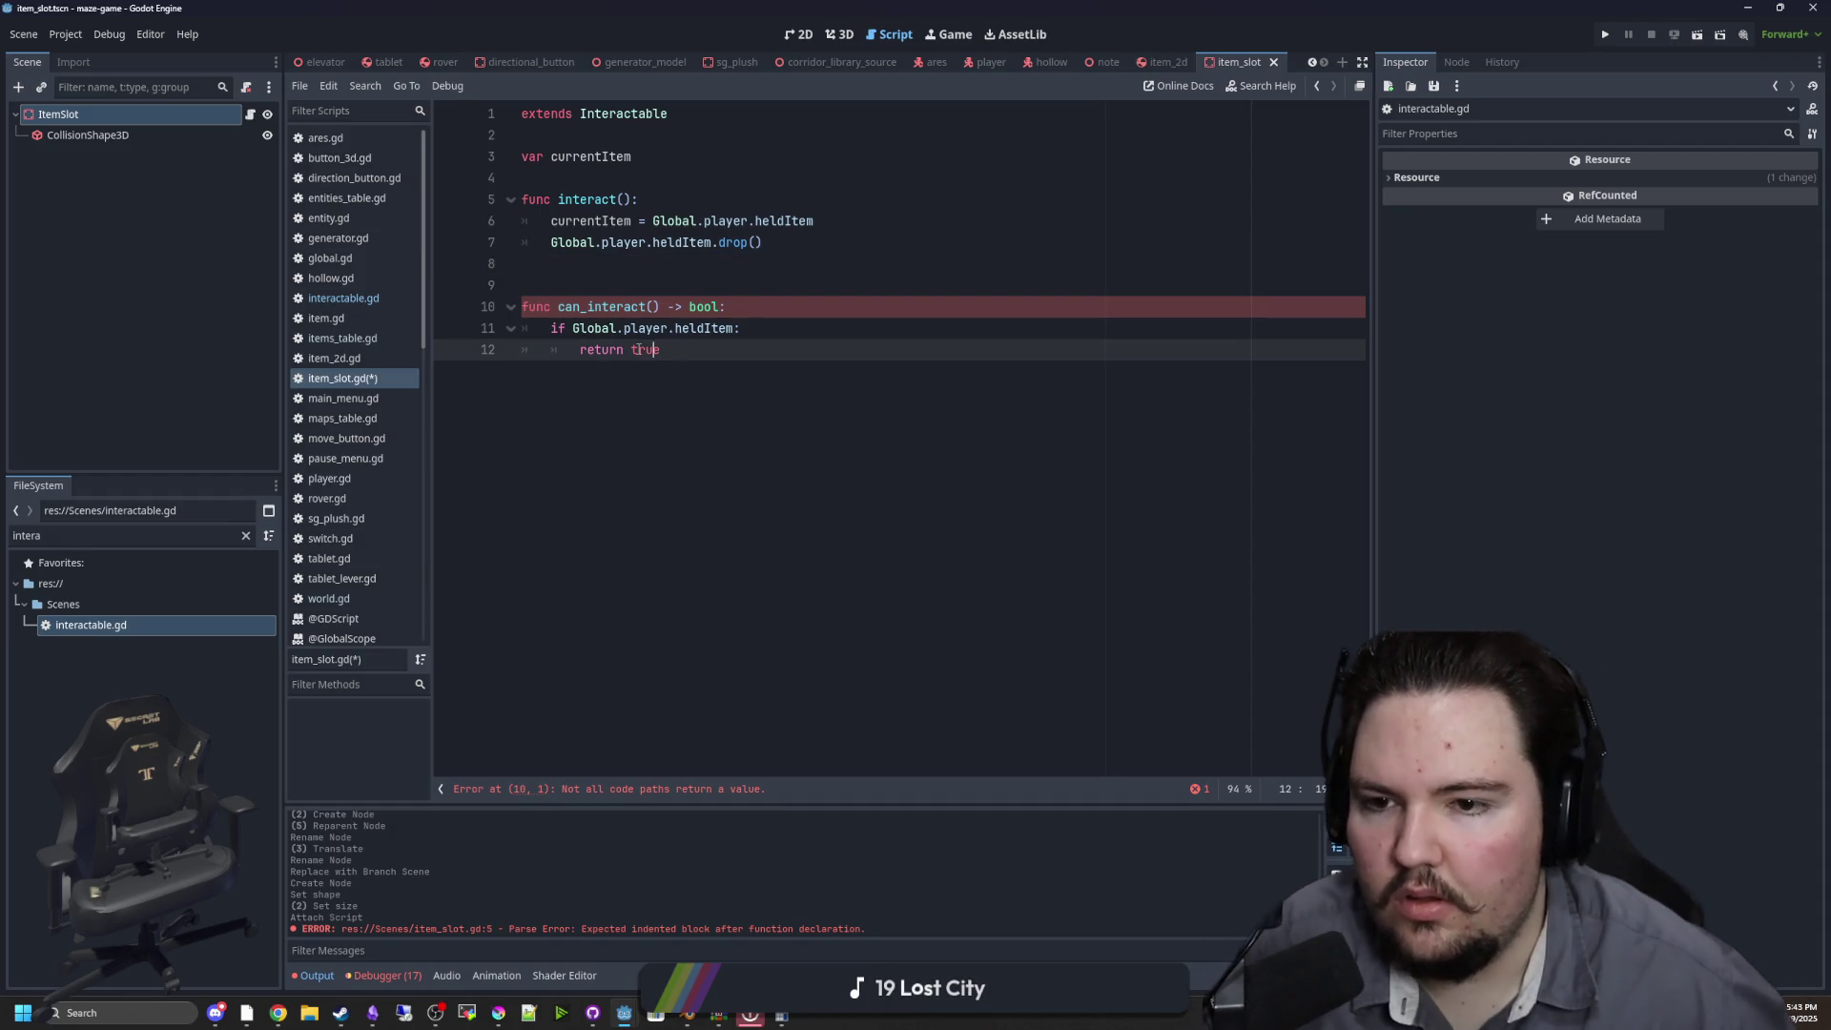
{"action": "key", "text": "Return"}
{"action": "type", "text": "return false"}
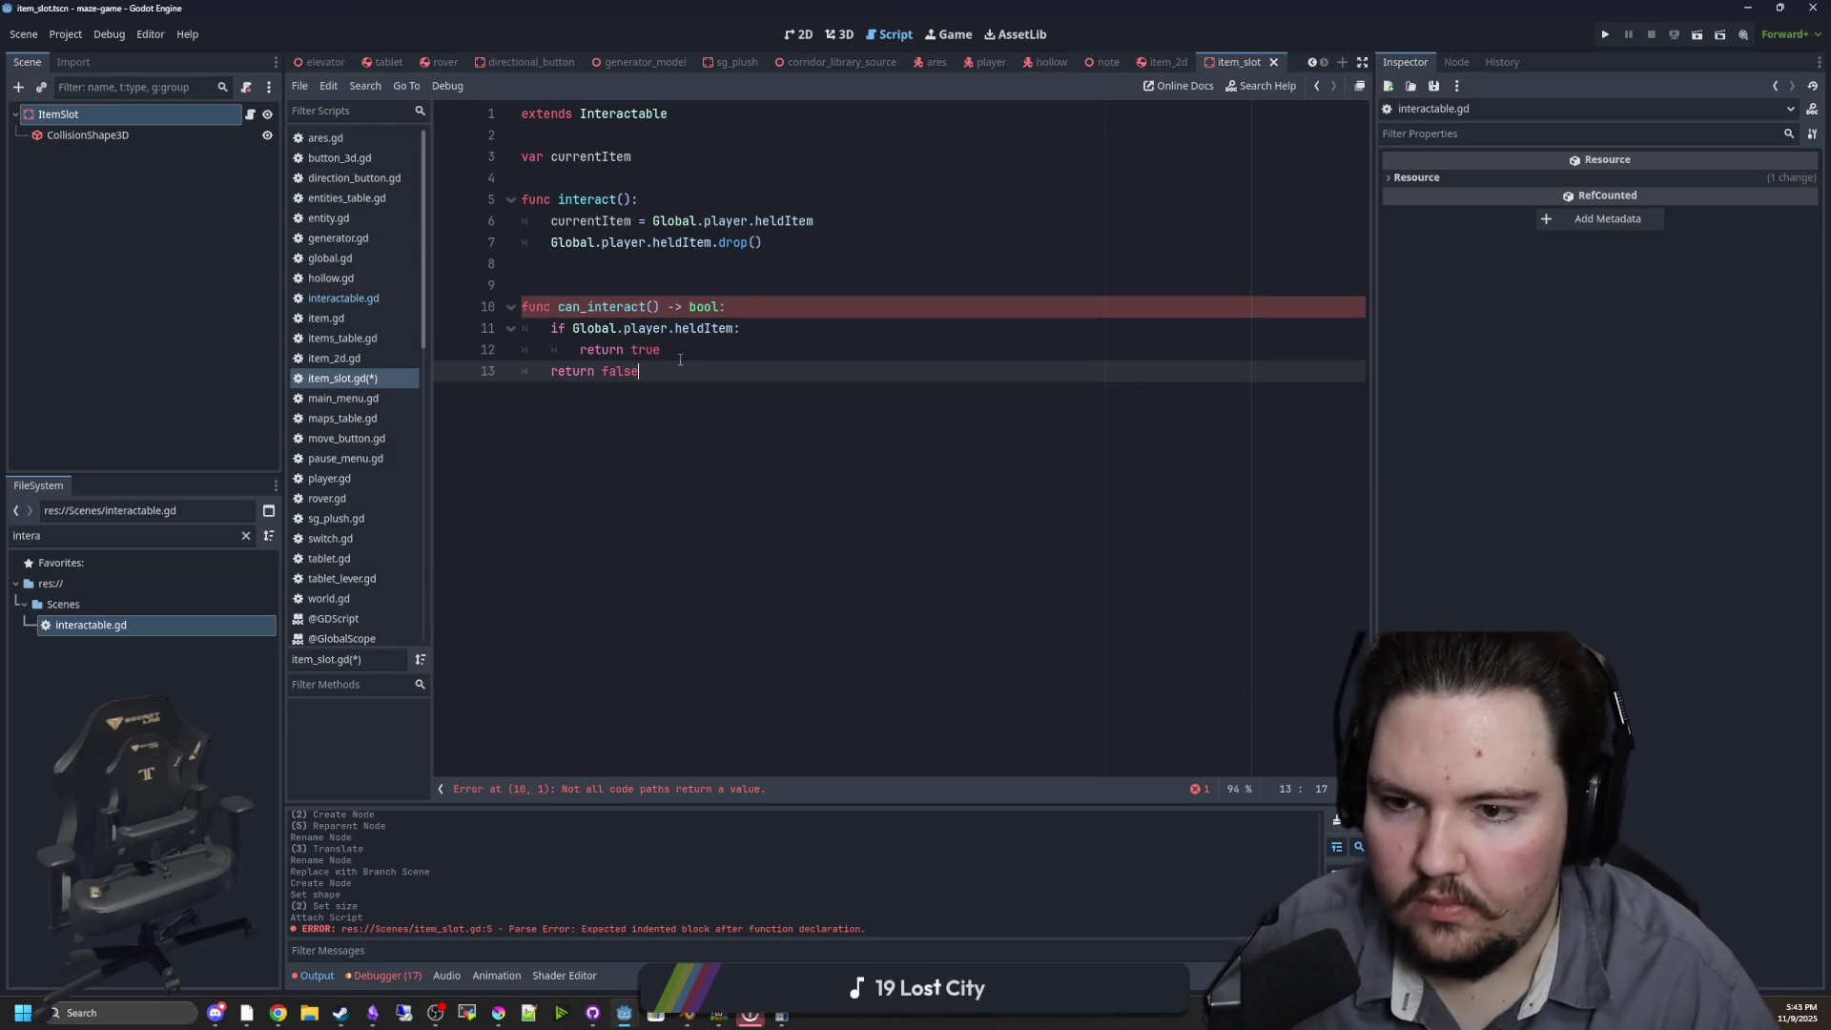
{"action": "left_click", "coordinate": [568, 267]}
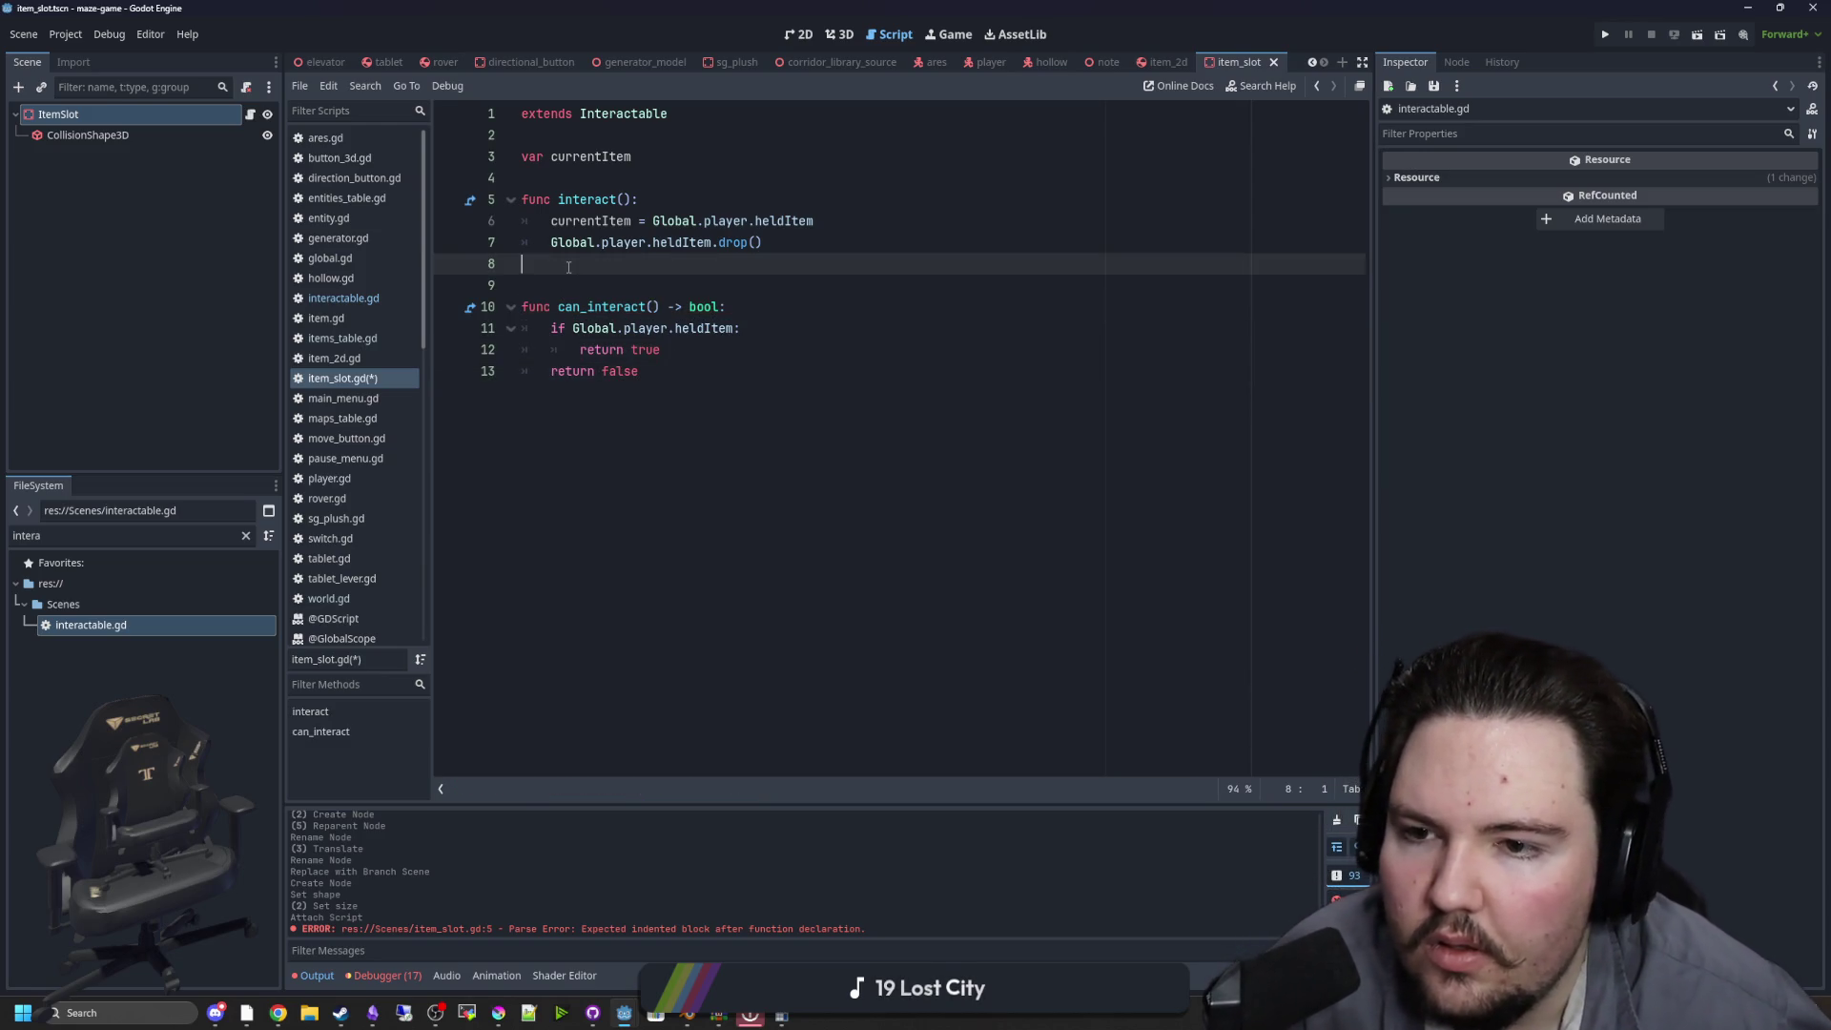
{"action": "key", "text": "ctrl+s"}
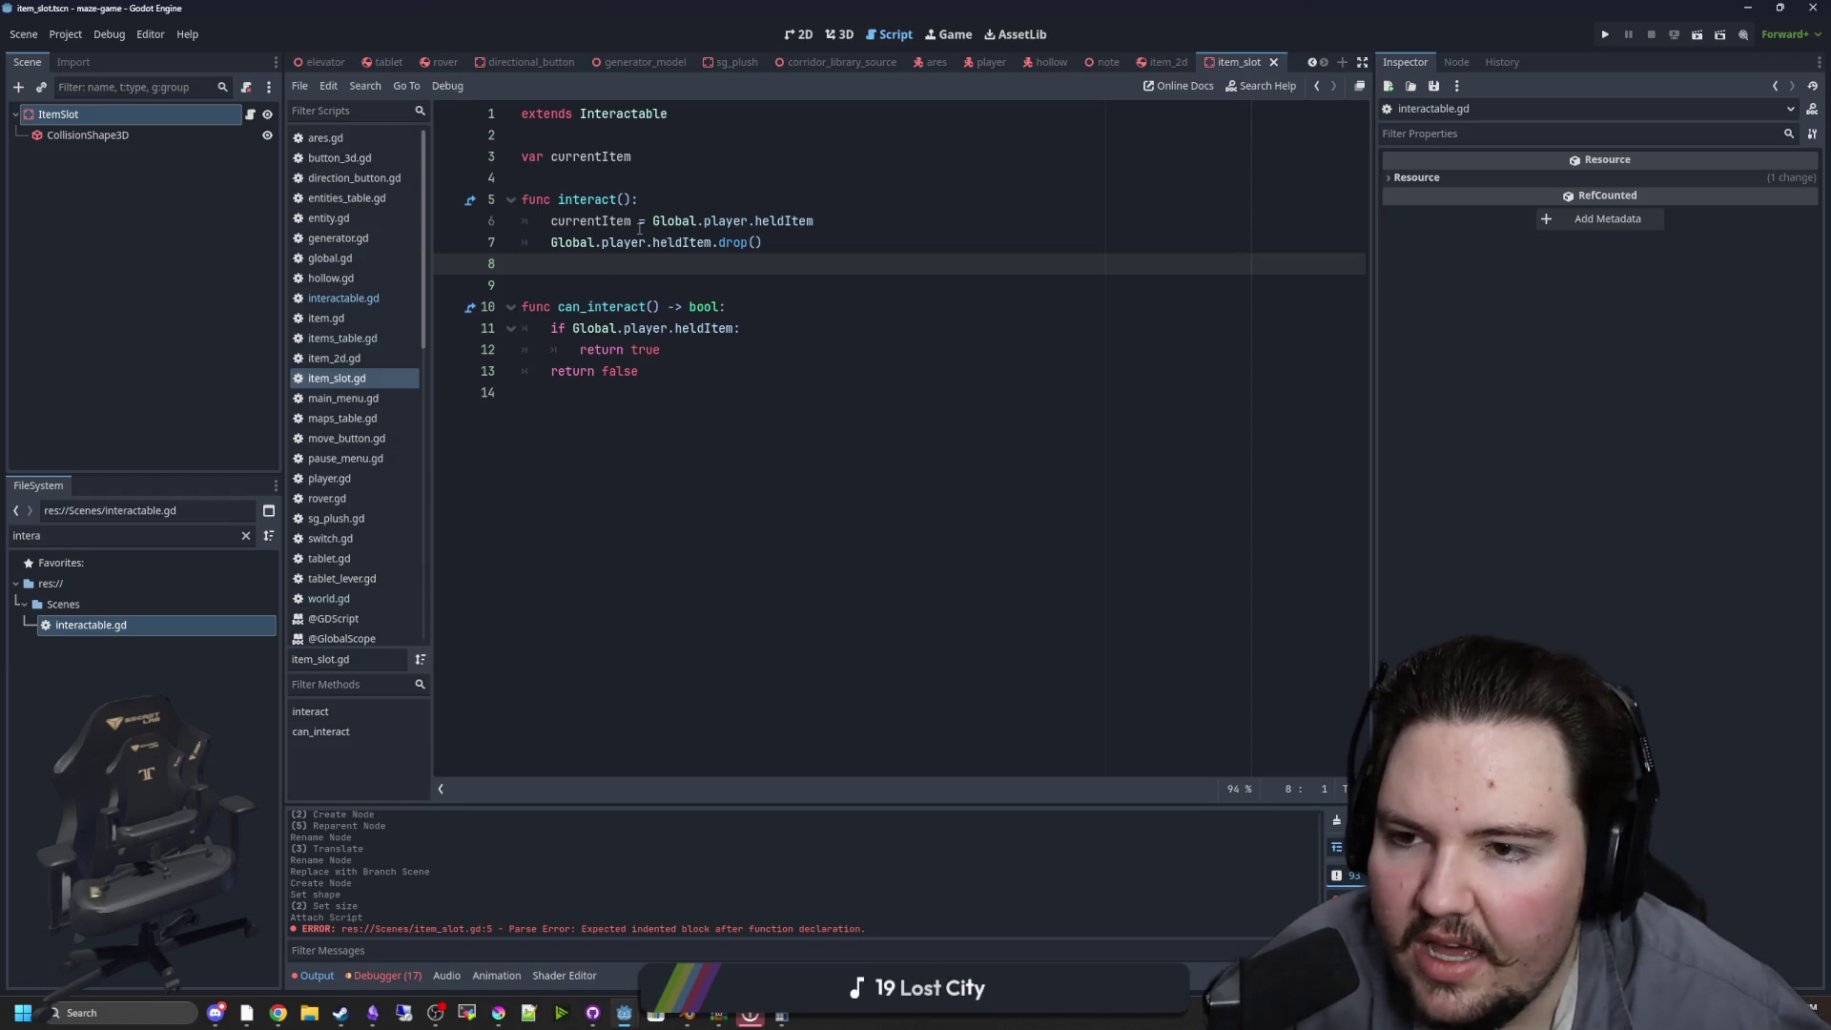
{"action": "key", "text": "Return"}
{"action": "key", "text": "Return"}
{"action": "key", "text": "Return"}
{"action": "key", "text": "Up"}
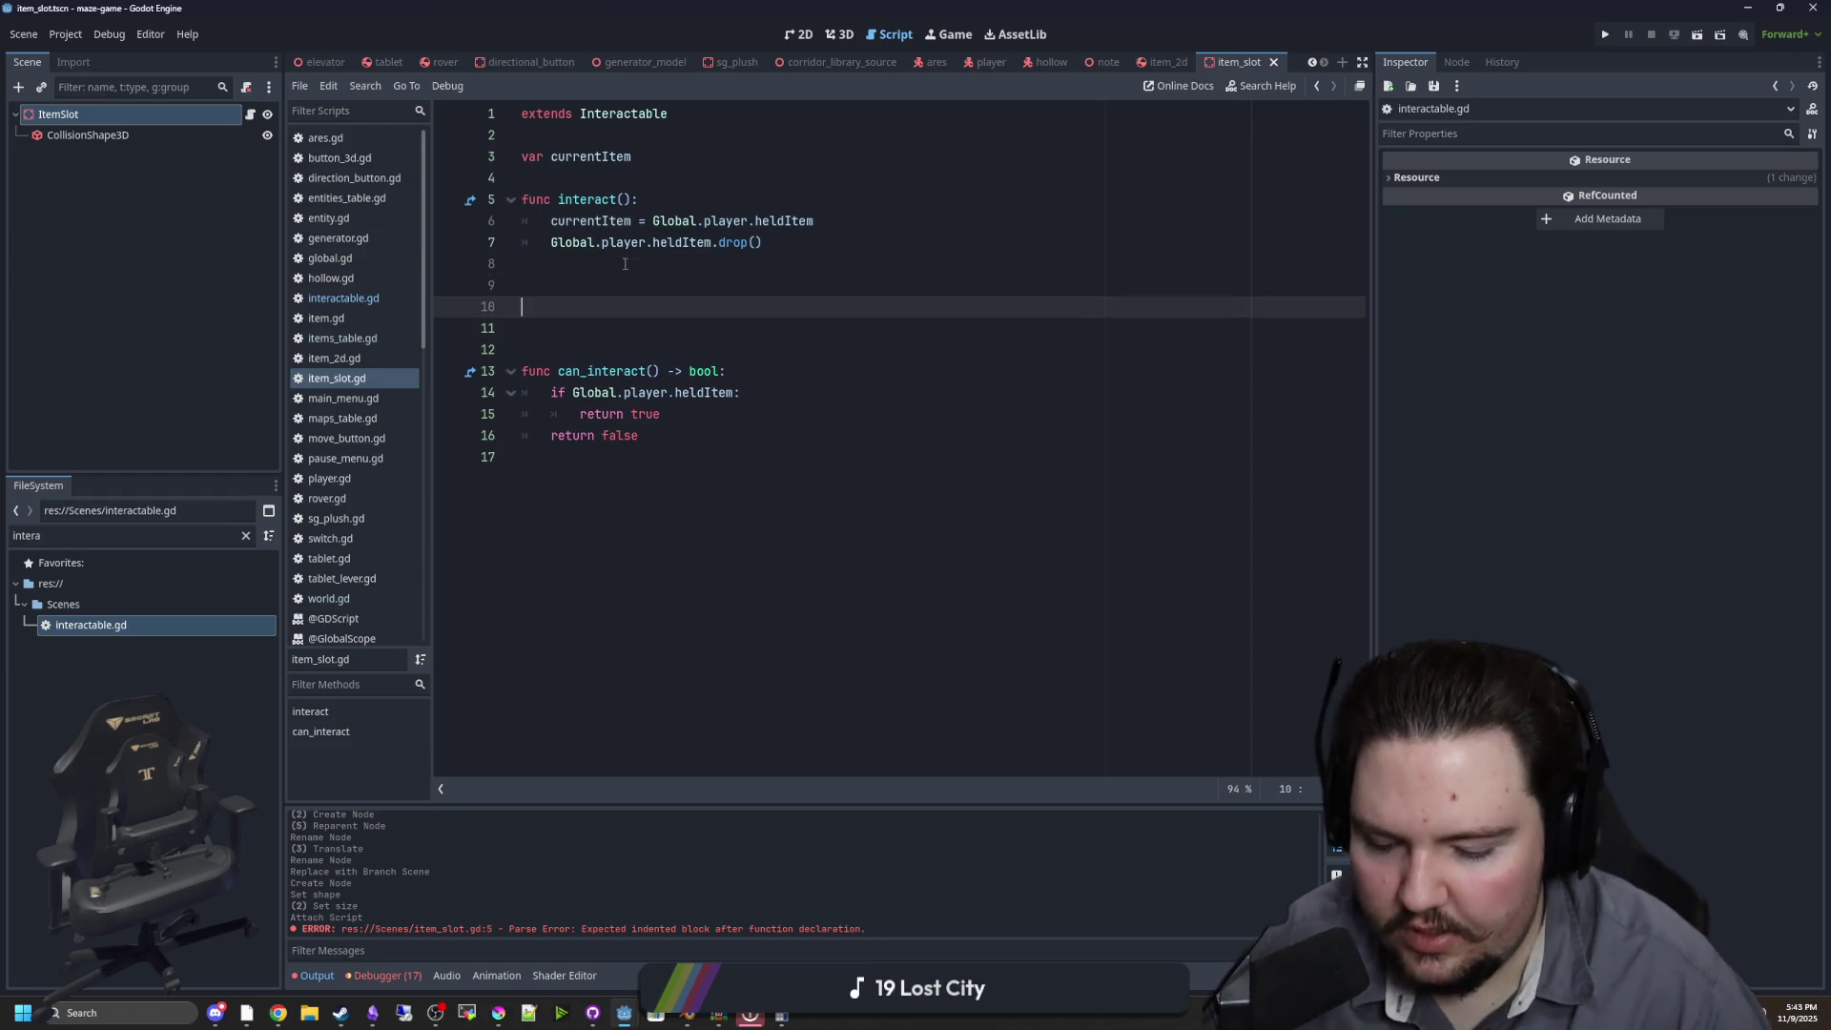
{"action": "key", "text": "BackSpace"}
{"action": "key", "text": "BackSpace"}
{"action": "key", "text": "BackSpace"}
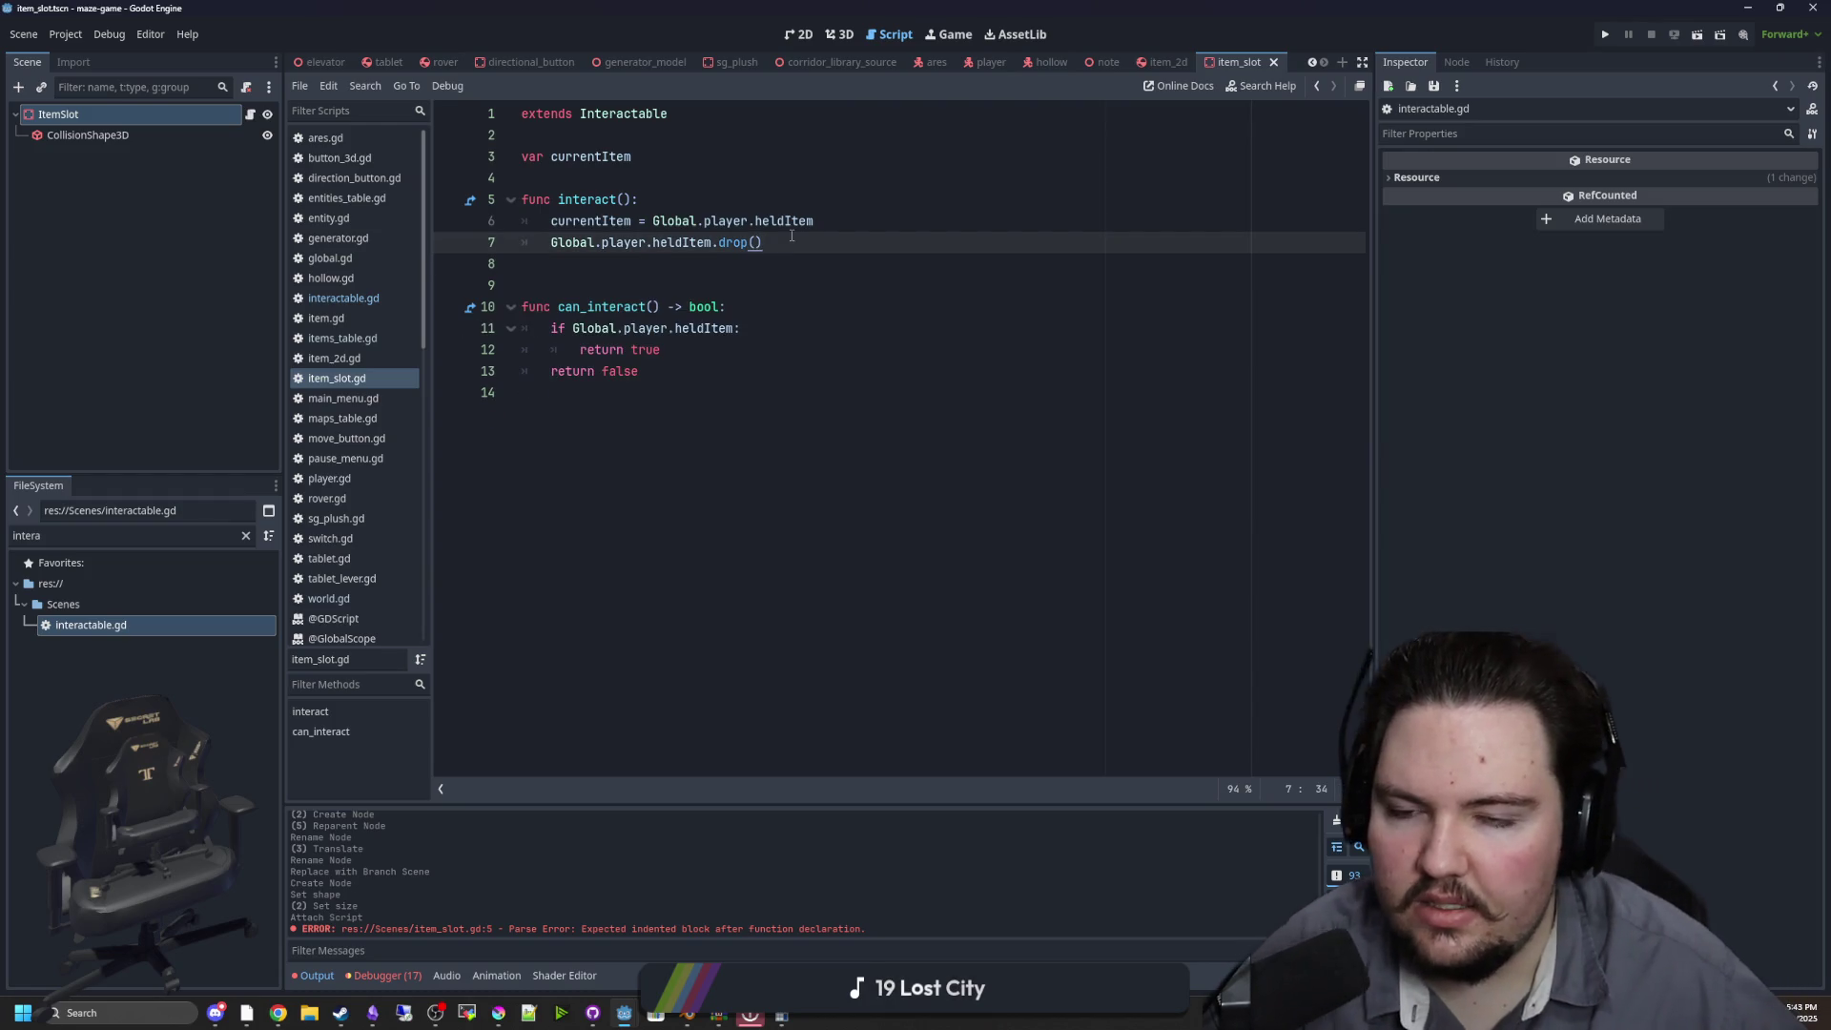
Add currentItem.global_position = global_position and currentItem.freeze = true, then run the game
{"action": "key", "text": "Return"}
{"action": "type", "text": "currentItem.global_"}
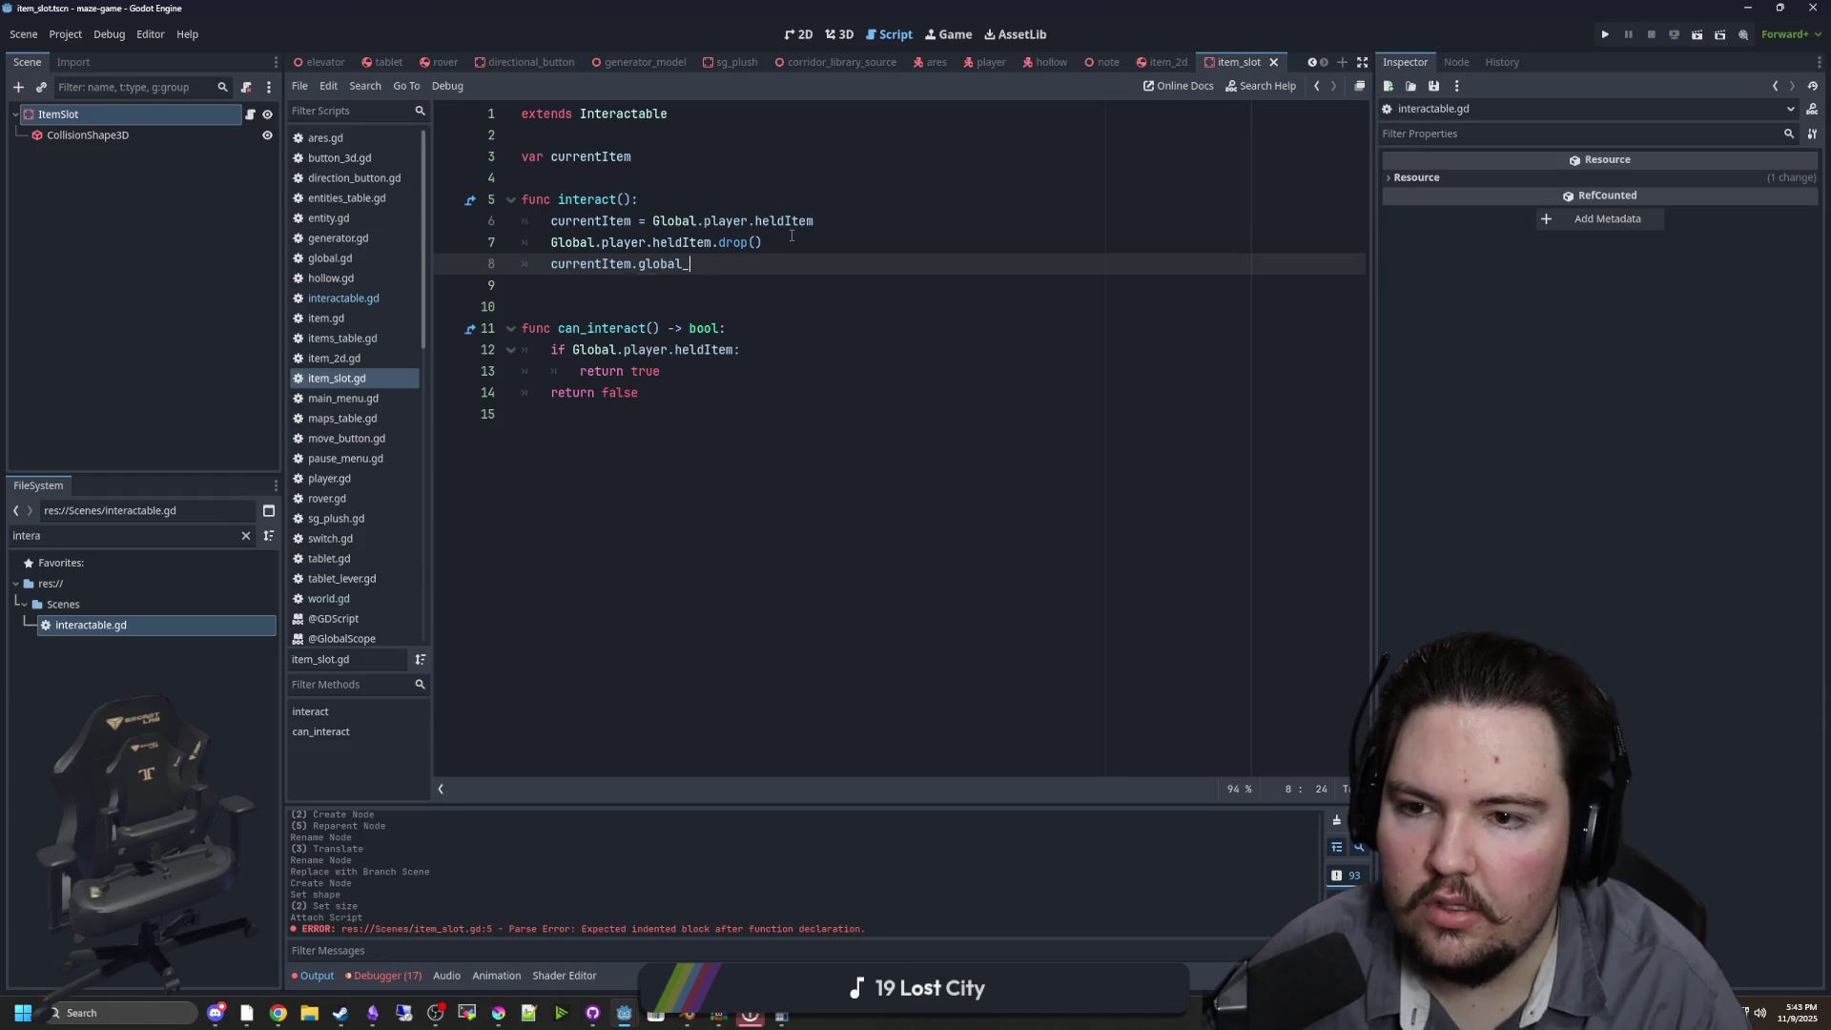
{"action": "type", "text": "position = global_"}
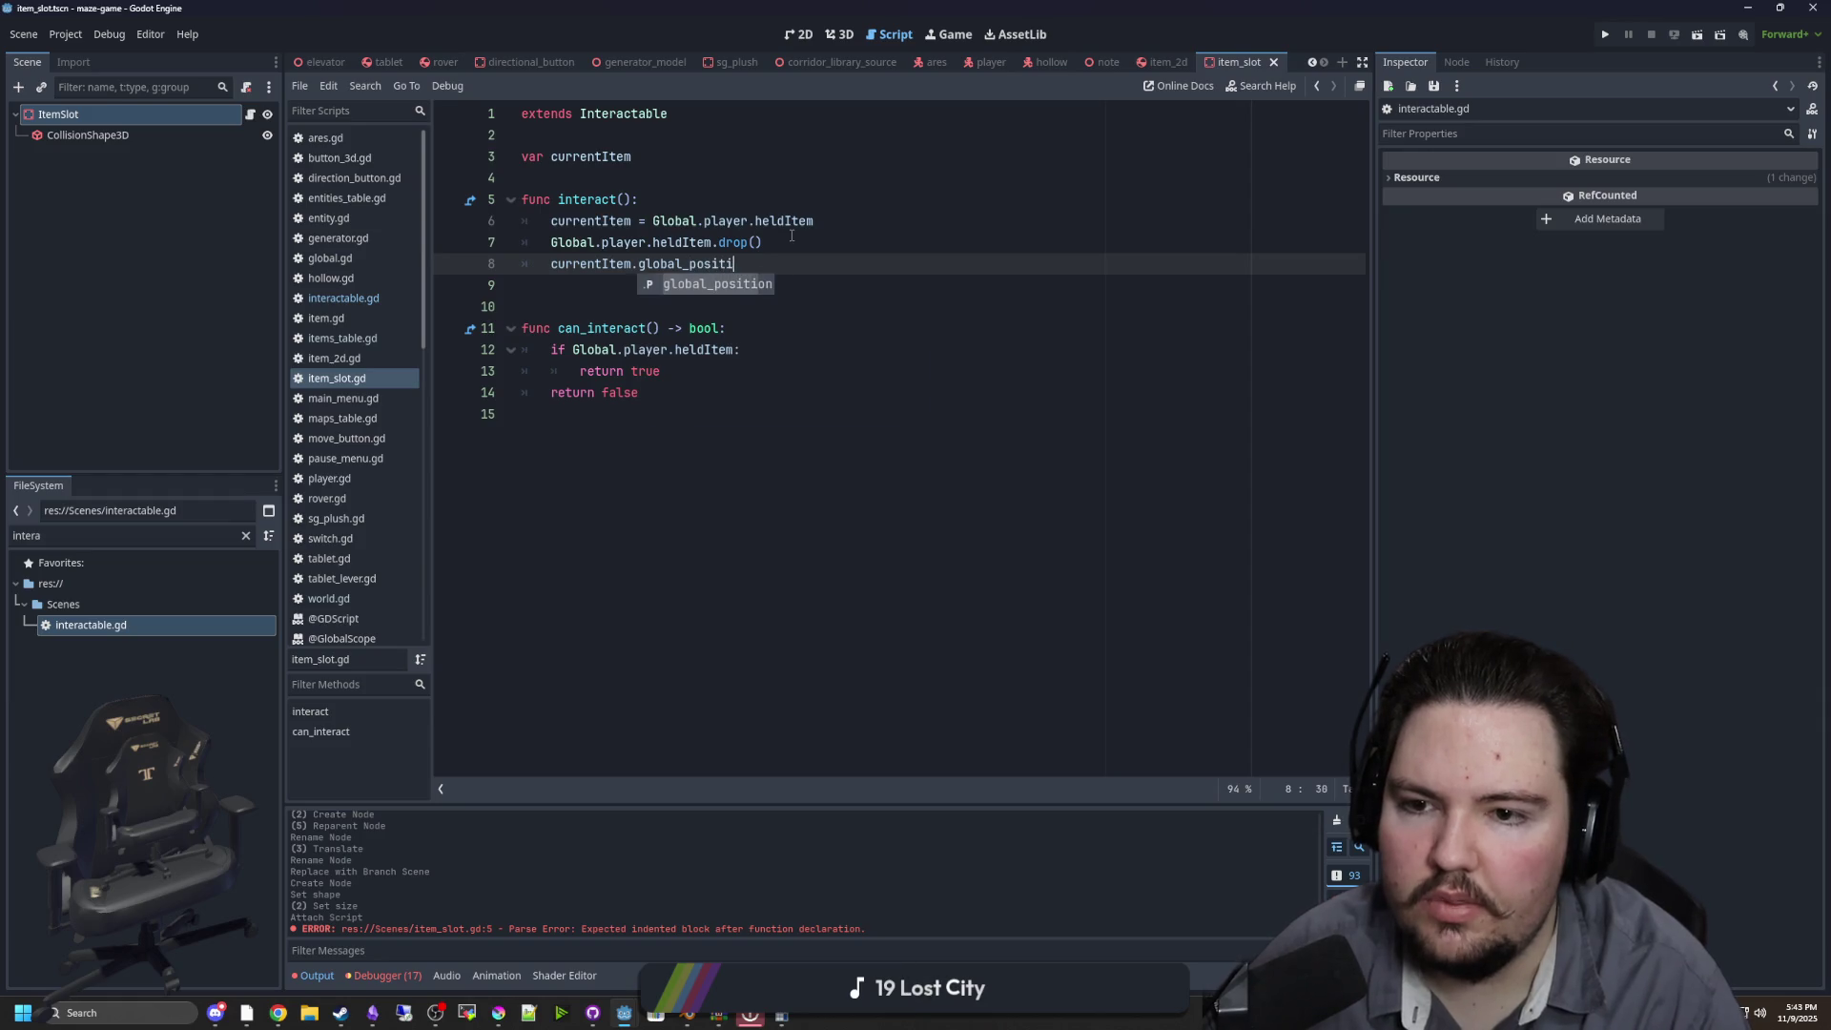
{"action": "type", "text": "posit"}
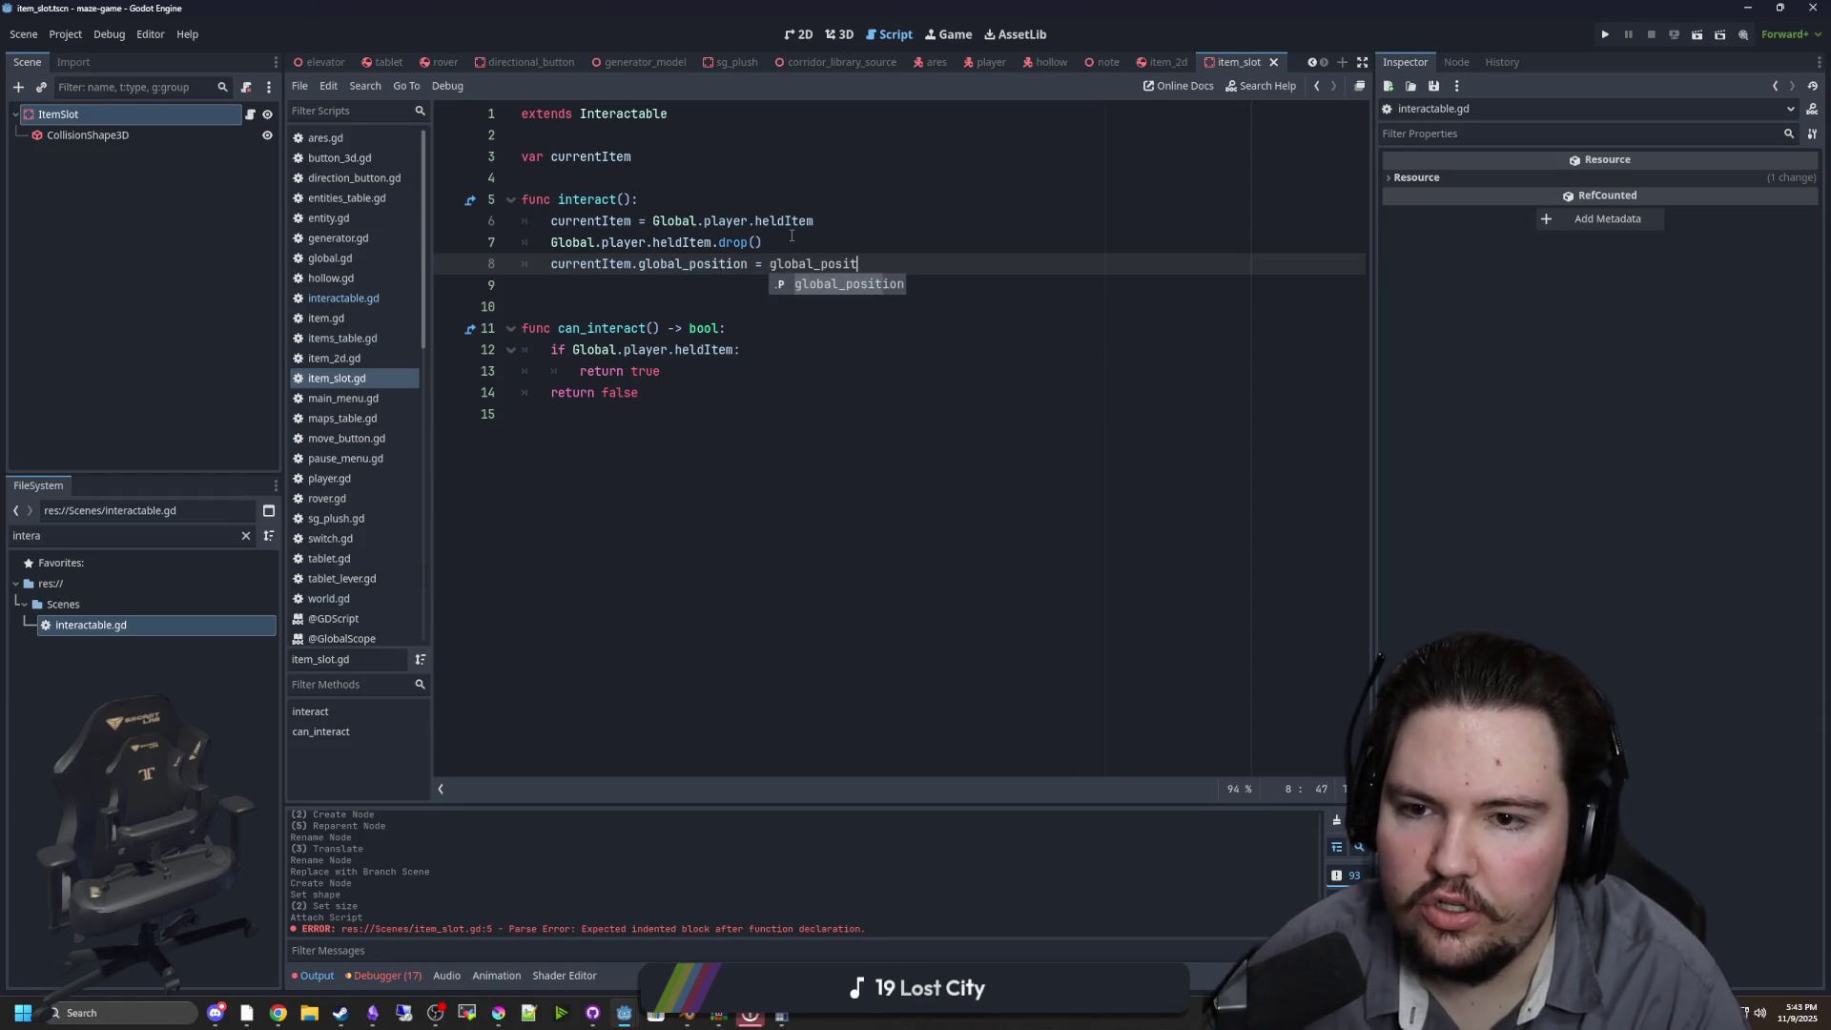
{"action": "key", "text": "Return"}
{"action": "key", "text": "Return"}
{"action": "type", "text": "curren"}
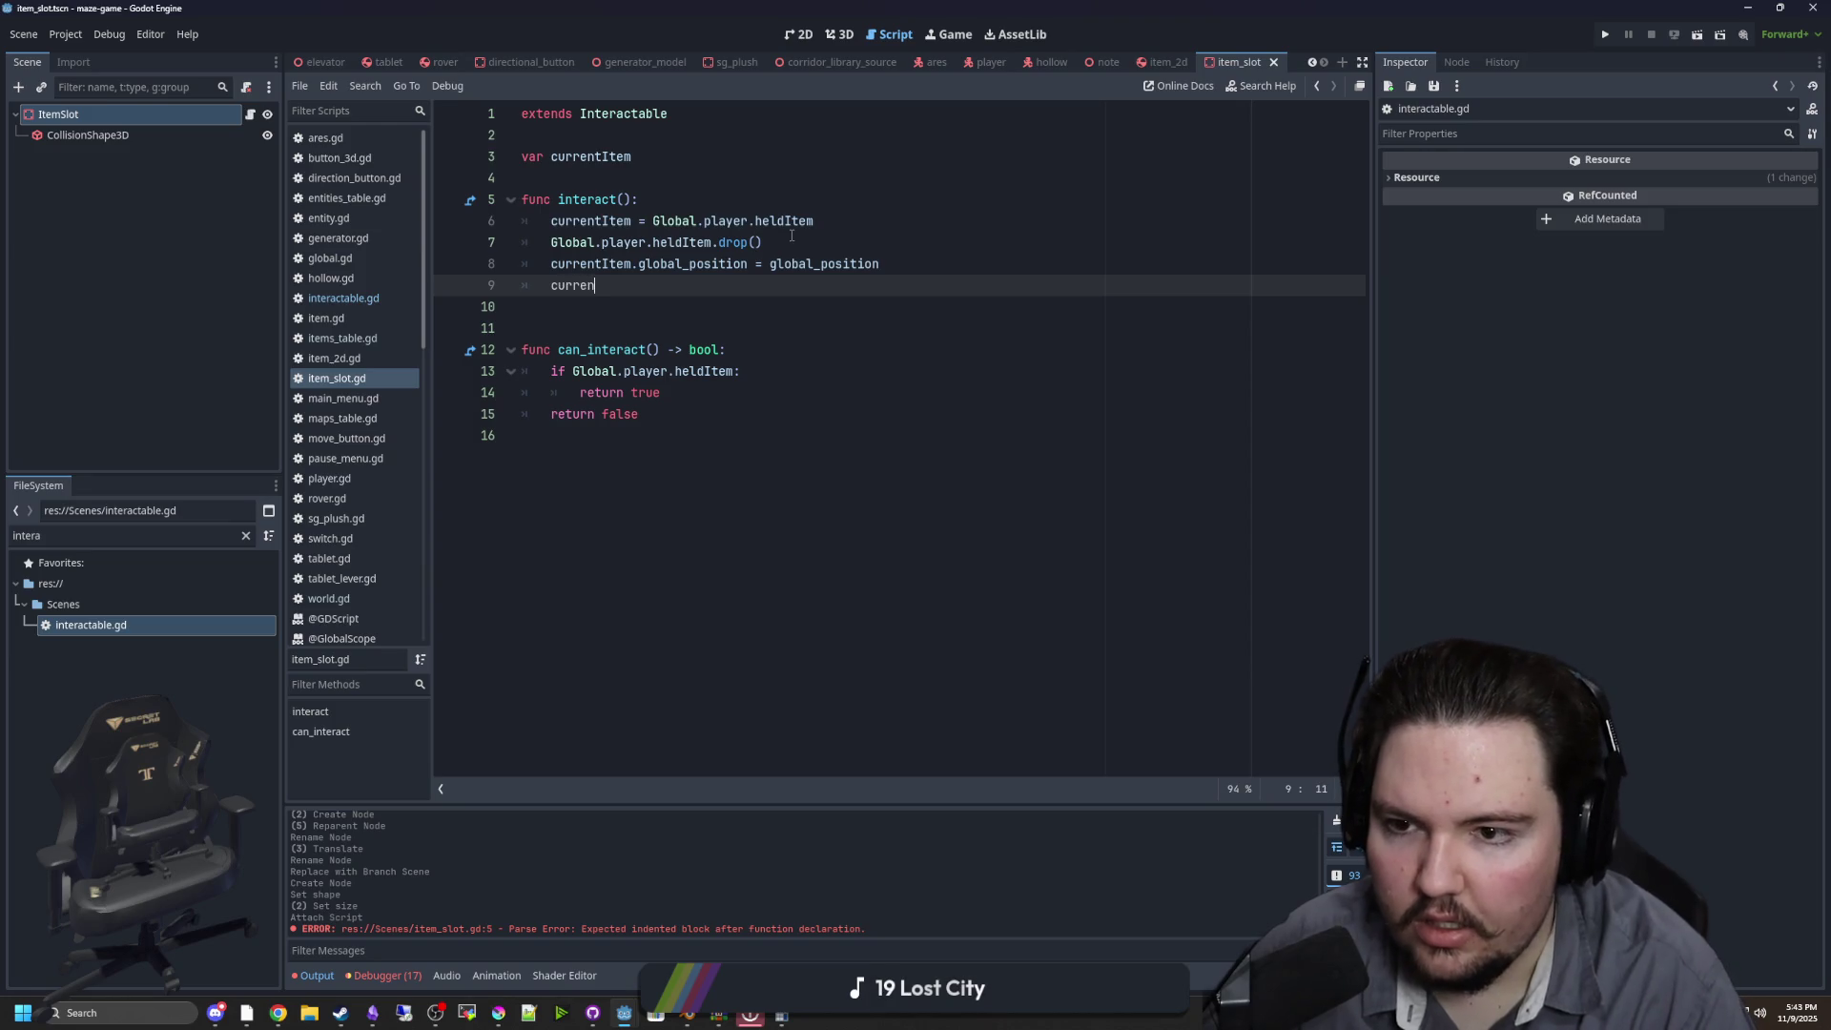
{"action": "type", "text": "tI"}
{"action": "key", "text": "Return"}
{"action": "type", "text": ".freeze ="}
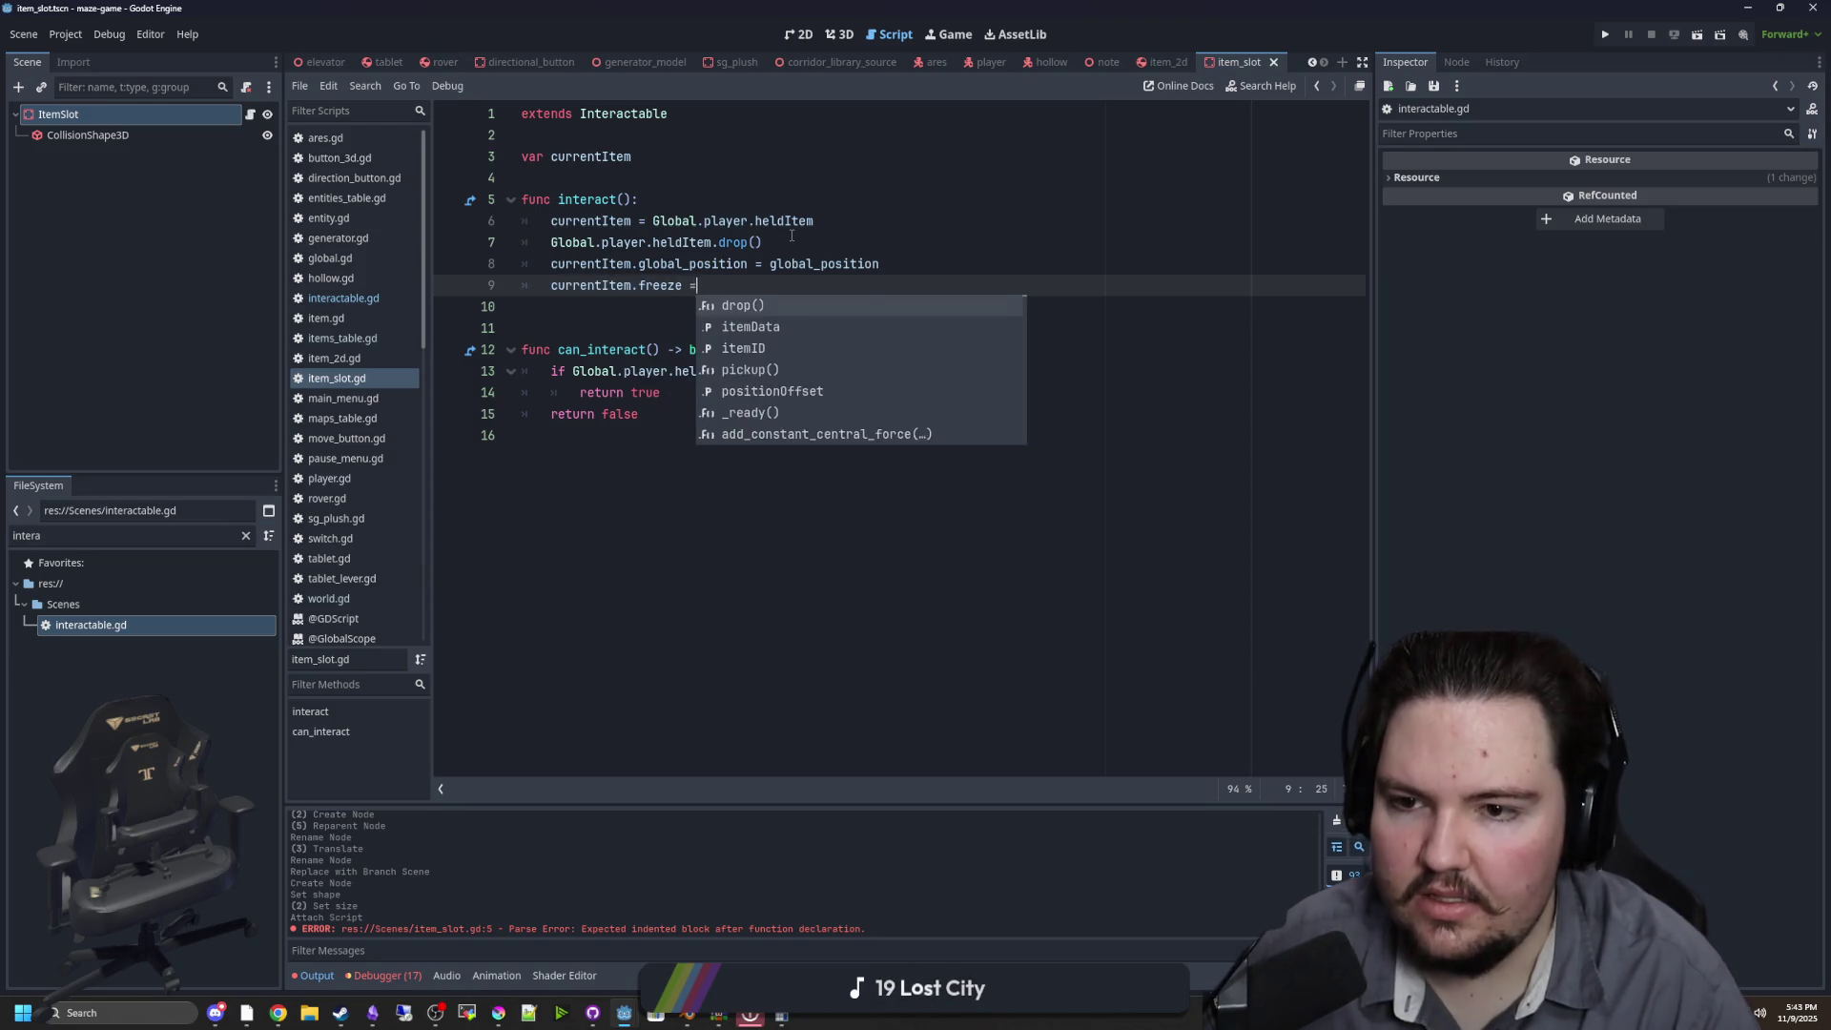
{"action": "type", "text": " true"}
{"action": "left_click", "coordinate": [792, 235]}
{"action": "left_click", "coordinate": [653, 180]}
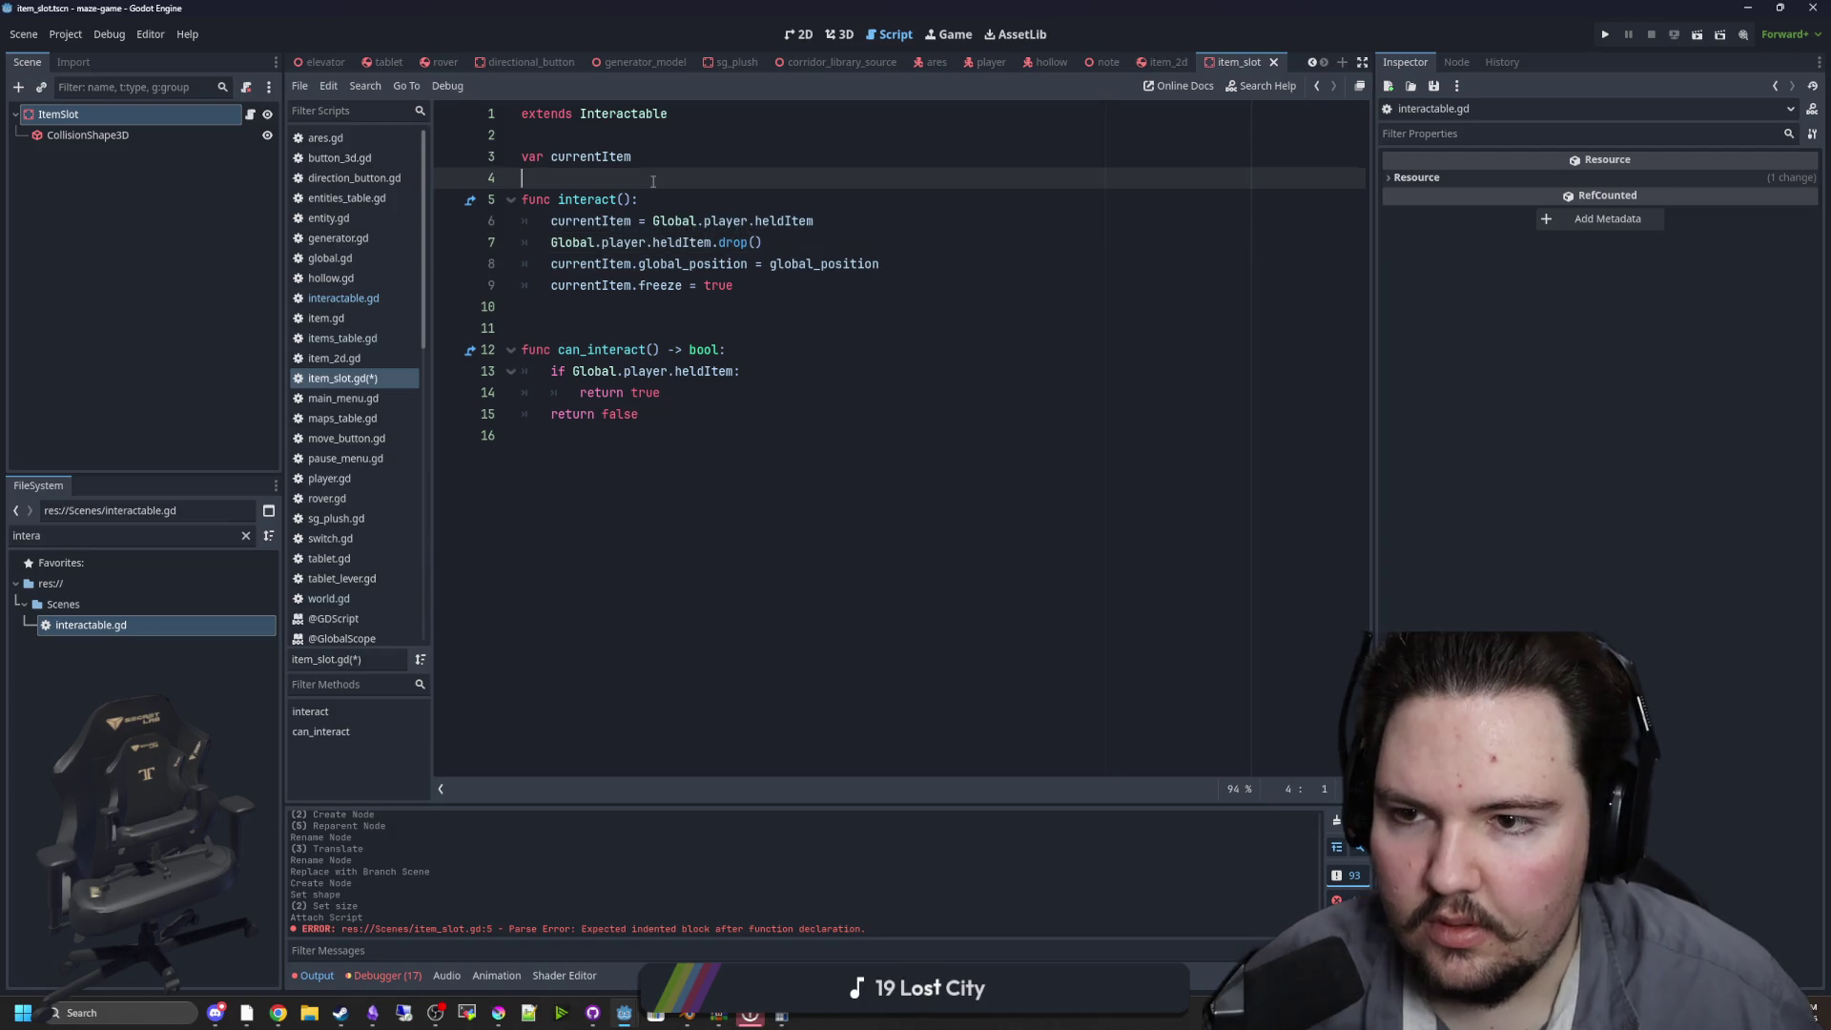
{"action": "left_click", "coordinate": [1600, 44]}
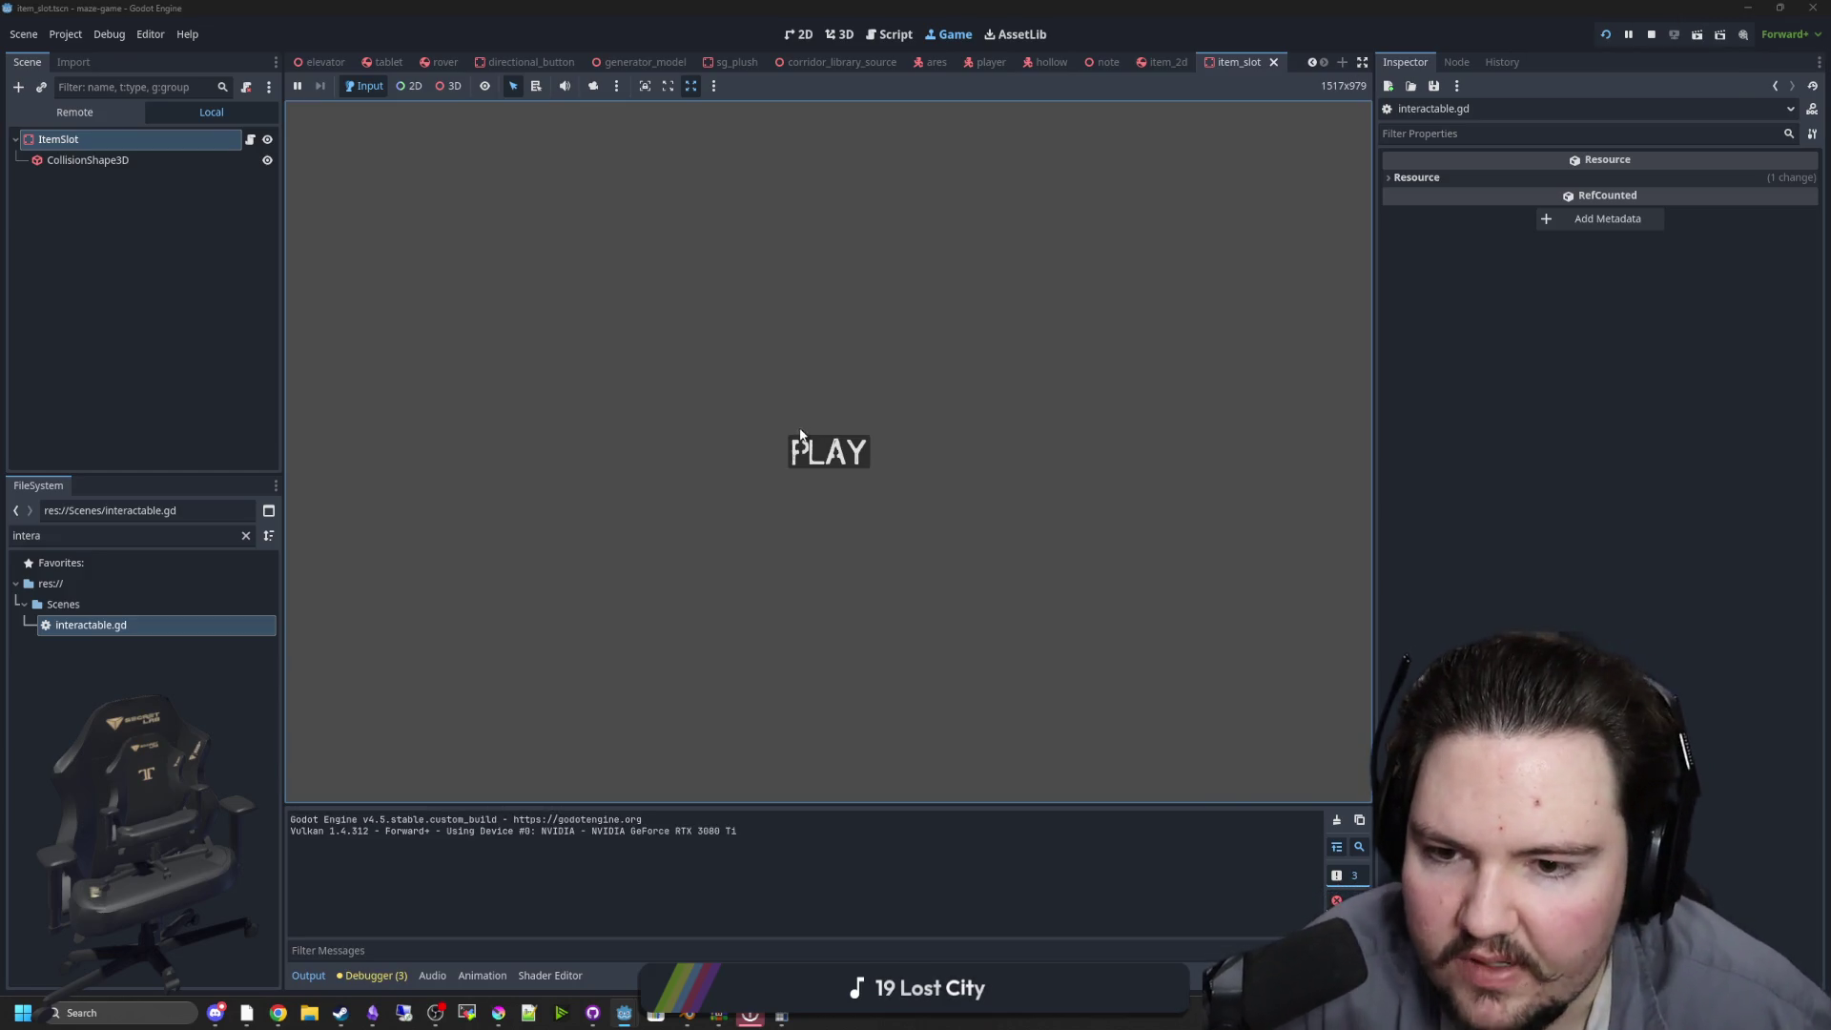
Start from the title screen, walk to the shelf, stop with F8, and return to 3D view
{"action": "left_click", "coordinate": [801, 438]}
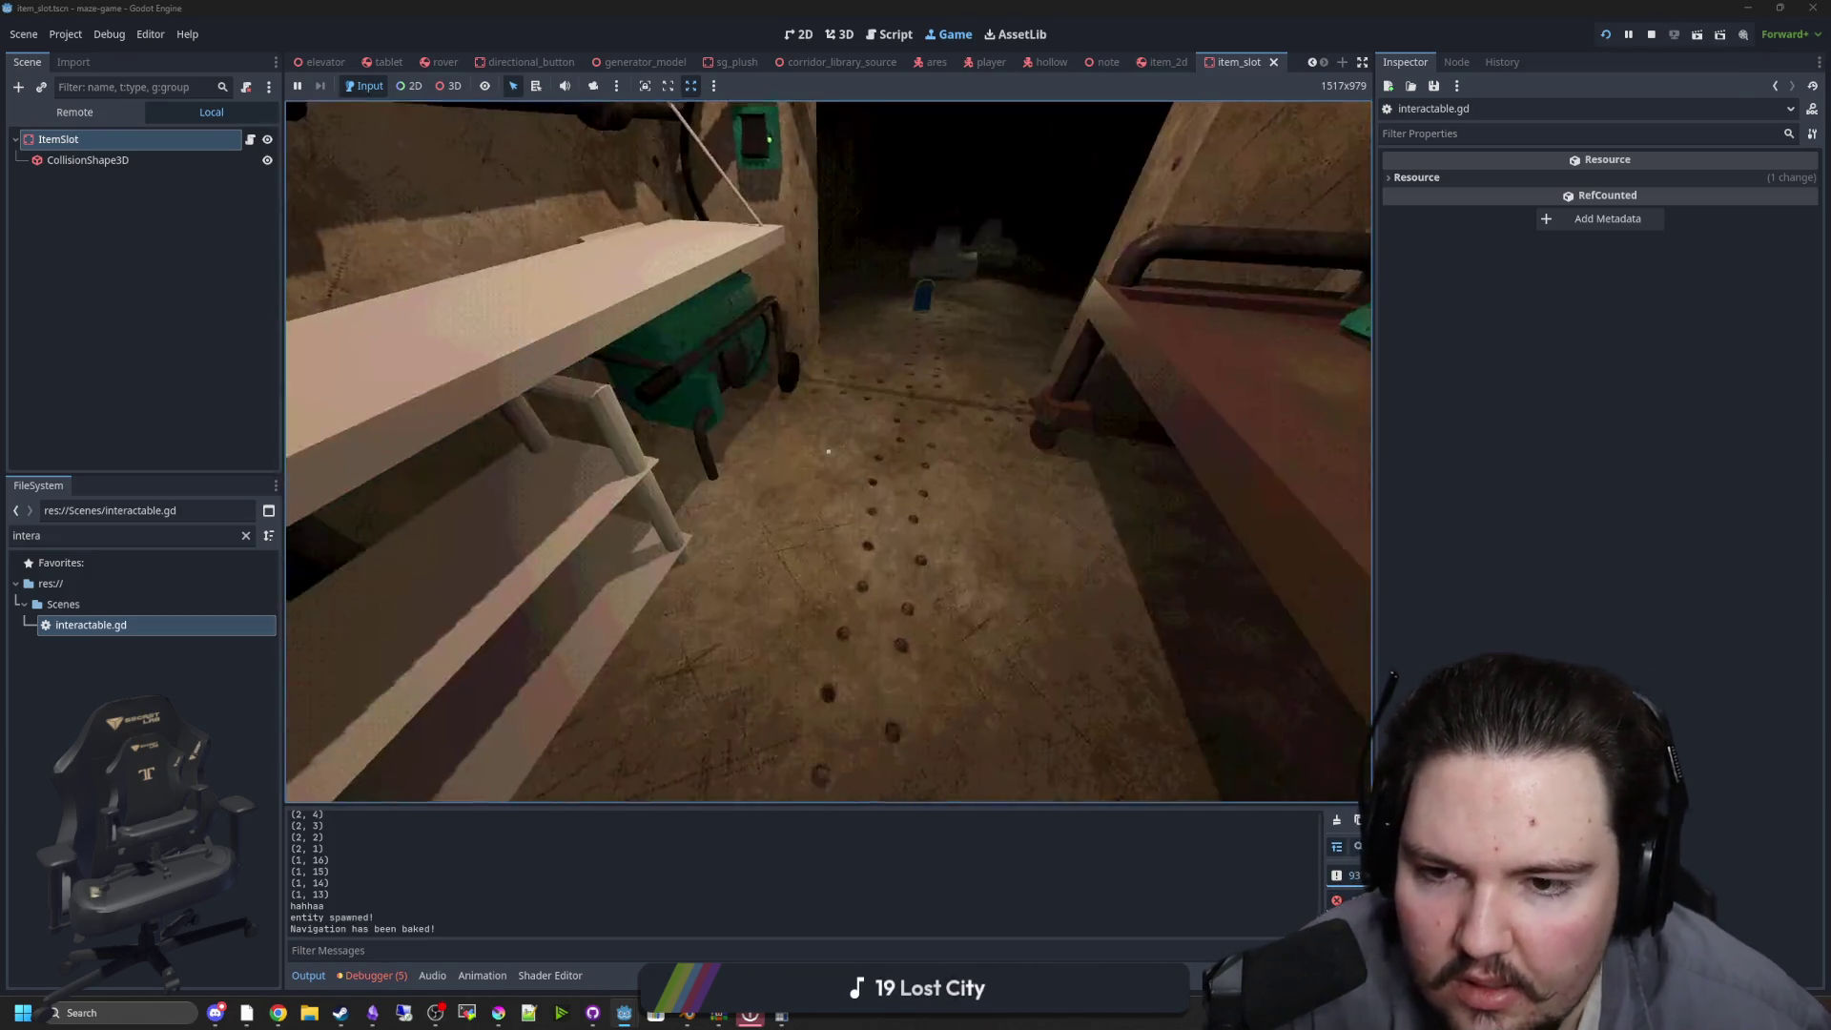
{"action": "mouse_move", "coordinate": [828, 451]}
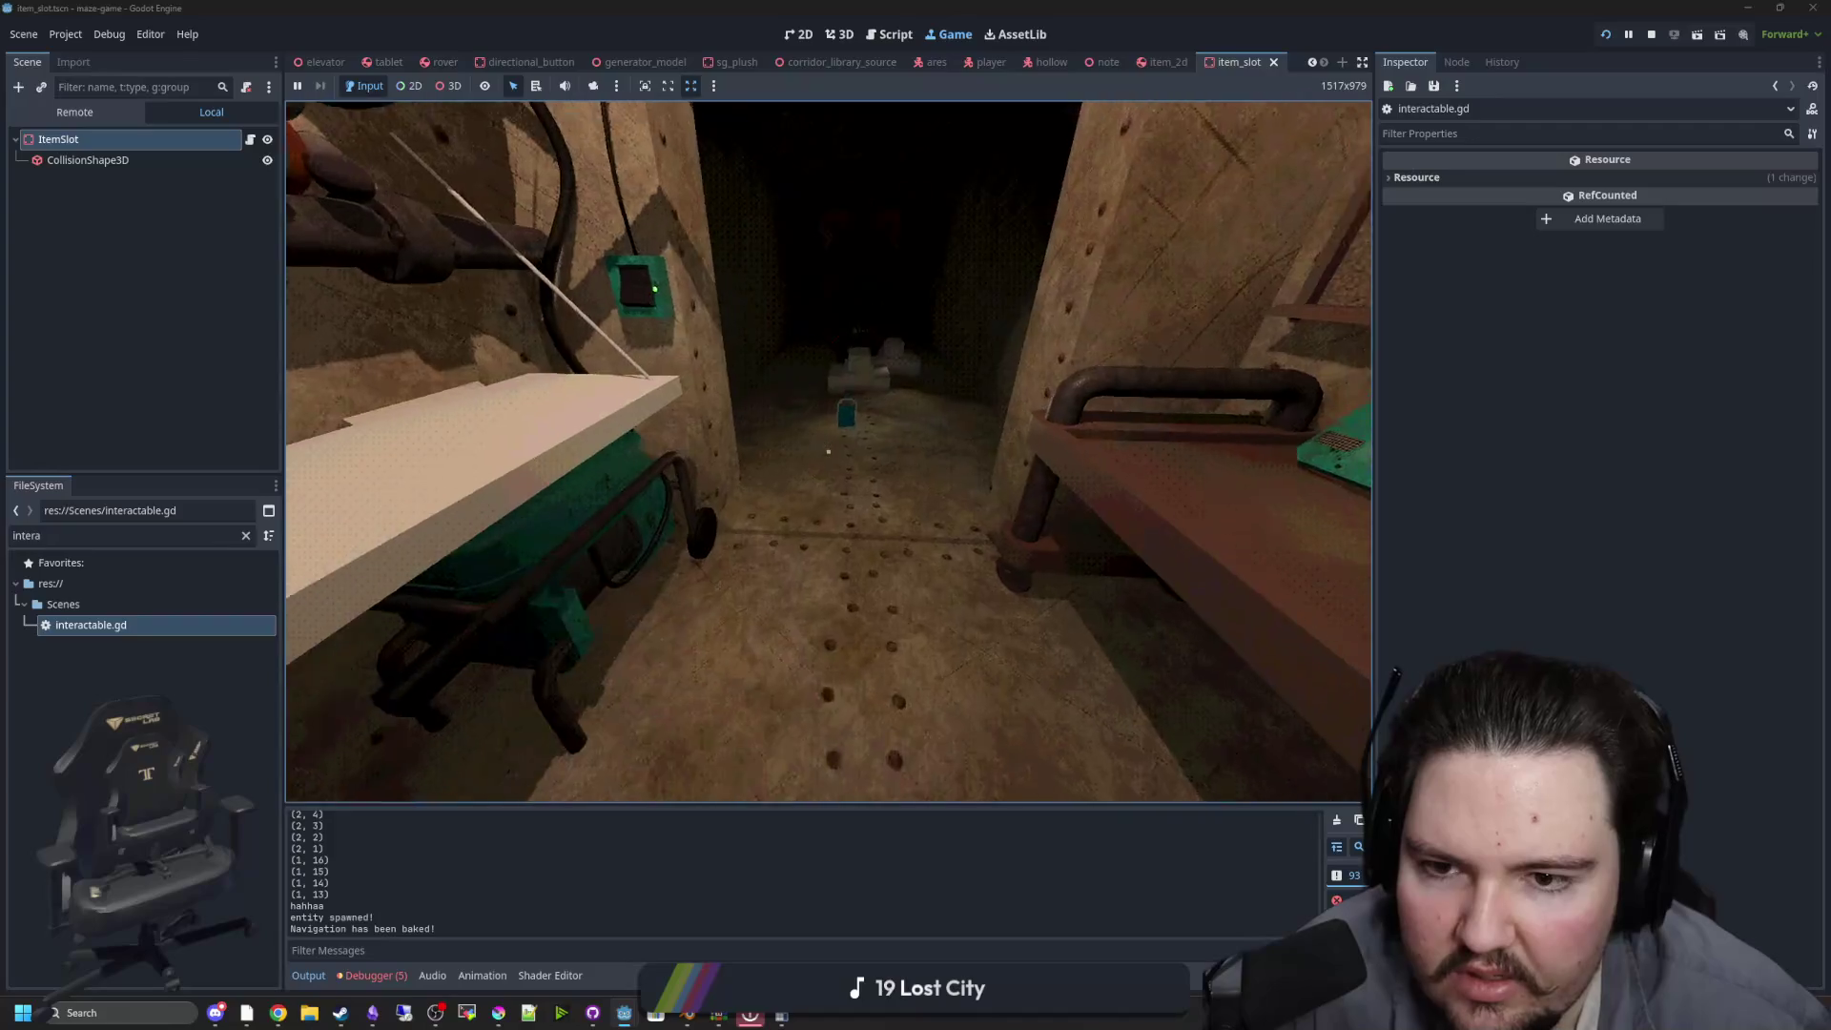
{"action": "key", "text": "w"}
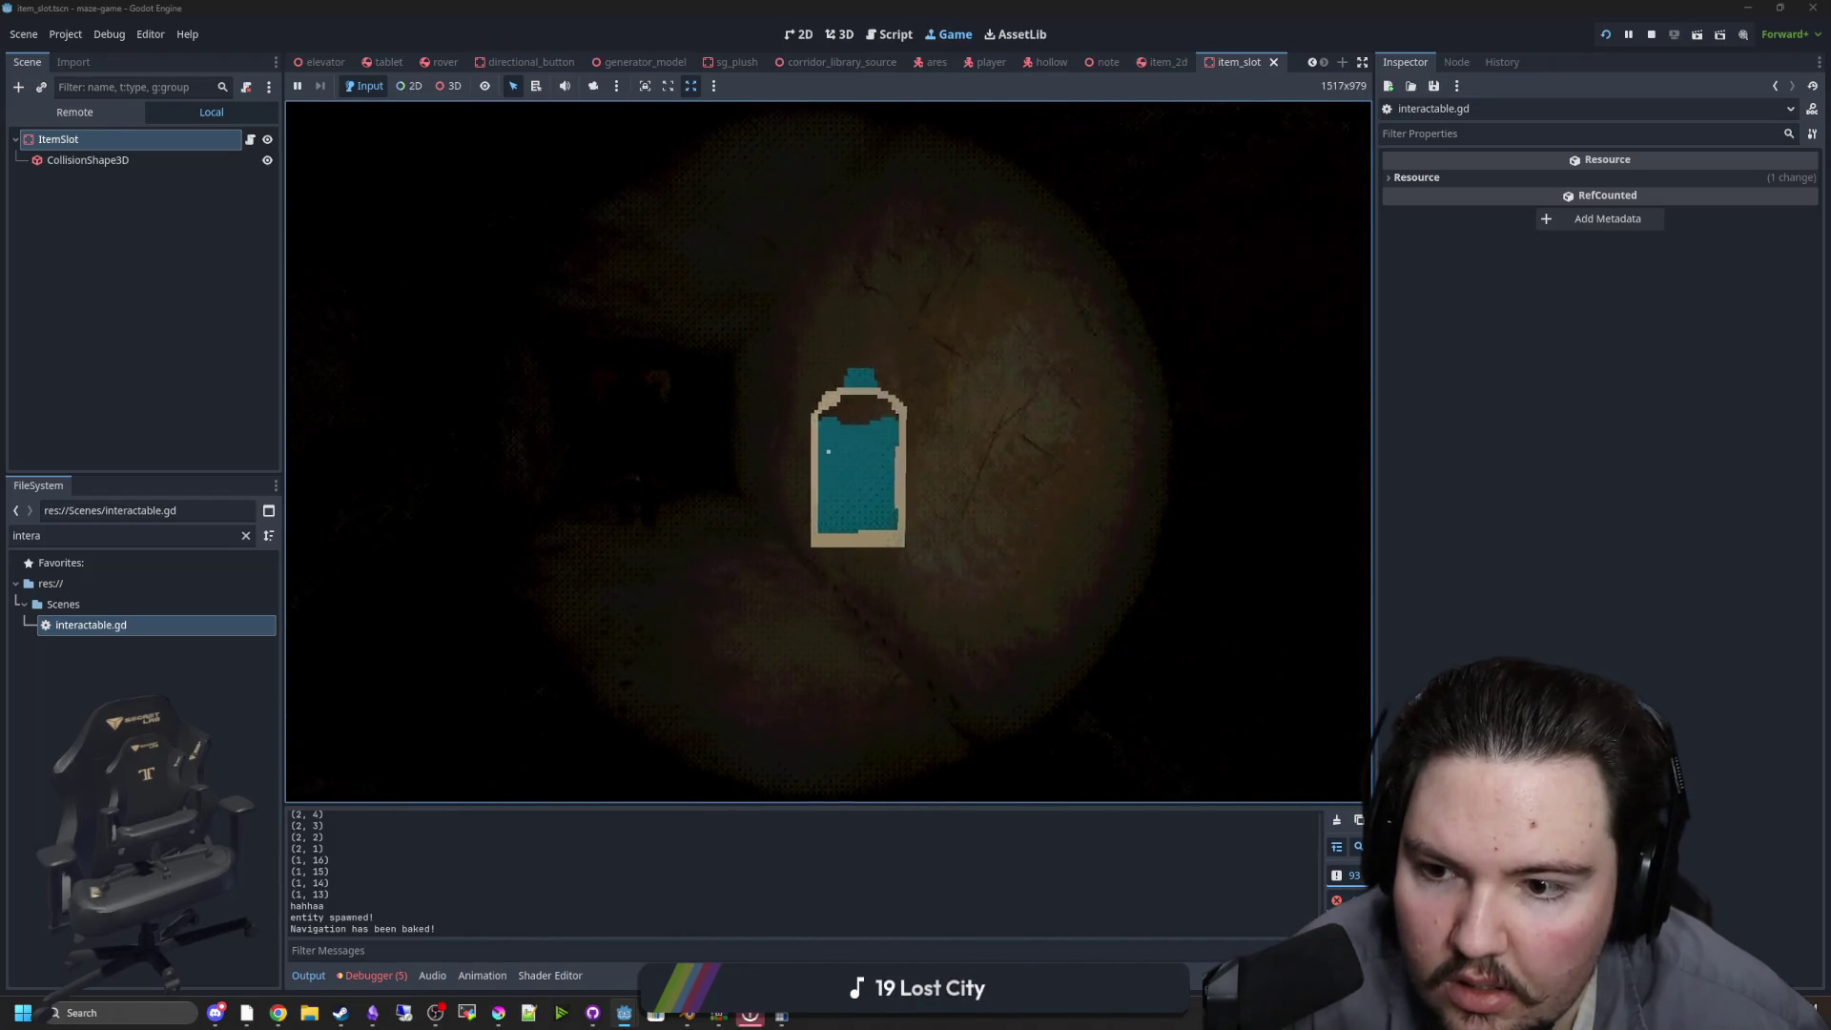
{"action": "key", "text": "w"}
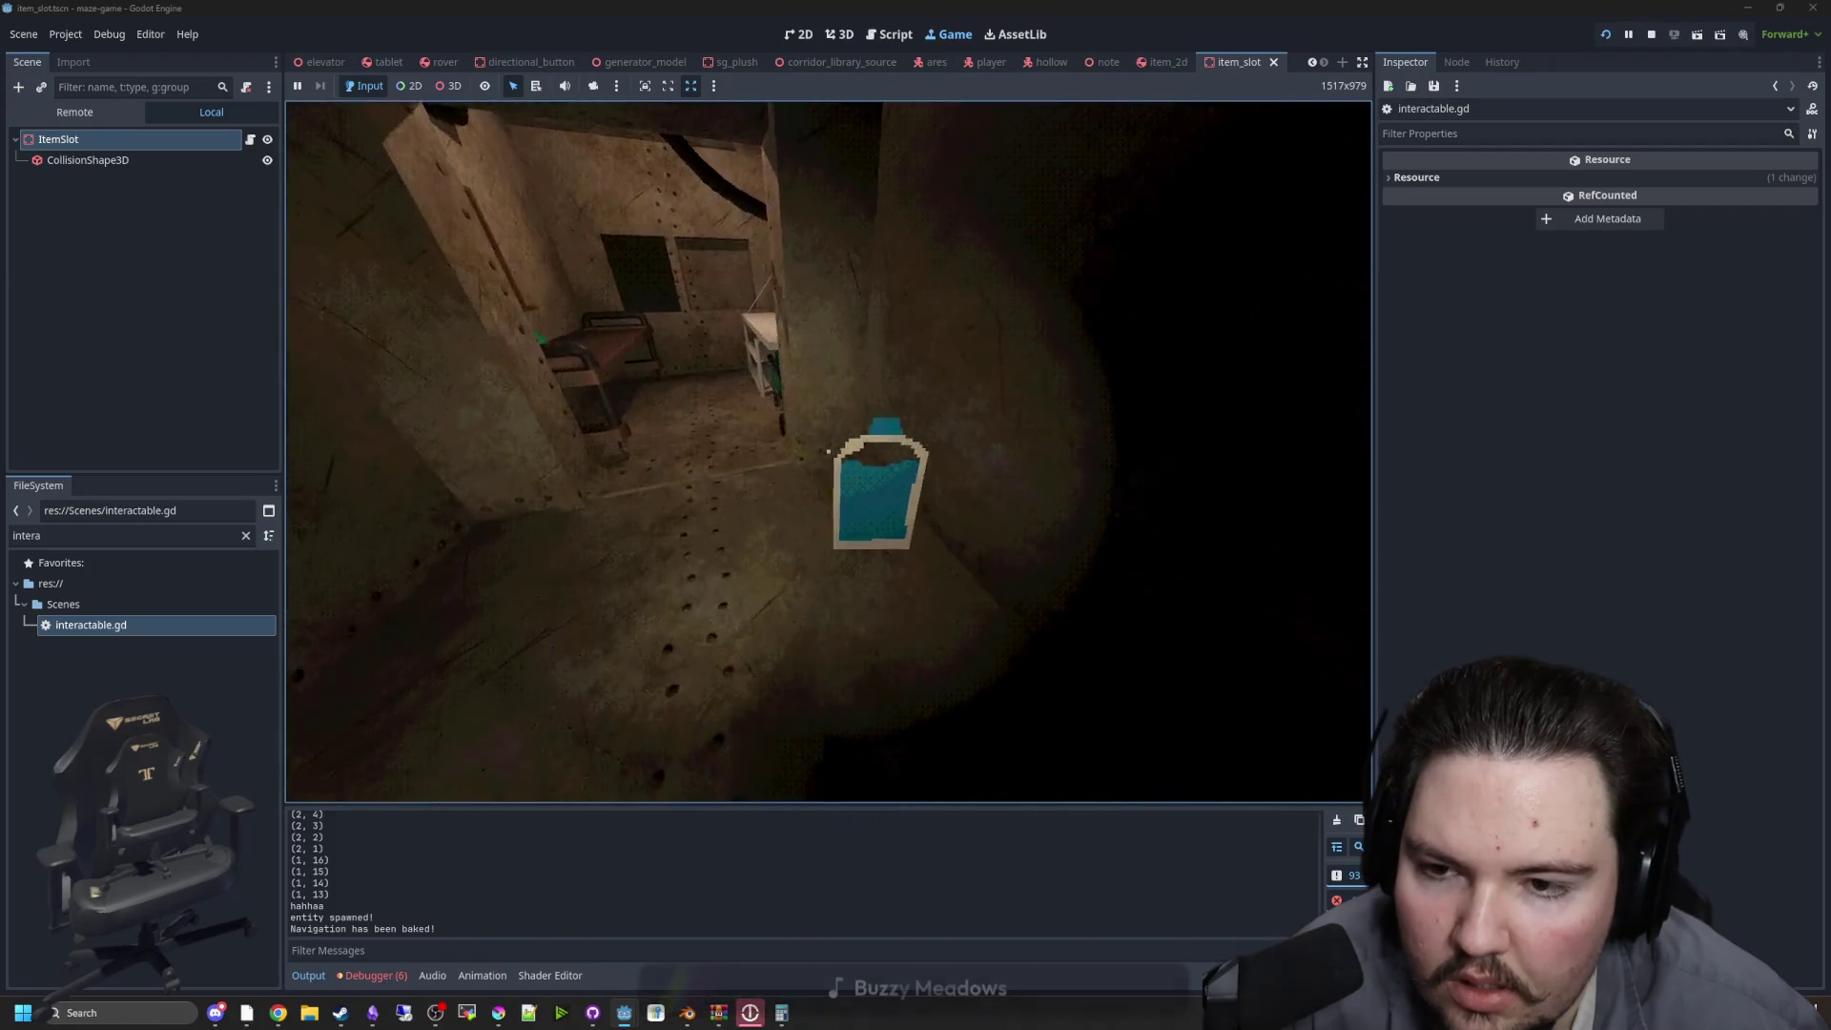
{"action": "key", "text": "super"}
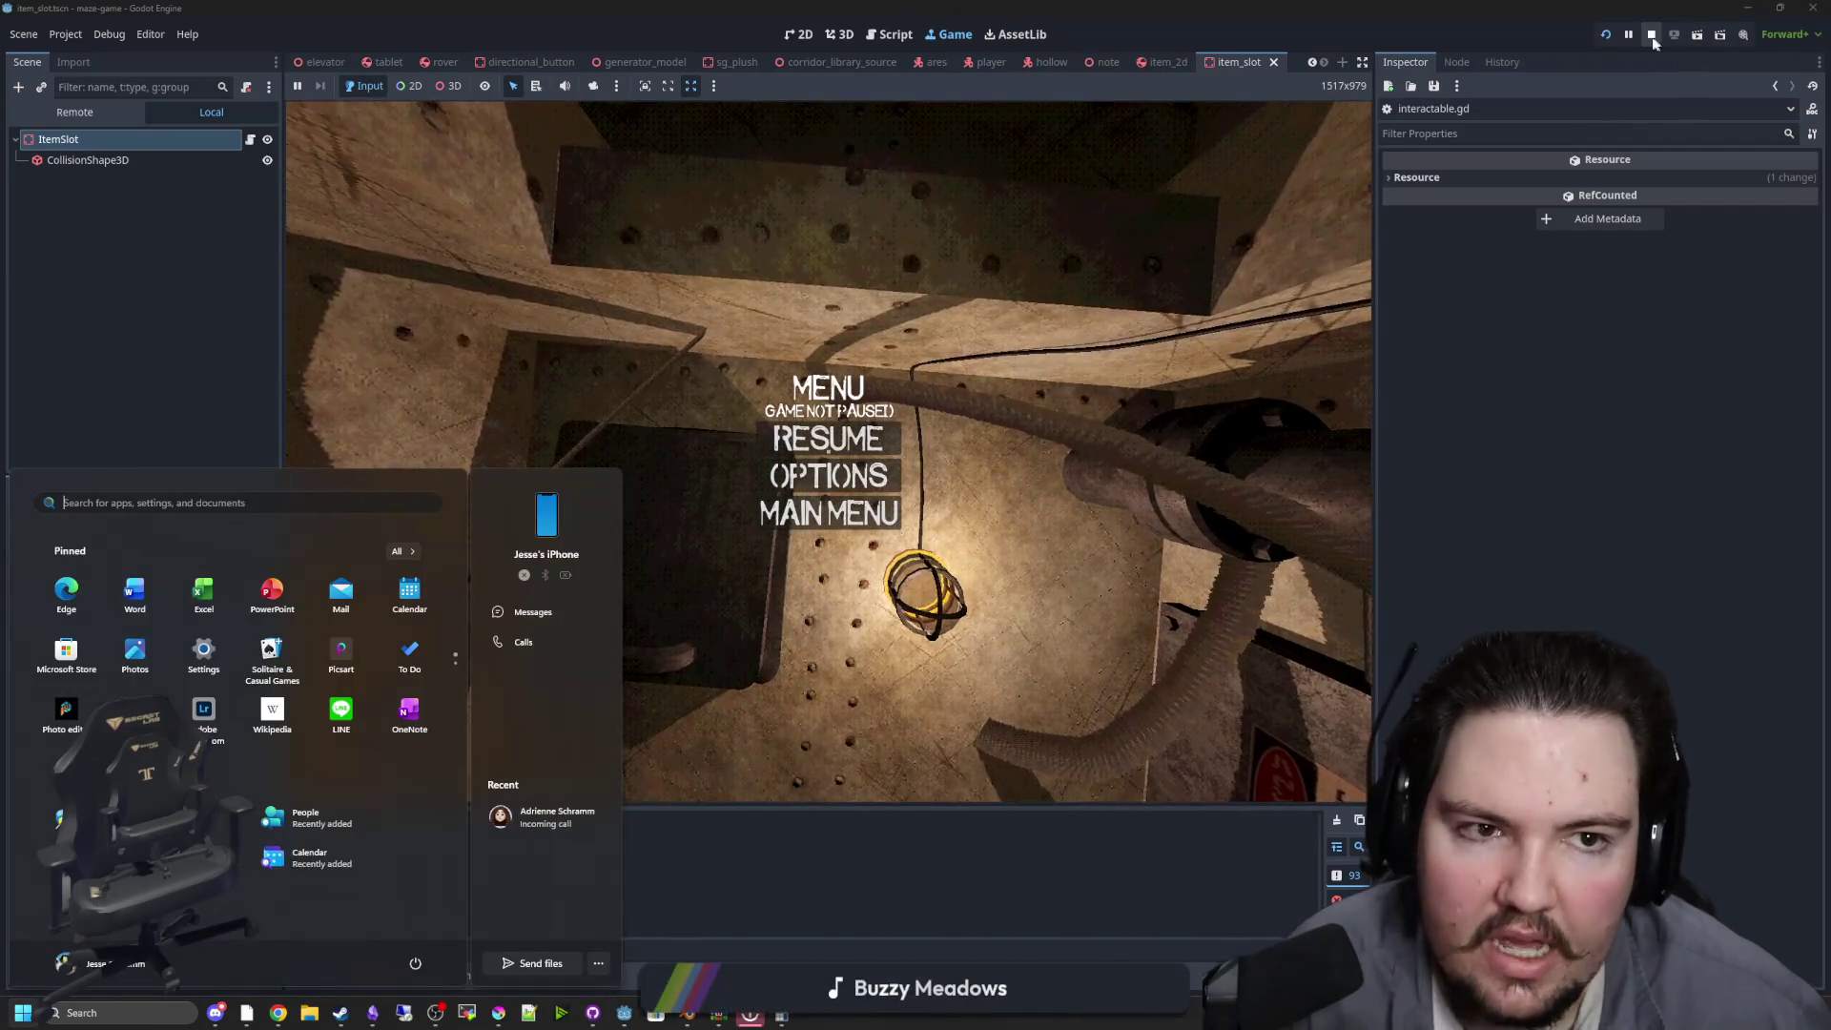
{"action": "key", "text": "F8"}
{"action": "left_click", "coordinate": [838, 35]}
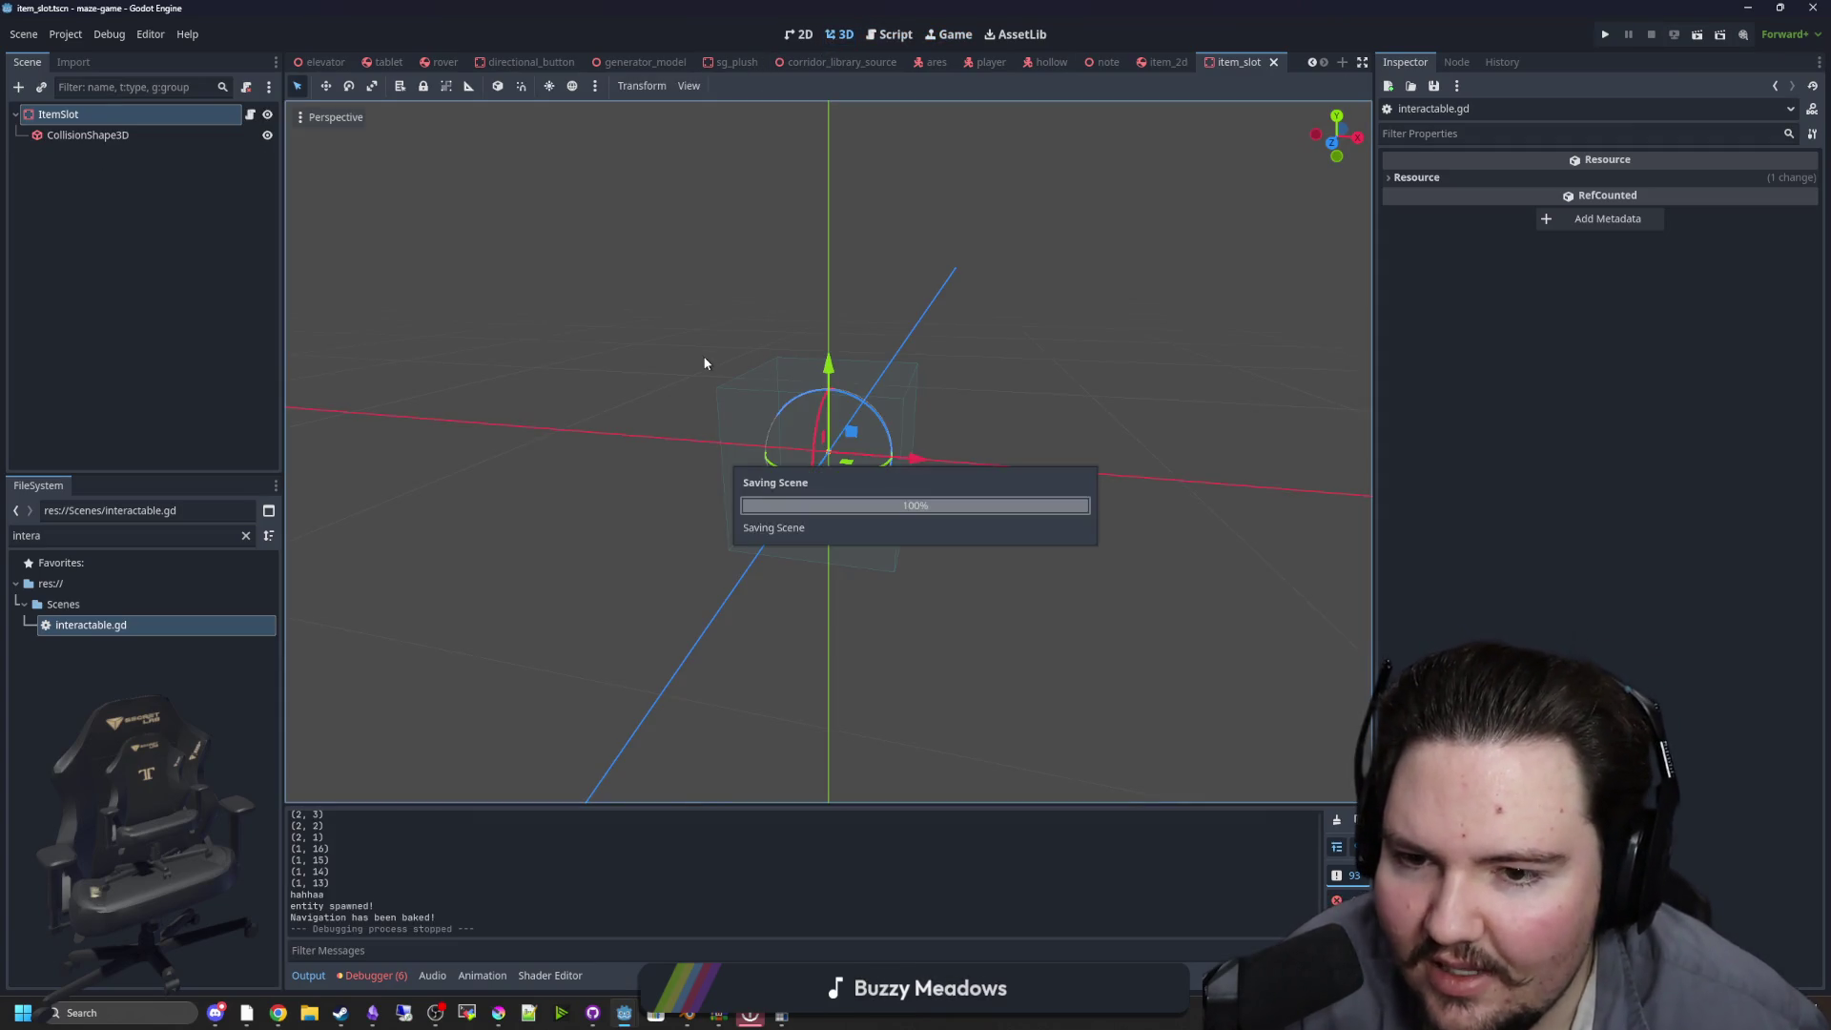
Look over the shelf in the elevator scene
{"action": "left_click", "coordinate": [320, 61]}
{"action": "scroll", "coordinate": [633, 420], "scroll_direction": "up", "scroll_amount": 5}
{"action": "scroll", "coordinate": [636, 425], "scroll_direction": "down", "scroll_amount": 3}
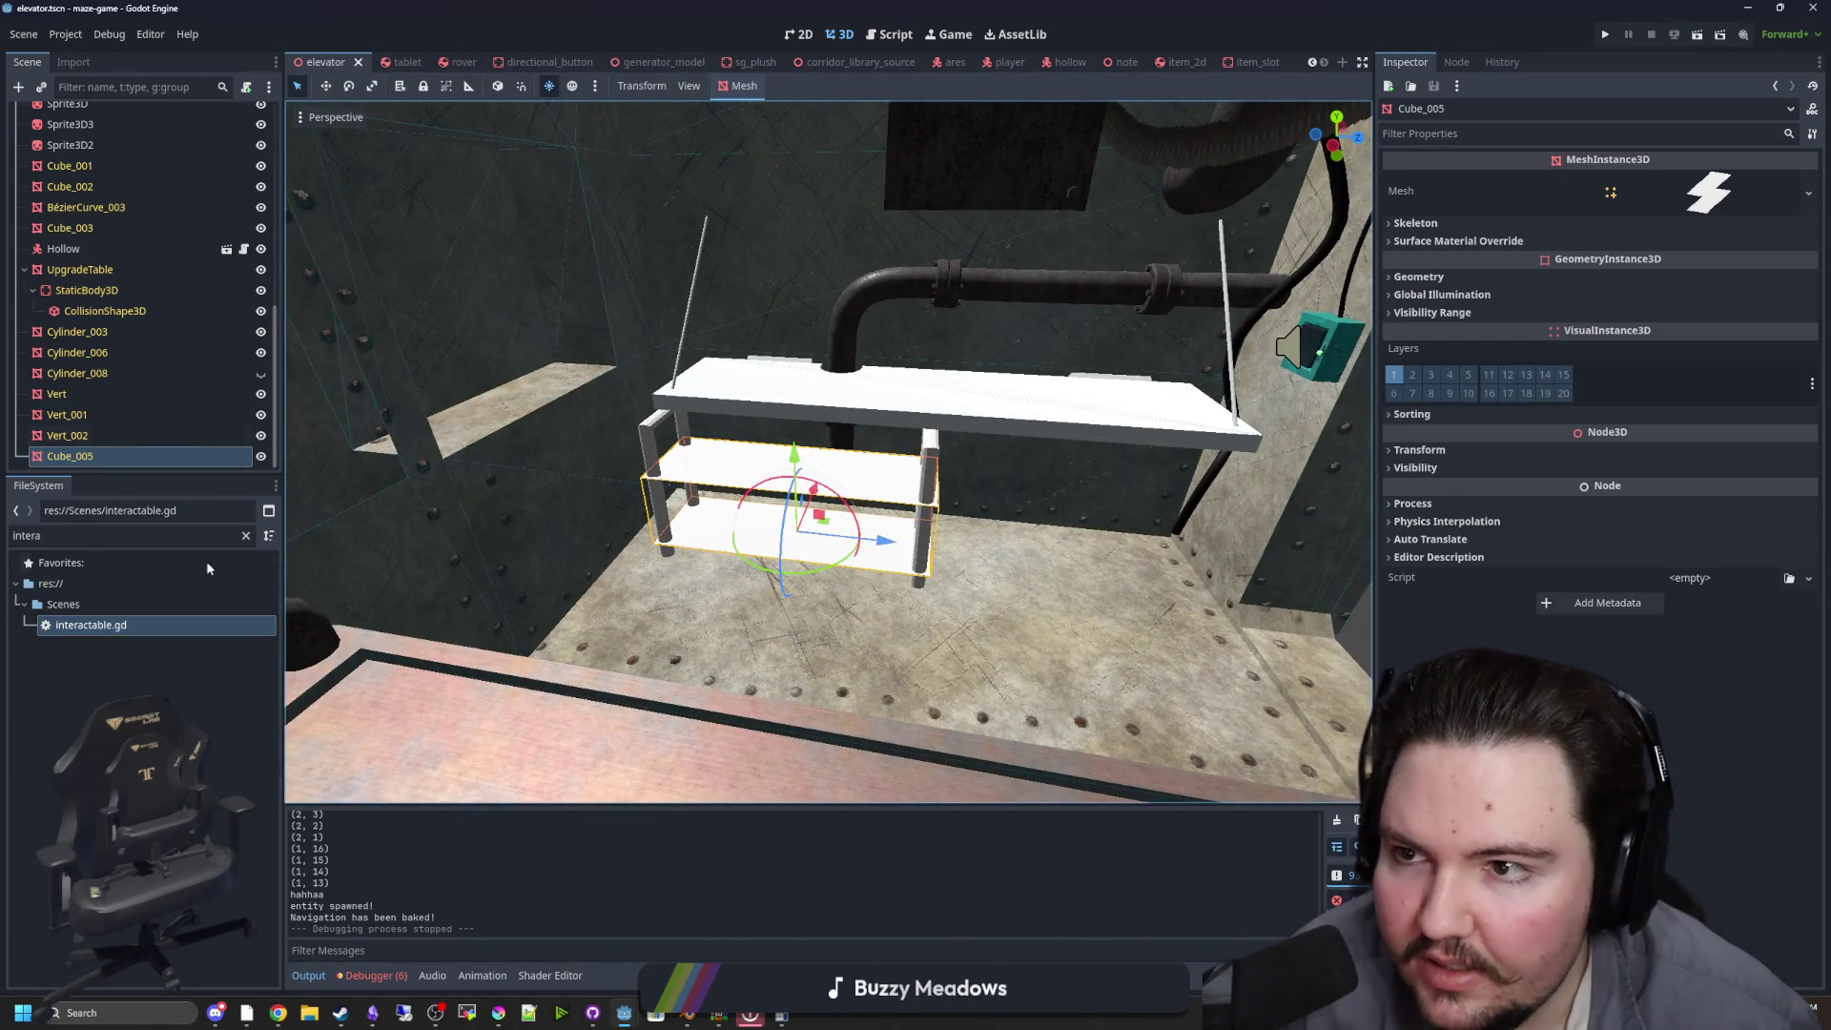
Open world.tscn via the 'wor' filter and drag the ItemSlot up onto the shelf
{"action": "left_click", "coordinate": [245, 537]}
{"action": "type", "text": "world"}
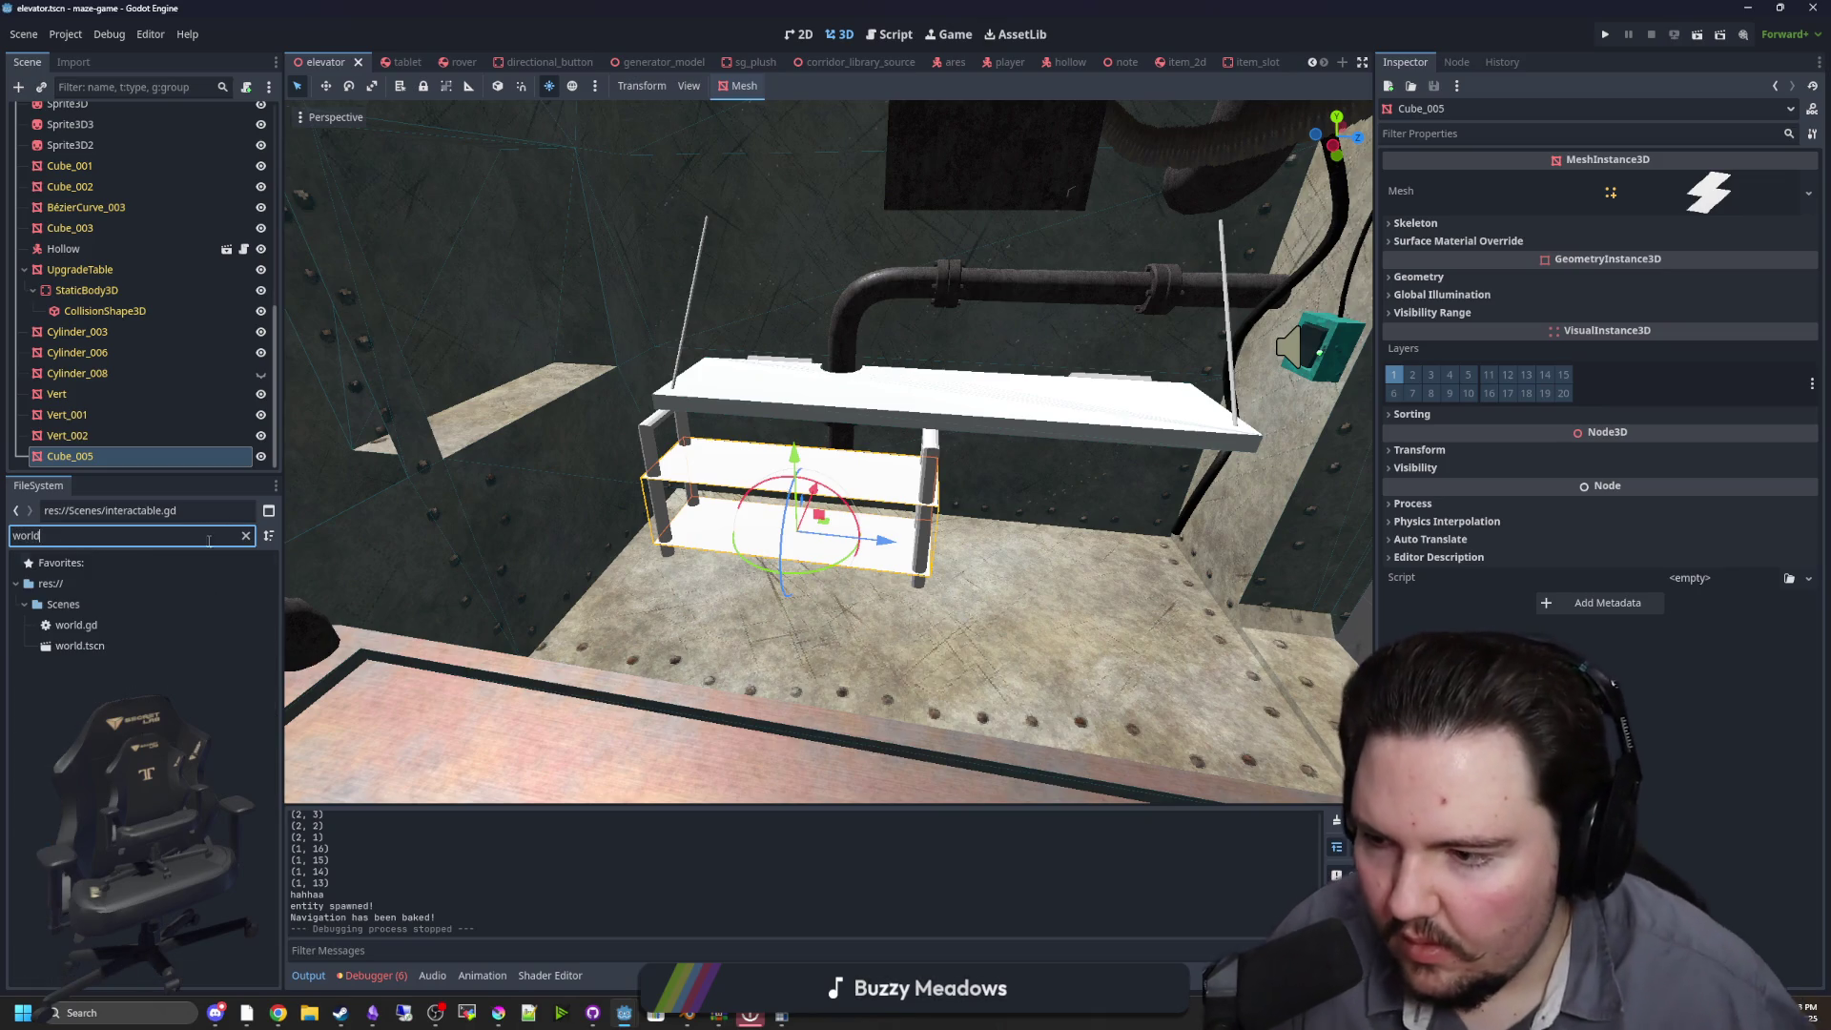
{"action": "double_click", "coordinate": [80, 646]}
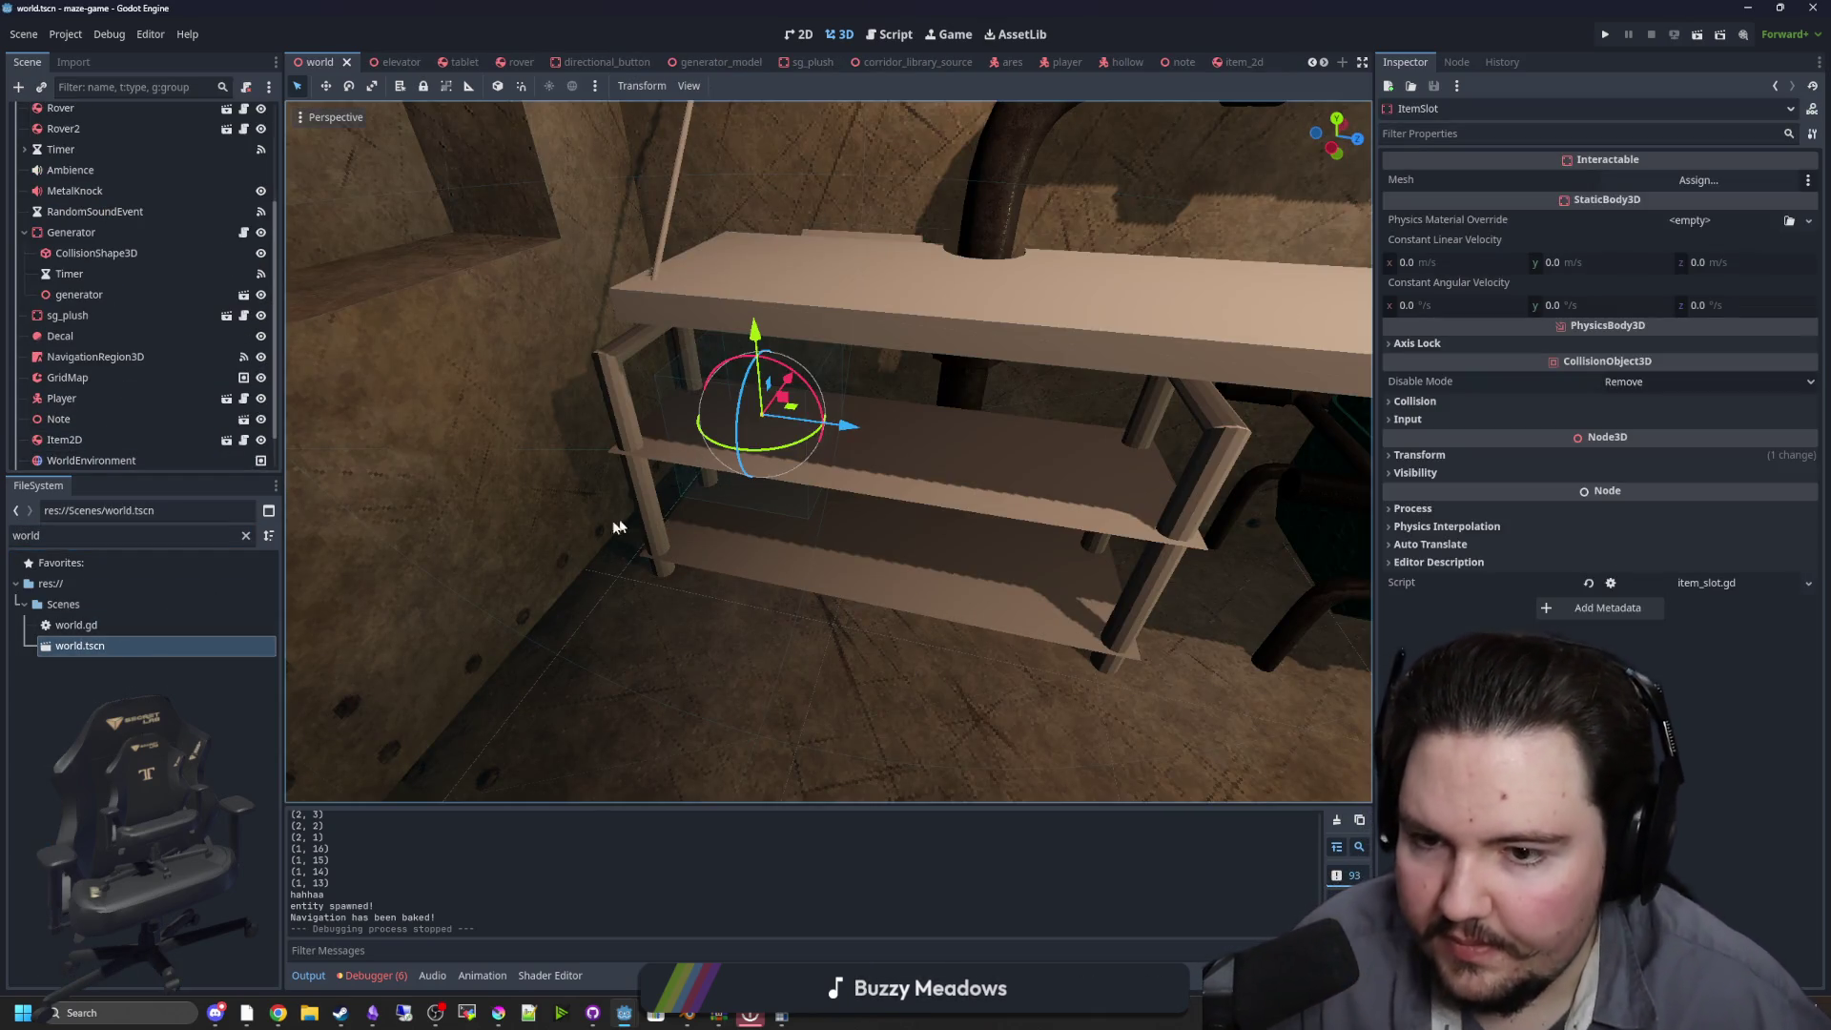
{"action": "scroll", "coordinate": [711, 360], "scroll_direction": "up", "scroll_amount": 5}
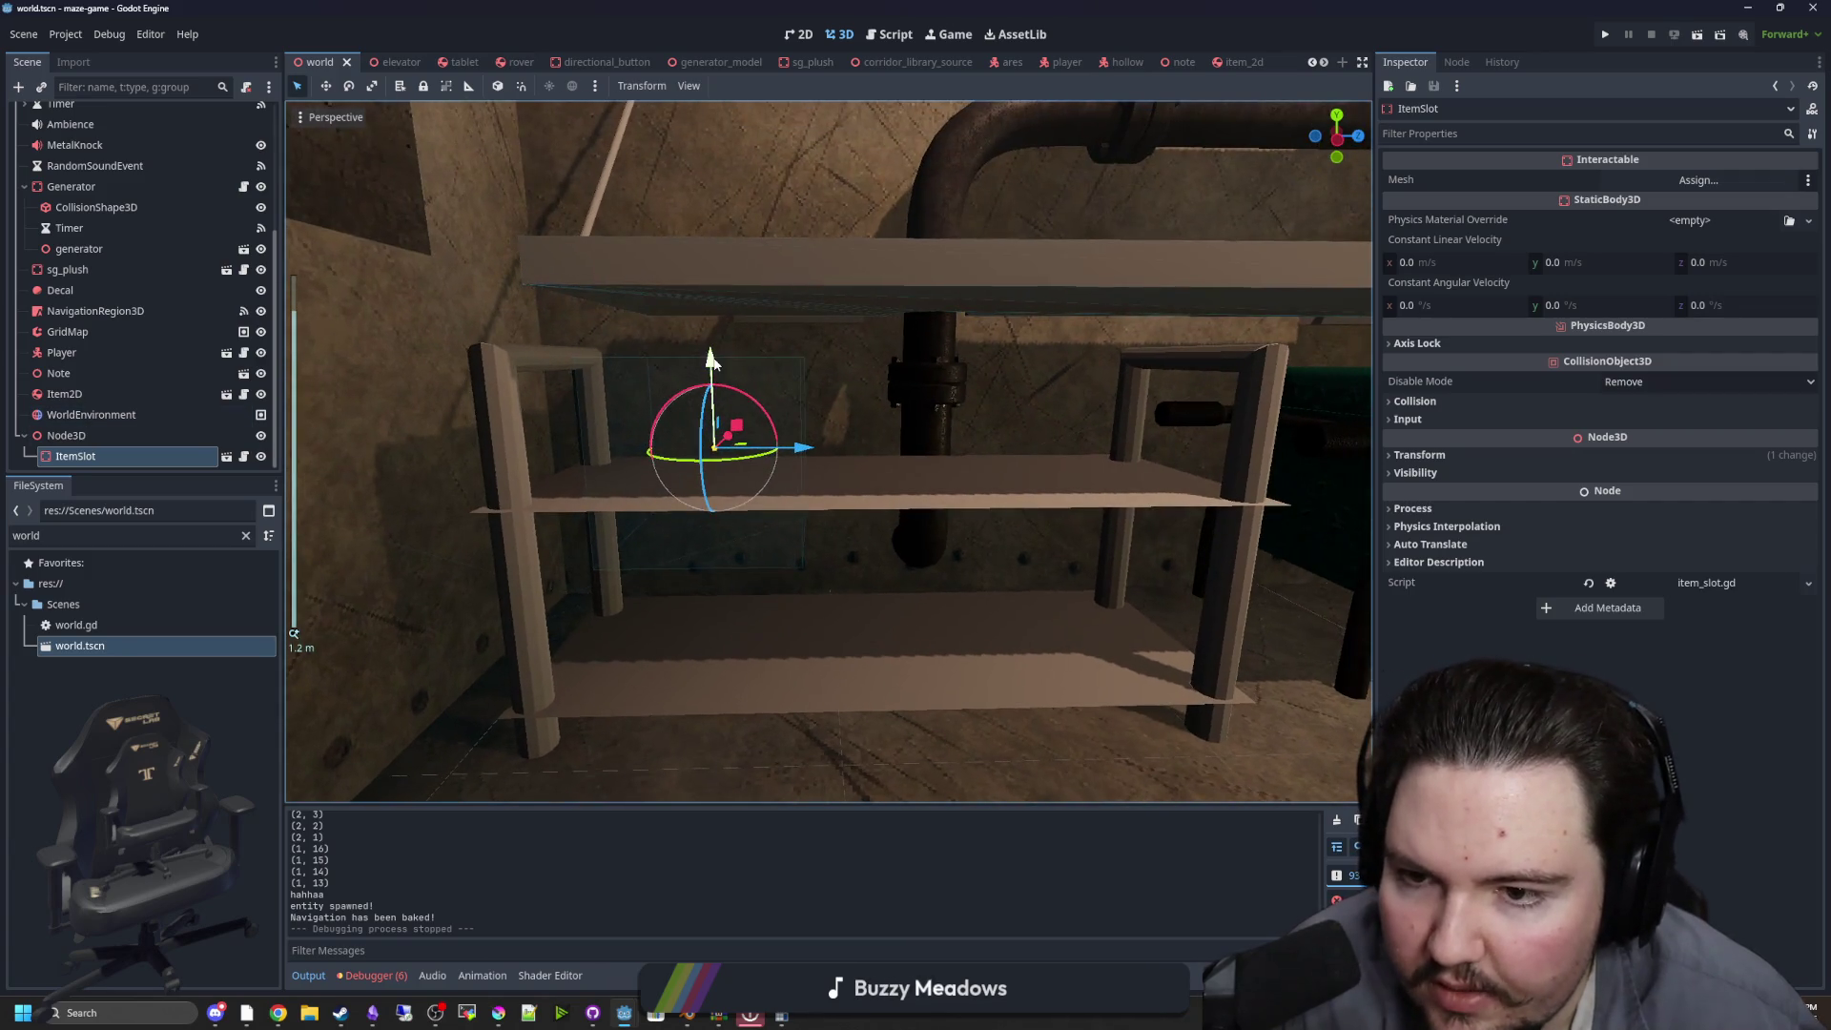
{"action": "mouse_move", "coordinate": [711, 360]}
{"action": "left_mouse_down"}
{"action": "mouse_move", "coordinate": [707, 290]}
{"action": "mouse_move", "coordinate": [726, 378]}
{"action": "left_mouse_up"}
Save the world scene, move ItemSlot to collision layer 3 with mask 1 cleared, and run
{"action": "key", "text": "ctrl+s"}
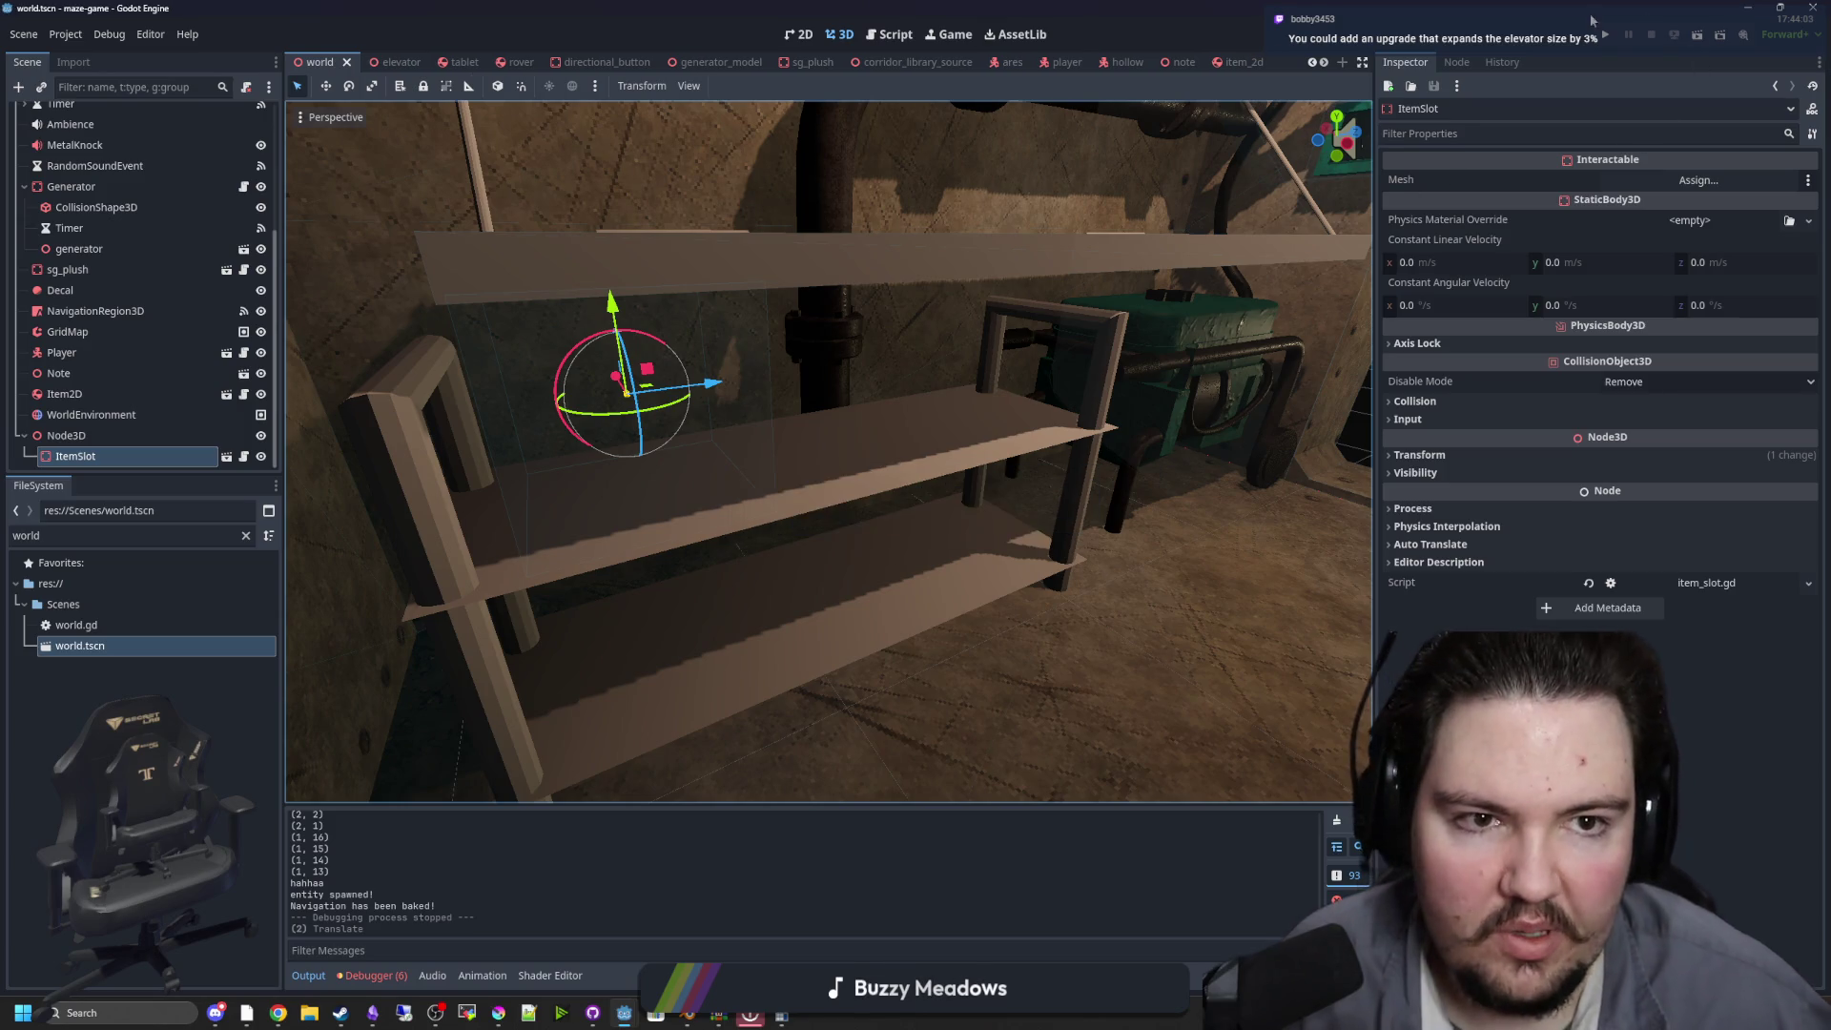
{"action": "left_click", "coordinate": [226, 457]}
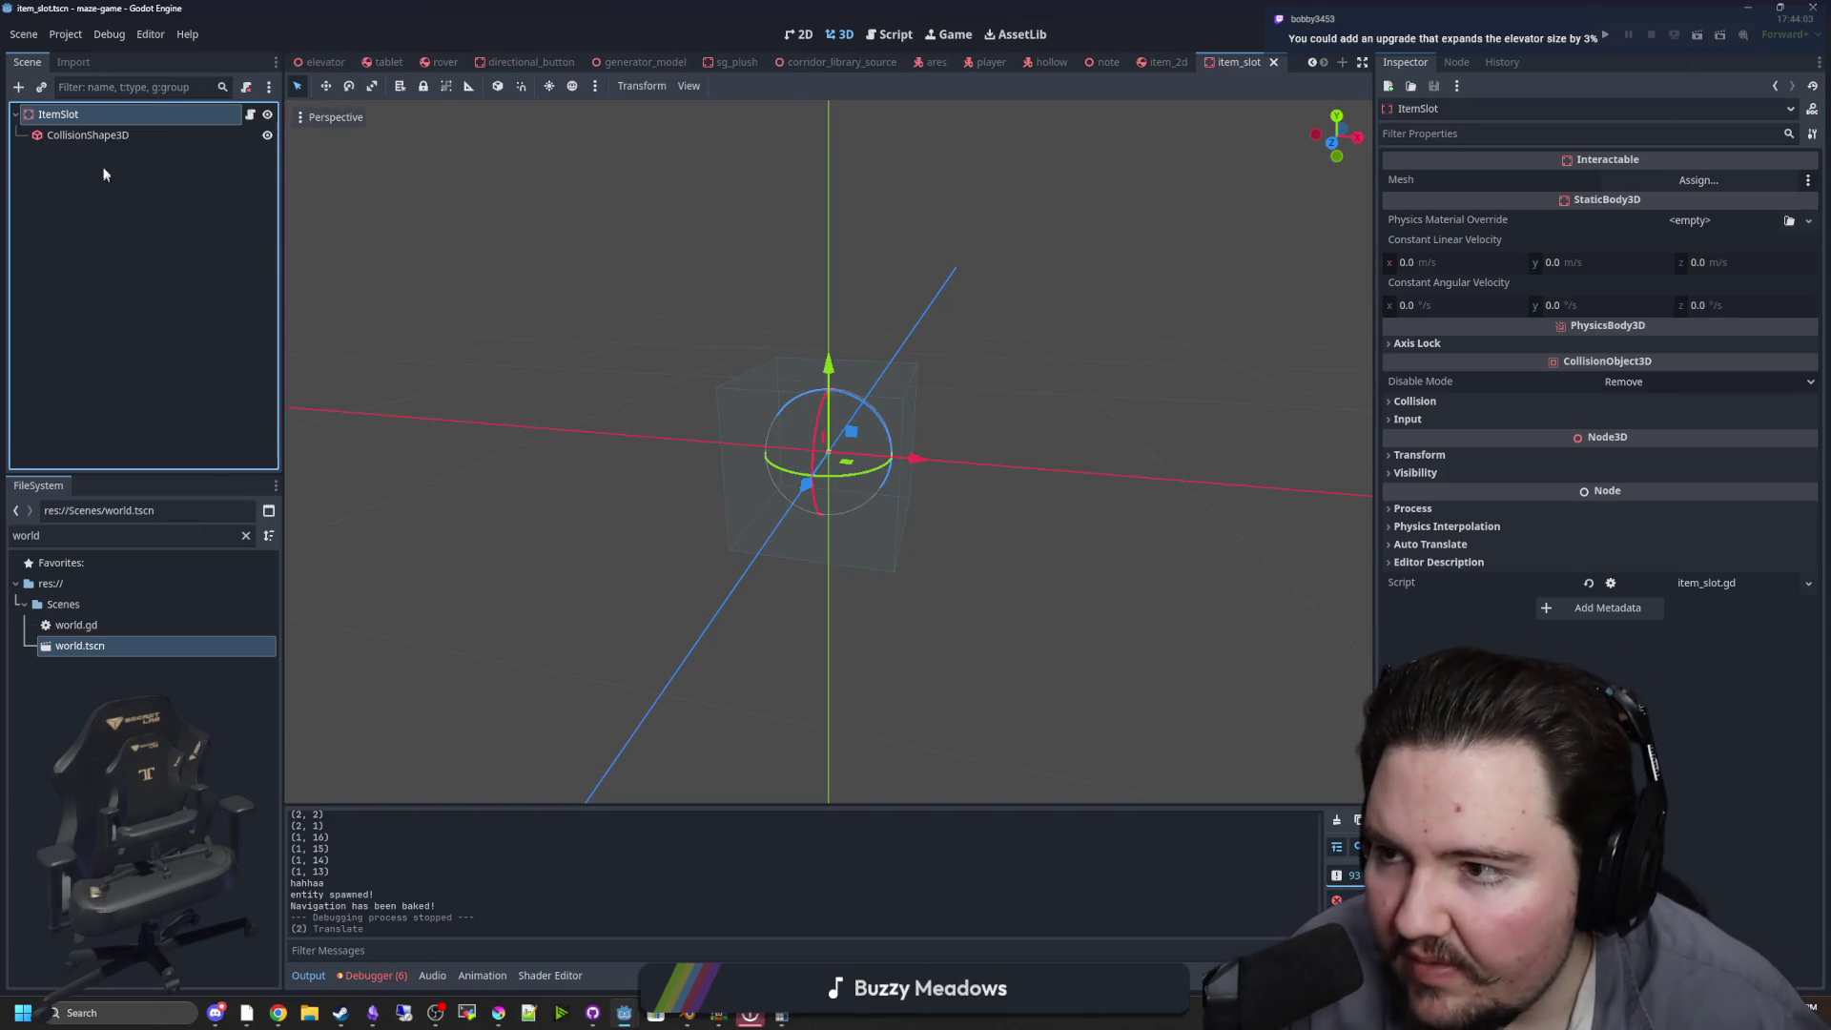
{"action": "left_click", "coordinate": [1416, 402]}
{"action": "left_click", "coordinate": [1402, 446]}
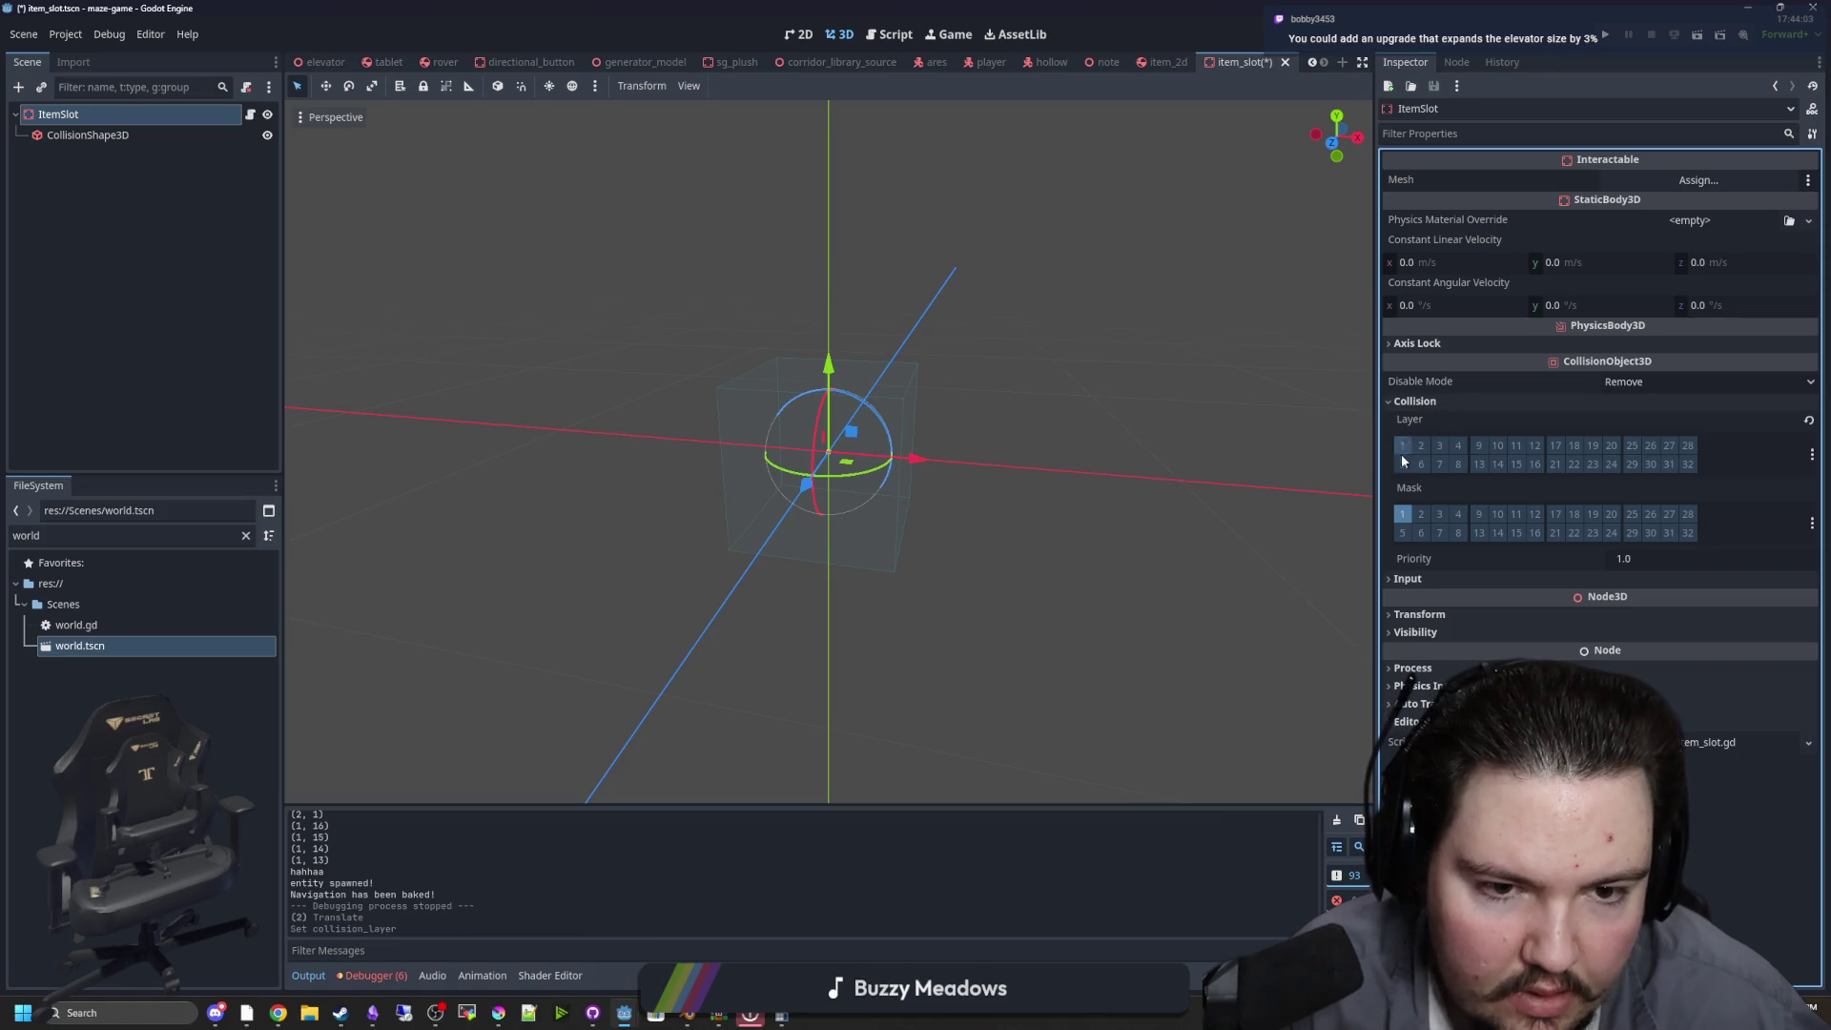
{"action": "left_click", "coordinate": [1403, 515]}
{"action": "left_click", "coordinate": [1441, 448]}
{"action": "key", "text": "F5"}
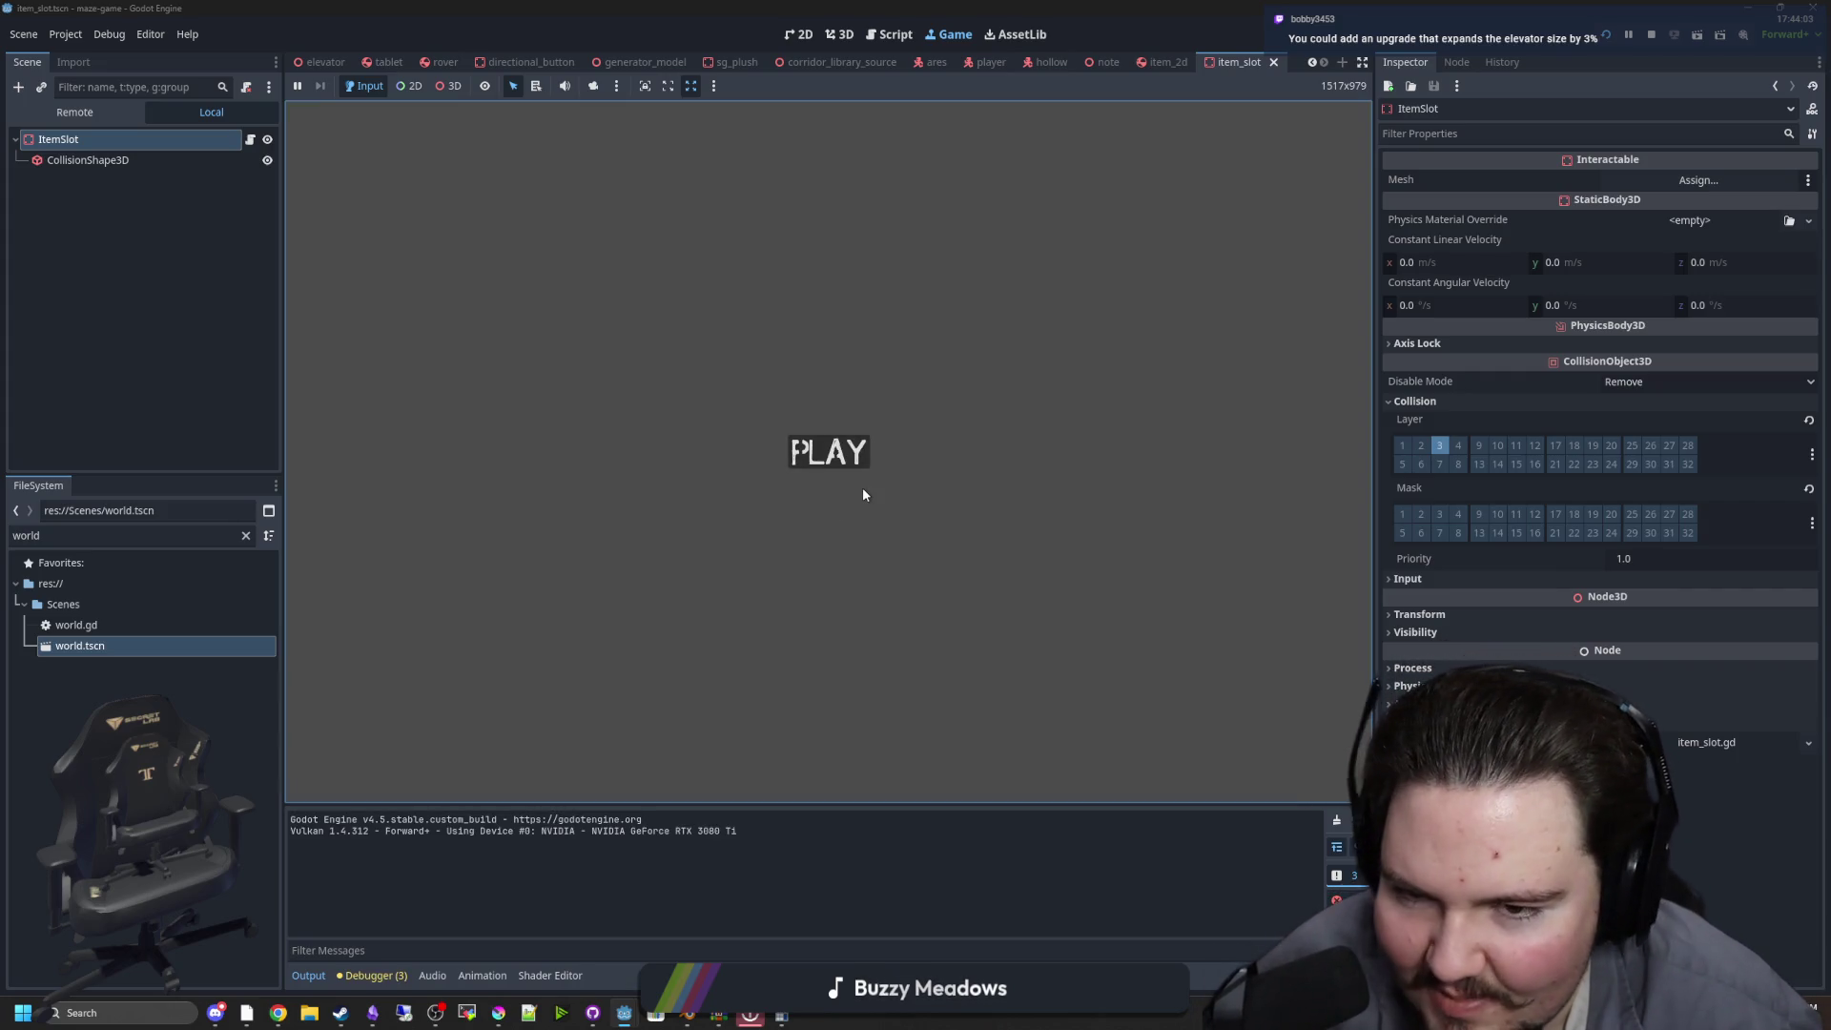
Play from the title screen, approach the shelf with the blue bottle, then stop the game
{"action": "left_click", "coordinate": [795, 451]}
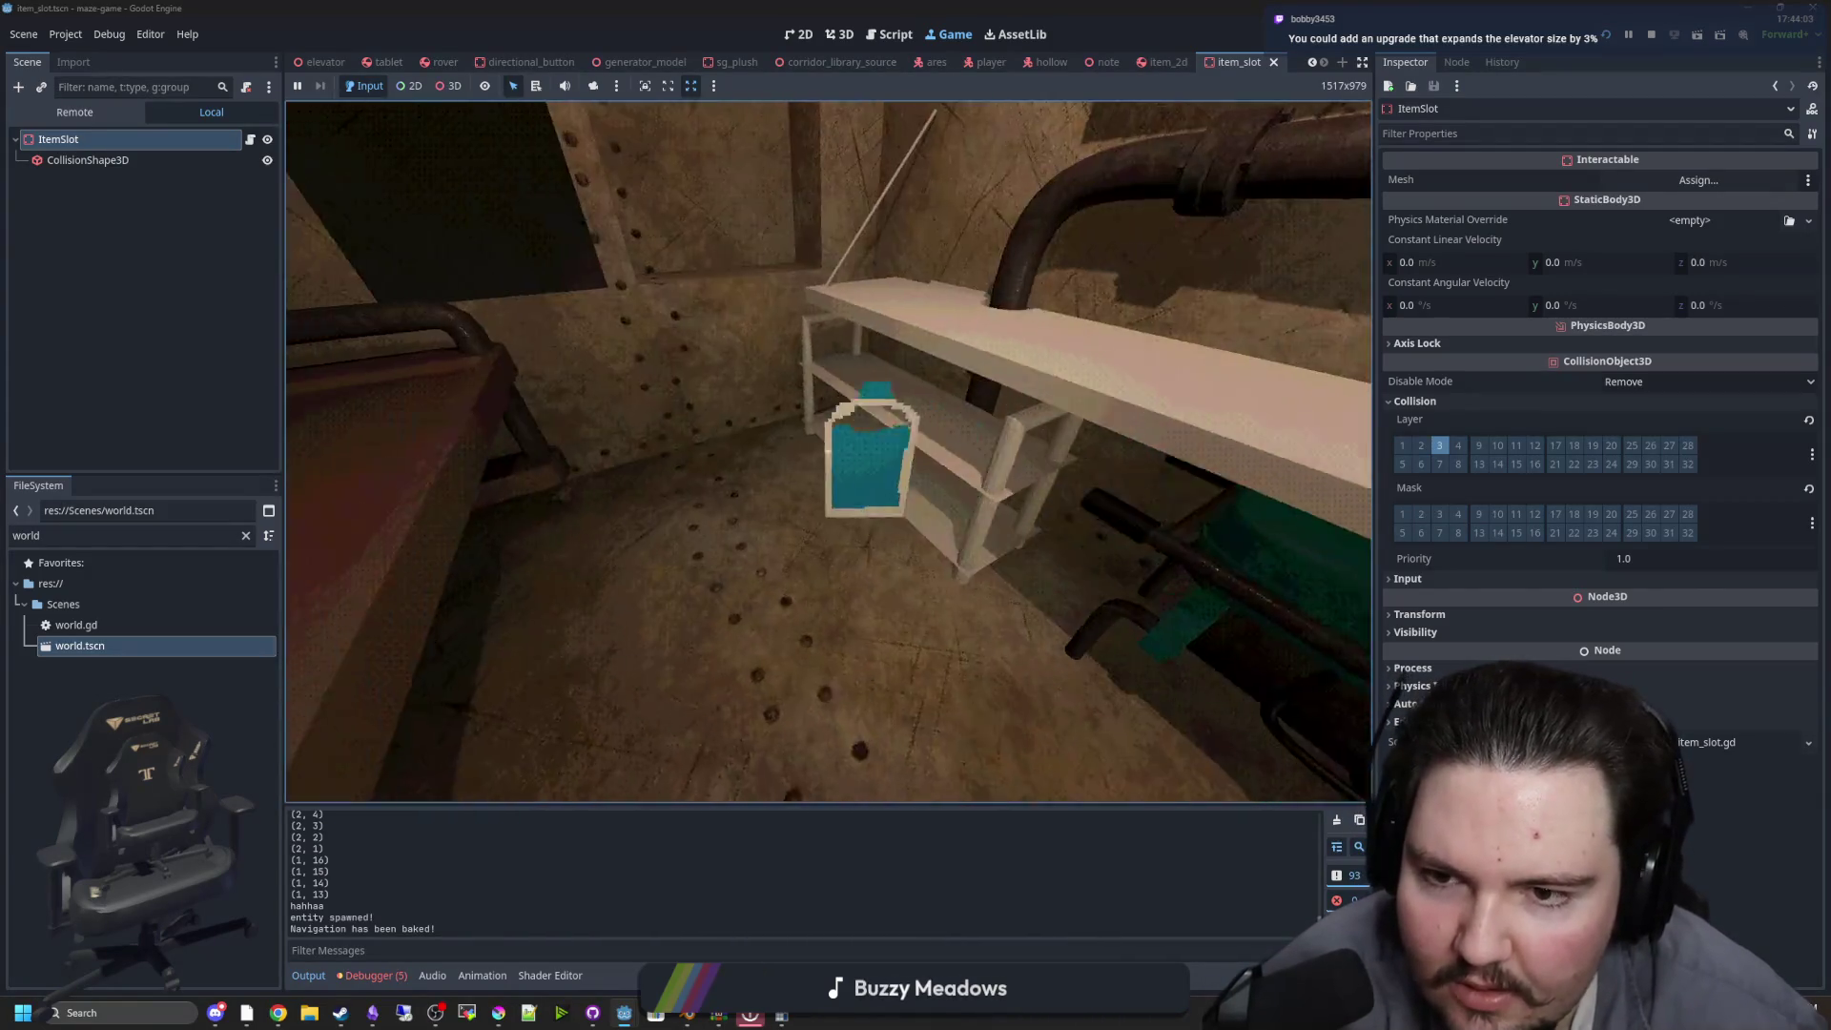
{"action": "key", "text": "a"}
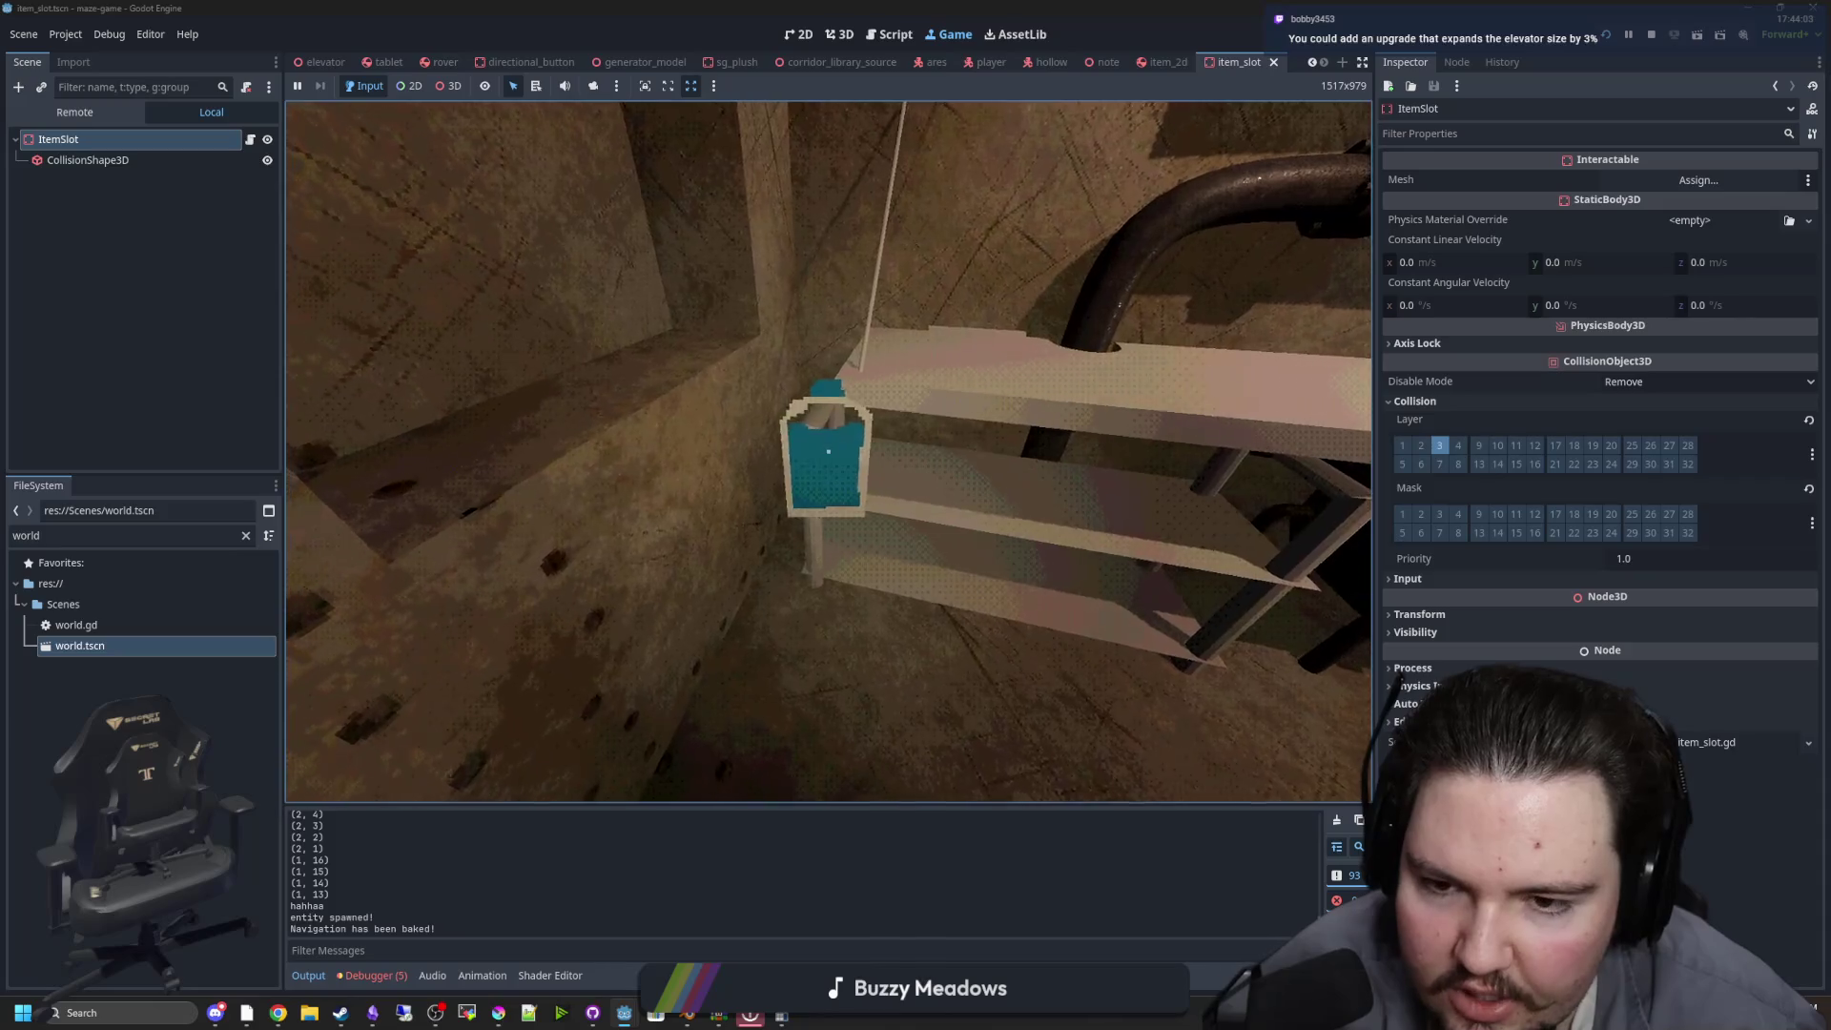
{"action": "key", "text": "w"}
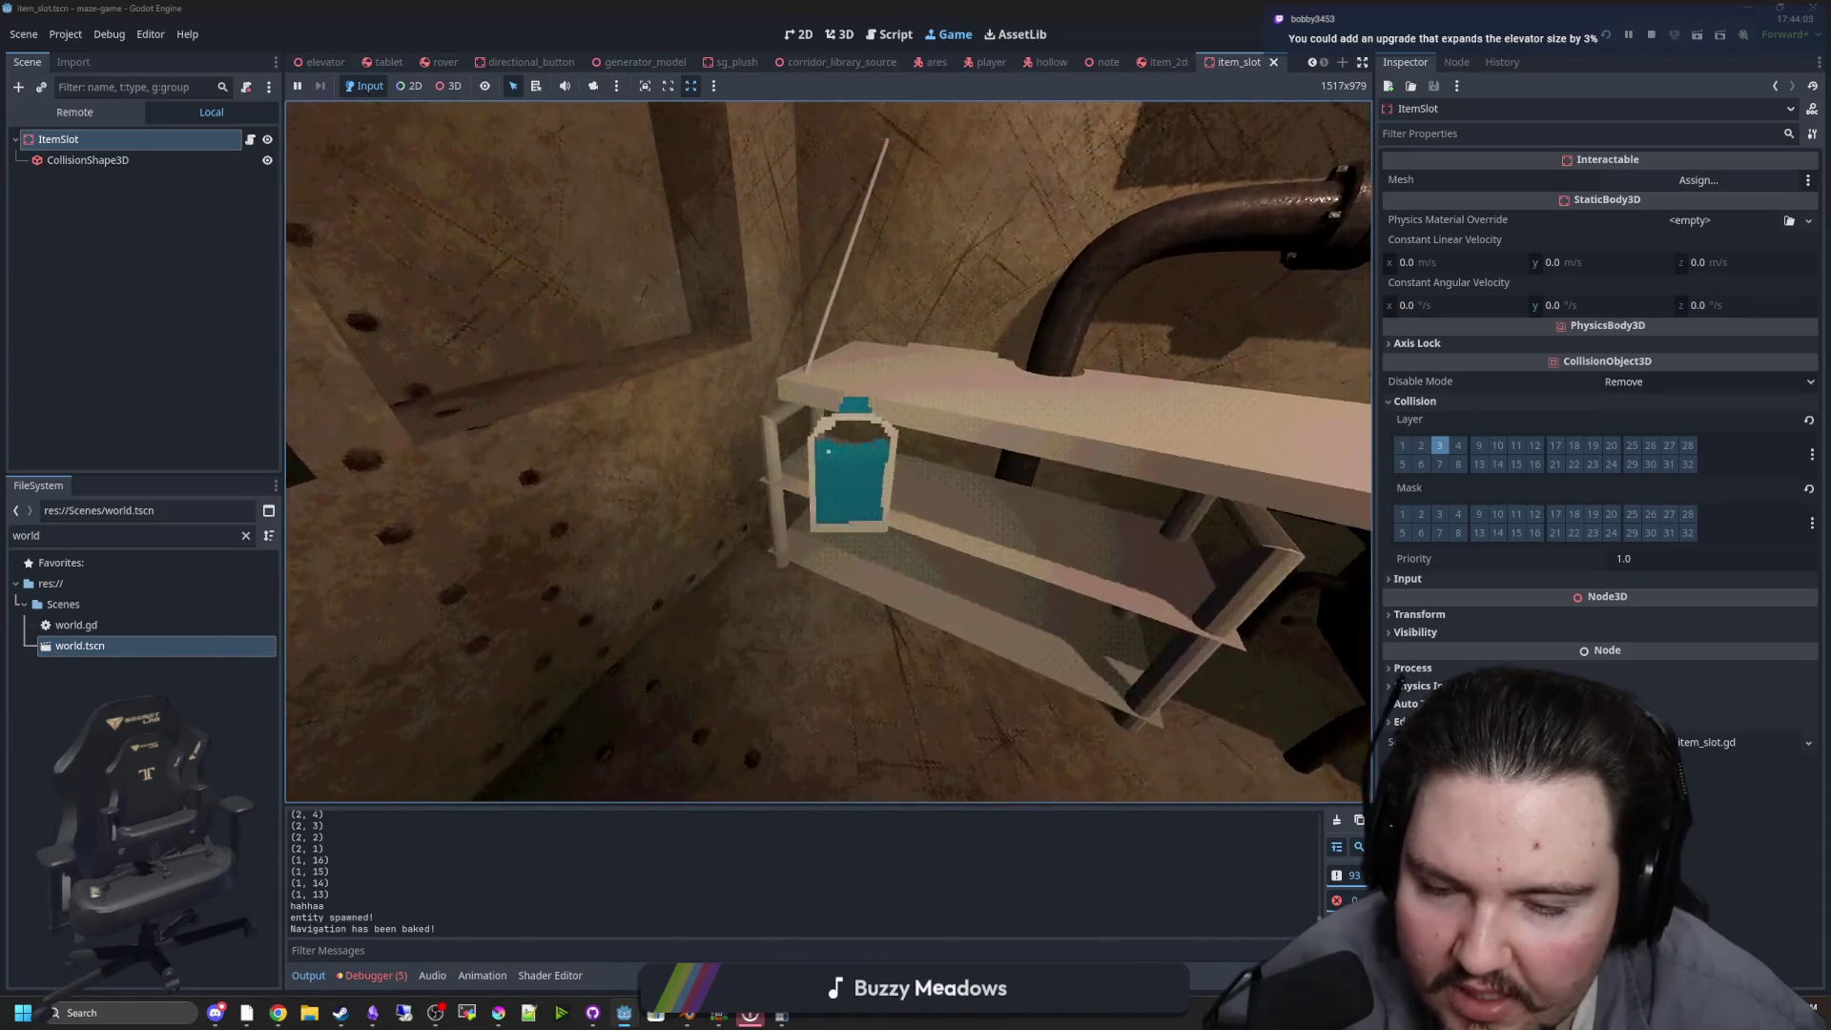
{"action": "key", "text": "s"}
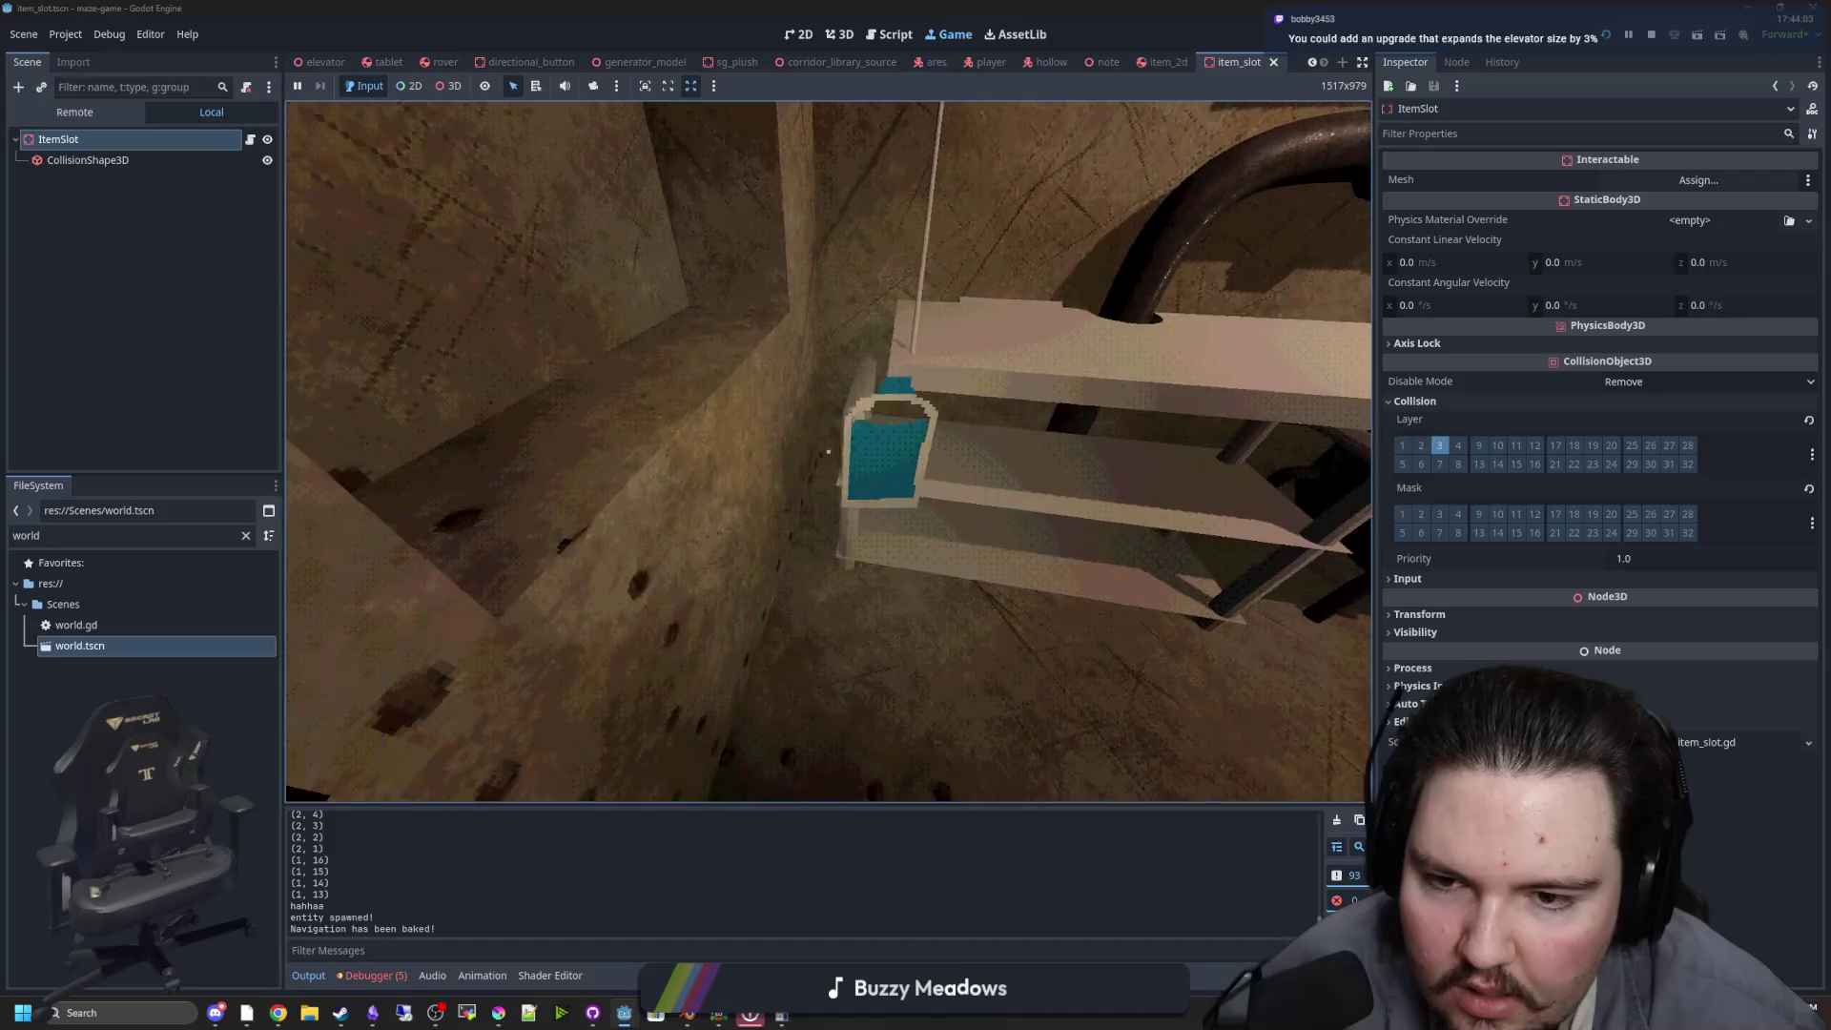
{"action": "key", "text": "w"}
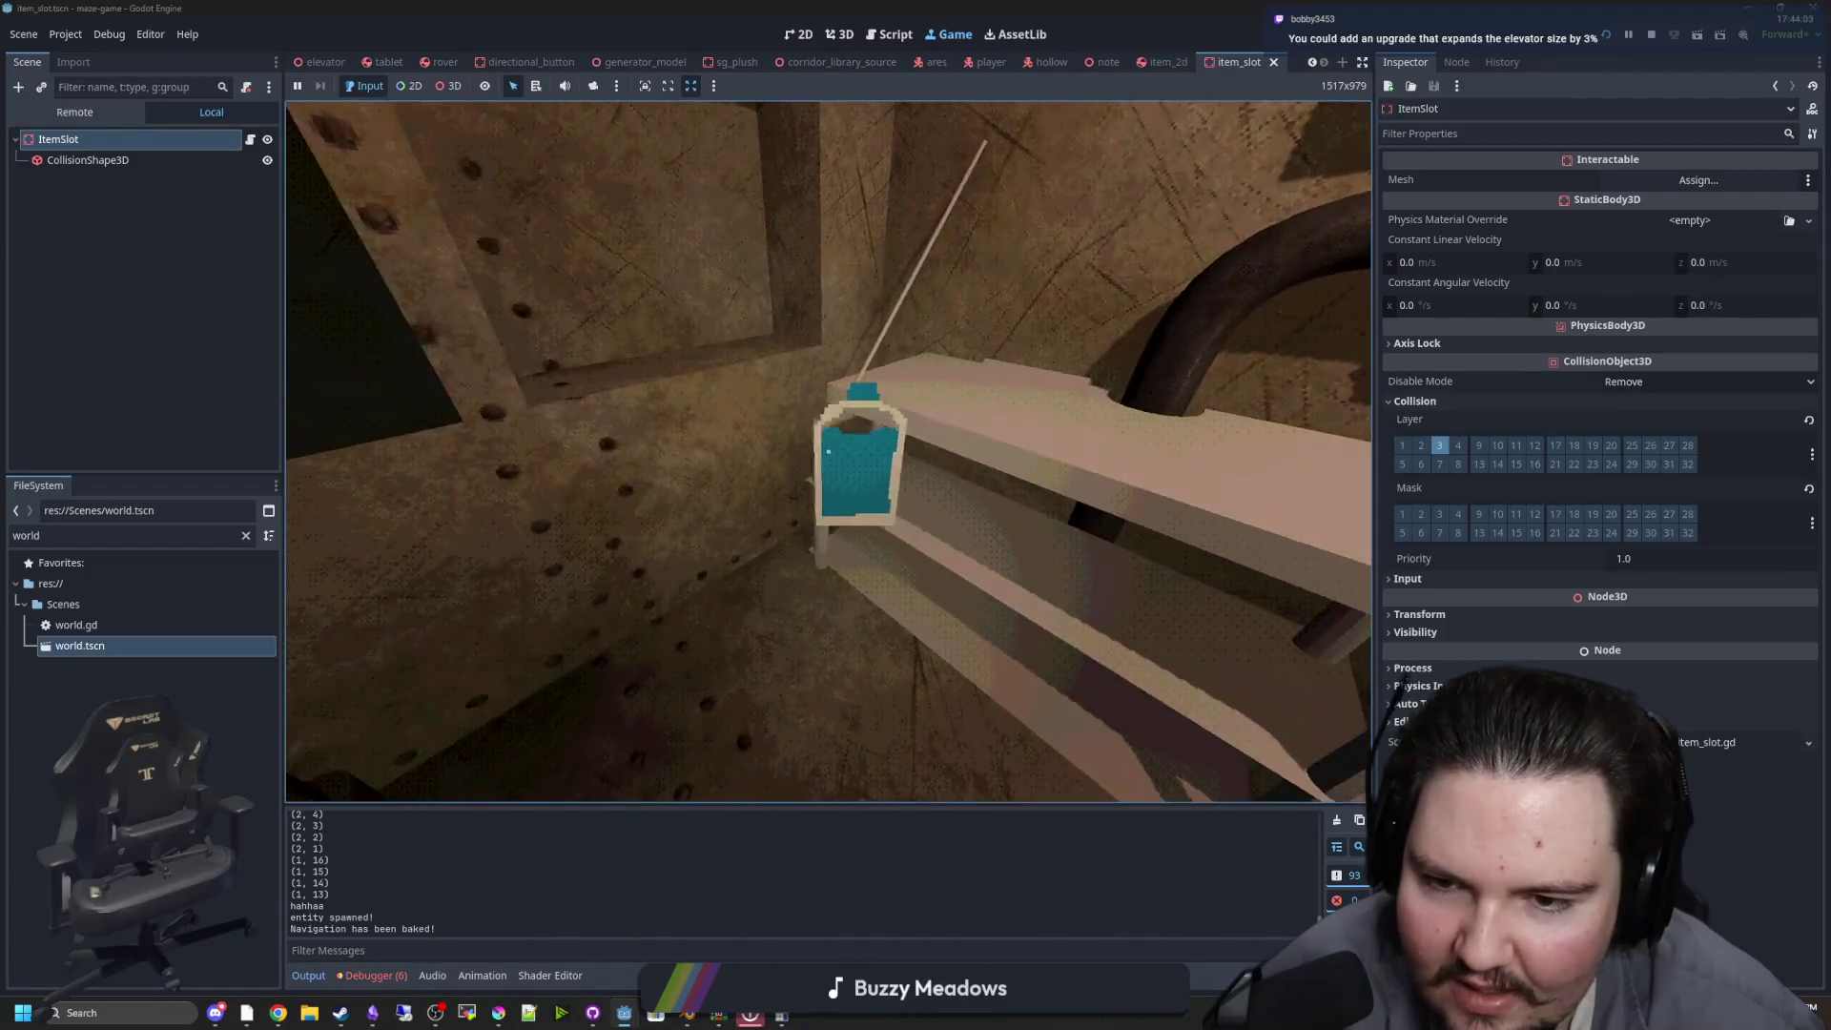
{"action": "key", "text": "Escape"}
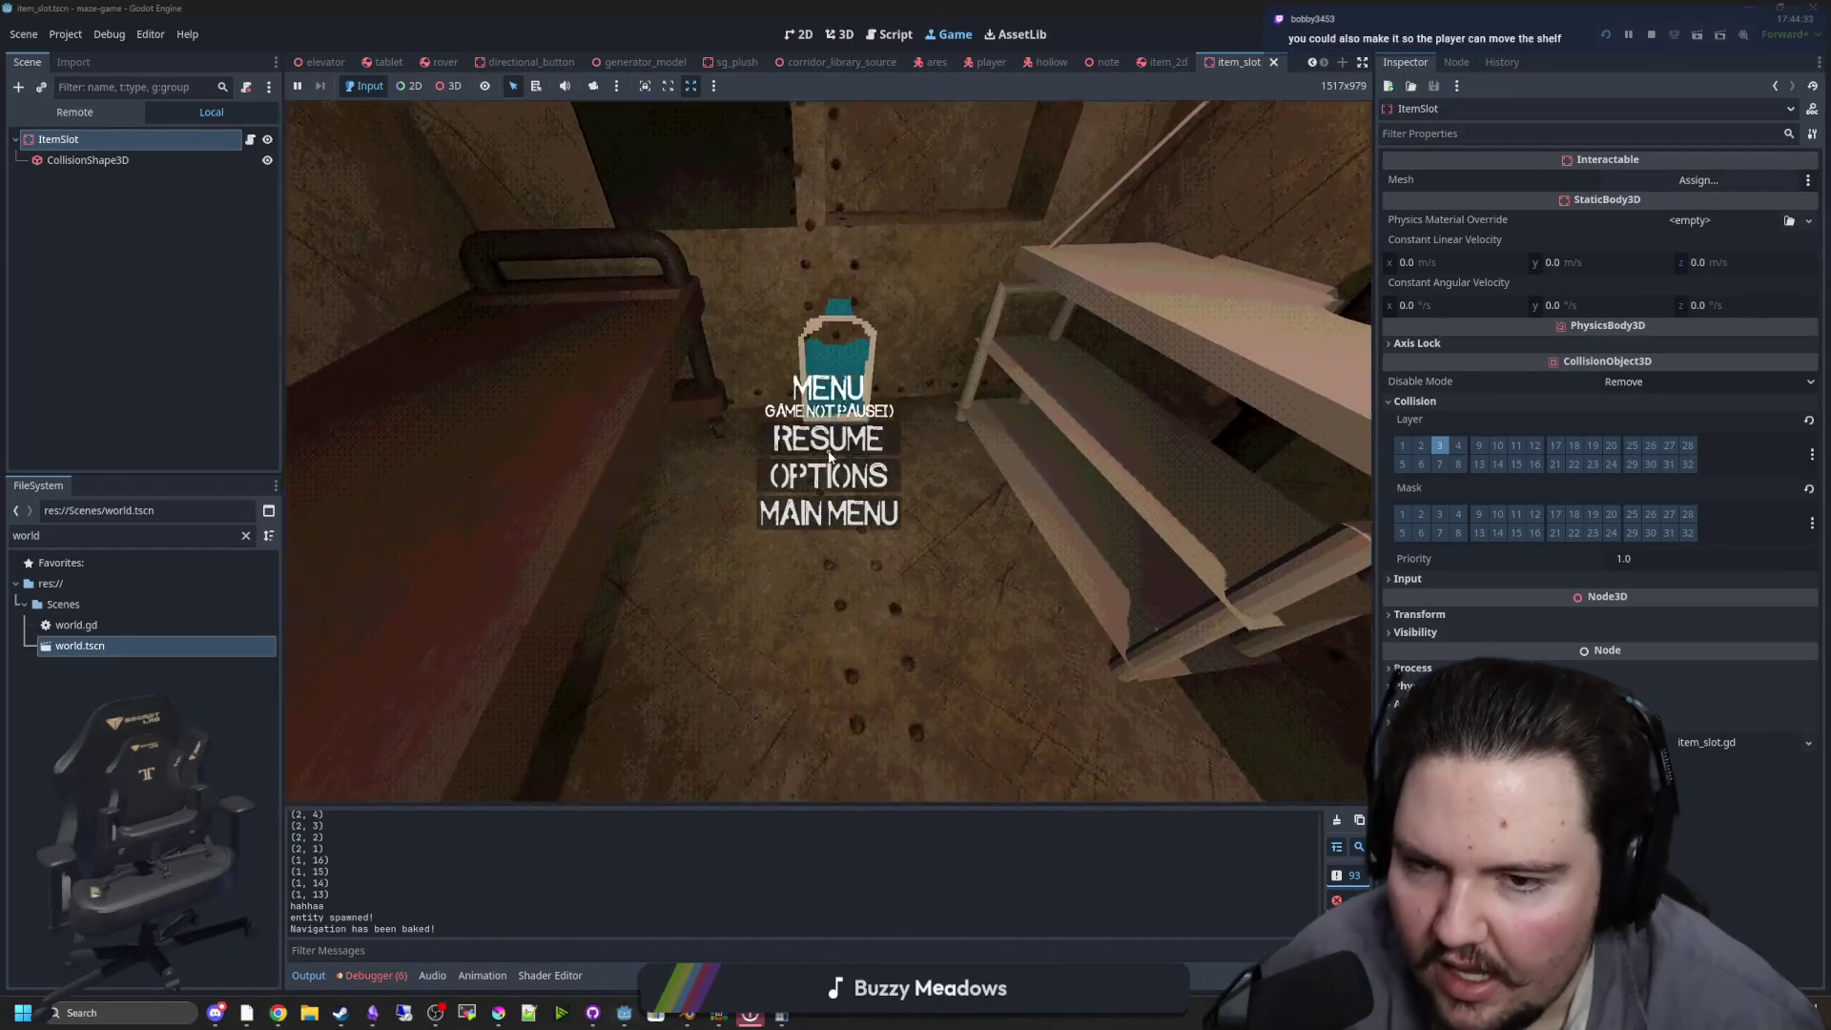
{"action": "key", "text": "super"}
{"action": "left_click", "coordinate": [1651, 36]}
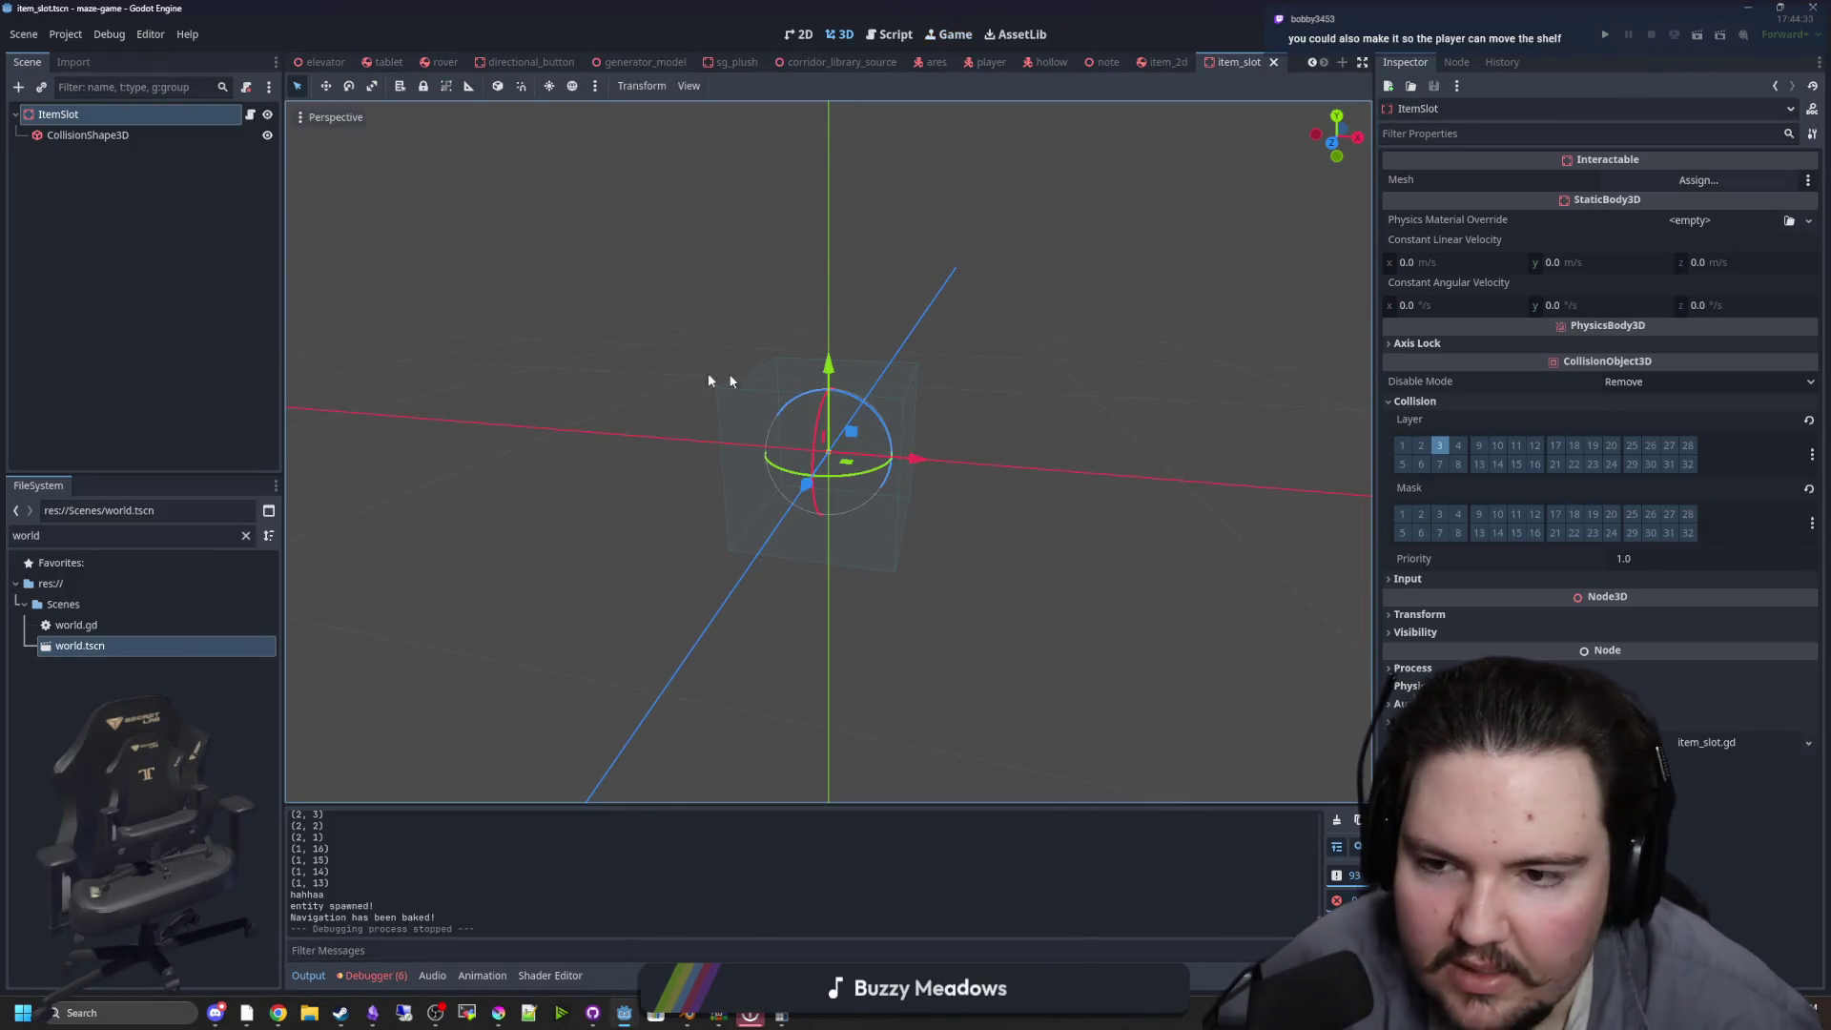
Open item.gd and add var canGrab = true below itemData
{"action": "left_click", "coordinate": [250, 113]}
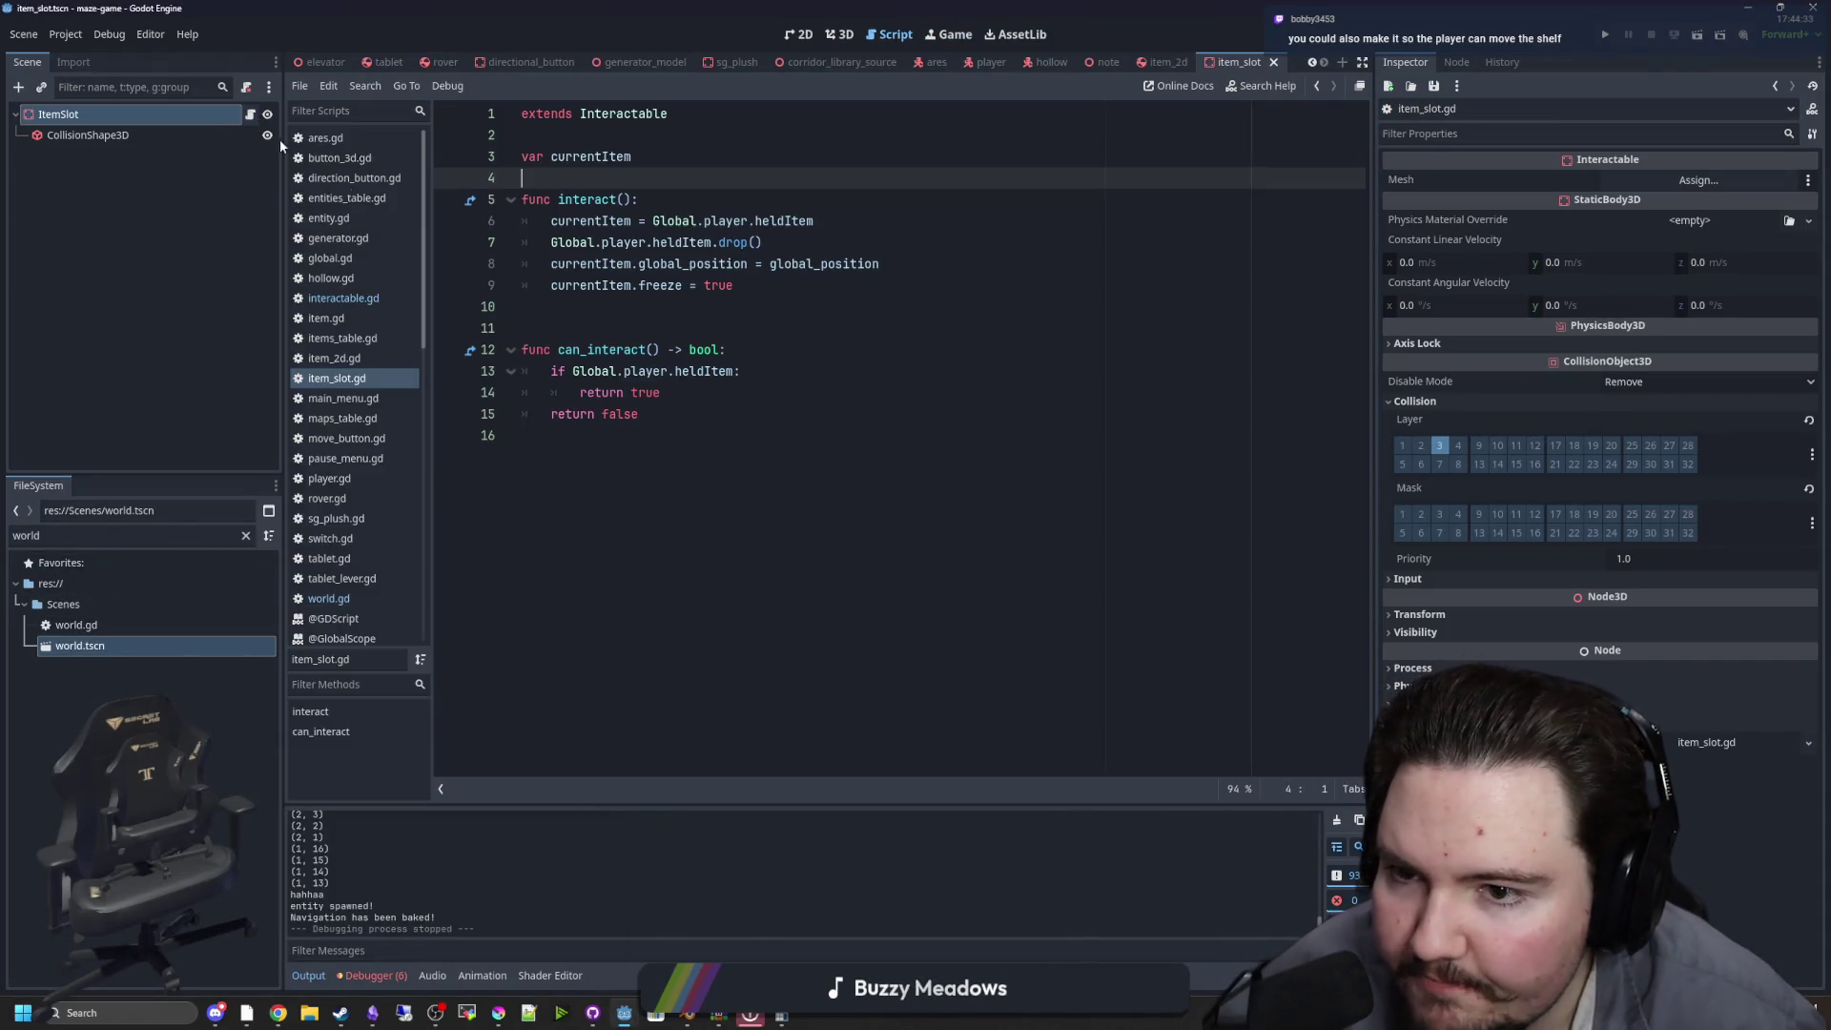
{"action": "left_click", "coordinate": [648, 317]}
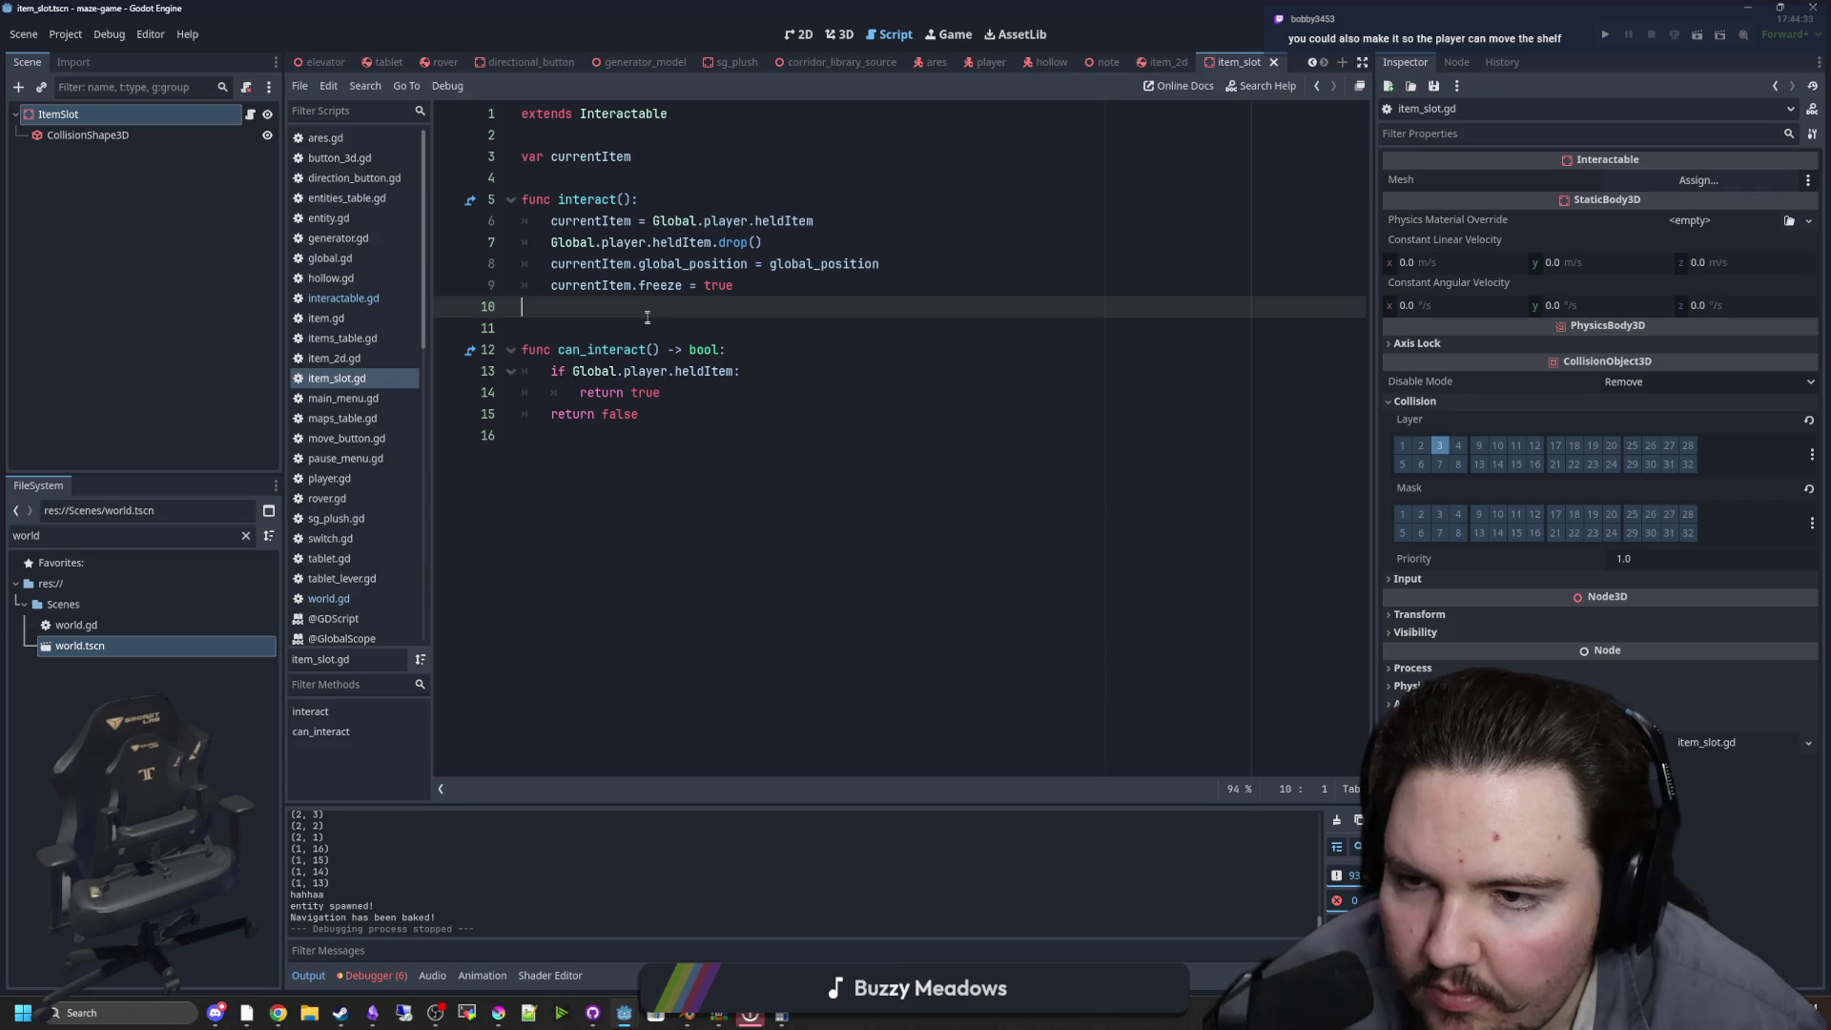
{"action": "left_click", "coordinate": [769, 284]}
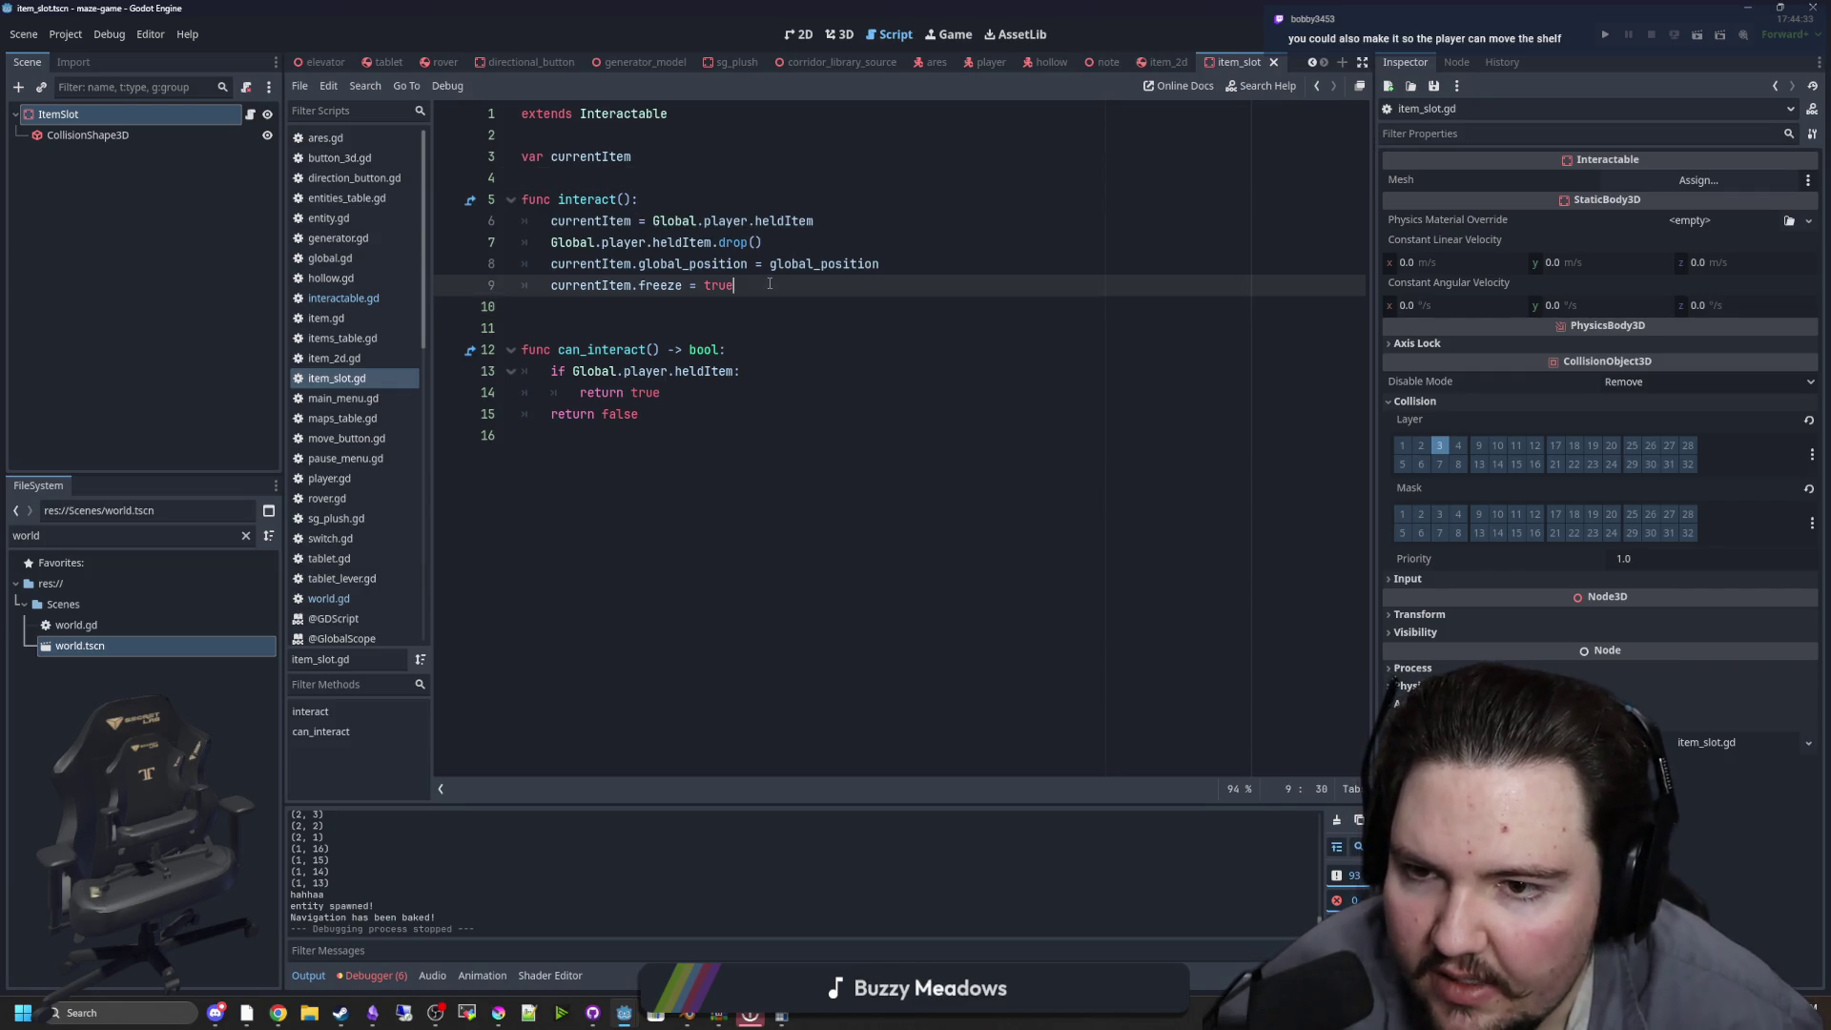
{"action": "left_click", "coordinate": [334, 318]}
{"action": "left_click", "coordinate": [572, 348]}
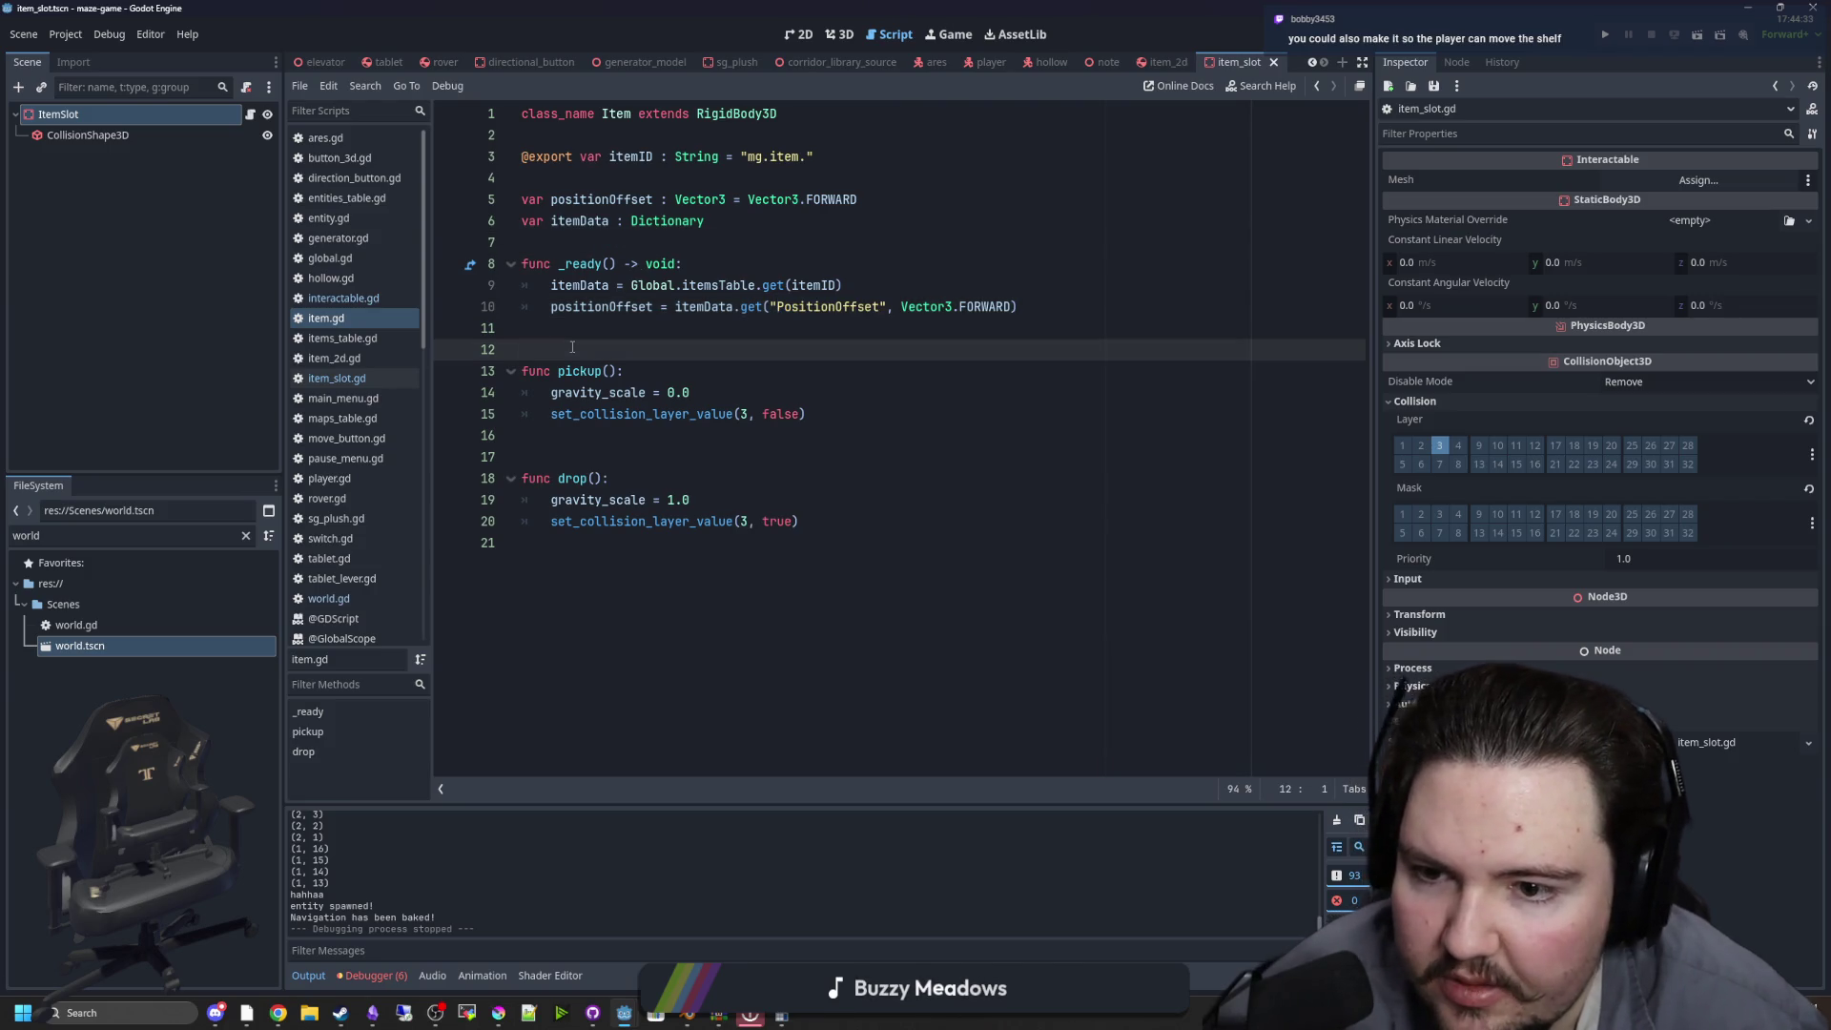
{"action": "left_click", "coordinate": [649, 330]}
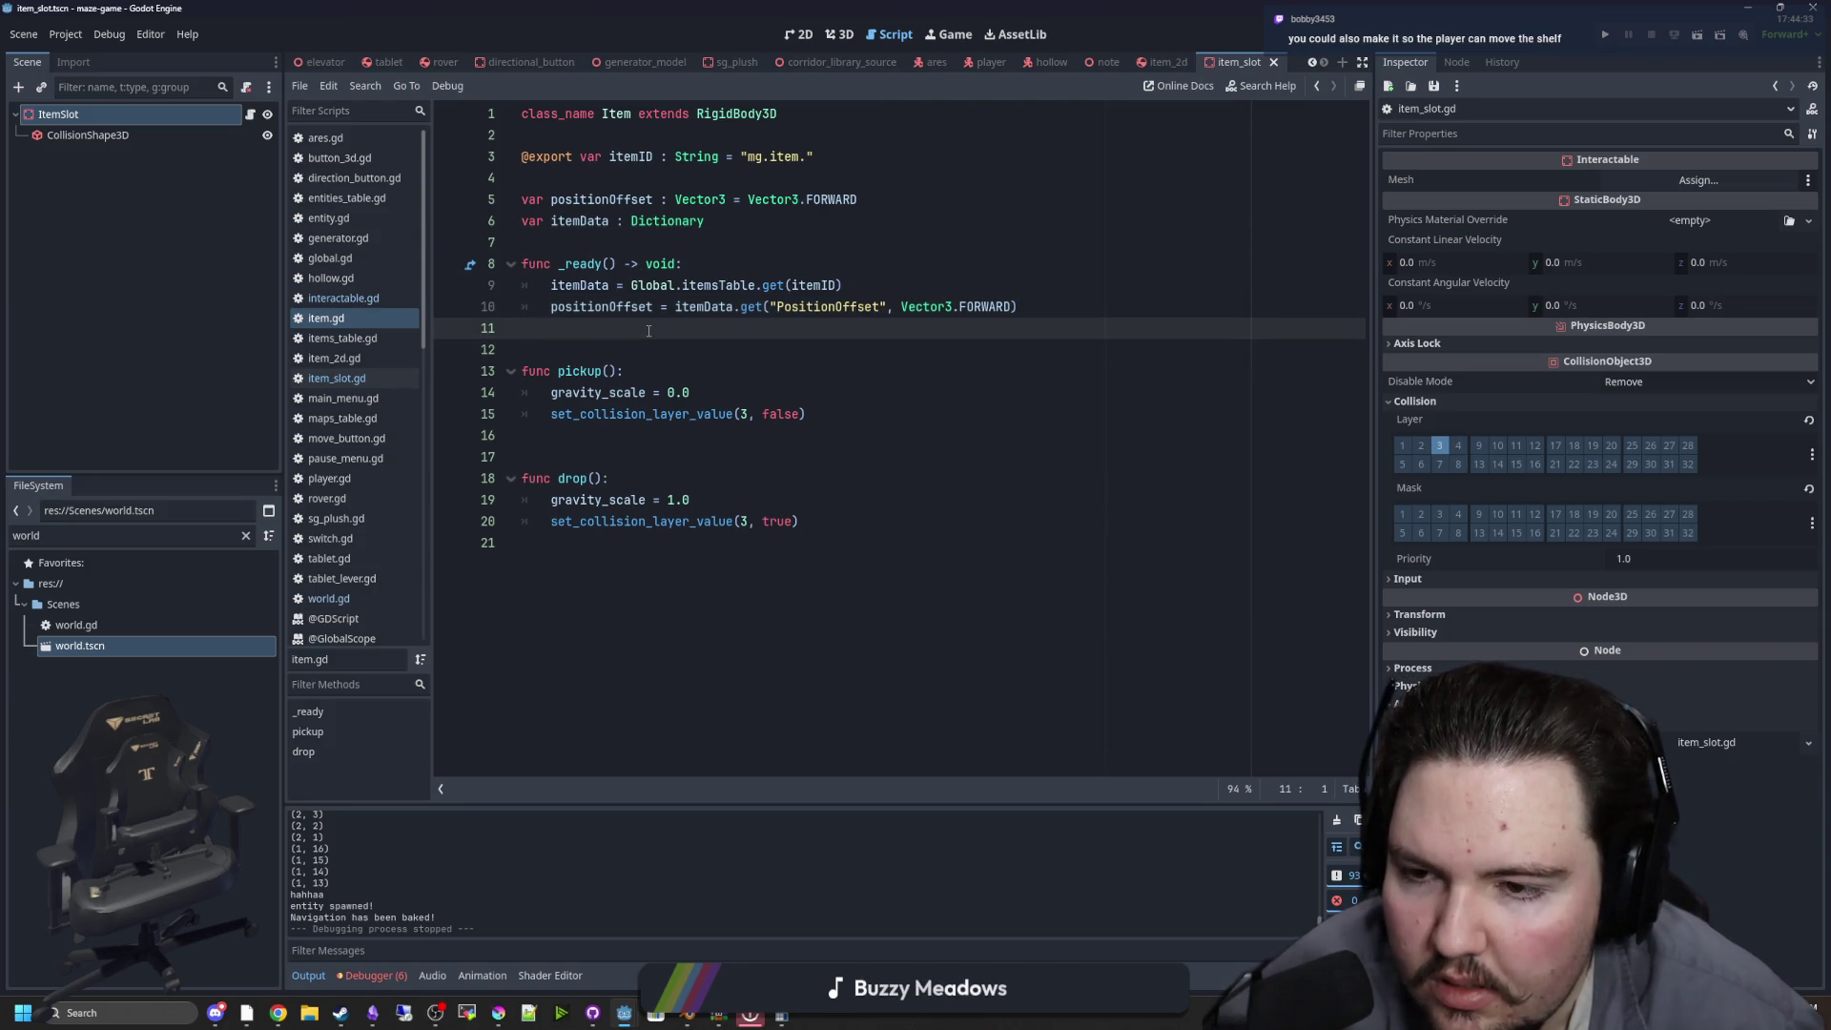
{"action": "left_click", "coordinate": [582, 245]}
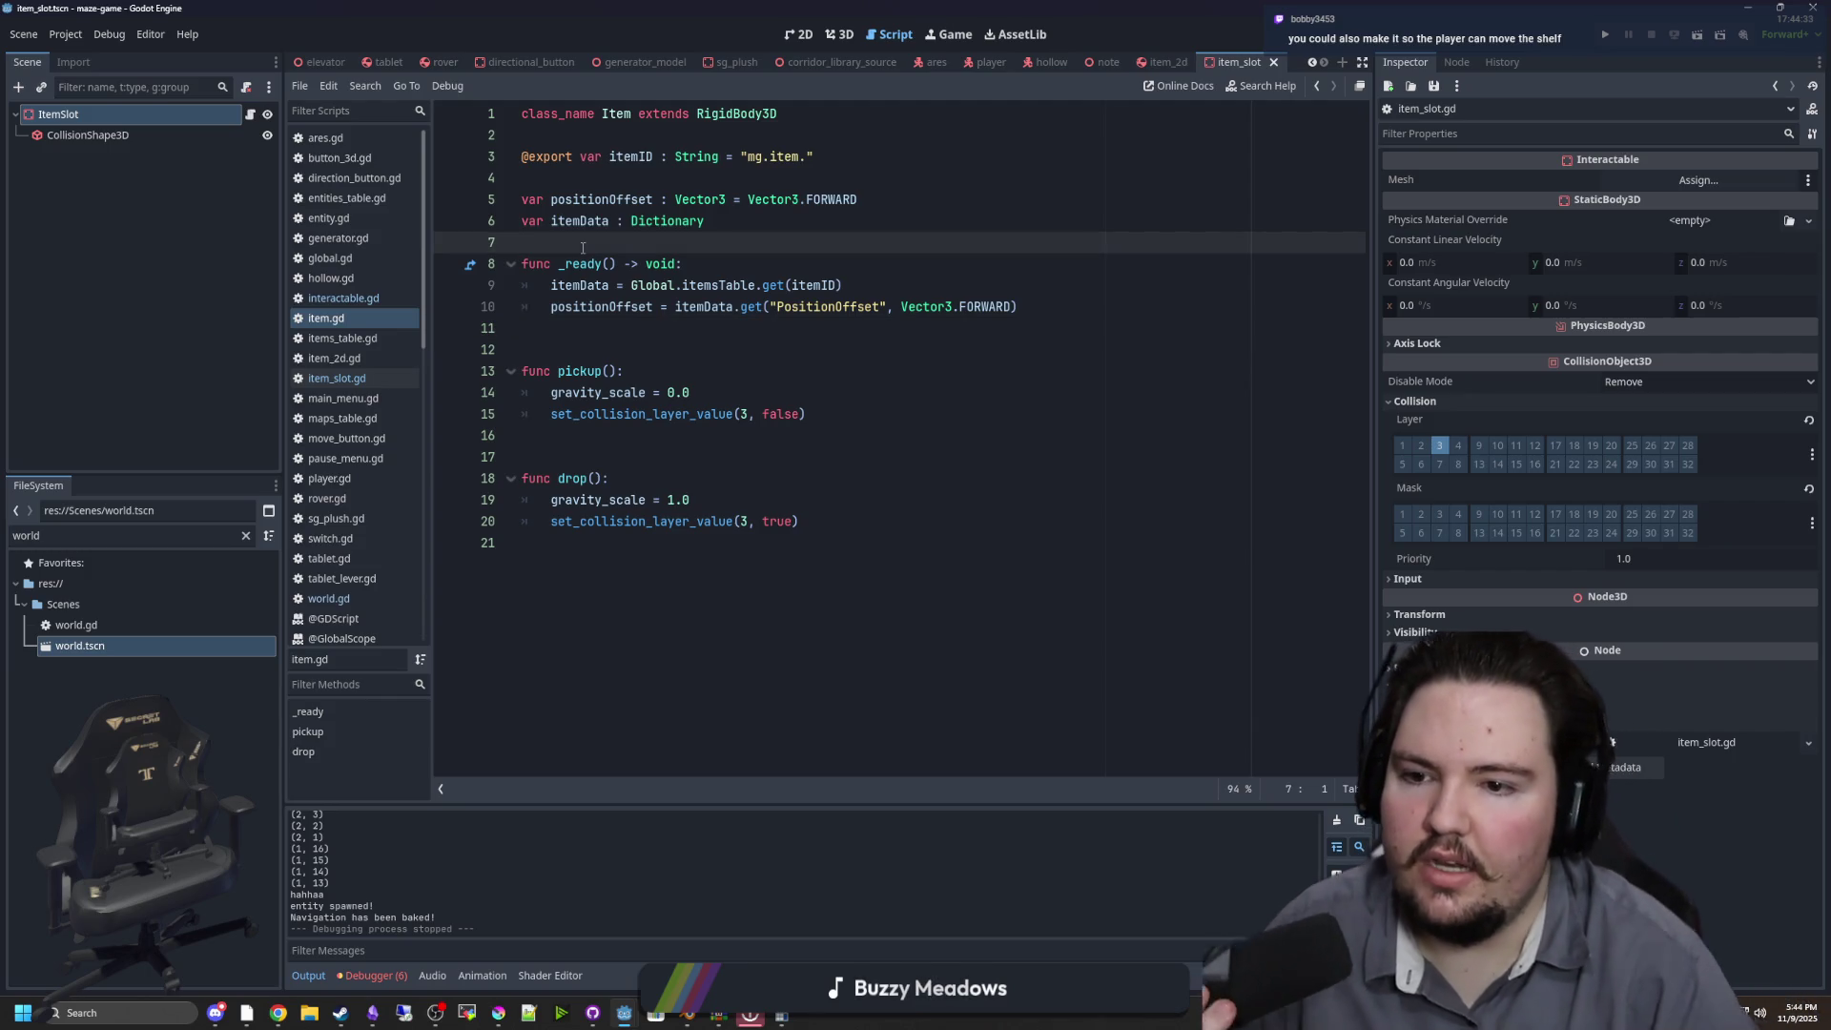
{"action": "key", "text": "Return"}
{"action": "key", "text": "Return"}
{"action": "type", "text": "var canGrab = true"}
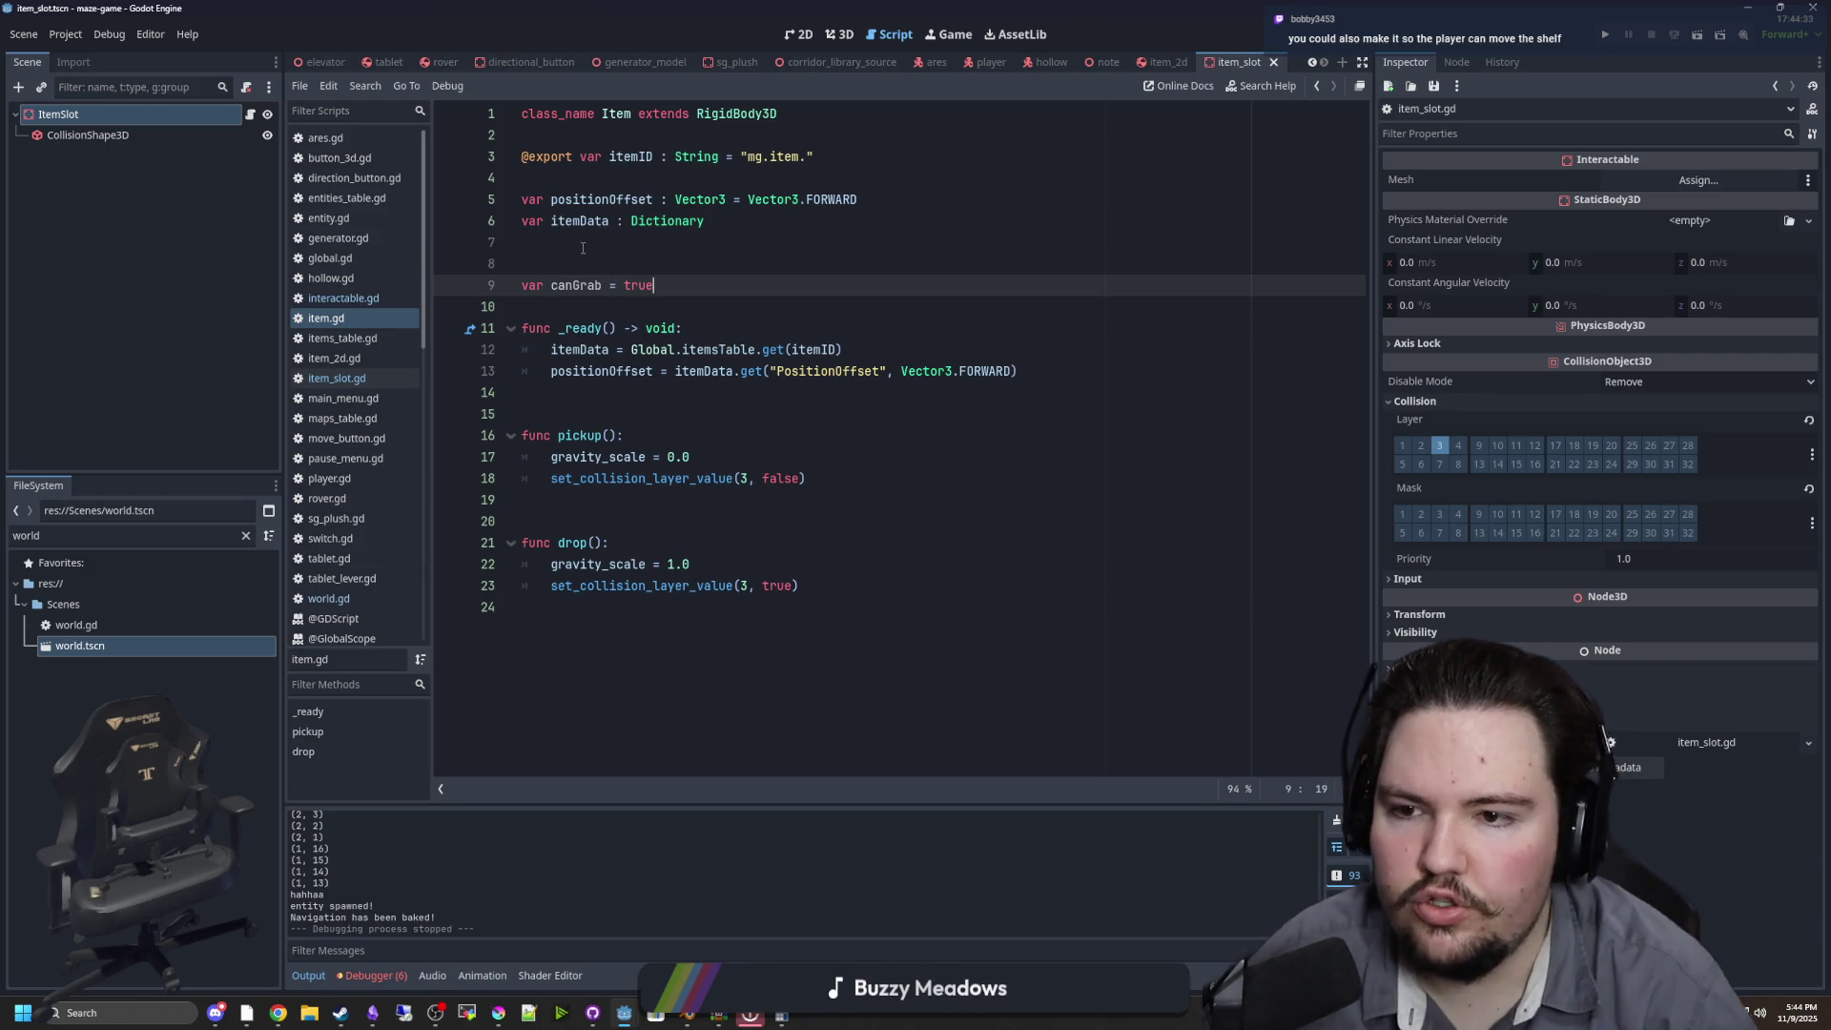
{"action": "left_click", "coordinate": [583, 245]}
{"action": "key", "text": "Delete"}
{"action": "key", "text": "Delete"}
{"action": "double_click", "coordinate": [563, 243]}
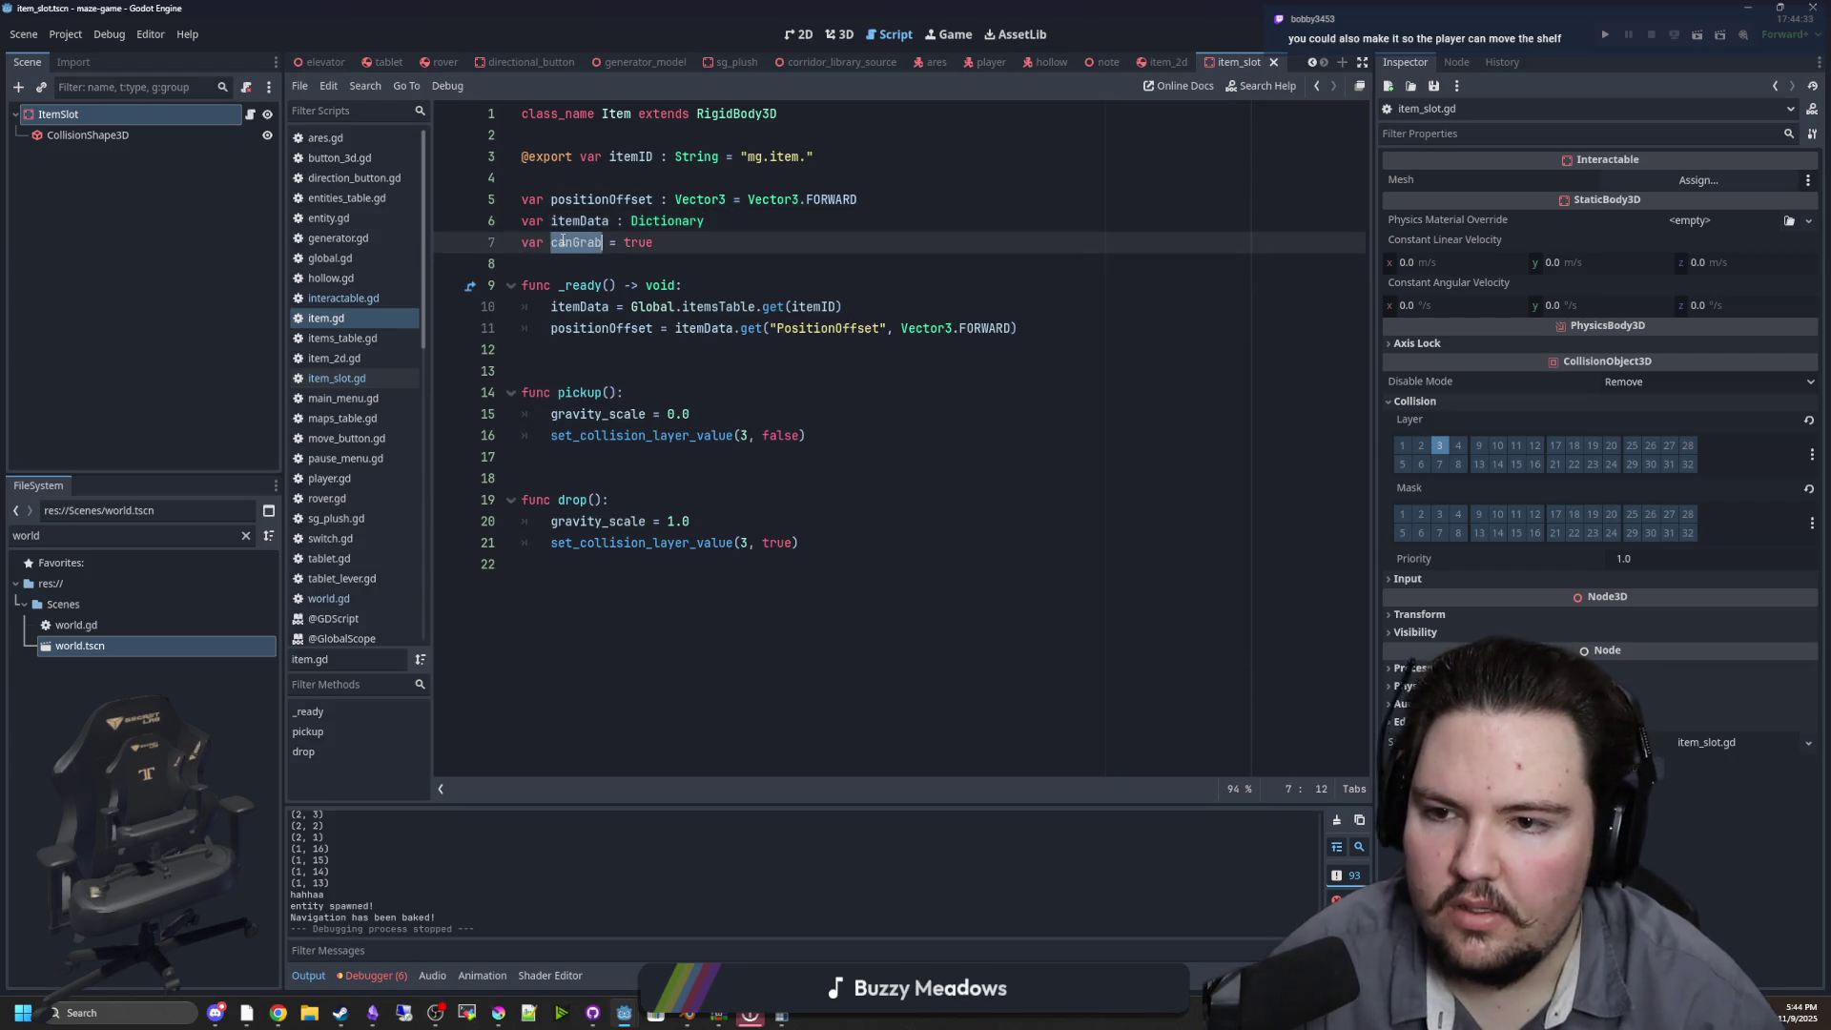
Start a can_pickup function, undo it, and save item.gd
{"action": "left_click", "coordinate": [595, 463]}
{"action": "key", "text": "Return"}
{"action": "key", "text": "Return"}
{"action": "key", "text": "Return"}
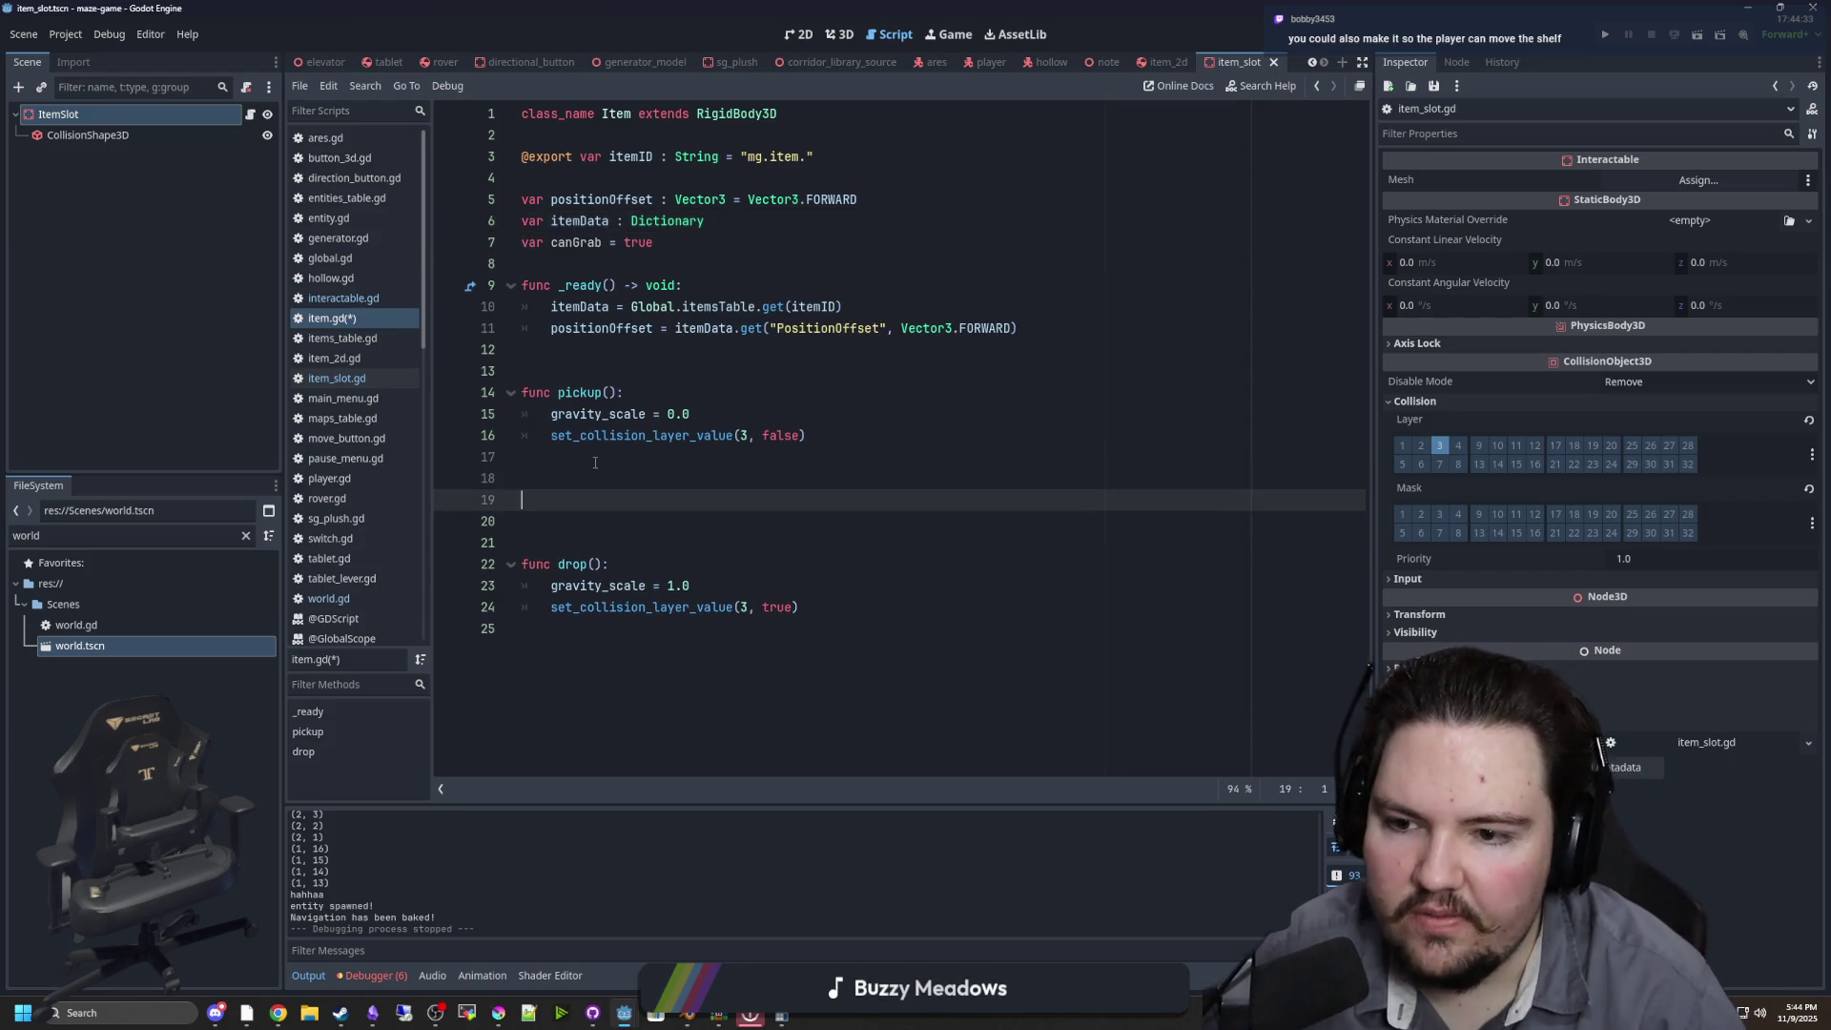
{"action": "type", "text": "func can_pickup("}
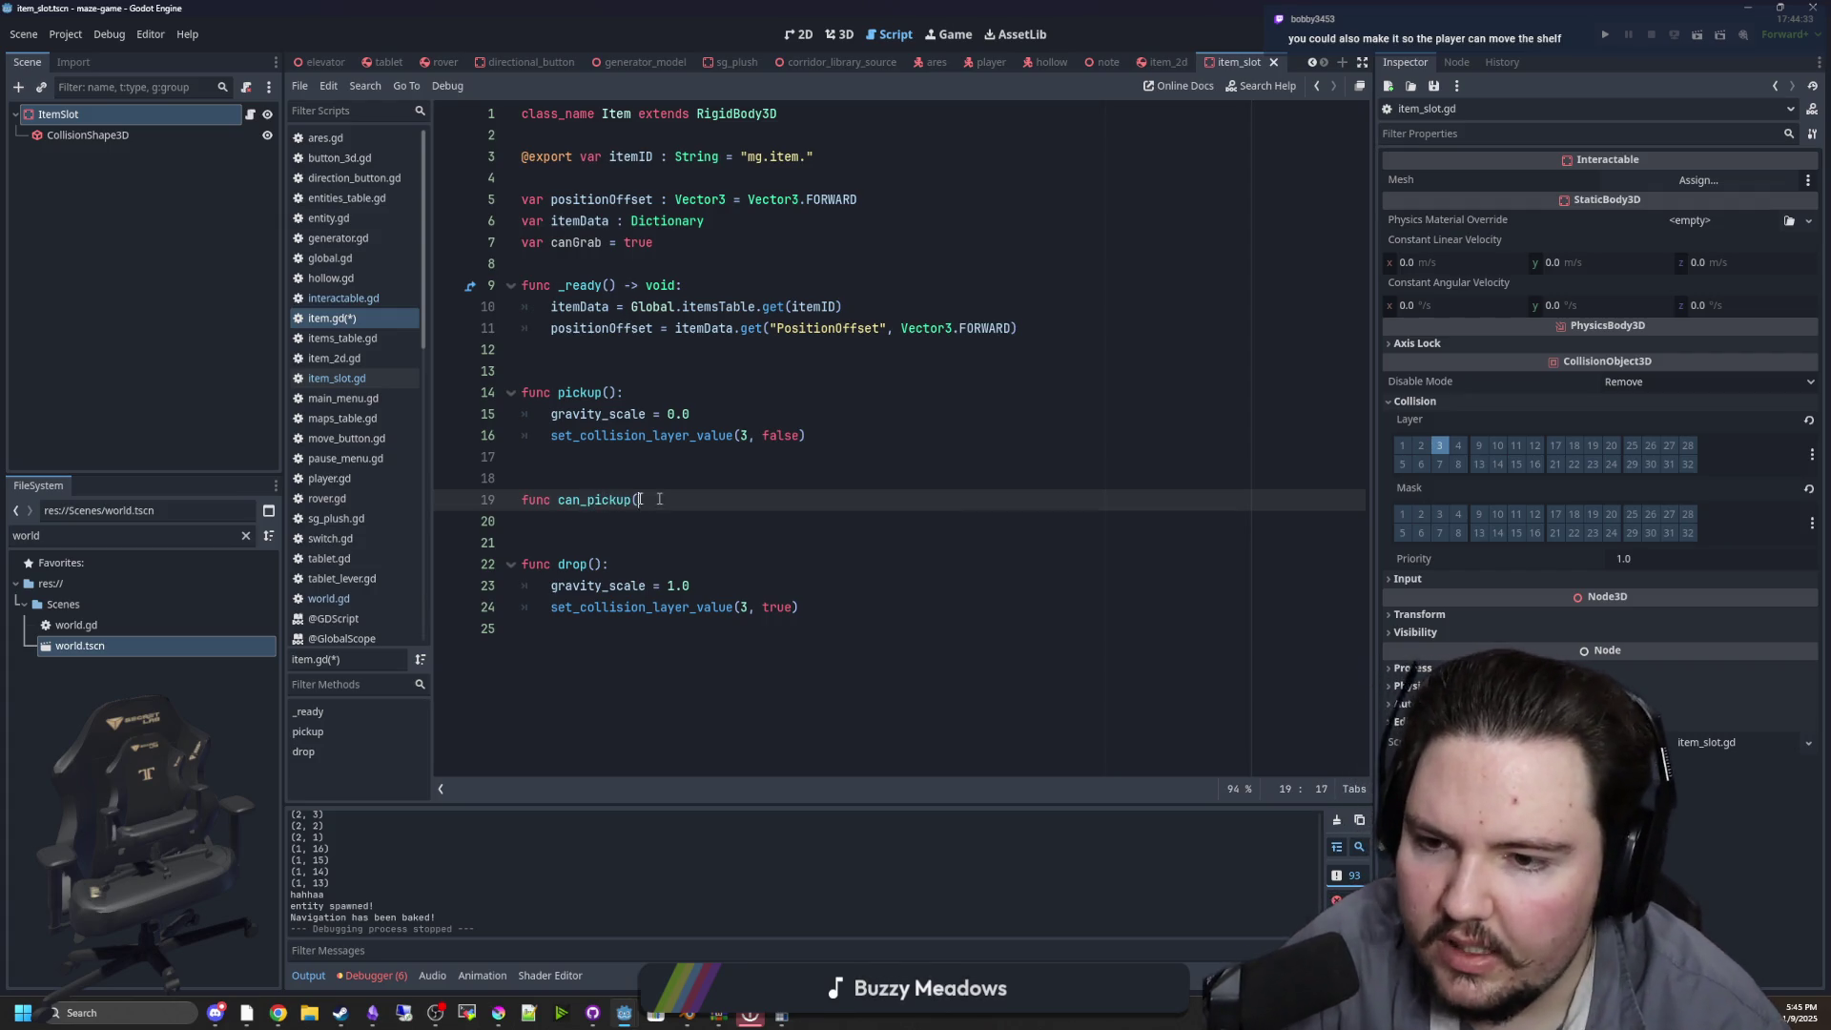
{"action": "key", "text": "ctrl+z"}
{"action": "key", "text": "ctrl+z"}
{"action": "key", "text": "ctrl+z"}
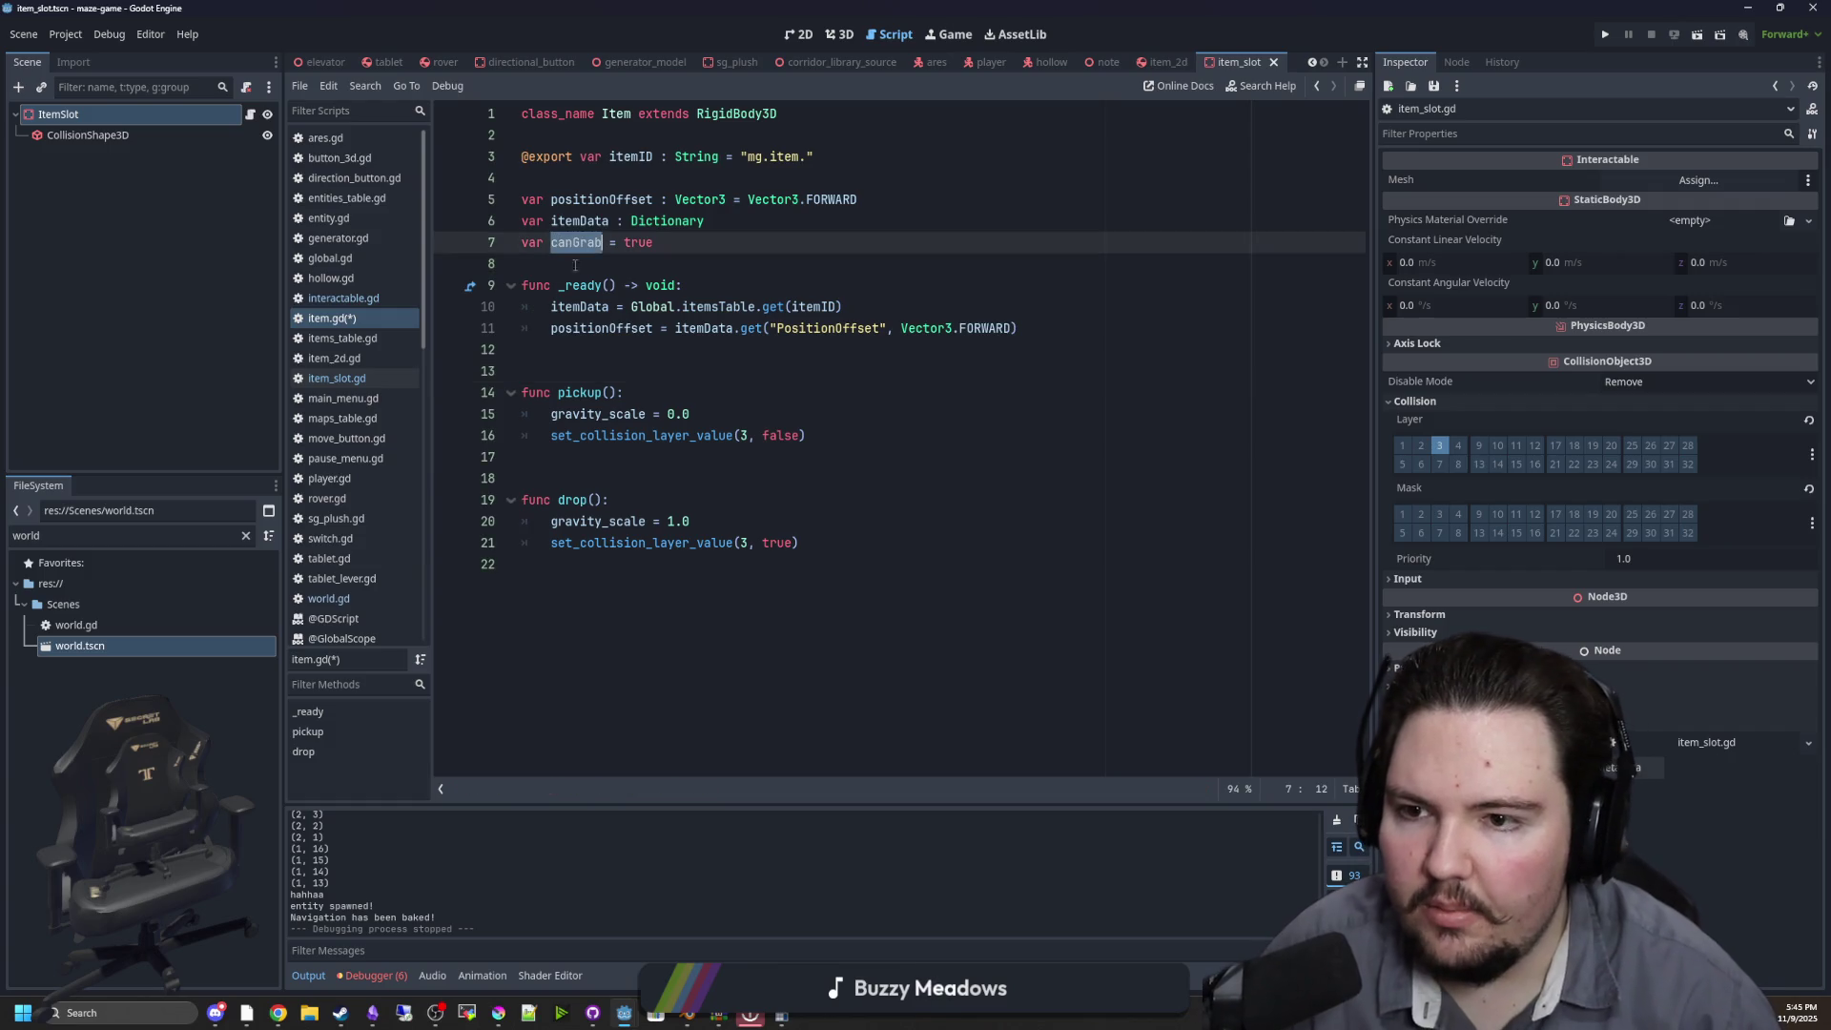
{"action": "left_click", "coordinate": [588, 328]}
{"action": "key", "text": "ctrl+s"}
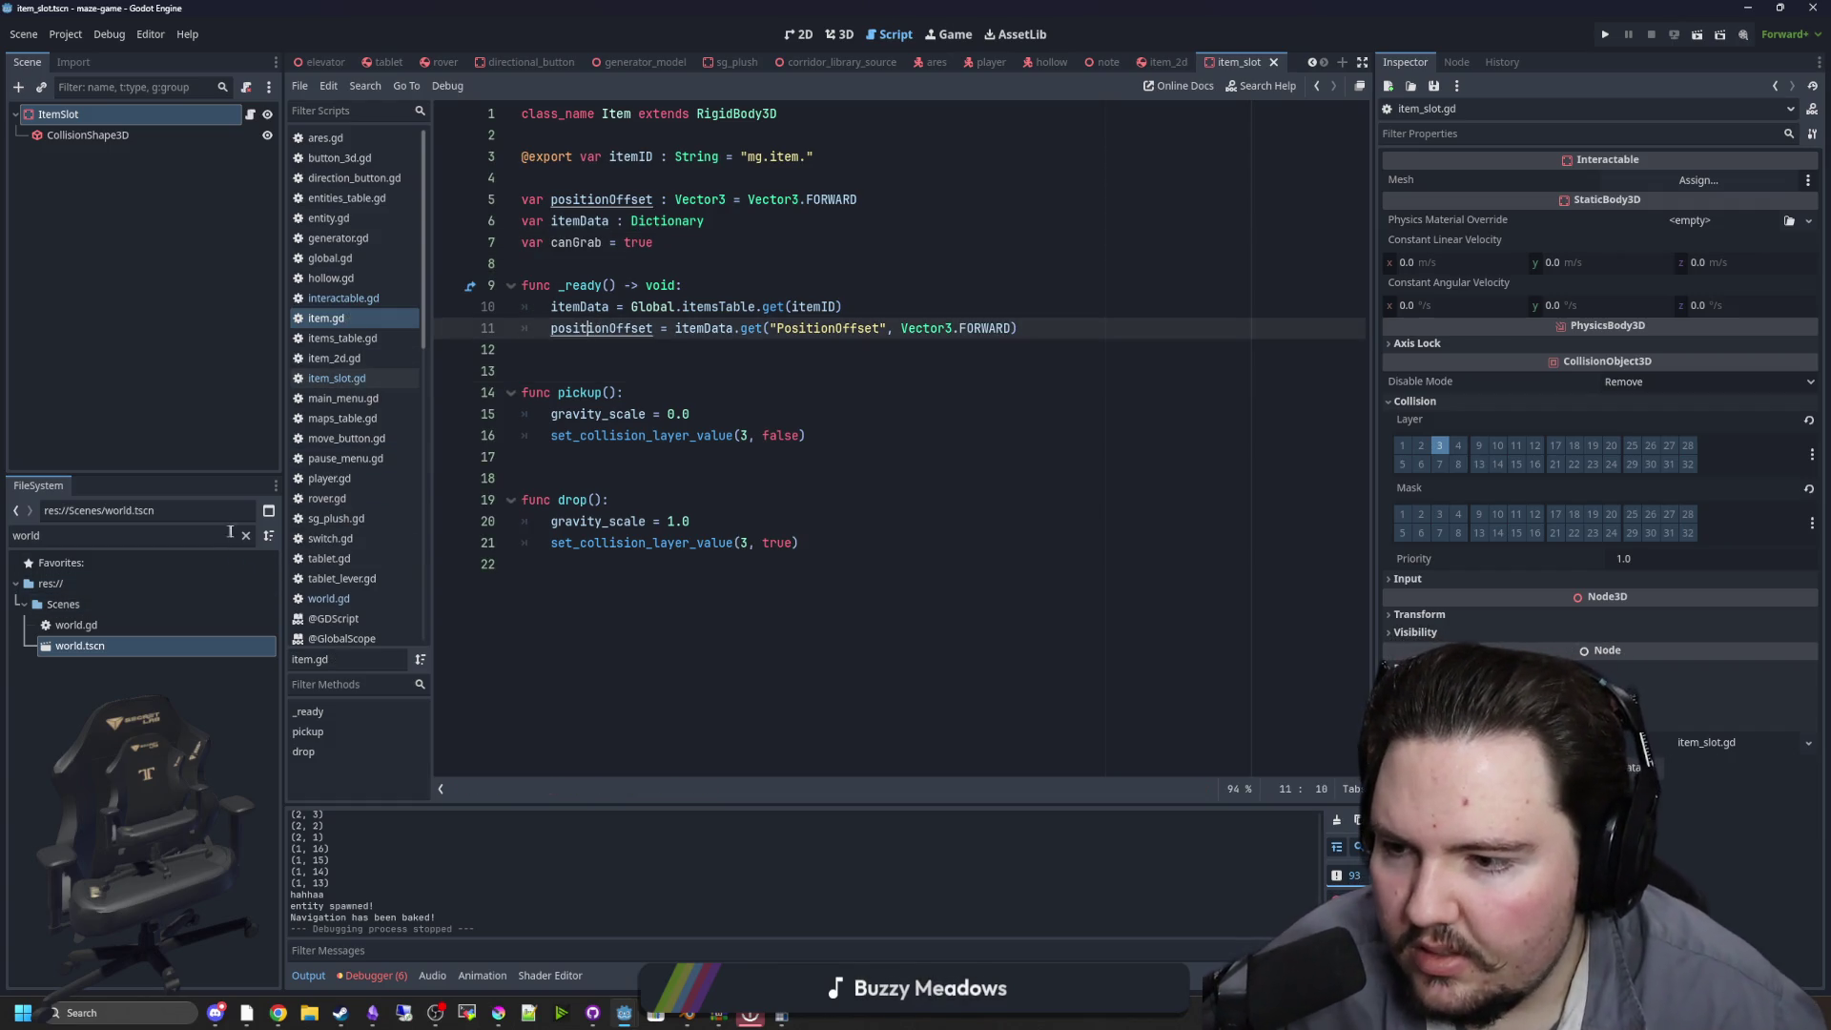
{"action": "left_click", "coordinate": [245, 537]}
In player.gd, add && result.canGrab to the Item pickup condition
{"action": "type", "text": "player"}
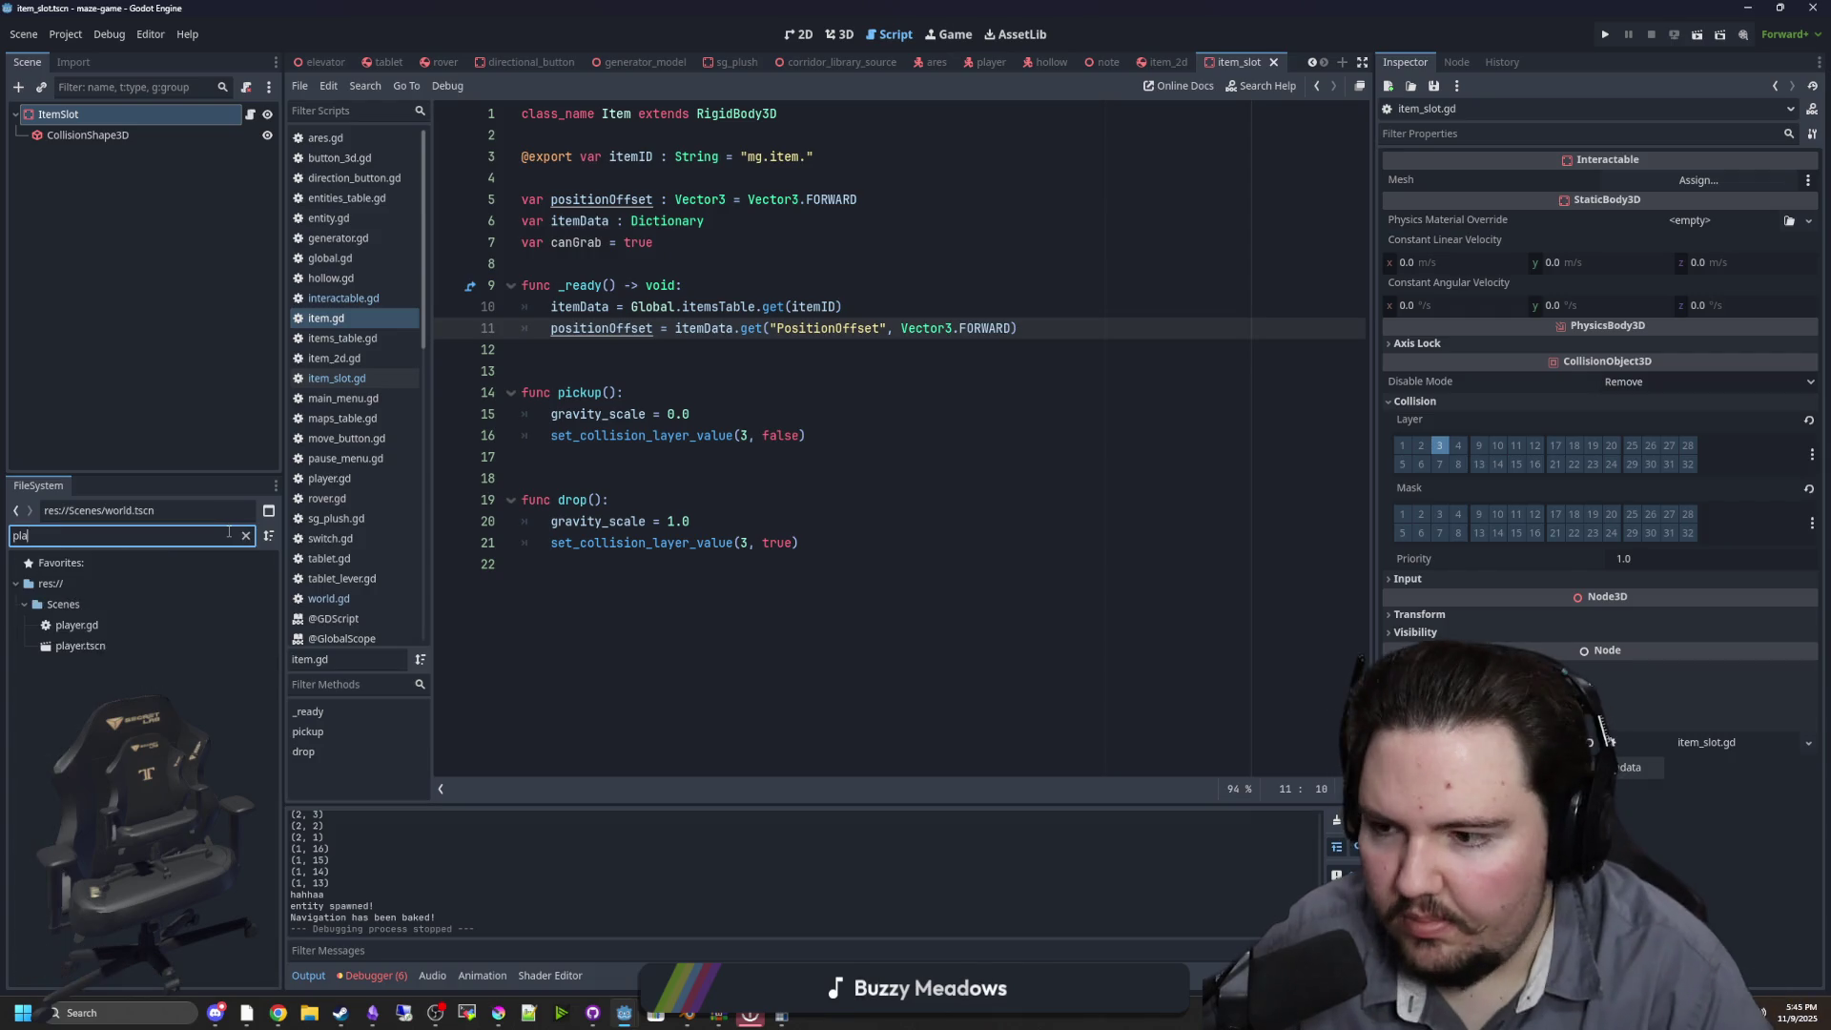
{"action": "double_click", "coordinate": [123, 624]}
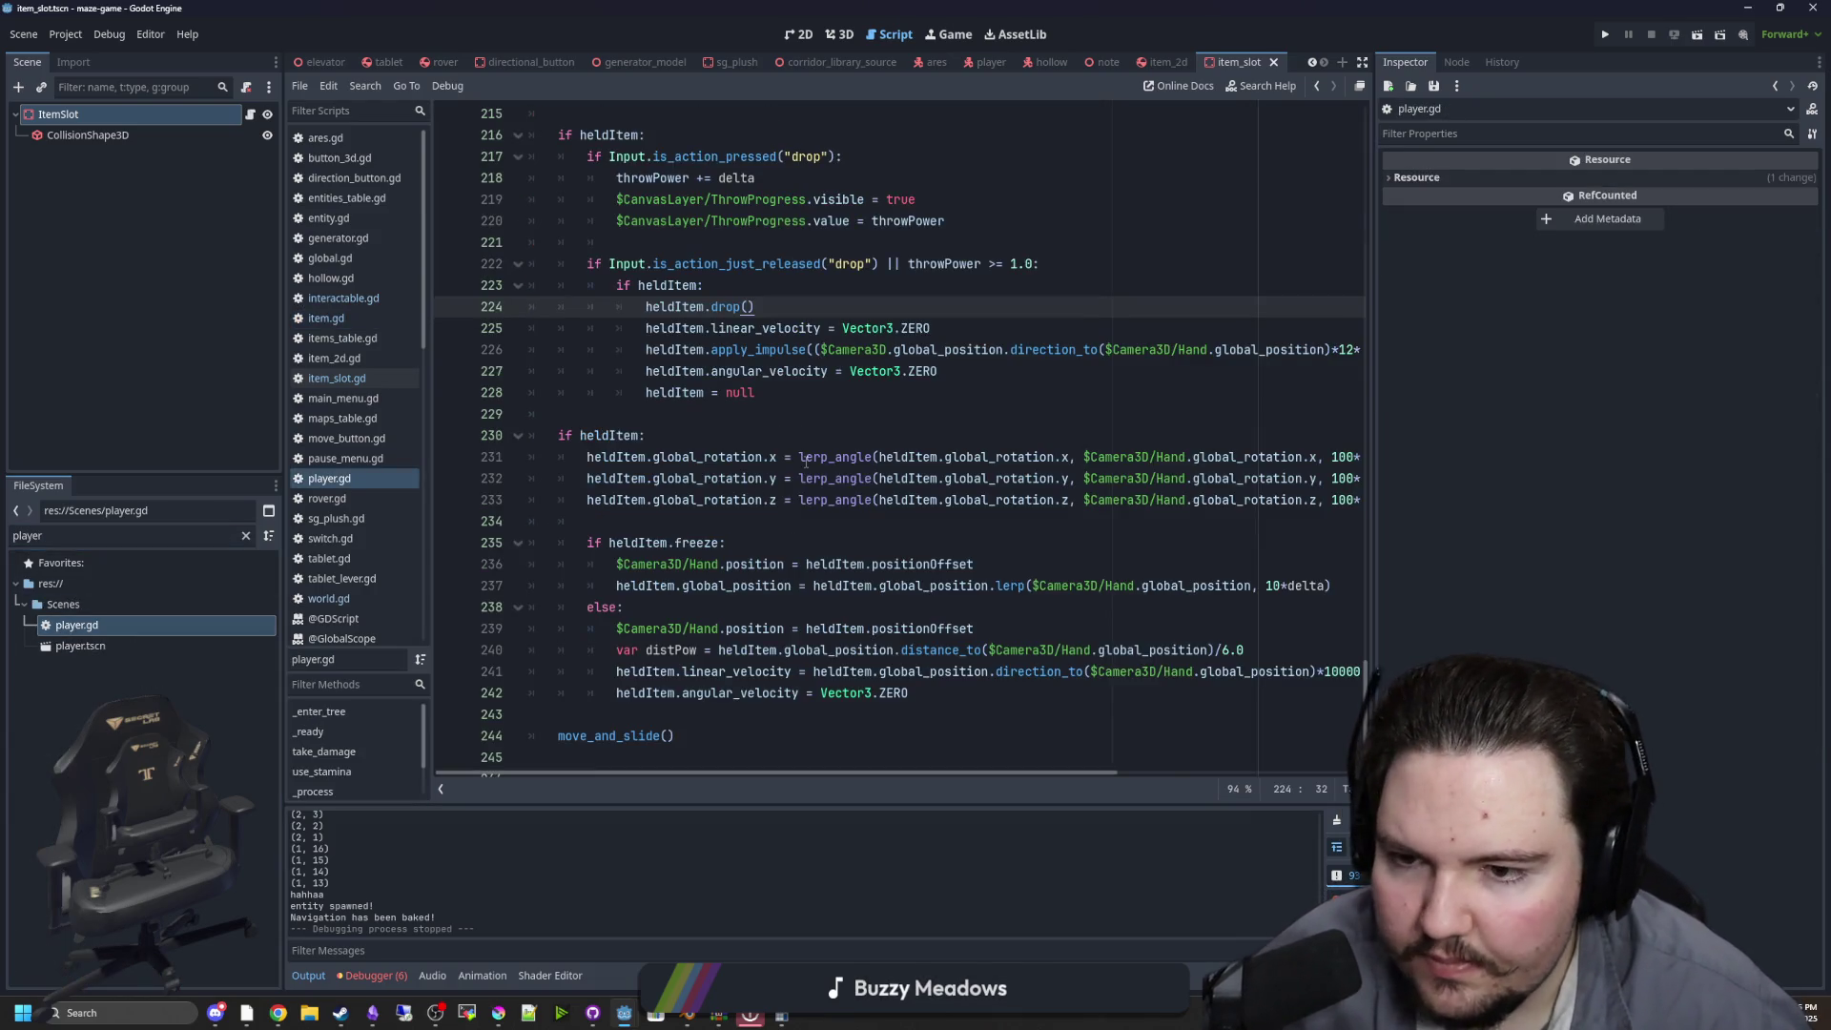
{"action": "scroll", "coordinate": [764, 337], "scroll_direction": "up", "scroll_amount": 3}
{"action": "left_click", "coordinate": [764, 337]}
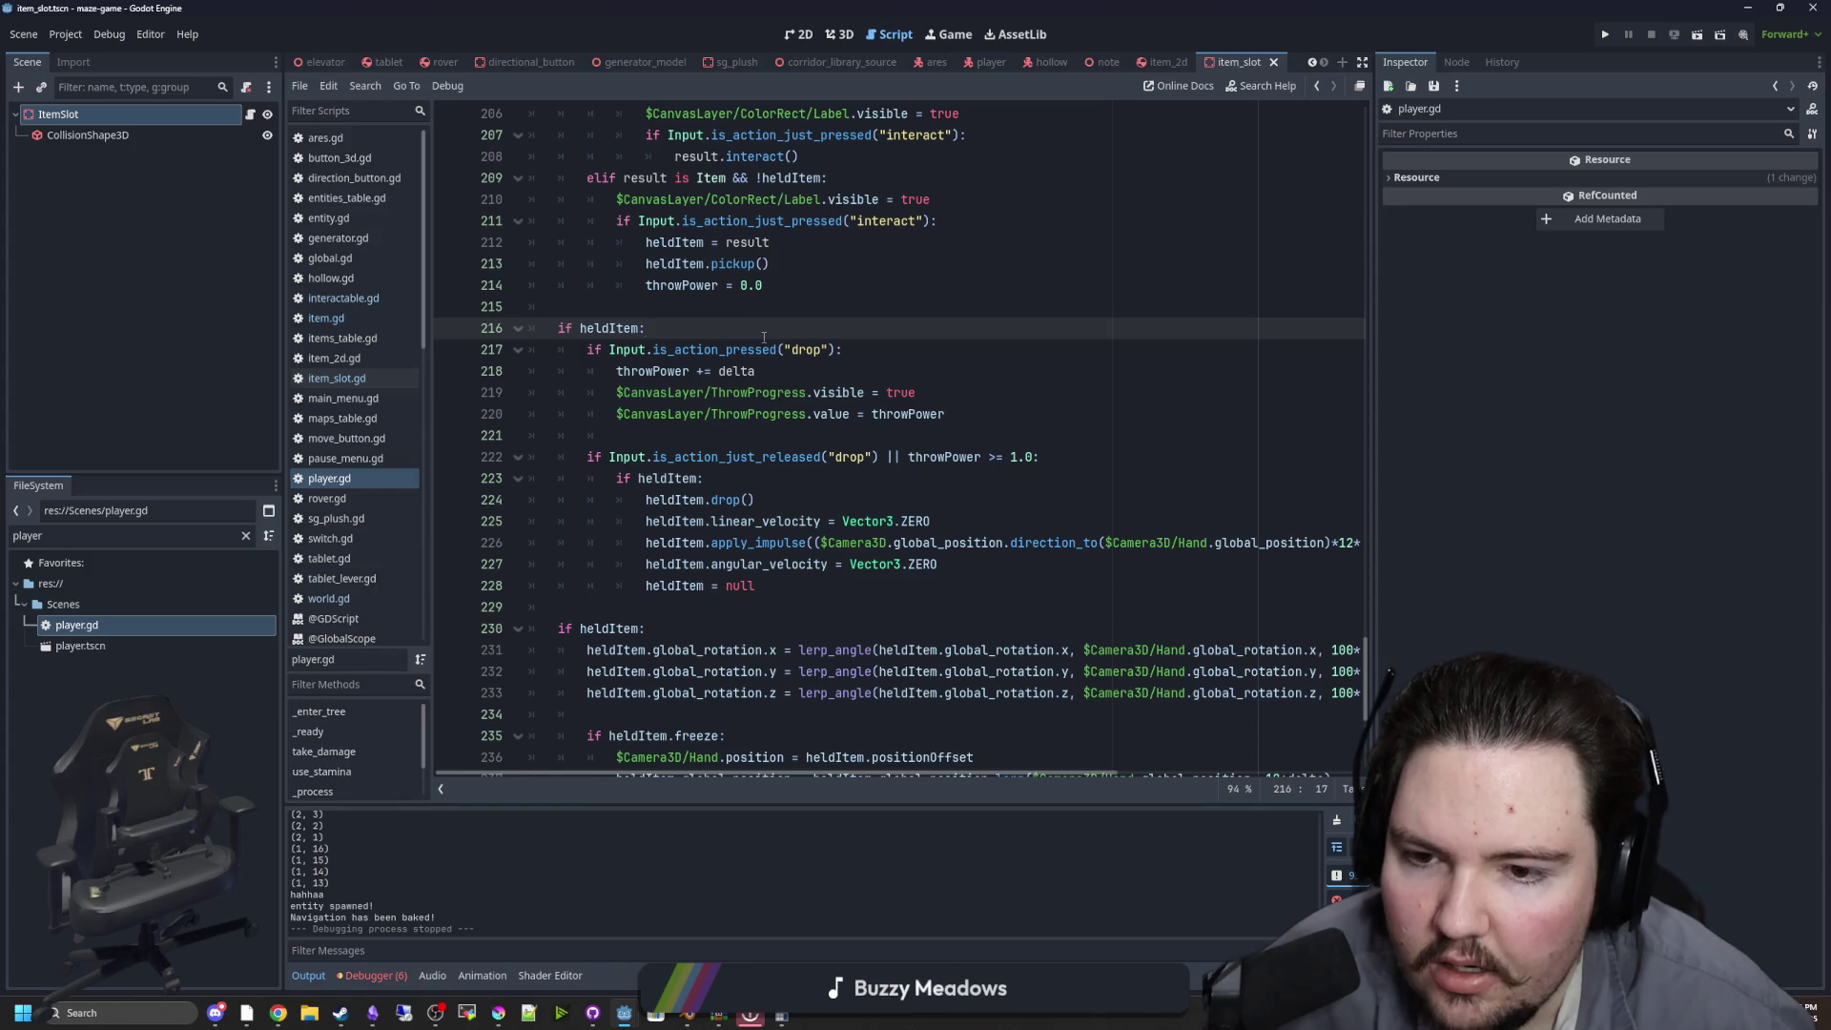
{"action": "scroll", "coordinate": [764, 337], "scroll_direction": "up", "scroll_amount": 4}
{"action": "left_click", "coordinate": [732, 328]}
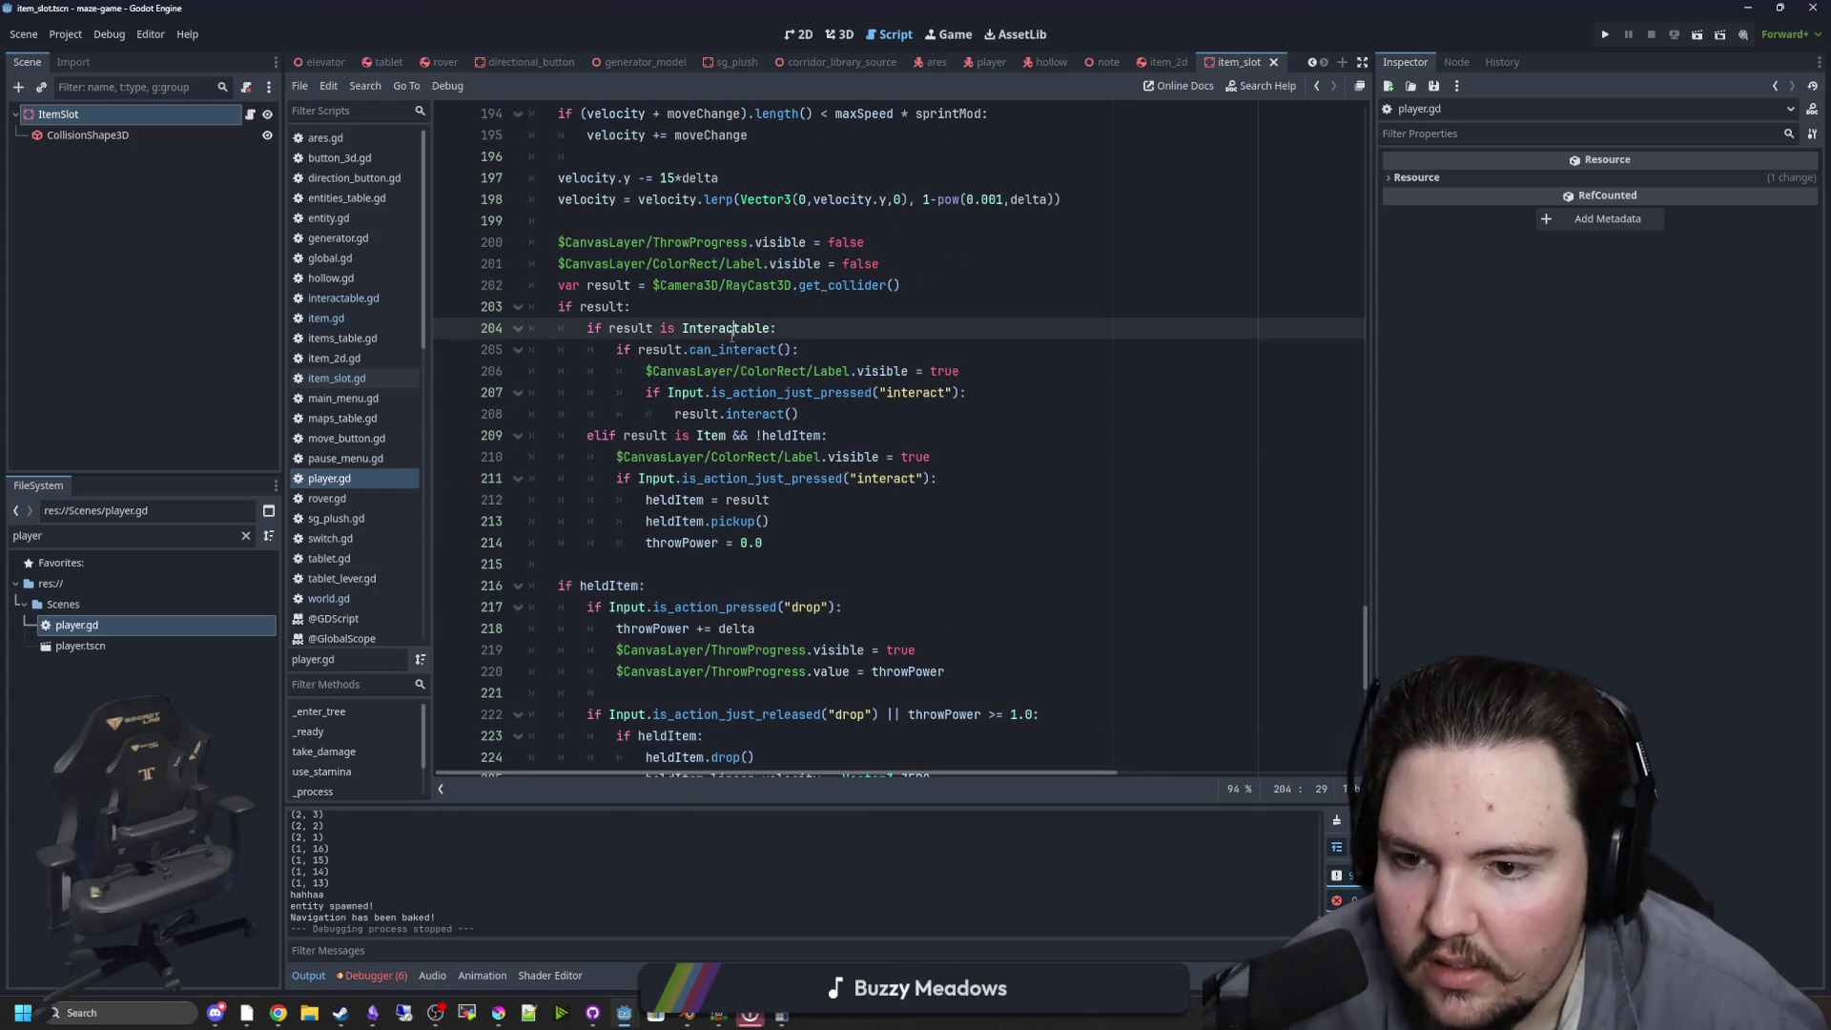
{"action": "left_click", "coordinate": [826, 435]}
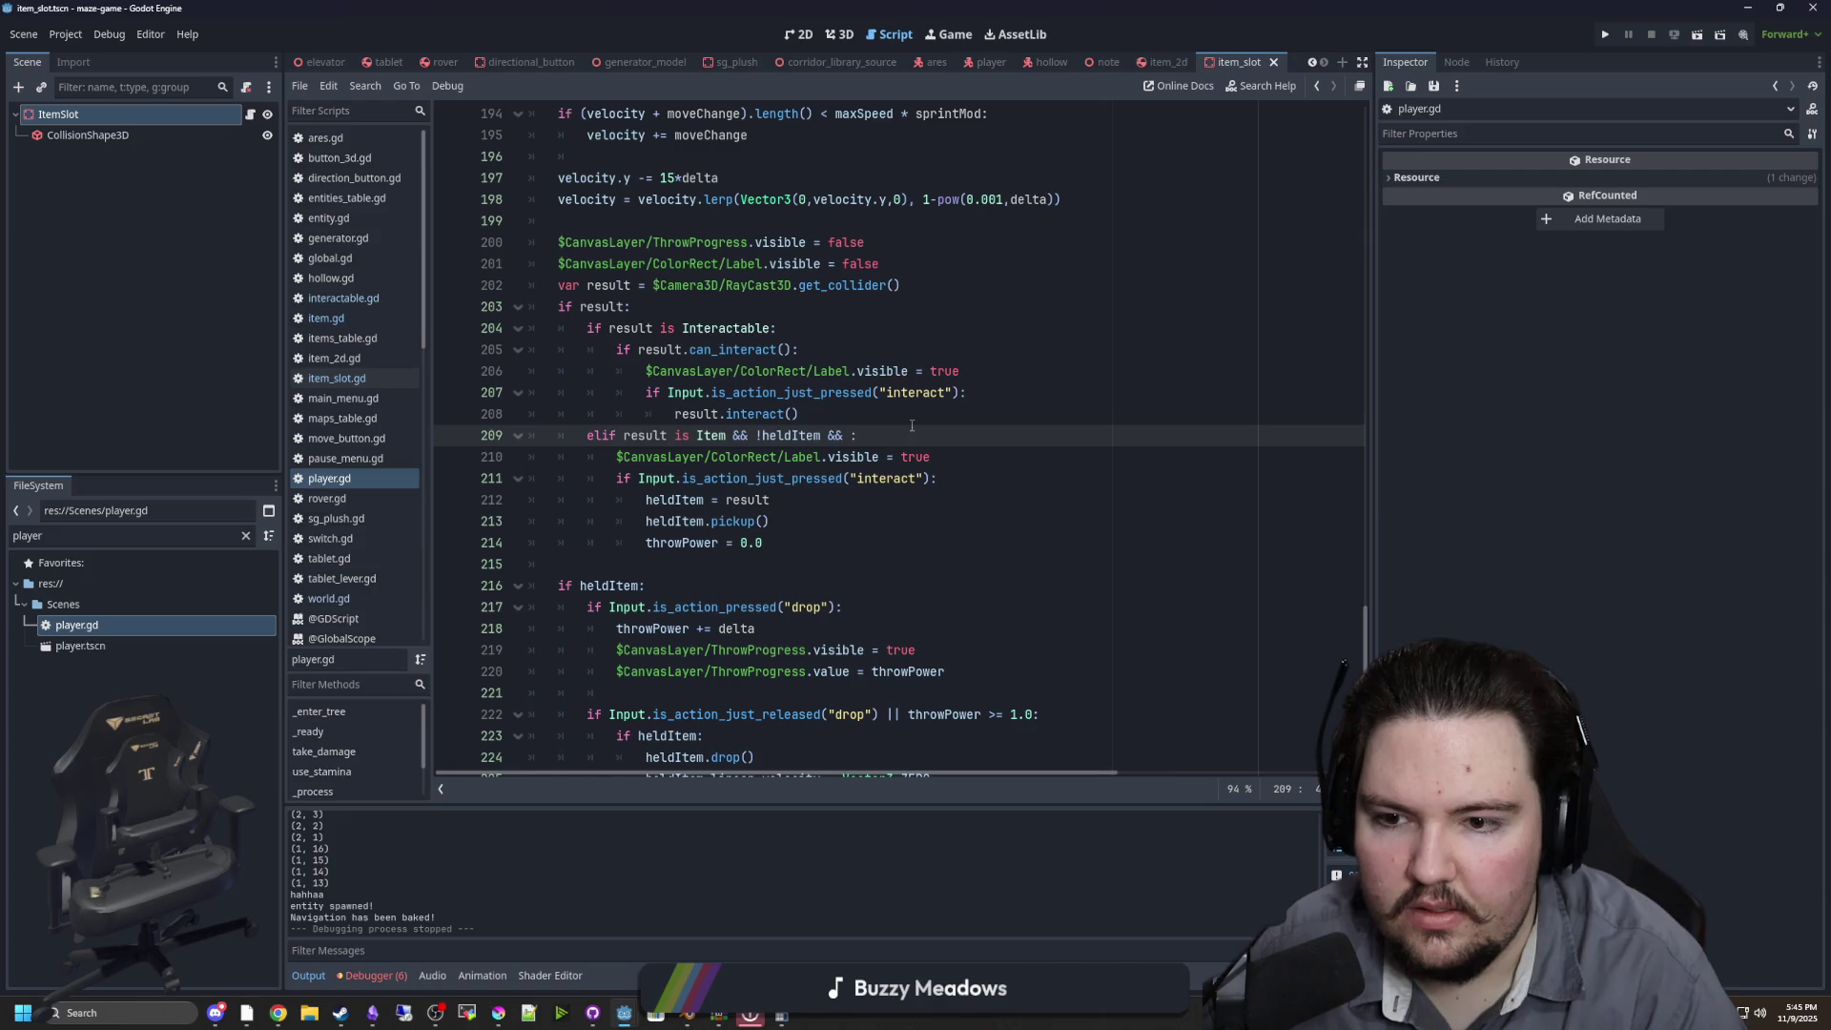
{"action": "type", "text": "Grab"}
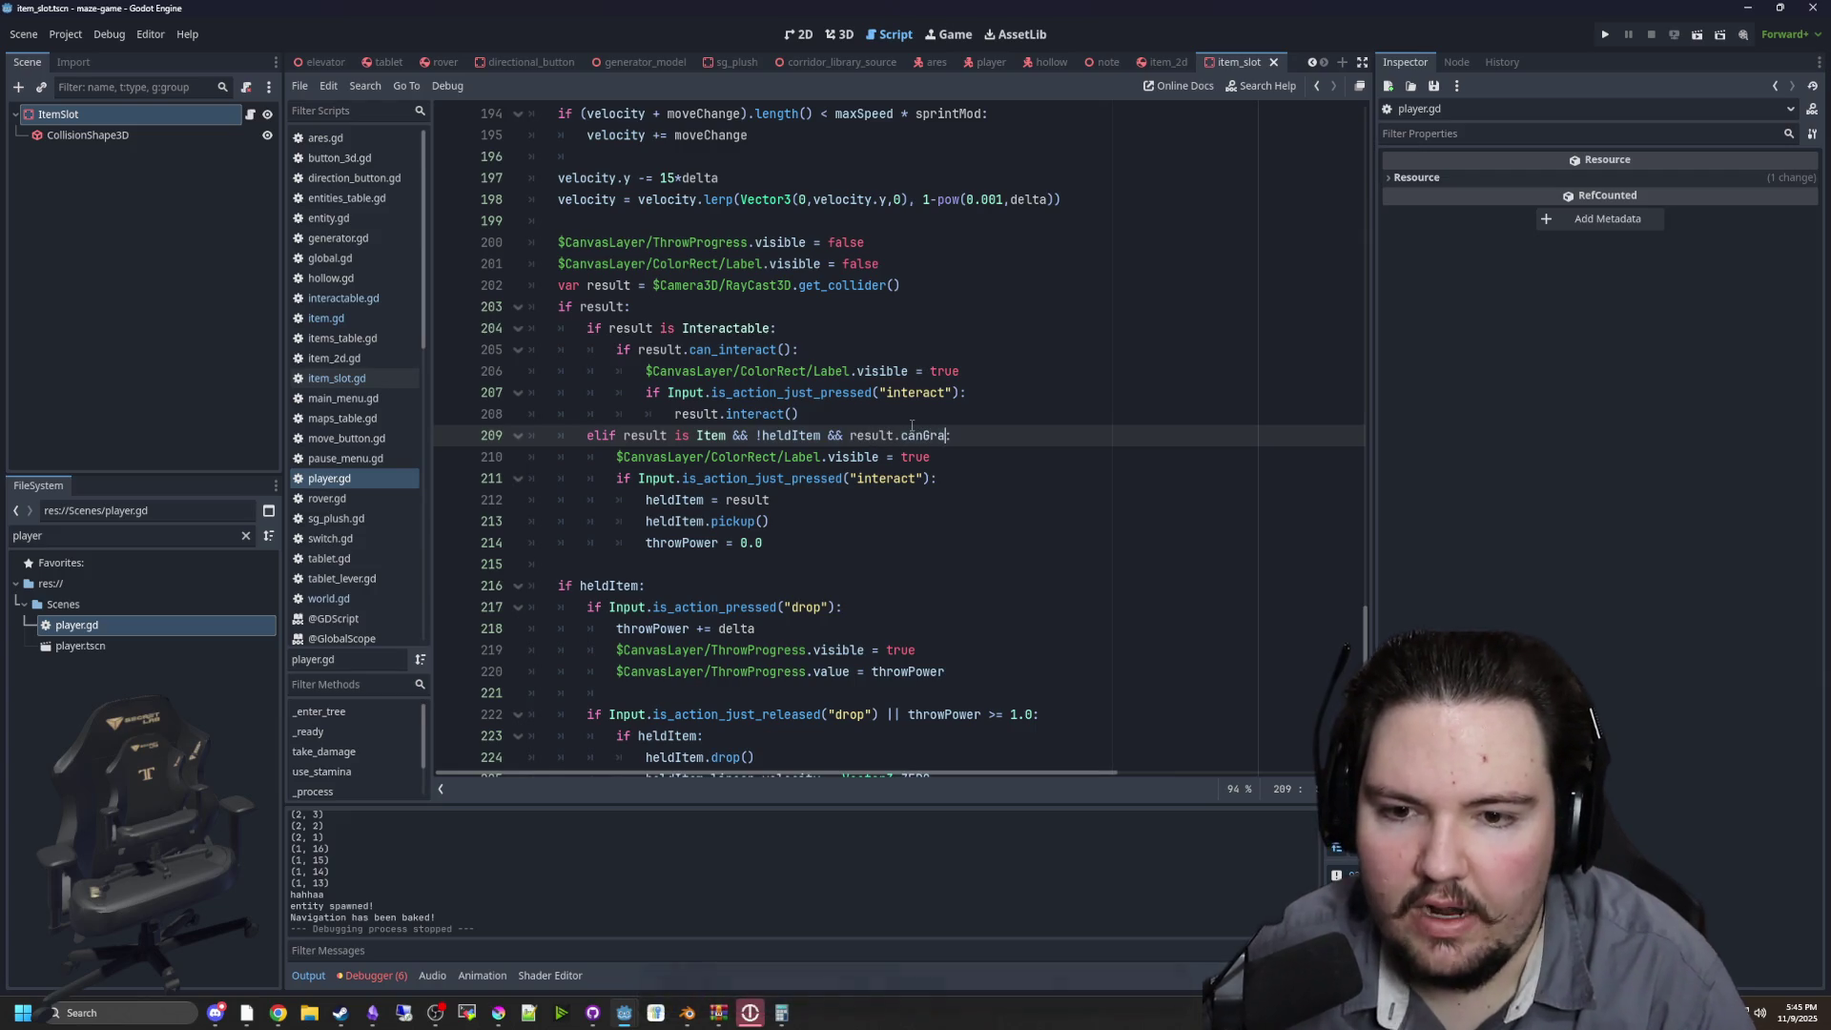
{"action": "left_click", "coordinate": [911, 420]}
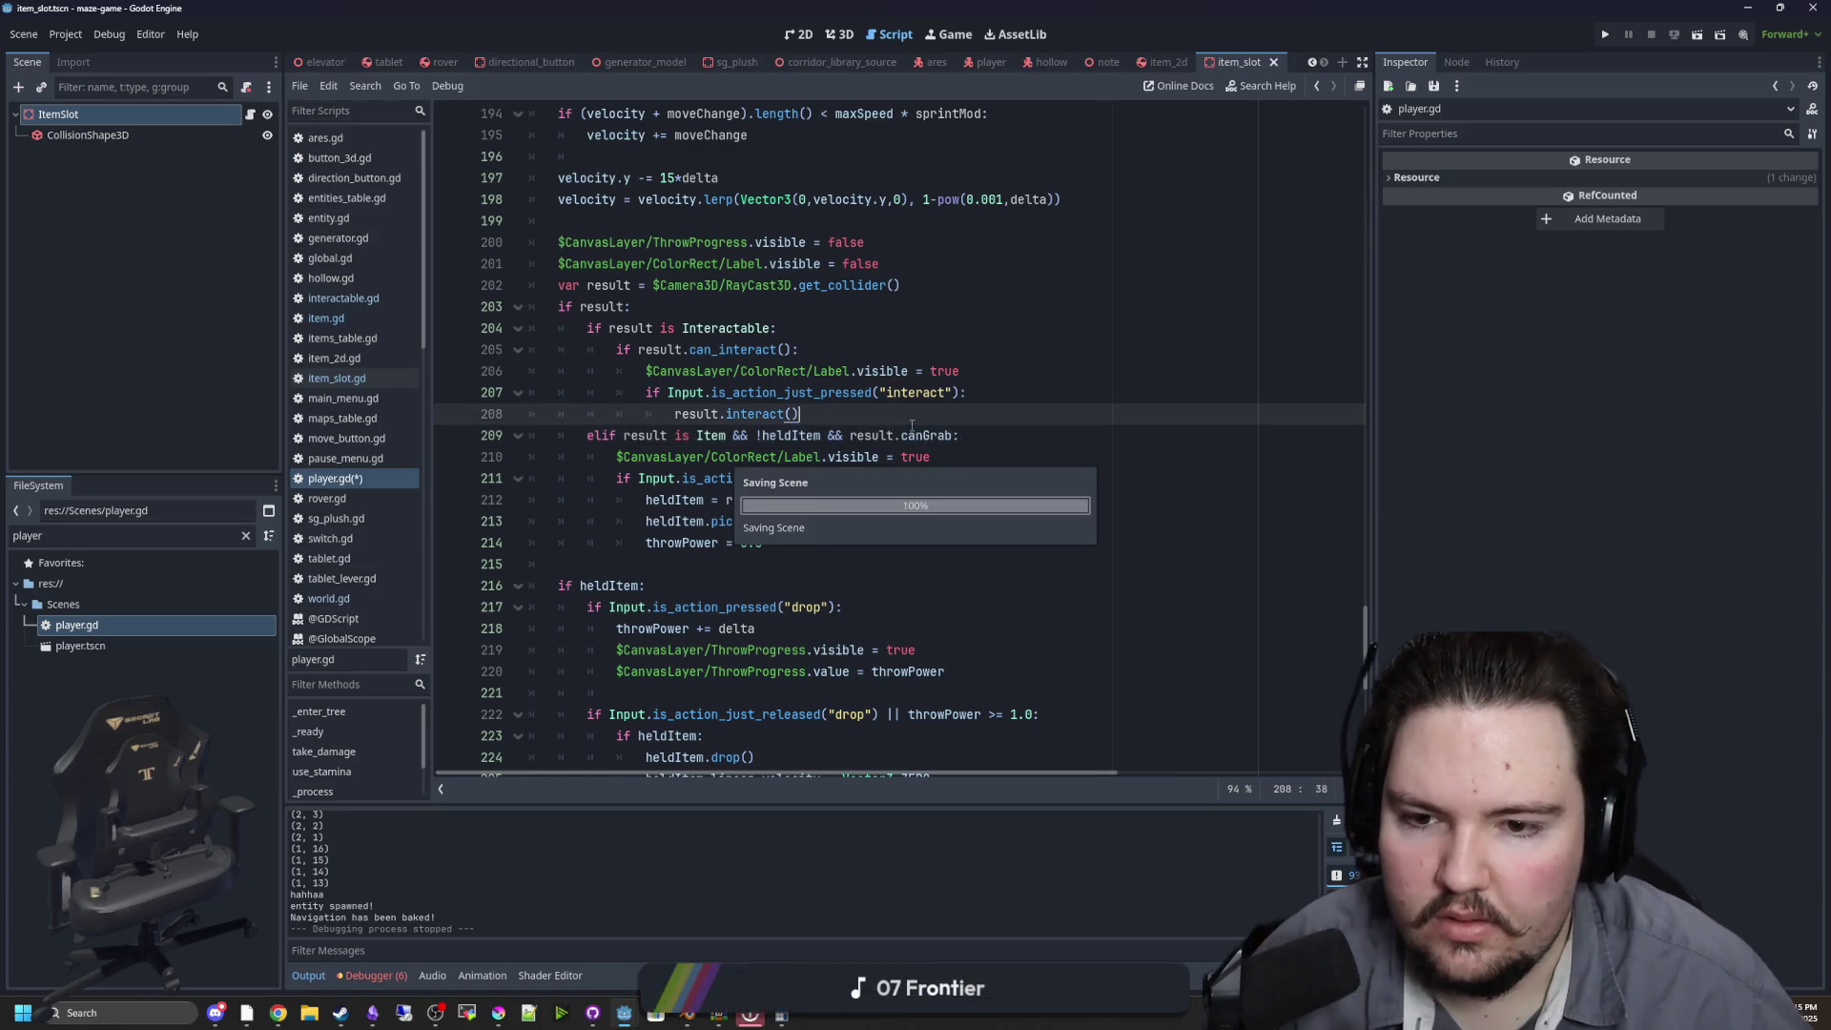
Add currentItem.canGrab = false after the freeze line in item_slot.gd, then run the game
{"action": "left_click", "coordinate": [337, 377]}
{"action": "left_click", "coordinate": [763, 327]}
{"action": "left_click", "coordinate": [771, 296]}
{"action": "key", "text": "Return"}
{"action": "type", "text": "cur"}
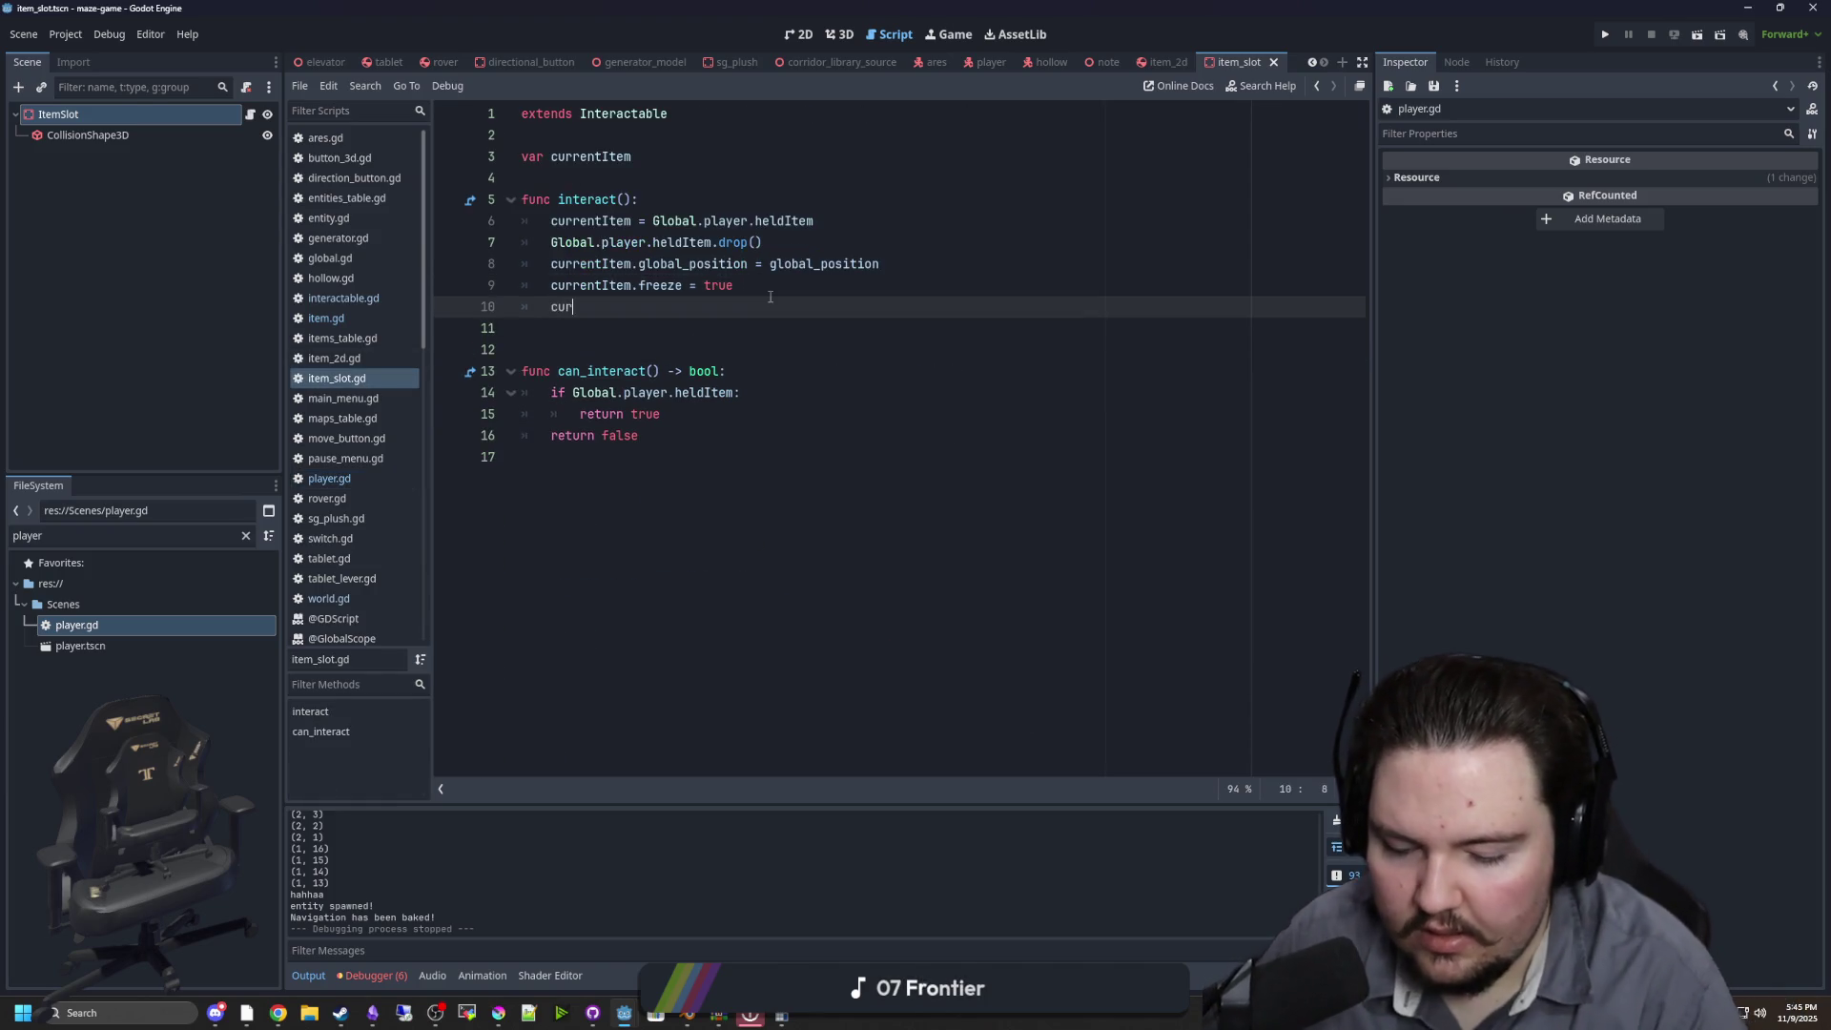
{"action": "type", "text": "canGrab"}
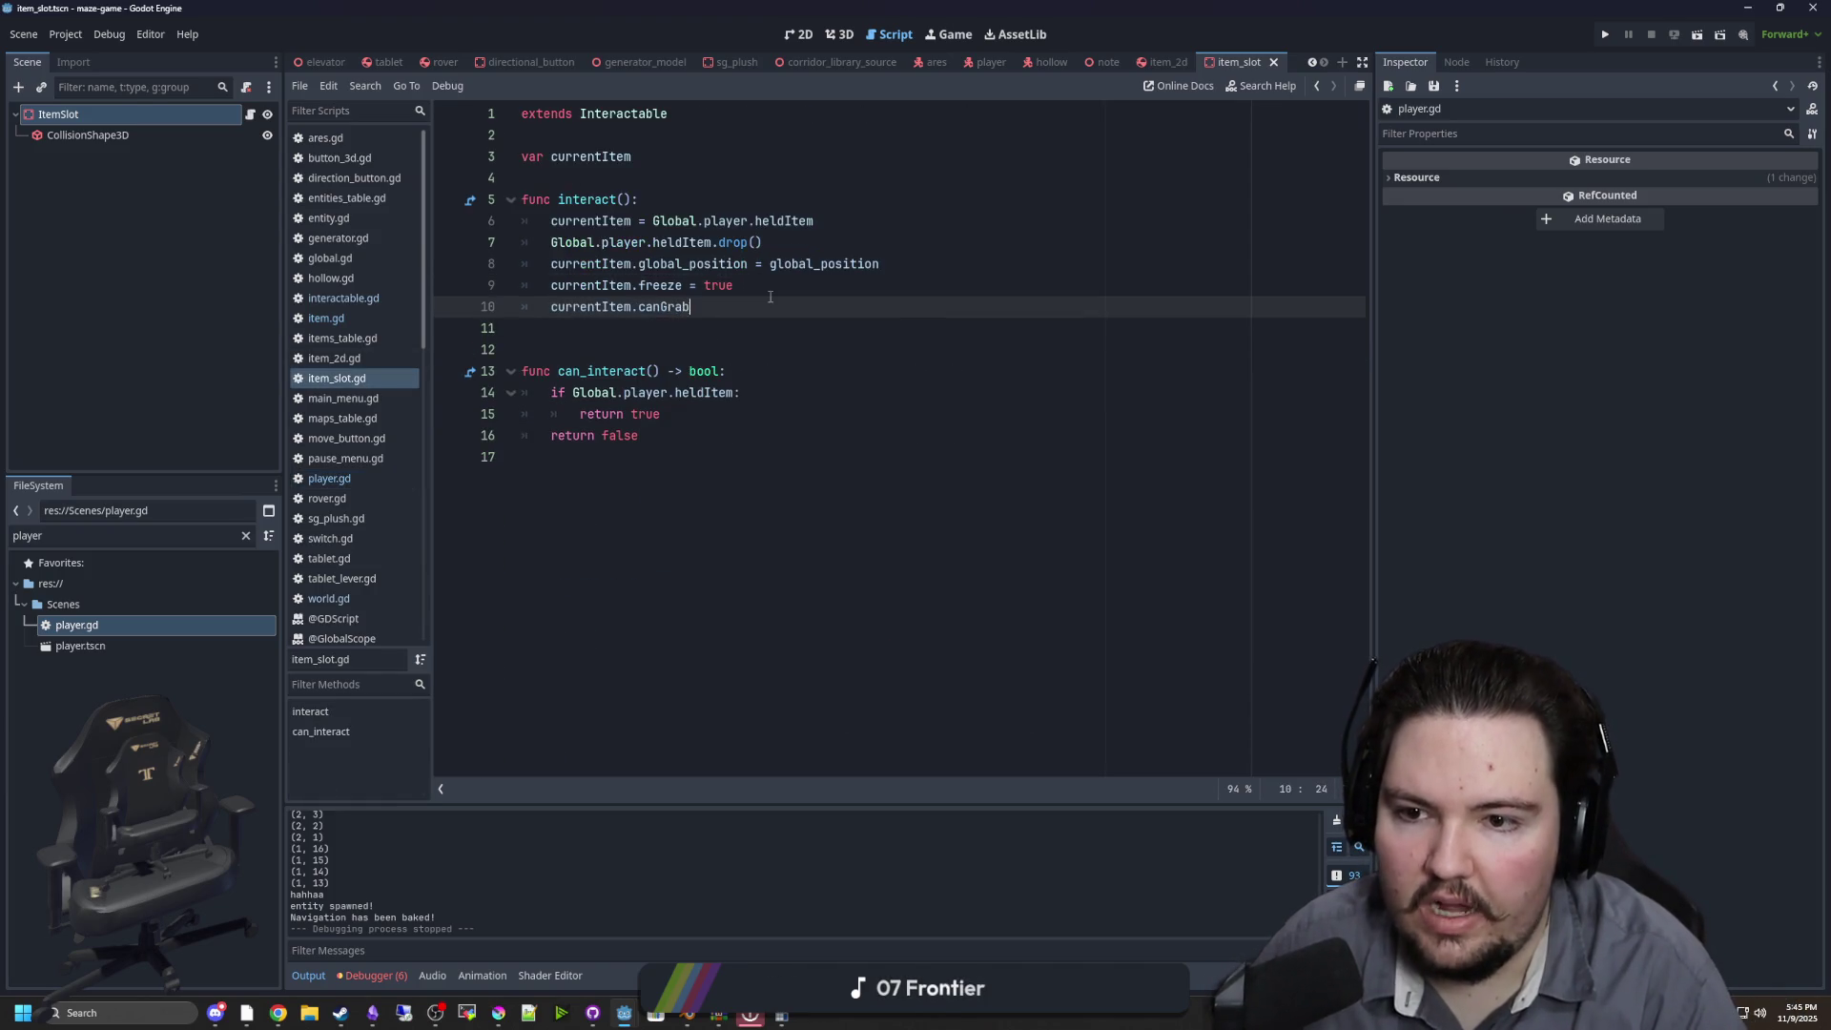
{"action": "type", "text": "se"}
{"action": "left_click", "coordinate": [1606, 35]}
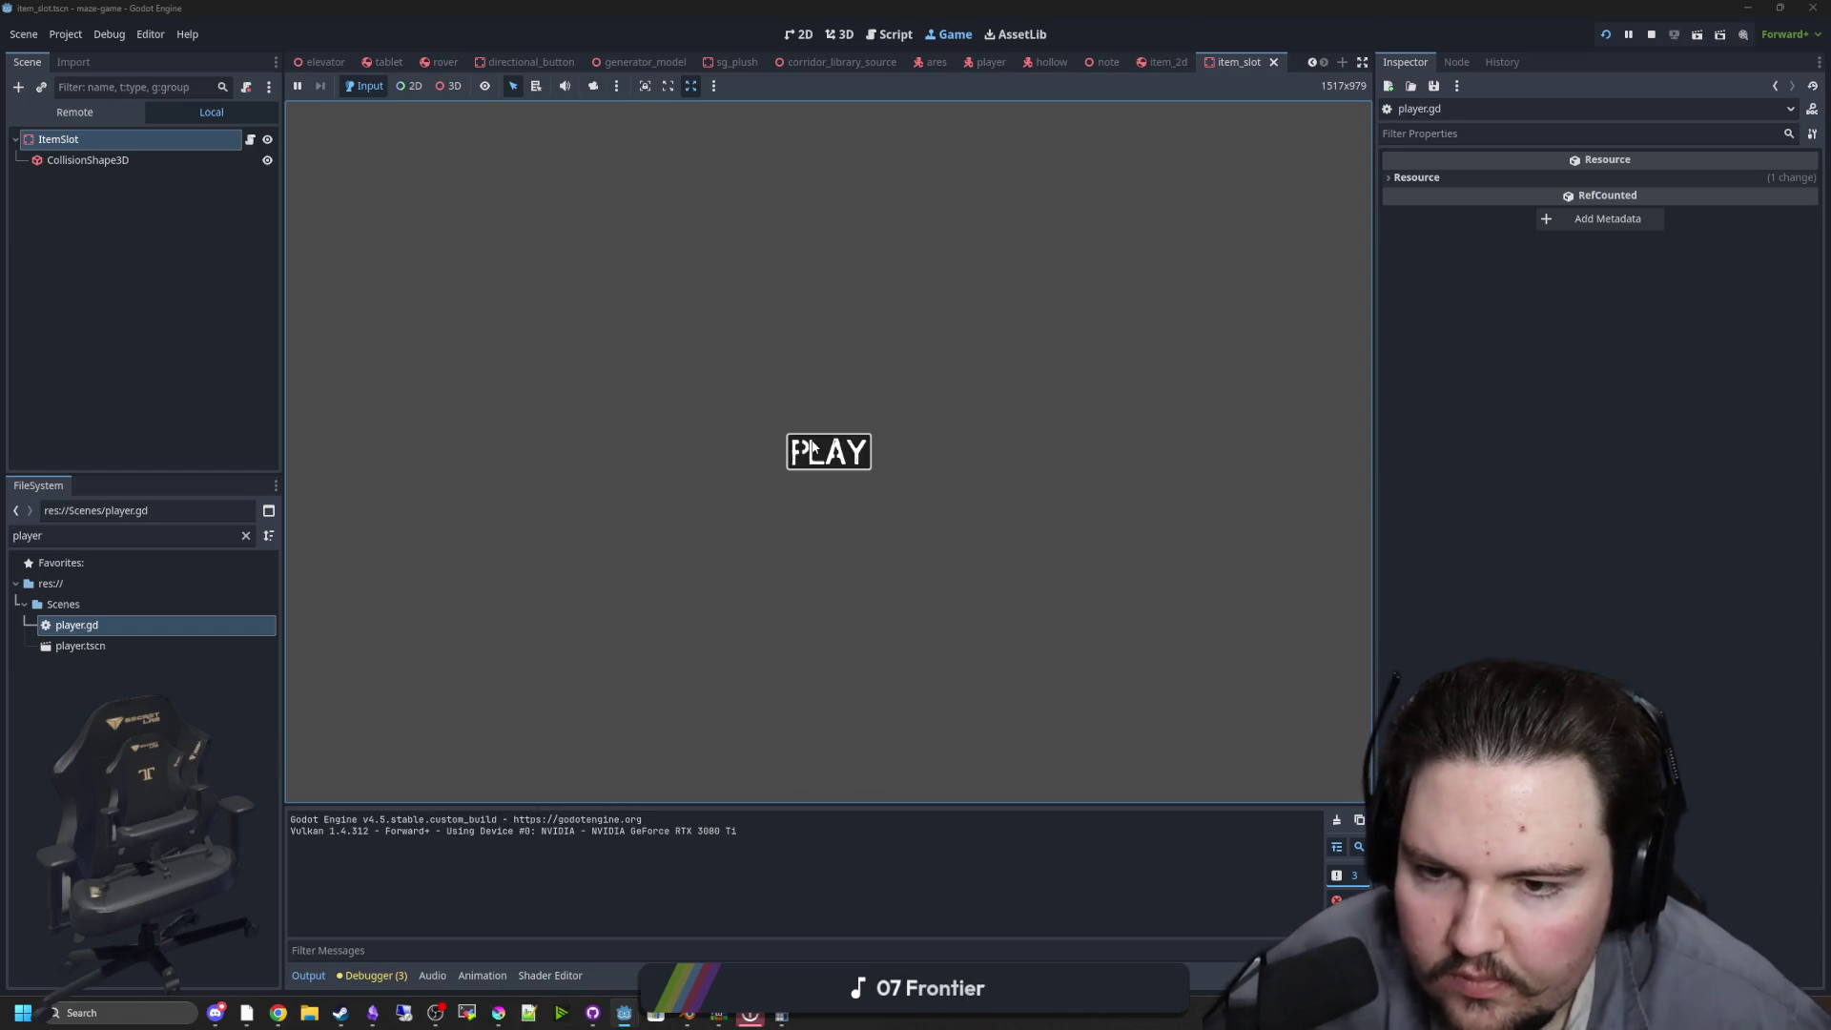
Play from the menu, test placing the blue bottle on the shelf, then stop the game
{"action": "left_click", "coordinate": [809, 447]}
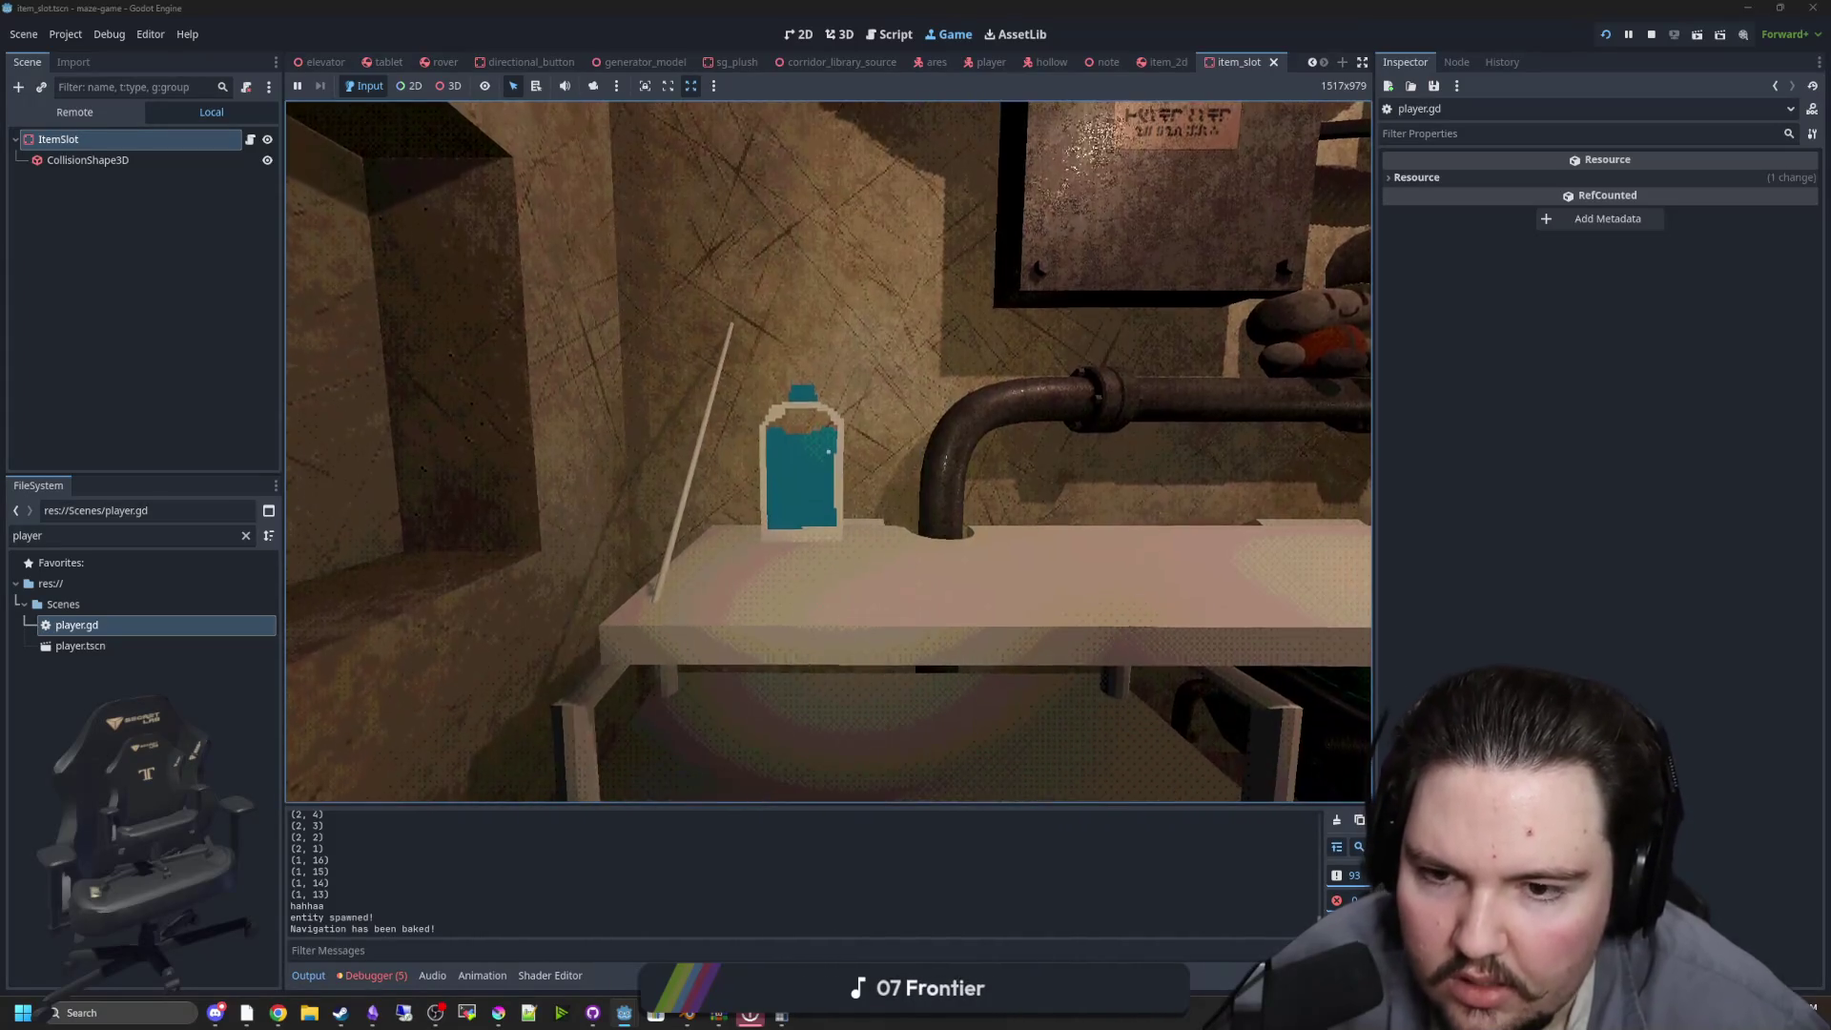
{"action": "key", "text": "super"}
{"action": "left_click", "coordinate": [1651, 34]}
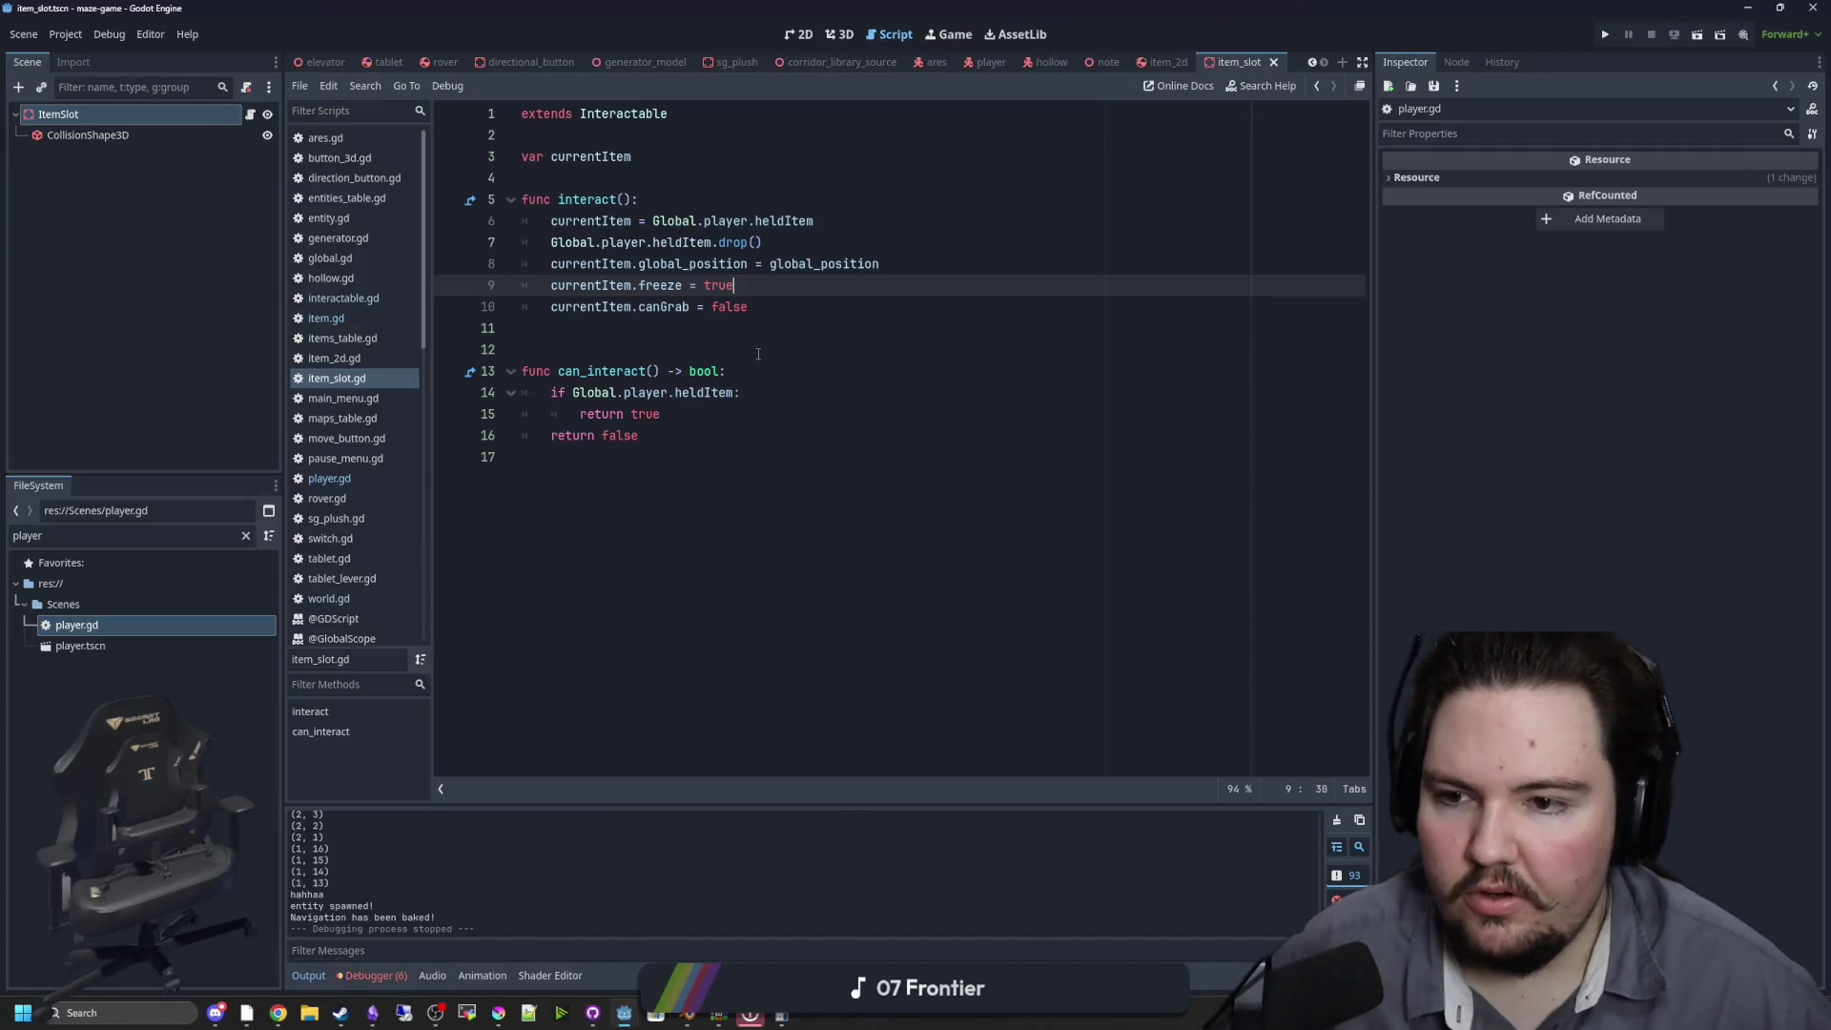
Review the held-item drop code in player.gd and the interact function in item_slot.gd
{"action": "left_click", "coordinate": [329, 477]}
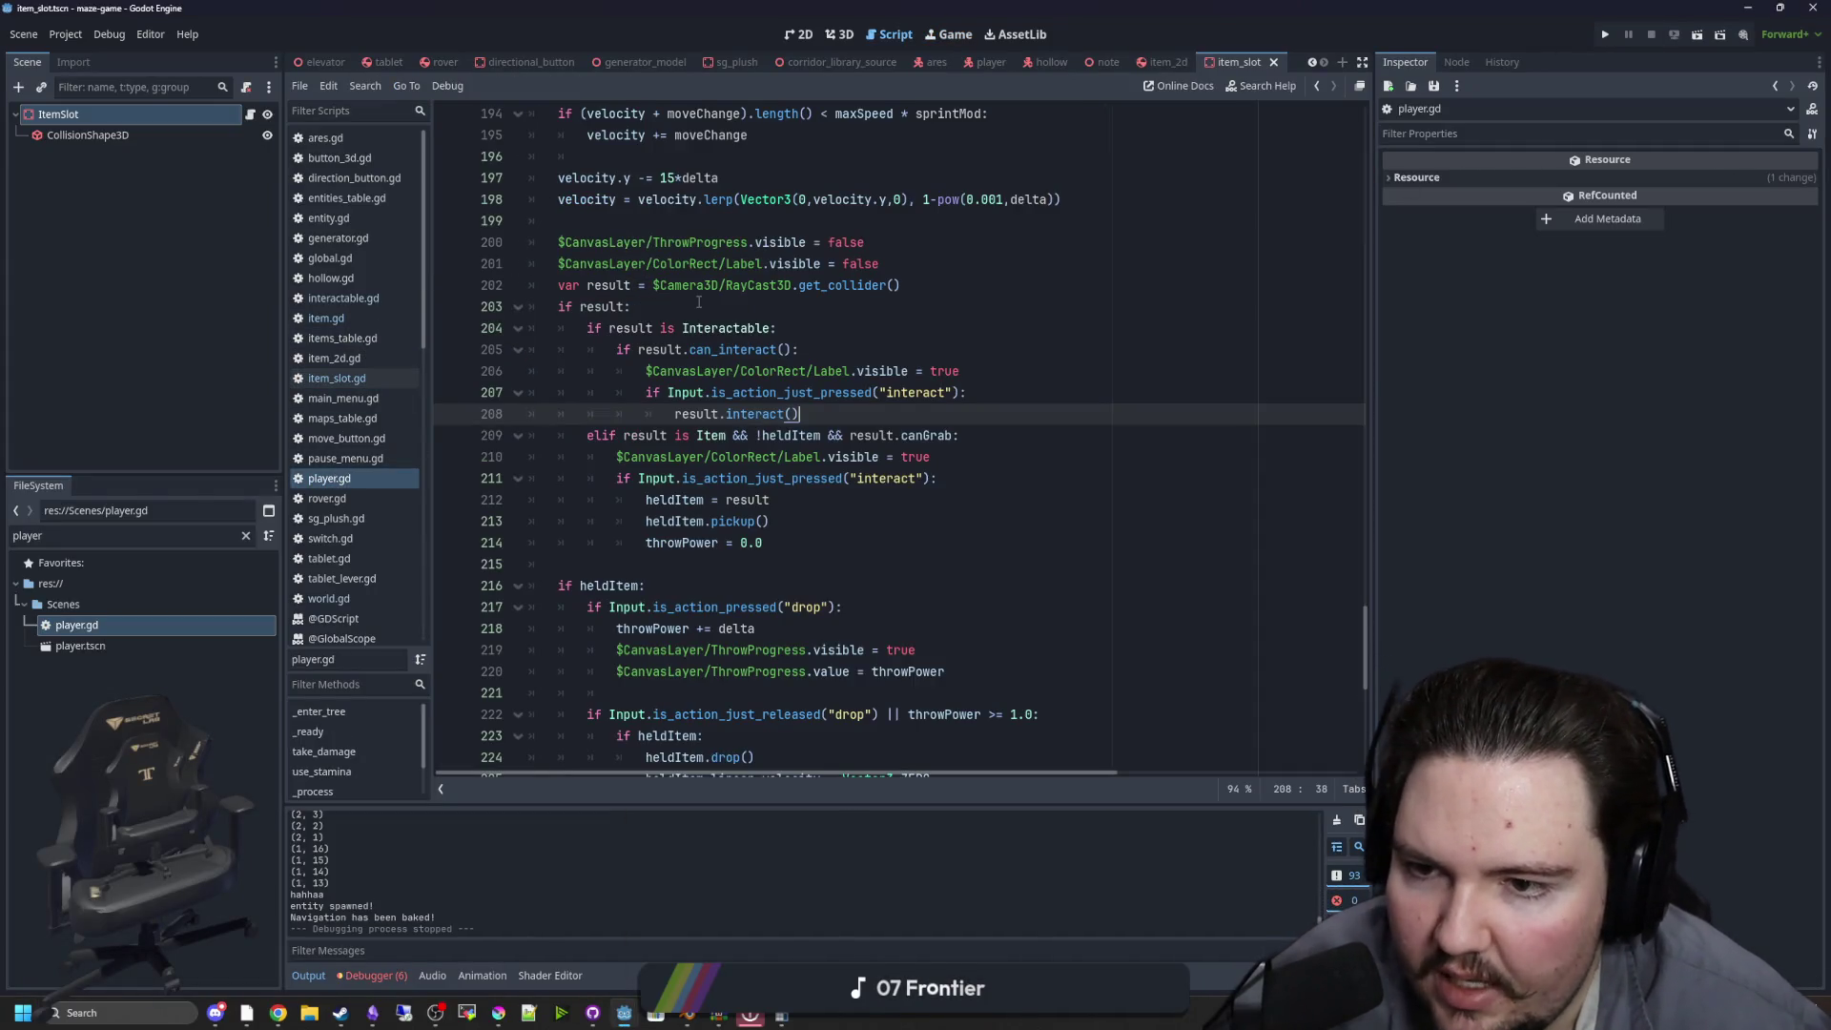
{"action": "left_click", "coordinate": [699, 304]}
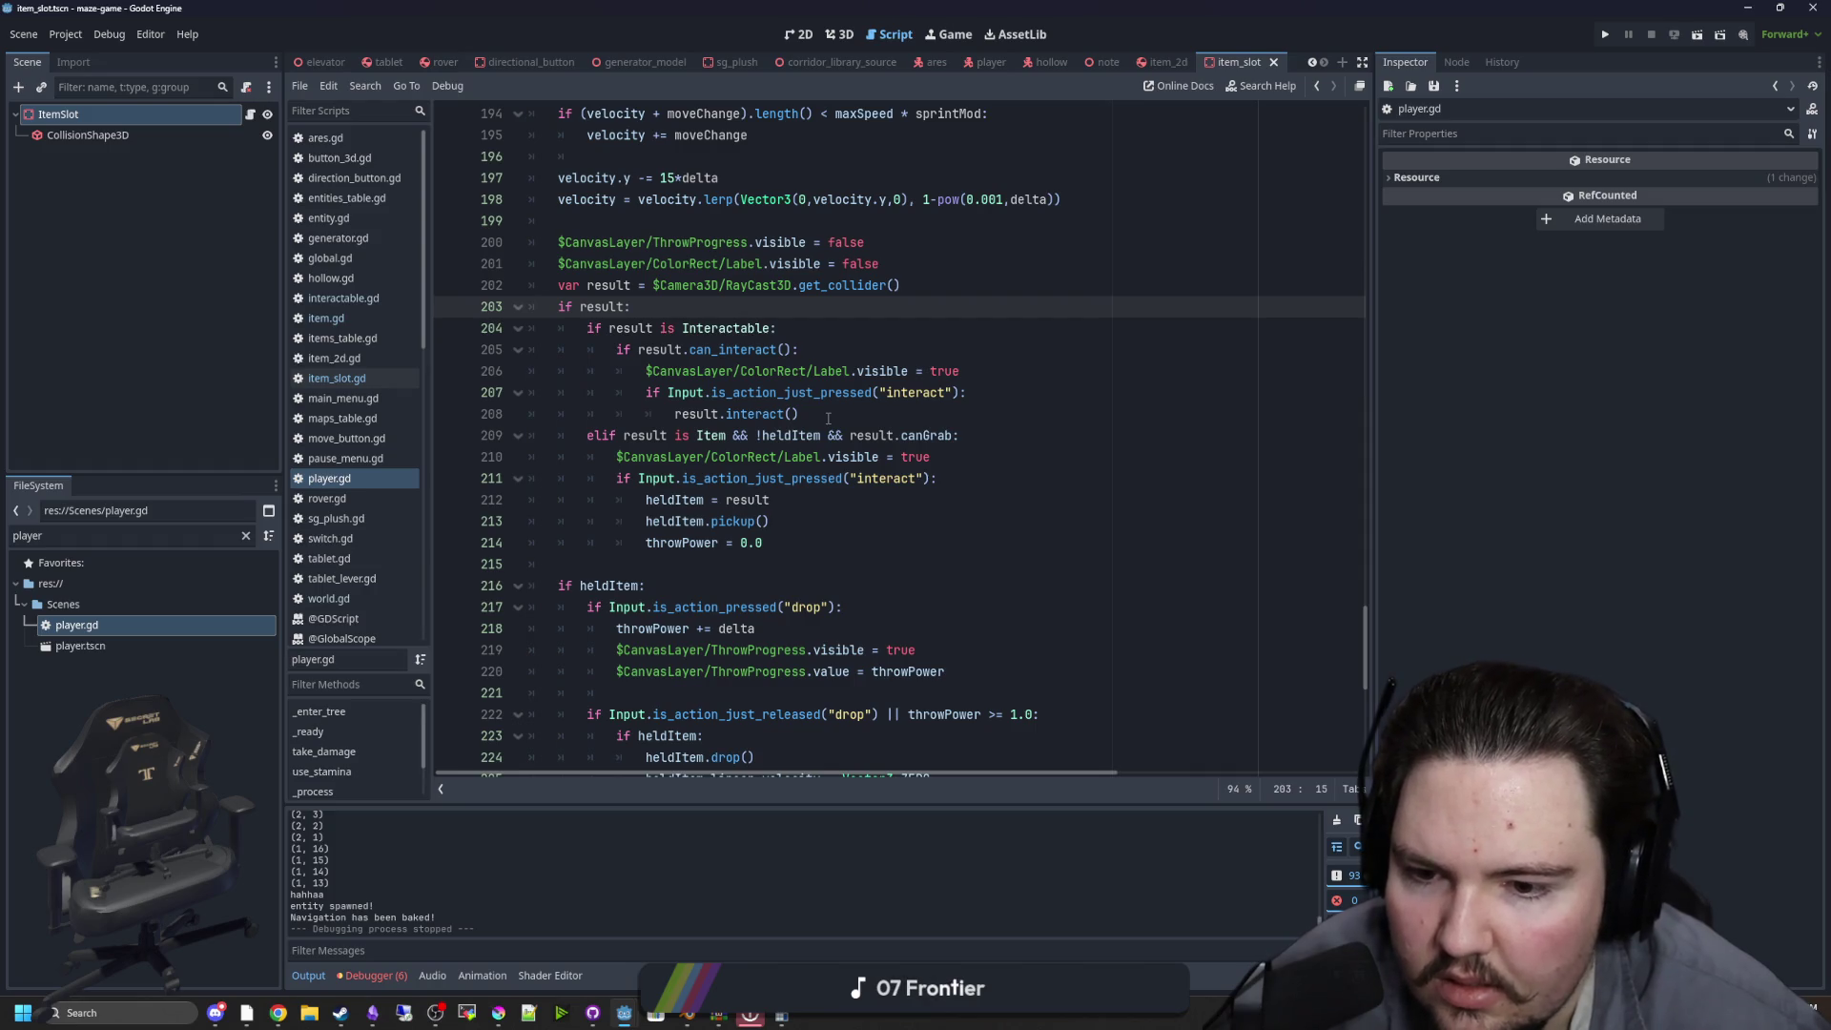
{"action": "scroll", "coordinate": [821, 418], "scroll_direction": "down", "scroll_amount": 3}
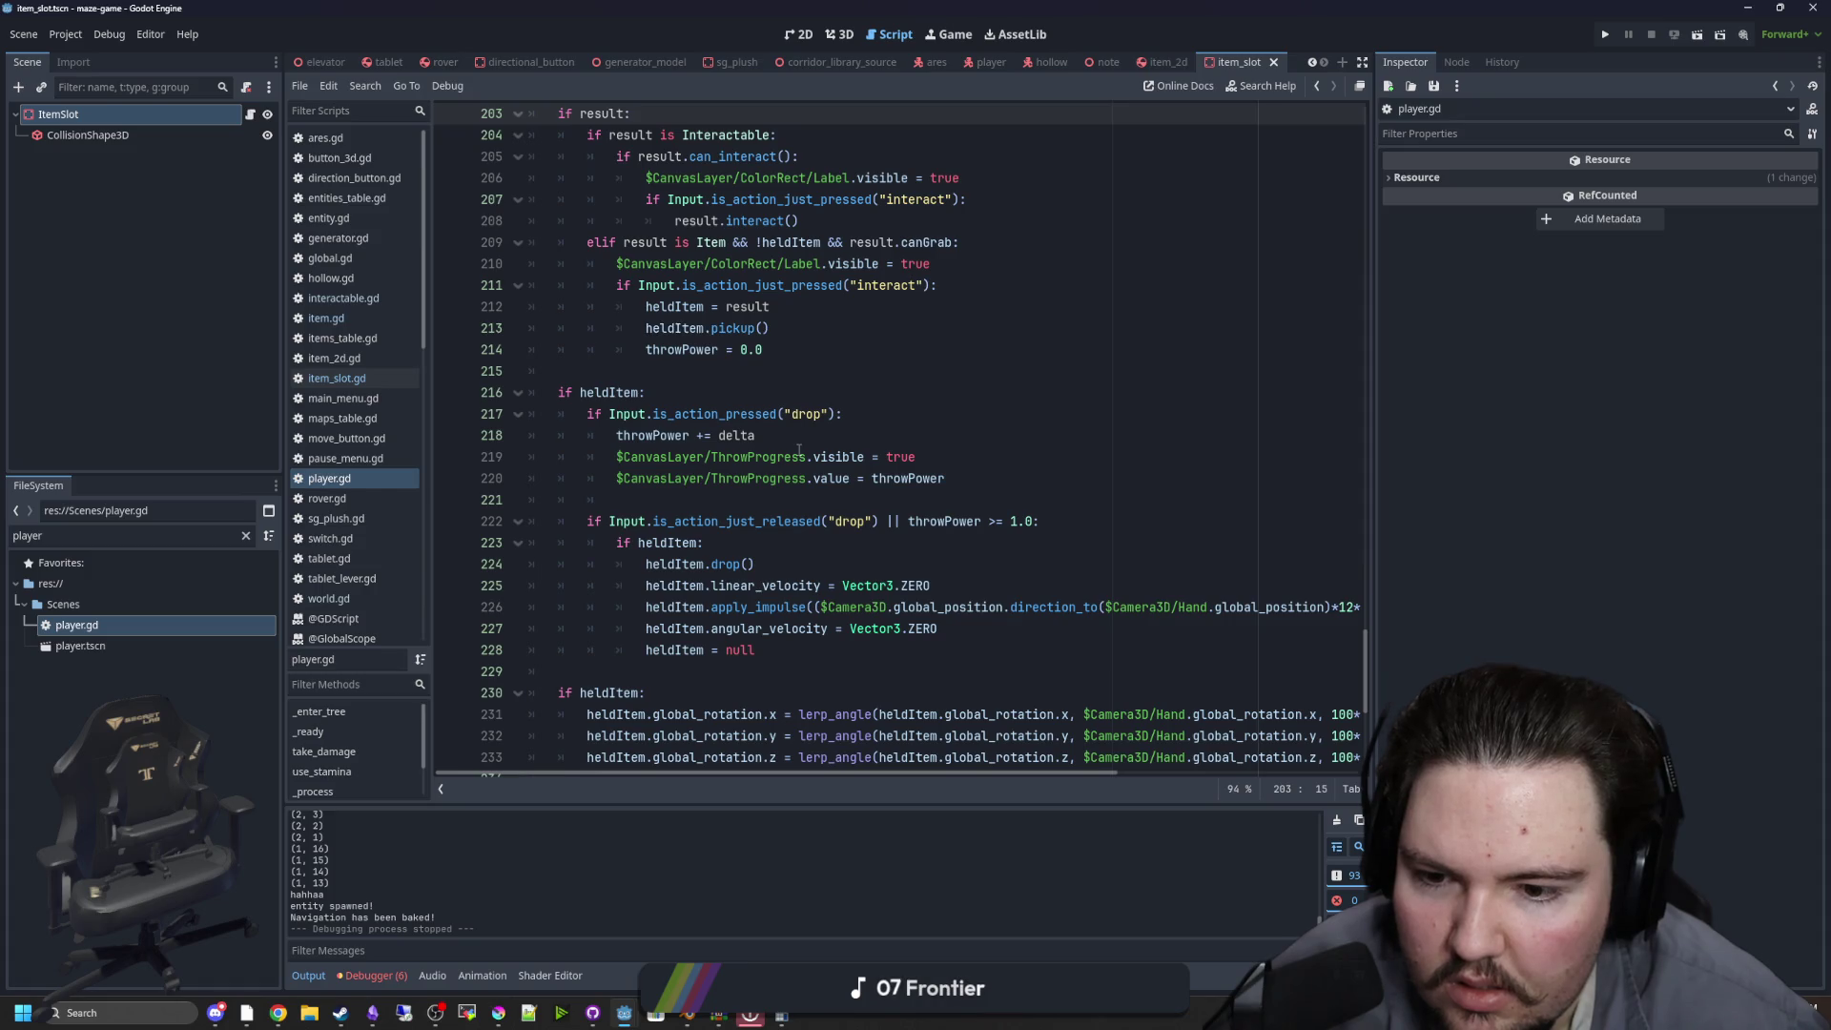
{"action": "left_click_drag", "start_coordinate": [766, 653], "coordinate": [664, 658]}
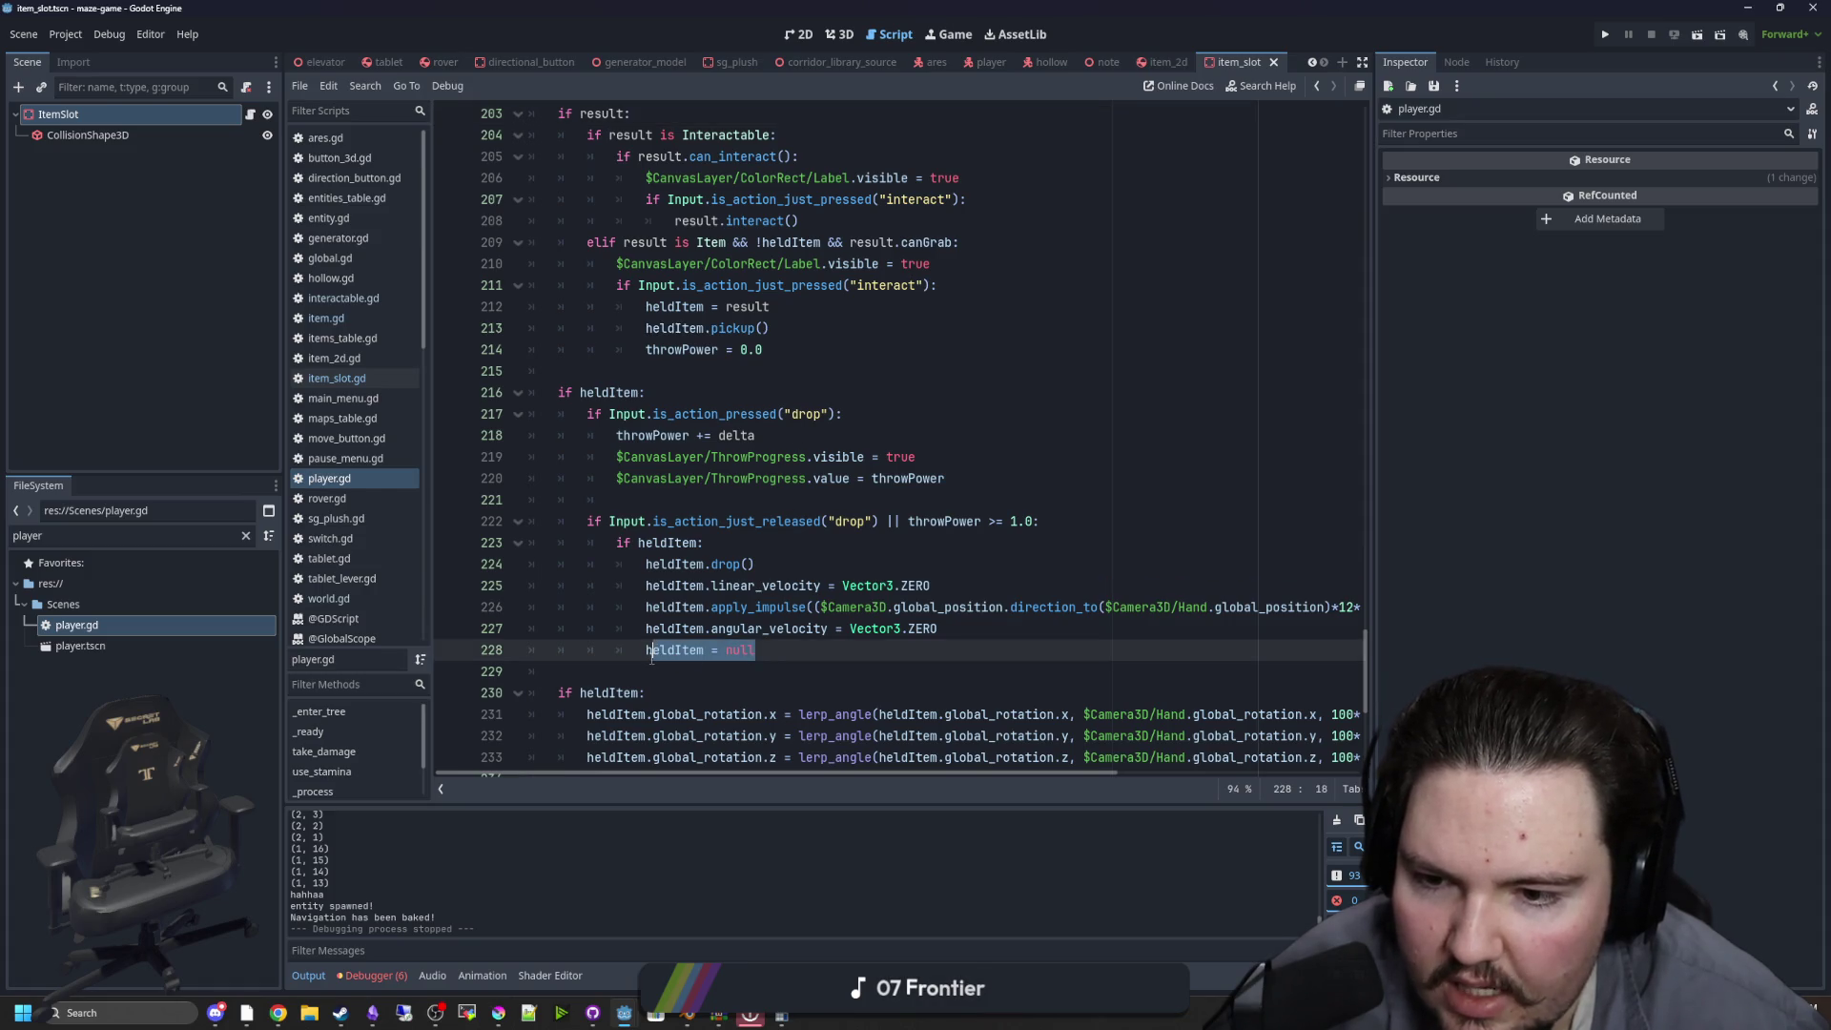
{"action": "left_click", "coordinate": [771, 586]}
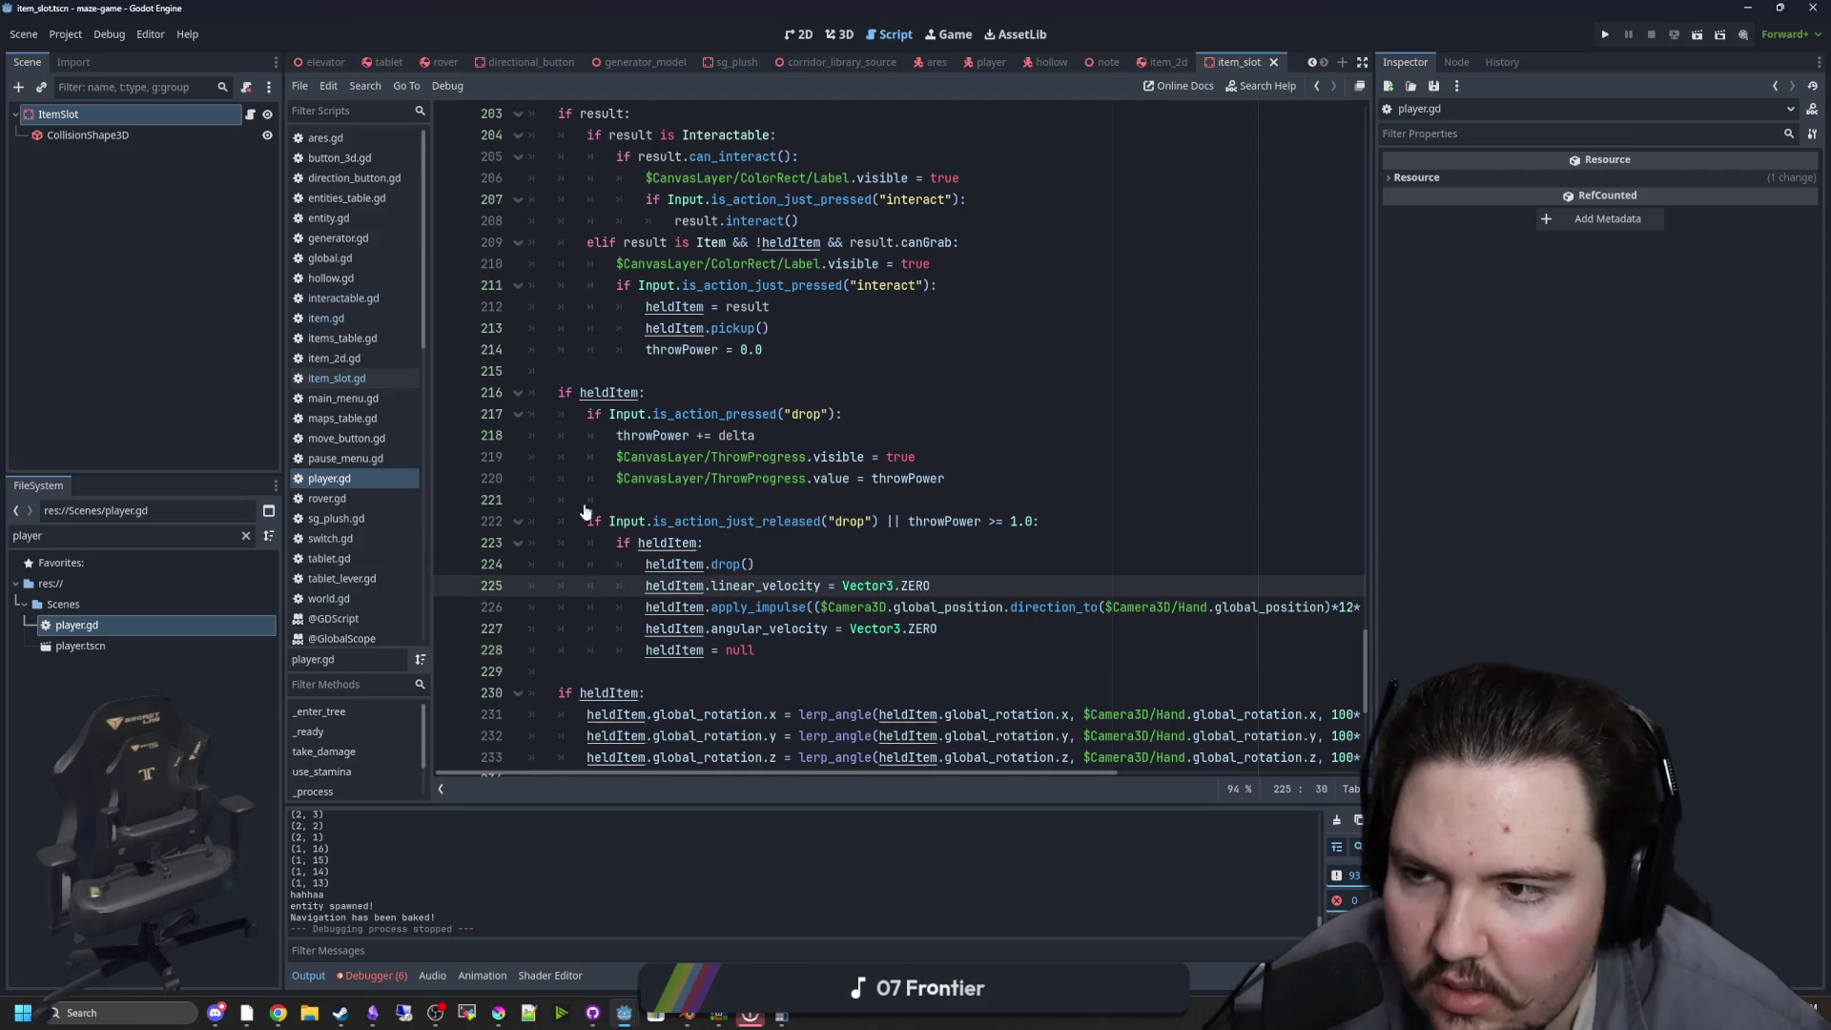
{"action": "left_click", "coordinate": [352, 379]}
{"action": "left_click", "coordinate": [698, 324]}
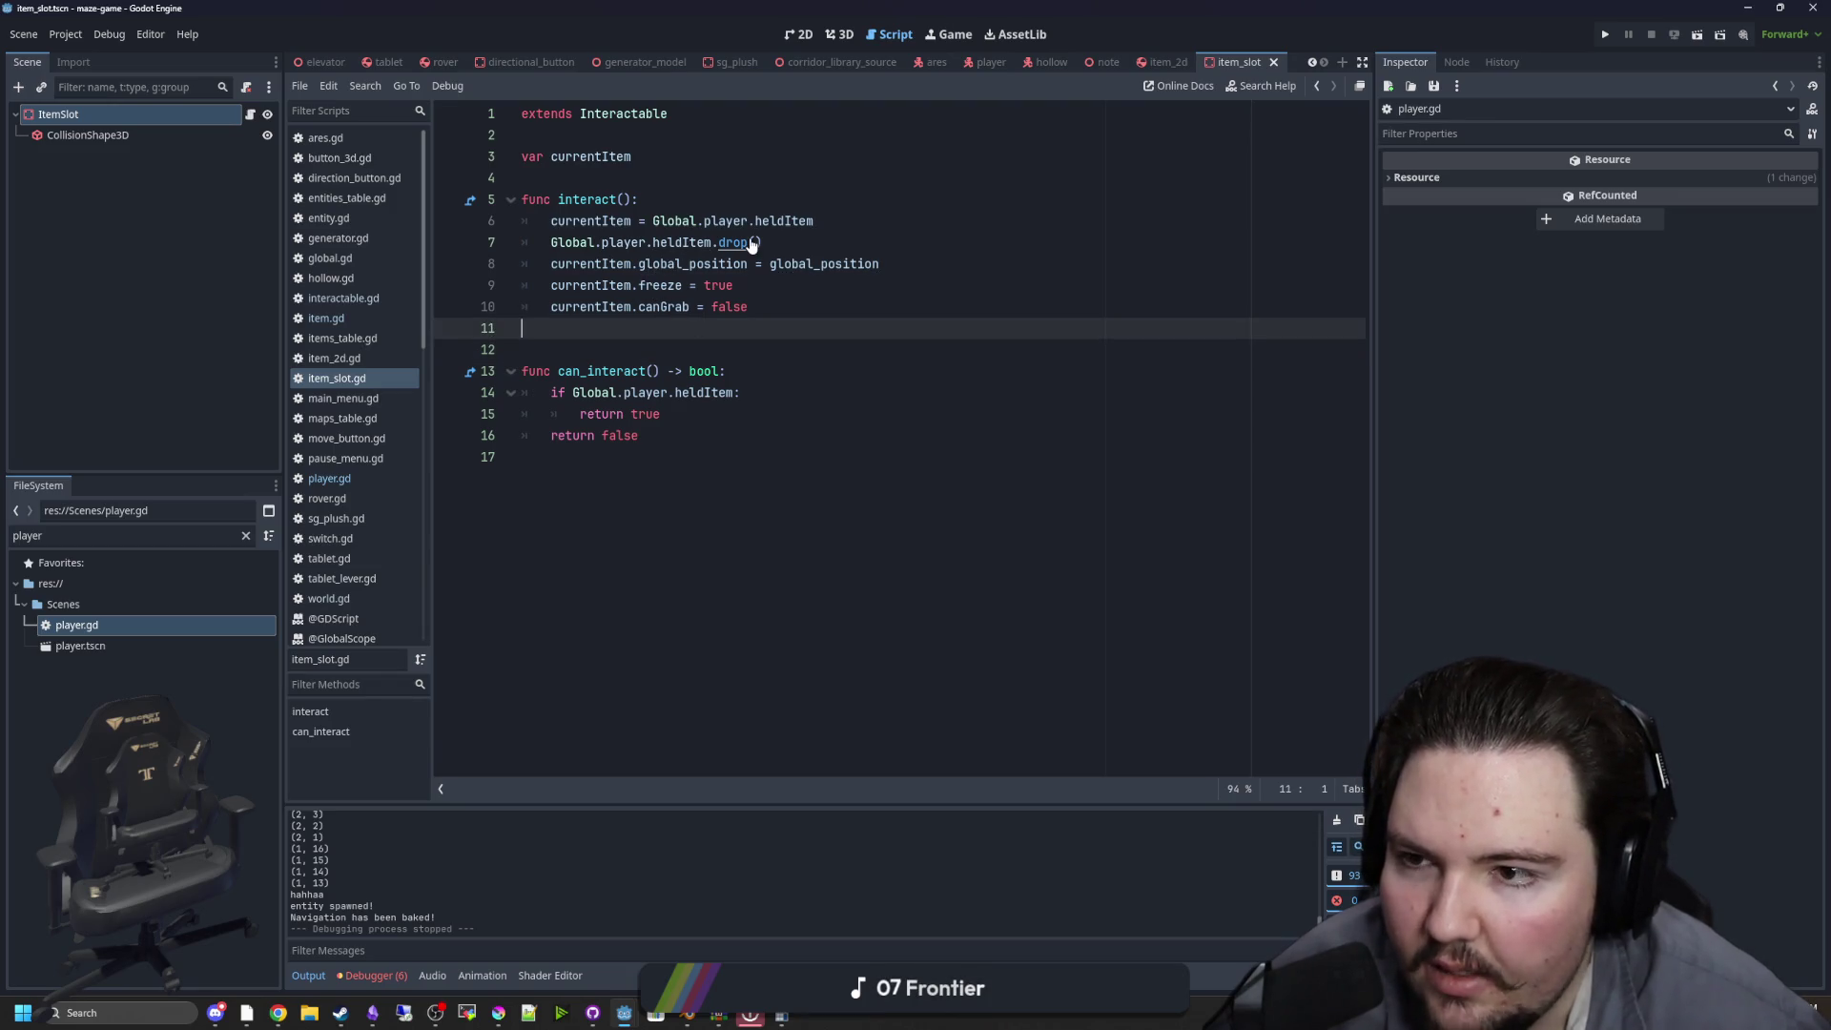
Add a new drop_item() function after move_and_slide in player.gd
{"action": "left_click", "coordinate": [340, 482]}
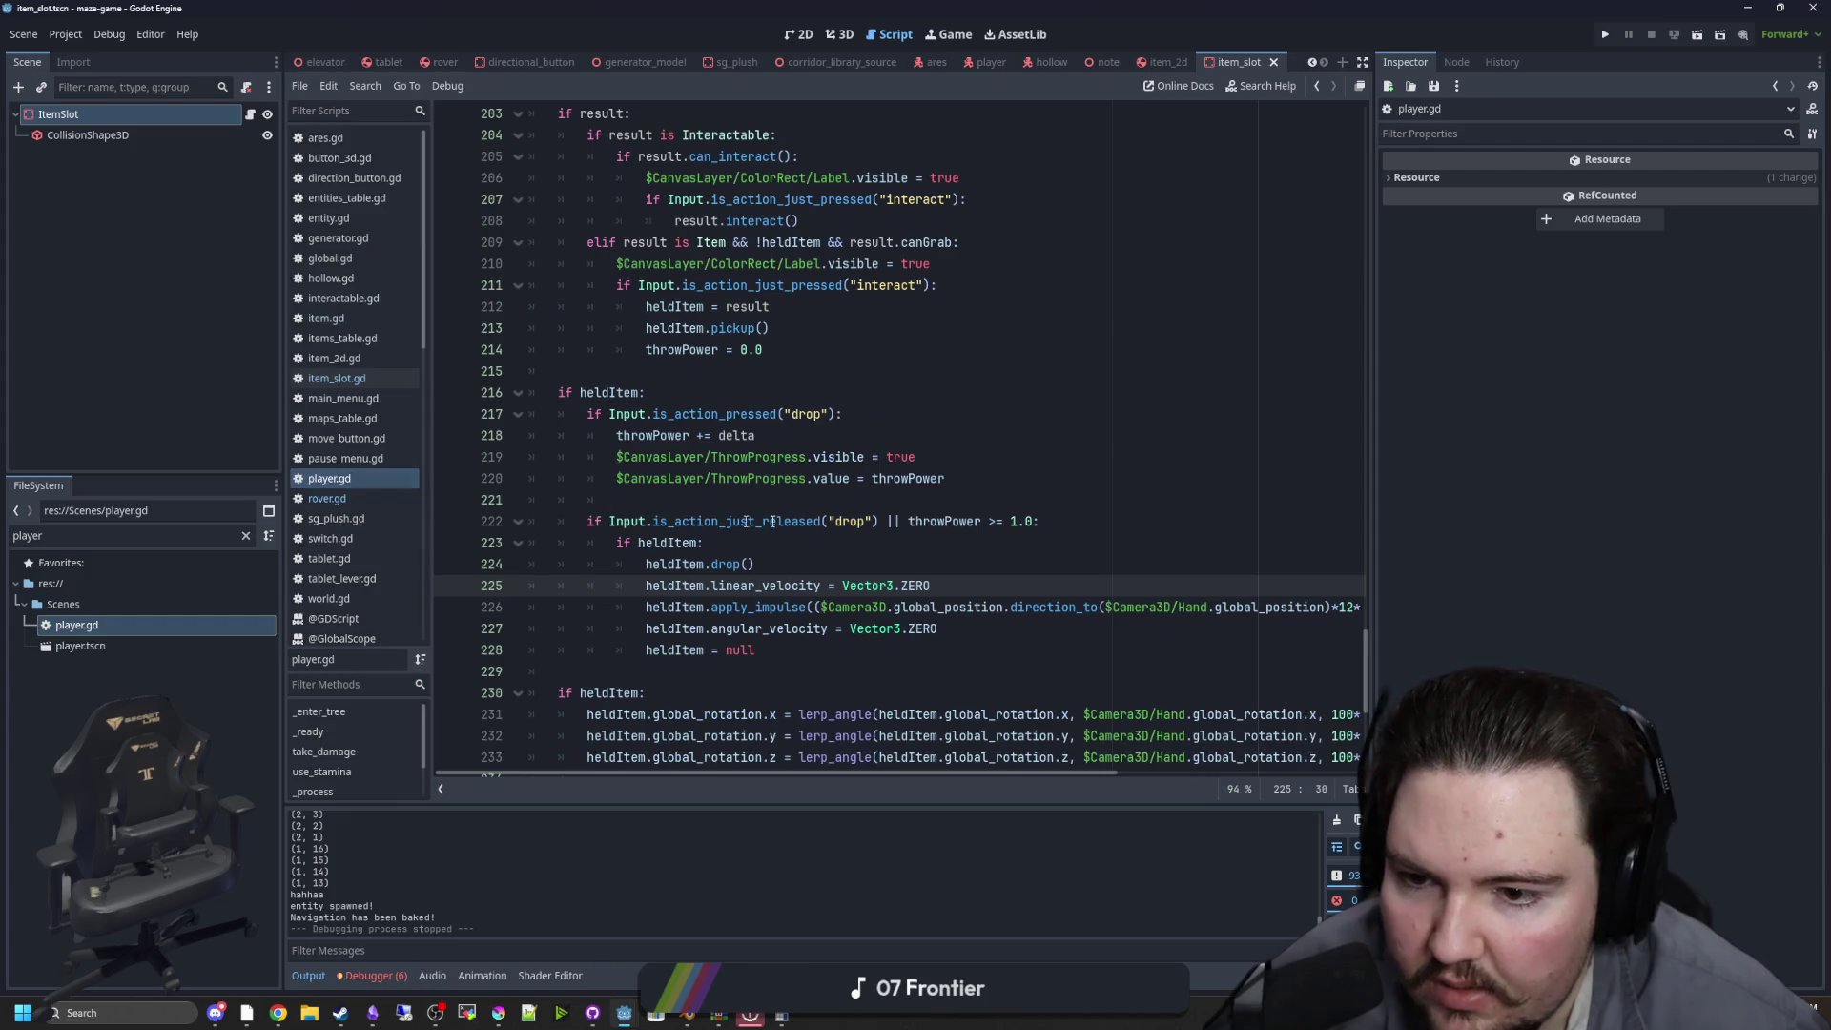
{"action": "scroll", "coordinate": [708, 532], "scroll_direction": "down", "scroll_amount": 7}
{"action": "left_click", "coordinate": [613, 566]}
{"action": "key", "text": "Return"}
{"action": "key", "text": "Return"}
{"action": "key", "text": "Return"}
{"action": "key", "text": "Up"}
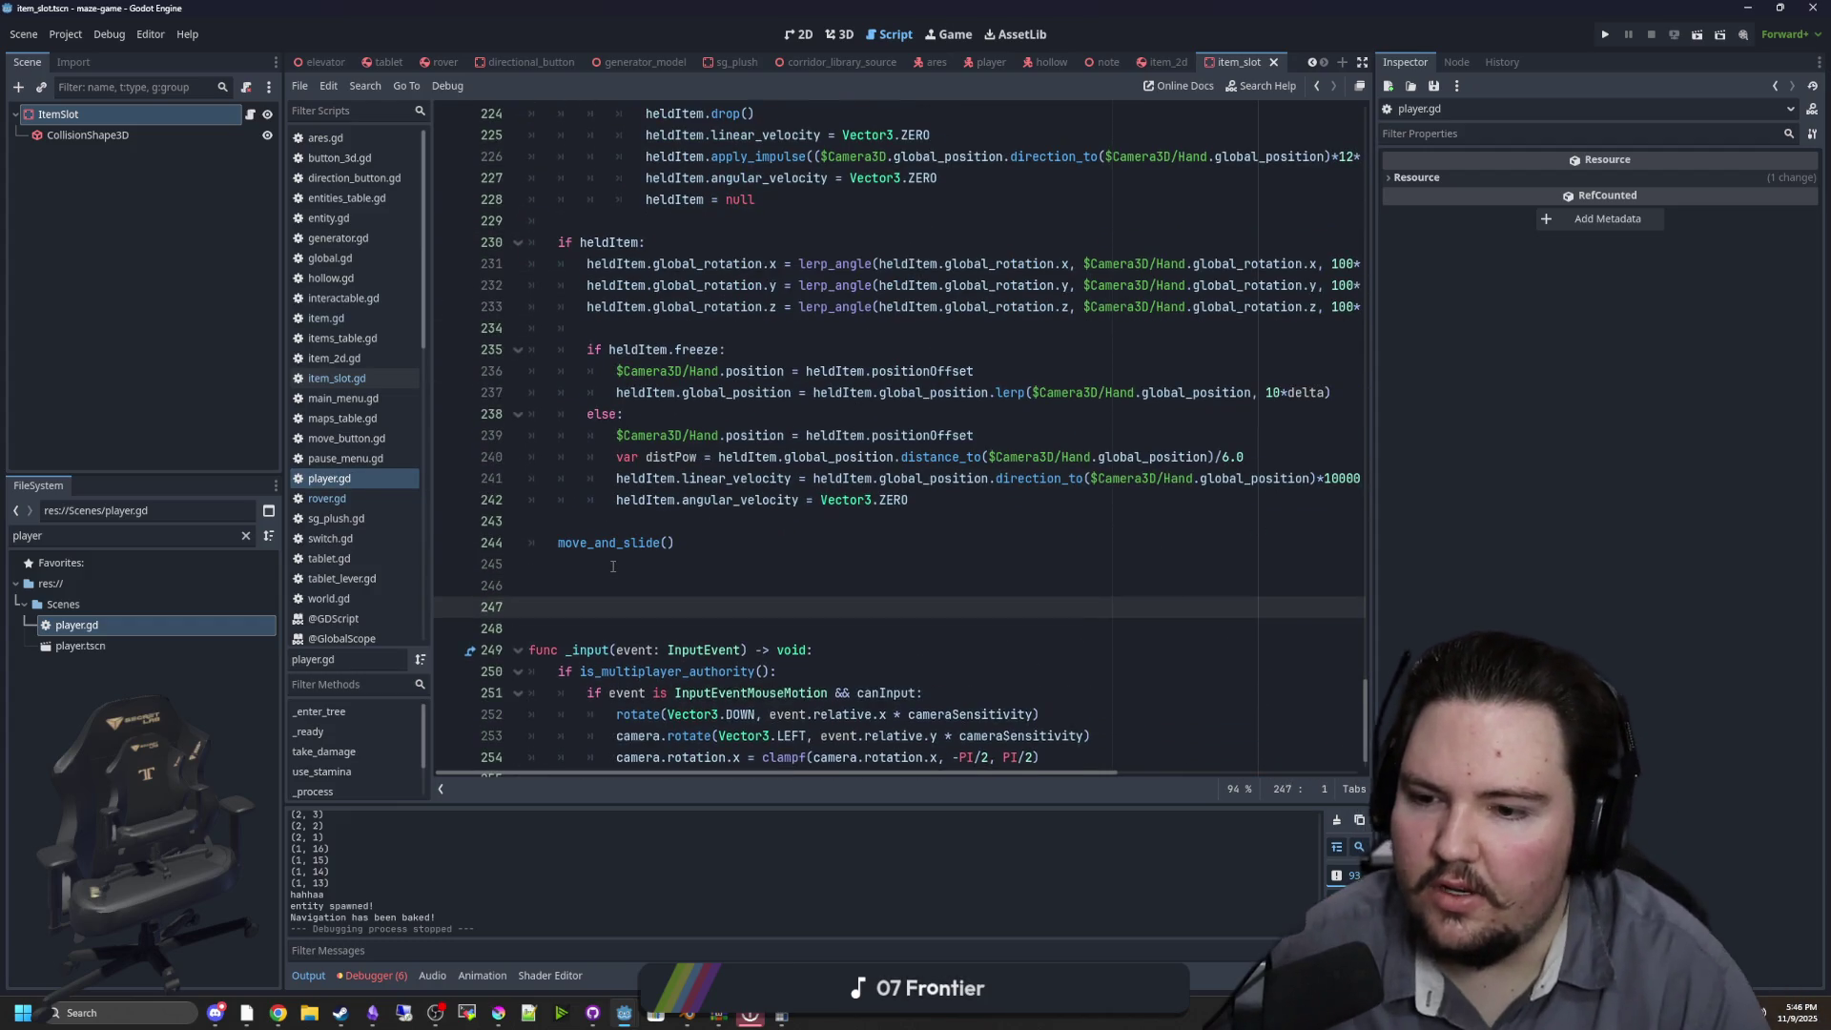
{"action": "type", "text": "func drop_item("}
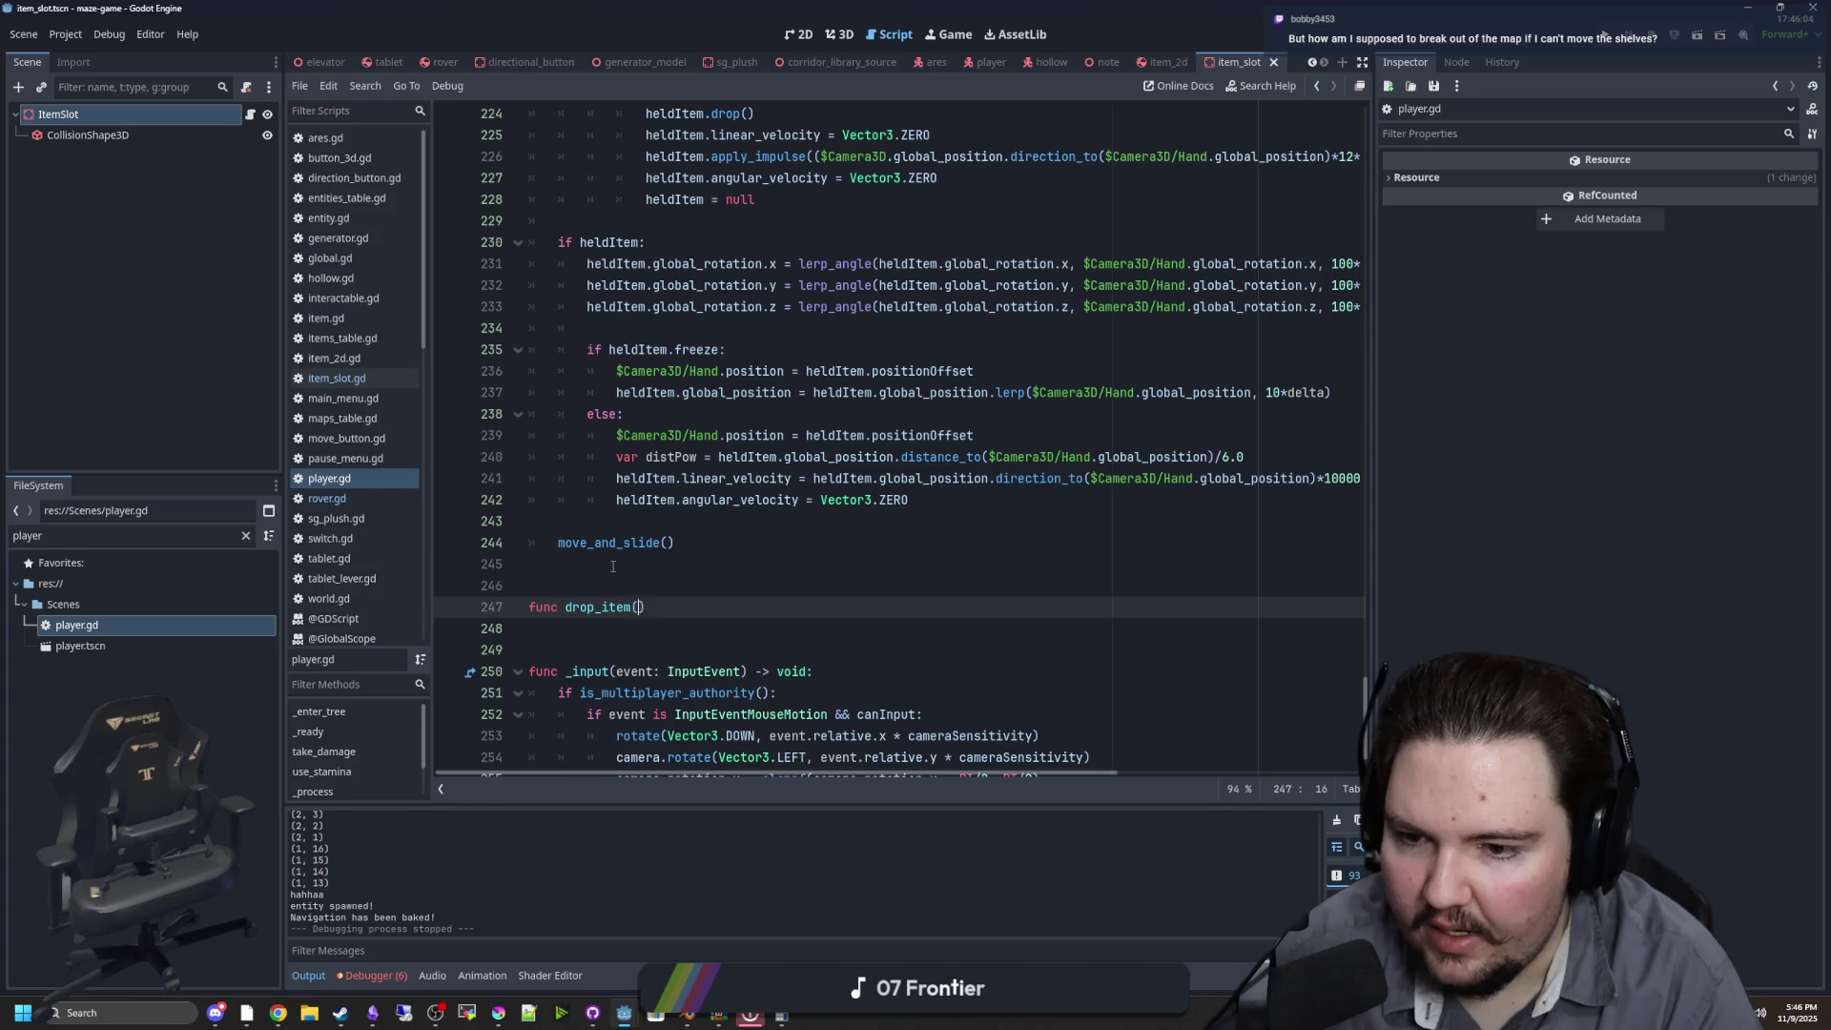
{"action": "type", "text": "):"}
{"action": "key", "text": "Return"}
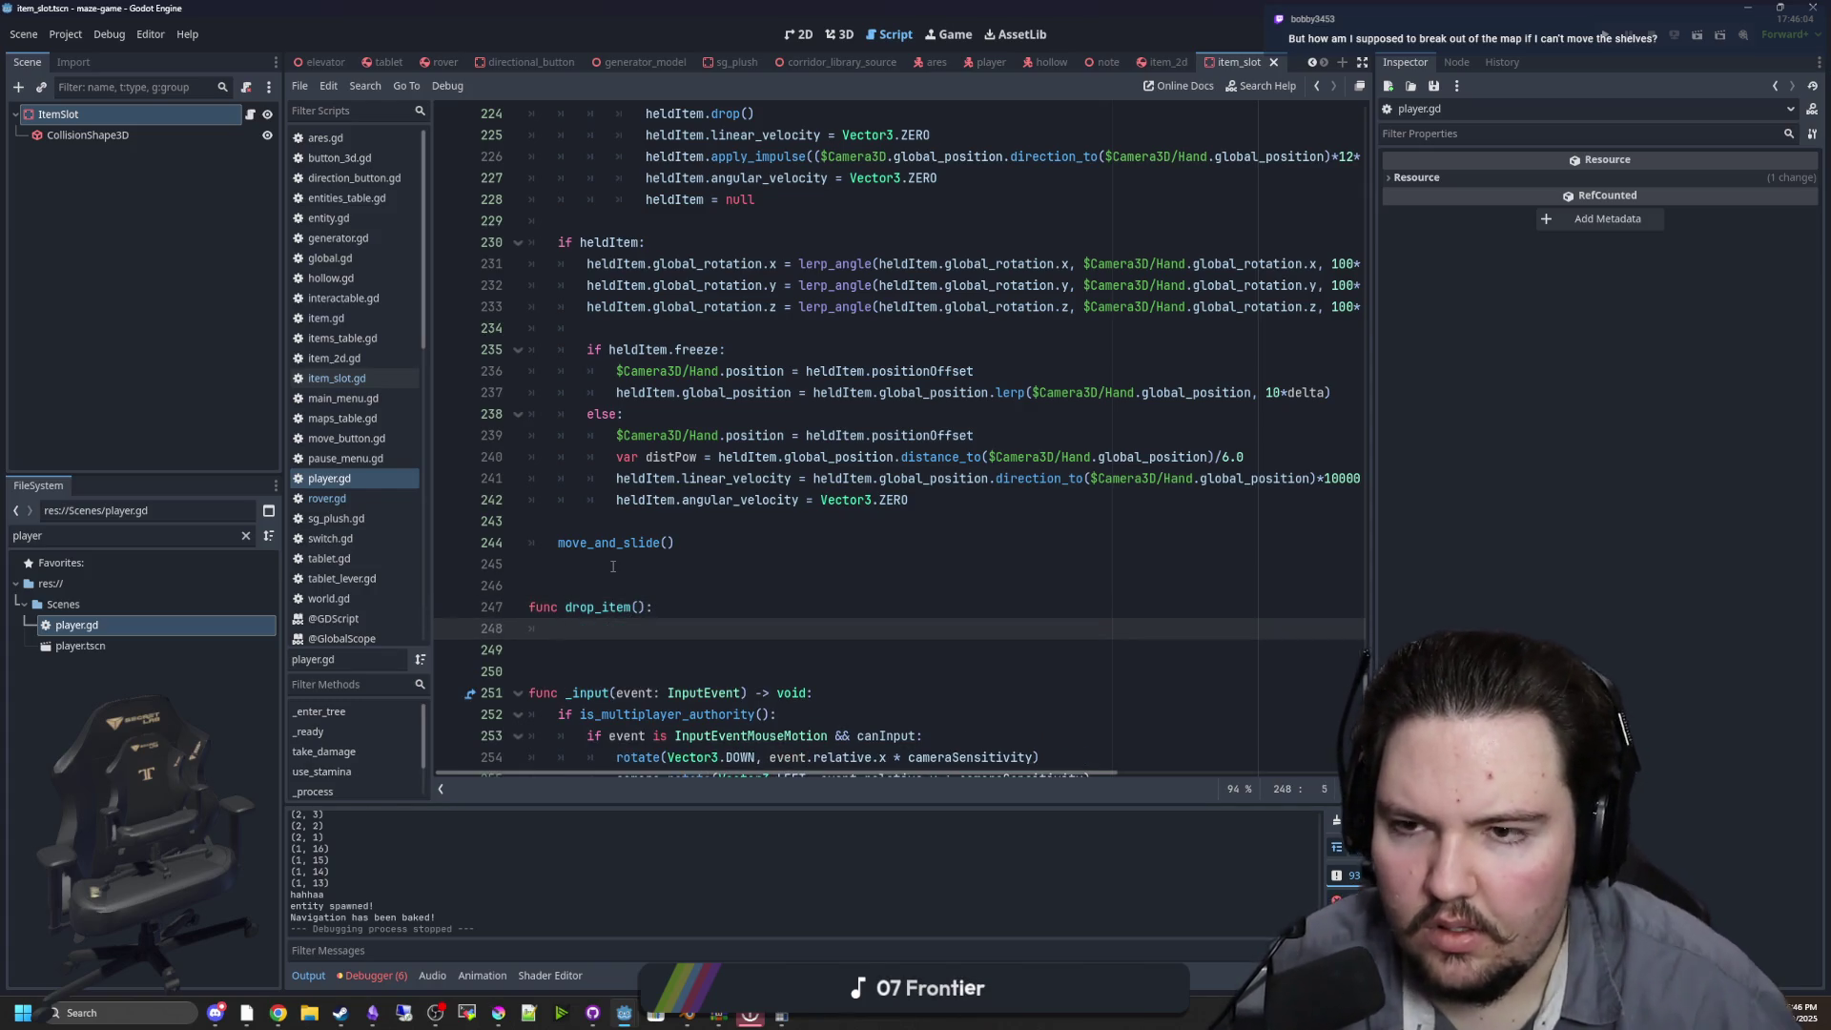
Cut the held-item drop block and call drop_item() in its place
{"action": "scroll", "coordinate": [780, 420], "scroll_direction": "up", "scroll_amount": 5}
{"action": "mouse_move", "coordinate": [773, 520]}
{"action": "left_mouse_down"}
{"action": "mouse_move", "coordinate": [700, 482]}
{"action": "mouse_move", "coordinate": [434, 423]}
{"action": "left_mouse_up"}
{"action": "key", "text": "ctrl+c"}
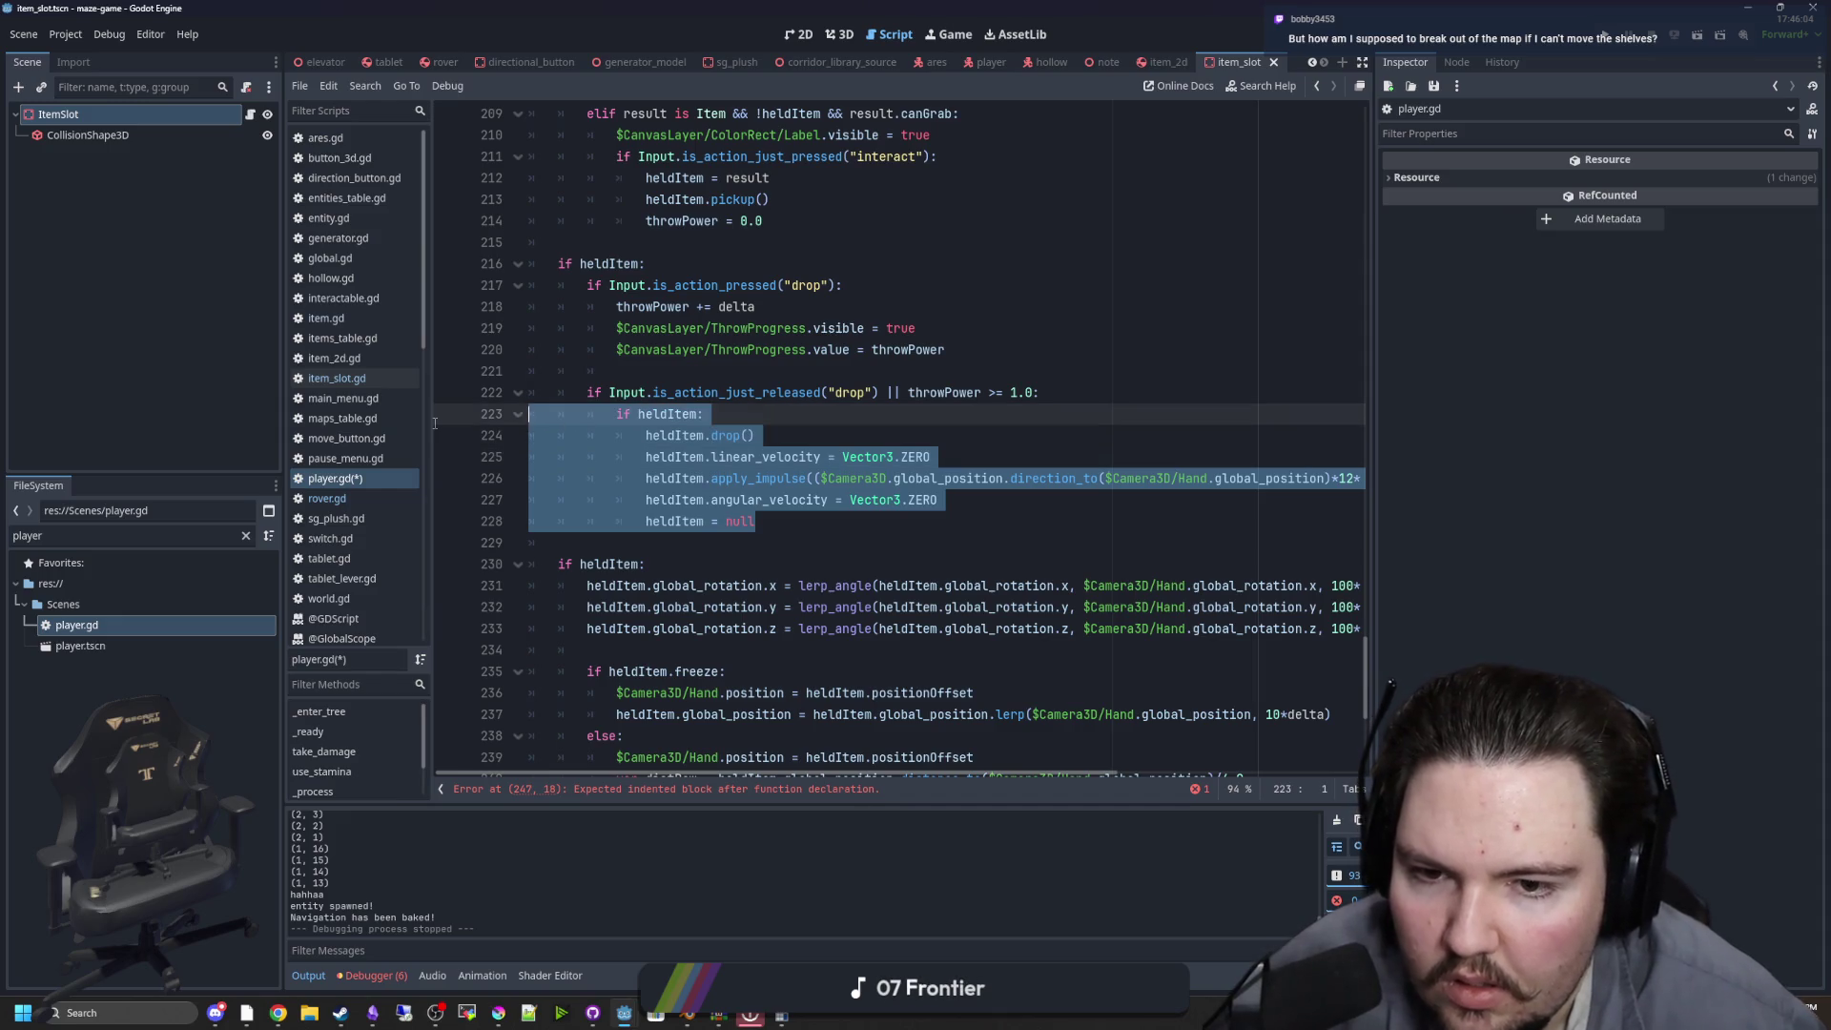
{"action": "key", "text": "BackSpace"}
{"action": "key", "text": "Tab"}
{"action": "type", "text": "drop"}
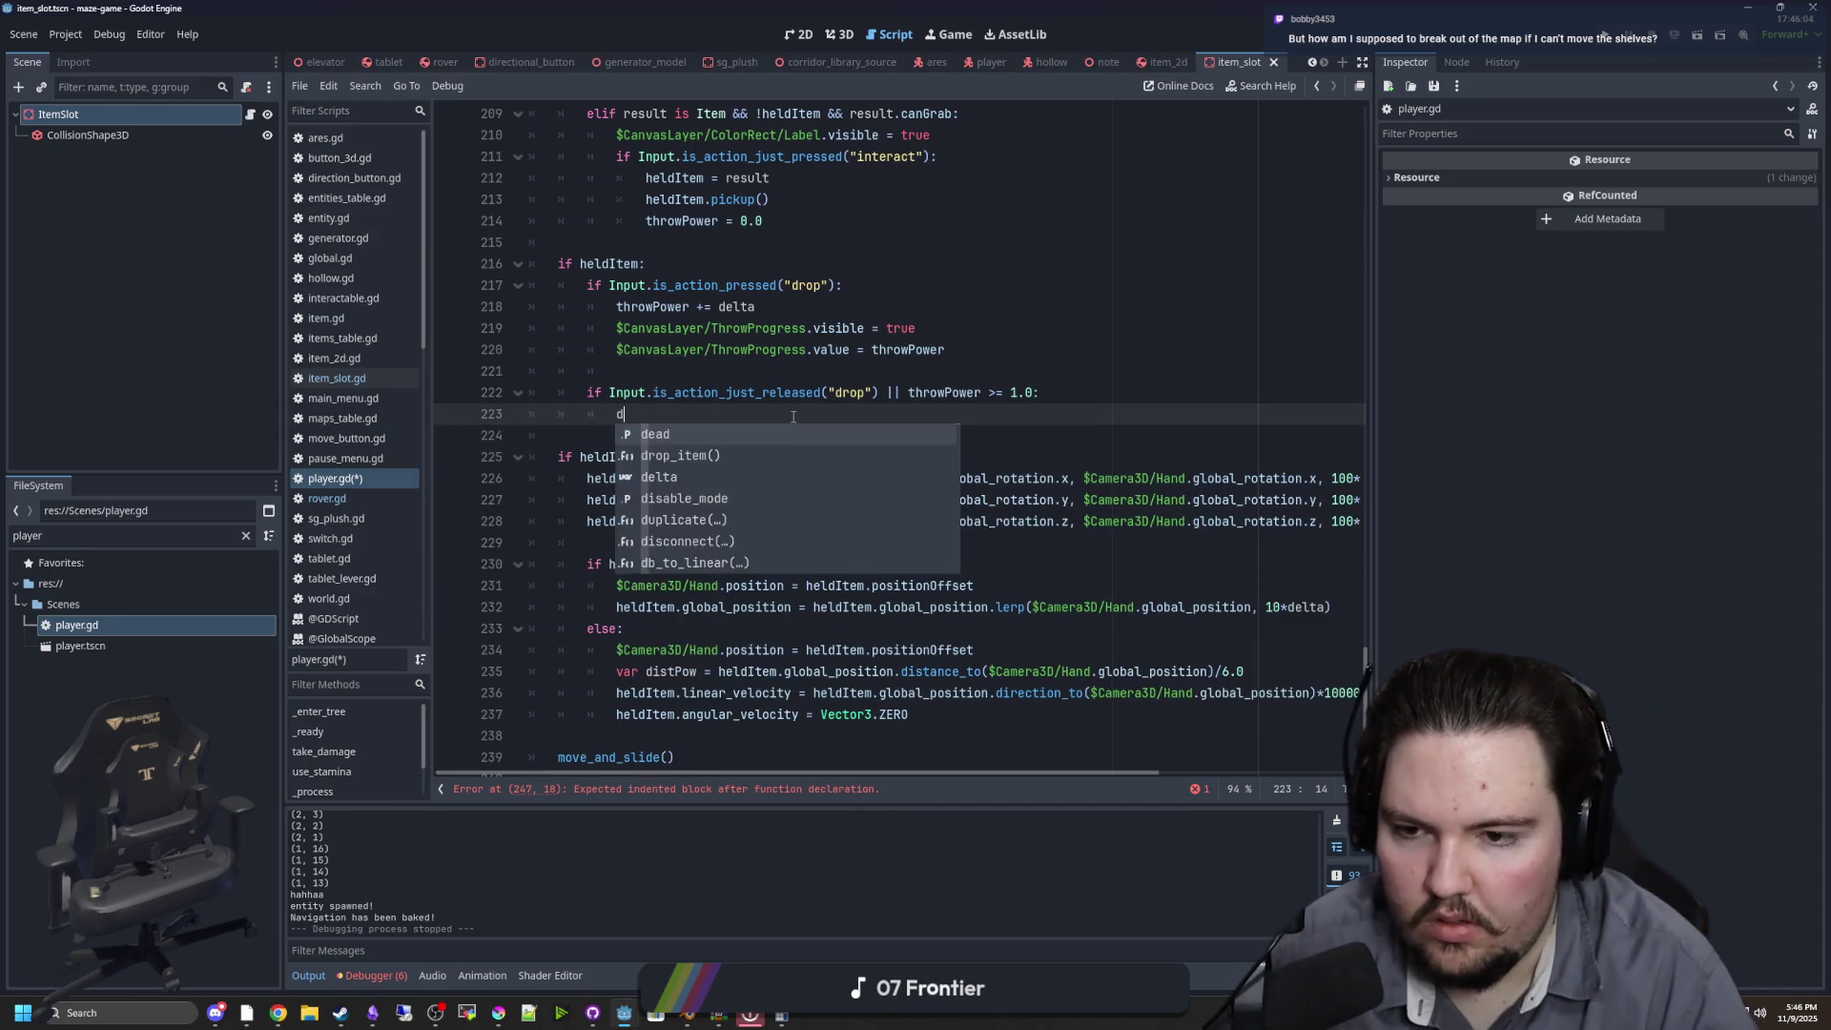
{"action": "key", "text": "Return"}
Paste the drop code into drop_item(), dedent it, and save player.gd
{"action": "scroll", "coordinate": [685, 650], "scroll_direction": "down", "scroll_amount": 5}
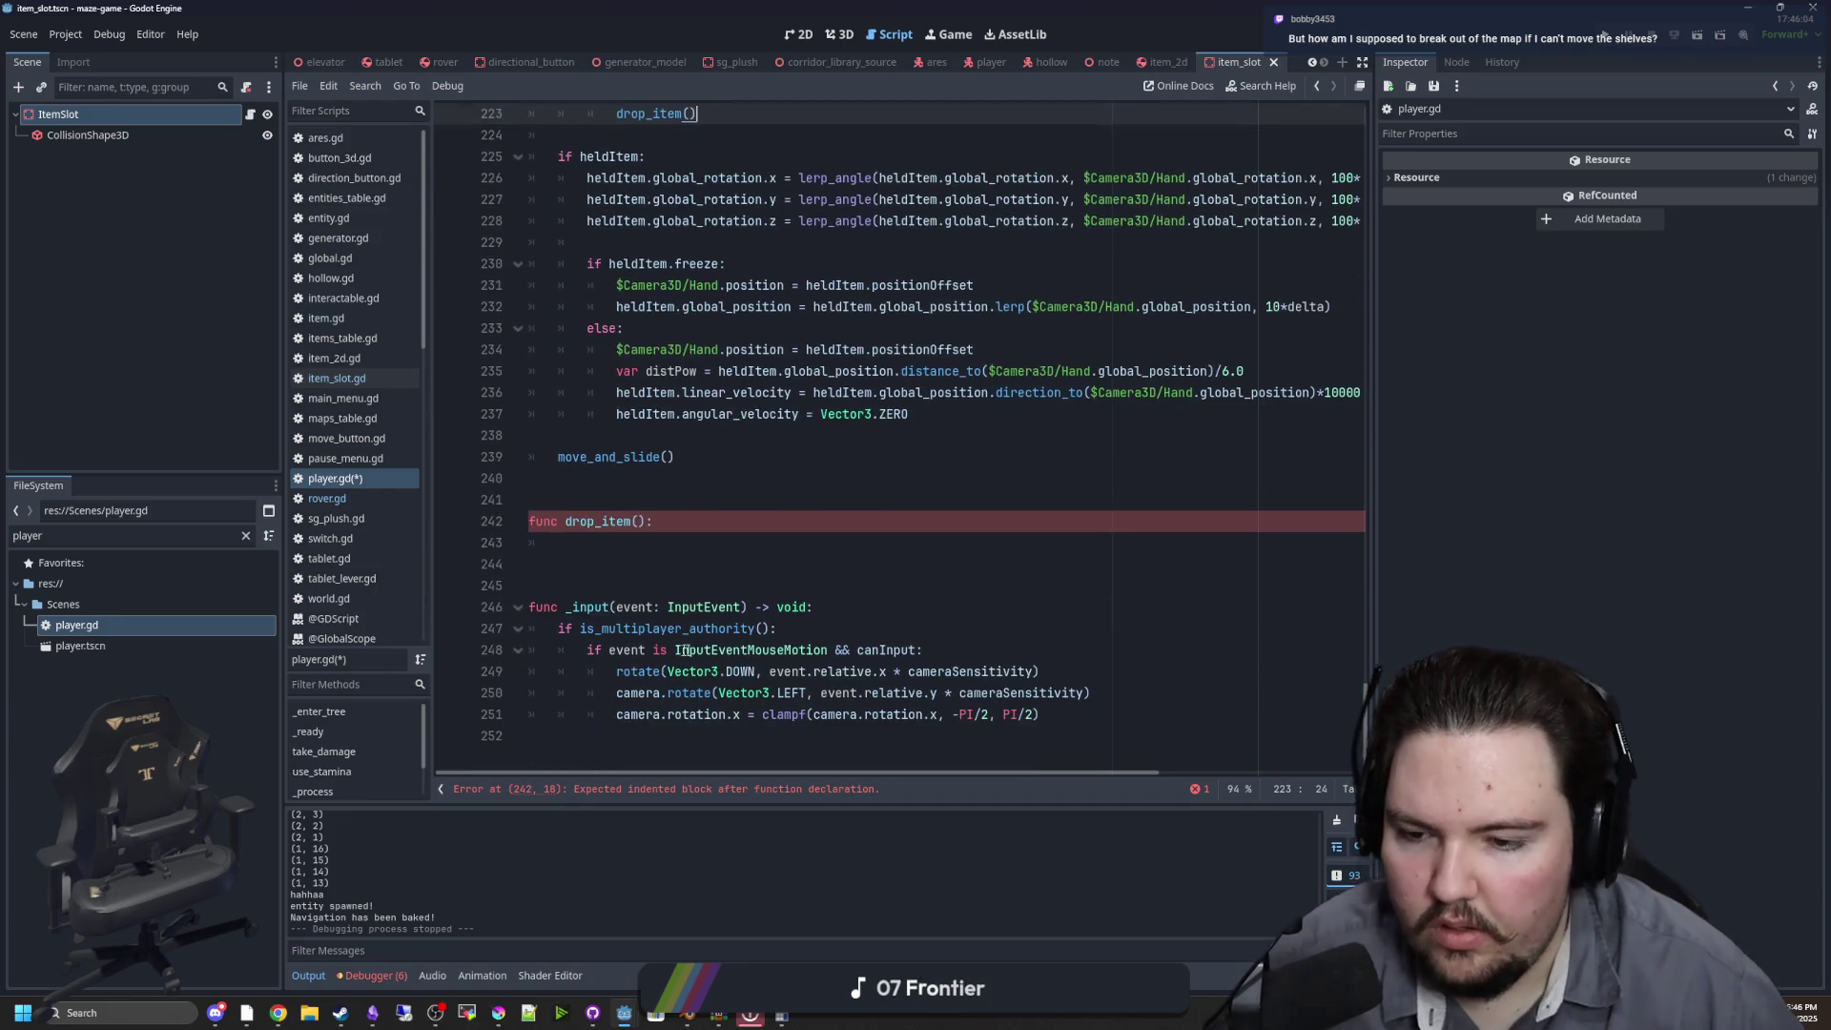
{"action": "left_click", "coordinate": [599, 540]}
{"action": "key", "text": "ctrl+v"}
{"action": "left_click_drag", "start_coordinate": [755, 649], "coordinate": [418, 539]}
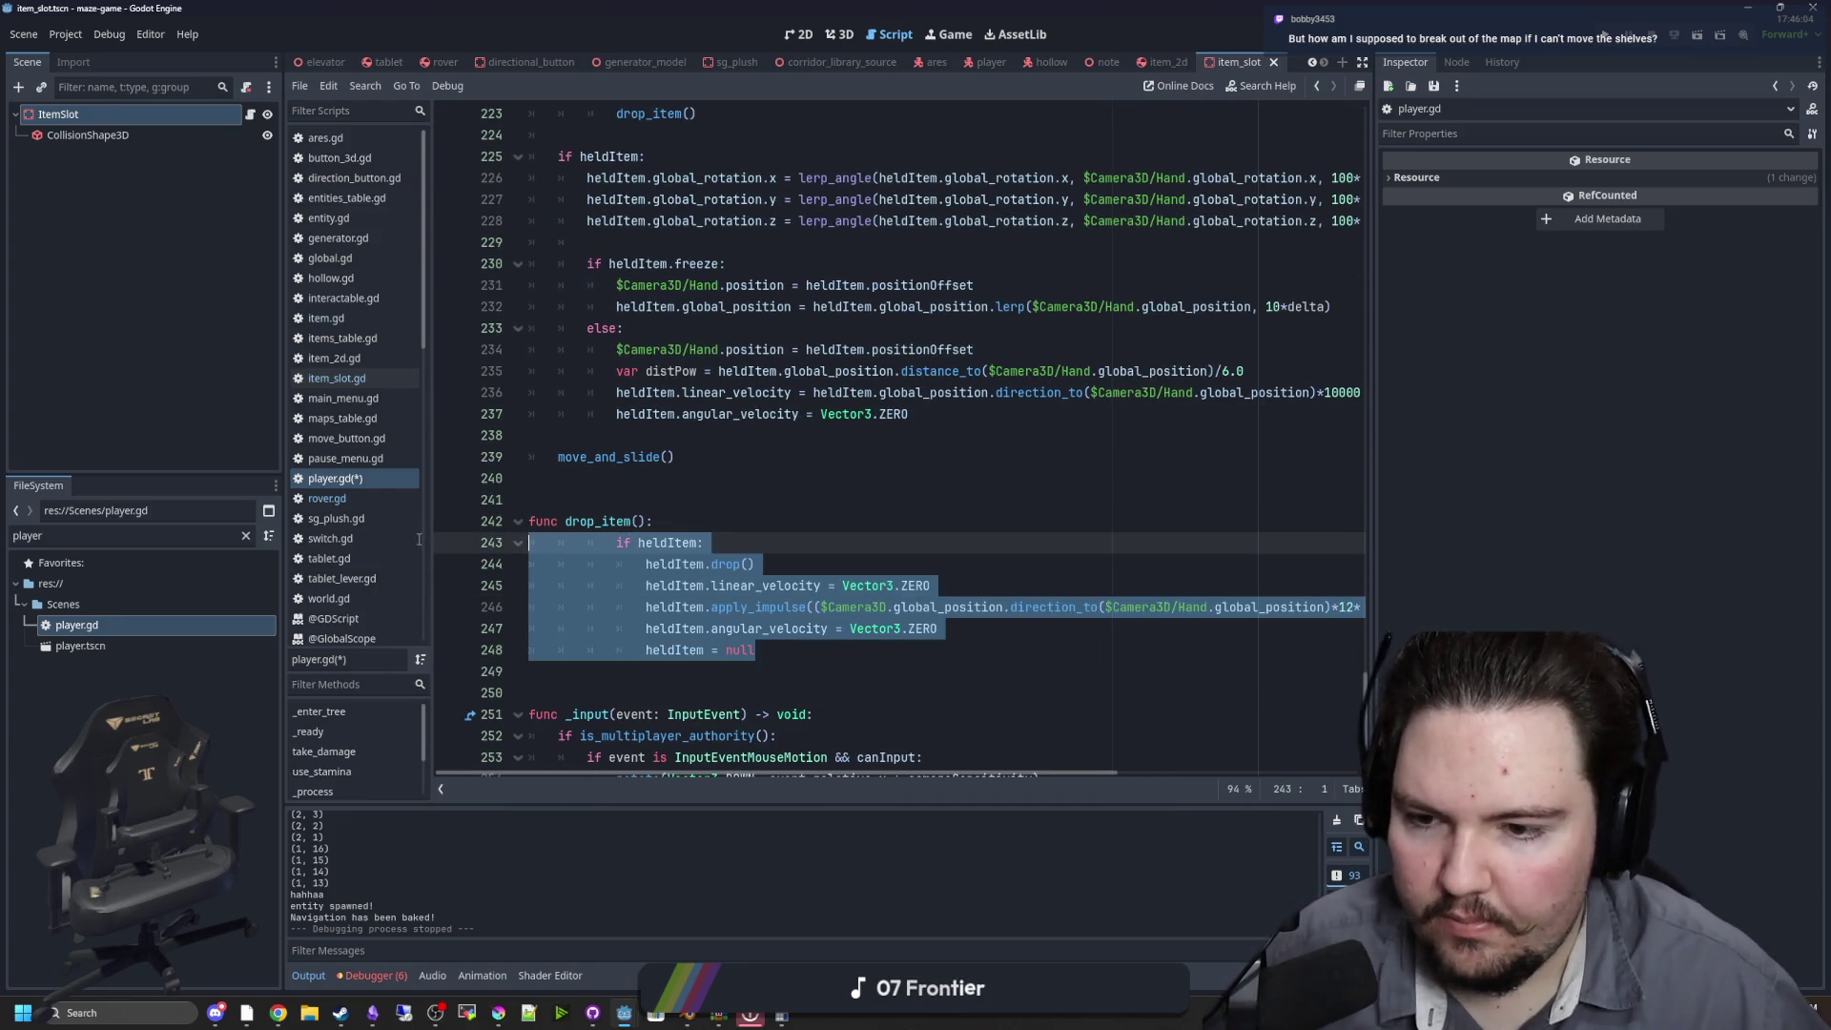
{"action": "key", "text": "shift+Tab"}
{"action": "key", "text": "shift+Tab"}
{"action": "left_click", "coordinate": [610, 521]}
{"action": "left_click", "coordinate": [572, 478]}
{"action": "key", "text": "ctrl+s"}
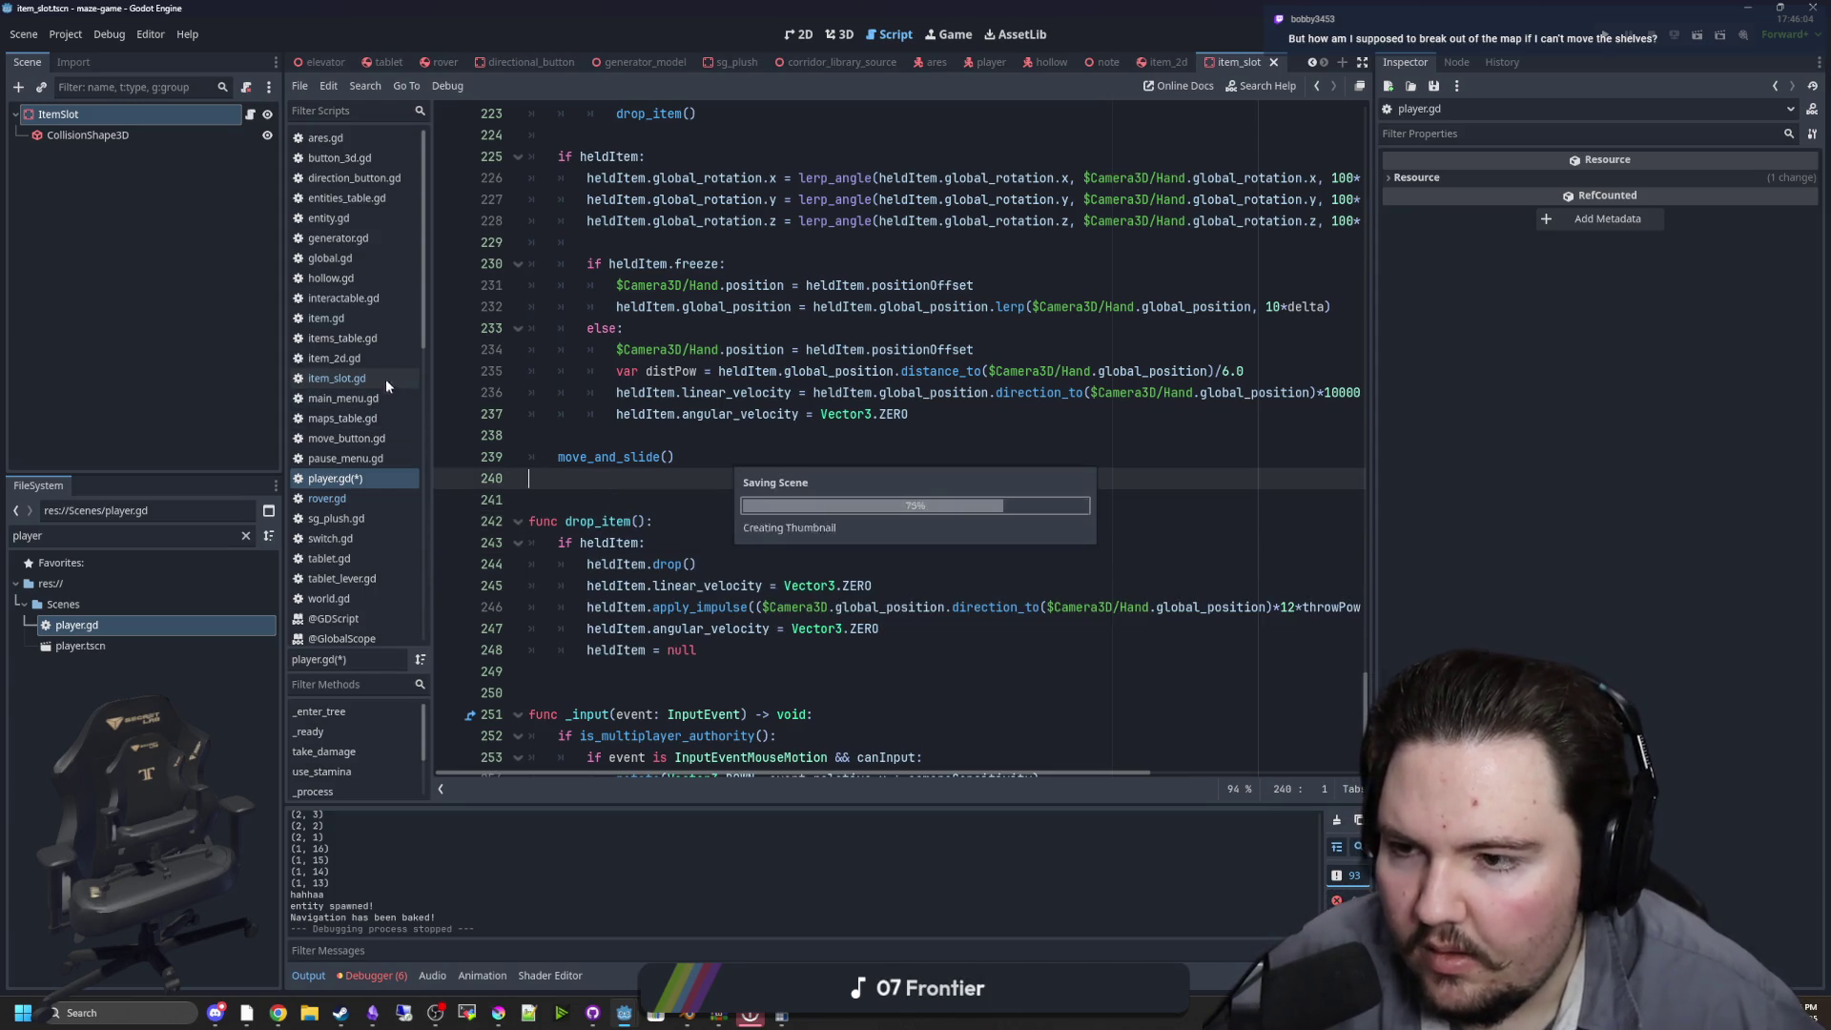
In item_slot.gd replace heldItem.drop() with Global.player.drop_item() and launch the game
{"action": "left_click", "coordinate": [381, 378]}
{"action": "left_click_drag", "start_coordinate": [721, 243], "coordinate": [653, 242]}
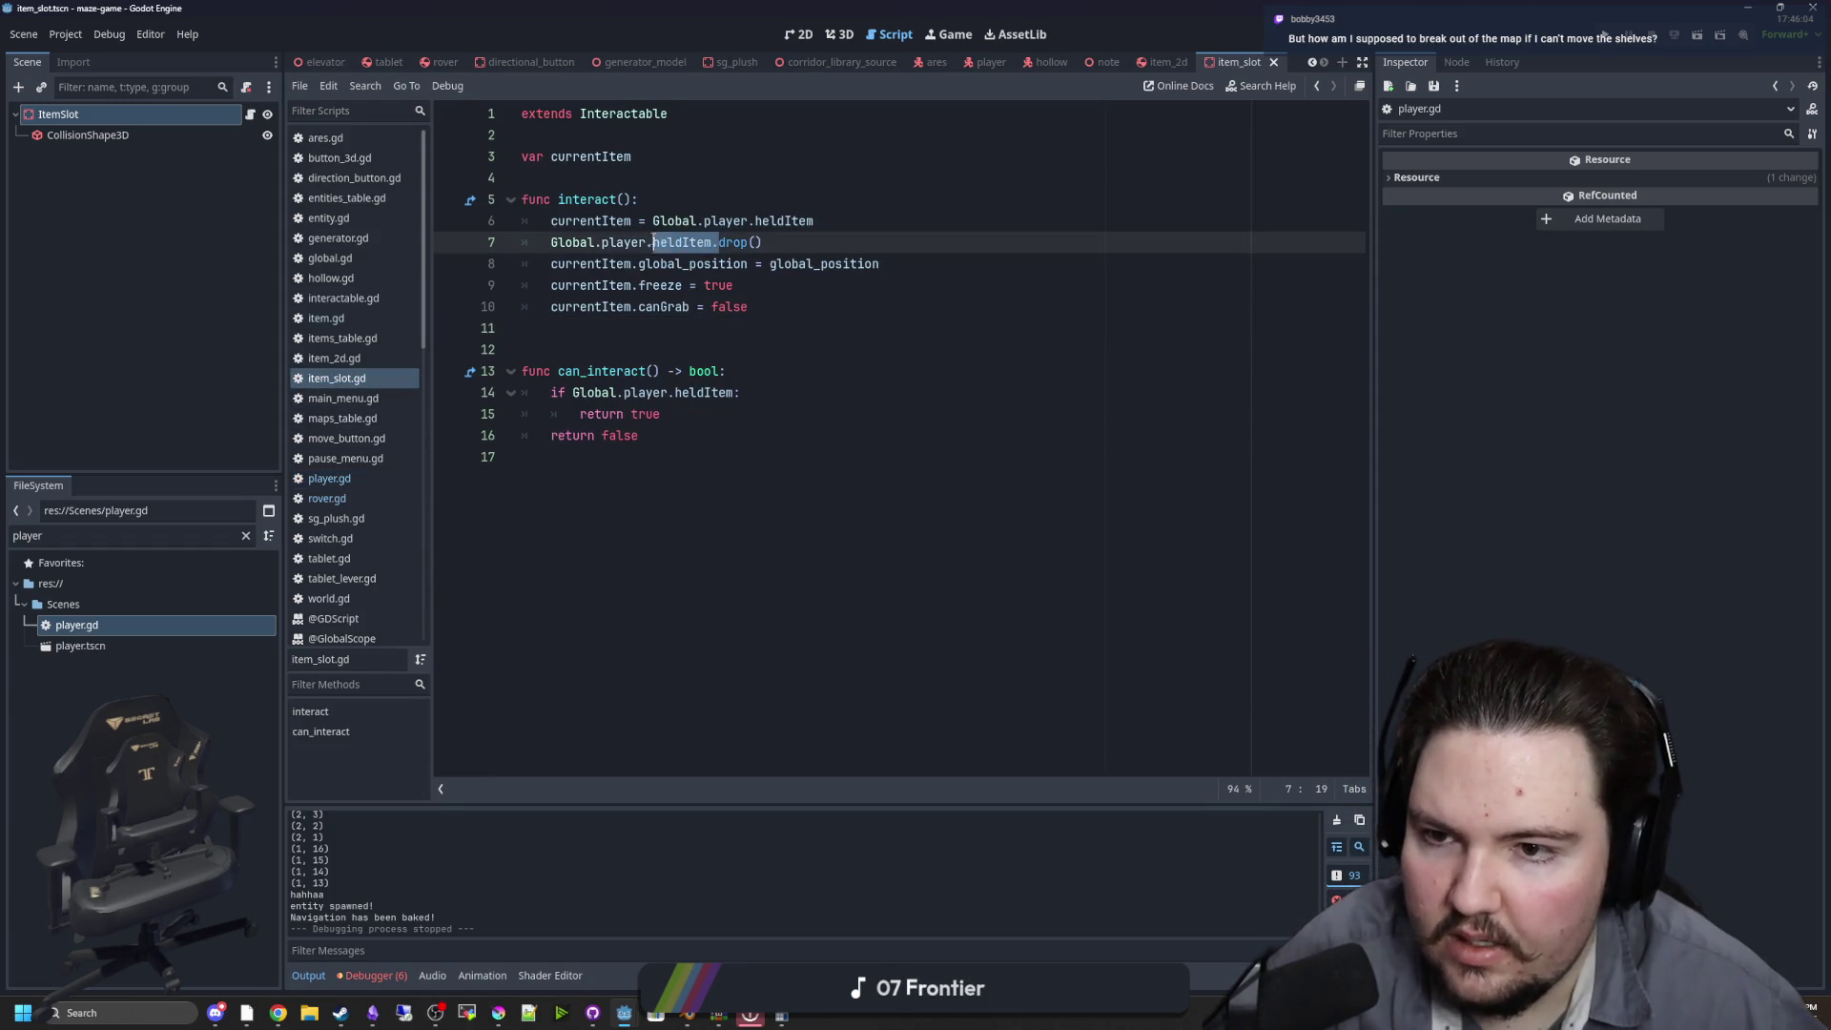
{"action": "type", "text": "."}
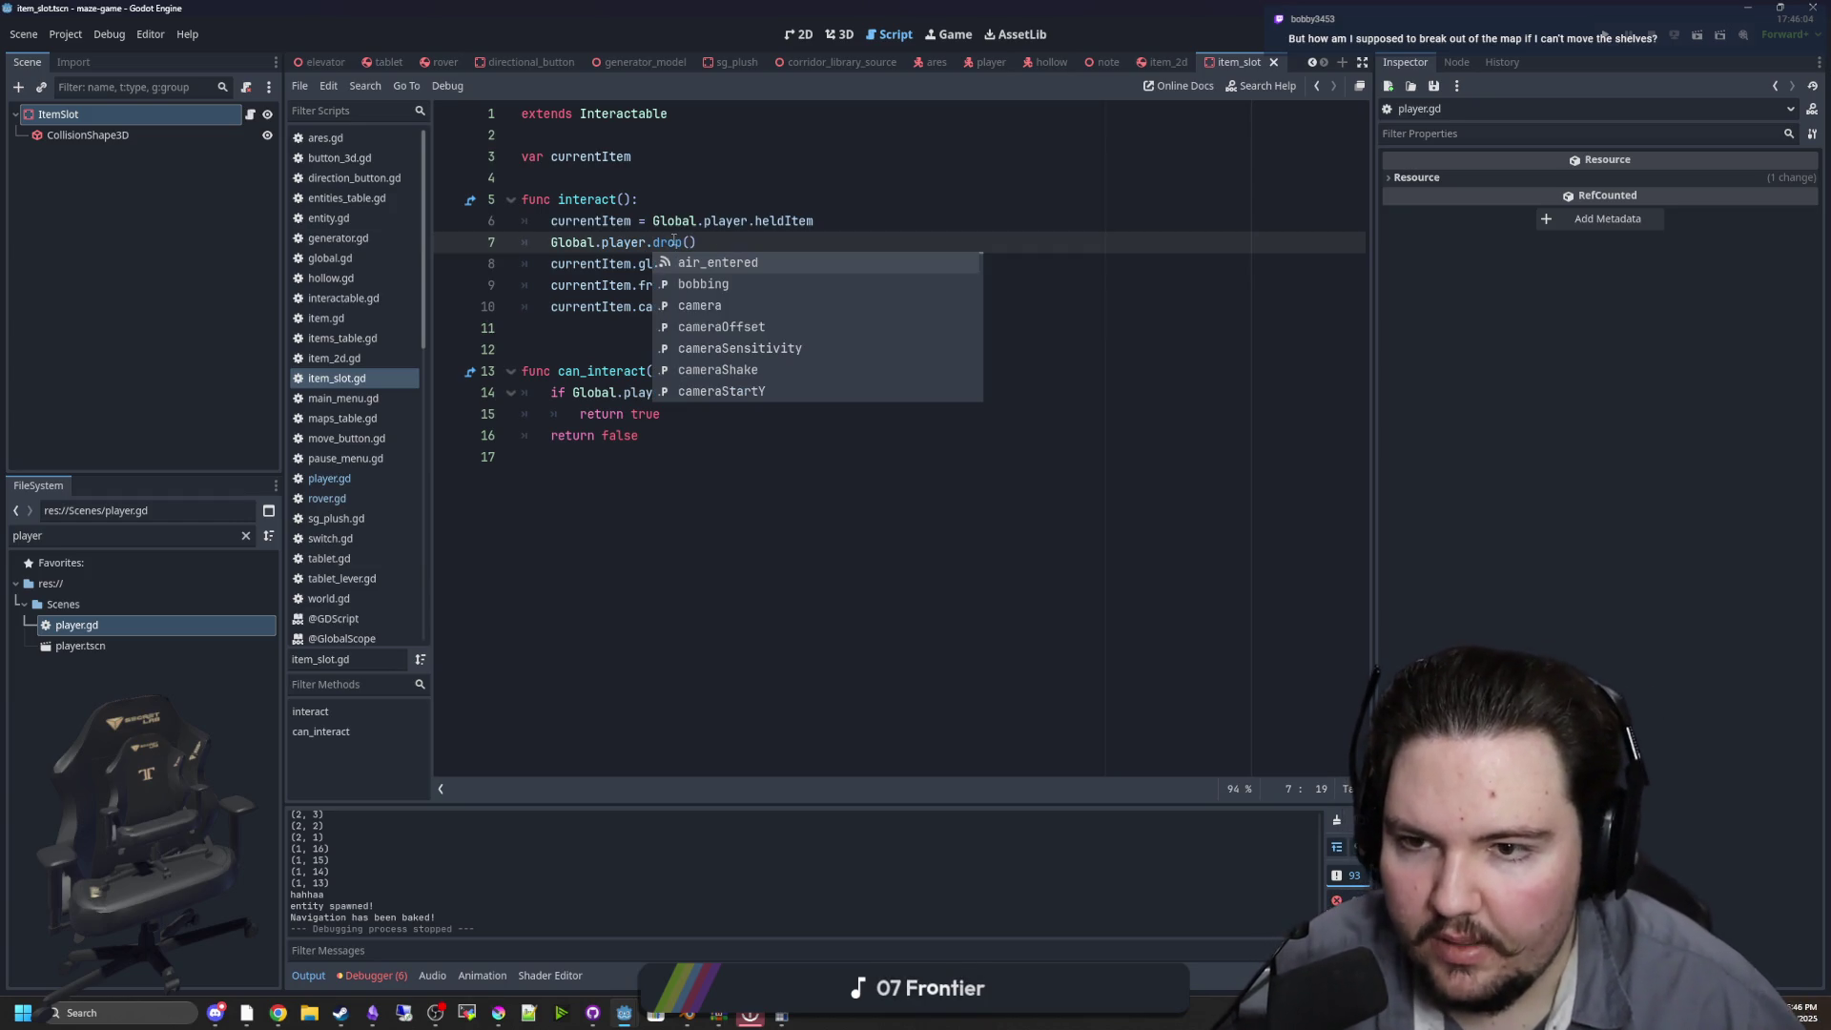
{"action": "left_click", "coordinate": [682, 242]}
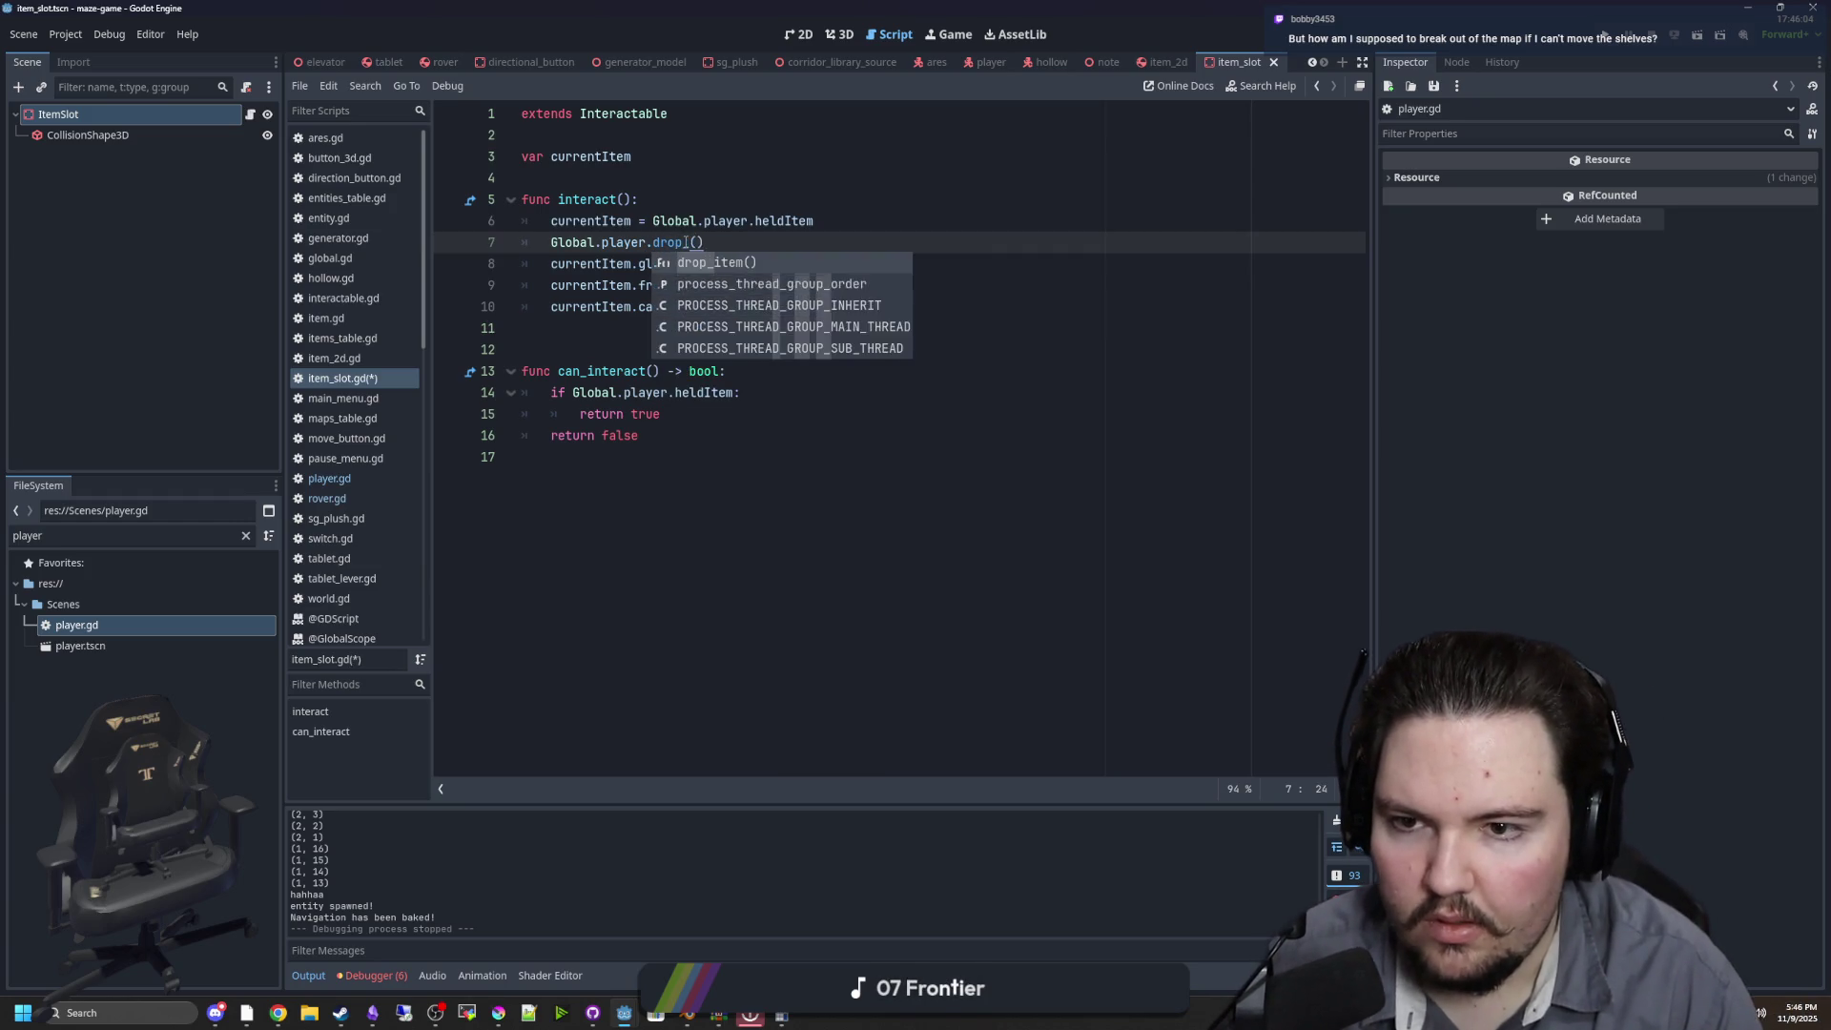
{"action": "key", "text": "Return"}
{"action": "left_click", "coordinate": [744, 175]}
{"action": "key", "text": "ctrl+s"}
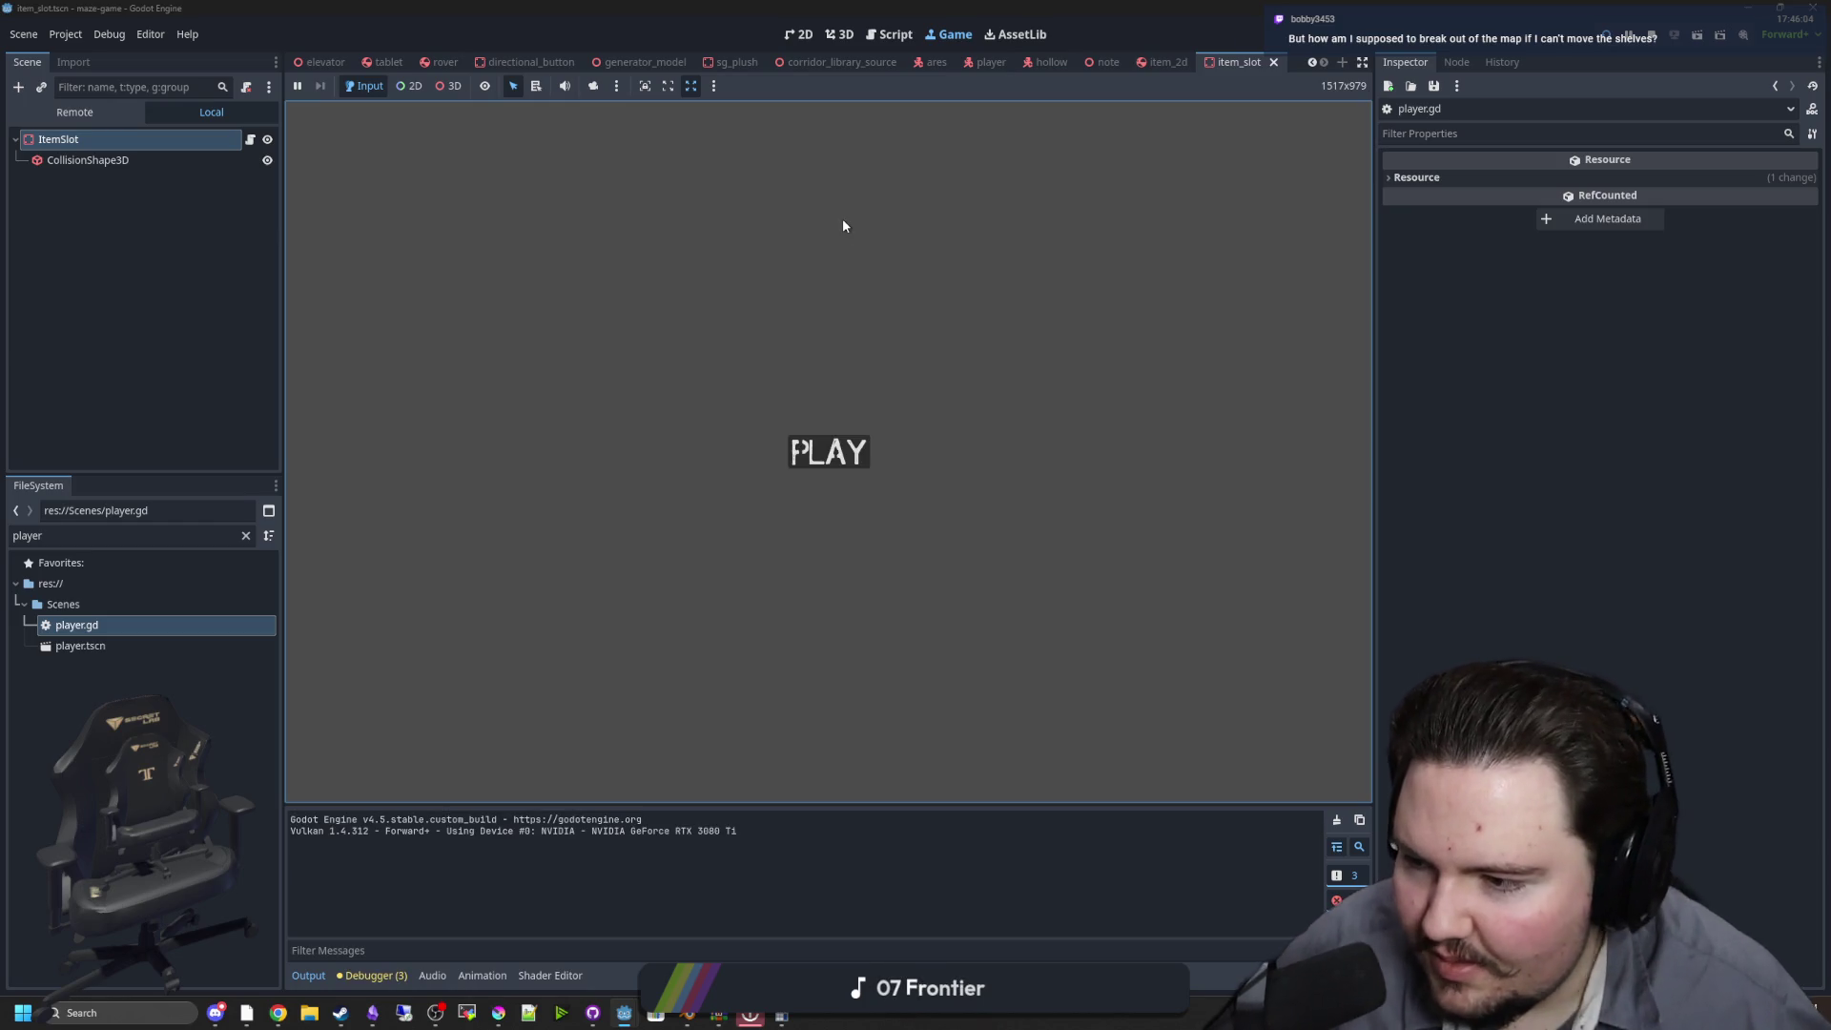
Play from the title screen, walk to the shelf to place the blue bottle, then stop the game
{"action": "left_click", "coordinate": [827, 456]}
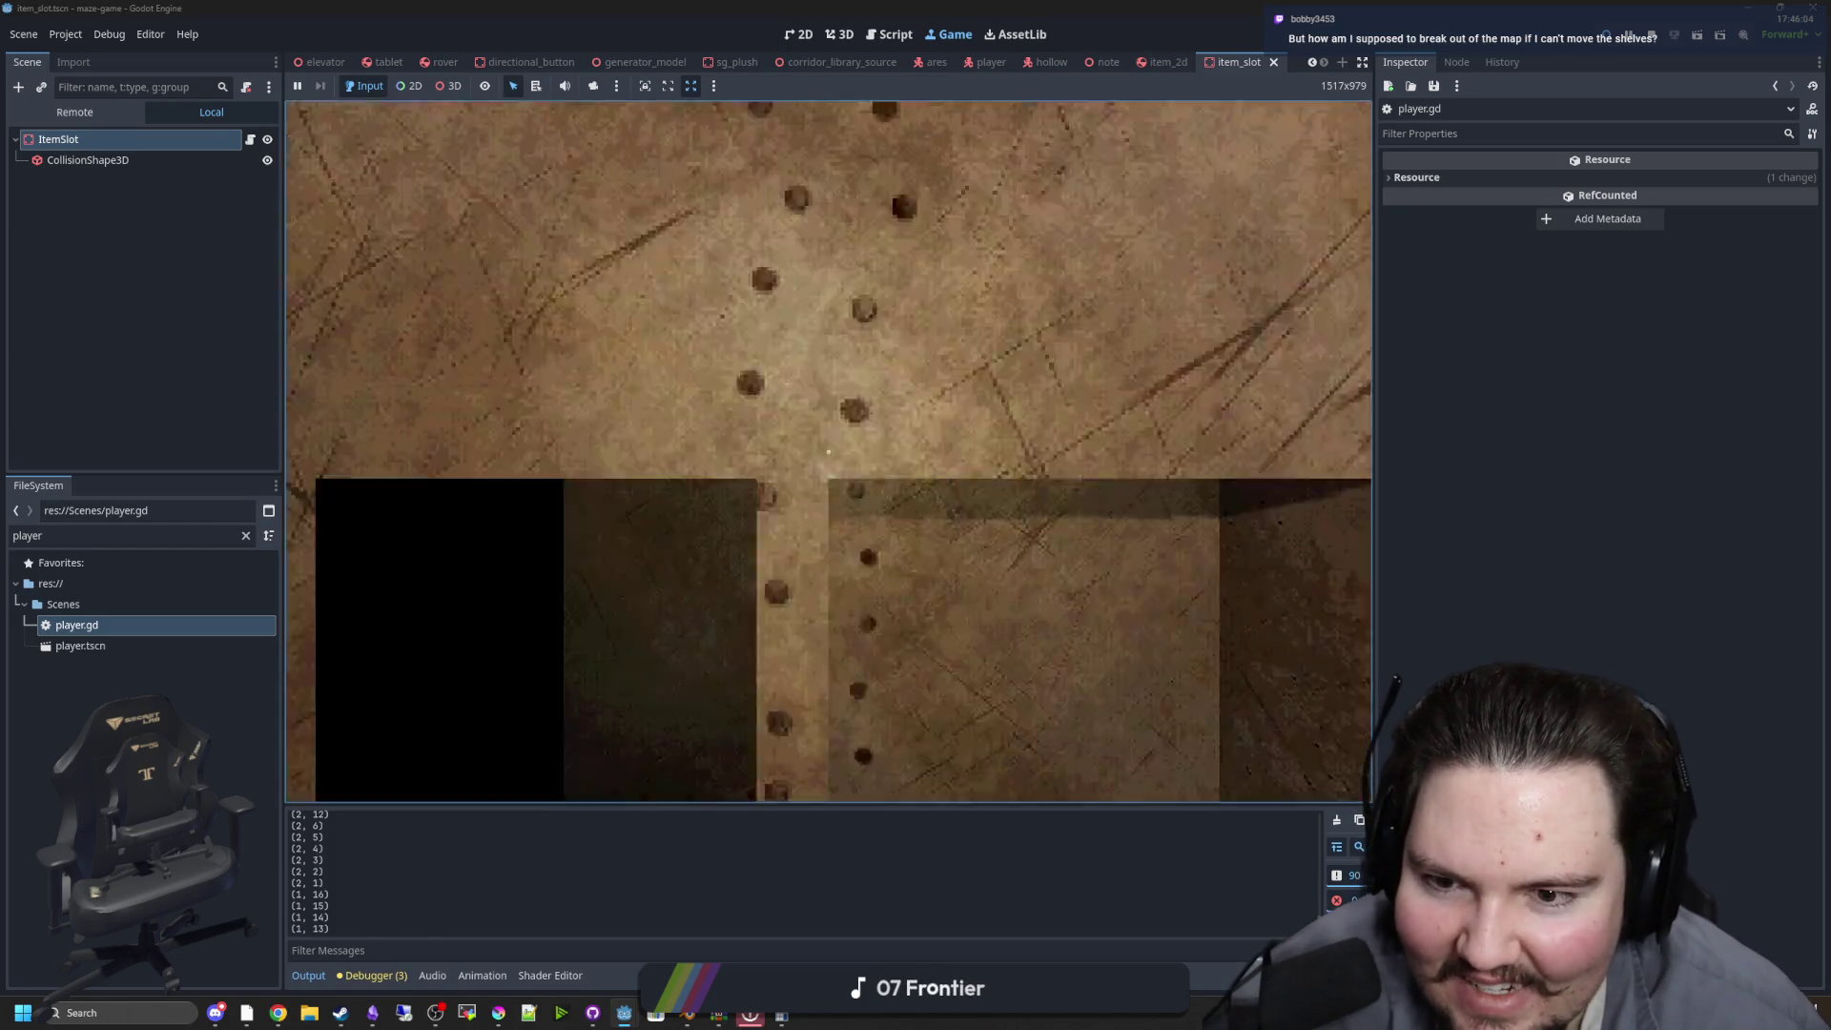
{"action": "key", "text": "w"}
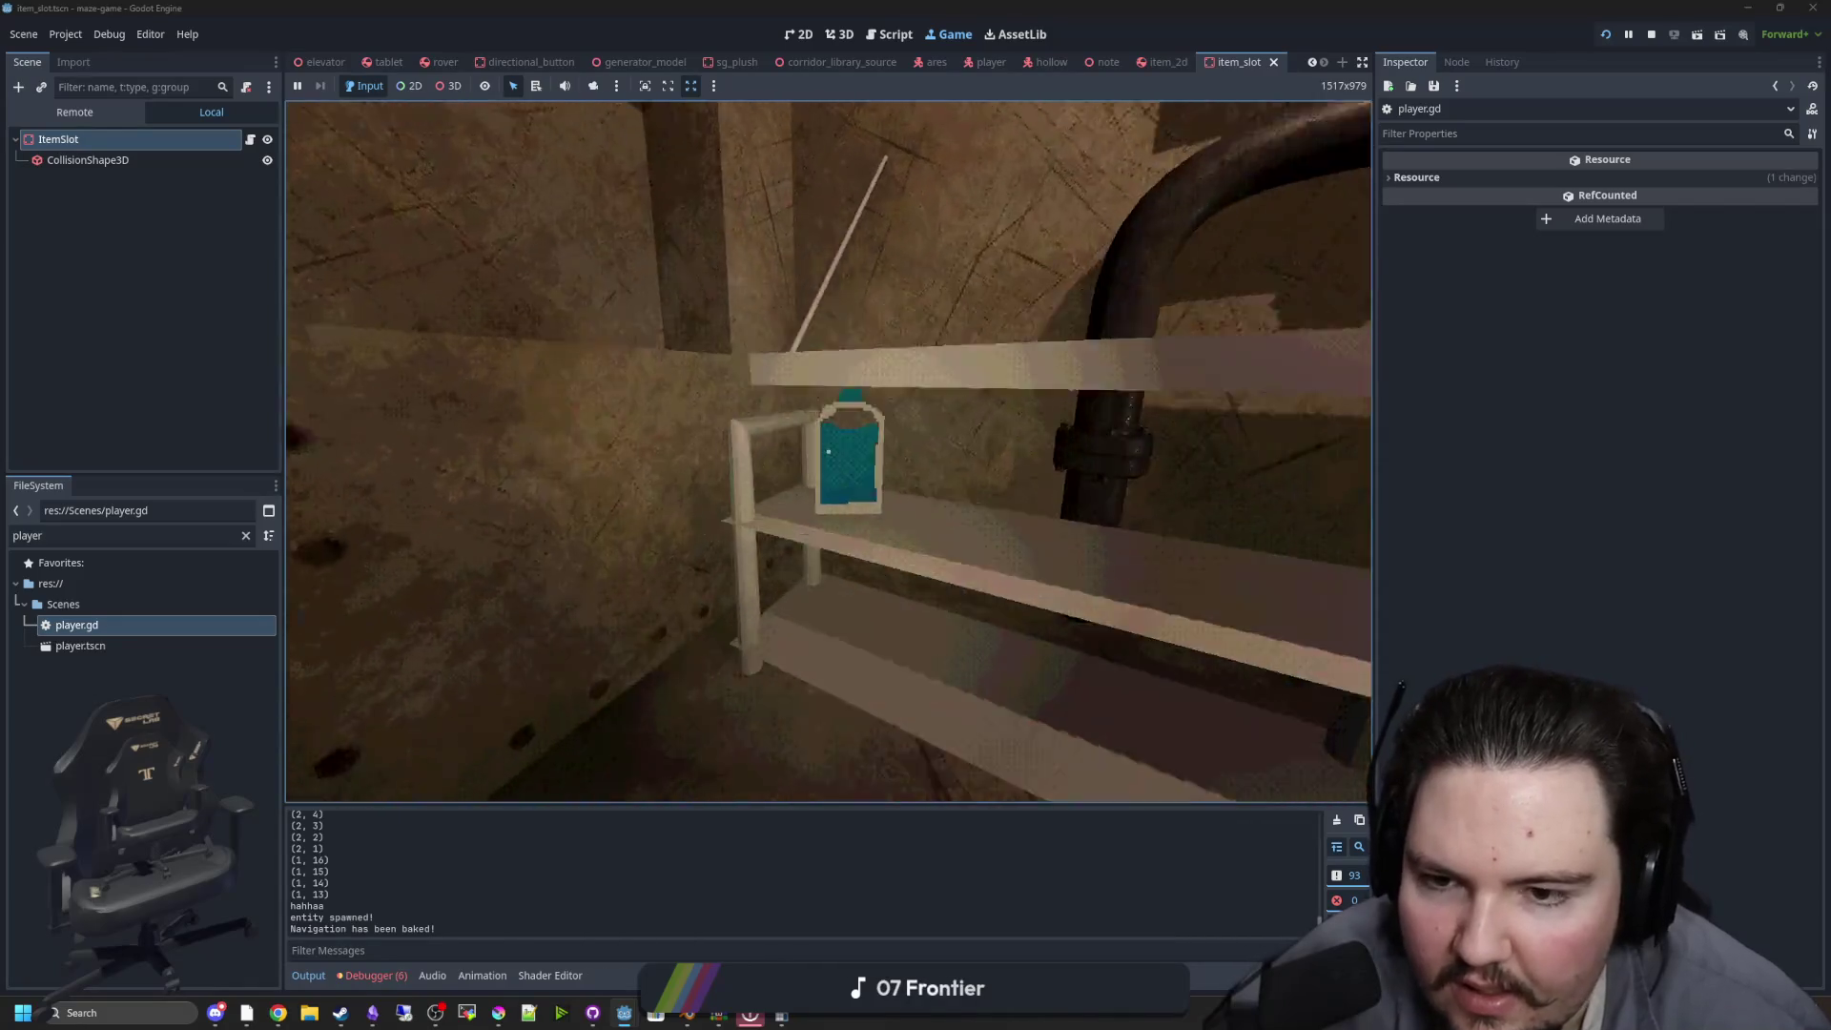
{"action": "key", "text": "Escape"}
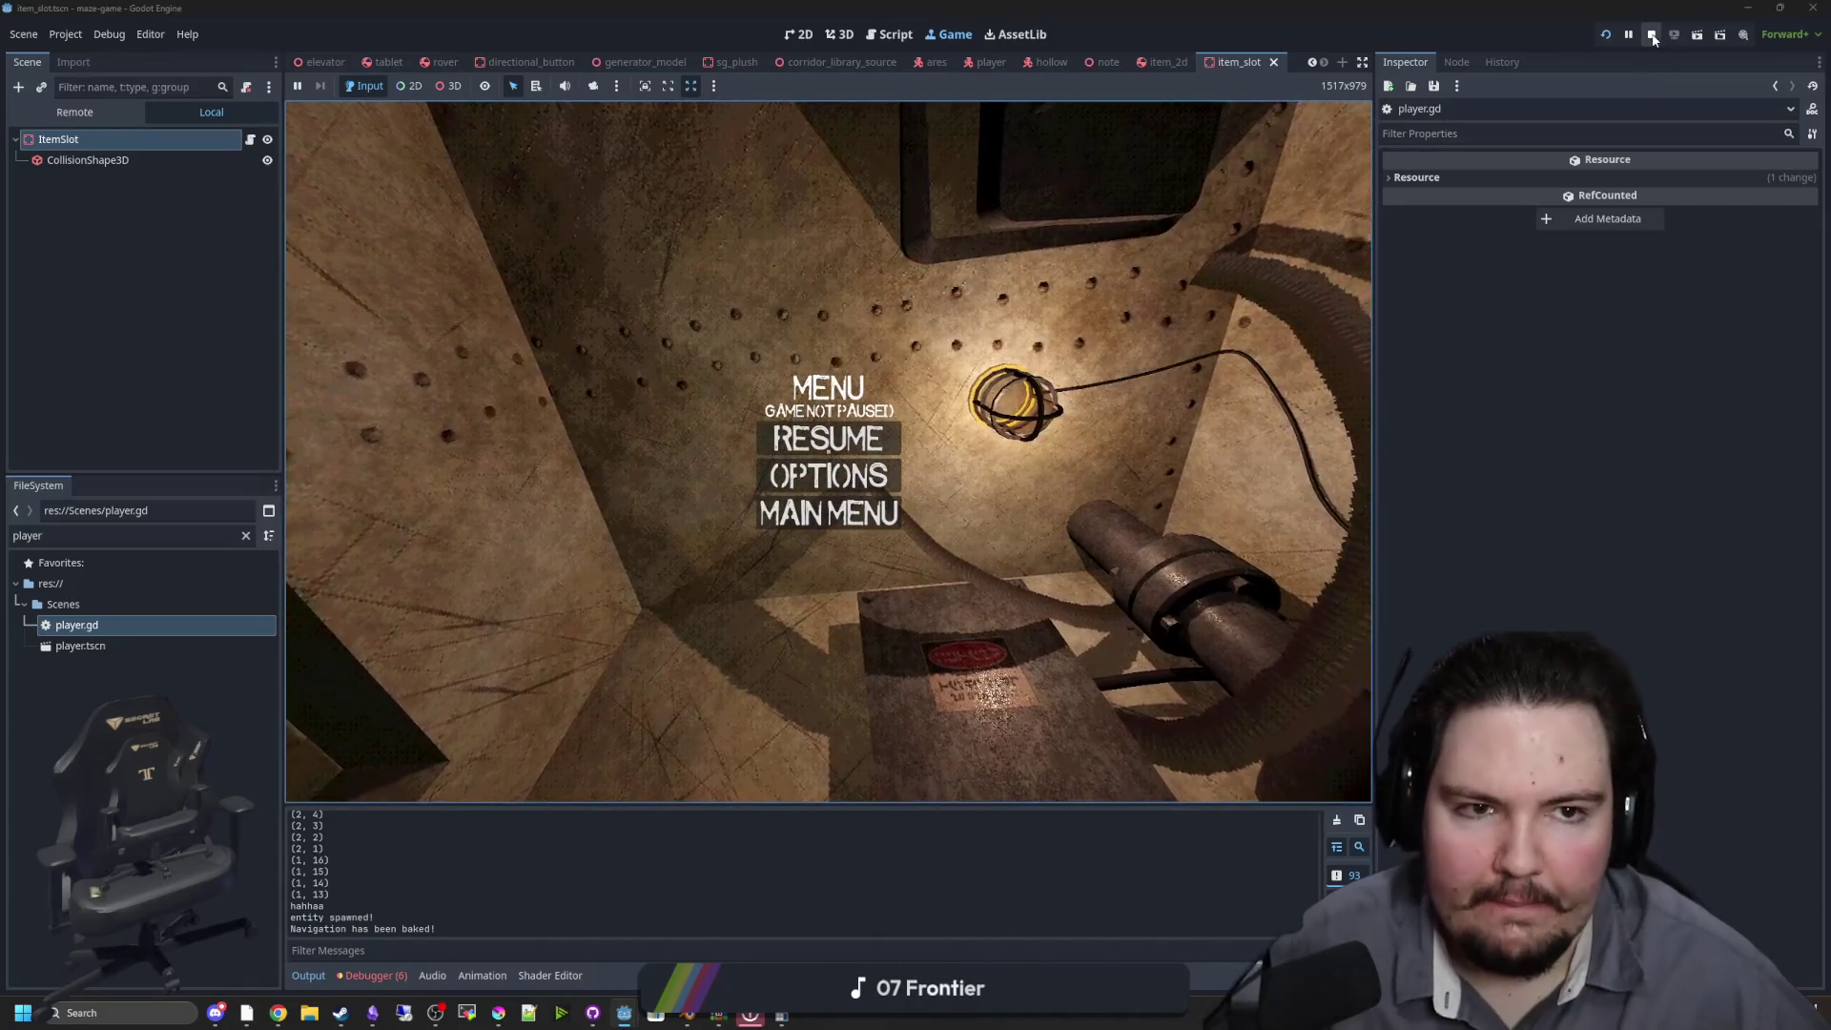
{"action": "key", "text": "F5"}
{"action": "left_click", "coordinate": [801, 328]}
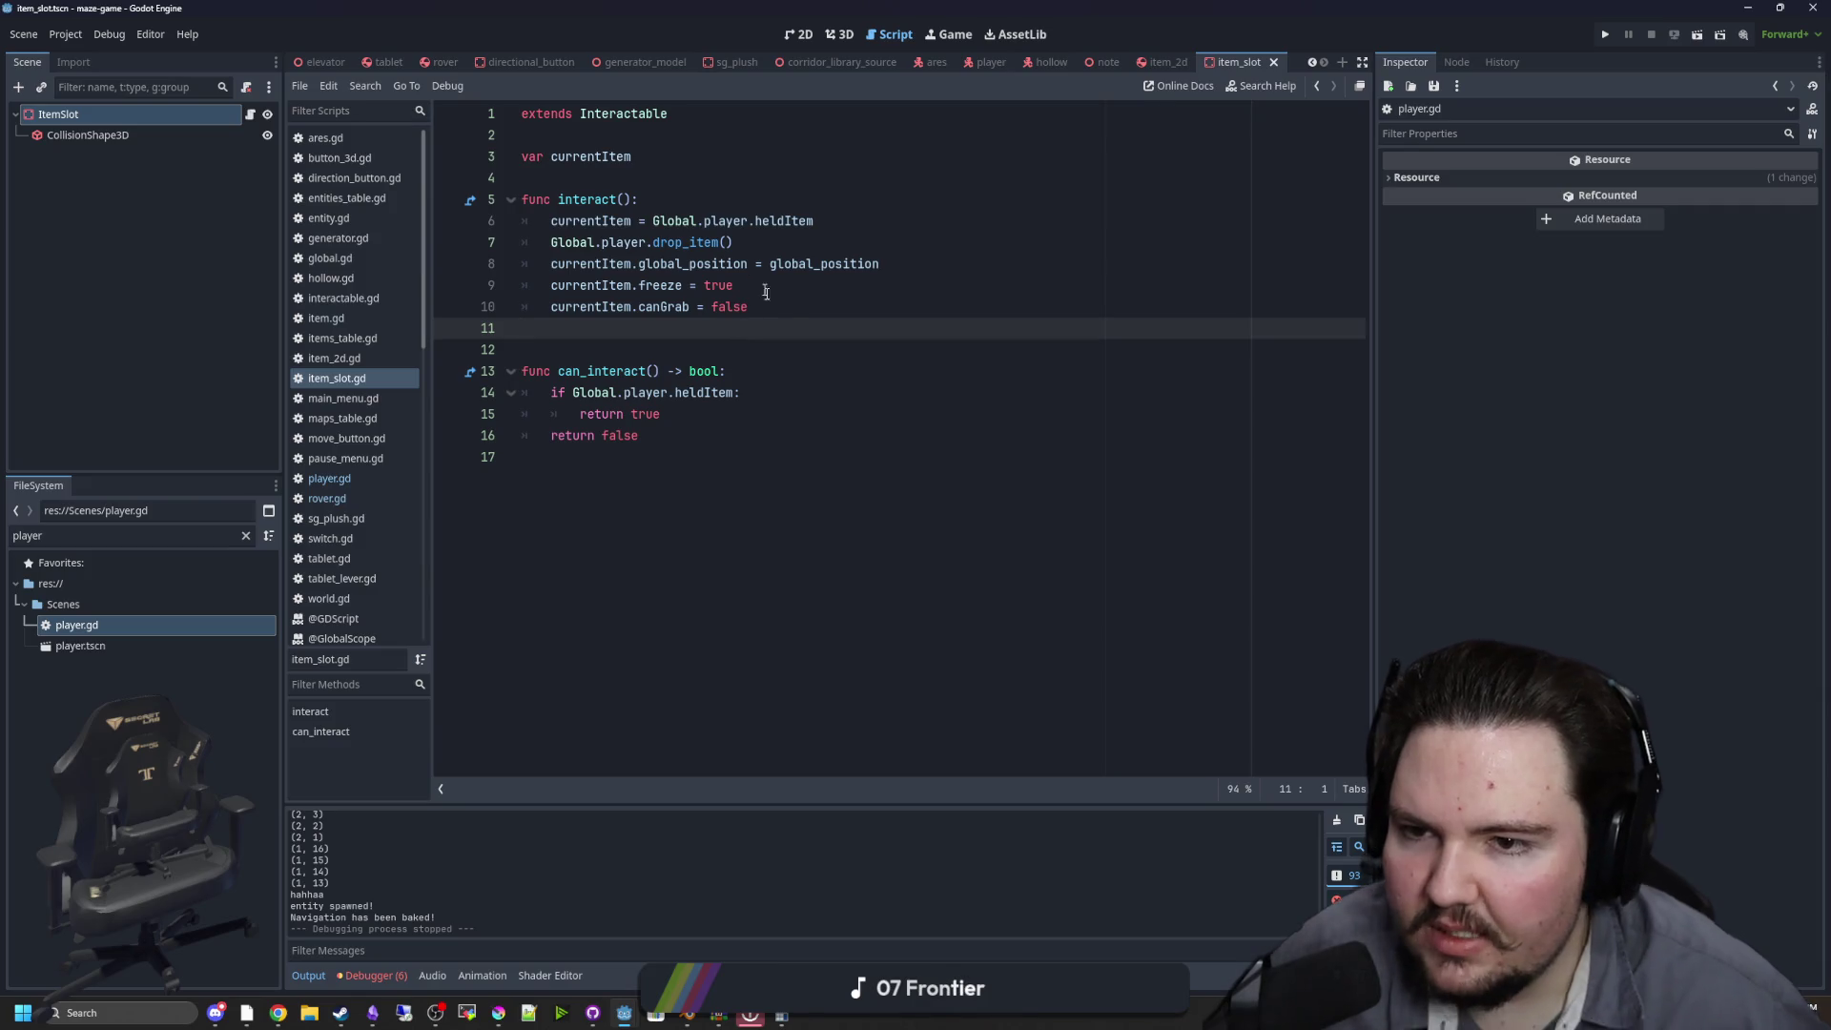
Add an 'if currentItem:' block at the top of can_interact and turn the old check into elif
{"action": "left_click", "coordinate": [868, 317]}
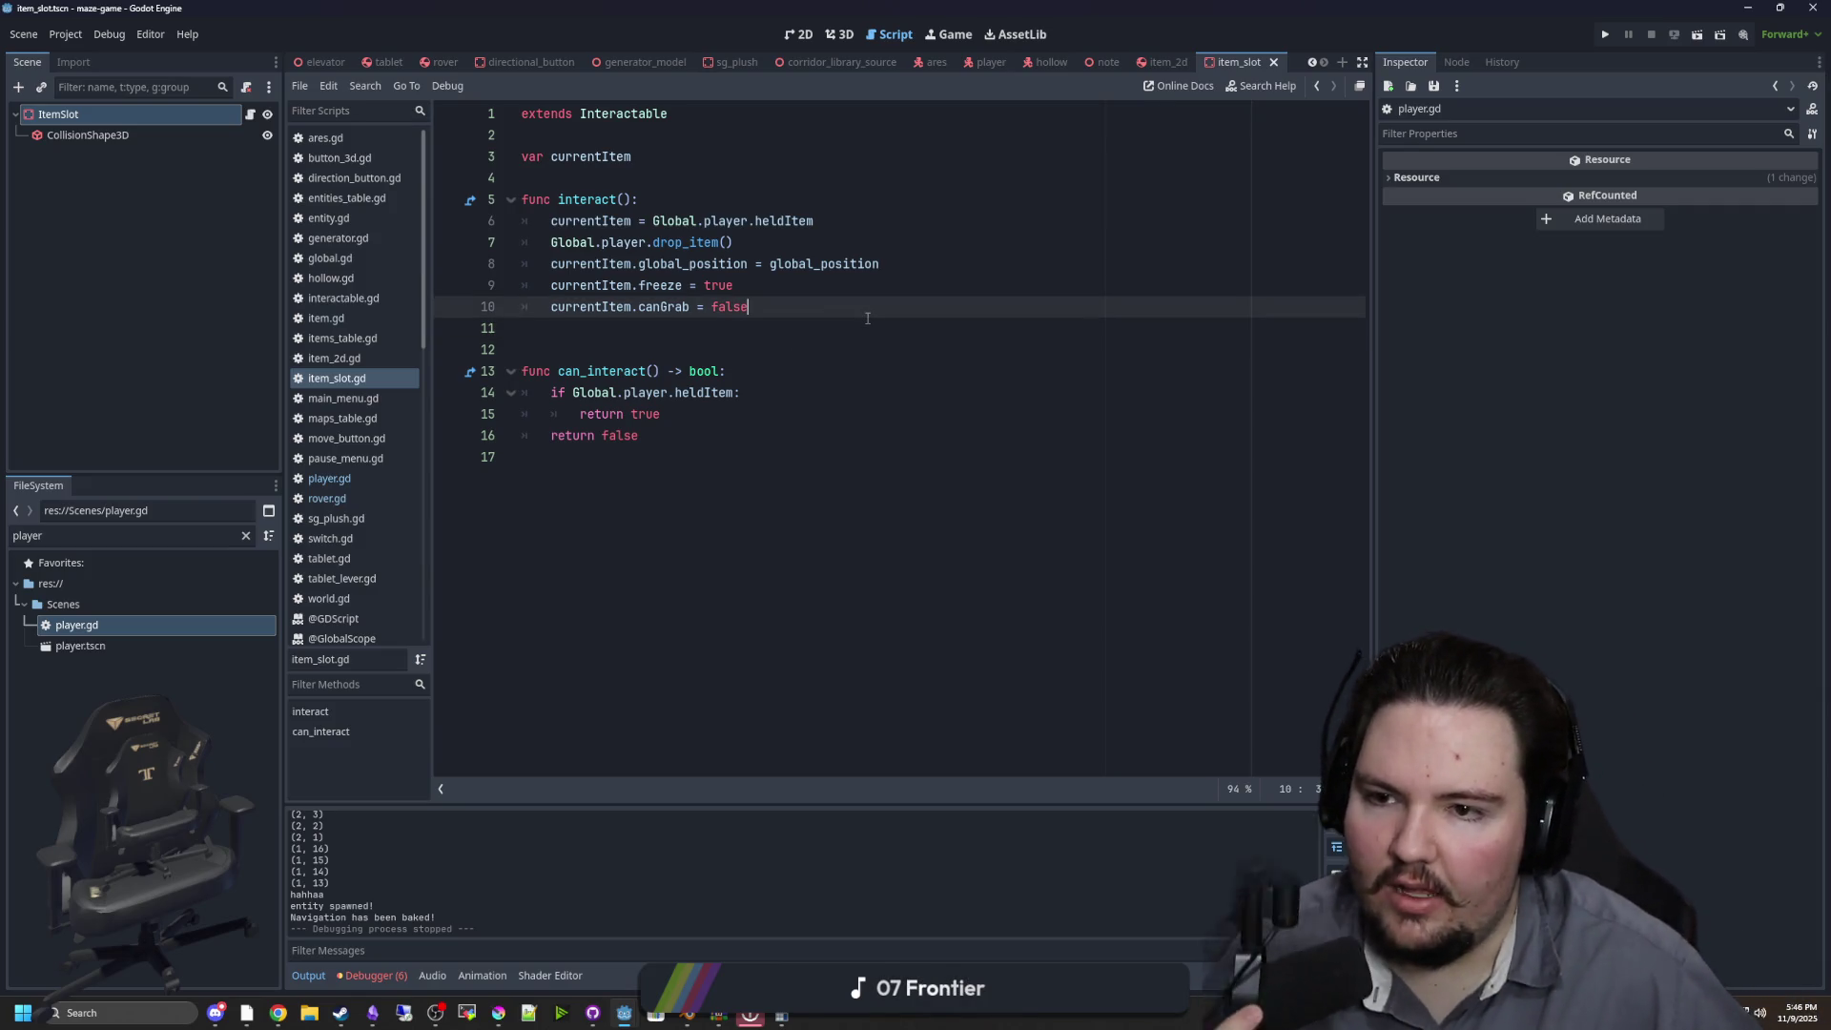
{"action": "left_click", "coordinate": [582, 340]}
{"action": "key", "text": "ctrl+s"}
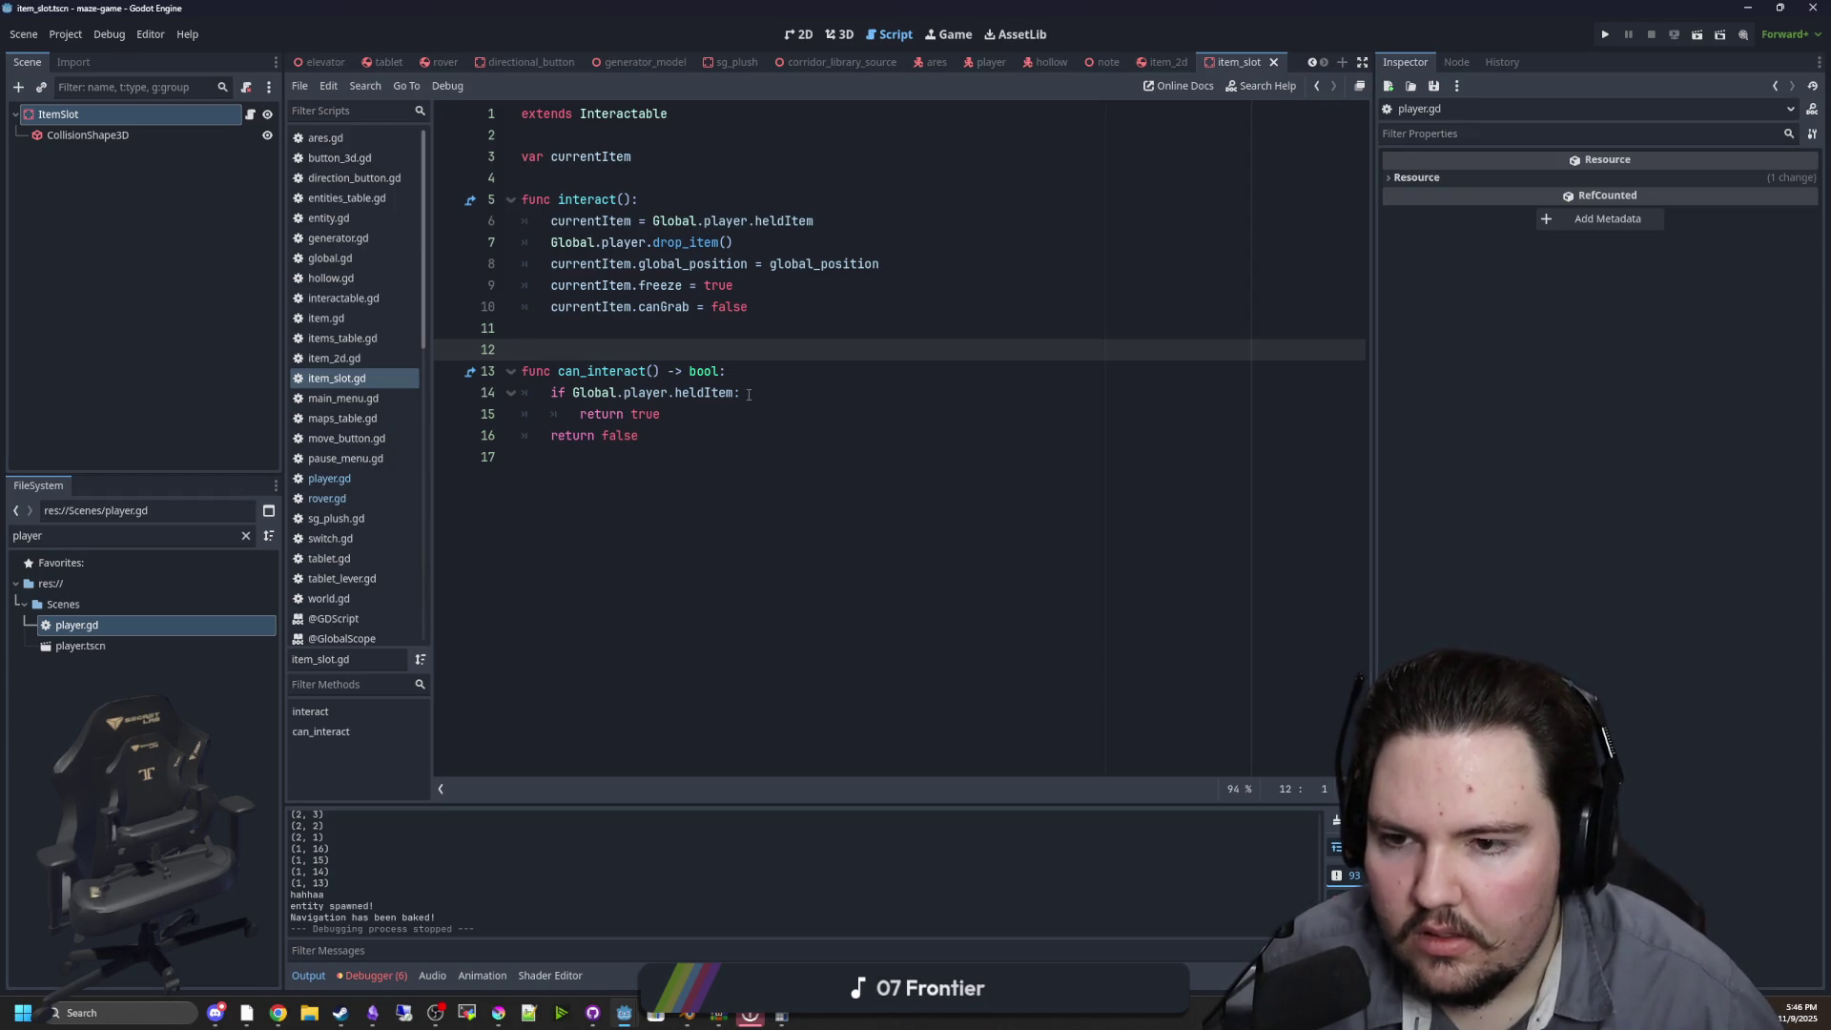
{"action": "left_click", "coordinate": [752, 374]}
{"action": "key", "text": "Return"}
{"action": "key", "text": "Return"}
{"action": "key", "text": "Up"}
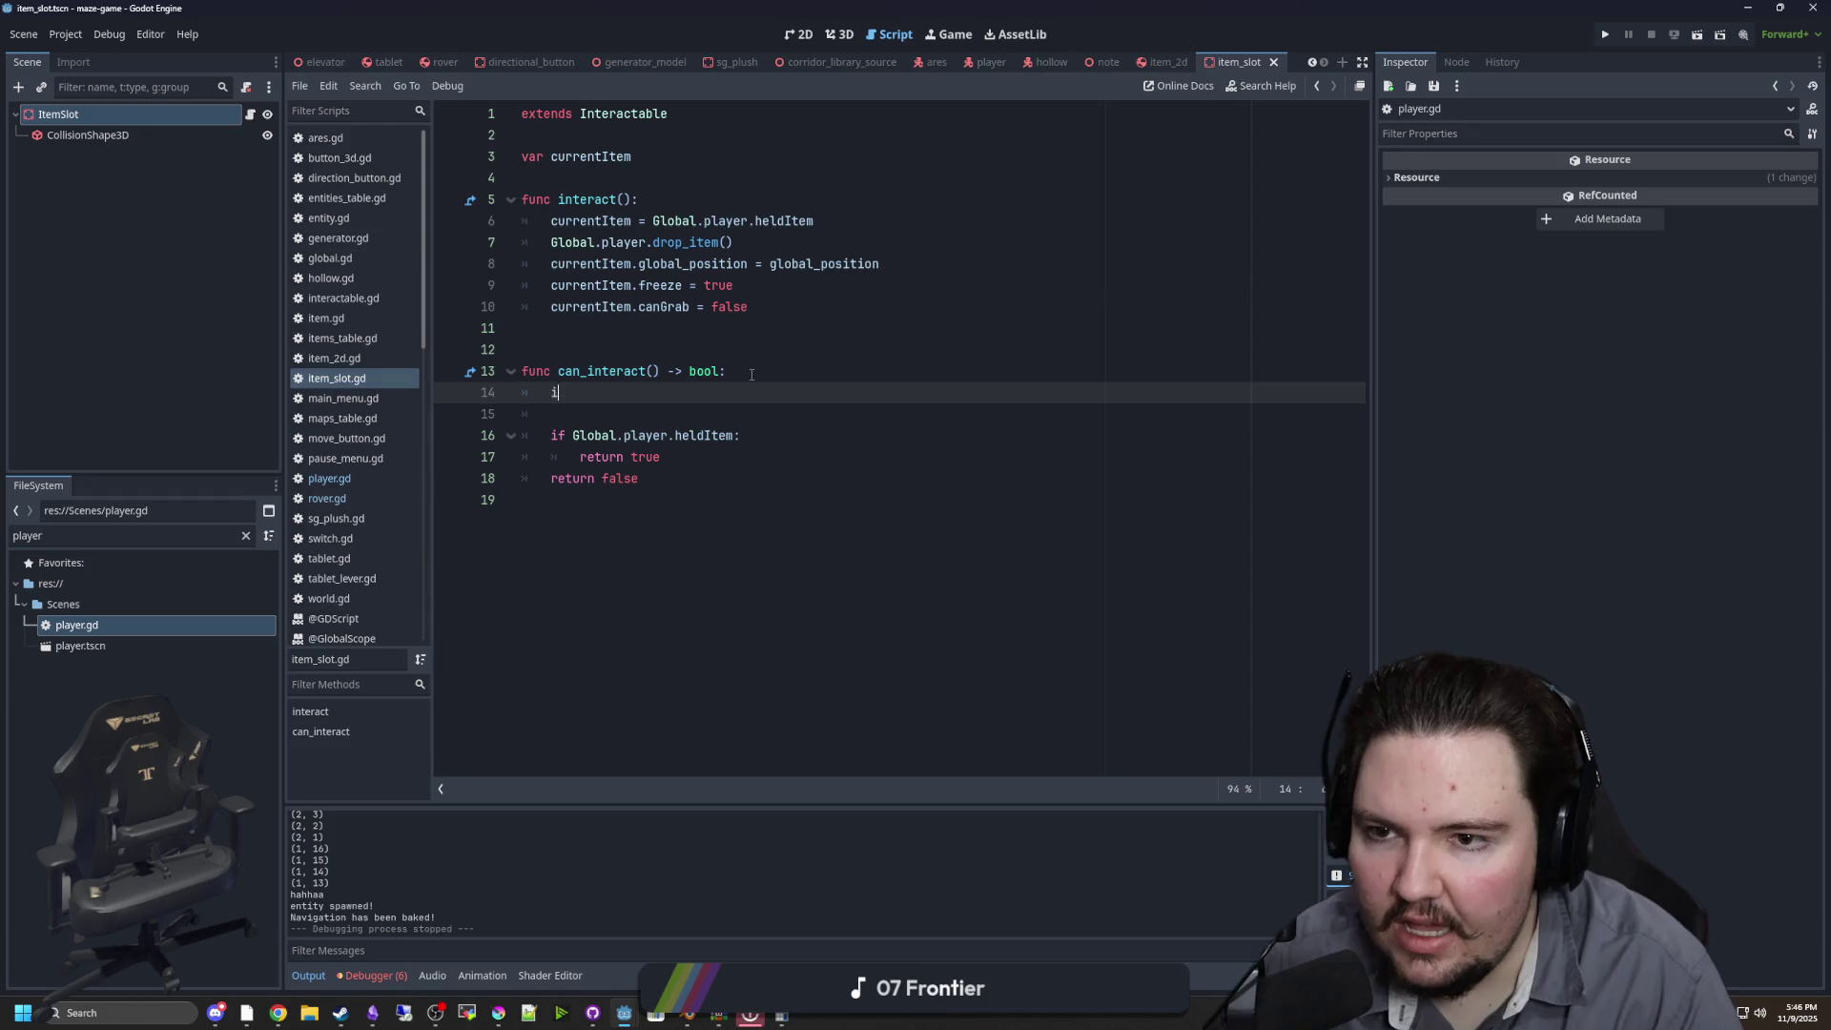
{"action": "type", "text": "f currentItem:"}
{"action": "key", "text": "Return"}
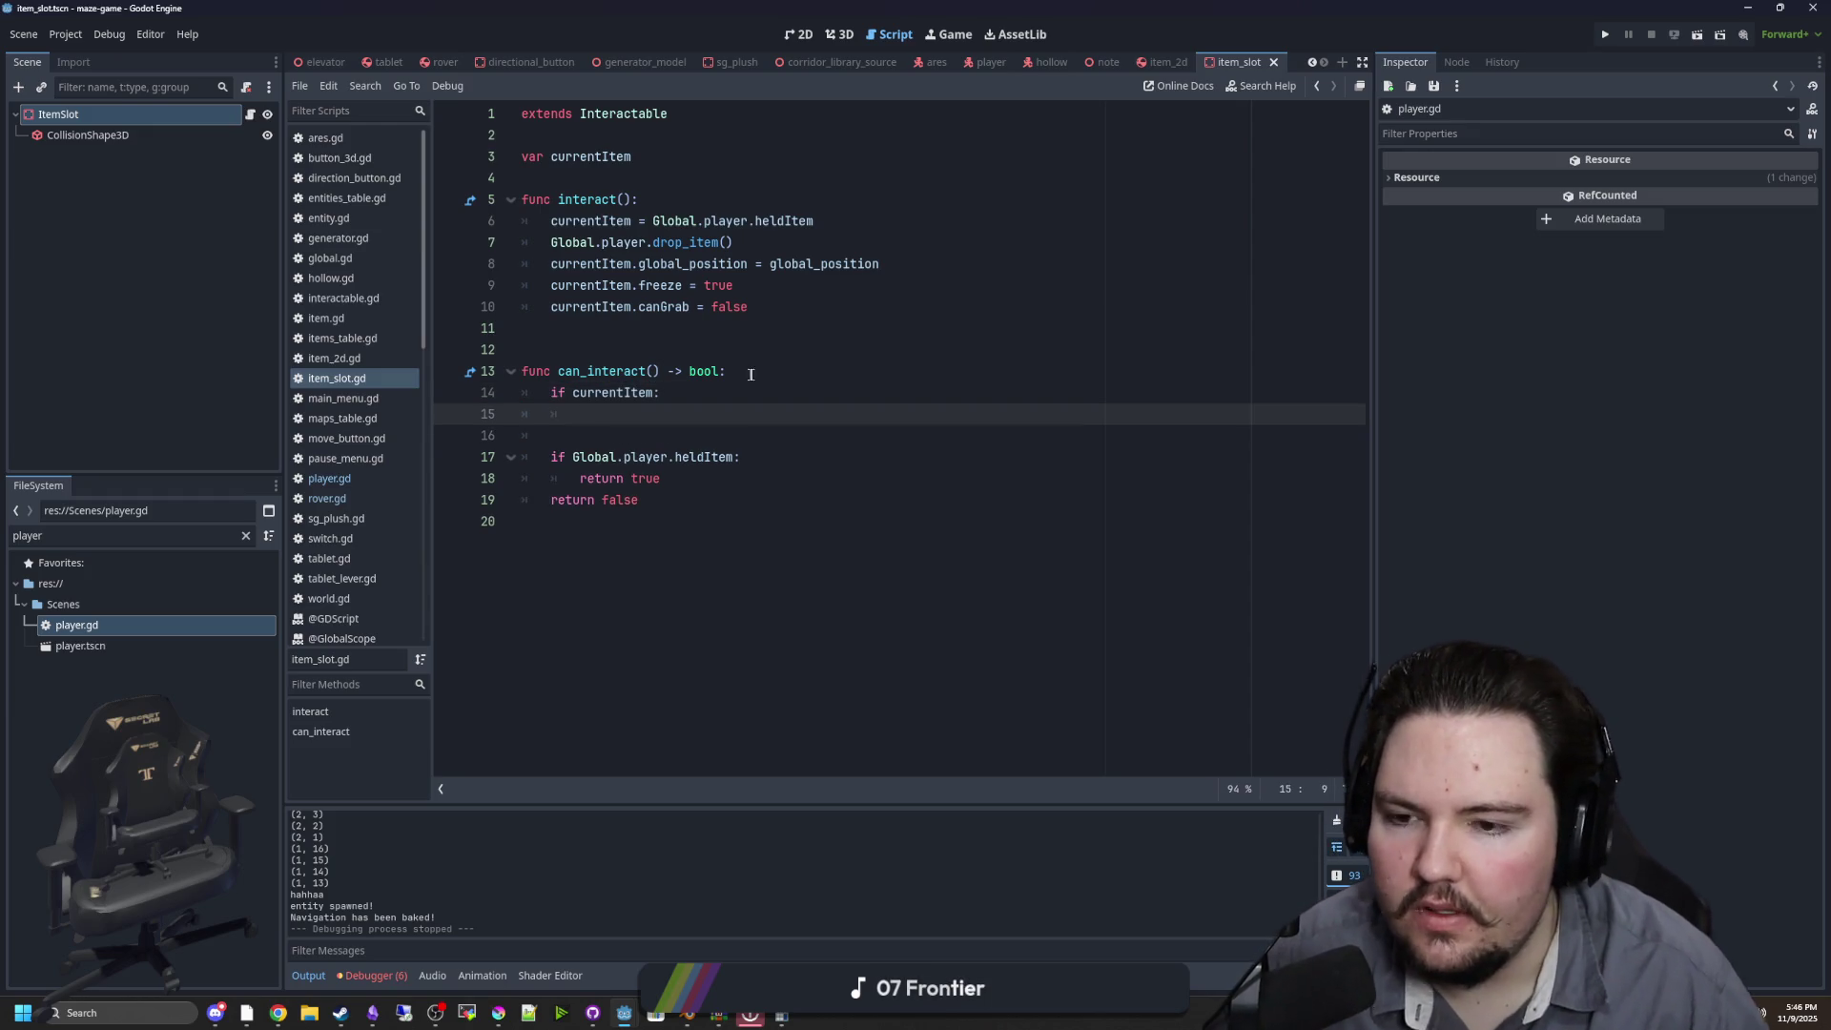
{"action": "key", "text": "Return"}
{"action": "key", "text": "BackSpace"}
{"action": "type", "text": "f"}
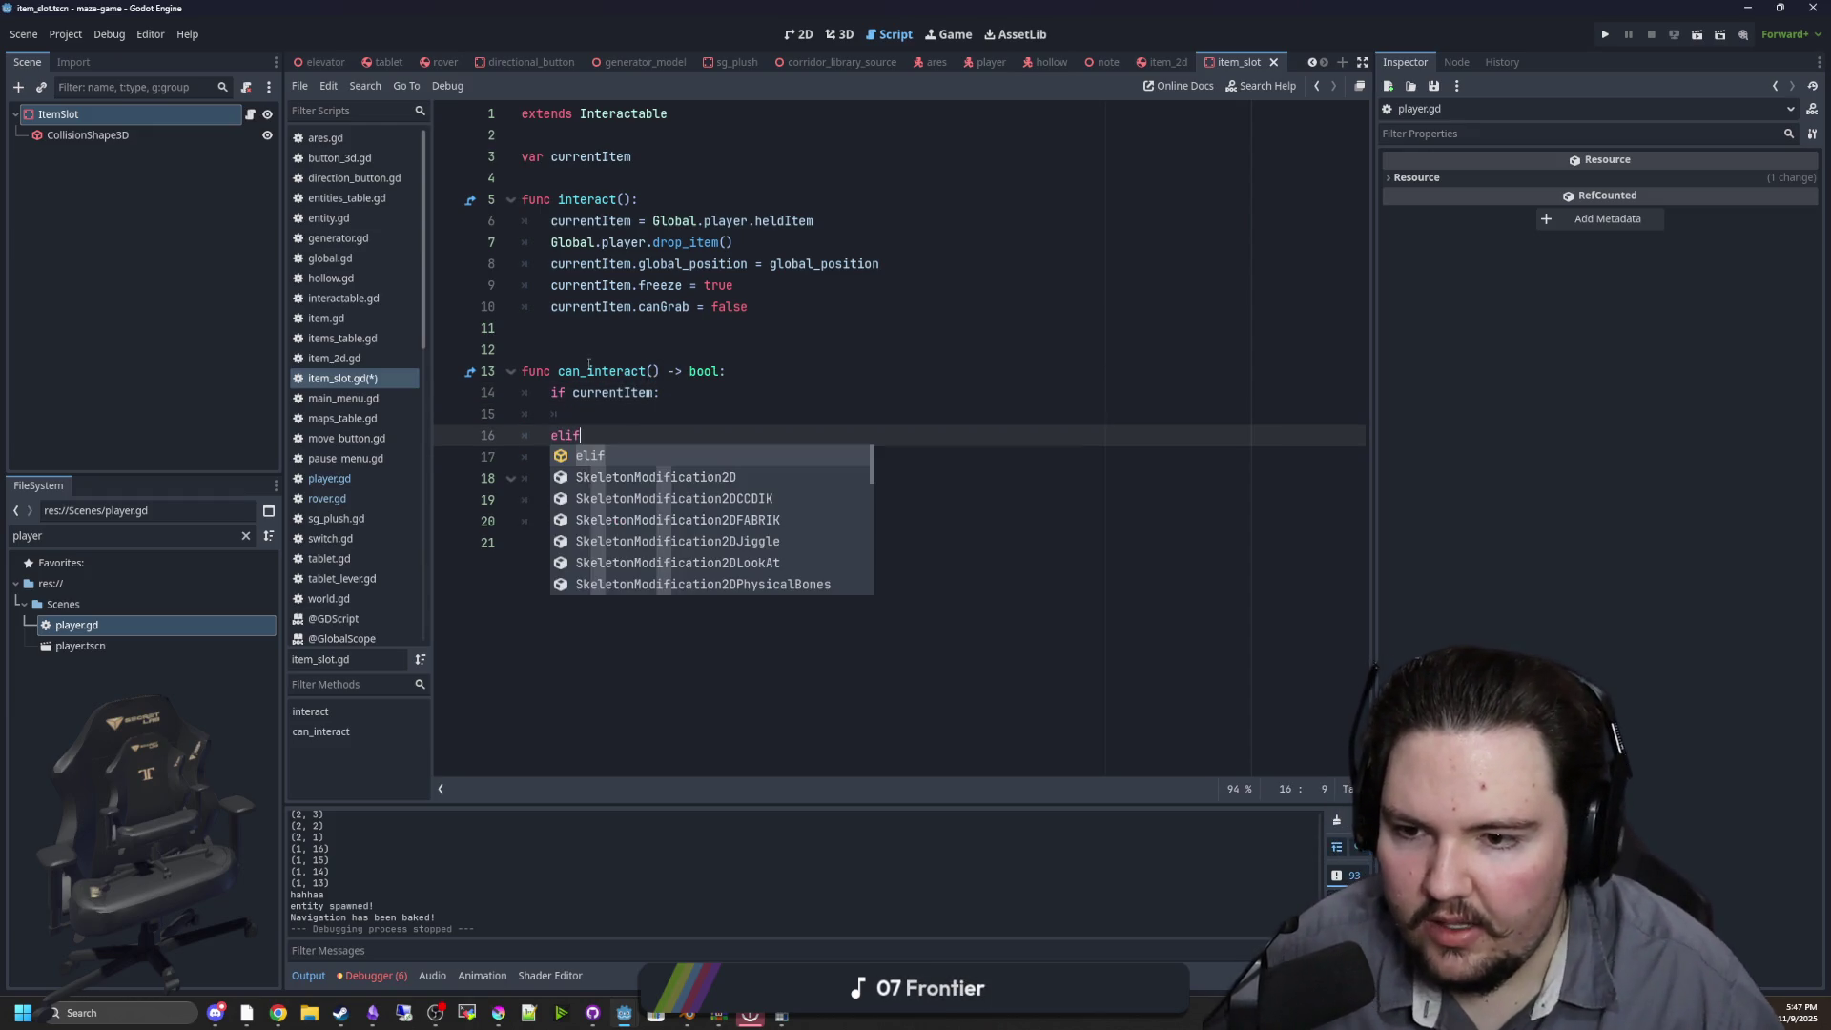
{"action": "left_click", "coordinate": [572, 478]}
{"action": "key", "text": "BackSpace"}
{"action": "key", "text": "BackSpace"}
{"action": "key", "text": "BackSpace"}
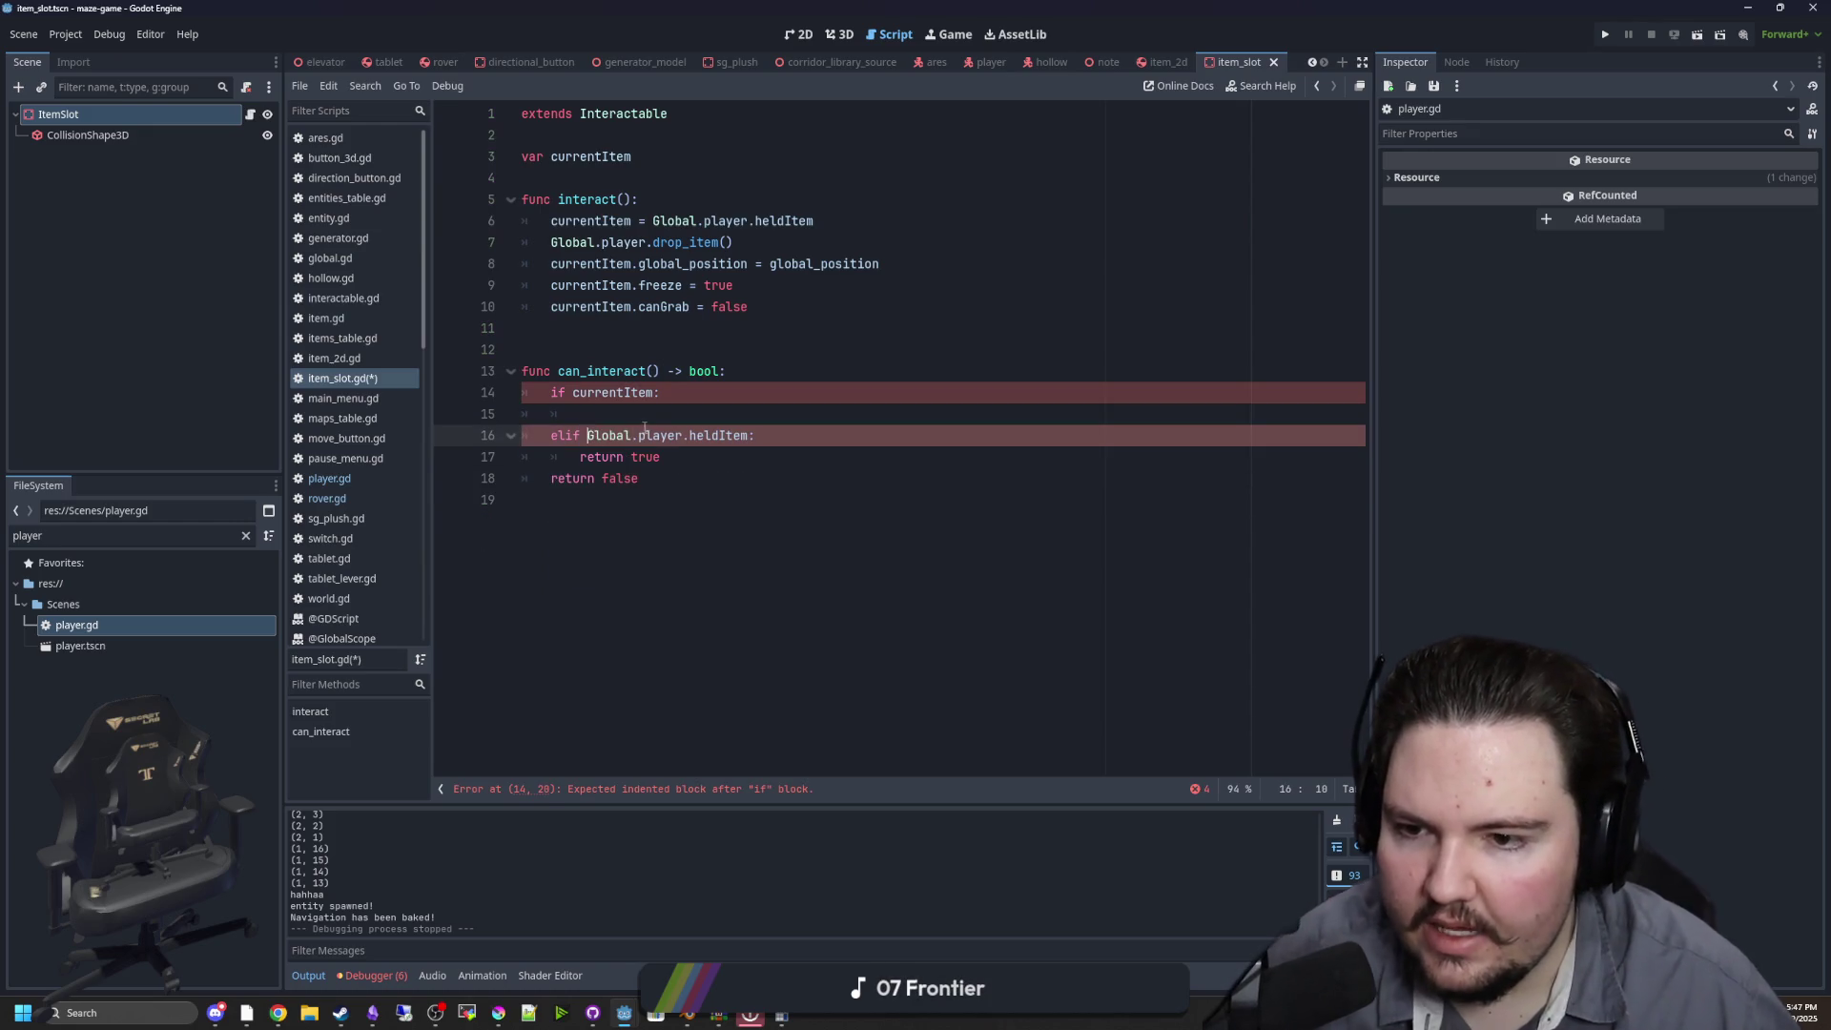
Move a Global.player.heldItem condition onto its own line inside the currentItem block
{"action": "left_click", "coordinate": [663, 416]}
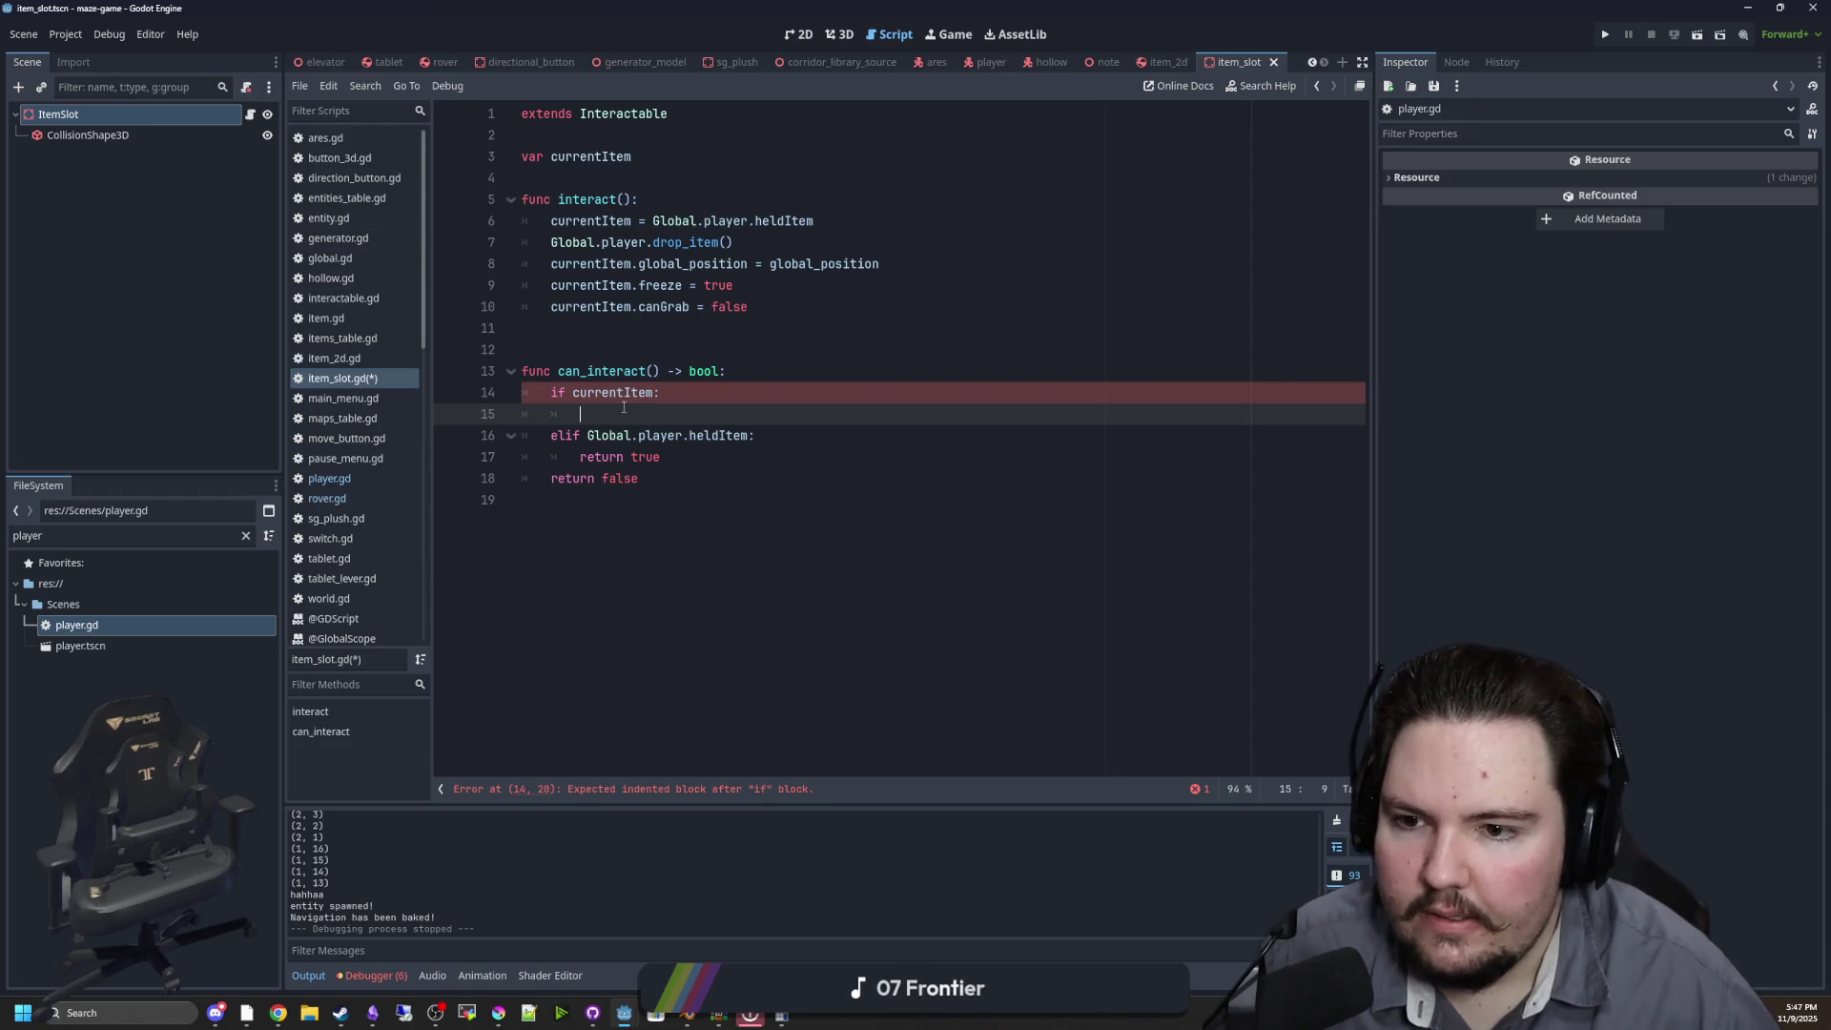
{"action": "left_click", "coordinate": [749, 429]}
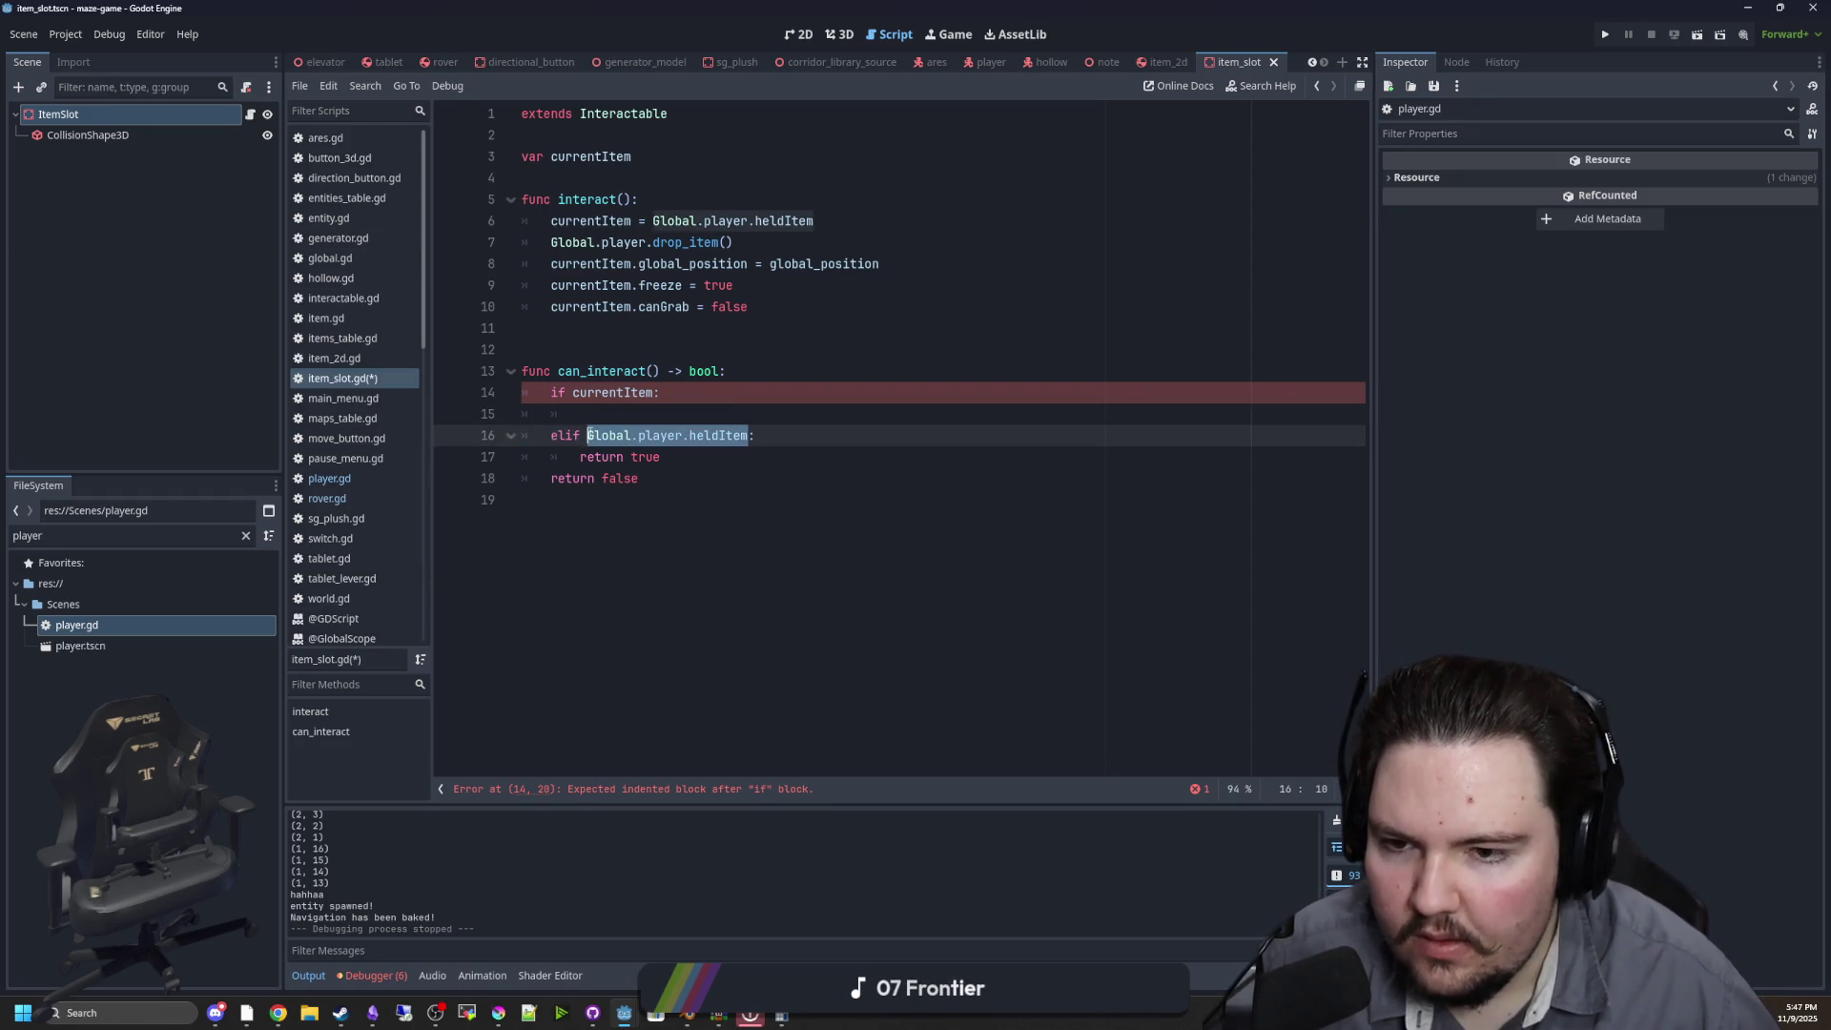
{"action": "left_click", "coordinate": [655, 392]}
{"action": "type", "text": "&& Global.player.heldItem"}
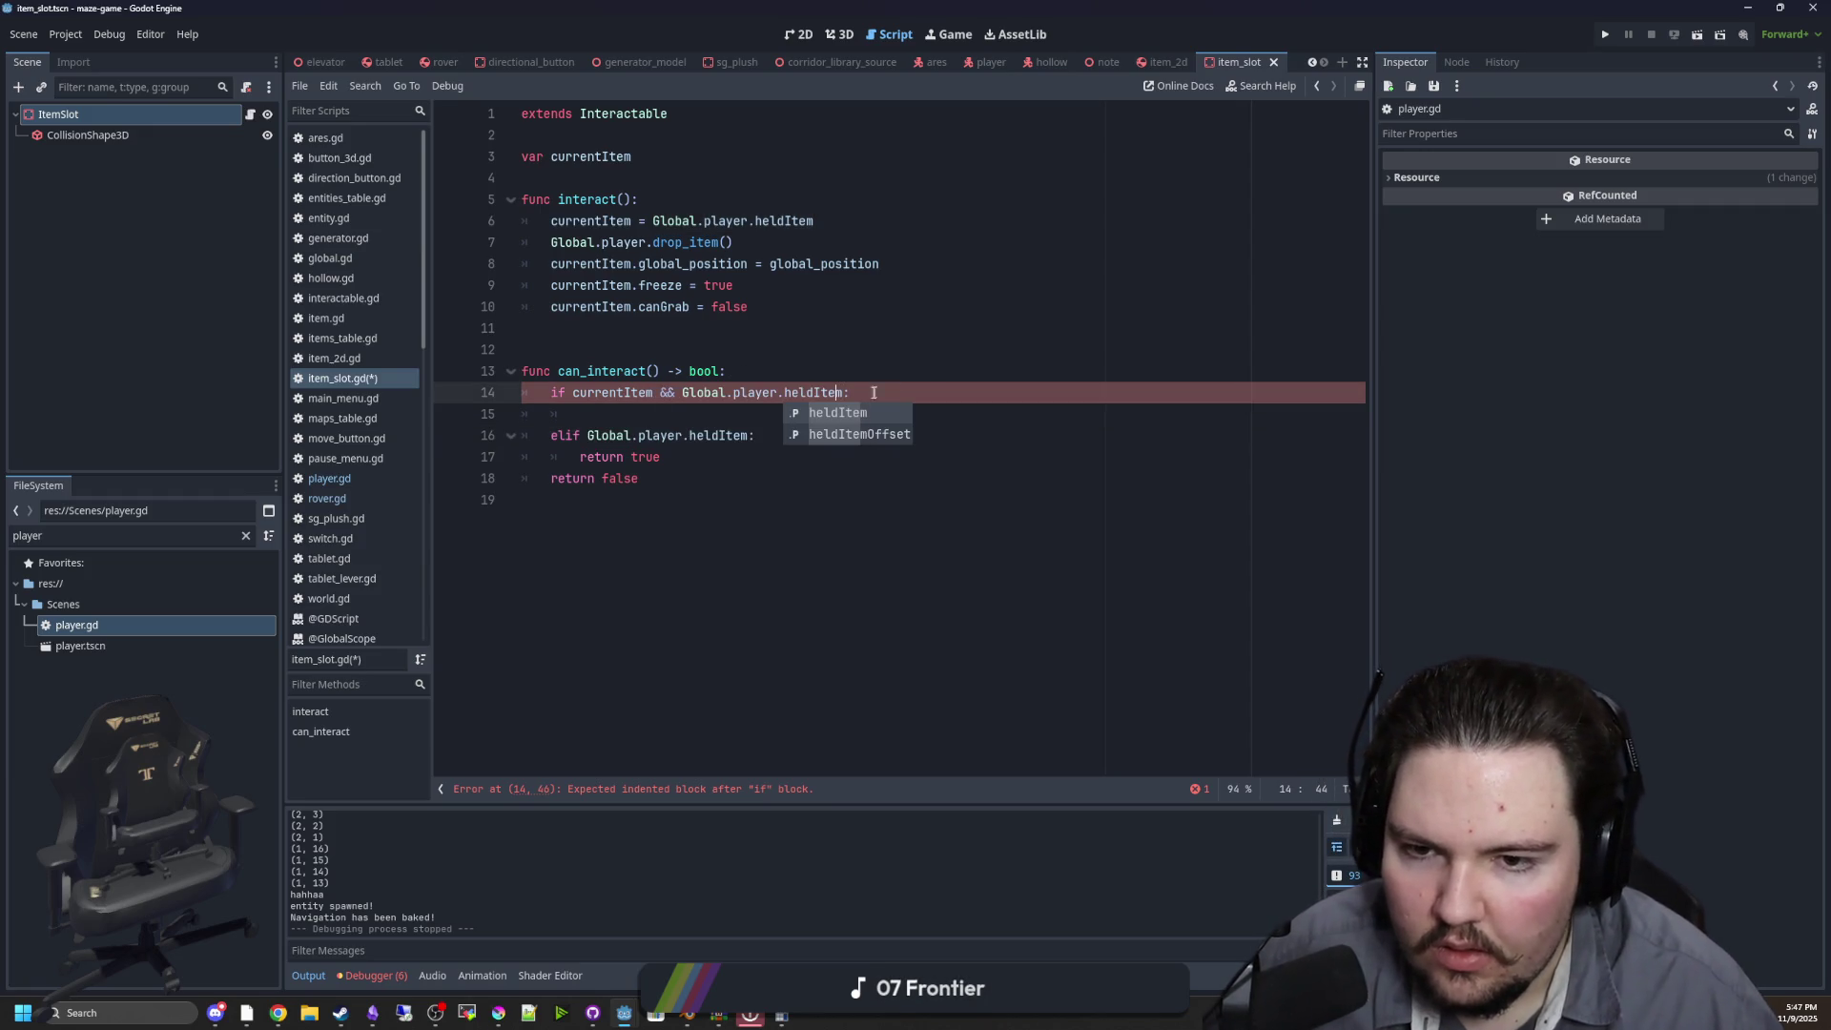
{"action": "left_click_drag", "start_coordinate": [843, 392], "coordinate": [682, 392]}
{"action": "key", "text": "ctrl+x"}
{"action": "key", "text": "BackSpace"}
{"action": "key", "text": "BackSpace"}
{"action": "key", "text": "BackSpace"}
{"action": "key", "text": "End"}
{"action": "key", "text": "Return"}
{"action": "key", "text": "ctrl+v"}
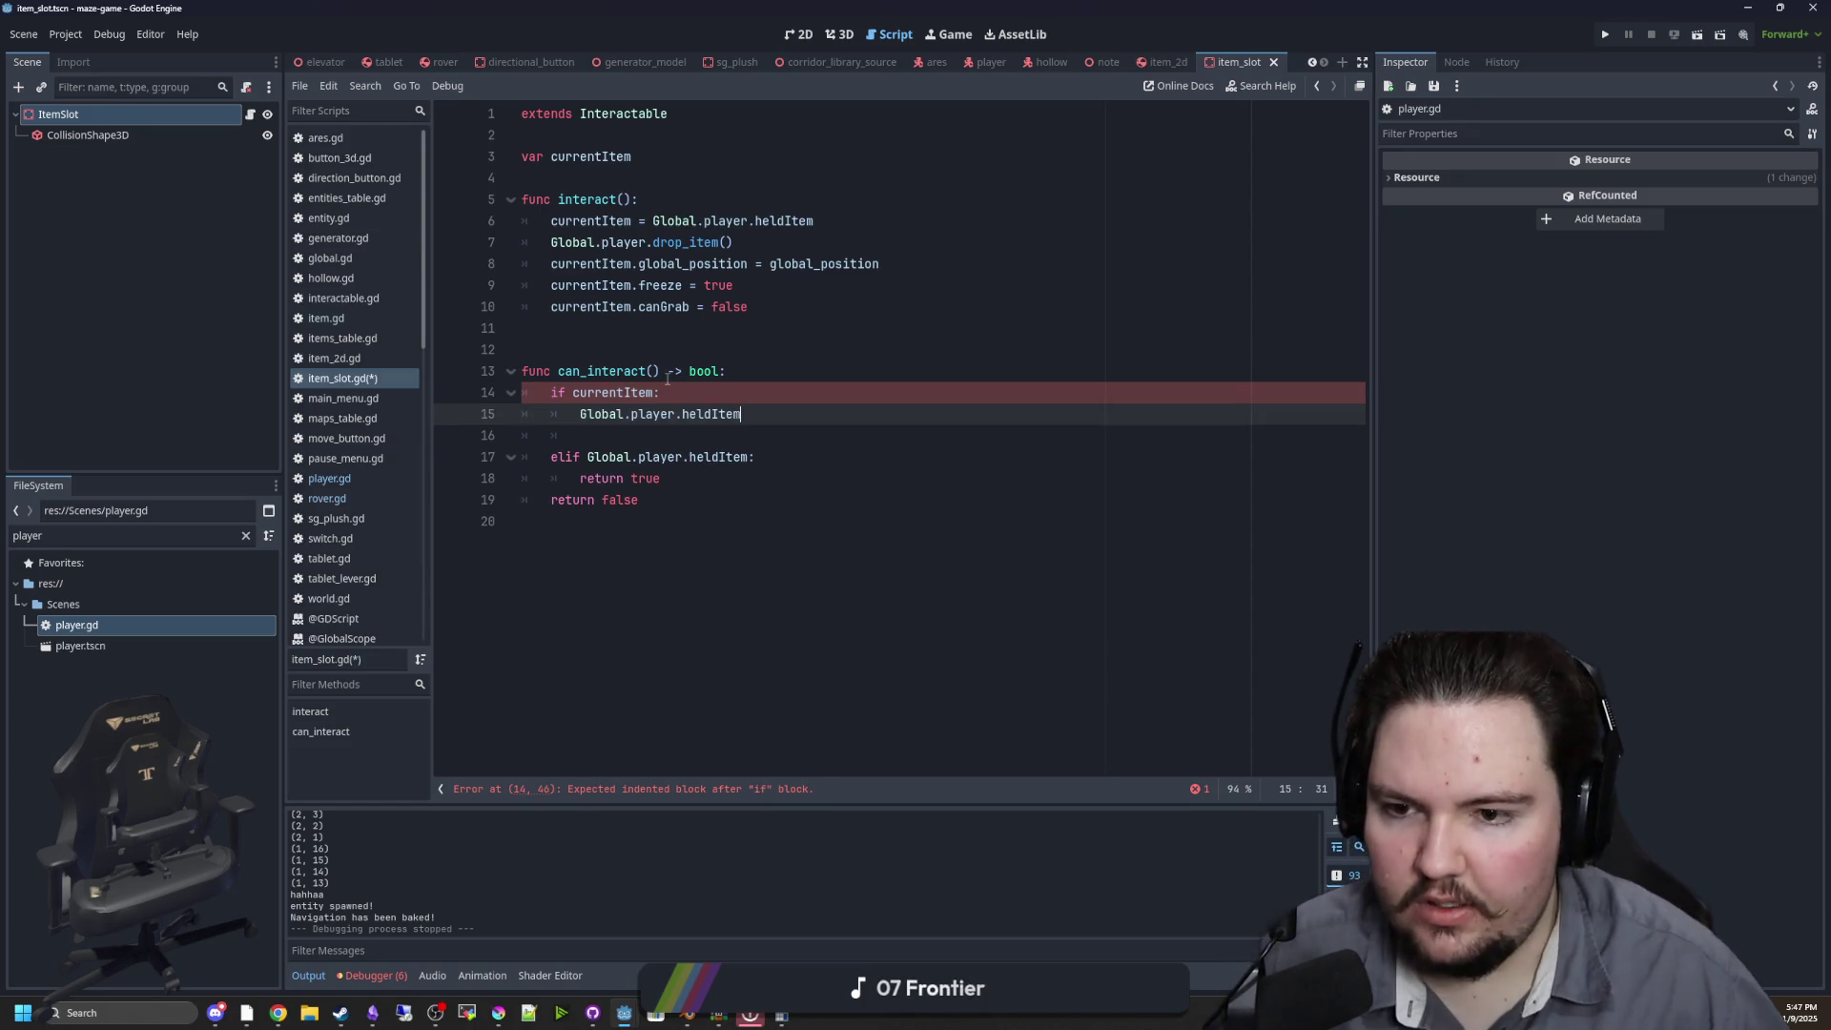
Make it the nested 'if !Global.player.heldItem:' check and begin a Global.player.pick line beneath
{"action": "type", "text": "if !"}
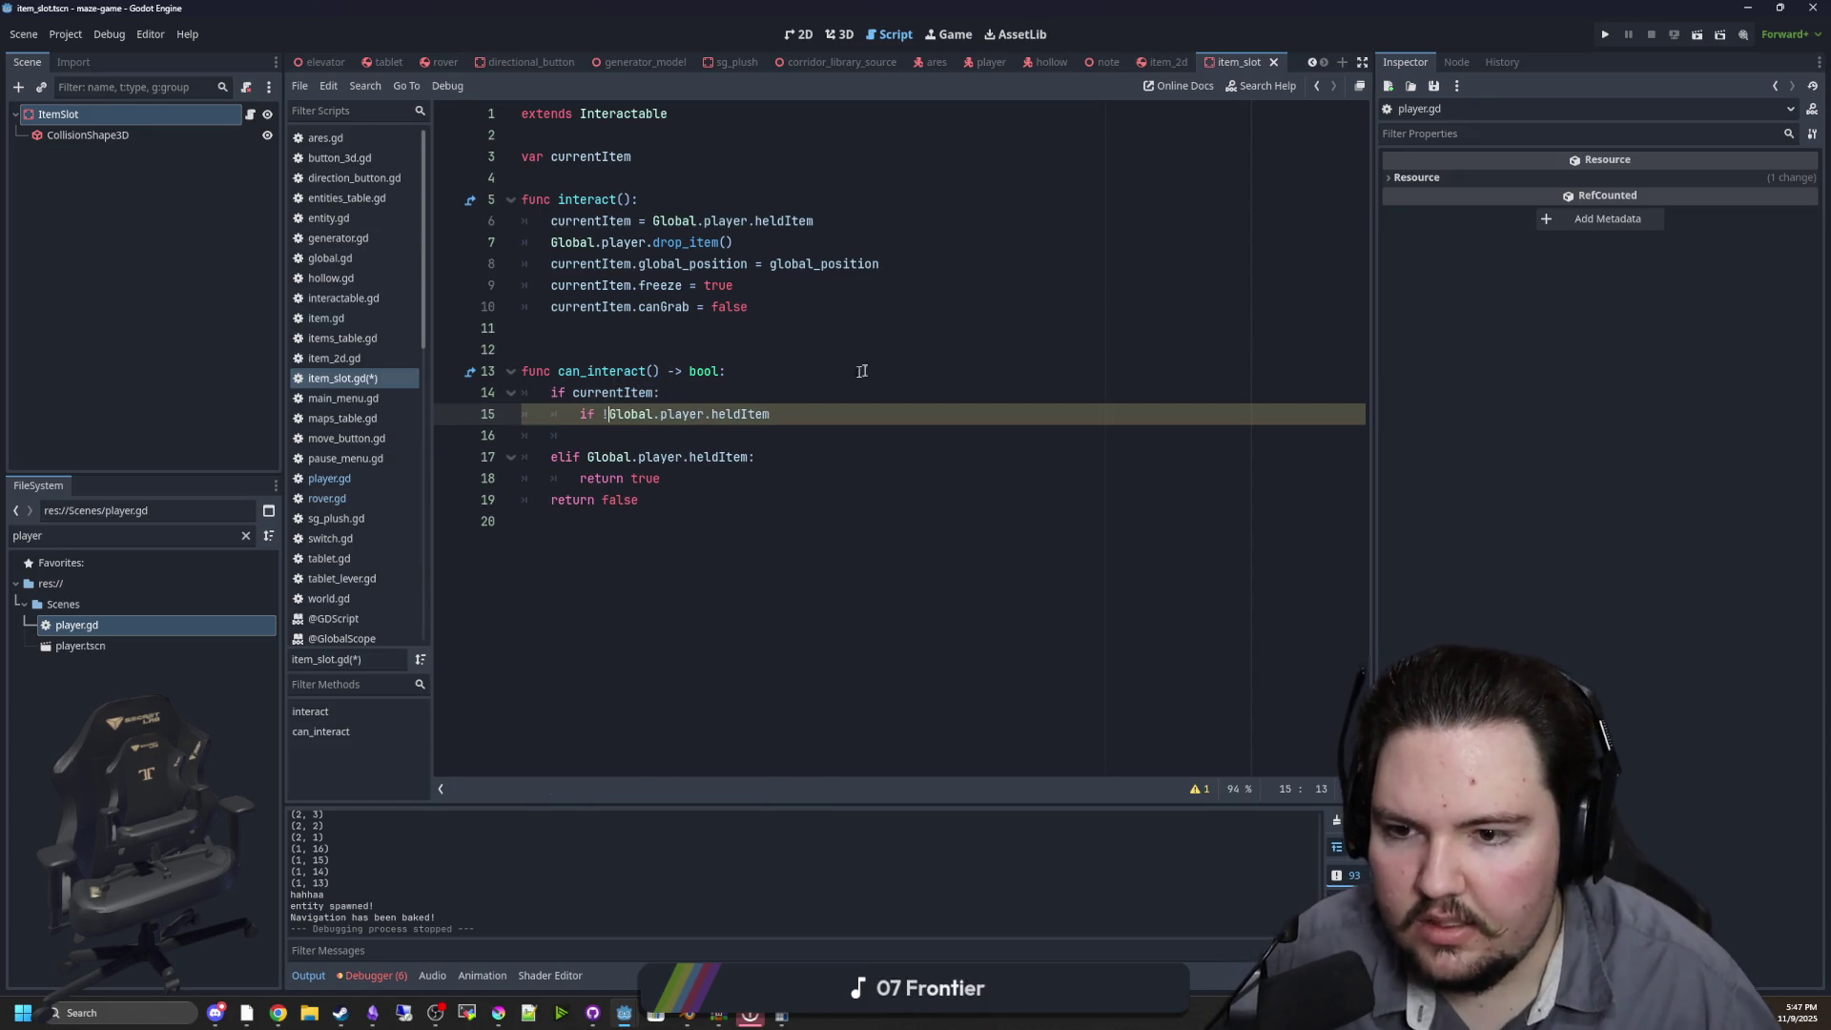
{"action": "type", "text": ":"}
{"action": "key", "text": "Return"}
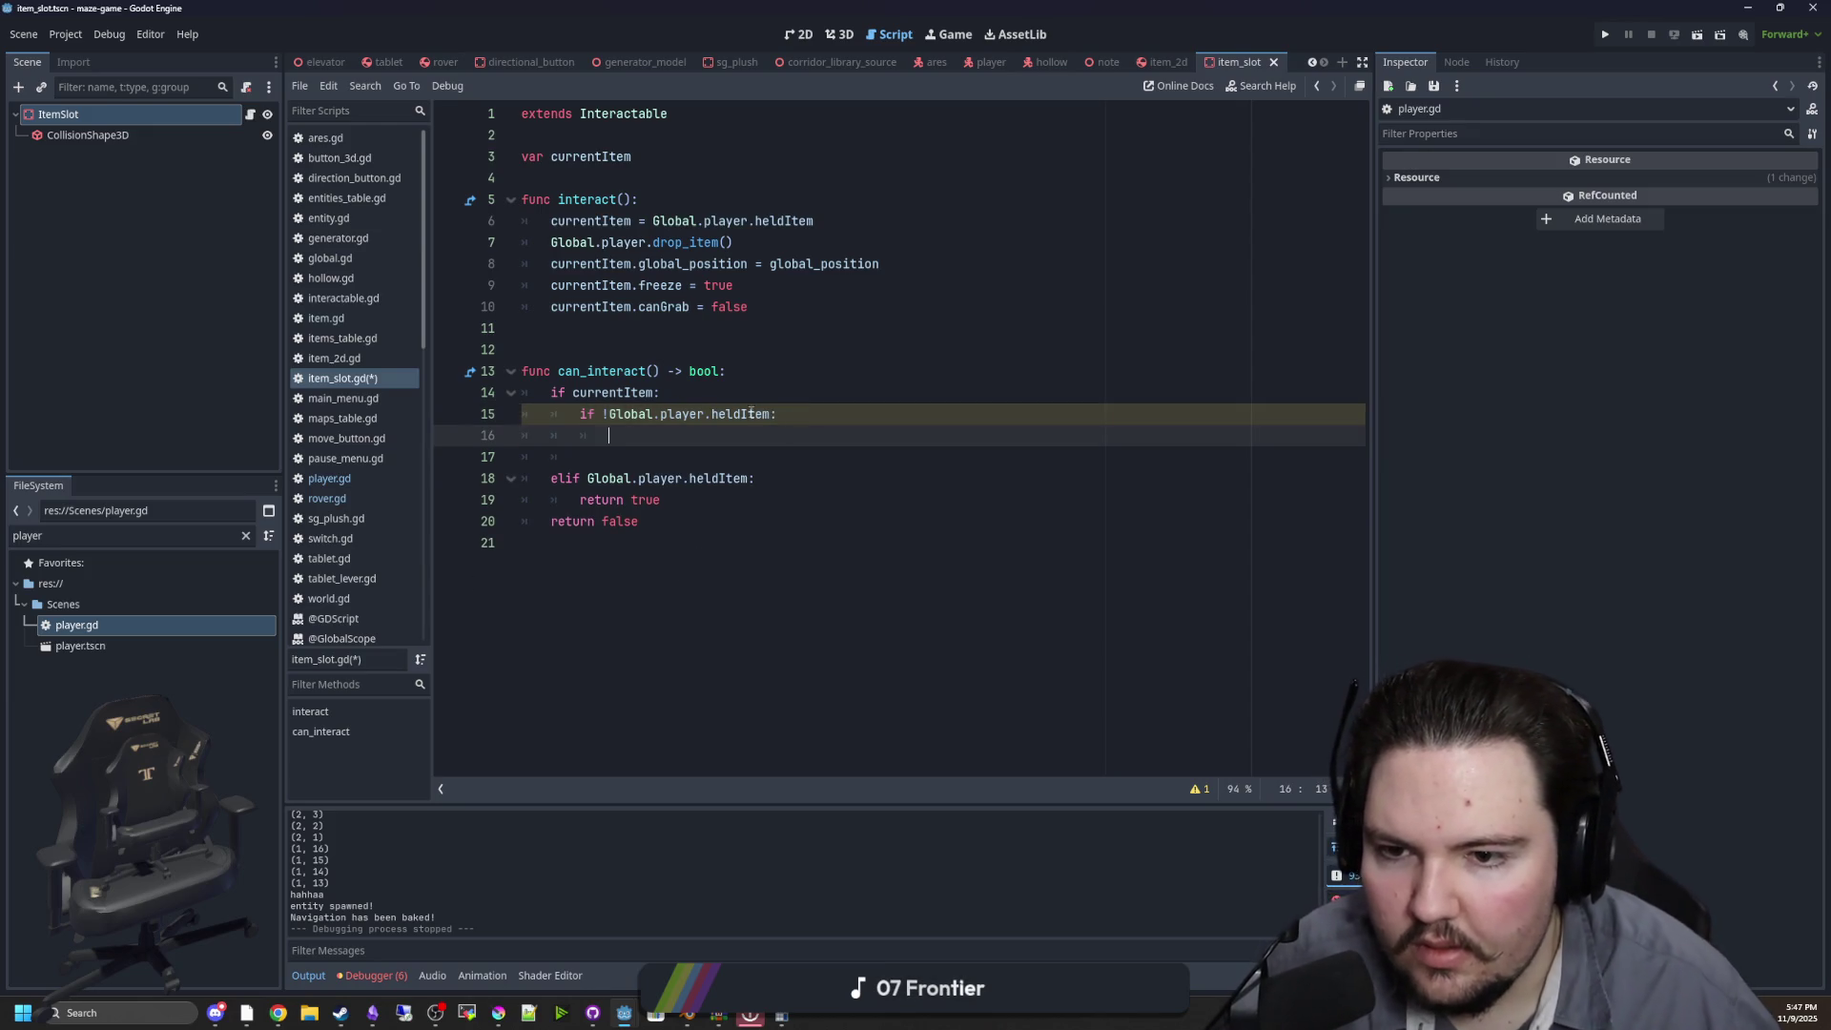
{"action": "key", "text": "Delete"}
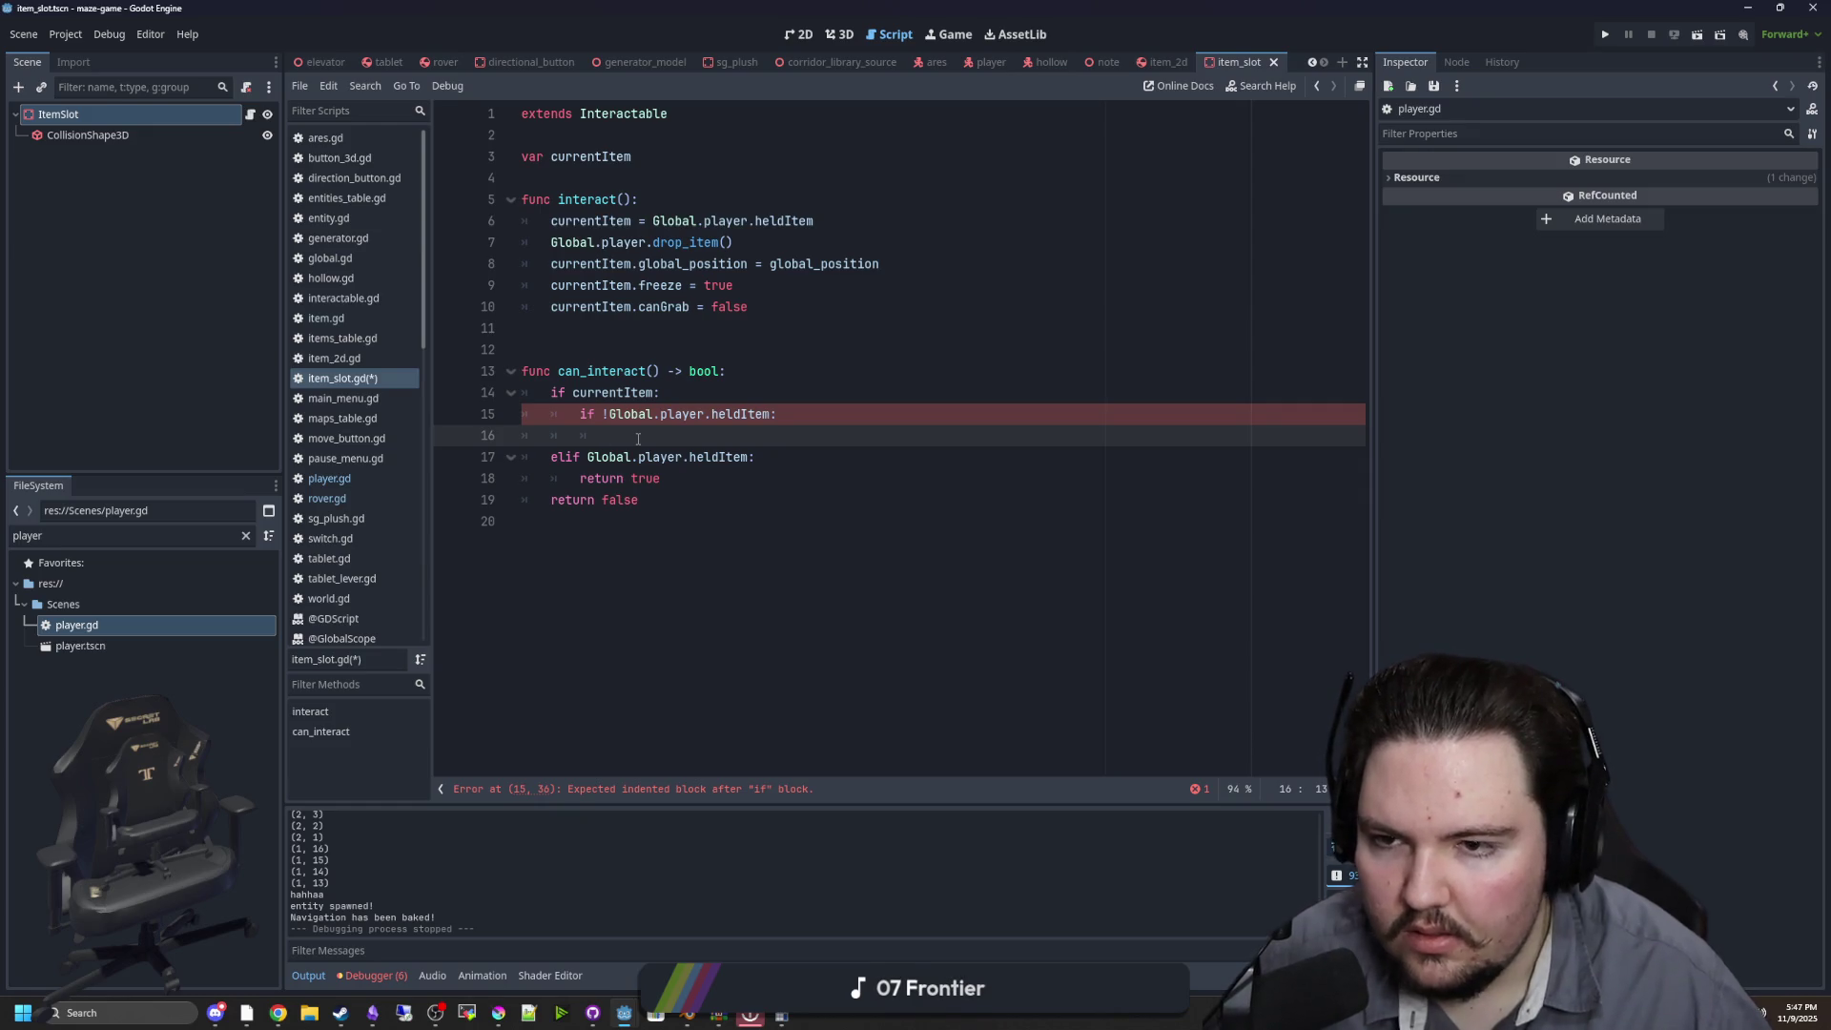
{"action": "type", "text": "Global.player.pick"}
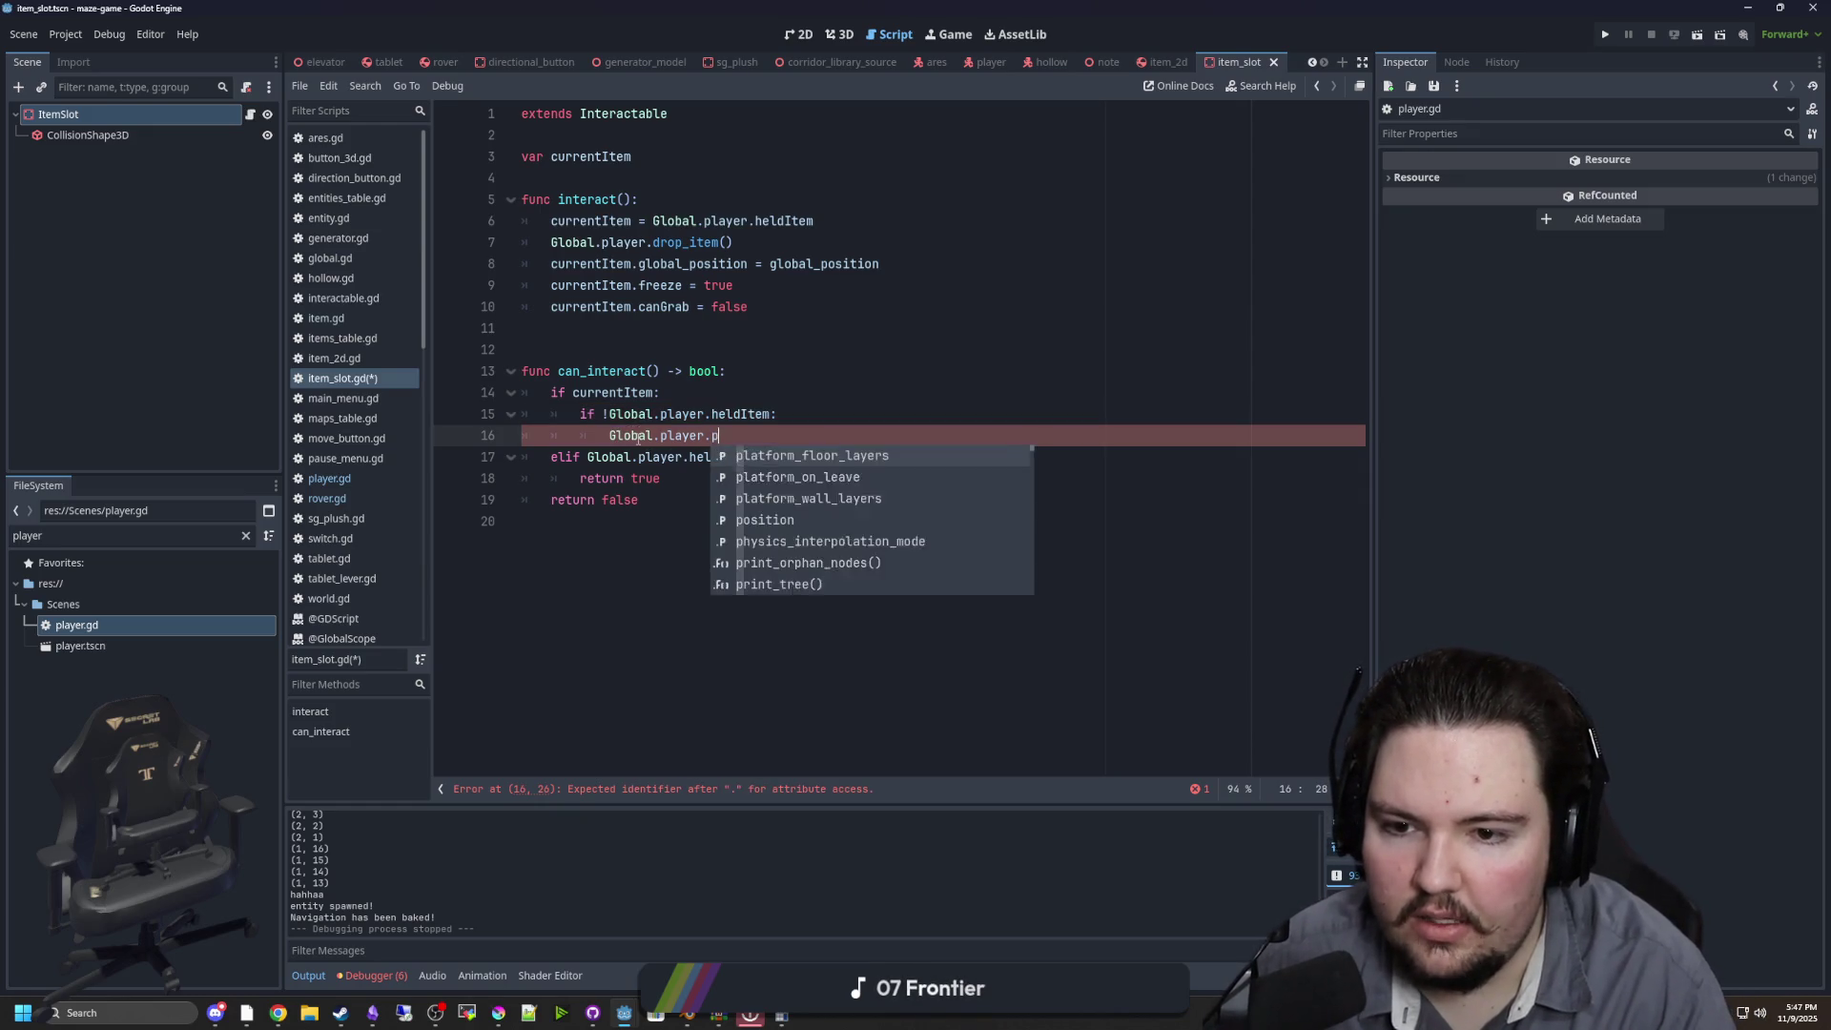
{"action": "key", "text": "BackSpace"}
{"action": "key", "text": "BackSpace"}
{"action": "key", "text": "BackSpace"}
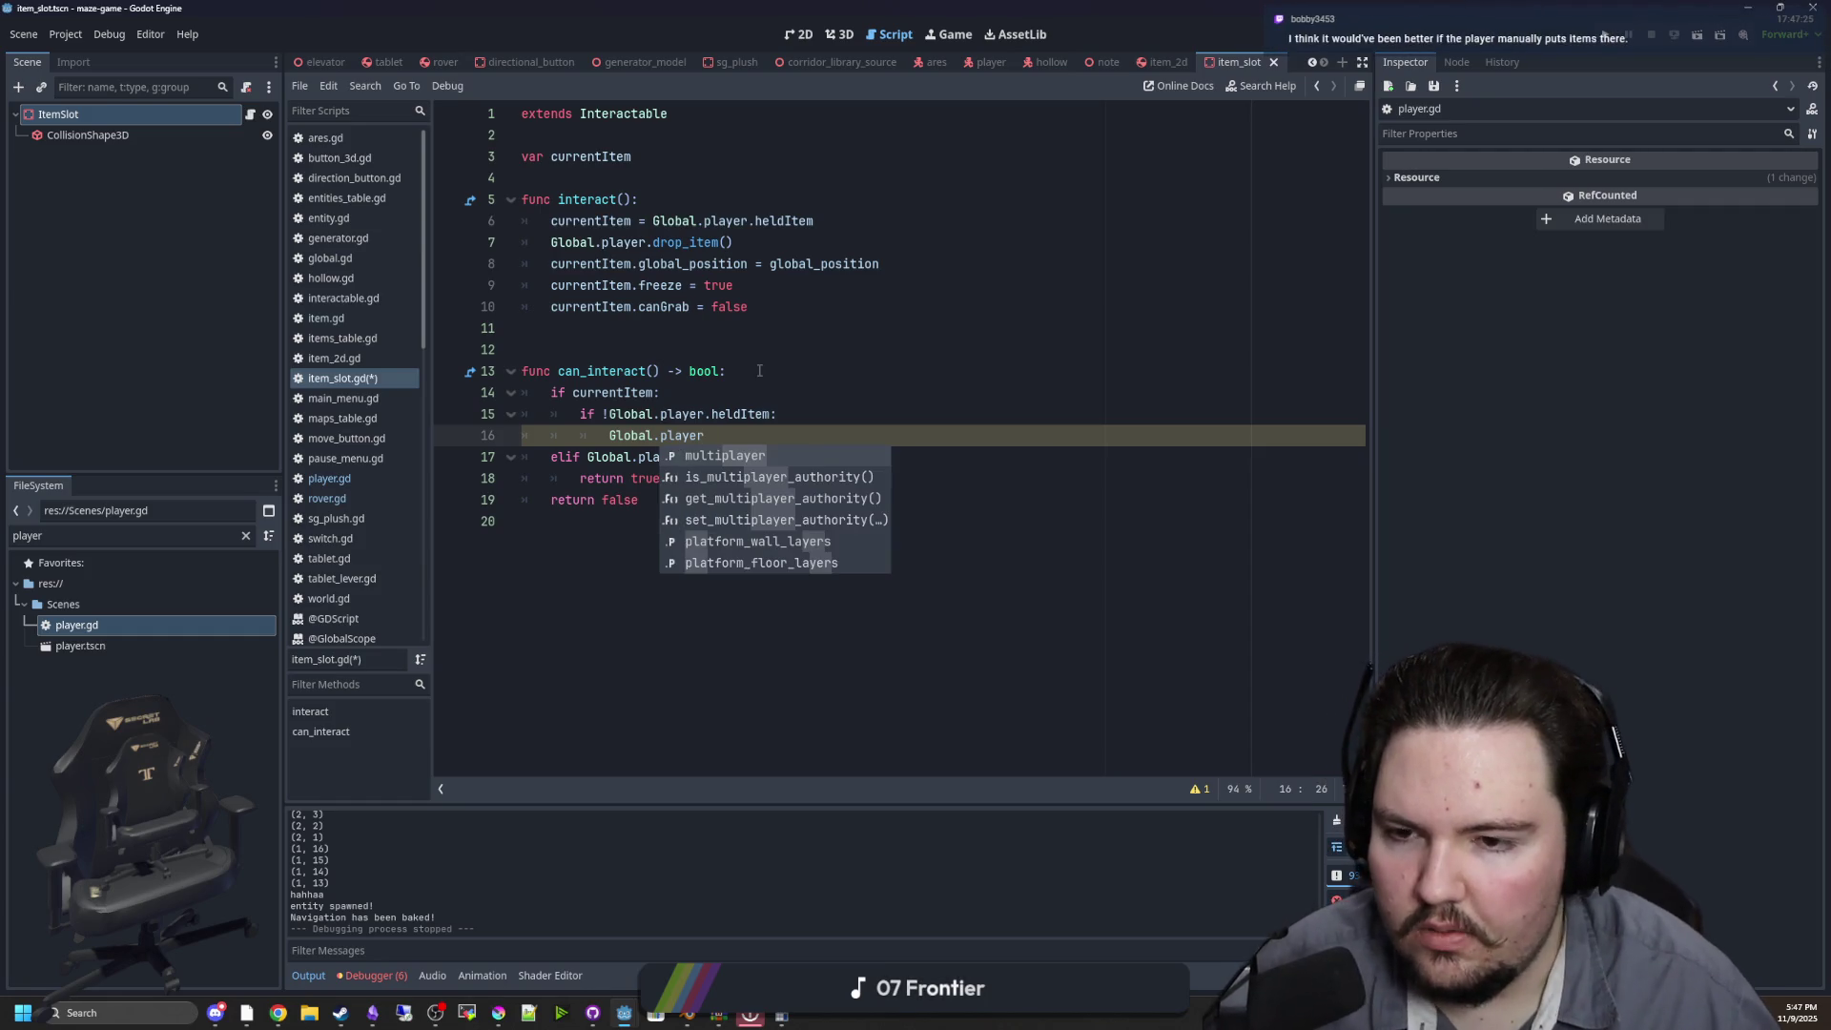
{"action": "key", "text": "Escape"}
Comment out the unfinished Global.player line and save item_slot.gd
{"action": "key", "text": "Up"}
{"action": "key", "text": "Up"}
{"action": "key", "text": "Up"}
{"action": "key", "text": "End"}
{"action": "left_click", "coordinate": [617, 442]}
{"action": "key", "text": "ctrl+k"}
{"action": "left_click", "coordinate": [614, 334]}
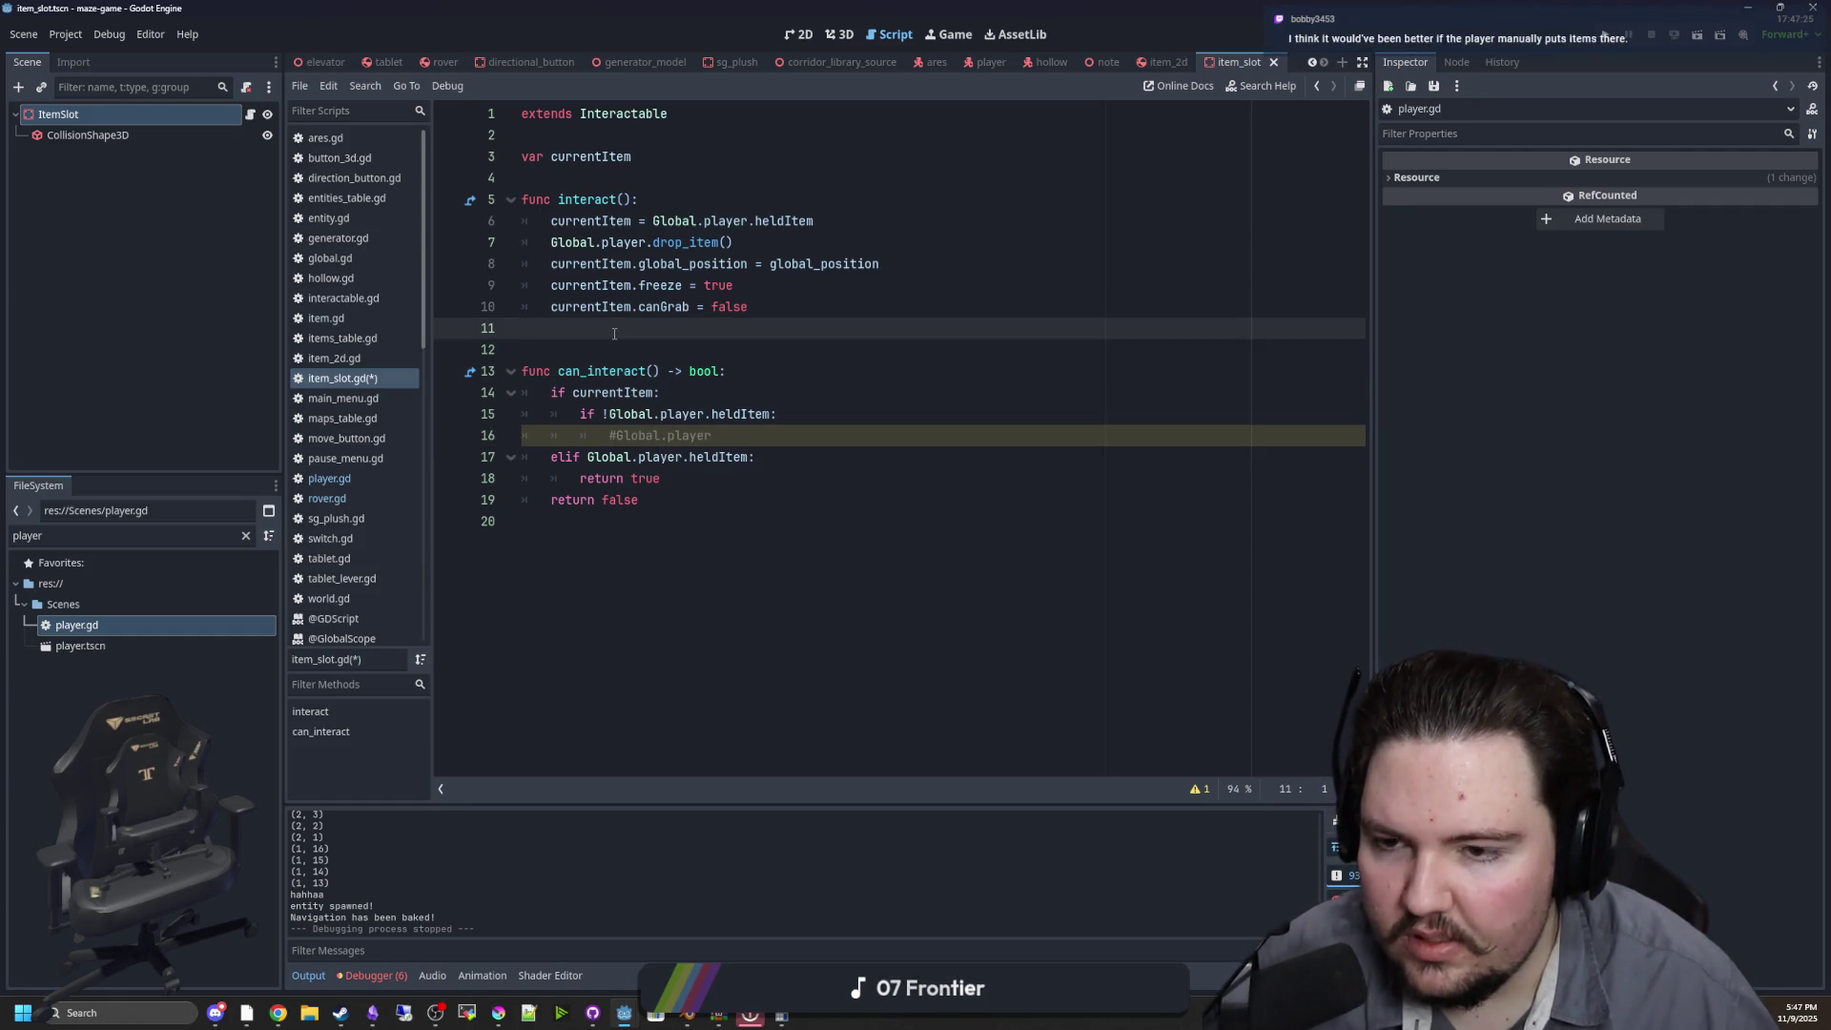
{"action": "key", "text": "ctrl+s"}
{"action": "left_click", "coordinate": [406, 498]}
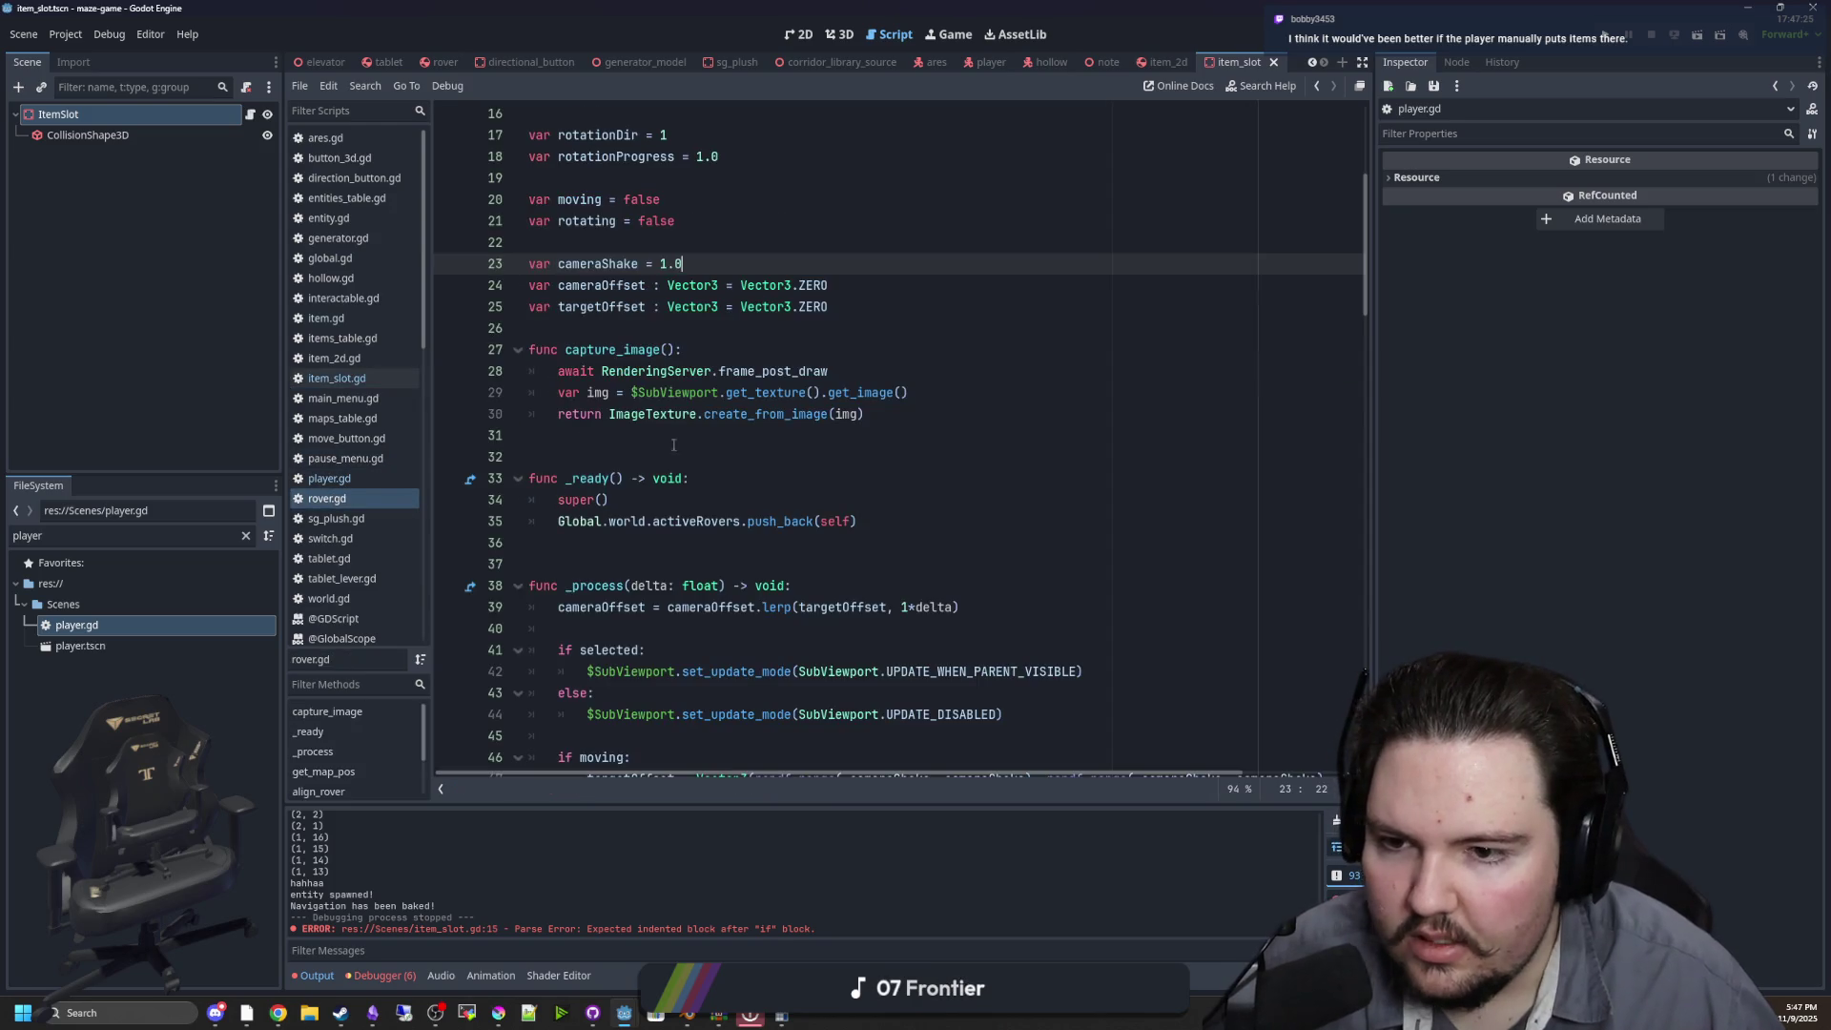
In player.gd add a func pickup_item(item : Item): with a placeholder pass above drop_item
{"action": "scroll", "coordinate": [673, 444], "scroll_direction": "down", "scroll_amount": 20}
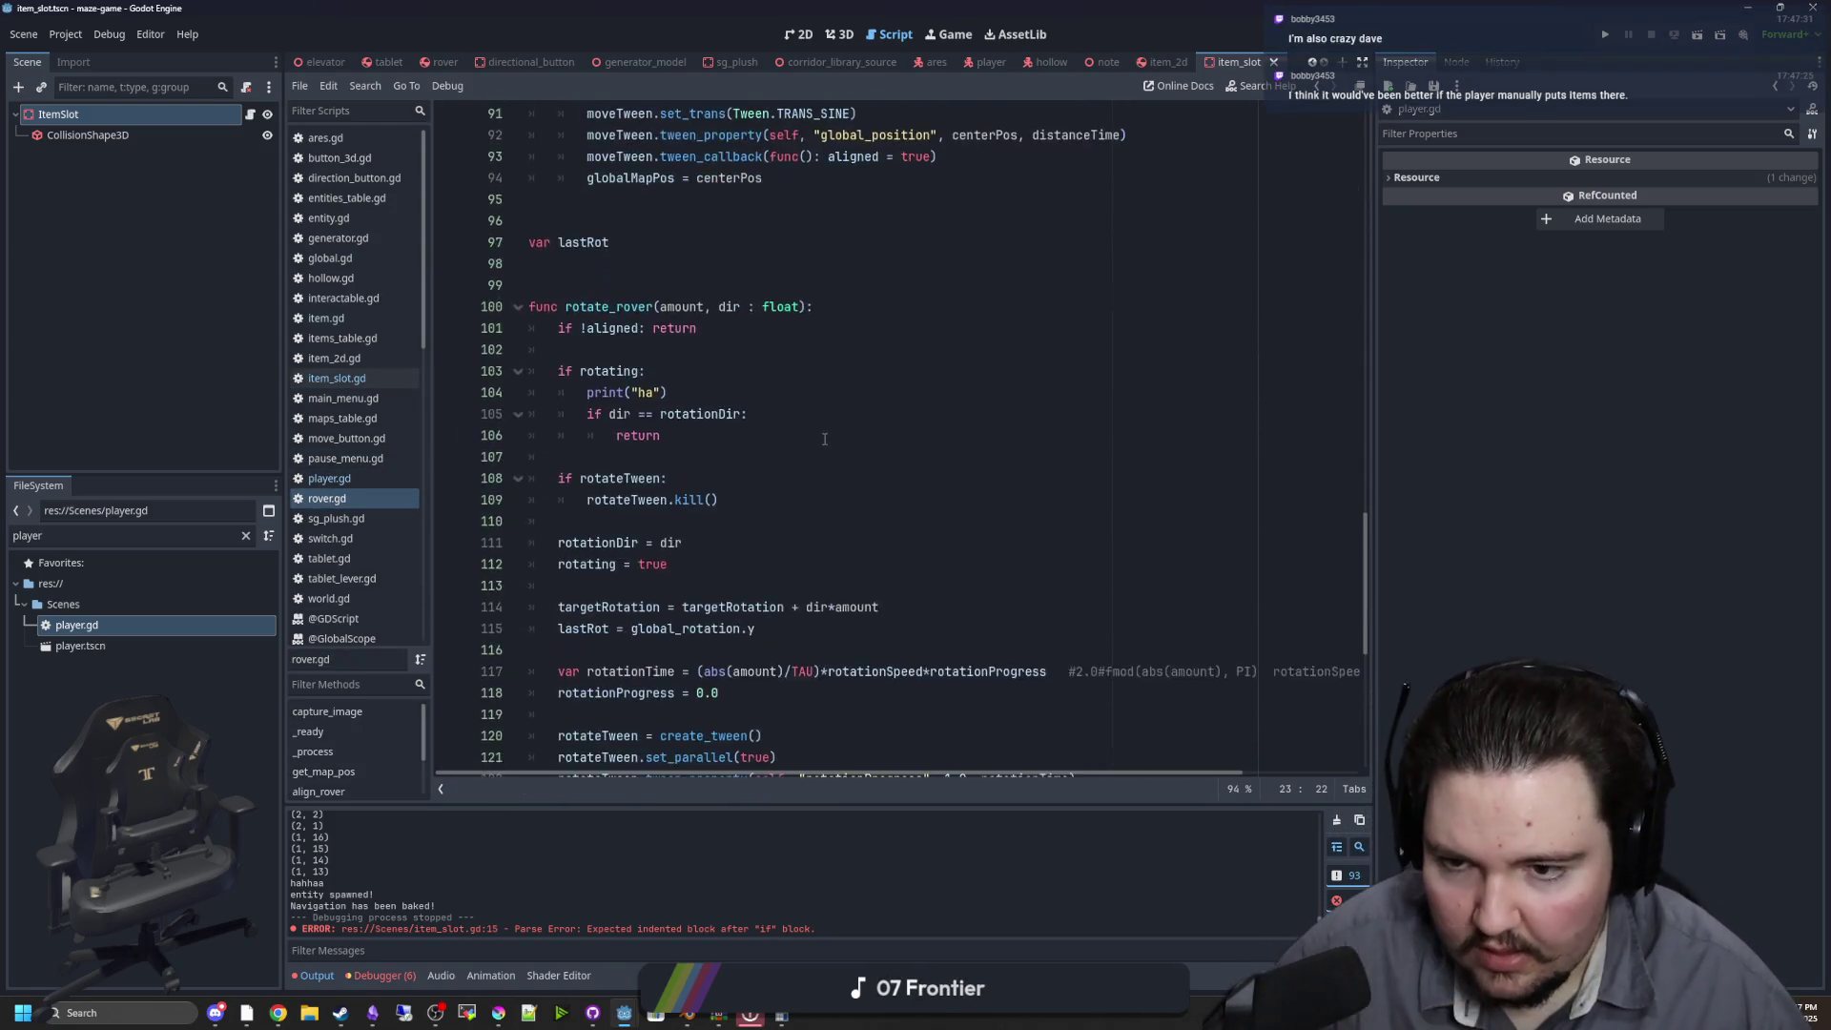
{"action": "scroll", "coordinate": [825, 438], "scroll_direction": "down", "scroll_amount": 8}
{"action": "scroll", "coordinate": [825, 439], "scroll_direction": "up", "scroll_amount": 7}
{"action": "left_click", "coordinate": [725, 393]}
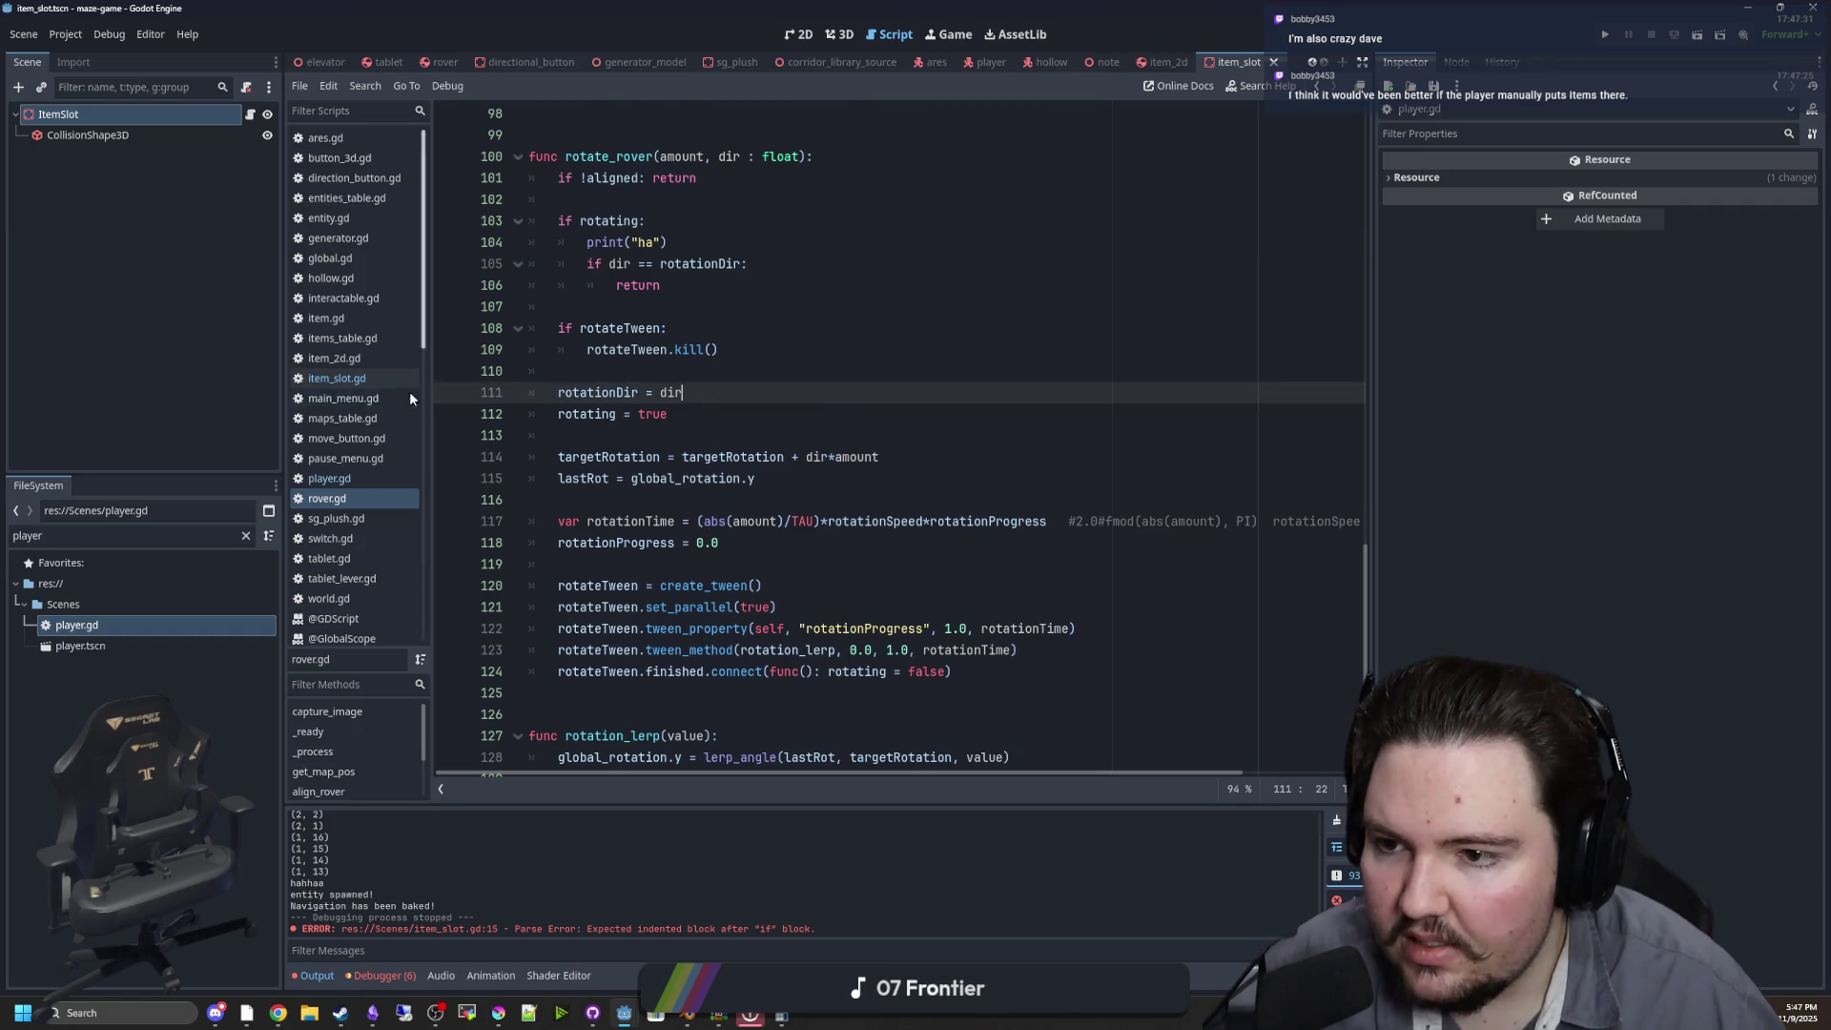
{"action": "left_click", "coordinate": [348, 478]}
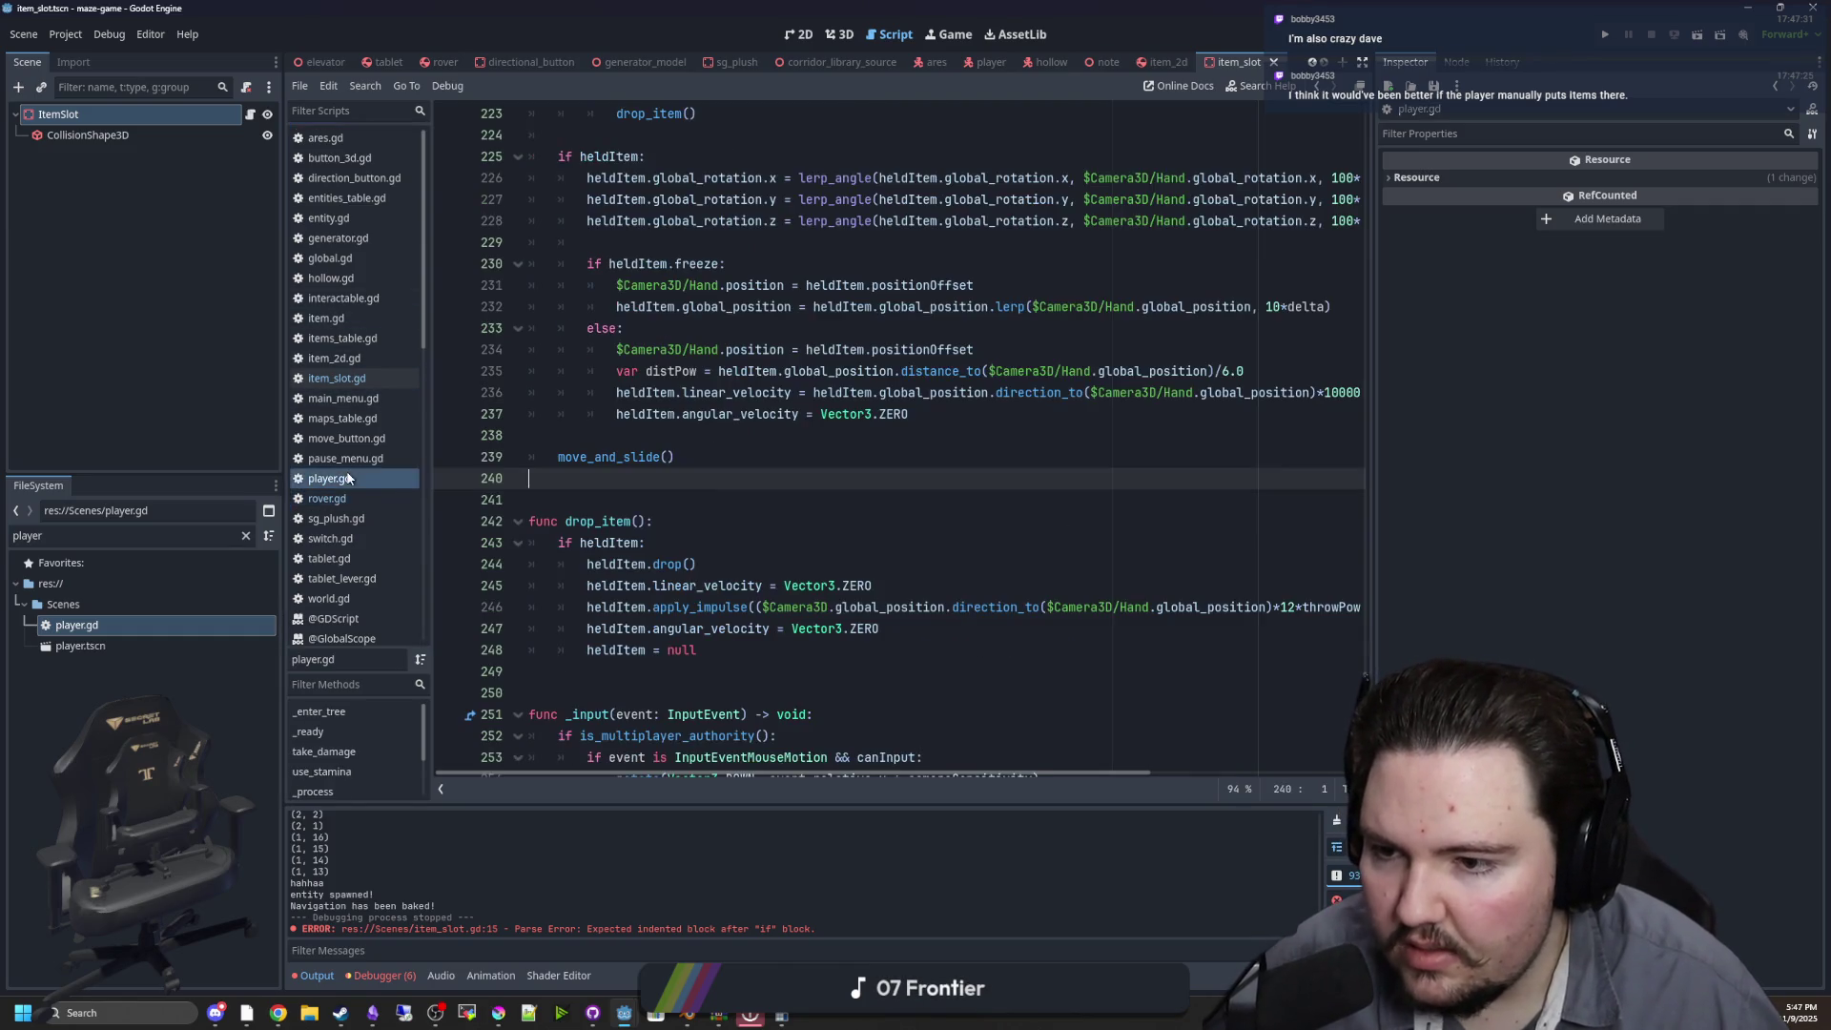
{"action": "scroll", "coordinate": [792, 479], "scroll_direction": "down", "scroll_amount": 2}
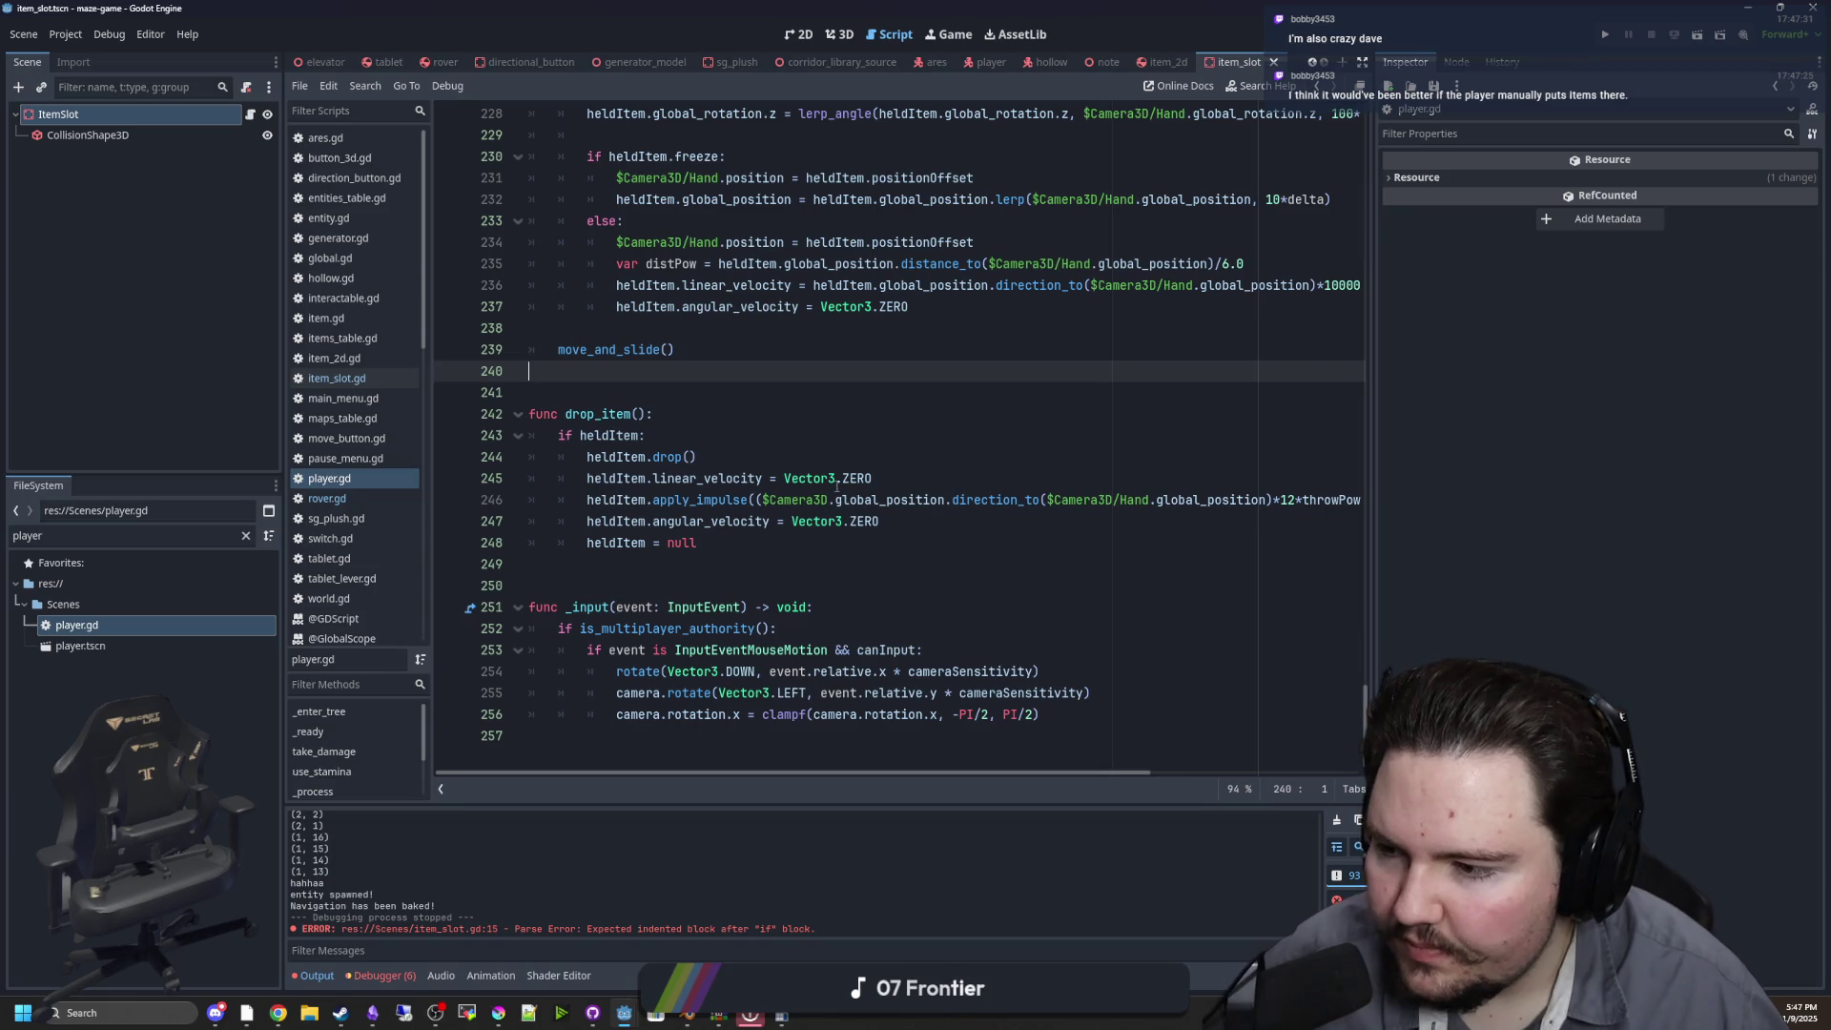
{"action": "left_click", "coordinate": [613, 388]}
{"action": "key", "text": "Return"}
{"action": "key", "text": "Return"}
{"action": "key", "text": "Return"}
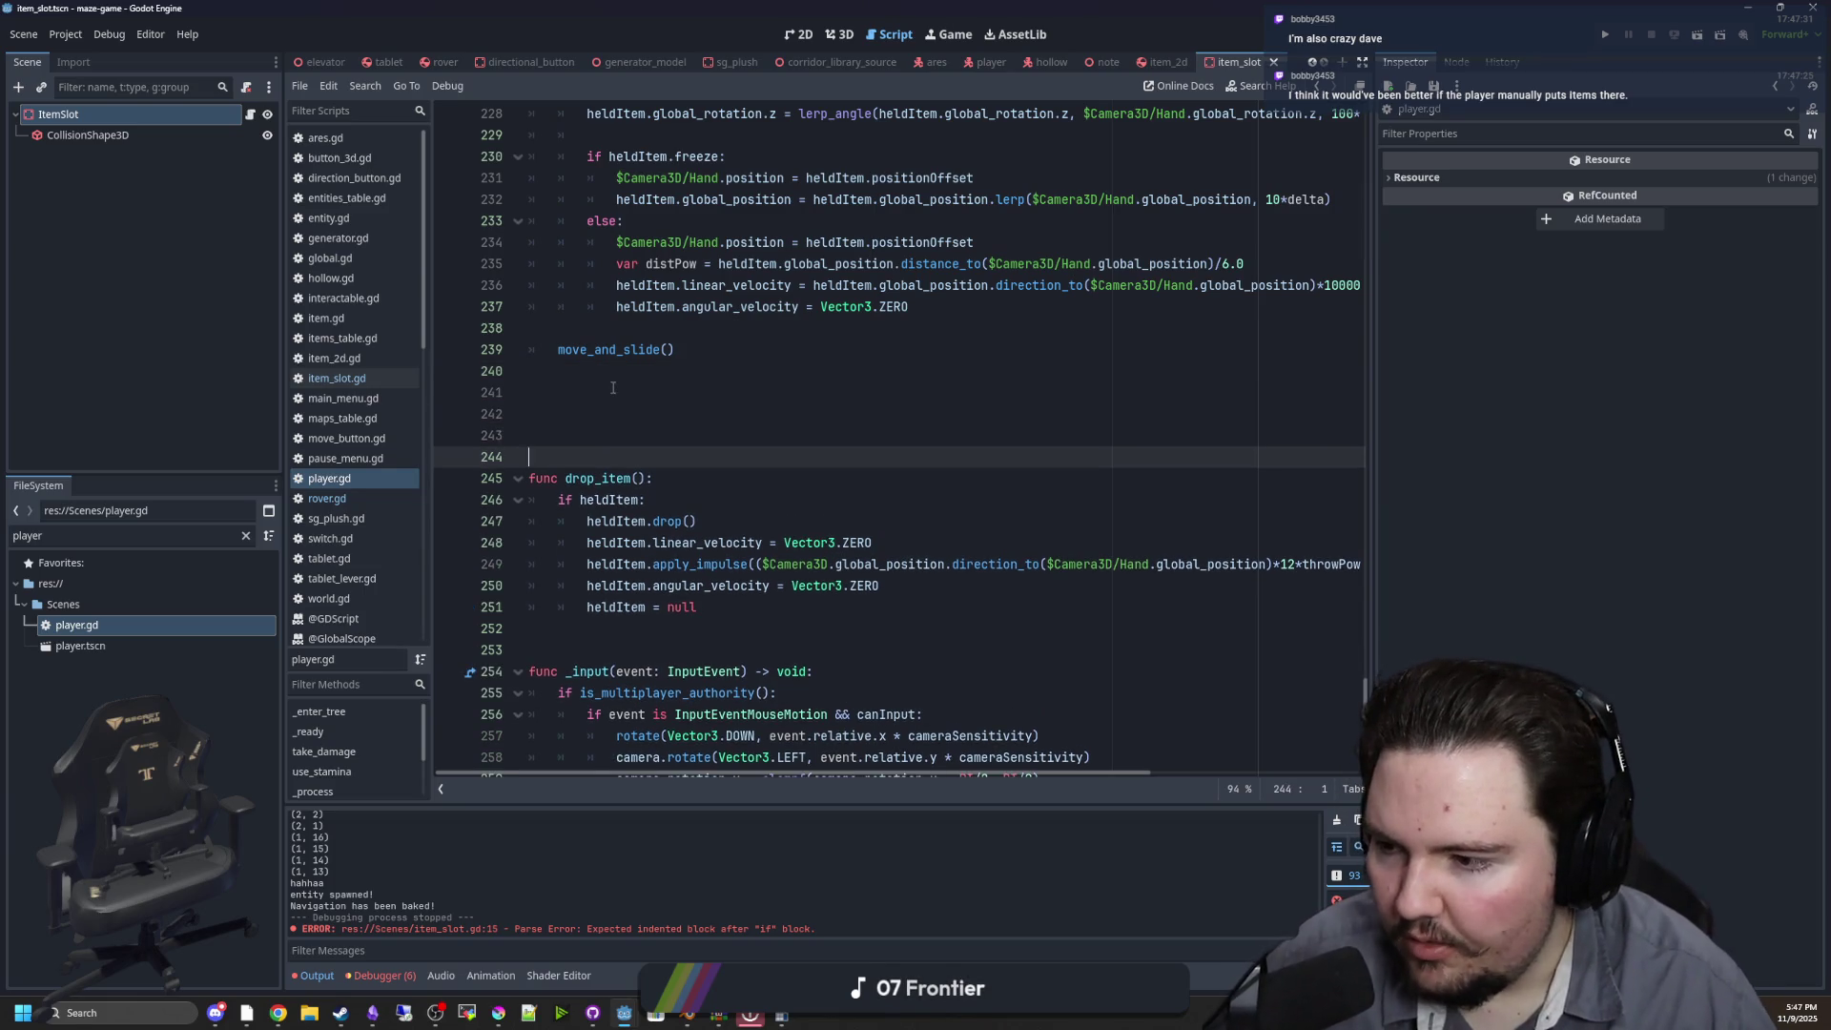
{"action": "key", "text": "Up"}
{"action": "key", "text": "Up"}
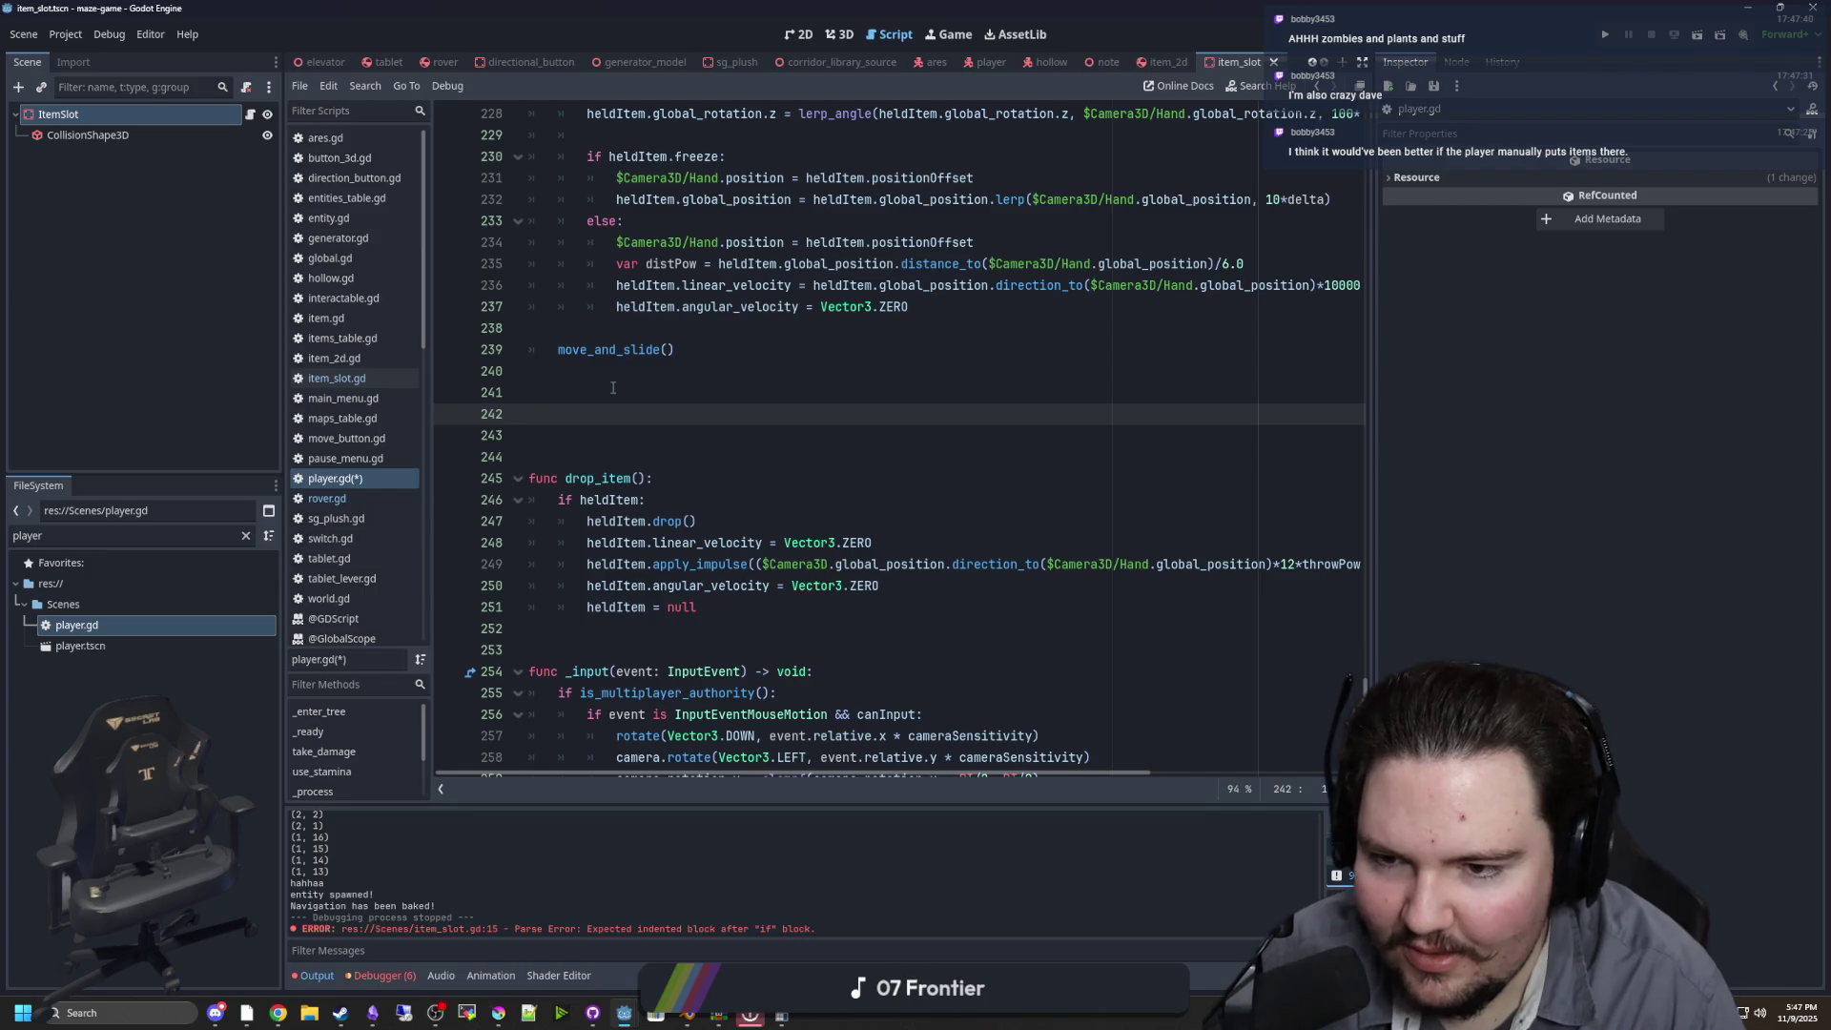
{"action": "type", "text": "nc pickup"}
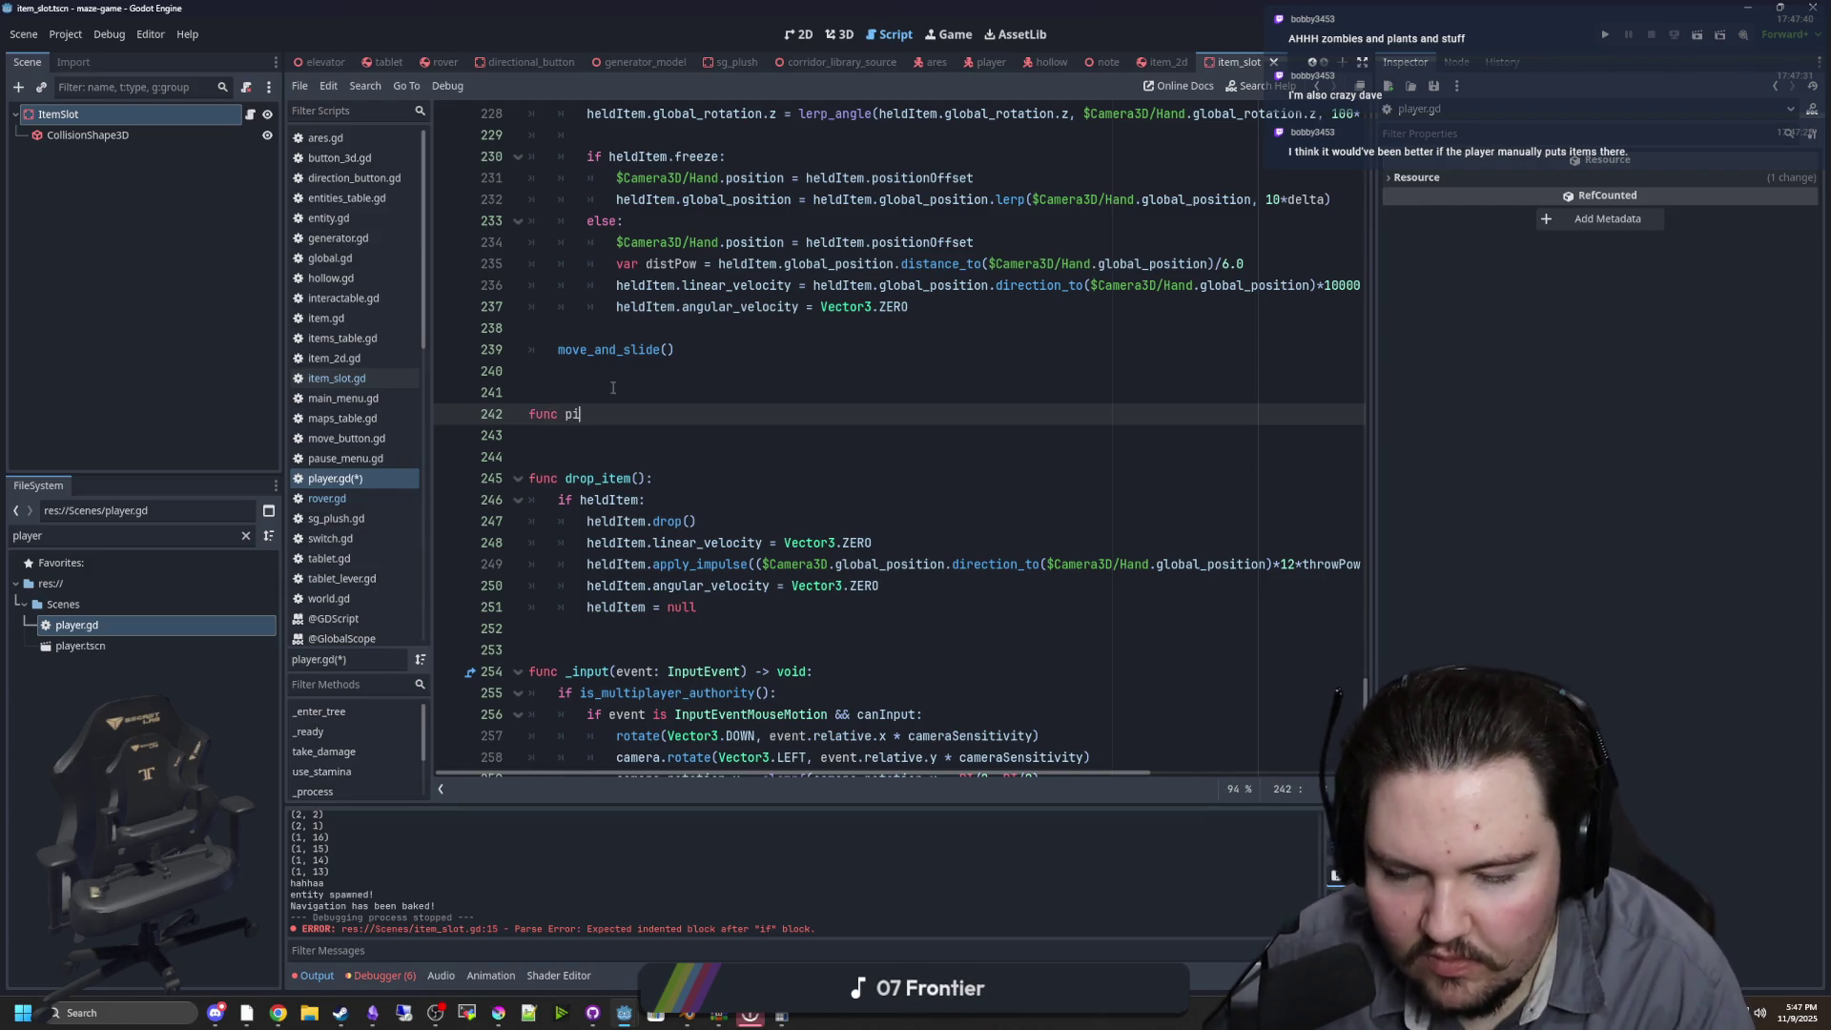
{"action": "type", "text": "_item(item : "}
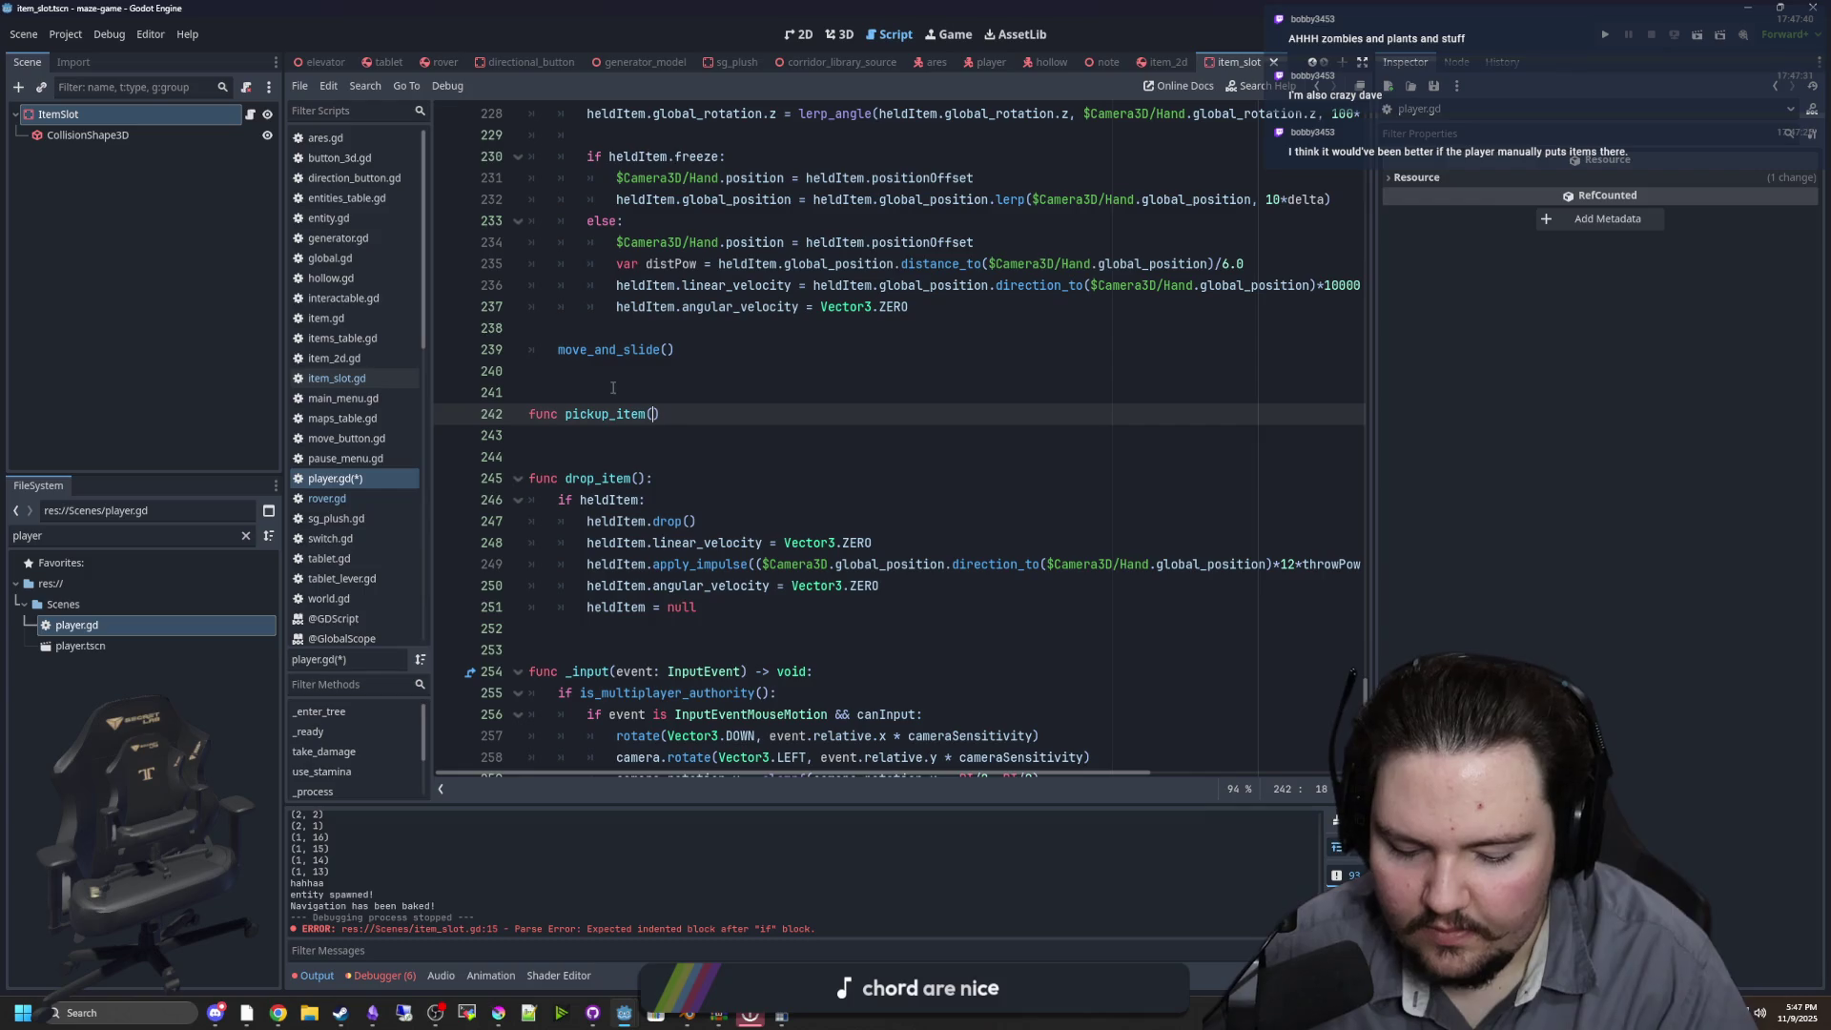
{"action": "type", "text": "Item):"}
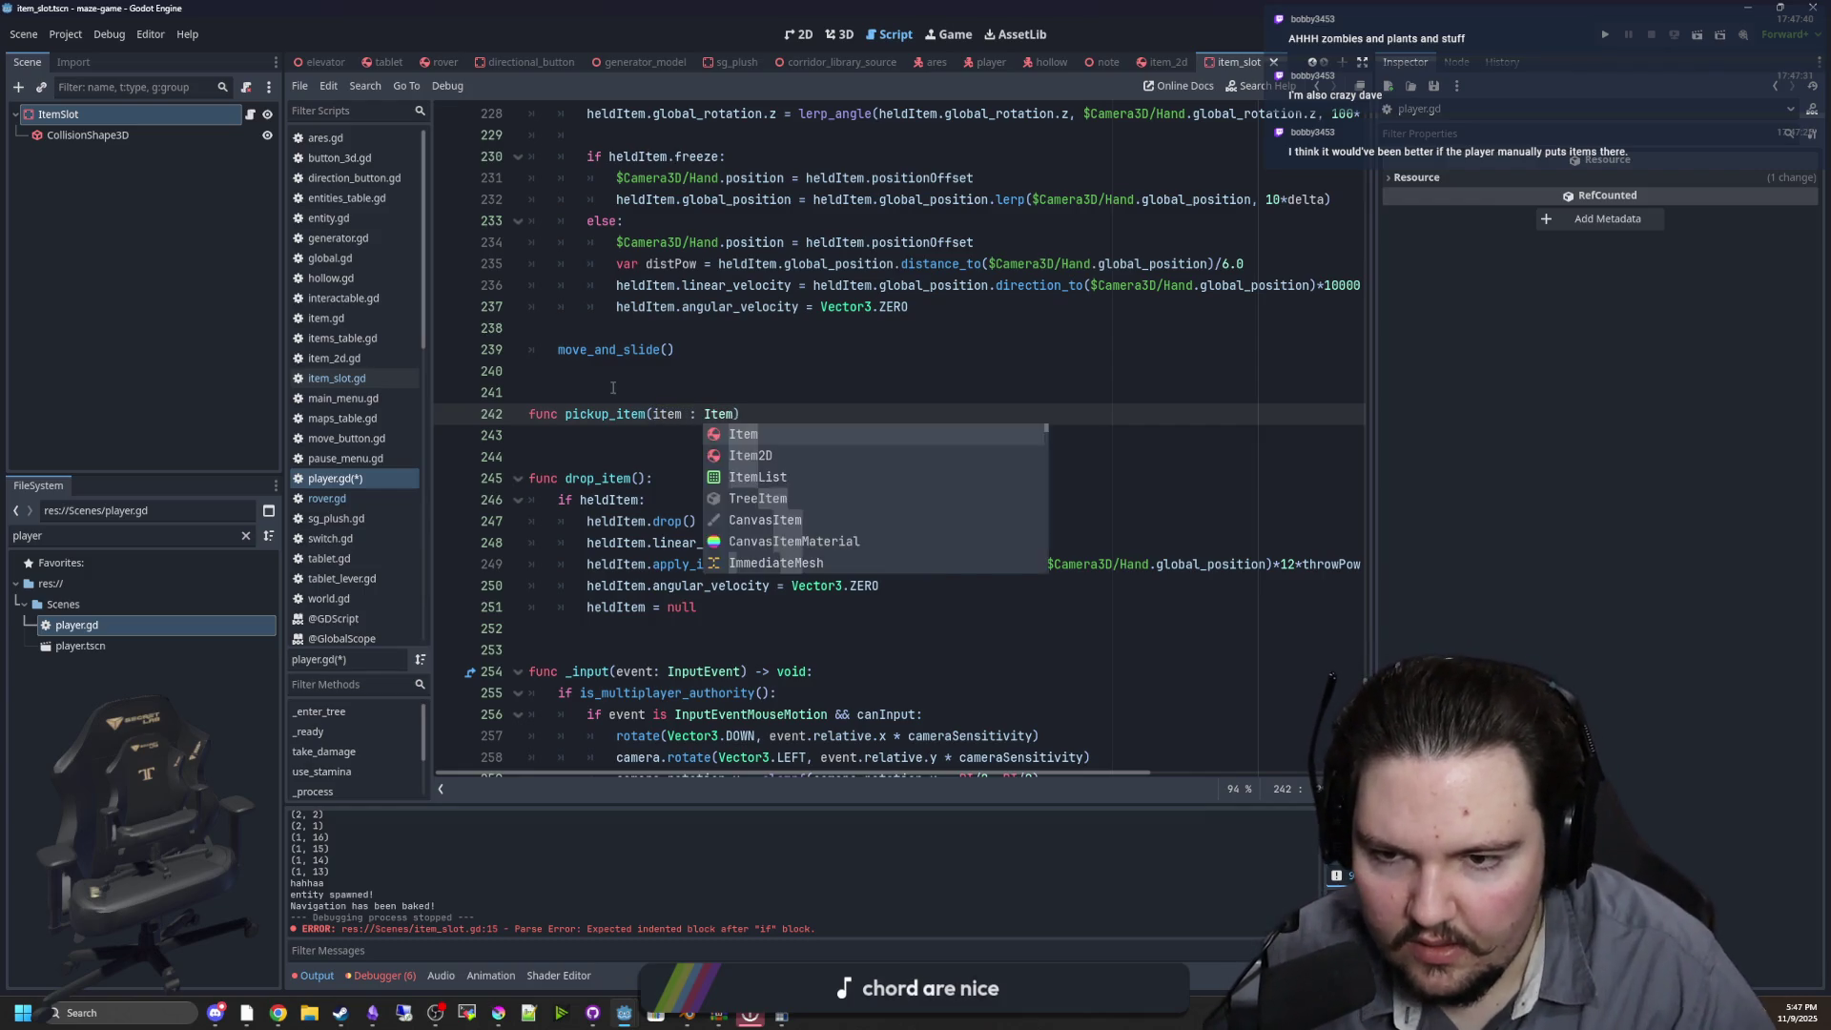
{"action": "key", "text": "Return"}
{"action": "type", "text": "pass"}
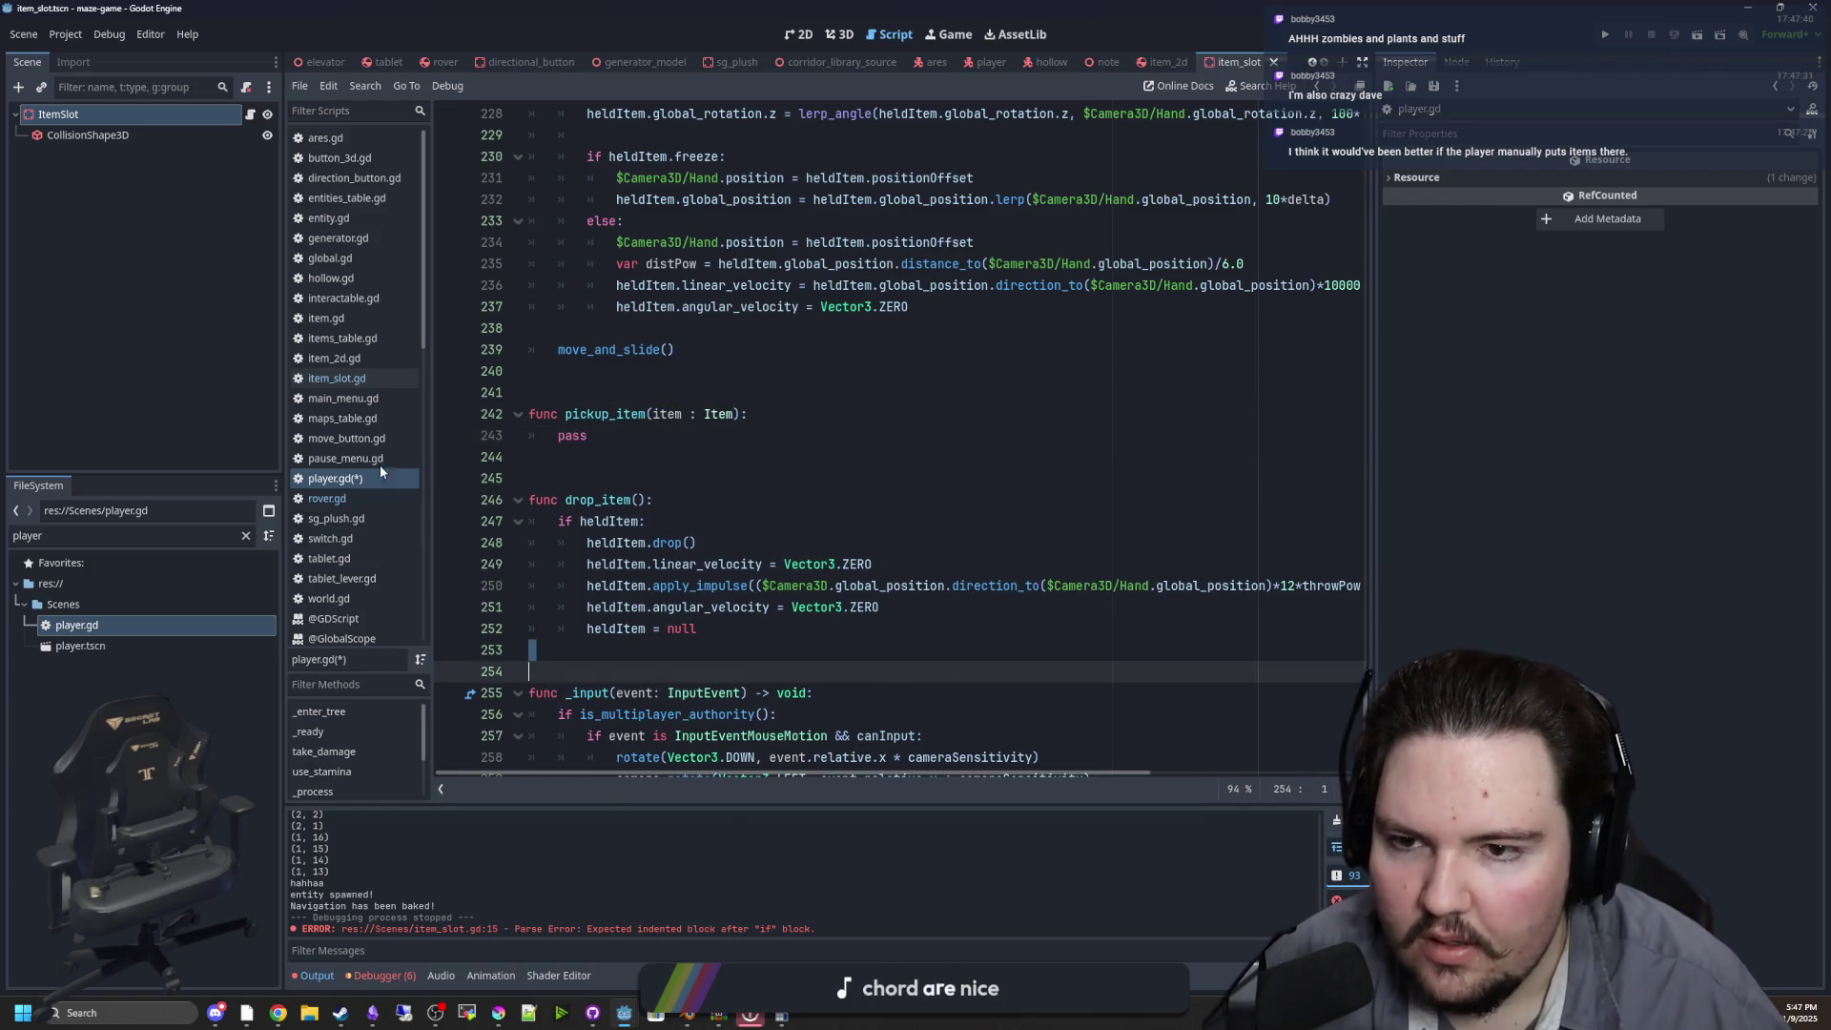
Add the missing colon to the Interactable check in the interact code
{"action": "left_click", "coordinate": [739, 480]}
{"action": "scroll", "coordinate": [738, 479], "scroll_direction": "up", "scroll_amount": 8}
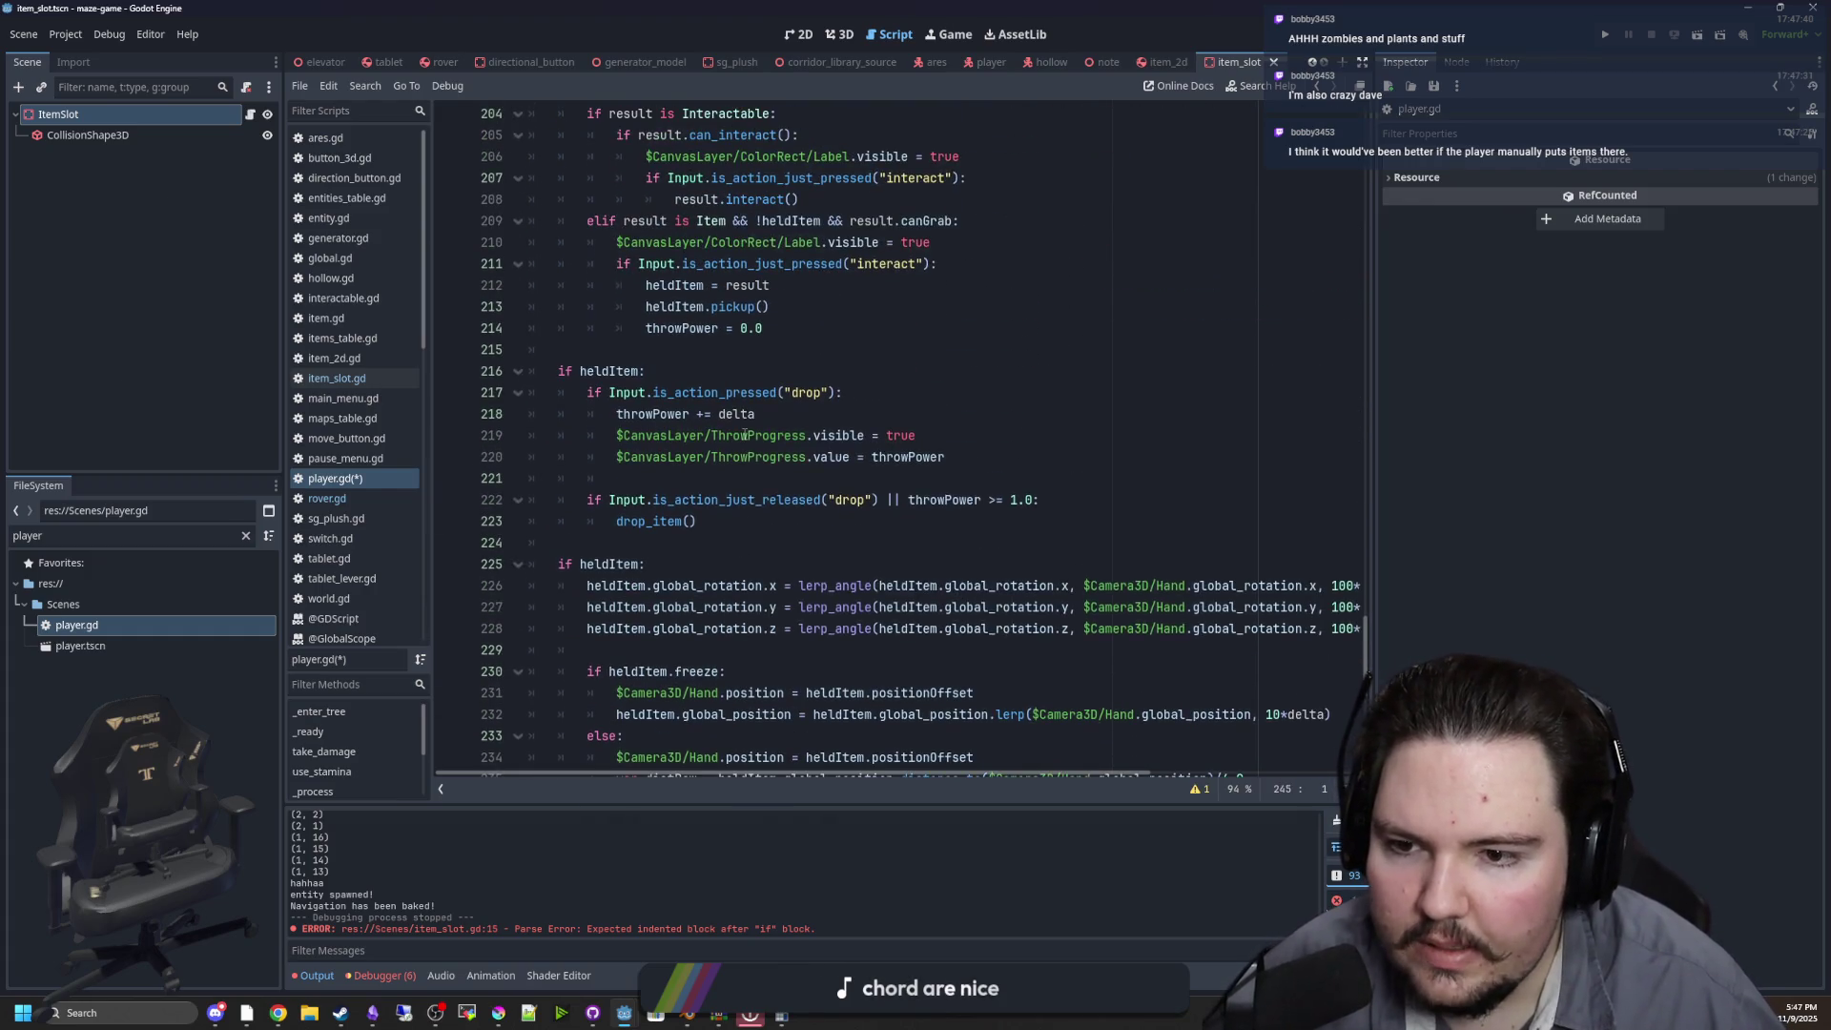
{"action": "left_click", "coordinate": [651, 551]}
{"action": "scroll", "coordinate": [651, 551], "scroll_direction": "up", "scroll_amount": 4}
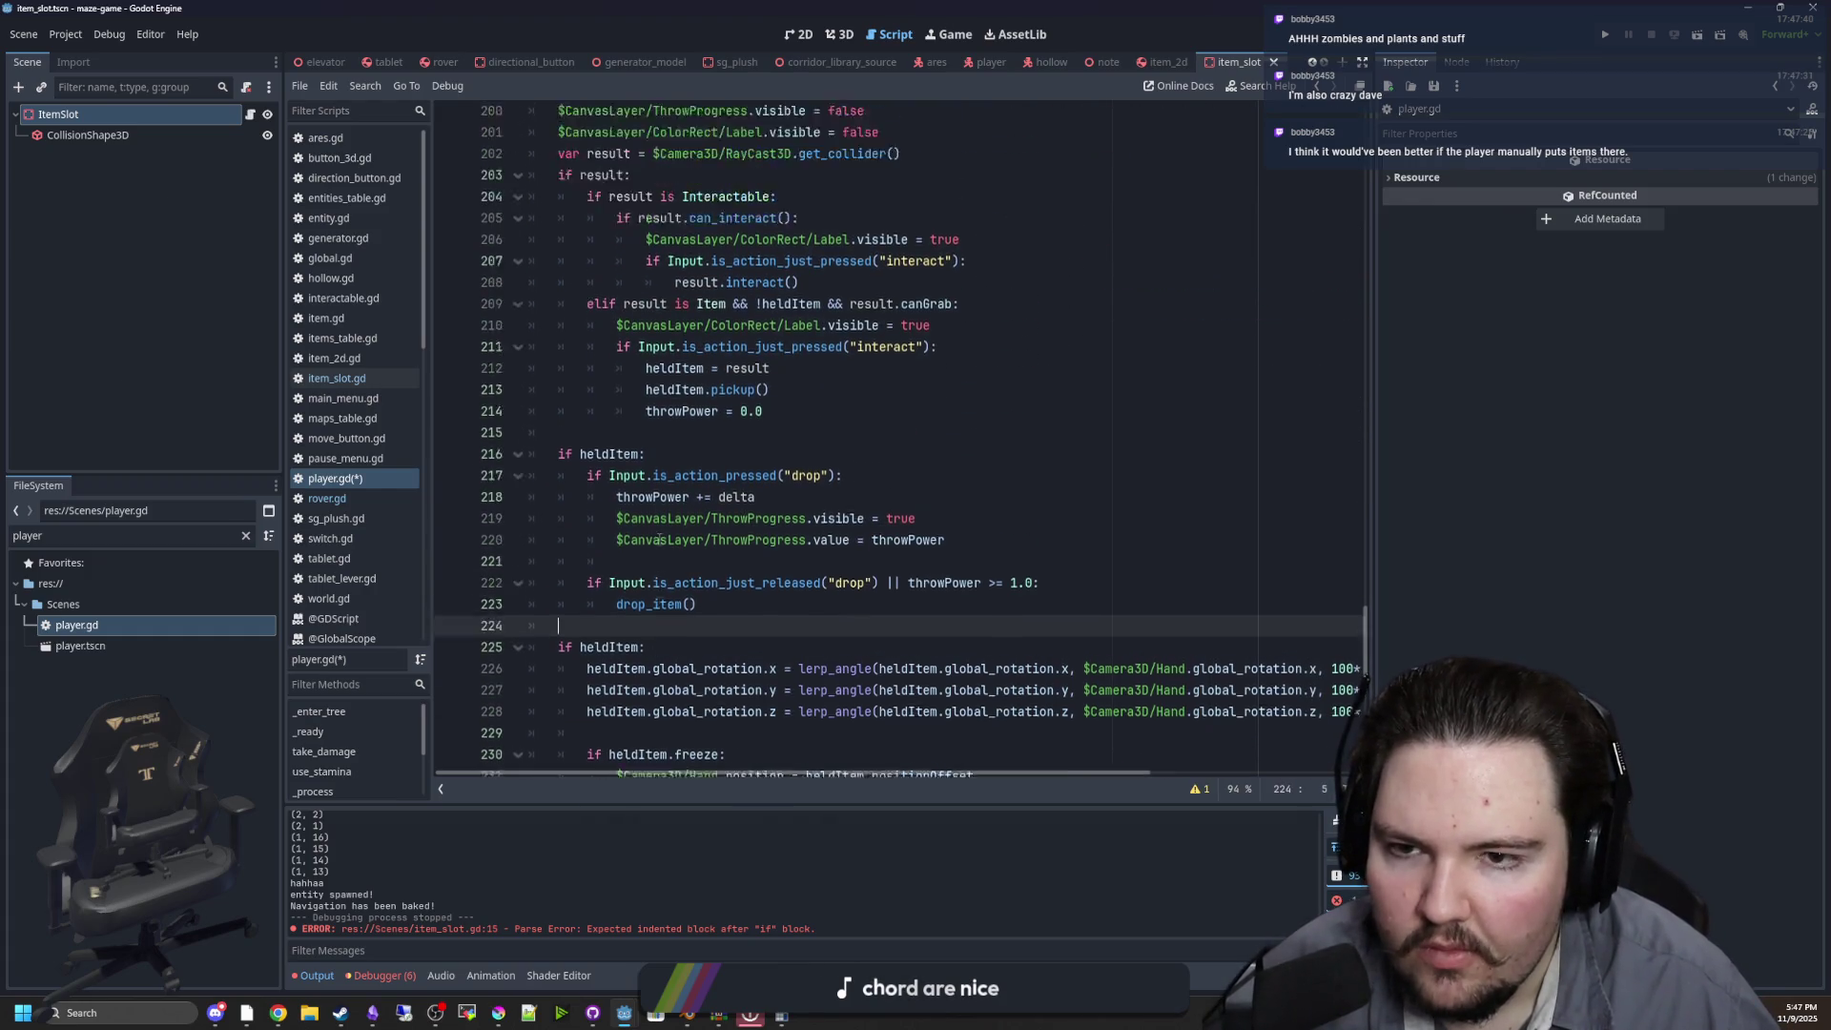
{"action": "left_click", "coordinate": [773, 371]}
{"action": "type", "text": ":"}
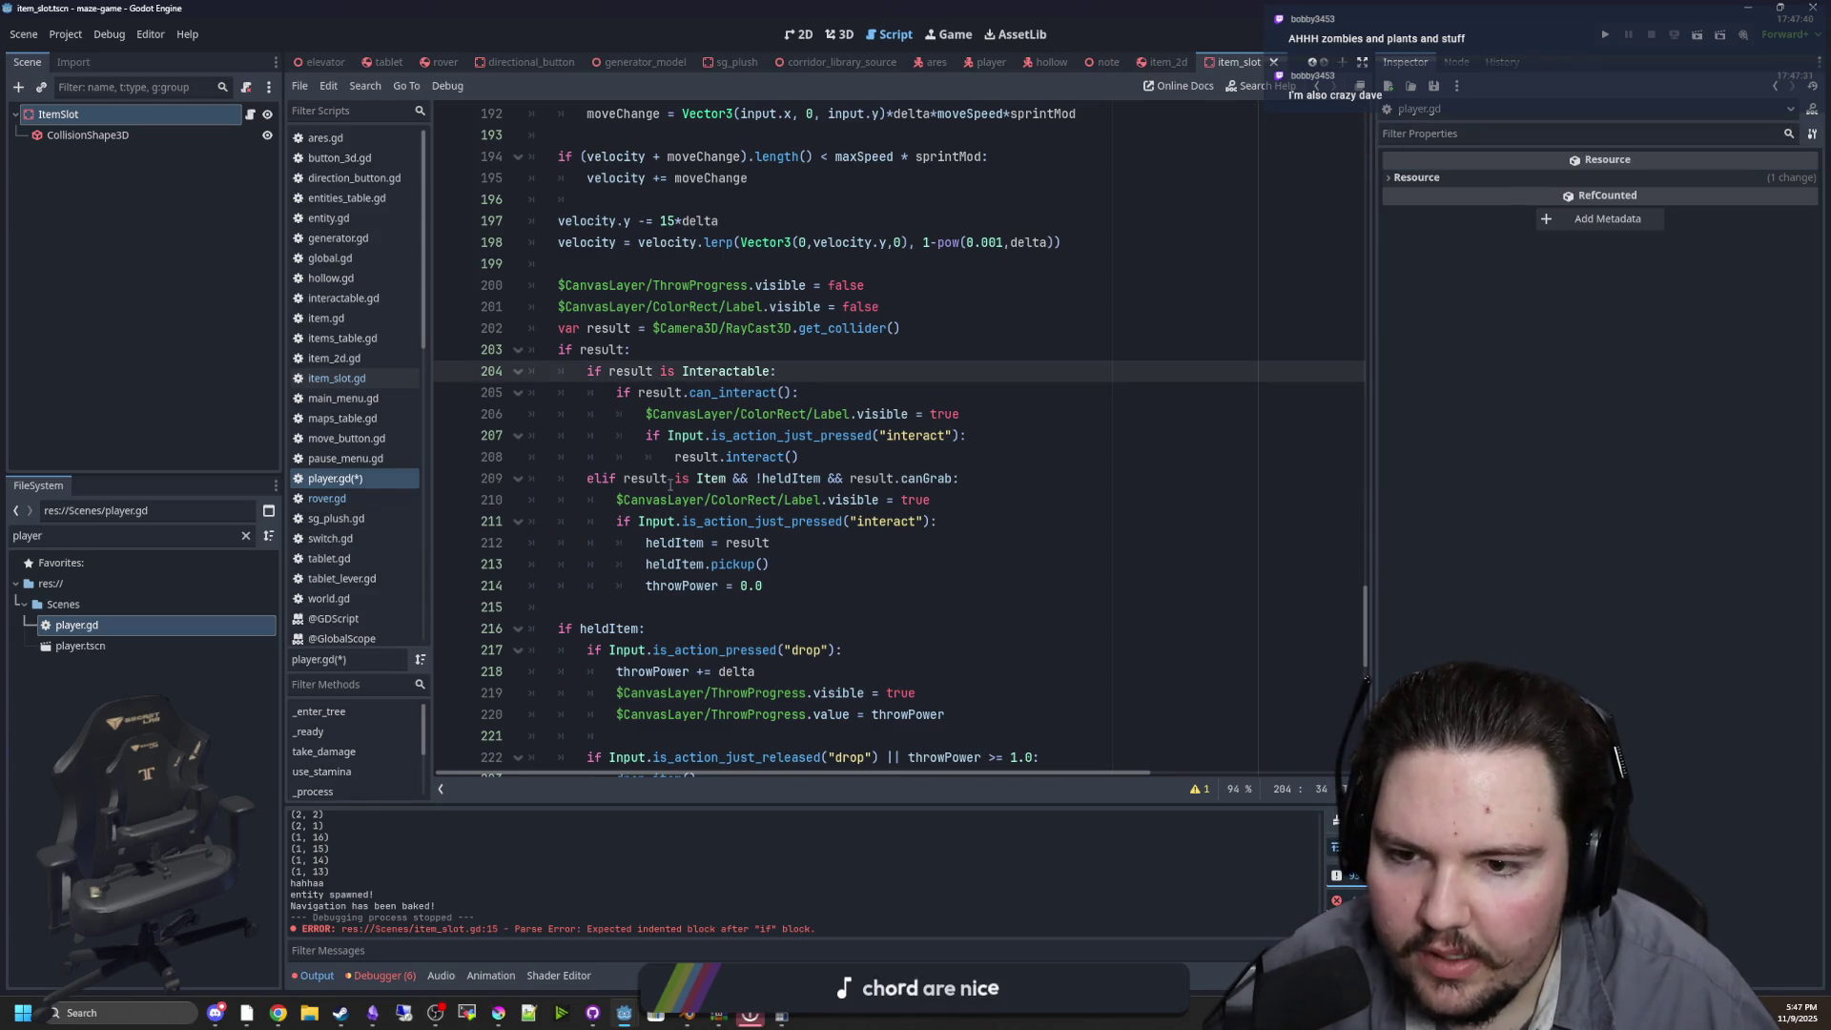
Cut the three item-grabbing lines and call pickup_item(result) in their place
{"action": "scroll", "coordinate": [799, 552], "scroll_direction": "down", "scroll_amount": 1}
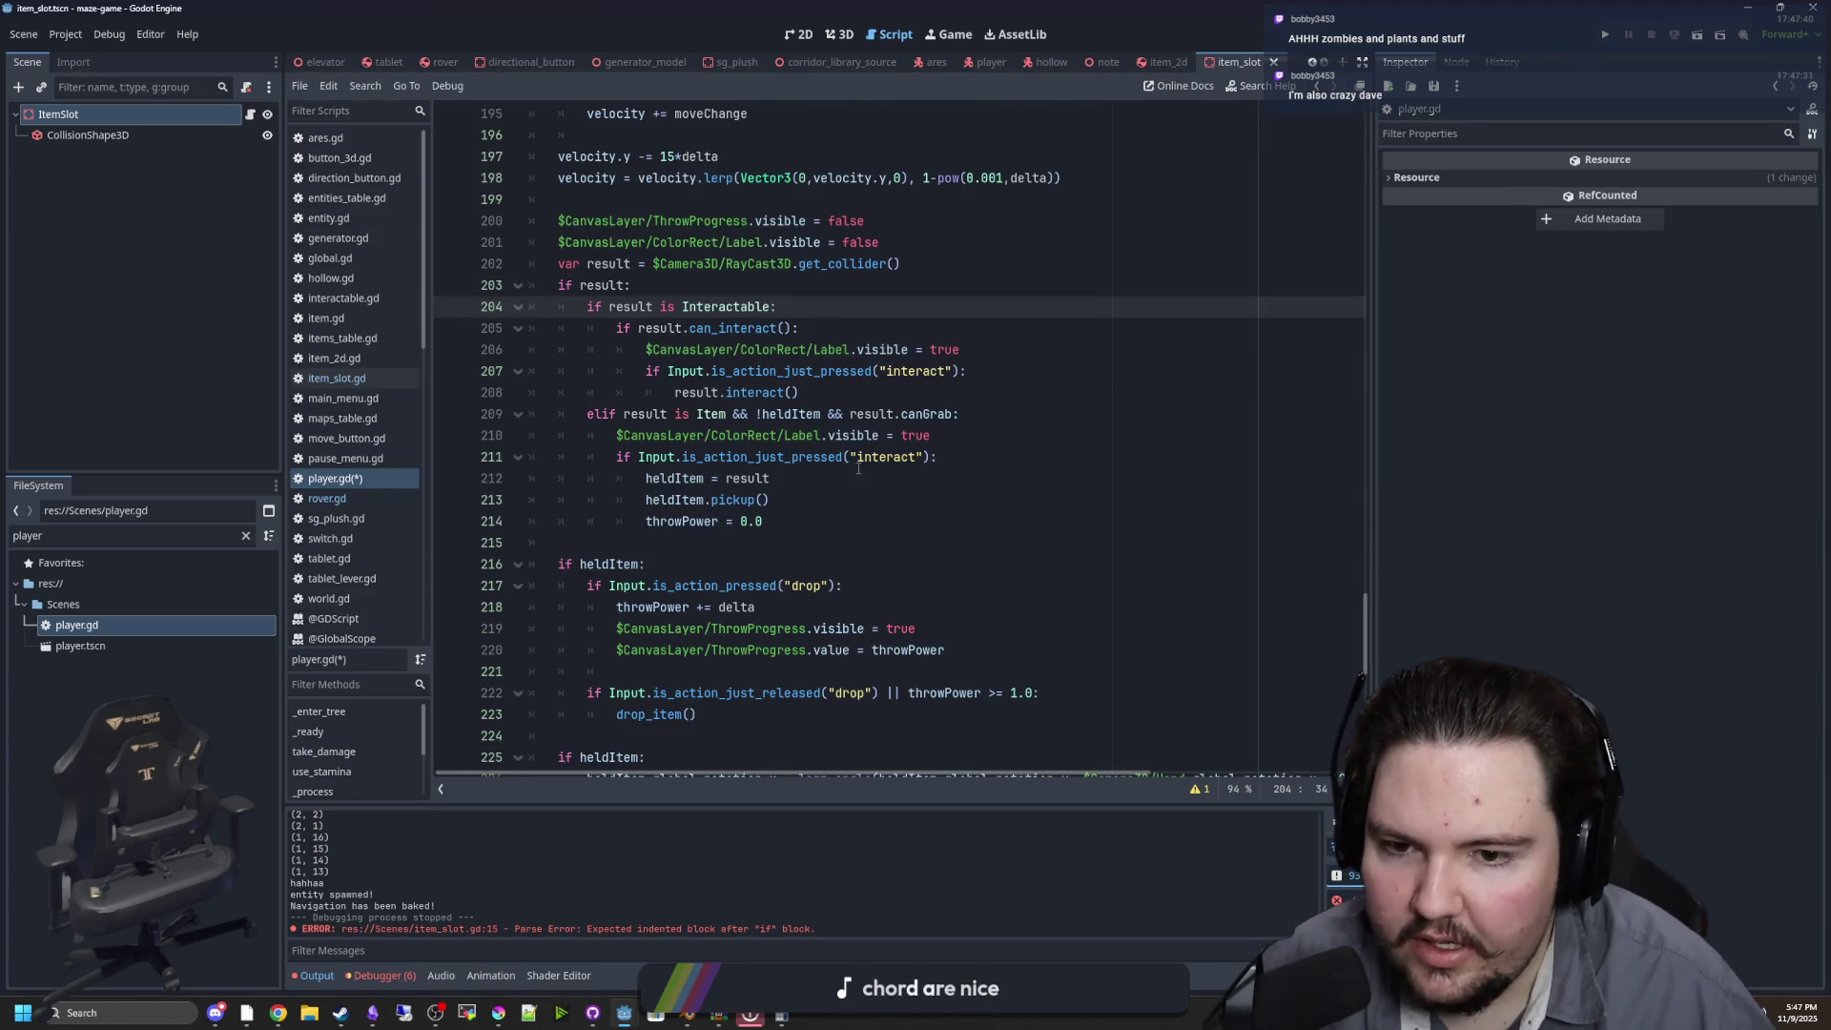
{"action": "left_click", "coordinate": [897, 457]}
{"action": "left_click", "coordinate": [772, 500]}
{"action": "mouse_move", "coordinate": [779, 523]}
{"action": "left_mouse_down"}
{"action": "mouse_move", "coordinate": [448, 456]}
{"action": "mouse_move", "coordinate": [450, 472]}
{"action": "left_mouse_up"}
{"action": "key", "text": "ctrl+c"}
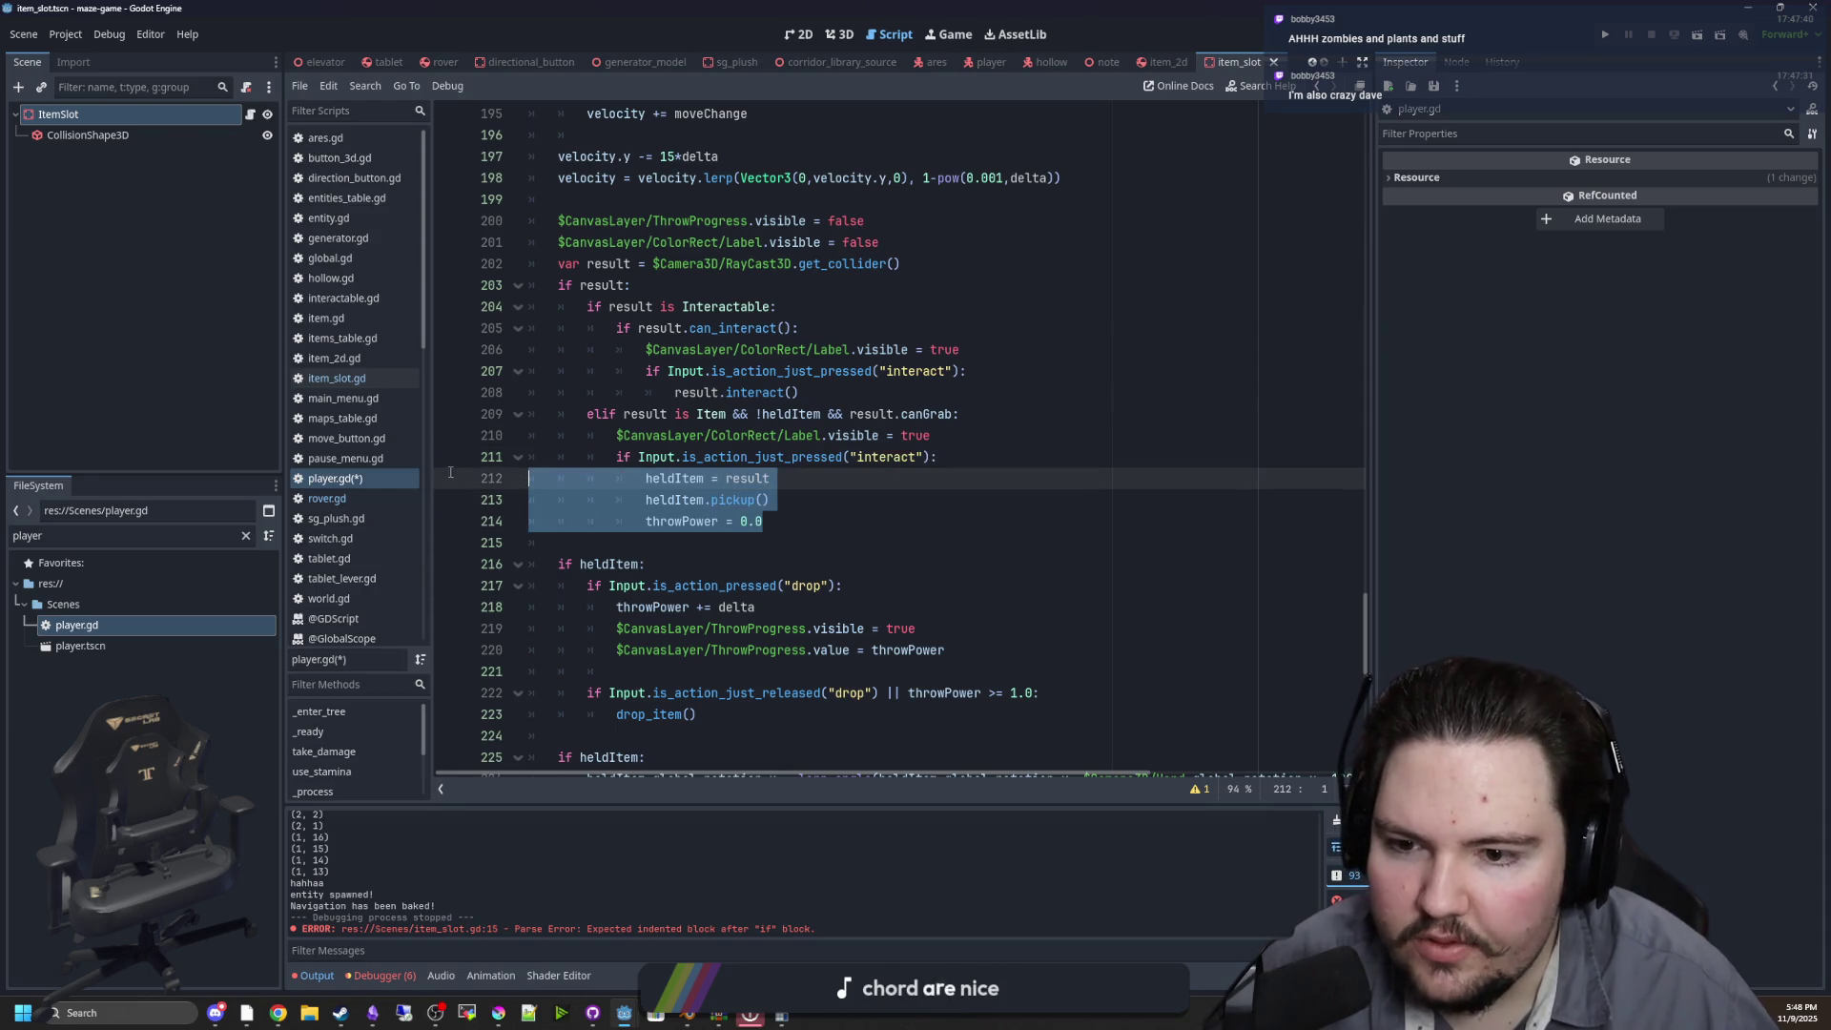
{"action": "key", "text": "BackSpace"}
{"action": "key", "text": "Tab"}
{"action": "key", "text": "Tab"}
{"action": "key", "text": "Tab"}
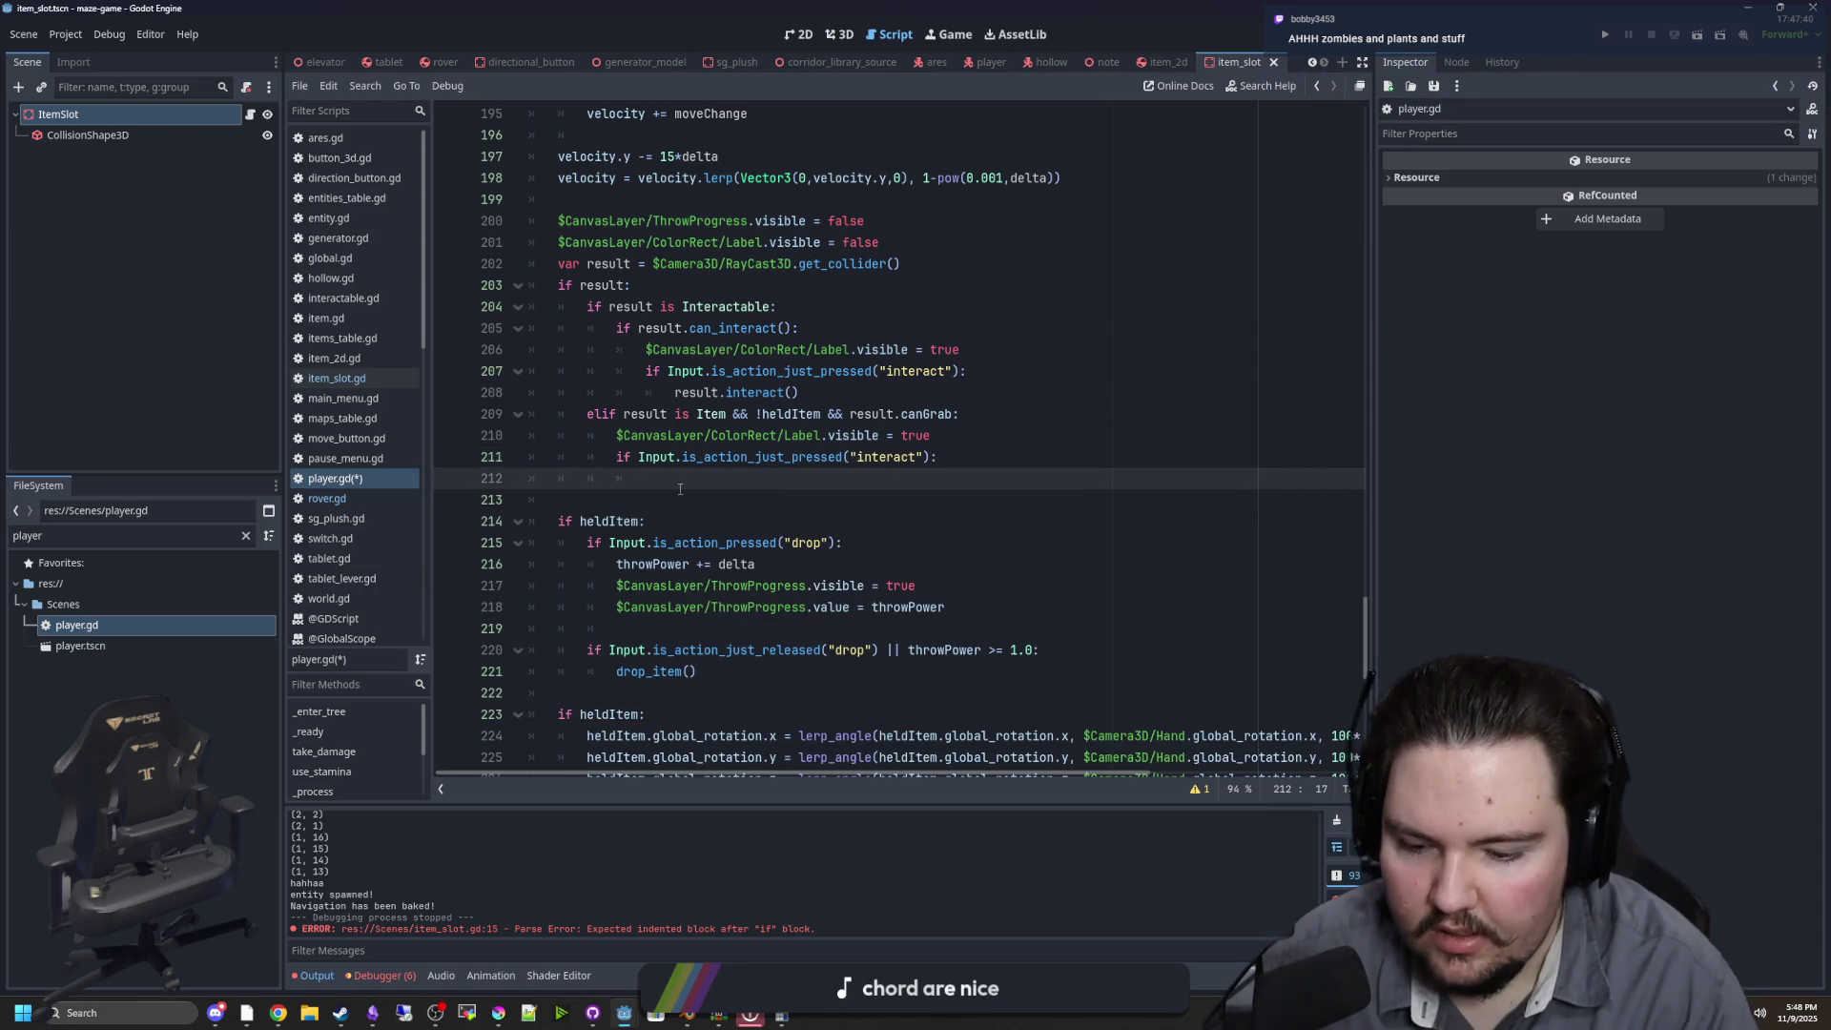
{"action": "type", "text": "pick"}
{"action": "key", "text": "Return"}
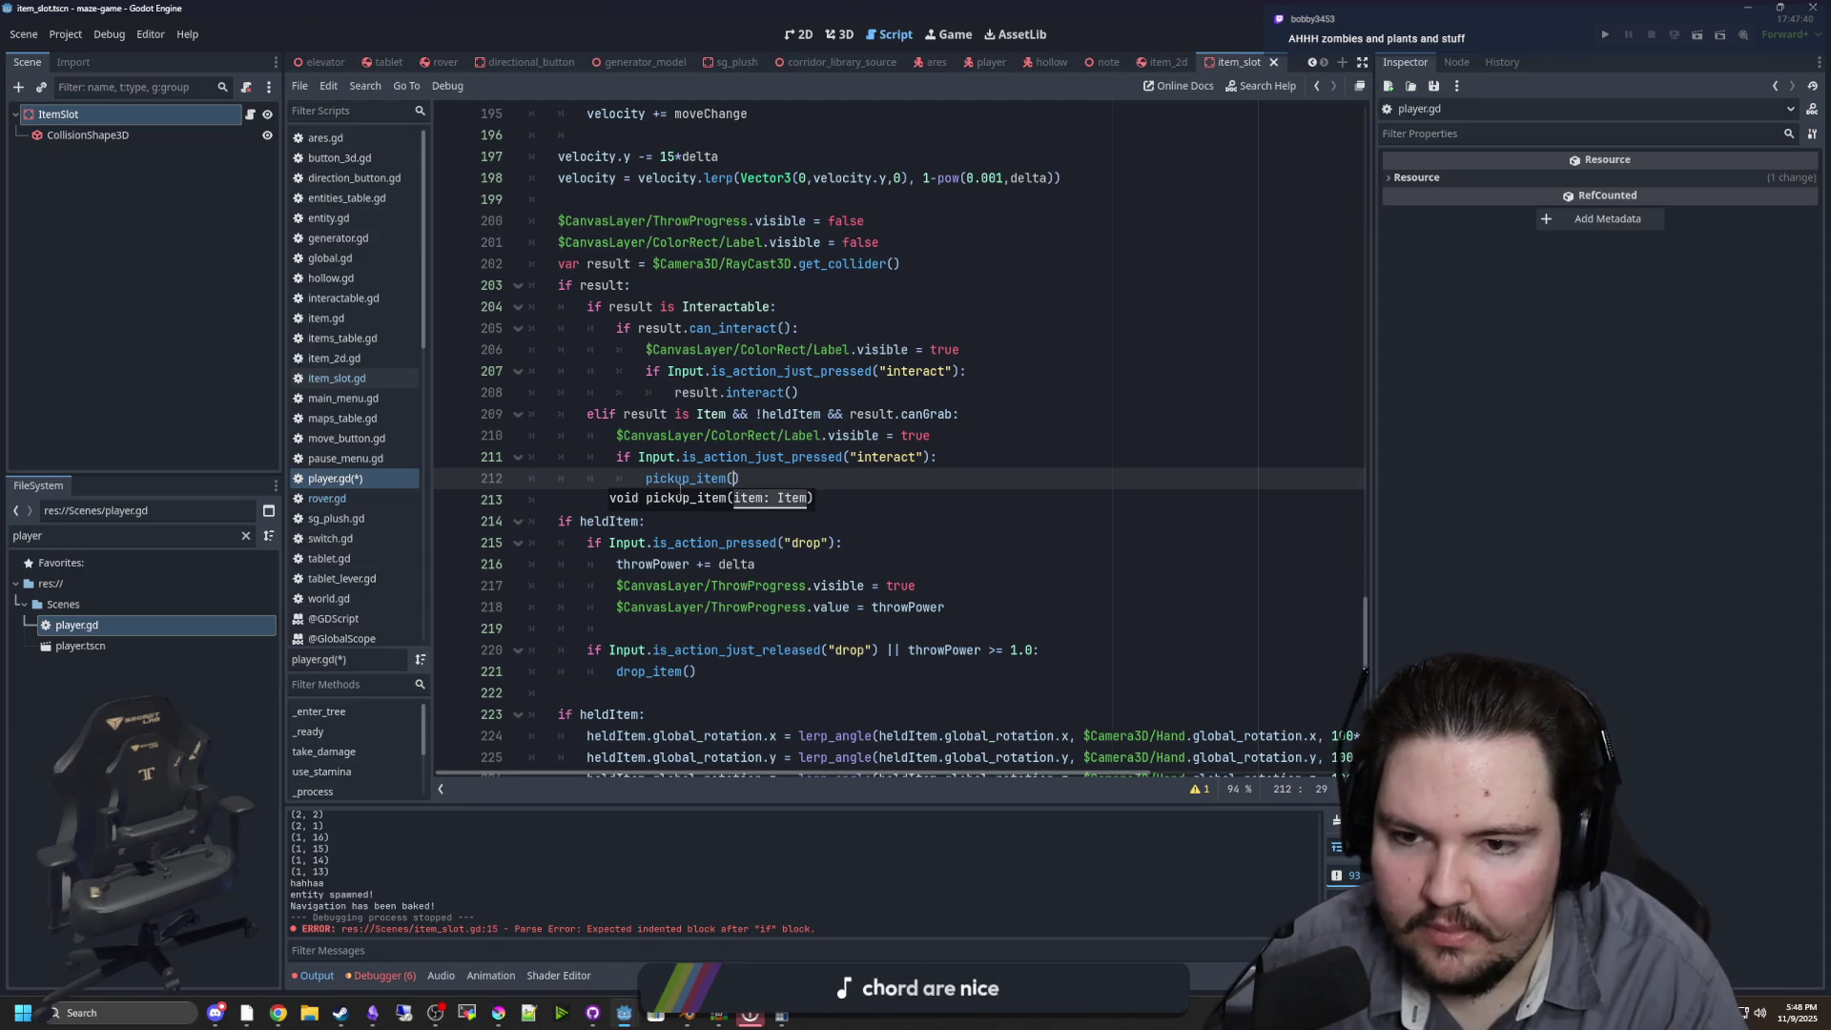
{"action": "type", "text": "result"}
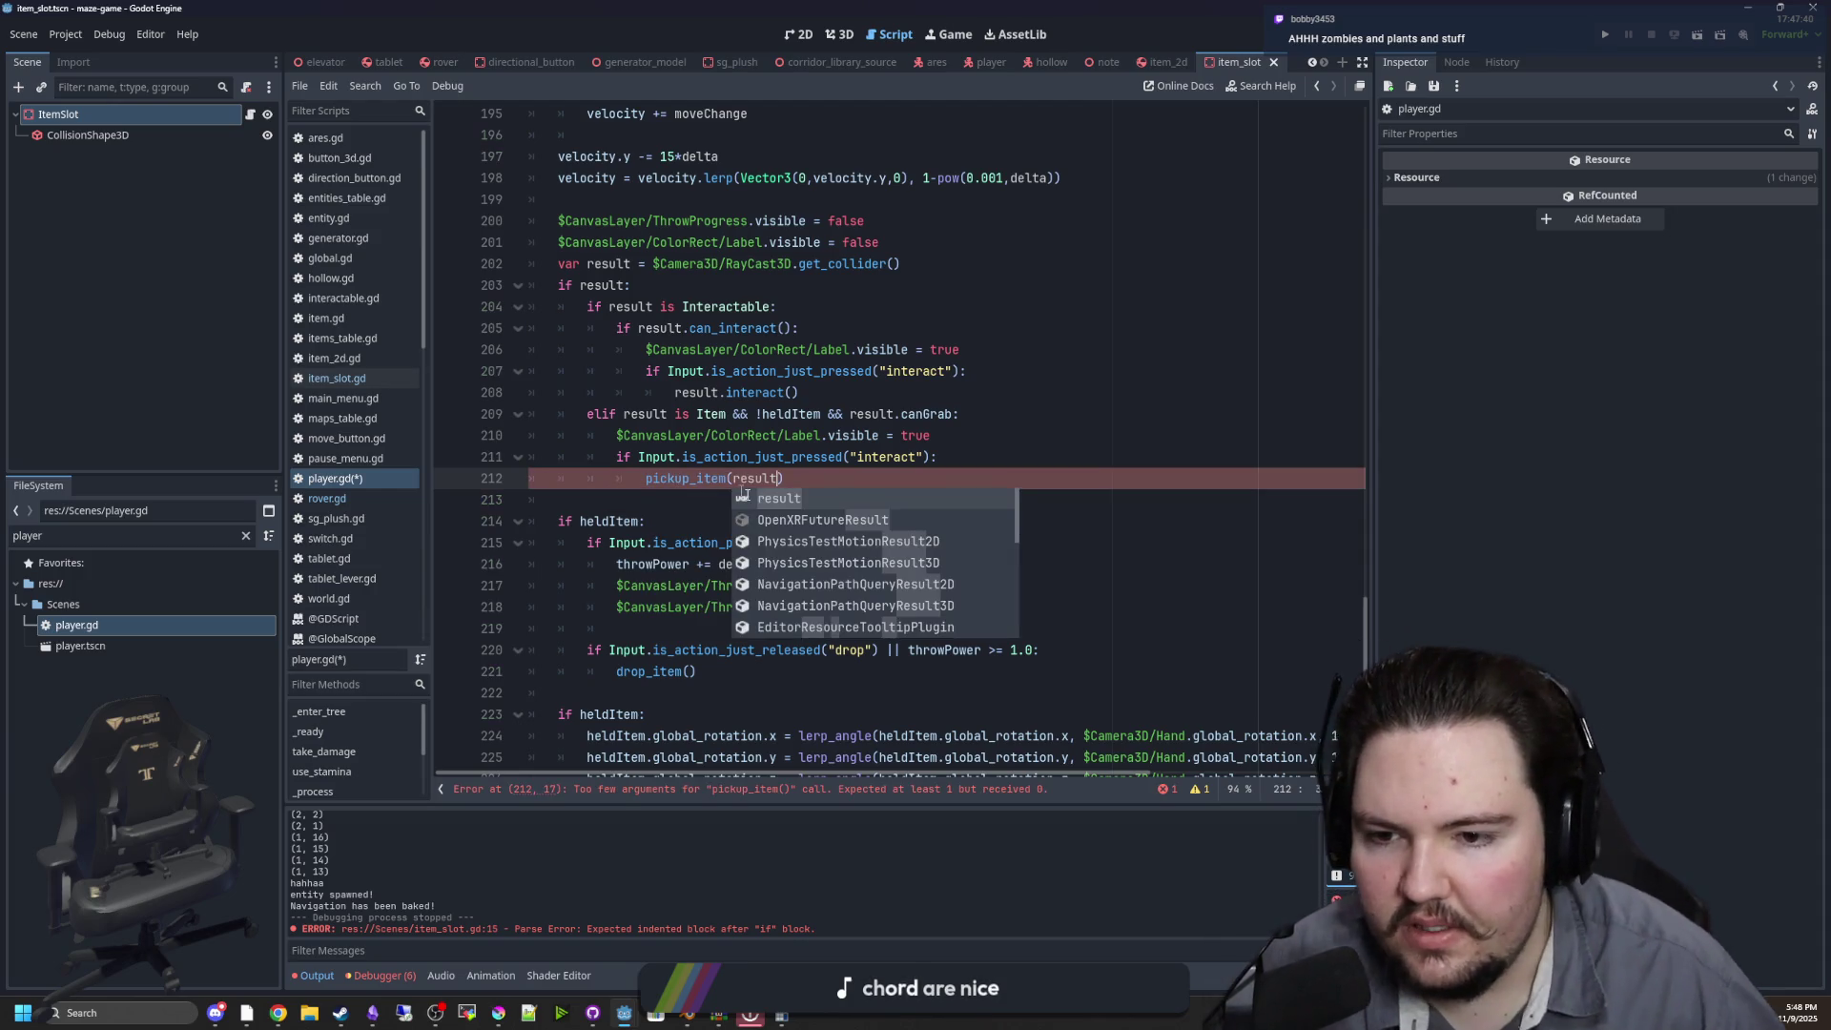
Paste the grab lines into pickup_item in place of pass and fix their indentation
{"action": "left_click", "coordinate": [685, 479], "text": "ctrl"}
{"action": "double_click", "coordinate": [572, 456]}
{"action": "key", "text": "ctrl+v"}
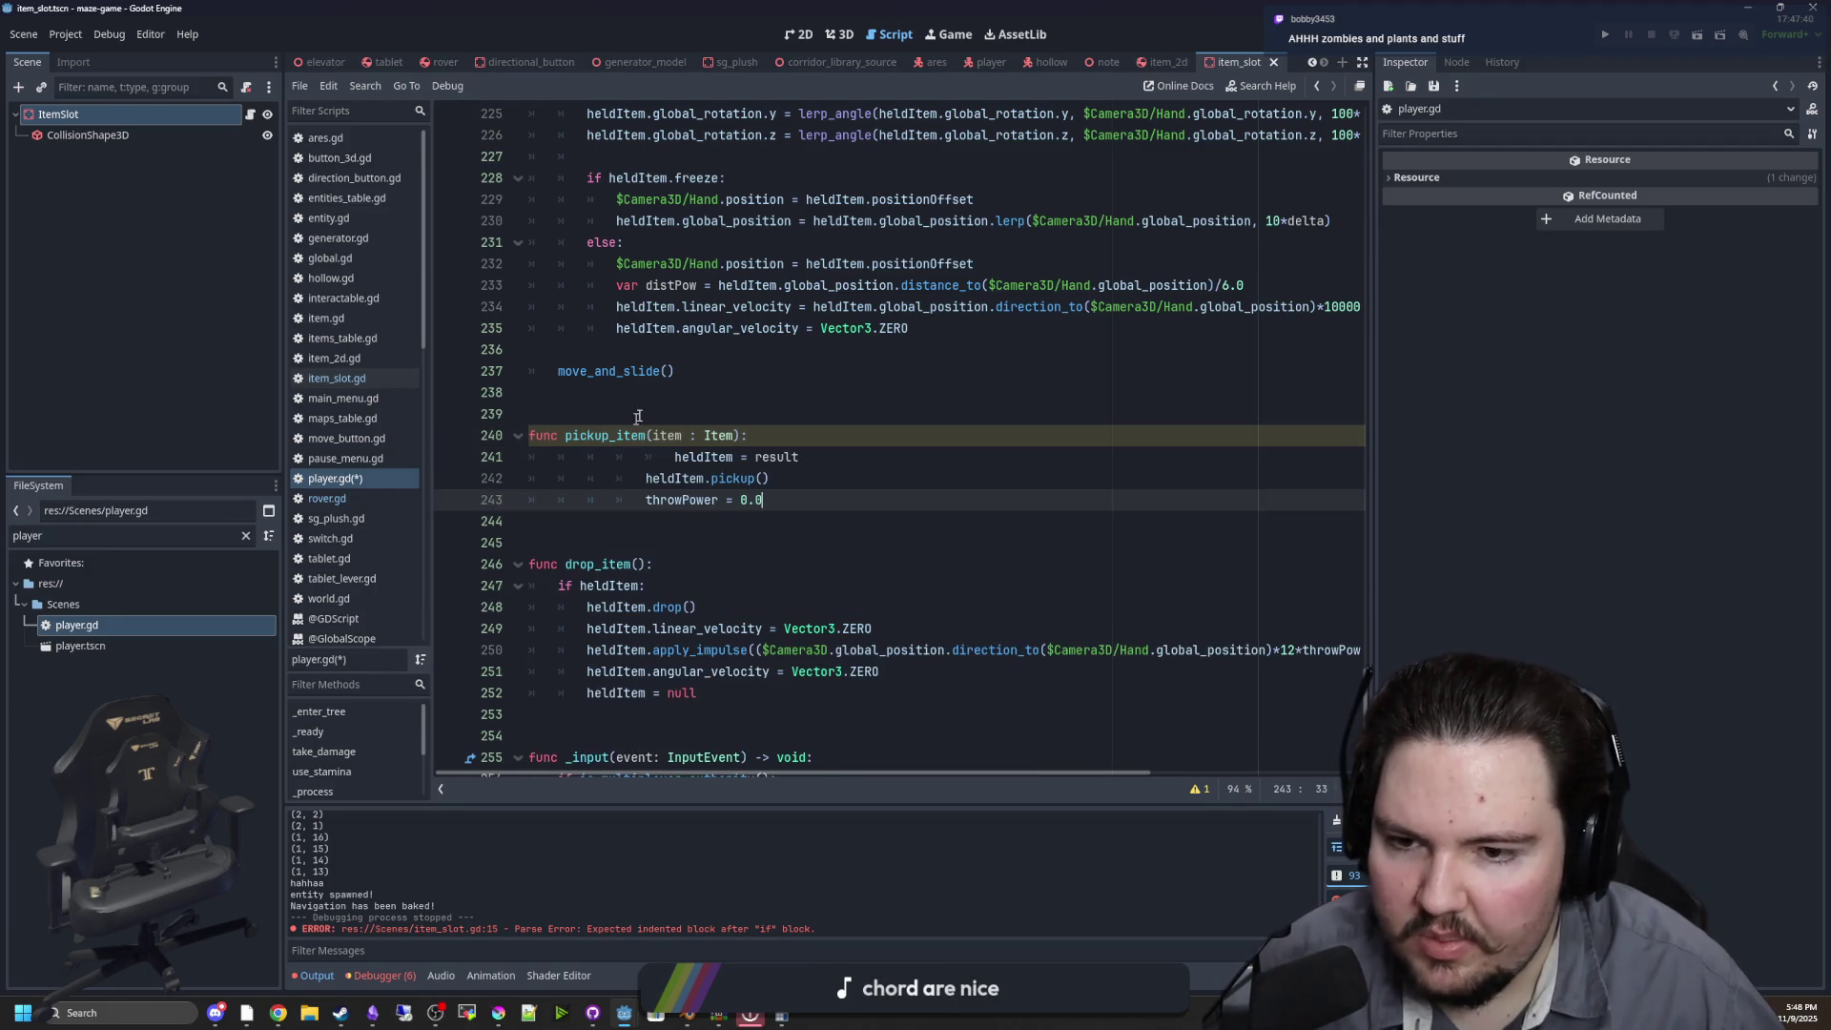
{"action": "left_click", "coordinate": [672, 457]}
{"action": "left_click_drag", "start_coordinate": [671, 457], "coordinate": [763, 500]}
{"action": "key", "text": "shift+Tab"}
{"action": "key", "text": "shift+Tab"}
{"action": "key", "text": "shift+Tab"}
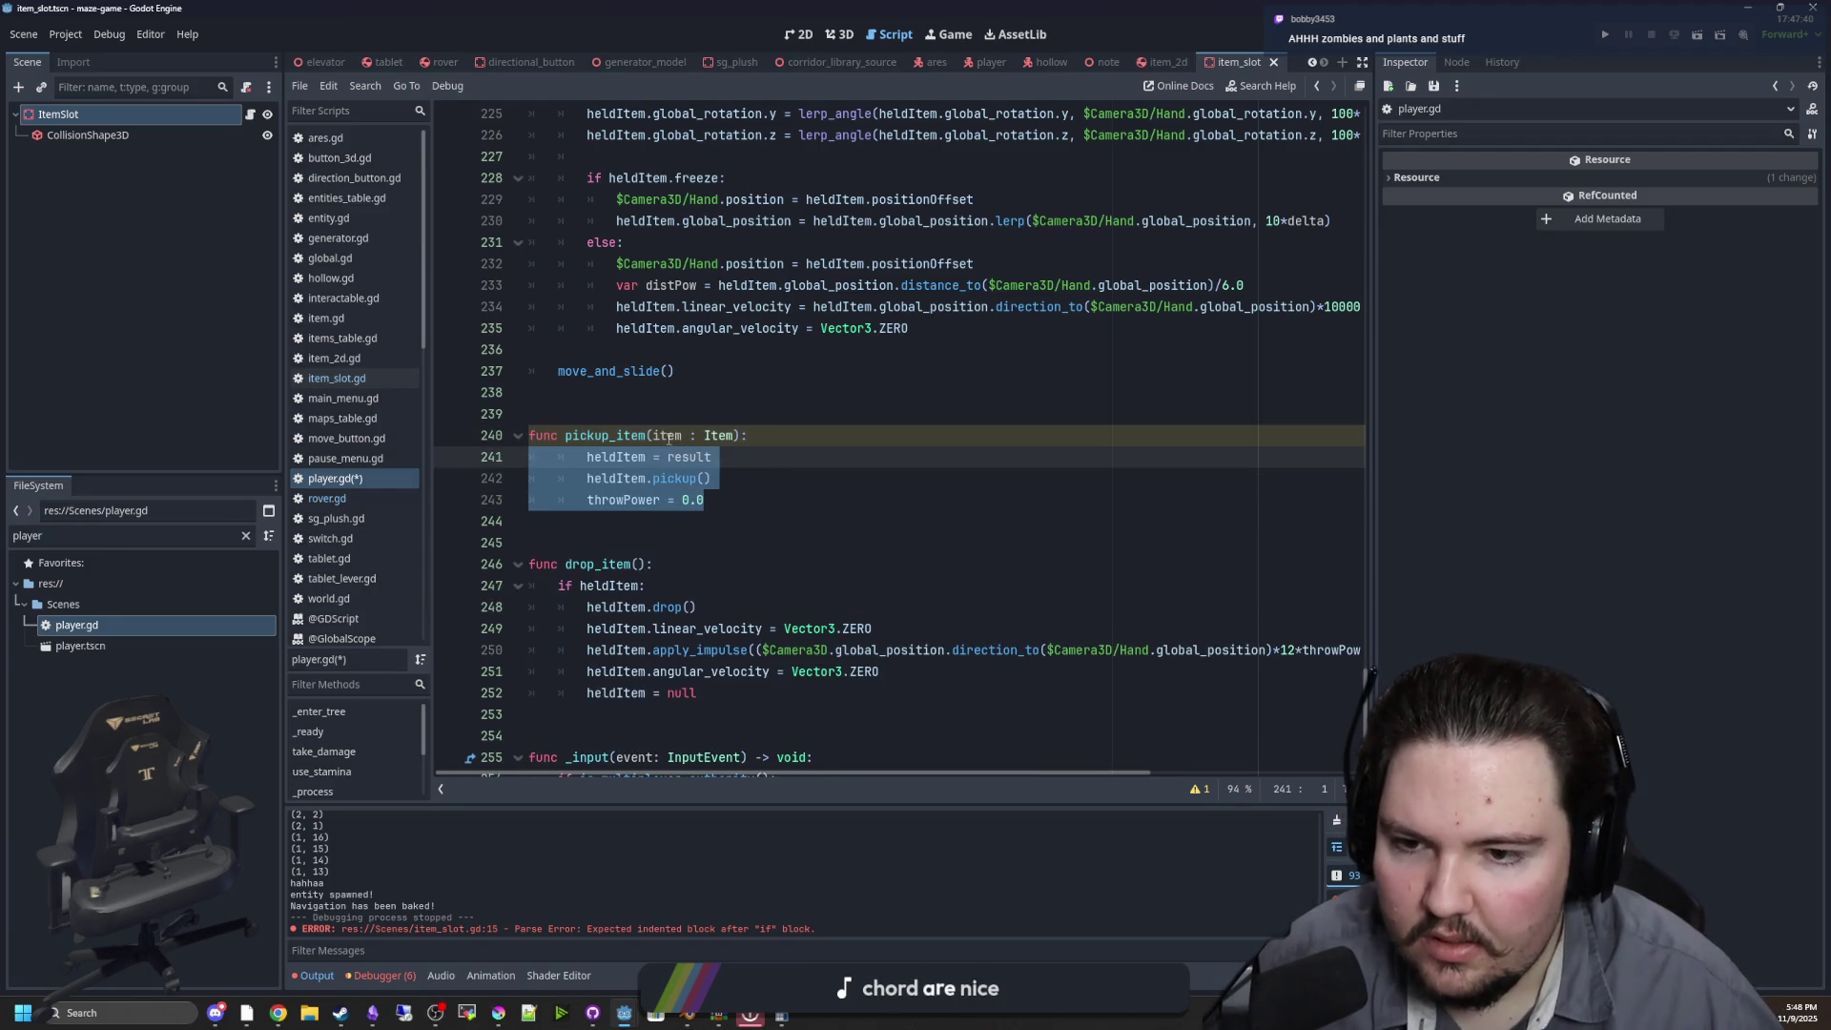
{"action": "left_click", "coordinate": [668, 435]}
Use item instead of result and heldItem inside pickup_item, then save player.gd
{"action": "double_click", "coordinate": [669, 435]}
{"action": "key", "text": "ctrl+c"}
{"action": "double_click", "coordinate": [658, 457]}
{"action": "key", "text": "ctrl+v"}
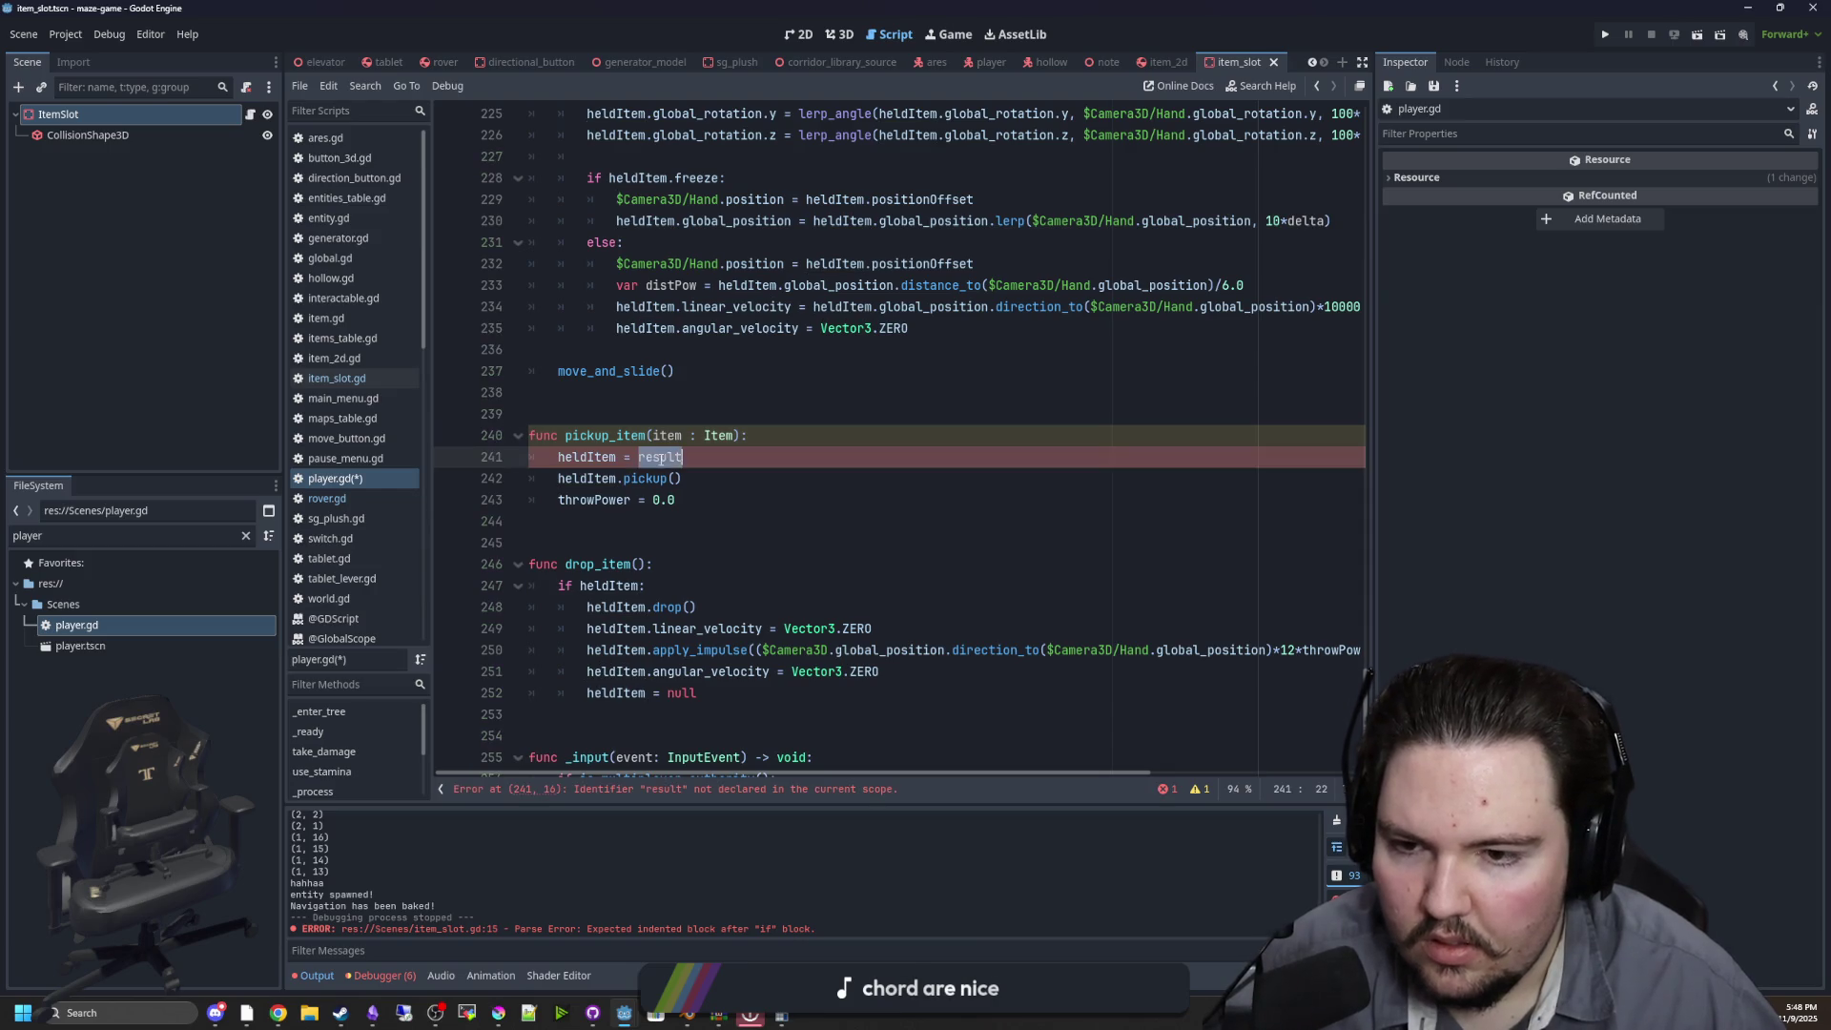
{"action": "left_click", "coordinate": [603, 477]}
{"action": "double_click", "coordinate": [602, 477]}
{"action": "key", "text": "ctrl+v"}
{"action": "left_click", "coordinate": [686, 416]}
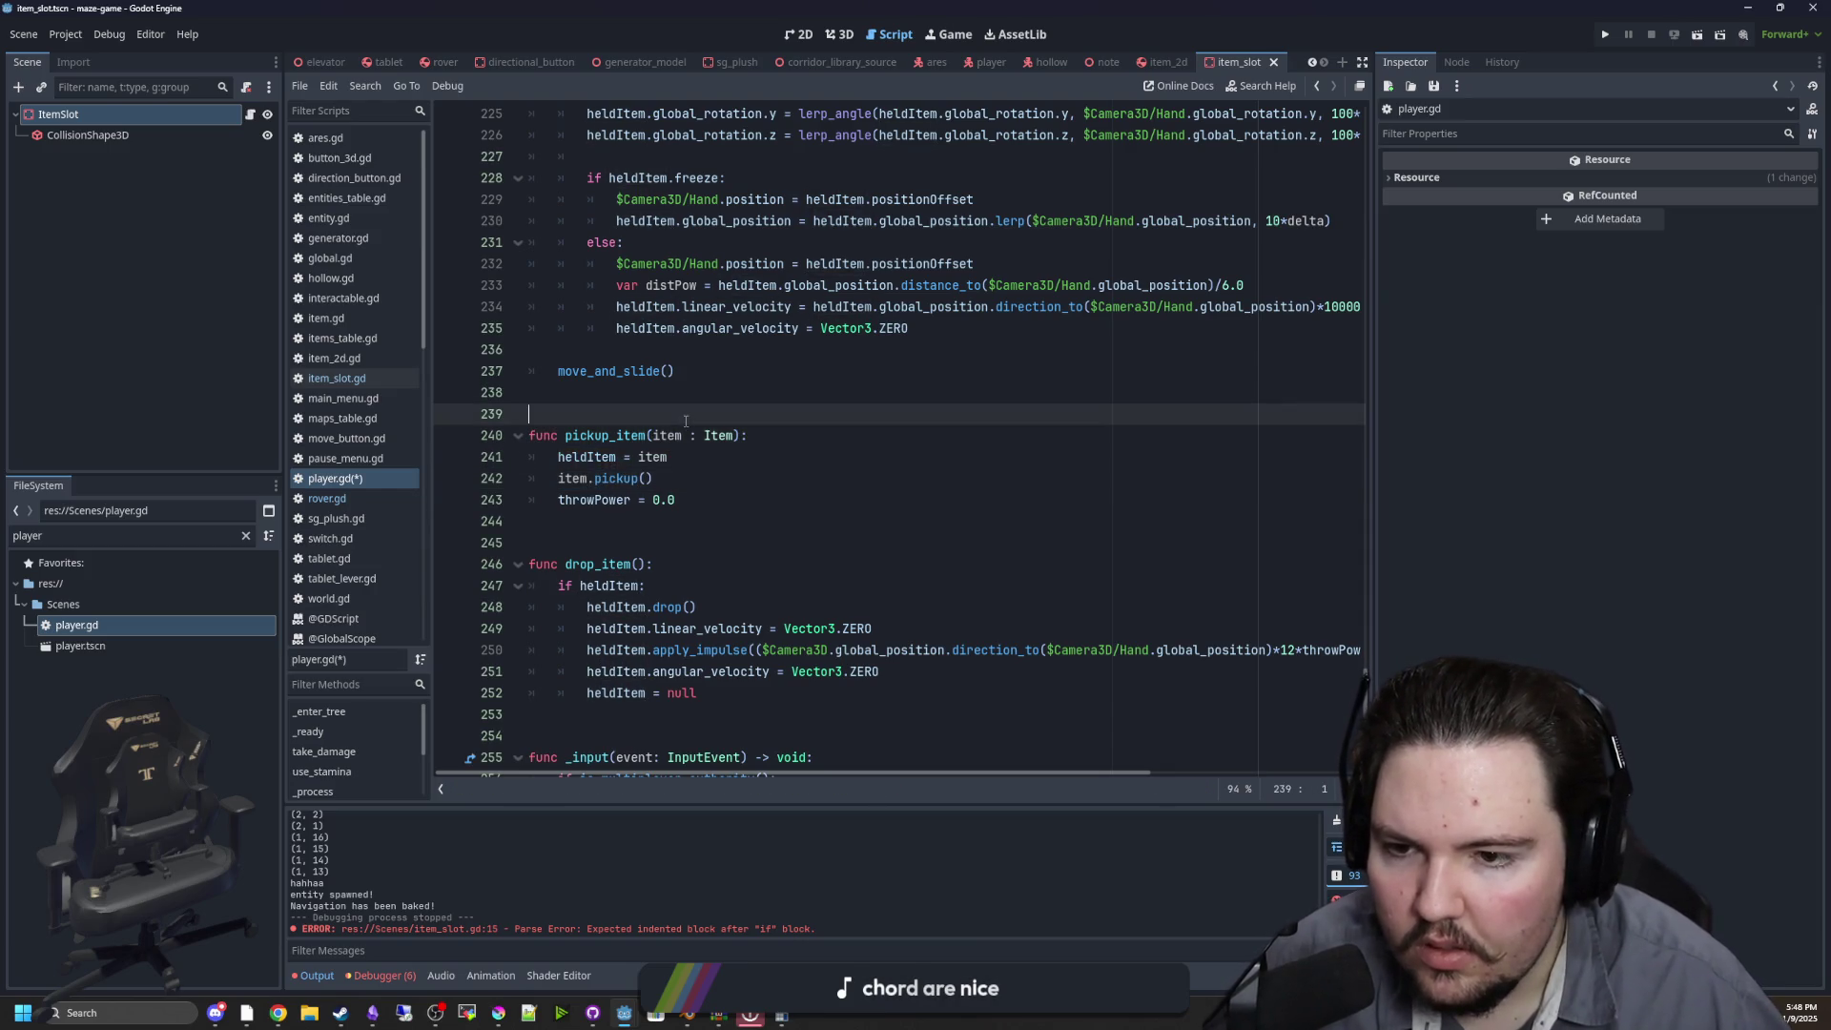
{"action": "key", "text": "ctrl+s"}
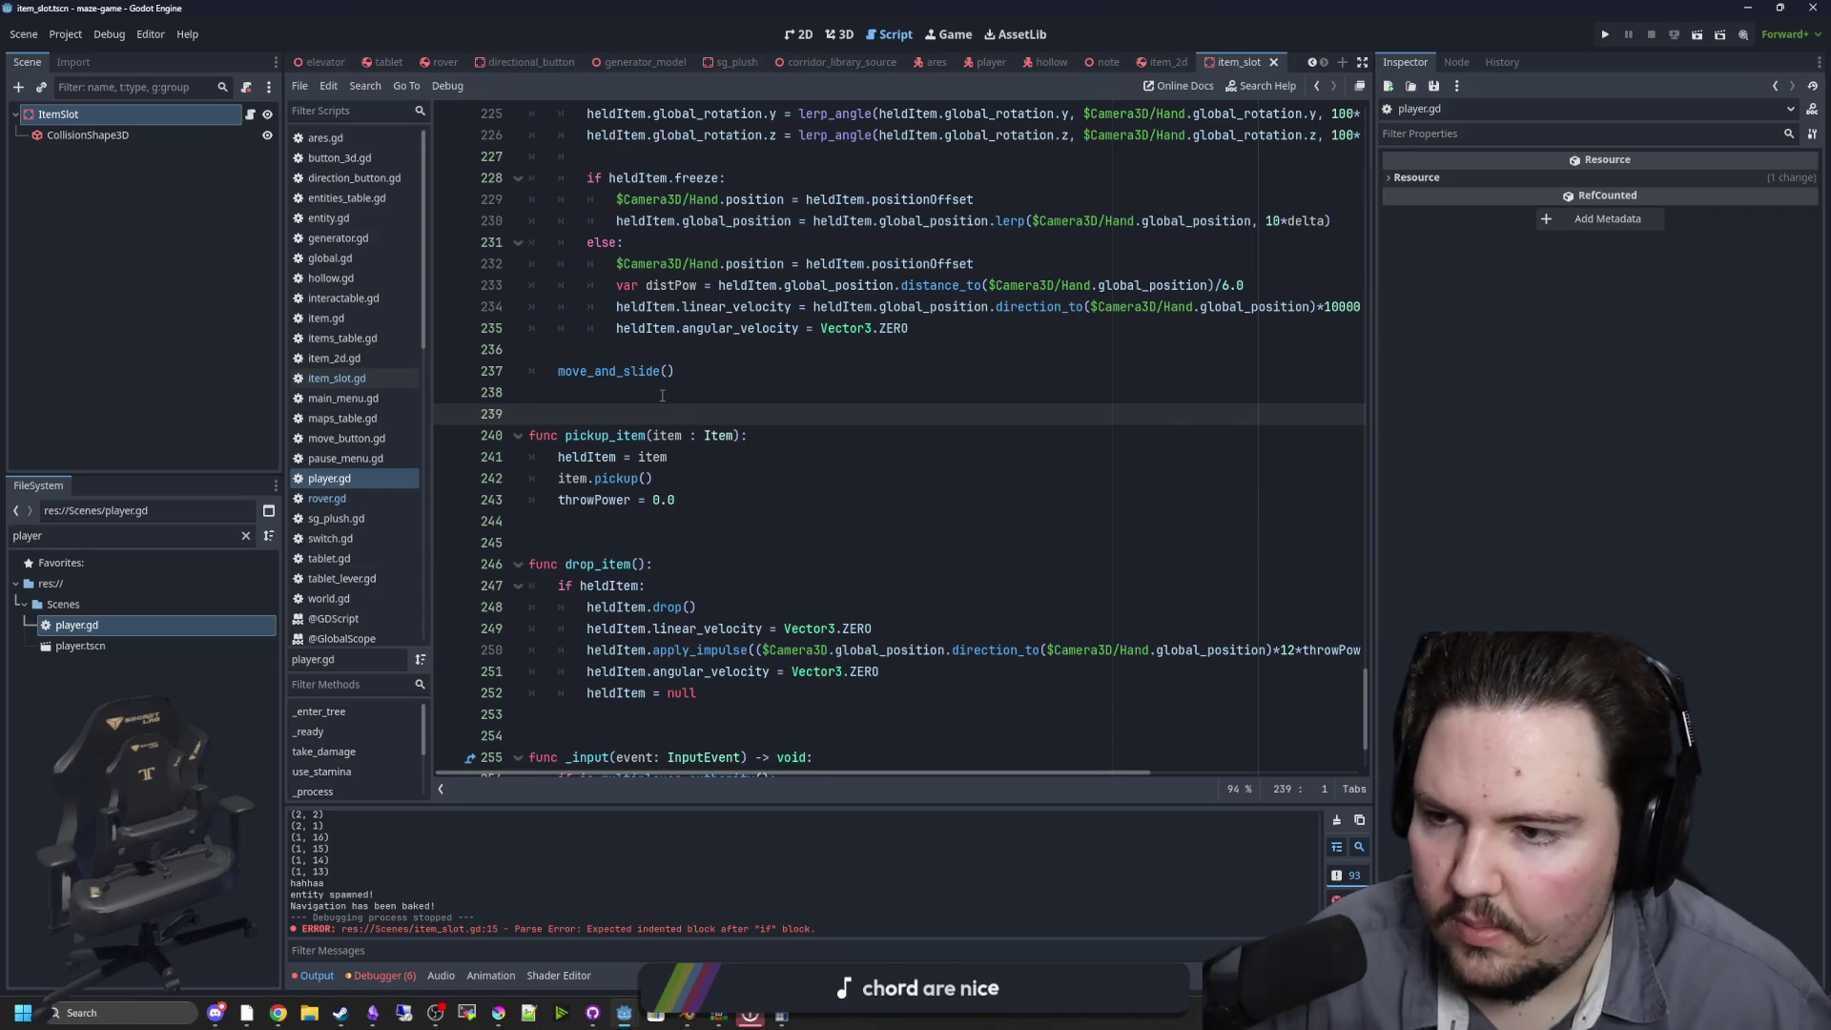
{"action": "left_click", "coordinate": [366, 380]}
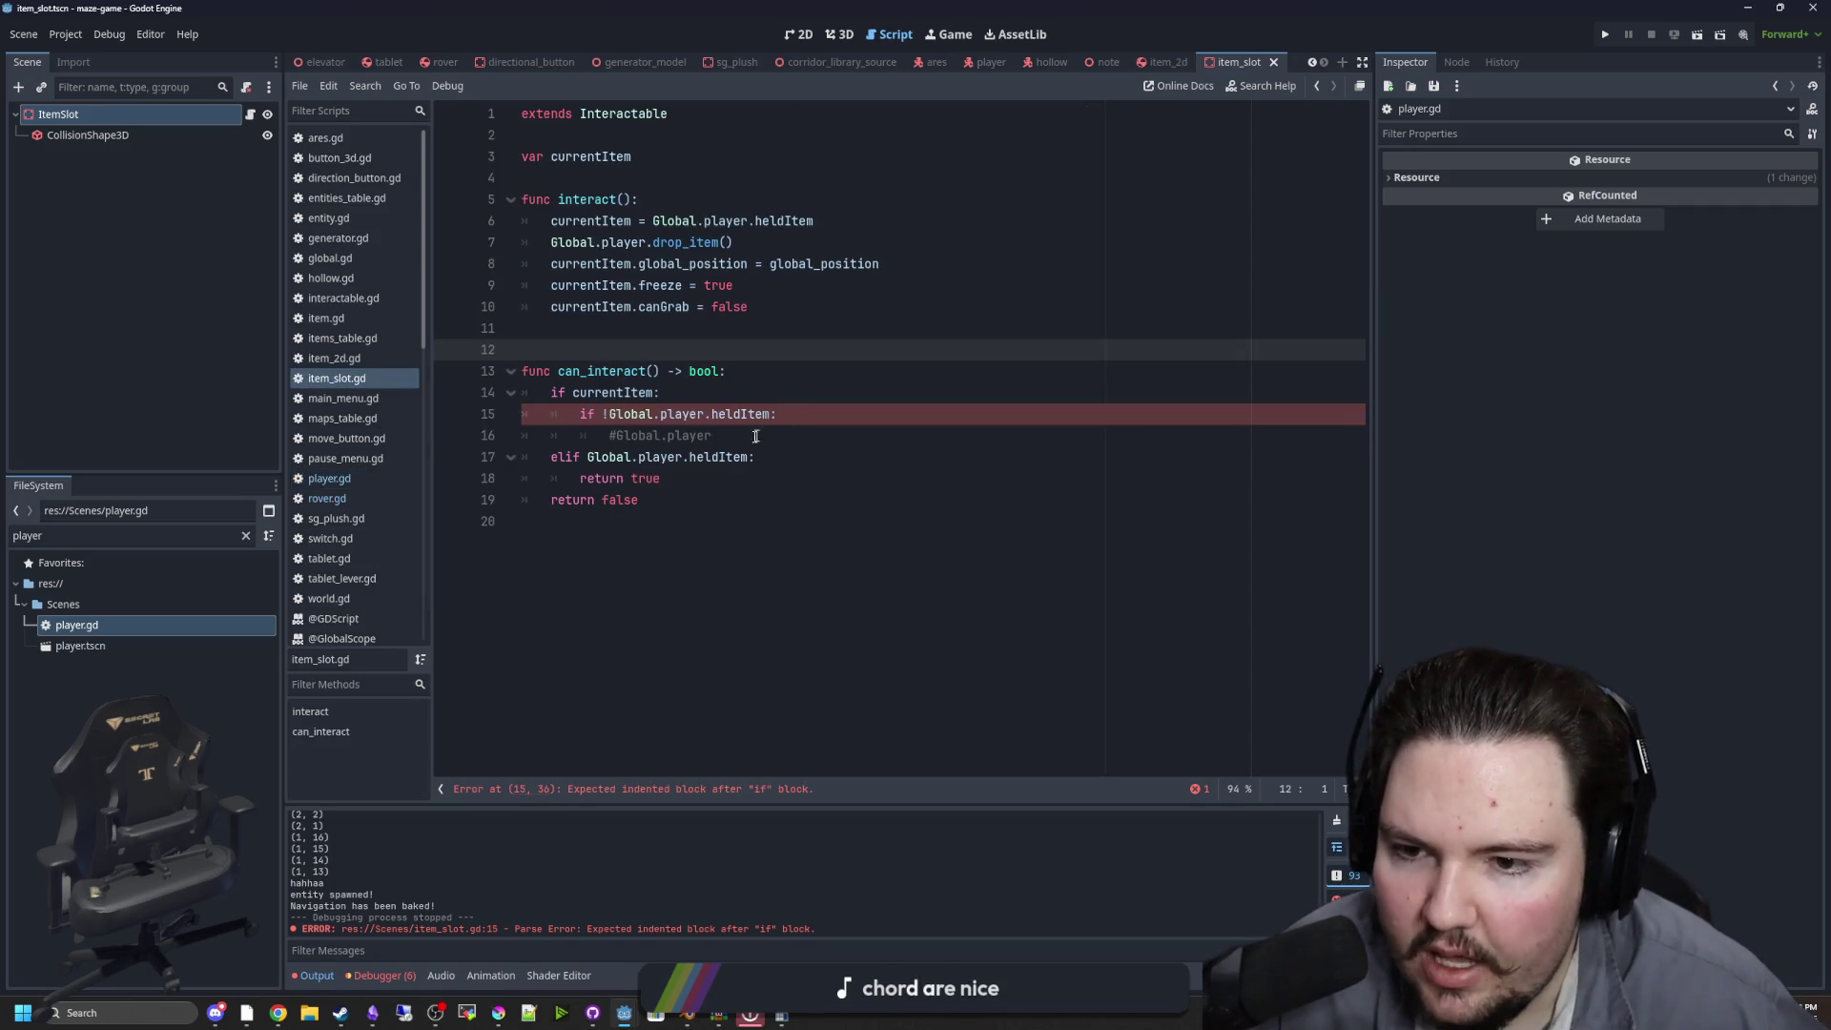
Rewrite the commented pickup line as a Global pickup_item(currentItem) call and save item_slot.gd
{"action": "left_click", "coordinate": [757, 436]}
{"action": "double_click", "coordinate": [621, 436]}
{"action": "type", "text": "Gl"}
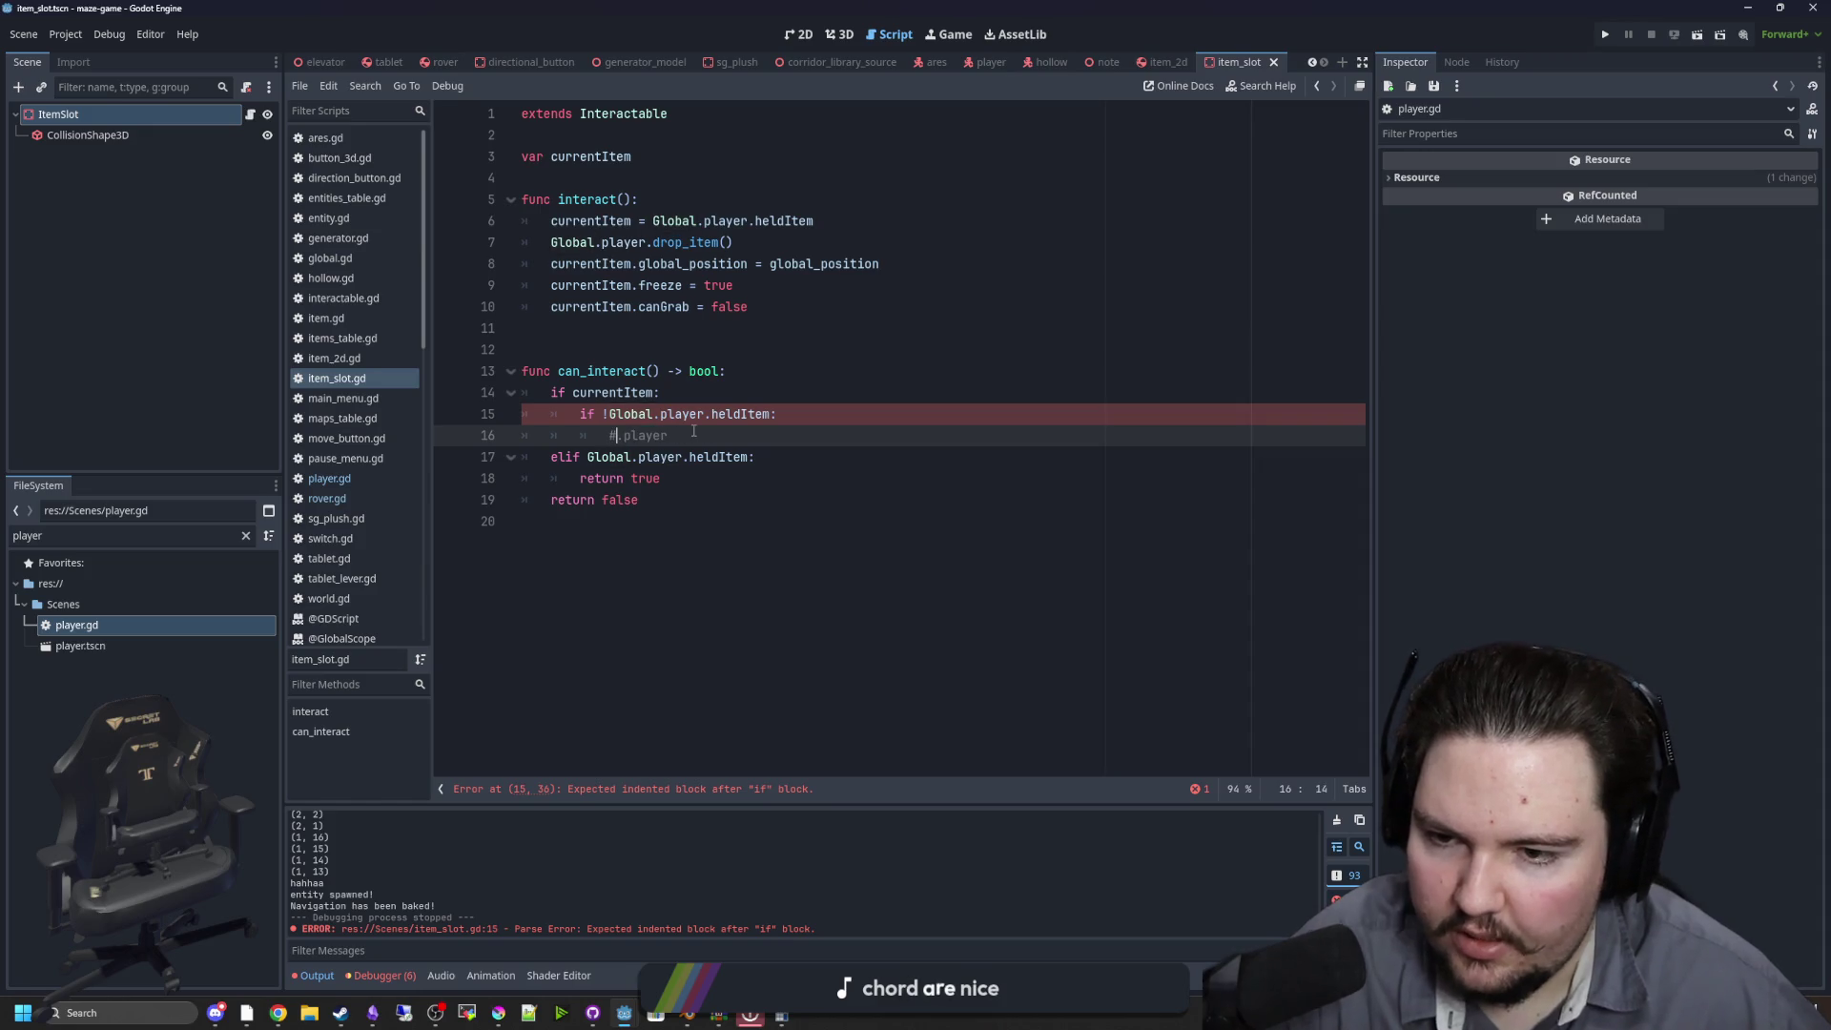
{"action": "type", "text": "obal"}
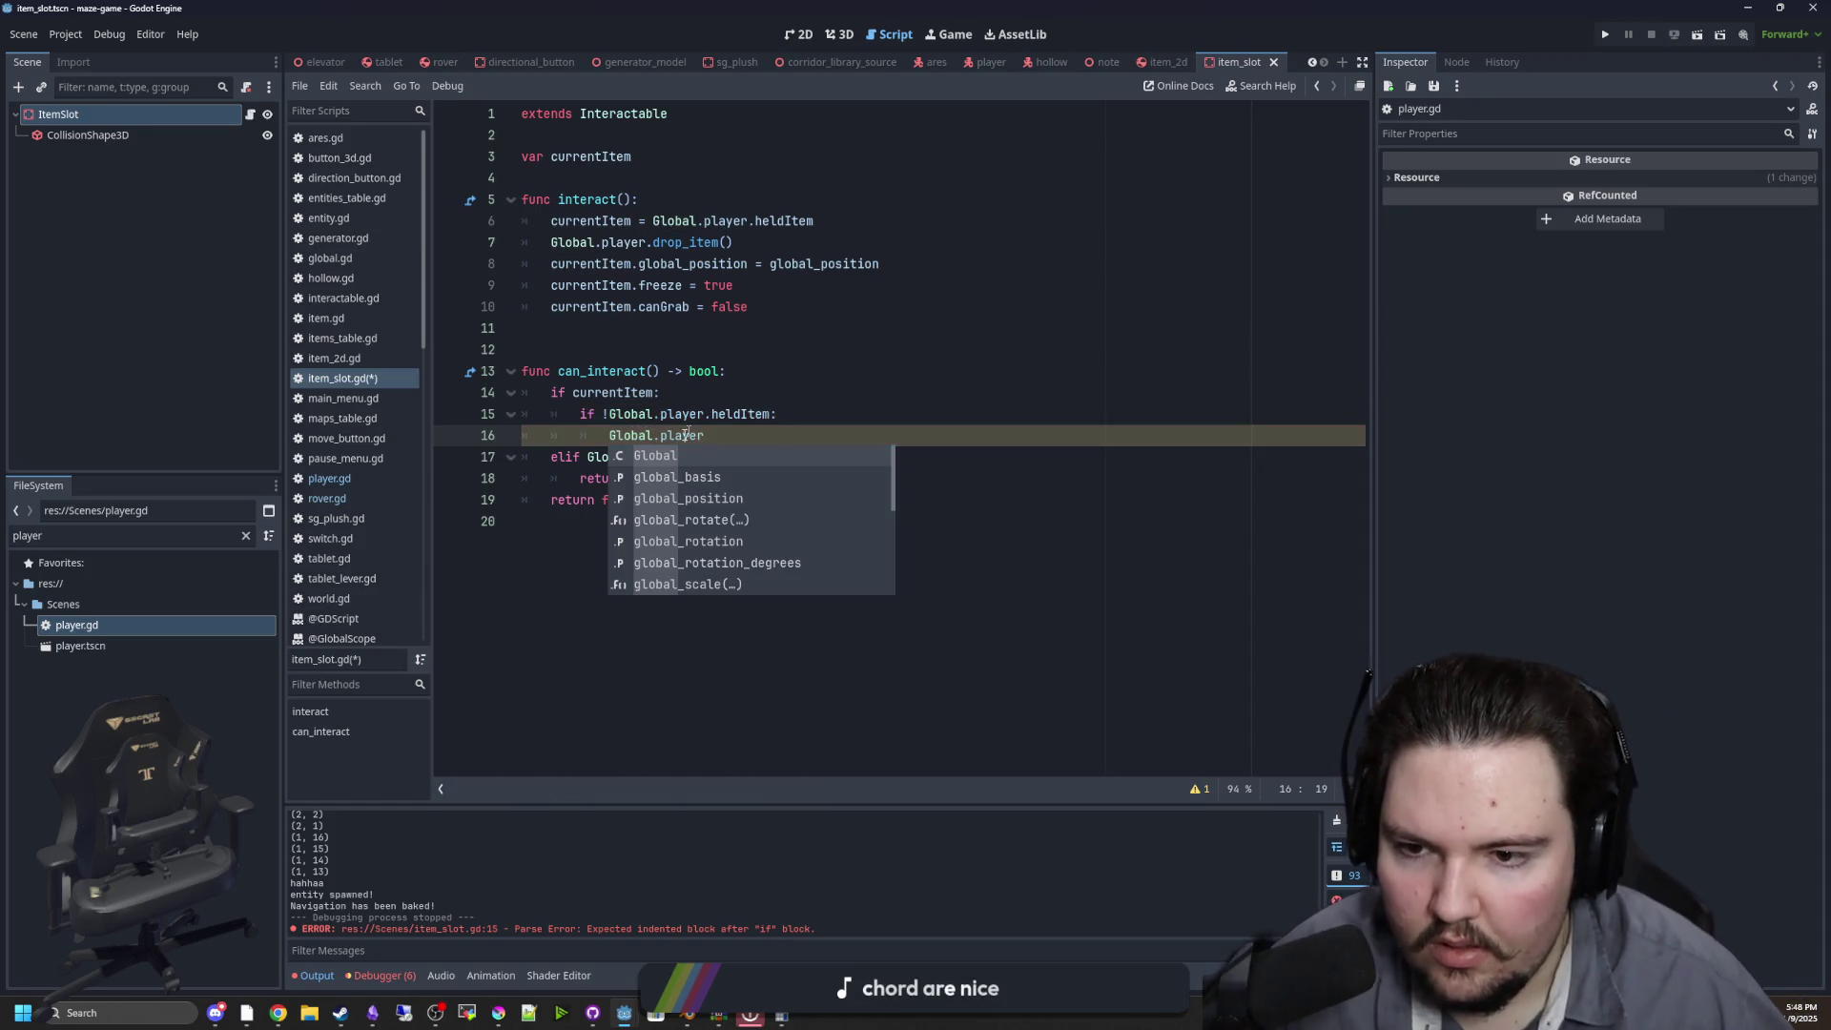
{"action": "left_click", "coordinate": [732, 442]}
{"action": "type", "text": "pic"}
{"action": "key", "text": "Return"}
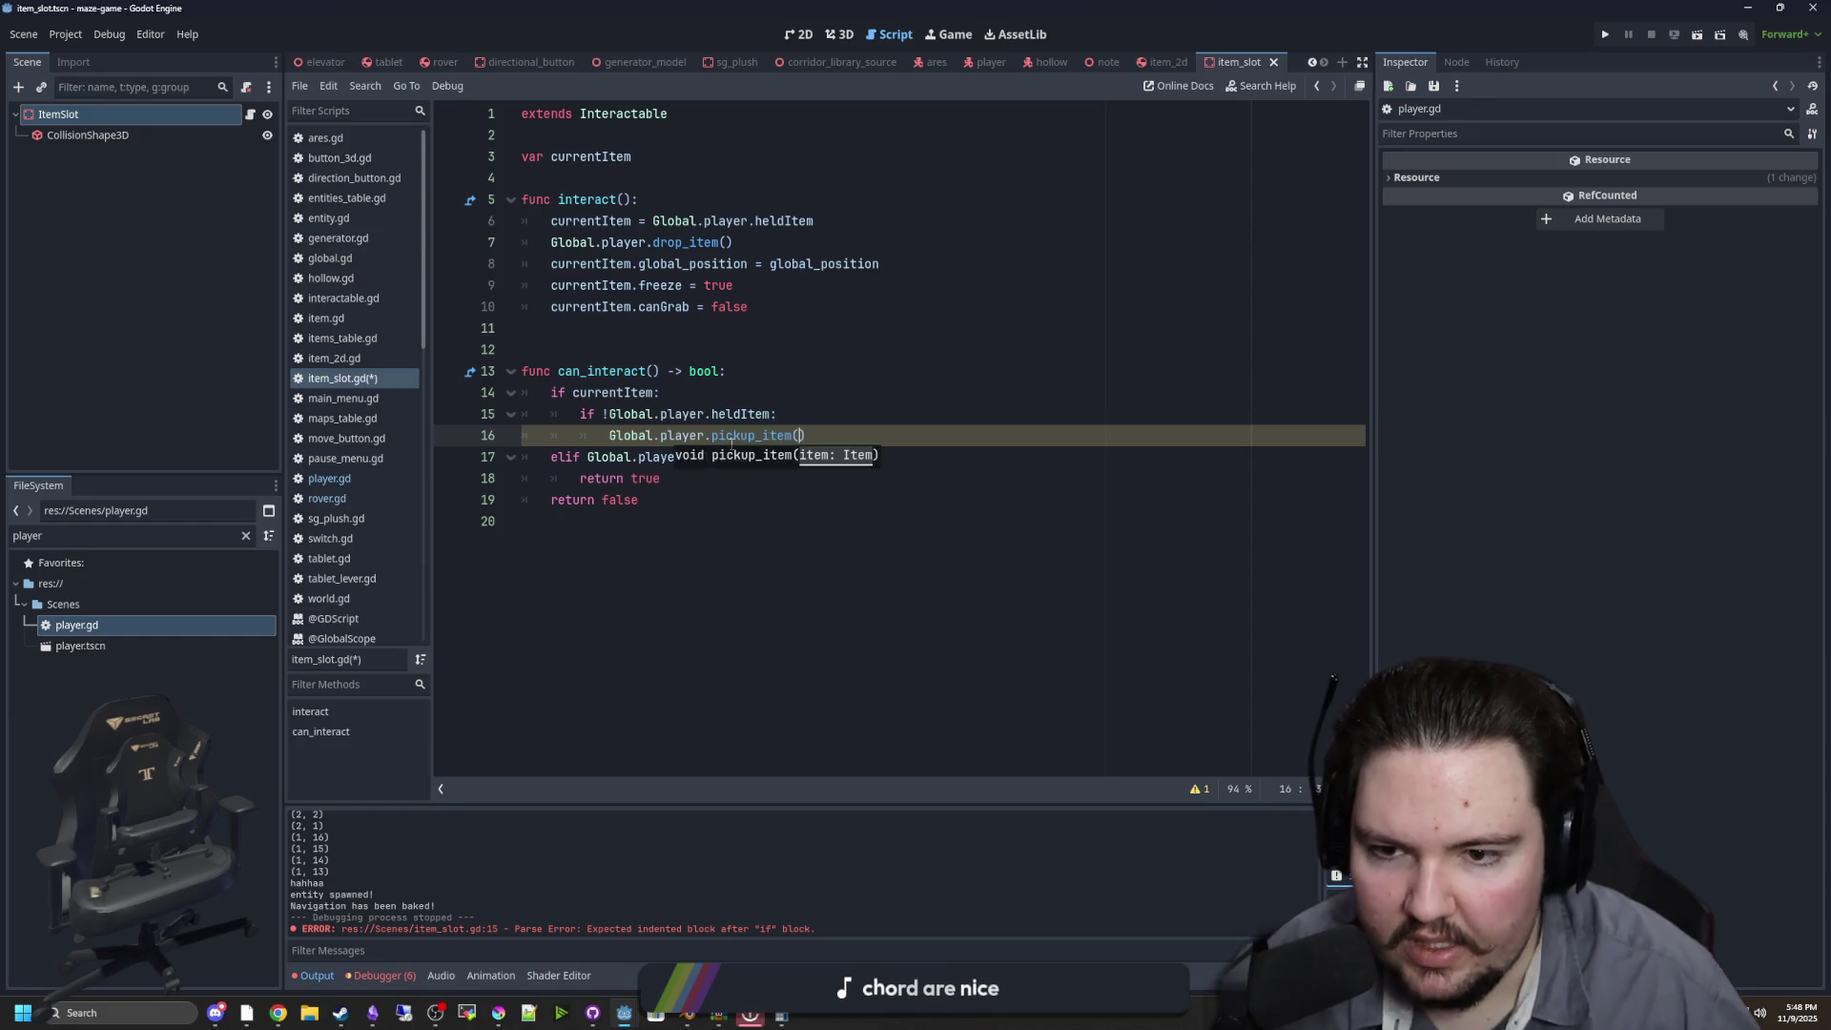
{"action": "type", "text": "currentItem"}
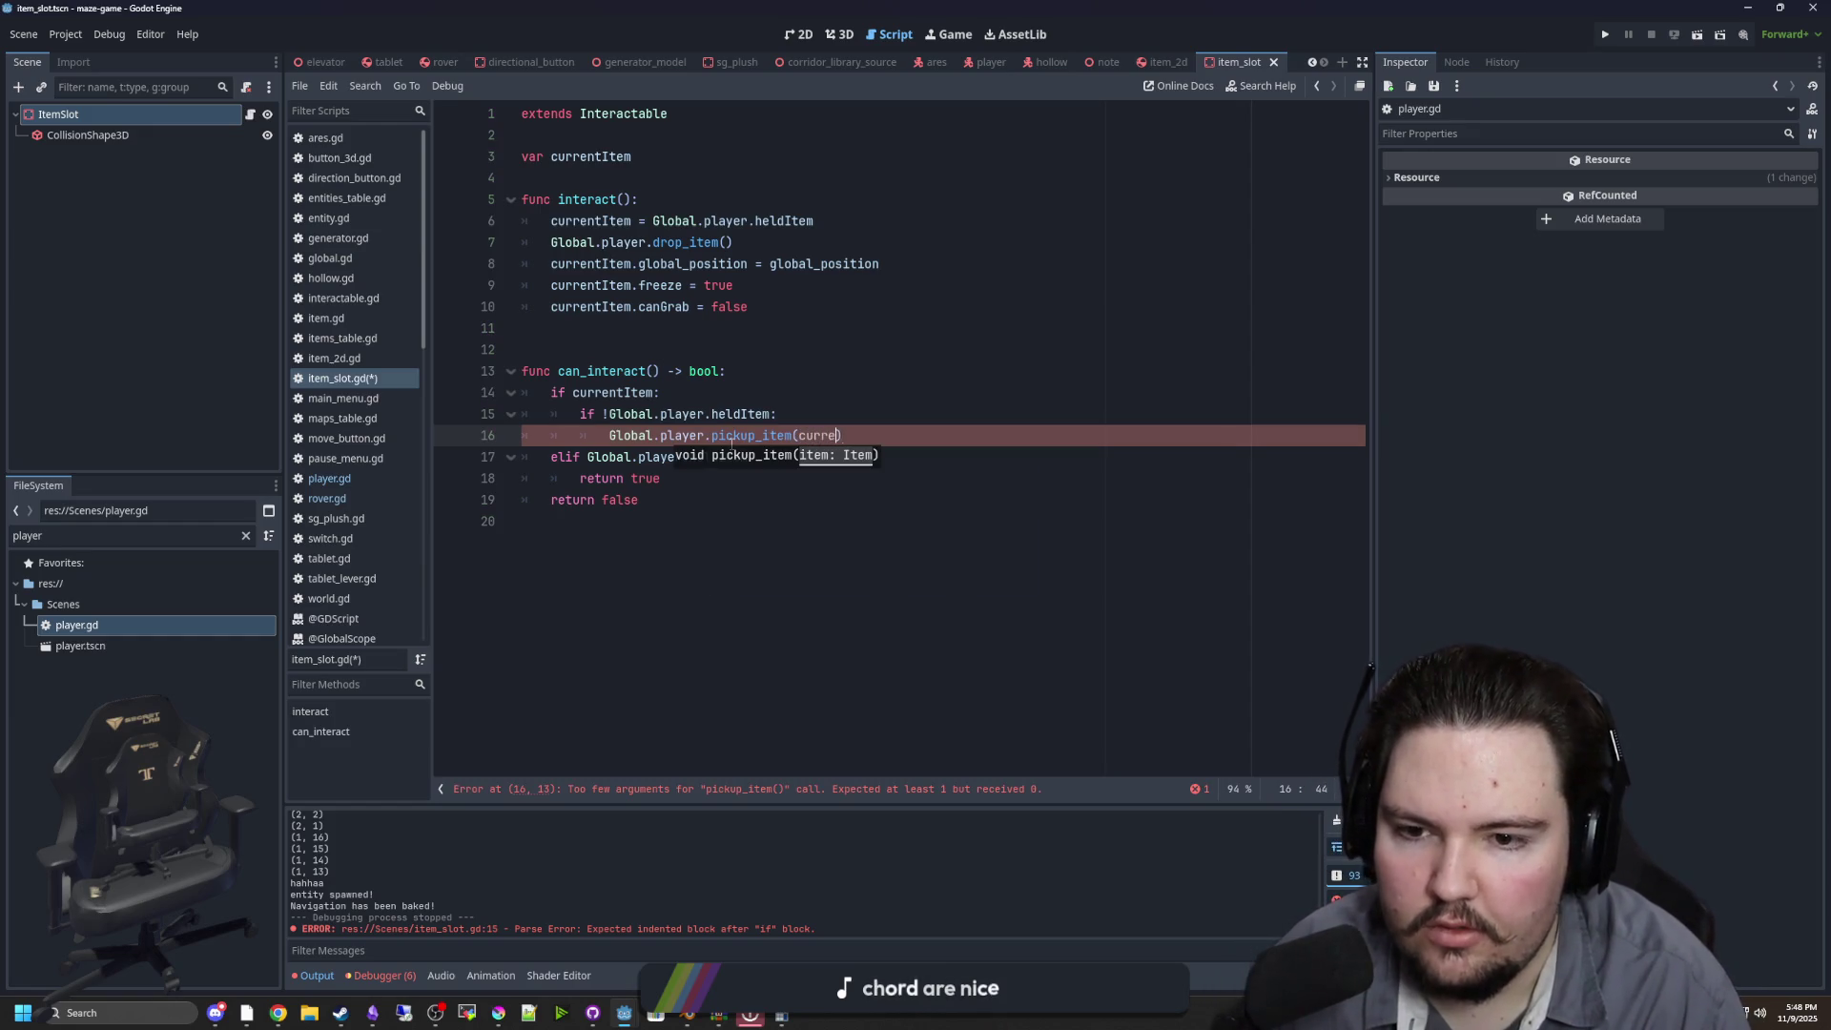
{"action": "left_click", "coordinate": [725, 379]}
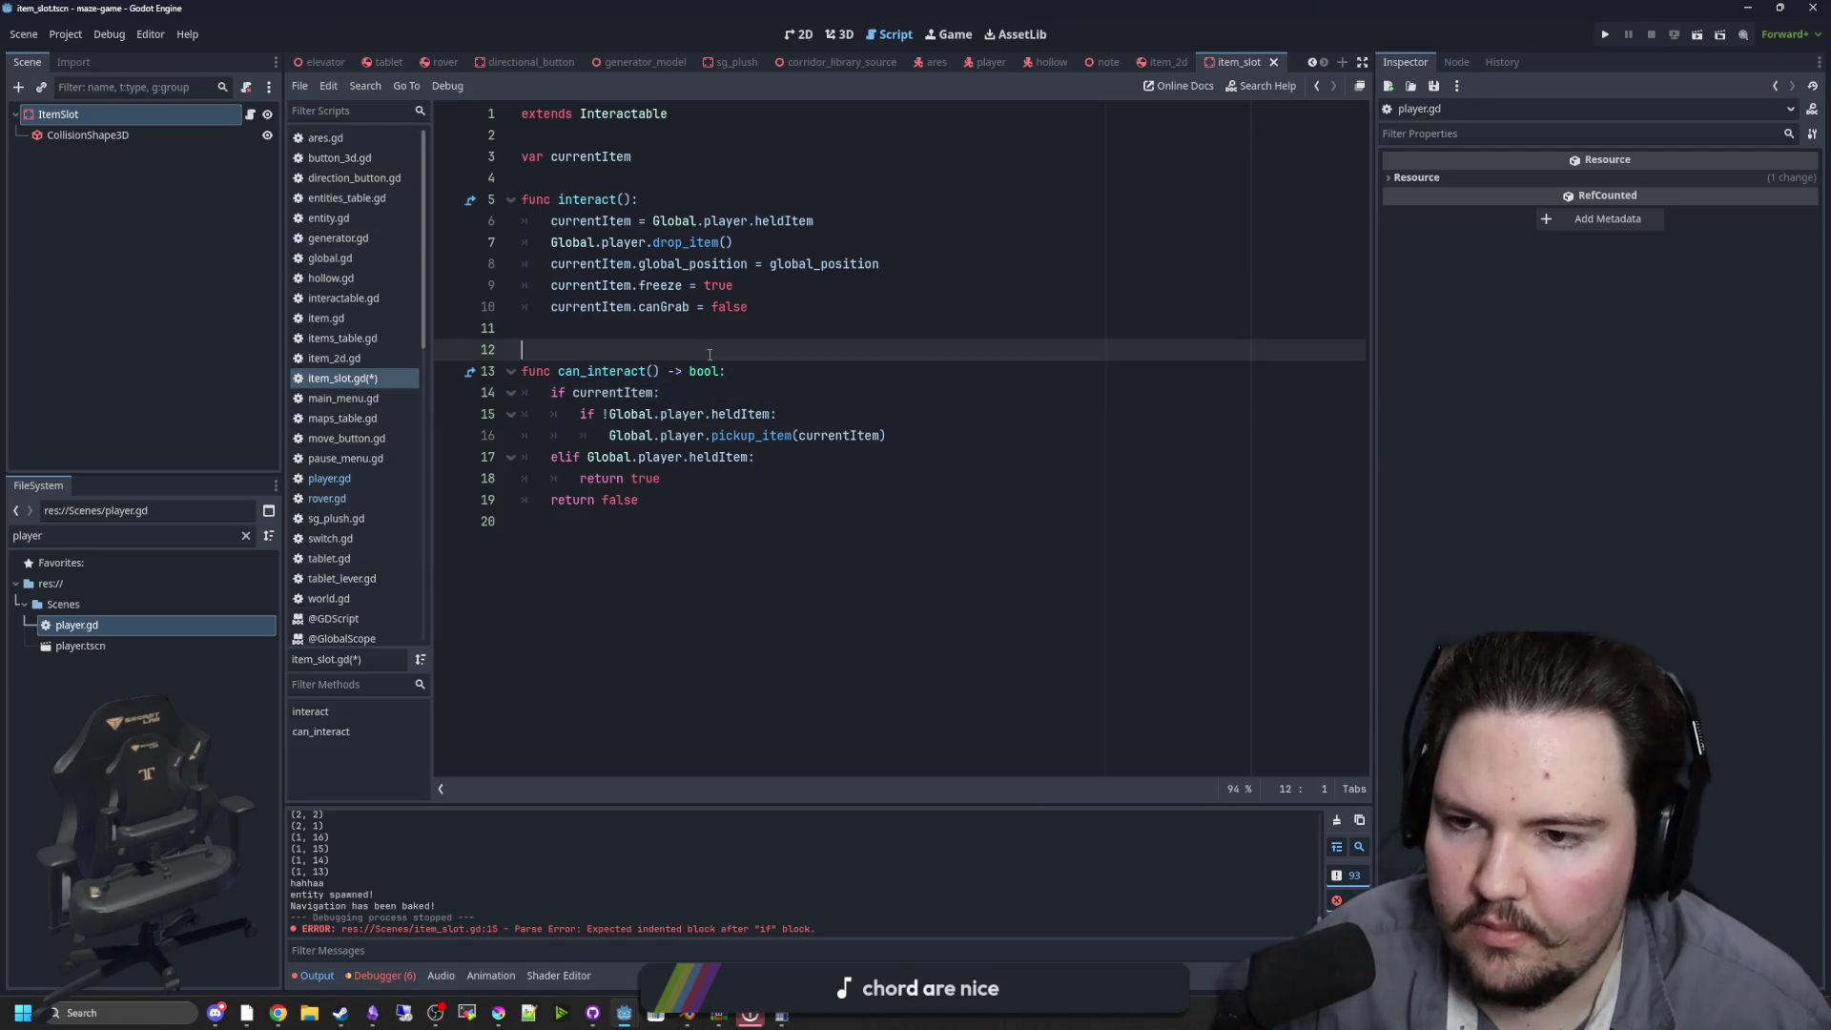
{"action": "left_click", "coordinate": [722, 352]}
{"action": "key", "text": "ctrl+s"}
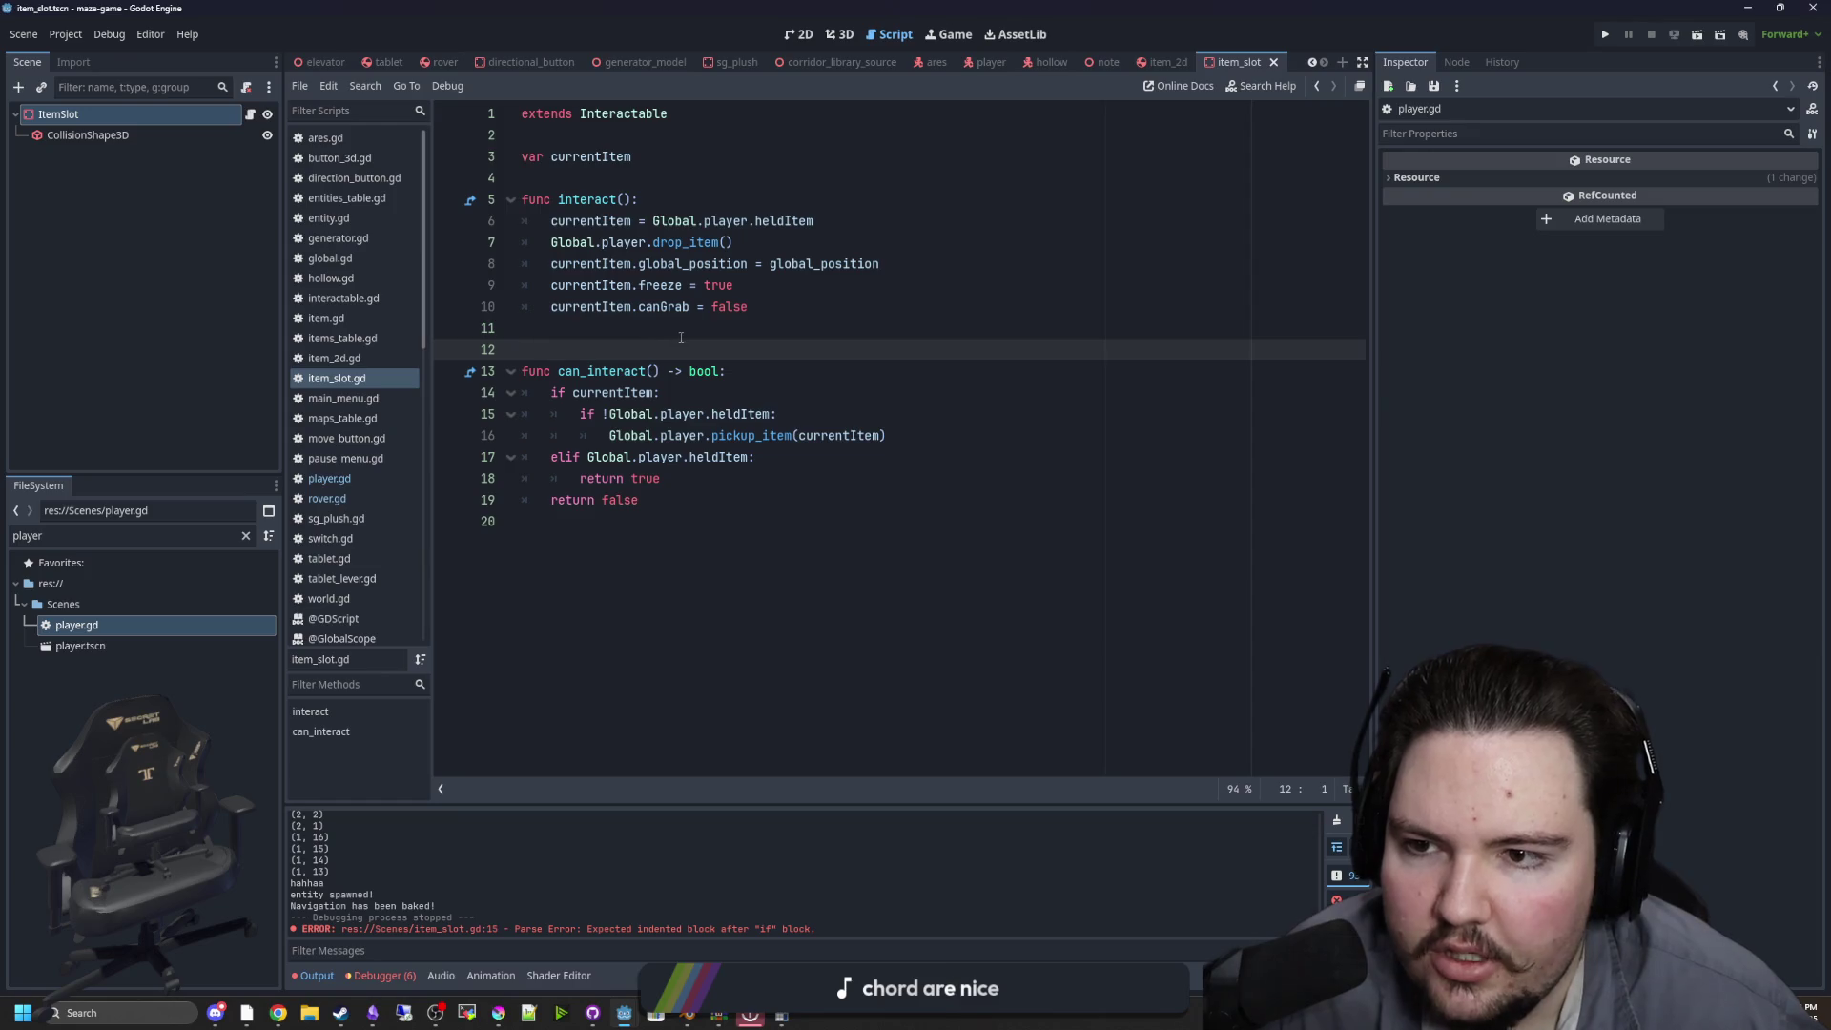
Add 'currentItem.freeze = false' and 'currentItem.canGrab = true' under the held-item check
{"action": "left_click", "coordinate": [752, 286]}
{"action": "left_click", "coordinate": [924, 441]}
{"action": "key", "text": "Up"}
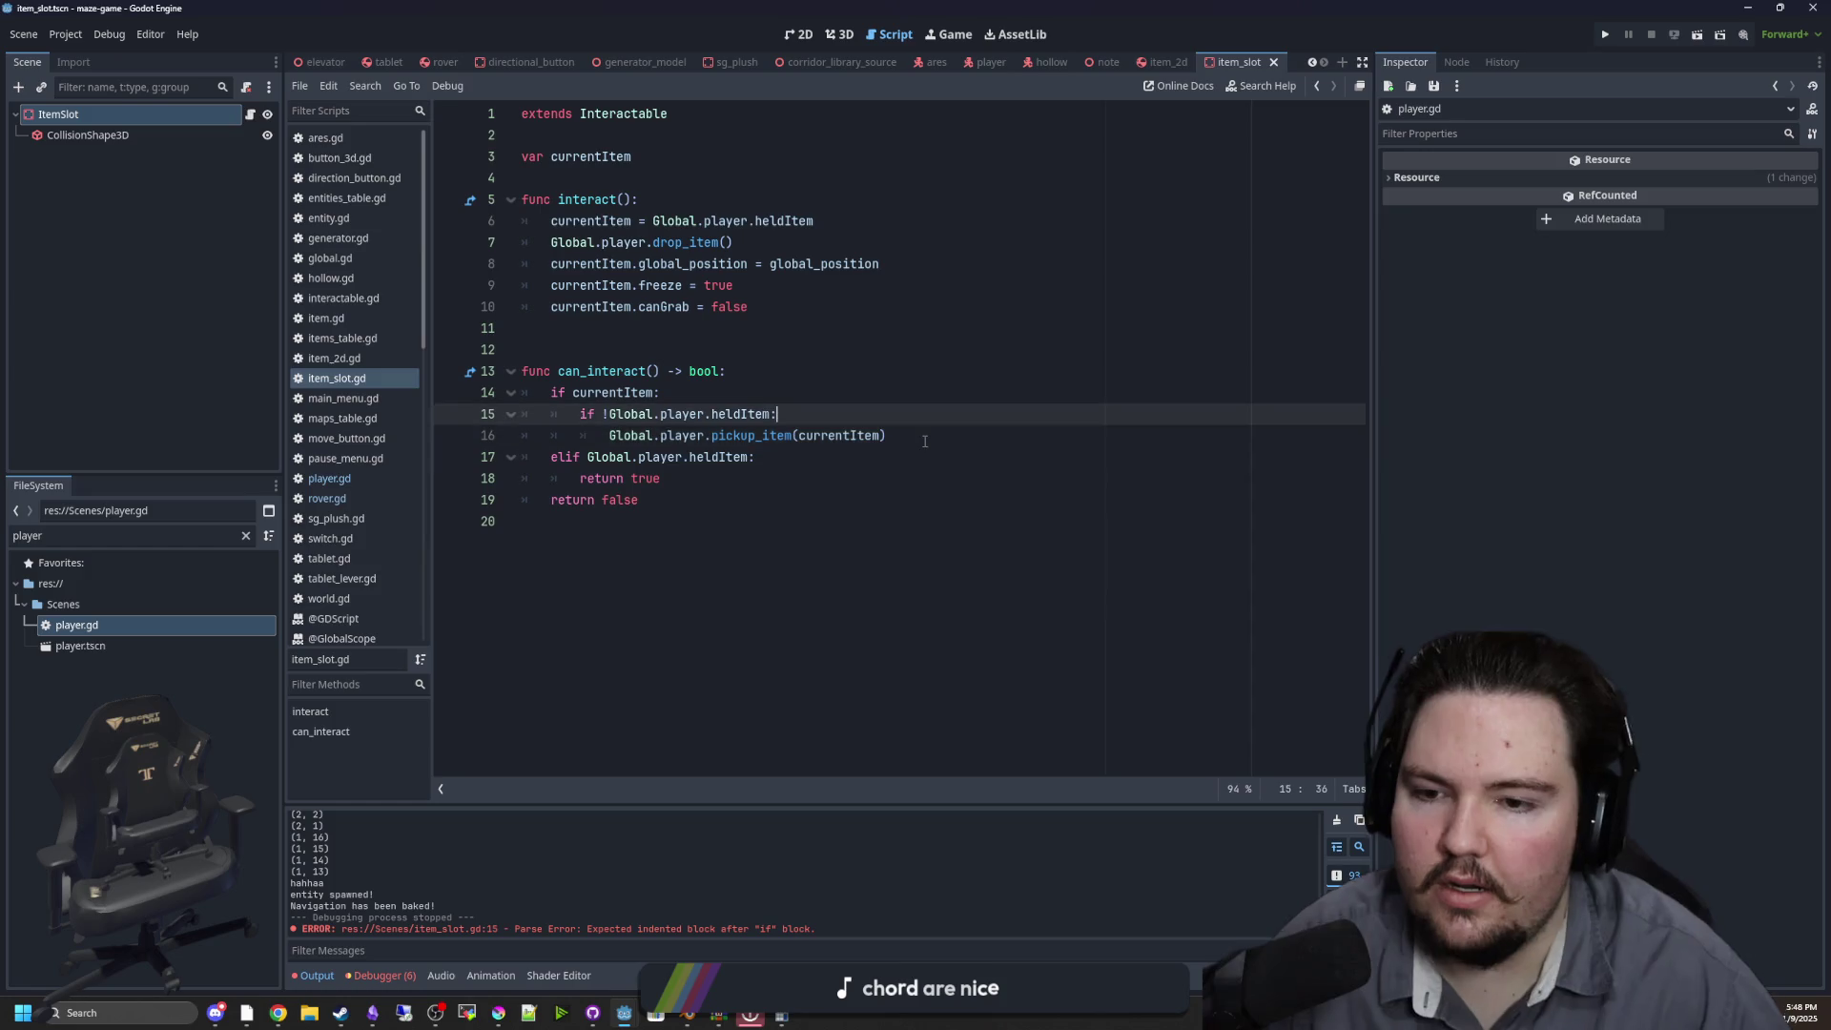
{"action": "key", "text": "Return"}
{"action": "type", "text": "currentI"}
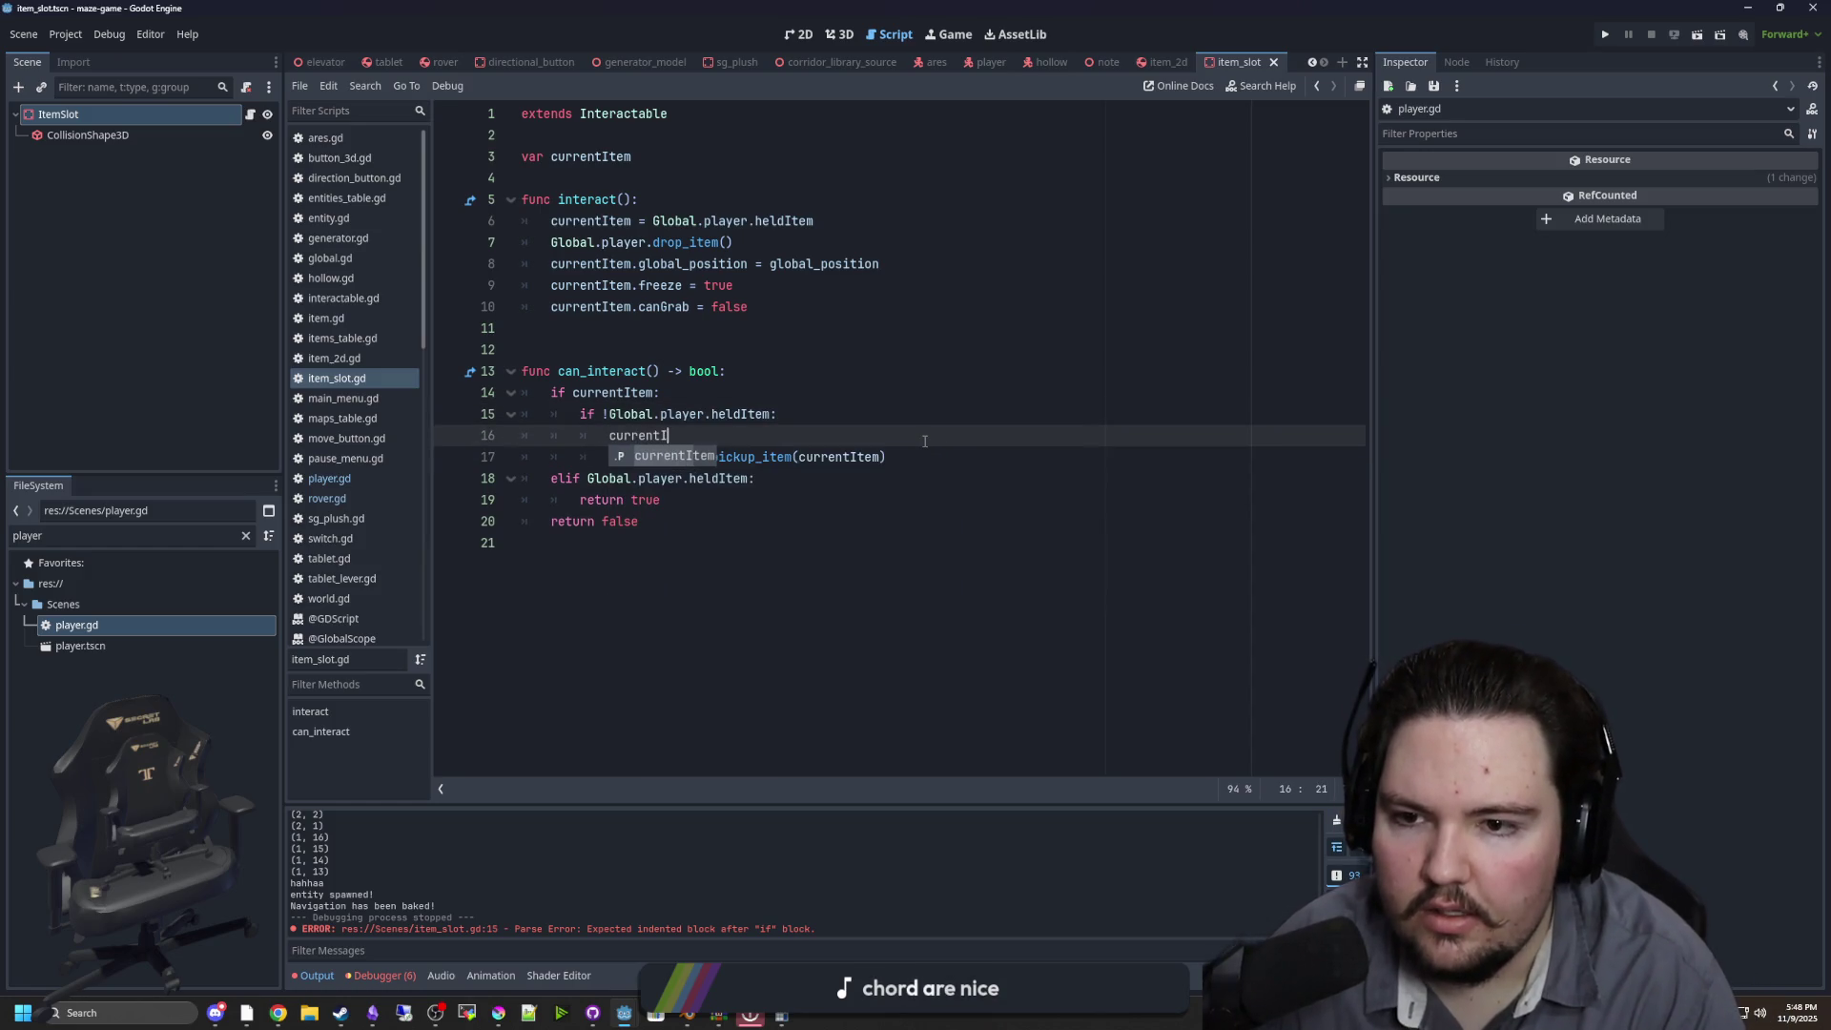
{"action": "type", "text": "tem.freeze = f"}
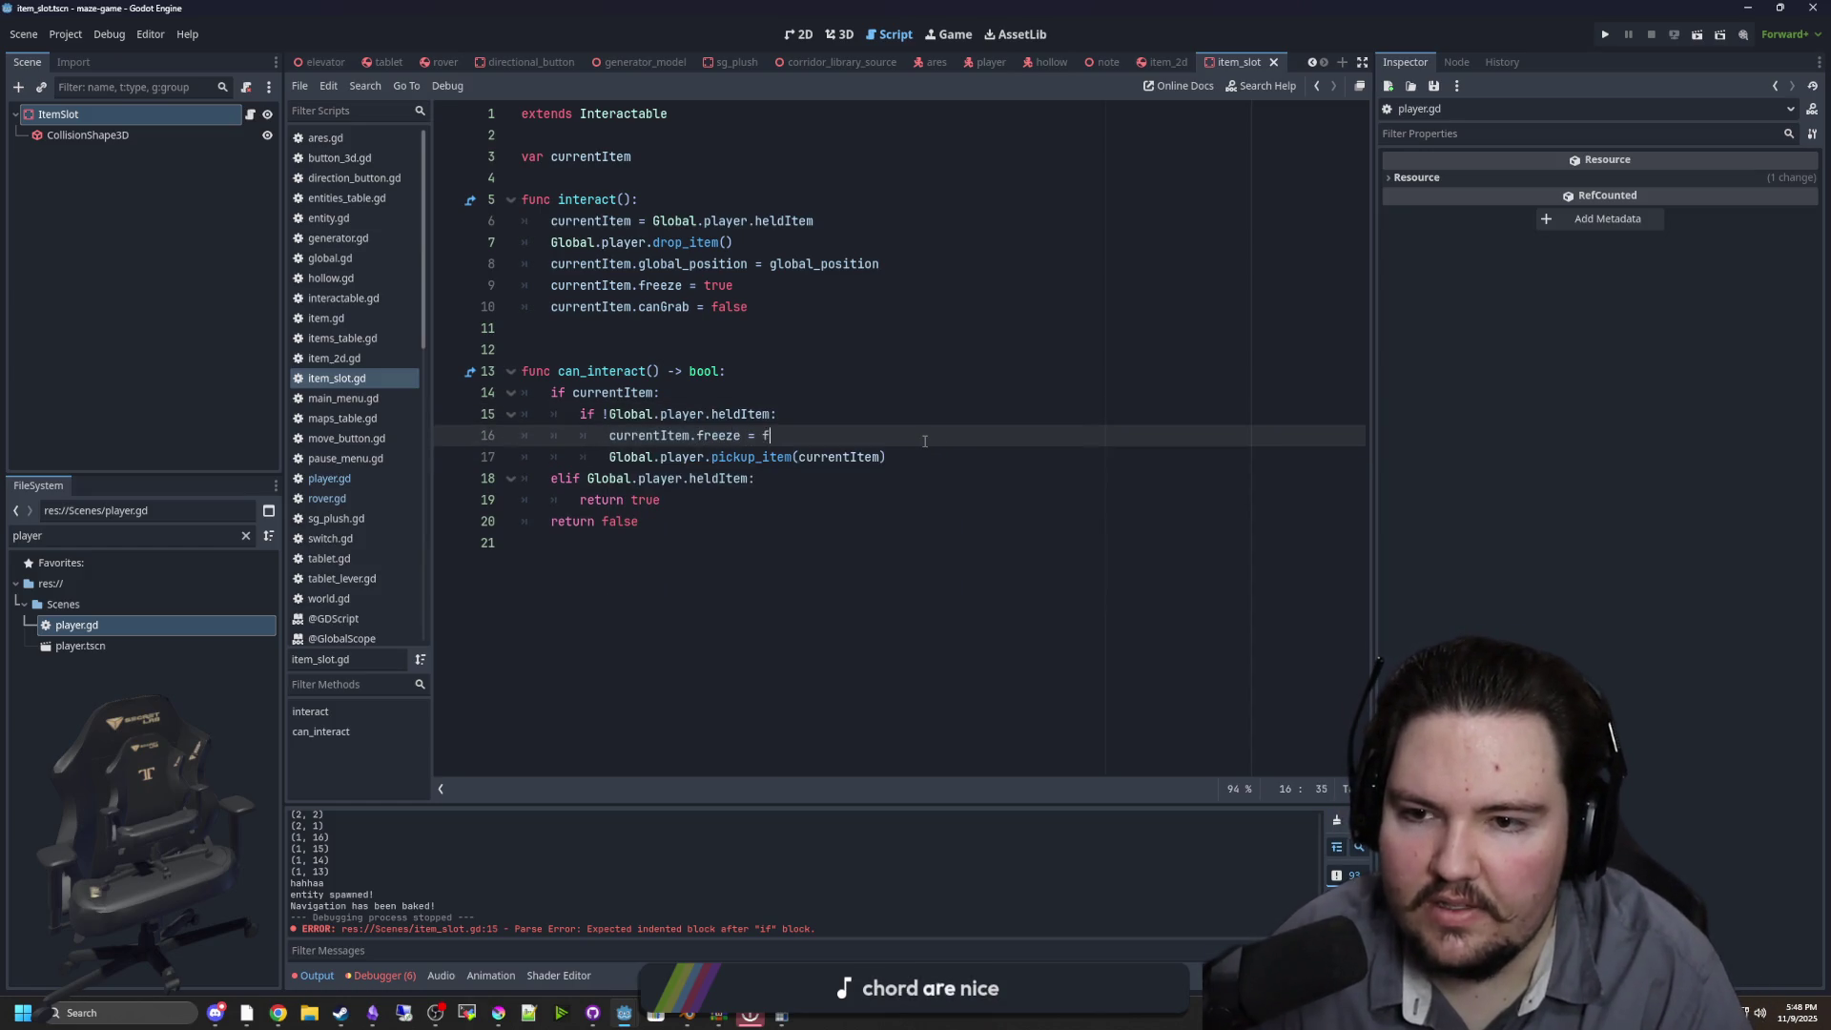
{"action": "type", "text": "alse"}
{"action": "key", "text": "Return"}
{"action": "type", "text": "urrentItem"}
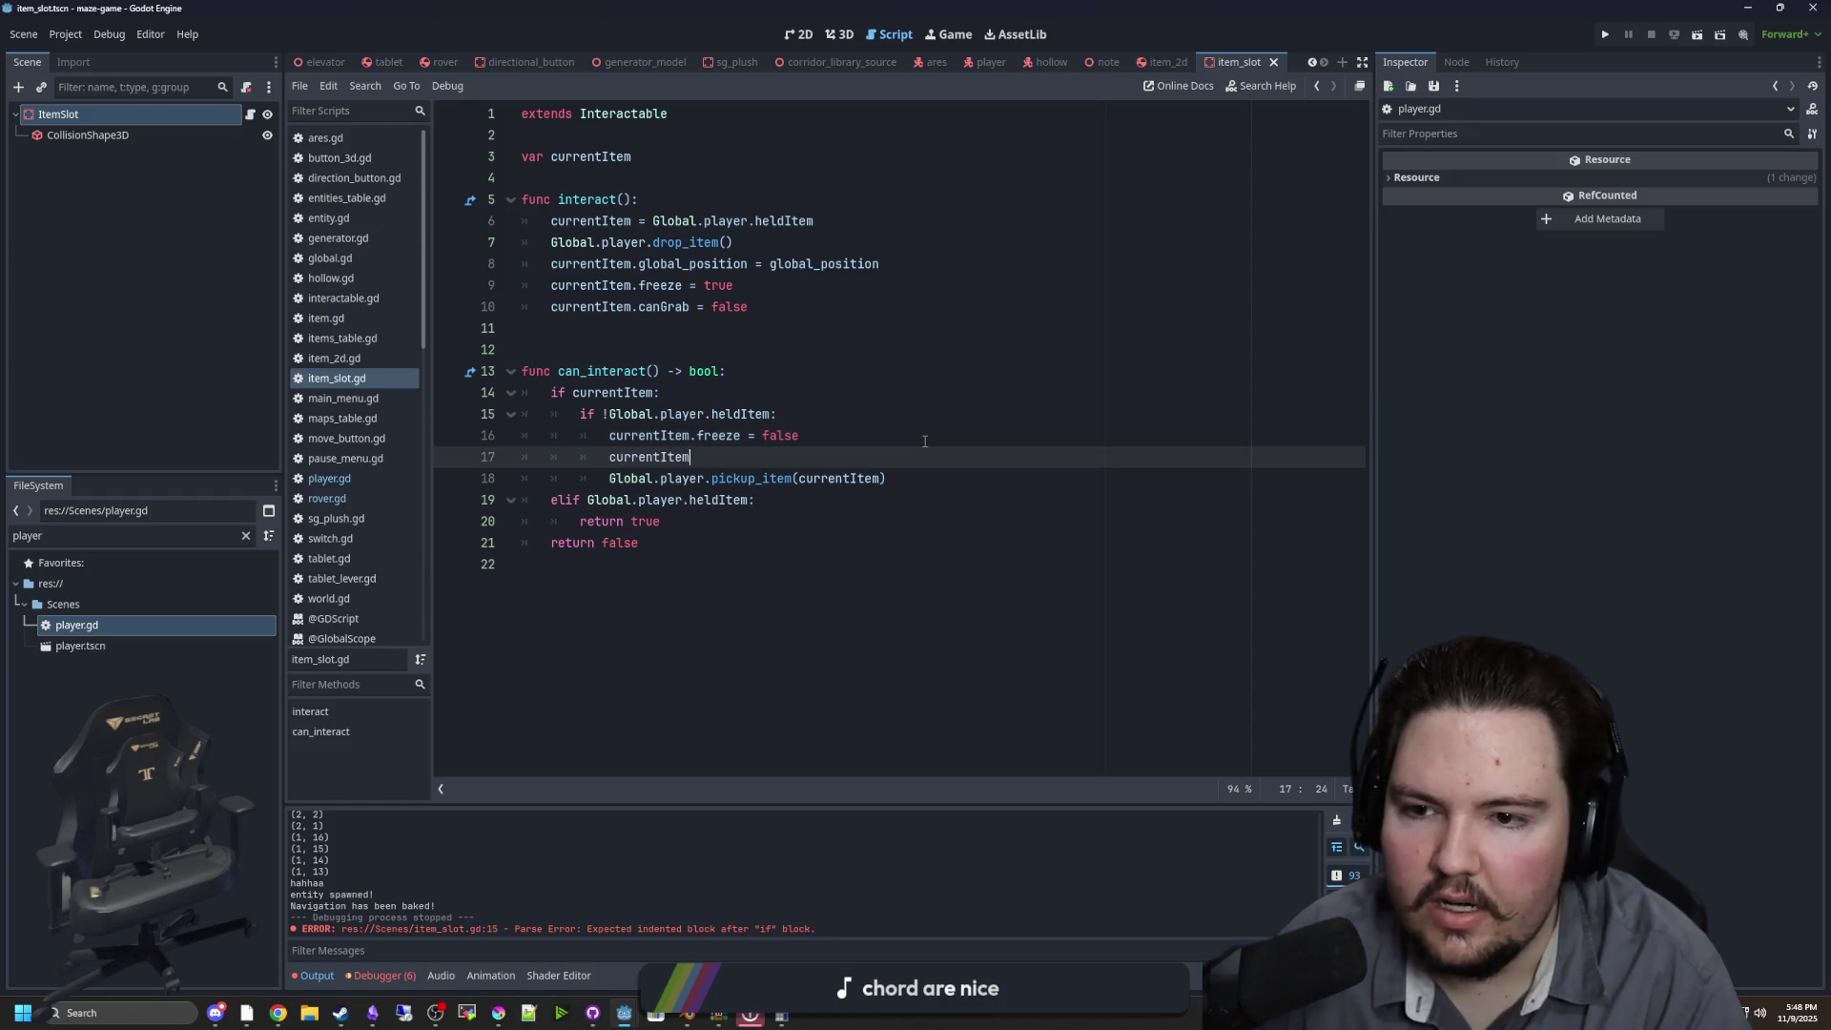
{"action": "type", "text": ".canGrab = true"}
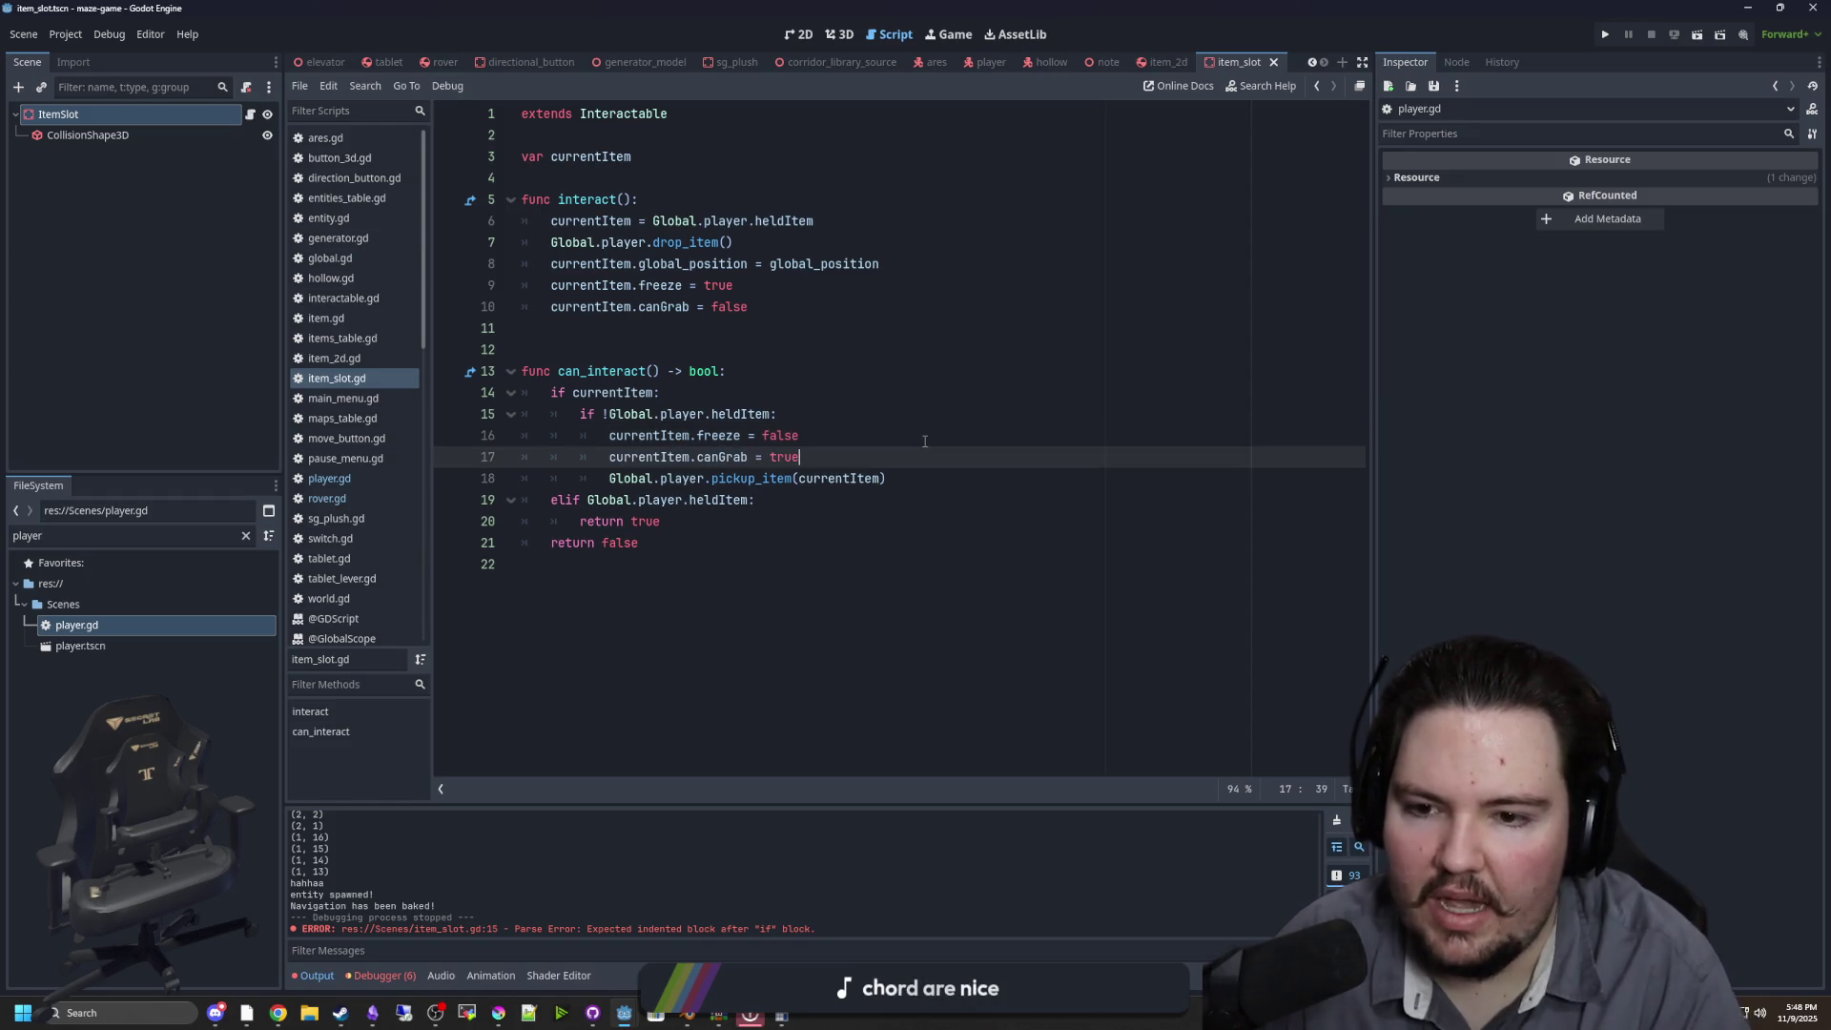
{"action": "key", "text": "Return"}
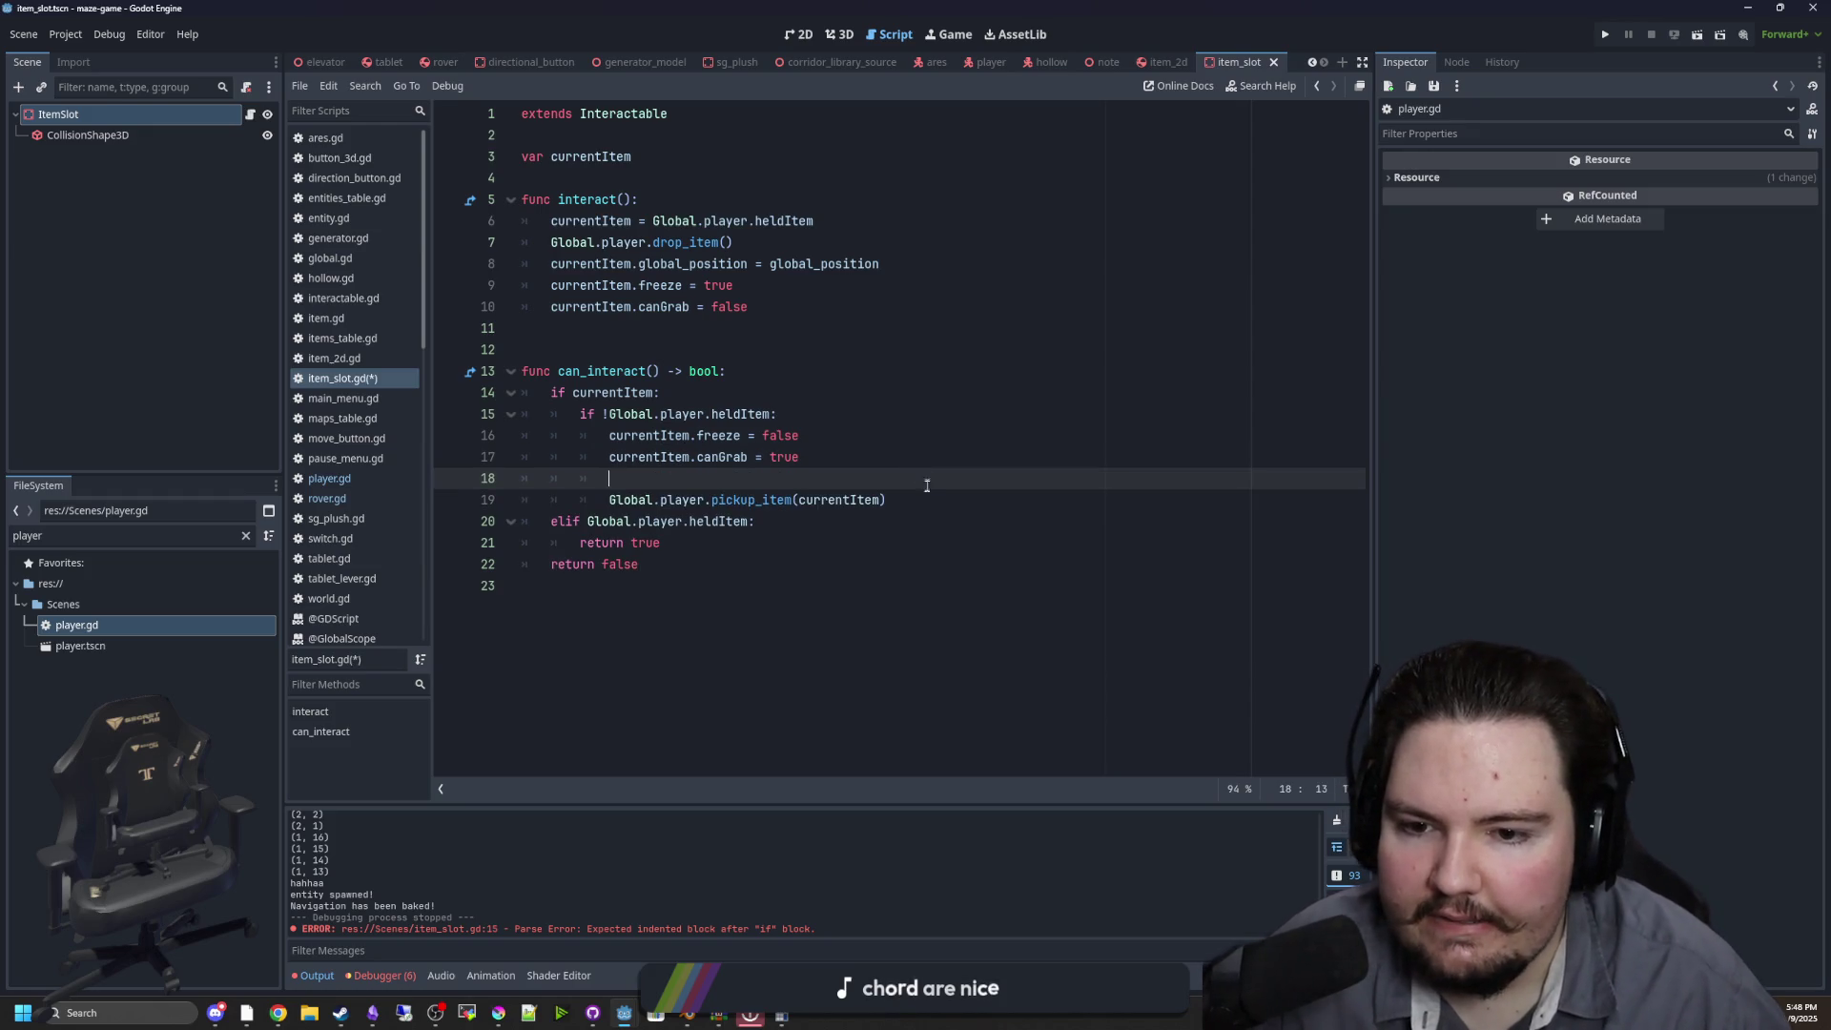
Move the pickup_item call from its line to just under the held-item check and back to line 19
{"action": "left_click", "coordinate": [927, 500]}
{"action": "key", "text": "ctrl+shift+Left"}
{"action": "key", "text": "ctrl+shift+Left"}
{"action": "key", "text": "ctrl+shift+Left"}
{"action": "key", "text": "ctrl+c"}
{"action": "key", "text": "BackSpace"}
{"action": "key", "text": "Up"}
{"action": "key", "text": "Up"}
{"action": "key", "text": "Up"}
{"action": "key", "text": "End"}
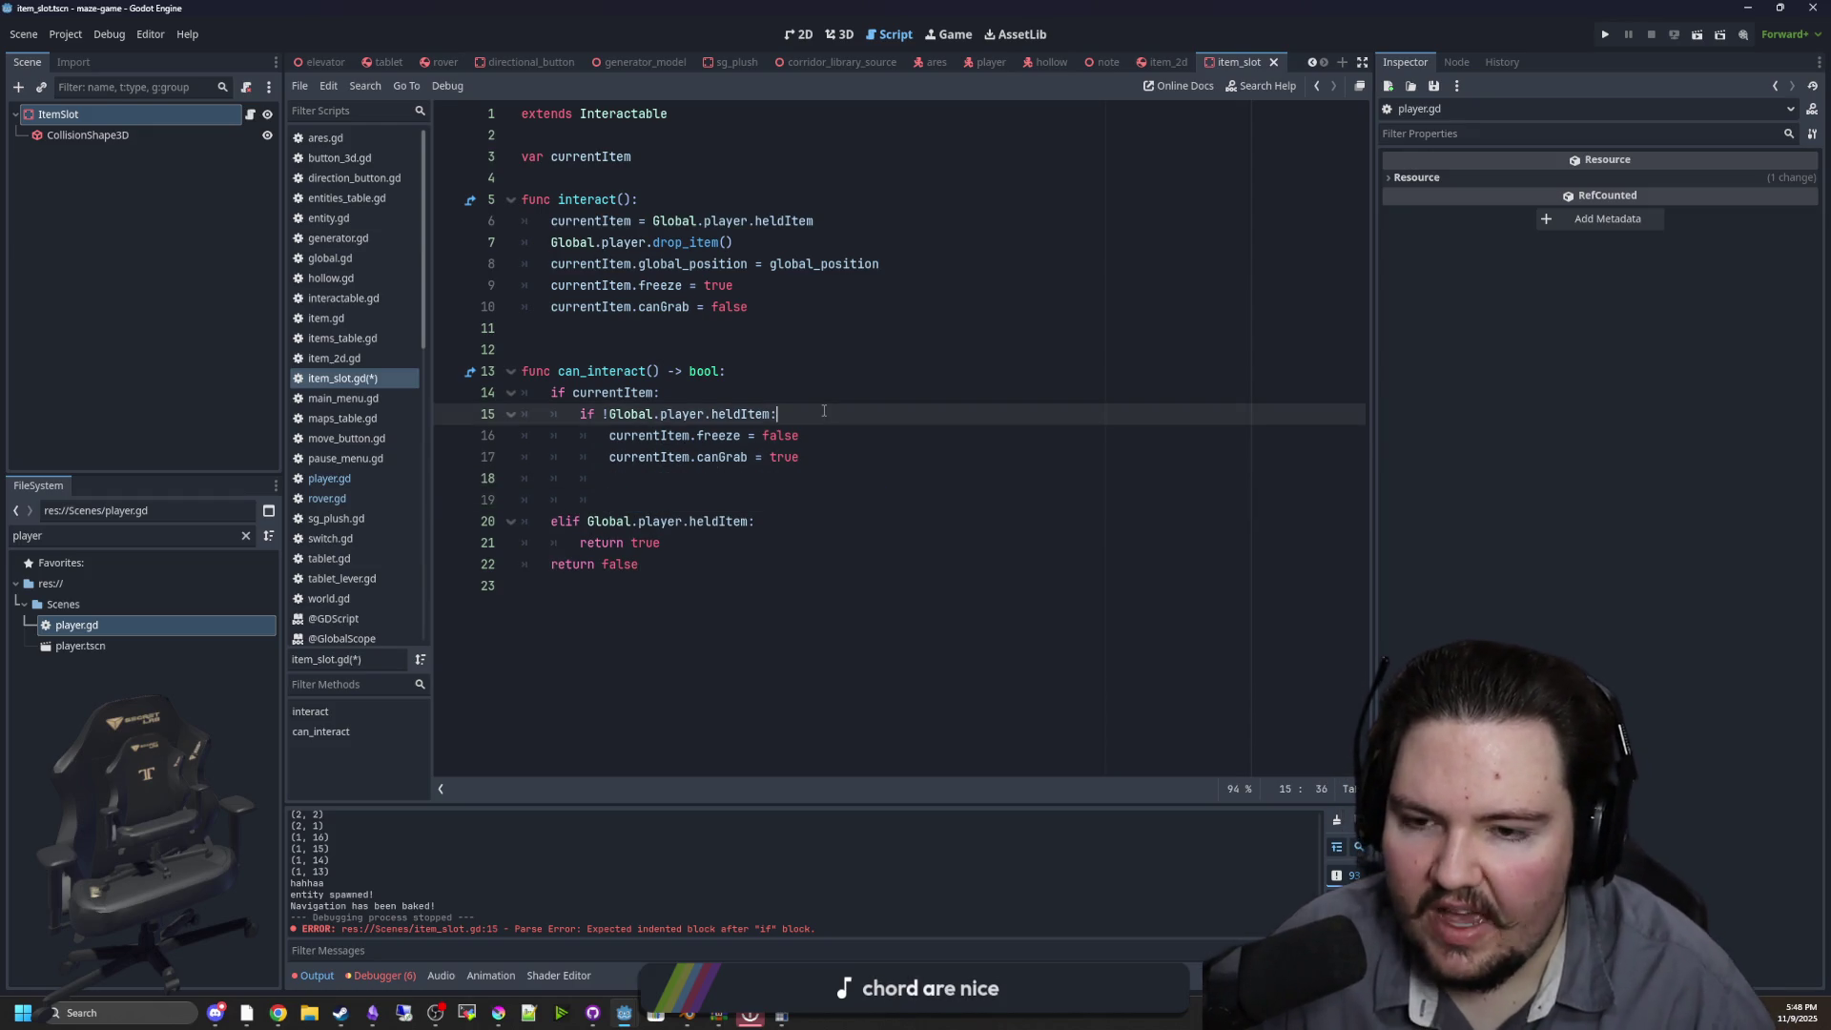
{"action": "key", "text": "Return"}
{"action": "key", "text": "ctrl+v"}
{"action": "key", "text": "ctrl+shift+Left"}
{"action": "key", "text": "ctrl+shift+Left"}
{"action": "key", "text": "ctrl+shift+Left"}
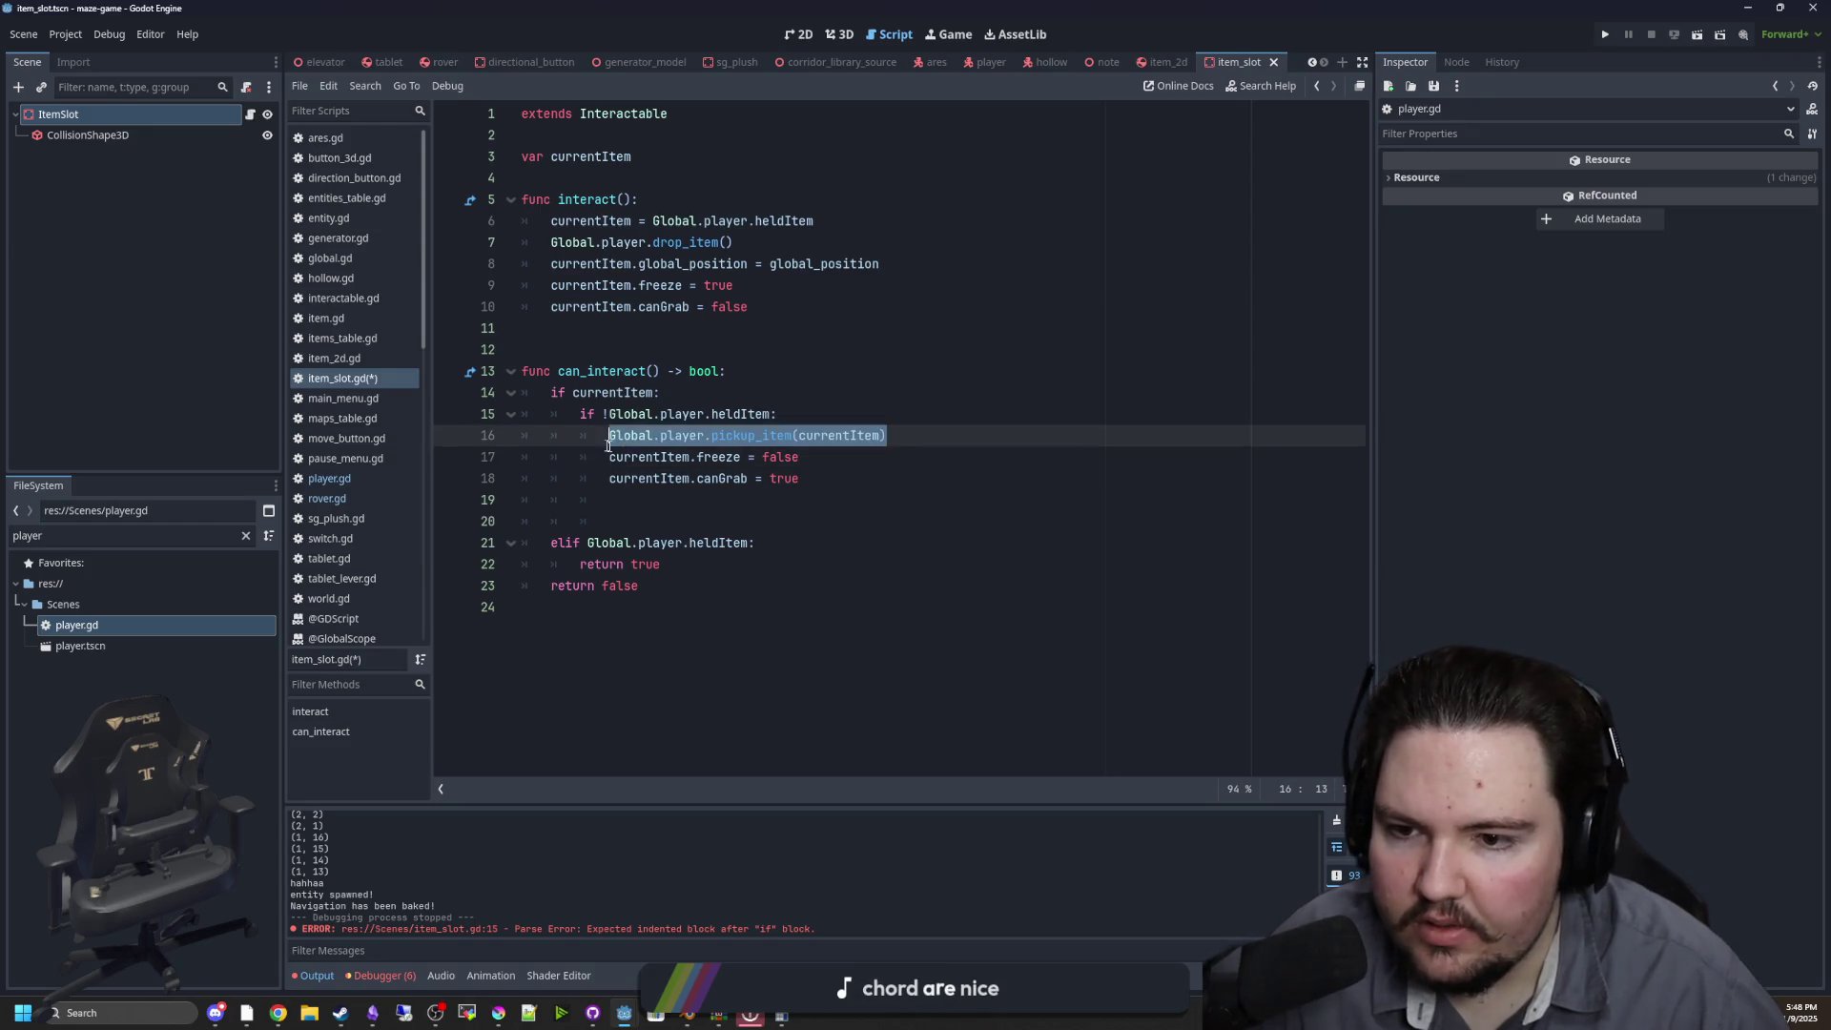
{"action": "key", "text": "ctrl+x"}
{"action": "key", "text": "Down"}
{"action": "key", "text": "Down"}
{"action": "key", "text": "Down"}
{"action": "key", "text": "ctrl+v"}
Inspect pickup_item's definition in player.gd, then restore the pickup_item call on line 16
{"action": "left_click", "coordinate": [763, 501], "text": "ctrl"}
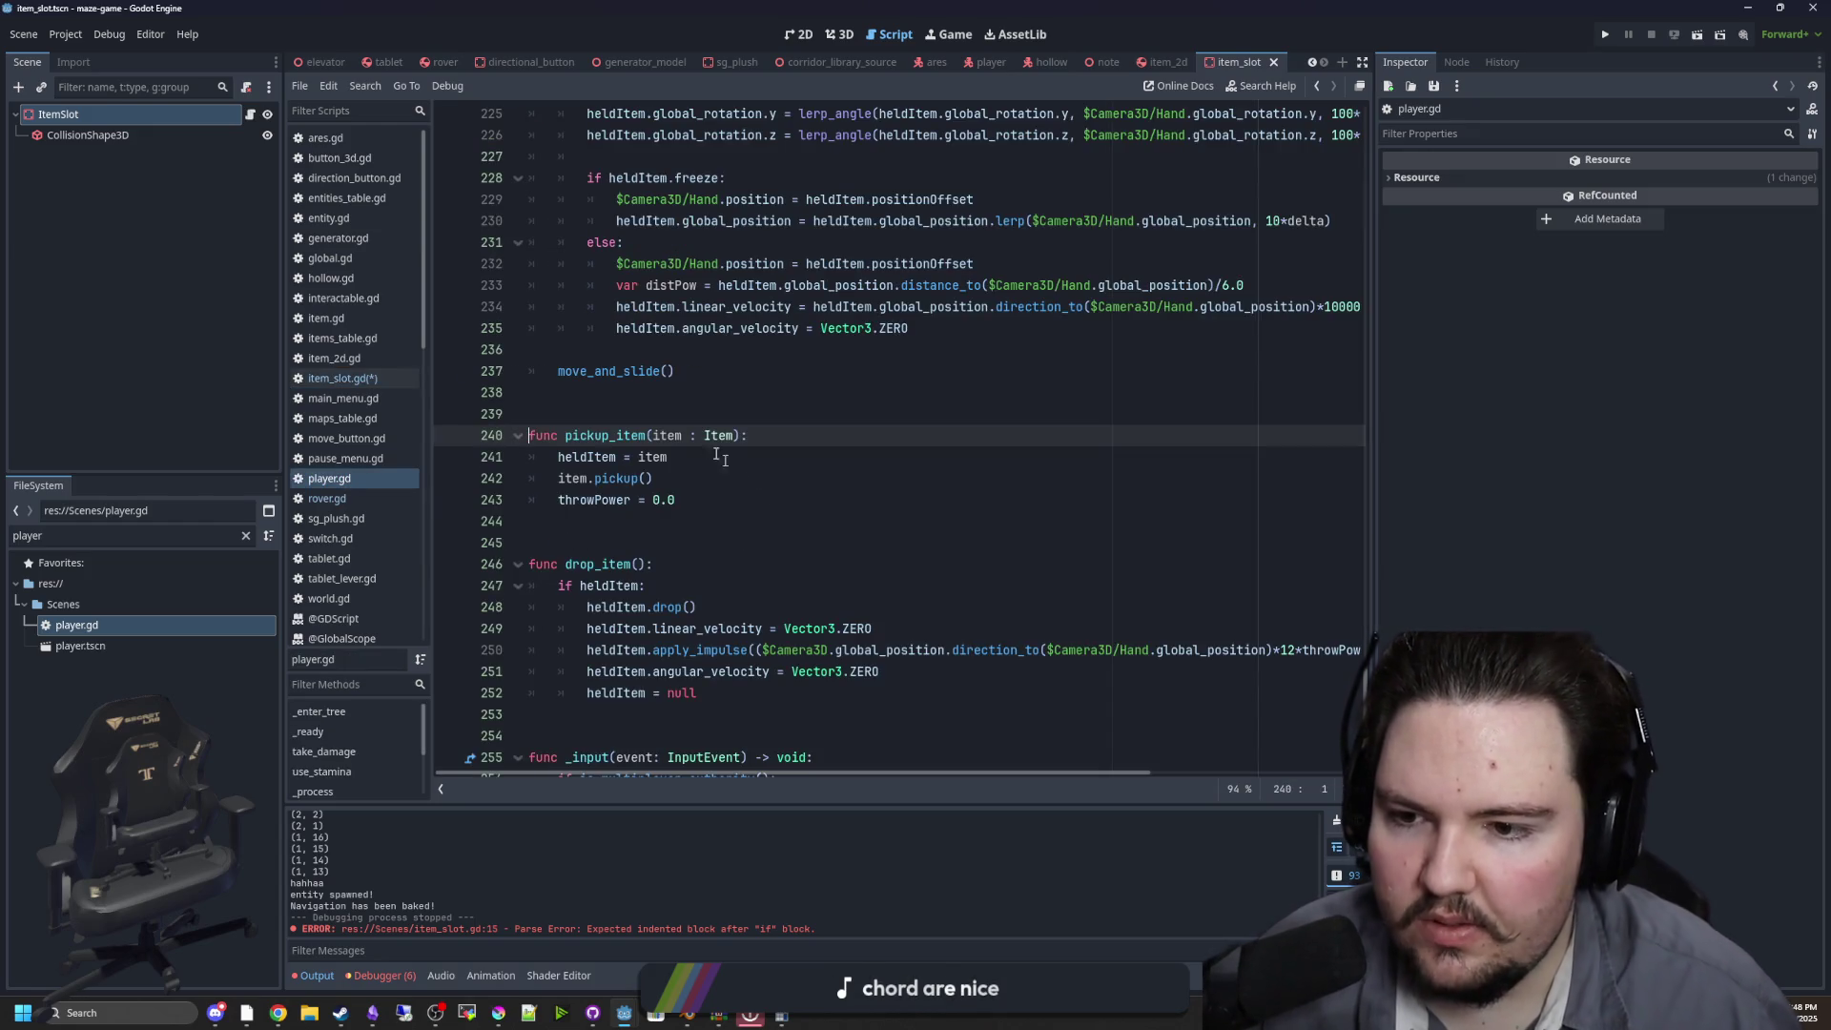
{"action": "key", "text": "alt+Left"}
{"action": "key", "text": "ctrl+shift+Left"}
{"action": "key", "text": "ctrl+shift+Left"}
{"action": "key", "text": "ctrl+shift+Left"}
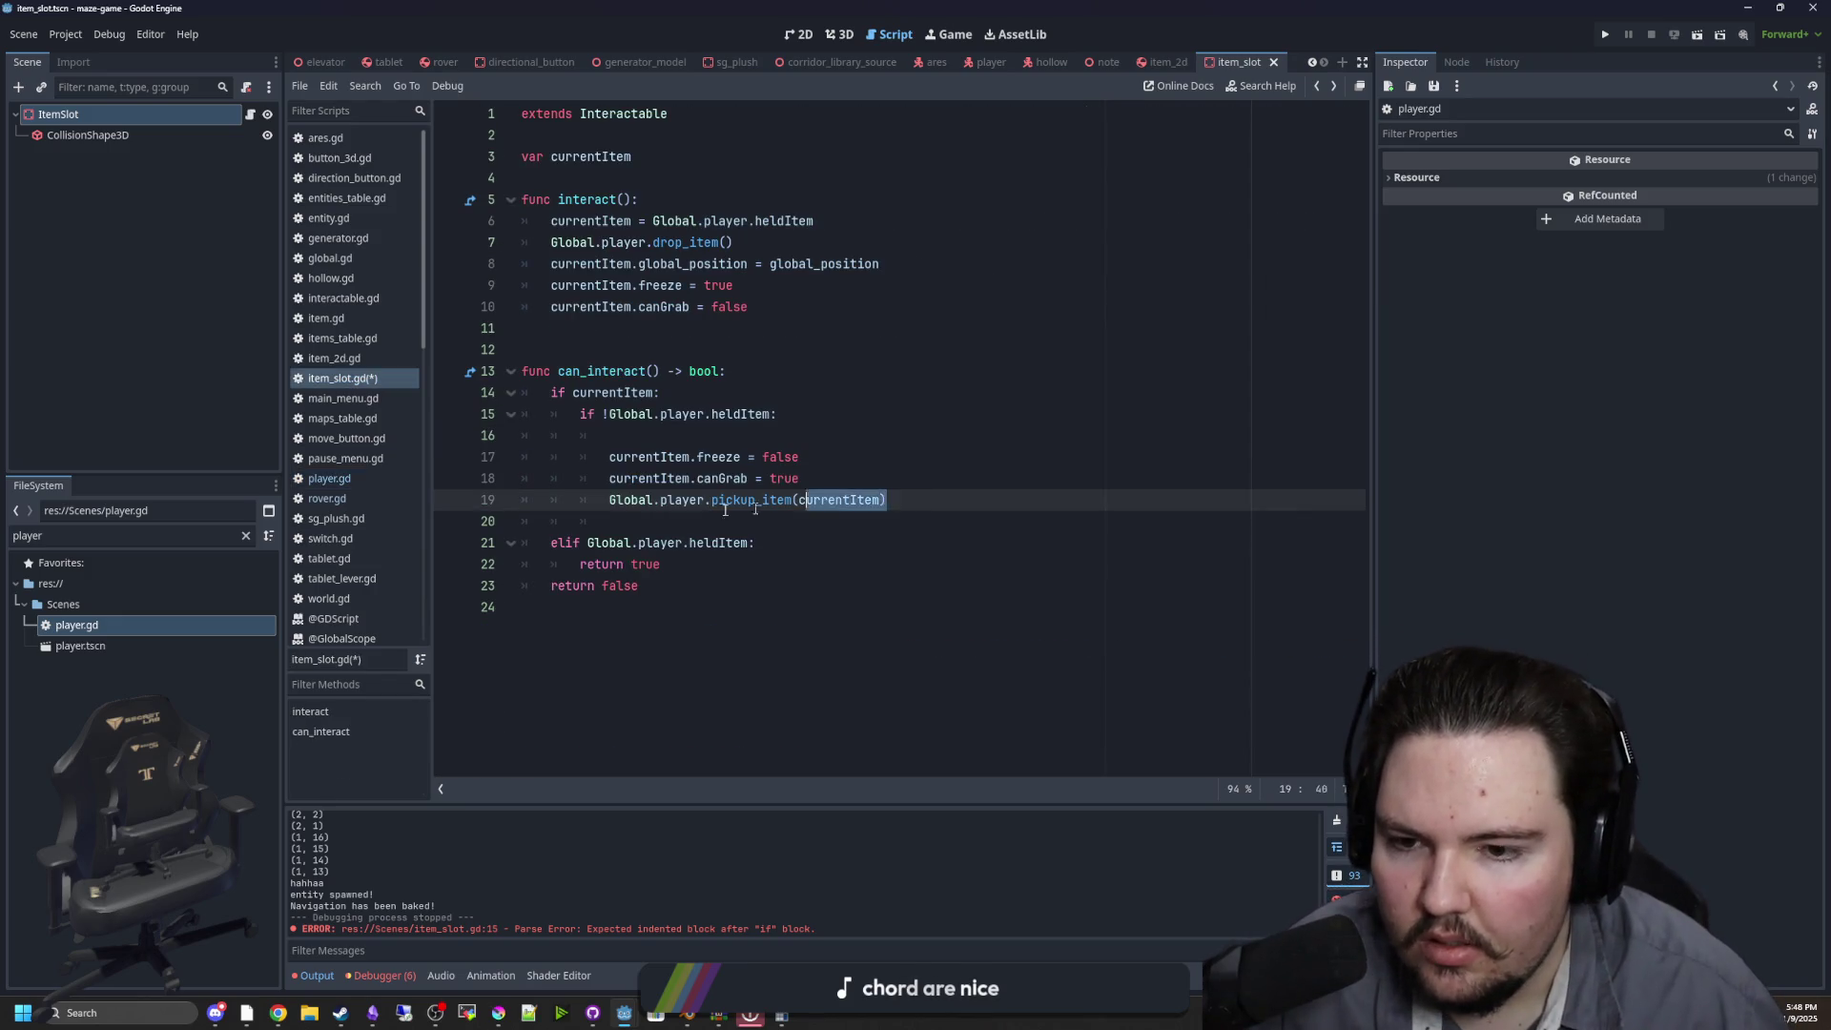
{"action": "key", "text": "BackSpace"}
{"action": "key", "text": "Up"}
{"action": "key", "text": "Up"}
{"action": "key", "text": "Up"}
{"action": "key", "text": "ctrl+v"}
{"action": "key", "text": "ctrl+z"}
{"action": "key", "text": "Down"}
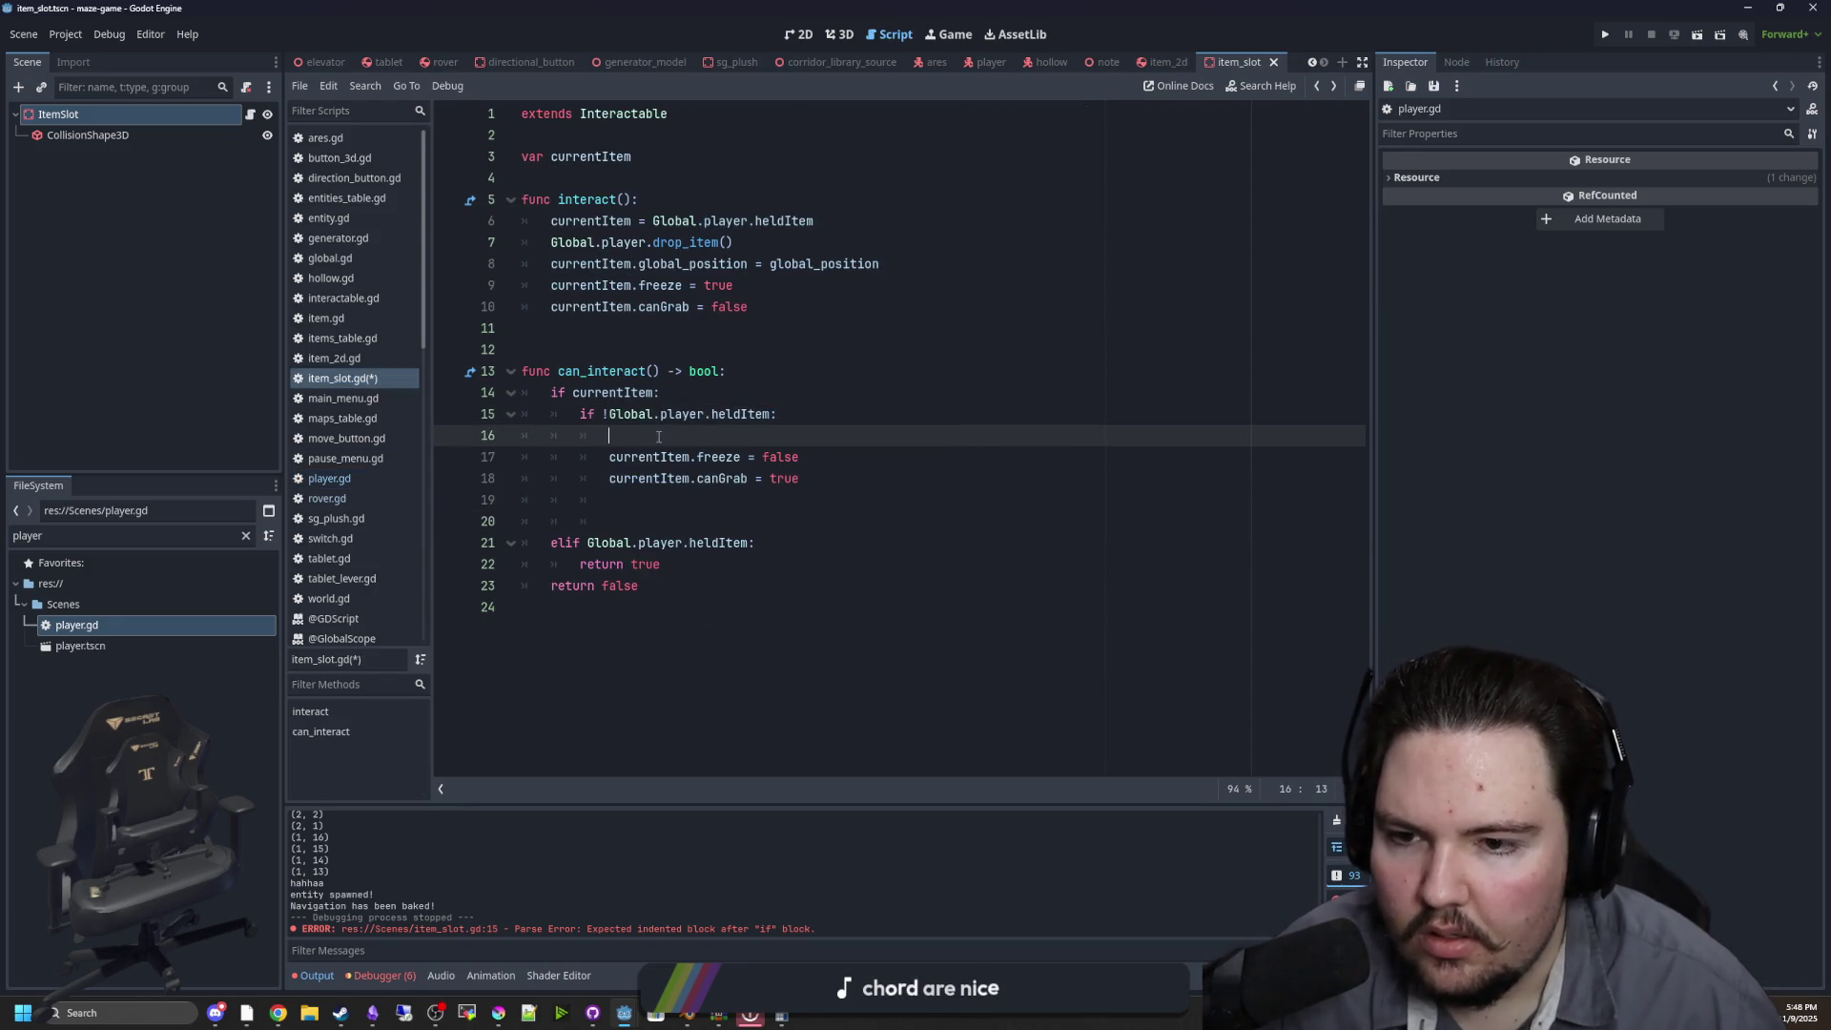
{"action": "key", "text": "ctrl+v"}
Add 'currentItem = null' on line 19 and save the item slot script
{"action": "left_click", "coordinate": [762, 497]}
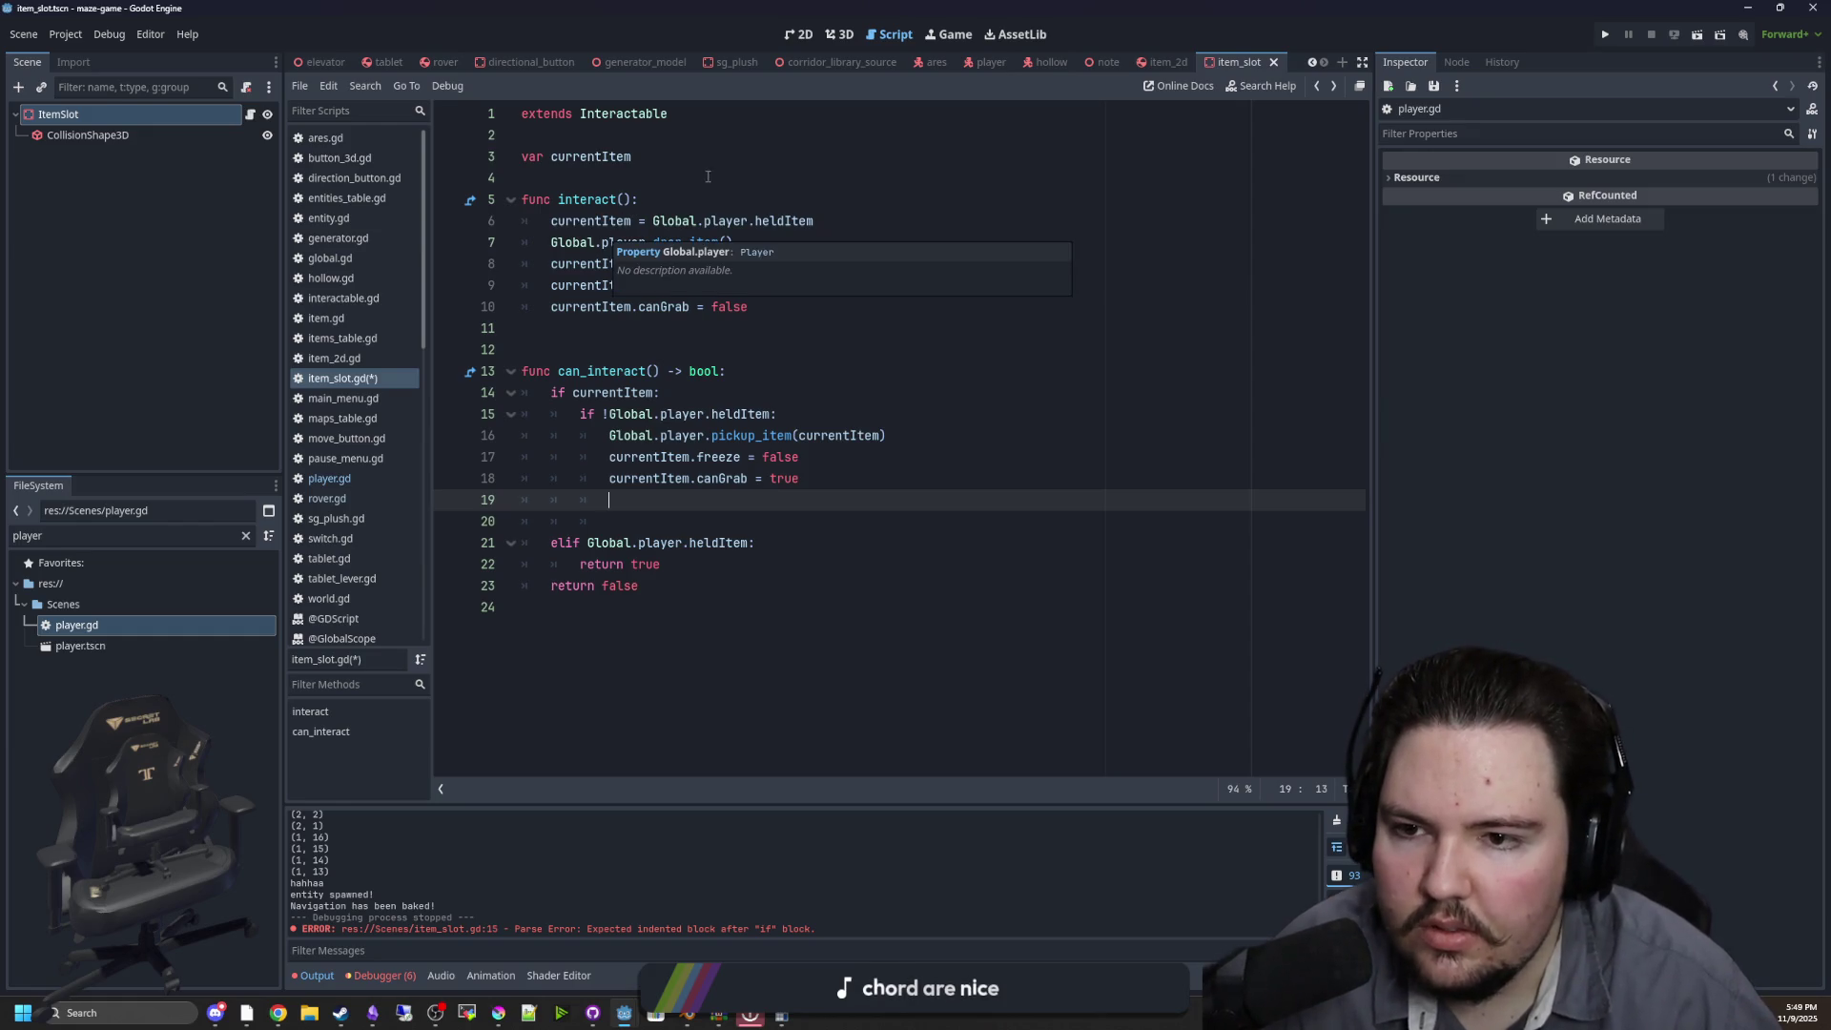
{"action": "type", "text": "currentItem = nbul"}
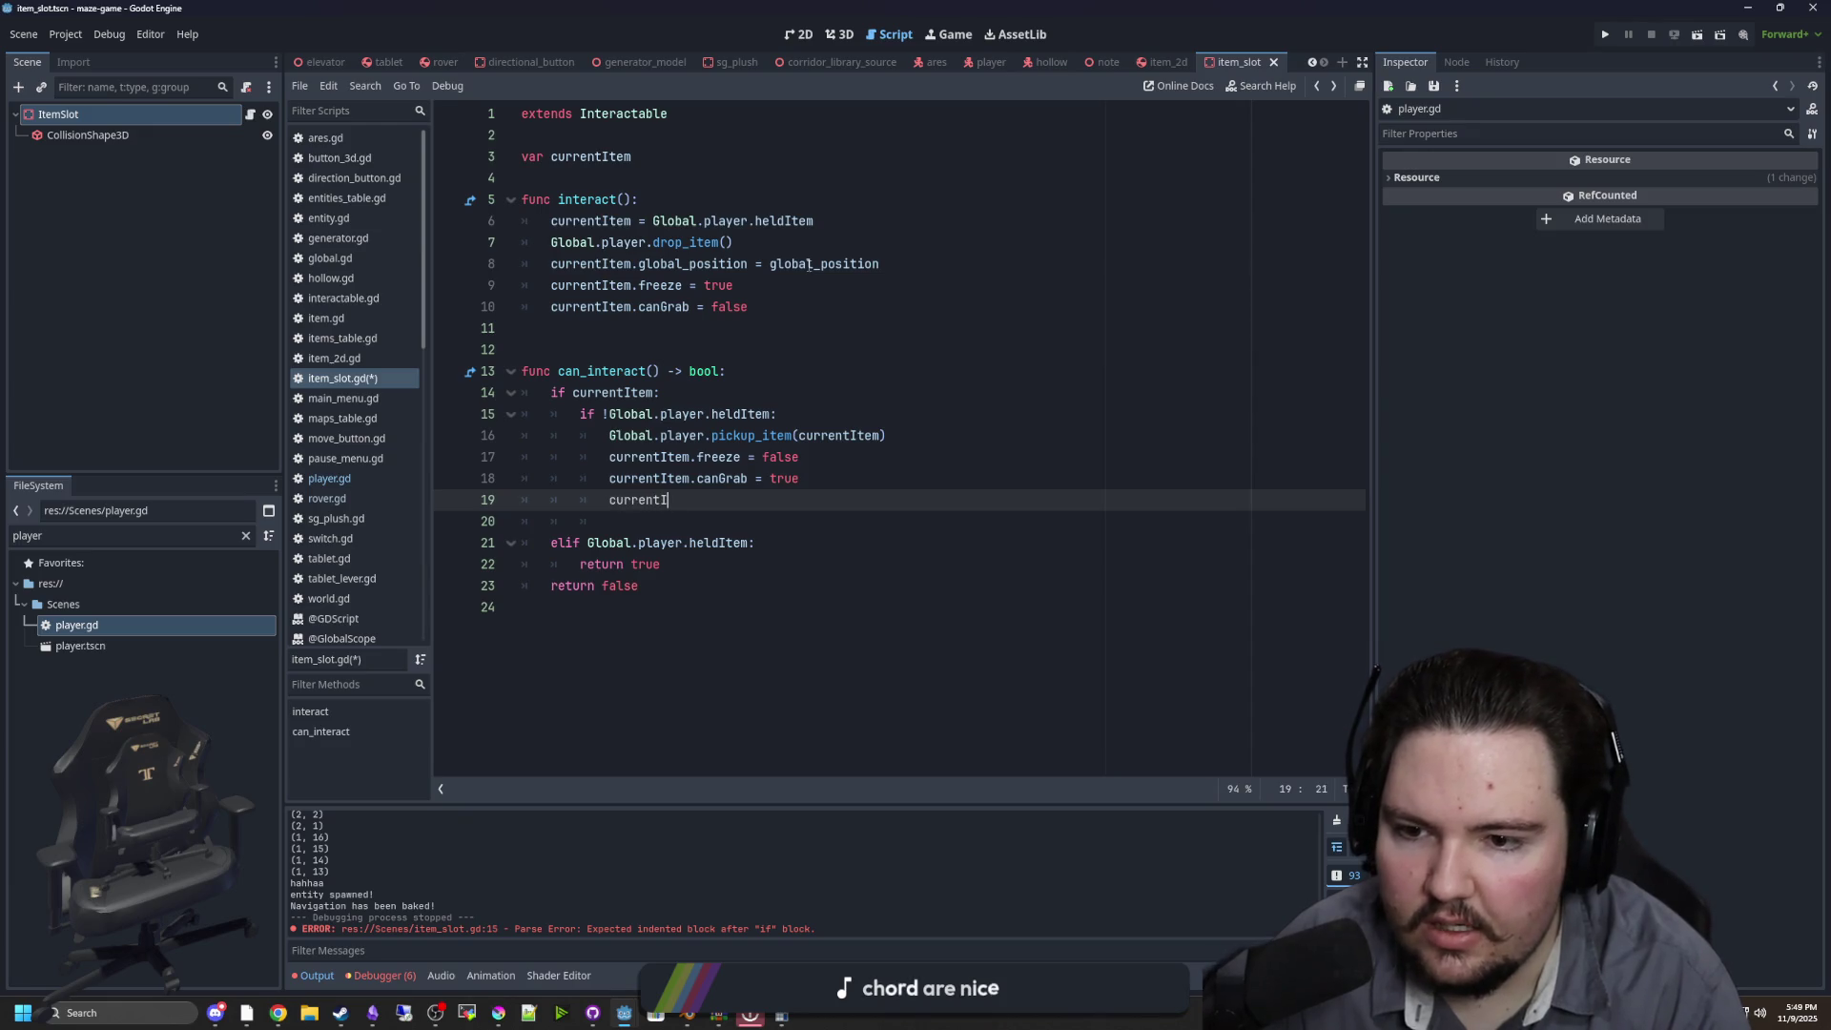
{"action": "key", "text": "Return"}
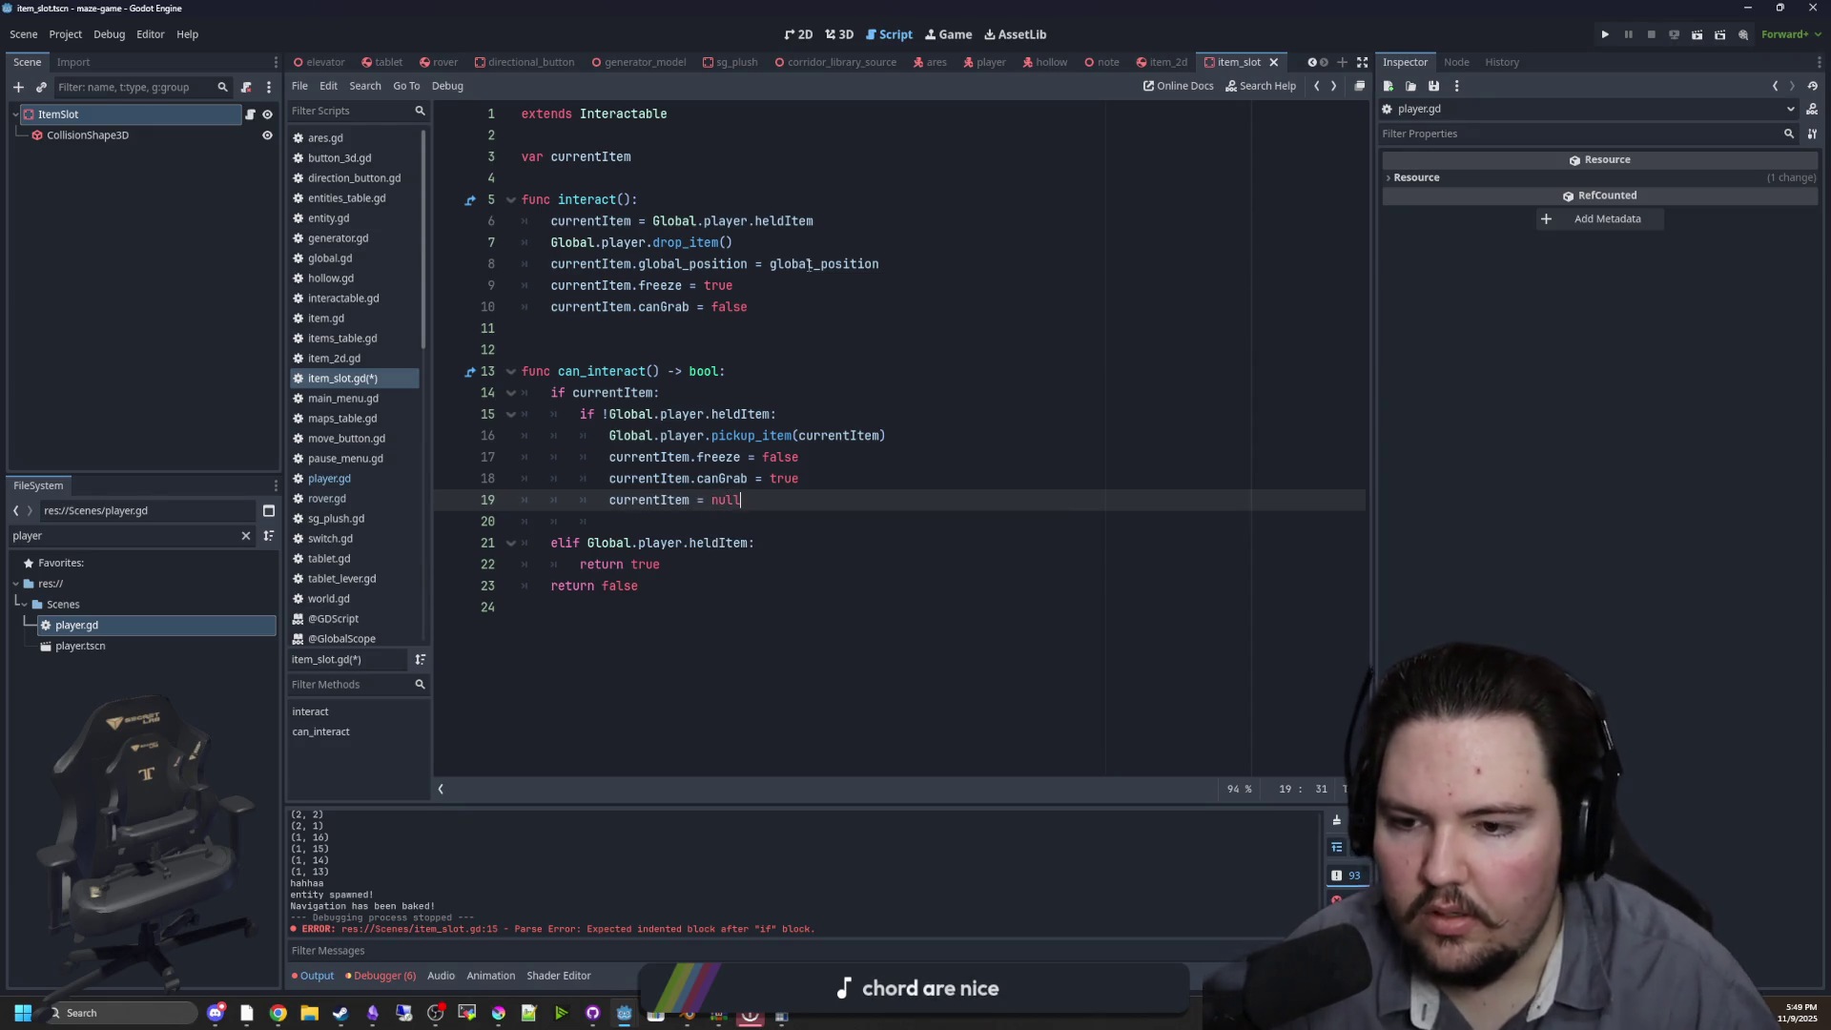
{"action": "left_click", "coordinate": [724, 349]}
{"action": "key", "text": "ctrl+s"}
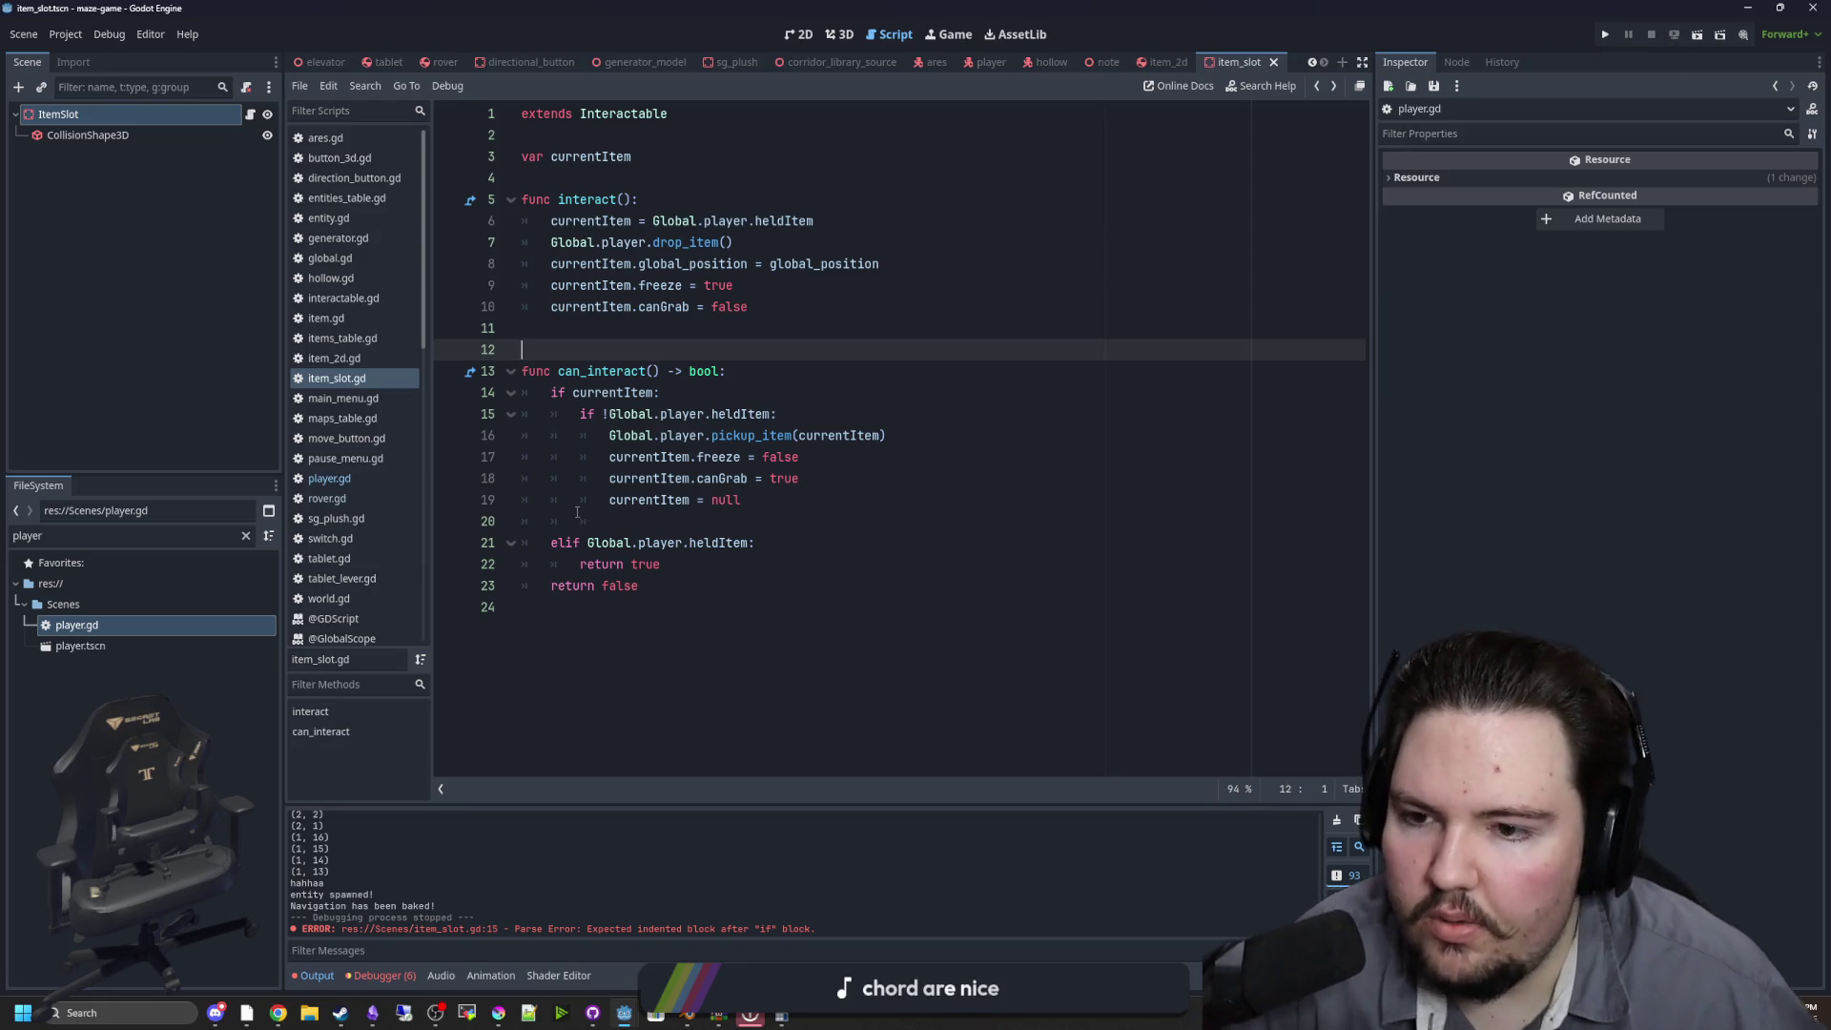
Cut pickup lines 16–19 out of can_interact and open a new line in interact()
{"action": "left_click", "coordinate": [771, 493]}
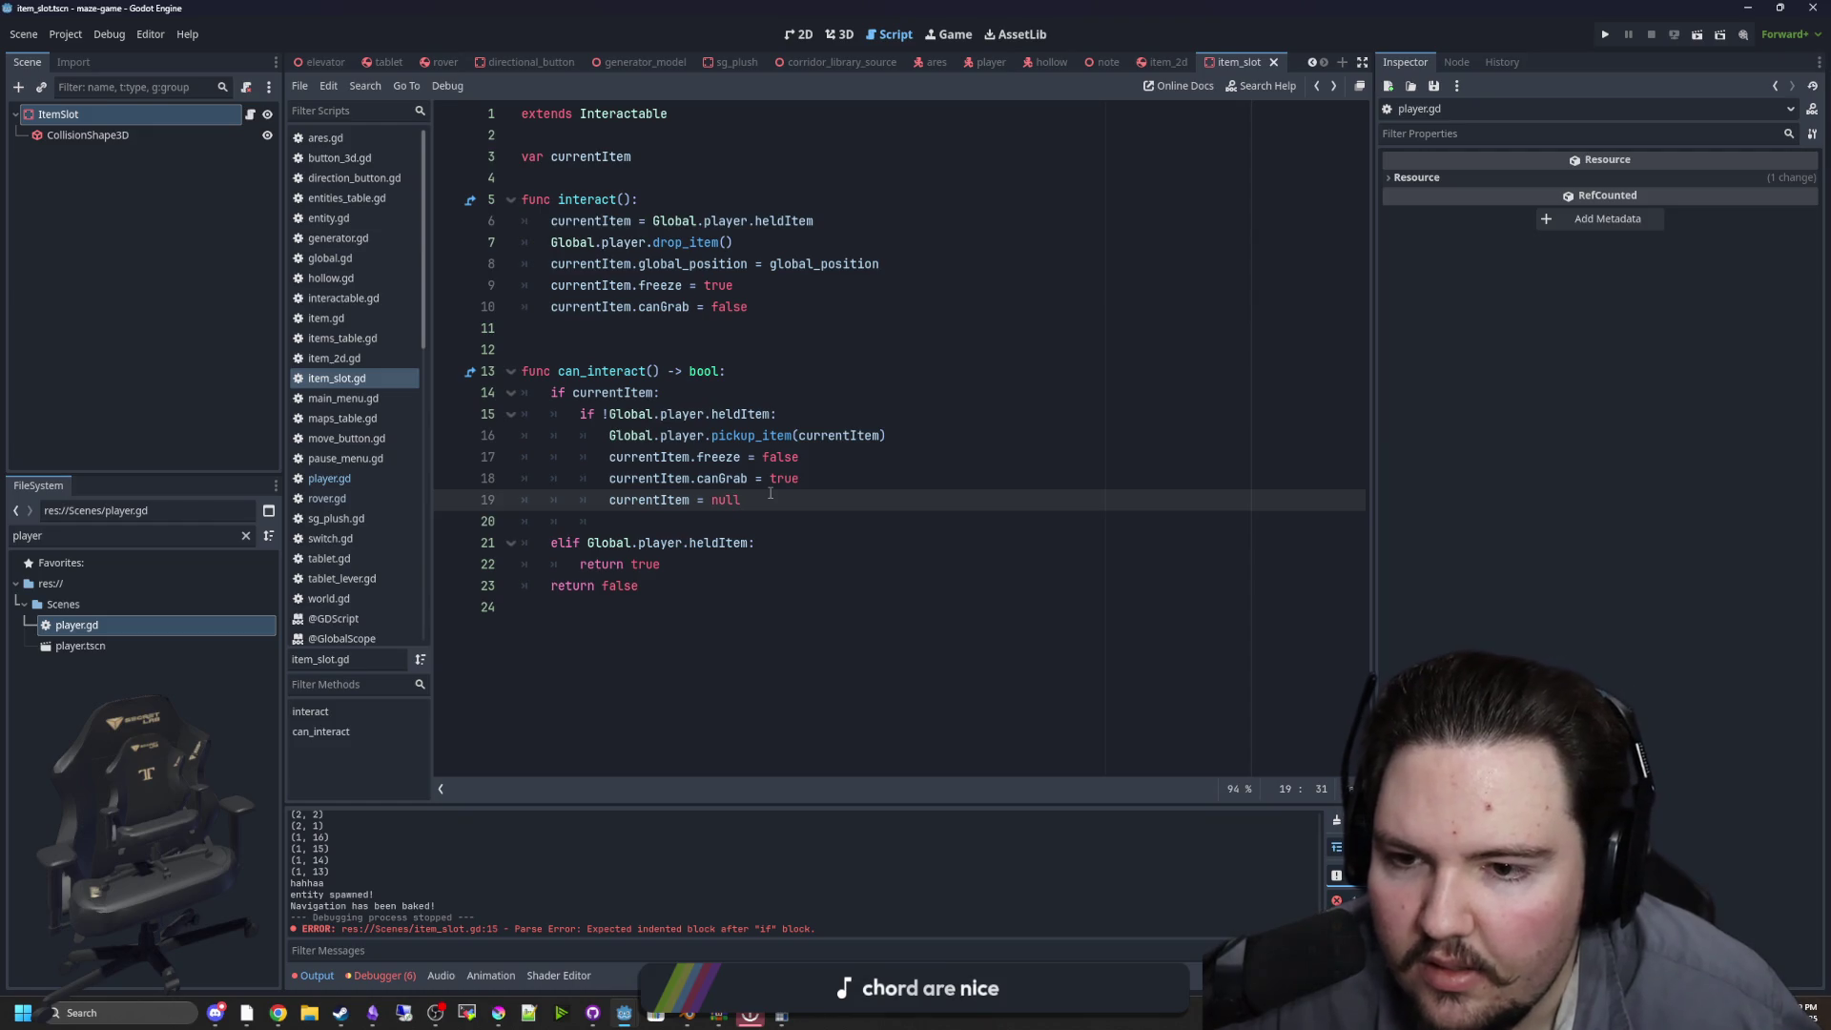
{"action": "mouse_move", "coordinate": [770, 494]}
{"action": "left_mouse_down"}
{"action": "mouse_move", "coordinate": [420, 416]}
{"action": "mouse_move", "coordinate": [404, 438]}
{"action": "left_mouse_up"}
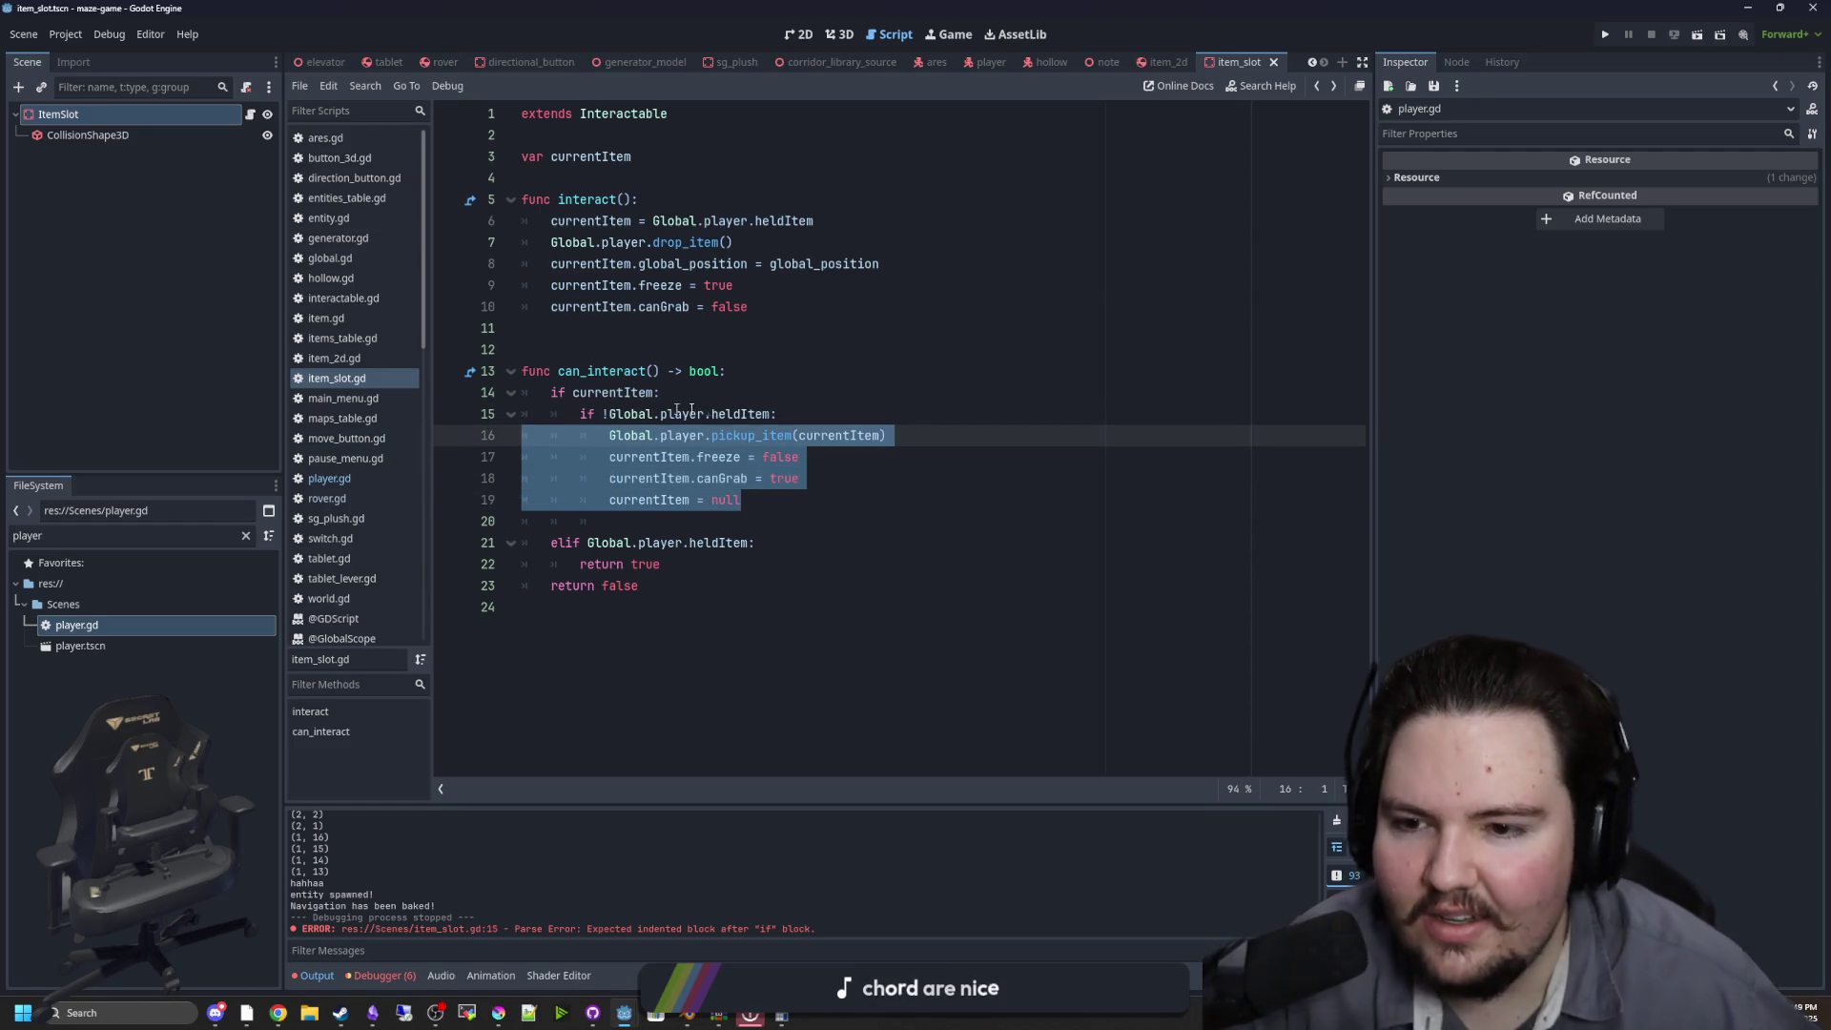
{"action": "key", "text": "ctrl+x"}
{"action": "left_click", "coordinate": [714, 196]}
{"action": "key", "text": "Return"}
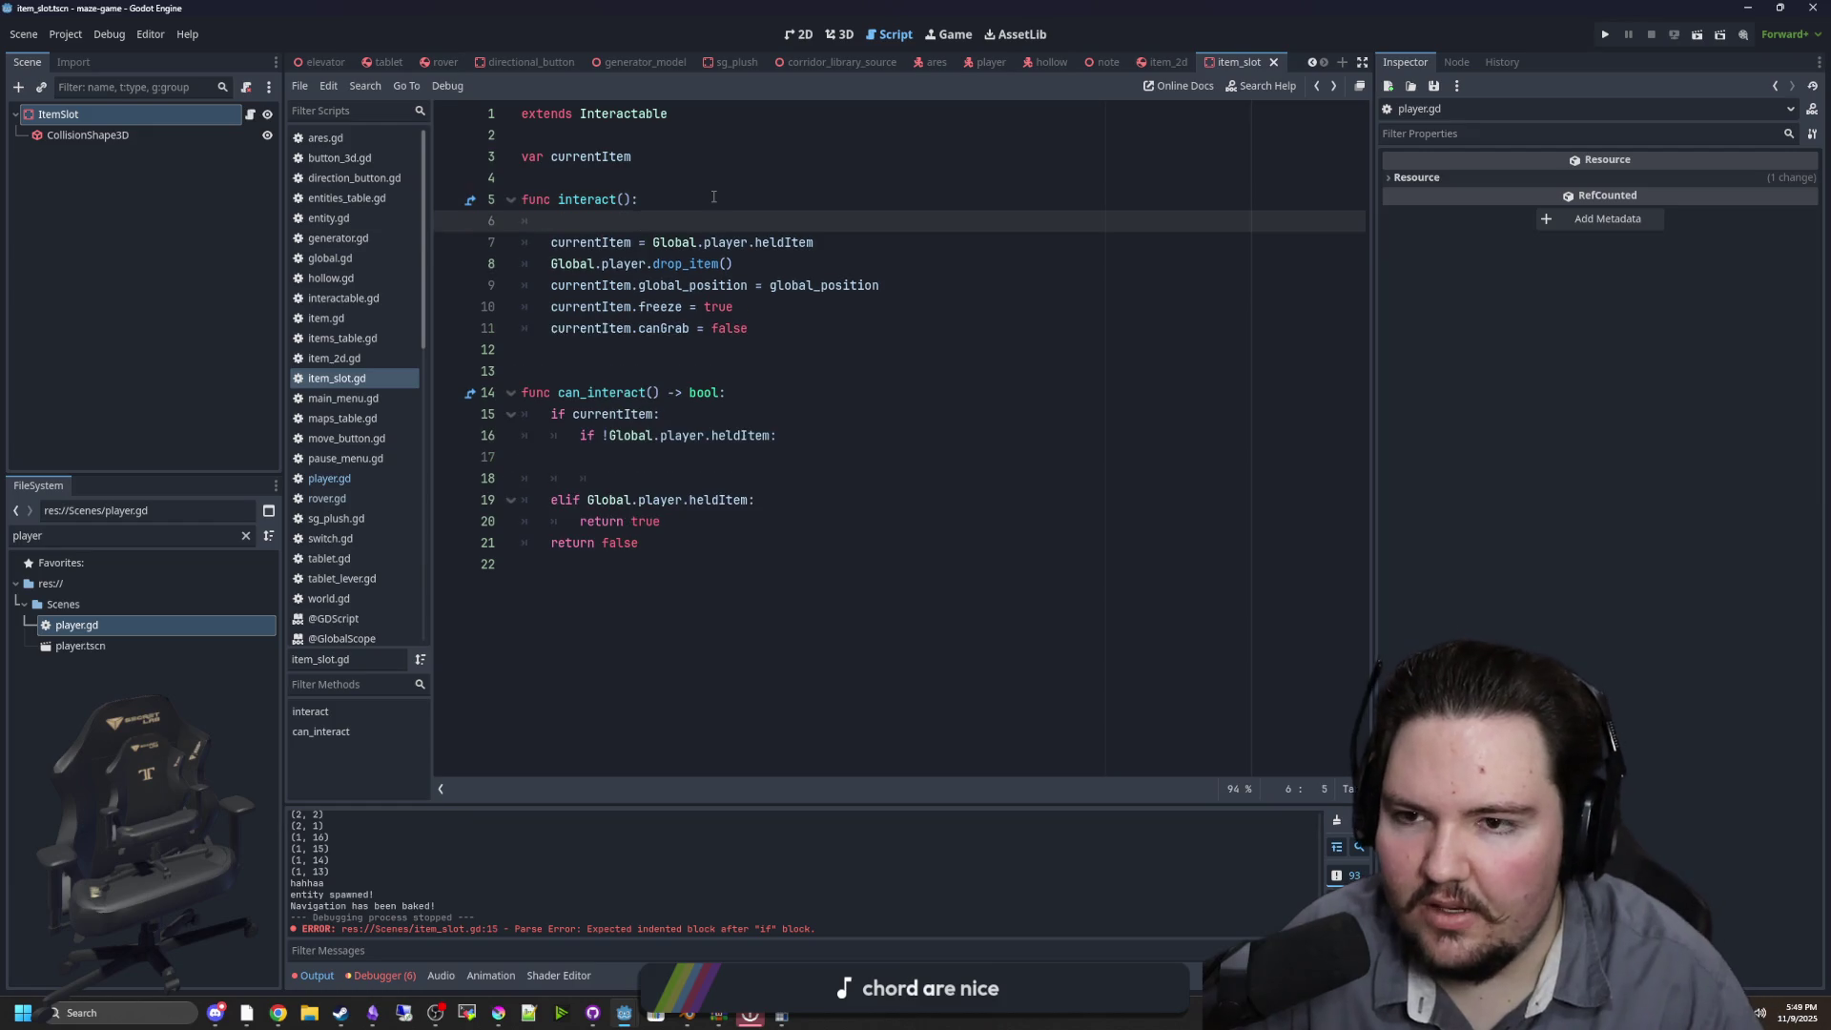
Add an 'if currentItem:' condition and an 'else:' branch with the drop lines indented under it
{"action": "type", "text": "if currentItemL:"}
{"action": "key", "text": "Return"}
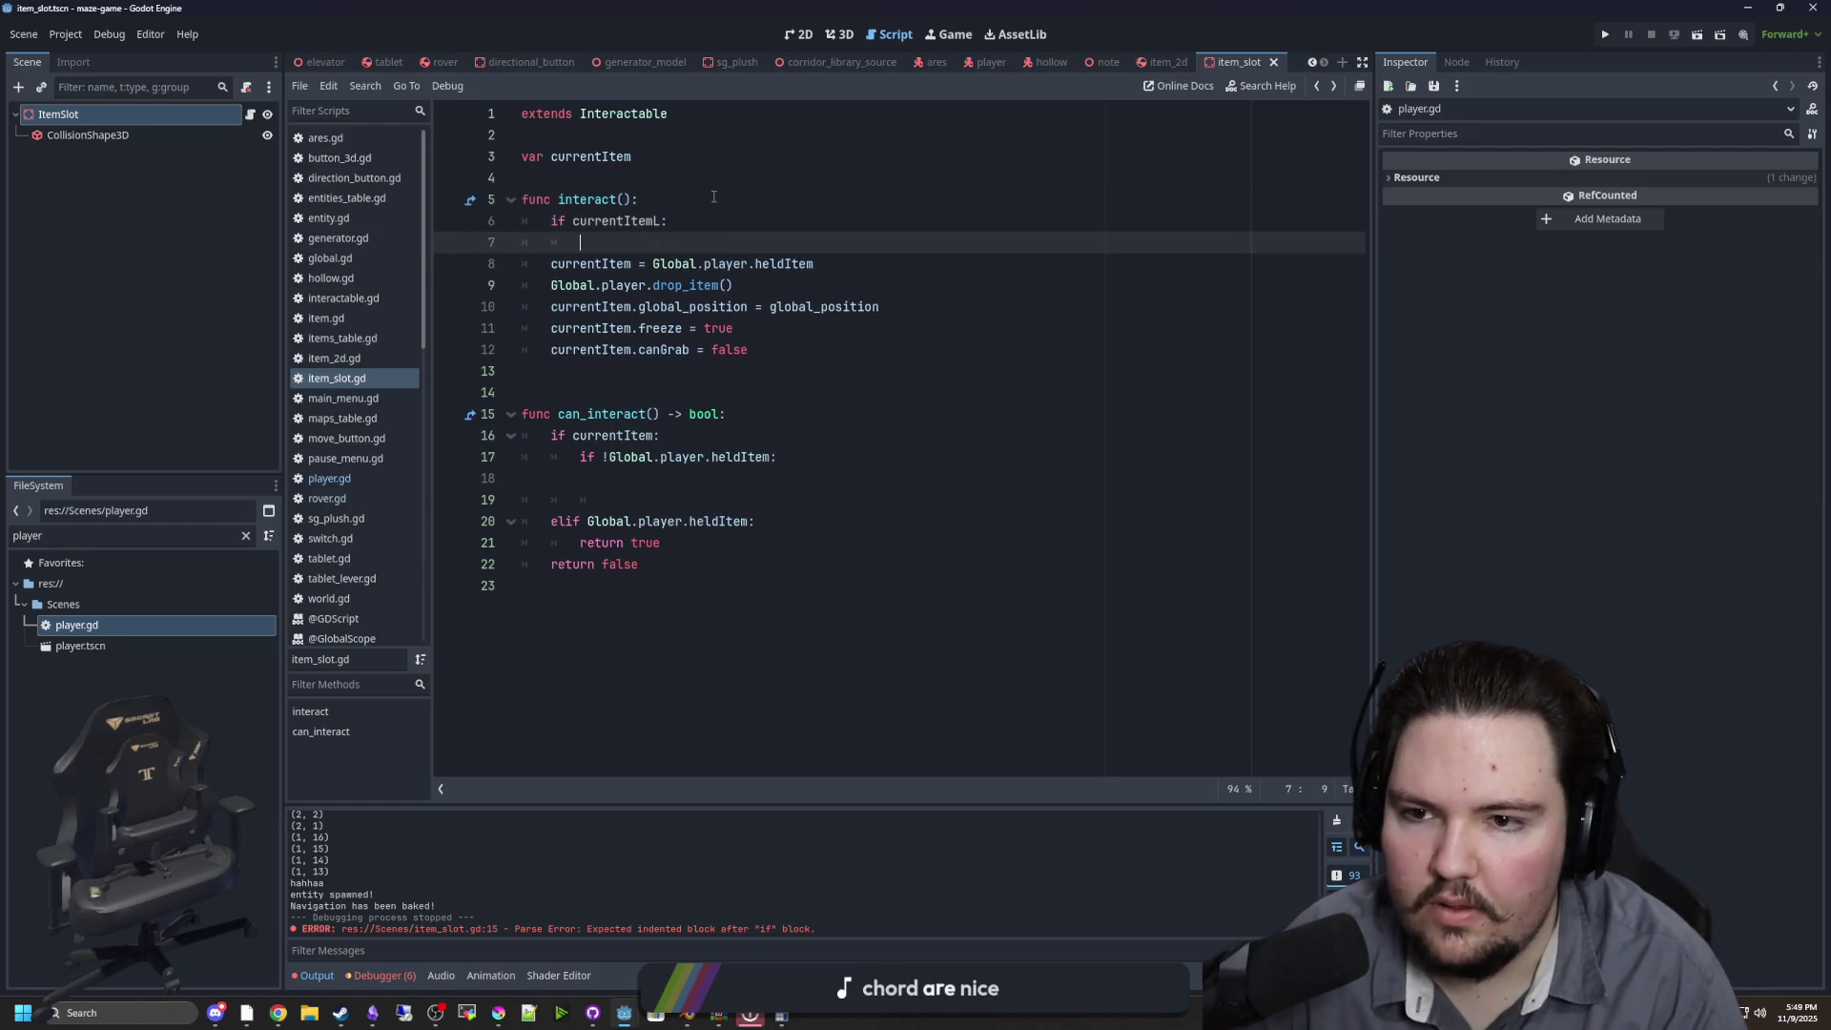
{"action": "key", "text": "BackSpace"}
{"action": "key", "text": "Return"}
{"action": "key", "text": "Return"}
{"action": "key", "text": "BackSpace"}
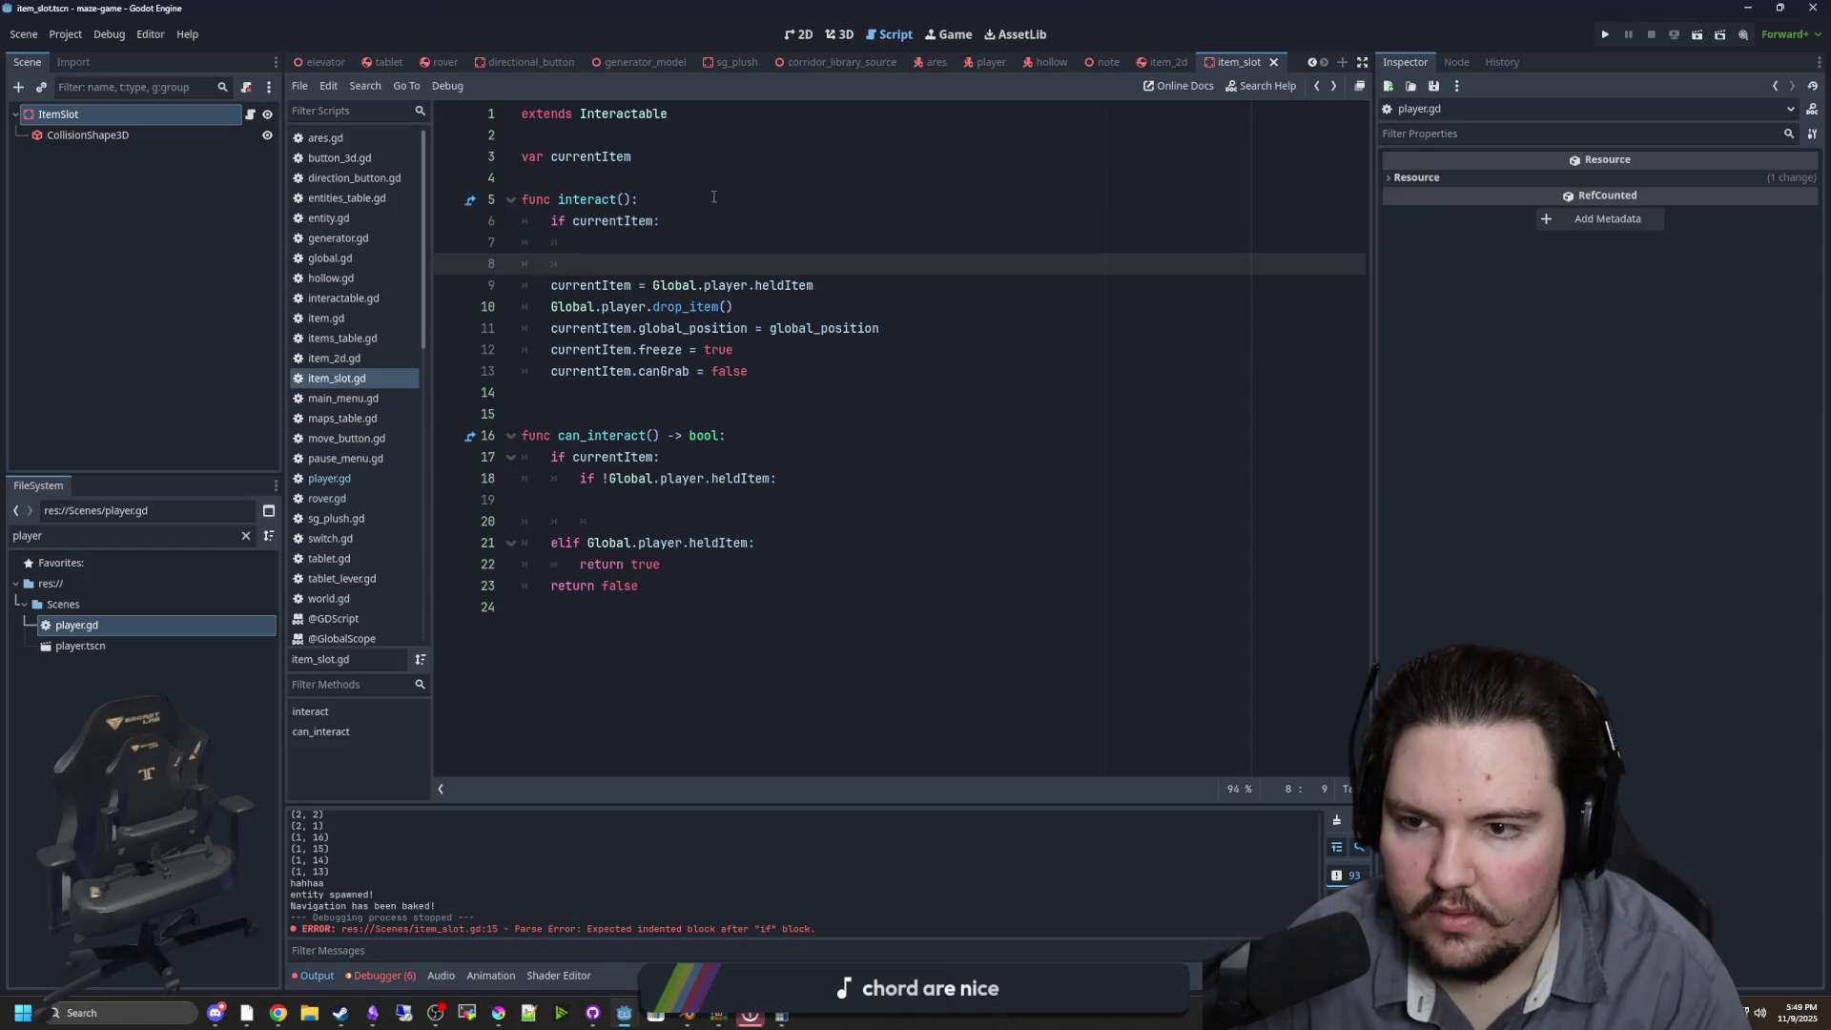
{"action": "type", "text": "else:"}
{"action": "key", "text": "shift+Down"}
{"action": "key", "text": "shift+Down"}
{"action": "key", "text": "shift+Down"}
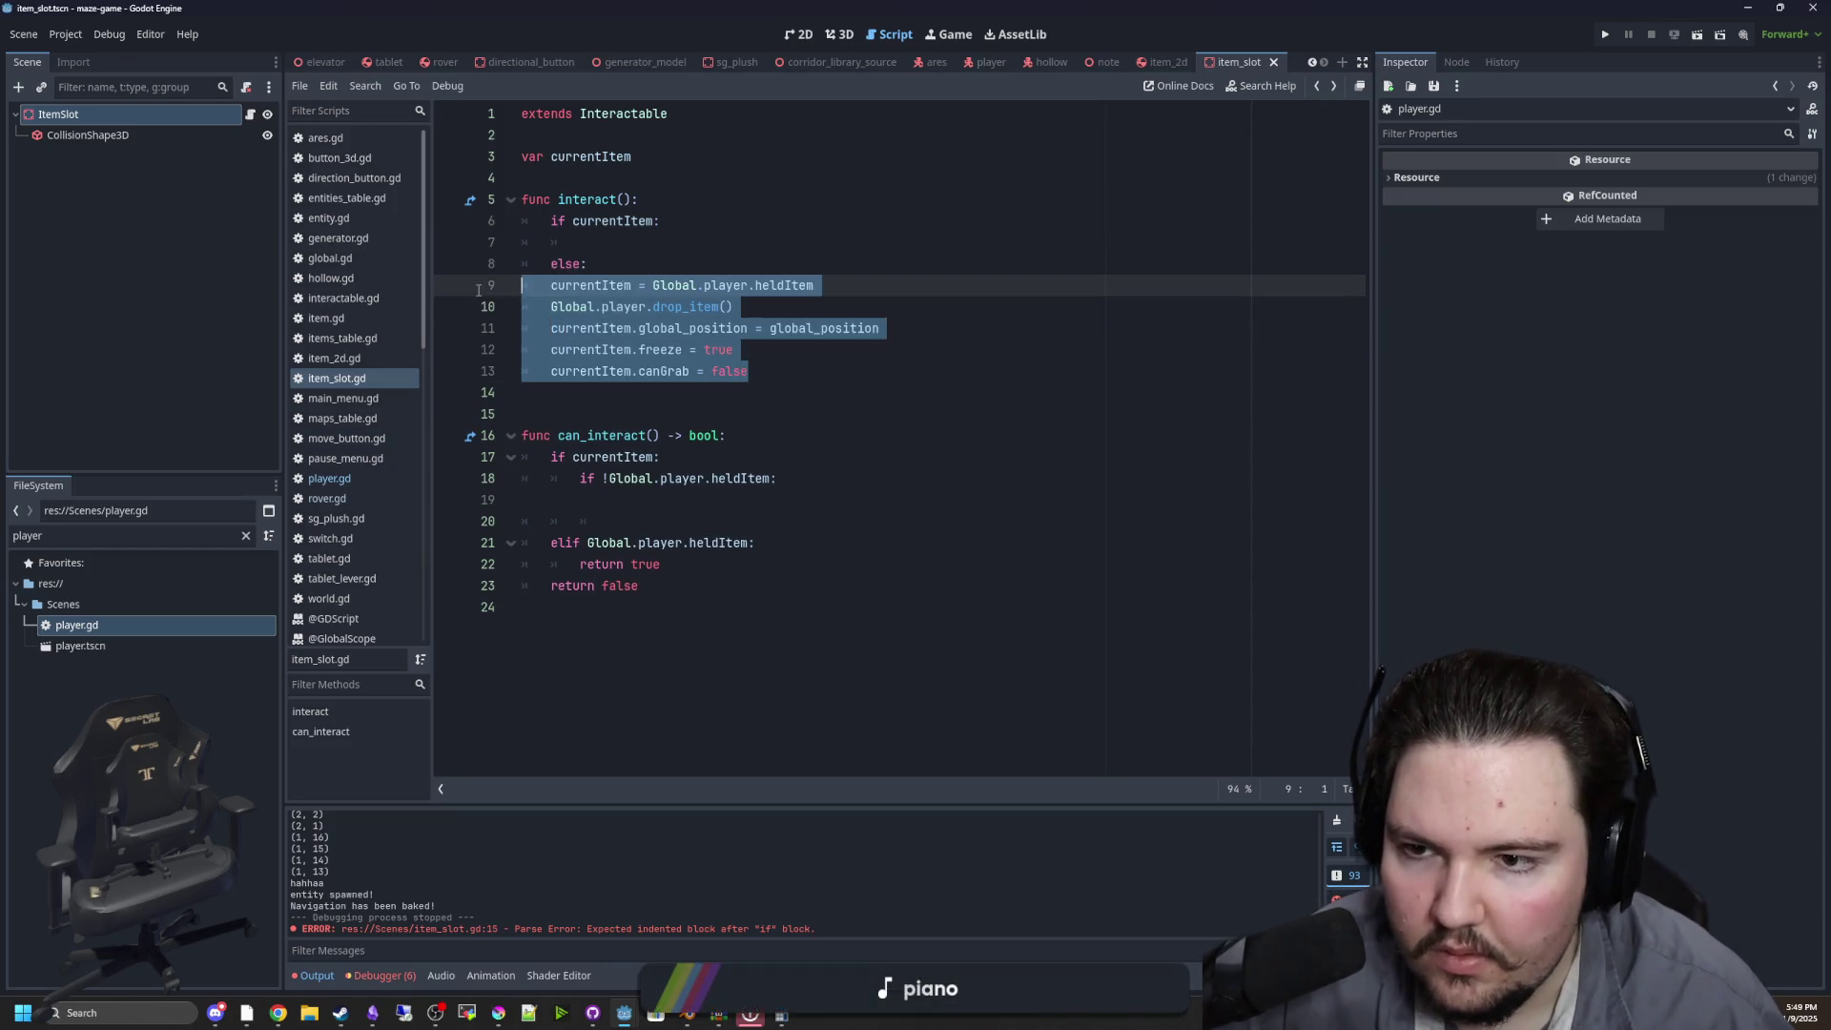
{"action": "key", "text": "Tab"}
Paste the pickup lines into the if block and fix their indentation
{"action": "left_click", "coordinate": [593, 234]}
{"action": "key", "text": "ctrl+v"}
{"action": "left_click", "coordinate": [670, 243]}
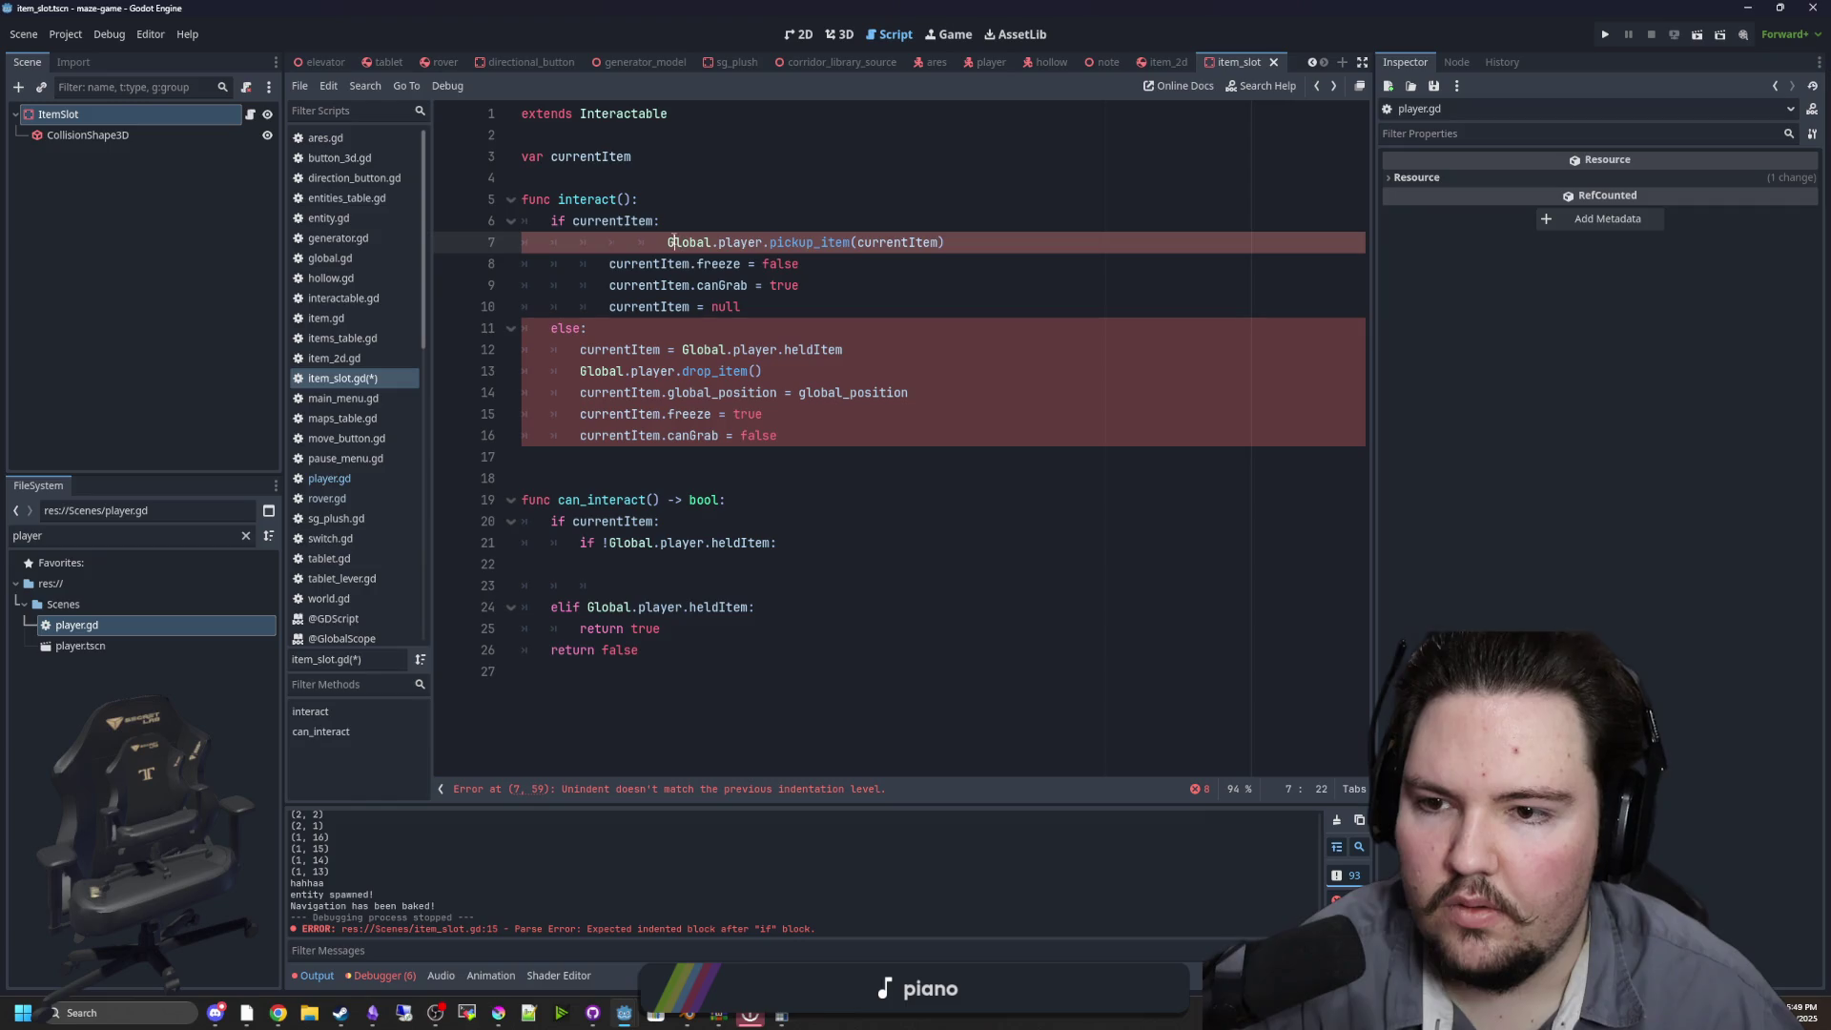
{"action": "key", "text": "BackSpace"}
{"action": "key", "text": "BackSpace"}
{"action": "key", "text": "BackSpace"}
{"action": "key", "text": "Down"}
{"action": "key", "text": "Delete"}
{"action": "key", "text": "Down"}
{"action": "key", "text": "Delete"}
{"action": "key", "text": "Down"}
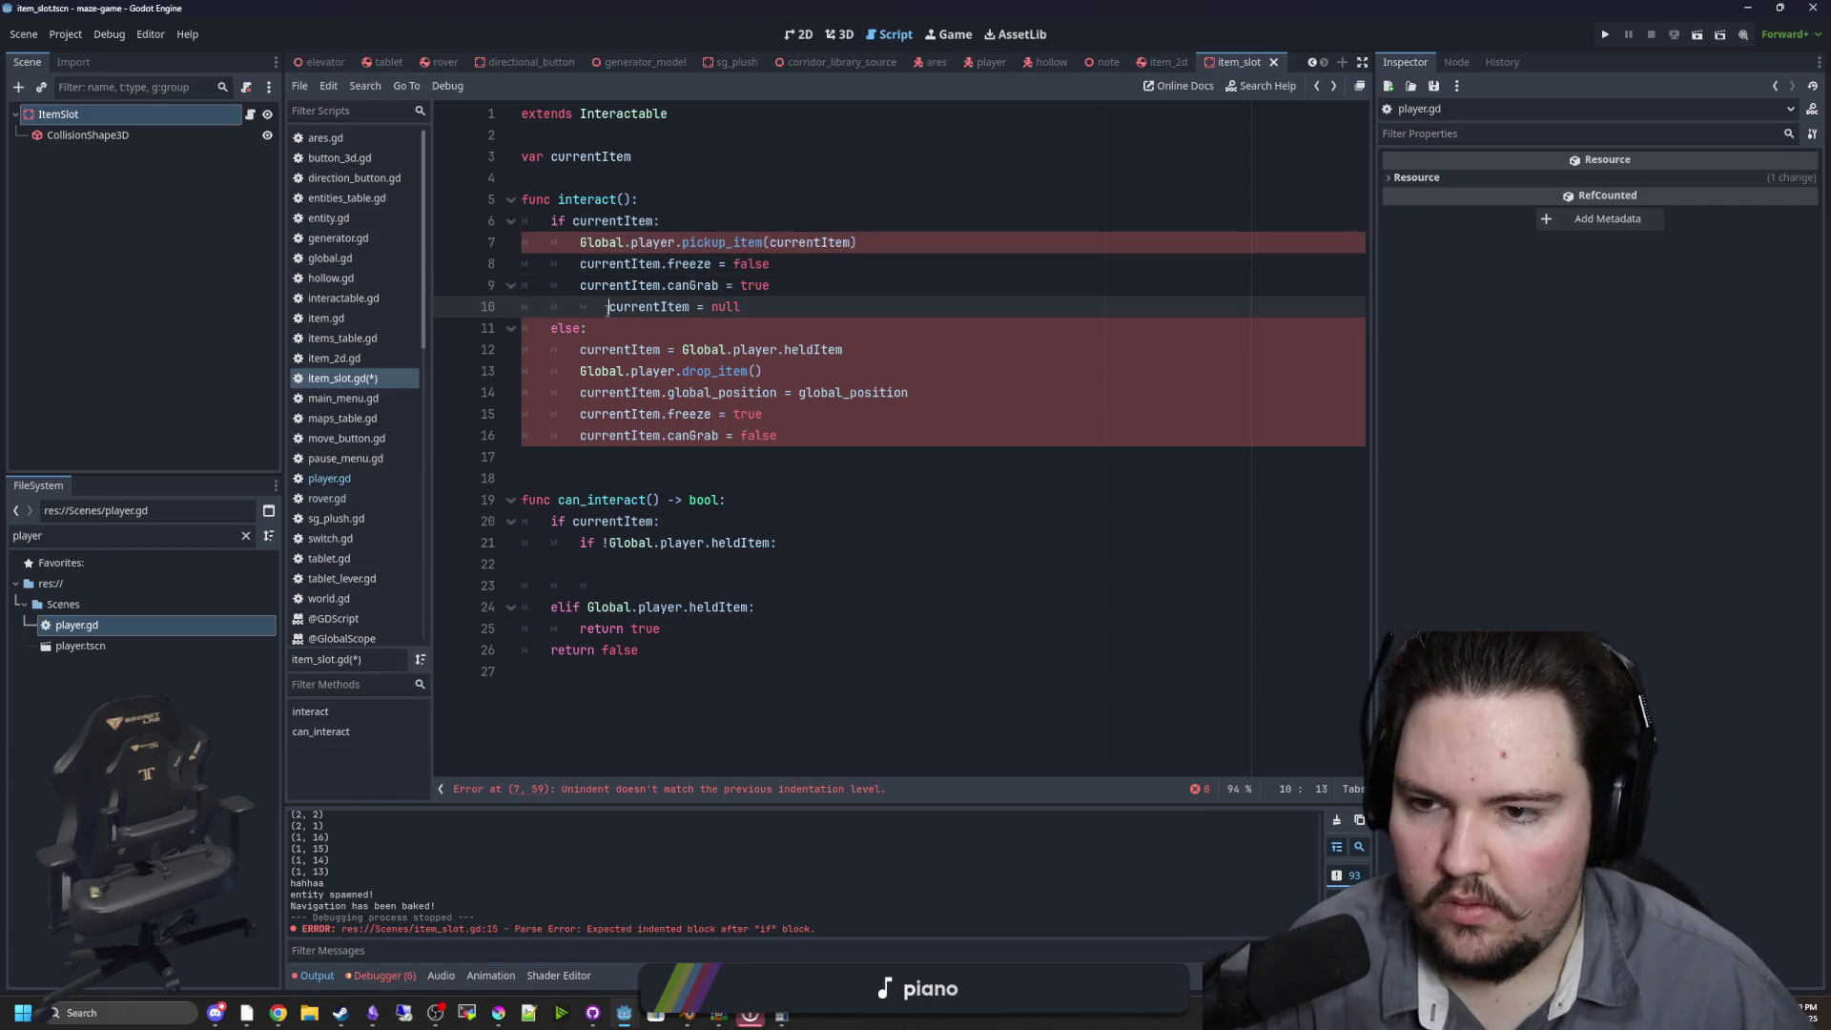
{"action": "key", "text": "Delete"}
{"action": "left_click", "coordinate": [670, 197]}
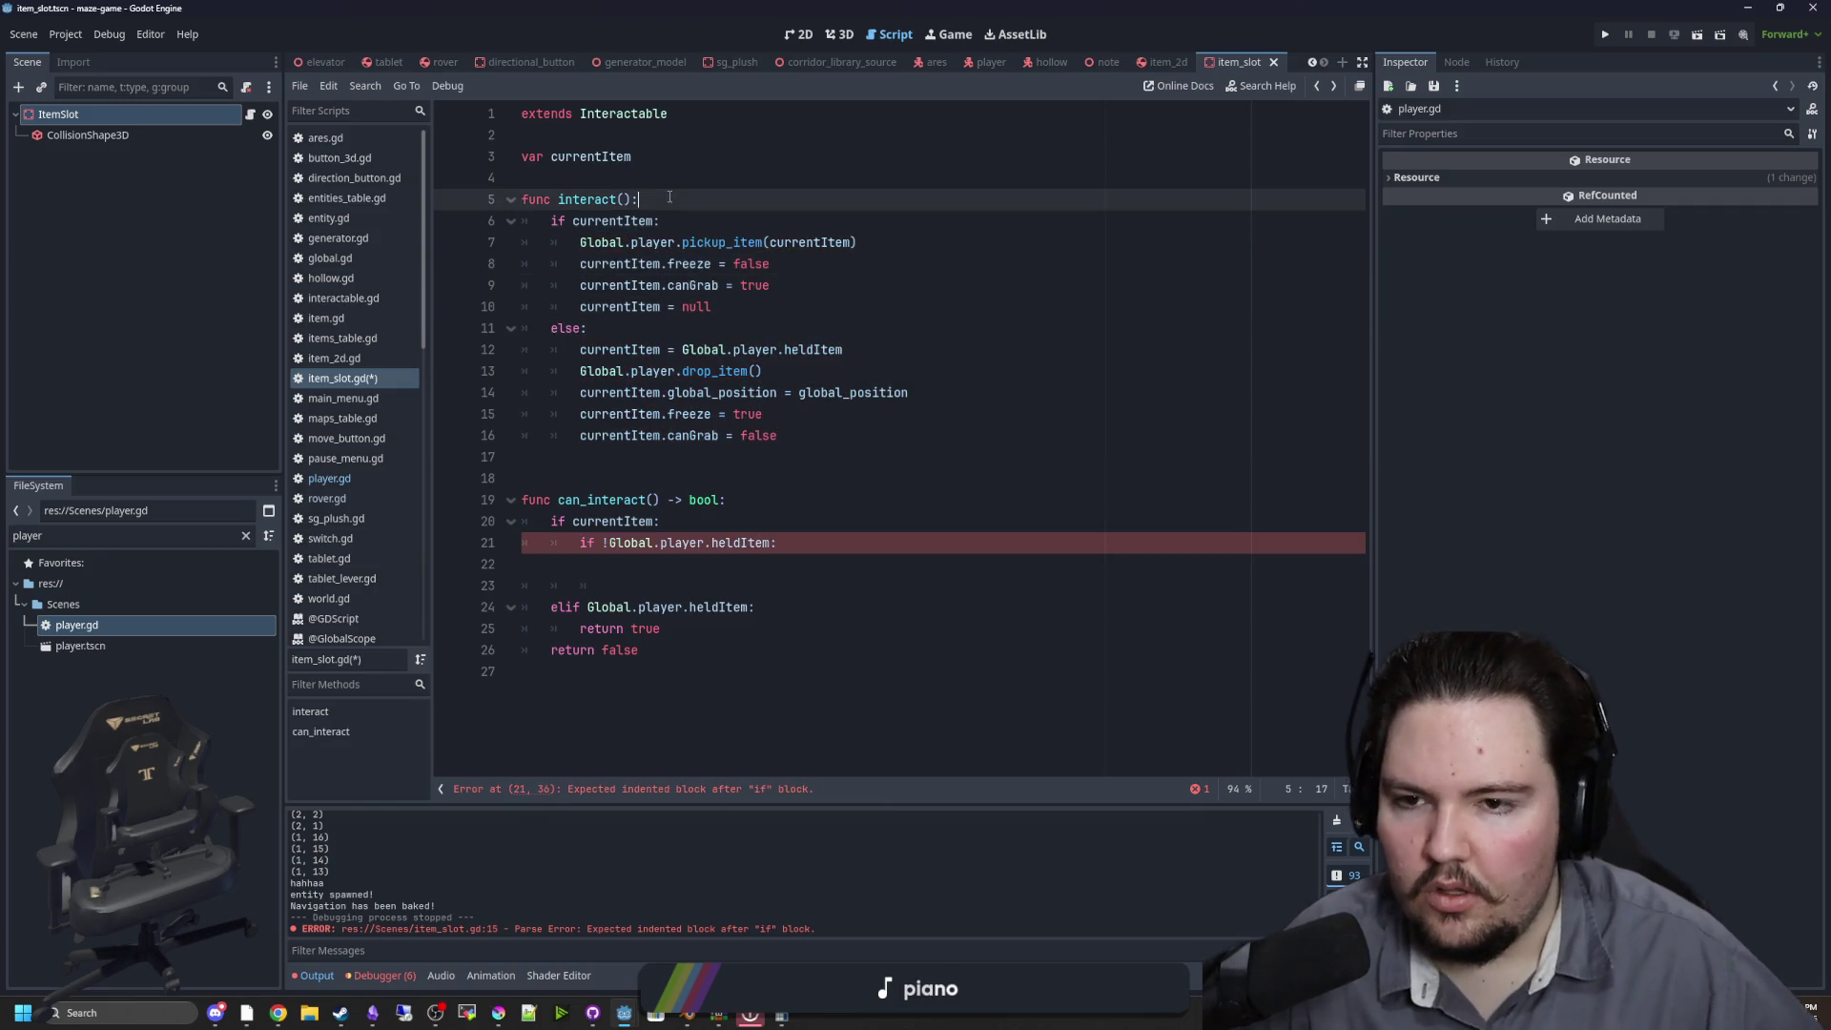
Add 'return true' inside can_interact's check and save the item slot script
{"action": "left_click", "coordinate": [706, 571]}
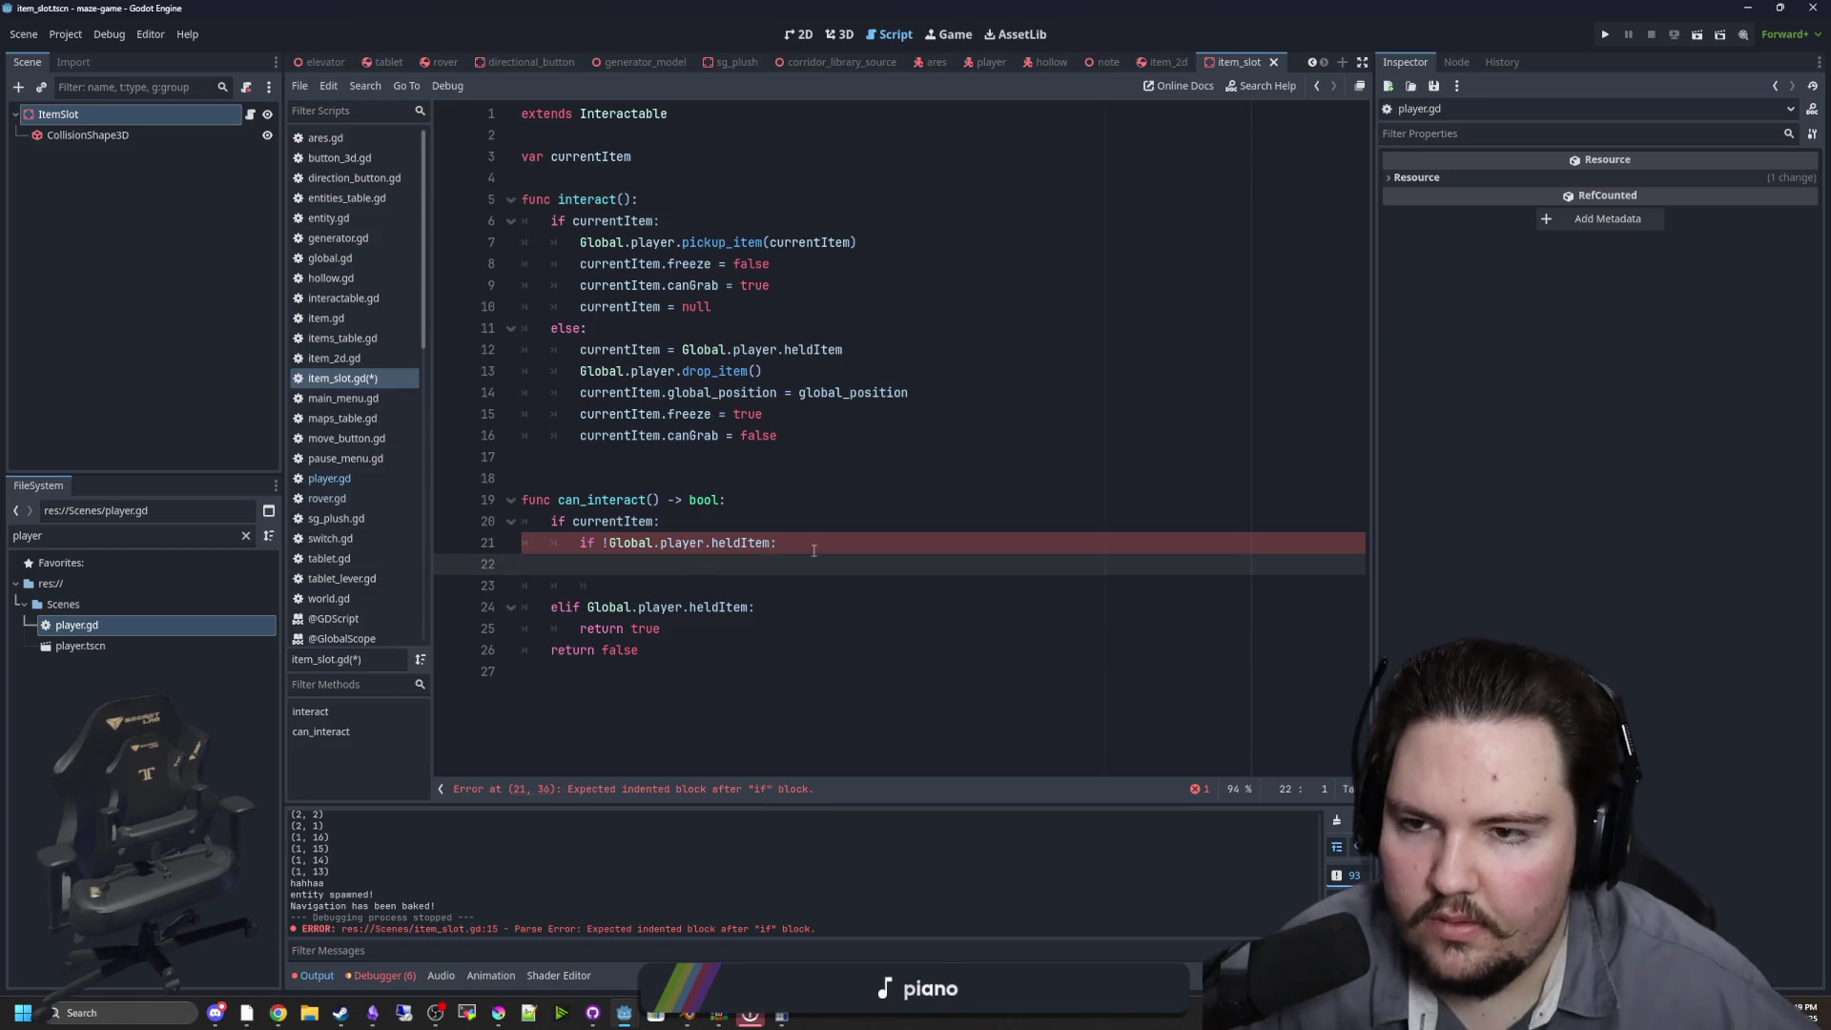
{"action": "type", "text": "return true"}
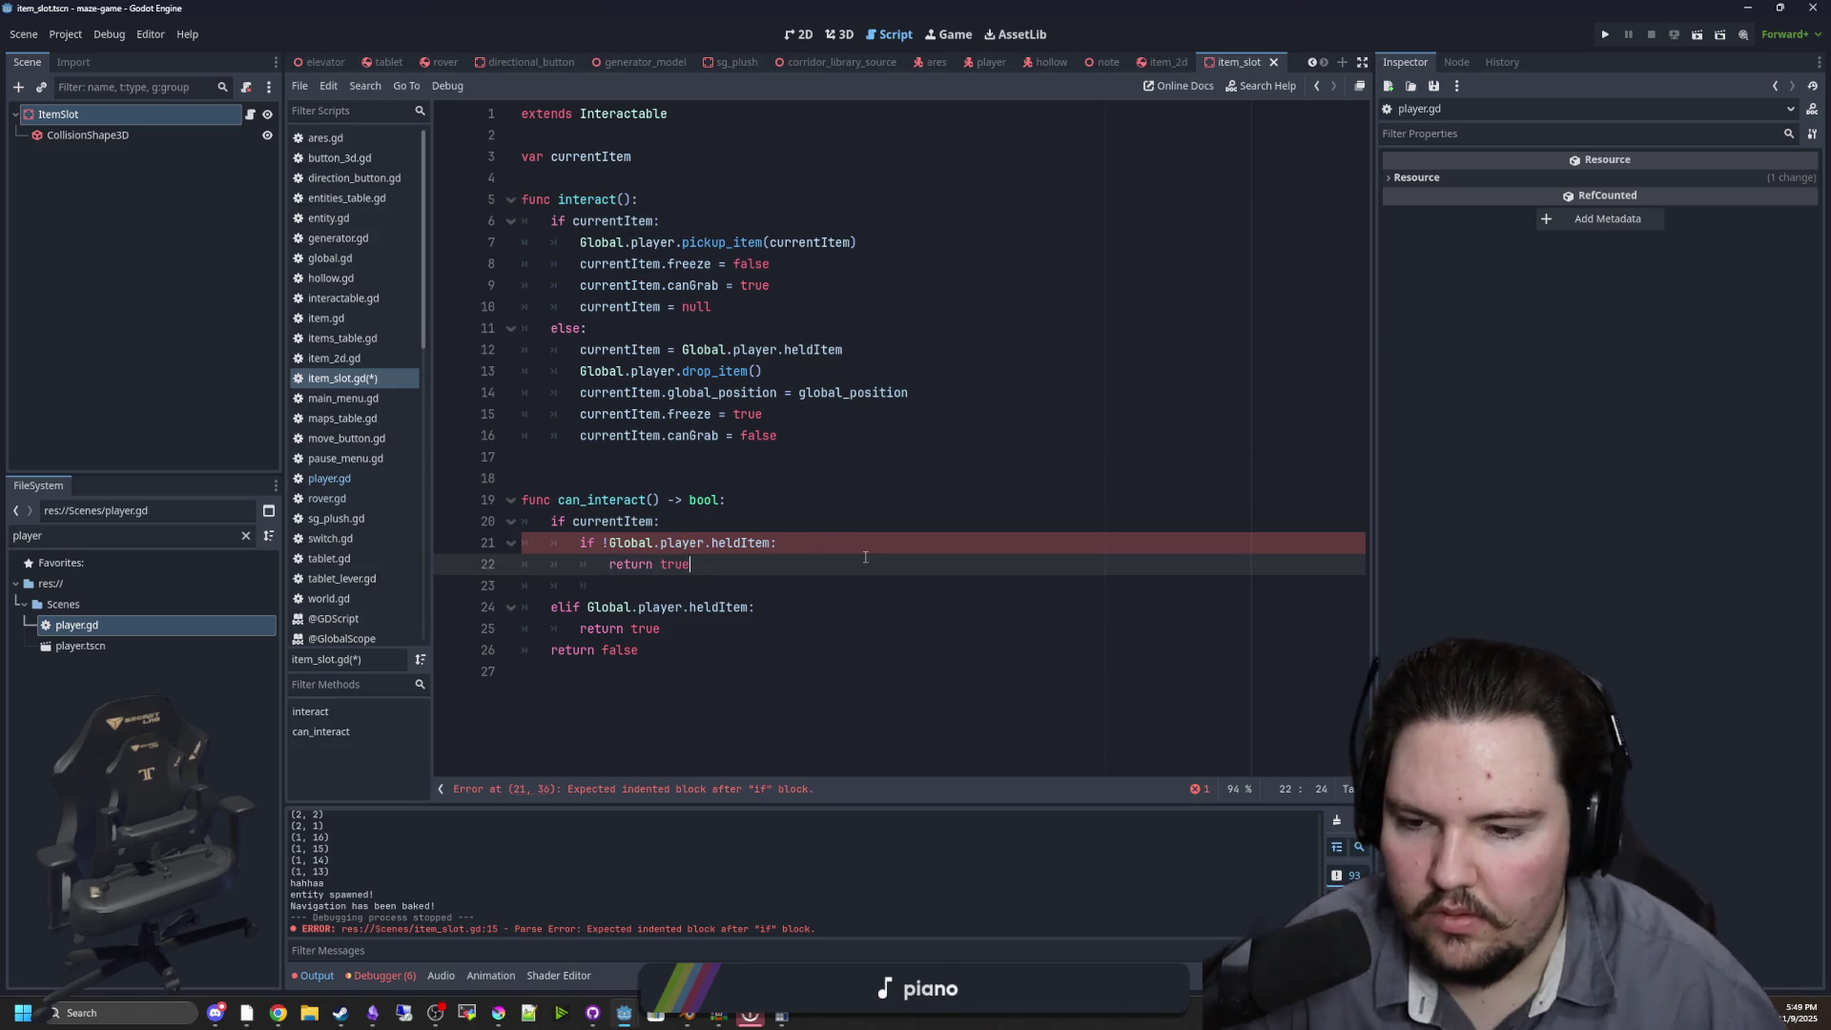
{"action": "key", "text": "Return"}
{"action": "key", "text": "BackSpace"}
{"action": "key", "text": "BackSpace"}
{"action": "left_click", "coordinate": [693, 480]}
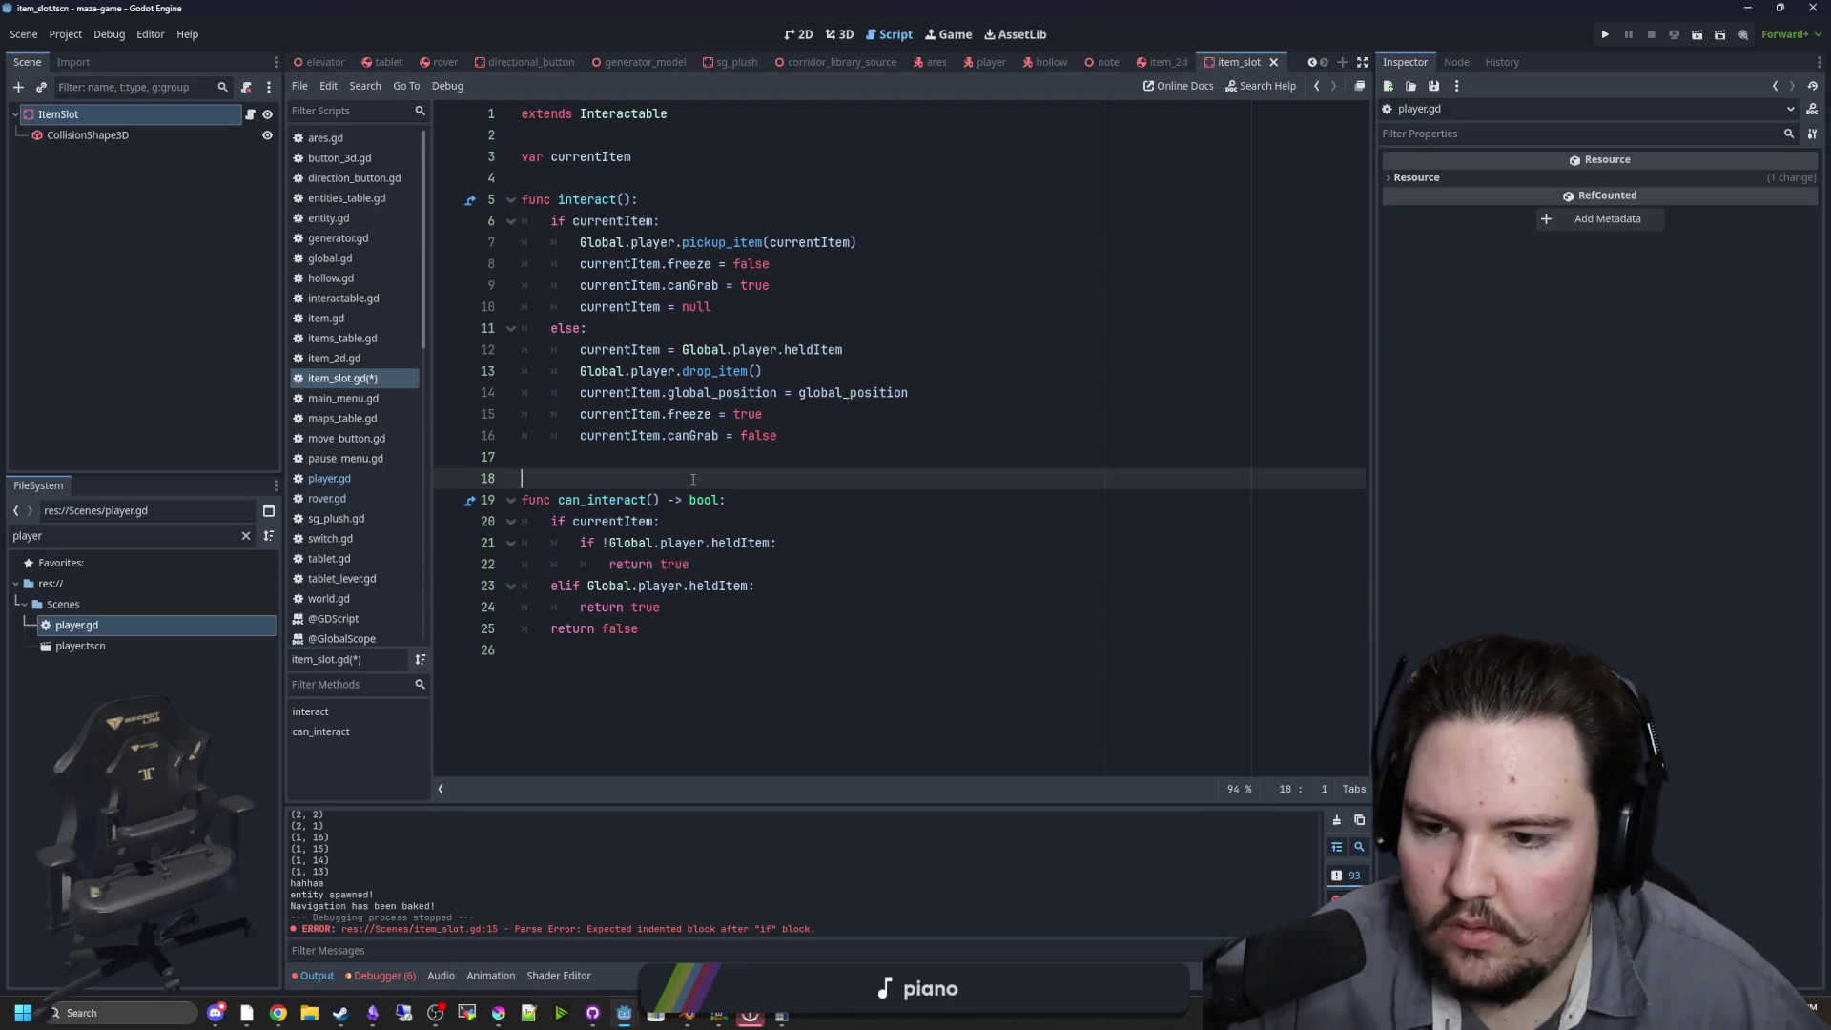
{"action": "key", "text": "ctrl+s"}
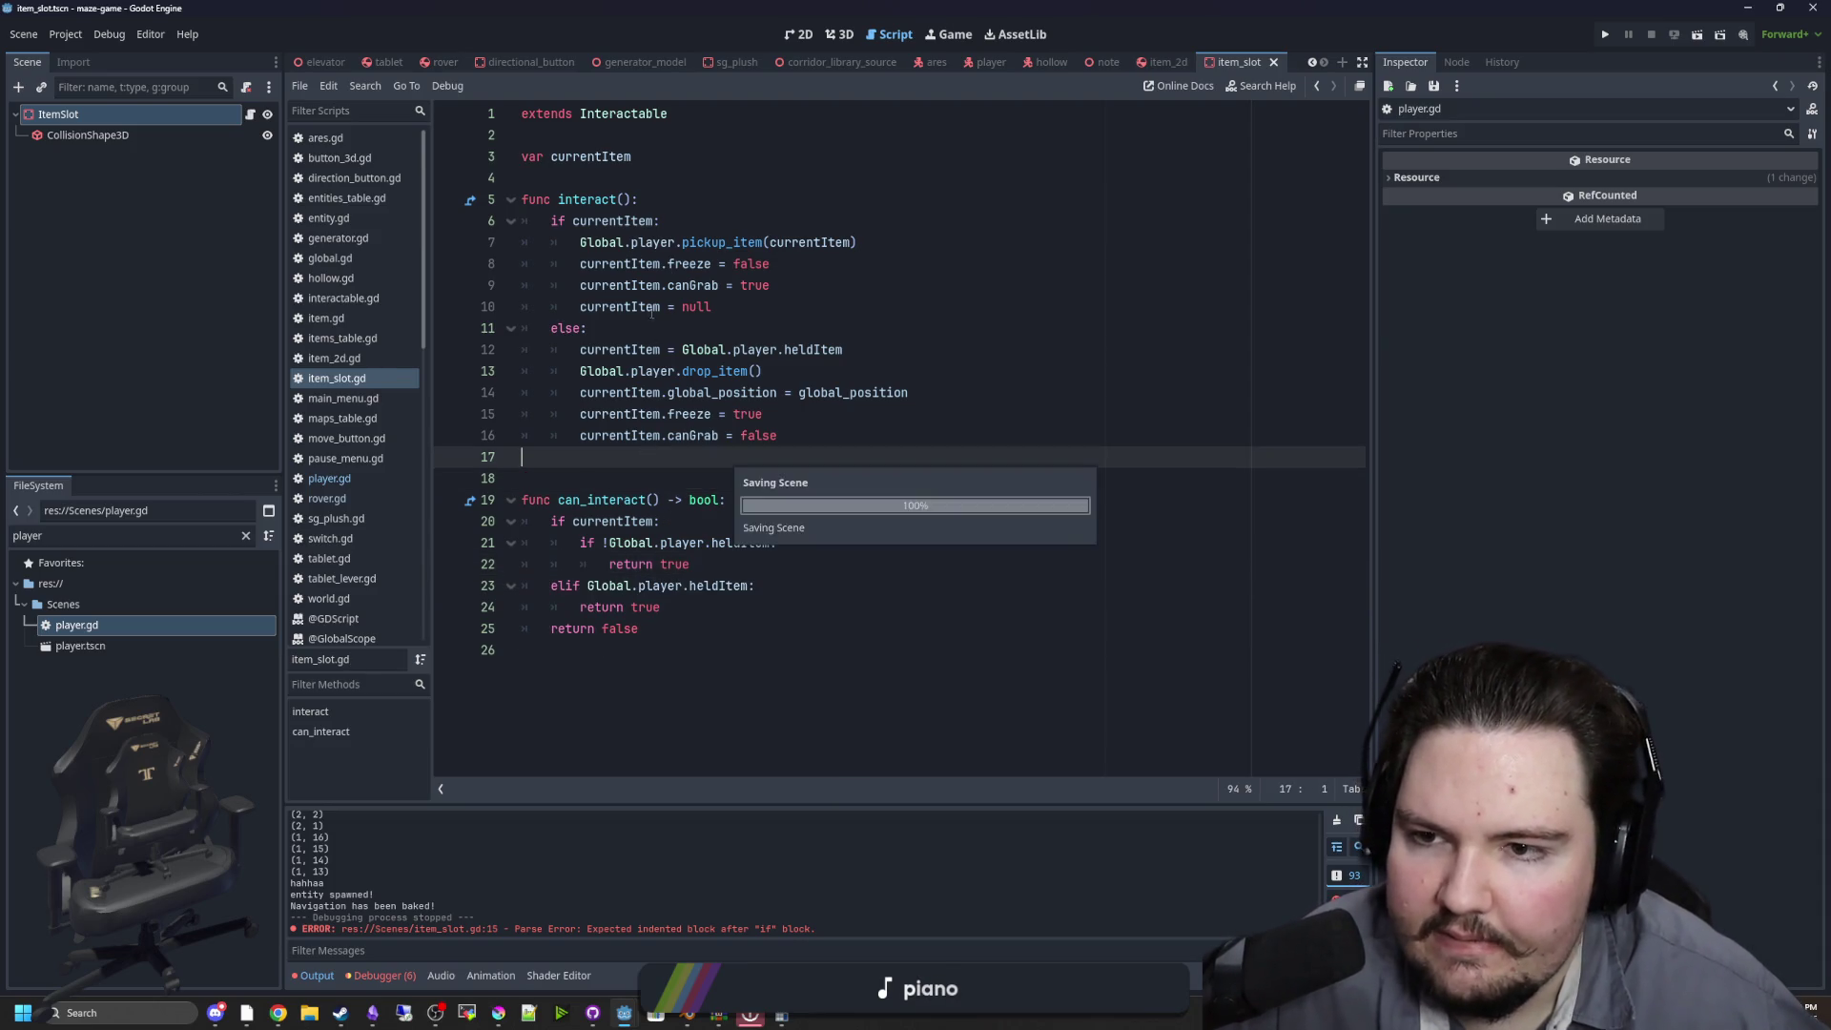
{"action": "left_click", "coordinate": [714, 321]}
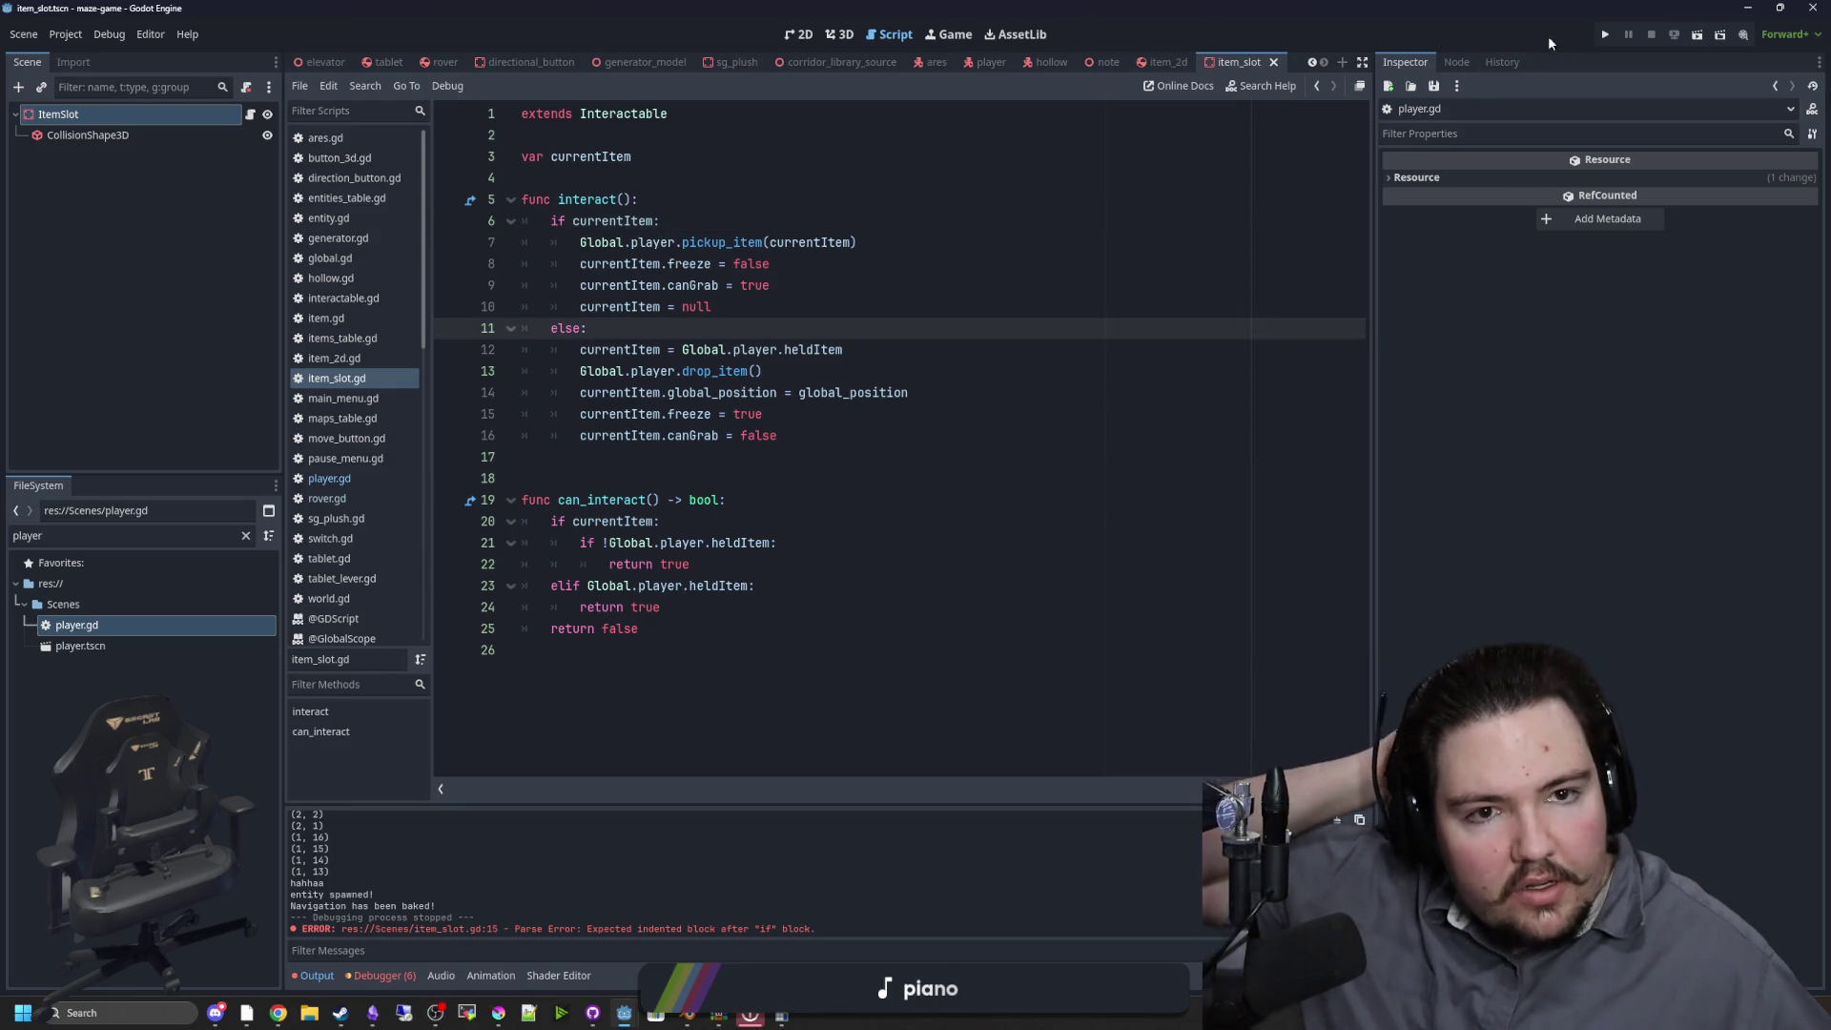
{"action": "left_click", "coordinate": [1610, 38]}
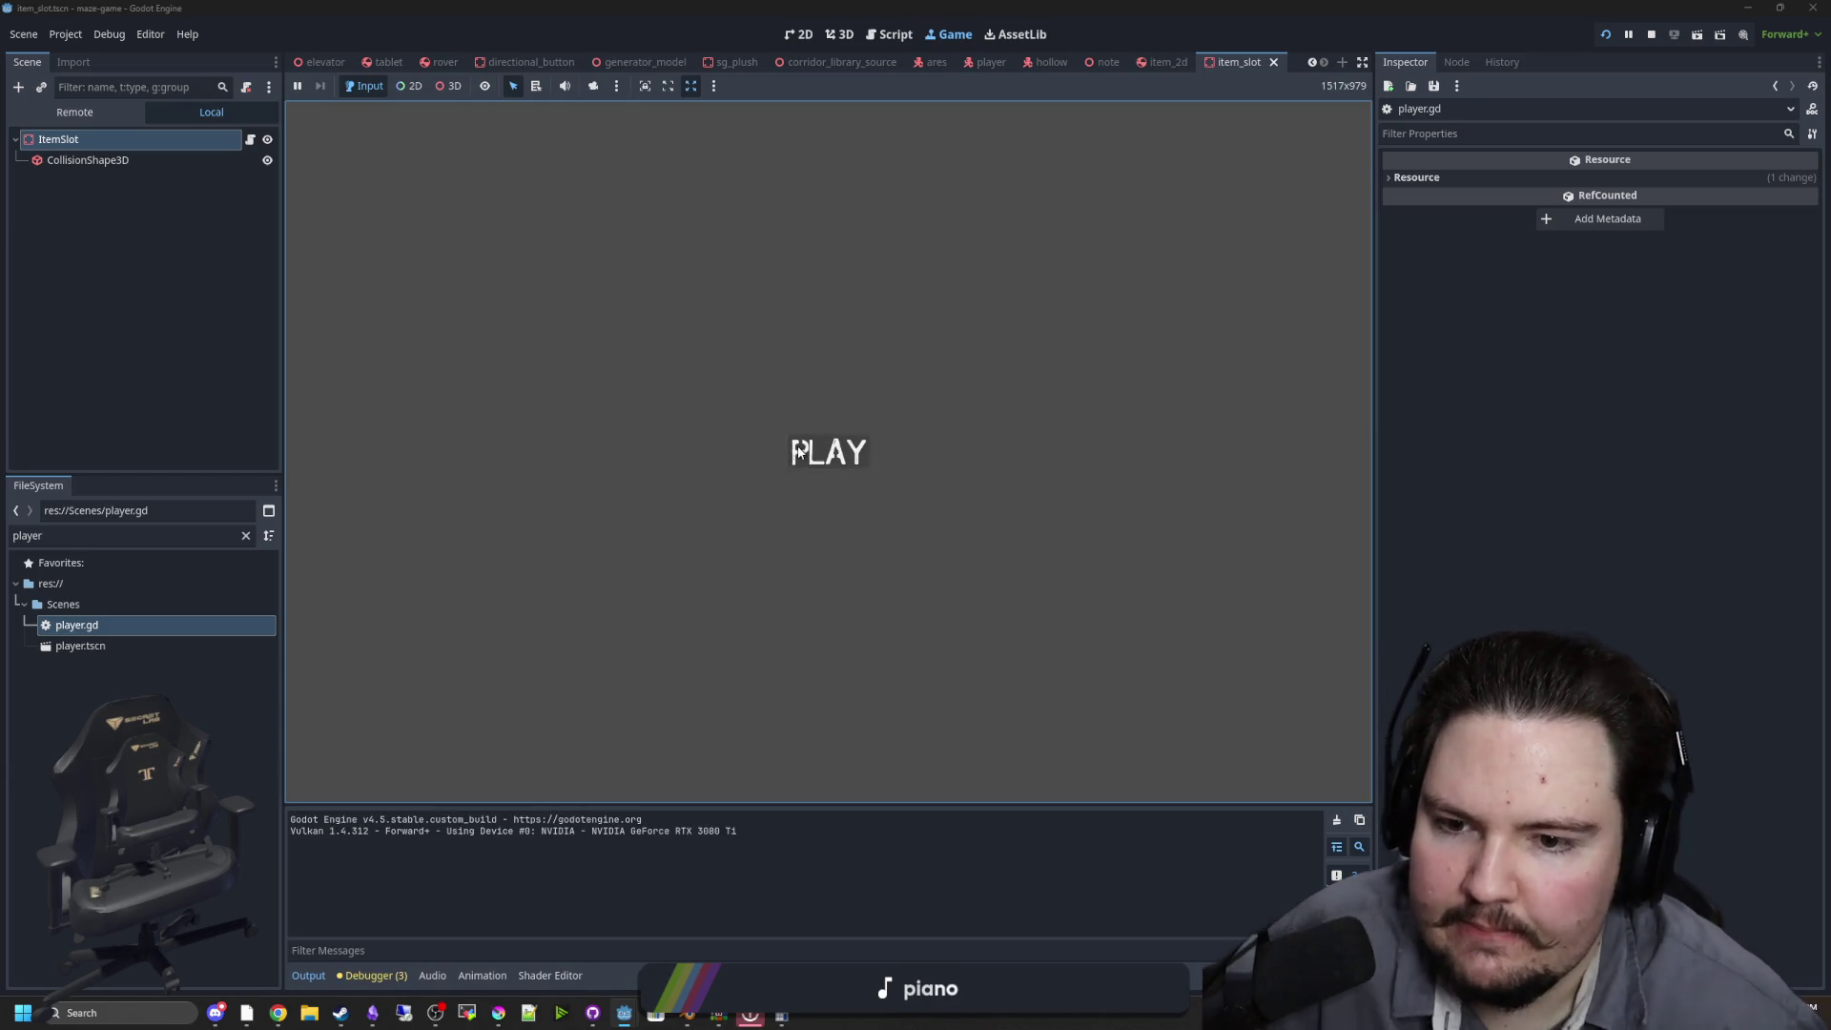
{"action": "left_click", "coordinate": [797, 447]}
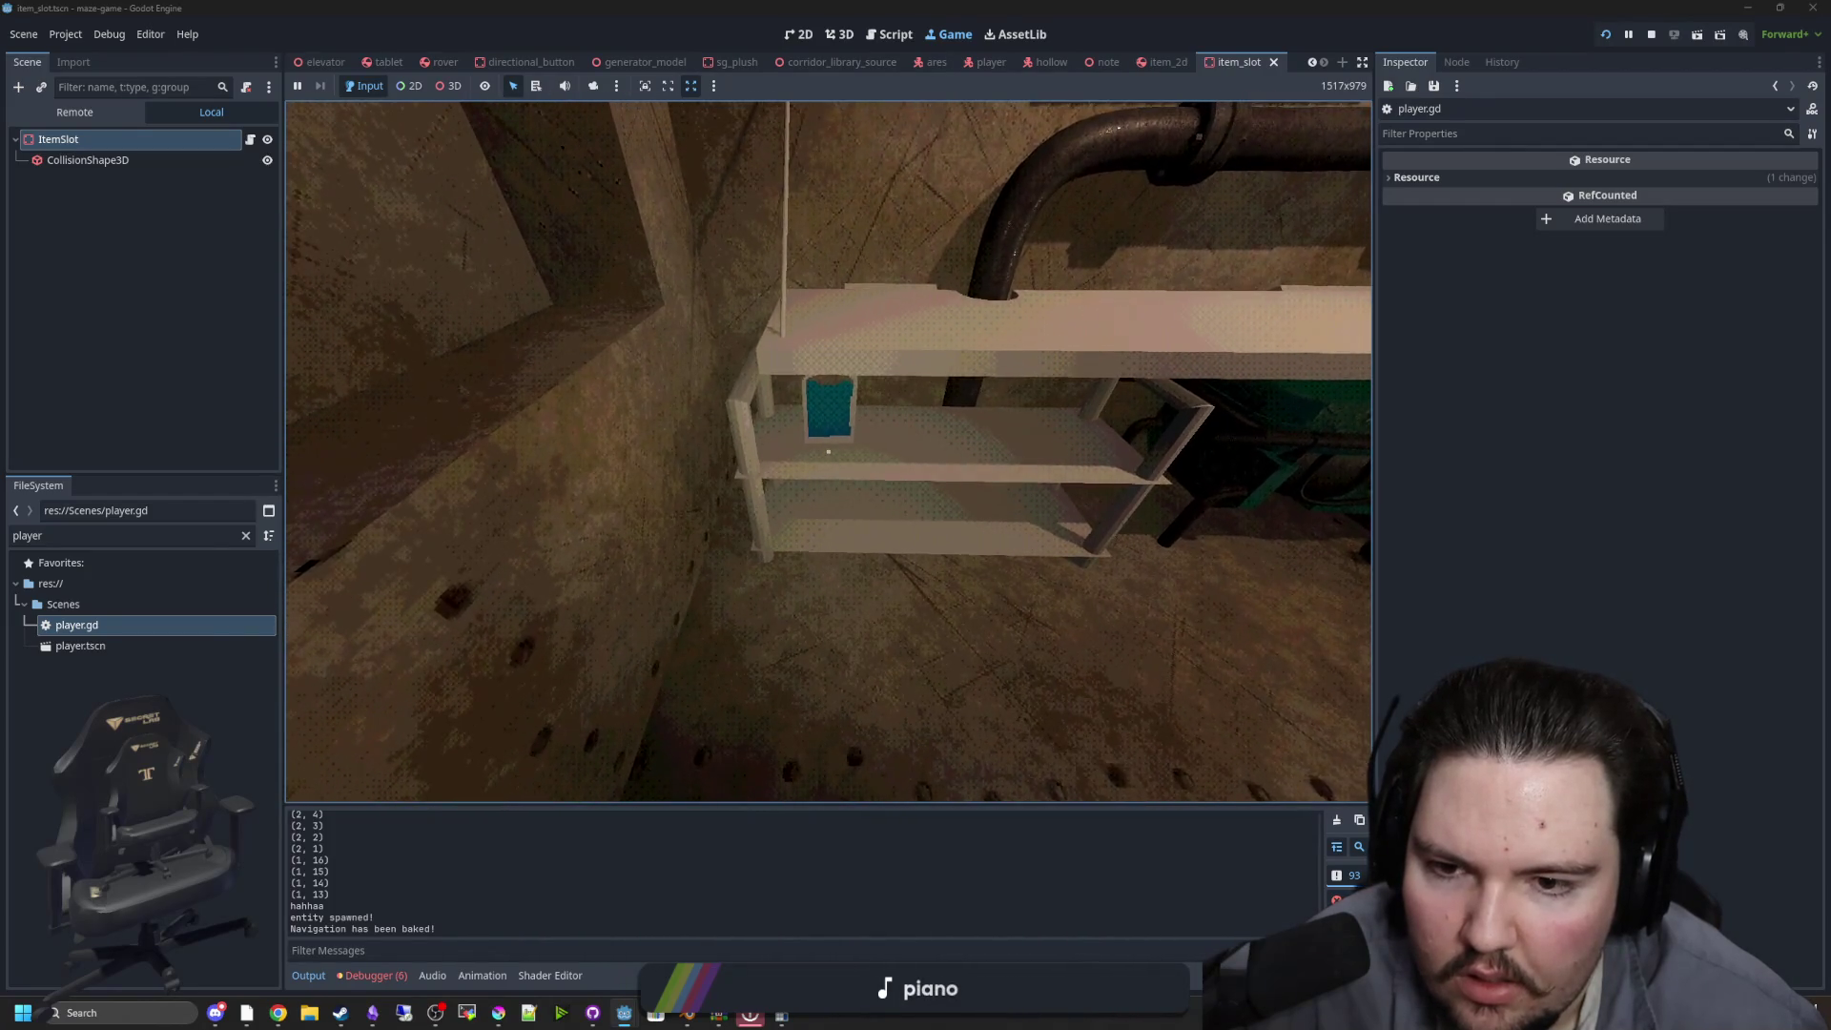
{"action": "key", "text": "w"}
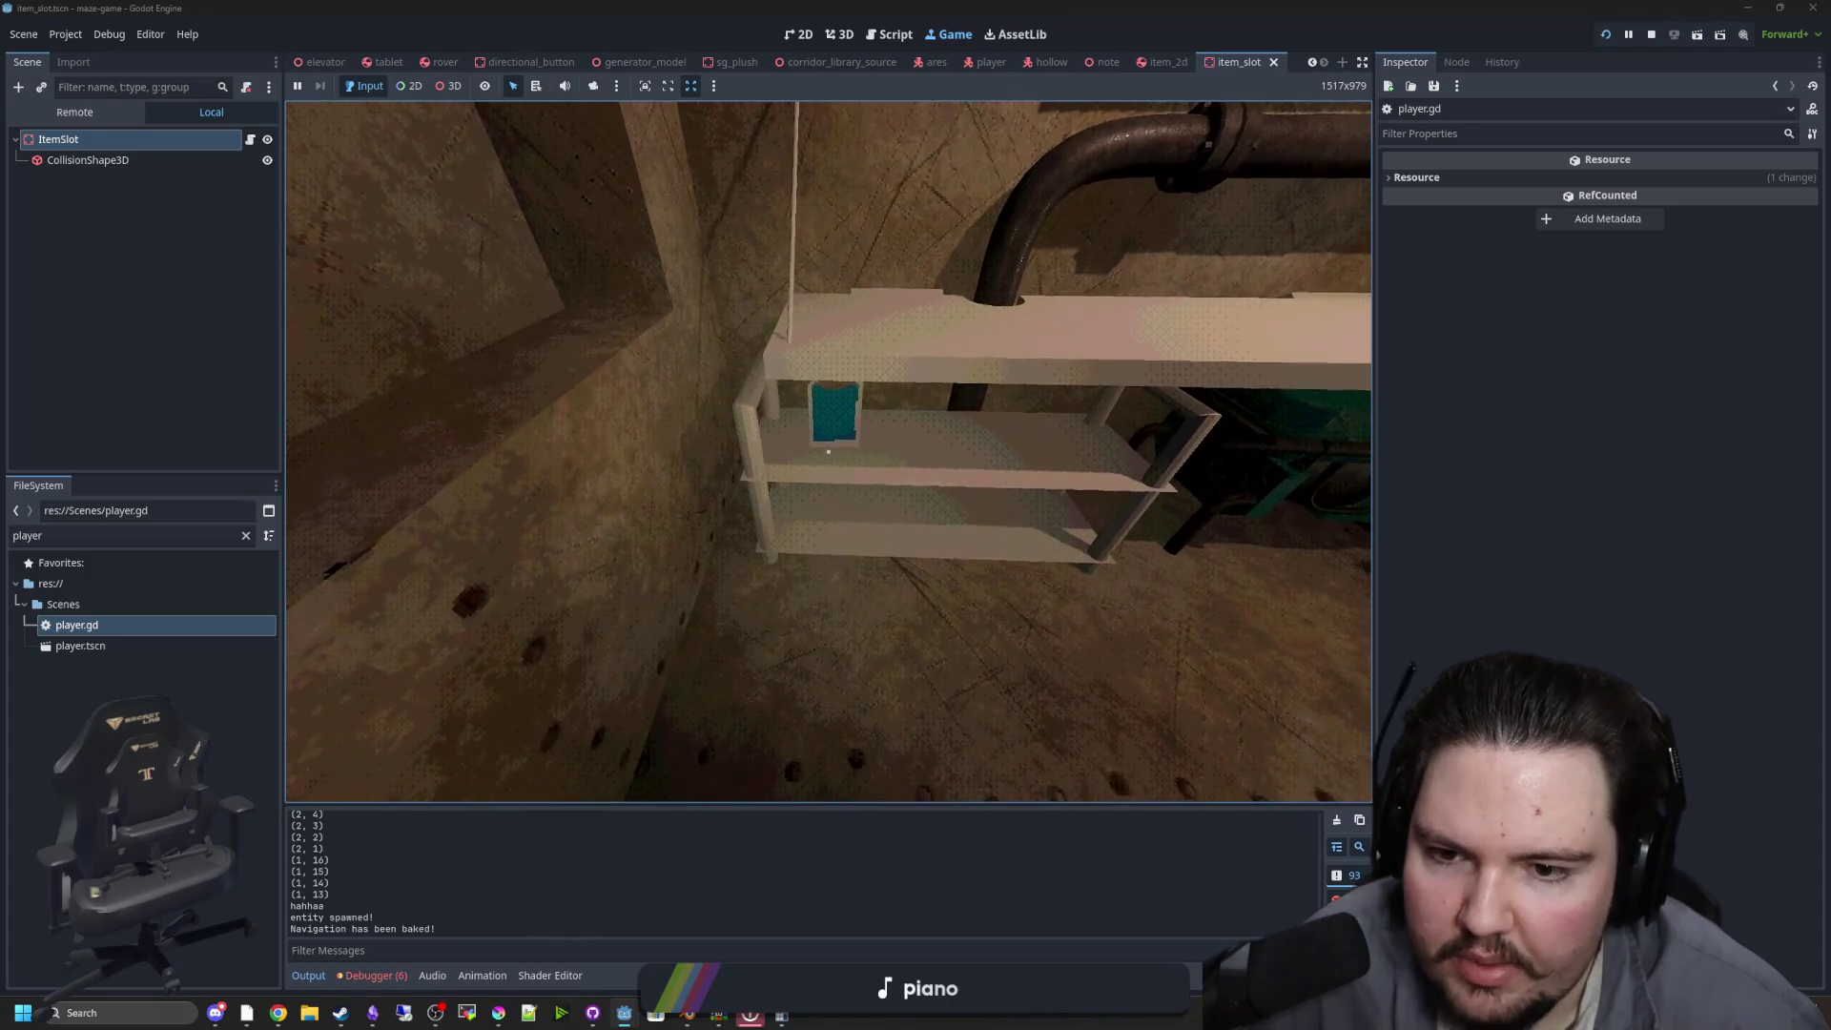
{"action": "key", "text": "w"}
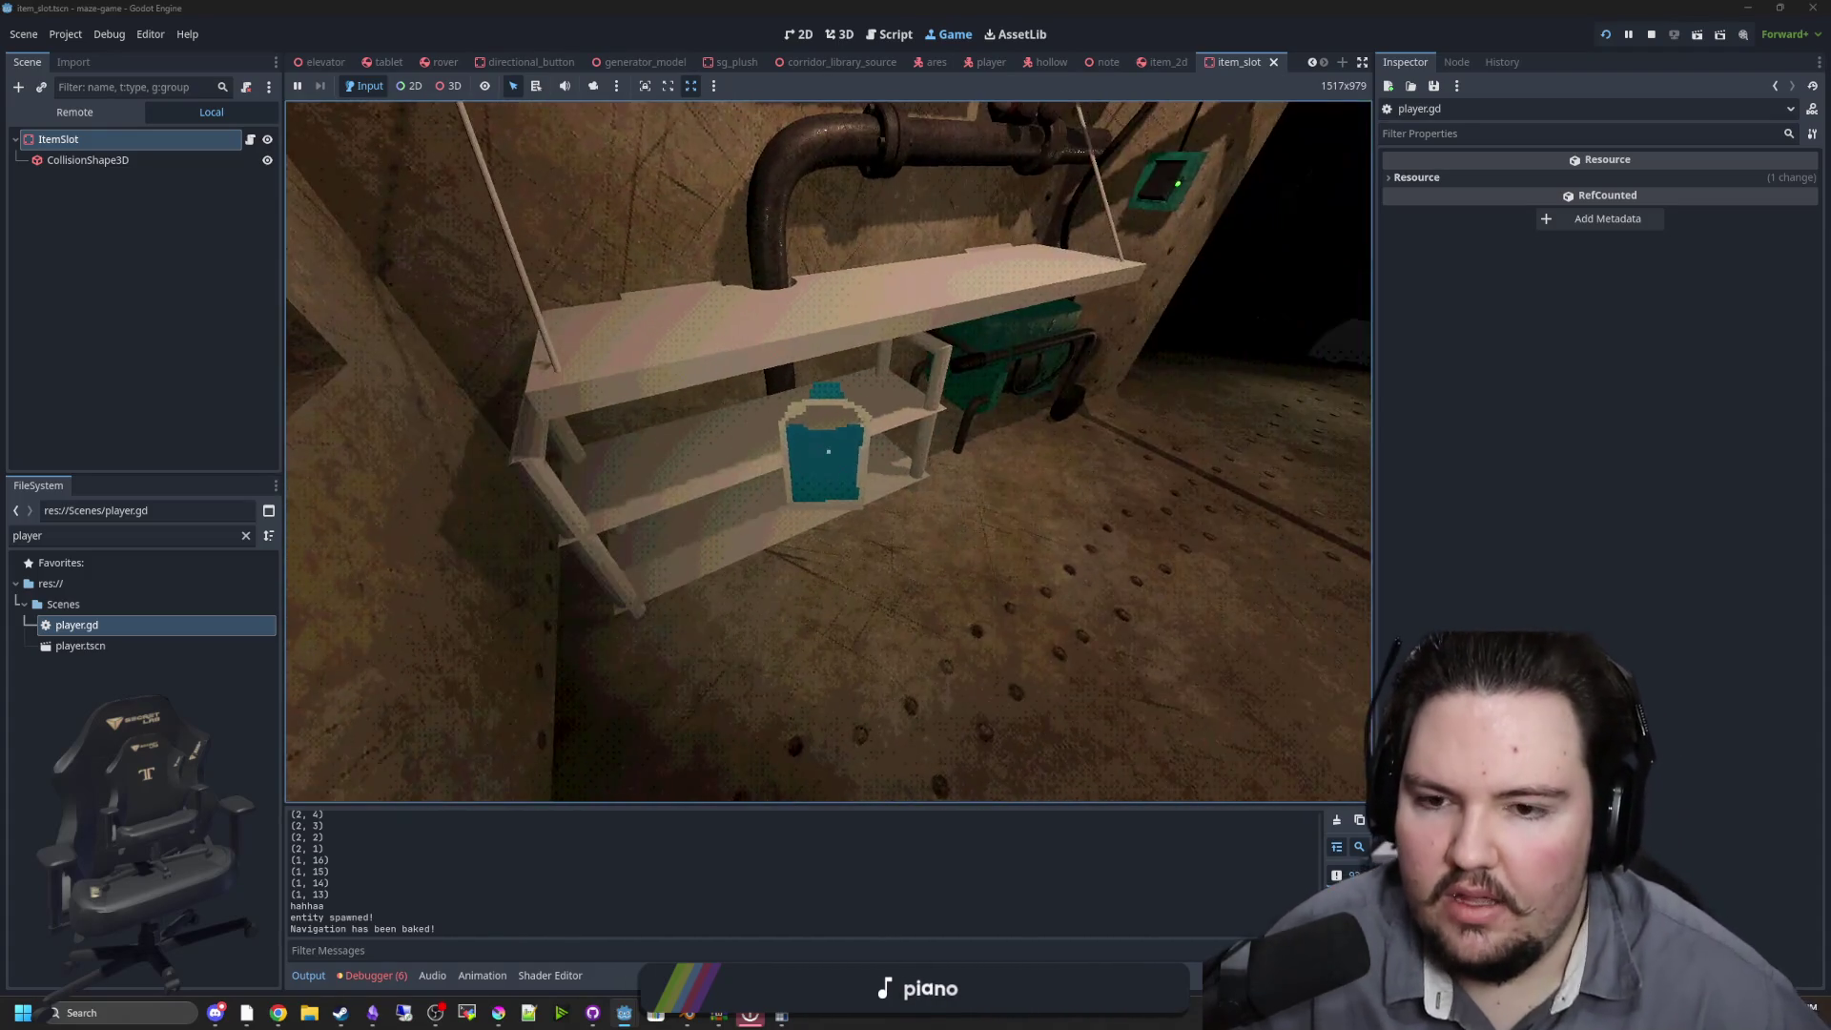
{"action": "key", "text": "w"}
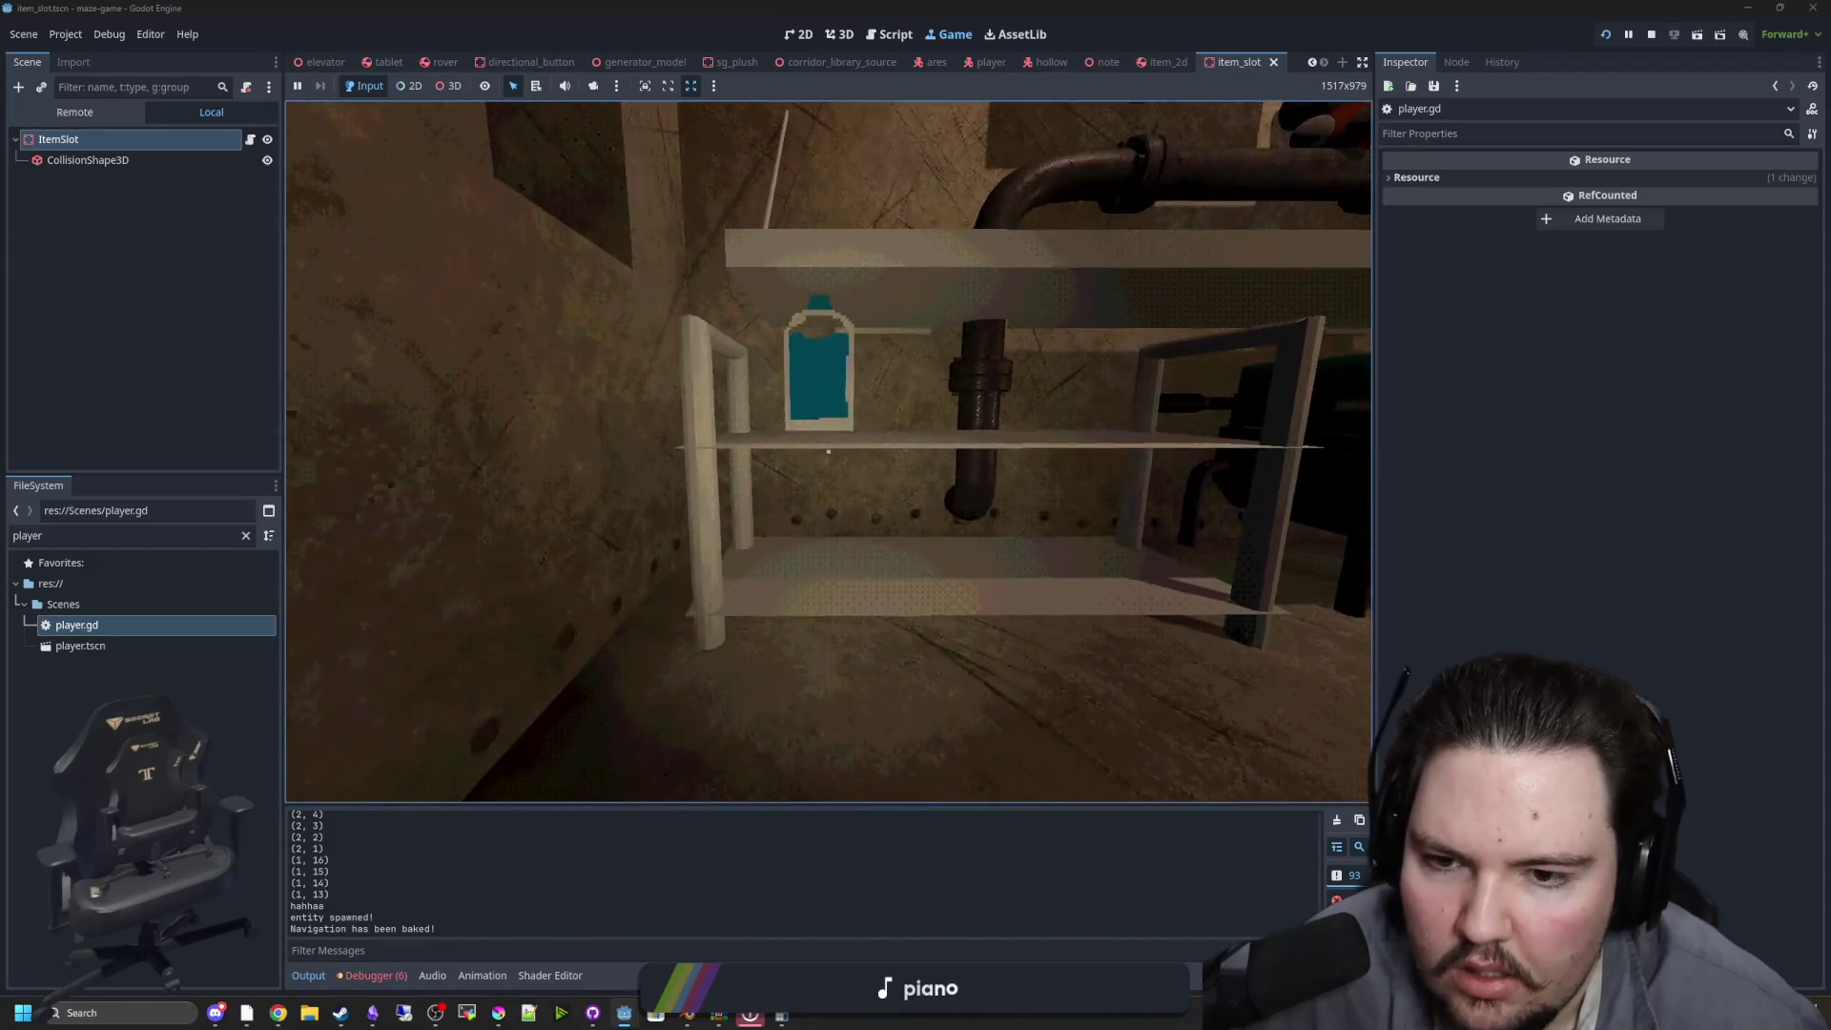
{"action": "key", "text": "s"}
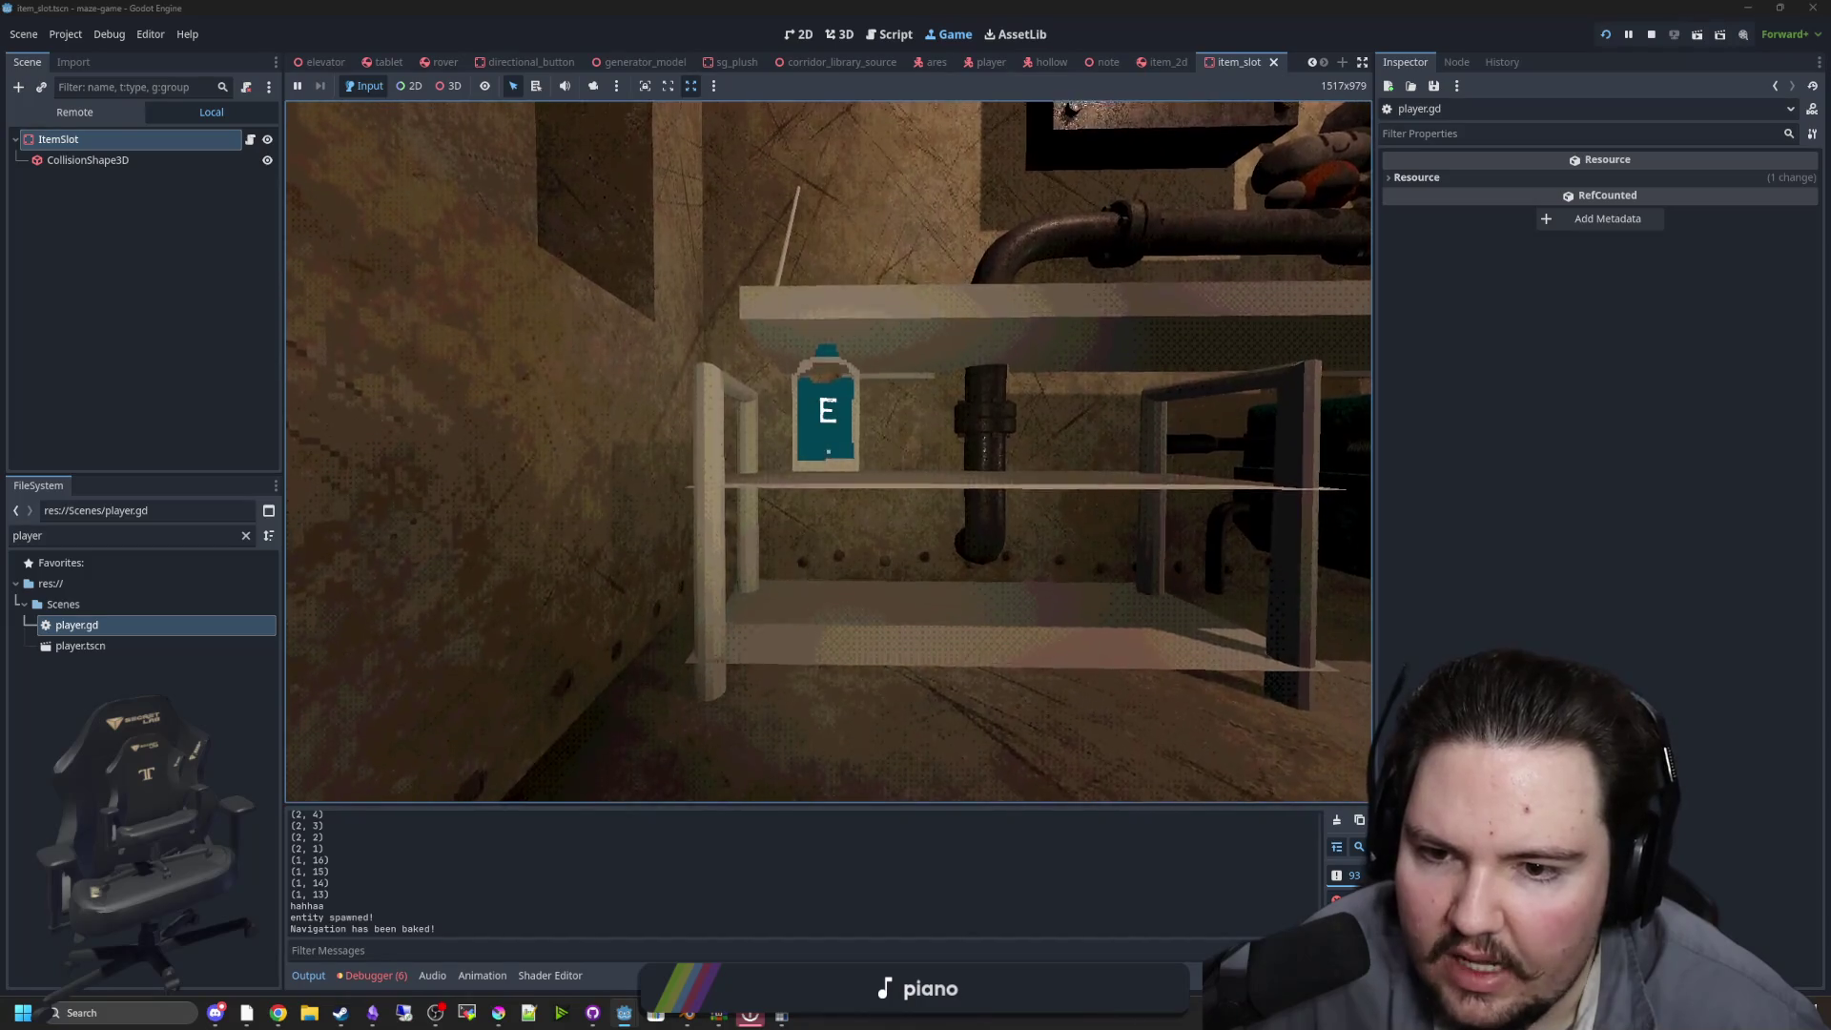
{"action": "key", "text": "super"}
{"action": "left_click", "coordinate": [1651, 35]}
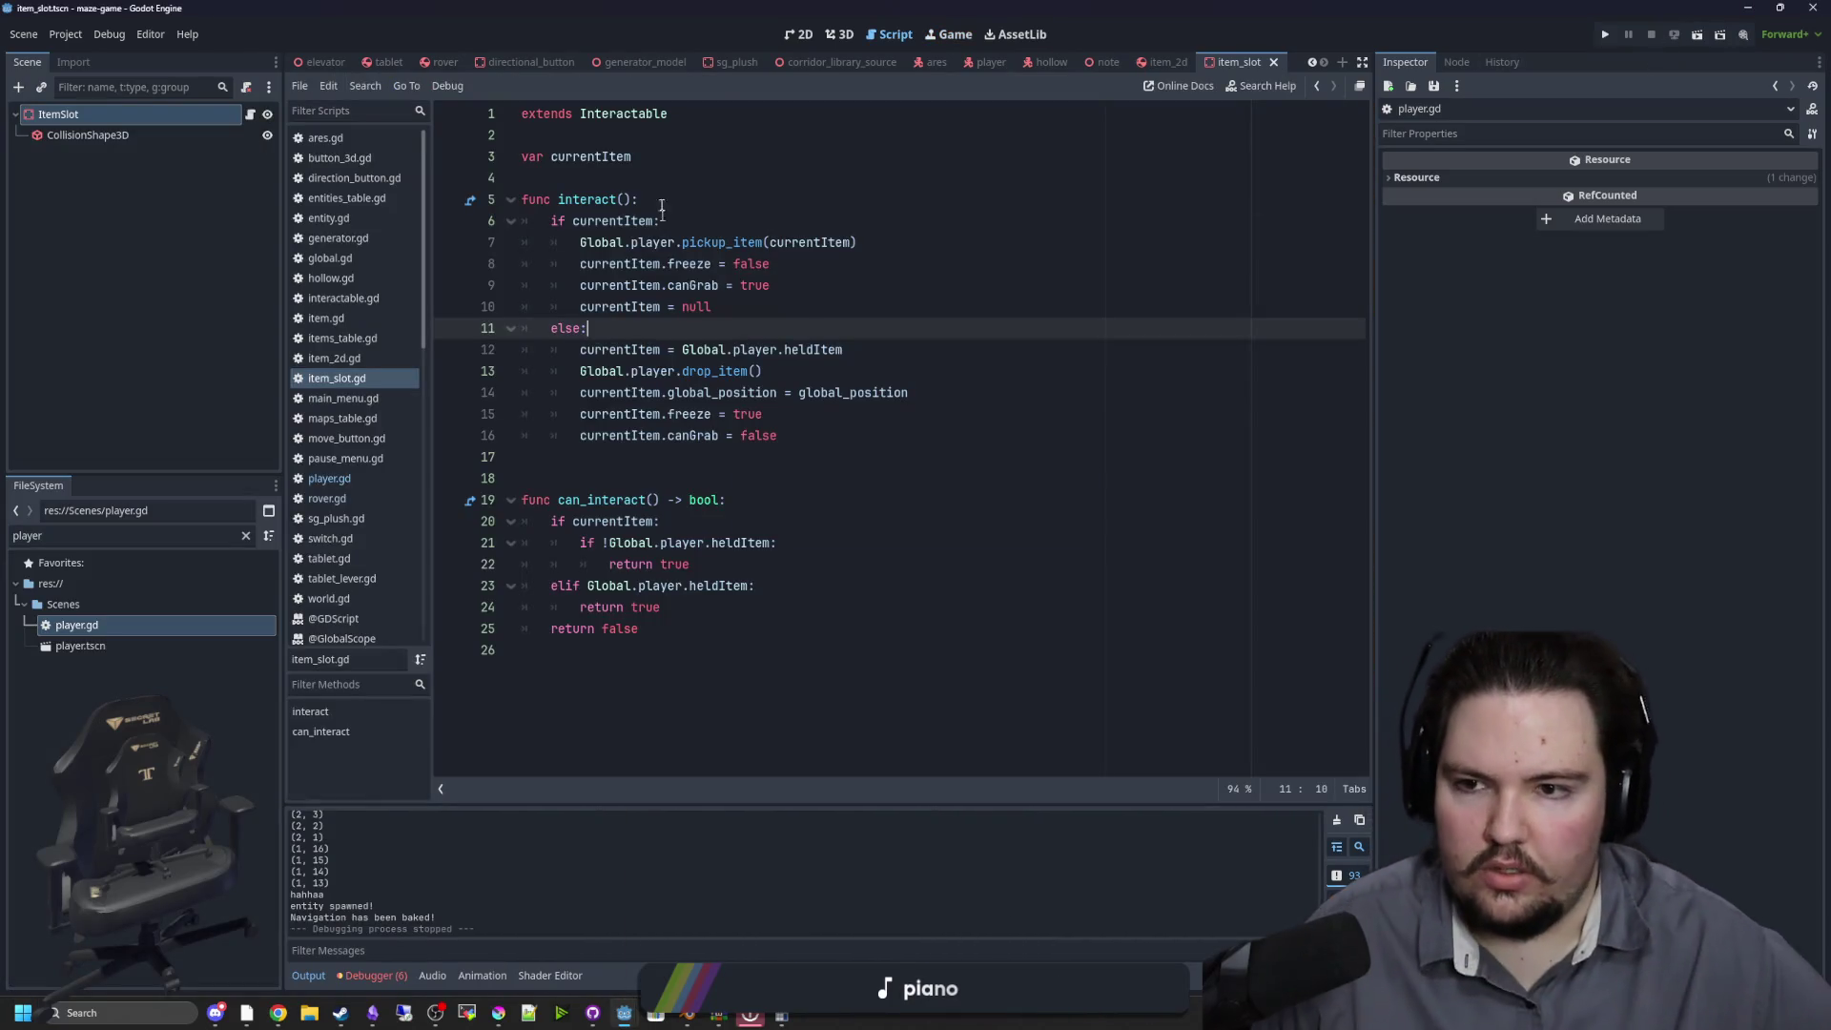
Select the ItemSlot node and view its box in the 3D editor
{"action": "left_click", "coordinate": [625, 179]}
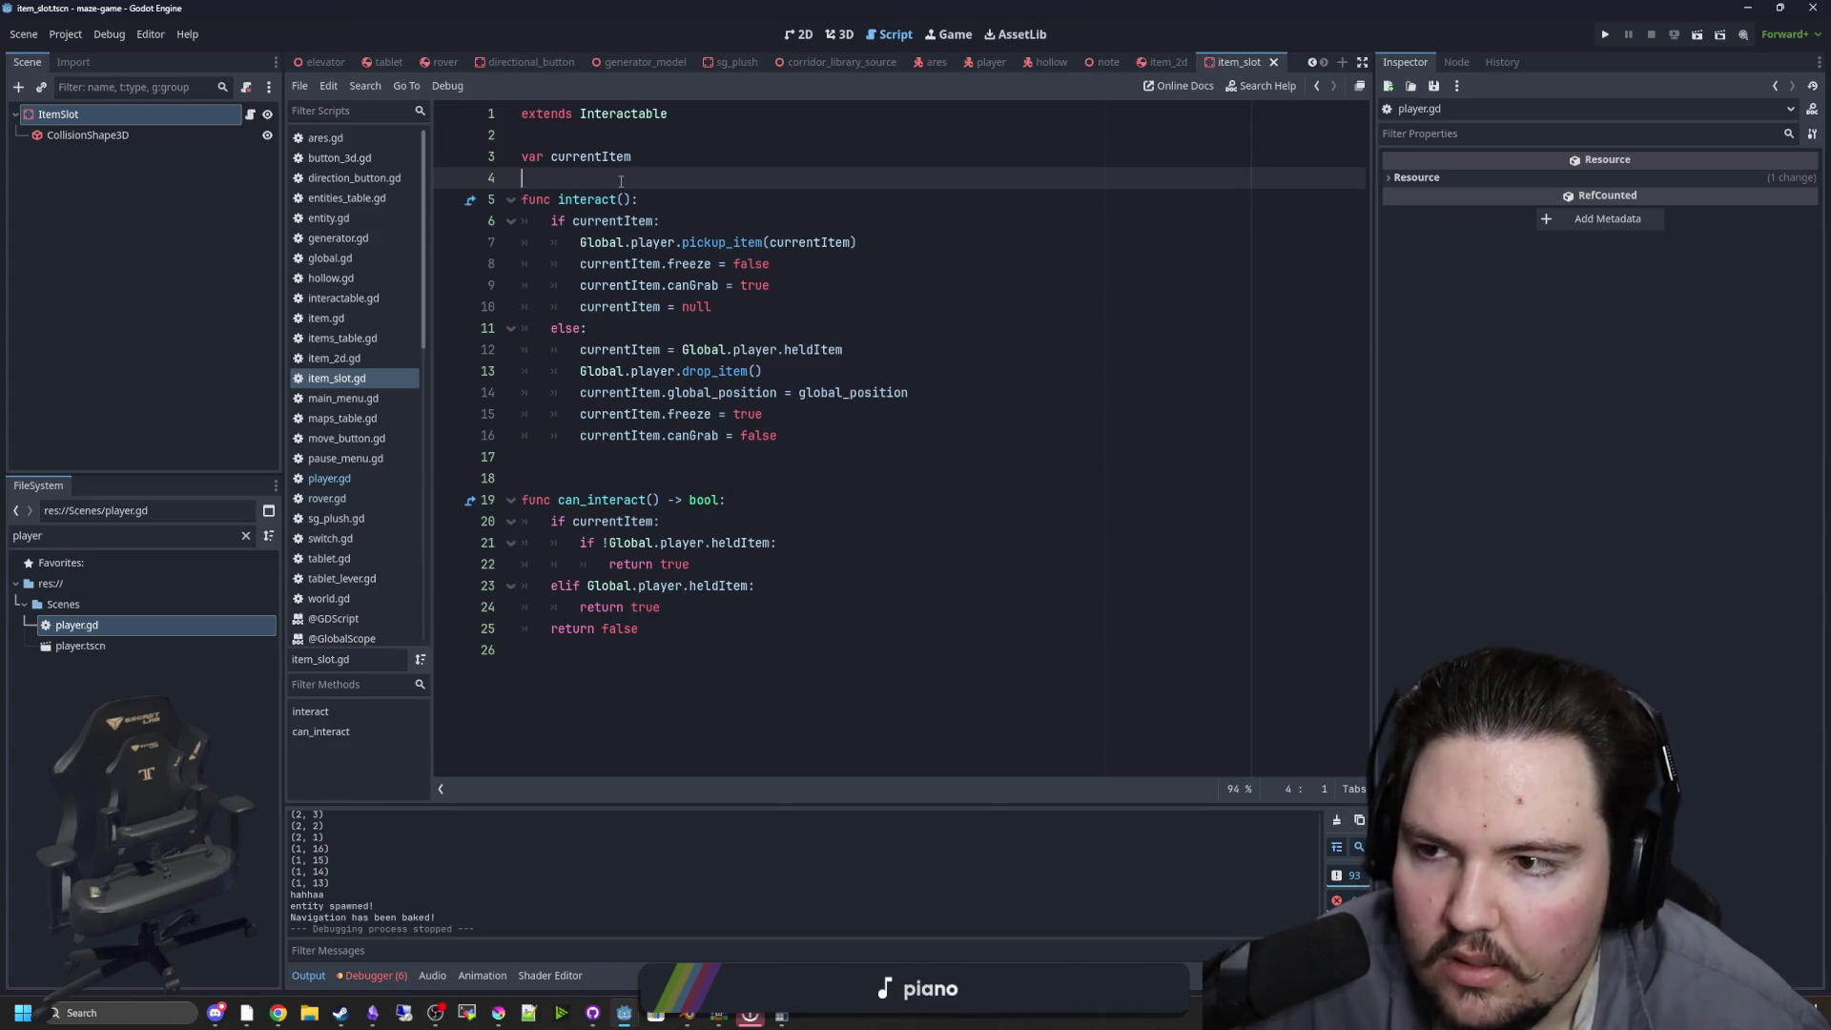
{"action": "left_click", "coordinate": [553, 478]}
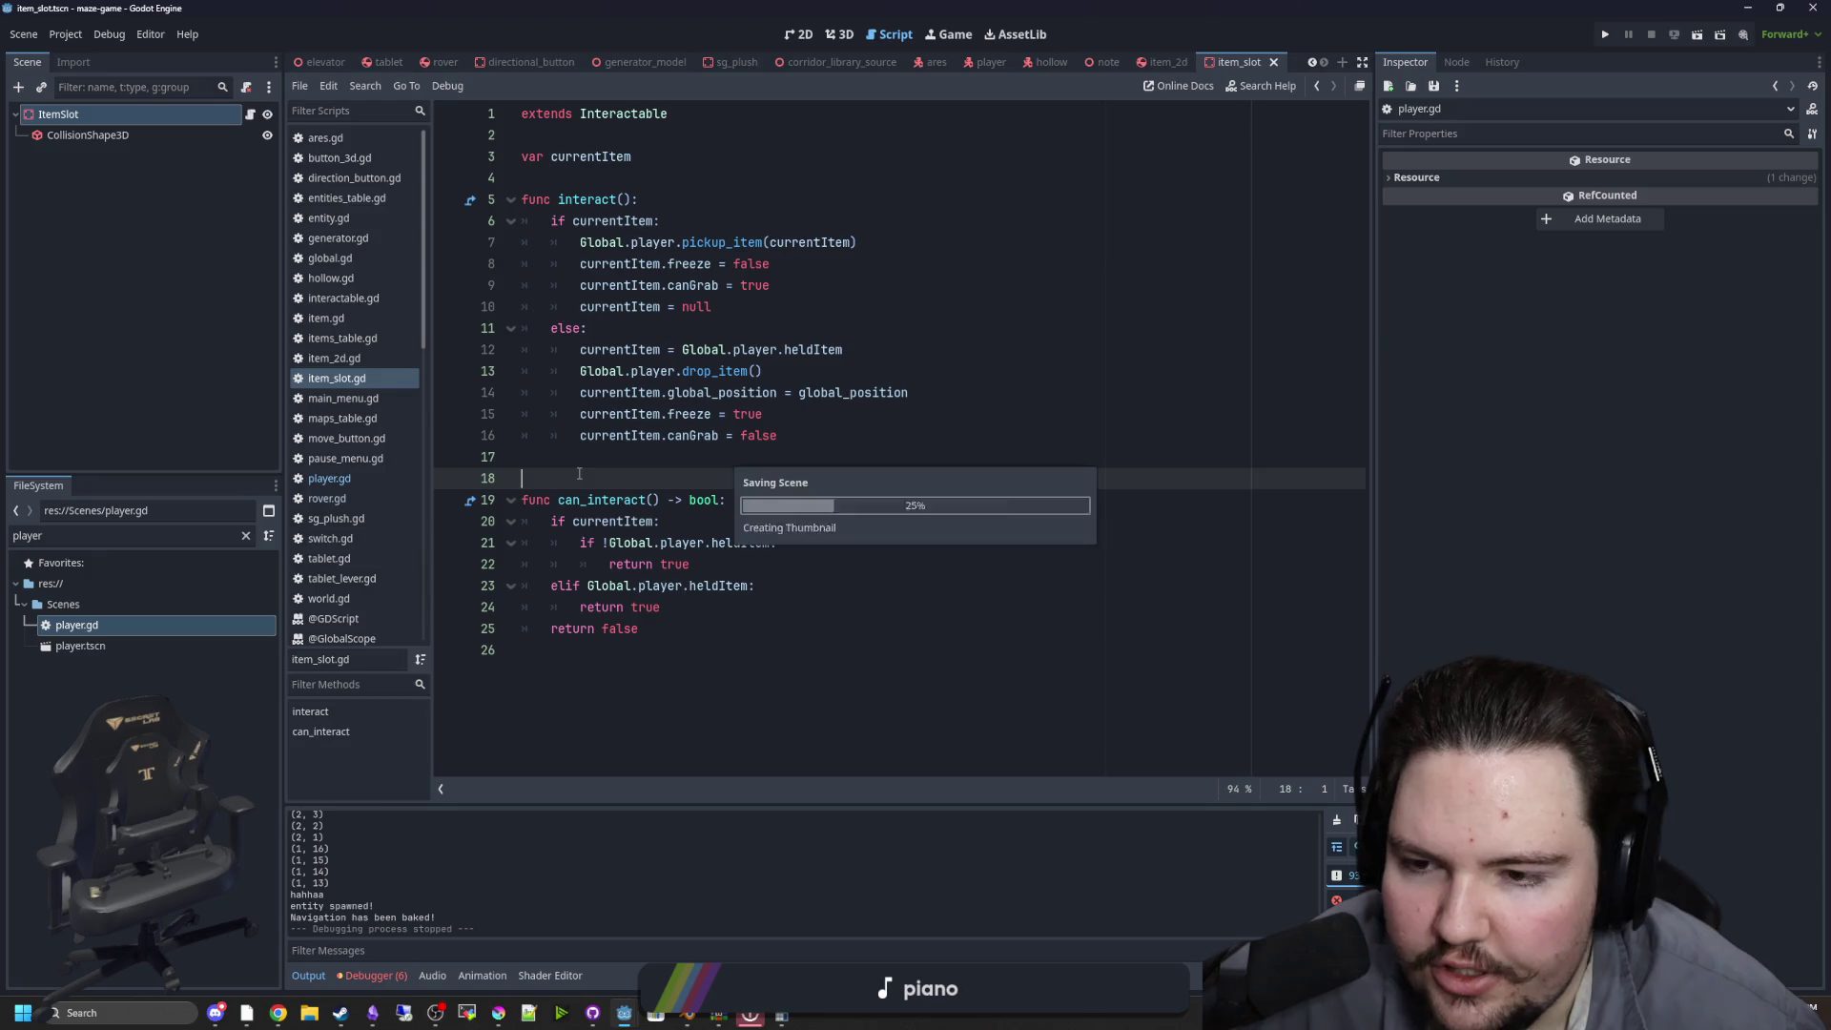
{"action": "left_click", "coordinate": [106, 114]}
{"action": "left_click", "coordinate": [839, 35]}
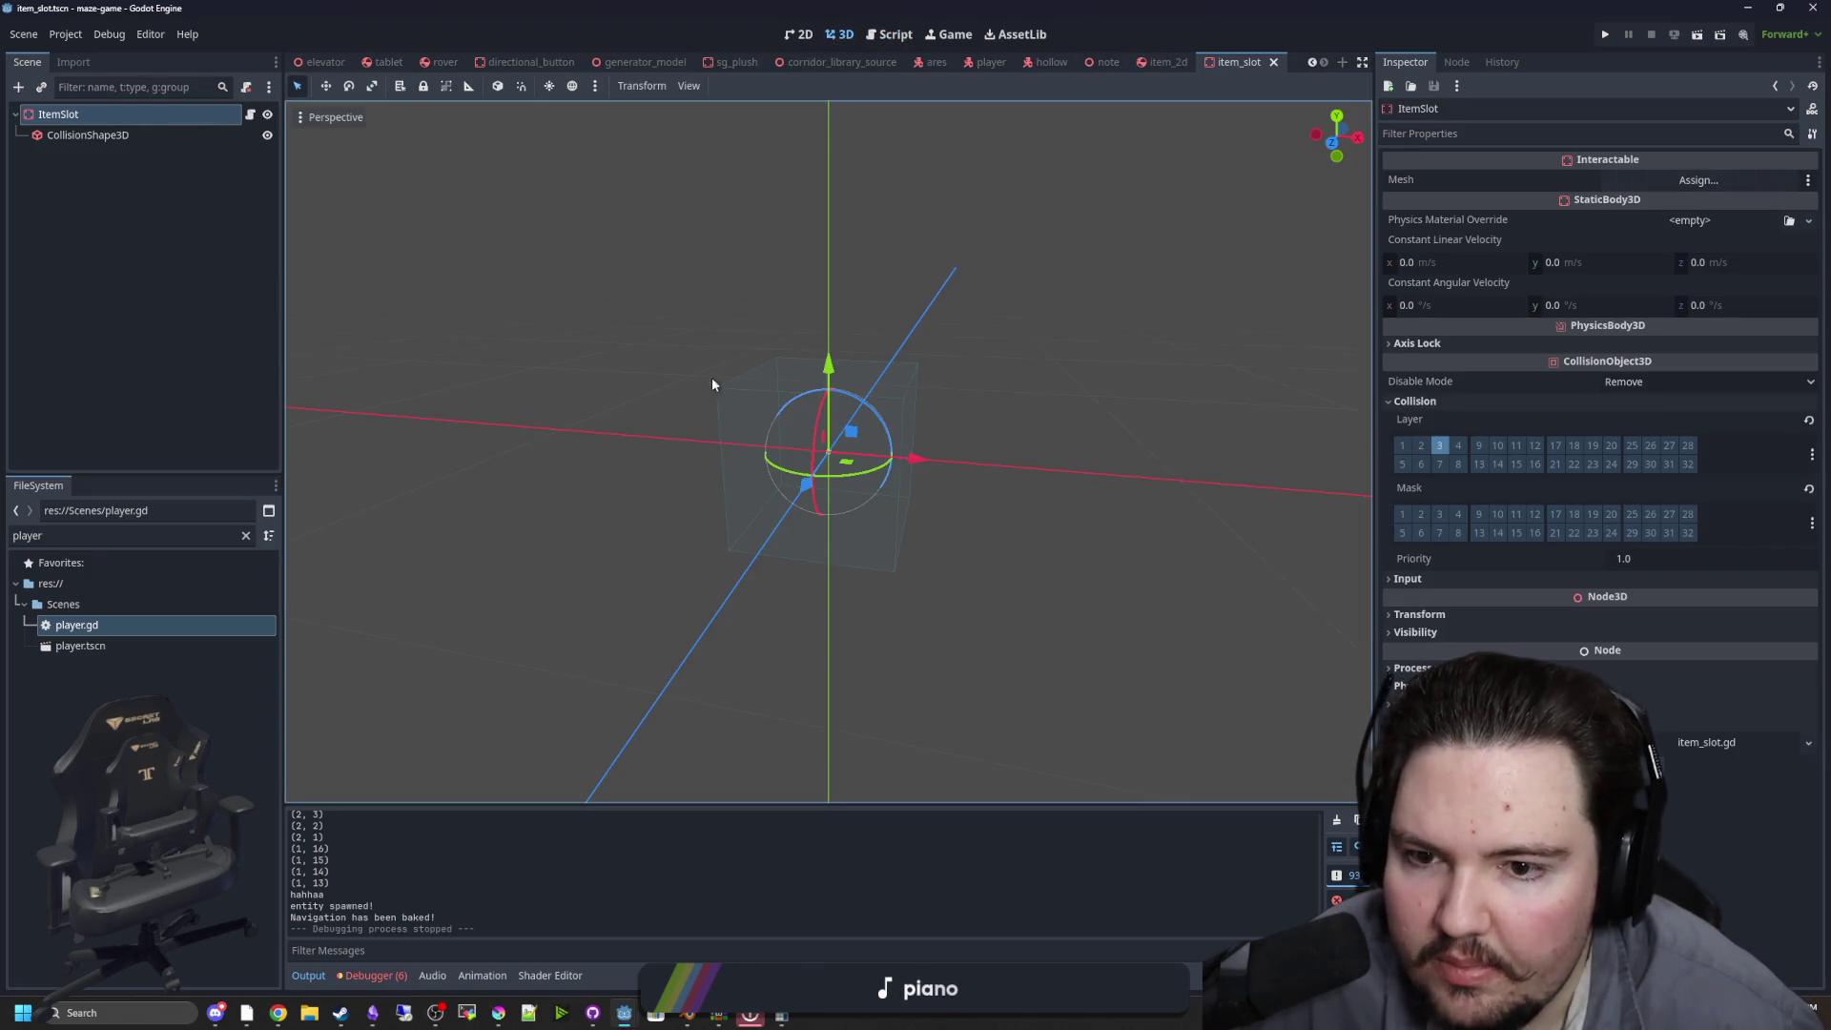
{"action": "scroll", "coordinate": [667, 362], "scroll_direction": "up", "scroll_amount": 3}
{"action": "left_click_drag", "start_coordinate": [547, 278], "coordinate": [486, 320]}
Drag the CollisionShape3D's BoxShape3D Size z up from 0.5 and save the scene
{"action": "left_click", "coordinate": [115, 135]}
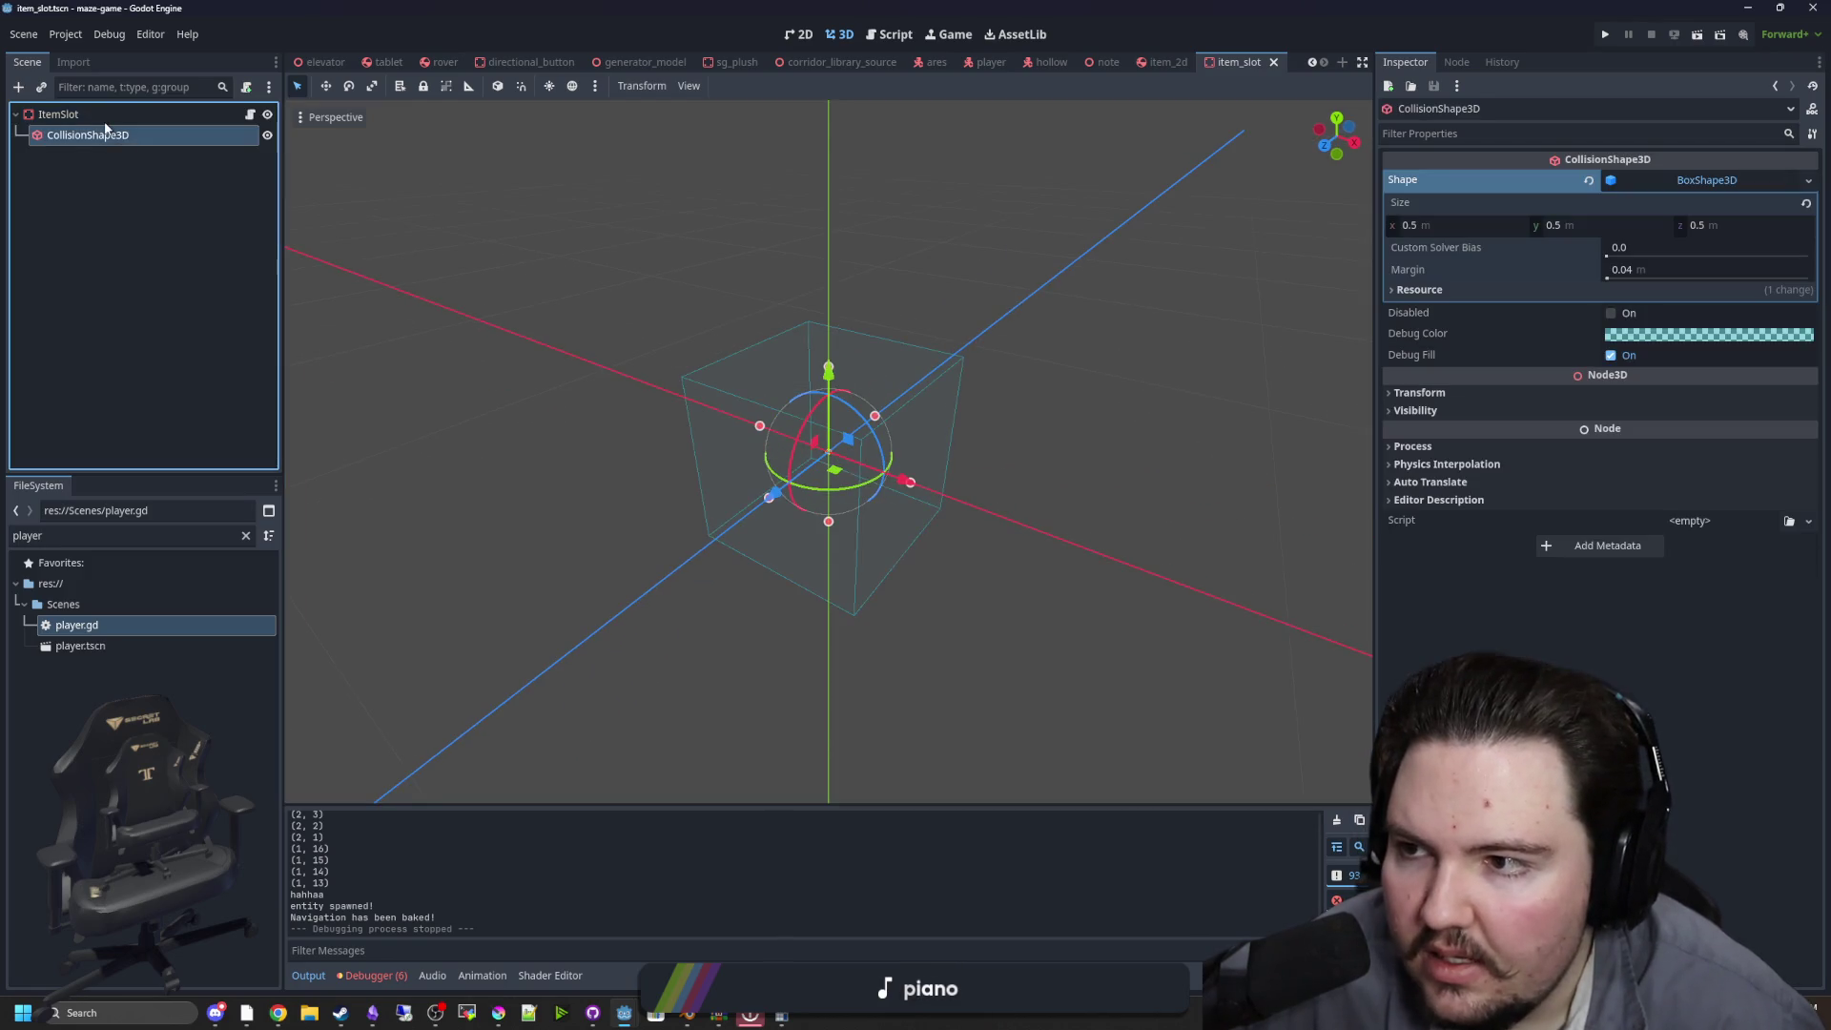
{"action": "left_click", "coordinate": [76, 113]}
{"action": "left_click", "coordinate": [68, 135]}
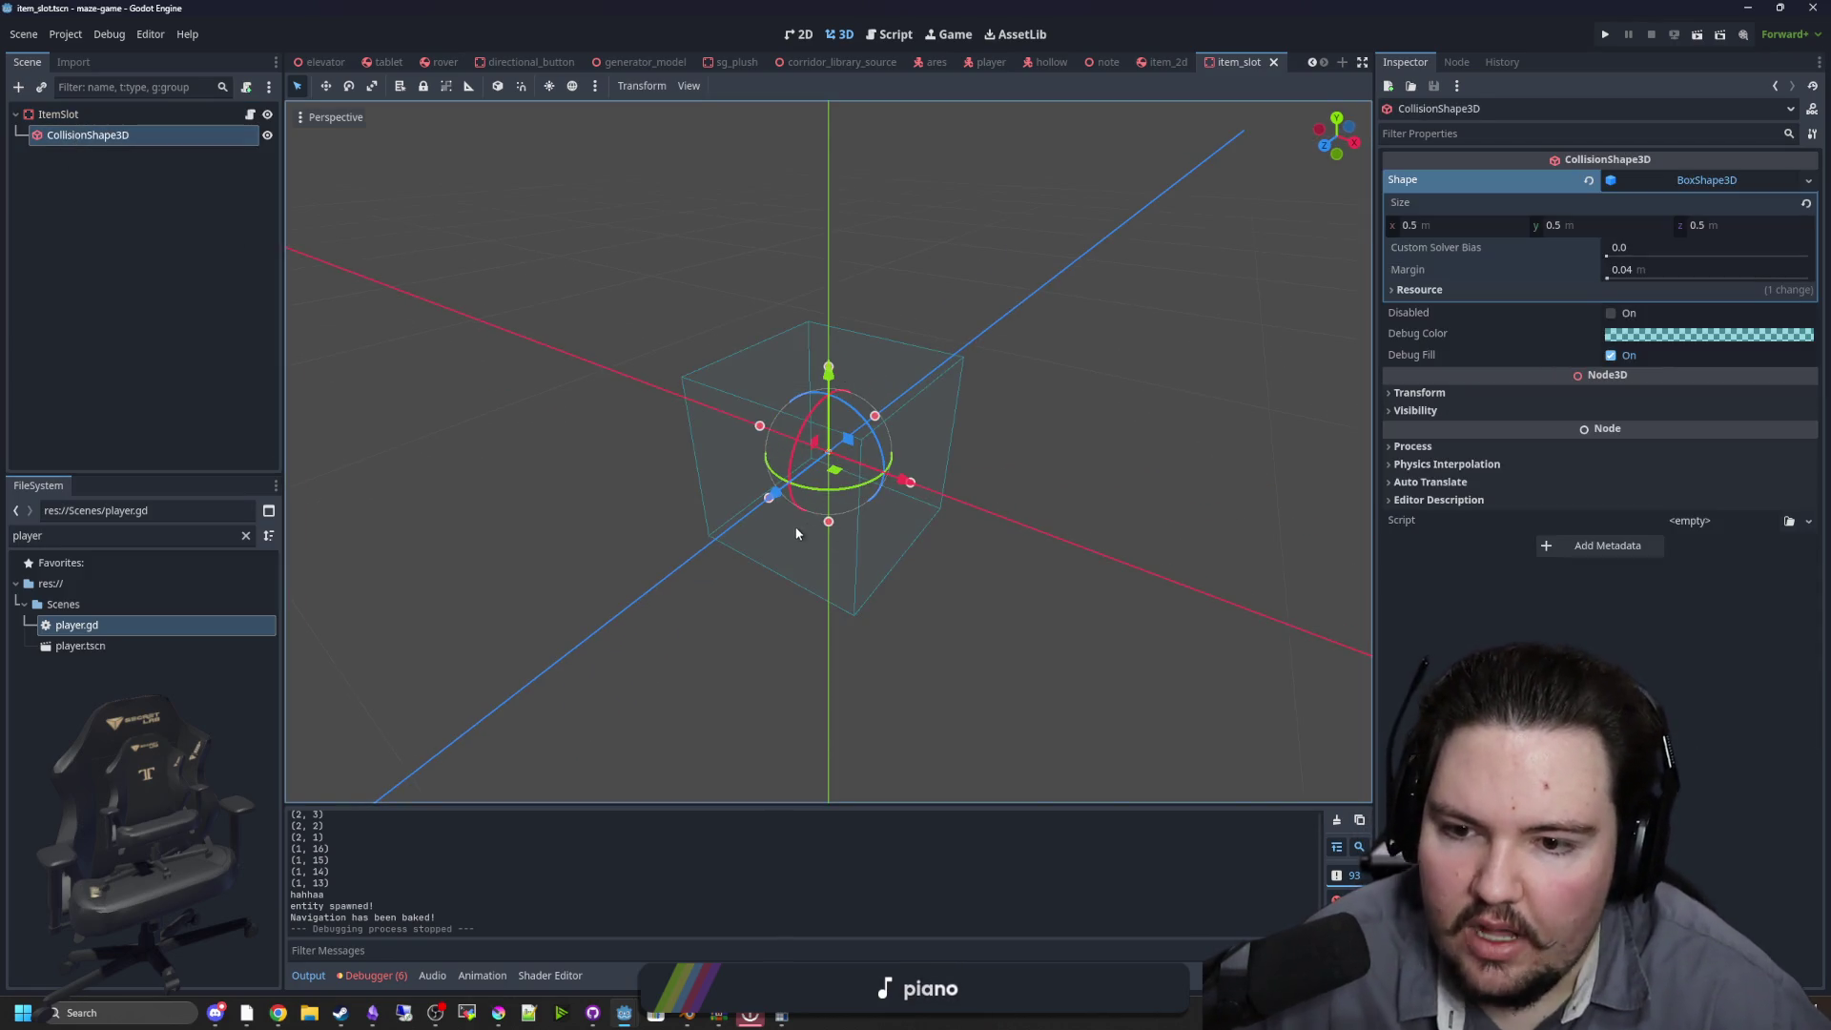
{"action": "scroll", "coordinate": [858, 286], "scroll_direction": "down", "scroll_amount": 2}
{"action": "left_click_drag", "start_coordinate": [1049, 429], "coordinate": [973, 420]}
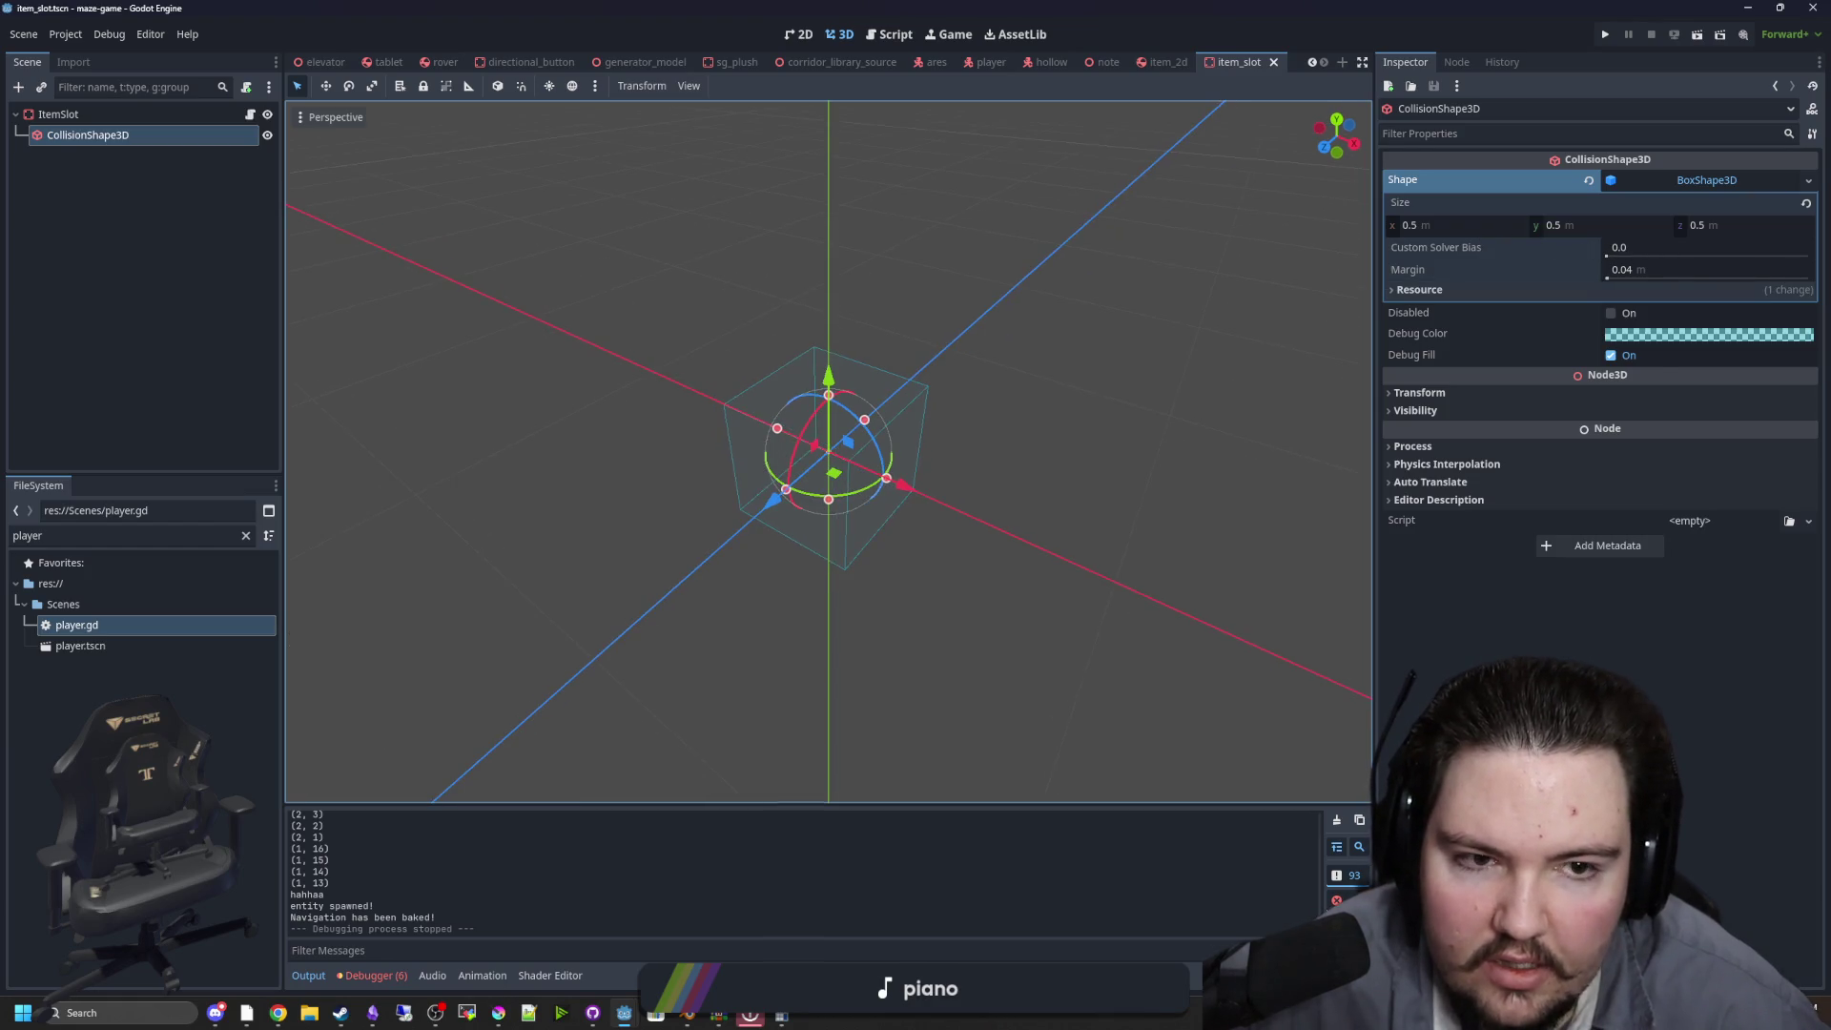
{"action": "left_click_drag", "start_coordinate": [1724, 225], "coordinate": [1755, 225]}
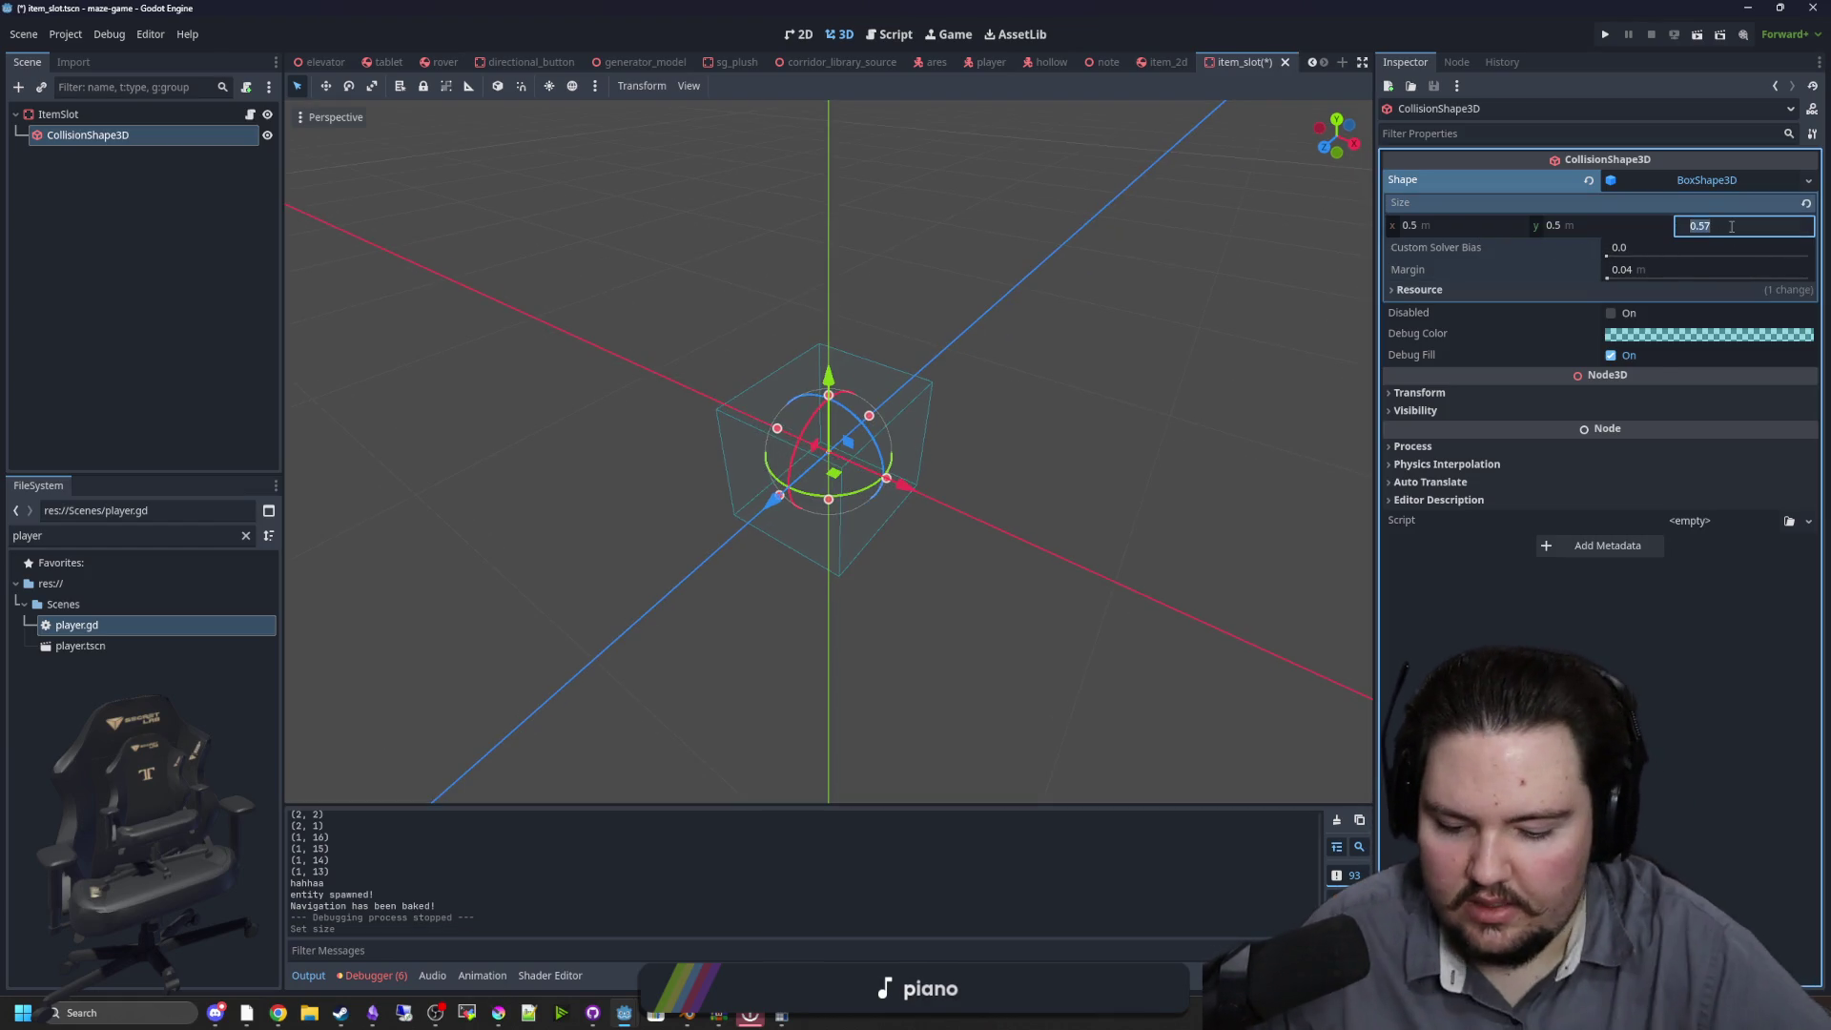
{"action": "key", "text": "ctrl+s"}
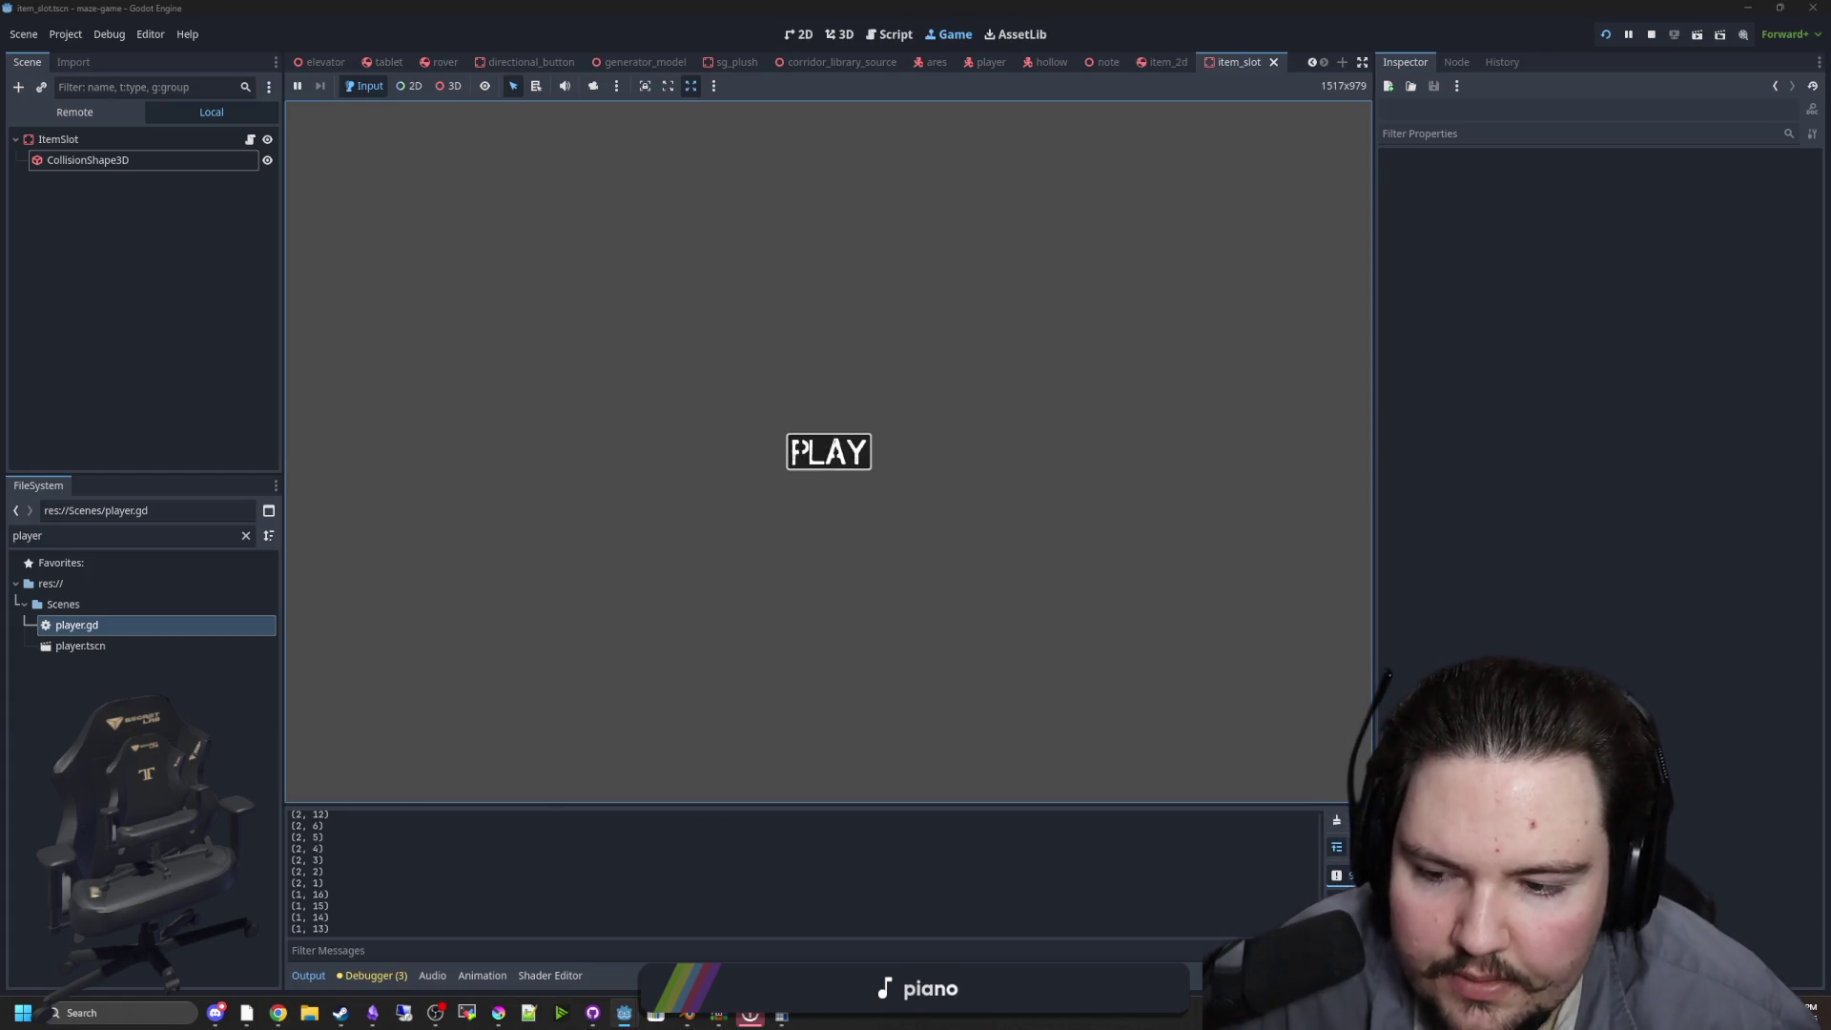
Play the game, walk up to the shelf's blue bottle showing the E prompt, pause, then open the elevator scene
{"action": "left_click", "coordinate": [797, 450]}
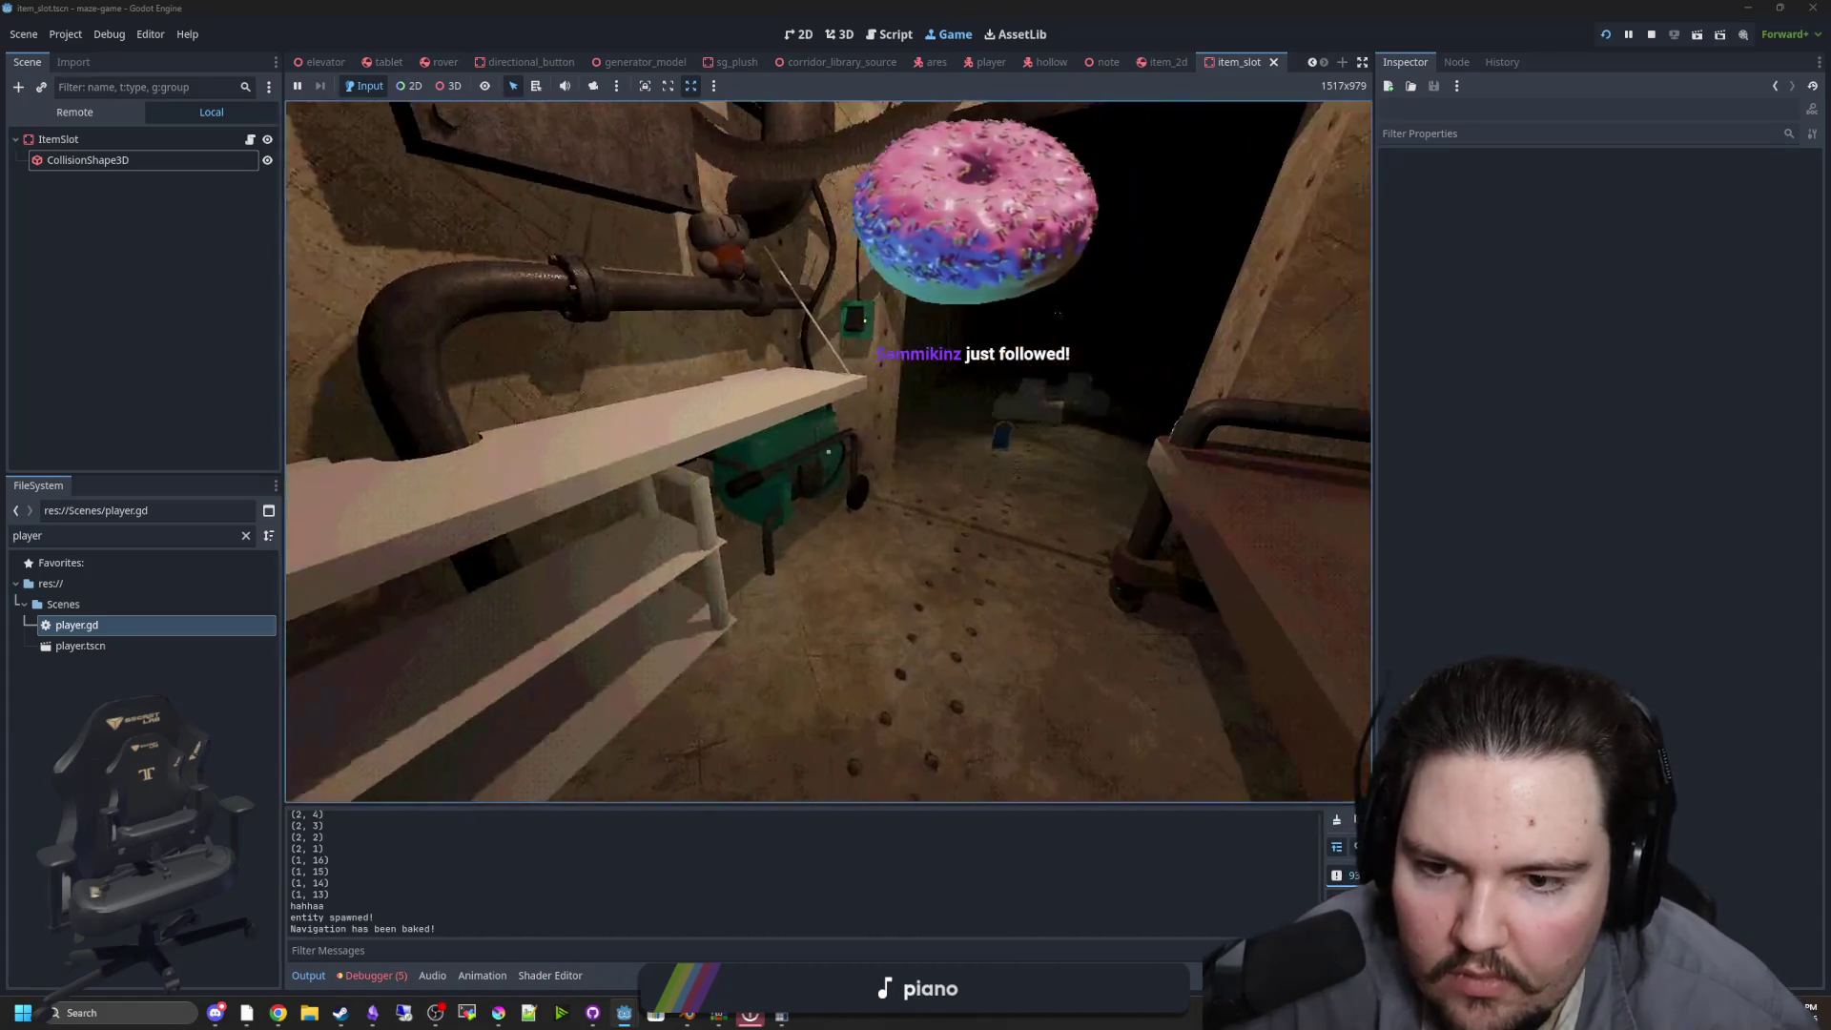
{"action": "mouse_move", "coordinate": [828, 451]}
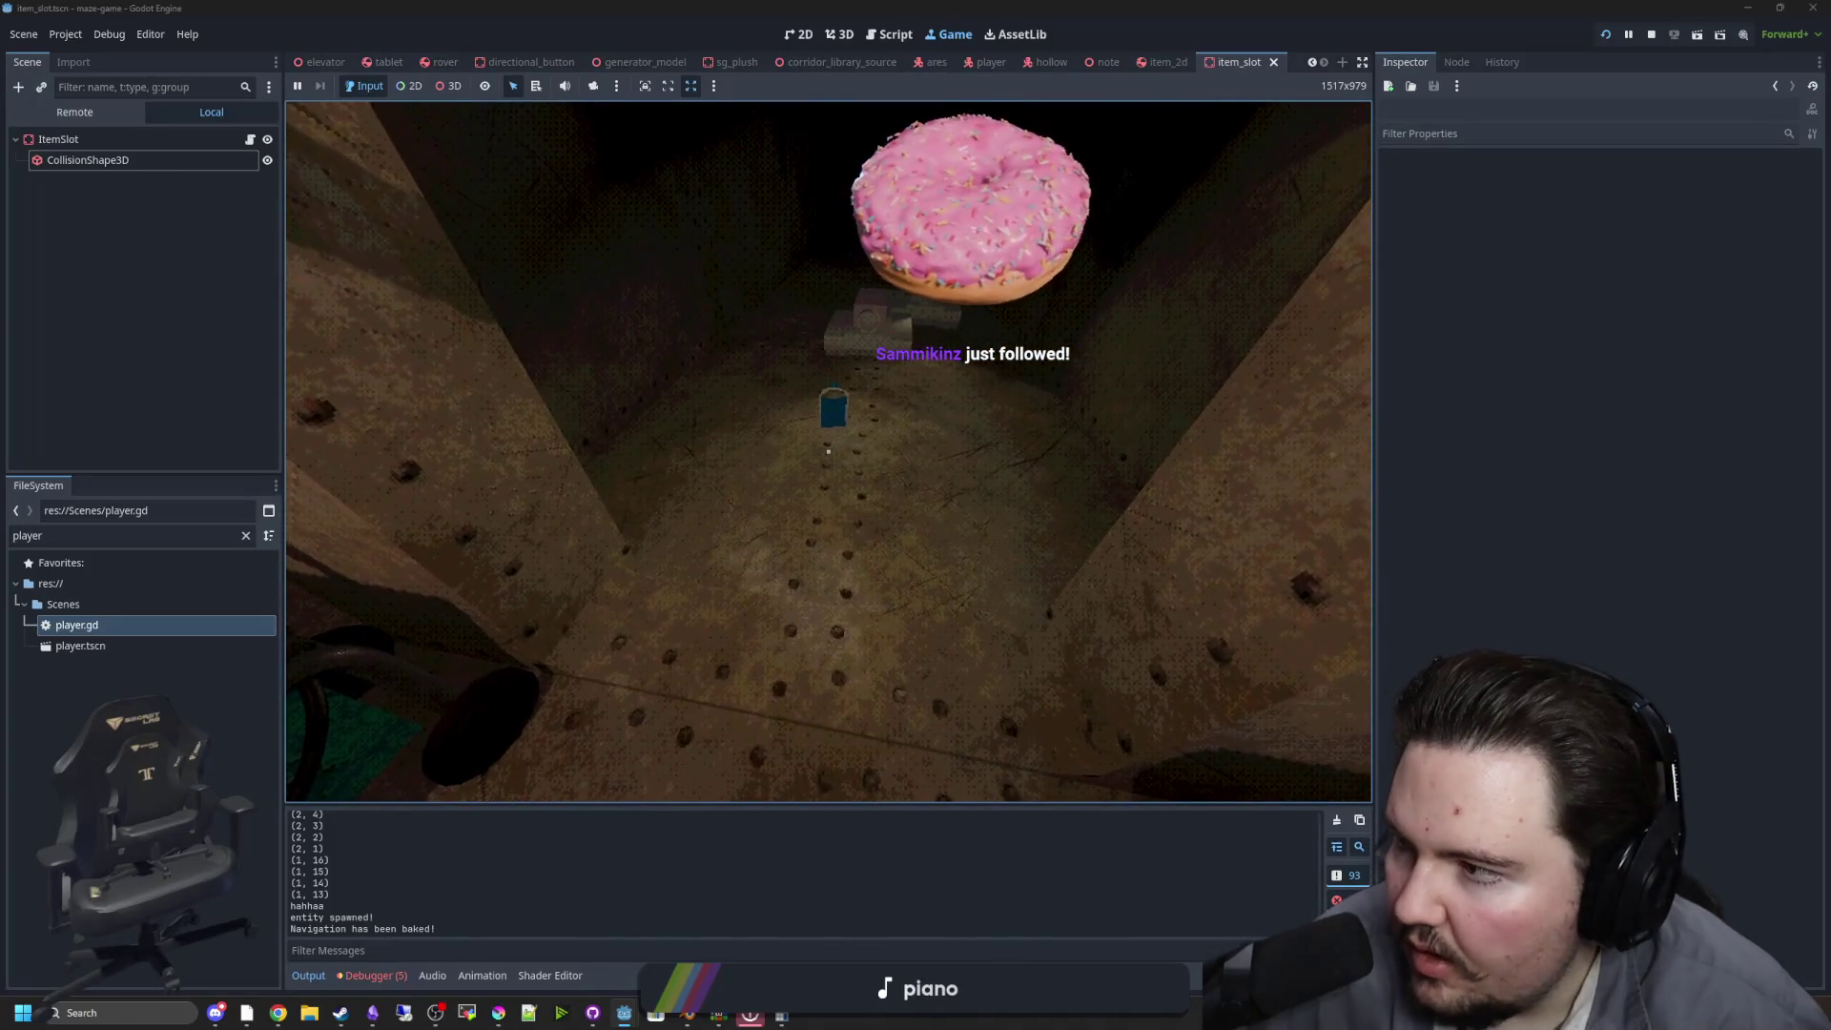
{"action": "key", "text": "w"}
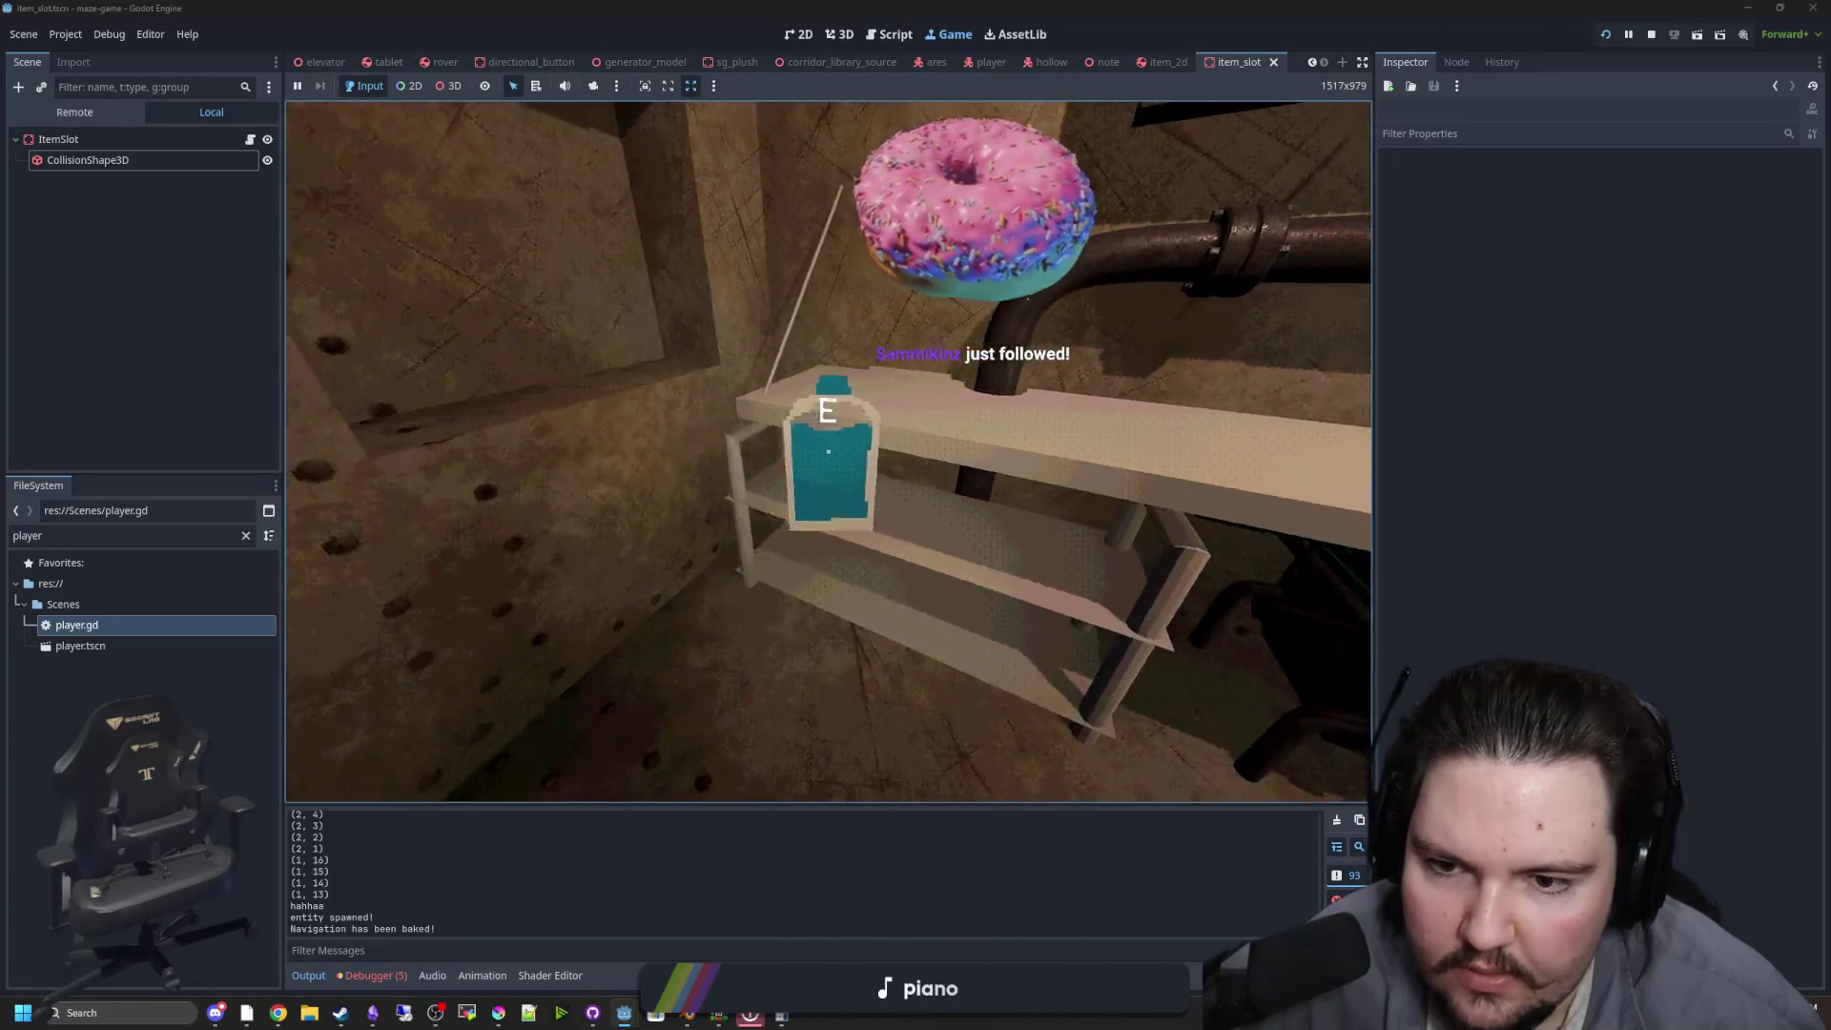
{"action": "key", "text": "s"}
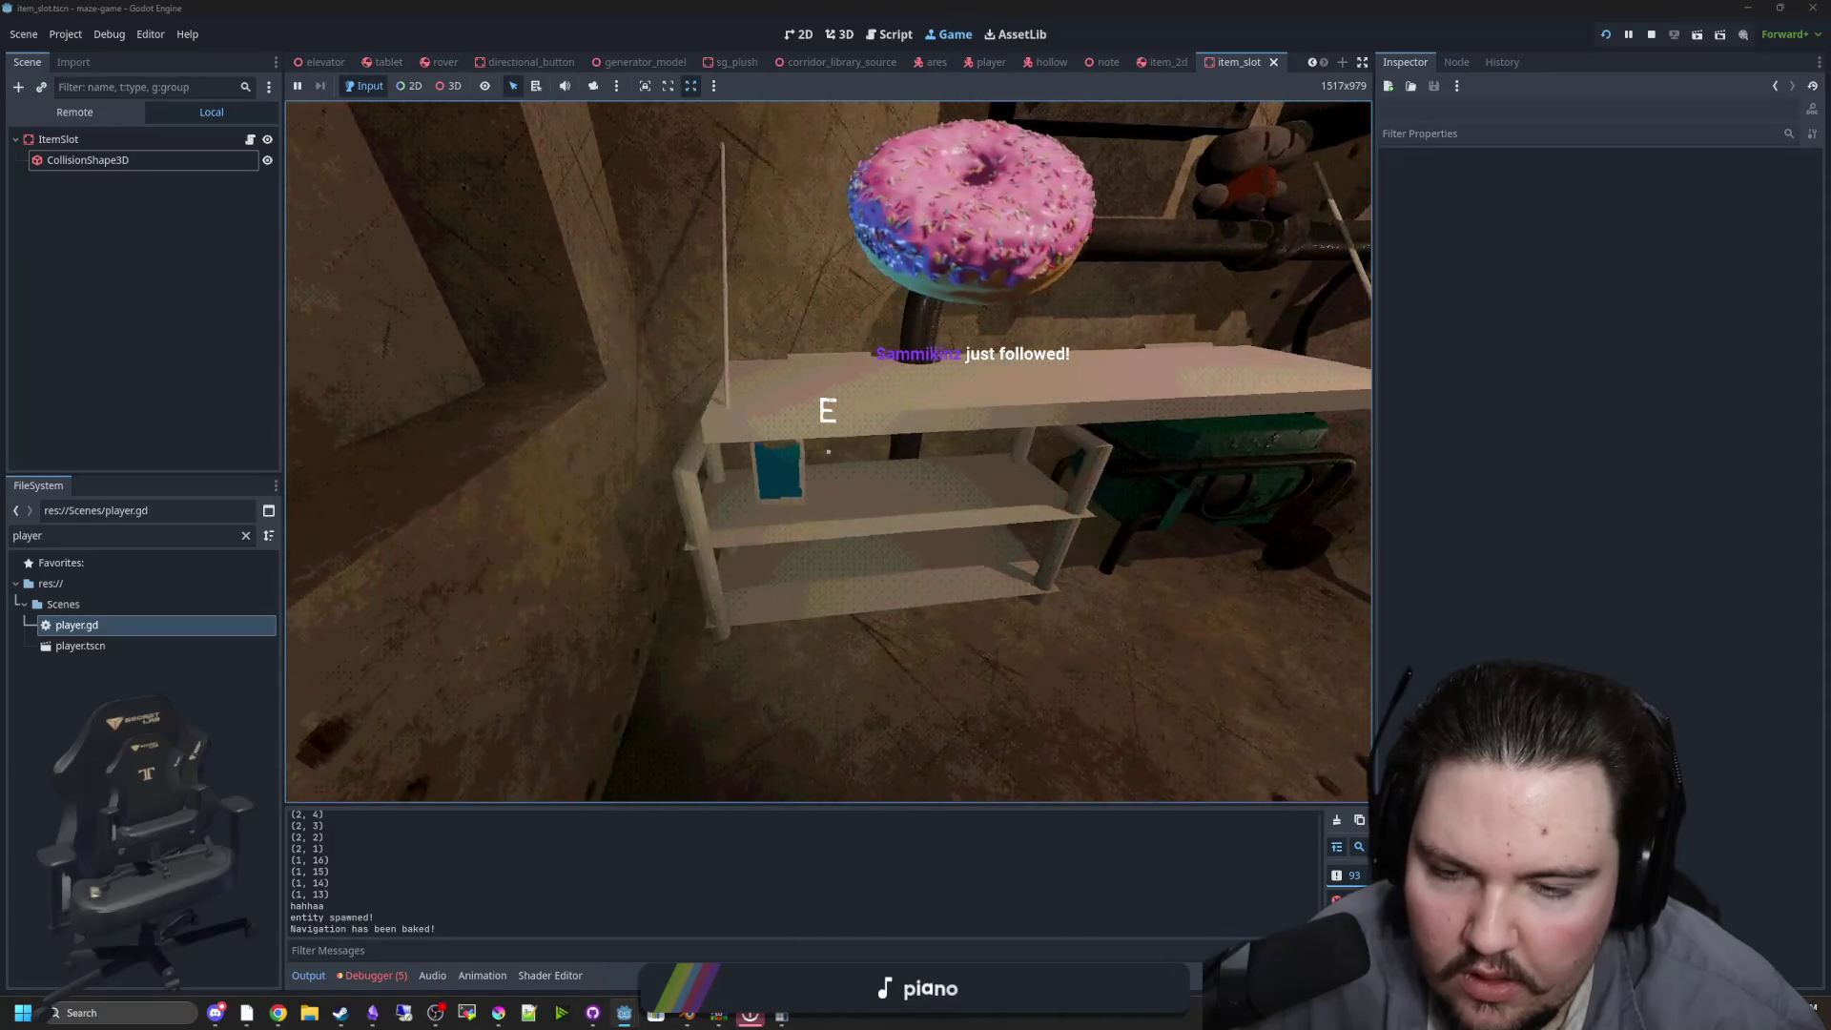
{"action": "key", "text": "Escape"}
{"action": "key", "text": "super"}
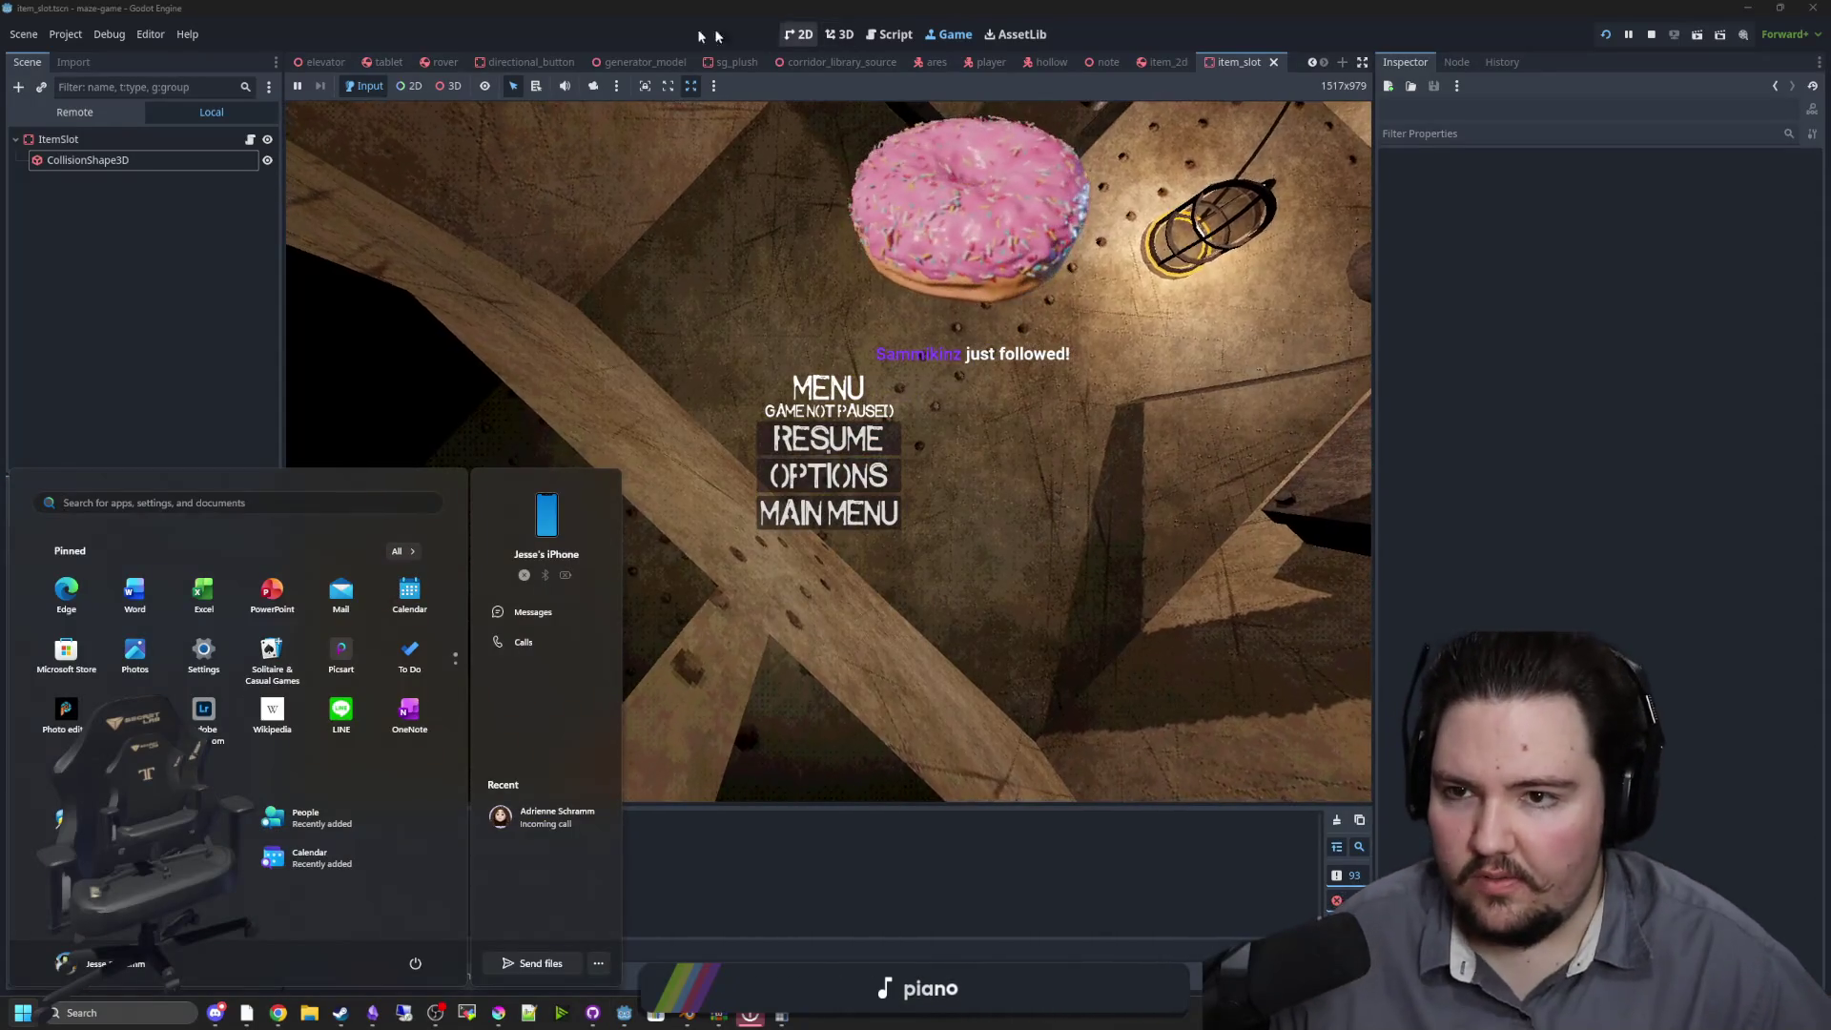
{"action": "left_click", "coordinate": [324, 62]}
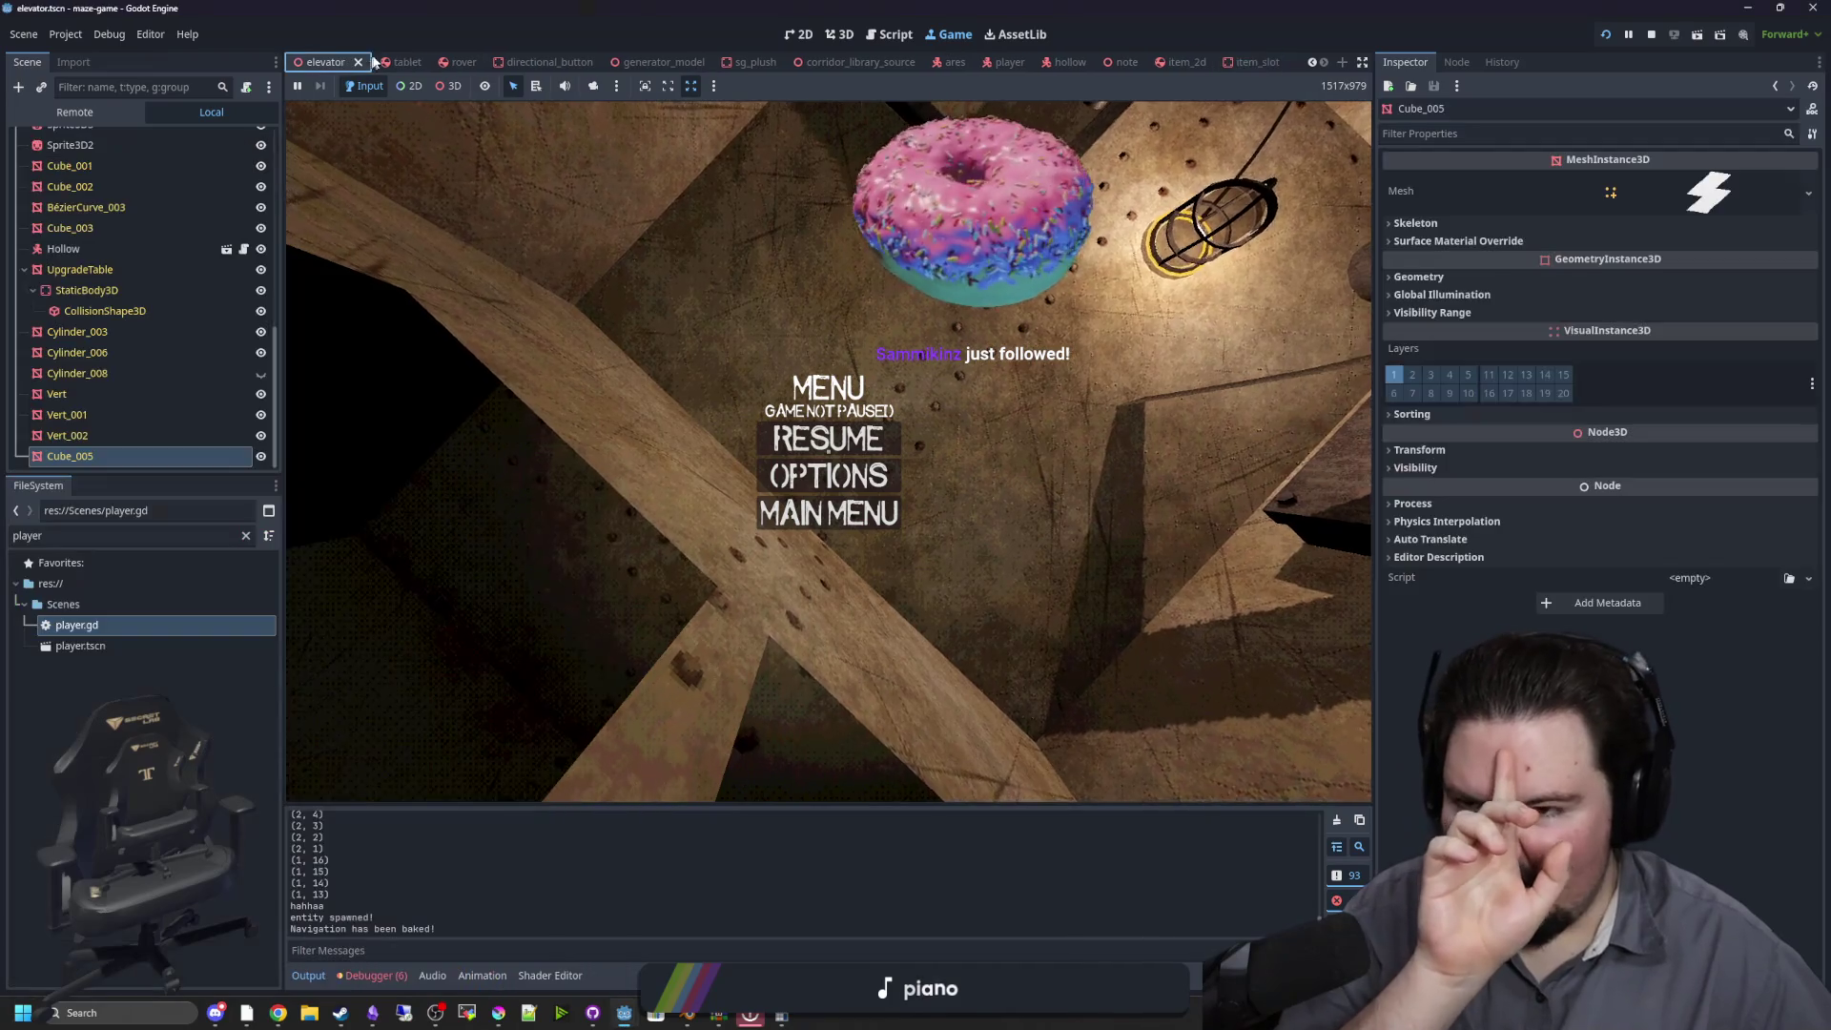
Clear the FileSystem filter and open world.tscn
{"action": "left_click", "coordinate": [843, 42]}
{"action": "double_click", "coordinate": [155, 454]}
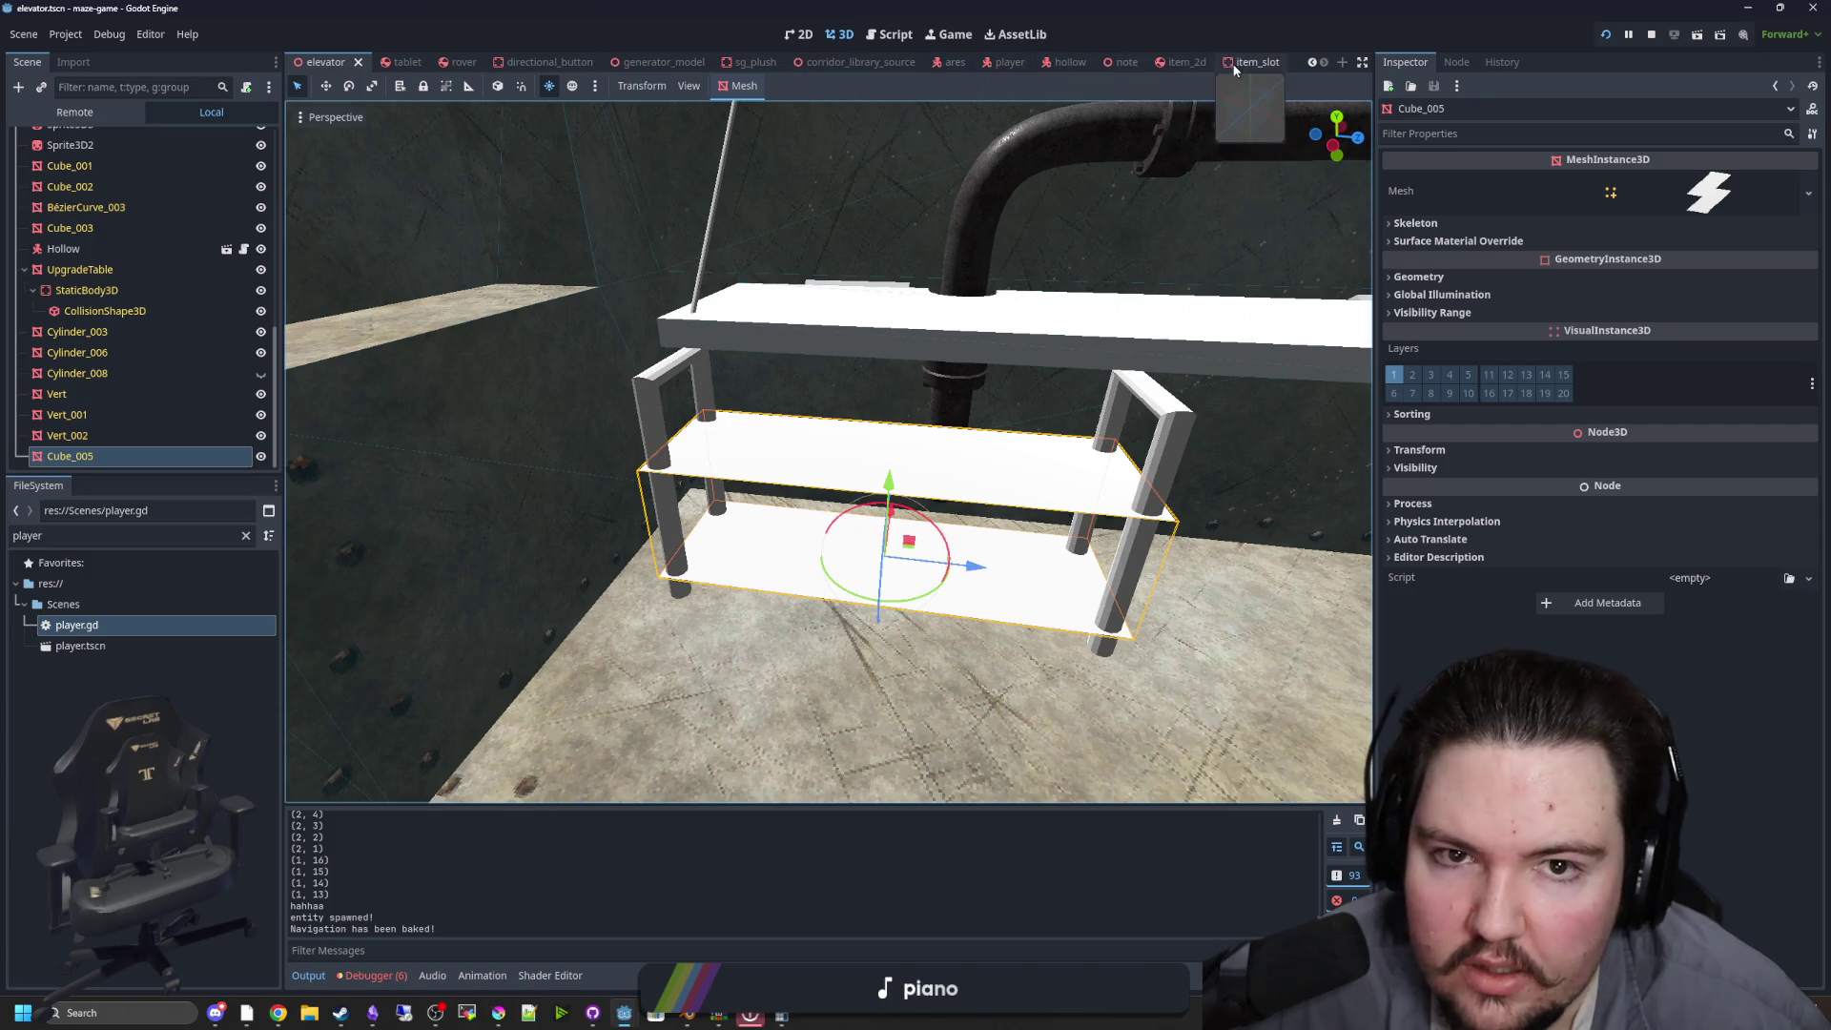
{"action": "left_click", "coordinate": [245, 537]}
{"action": "type", "text": "world"}
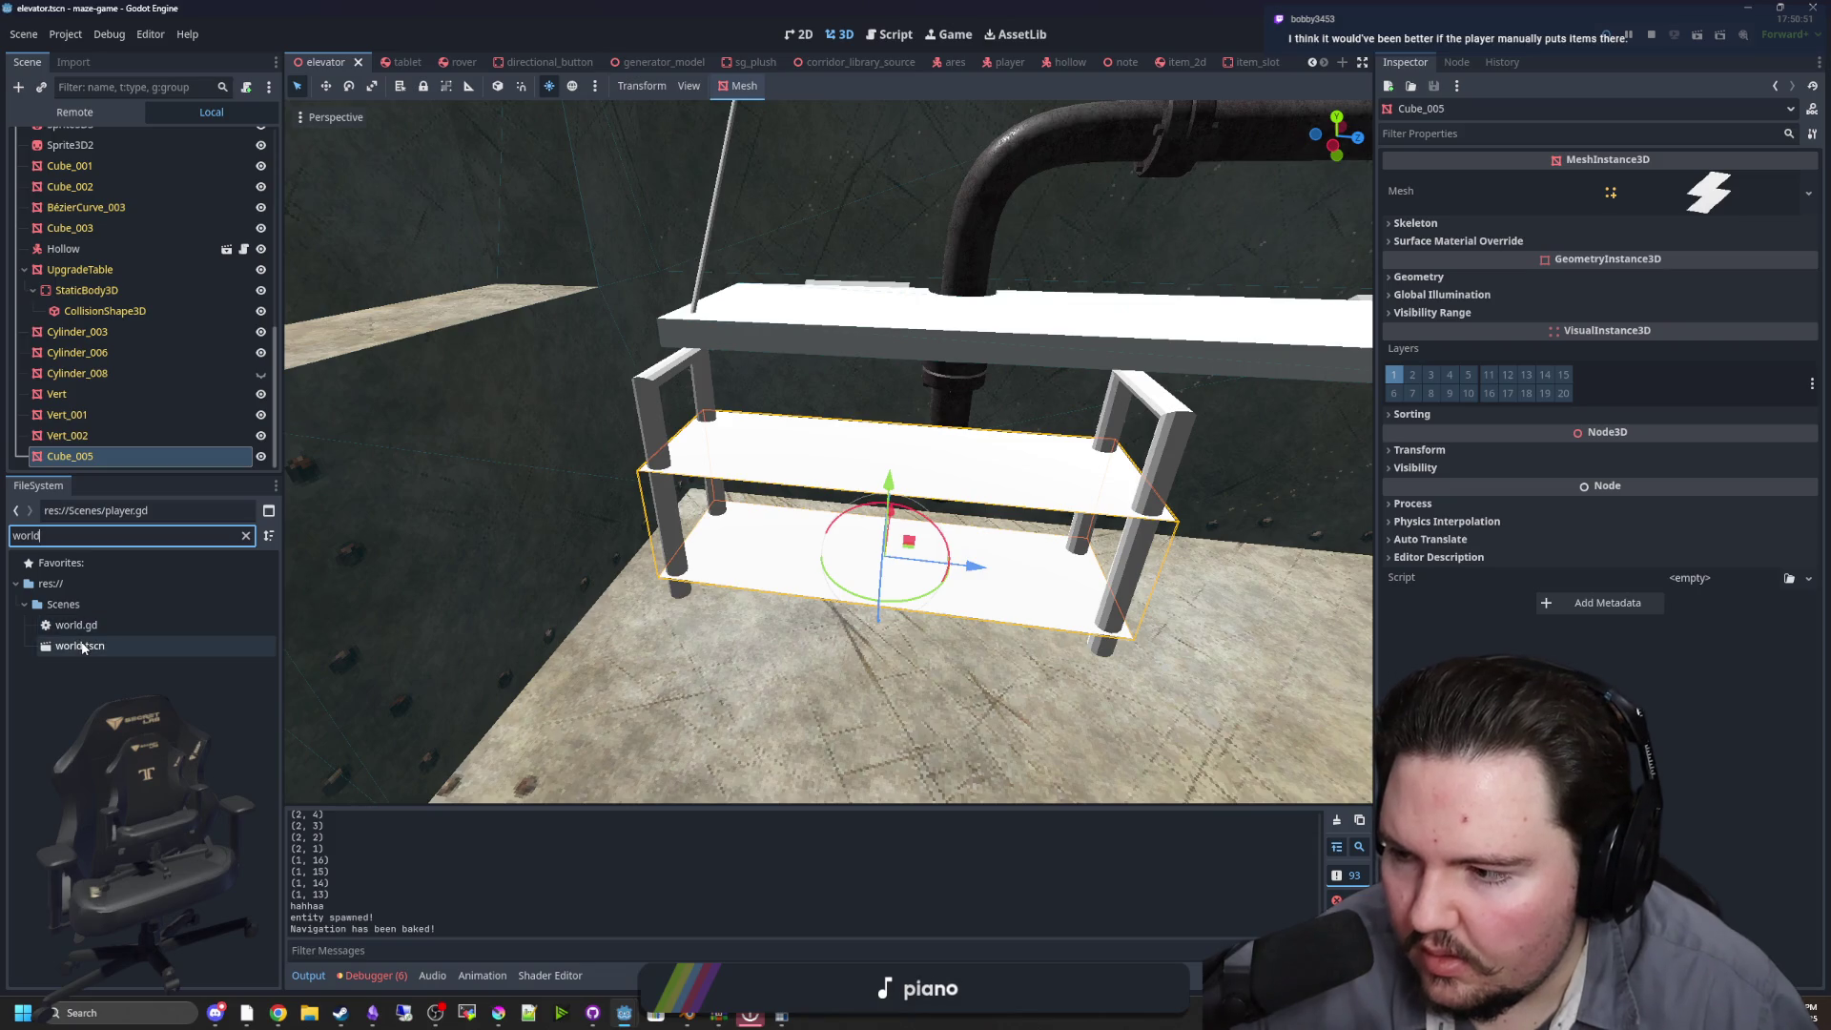
{"action": "double_click", "coordinate": [82, 647]}
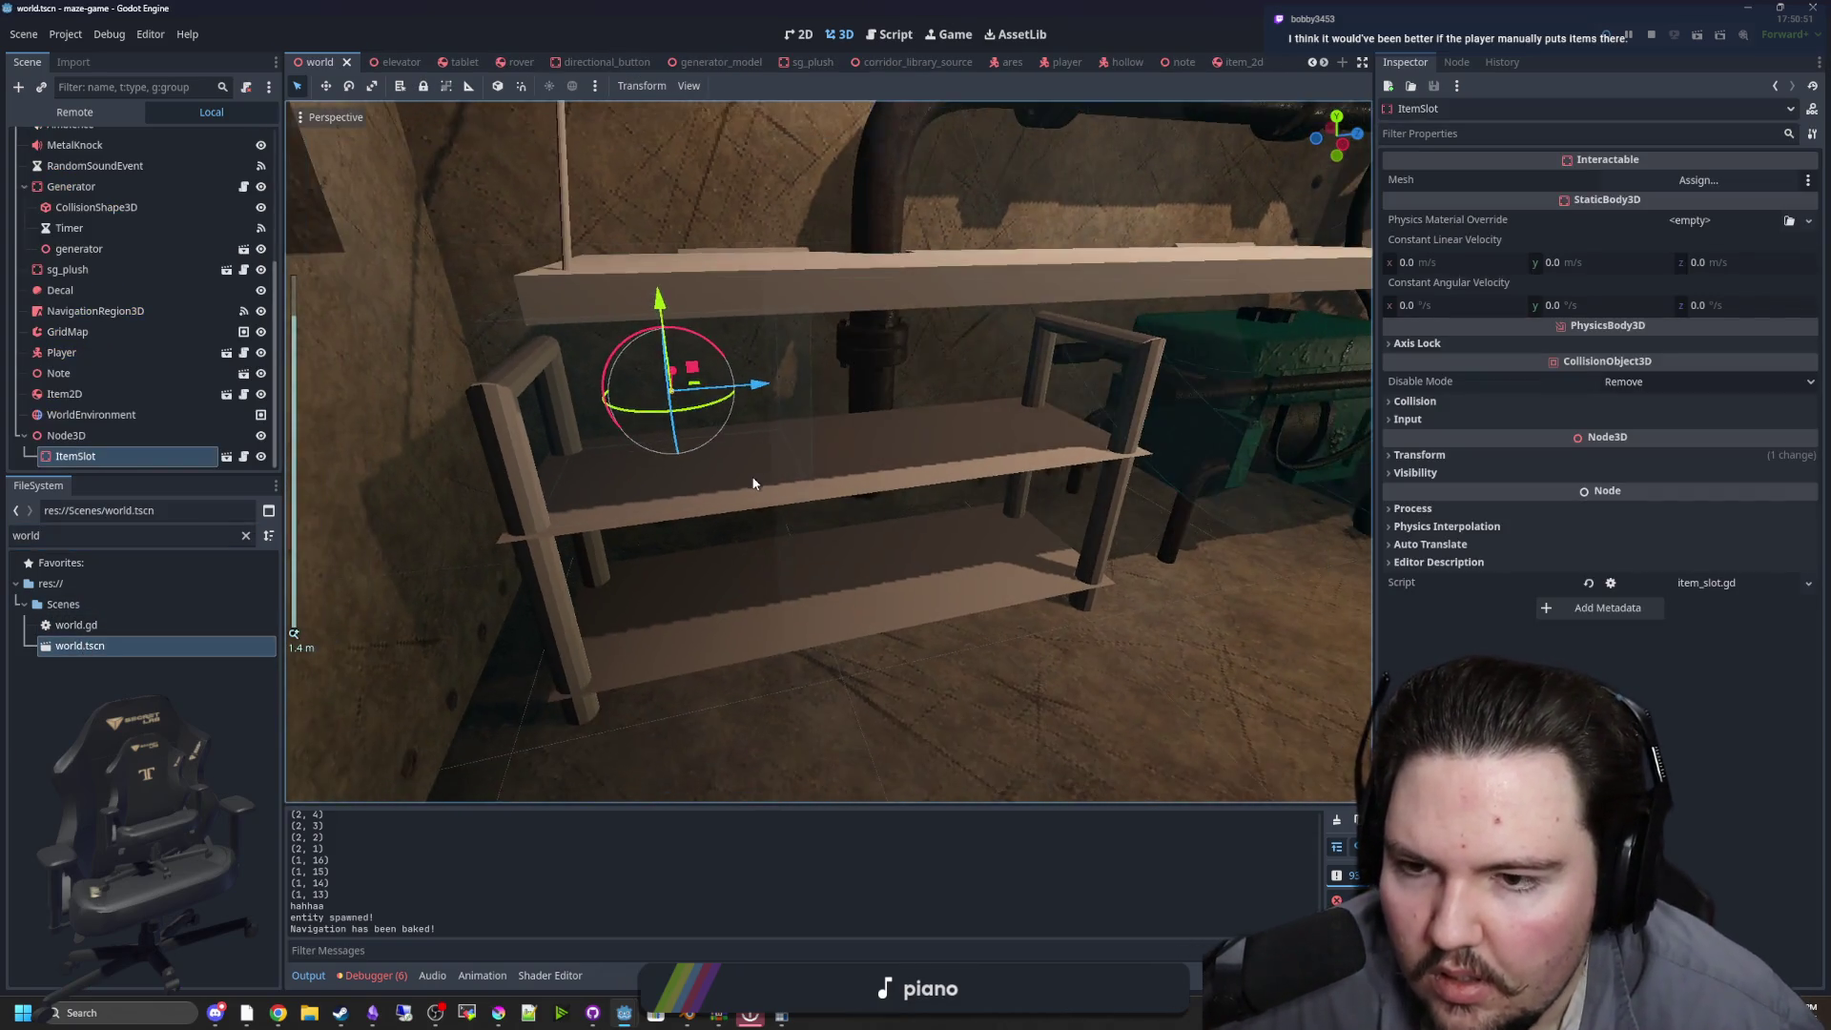
Set the item_slot collision box size to 0.7 × 0.5 × 0.5 m, save, and return to the world scene
{"action": "scroll", "coordinate": [757, 483], "scroll_direction": "up", "scroll_amount": 3}
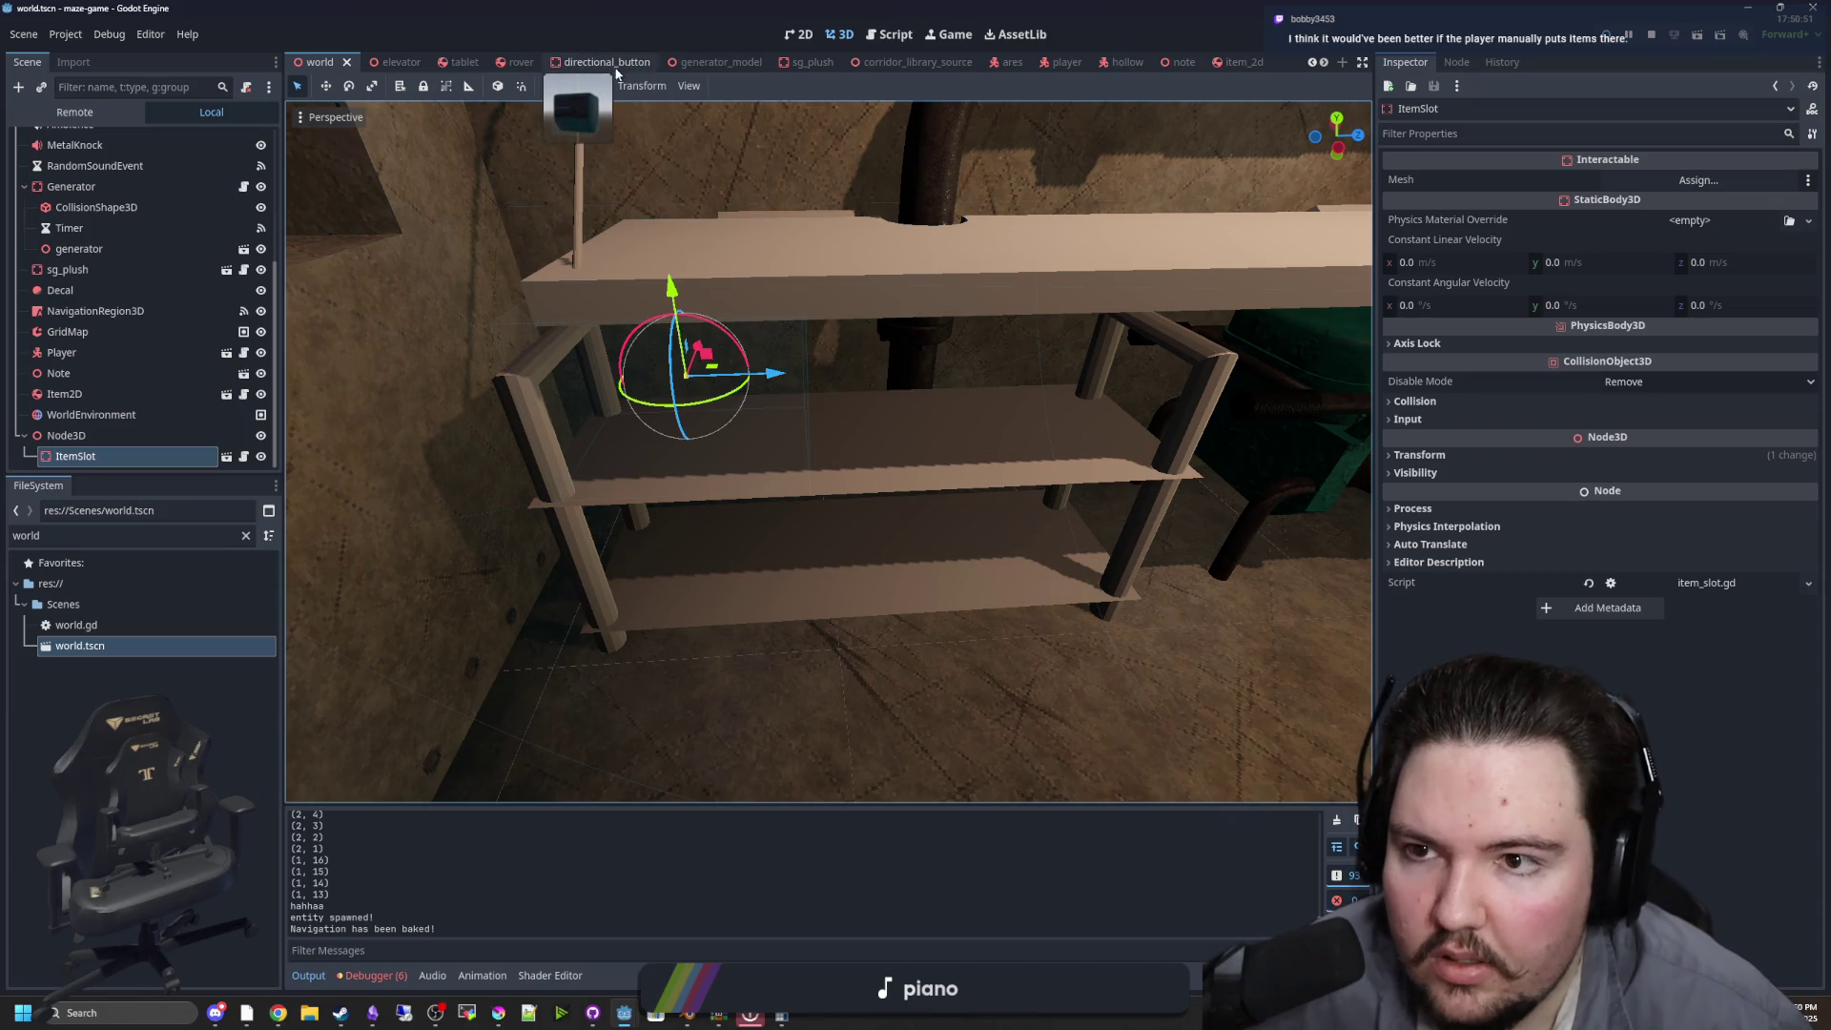
{"action": "left_click", "coordinate": [243, 536]}
{"action": "type", "text": "item"}
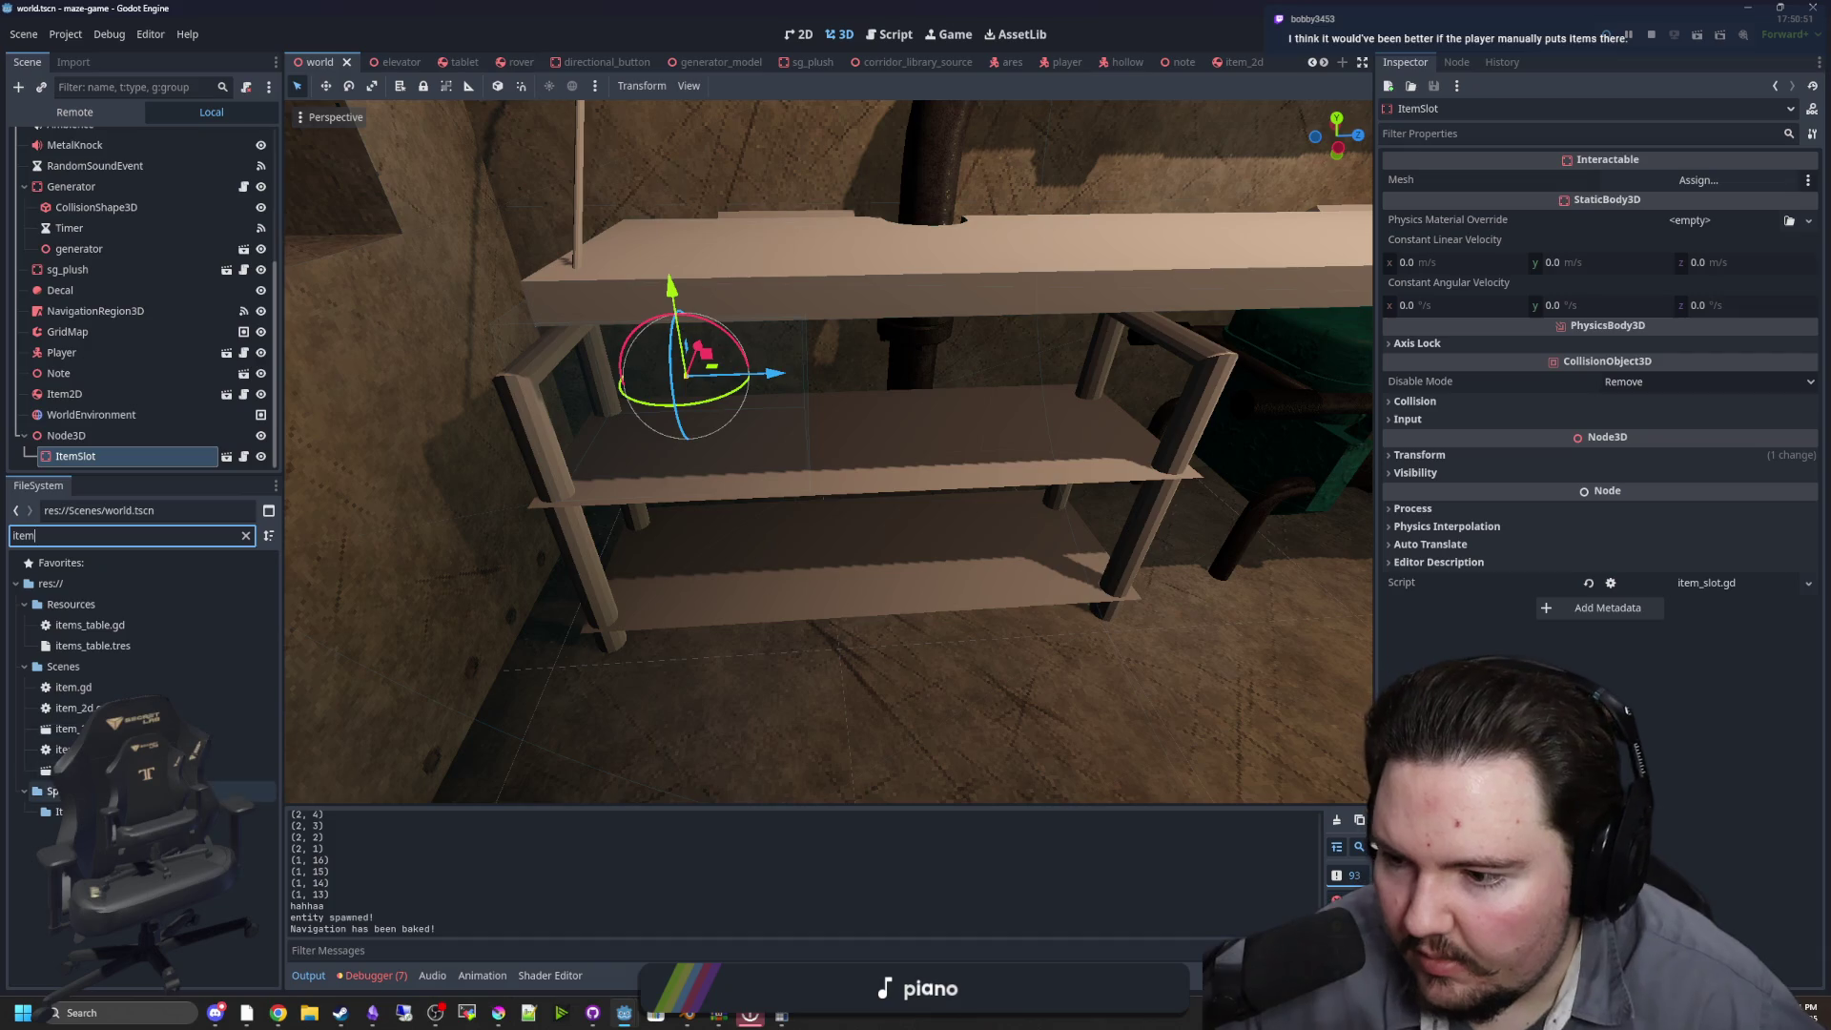
{"action": "left_click", "coordinate": [226, 456]}
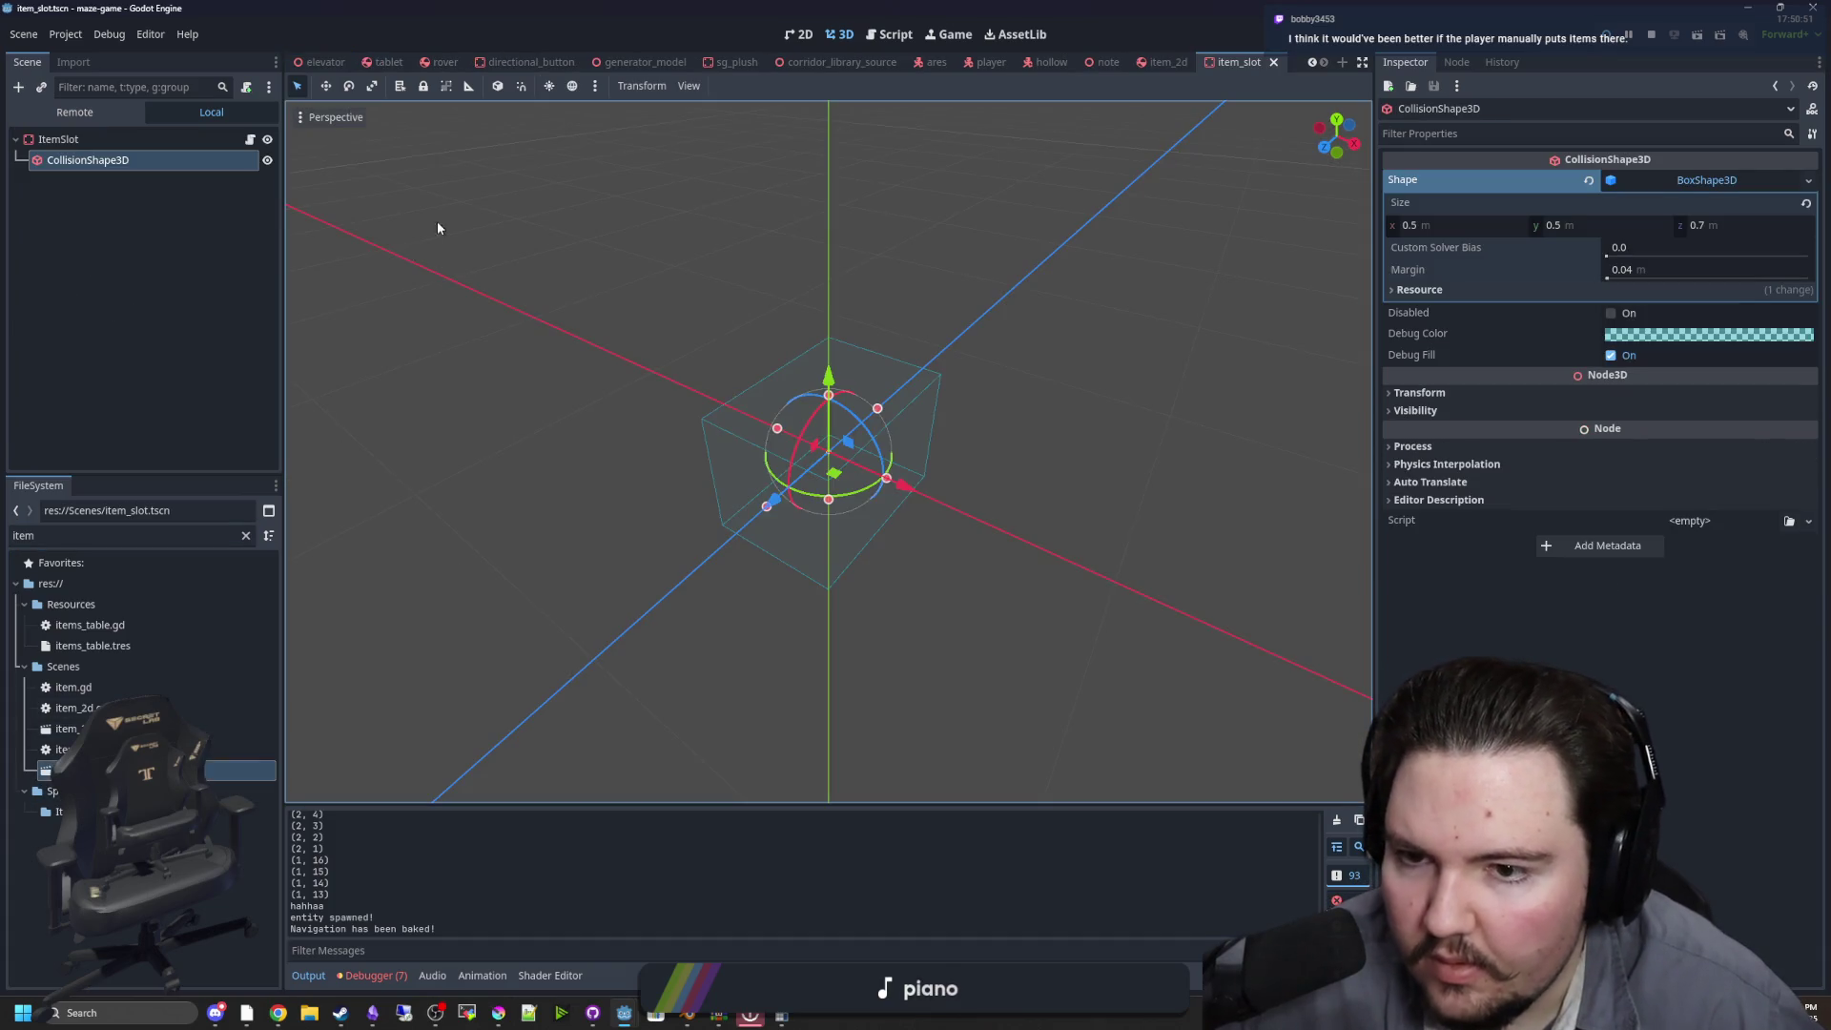
{"action": "left_click", "coordinate": [1707, 230]}
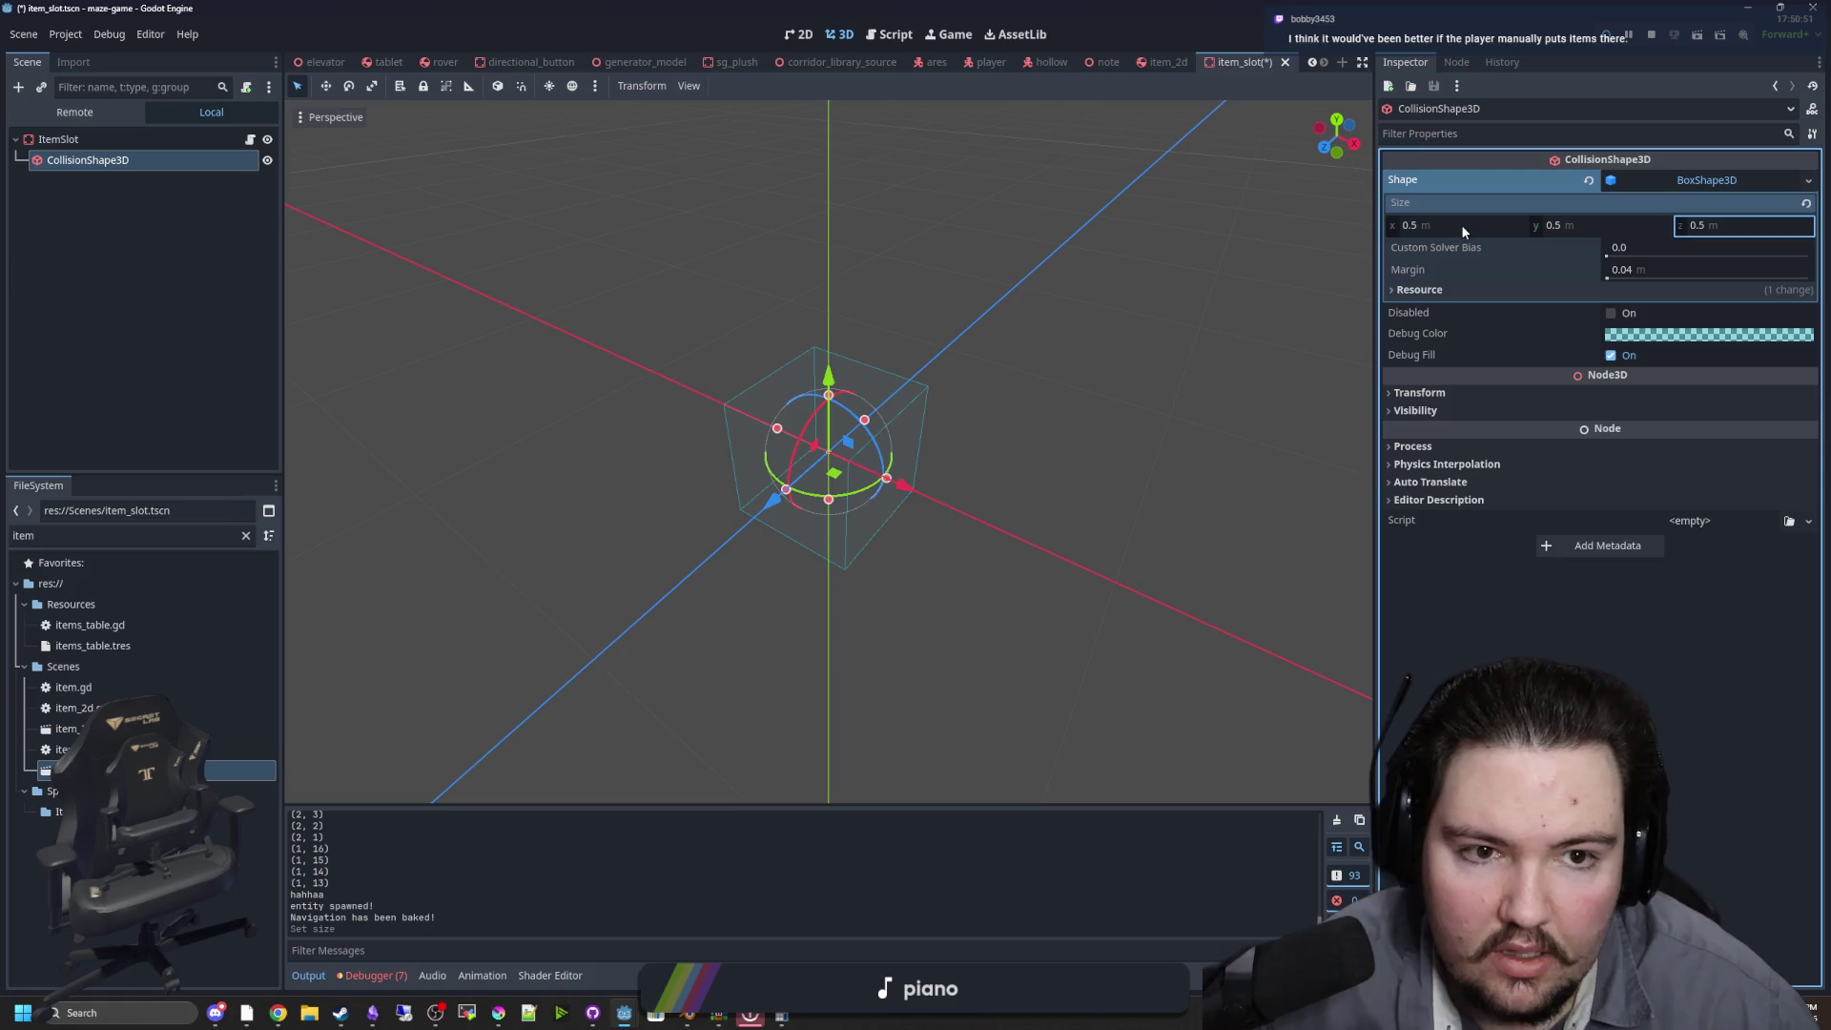
{"action": "type", "text": "0.7"}
{"action": "key", "text": "ctrl+s"}
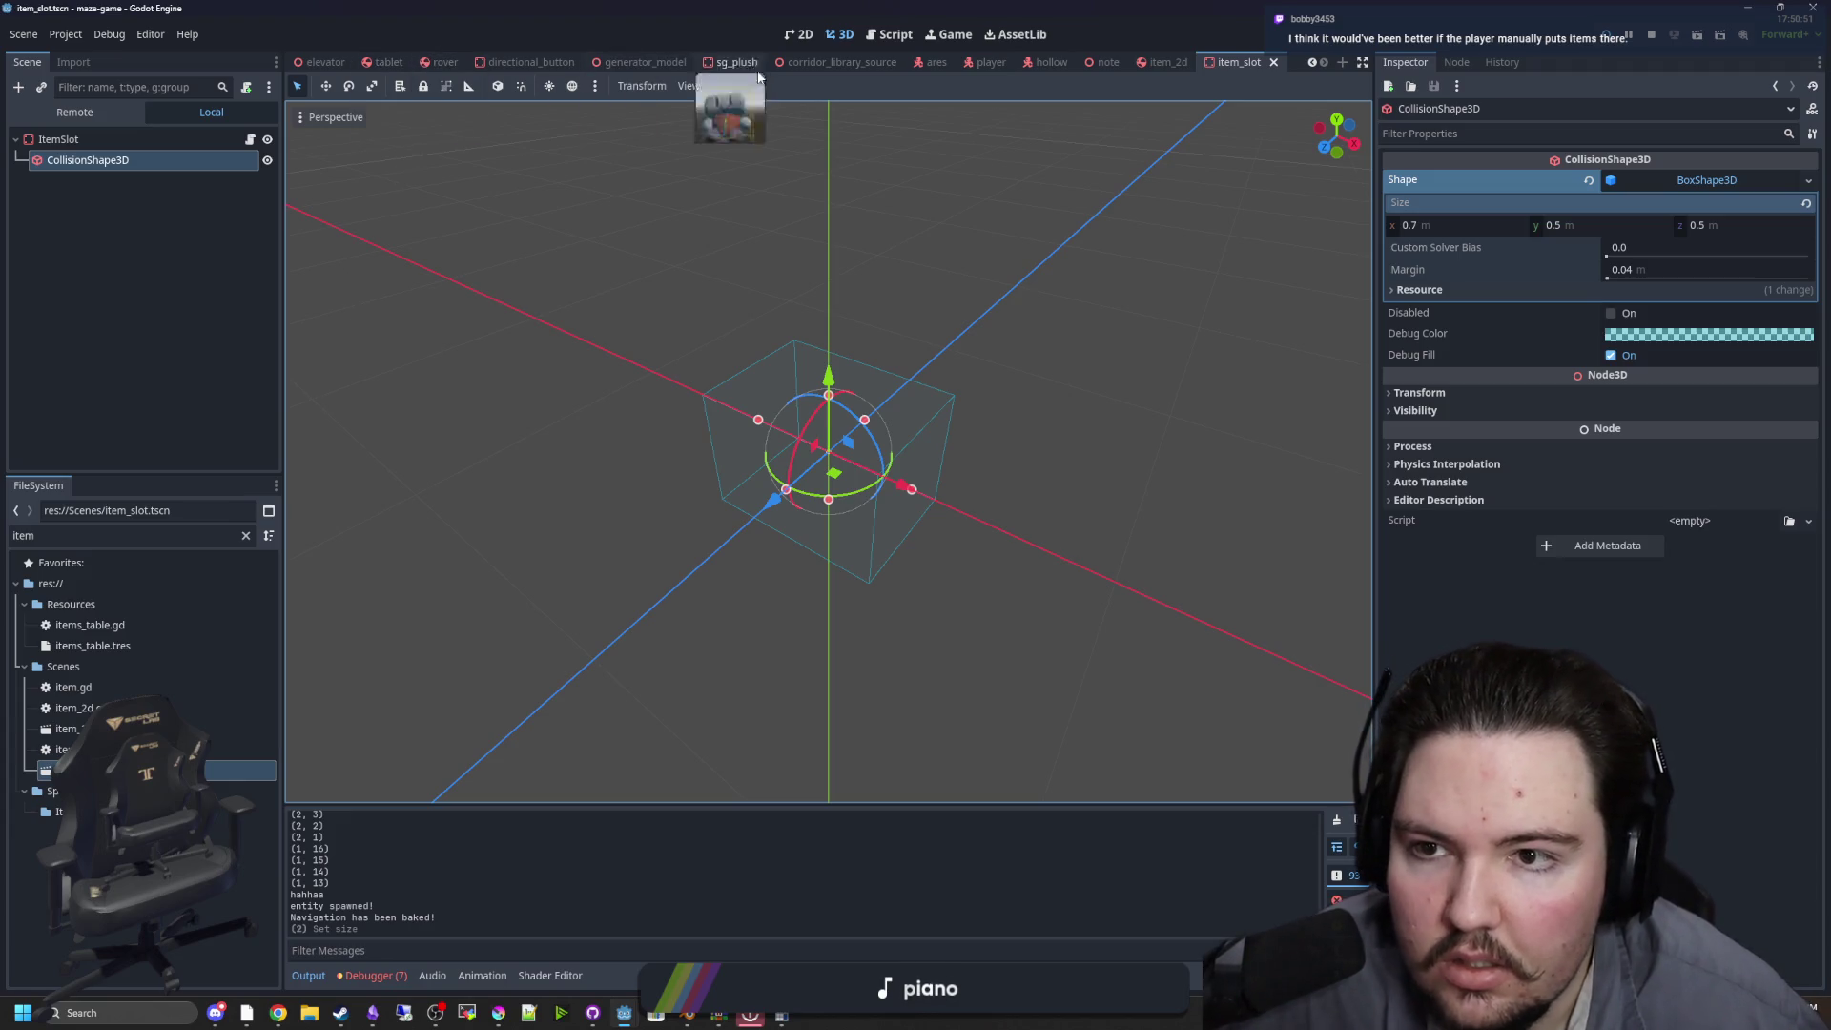
{"action": "scroll", "coordinate": [1320, 63], "scroll_direction": "up", "scroll_amount": 2}
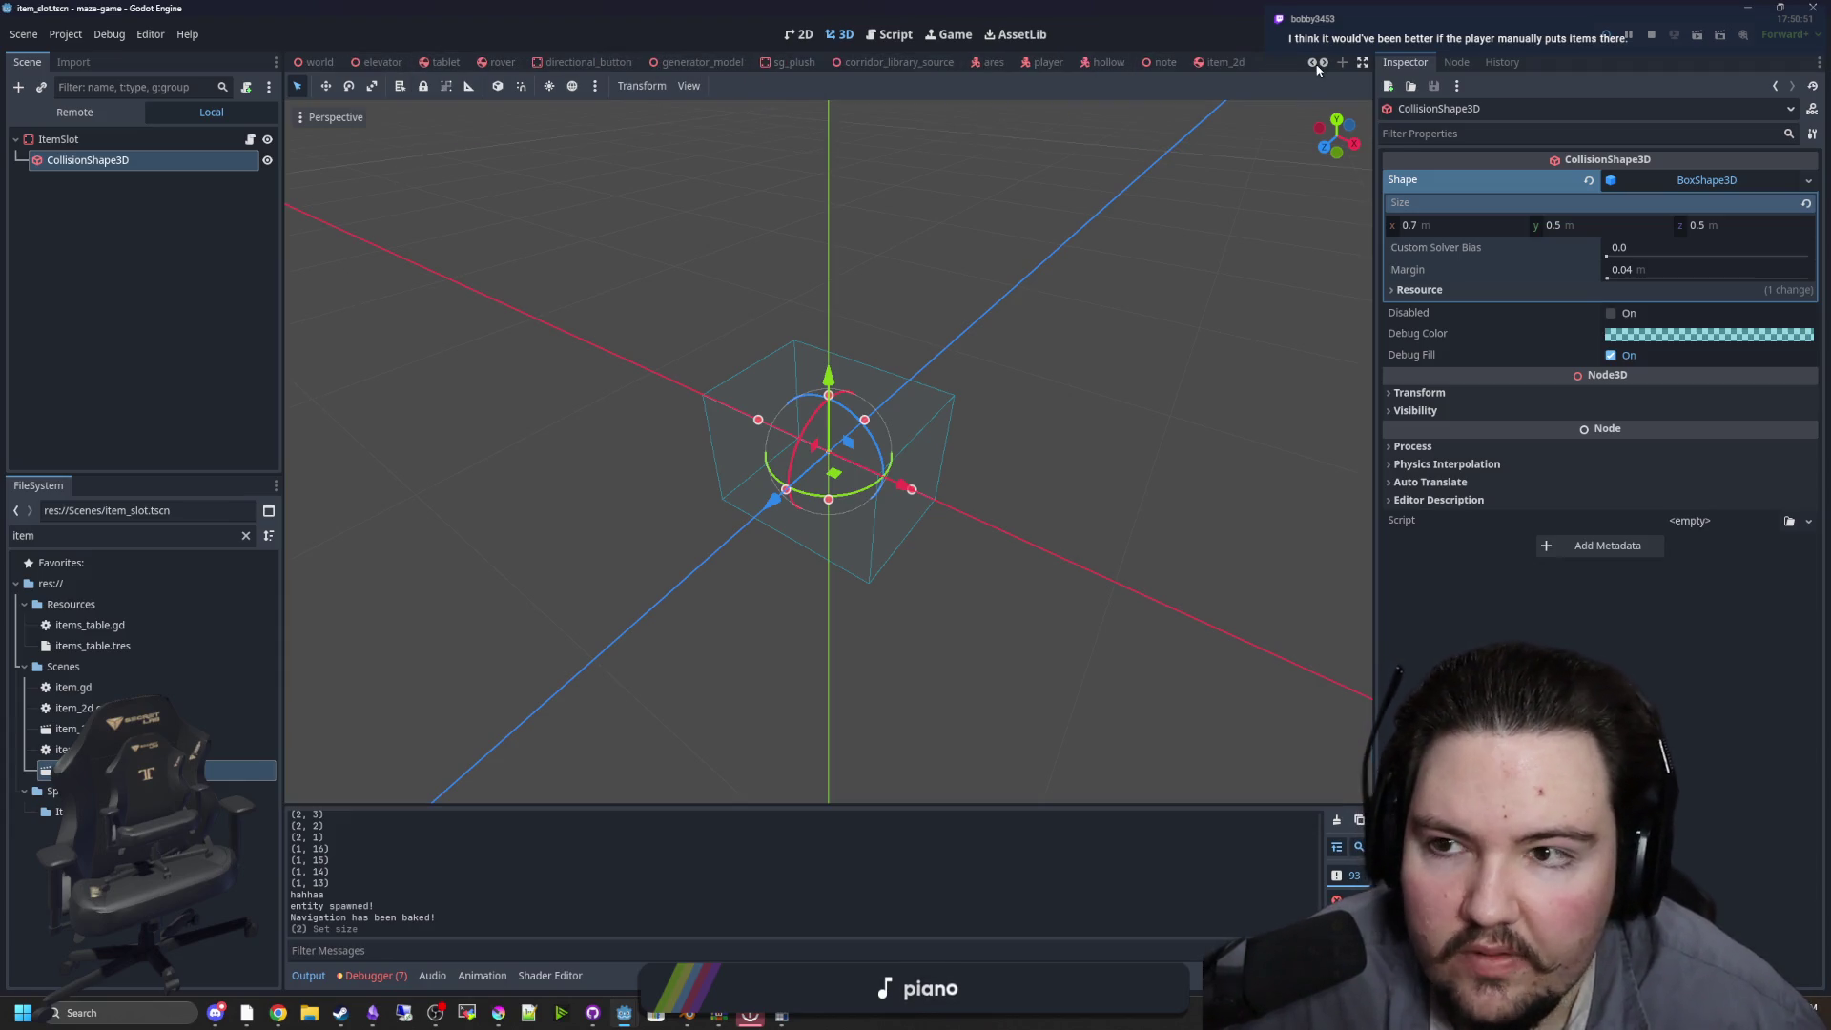
{"action": "left_click", "coordinate": [397, 61]}
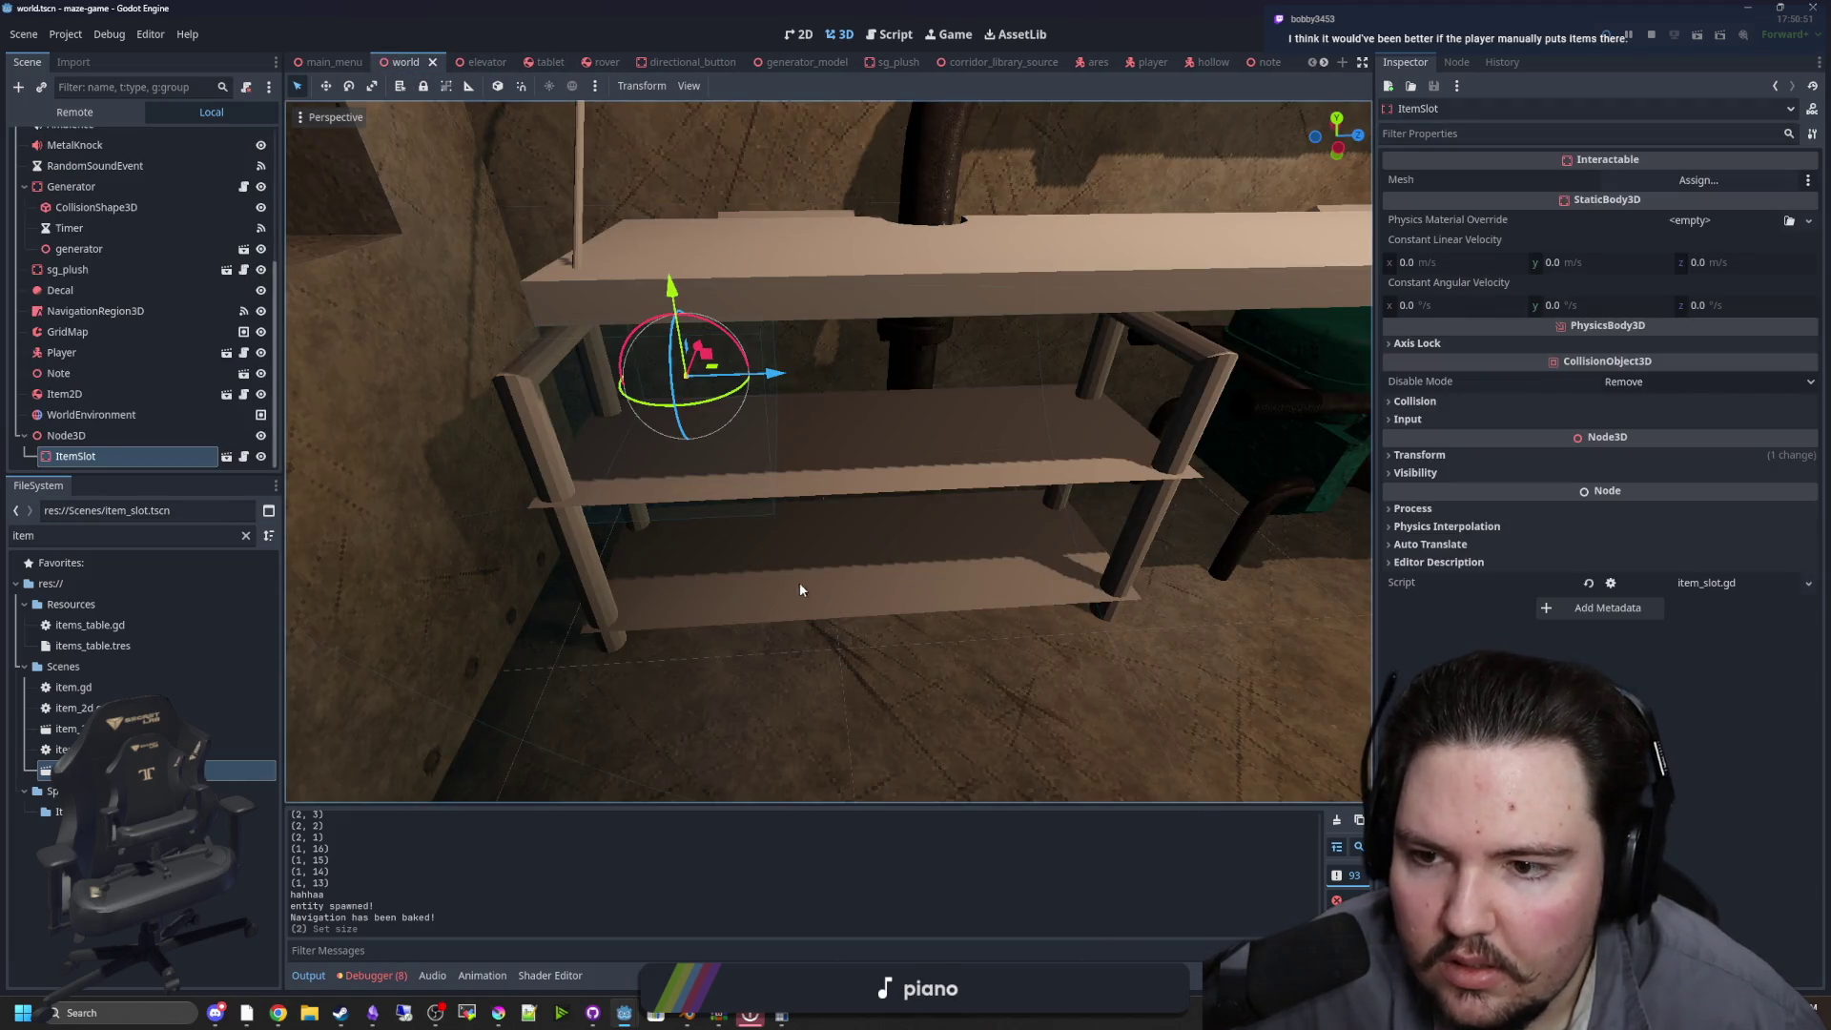
Nudge the ItemSlot into place on the shelf, save the world scene, and run the game
{"action": "mouse_move", "coordinate": [799, 589]}
{"action": "left_mouse_down"}
{"action": "mouse_move", "coordinate": [963, 551]}
{"action": "mouse_move", "coordinate": [1132, 550]}
{"action": "mouse_move", "coordinate": [1143, 501]}
{"action": "mouse_move", "coordinate": [1091, 551]}
{"action": "mouse_move", "coordinate": [671, 469]}
{"action": "mouse_move", "coordinate": [683, 439]}
{"action": "left_mouse_up"}
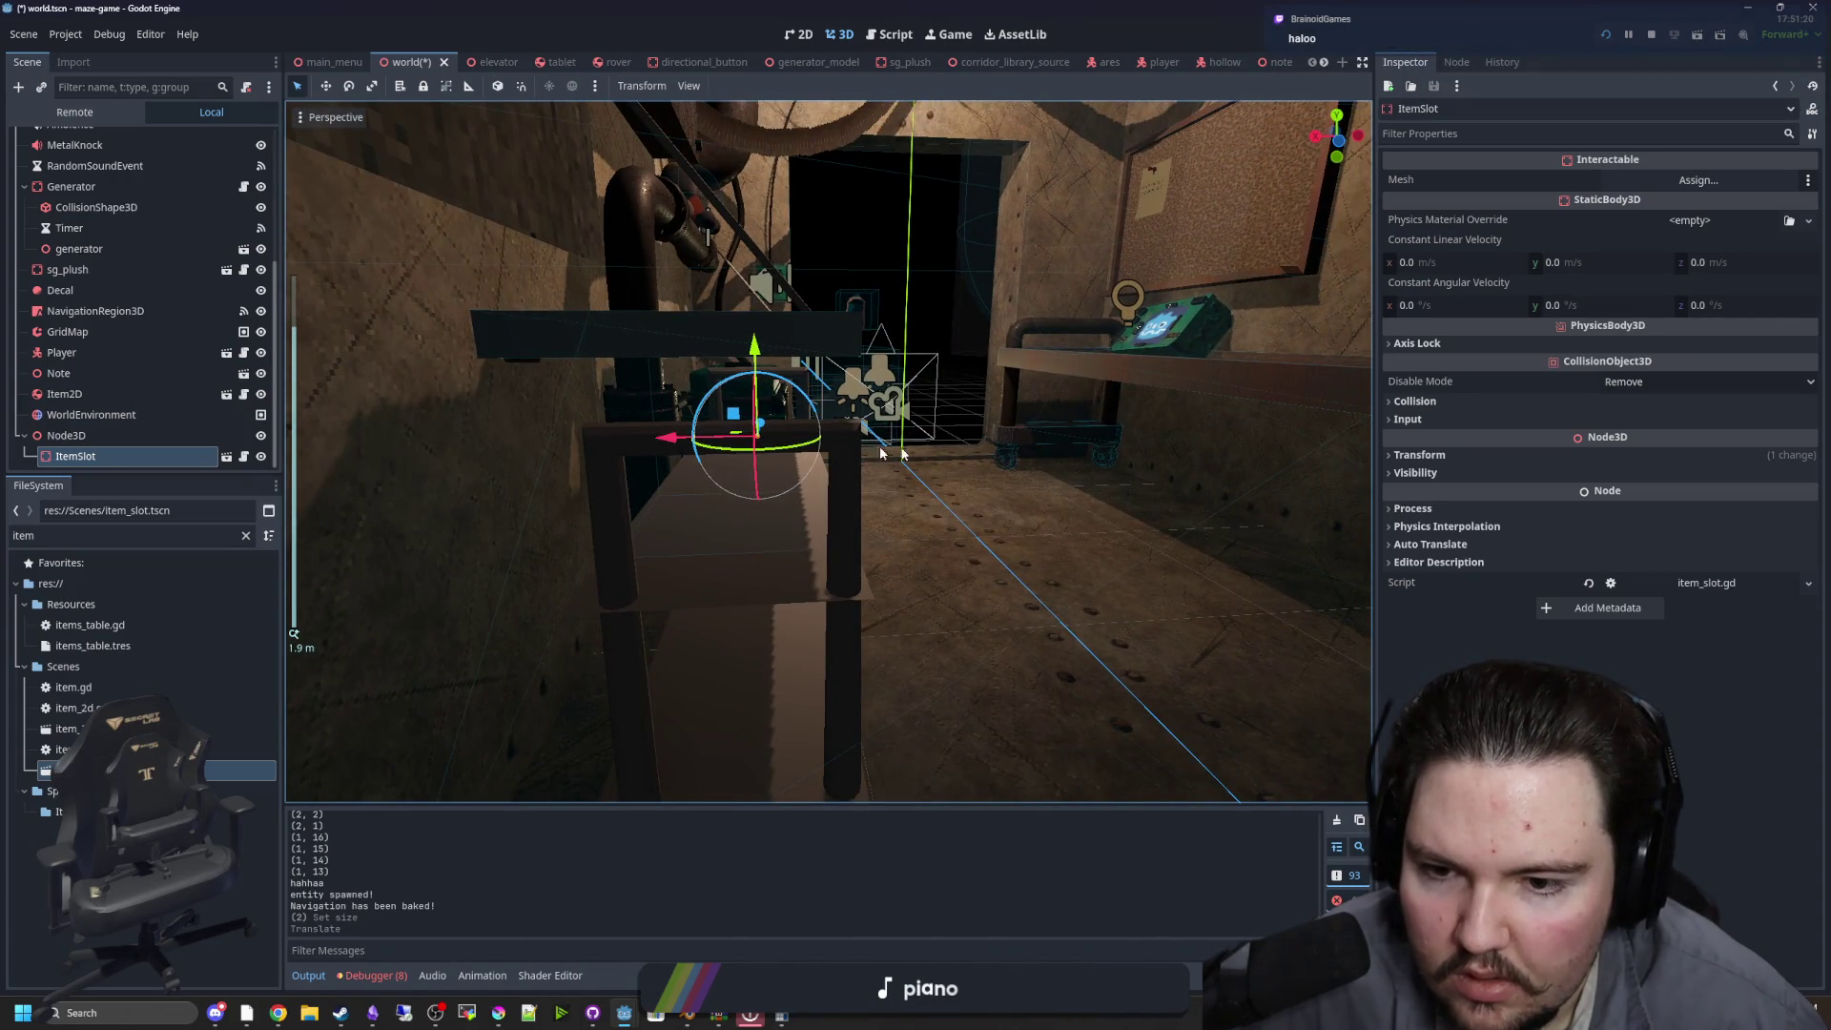
{"action": "left_click_drag", "start_coordinate": [881, 453], "coordinate": [887, 449]}
{"action": "key", "text": "ctrl+s"}
{"action": "left_click", "coordinate": [1612, 35]}
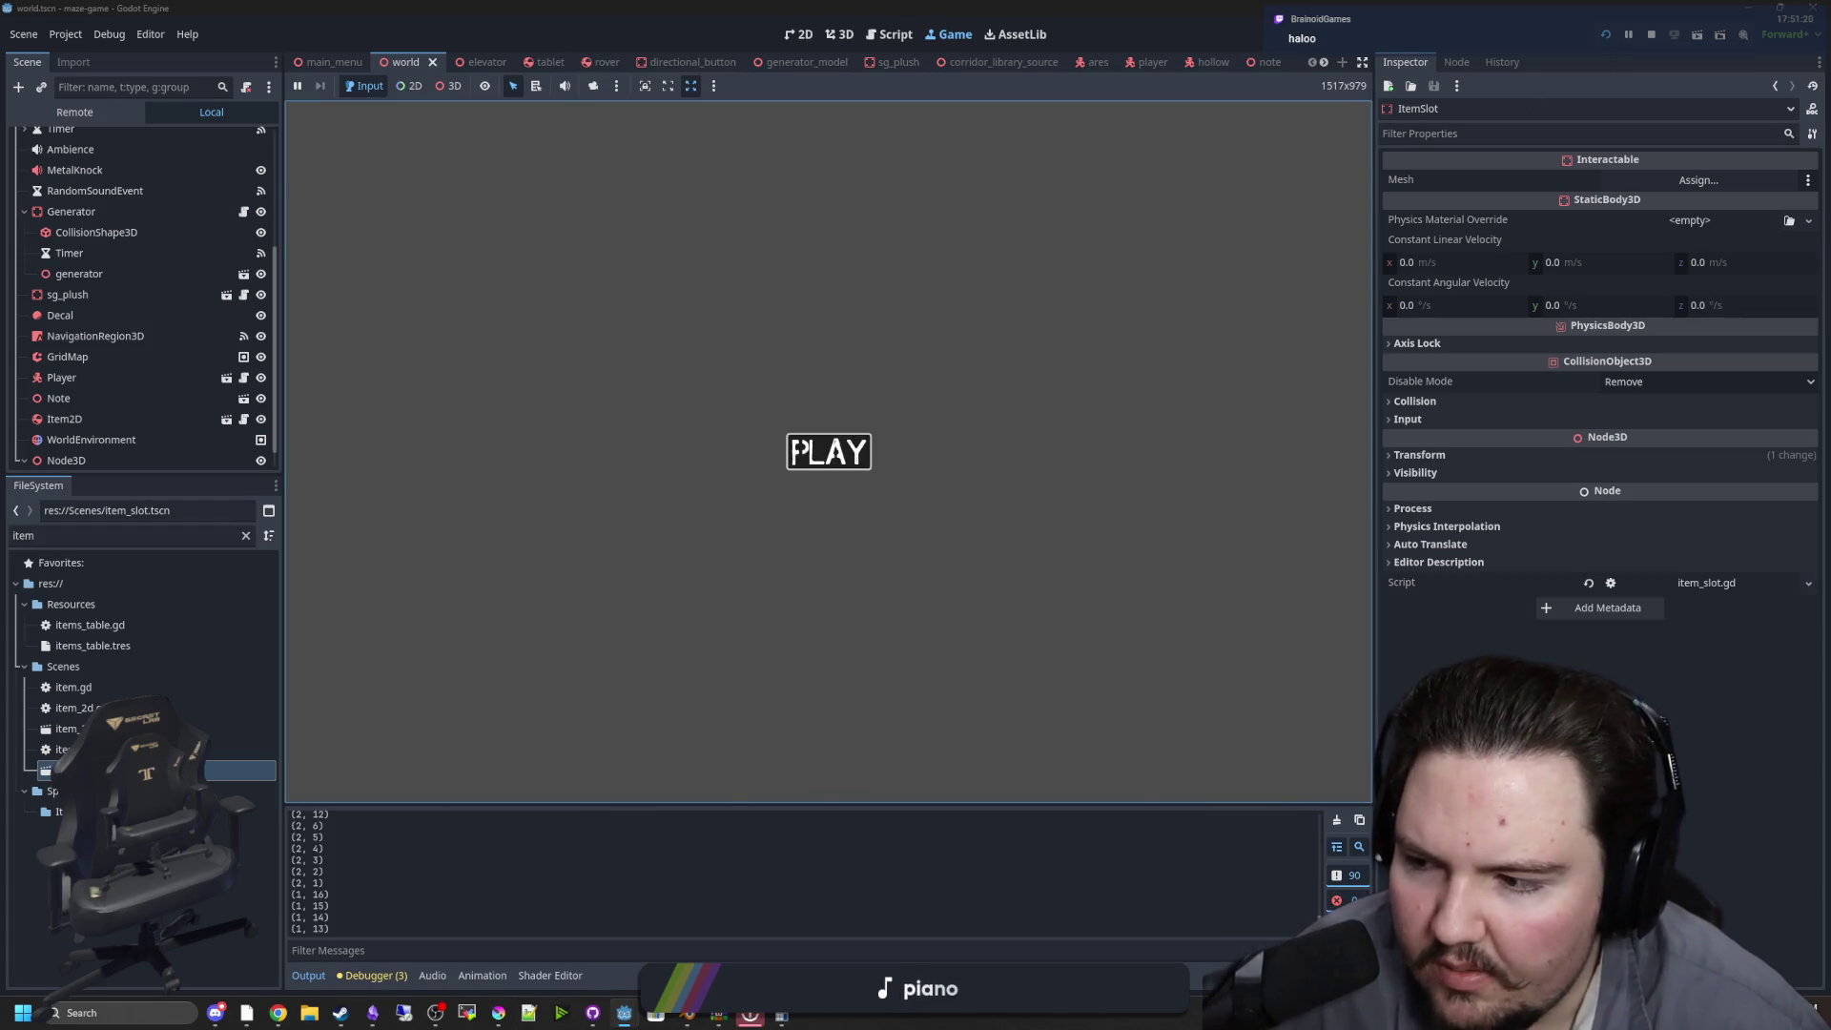
Play and walk to the shelf to check the teal bottle's E prompt, then pause and stop the game
{"action": "left_click", "coordinate": [794, 443]}
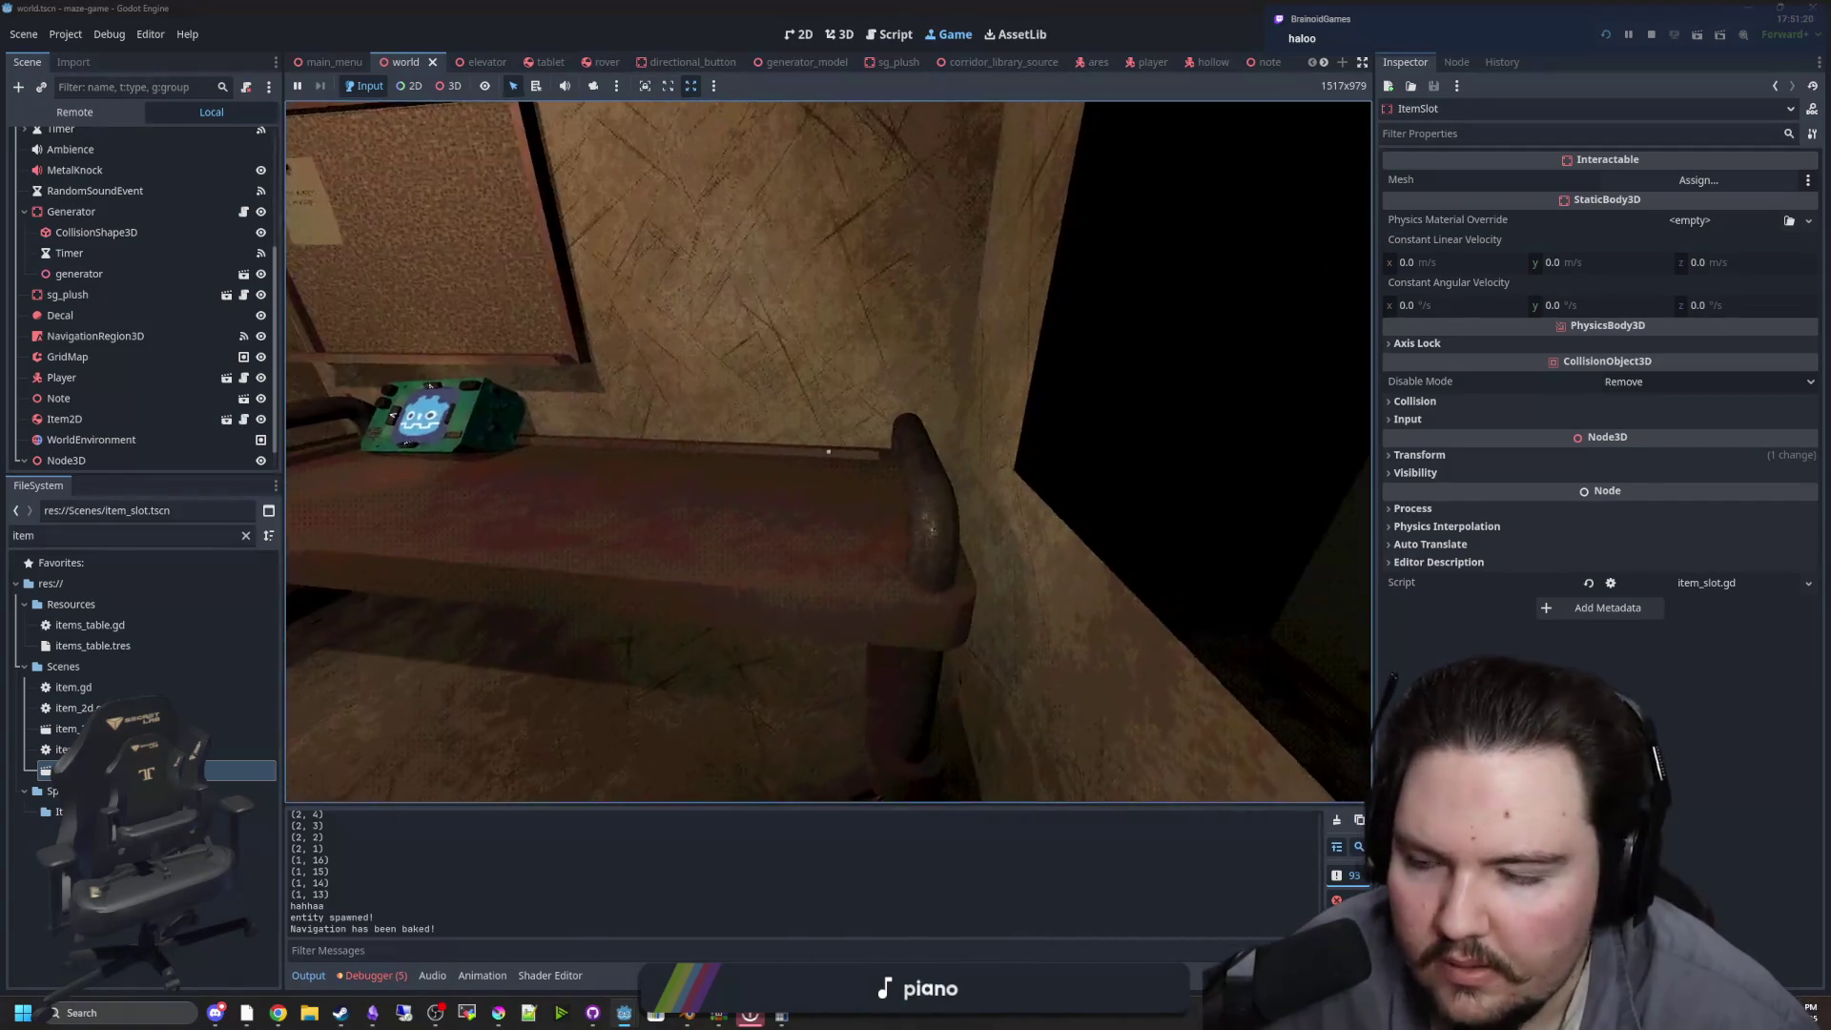
{"action": "key", "text": "w"}
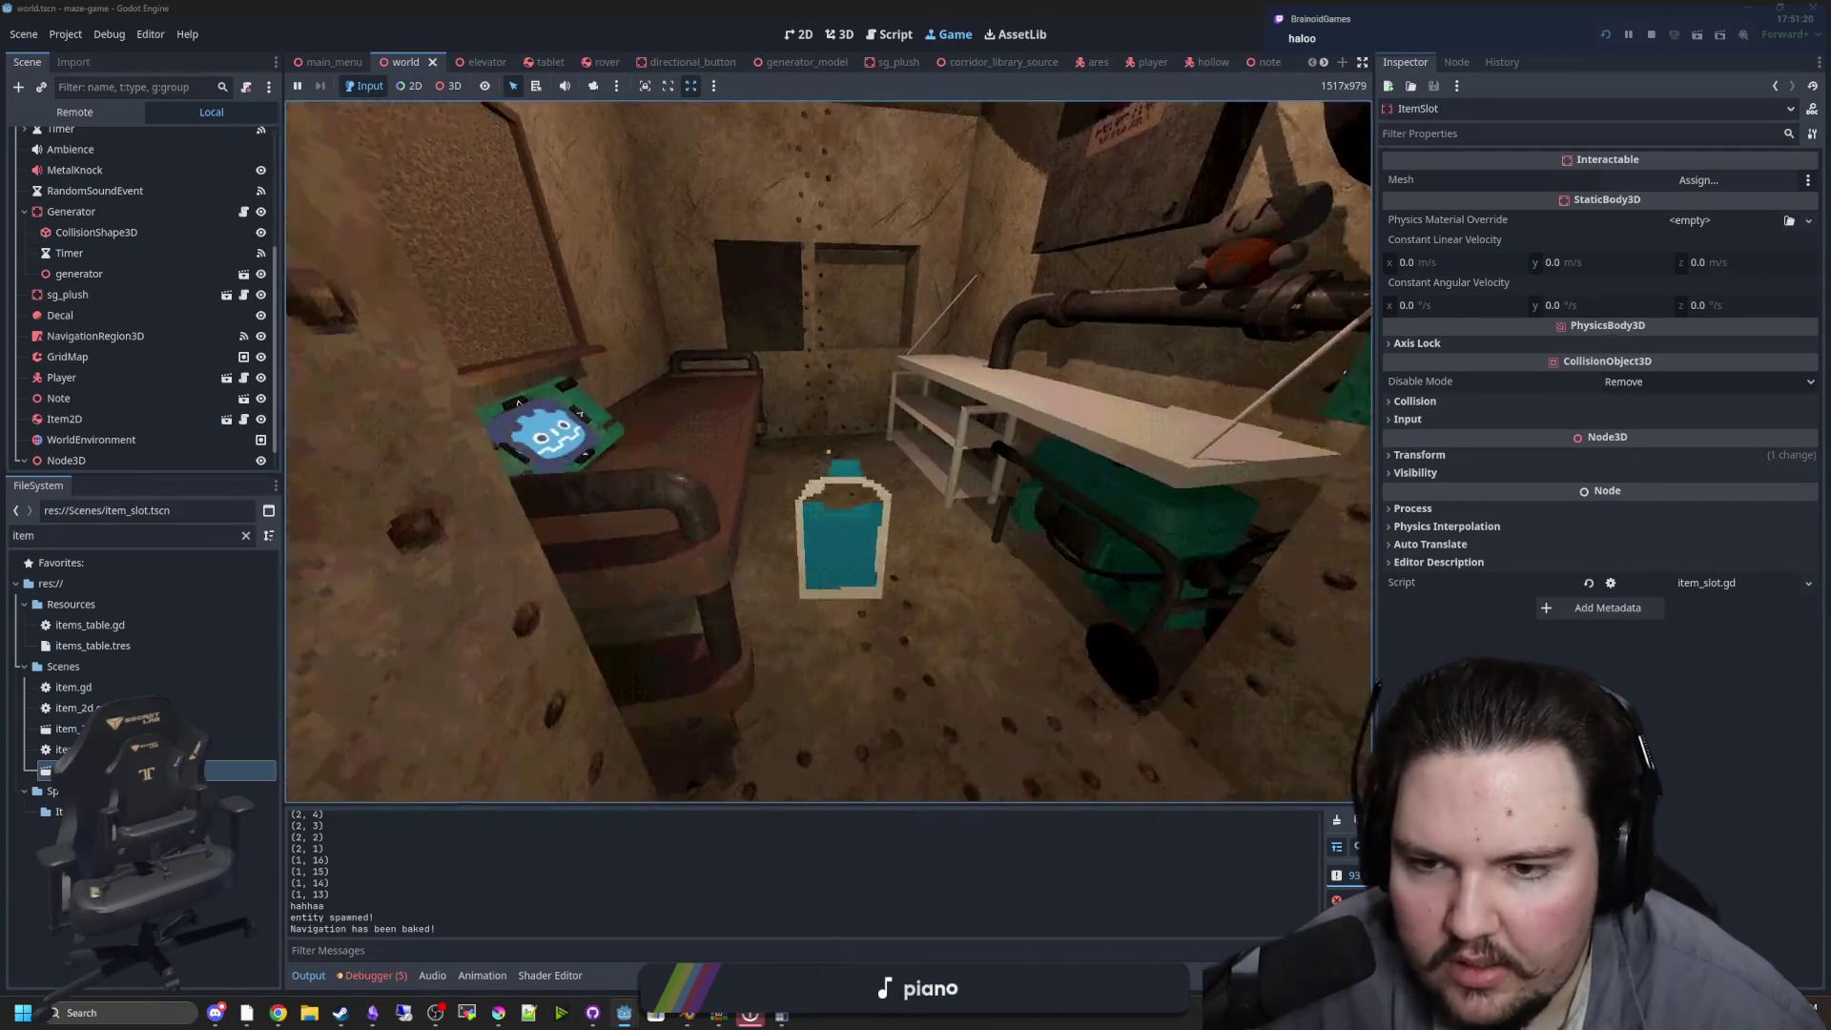
{"action": "key", "text": "w"}
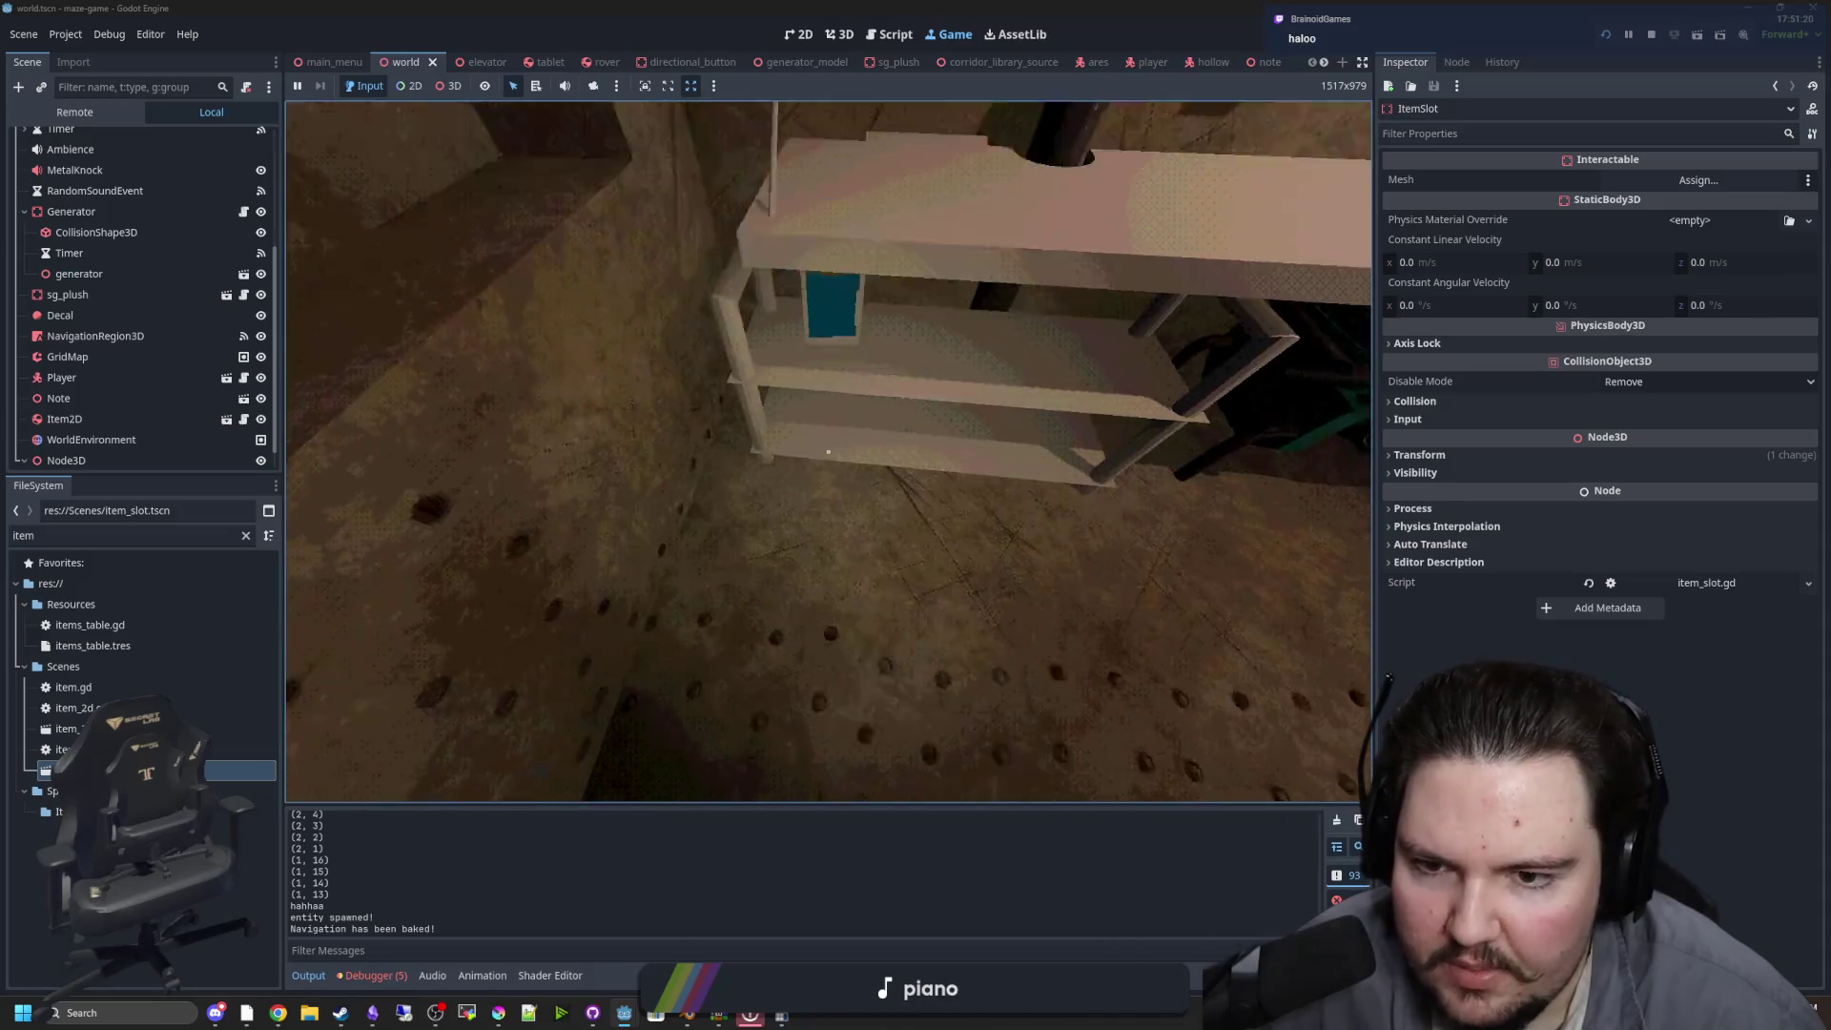
{"action": "key", "text": "w"}
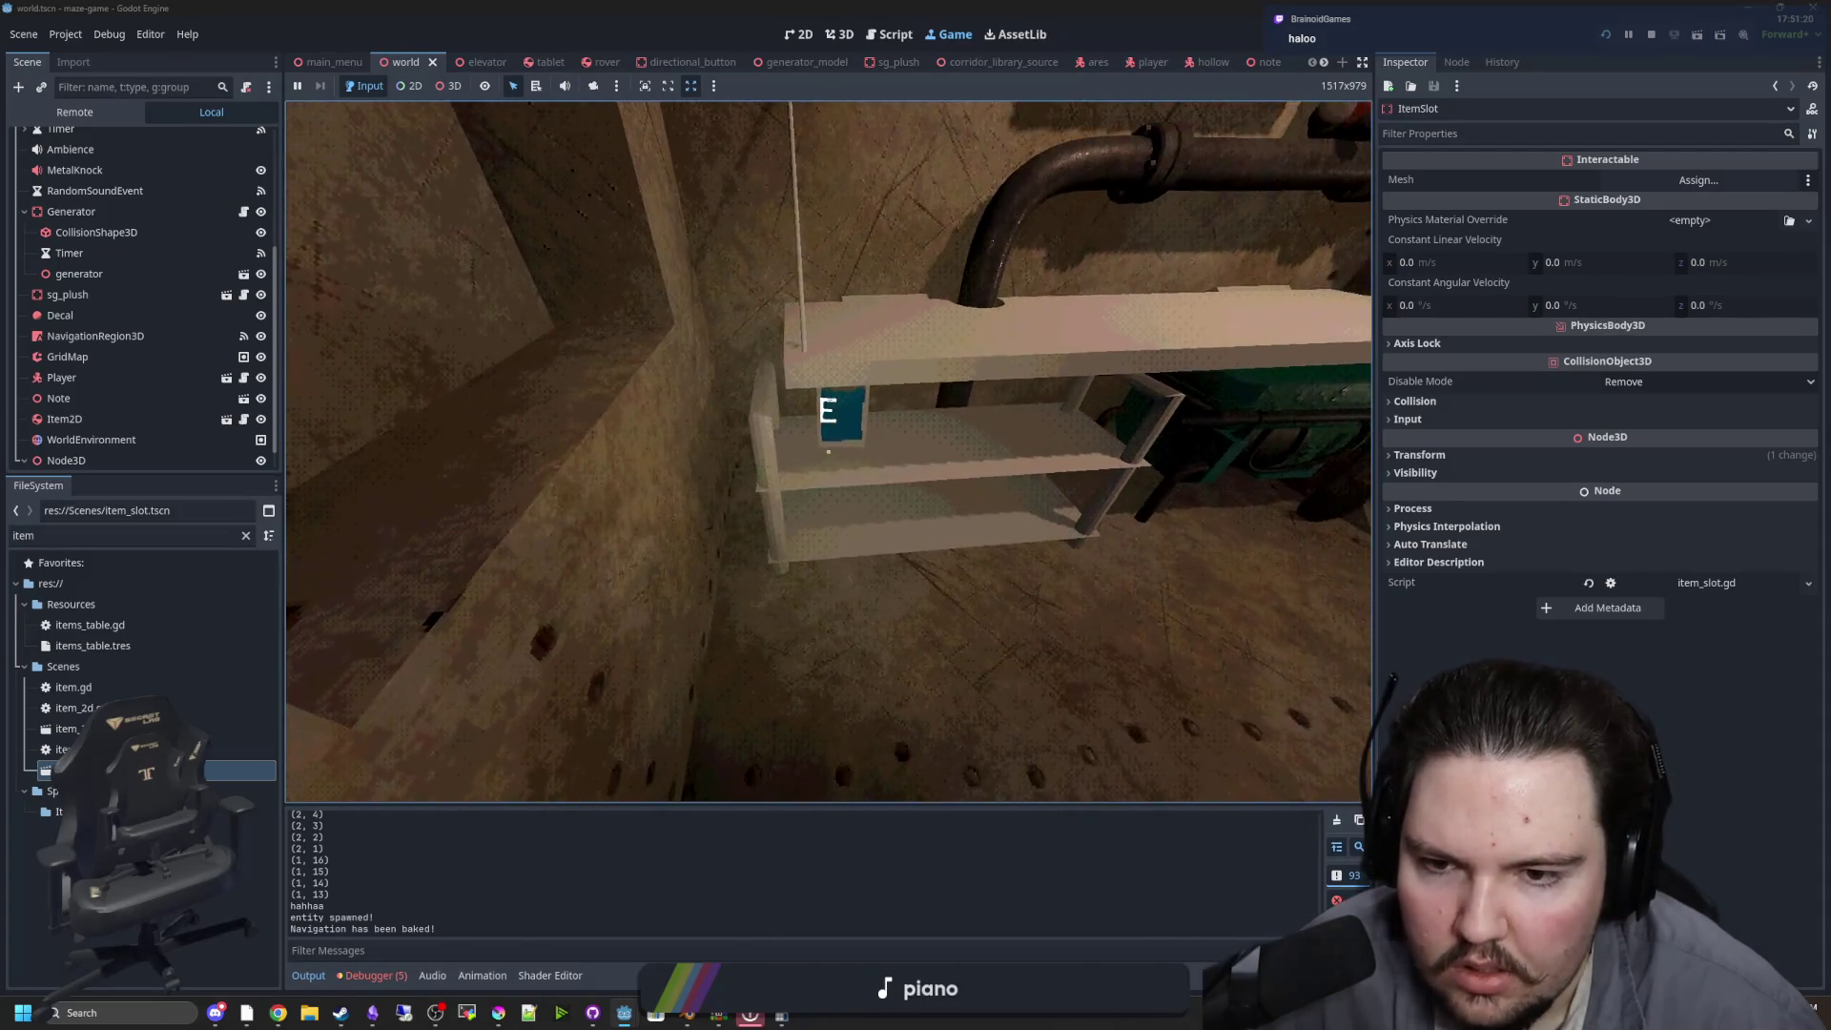
{"action": "key", "text": "w"}
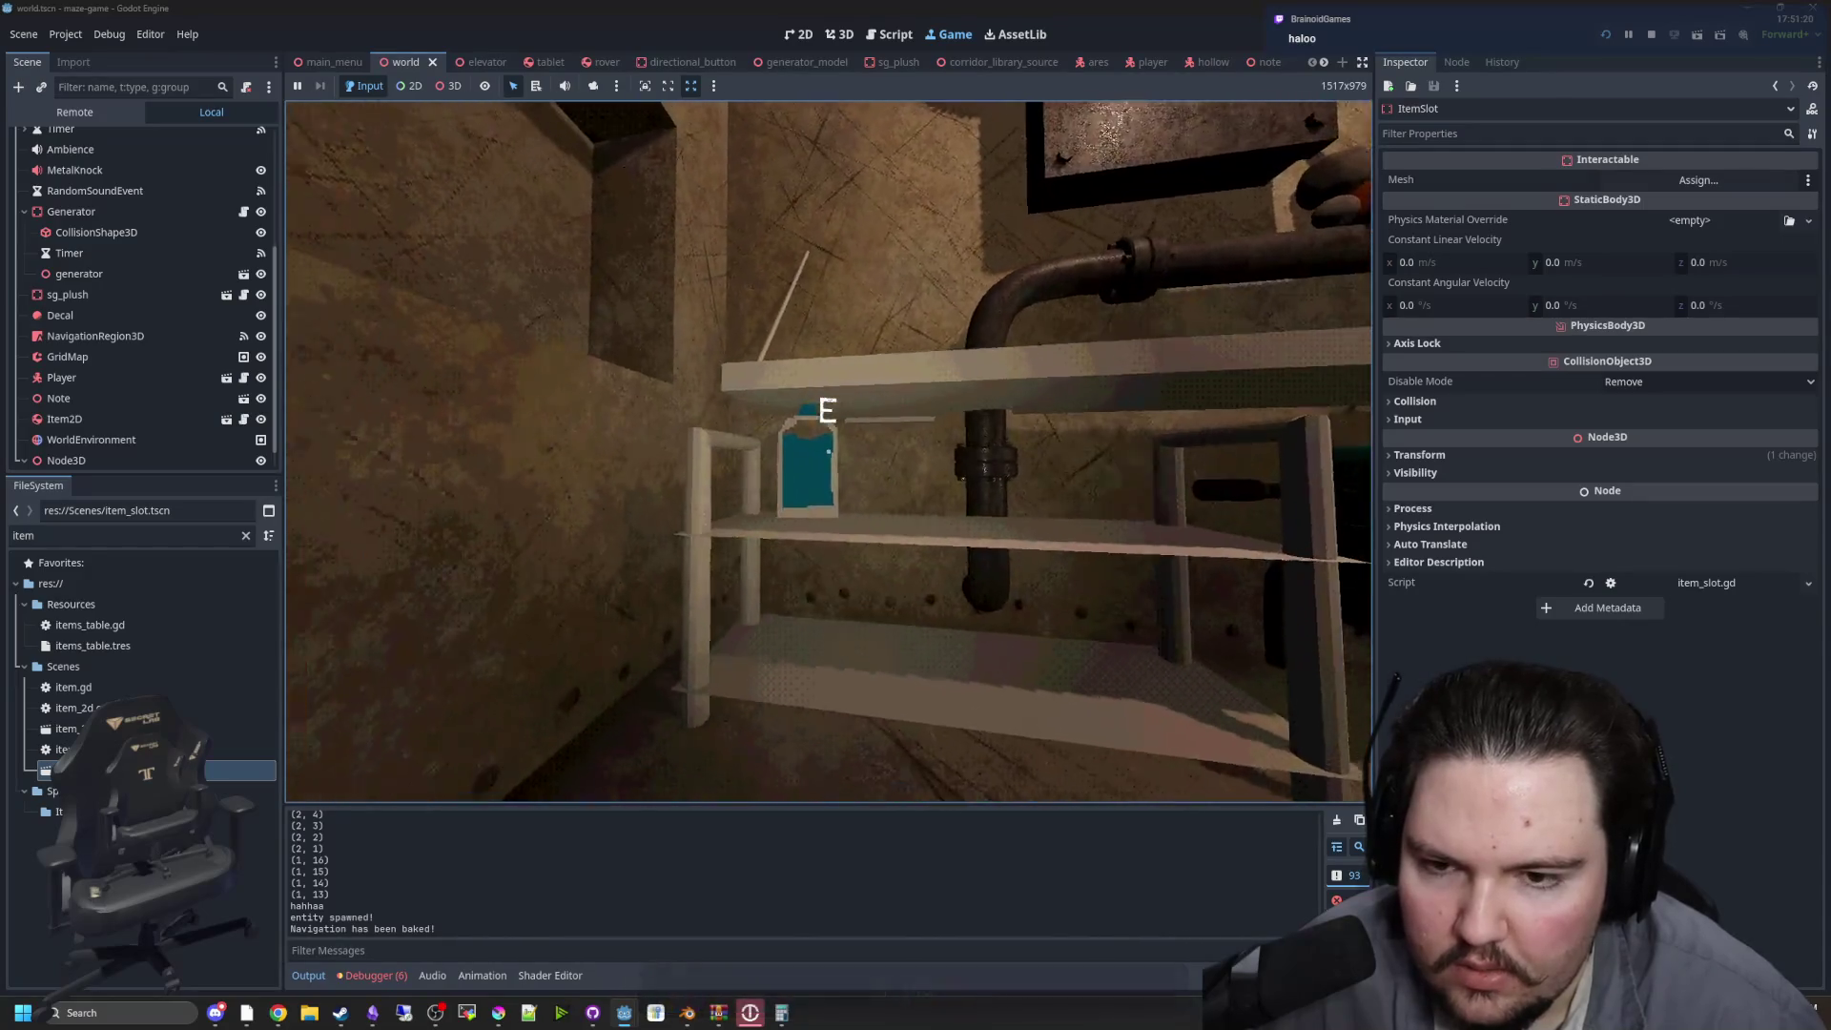
{"action": "key", "text": "w"}
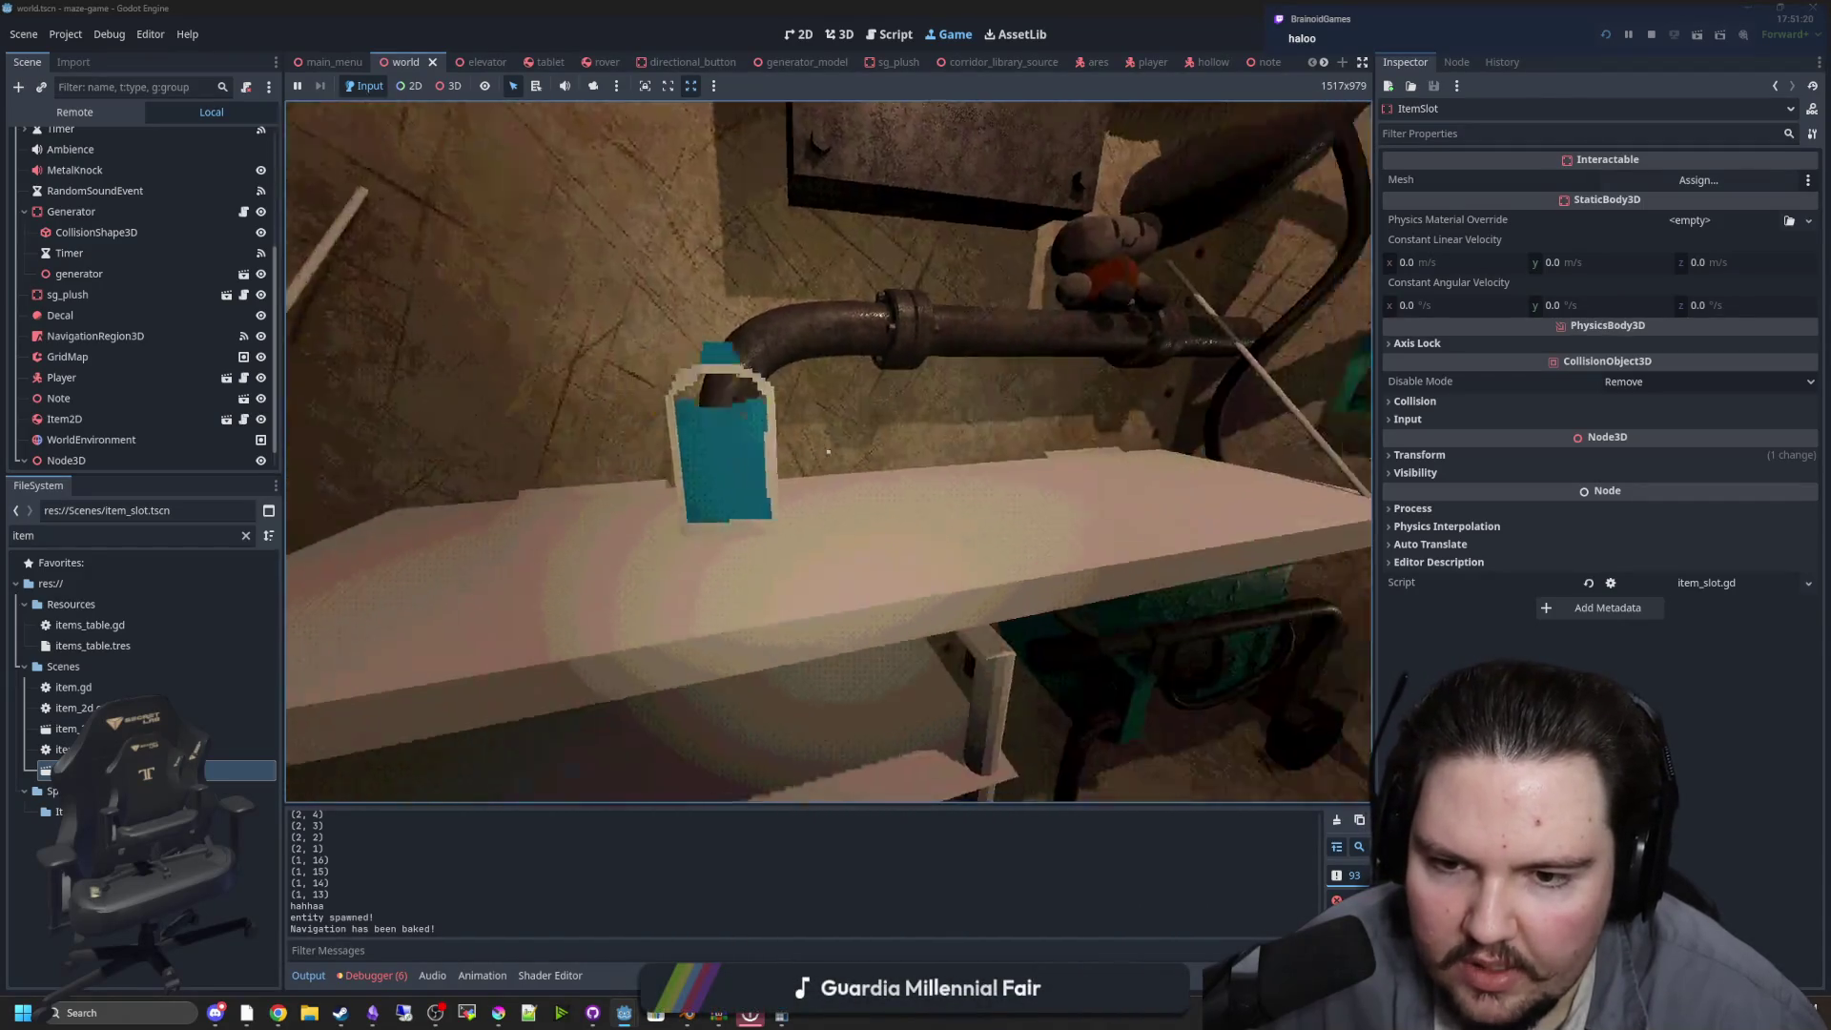
{"action": "key", "text": "s"}
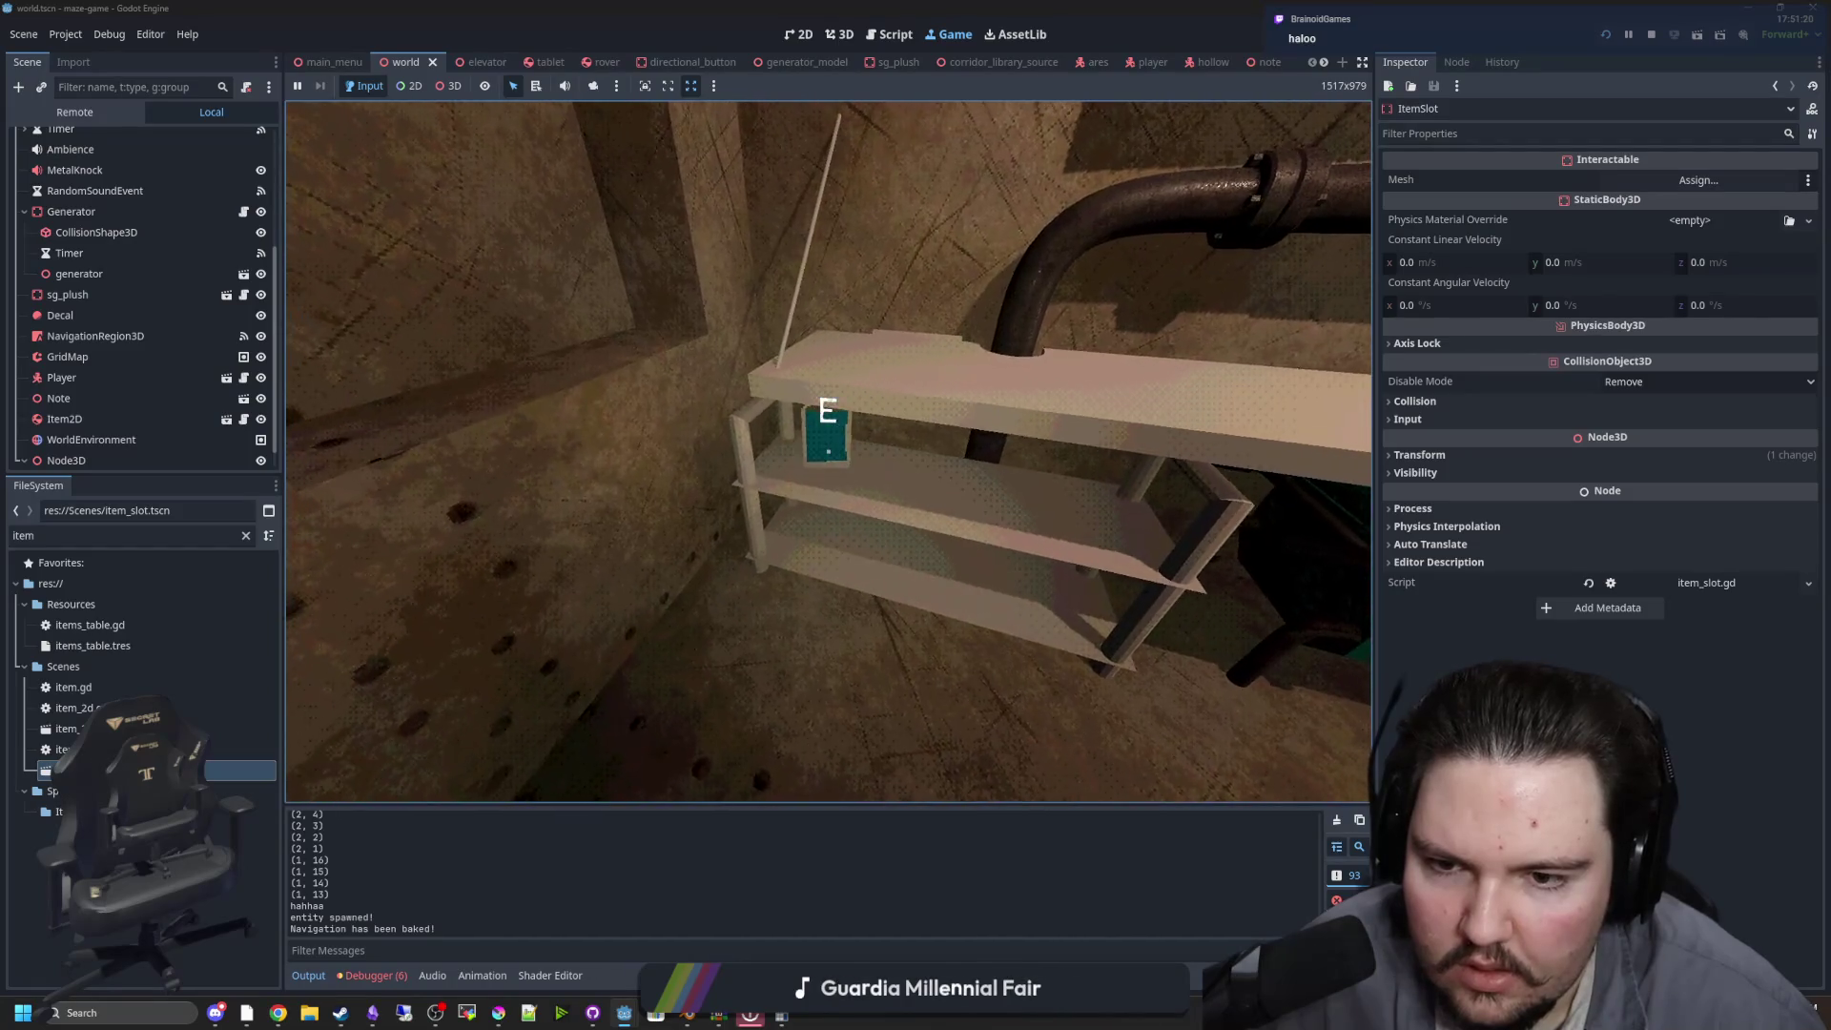
{"action": "key", "text": "w"}
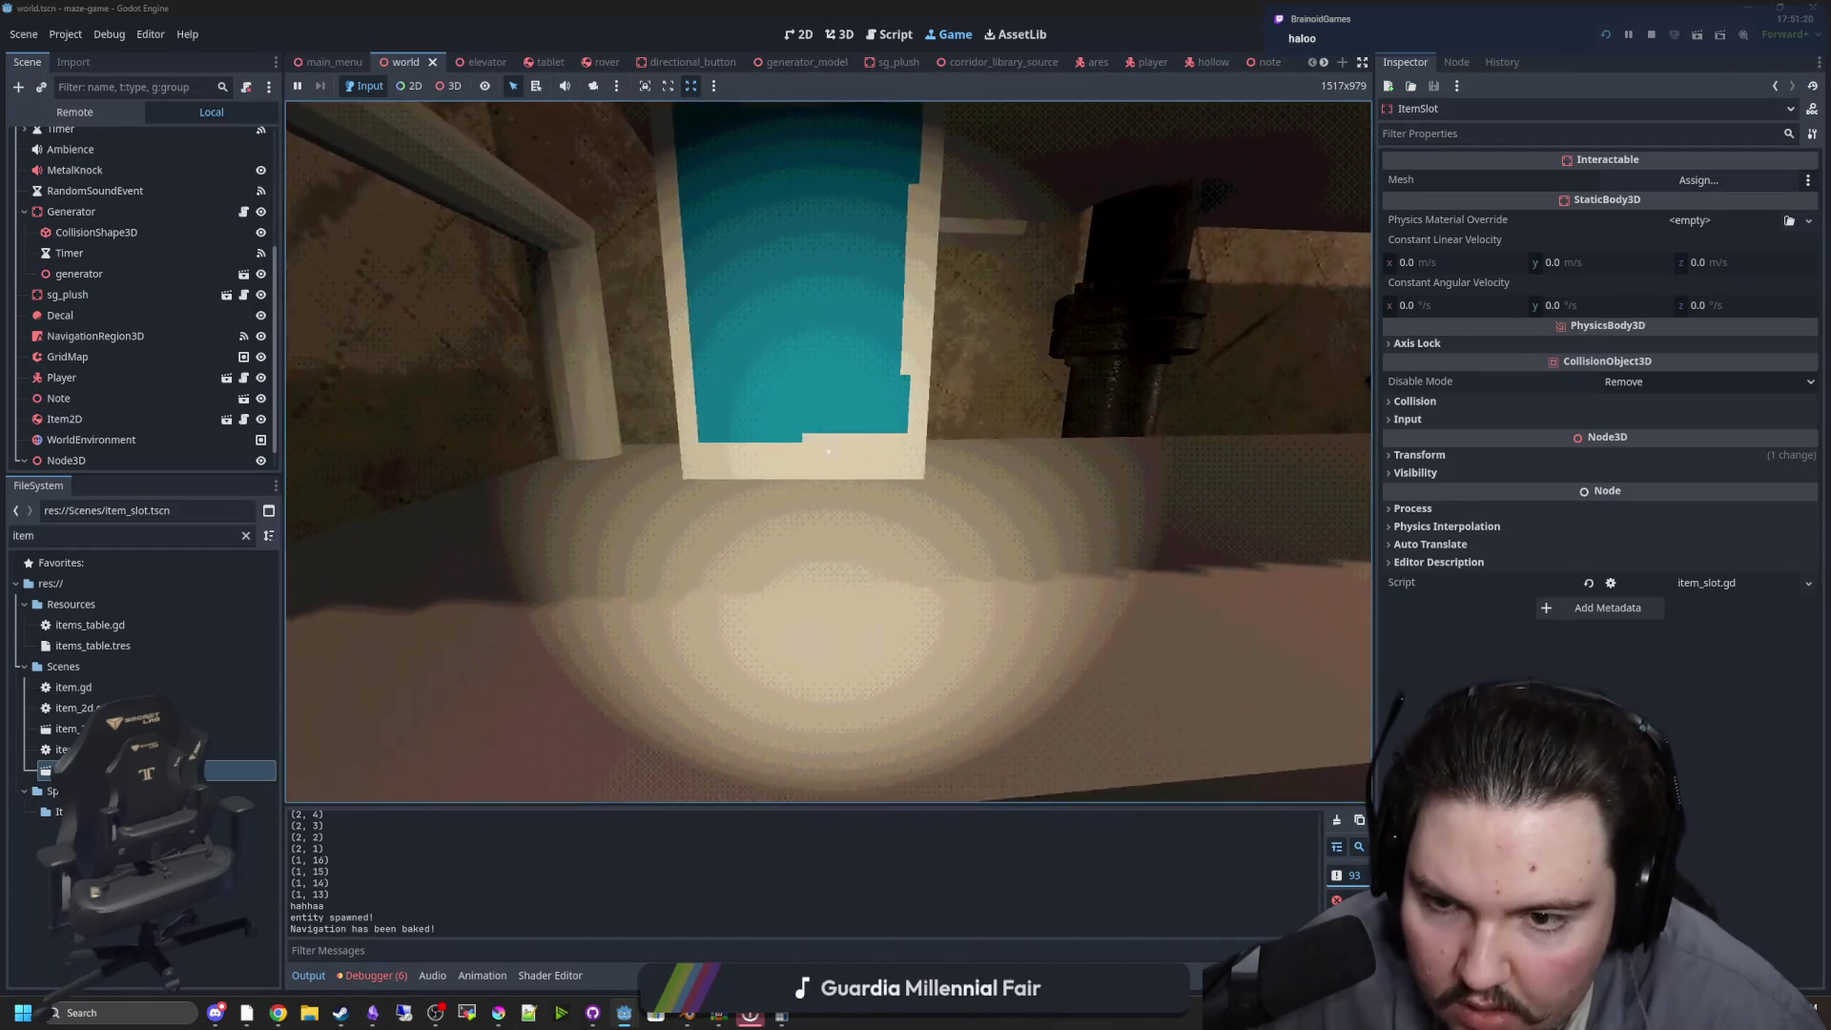
{"action": "key", "text": "s"}
{"action": "key", "text": "Escape"}
{"action": "key", "text": "super"}
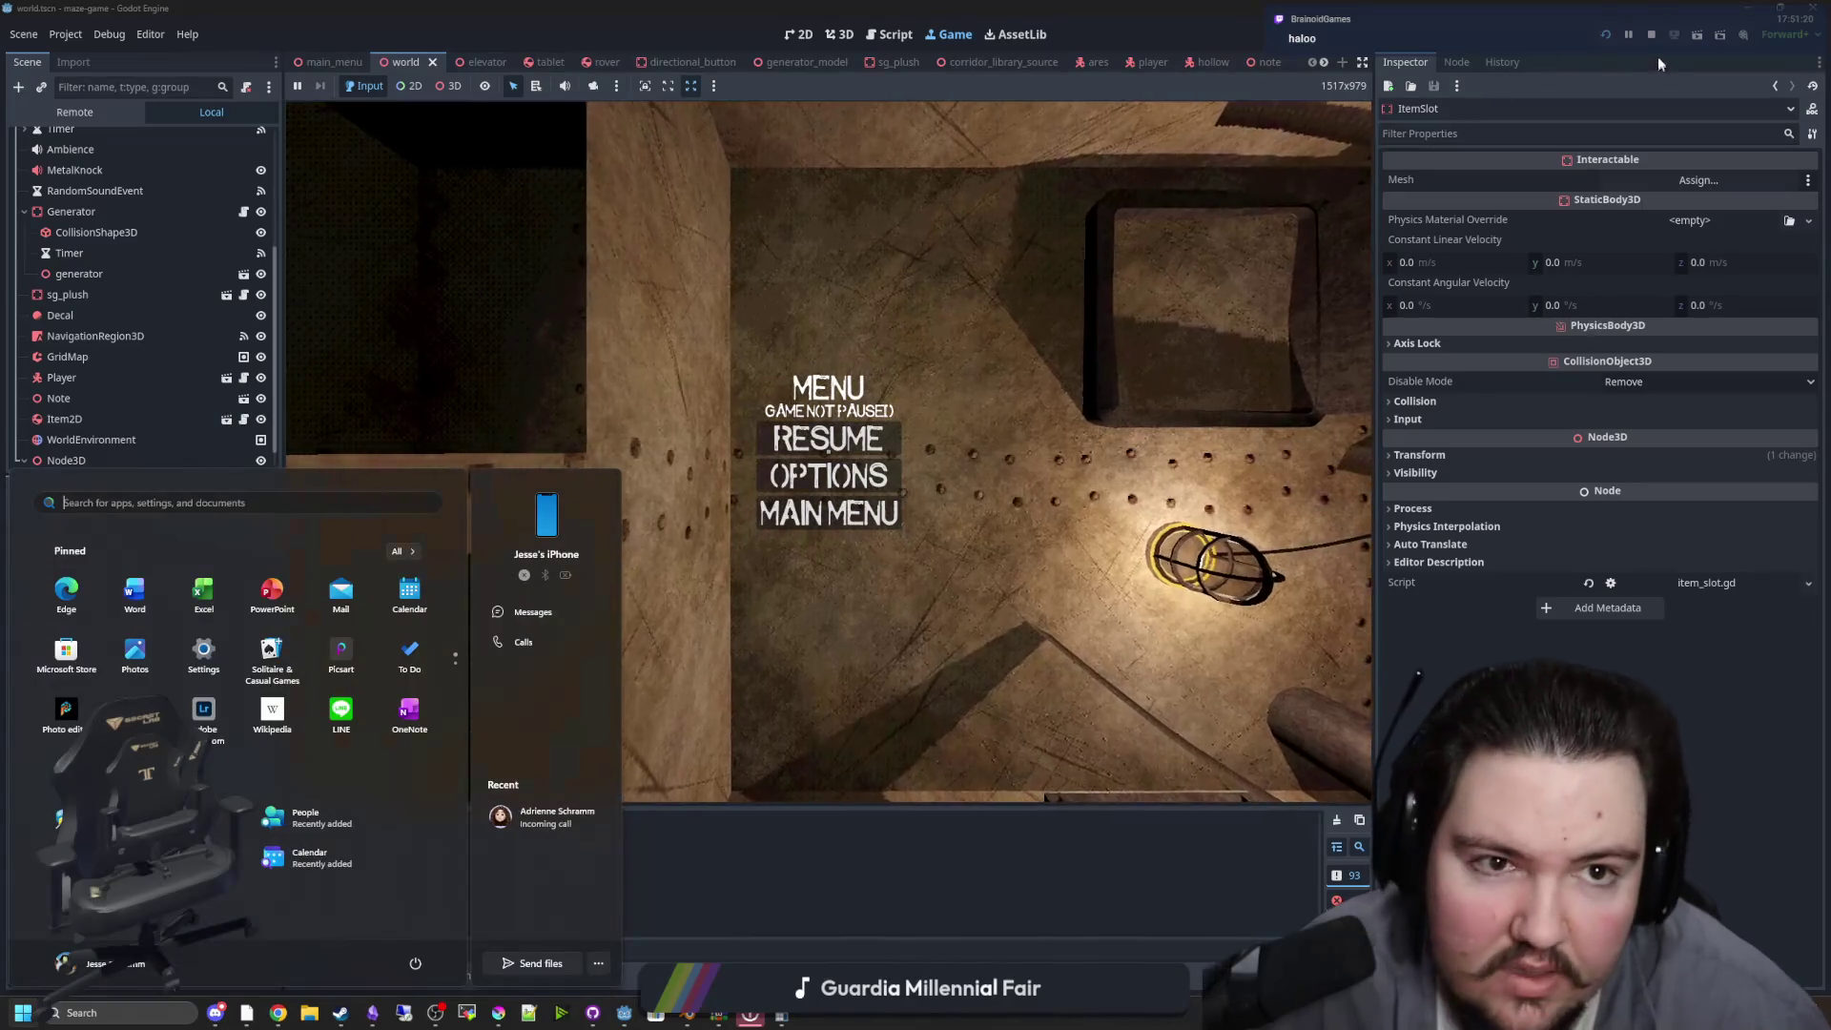
{"action": "left_click", "coordinate": [1651, 34]}
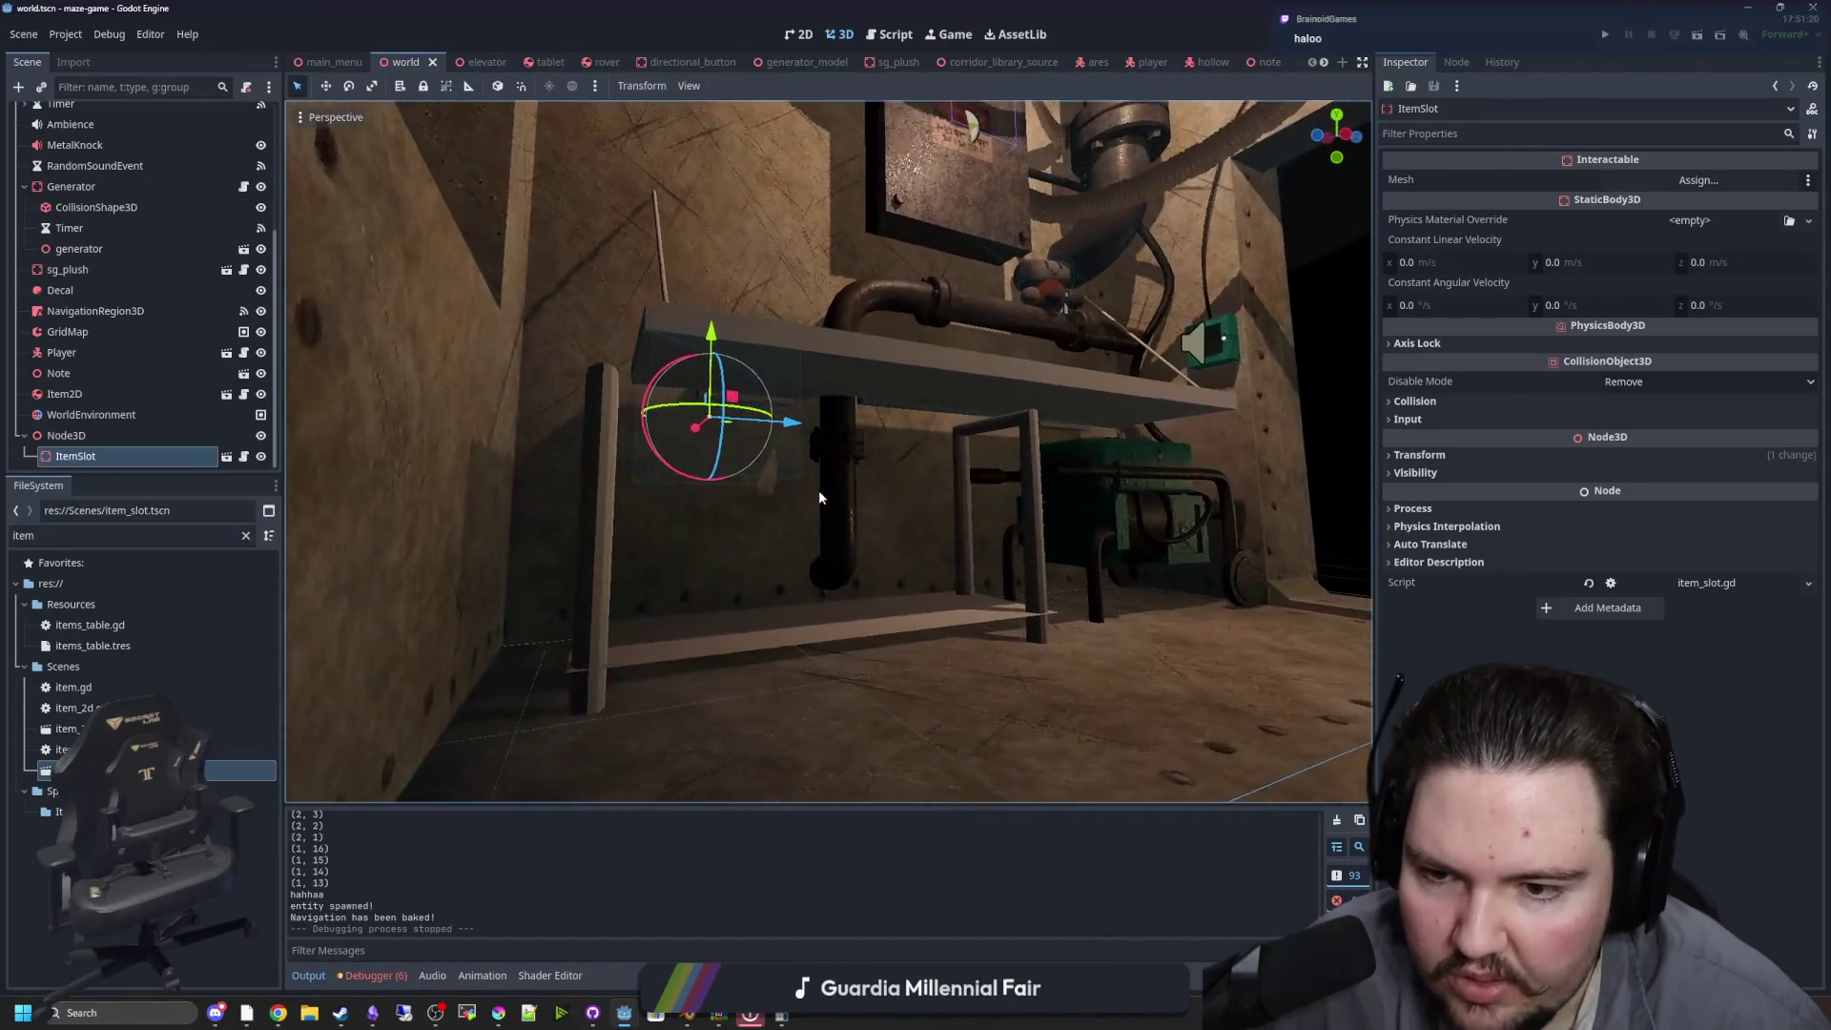
Drag the ItemSlot up along Y onto the shelf, save the world scene, and run the project
{"action": "scroll", "coordinate": [801, 494], "scroll_direction": "up", "scroll_amount": 5}
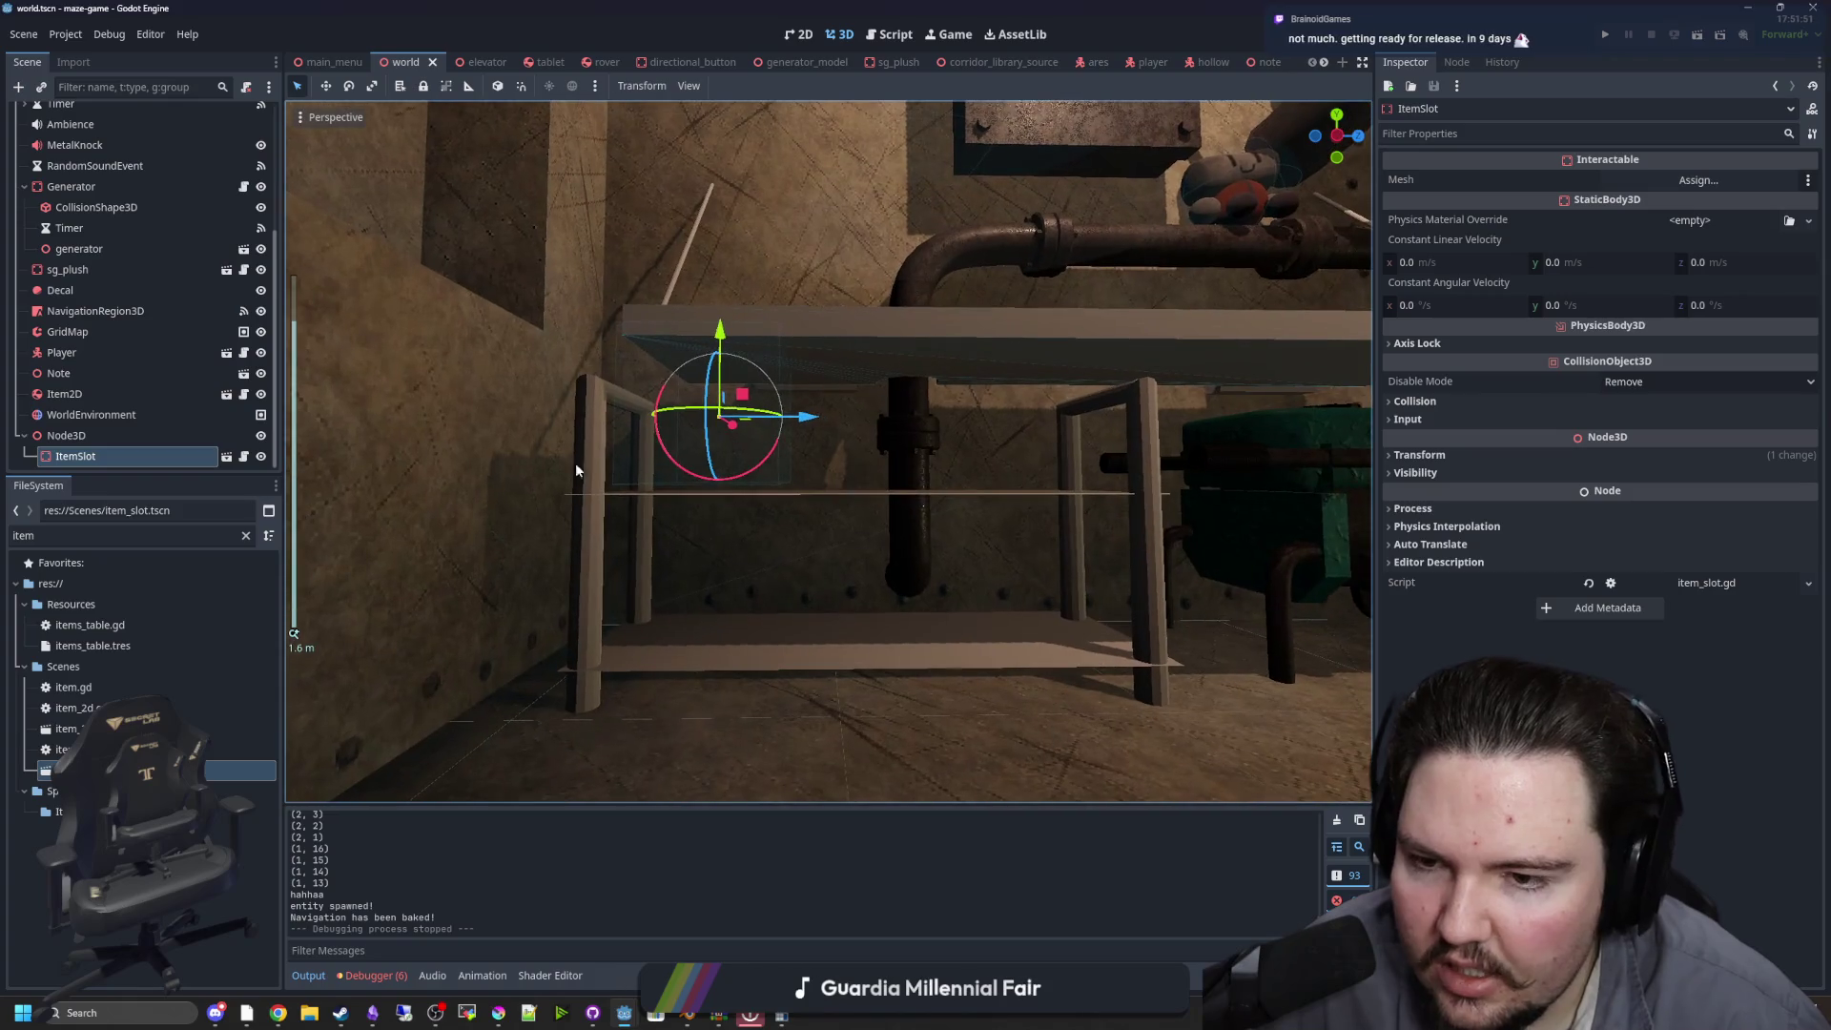
{"action": "left_click", "coordinate": [639, 332]}
{"action": "left_click", "coordinate": [639, 332]}
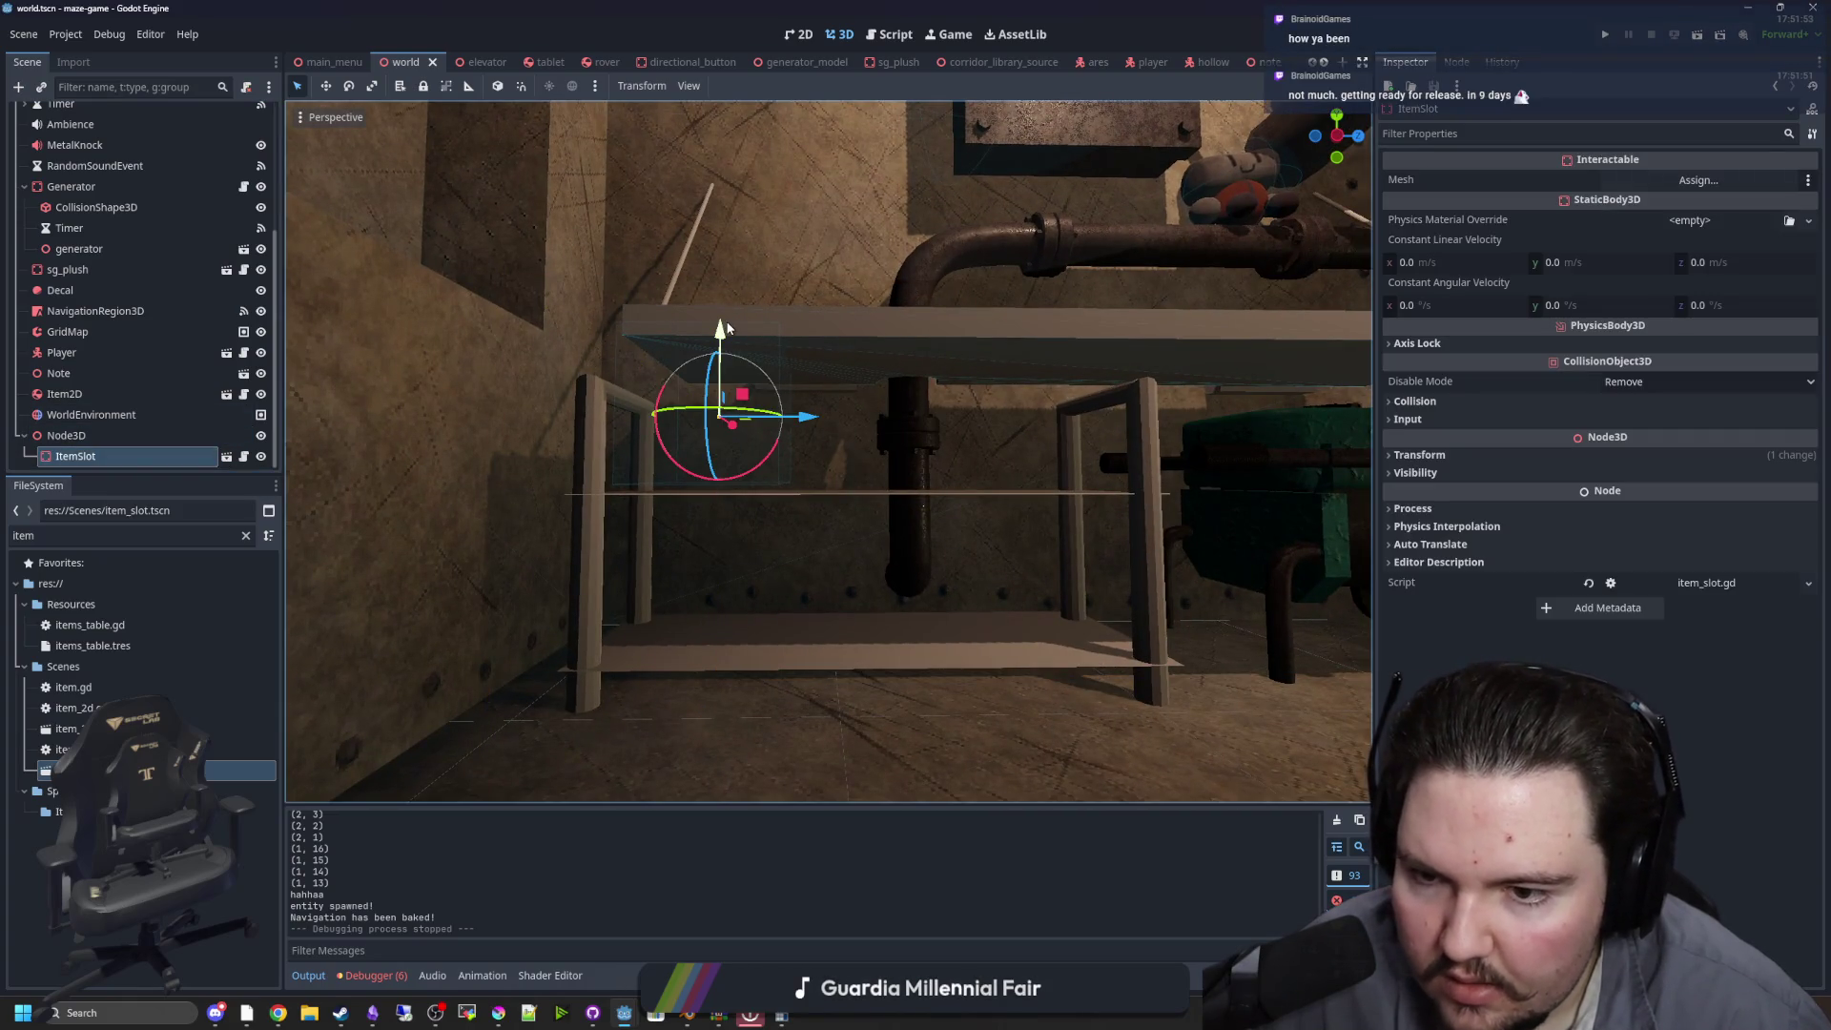
{"action": "left_click_drag", "start_coordinate": [695, 336], "coordinate": [669, 449]}
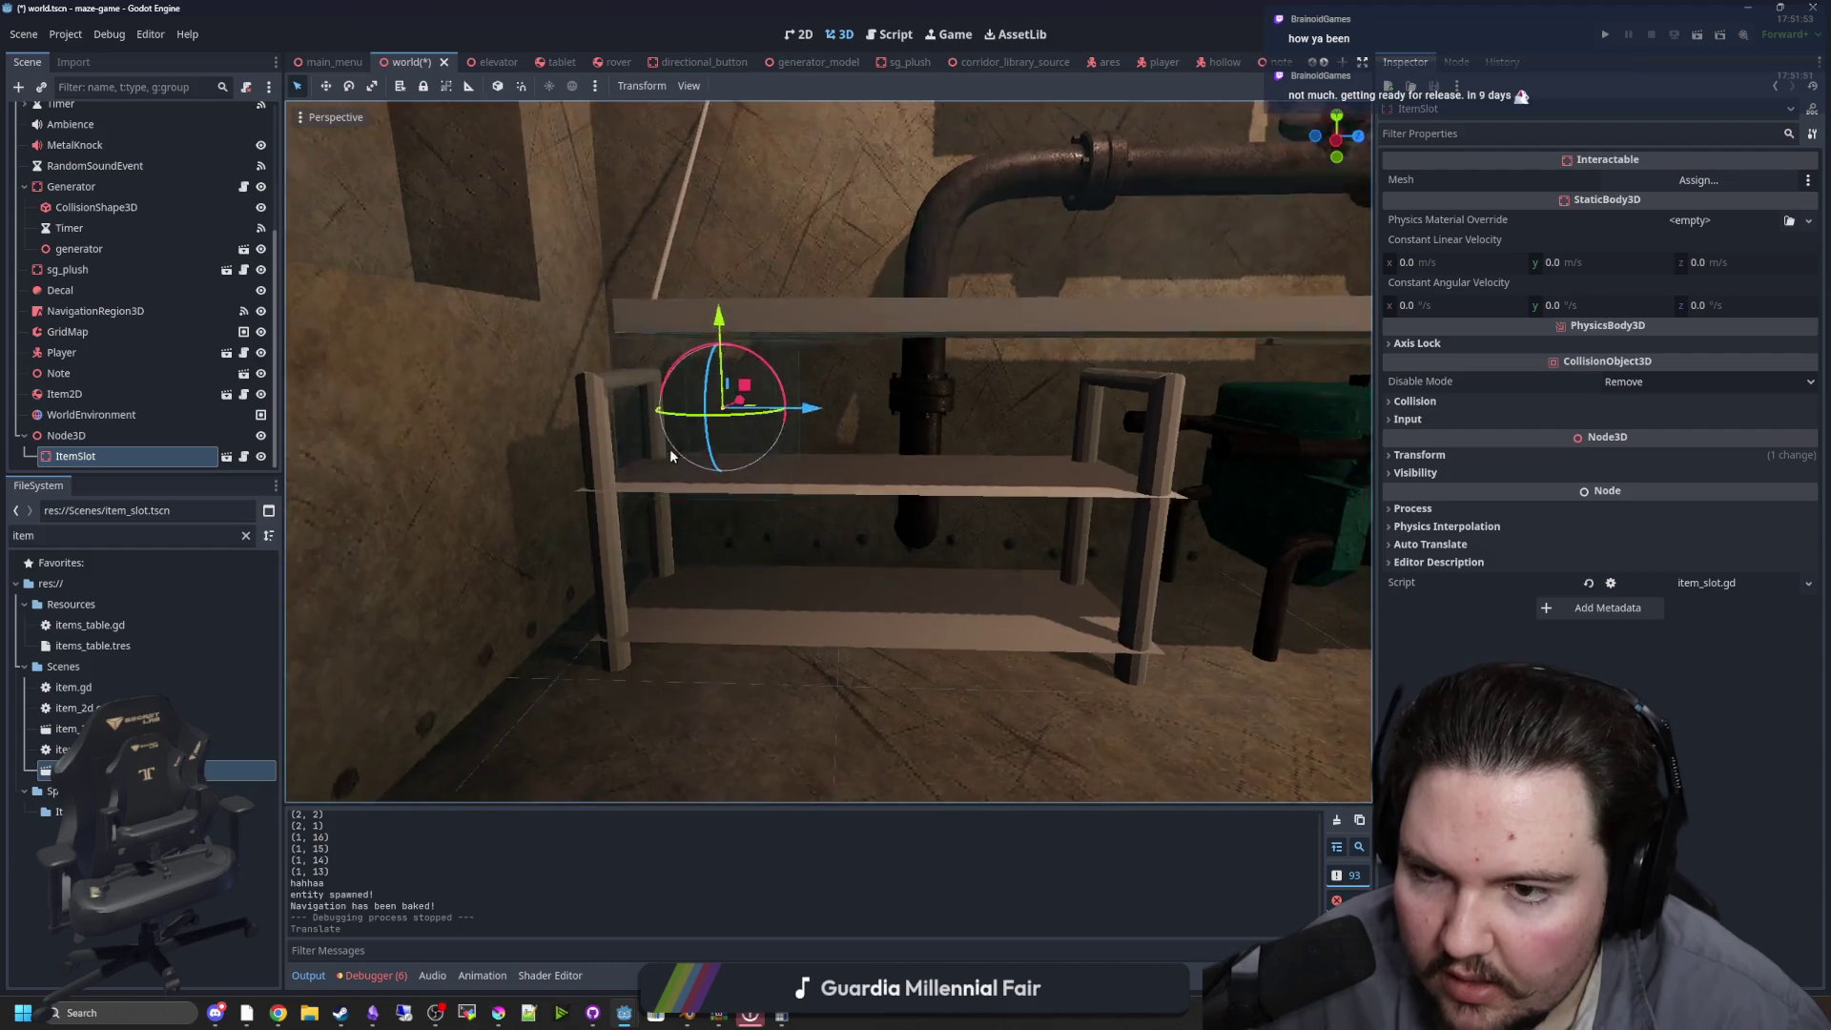
{"action": "scroll", "coordinate": [668, 492], "scroll_direction": "down", "scroll_amount": 3}
{"action": "key", "text": "ctrl+s"}
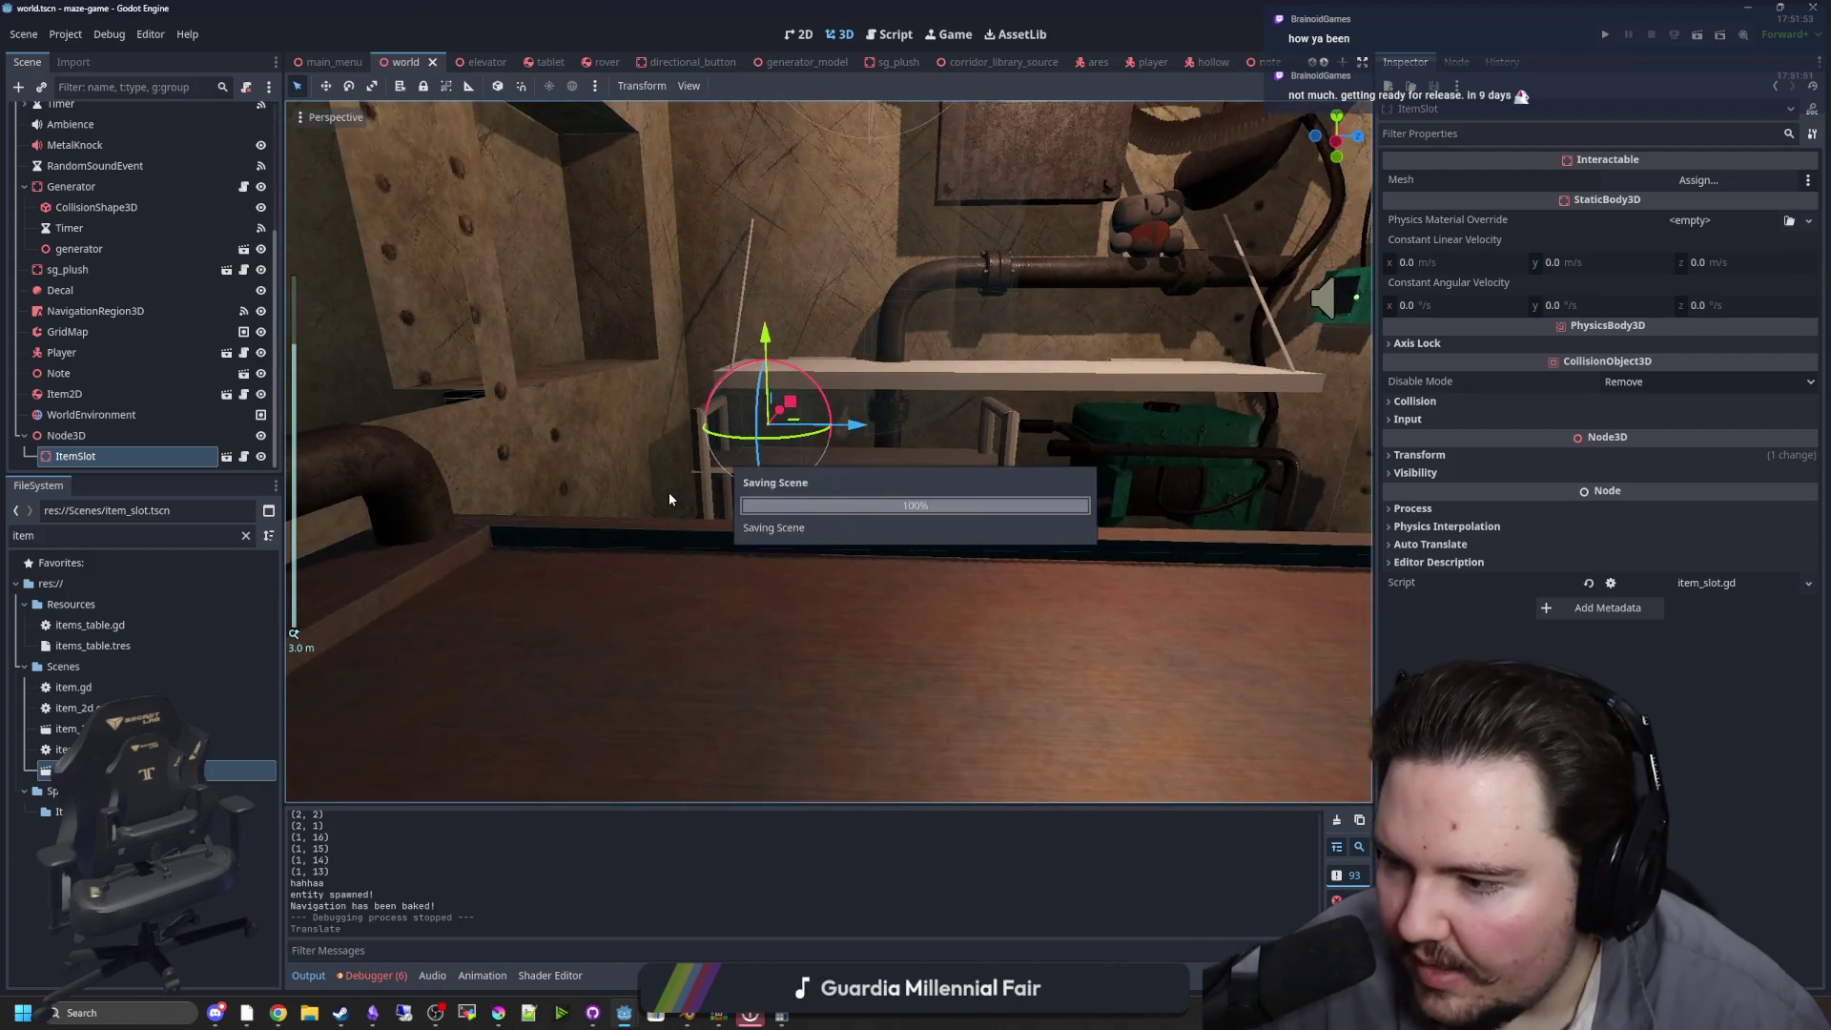
{"action": "scroll", "coordinate": [690, 534], "scroll_direction": "down", "scroll_amount": 10}
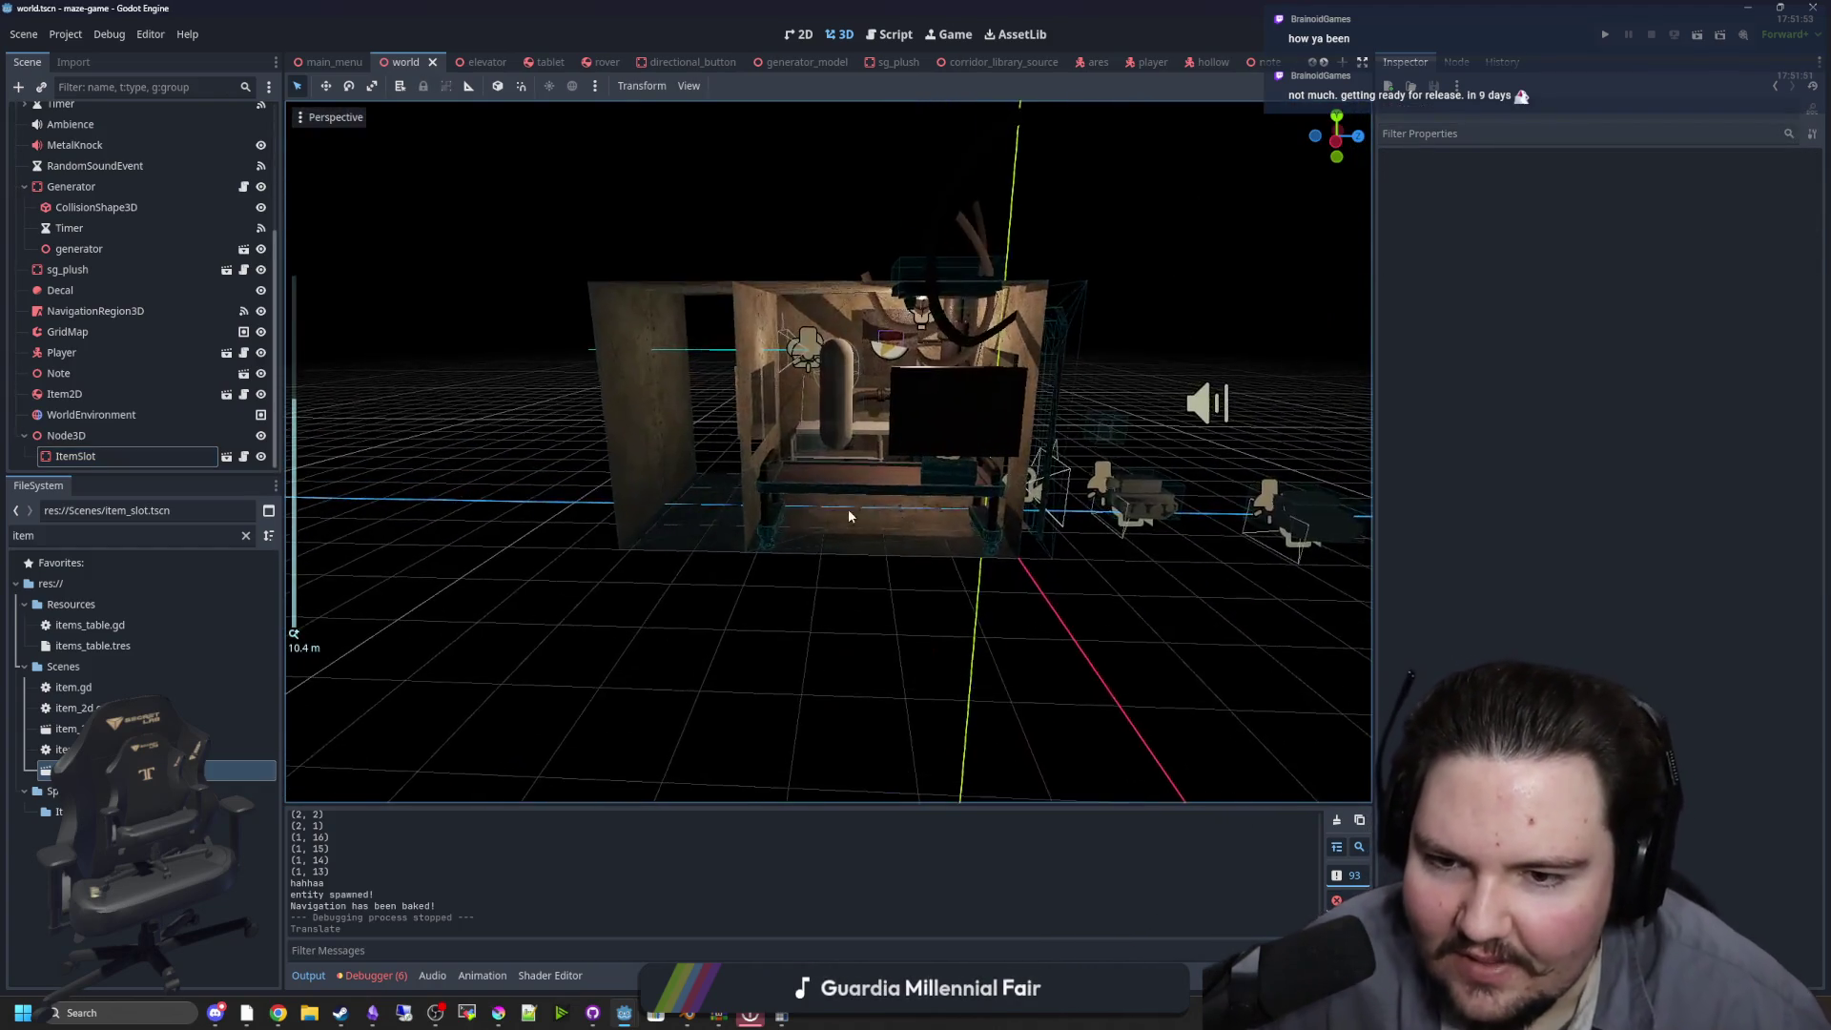
{"action": "mouse_move", "coordinate": [1010, 462]}
{"action": "left_mouse_down"}
{"action": "mouse_move", "coordinate": [981, 430]}
{"action": "mouse_move", "coordinate": [1076, 438]}
{"action": "mouse_move", "coordinate": [862, 545]}
{"action": "mouse_move", "coordinate": [816, 639]}
{"action": "left_mouse_up"}
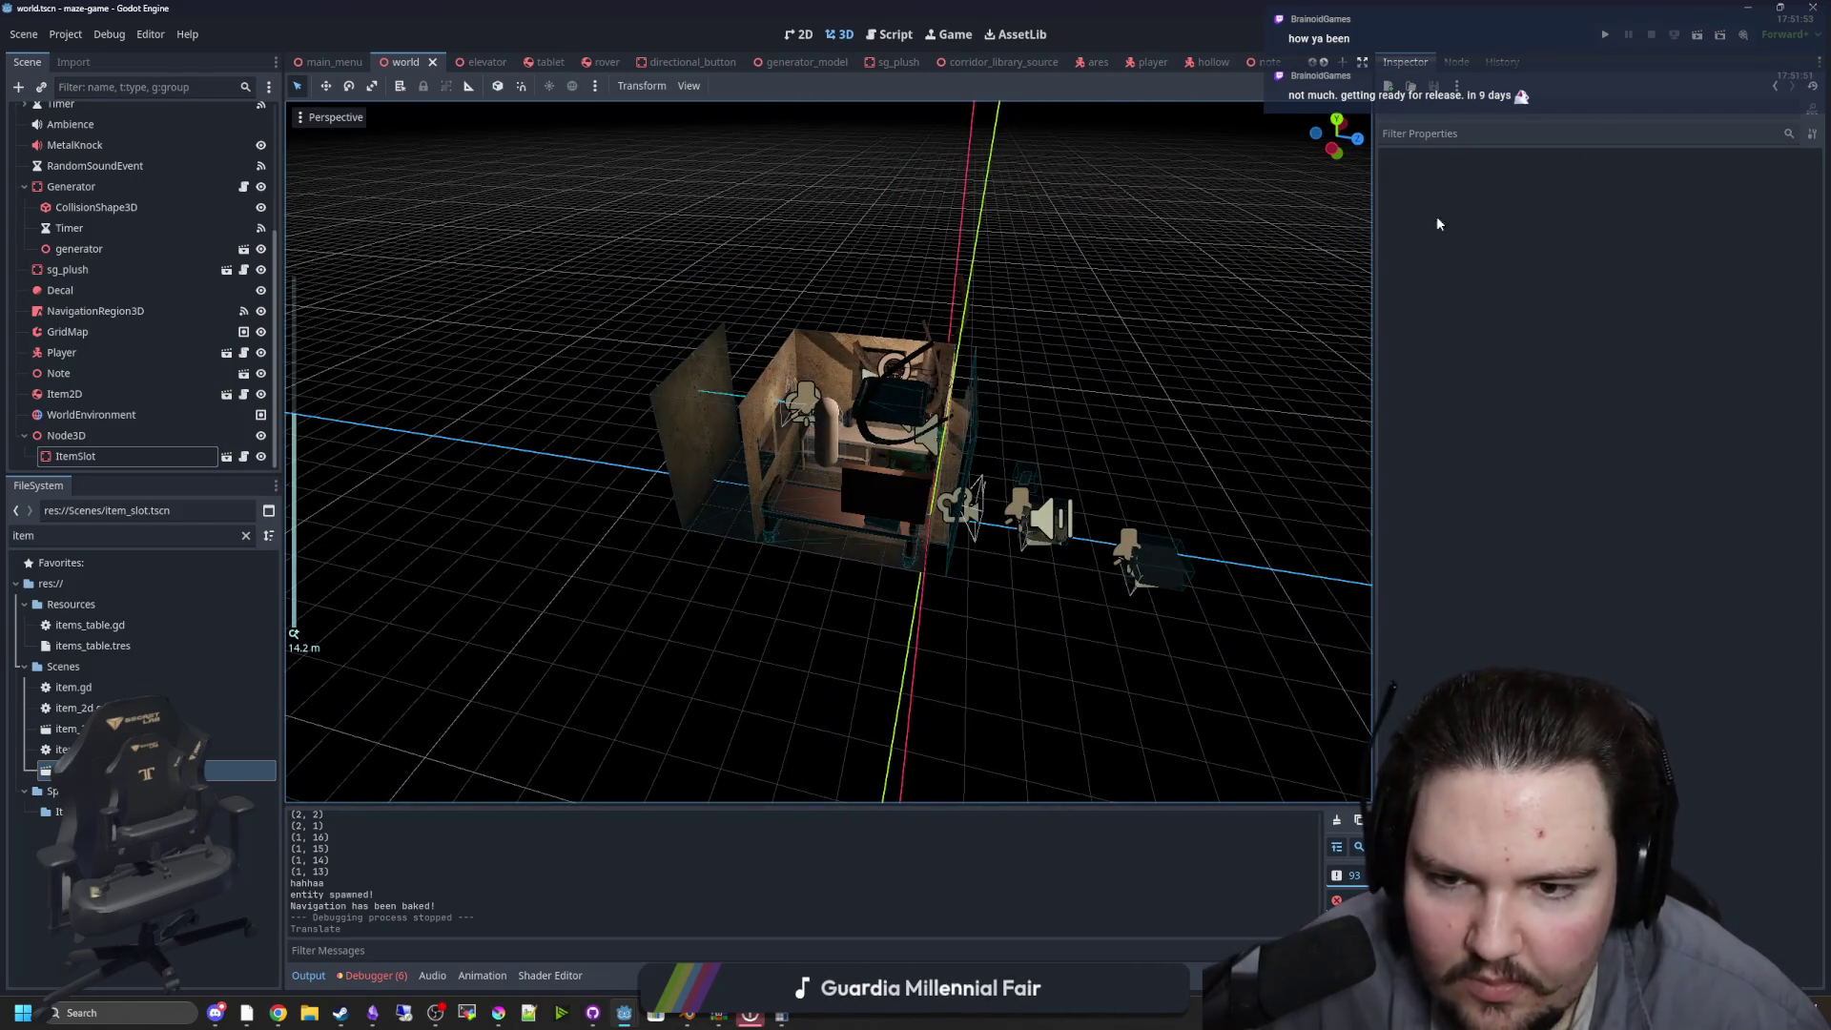
{"action": "left_click", "coordinate": [1610, 40]}
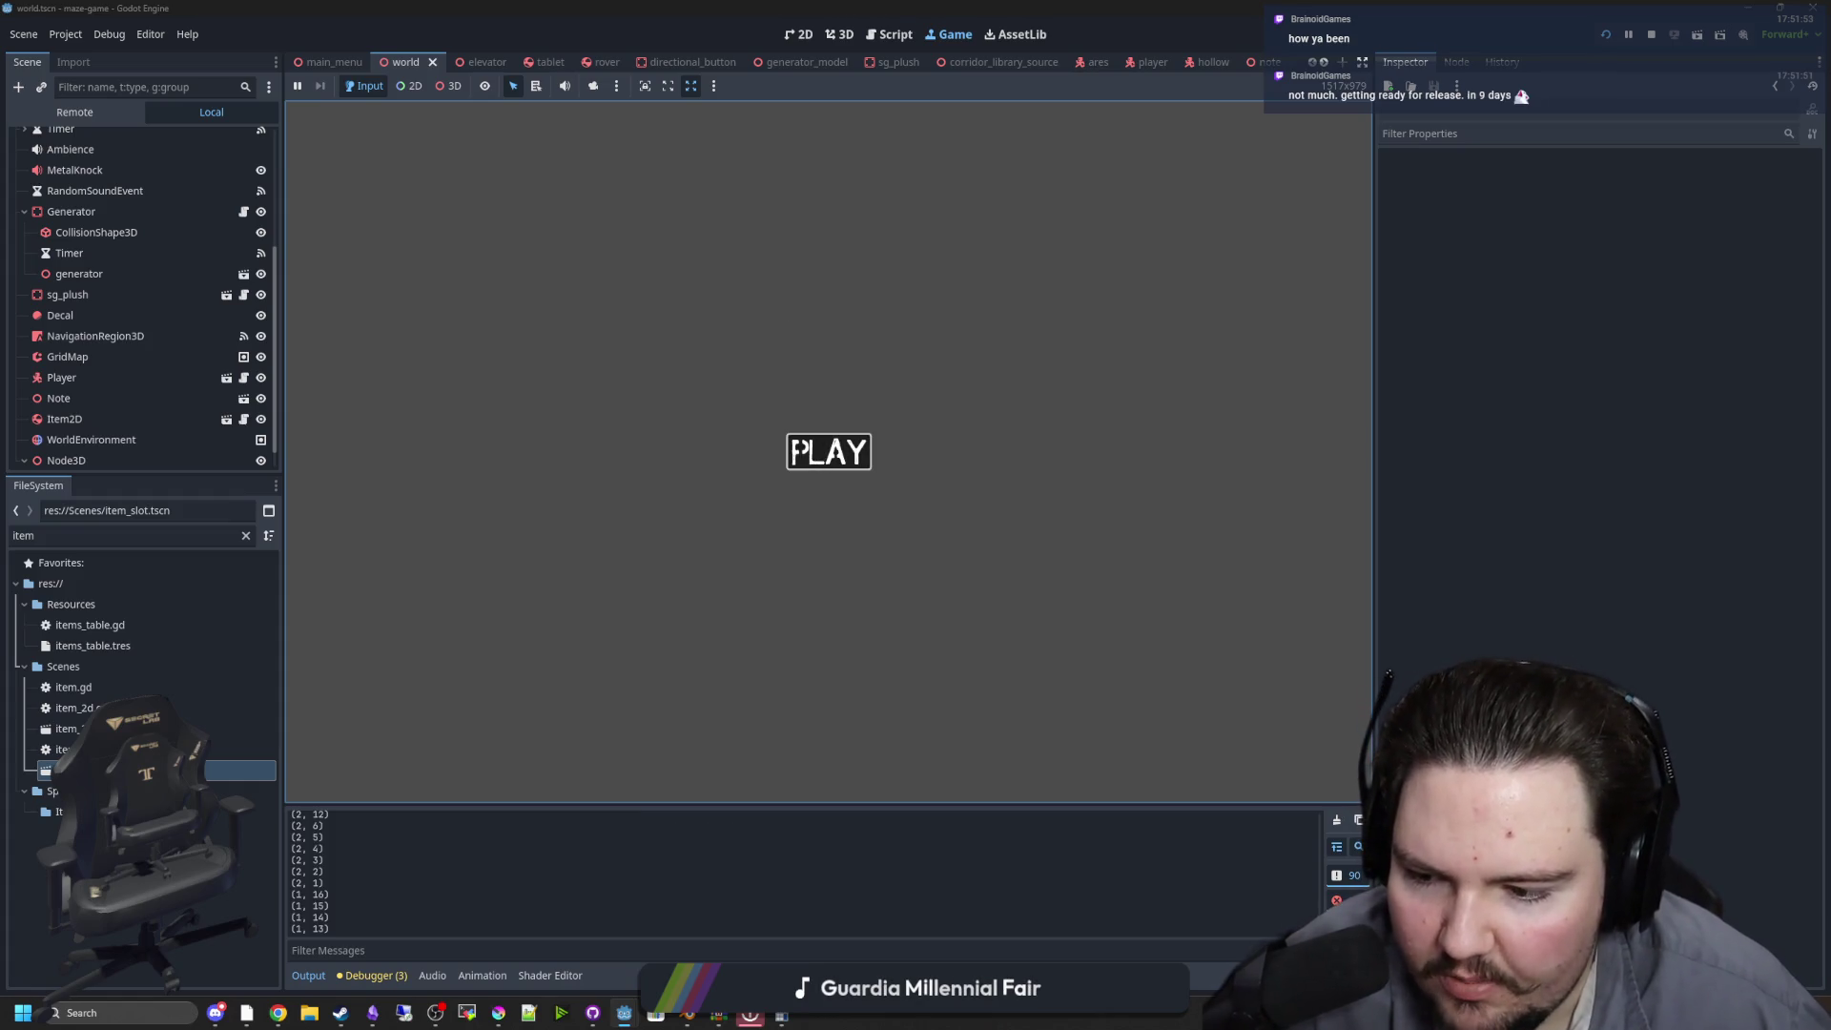
Start the game, walk past the shelf and generator into the corridor, and raise the tablet camera
{"action": "left_click", "coordinate": [797, 450]}
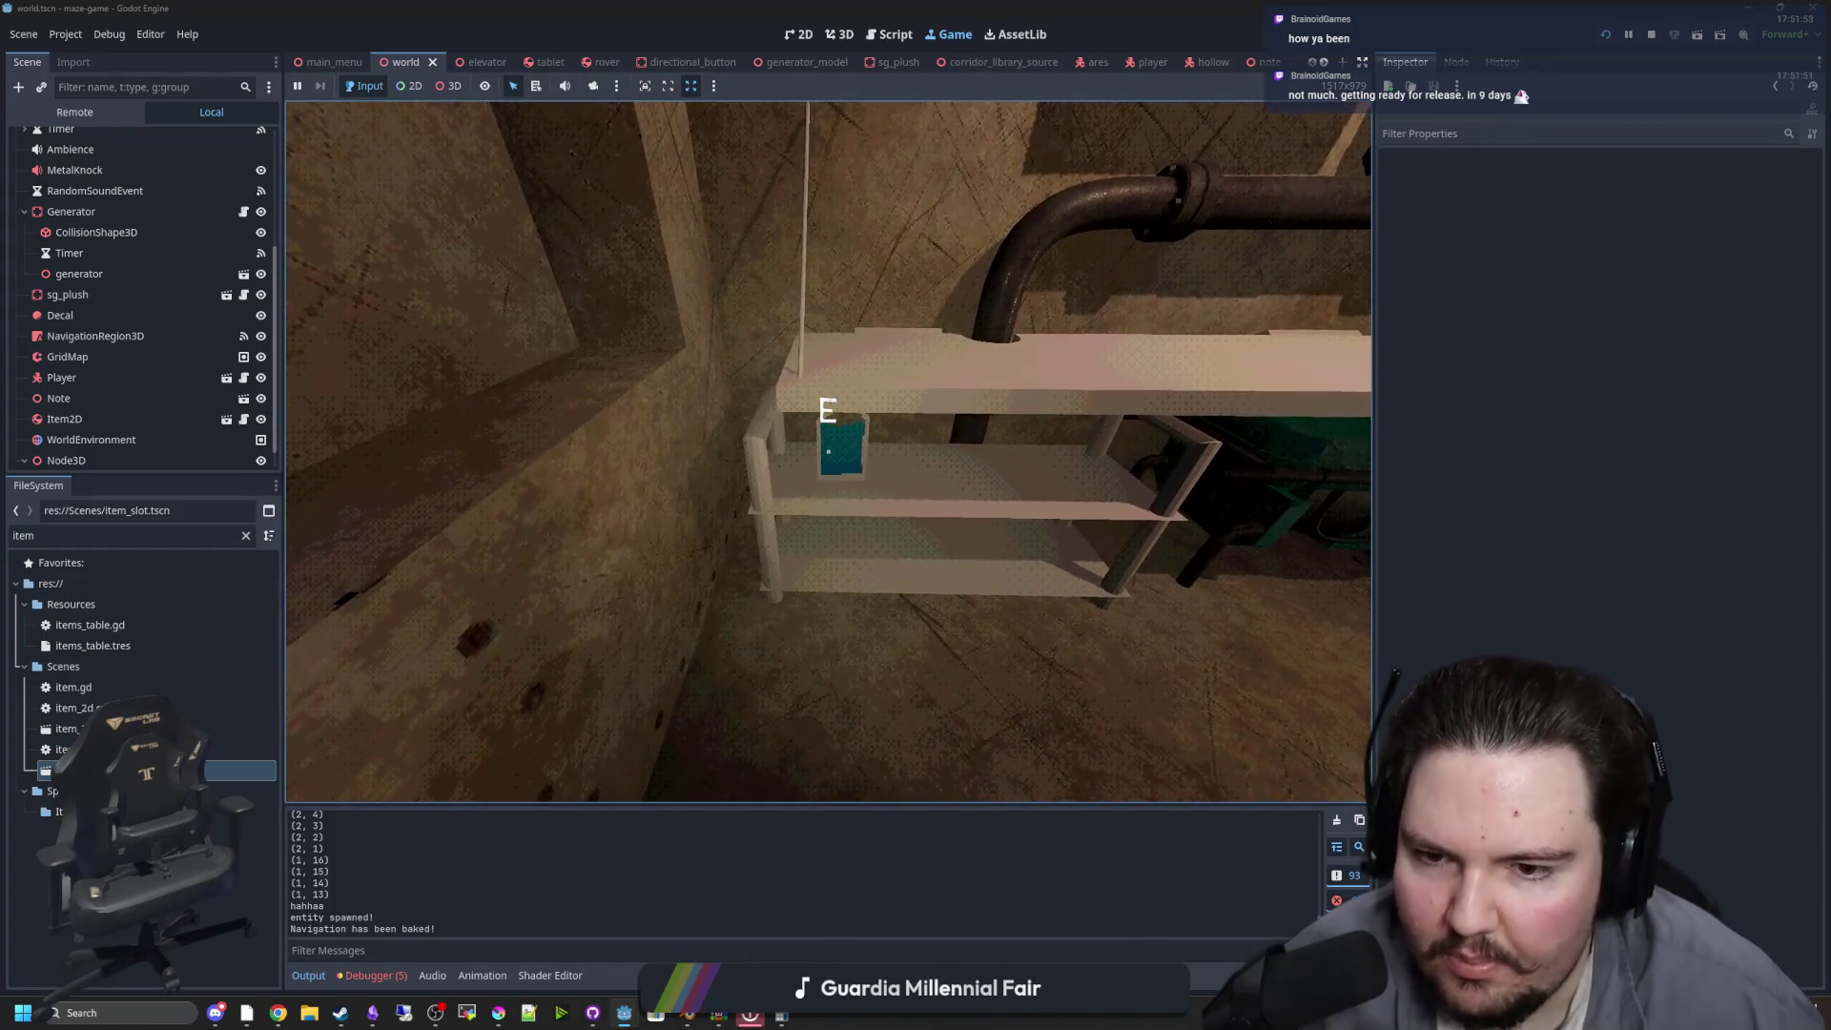
{"action": "key", "text": "w"}
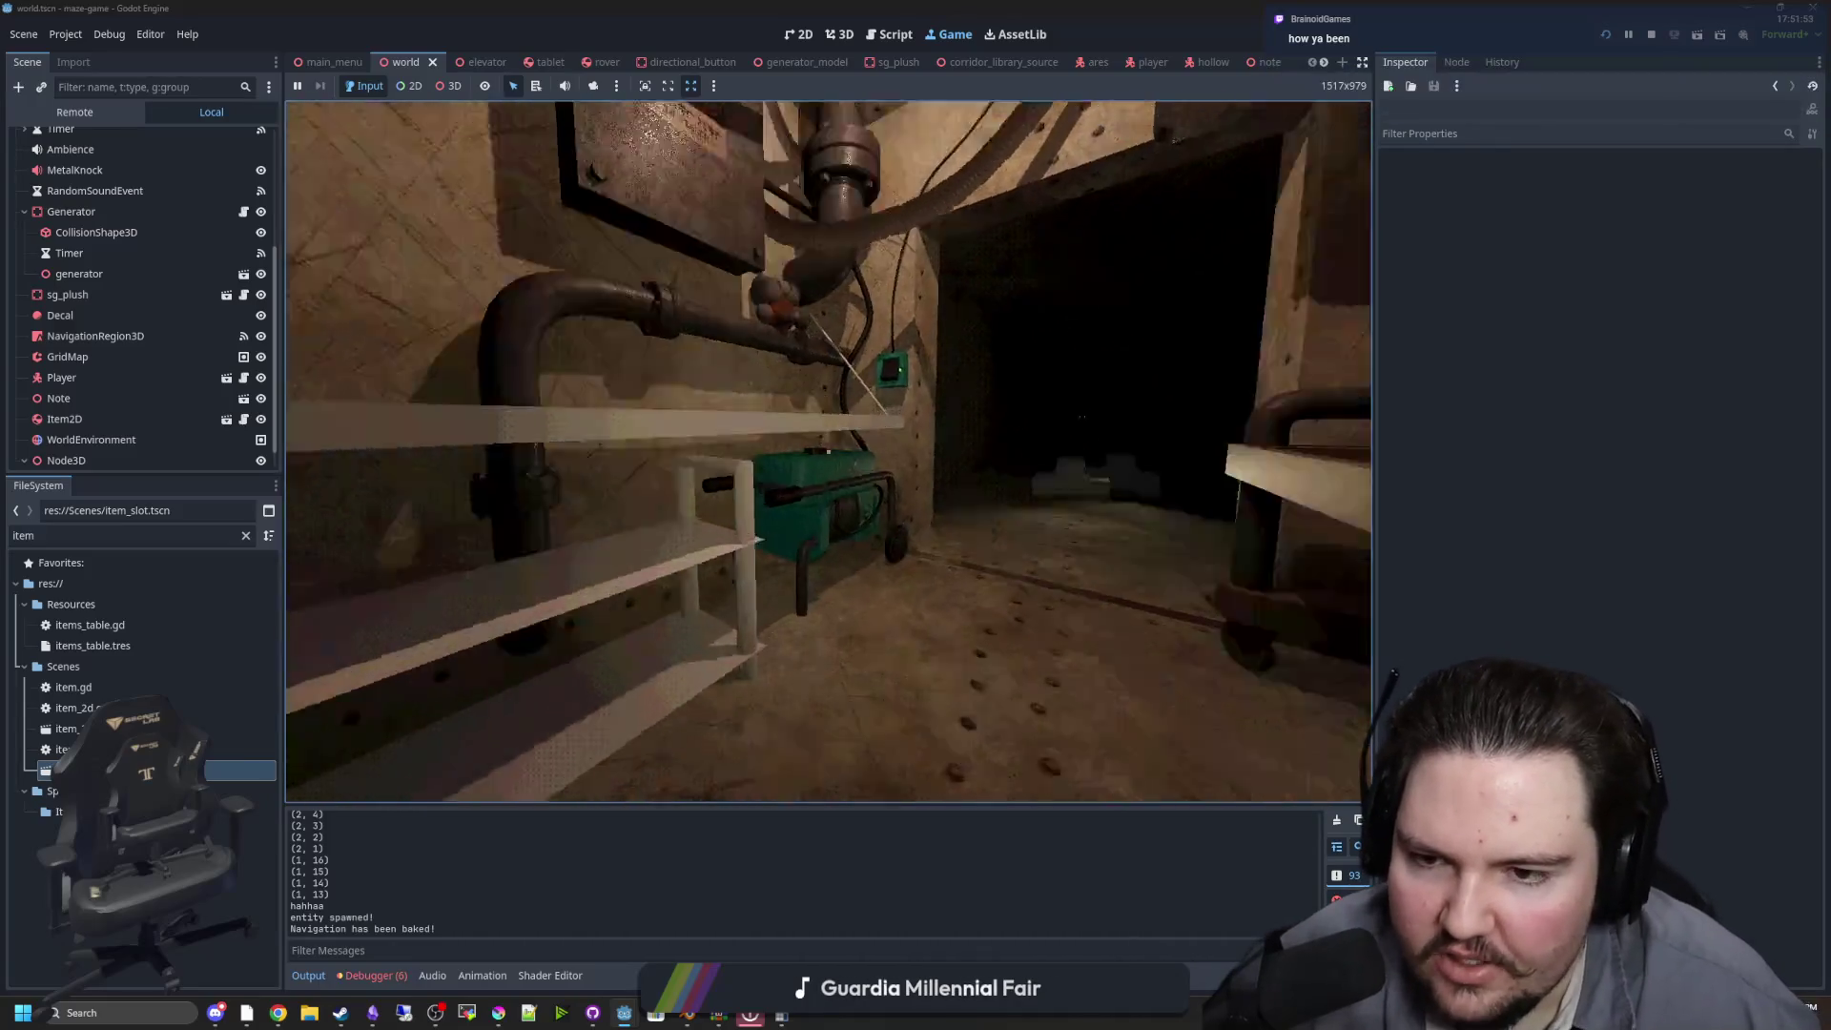
{"action": "key", "text": "w"}
{"action": "key", "text": "e"}
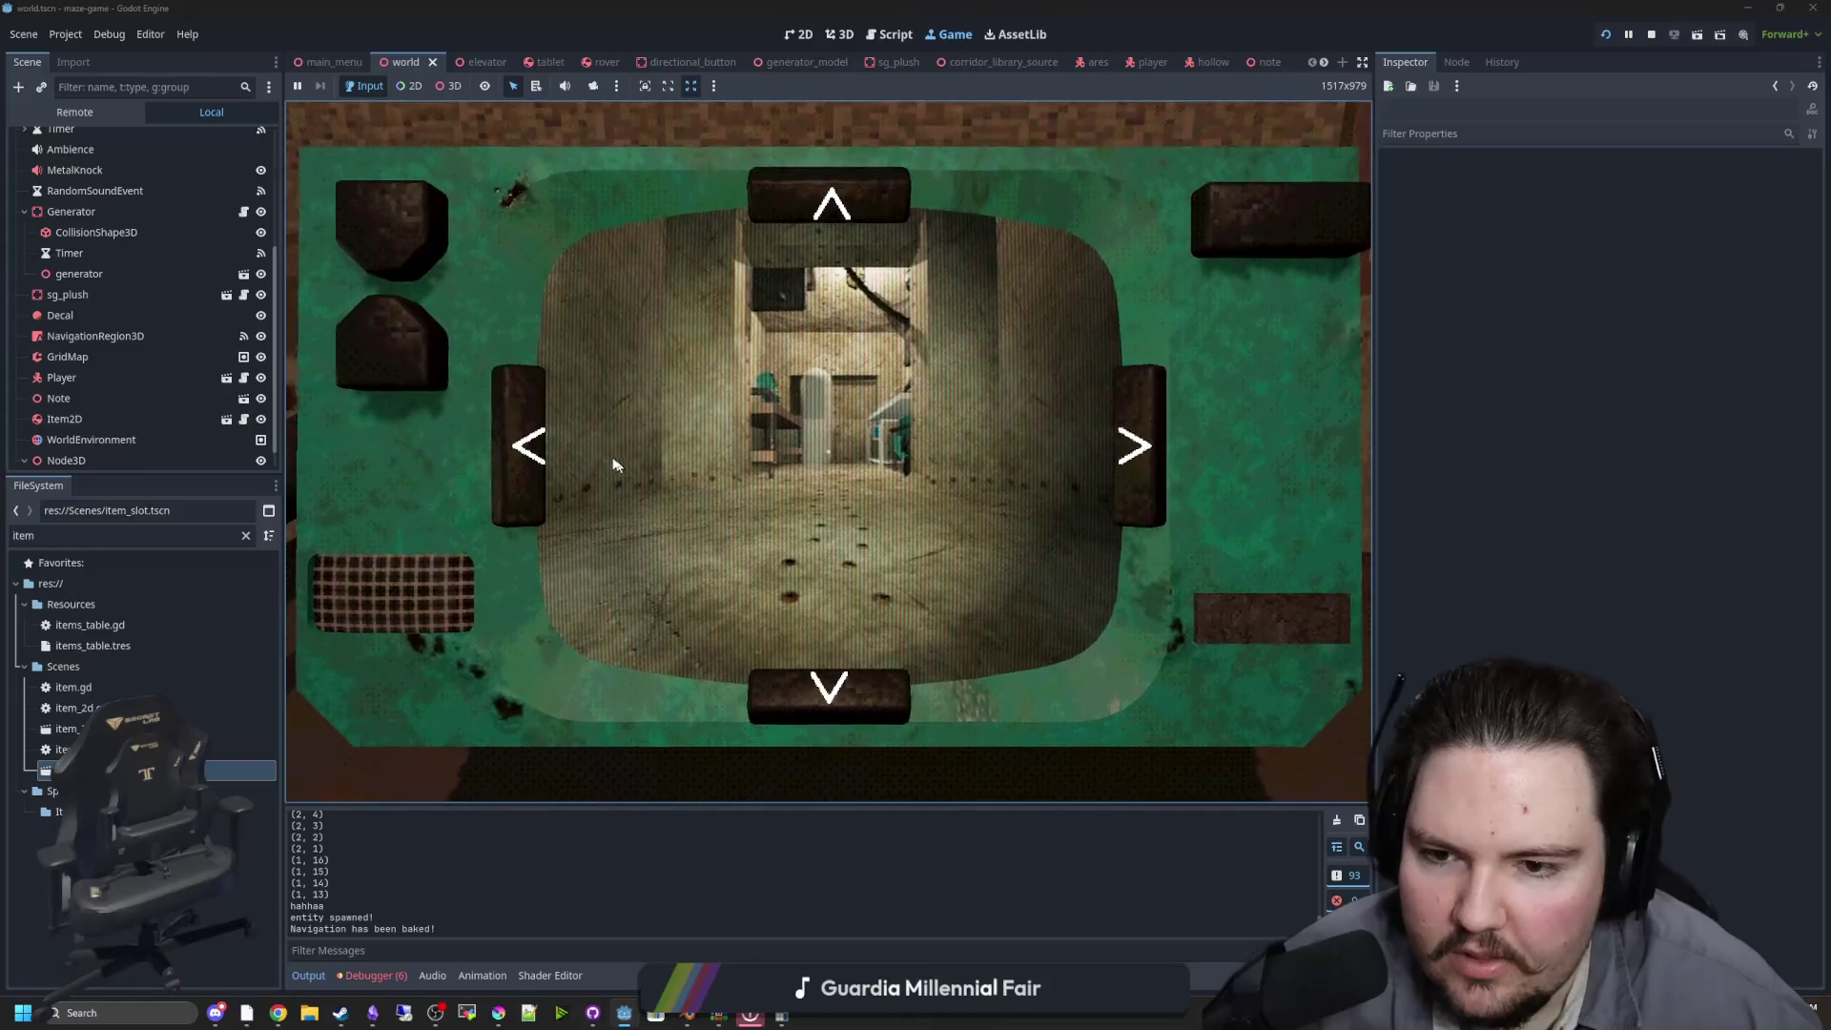
Turn the remote camera toward the corridor and step it forward five times
{"action": "left_click", "coordinate": [527, 456]}
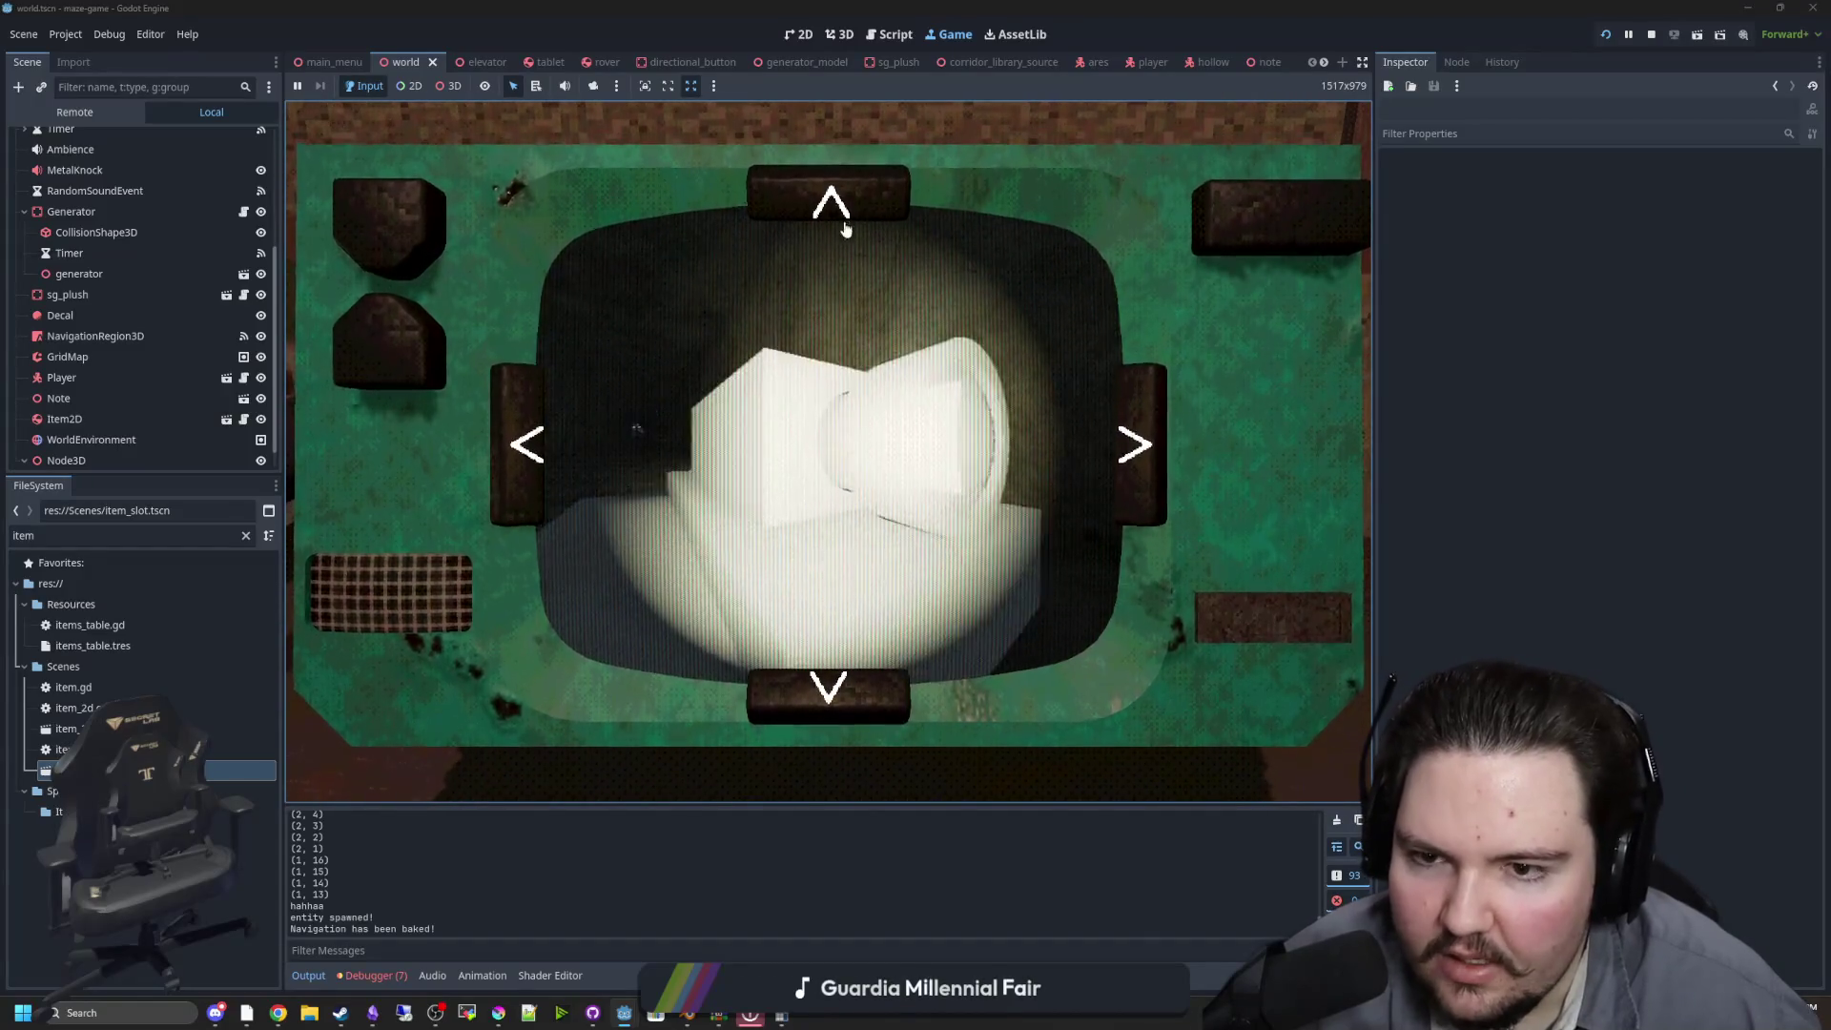
{"action": "left_click", "coordinate": [839, 221]}
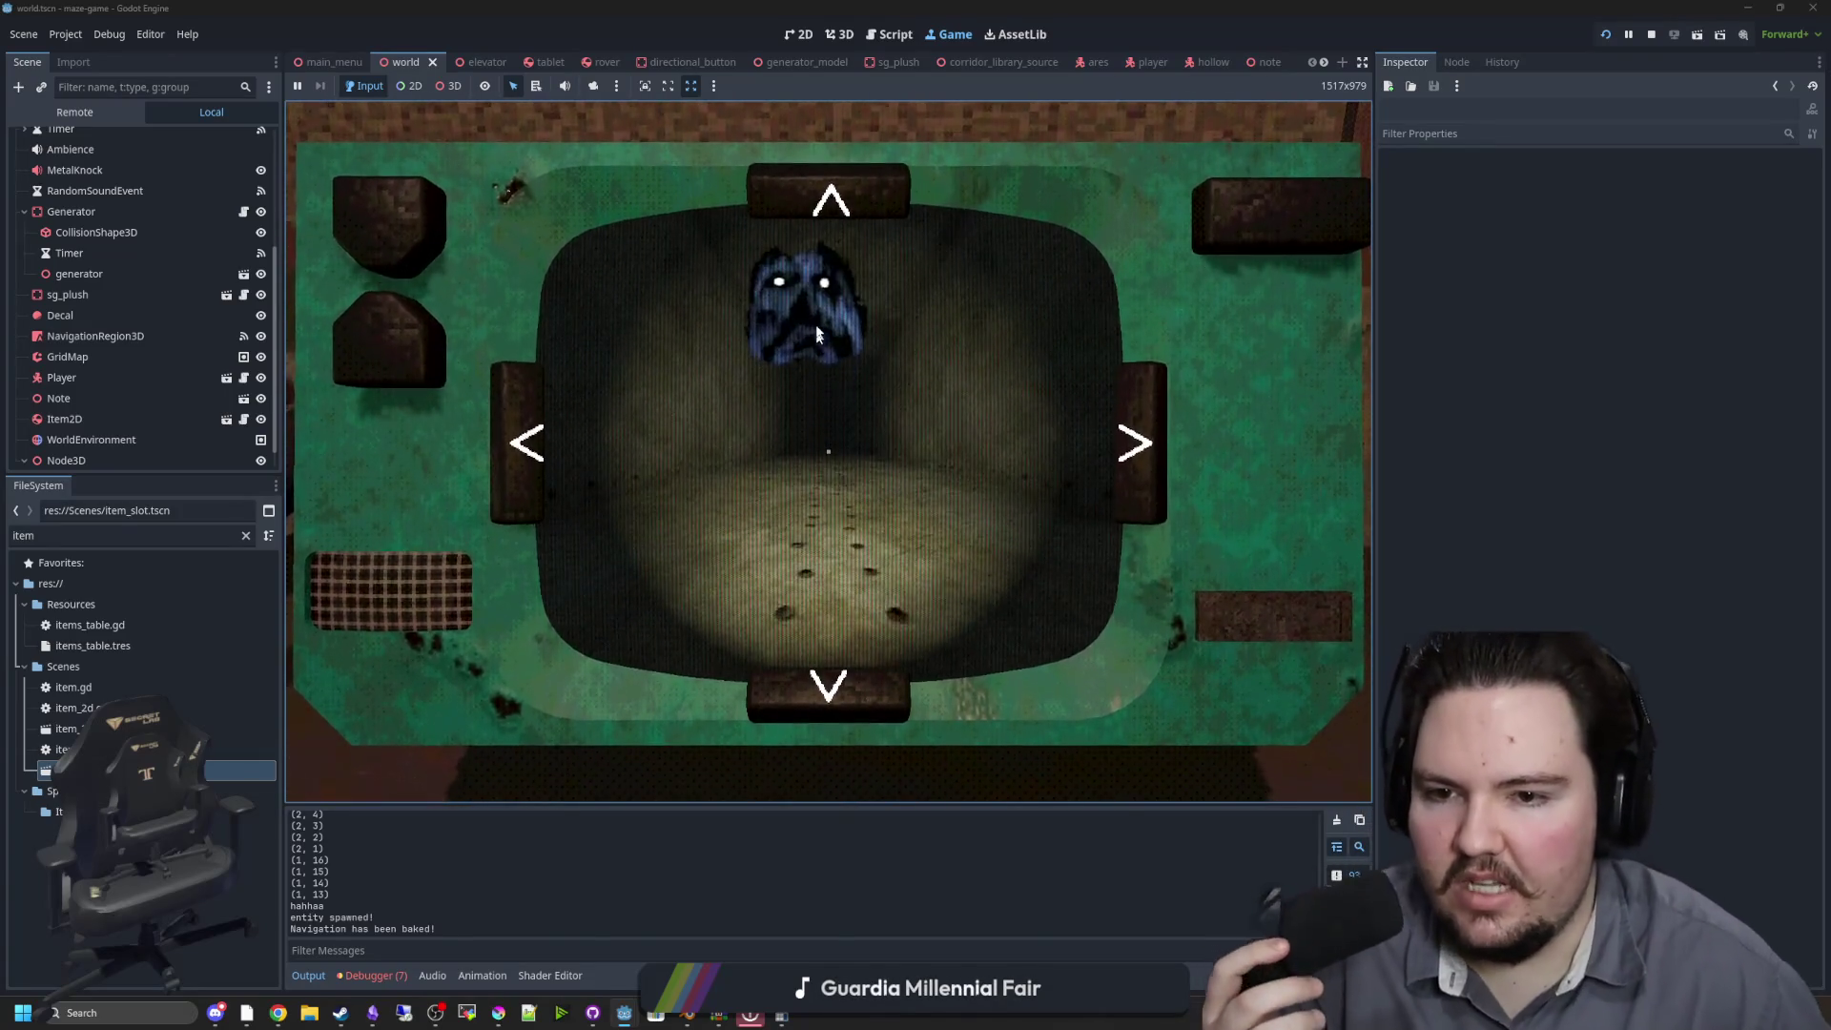
{"action": "left_click", "coordinate": [847, 218]}
{"action": "left_click", "coordinate": [847, 217]}
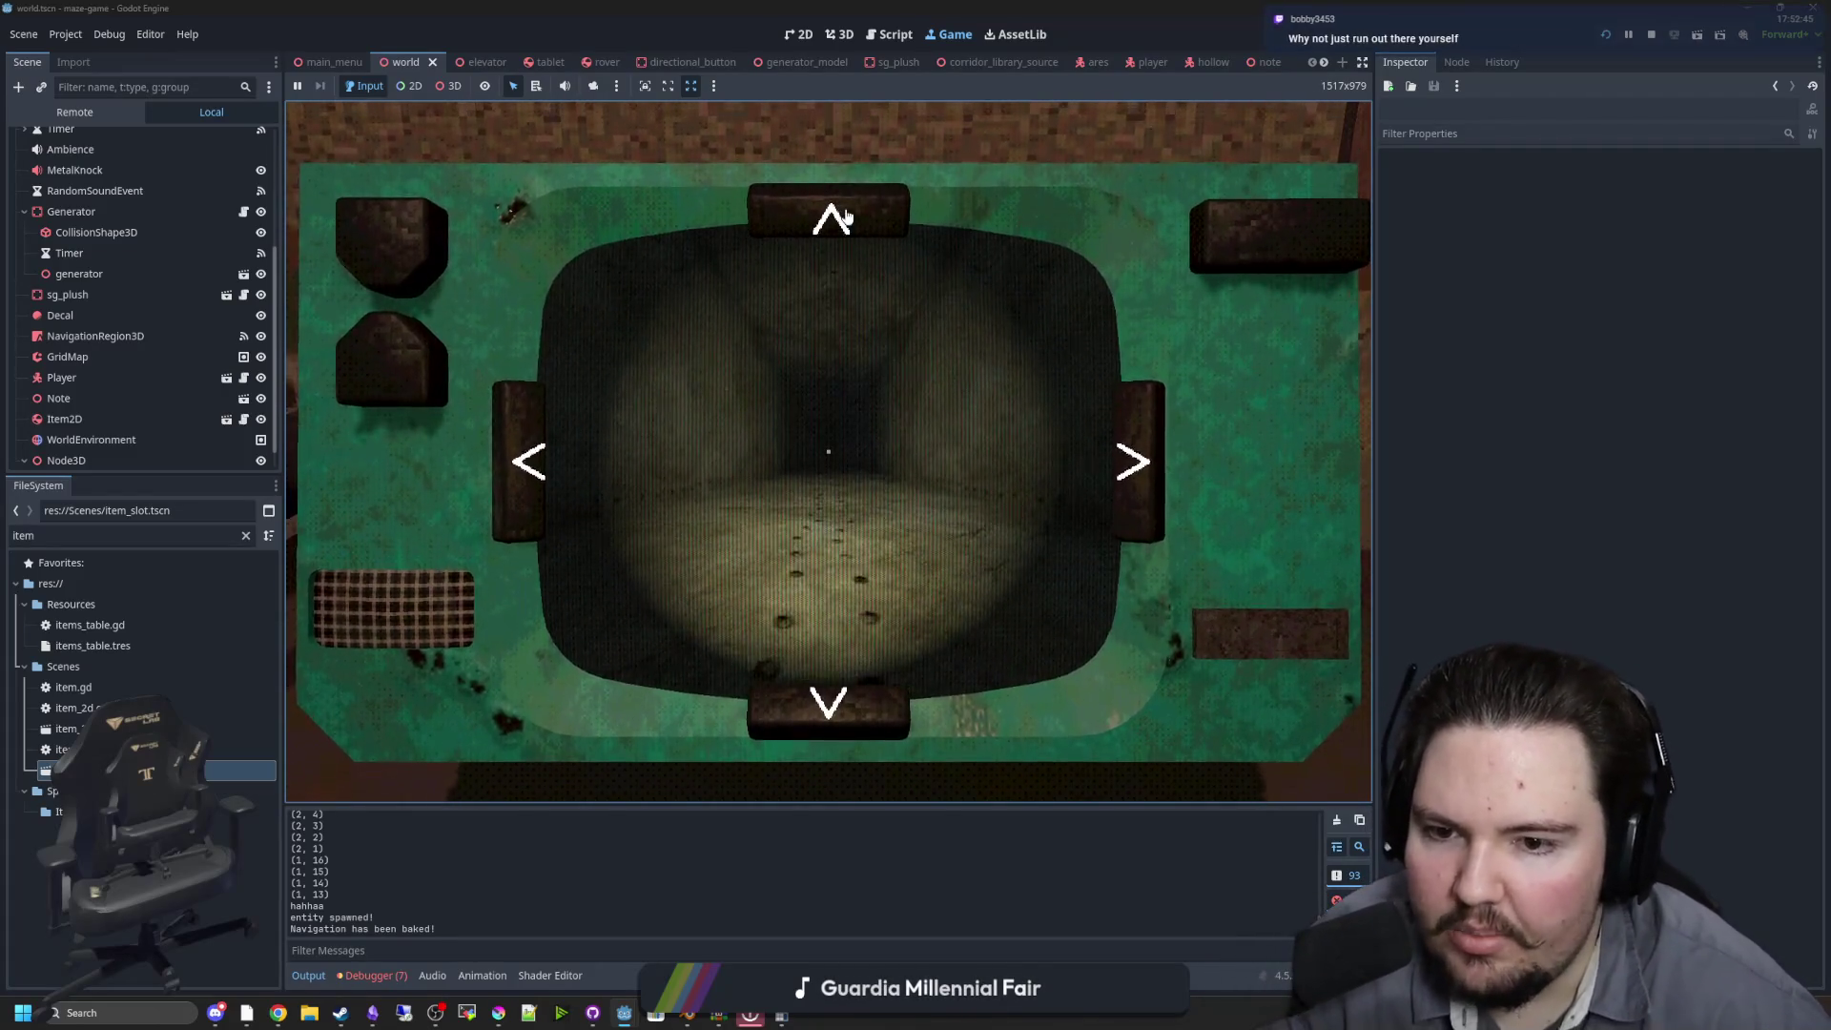
{"action": "left_click", "coordinate": [847, 215]}
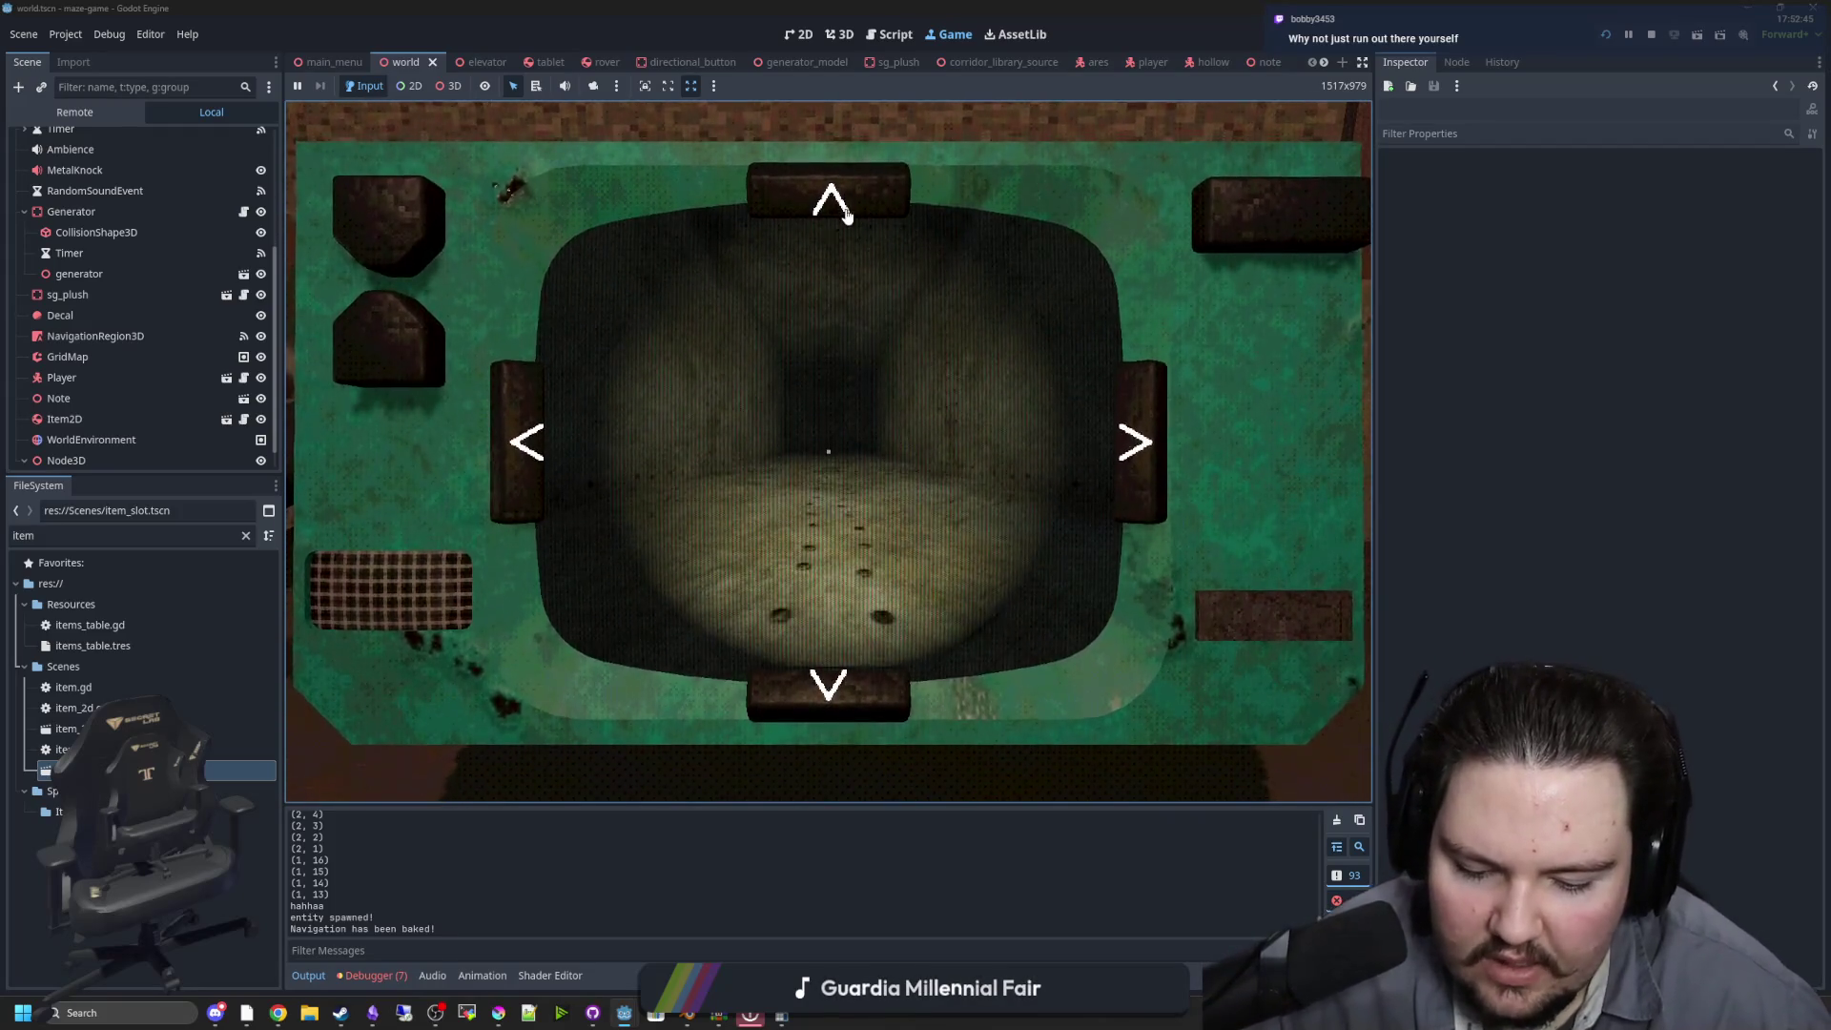
{"action": "left_click", "coordinate": [847, 216]}
{"action": "left_click", "coordinate": [847, 216]}
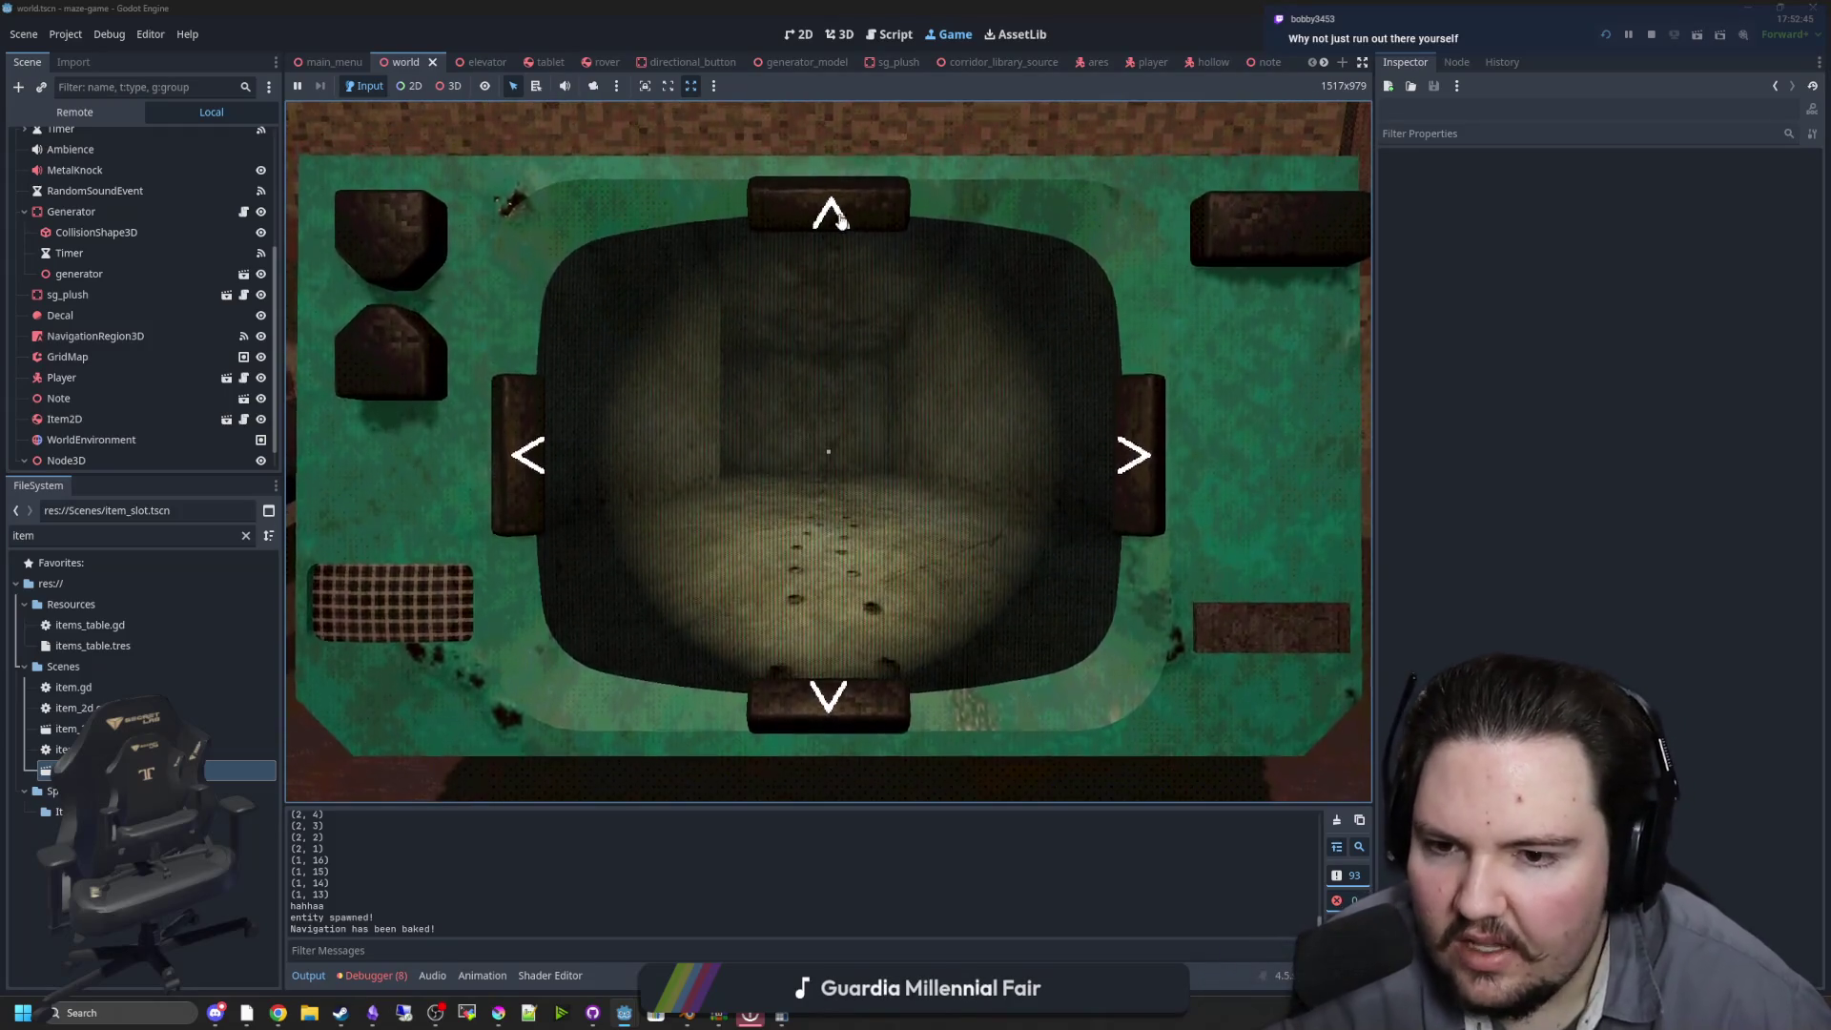
Turn the camera left and right, drive it down to the corridor's end wall, then put the tablet away
{"action": "left_click", "coordinate": [529, 429]}
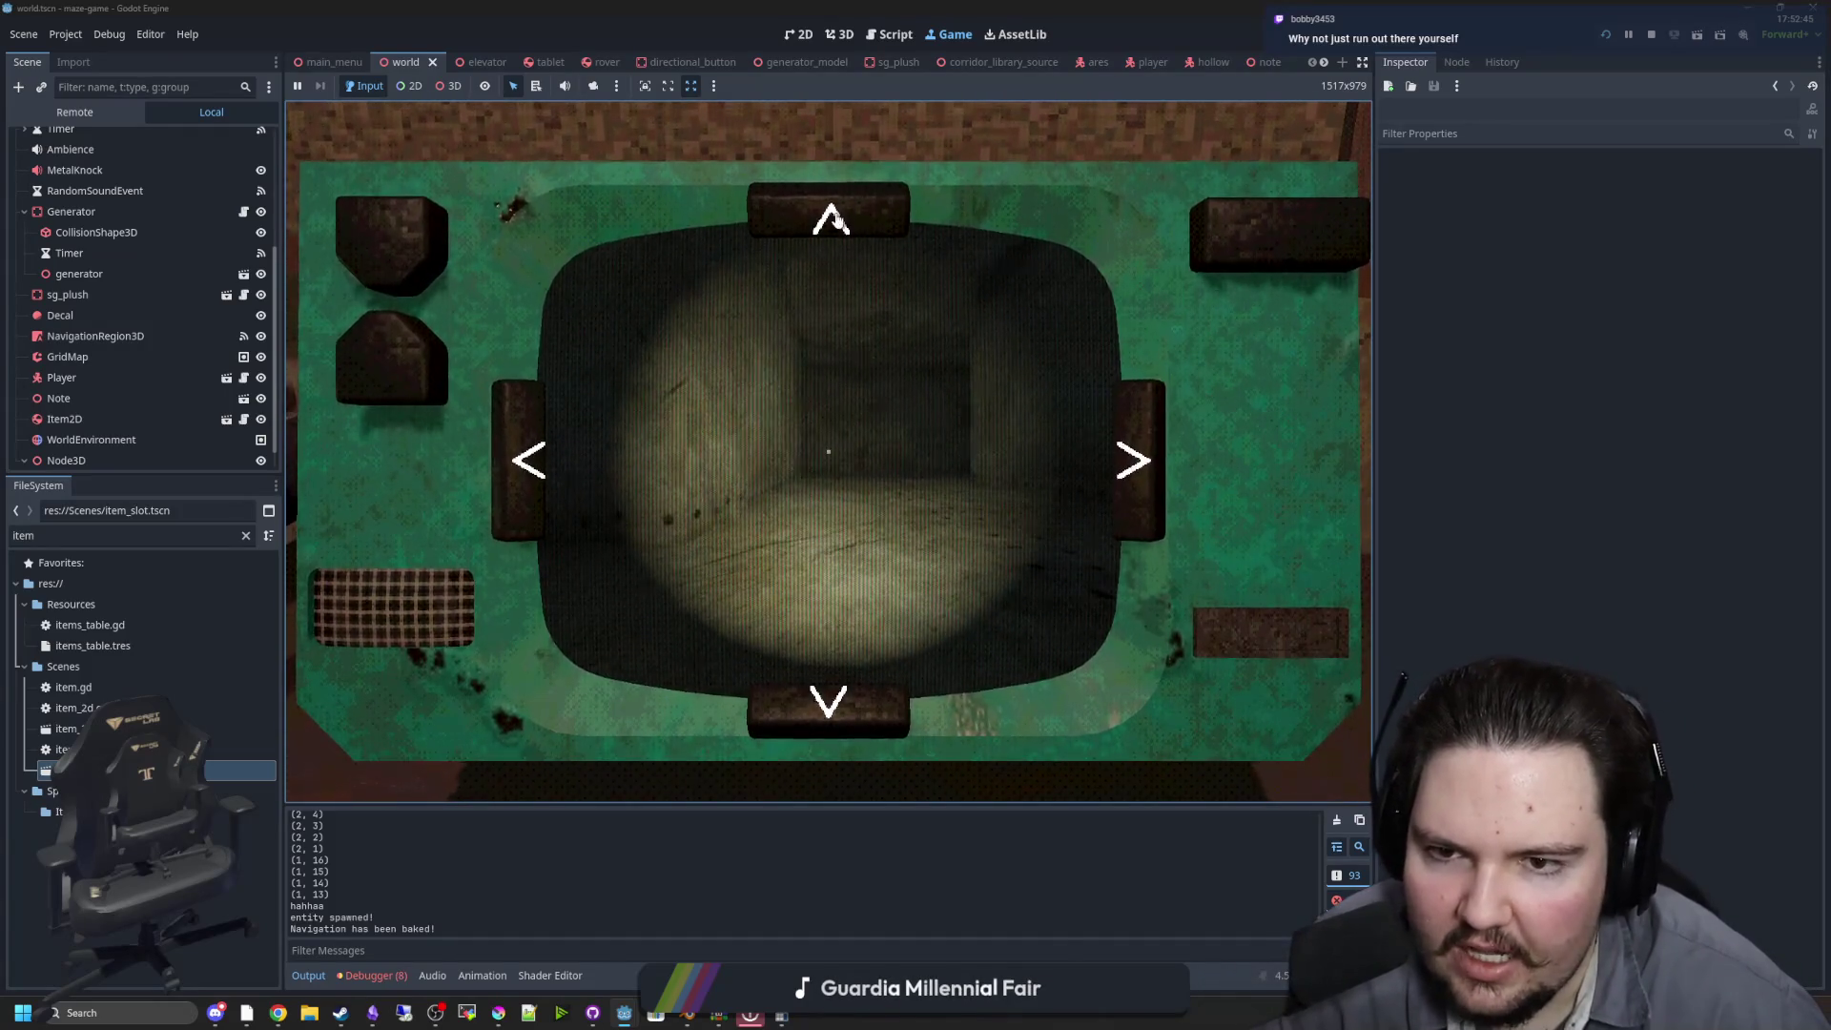
{"action": "left_click", "coordinate": [837, 217]}
{"action": "left_click", "coordinate": [1134, 460]}
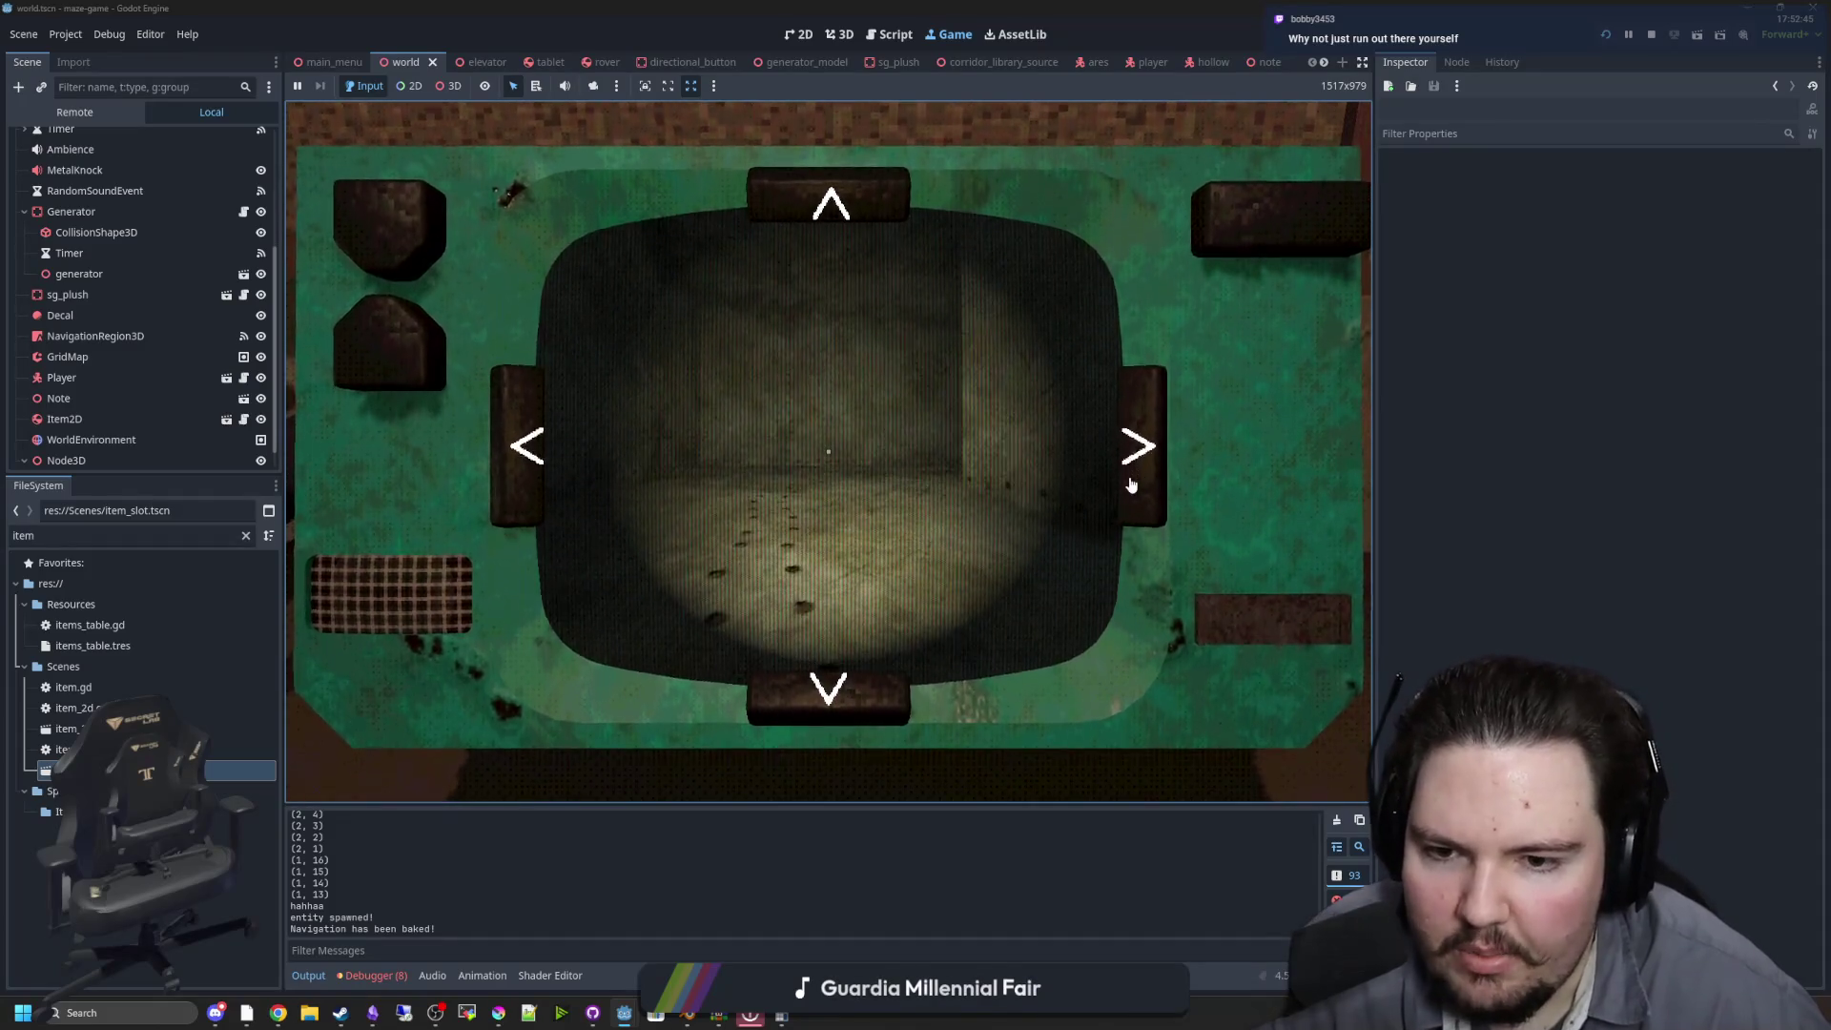
{"action": "left_click", "coordinate": [524, 408]}
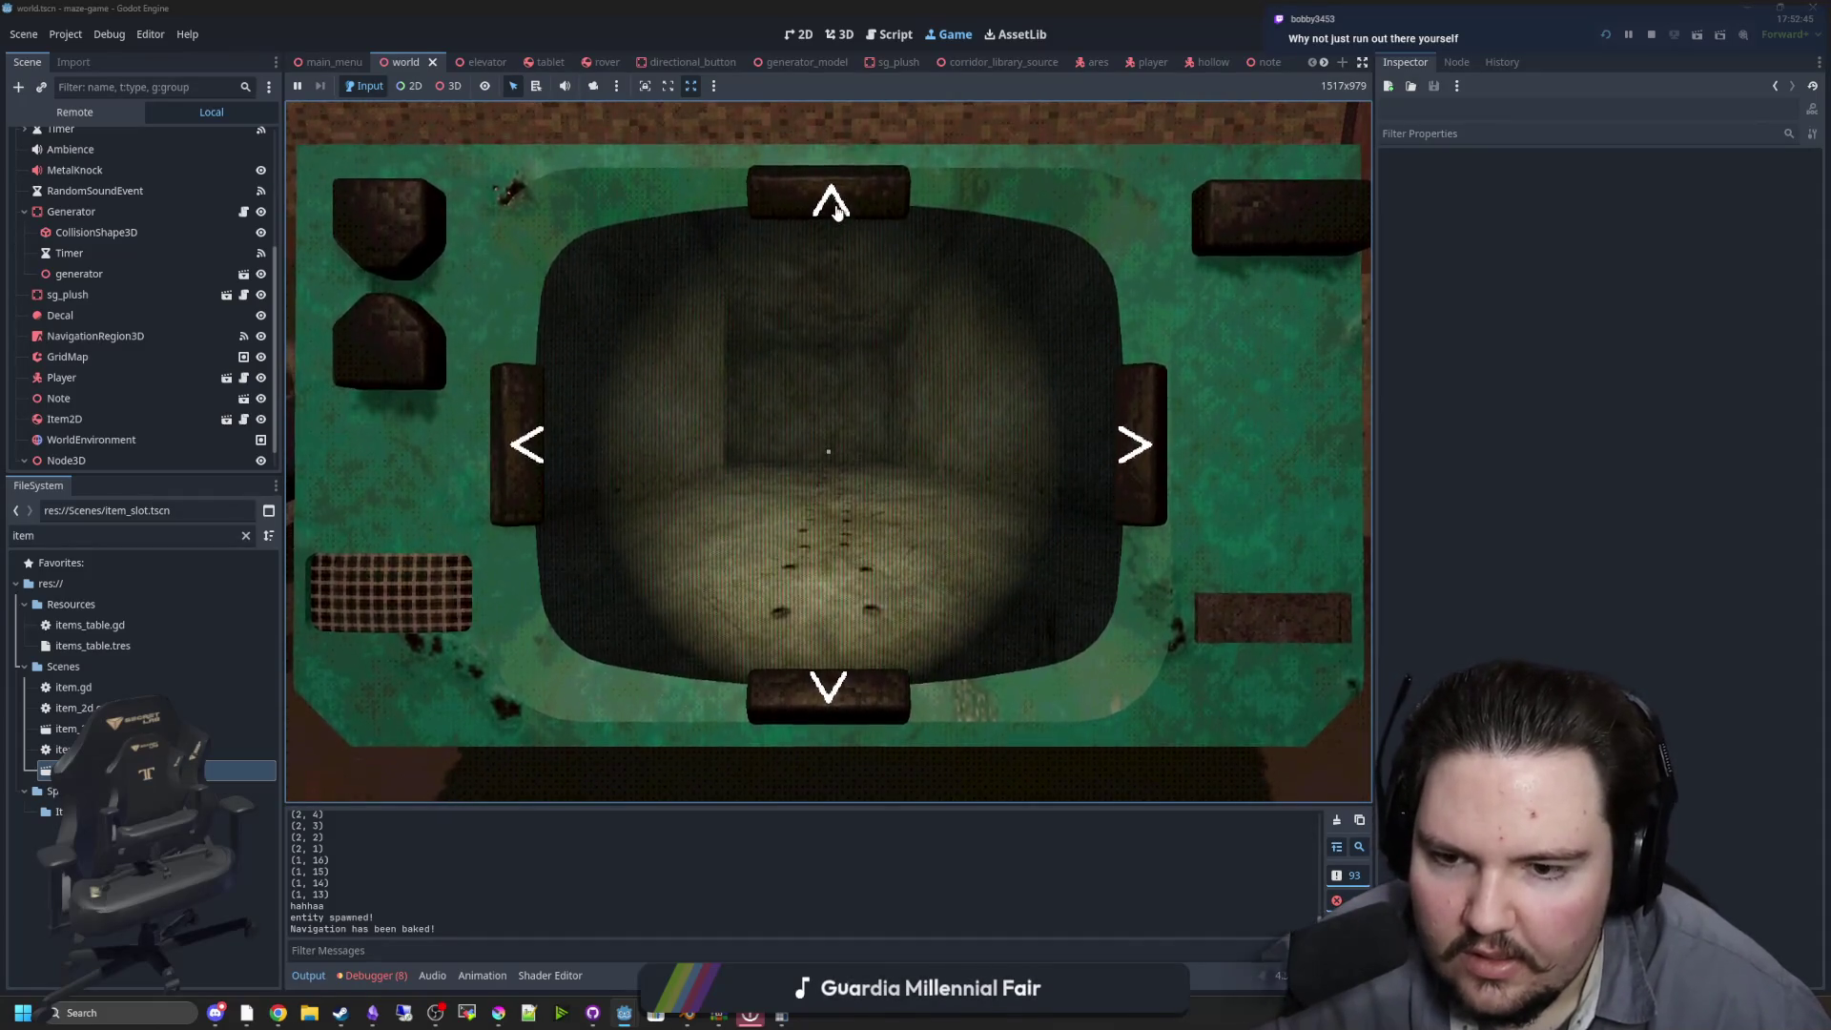
{"action": "left_click", "coordinate": [843, 206]}
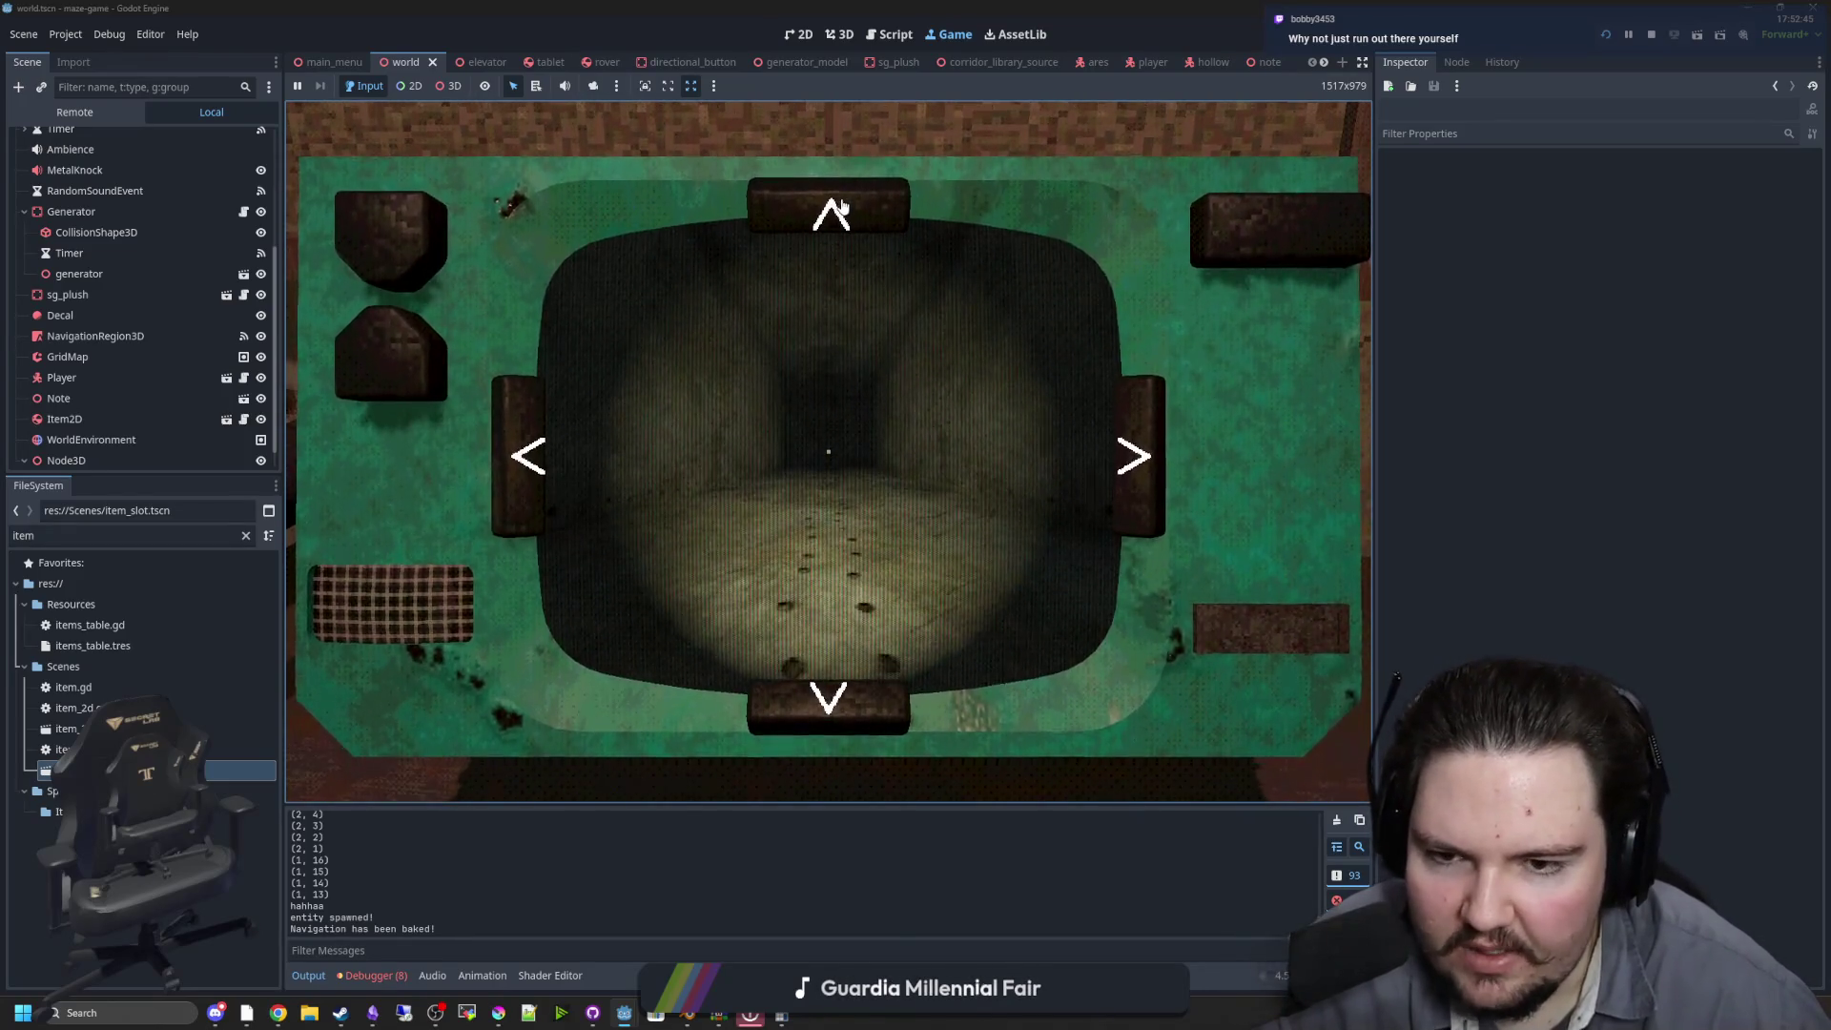
{"action": "left_click", "coordinate": [843, 206]}
{"action": "left_click", "coordinate": [844, 206]}
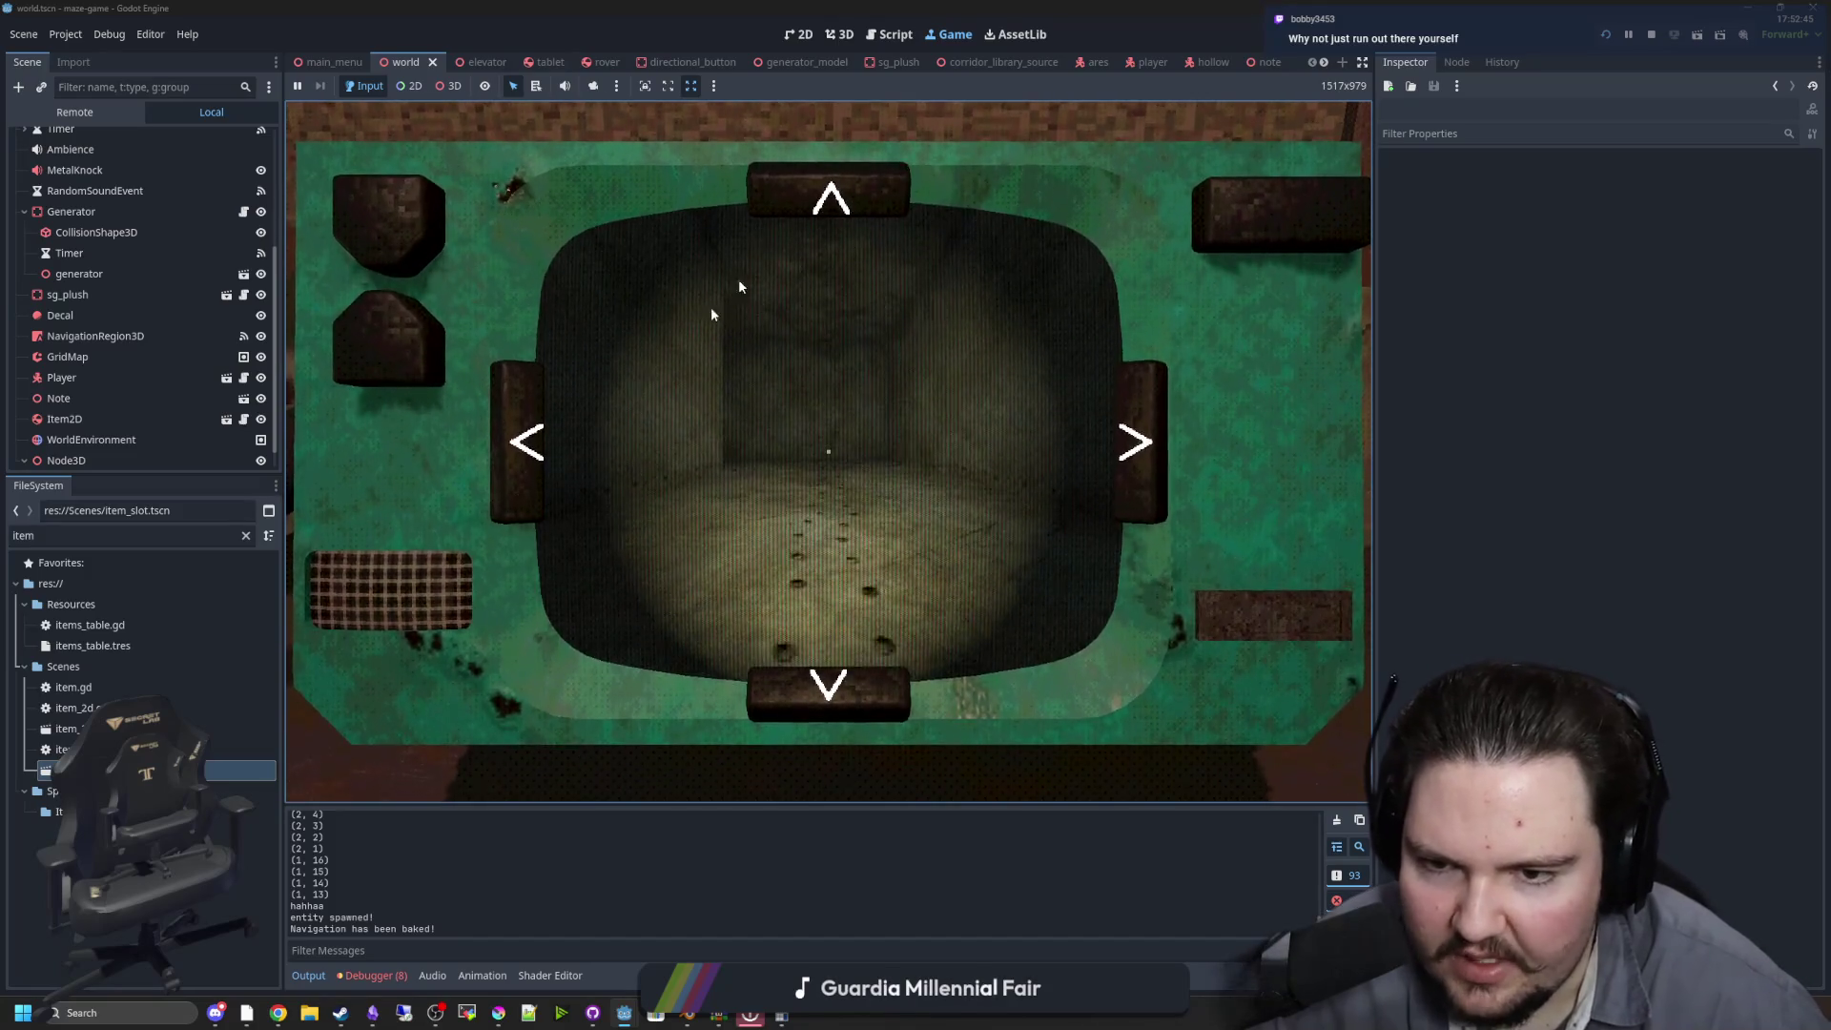
{"action": "left_click", "coordinate": [531, 408]}
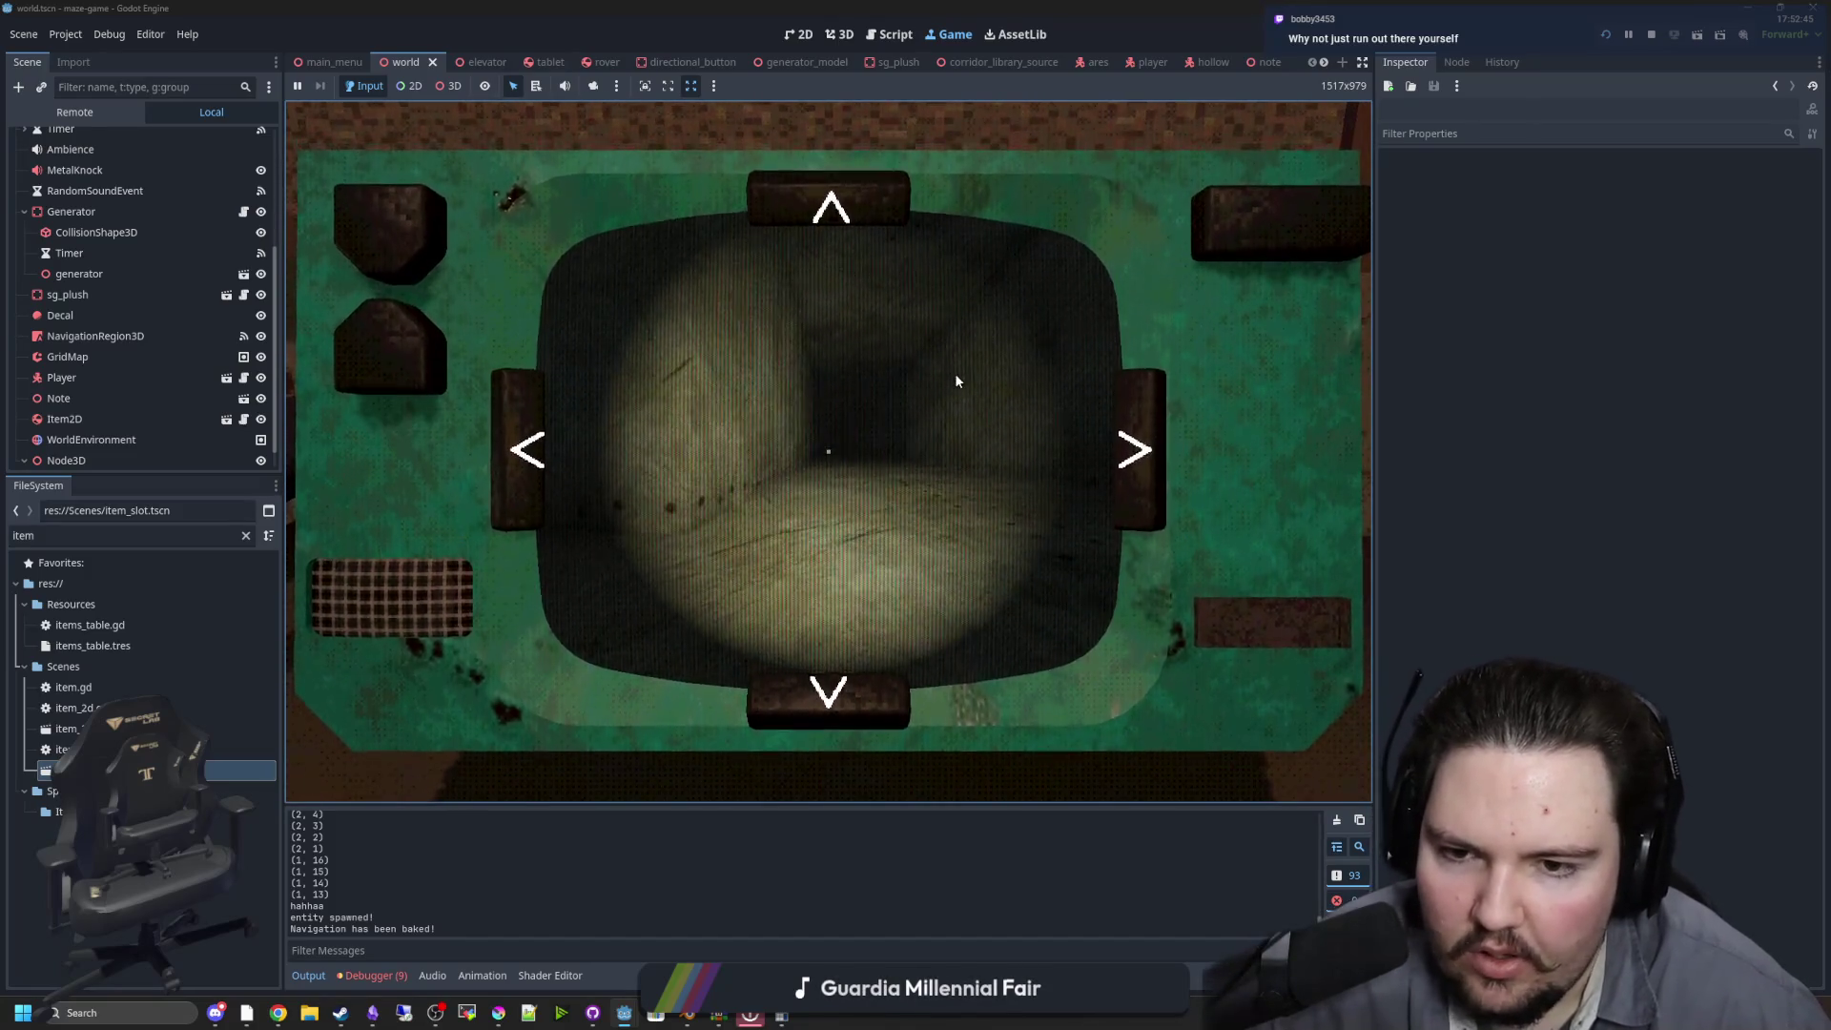
{"action": "key", "text": "Tab"}
{"action": "key", "text": "Tab"}
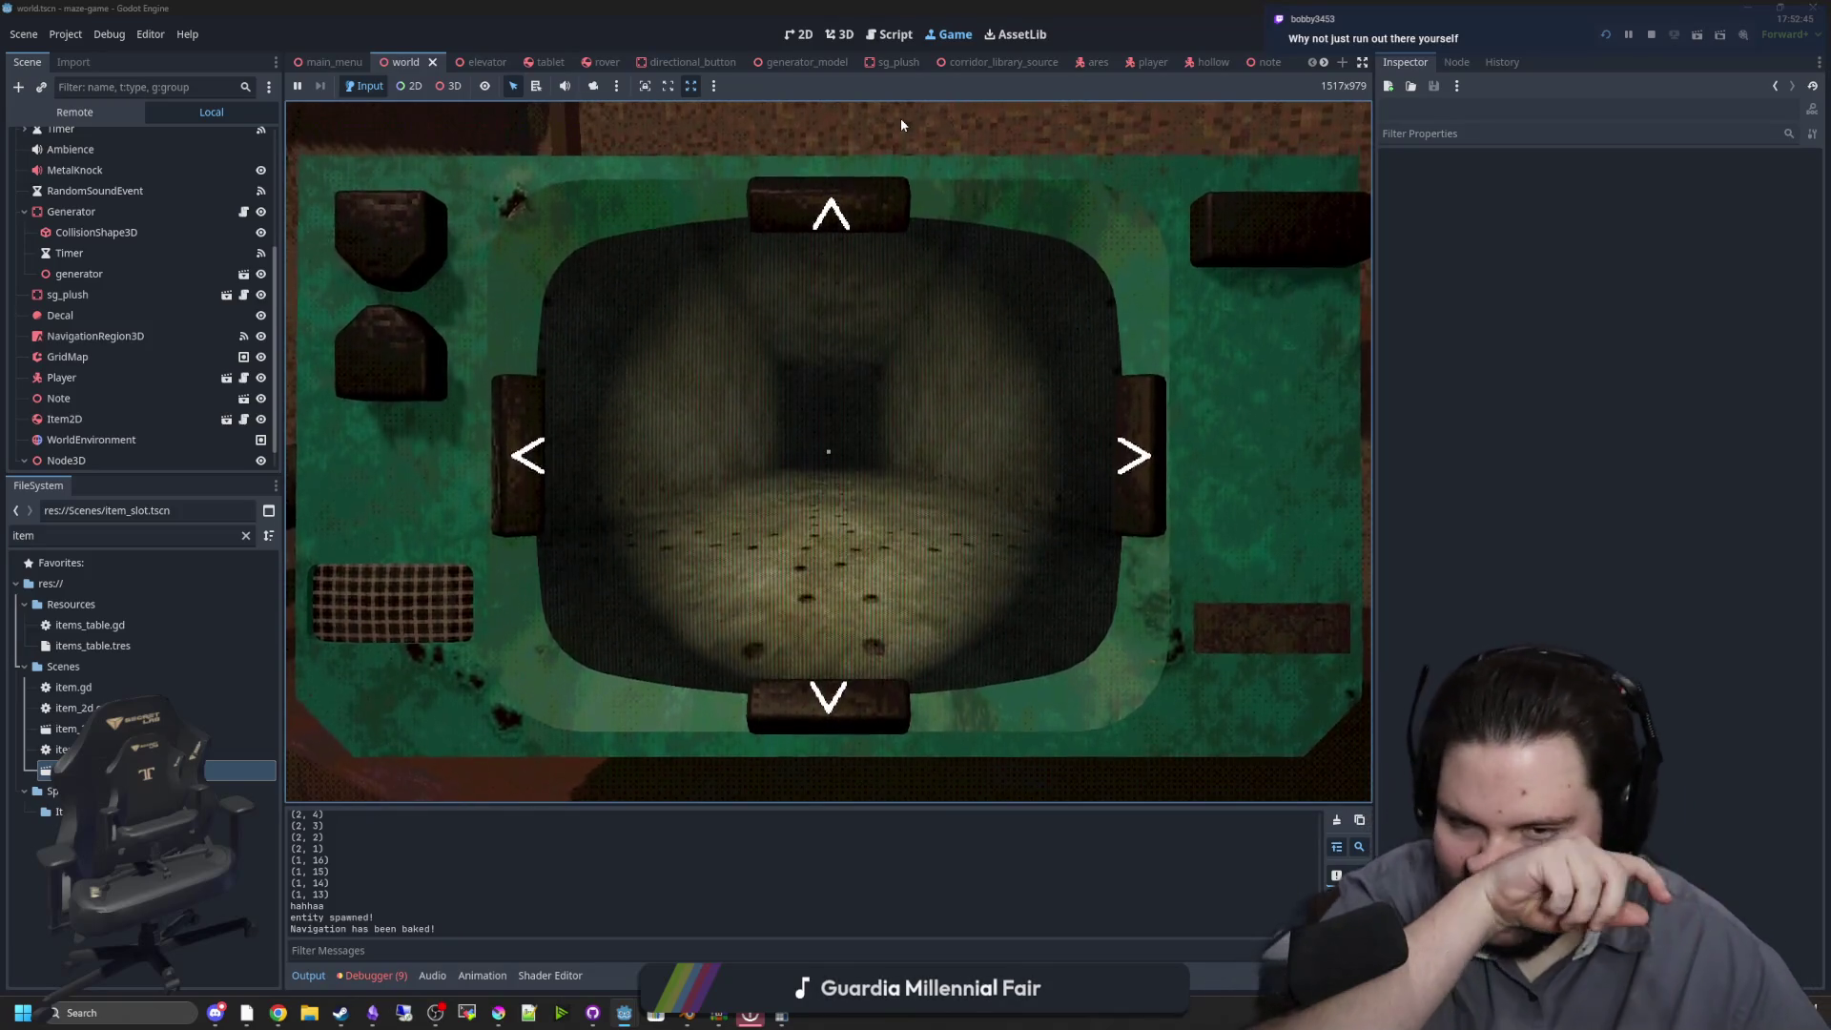
Set the tablet down and walk the dark corridor into the lit room with the box
{"action": "key", "text": "Tab"}
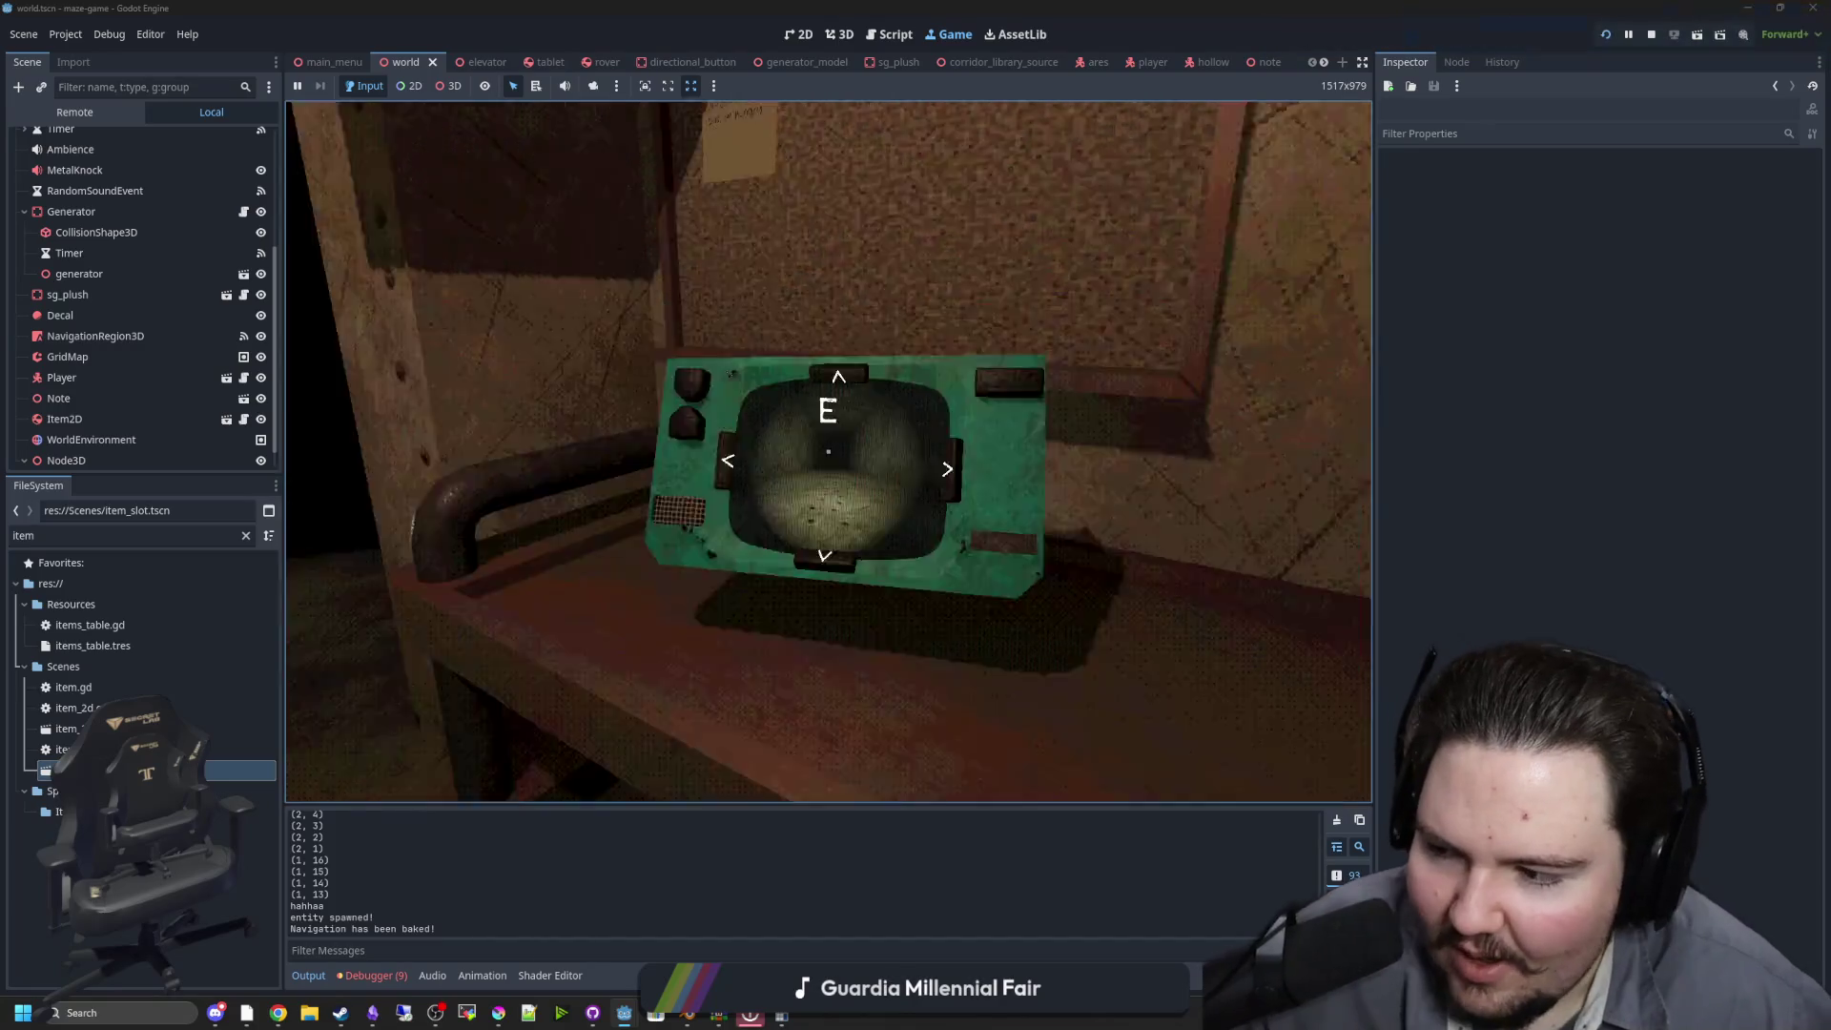
{"action": "key", "text": "w"}
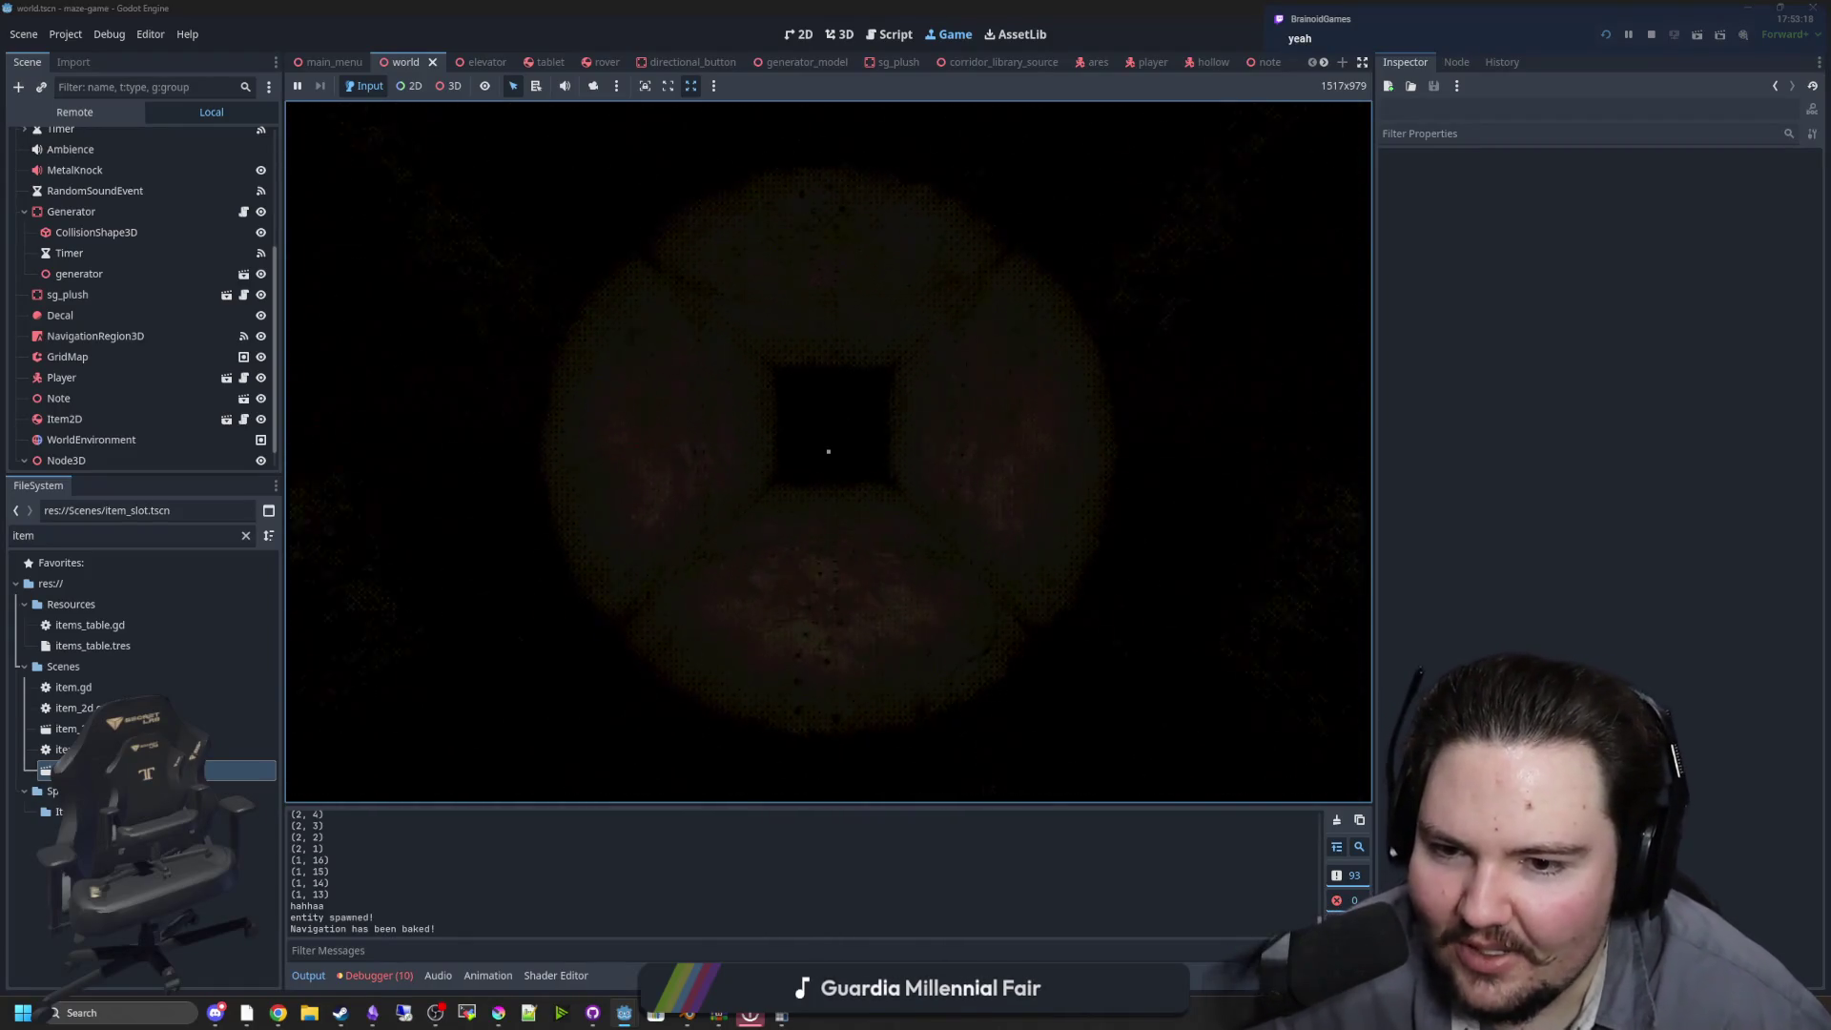
{"action": "key", "text": "w"}
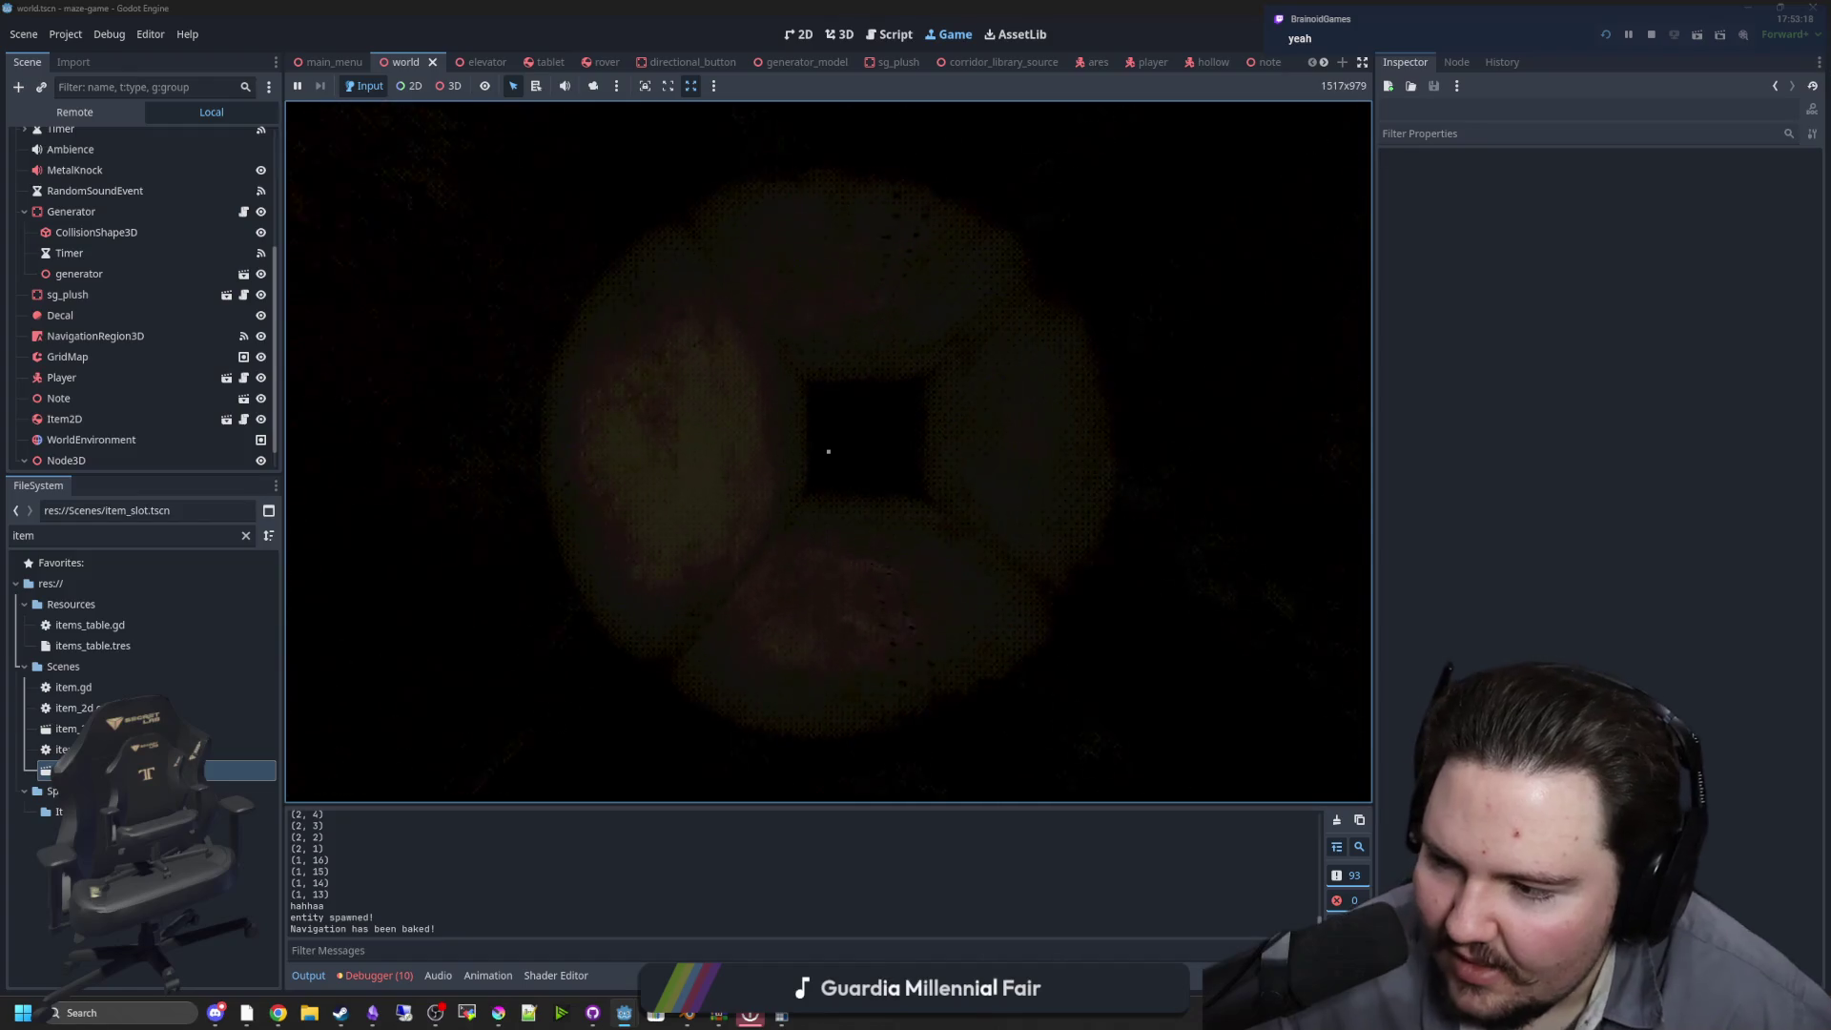
{"action": "key", "text": "w"}
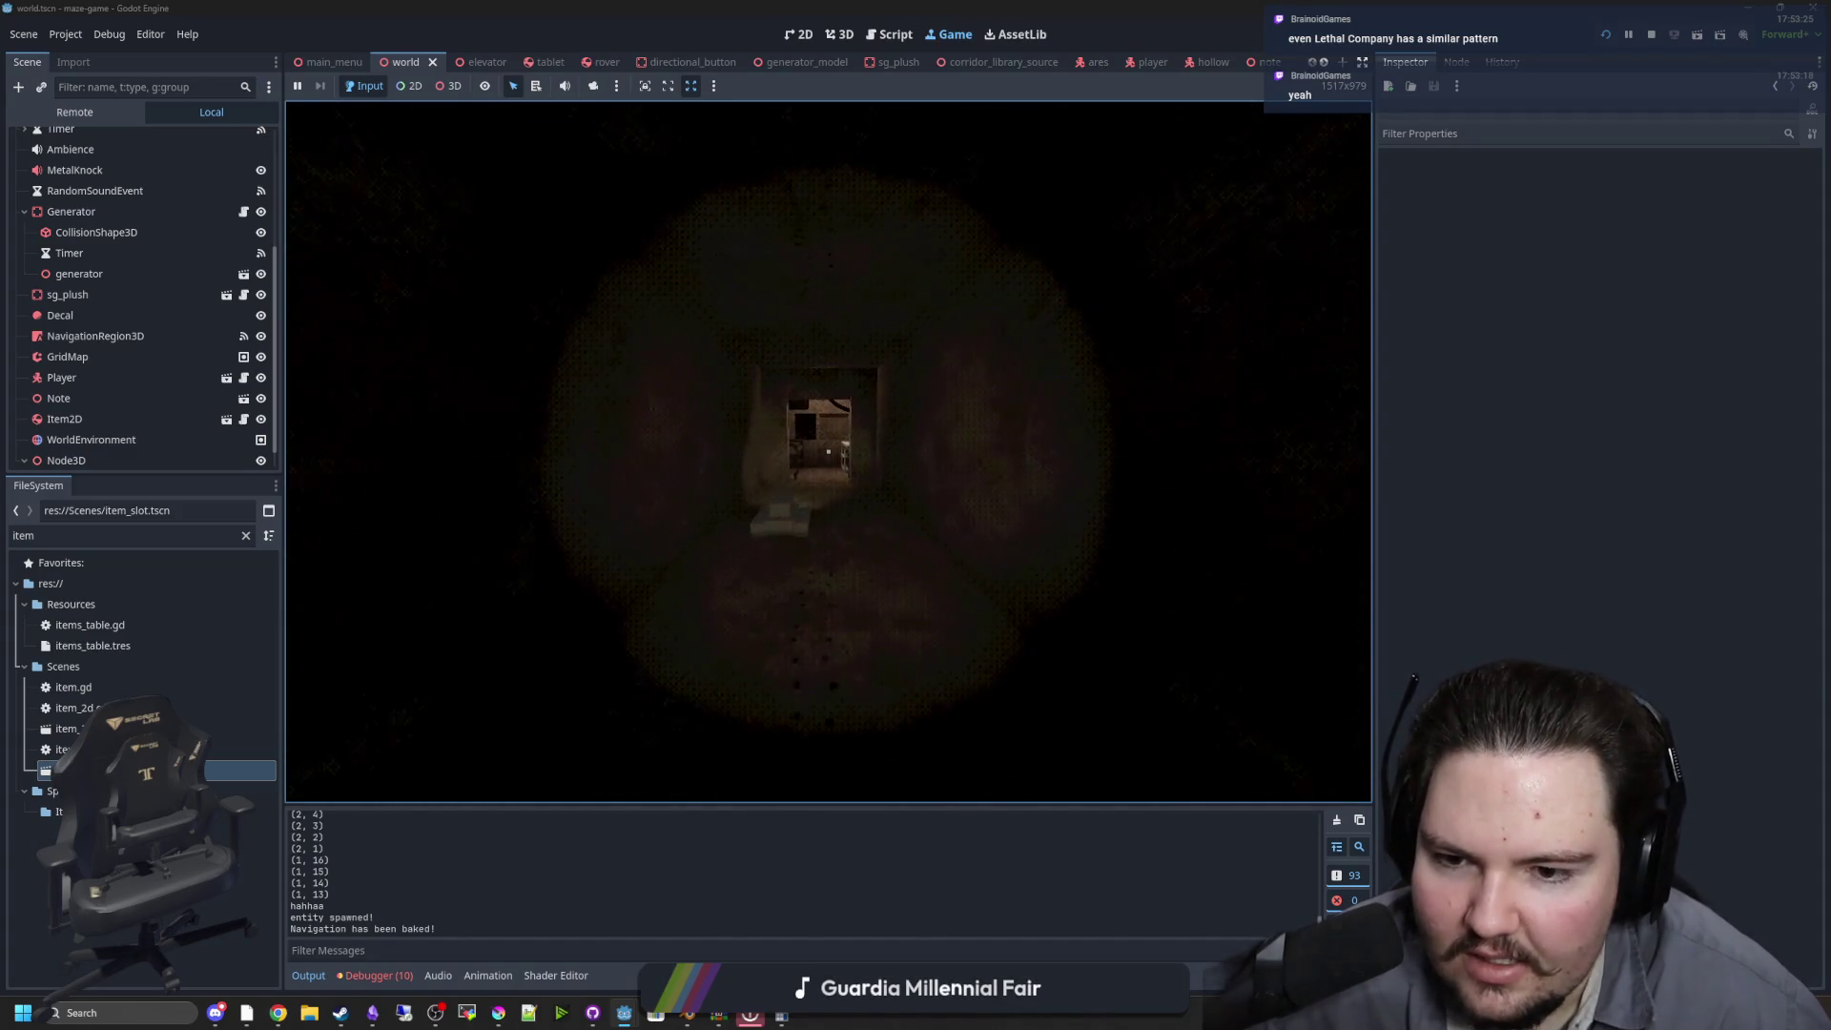
{"action": "key", "text": "w"}
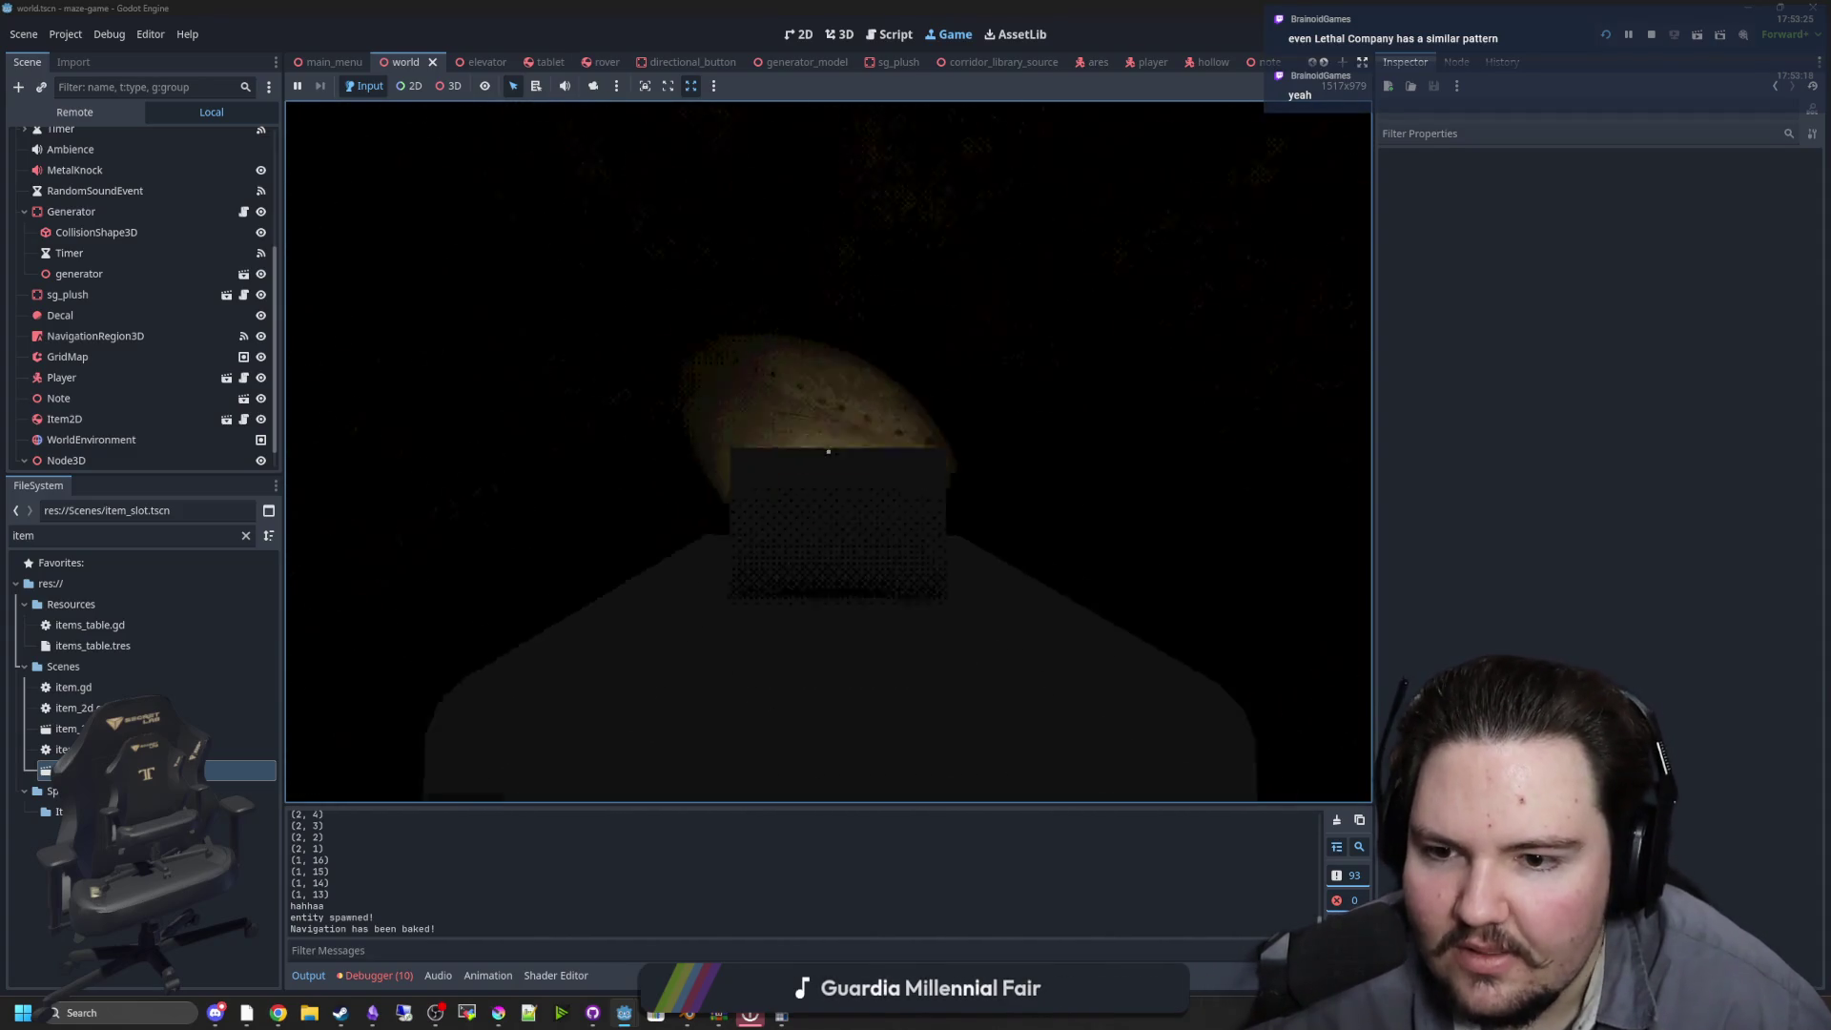
{"action": "key", "text": "s"}
Walk through the next room, past the green radio table, and toward the doorway
{"action": "key", "text": "w"}
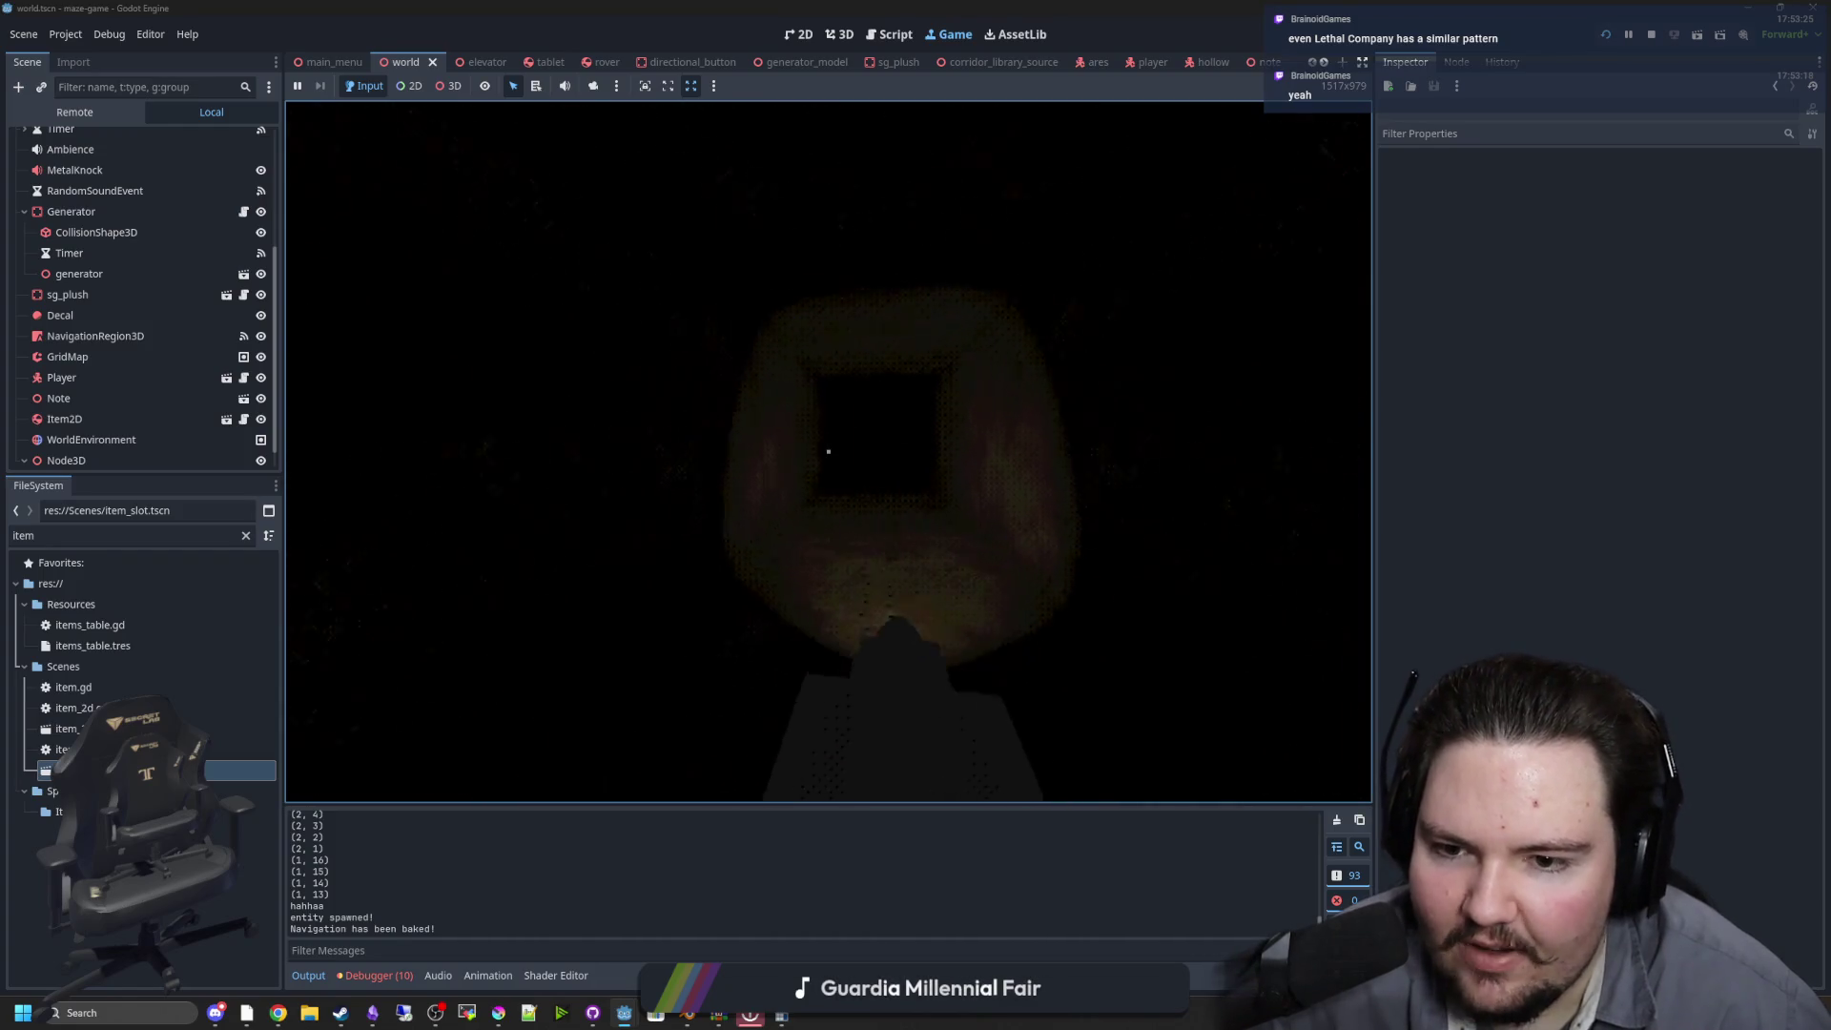
{"action": "key", "text": "w"}
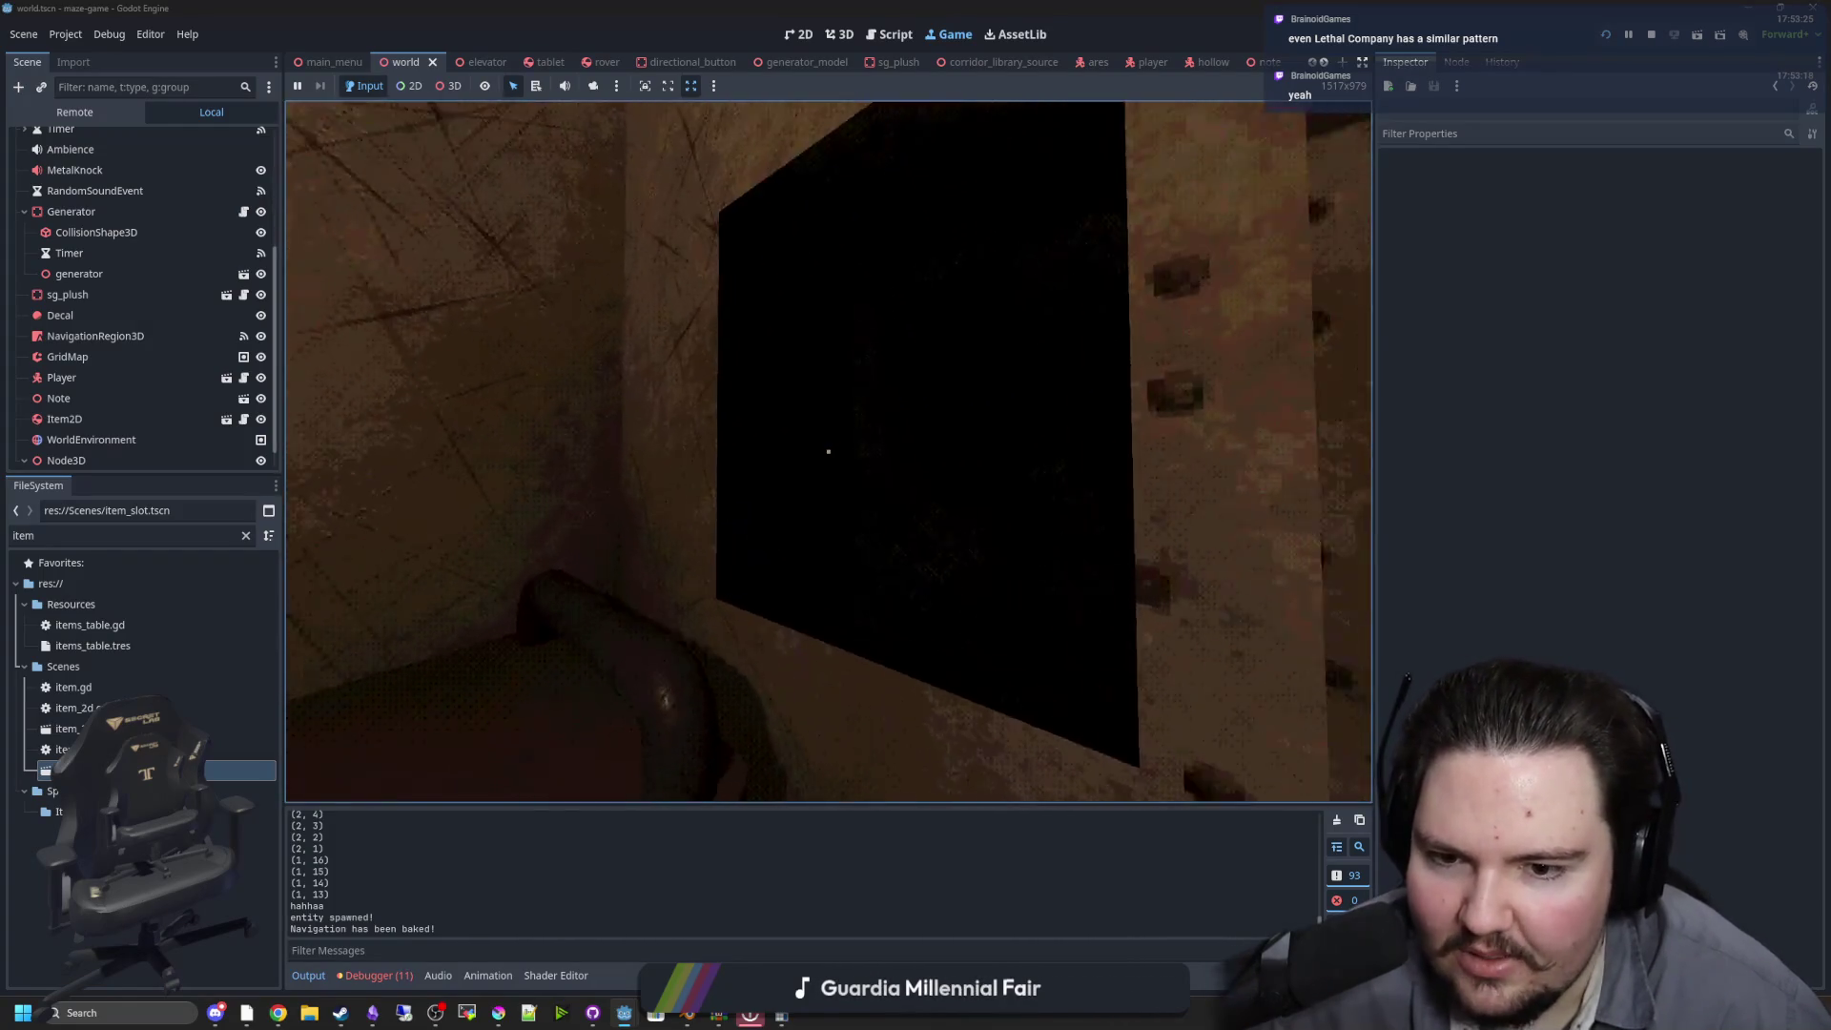
{"action": "key", "text": "s"}
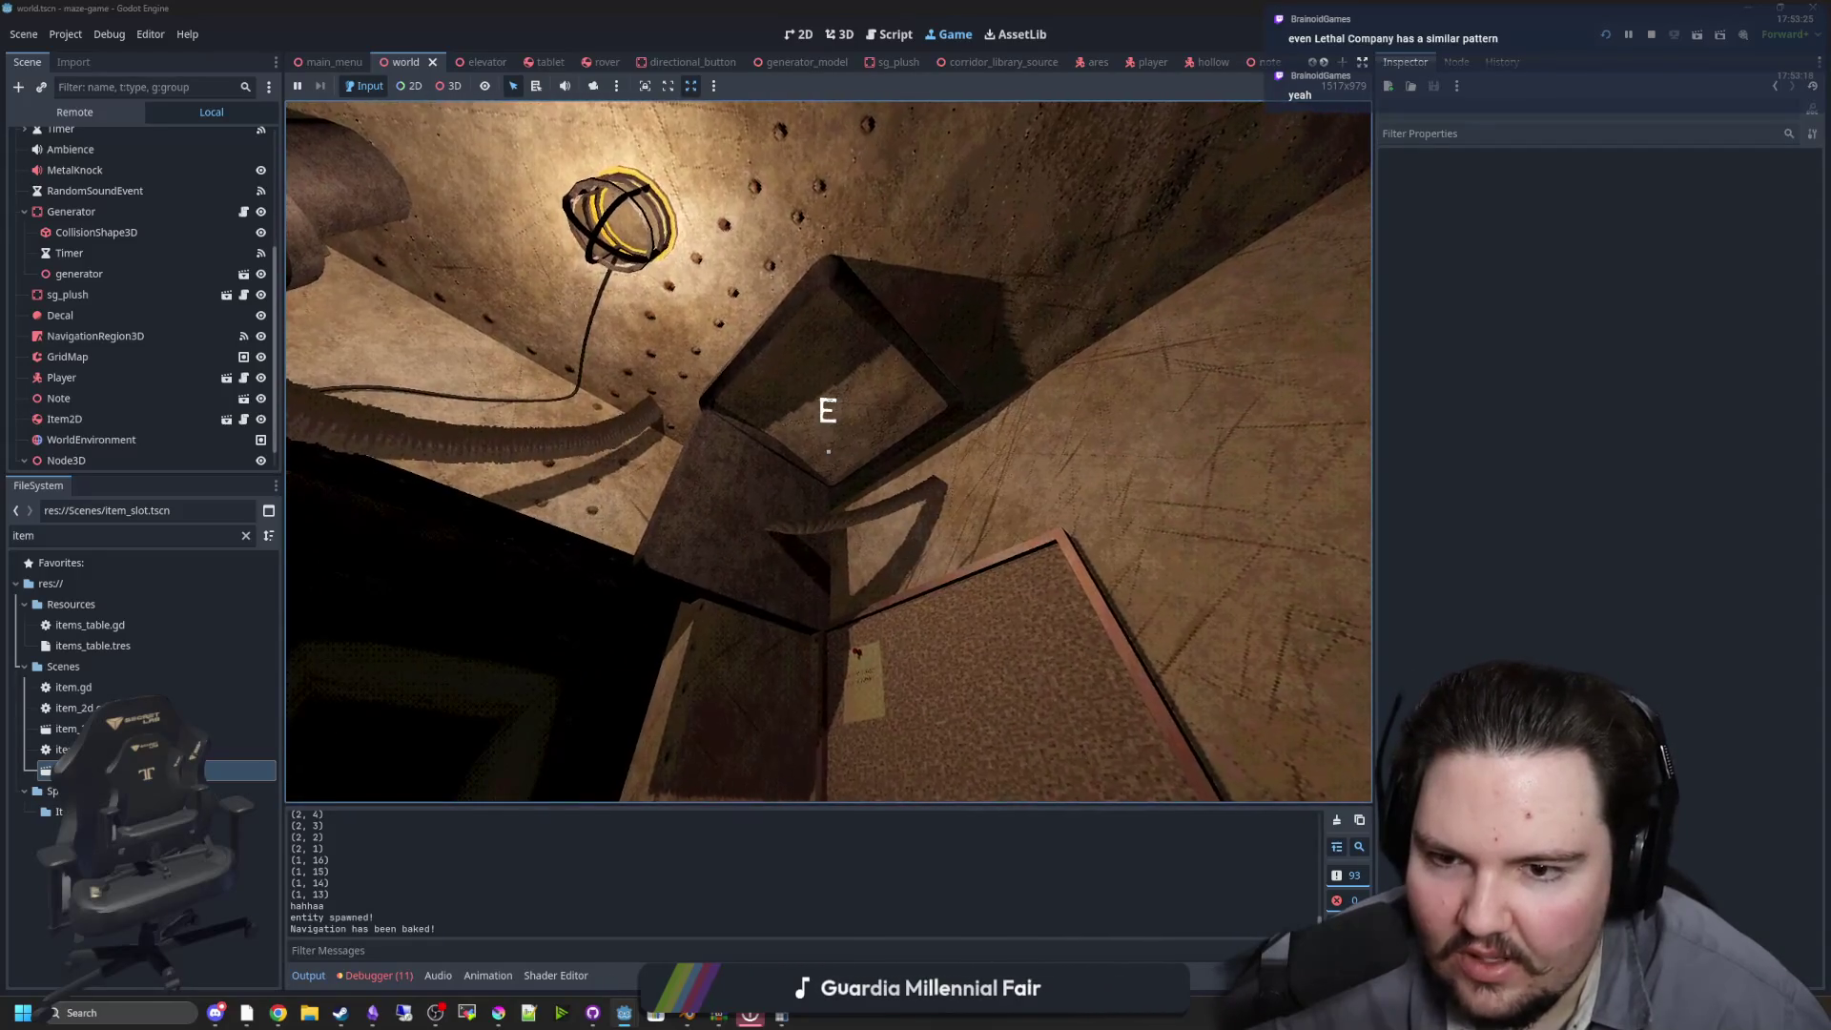
{"action": "key", "text": "w"}
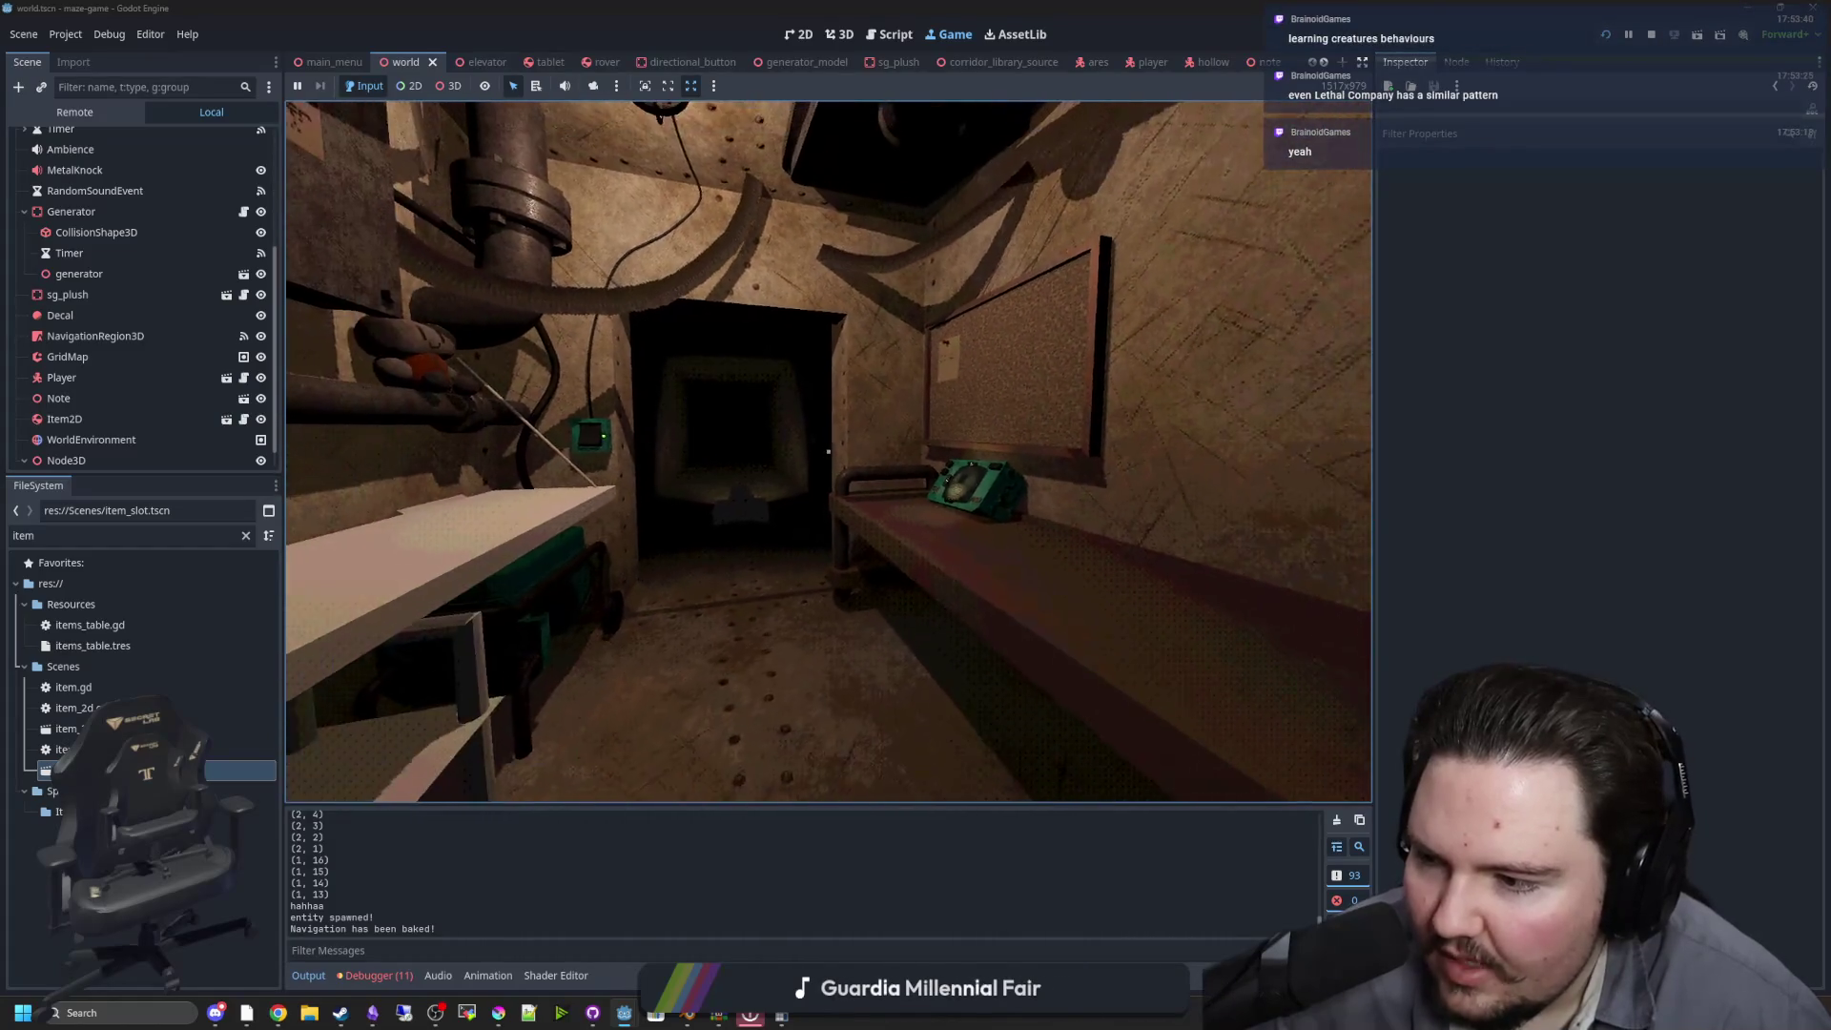
Raise and lower the tablet, then step to the bench and pick up the tablet to view its feed
{"action": "left_click", "coordinate": [828, 451]}
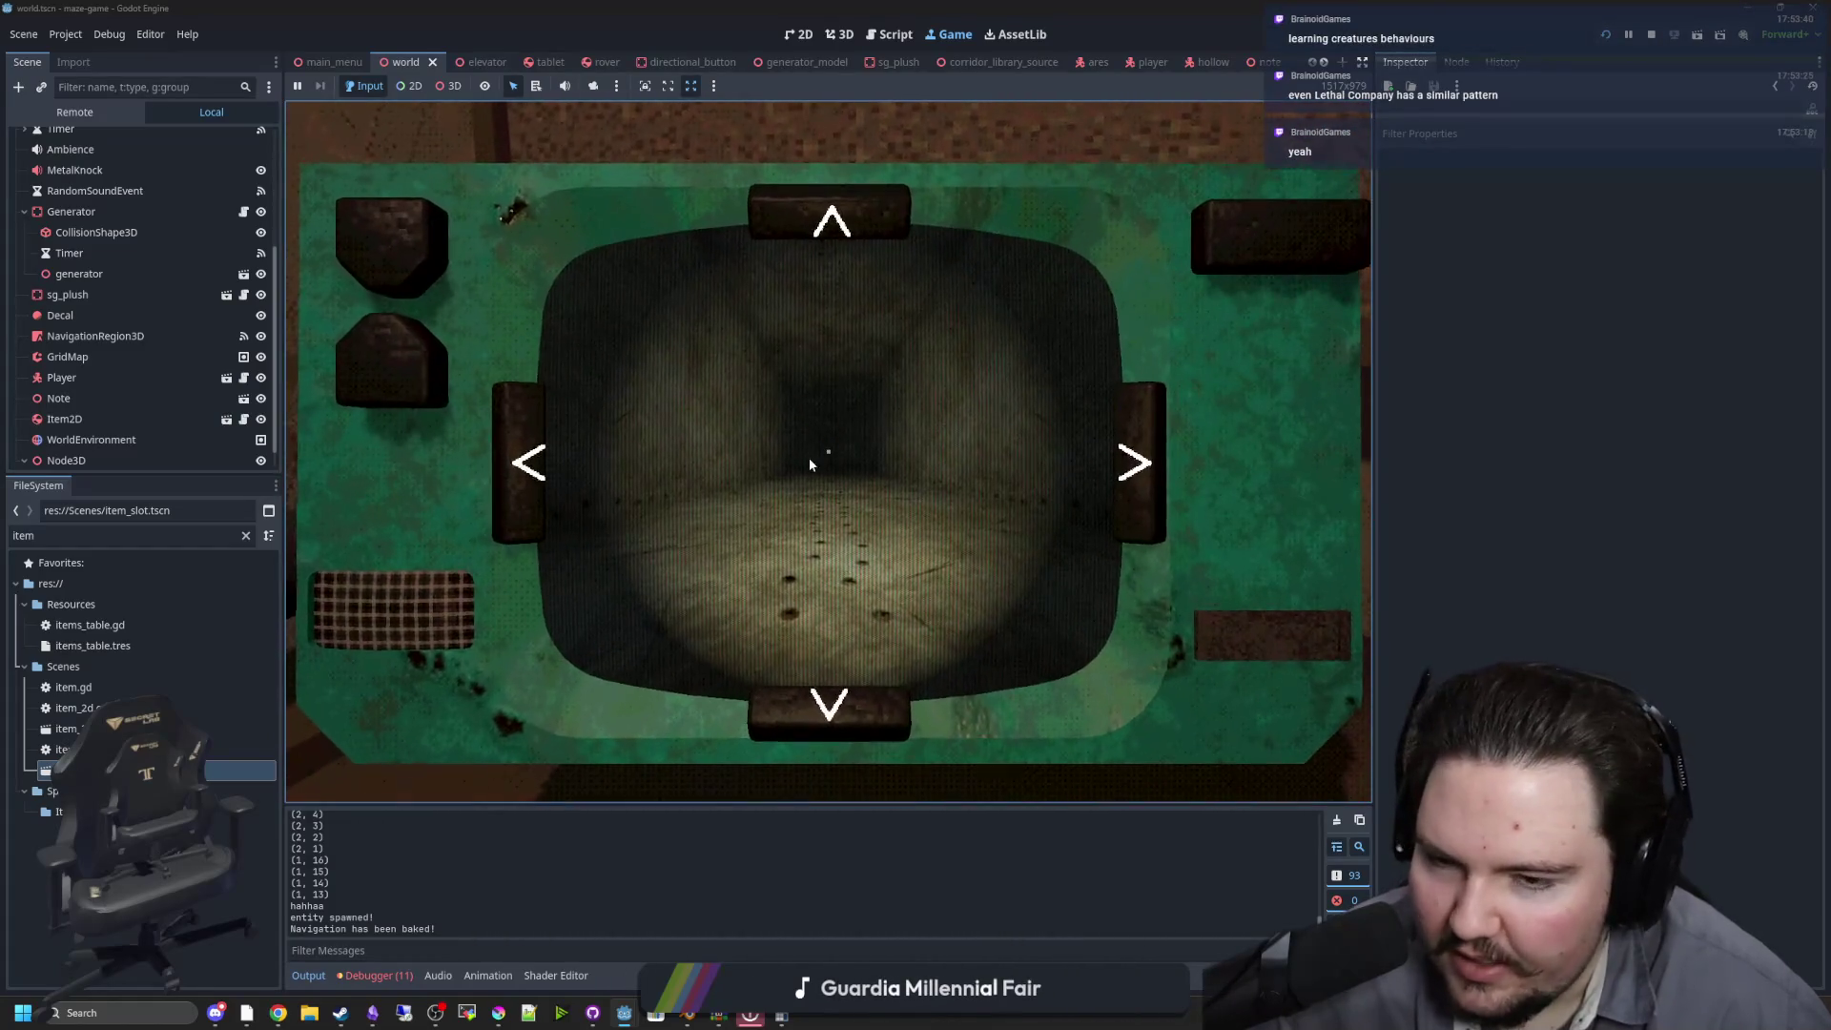
{"action": "key", "text": "Escape"}
{"action": "key", "text": "w"}
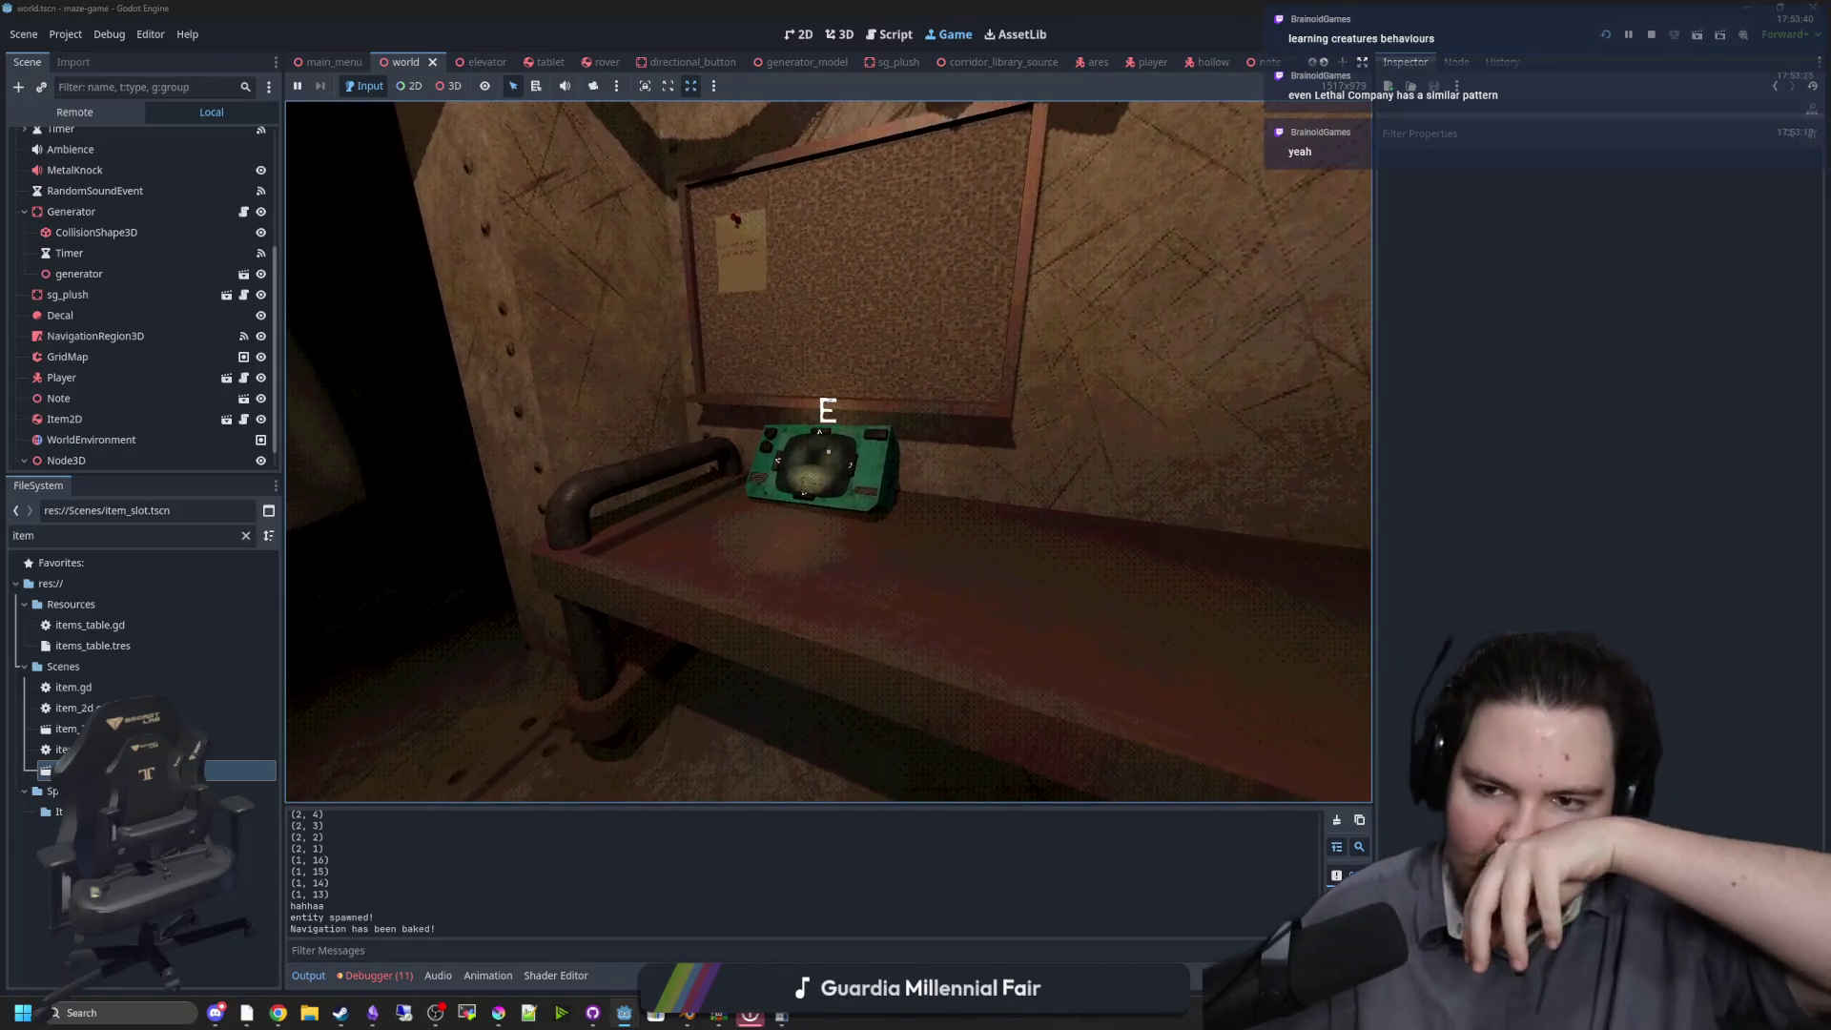
{"action": "key", "text": "e"}
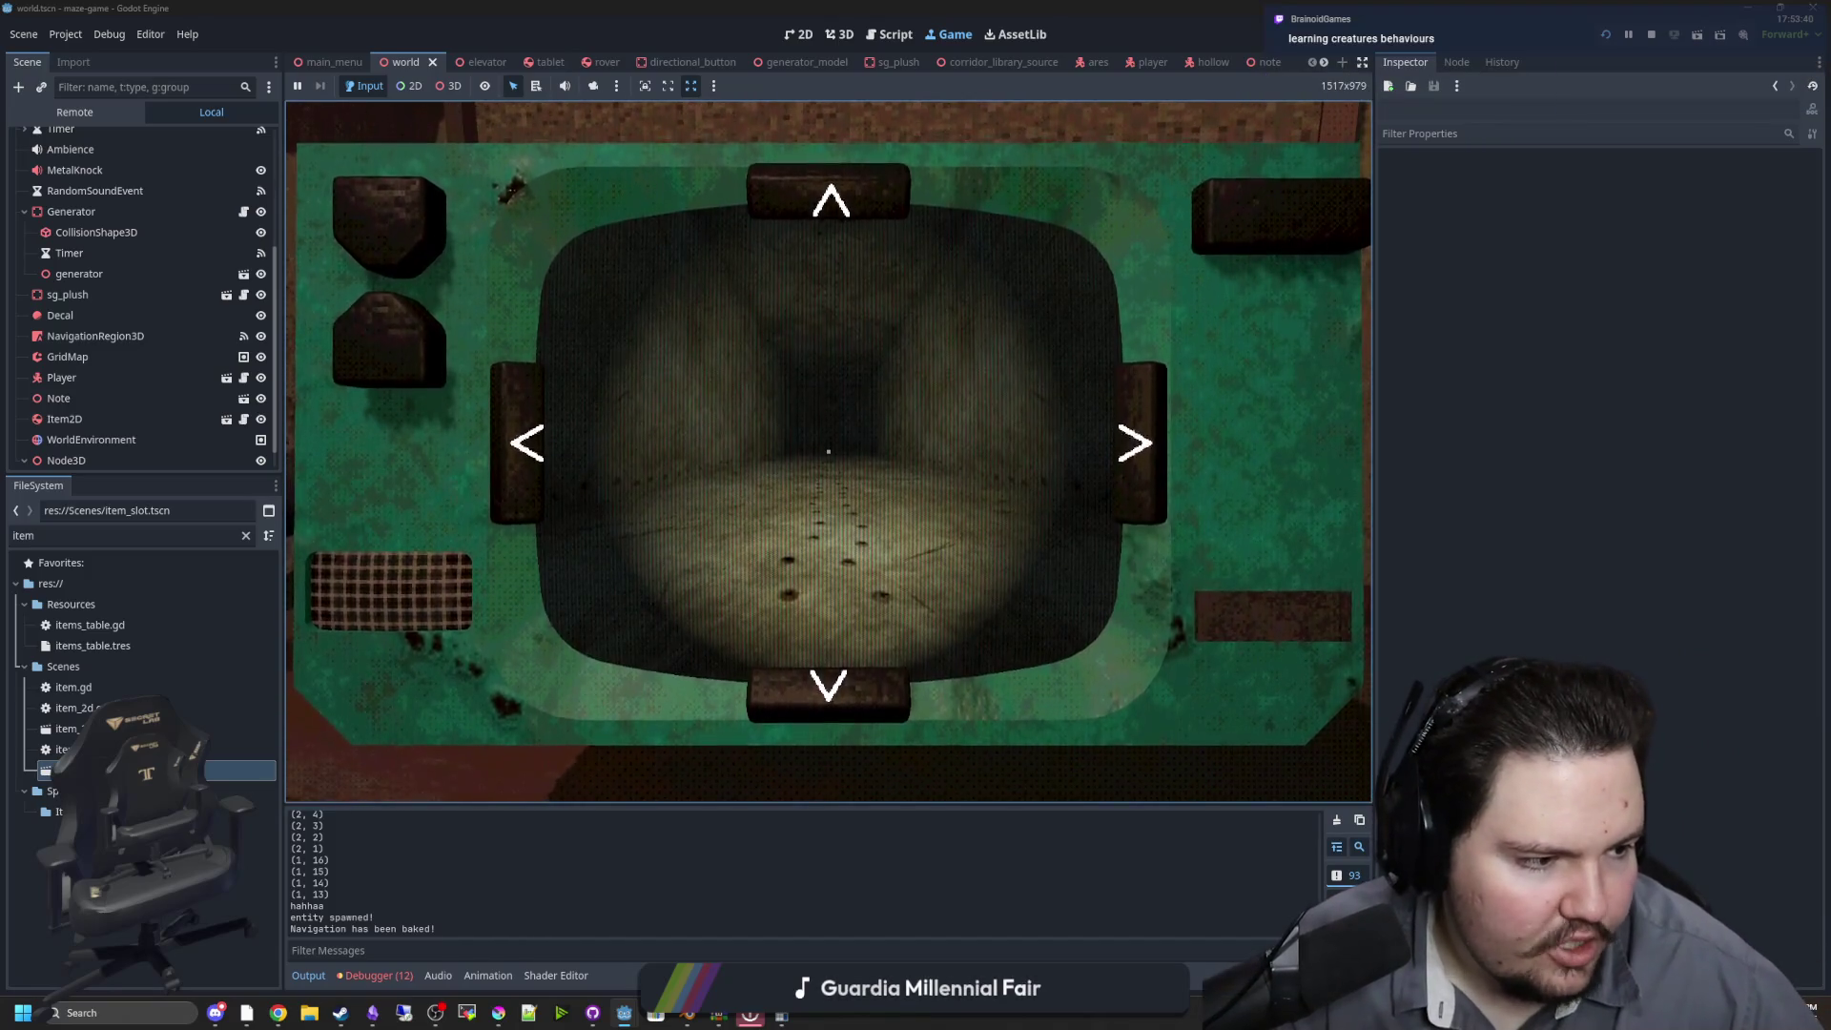
Toggle the pause menu, crouch to see the item on the shelf, and open the tablet's camera view
{"action": "key", "text": "Escape"}
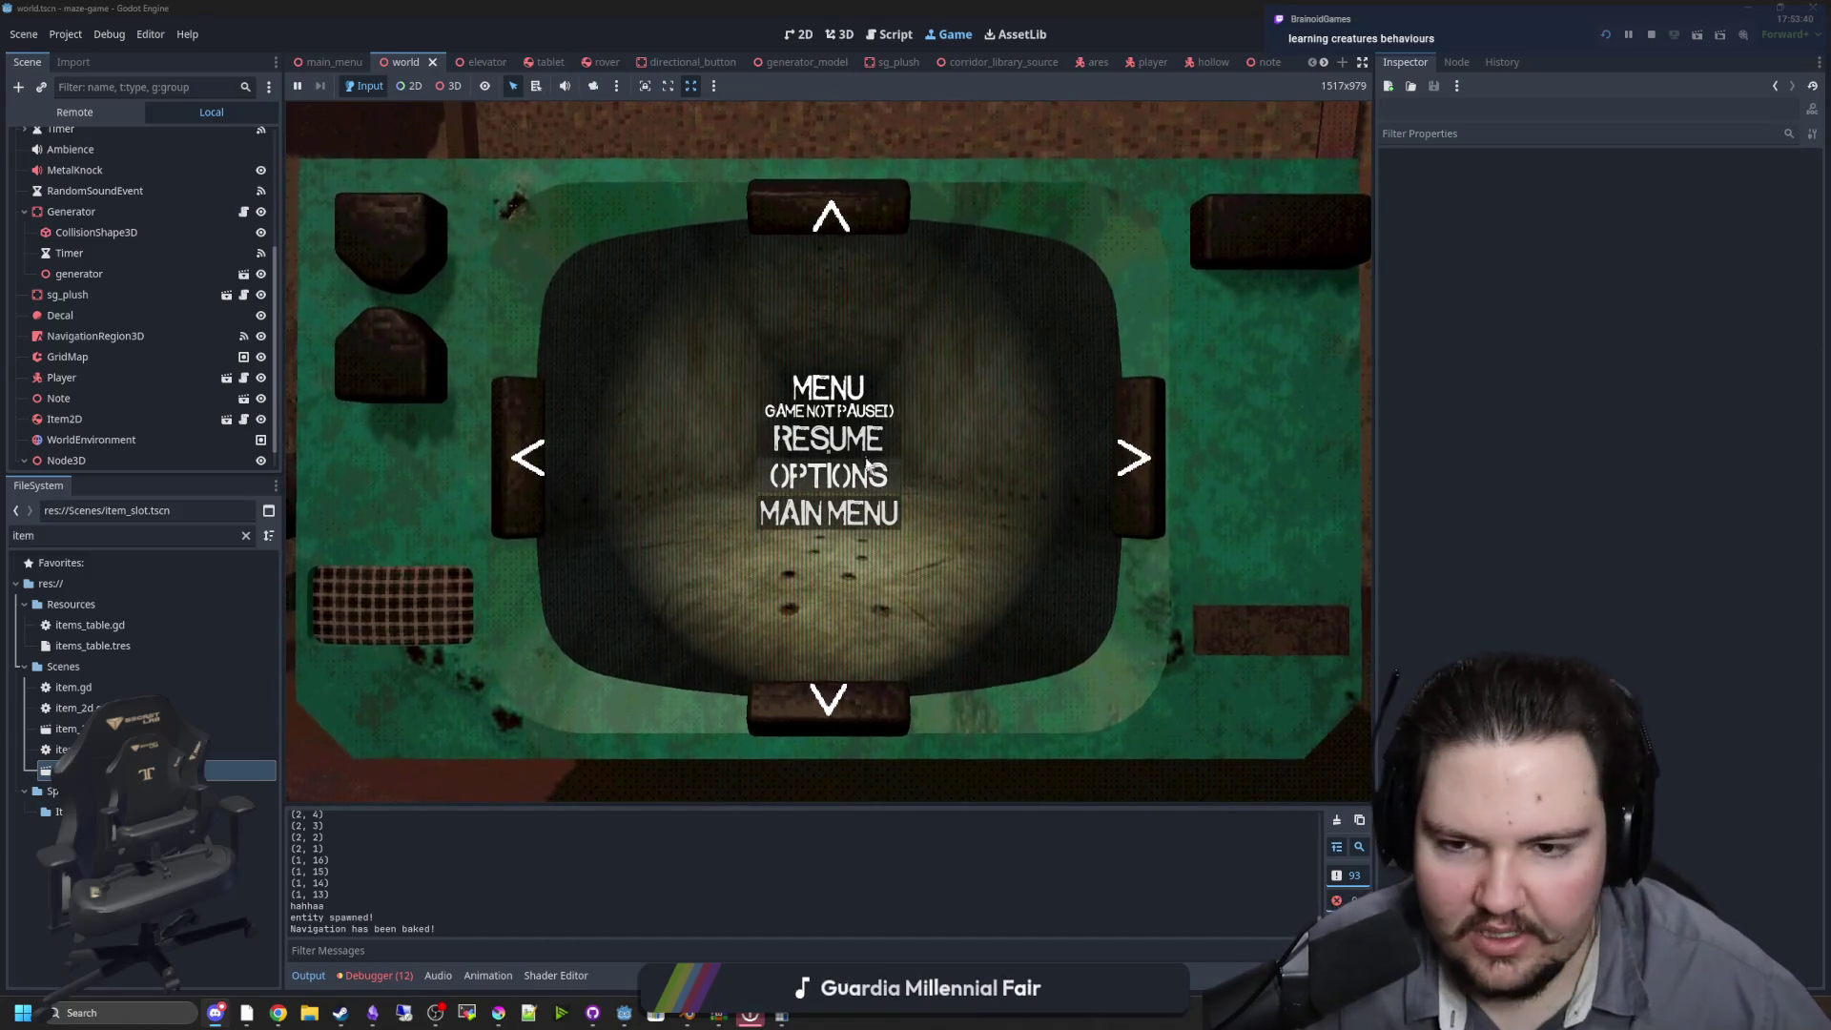
{"action": "key", "text": "Escape"}
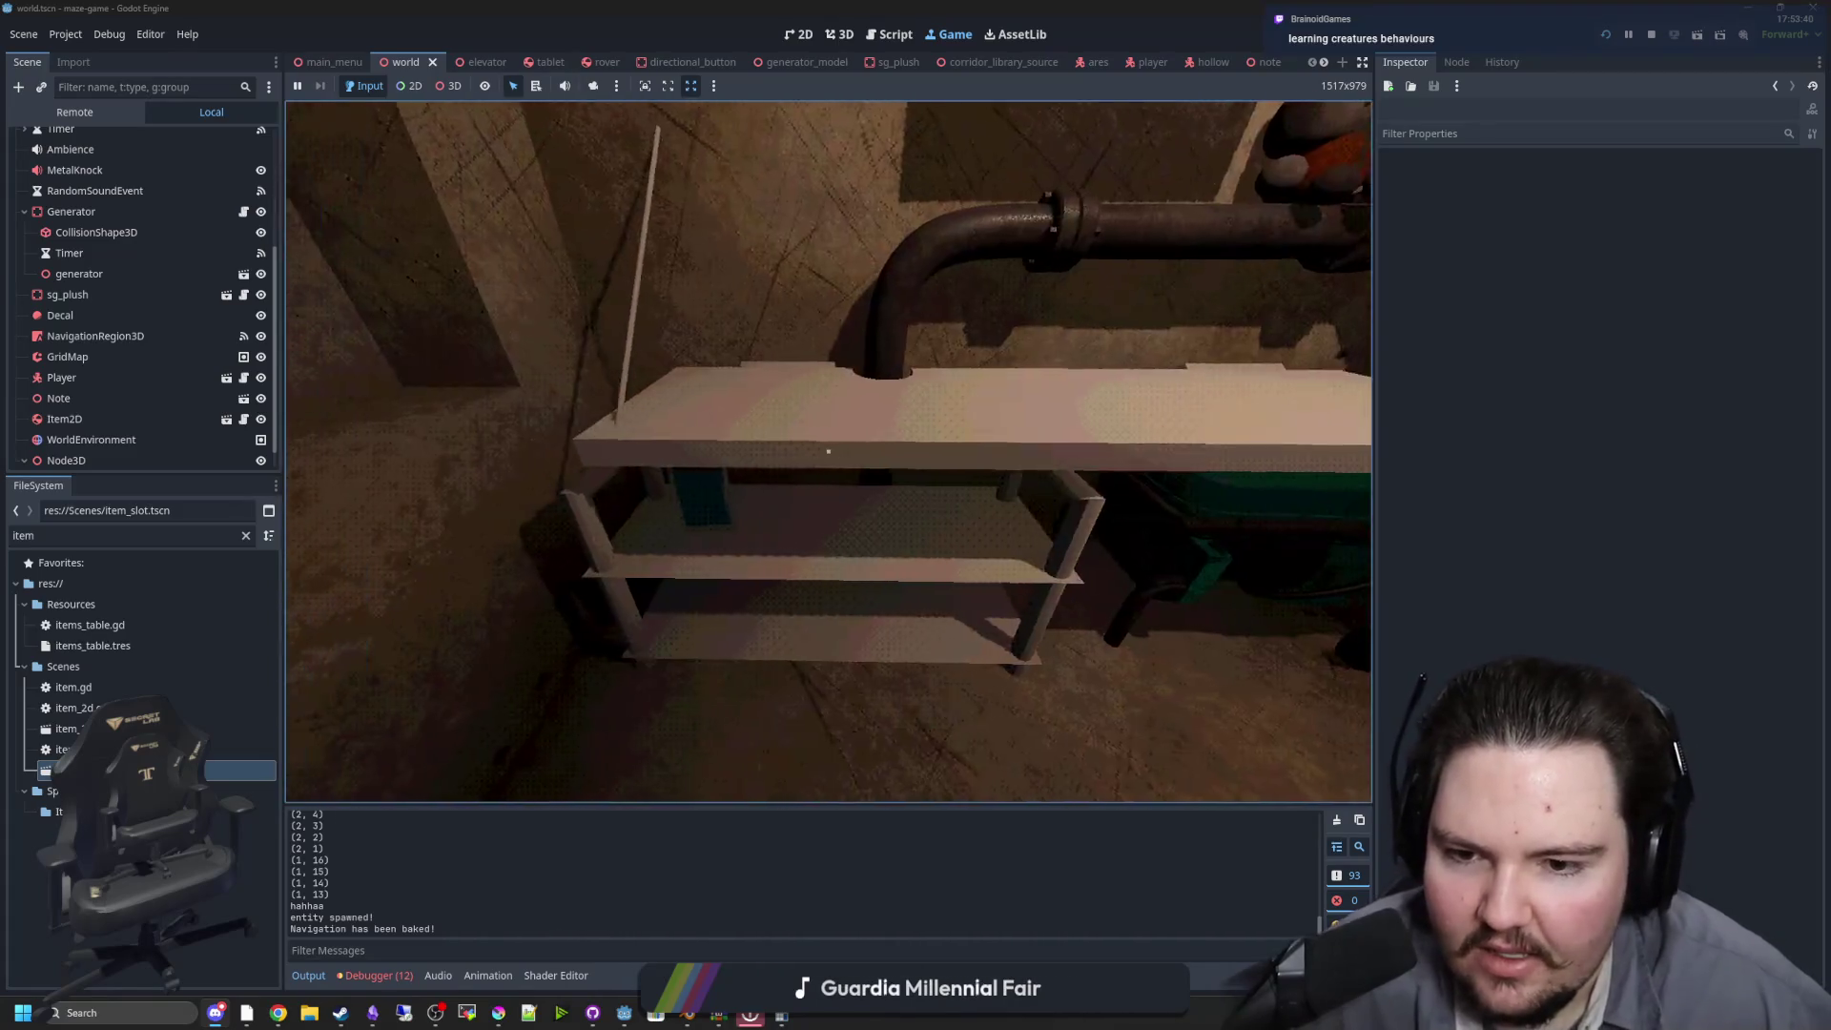
{"action": "key", "text": "w"}
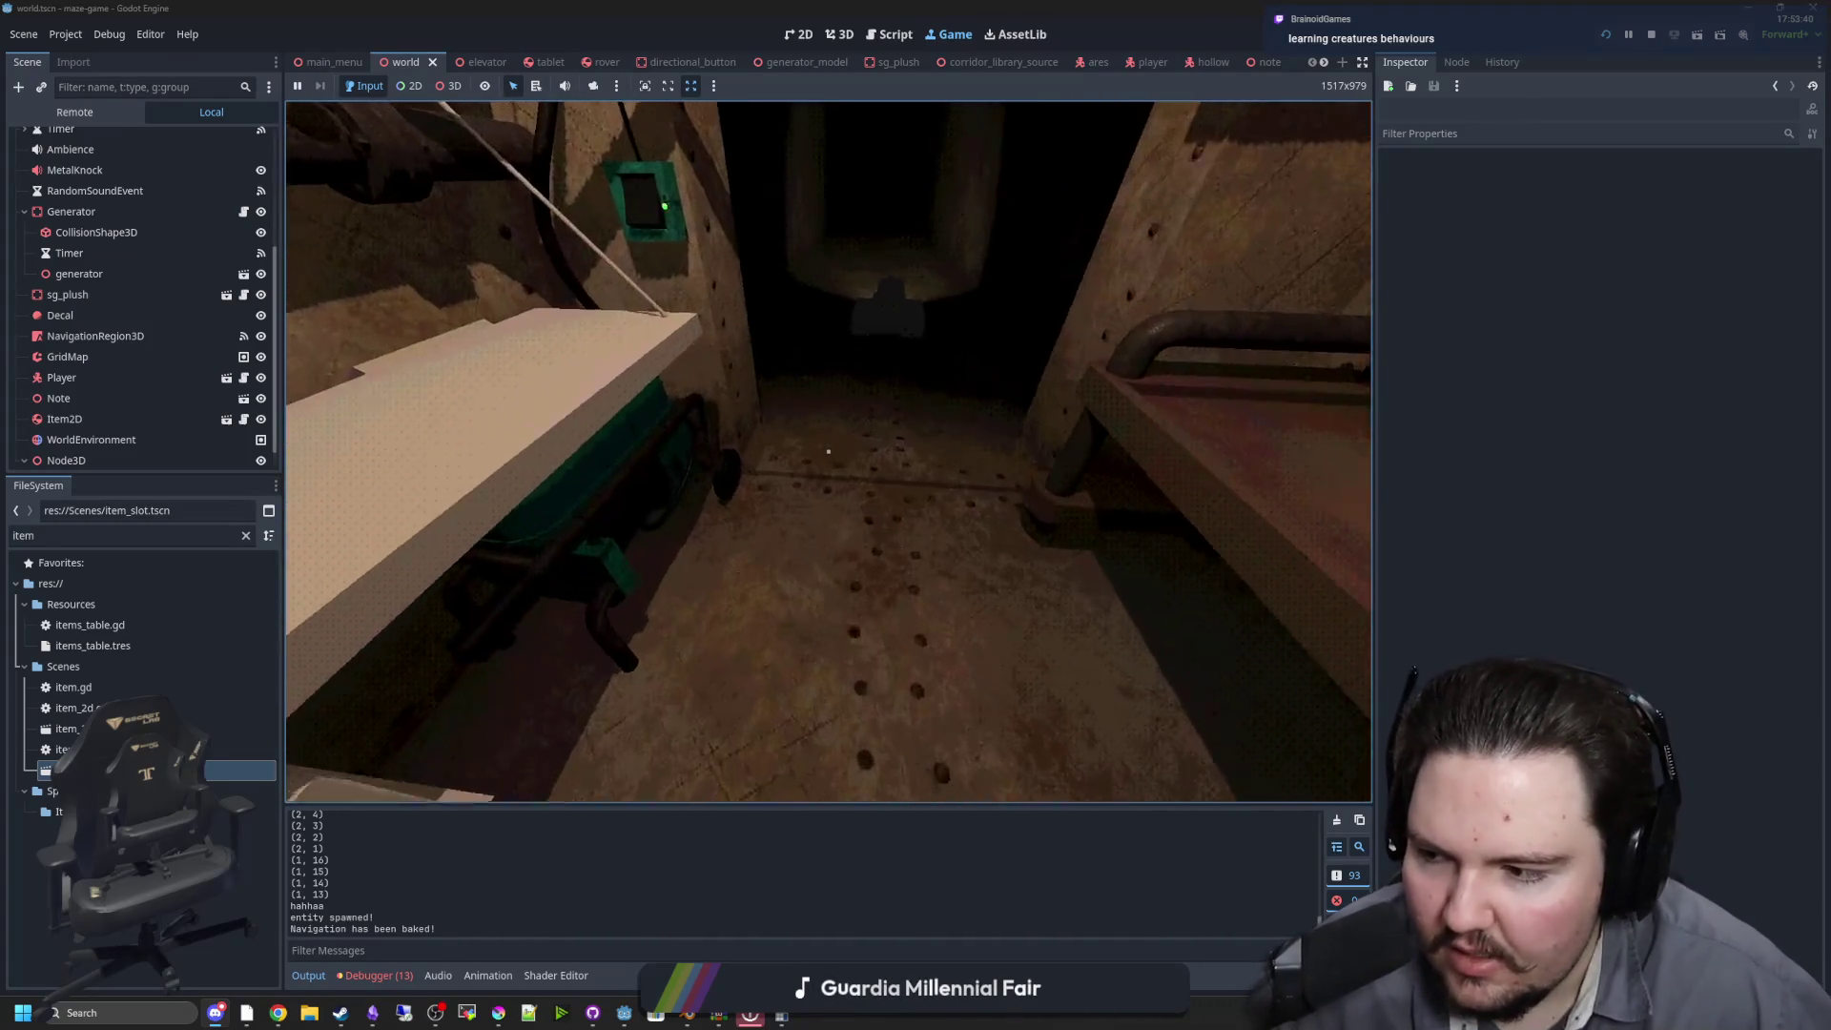
{"action": "key", "text": "e"}
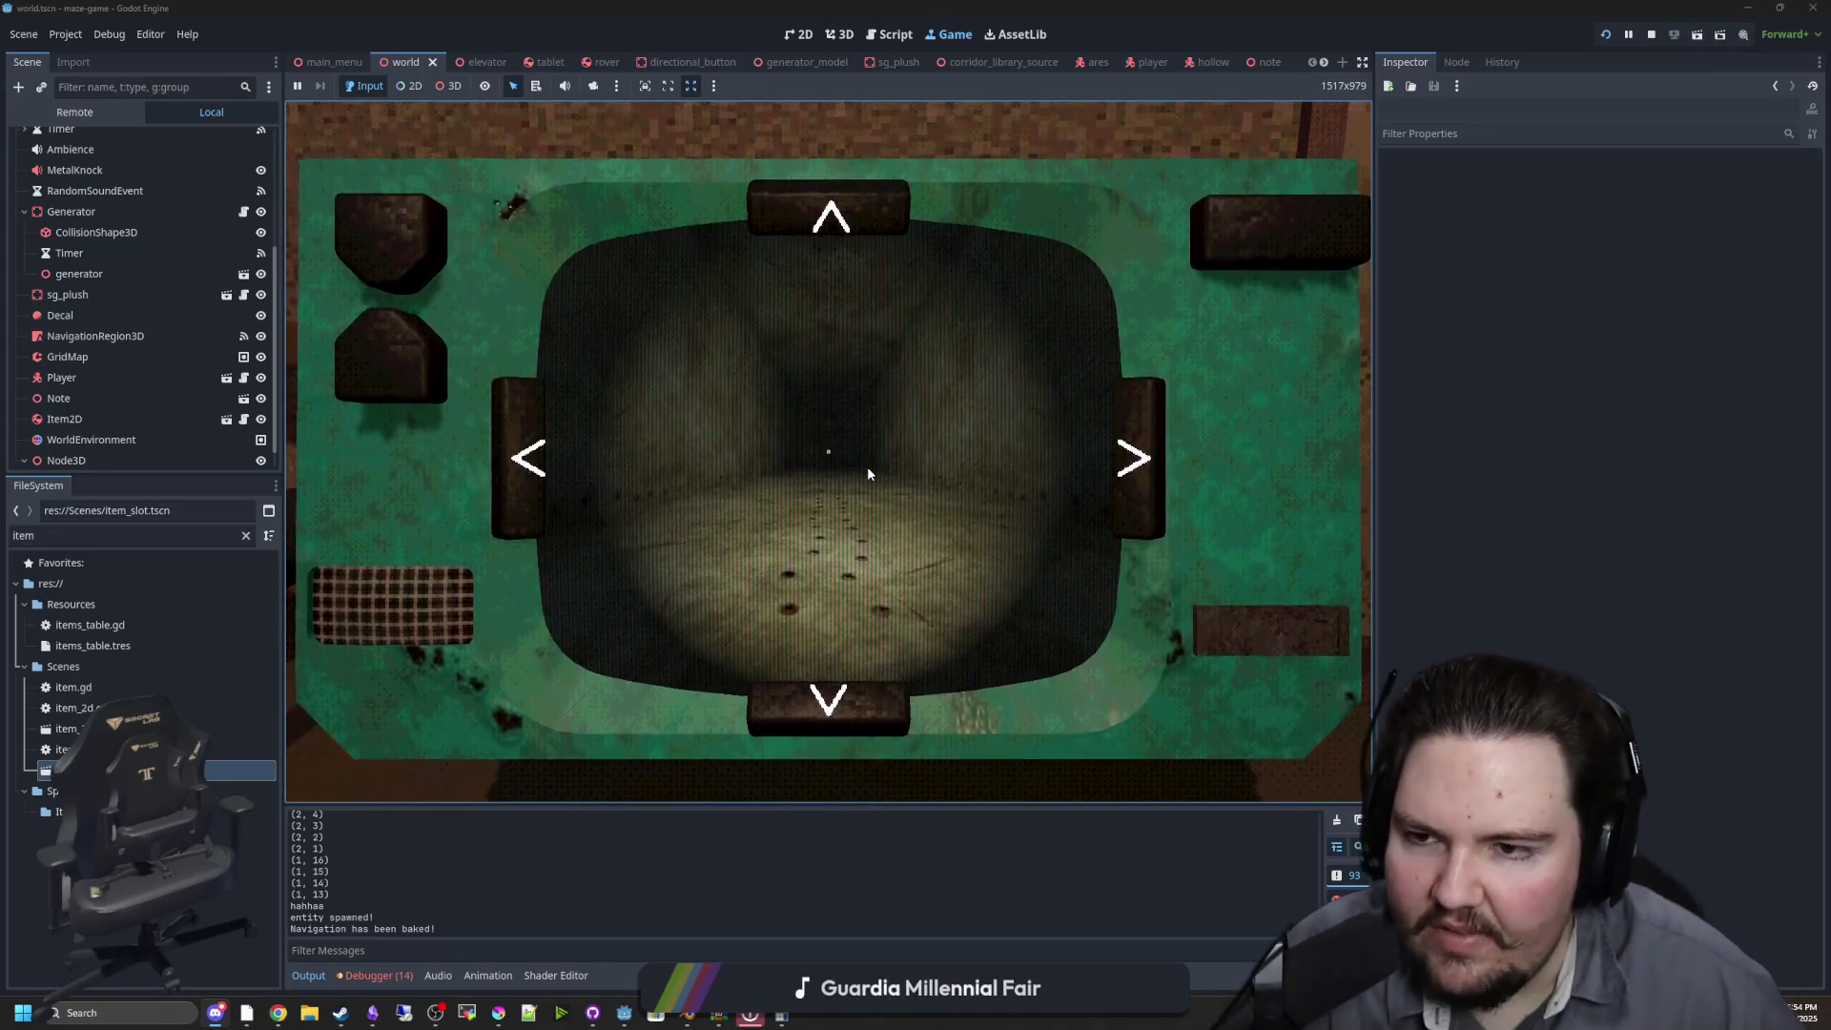
Test lowering and raising the tablet, walk down the corridor into the room, and raise the tablet again
{"action": "key", "text": "Tab"}
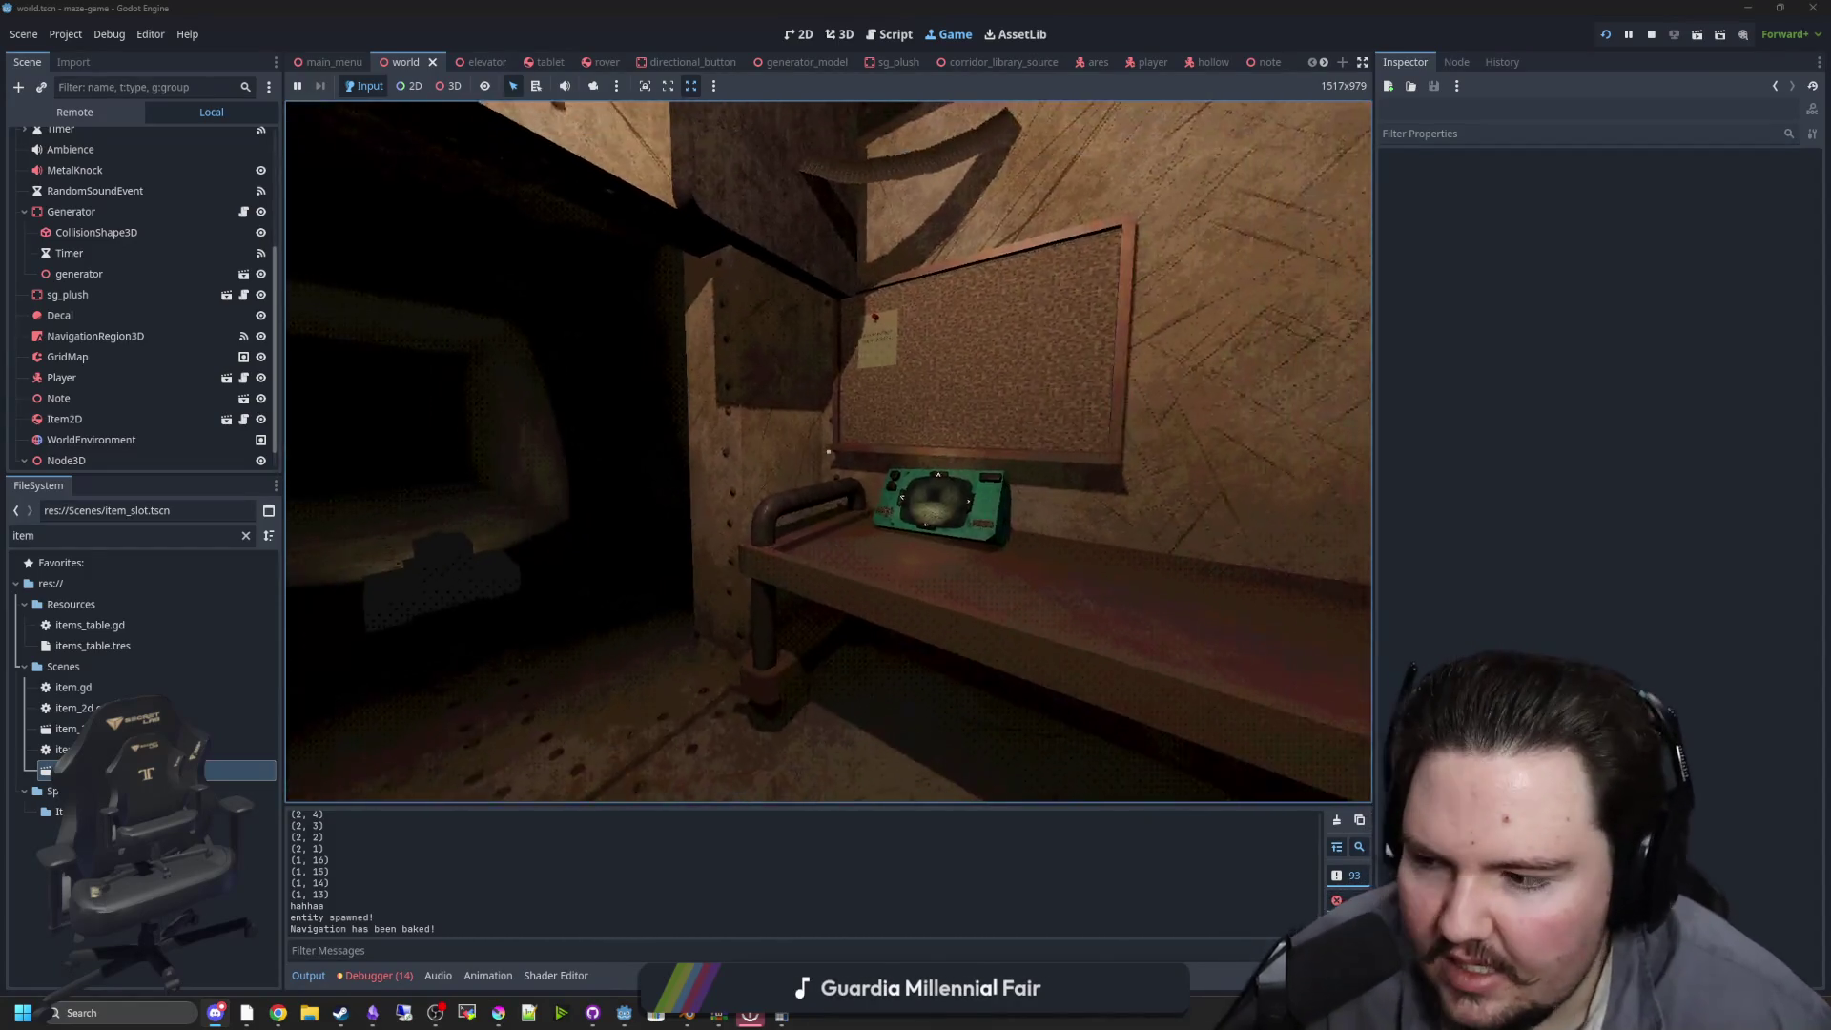
{"action": "key", "text": "Tab"}
{"action": "key", "text": "Tab"}
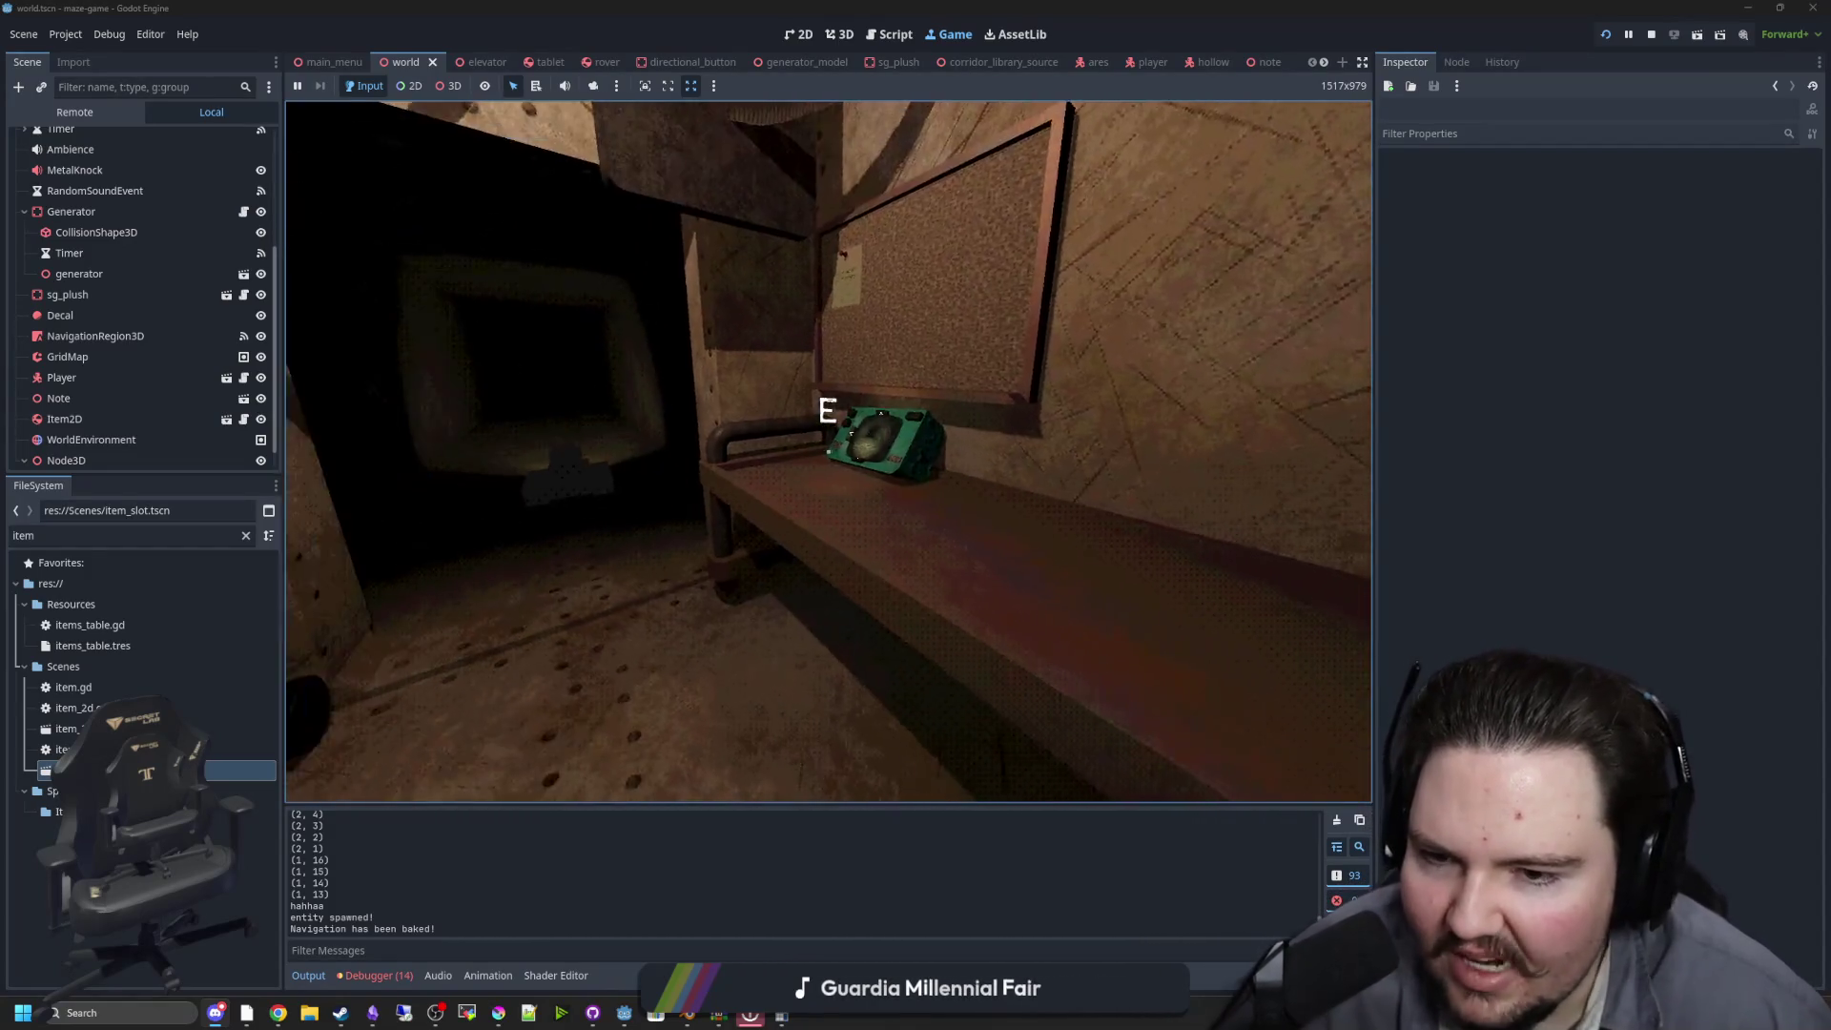
{"action": "key", "text": "Tab"}
{"action": "key", "text": "Tab"}
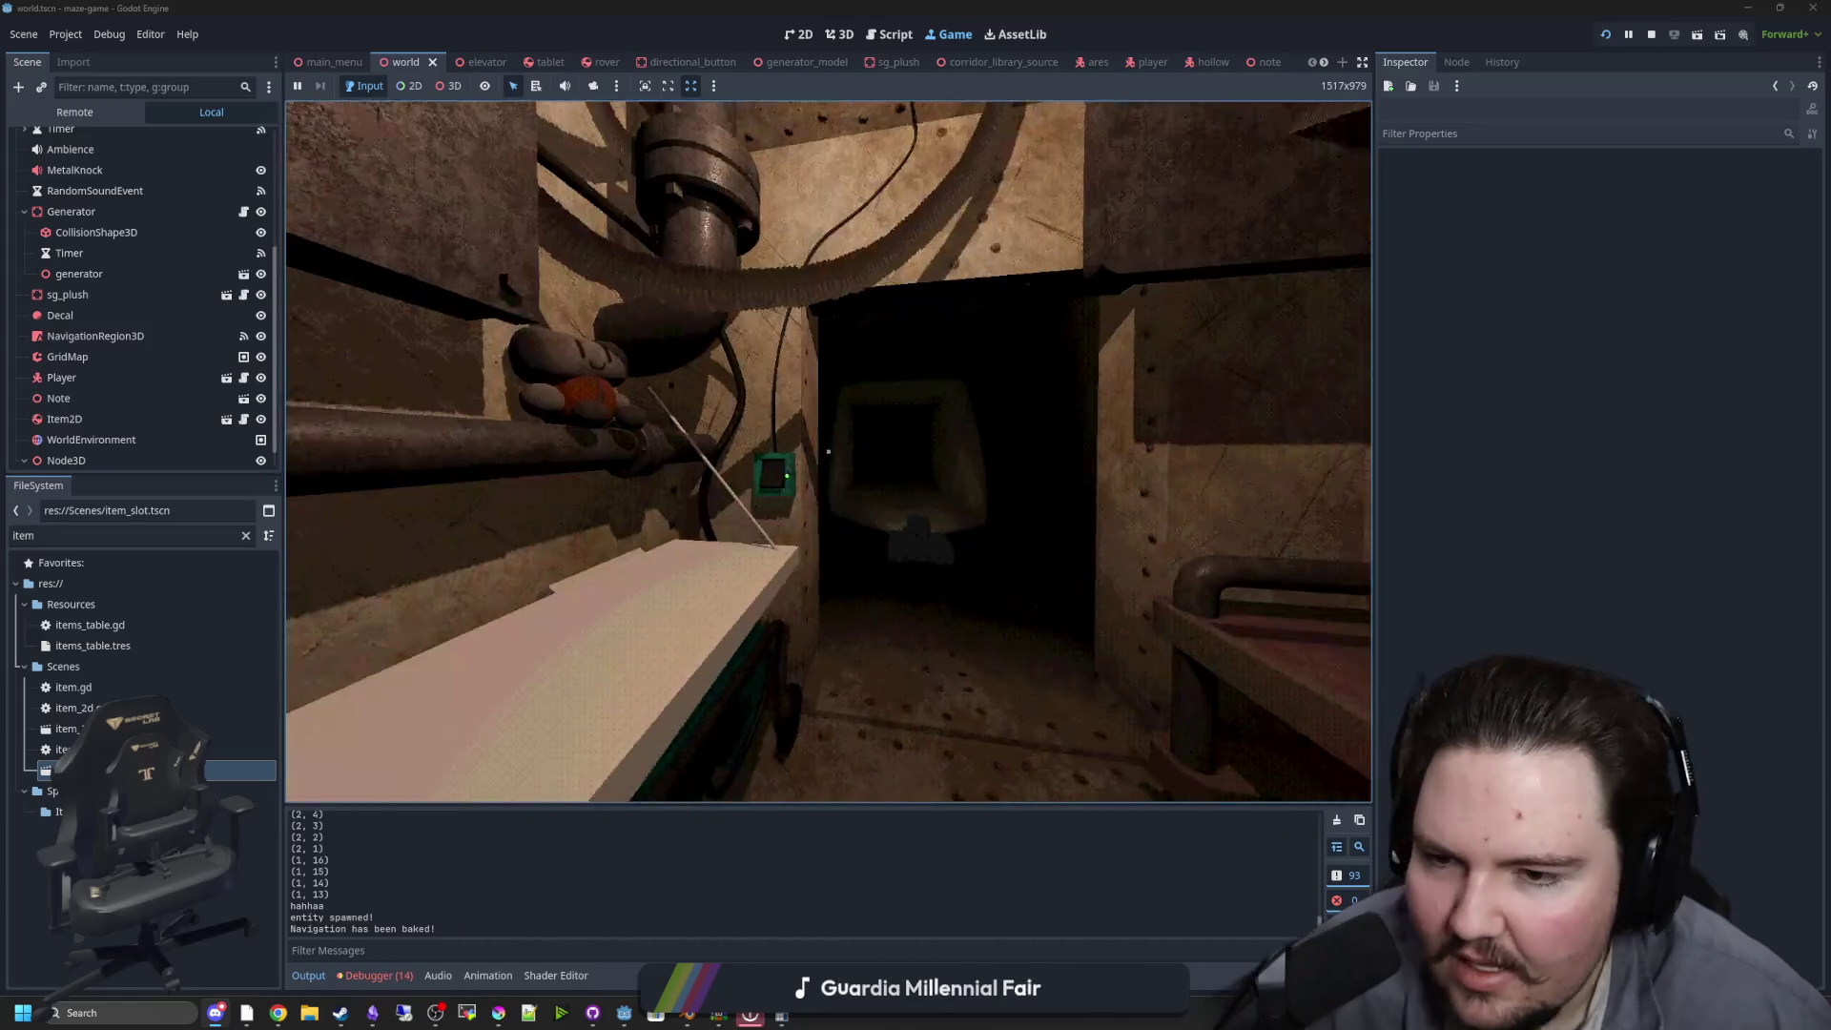
{"action": "key", "text": "w"}
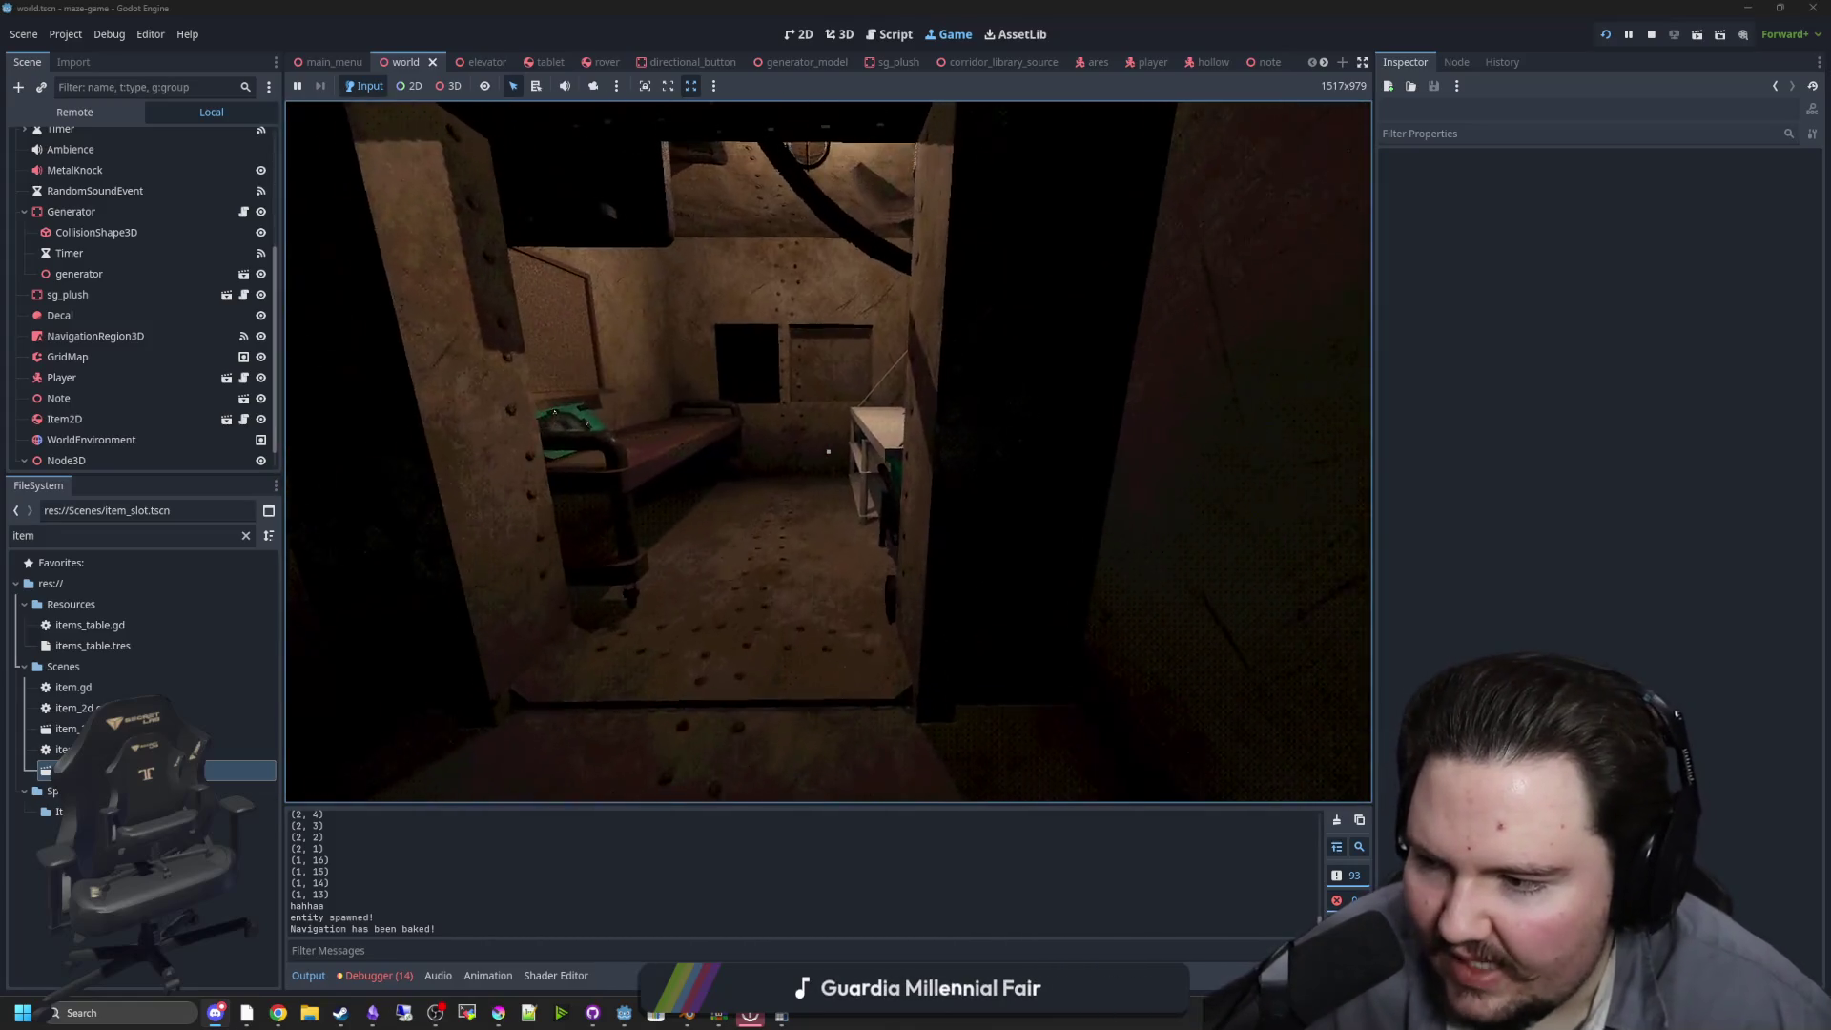
{"action": "key", "text": "w"}
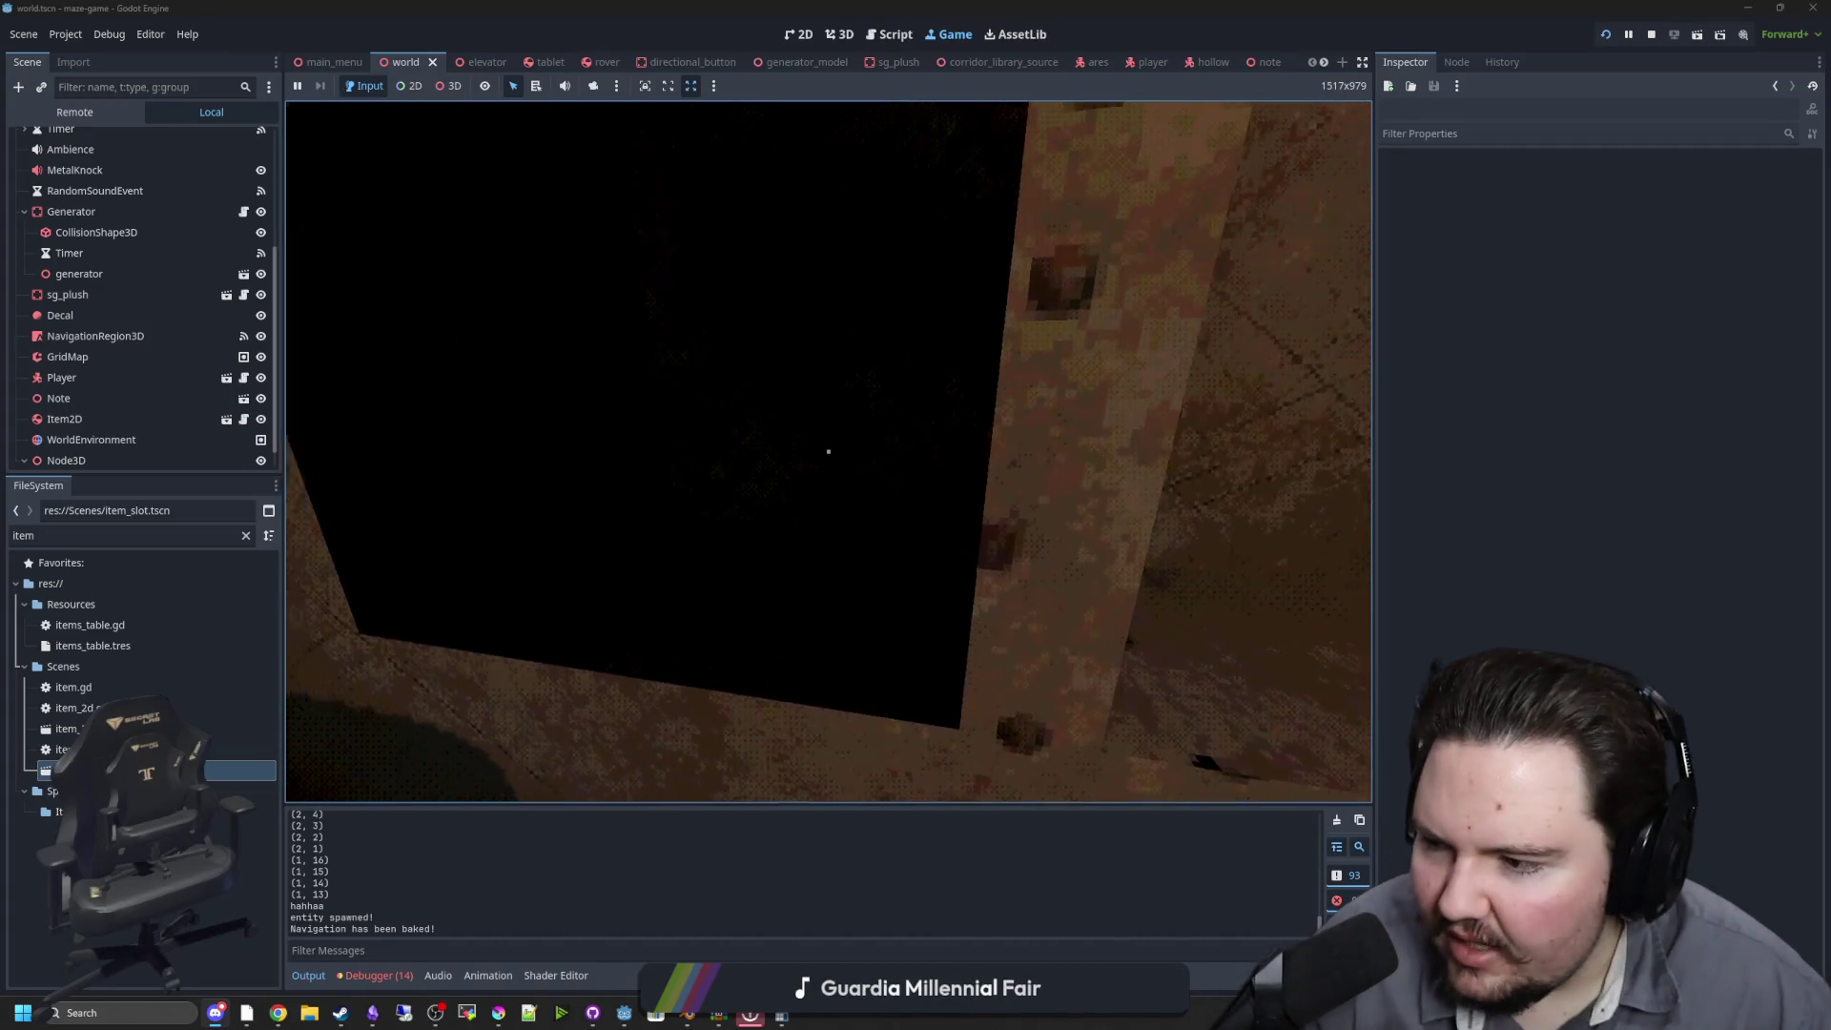
{"action": "key", "text": "e"}
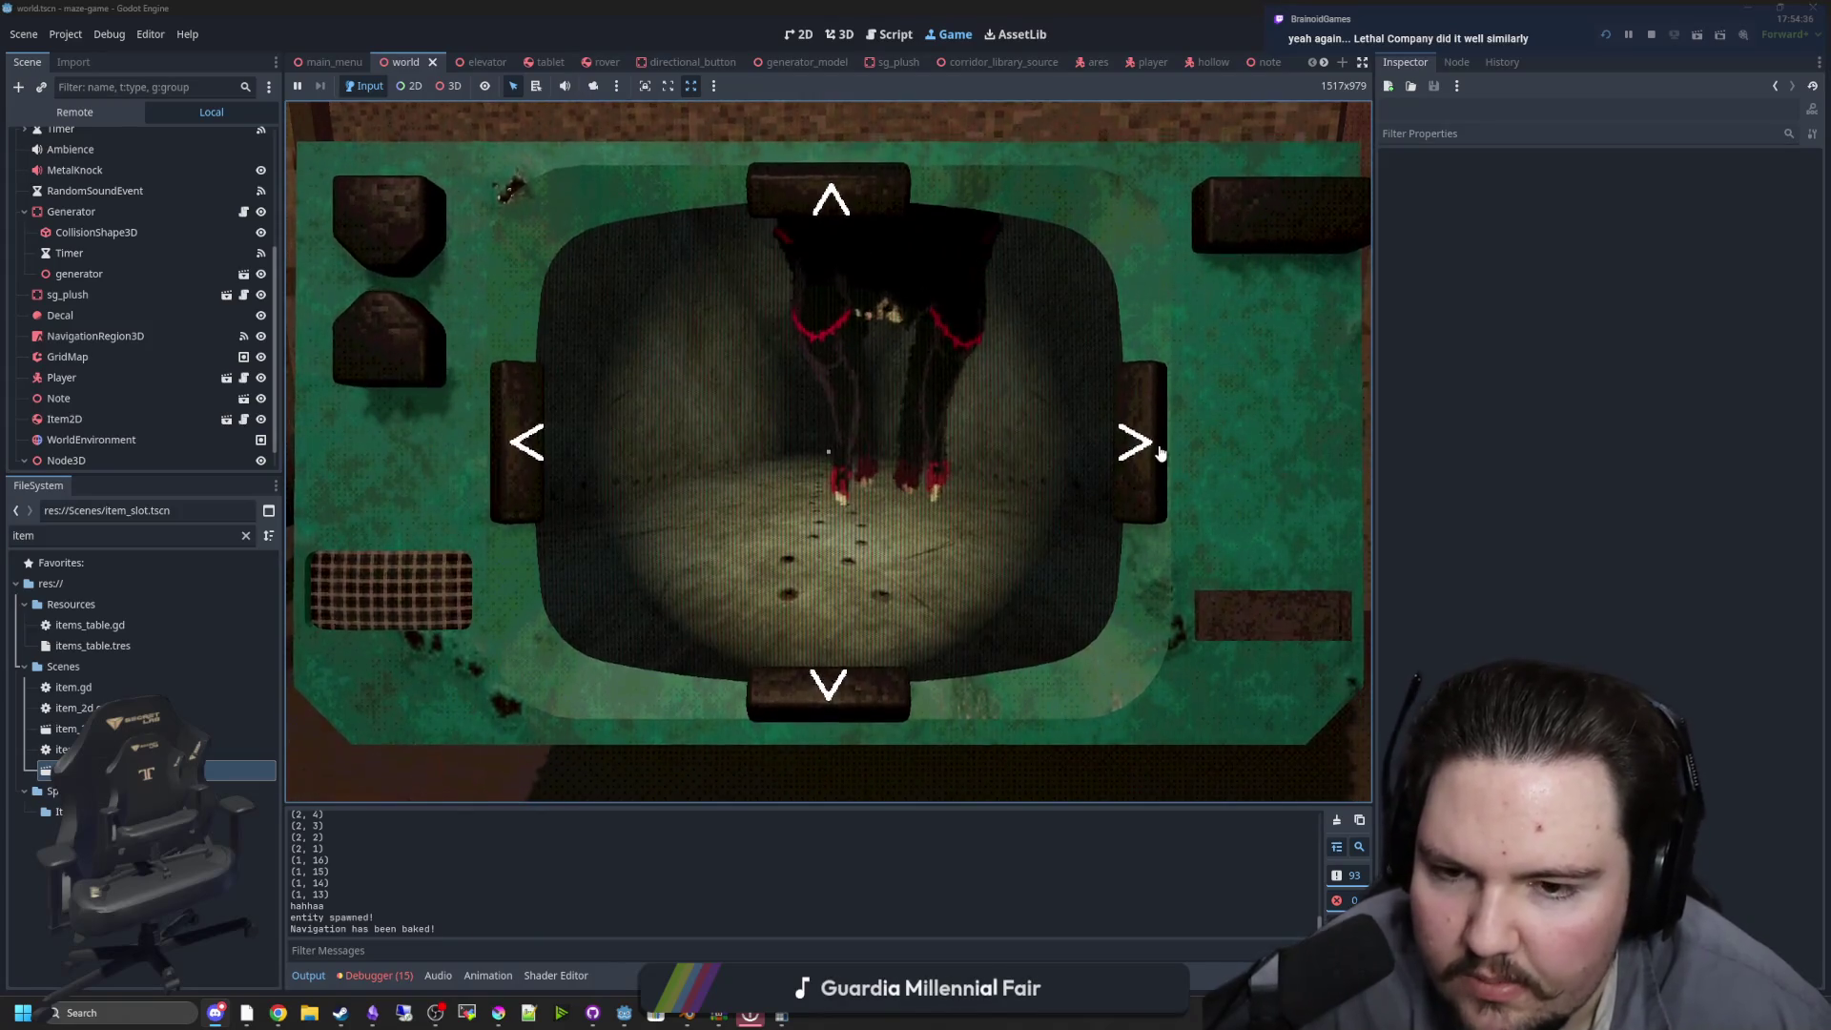
Switch the tablet feed to the next camera, inspect the green wall panel, then raise the tablet at the bench
{"action": "left_click", "coordinate": [1152, 444]}
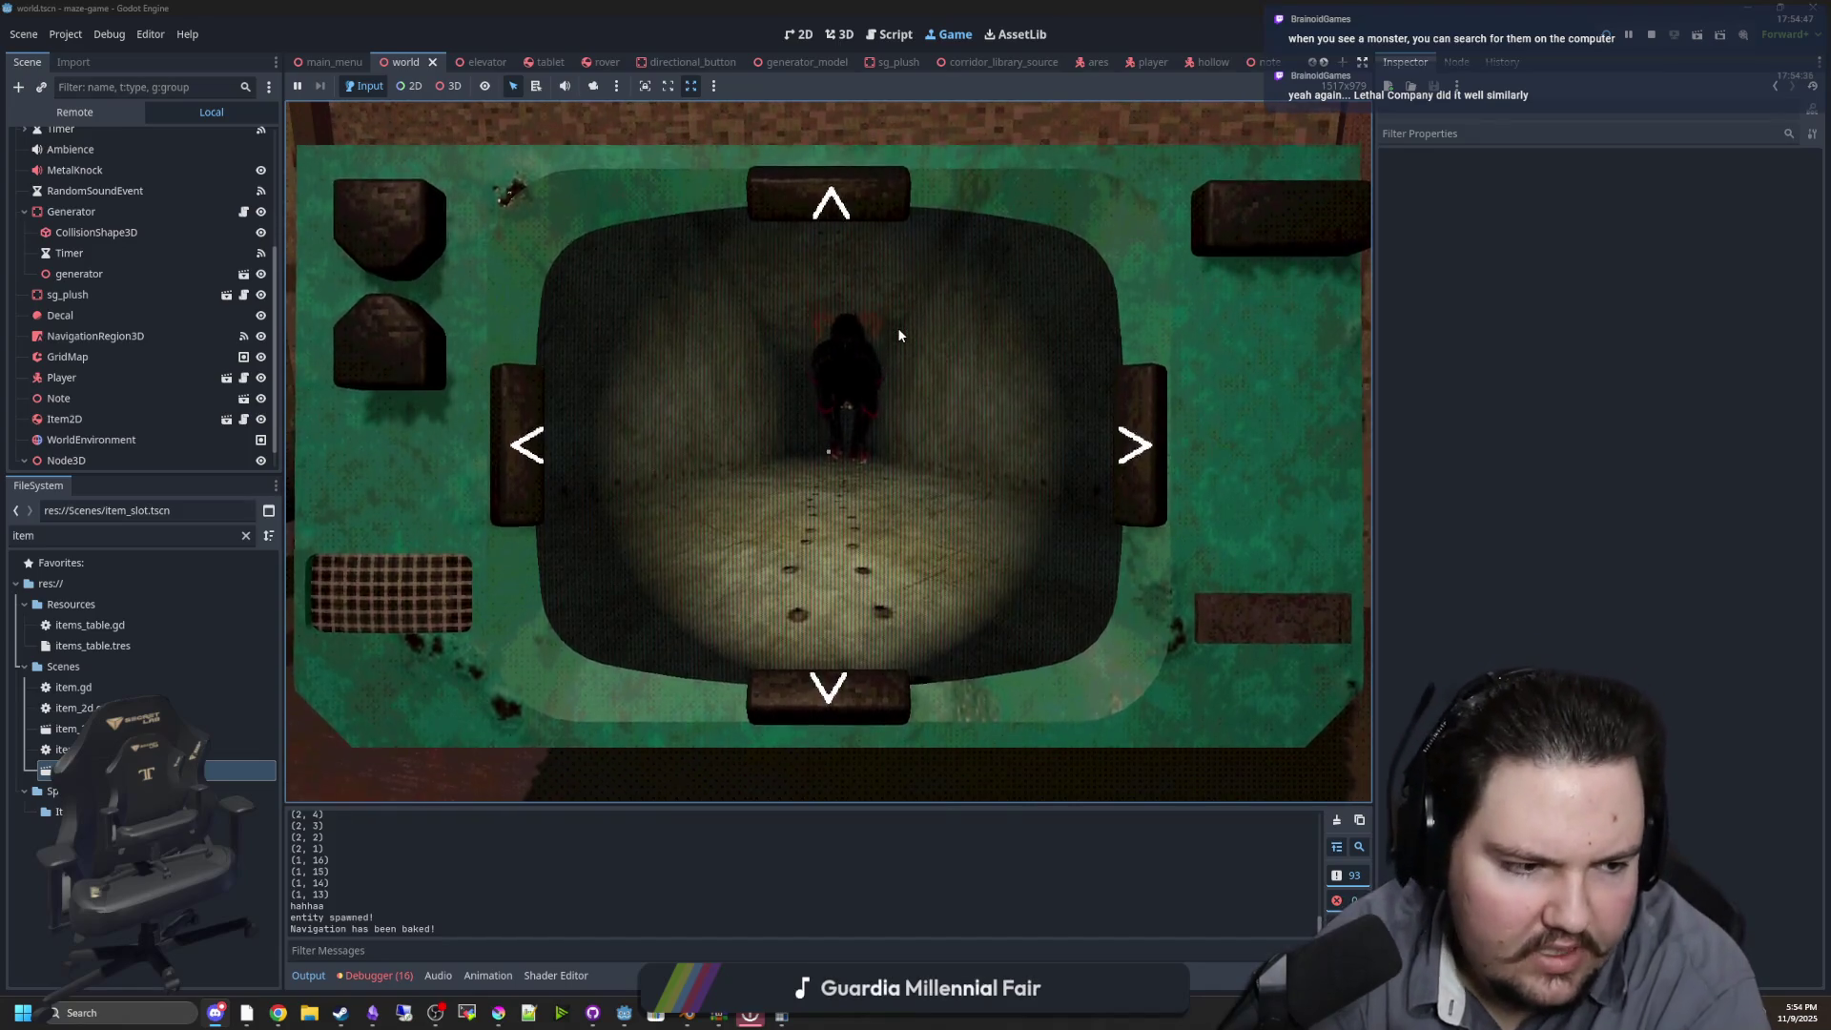
{"action": "key", "text": "e"}
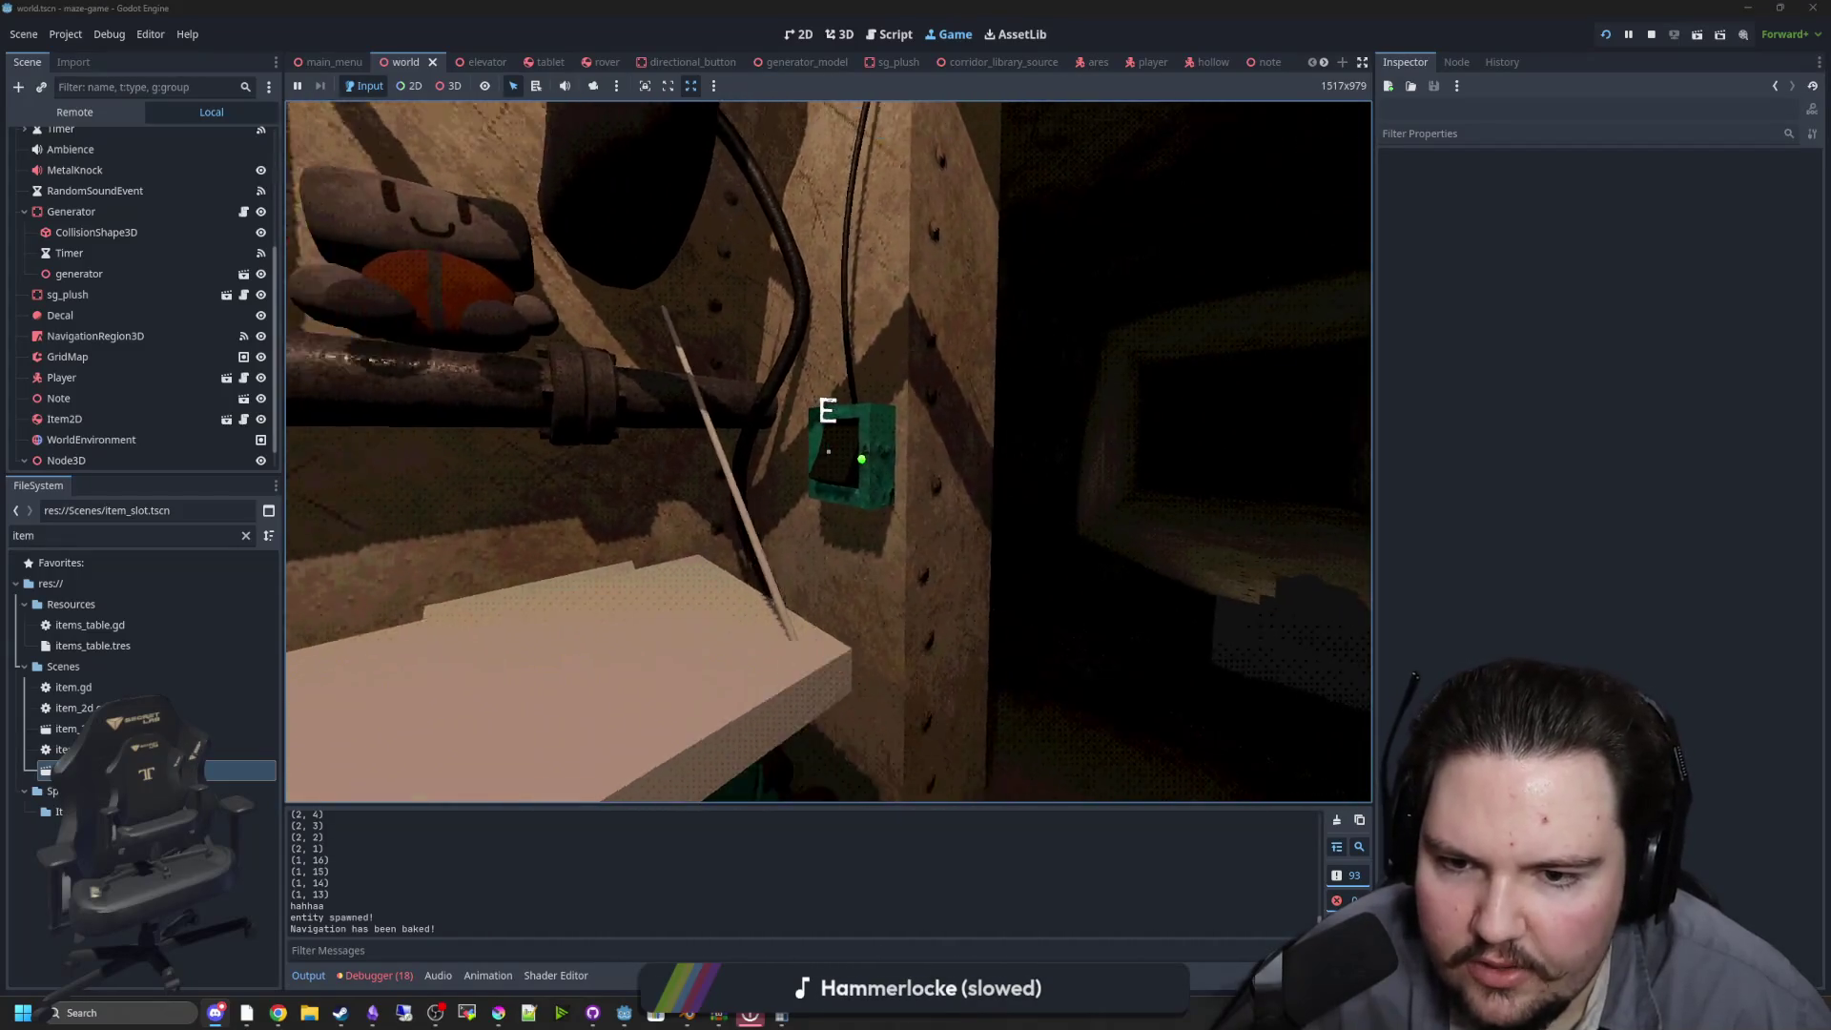
{"action": "key", "text": "e"}
{"action": "key", "text": "e"}
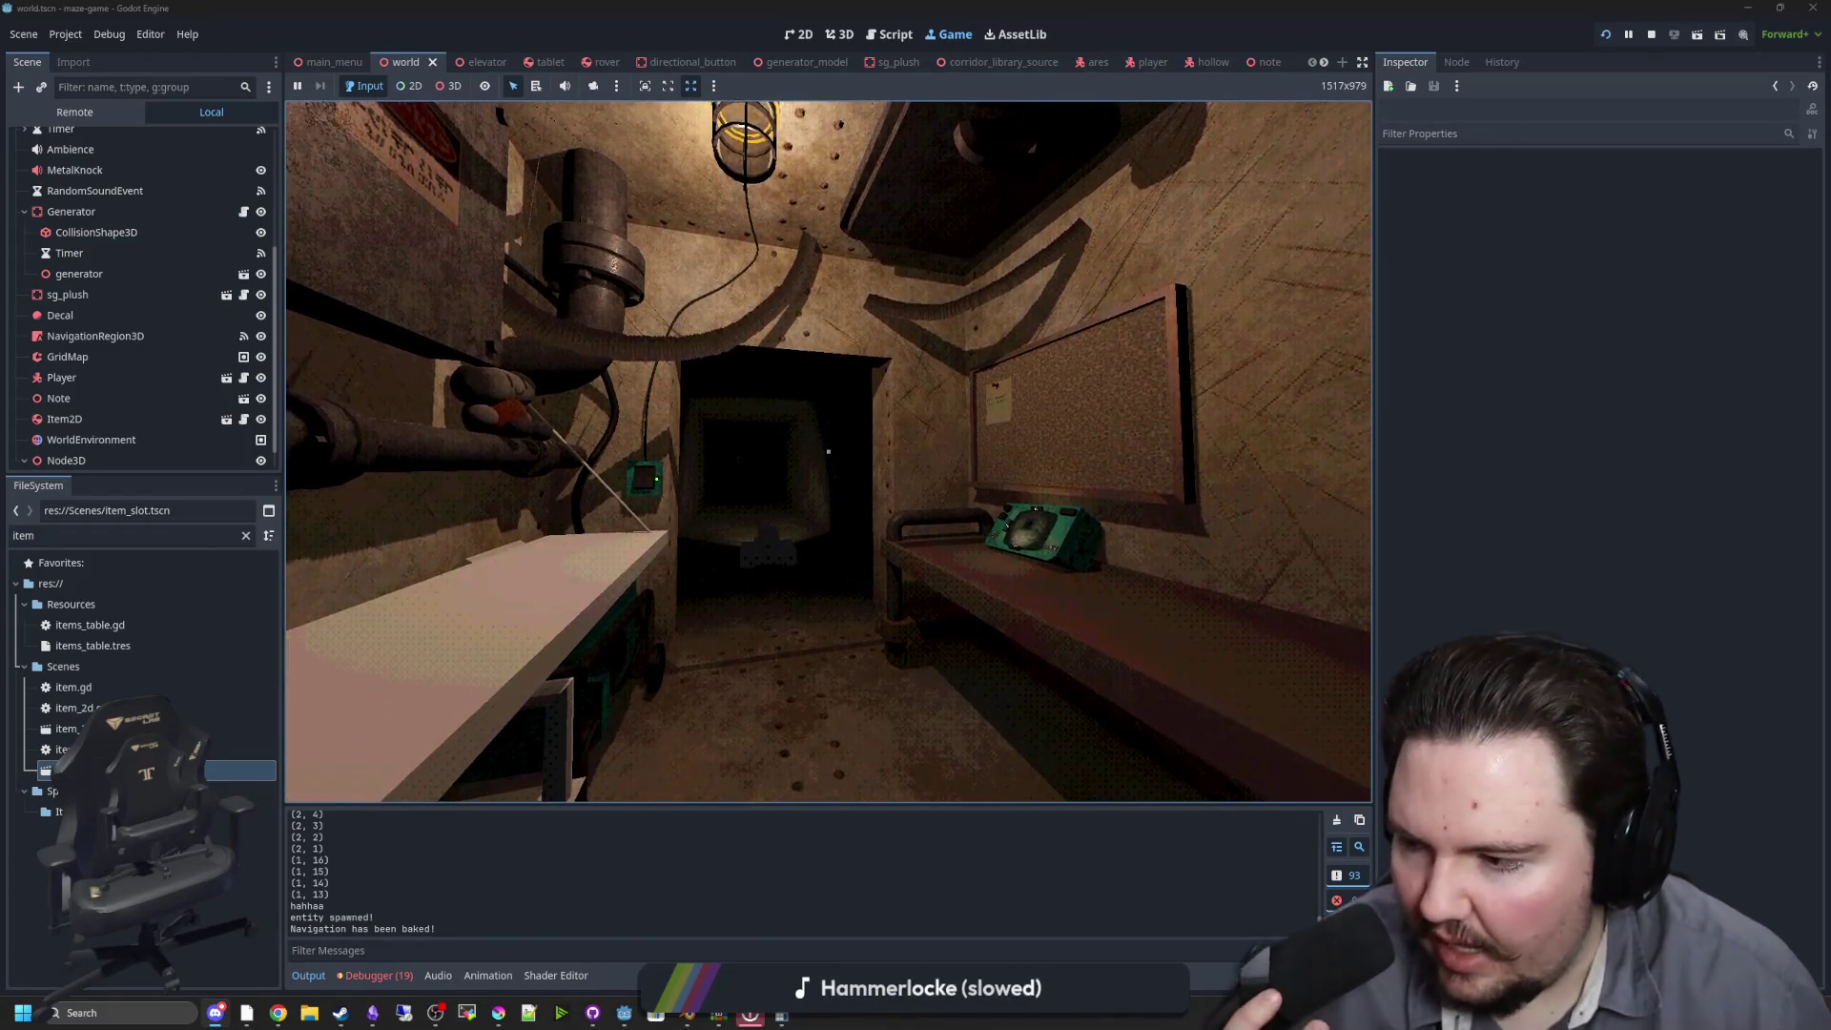
{"action": "key", "text": "w"}
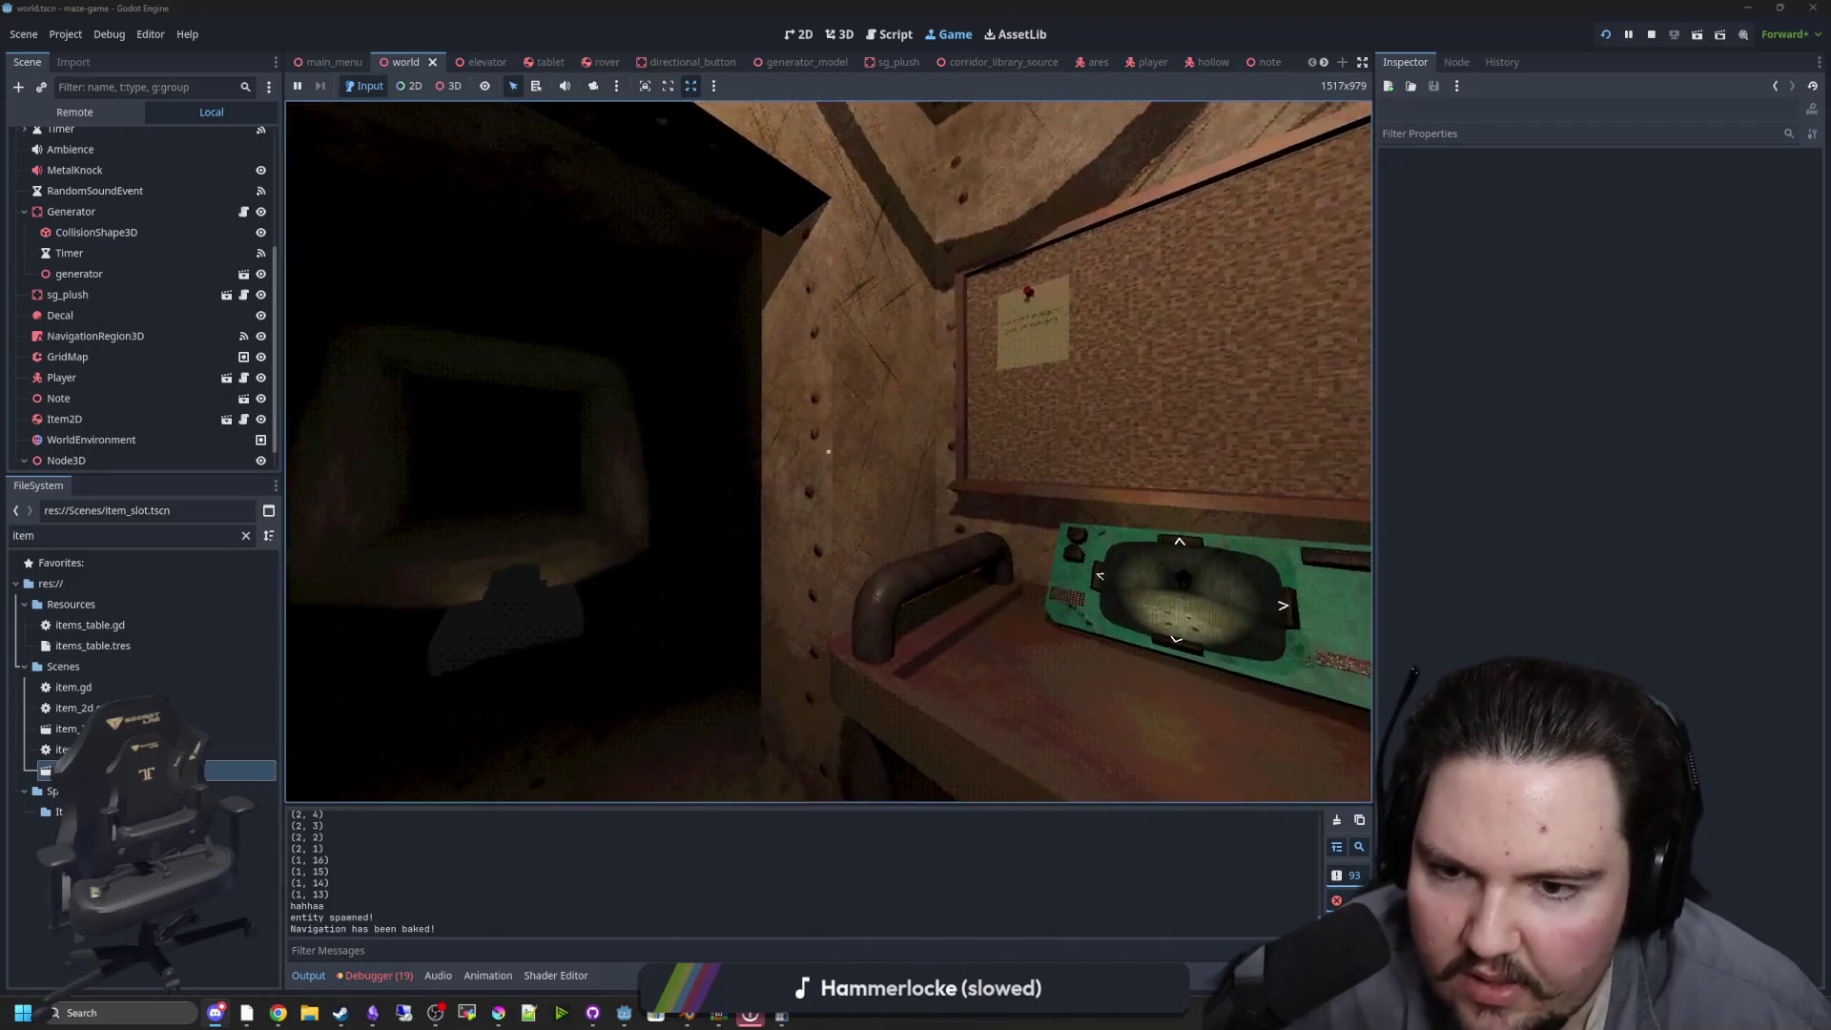
{"action": "key", "text": "e"}
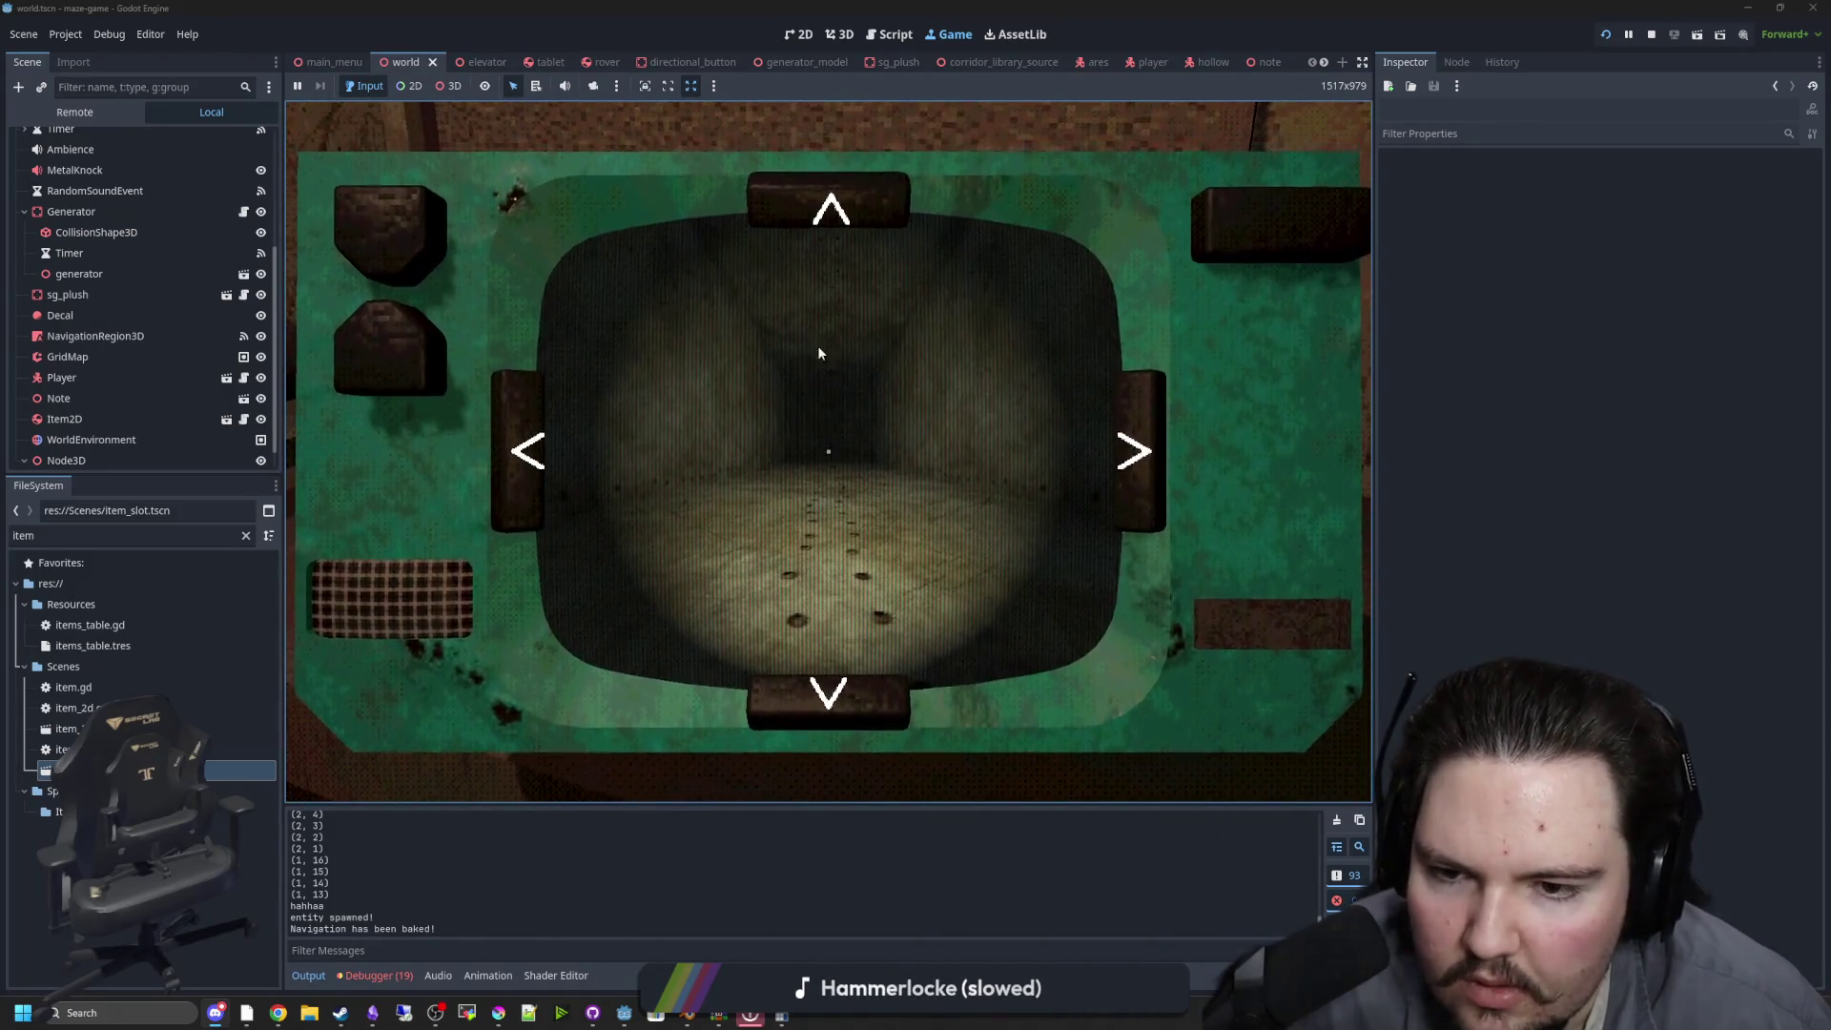
Advance the tablet camera and turn it right through several corridors, then lower the tablet to first-person
{"action": "left_click", "coordinate": [845, 203]}
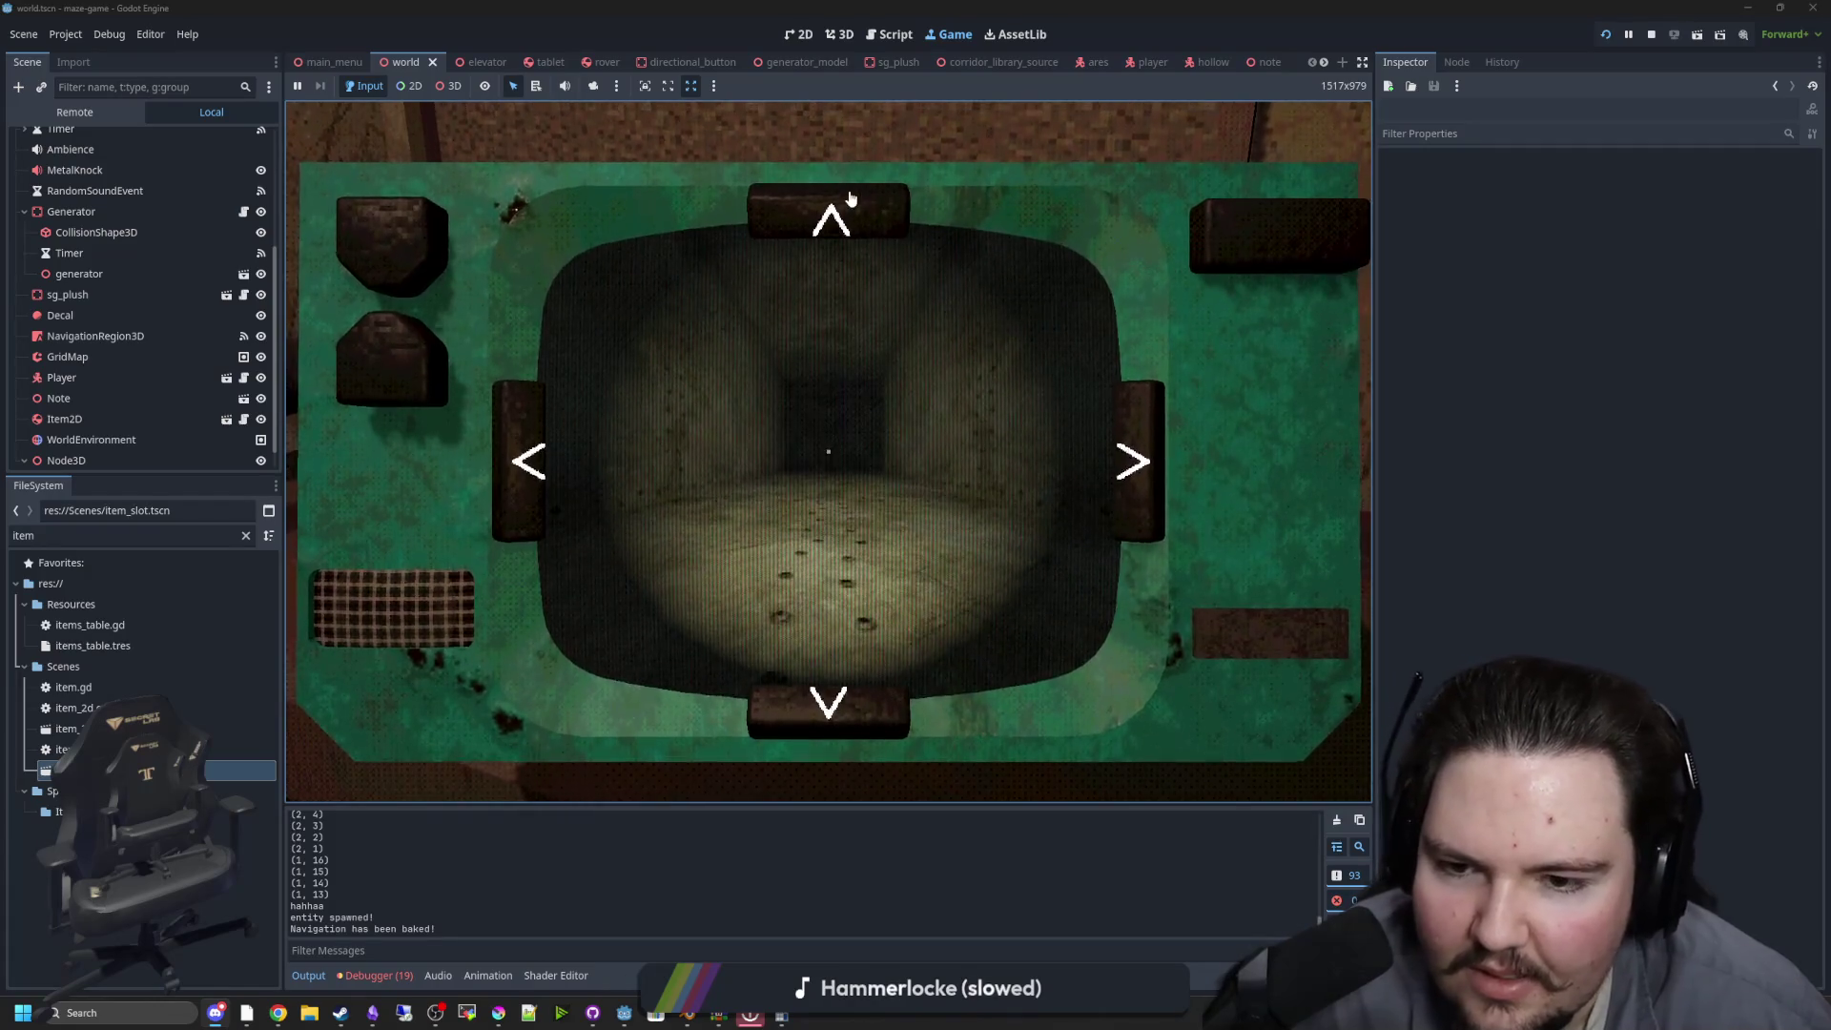
{"action": "left_click", "coordinate": [854, 215]}
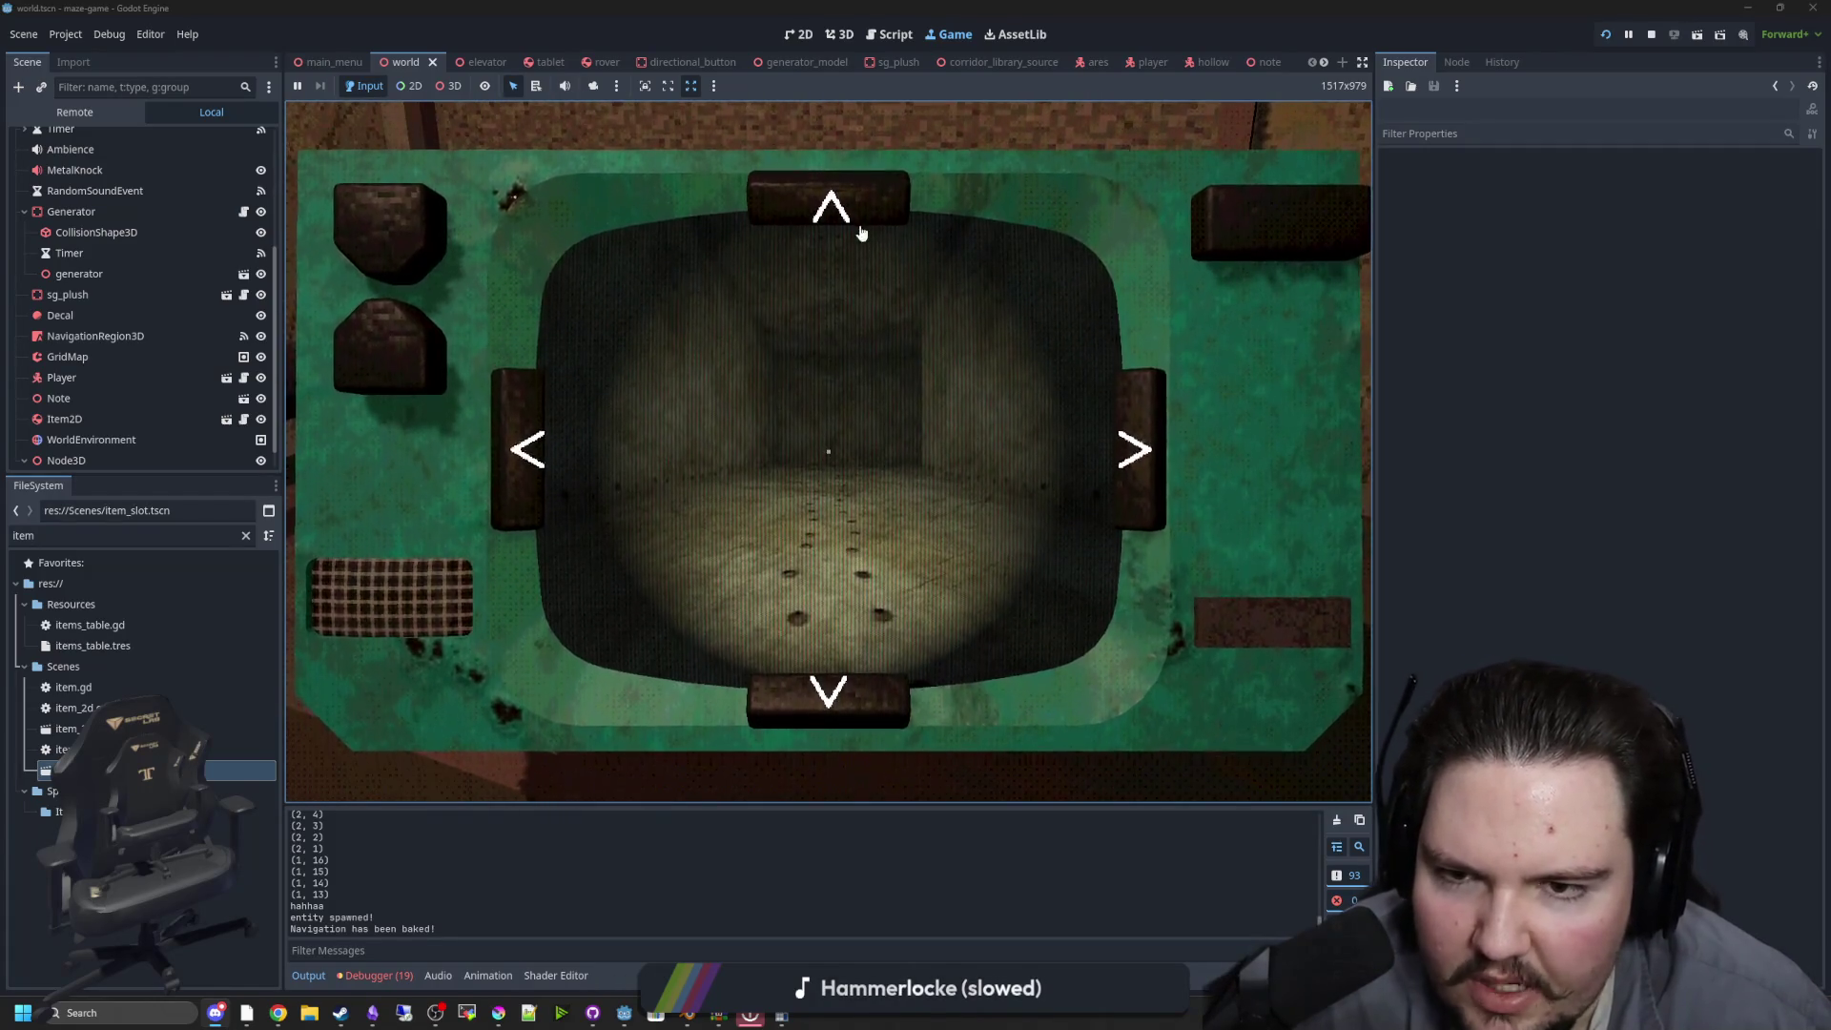
{"action": "left_click", "coordinate": [1137, 437]}
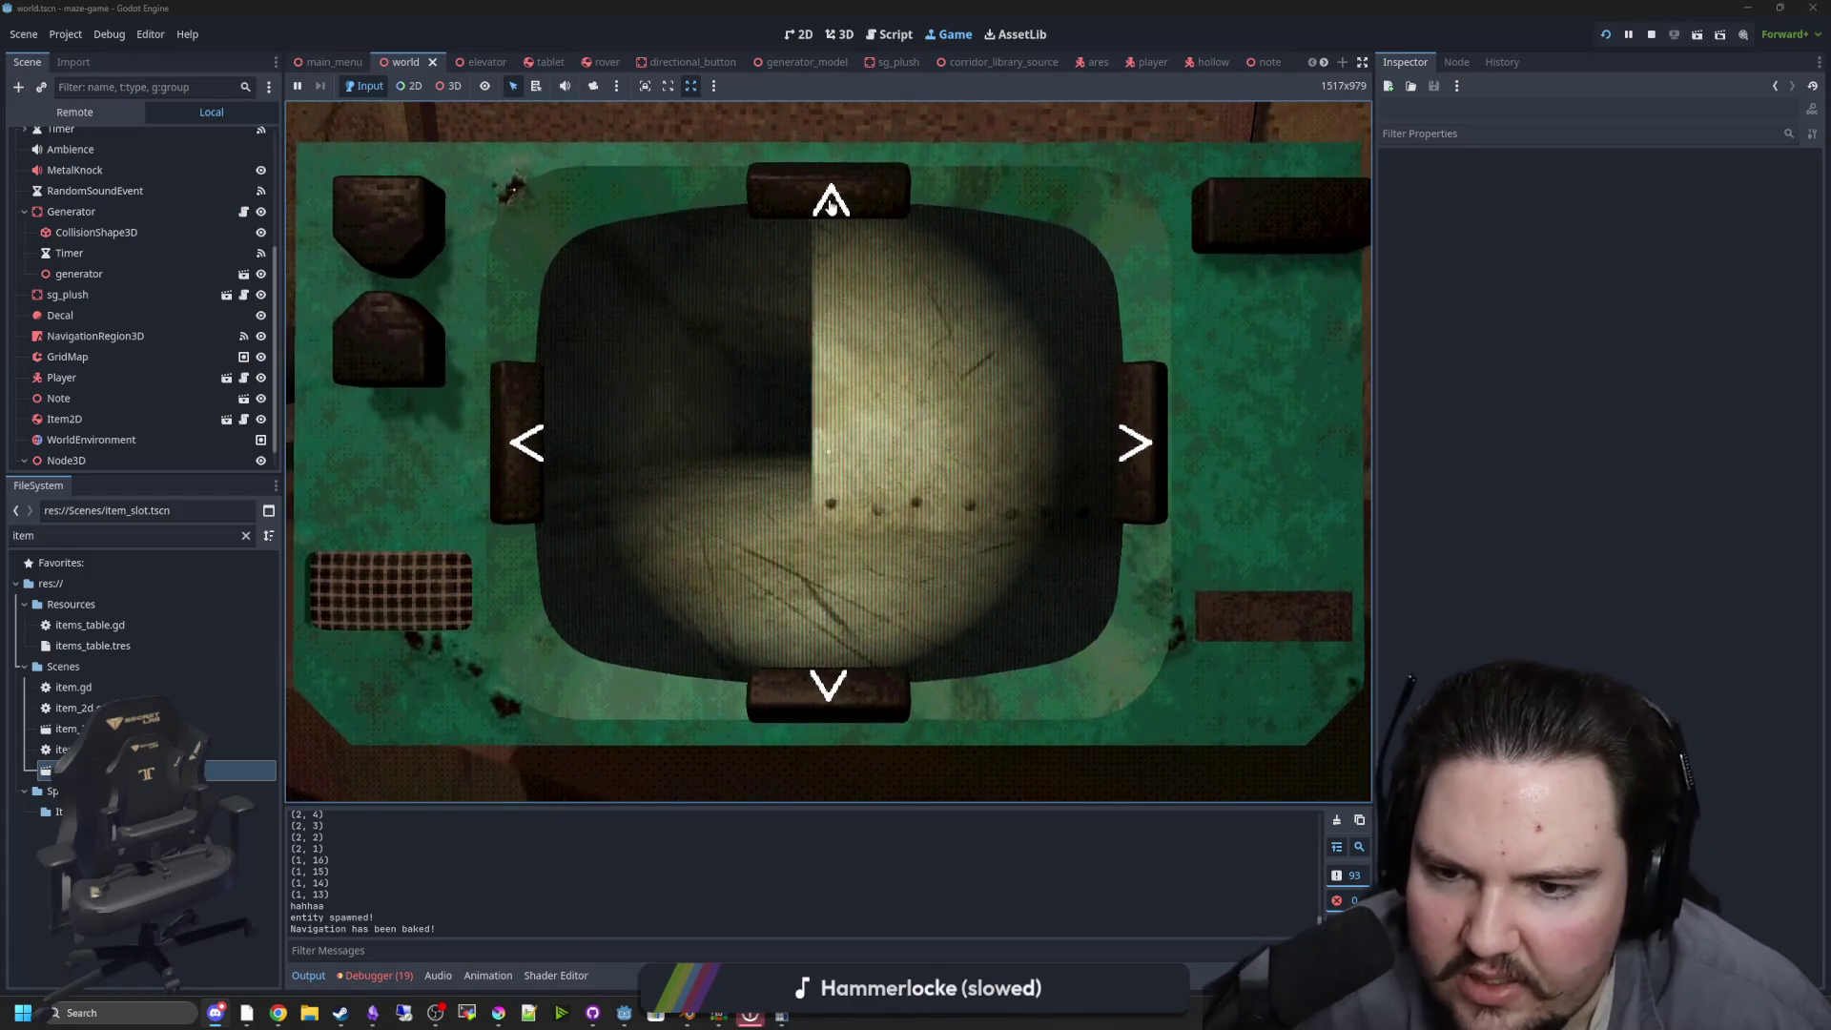
{"action": "left_click", "coordinate": [831, 206]}
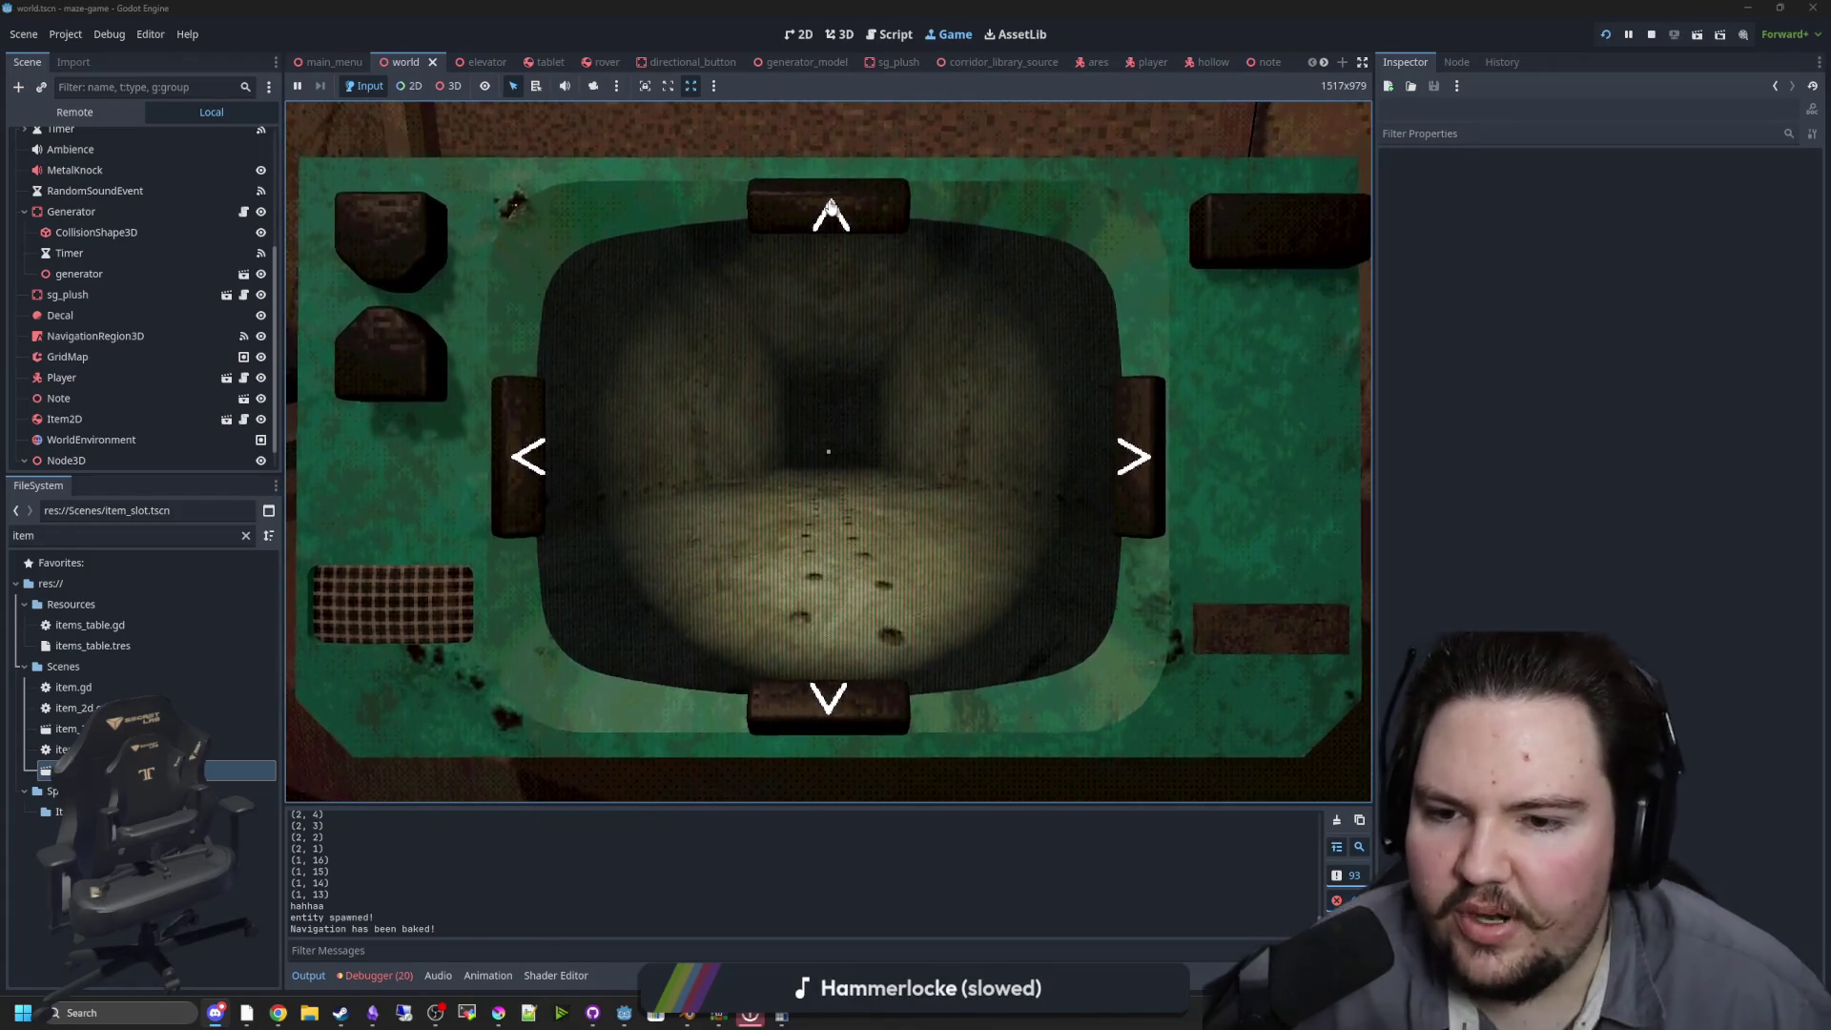
{"action": "left_click", "coordinate": [830, 206]}
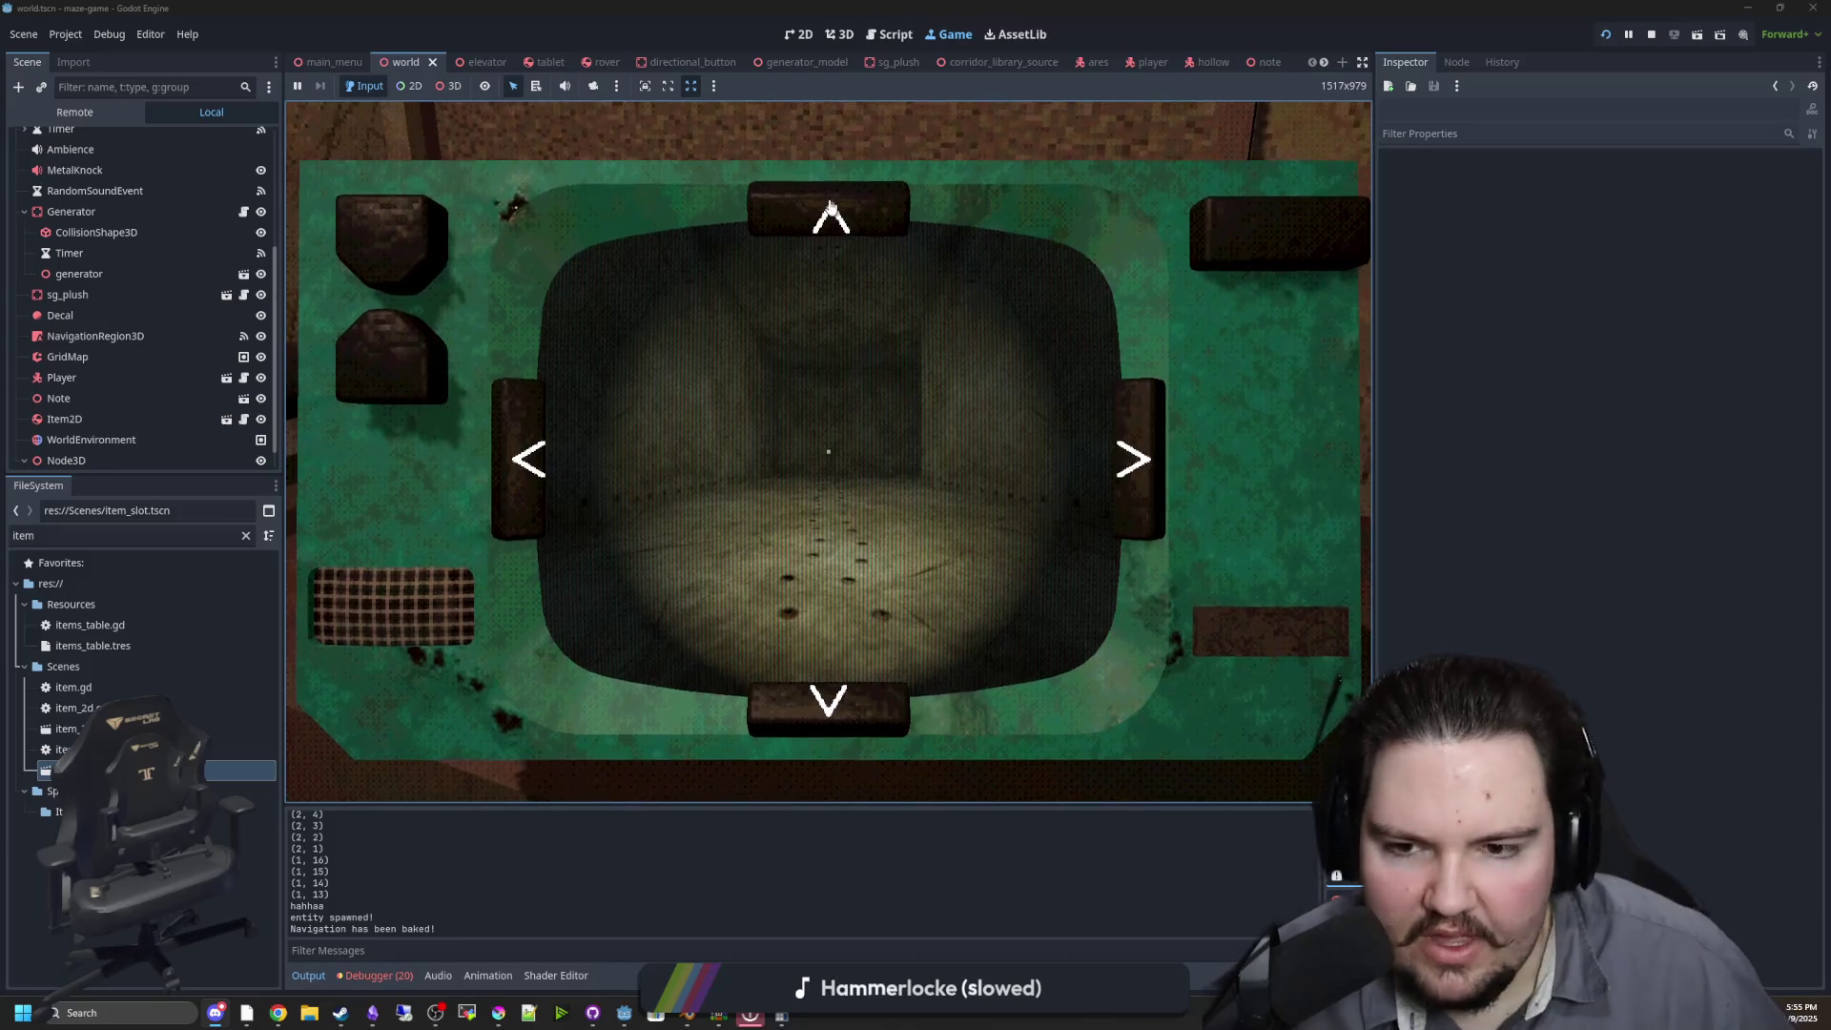
{"action": "left_click", "coordinate": [831, 206]}
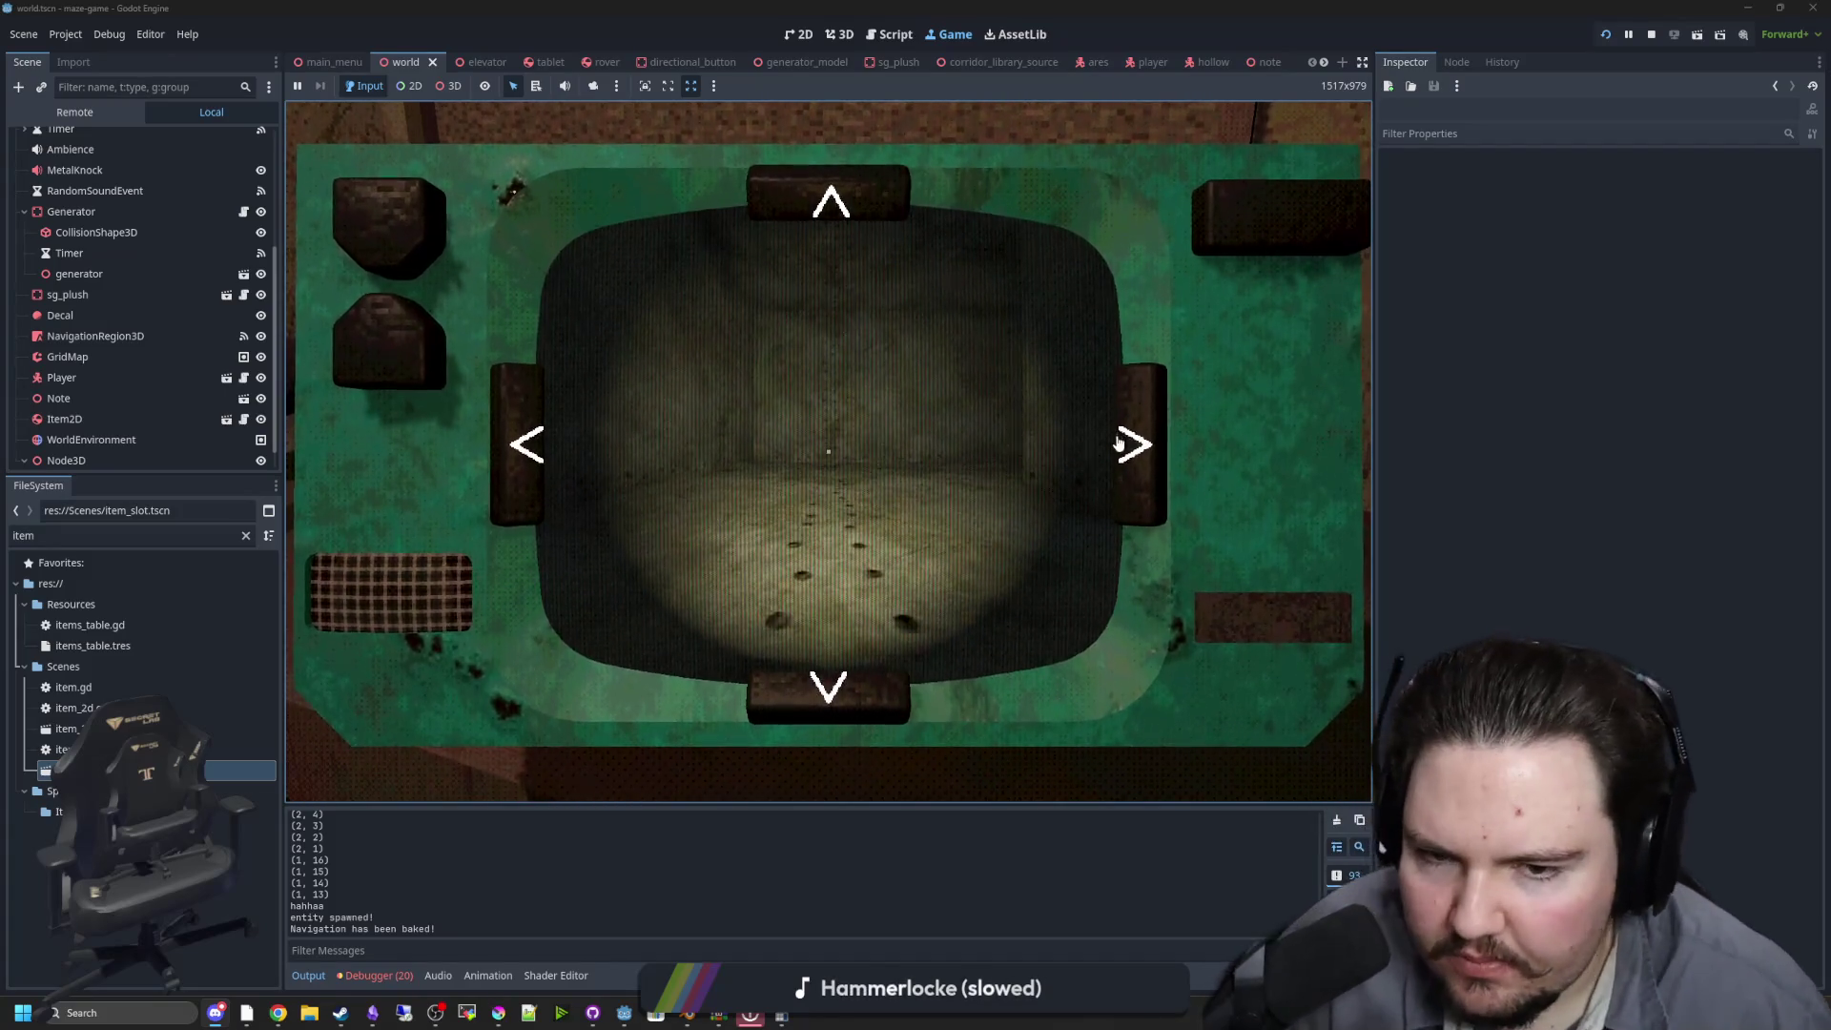
{"action": "left_click", "coordinate": [1120, 431]}
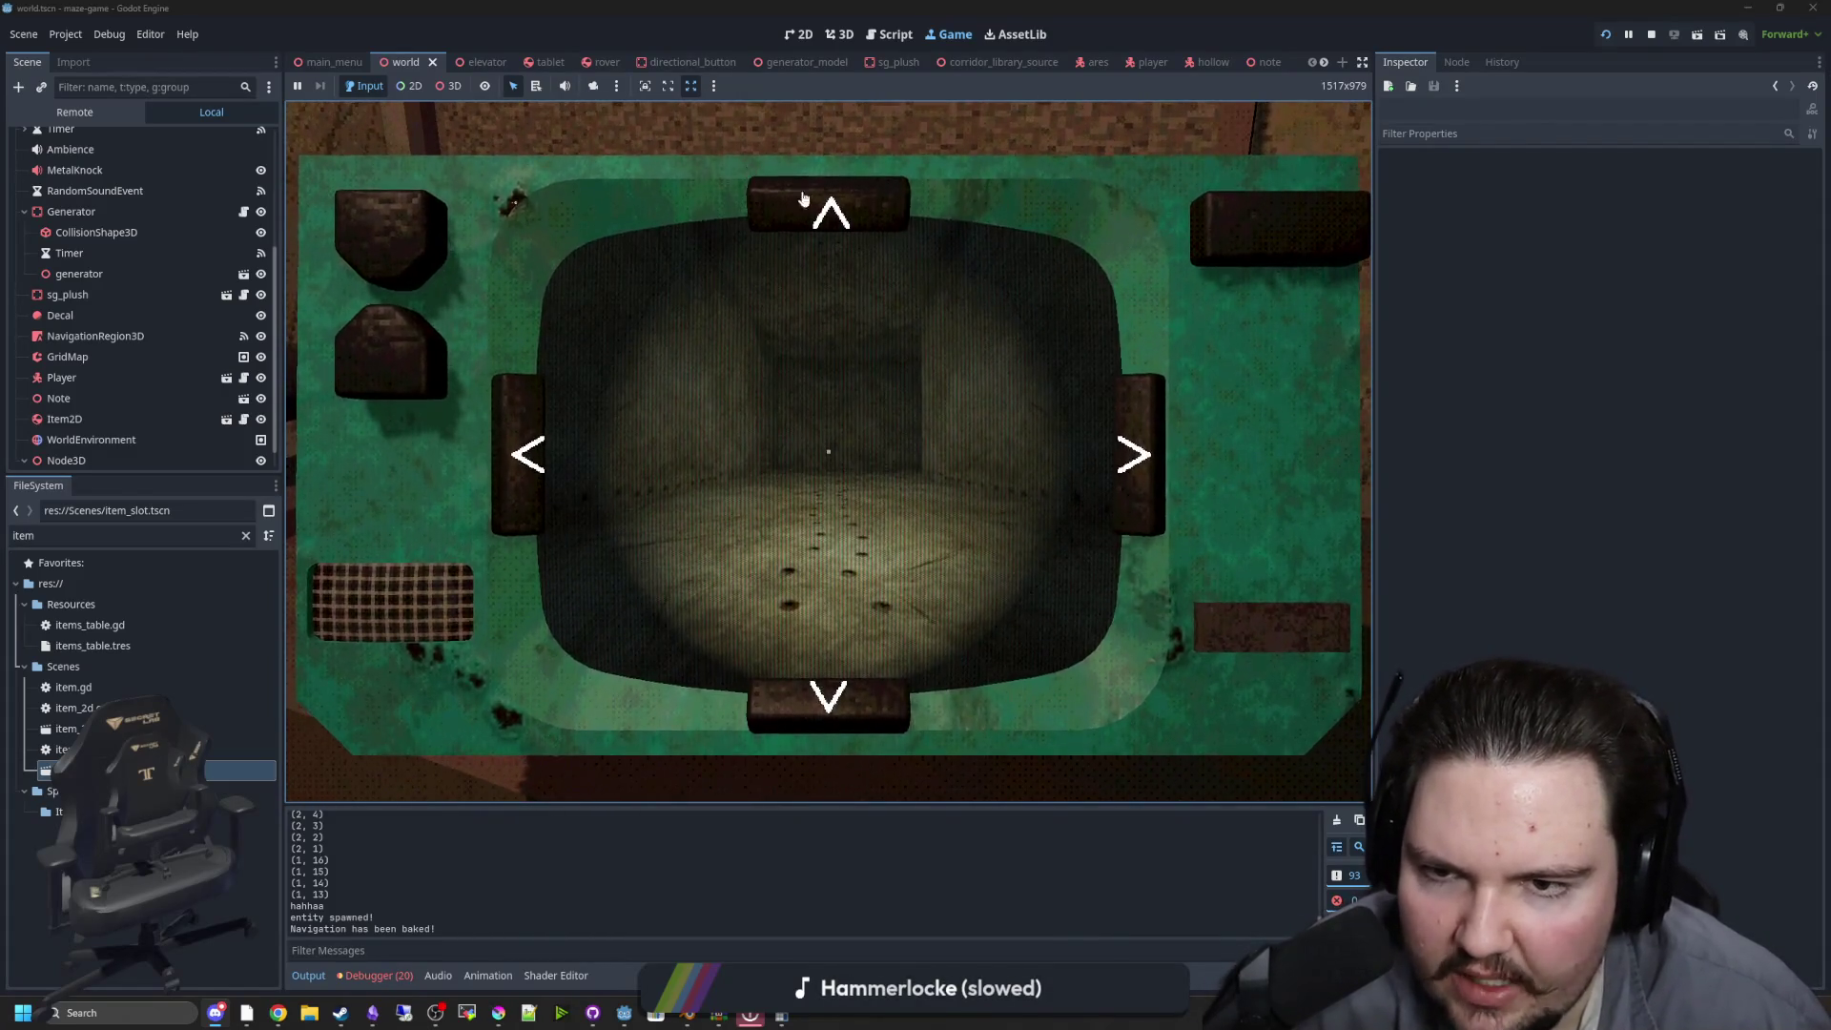
{"action": "left_click", "coordinate": [1133, 424]}
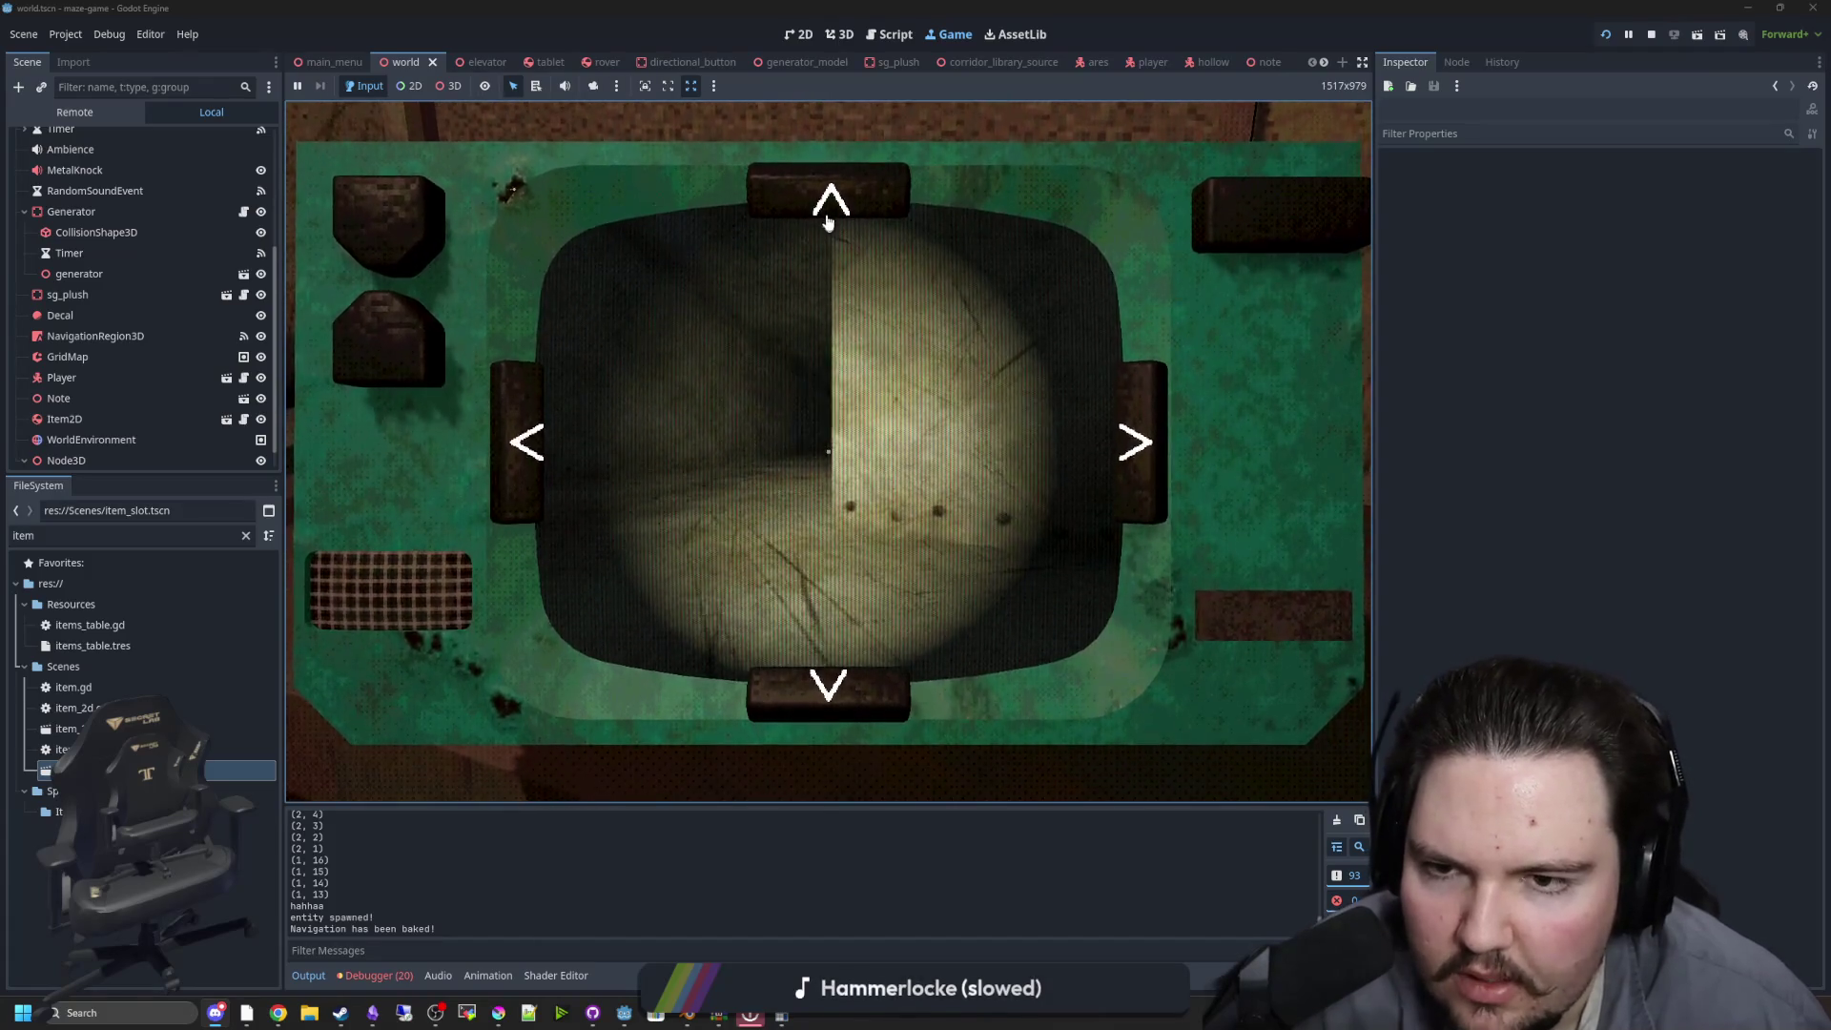
{"action": "left_click", "coordinate": [829, 218]}
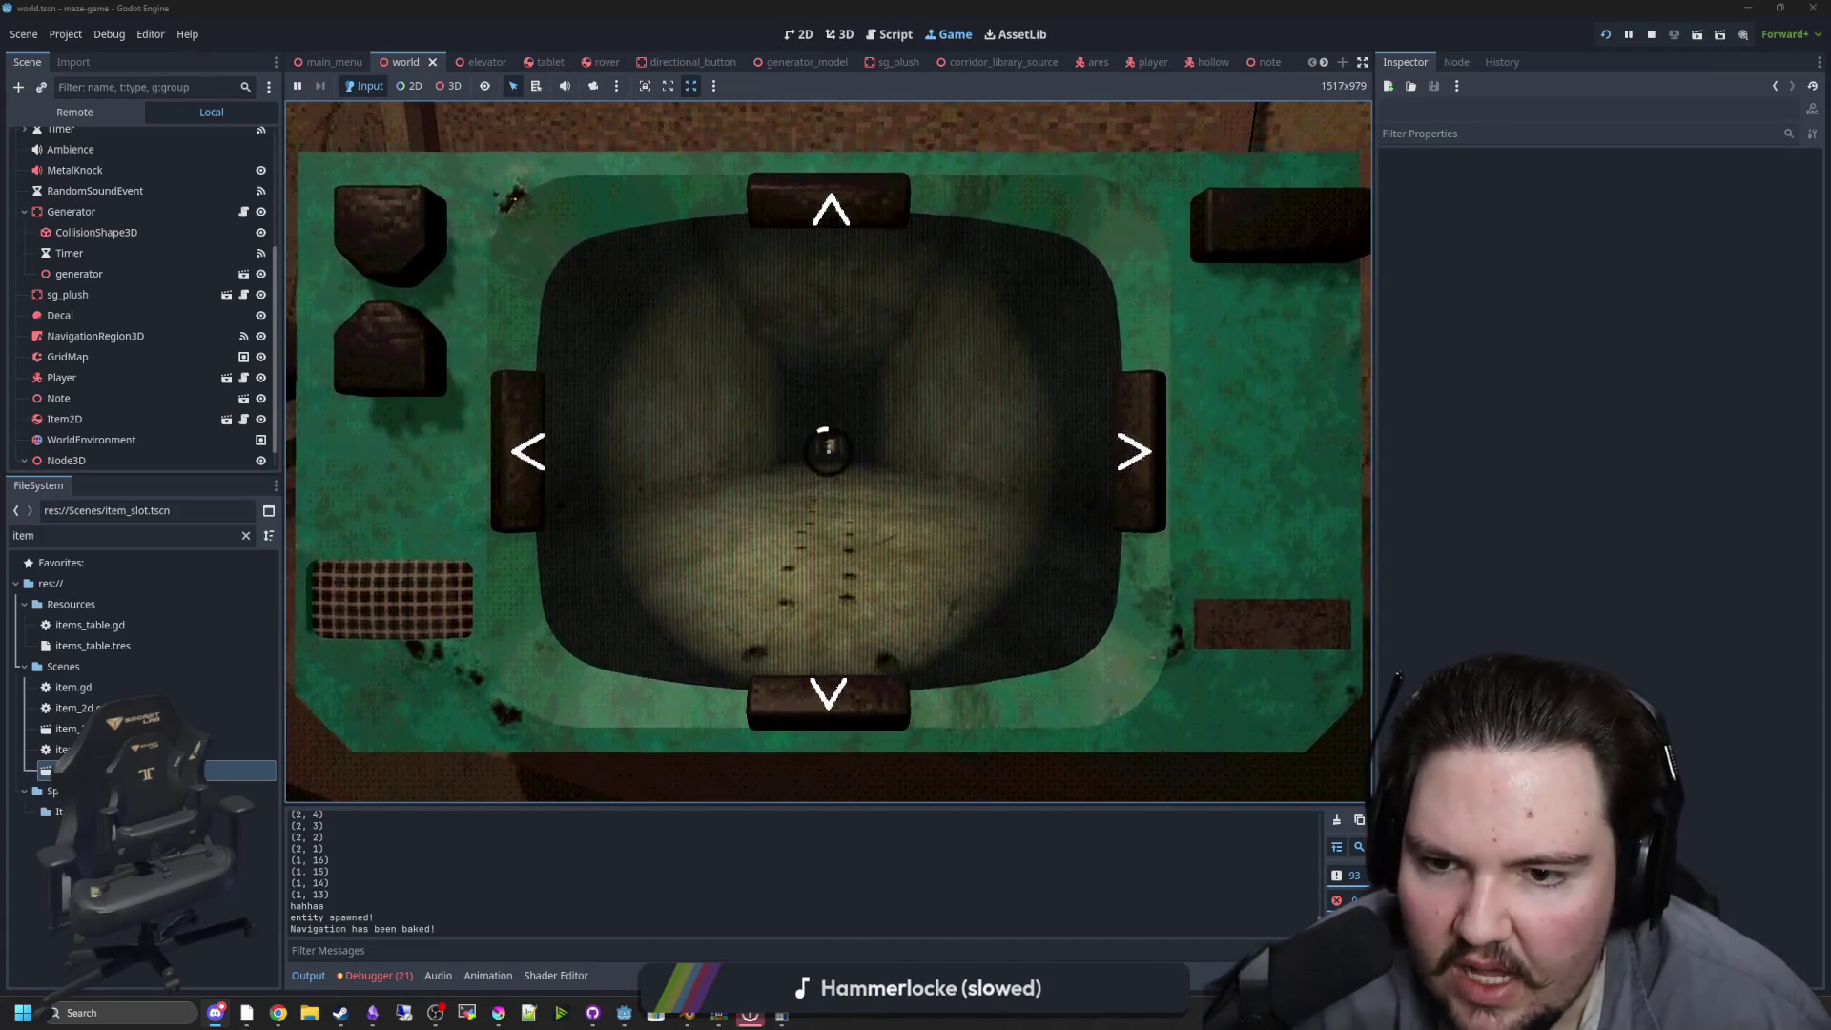
{"action": "key", "text": "Tab"}
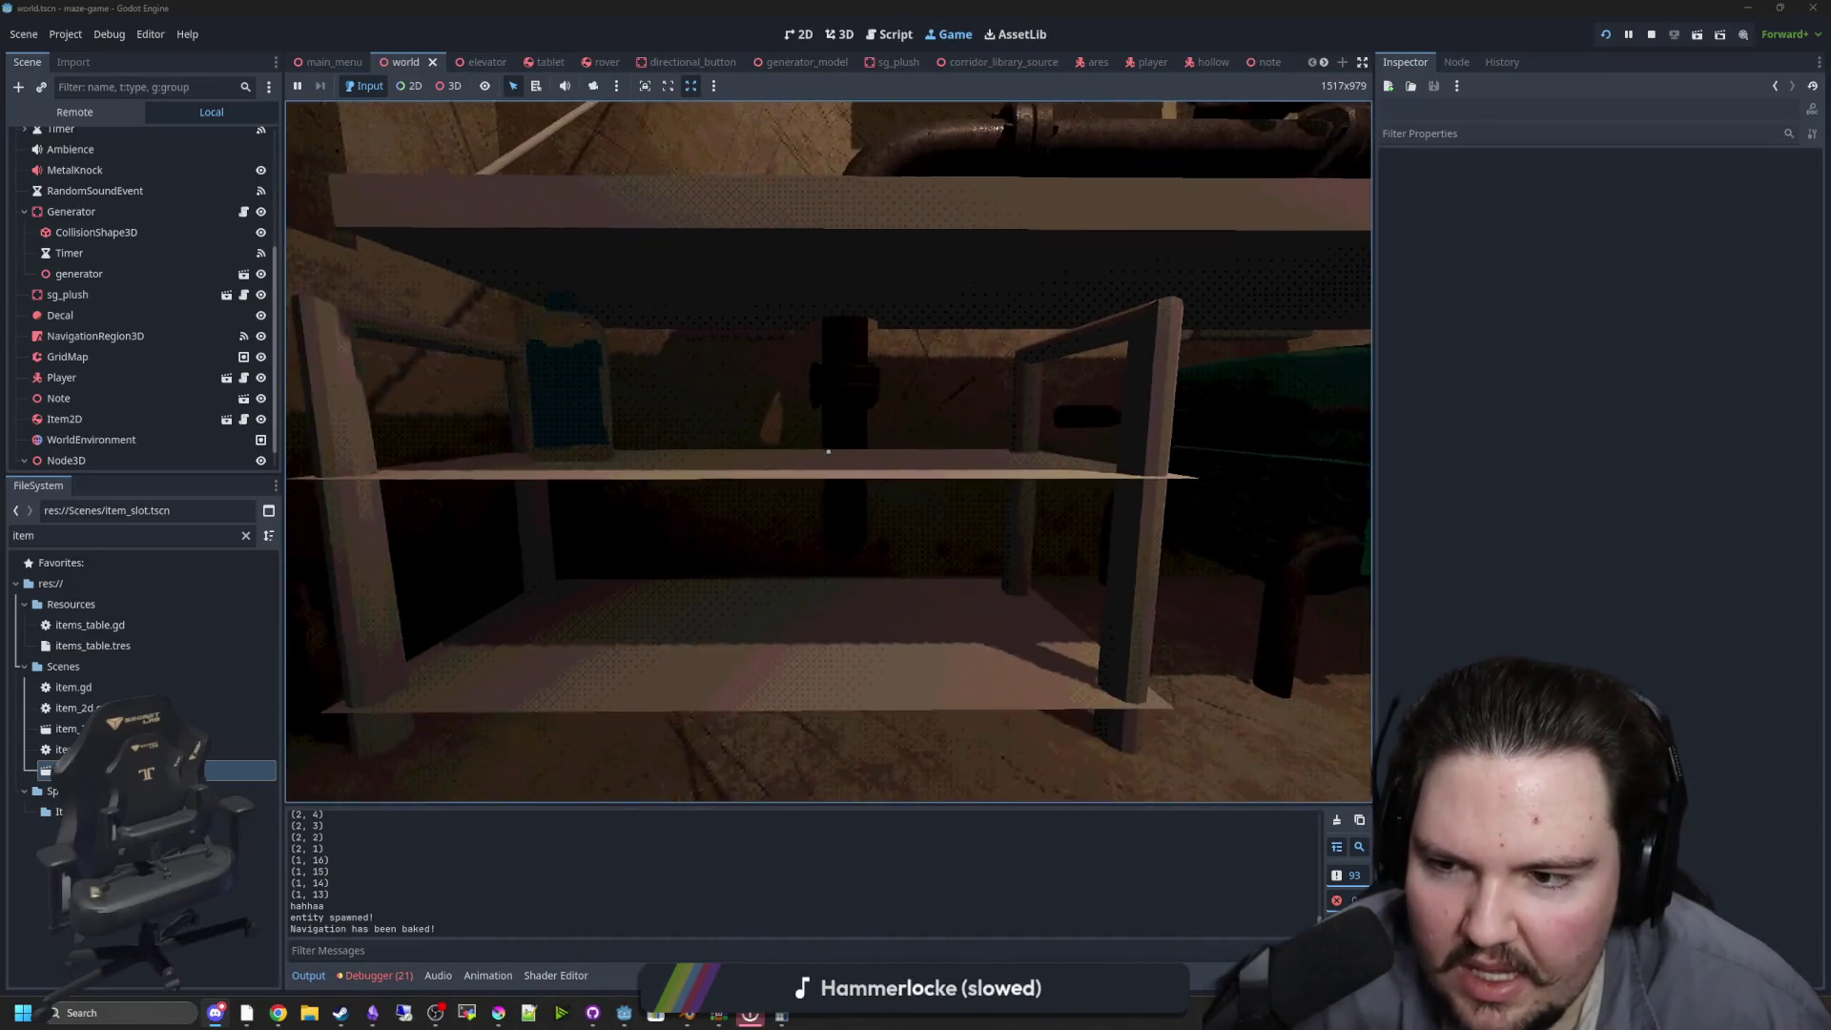
Step back from the shelf, then walk closer to view the shelf, pipes and adjacent wall
{"action": "key", "text": "s"}
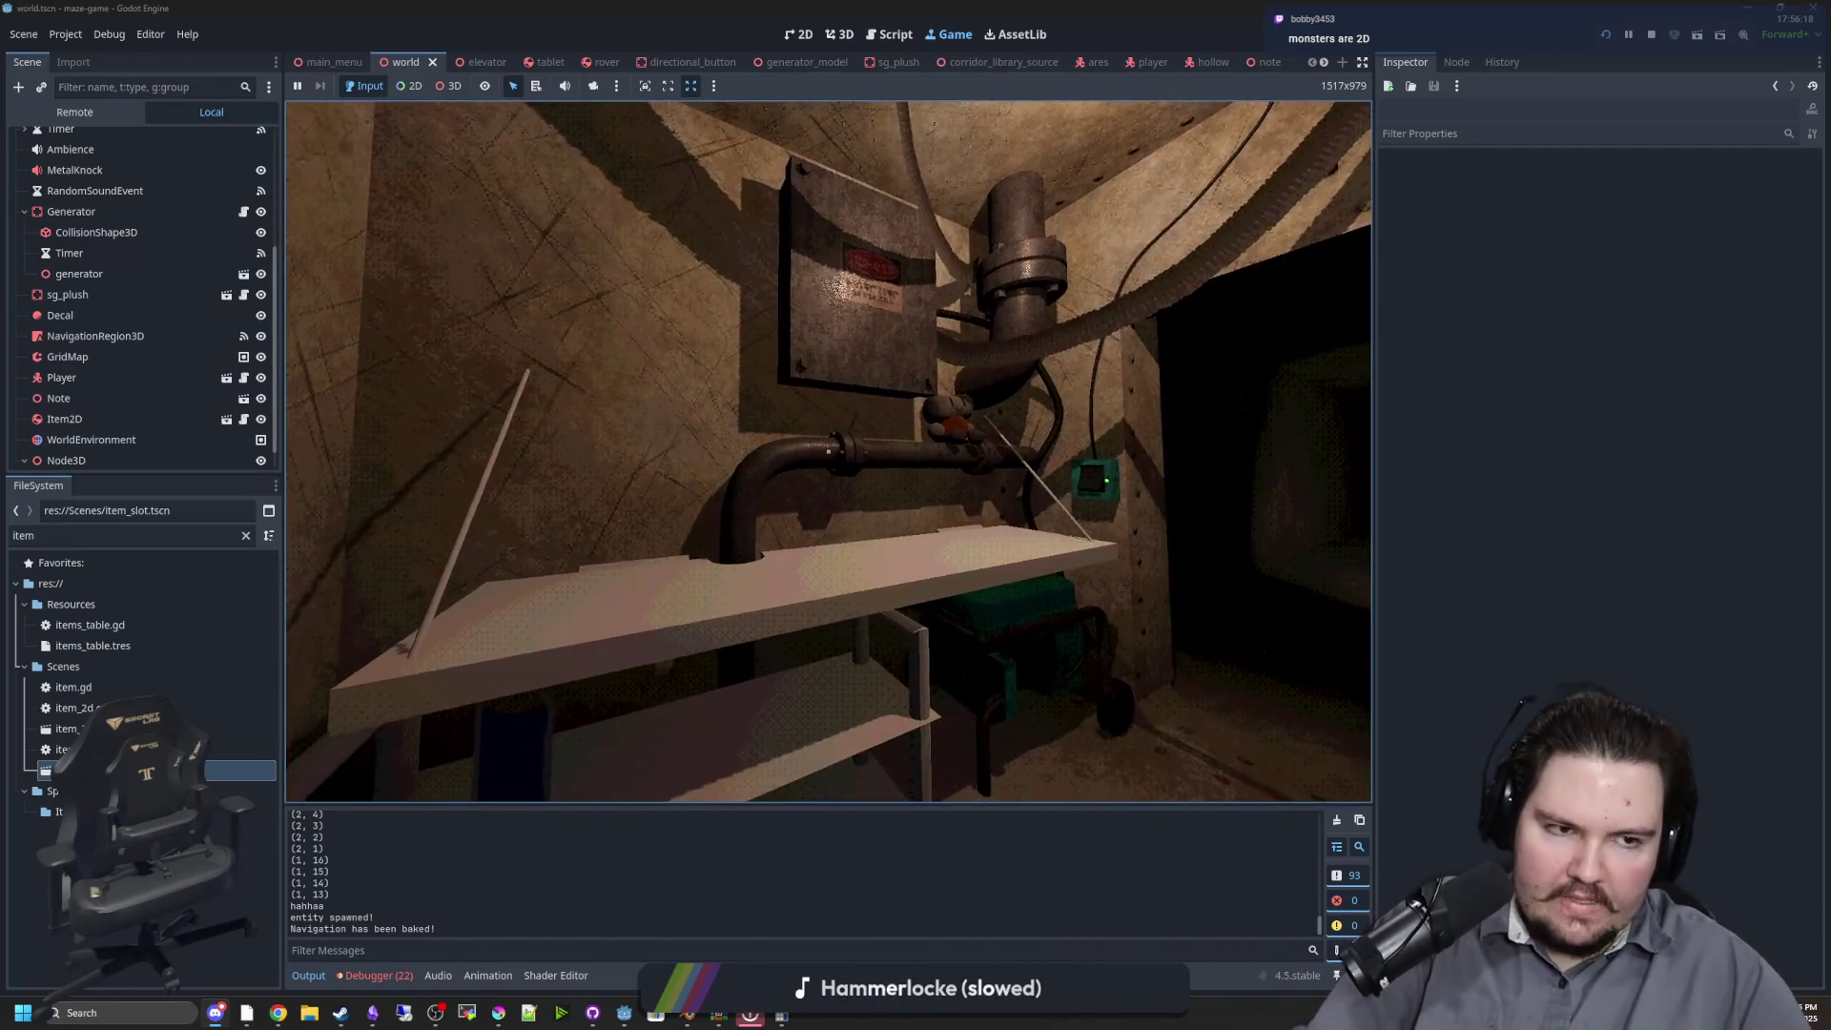
{"action": "key", "text": "w"}
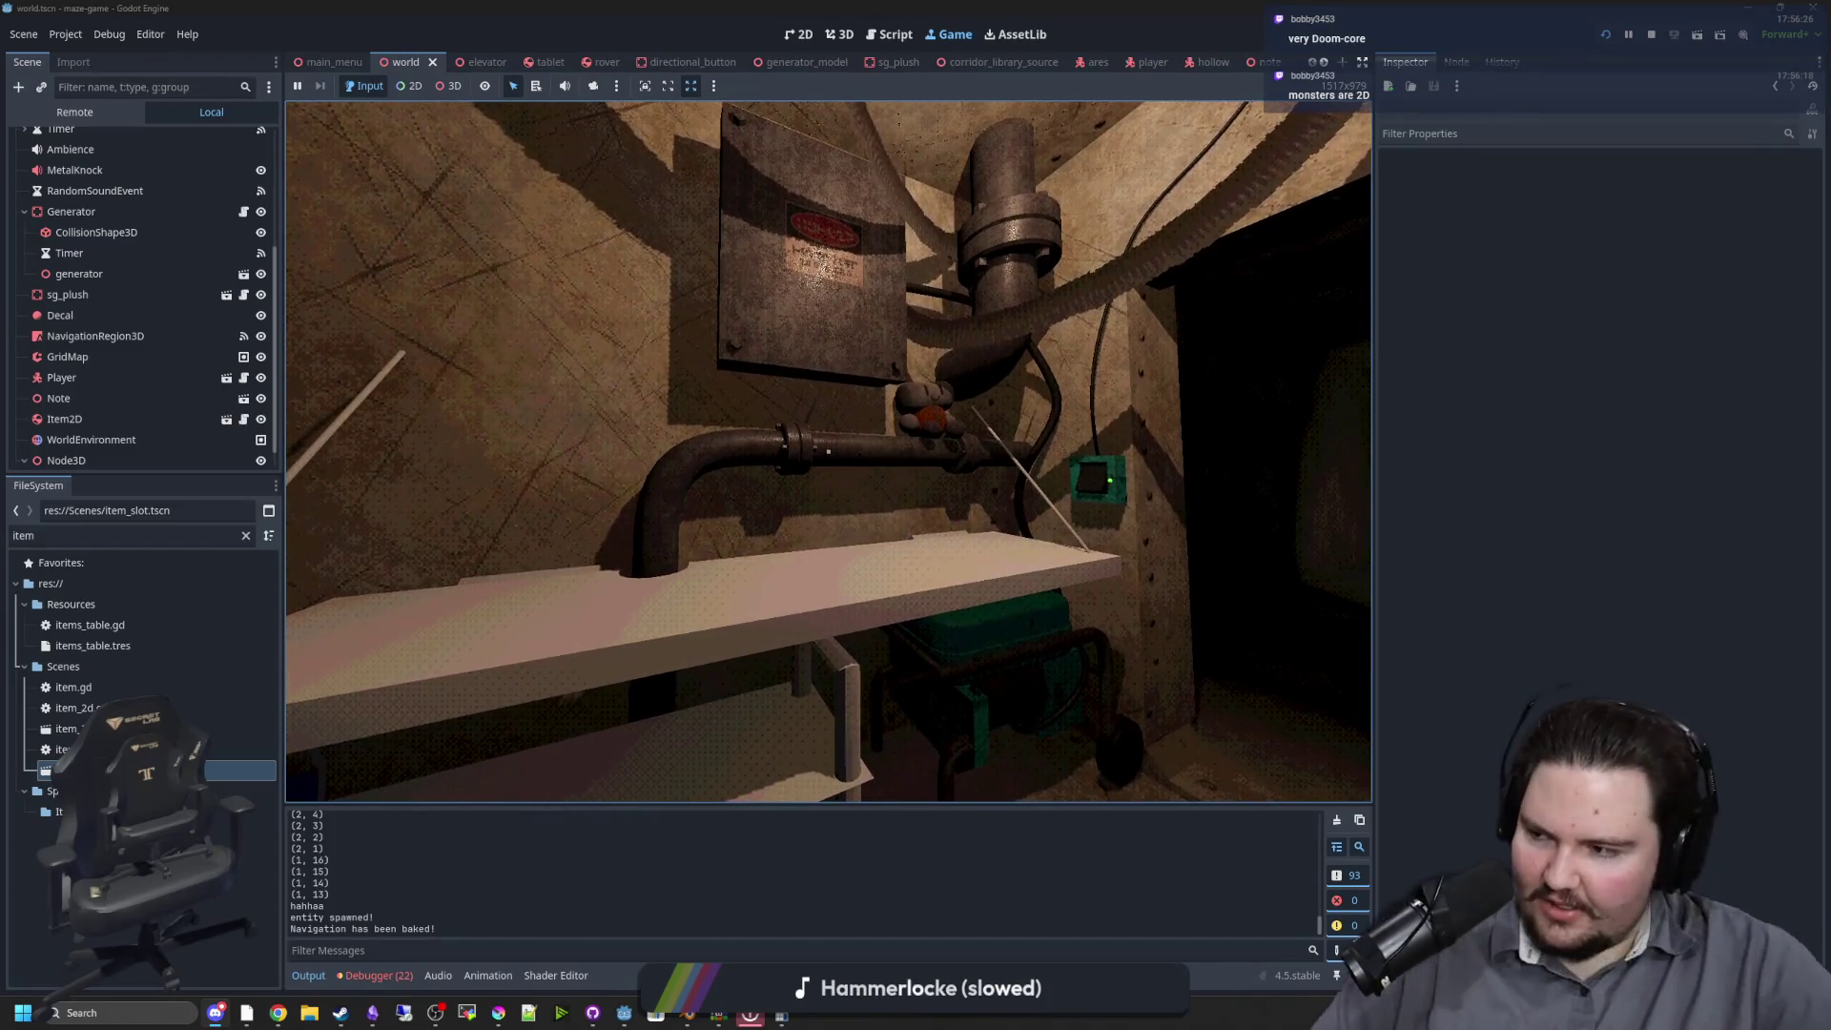
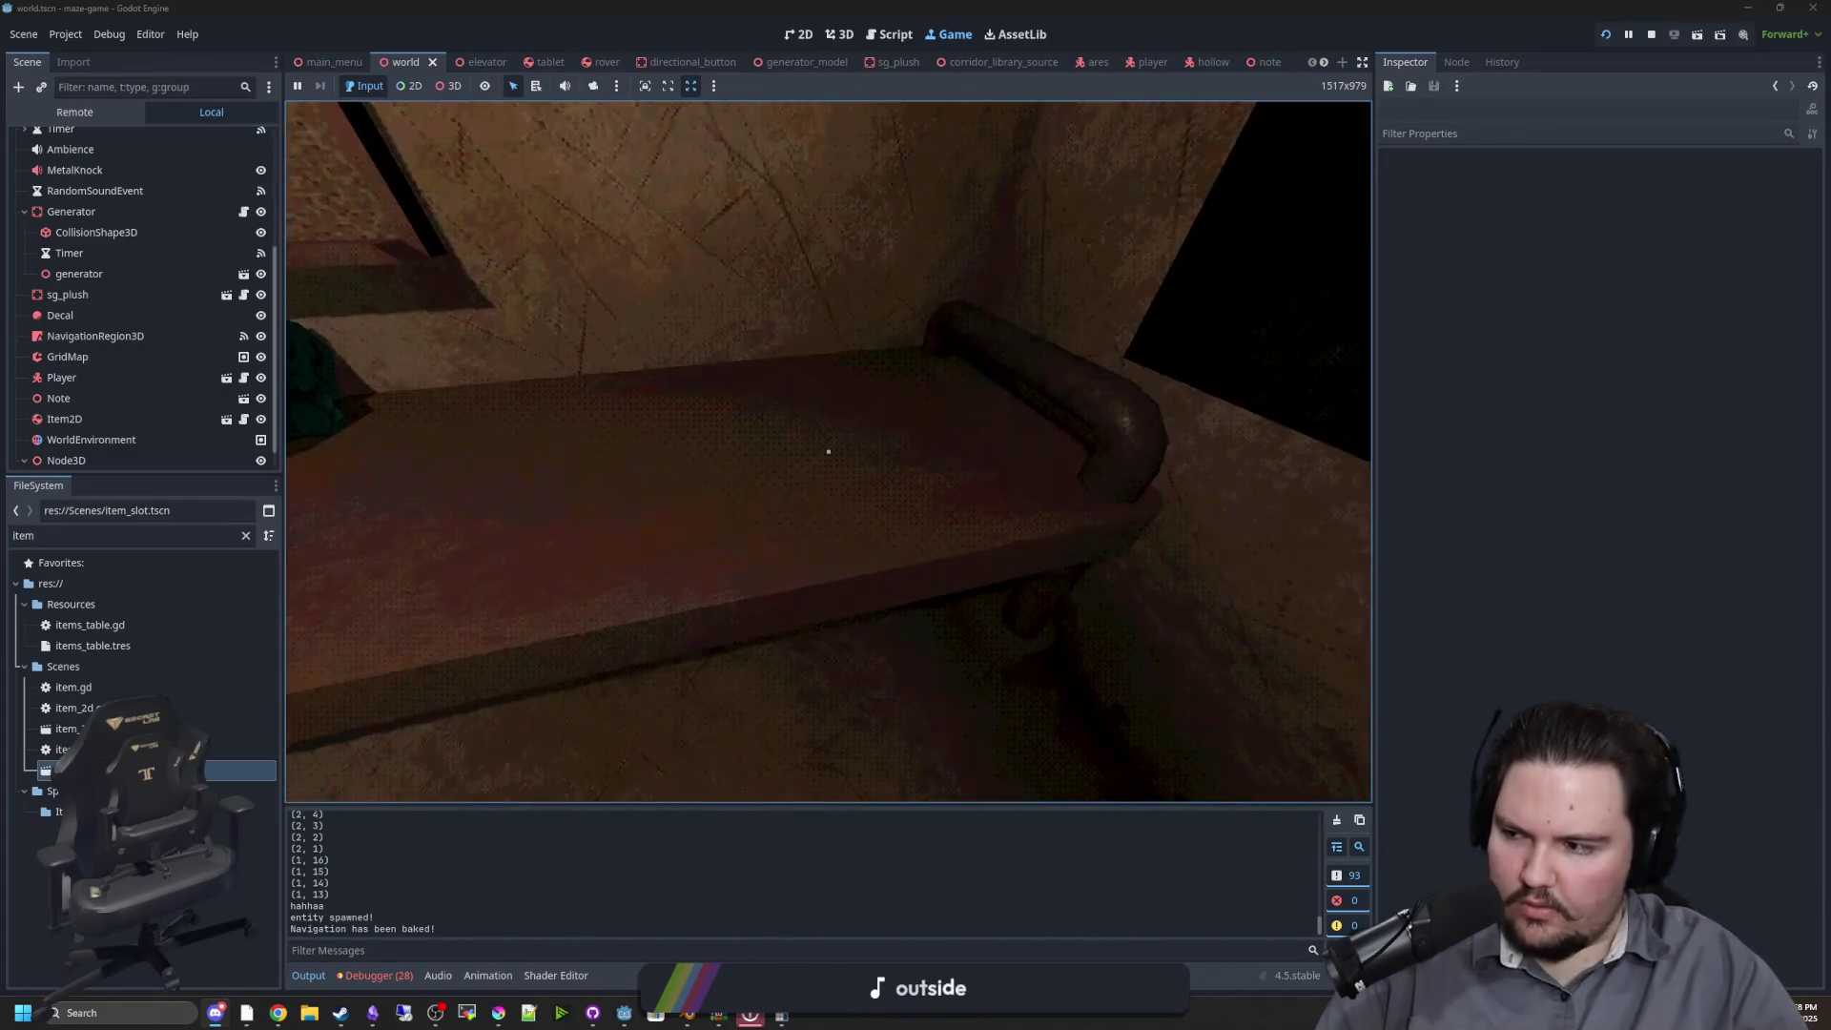
Walk up to the desk item, back toward the shelf, pause the game, and bring up the browser
{"action": "key", "text": "w"}
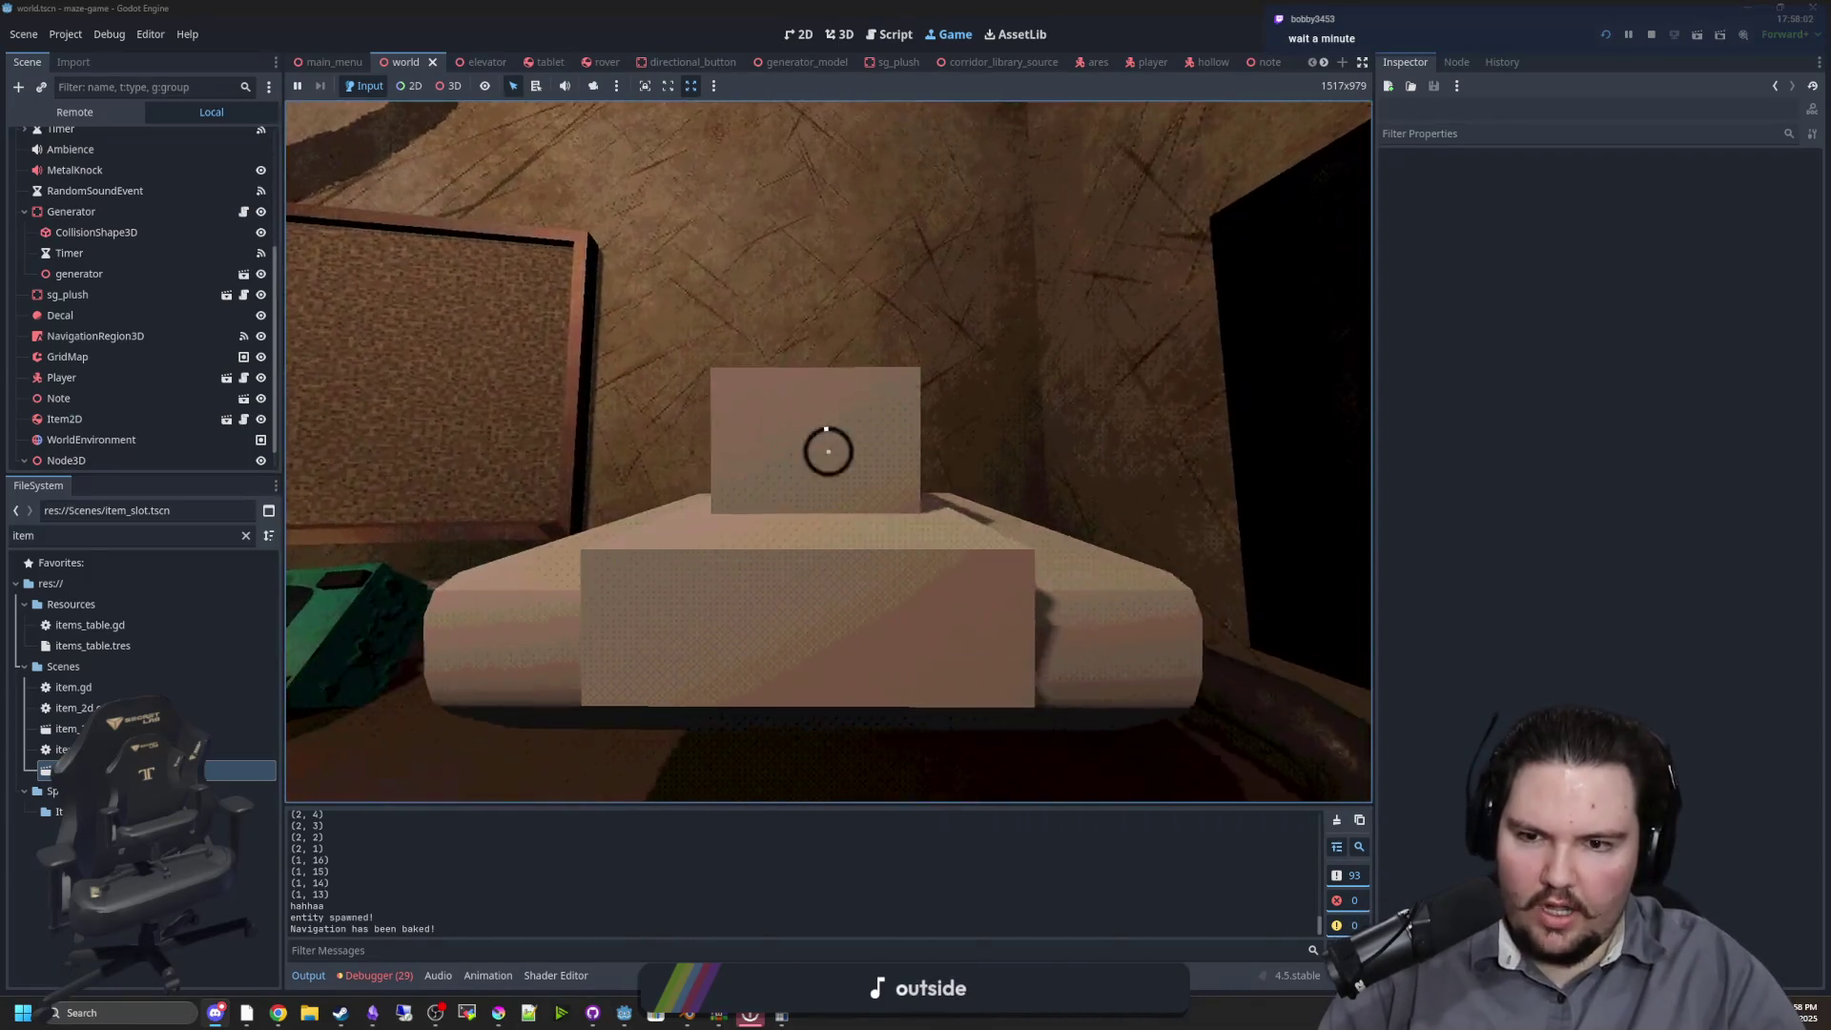
{"action": "key", "text": "s"}
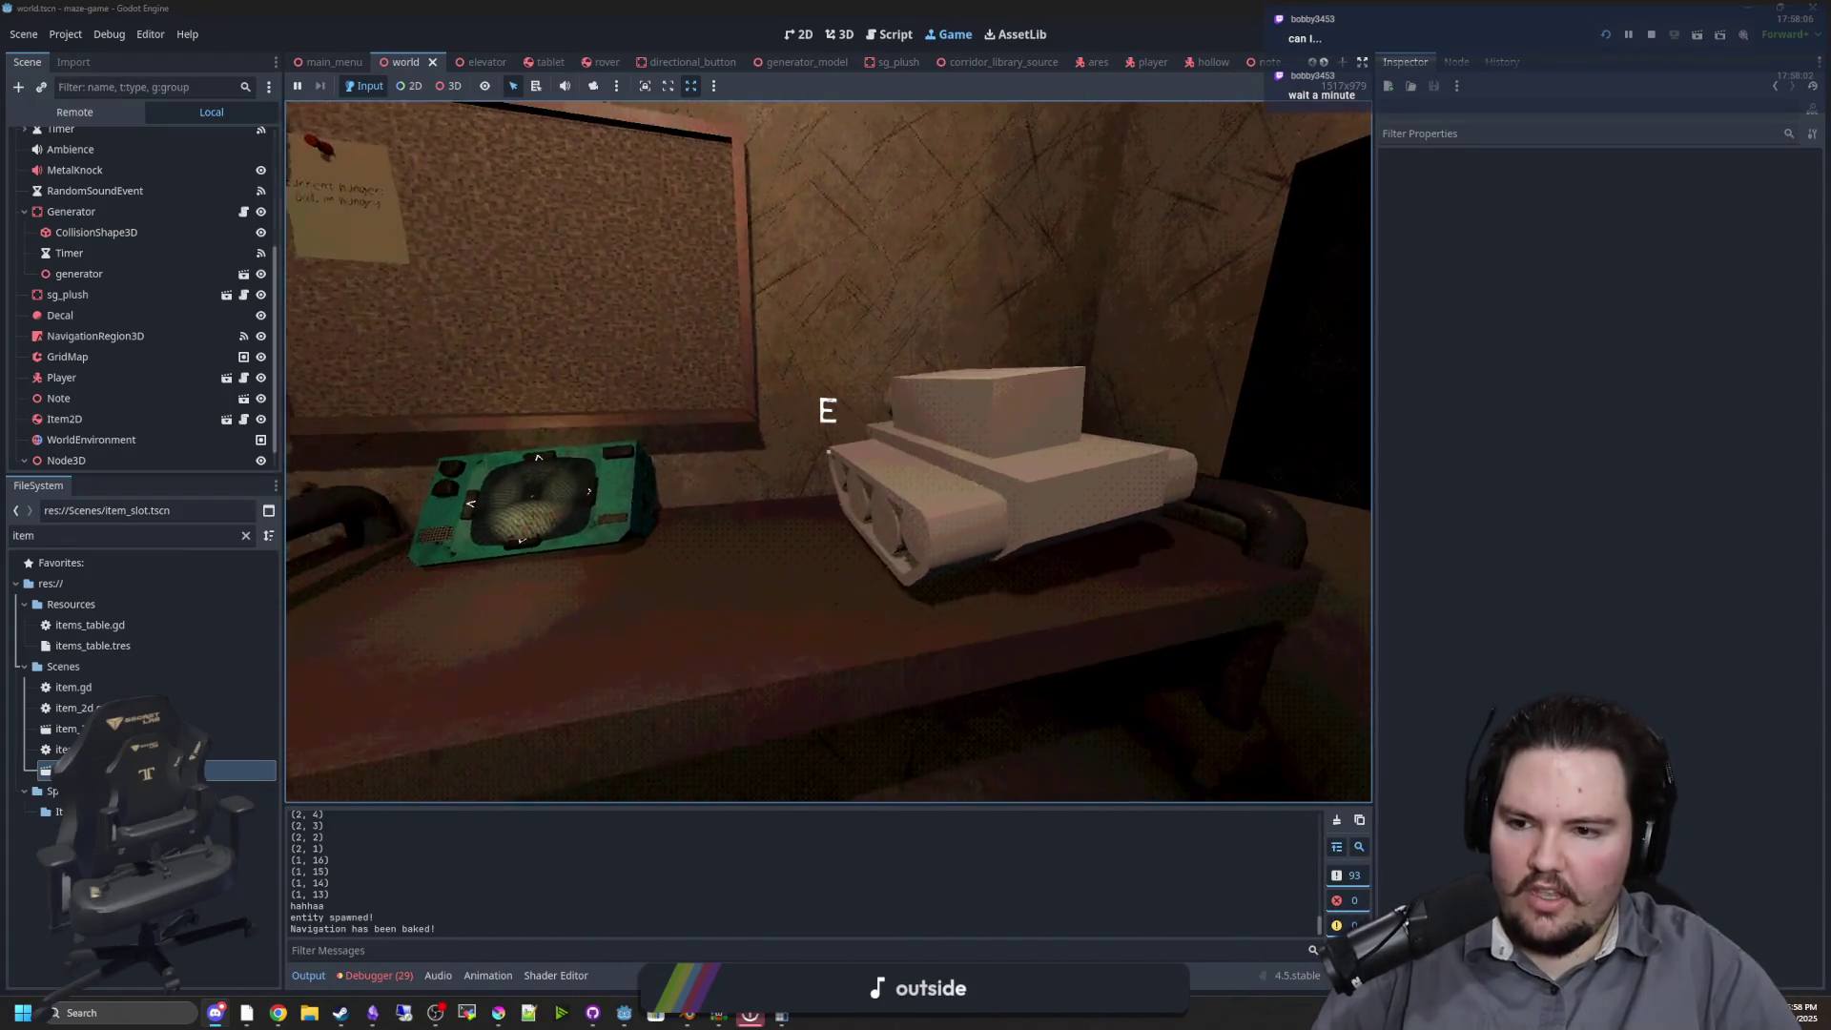
{"action": "key", "text": "Escape"}
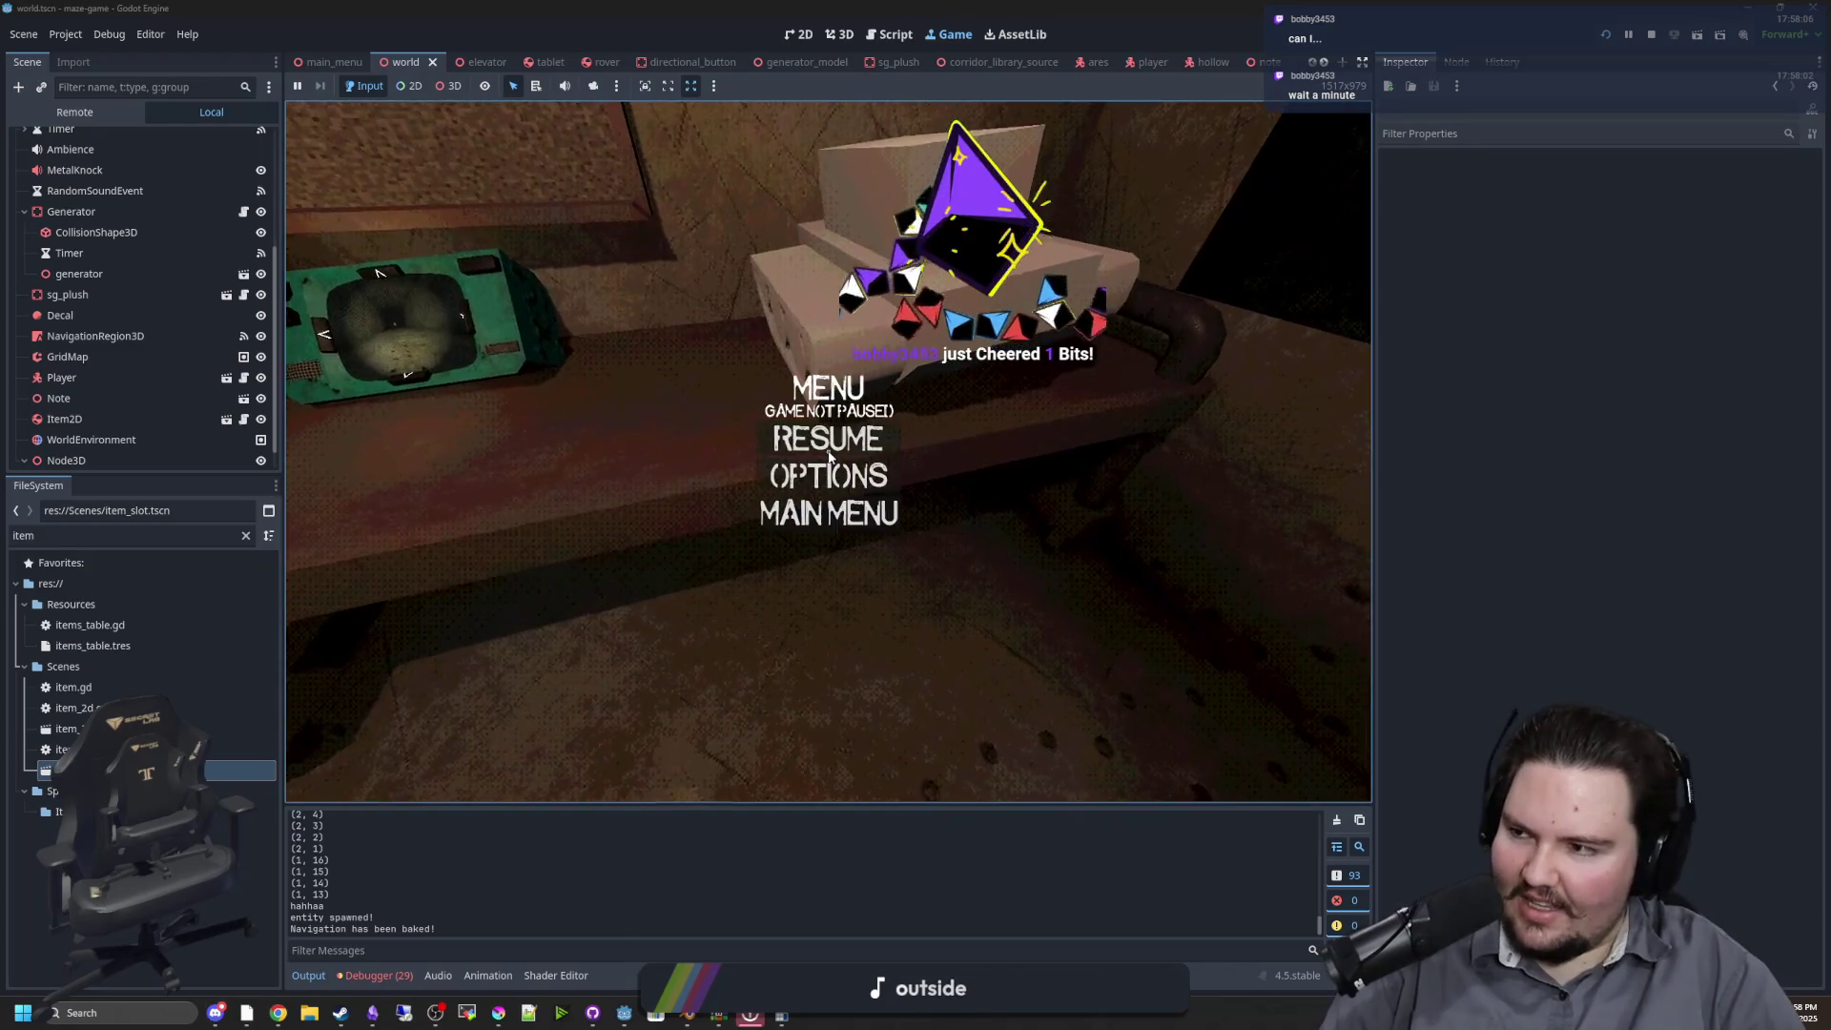
{"action": "key", "text": "super"}
{"action": "key", "text": "super"}
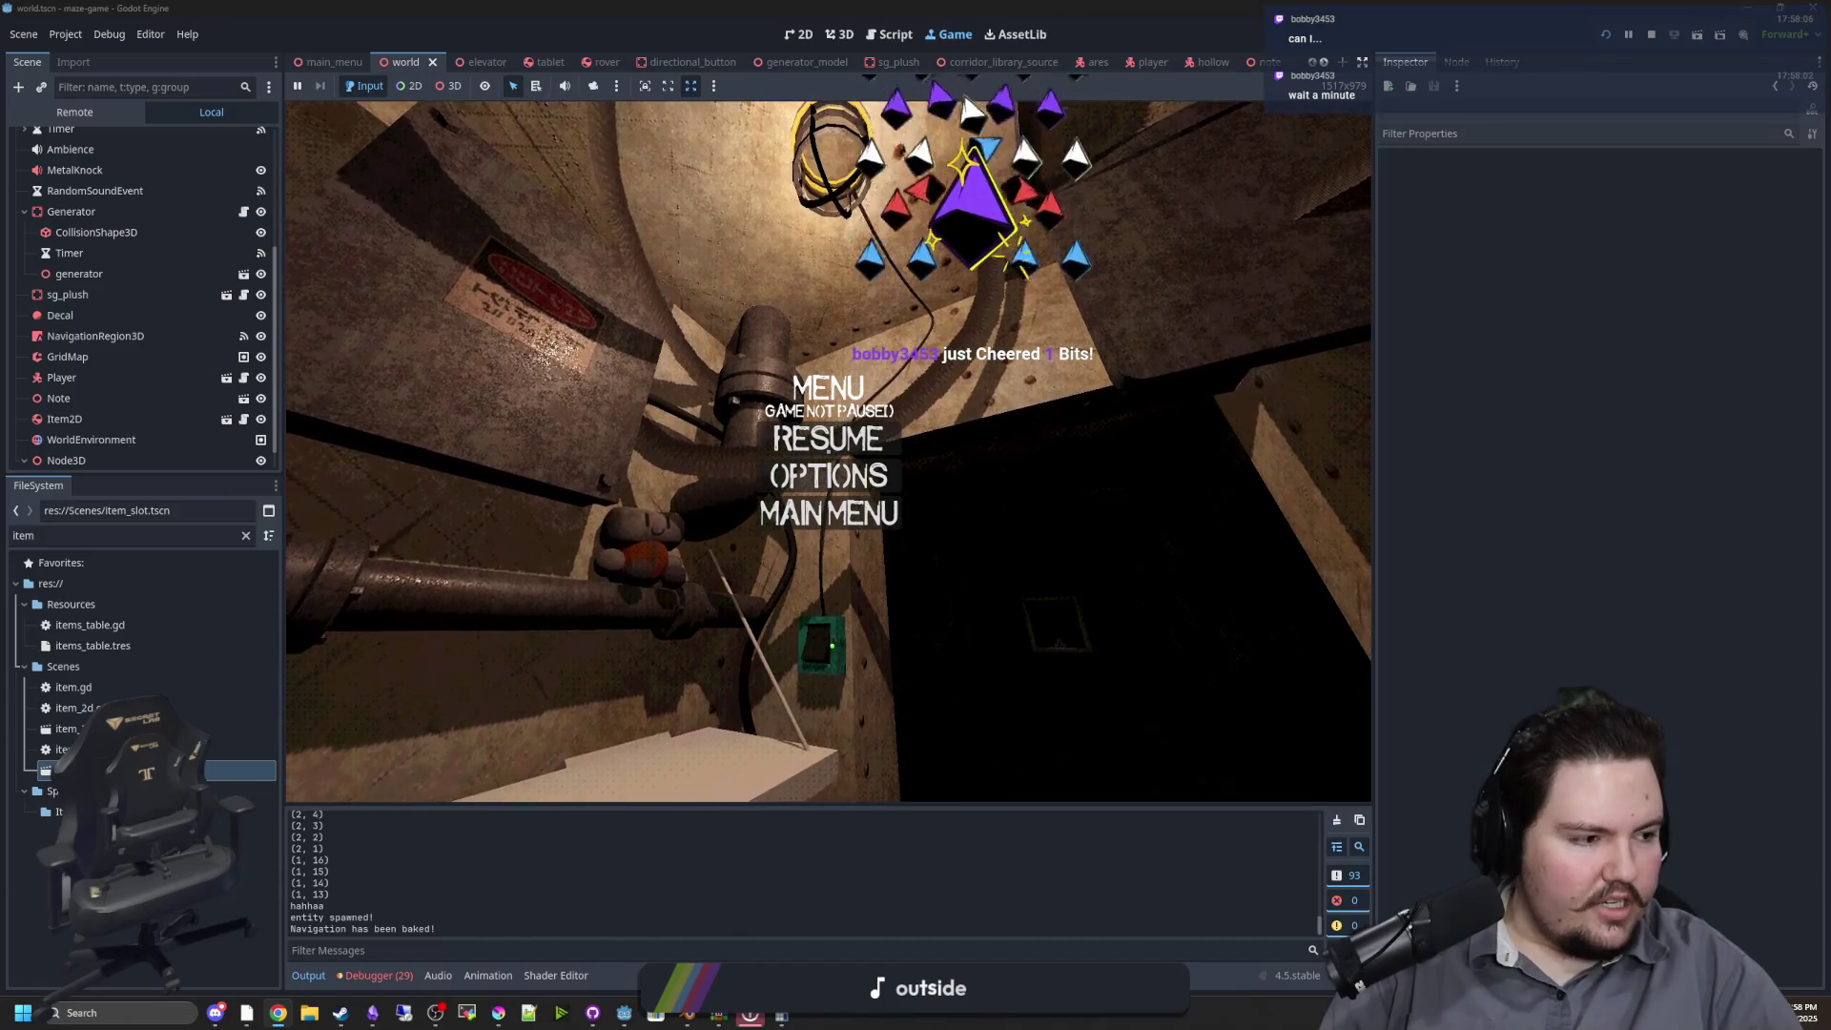
{"action": "key", "text": "super+3"}
Search 'fallout 4 weapon upgrading', switch to image results and maximize the browser
{"action": "type", "text": "fal"}
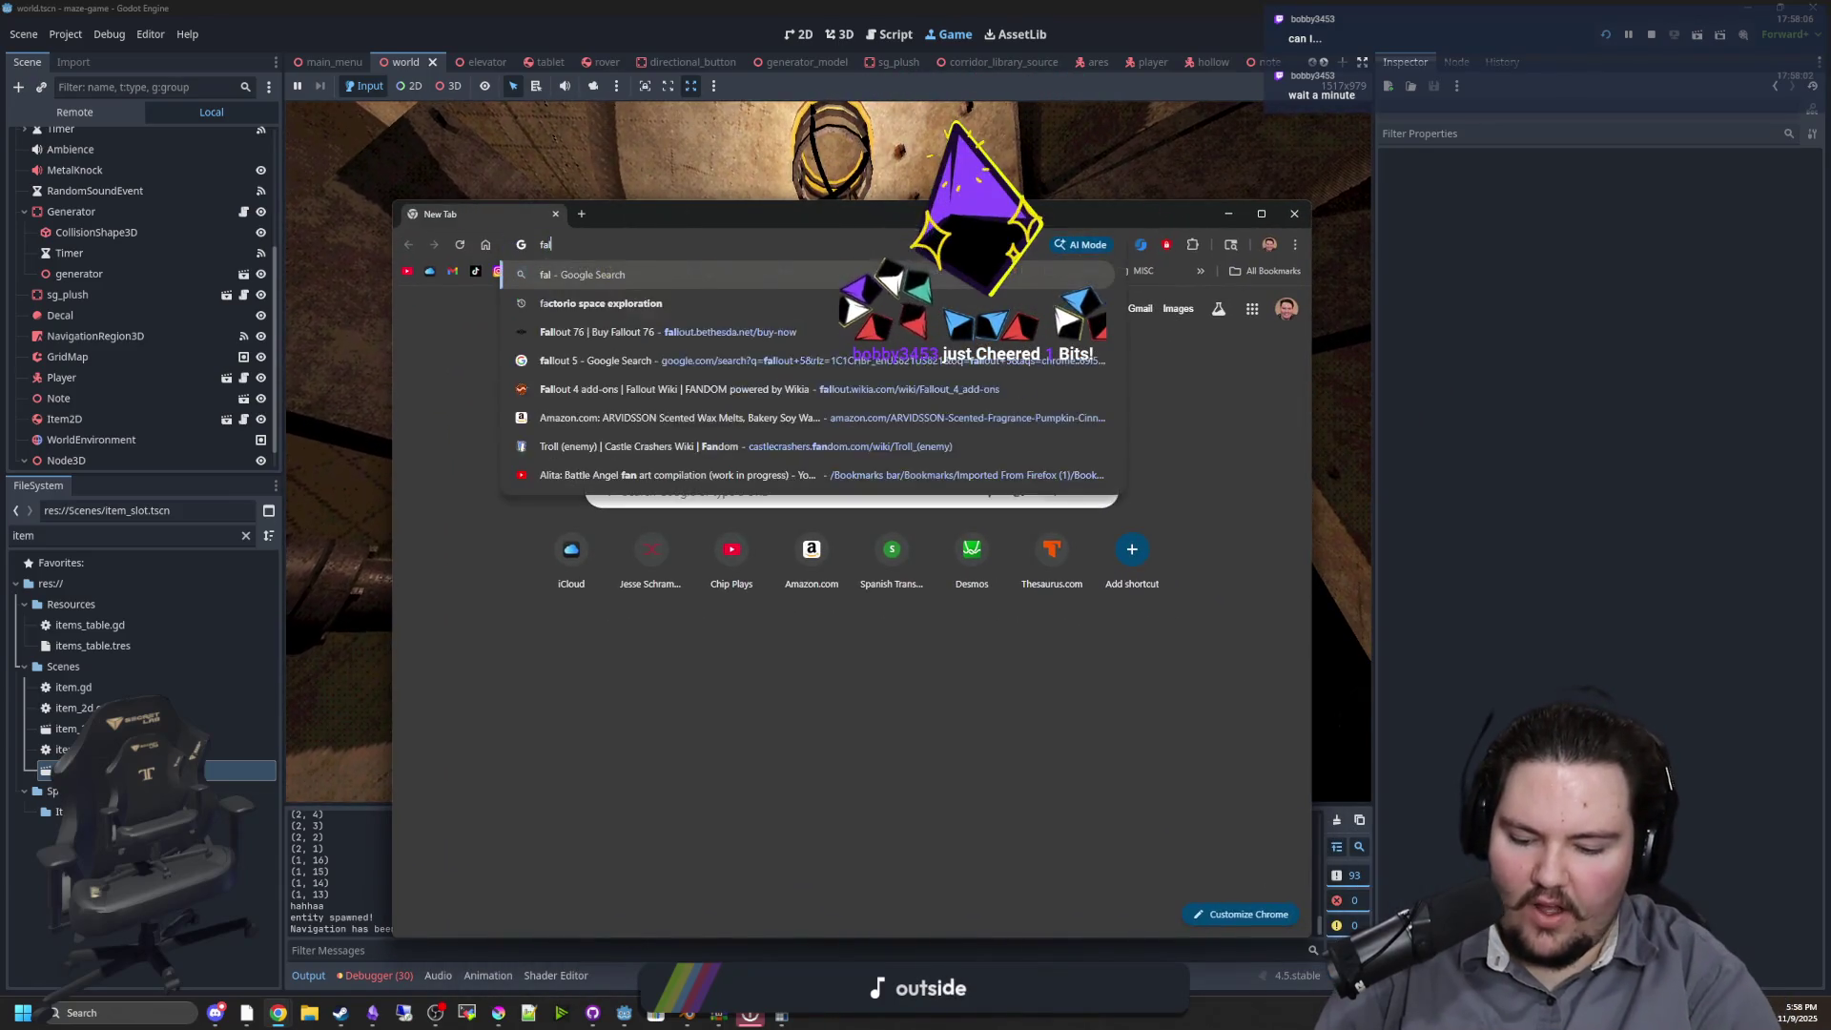
{"action": "type", "text": "lout 4 weapo"}
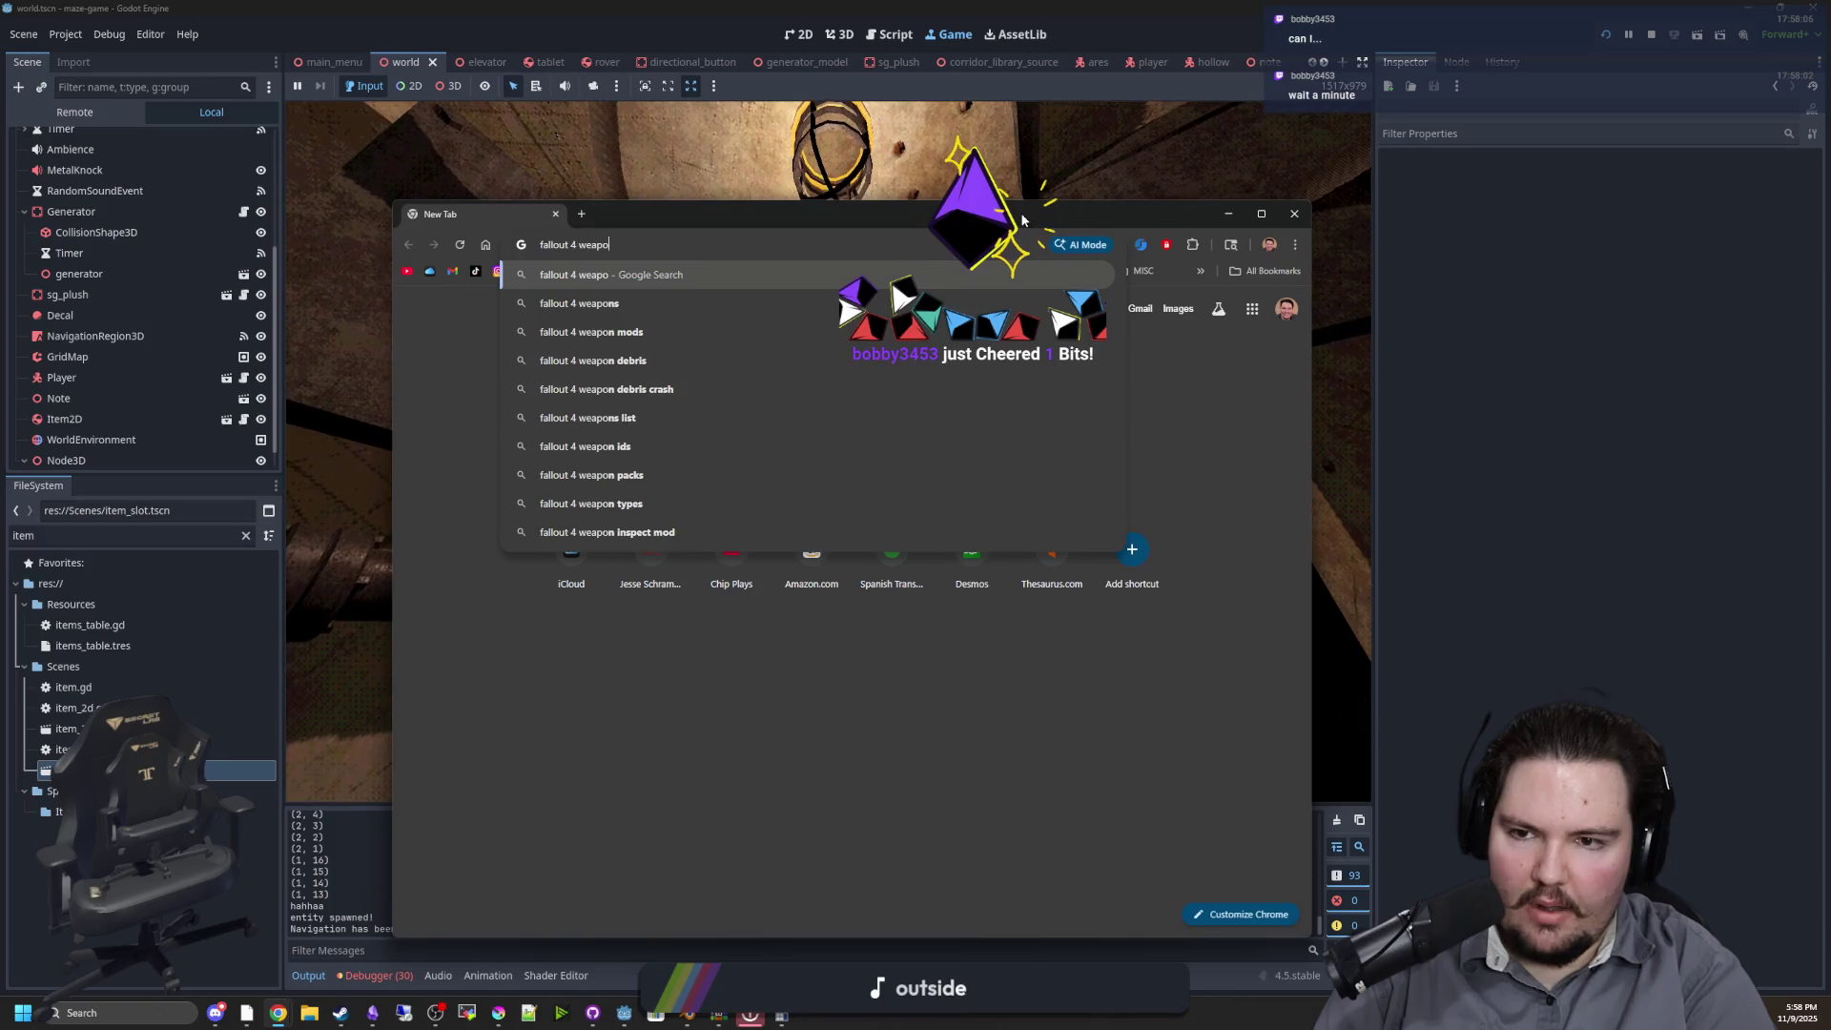
{"action": "type", "text": "n upgrading"}
{"action": "key", "text": "Return"}
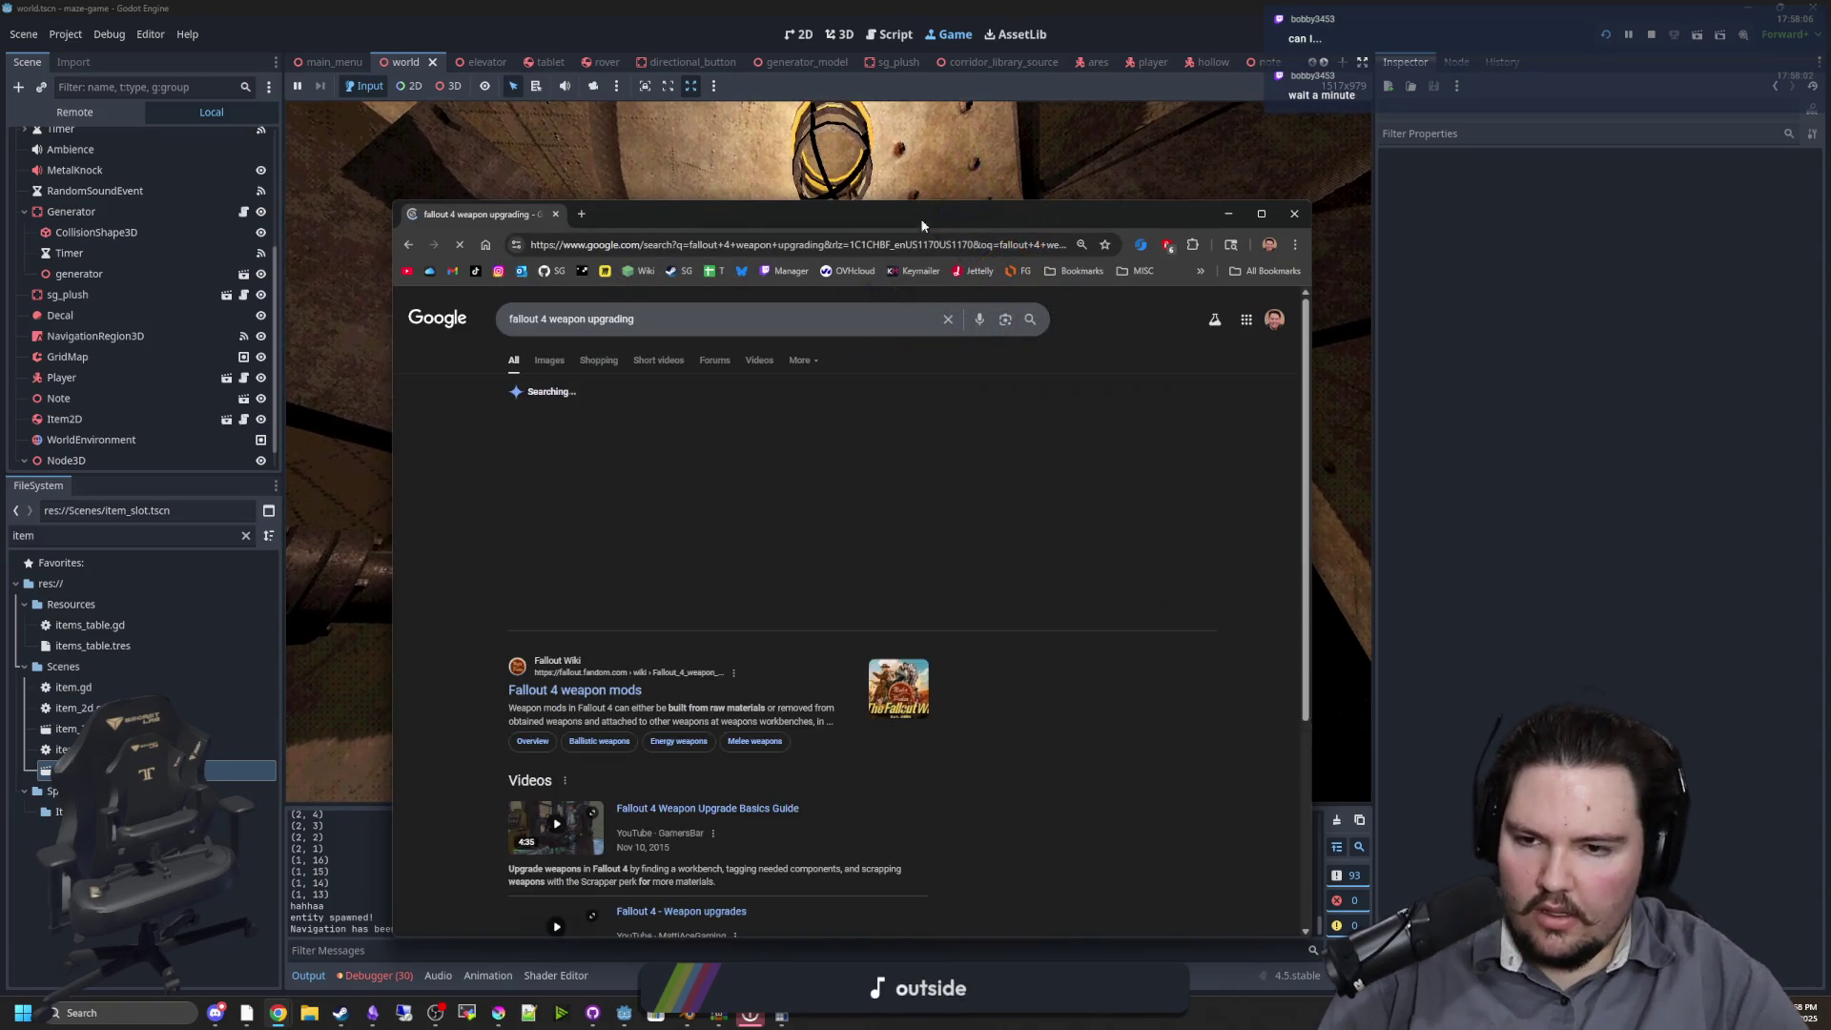
{"action": "left_click", "coordinate": [549, 360]}
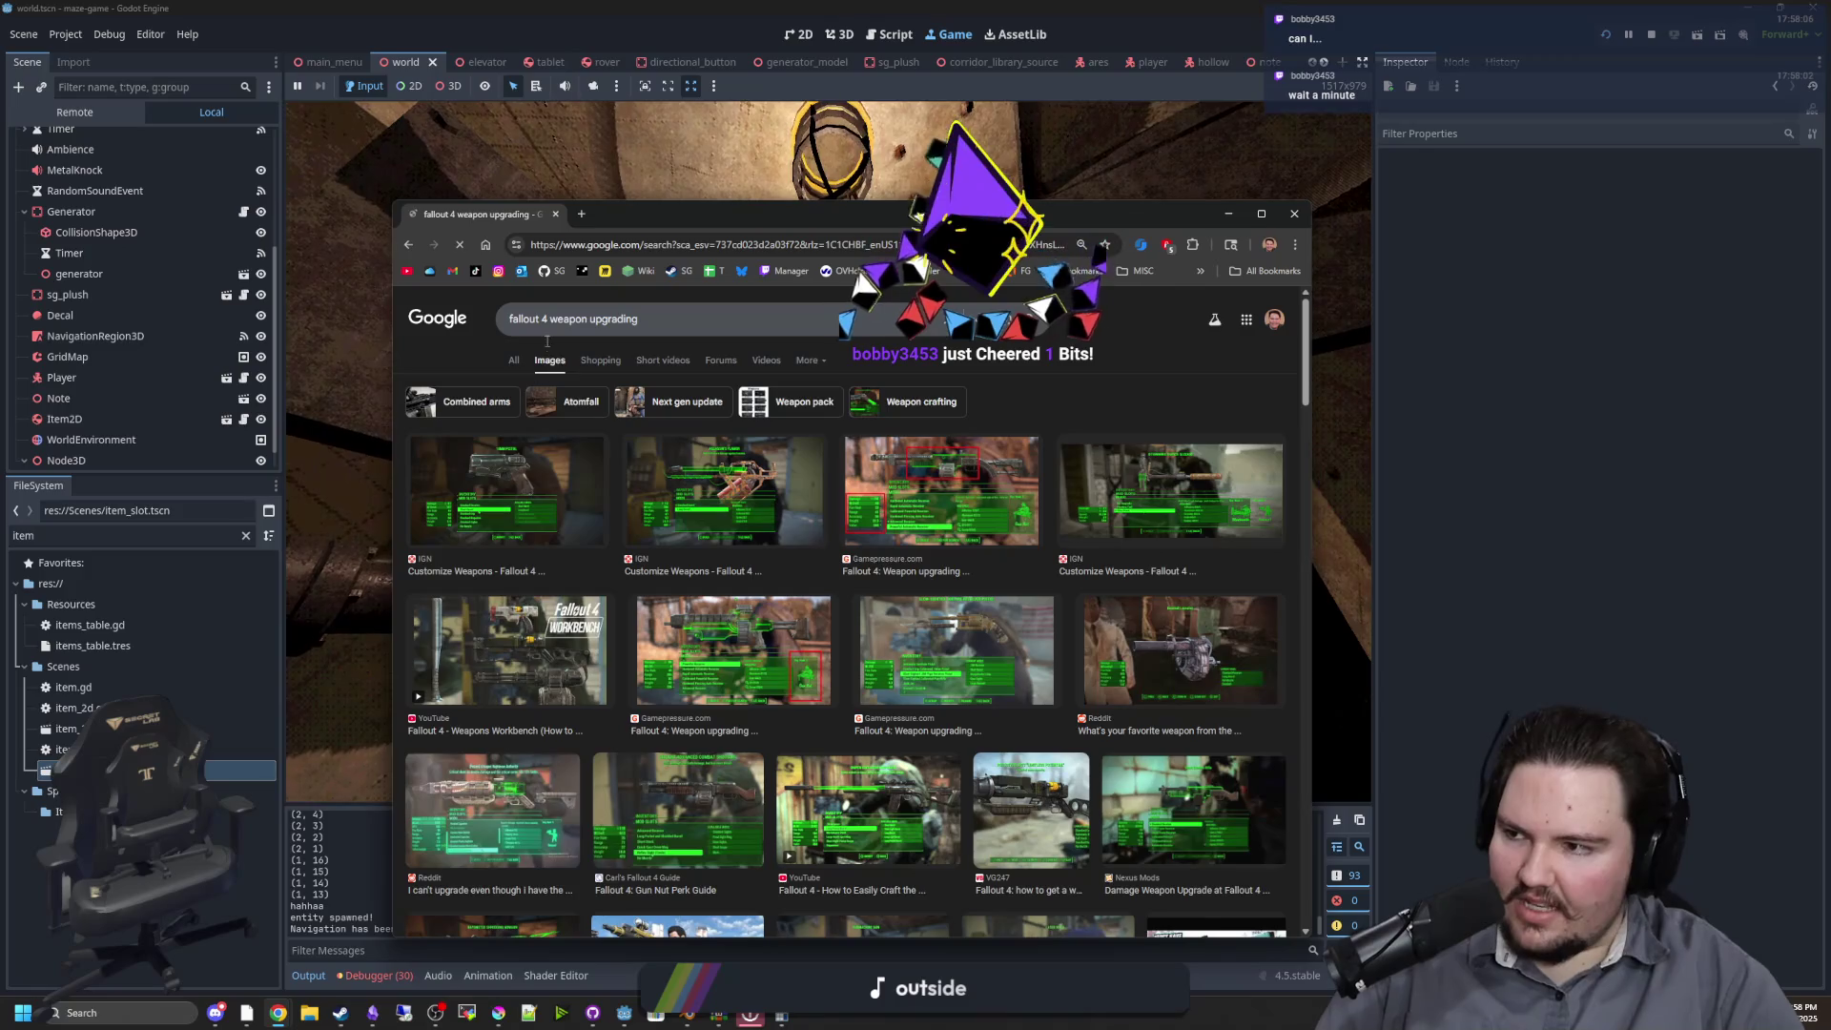
{"action": "double_click", "coordinate": [888, 209]}
Preview the first image results, including the first image in the second row
{"action": "left_click", "coordinate": [195, 290]}
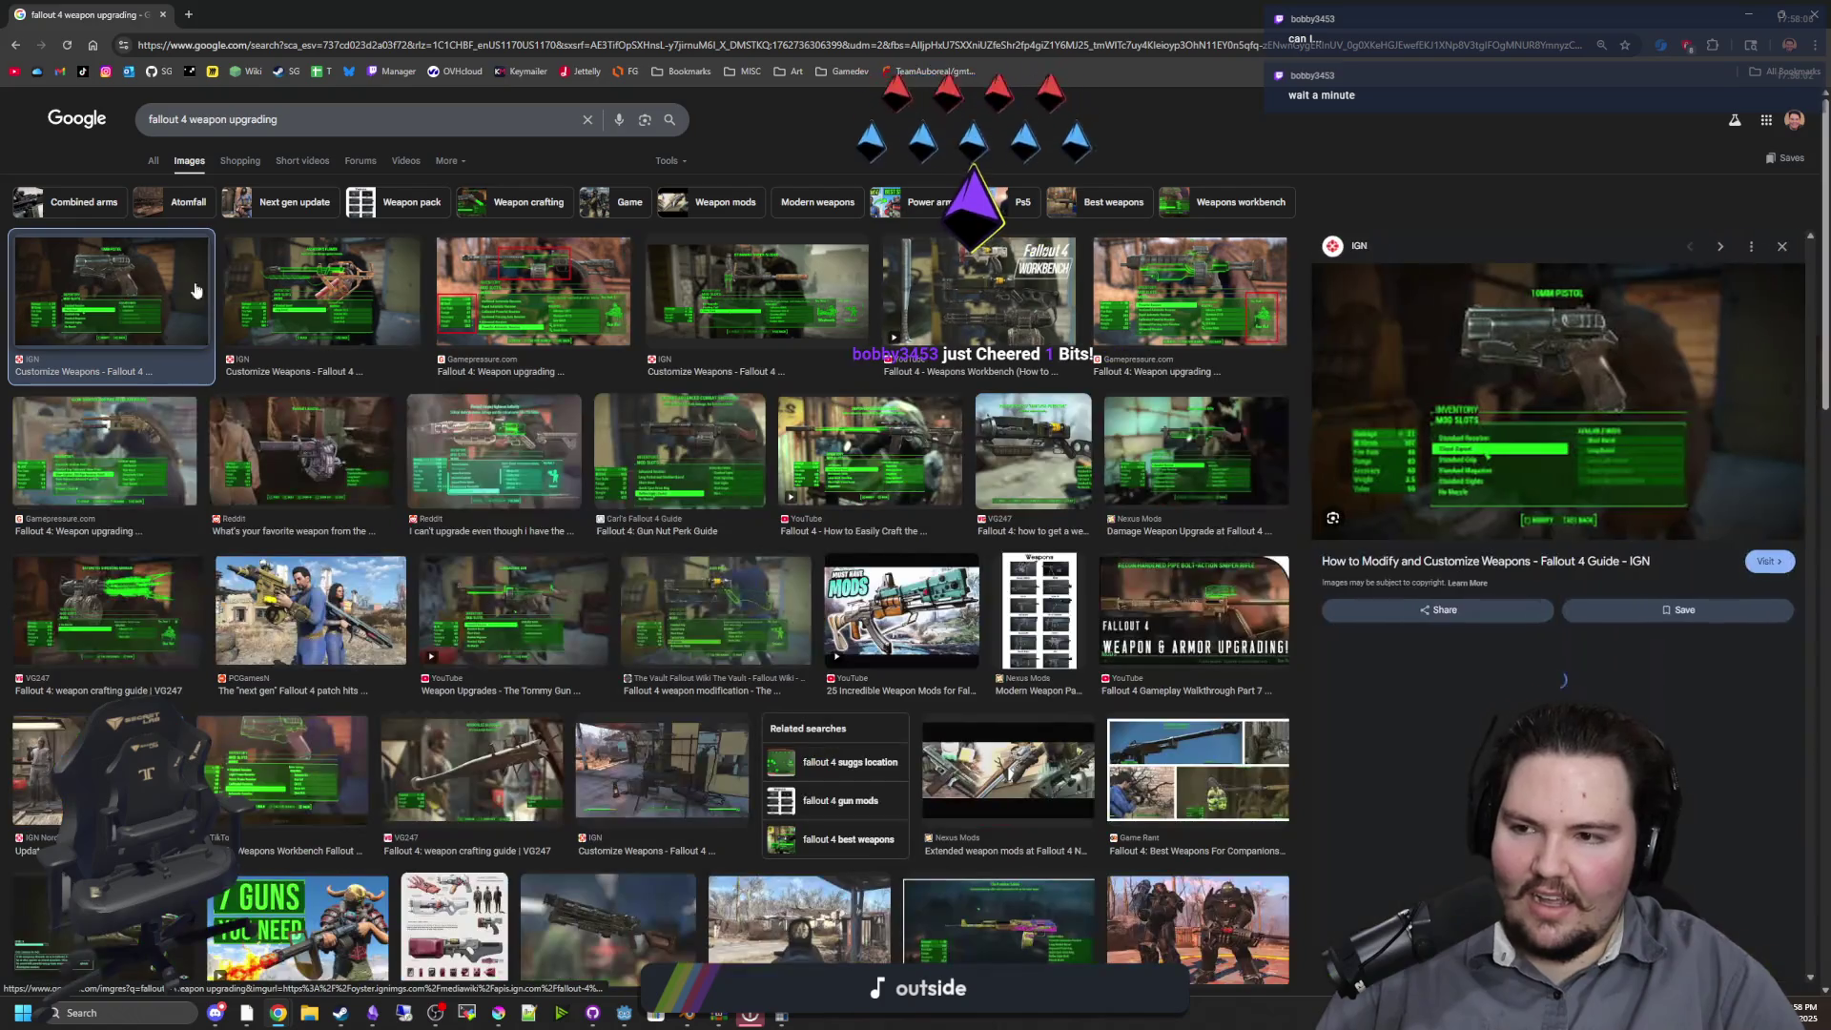
{"action": "key", "text": "Right"}
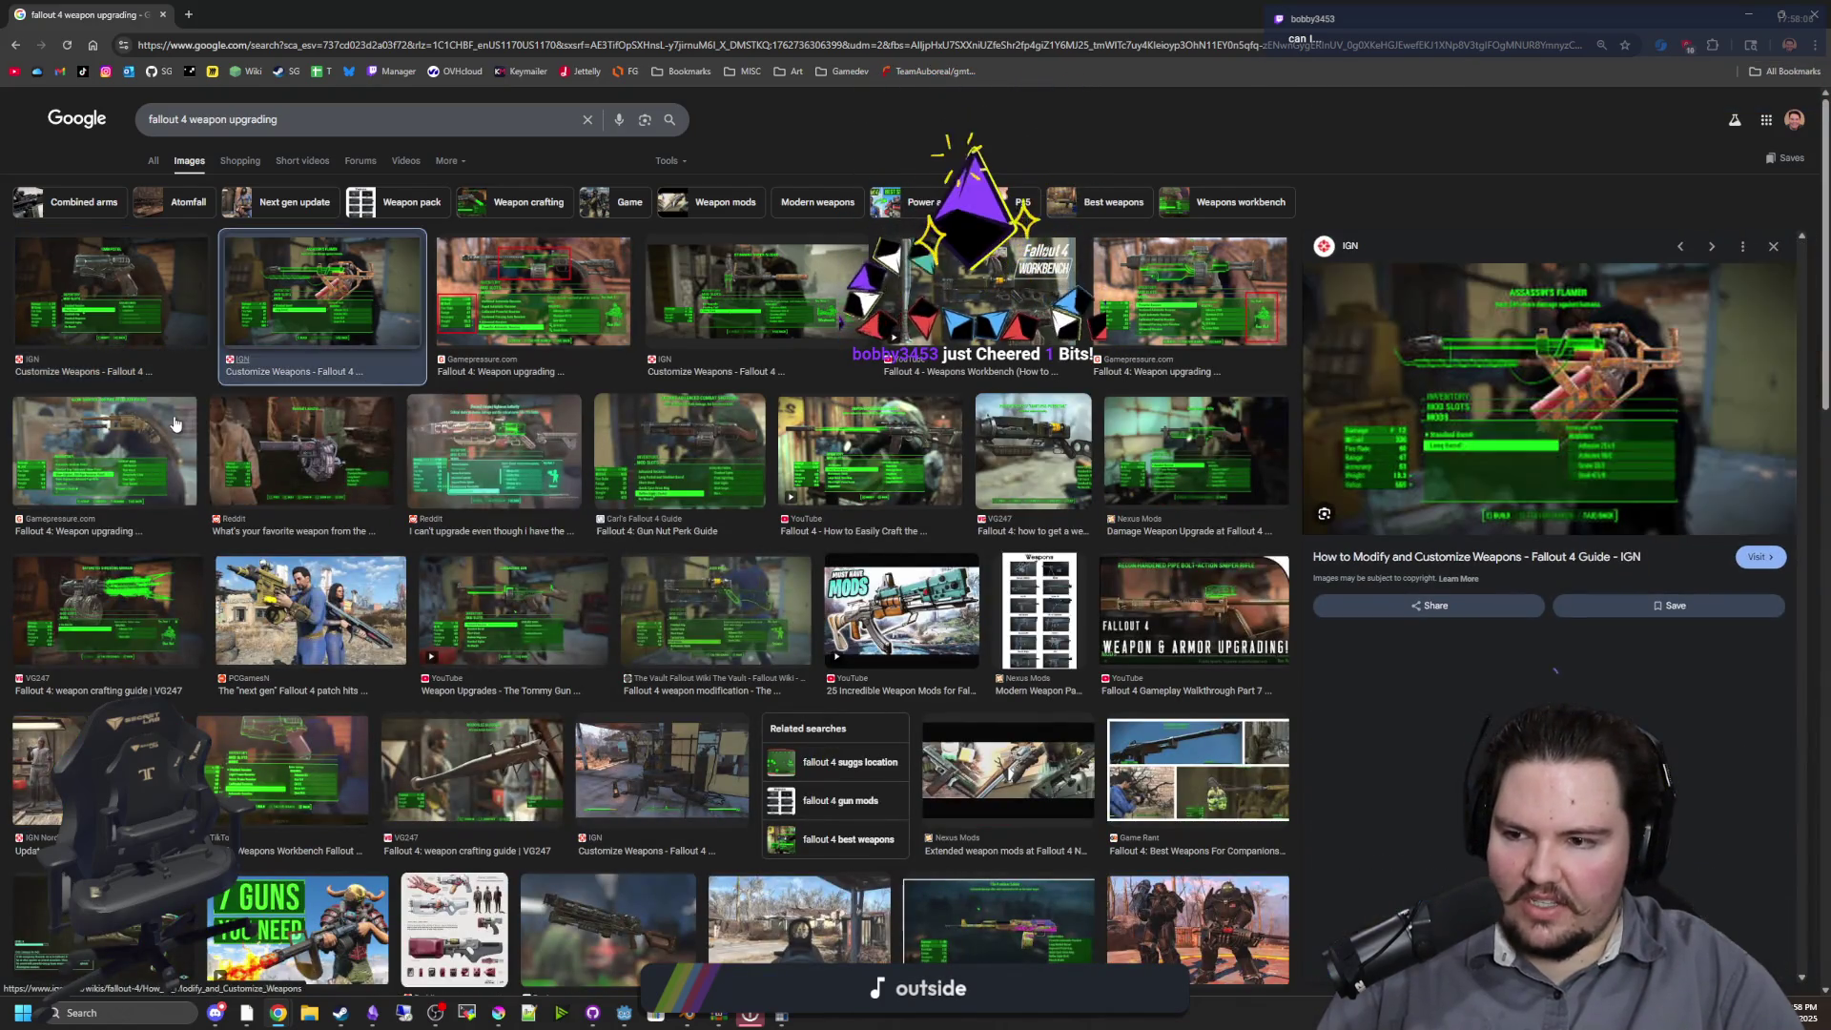
{"action": "left_click", "coordinate": [174, 424]}
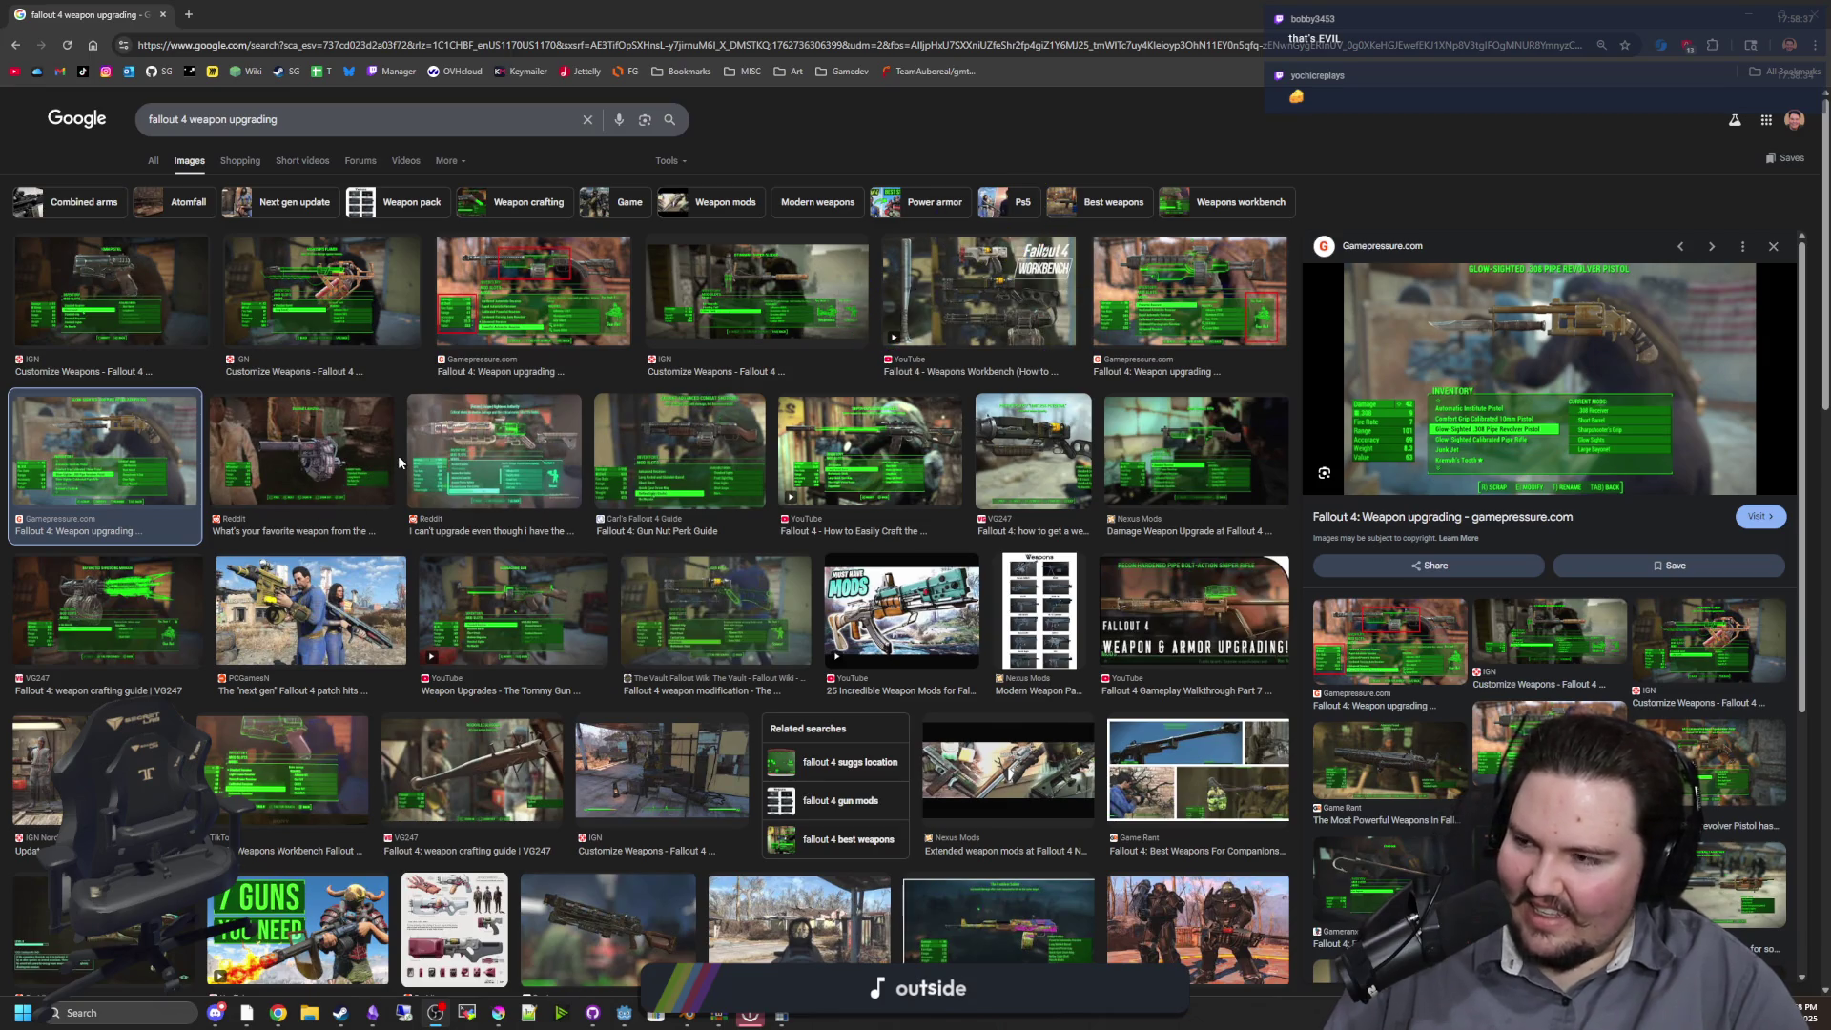
Check on the running game, then come back to the image search results
{"action": "left_click", "coordinate": [809, 134]}
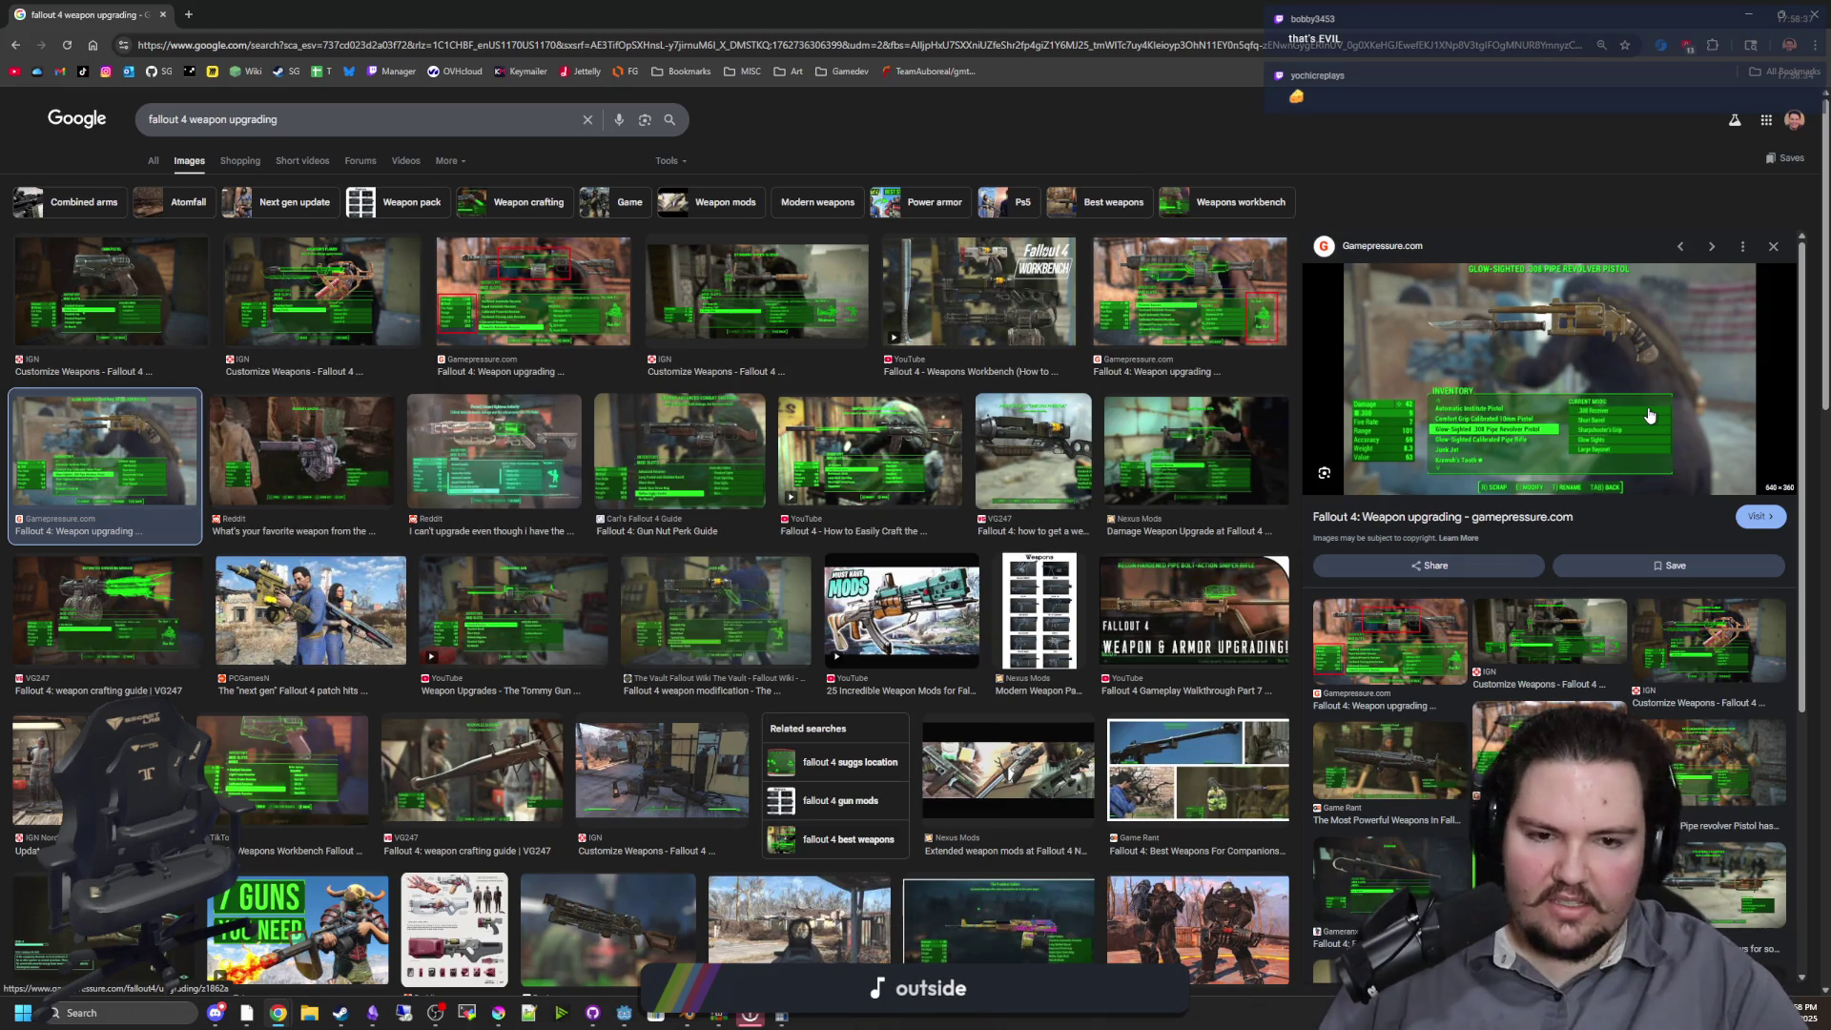
{"action": "key", "text": "alt+Tab"}
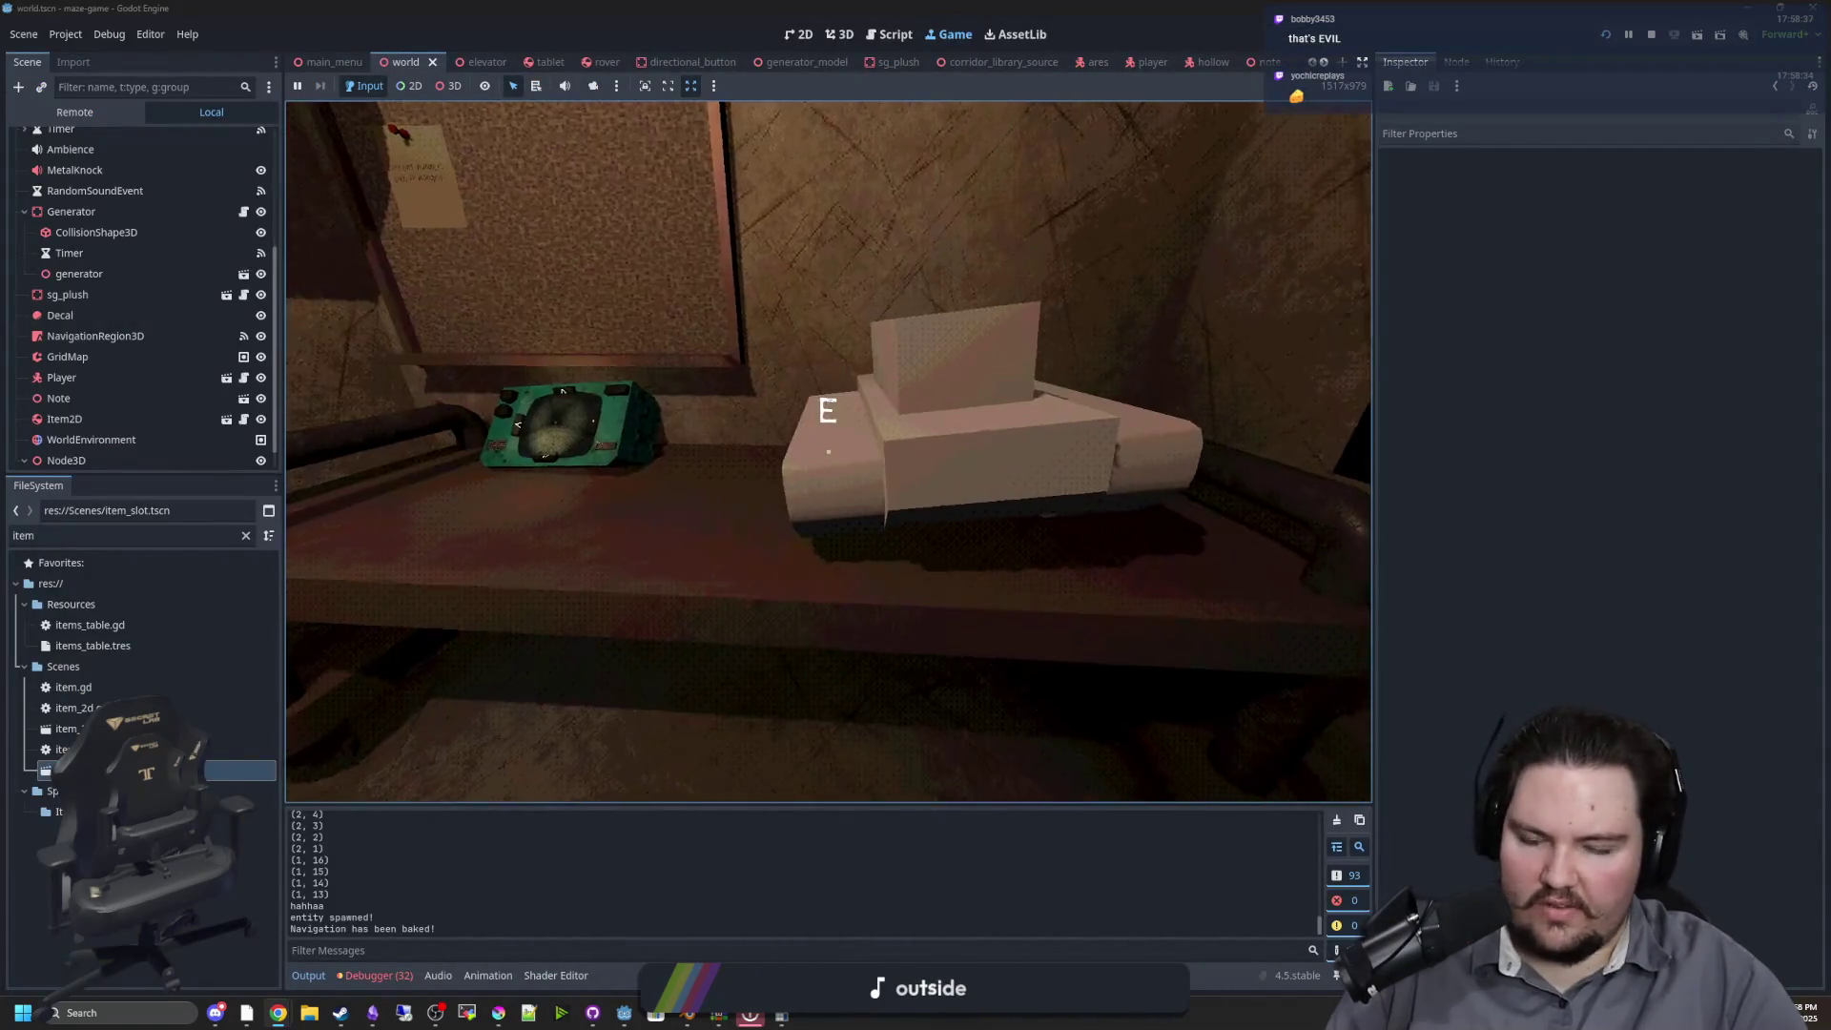
{"action": "key", "text": "super"}
{"action": "key", "text": "alt+Tab"}
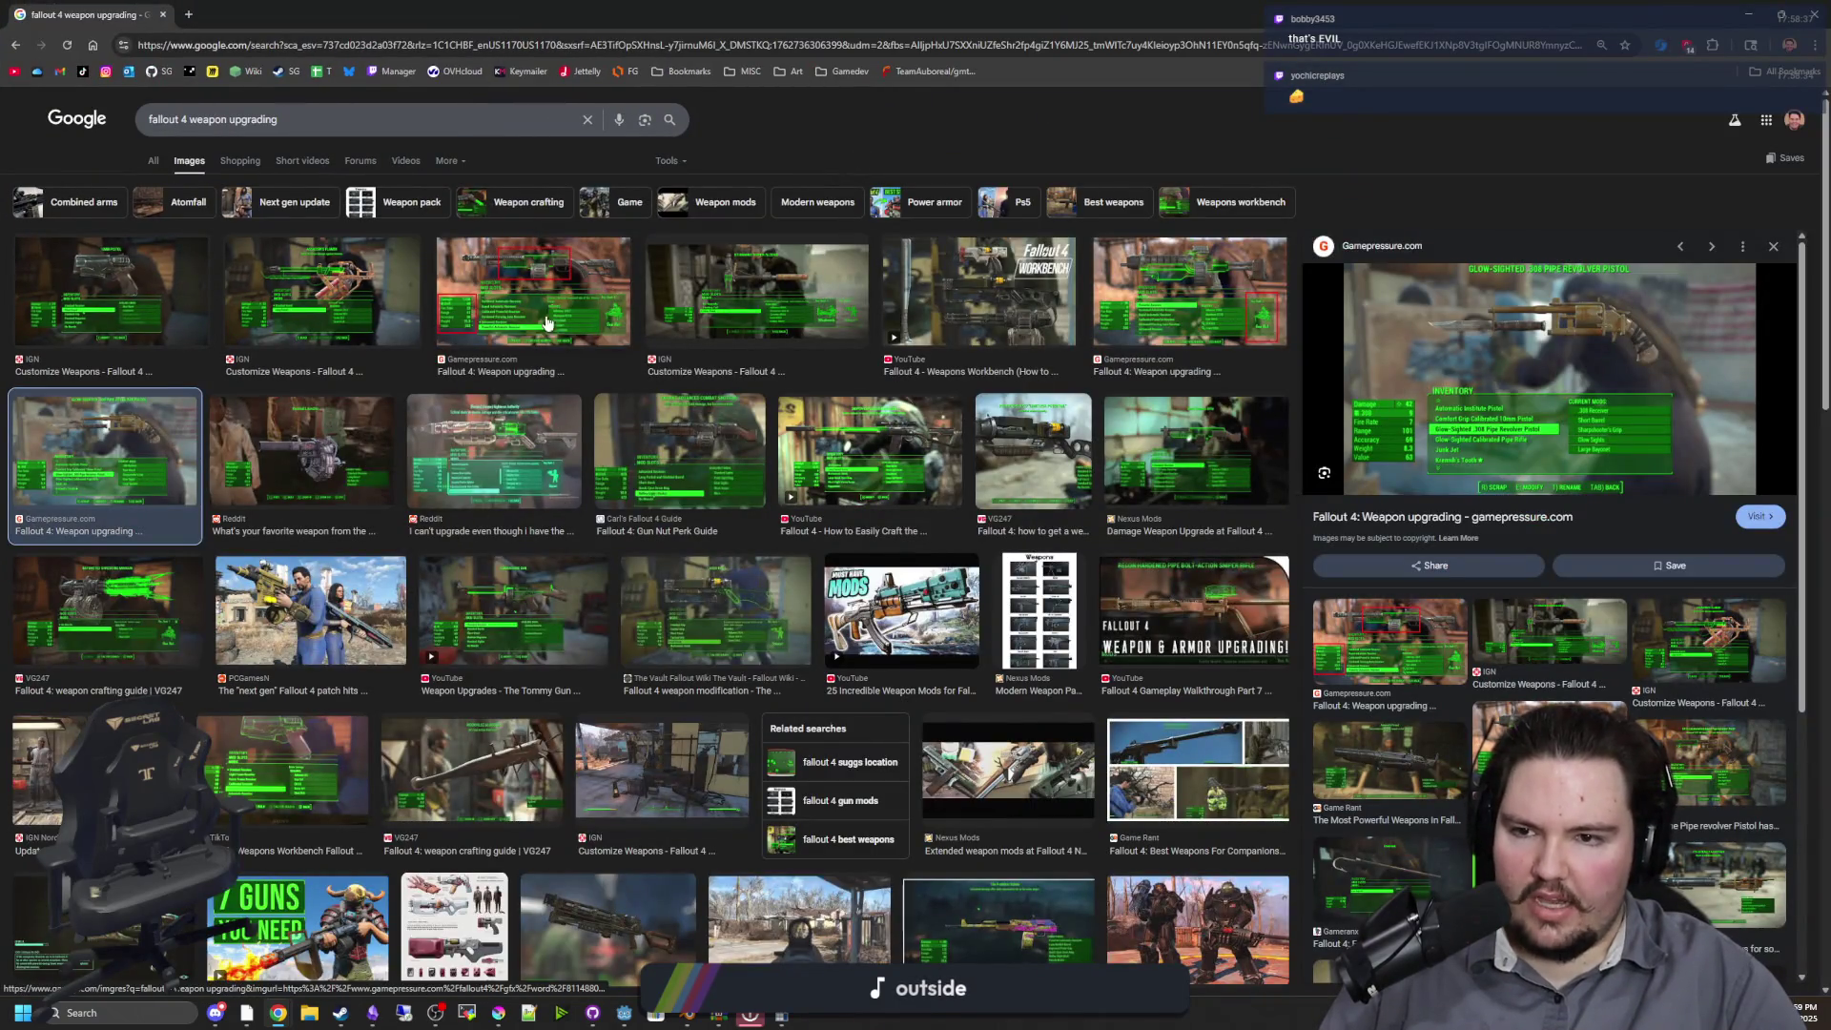
Preview the third image in the top row and scroll through more results
{"action": "left_click", "coordinate": [550, 315]}
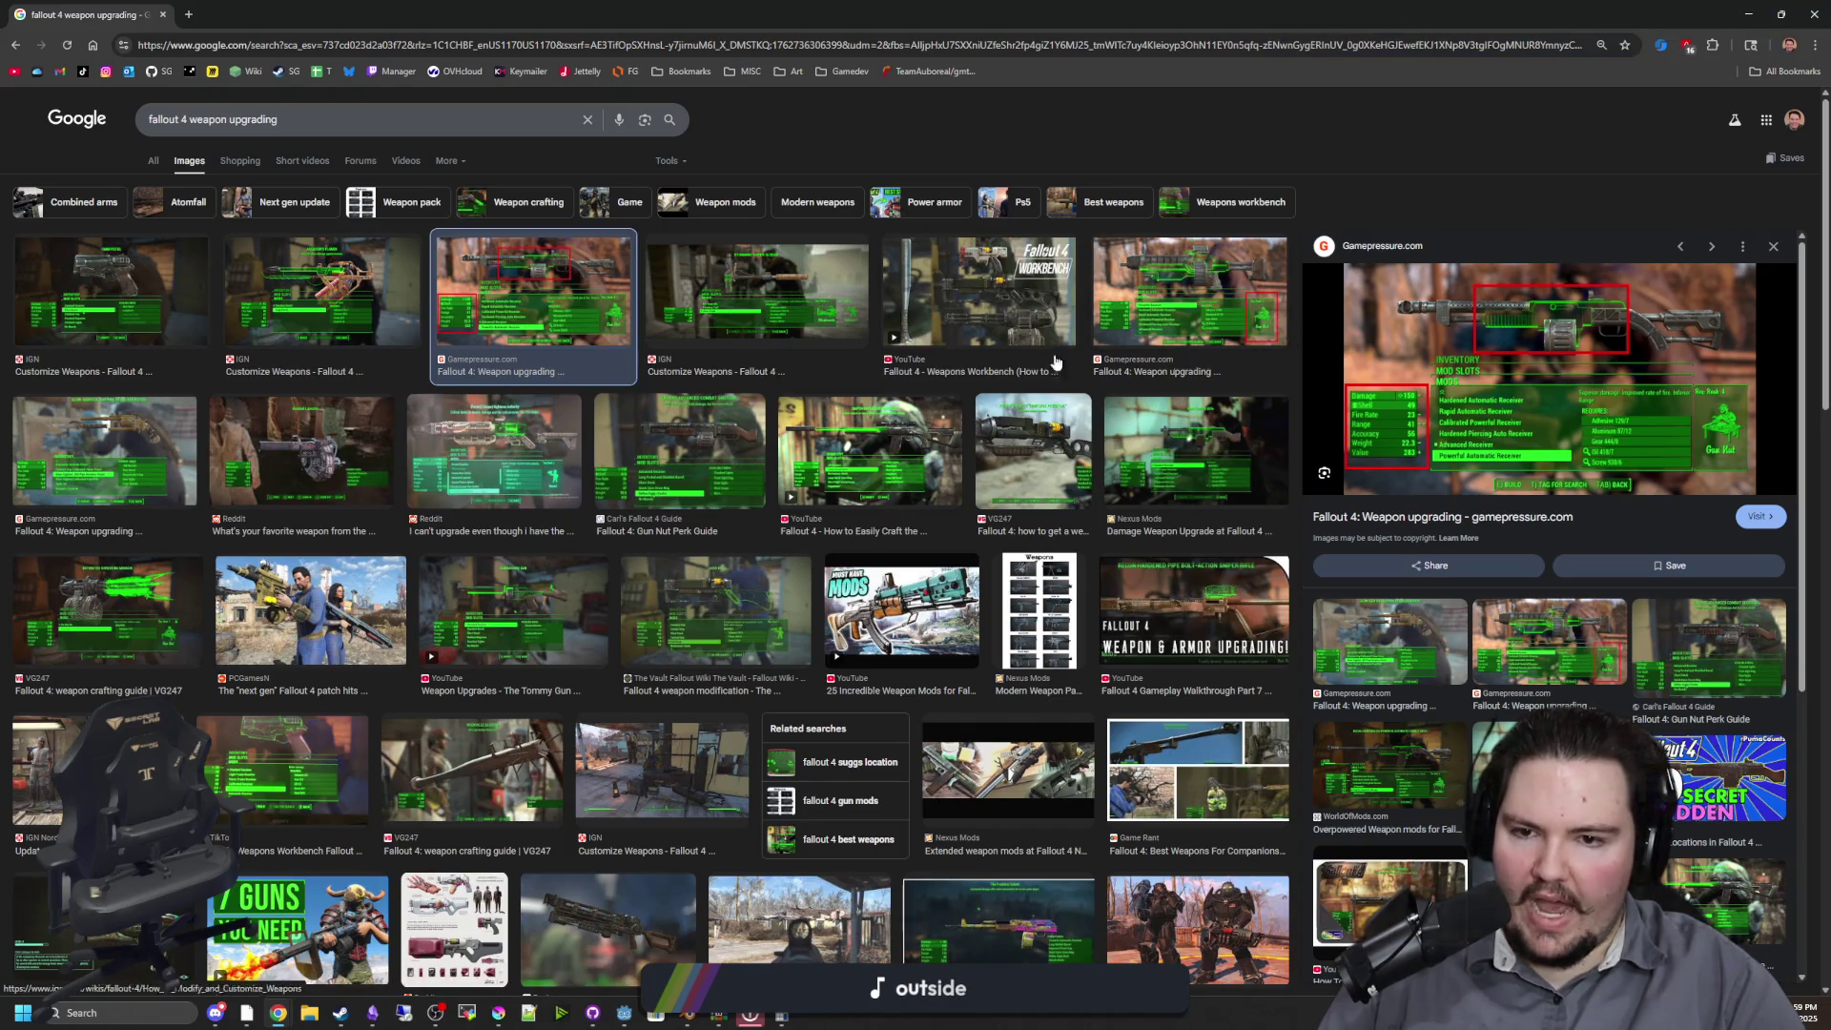
{"action": "scroll", "coordinate": [791, 491], "scroll_direction": "down", "scroll_amount": 7}
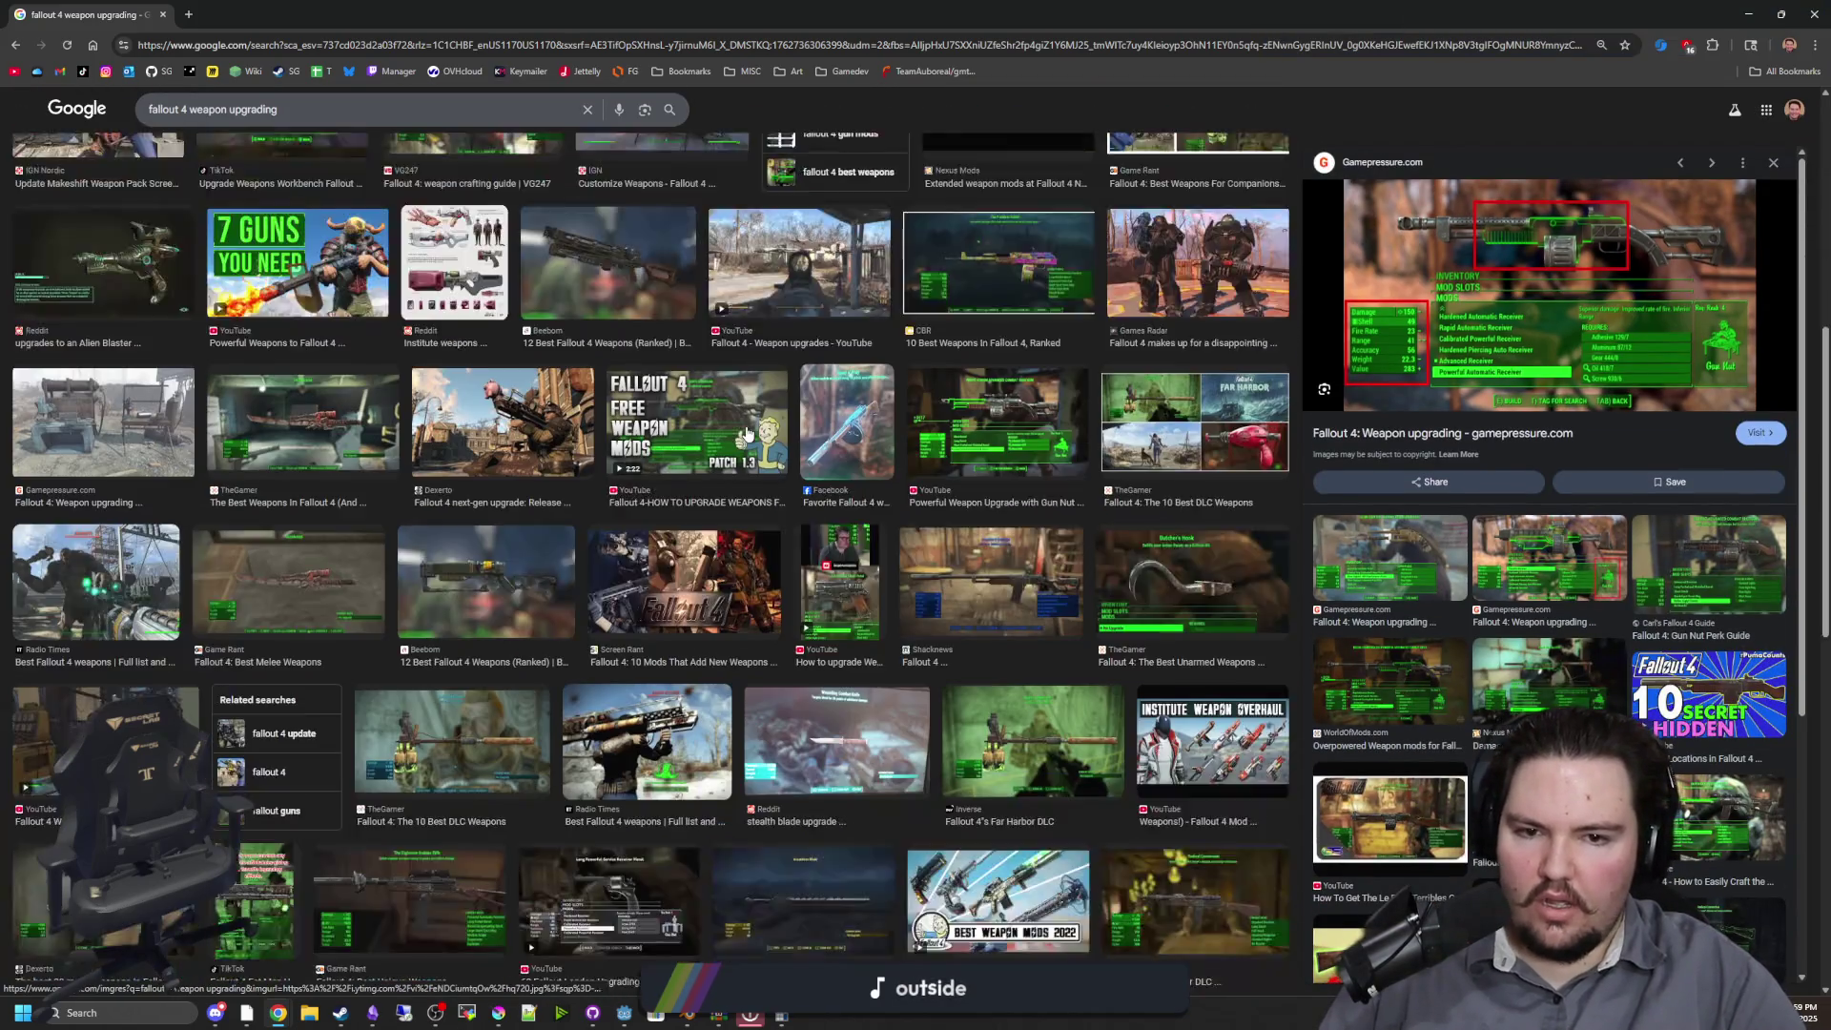
{"action": "scroll", "coordinate": [747, 434], "scroll_direction": "down", "scroll_amount": 1}
{"action": "scroll", "coordinate": [843, 393], "scroll_direction": "down", "scroll_amount": 3}
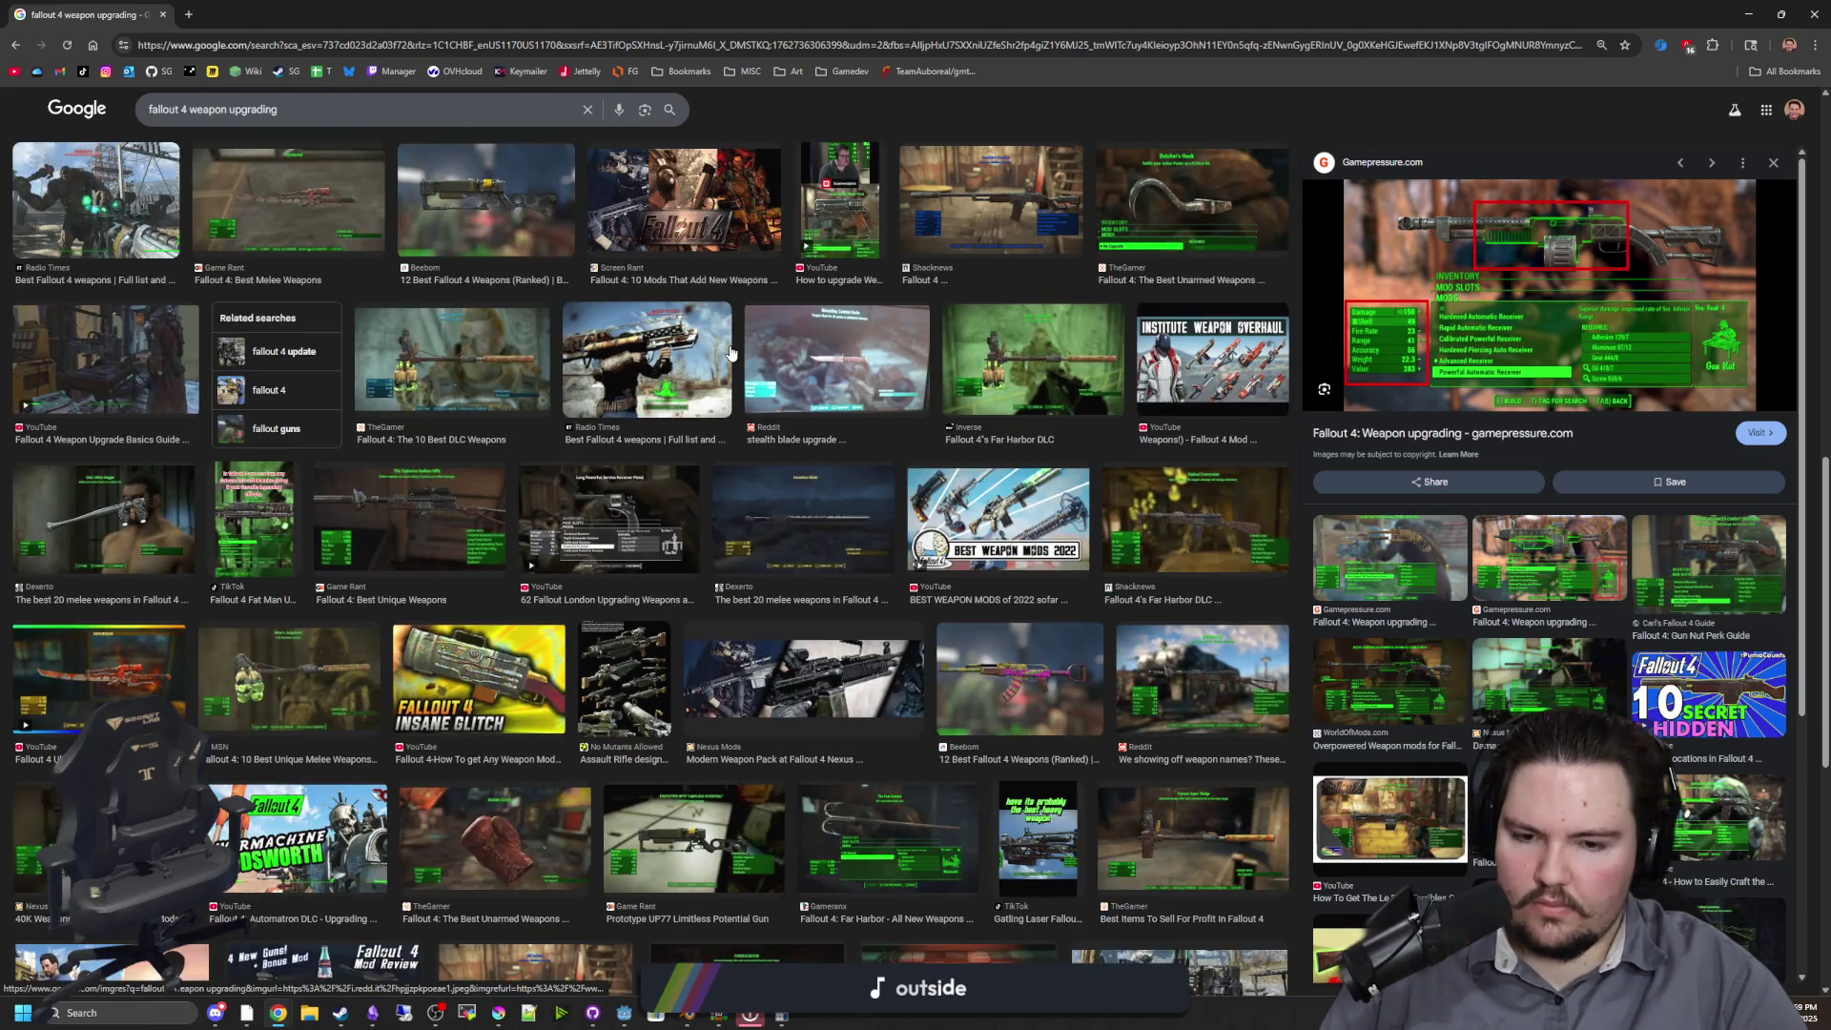
{"action": "scroll", "coordinate": [731, 353], "scroll_direction": "up", "scroll_amount": 9}
Hide the browser and resume the paused game
{"action": "key", "text": "super+Down"}
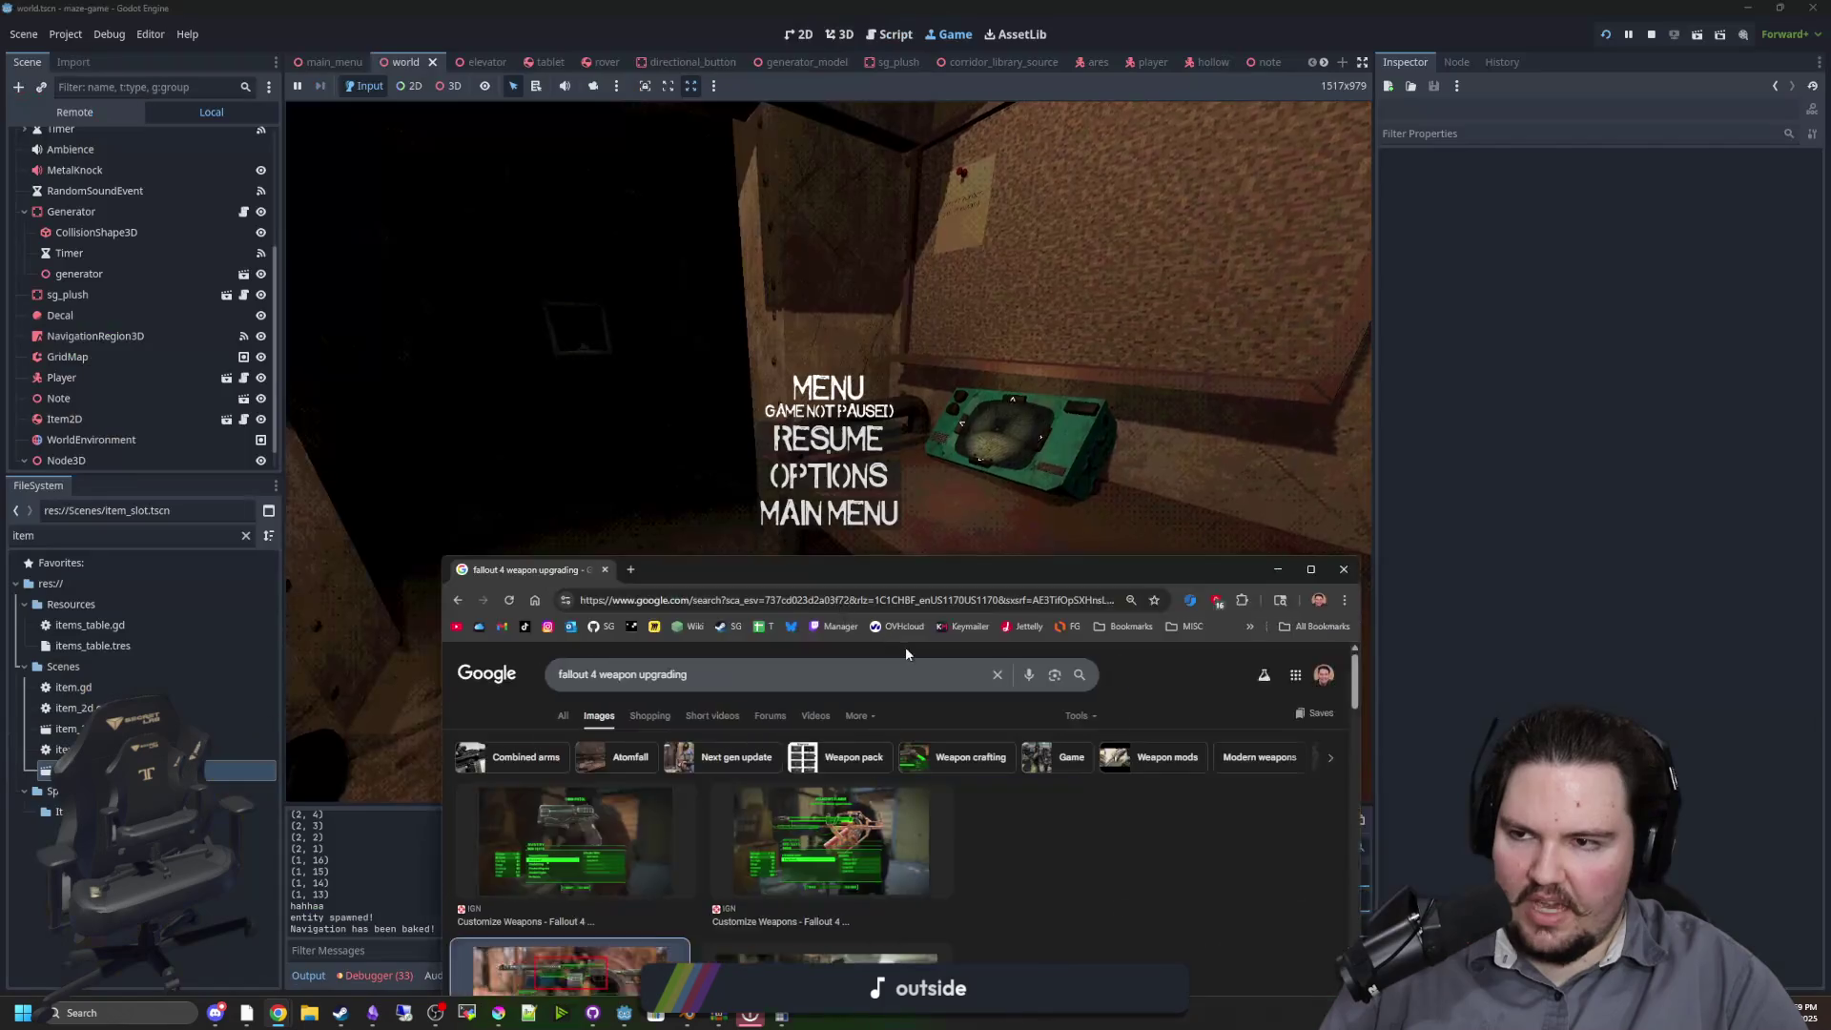
{"action": "key", "text": "super+Down"}
{"action": "key", "text": "Escape"}
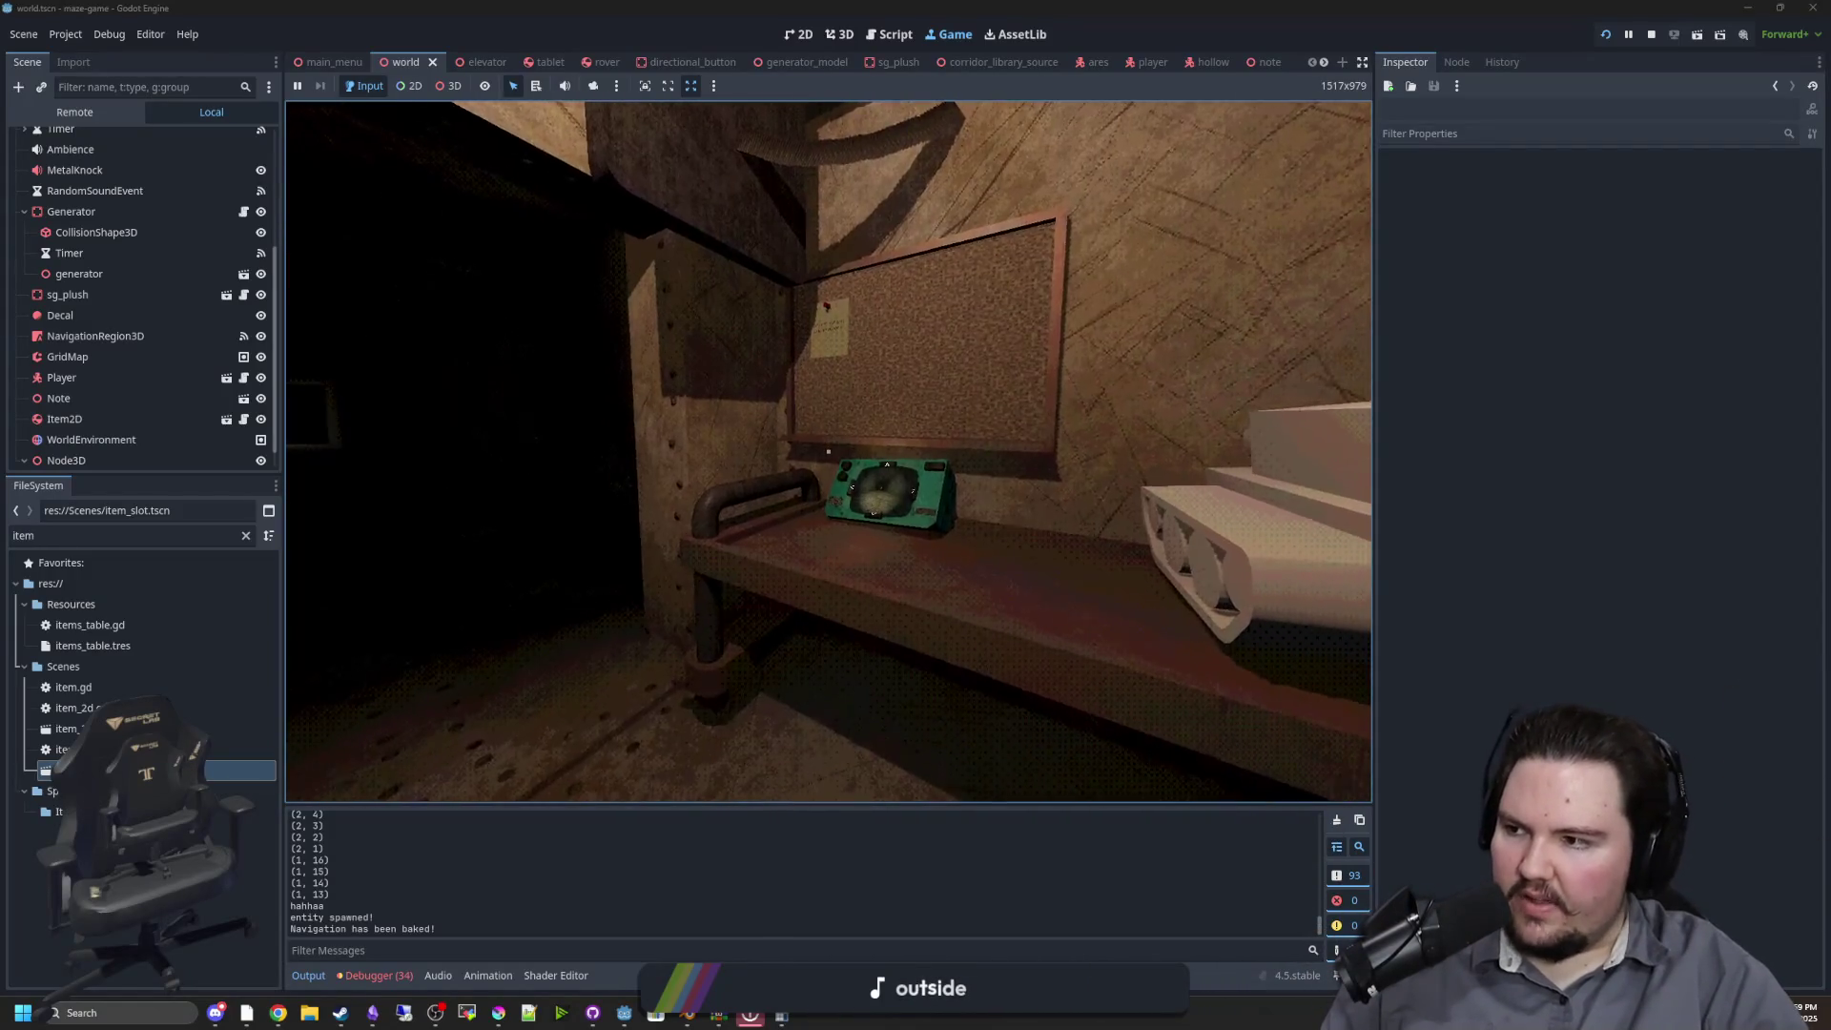
Walk up to the tablet on the shelf and crouch to look under the bench
{"action": "key", "text": "w"}
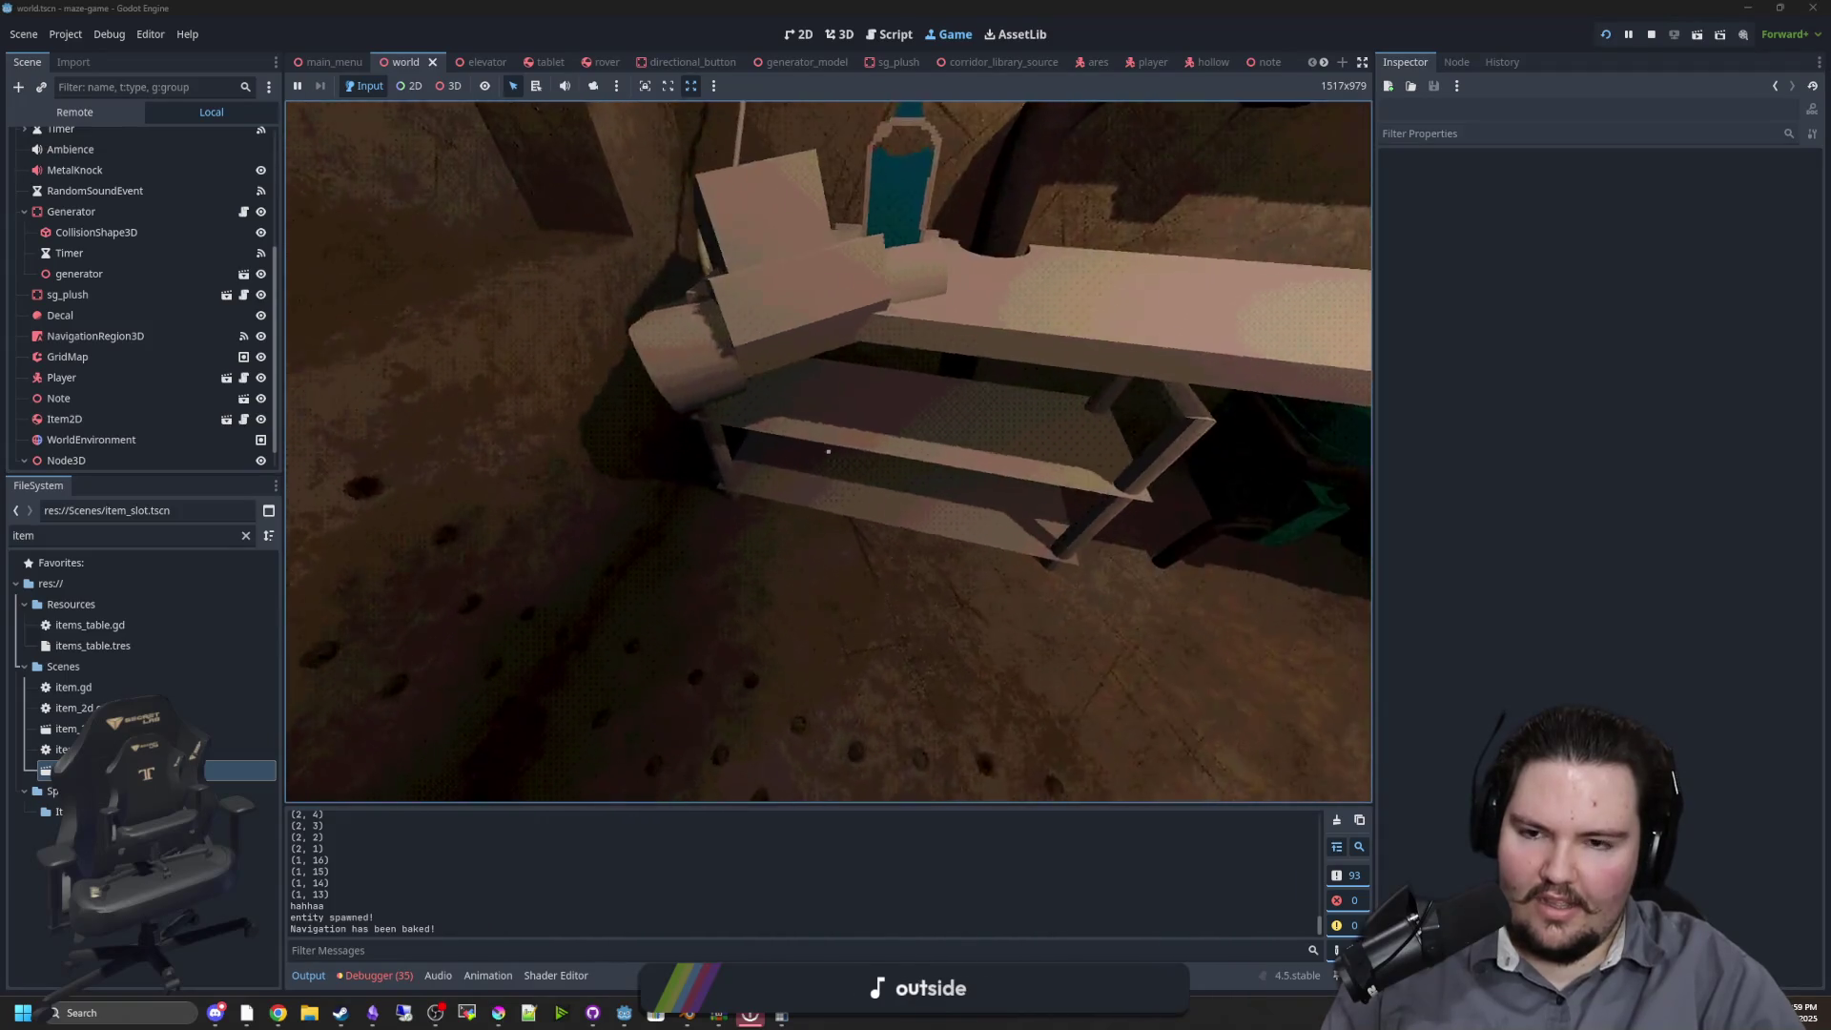
{"action": "key", "text": "w"}
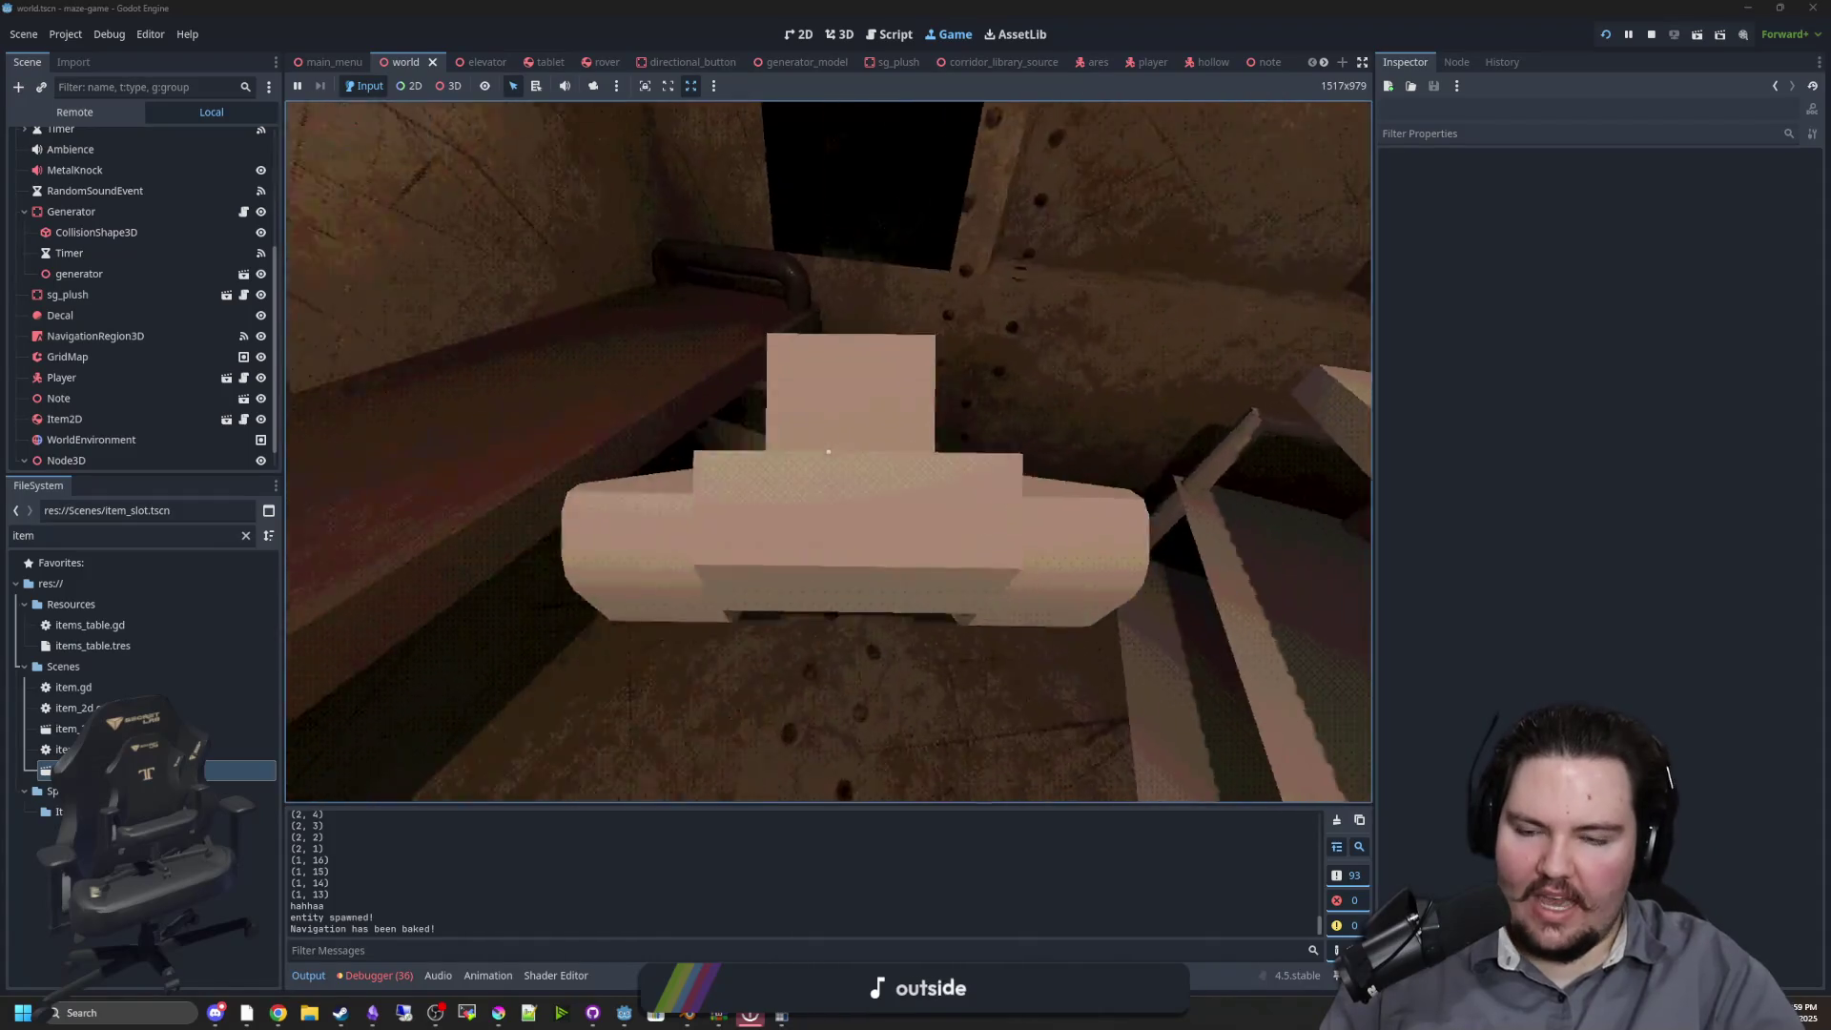
{"action": "key", "text": "ctrl"}
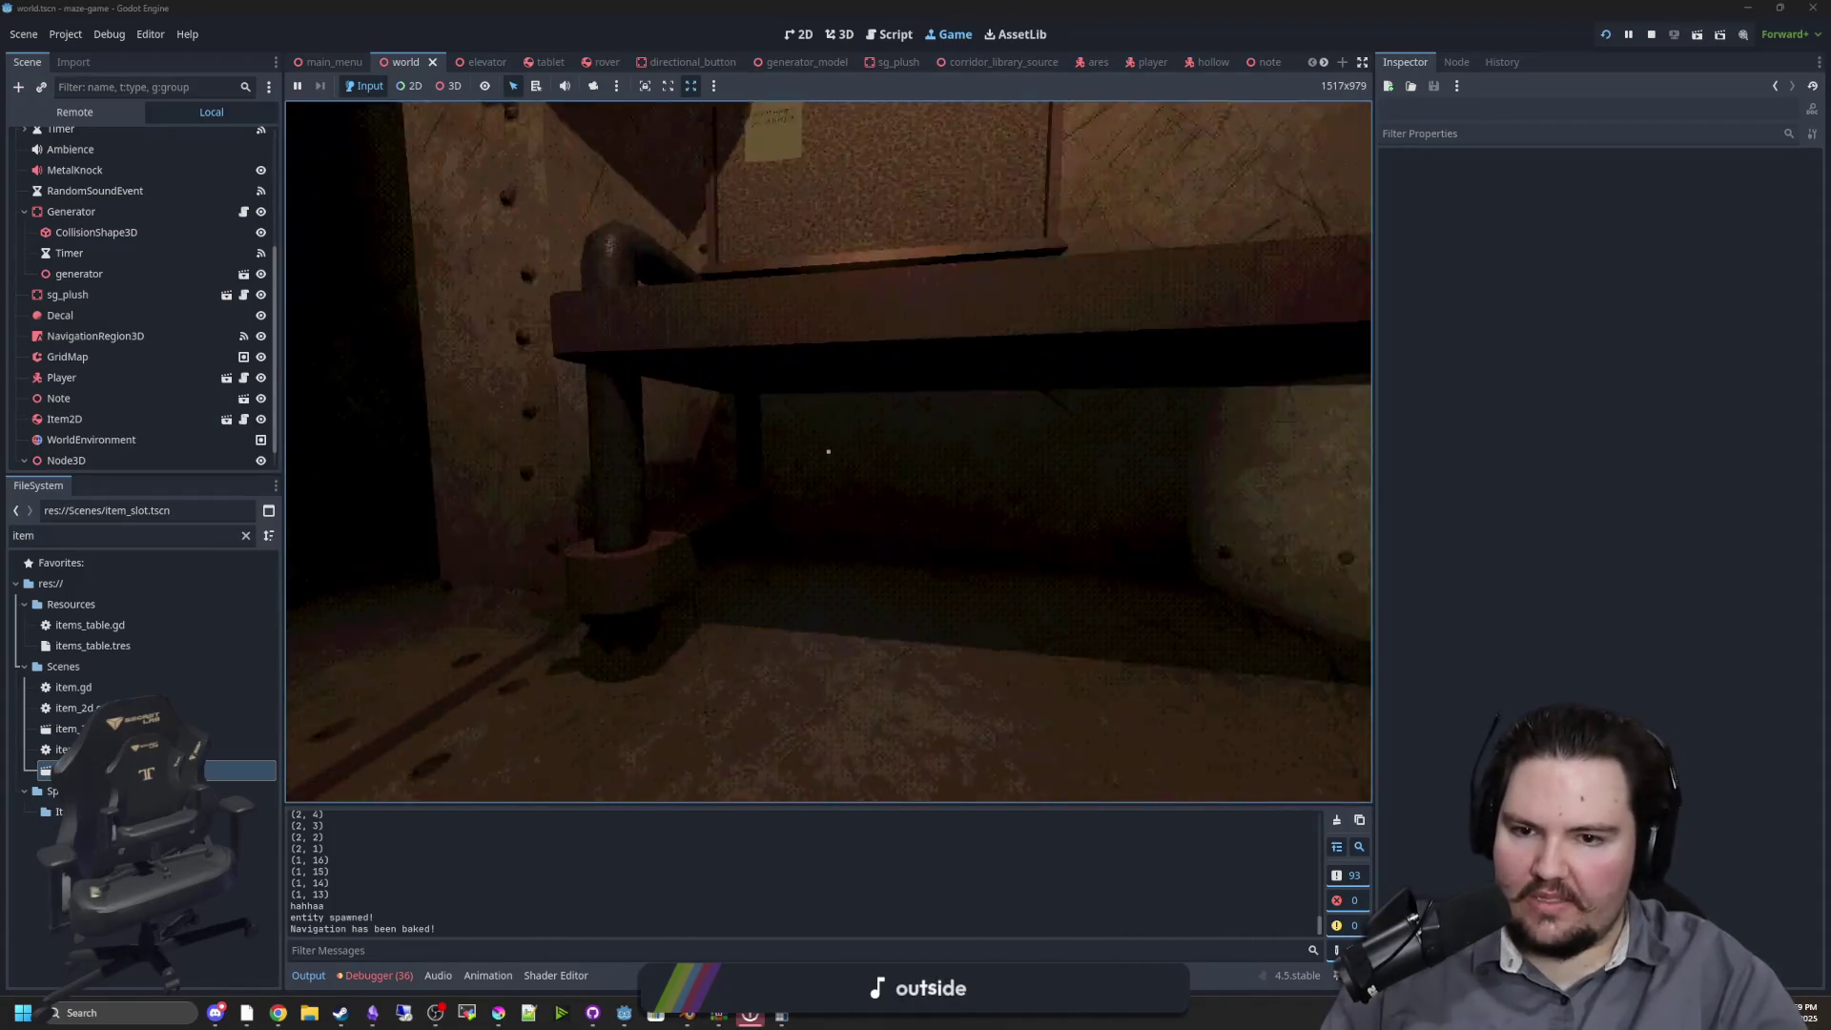
{"action": "mouse_move", "coordinate": [827, 451]}
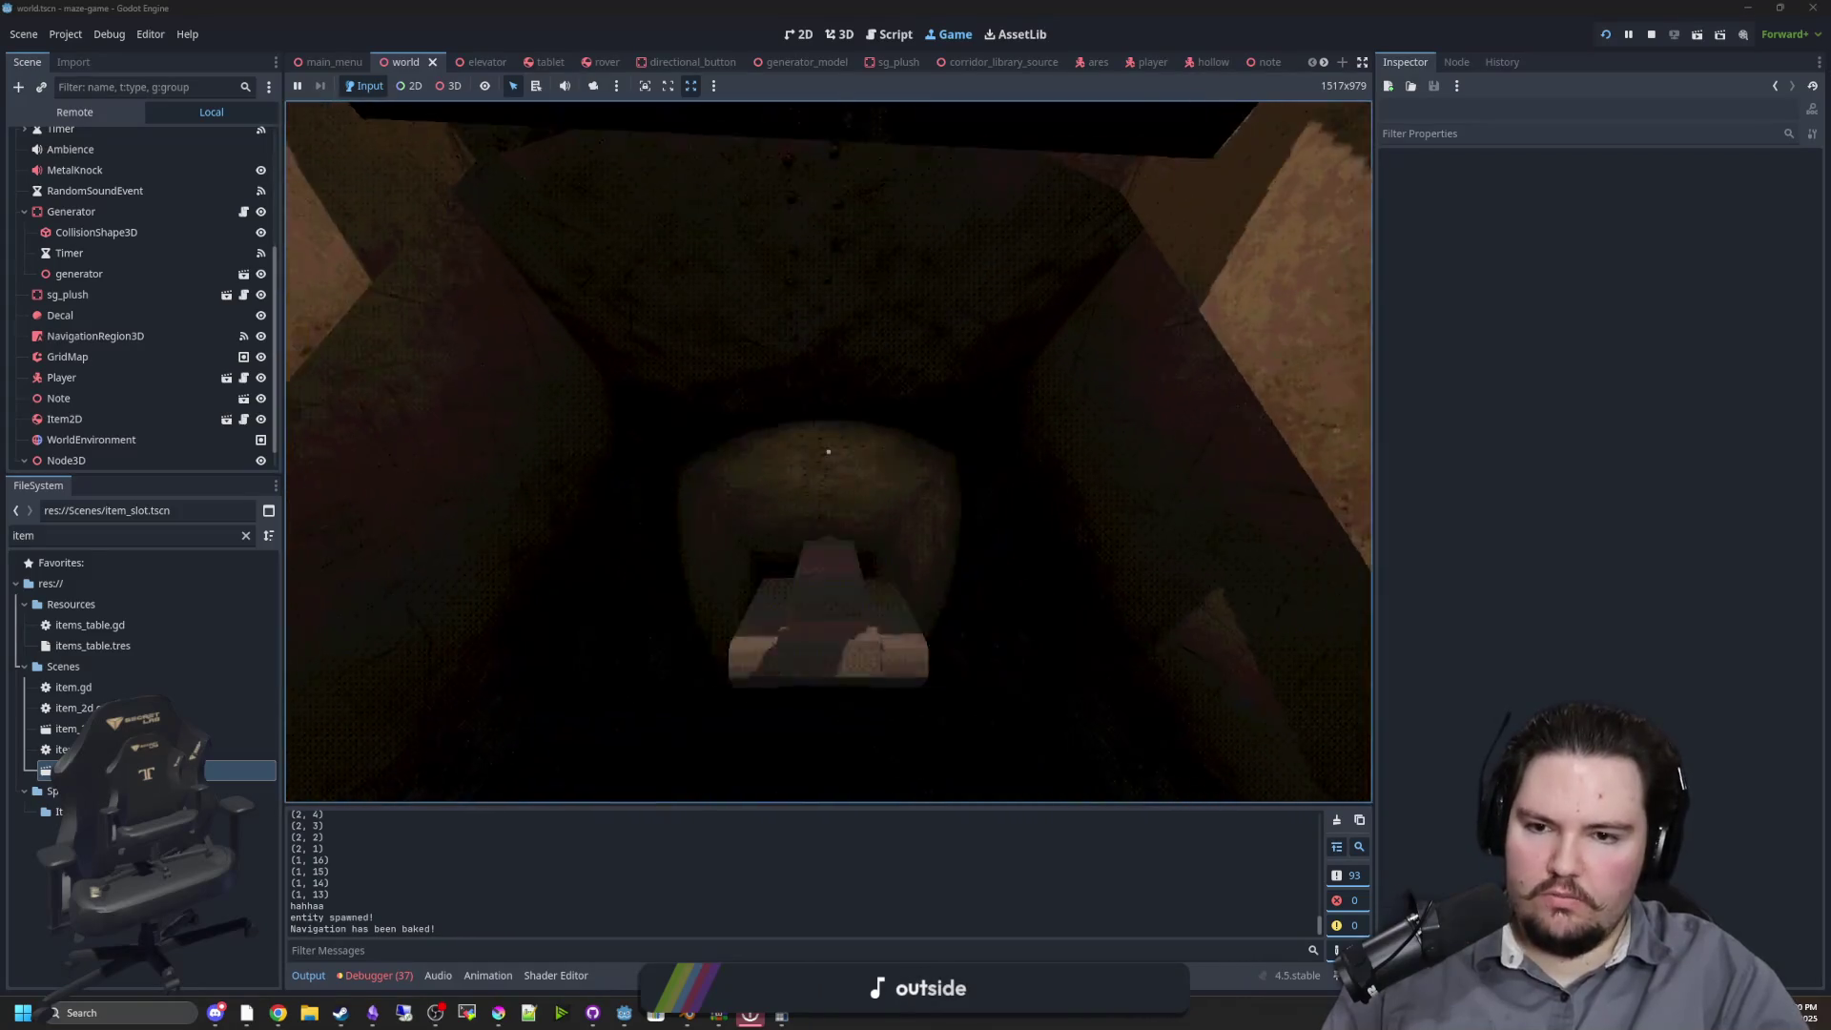
Stop the running game and return to the Godot editor
{"action": "key", "text": "Escape"}
{"action": "key", "text": "super"}
{"action": "key", "text": "F8"}
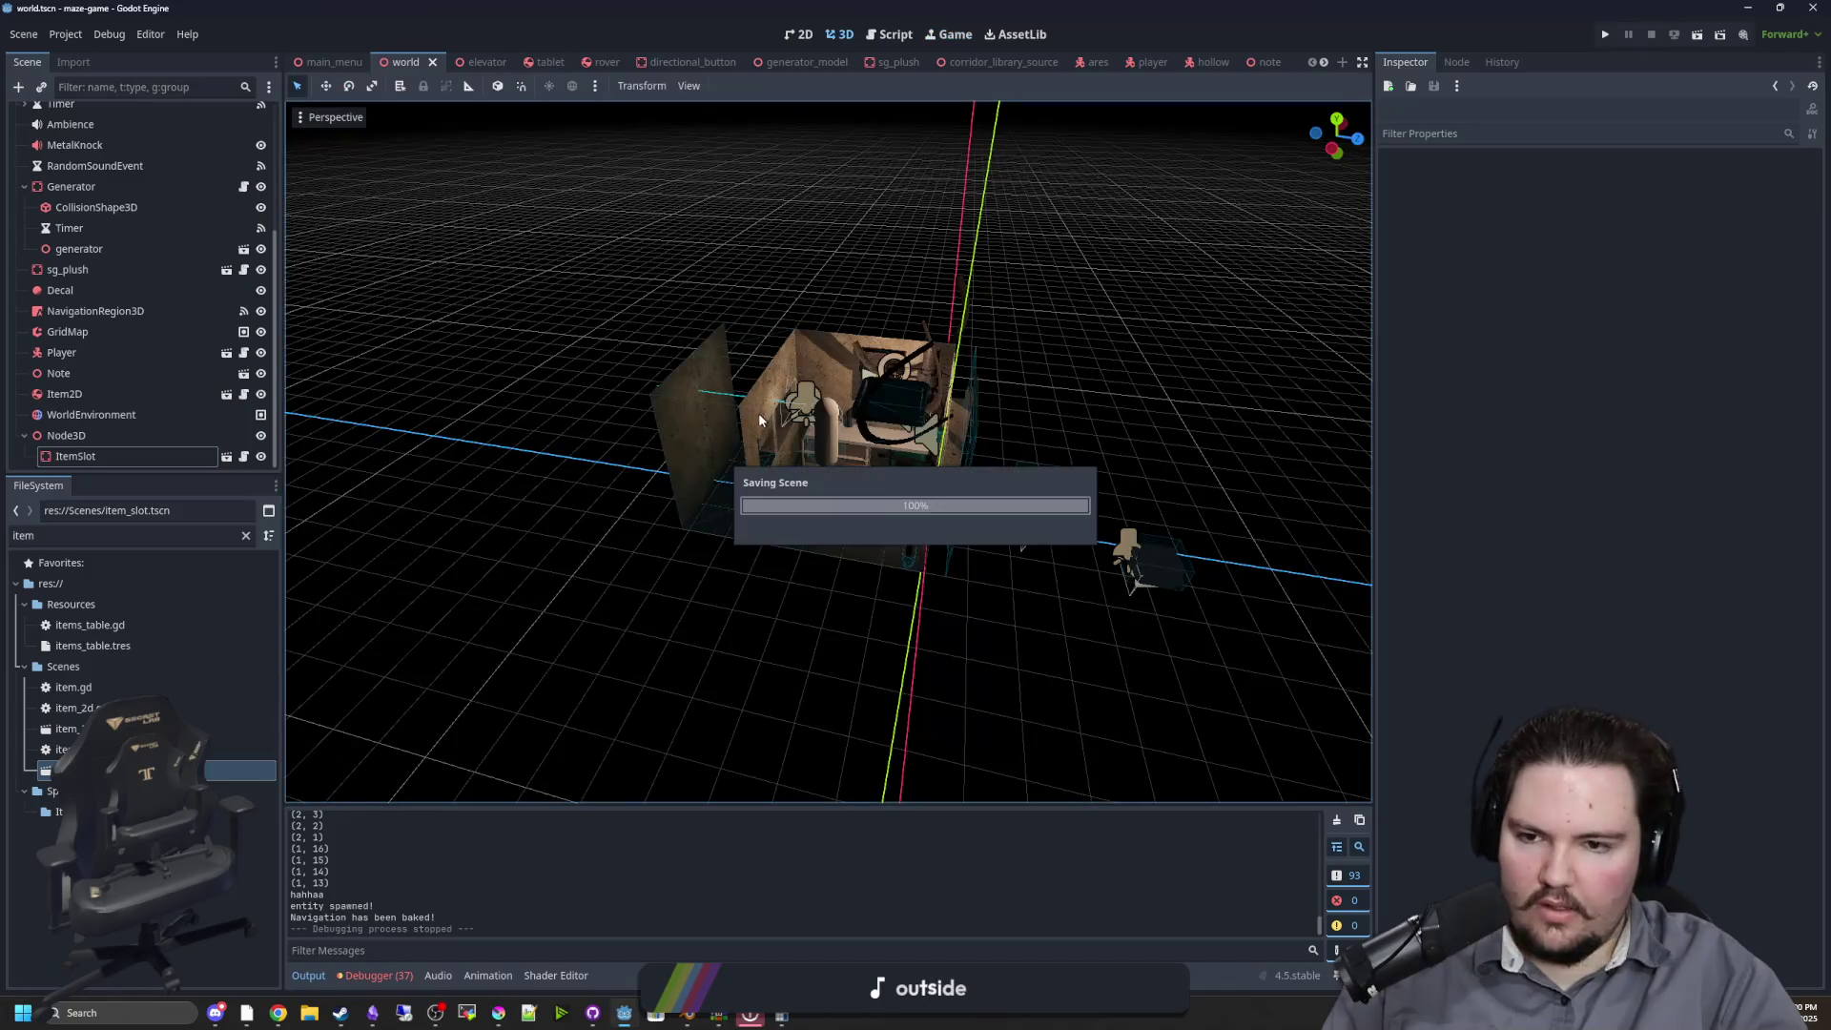
{"action": "scroll", "coordinate": [958, 495], "scroll_direction": "up", "scroll_amount": 10}
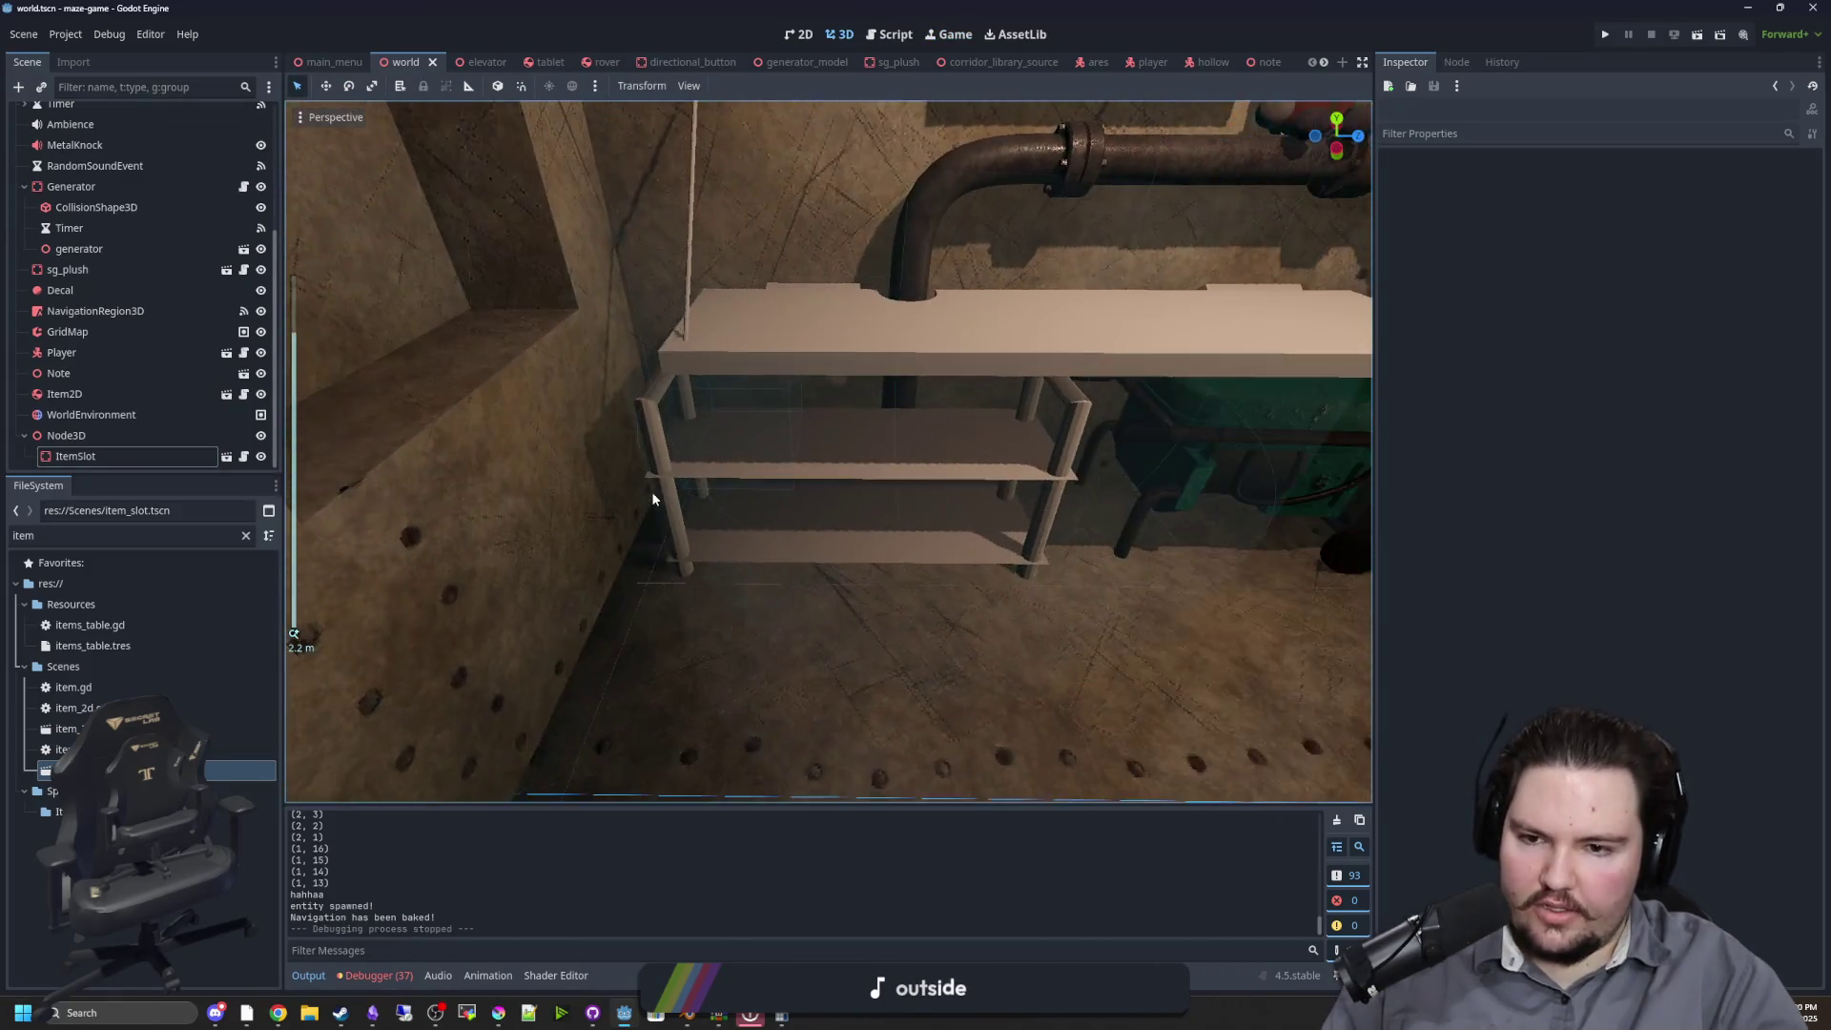
Nudge ItemSlot along the shelf, then duplicate it into ItemSlot2 and move it along Z
{"action": "left_click", "coordinate": [720, 381]}
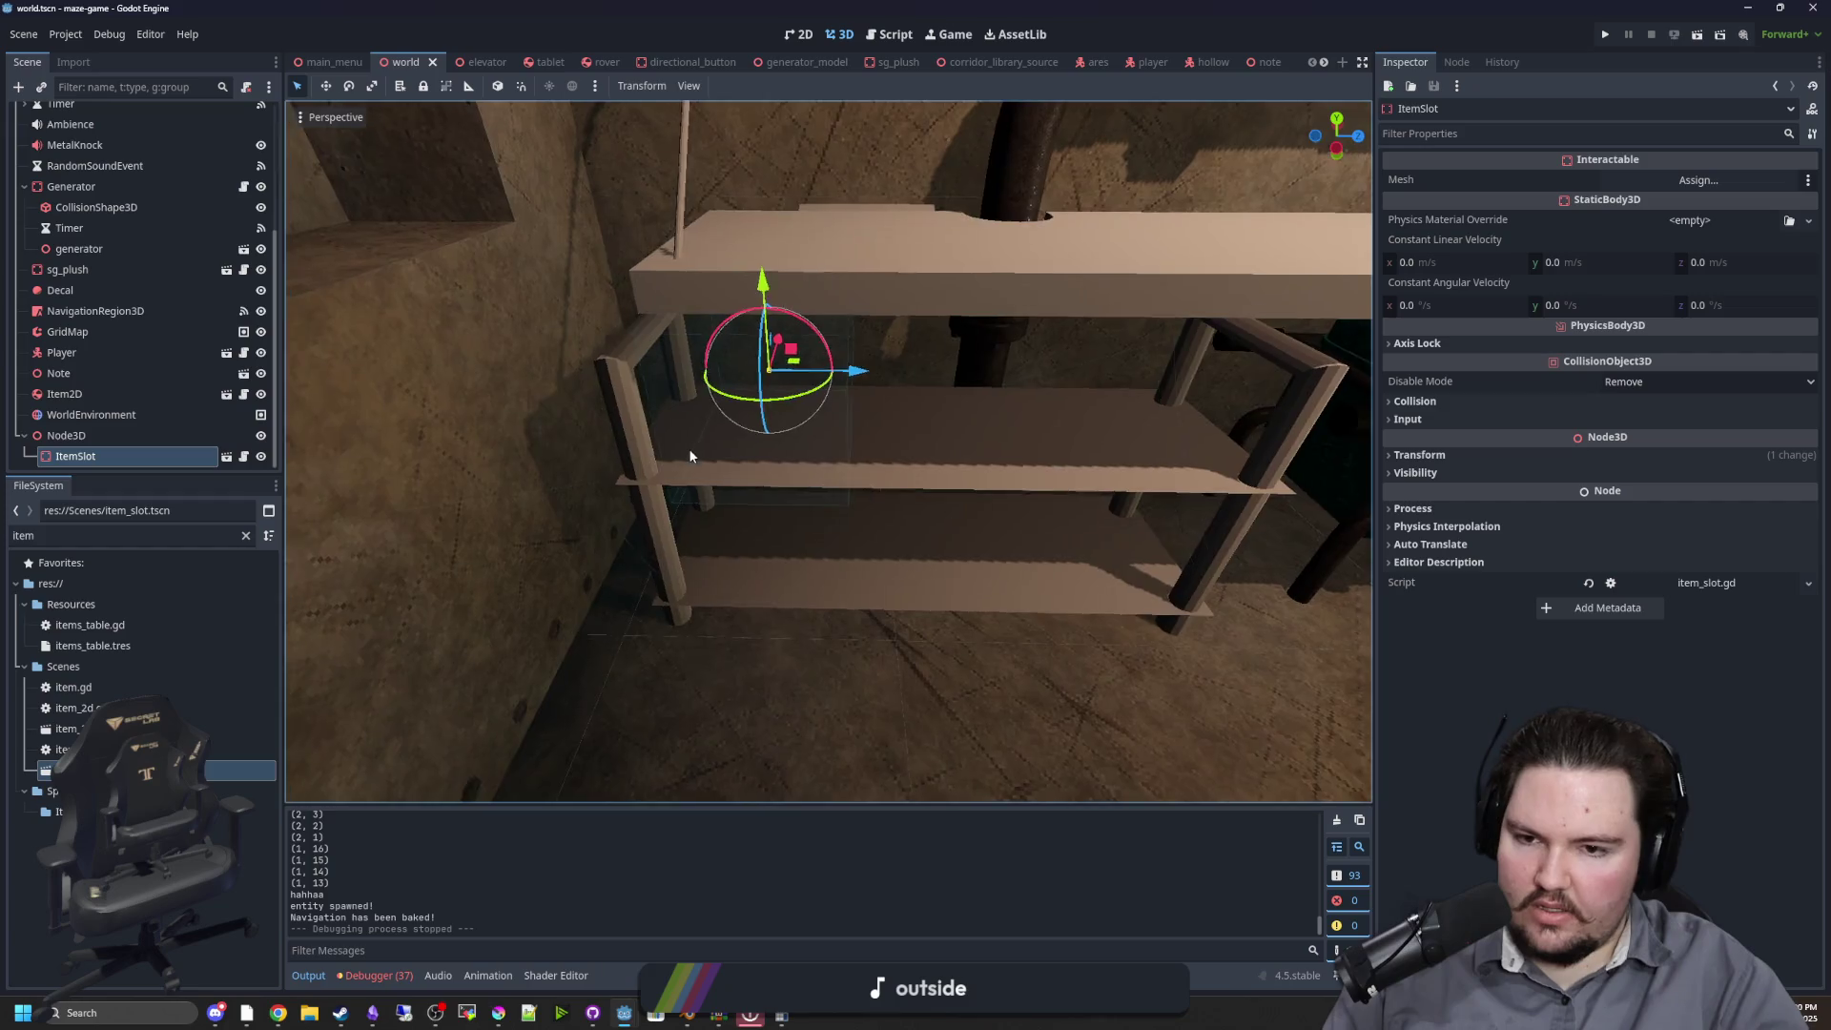
{"action": "mouse_move", "coordinate": [763, 443]}
{"action": "left_mouse_down"}
{"action": "mouse_move", "coordinate": [820, 375]}
{"action": "mouse_move", "coordinate": [866, 416]}
{"action": "left_mouse_up"}
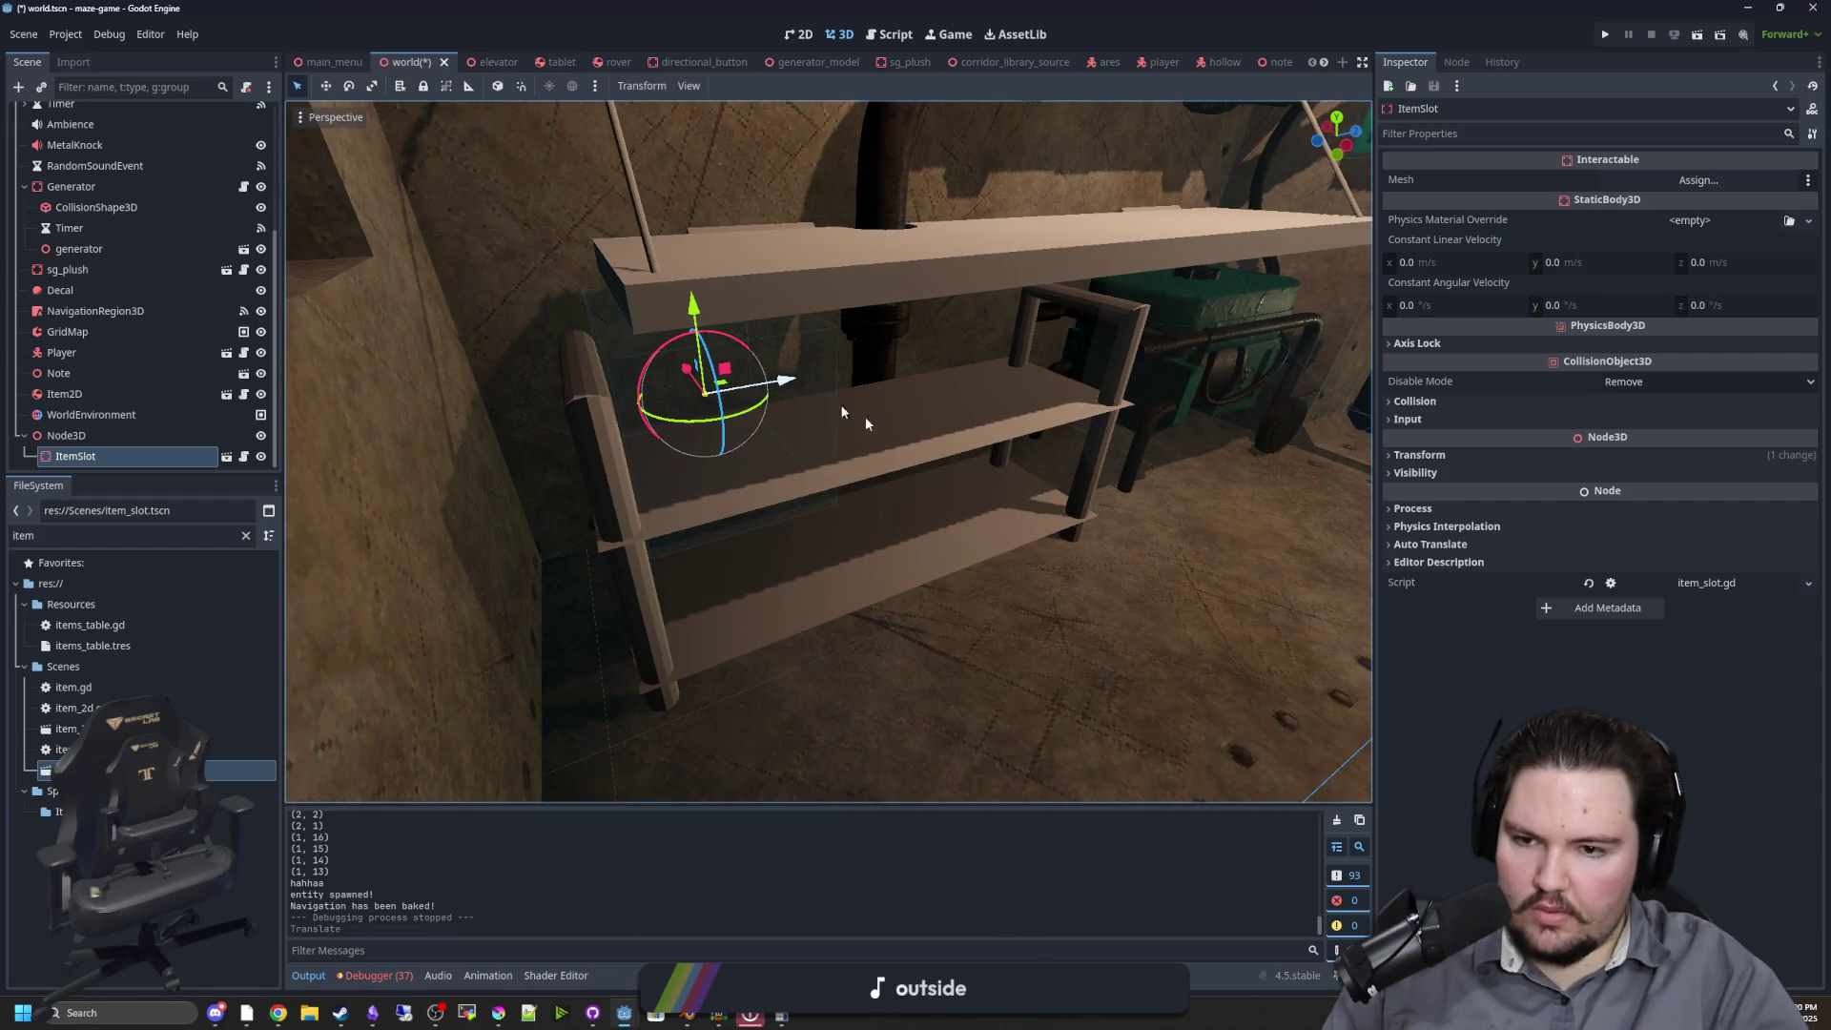
{"action": "right_click", "coordinate": [65, 458]}
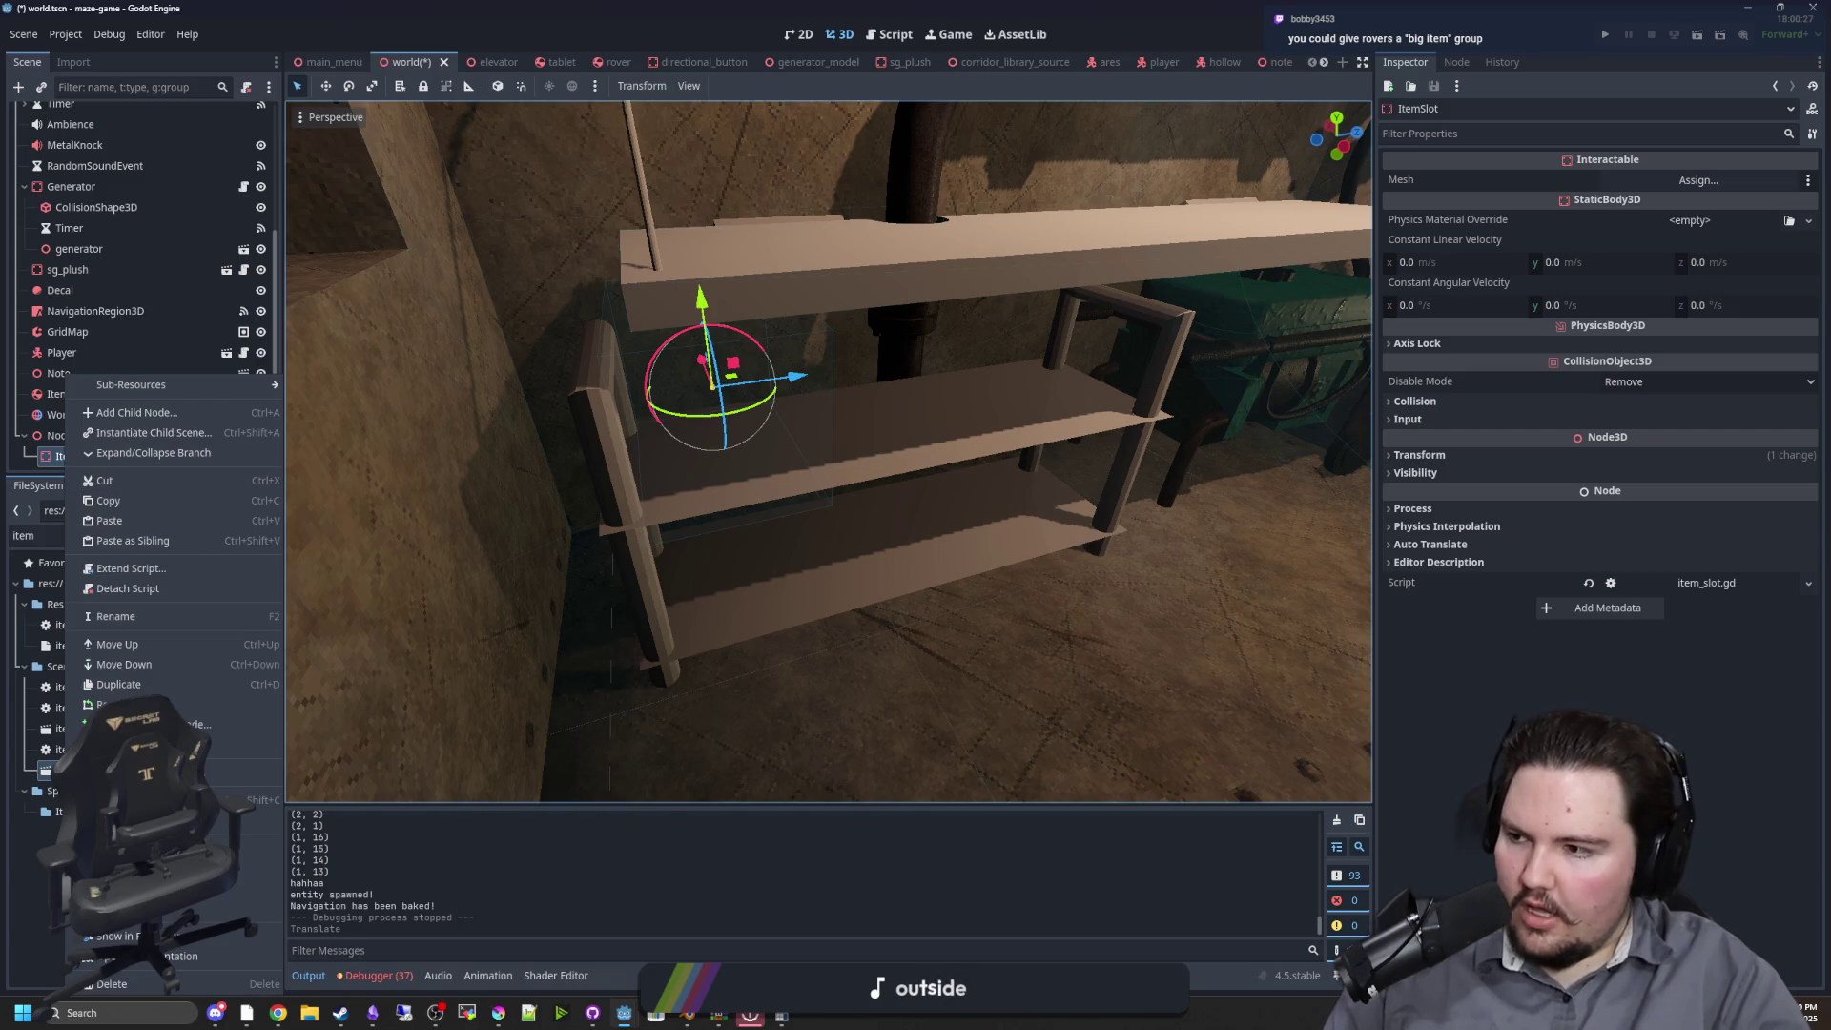
{"action": "key", "text": "Escape"}
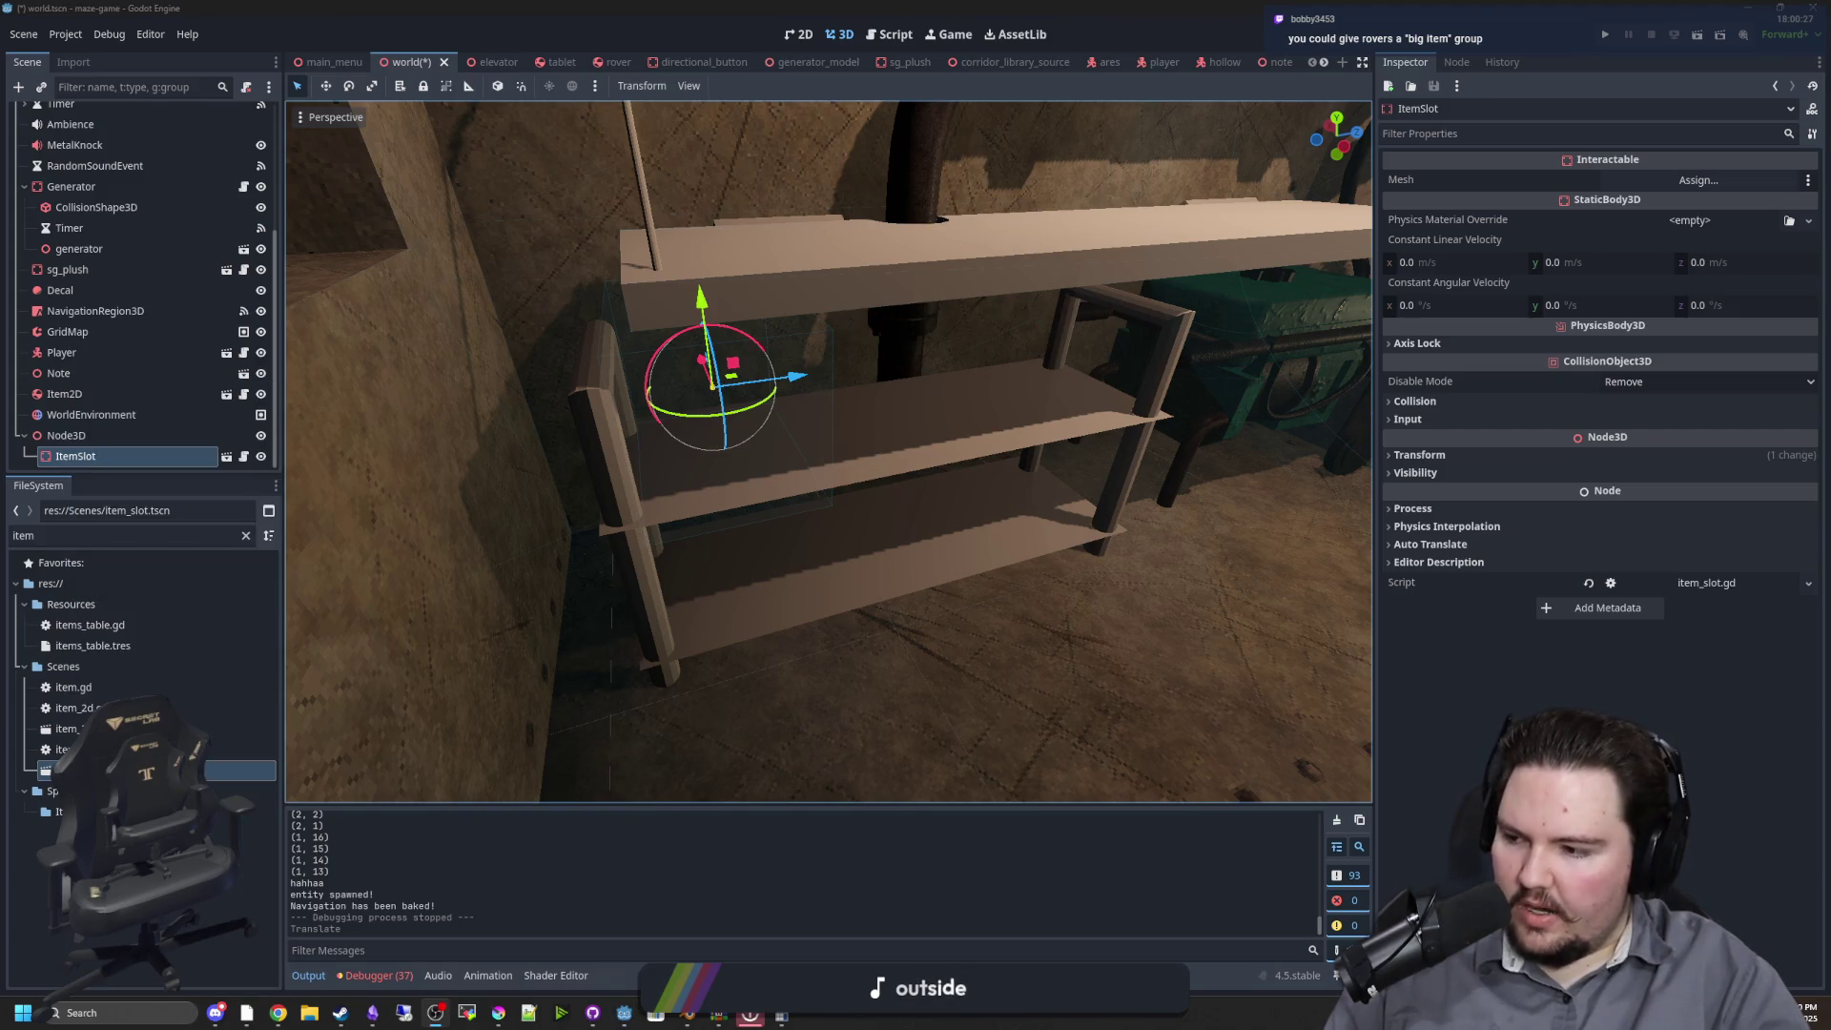
{"action": "right_click", "coordinate": [76, 465]}
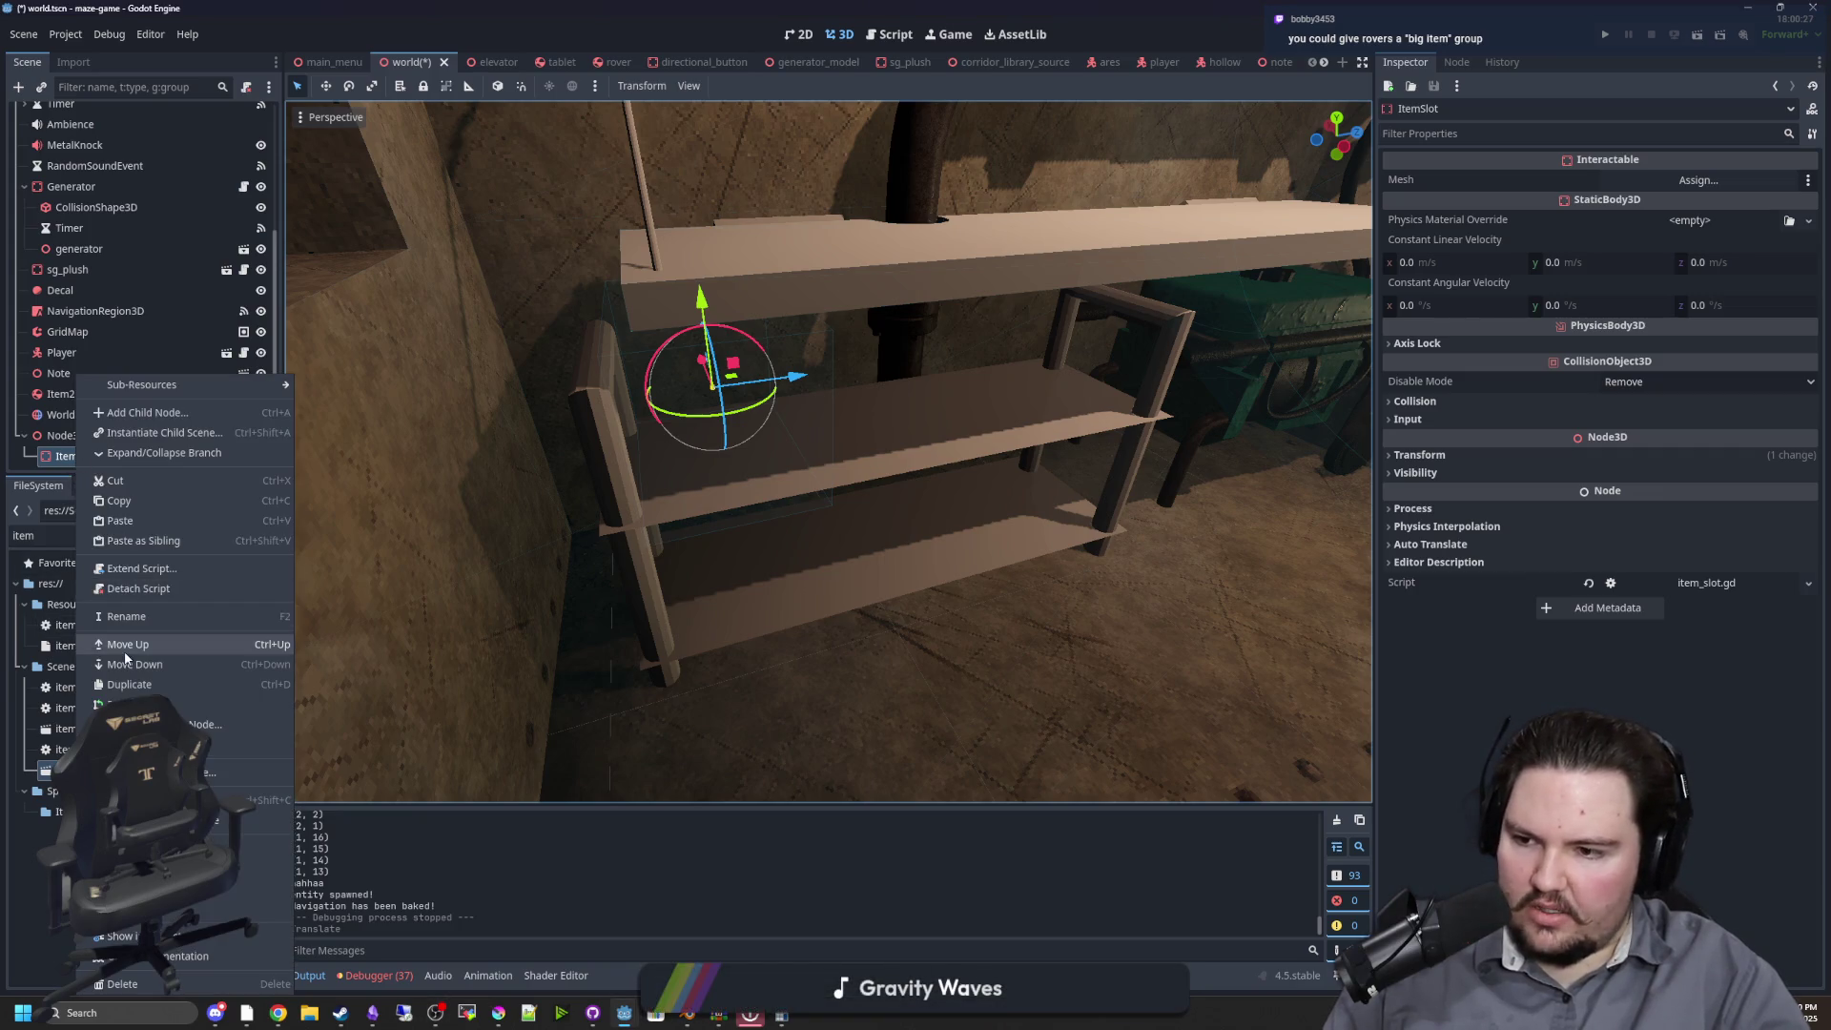
{"action": "left_click", "coordinate": [143, 687]}
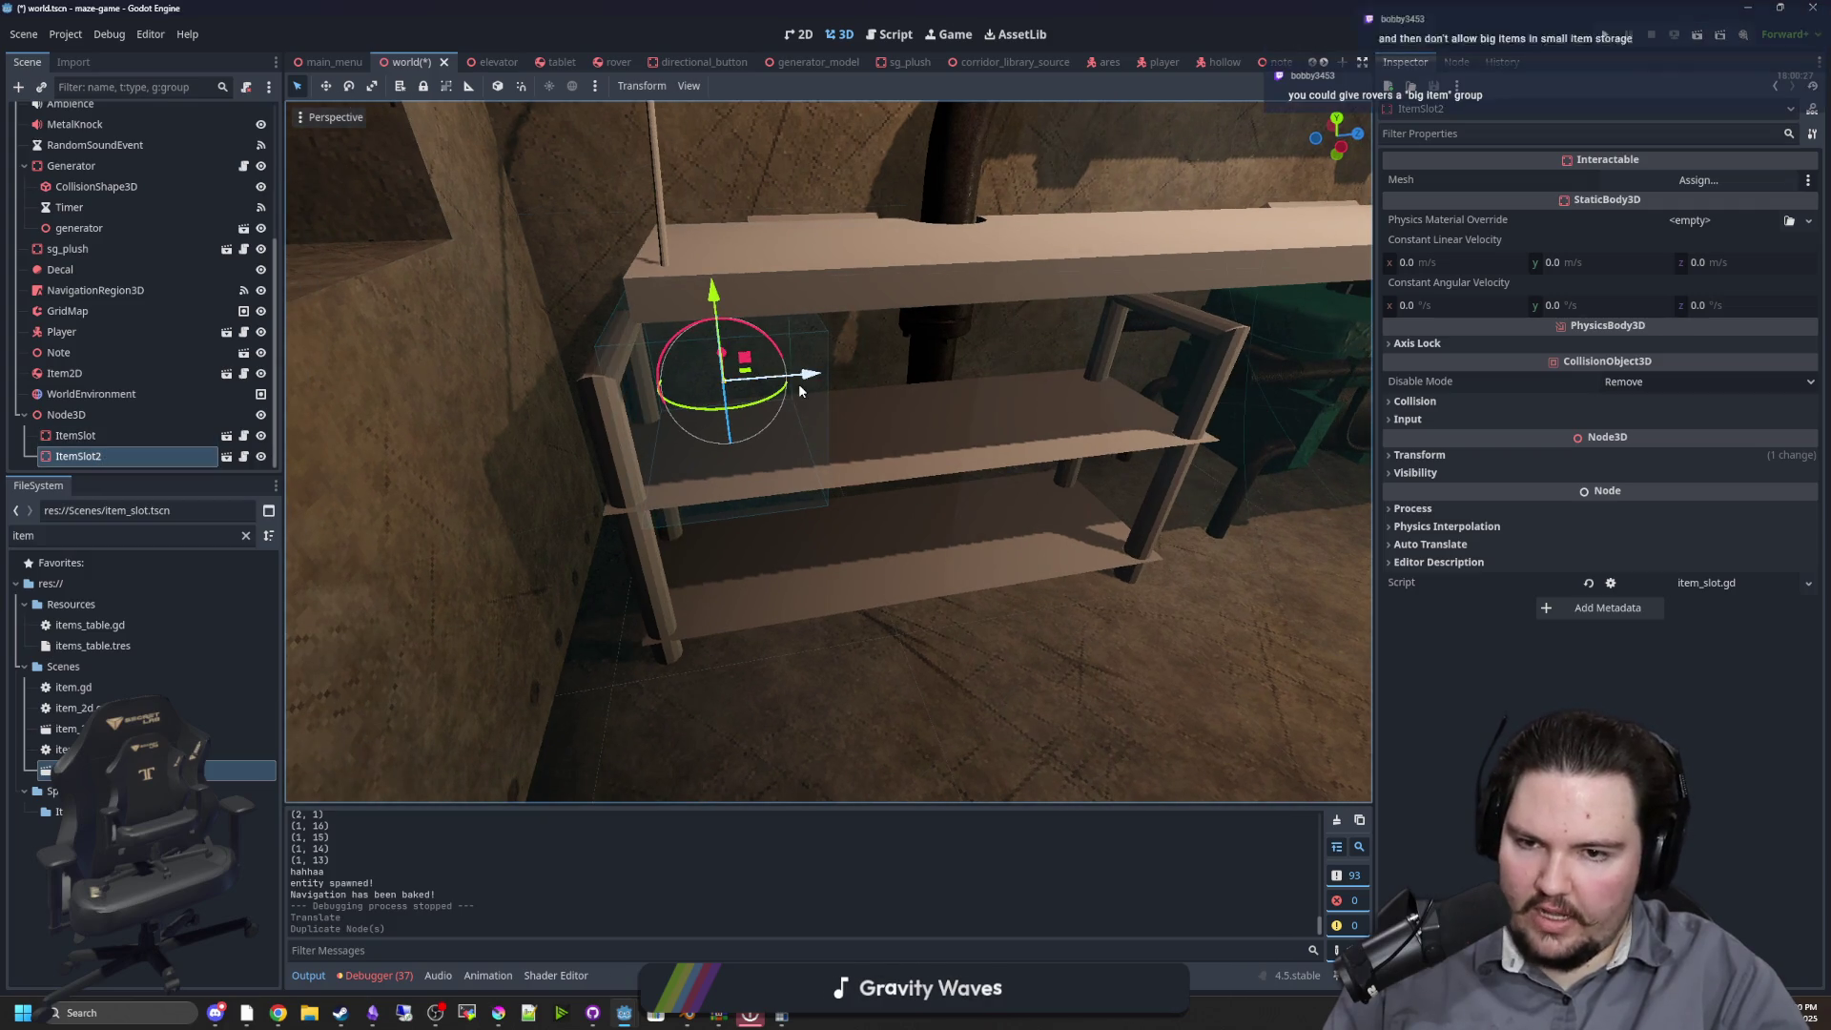
{"action": "left_click_drag", "start_coordinate": [811, 374], "coordinate": [951, 366]}
Duplicate ItemSlot2 into ItemSlot3 and slide it further along the shelf
{"action": "scroll", "coordinate": [972, 481], "scroll_direction": "up", "scroll_amount": 3}
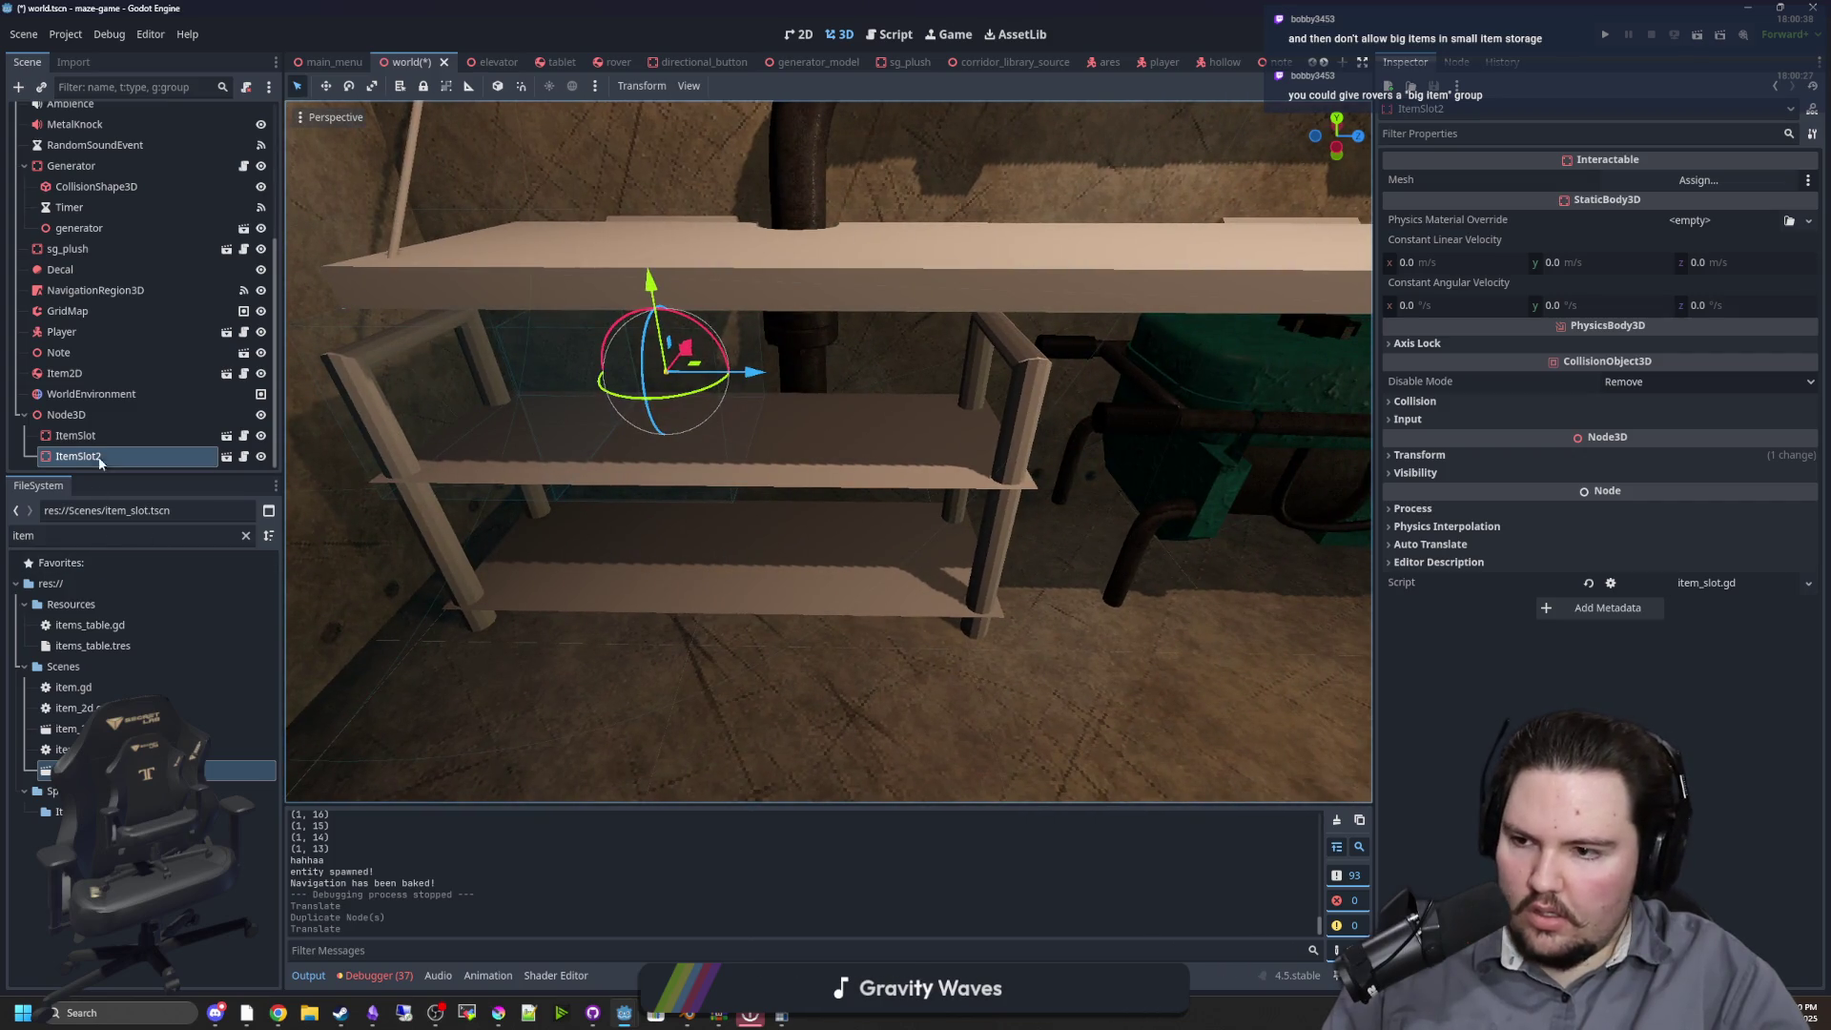
{"action": "right_click", "coordinate": [94, 461]}
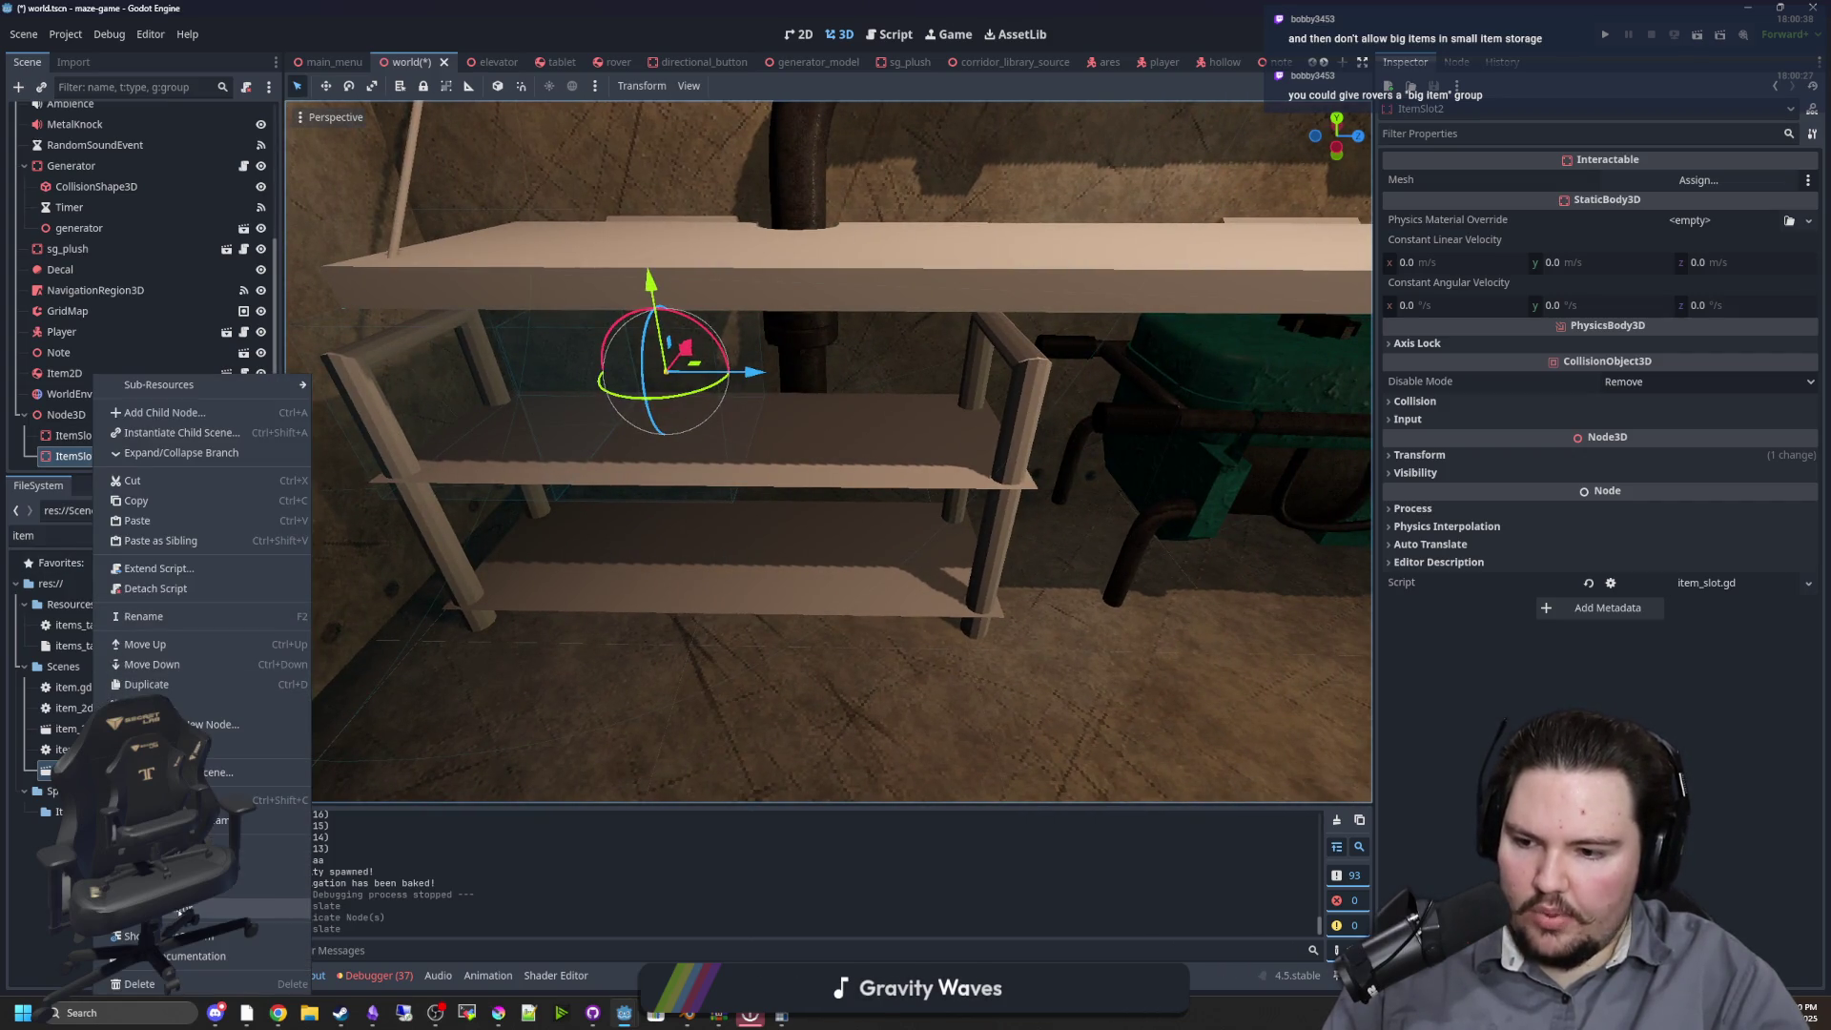
{"action": "left_click", "coordinate": [146, 683]}
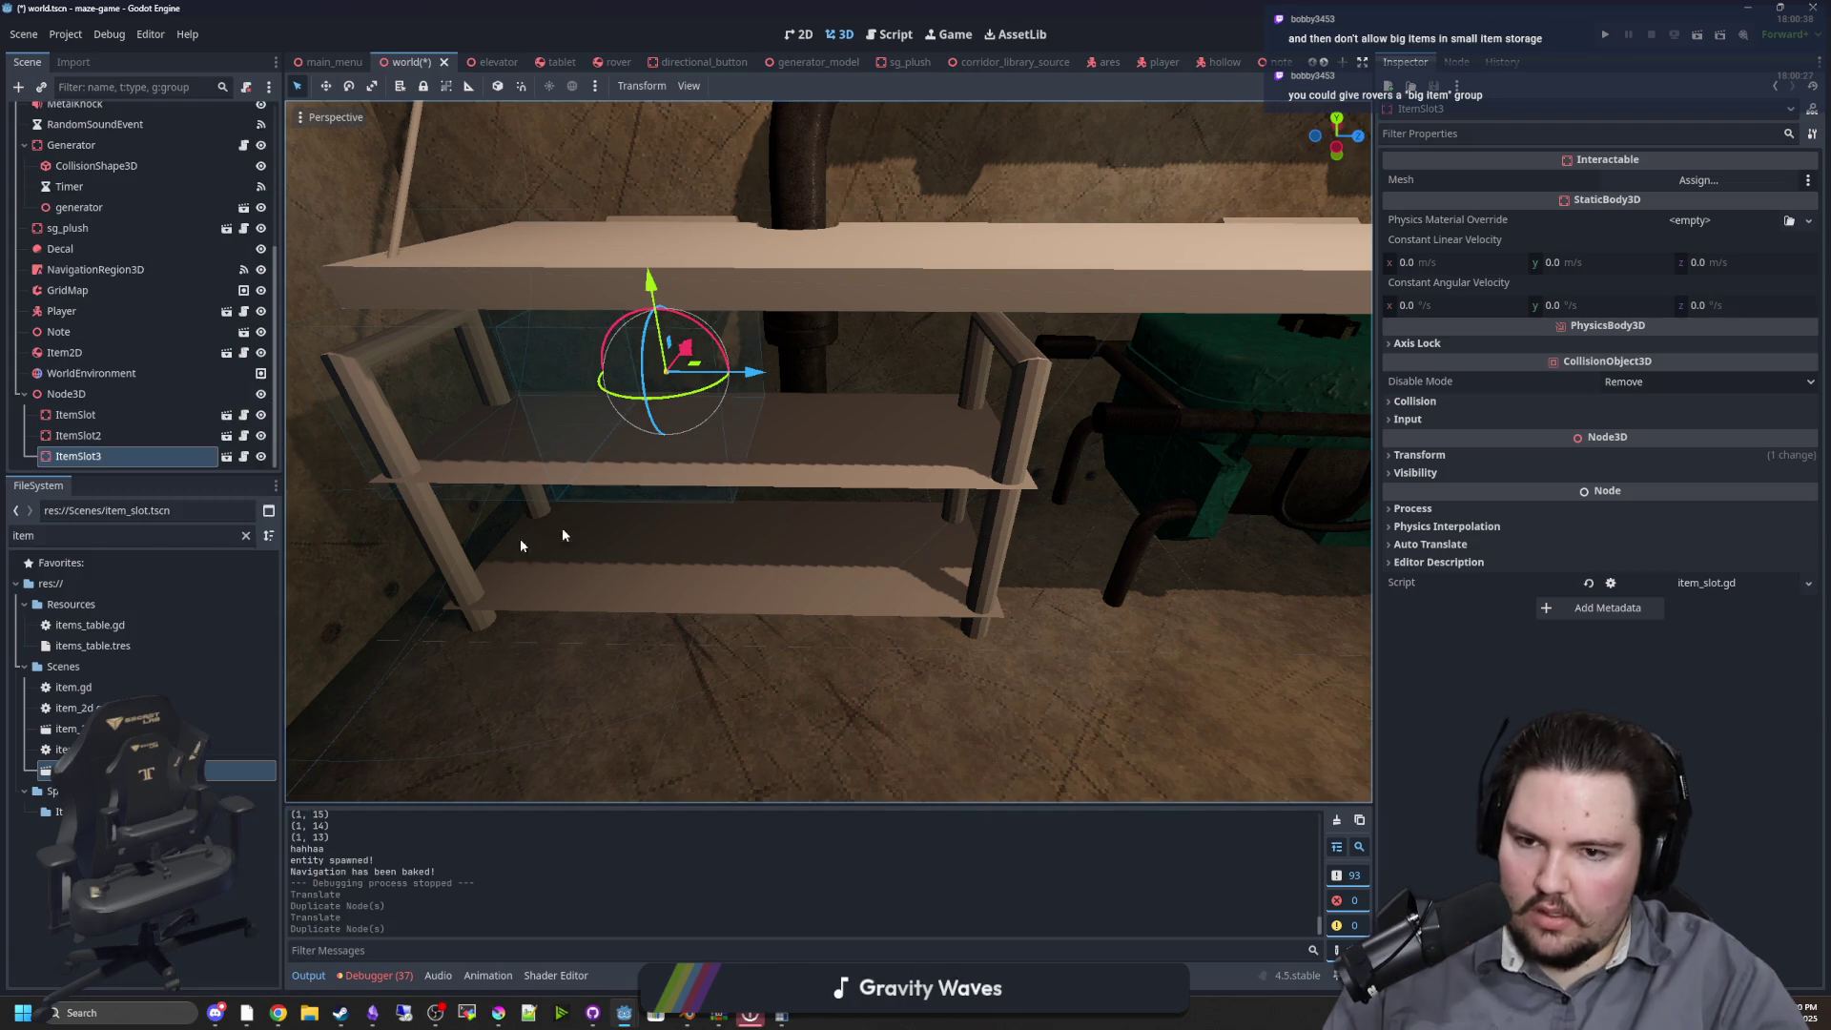
{"action": "left_click_drag", "start_coordinate": [751, 372], "coordinate": [914, 368]}
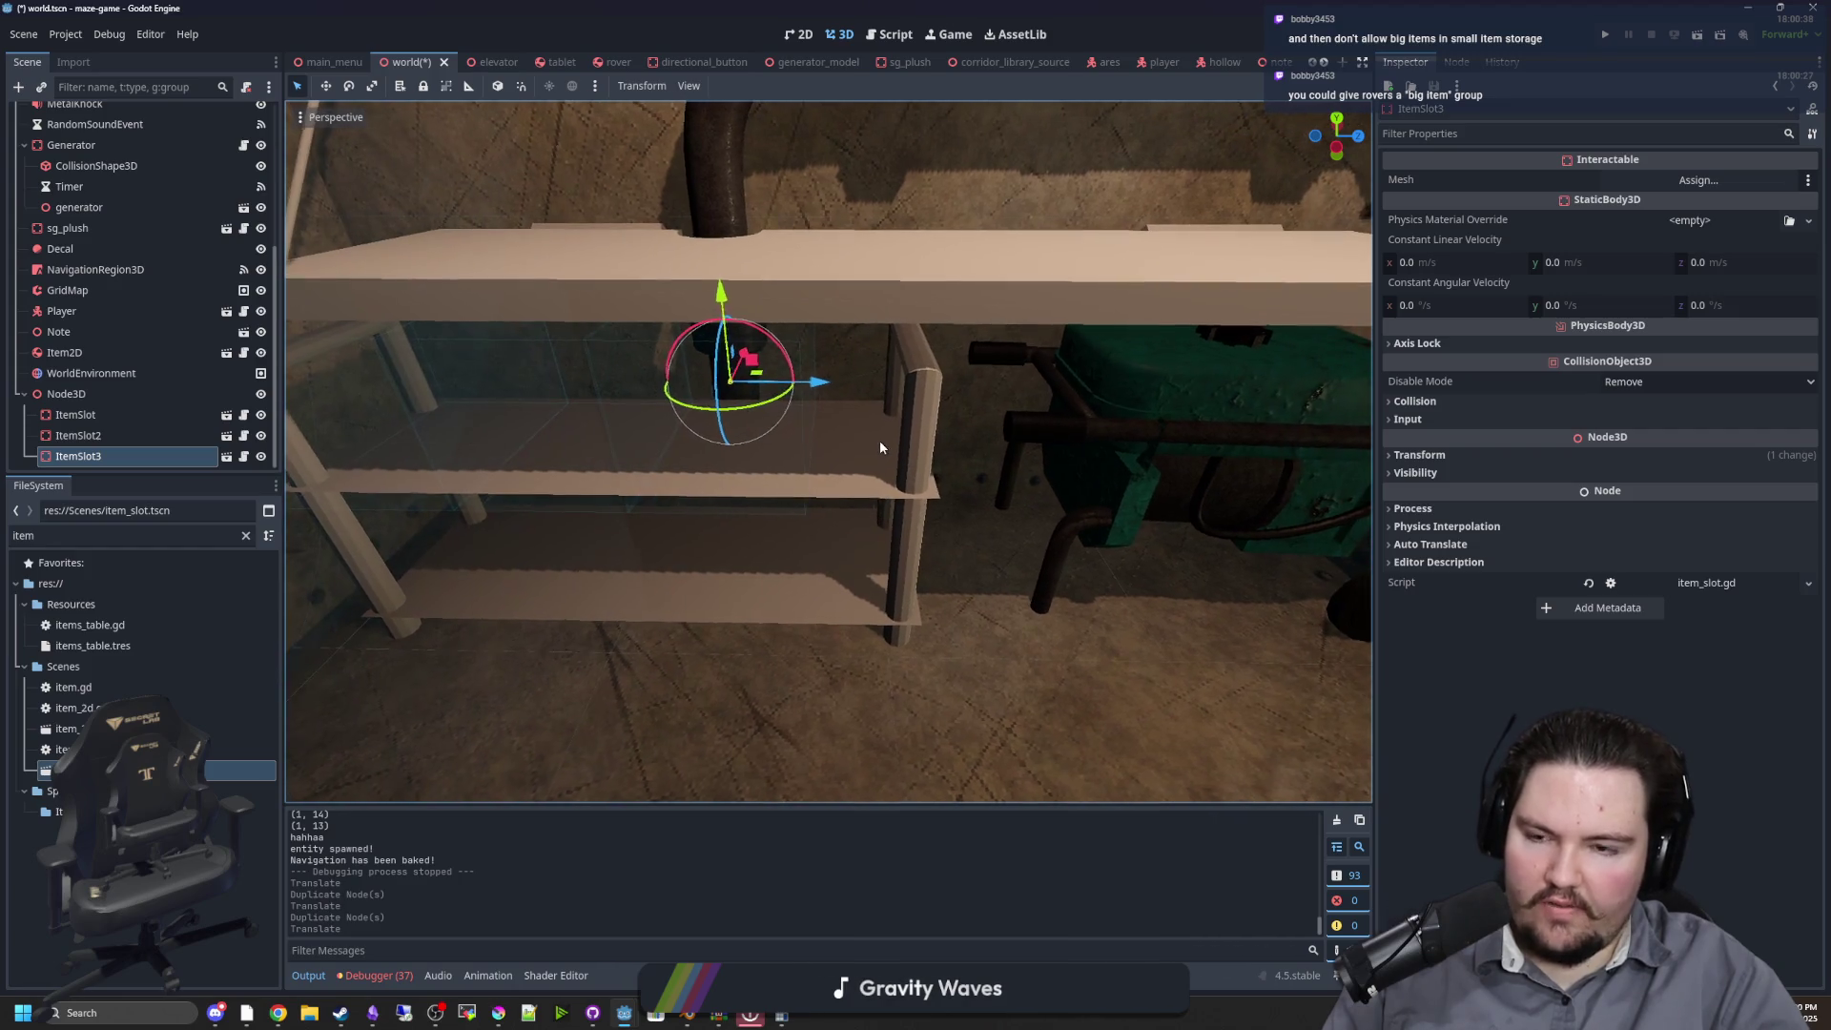
{"action": "mouse_move", "coordinate": [834, 480]}
{"action": "left_mouse_down"}
{"action": "mouse_move", "coordinate": [916, 506]}
{"action": "mouse_move", "coordinate": [716, 520]}
{"action": "left_mouse_up"}
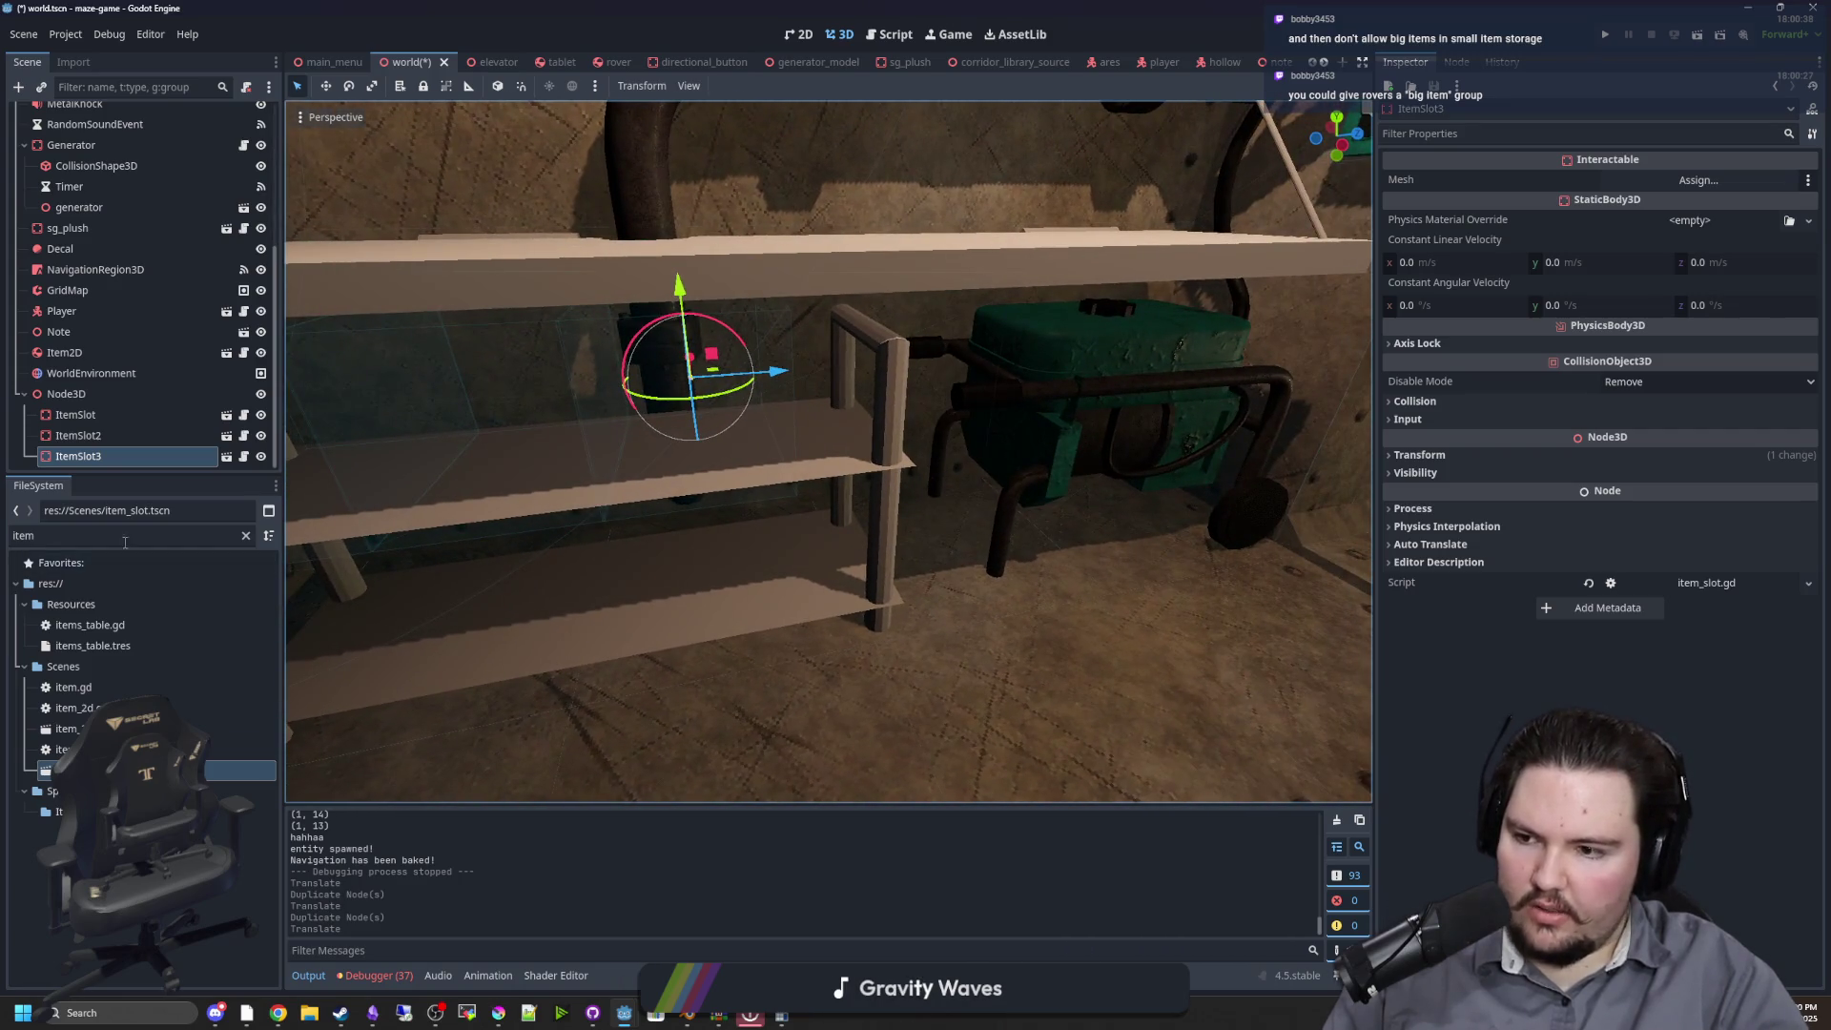
Duplicate ItemSlot3 into ItemSlot4, slide it further along the shelf, and switch to Blender
{"action": "right_click", "coordinate": [103, 461]}
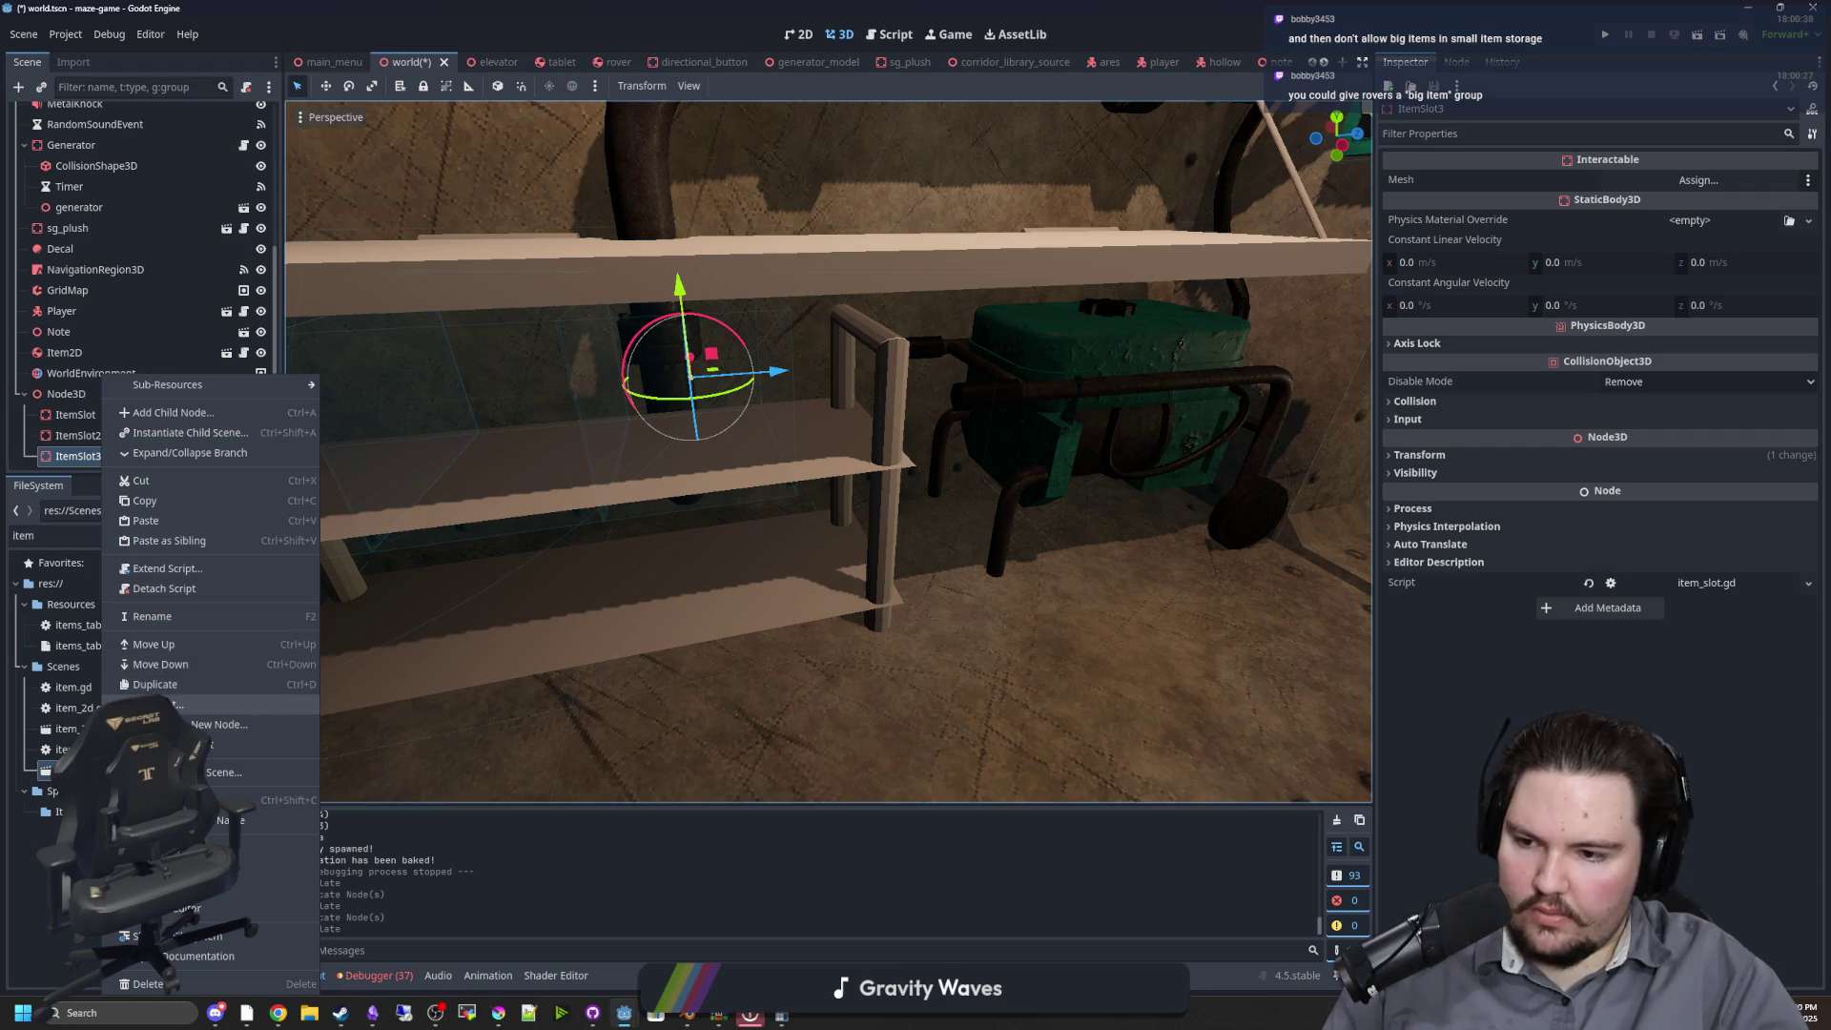
{"action": "left_click", "coordinate": [157, 683]}
{"action": "scroll", "coordinate": [789, 433], "scroll_direction": "up", "scroll_amount": 3}
{"action": "mouse_move", "coordinate": [806, 360]}
{"action": "left_mouse_down"}
{"action": "mouse_move", "coordinate": [977, 336]}
{"action": "mouse_move", "coordinate": [958, 330]}
{"action": "left_mouse_up"}
{"action": "mouse_move", "coordinate": [744, 512]}
{"action": "left_mouse_down"}
{"action": "mouse_move", "coordinate": [778, 569]}
{"action": "mouse_move", "coordinate": [717, 534]}
{"action": "mouse_move", "coordinate": [781, 614]}
{"action": "mouse_move", "coordinate": [742, 853]}
{"action": "mouse_move", "coordinate": [708, 599]}
{"action": "mouse_move", "coordinate": [940, 505]}
{"action": "left_mouse_up"}
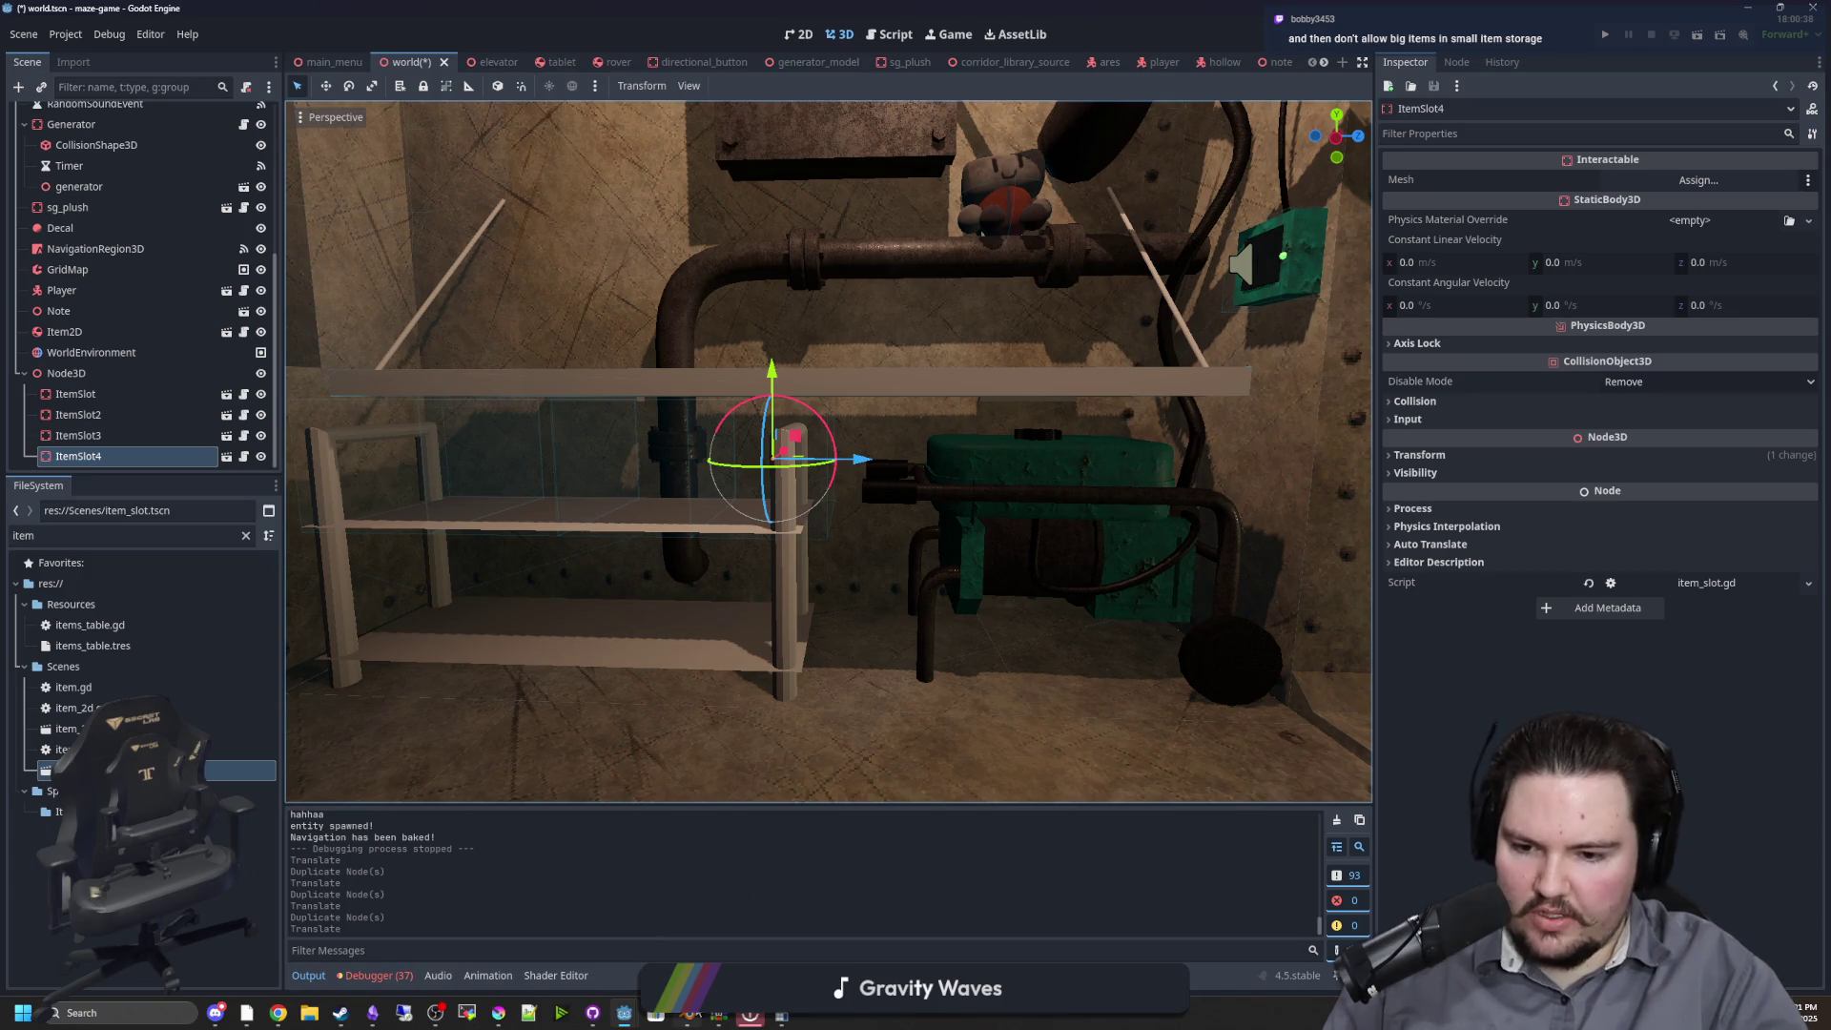
{"action": "key", "text": "alt+Tab"}
Extend the shelf boards' end face along Y in Edit Mode, then save elevator.blend
{"action": "scroll", "coordinate": [889, 330], "scroll_direction": "up", "scroll_amount": 3}
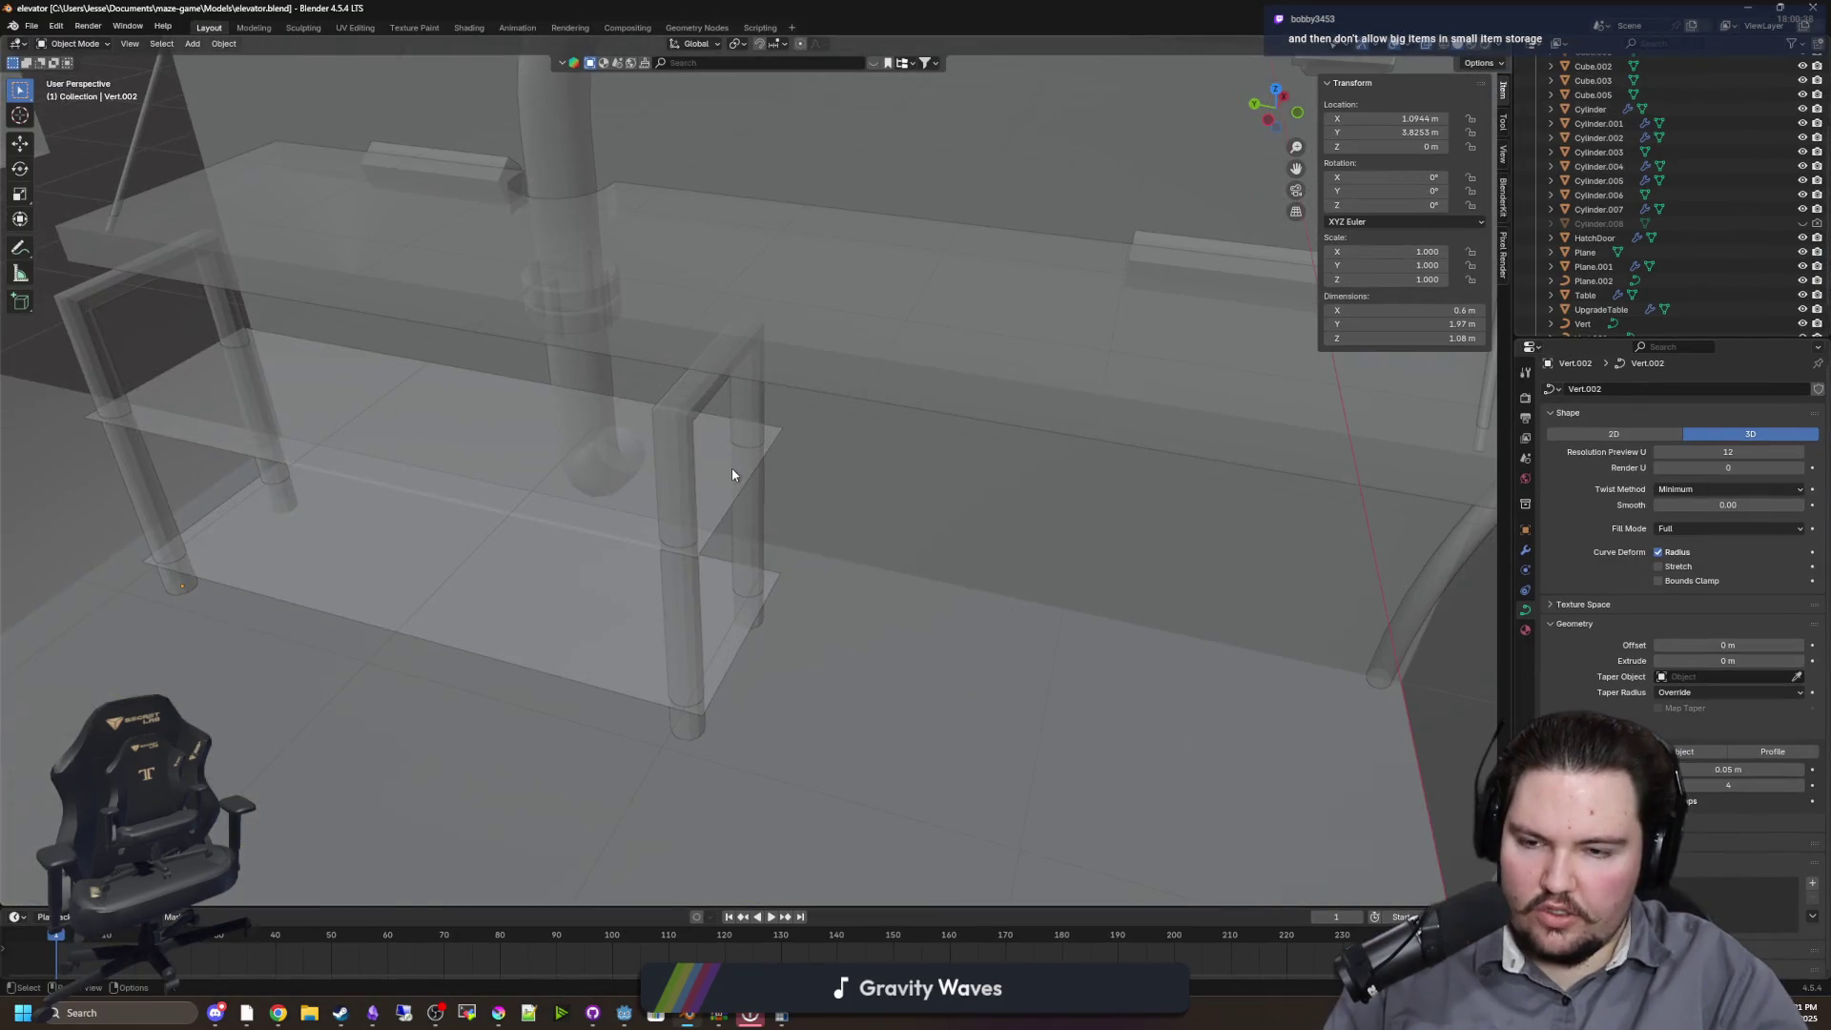
{"action": "left_click", "coordinate": [730, 472]}
{"action": "left_click_drag", "start_coordinate": [755, 578], "coordinate": [840, 566]}
{"action": "key", "text": "a"}
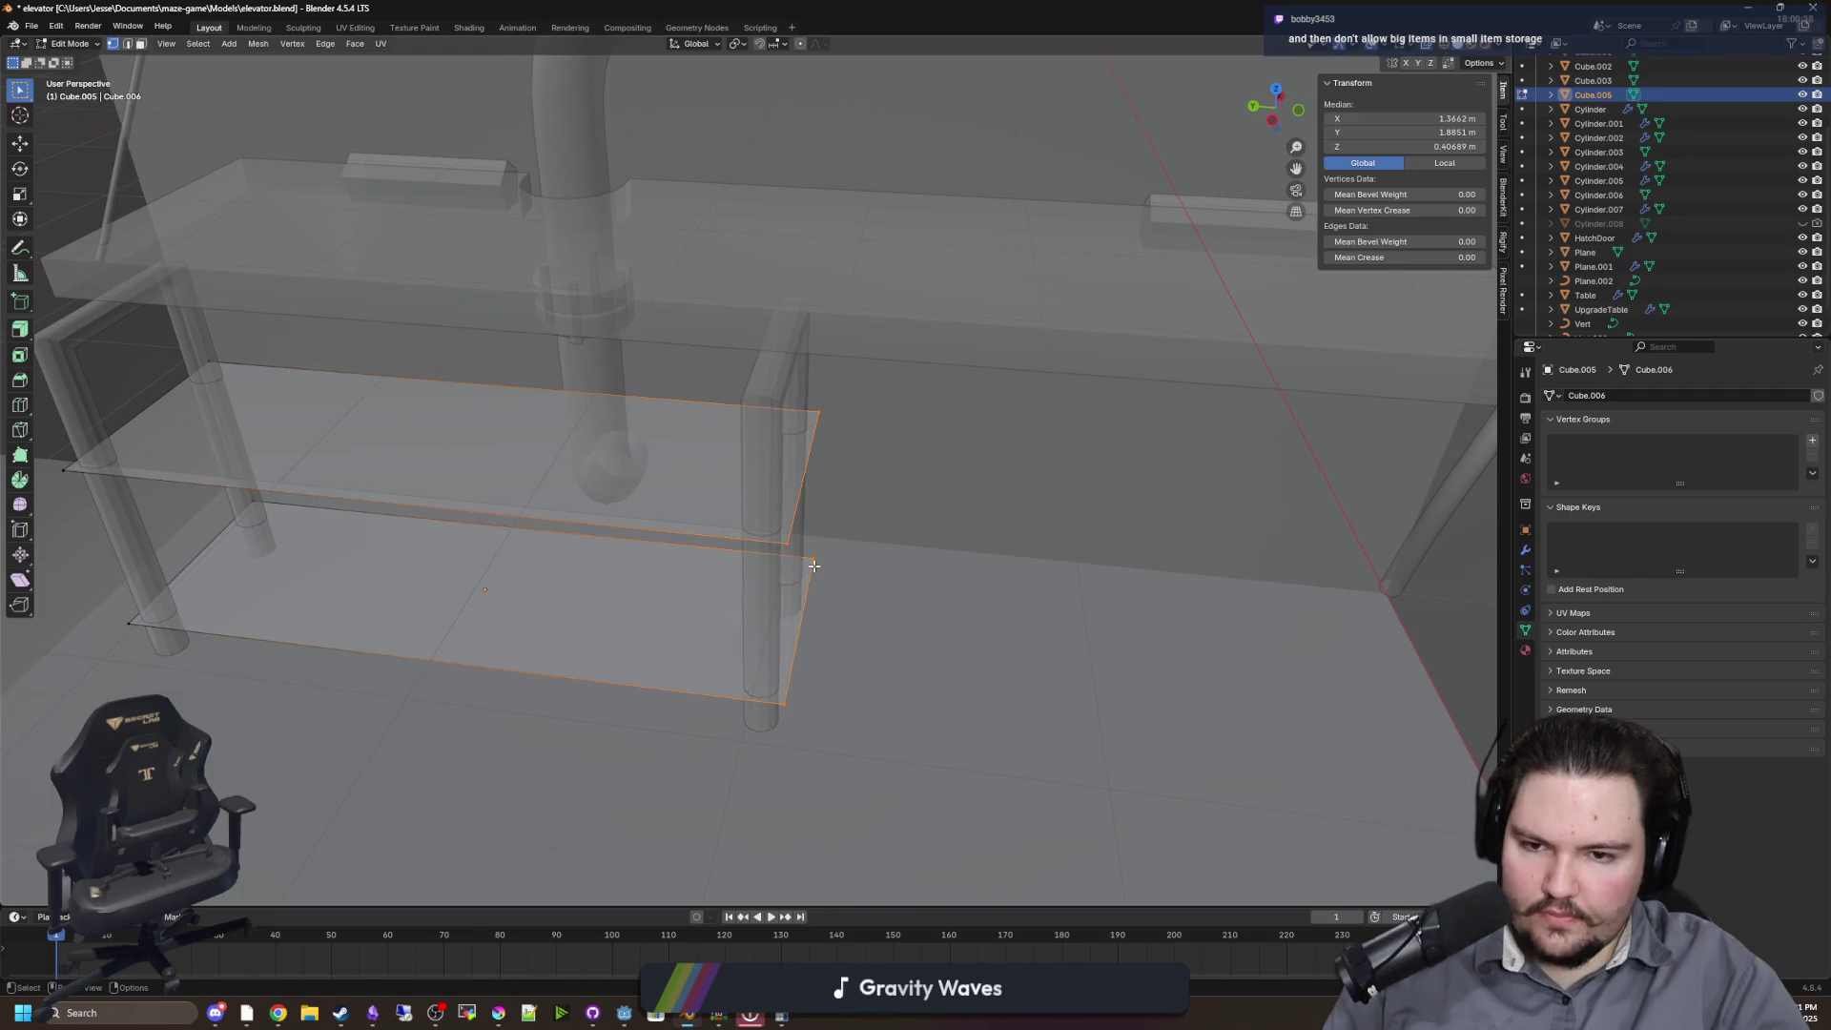
{"action": "key", "text": "g"}
{"action": "key", "text": "y"}
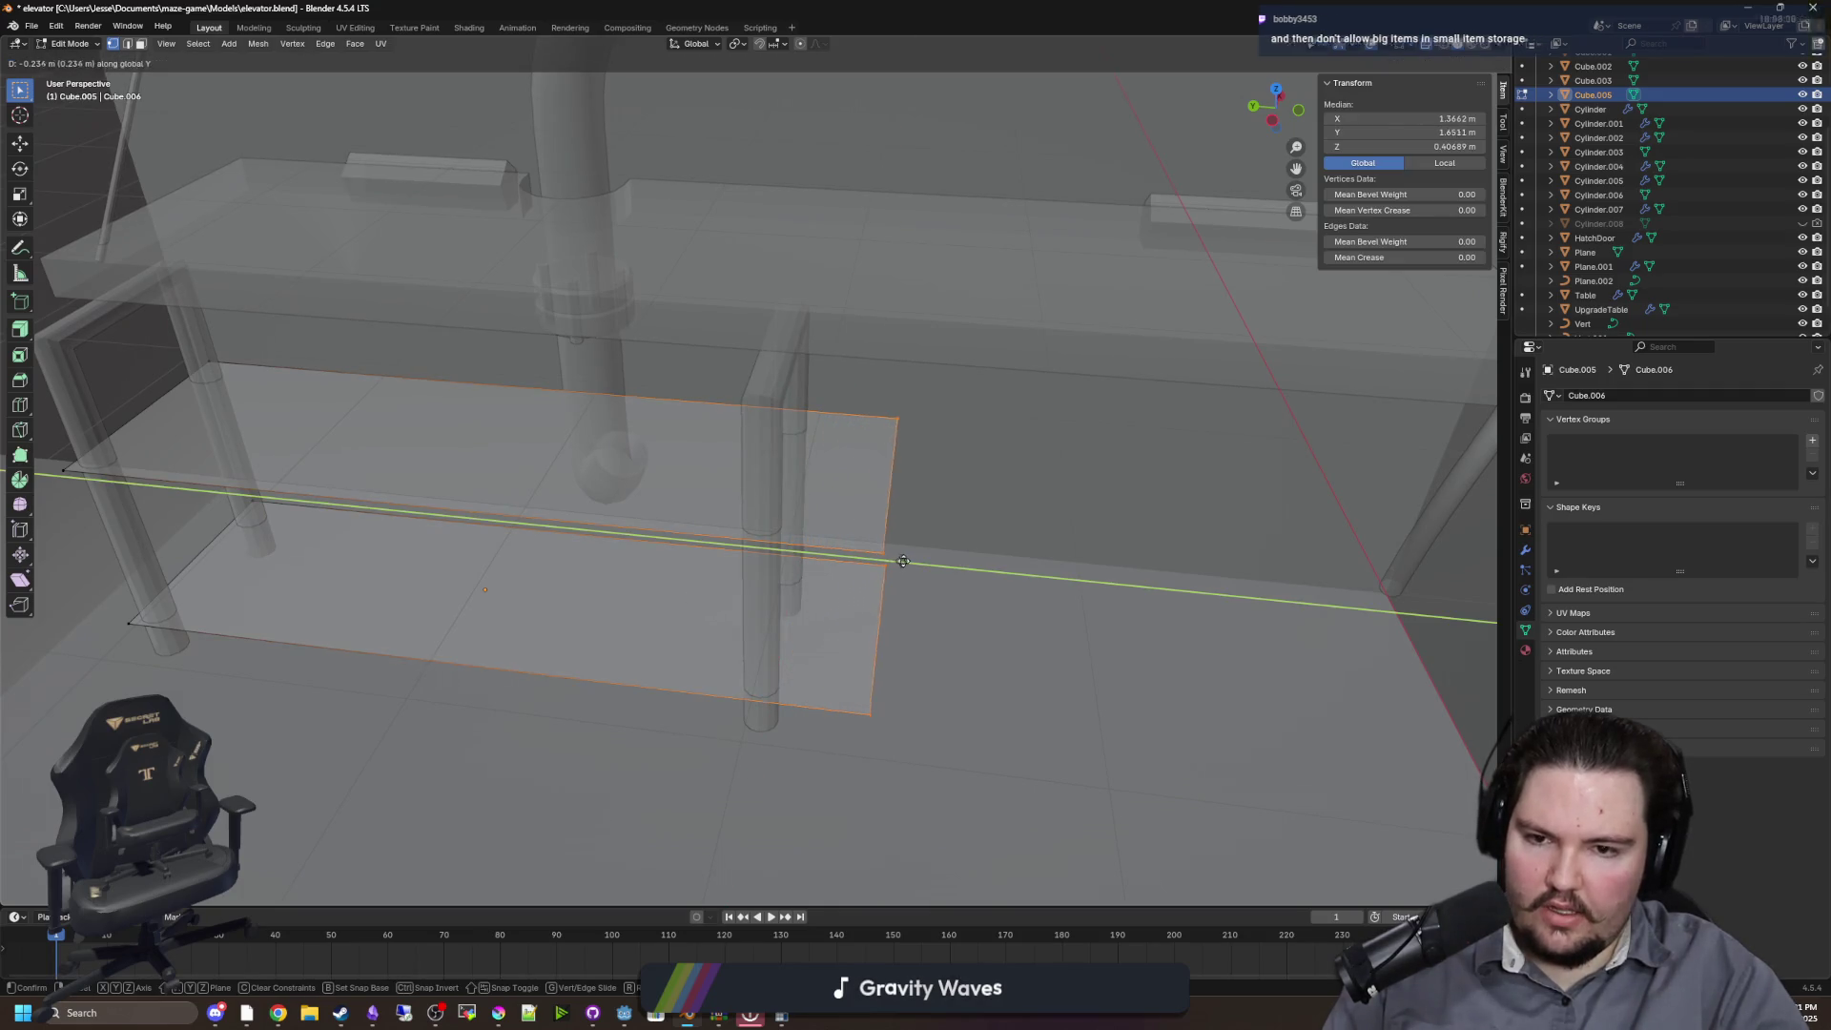
{"action": "left_click", "coordinate": [903, 561]}
{"action": "key", "text": "Tab"}
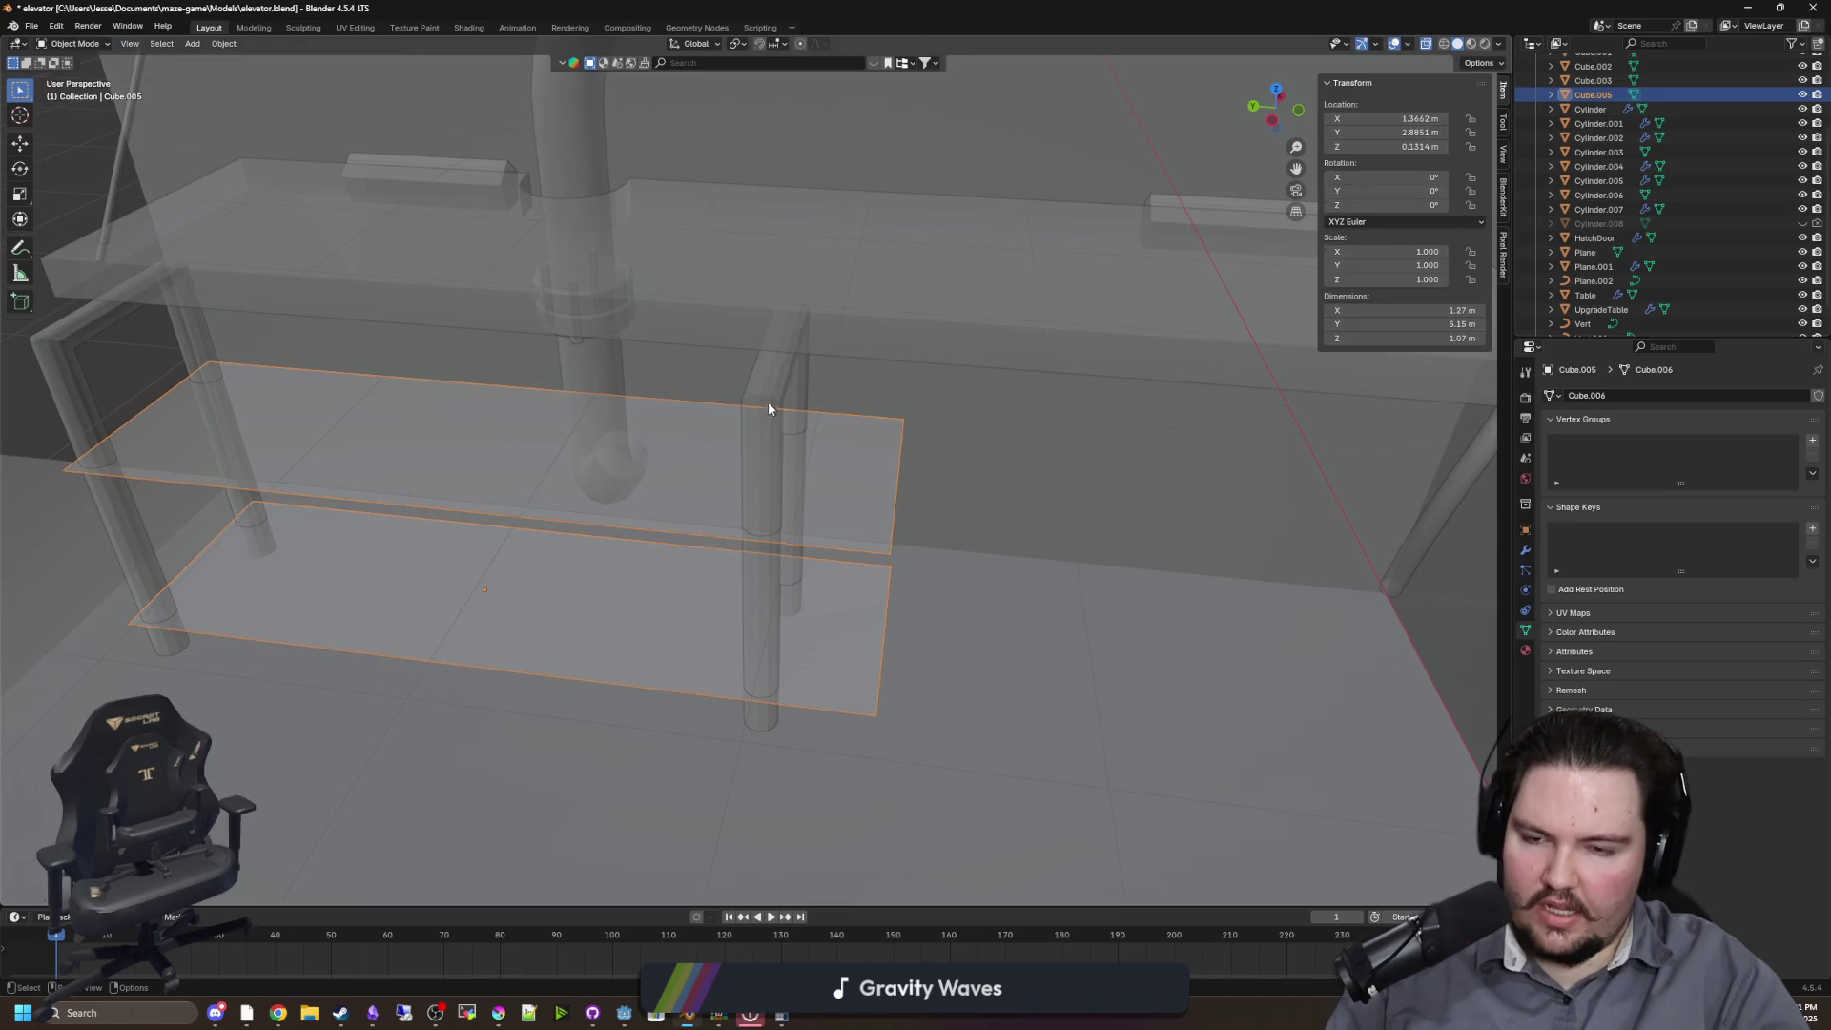
{"action": "key", "text": "ctrl+s"}
{"action": "key", "text": "alt+Tab"}
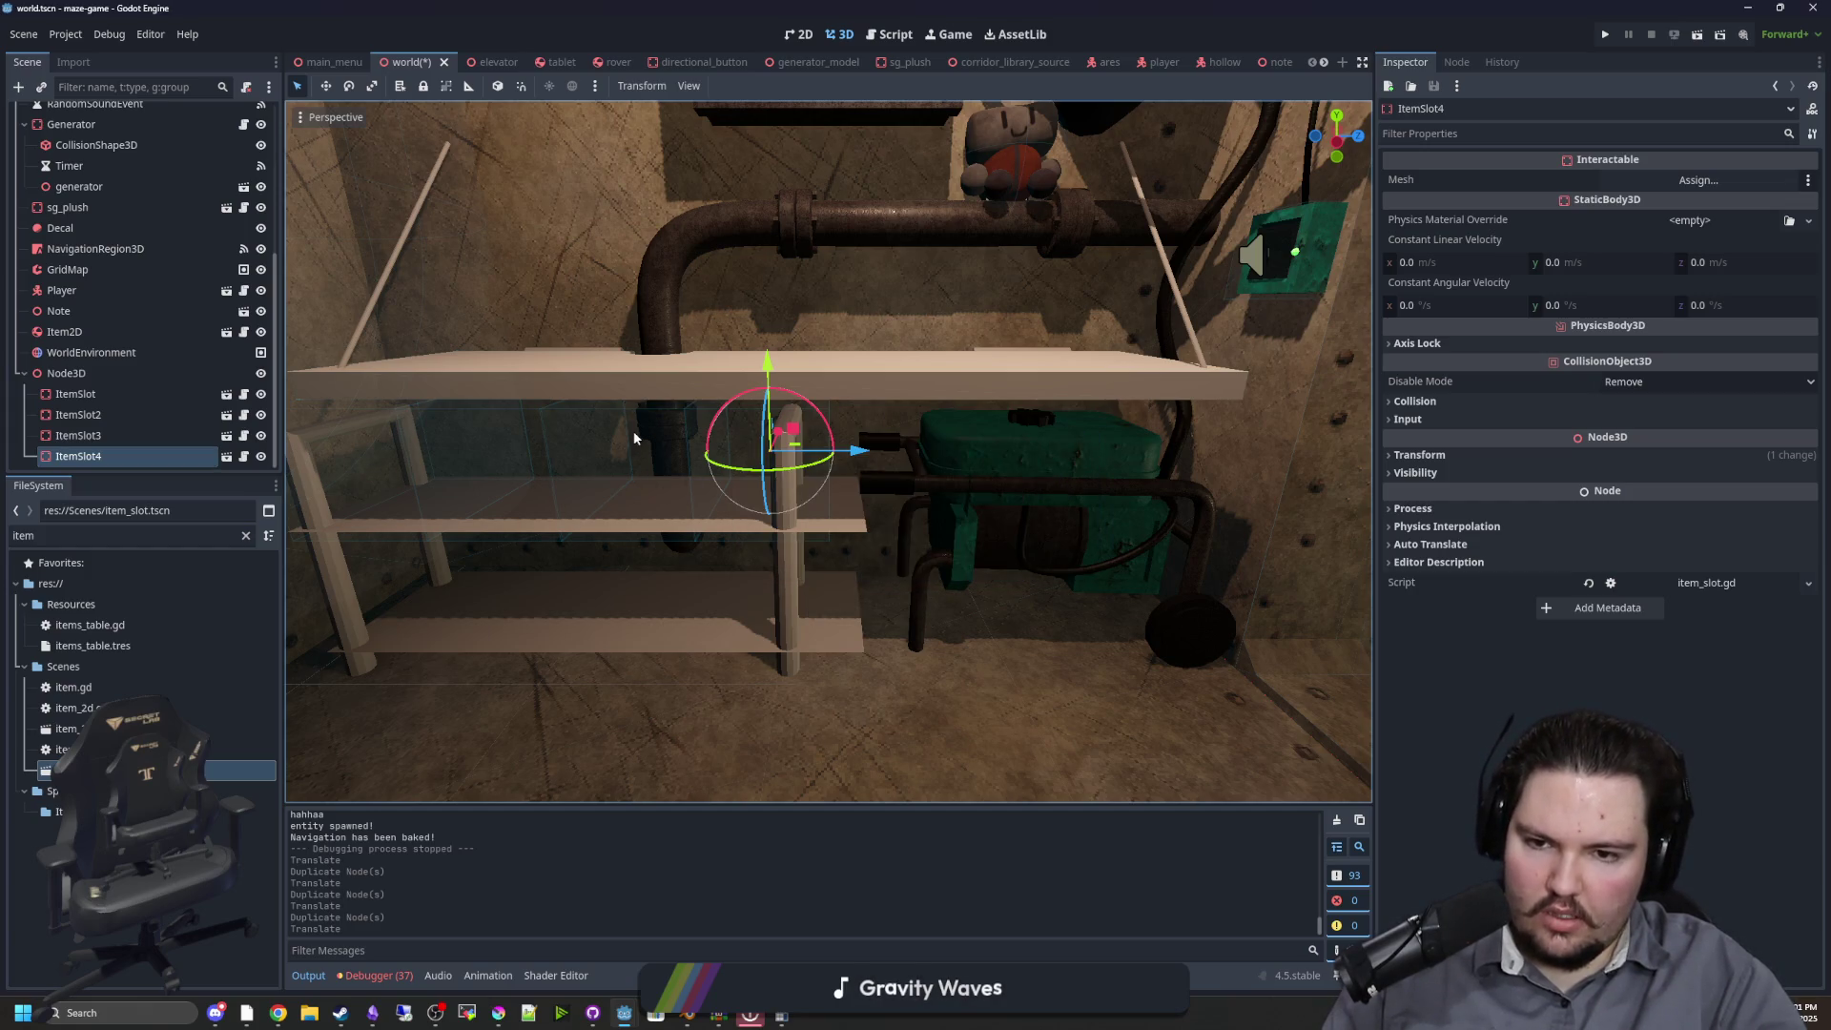
Orbit around the shelf in Godot, then maximize Blender with the shelf boards in Edit Mode
{"action": "mouse_move", "coordinate": [749, 528]}
{"action": "left_mouse_down"}
{"action": "mouse_move", "coordinate": [745, 586]}
{"action": "mouse_move", "coordinate": [761, 468]}
{"action": "mouse_move", "coordinate": [654, 523]}
{"action": "mouse_move", "coordinate": [996, 469]}
{"action": "left_mouse_up"}
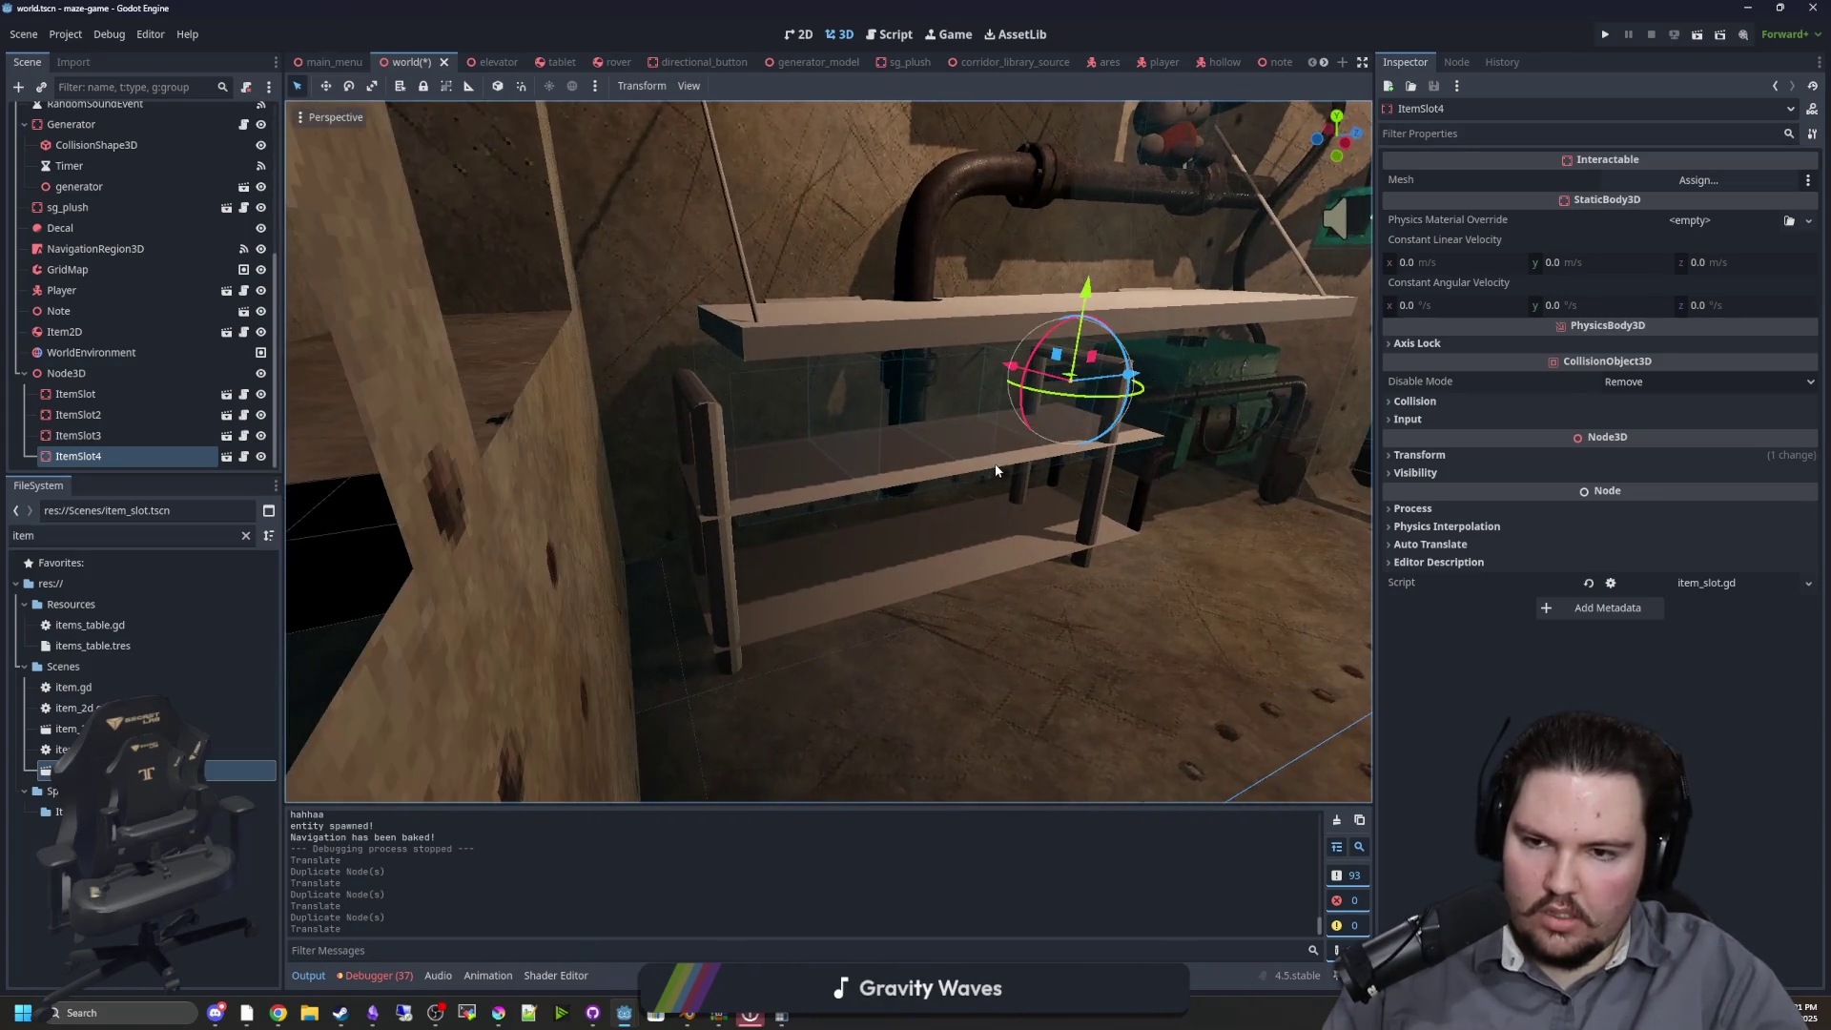
{"action": "left_click", "coordinate": [699, 1016]}
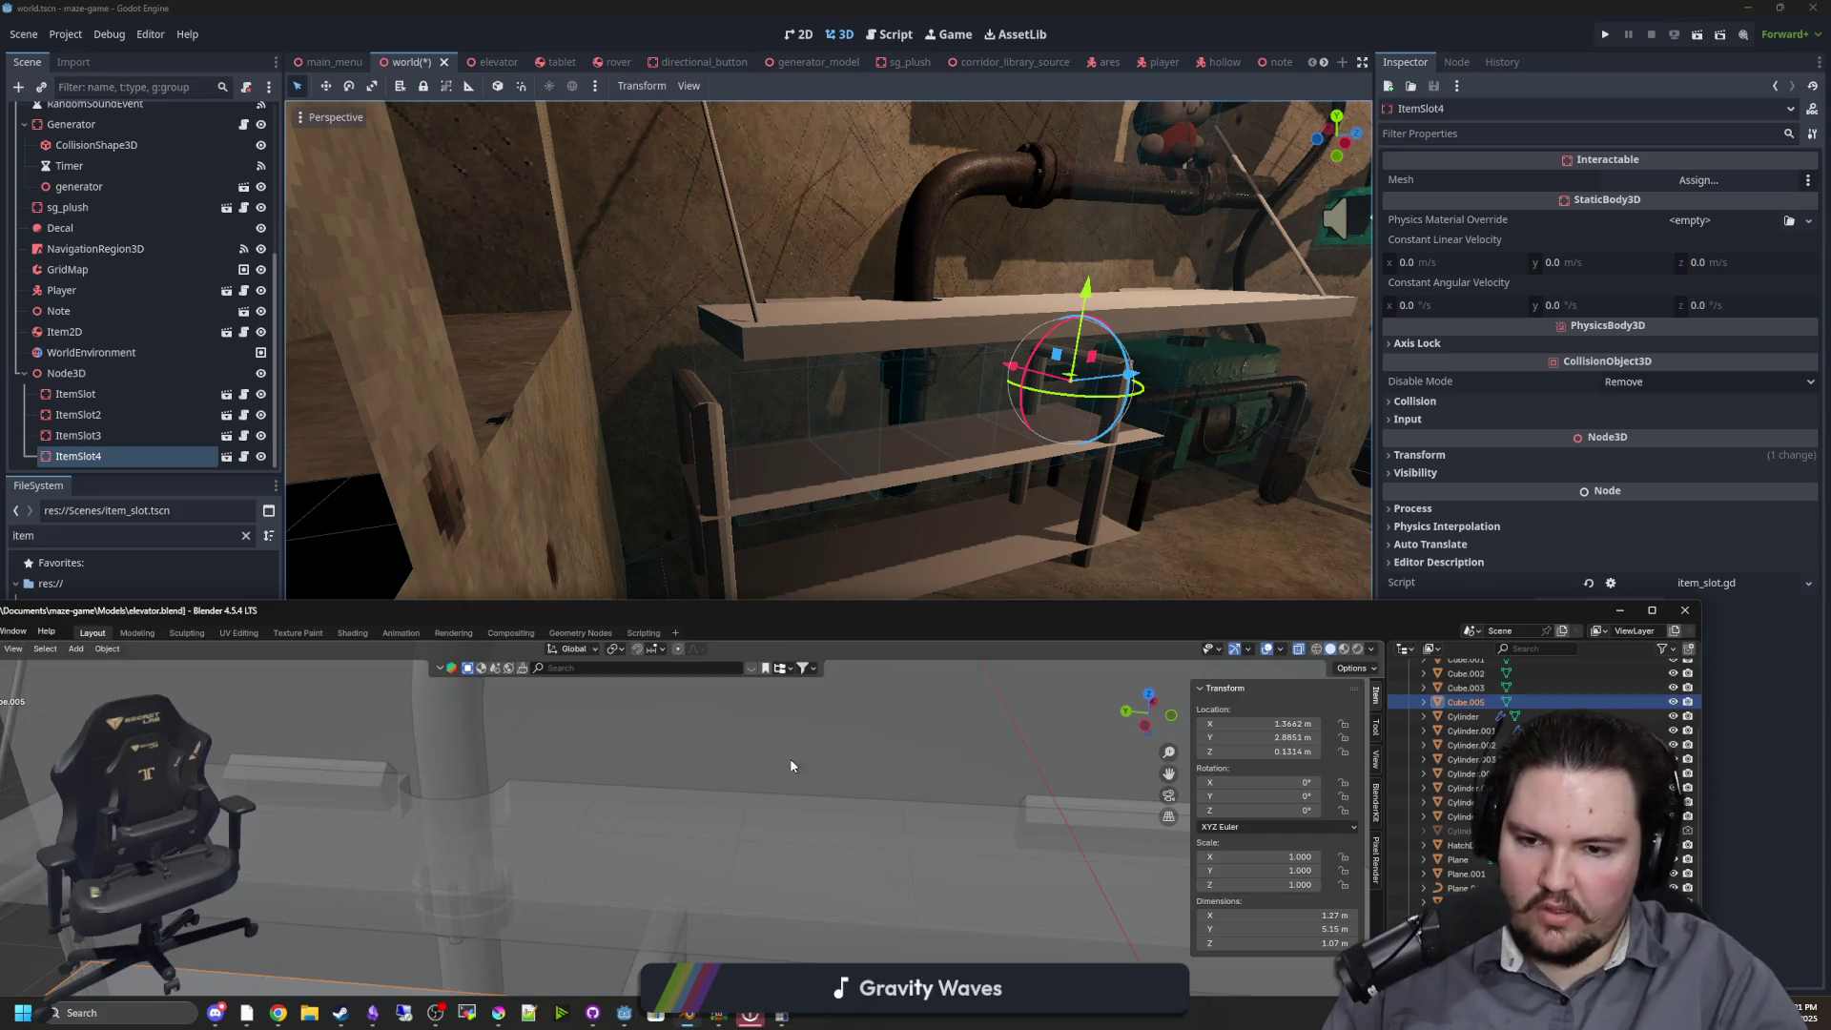
{"action": "double_click", "coordinate": [866, 613]}
{"action": "key", "text": "Tab"}
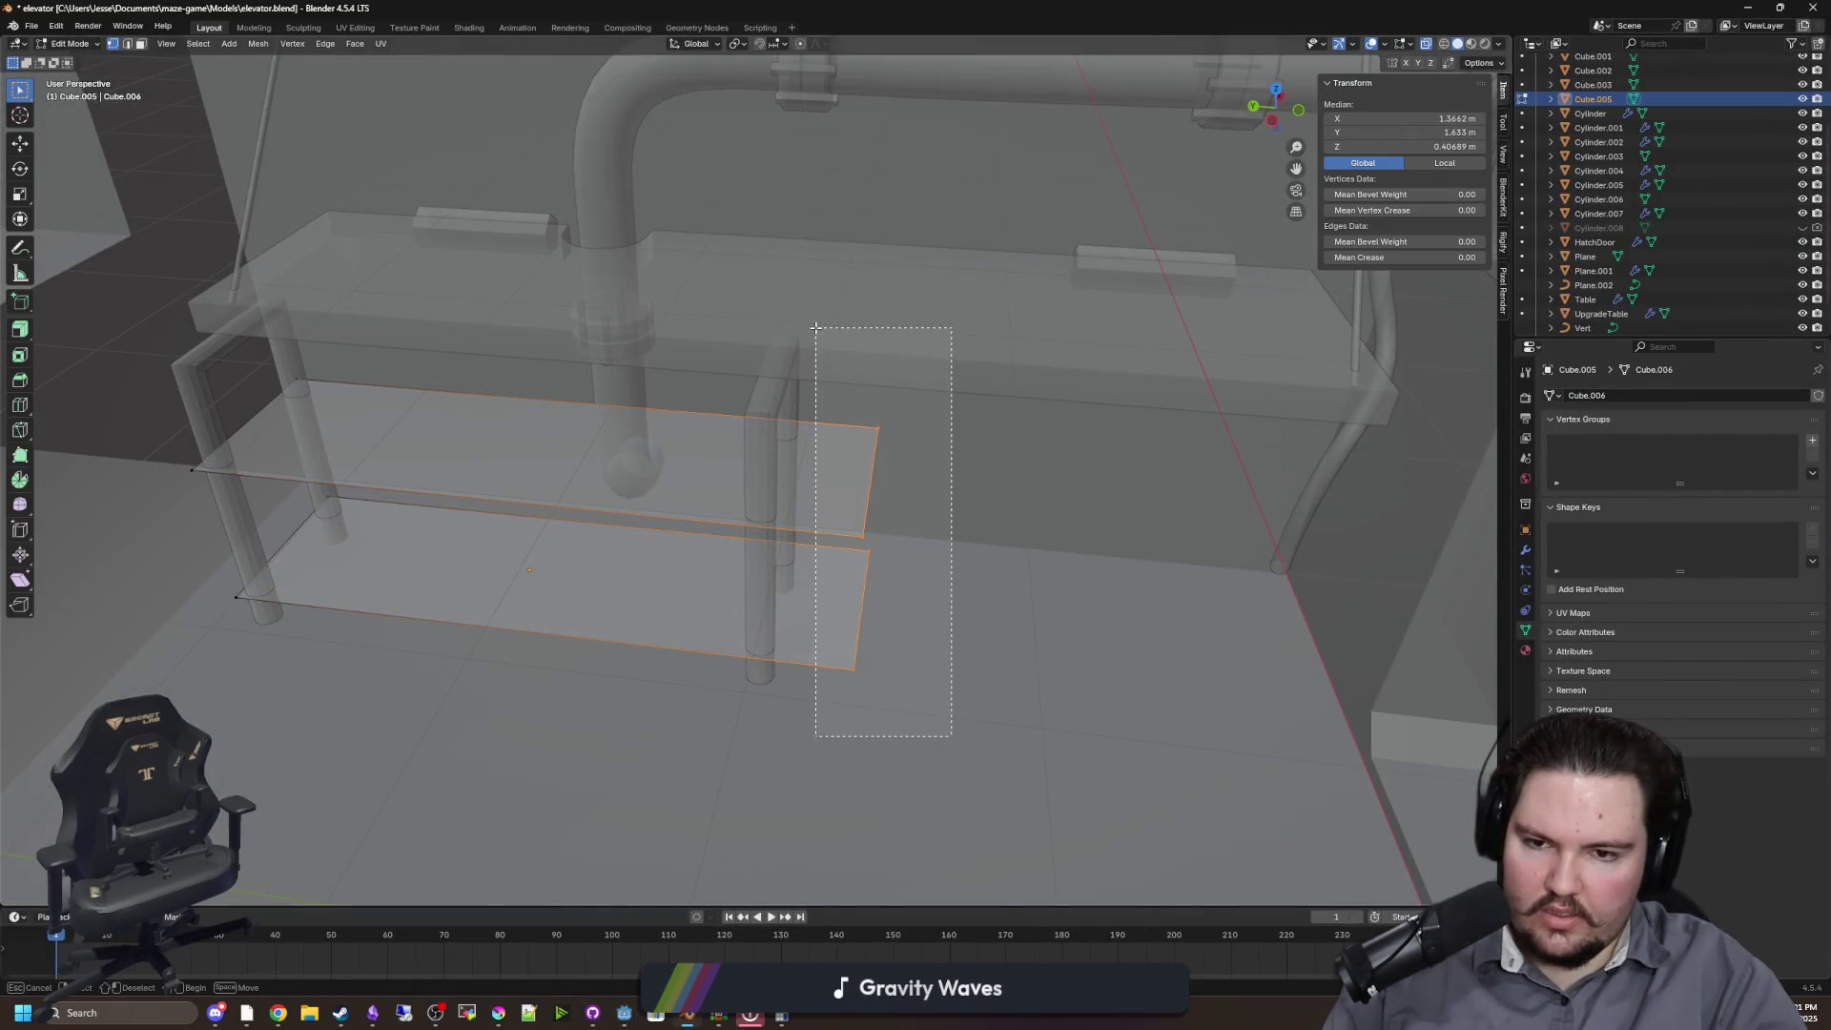
Lengthen the boards' right-end vertices about 0.11 m further along Y
{"action": "left_click_drag", "start_coordinate": [816, 327], "coordinate": [816, 327]}
{"action": "key", "text": "g"}
{"action": "key", "text": "y"}
{"action": "key", "text": "Escape"}
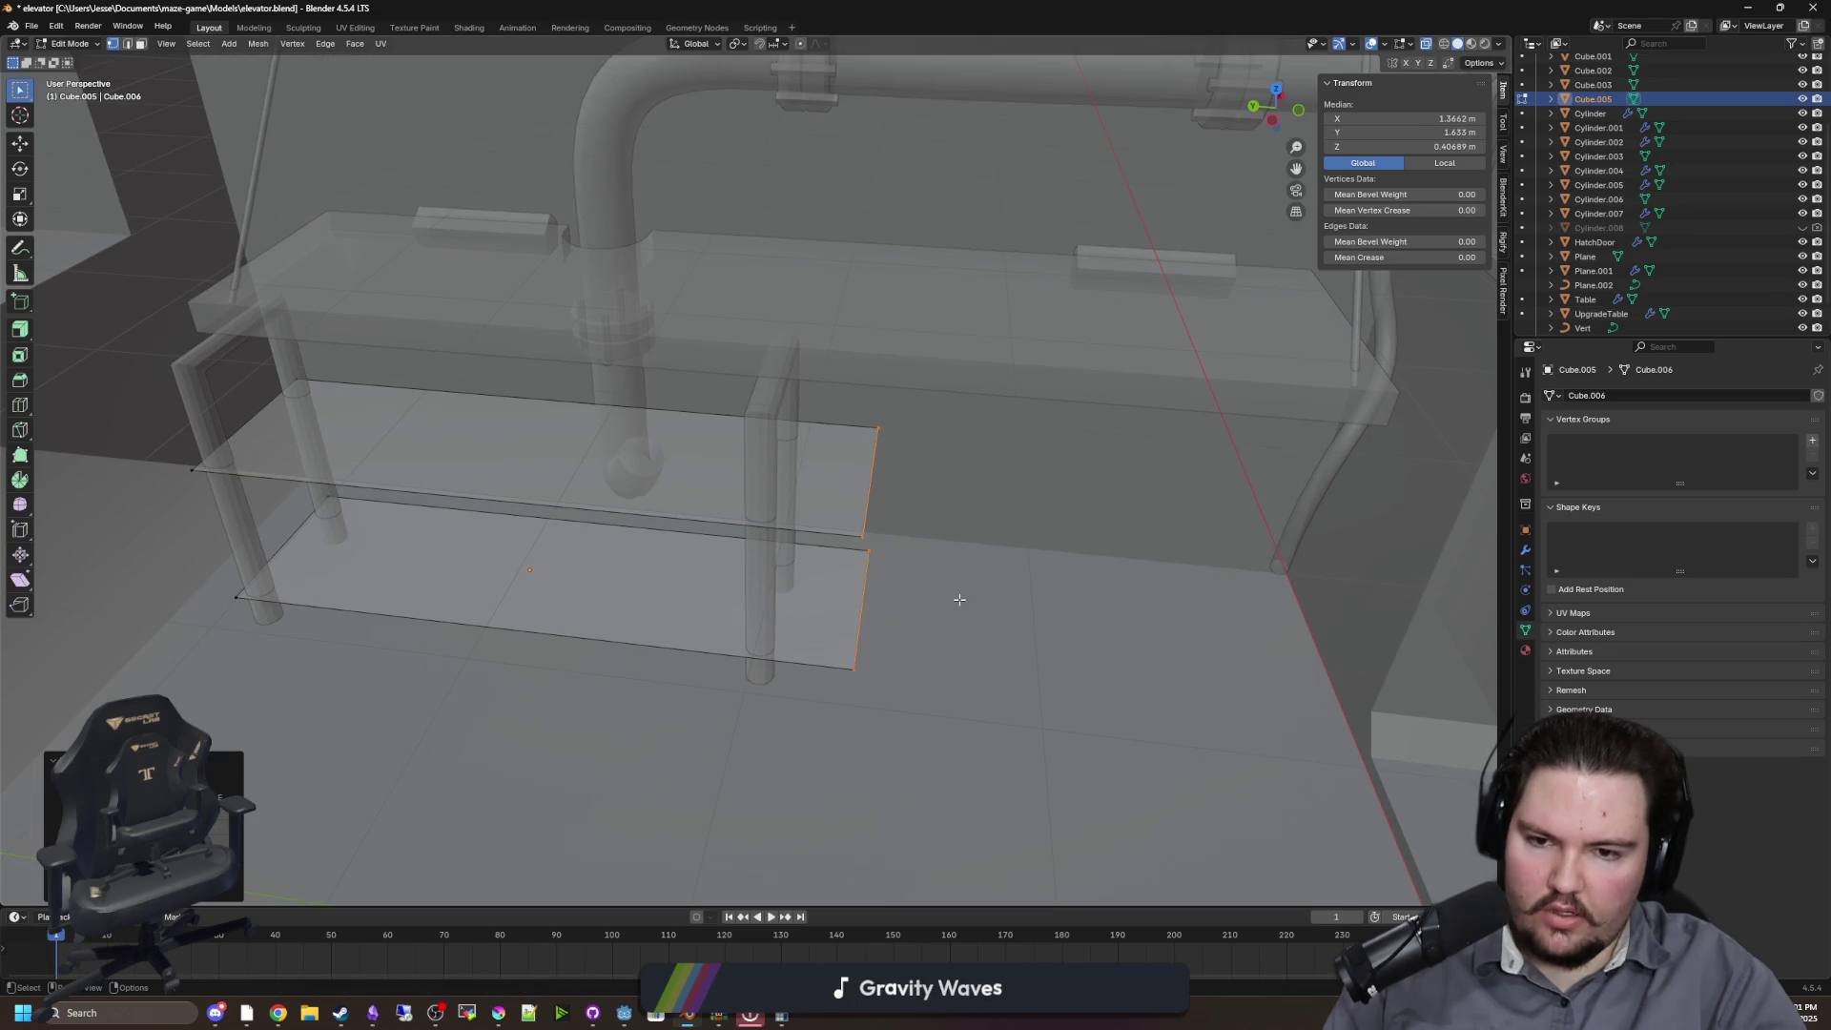
{"action": "key", "text": "g"}
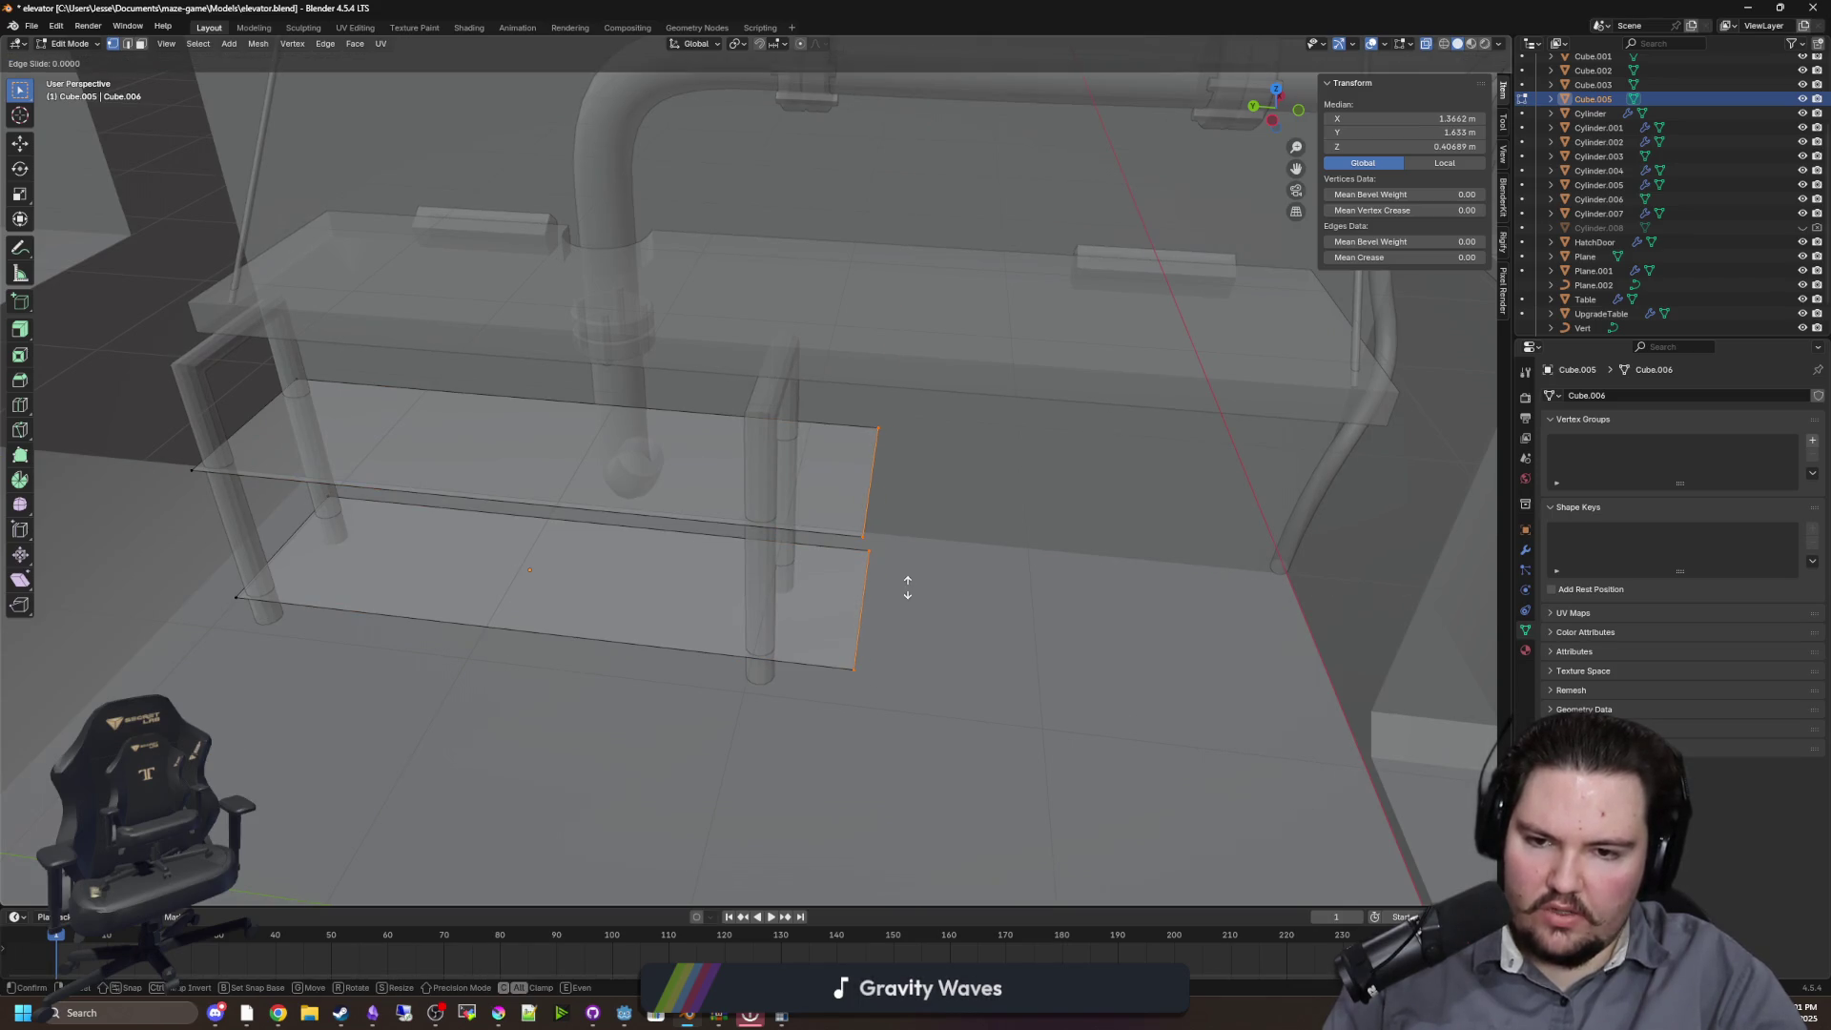
{"action": "key", "text": "g"}
{"action": "key", "text": "y"}
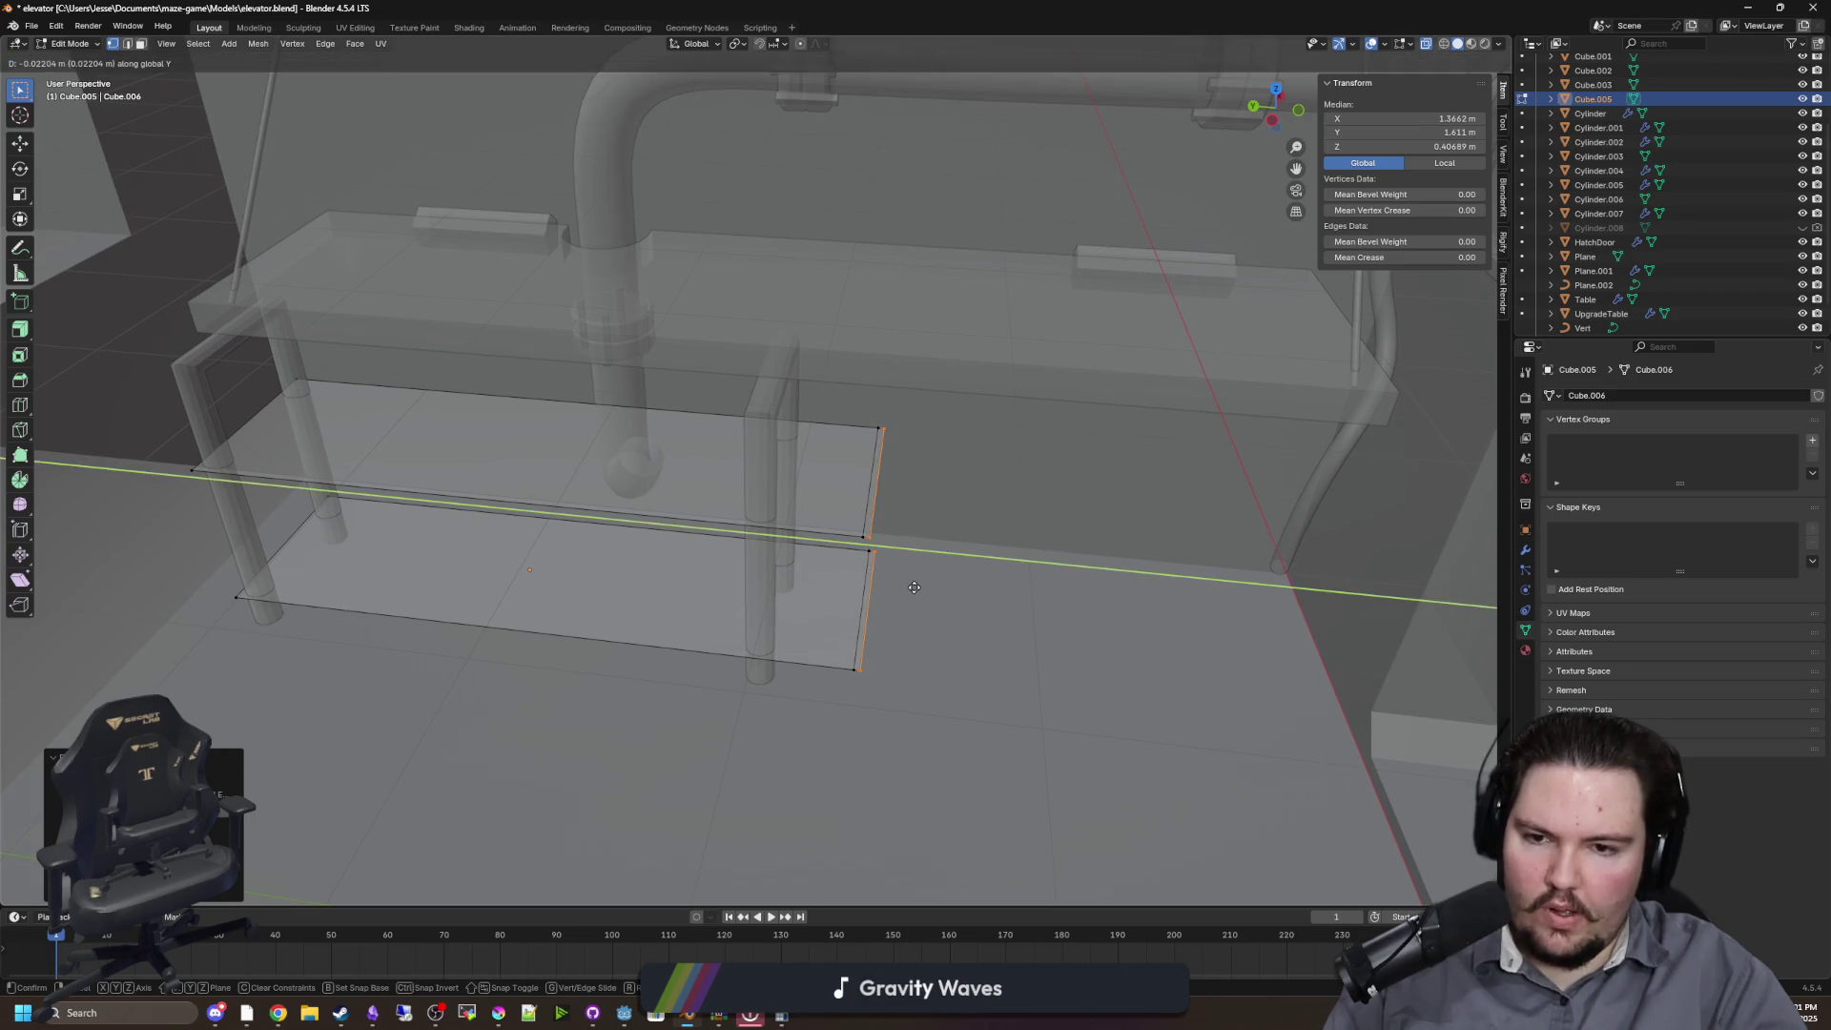
{"action": "key", "text": "Escape"}
{"action": "key", "text": "g"}
{"action": "key", "text": "y"}
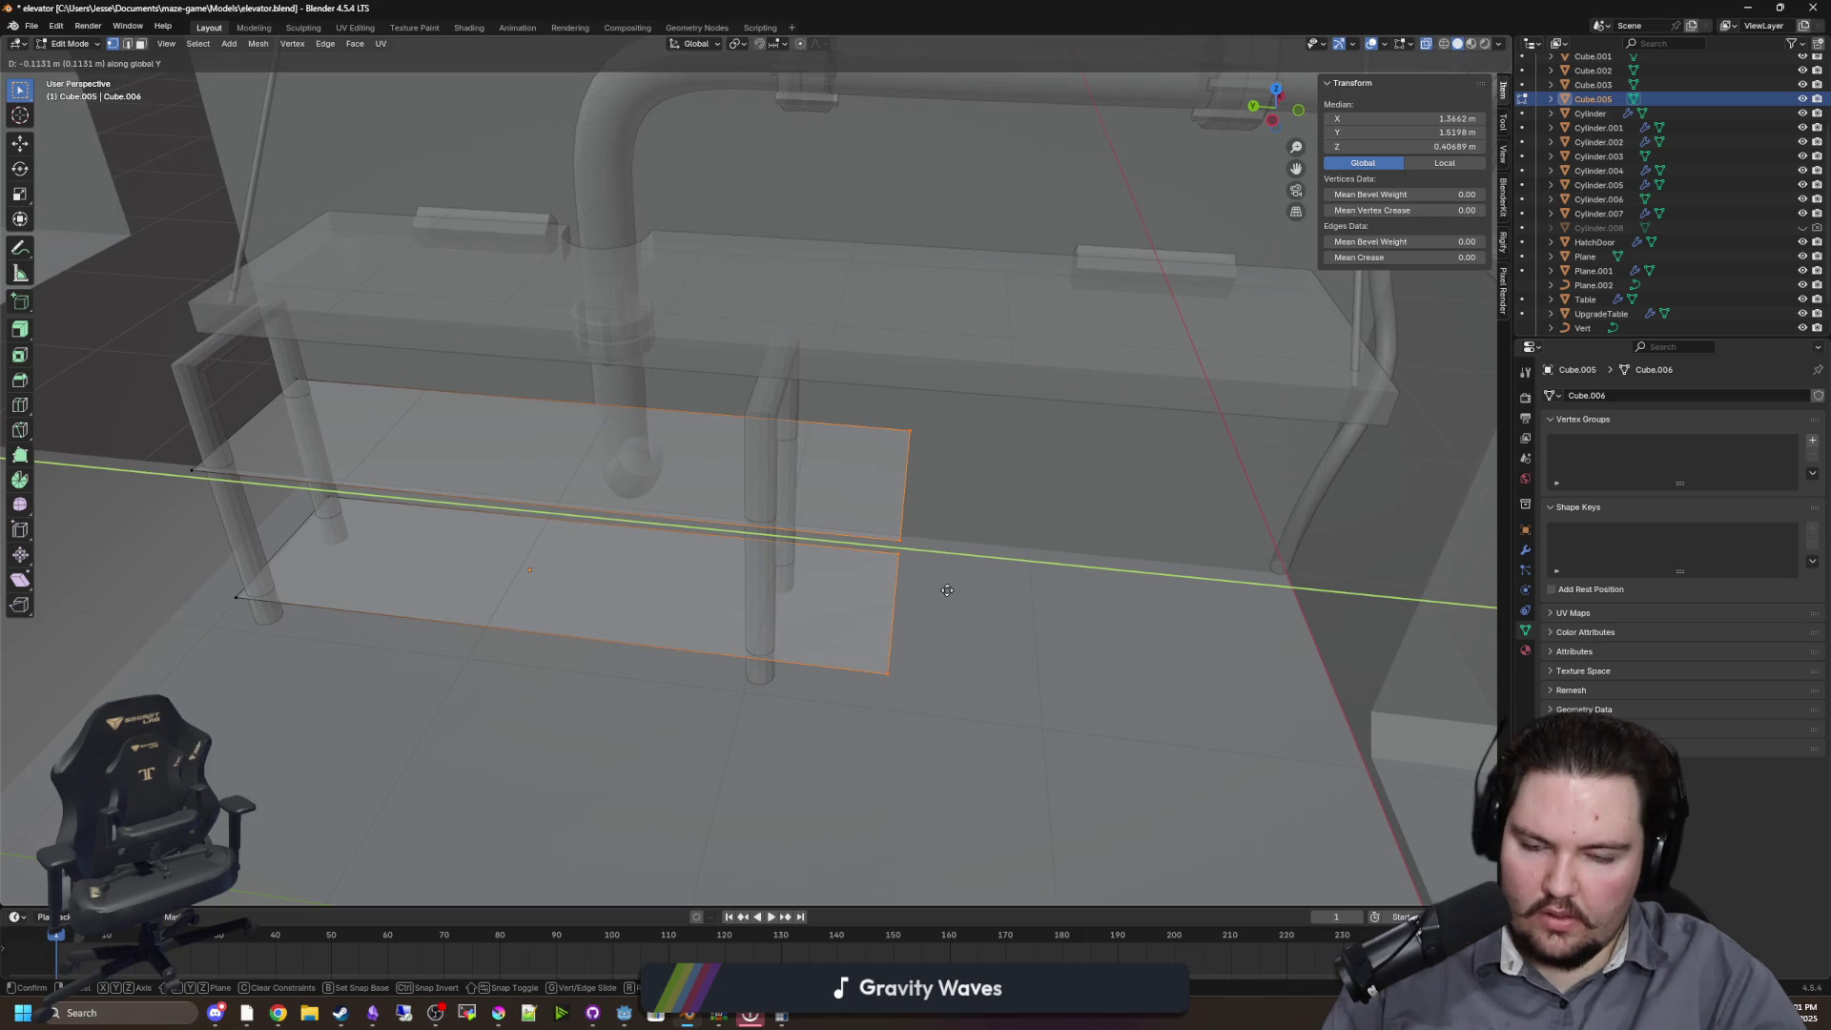
{"action": "left_click", "coordinate": [947, 590]}
{"action": "key", "text": "Tab"}
Slide the whole shelf-board object along Y to 3.0664 m
{"action": "key", "text": "g"}
{"action": "key", "text": "x"}
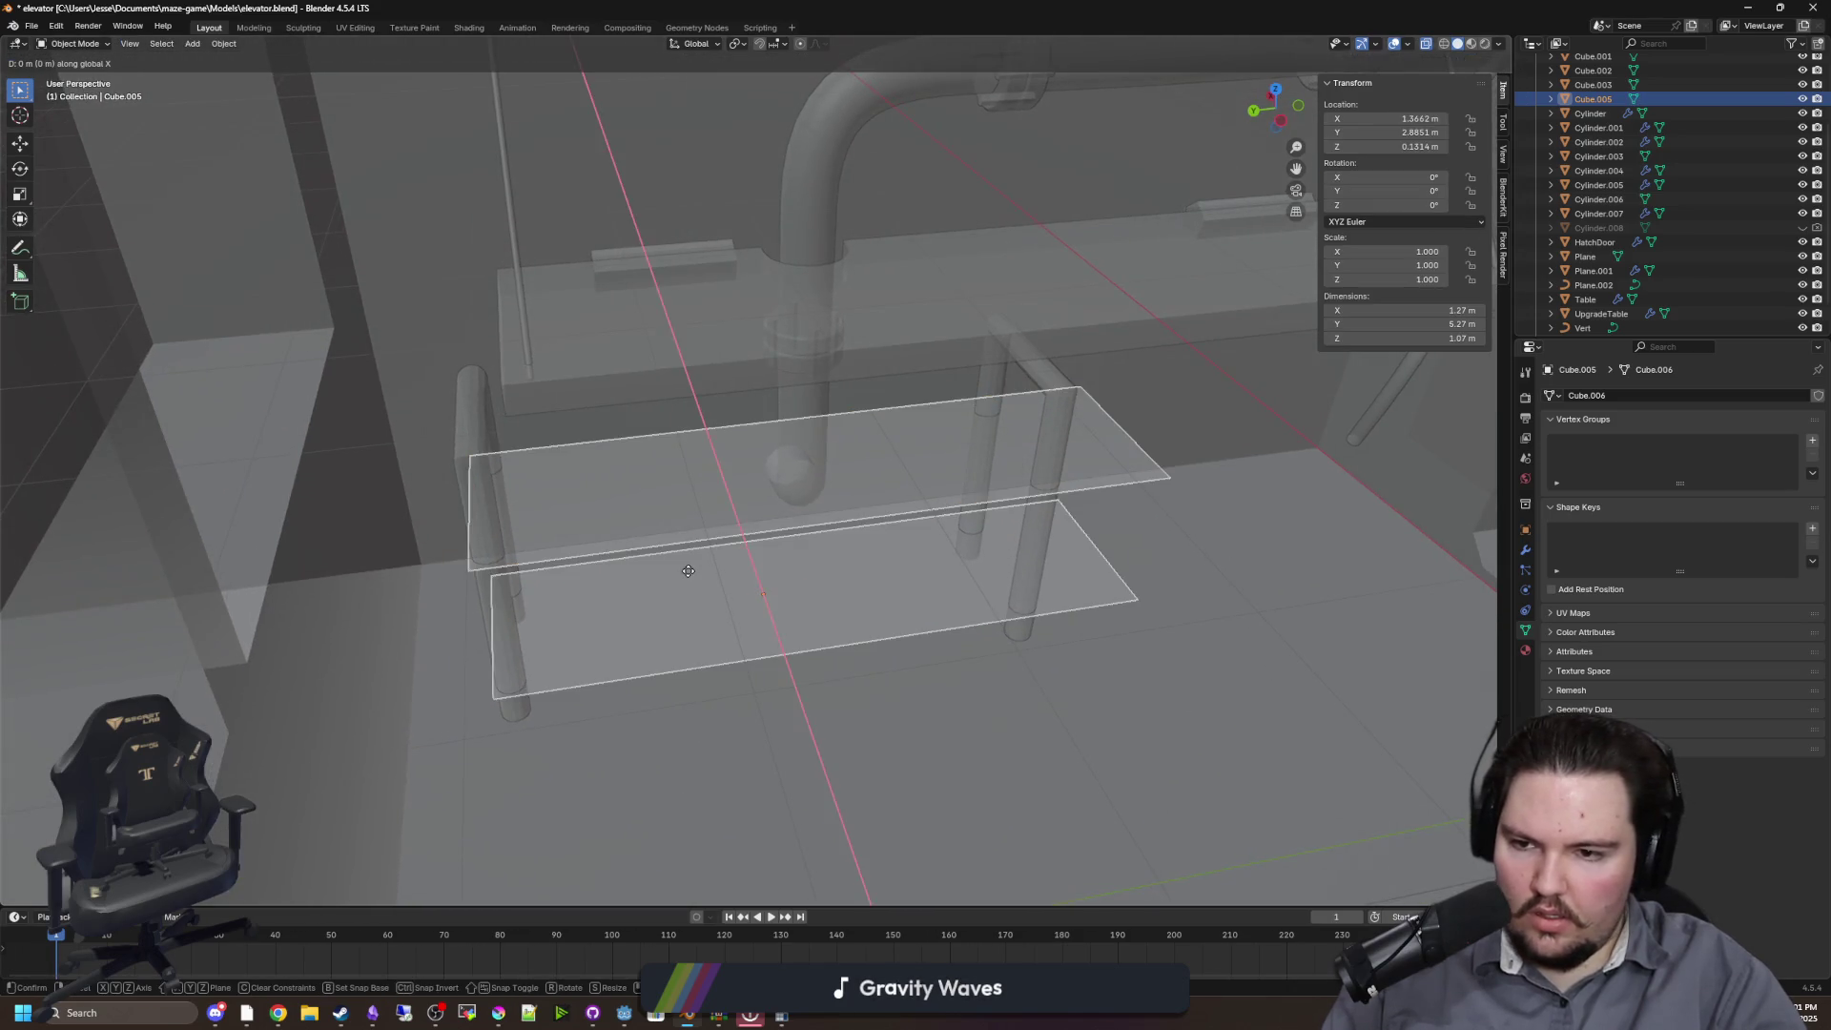
{"action": "key", "text": "y"}
{"action": "left_click", "coordinate": [641, 578]}
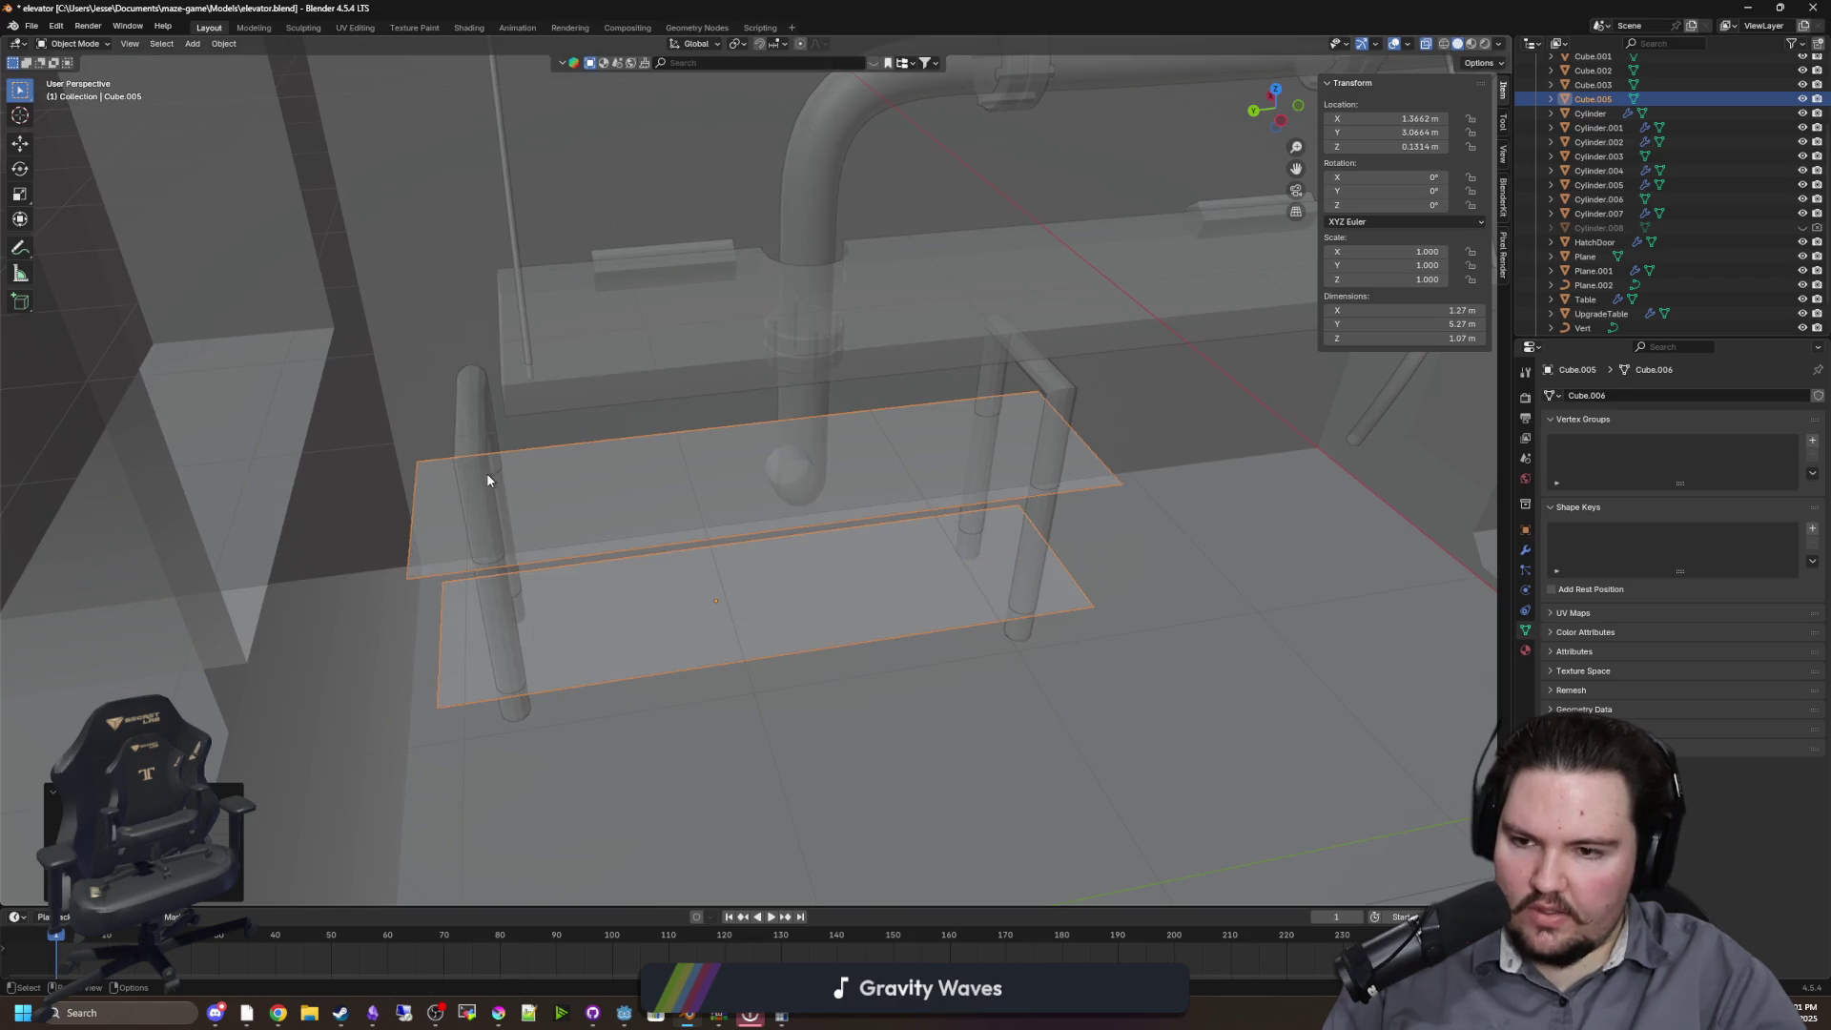
Select the rail object Vert.002 and move it along Y
{"action": "left_click", "coordinate": [796, 605]}
{"action": "left_click", "coordinate": [471, 471]}
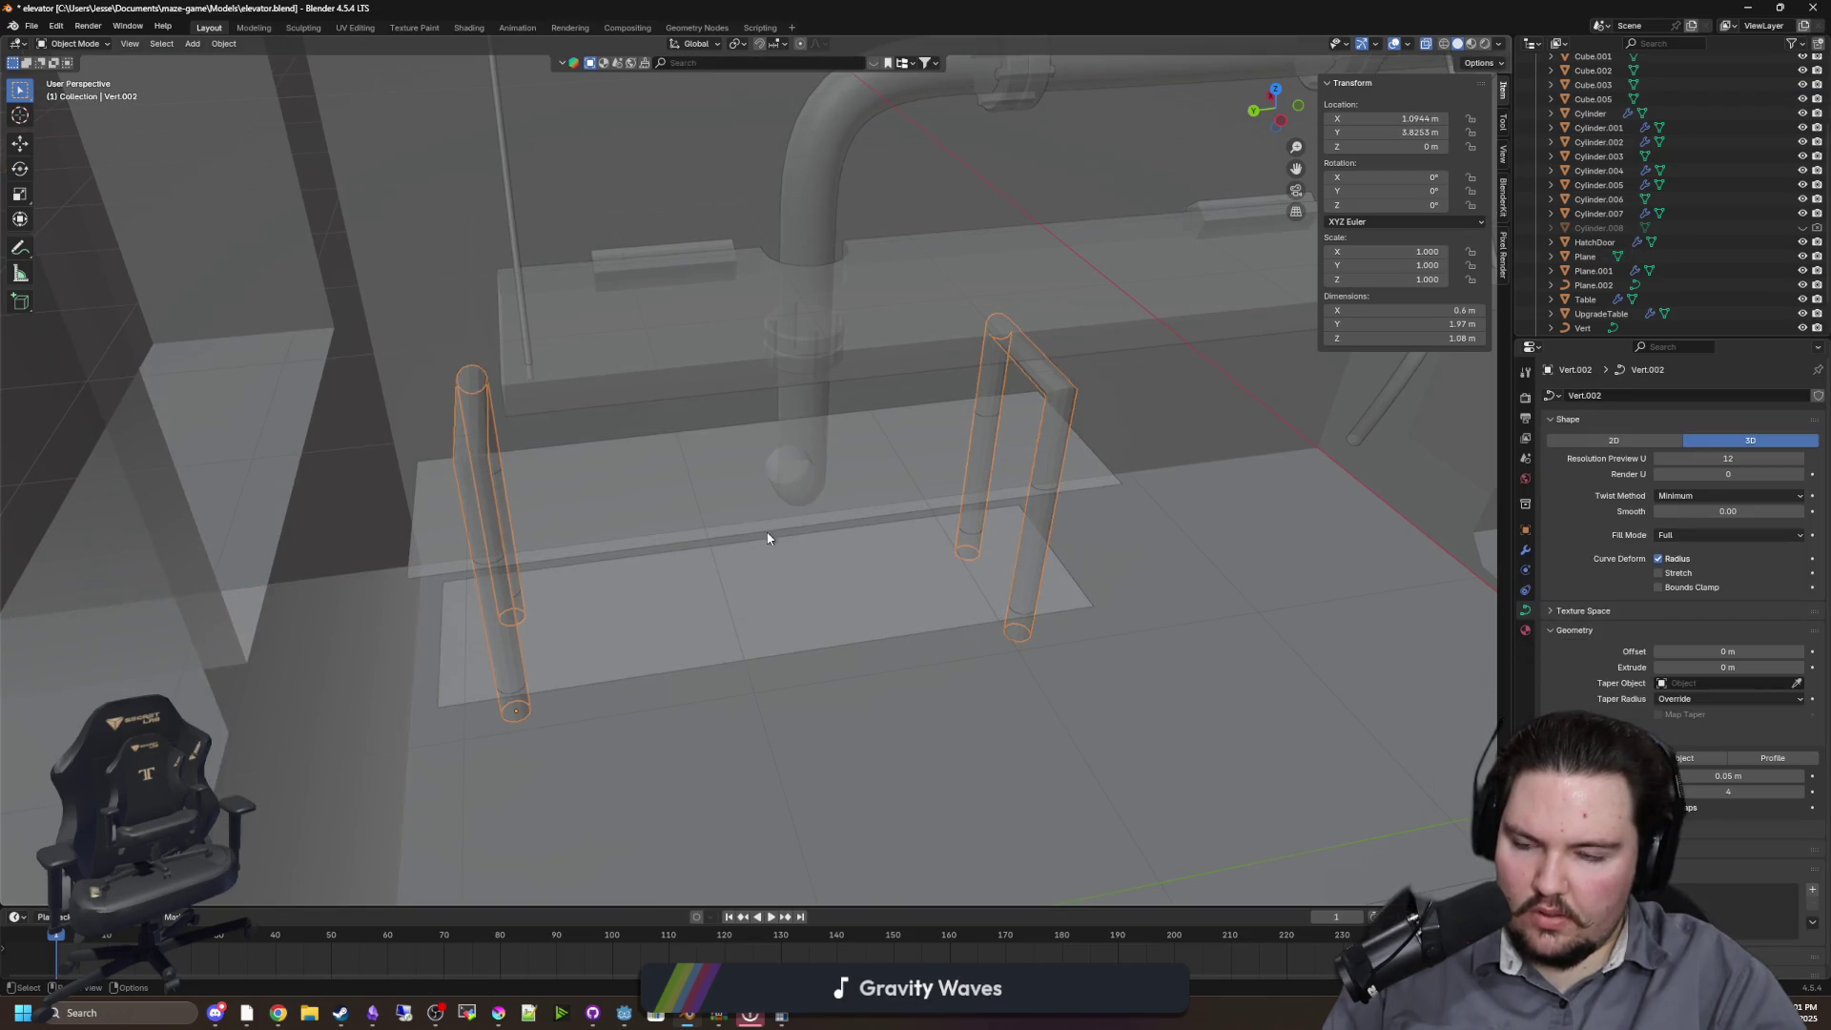
{"action": "key", "text": "g"}
{"action": "key", "text": "x"}
{"action": "key", "text": "y"}
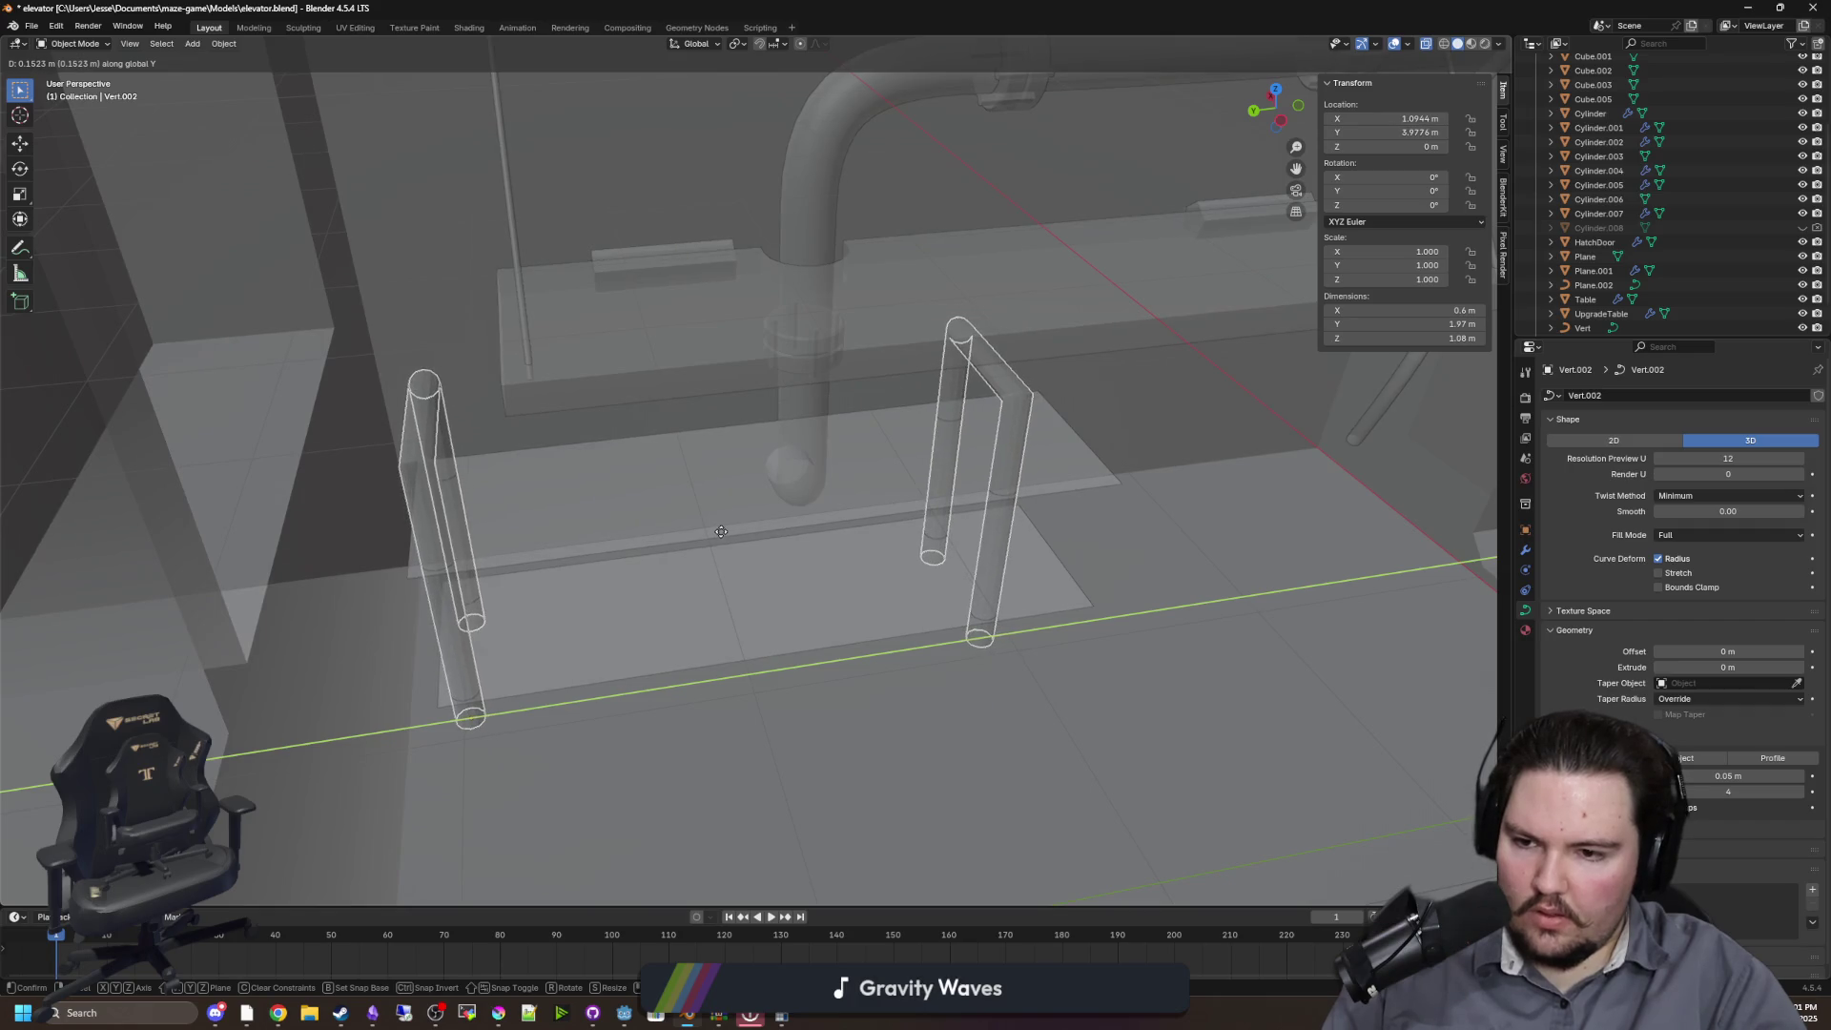
{"action": "left_click", "coordinate": [723, 531]}
In Edit Mode, select the whole centre rail and shift it along Y
{"action": "key", "text": "Tab"}
{"action": "key", "text": "KP_Decimal"}
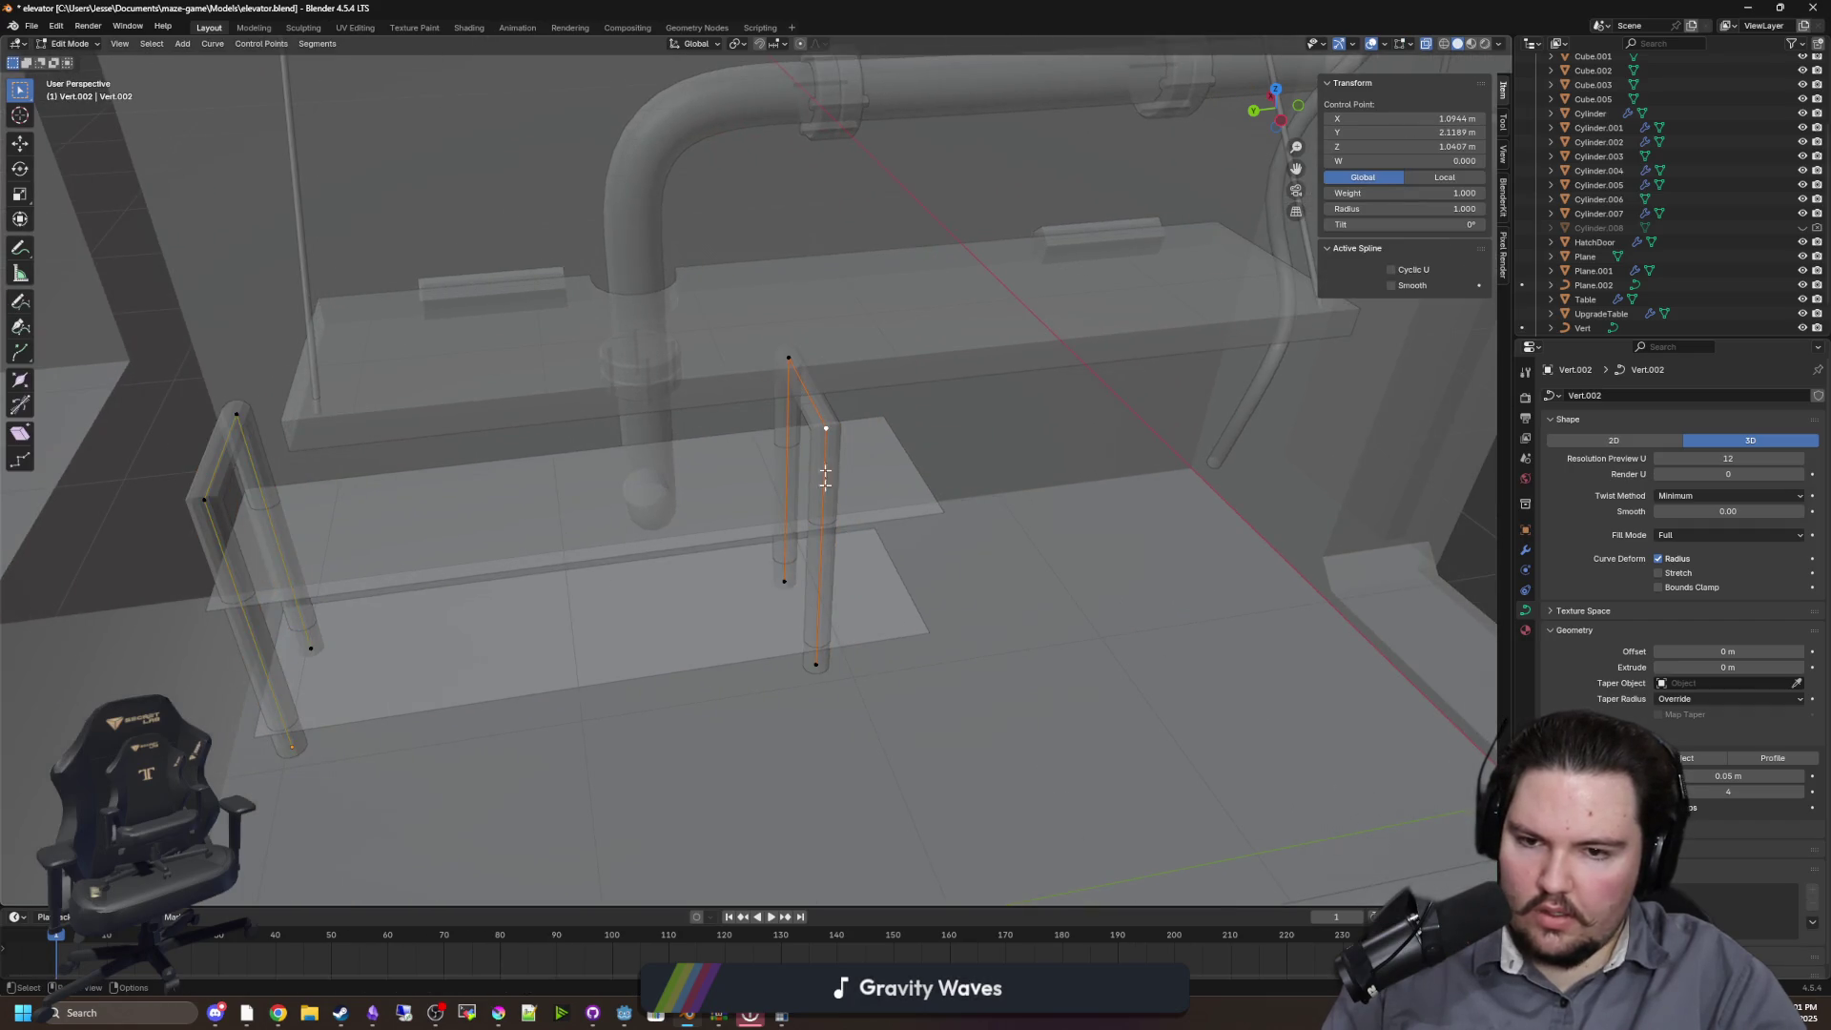
{"action": "key", "text": "ctrl+l"}
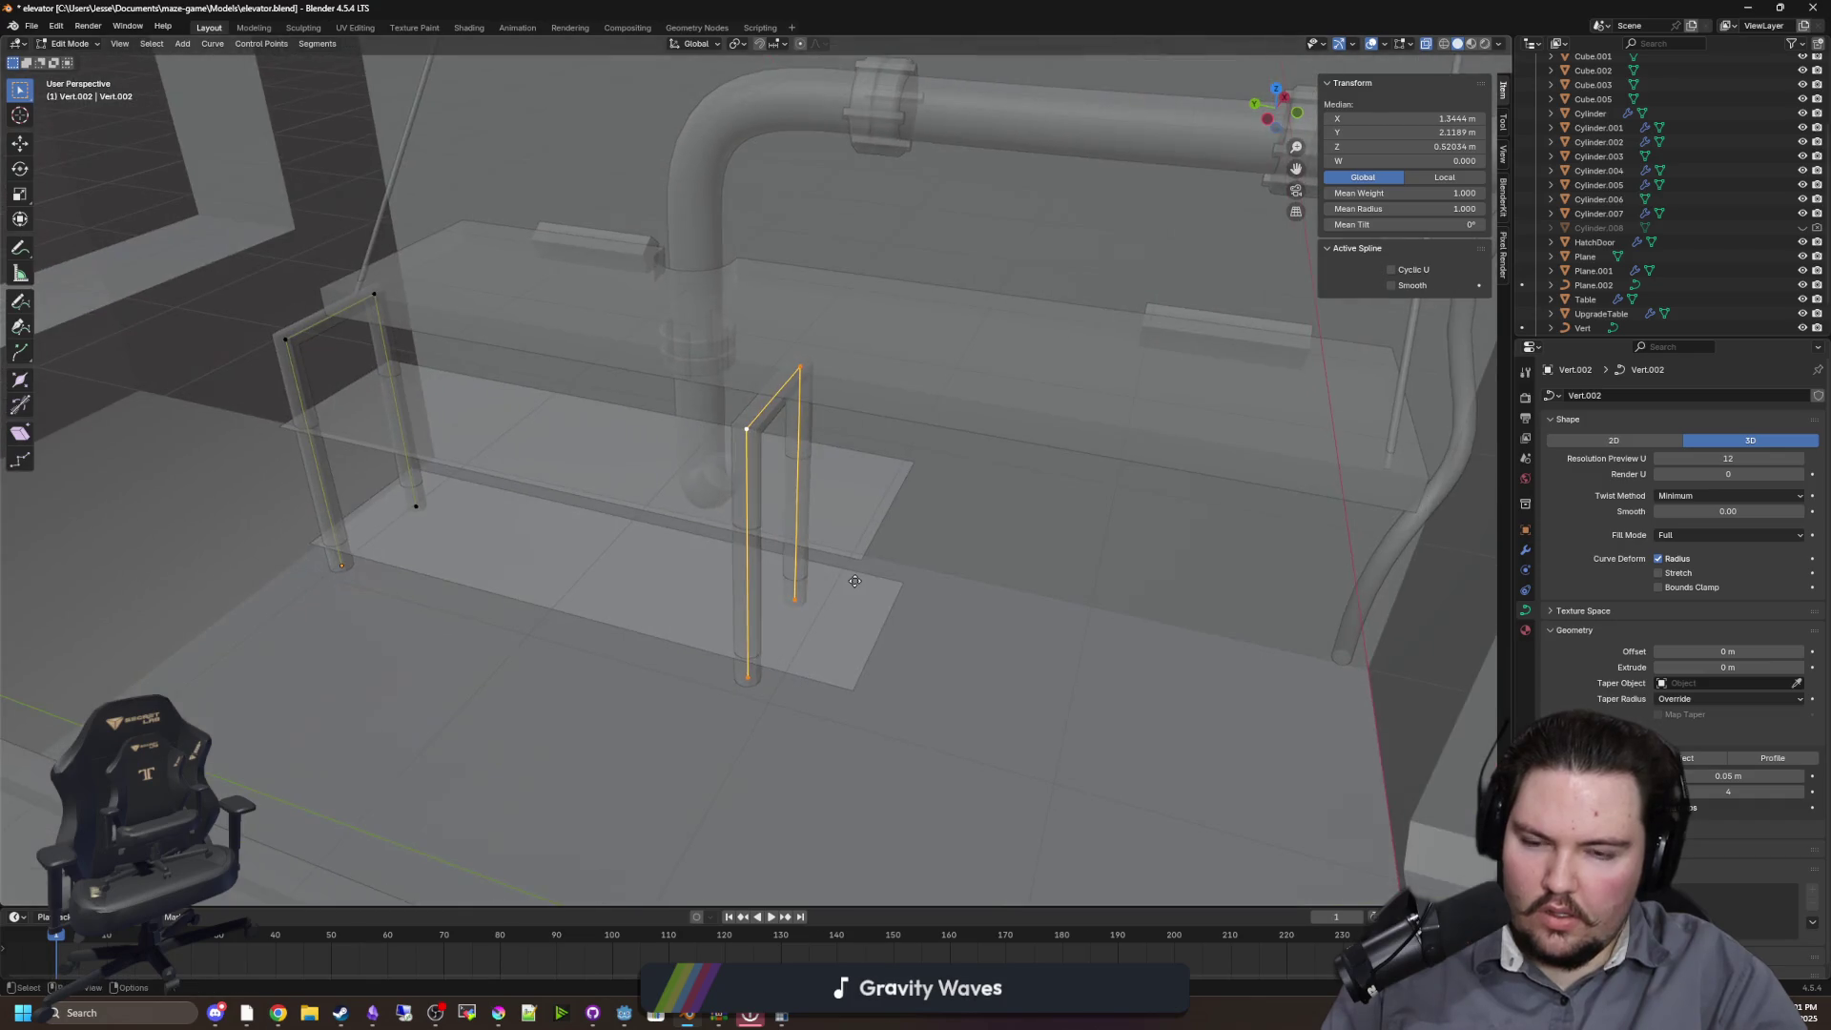
{"action": "key", "text": "g"}
{"action": "key", "text": "y"}
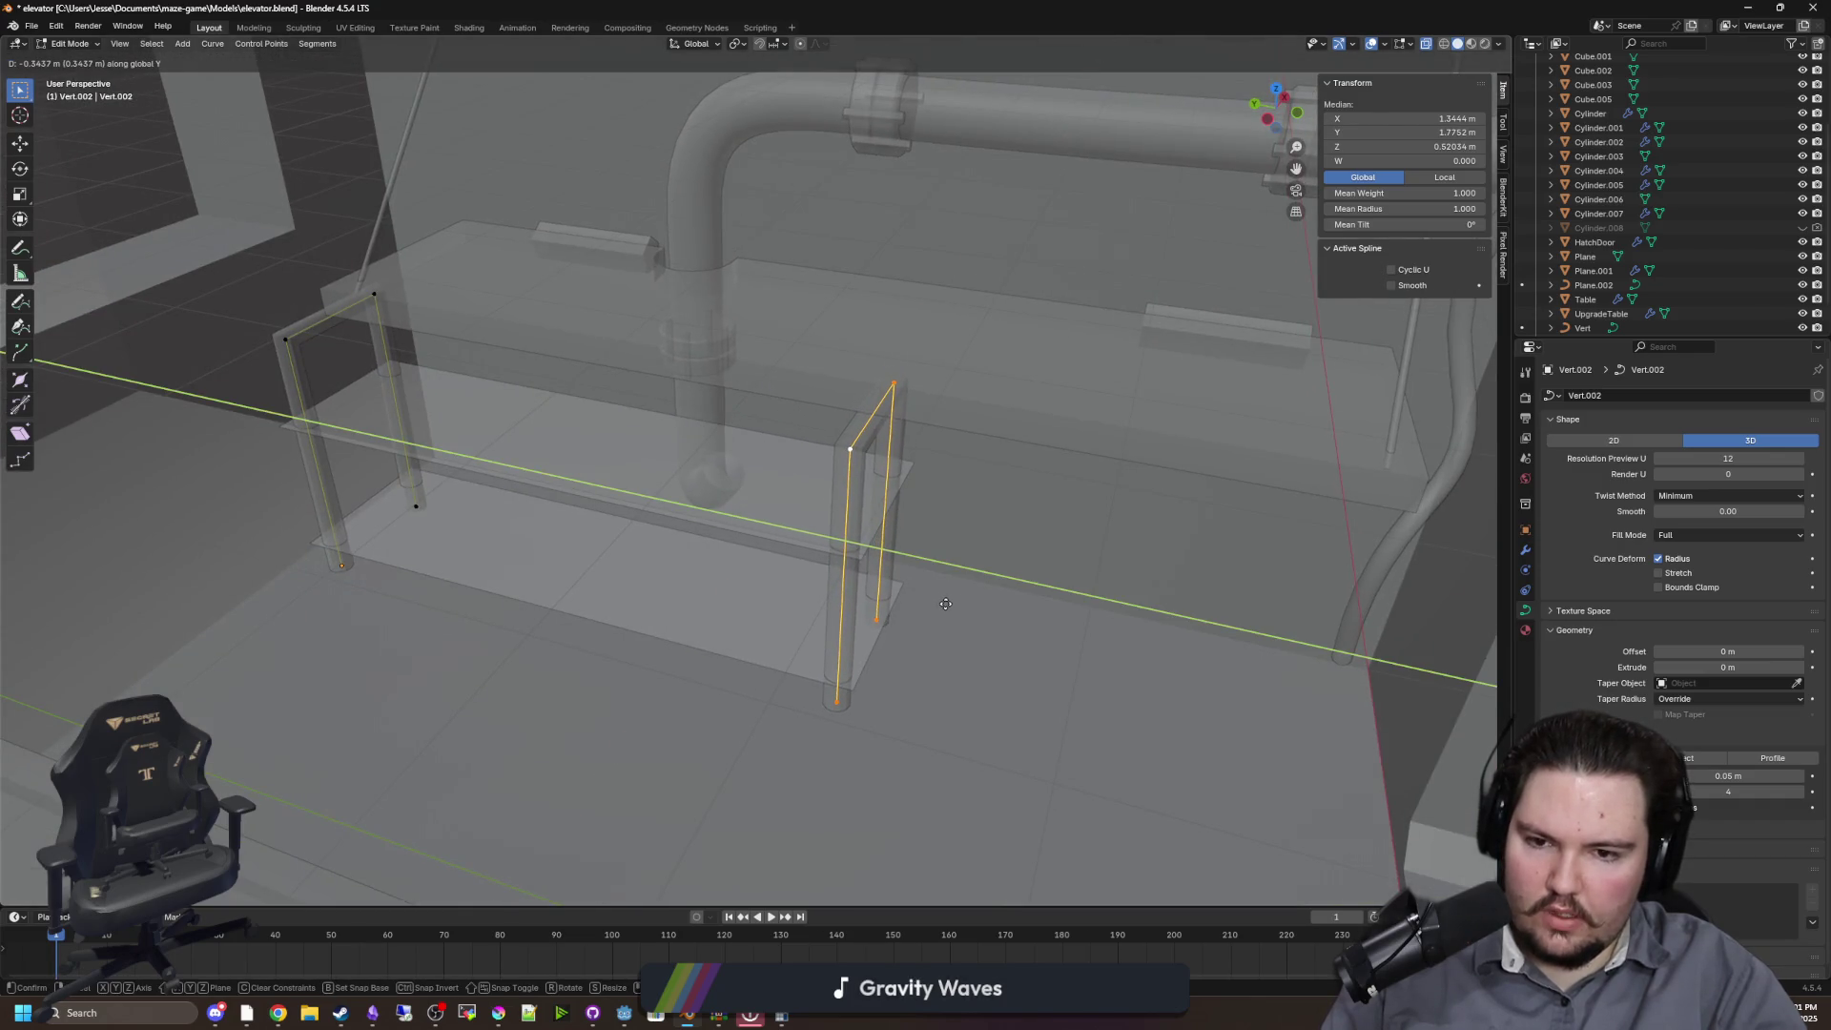
{"action": "left_click", "coordinate": [960, 626]}
Deselect the control points and save elevator.blend so Godot reimports it
{"action": "key", "text": "alt+a"}
{"action": "scroll", "coordinate": [981, 661], "scroll_direction": "down", "scroll_amount": 3}
{"action": "scroll", "coordinate": [981, 661], "scroll_direction": "down", "scroll_amount": 5}
{"action": "key", "text": "ctrl+s"}
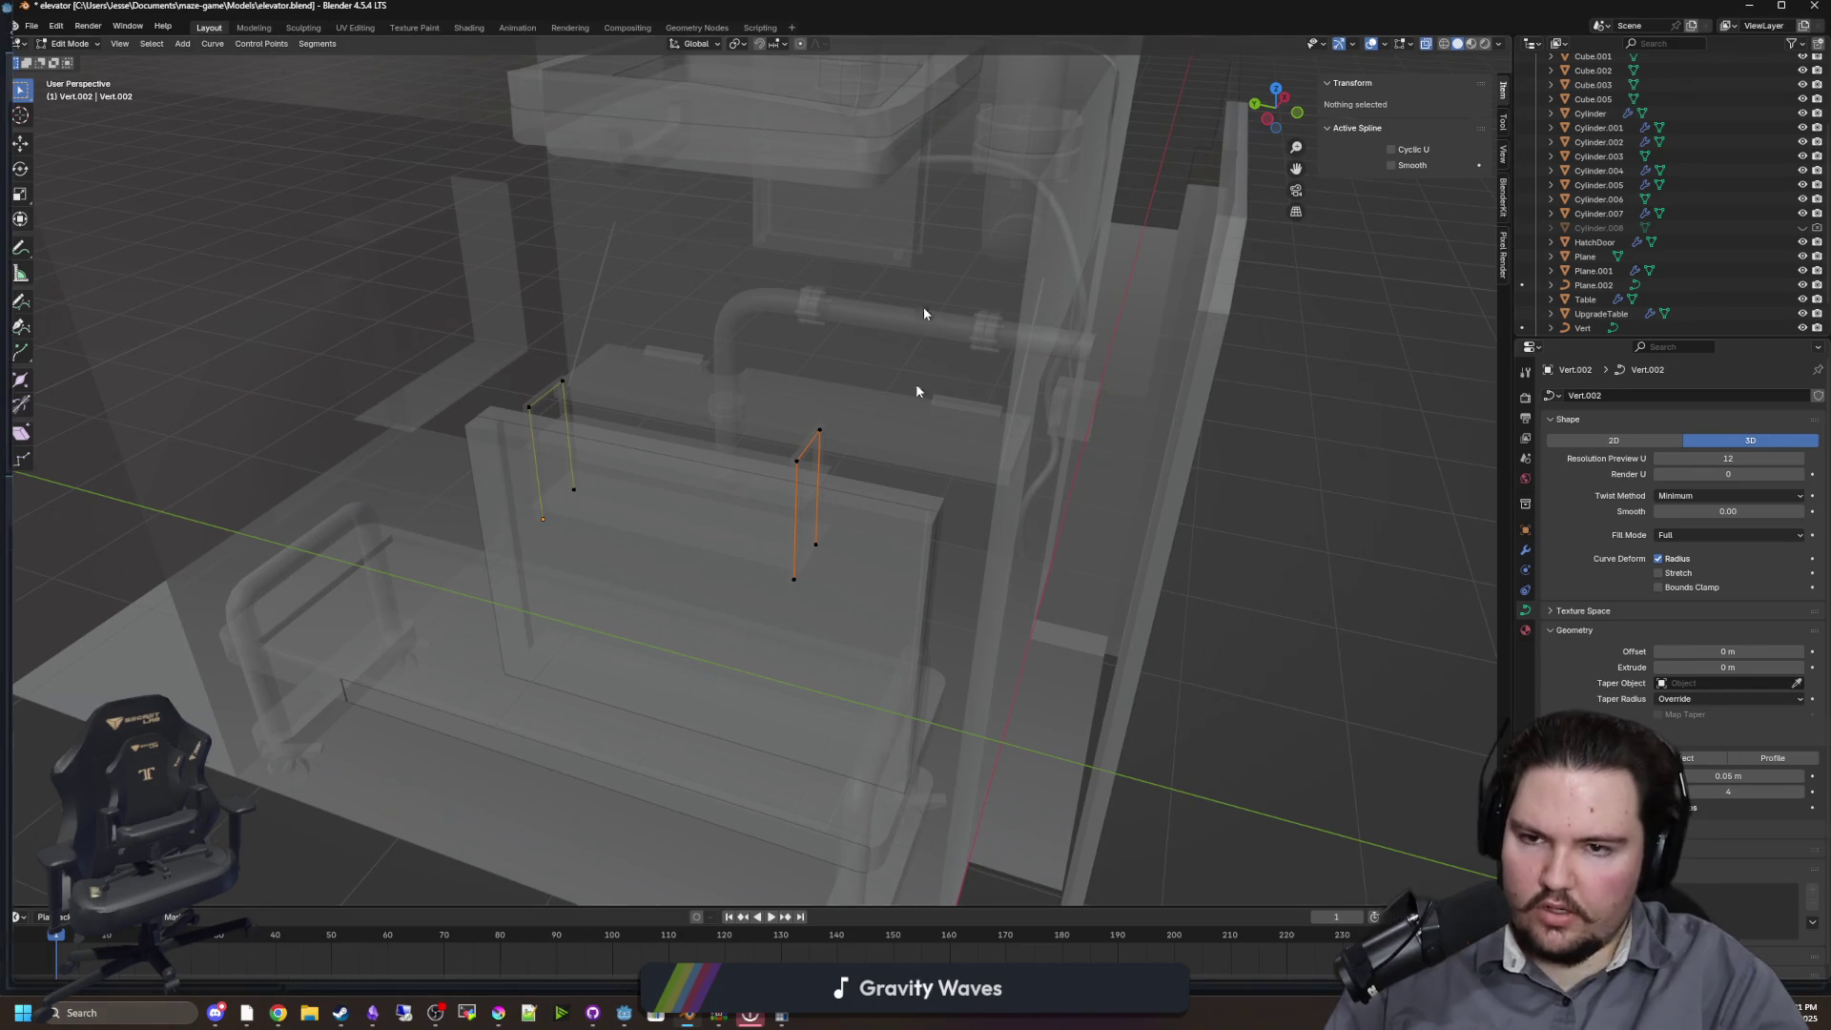
{"action": "key", "text": "alt+Tab"}
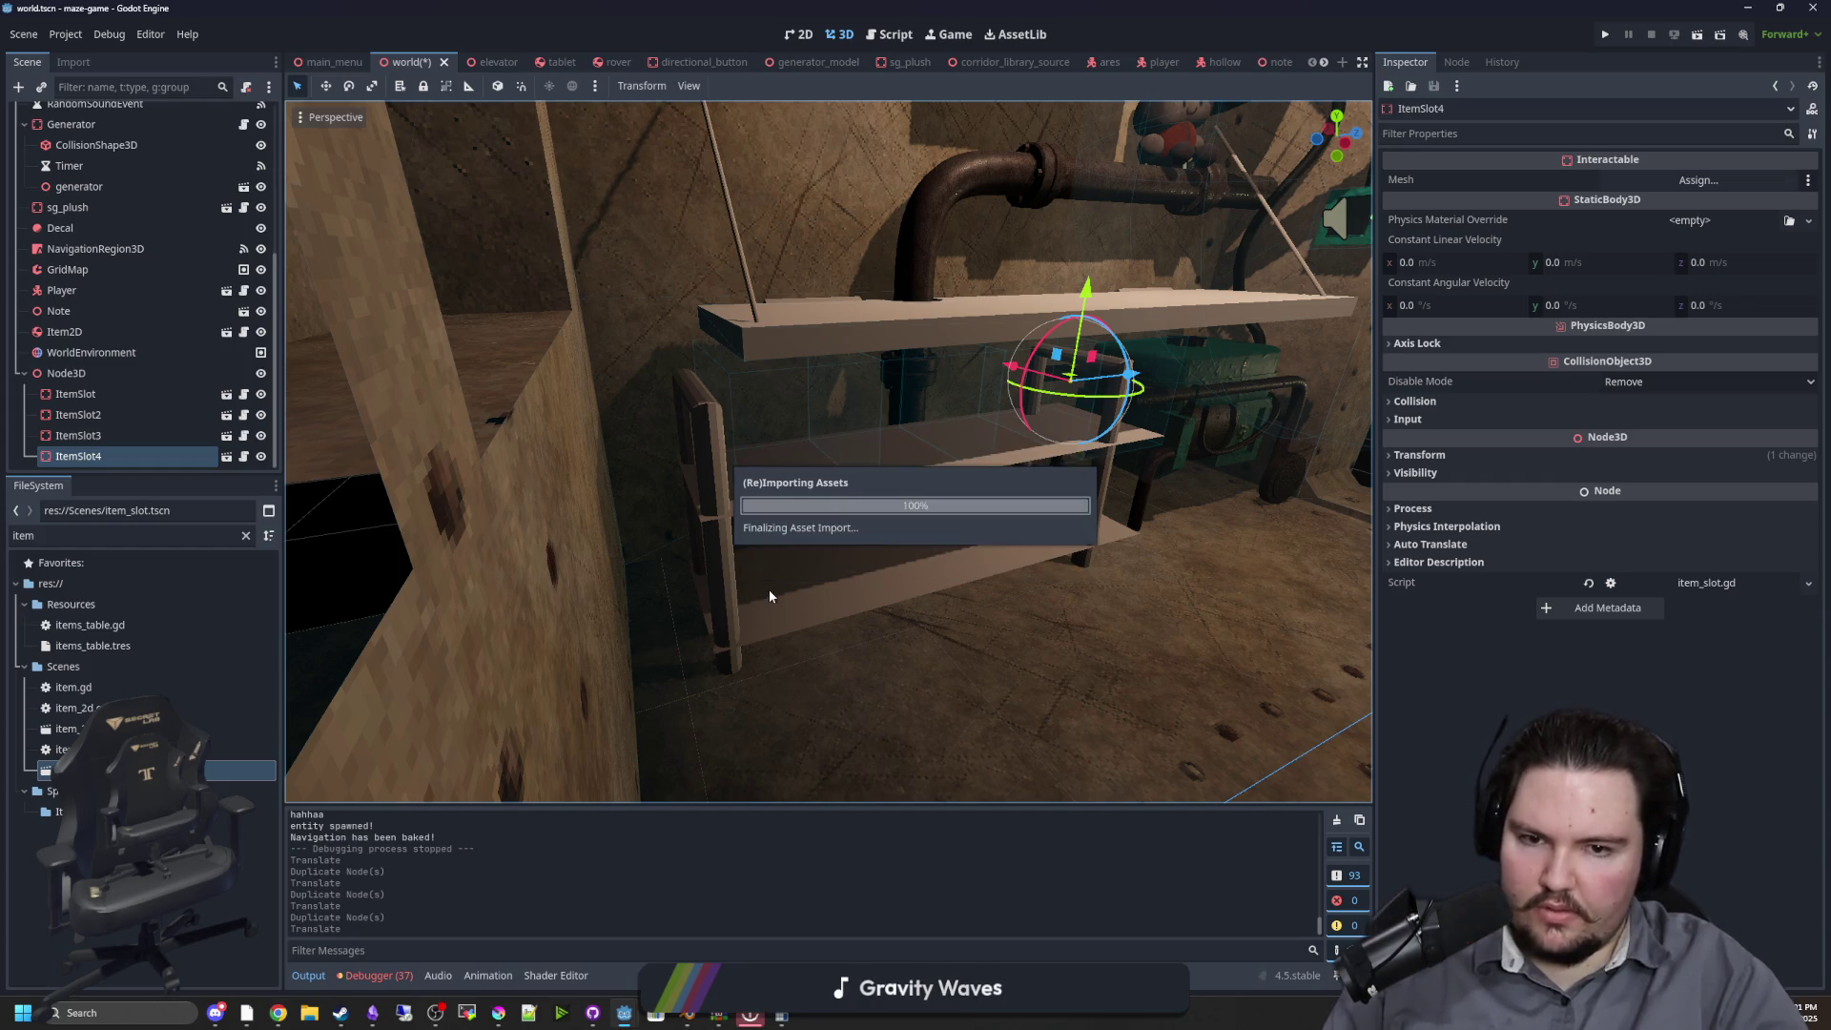
Select ItemSlot through ItemSlot4 and shift them together along Z to centre them on the shelf
{"action": "scroll", "coordinate": [786, 584], "scroll_direction": "up", "scroll_amount": 3}
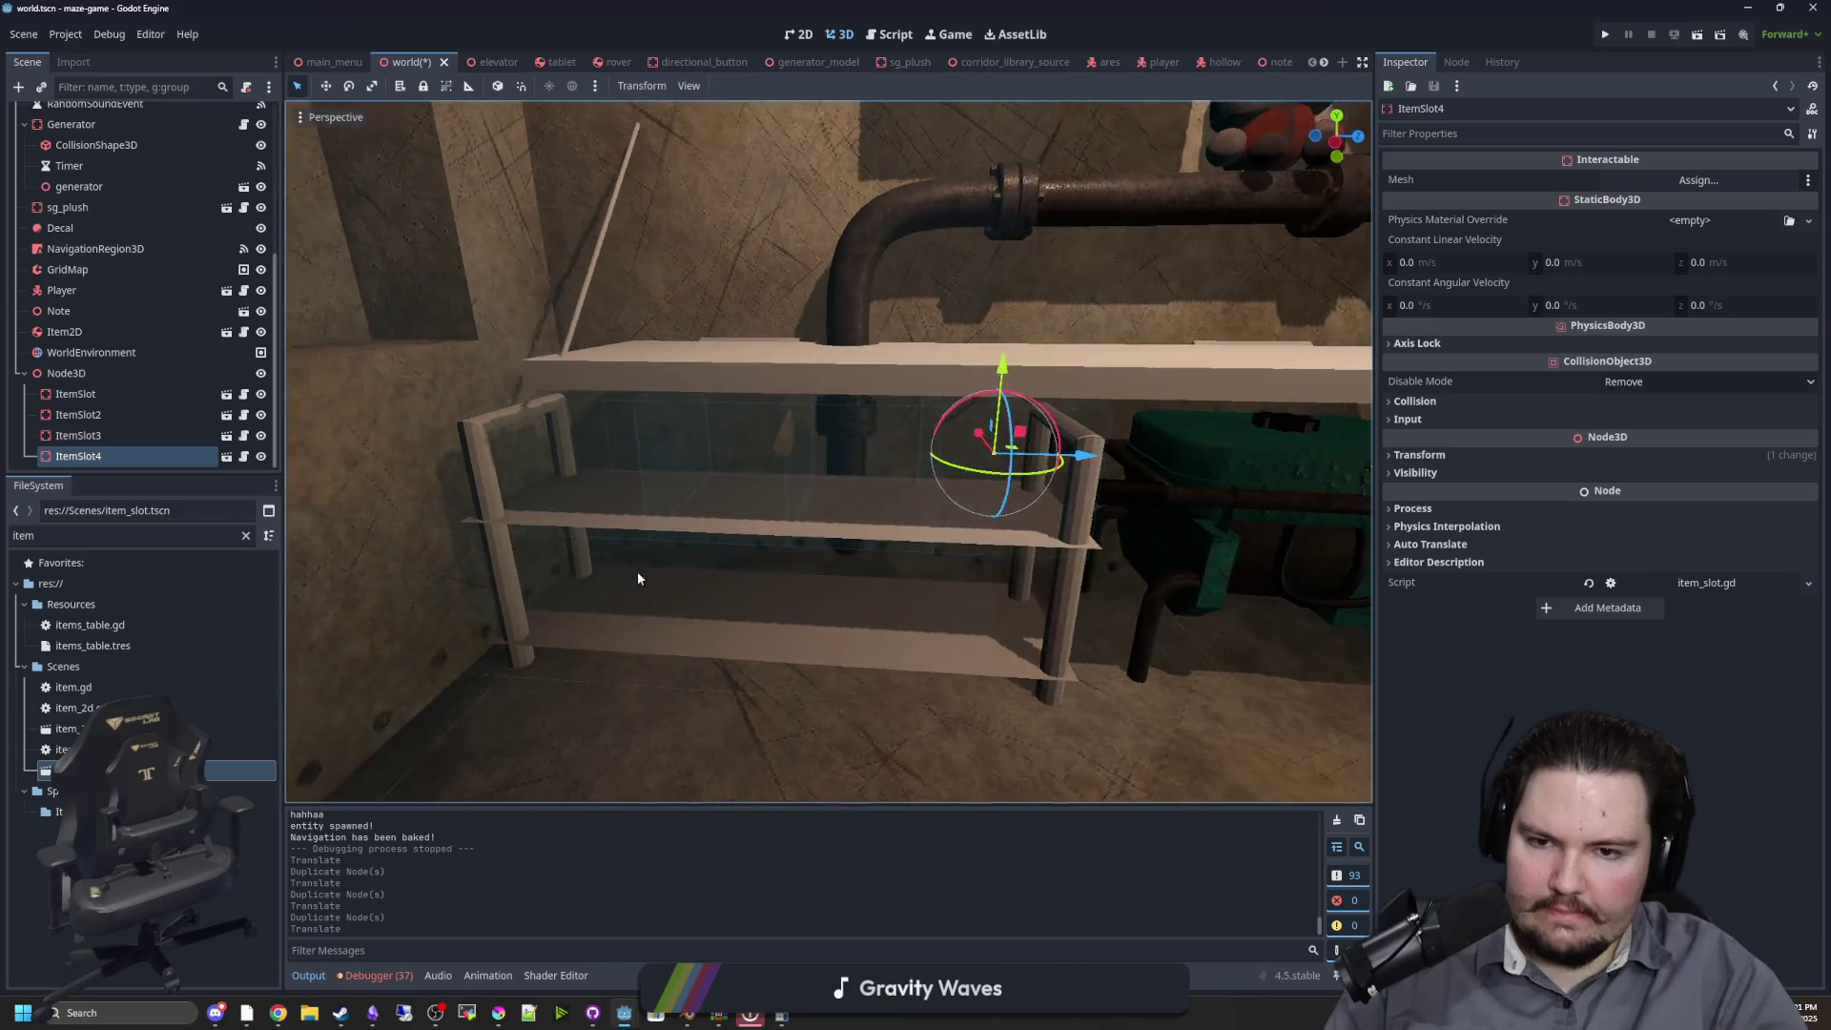
{"action": "left_click", "coordinate": [76, 394]}
{"action": "left_click", "coordinate": [94, 453], "text": "shift"}
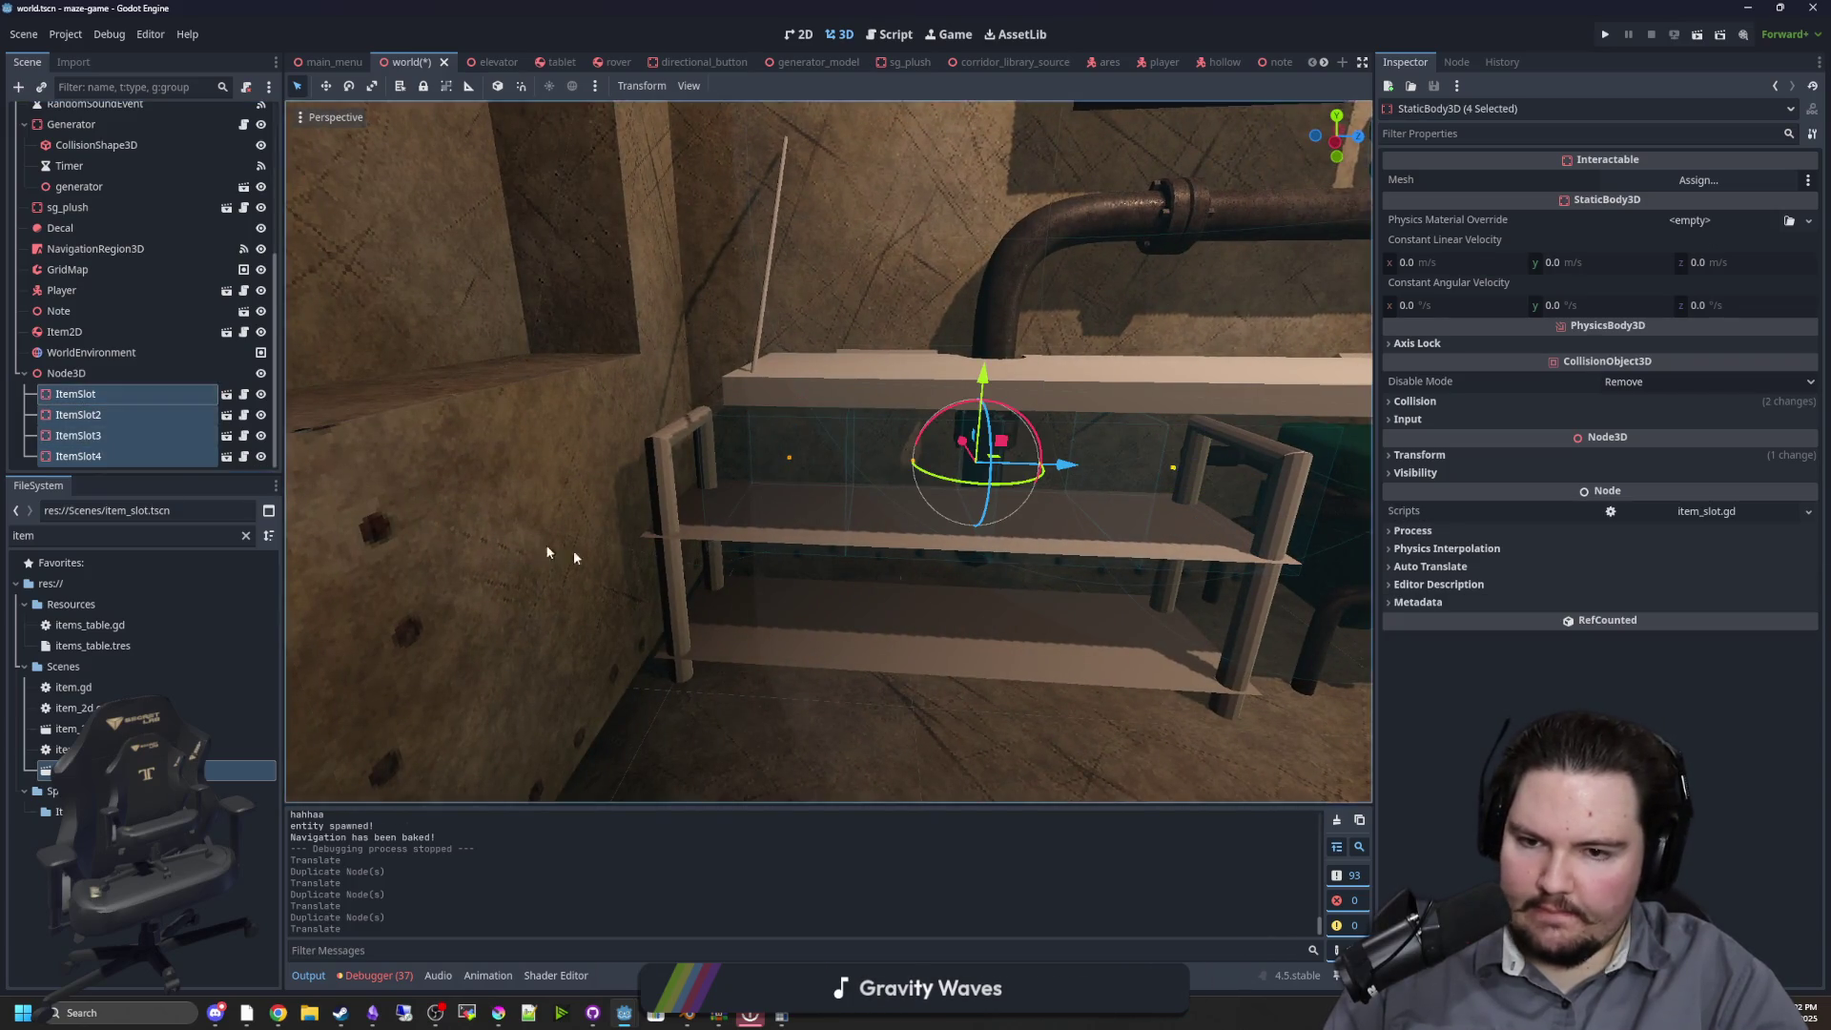
{"action": "scroll", "coordinate": [574, 551], "scroll_direction": "up", "scroll_amount": 3}
{"action": "left_click_drag", "start_coordinate": [1018, 434], "coordinate": [994, 435]}
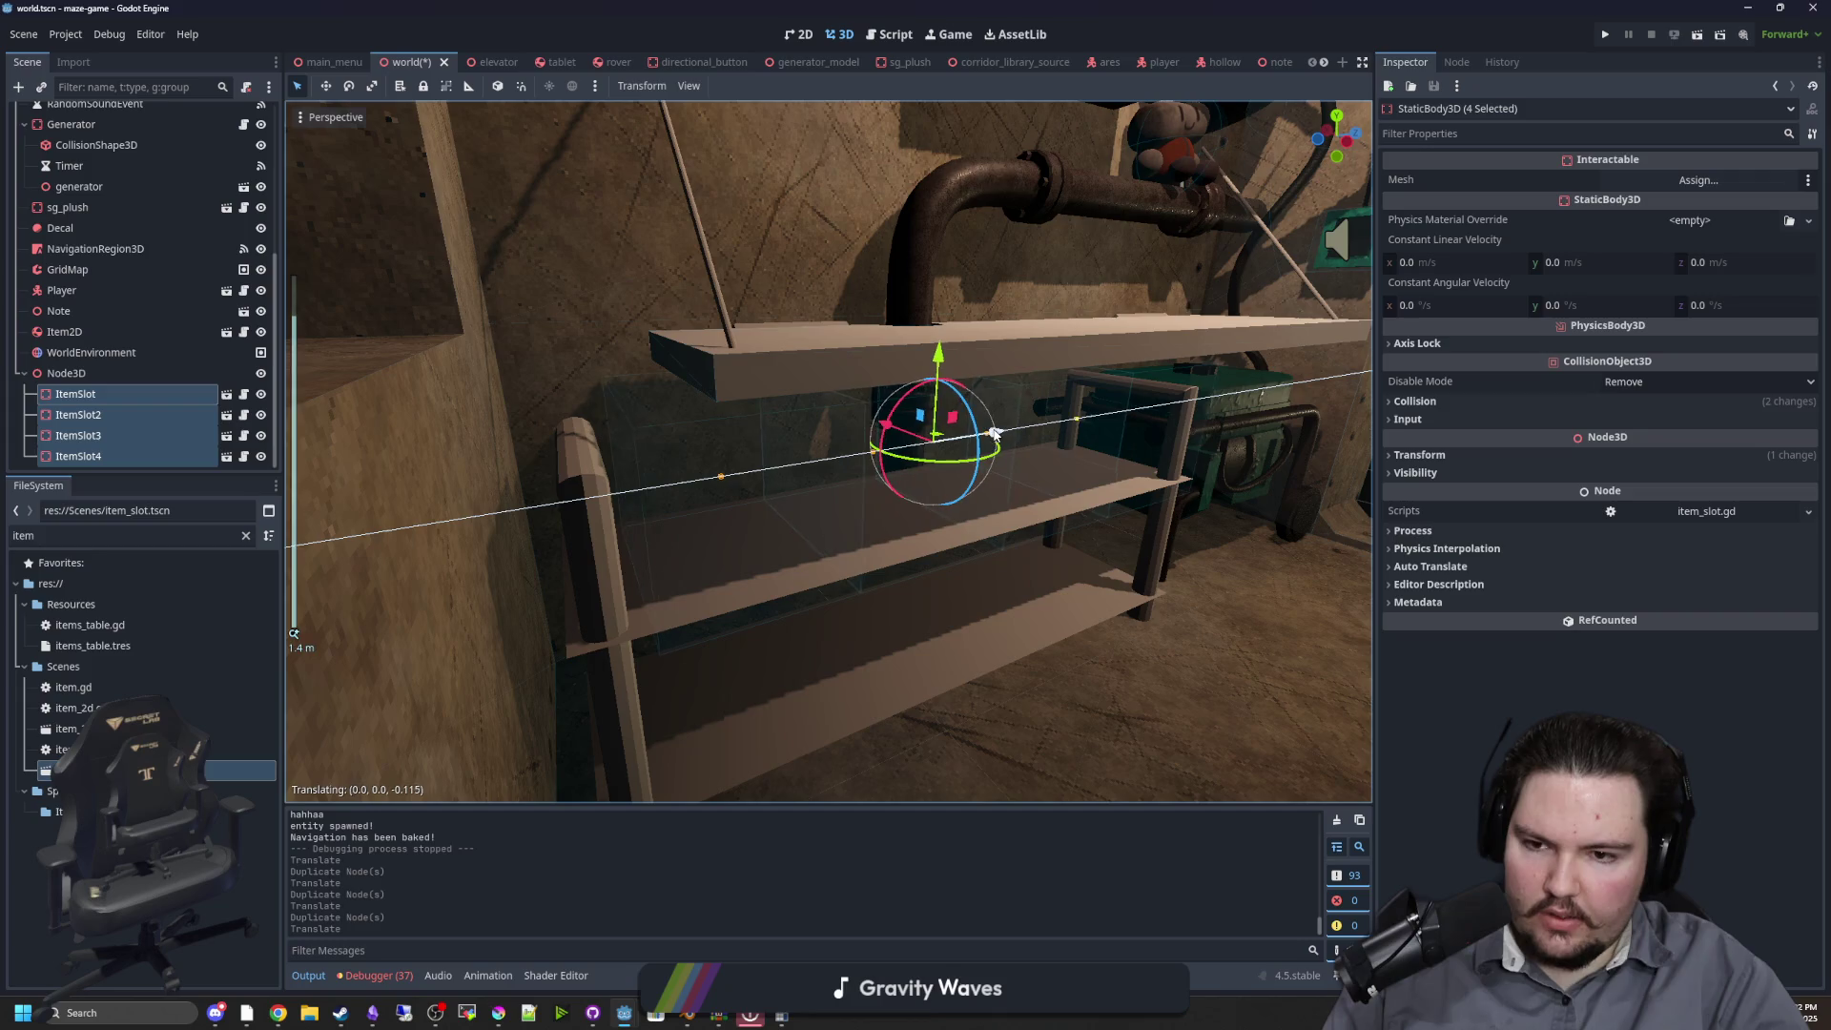
{"action": "mouse_move", "coordinate": [1173, 552]}
{"action": "left_mouse_down"}
{"action": "mouse_move", "coordinate": [1157, 586]}
{"action": "mouse_move", "coordinate": [793, 568]}
{"action": "left_mouse_up"}
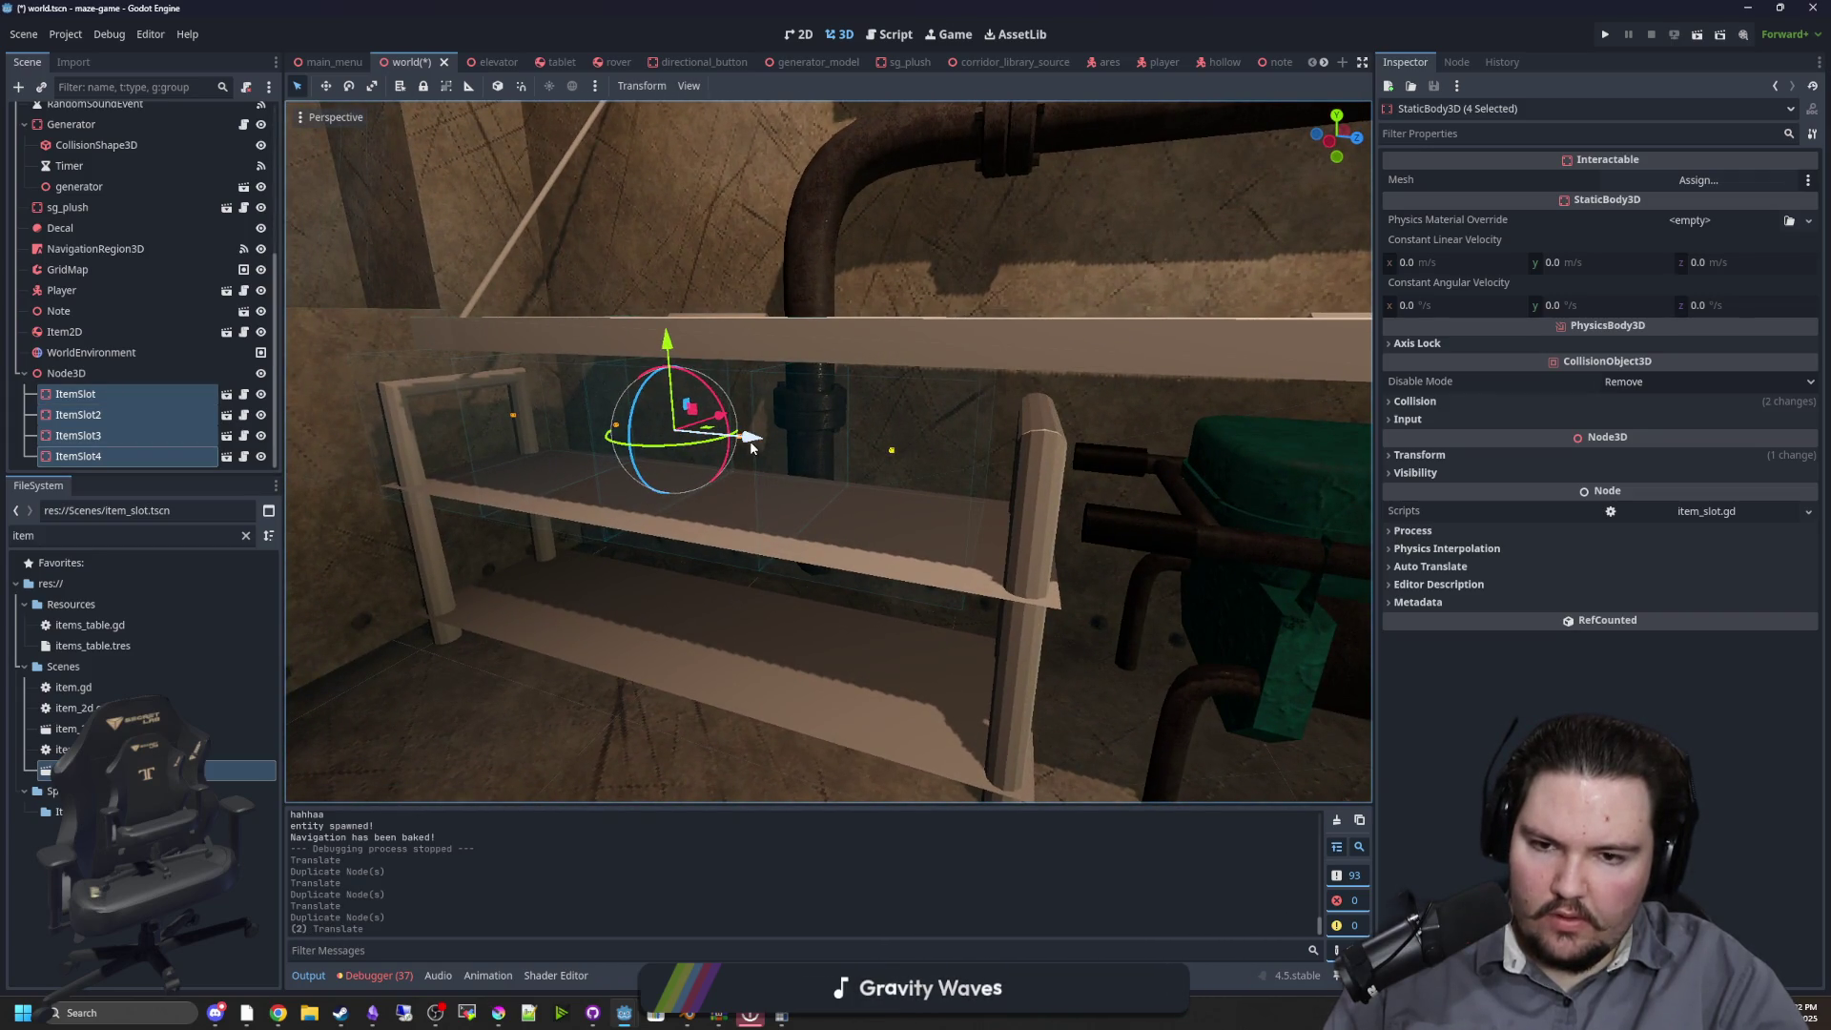
{"action": "mouse_move", "coordinate": [751, 448]}
{"action": "left_mouse_down"}
{"action": "mouse_move", "coordinate": [753, 546]}
{"action": "mouse_move", "coordinate": [1044, 568]}
{"action": "mouse_move", "coordinate": [1104, 549]}
{"action": "mouse_move", "coordinate": [771, 572]}
{"action": "left_mouse_up"}
{"action": "left_click_drag", "start_coordinate": [771, 470], "coordinate": [772, 471]}
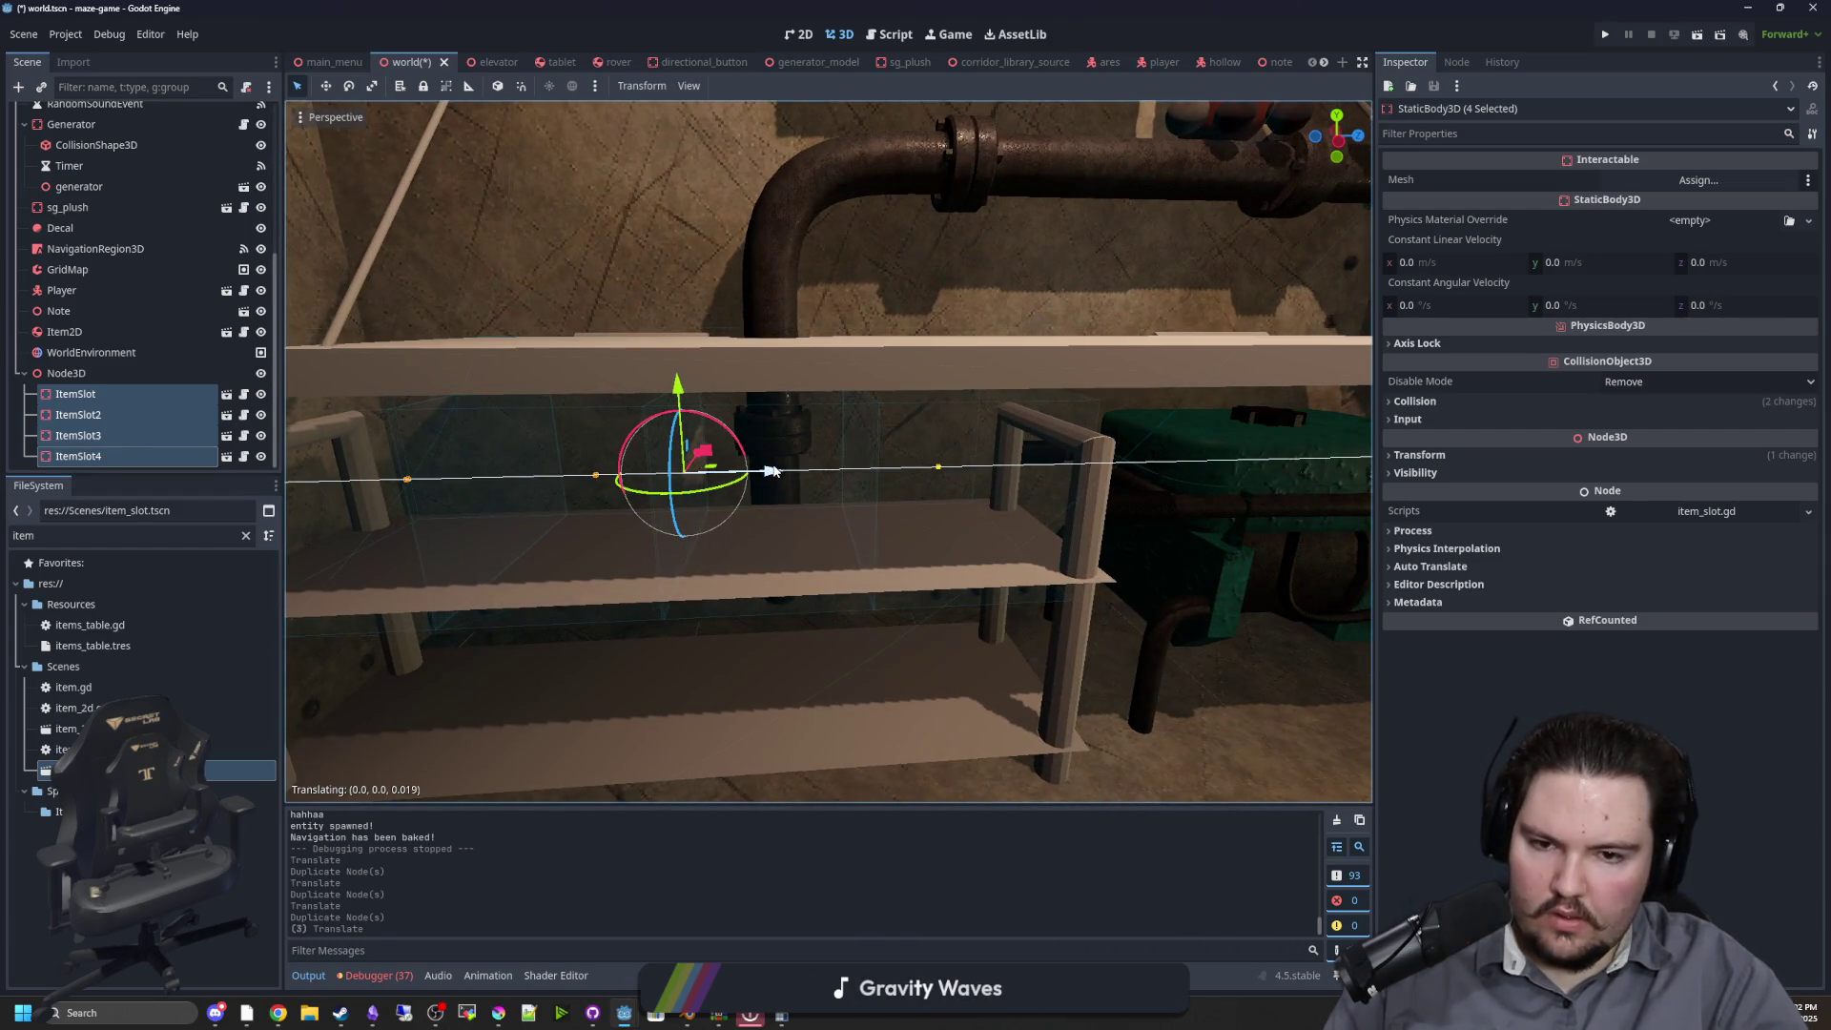
{"action": "left_click_drag", "start_coordinate": [760, 569], "coordinate": [870, 519]}
Copy the four ItemSlots, paste them under Node3D, and move the copies down to the lower shelf
{"action": "right_click", "coordinate": [95, 394]}
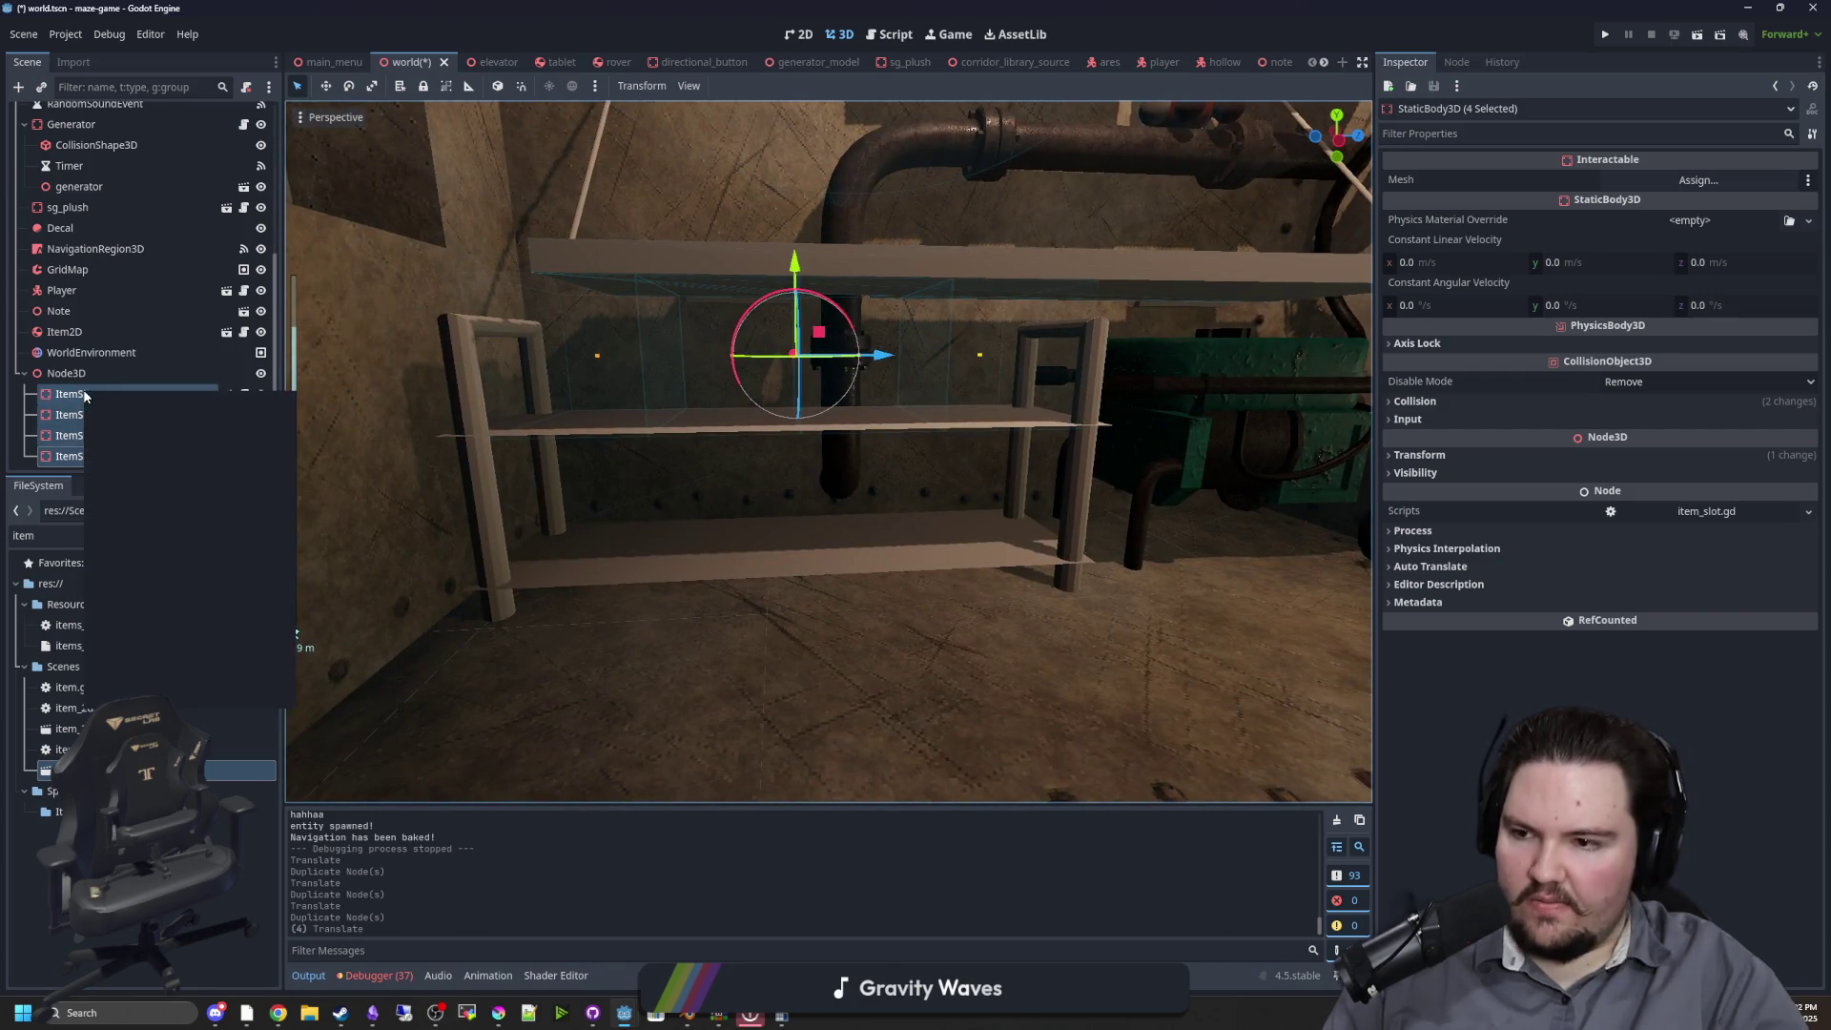
{"action": "left_click", "coordinate": [139, 425]}
{"action": "left_click", "coordinate": [59, 372]}
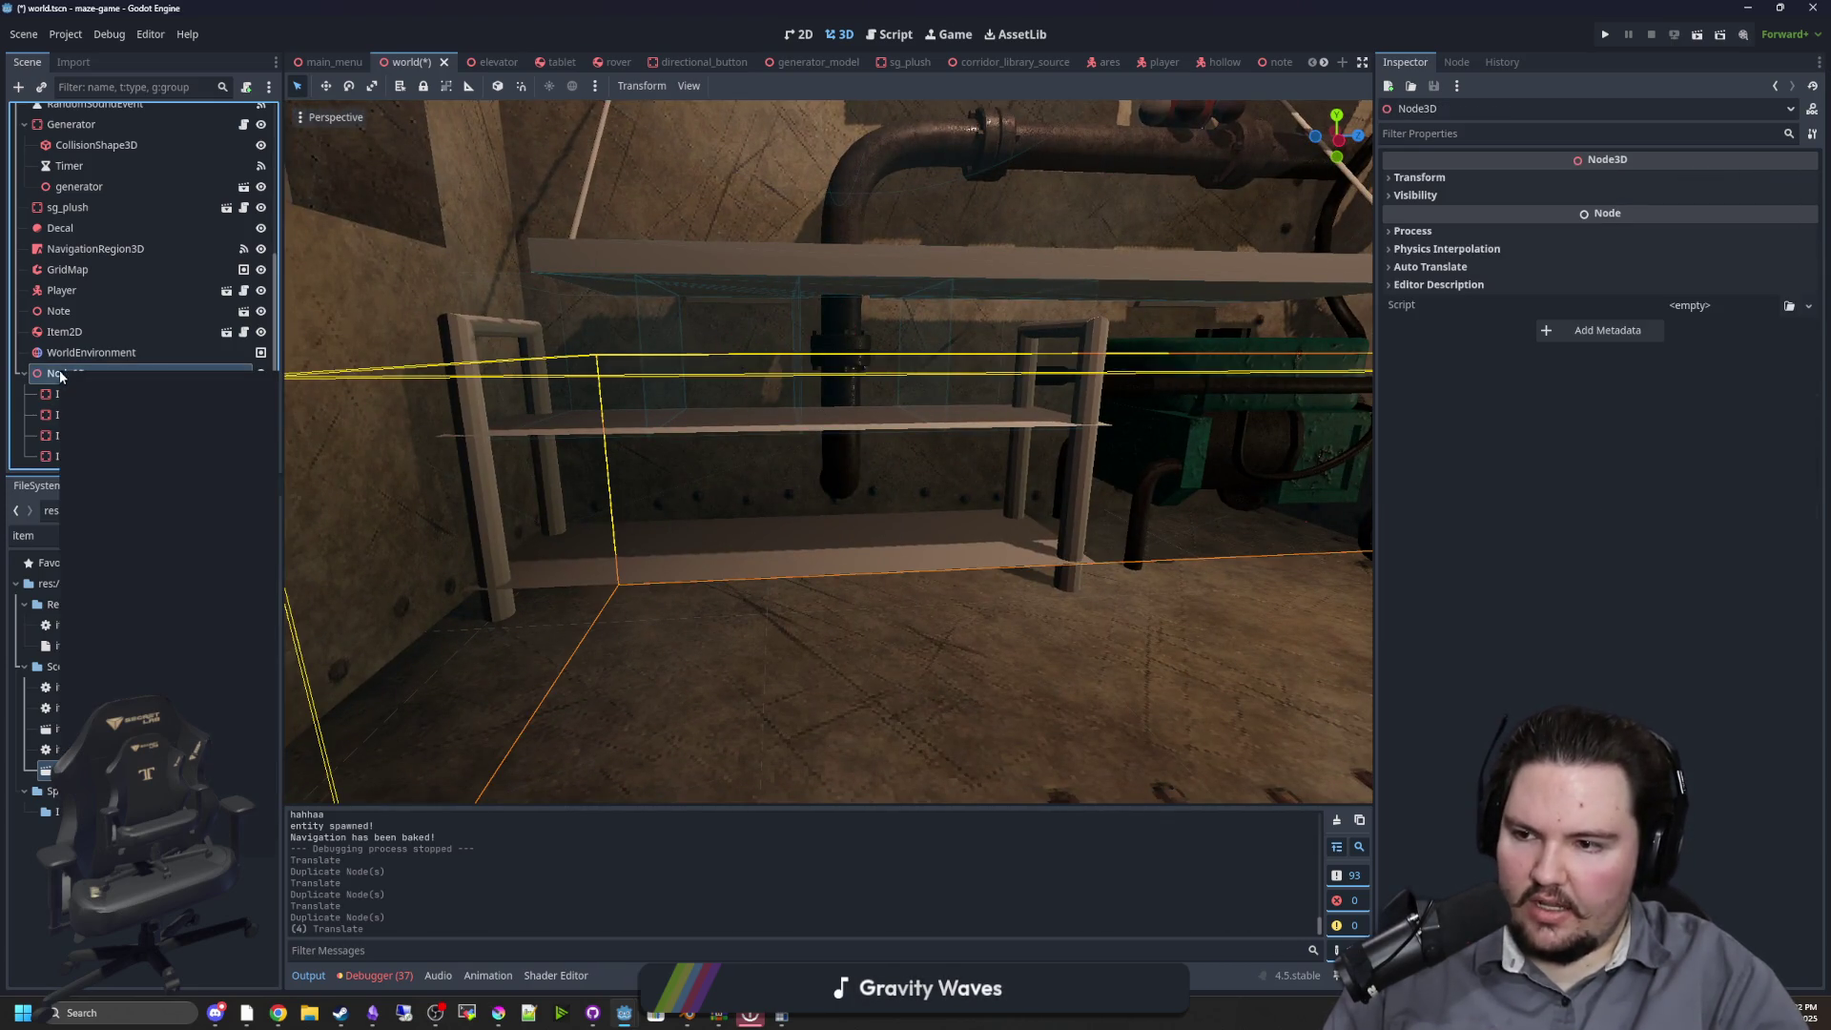
{"action": "right_click", "coordinate": [59, 372]}
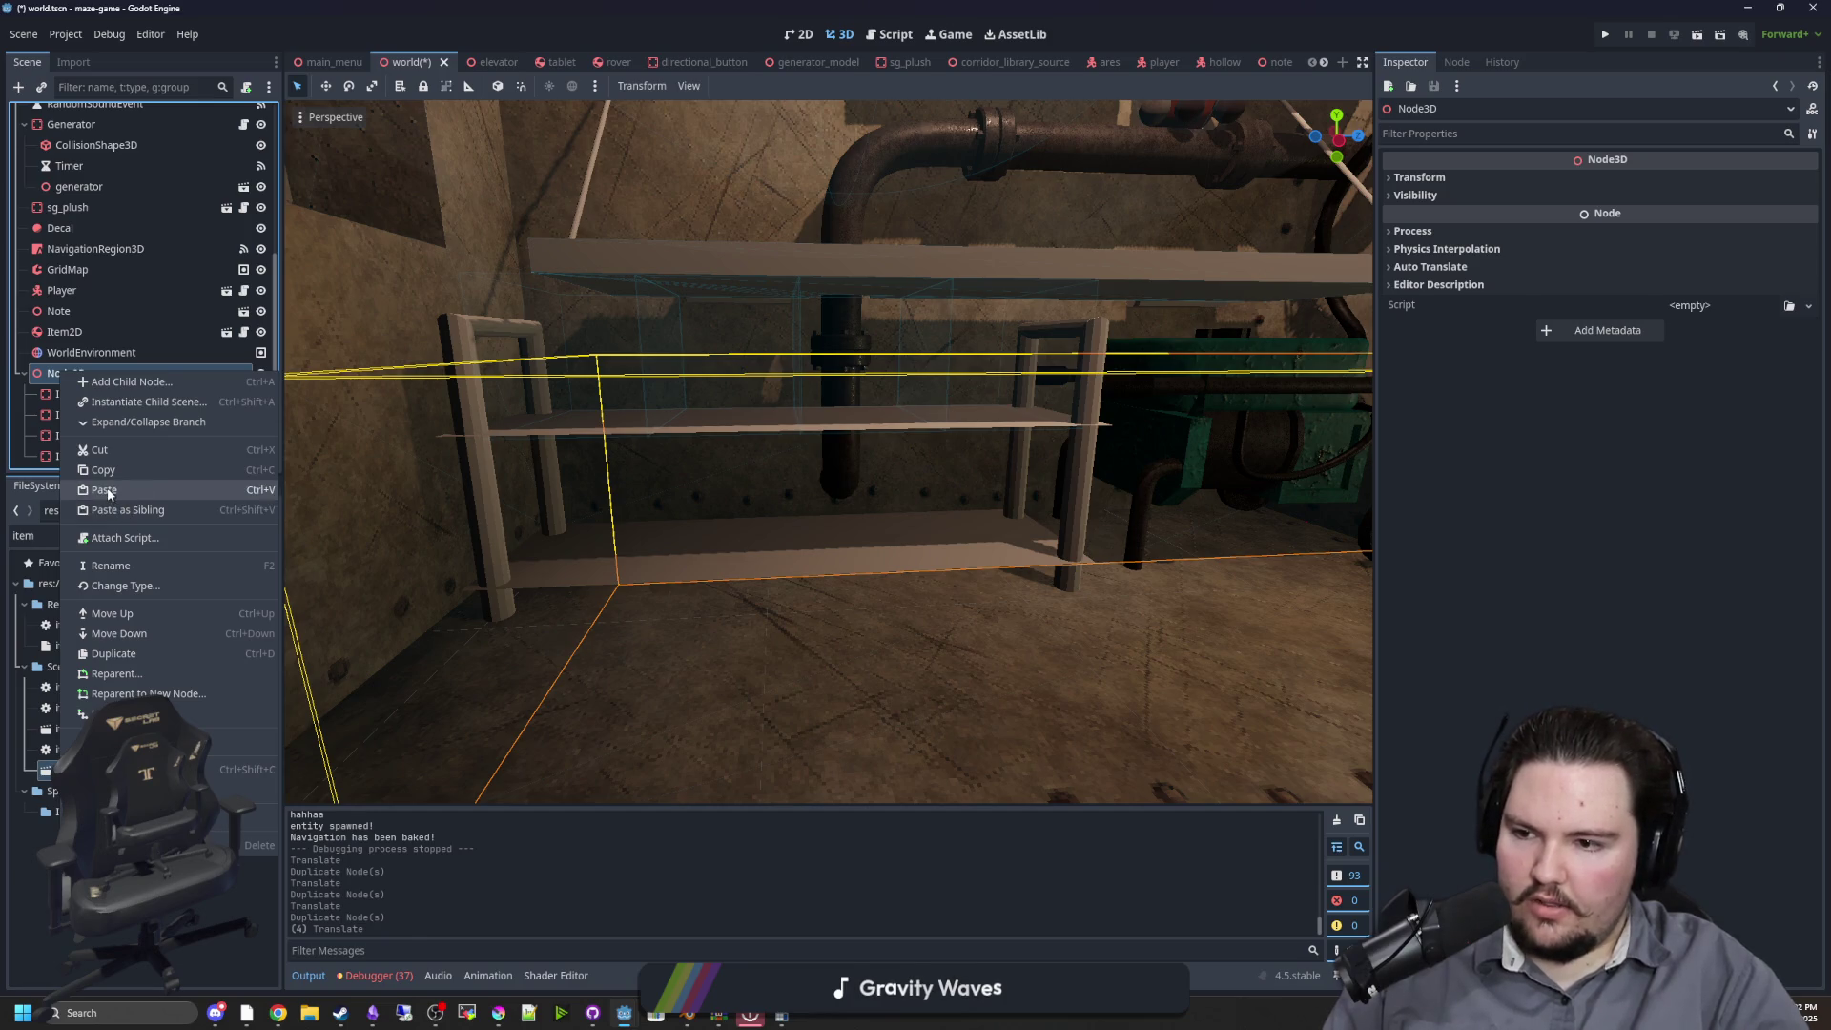
{"action": "left_click", "coordinate": [124, 489]}
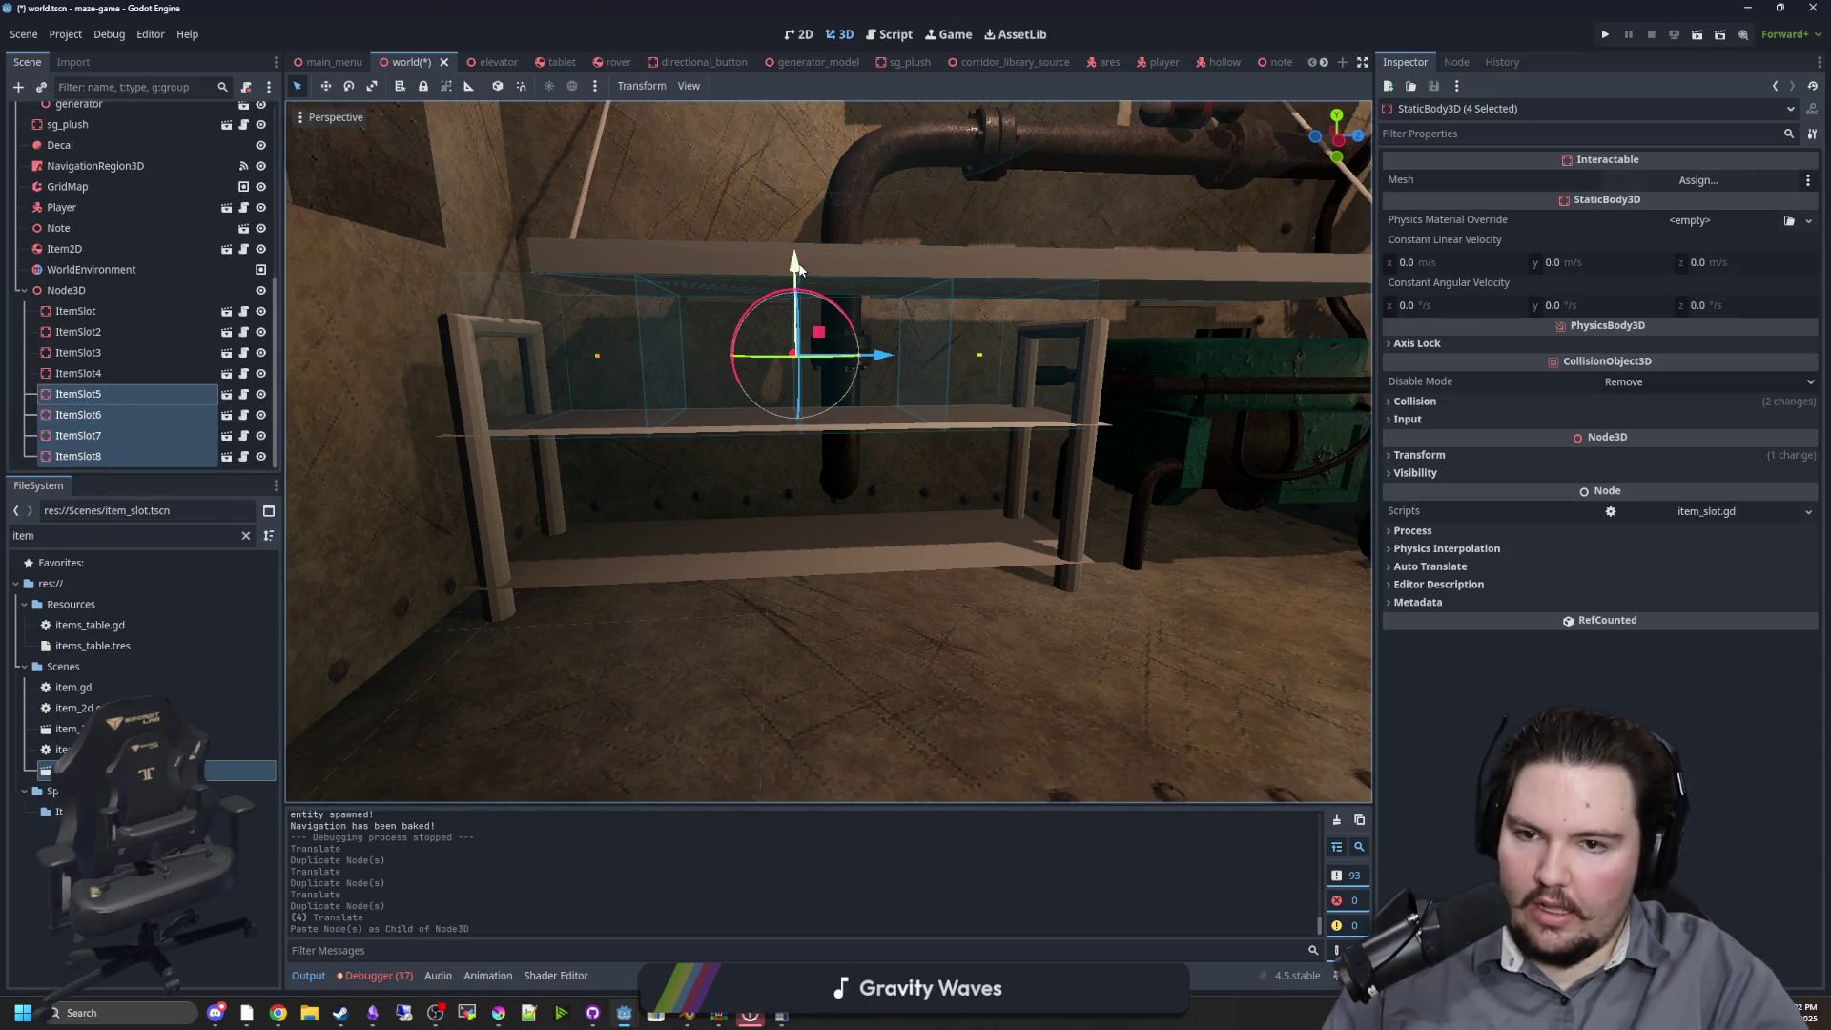
{"action": "mouse_move", "coordinate": [796, 339]}
{"action": "left_mouse_down"}
{"action": "mouse_move", "coordinate": [765, 523]}
{"action": "mouse_move", "coordinate": [812, 452]}
{"action": "mouse_move", "coordinate": [934, 431]}
{"action": "mouse_move", "coordinate": [913, 429]}
{"action": "left_mouse_up"}
Frame the view on the elevator and save the world scene
{"action": "mouse_move", "coordinate": [914, 429]}
{"action": "left_mouse_down"}
{"action": "mouse_move", "coordinate": [710, 596]}
{"action": "mouse_move", "coordinate": [667, 604]}
{"action": "mouse_move", "coordinate": [768, 601]}
{"action": "left_mouse_up"}
{"action": "left_click", "coordinate": [801, 633]}
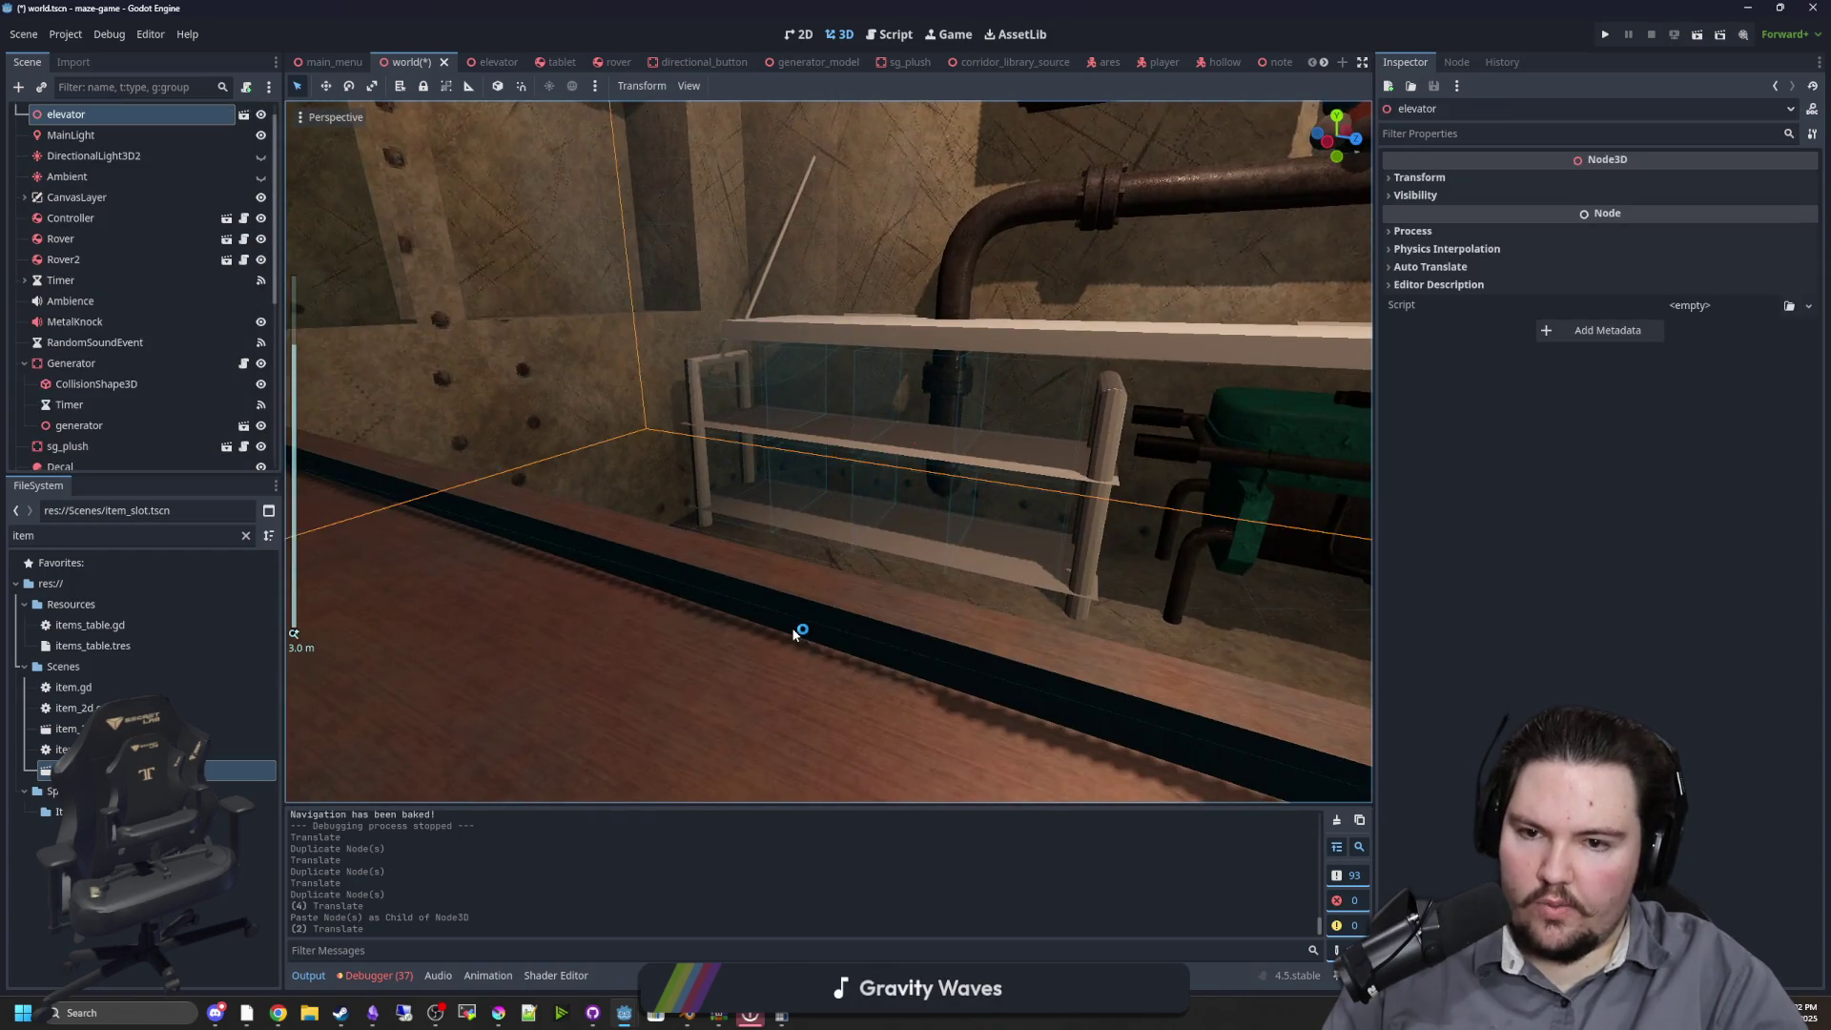
{"action": "key", "text": "f"}
{"action": "left_click", "coordinate": [765, 614]}
{"action": "scroll", "coordinate": [828, 541], "scroll_direction": "up", "scroll_amount": 10}
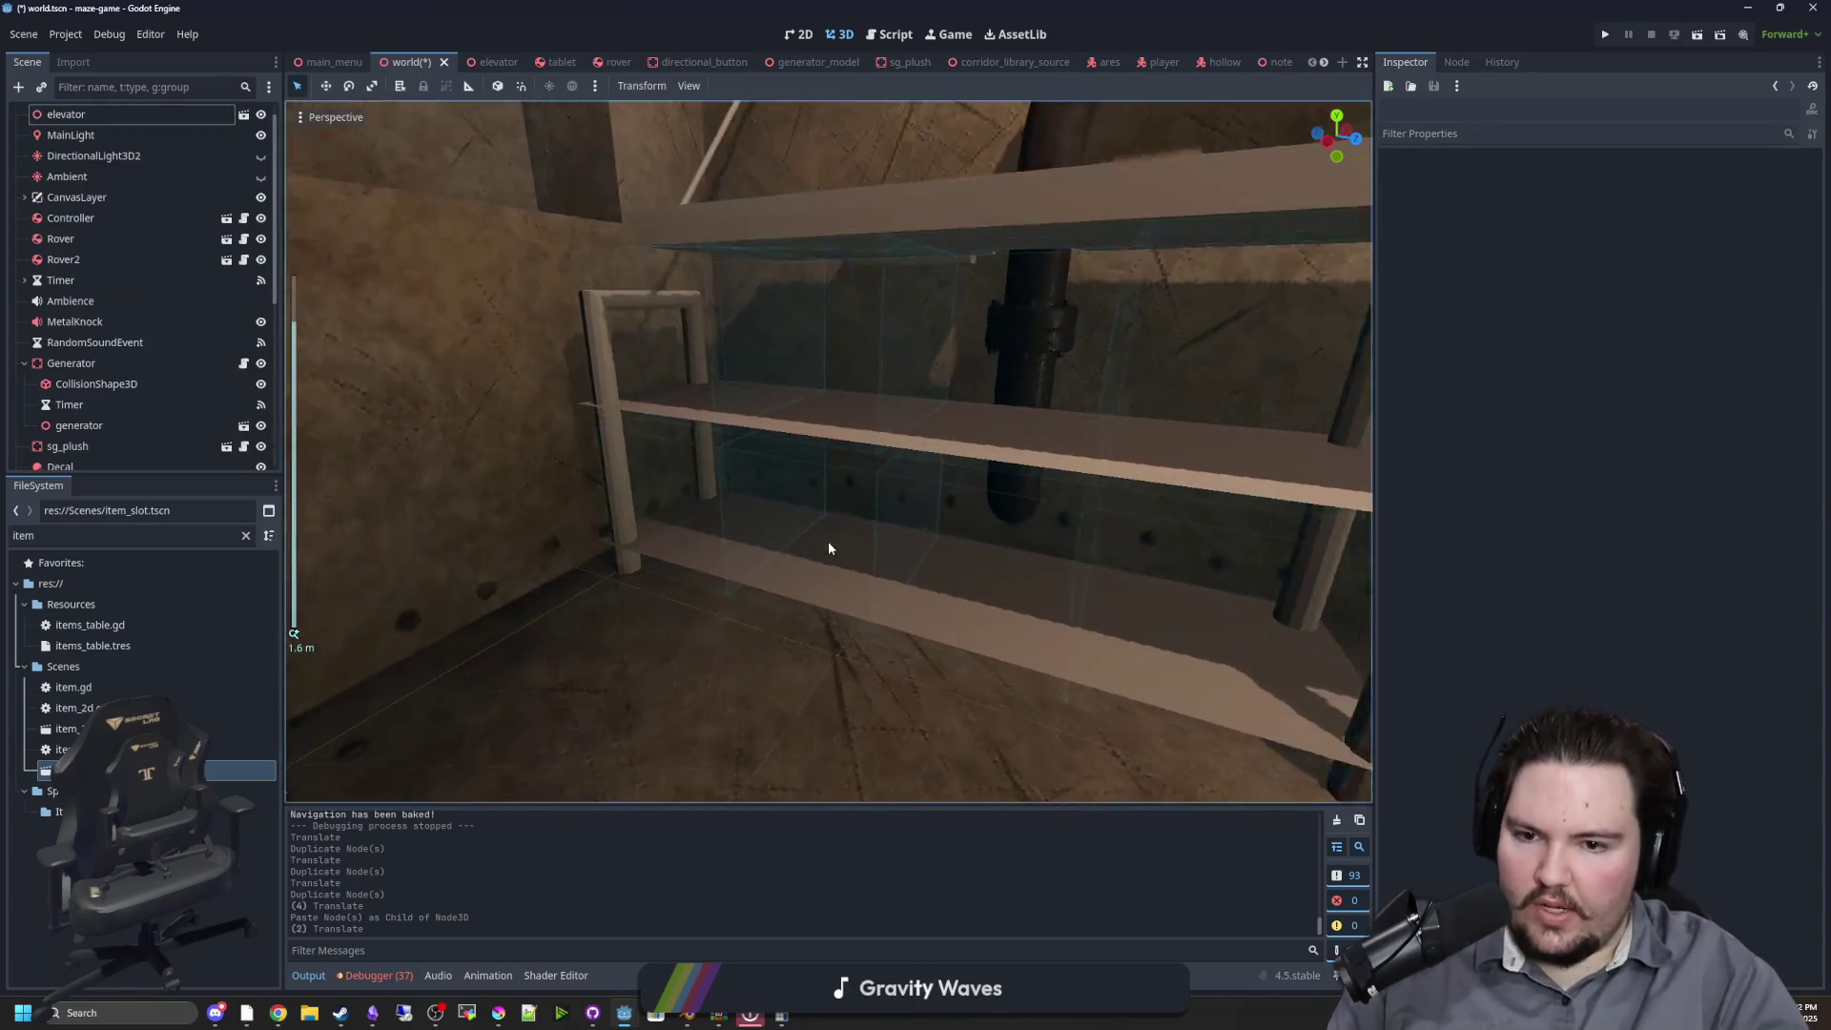
{"action": "key", "text": "ctrl+s"}
Pull the view back and run the project to test the new slots
{"action": "mouse_move", "coordinate": [845, 557]}
{"action": "left_mouse_down"}
{"action": "mouse_move", "coordinate": [952, 518]}
{"action": "mouse_move", "coordinate": [696, 549]}
{"action": "left_mouse_up"}
{"action": "scroll", "coordinate": [707, 549], "scroll_direction": "down", "scroll_amount": 5}
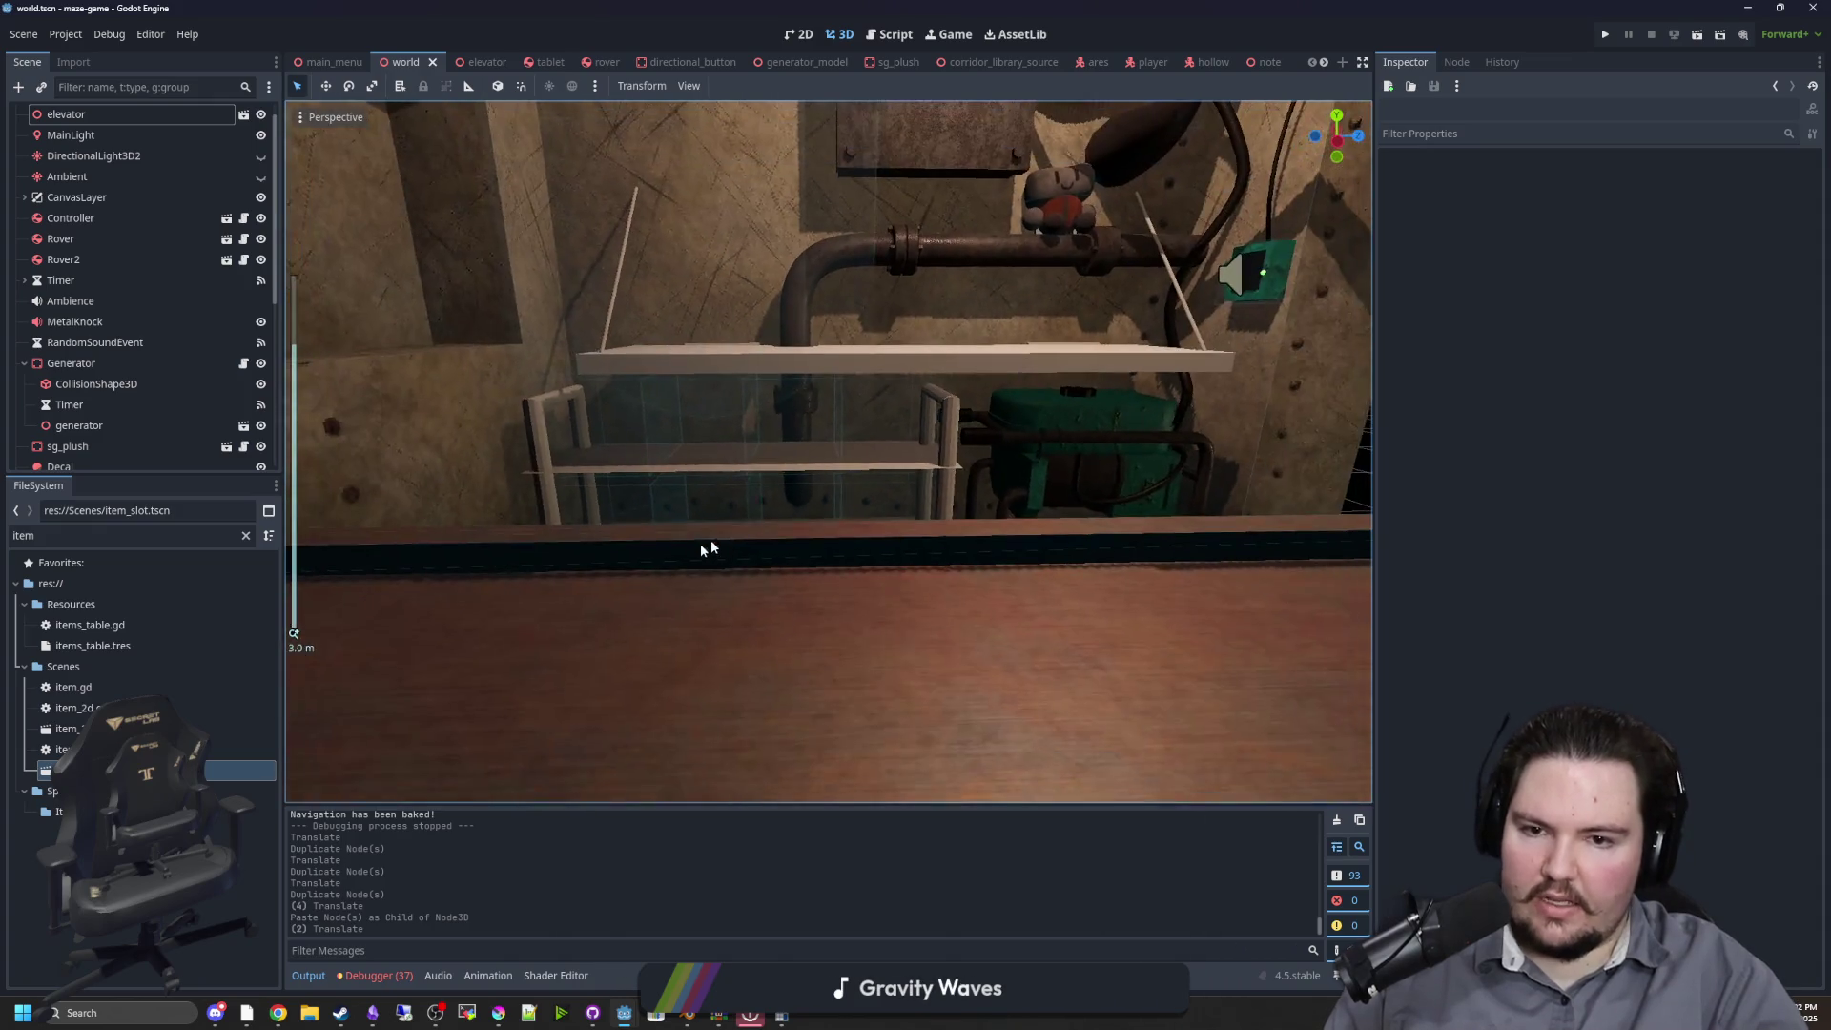
{"action": "left_click", "coordinate": [1606, 37]}
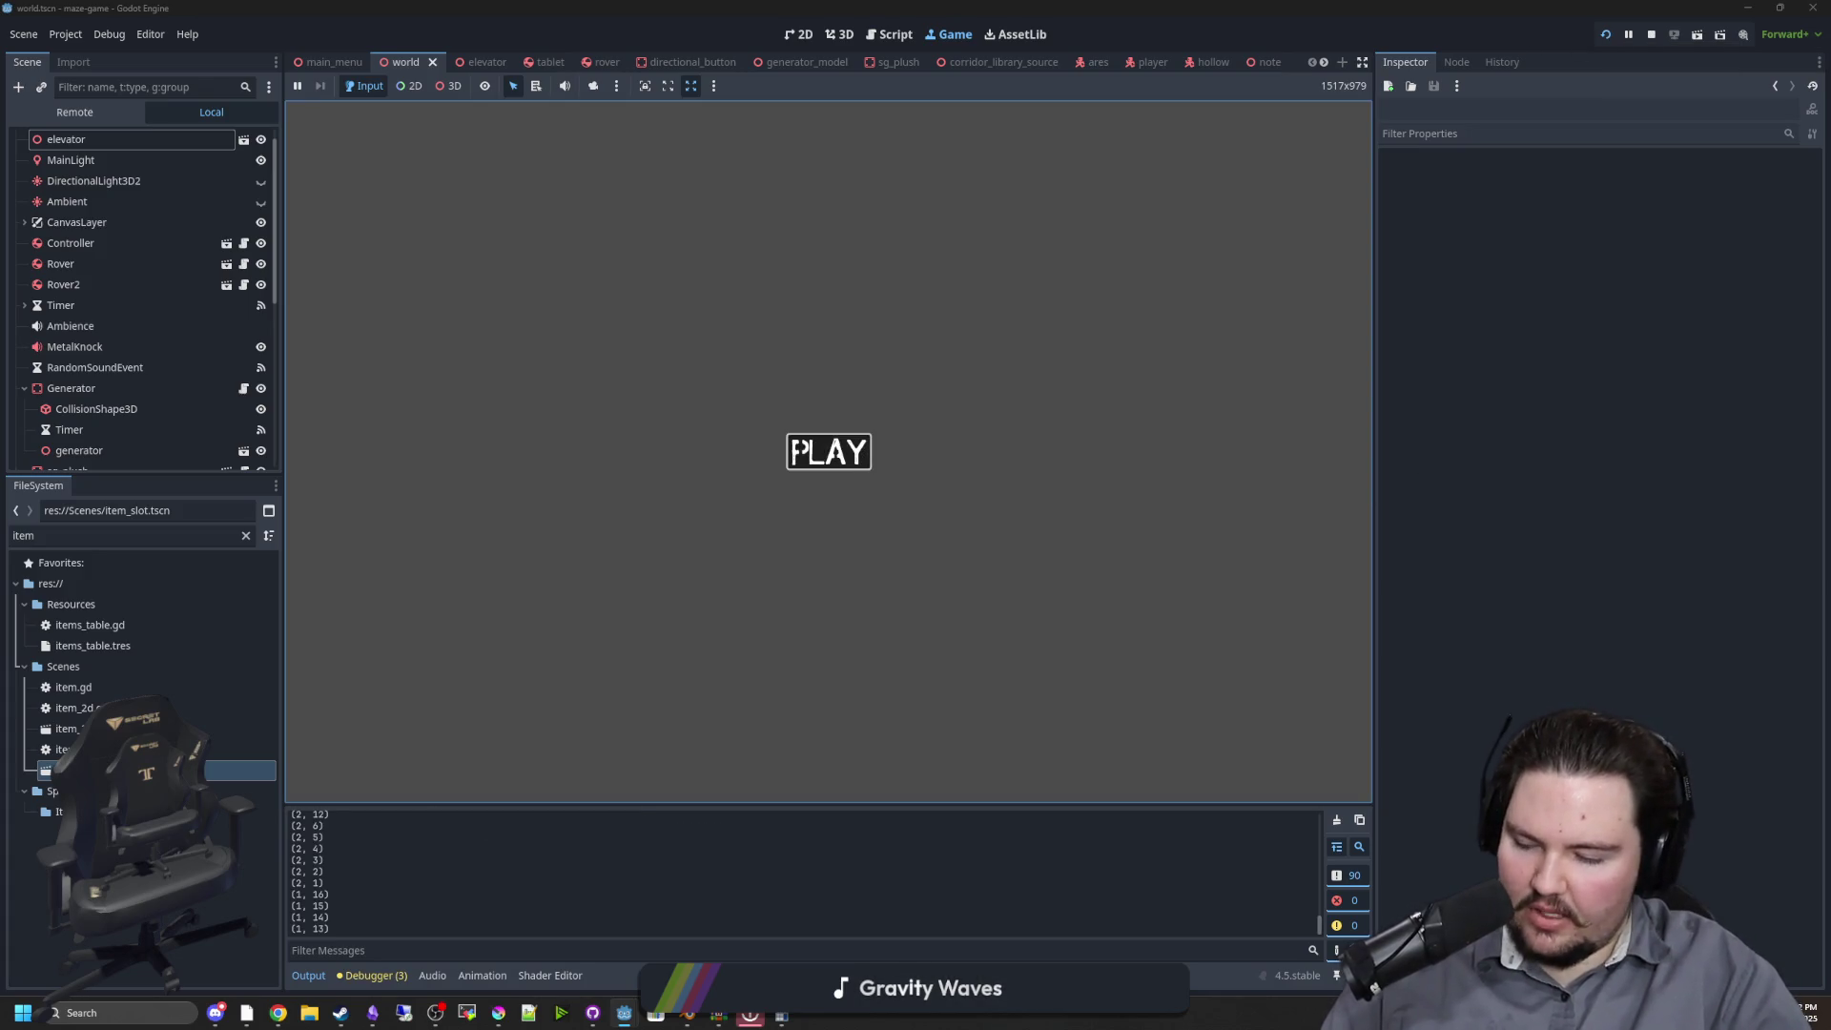
Play the maze from the PLAY screen, then pause and stop the running game
{"action": "left_click", "coordinate": [797, 448]}
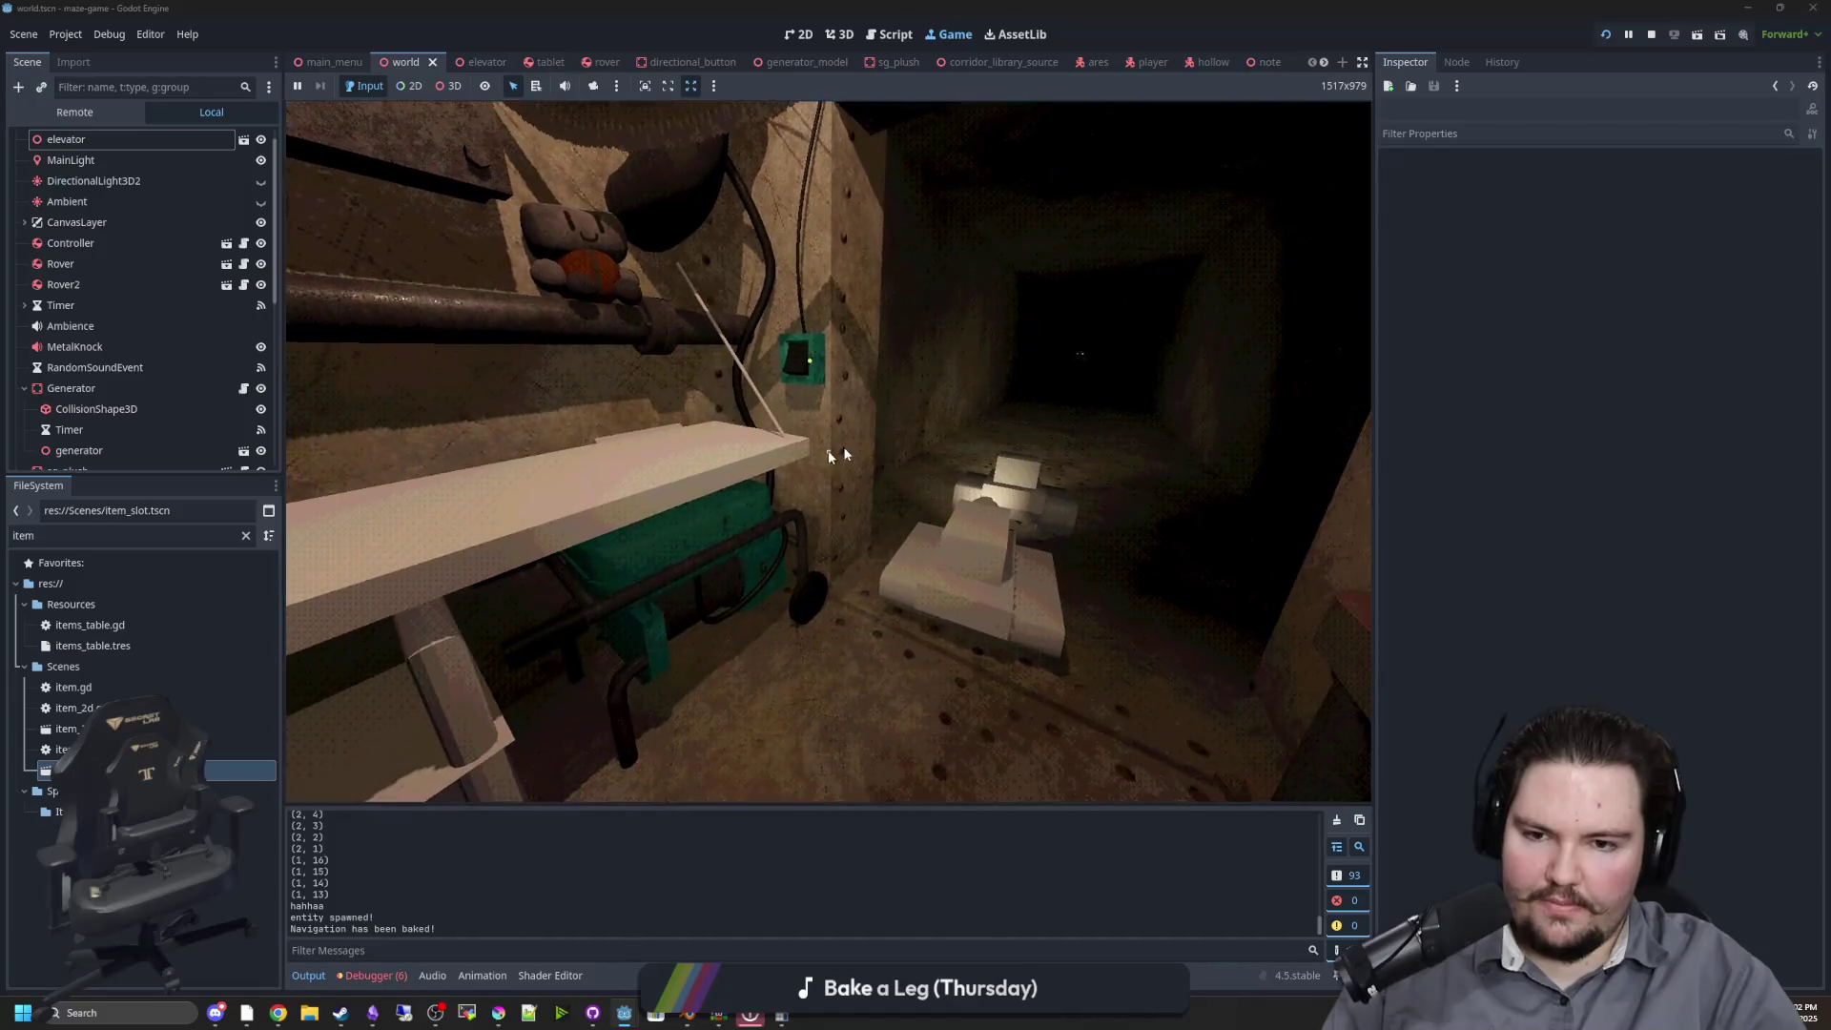
{"action": "key", "text": "Escape"}
{"action": "key", "text": "super"}
{"action": "left_click", "coordinate": [1651, 33]}
Save the world scene, then in item_slot.gd add a held-item Rover check under the elif and indent 'return true' beneath it
{"action": "key", "text": "ctrl+s"}
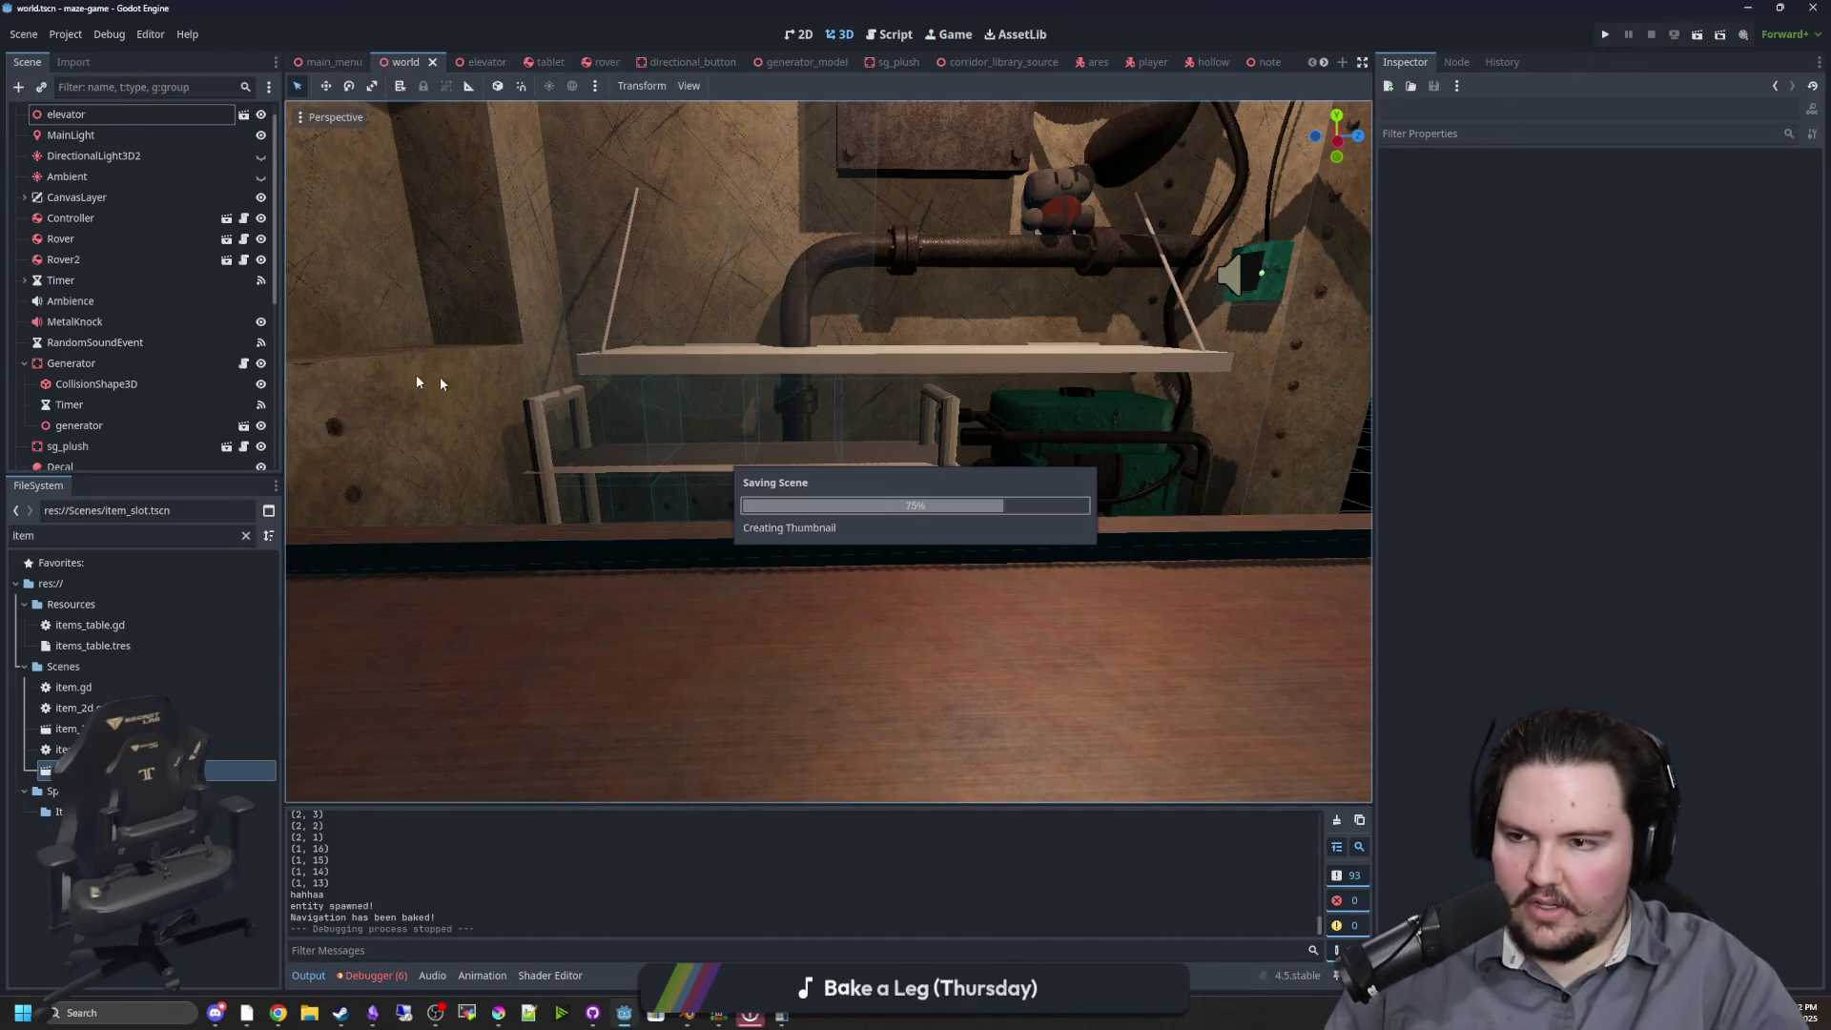
{"action": "double_click", "coordinate": [62, 748]}
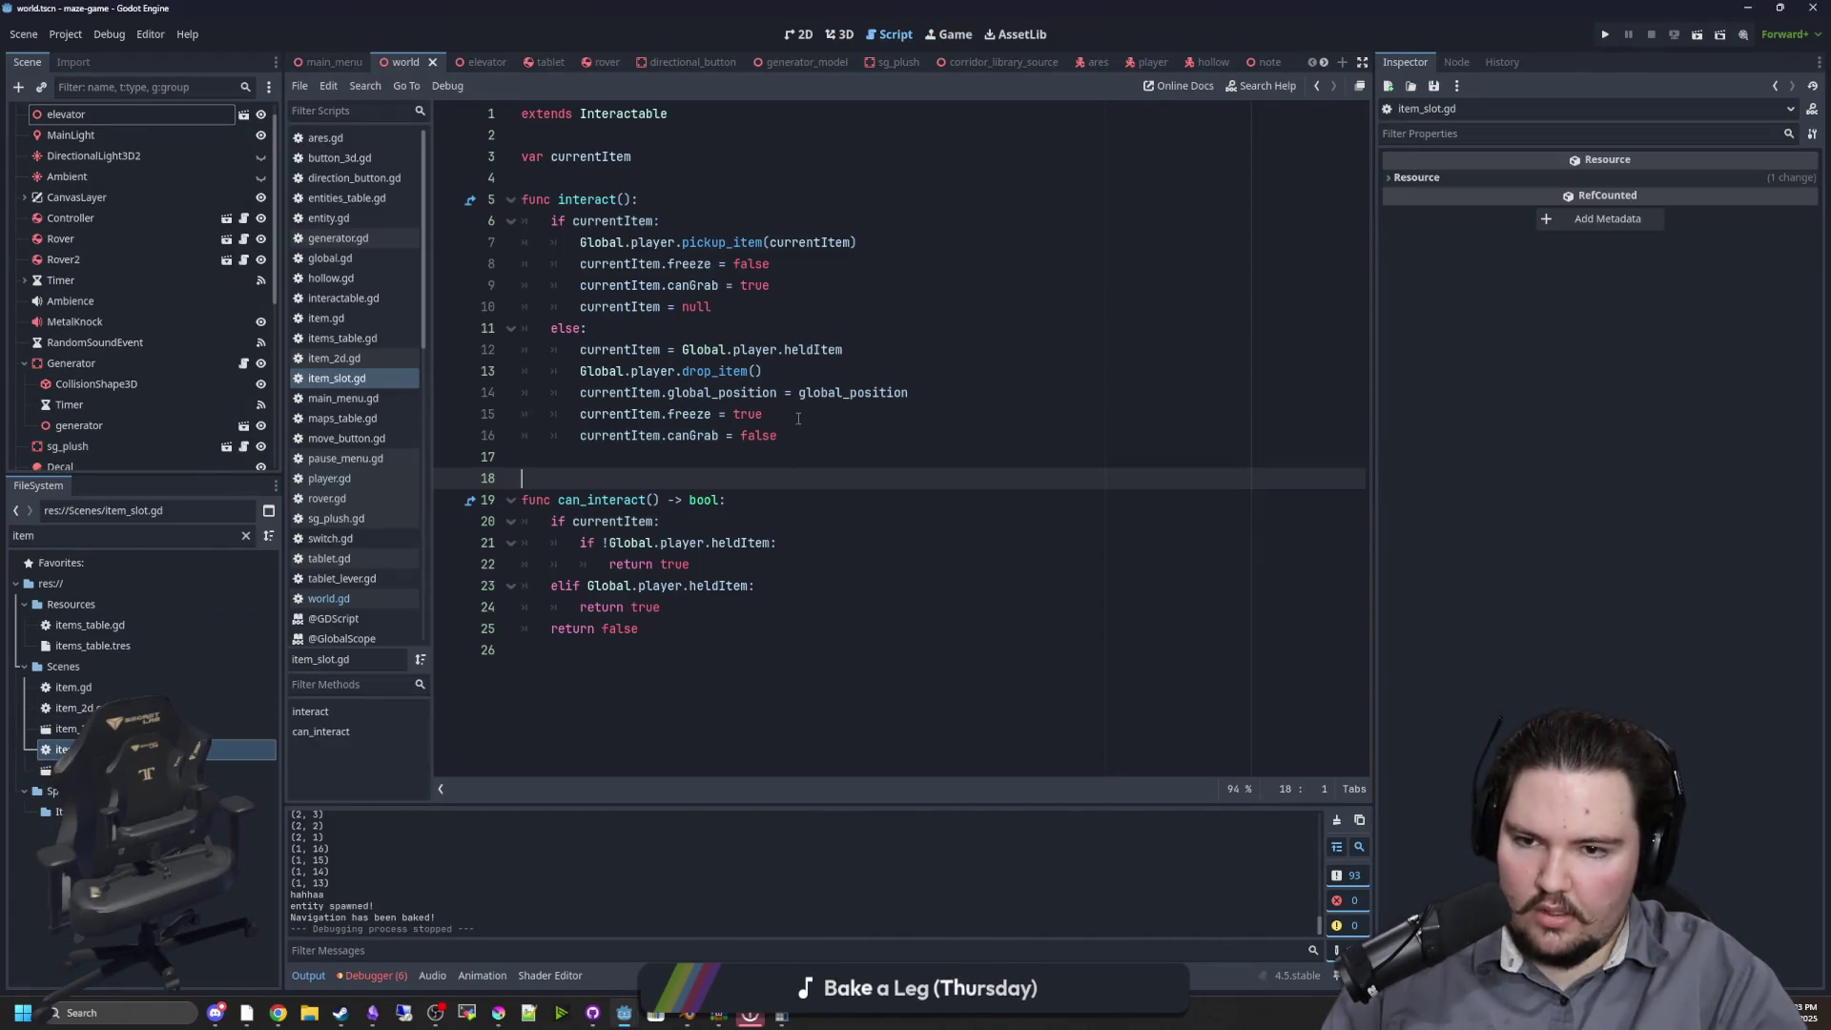
{"action": "key", "text": "Down"}
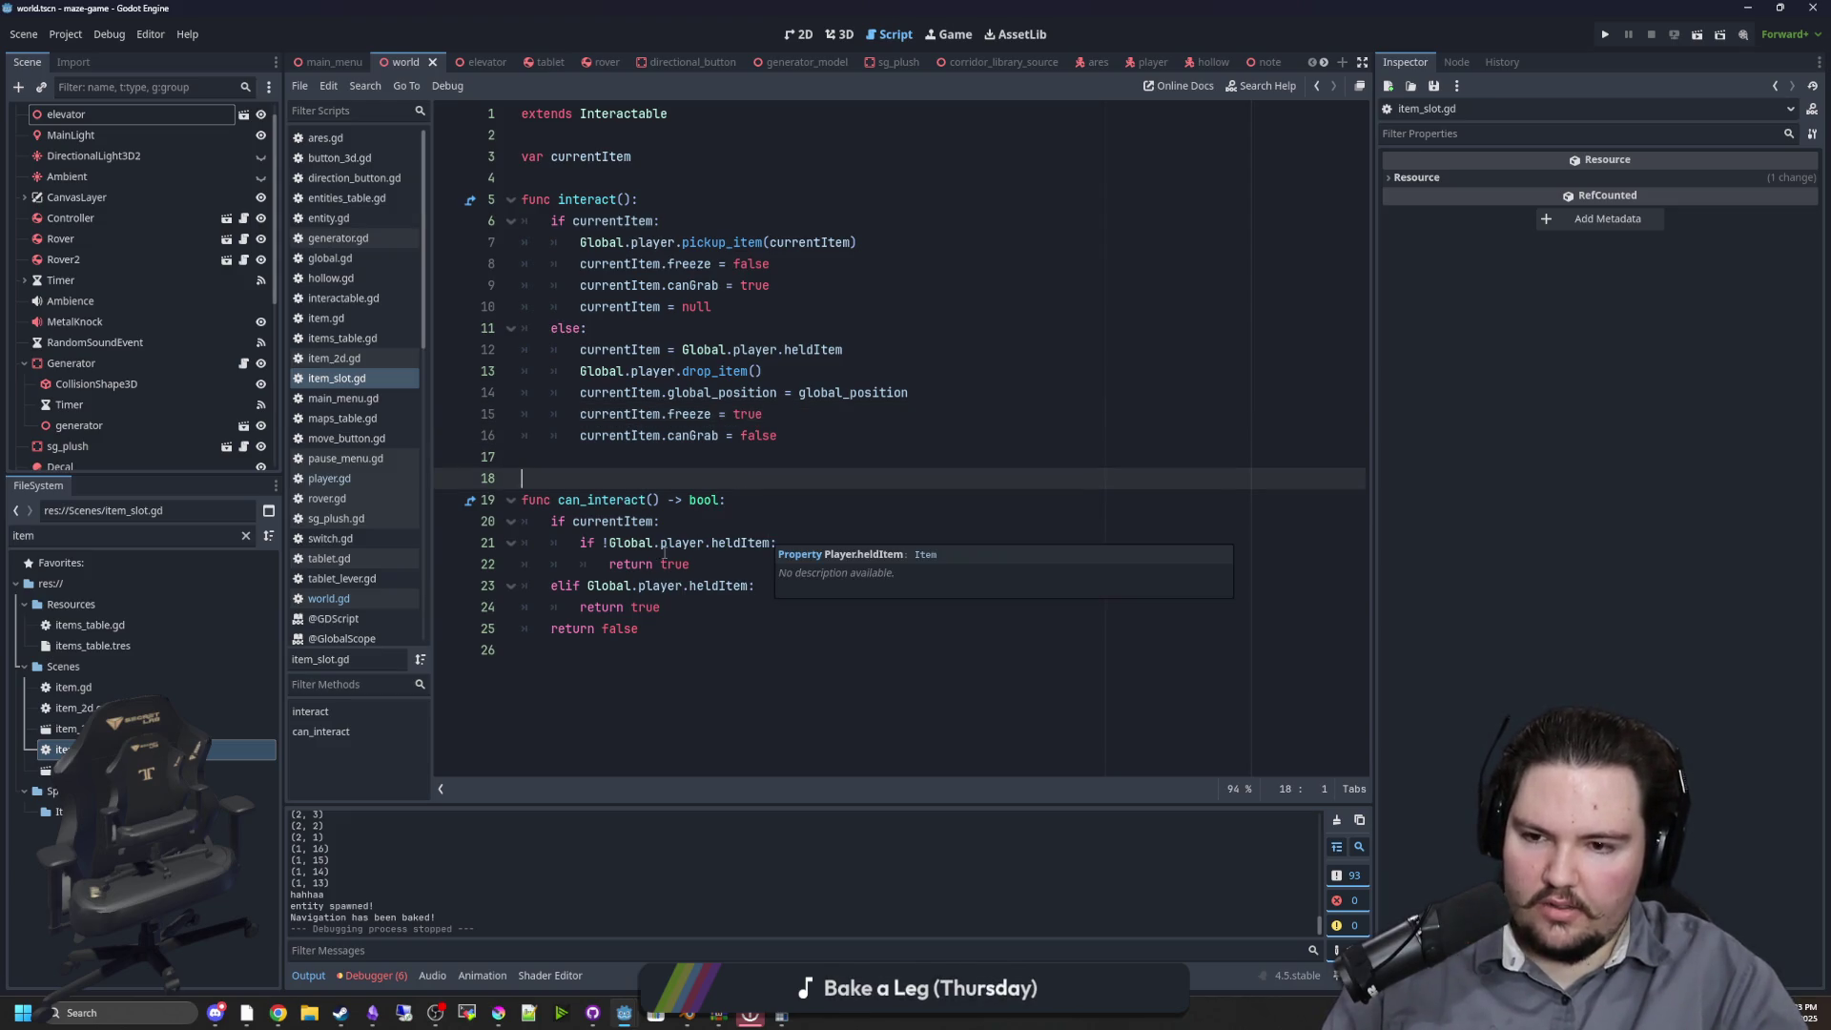
{"action": "left_click", "coordinate": [710, 563]}
{"action": "left_click", "coordinate": [742, 586]}
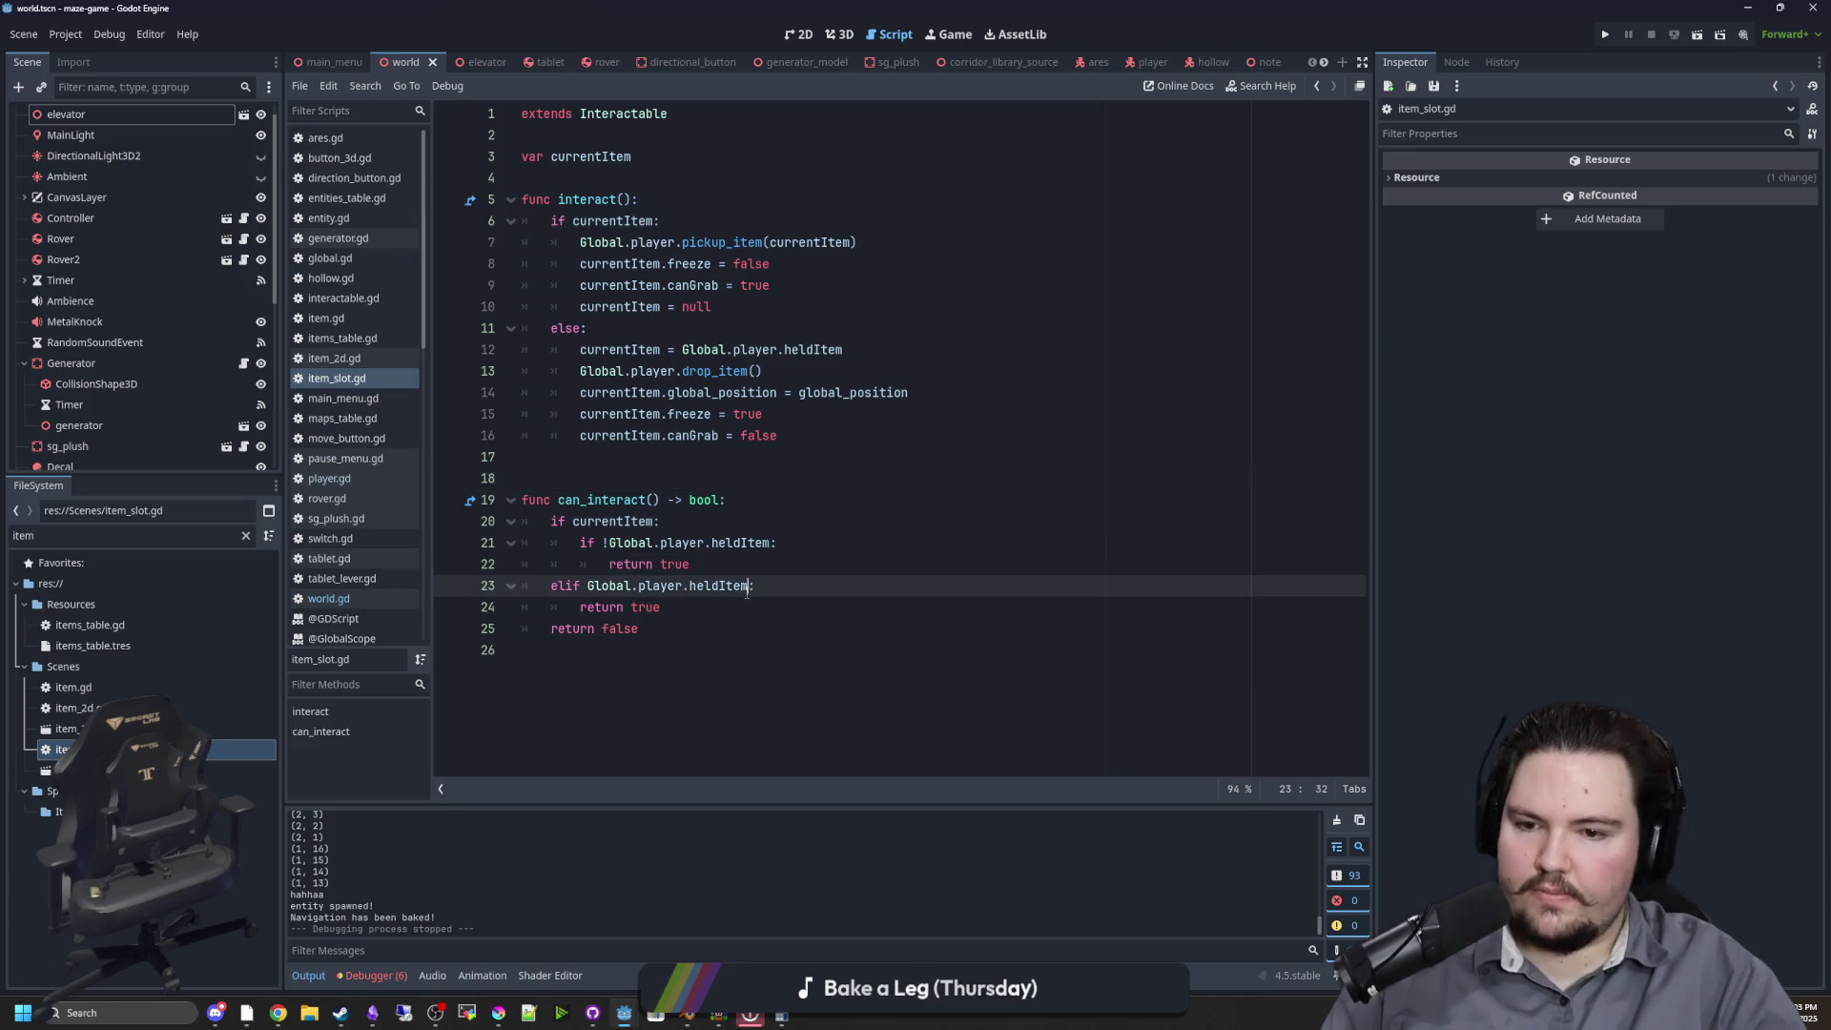
{"action": "key", "text": "Return"}
{"action": "type", "text": "if"}
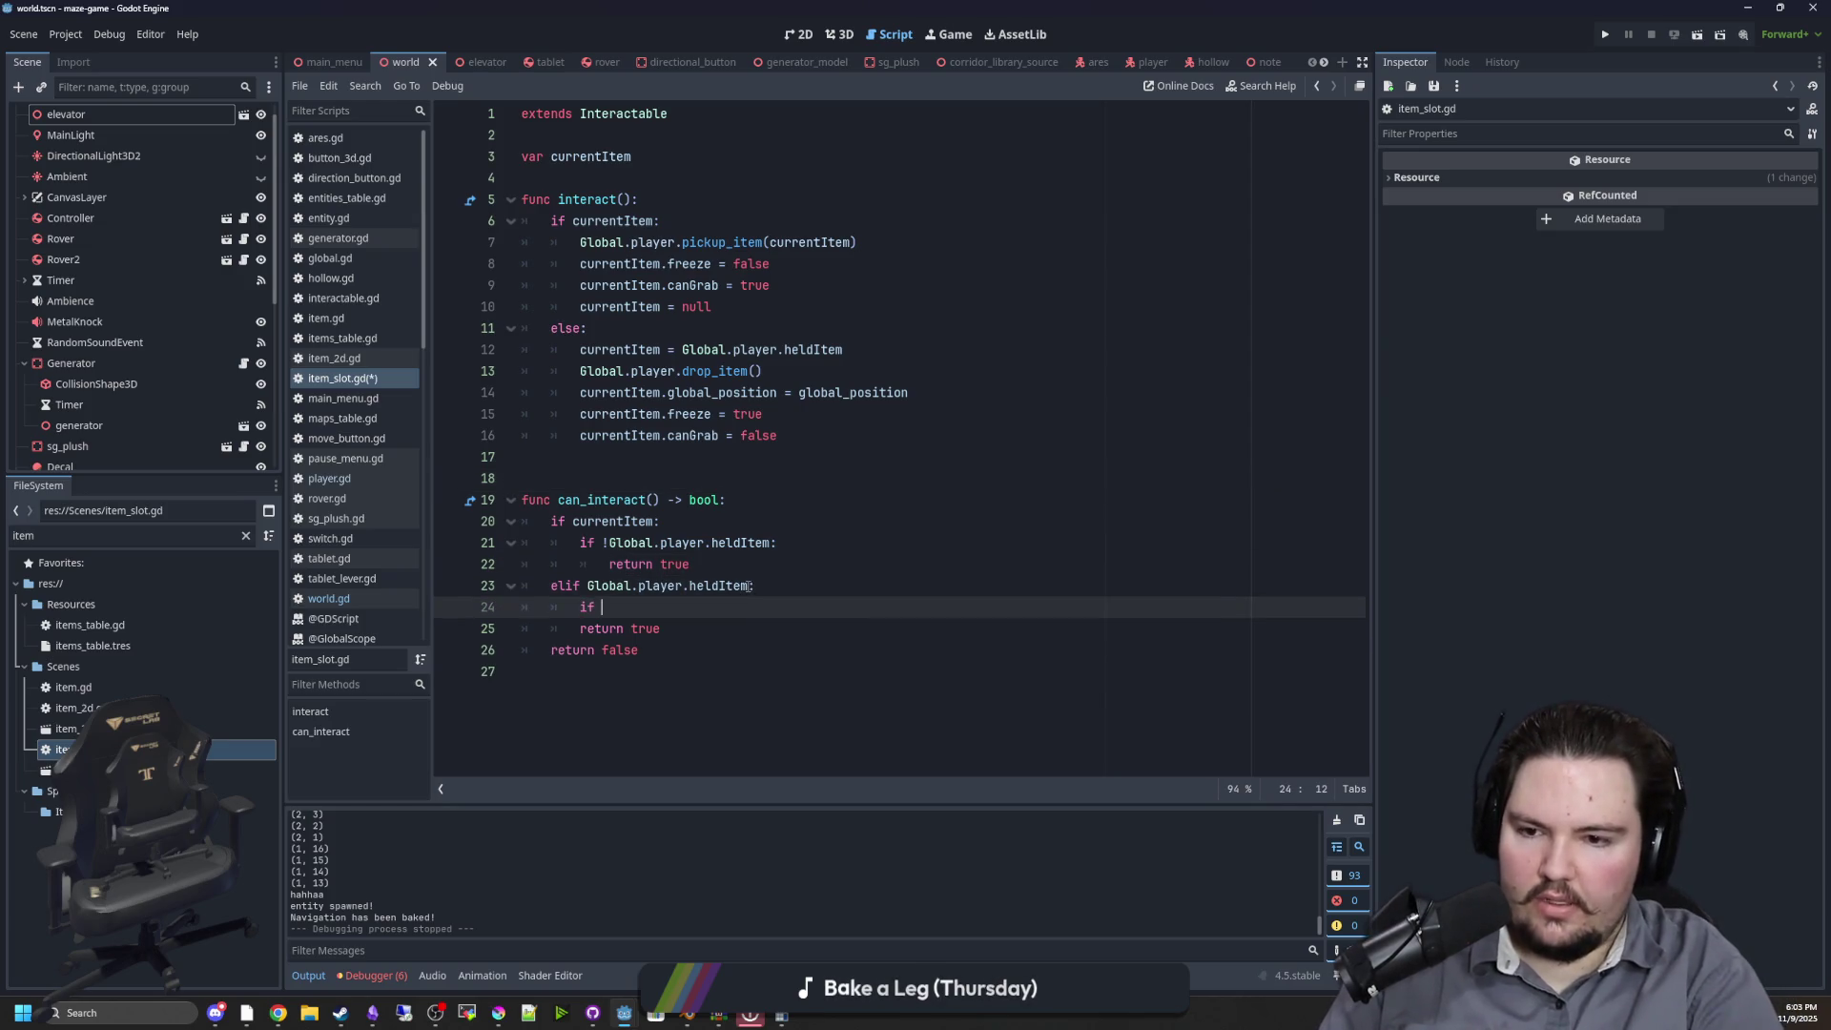
{"action": "type", "text": "Global.player.he"}
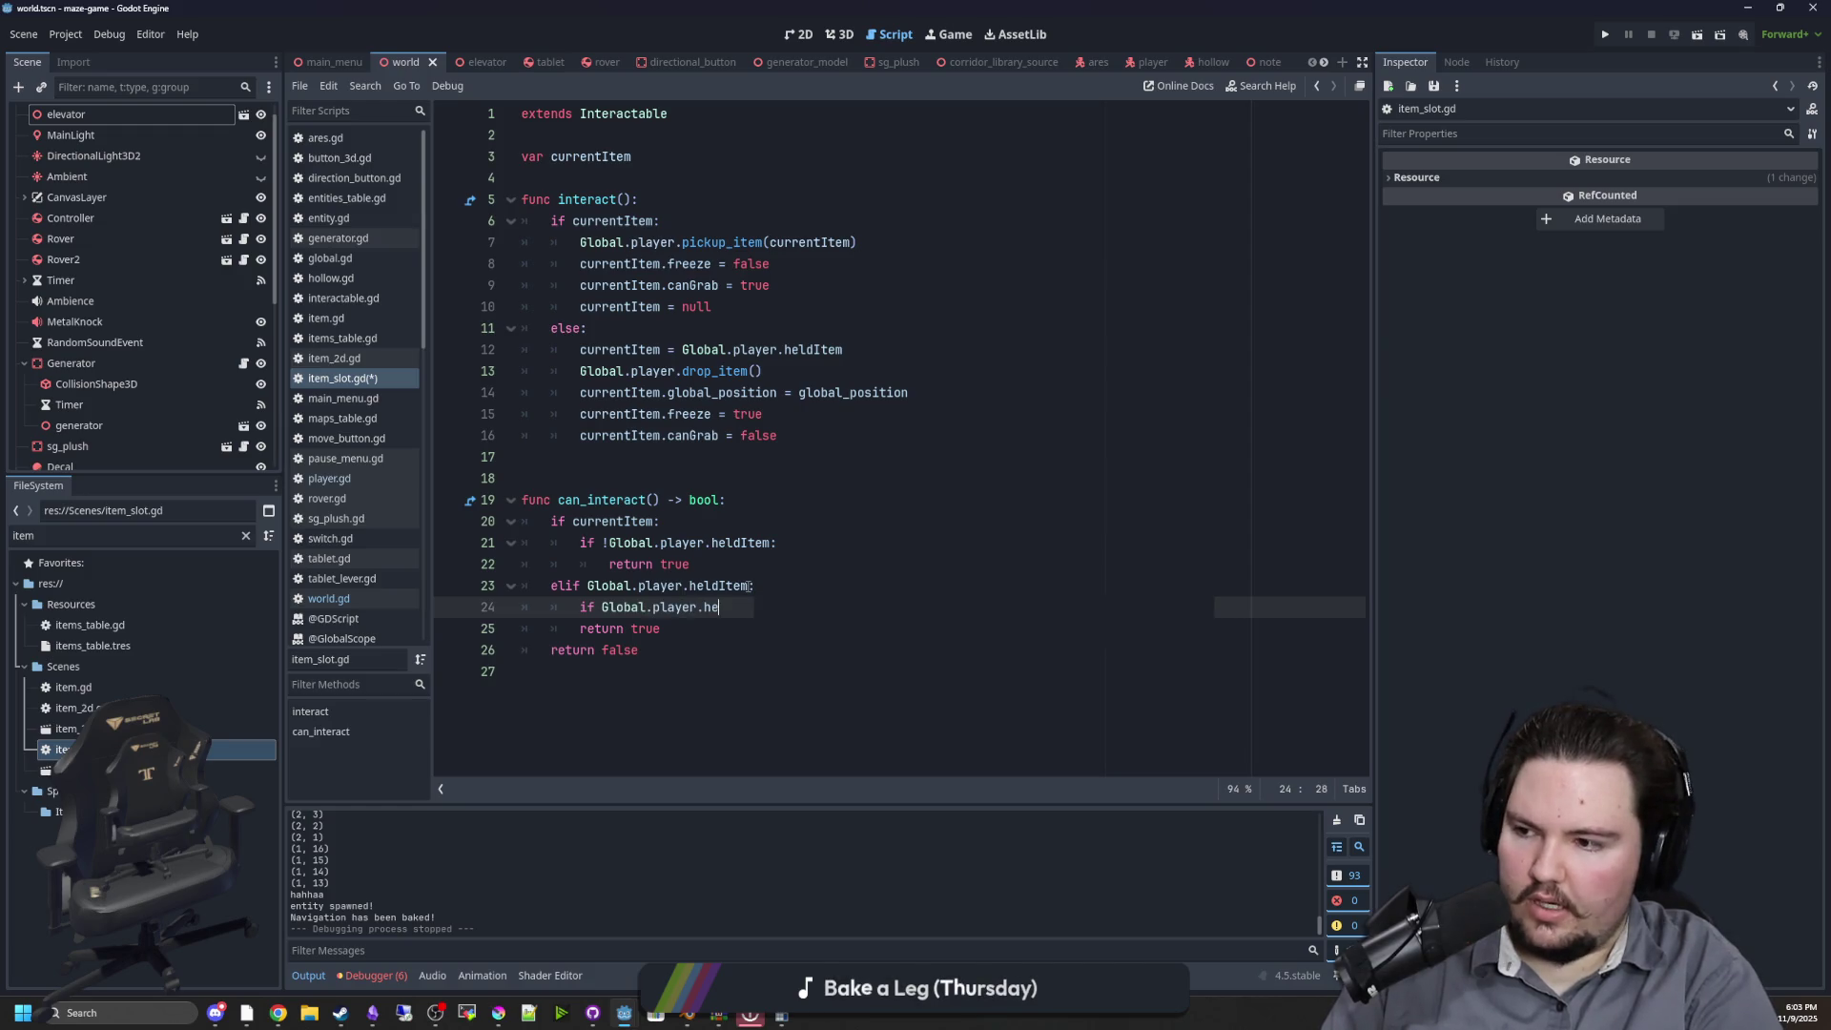
{"action": "type", "text": "ldItme"}
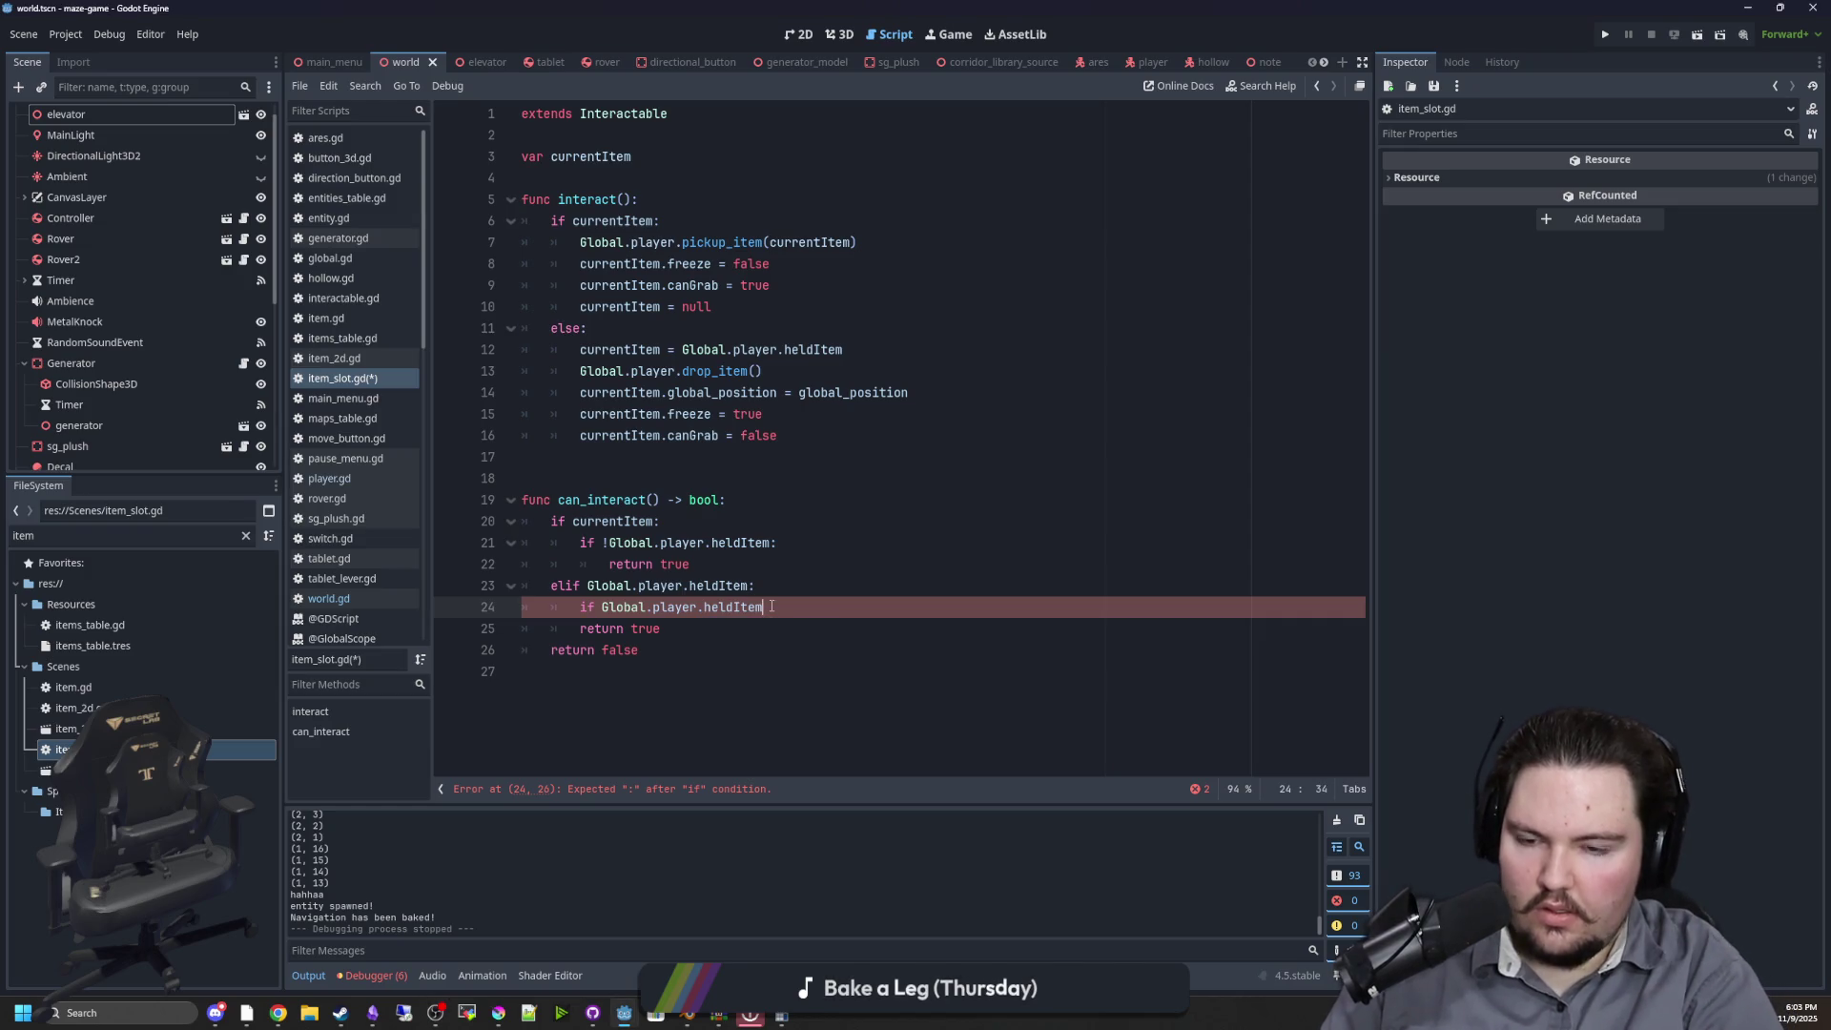
{"action": "type", "text": " is Rover:"}
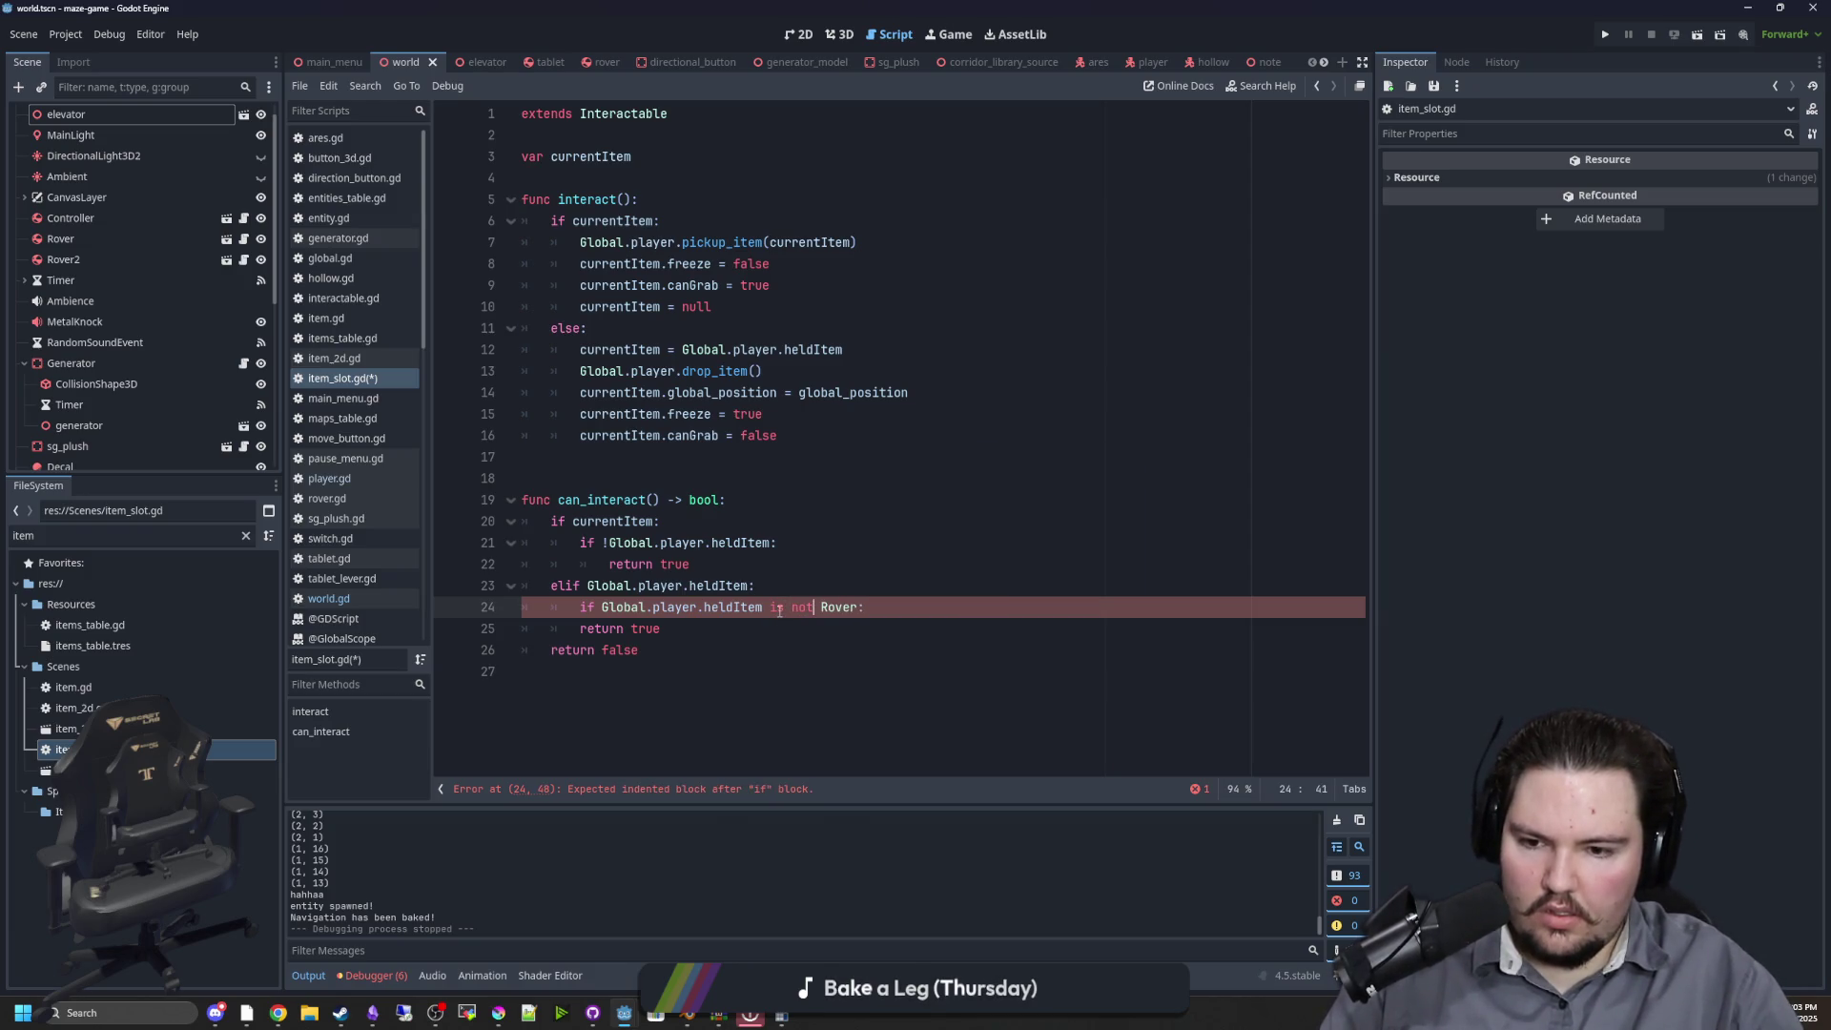
{"action": "left_click", "coordinate": [589, 628]}
{"action": "key", "text": "Tab"}
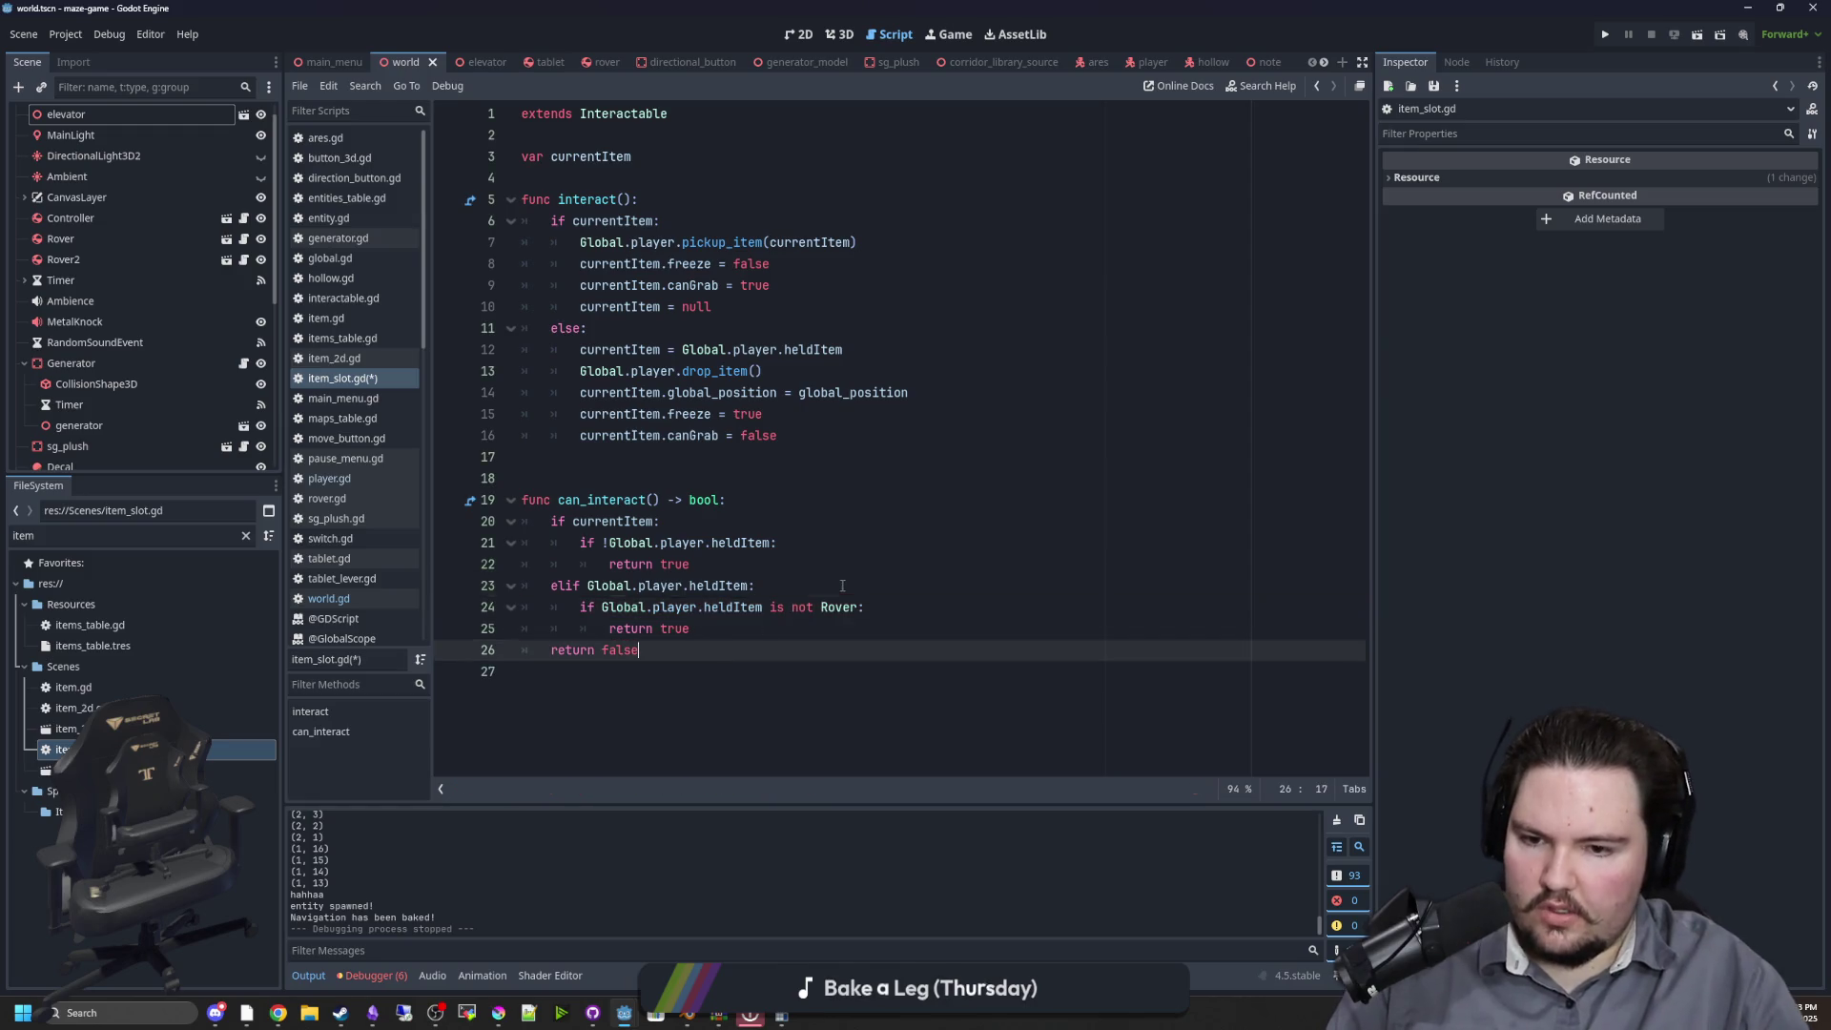
{"action": "left_click", "coordinate": [767, 585]}
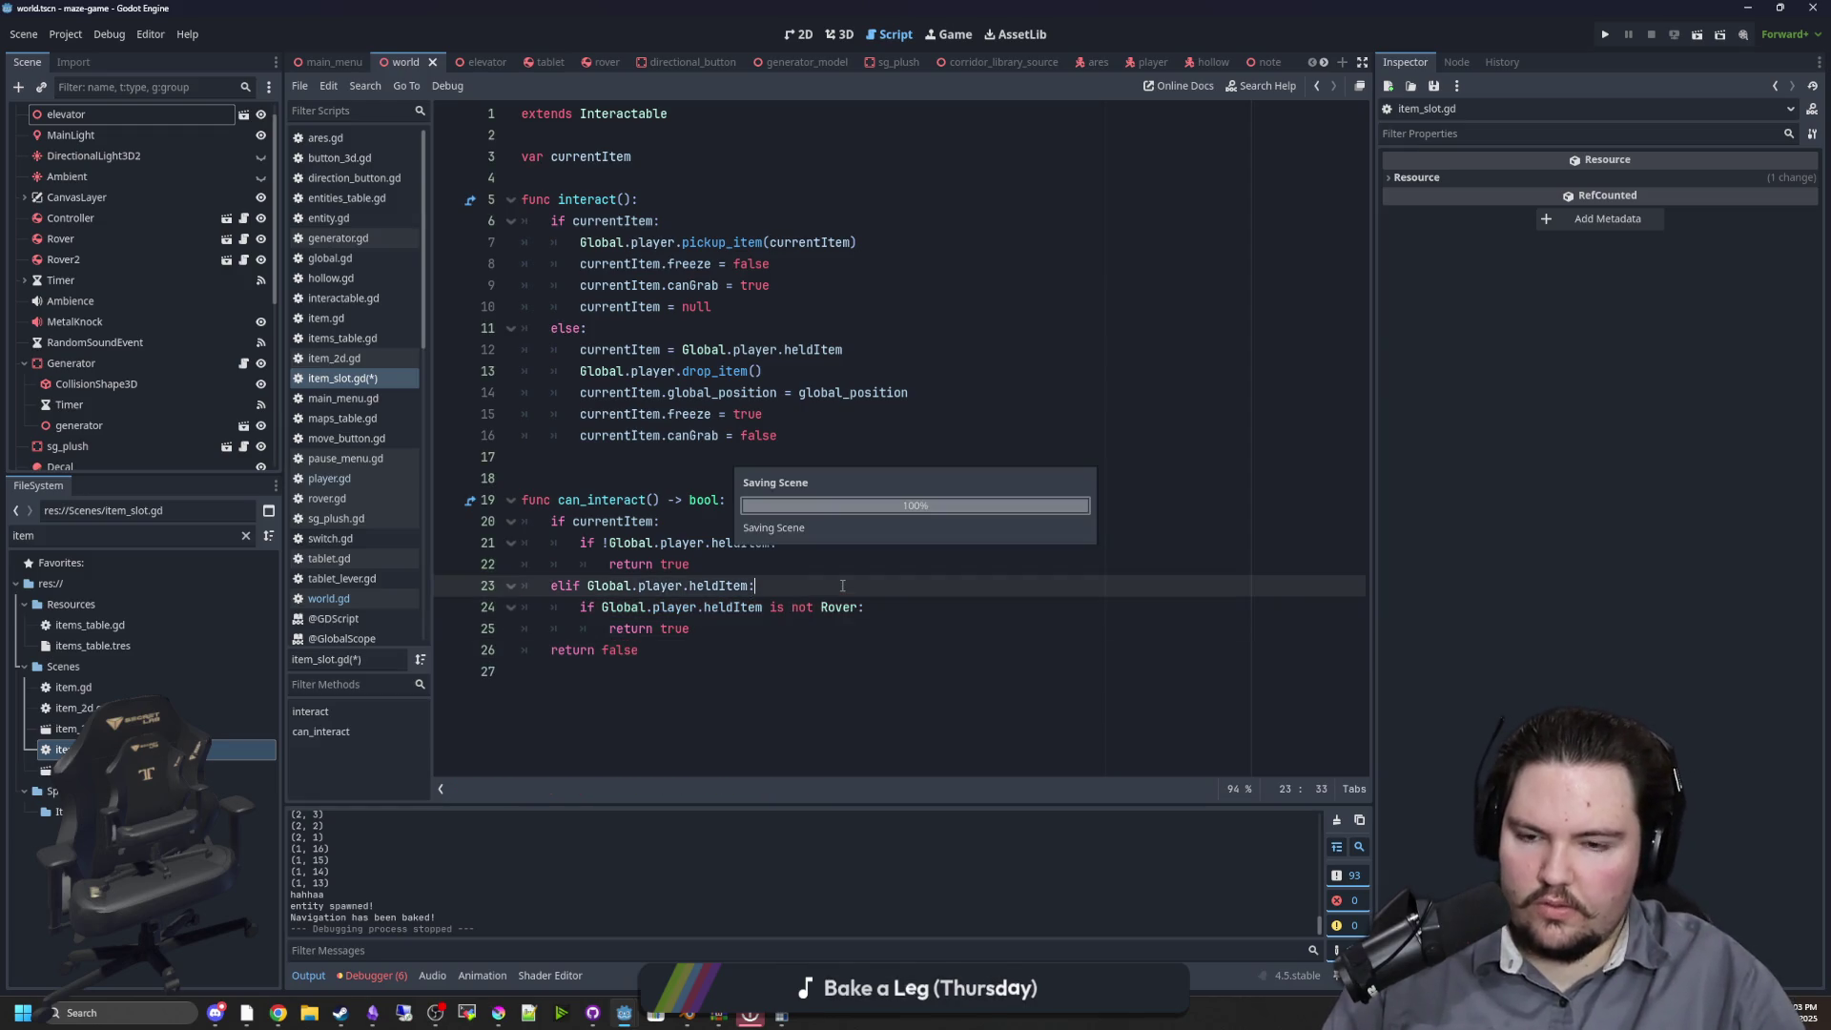
Run the project, start playing, and walk to the bench to pick up the tablet
{"action": "left_click", "coordinate": [1610, 34]}
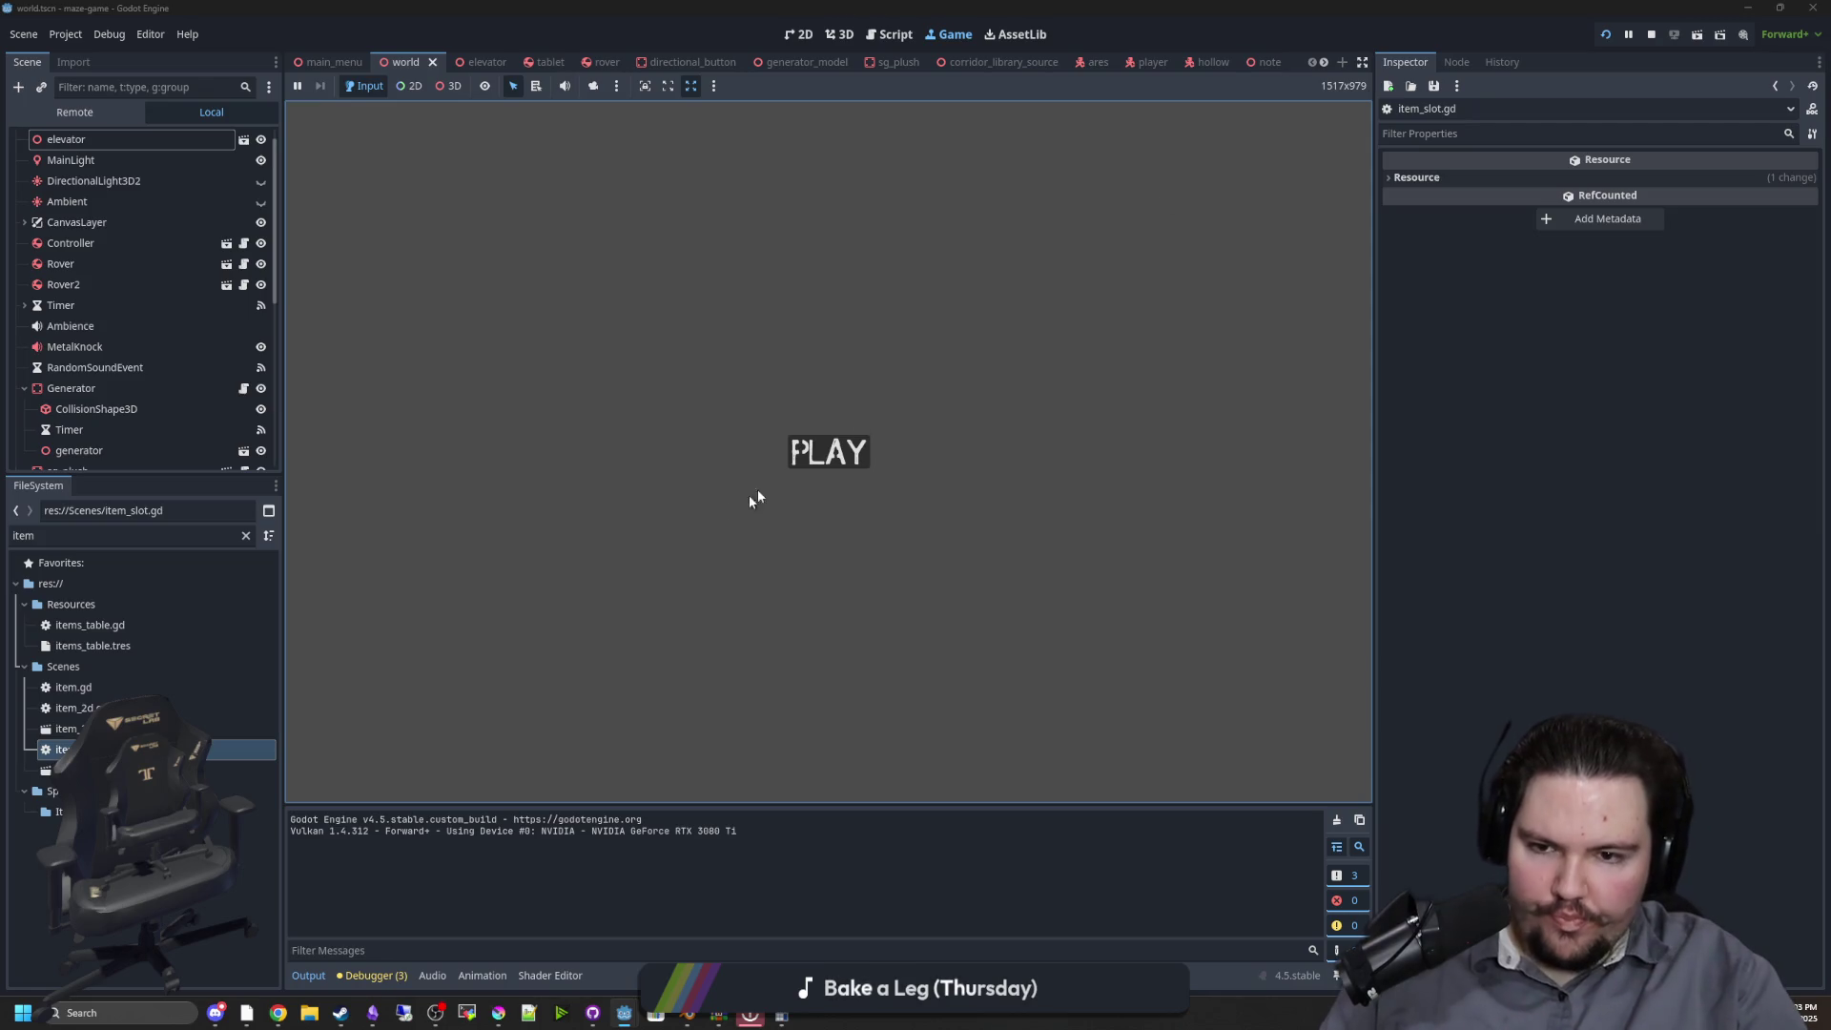
{"action": "left_click", "coordinate": [797, 447]}
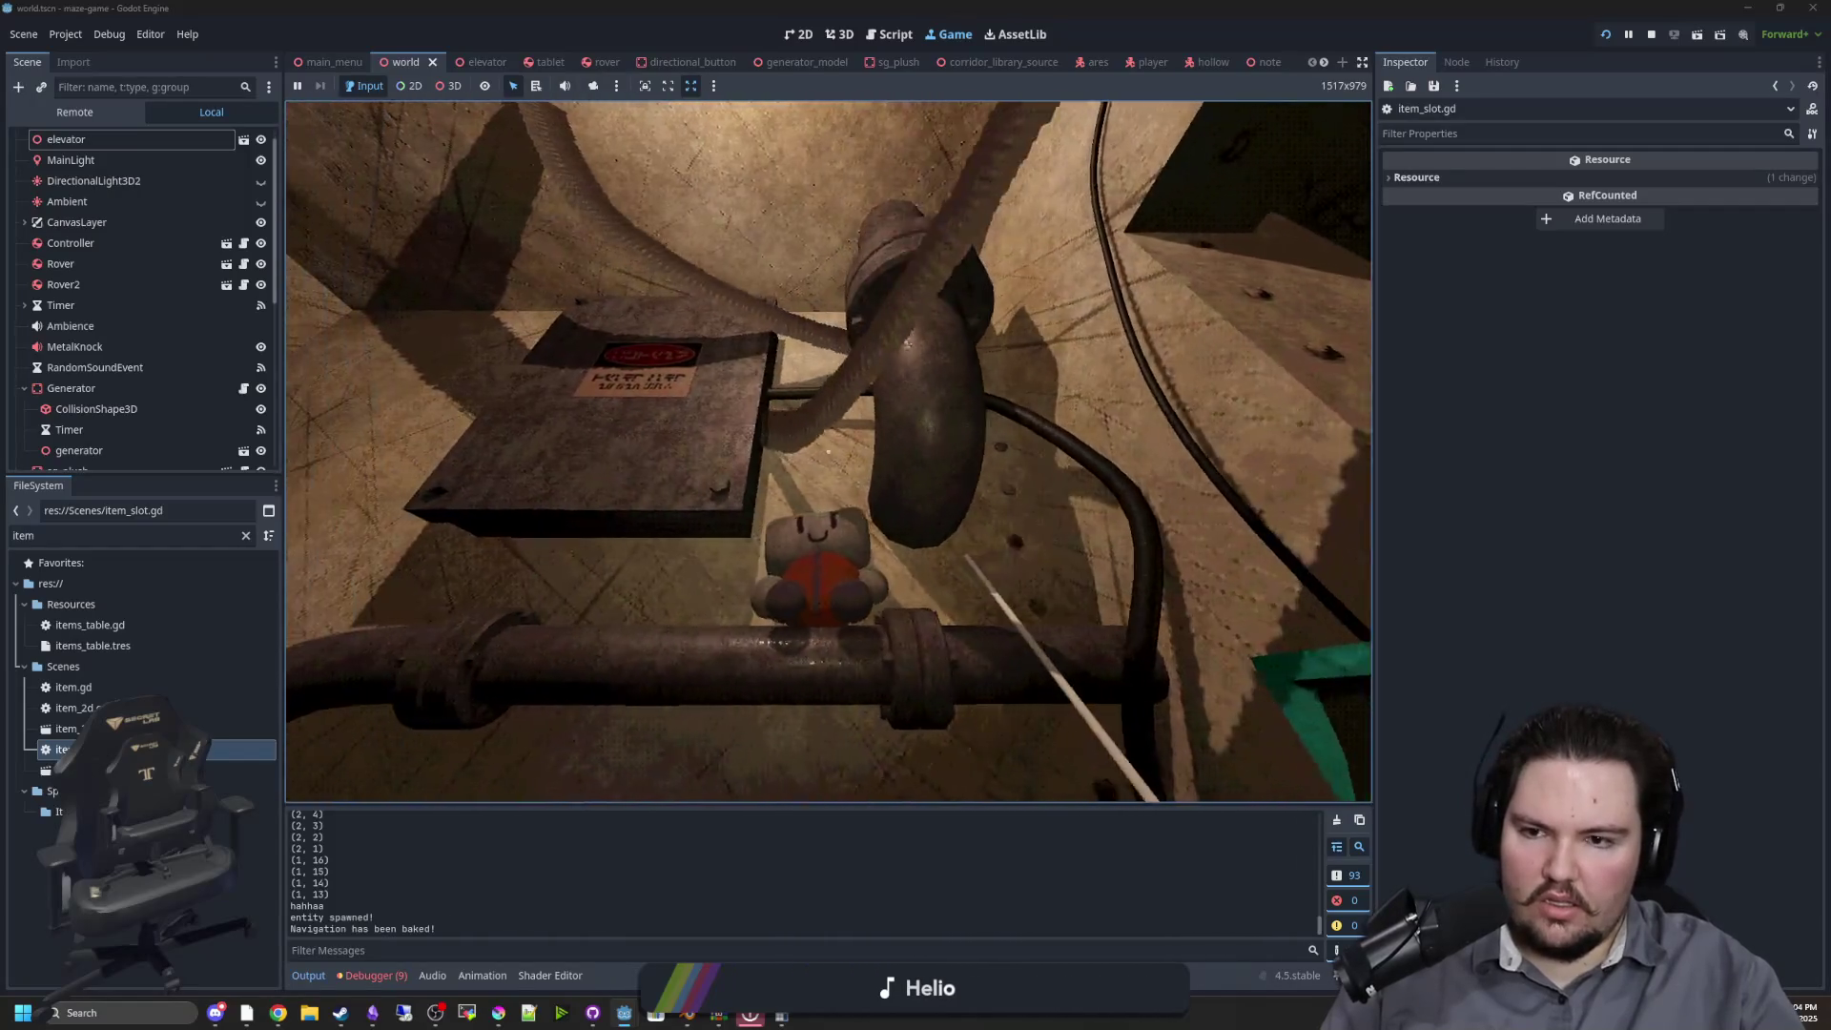
{"action": "mouse_move", "coordinate": [829, 452]}
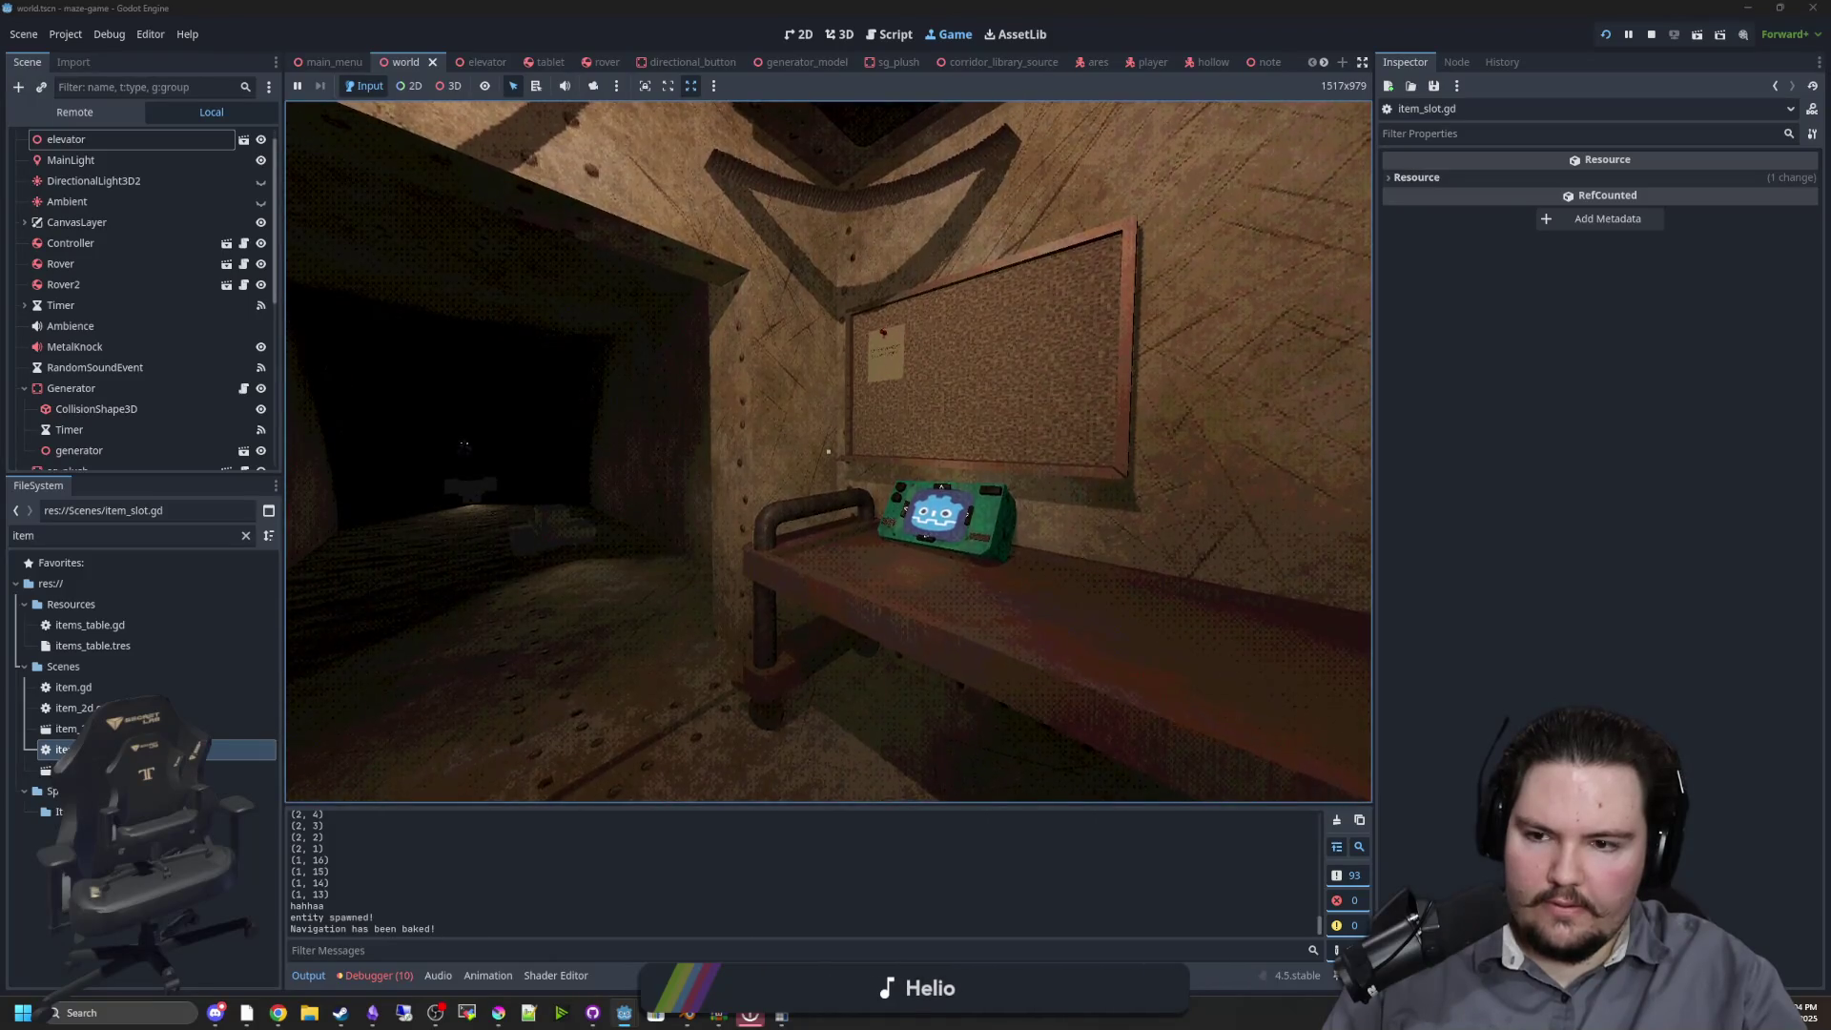
{"action": "left_click", "coordinate": [829, 452]}
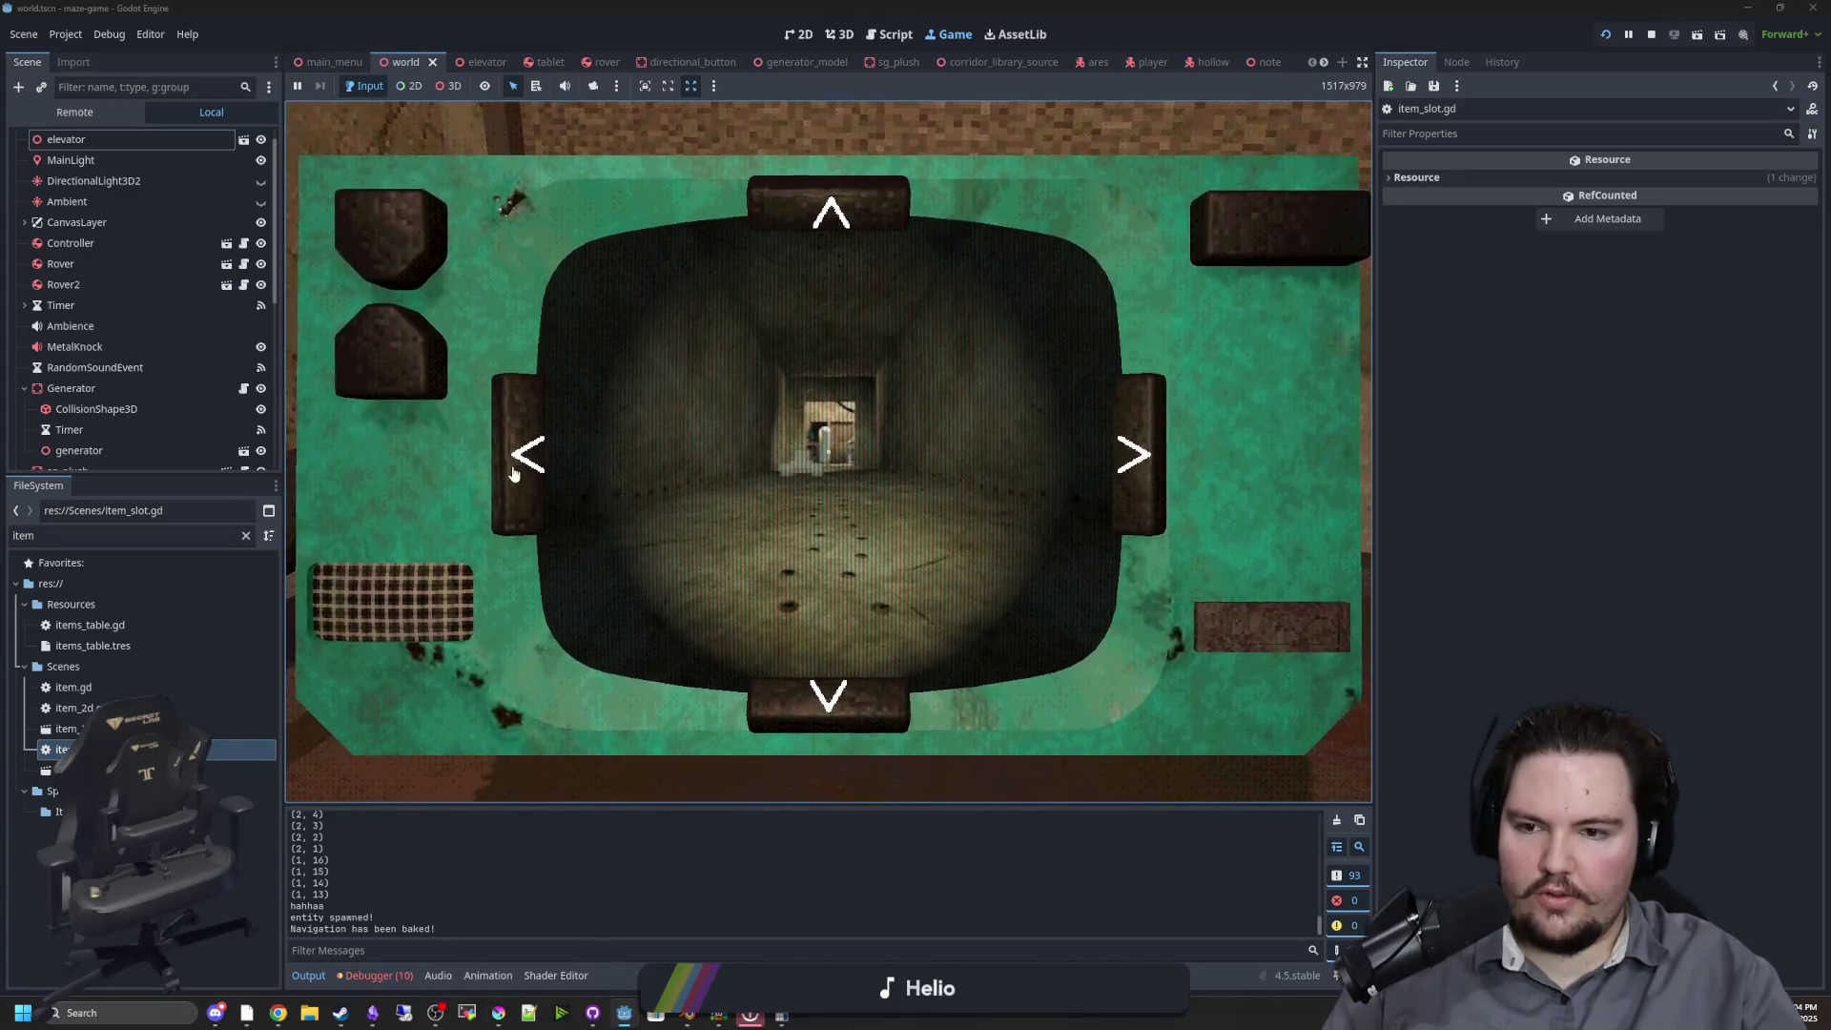
Test the tablet camera by turning it right, left and forward, lowering and raising the tablet
{"action": "left_click", "coordinate": [1125, 434]}
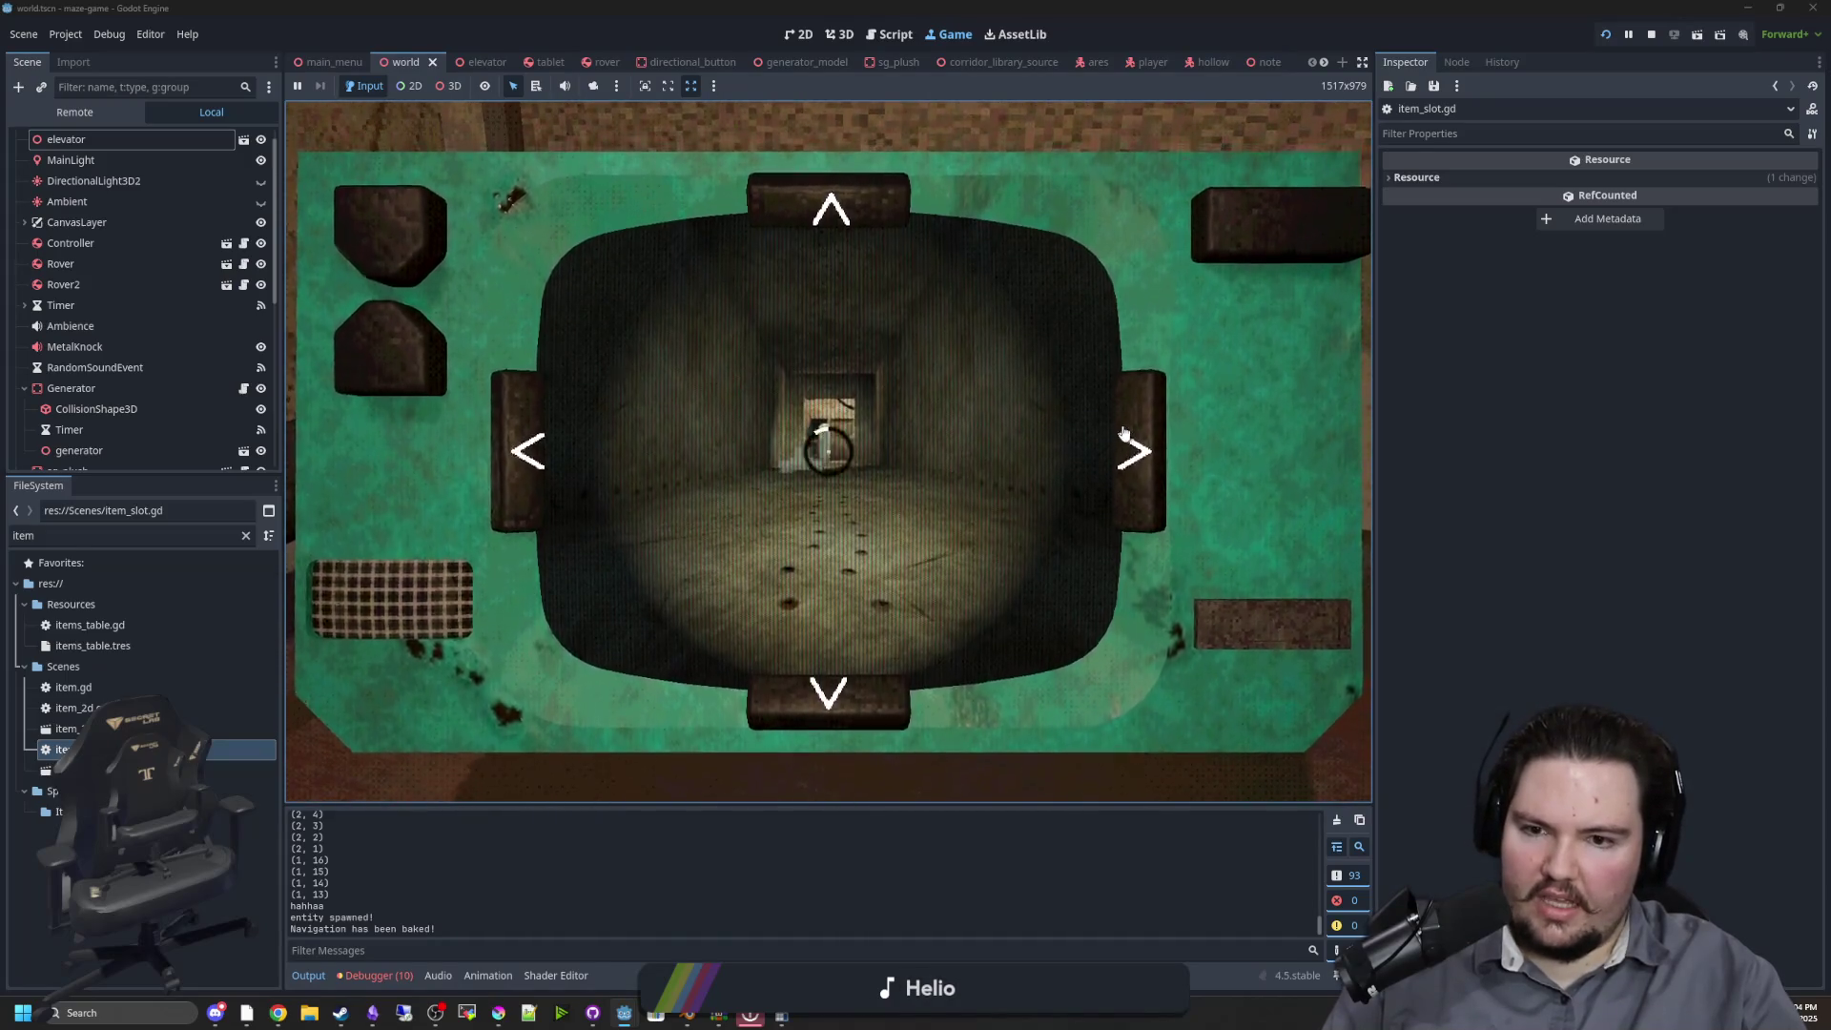
{"action": "right_click", "coordinate": [1125, 433]}
{"action": "right_click", "coordinate": [828, 451]}
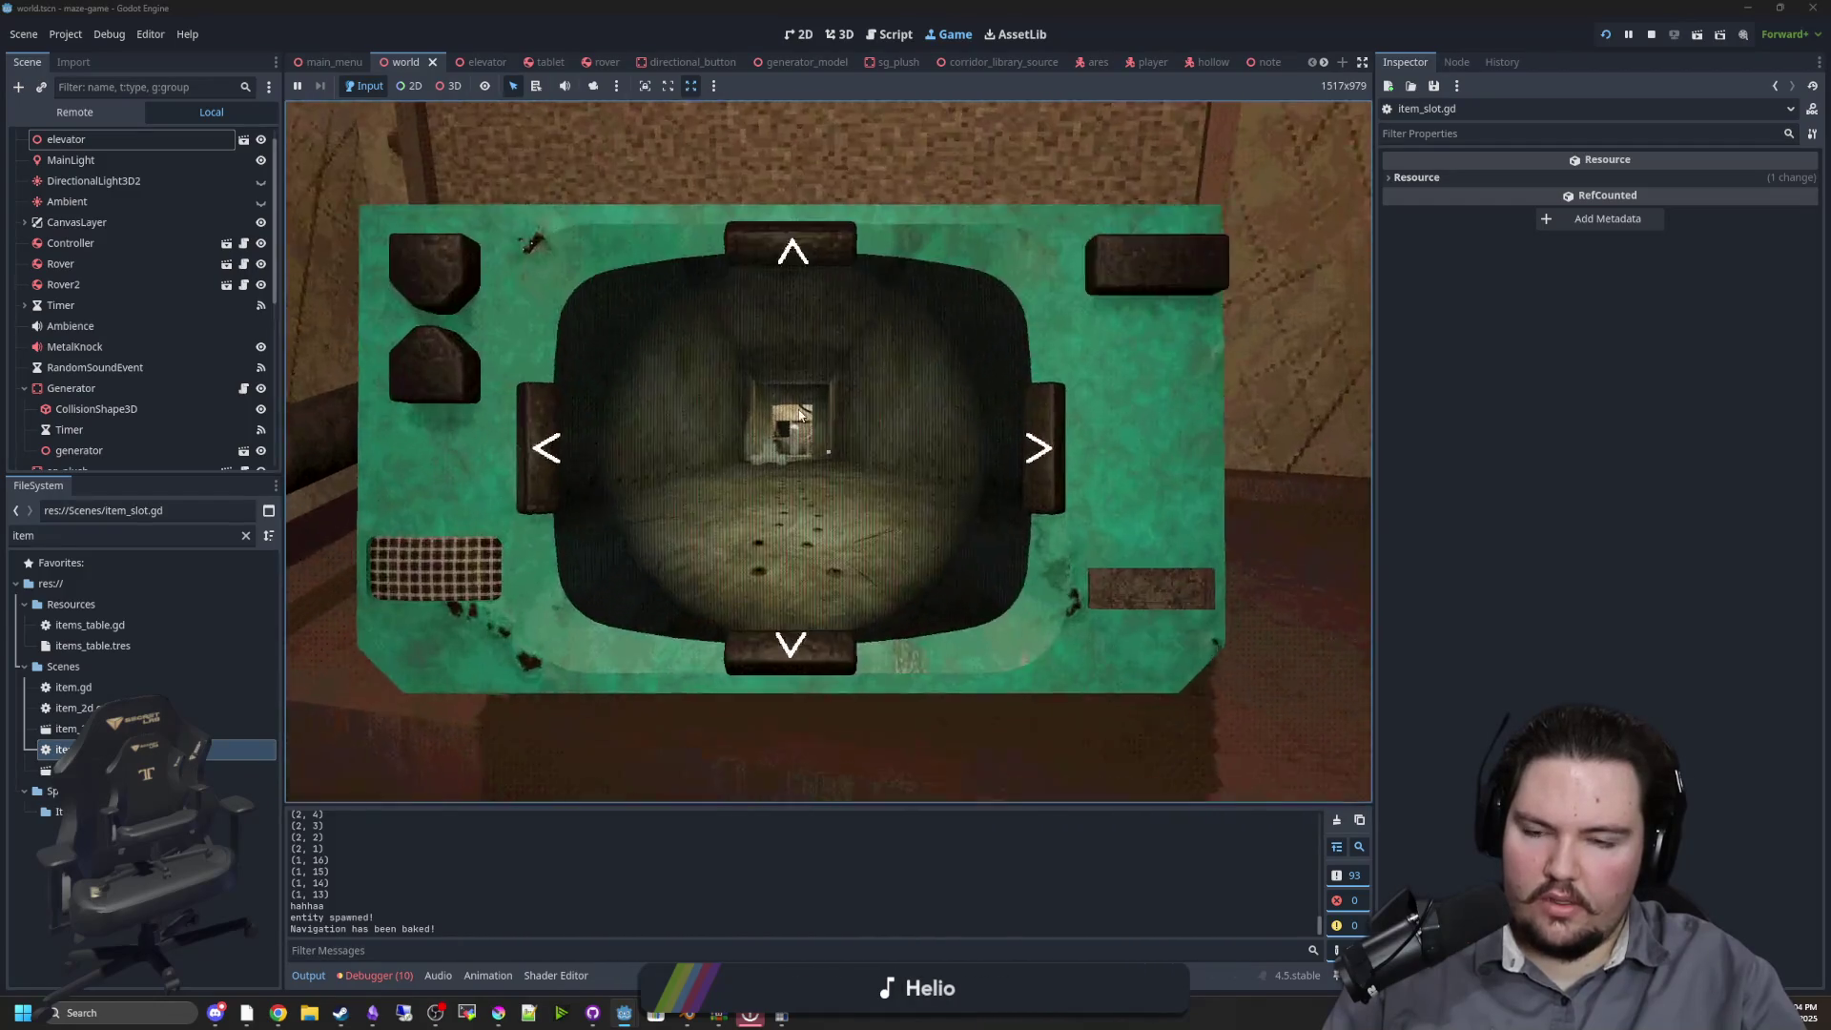
{"action": "left_click", "coordinate": [516, 438]}
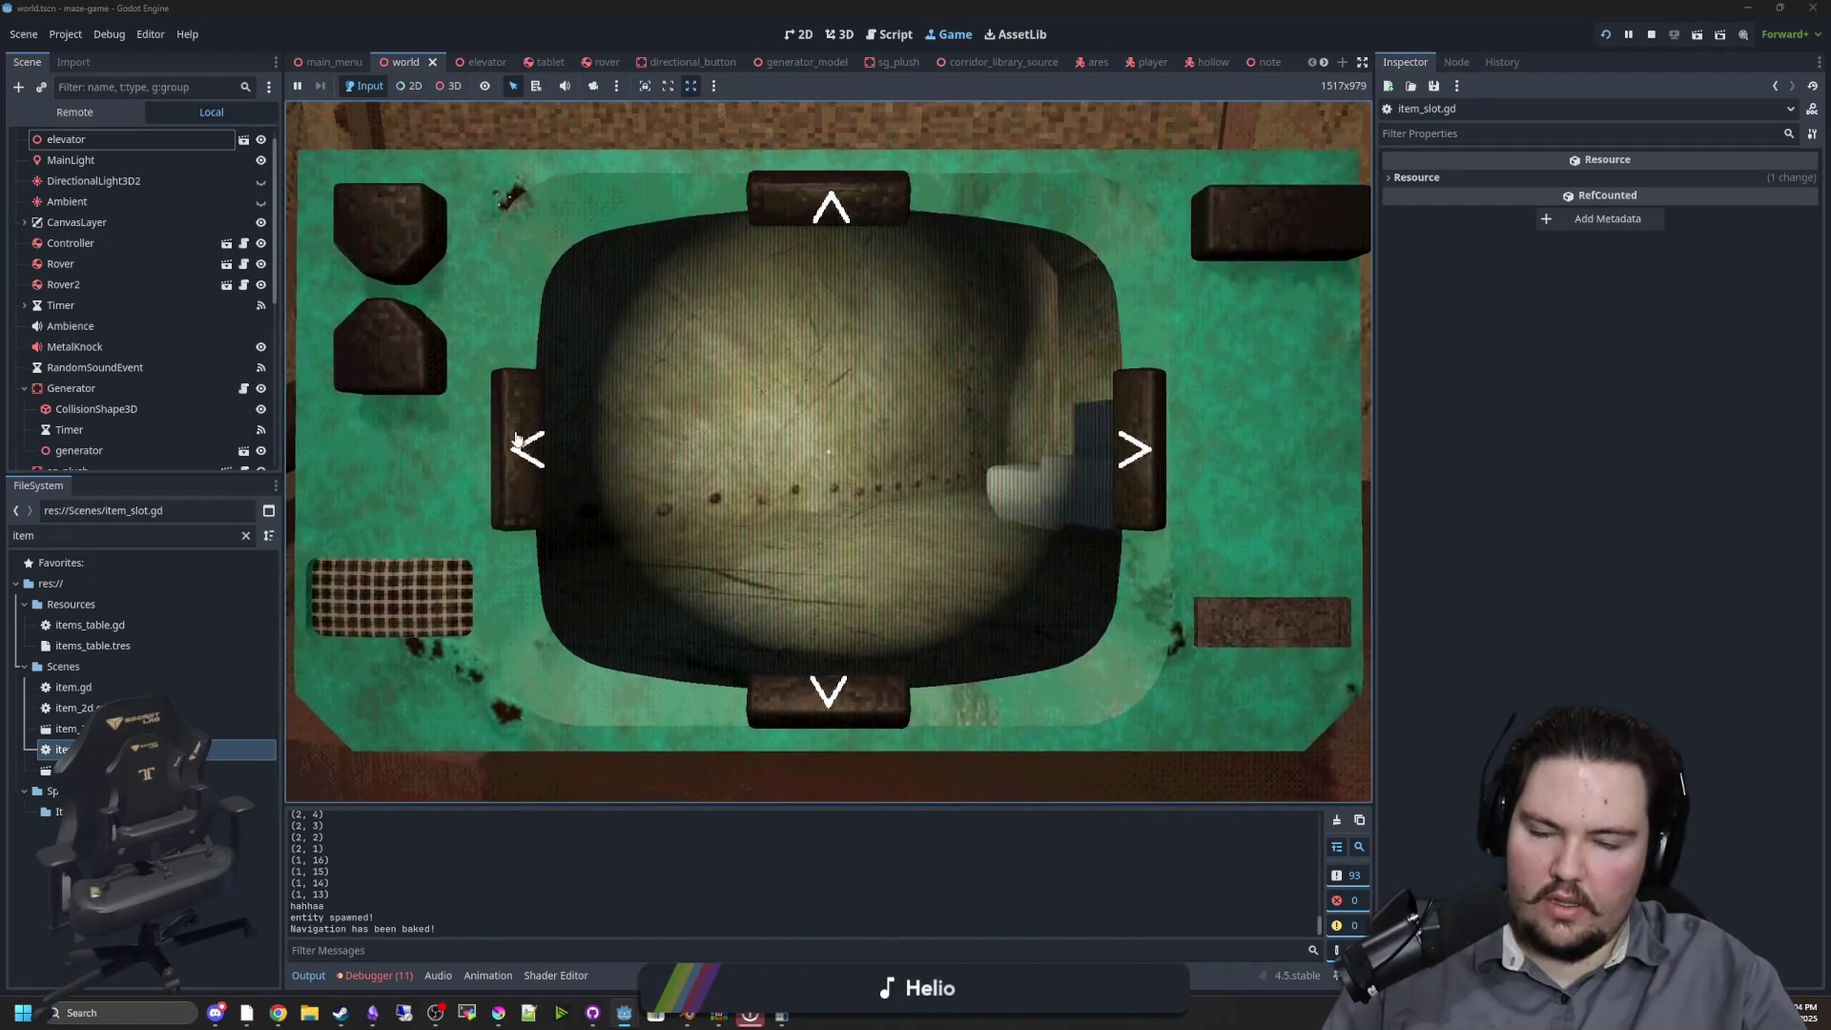
{"action": "left_click", "coordinate": [804, 210]}
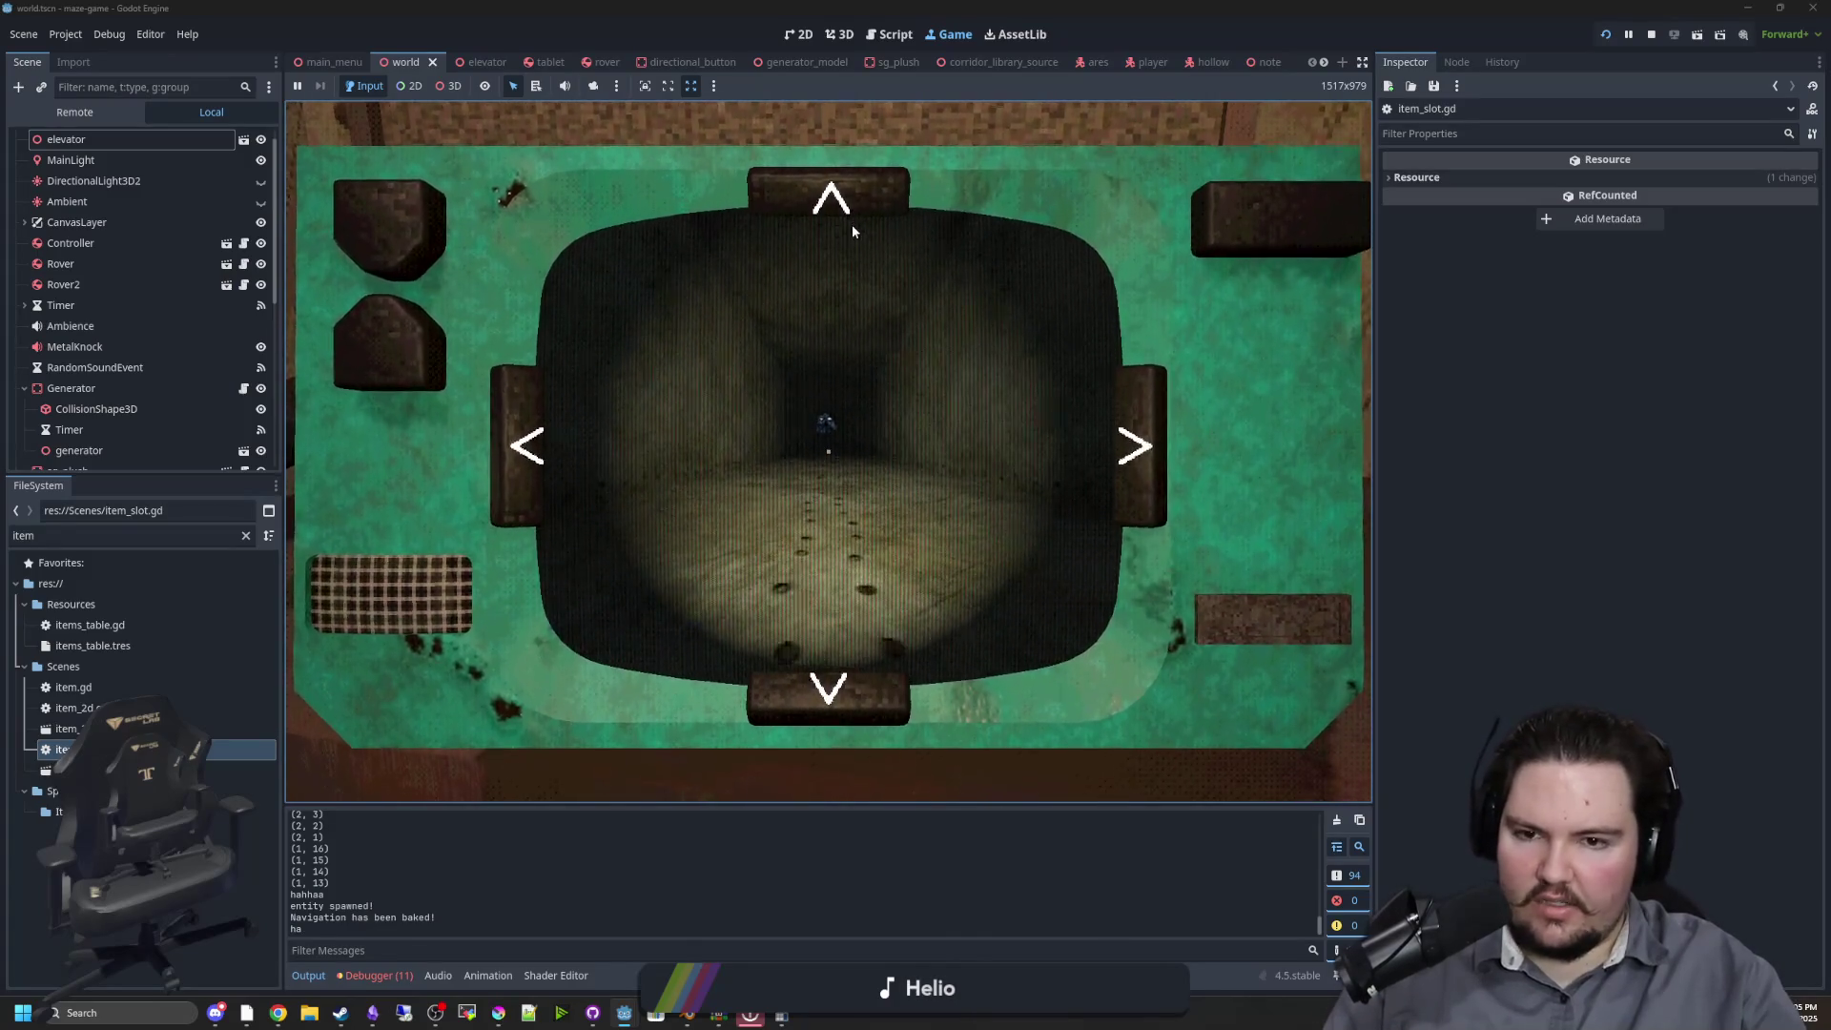
{"action": "right_click", "coordinate": [996, 466]}
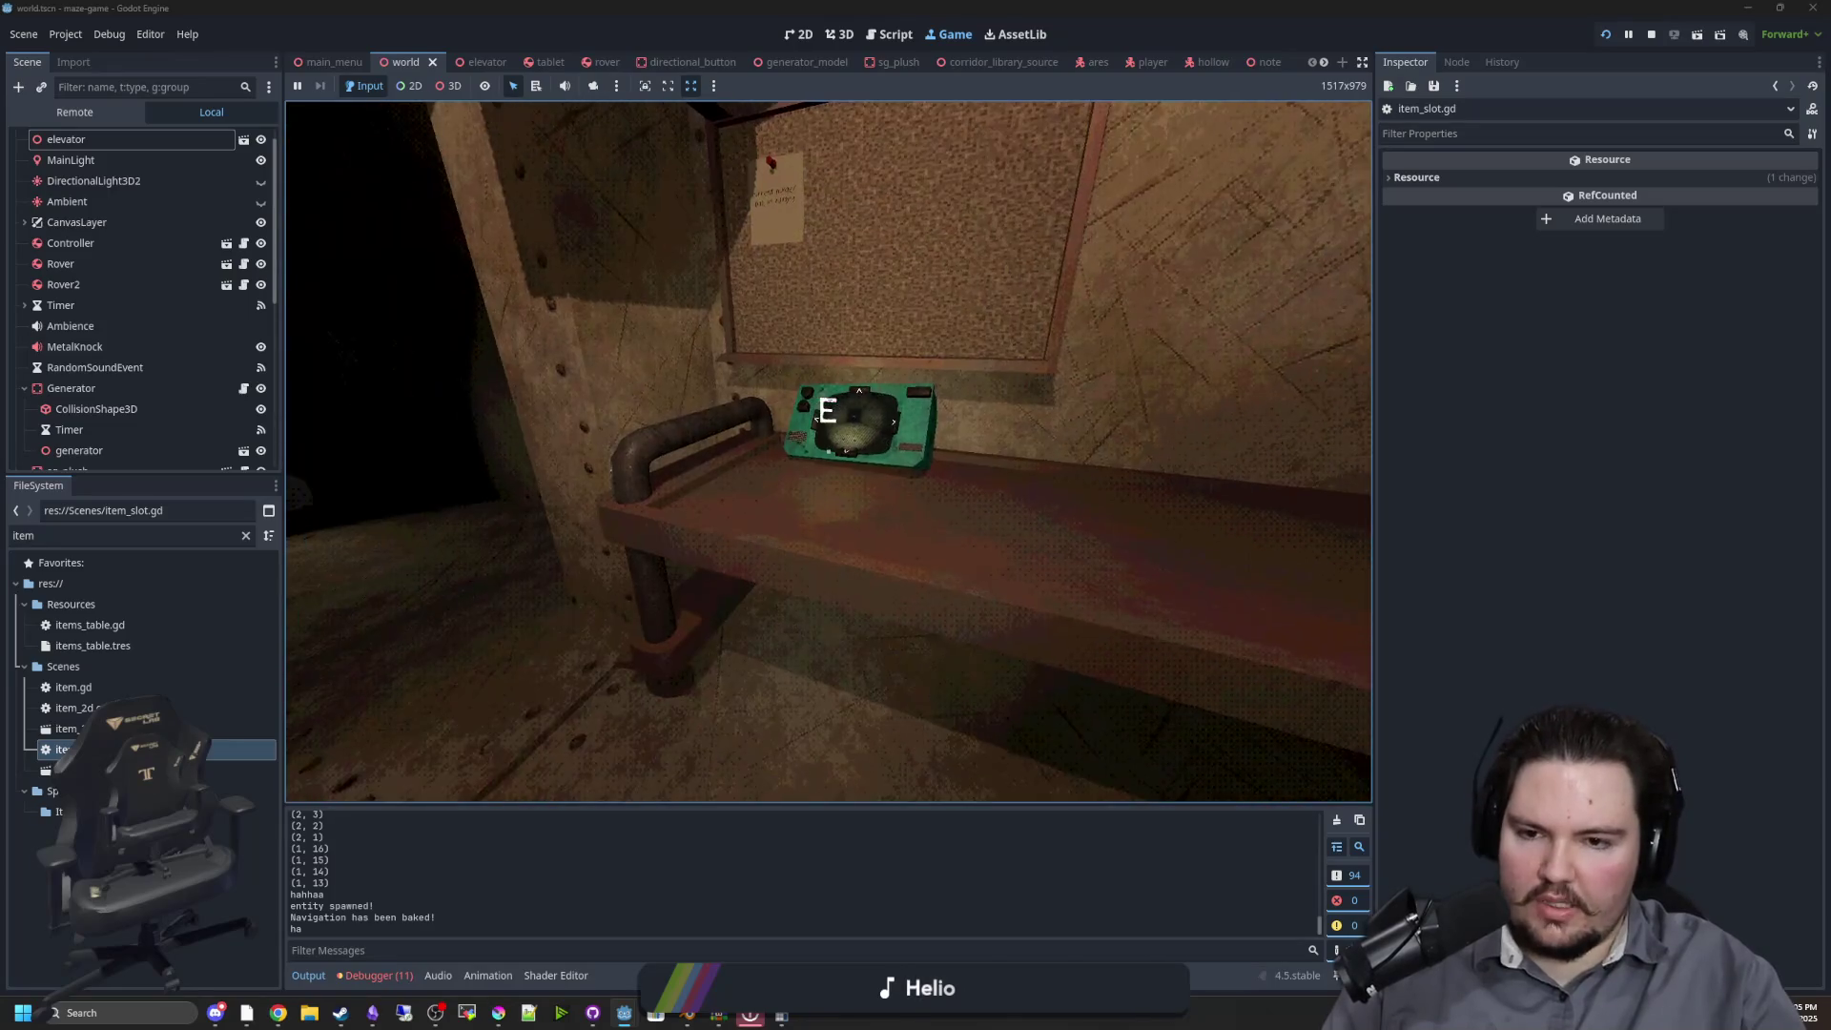
{"action": "key", "text": "e"}
{"action": "right_click", "coordinate": [828, 450]}
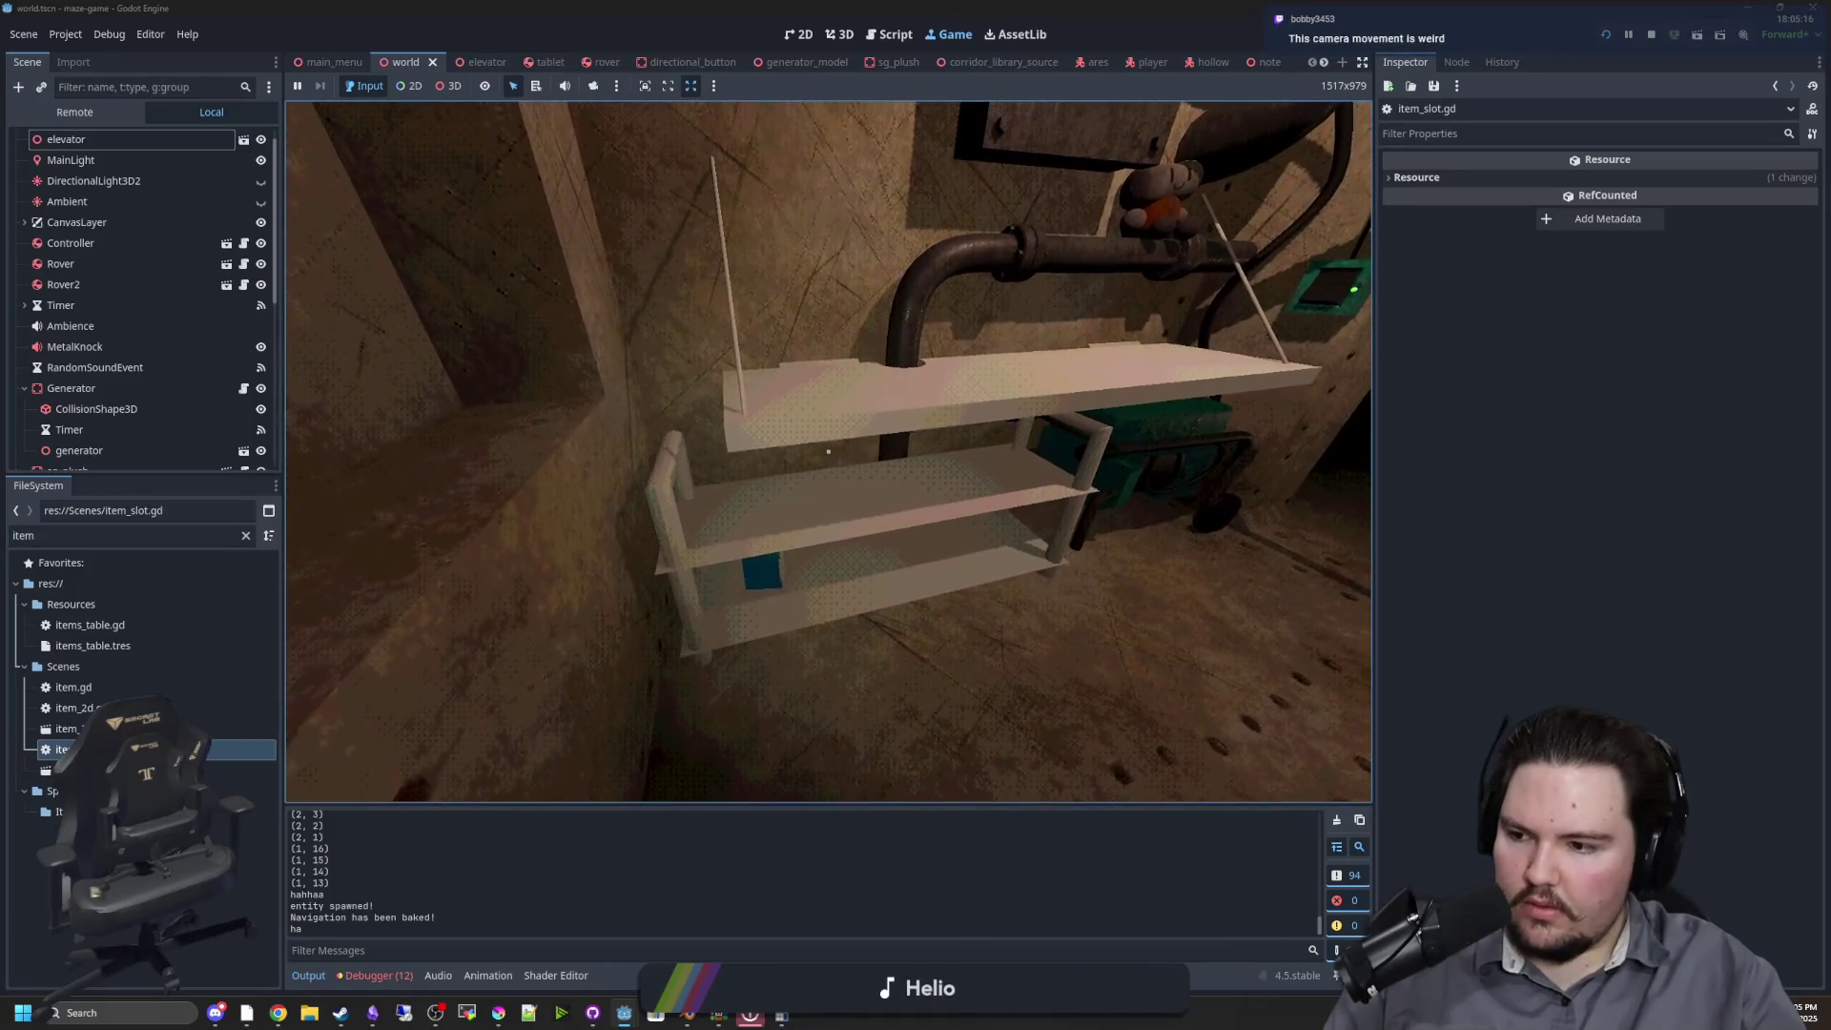
{"action": "key", "text": "e"}
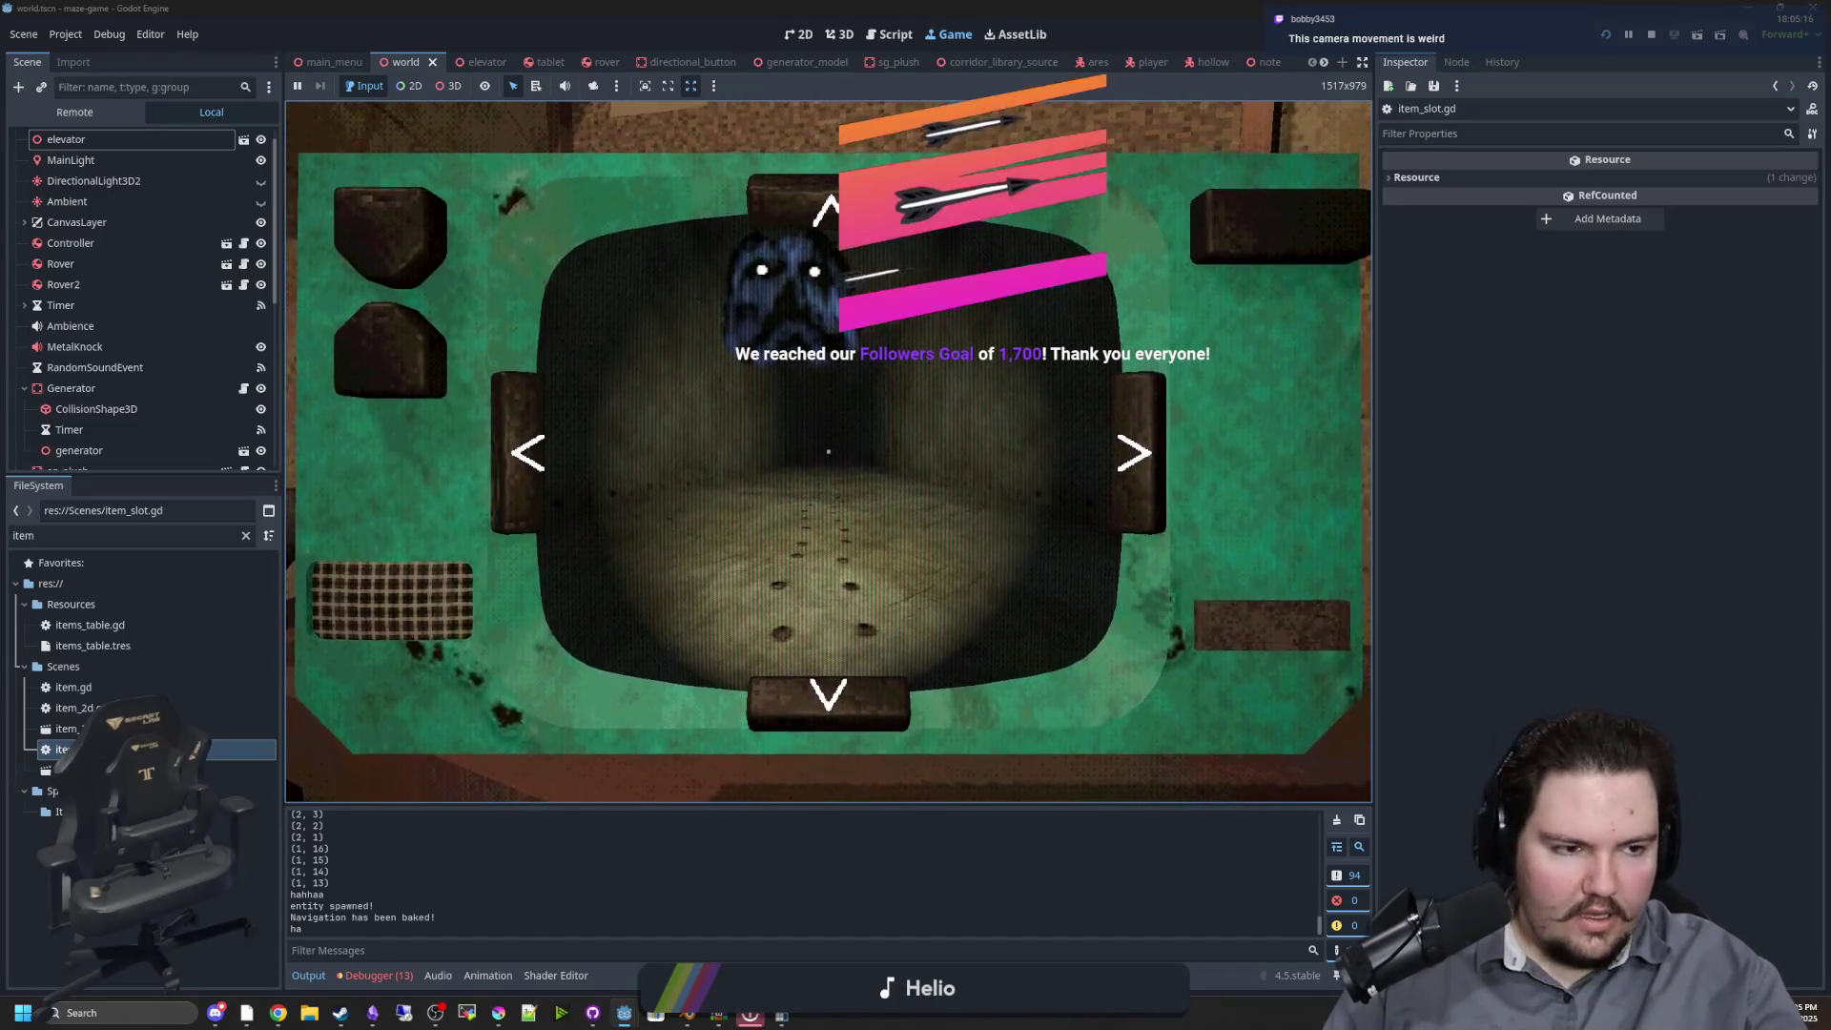
Pause the game and bring the Twitch stream dashboard up maximized
{"action": "key", "text": "Escape"}
{"action": "key", "text": "alt+Tab"}
{"action": "double_click", "coordinate": [1535, 265]}
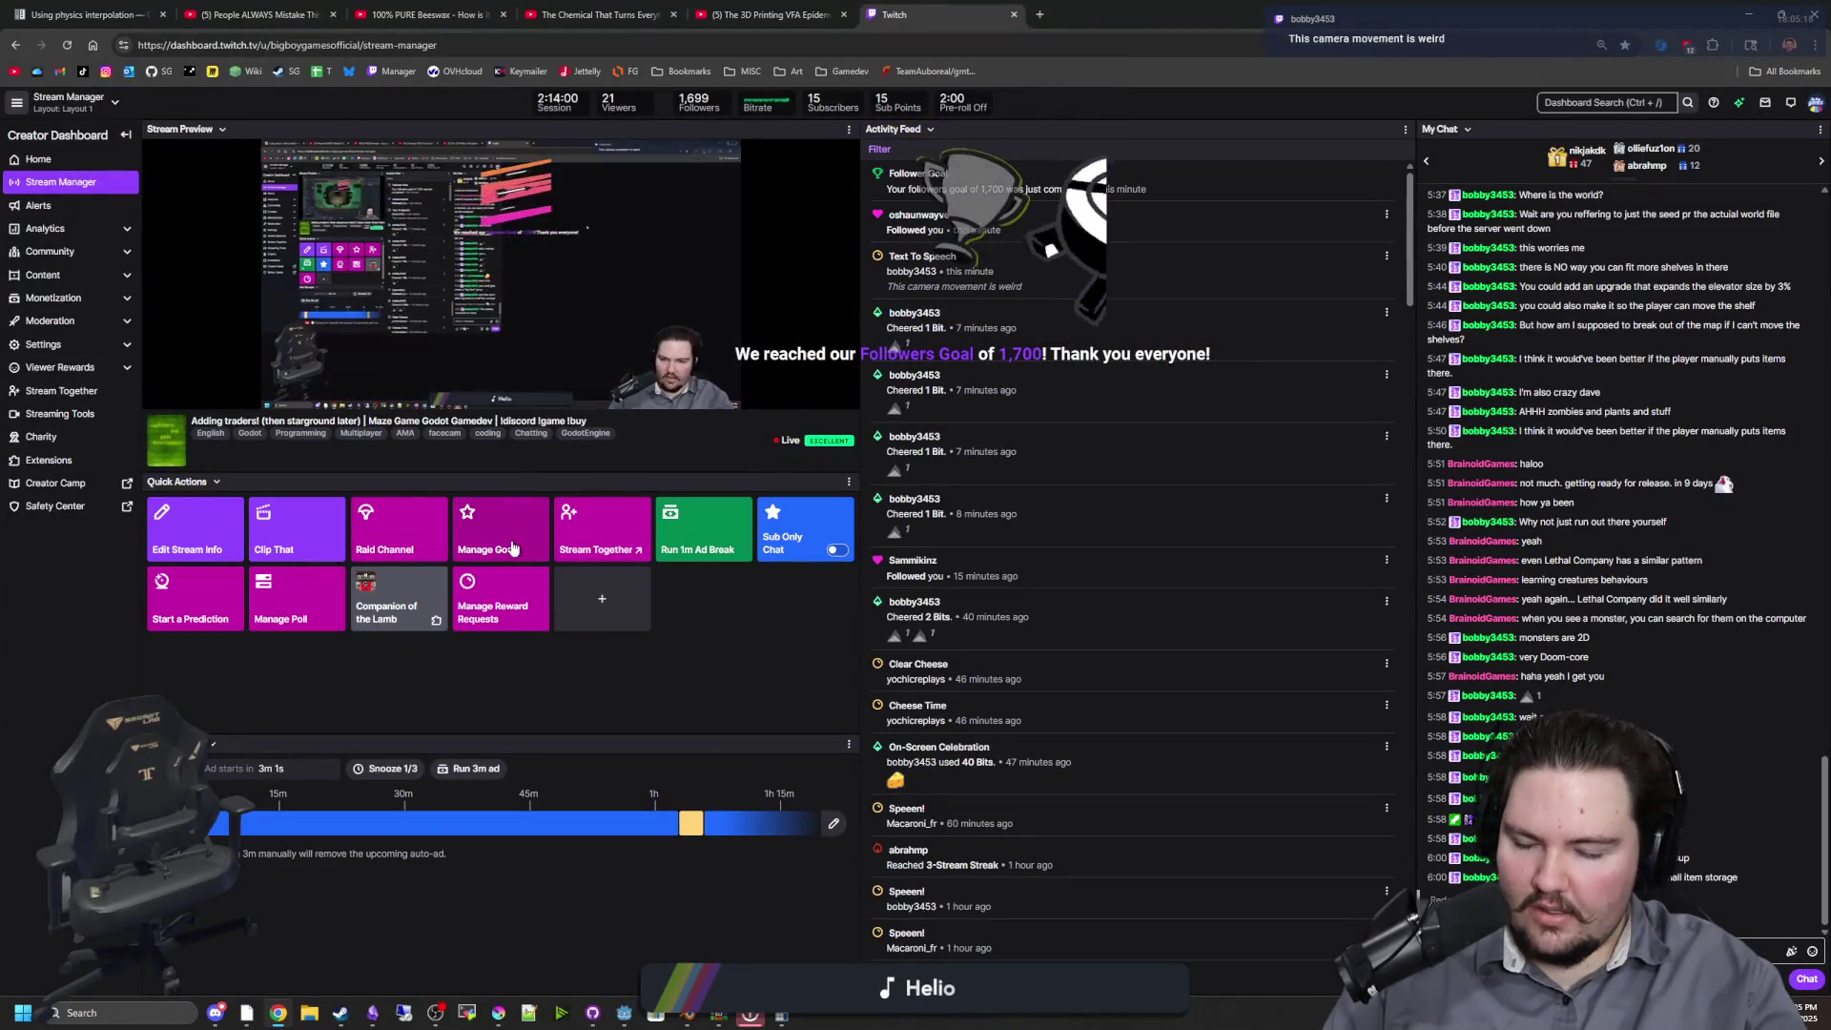
End the completed 1,700-follower goal and start a new 1,800-follower goal
{"action": "left_click", "coordinate": [513, 545]}
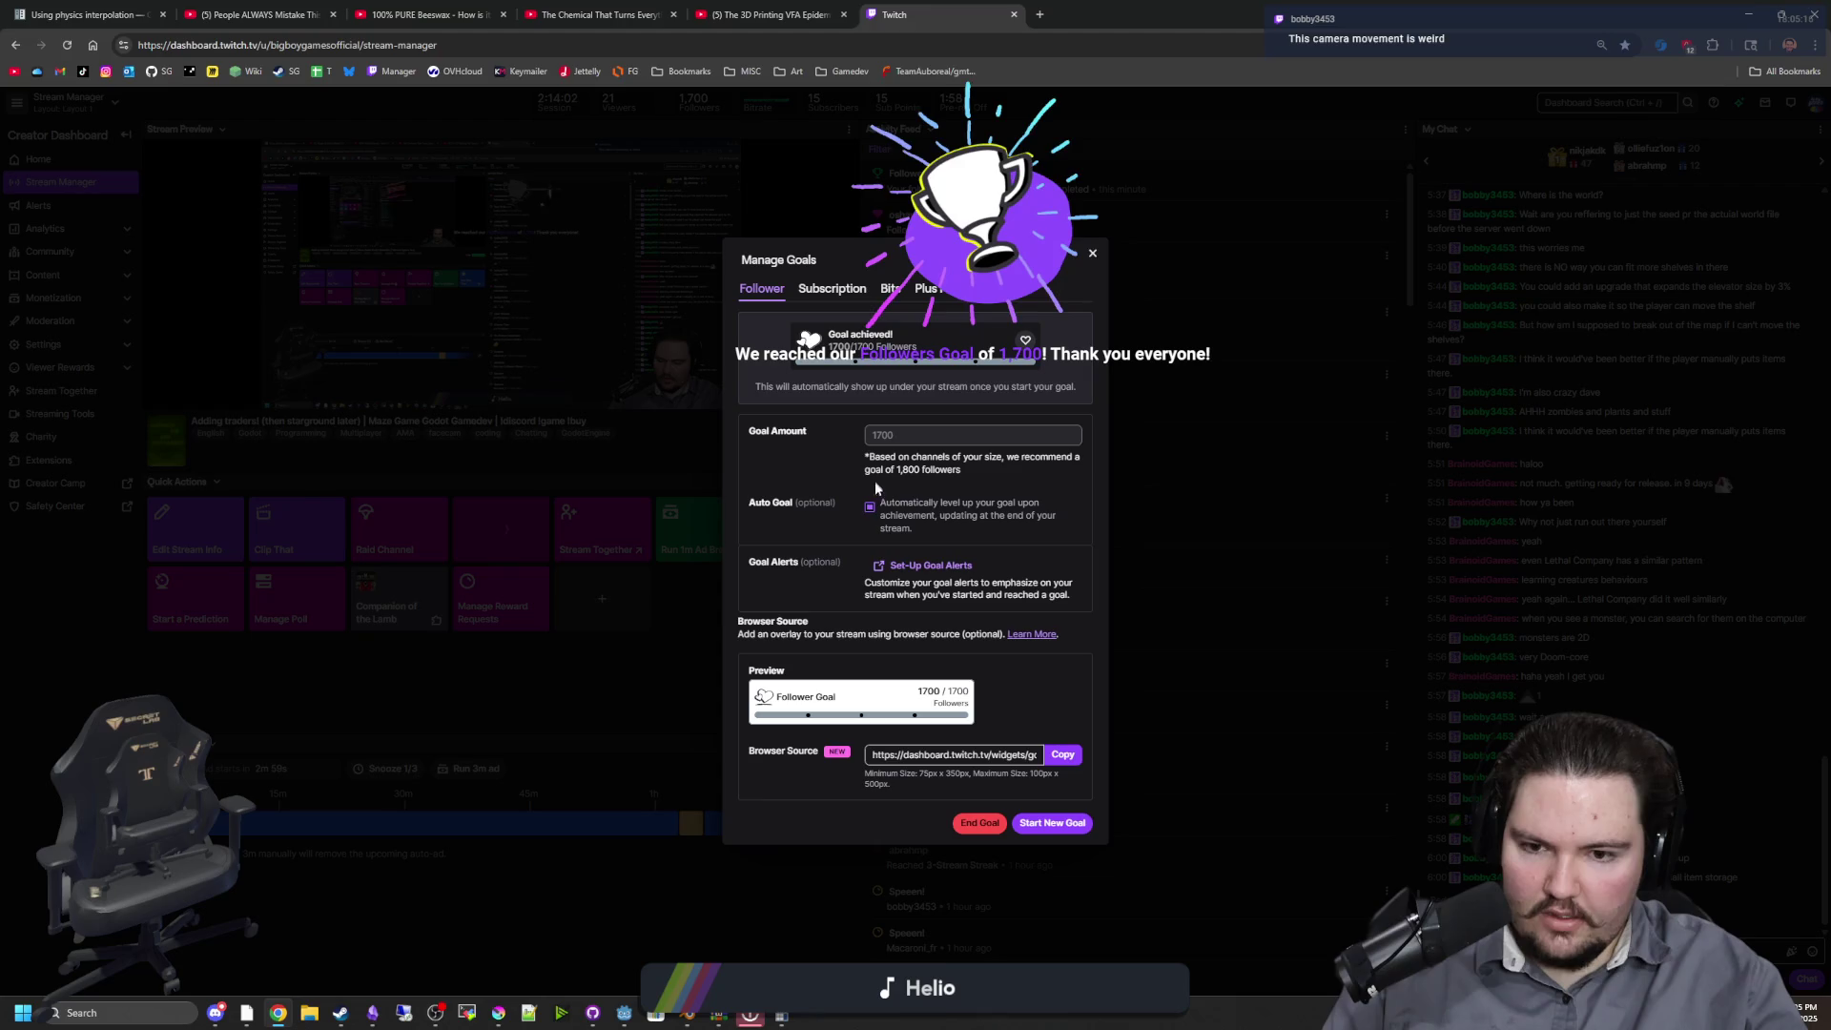
{"action": "left_click", "coordinate": [981, 824]}
{"action": "left_click", "coordinate": [506, 531]}
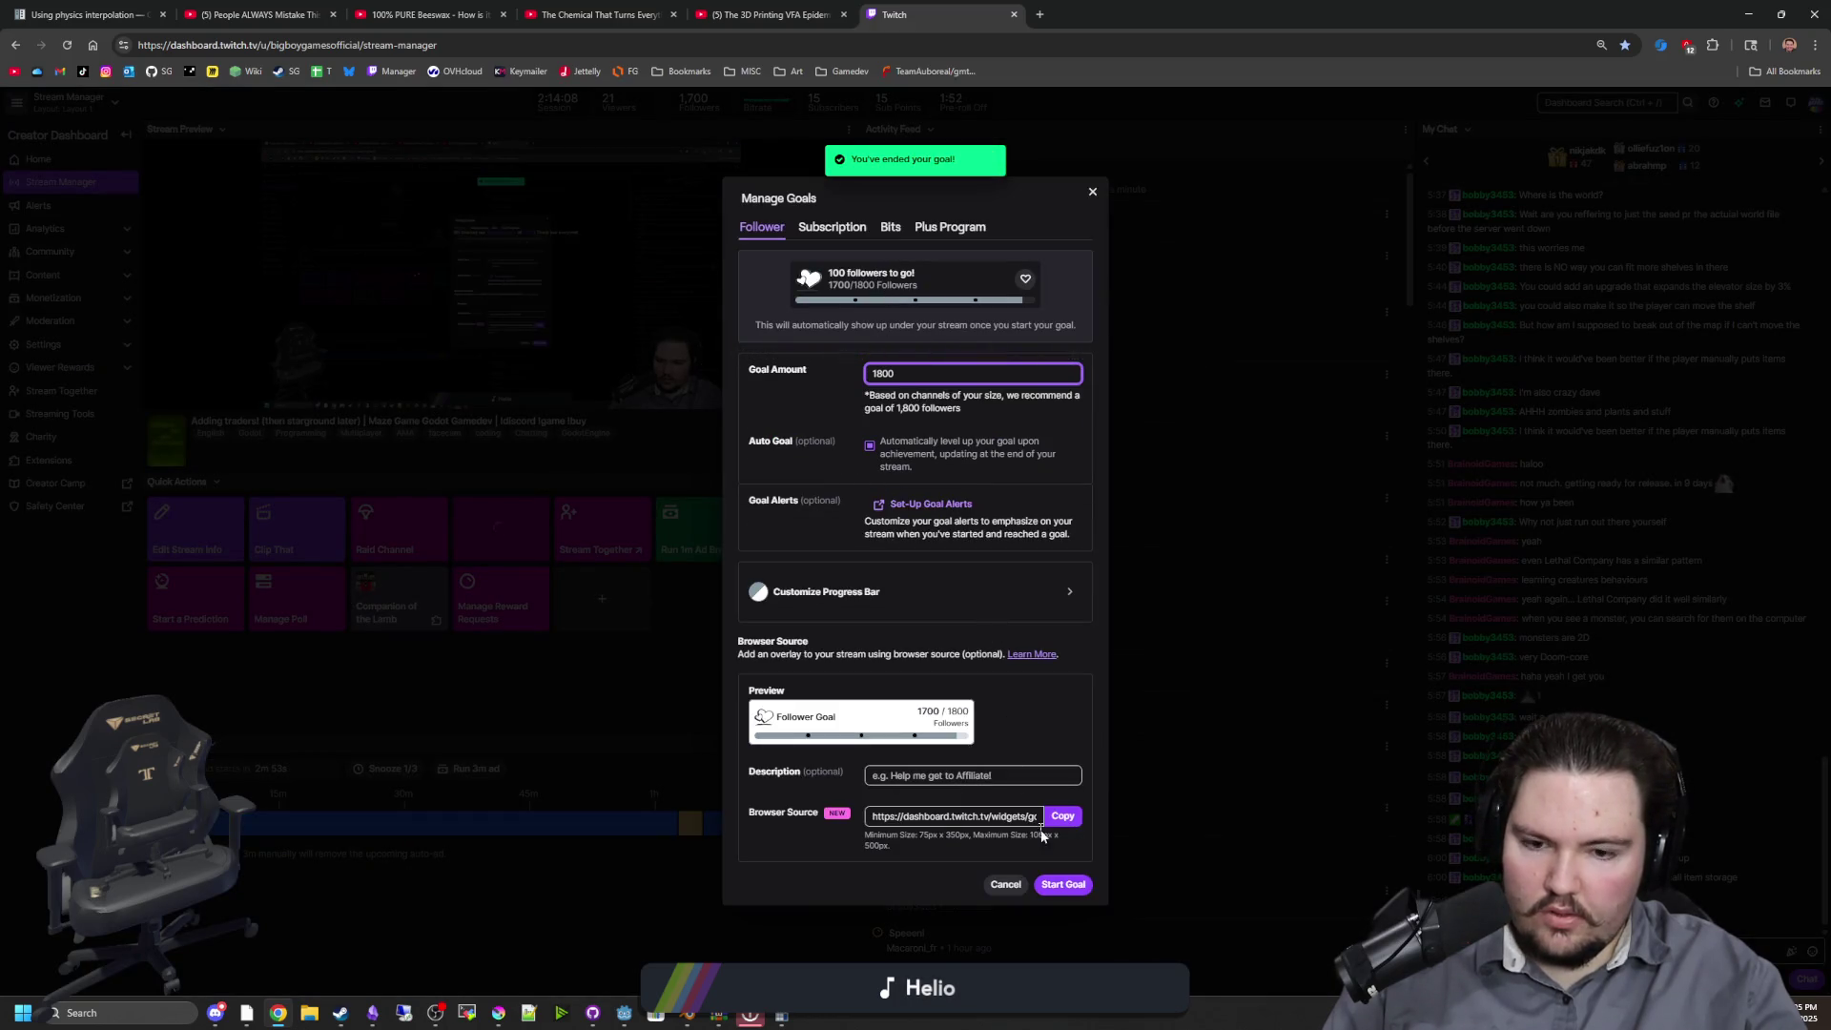
{"action": "left_click", "coordinate": [1067, 884]}
Resume the game, pick up the white item, and set it into the floor slot
{"action": "key", "text": "alt+Tab"}
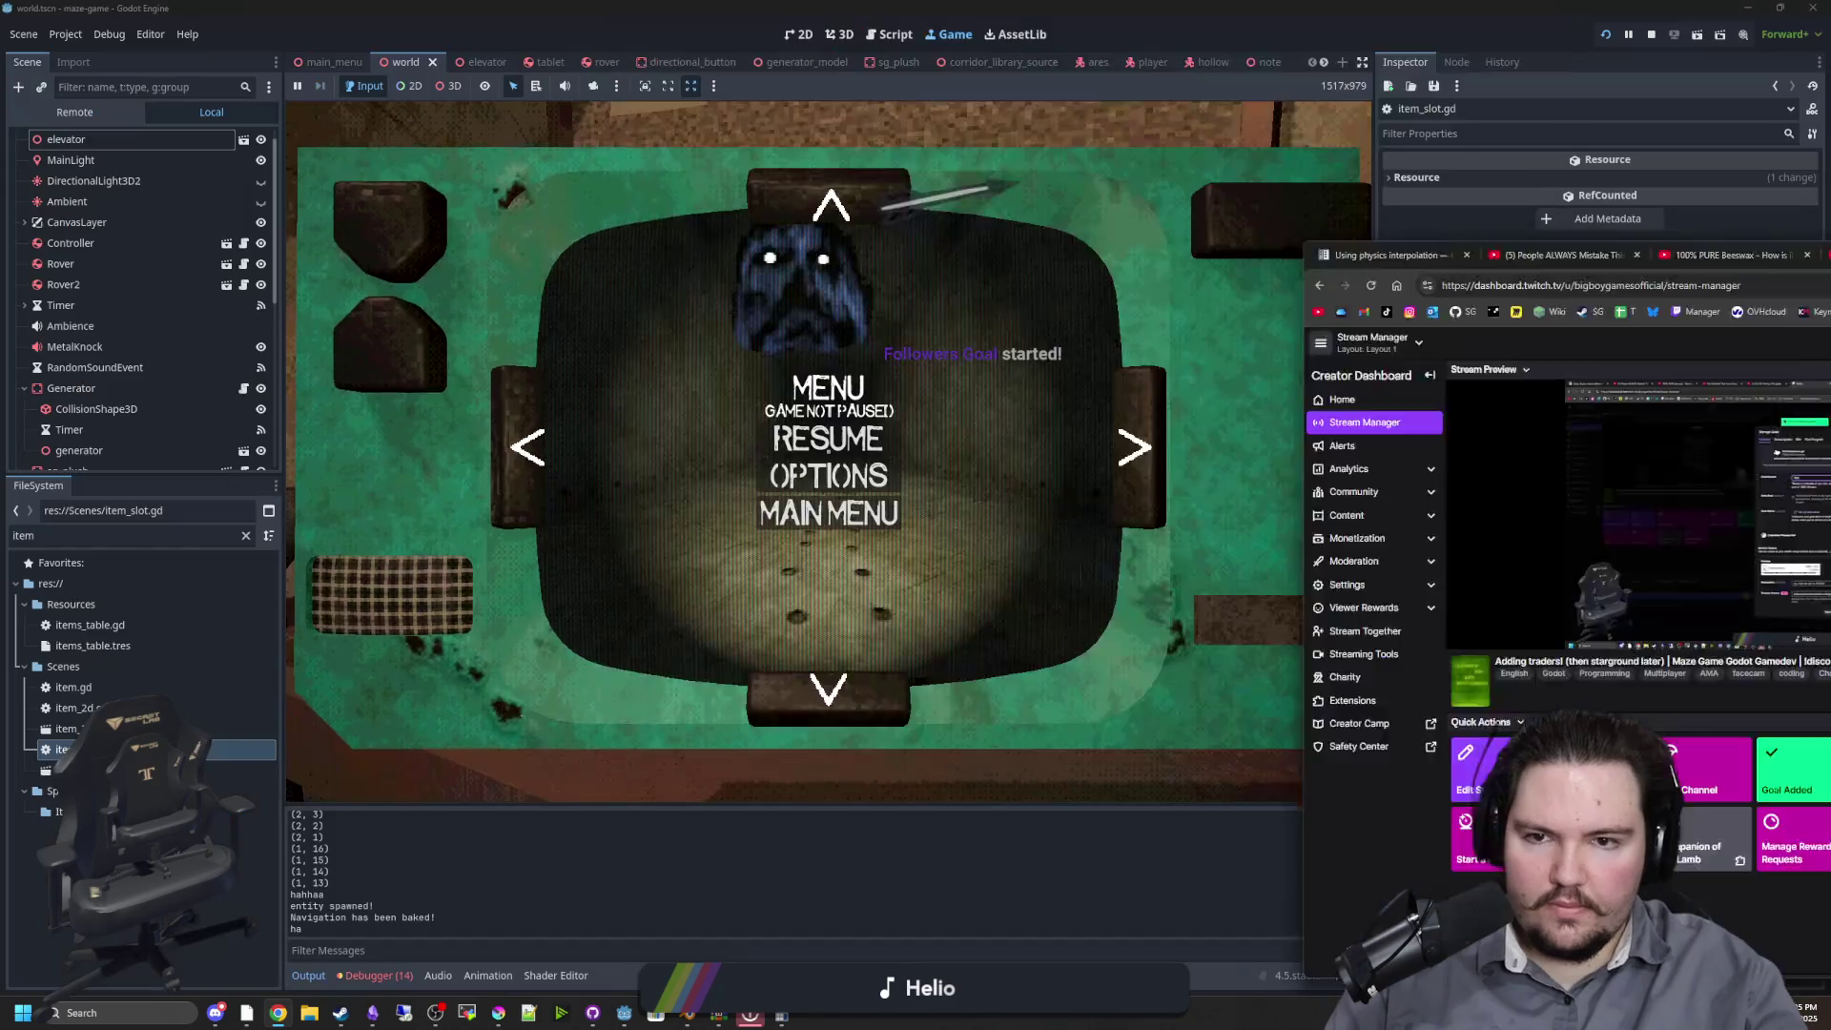
{"action": "key", "text": "Escape"}
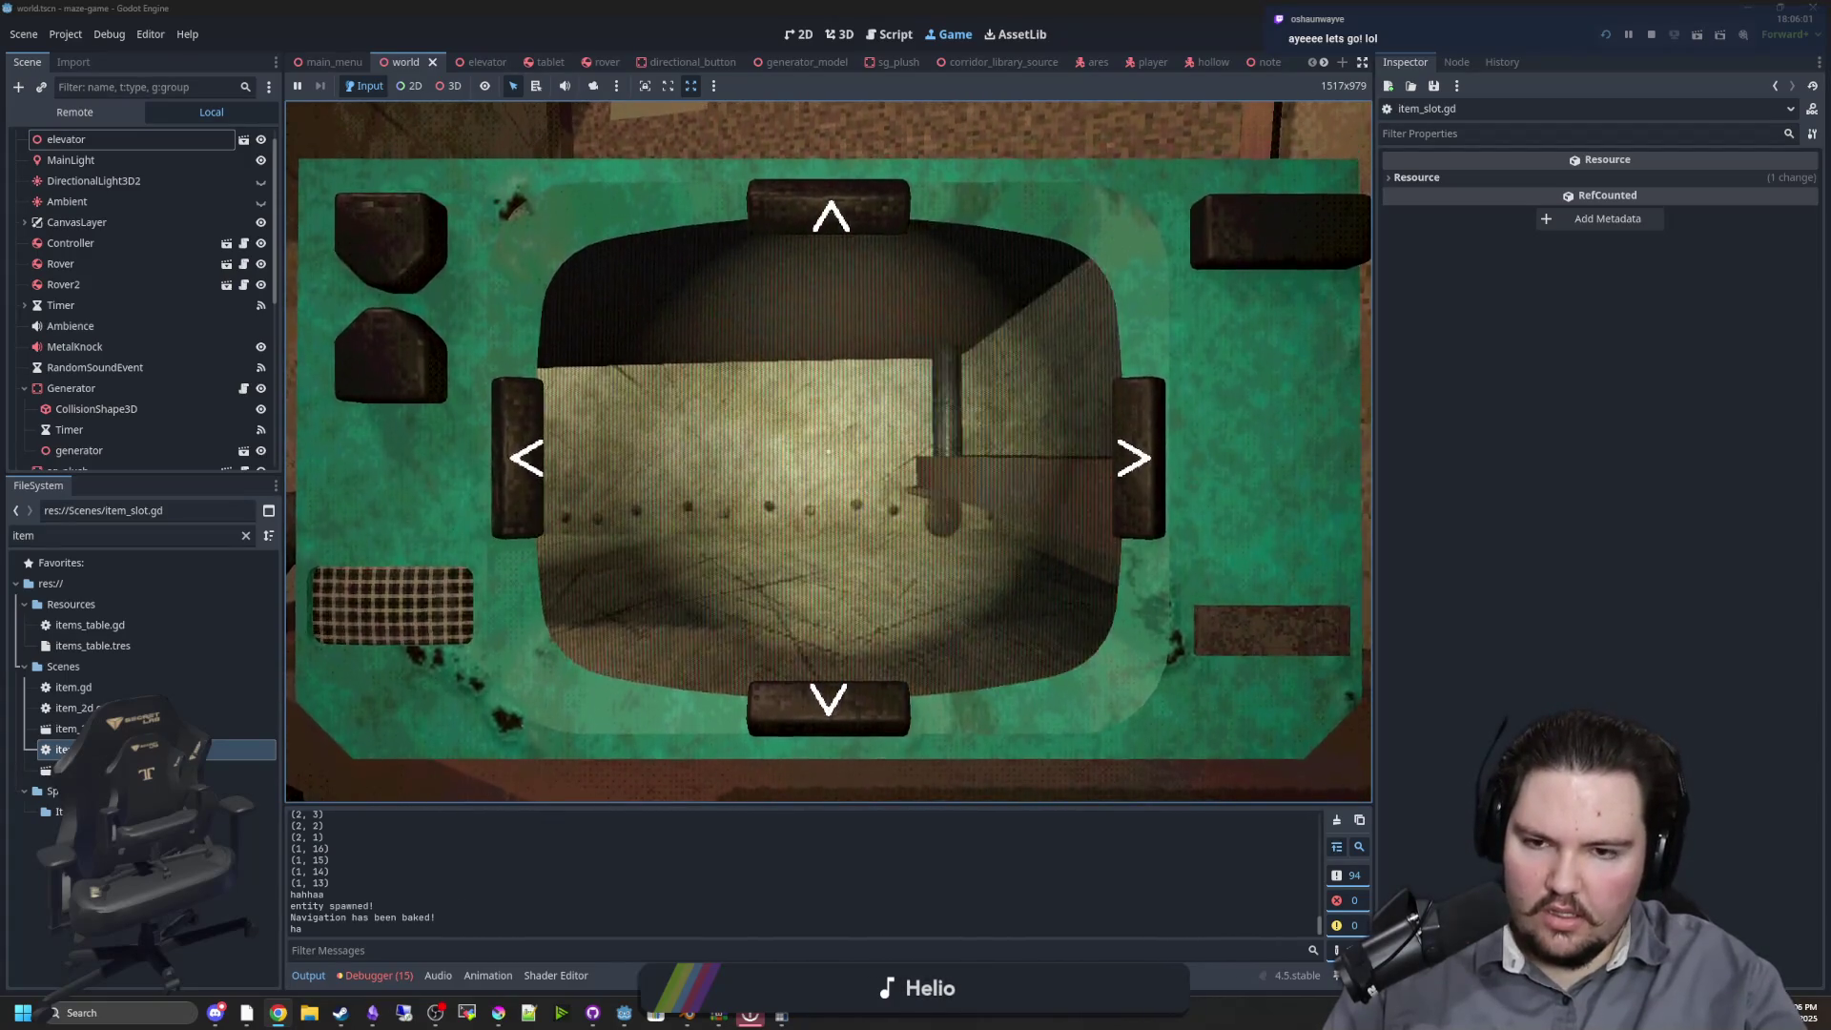
{"action": "key", "text": "Tab"}
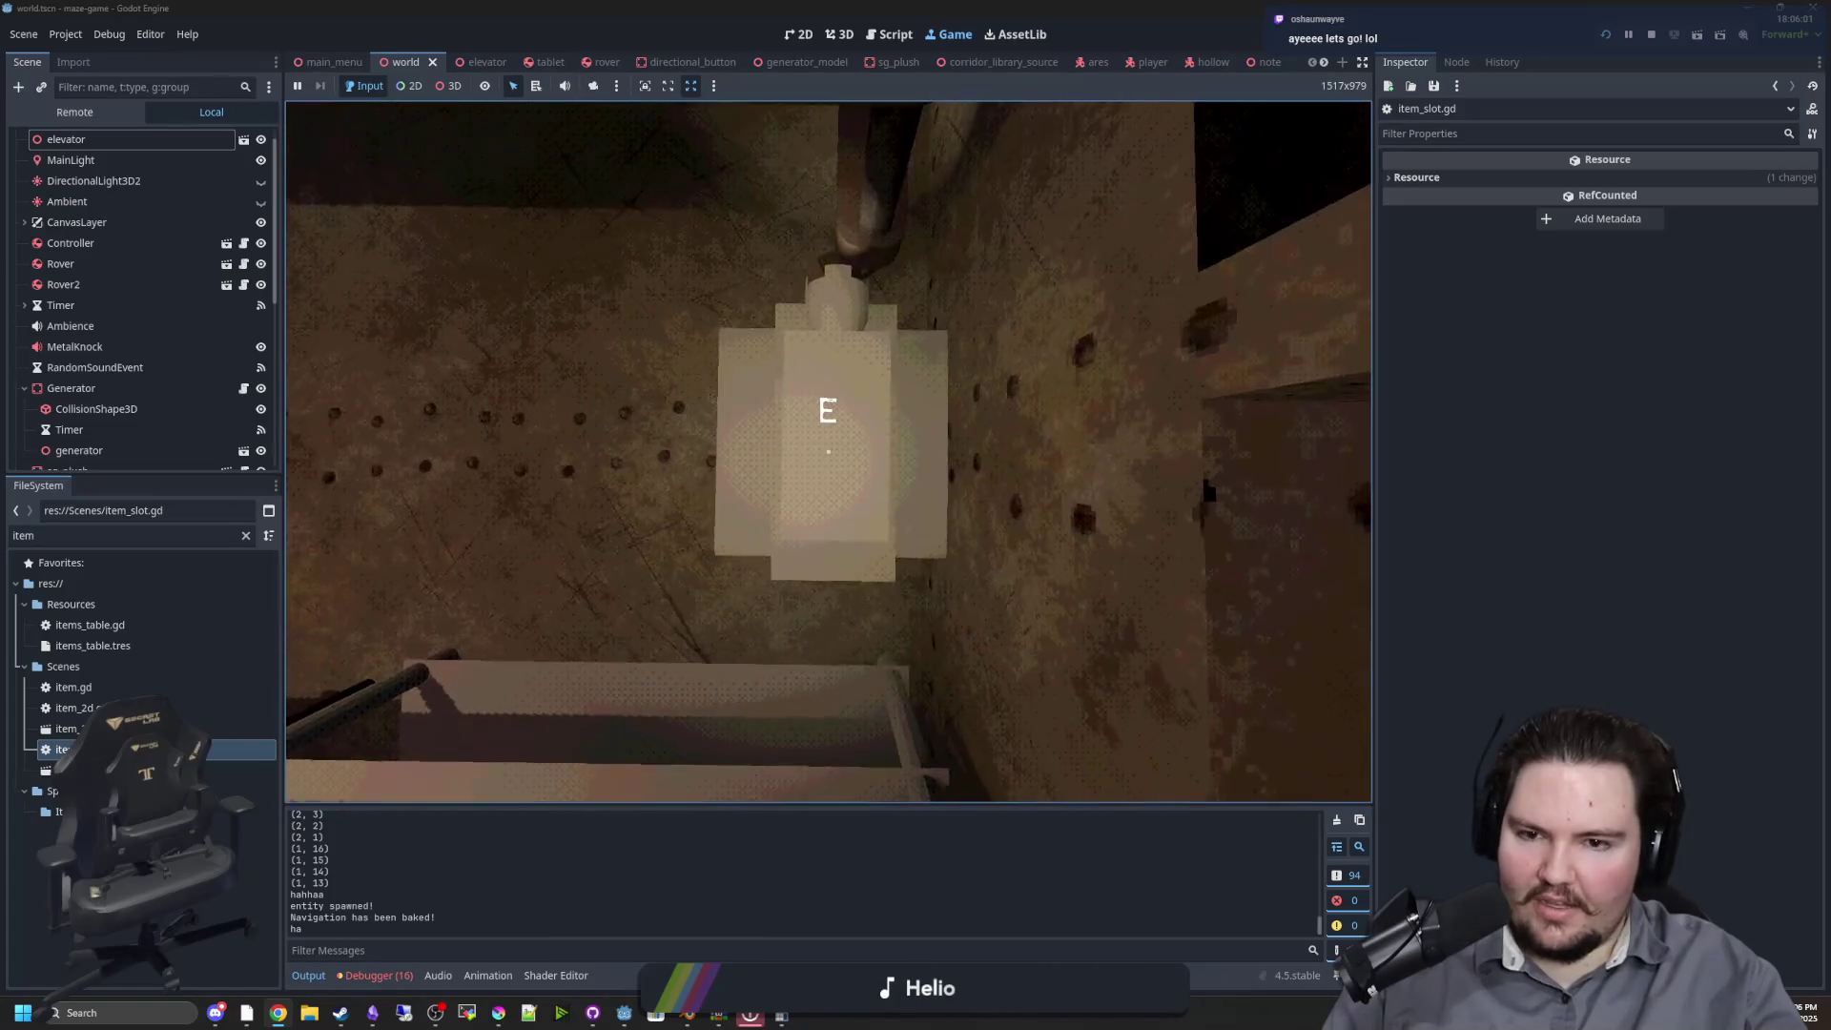
{"action": "key", "text": "e"}
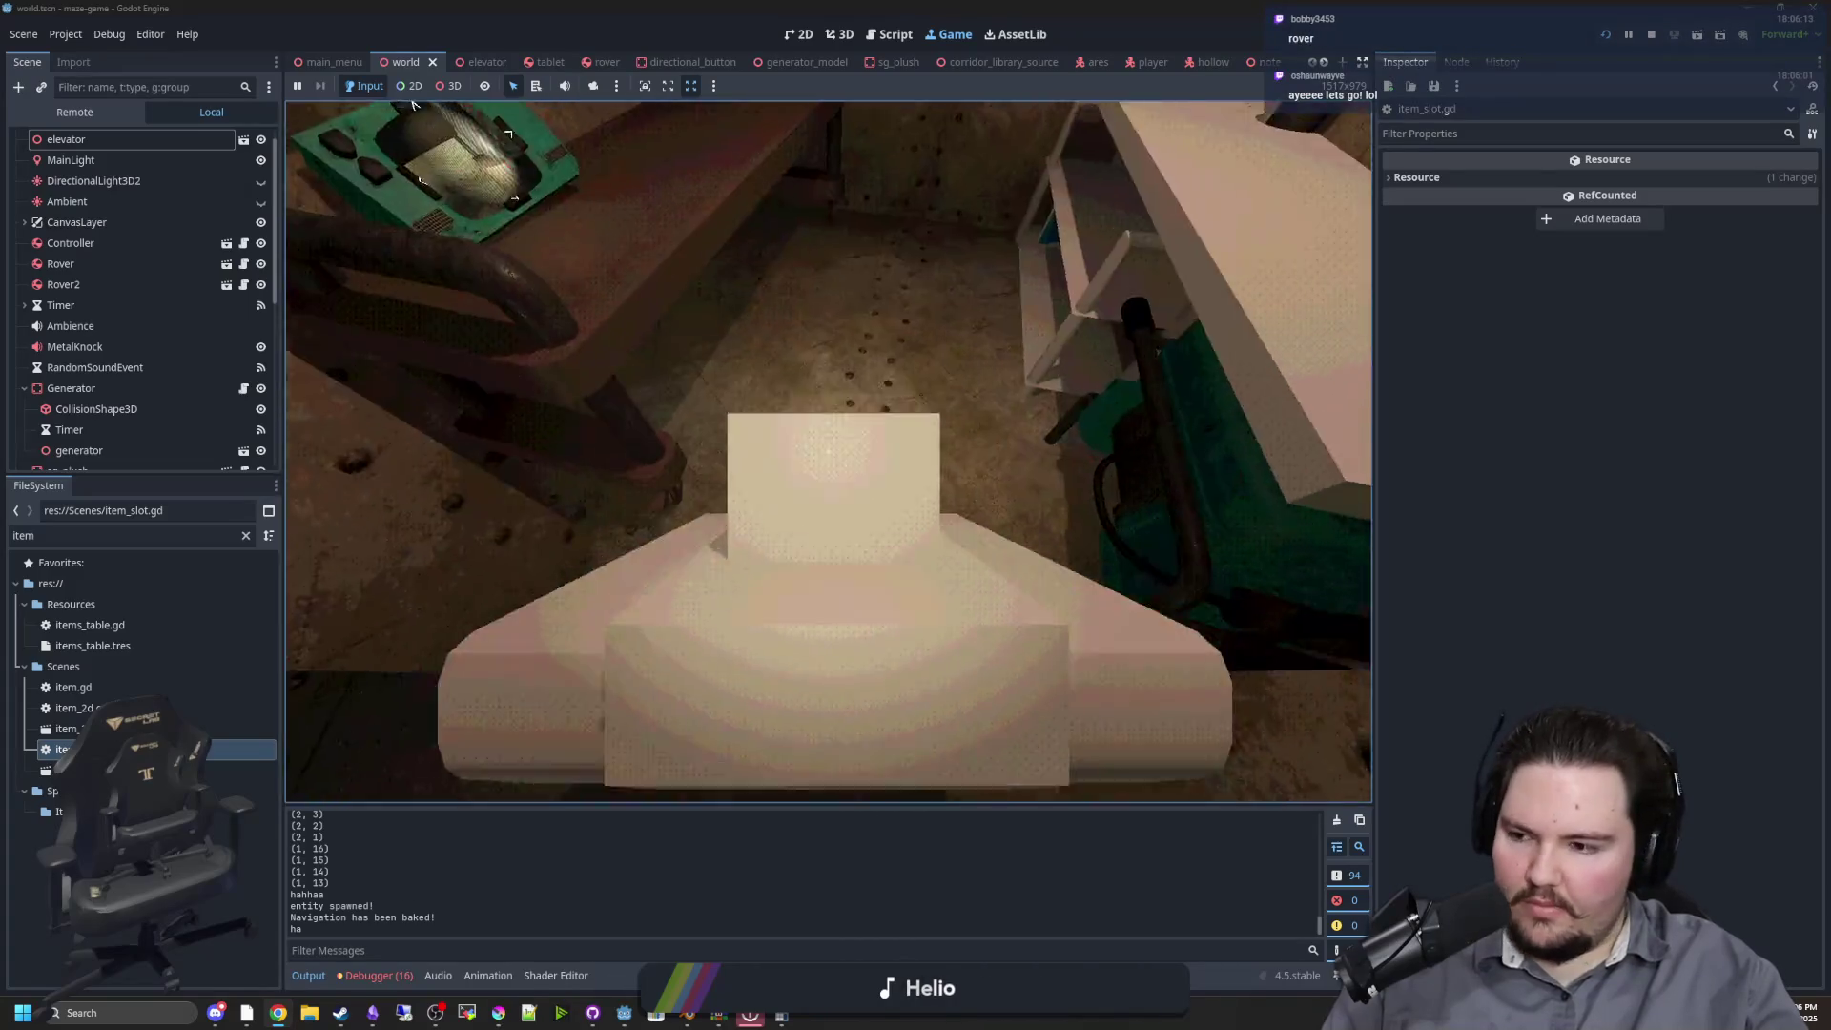
{"action": "key", "text": "e"}
Walk to the green tablet, drive the rover forward down the corridor, then stop the game
{"action": "key", "text": "w"}
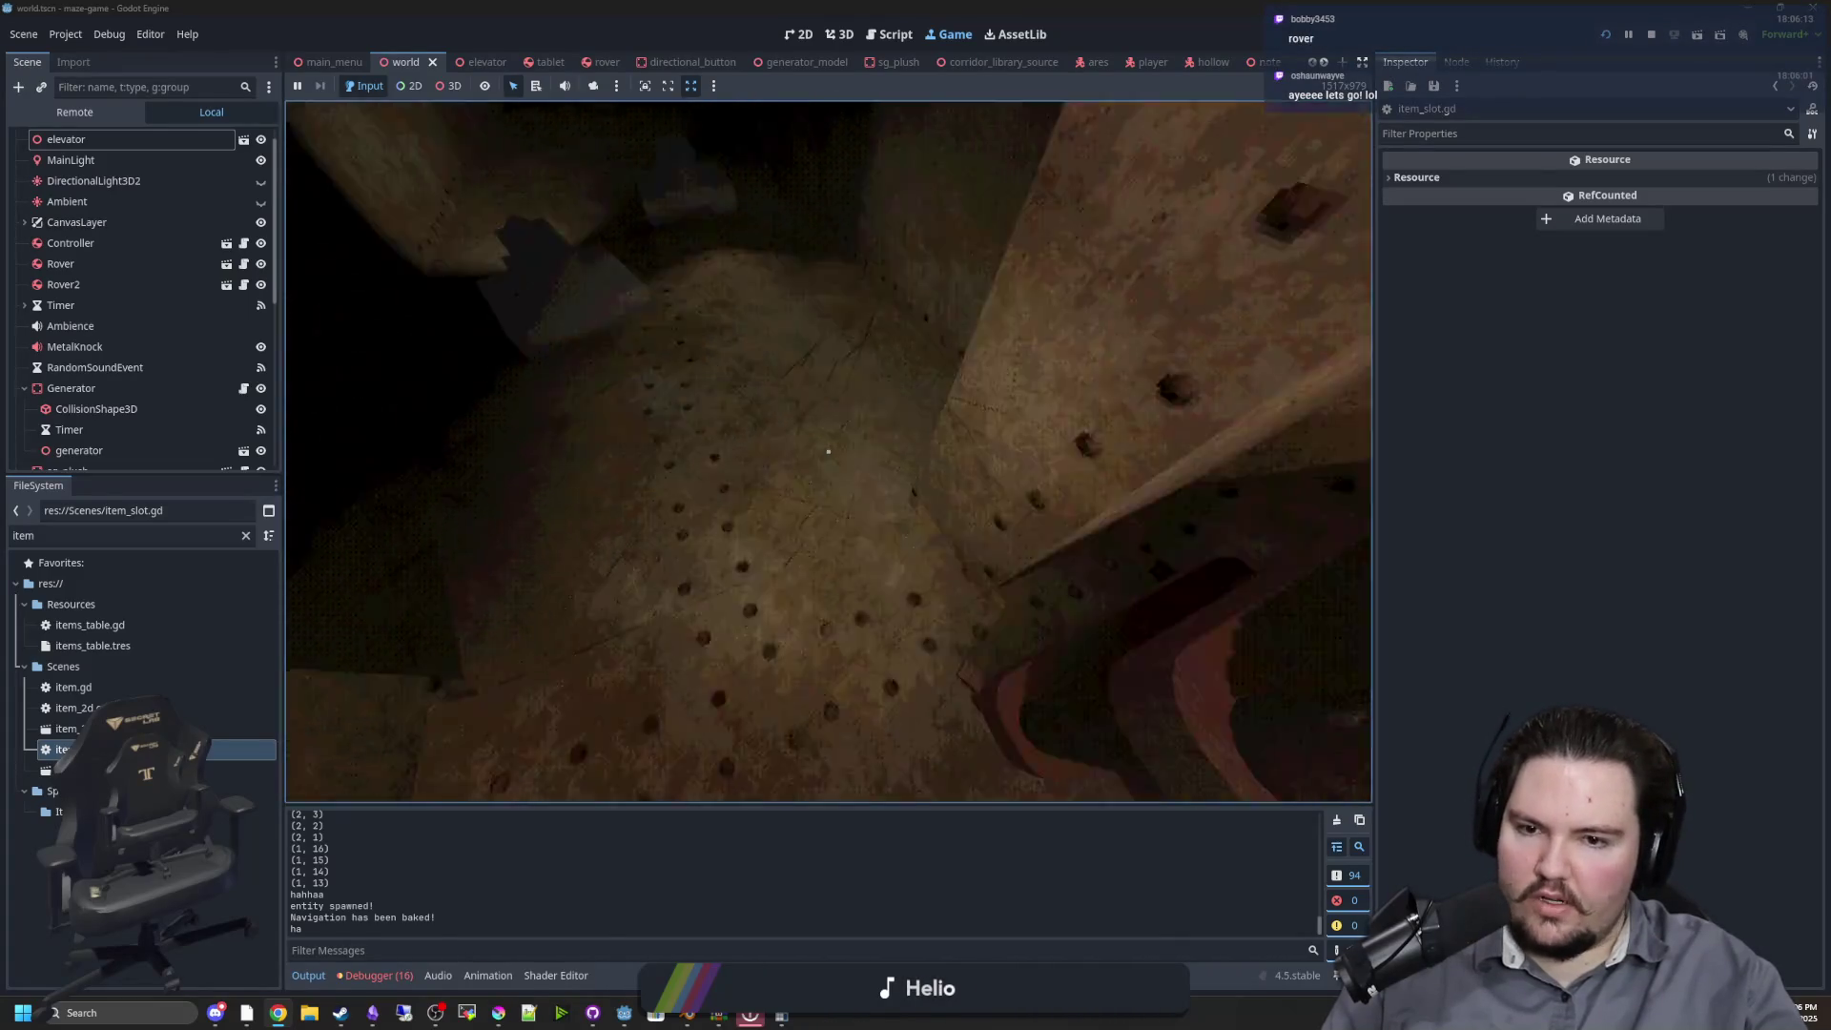
{"action": "key", "text": "w"}
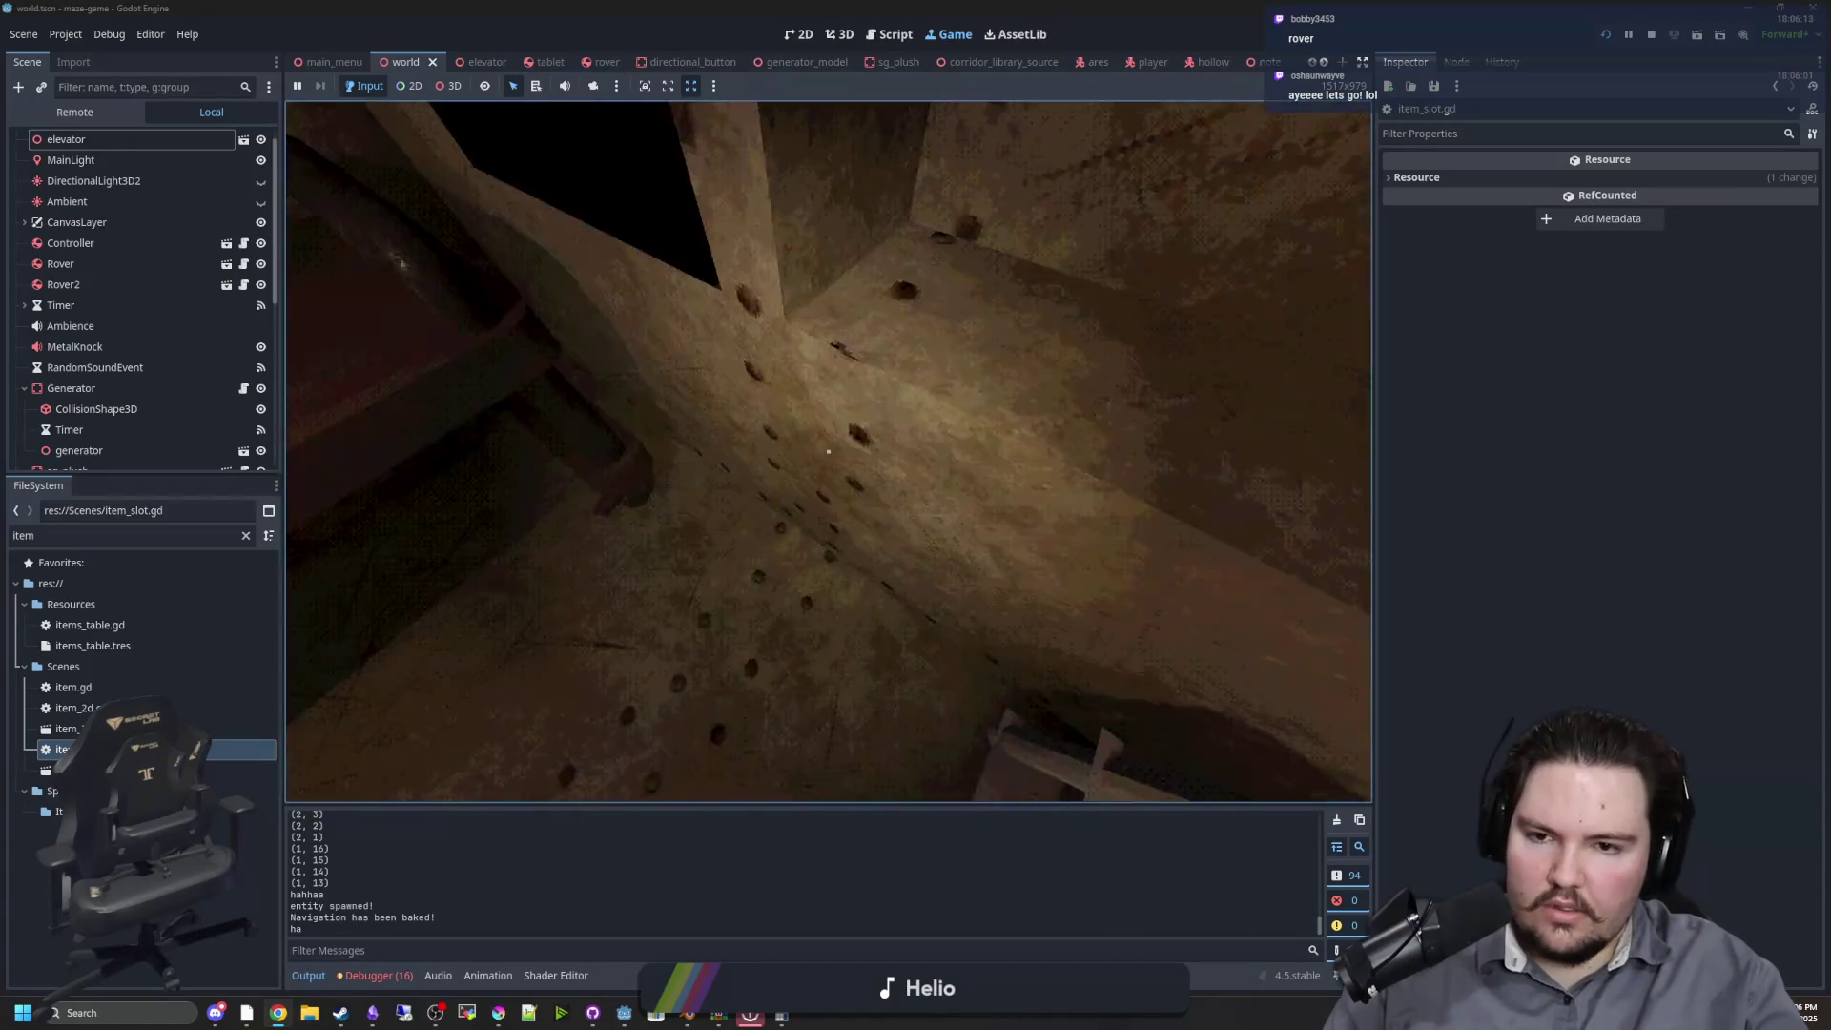
{"action": "key", "text": "w"}
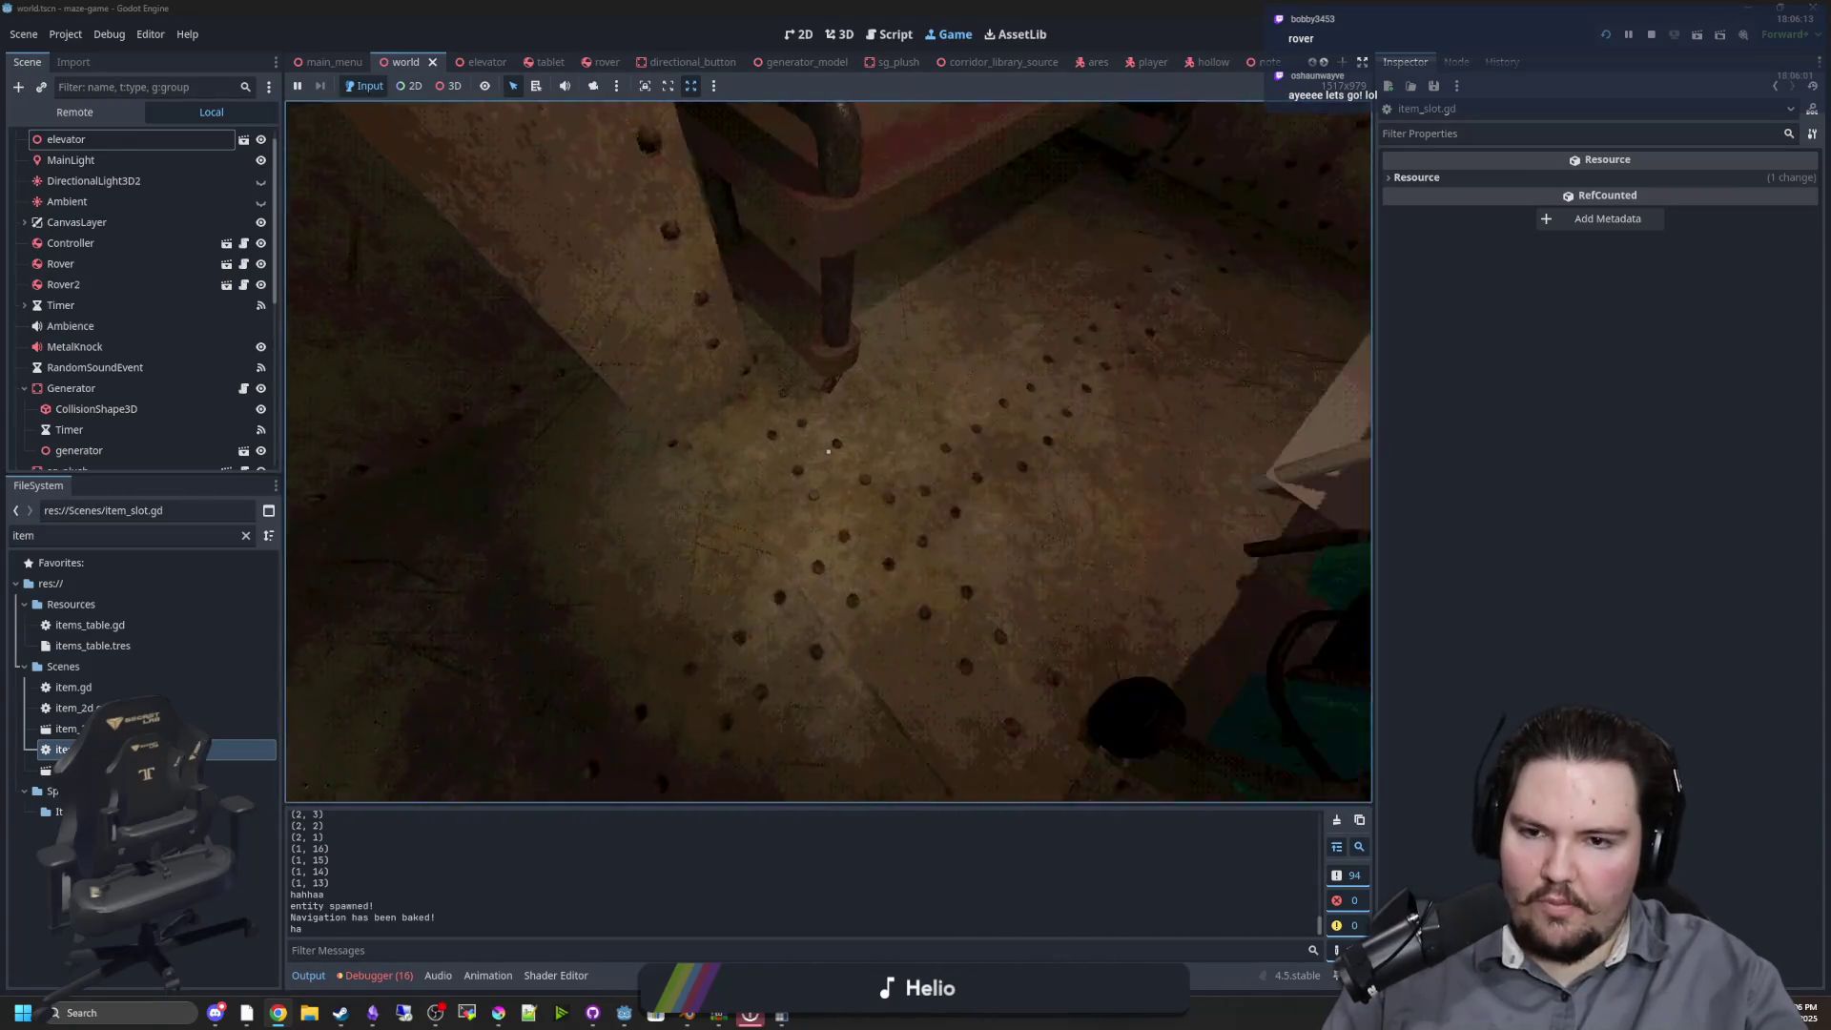
{"action": "key", "text": "w"}
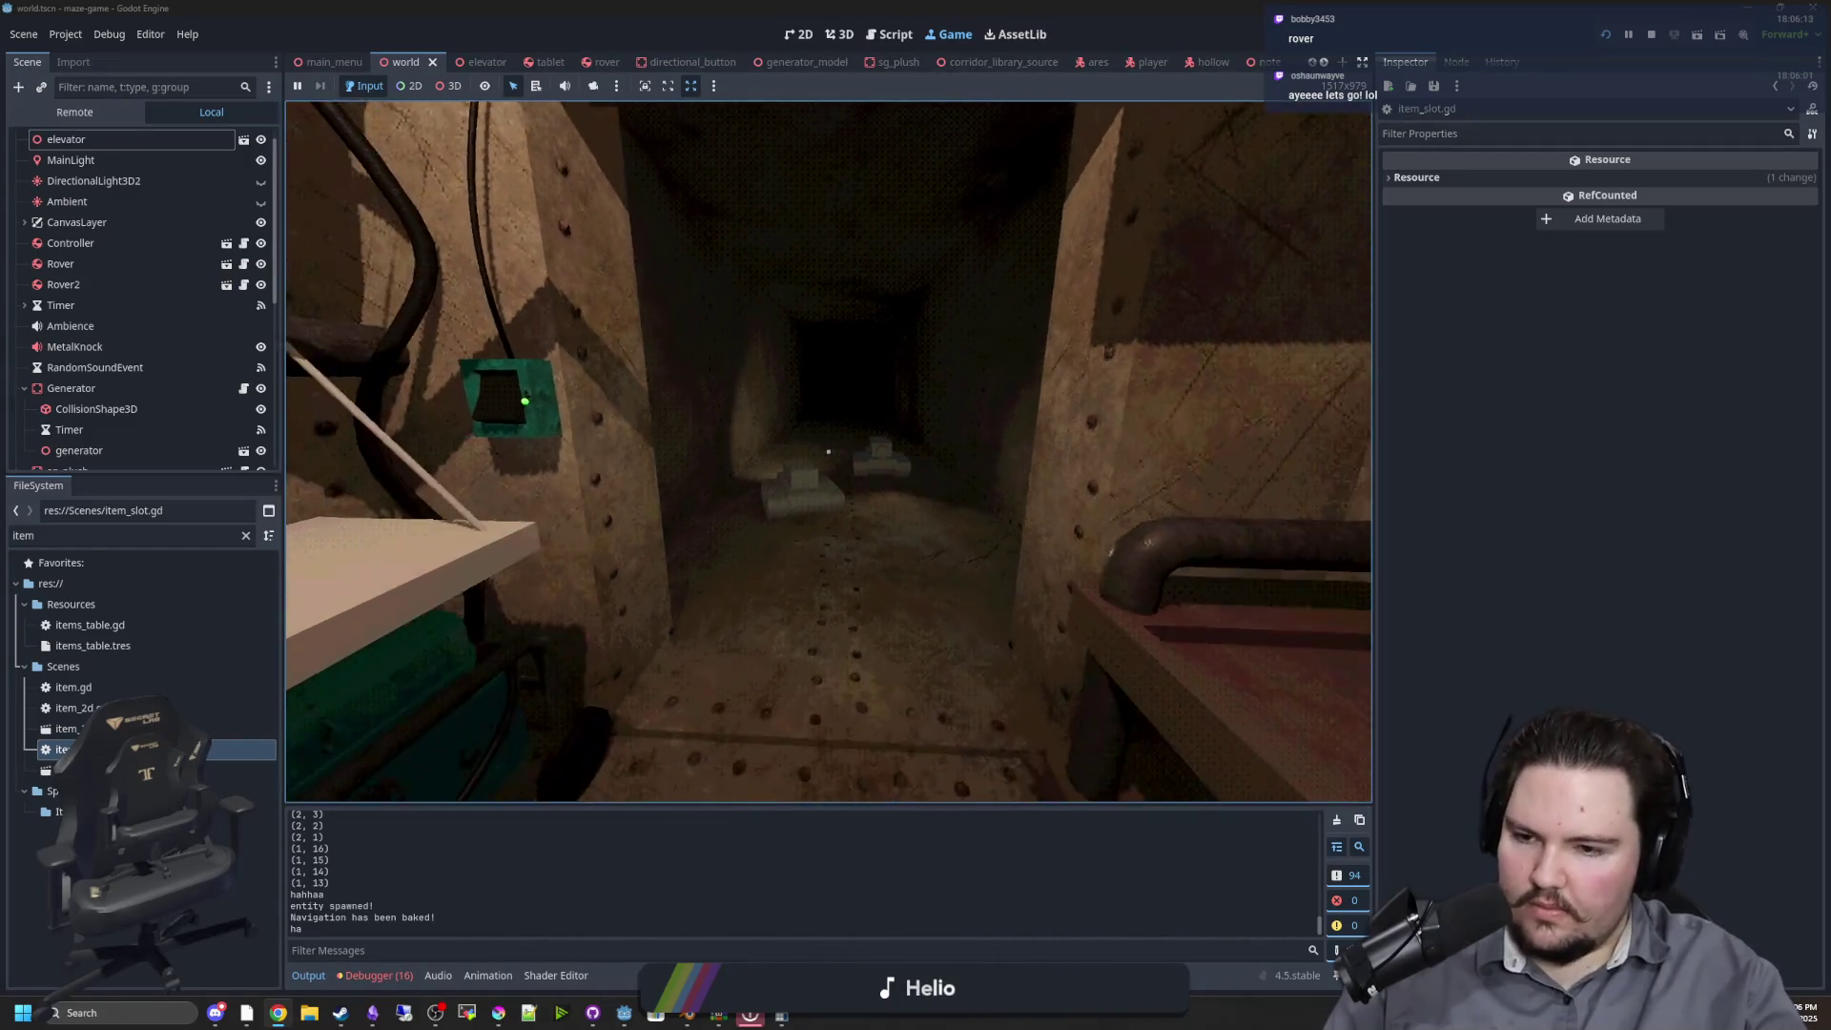
{"action": "key", "text": "e"}
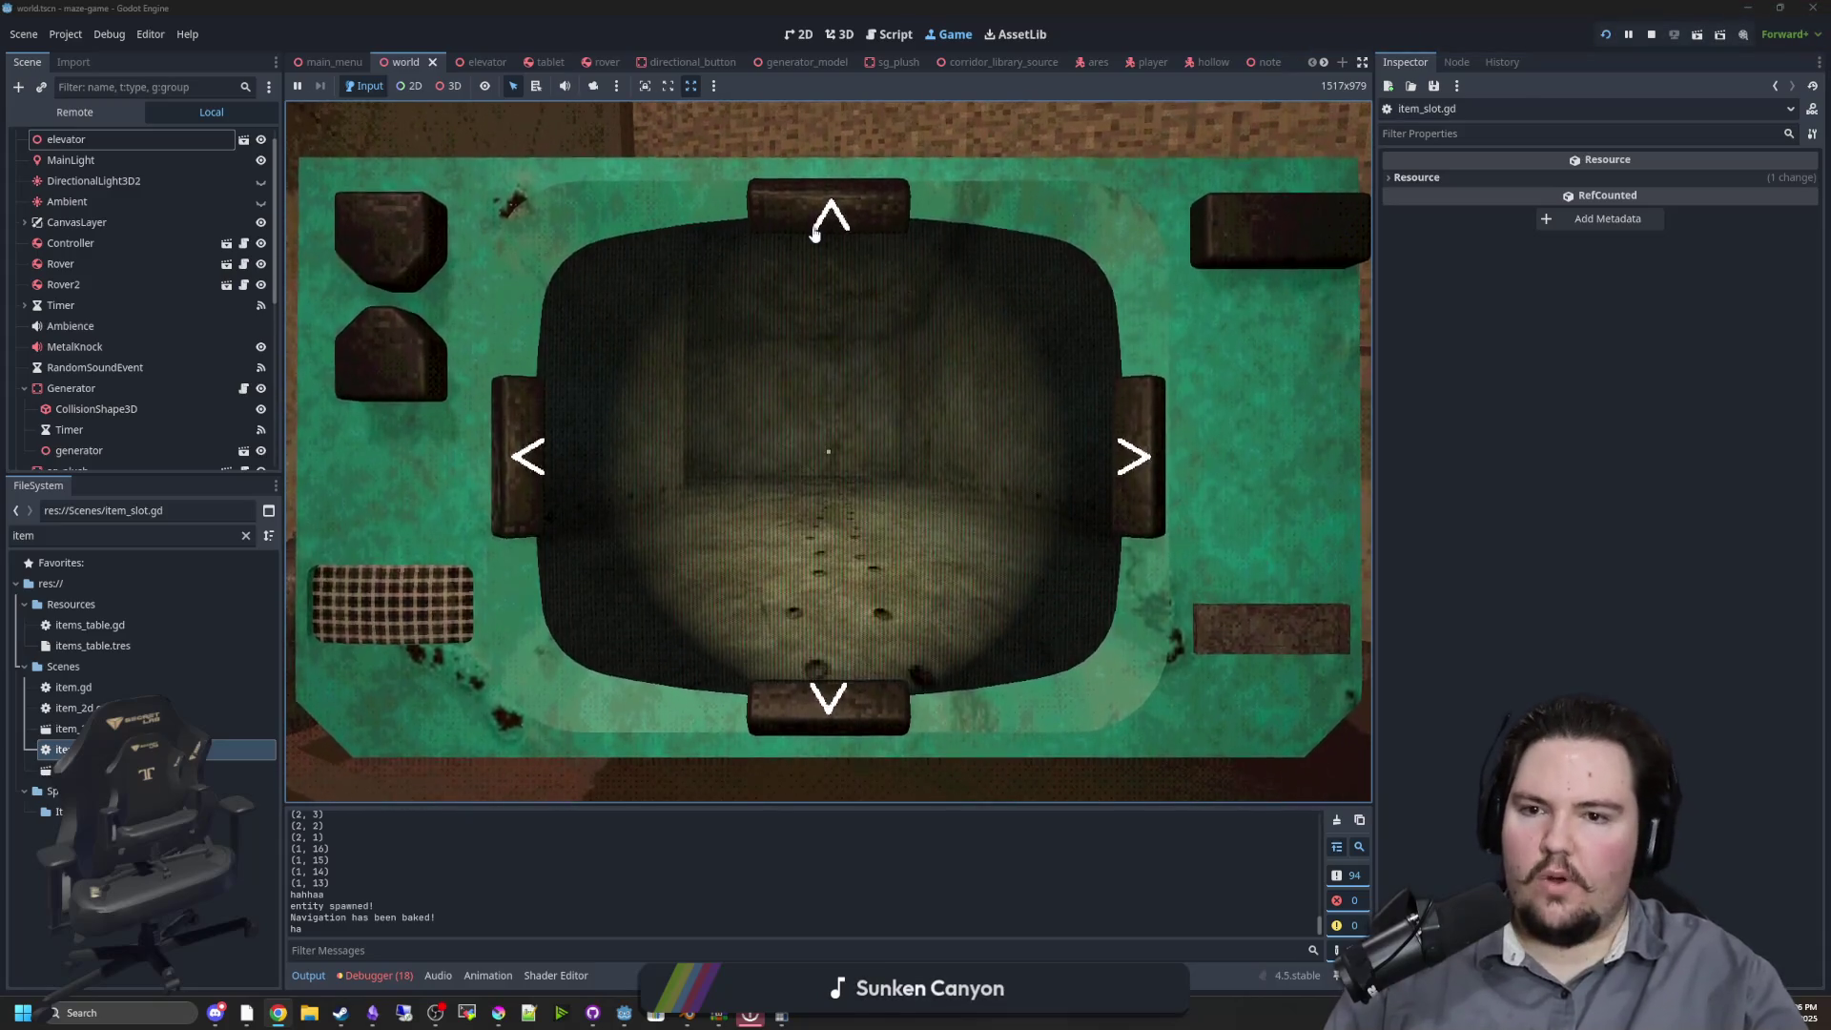
{"action": "left_click", "coordinate": [862, 198]}
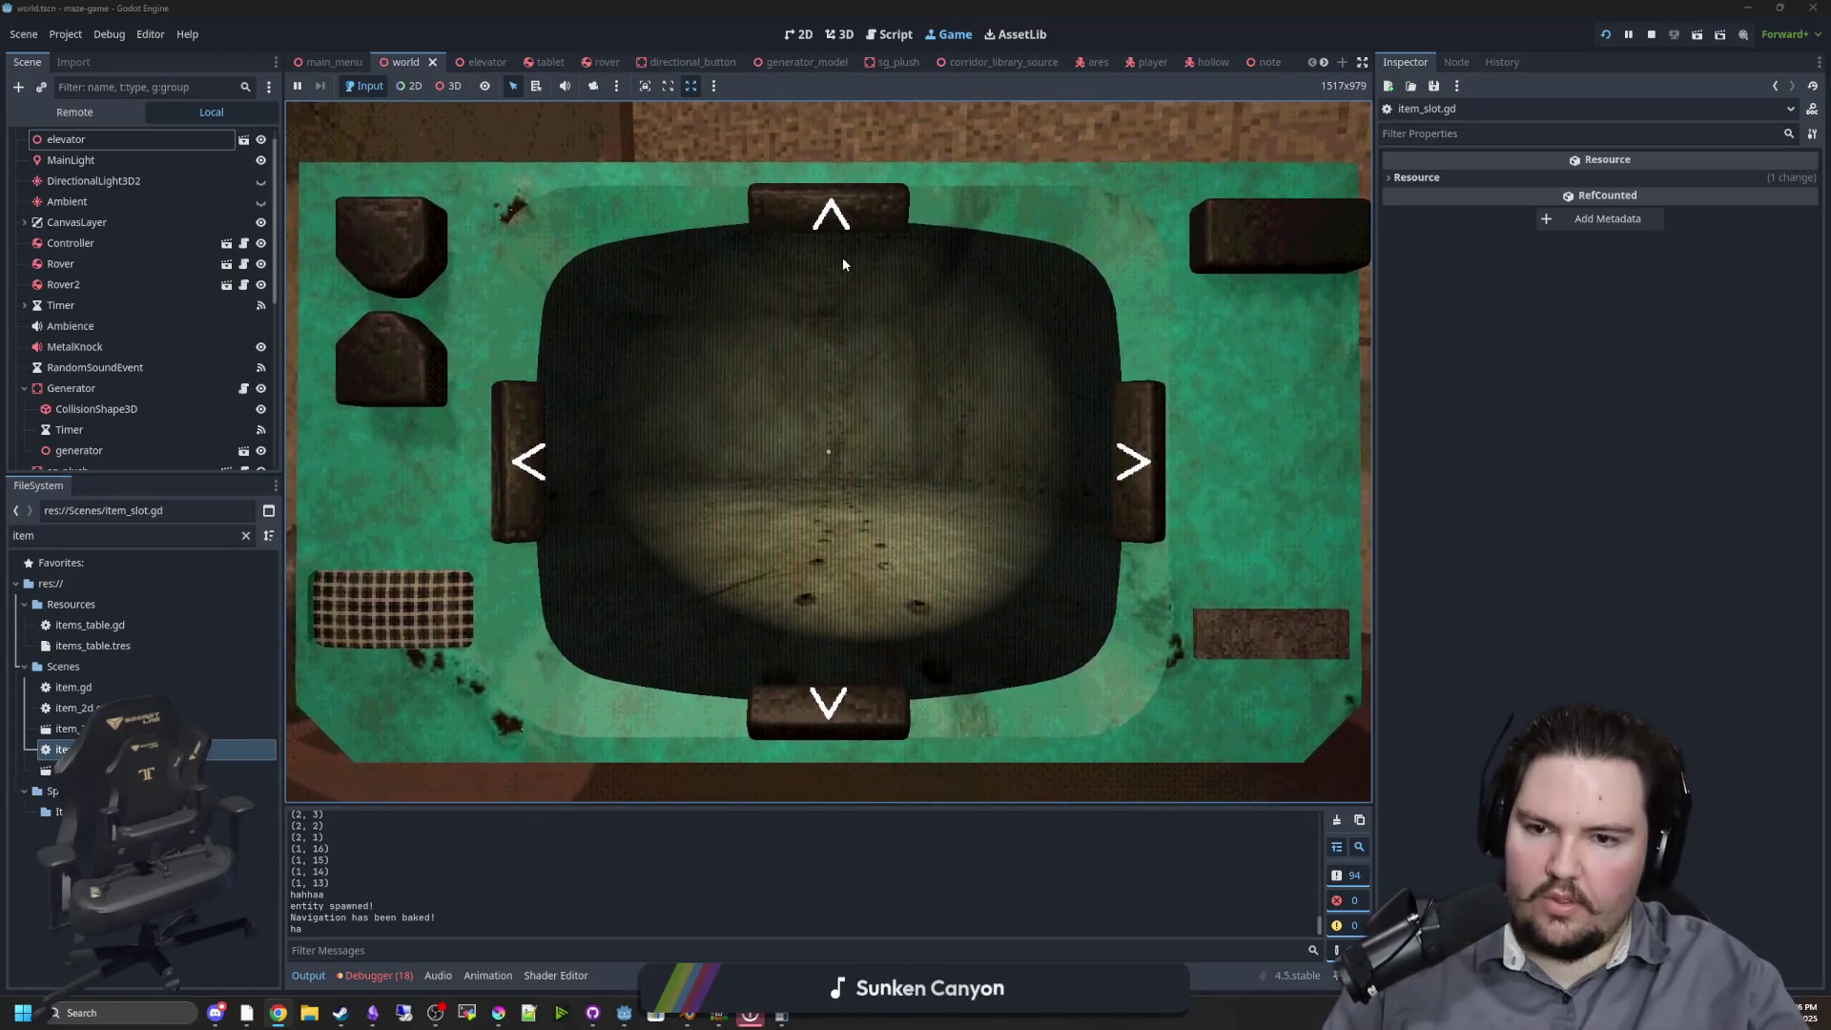
{"action": "left_click", "coordinate": [839, 224]}
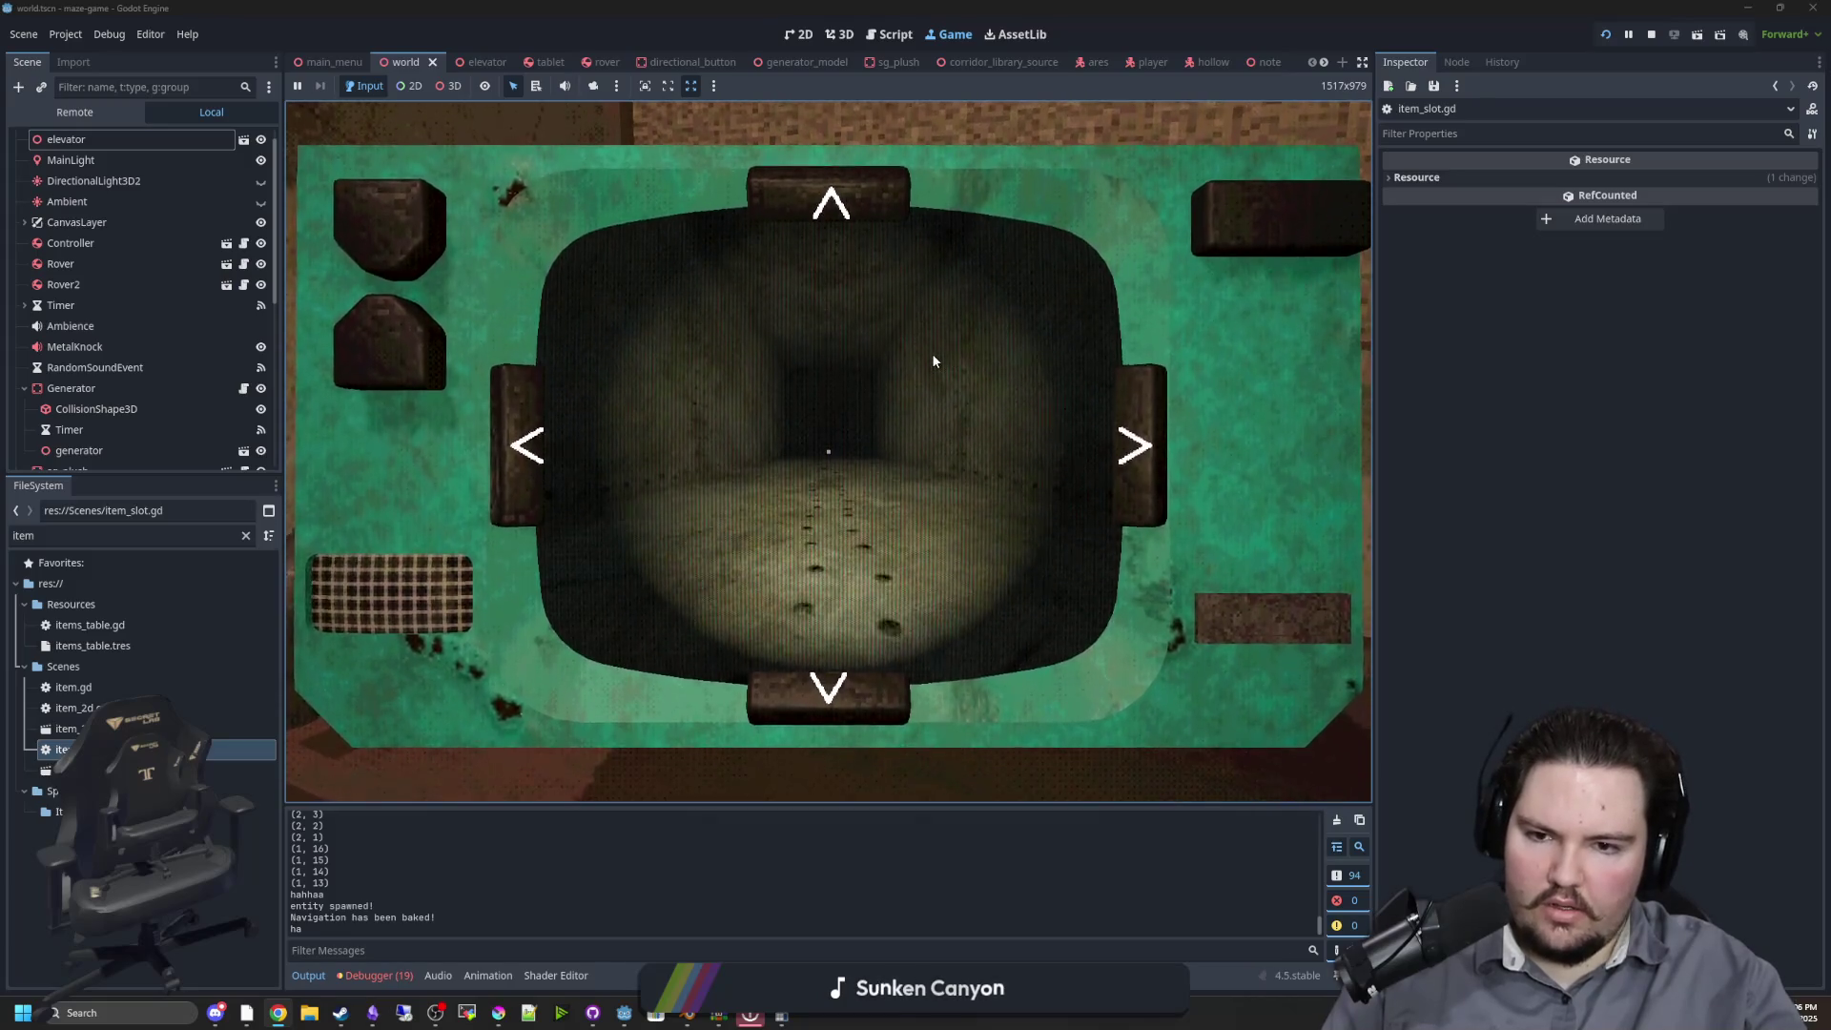
{"action": "left_click", "coordinate": [1653, 35]}
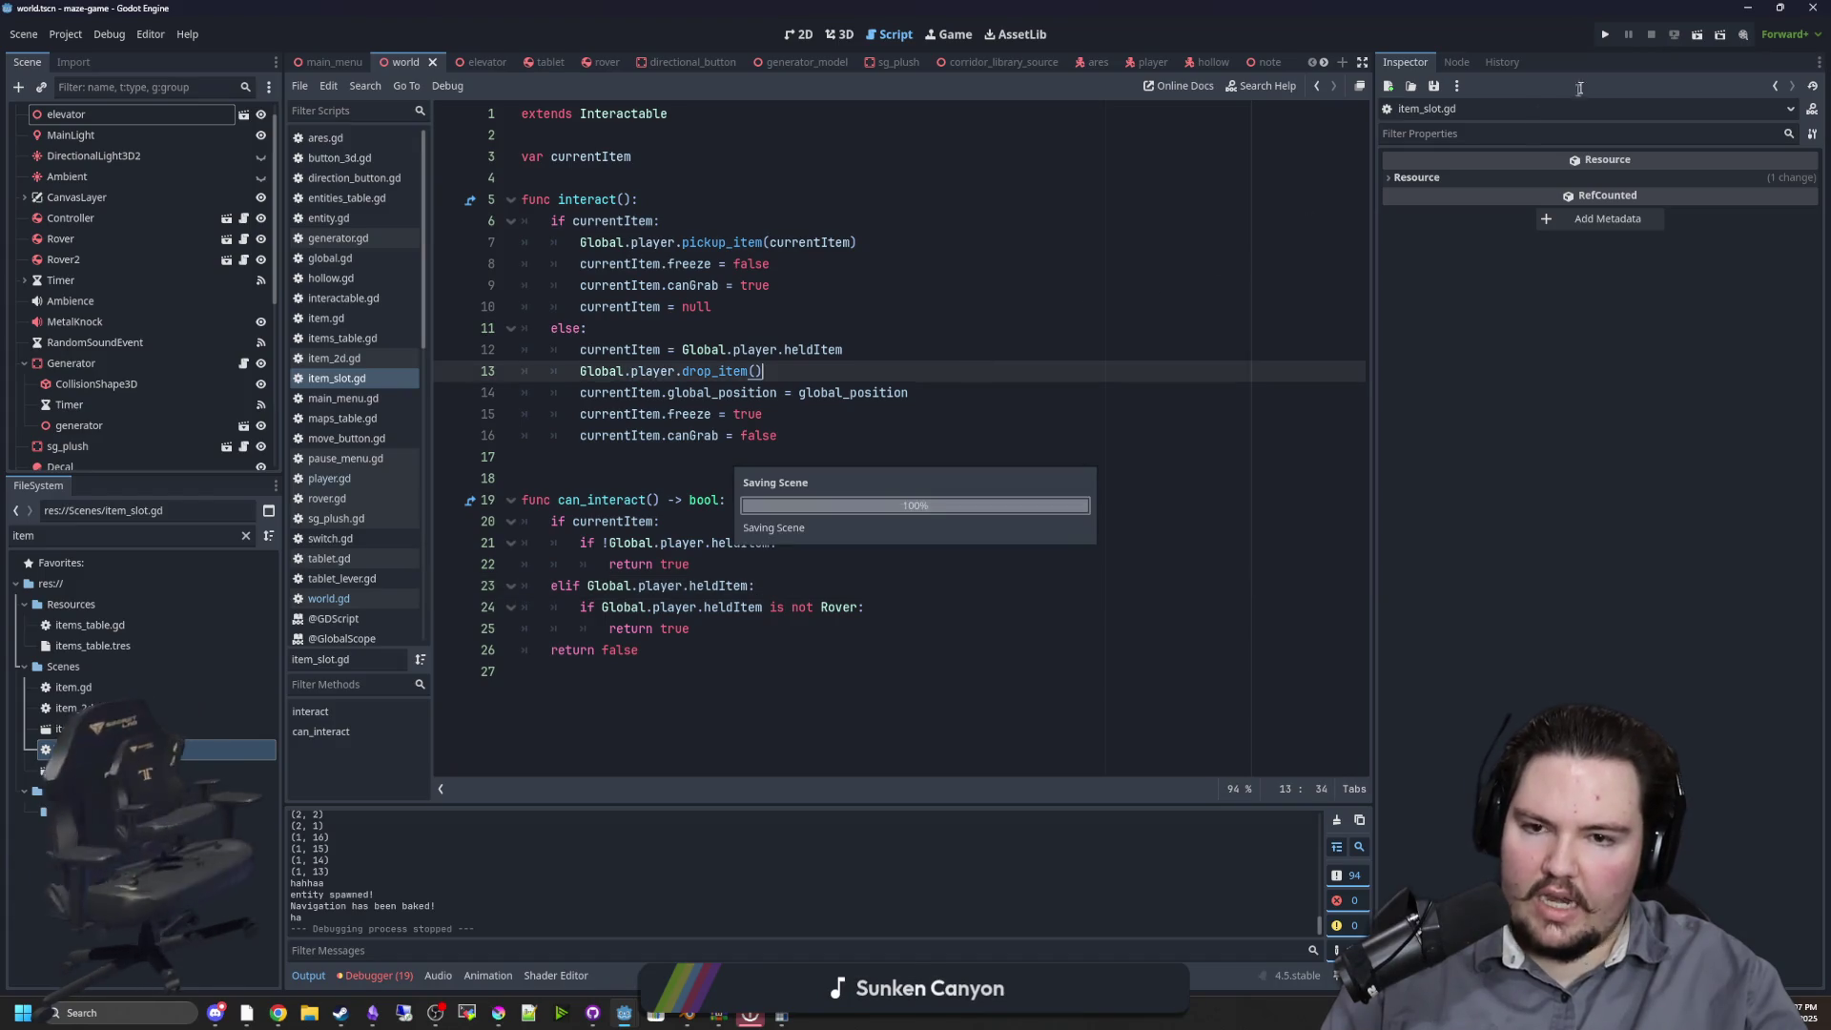
Relaunch the game, put the blue bottle on the middle shelf, and use the rover tablet
{"action": "left_click", "coordinate": [1606, 35]}
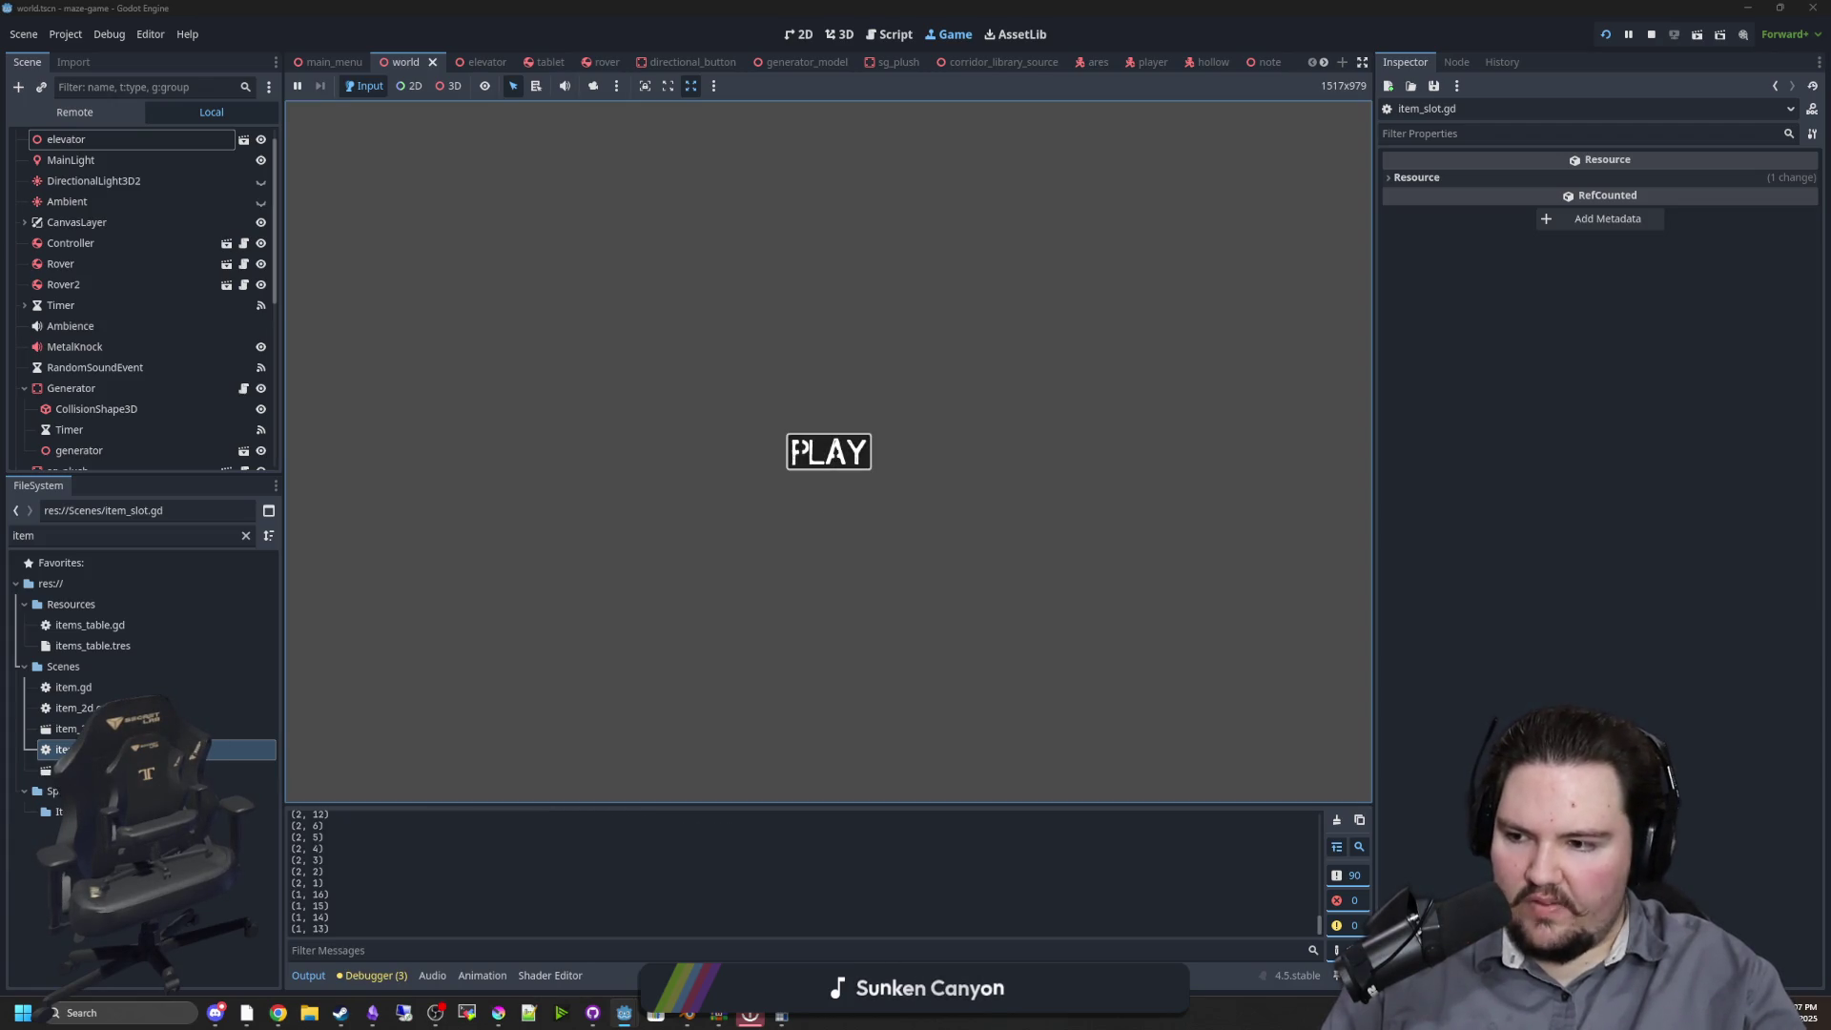
{"action": "left_click", "coordinate": [799, 450]}
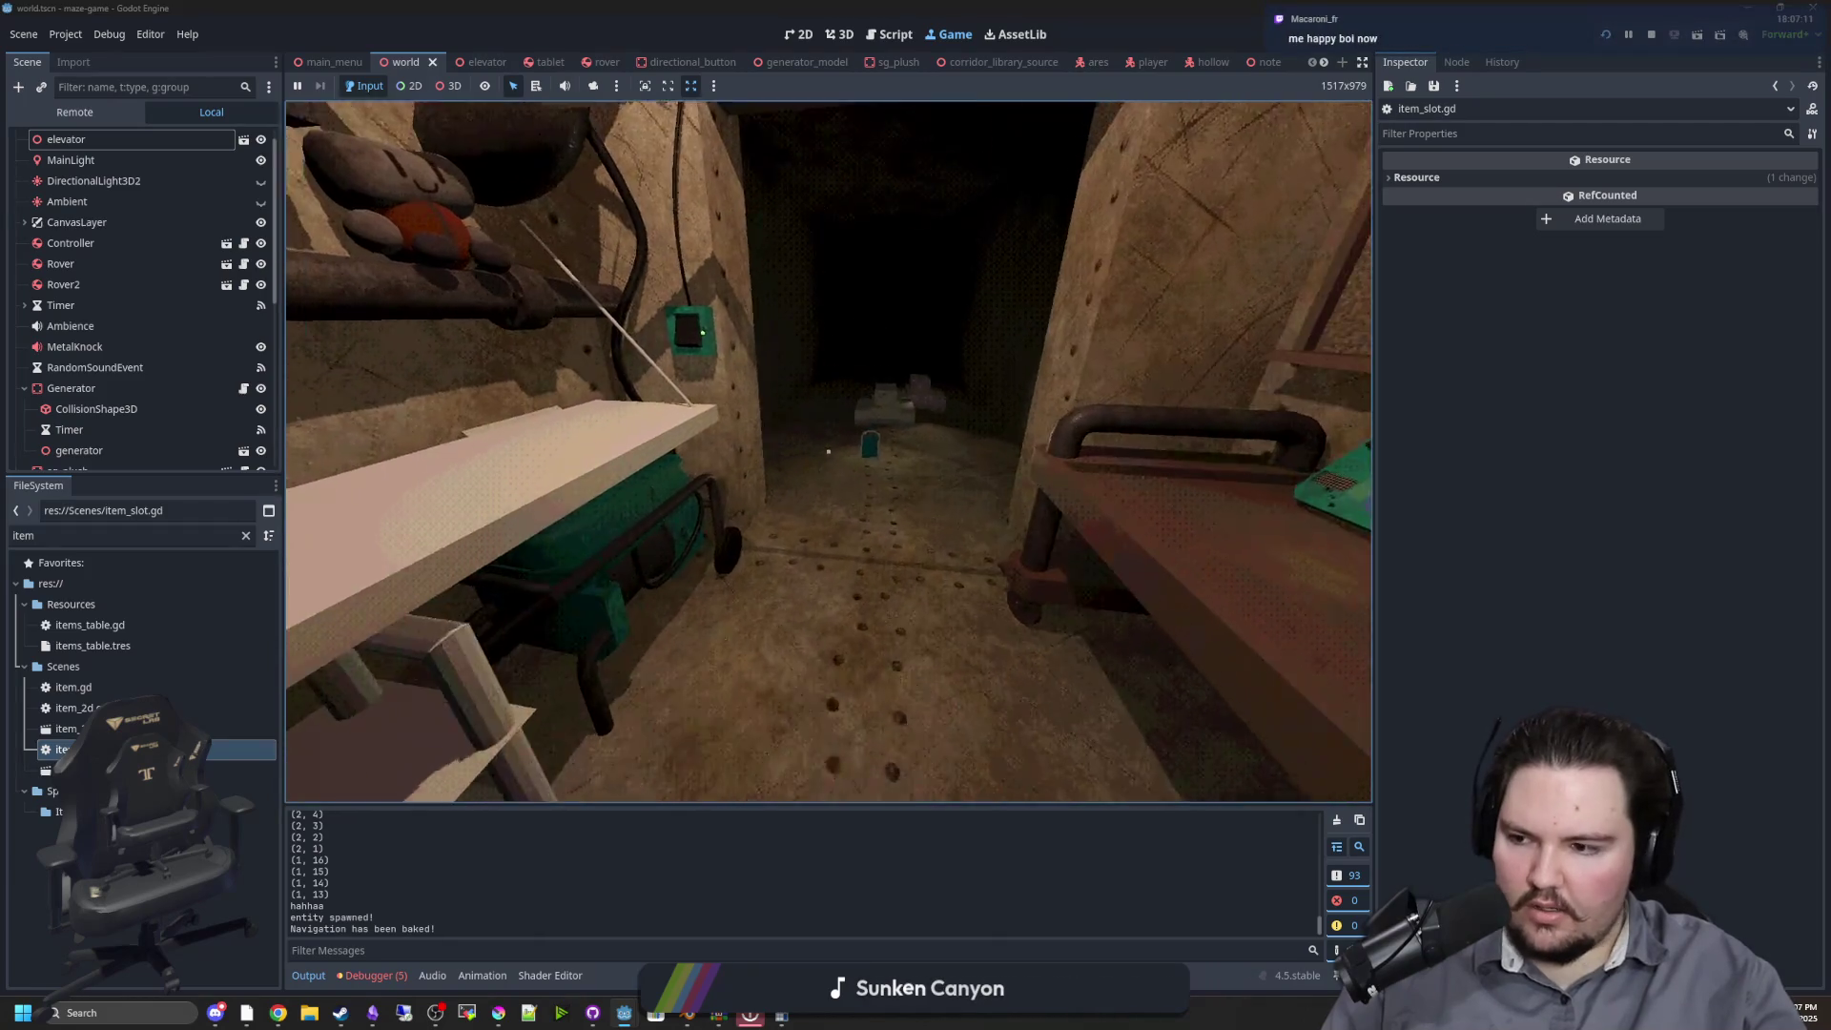
{"action": "key", "text": "w"}
{"action": "key", "text": "e"}
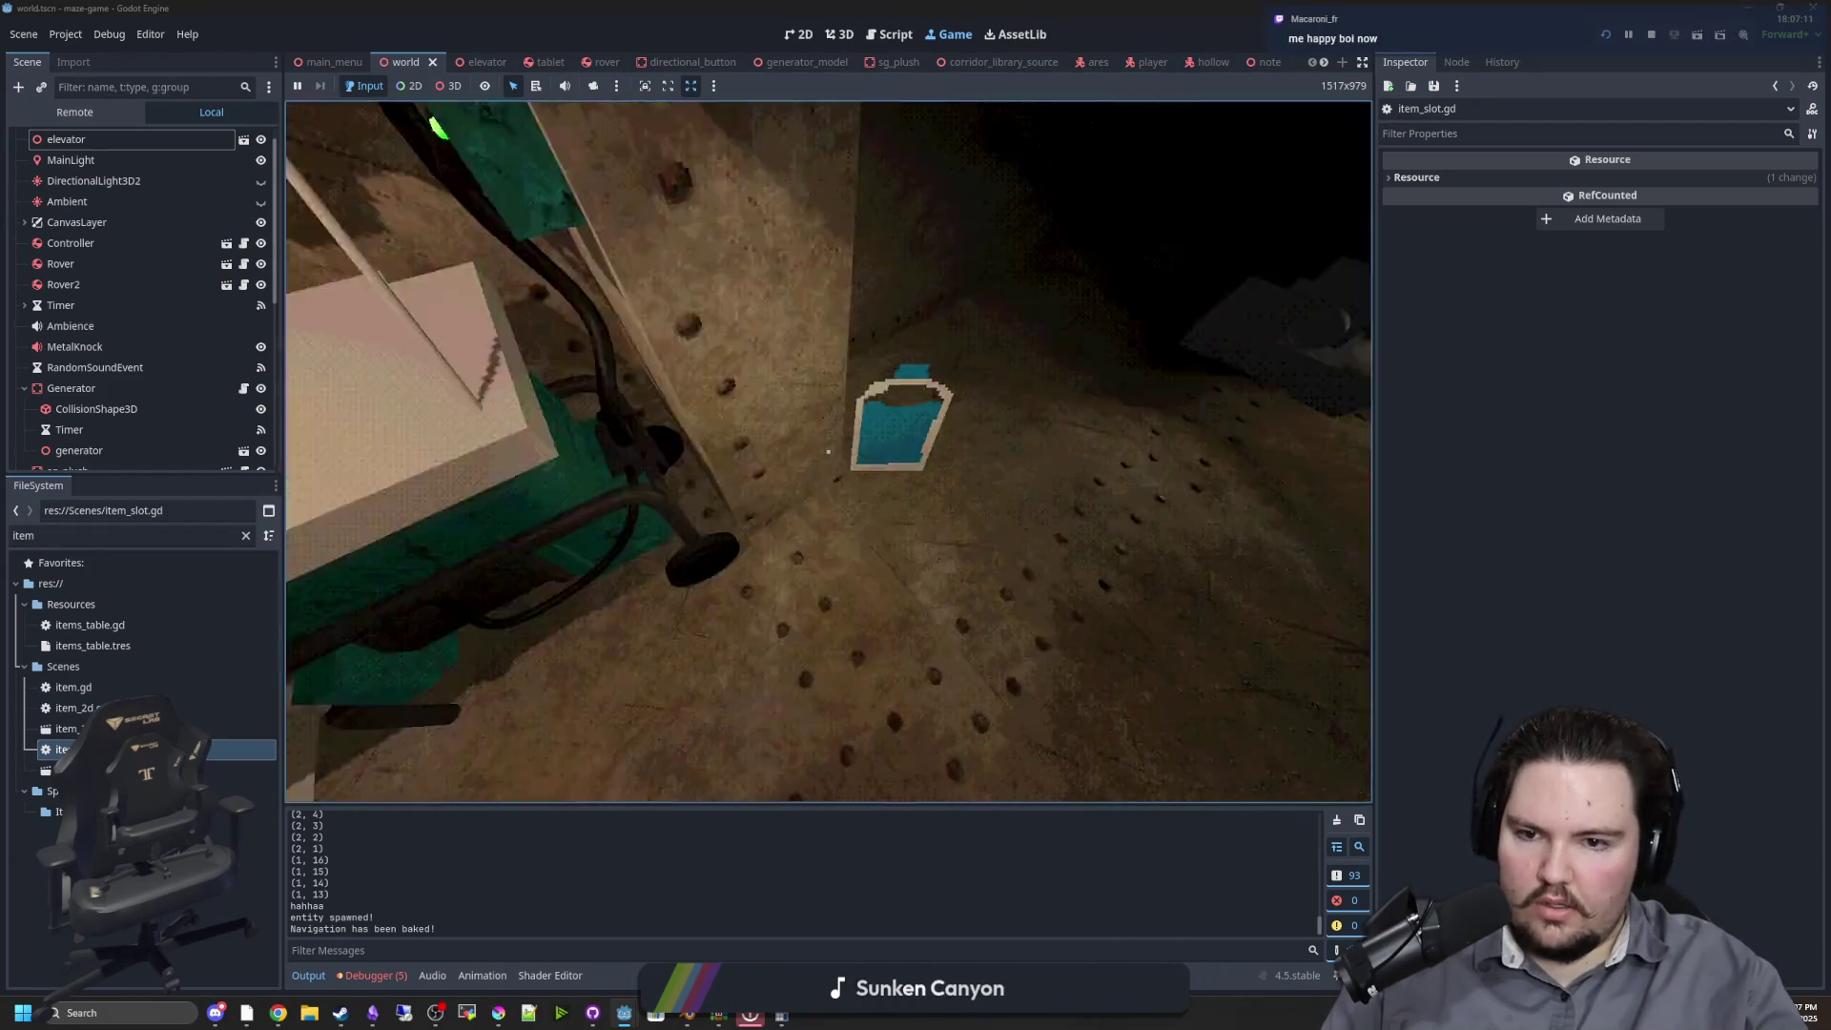
{"action": "key", "text": "e"}
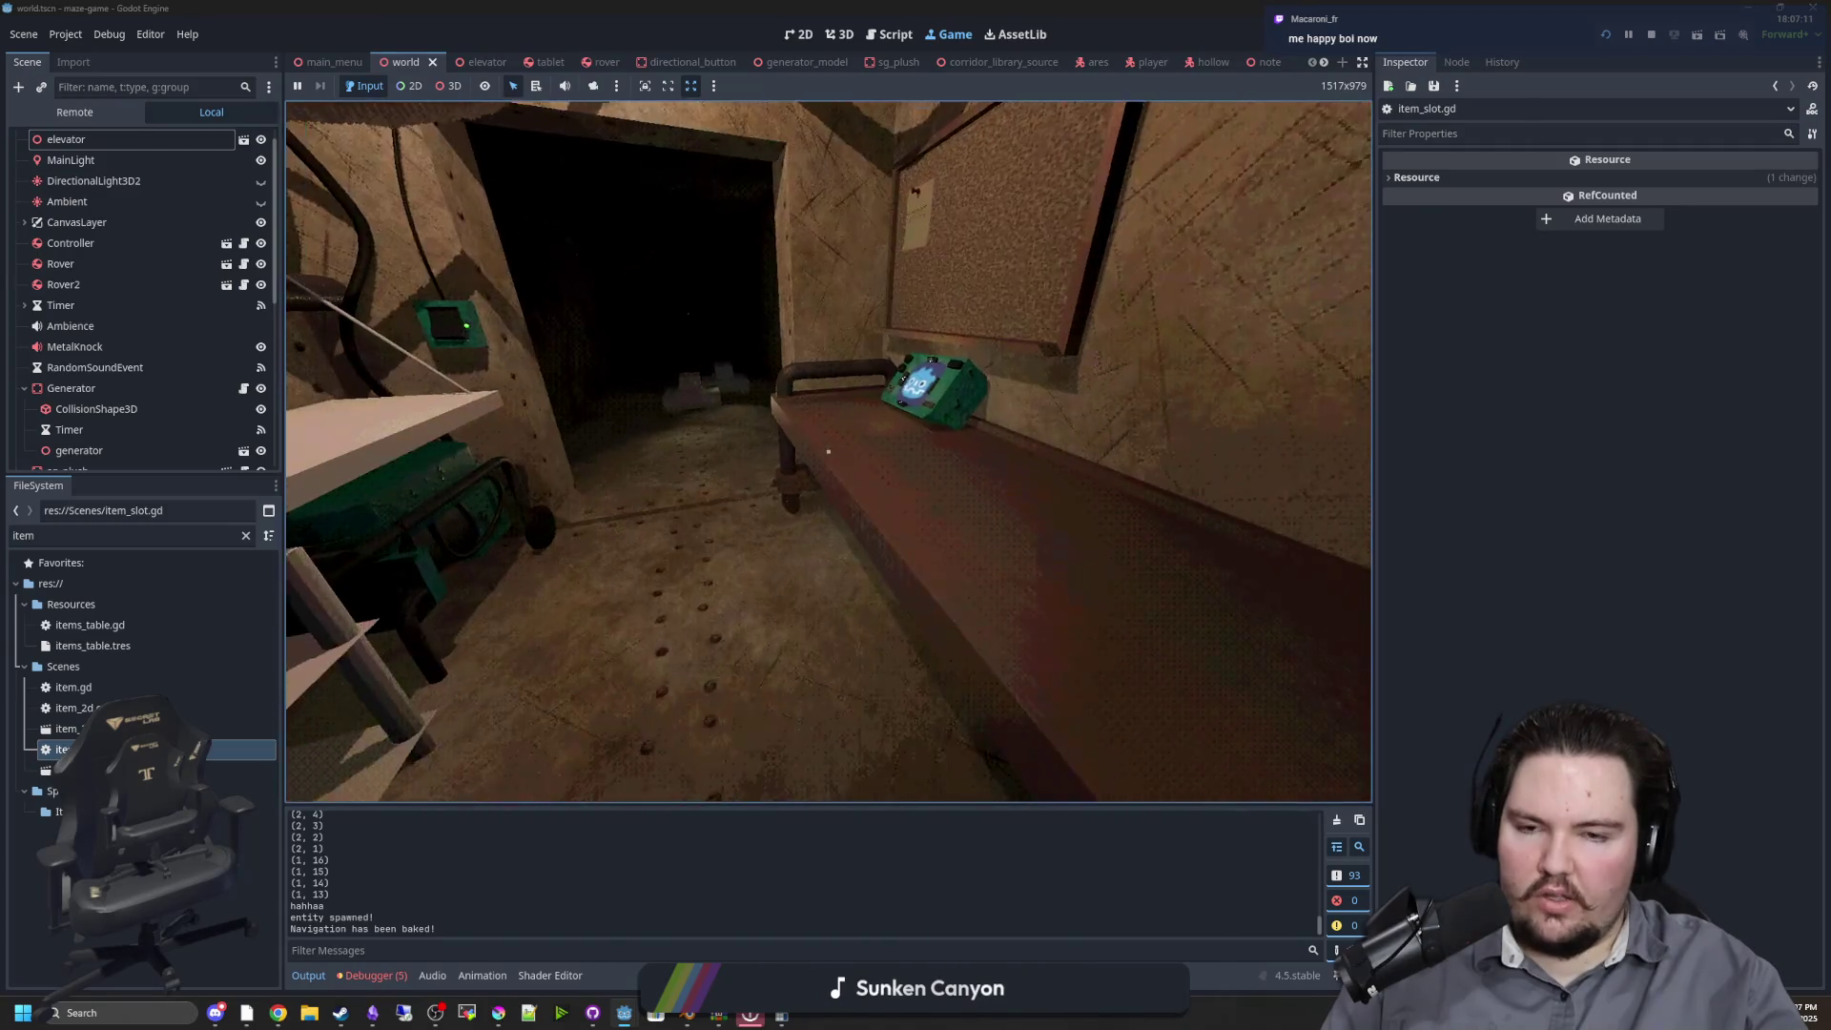
{"action": "key", "text": "e"}
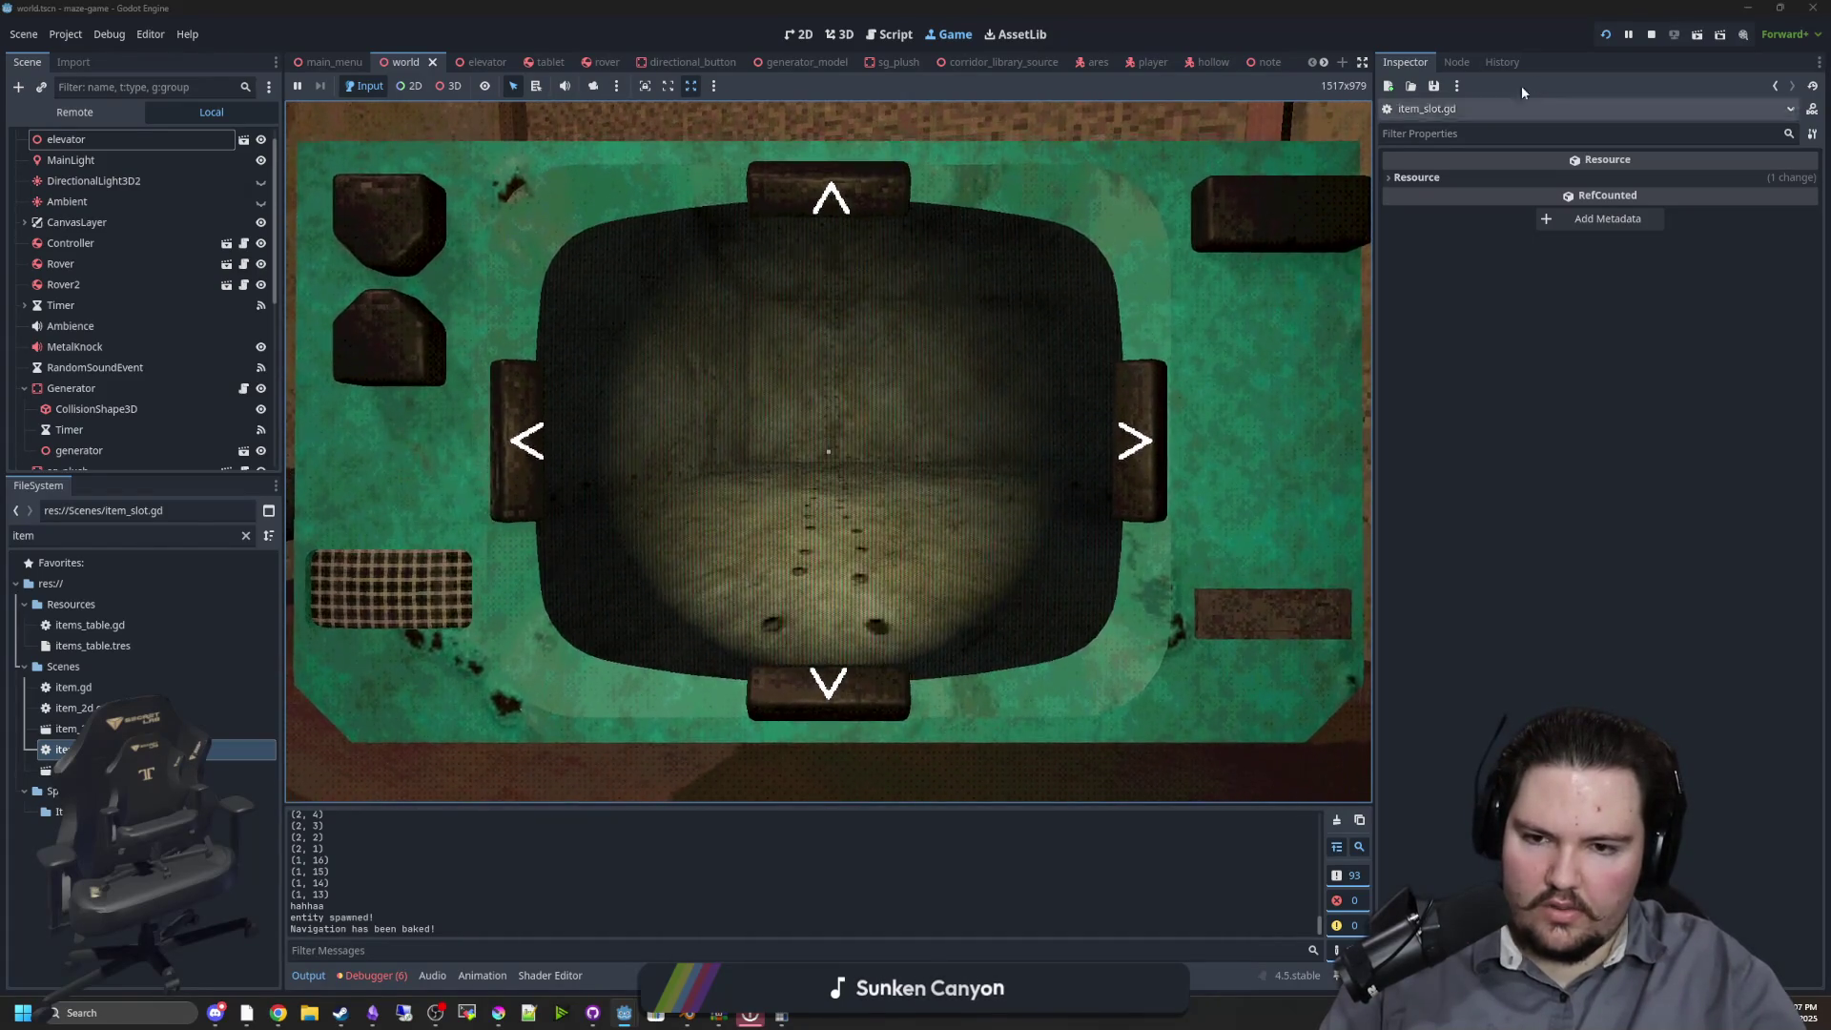
Stop the game, nudge the rover's CameraAnchor slightly forward, and save the rover scene
{"action": "key", "text": "F8"}
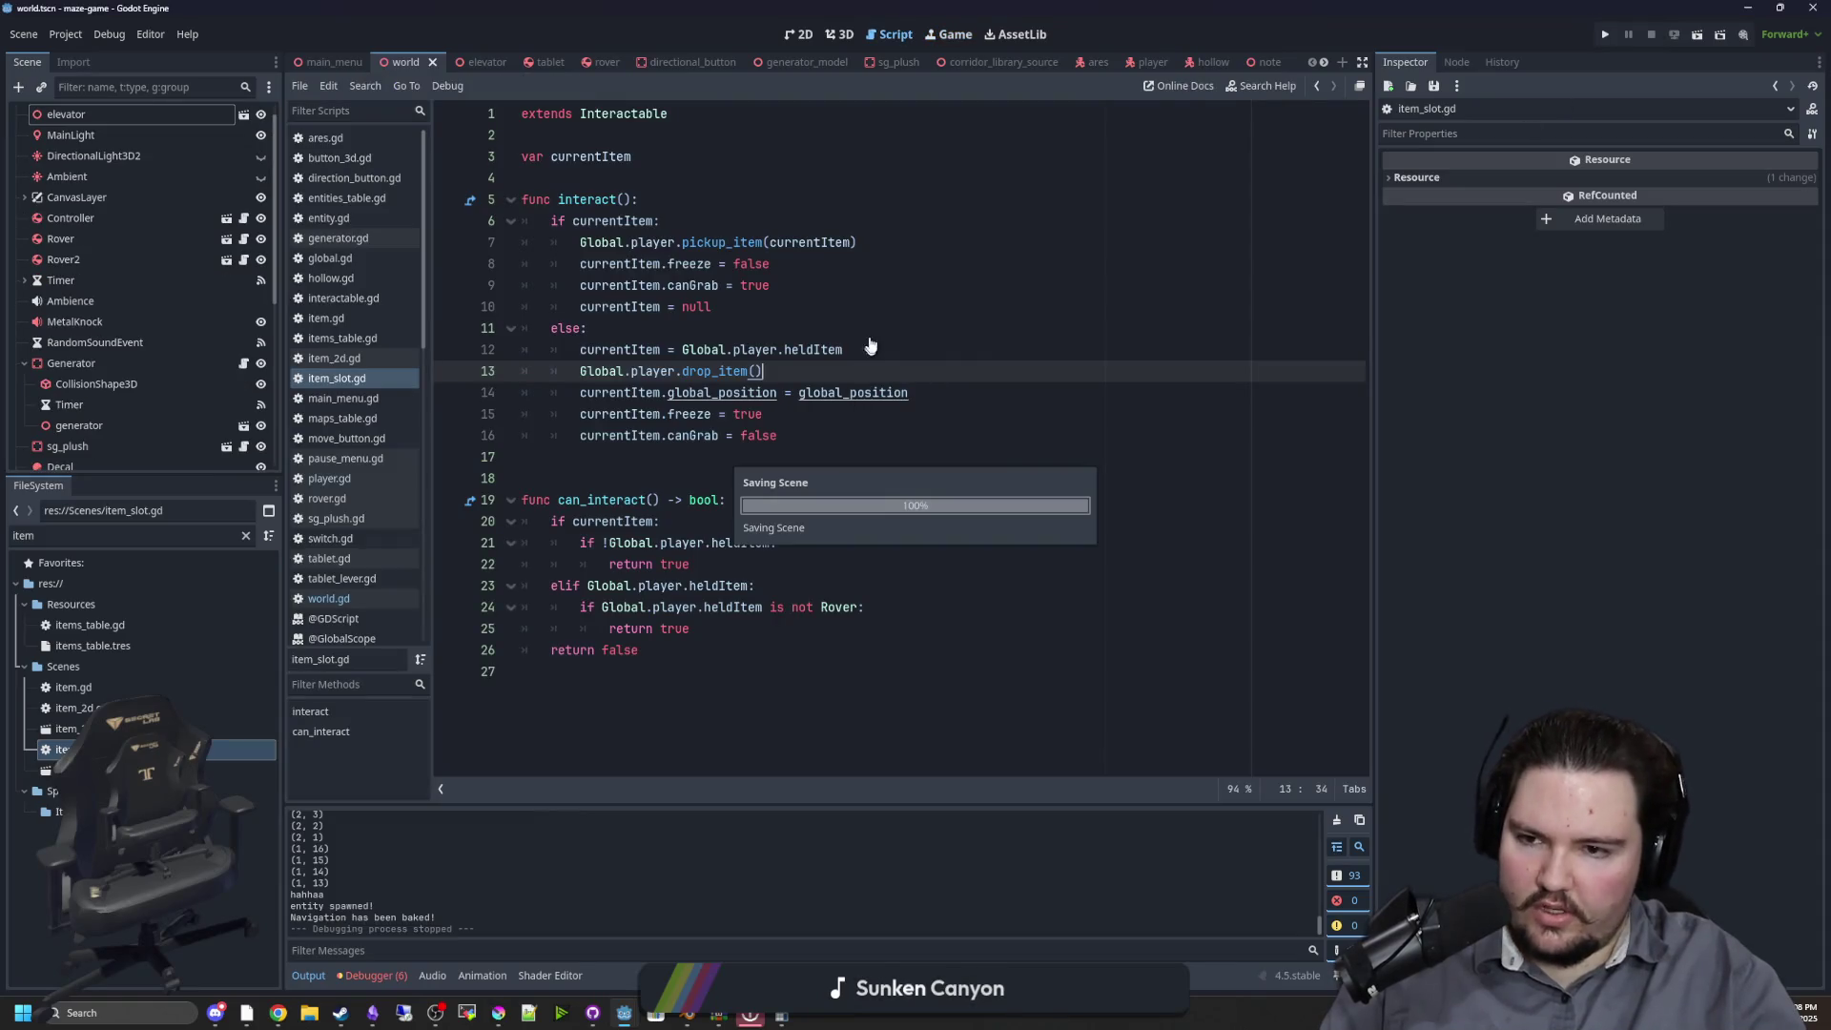
{"action": "left_click", "coordinate": [871, 329]}
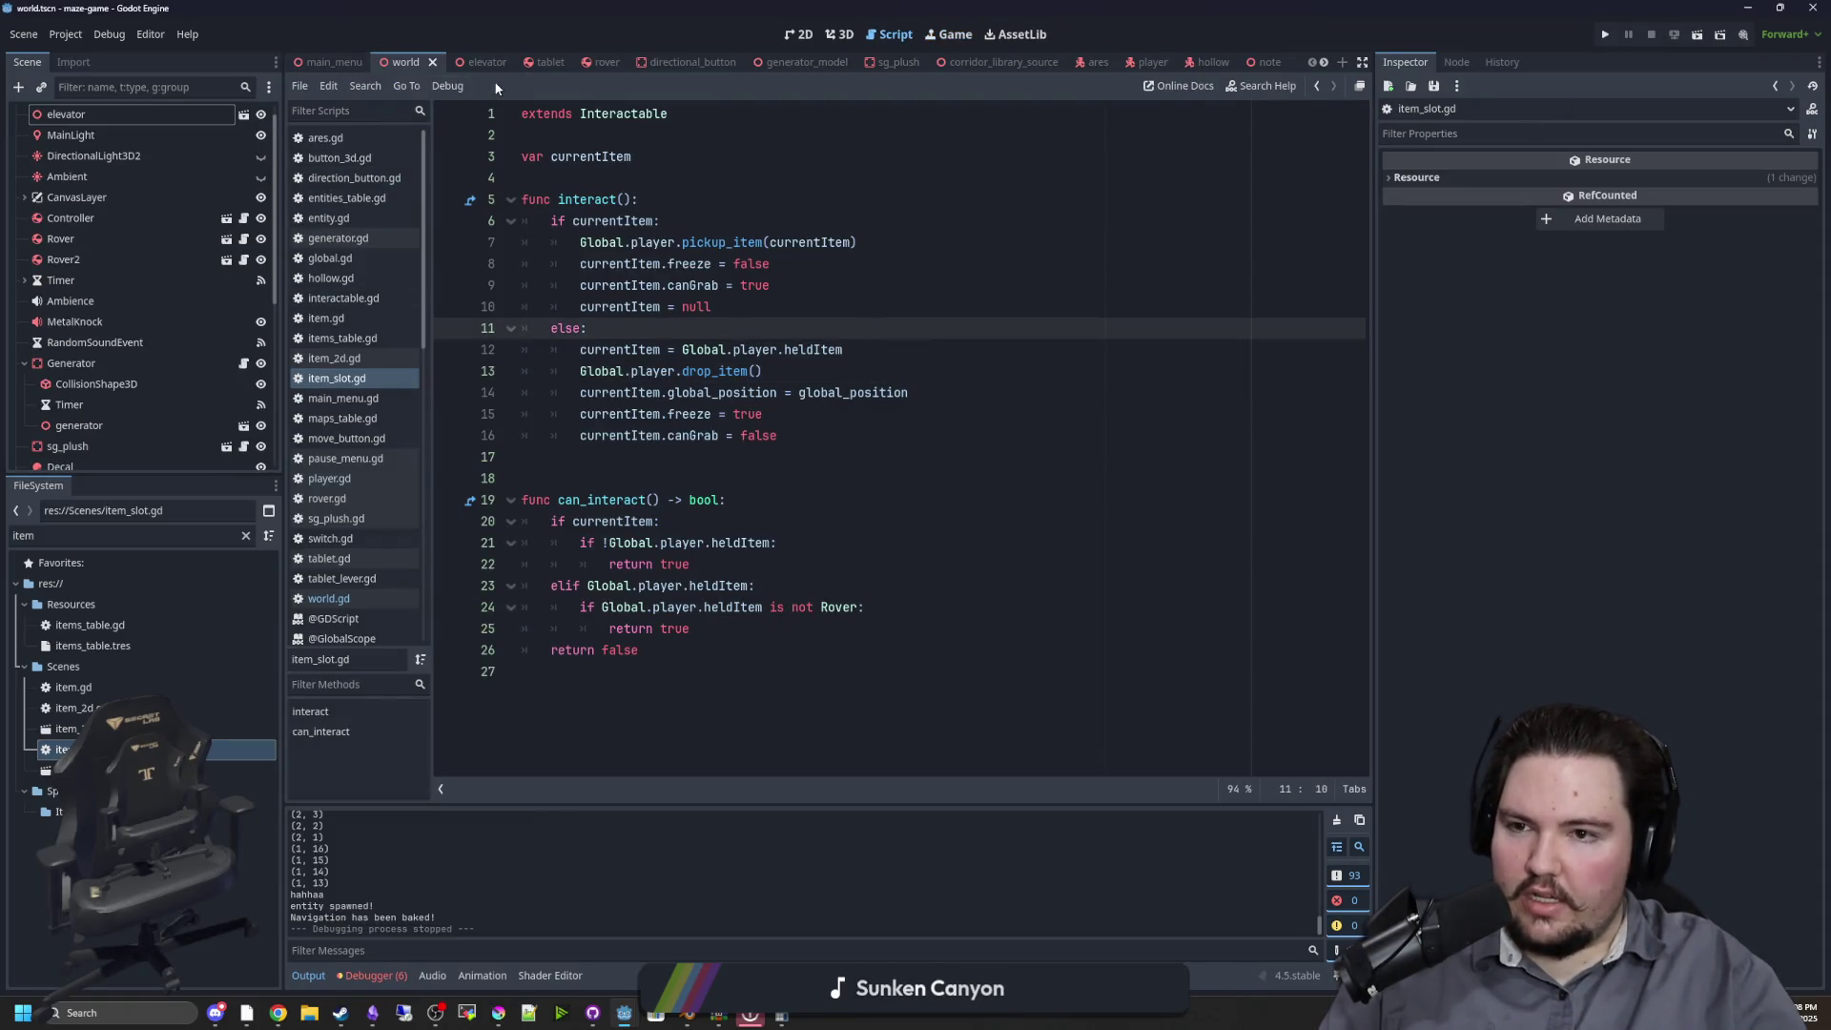
{"action": "left_click", "coordinate": [604, 63]}
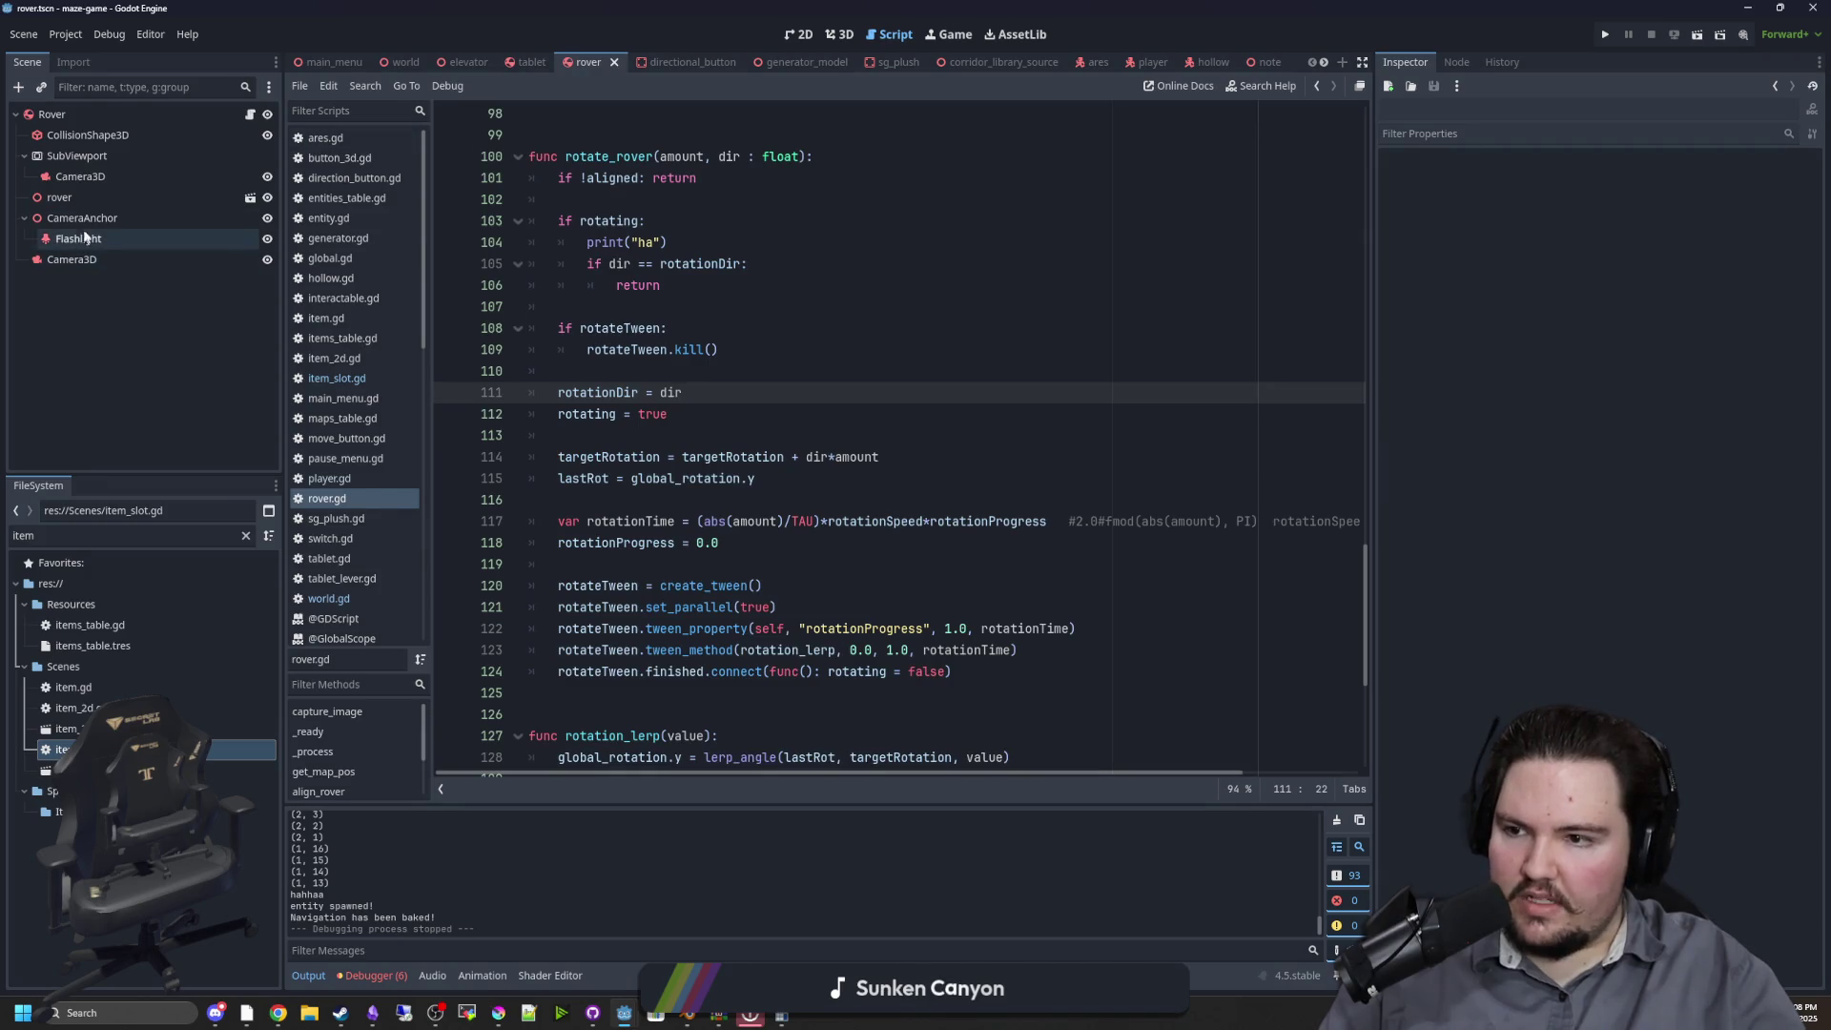
{"action": "left_click", "coordinate": [82, 219]}
{"action": "left_click", "coordinate": [844, 35]}
{"action": "left_click_drag", "start_coordinate": [951, 388], "coordinate": [681, 461]}
{"action": "scroll", "coordinate": [899, 499], "scroll_direction": "up", "scroll_amount": 6}
{"action": "mouse_move", "coordinate": [899, 500]}
{"action": "left_mouse_down"}
{"action": "mouse_move", "coordinate": [837, 392]}
{"action": "mouse_move", "coordinate": [837, 551]}
{"action": "left_mouse_up"}
{"action": "scroll", "coordinate": [838, 552], "scroll_direction": "up", "scroll_amount": 2}
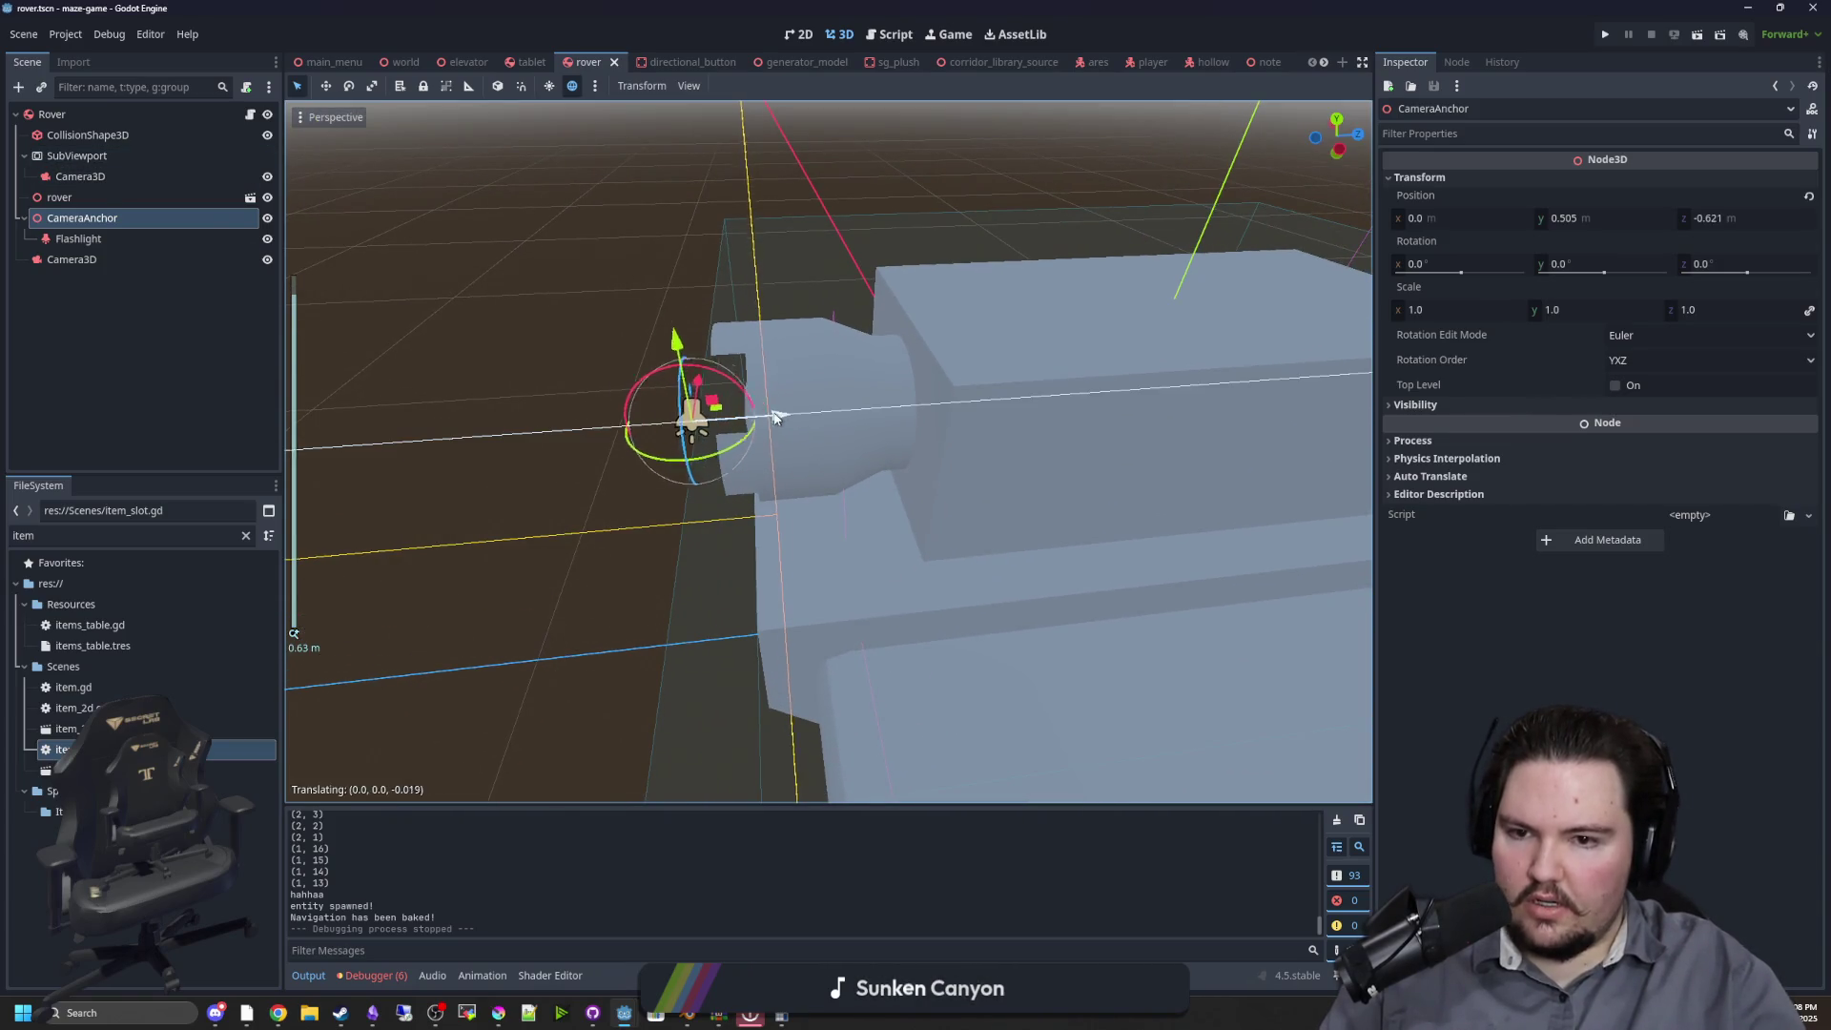
{"action": "left_click_drag", "start_coordinate": [775, 417], "coordinate": [500, 283]}
{"action": "left_click", "coordinate": [494, 276]}
{"action": "key", "text": "ctrl+s"}
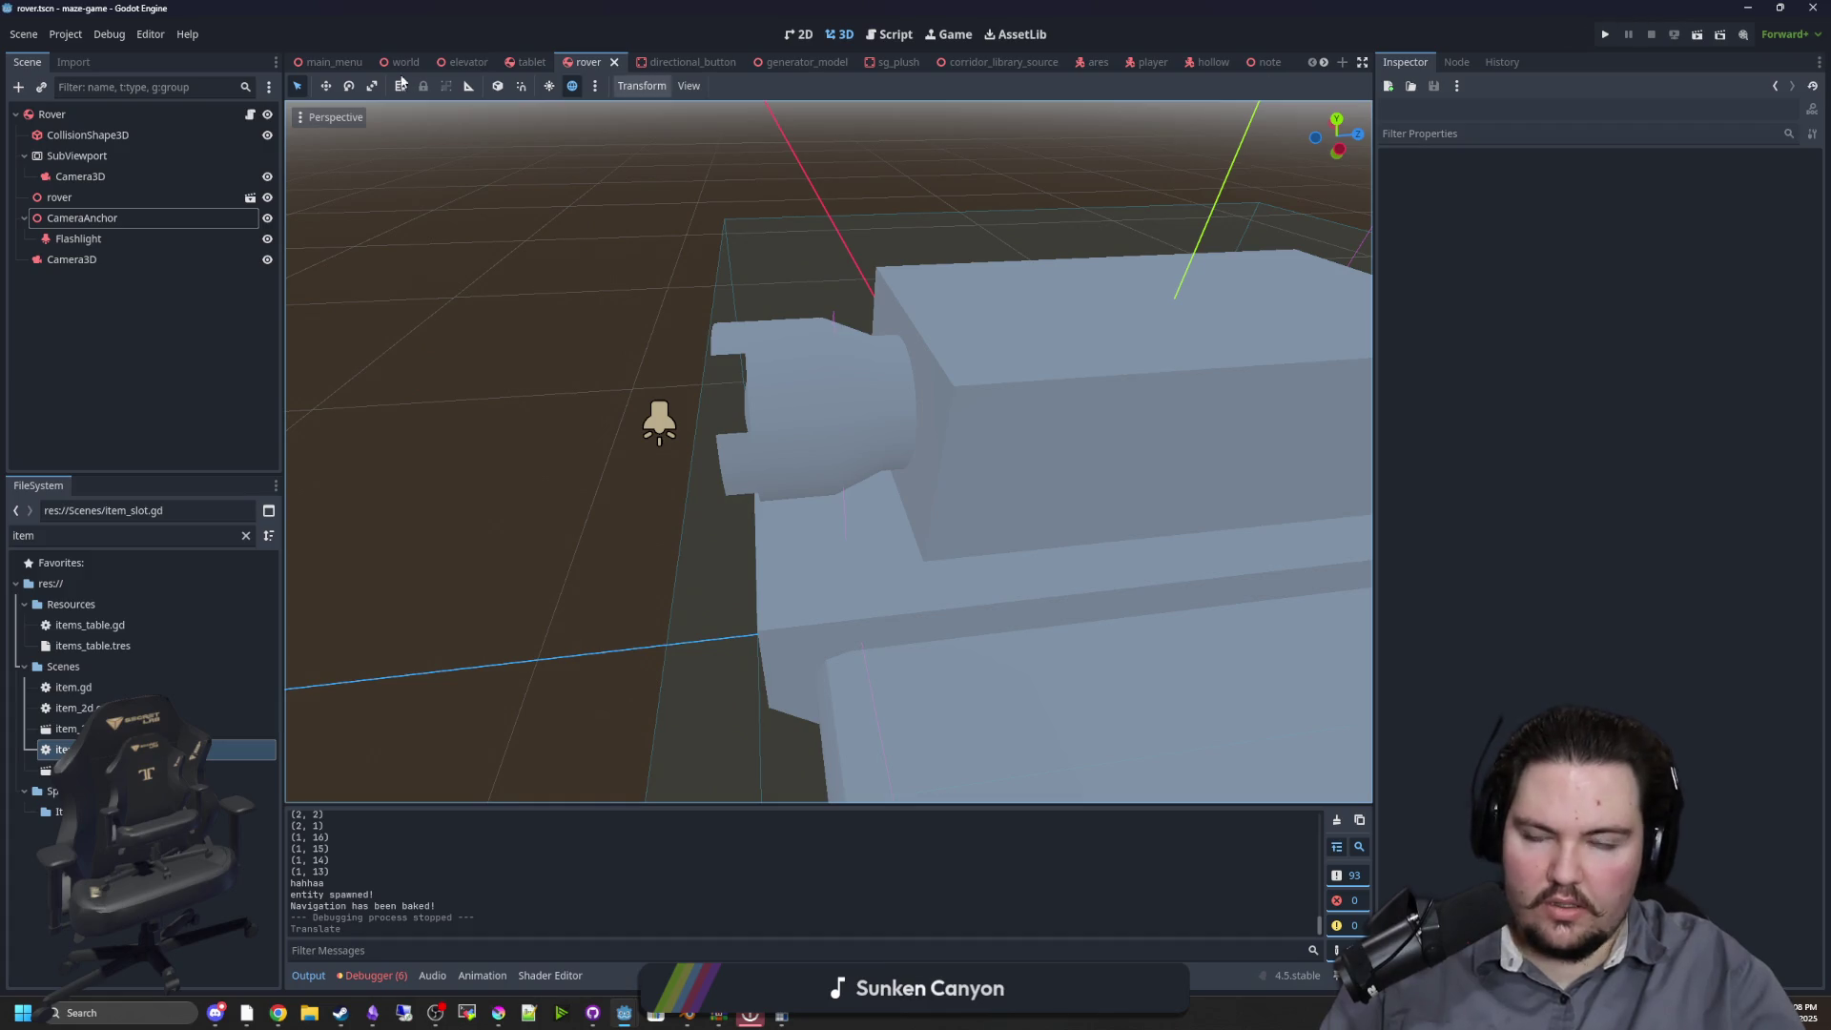
In rover.gd, delete the extra blank lines after line 52 in _process
{"action": "left_click", "coordinate": [249, 114]}
{"action": "left_click", "coordinate": [771, 430]}
{"action": "scroll", "coordinate": [772, 430], "scroll_direction": "down", "scroll_amount": 1}
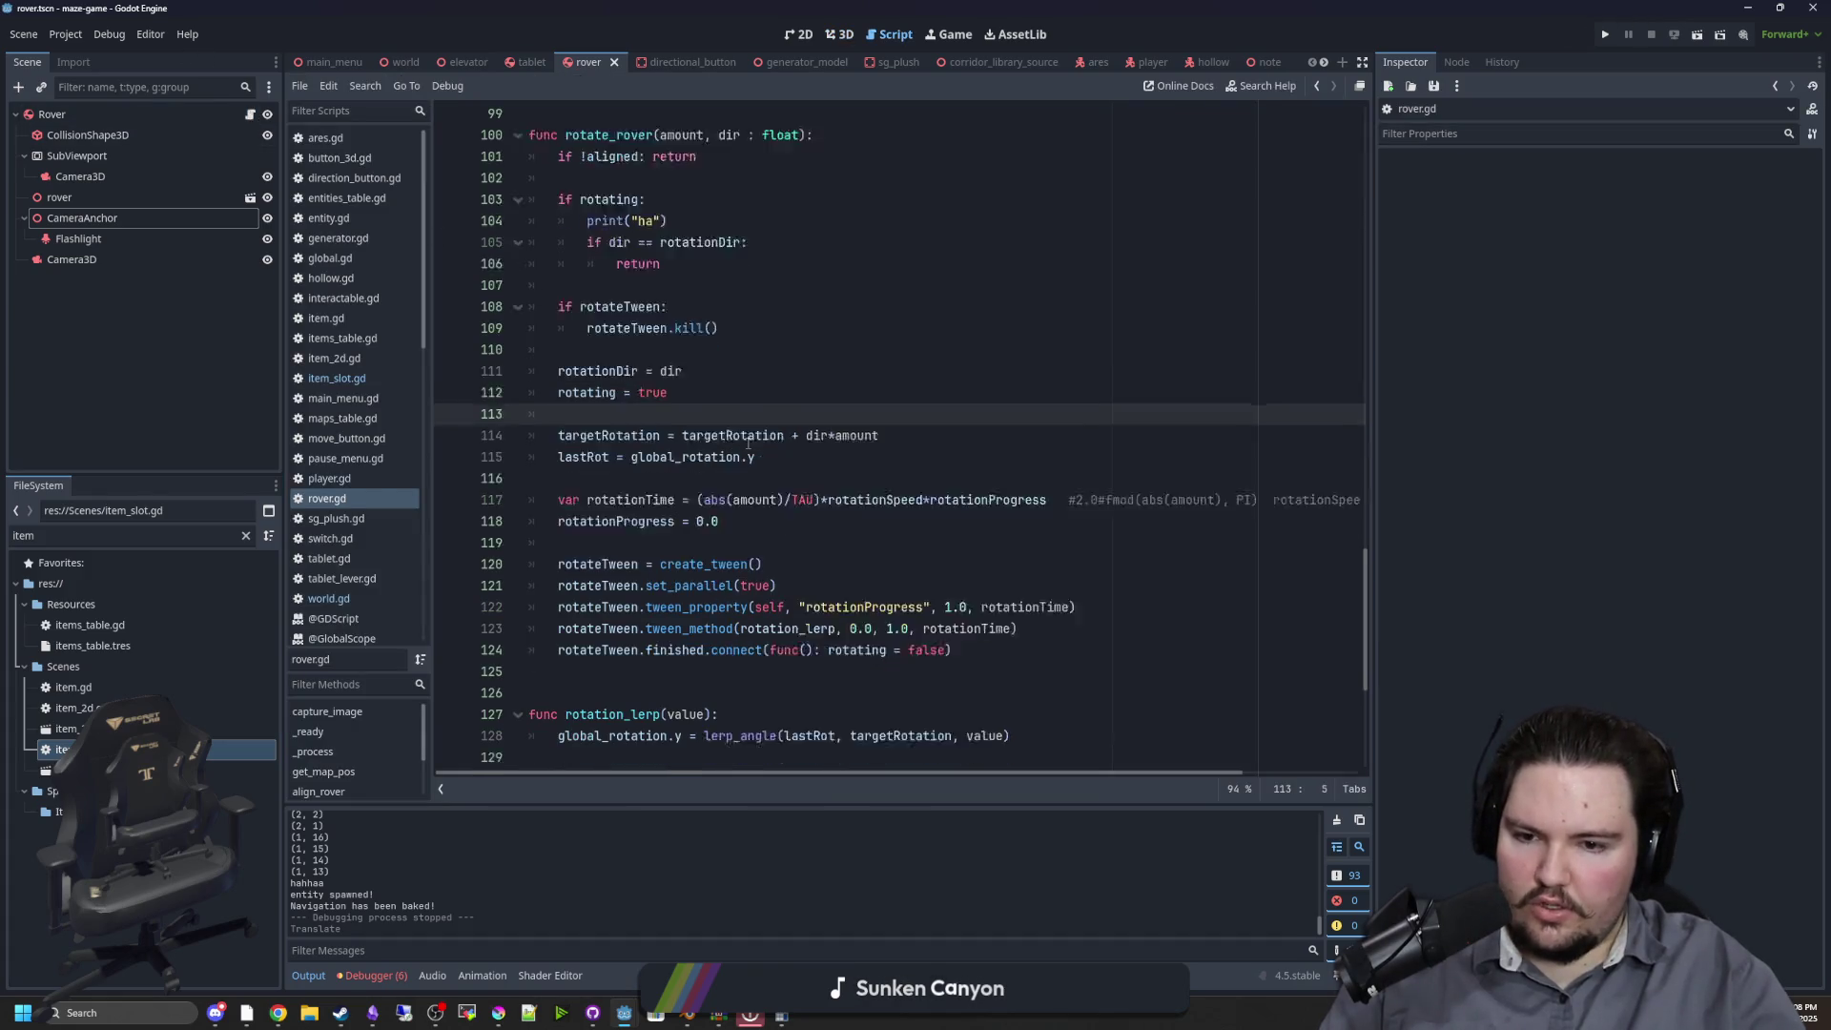
{"action": "left_click", "coordinate": [688, 503]}
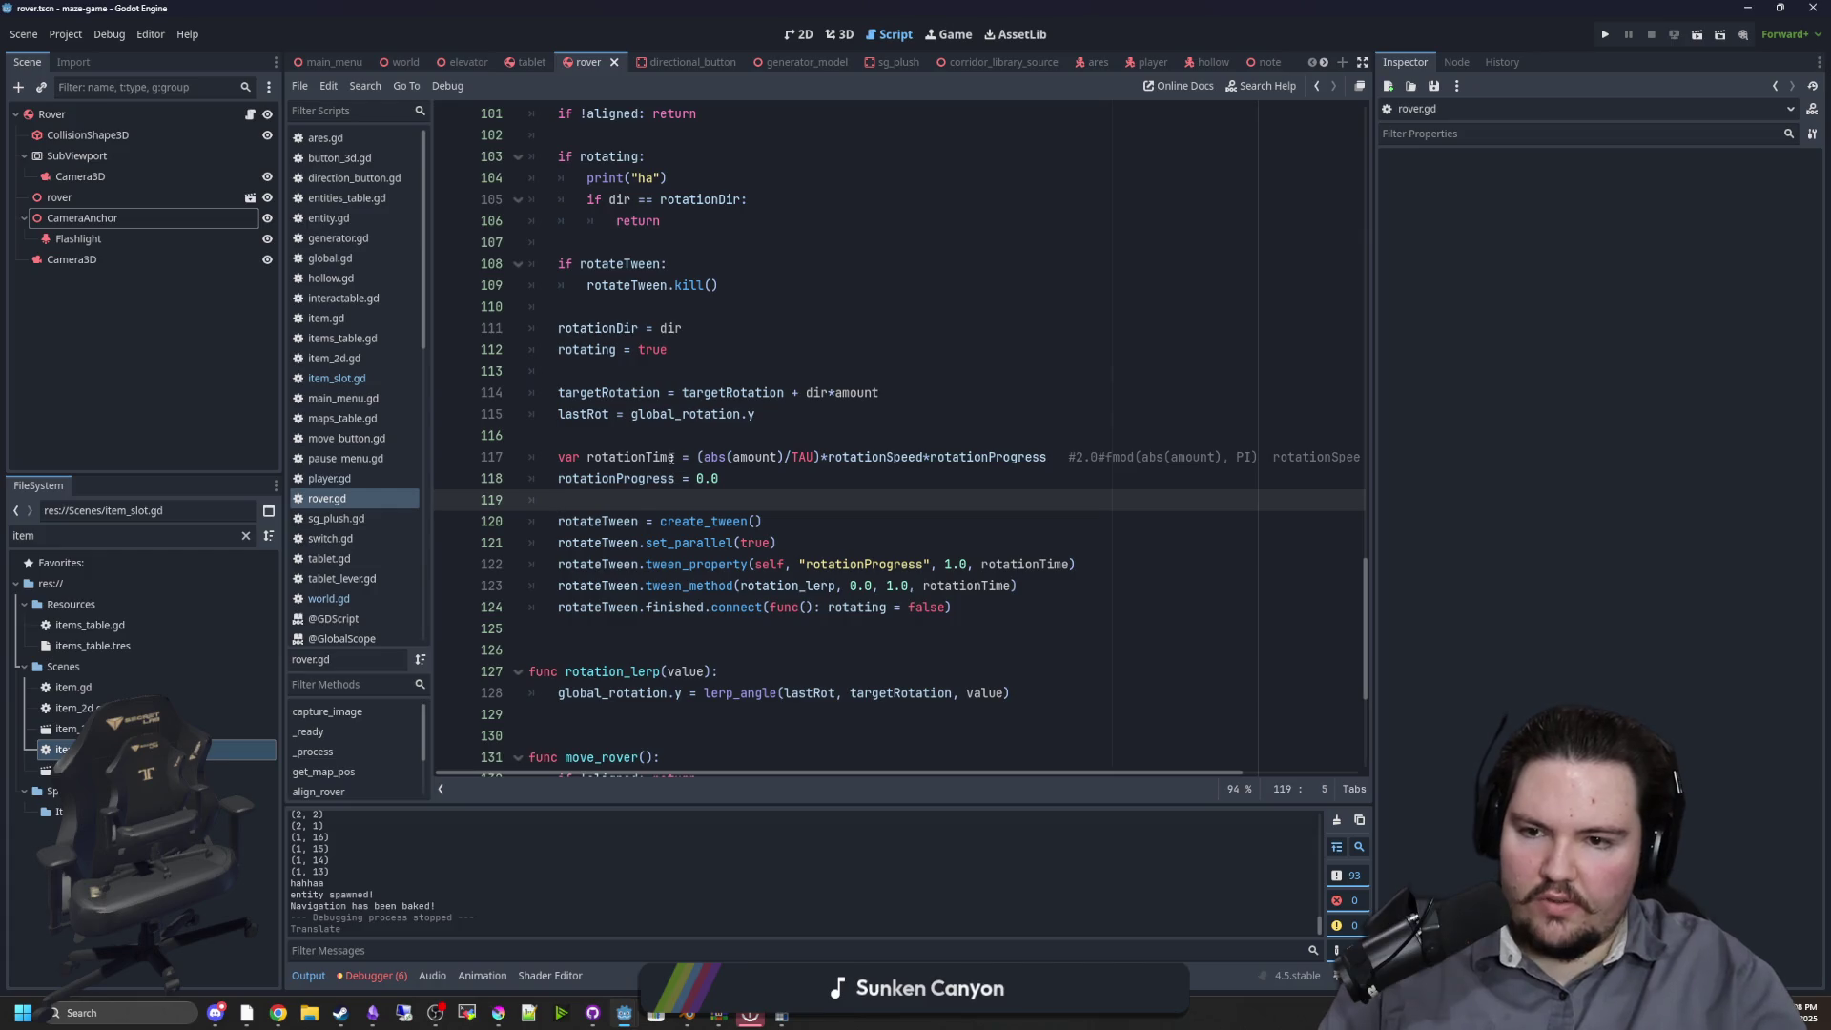
{"action": "scroll", "coordinate": [671, 458], "scroll_direction": "up", "scroll_amount": 1}
{"action": "scroll", "coordinate": [672, 458], "scroll_direction": "down", "scroll_amount": 3}
{"action": "scroll", "coordinate": [672, 460], "scroll_direction": "up", "scroll_amount": 1}
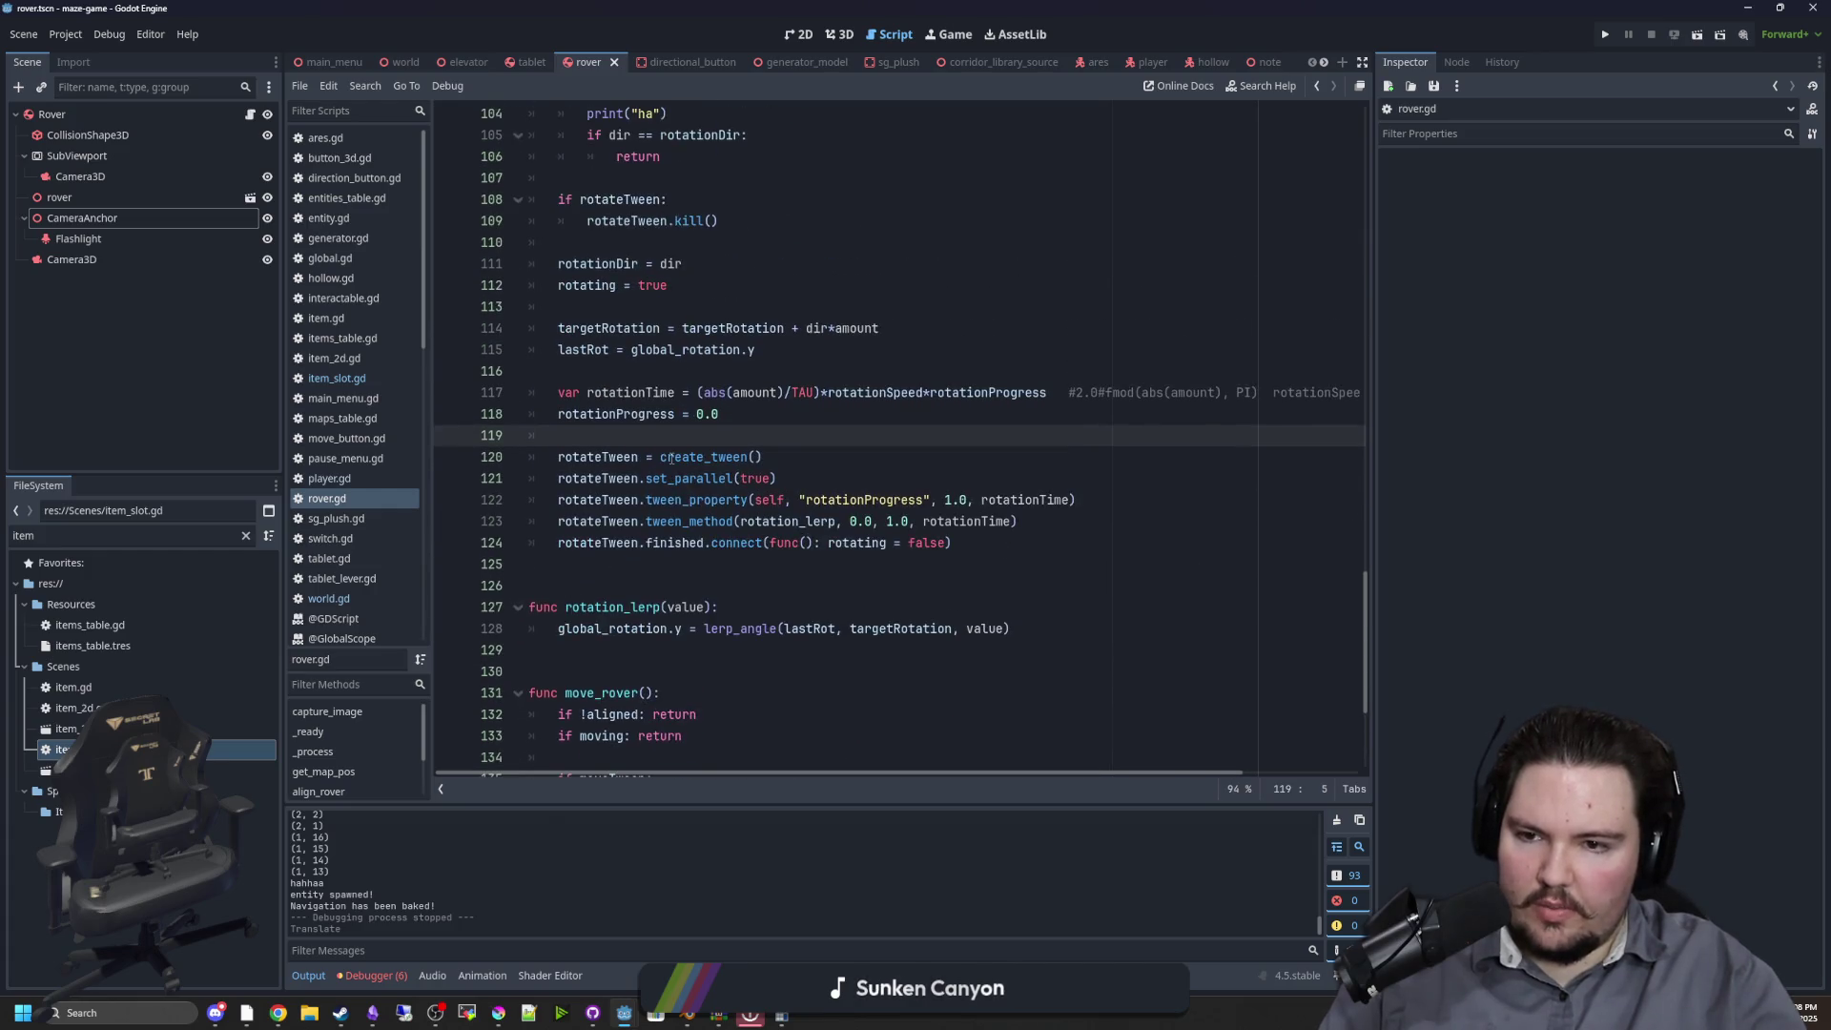
{"action": "left_click", "coordinate": [698, 567]}
{"action": "scroll", "coordinate": [705, 546], "scroll_direction": "up", "scroll_amount": 11}
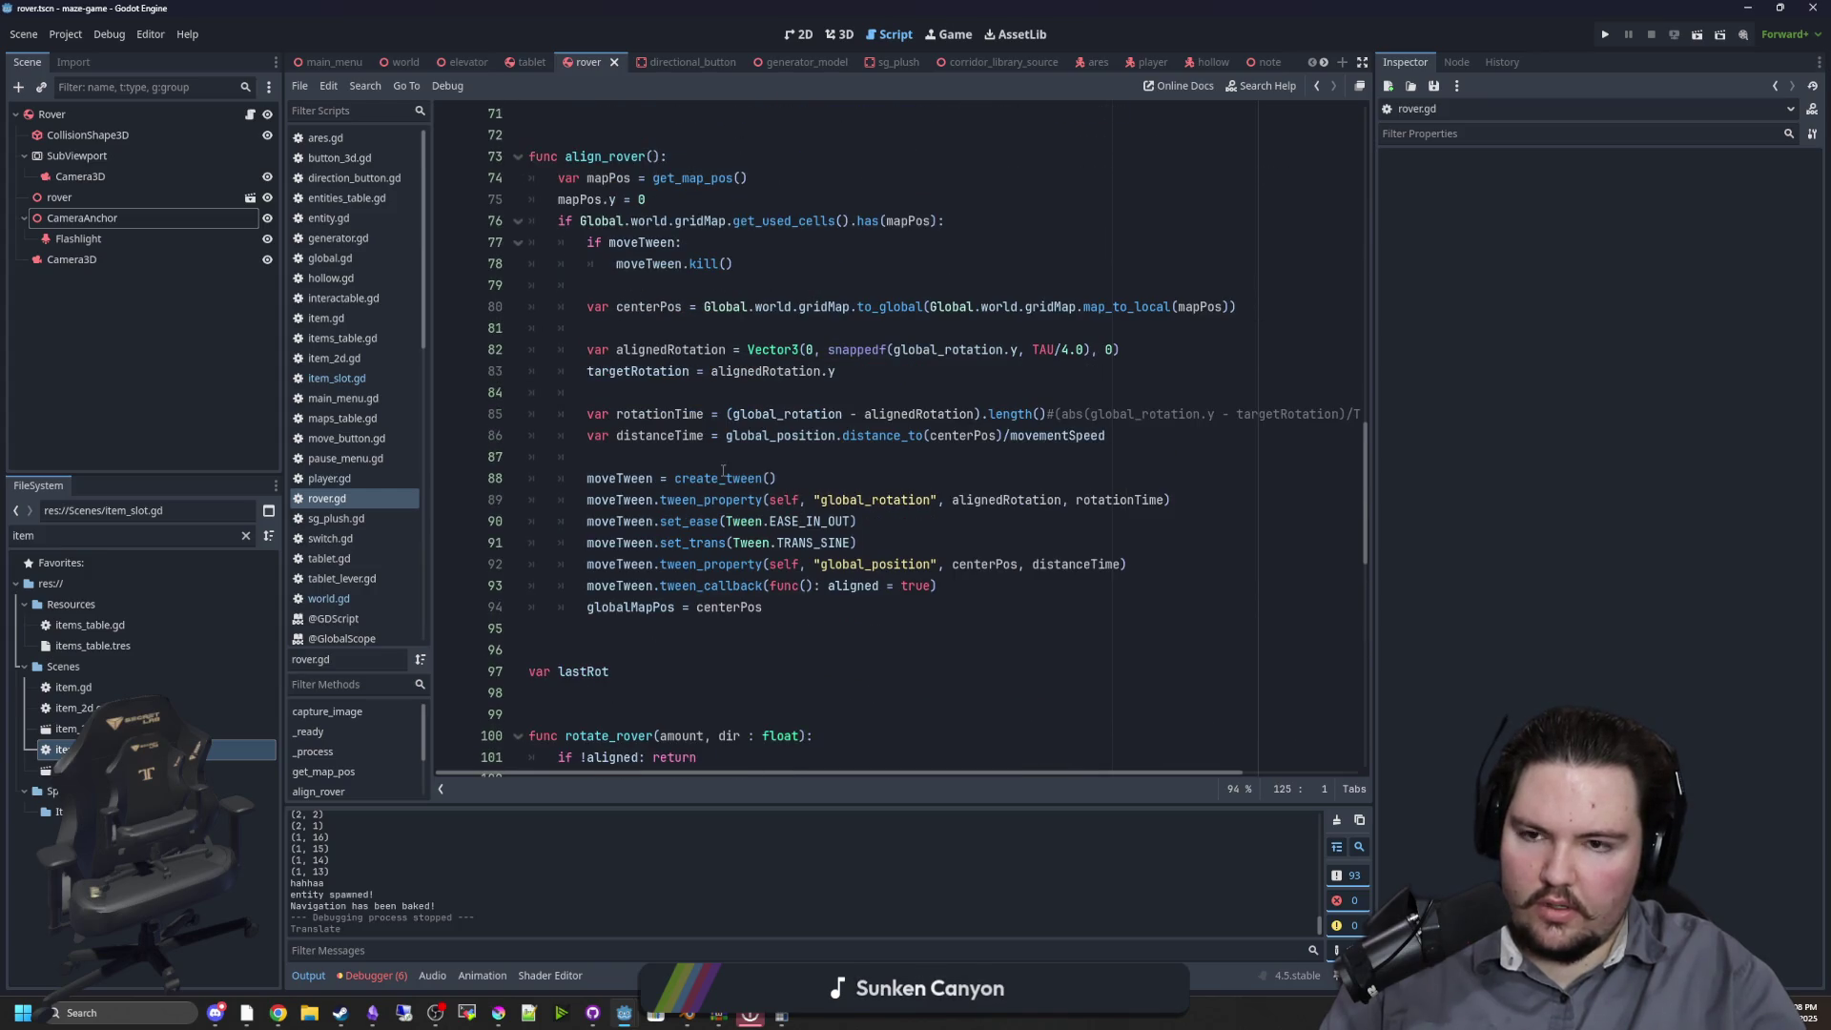
{"action": "scroll", "coordinate": [721, 282], "scroll_direction": "up", "scroll_amount": 12}
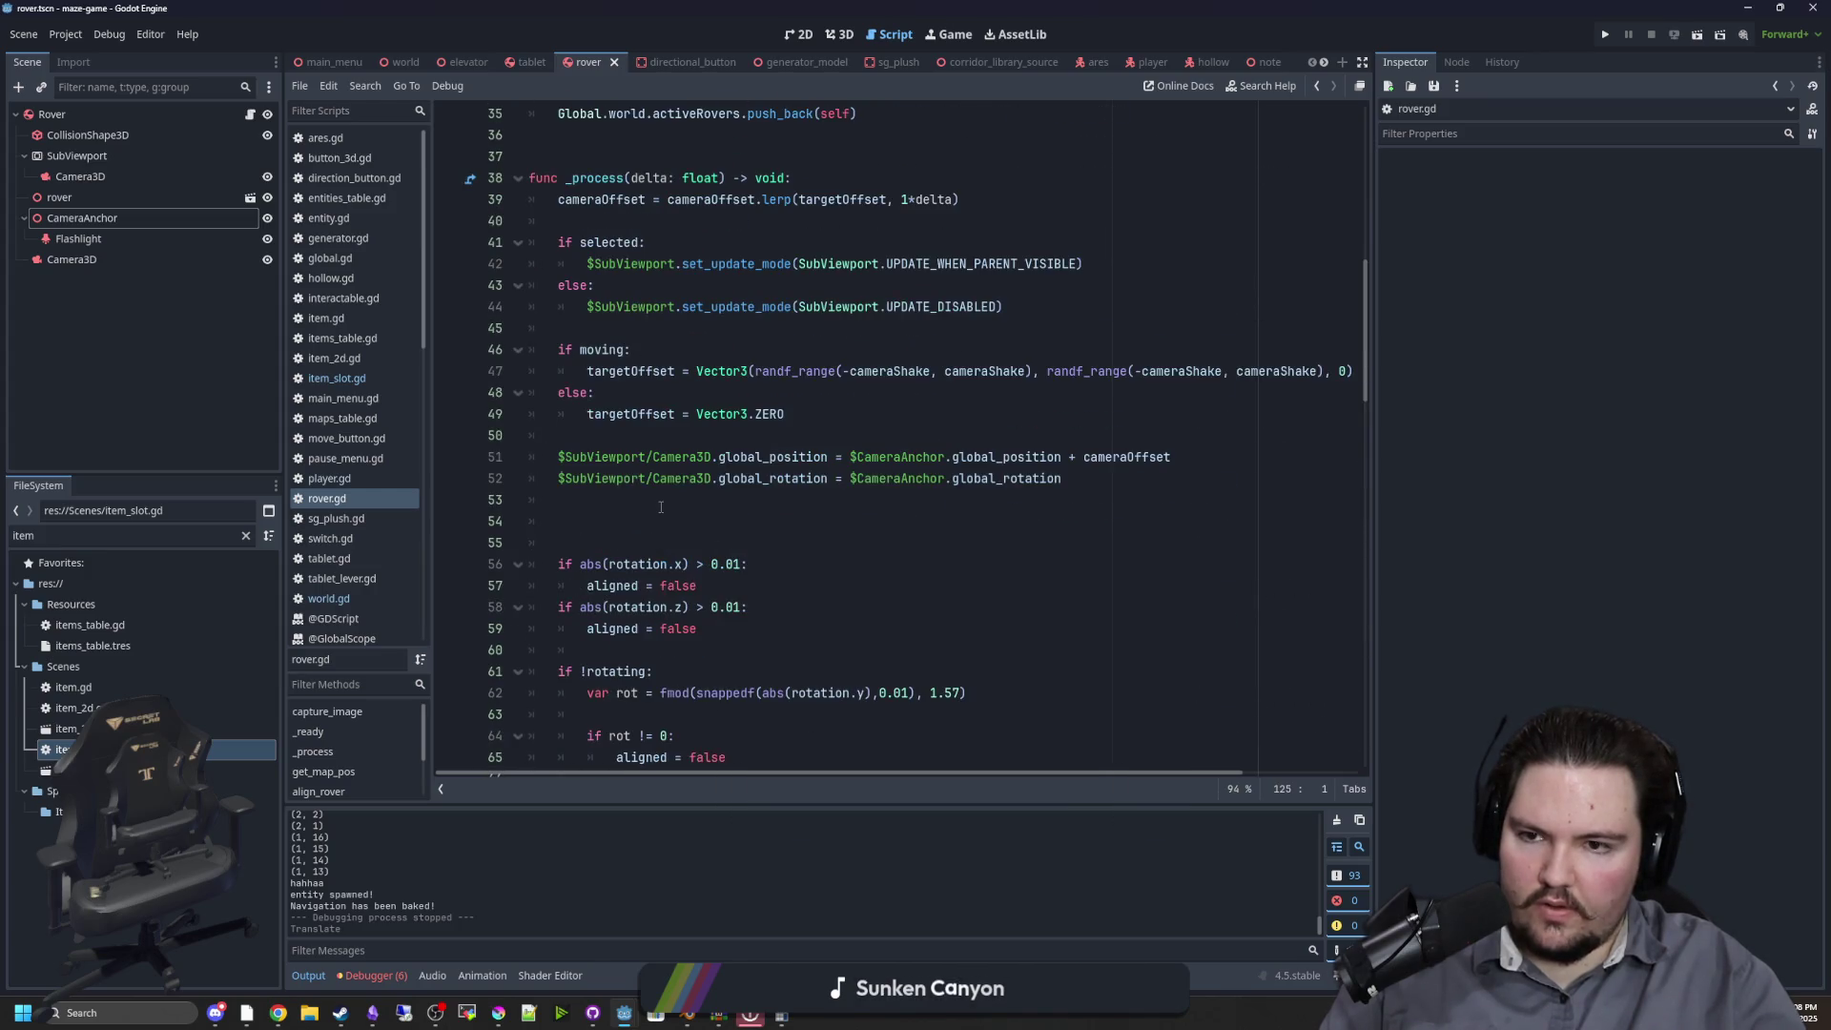
{"action": "left_click", "coordinate": [614, 500]}
{"action": "key", "text": "Delete"}
{"action": "key", "text": "Delete"}
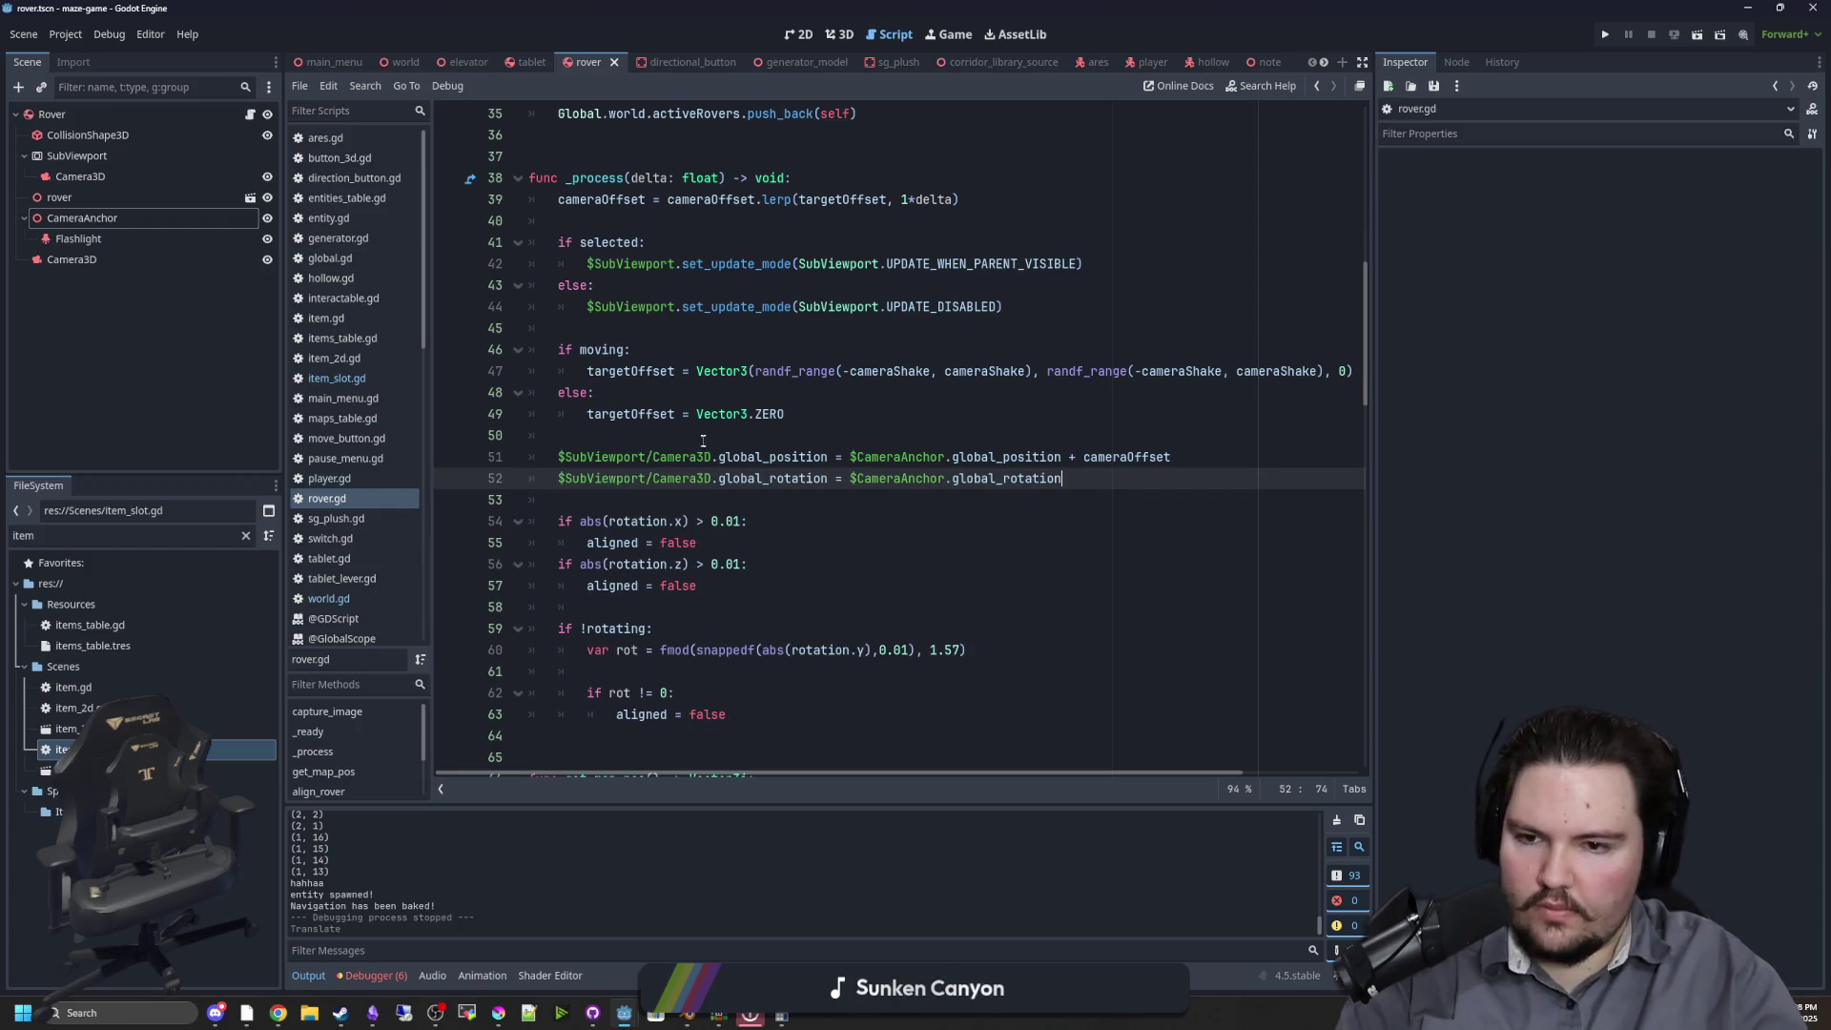
Drag the Inspector splitter right to widen the code editor, then review the if moving: block
{"action": "left_click", "coordinate": [707, 436]}
{"action": "scroll", "coordinate": [877, 389], "scroll_direction": "up", "scroll_amount": 1}
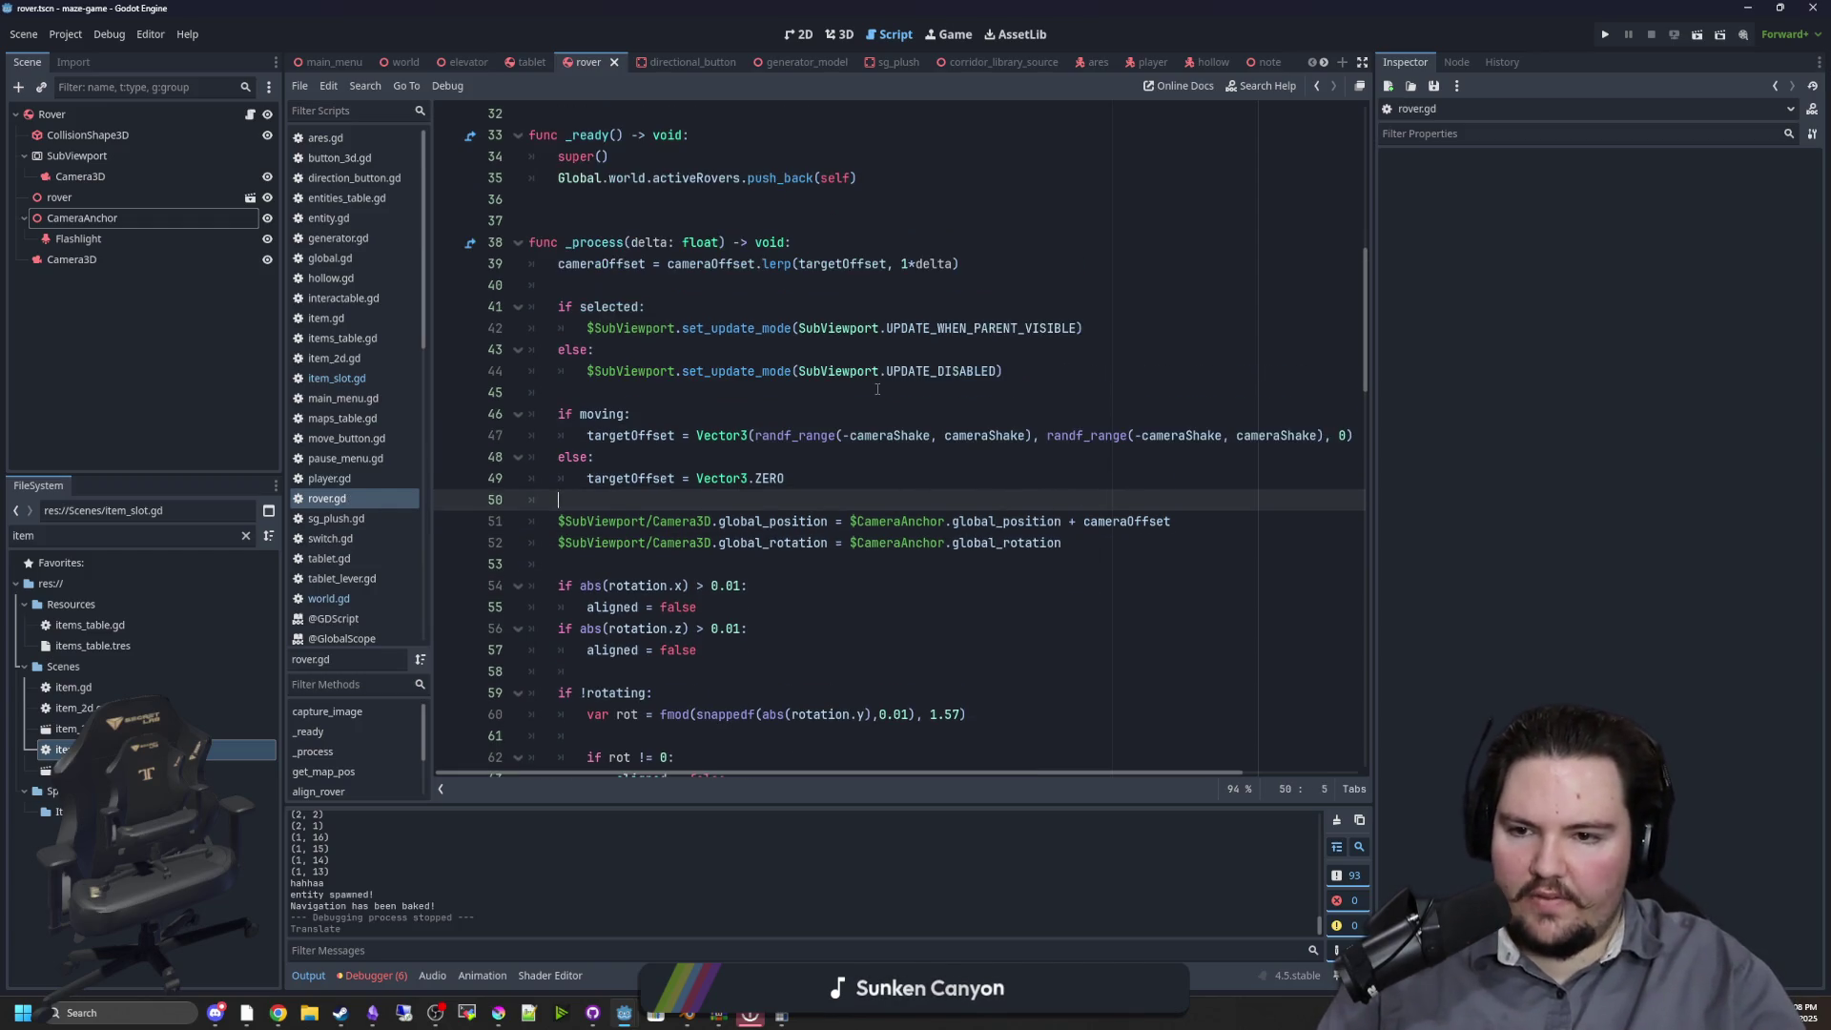
{"action": "left_click_drag", "start_coordinate": [1373, 431], "coordinate": [1664, 420]}
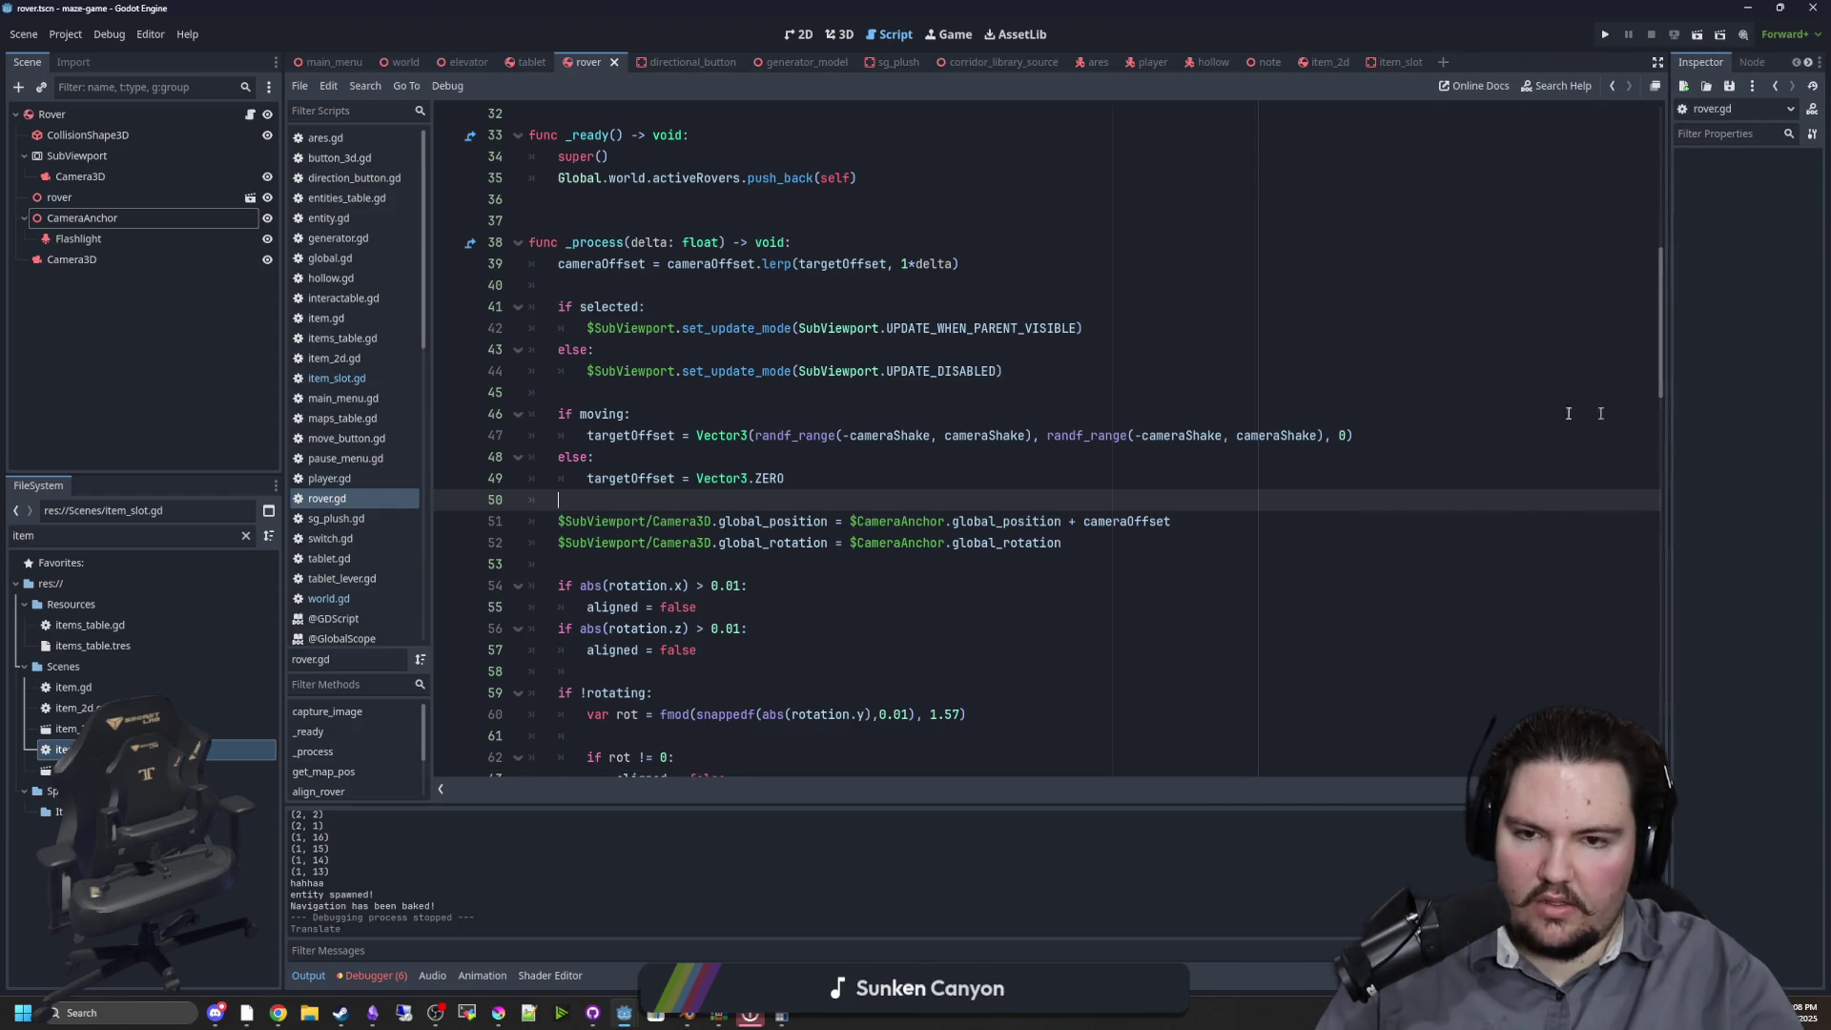
{"action": "left_click", "coordinate": [854, 459]}
{"action": "left_click", "coordinate": [749, 406]}
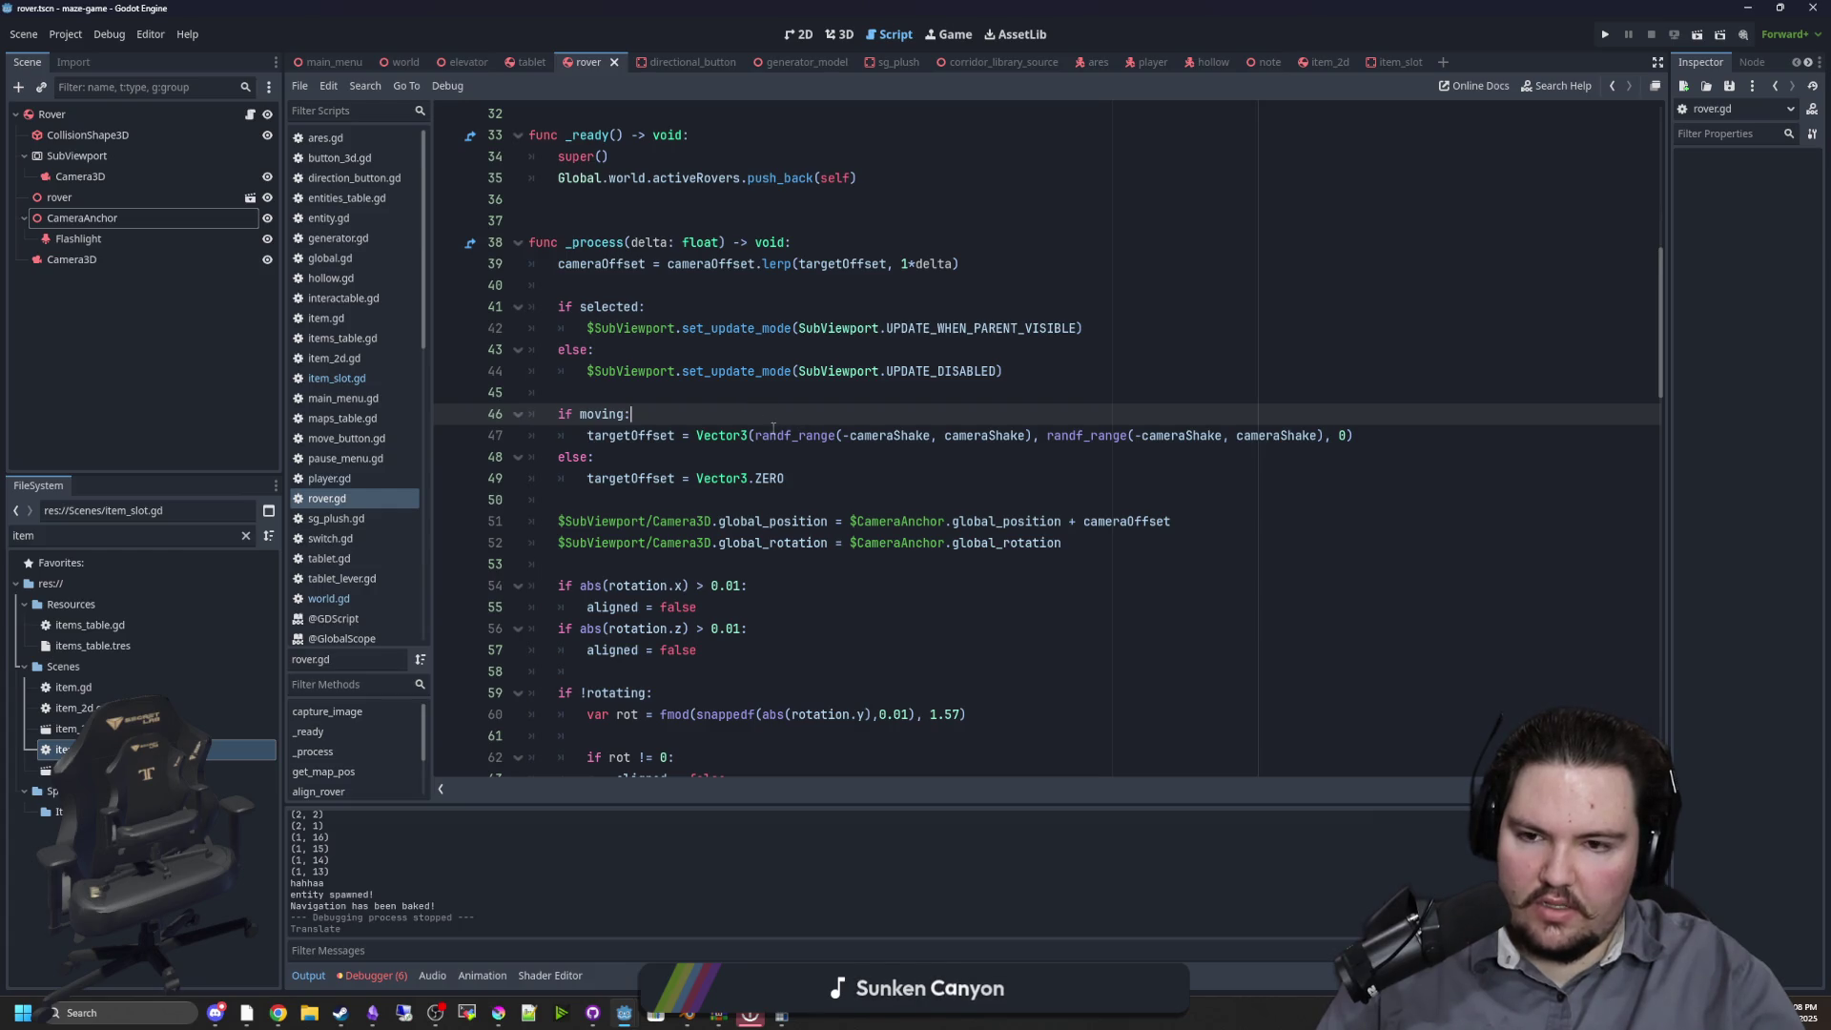
{"action": "left_click", "coordinate": [988, 394]}
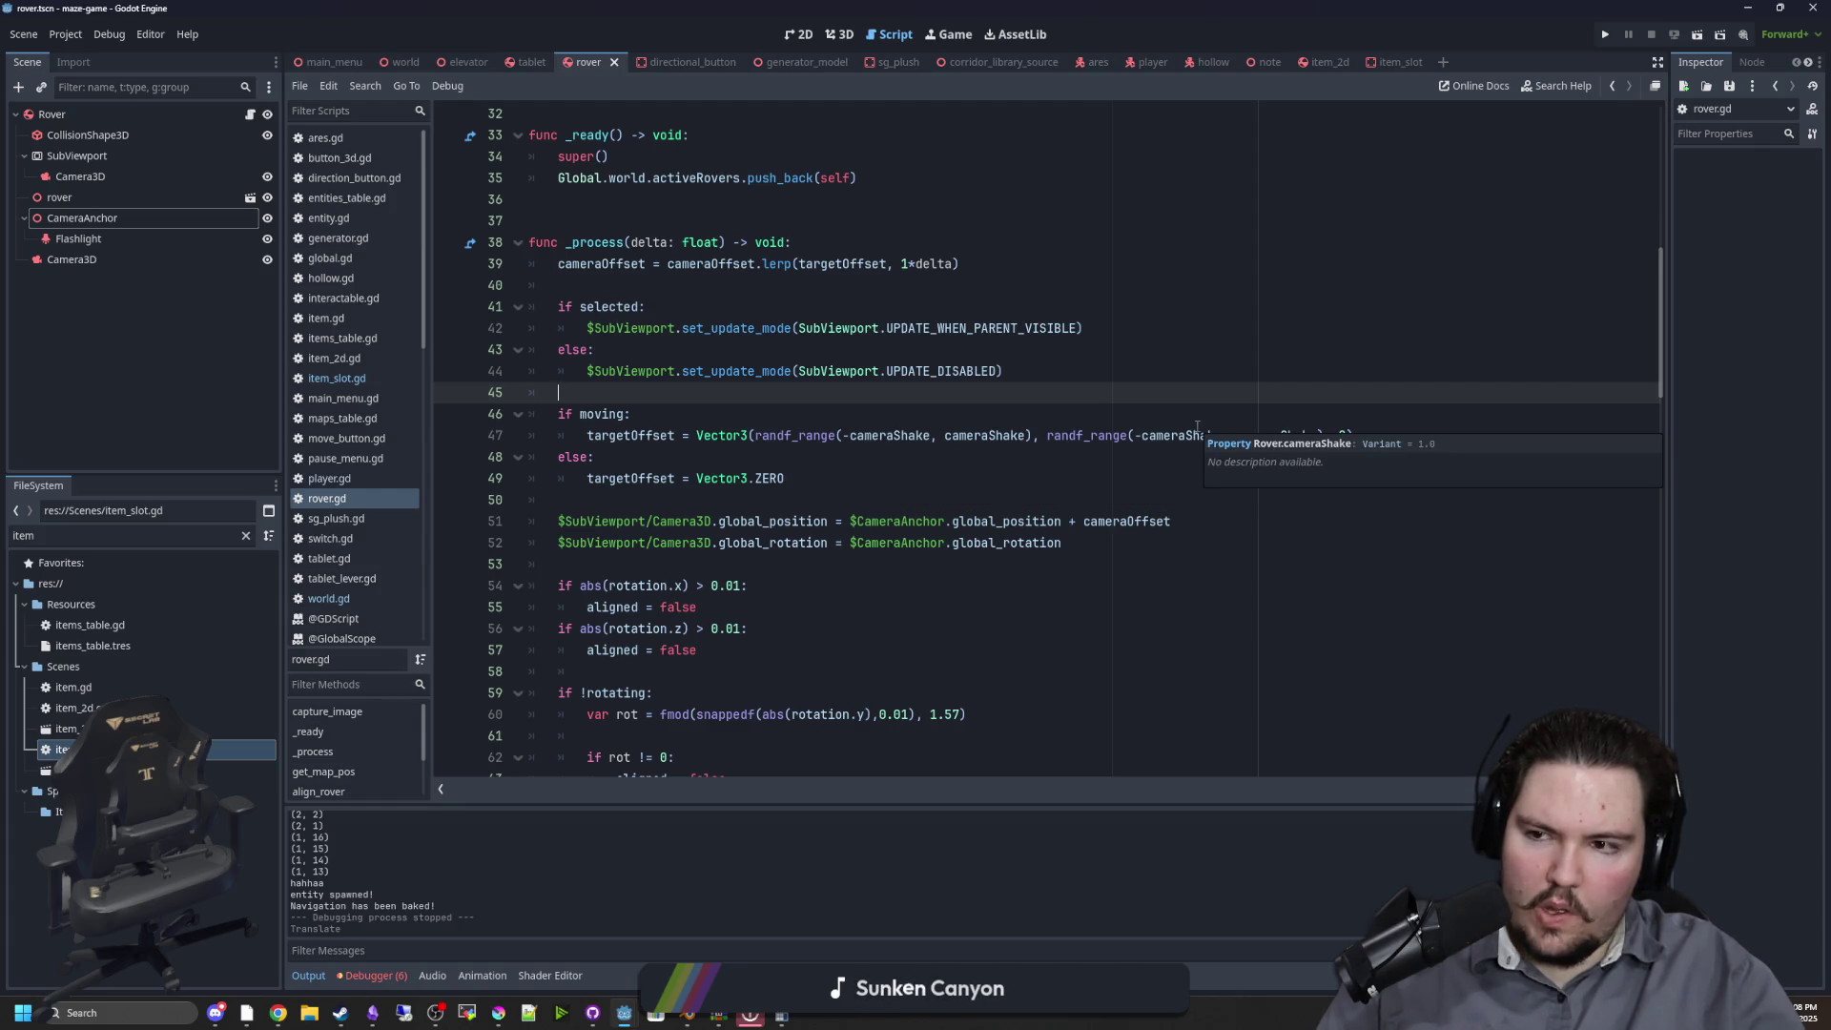
{"action": "left_click", "coordinate": [1150, 420]}
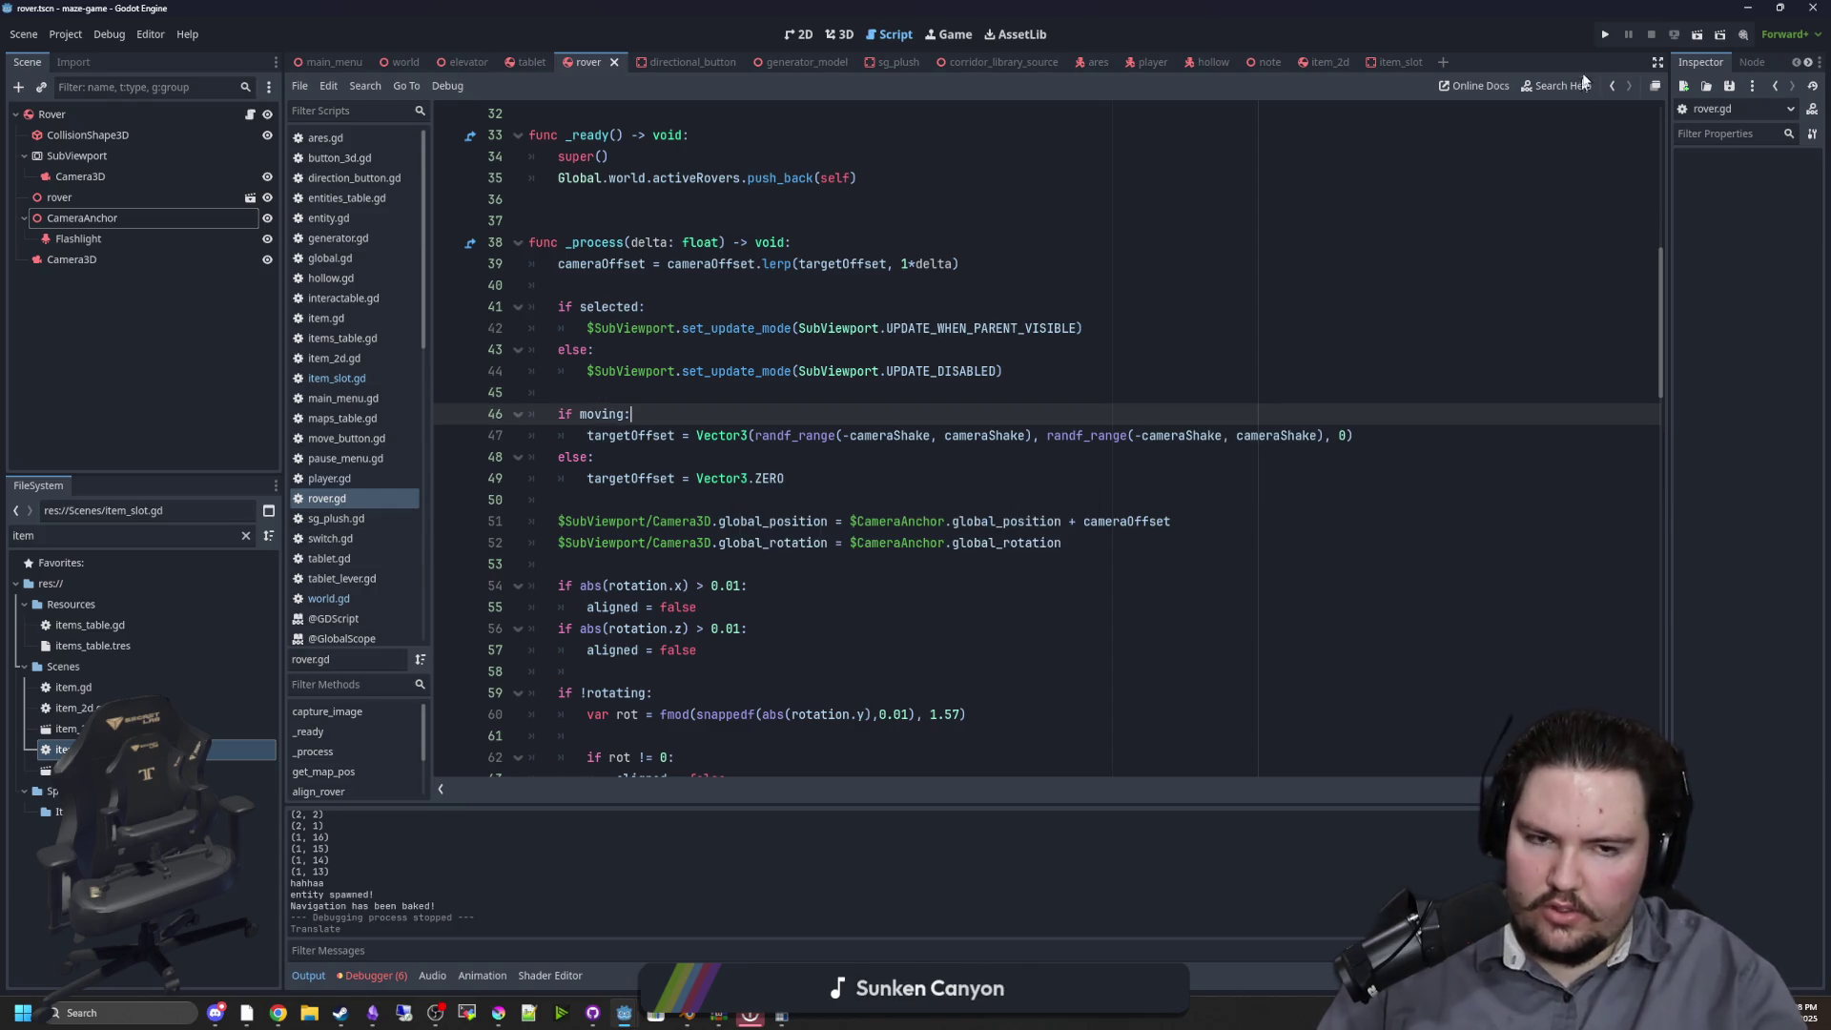
{"action": "left_click", "coordinate": [1608, 34]}
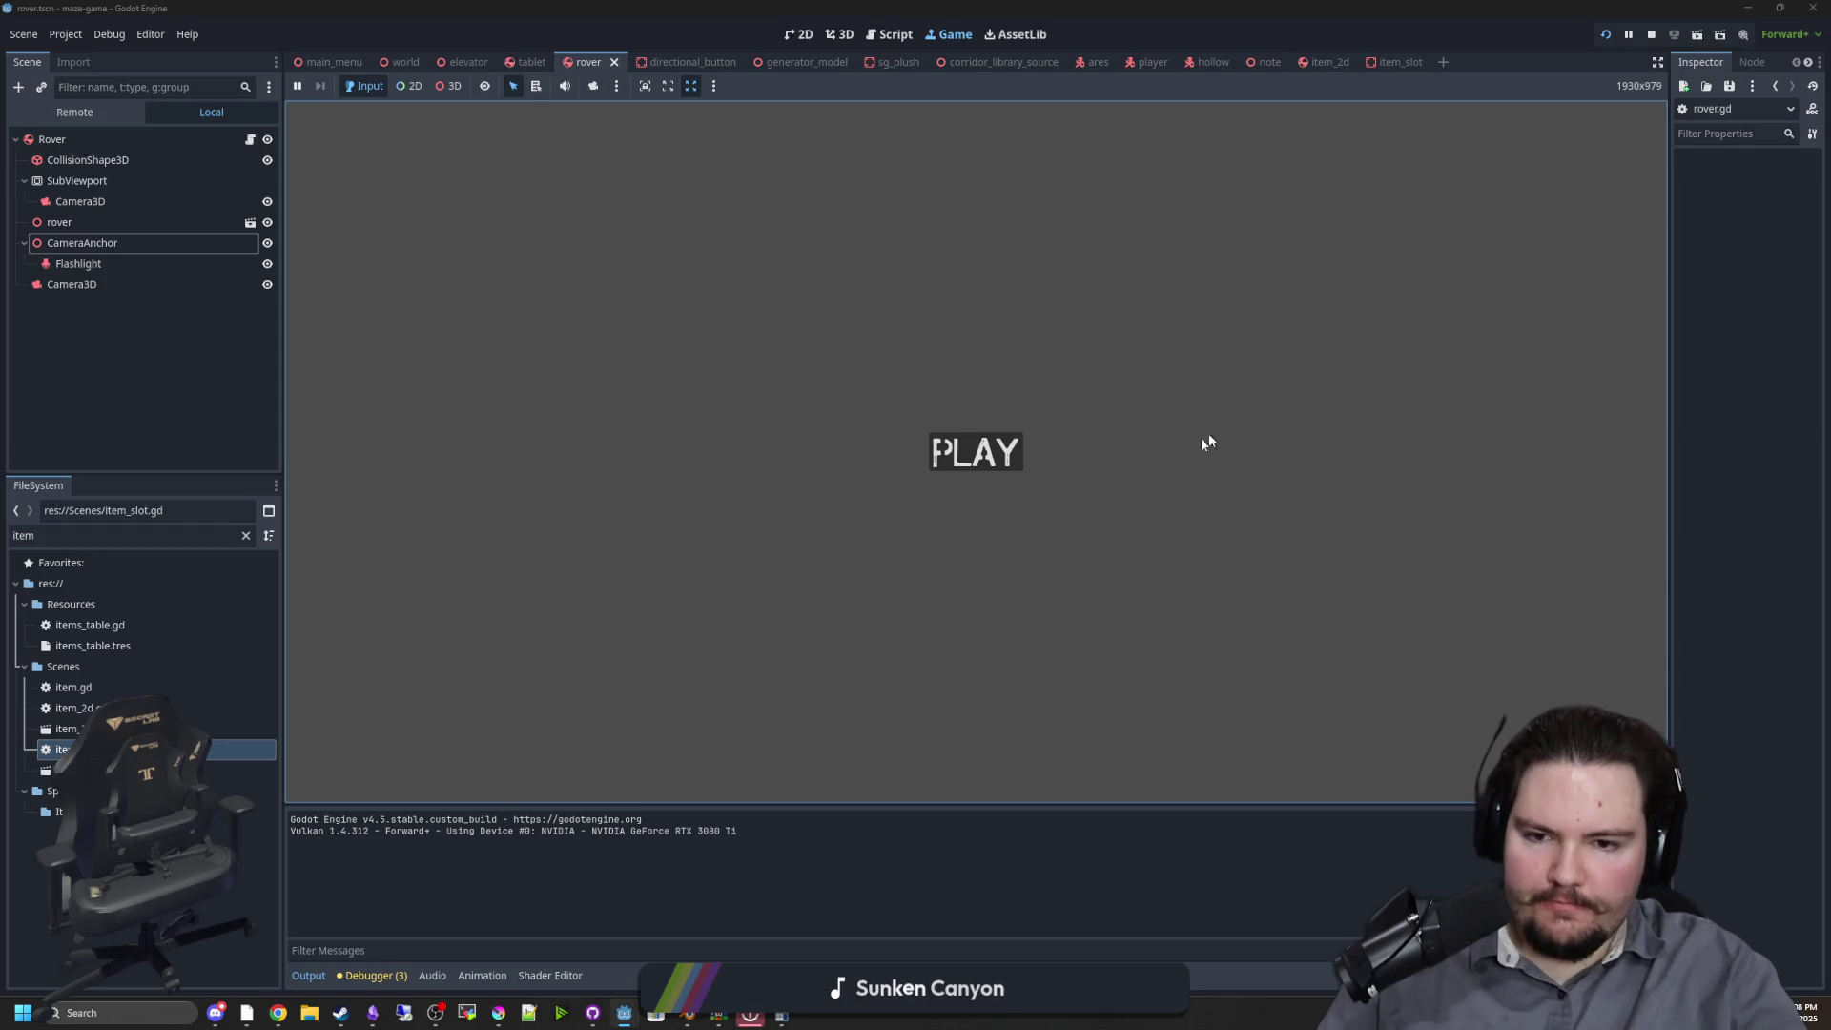
{"action": "left_click", "coordinate": [977, 453]}
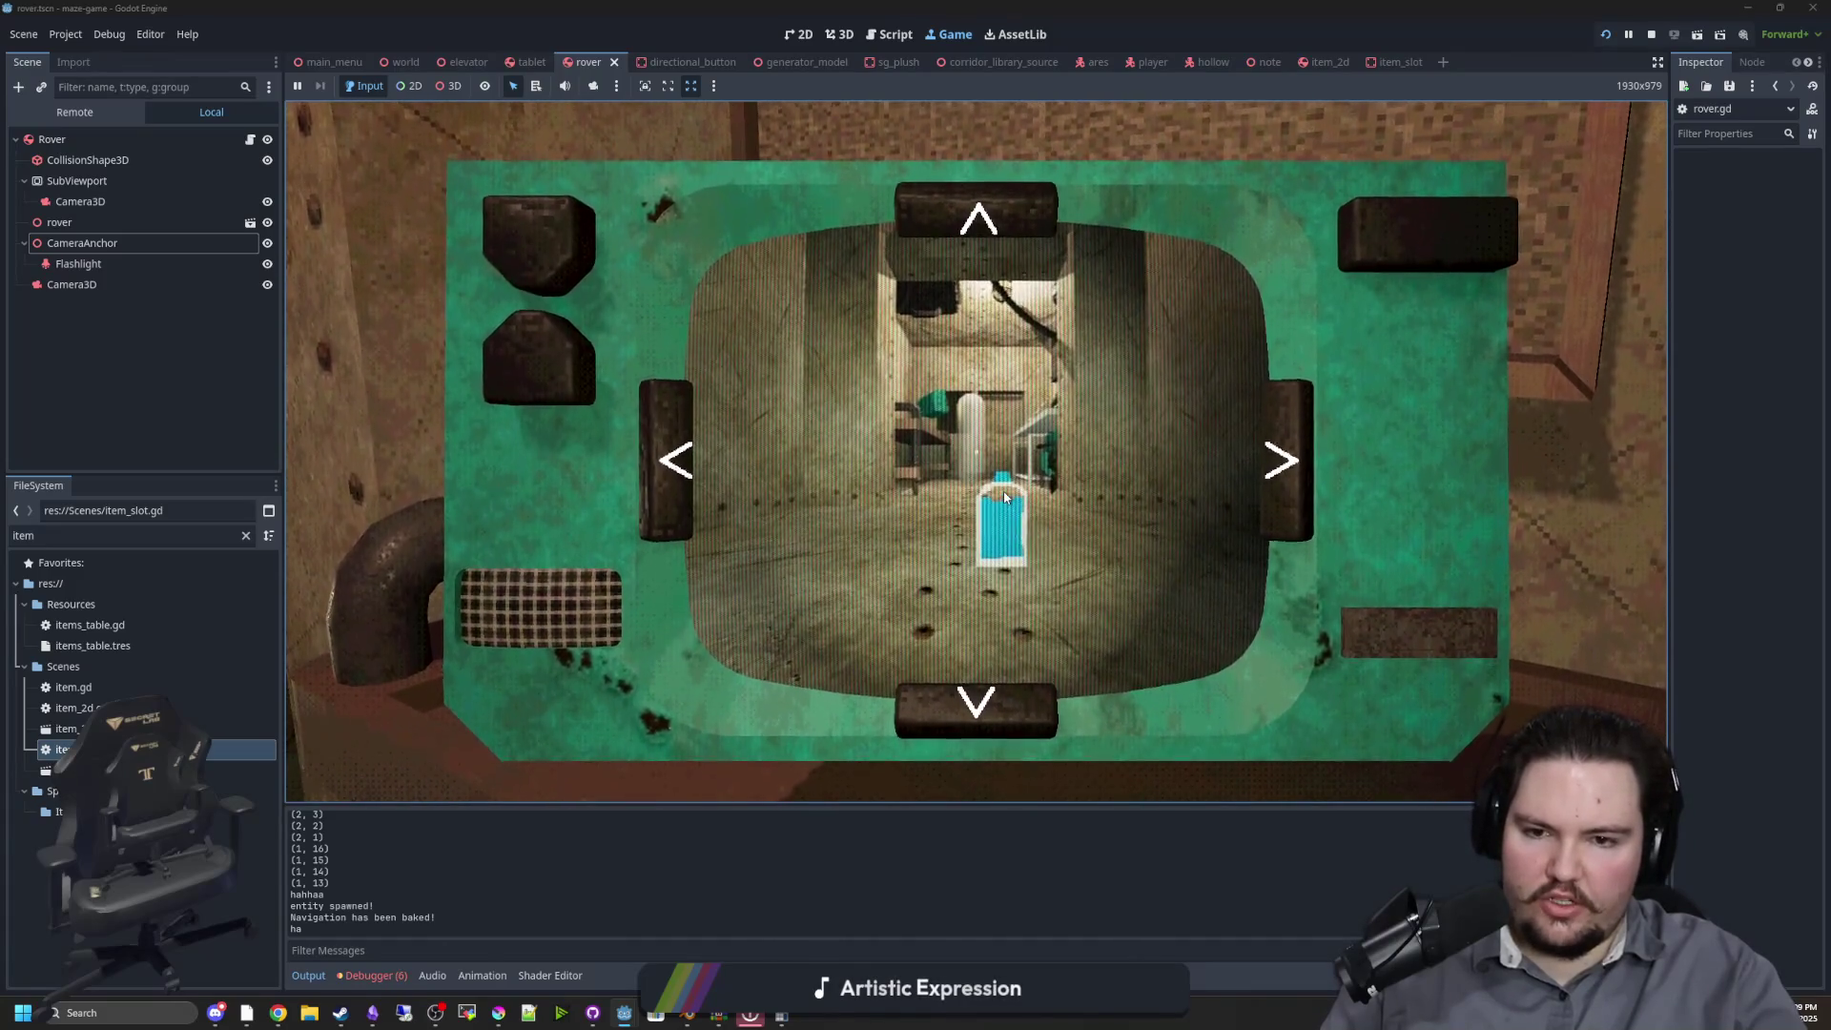
{"action": "key", "text": "e"}
{"action": "key", "text": "e"}
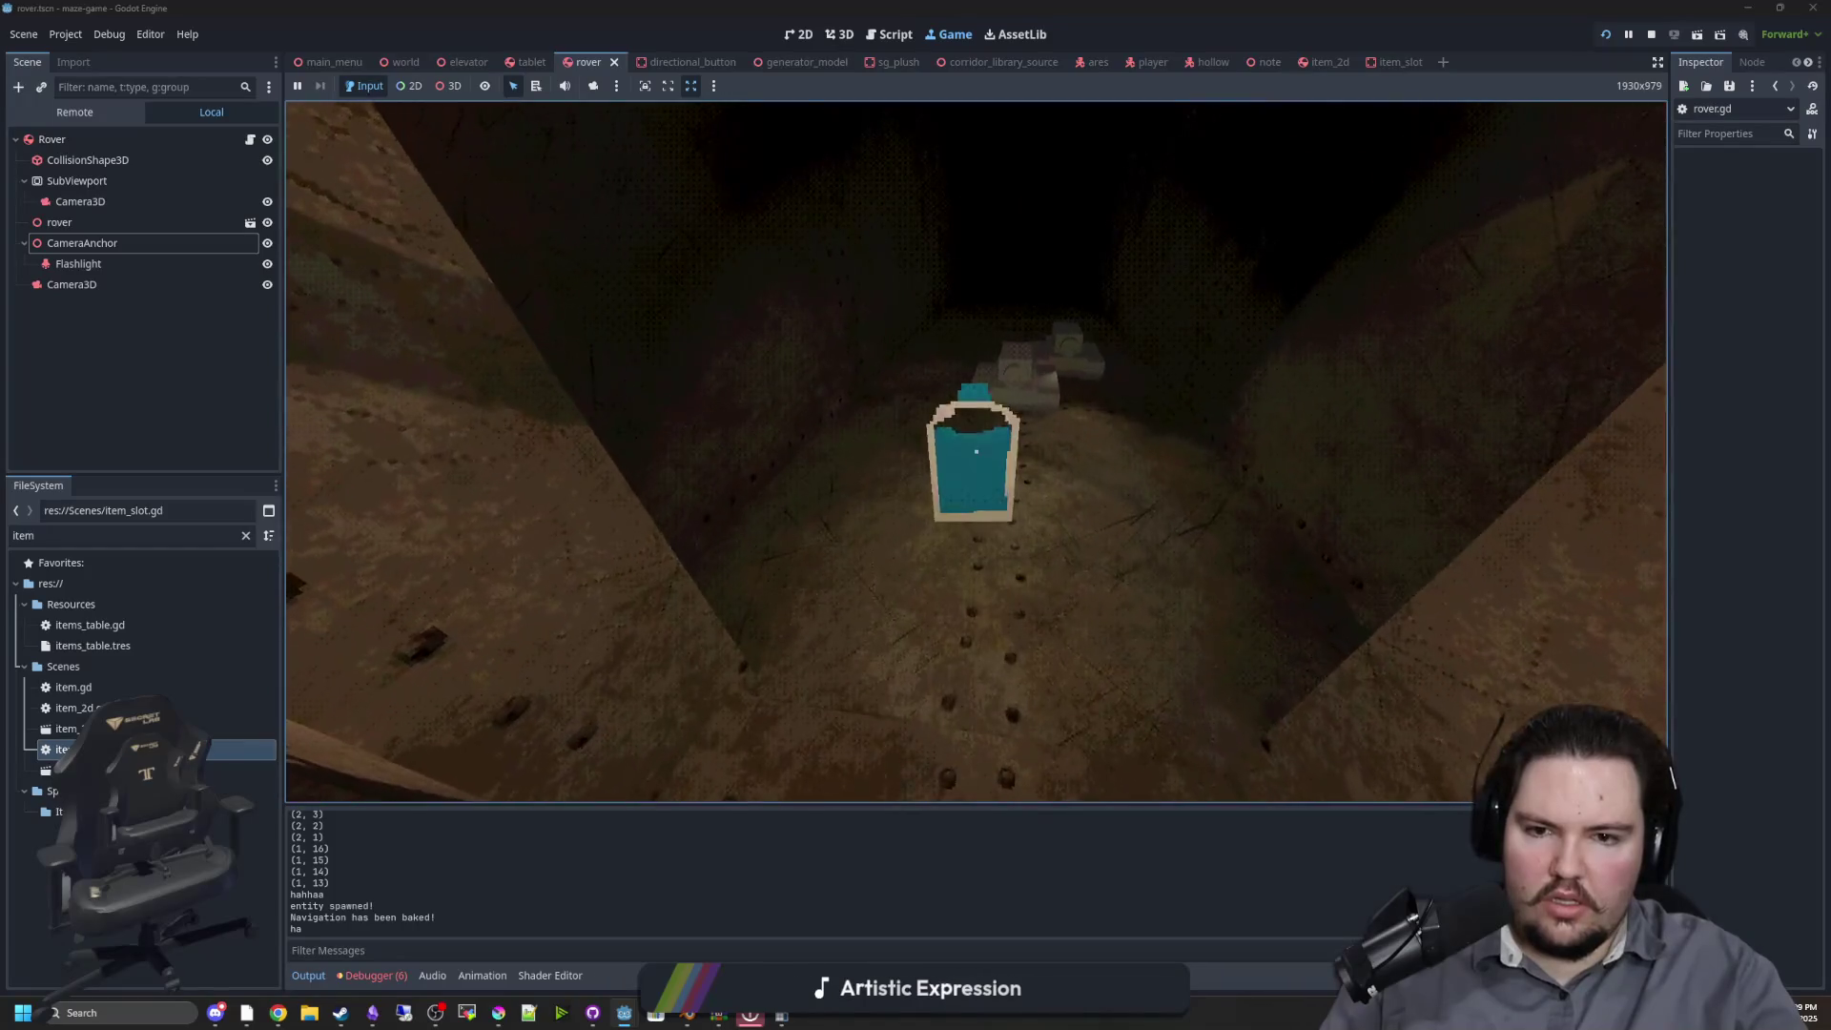
{"action": "key", "text": "w"}
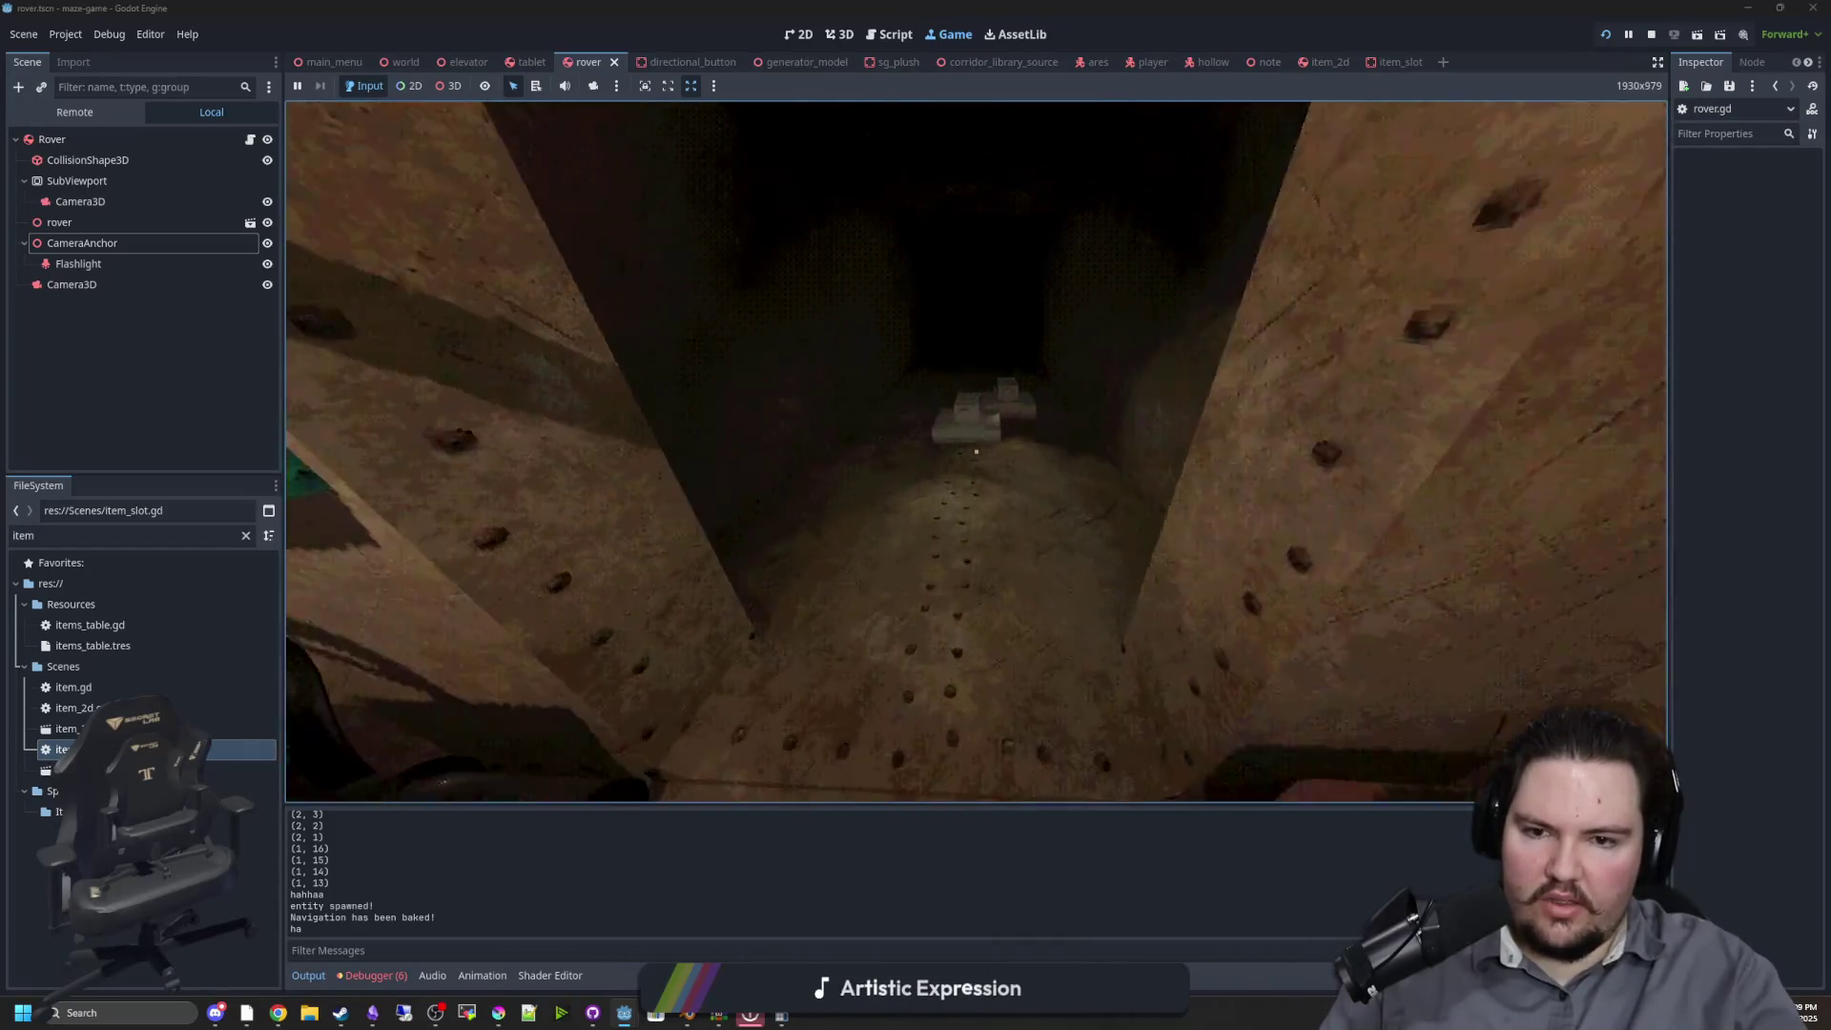
{"action": "key", "text": "e"}
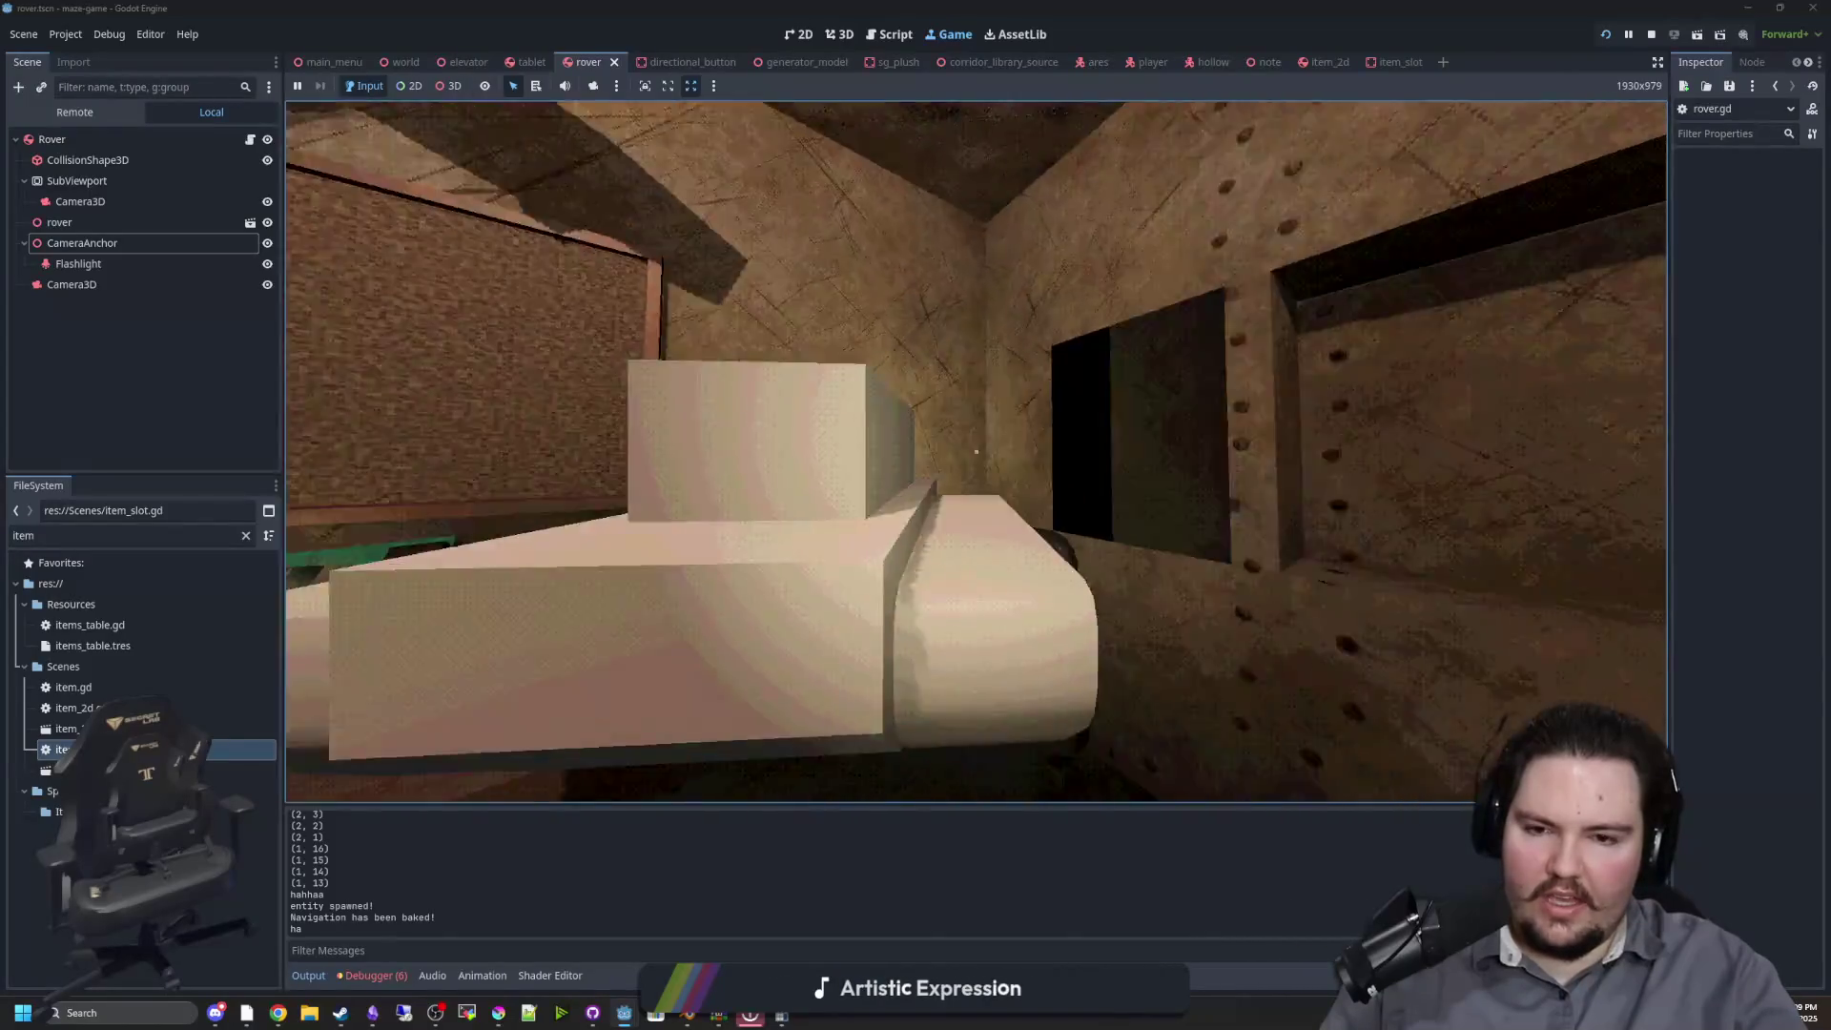
{"action": "key", "text": "e"}
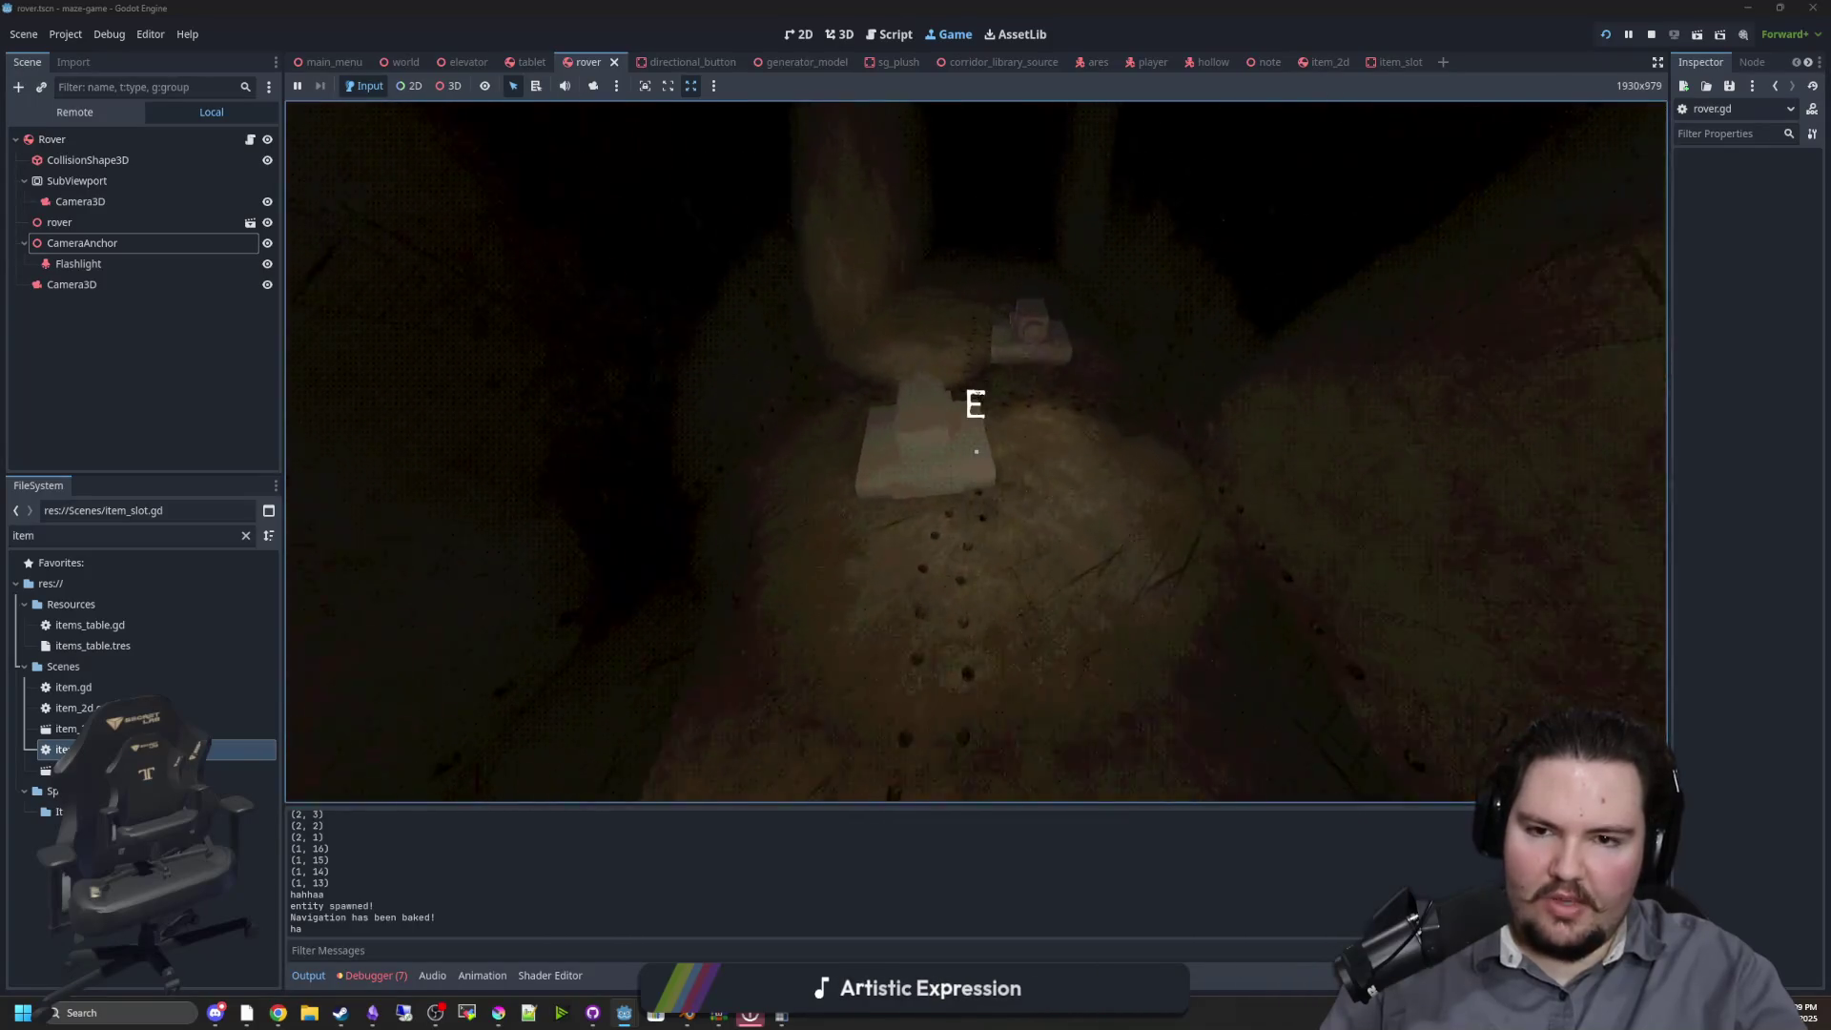
{"action": "key", "text": "e"}
{"action": "key", "text": "e"}
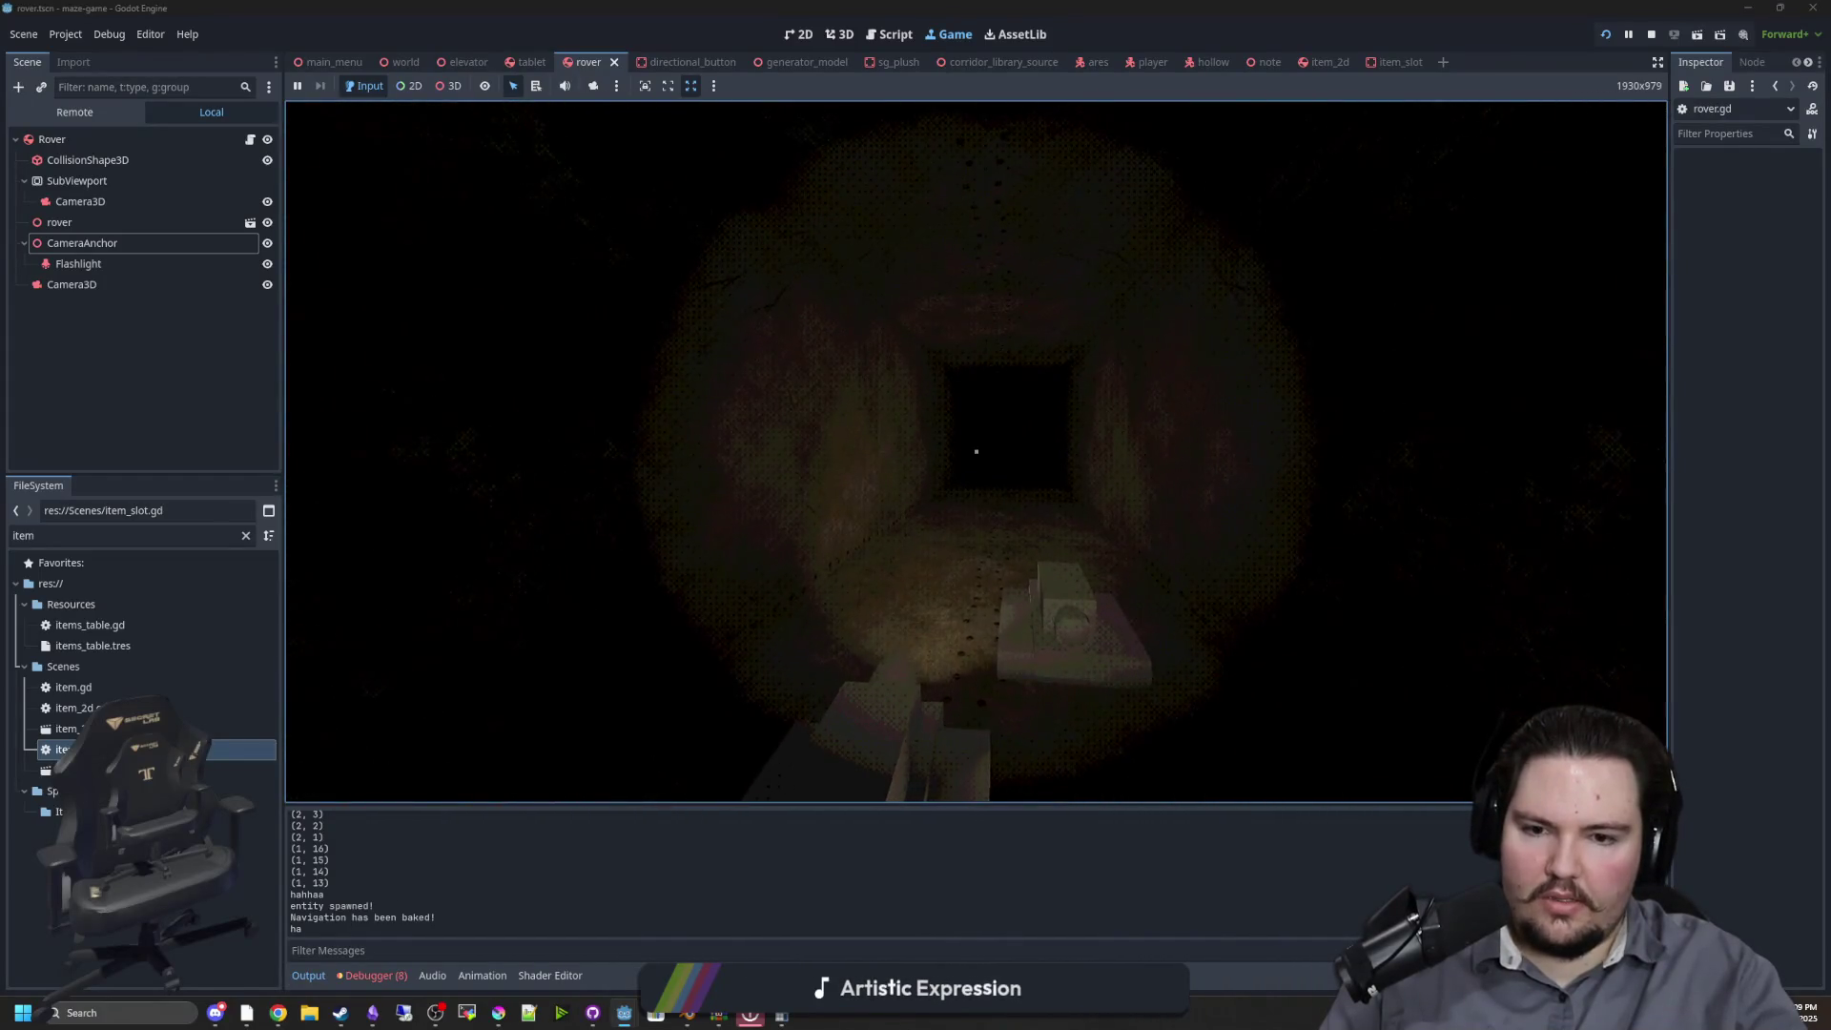
{"action": "key", "text": "w"}
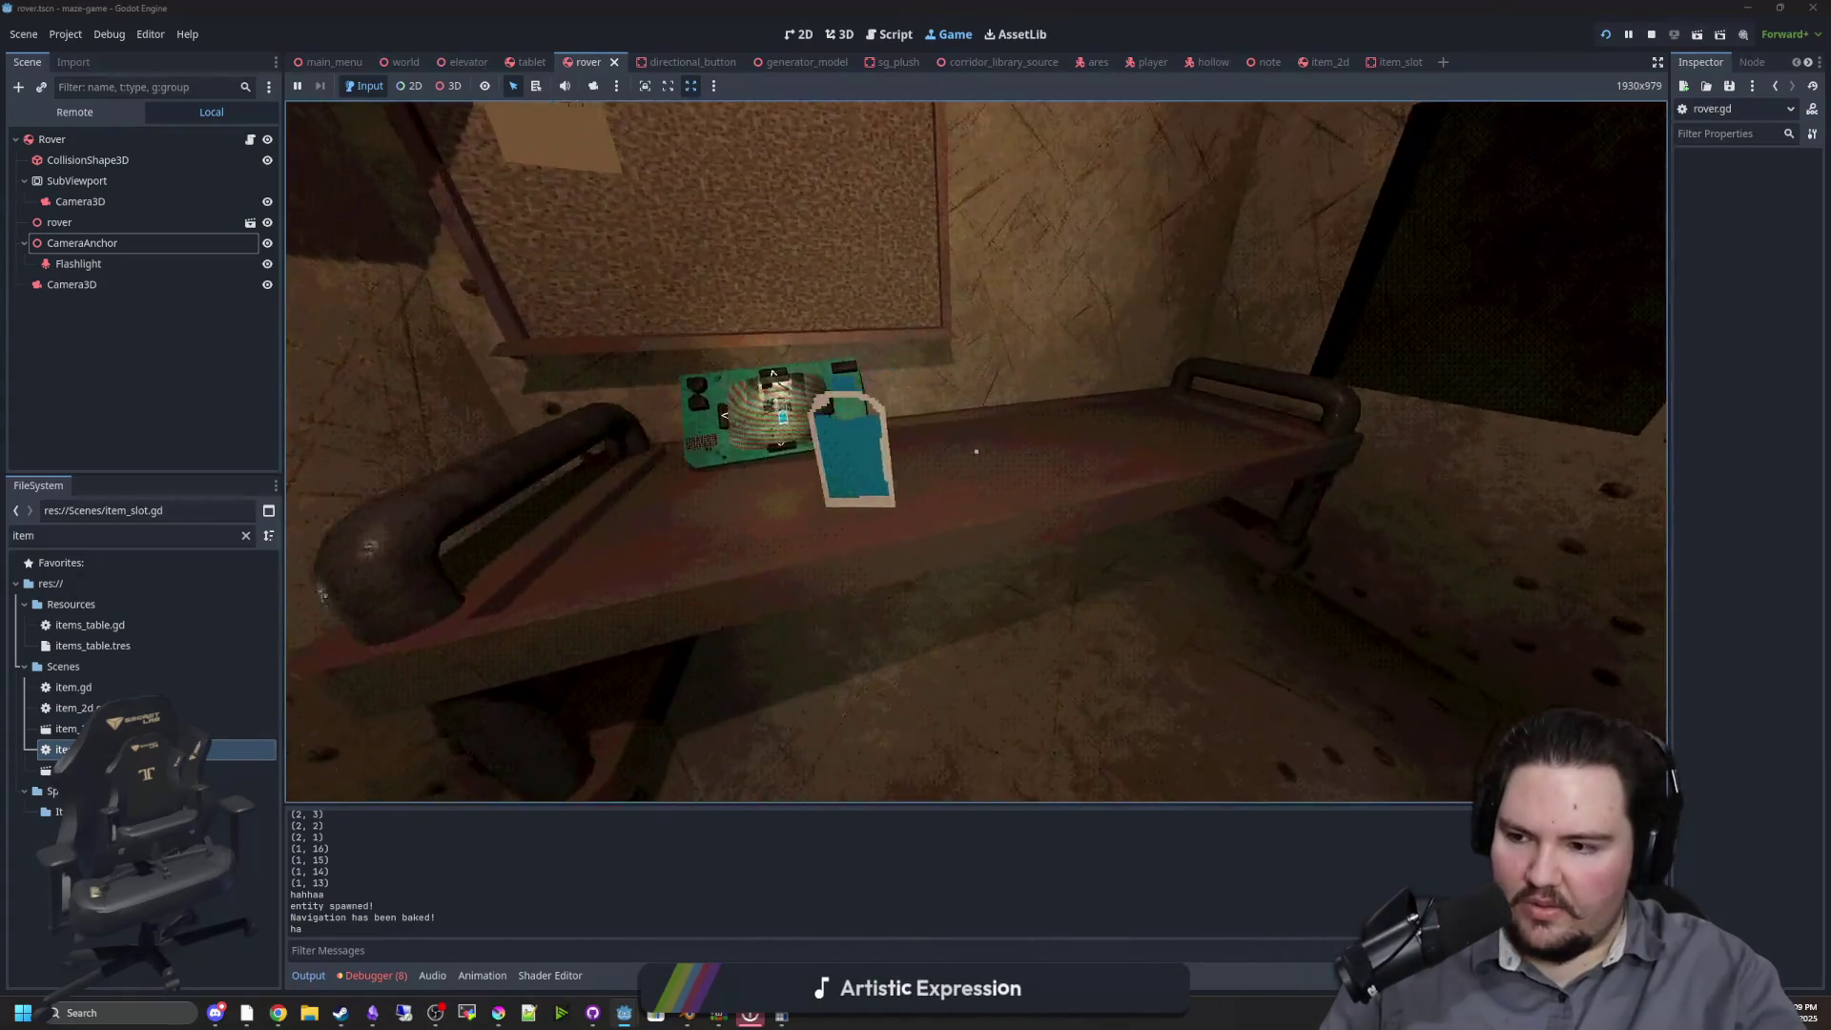
{"action": "key", "text": "d"}
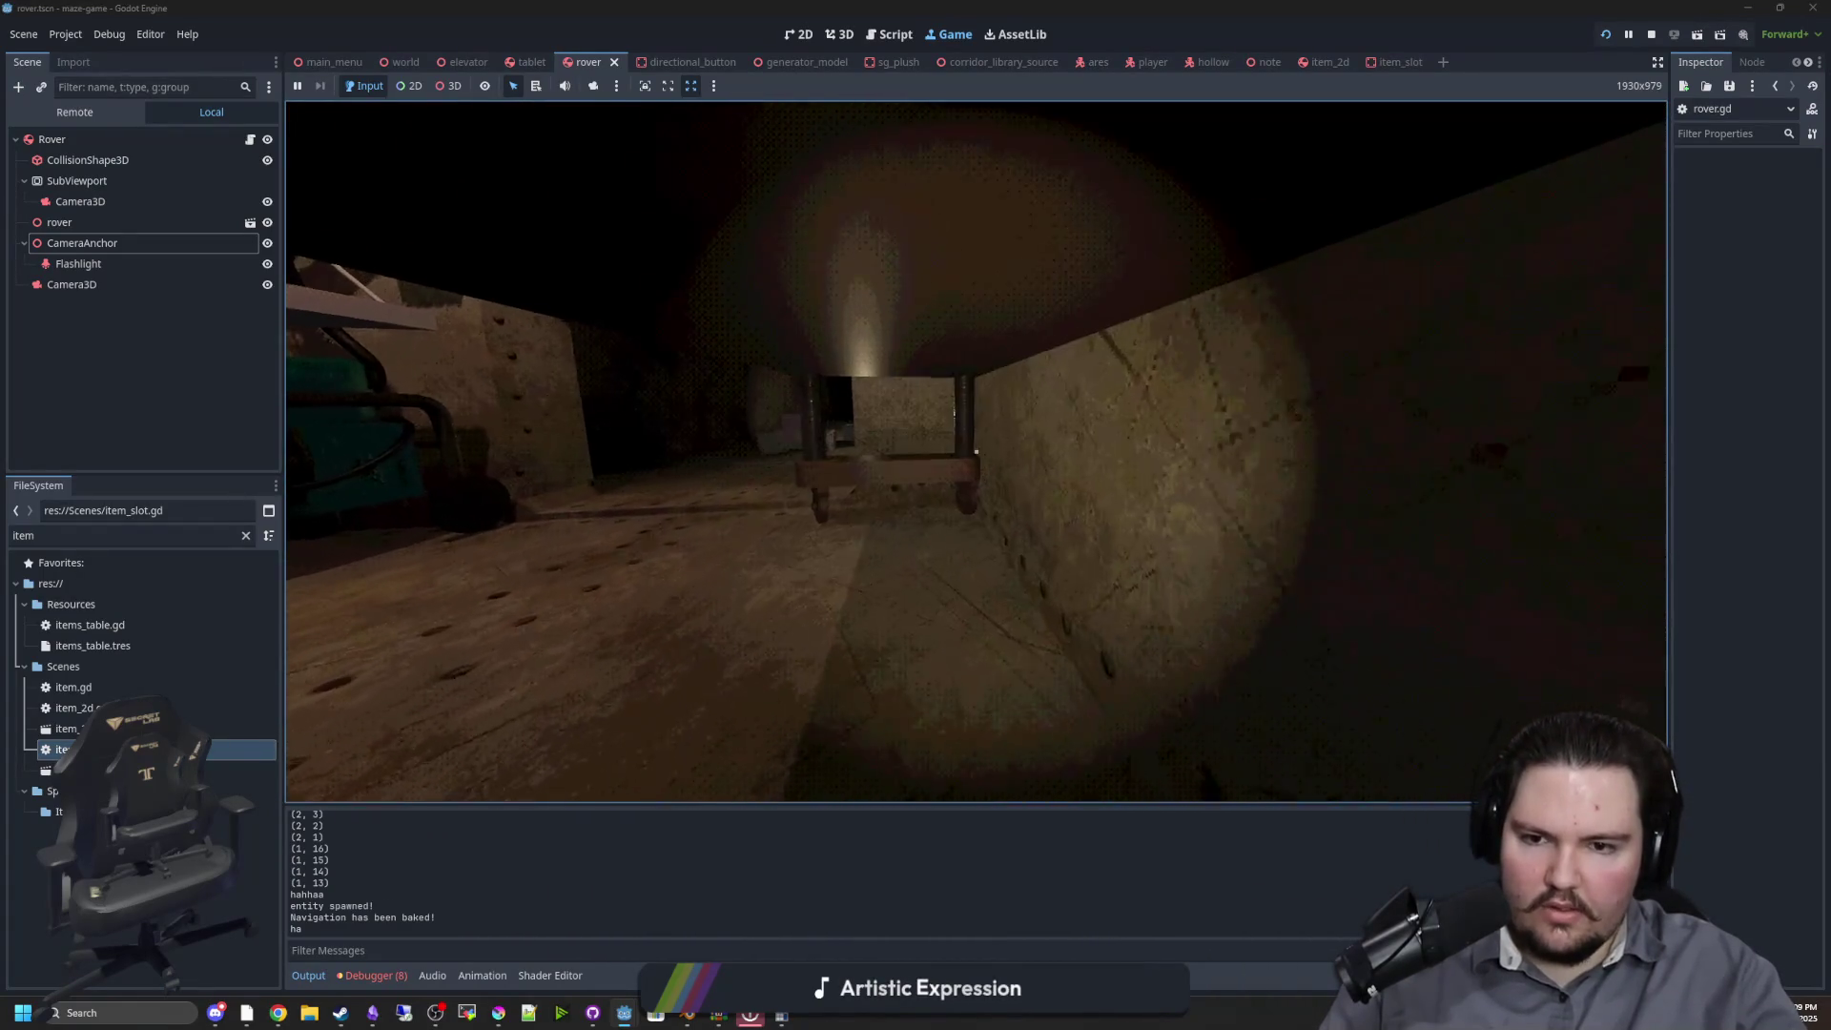
{"action": "key", "text": "a"}
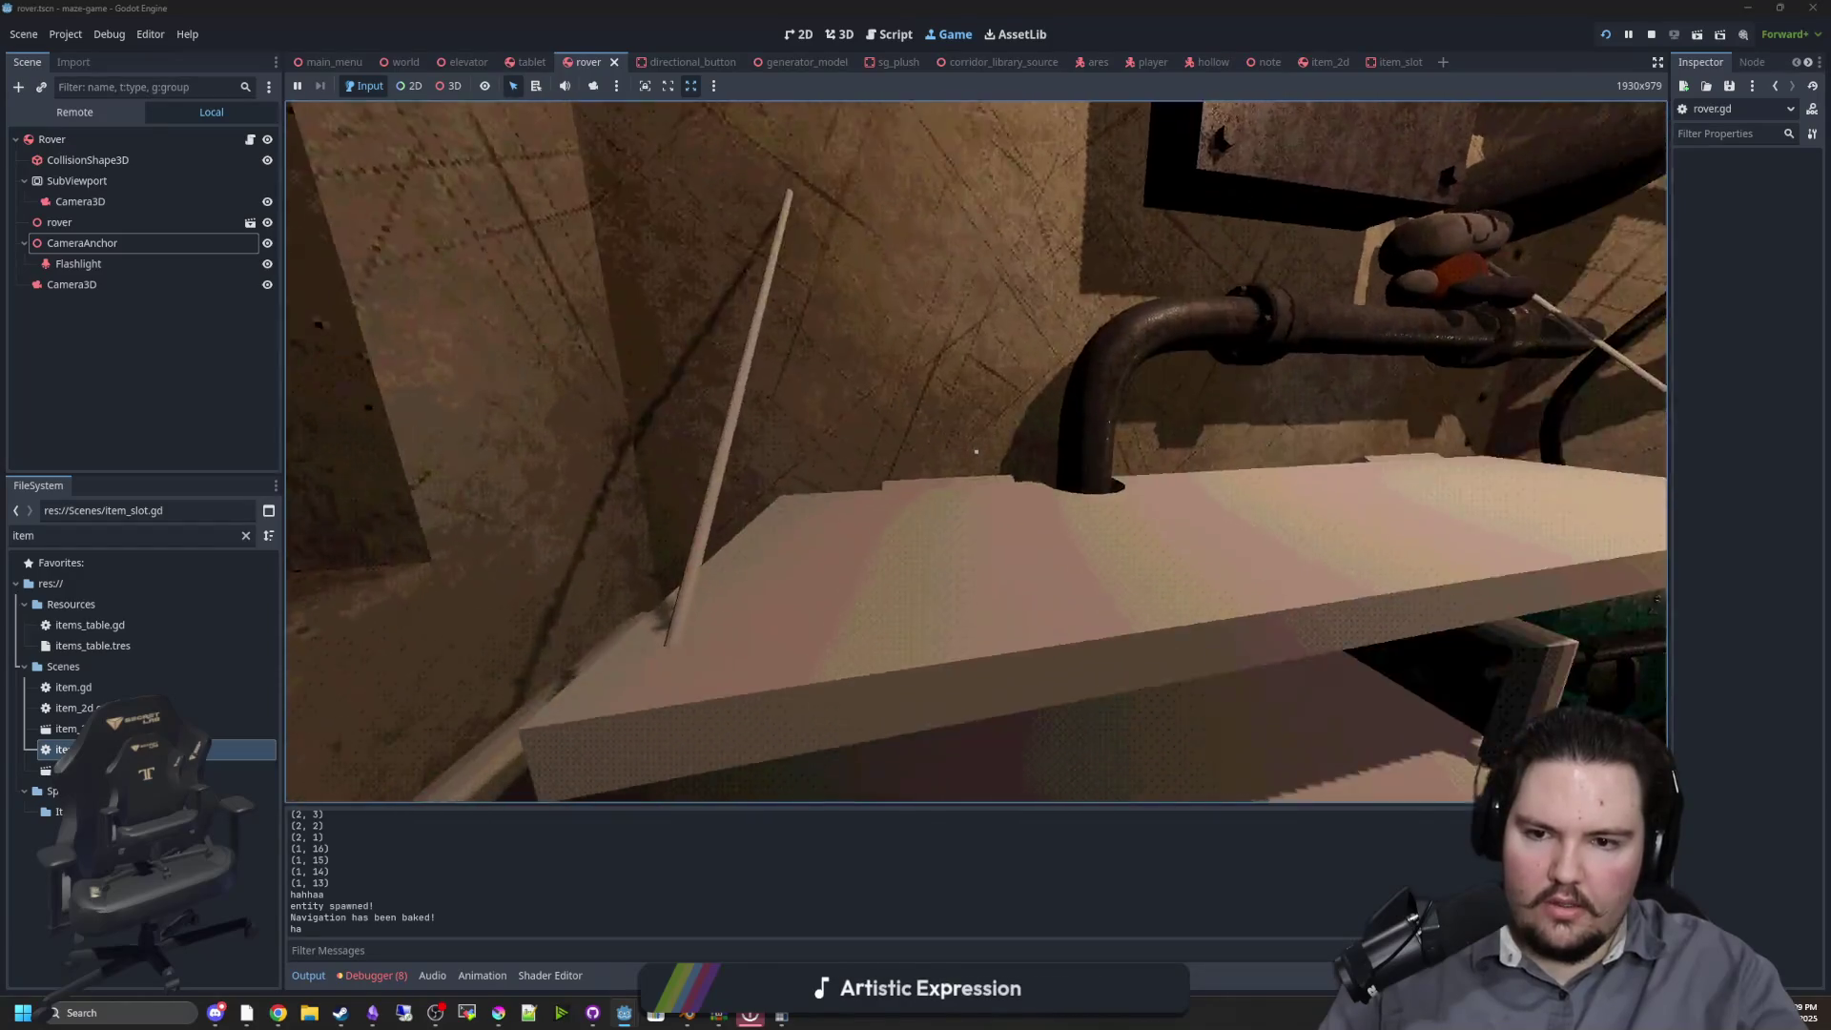
{"action": "key", "text": "a"}
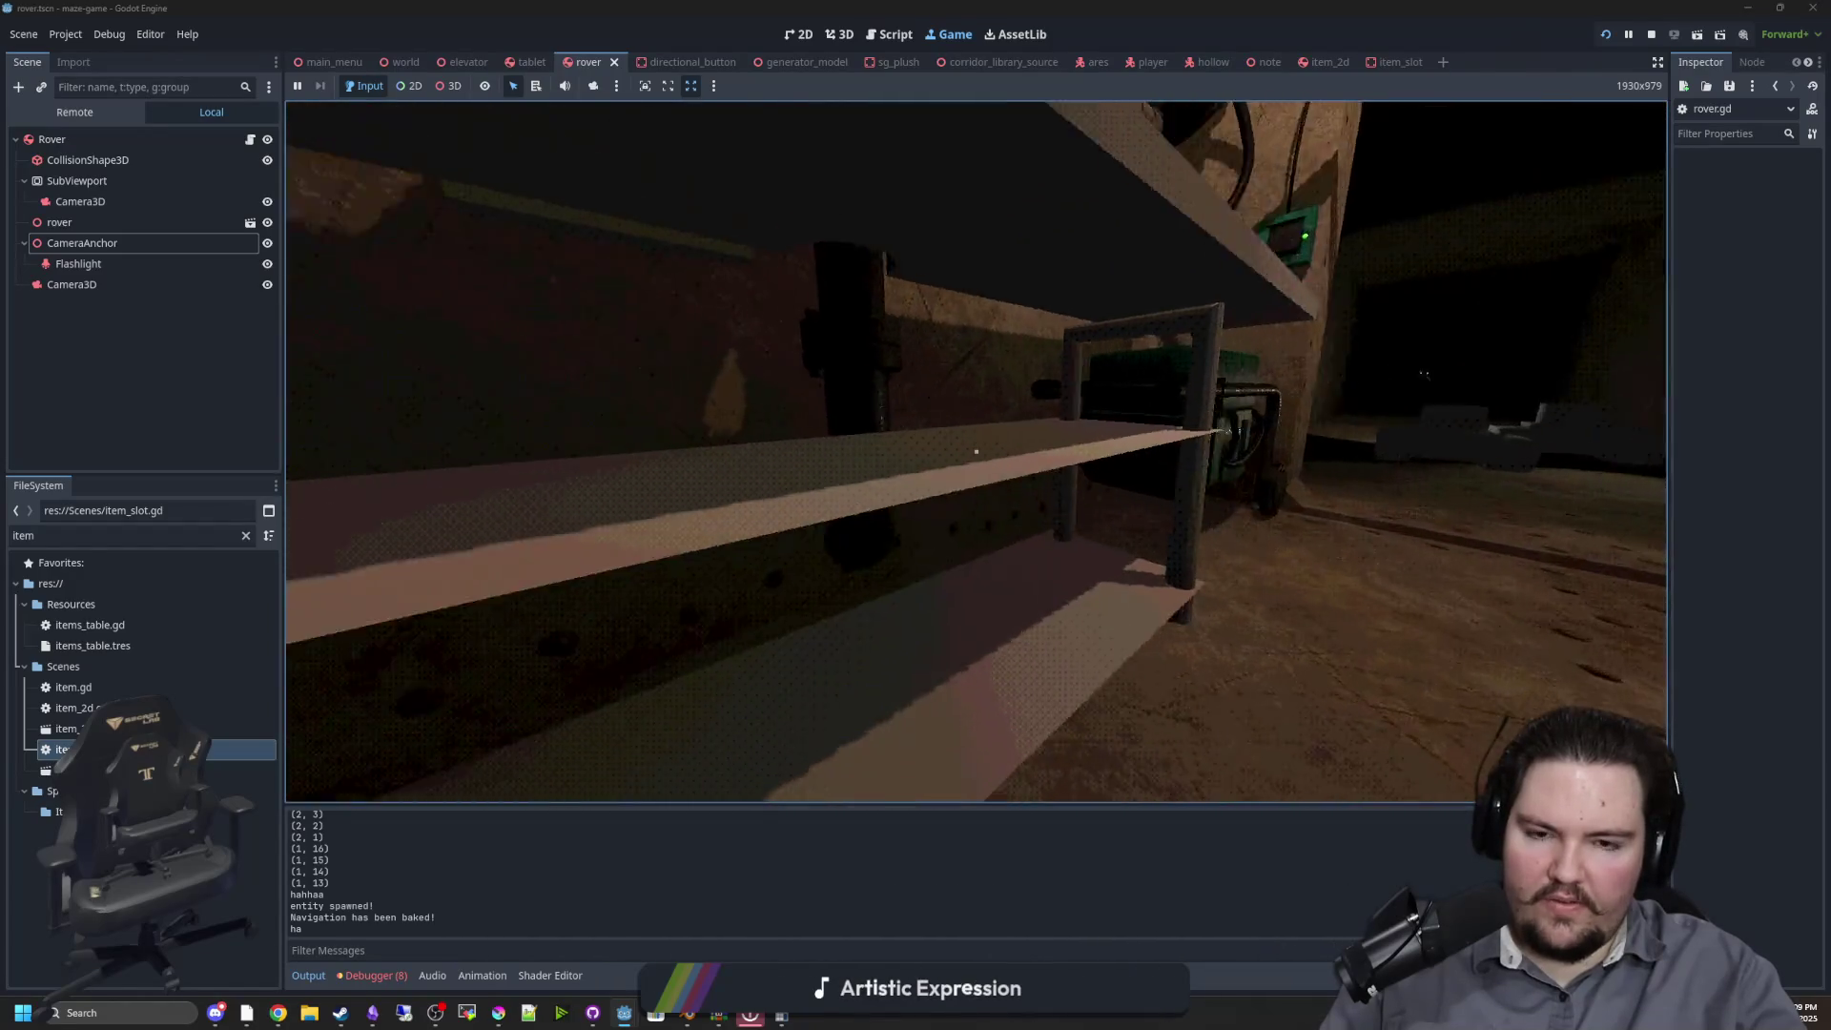
{"action": "key", "text": "s"}
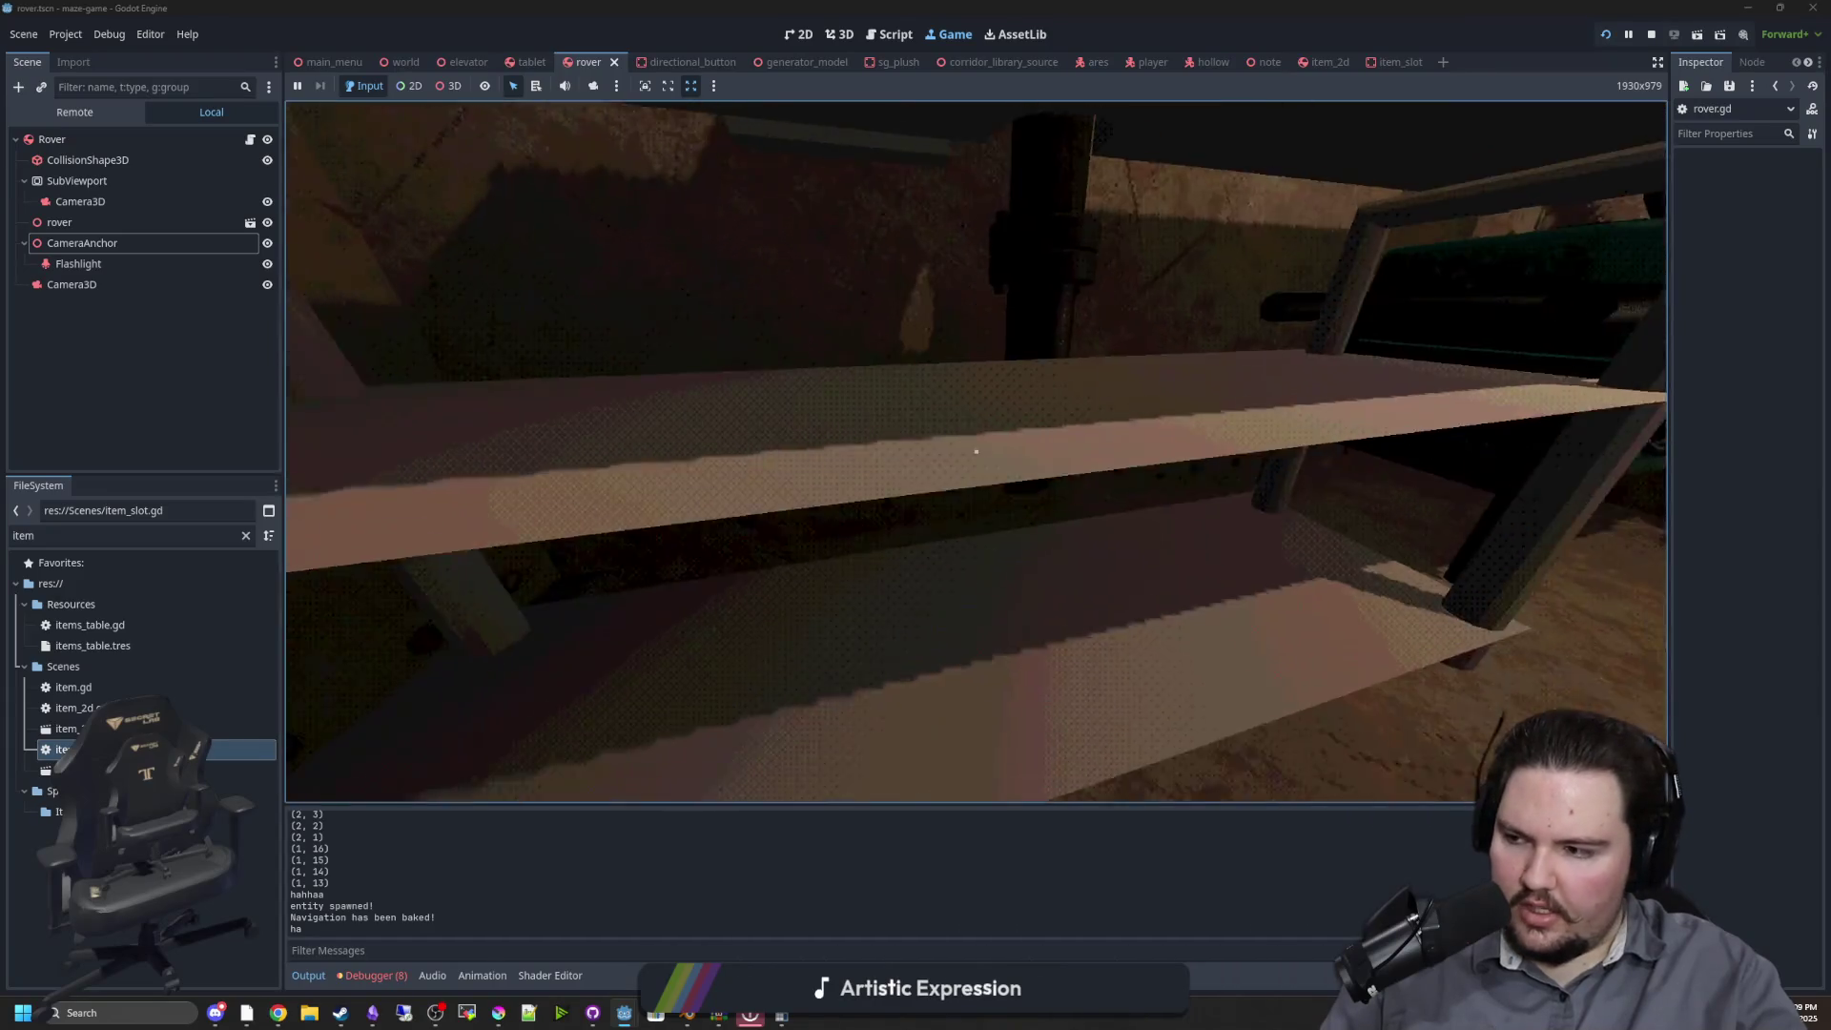
{"action": "key", "text": "super"}
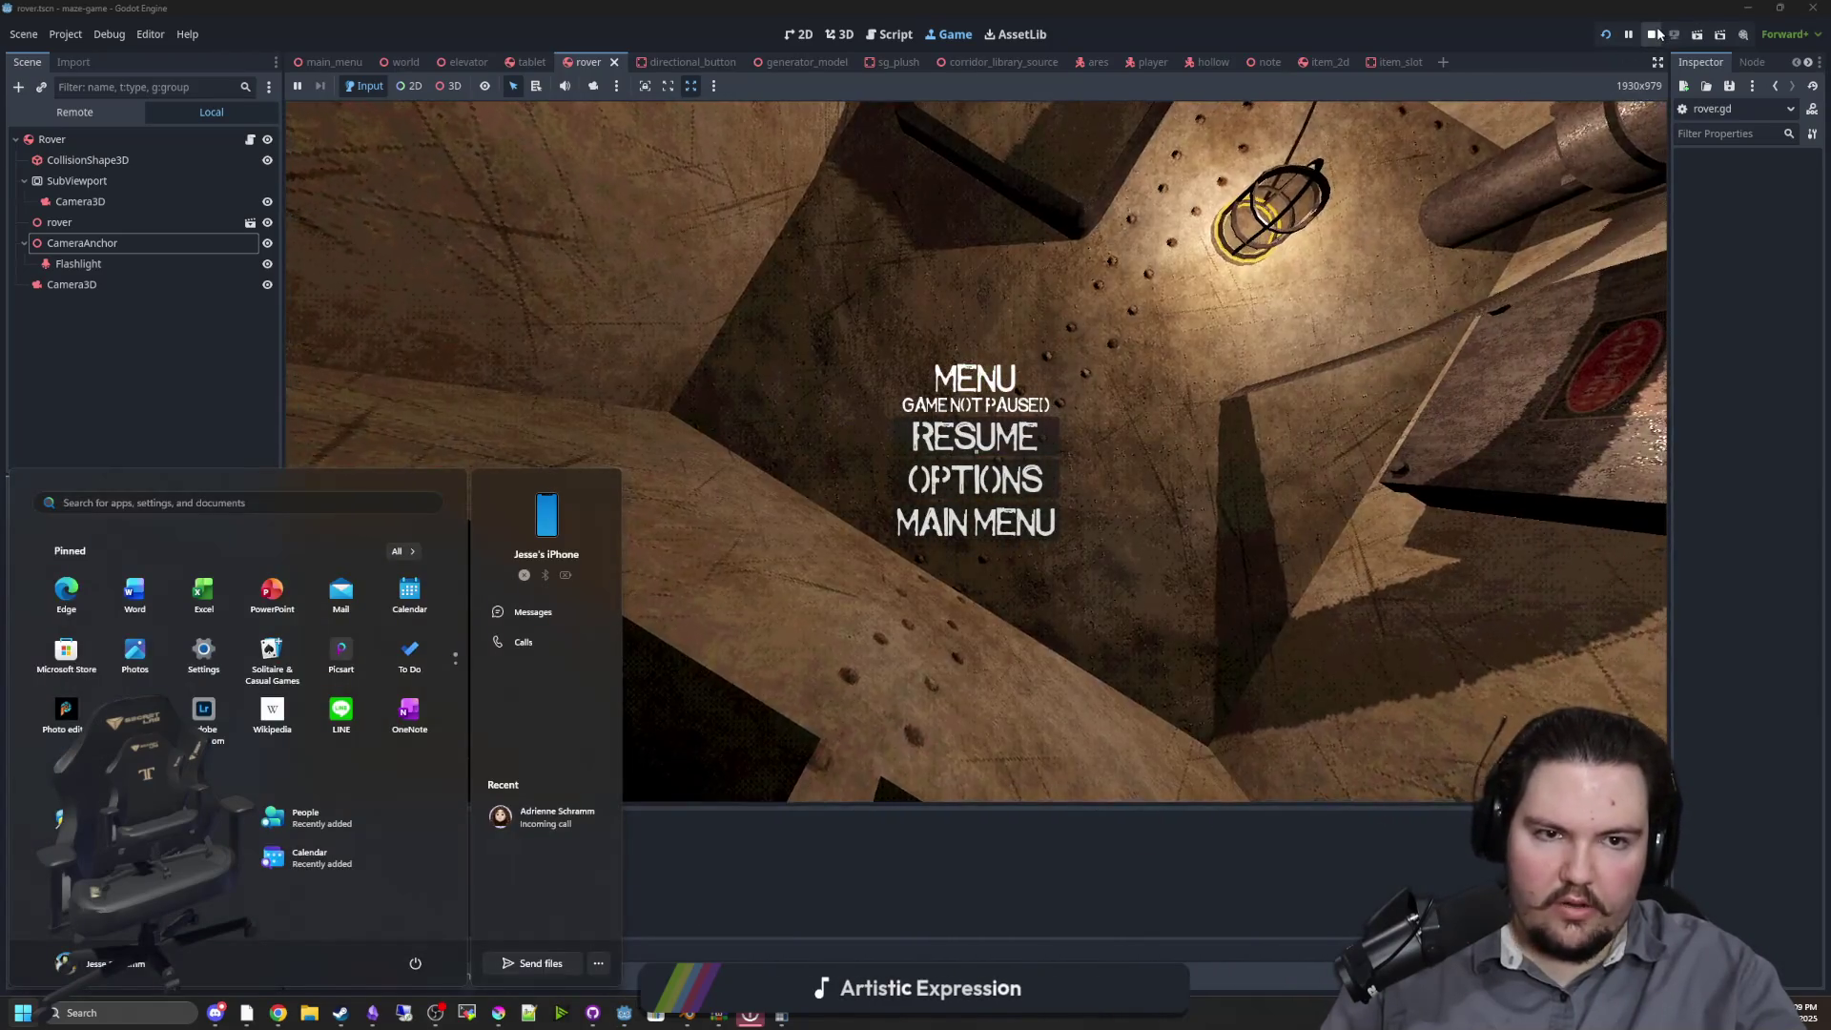
{"action": "key", "text": "F8"}
{"action": "left_click", "coordinate": [1019, 326]}
{"action": "key", "text": "ctrl+s"}
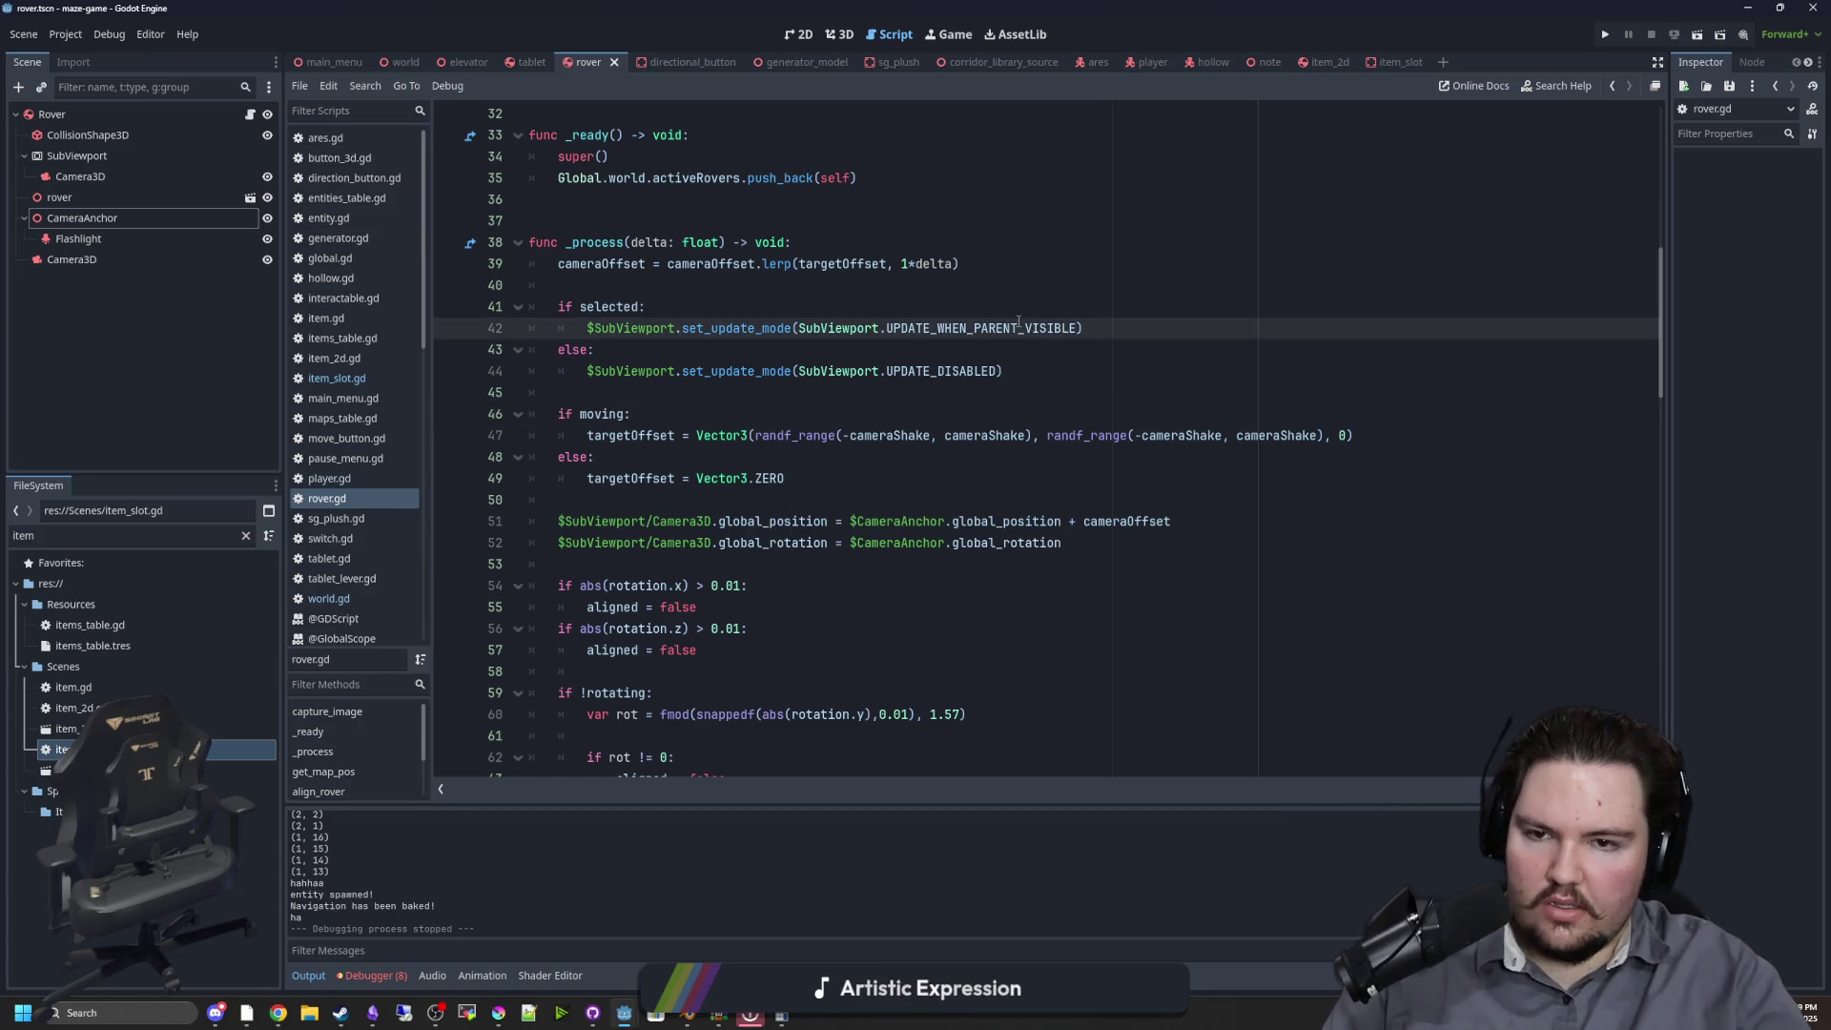
Switch back to the world.gd script and save it
{"action": "left_click", "coordinate": [839, 38]}
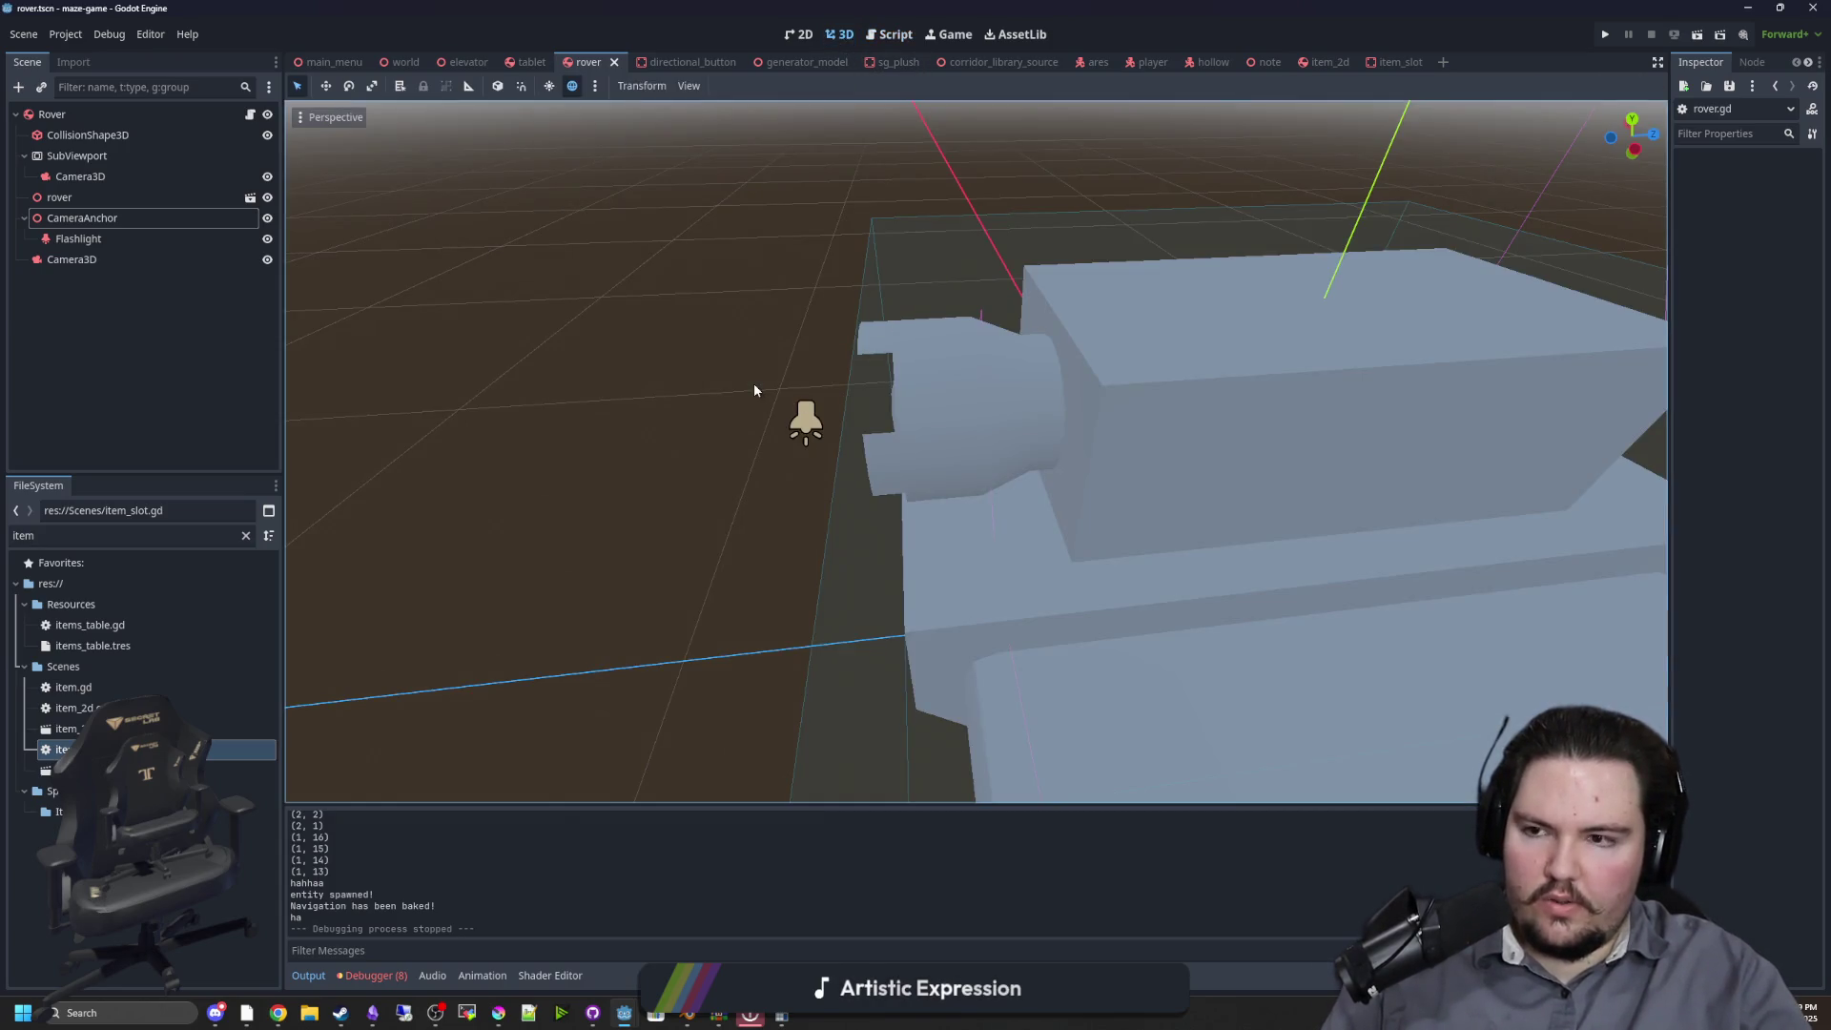
{"action": "scroll", "coordinate": [754, 389], "scroll_direction": "down", "scroll_amount": 5}
{"action": "key", "text": "ctrl+F3"}
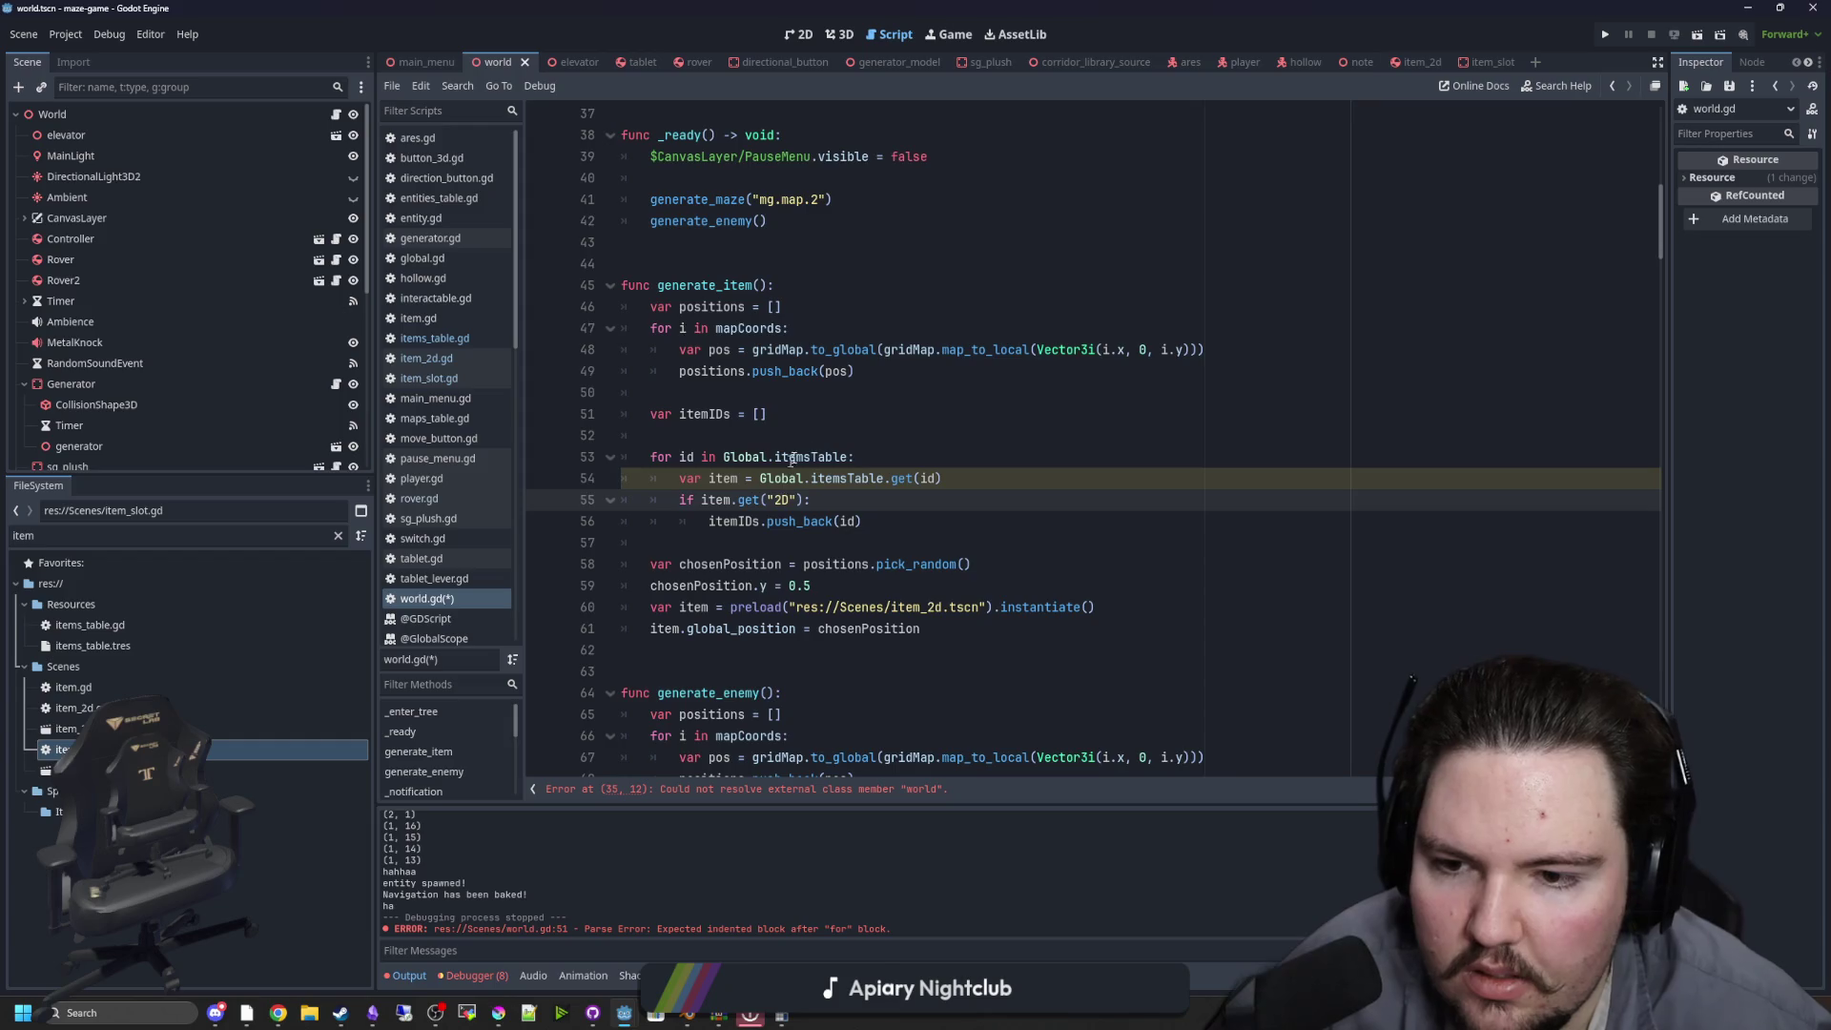
{"action": "scroll", "coordinate": [787, 468], "scroll_direction": "up", "scroll_amount": 6}
{"action": "left_click", "coordinate": [920, 487]}
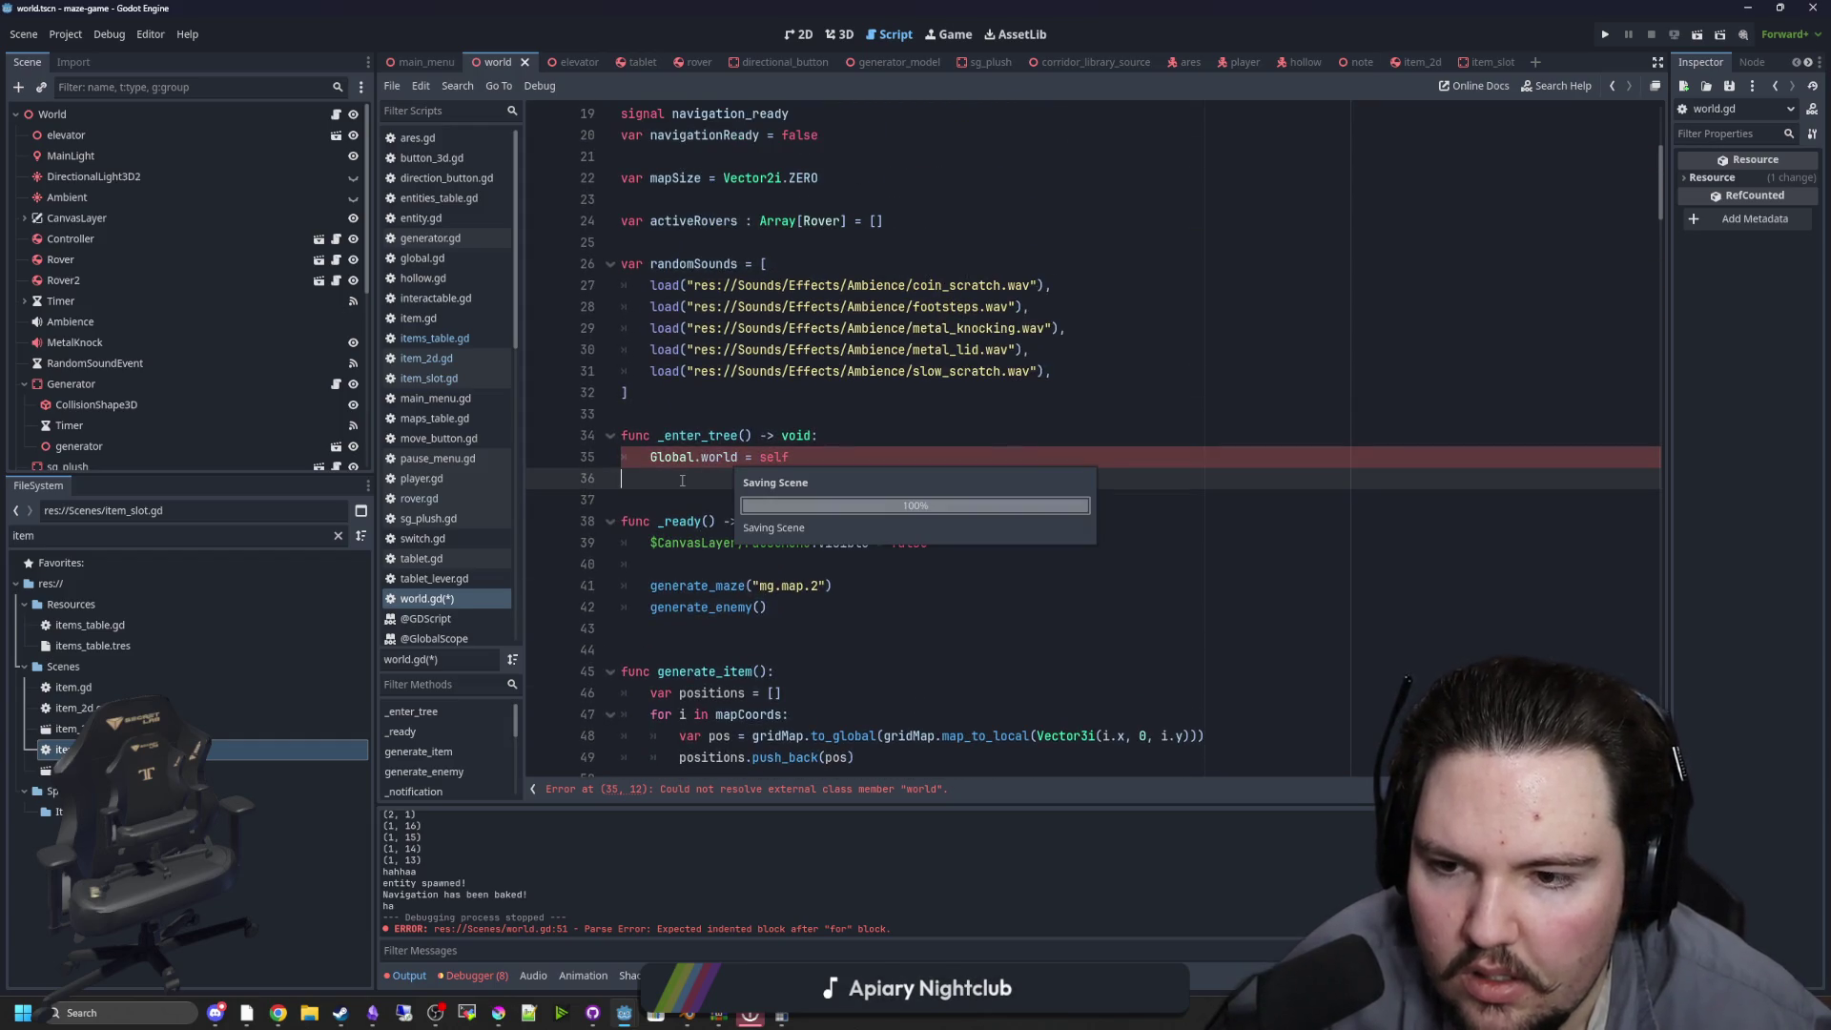
{"action": "key", "text": "ctrl+s"}
Inspect Global.world in global.gd and check item_2d.gd, then reopen world.gd at generate_item
{"action": "left_click", "coordinate": [725, 457], "text": "ctrl"}
{"action": "left_click", "coordinate": [822, 393]}
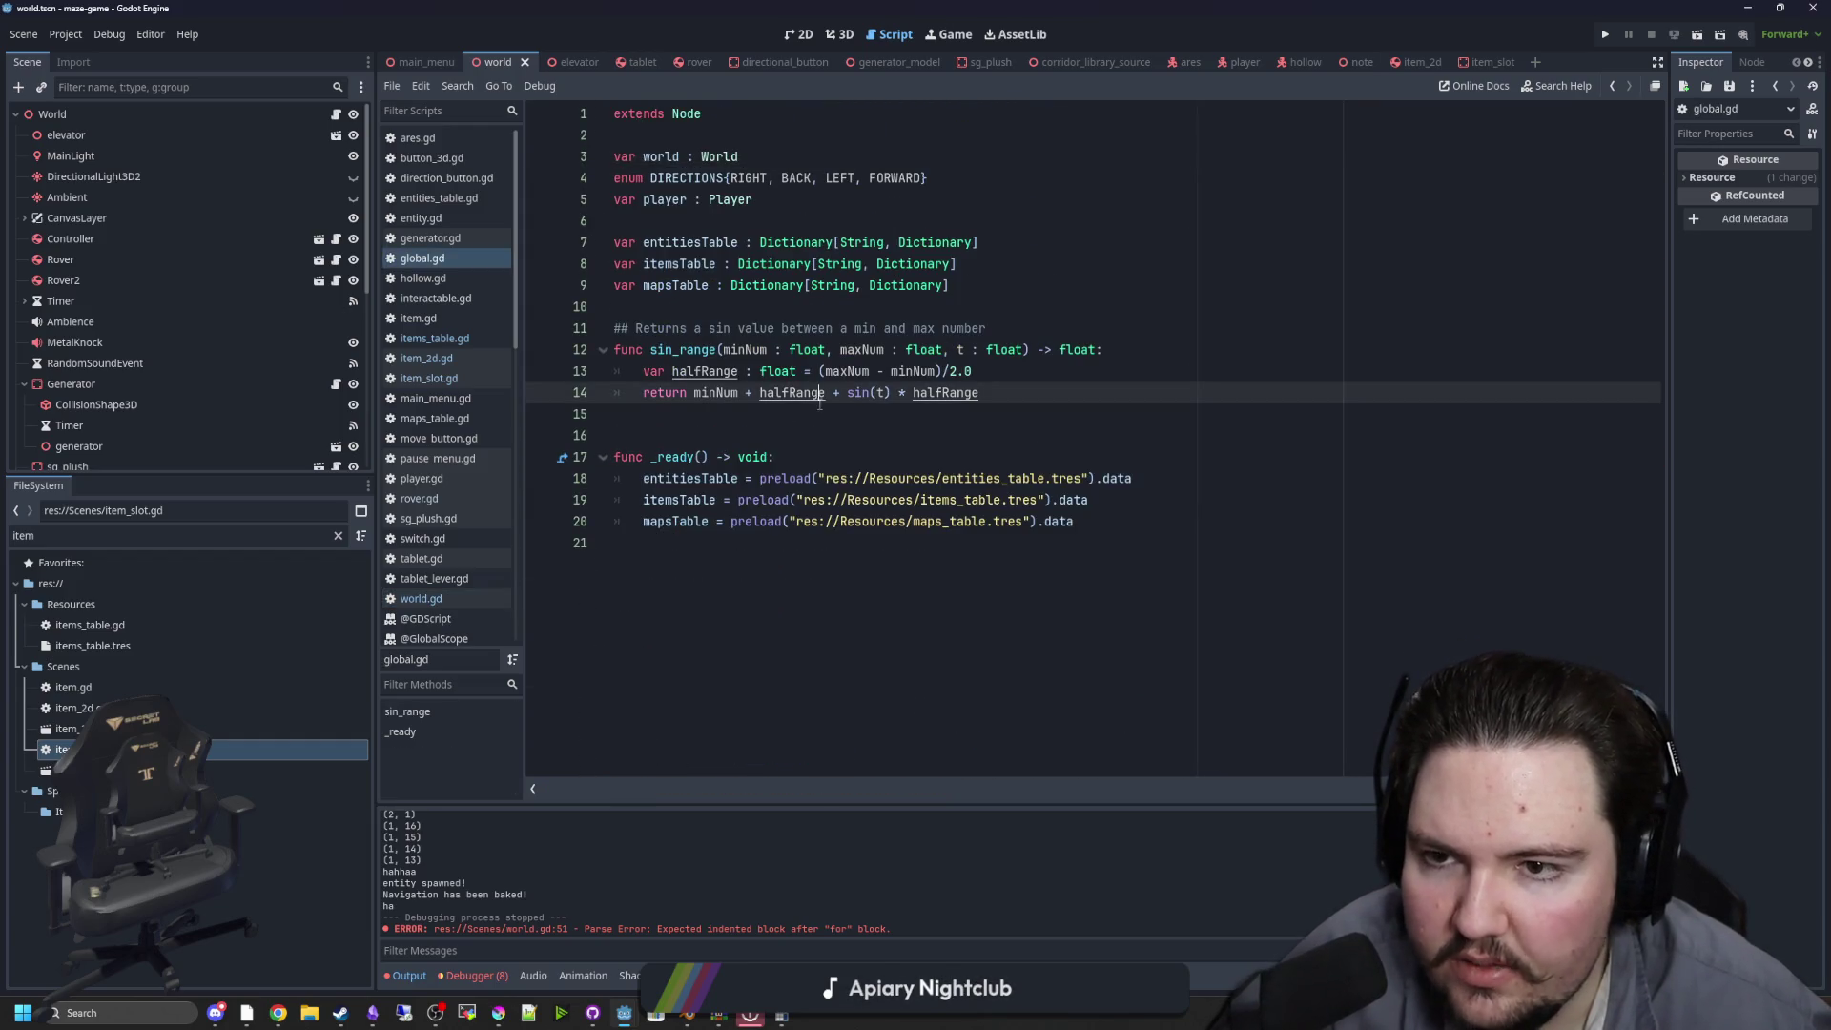
{"action": "left_click", "coordinate": [463, 279]}
{"action": "left_click", "coordinate": [463, 259]}
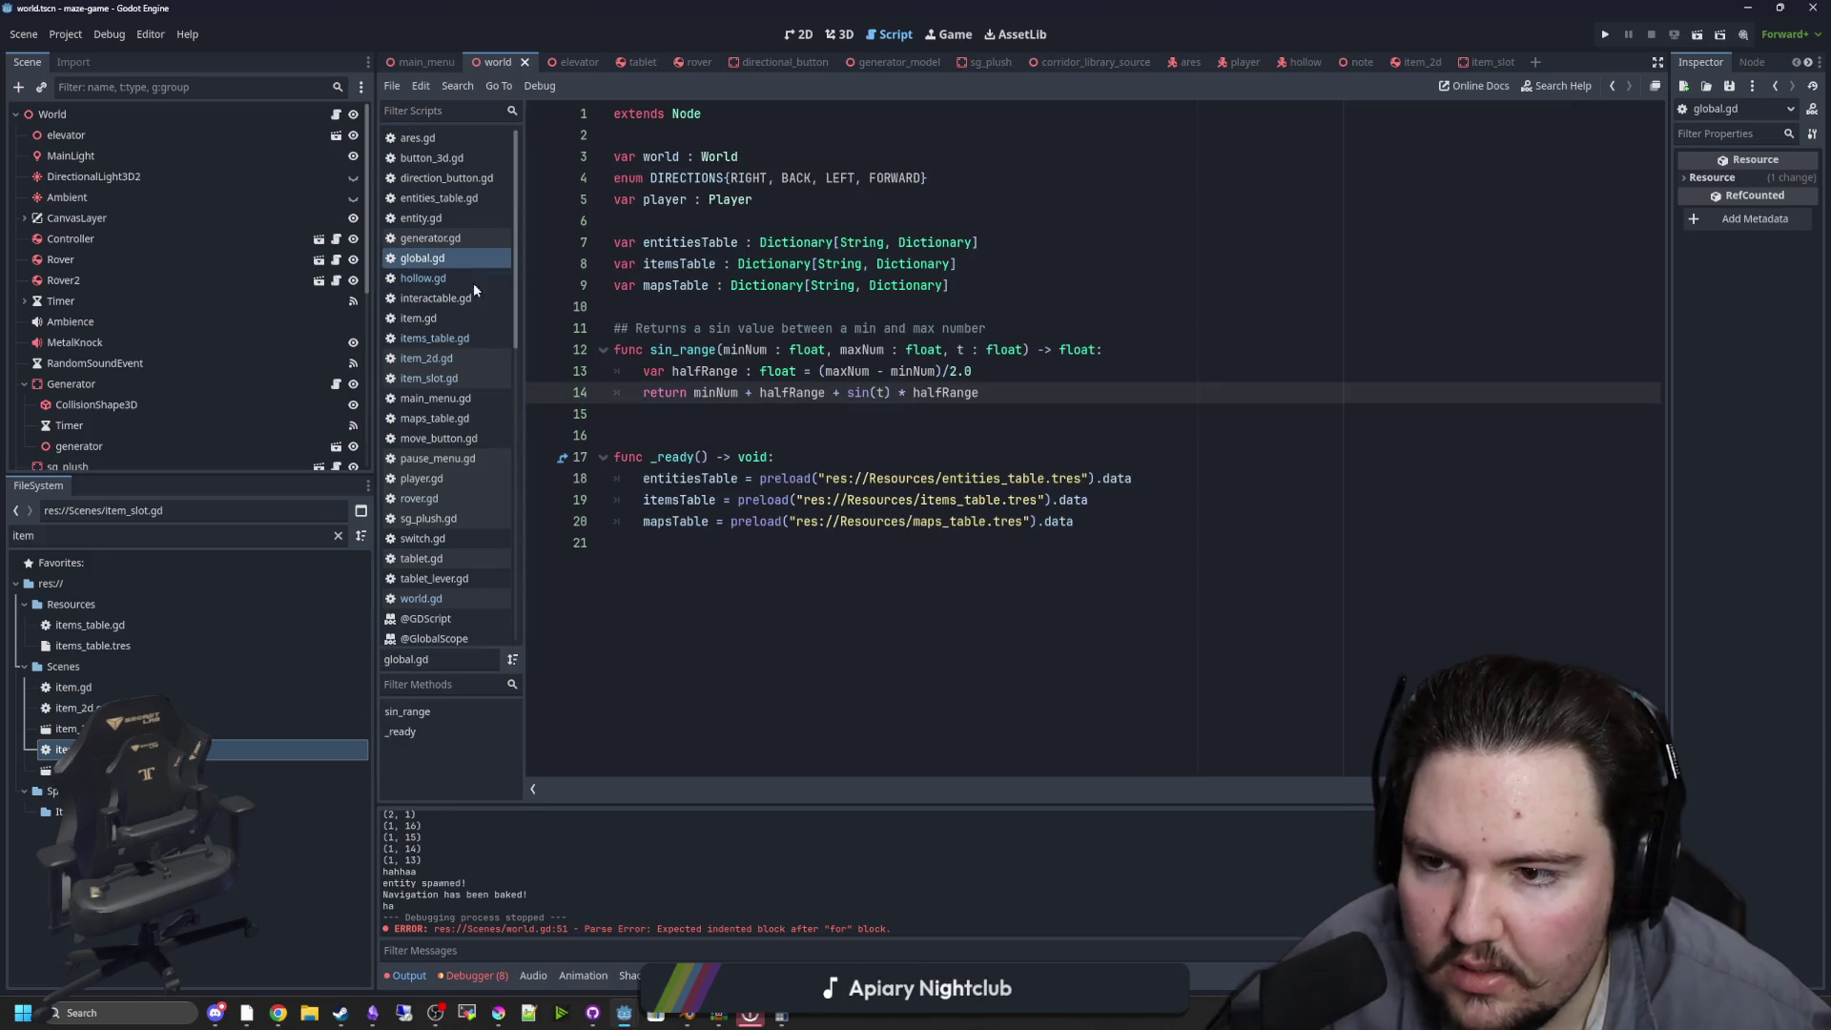
{"action": "left_click", "coordinate": [789, 417]}
{"action": "left_click", "coordinate": [428, 281]}
{"action": "left_click", "coordinate": [426, 359]}
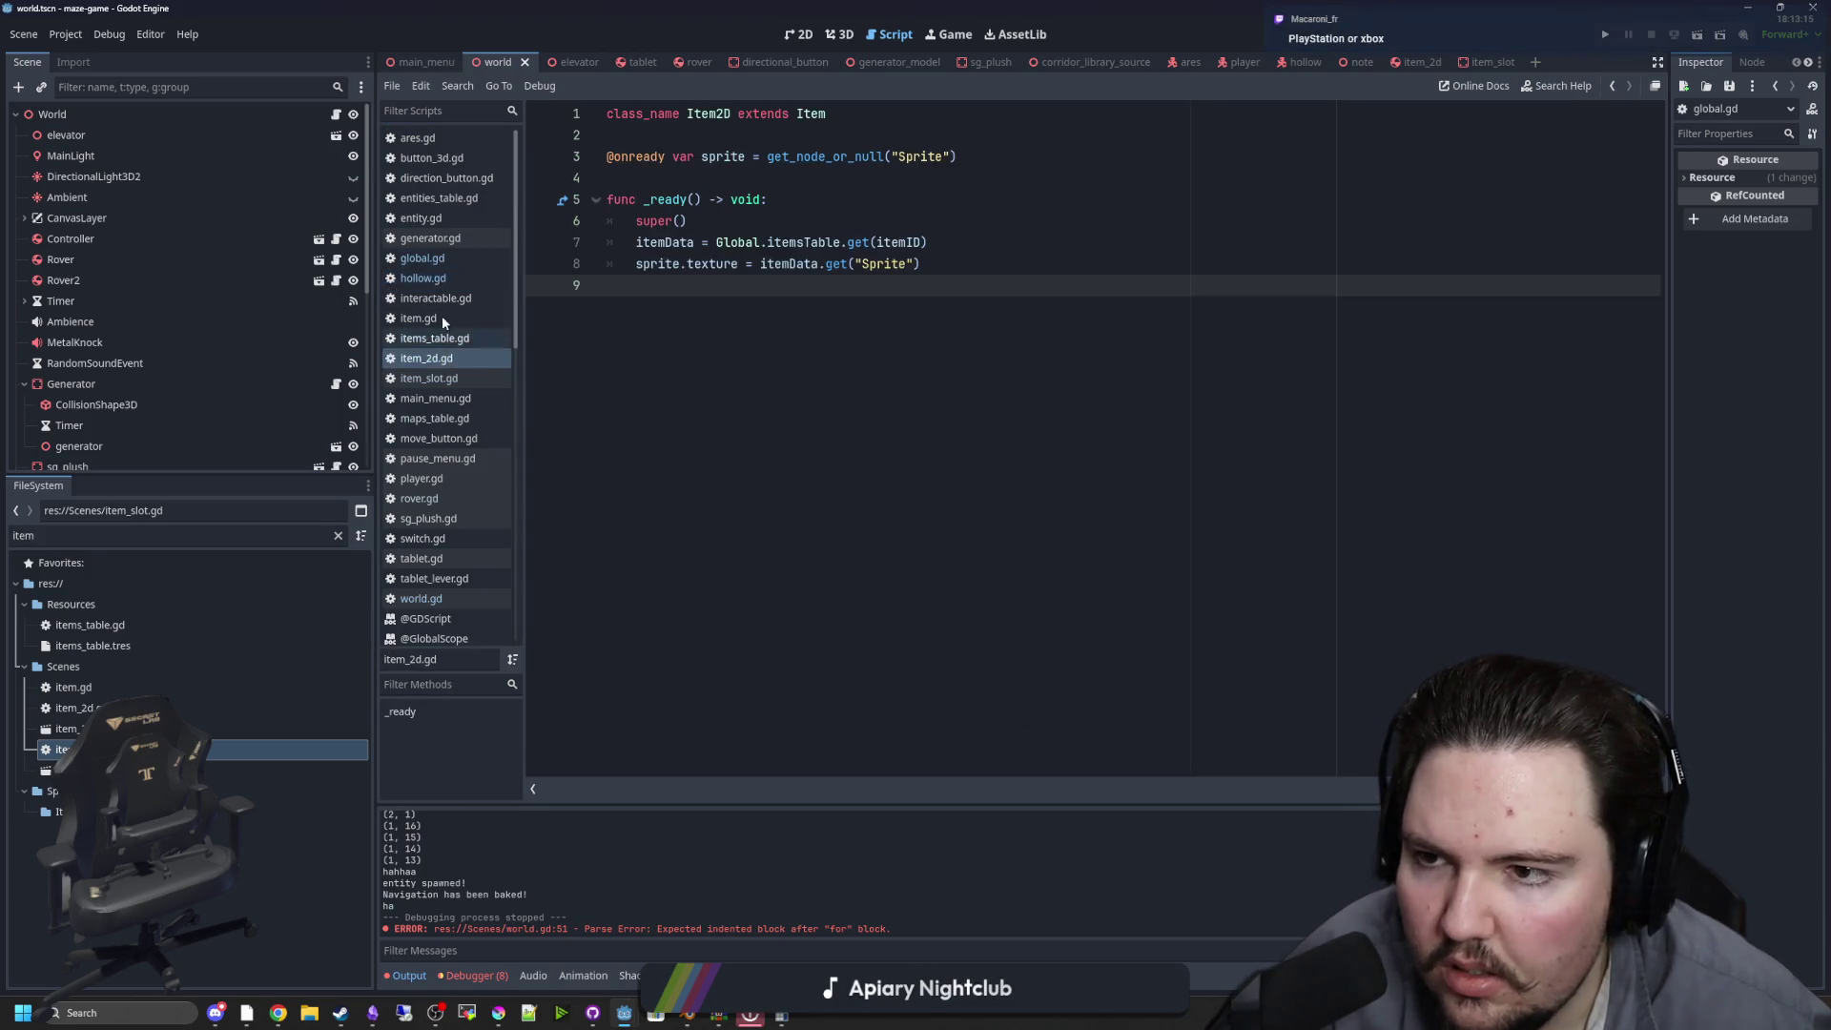
{"action": "left_click", "coordinate": [335, 114]}
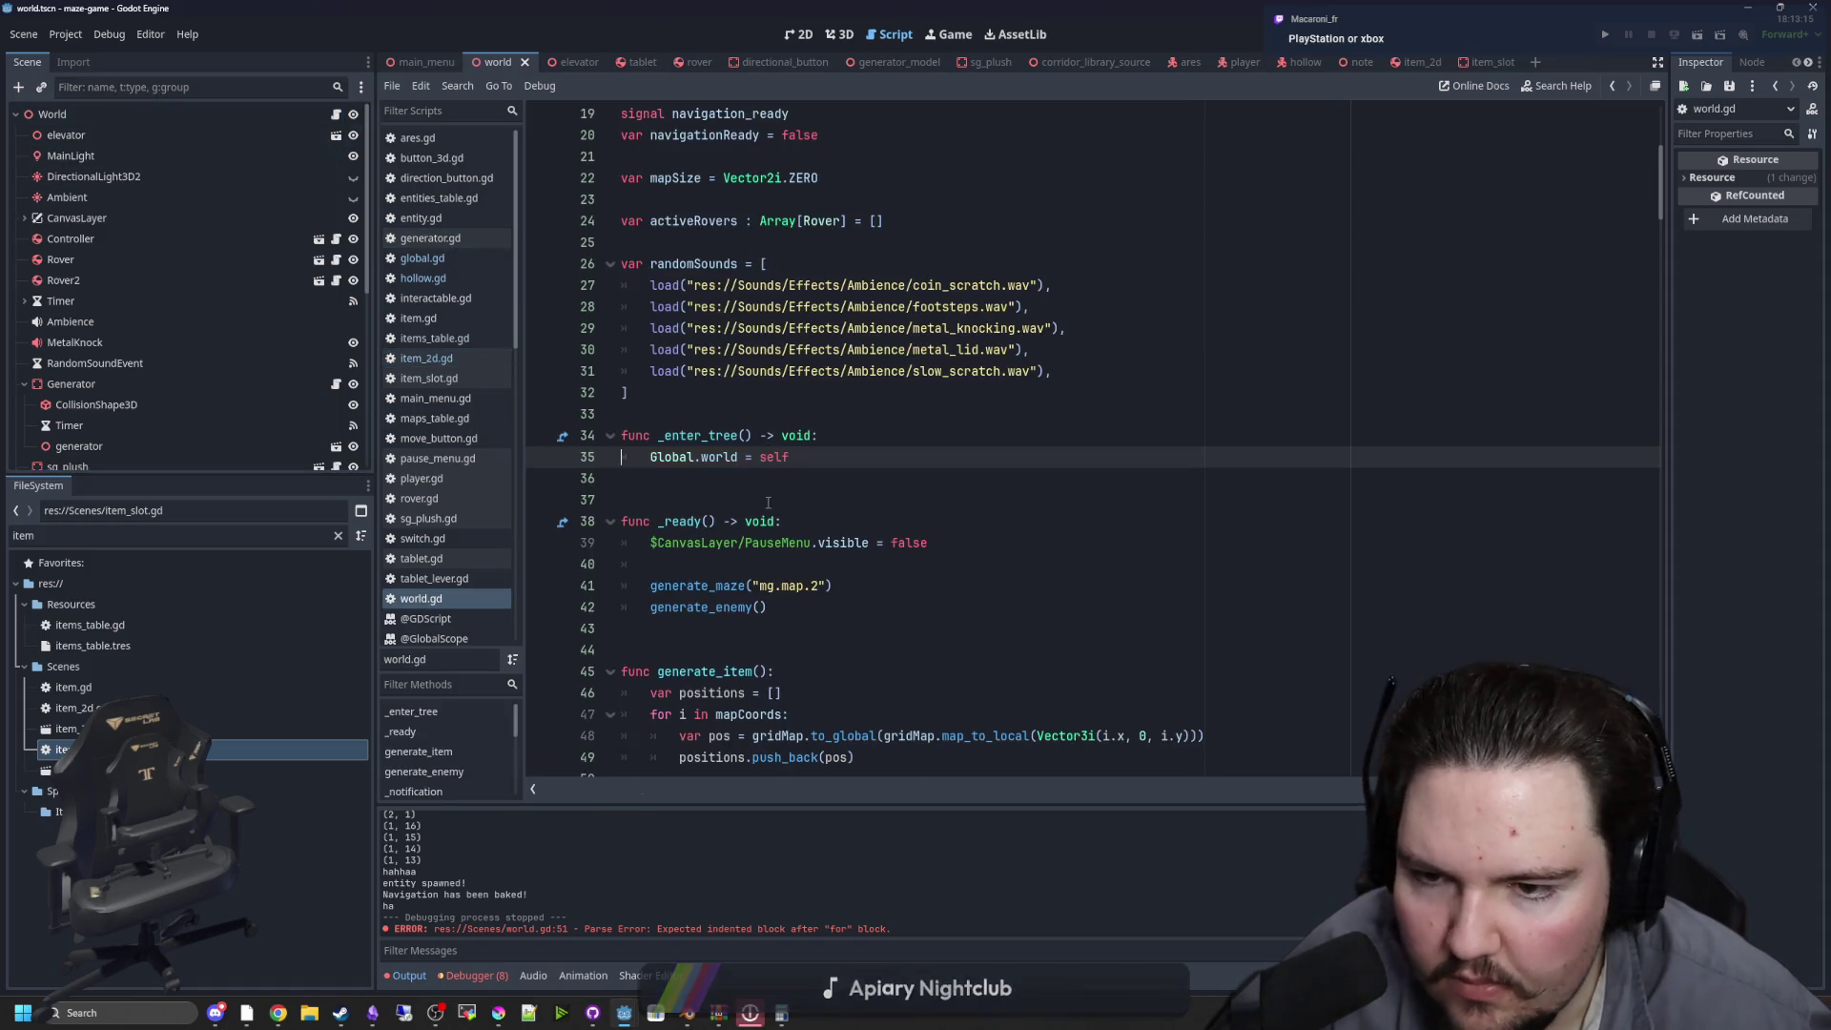
{"action": "scroll", "coordinate": [768, 502], "scroll_direction": "down", "scroll_amount": 2}
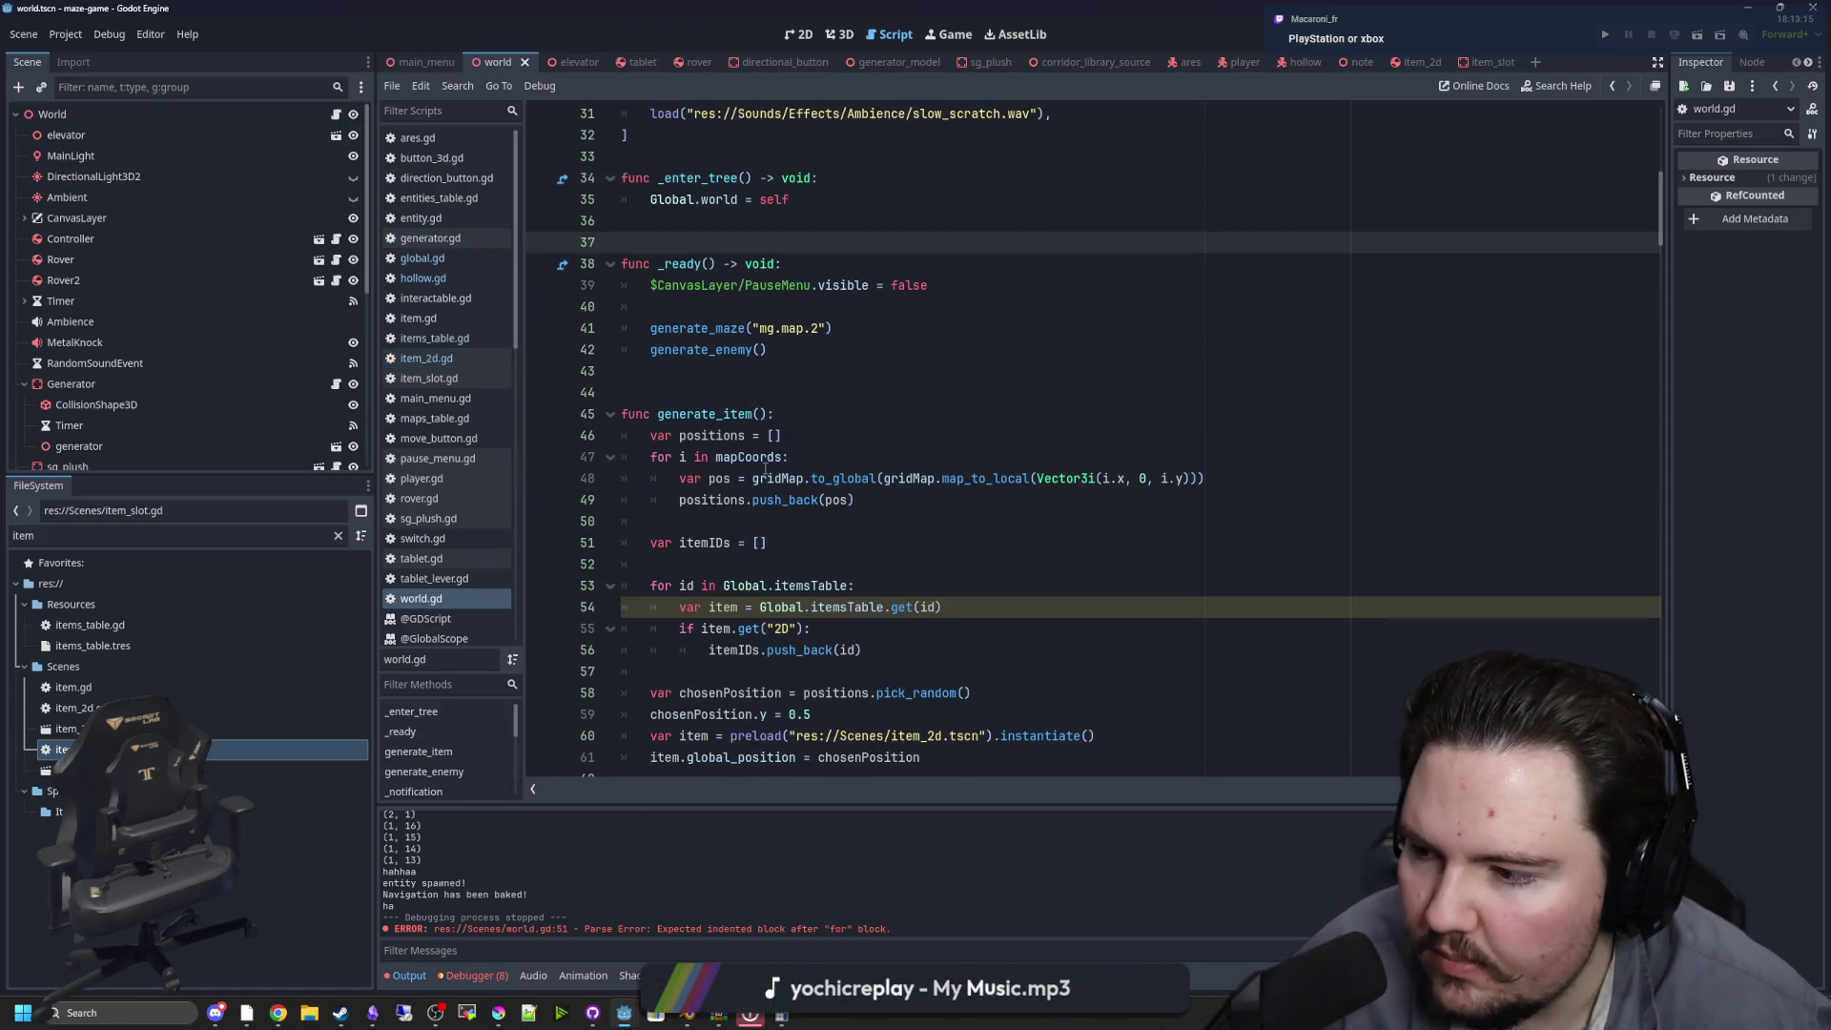
{"action": "scroll", "coordinate": [846, 507], "scroll_direction": "down", "scroll_amount": 1}
{"action": "left_click", "coordinate": [857, 502]}
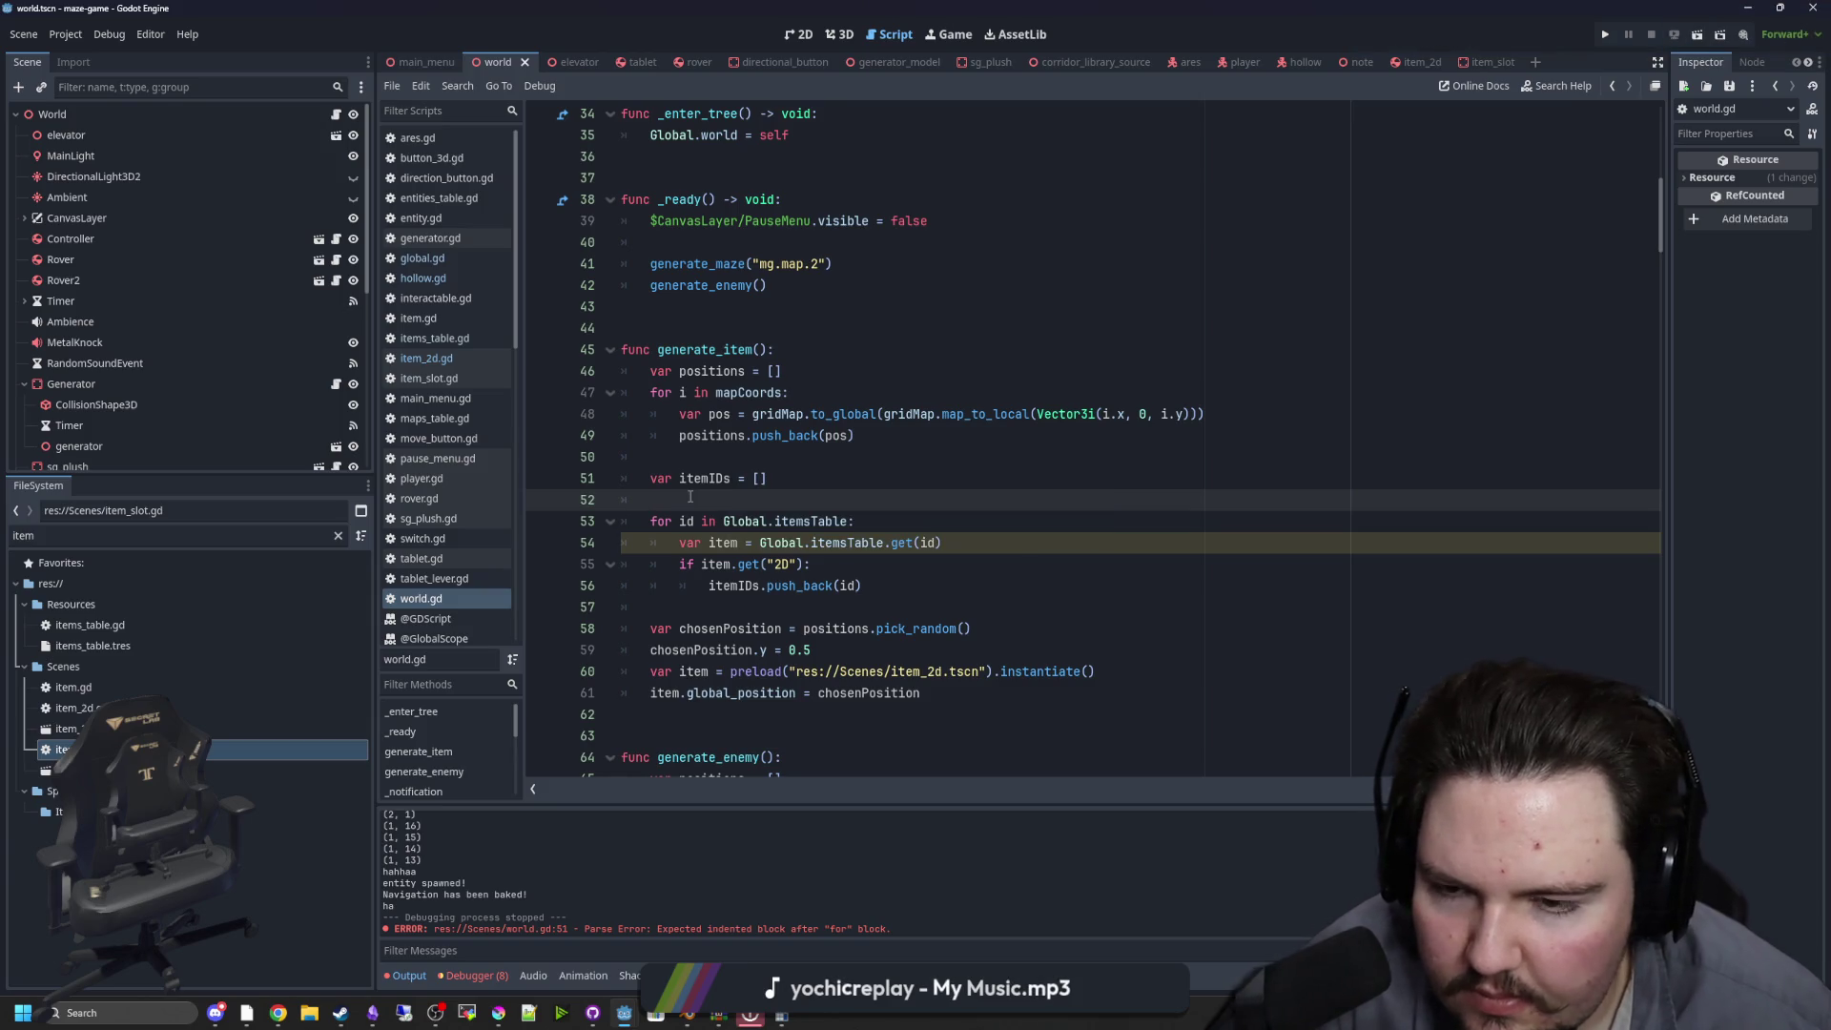
{"action": "left_click", "coordinate": [707, 459]}
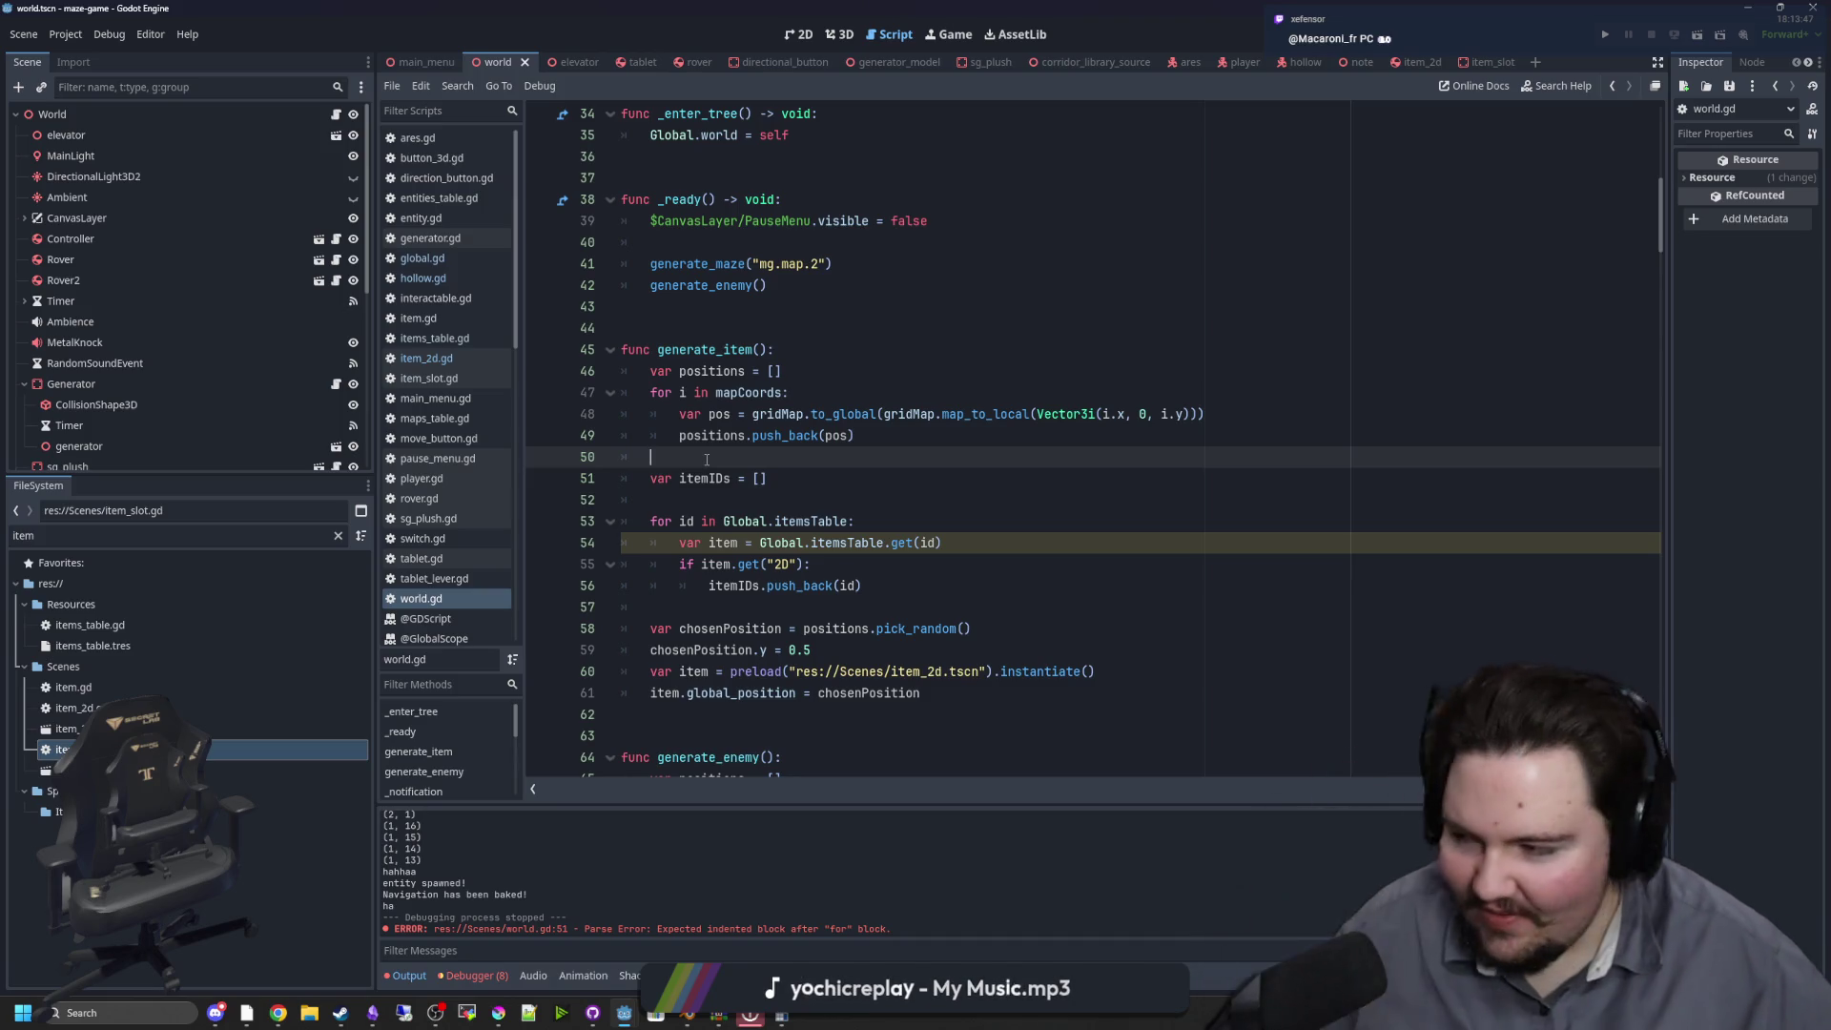
{"action": "left_click", "coordinate": [696, 520]}
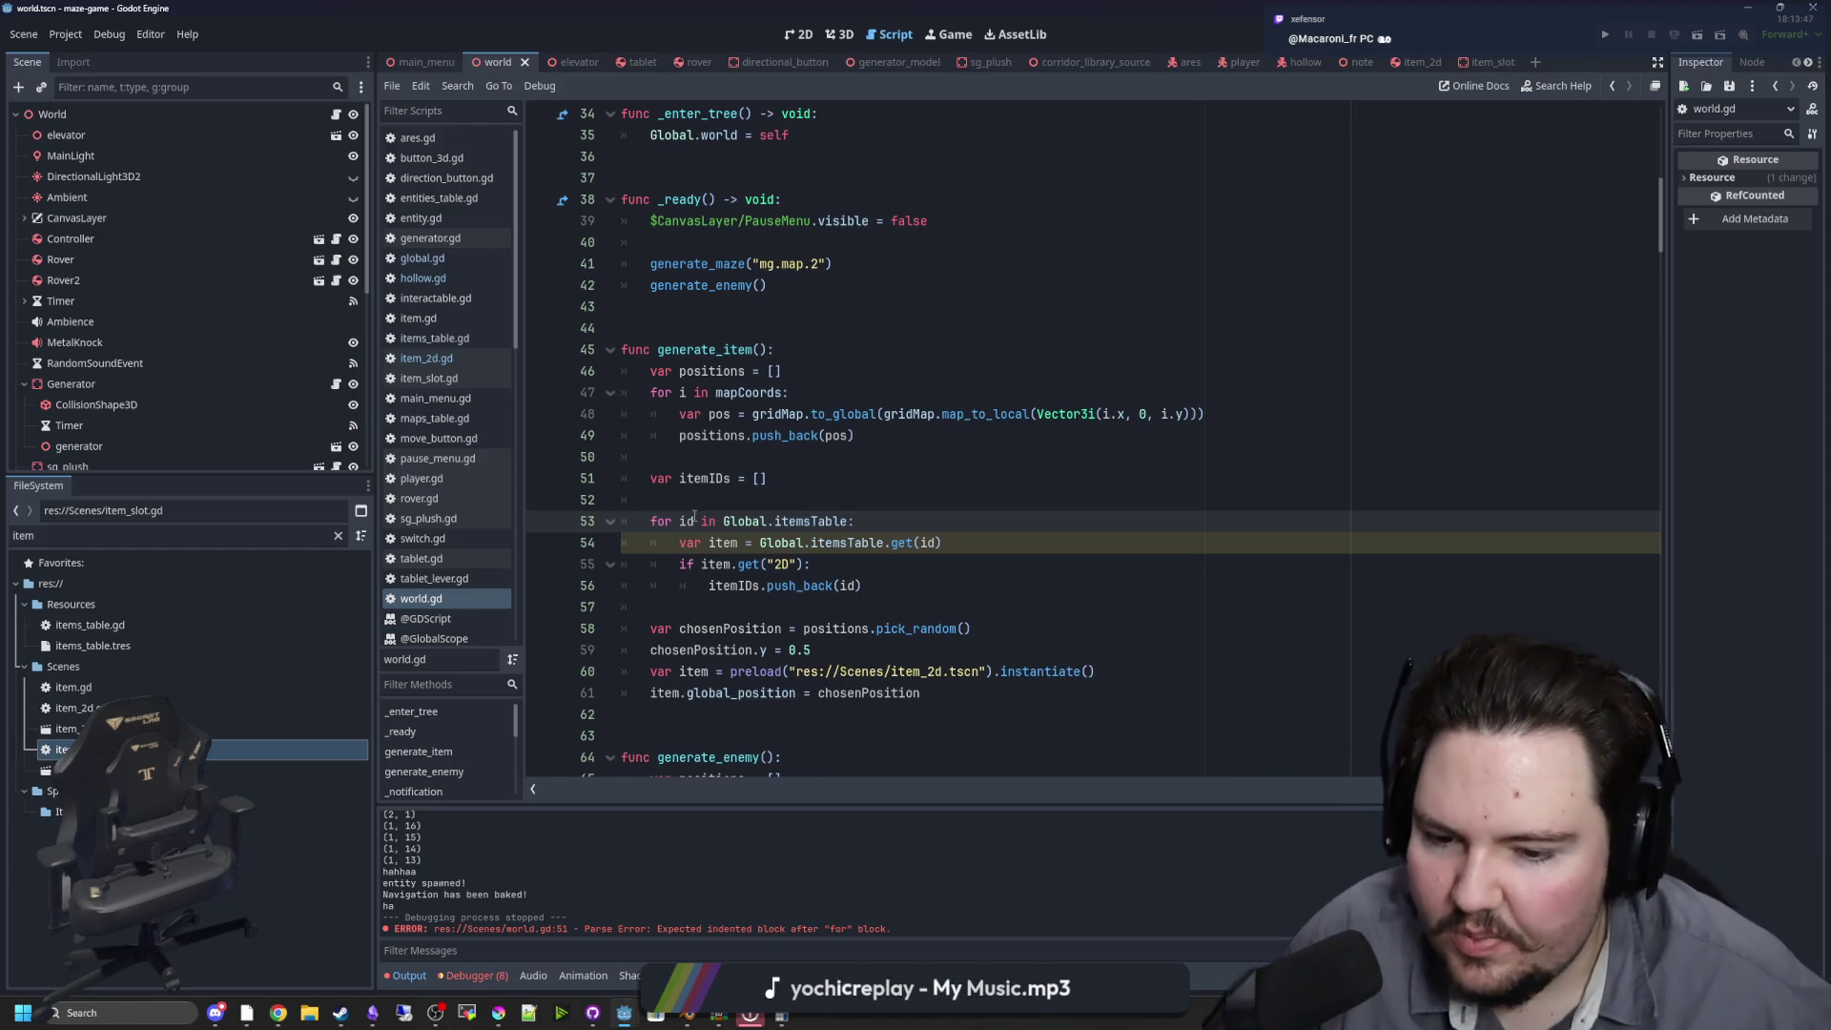
{"action": "left_click", "coordinate": [718, 480]}
{"action": "left_click", "coordinate": [725, 508]}
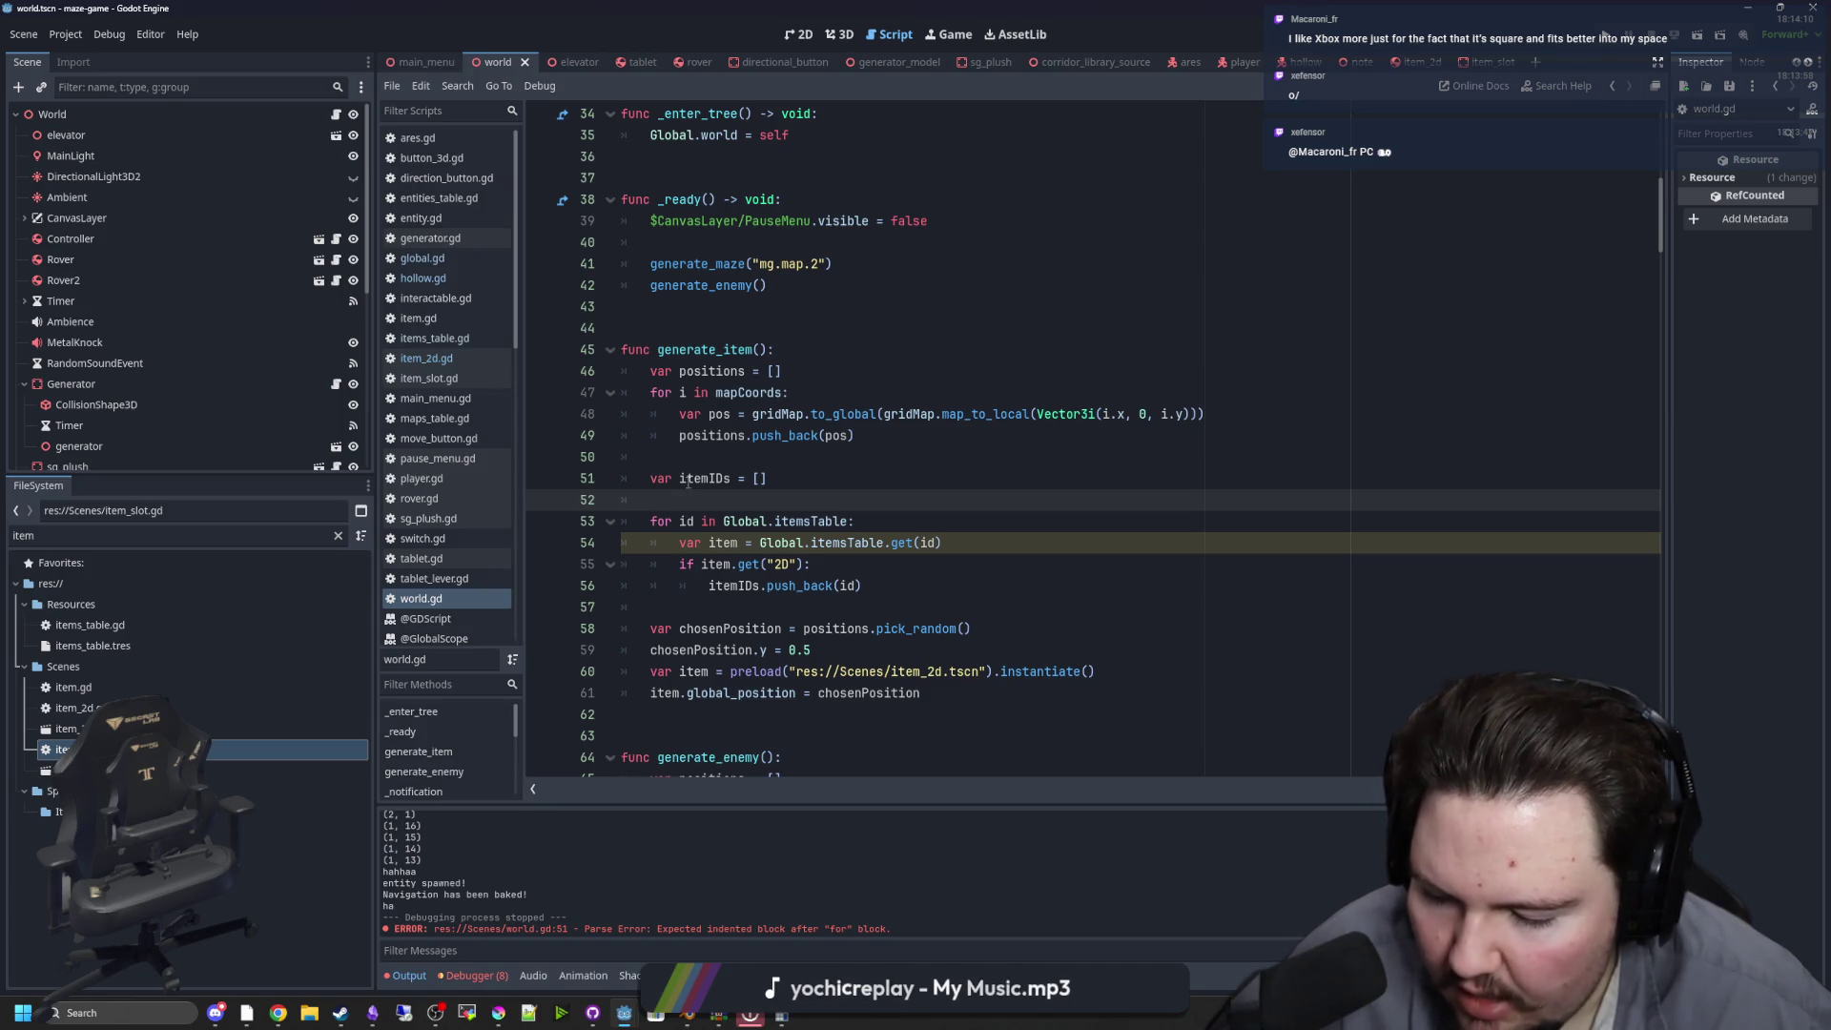
{"action": "left_click", "coordinate": [714, 481]}
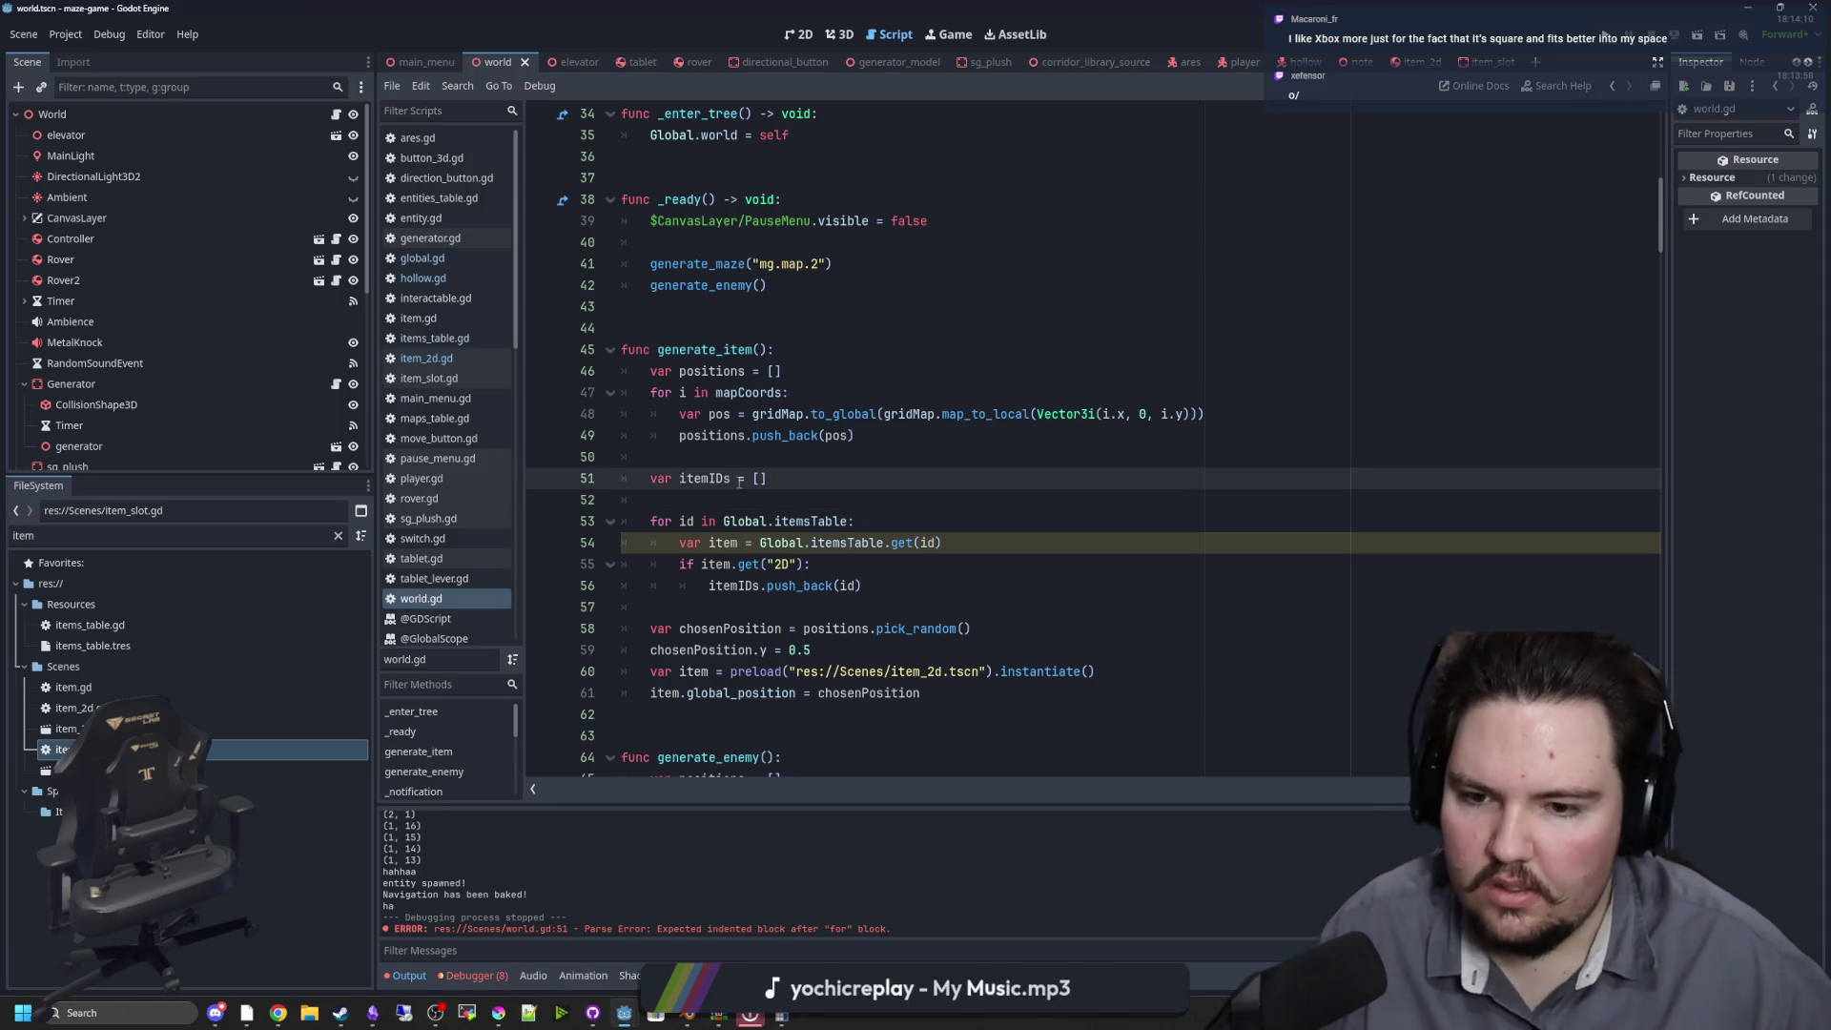
{"action": "scroll", "coordinate": [740, 480], "scroll_direction": "down", "scroll_amount": 2}
{"action": "left_click", "coordinate": [734, 477]}
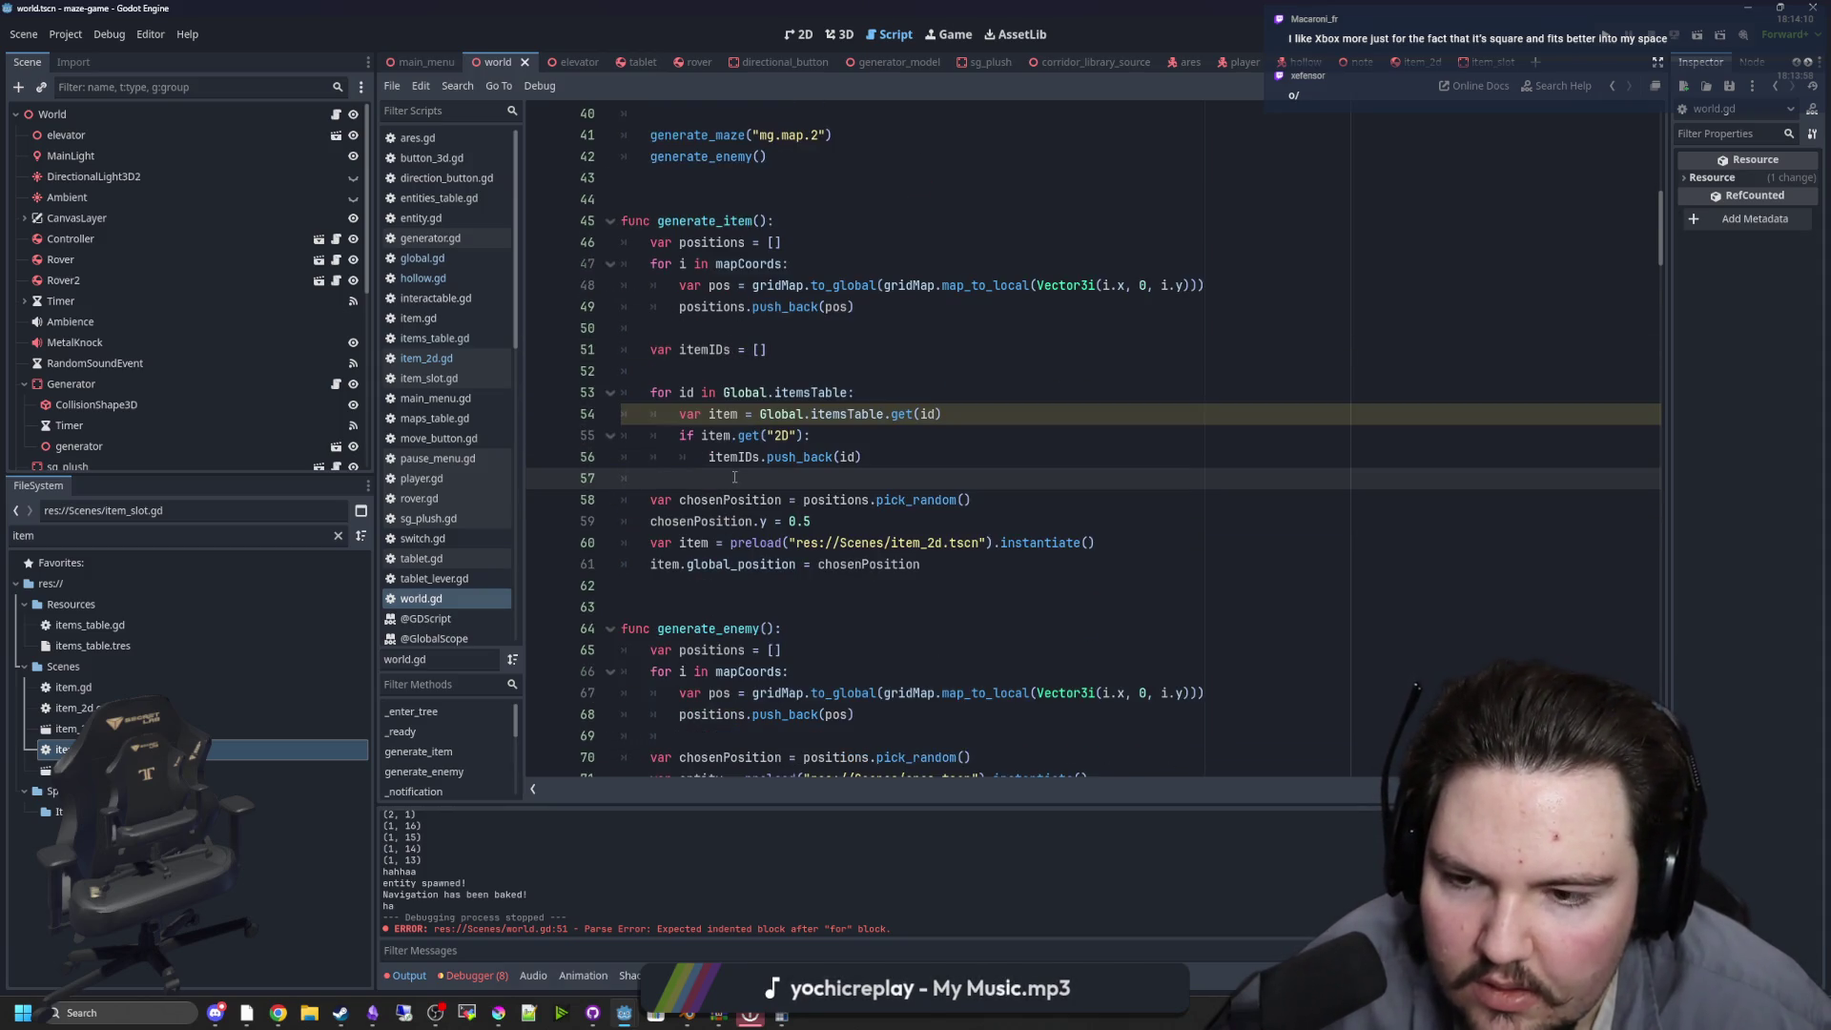
{"action": "scroll", "coordinate": [735, 477], "scroll_direction": "up", "scroll_amount": 1}
{"action": "left_click", "coordinate": [1006, 555]}
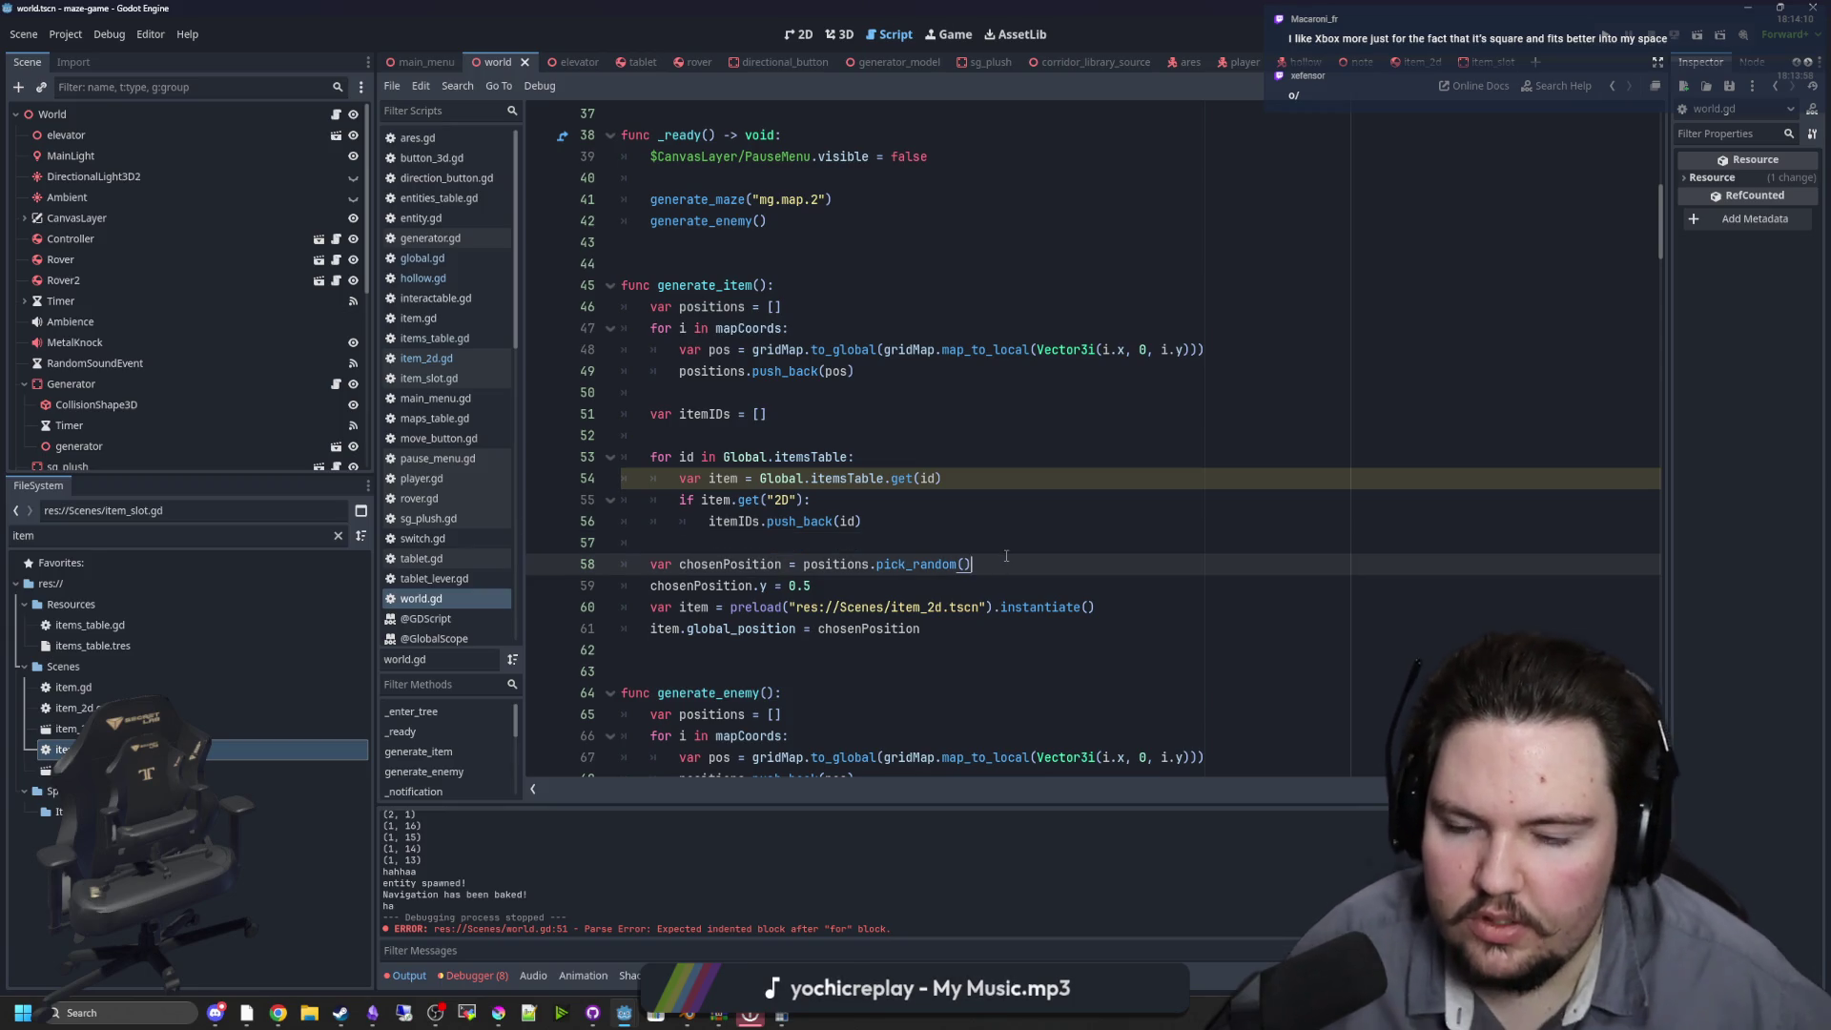
Add 'var chosenID = itemIDs.pick_random()' below the chosenPosition line
{"action": "key", "text": "Return"}
{"action": "type", "text": "var chosenID"}
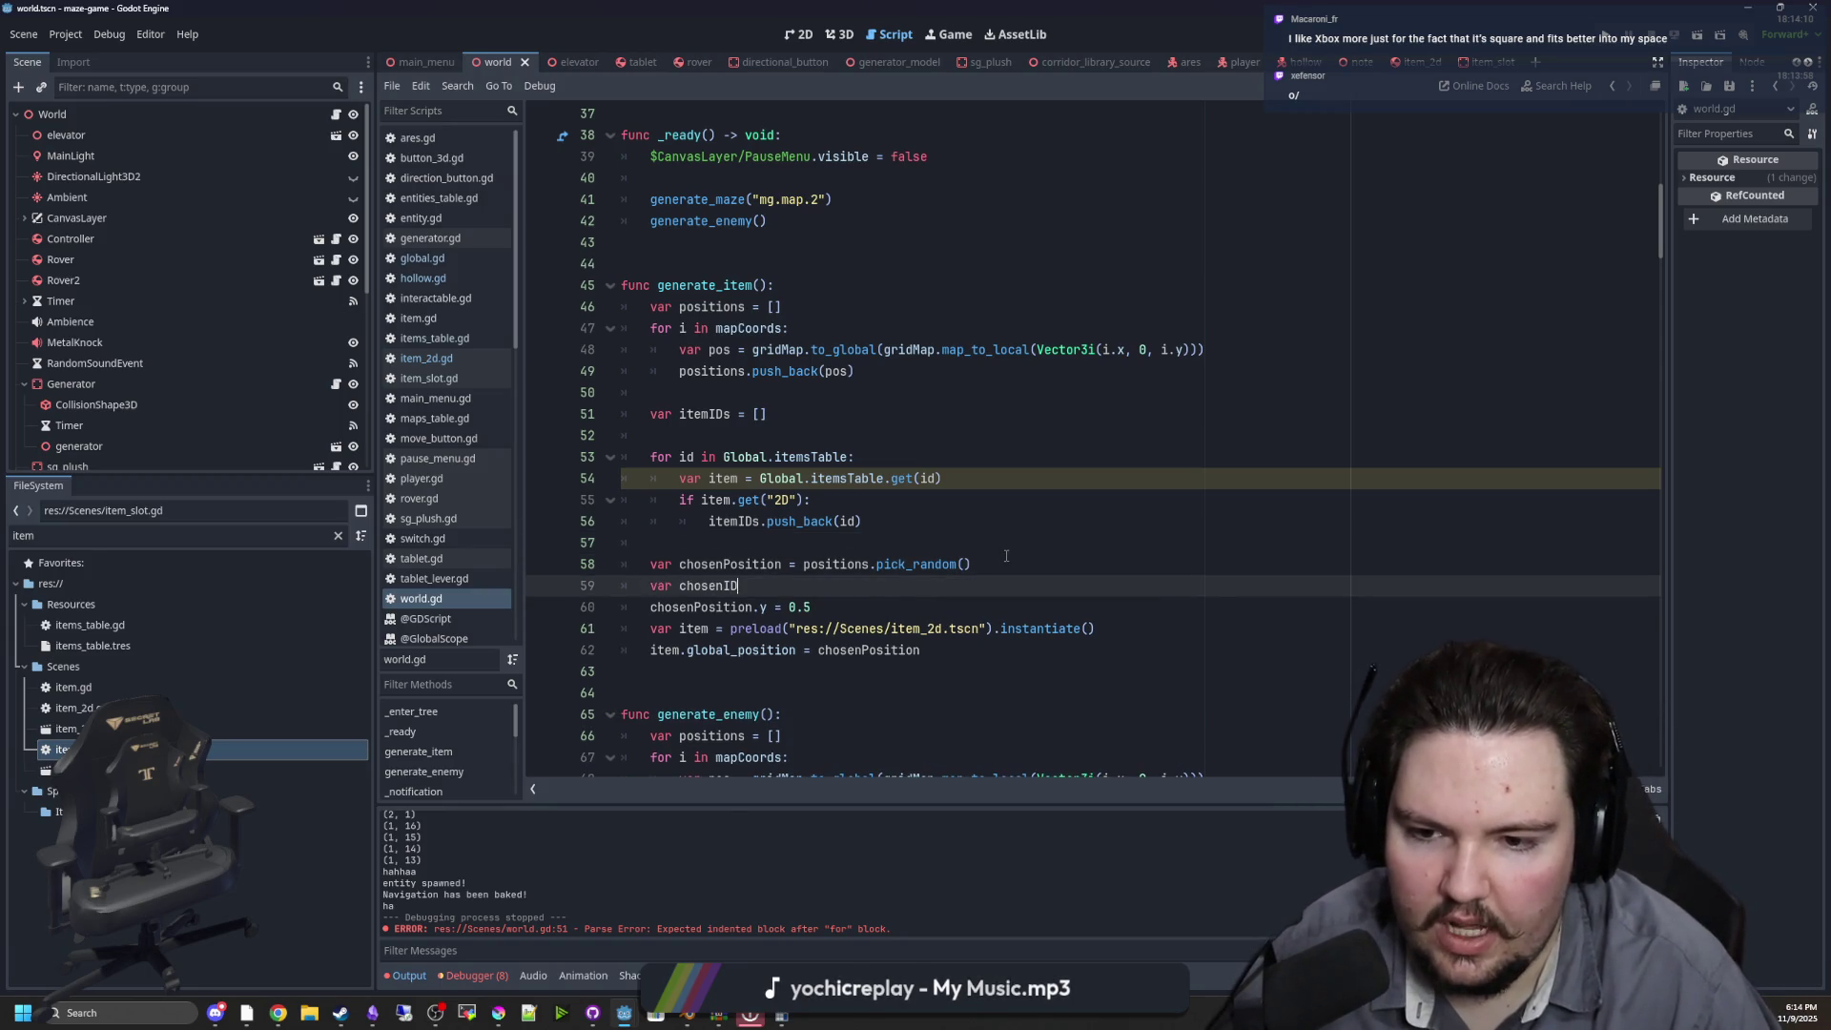
{"action": "type", "text": " = itemIDS"}
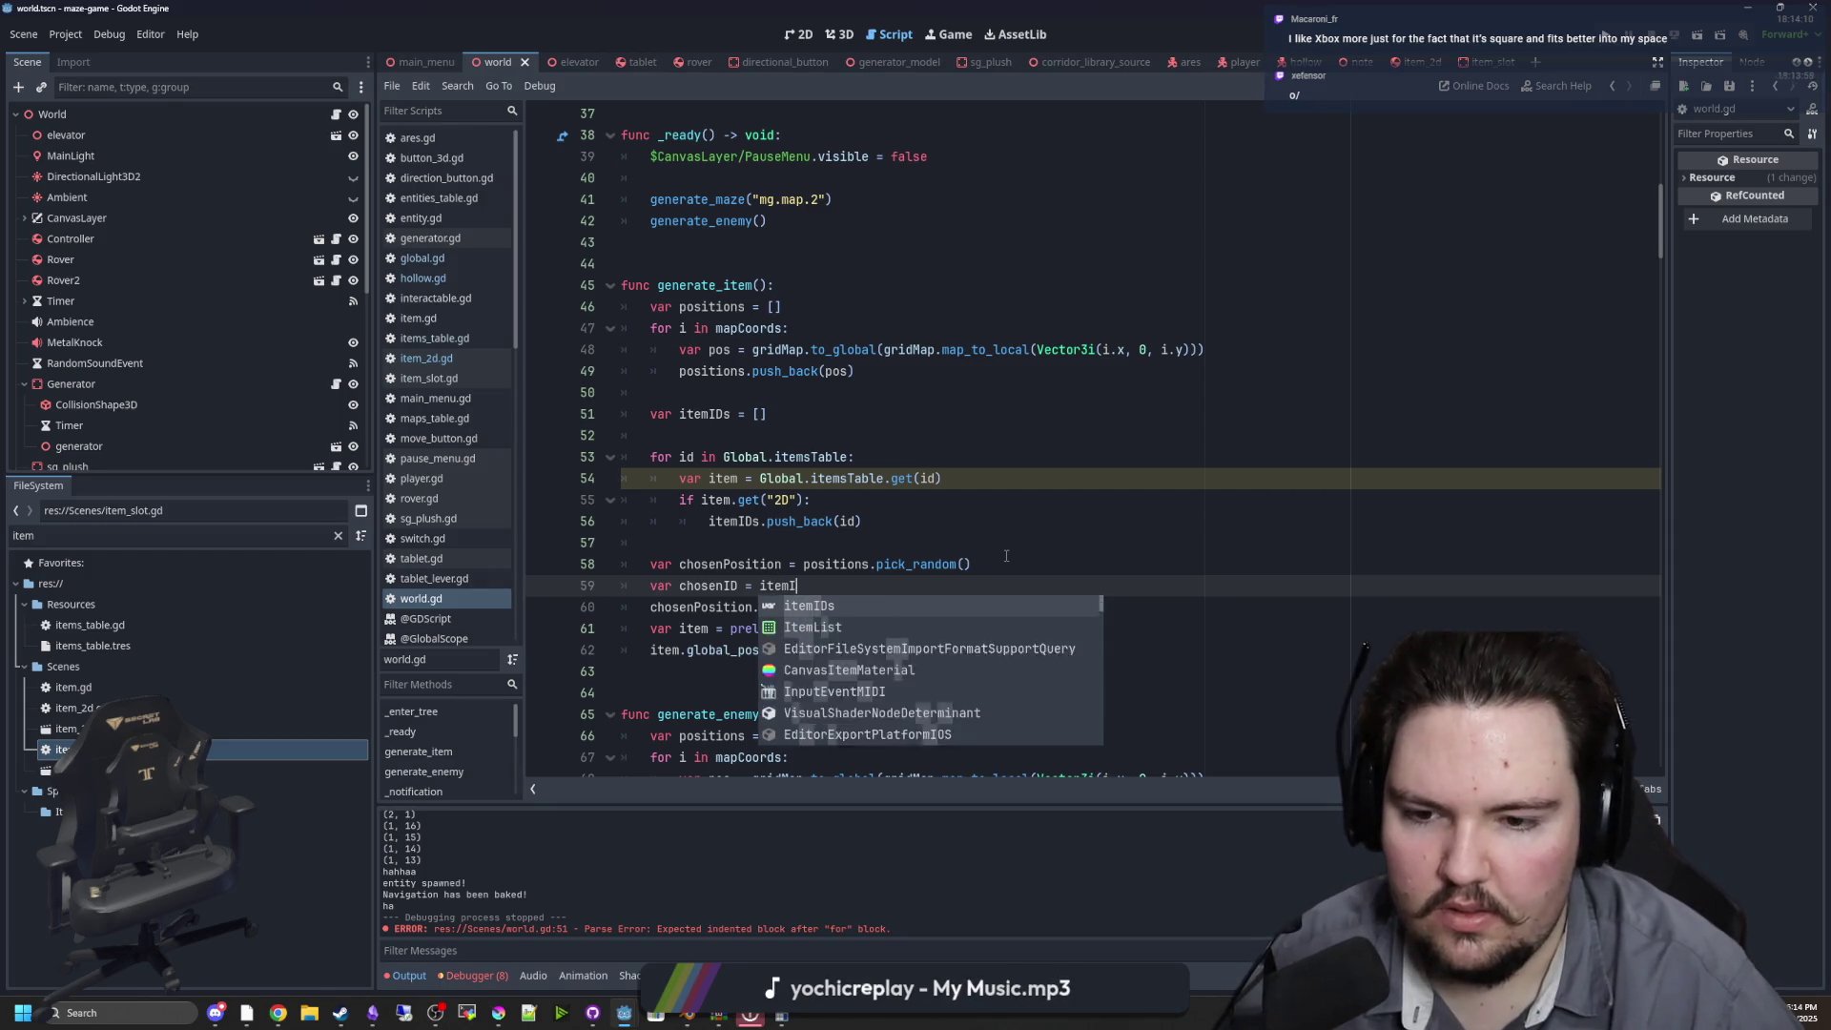
{"action": "key", "text": "Return"}
{"action": "type", "text": ".picj"}
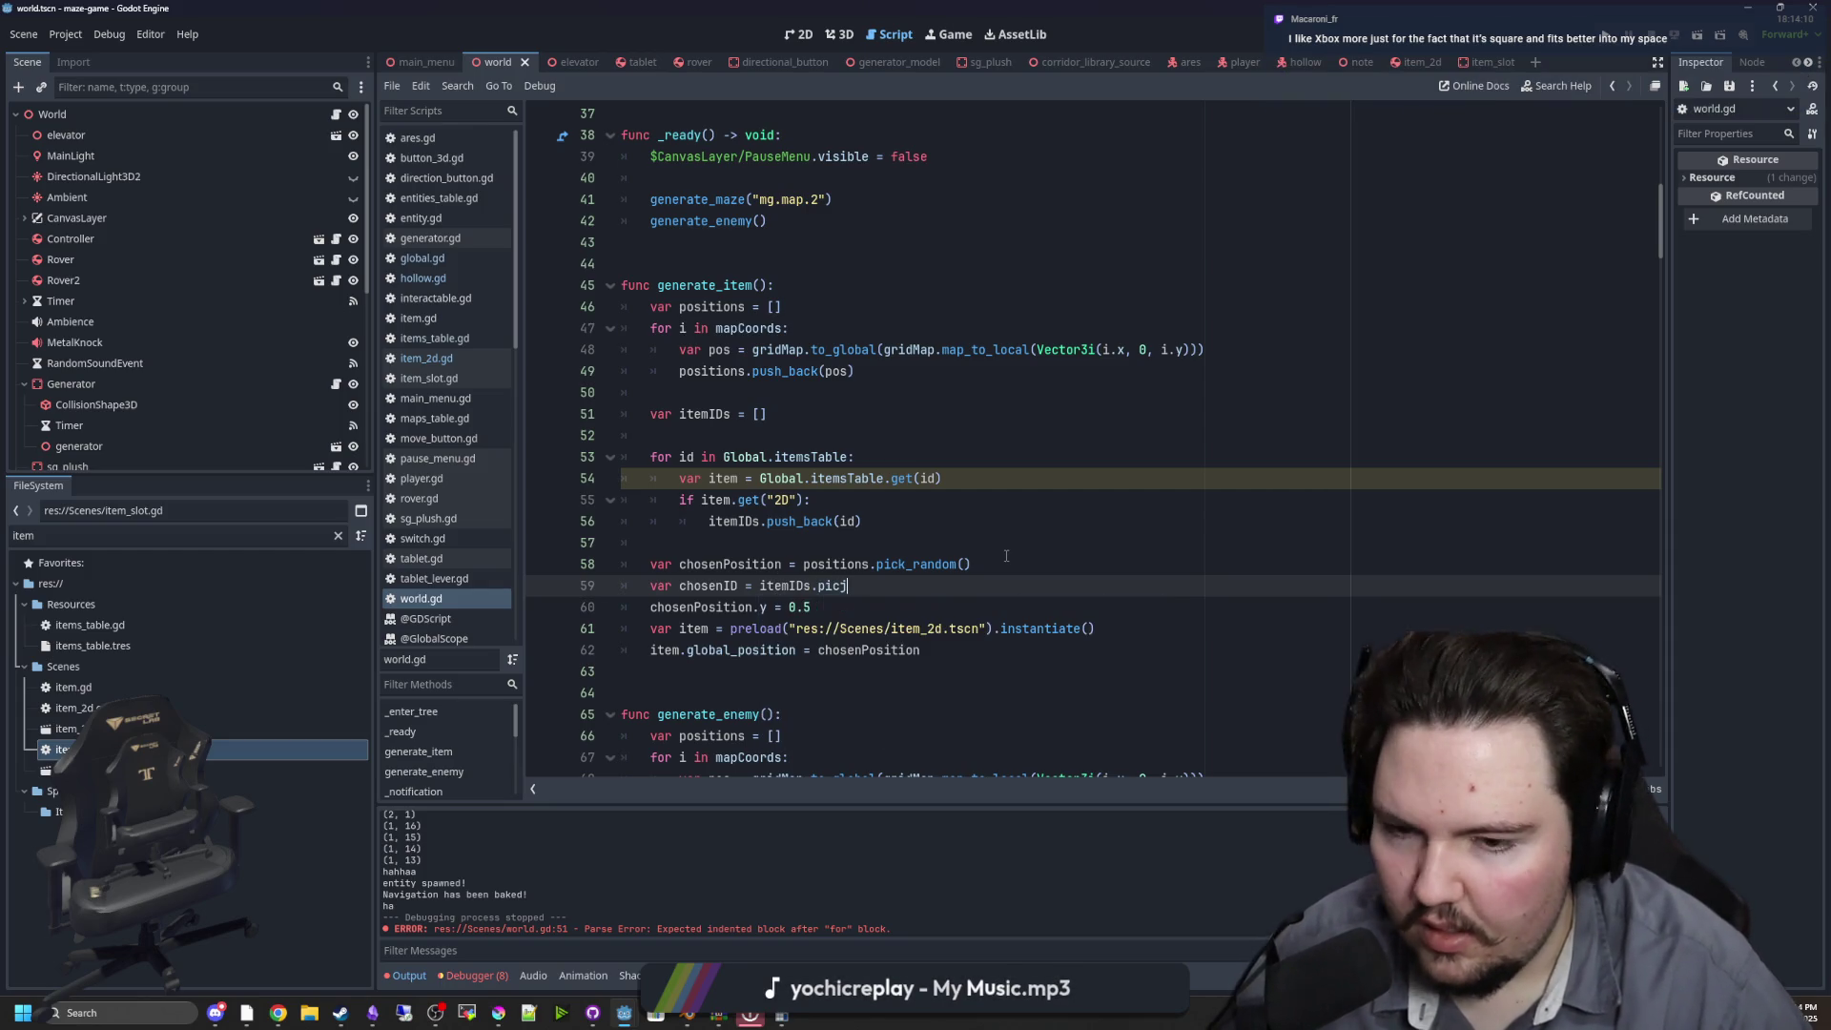
{"action": "type", "text": "k_r"}
{"action": "key", "text": "Return"}
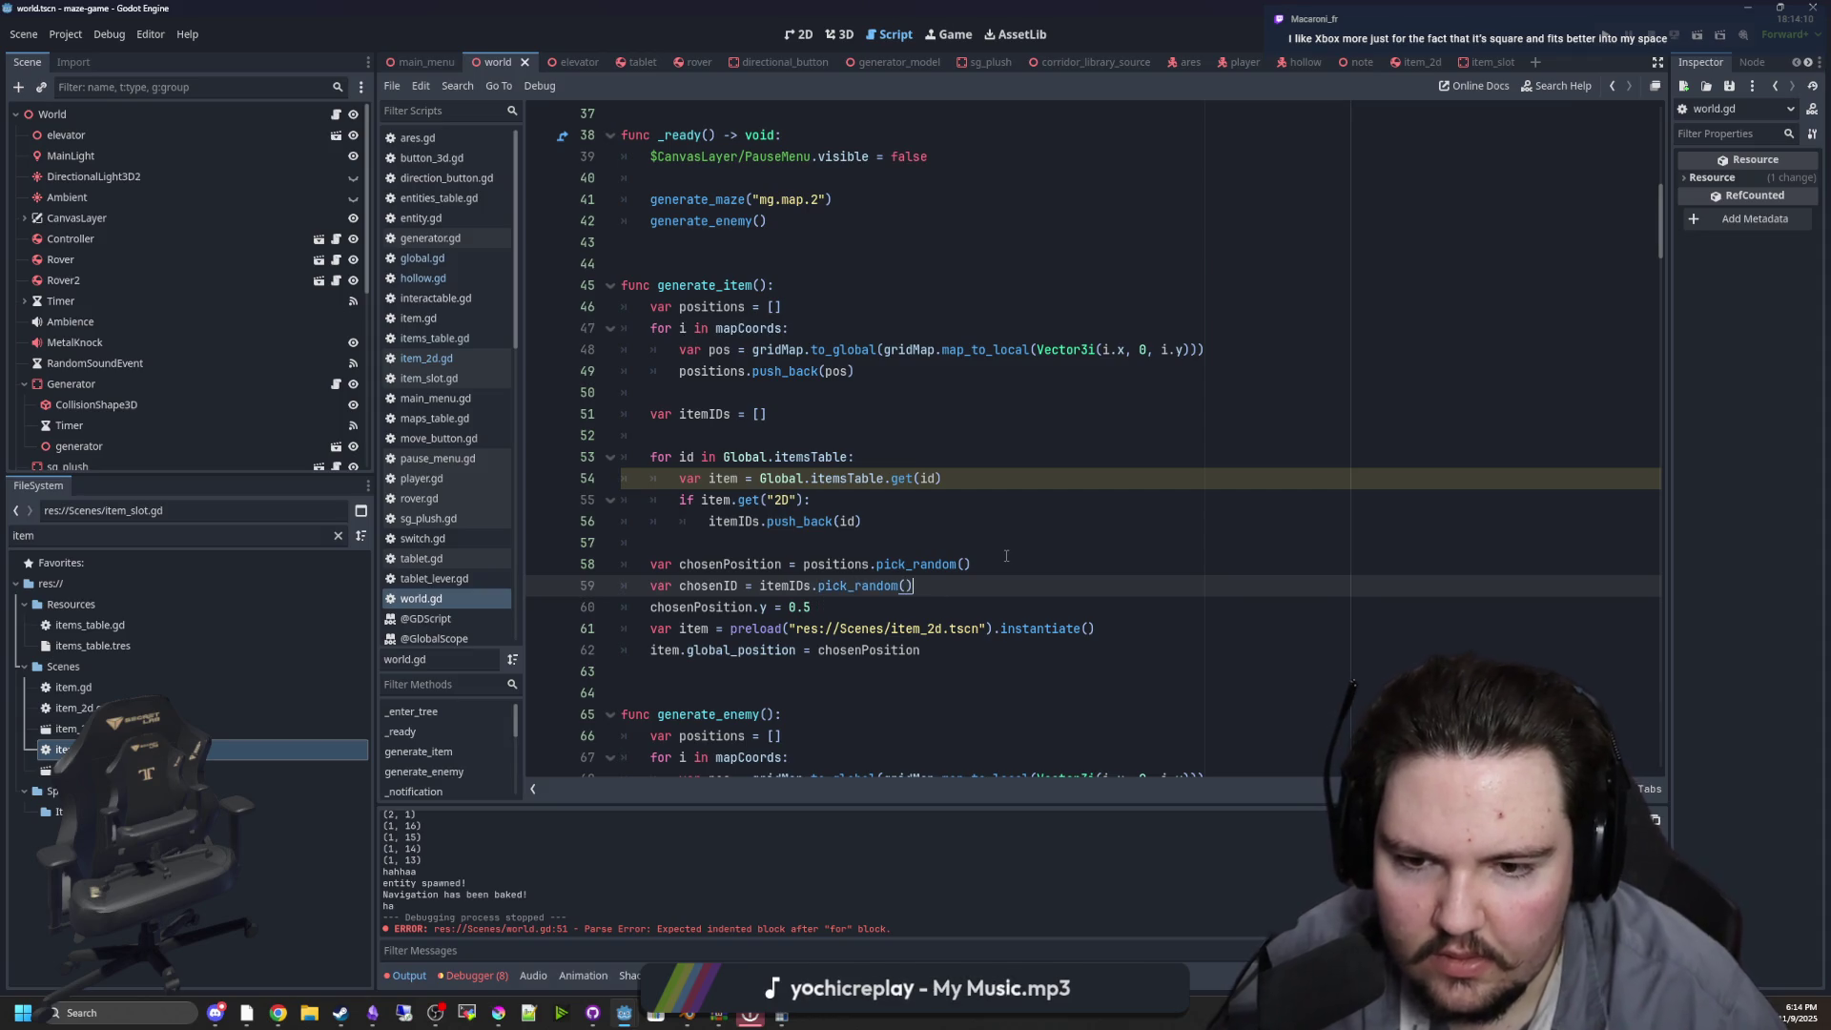
Add 'item.itemID = chosenID' after the preload line, type item as Item2D, and save
{"action": "double_click", "coordinate": [716, 583]}
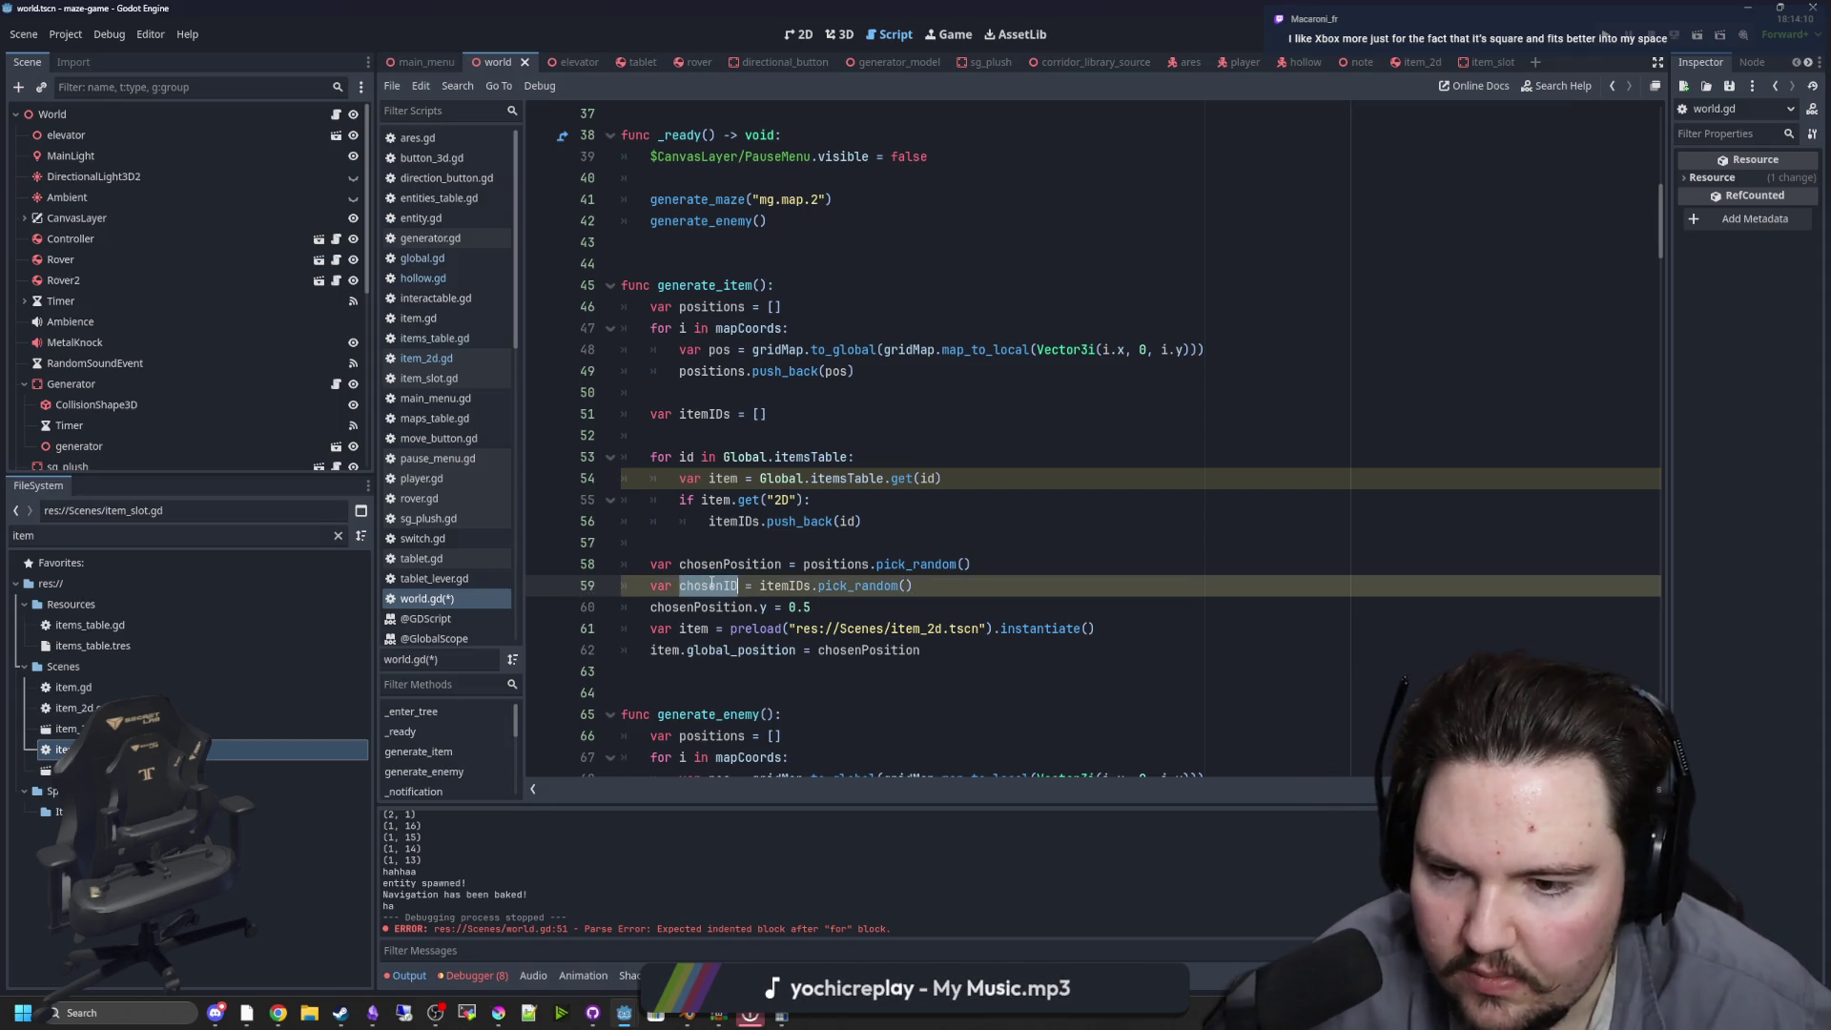
{"action": "left_click", "coordinate": [1123, 621]}
{"action": "key", "text": "Return"}
{"action": "type", "text": "item.item"}
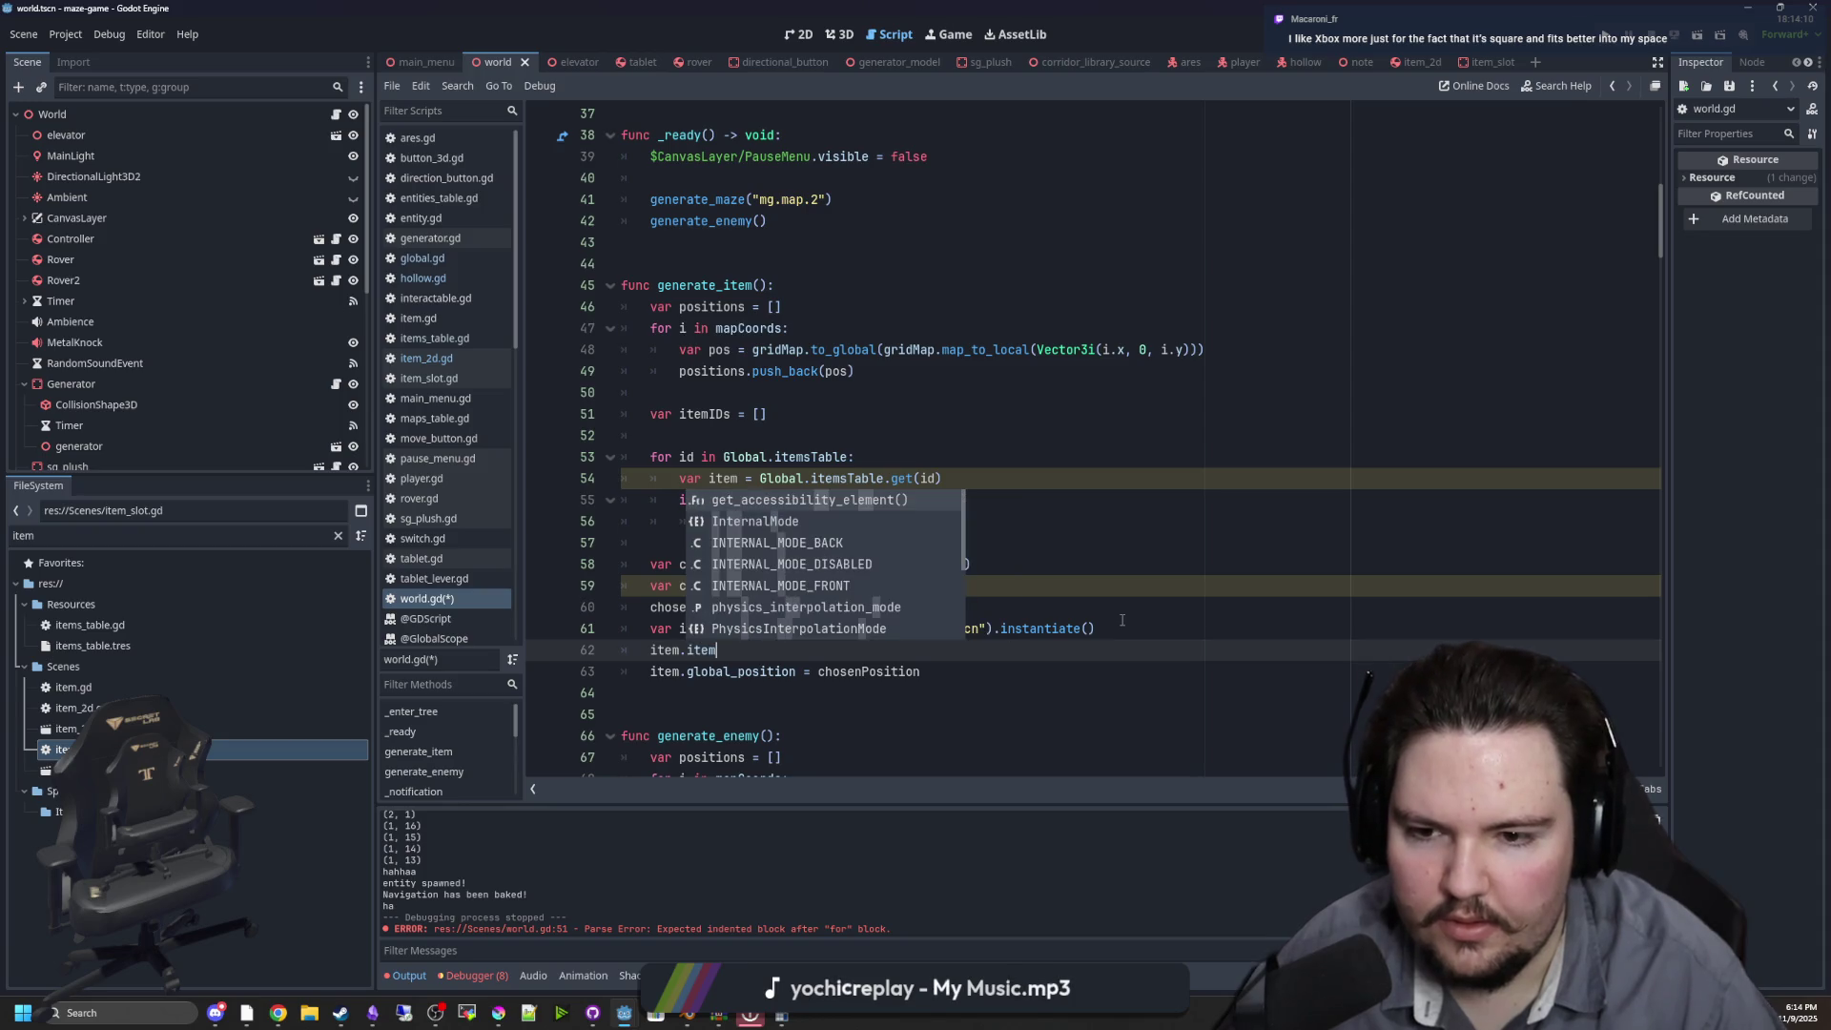
{"action": "type", "text": "ID = chosenID"}
{"action": "left_click", "coordinate": [918, 669]}
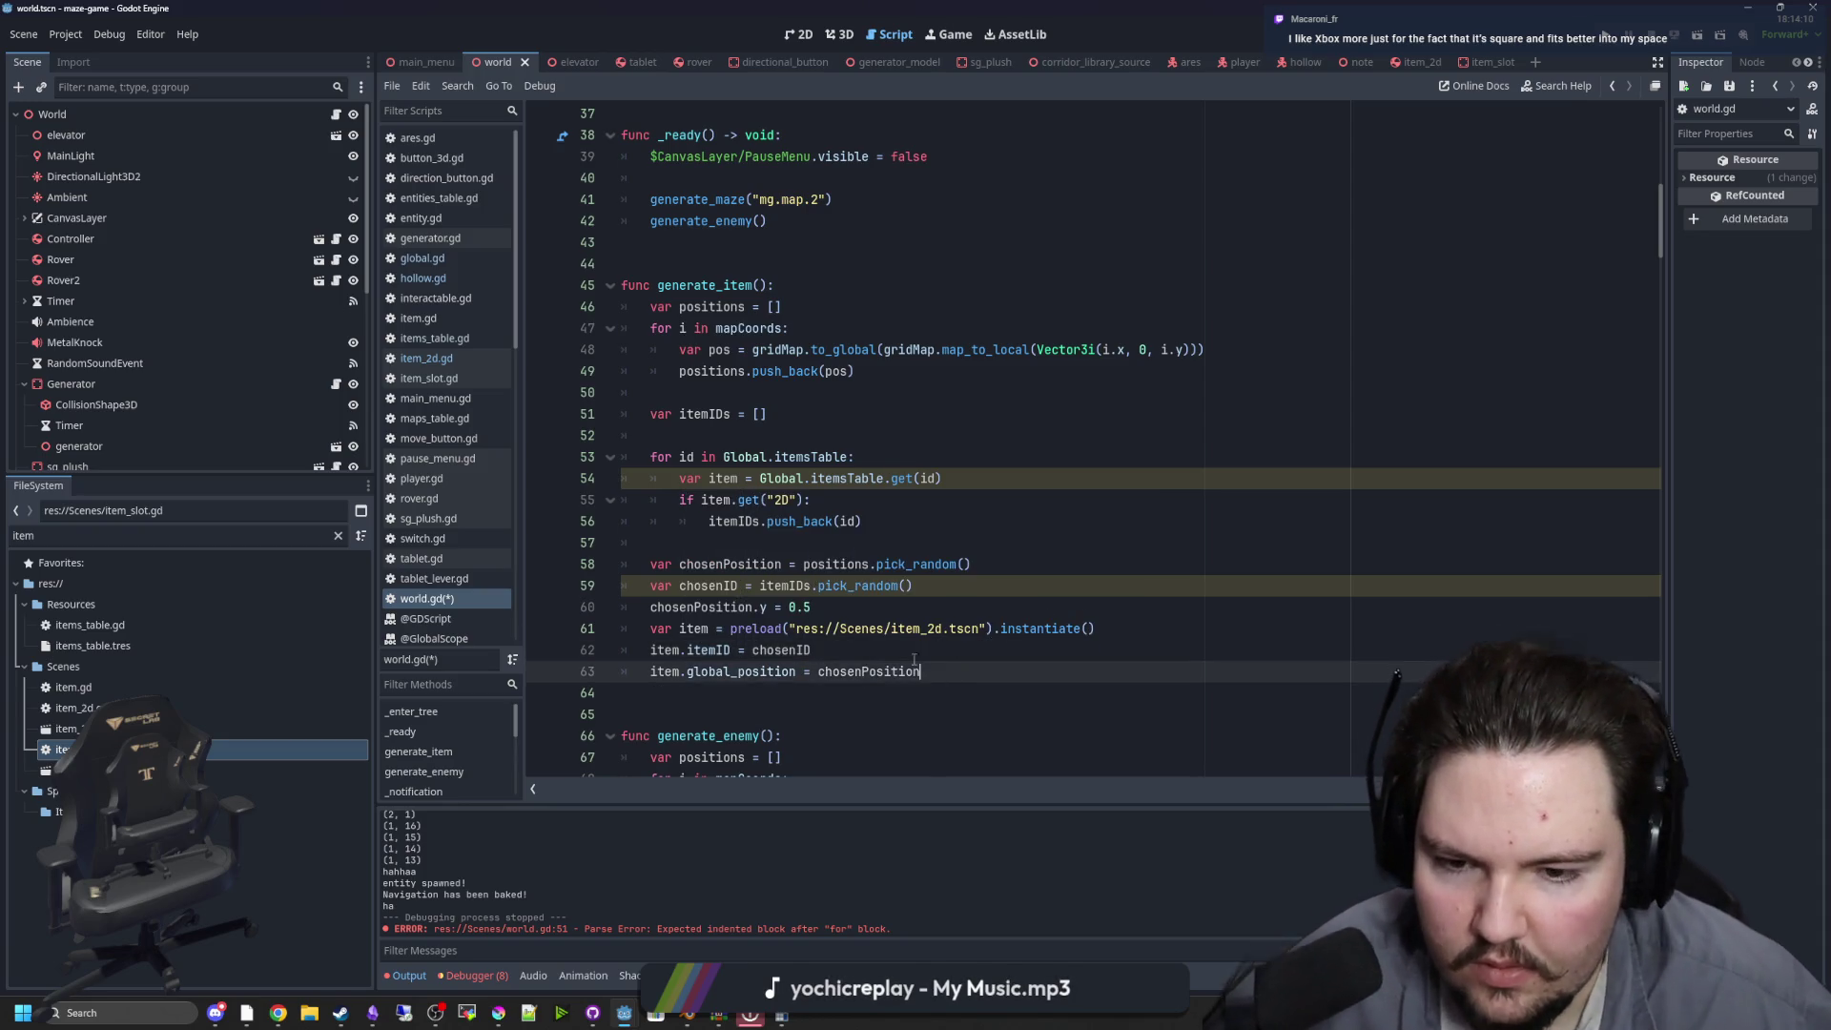
{"action": "left_click", "coordinate": [717, 629]}
{"action": "type", "text": ": Item "}
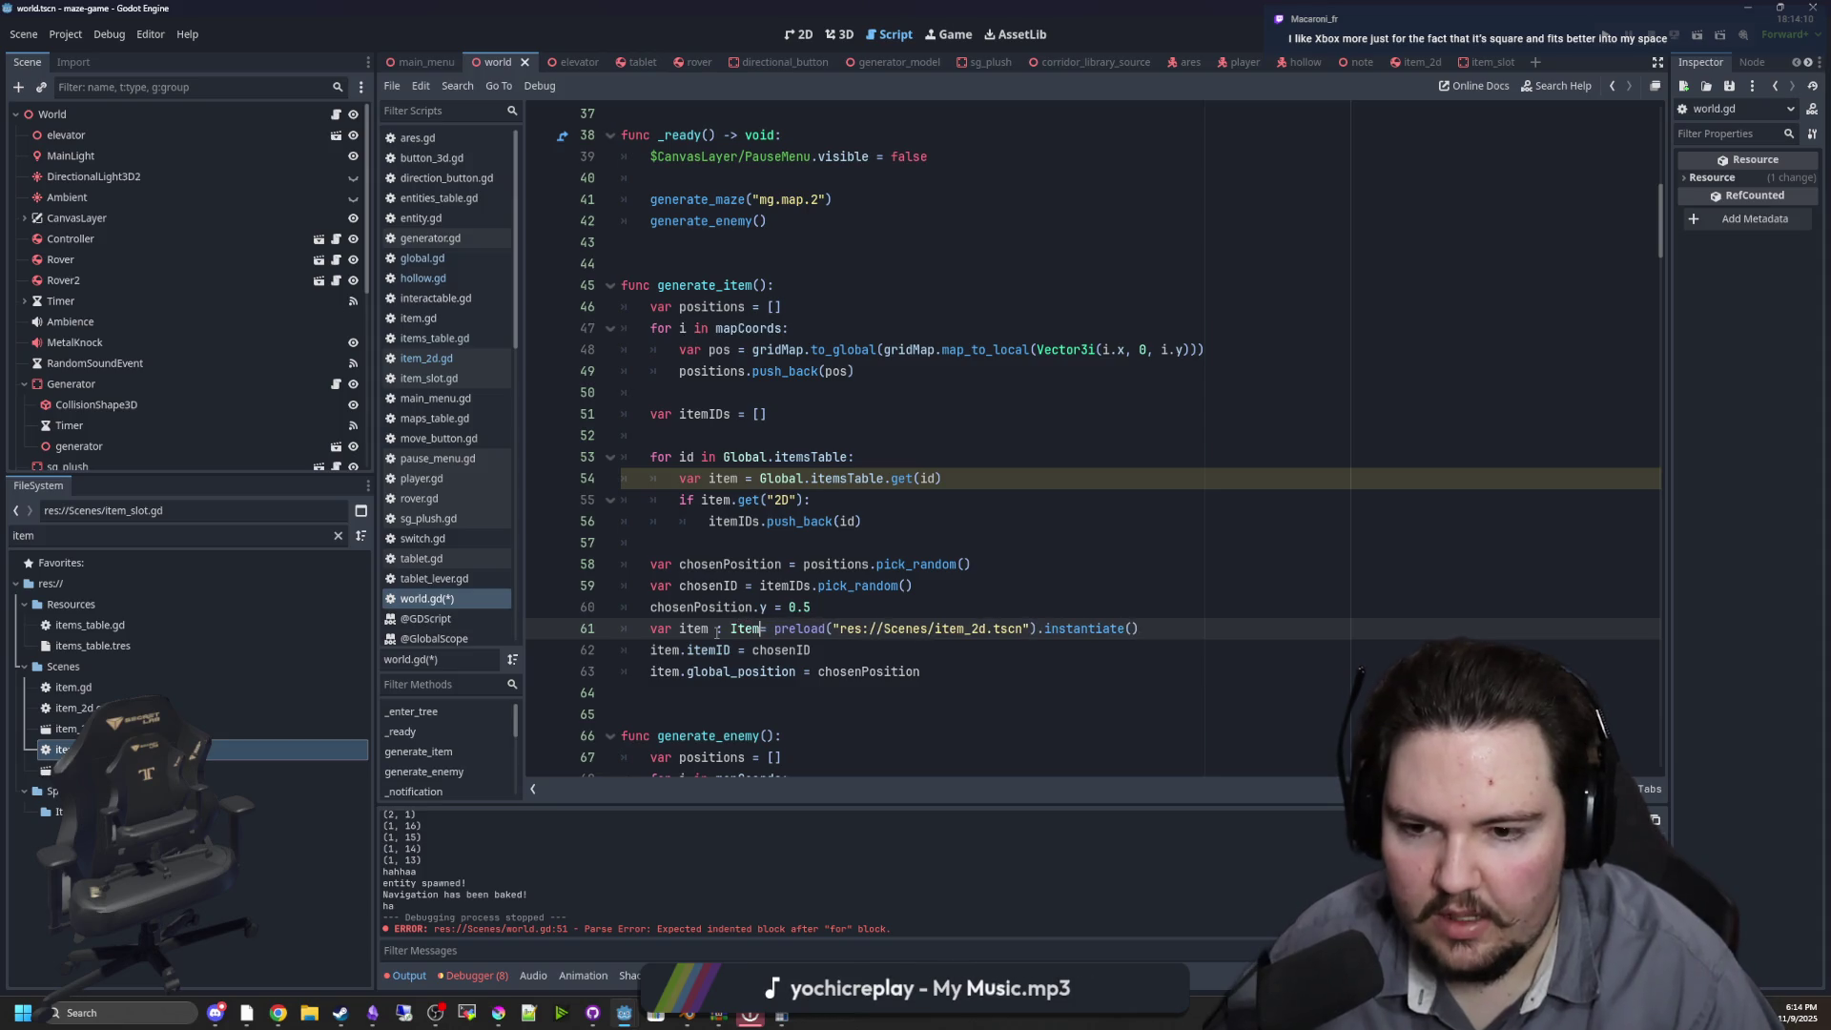
{"action": "type", "text": "2D"}
{"action": "left_click", "coordinate": [719, 668]}
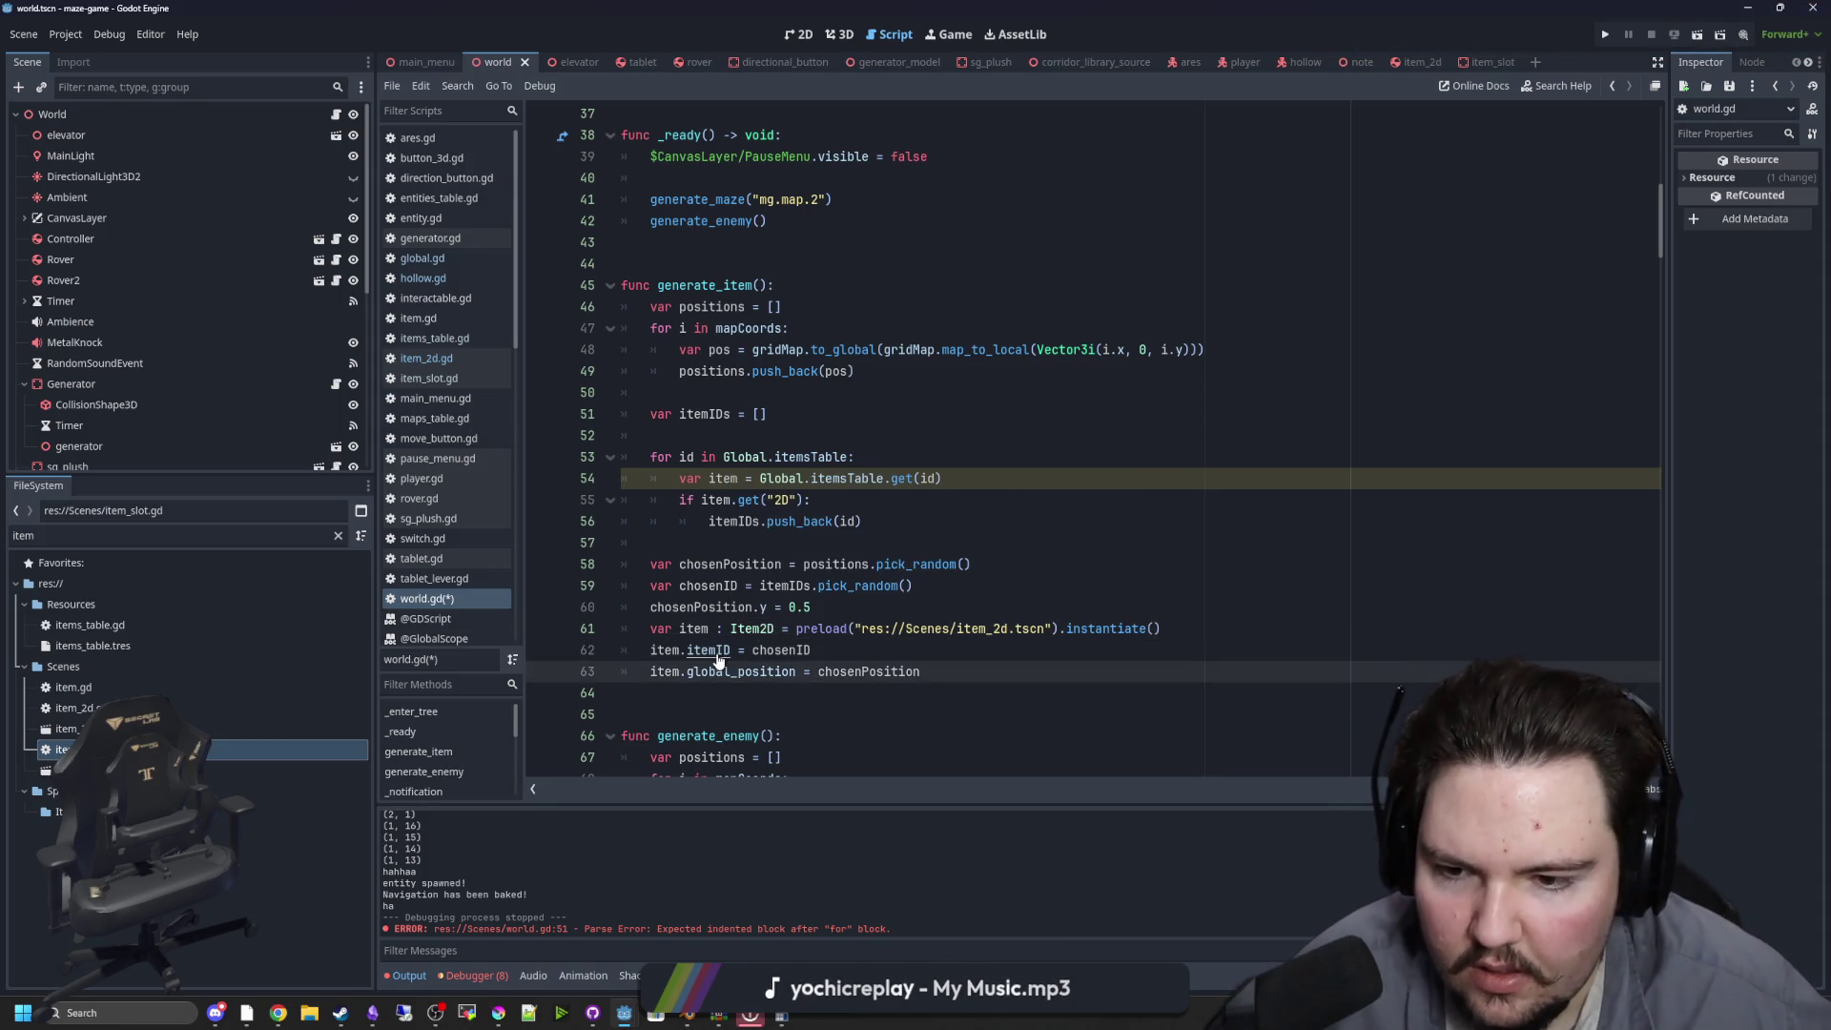
{"action": "left_click", "coordinate": [718, 651], "text": "ctrl"}
{"action": "key", "text": "alt+Left"}
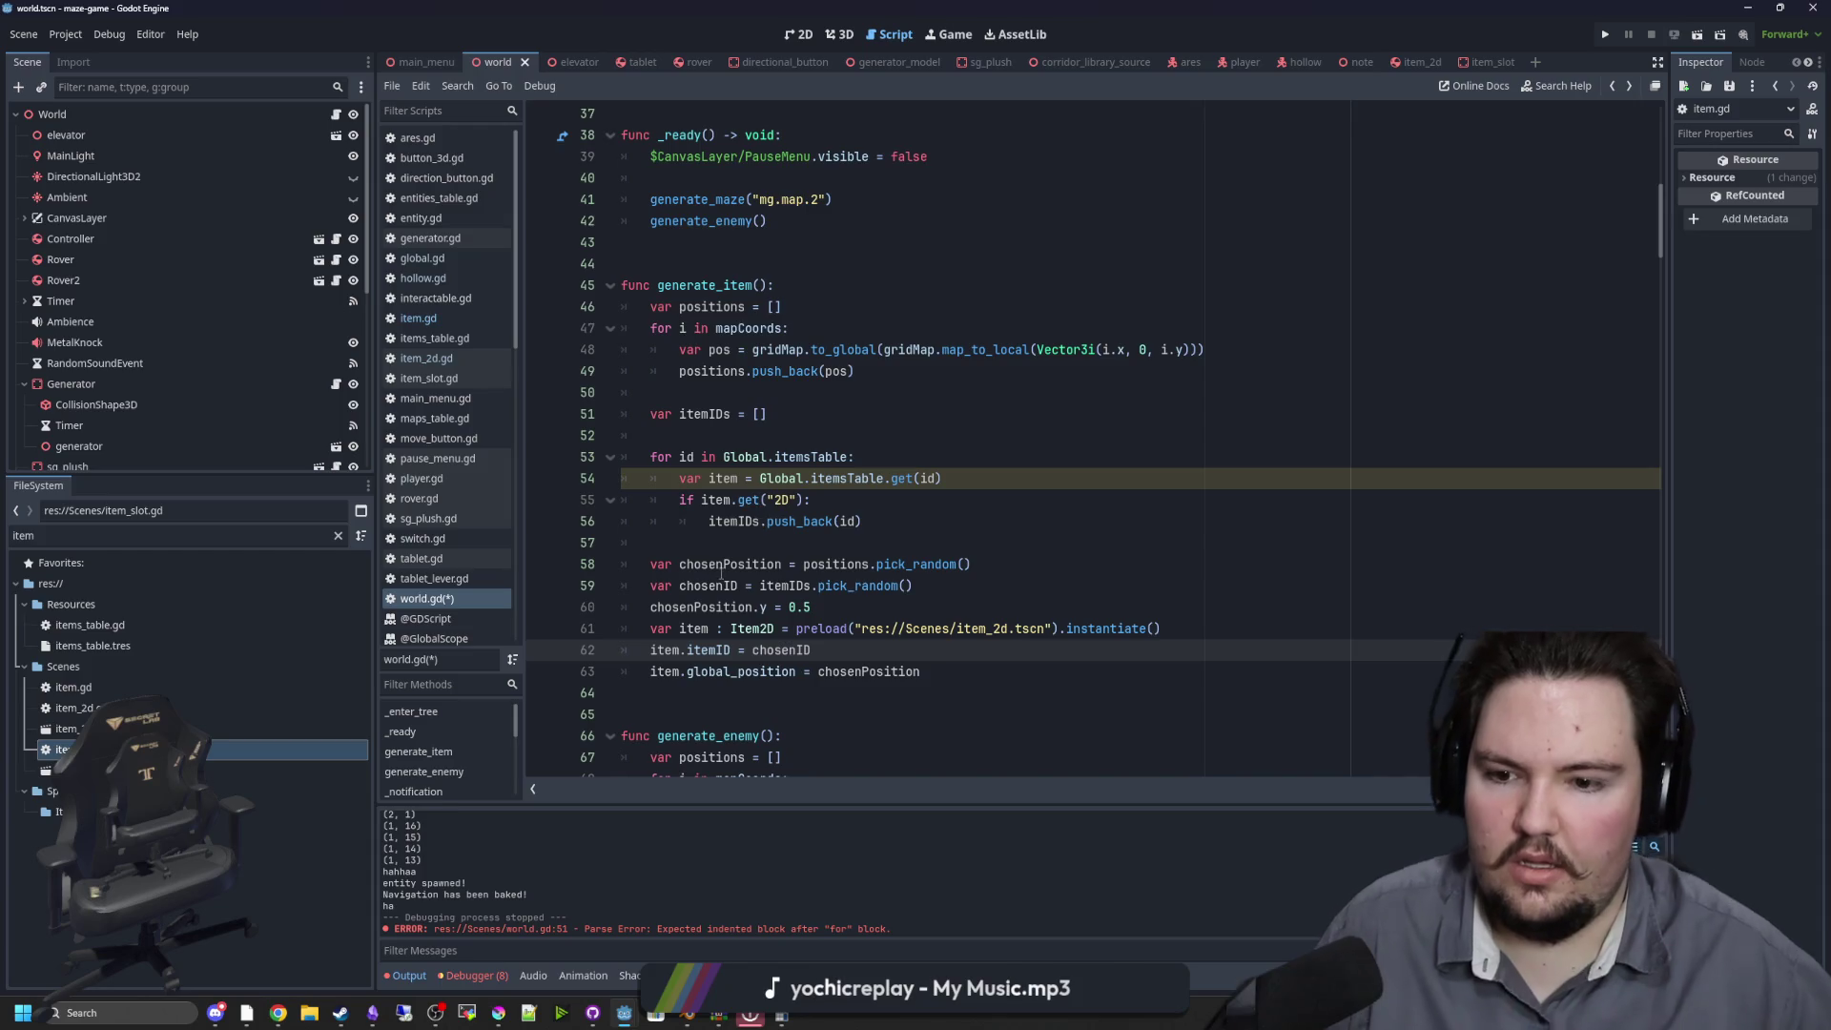
{"action": "scroll", "coordinate": [855, 651], "scroll_direction": "down", "scroll_amount": 1}
{"action": "left_click", "coordinate": [863, 629]}
{"action": "key", "text": "ctrl+s"}
Copy add_child from generate_enemy onto line 64 and change it to add_child(item)
{"action": "scroll", "coordinate": [770, 692], "scroll_direction": "down", "scroll_amount": 2}
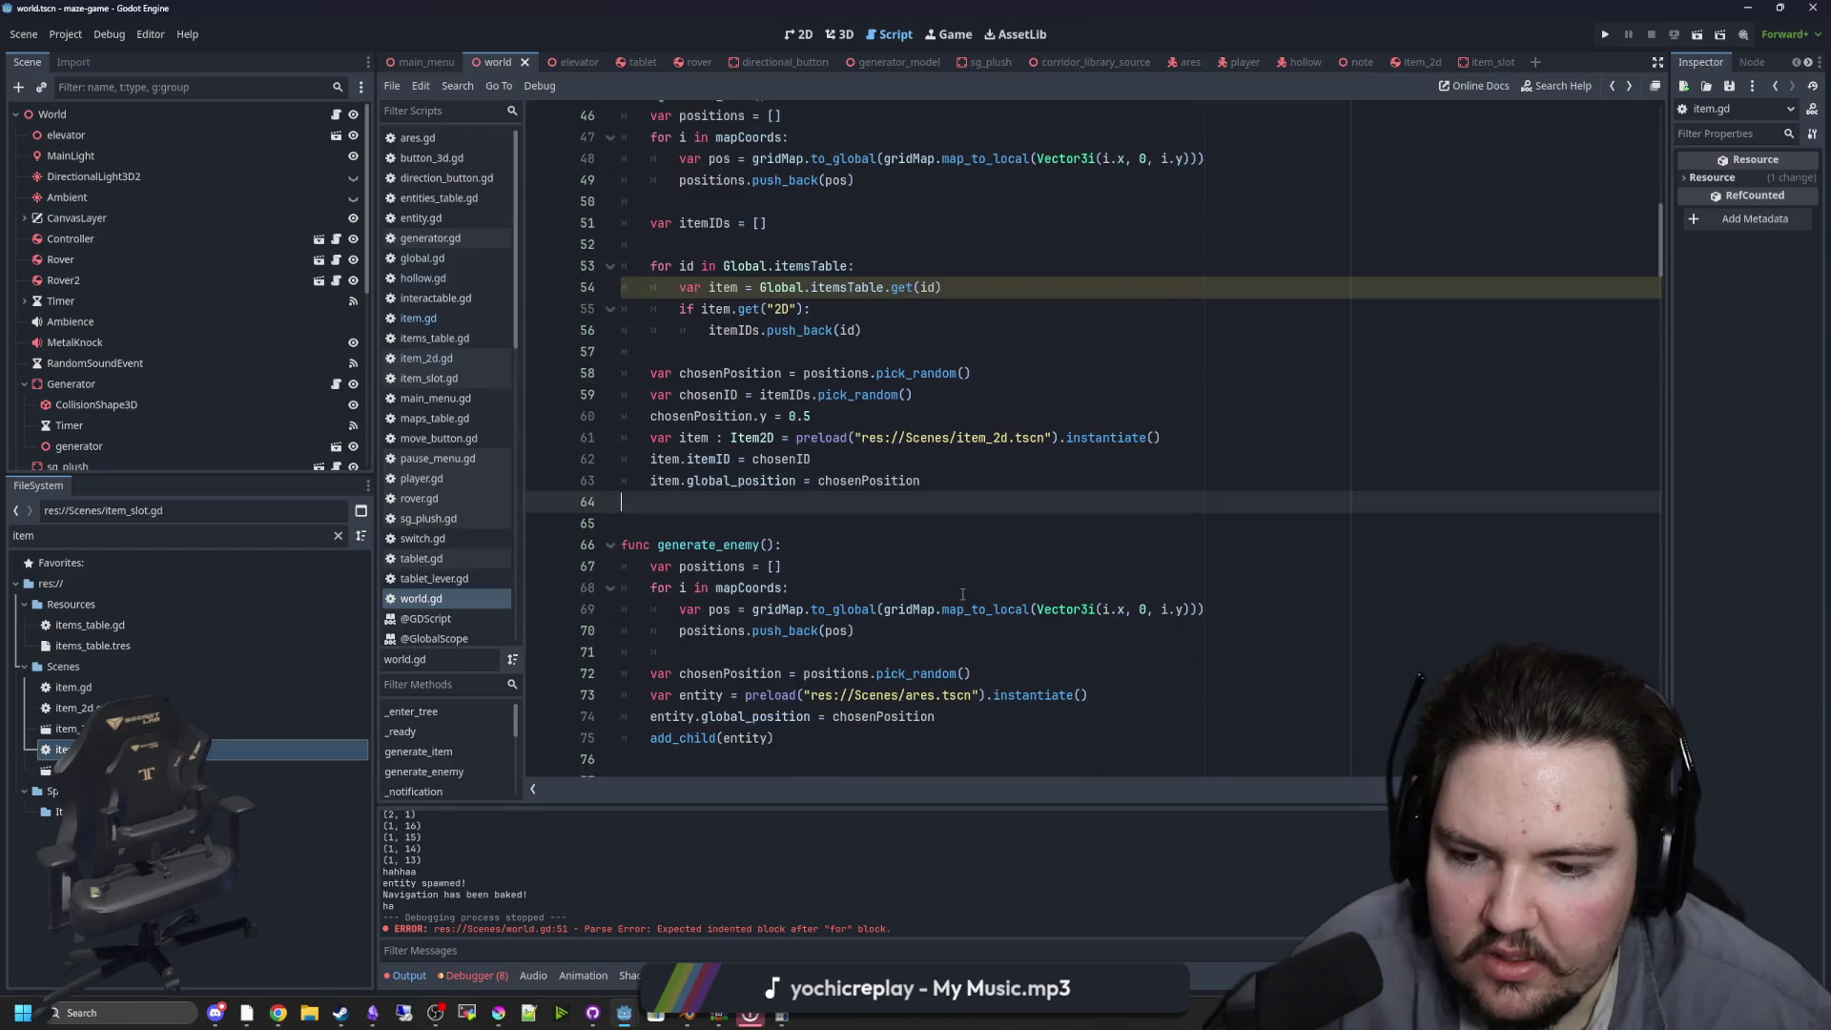
{"action": "left_click_drag", "start_coordinate": [775, 735], "coordinate": [650, 735]}
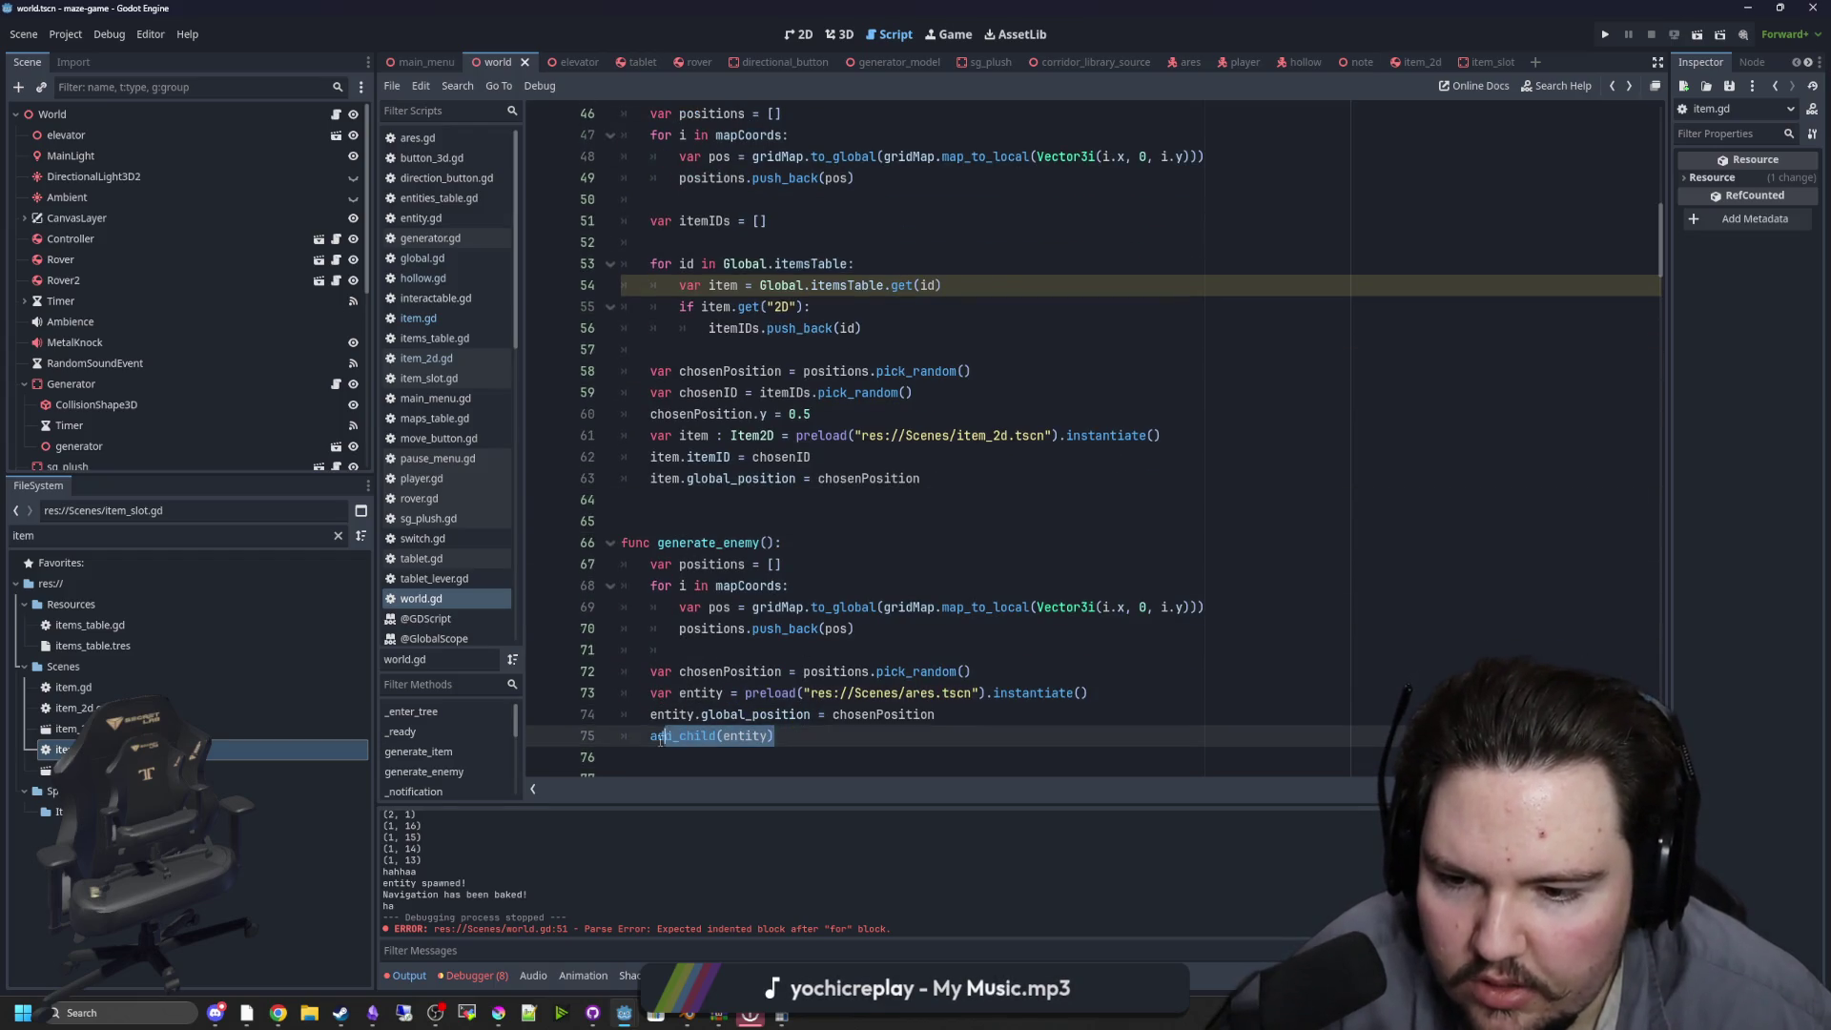
{"action": "key", "text": "ctrl+c"}
{"action": "left_click", "coordinate": [920, 478]}
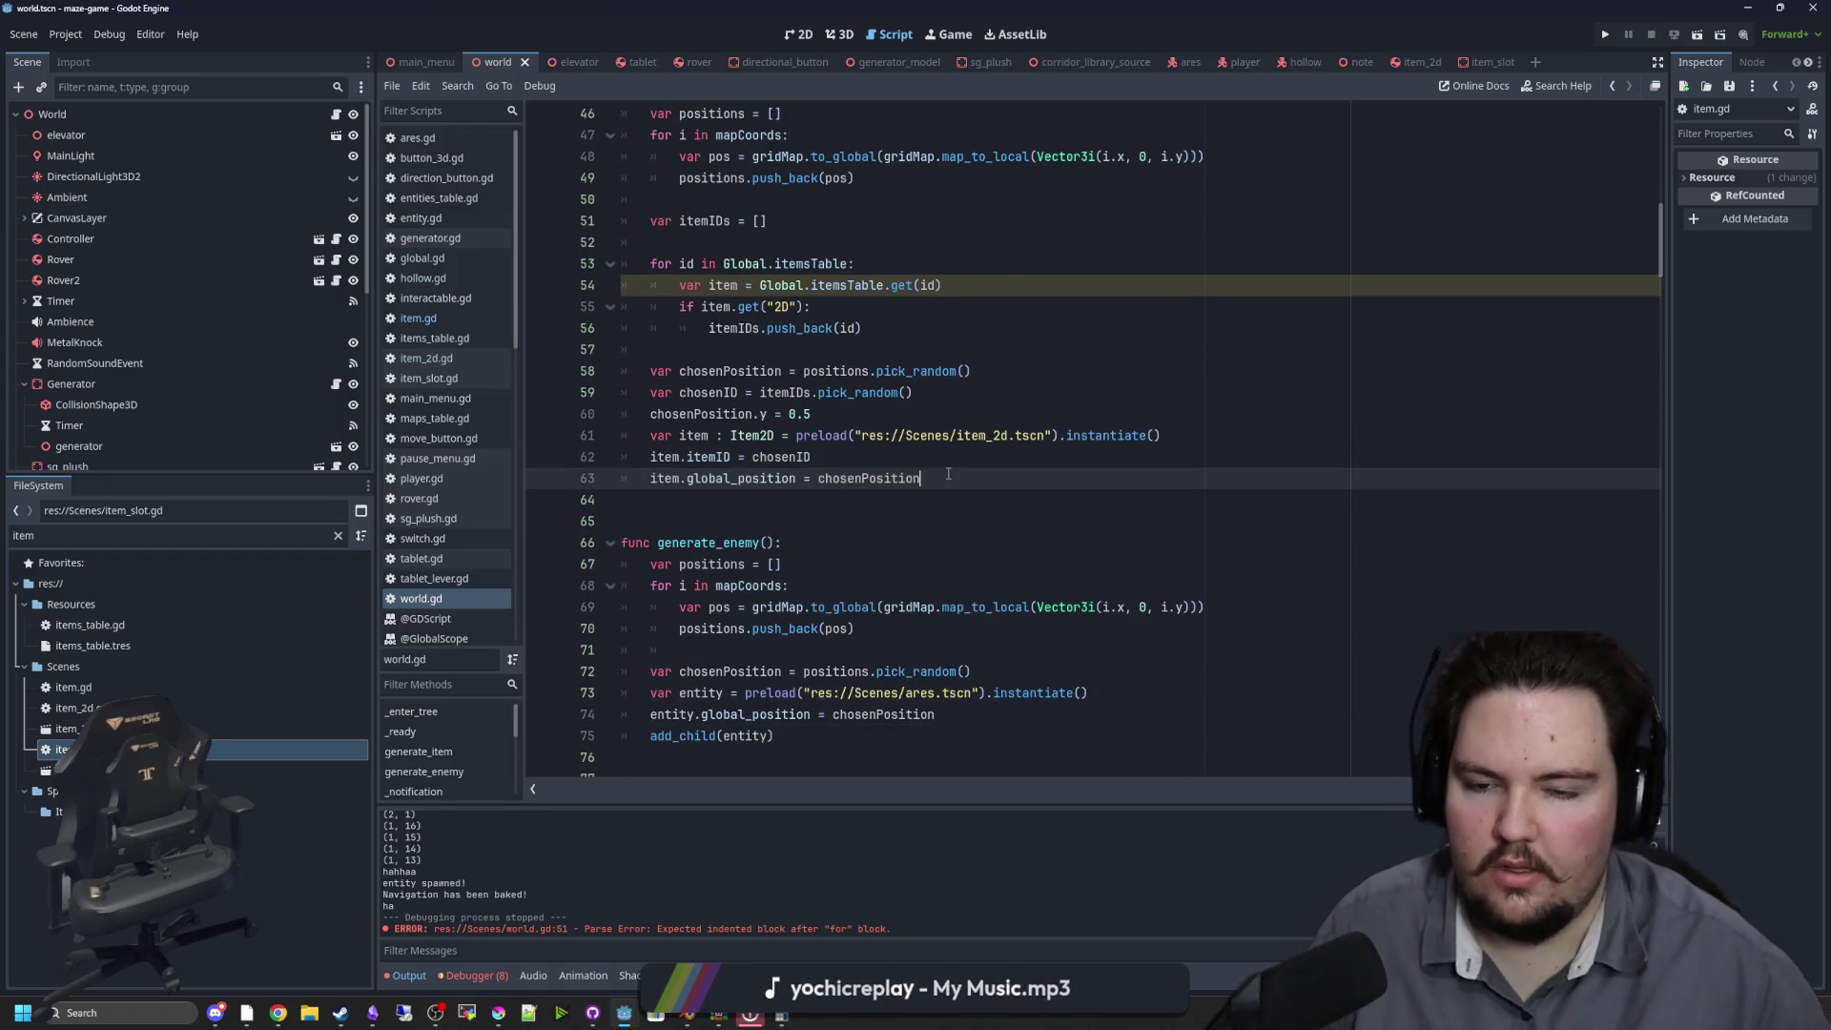
{"action": "key", "text": "Return"}
{"action": "key", "text": "ctrl+v"}
{"action": "double_click", "coordinate": [694, 435]}
{"action": "key", "text": "ctrl+c"}
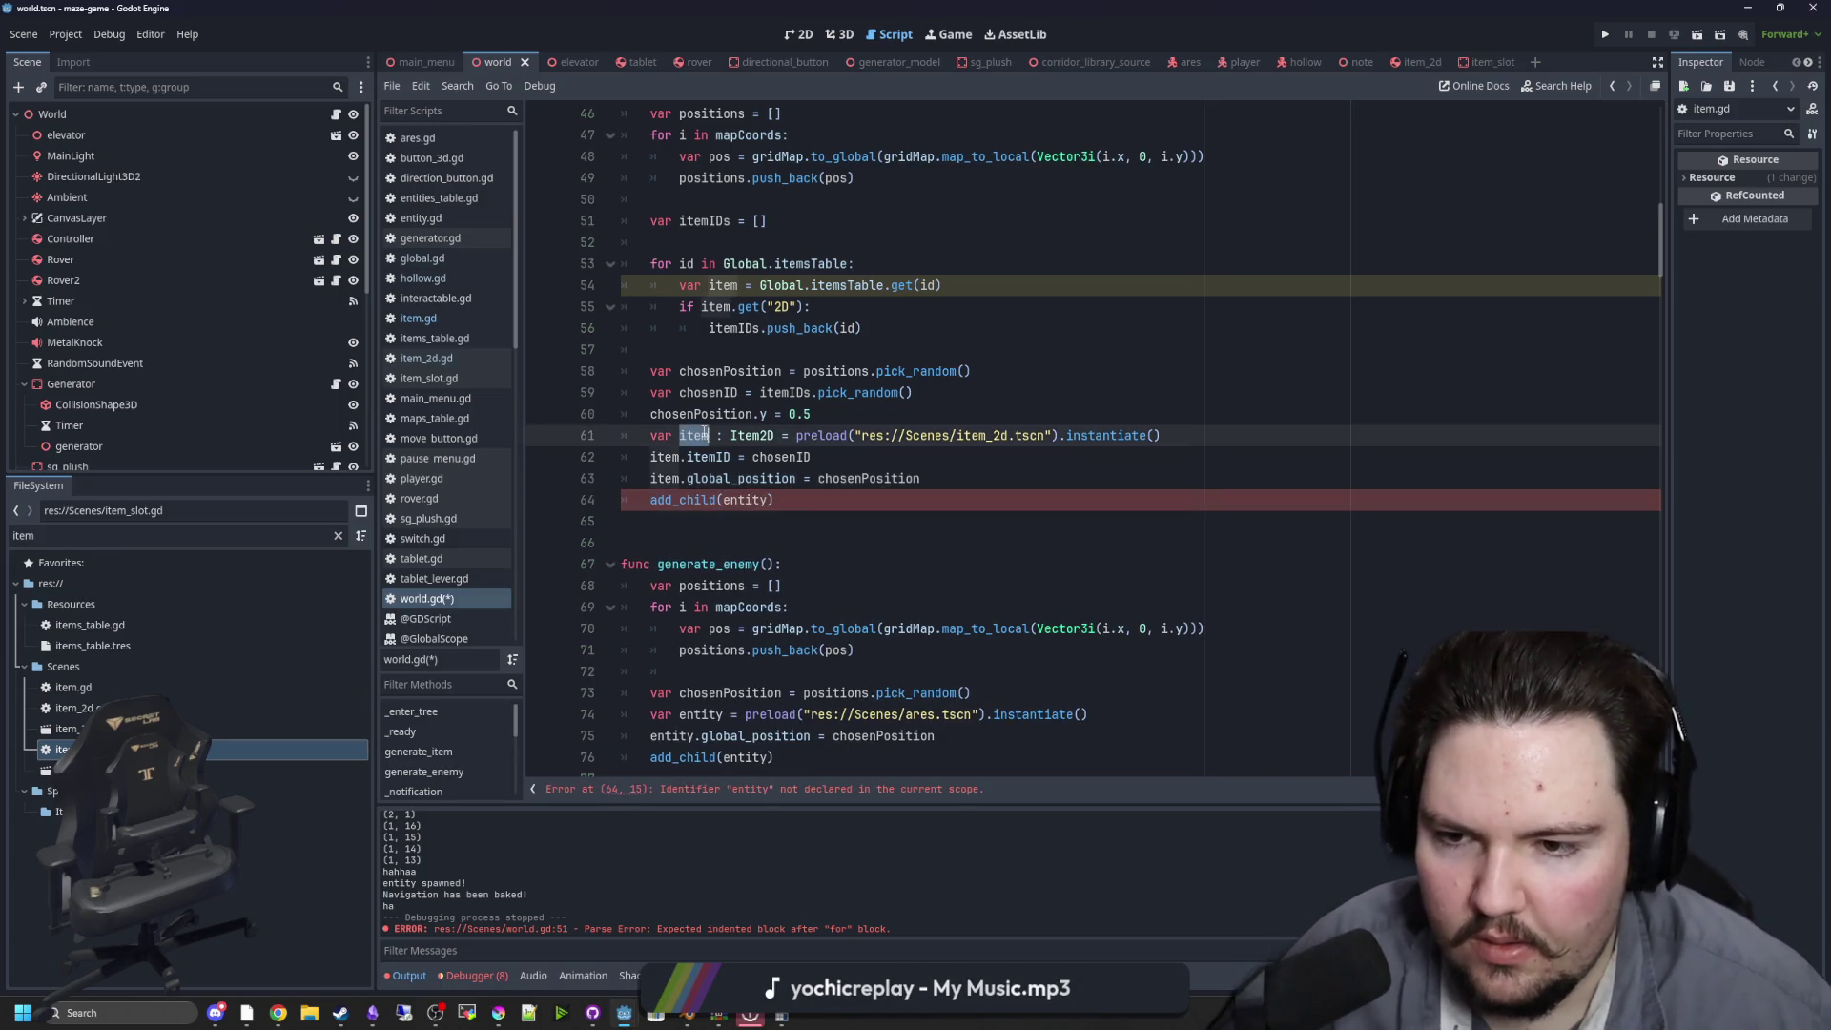
{"action": "double_click", "coordinate": [748, 499]}
{"action": "key", "text": "ctrl+v"}
{"action": "scroll", "coordinate": [727, 446], "scroll_direction": "up", "scroll_amount": 1}
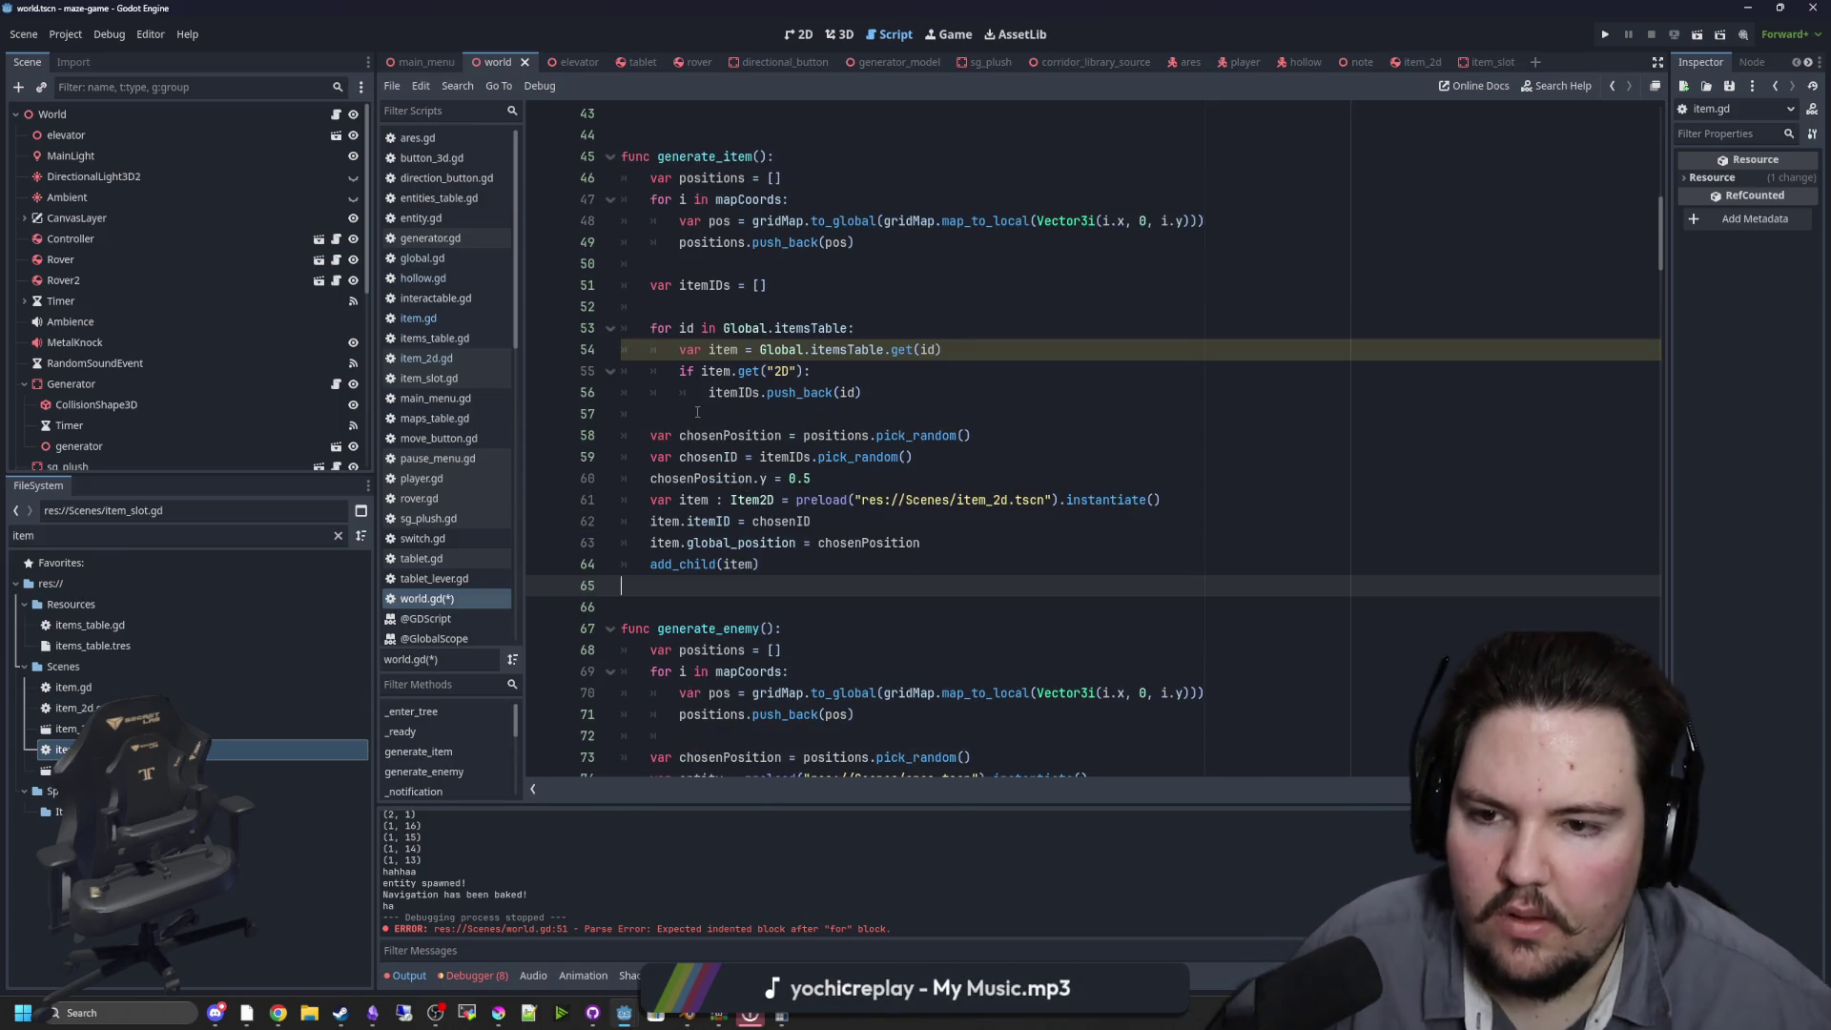
{"action": "scroll", "coordinate": [812, 413], "scroll_direction": "up", "scroll_amount": 1}
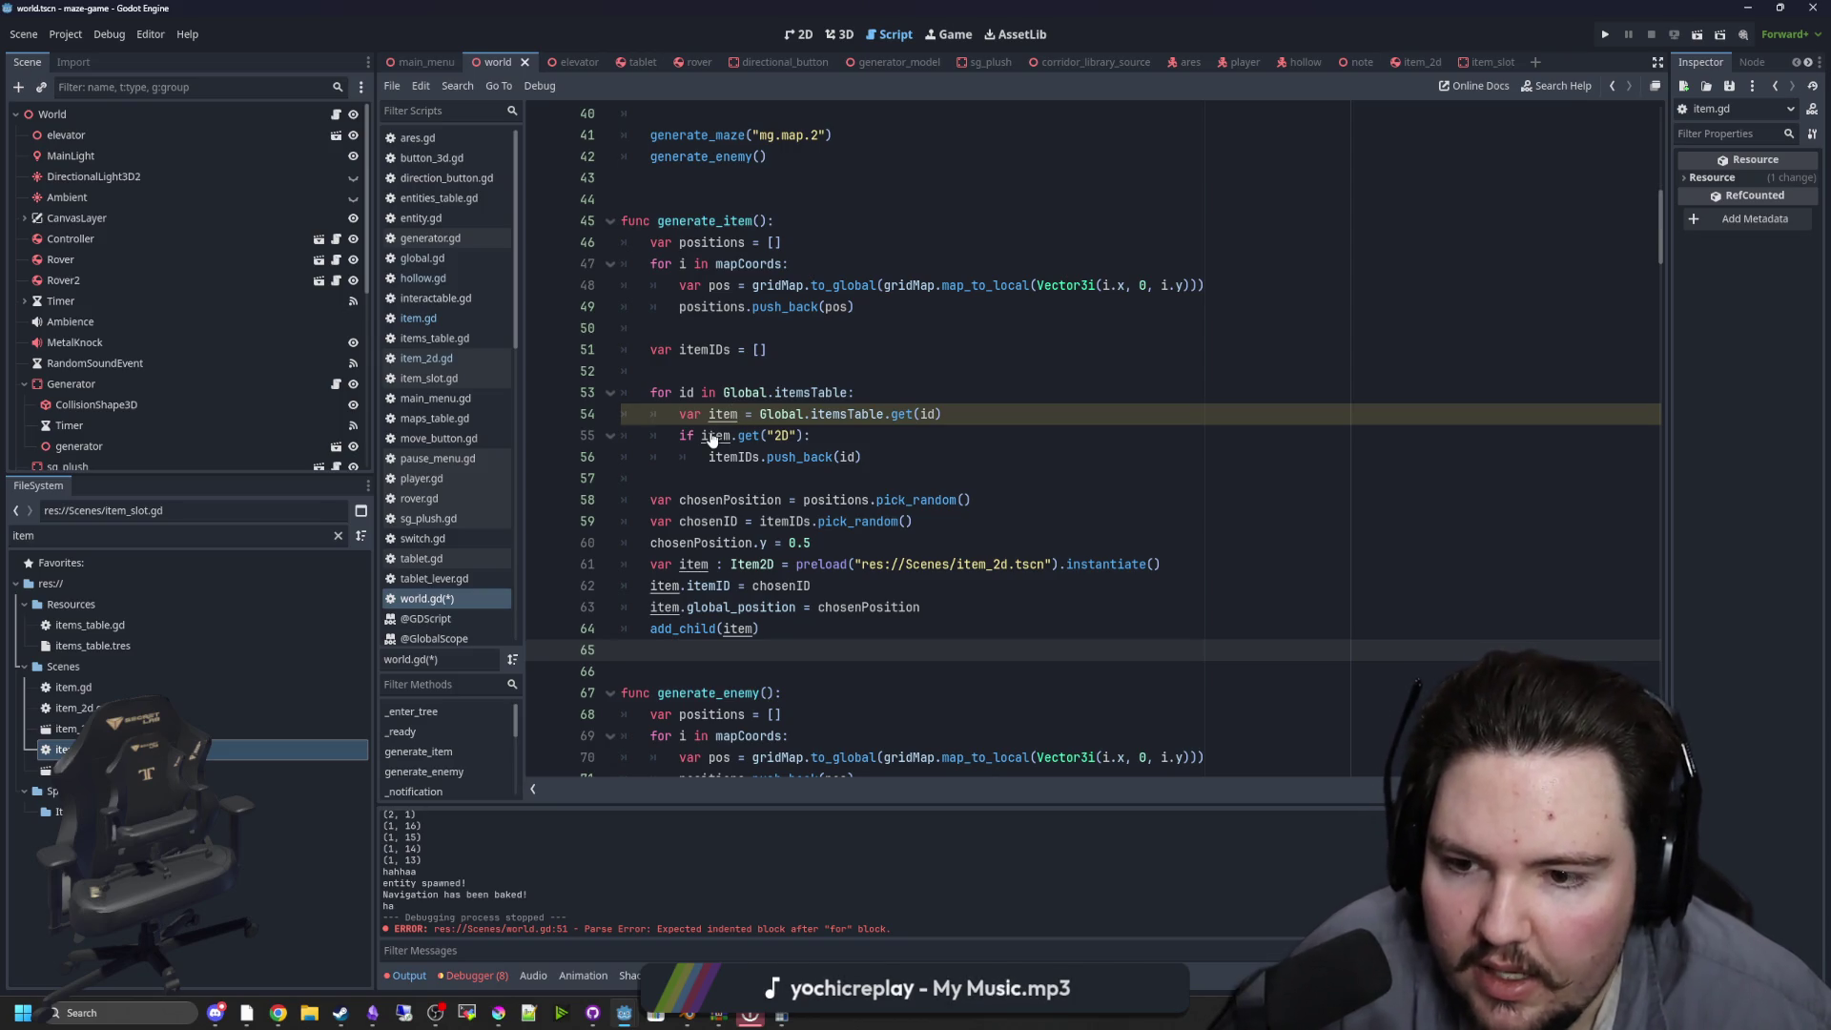
Rename the loop variable 'item' to 'itemData' on lines 54 and 55
{"action": "left_click", "coordinate": [474, 975]}
{"action": "mouse_move", "coordinate": [841, 413]}
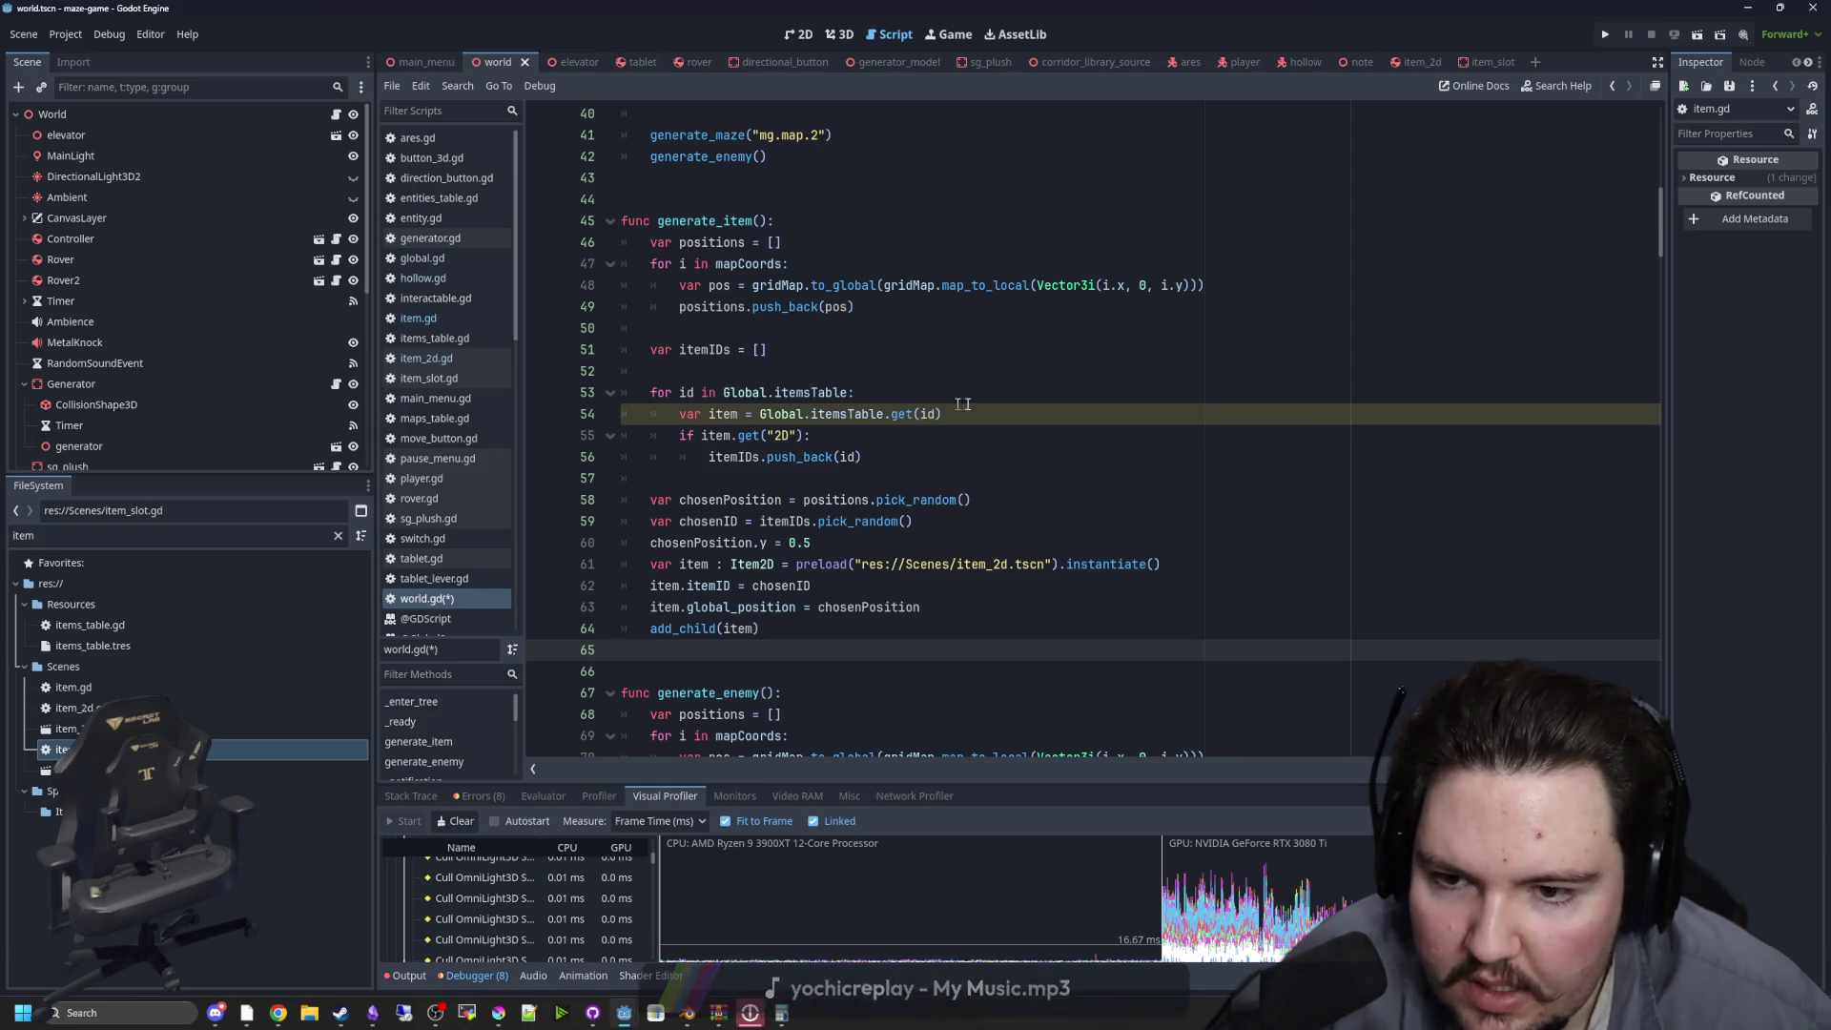
{"action": "left_click", "coordinate": [1009, 417]}
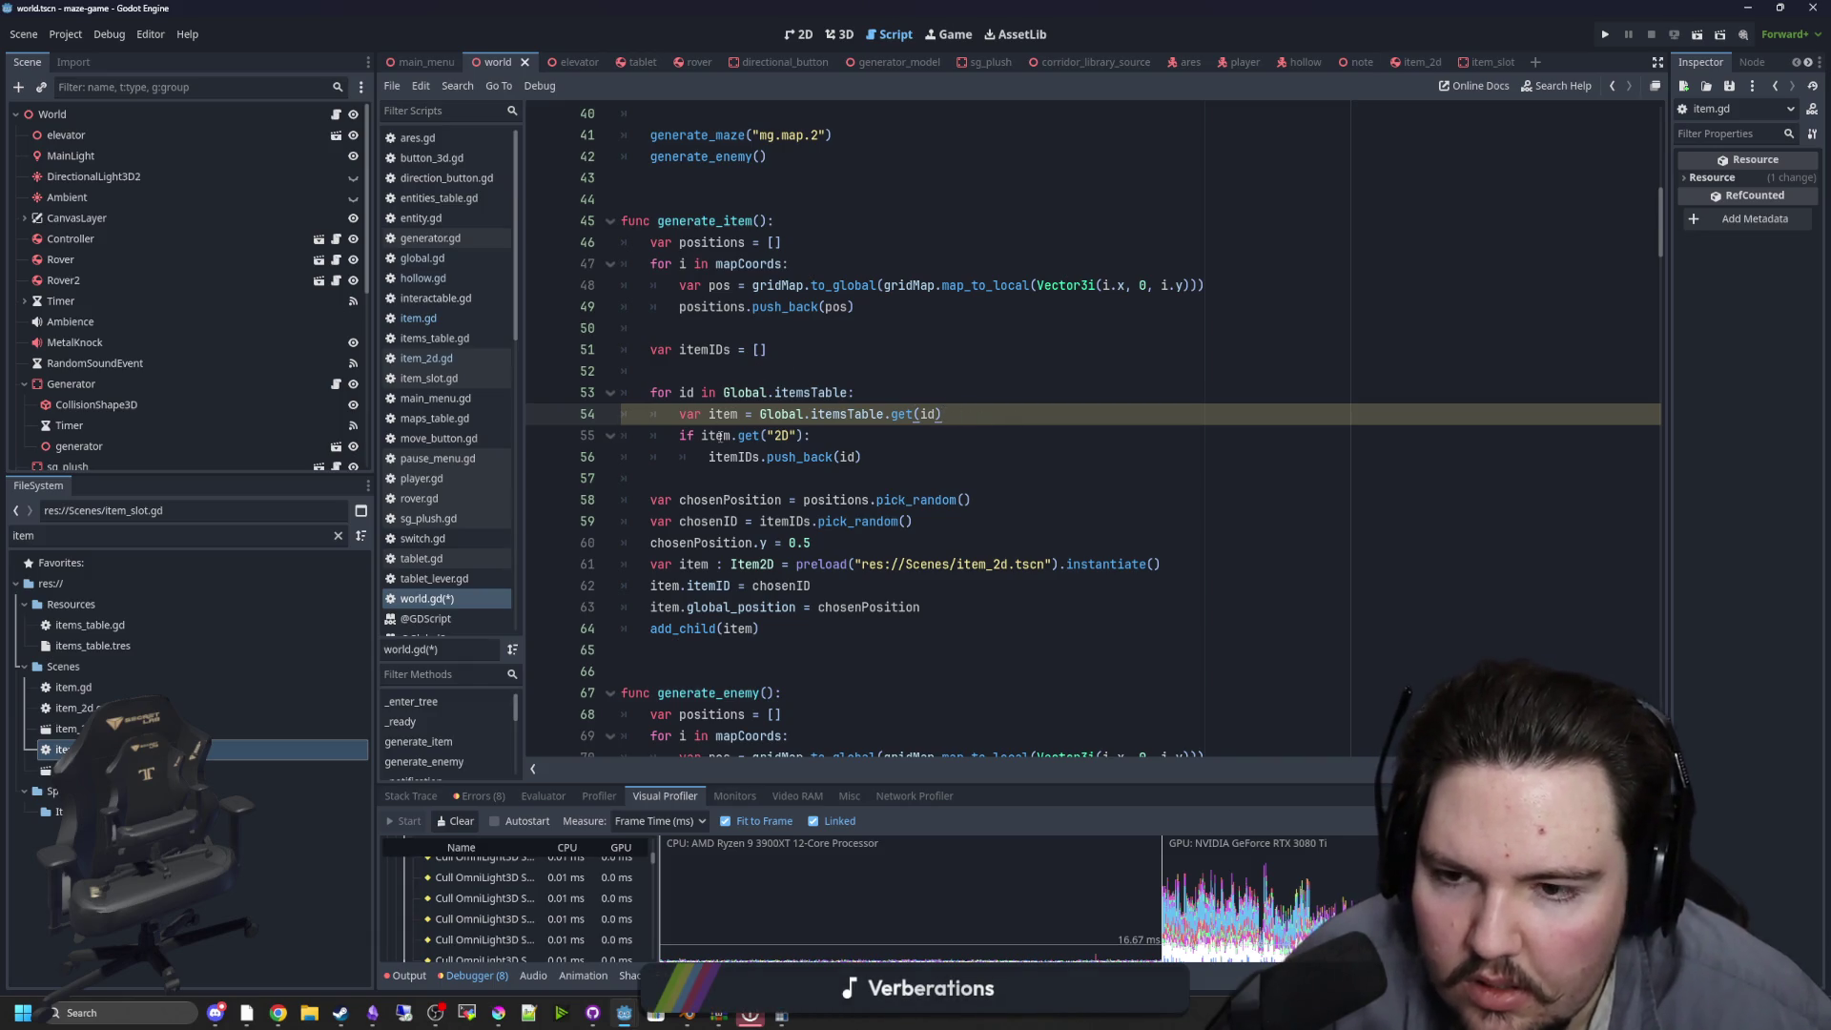
{"action": "double_click", "coordinate": [722, 415]}
{"action": "type", "text": "itemData"}
{"action": "double_click", "coordinate": [736, 415]}
{"action": "key", "text": "ctrl+c"}
{"action": "double_click", "coordinate": [718, 437]}
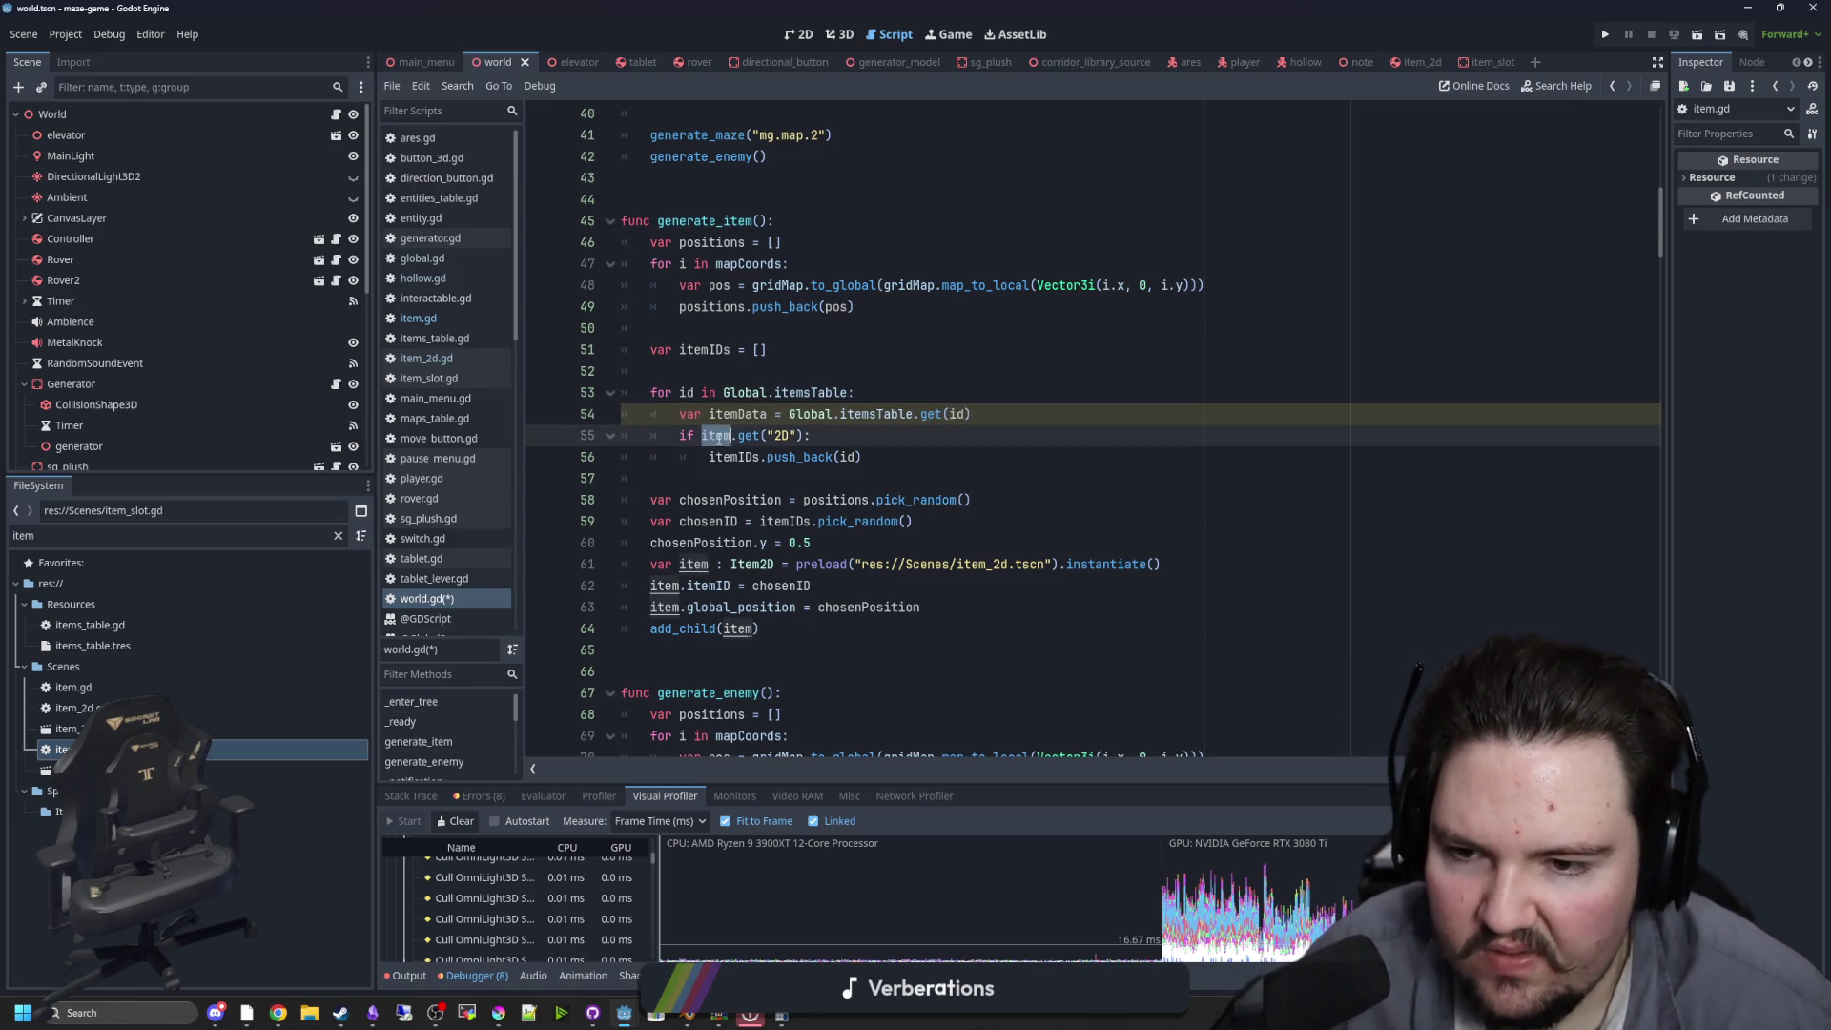
{"action": "key", "text": "ctrl+v"}
Save world.gd and move to the line below add_child(item) in generate_item
{"action": "left_click", "coordinate": [751, 480]}
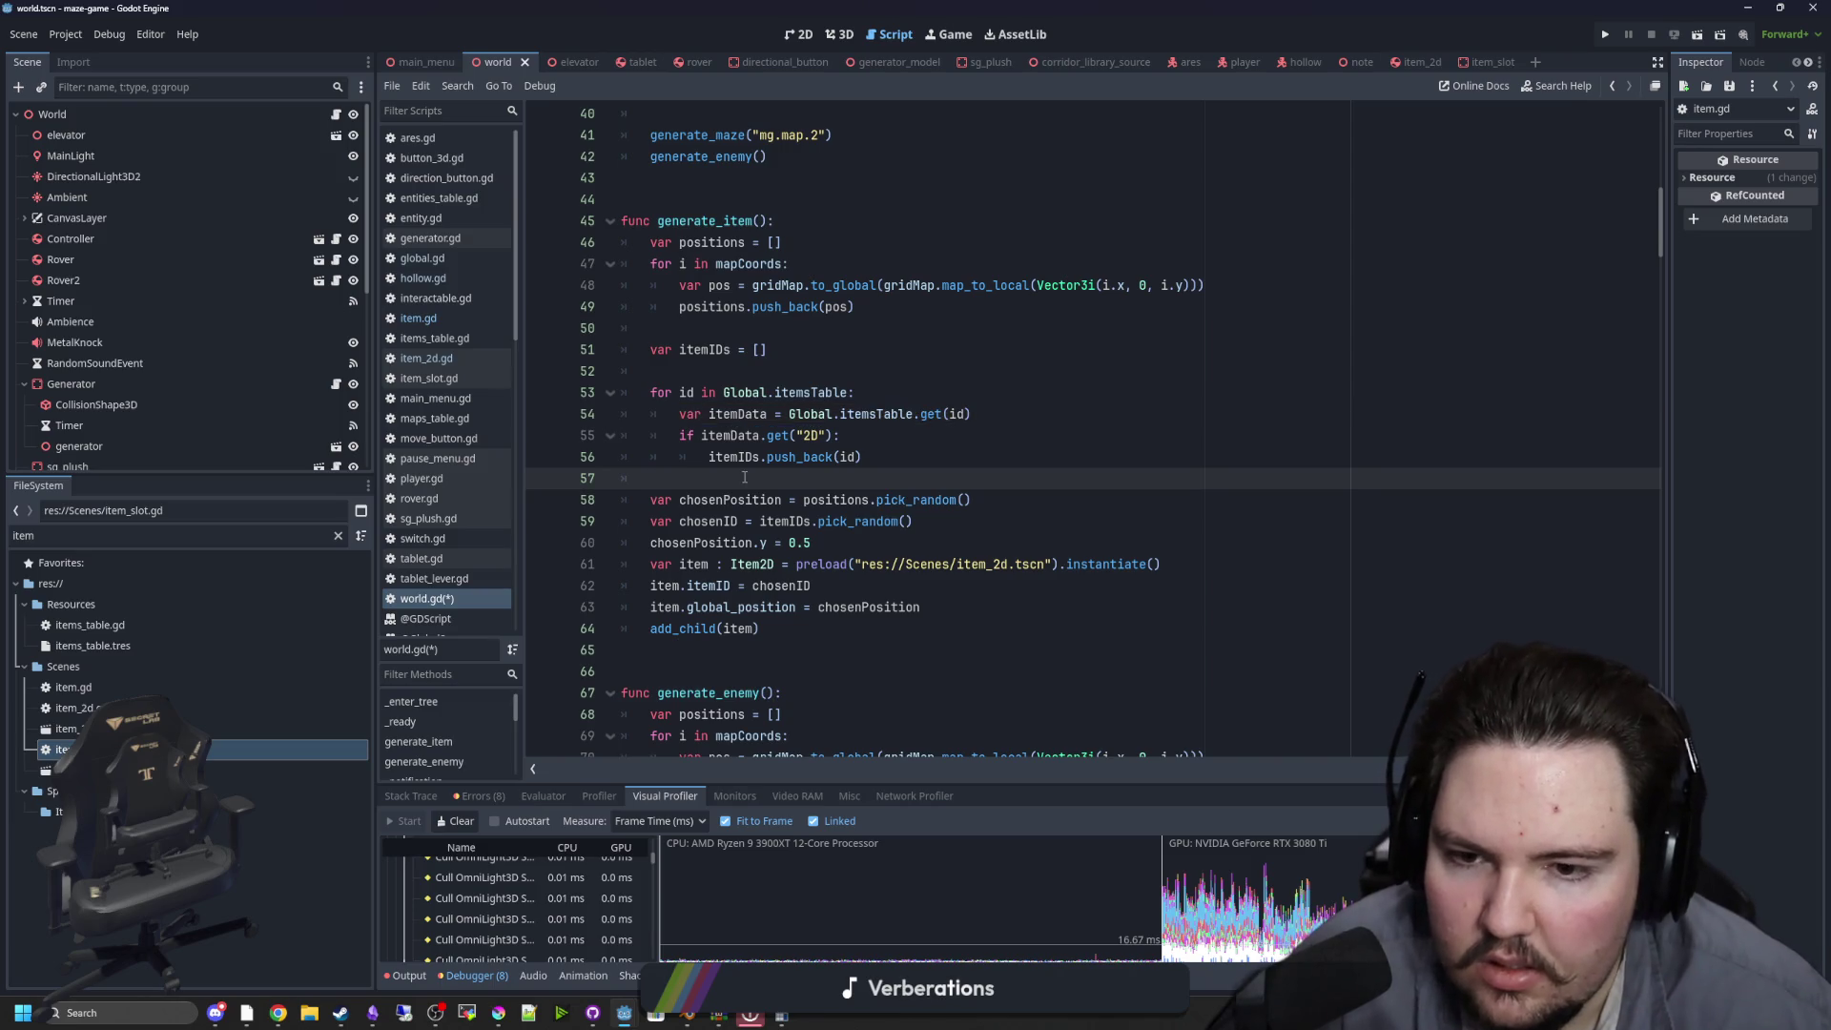
{"action": "left_click", "coordinate": [890, 360]}
{"action": "key", "text": "ctrl+s"}
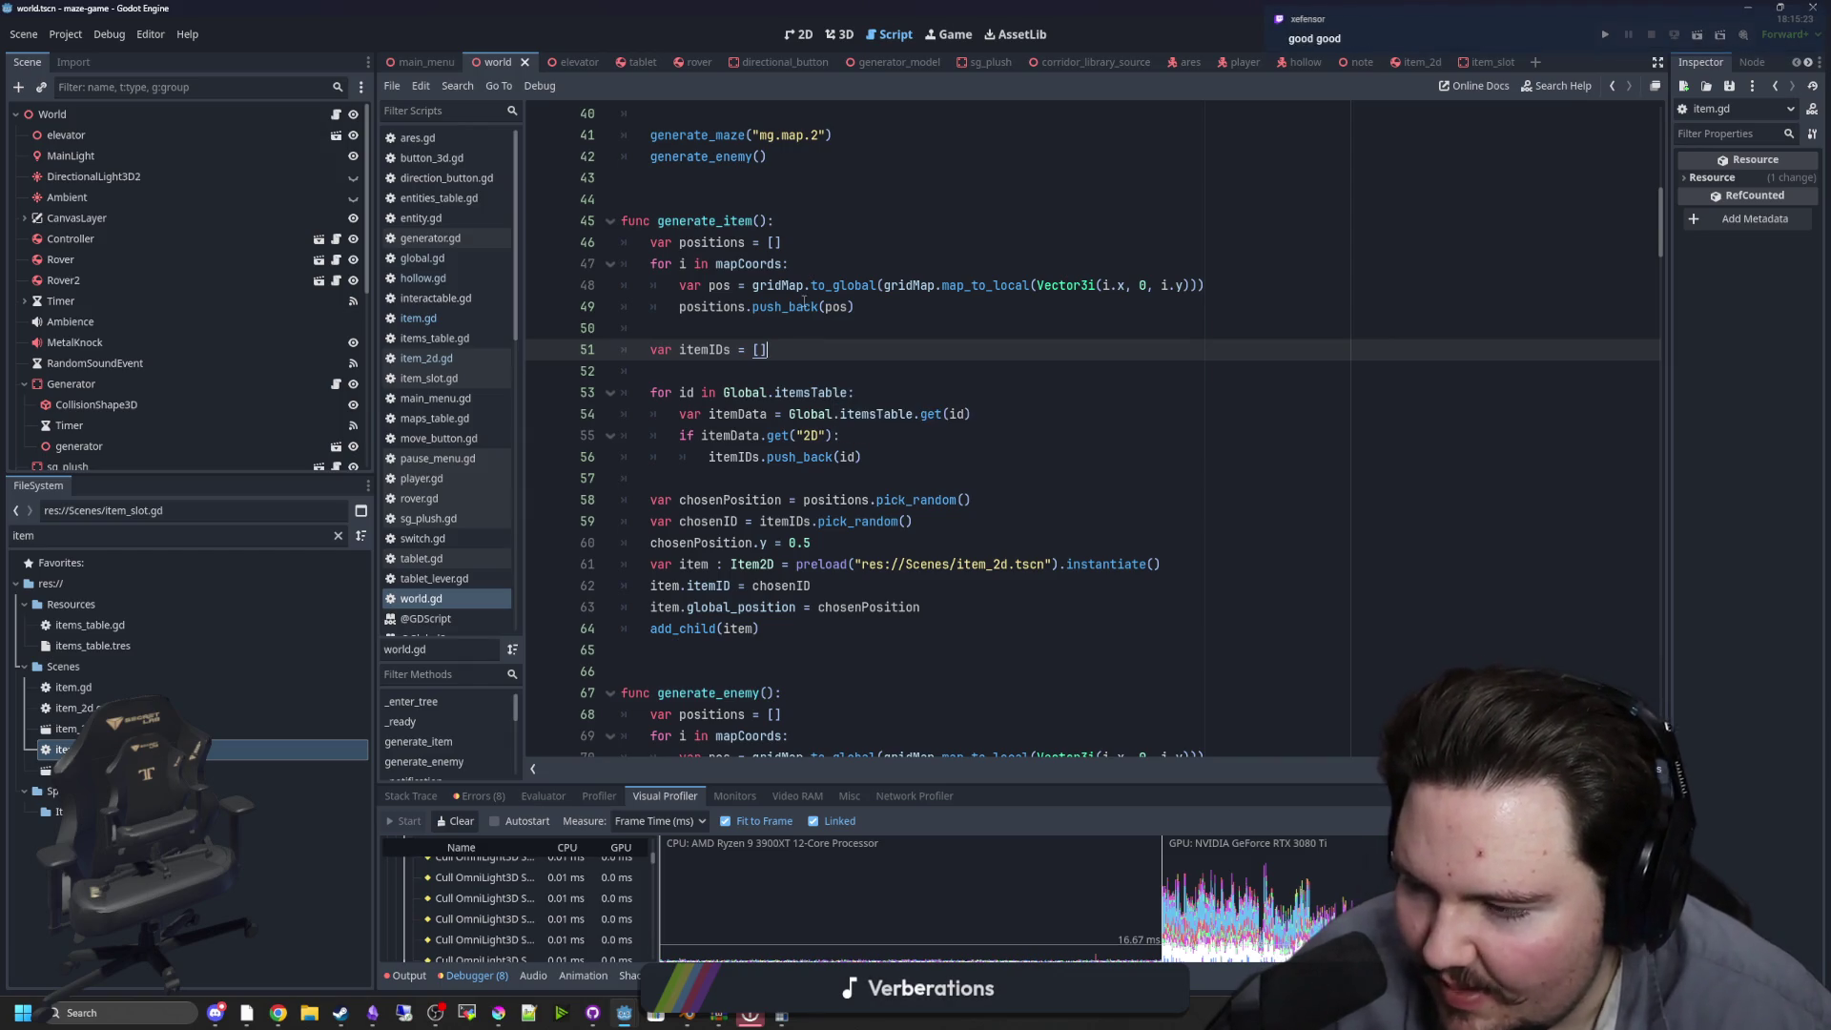
{"action": "key", "text": "ctrl+s"}
{"action": "scroll", "coordinate": [764, 362], "scroll_direction": "down", "scroll_amount": 1}
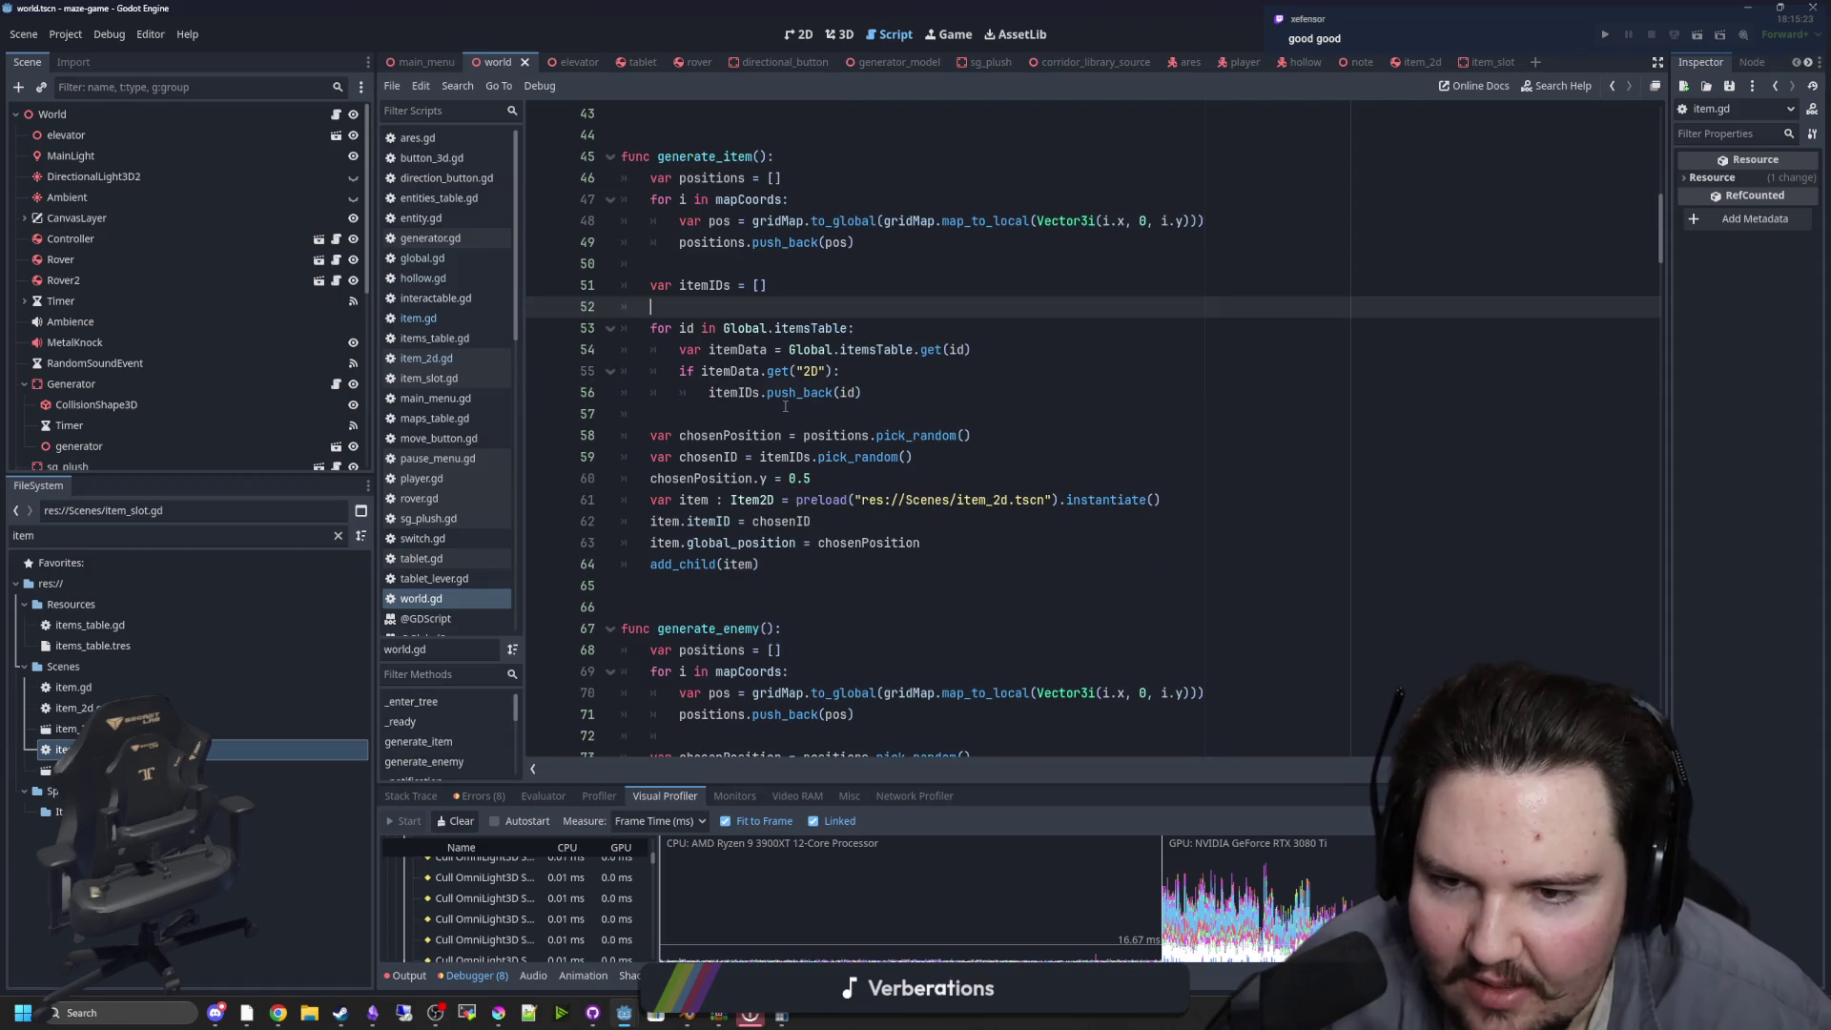
{"action": "left_click", "coordinate": [786, 408]}
{"action": "key", "text": "ctrl+s"}
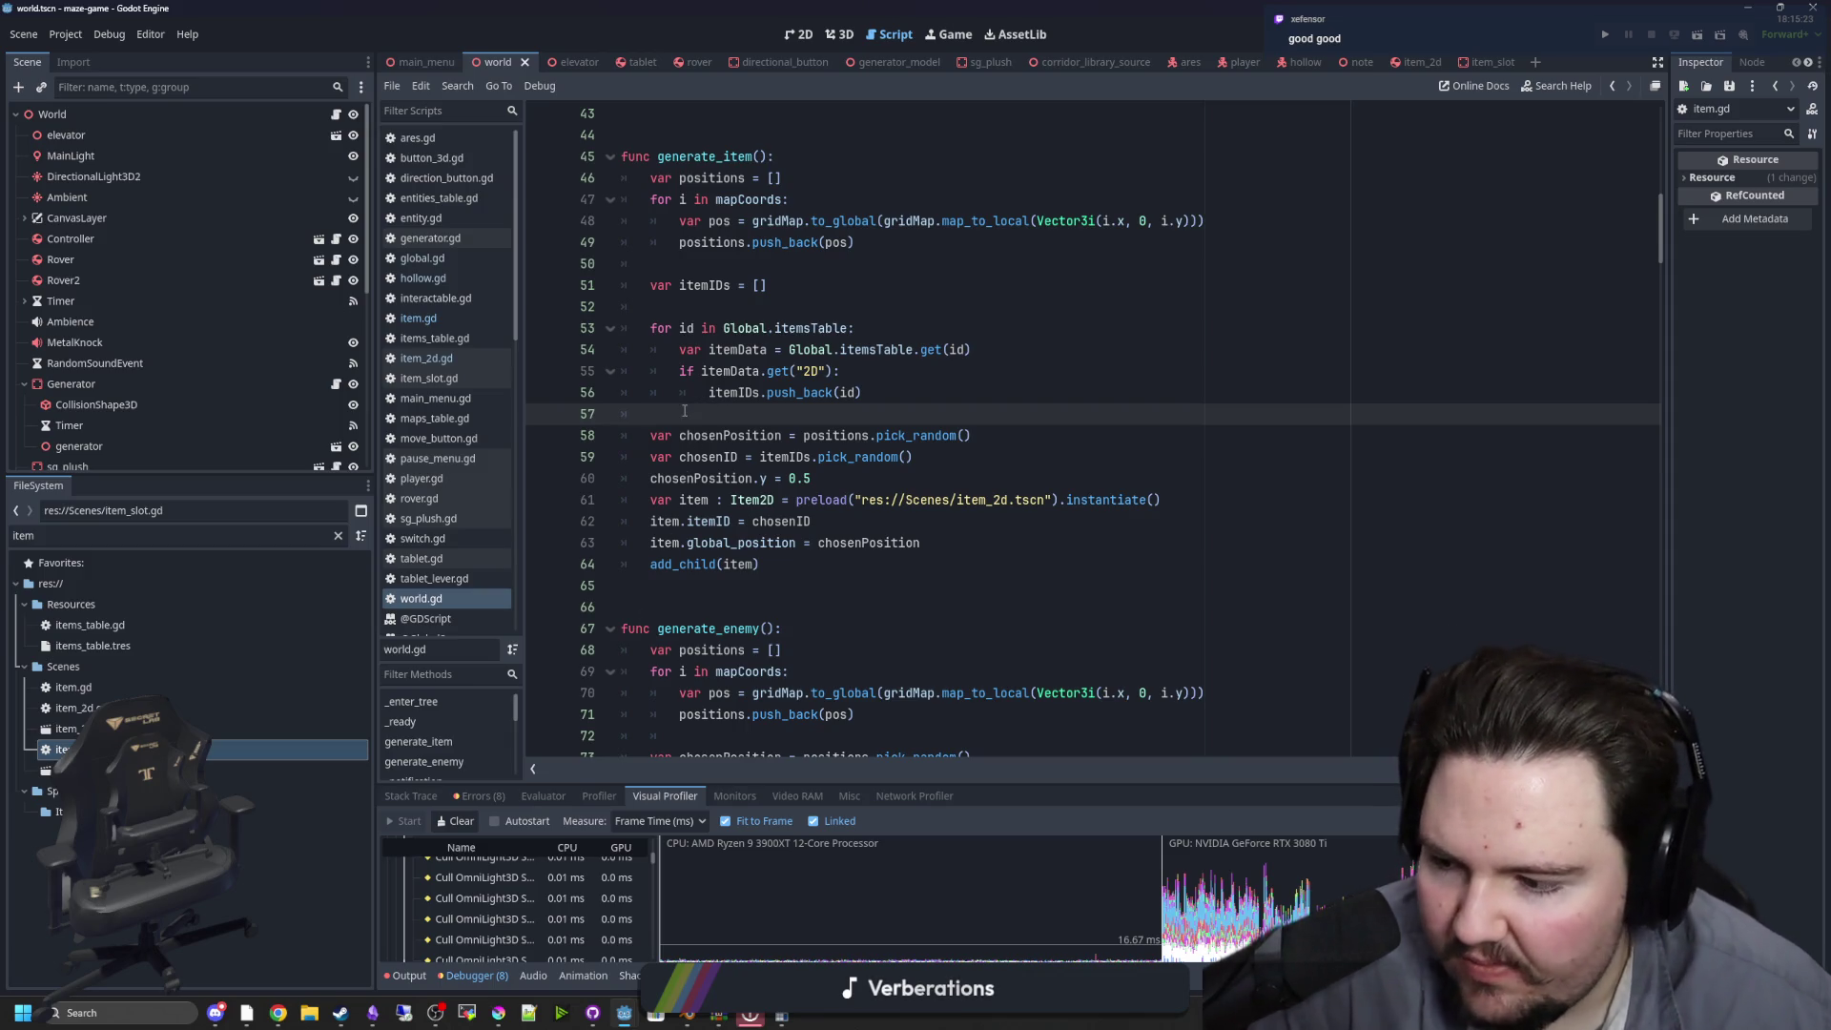
{"action": "left_click", "coordinate": [761, 564]}
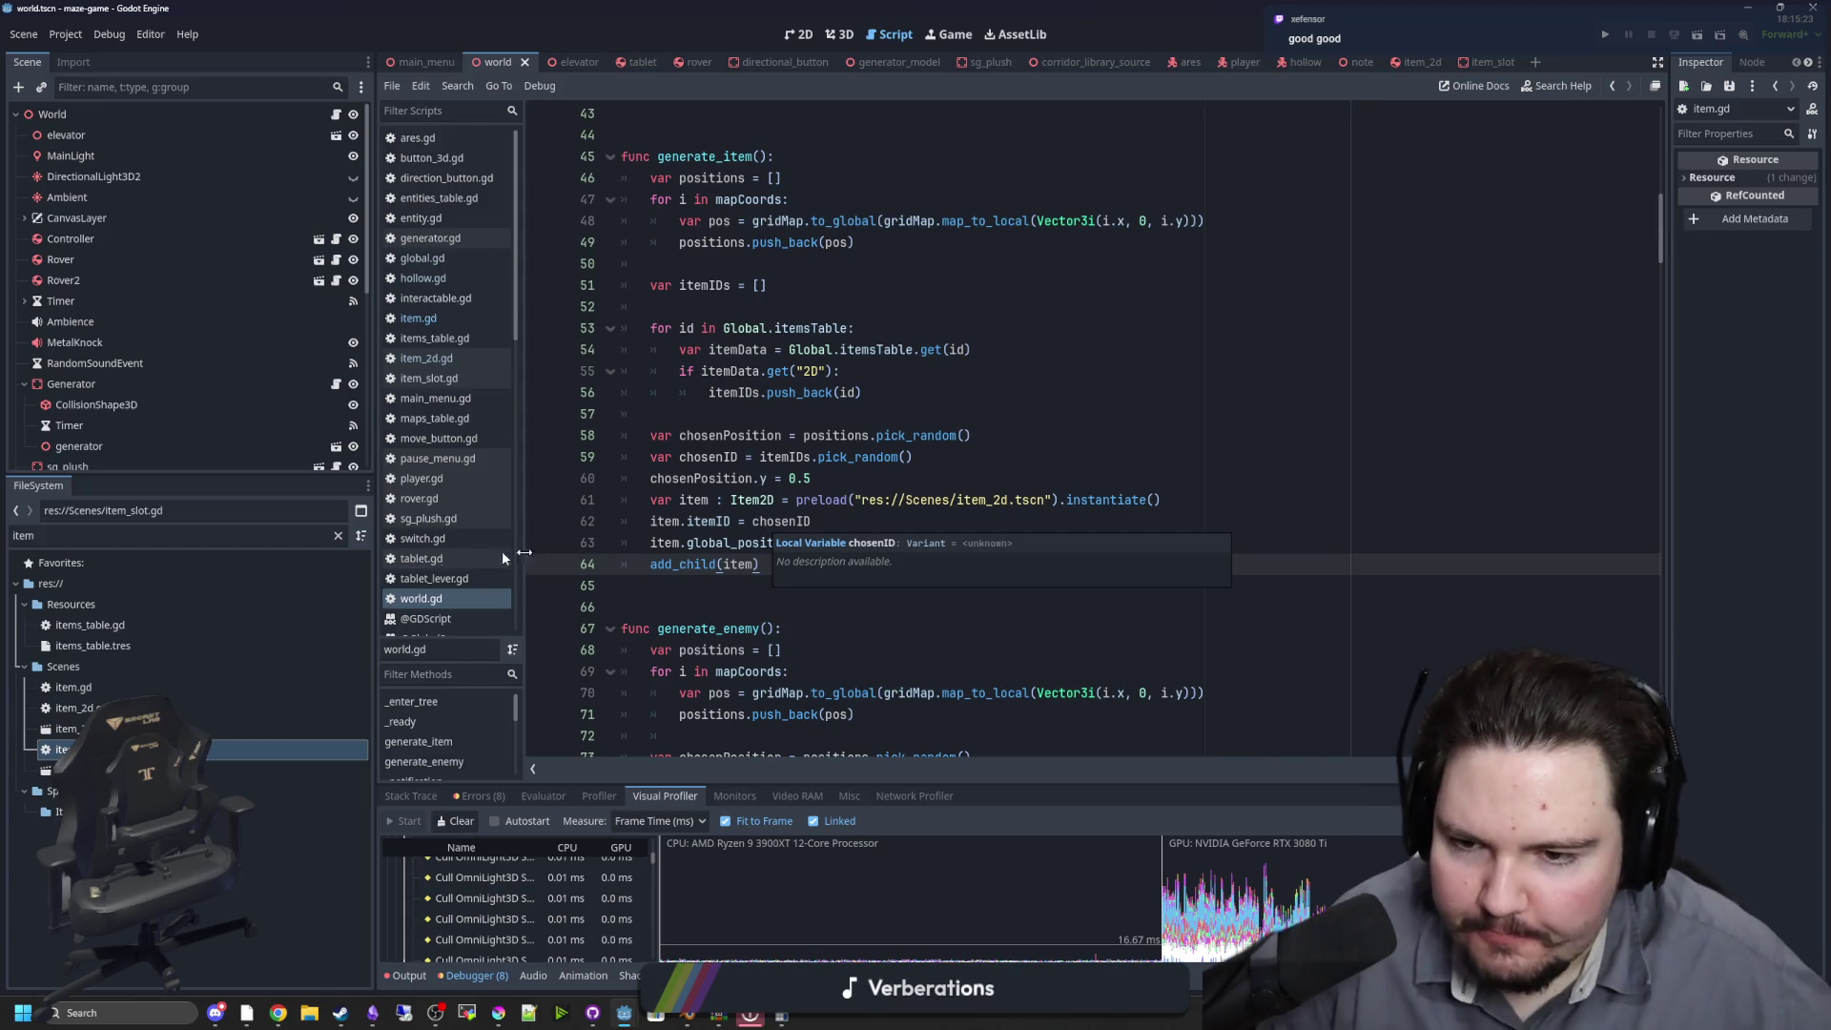
{"action": "key", "text": "Down"}
{"action": "key", "text": "ctrl+s"}
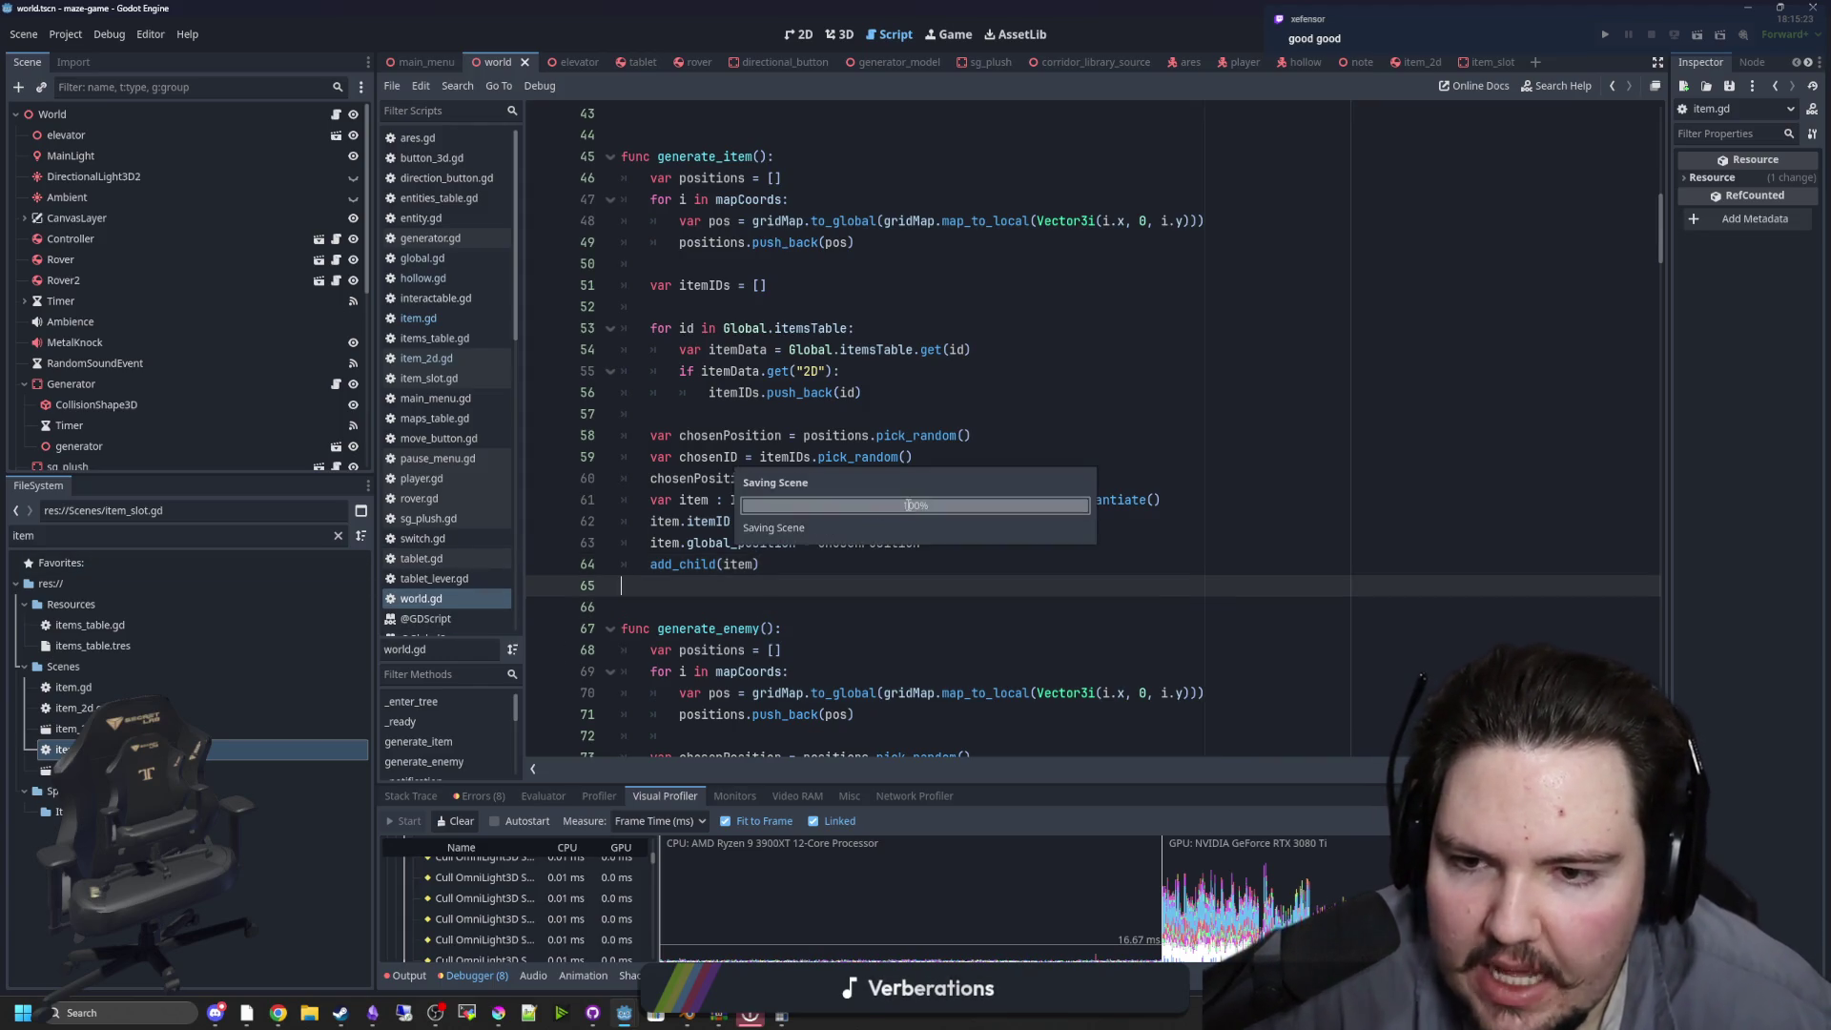
Insert a new blank line below the generate_enemy() call in _ready
{"action": "key", "text": "Up"}
{"action": "key", "text": "Up"}
{"action": "key", "text": "Up"}
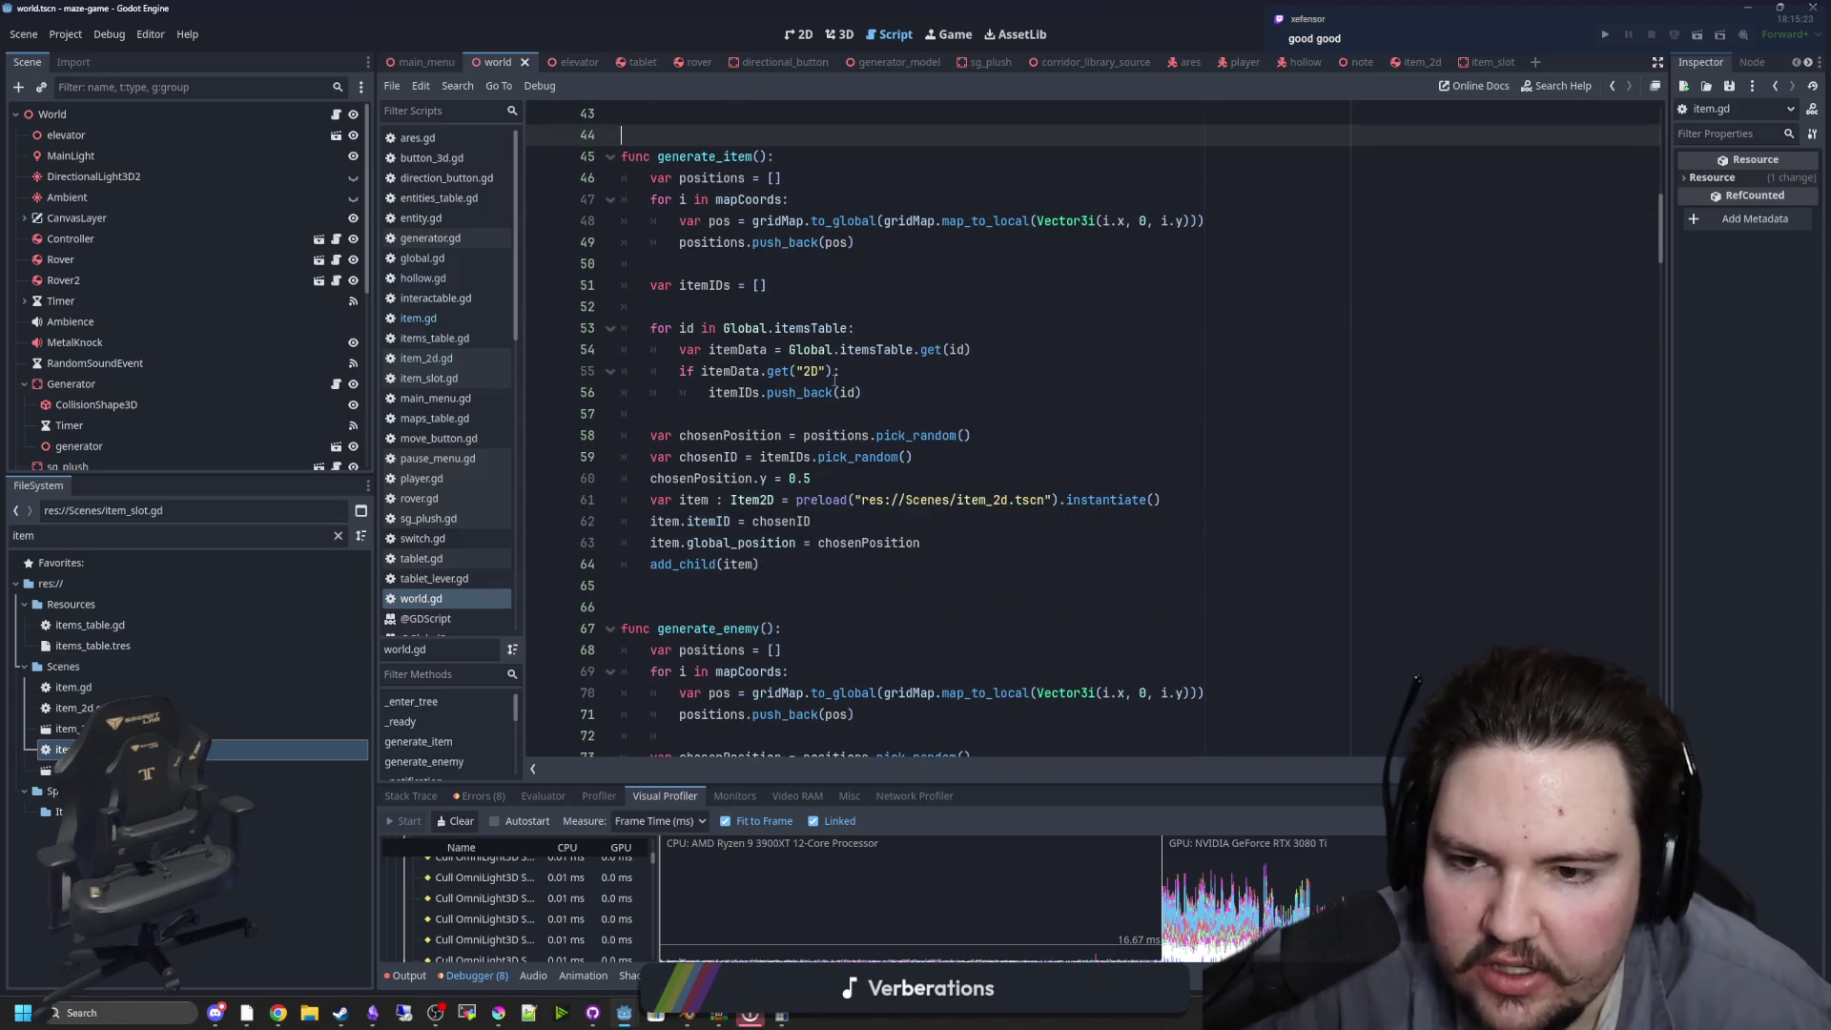
{"action": "scroll", "coordinate": [836, 380], "scroll_direction": "up", "scroll_amount": 3}
{"action": "left_click", "coordinate": [587, 350]}
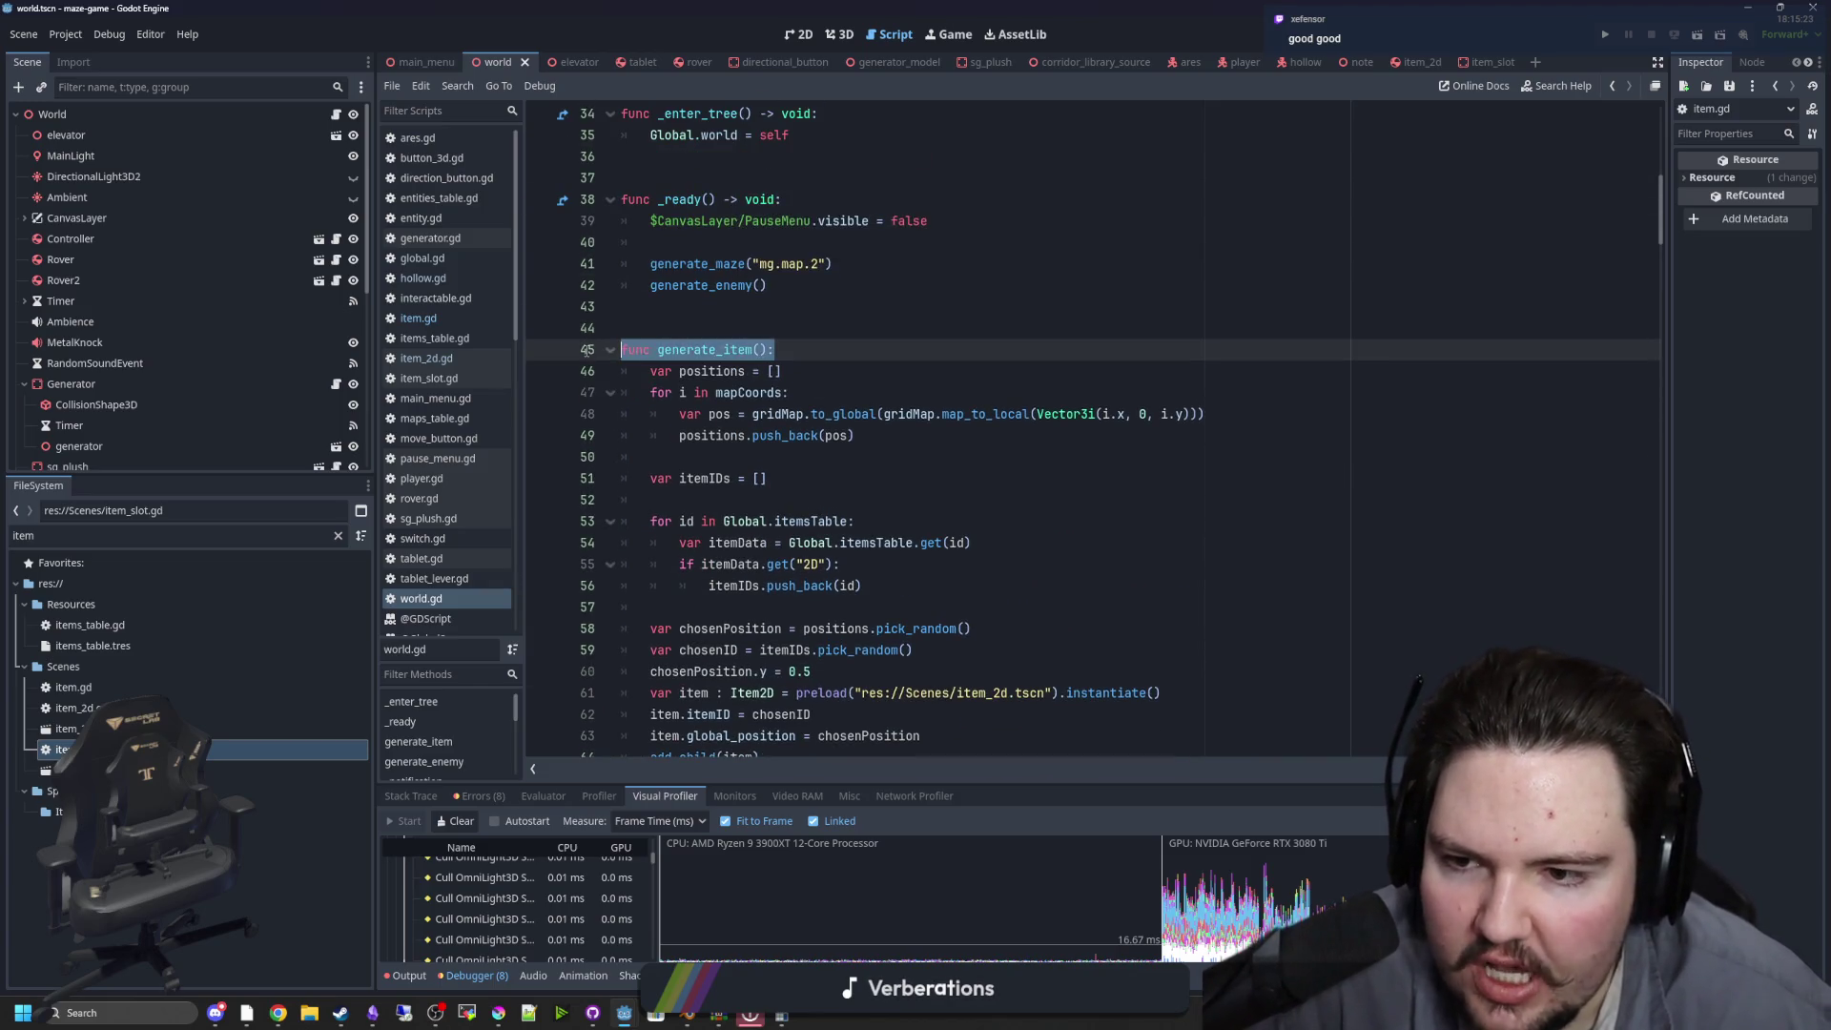
{"action": "scroll", "coordinate": [811, 407], "scroll_direction": "up", "scroll_amount": 2}
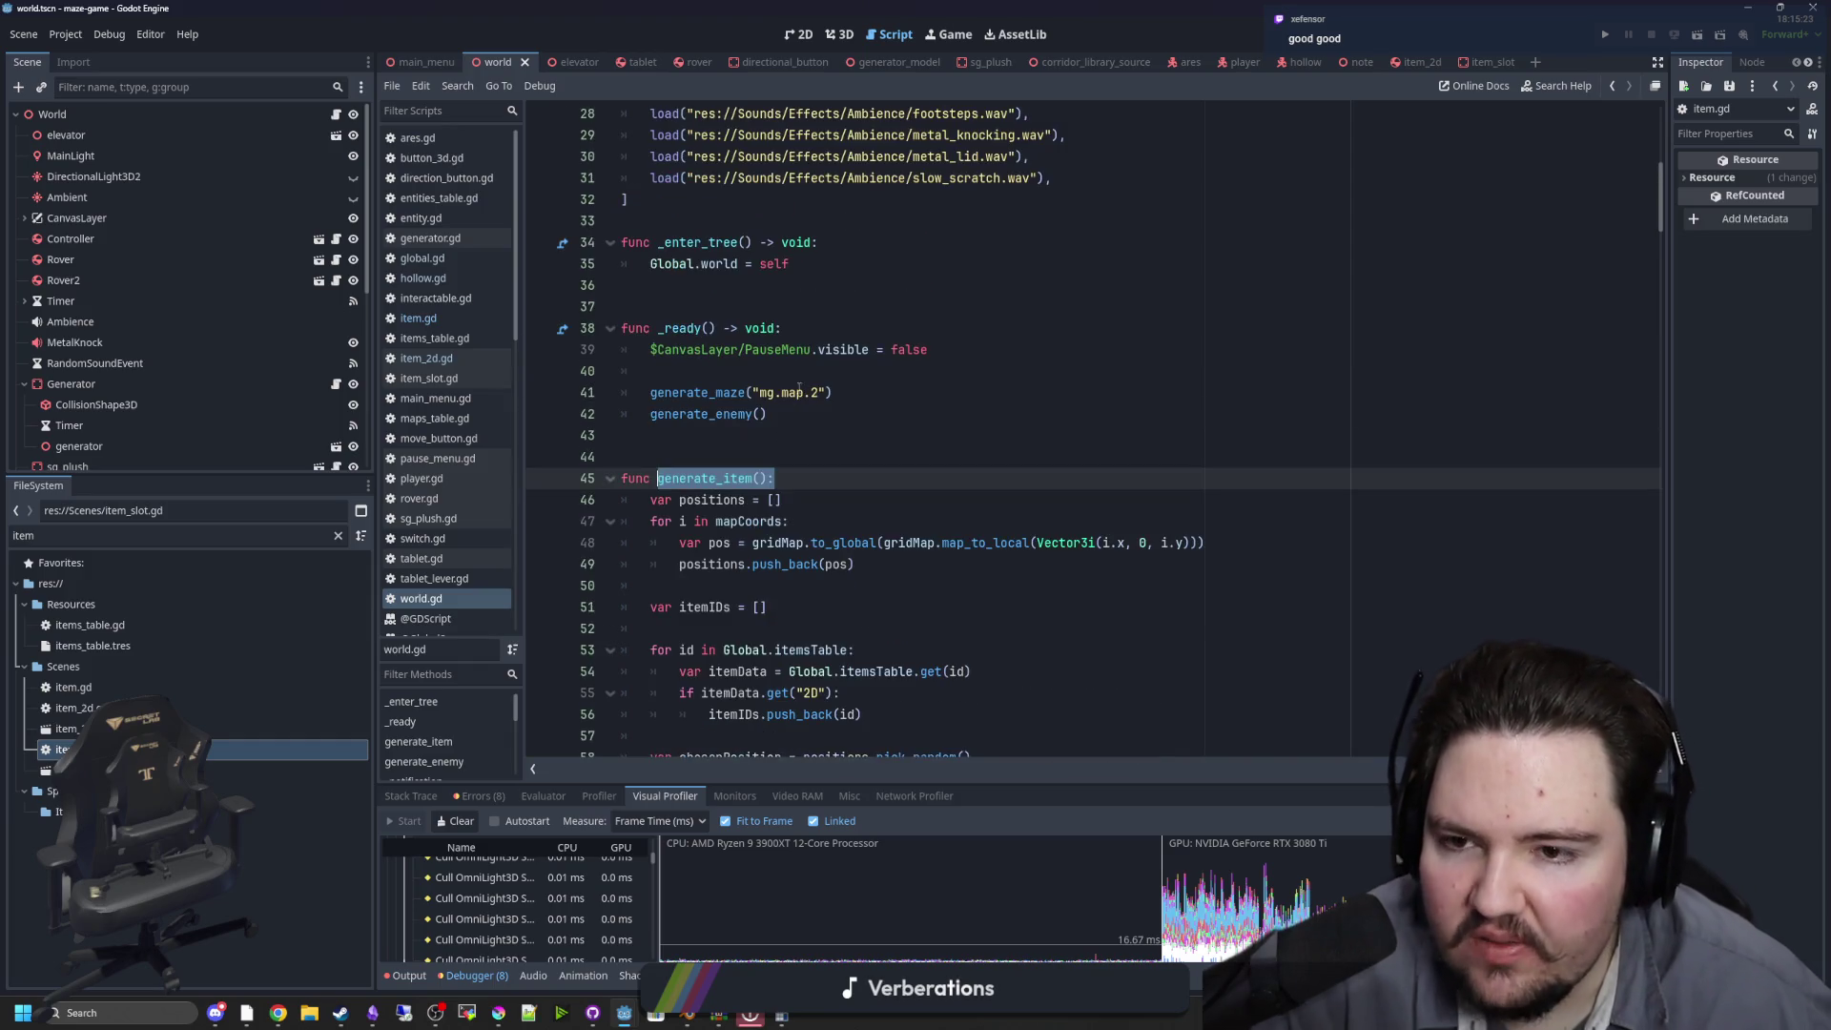
{"action": "key", "text": "Up"}
{"action": "key", "text": "Up"}
{"action": "key", "text": "Up"}
{"action": "key", "text": "Return"}
{"action": "key", "text": "Return"}
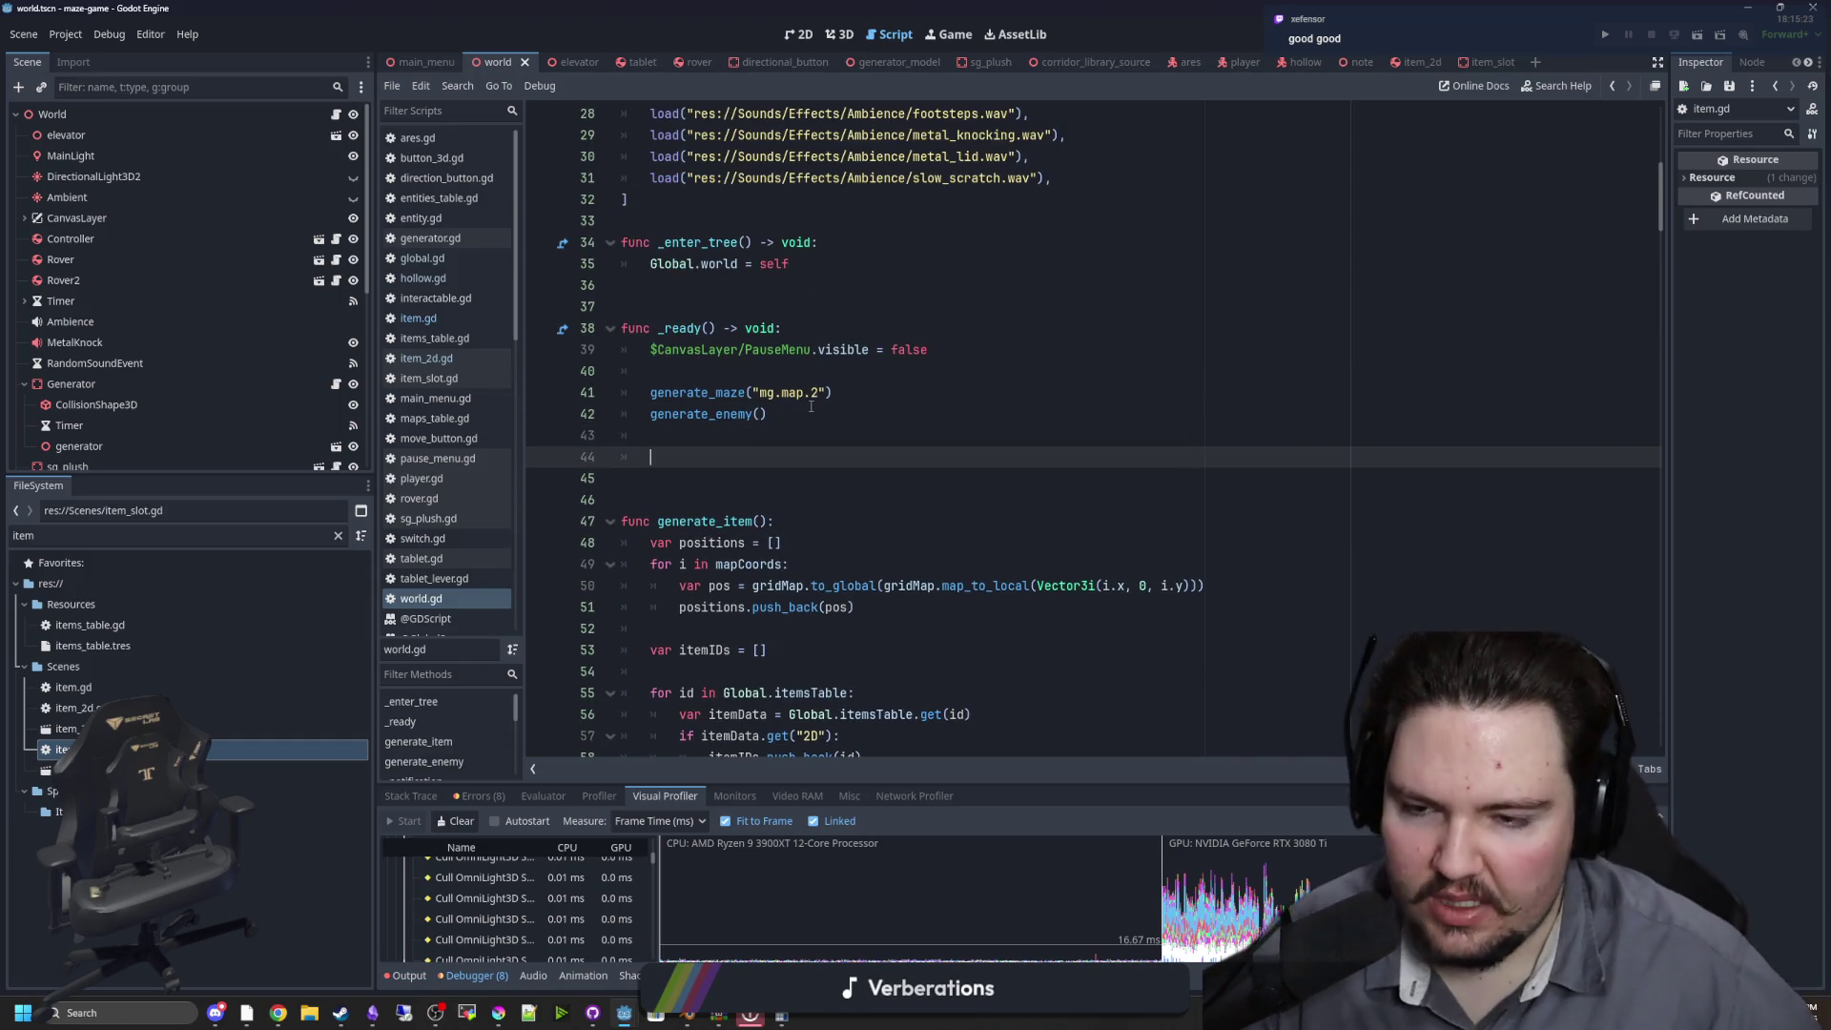
Add a 'for i in range(100):' loop whose body calls generate_item()
{"action": "type", "text": "for i i"}
{"action": "type", "text": "n range(100)"}
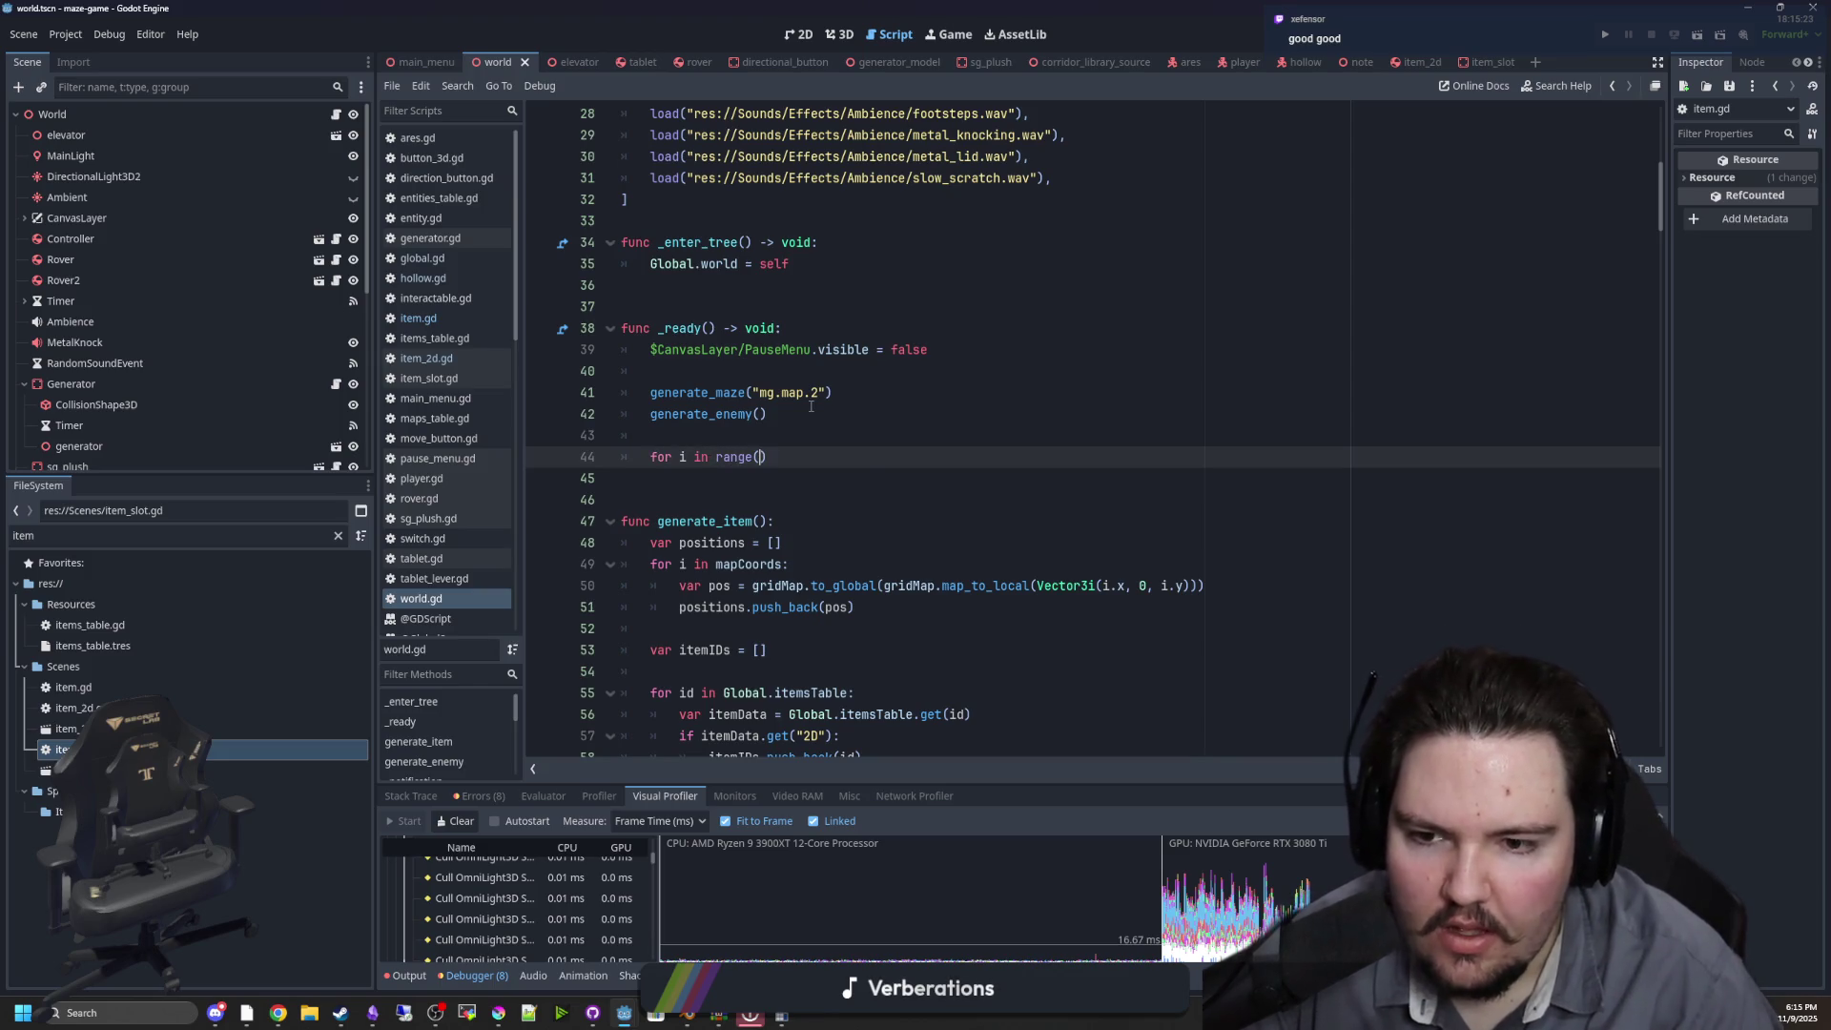
{"action": "key", "text": "Down"}
{"action": "key", "text": "Up"}
{"action": "key", "text": "End"}
{"action": "type", "text": ":"}
{"action": "key", "text": "Return"}
{"action": "type", "text": "generate_item()"}
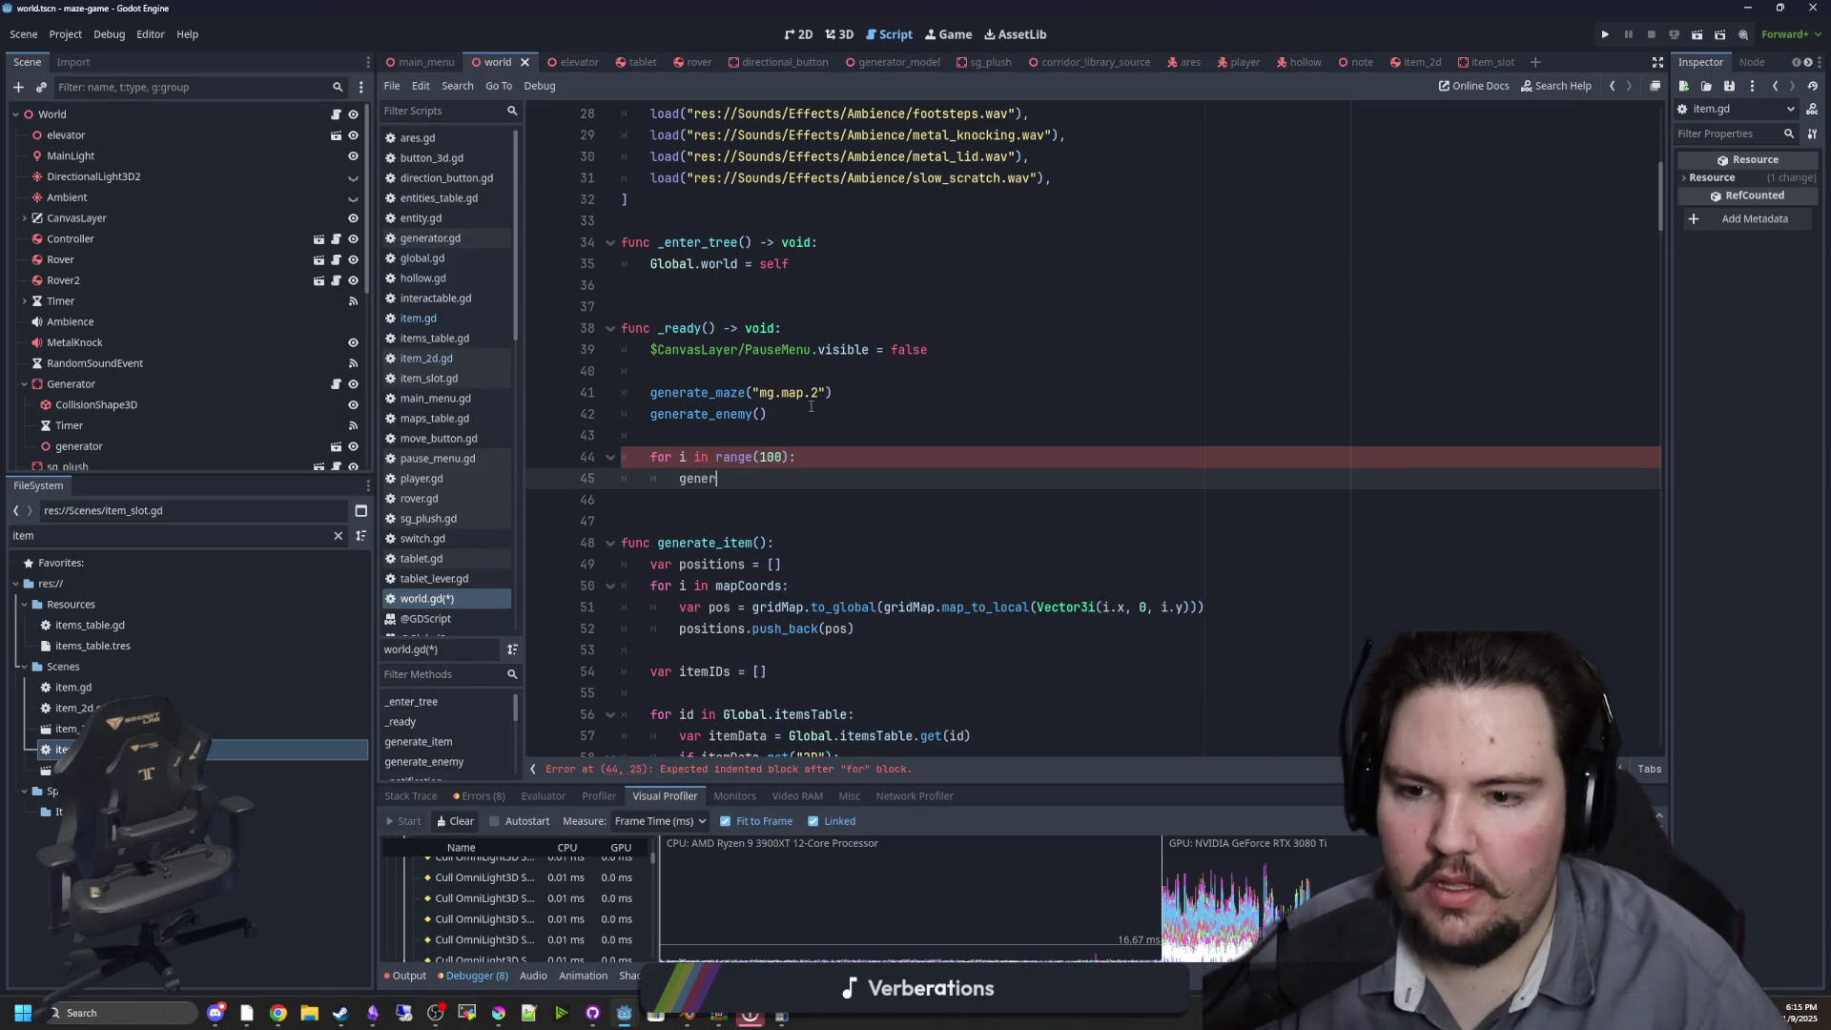
Save world.gd and run the project with F5
{"action": "left_click", "coordinate": [753, 427]}
{"action": "key", "text": "ctrl+s"}
{"action": "key", "text": "F5"}
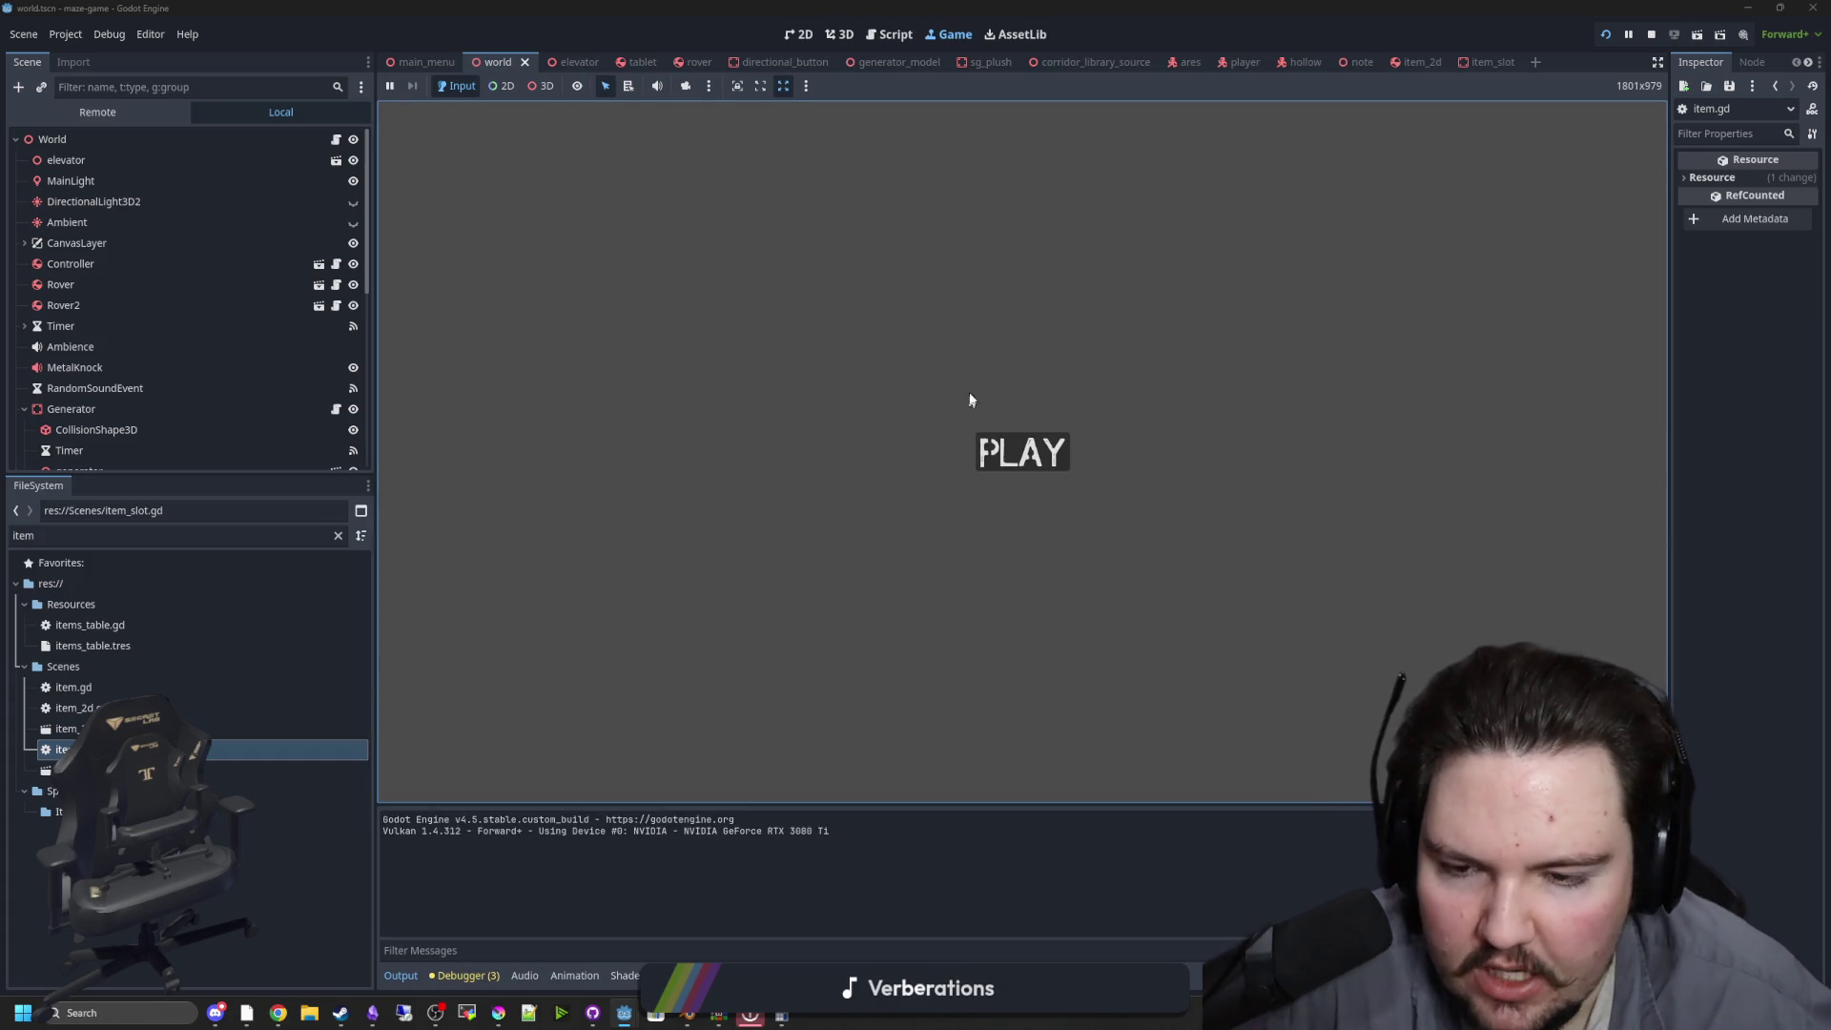
Start the game with PLAY, walk down the corridor and pick up a blue bottle
{"action": "left_click", "coordinate": [1022, 452]}
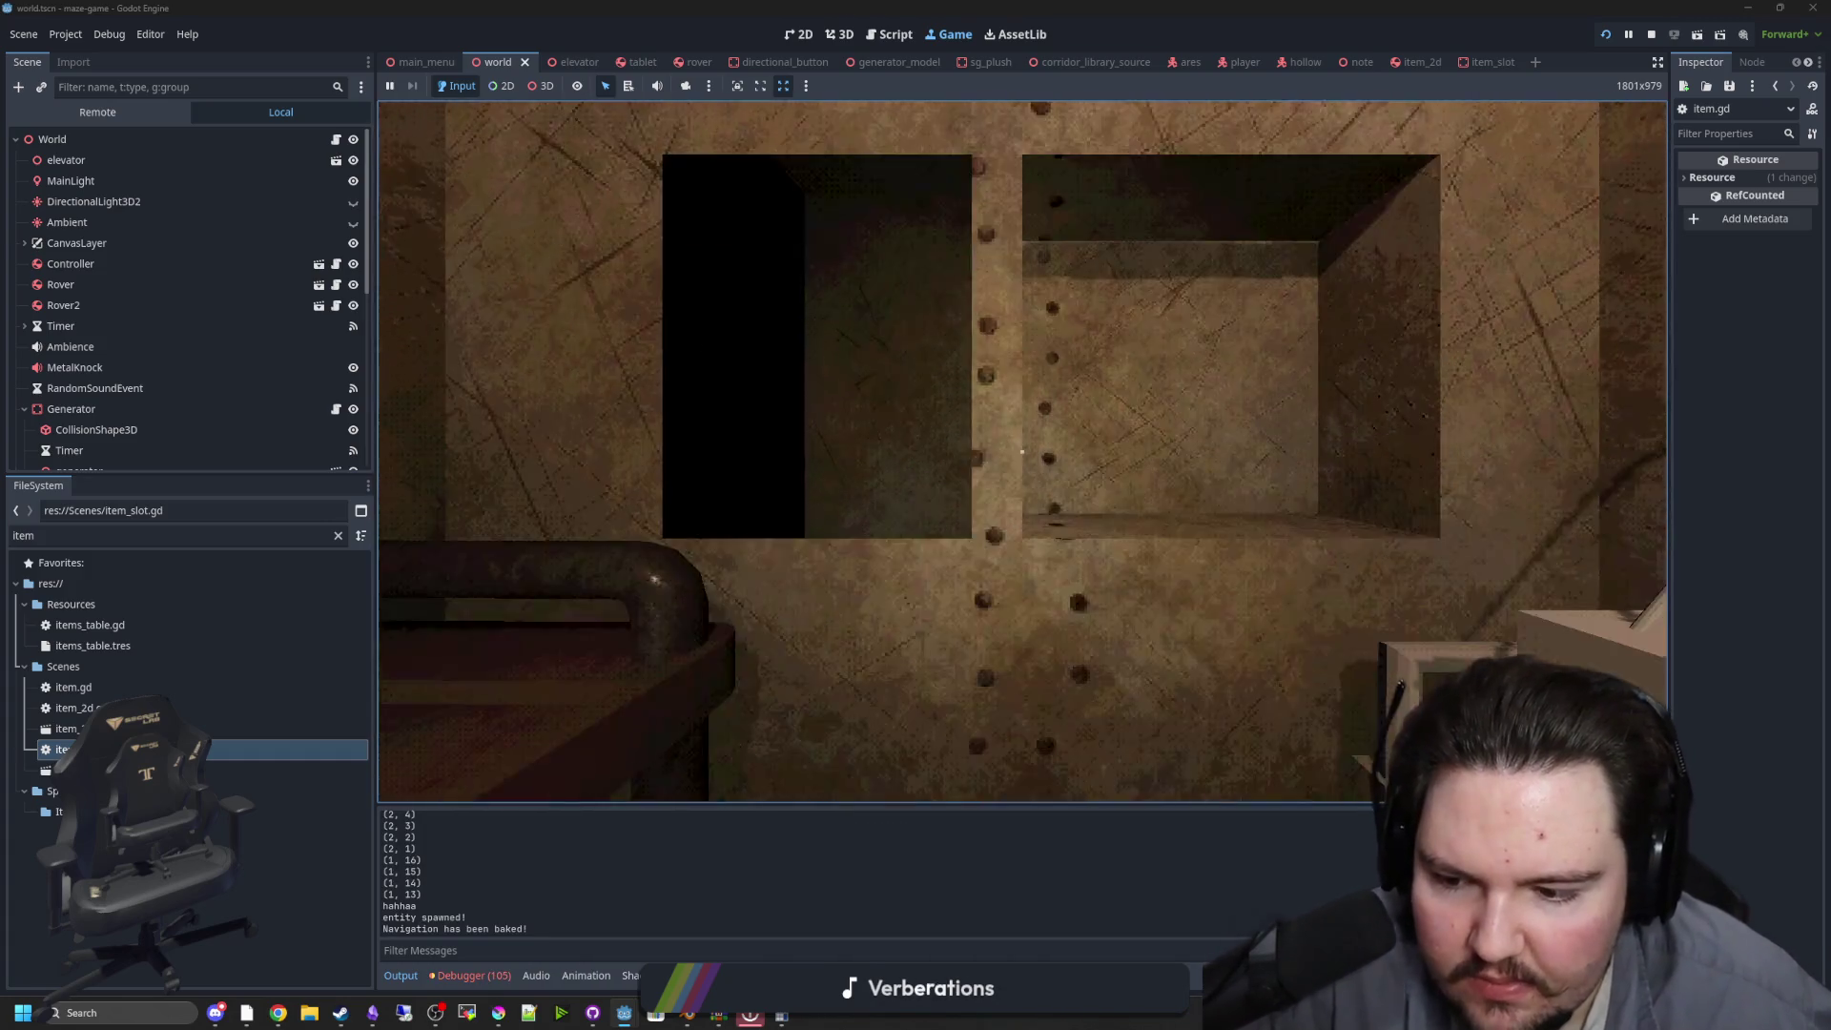
{"action": "key", "text": "w"}
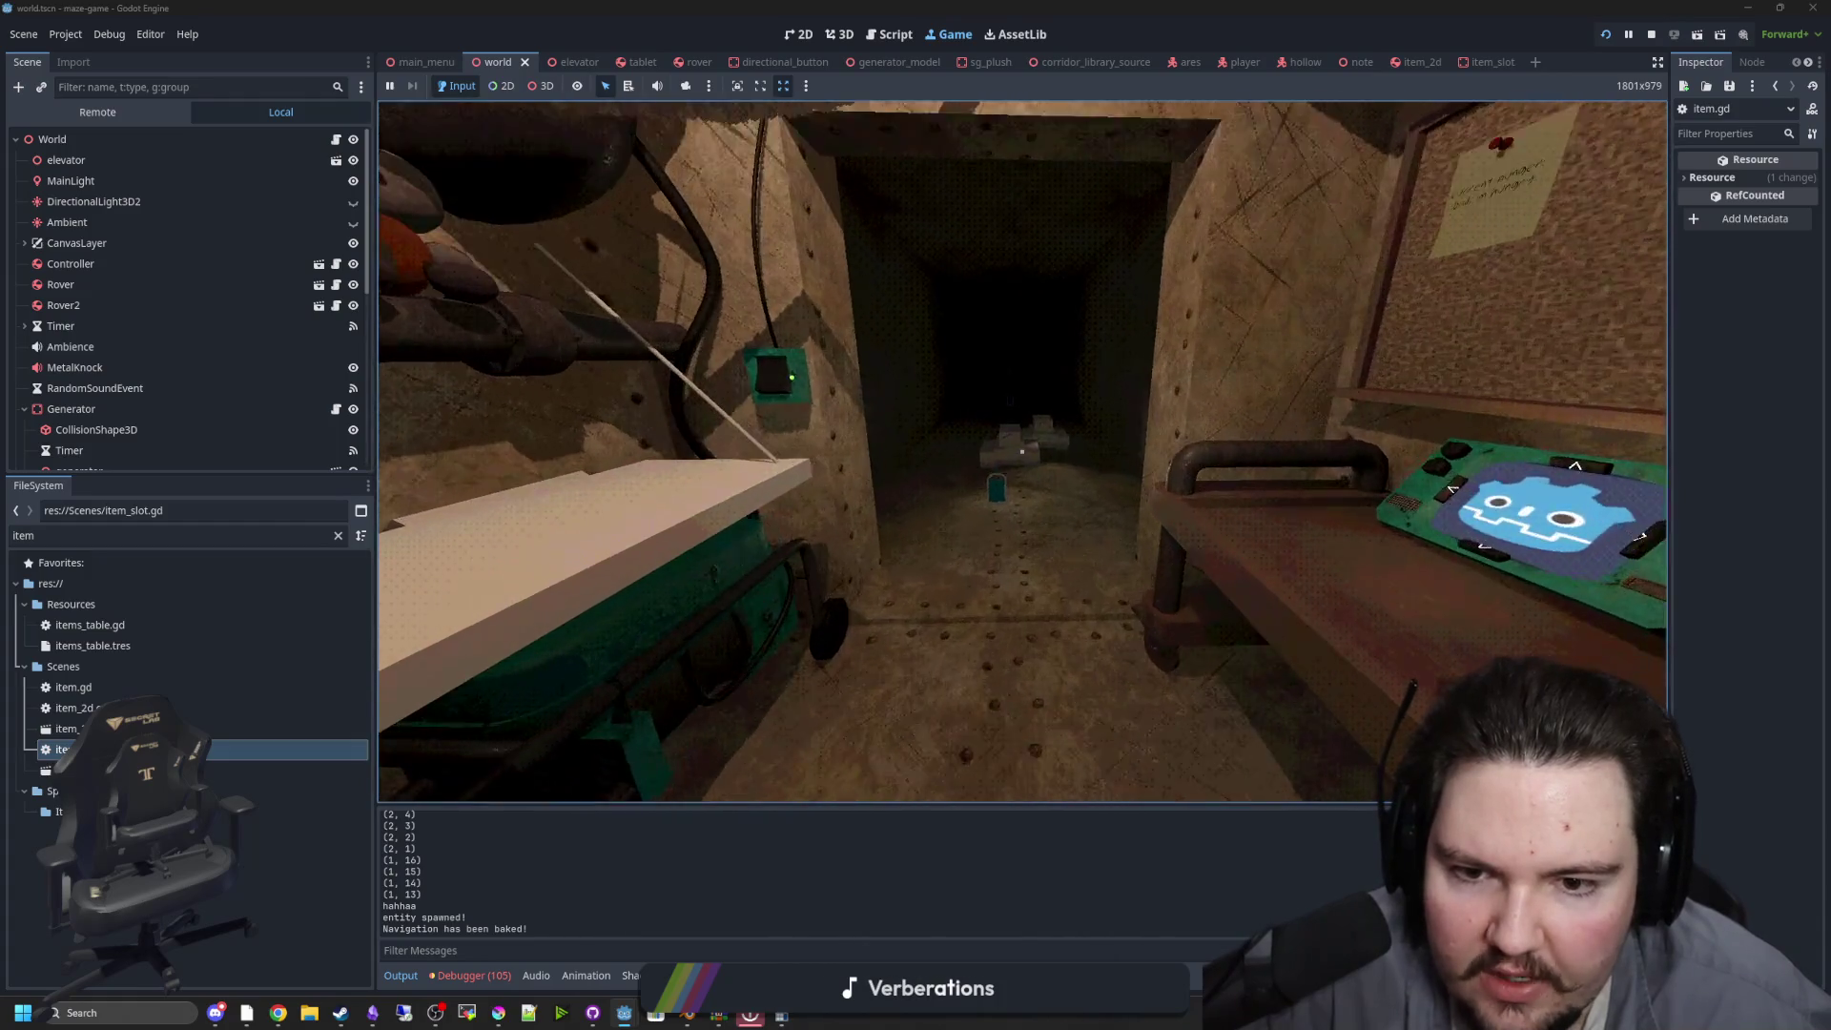
{"action": "key", "text": "w"}
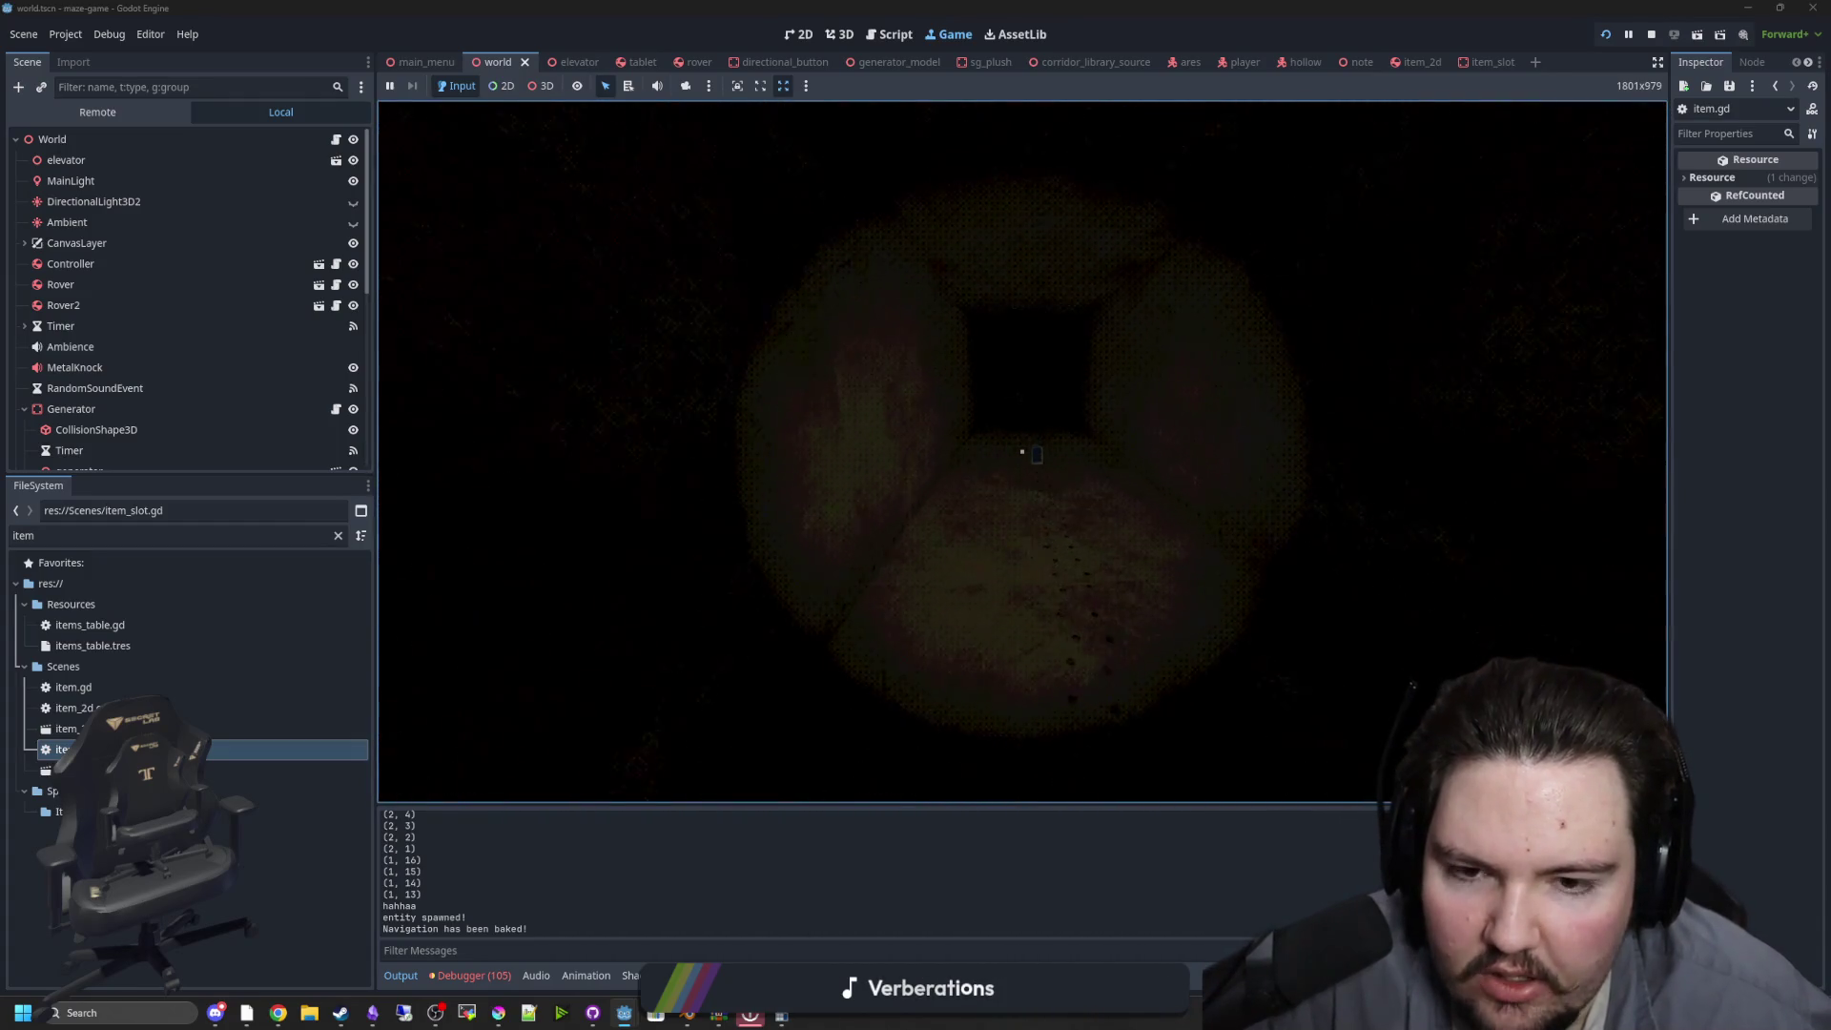
{"action": "key", "text": "e"}
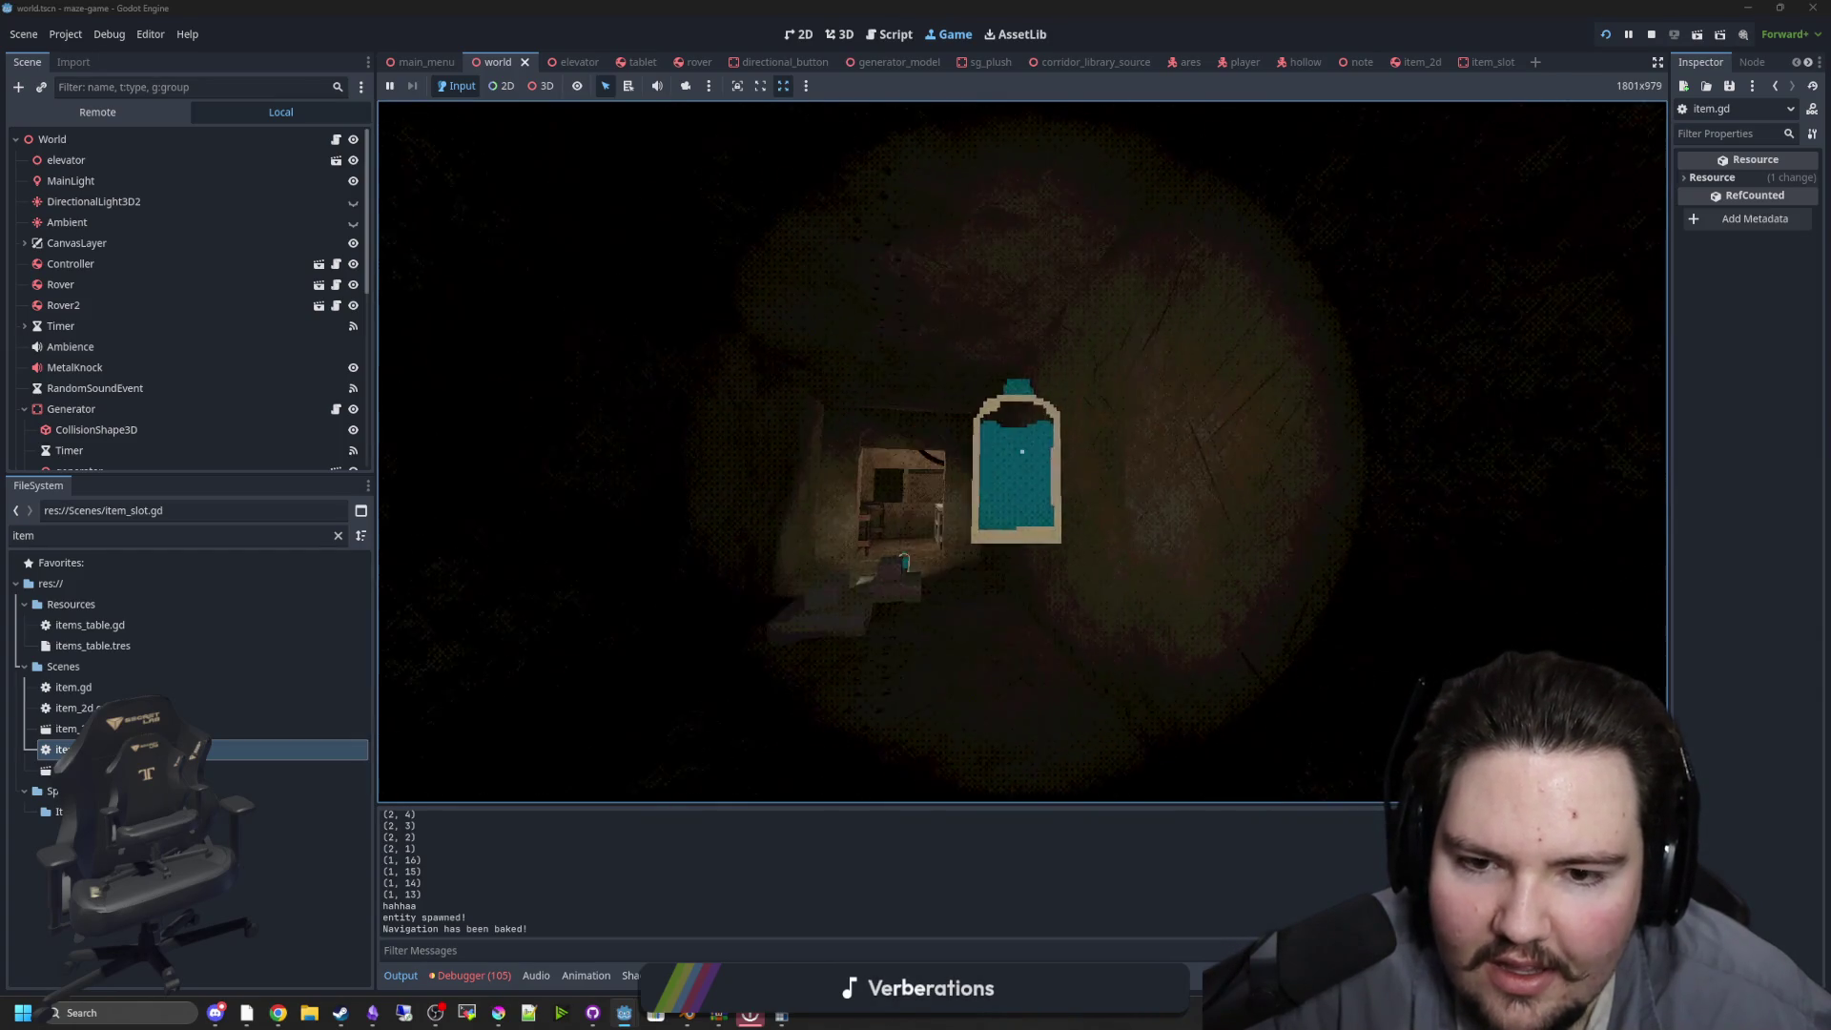
{"action": "key", "text": "w"}
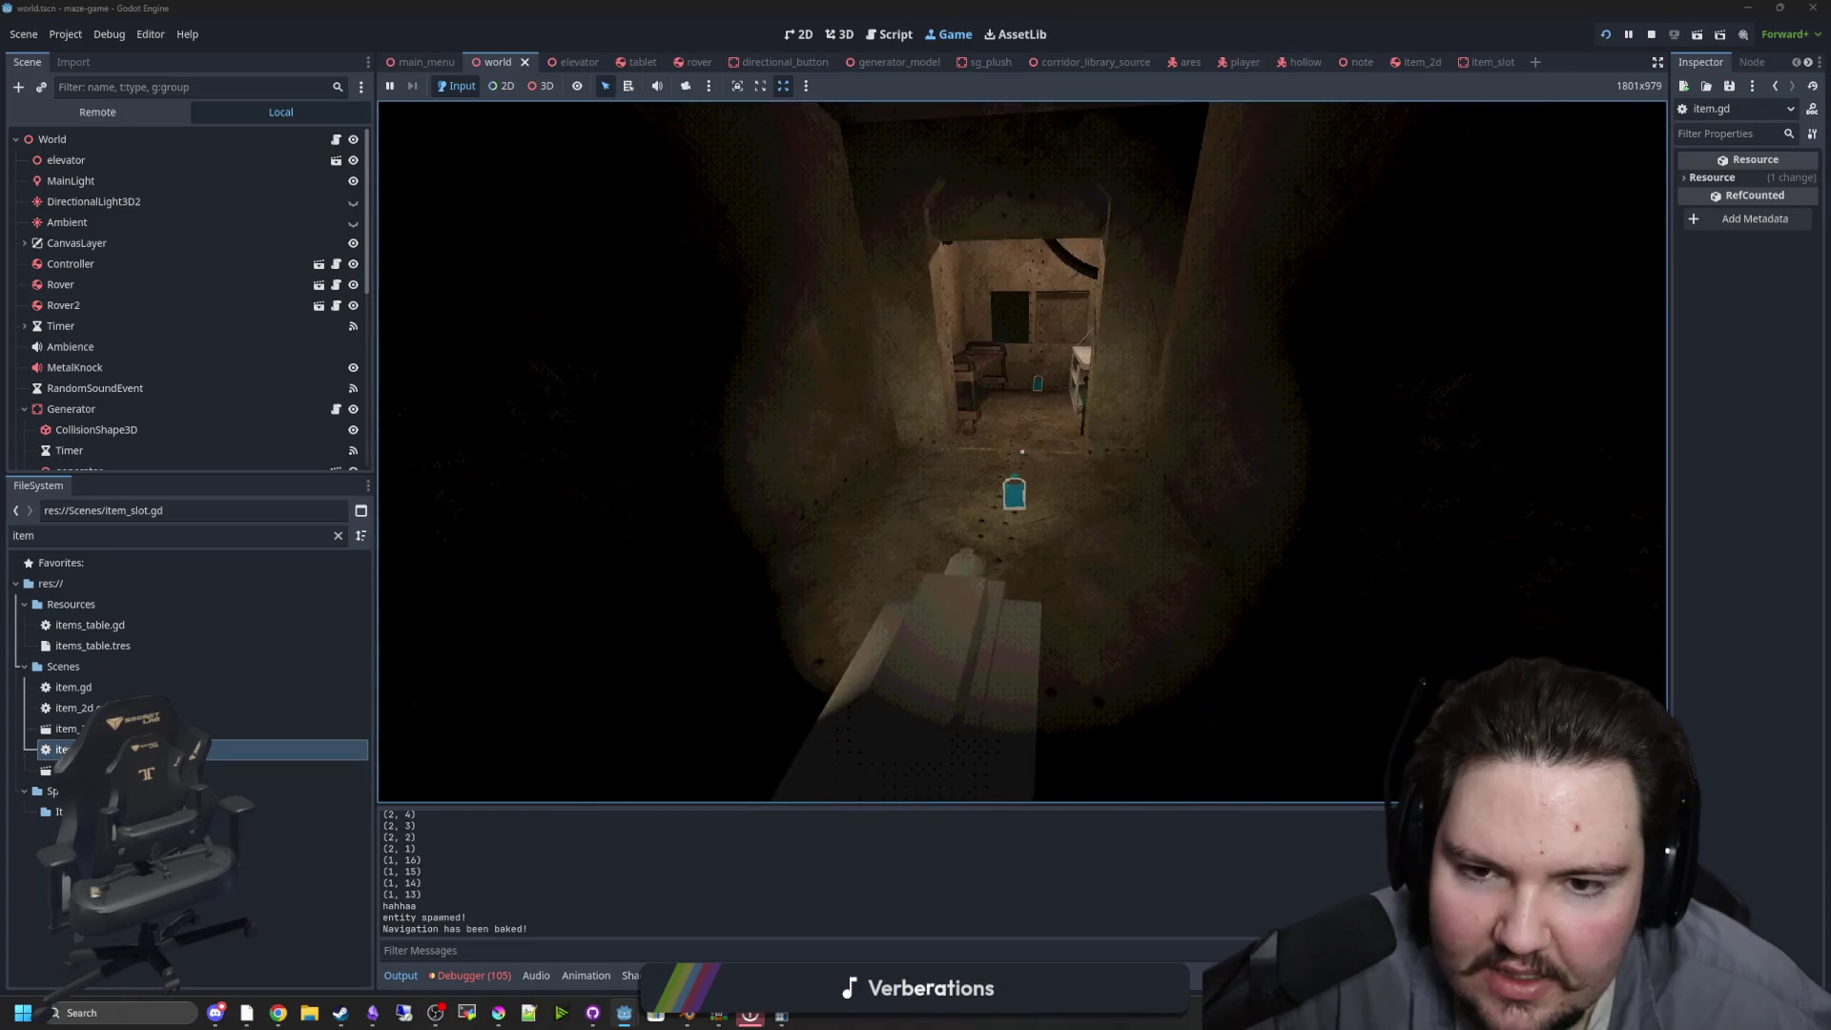
{"action": "key", "text": "w"}
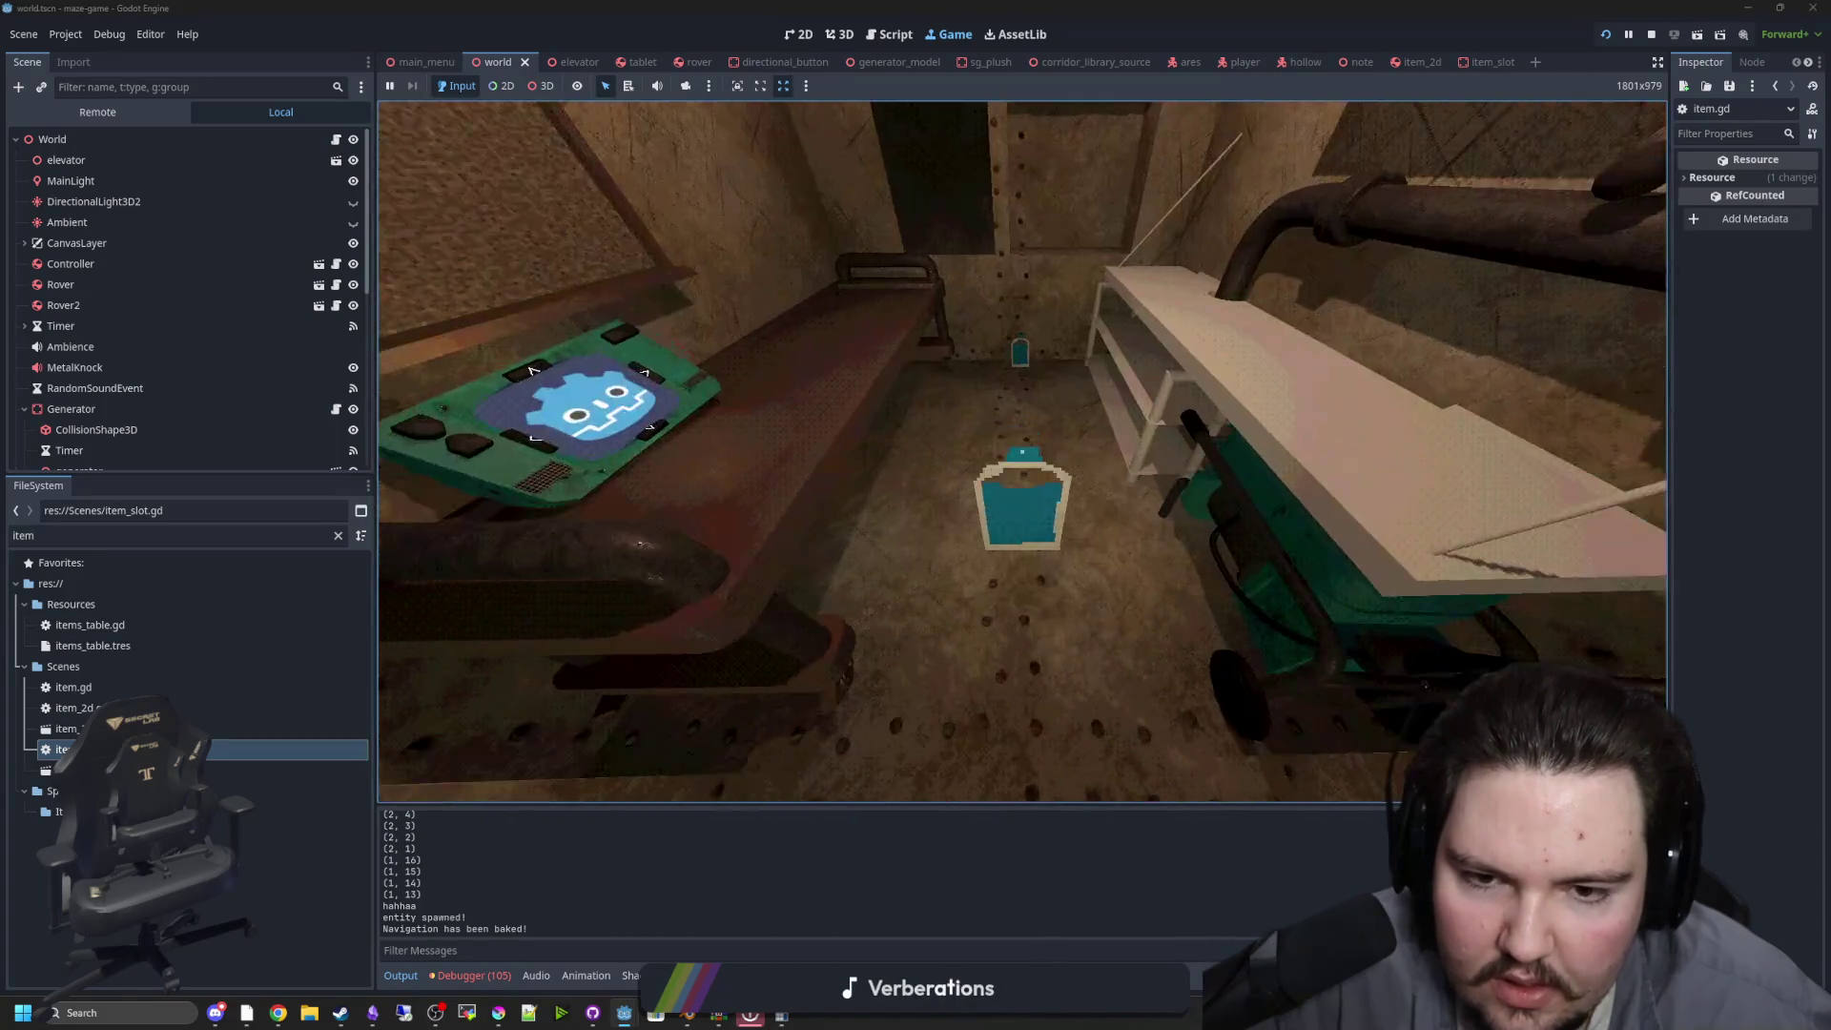
{"action": "key", "text": "w"}
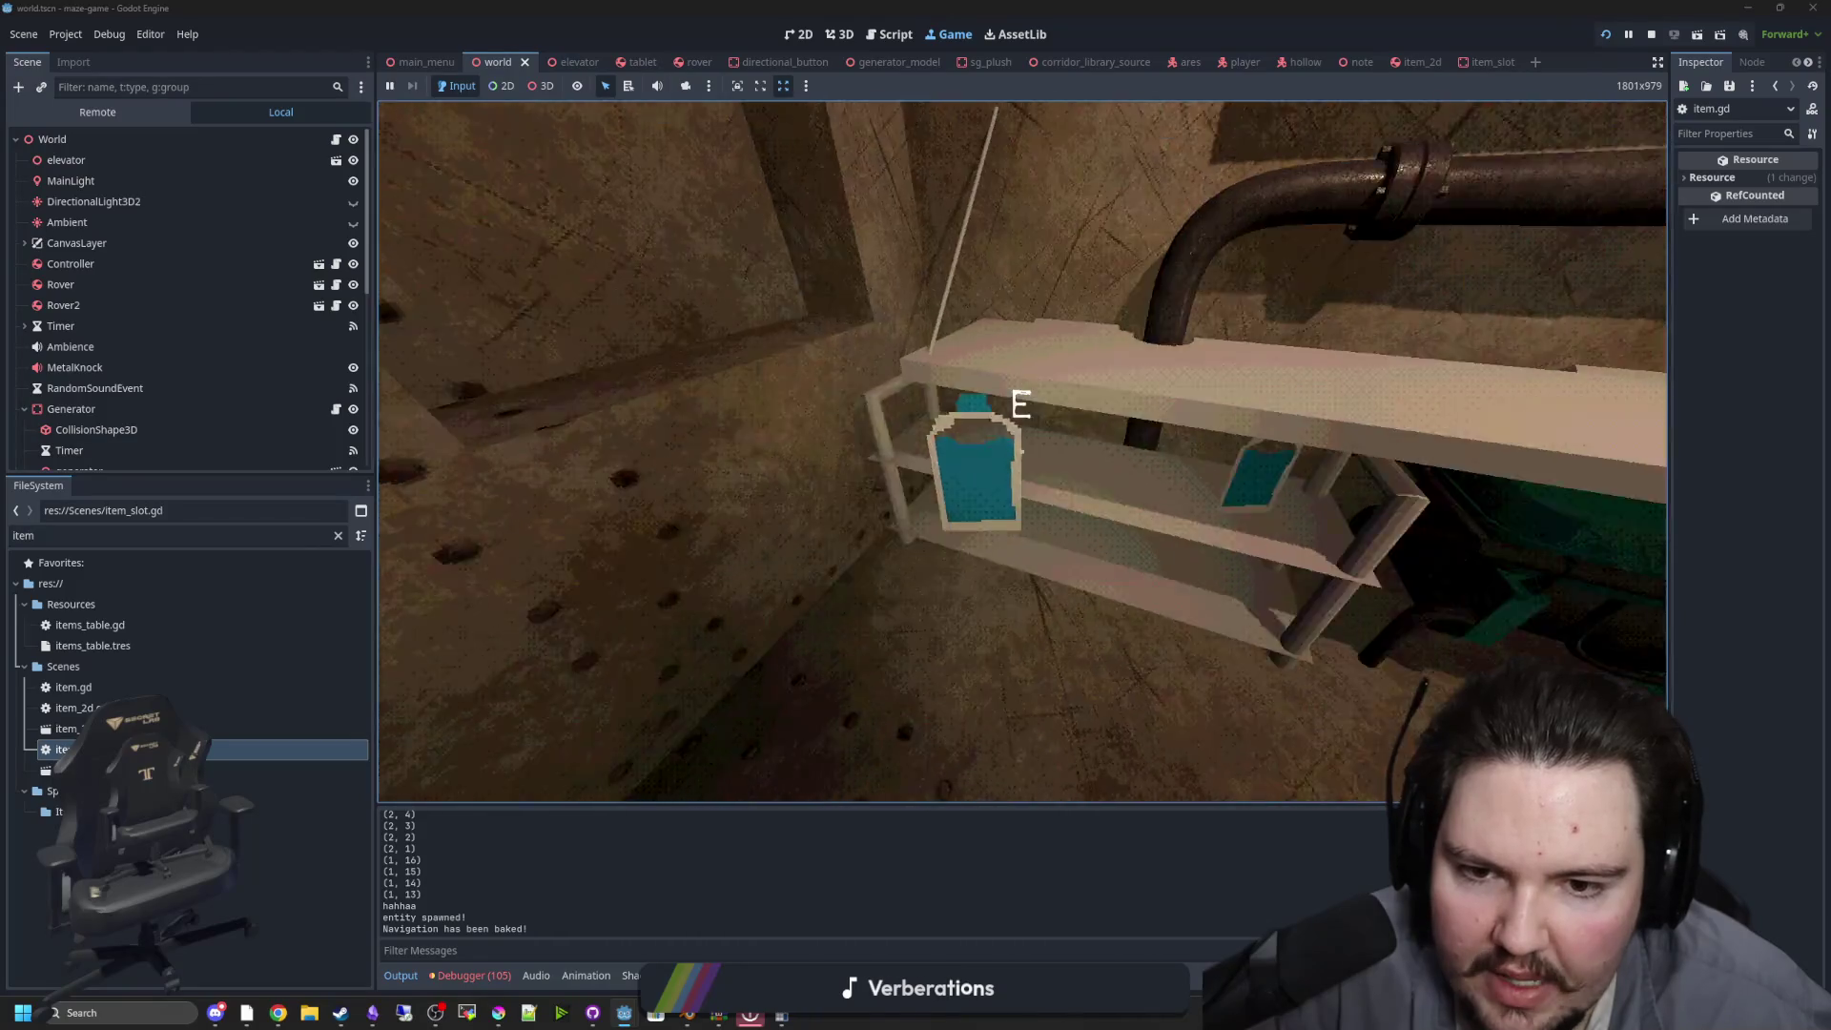
{"action": "key", "text": "w"}
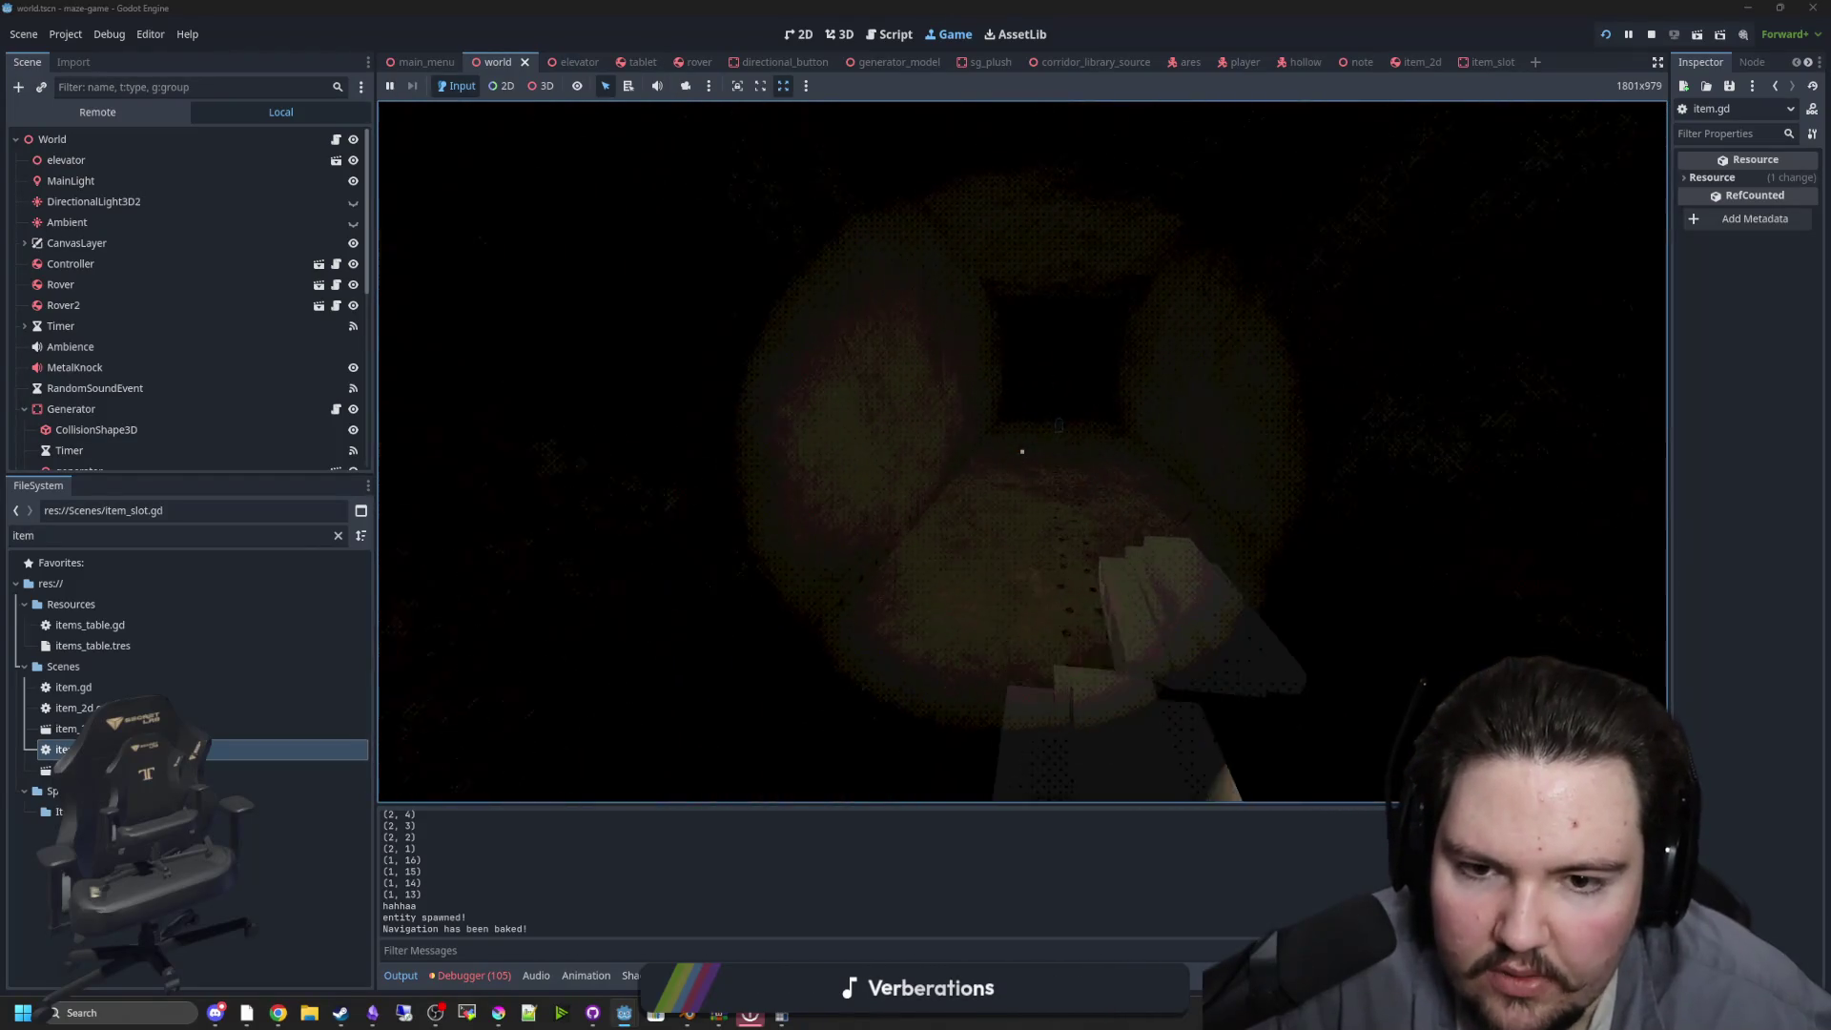
{"action": "left_click", "coordinate": [1022, 452]}
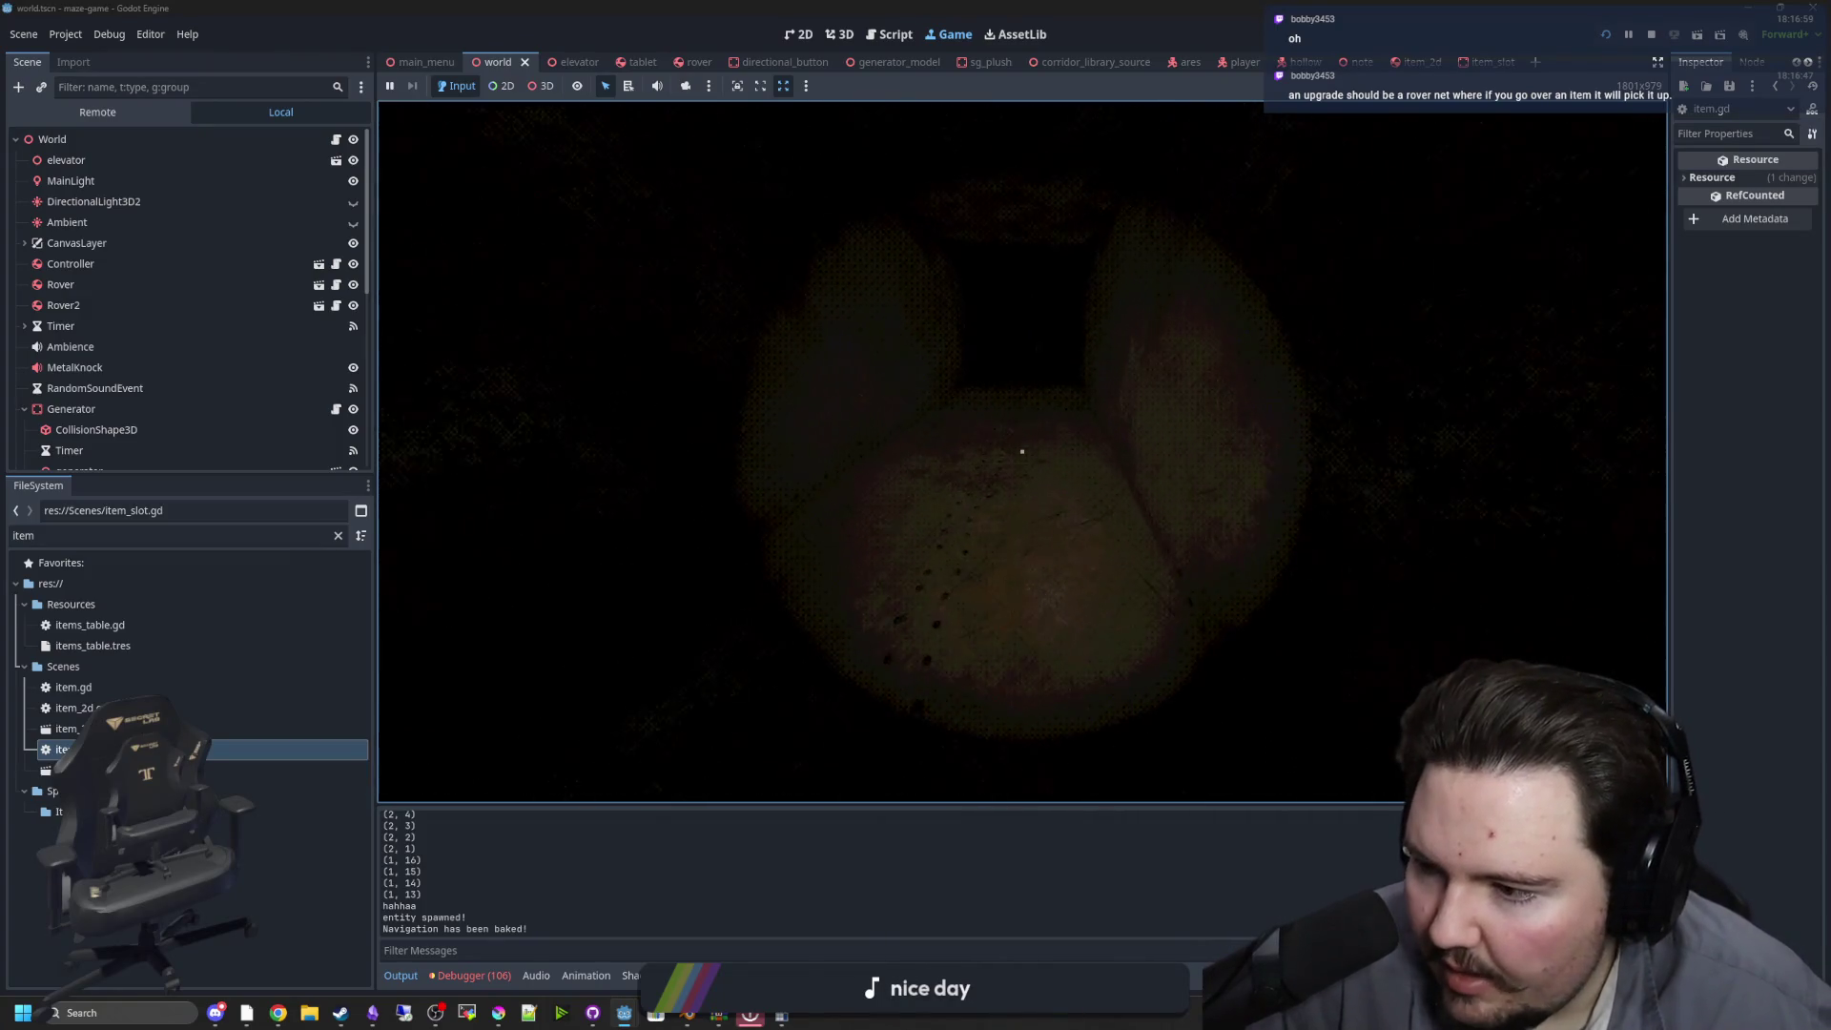
{"action": "key", "text": "w"}
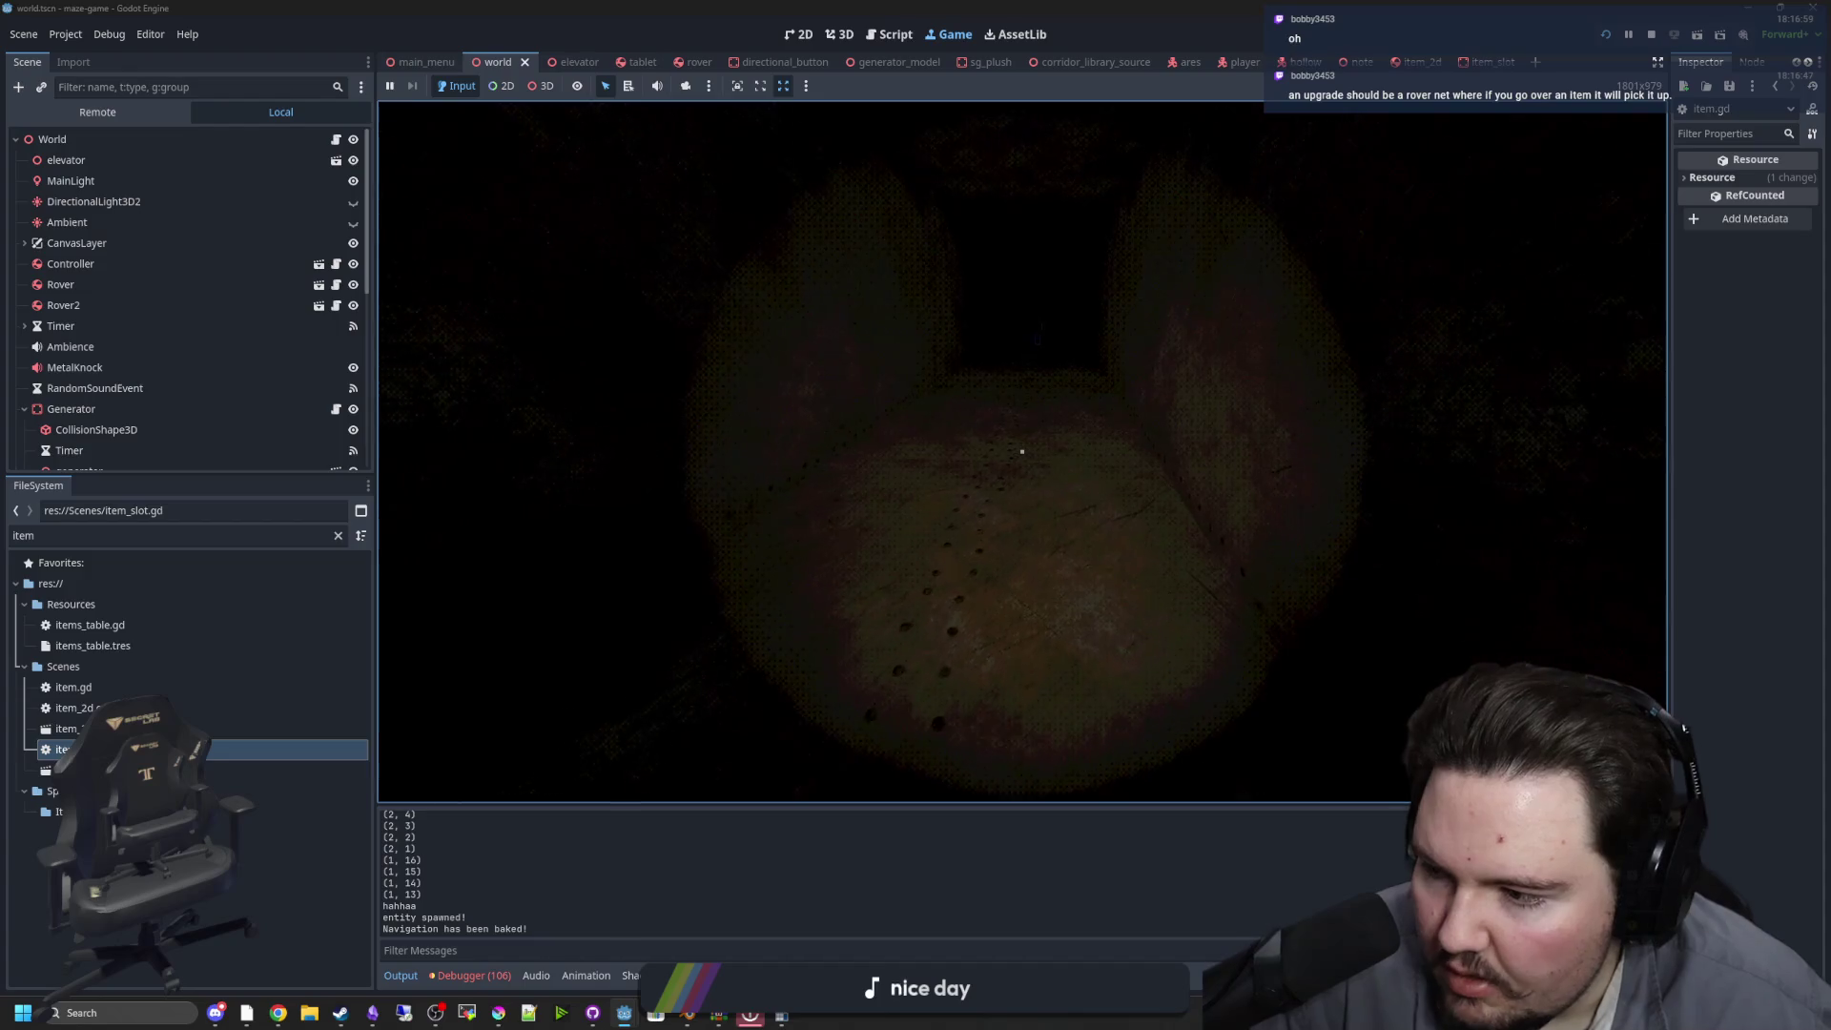
{"action": "key", "text": "w"}
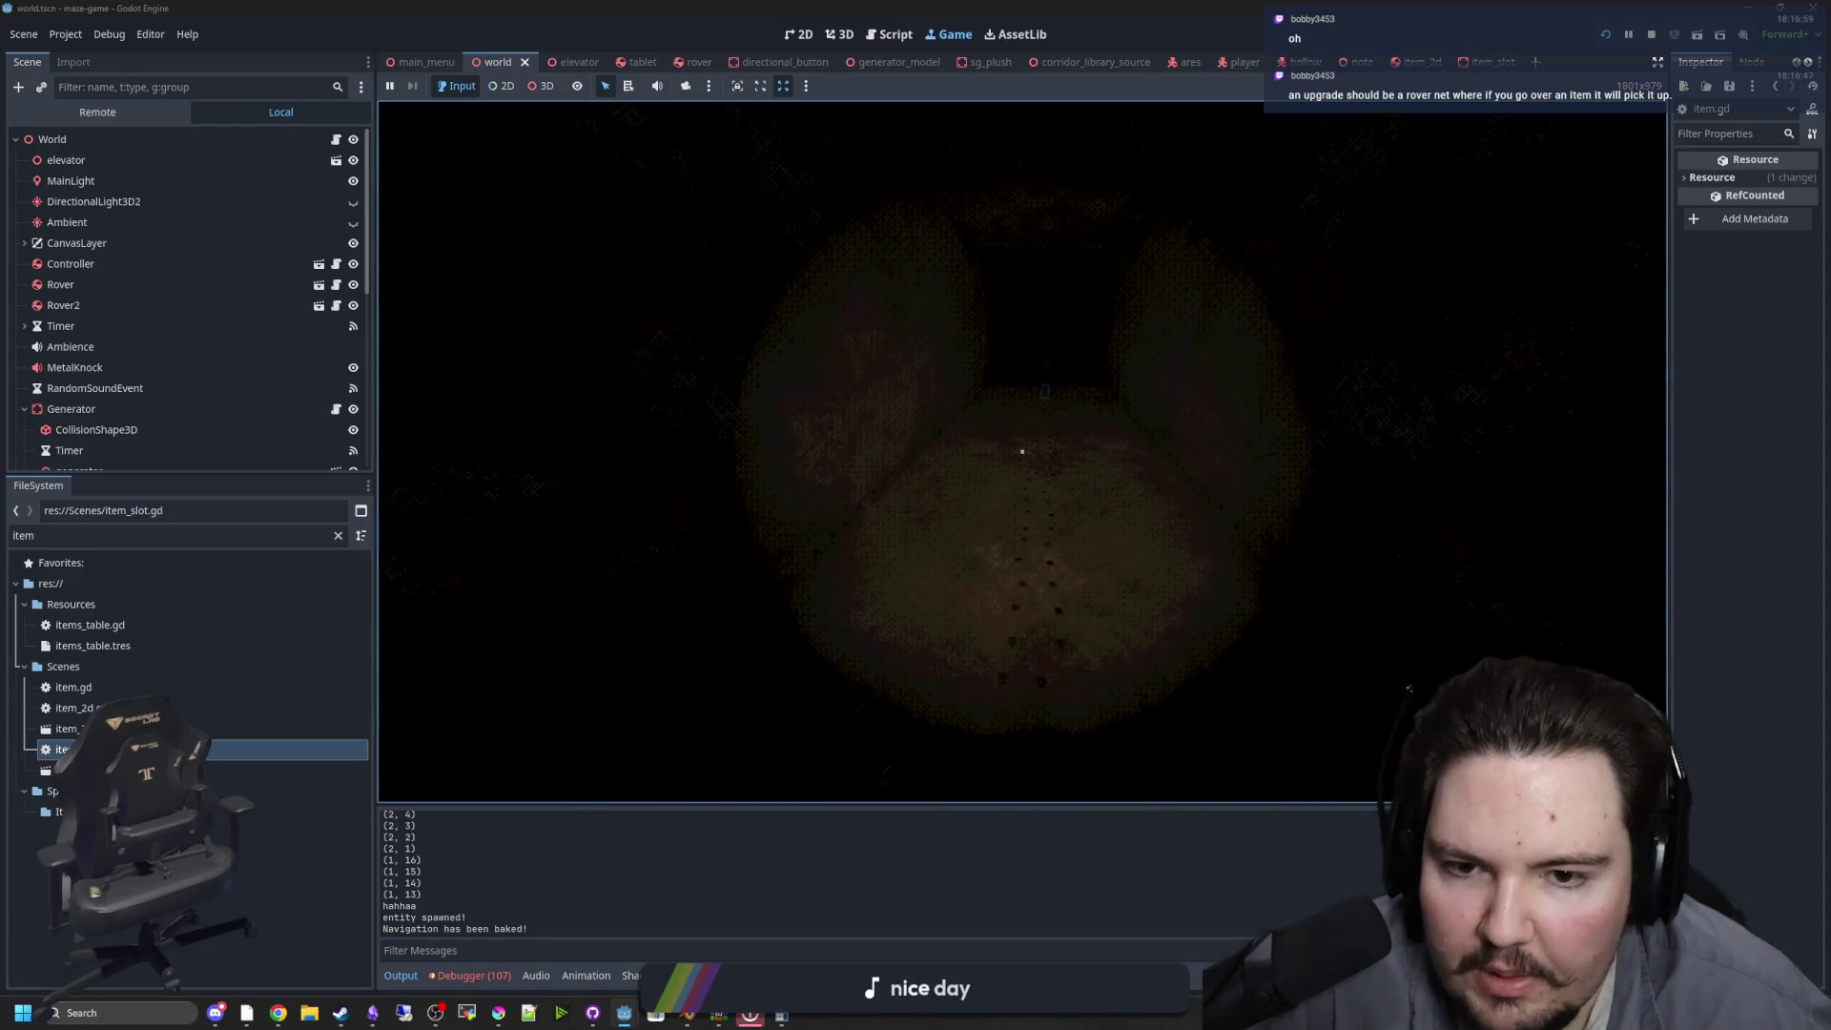
{"action": "key", "text": "w"}
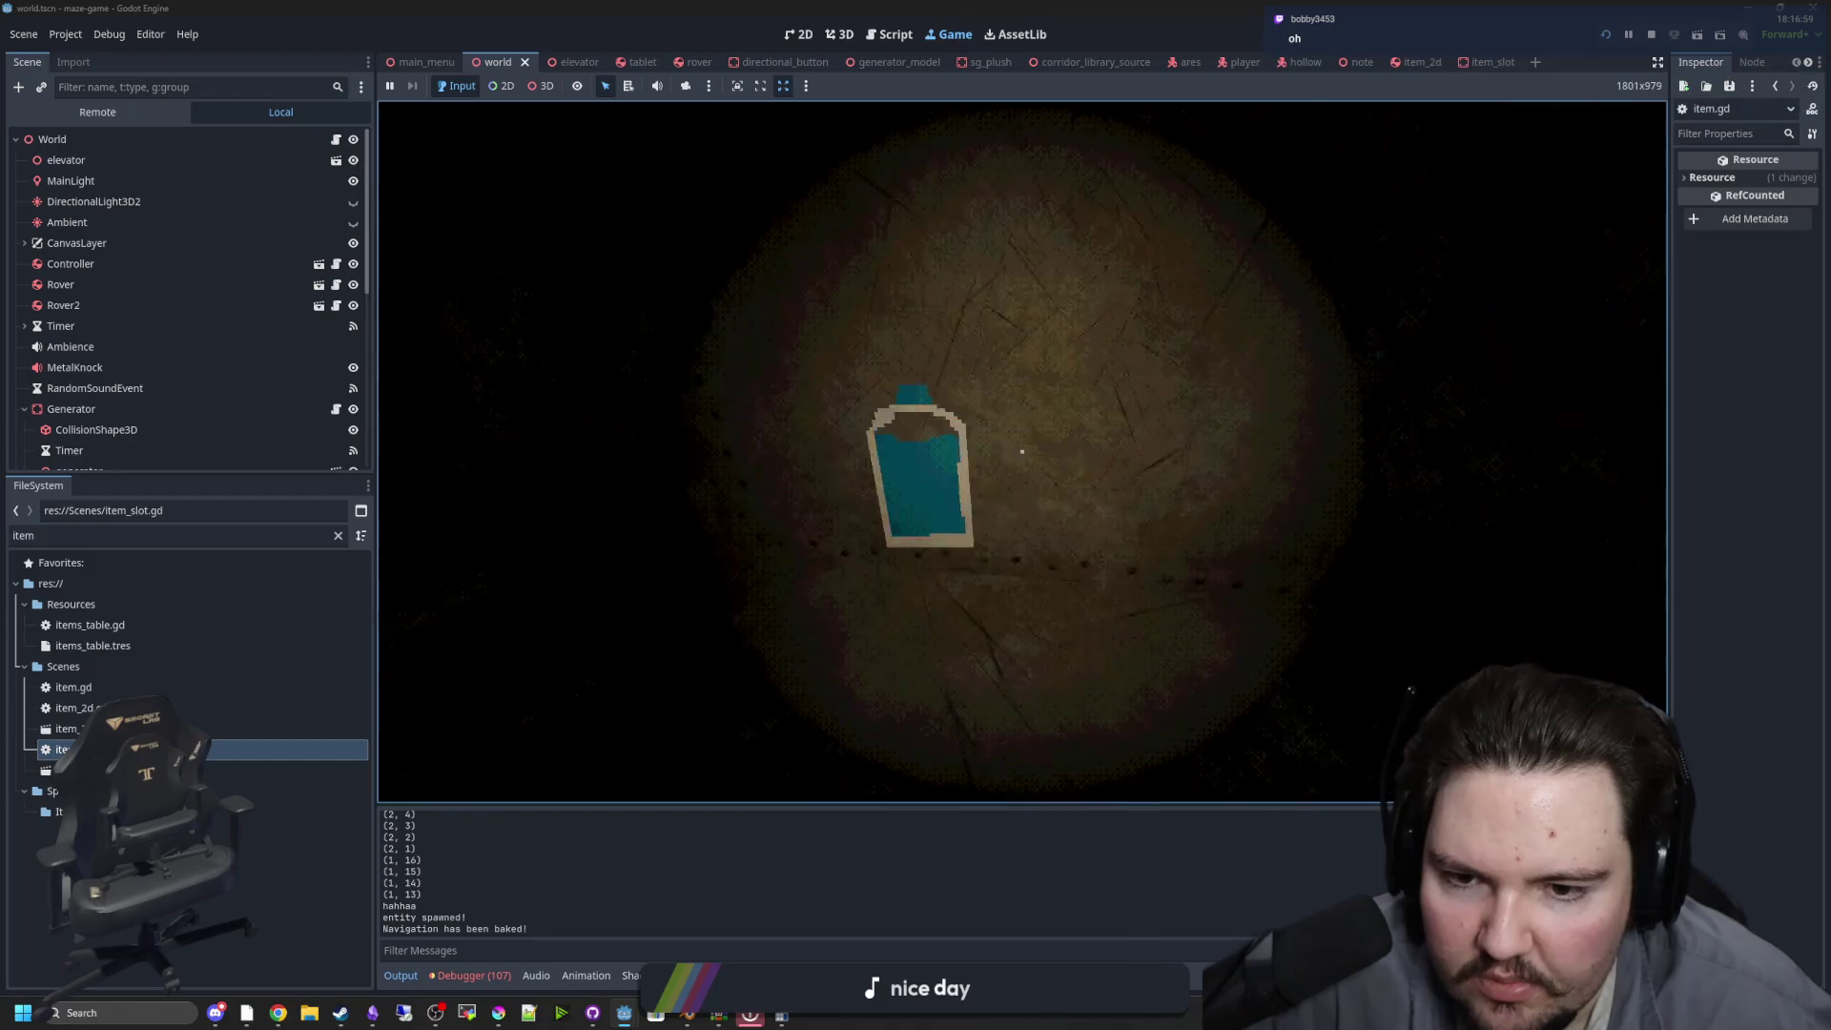
{"action": "key", "text": "s"}
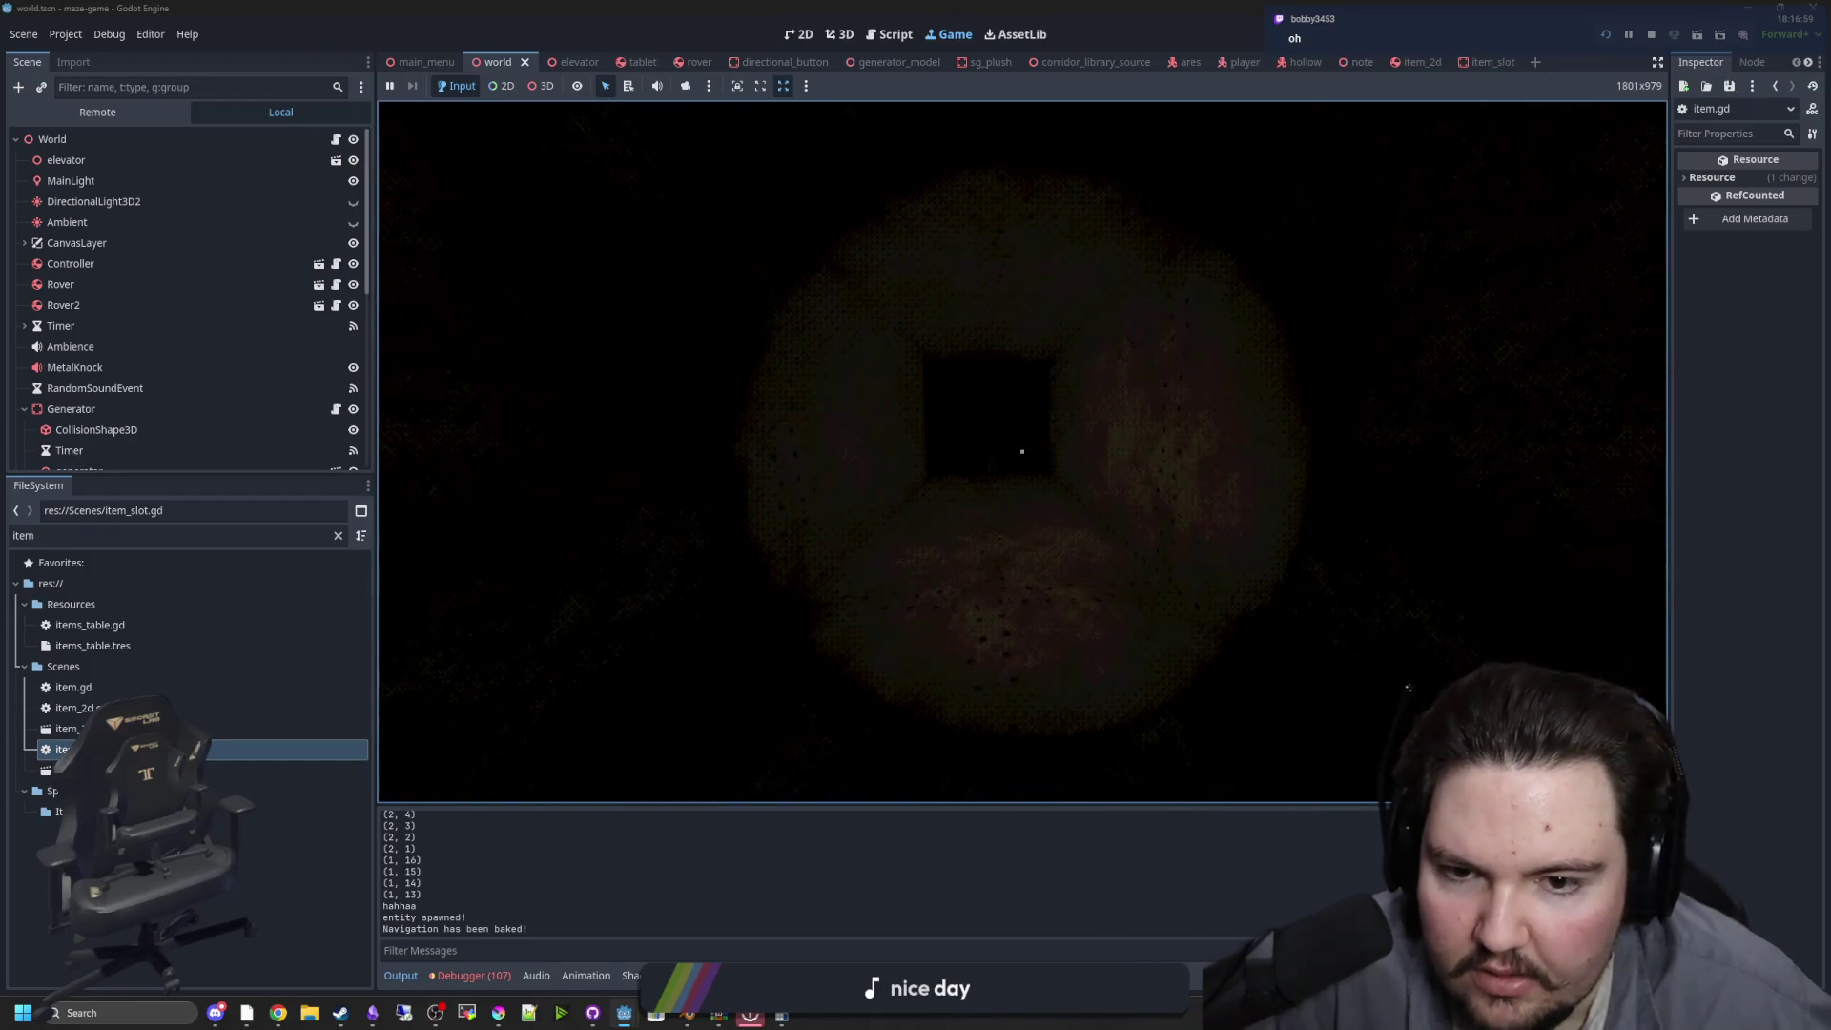
{"action": "key", "text": "w"}
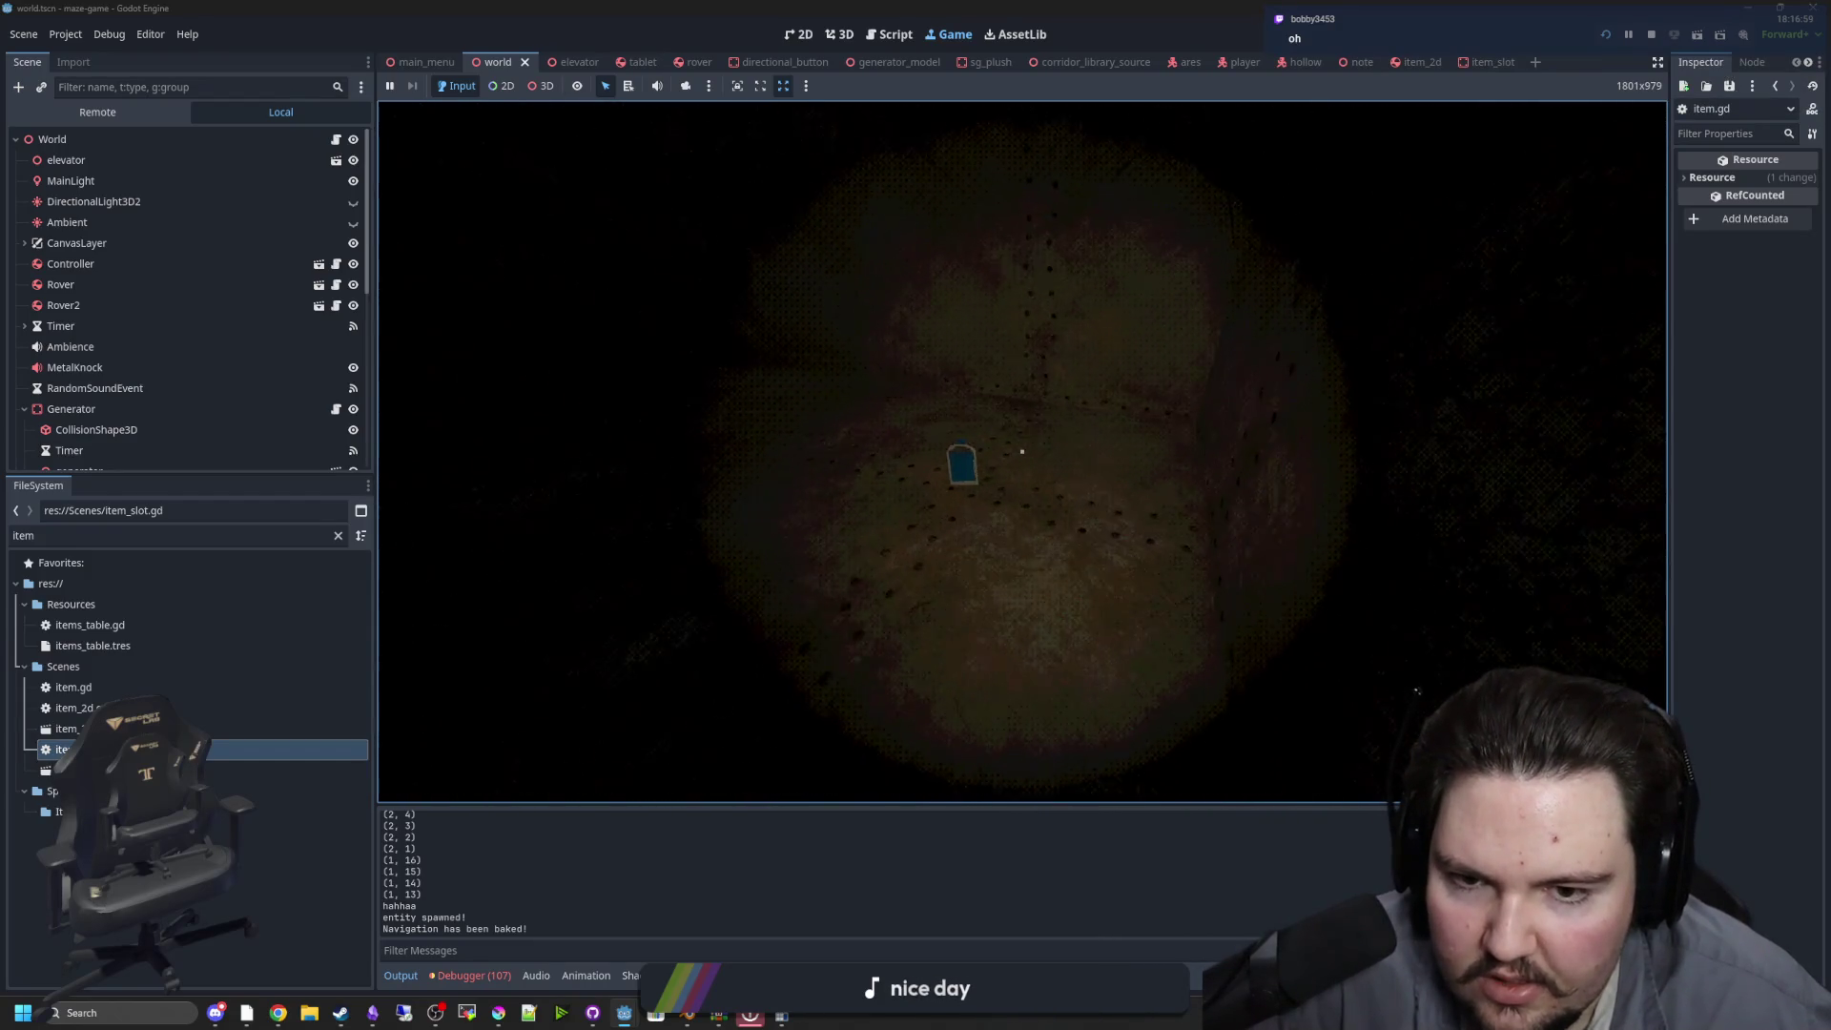
{"action": "key", "text": "w"}
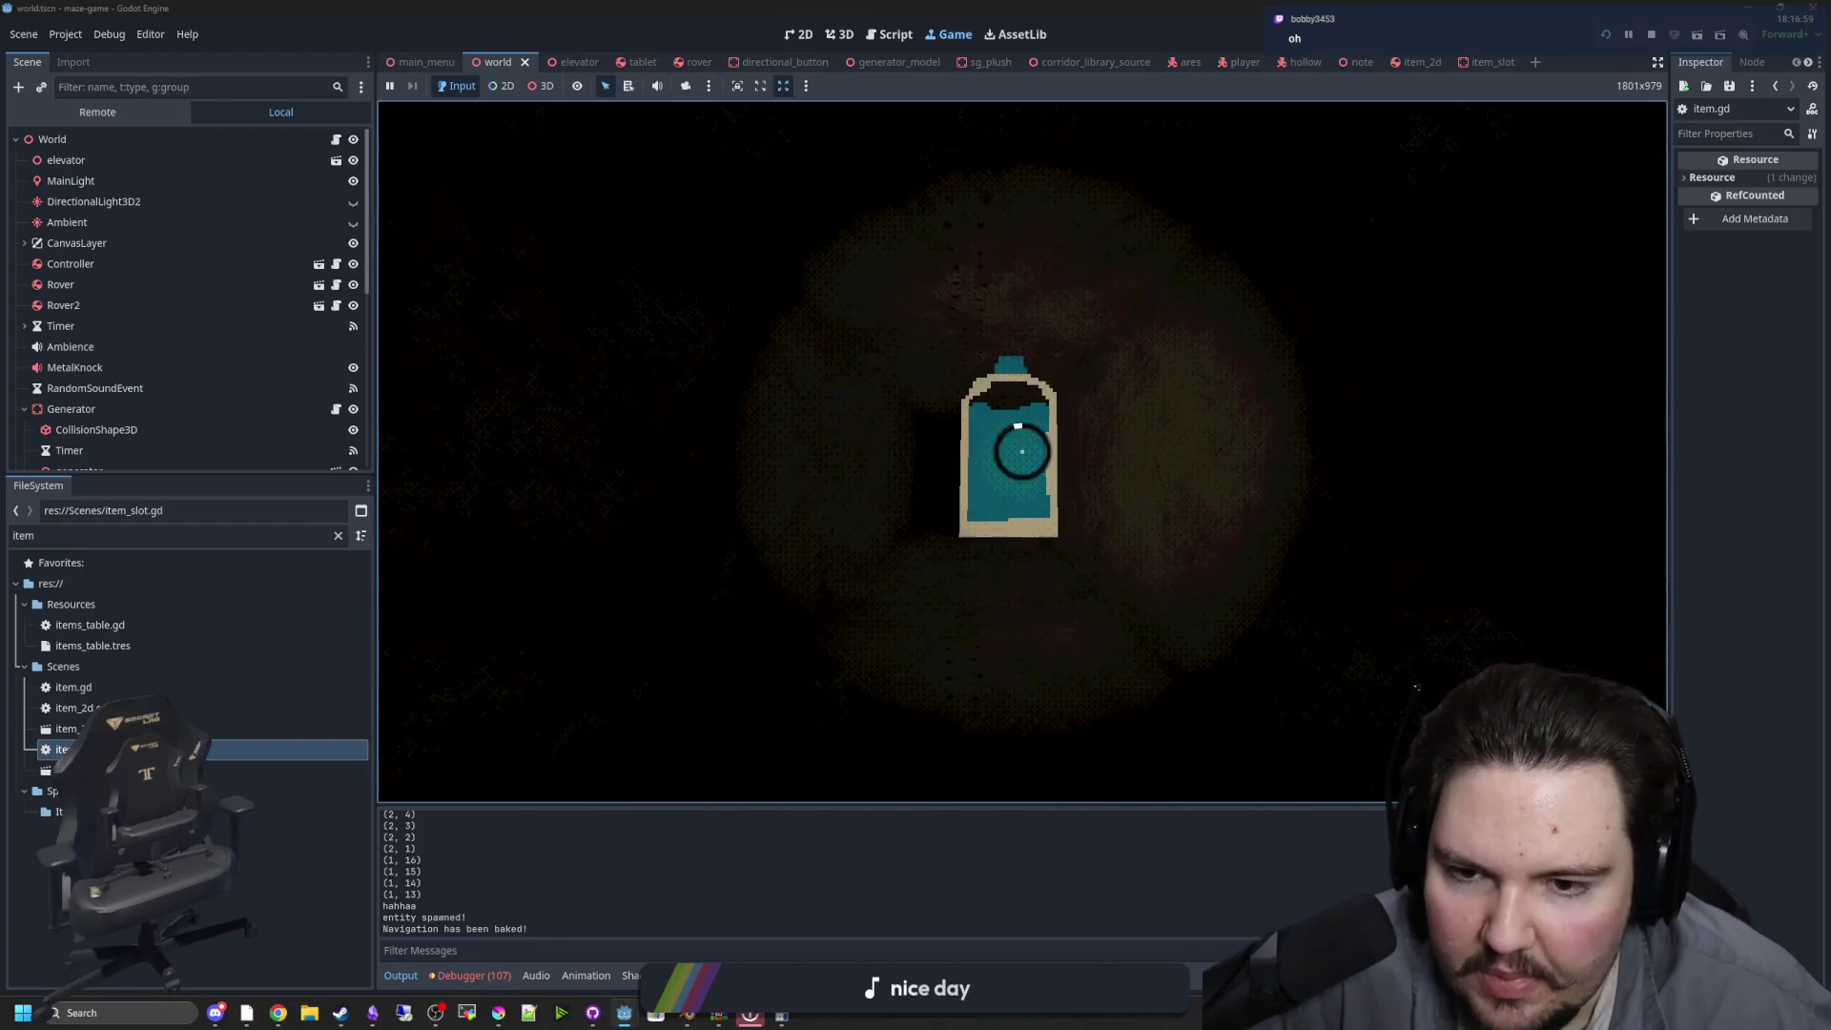
{"action": "key", "text": "e"}
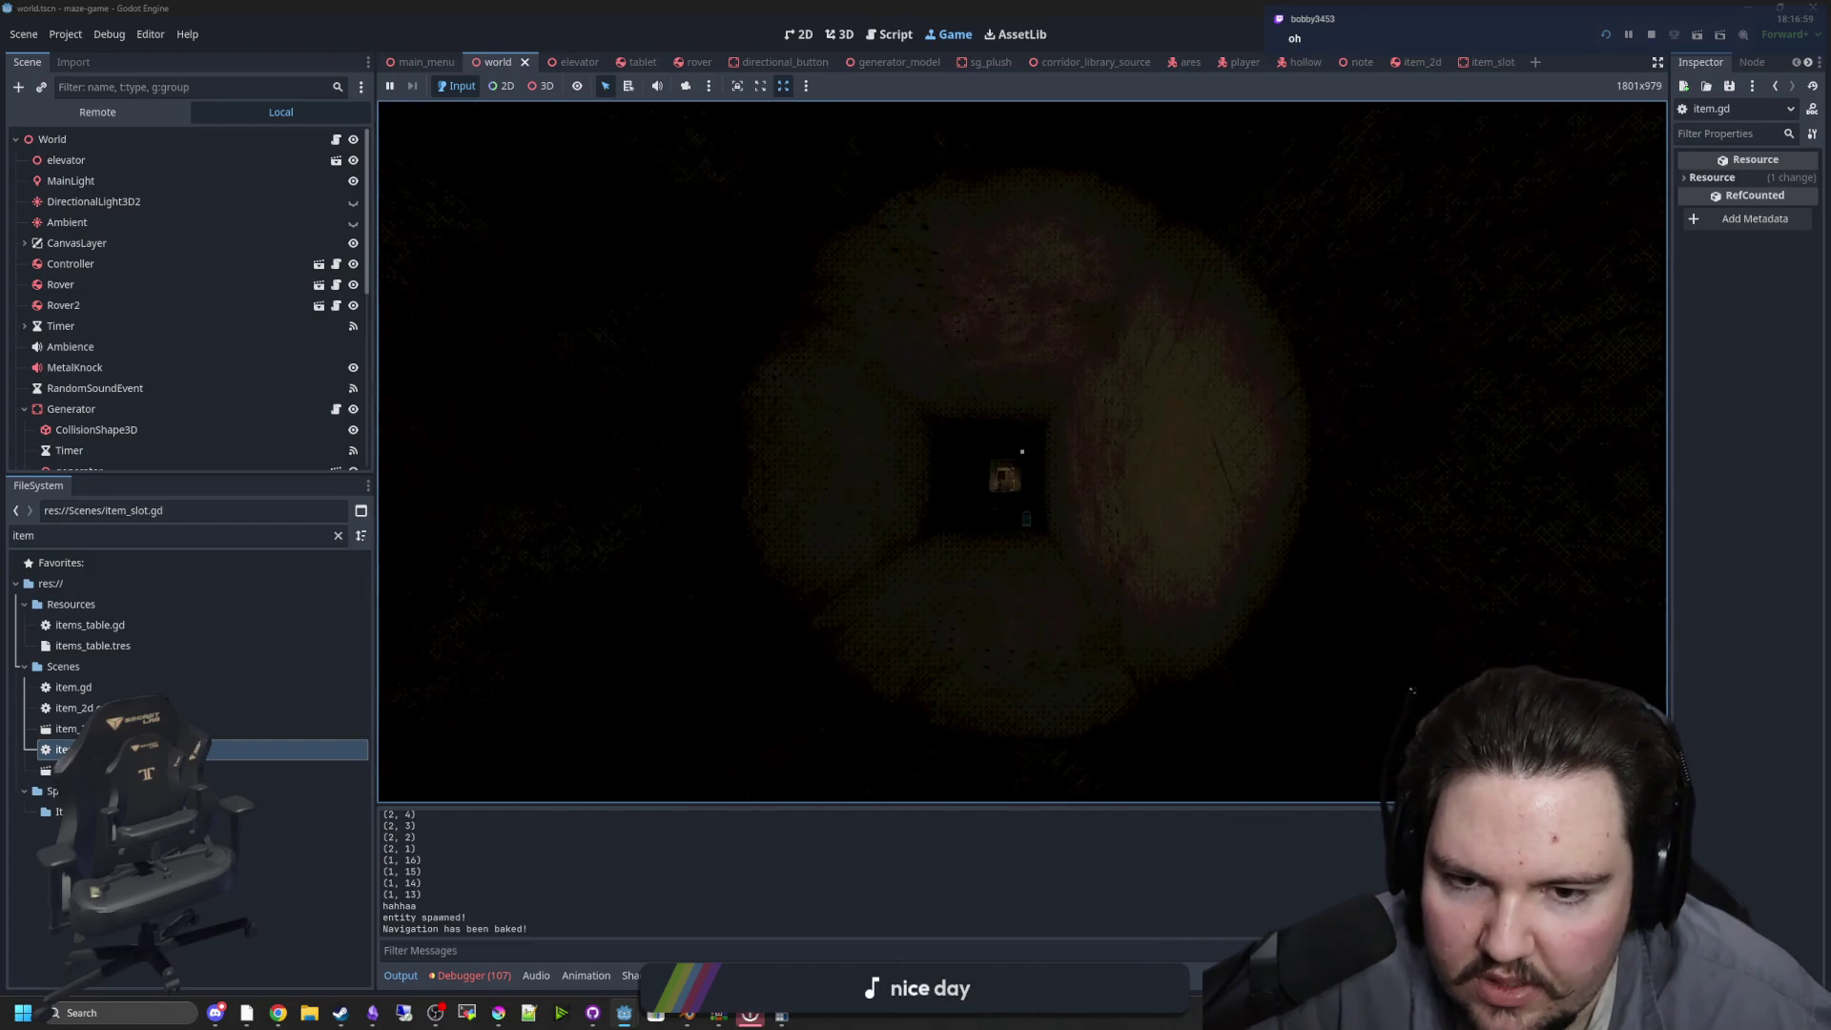
{"action": "key", "text": "w"}
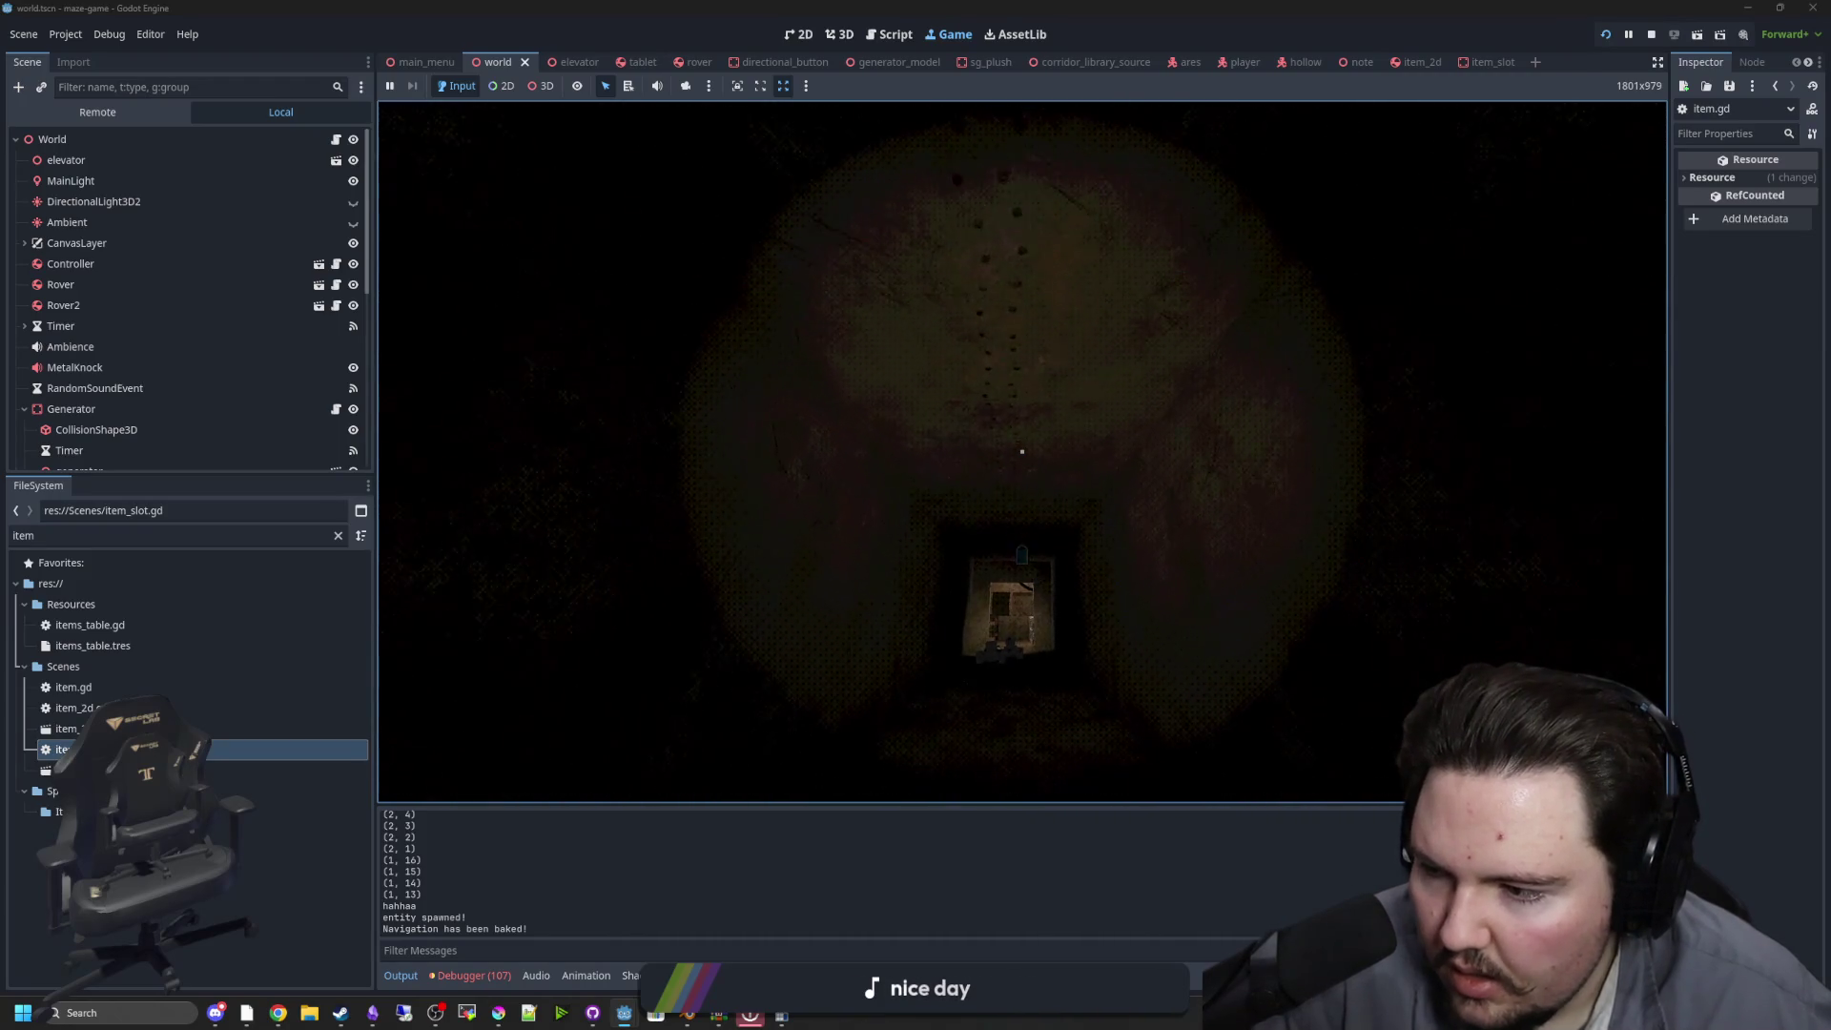
{"action": "key", "text": "w"}
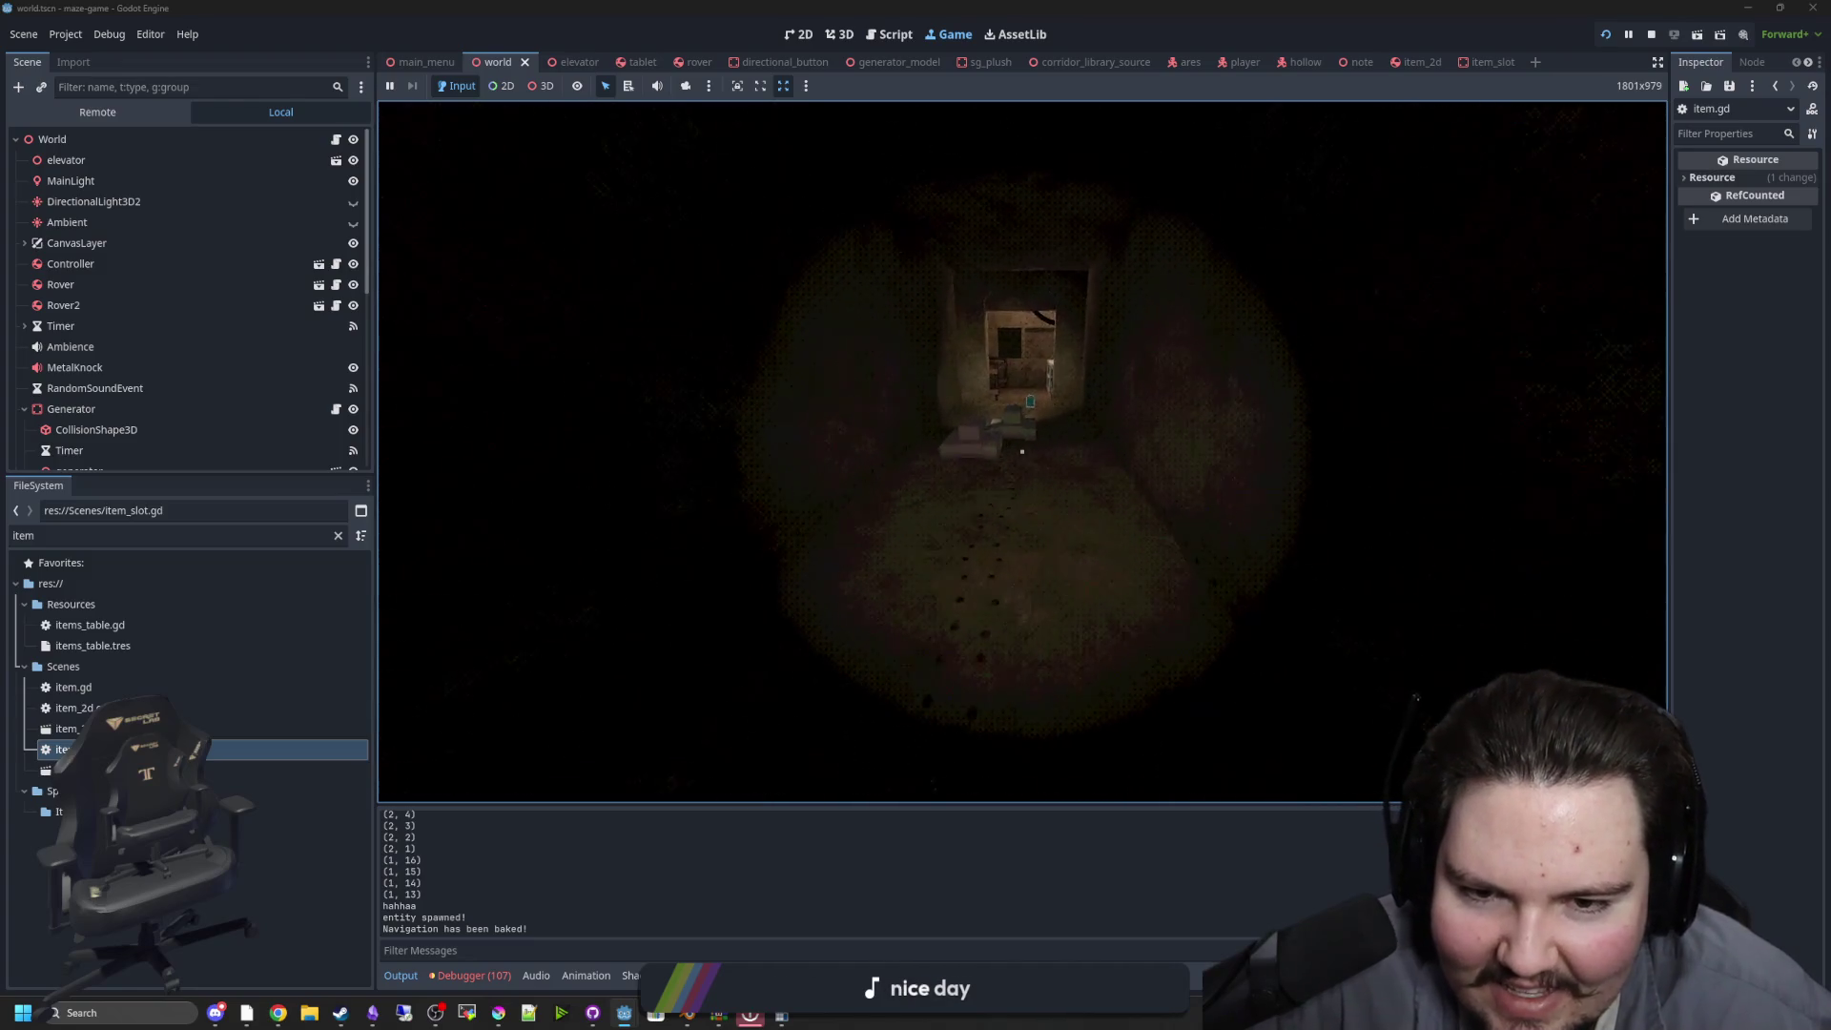
{"action": "key", "text": "w"}
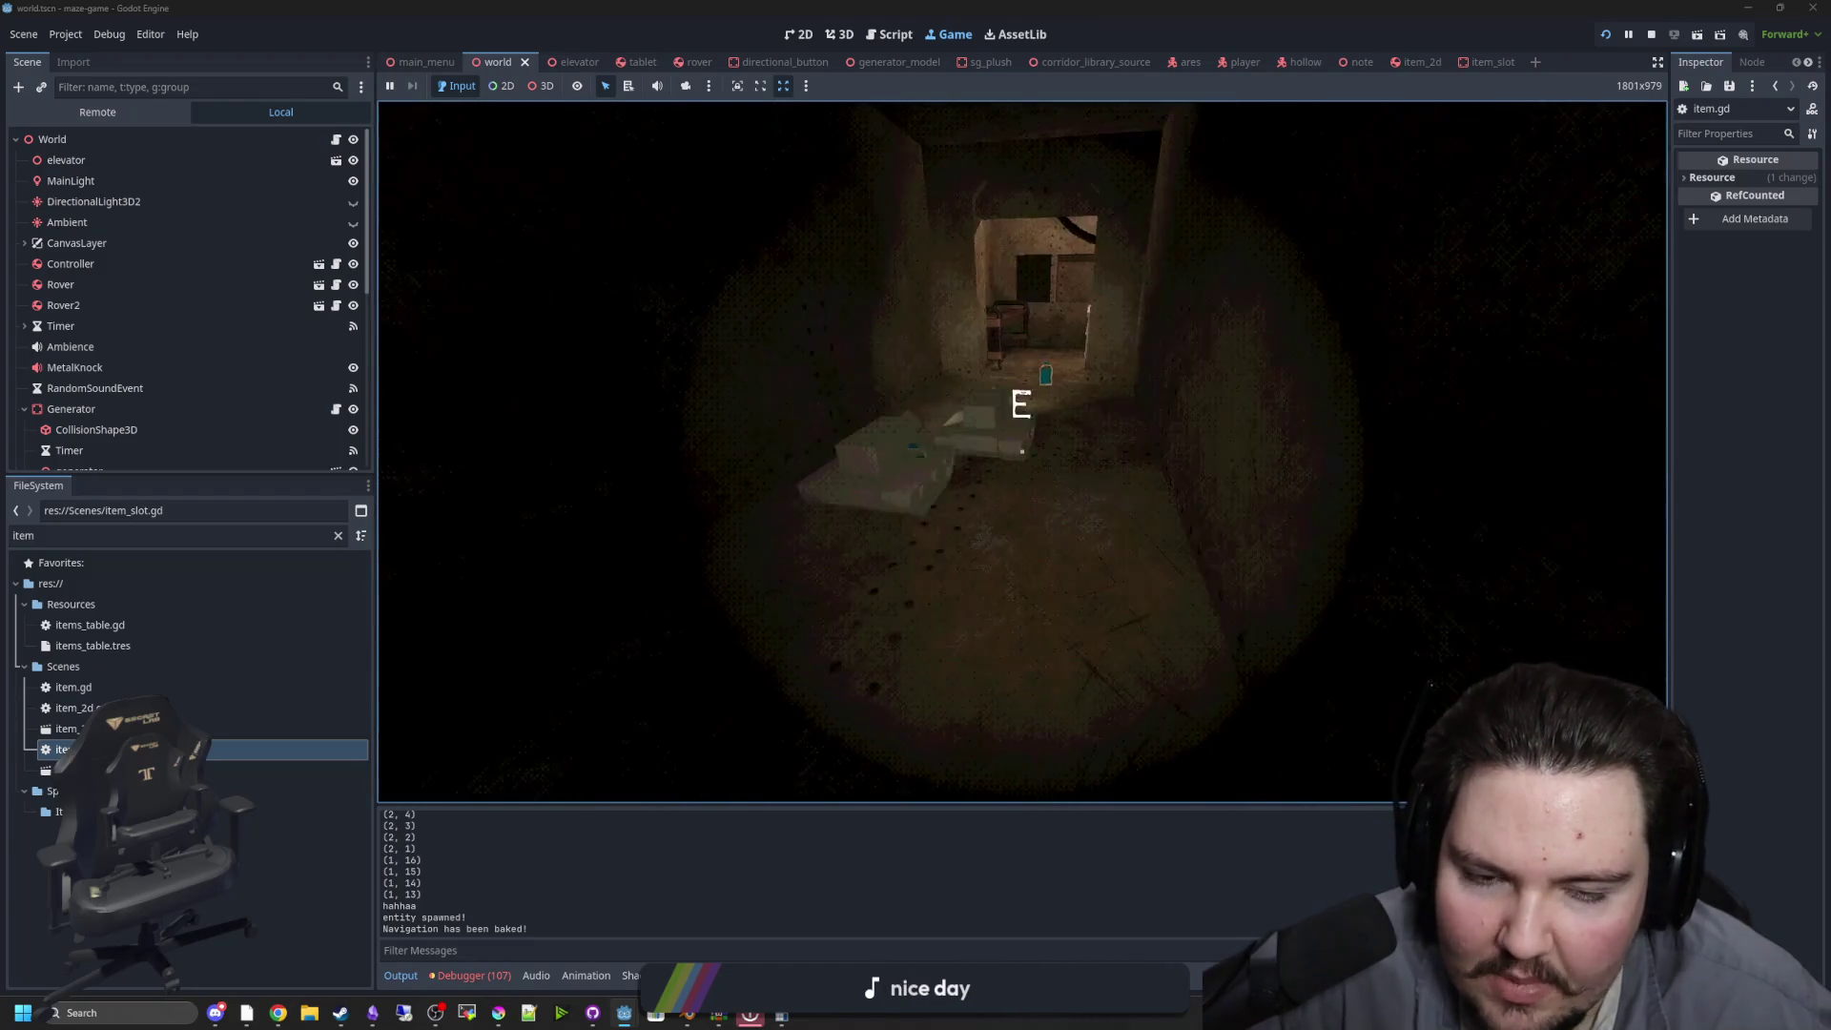
{"action": "key", "text": "w"}
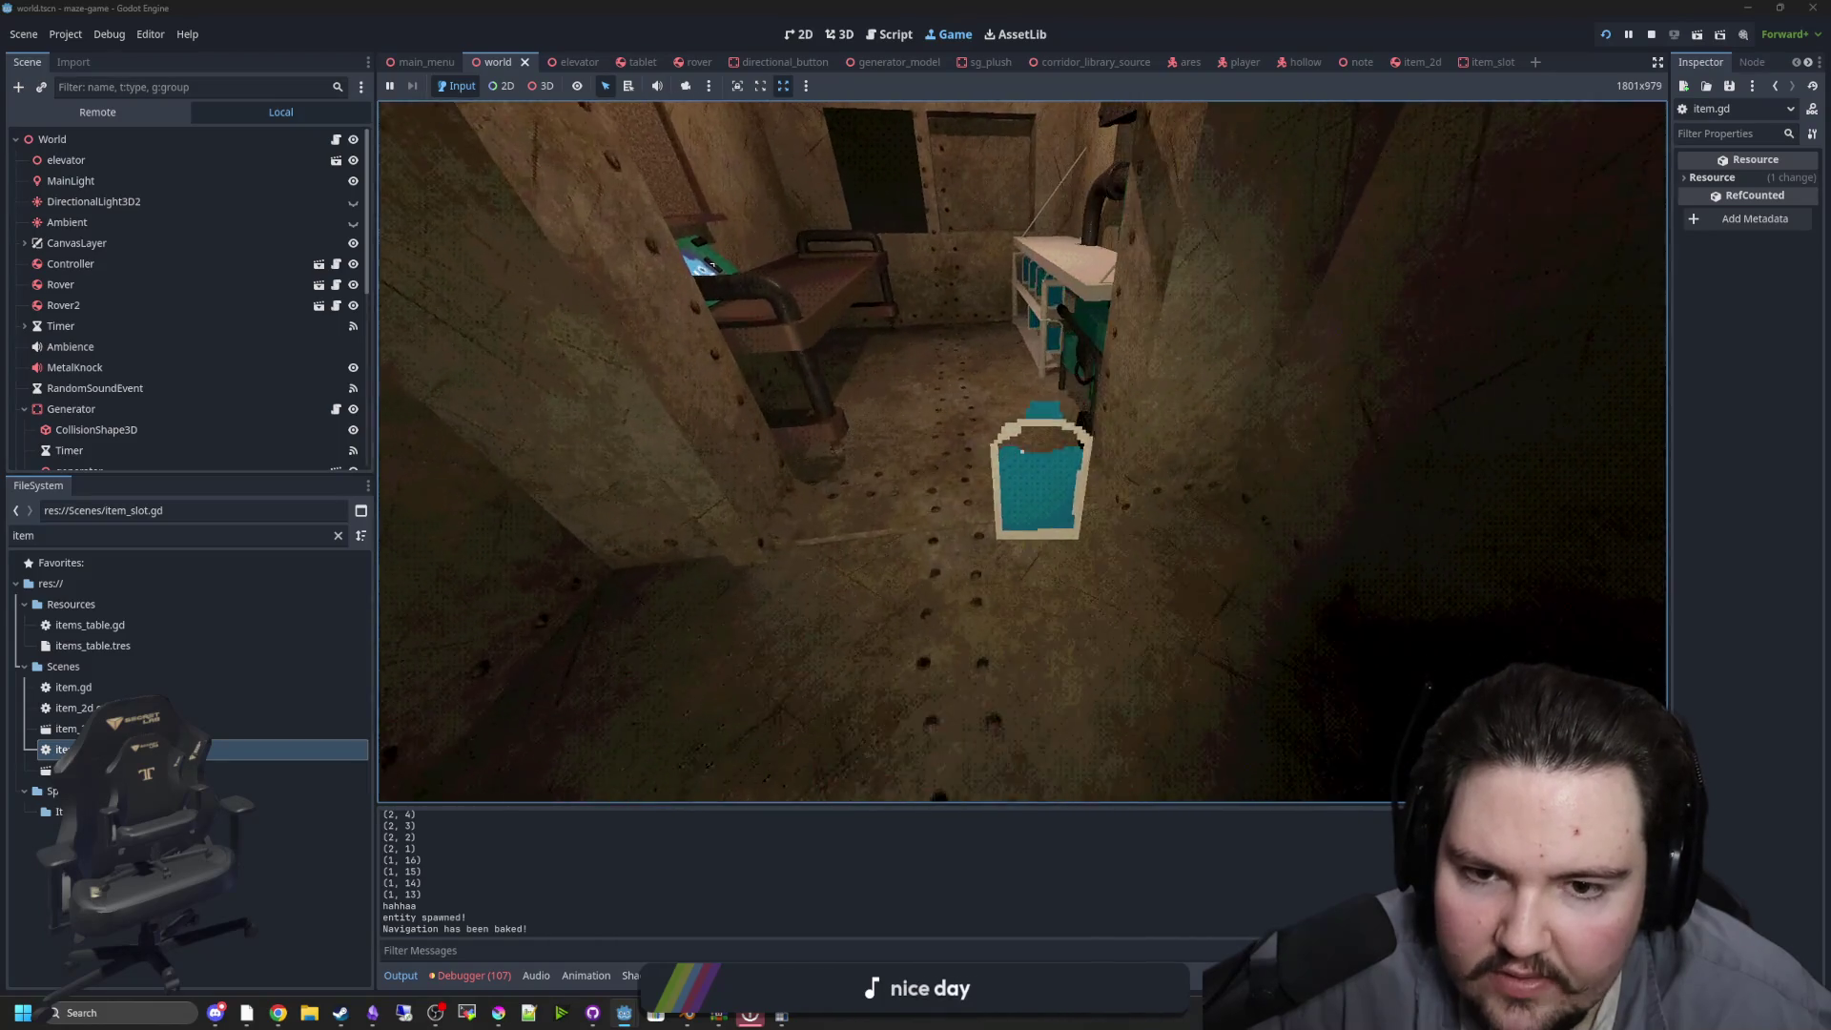
{"action": "key", "text": "w"}
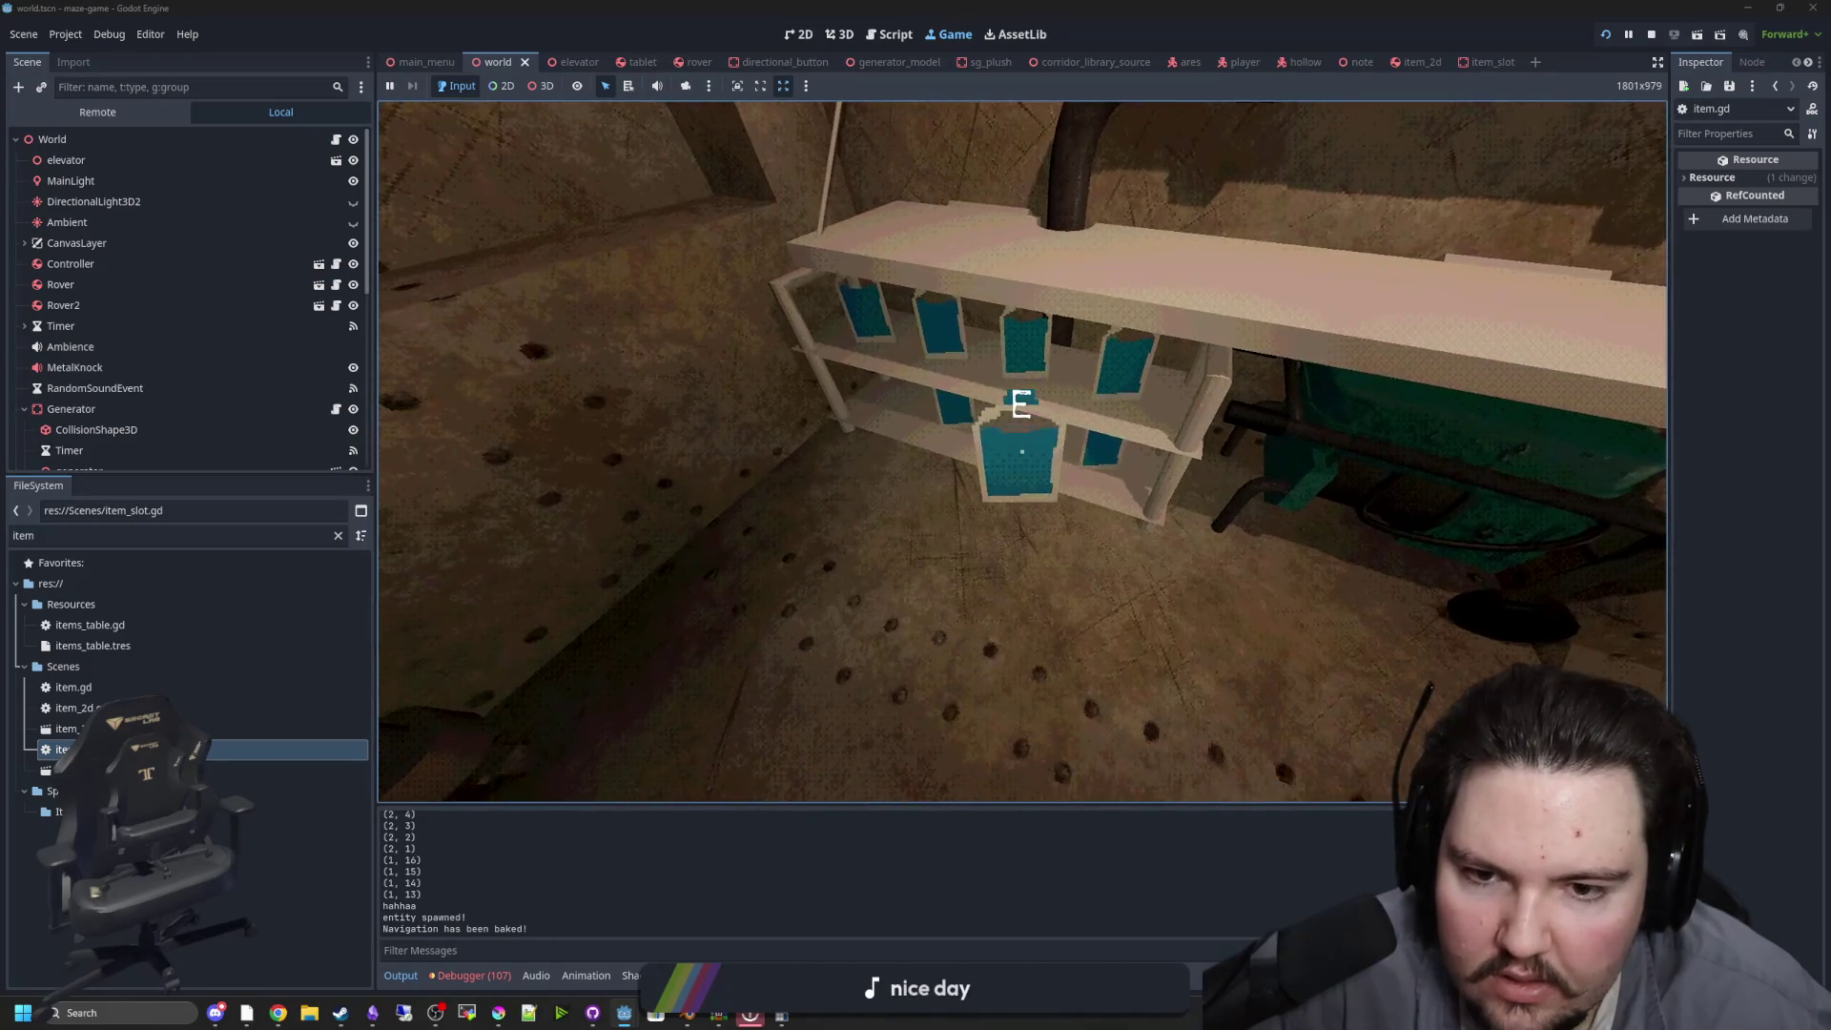
{"action": "key", "text": "w"}
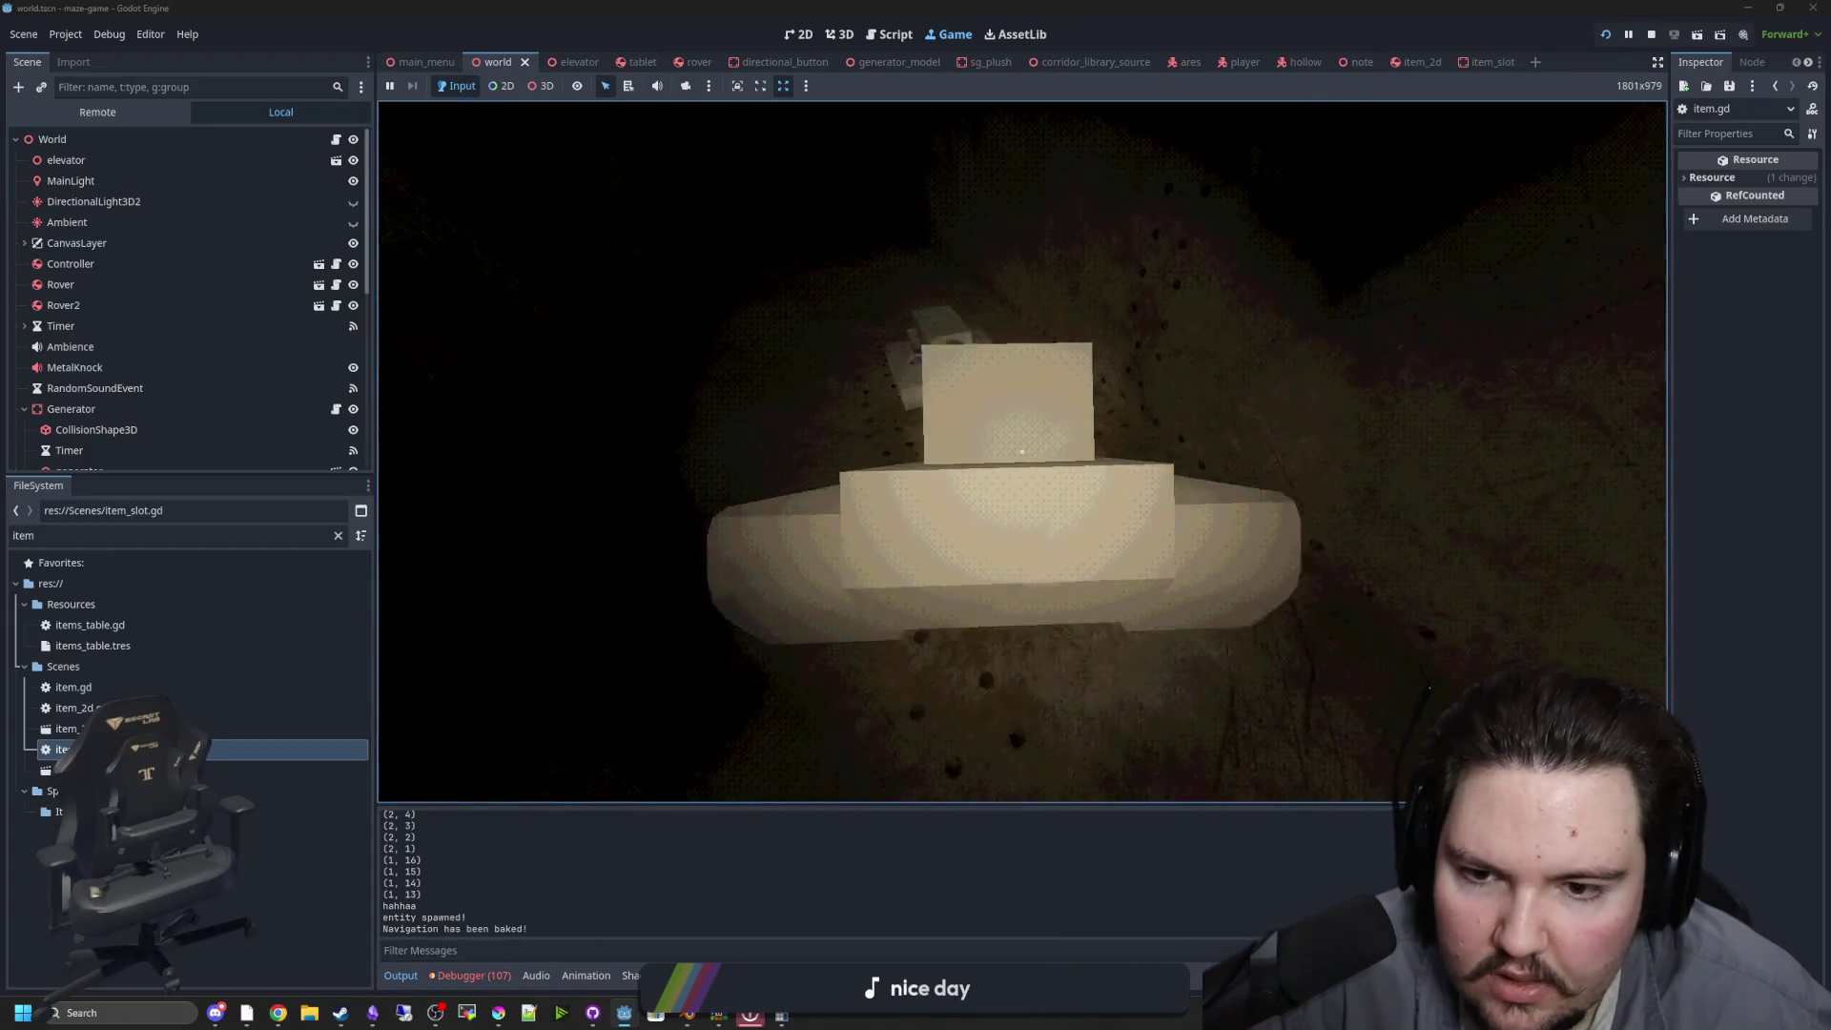
{"action": "key", "text": "w"}
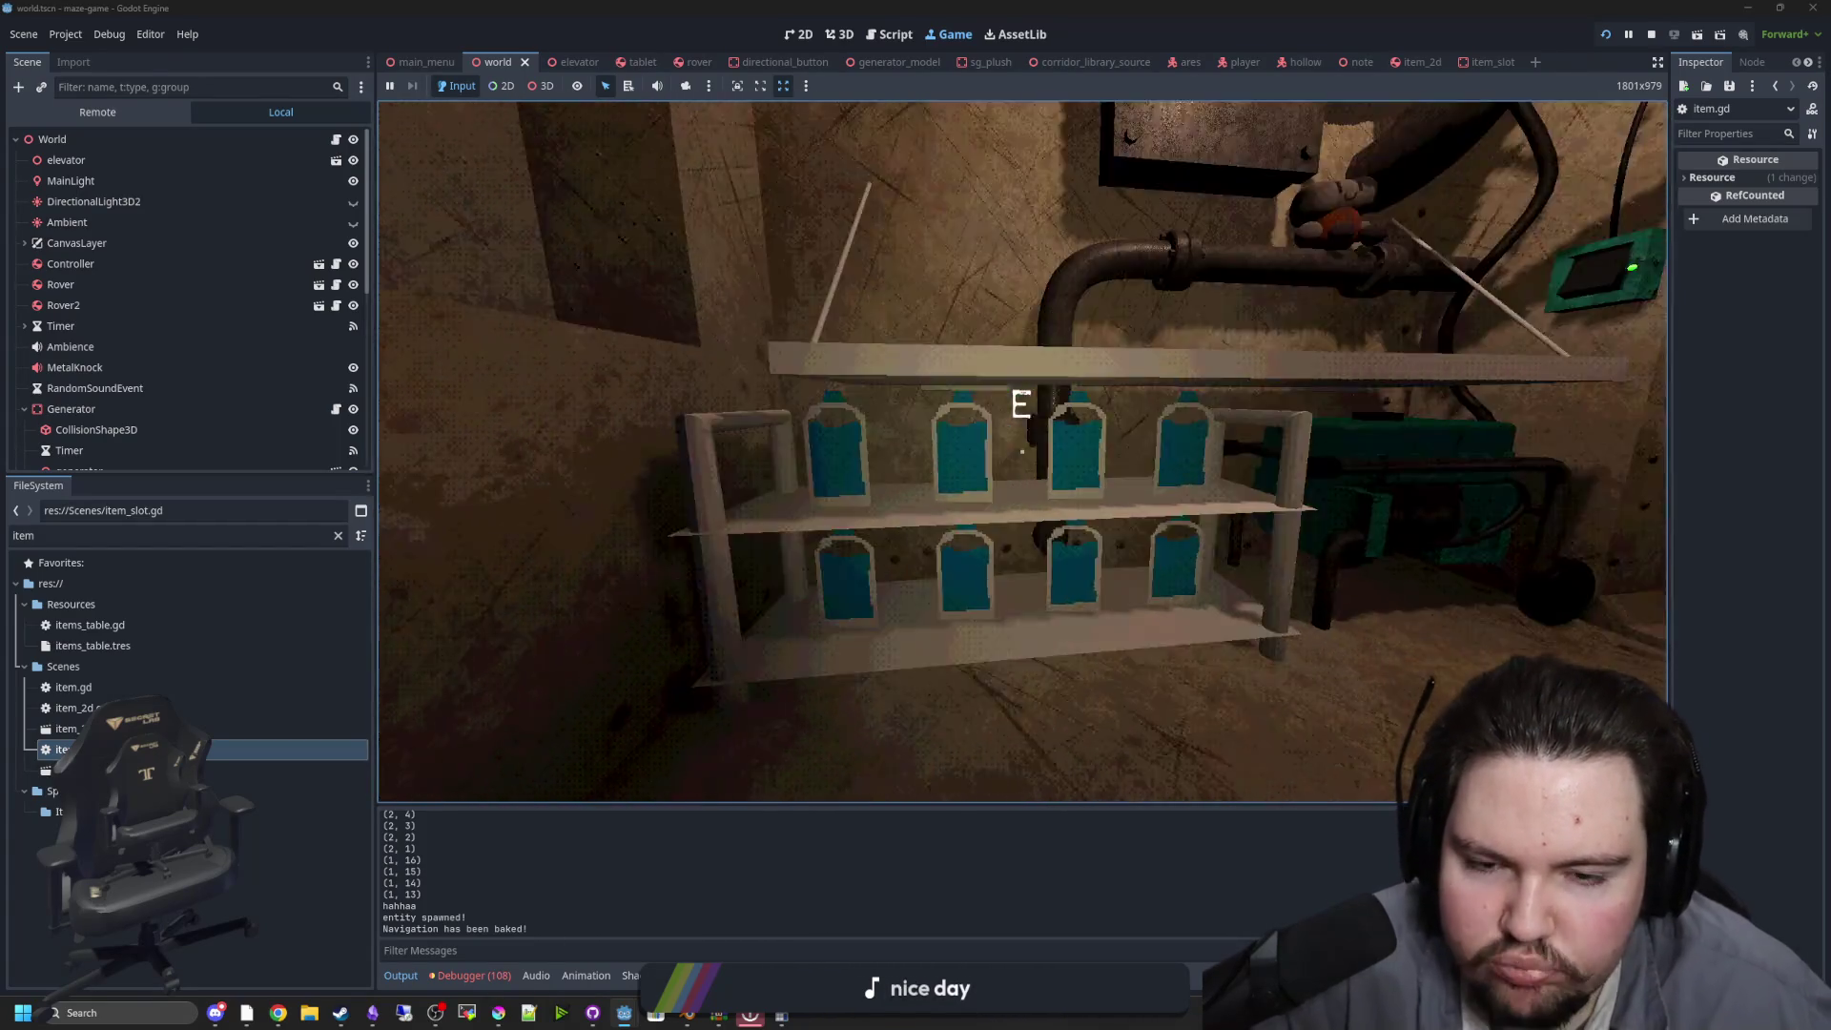
{"action": "key", "text": "ctrl"}
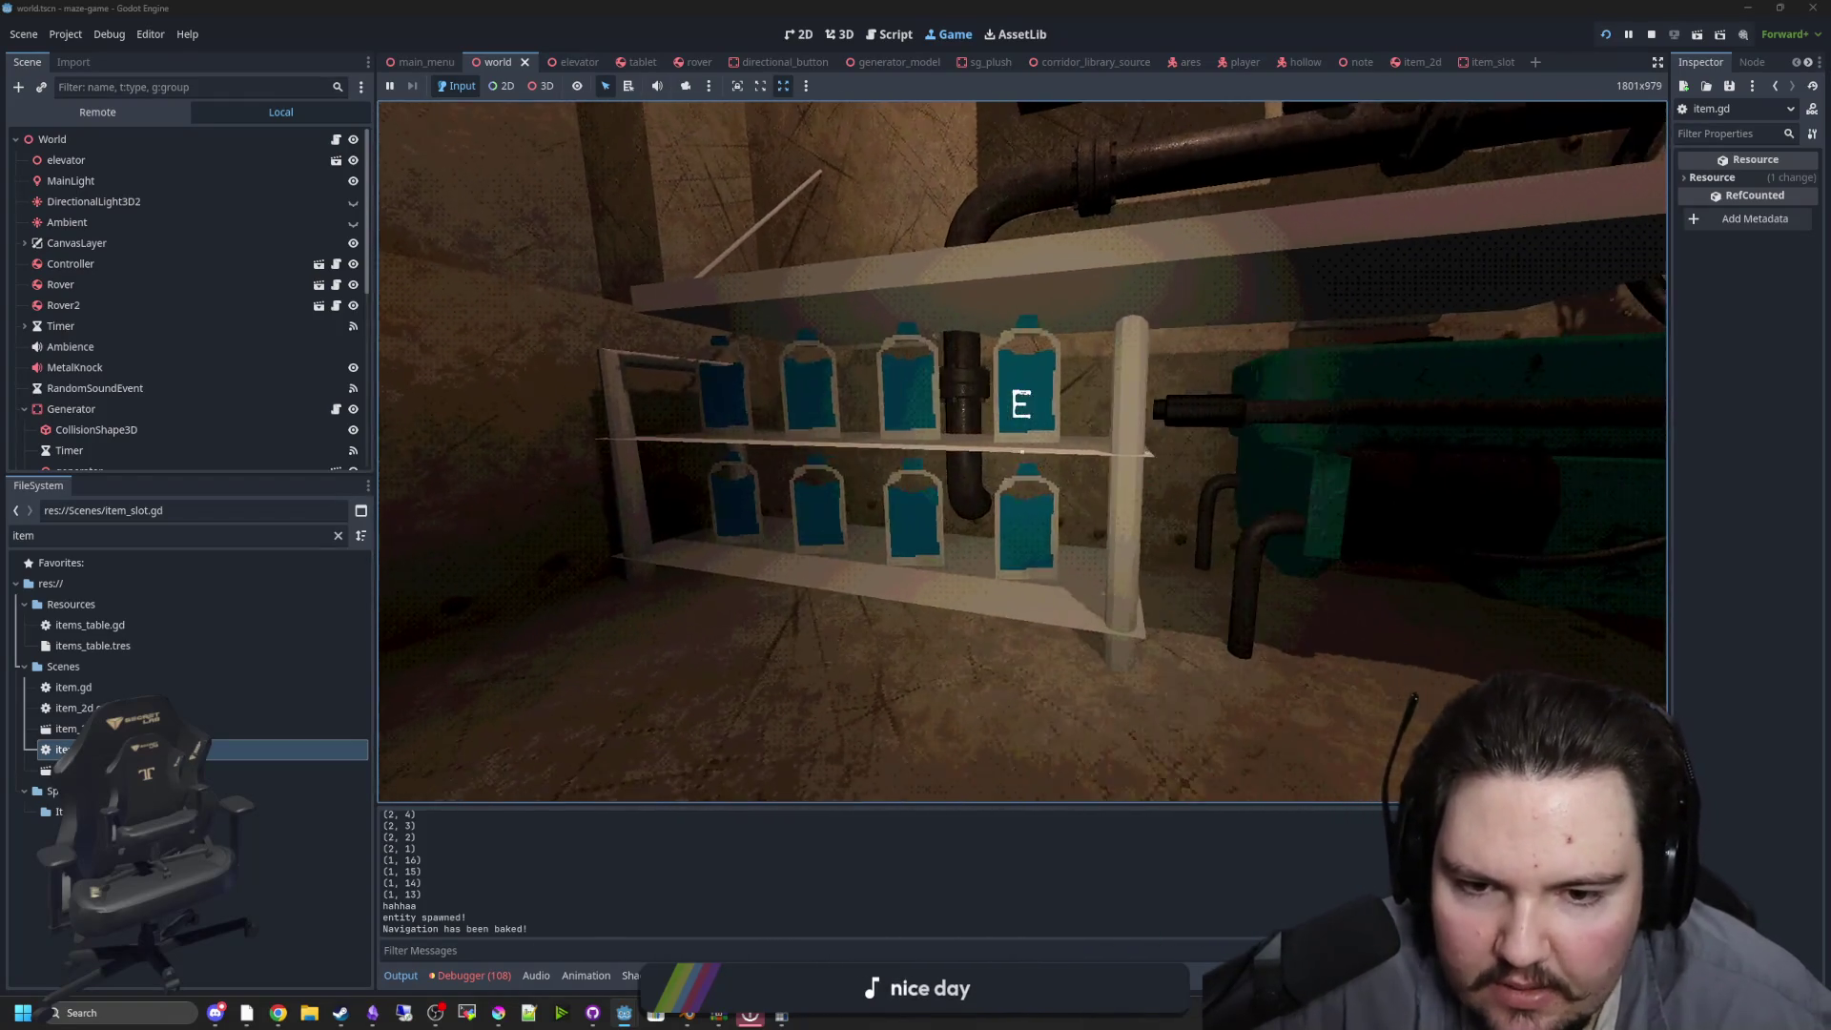
{"action": "key", "text": "ctrl"}
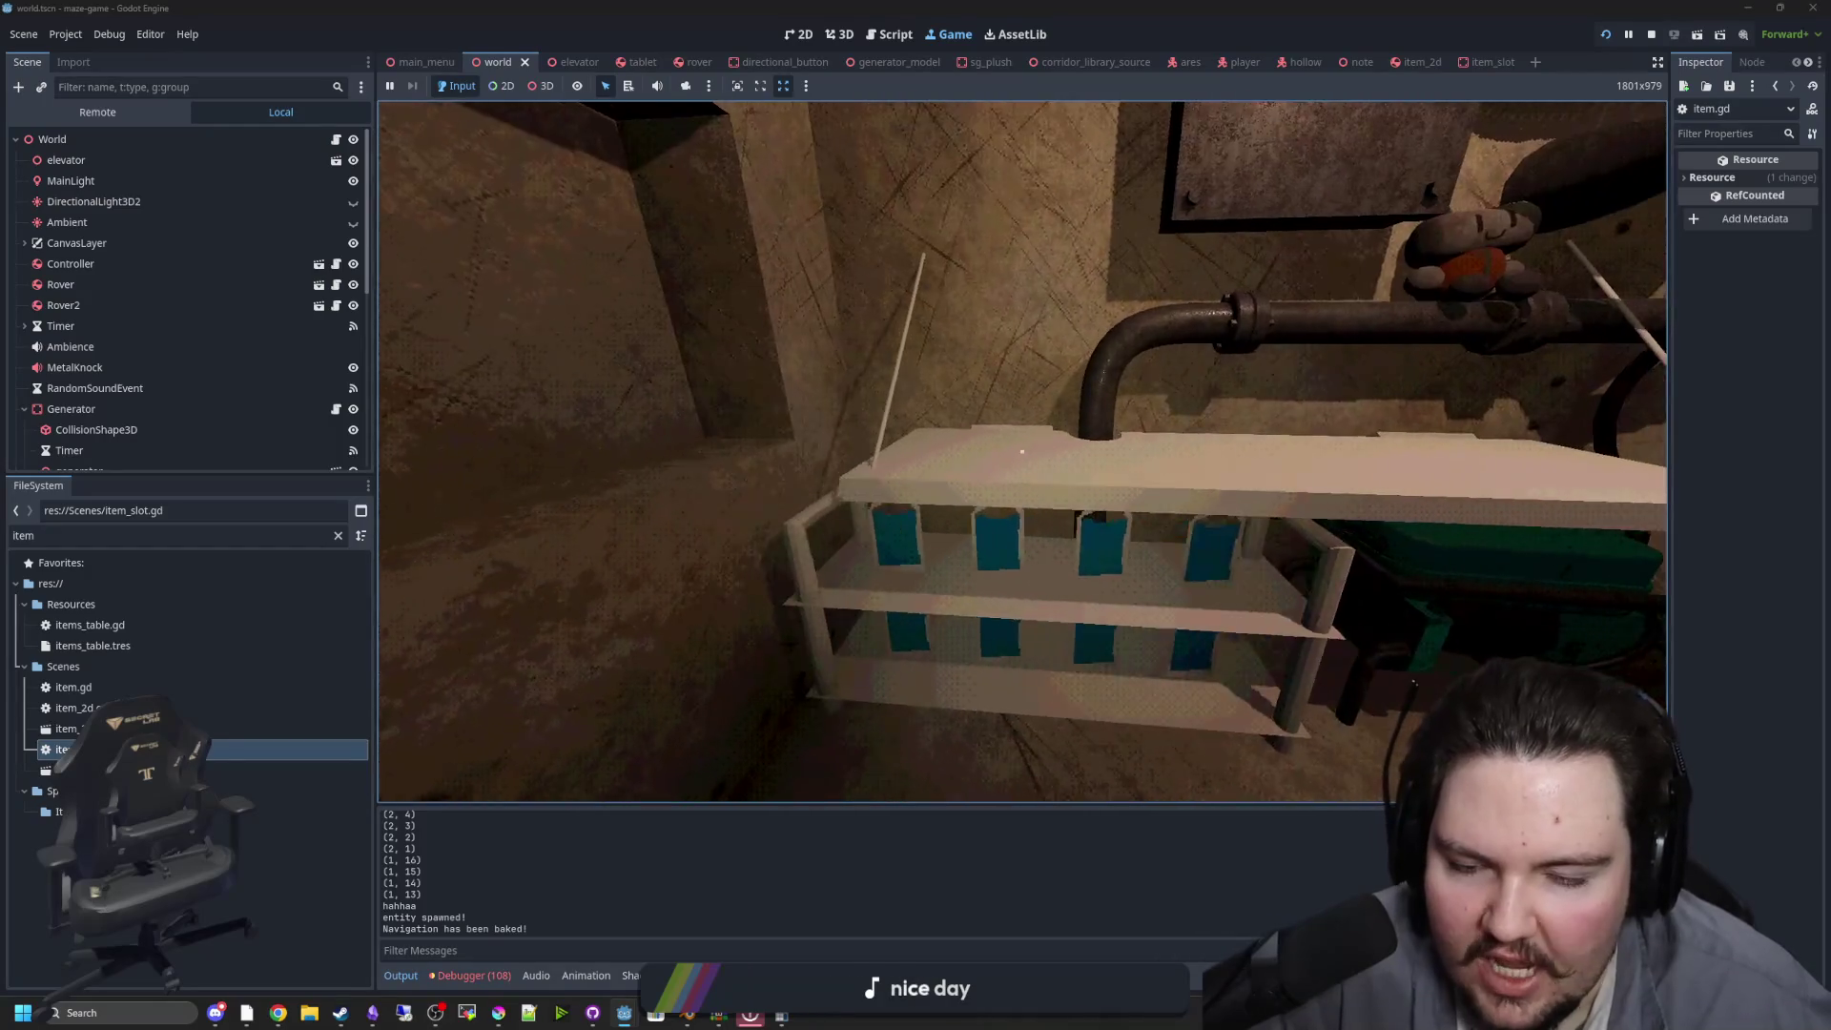
{"action": "key", "text": "s"}
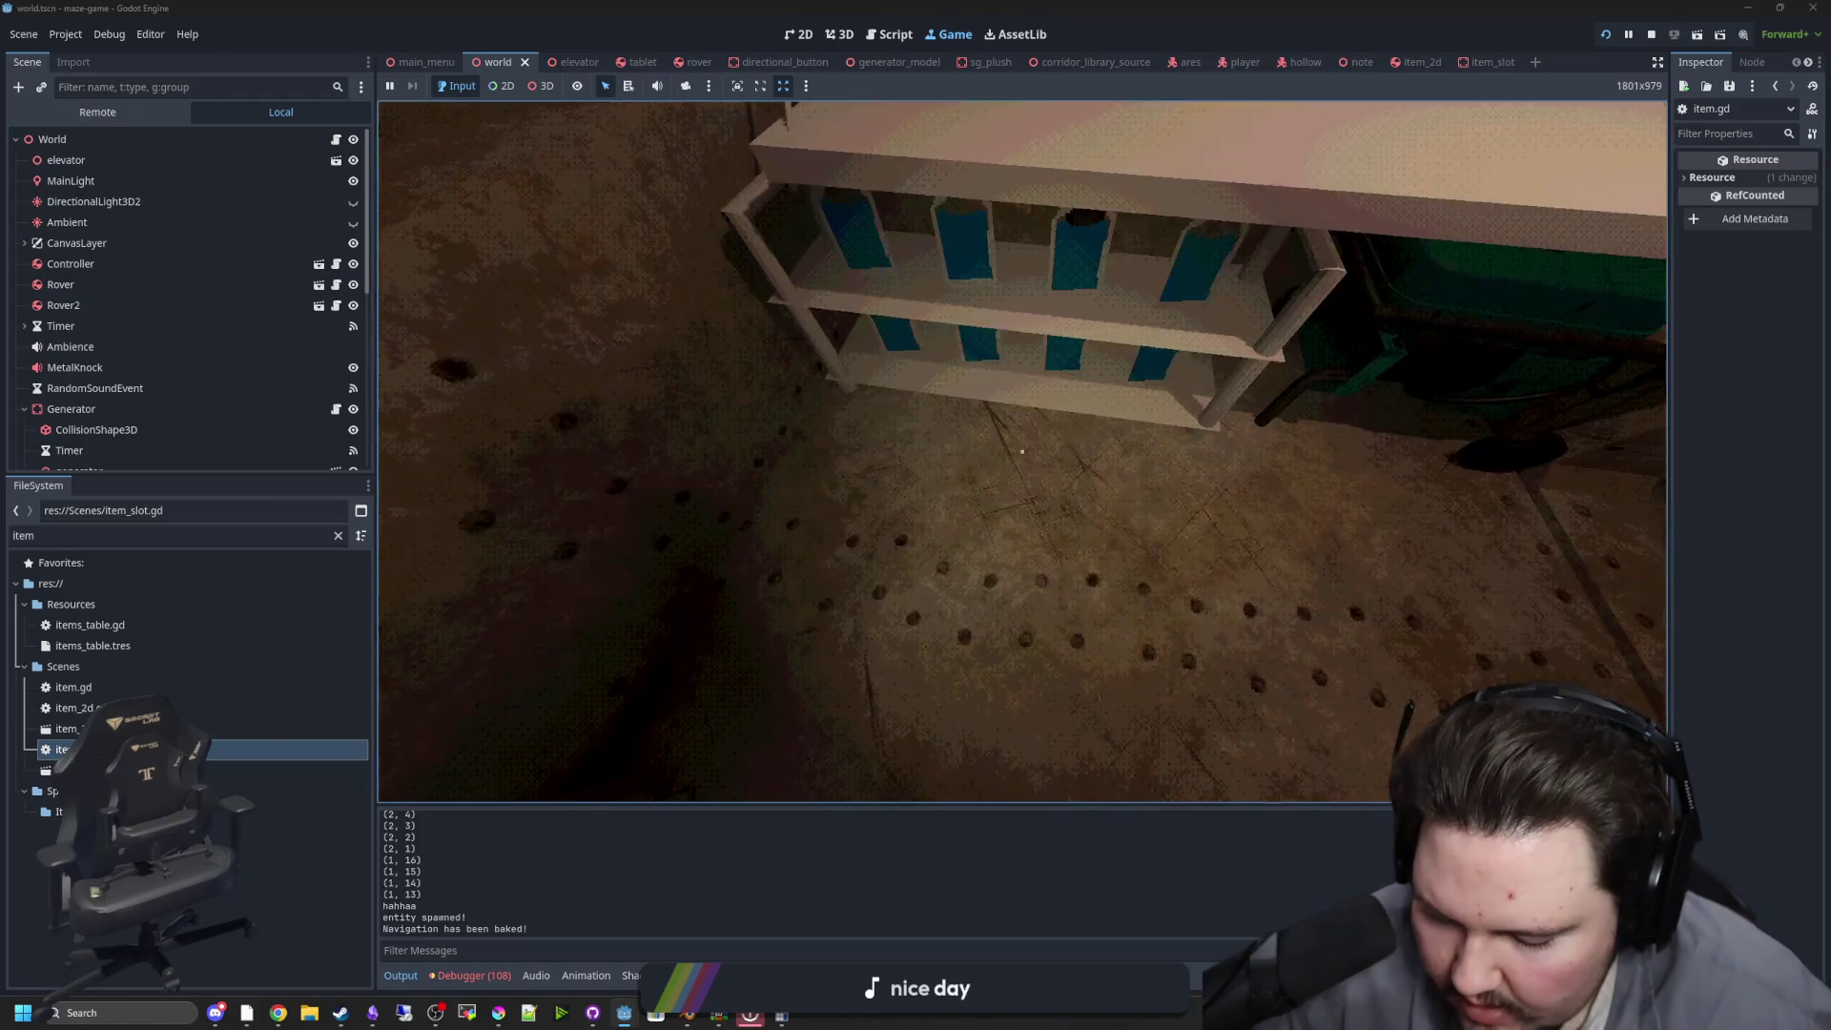
{"action": "mouse_move", "coordinate": [1021, 451]}
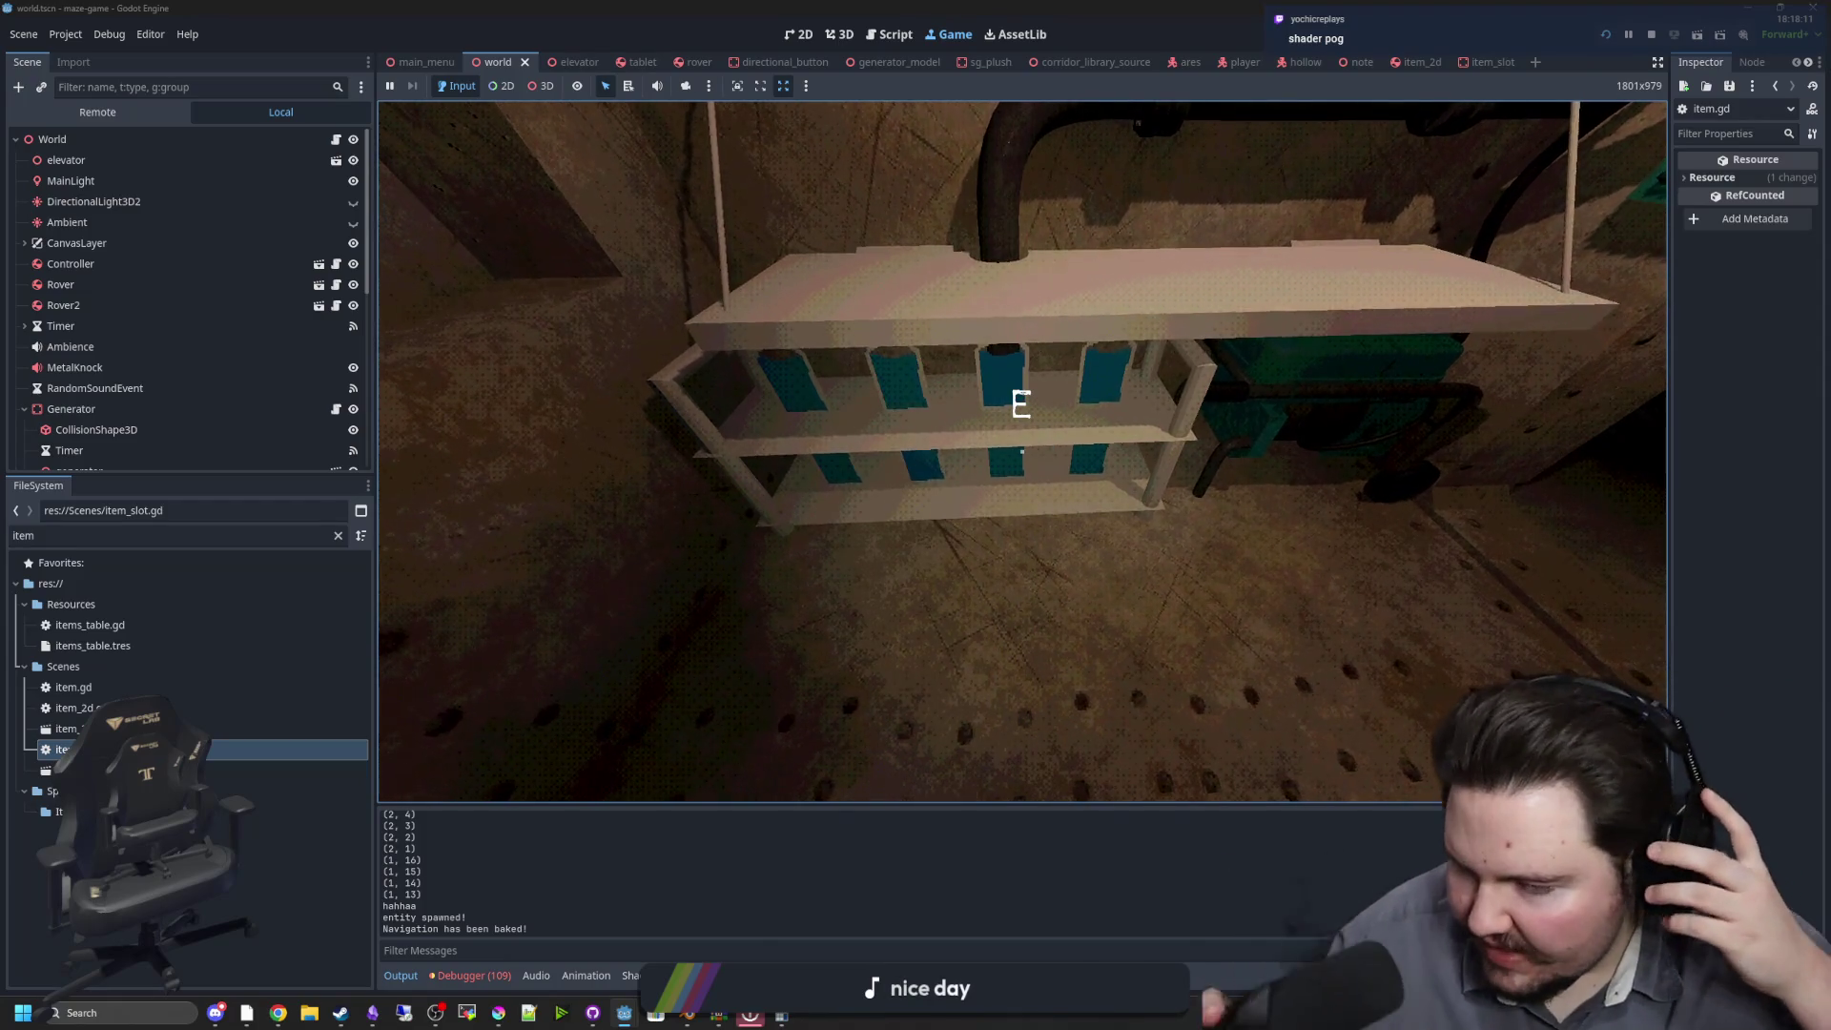
Walk past the bottle shelf and bed in the bunk room, then pick up the floor item
{"action": "key", "text": "a"}
{"action": "key", "text": "s"}
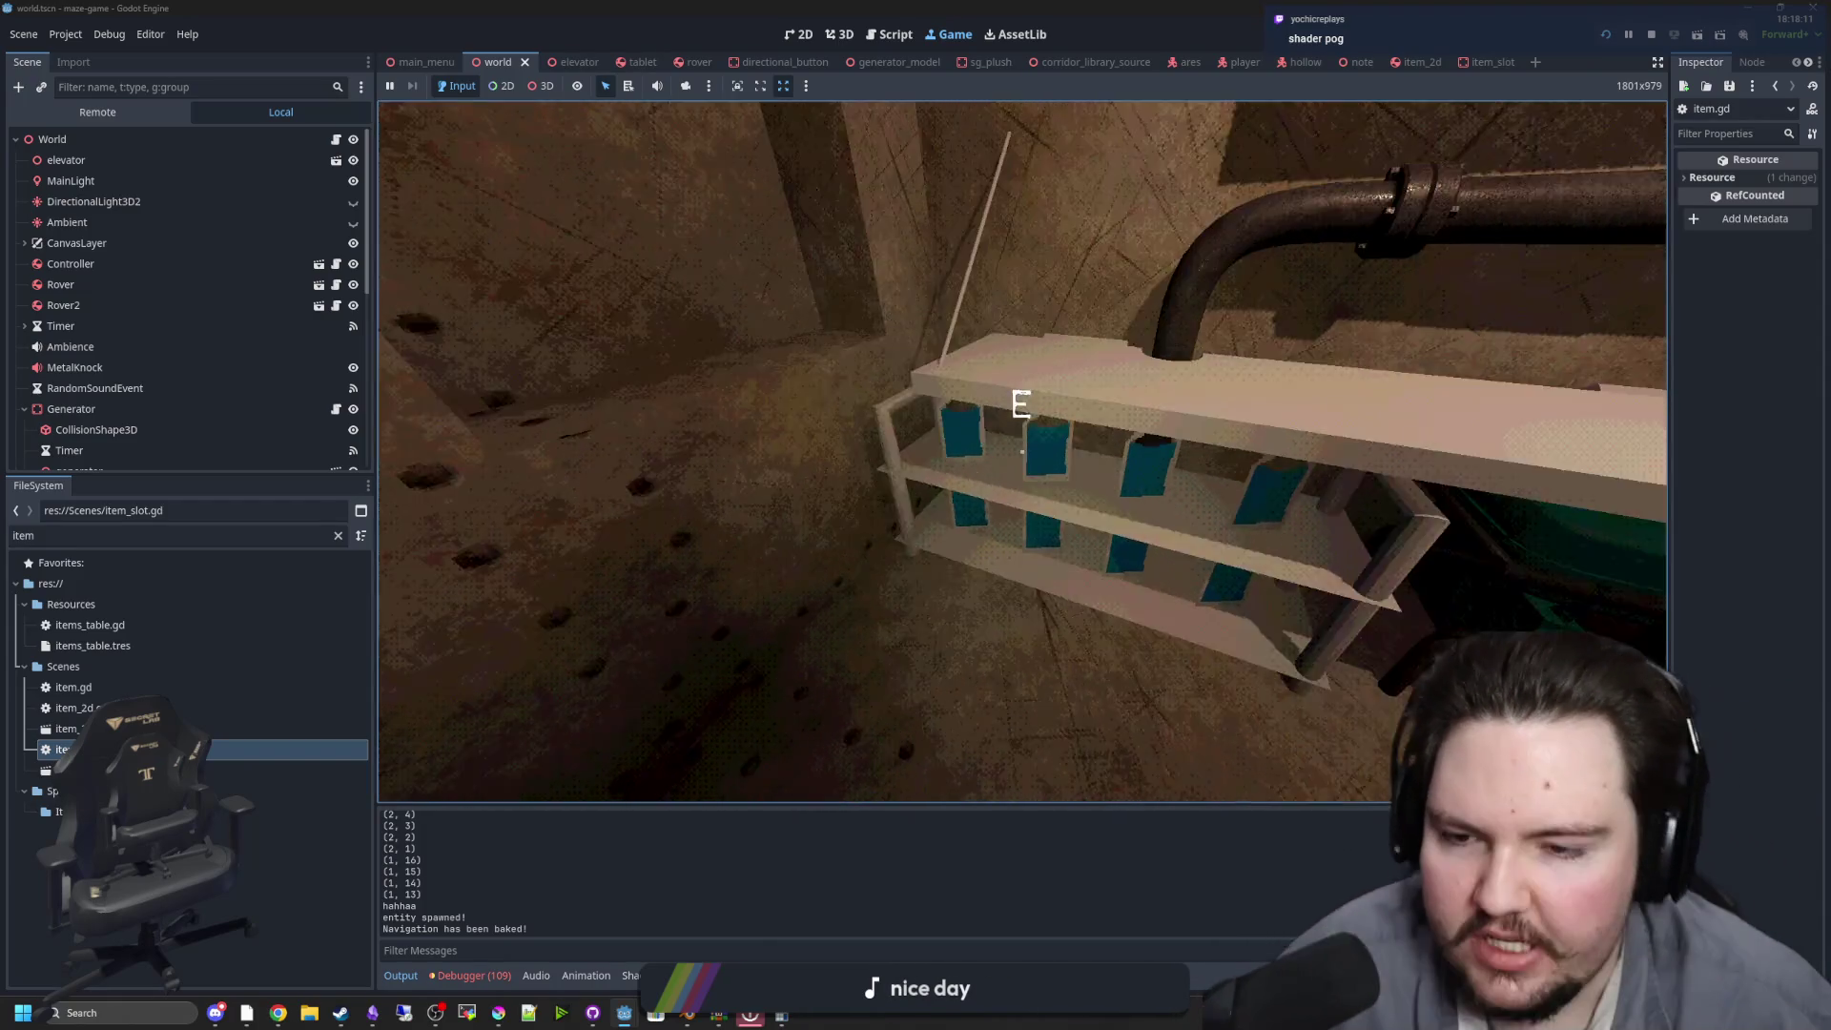
{"action": "key", "text": "w"}
{"action": "key", "text": "w"}
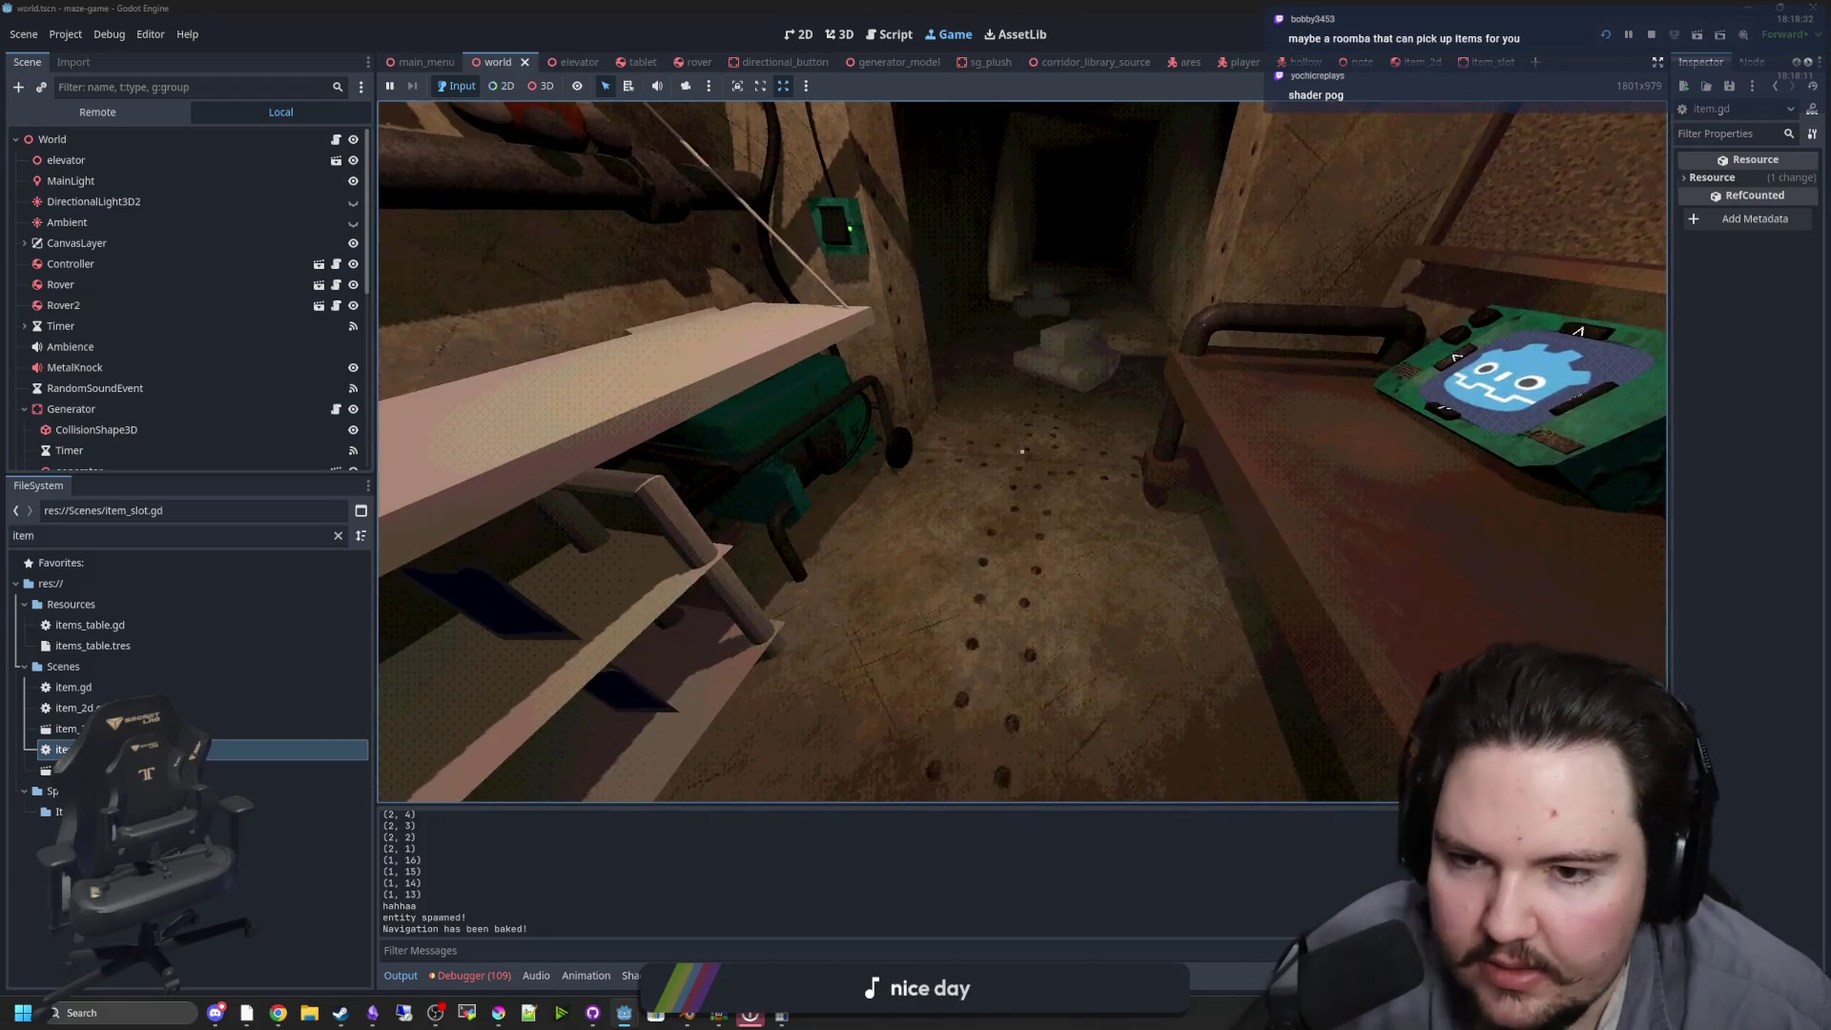
{"action": "key", "text": "w"}
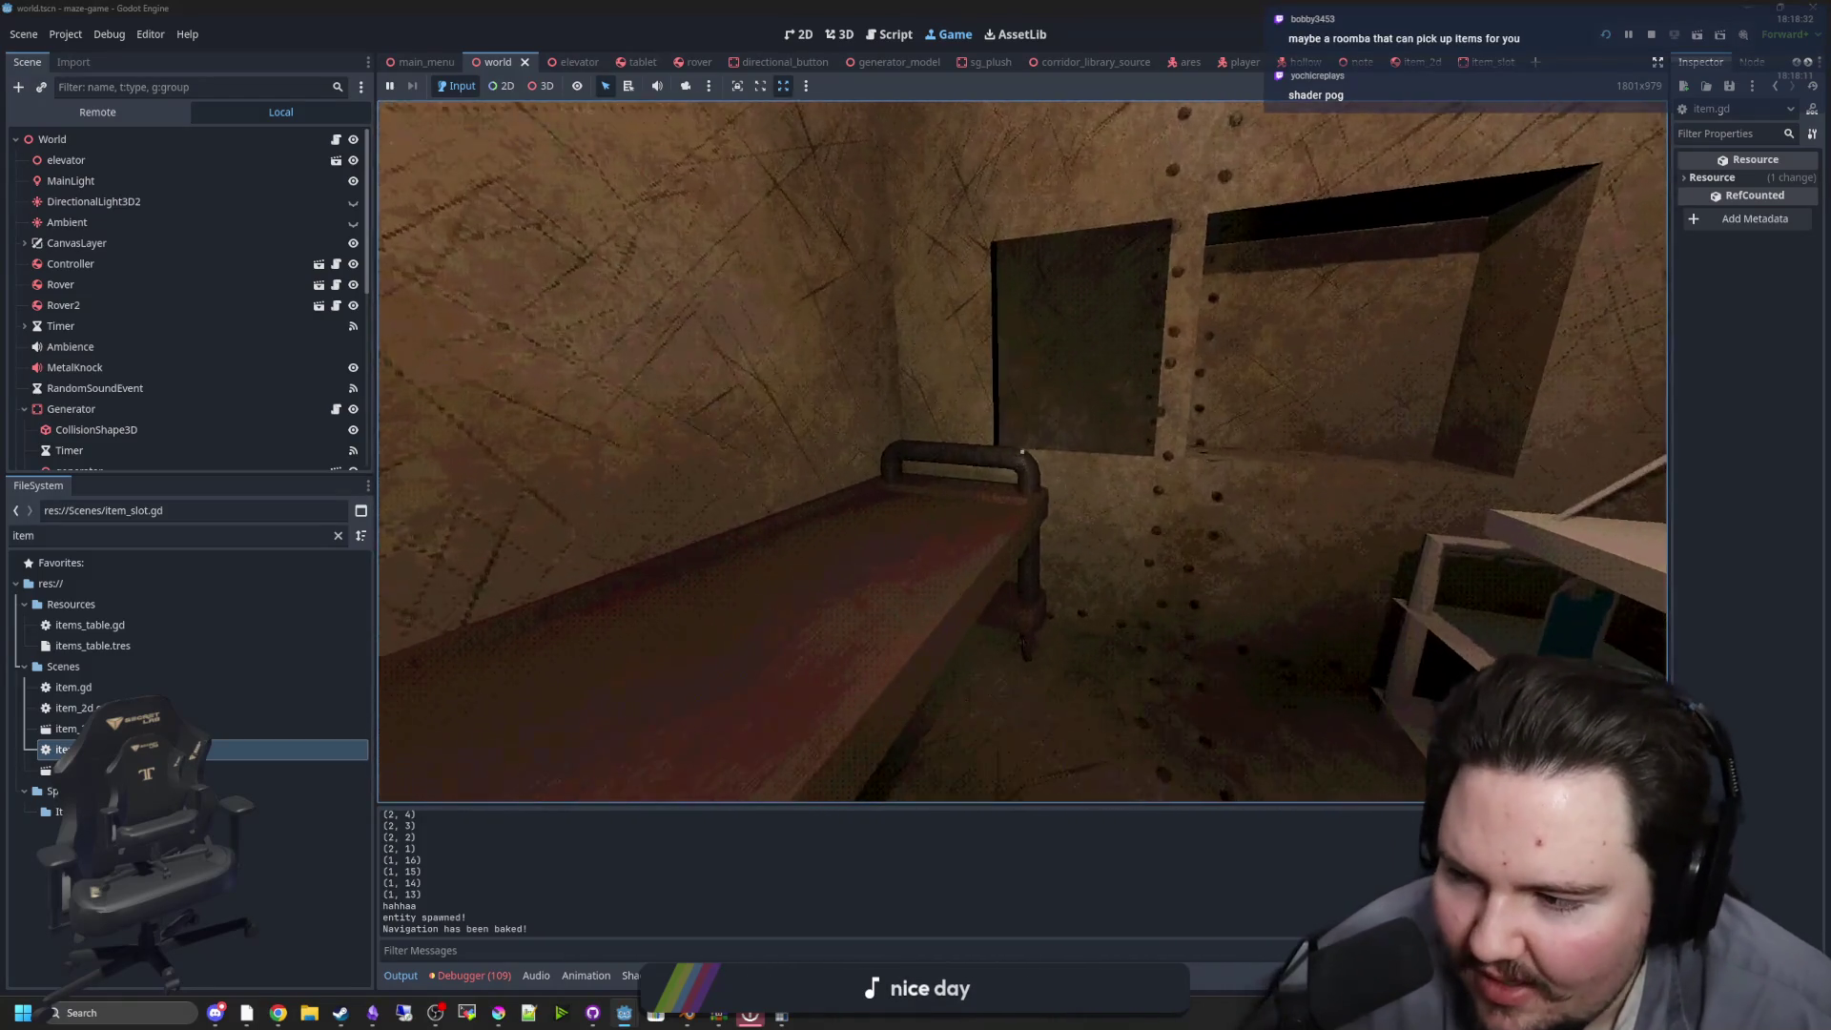
{"action": "key", "text": "w"}
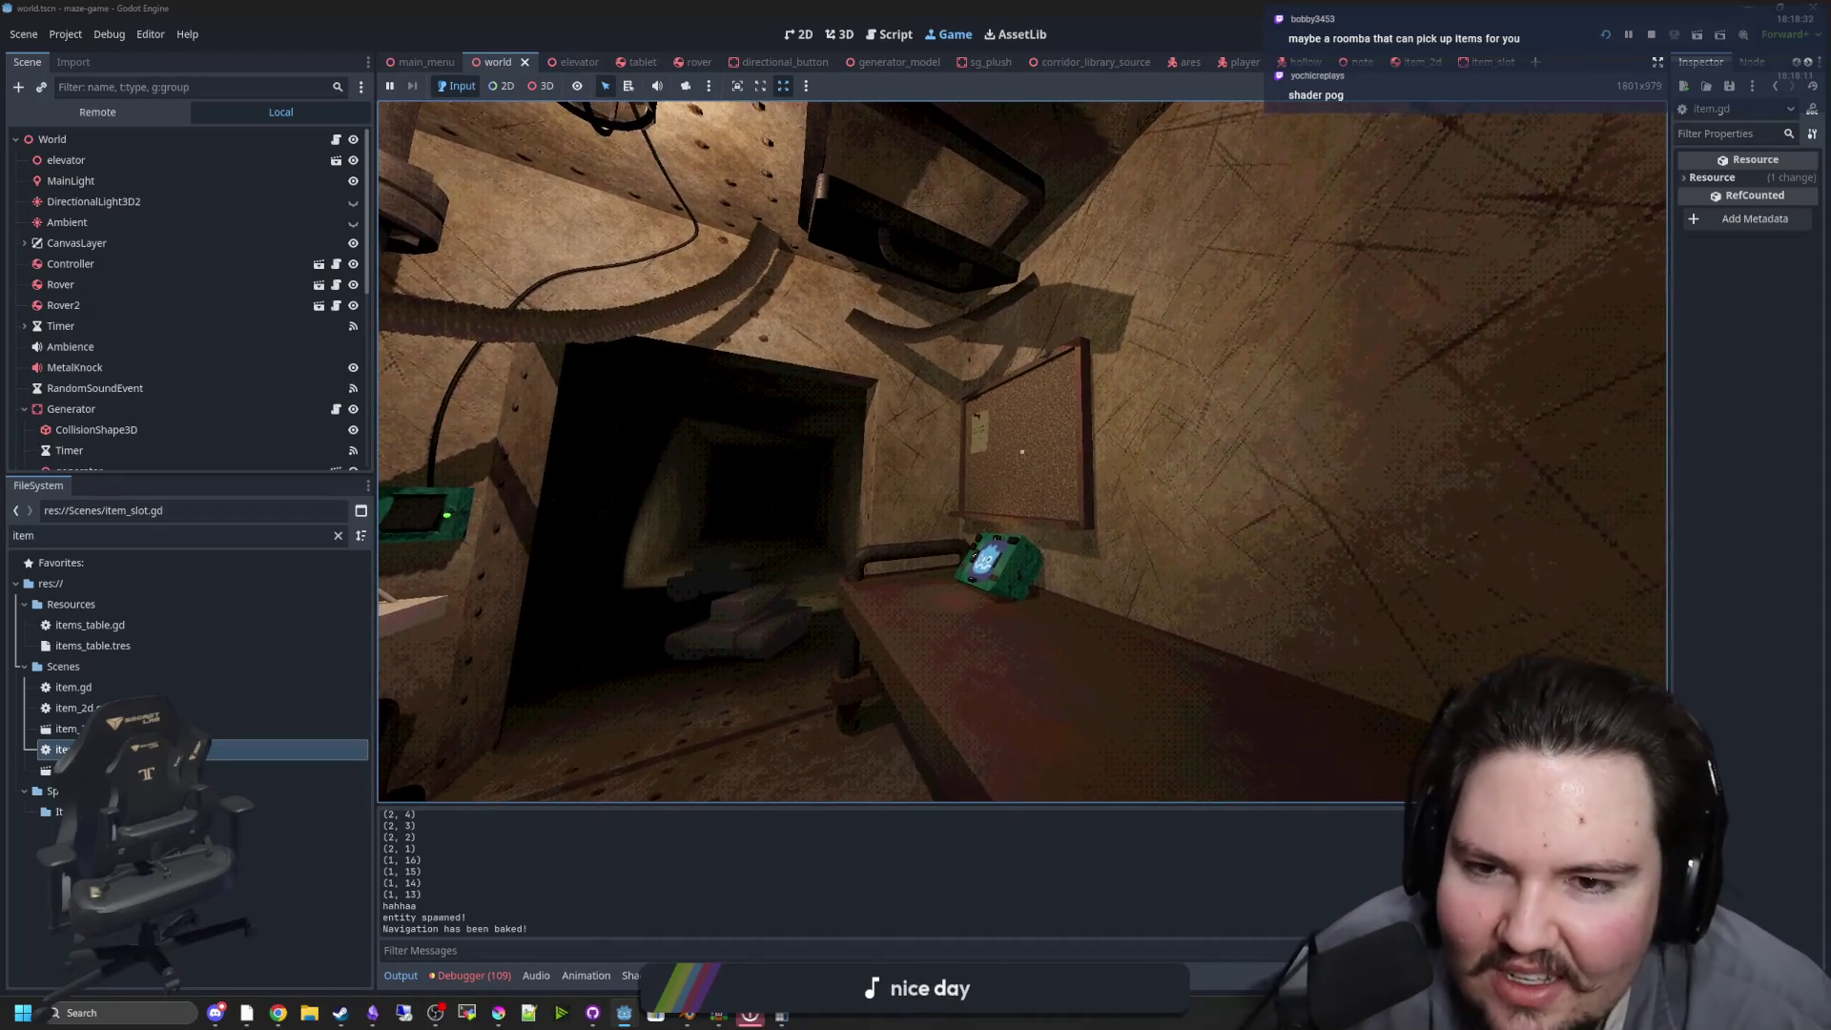
{"action": "key", "text": "w"}
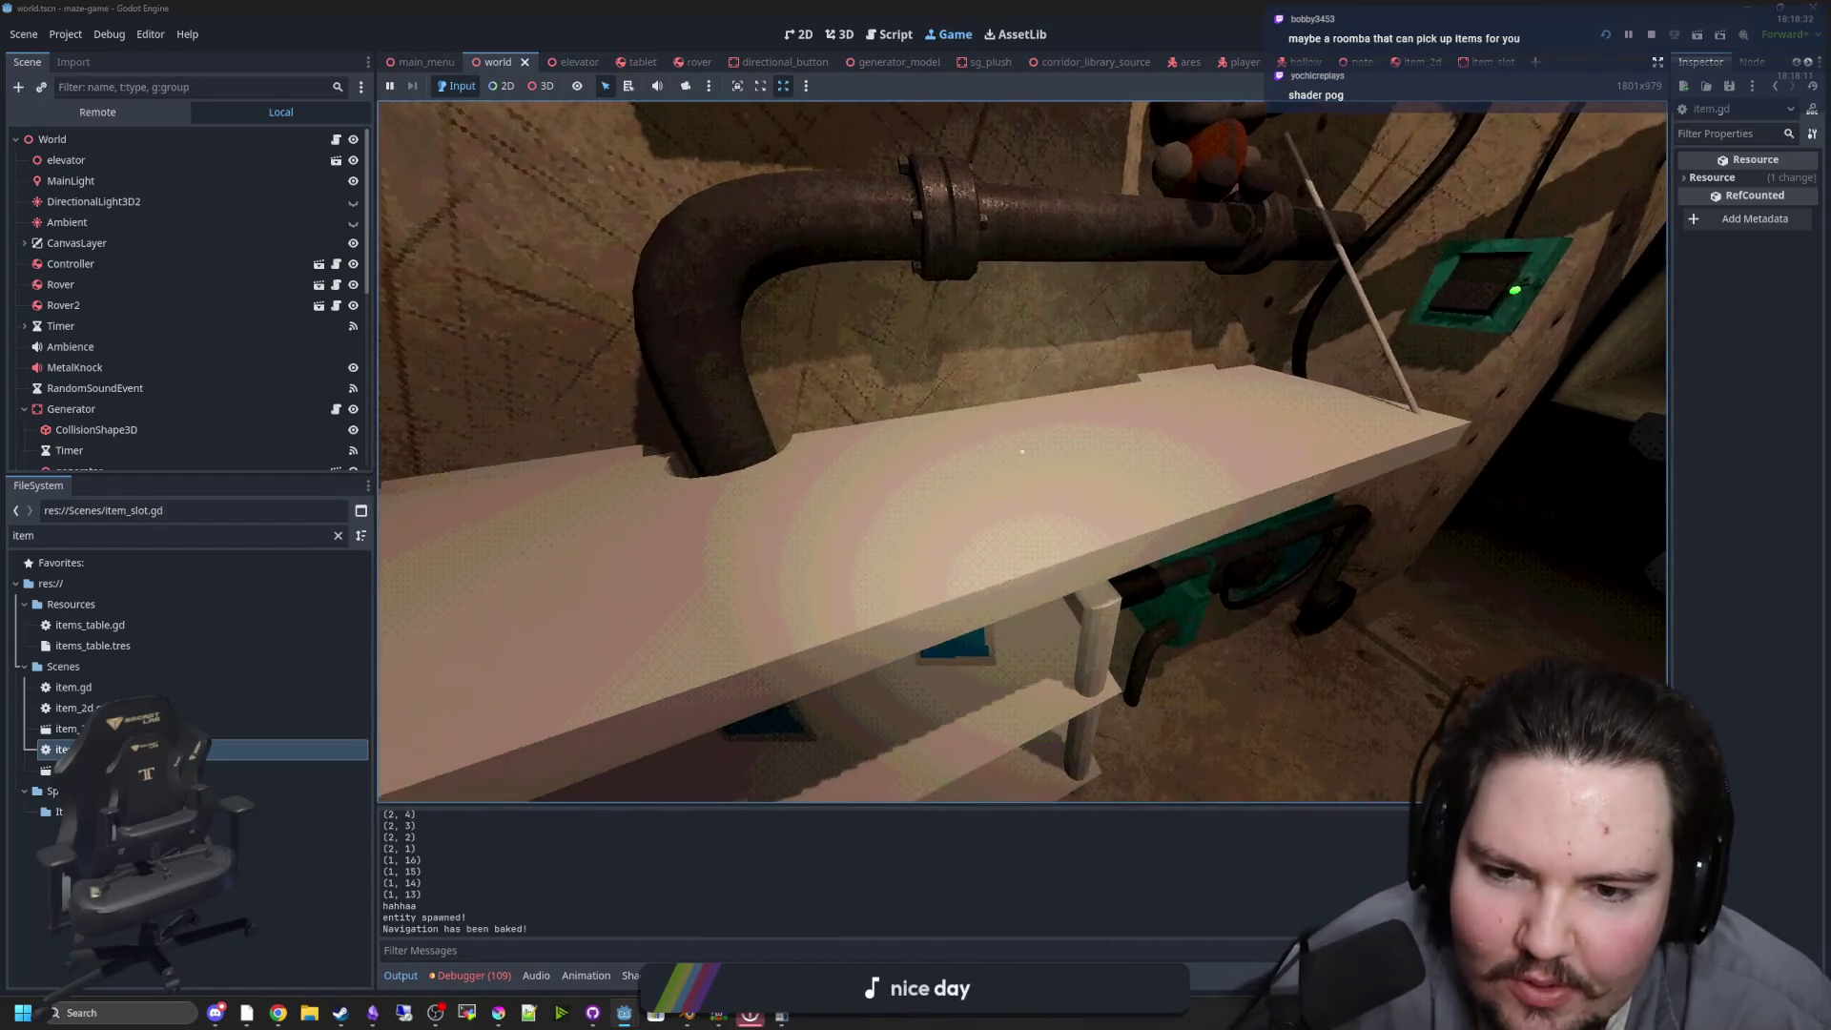
{"action": "key", "text": "e"}
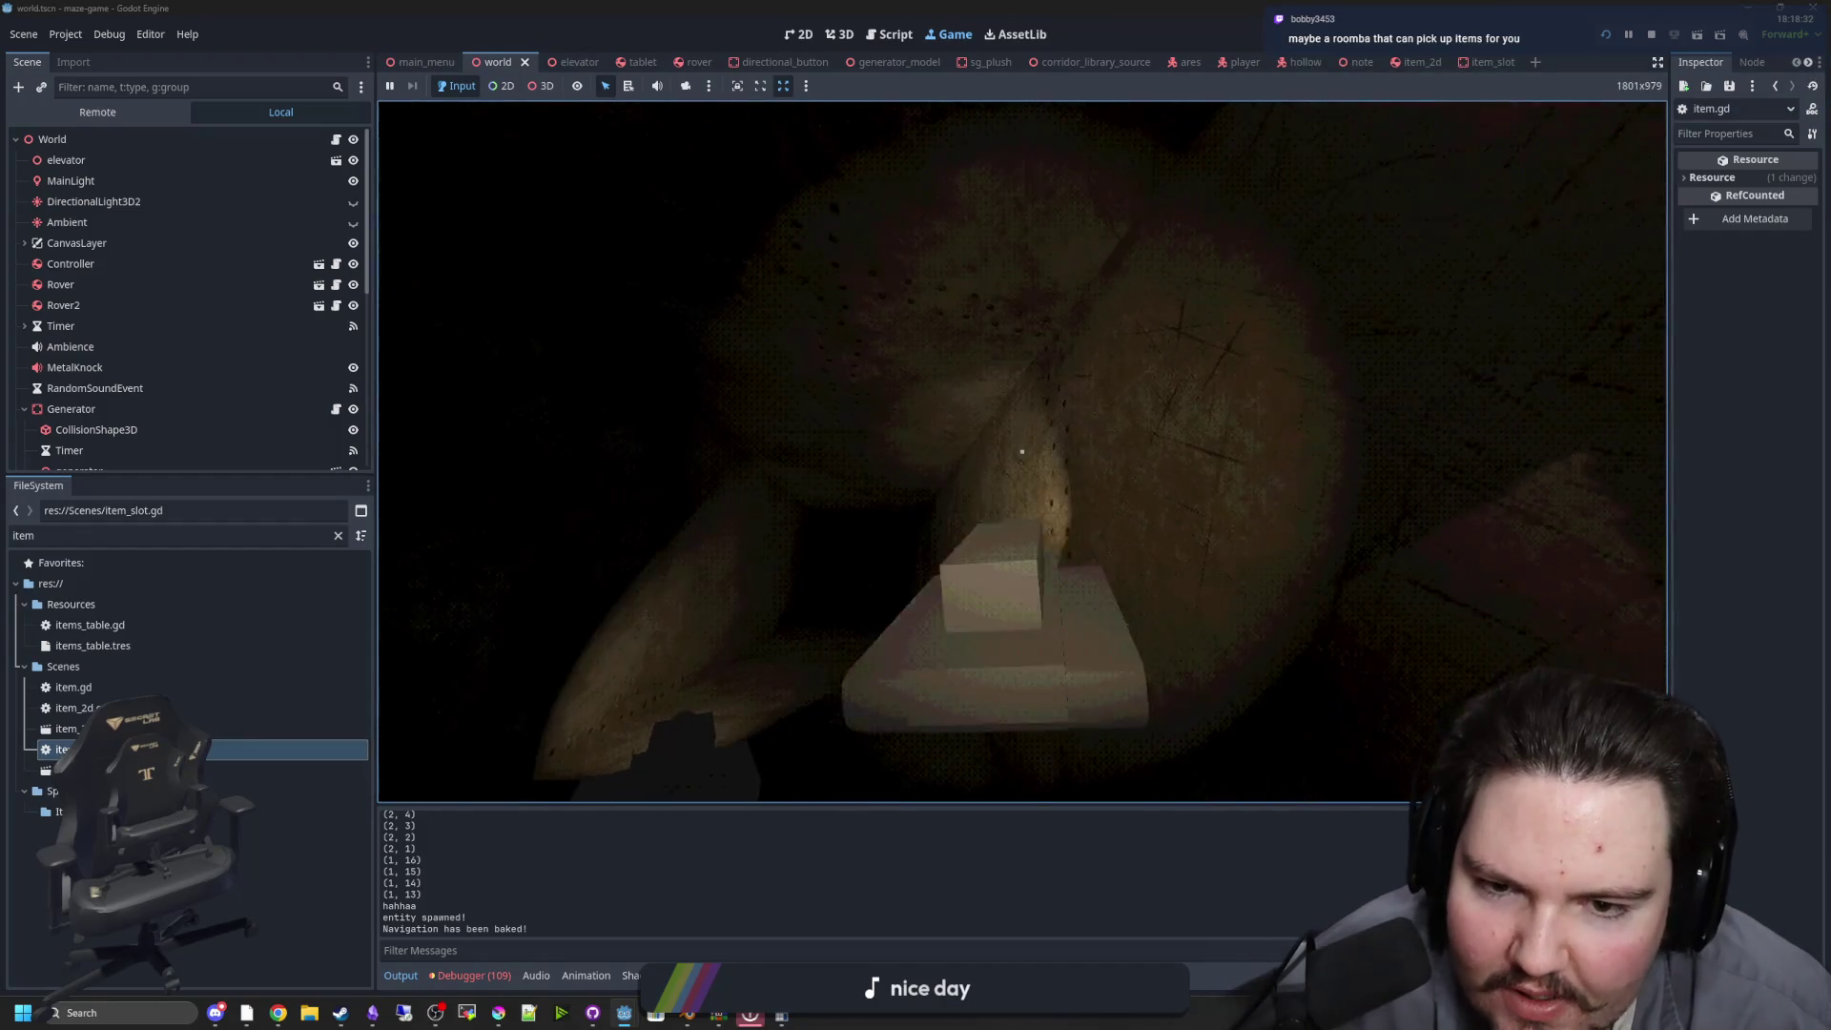
{"action": "key", "text": "e"}
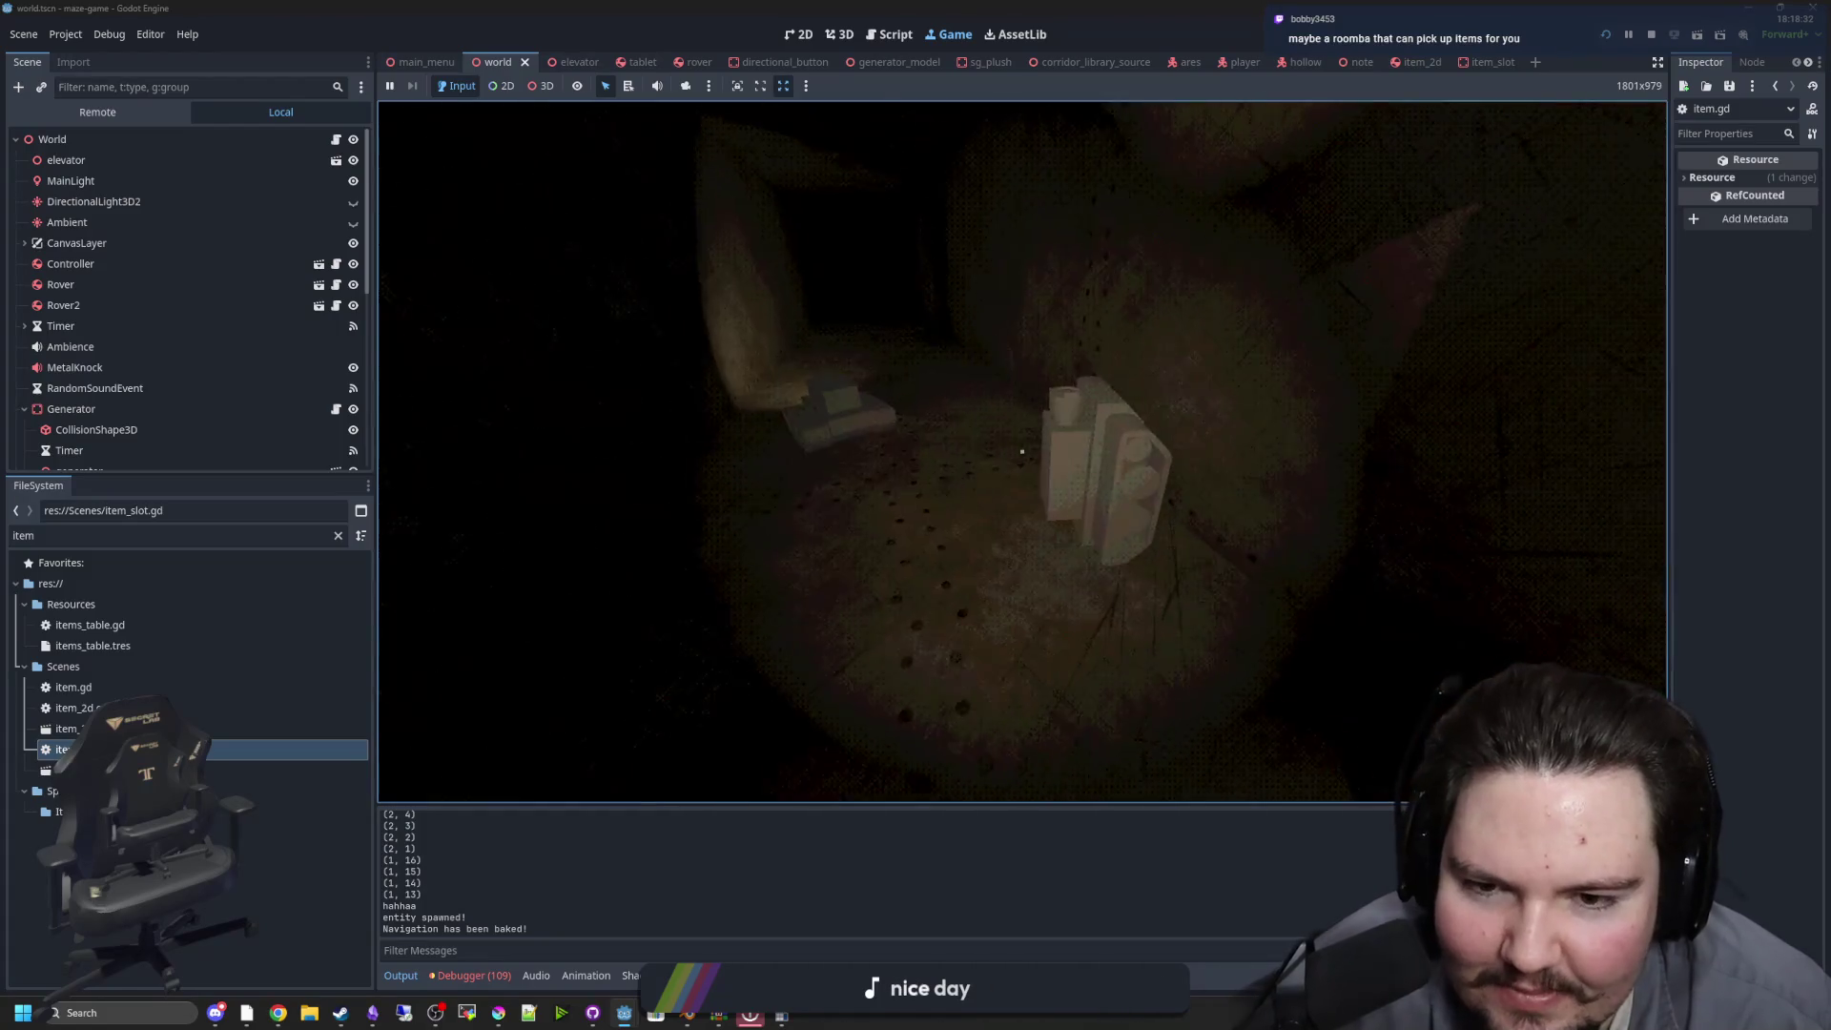
{"action": "key", "text": "e"}
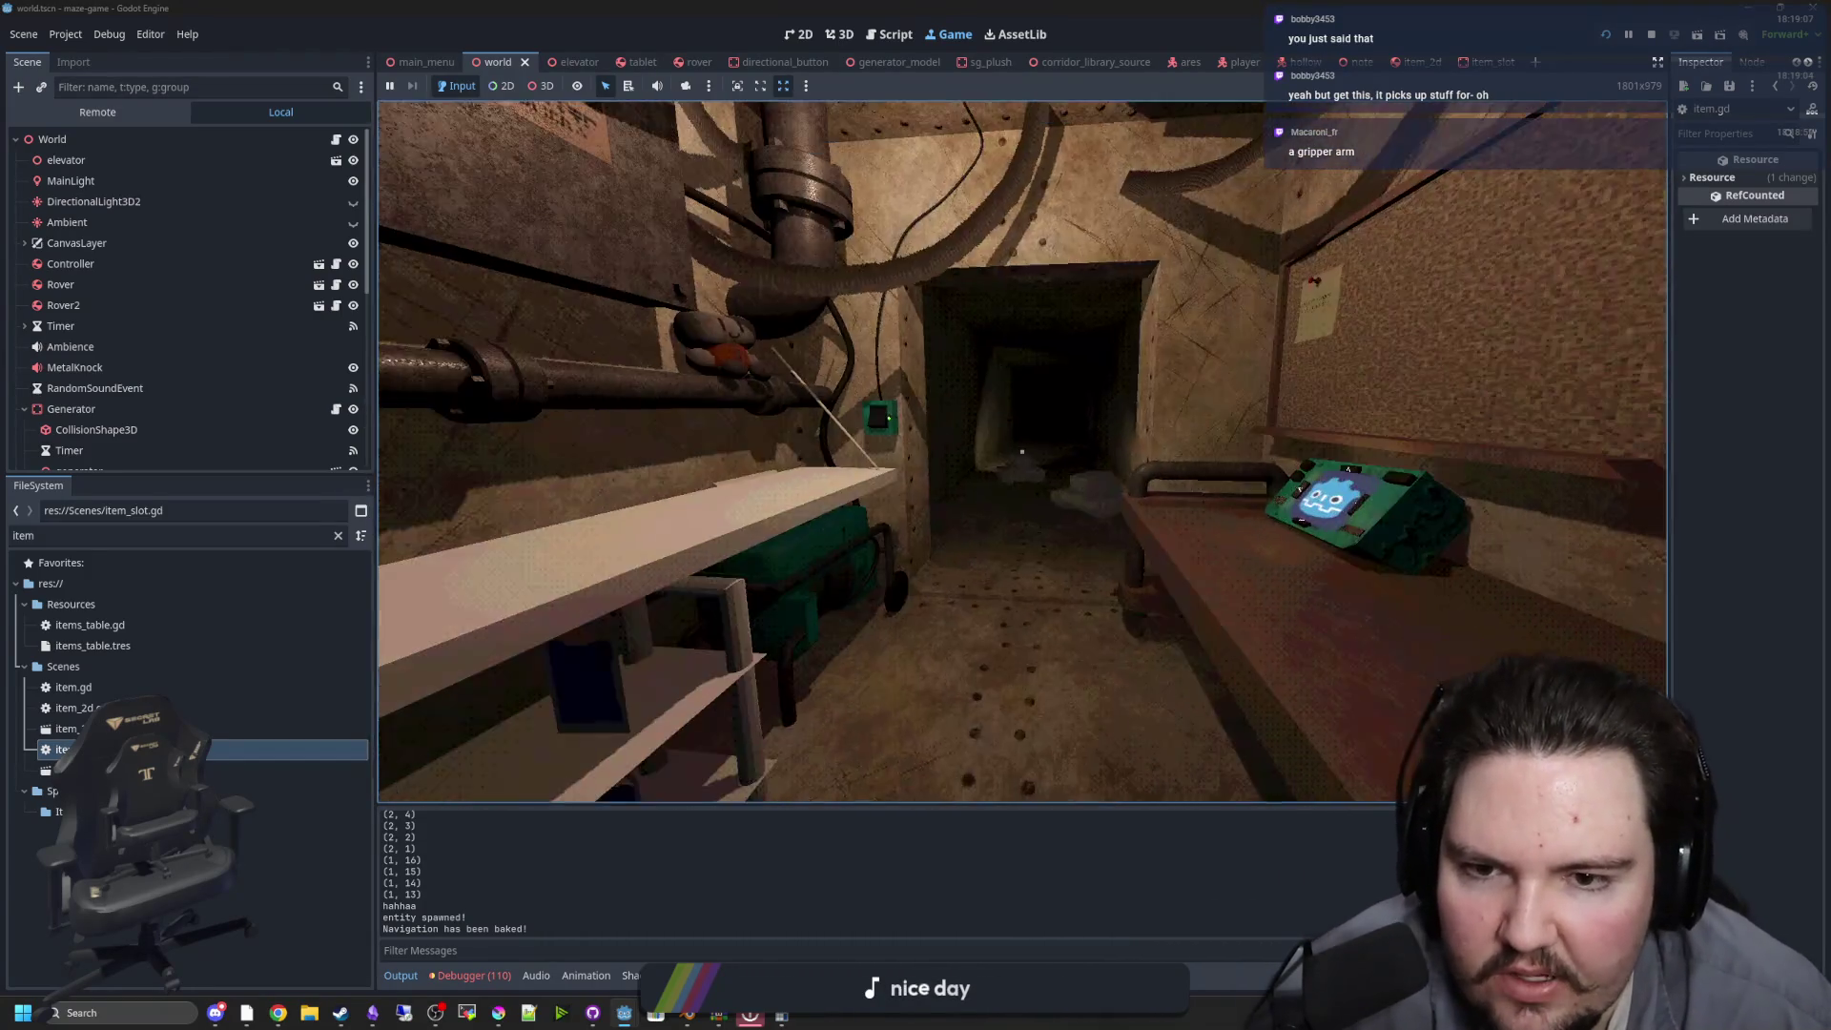
Pause and resume the game, open the door panel and walk into the dark corridor
{"action": "key", "text": "super"}
{"action": "left_click", "coordinate": [1020, 421]}
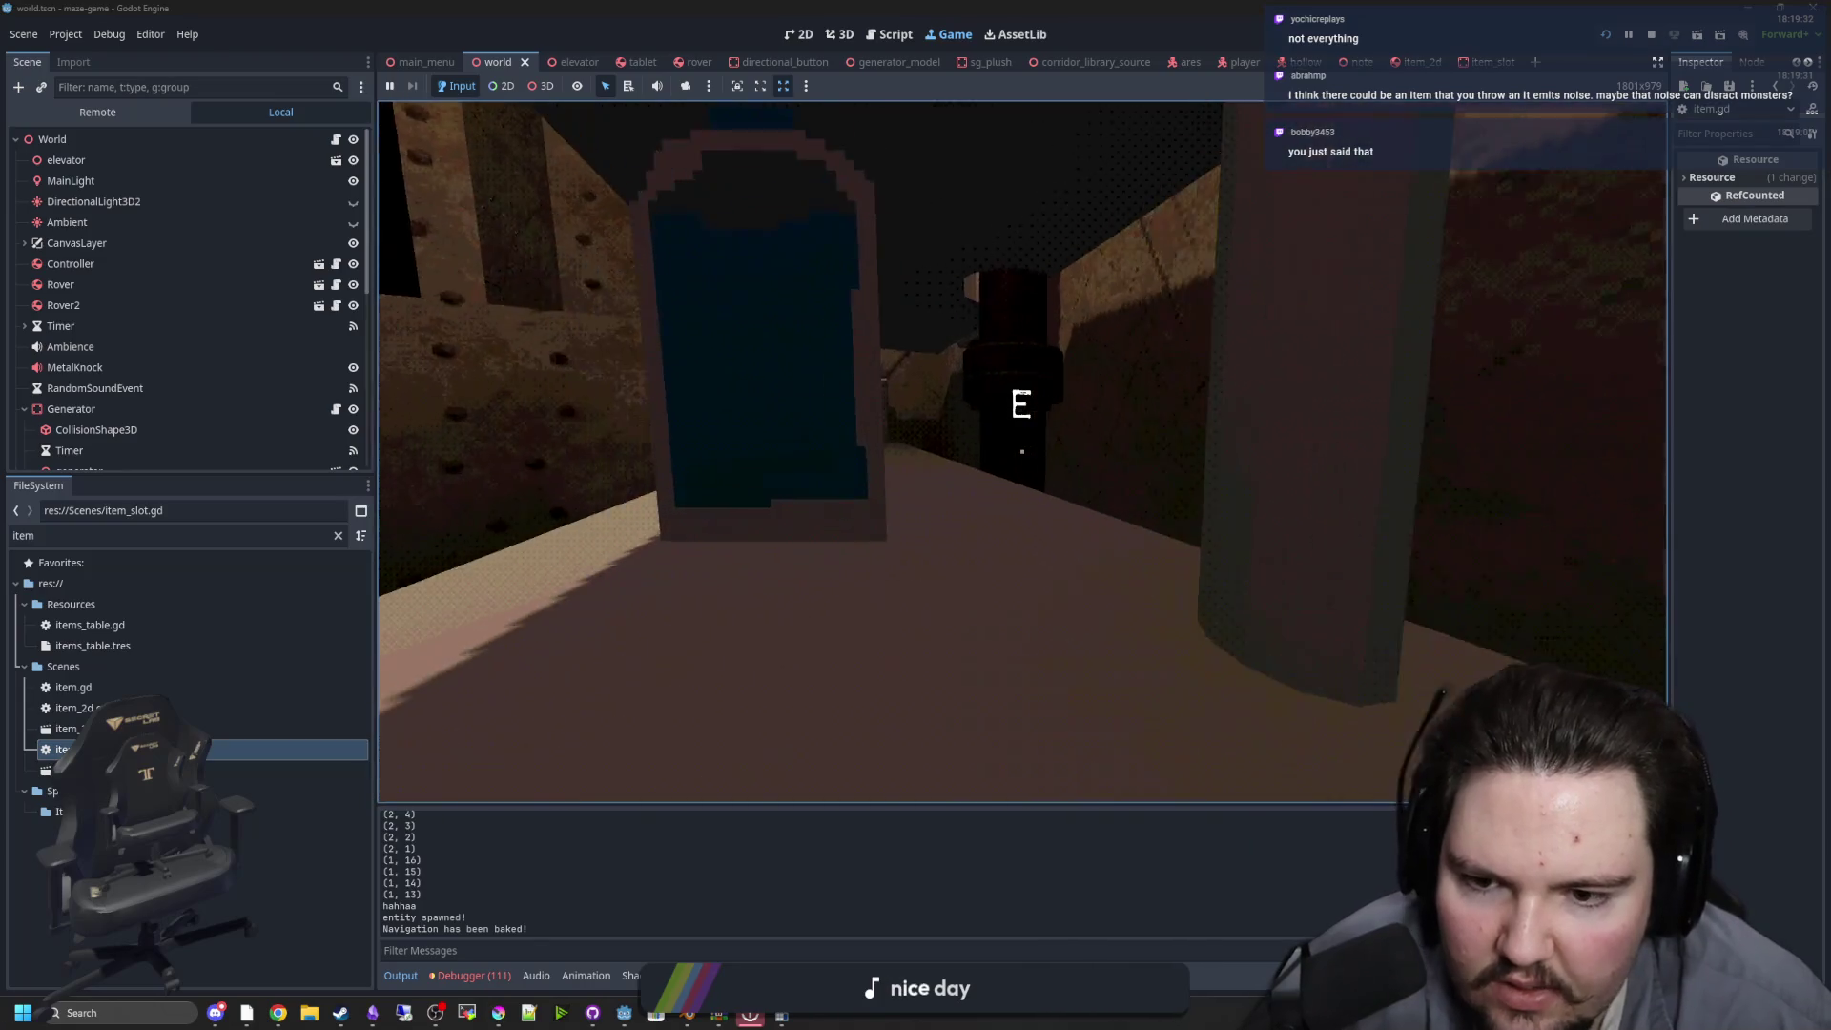
{"action": "key", "text": "e"}
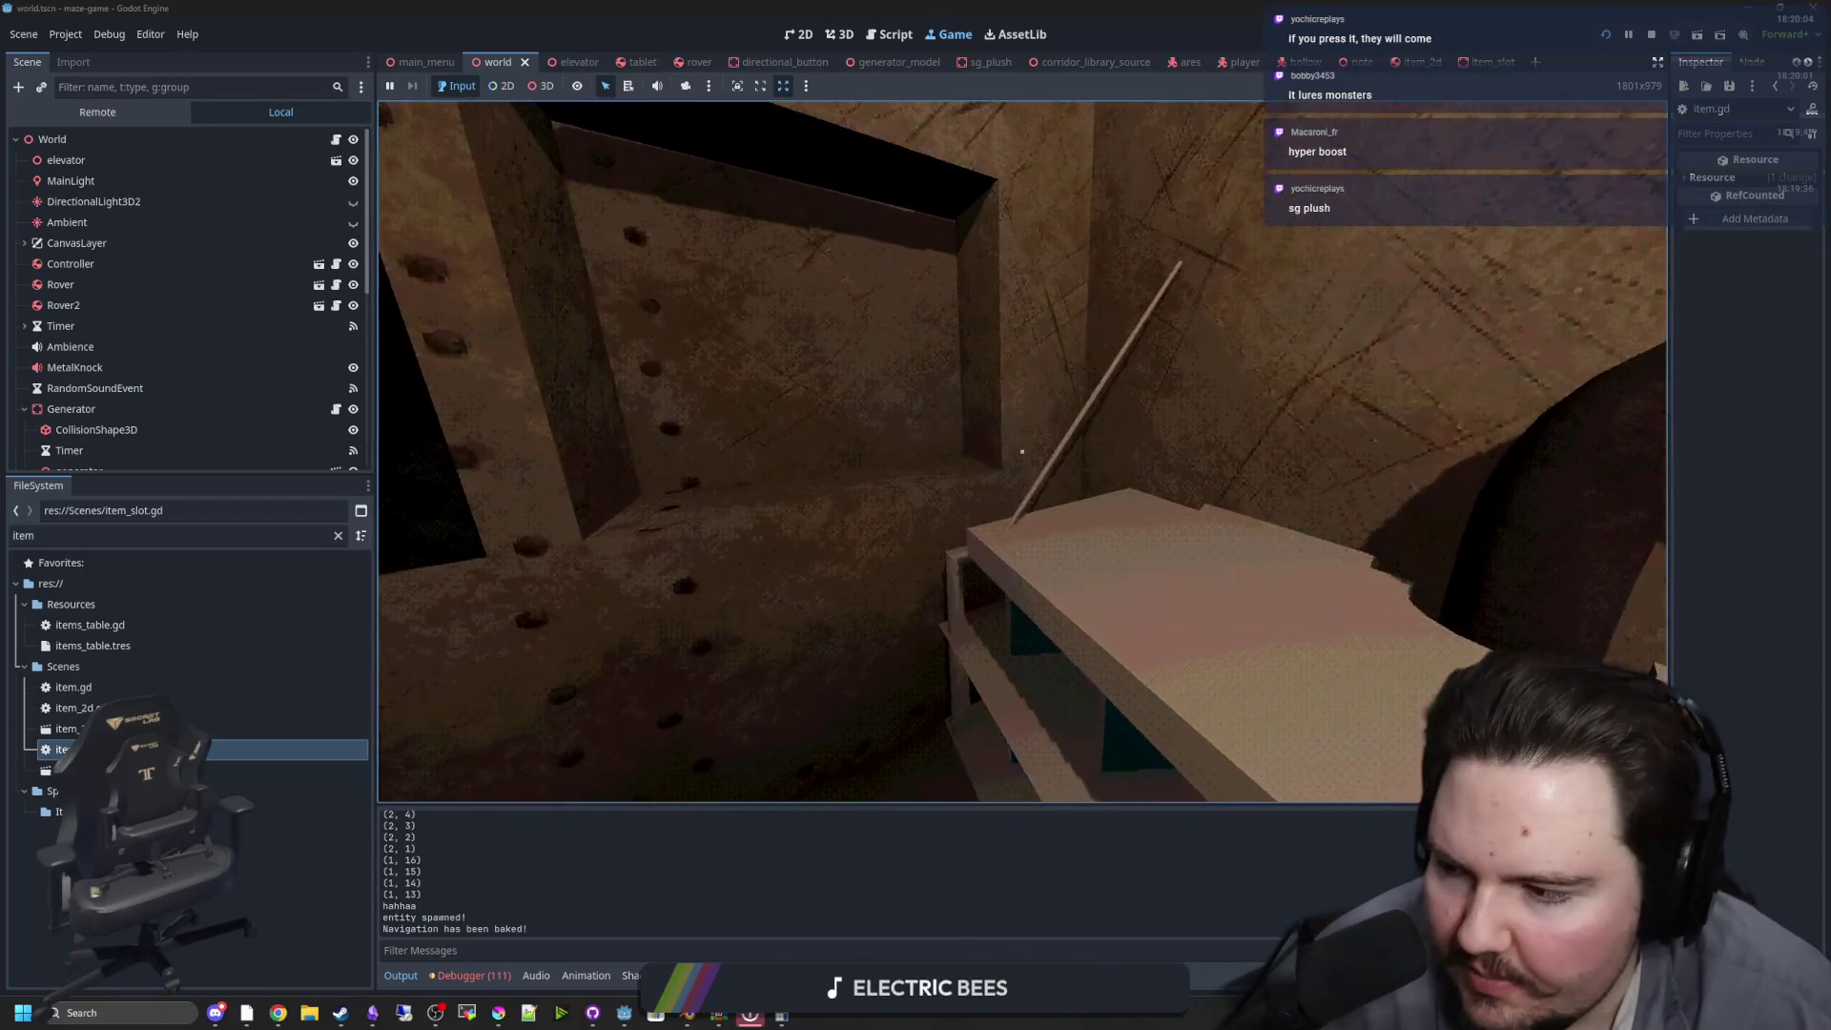
{"action": "key", "text": "w"}
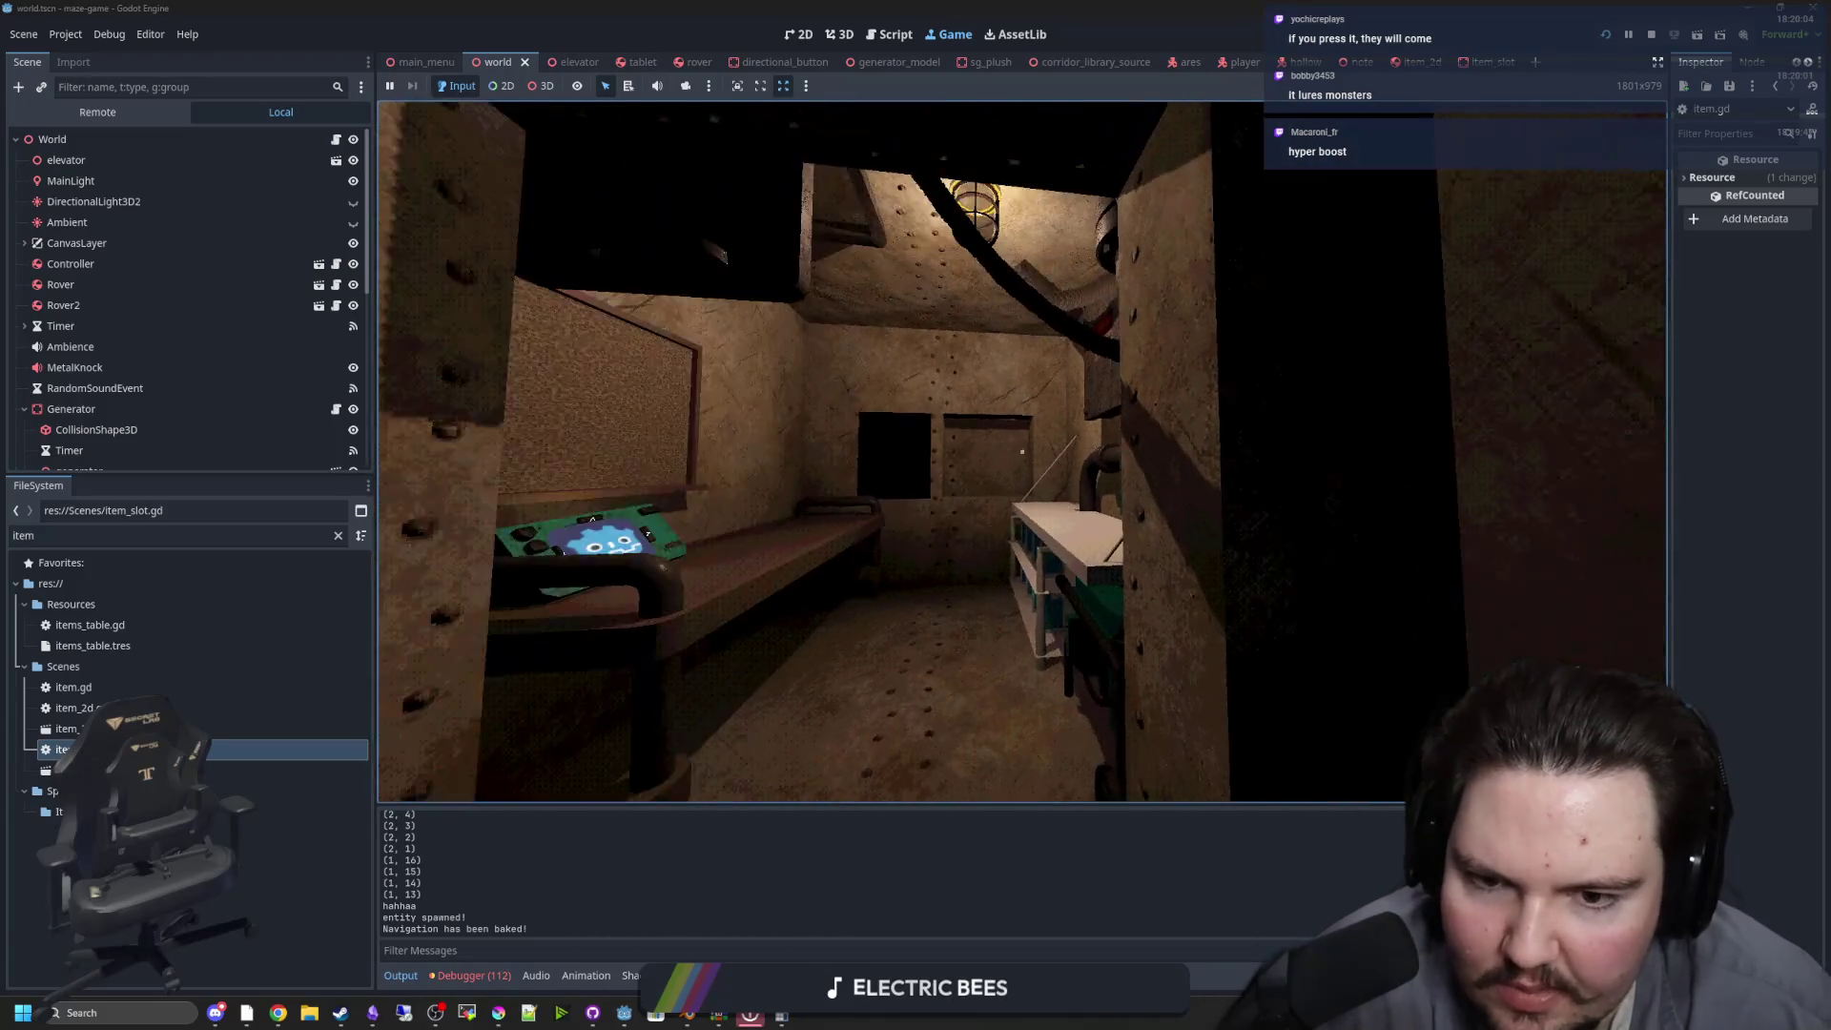
{"action": "key", "text": "w"}
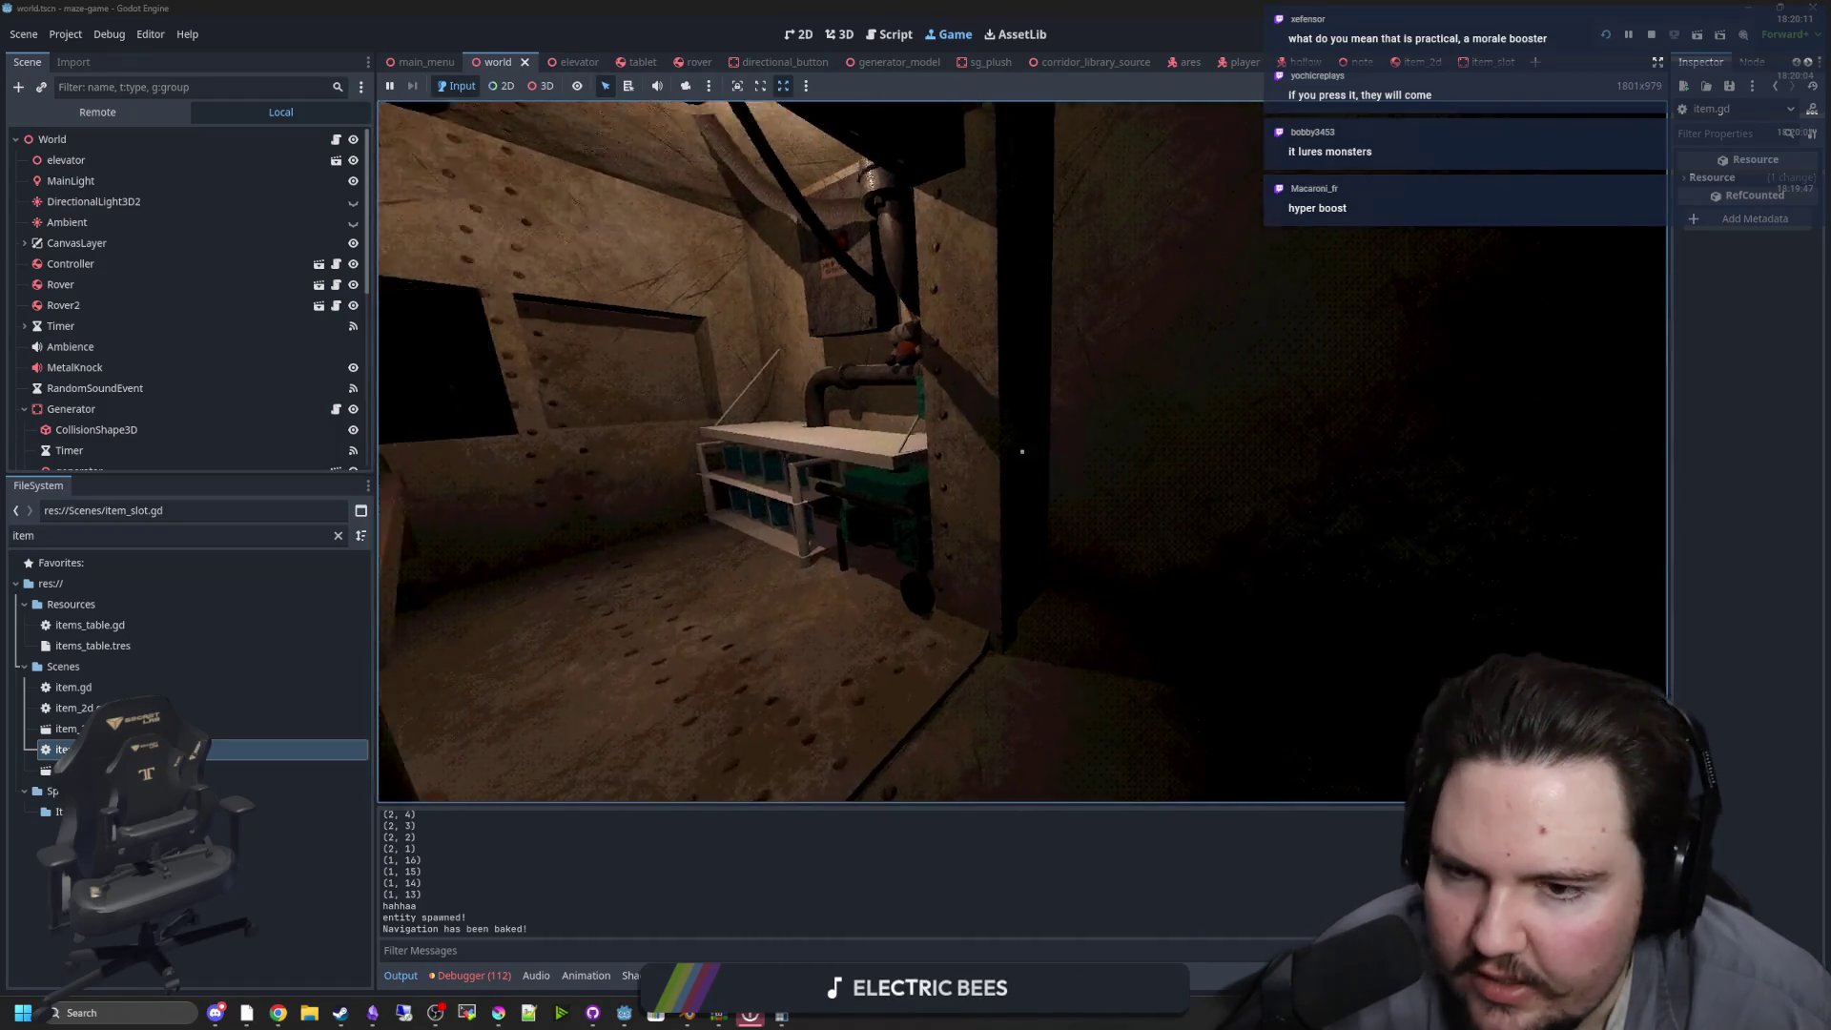
{"action": "key", "text": "w"}
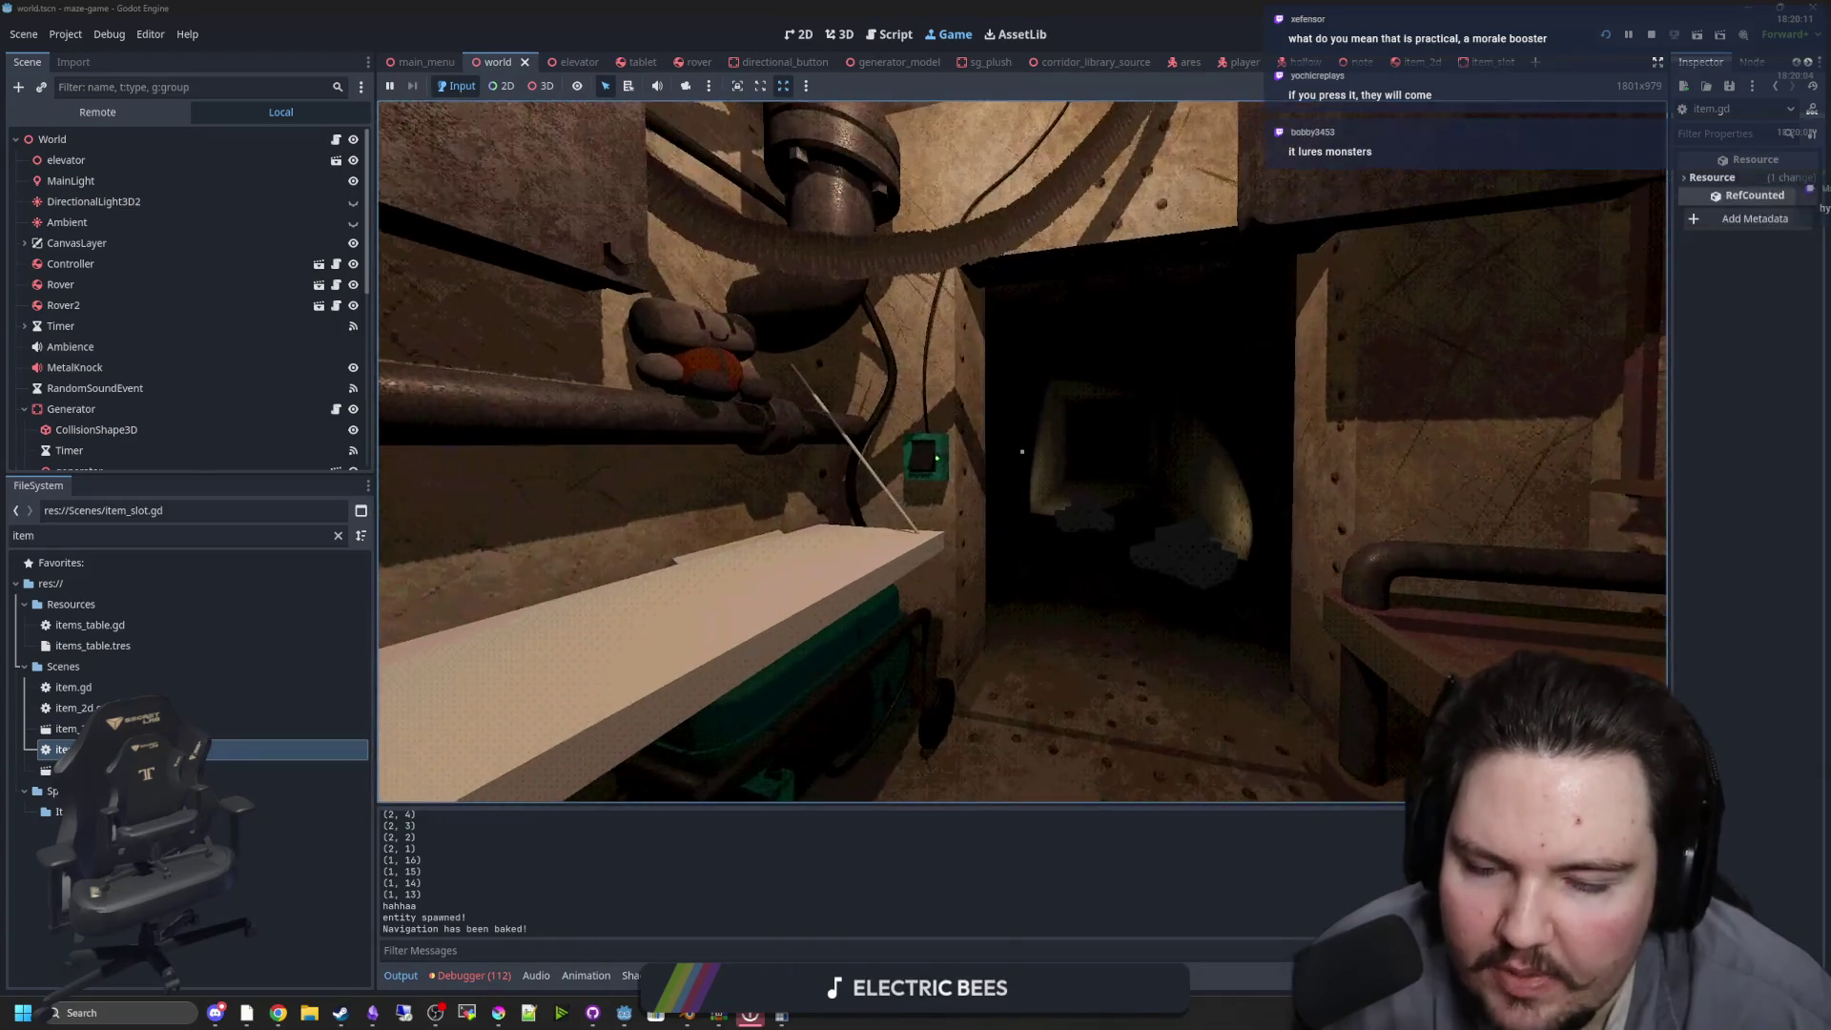
{"action": "key", "text": "w"}
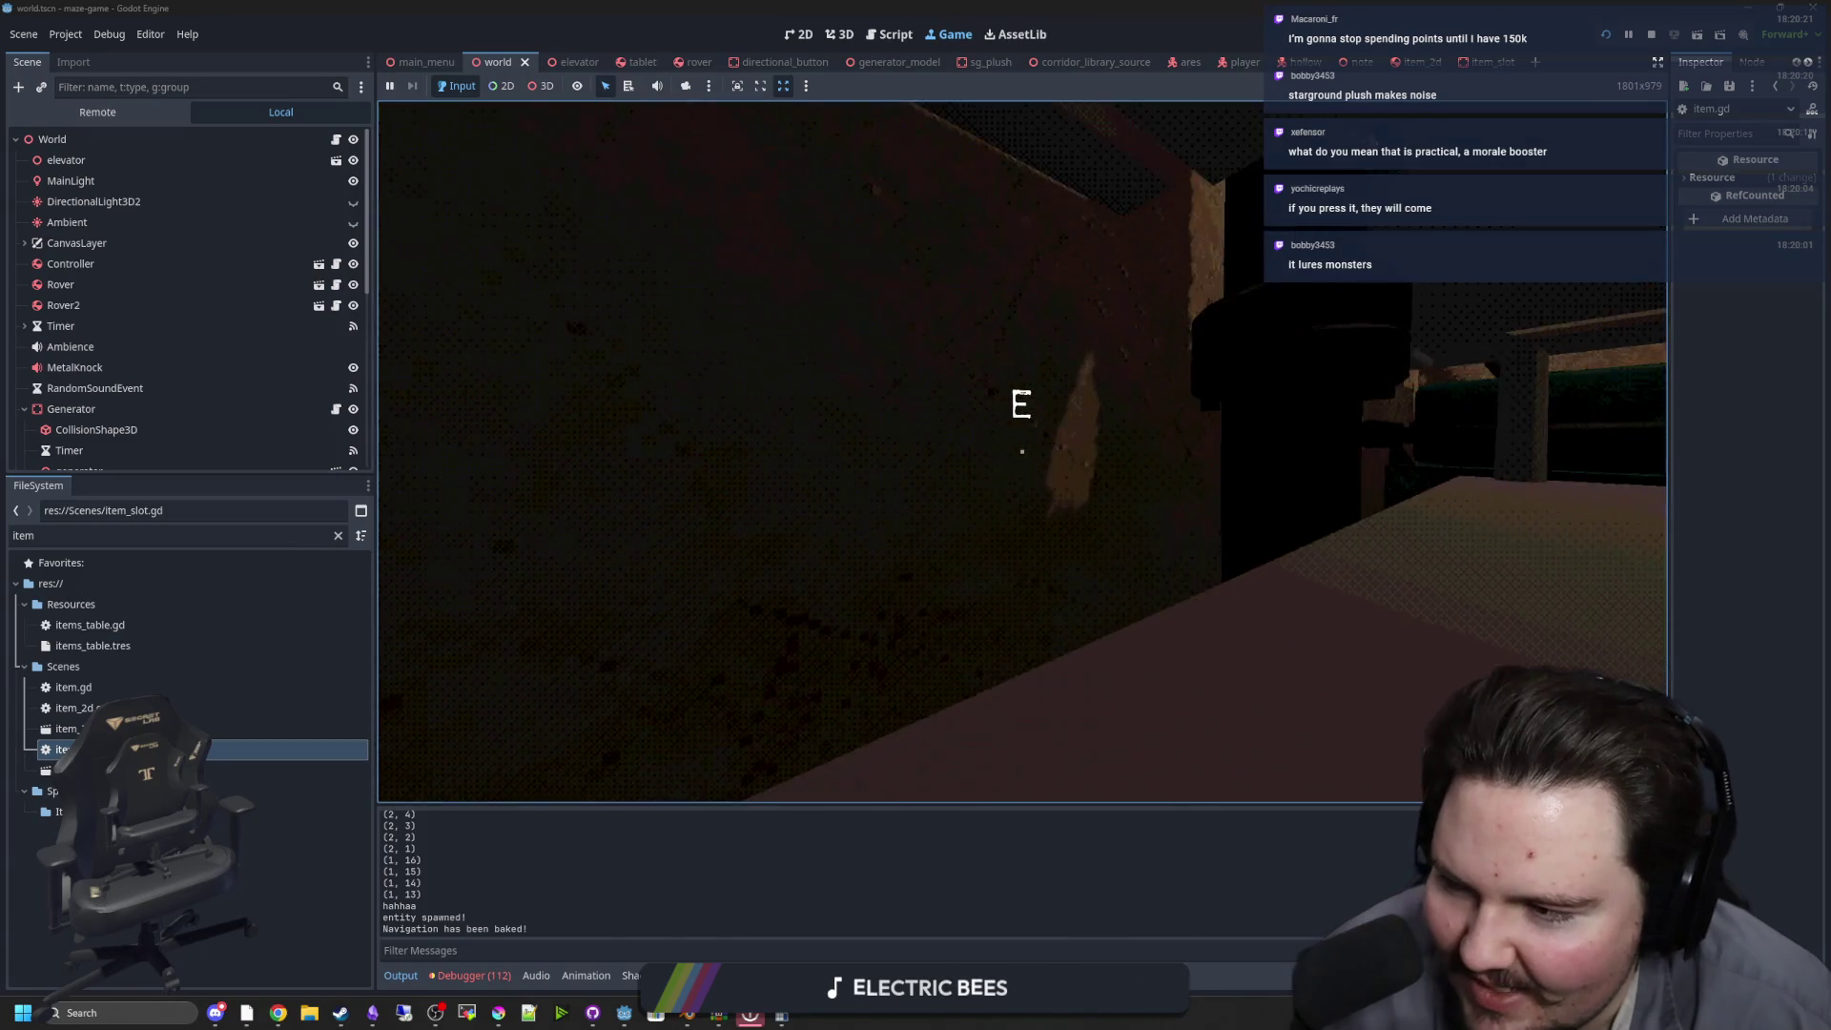
Explore the next rooms, inspecting the bottle shelf up close and from its side
{"action": "key", "text": "w"}
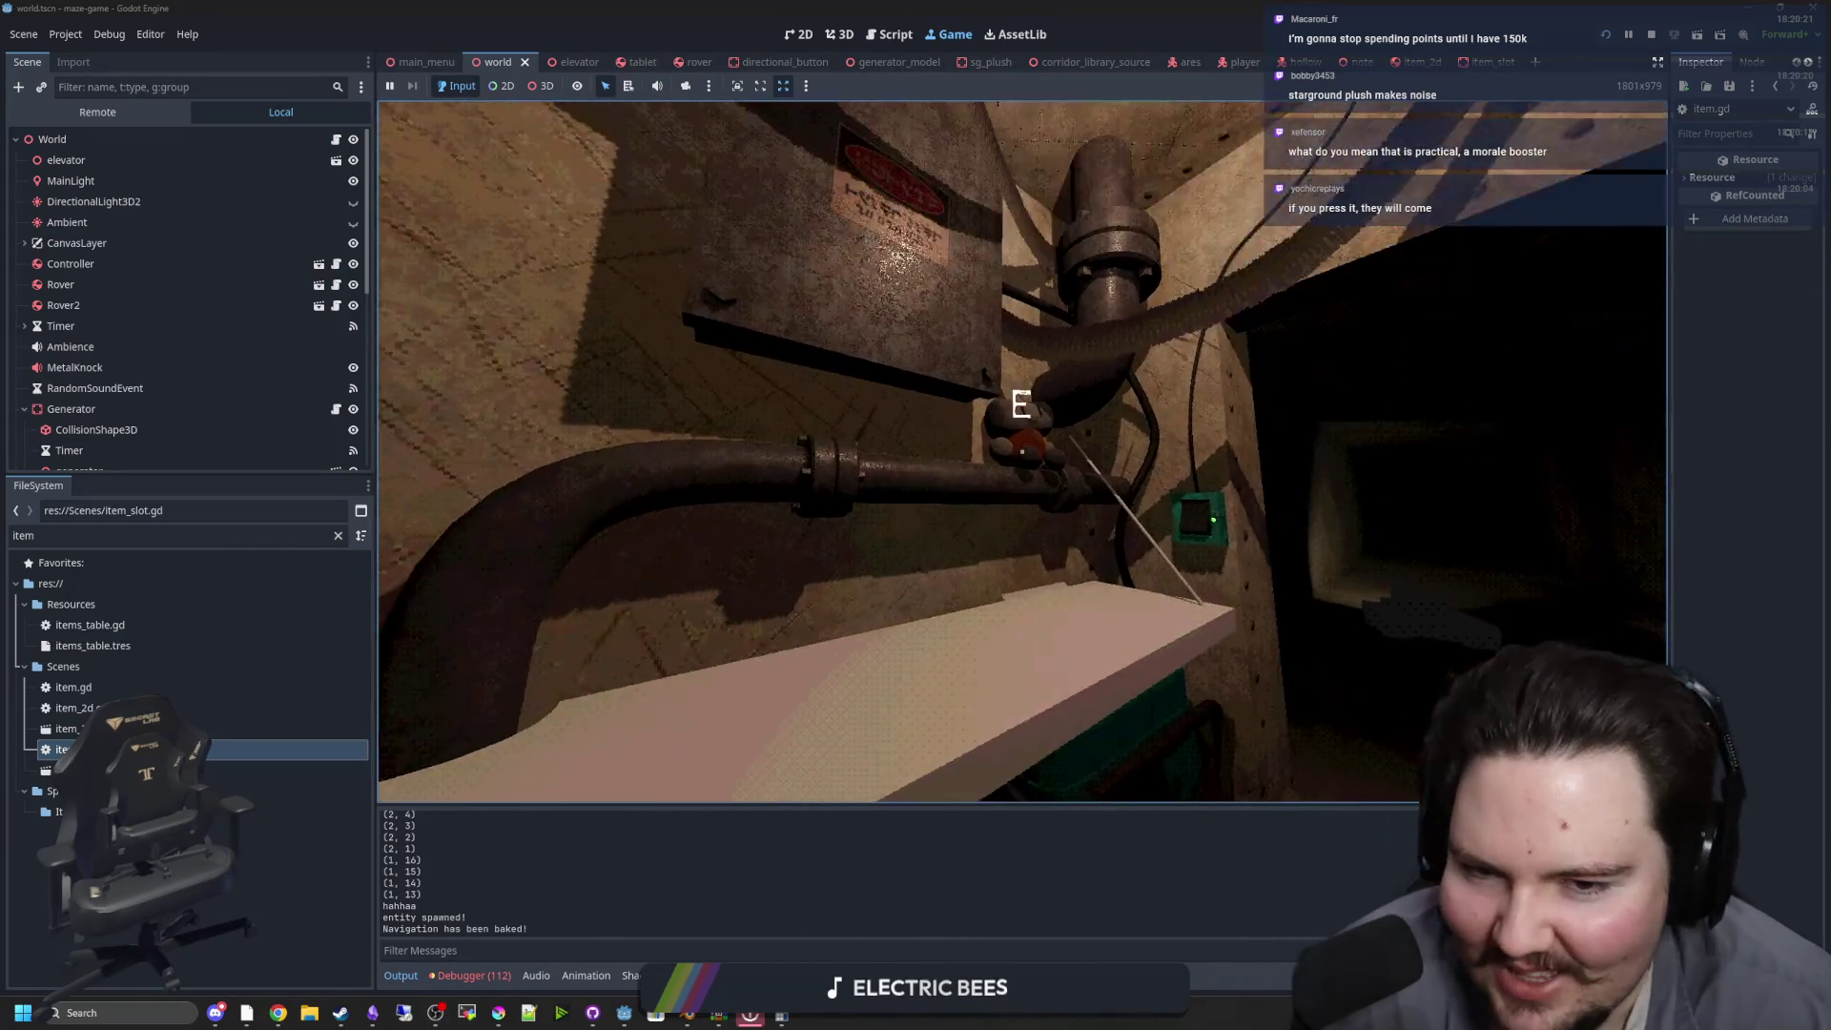
{"action": "key", "text": "s"}
{"action": "key", "text": "w"}
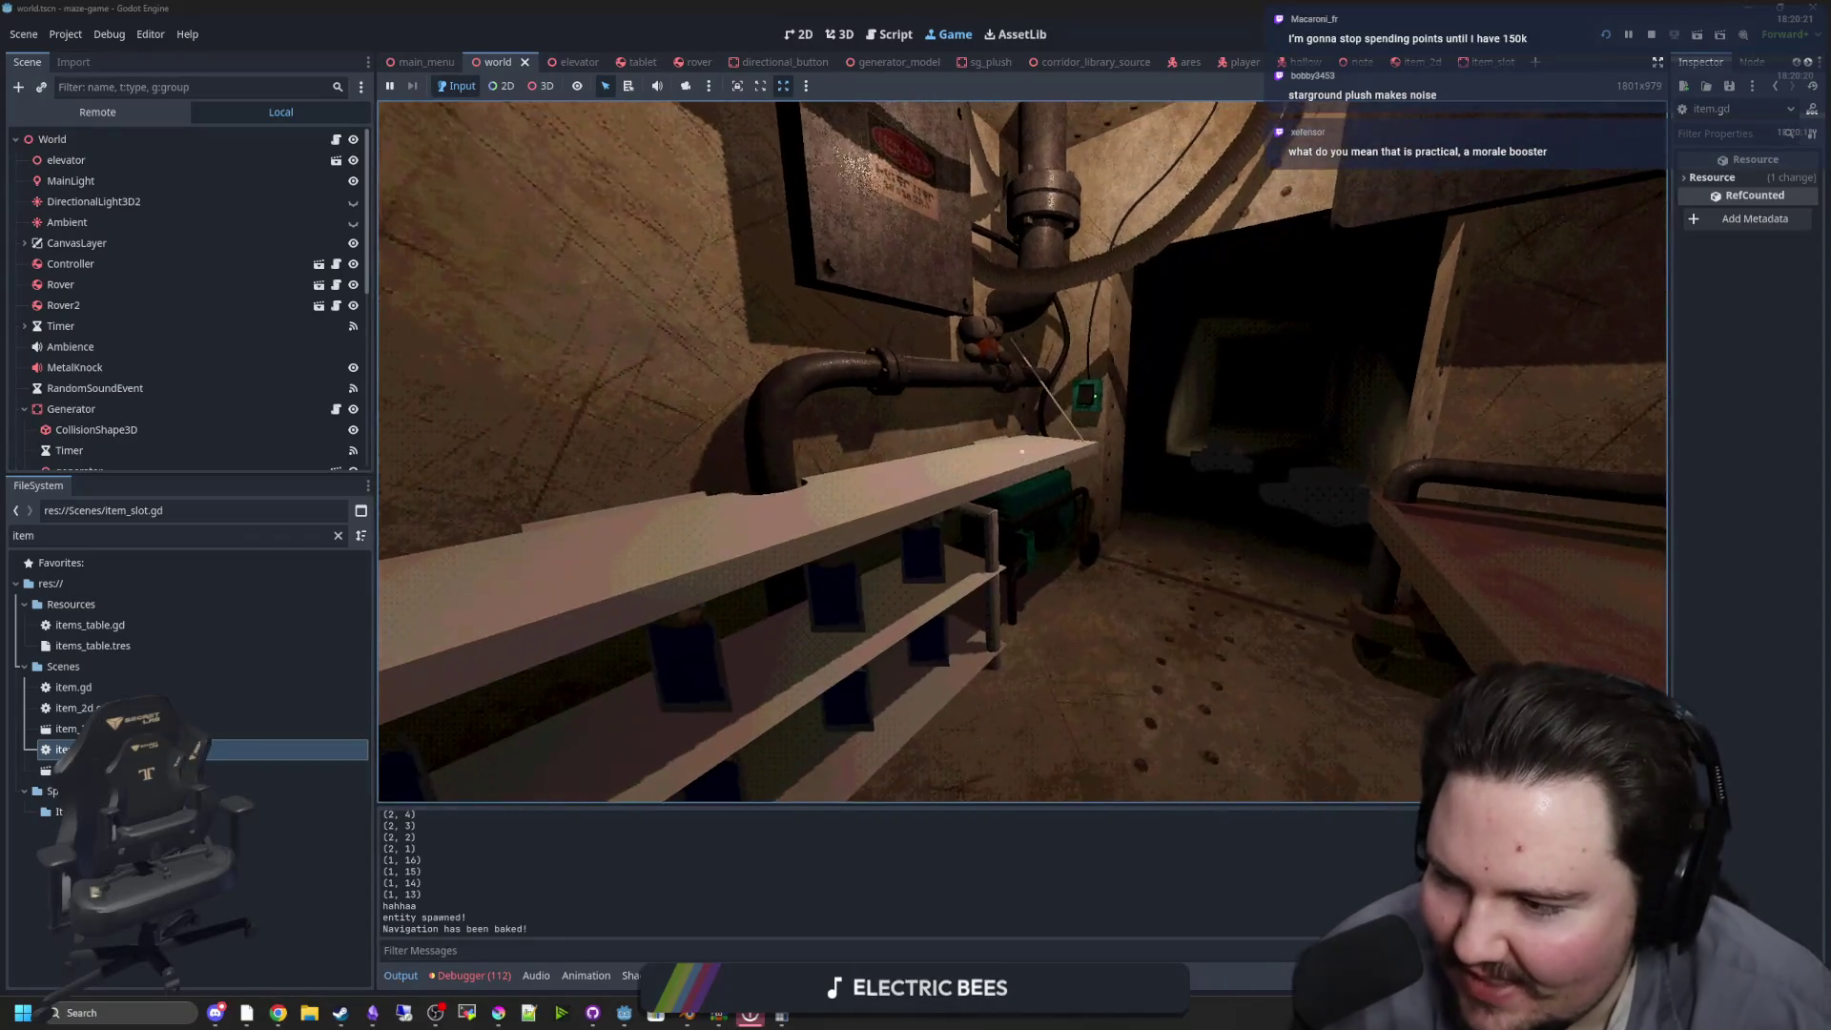
{"action": "key", "text": "w"}
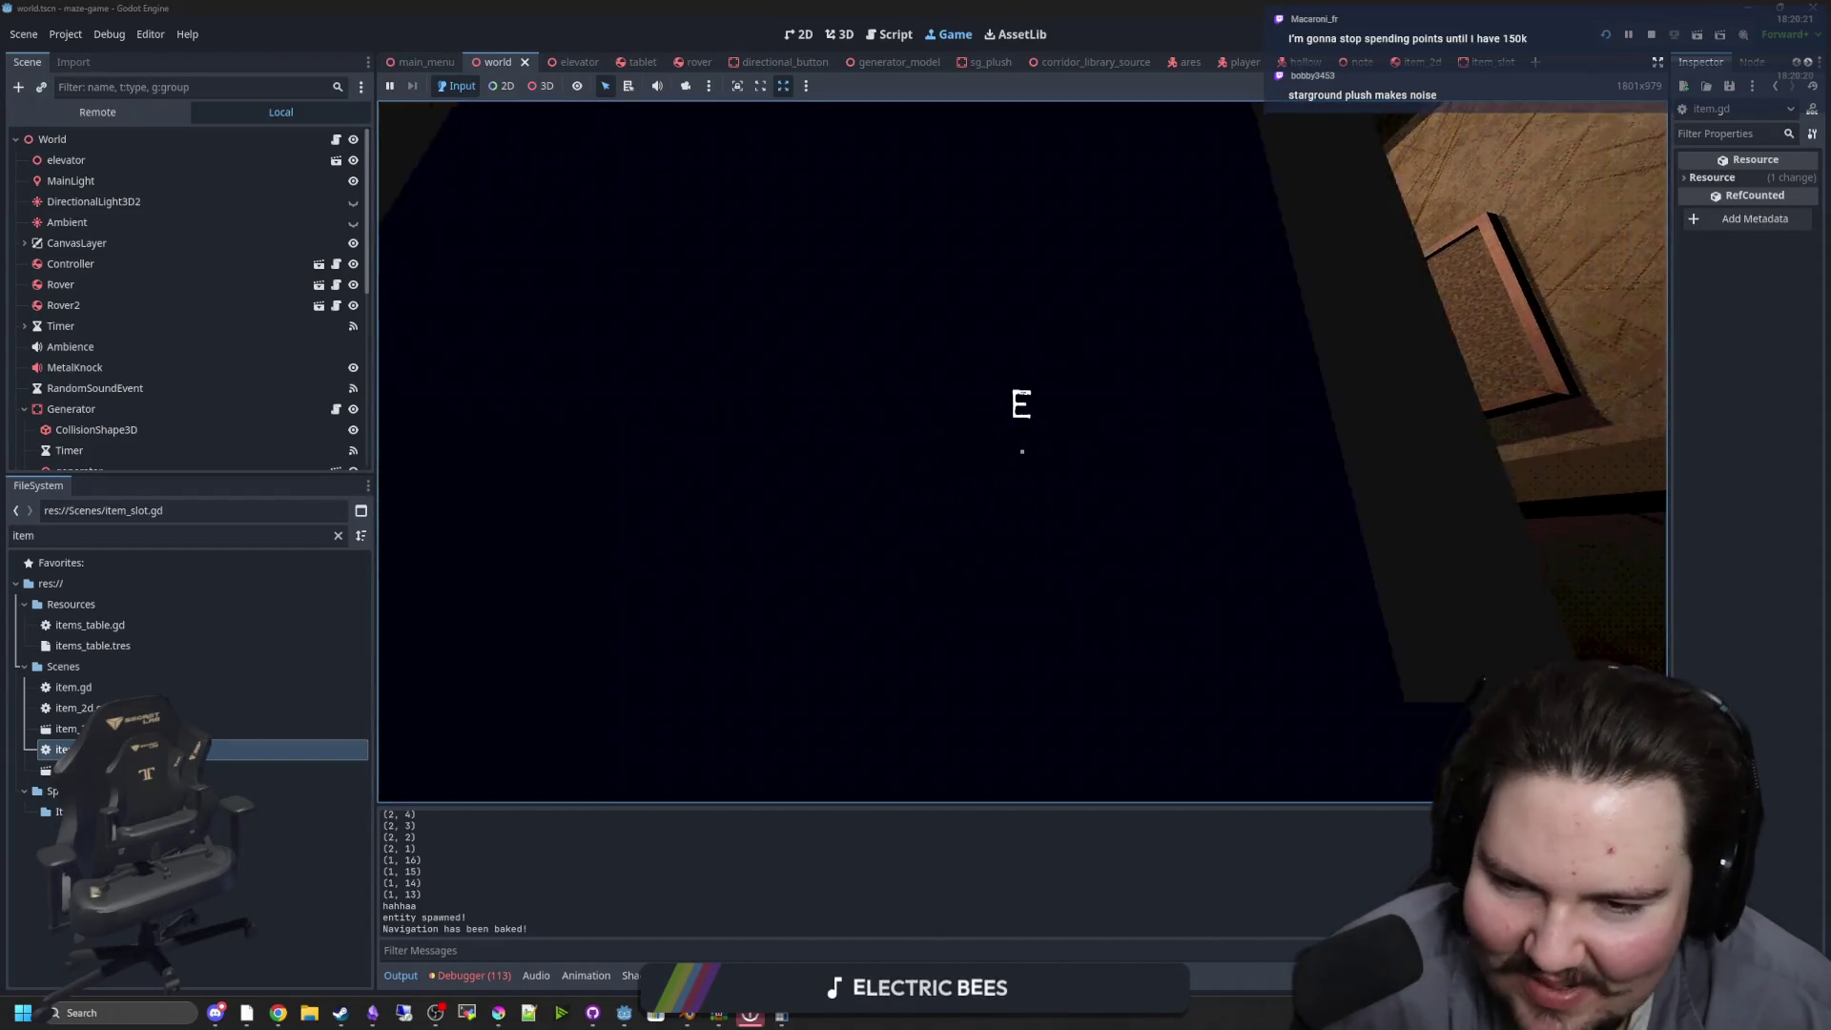
{"action": "key", "text": "e"}
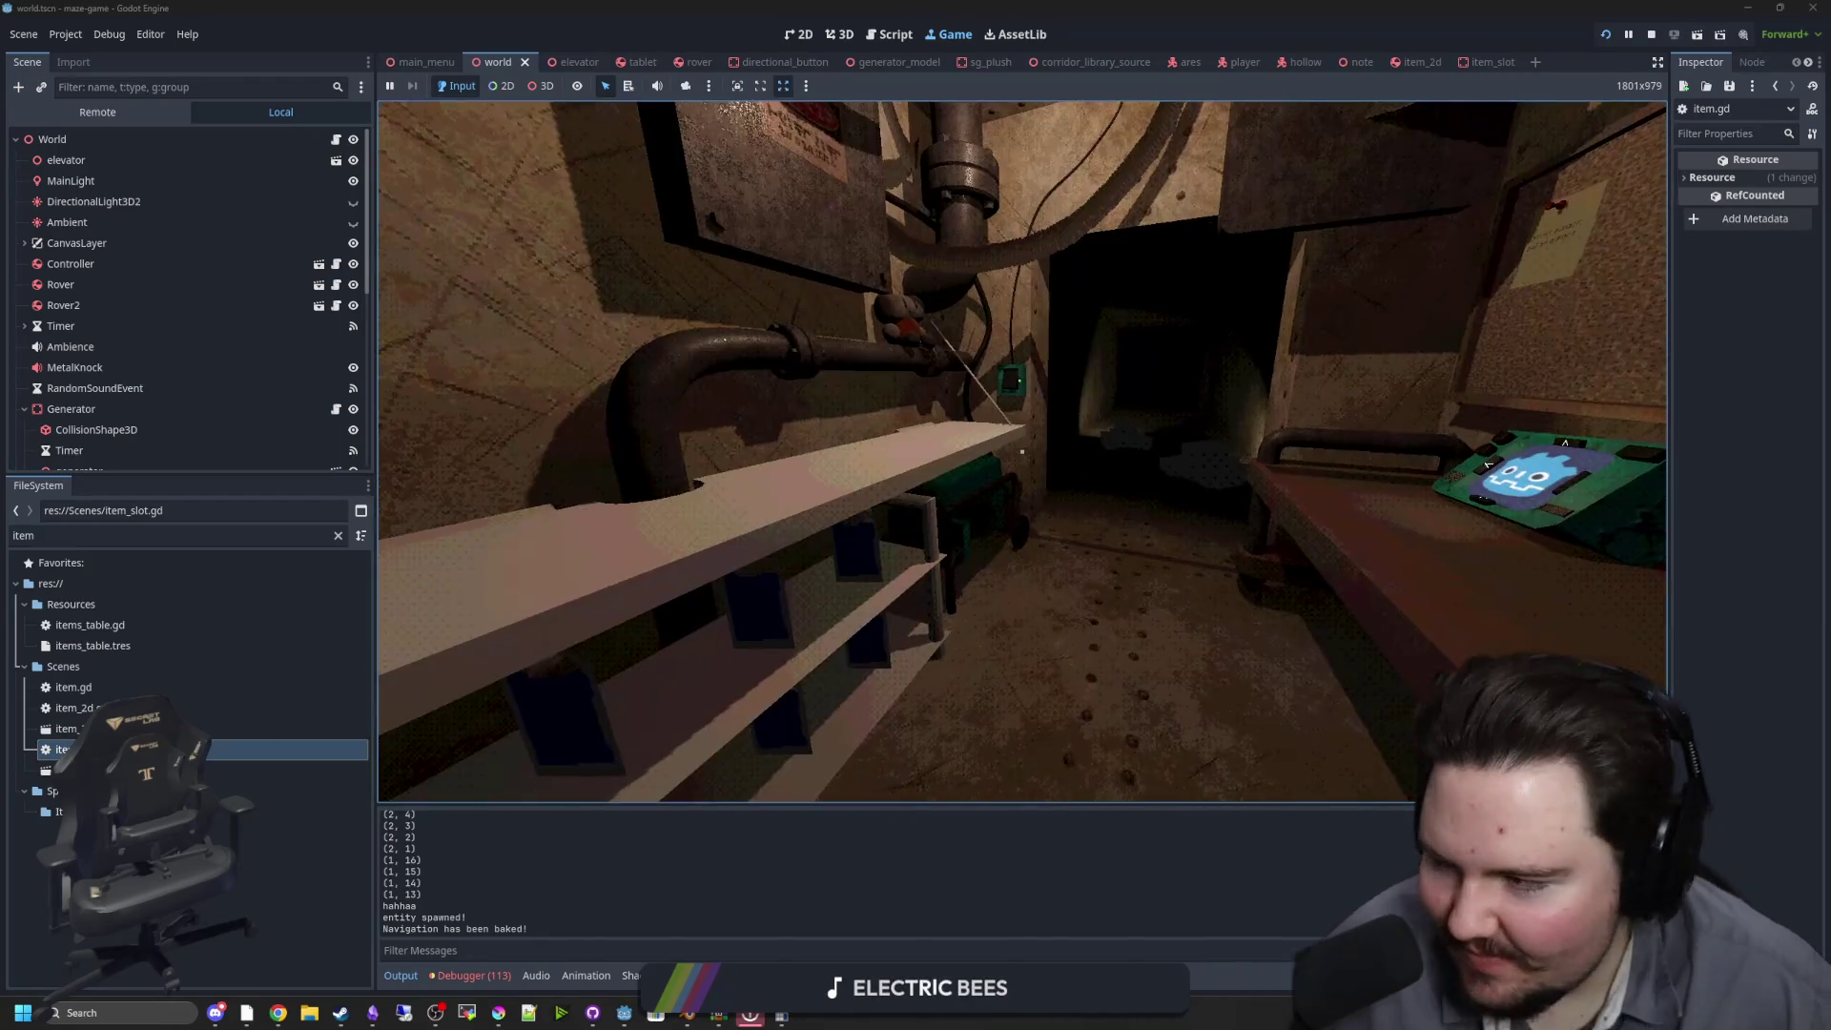
{"action": "key", "text": "w"}
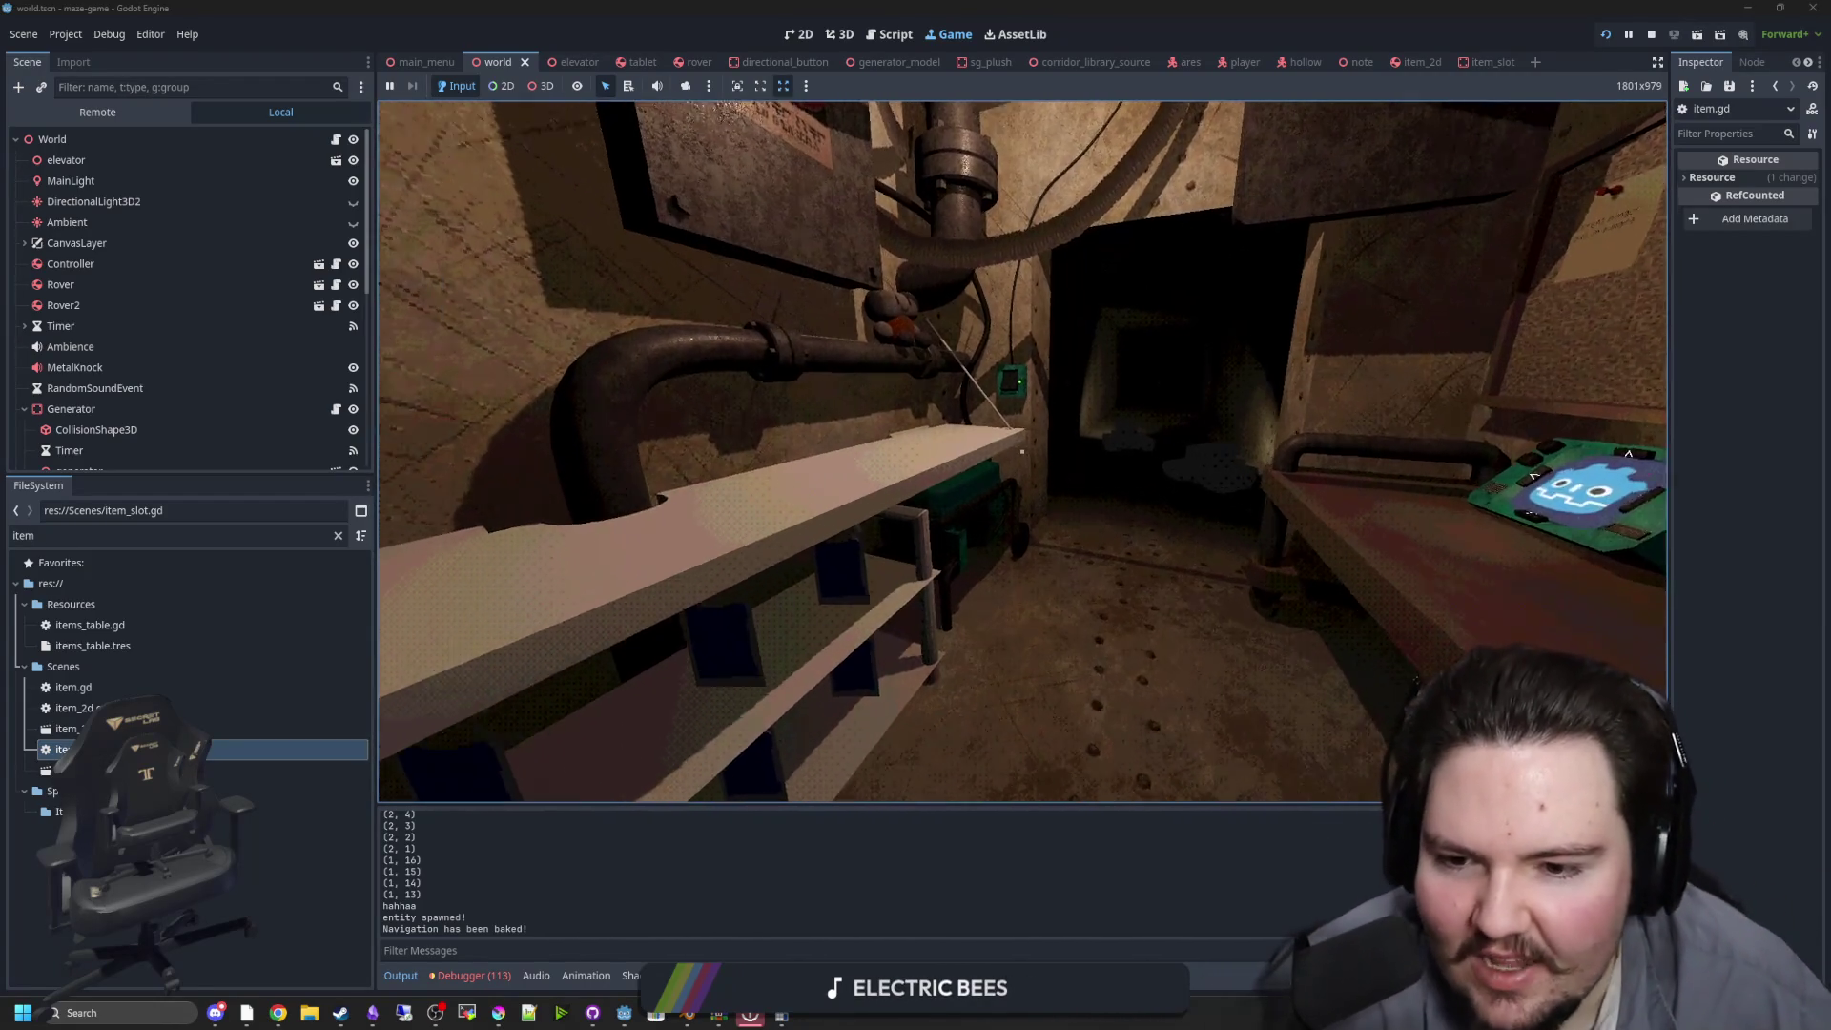
{"action": "key", "text": "s"}
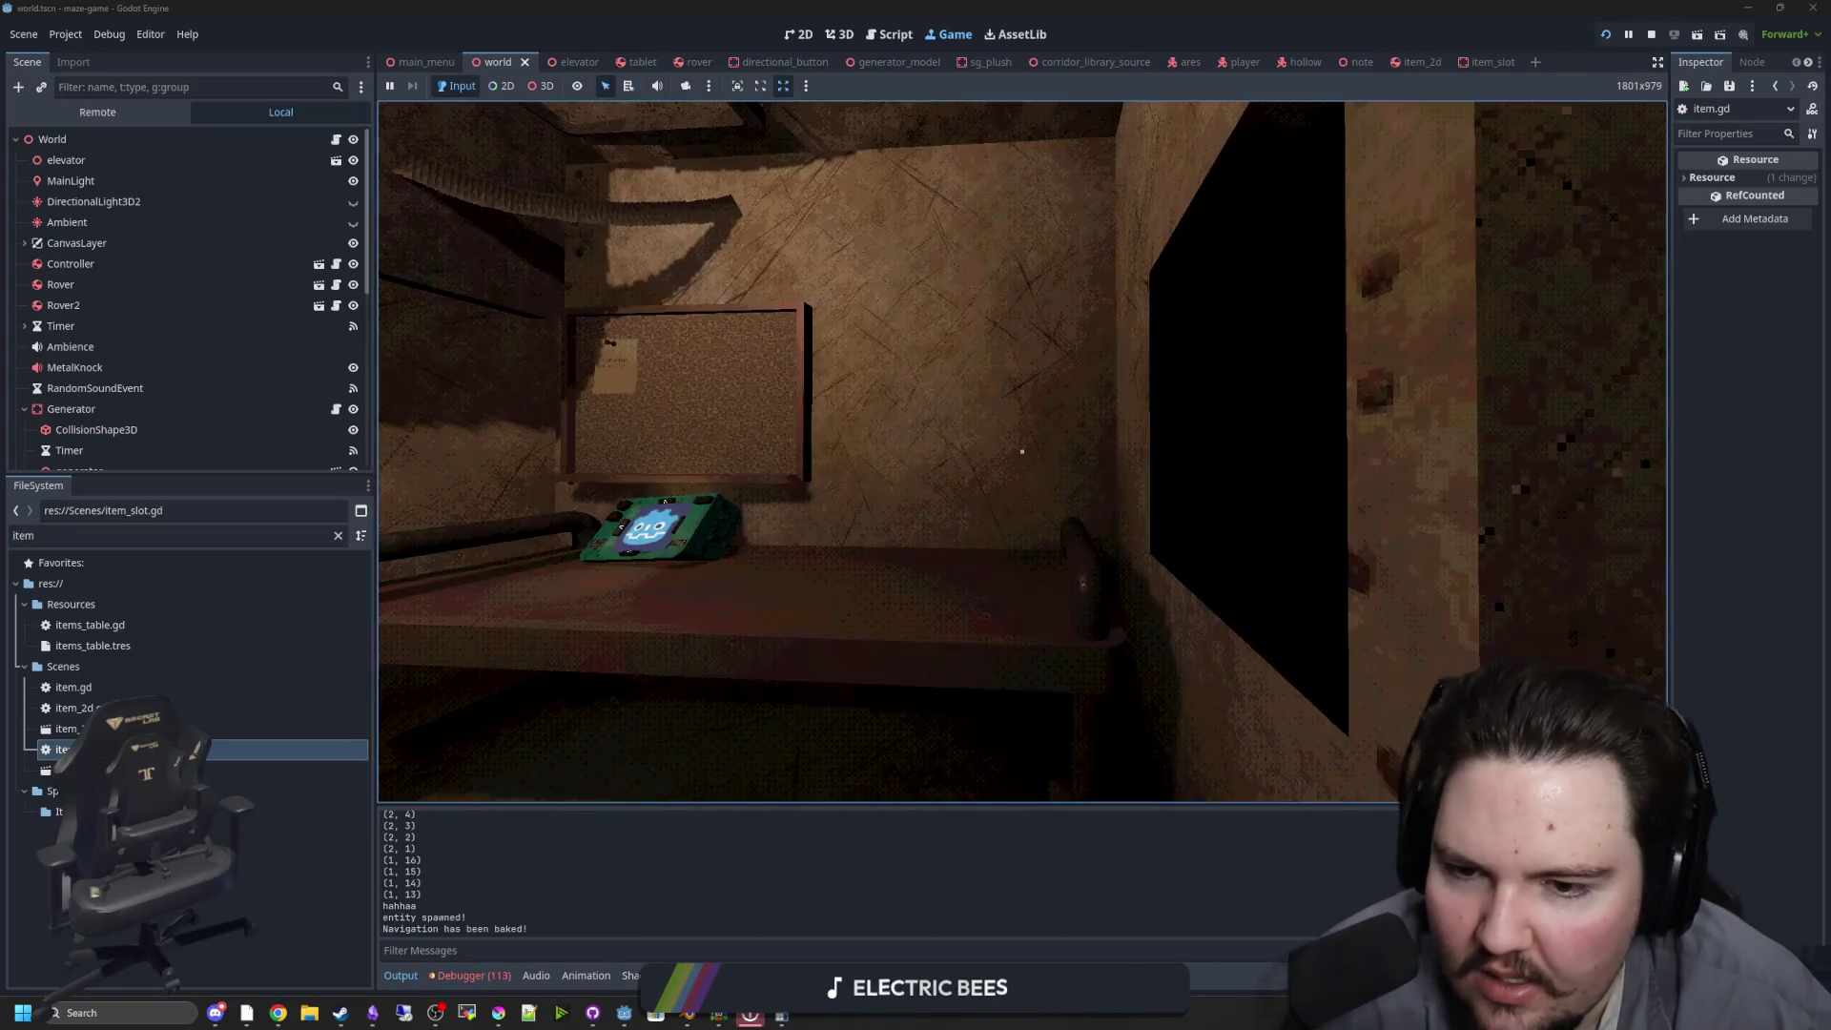
Walk backward down the corridor, use the held bottle at the tunnel, and head for the lit doorway
{"action": "mouse_move", "coordinate": [1021, 452]}
{"action": "key", "text": "s"}
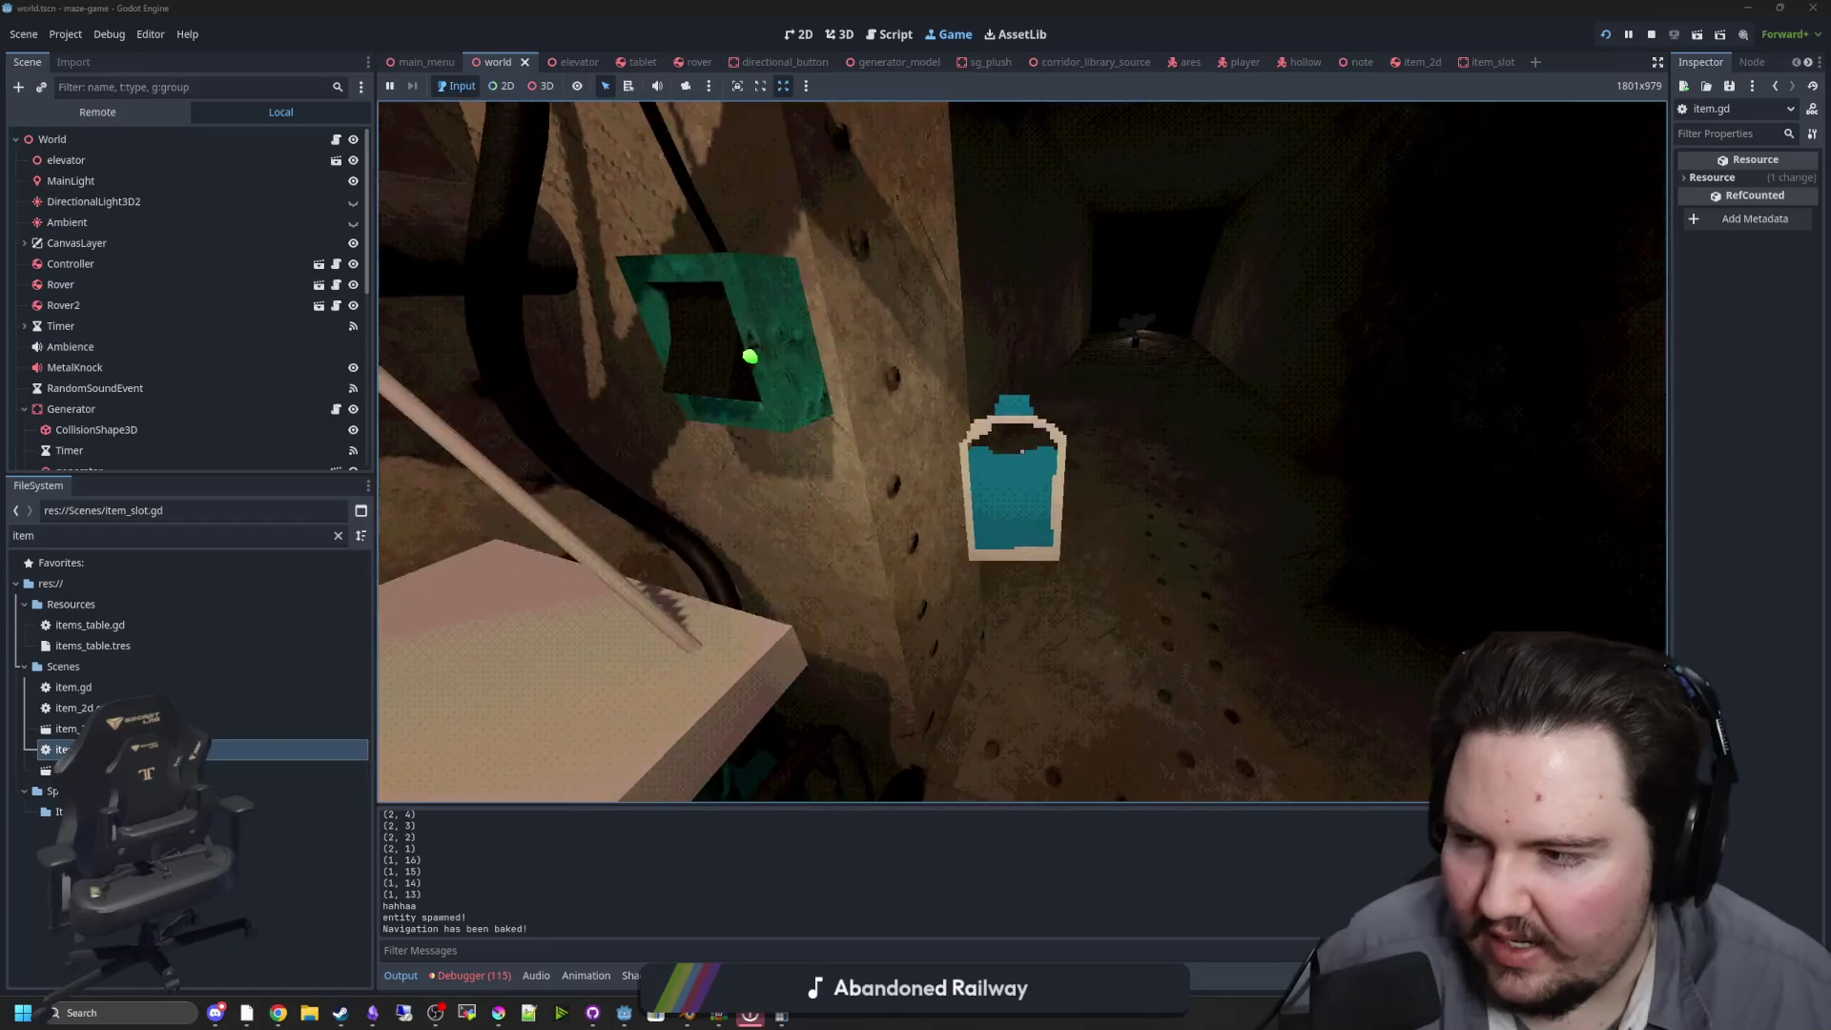
{"action": "key", "text": "e"}
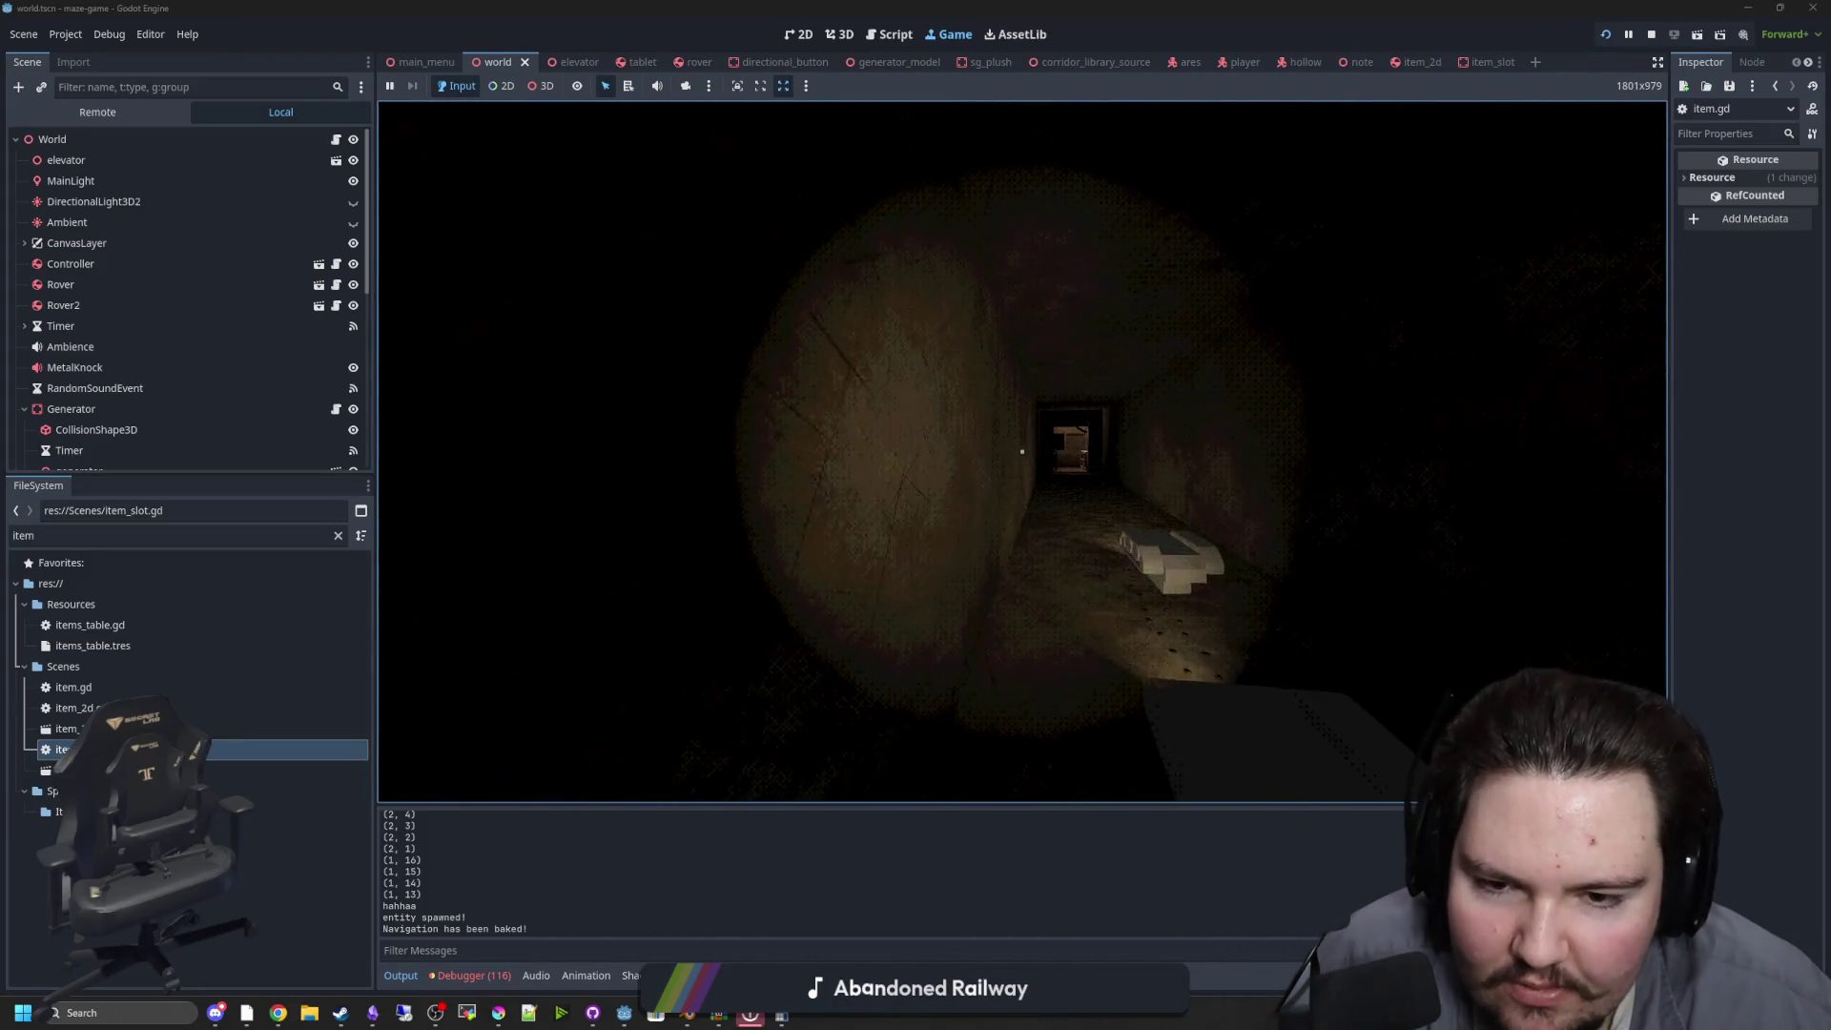
{"action": "key", "text": "w"}
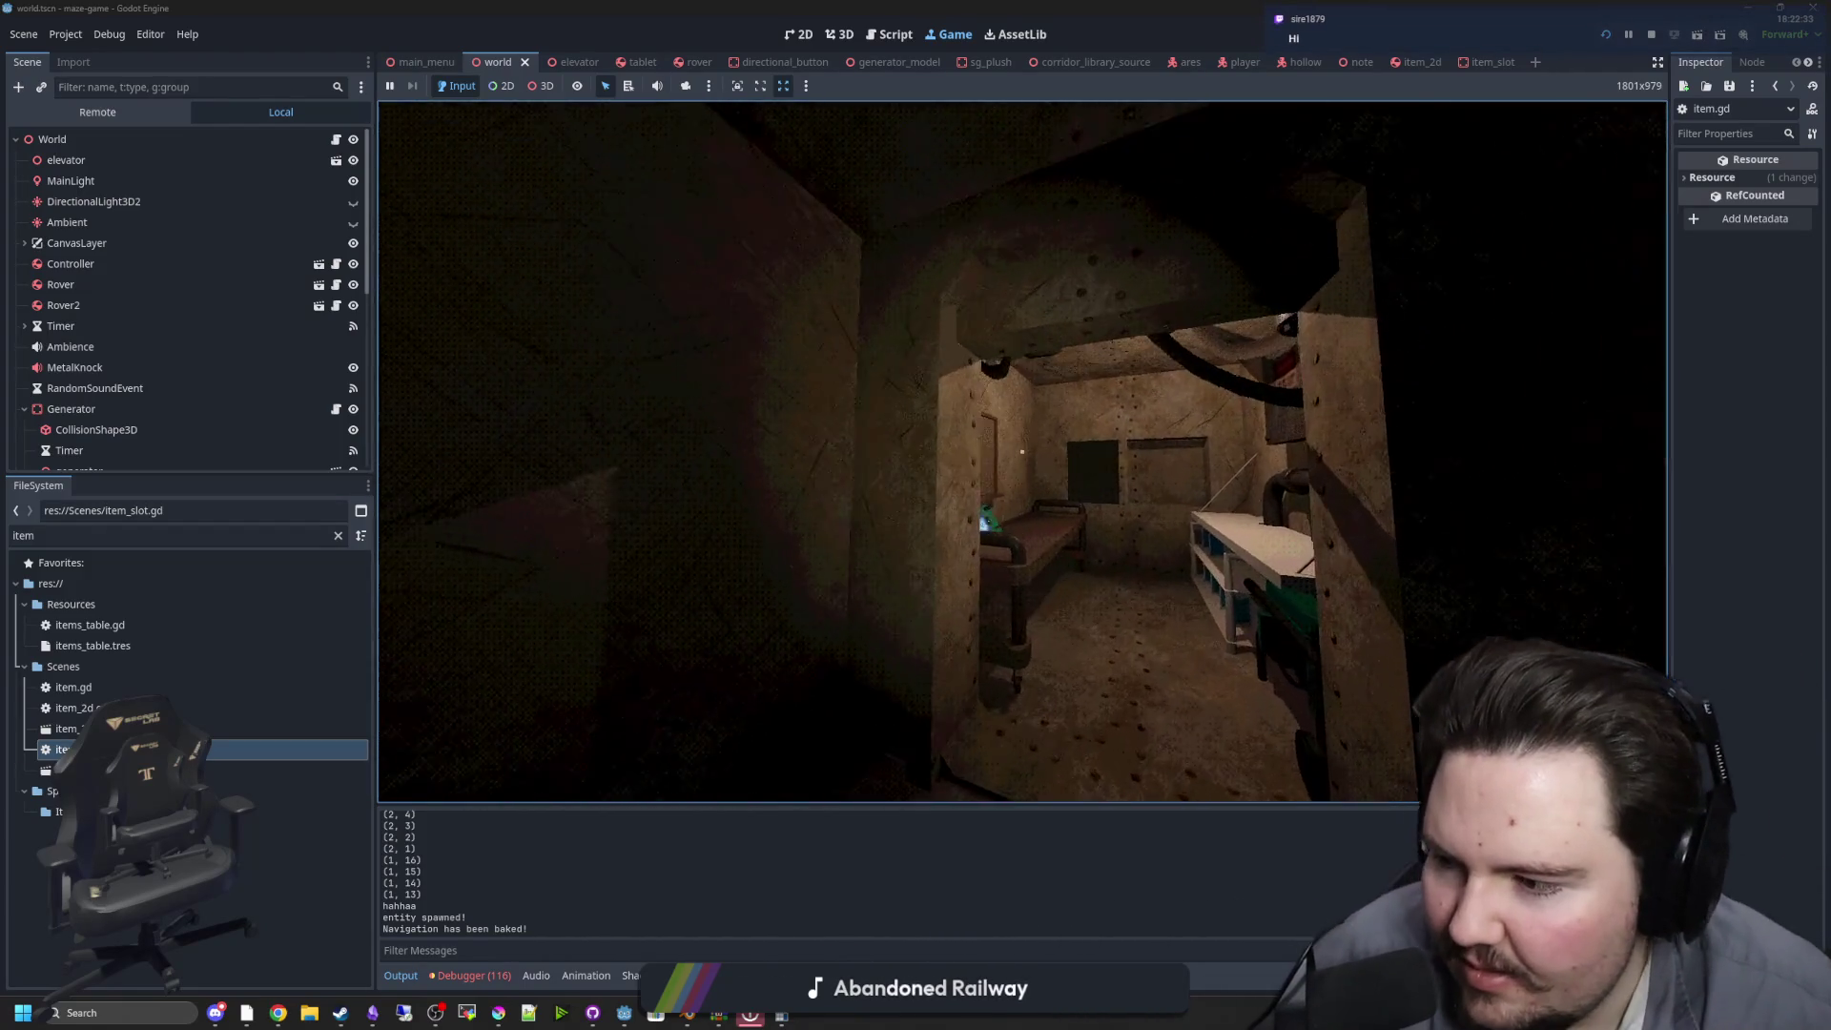
Walk back through the room and corridor past the green wall switch to the lit room
{"action": "key", "text": "w"}
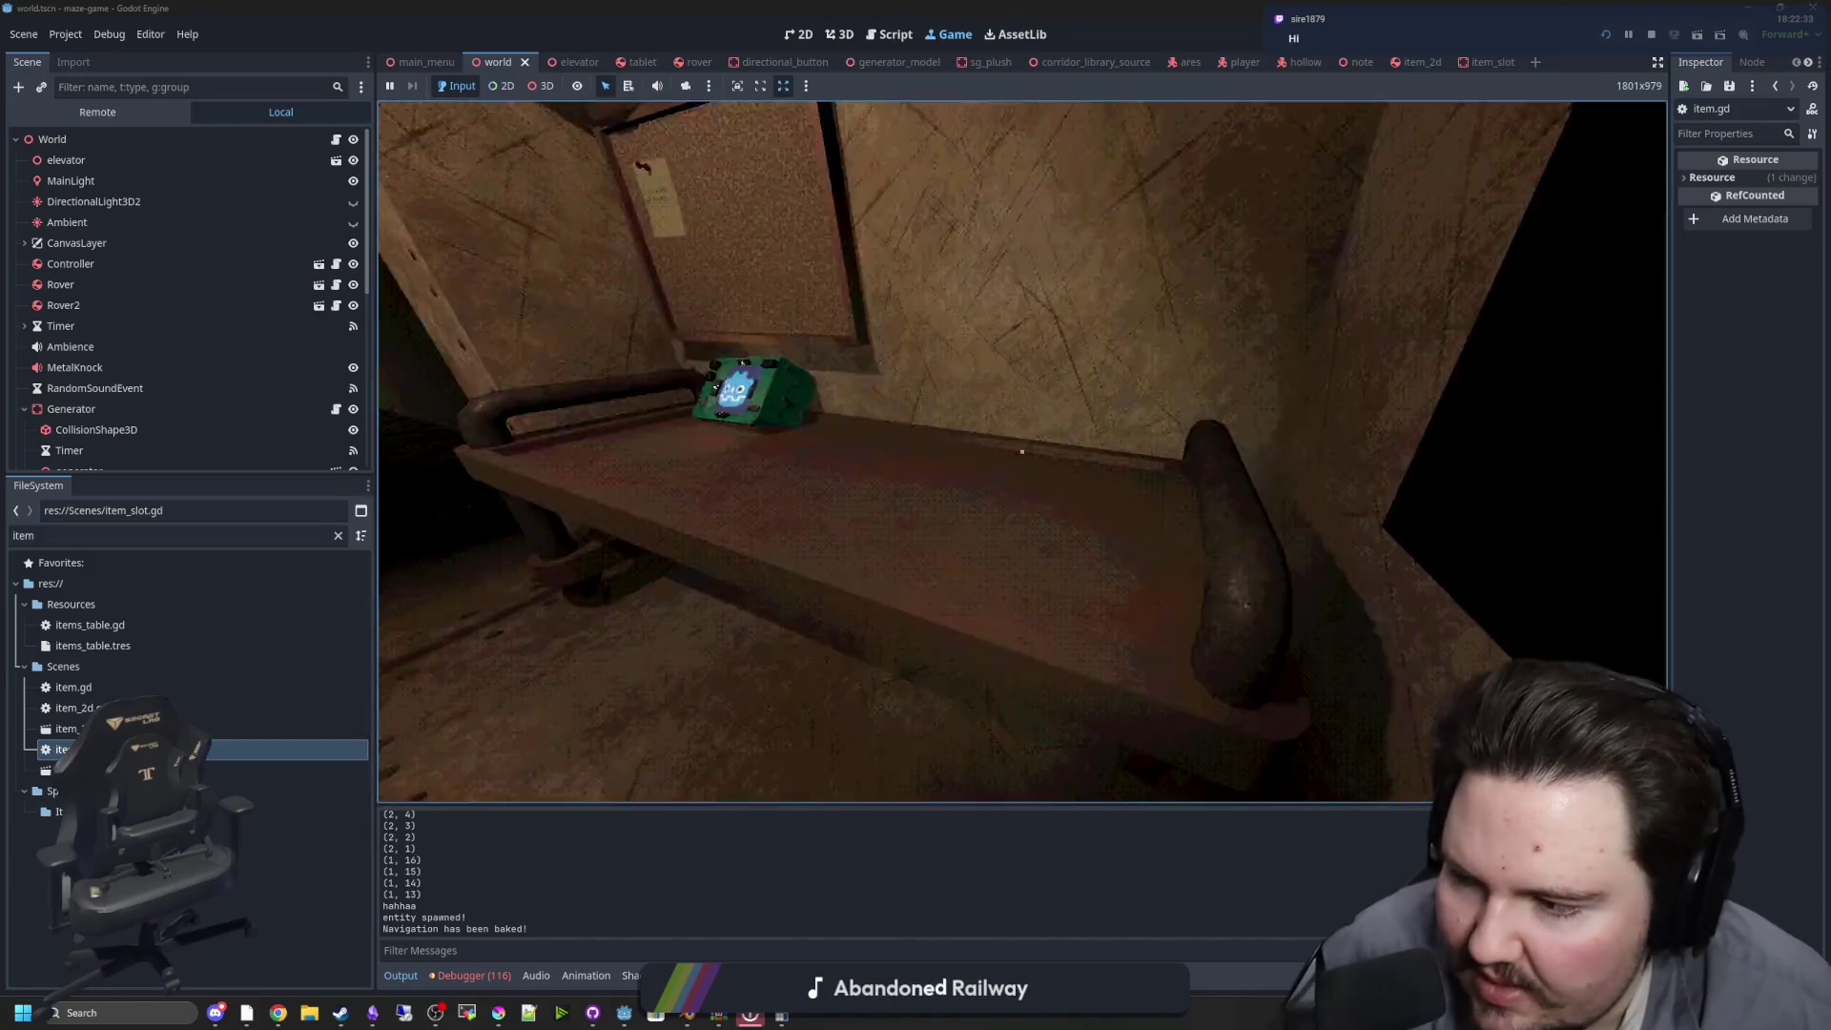
{"action": "mouse_move", "coordinate": [1021, 451]}
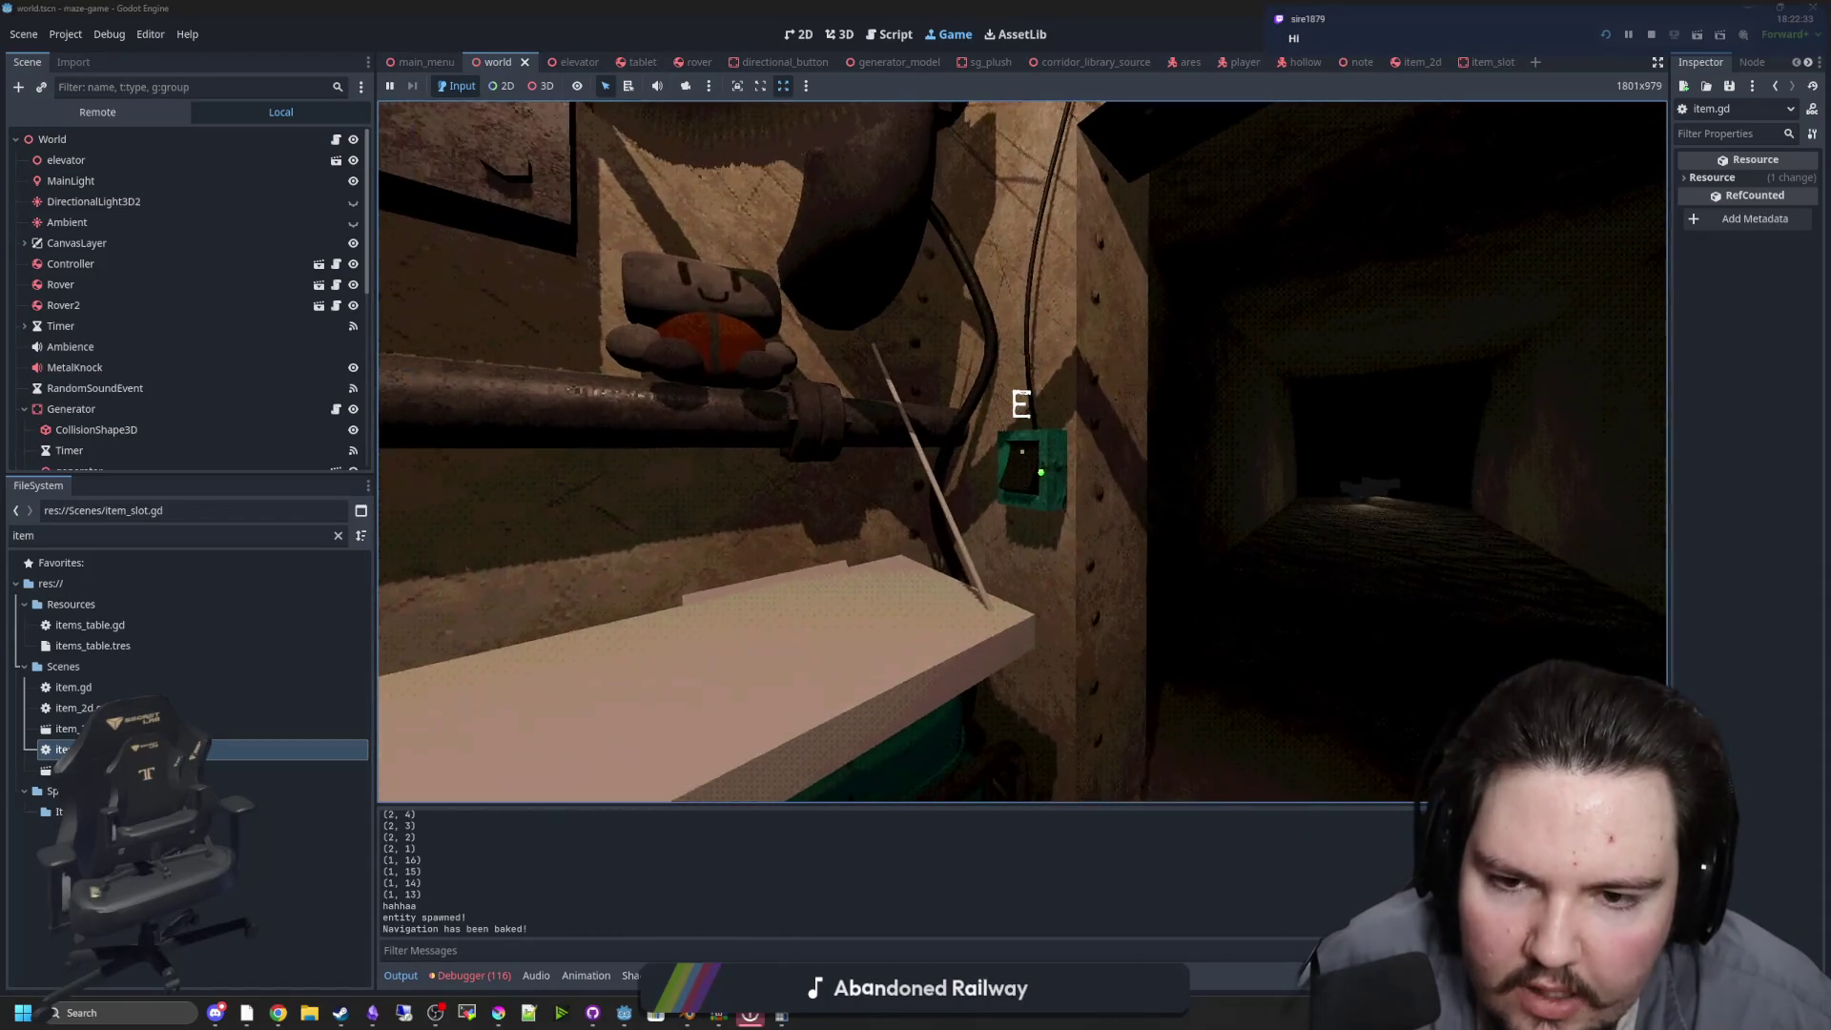
{"action": "key", "text": "s"}
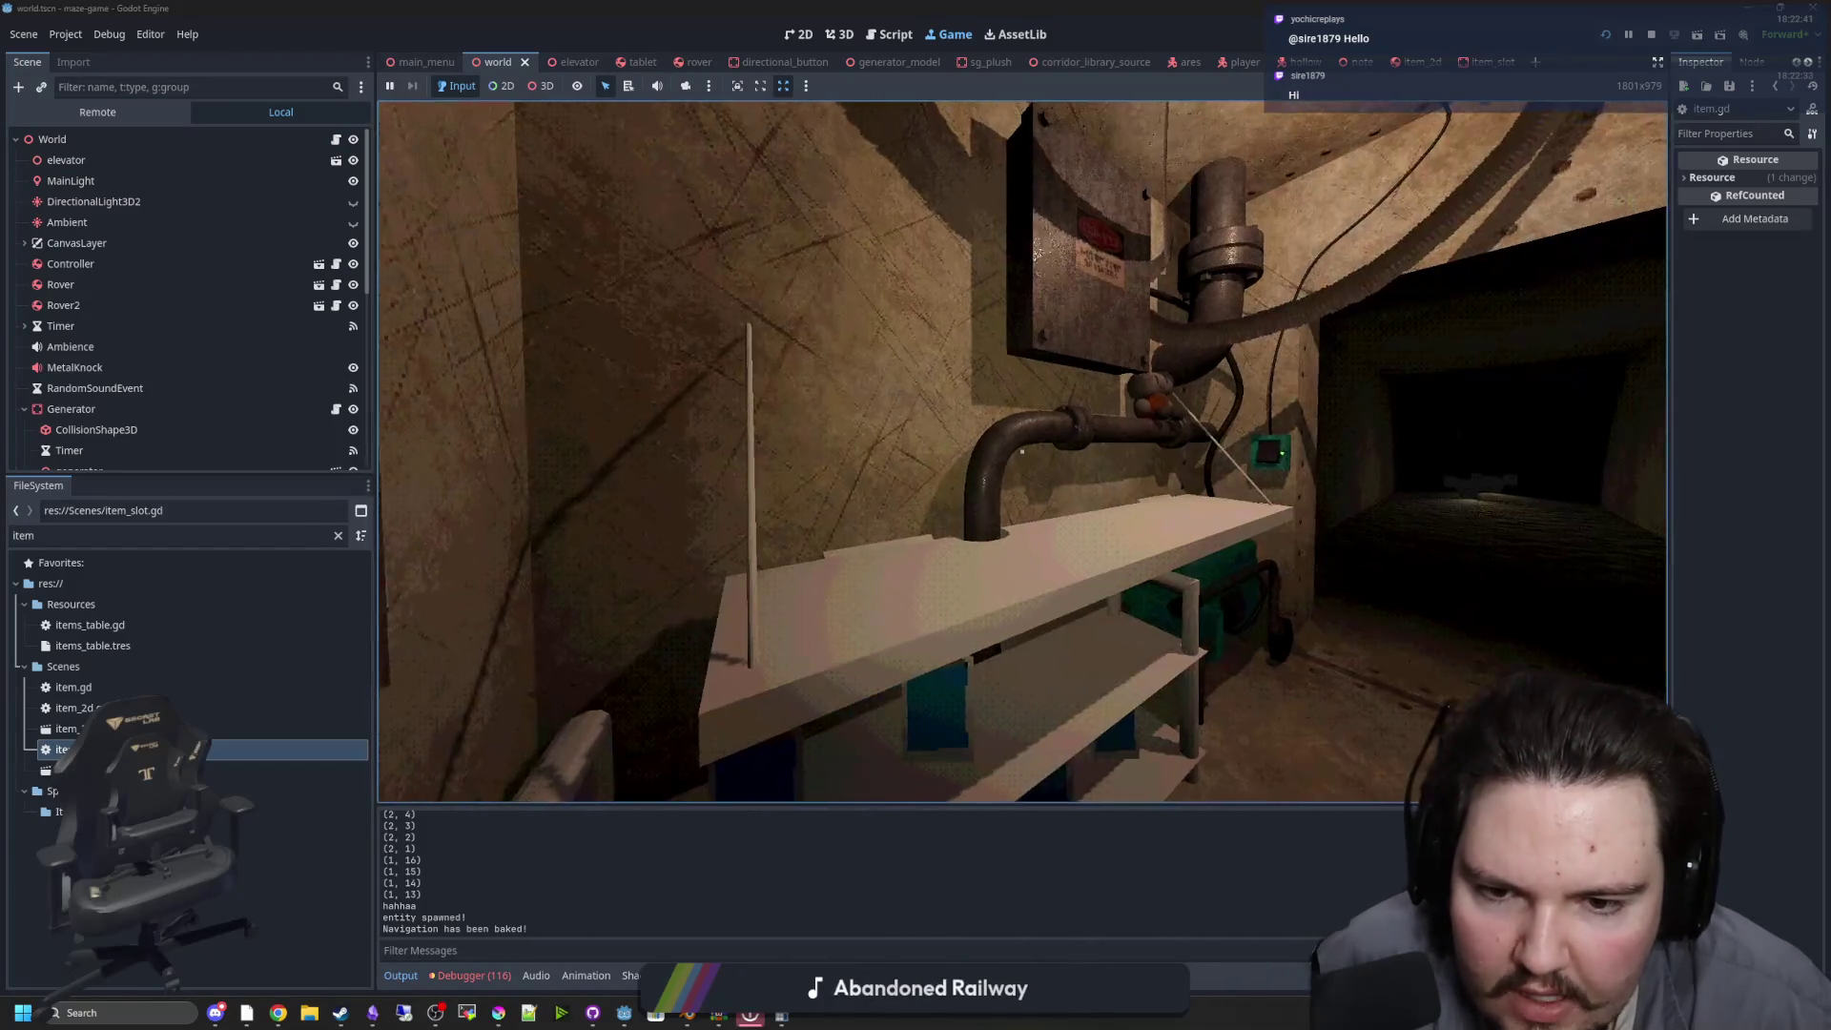
{"action": "key", "text": "w"}
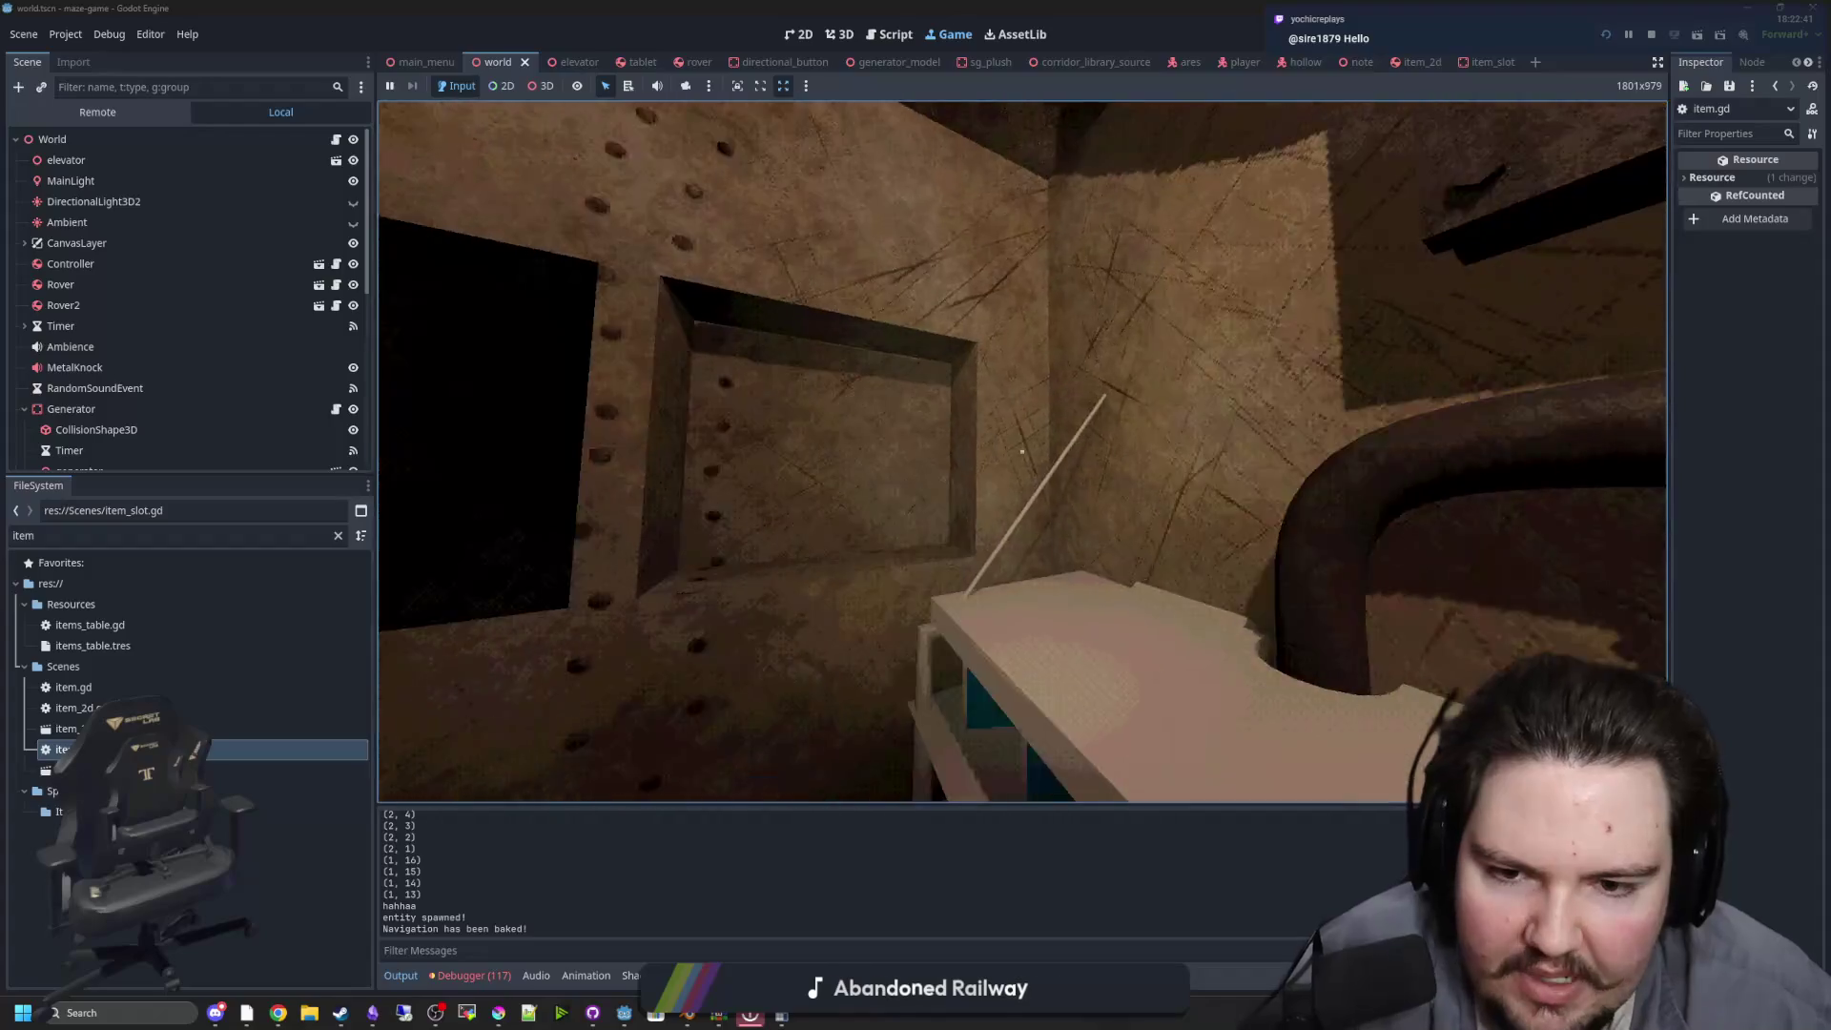
{"action": "key", "text": "w"}
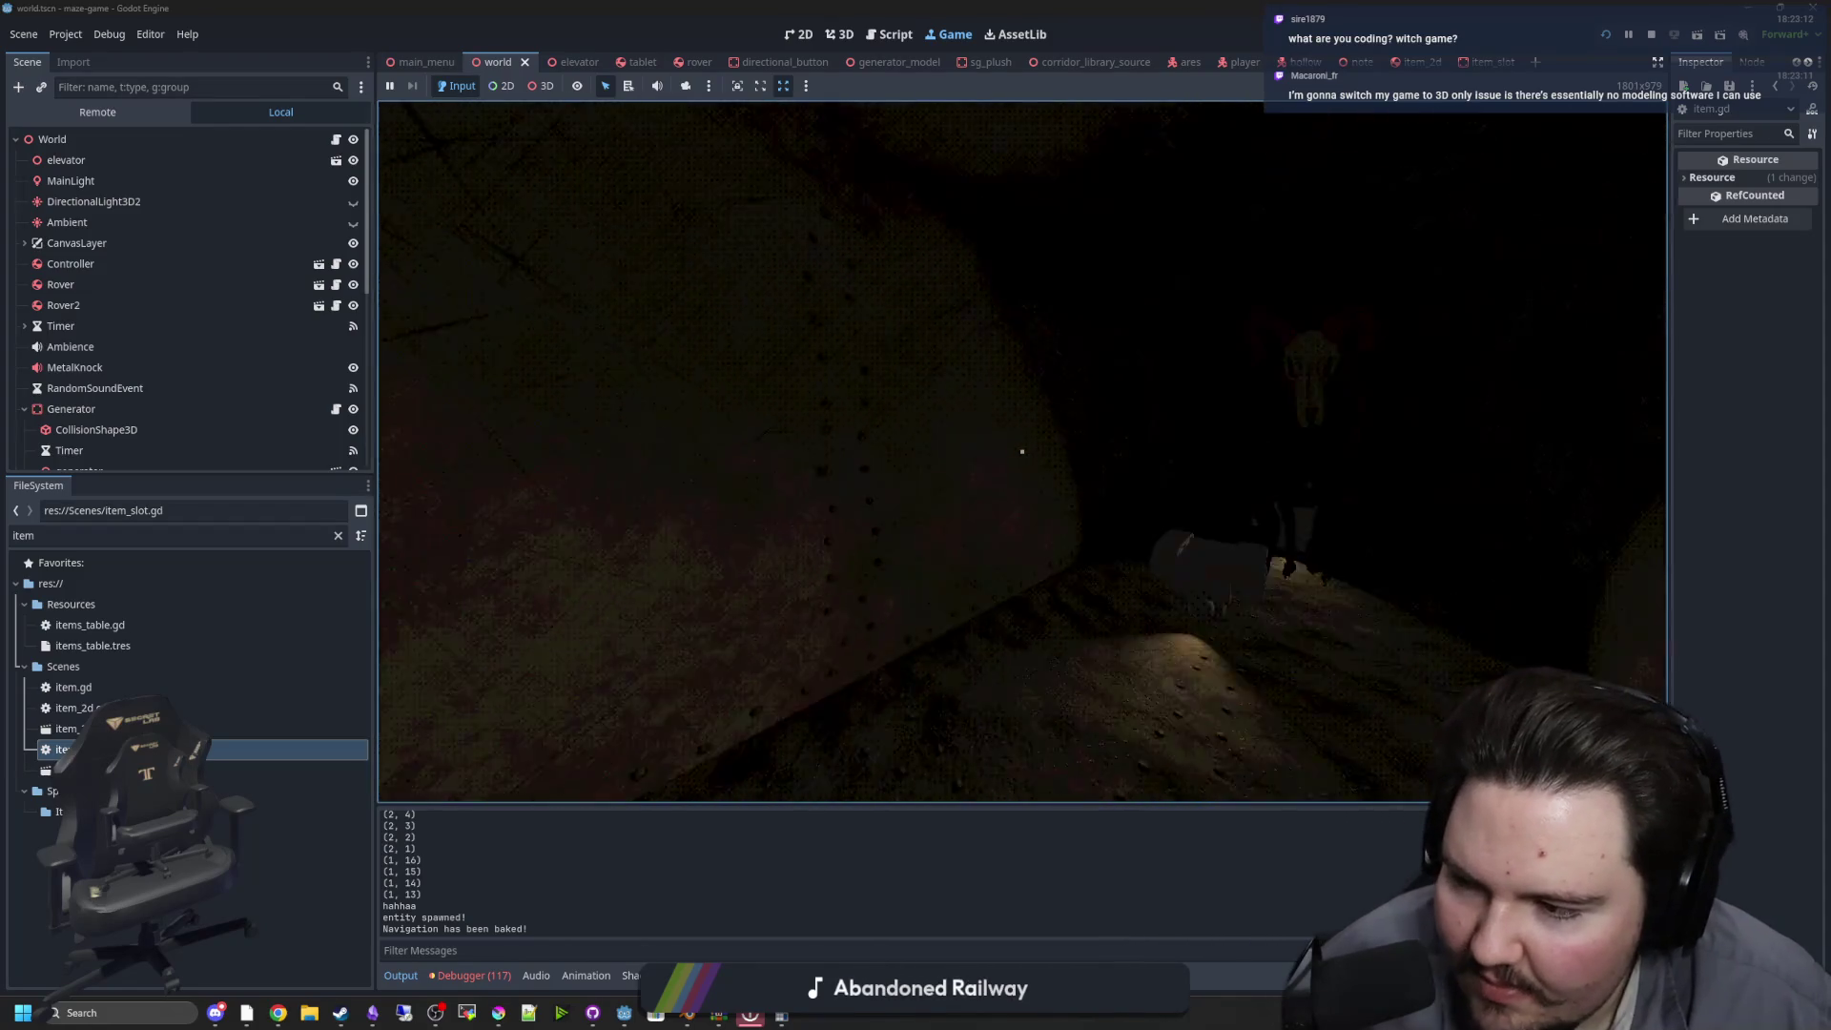
{"action": "key", "text": "w"}
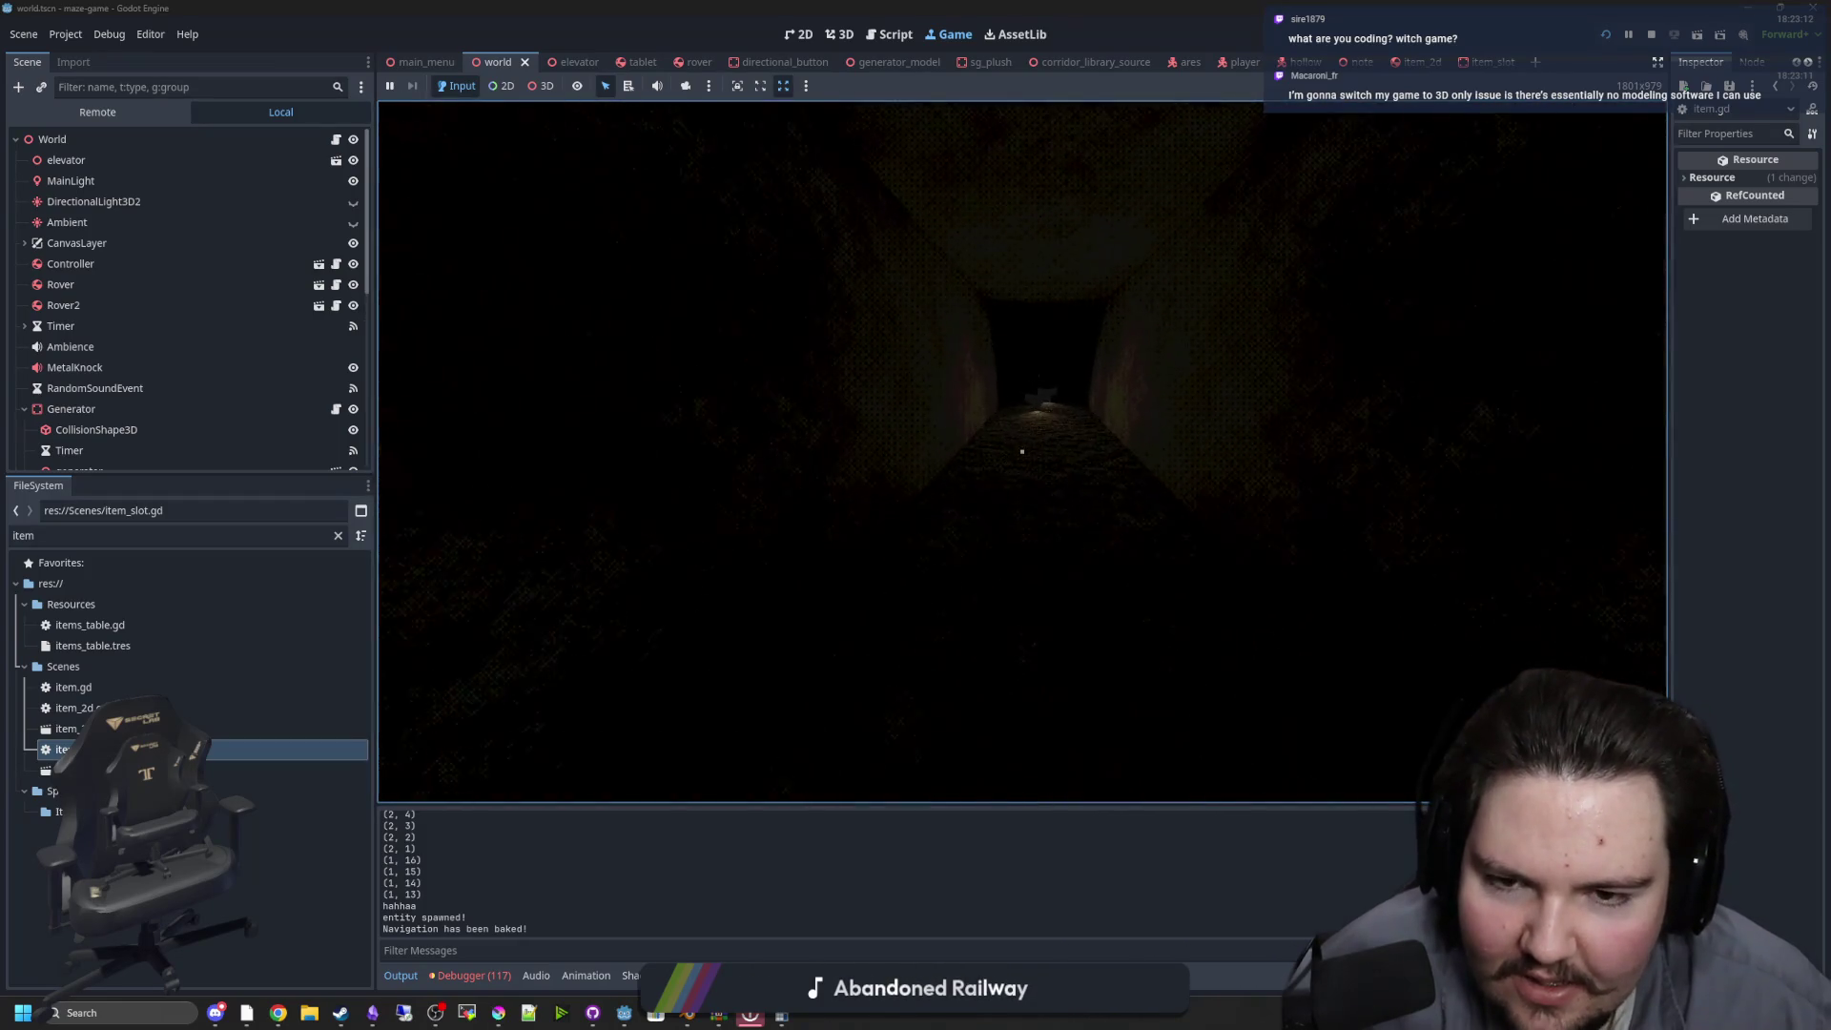
Open the in-game menu, stop the running game and save the scene
{"action": "key", "text": "Escape"}
{"action": "left_click", "coordinate": [1652, 34]}
{"action": "key", "text": "ctrl+s"}
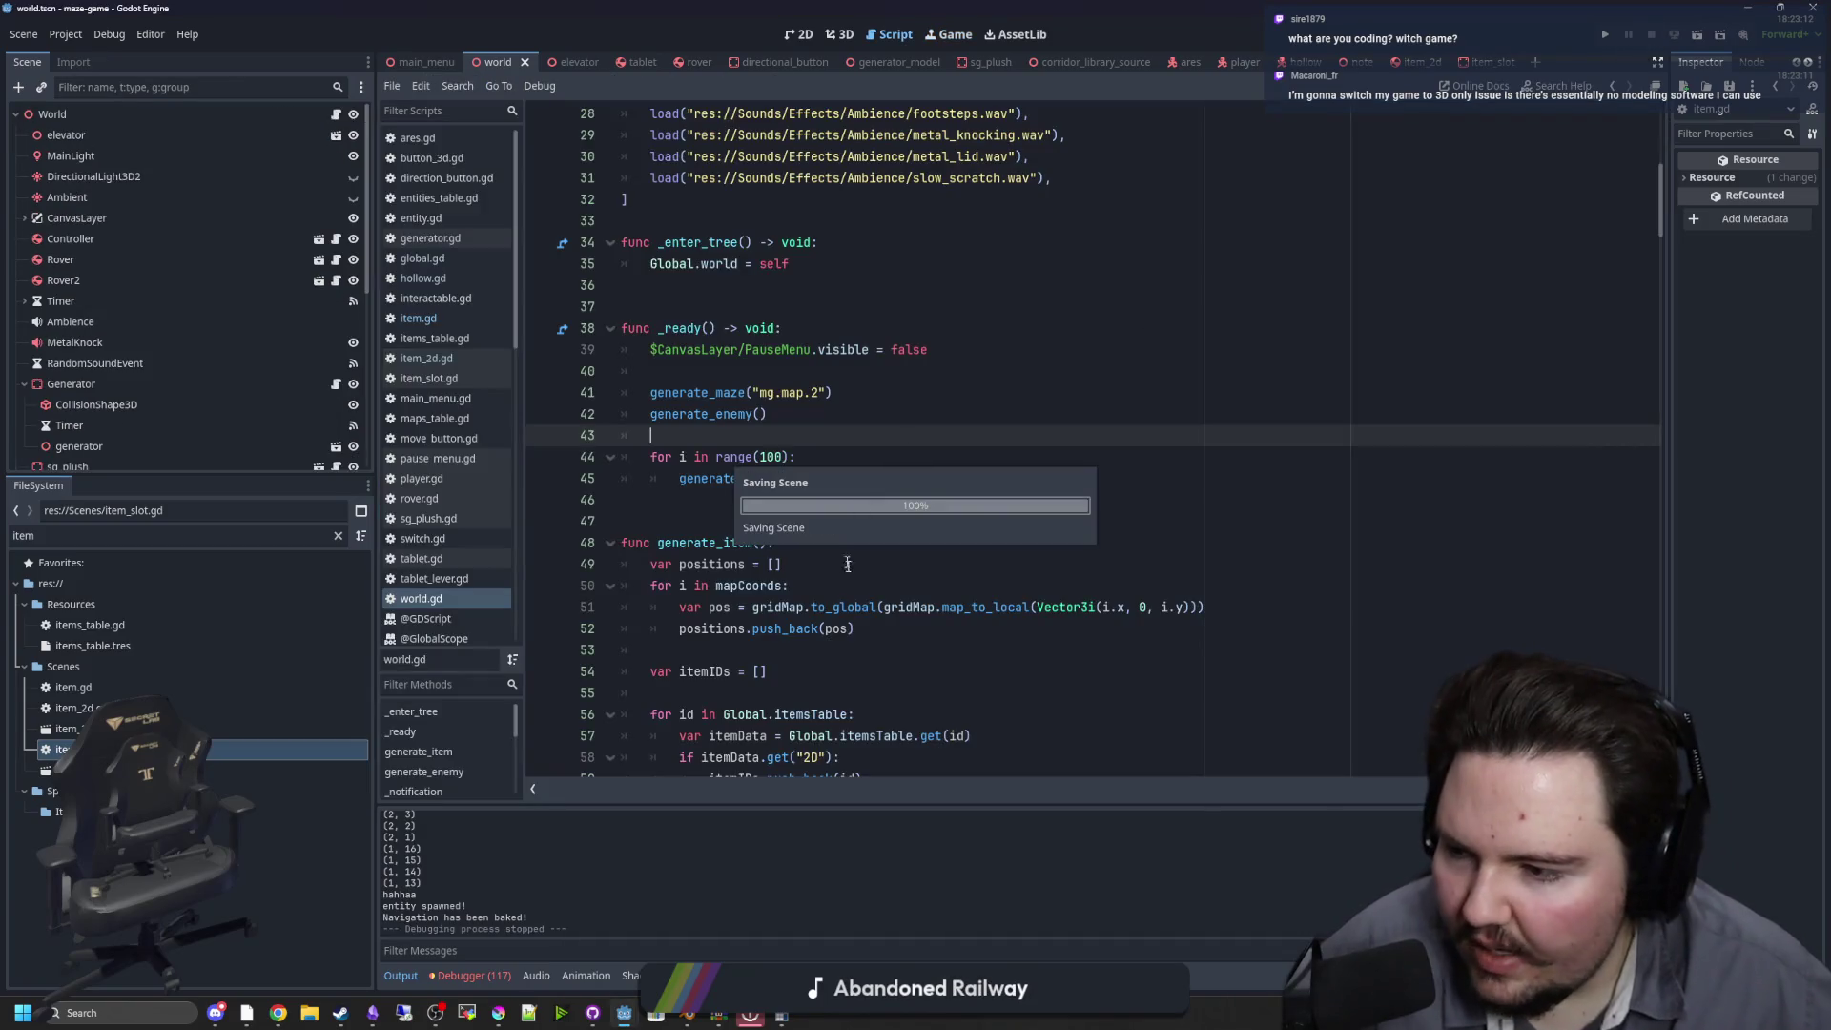
Return from the browser to world.gd and place the cursor at the end of line 44 in _ready
{"action": "left_click", "coordinate": [822, 502]}
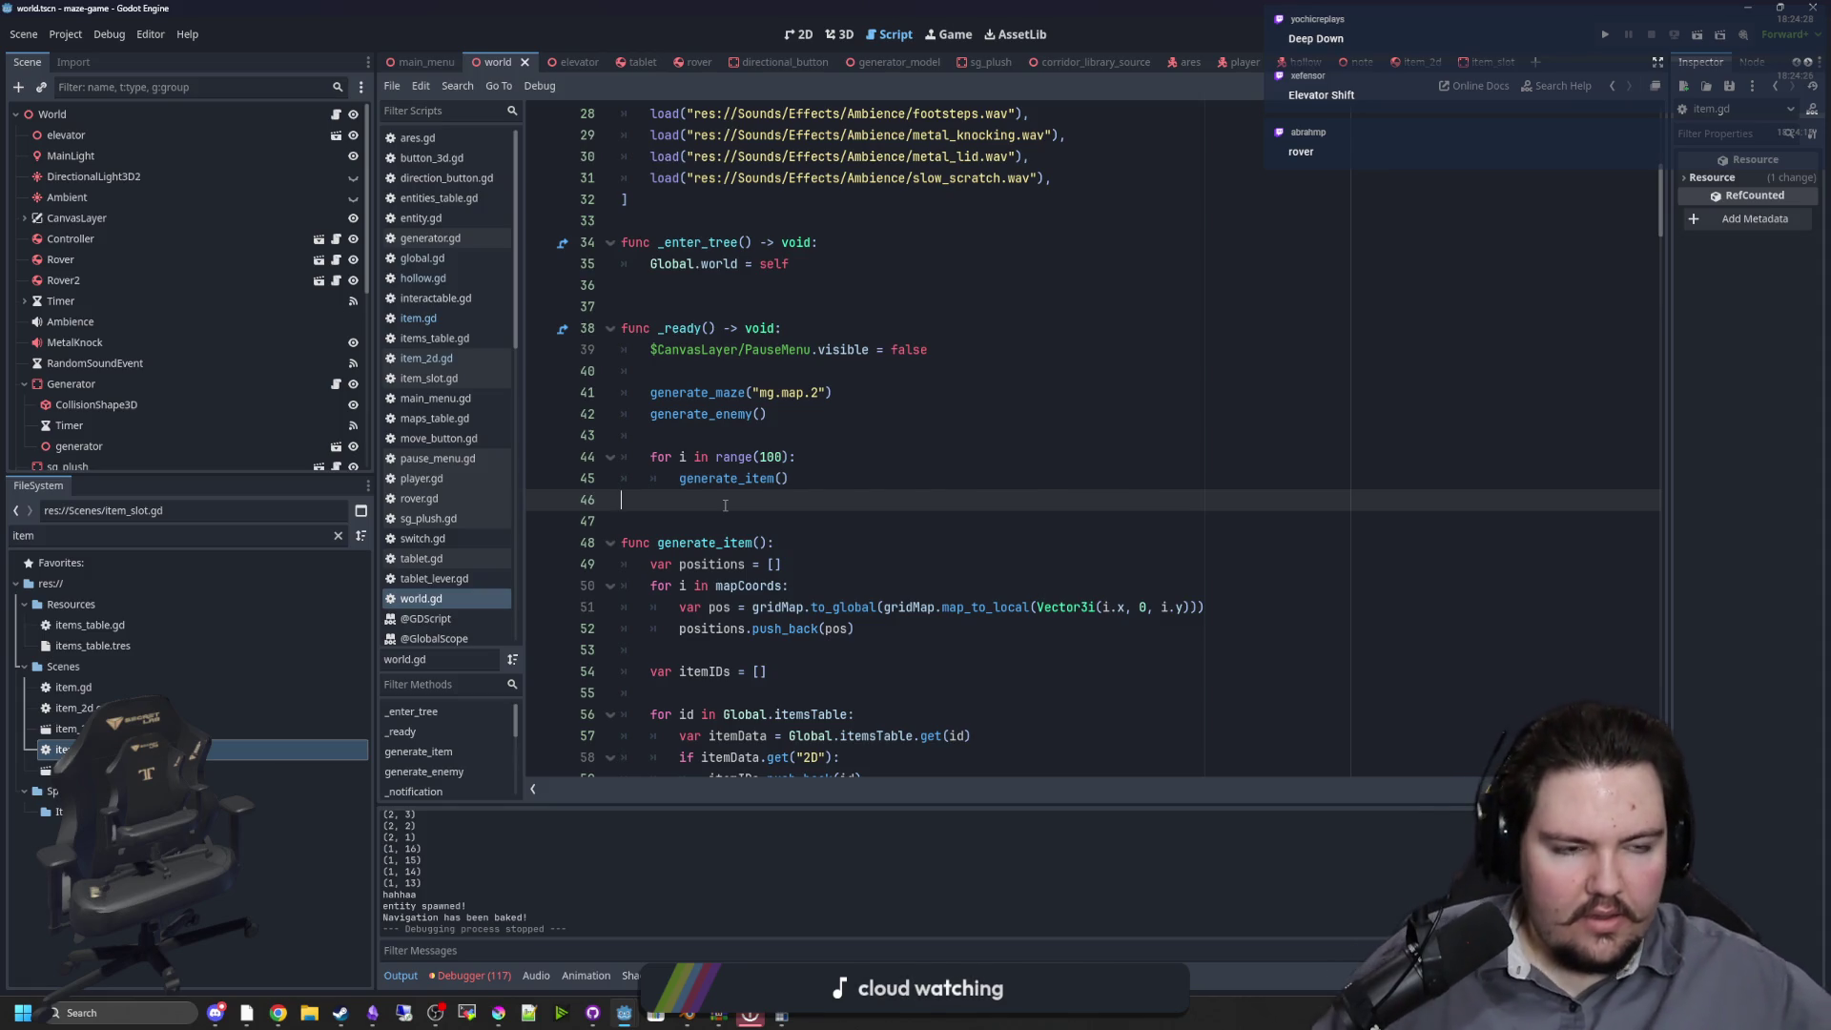
{"action": "key", "text": "alt+Tab"}
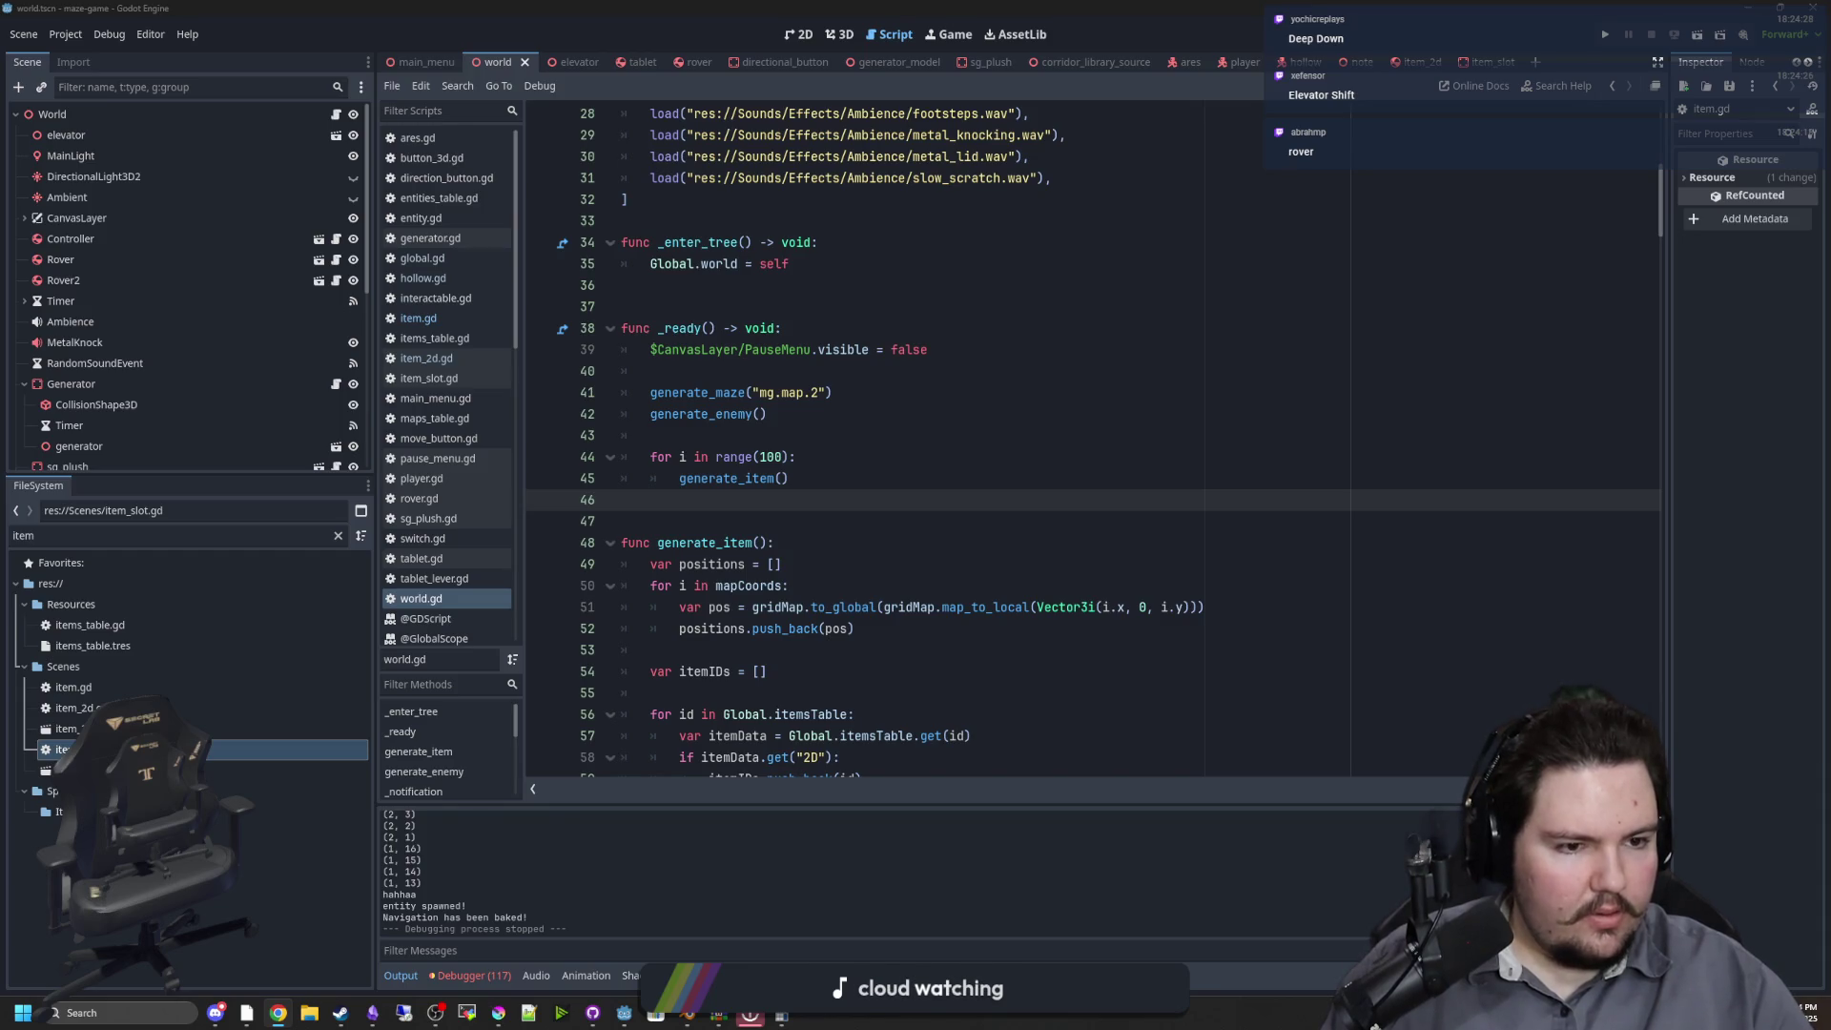
{"action": "key", "text": "alt+Tab"}
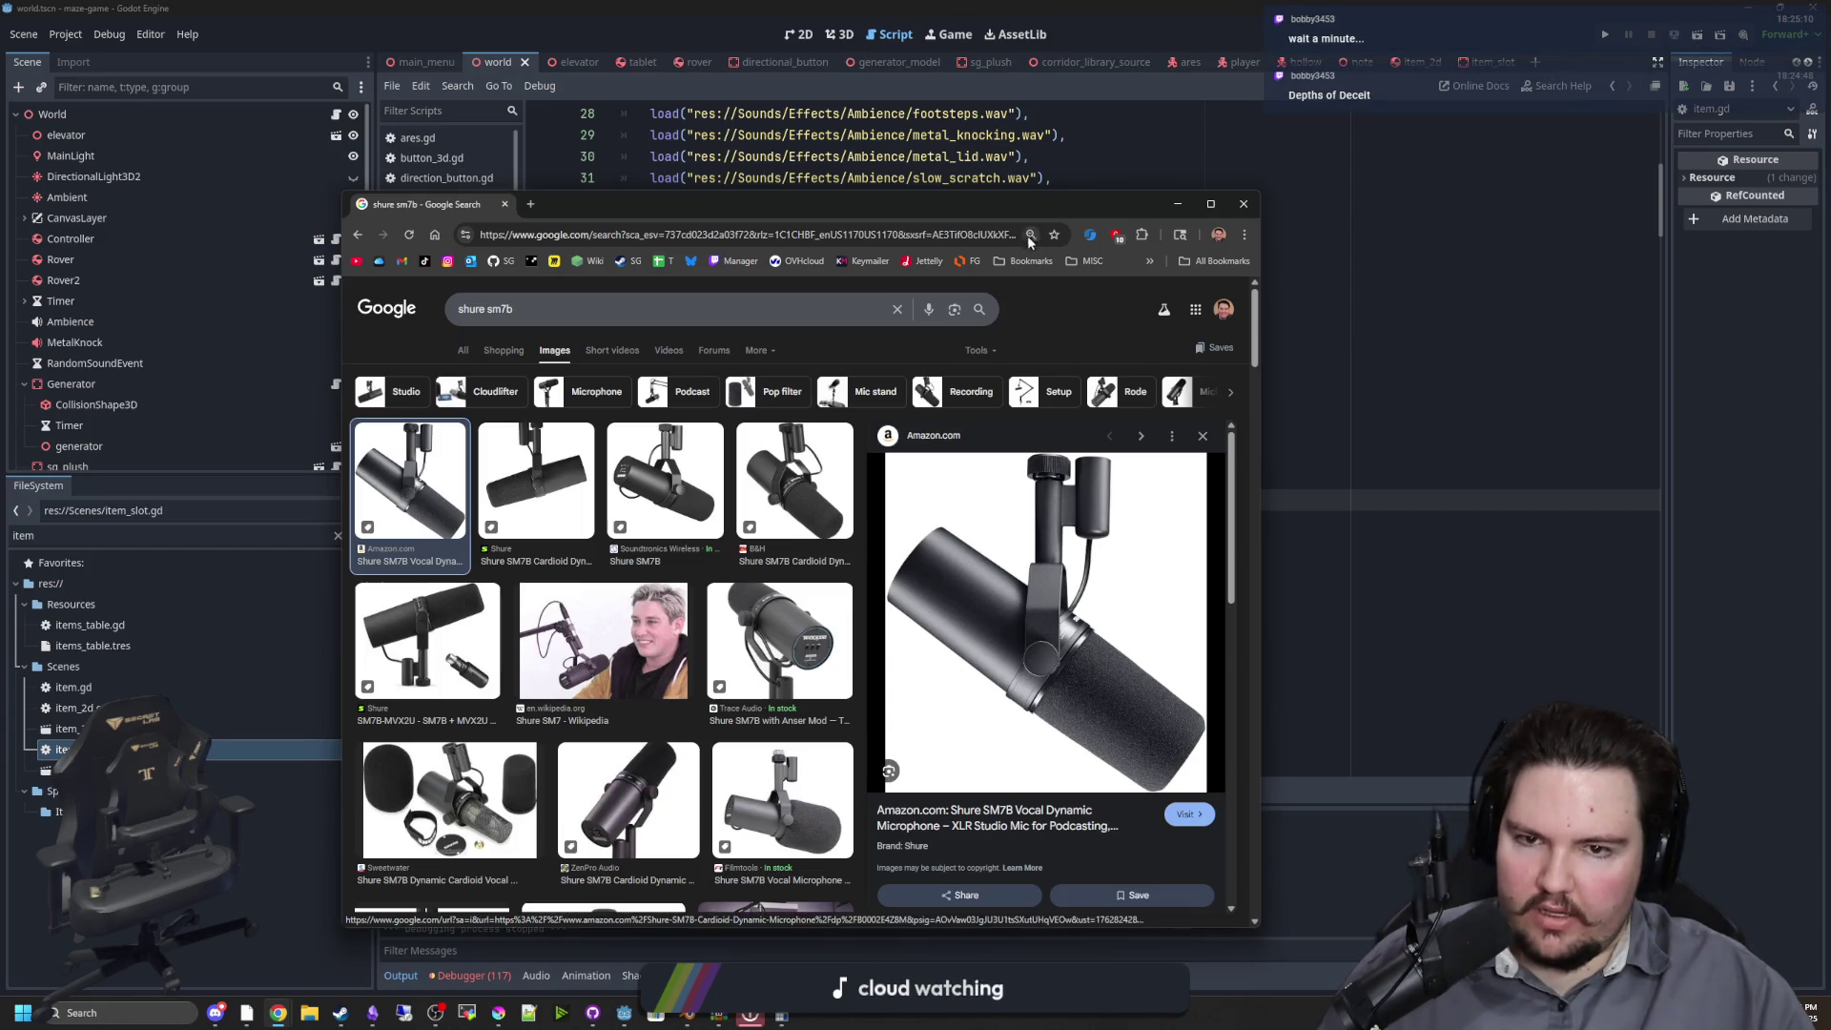
{"action": "key", "text": "alt+Tab"}
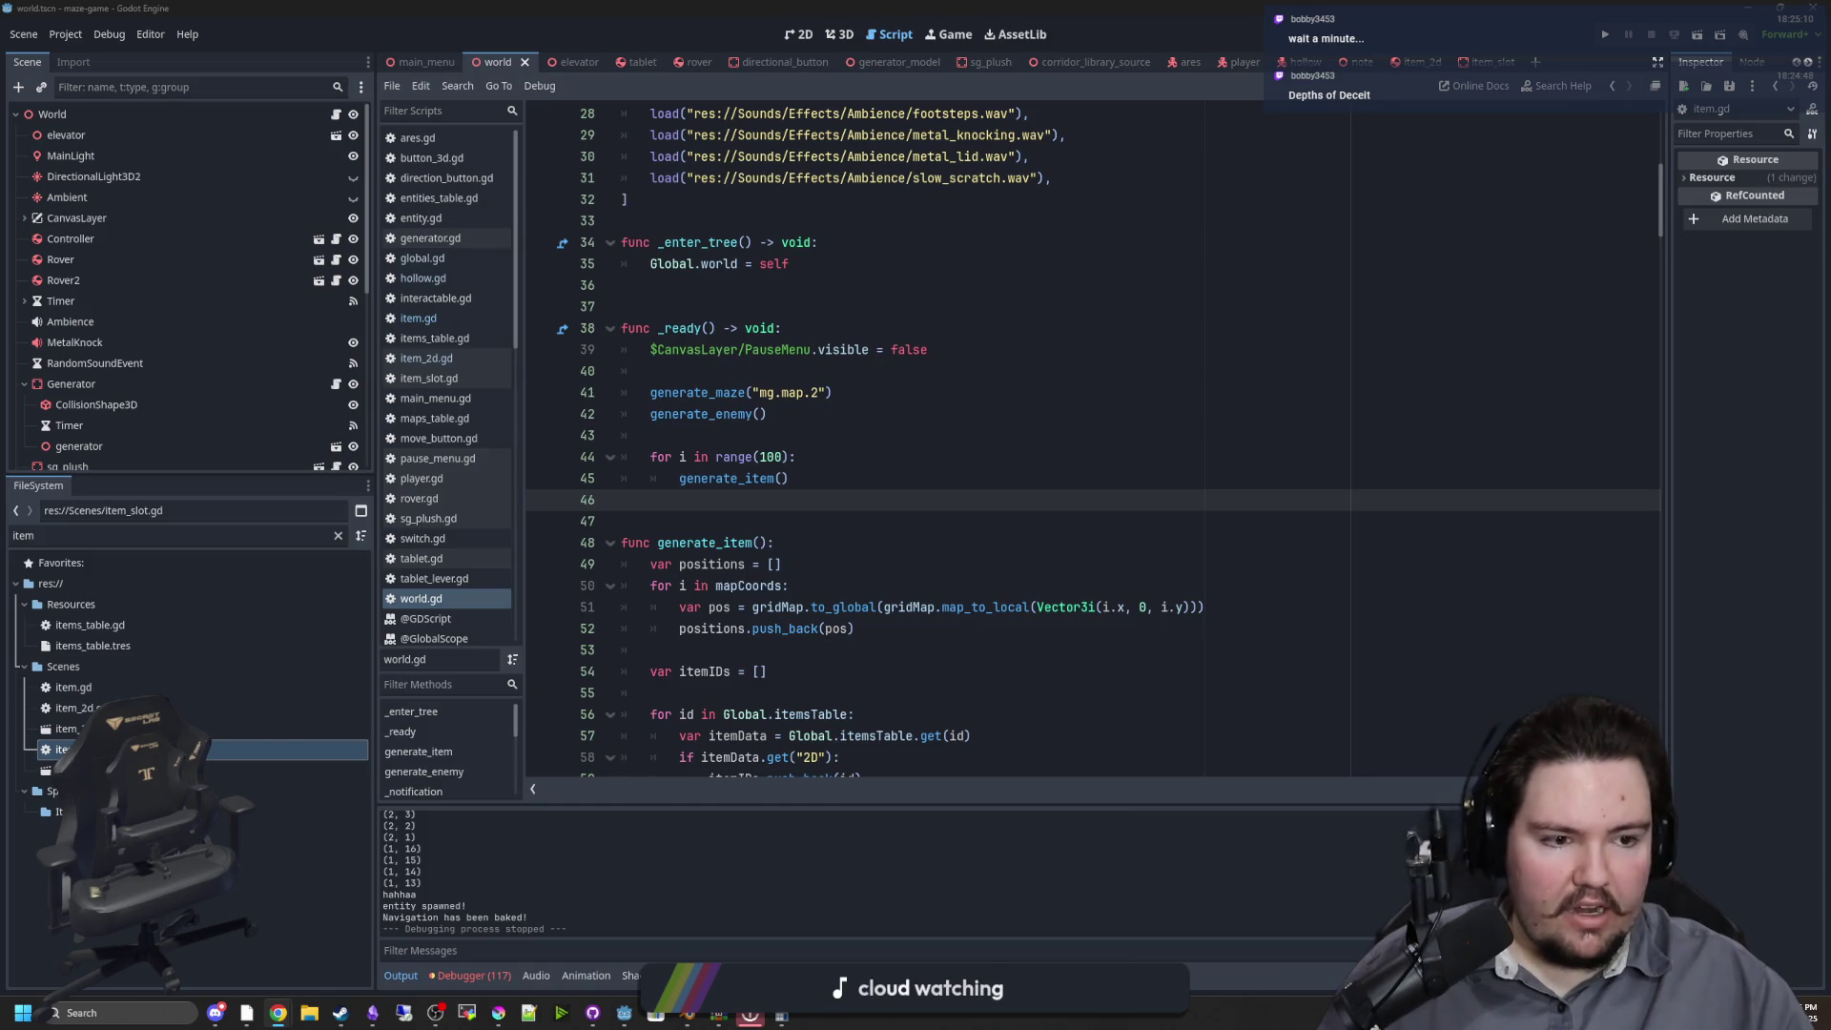
{"action": "left_click", "coordinate": [926, 525]}
{"action": "left_click", "coordinate": [887, 457]}
{"action": "left_click", "coordinate": [854, 392]}
{"action": "left_click", "coordinate": [840, 374]}
{"action": "left_click", "coordinate": [833, 459]}
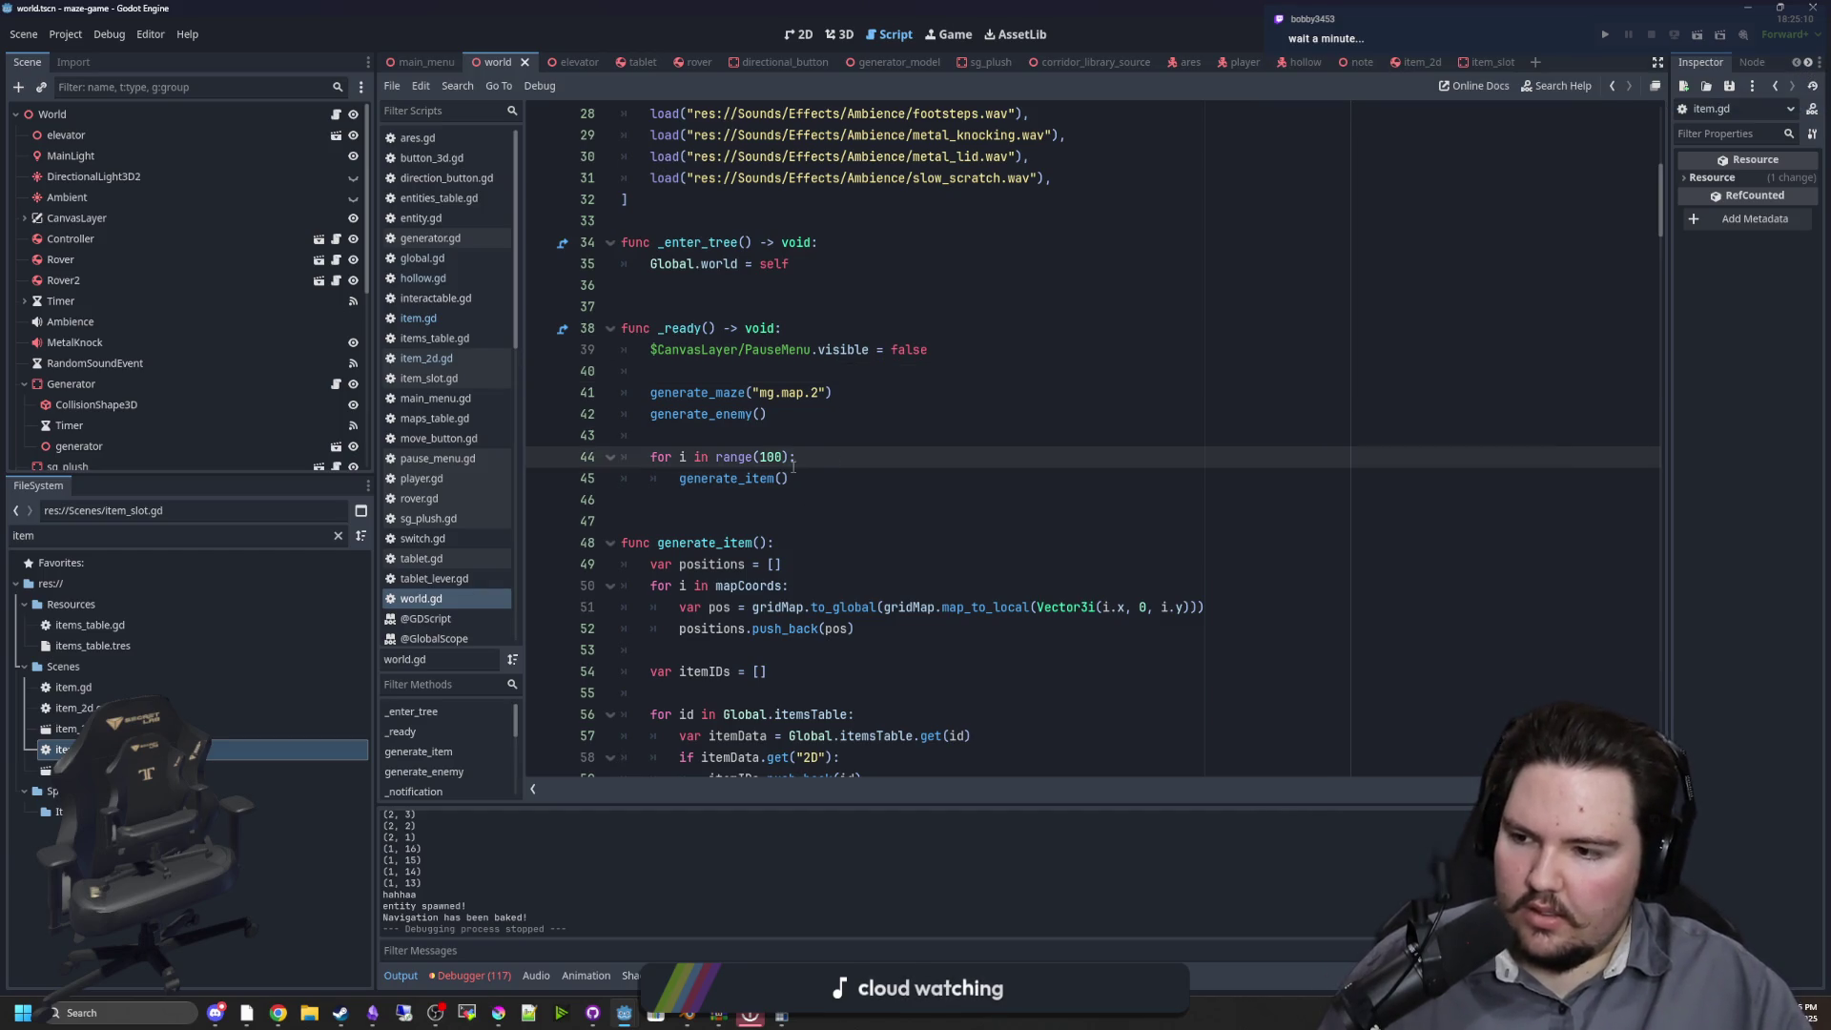
Change the item loop on line 44 from range(100) to range(10) and run the project
{"action": "left_click", "coordinate": [906, 412]}
{"action": "left_click", "coordinate": [825, 472]}
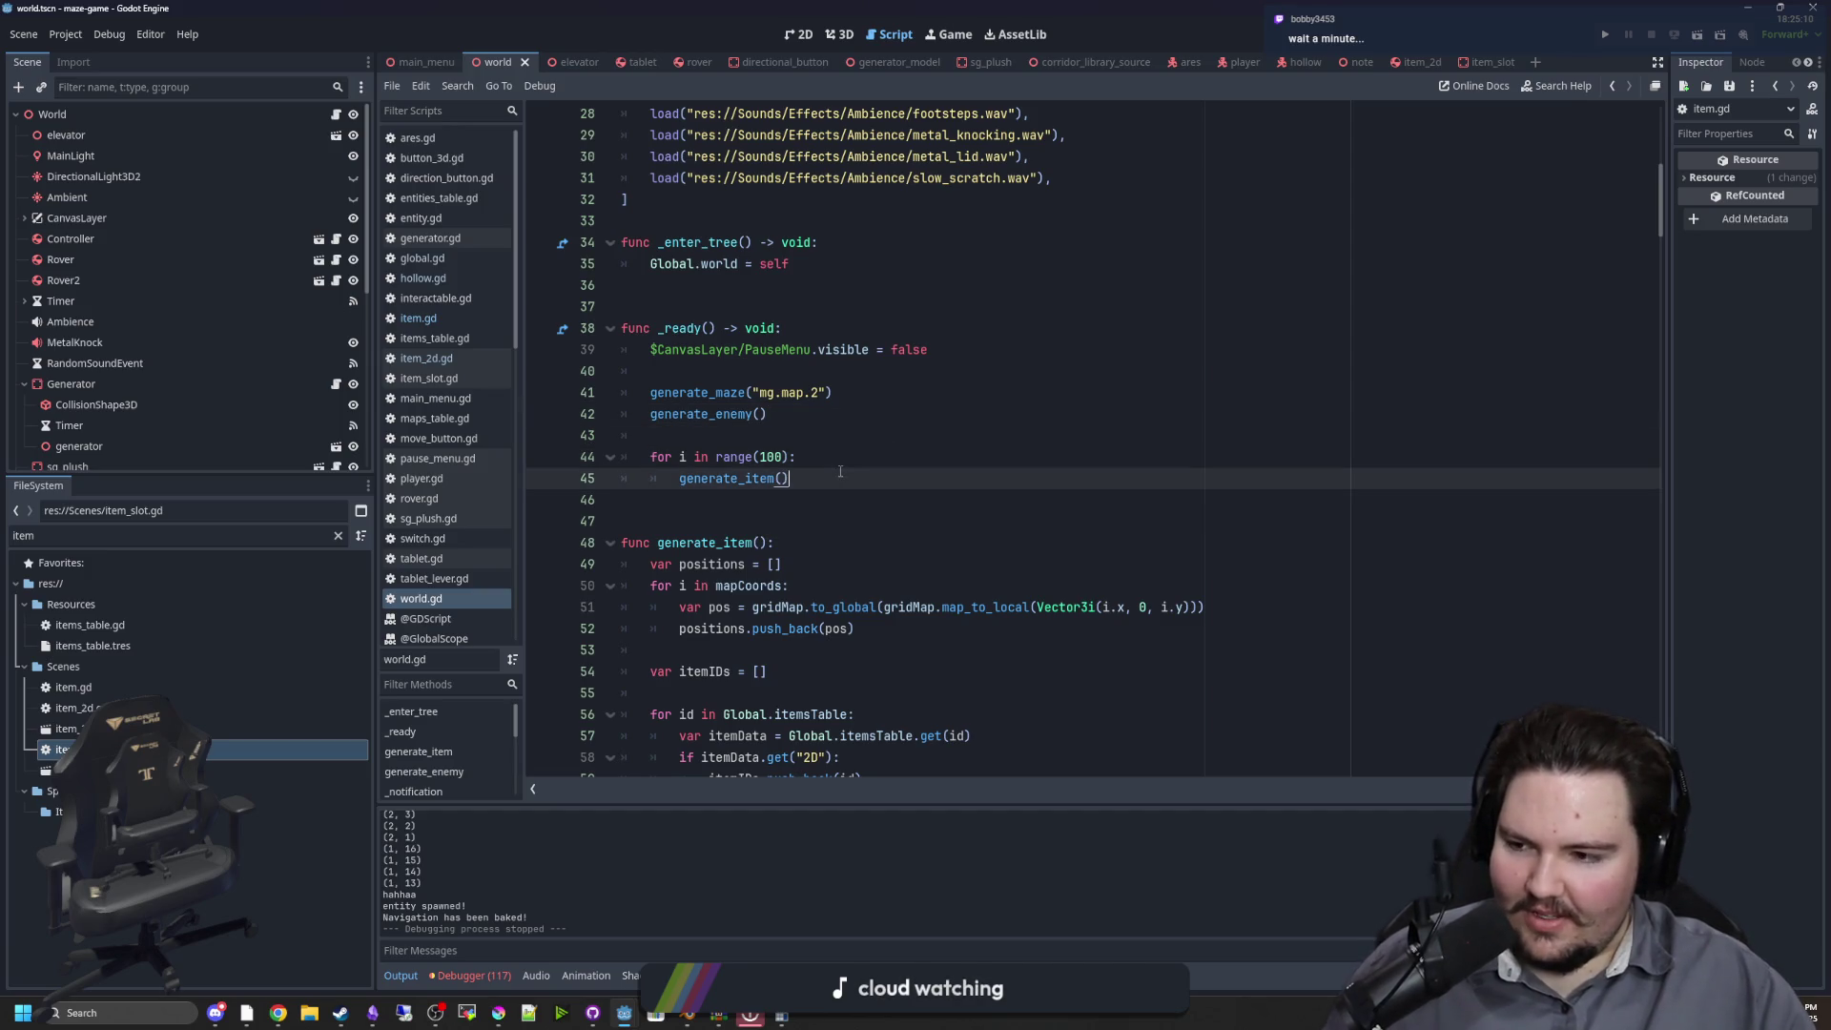
{"action": "left_click", "coordinate": [766, 528]}
{"action": "left_click", "coordinate": [762, 437]}
{"action": "left_click", "coordinate": [690, 515]}
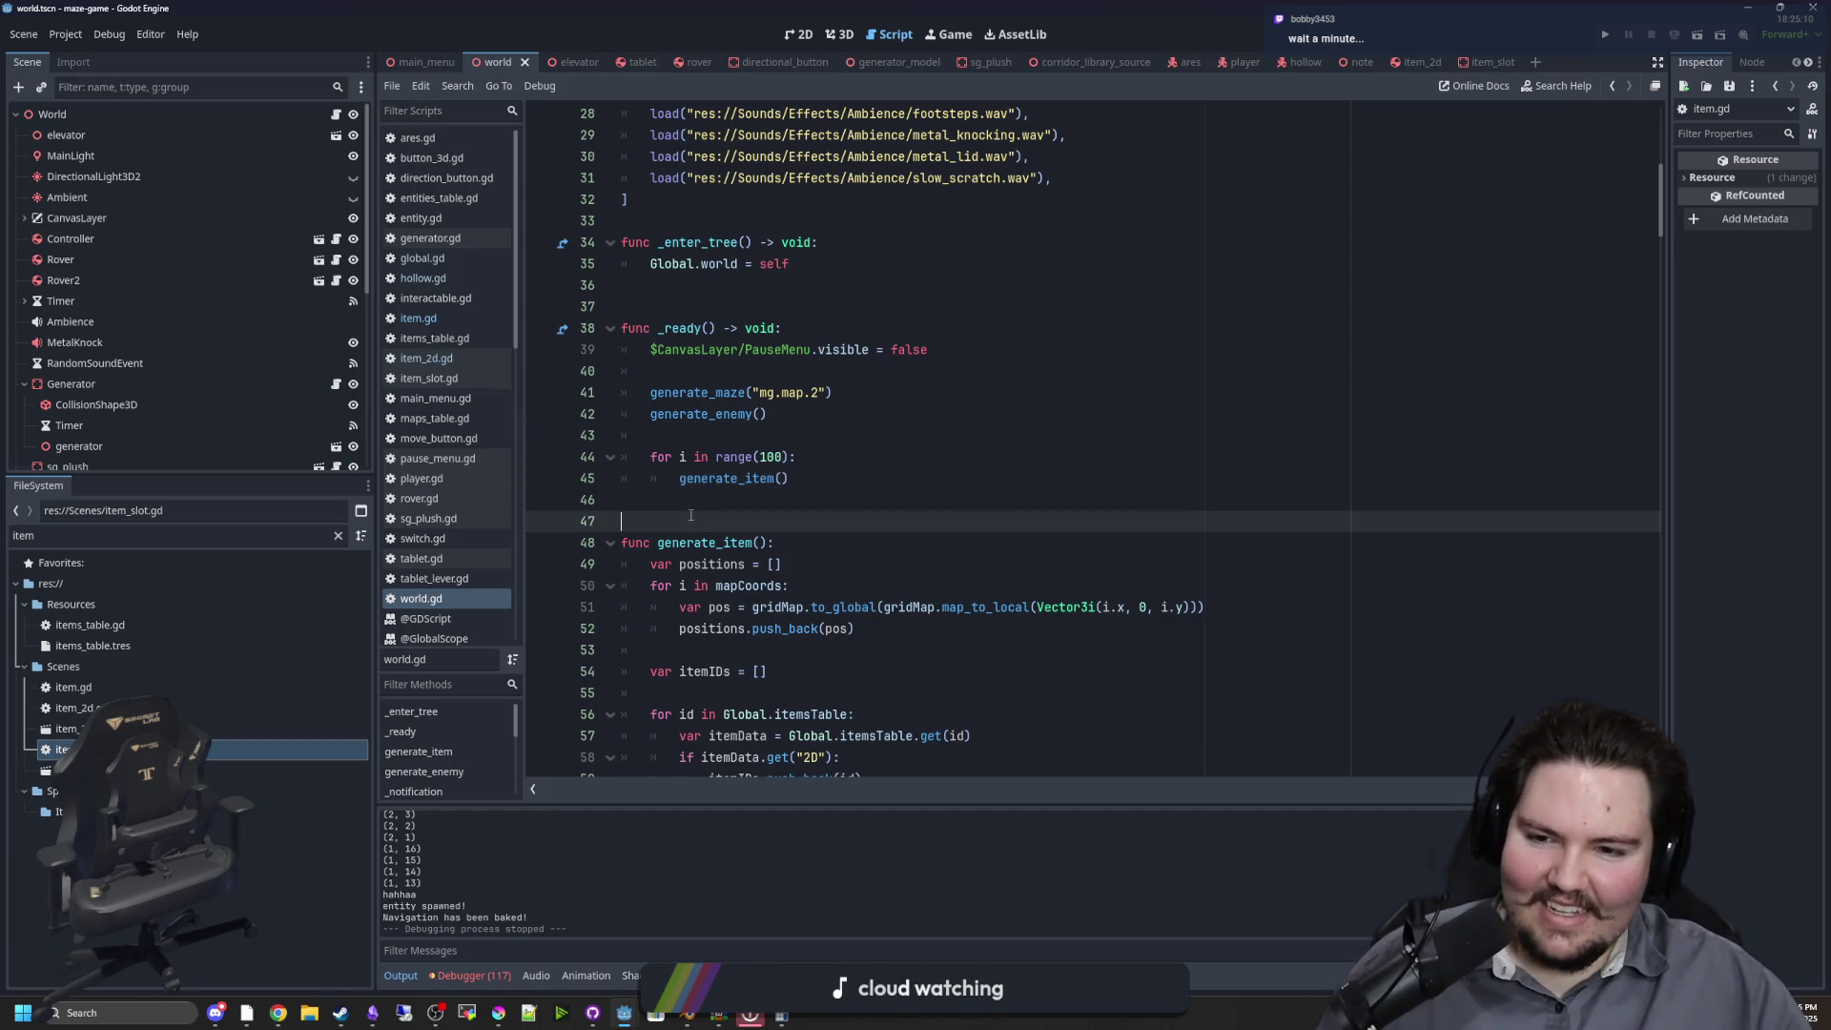
{"action": "left_click", "coordinate": [783, 457]}
{"action": "key", "text": "BackSpace"}
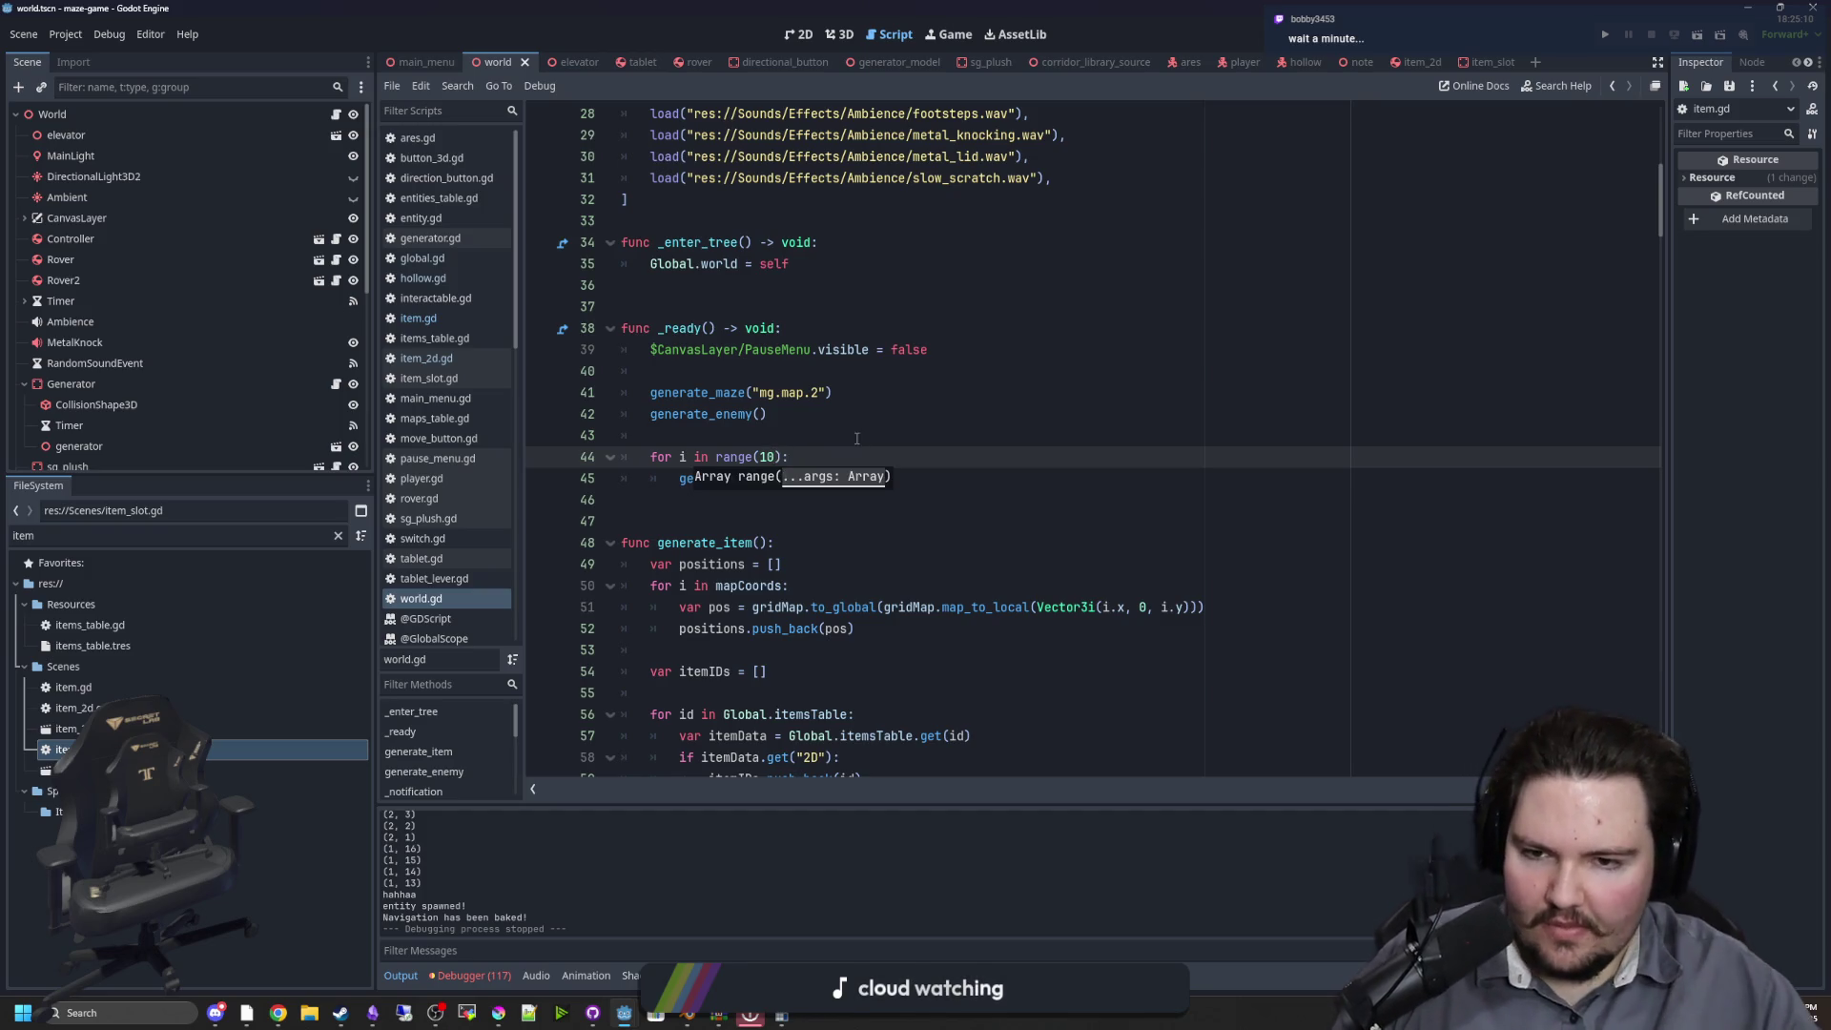
{"action": "left_click", "coordinate": [853, 439]}
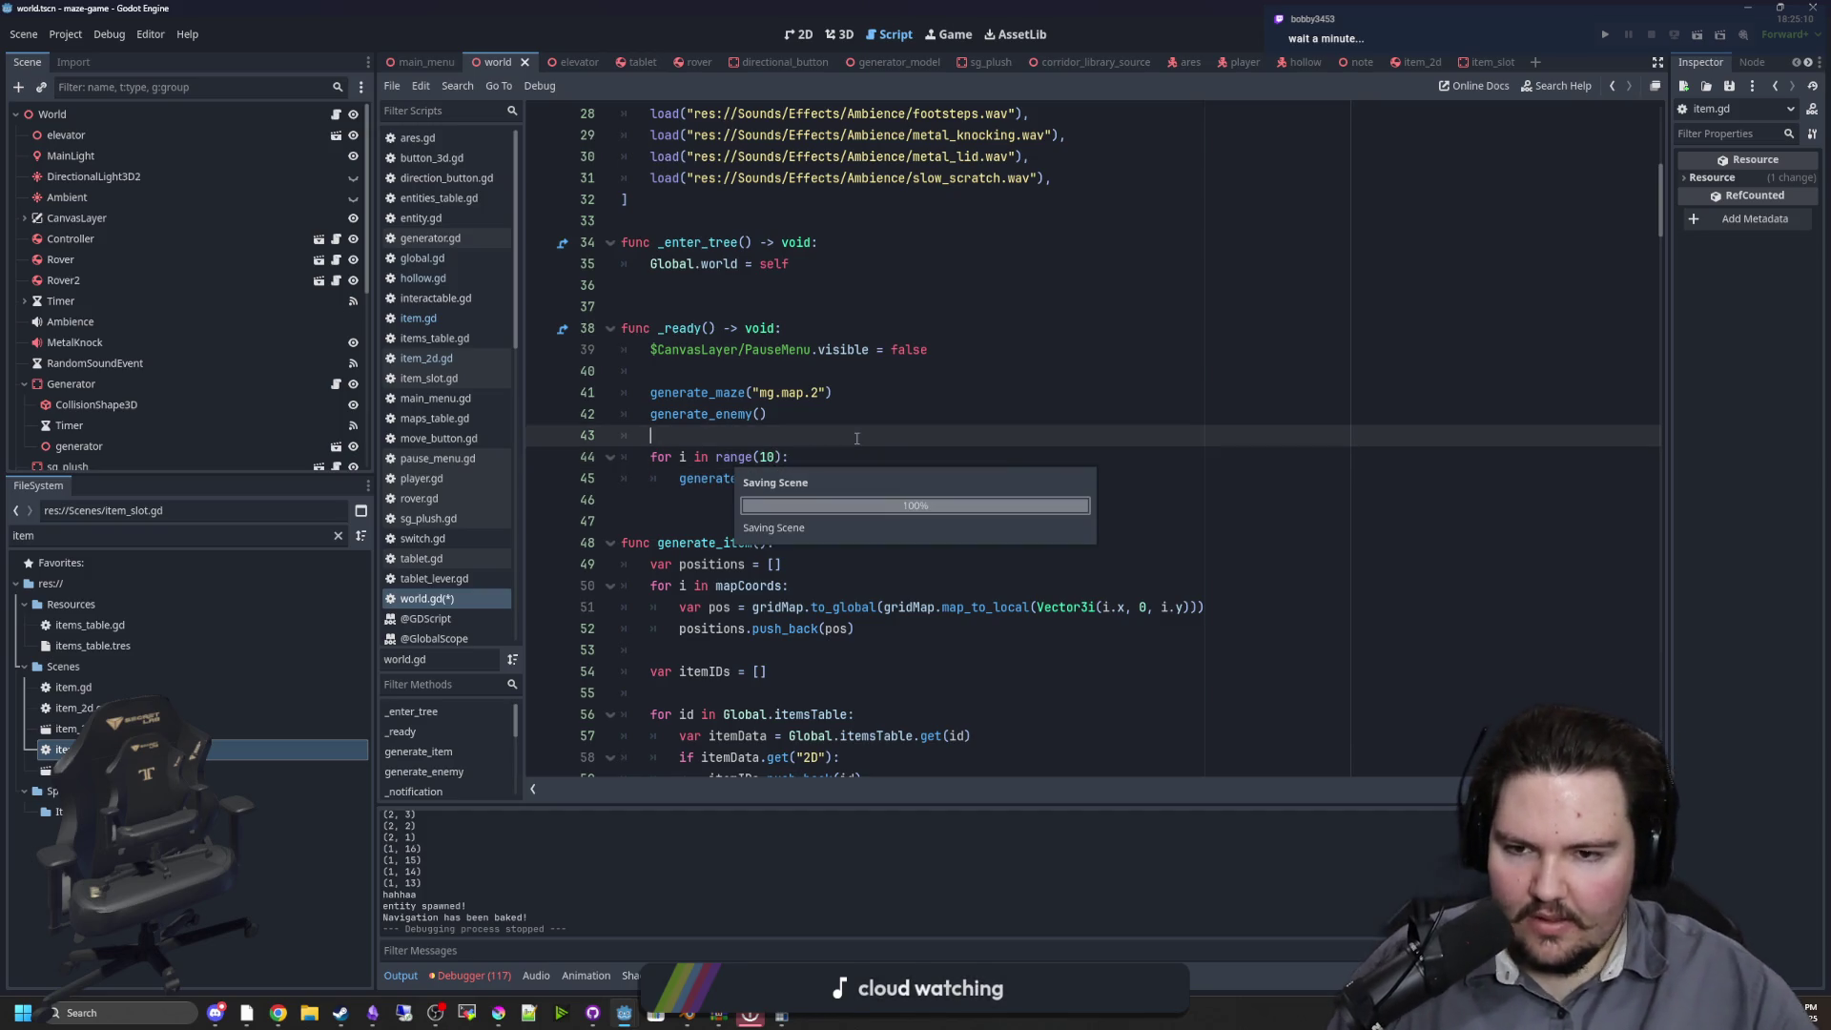
{"action": "left_click", "coordinate": [1599, 35]}
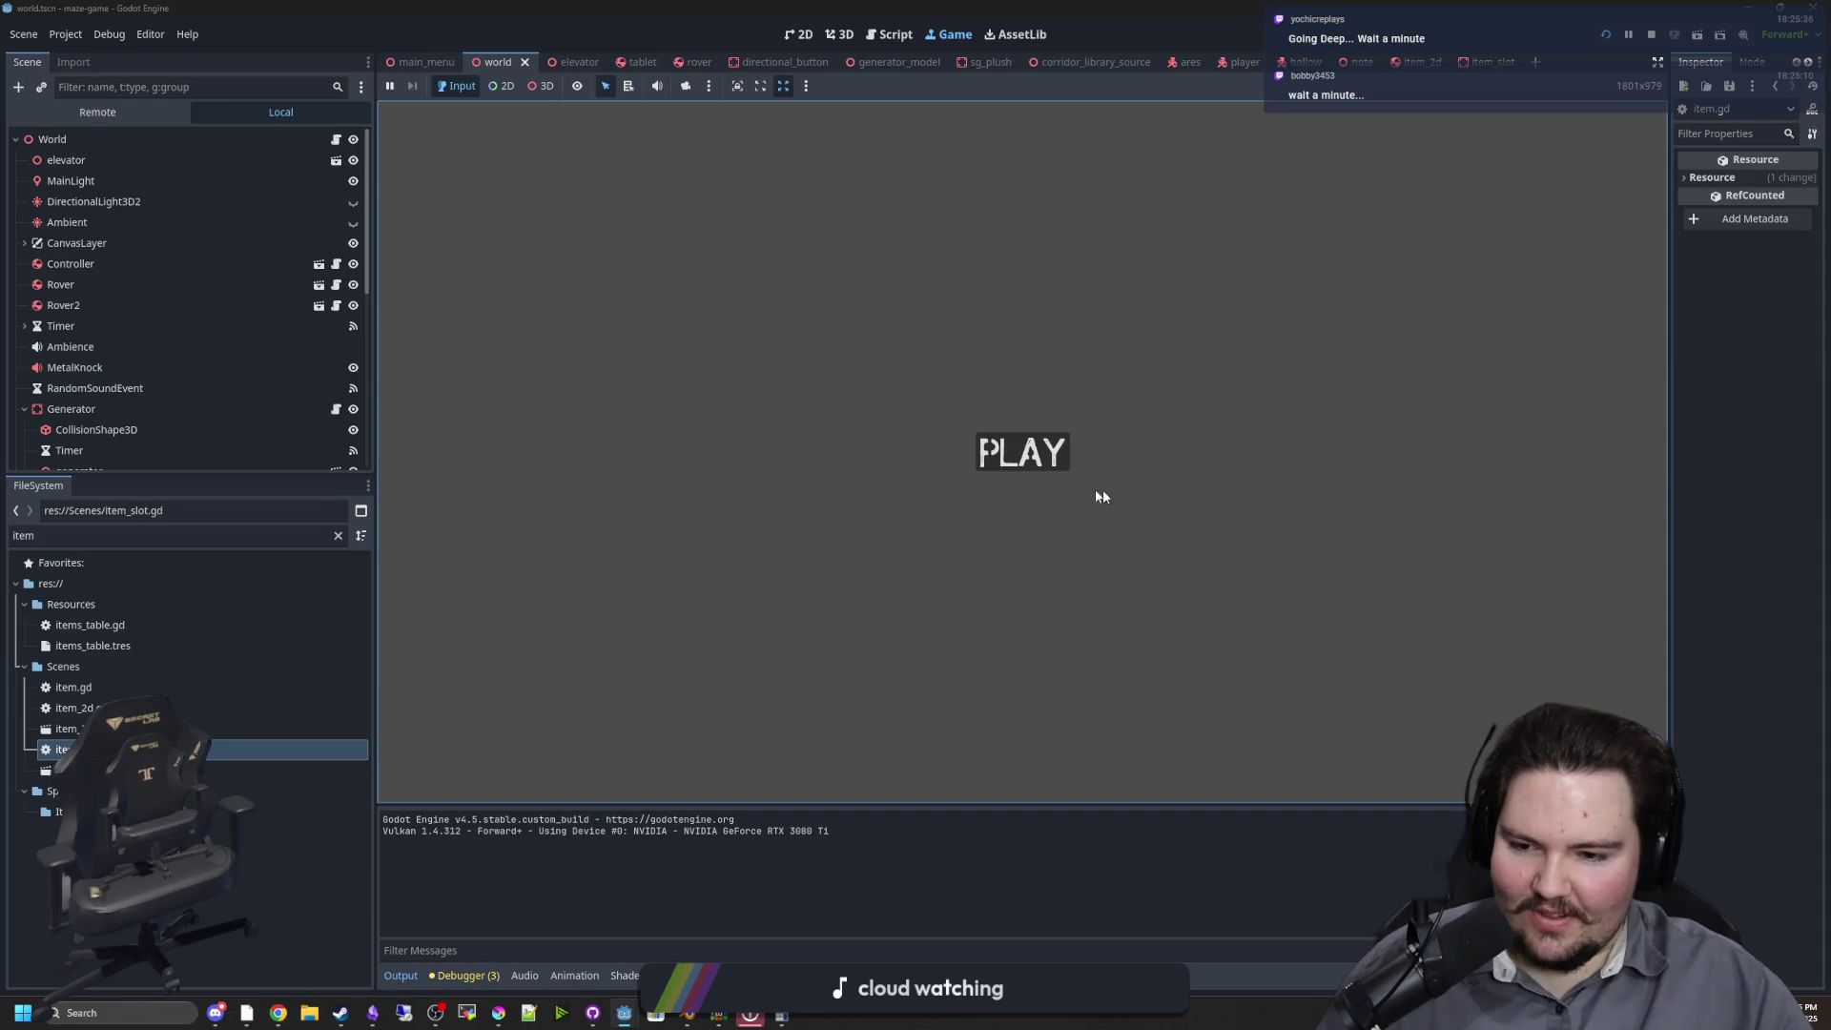
Start the level, walk the corridors to a blue bottle, then pause and stop the game with F8
{"action": "left_click", "coordinate": [1022, 452]}
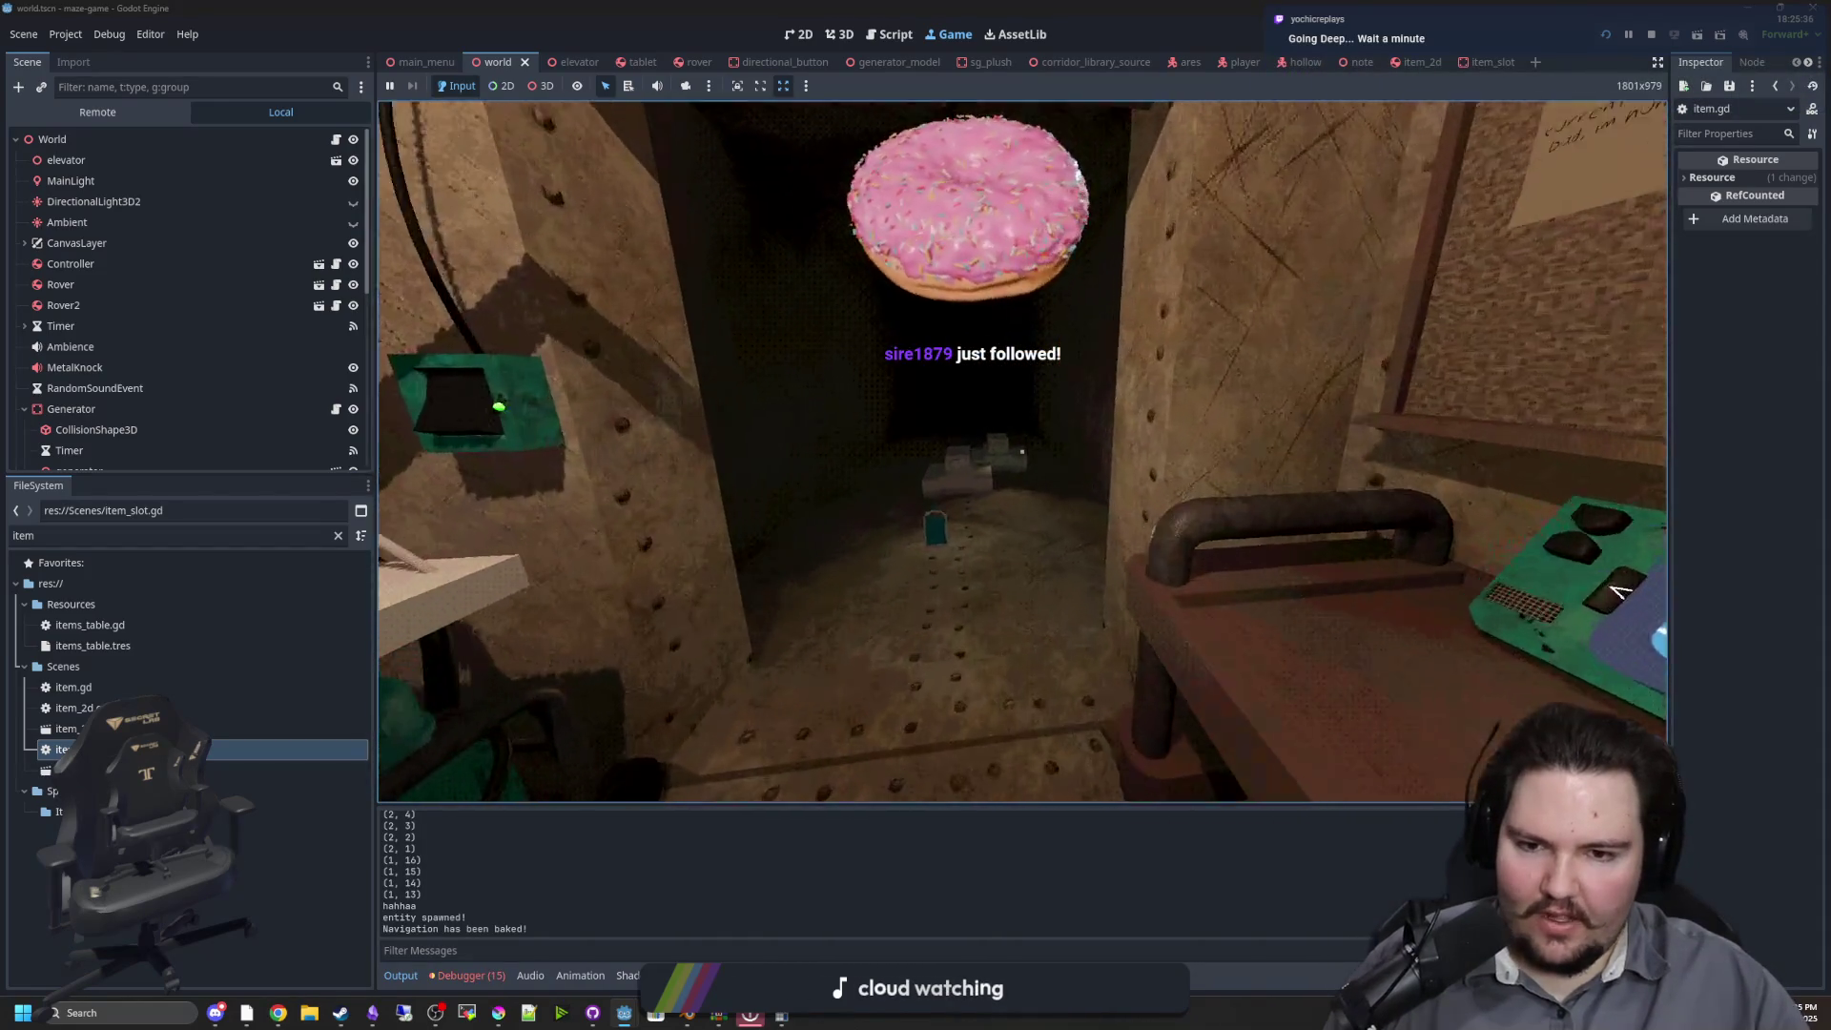
{"action": "key", "text": "w"}
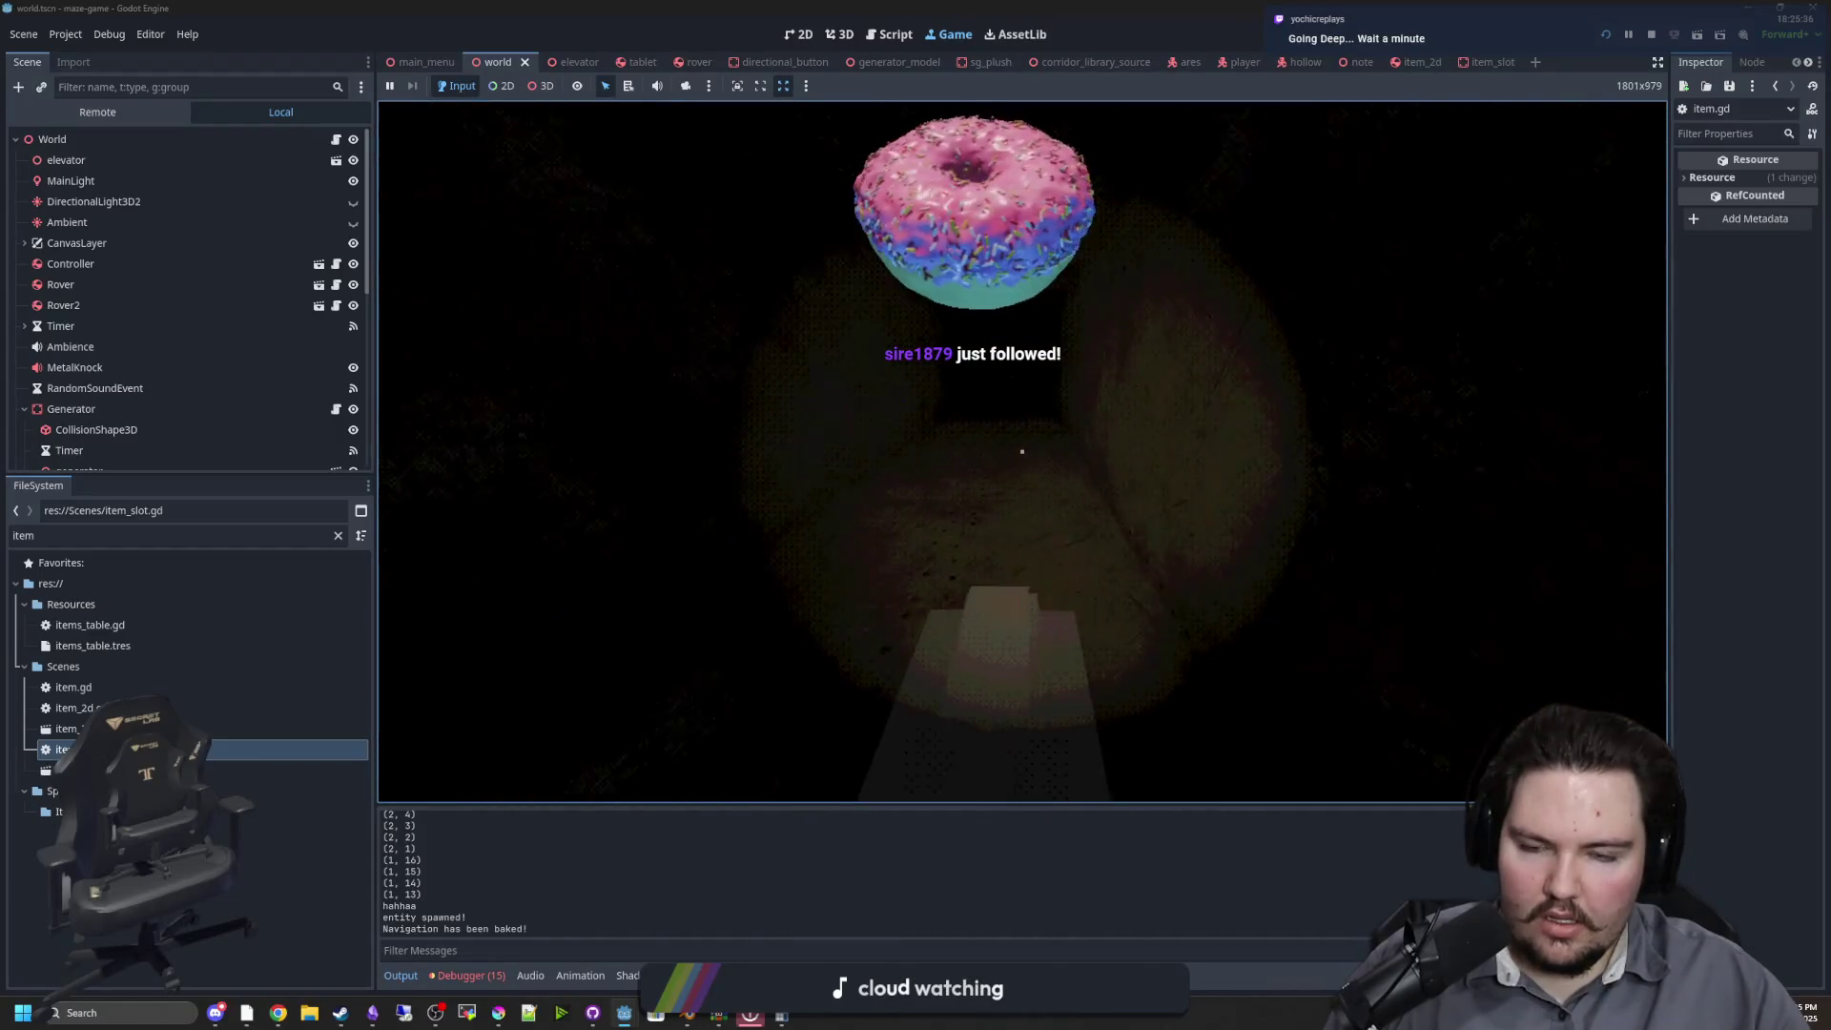
{"action": "key", "text": "w"}
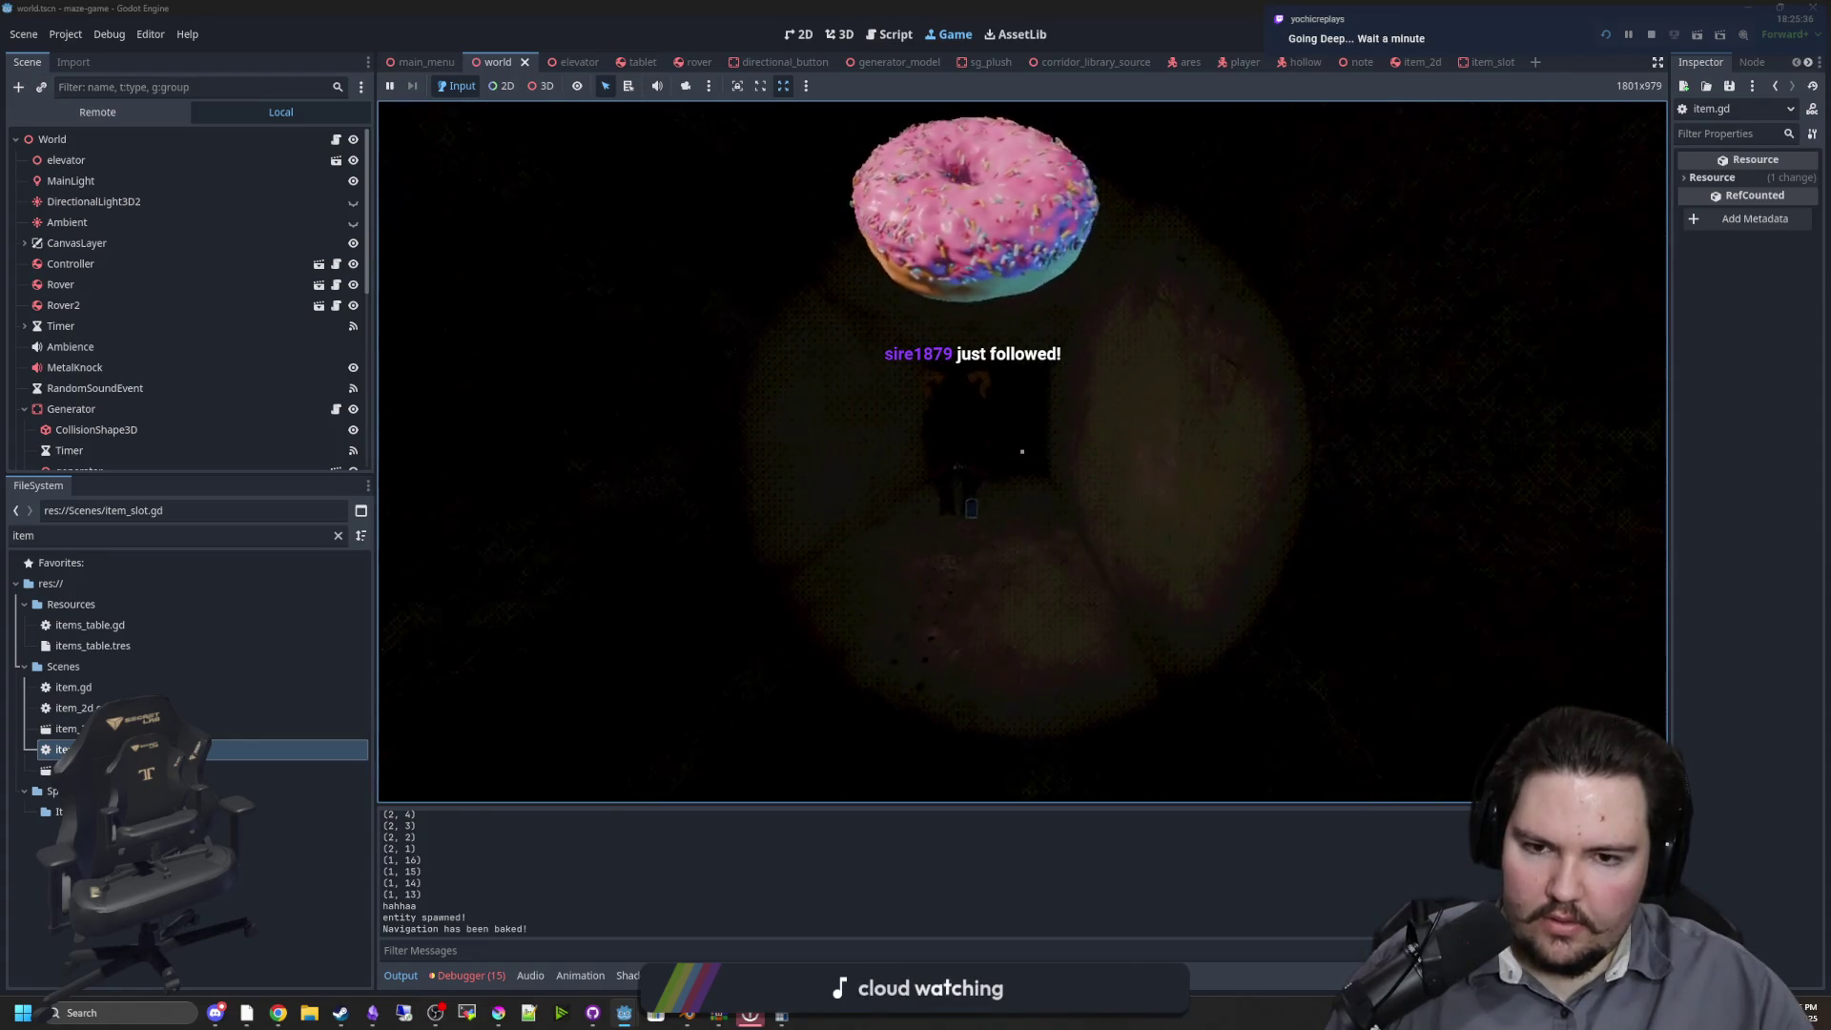
{"action": "key", "text": "w"}
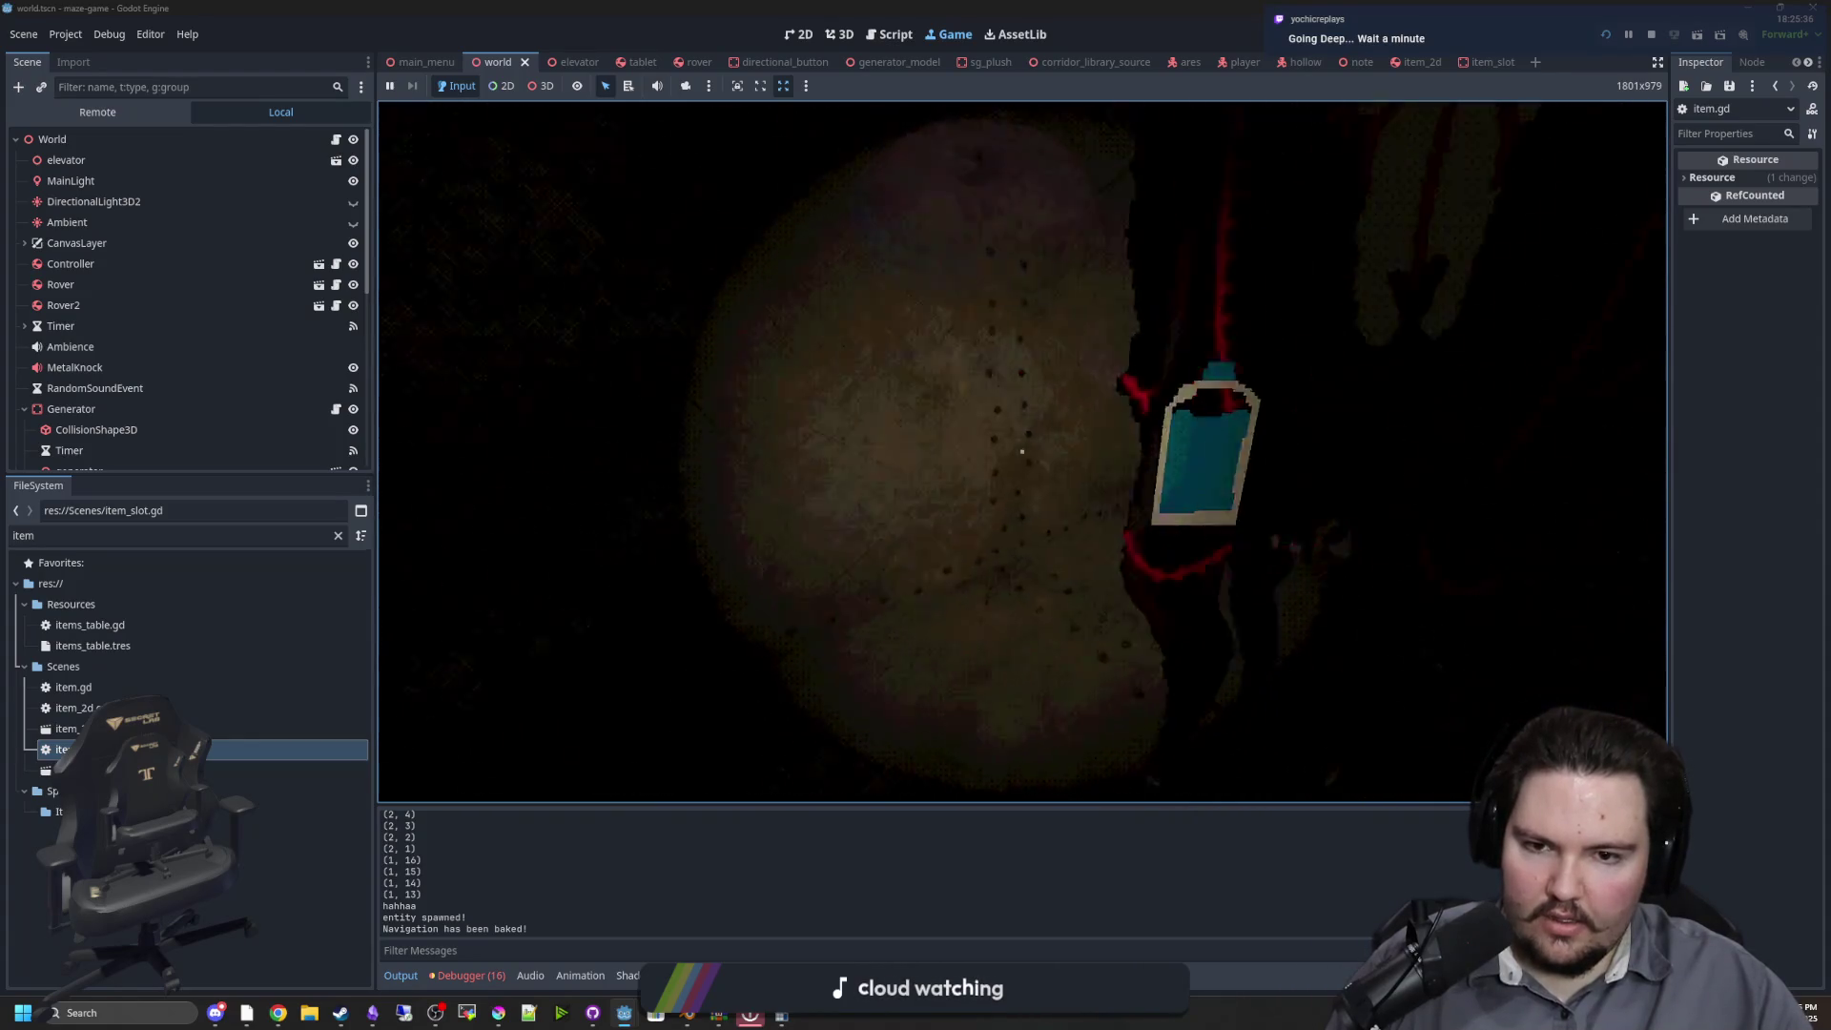
{"action": "key", "text": "w"}
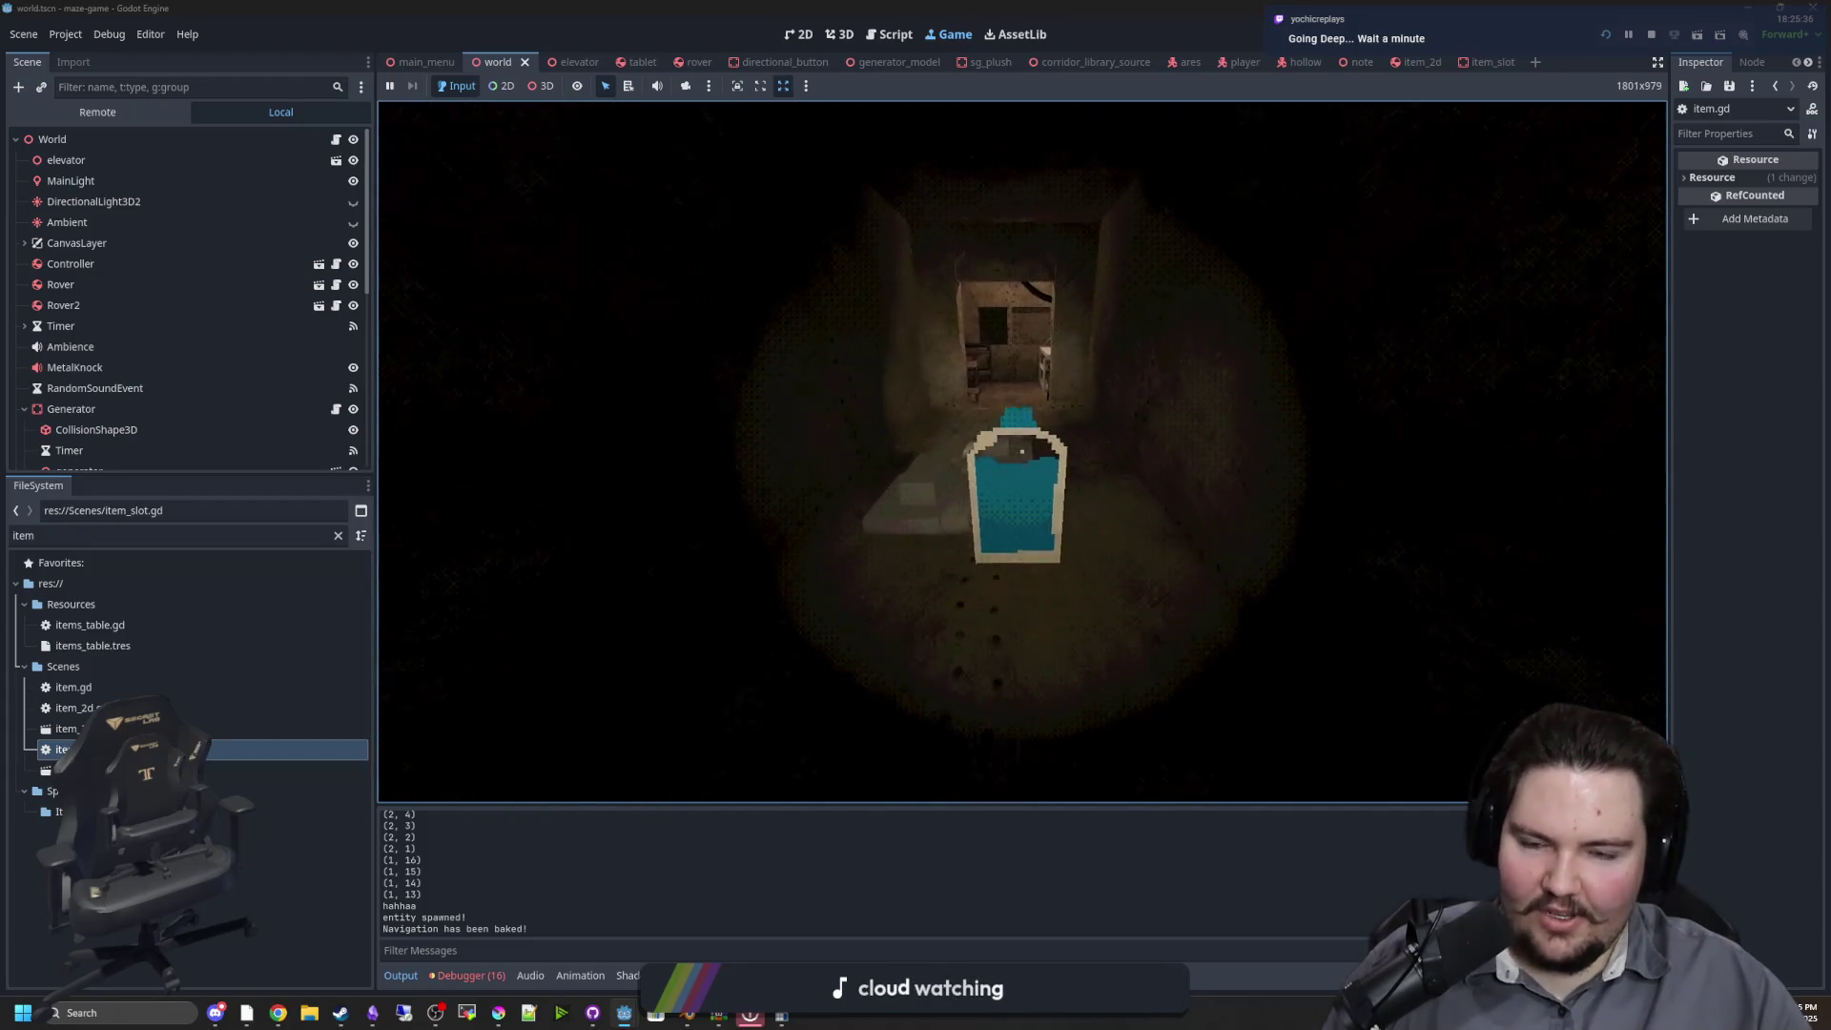
{"action": "key", "text": "w"}
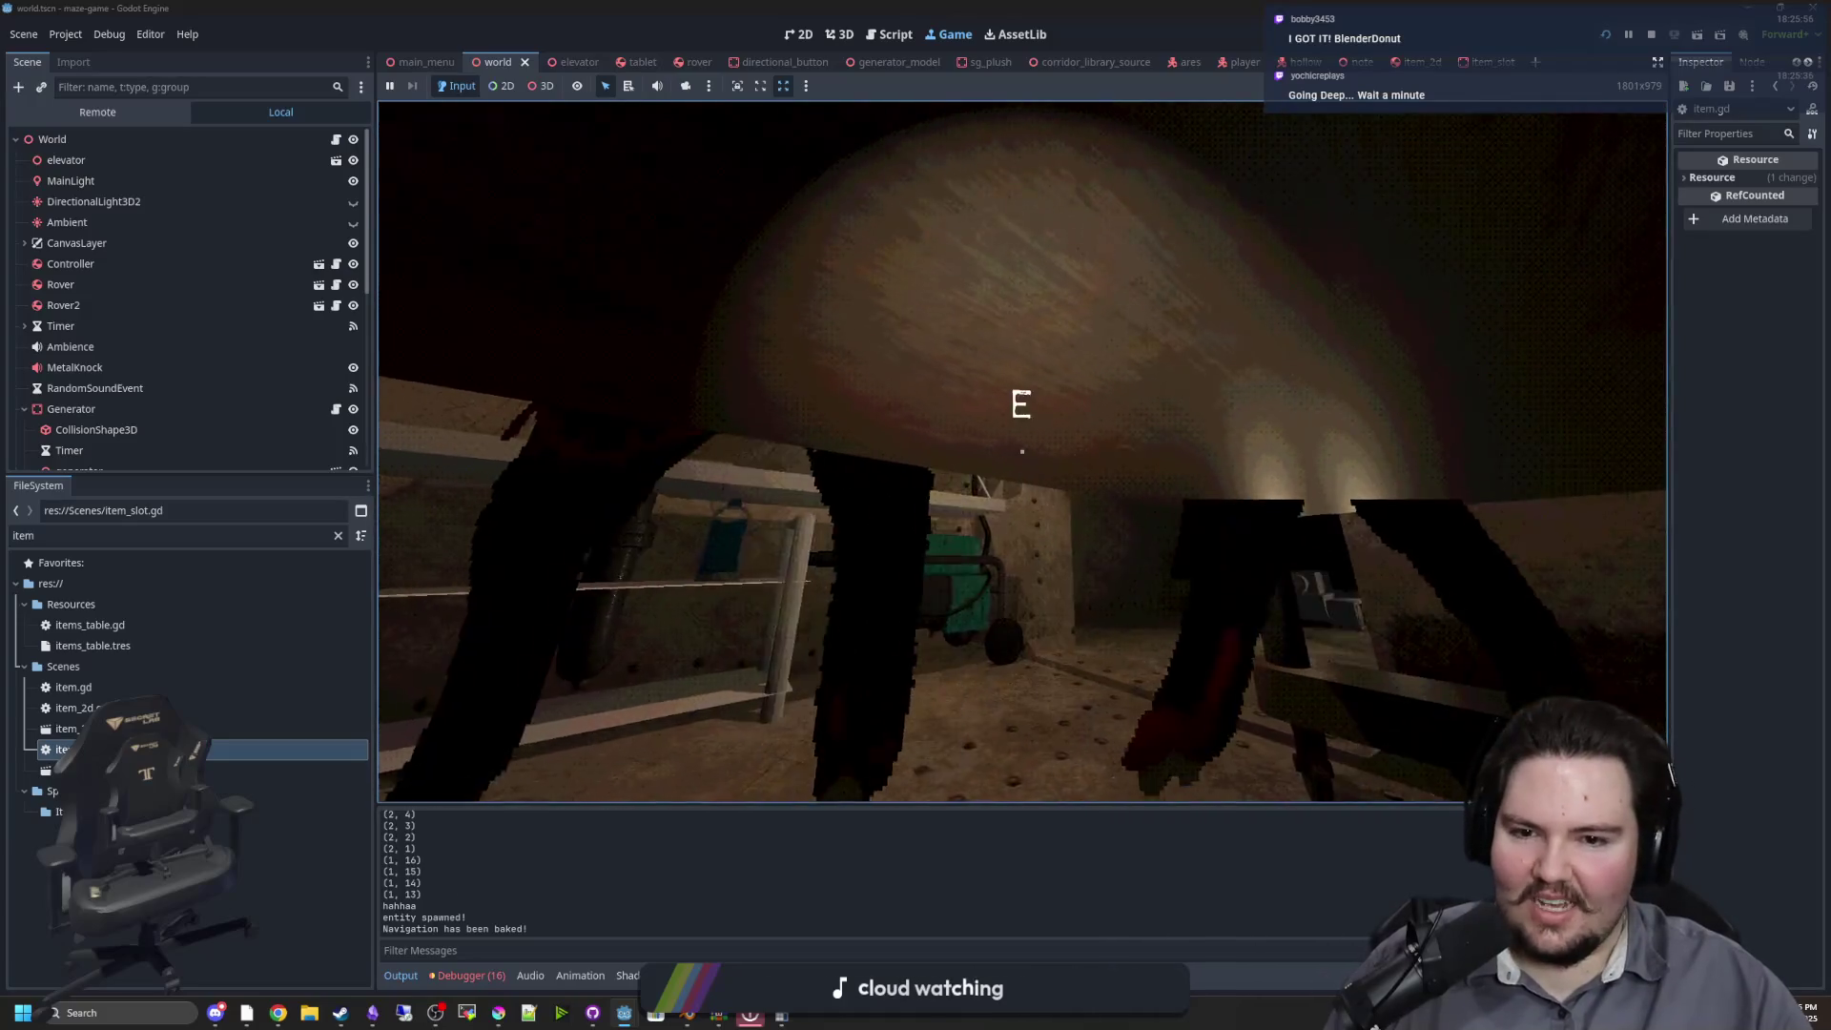
{"action": "key", "text": "Escape"}
{"action": "key", "text": "super"}
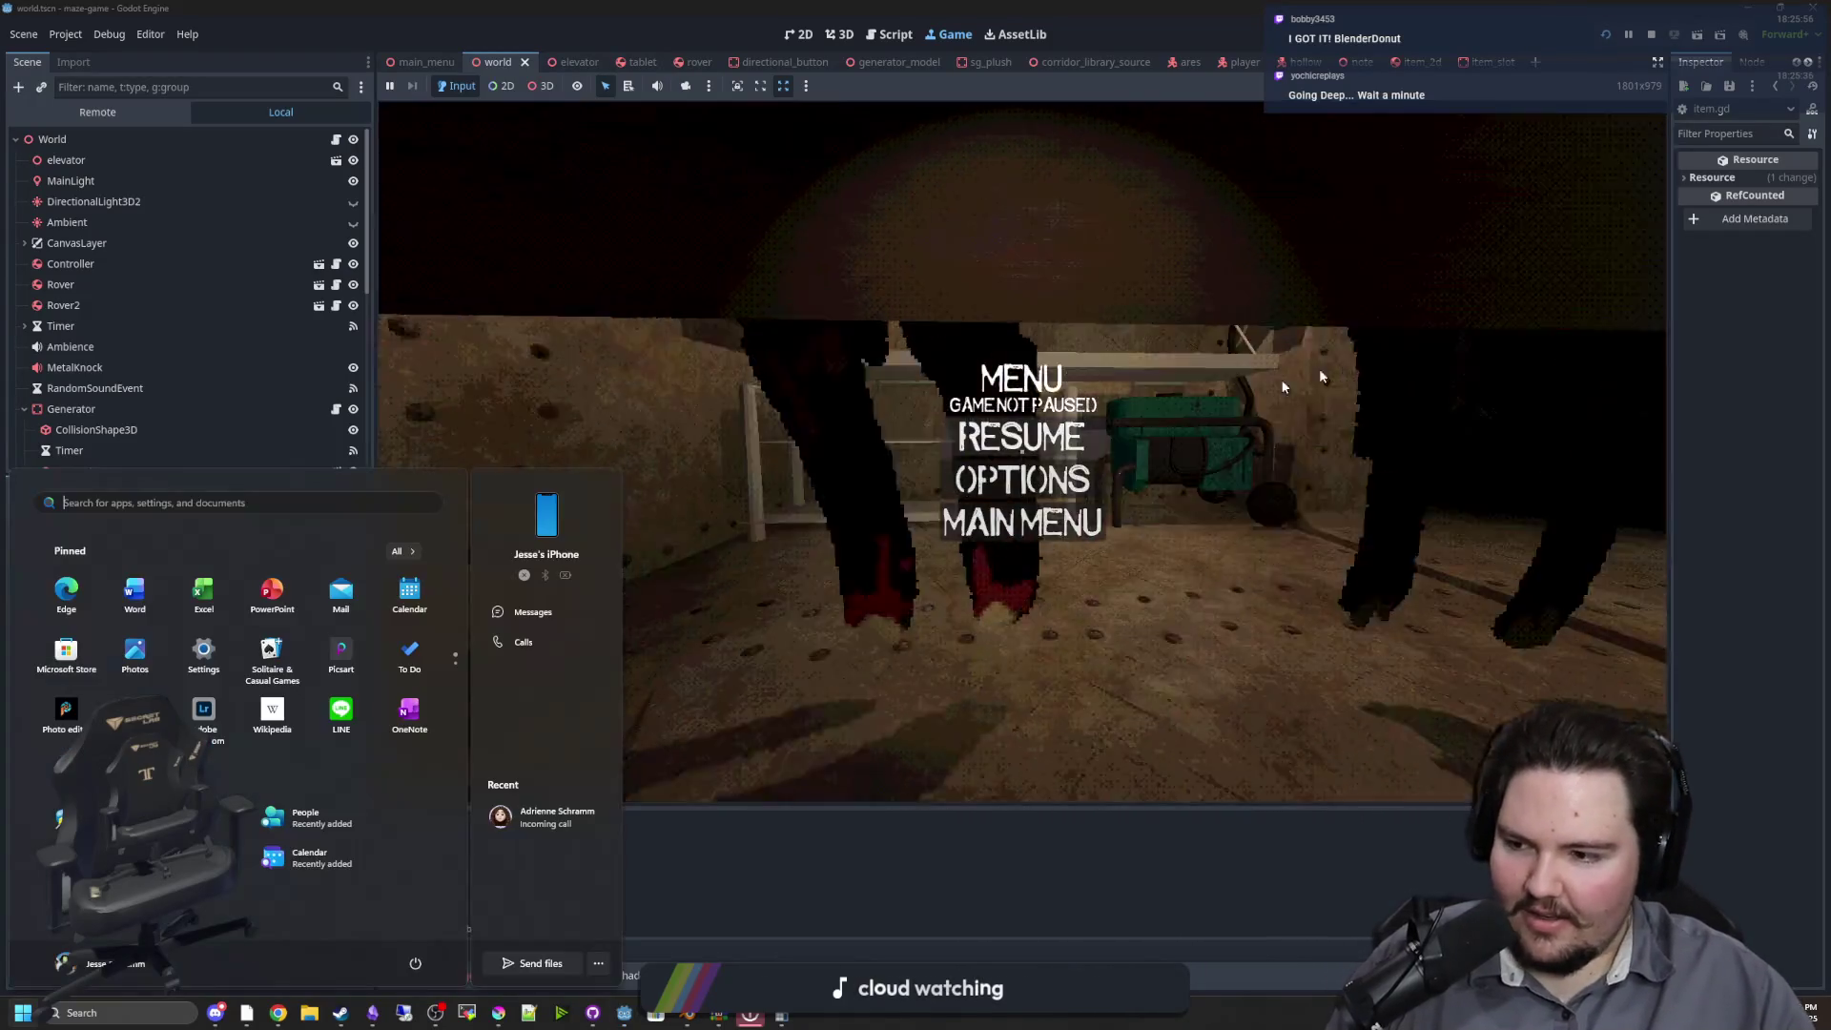
{"action": "key", "text": "F8"}
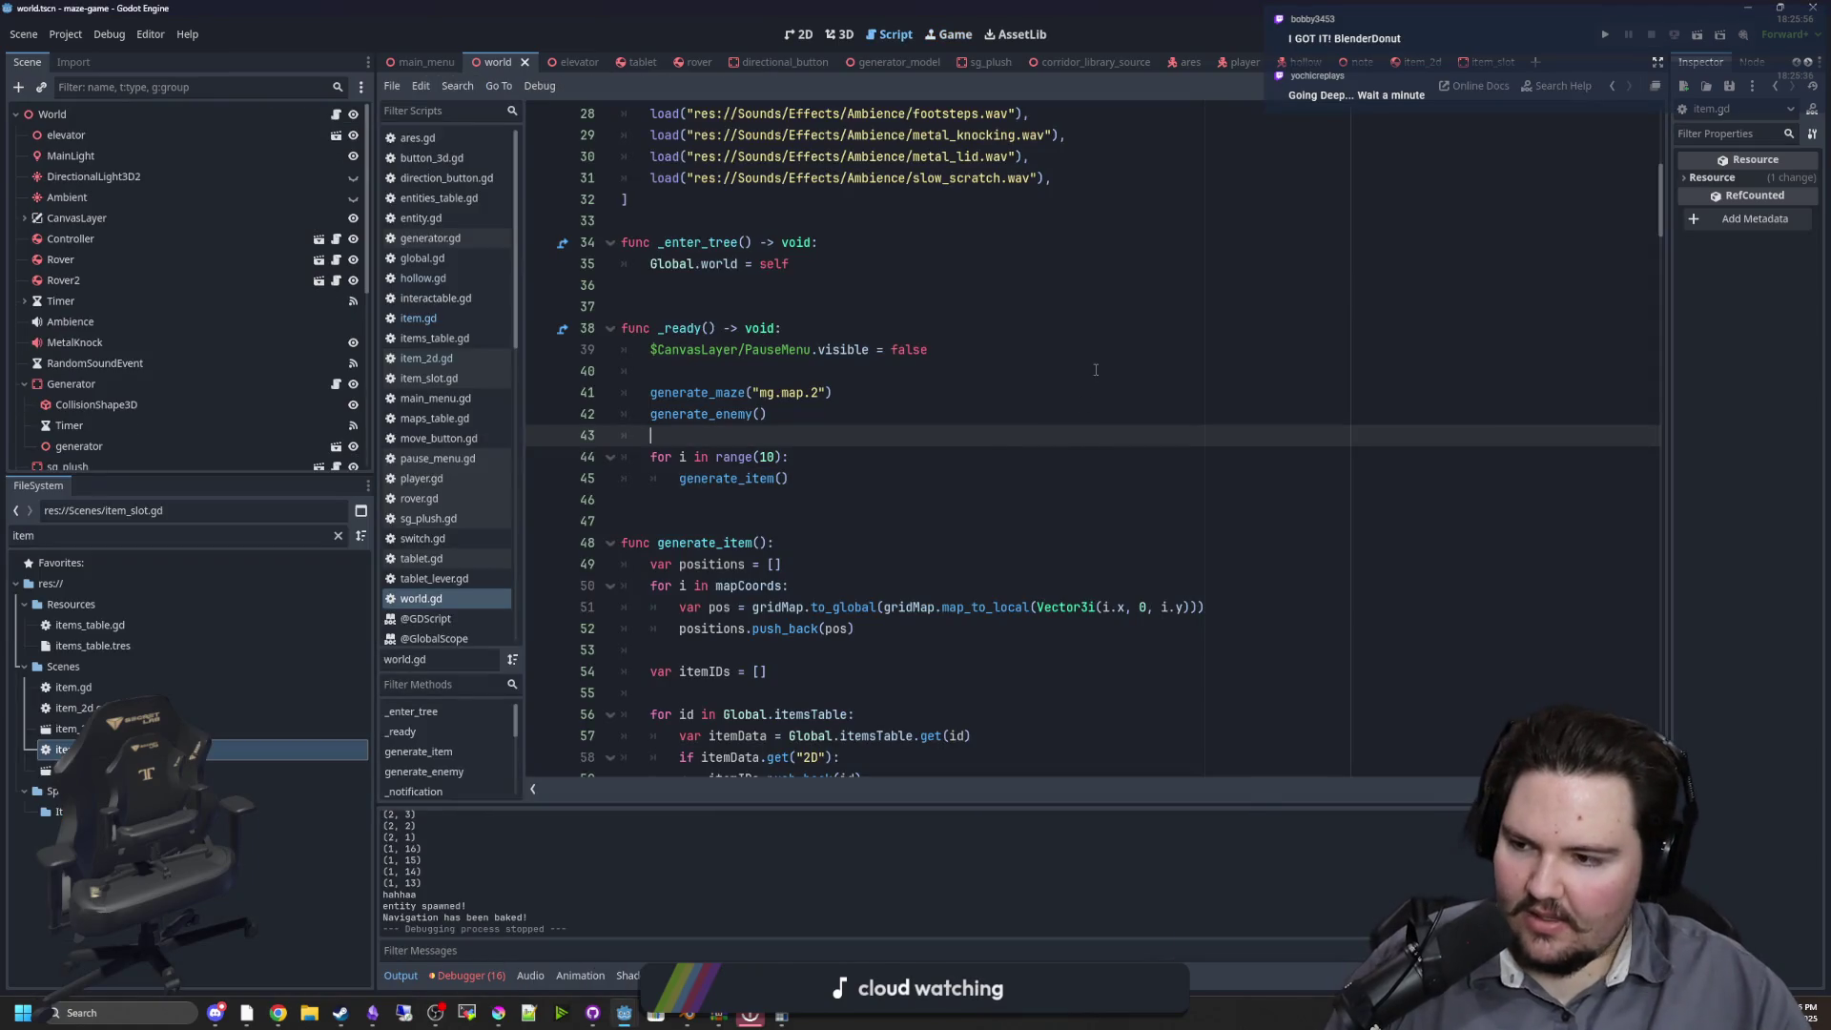
Review lines 40–46 of world.gd, where _ready calls generate_item() in a range(10) loop
{"action": "left_click", "coordinate": [1071, 392]}
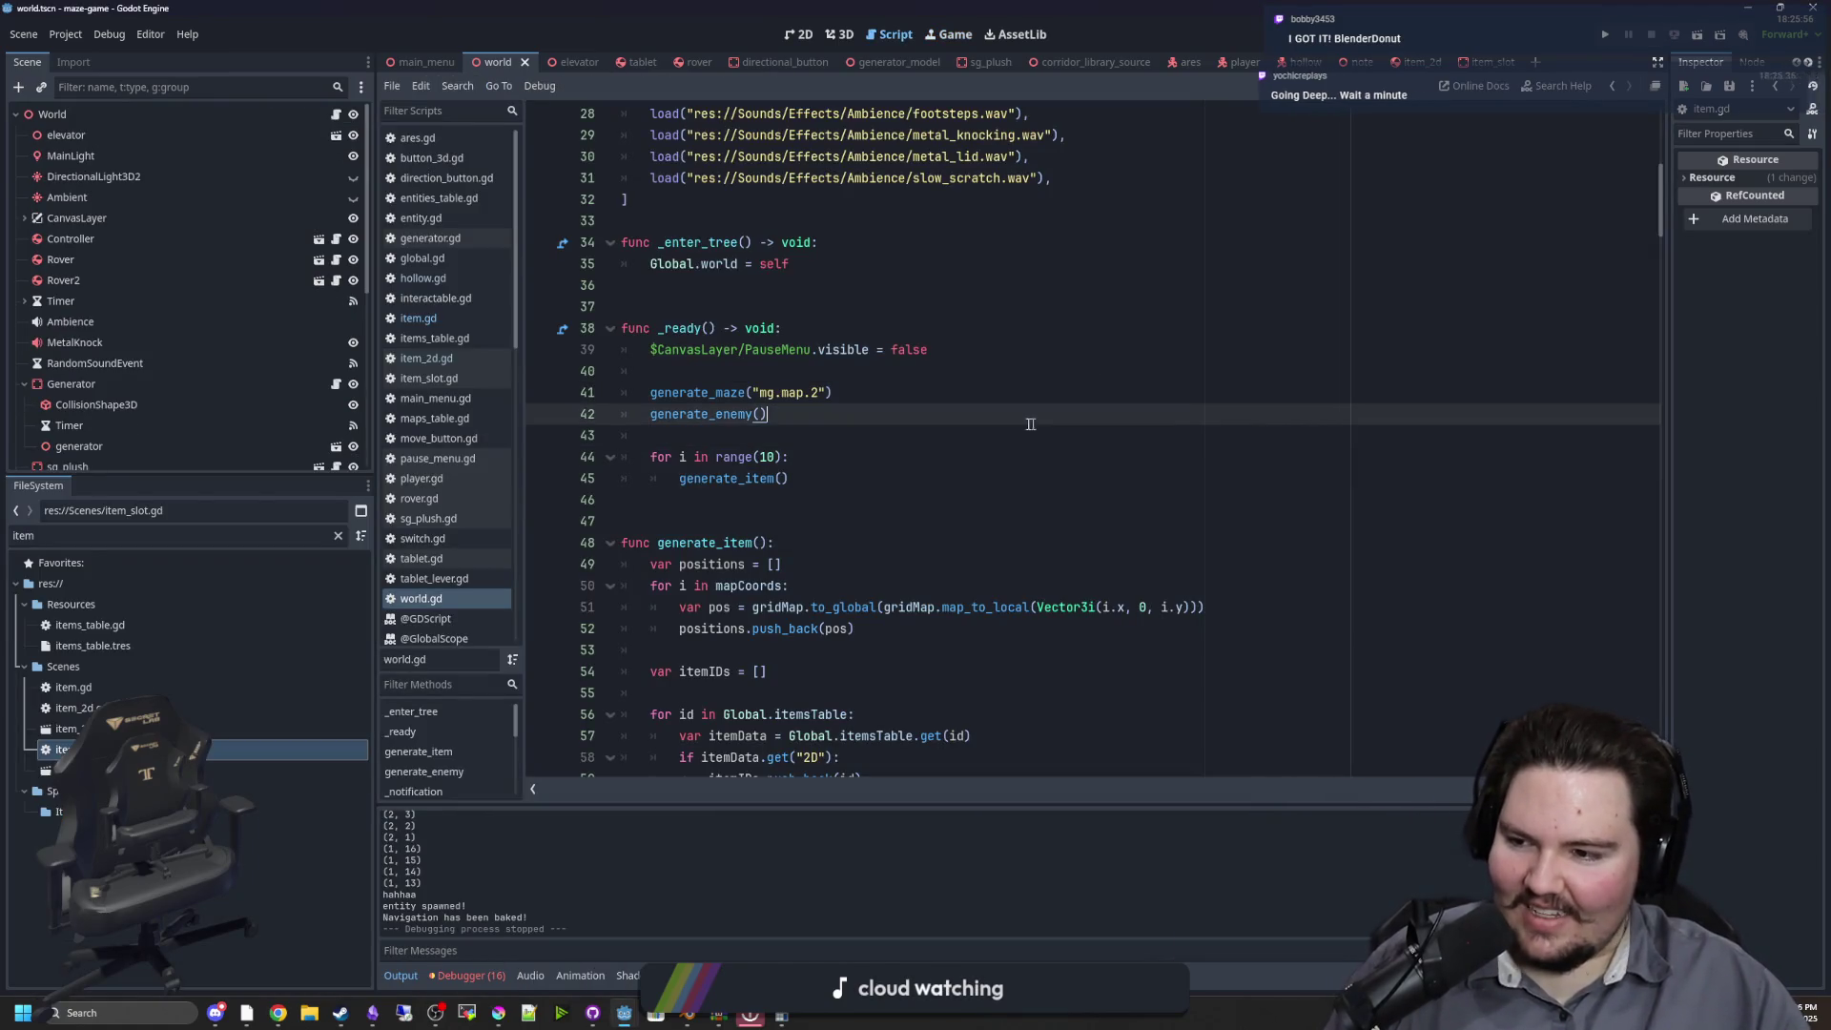
{"action": "left_click", "coordinate": [947, 449]}
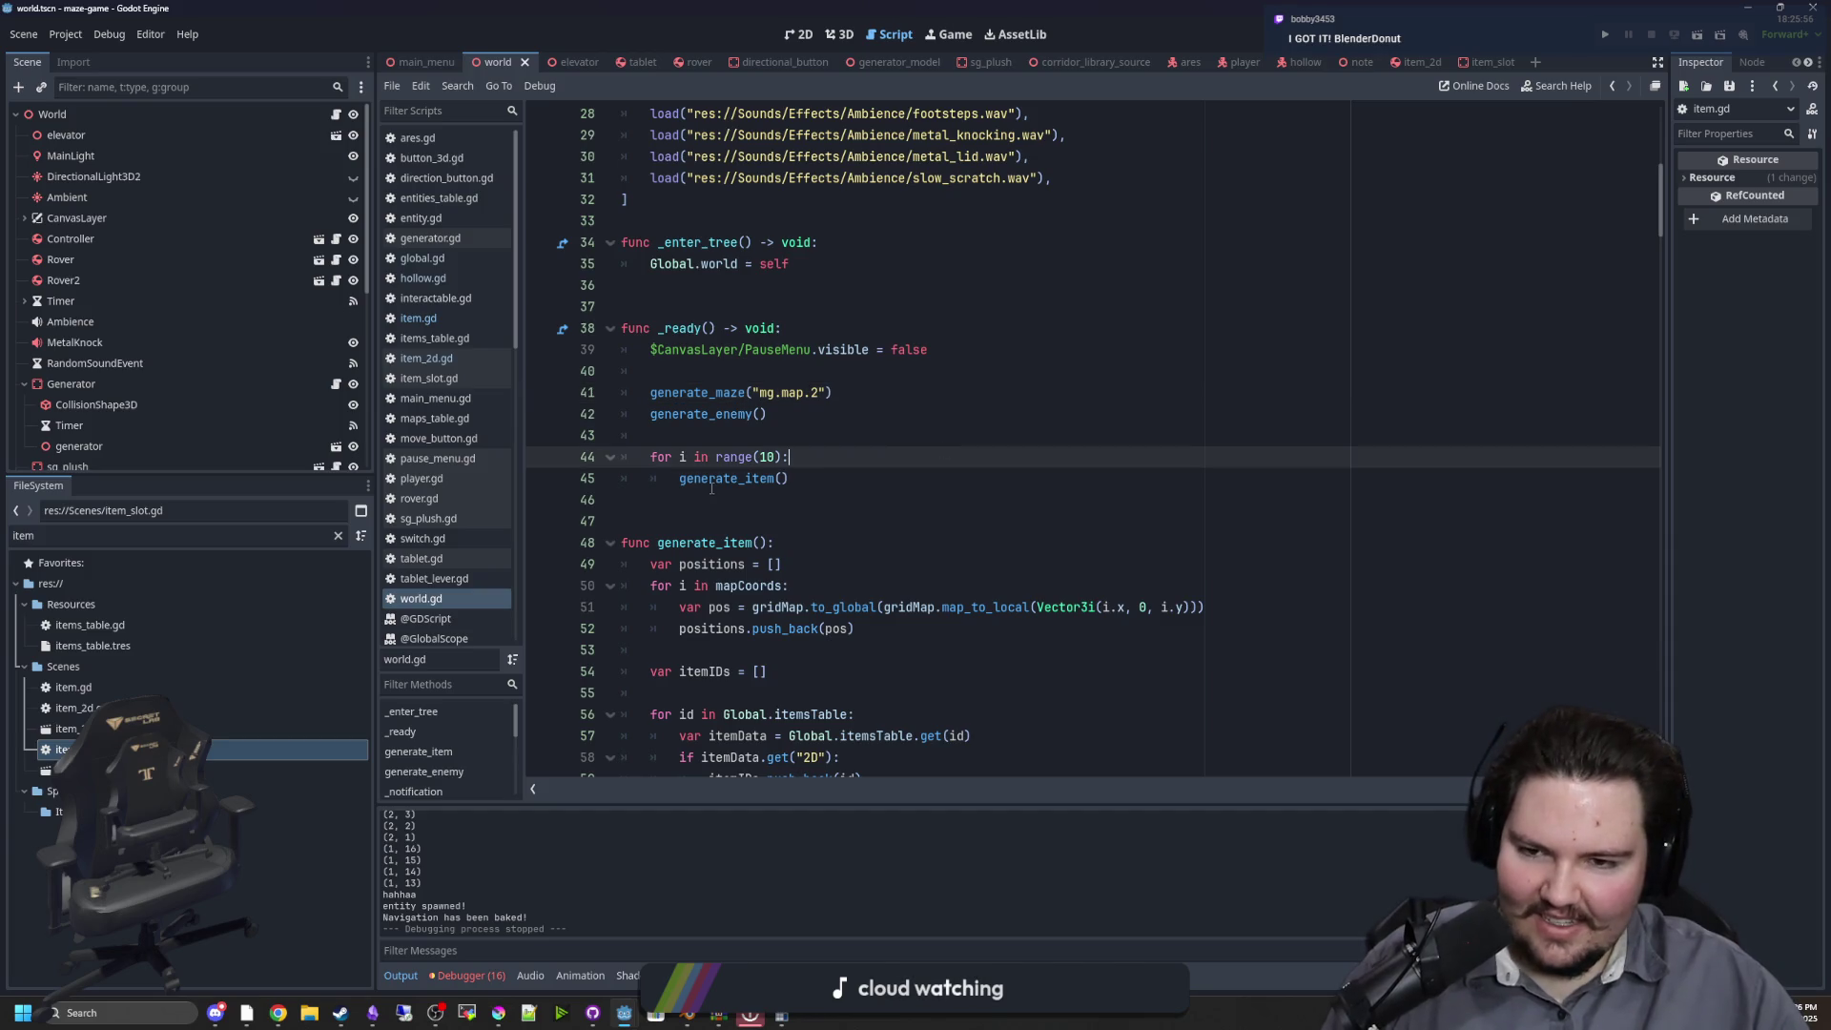
{"action": "key", "text": "Down"}
{"action": "key", "text": "Down"}
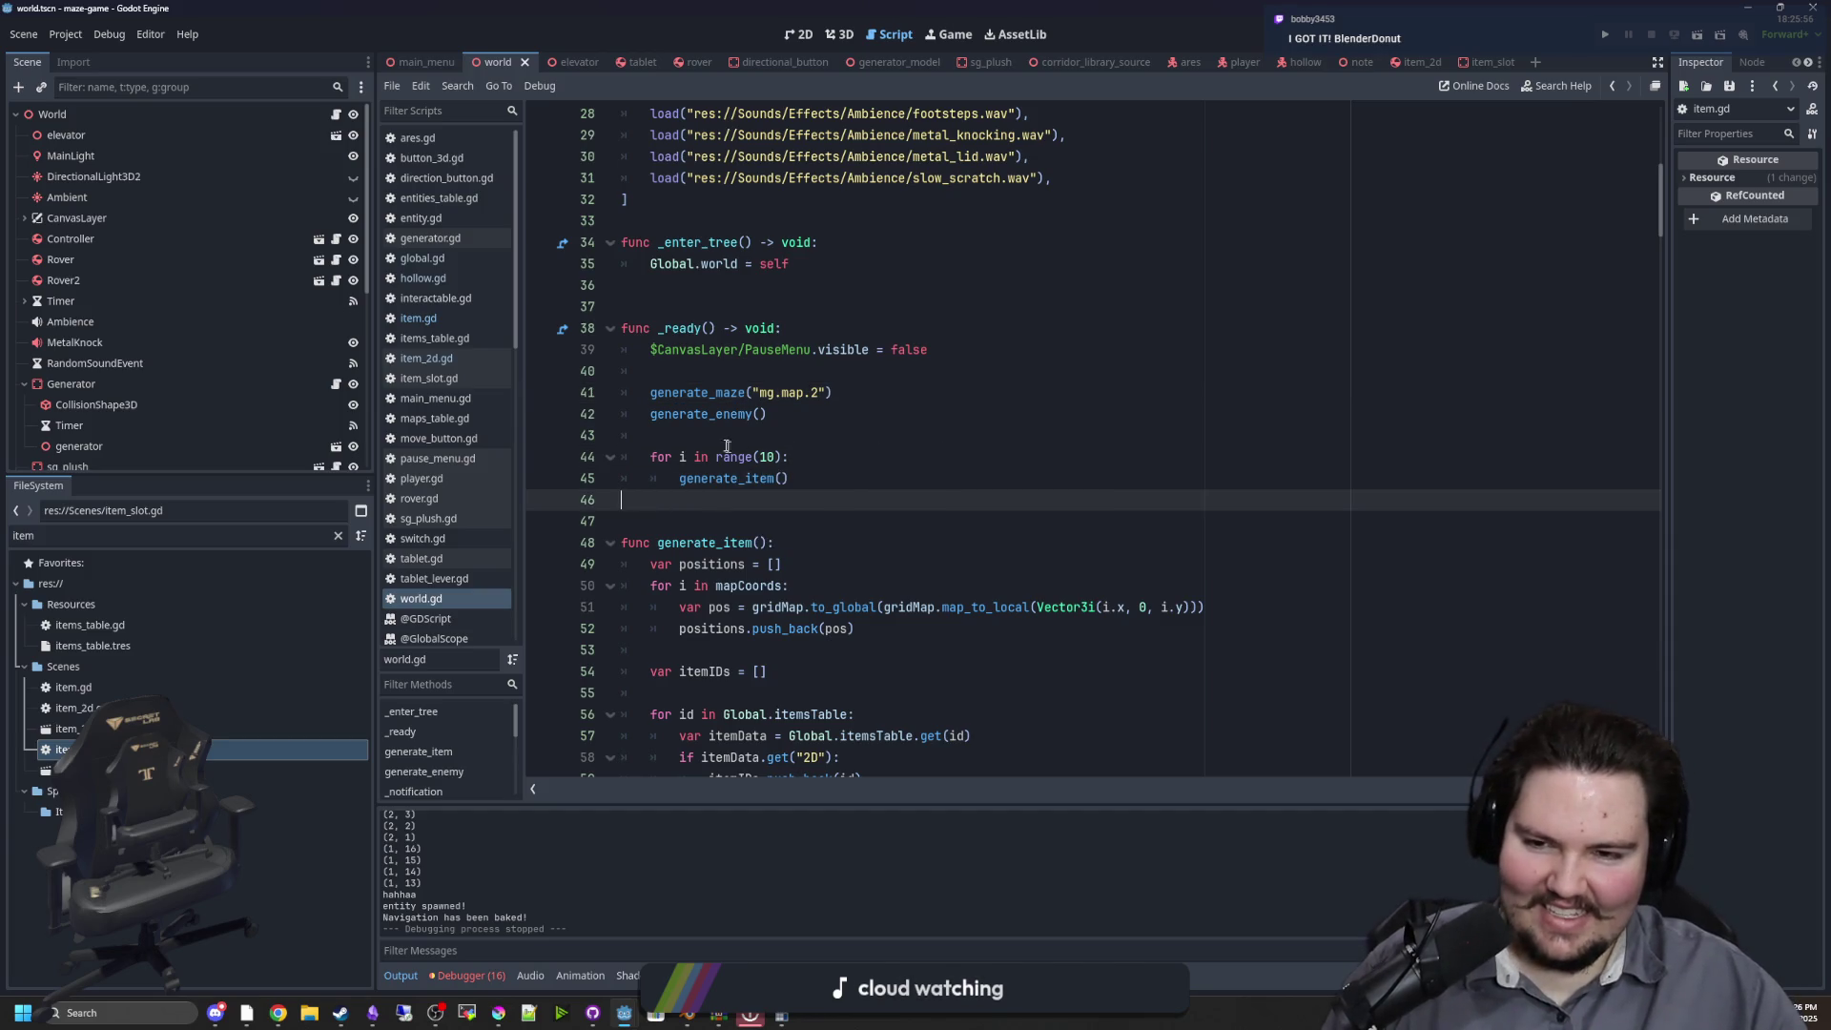
{"action": "left_click", "coordinate": [876, 430]}
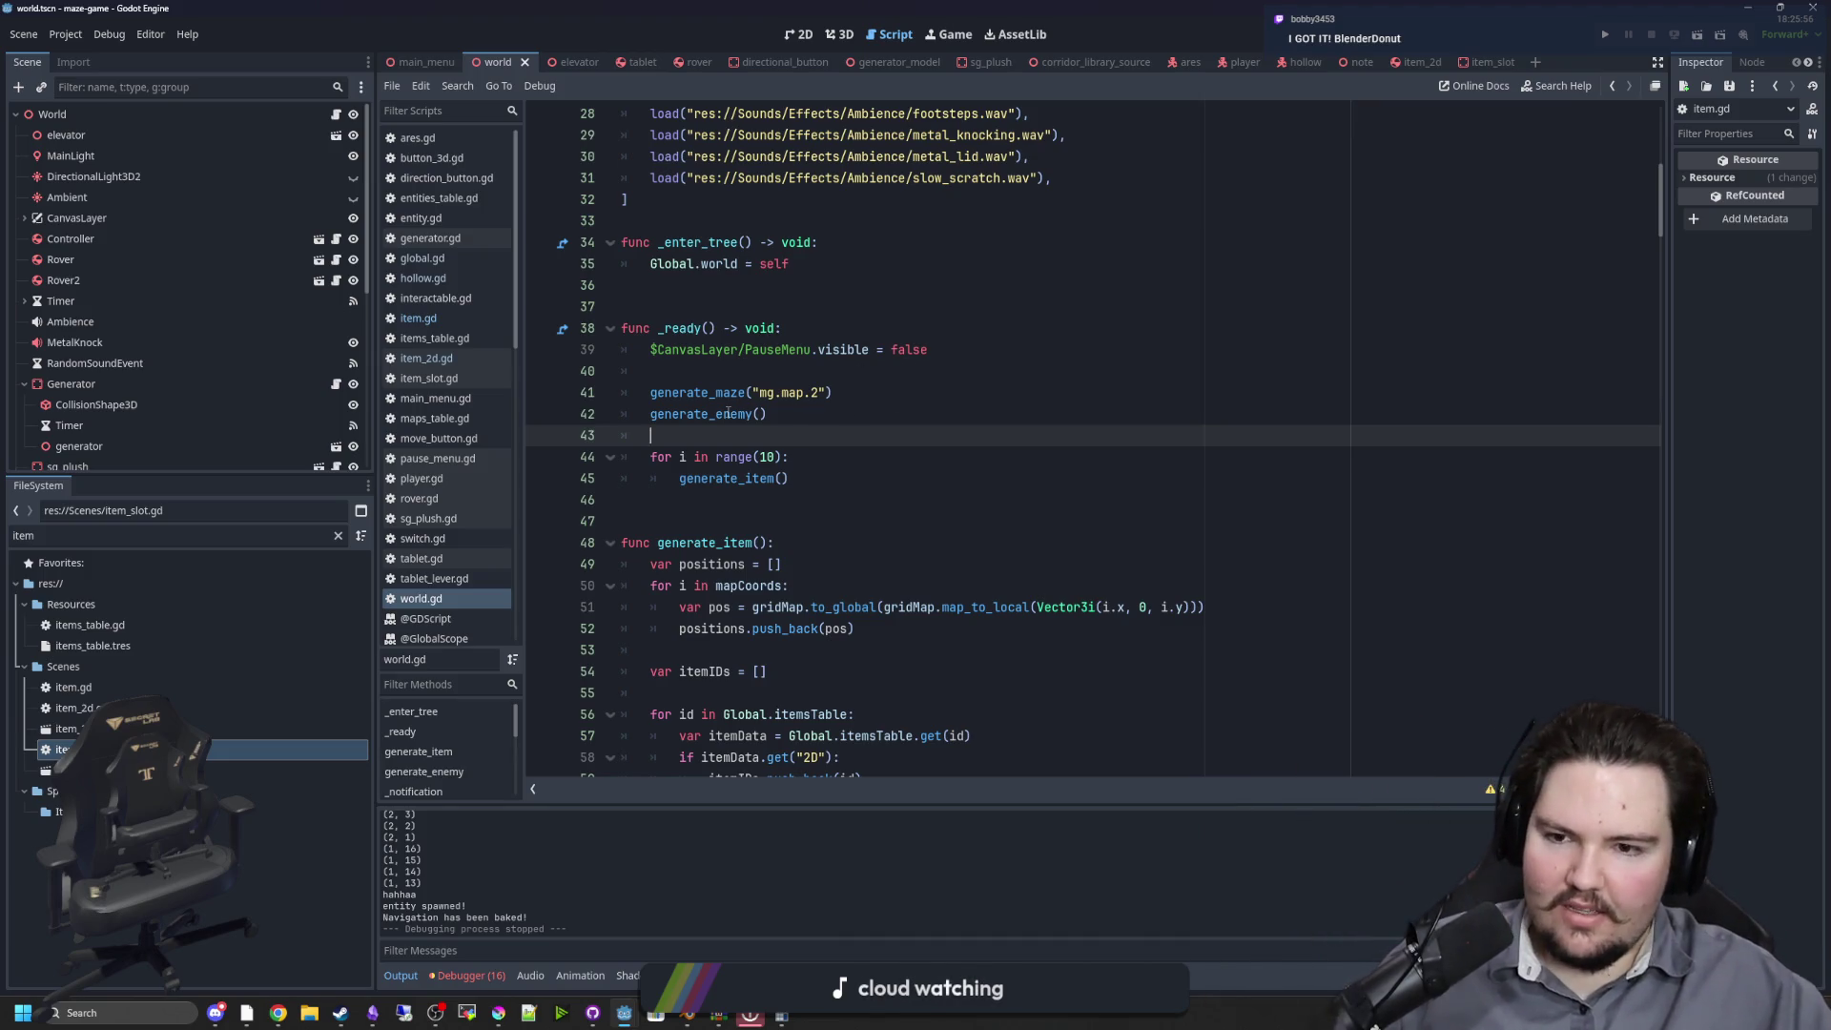
{"action": "left_click", "coordinate": [748, 368]}
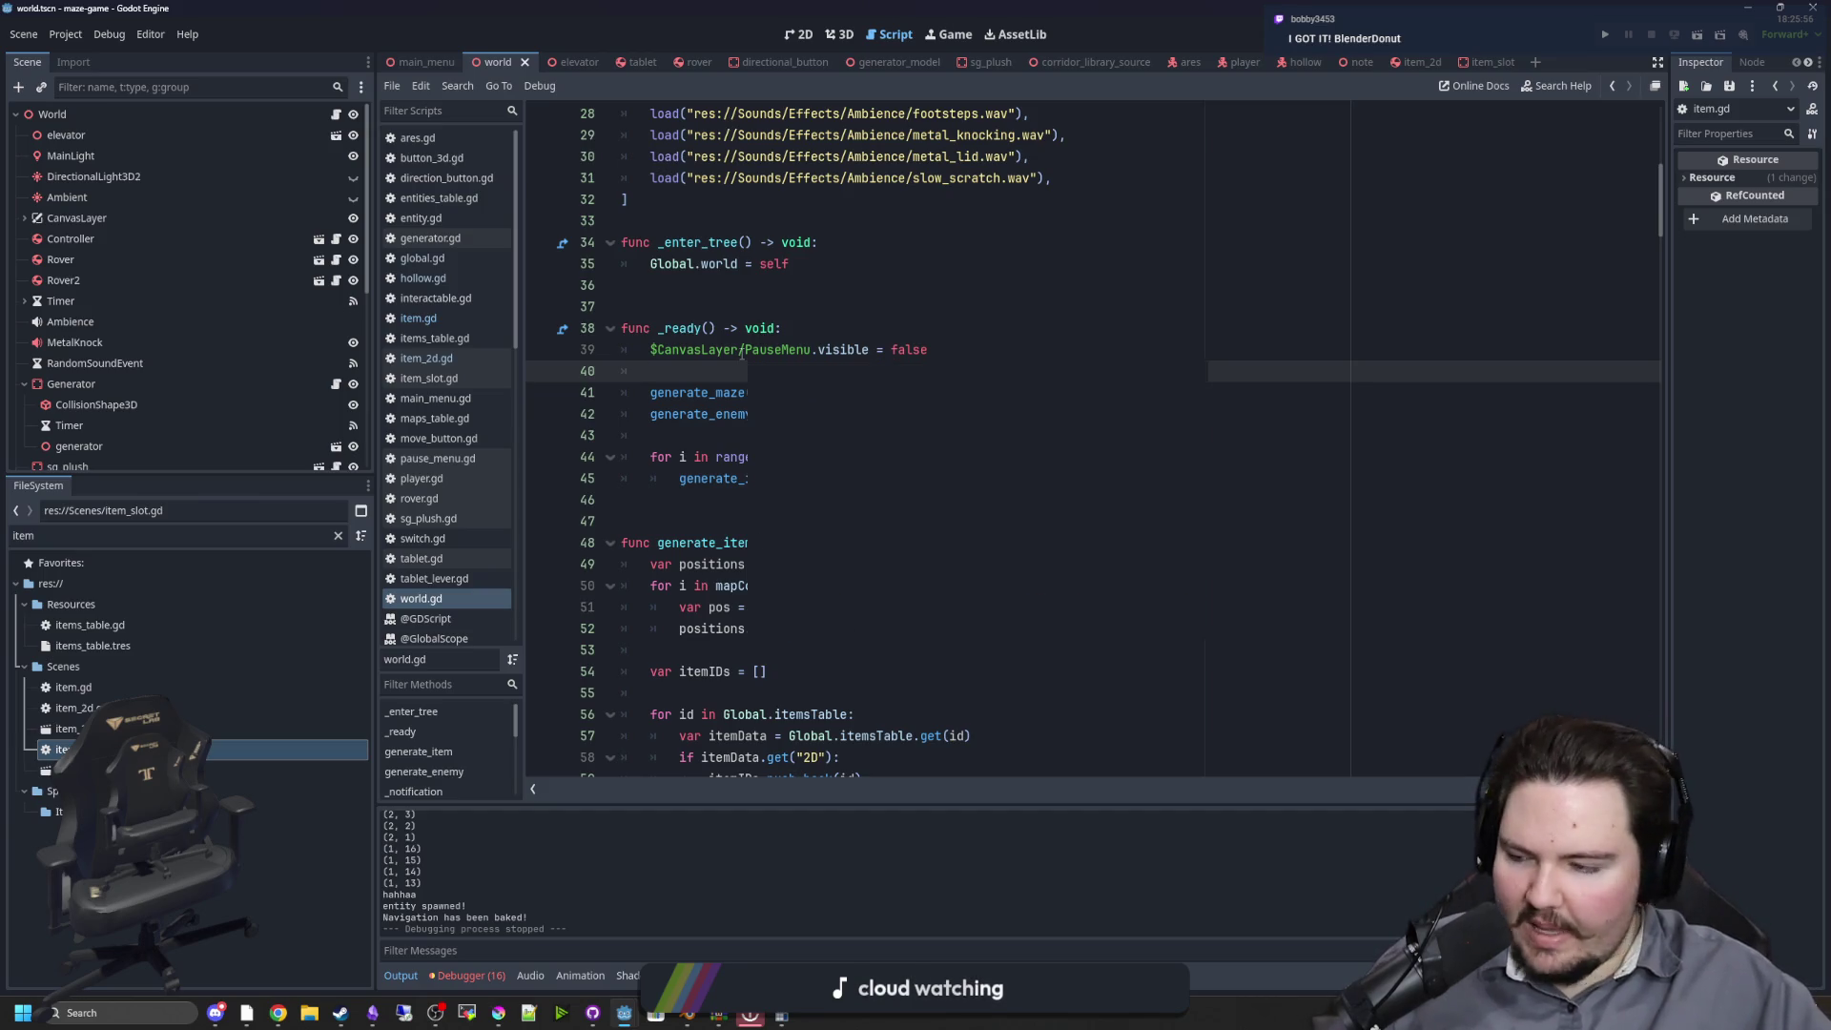
{"action": "left_click", "coordinate": [776, 499]}
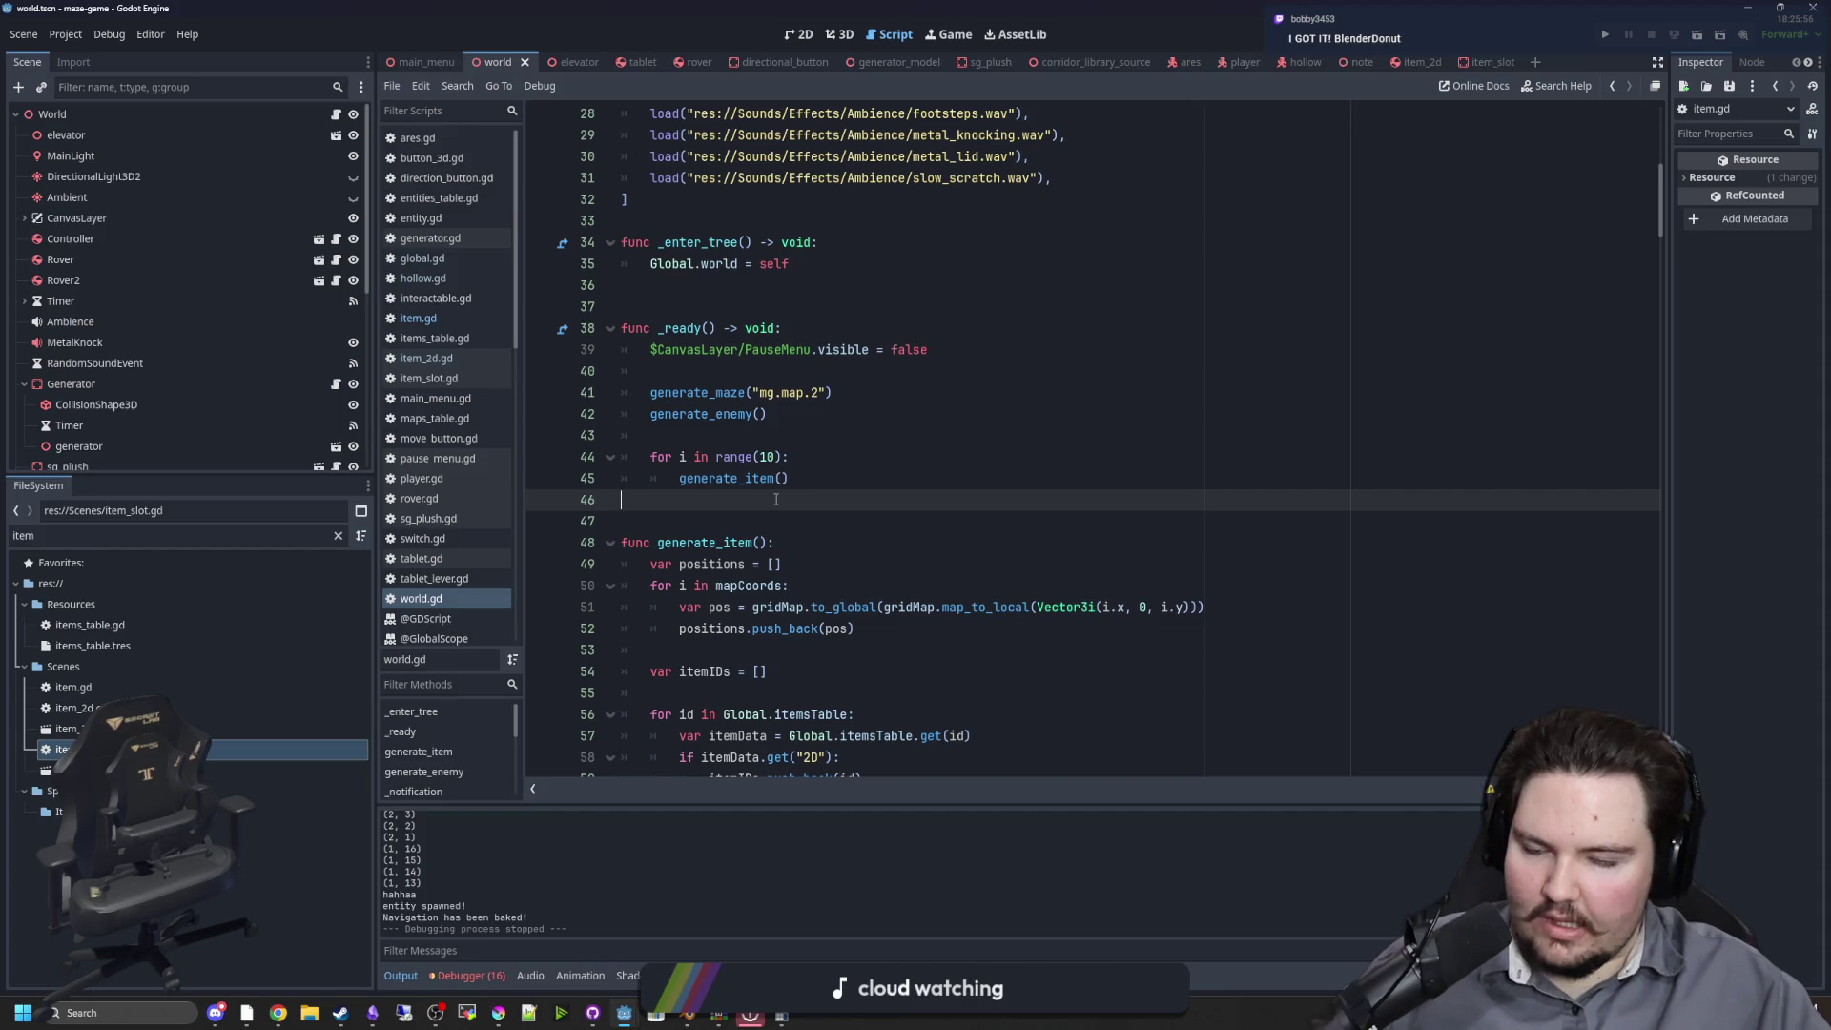